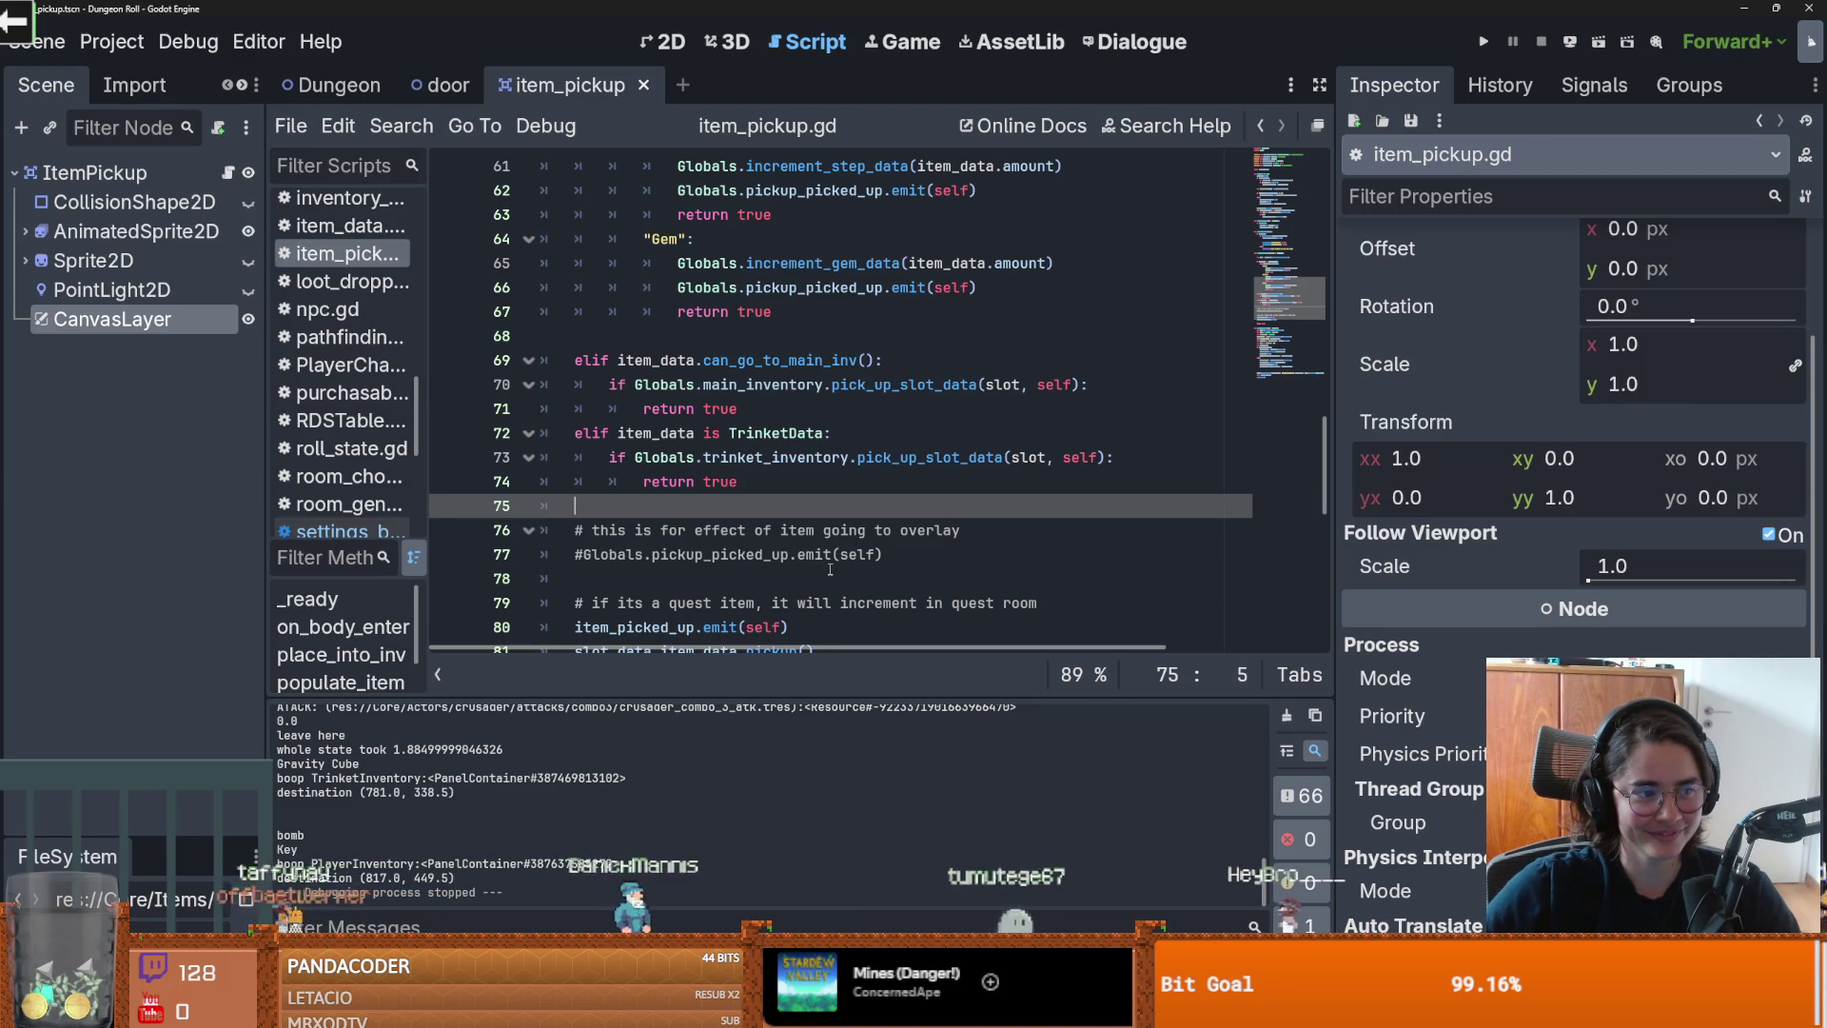
Step: Leave item_pickup.gd and show the item pickup scene's gem sprite in the 2D editor
scroll(830, 569, up, 4)
scroll(829, 569, up, 6)
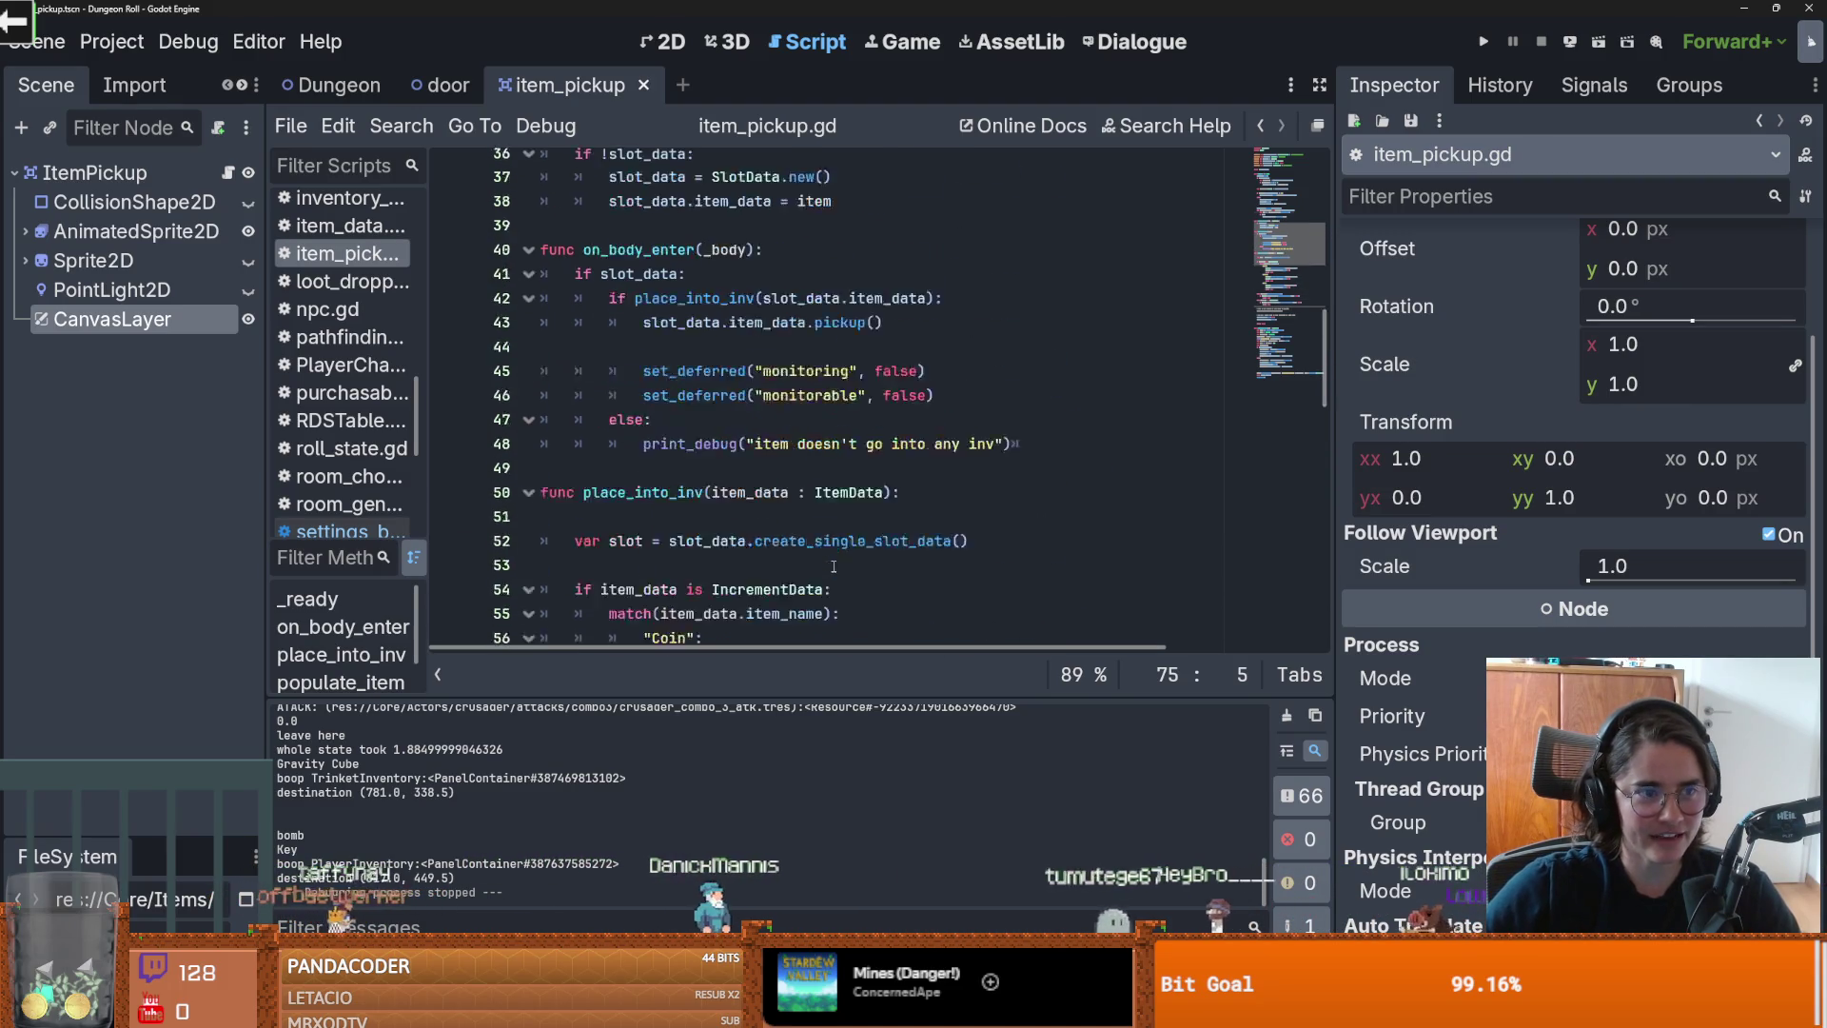
click(663, 42)
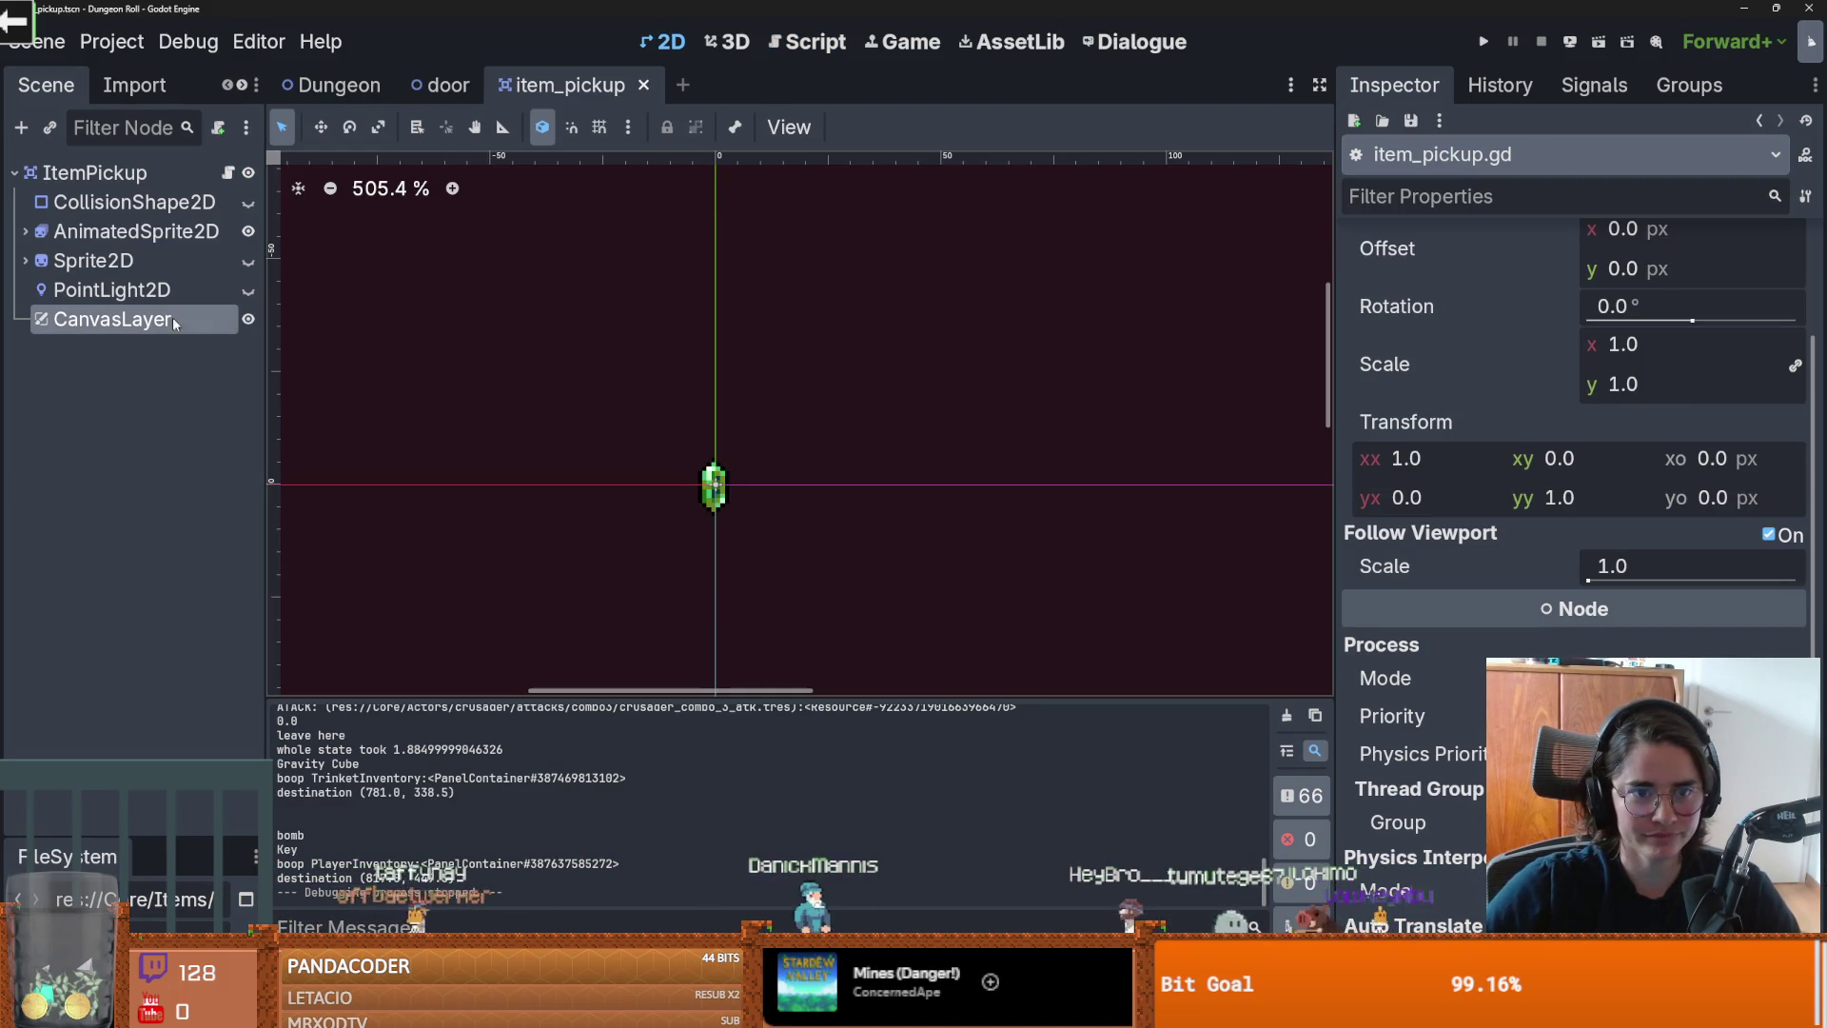
Step: Toggle the CanvasLayer's Follow Viewport off and back on, saving the scene each time
click(1768, 535)
key(ctrl+s)
click(1769, 535)
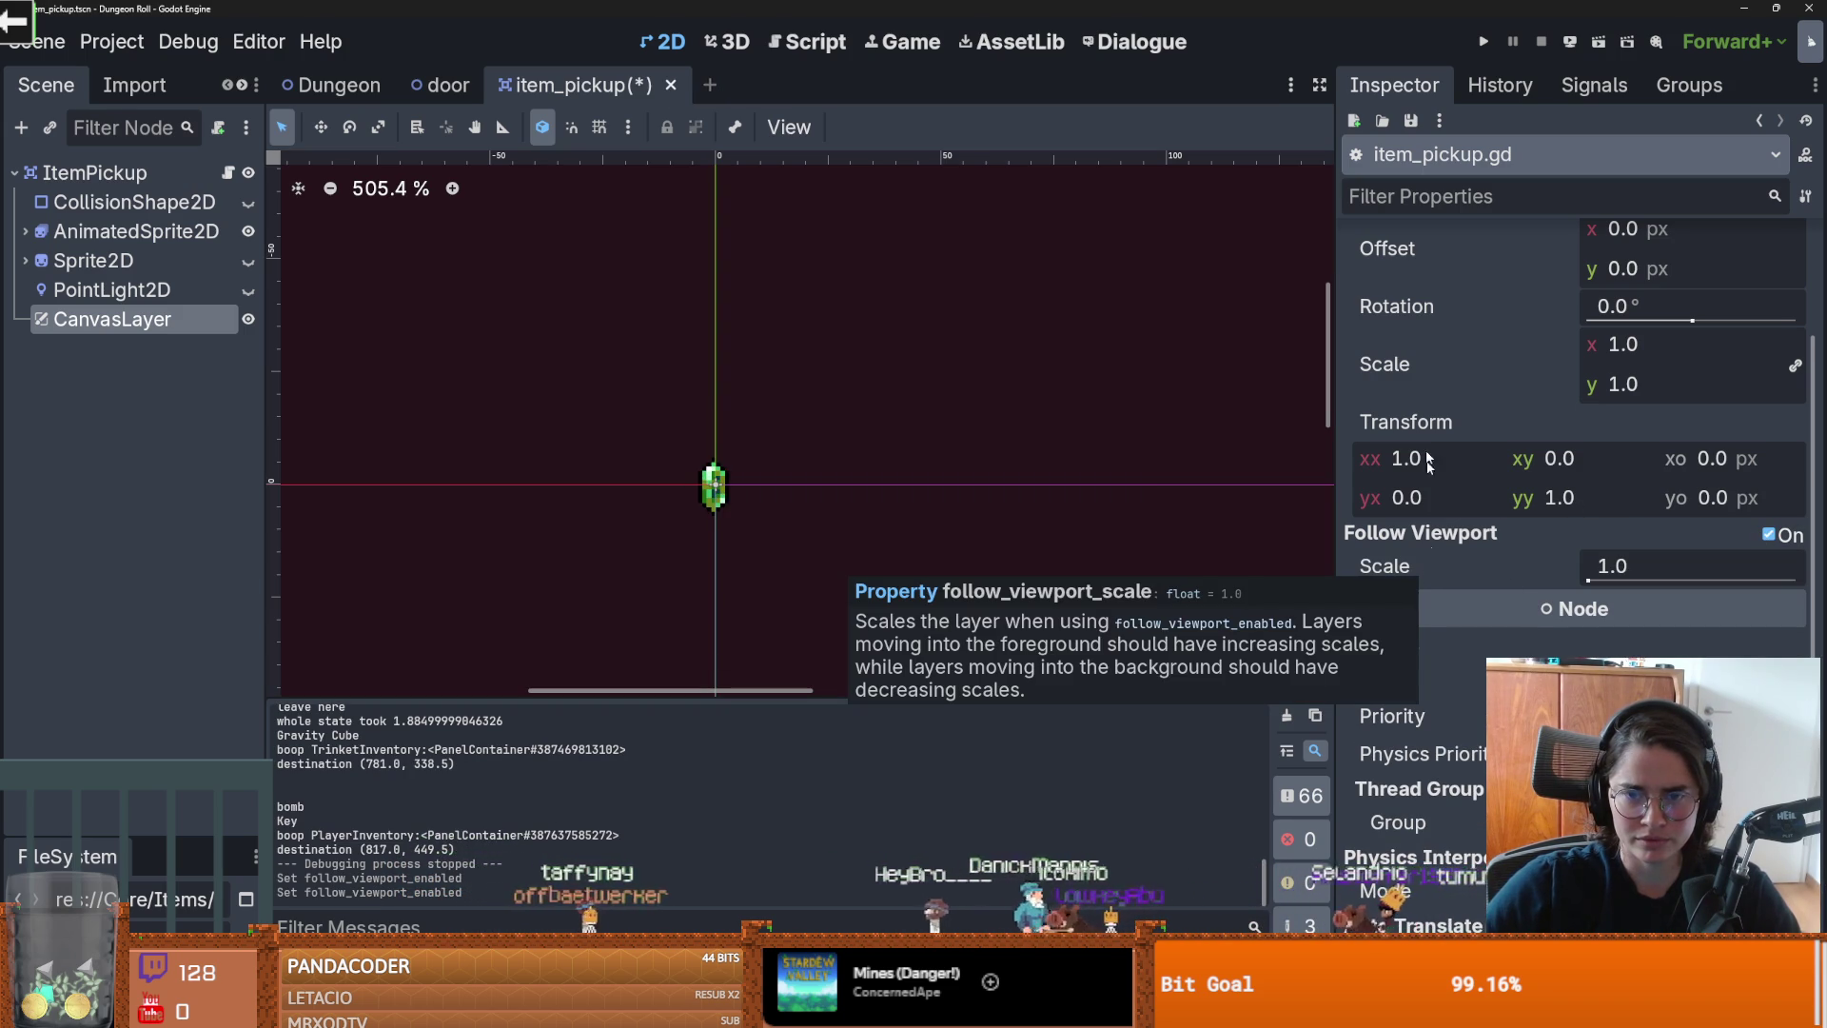
key(ctrl+s)
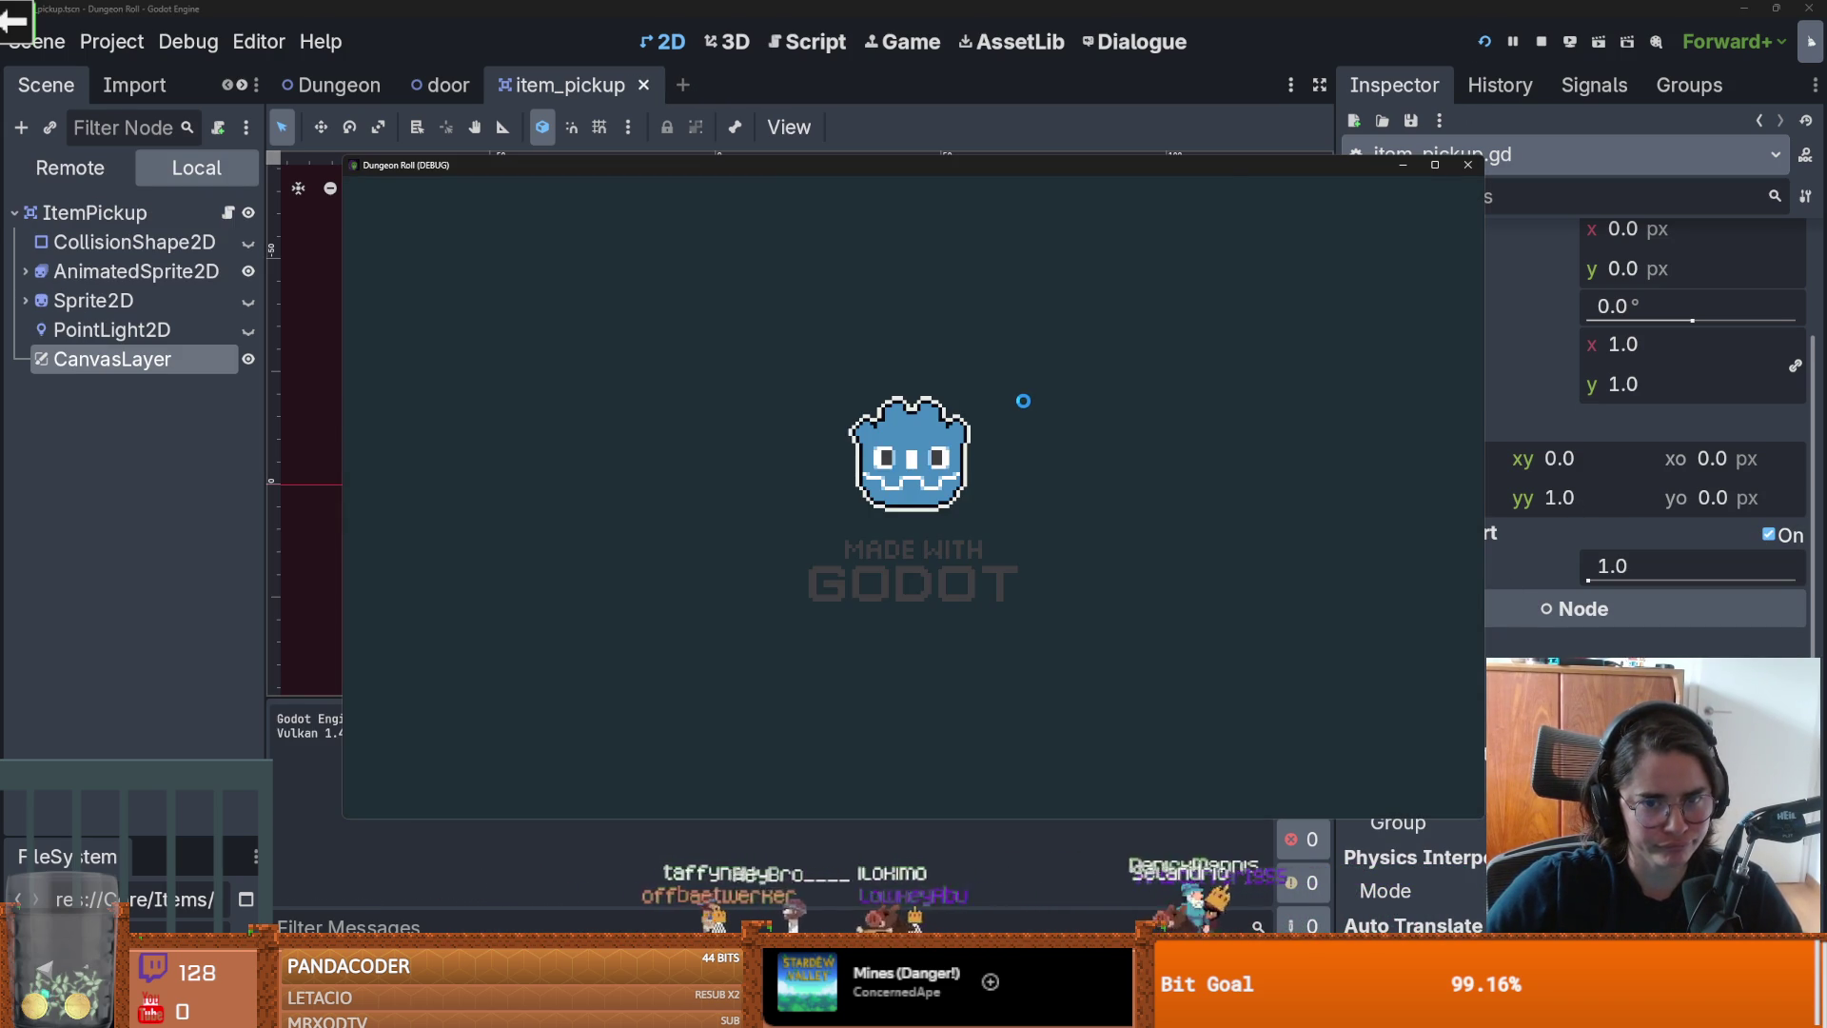
Step: Playtest by attacking and walking the knight to the Gravity Cube, then close the game
click(733, 354)
click(732, 354)
click(752, 380)
key(w)
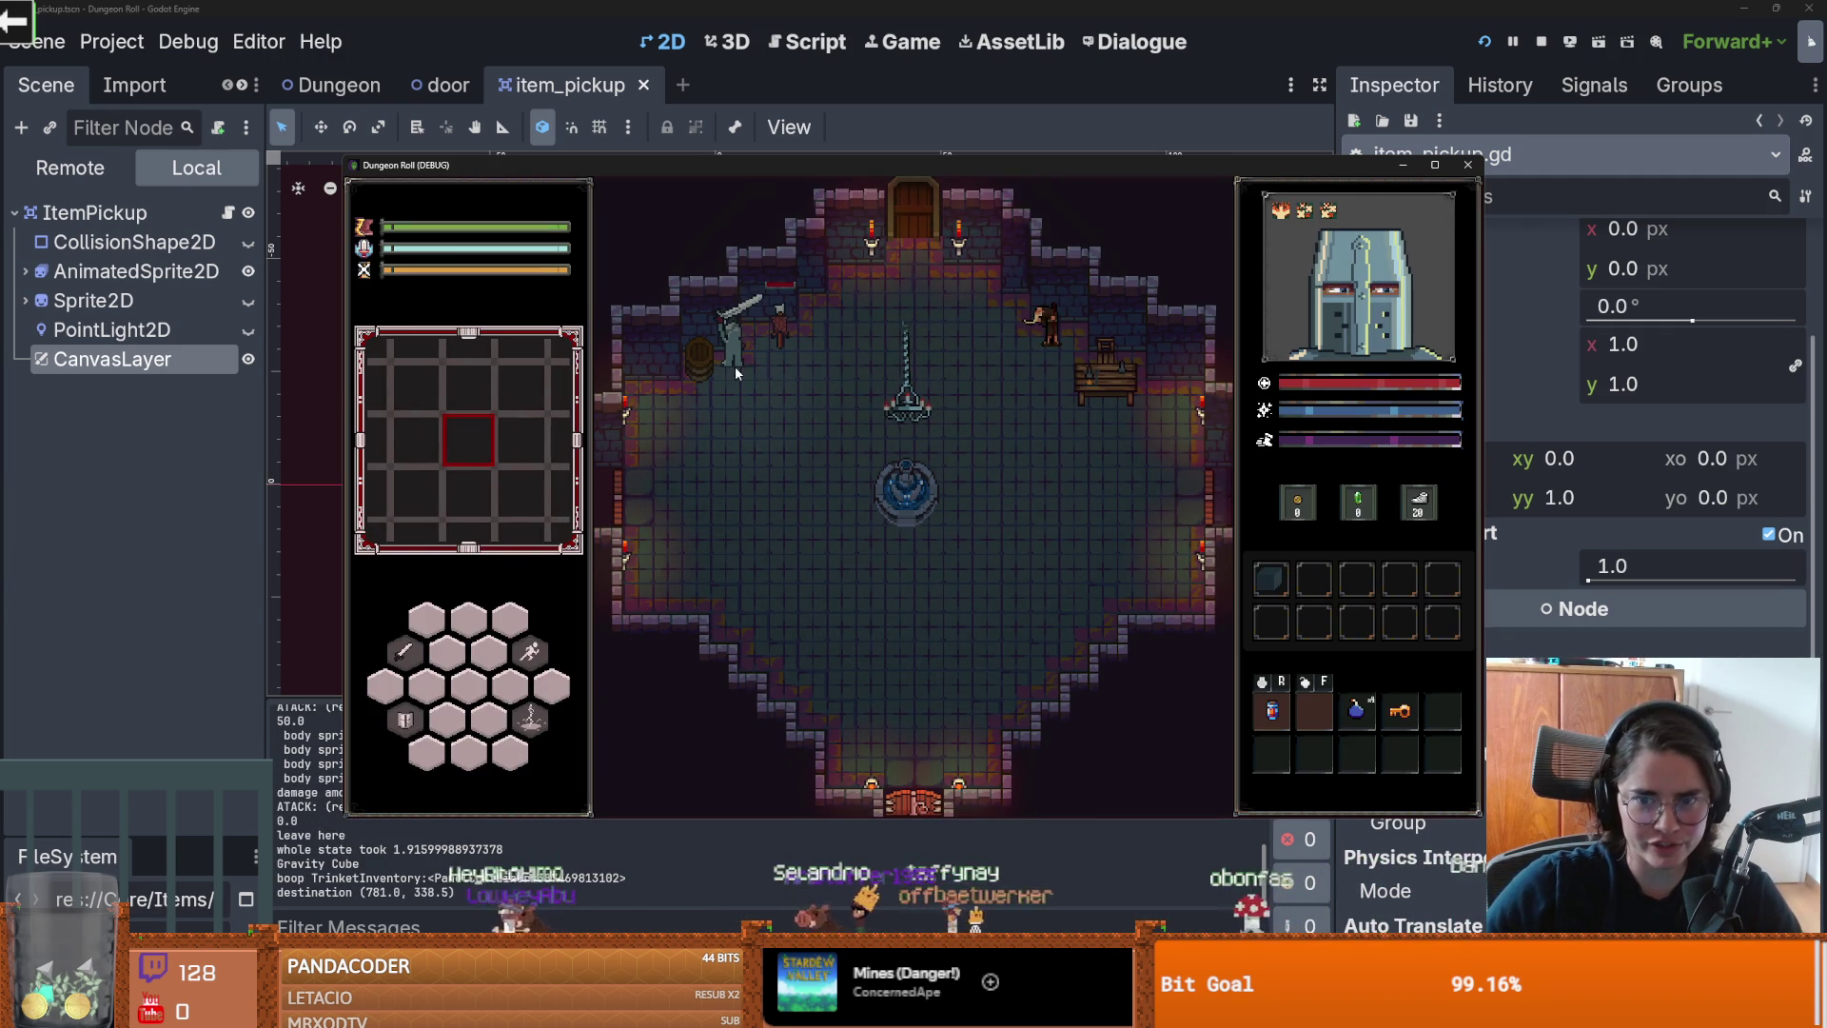
click(1467, 165)
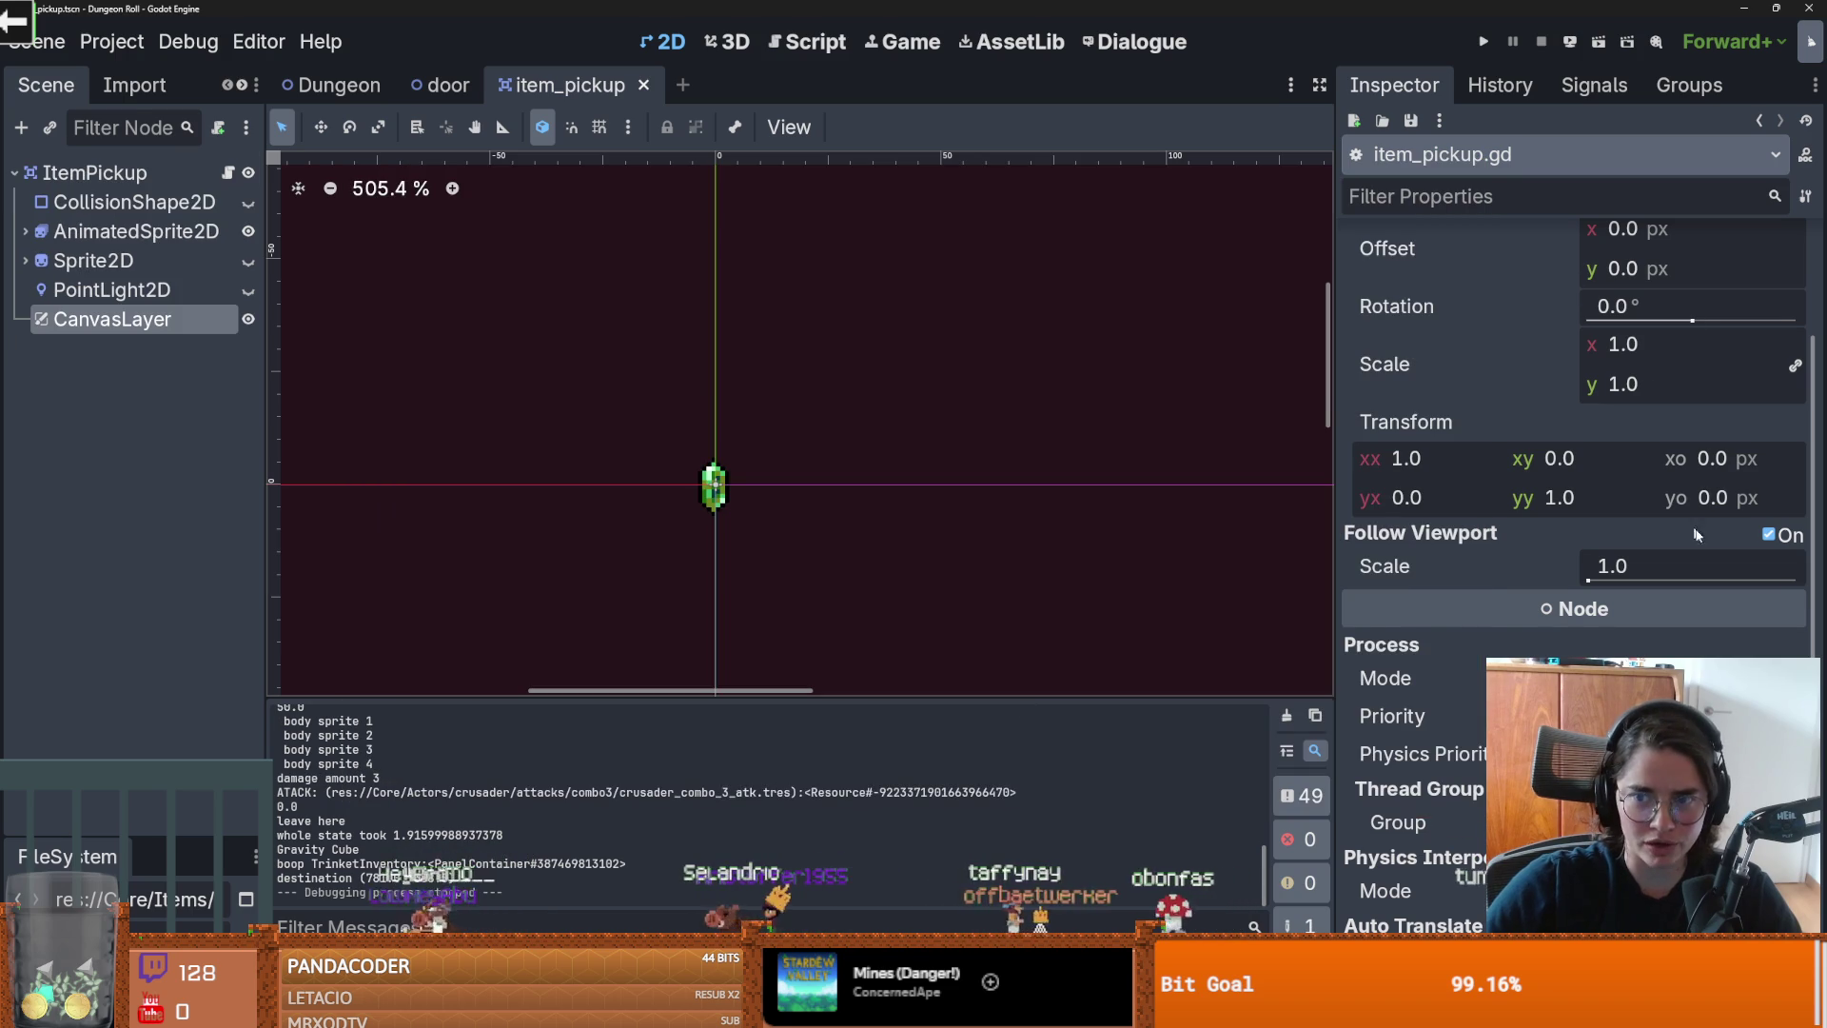
Step: Relaunch the game, collect the Gravity Cube with a sword combo, then stop it
click(1483, 40)
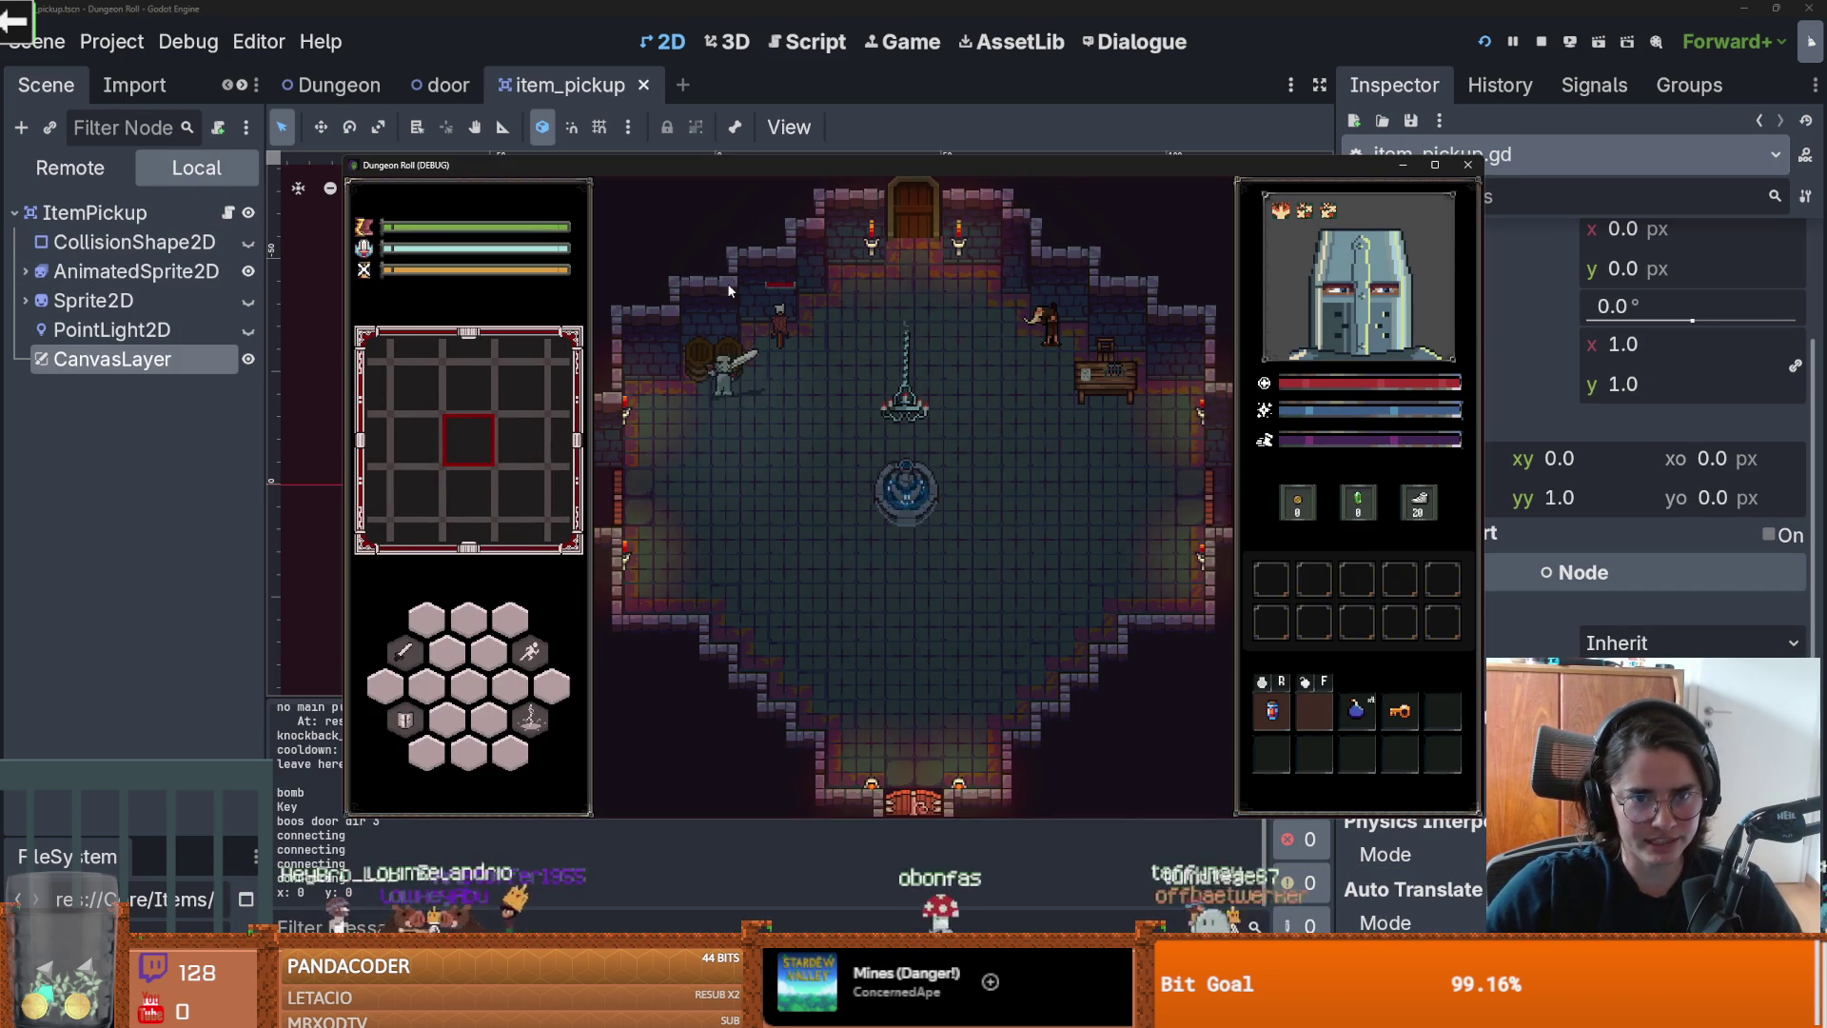
click(734, 290)
click(749, 315)
click(754, 331)
click(754, 323)
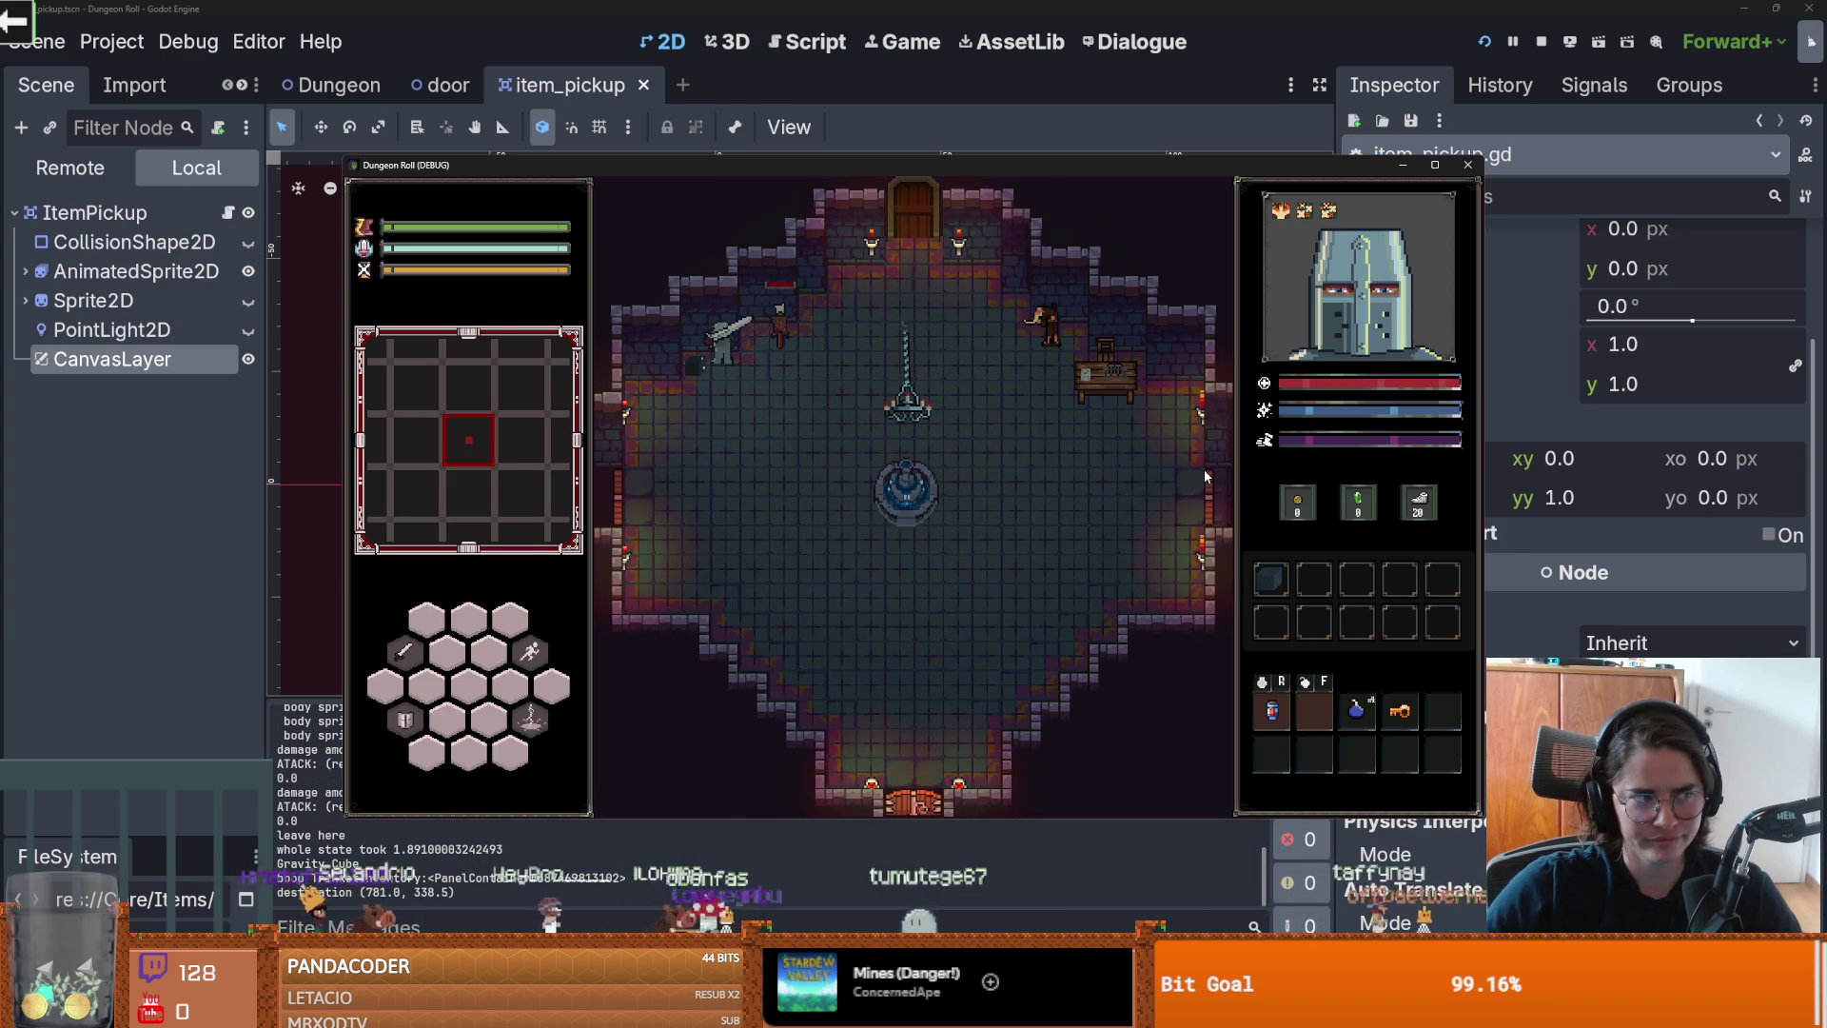
click(1468, 165)
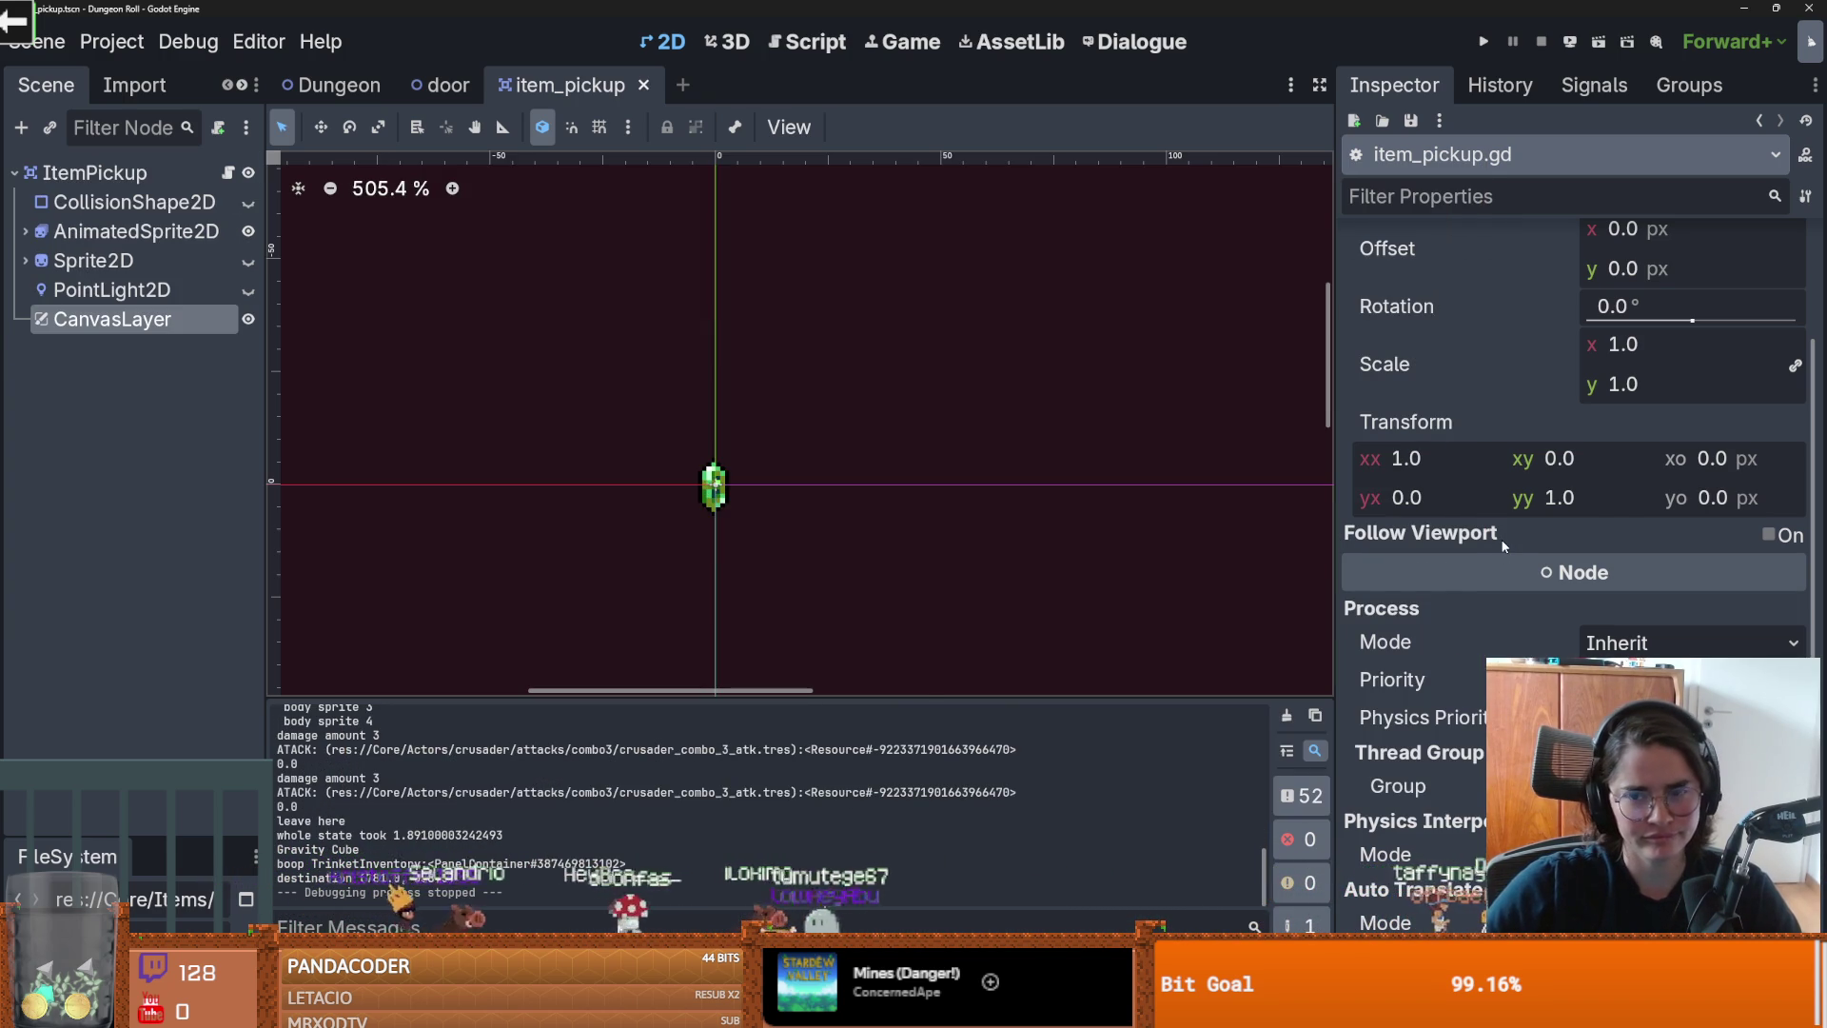
Step: Tick the CanvasLayer's Follow Viewport On checkbox, leaving Scale at 1.0, and save the scene
scroll(1503, 546, down, 2)
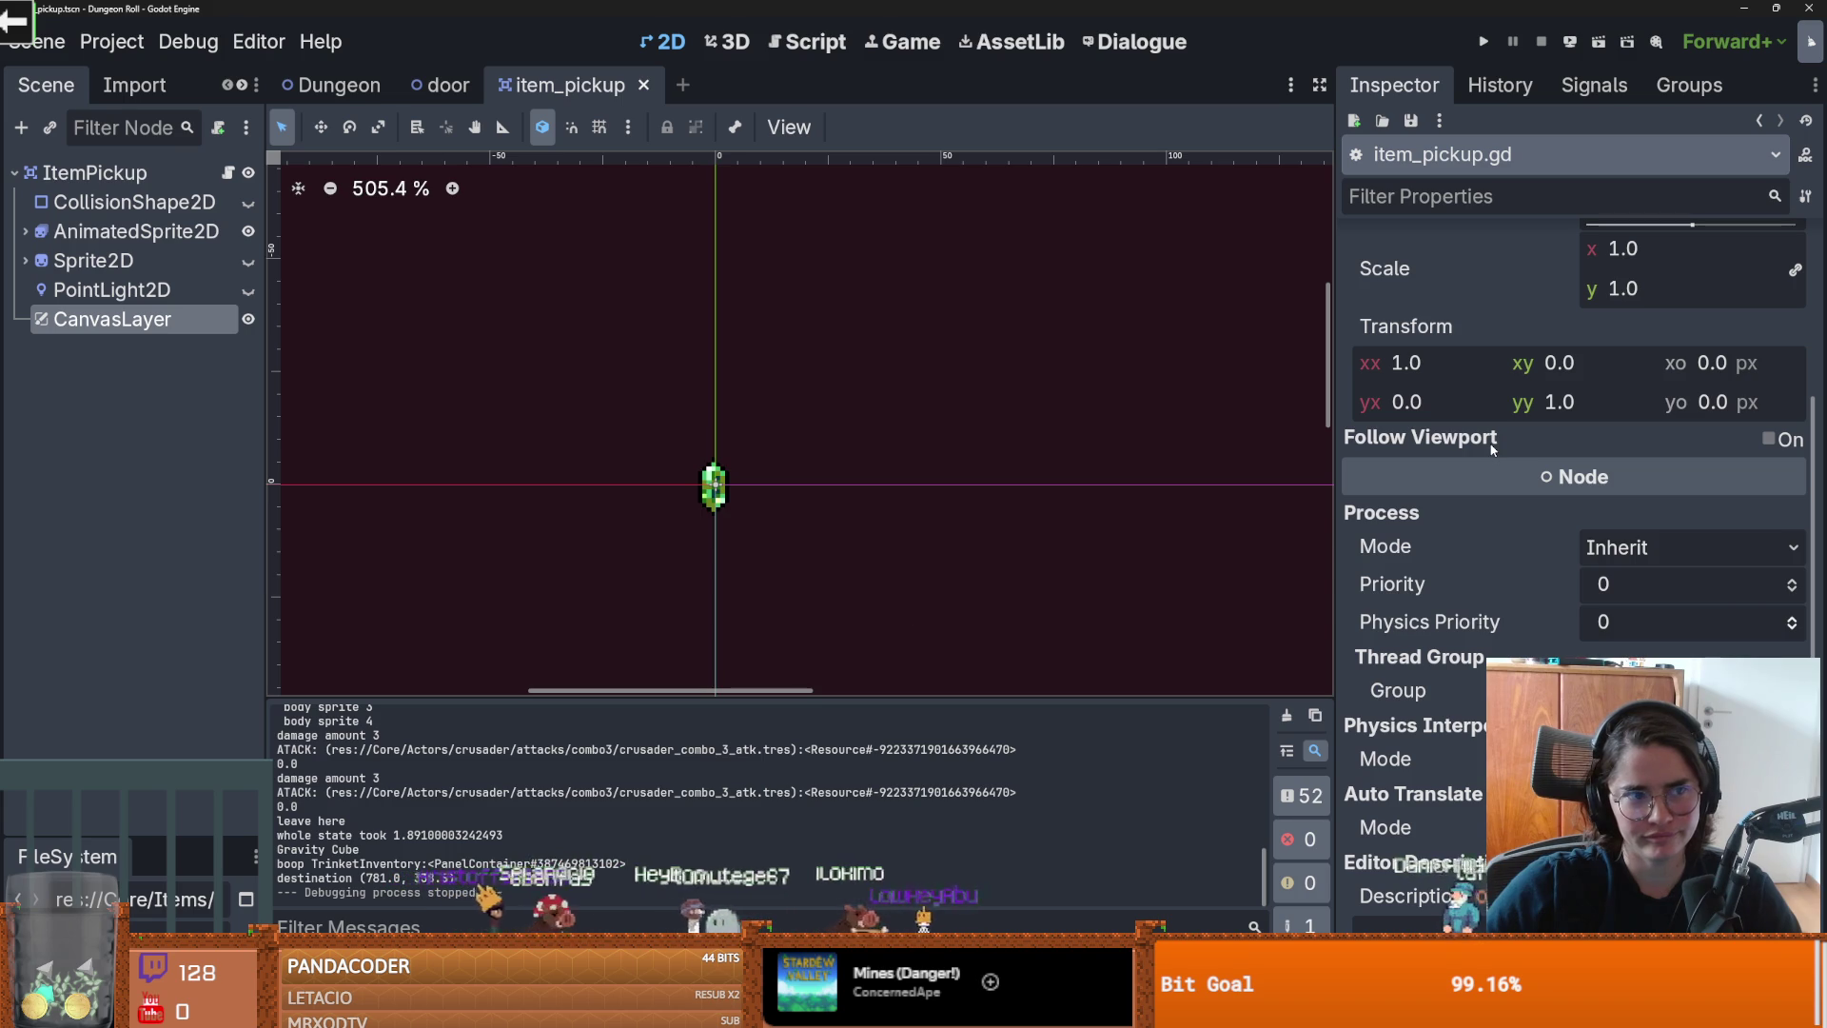
mouse_move(1492, 450)
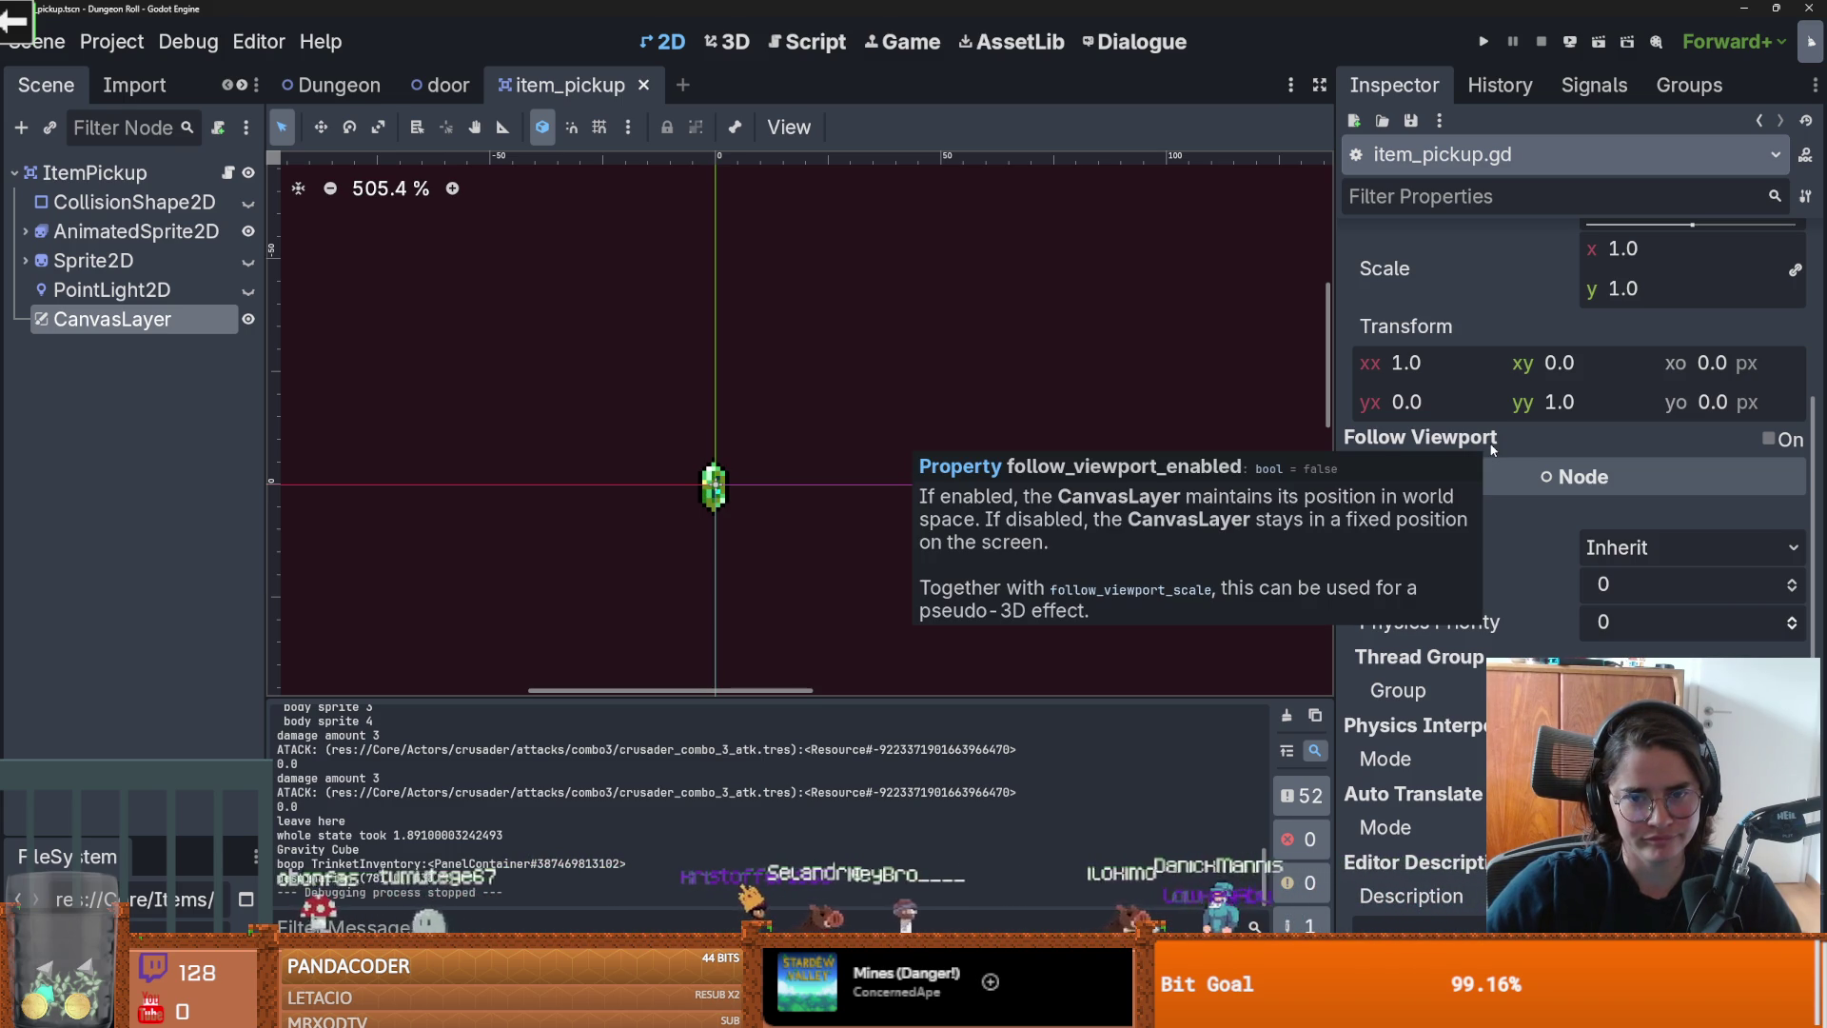
scroll(1500, 585, down, 4)
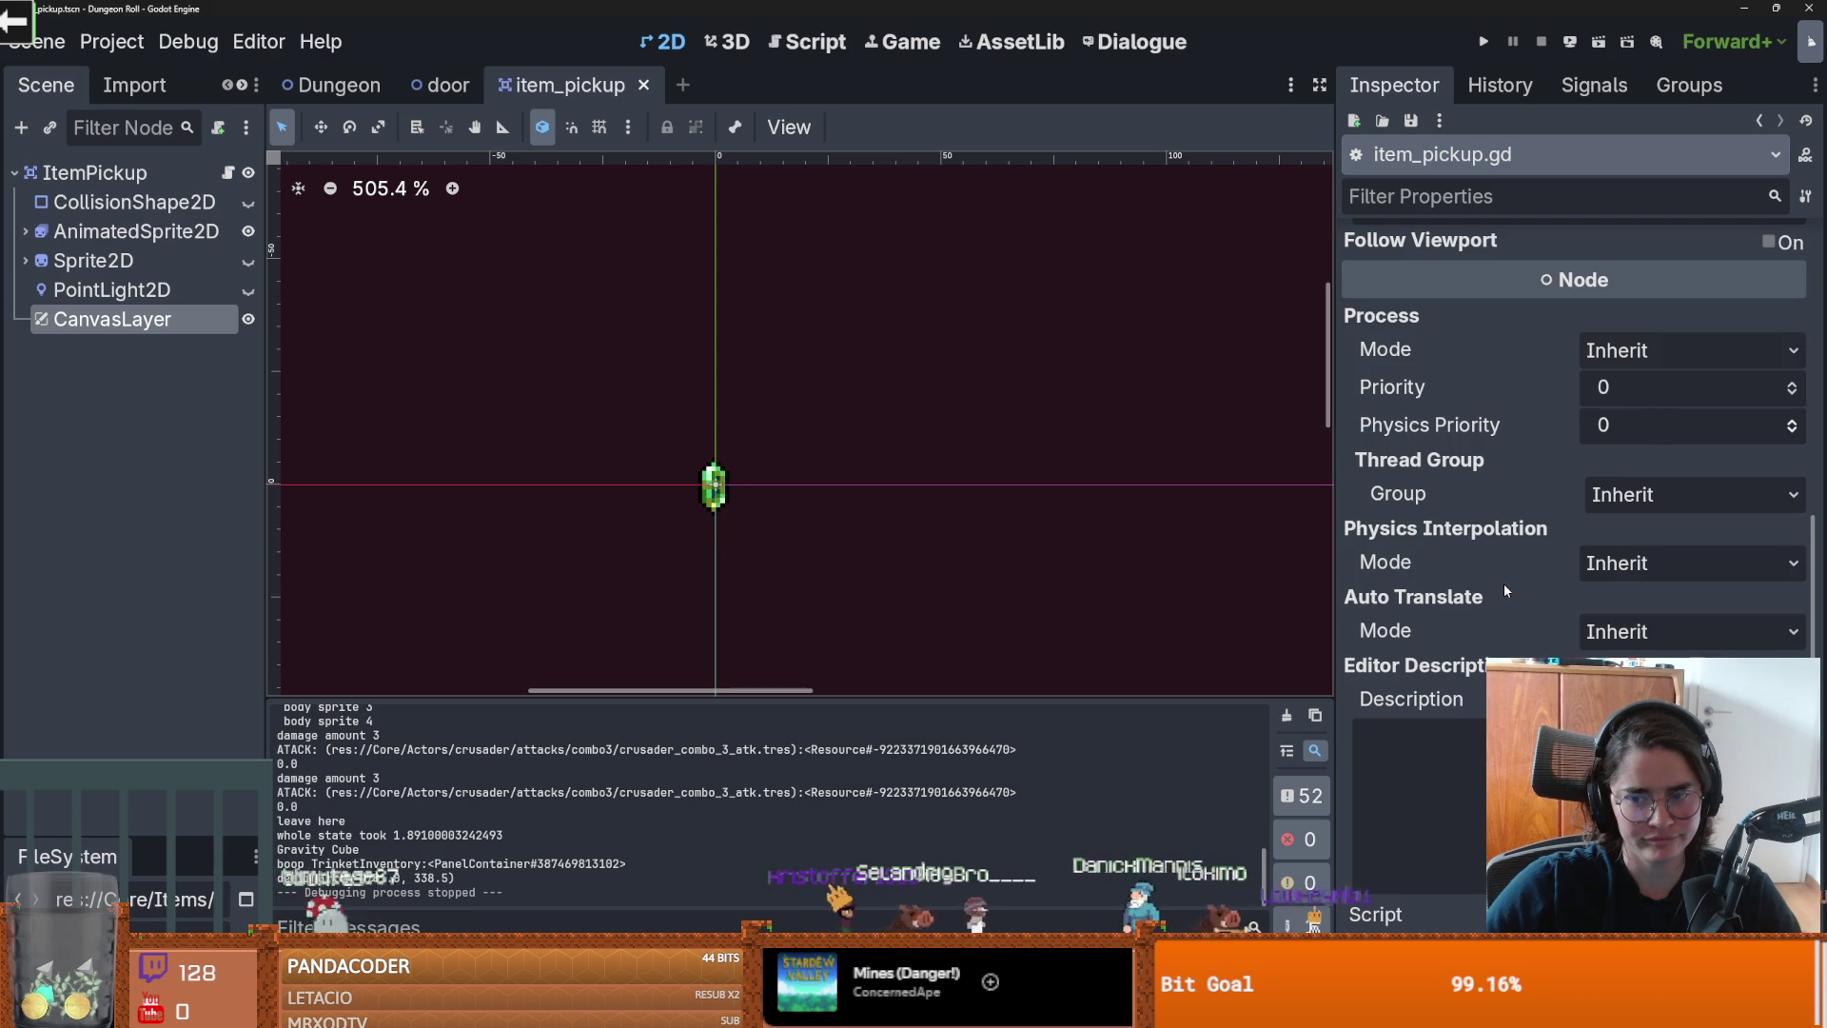
scroll(1504, 584, up, 10)
scroll(1511, 588, down, 3)
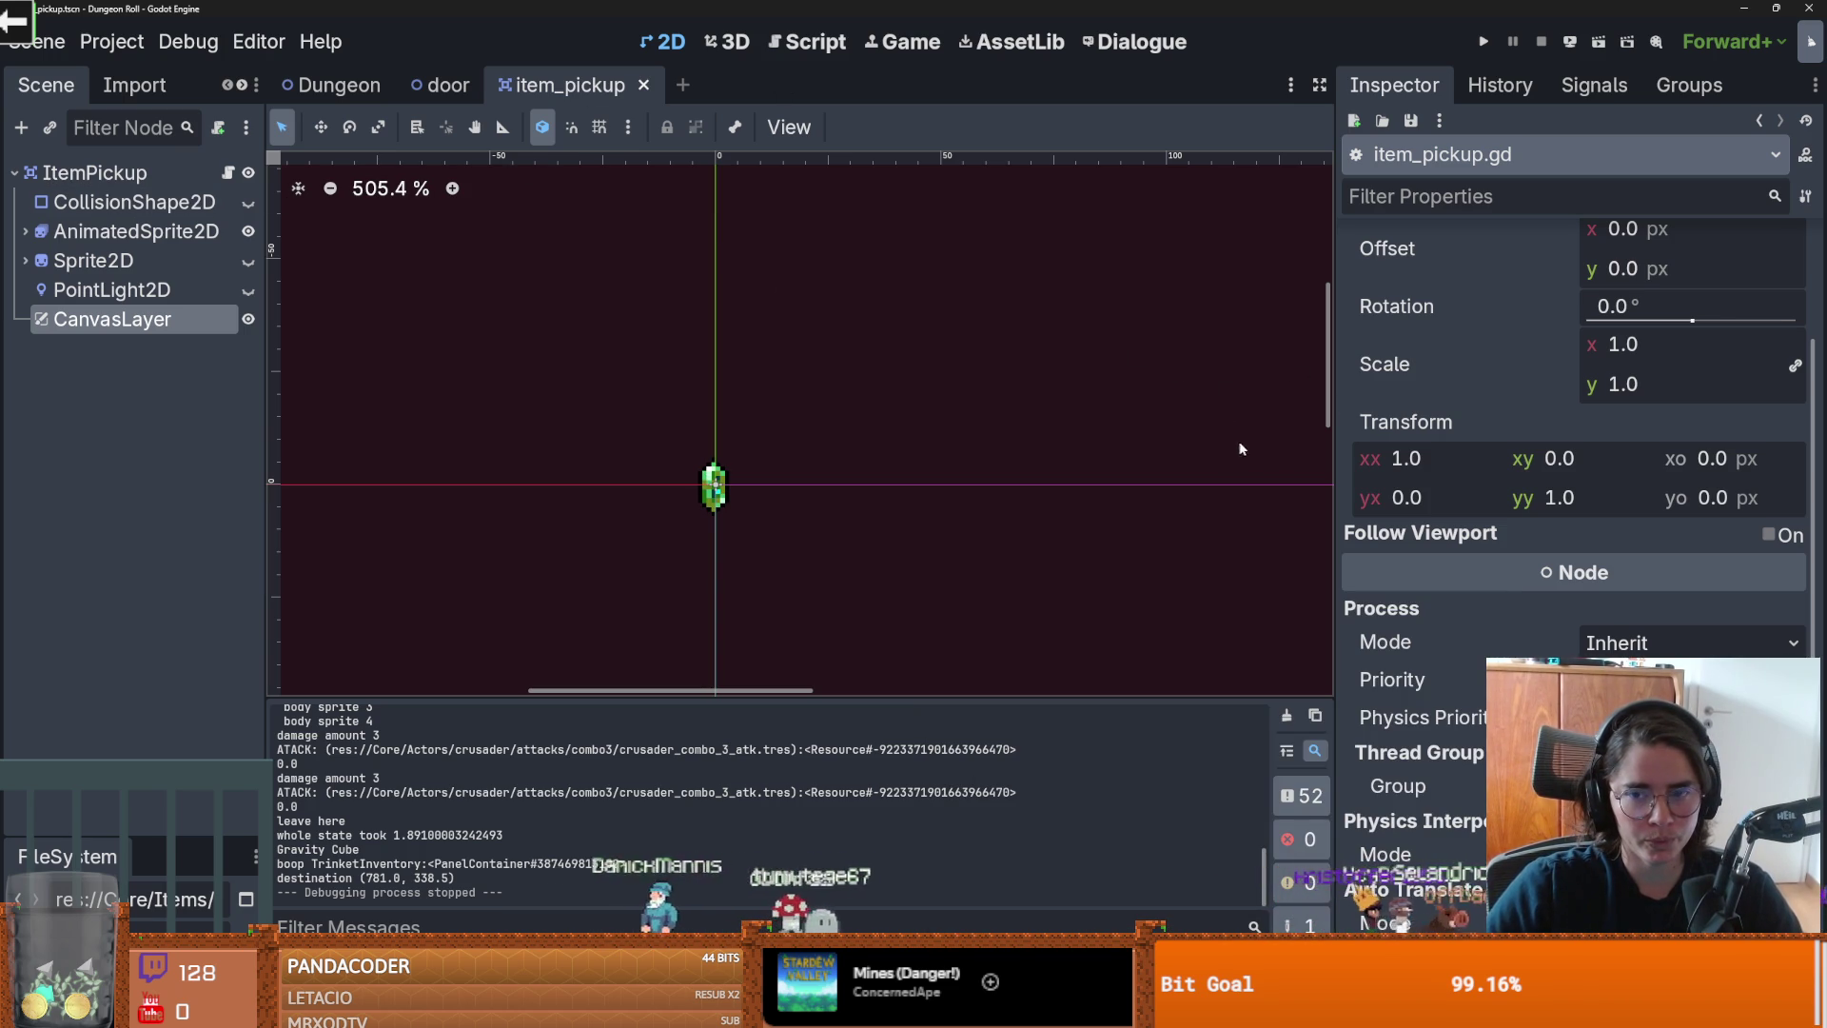
click(1769, 534)
key(ctrl+s)
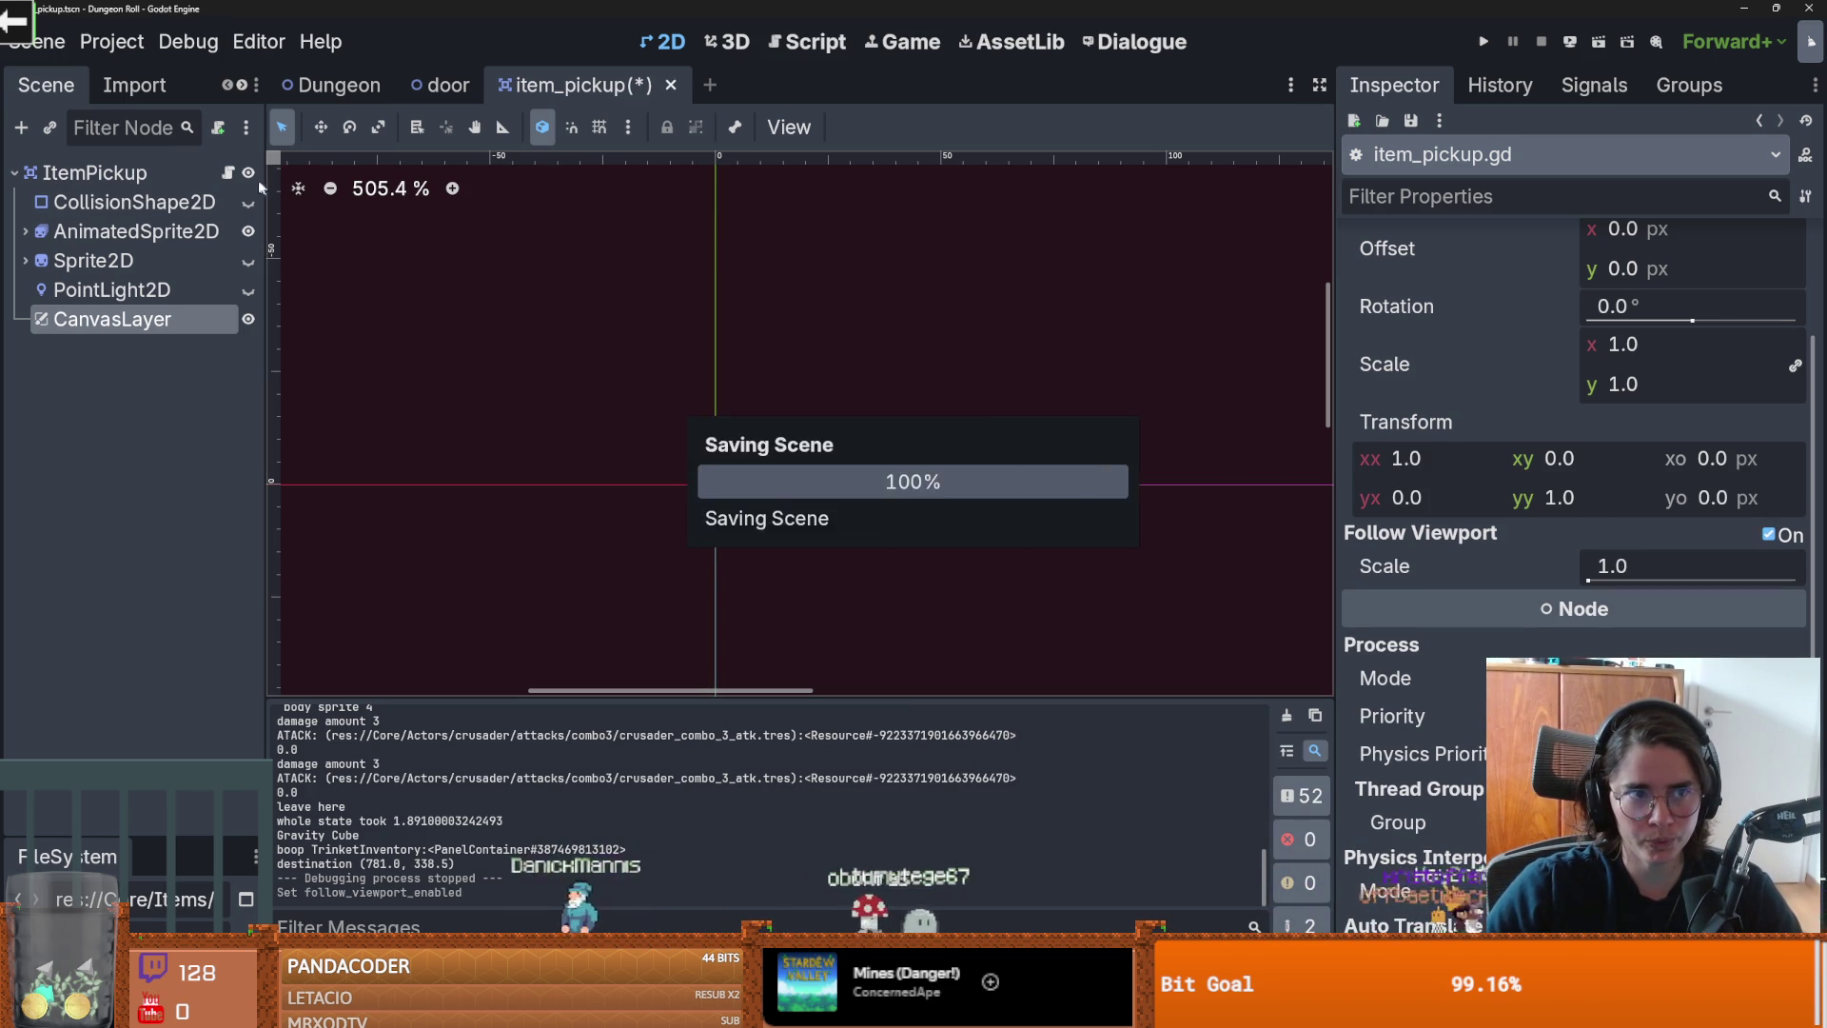
Step: Show tween_to_node in item_pickup.gd and indent empty line 104 one level
click(227, 173)
scroll(966, 410, down, 10)
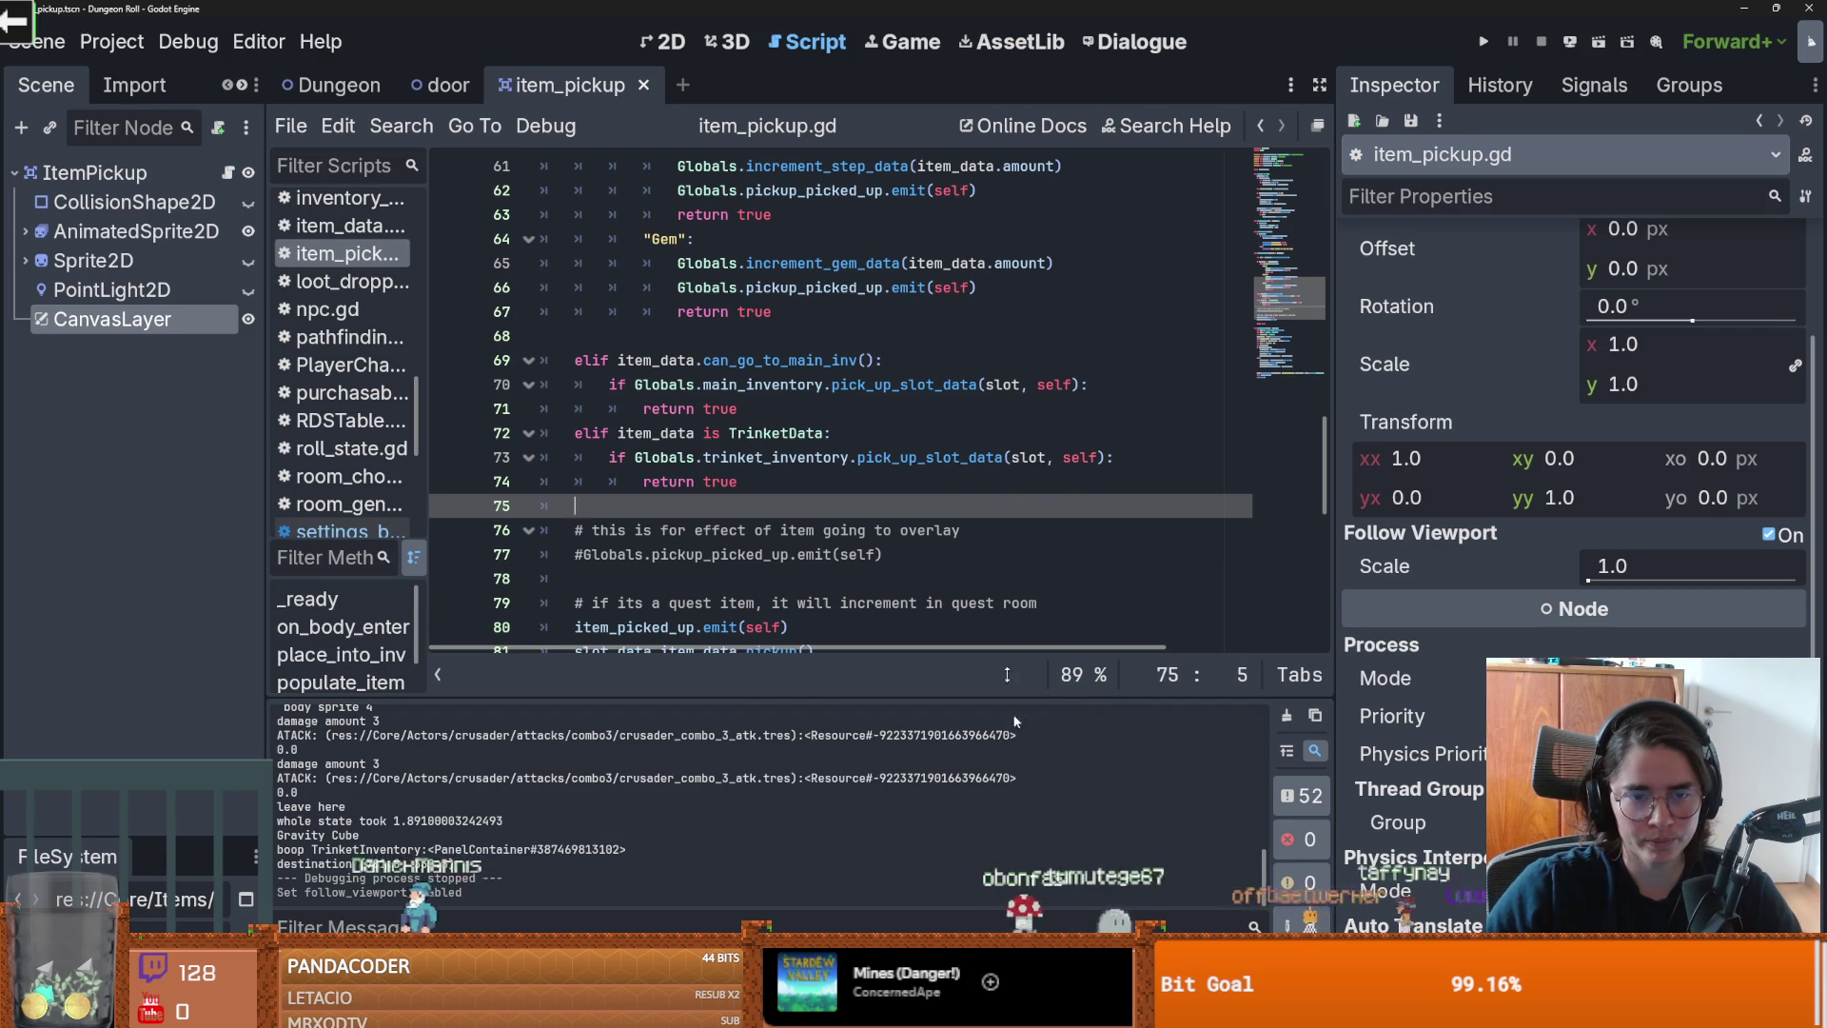
scroll(940, 489, down, 6)
scroll(940, 490, down, 3)
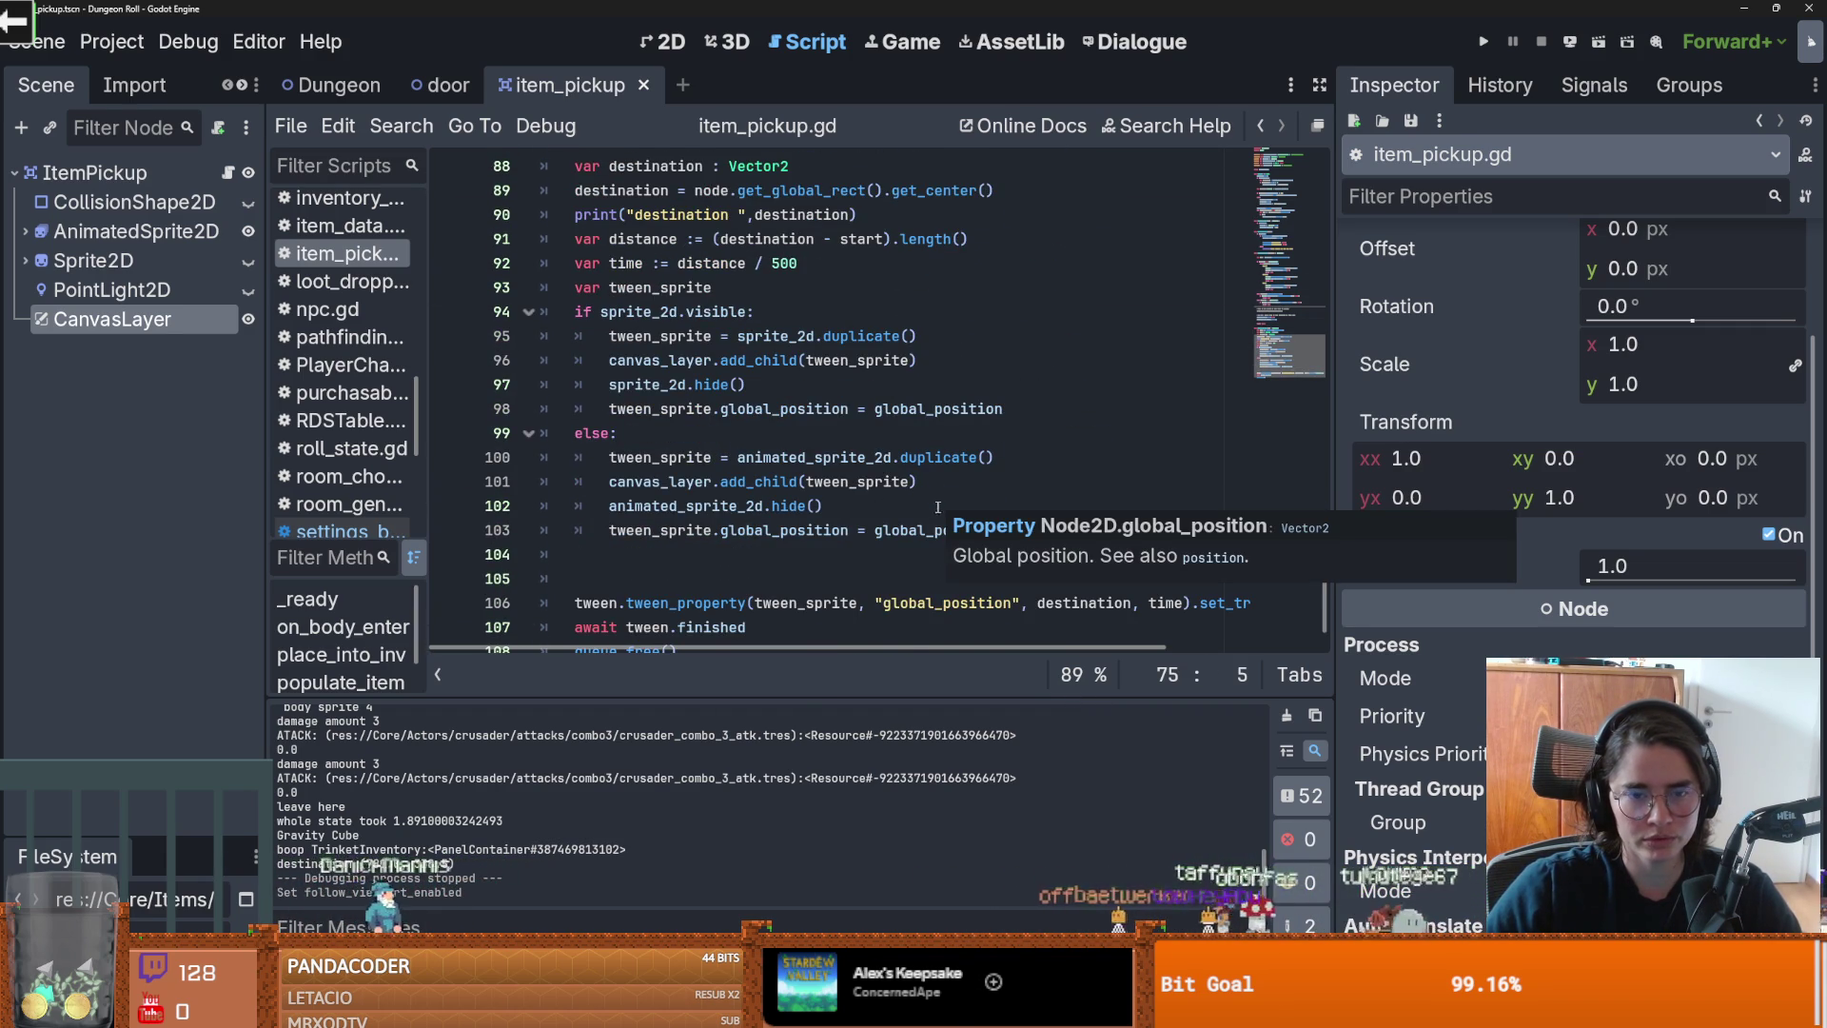
scroll(941, 503, down, 1)
click(918, 509)
key(Tab)
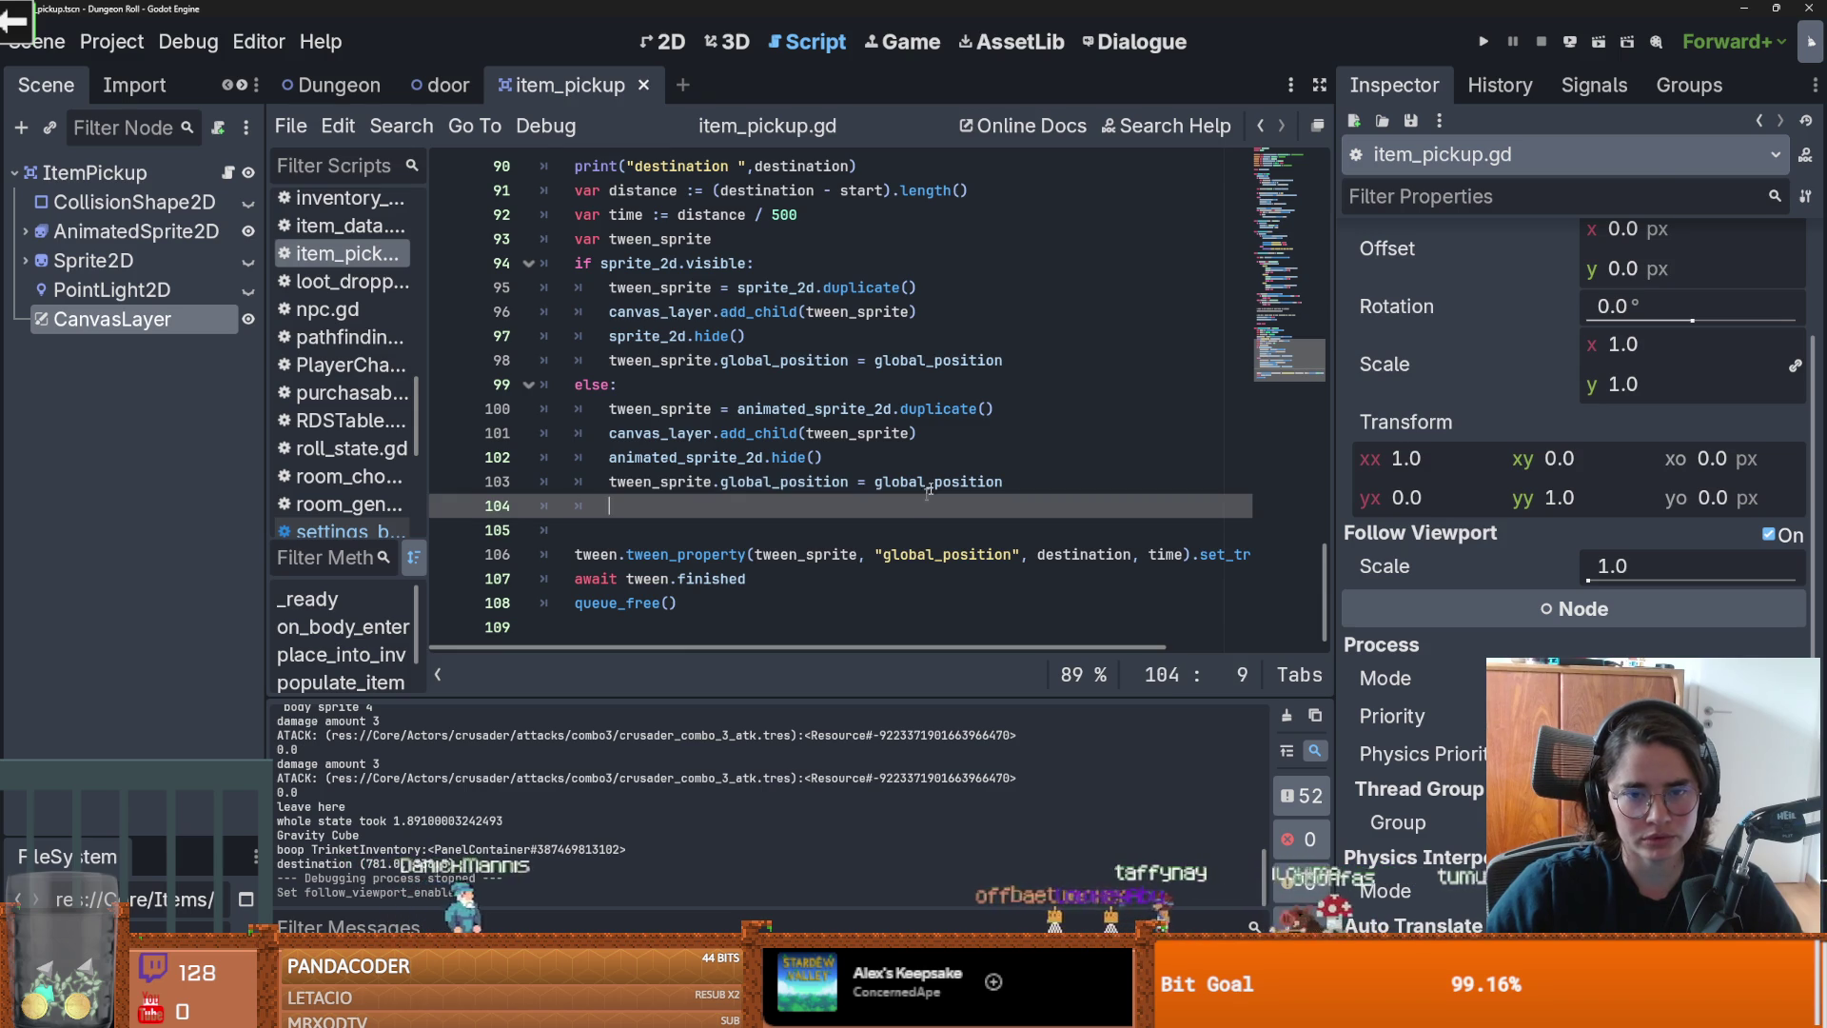
Step: Run the game and collect a pickup, logging destination (817.0, 449.5), then close it
click(1570, 41)
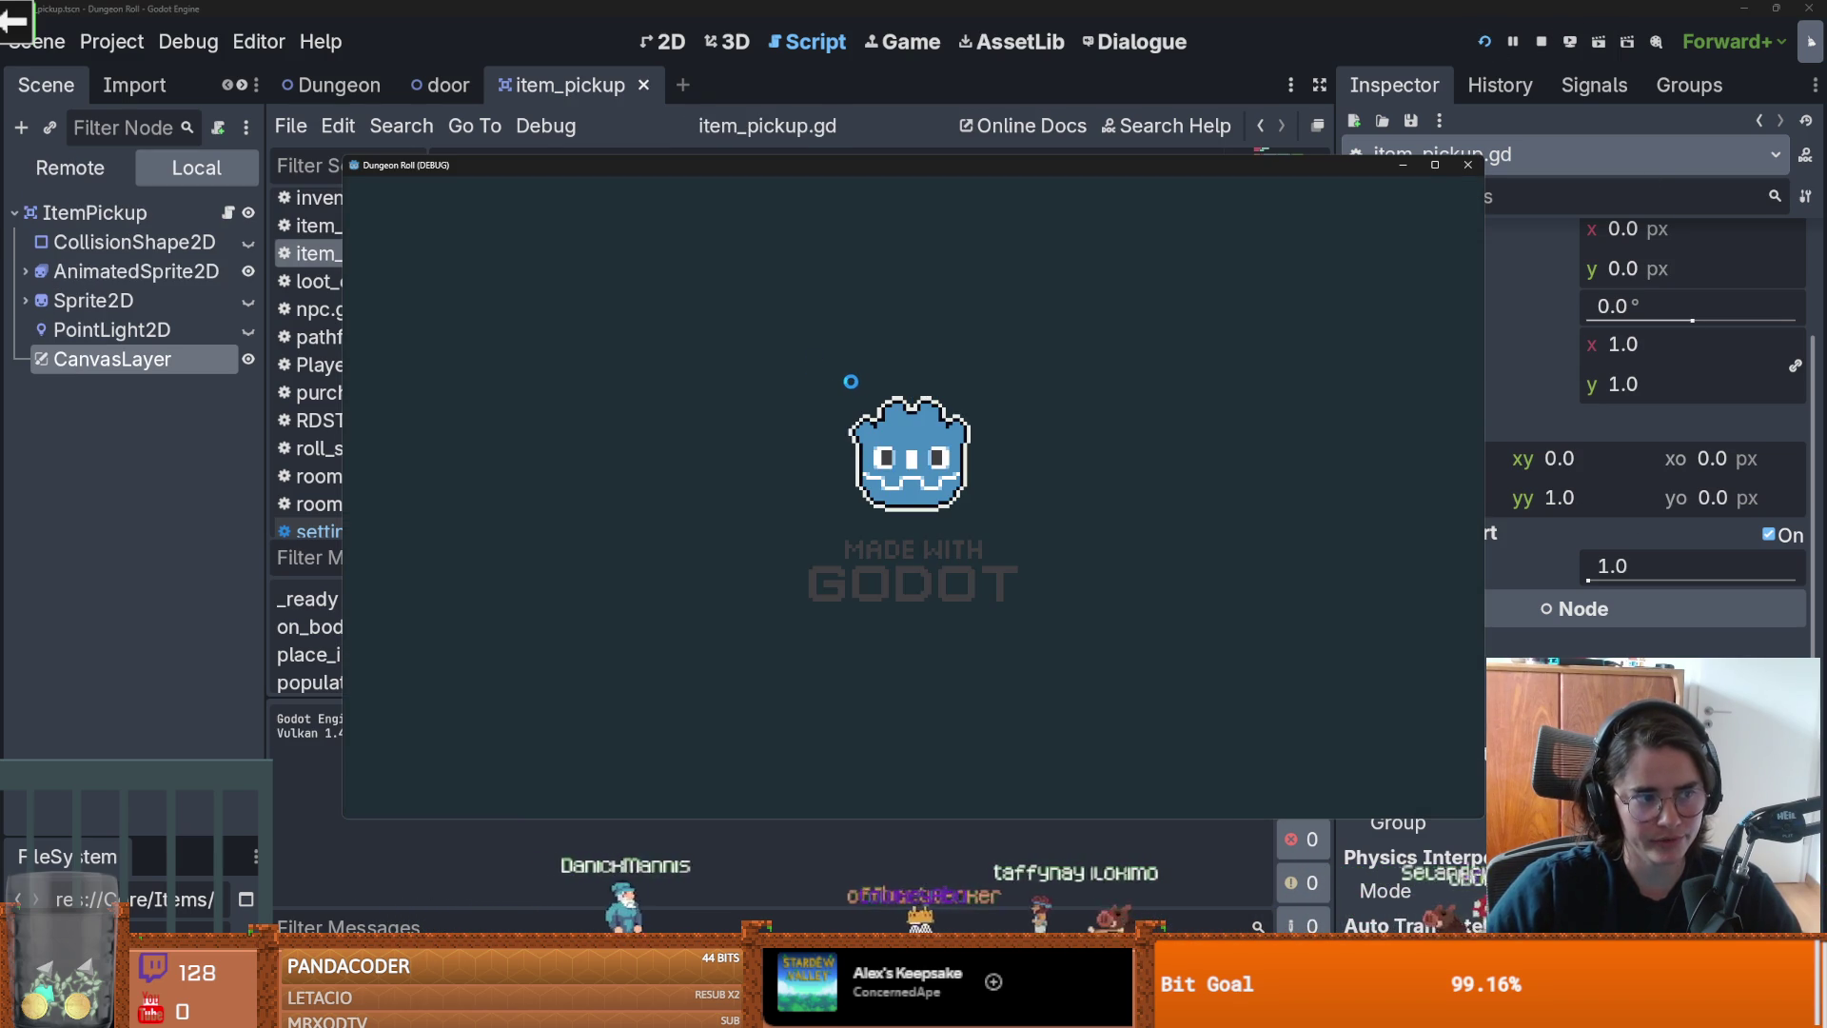
click(714, 312)
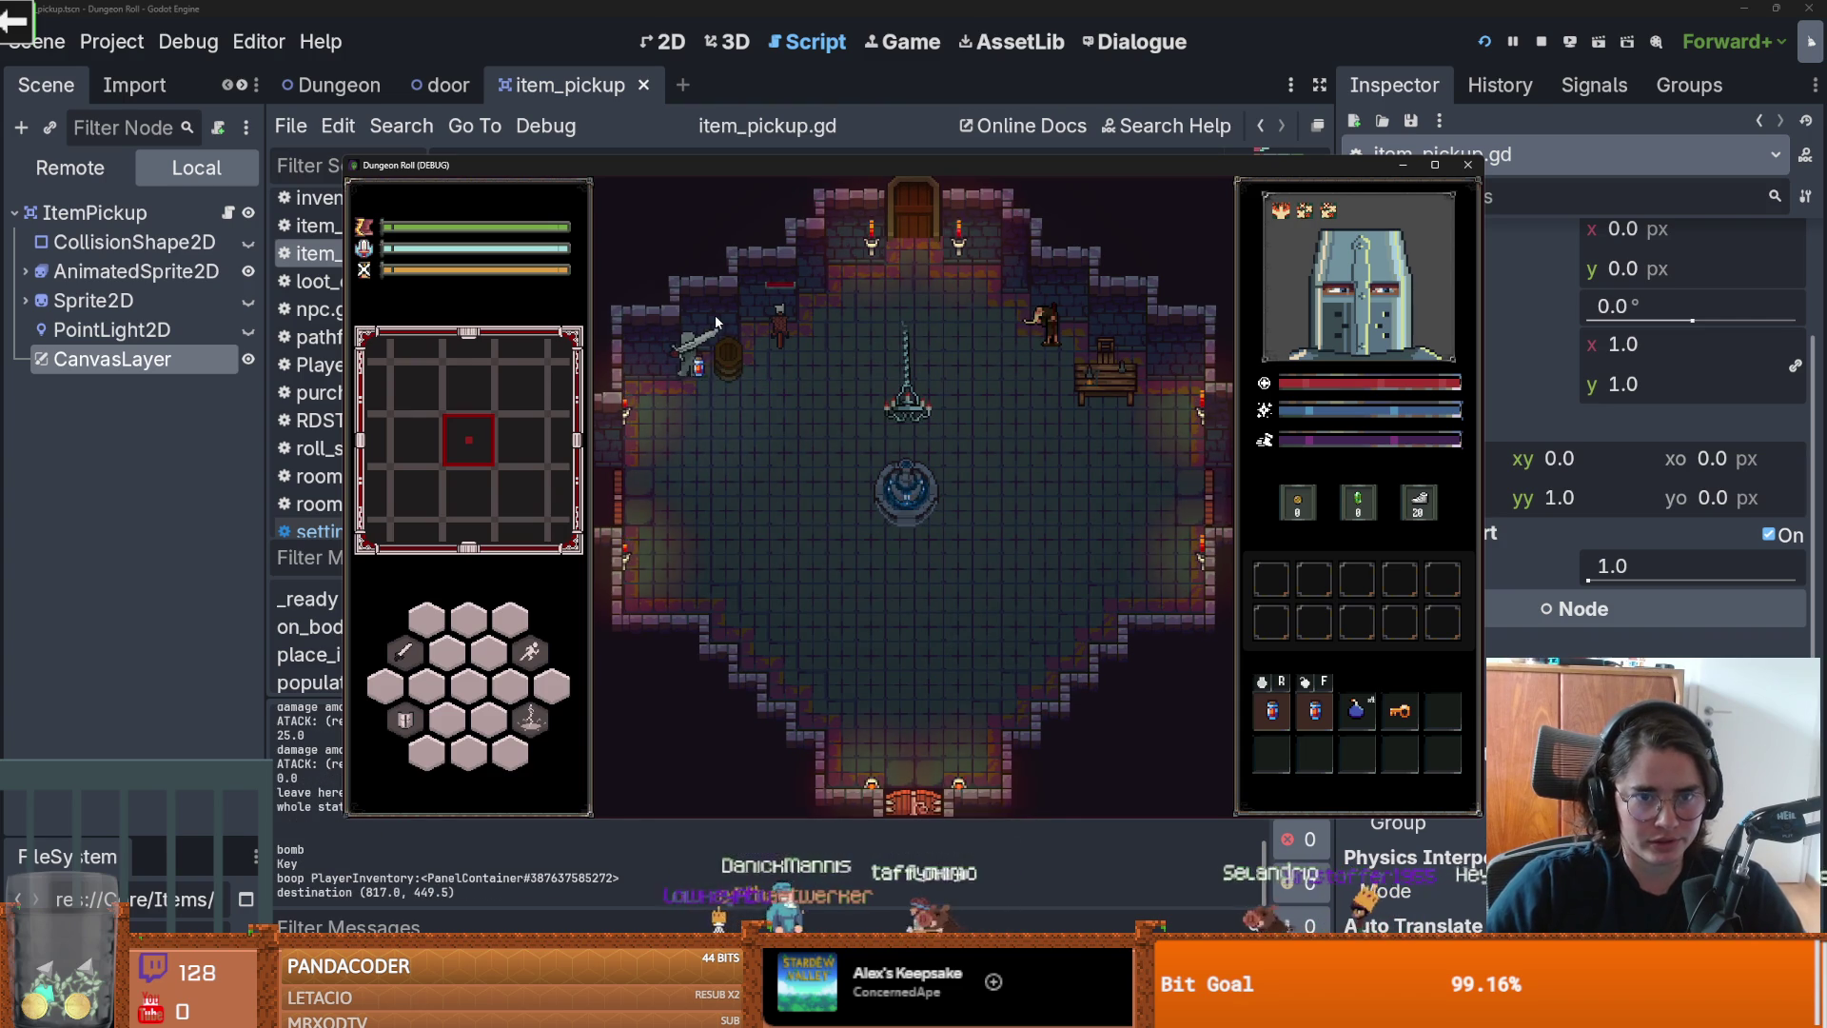
click(1469, 165)
click(799, 243)
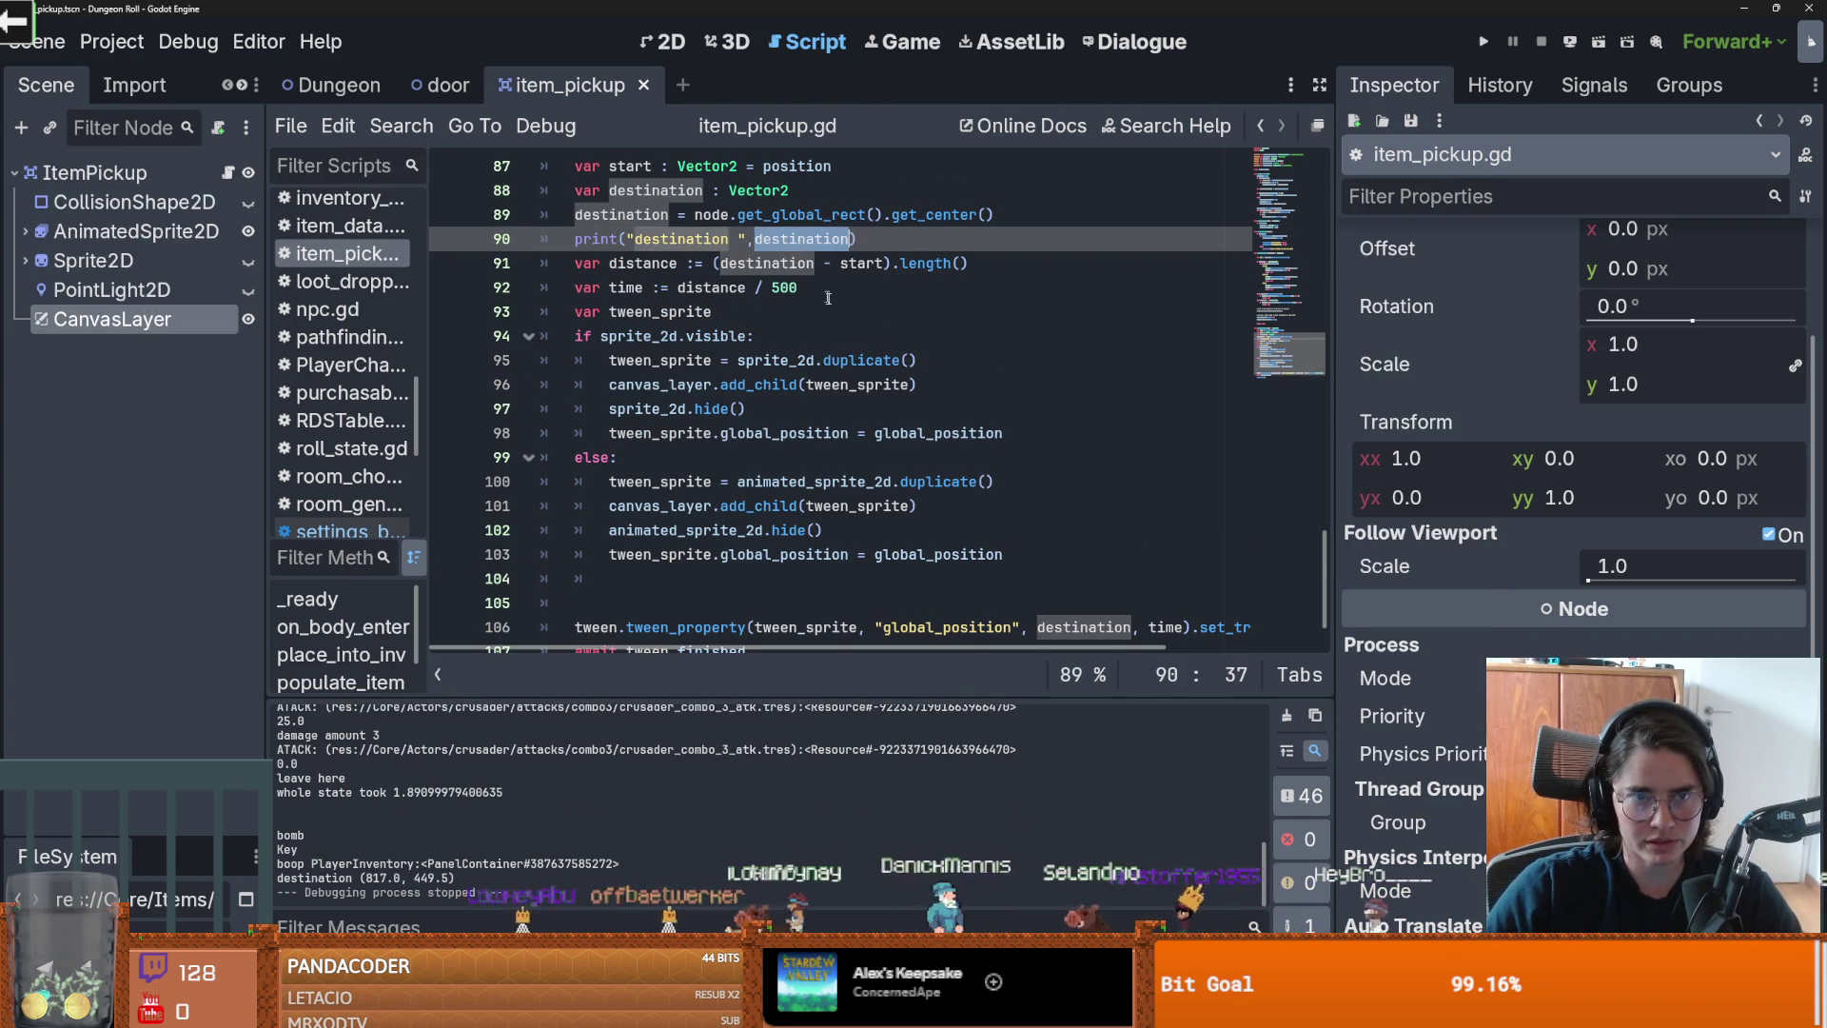
Step: Check get_global_rect's docs, replace line 89's rect centre with global_position, and run the game
scroll(799, 285, up, 2)
click(800, 367)
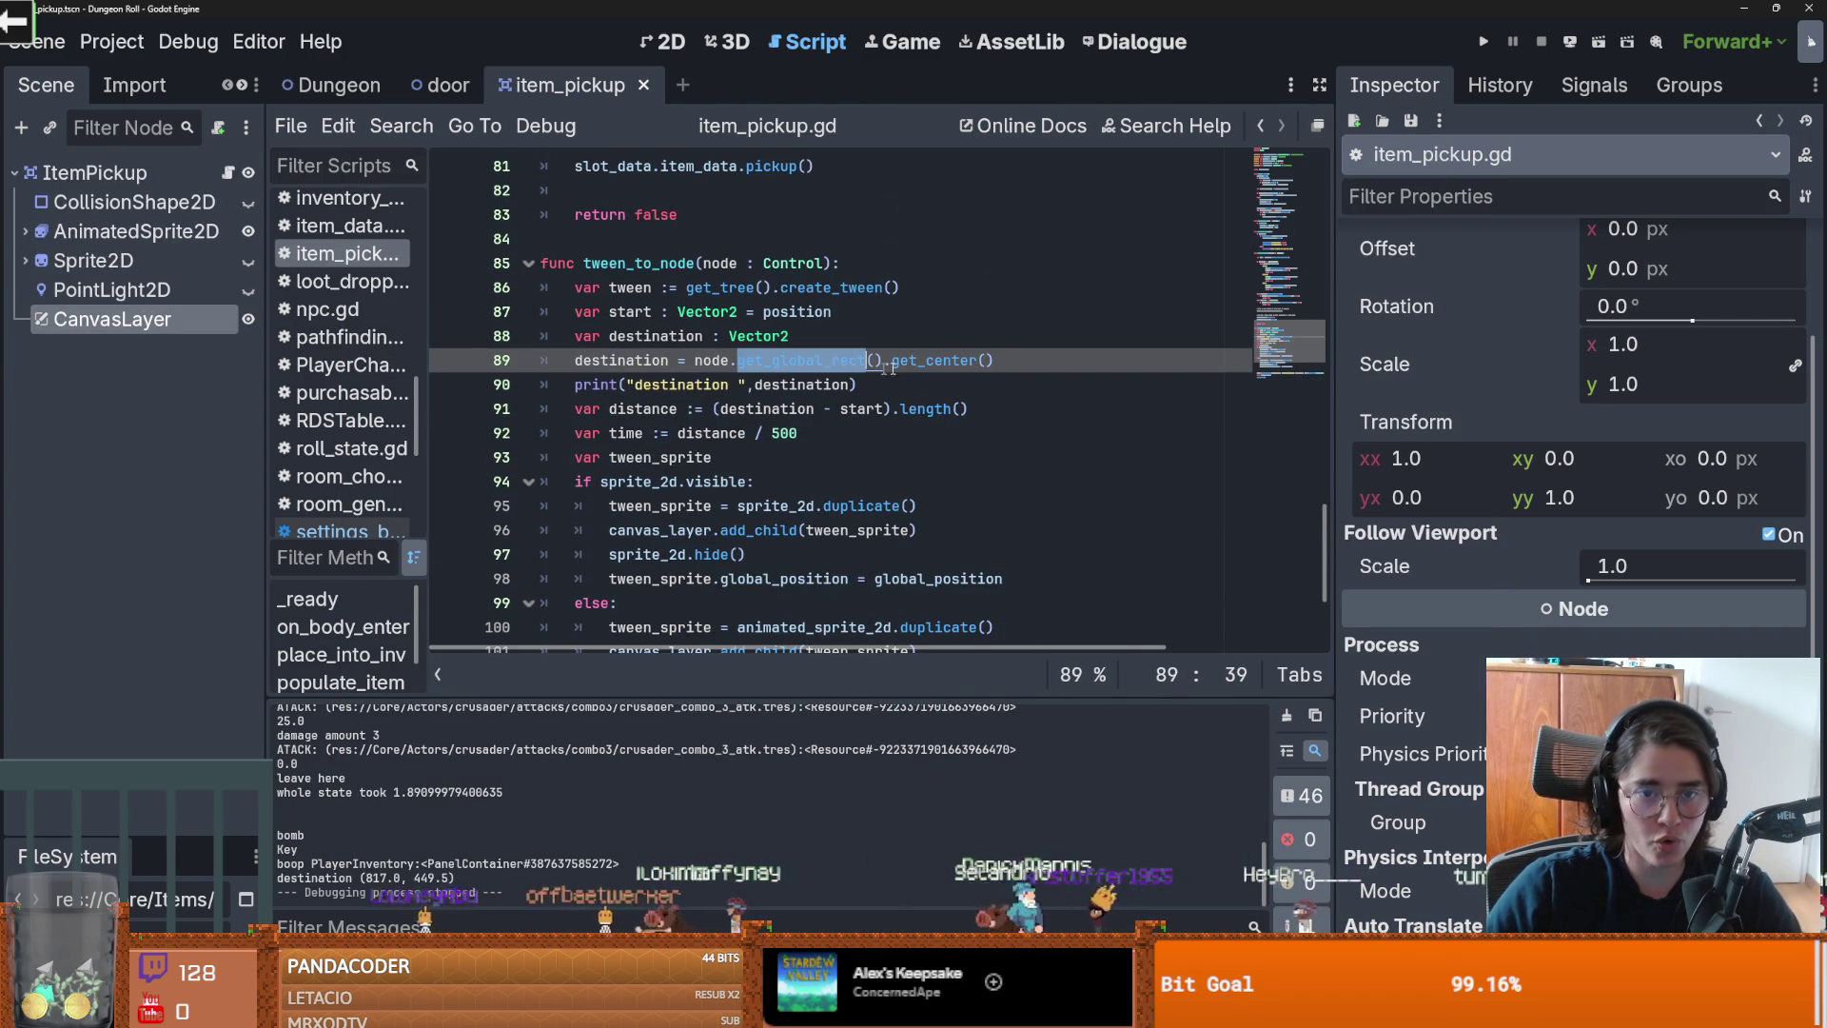
drag(996, 362, 742, 365)
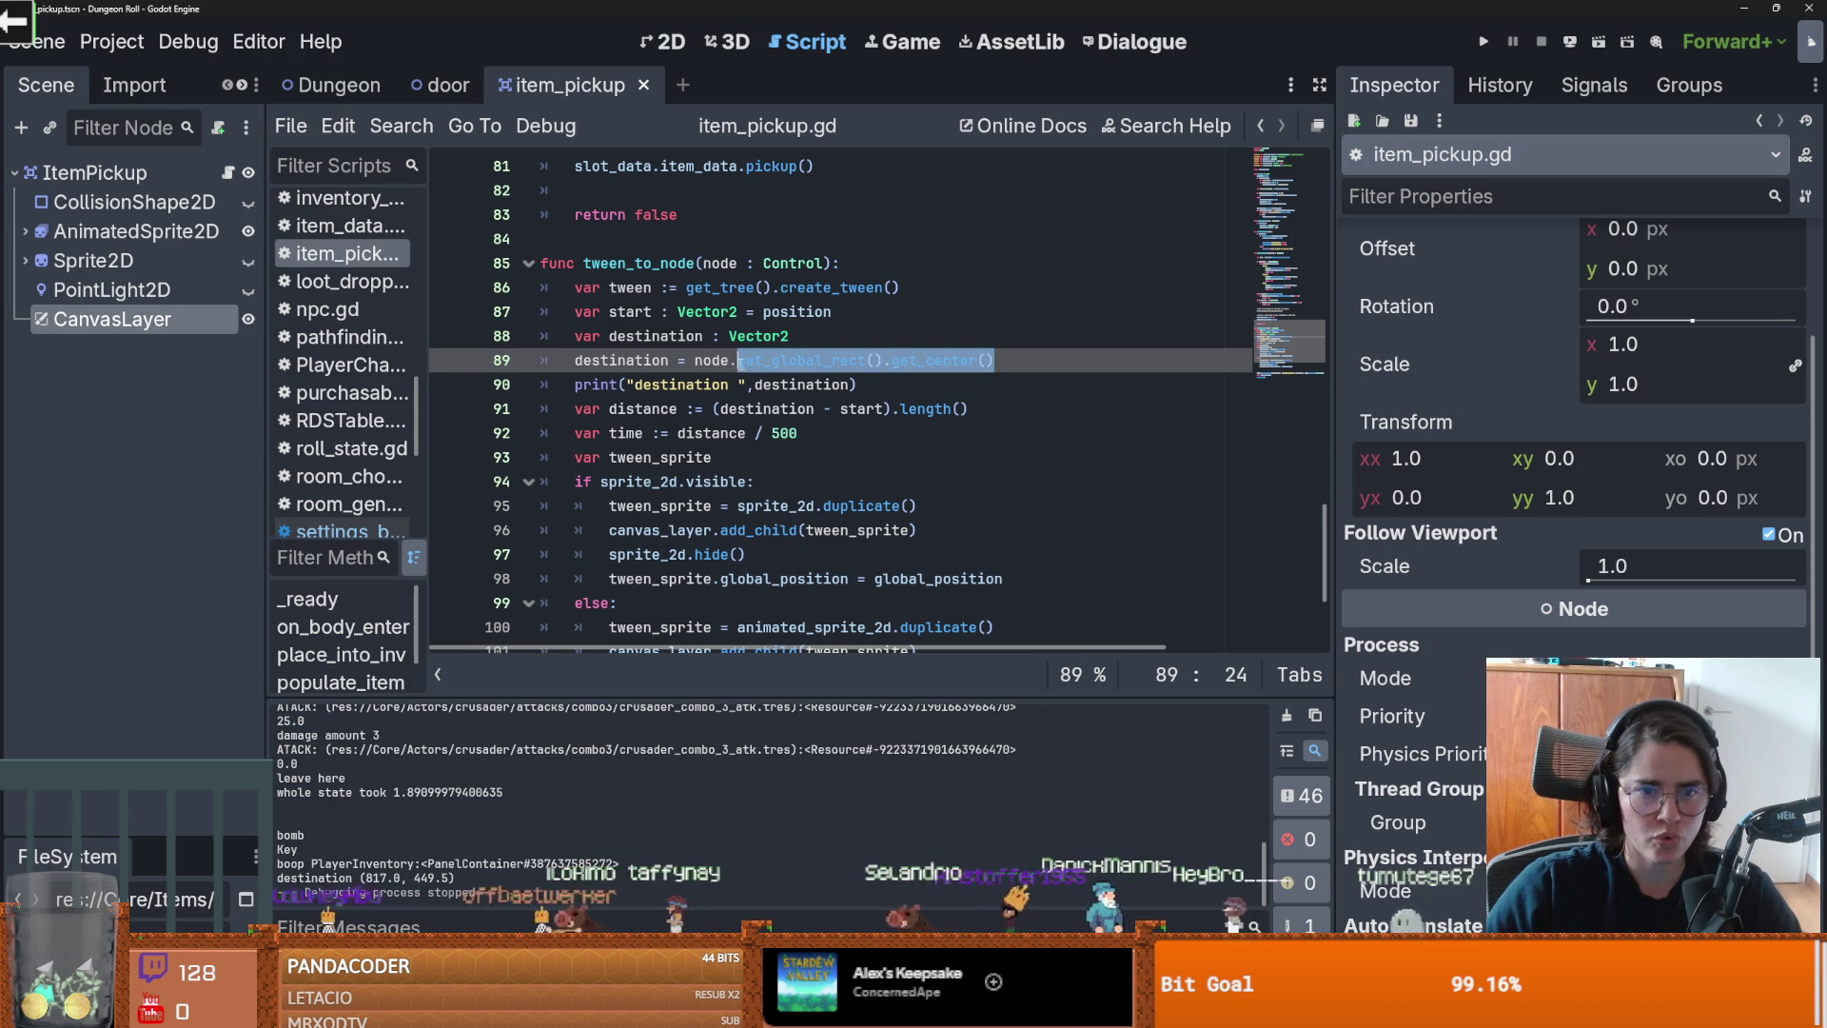
ctrl+click(797, 358)
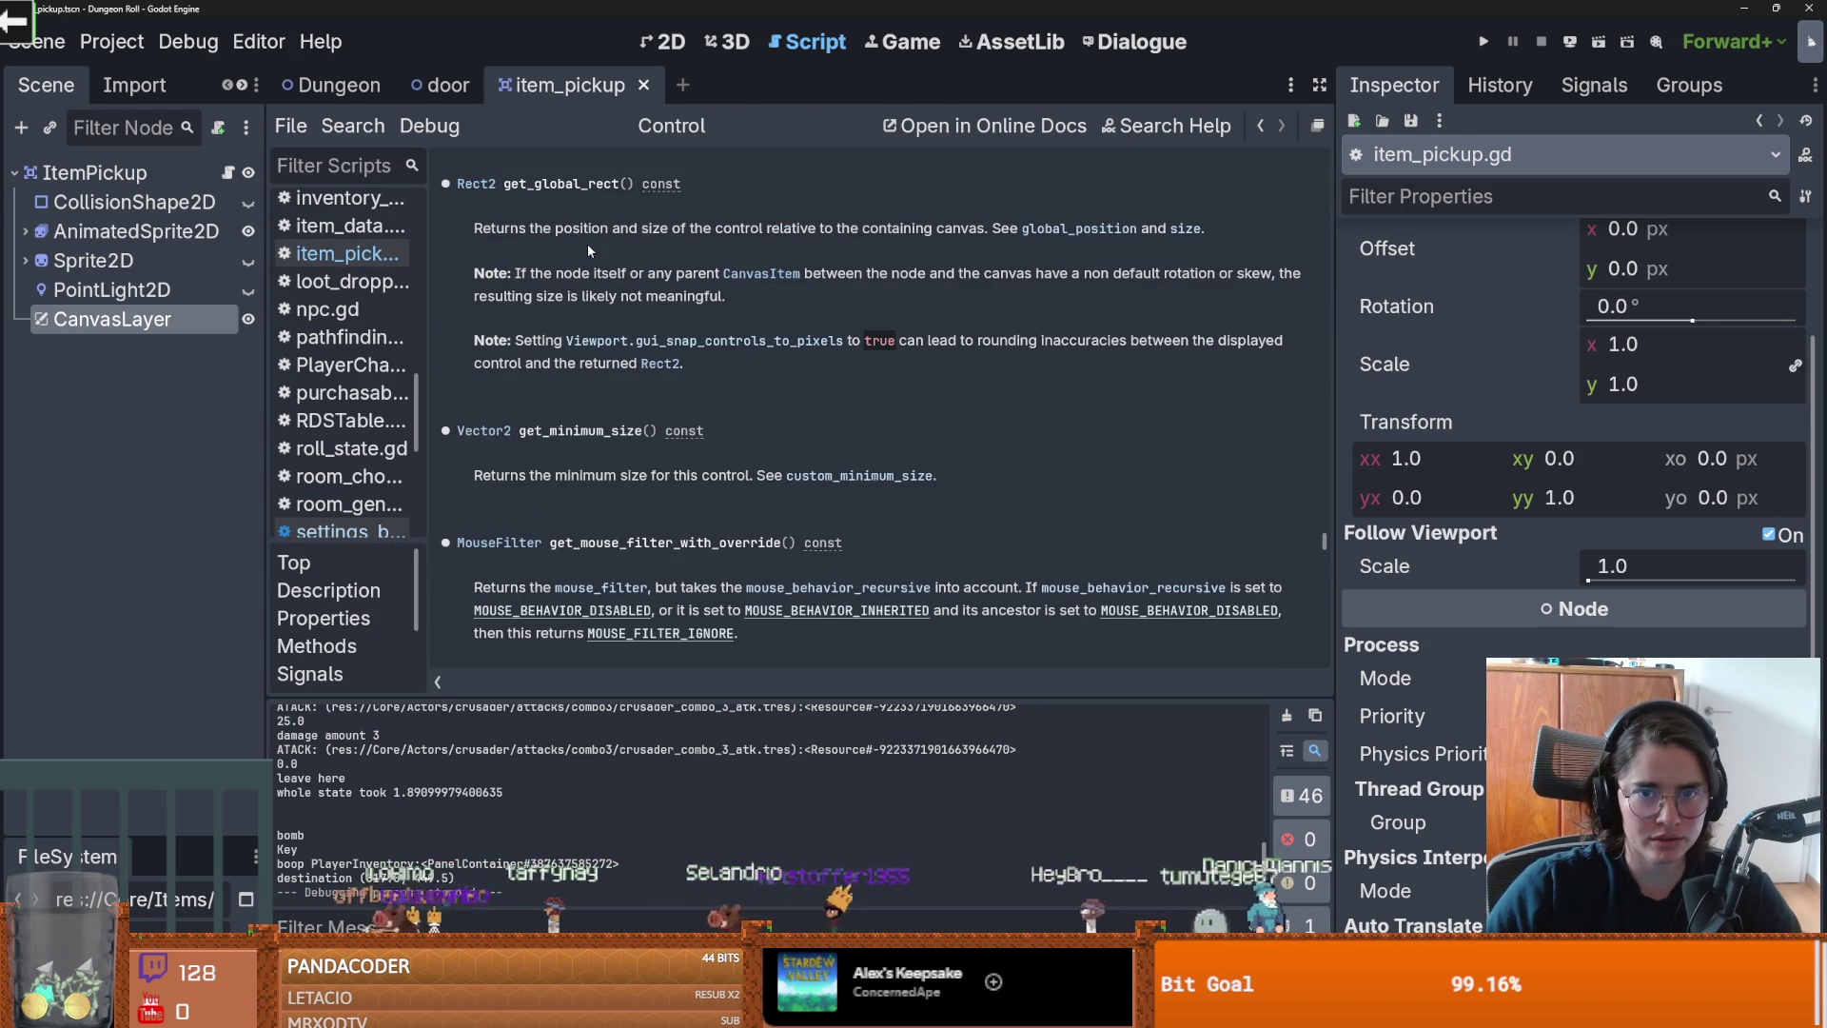
click(228, 172)
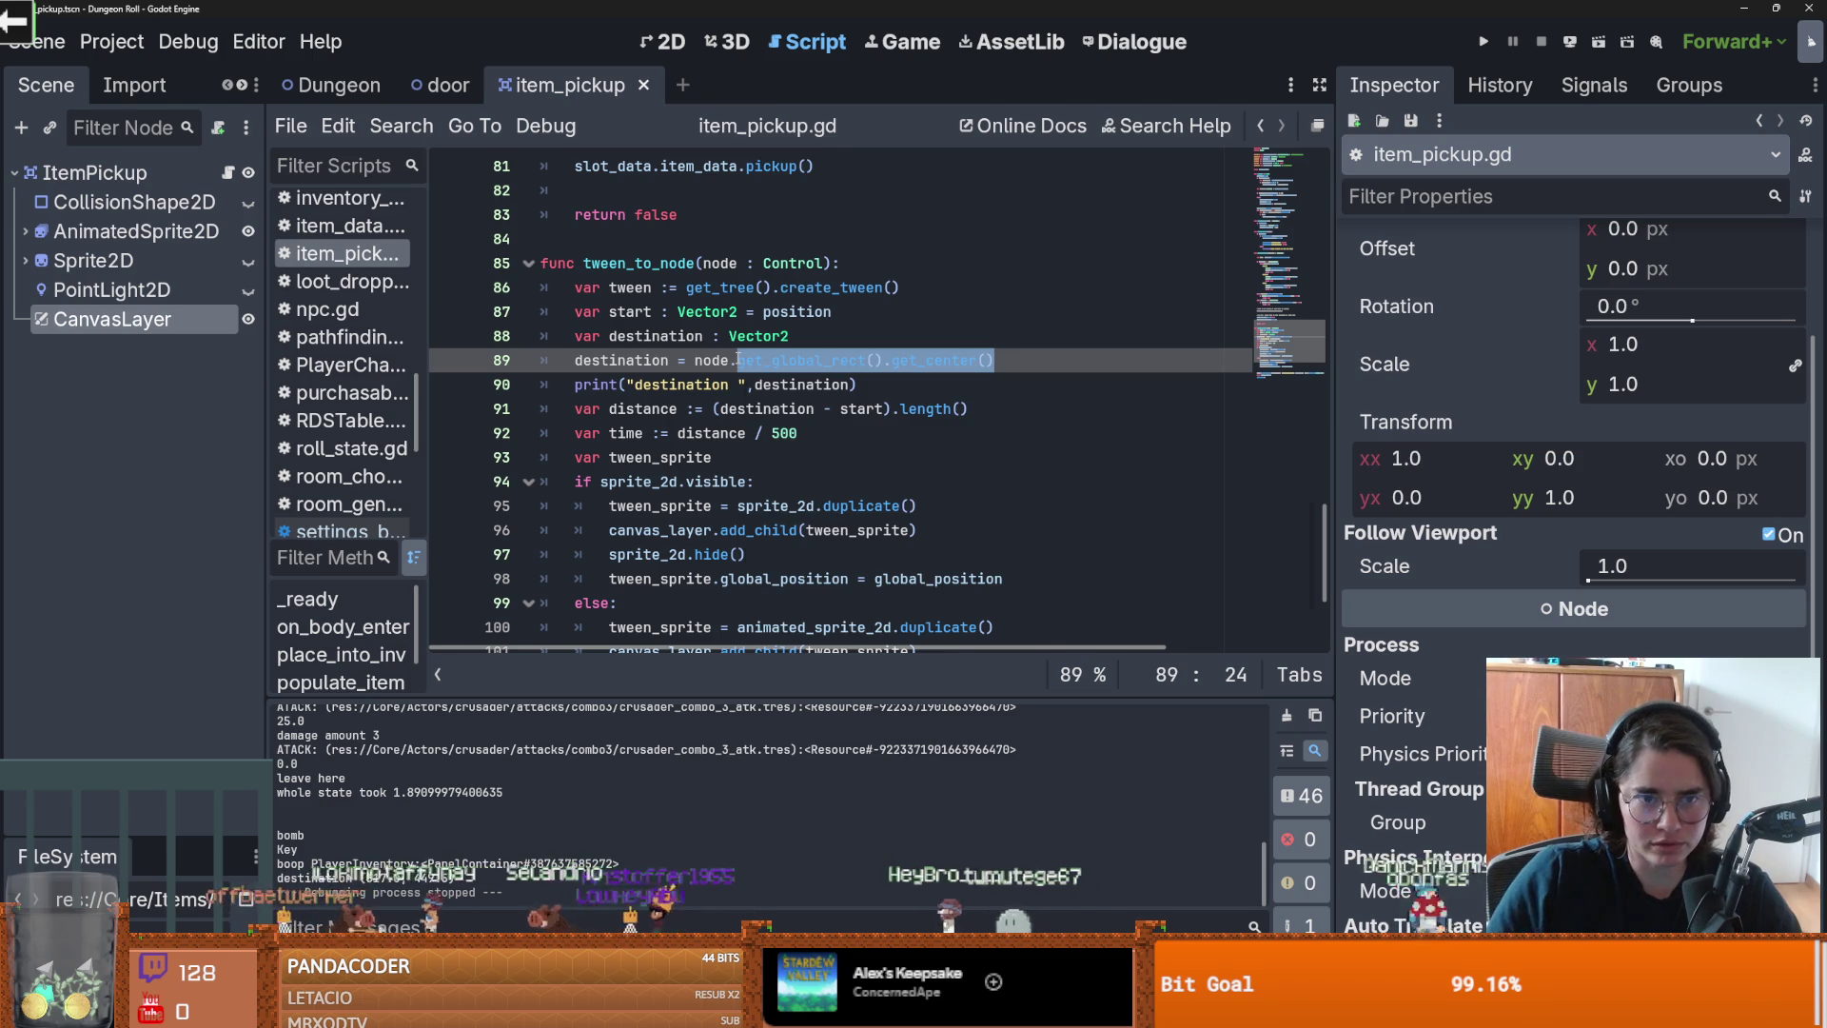
text(global_position)
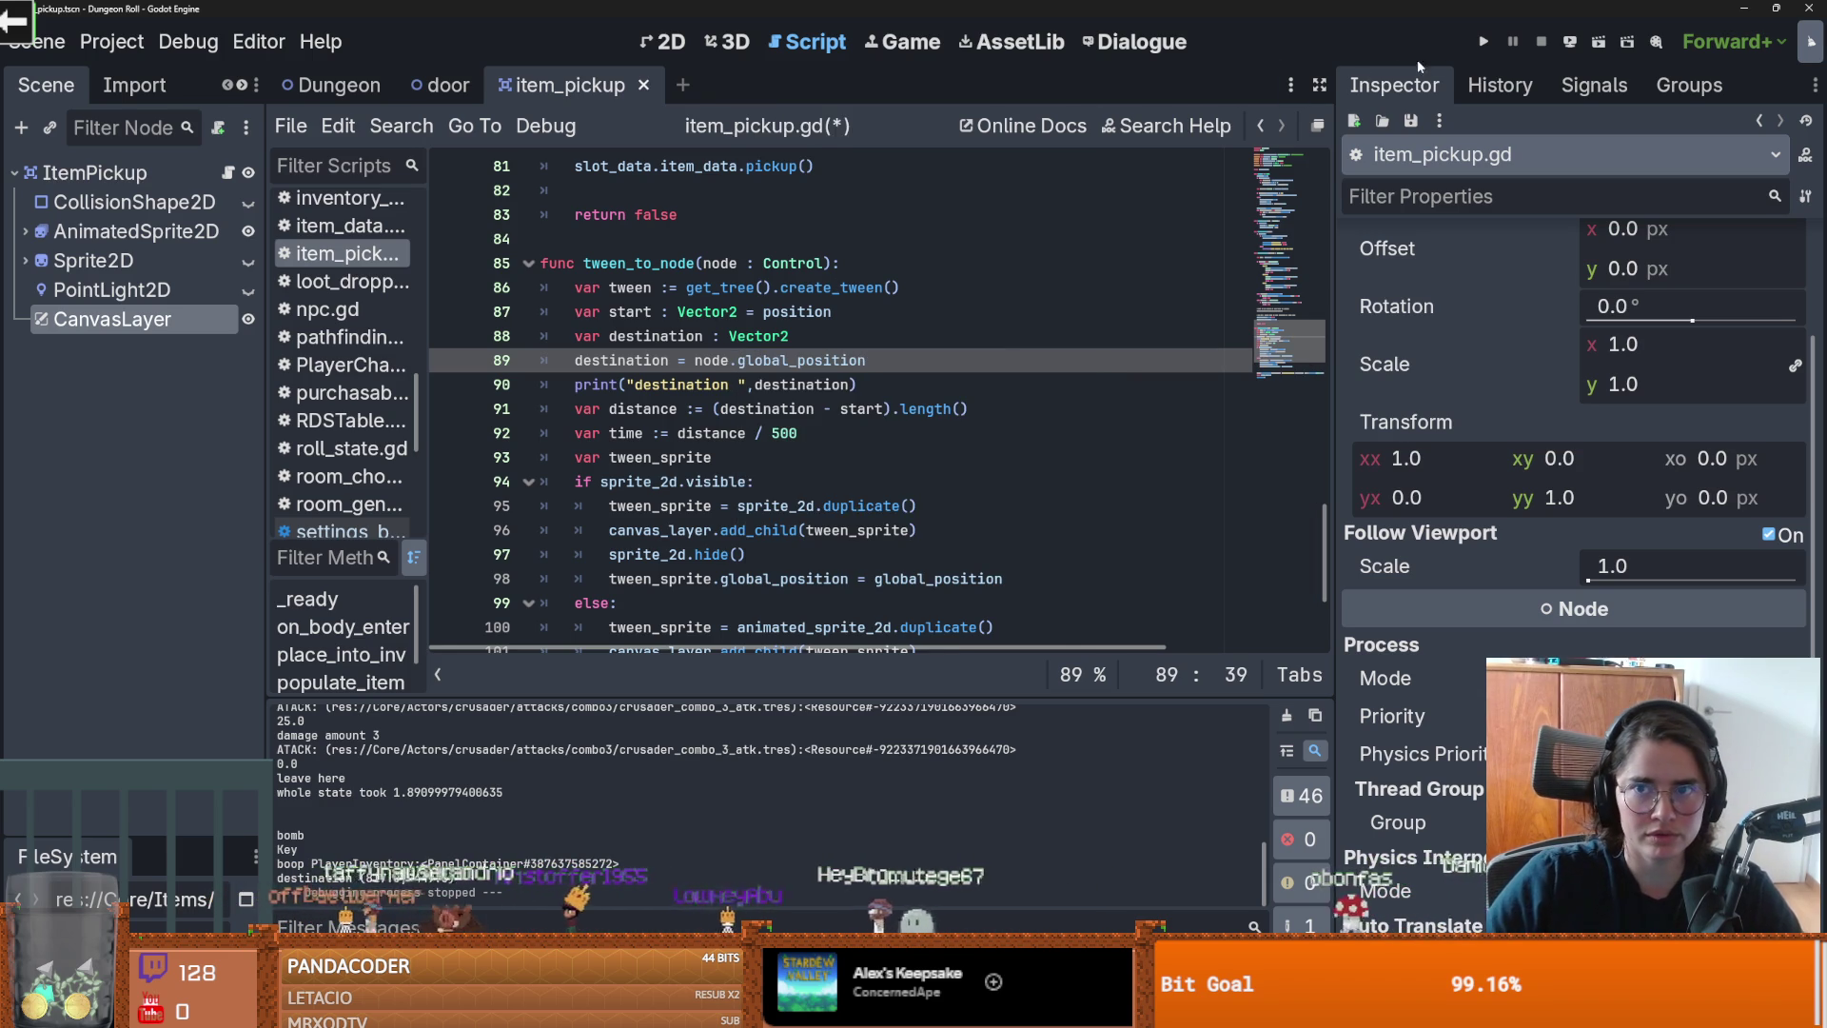
click(1483, 43)
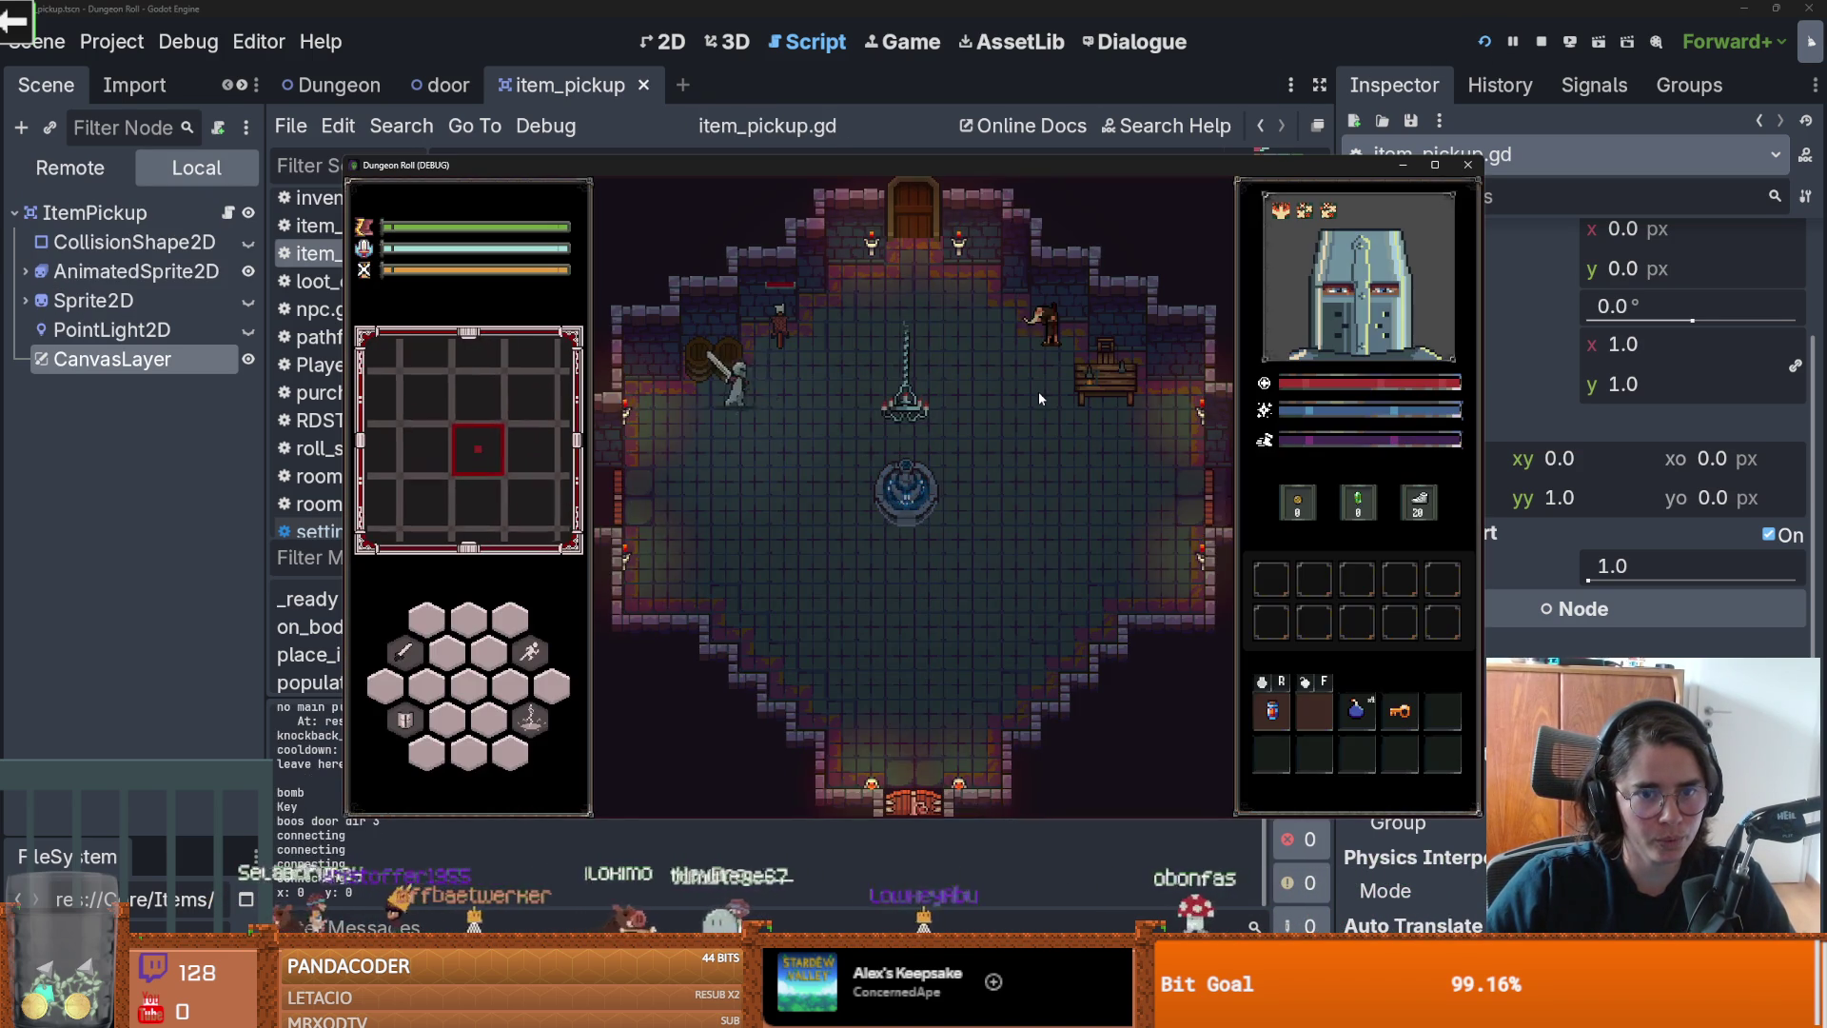
Step: Smash barrels and collect the potions, stop with F8, and select global_position on line 89
click(722, 329)
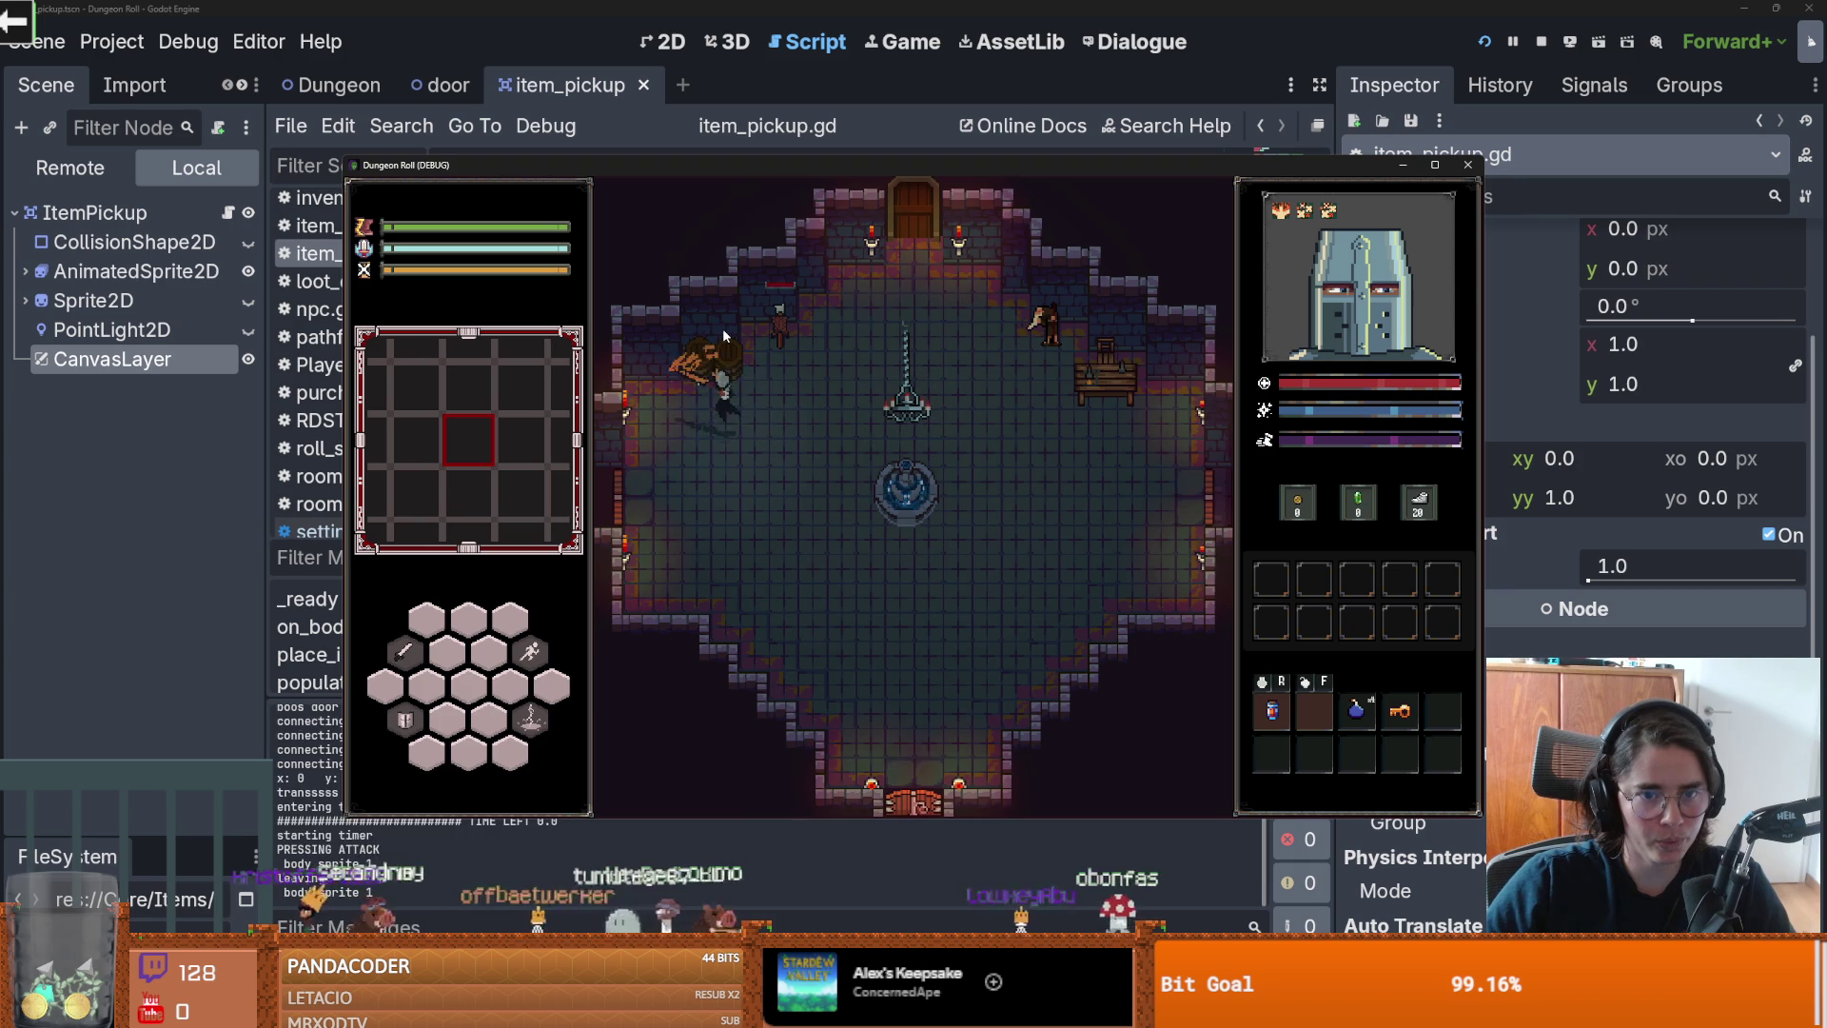
click(722, 329)
key(w)
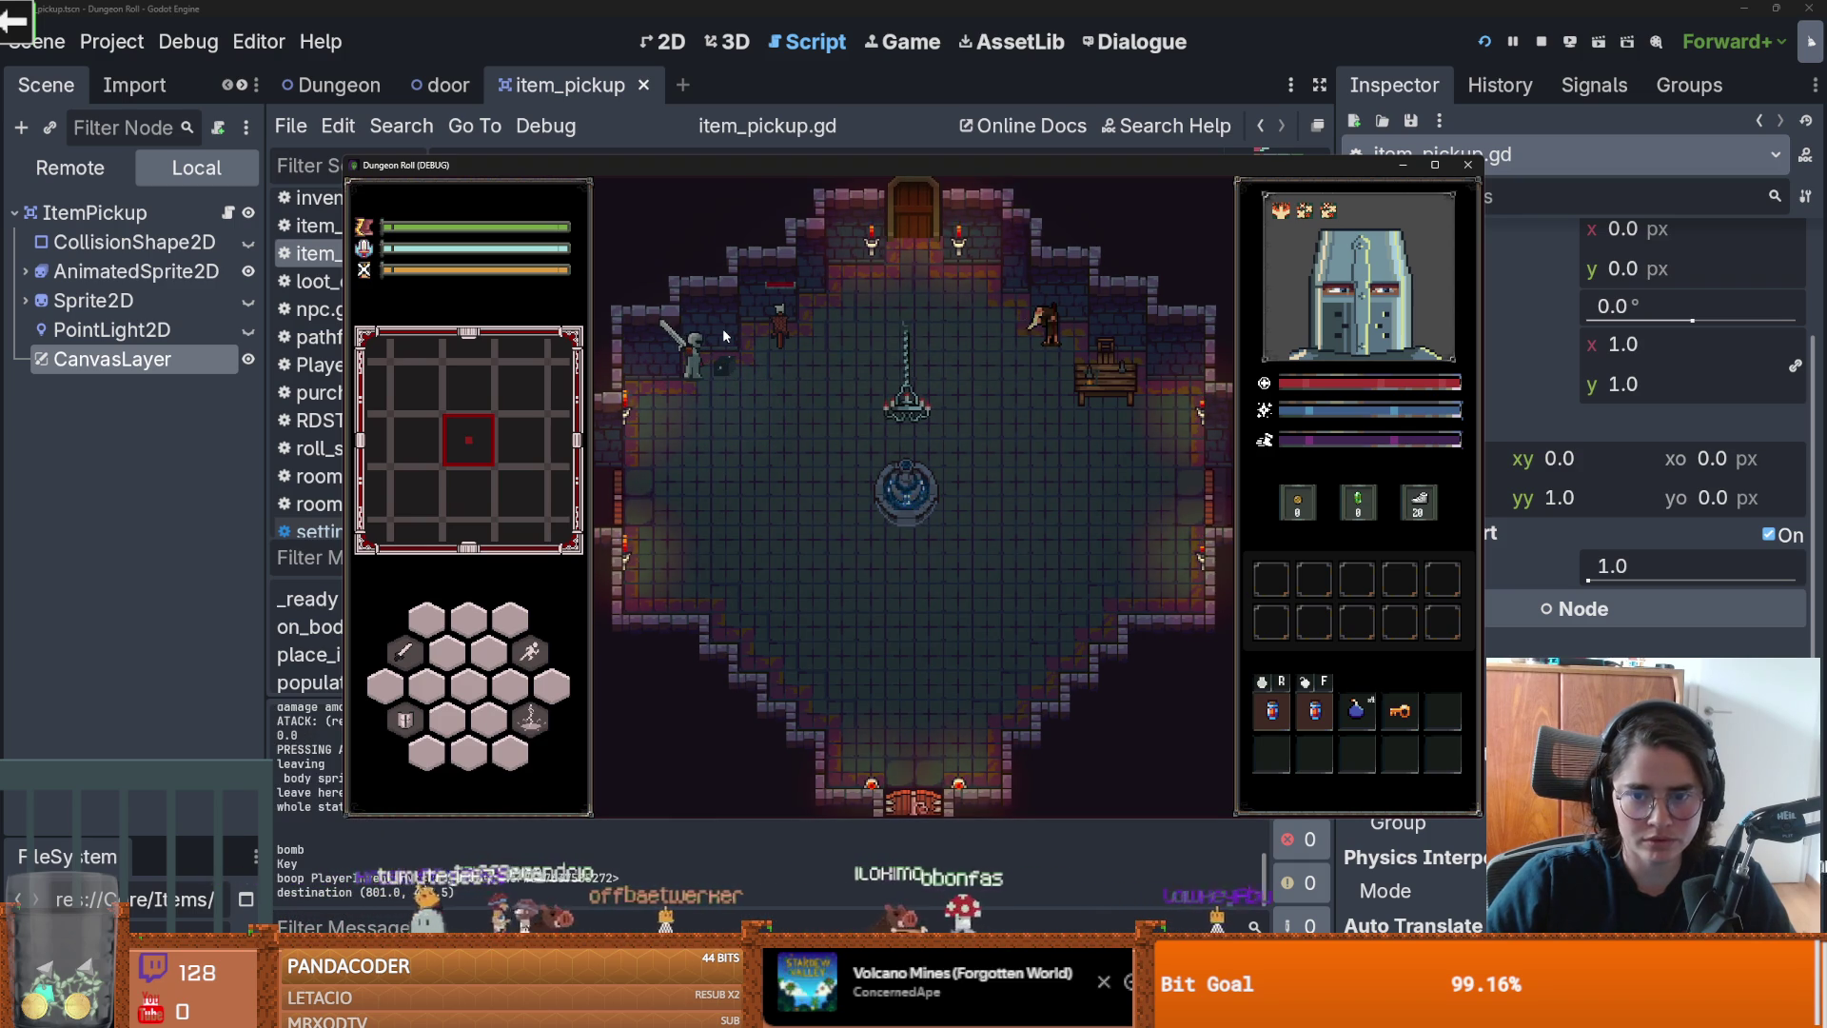
click(1435, 165)
key(F8)
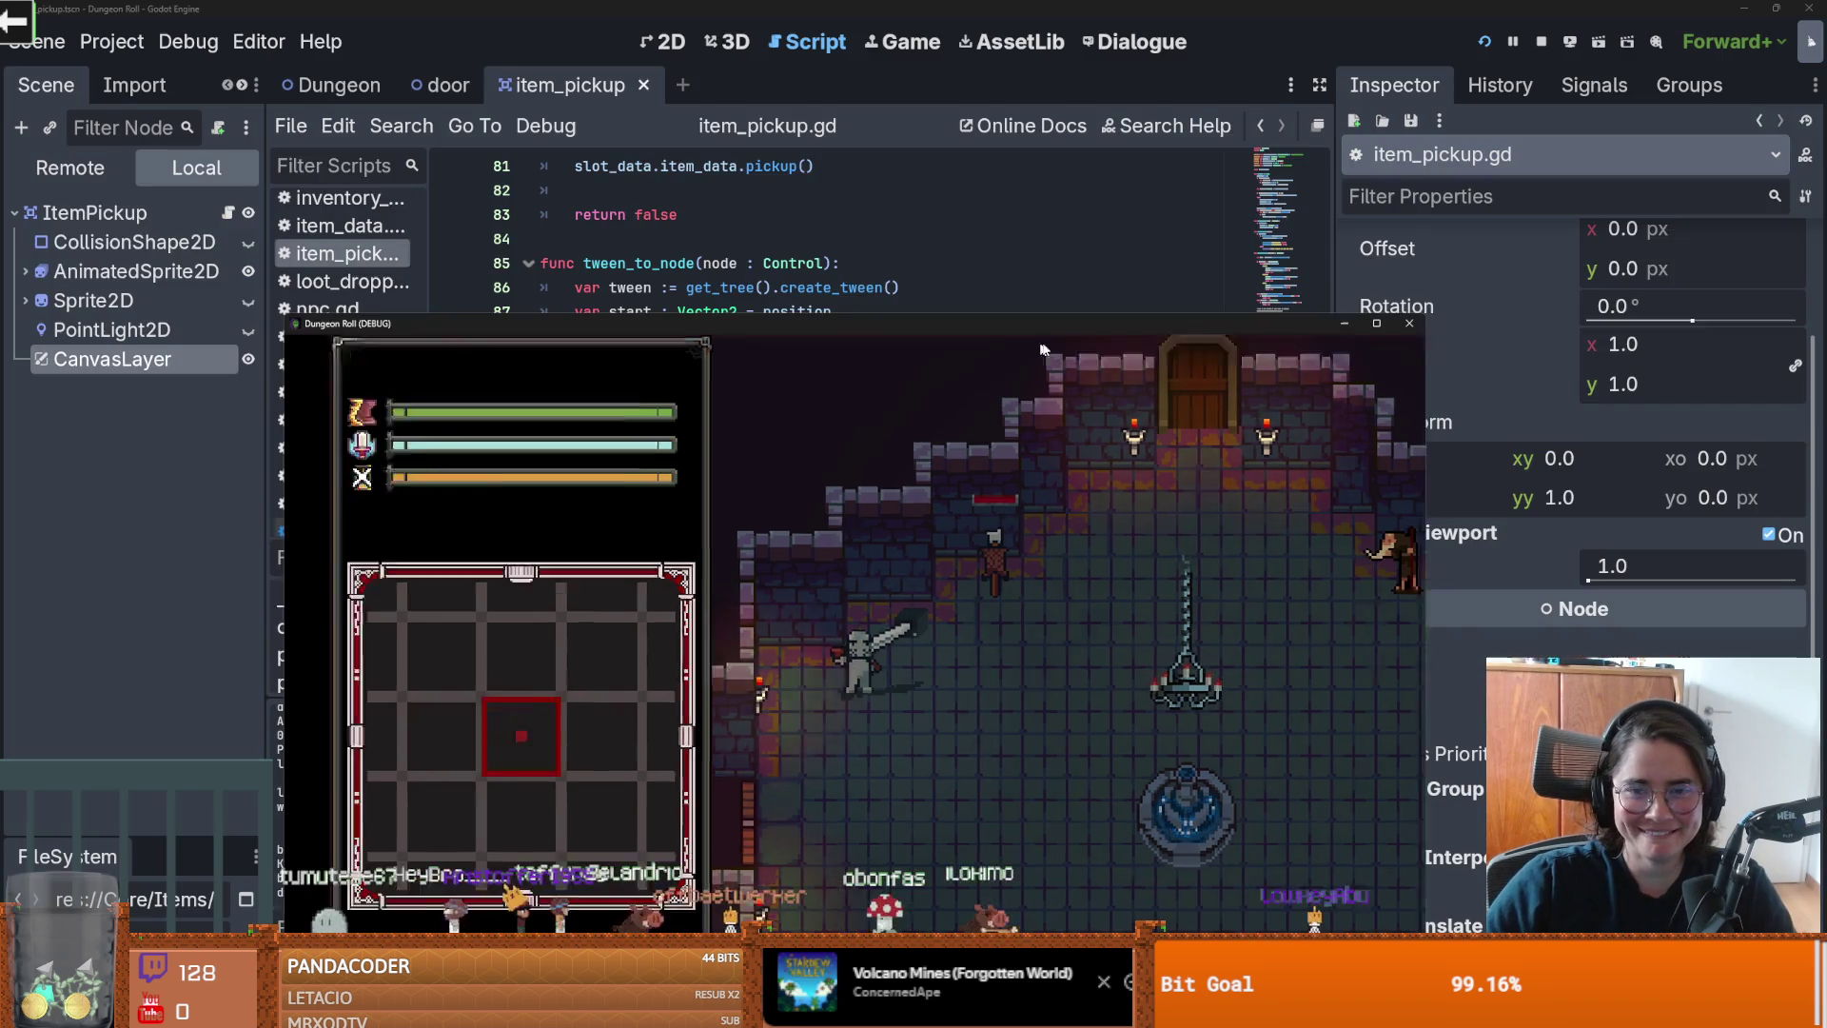
double_click(832, 362)
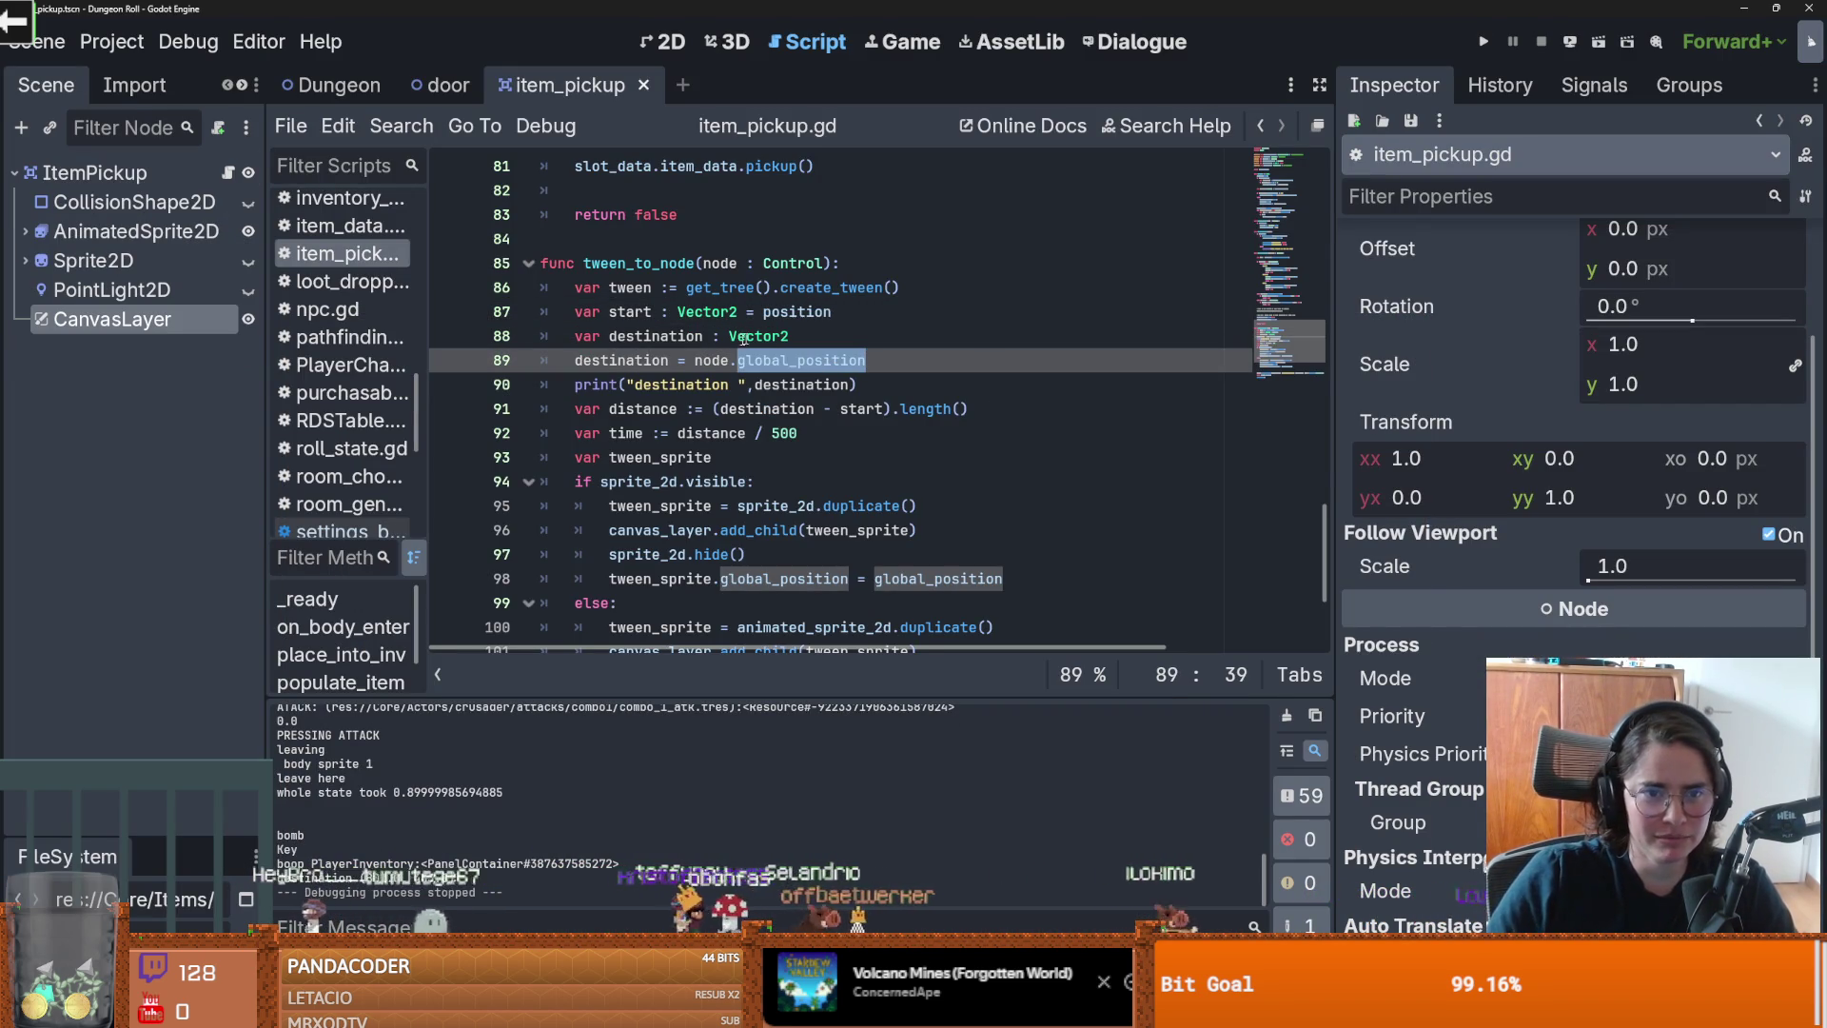
Step: Check where start and destination are used, then set line 89 to node.get_screen_position()
text(get_global_rect().get_center())
click(635, 313)
double_click(635, 312)
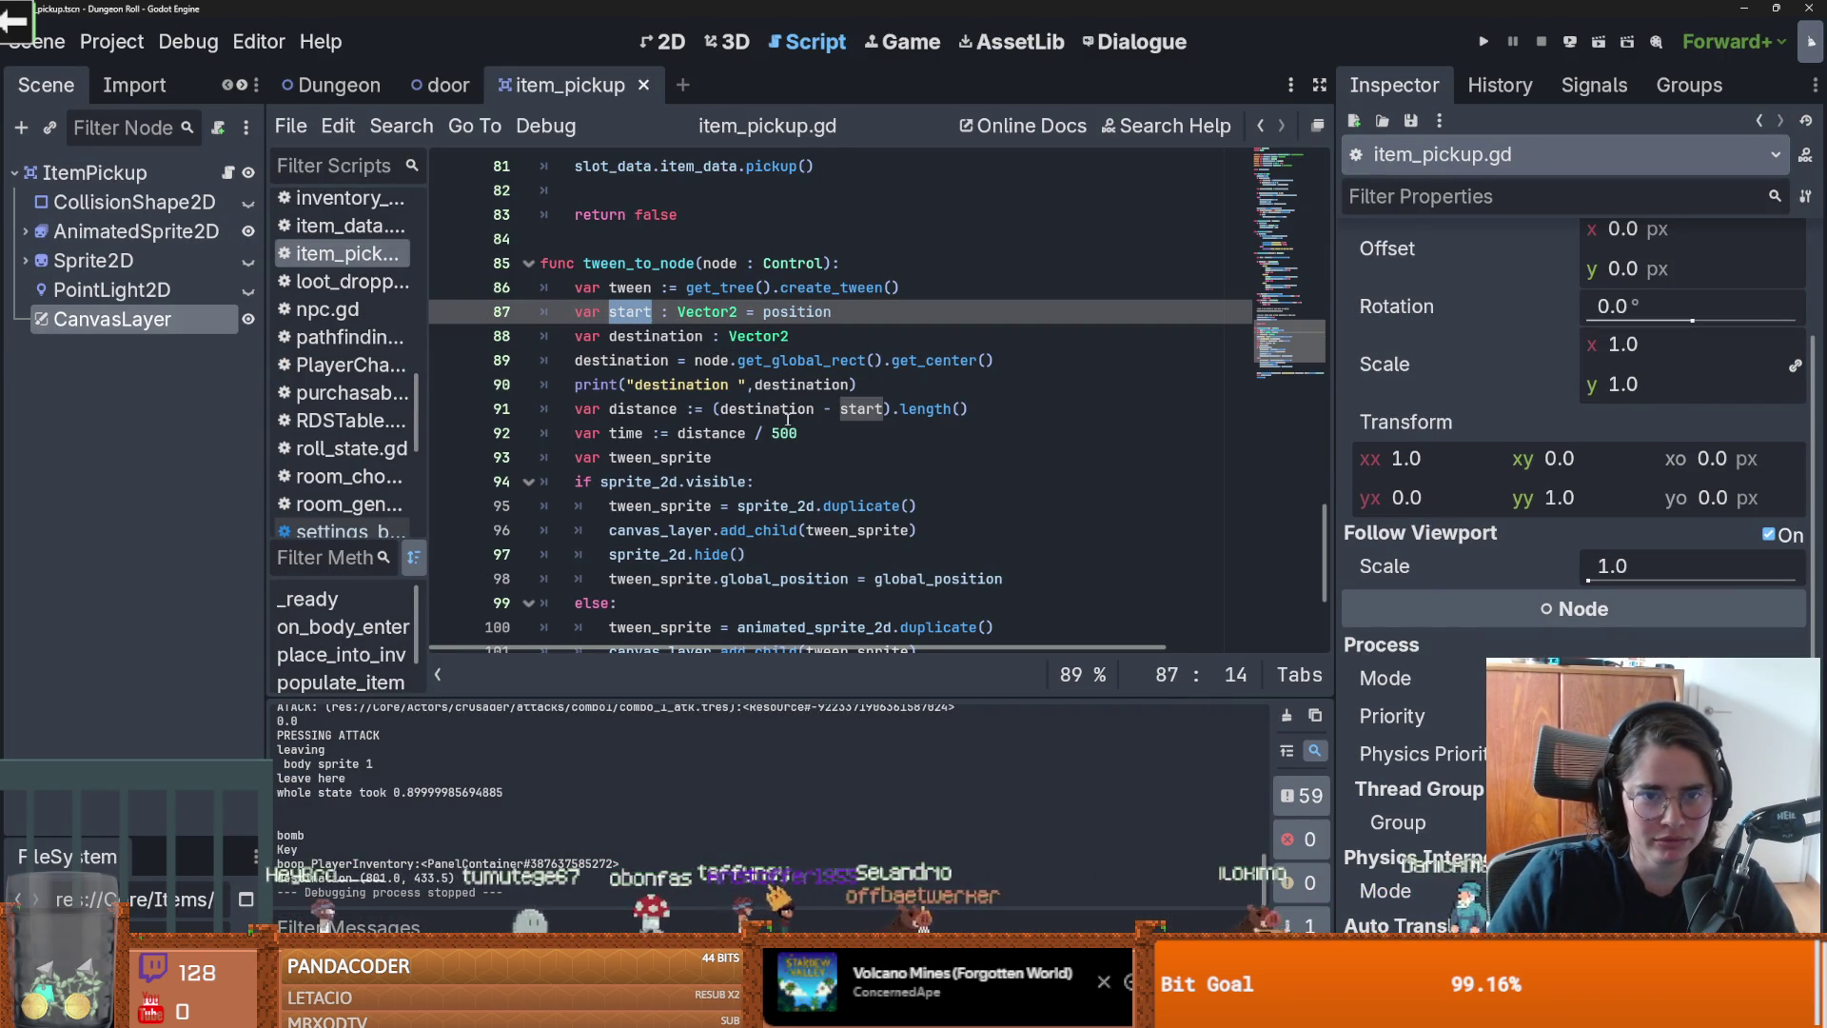
double_click(657, 359)
scroll(777, 387, down, 2)
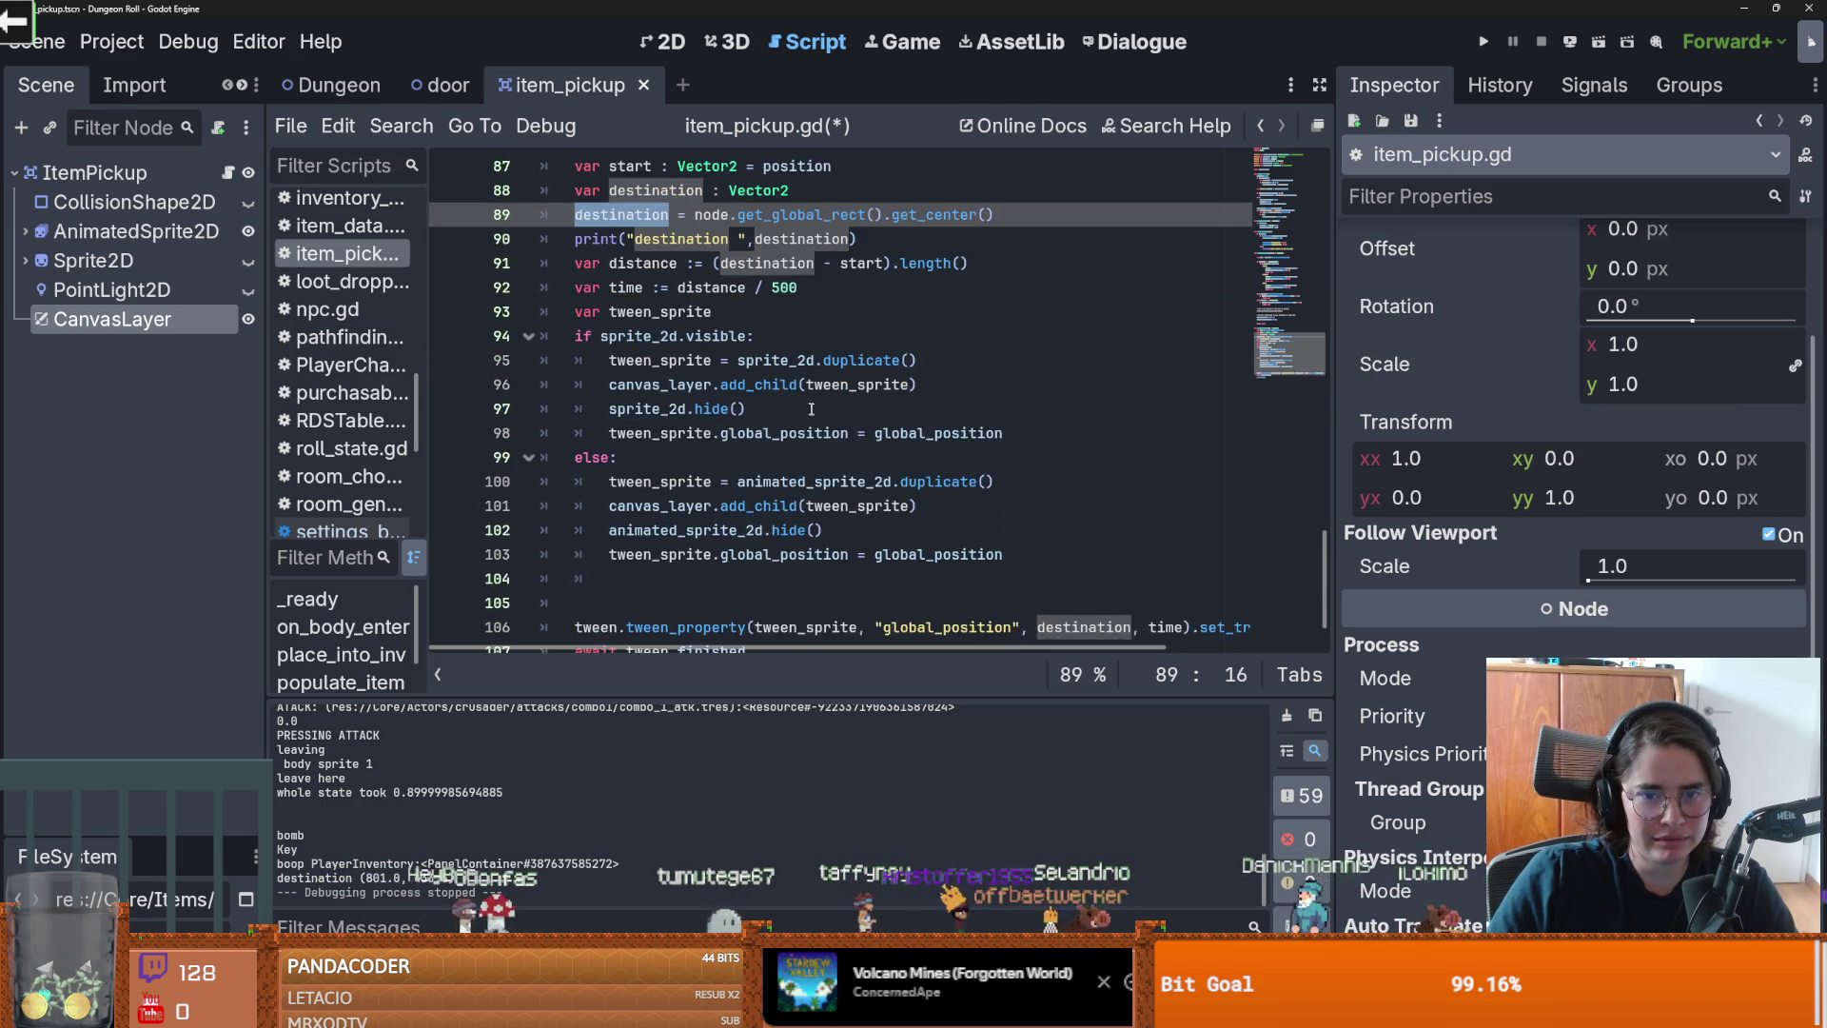
scroll(955, 455, up, 2)
double_click(801, 360)
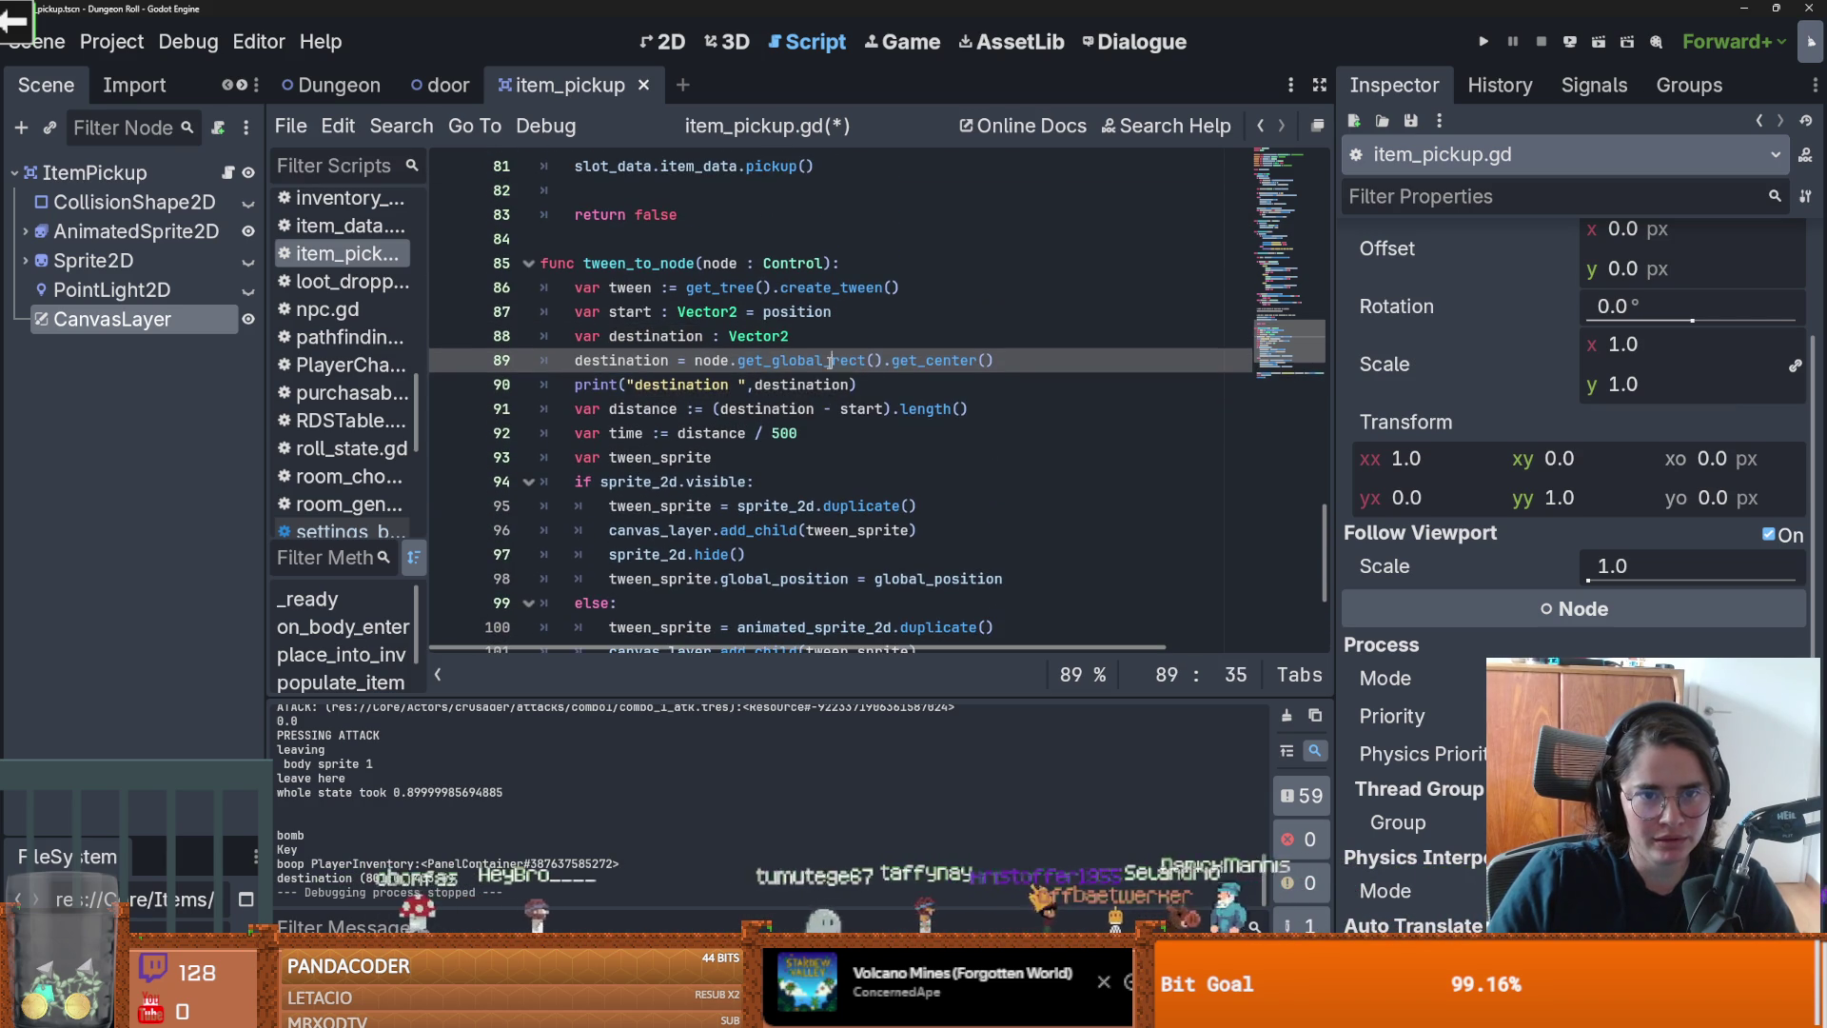
drag(1015, 371, 746, 369)
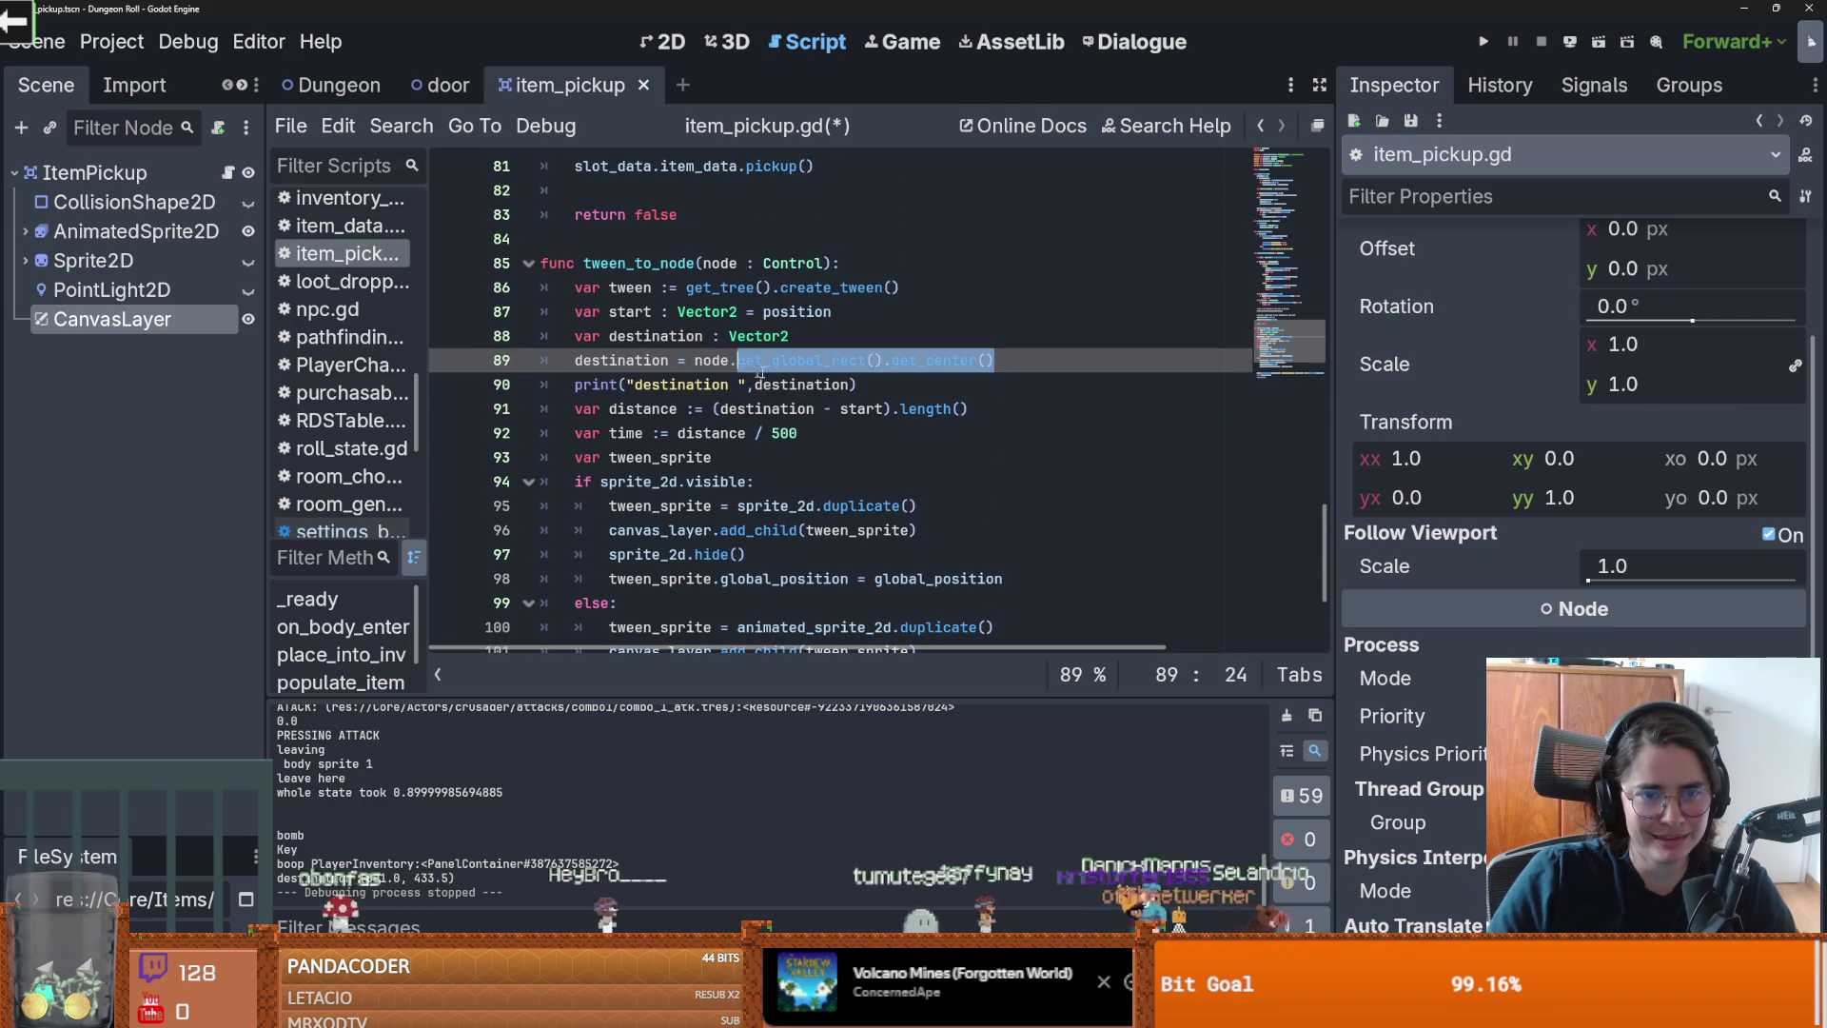
text(get_)
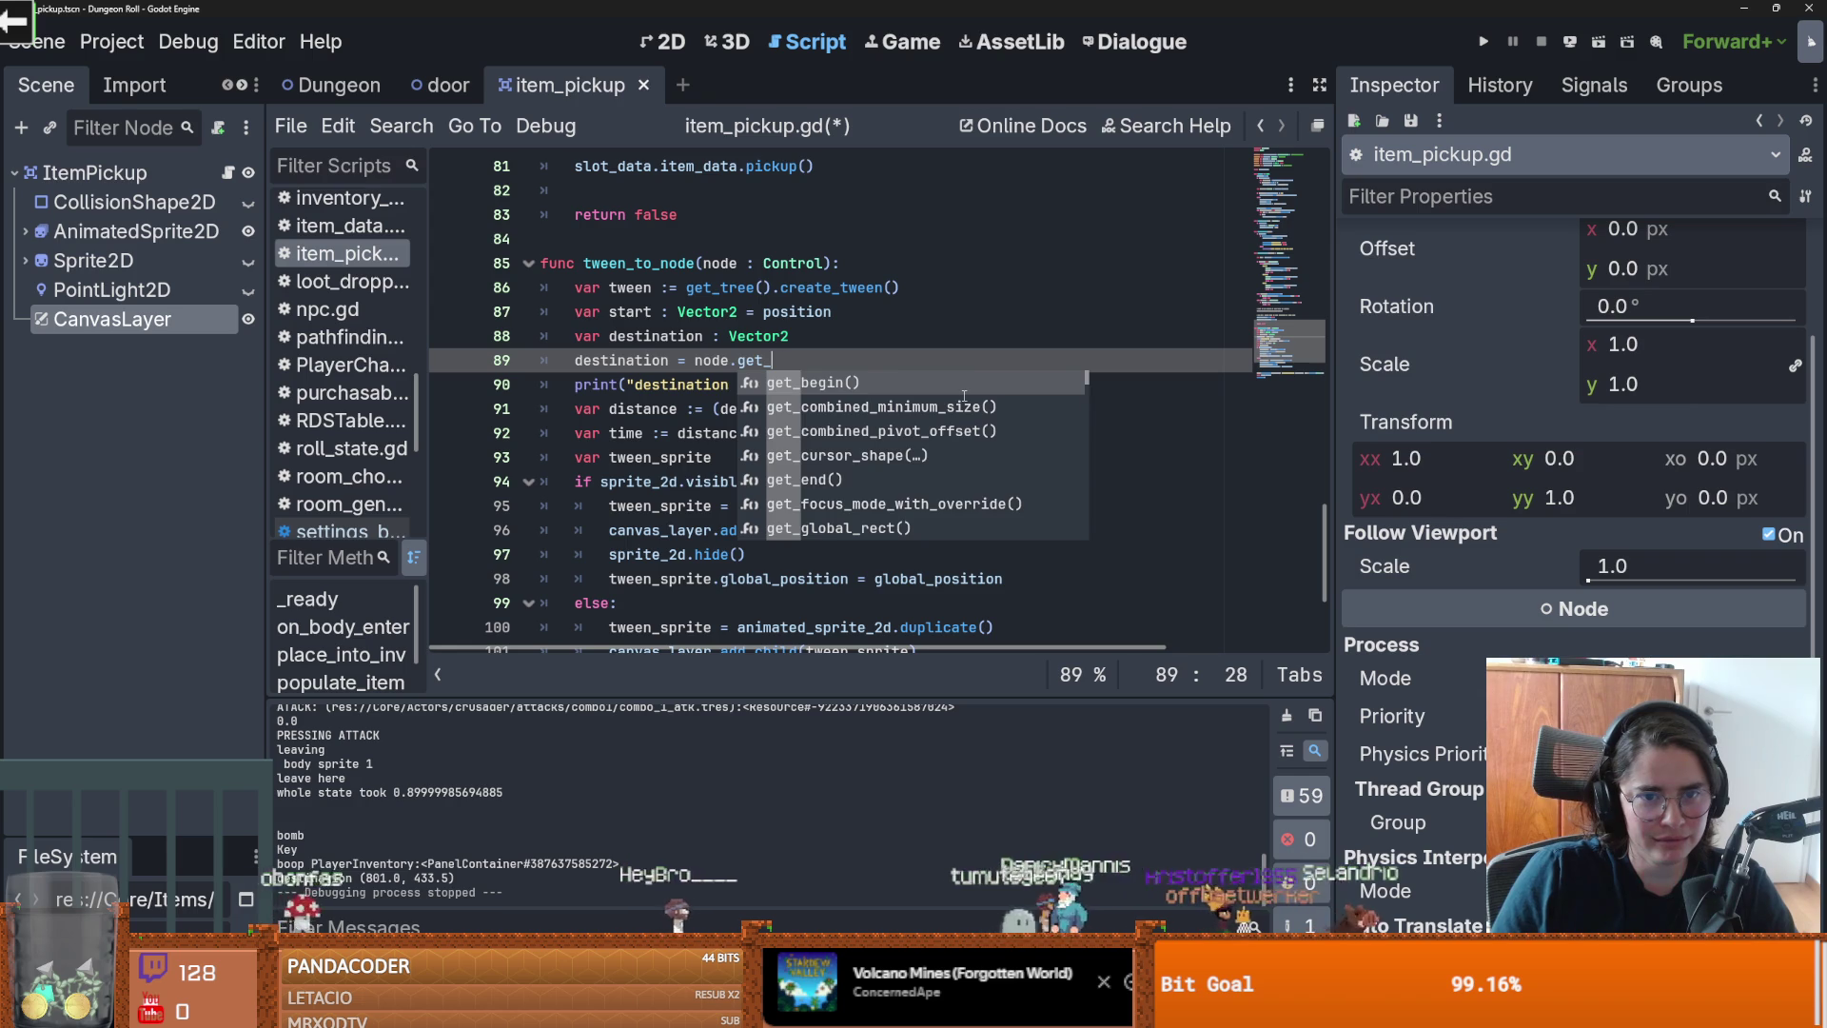
text(posit)
key(Return)
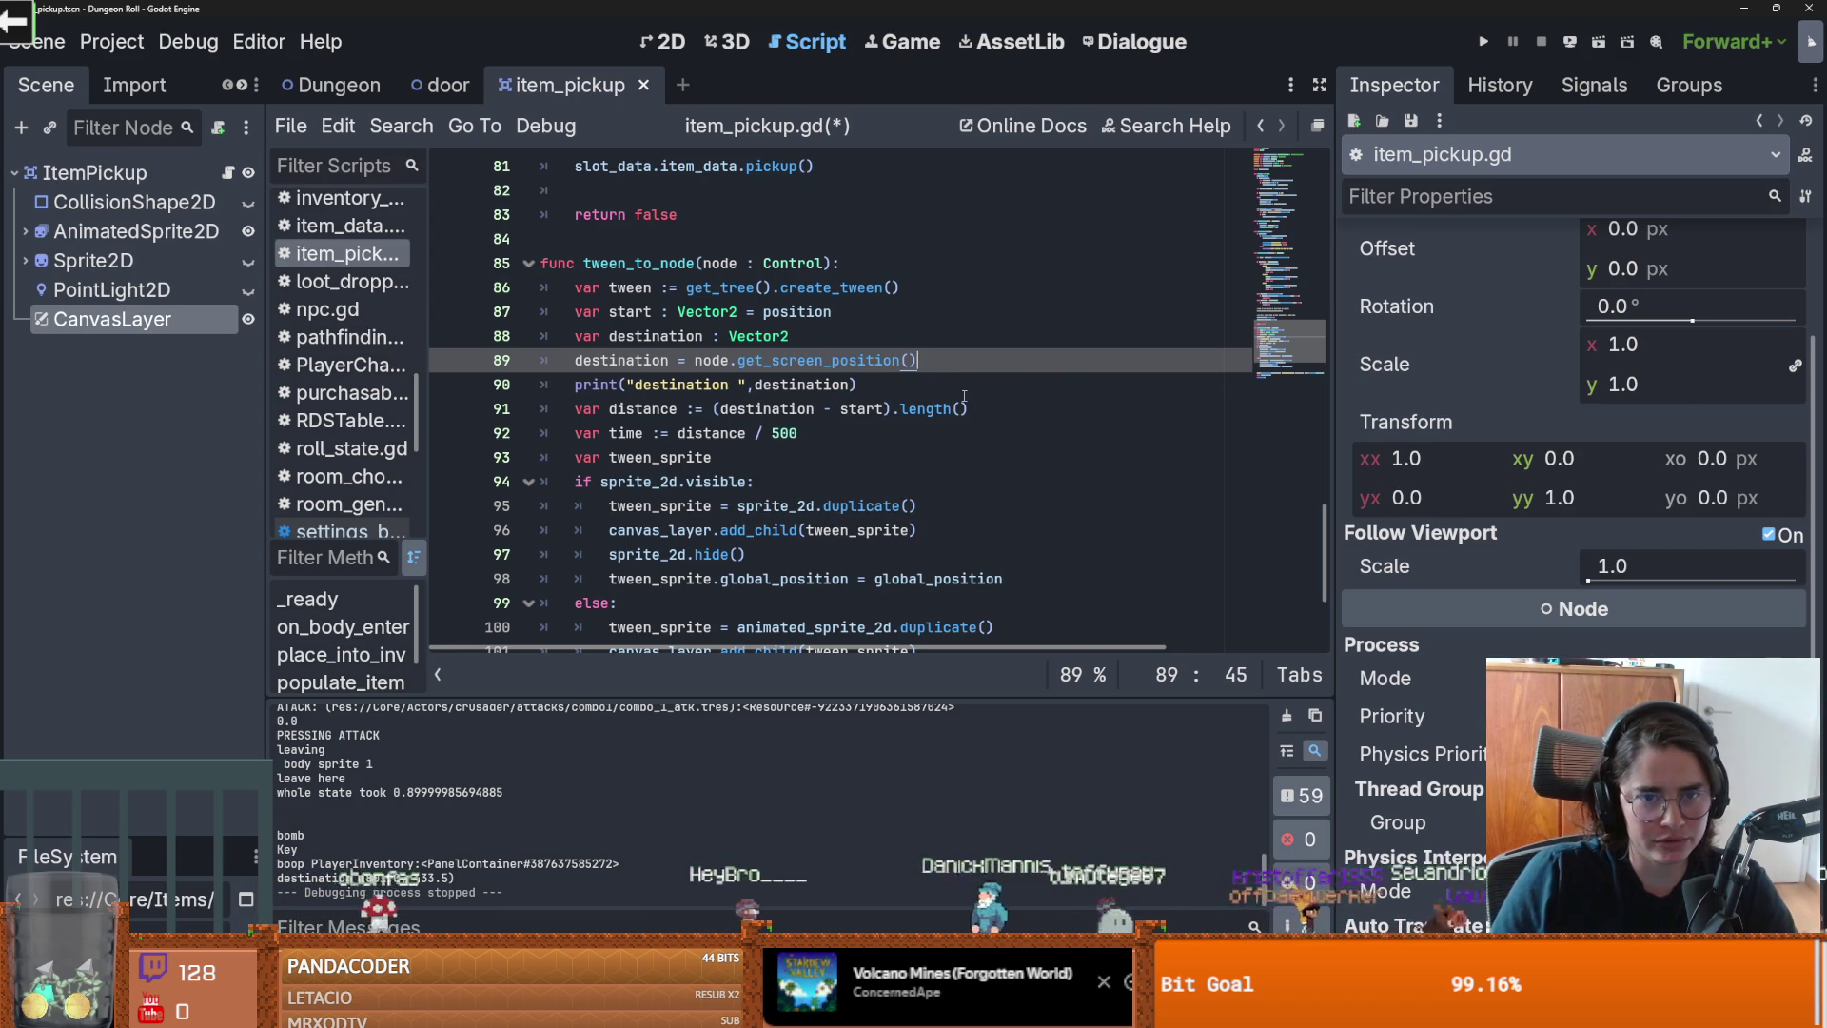
Step: Test a potion pickup, logging destination (801.0, 433.5), stop, and open get_screen_position's docs
click(1483, 41)
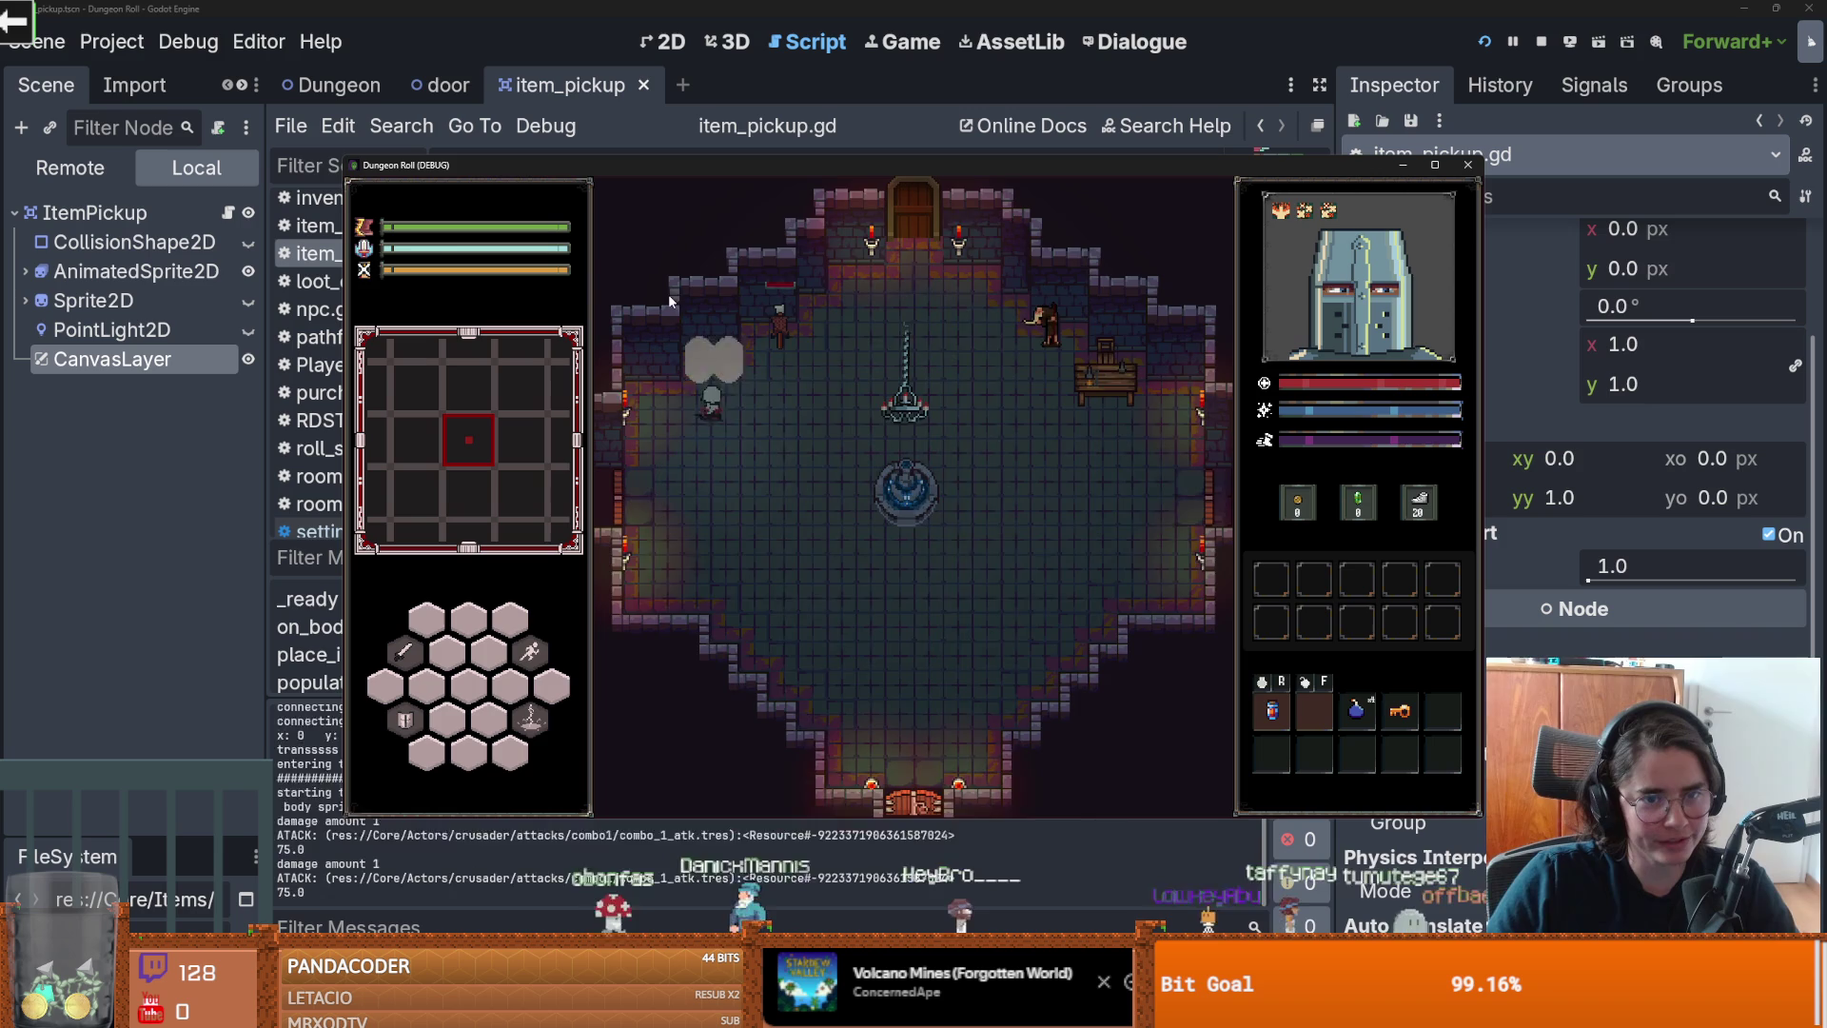
click(715, 305)
click(795, 380)
click(797, 387)
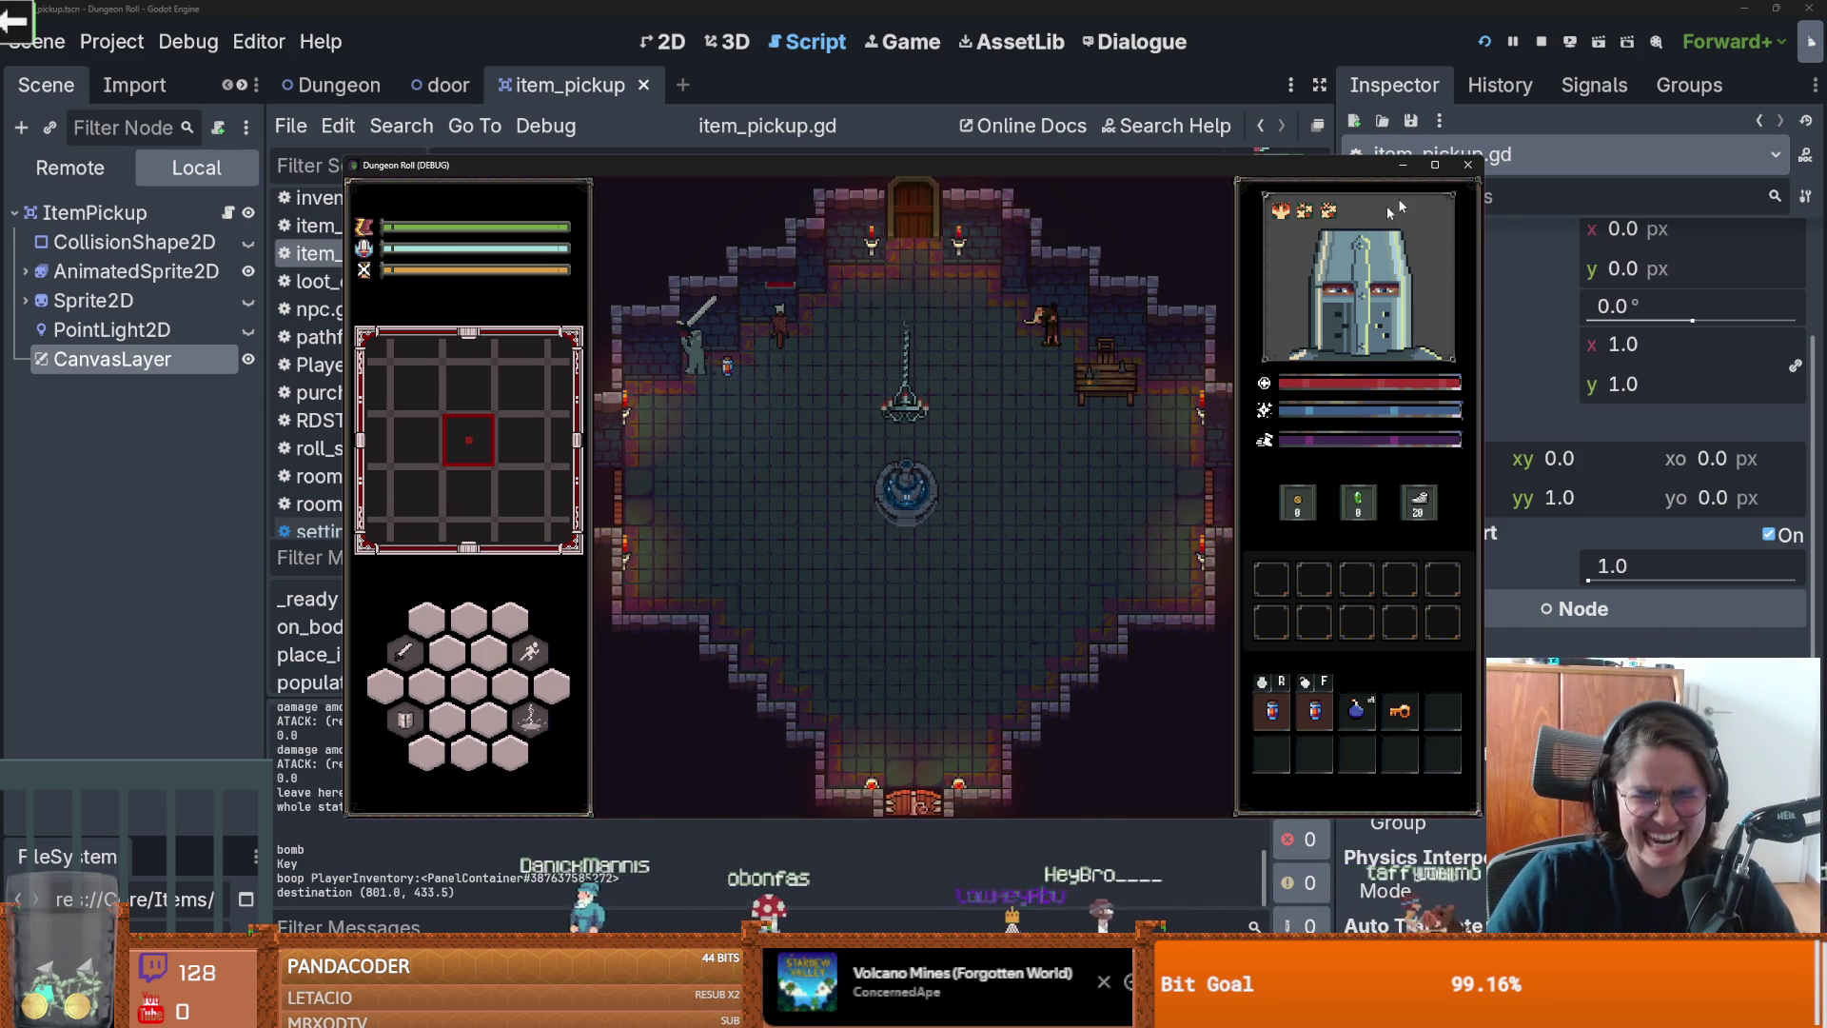
key(F8)
ctrl+click(842, 371)
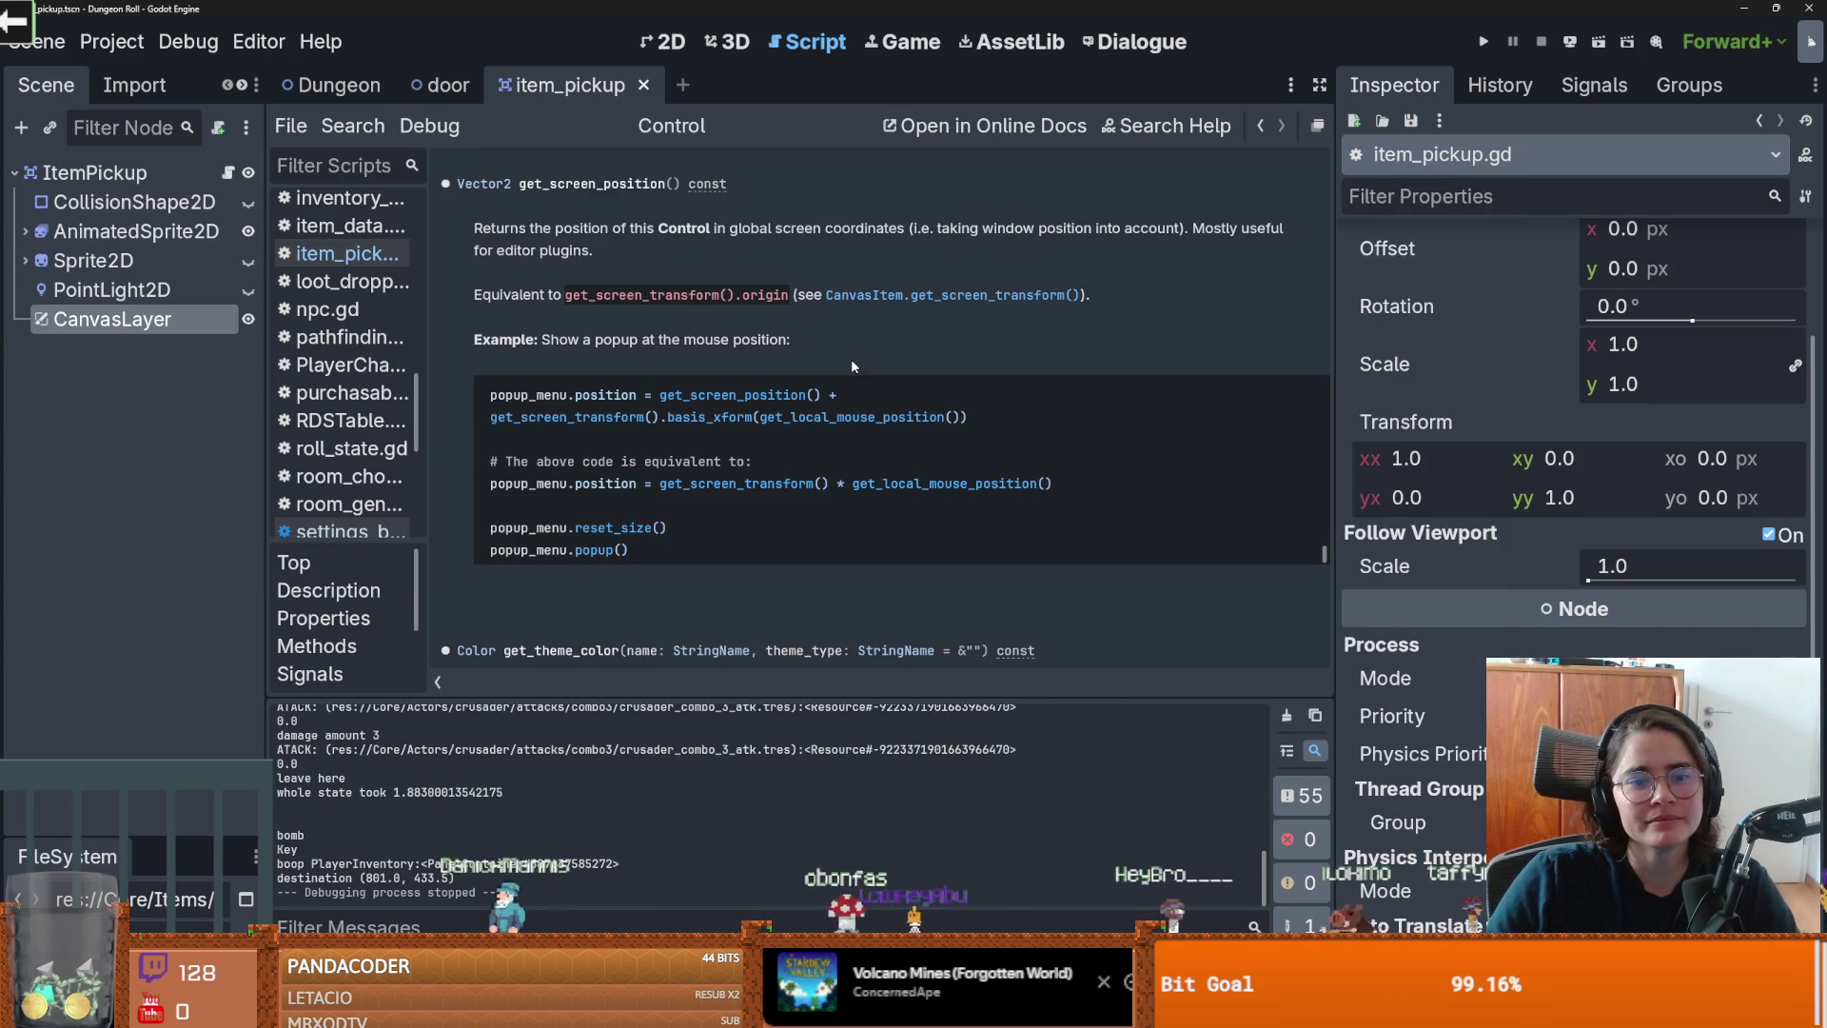
Step: Turn Follow Viewport off, then collect the Gravity Cube in a test run, logging (765.0, 322.5)
click(1767, 535)
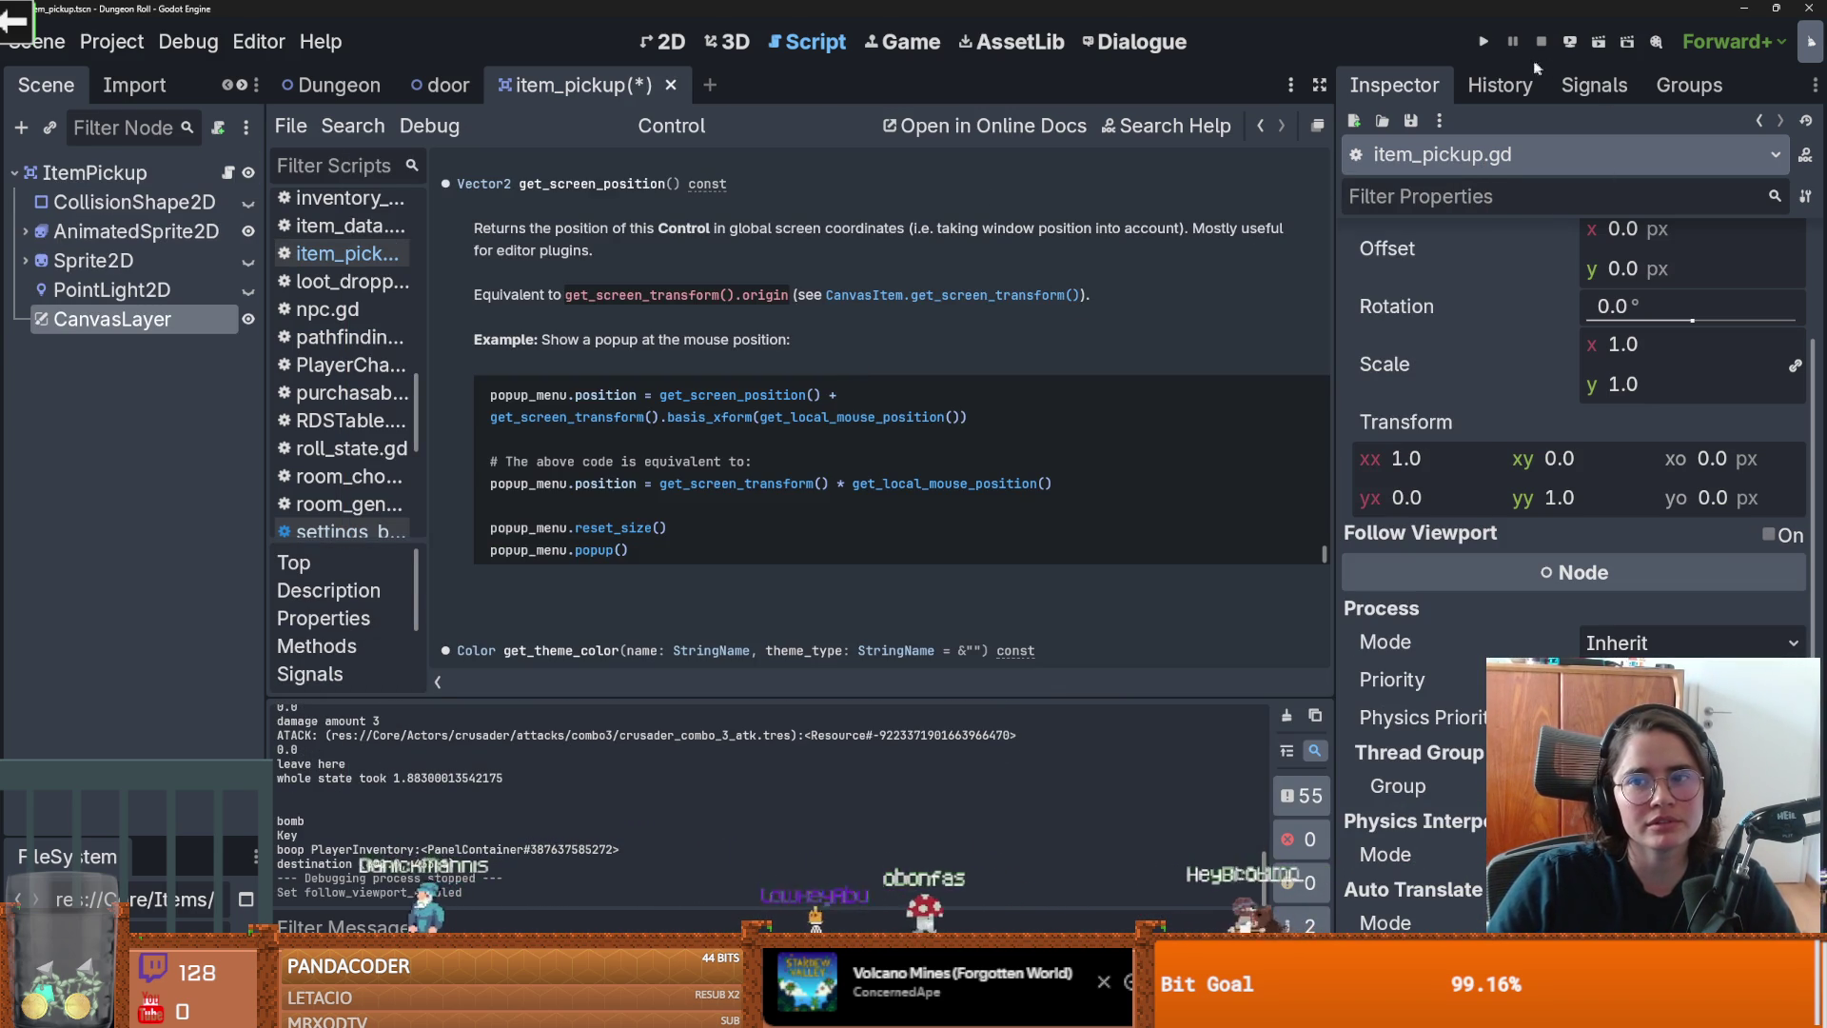
click(1480, 45)
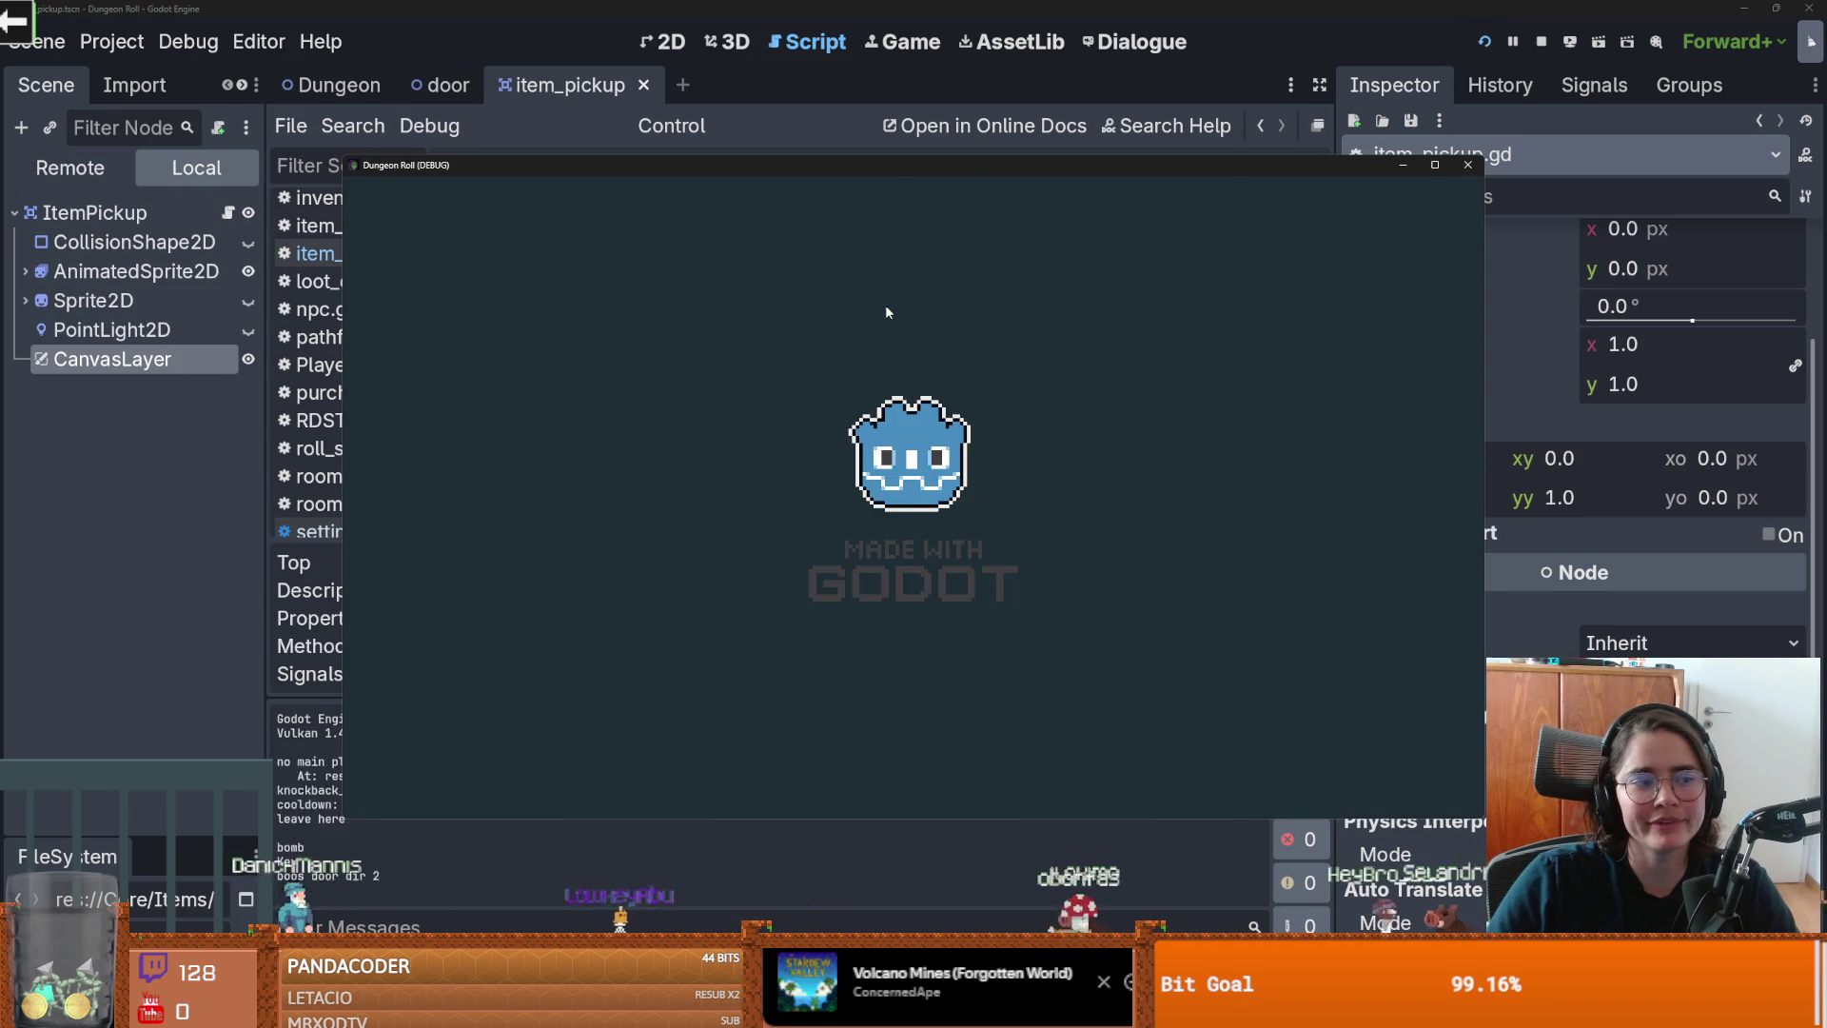
click(739, 306)
click(733, 309)
click(732, 308)
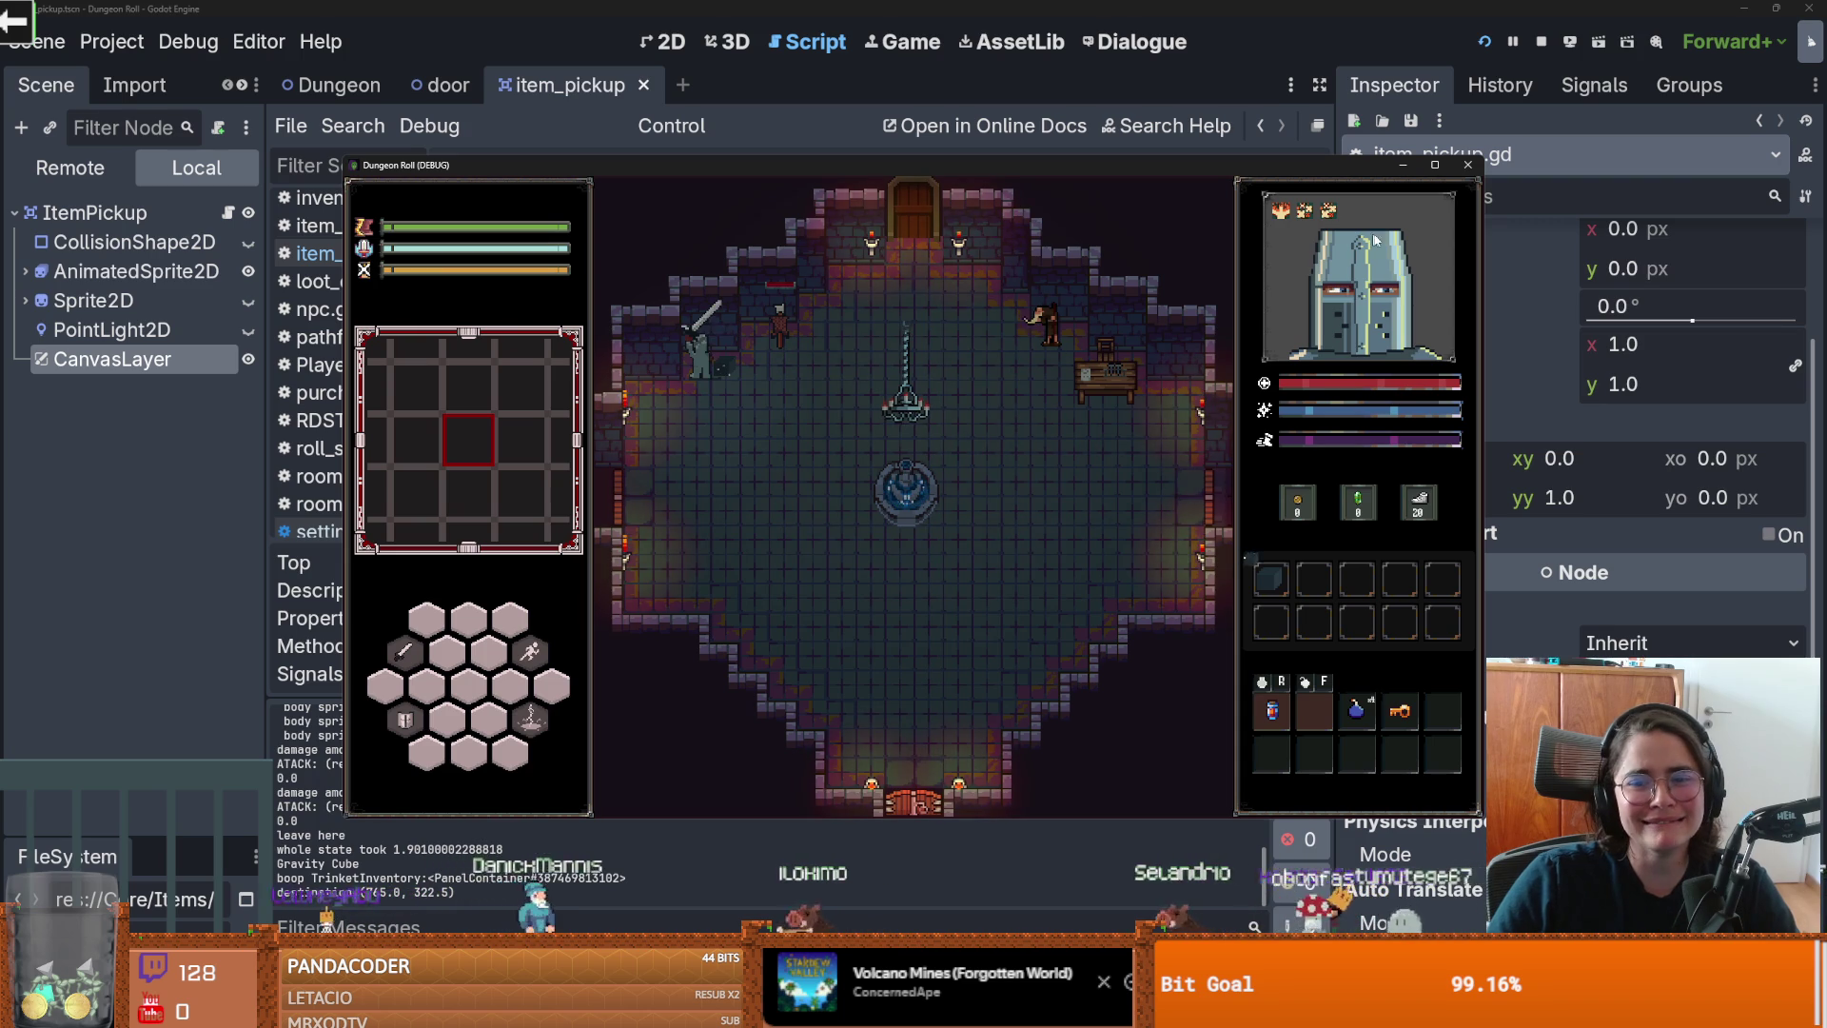
click(1468, 165)
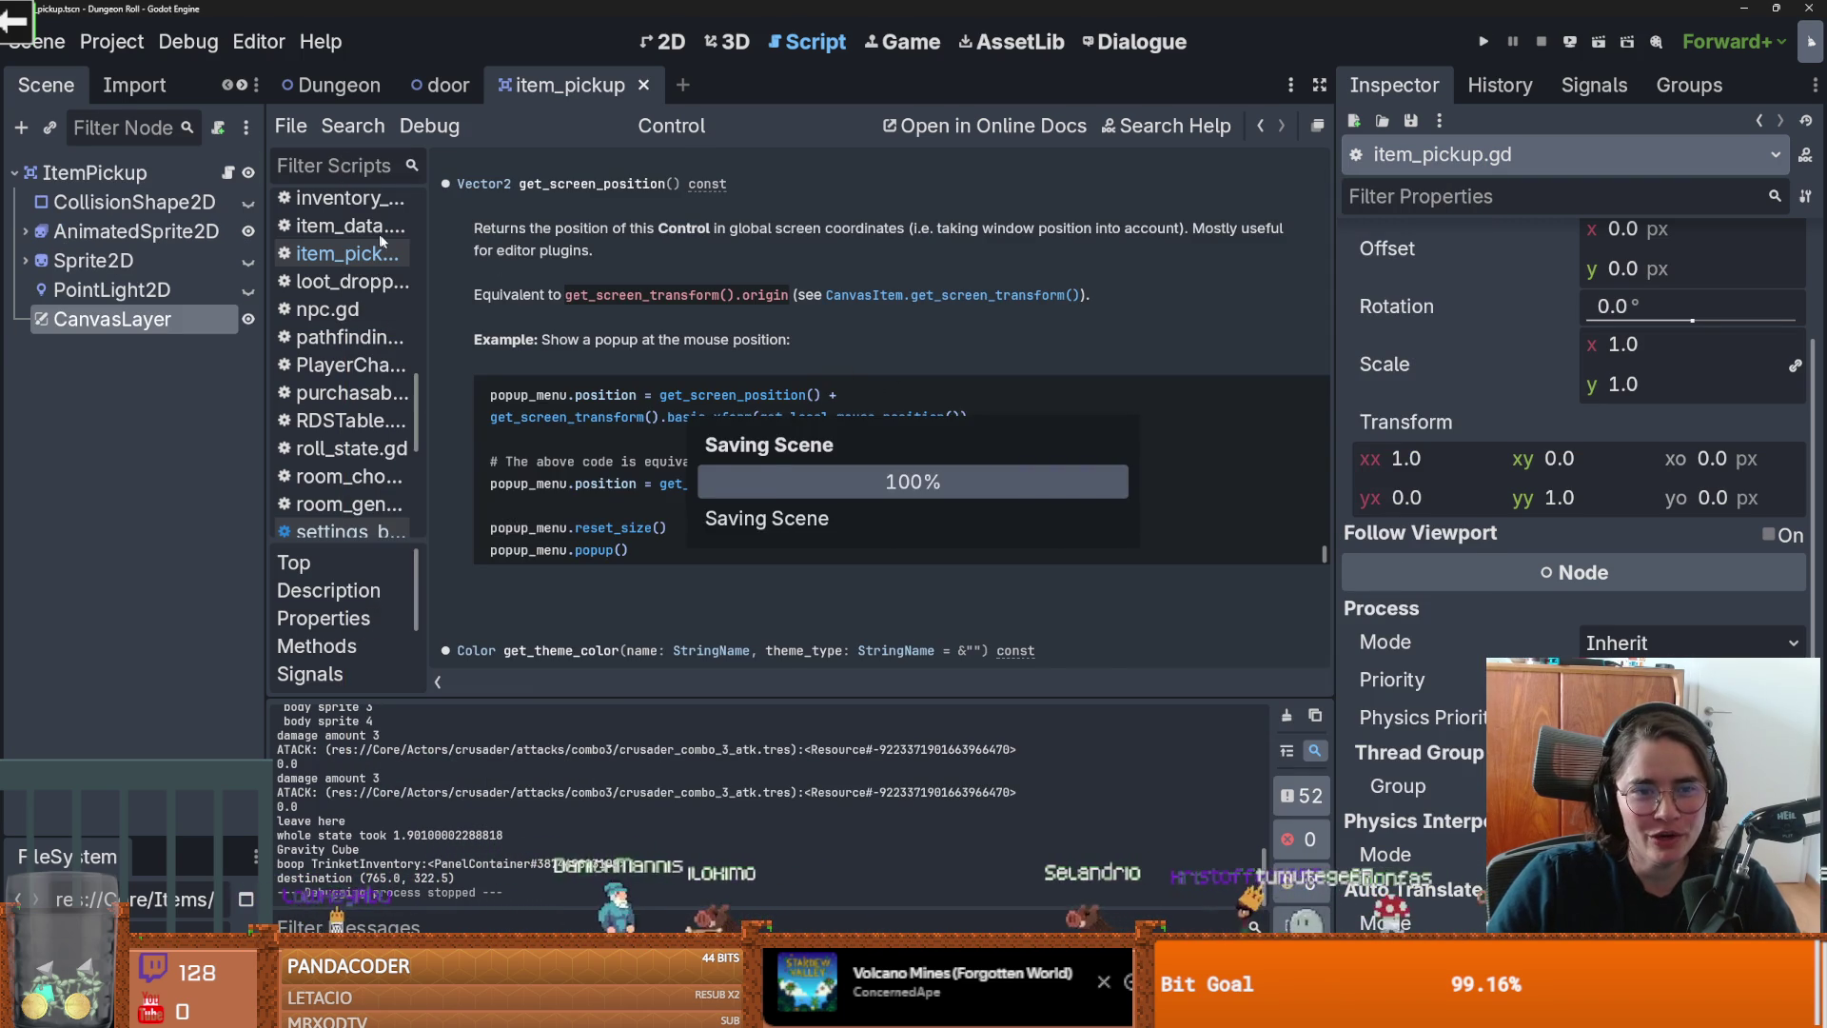
click(229, 176)
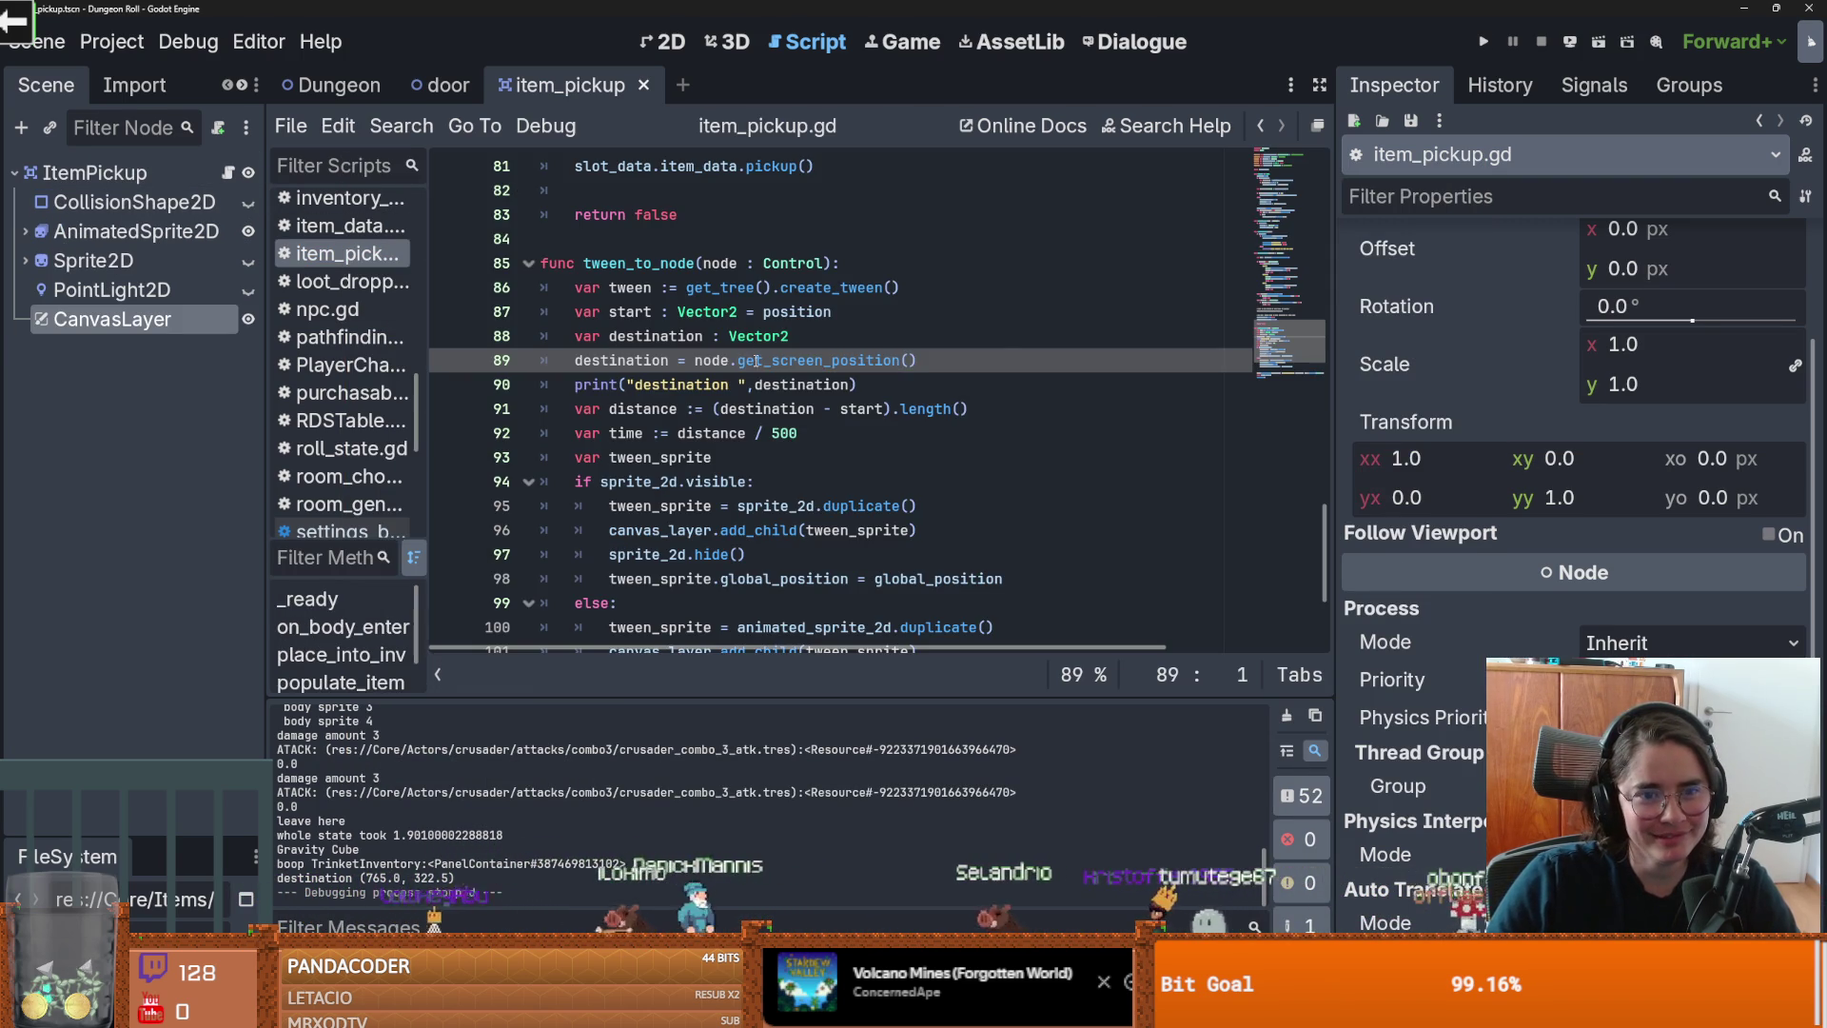
Step: Undo to node.get_global_rect().get_center() on line 89, delete blank line 105, and widen the code area
key(ctrl+s)
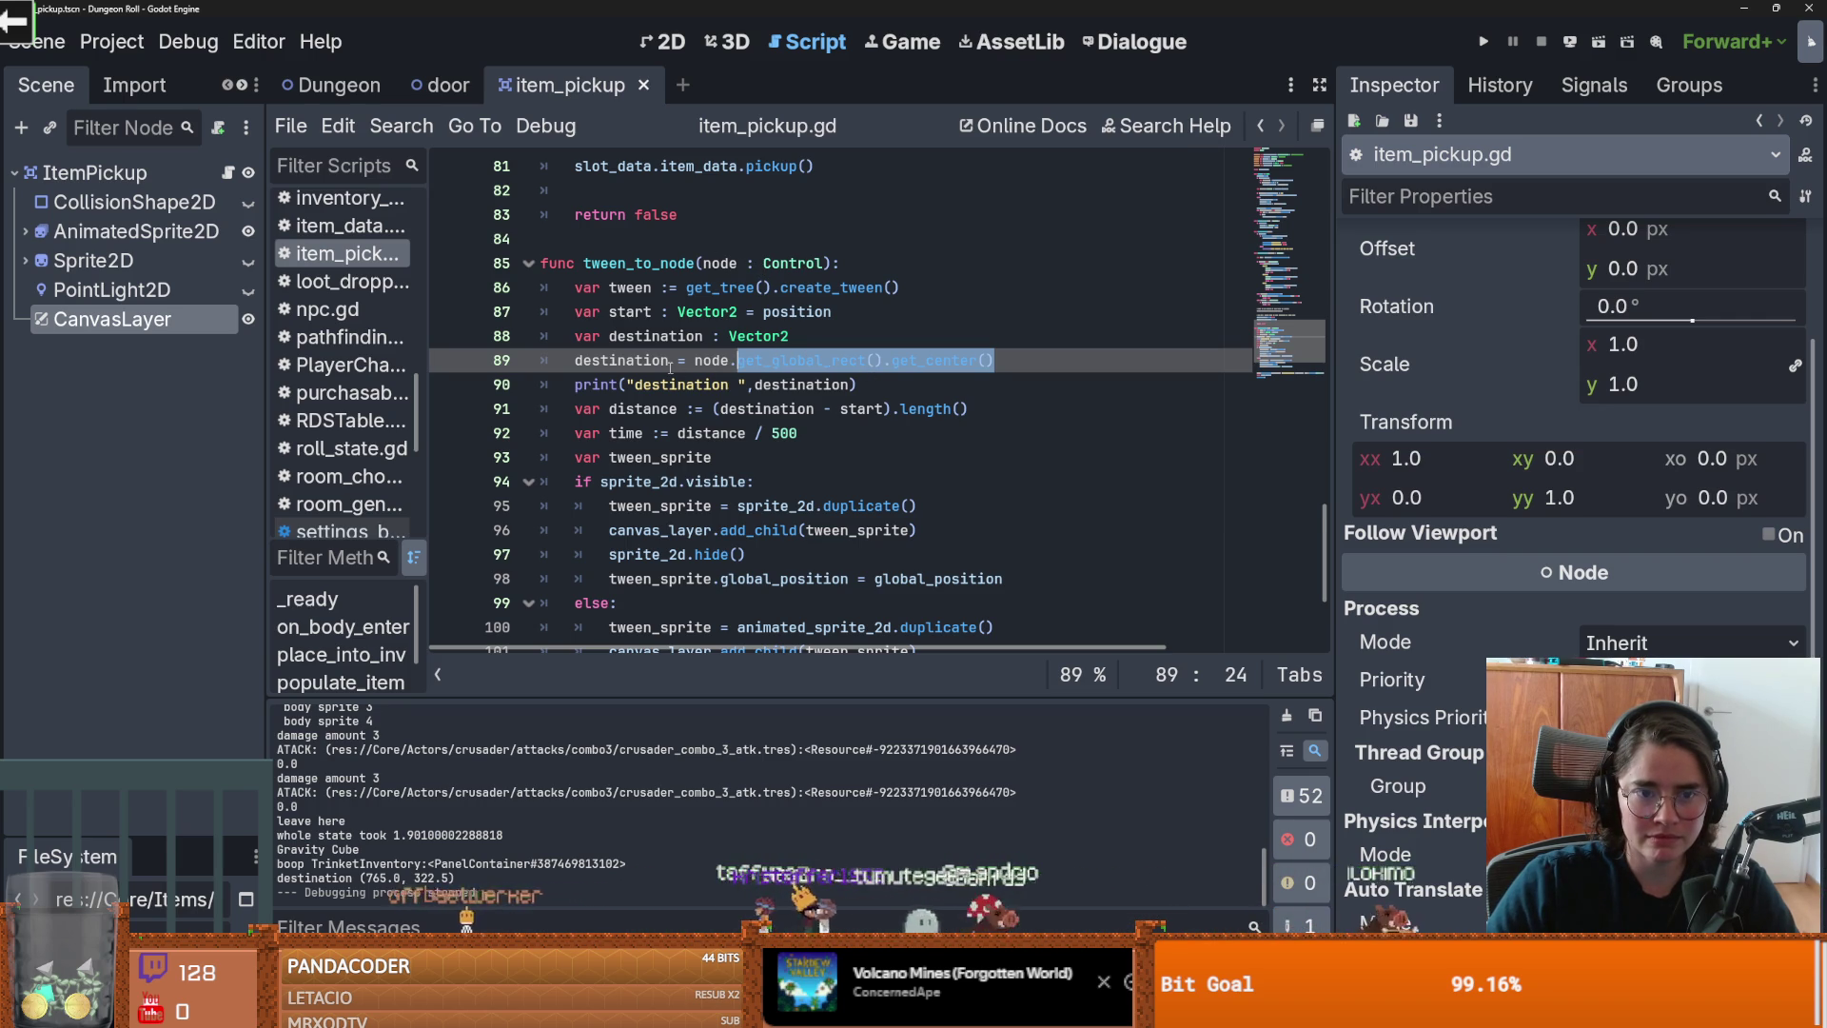
scroll(670, 367, down, 2)
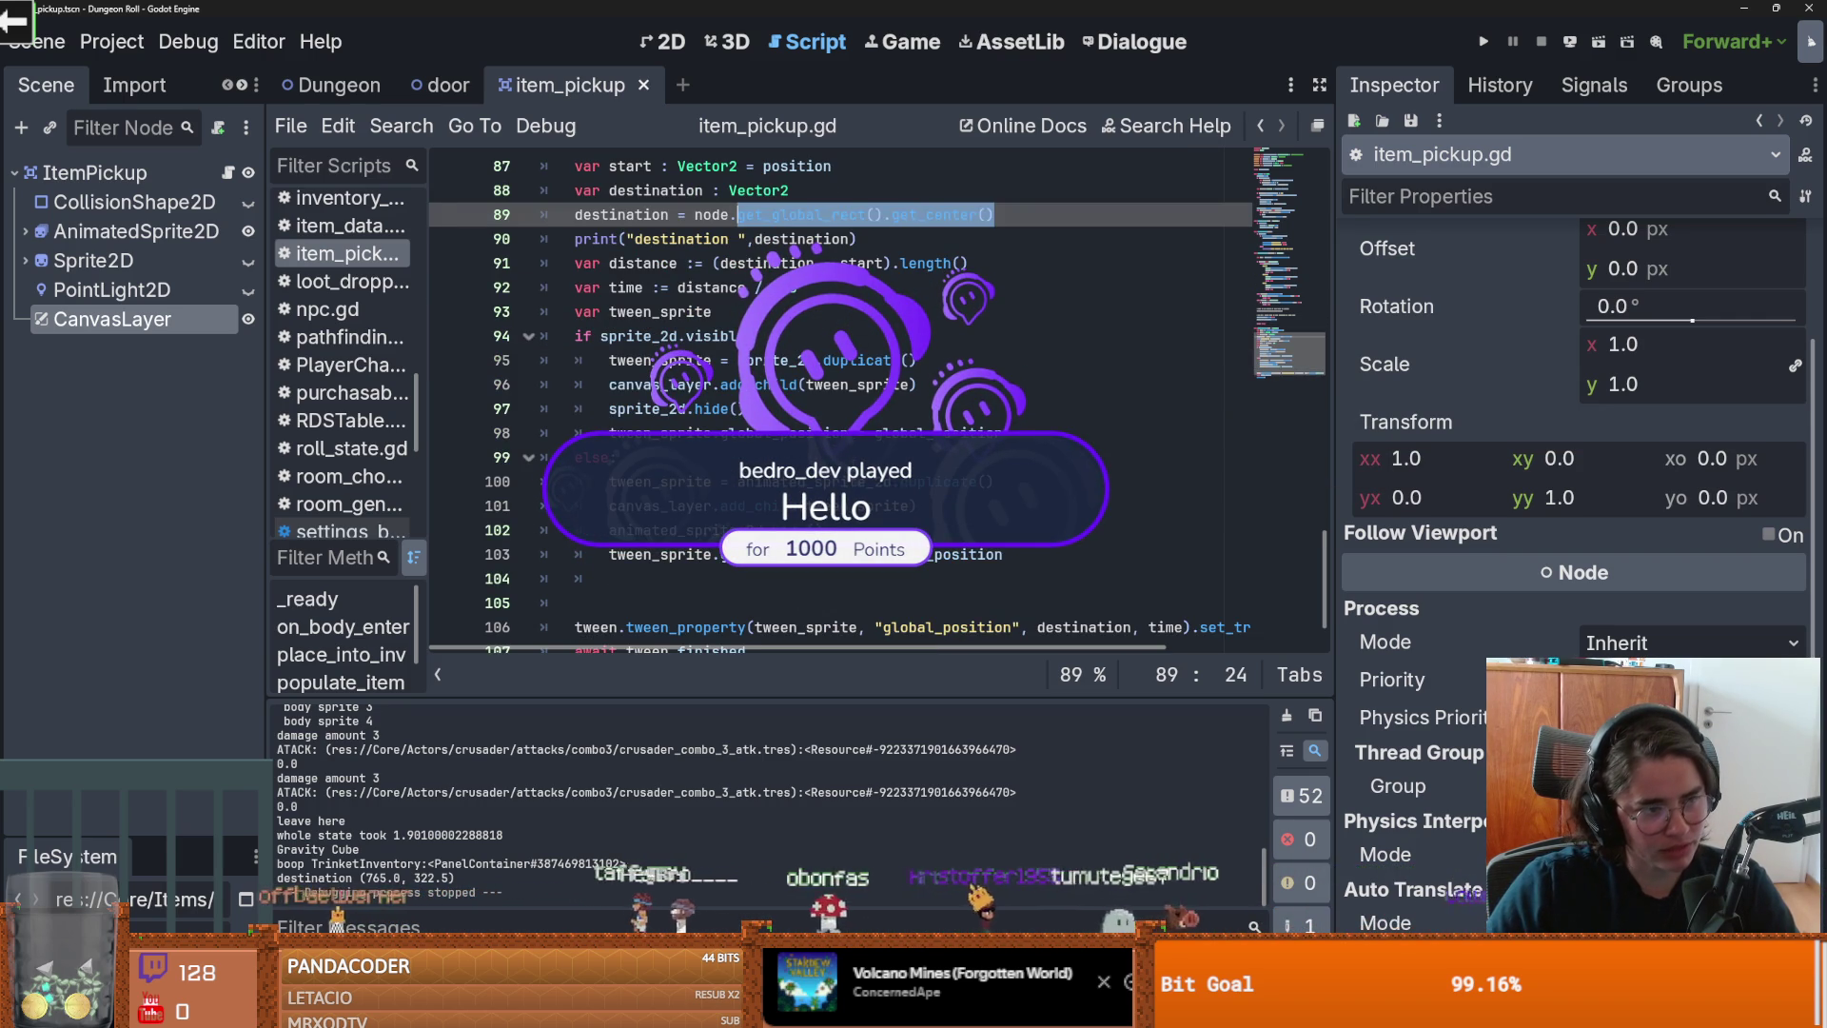
scroll(850, 456, down, 1)
click(769, 449)
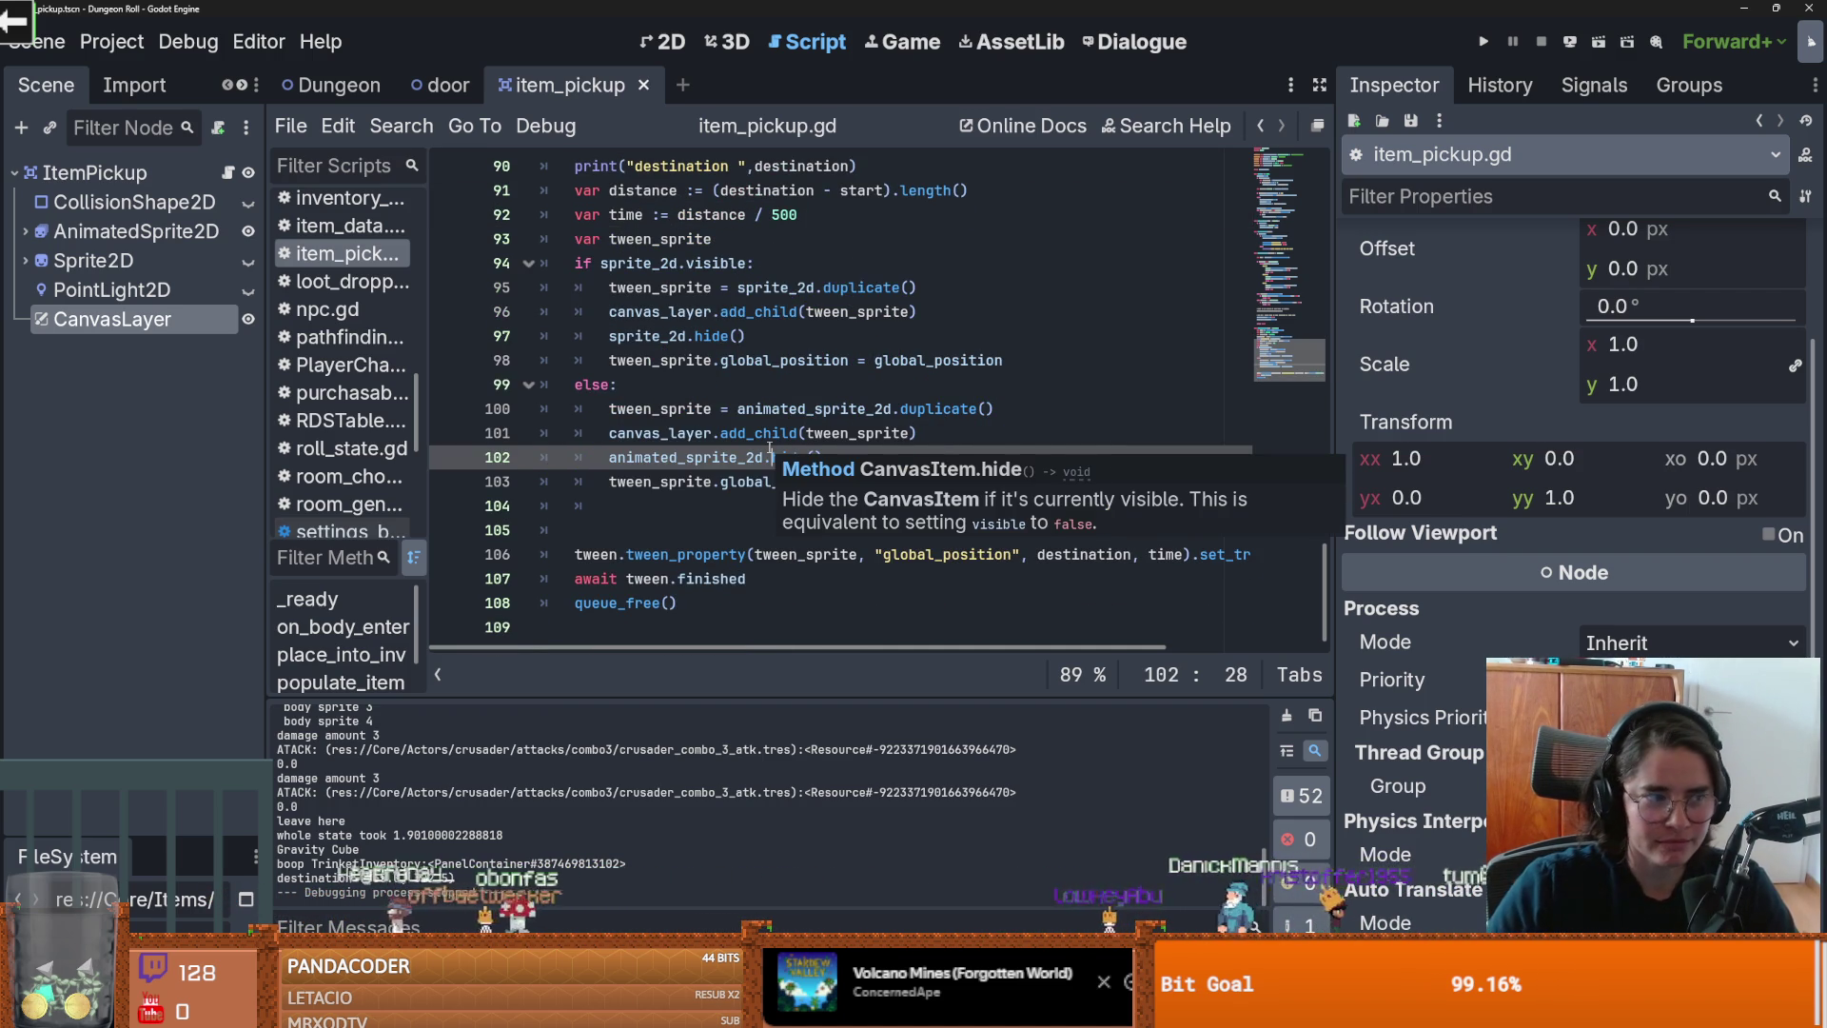
click(679, 530)
key(BackSpace)
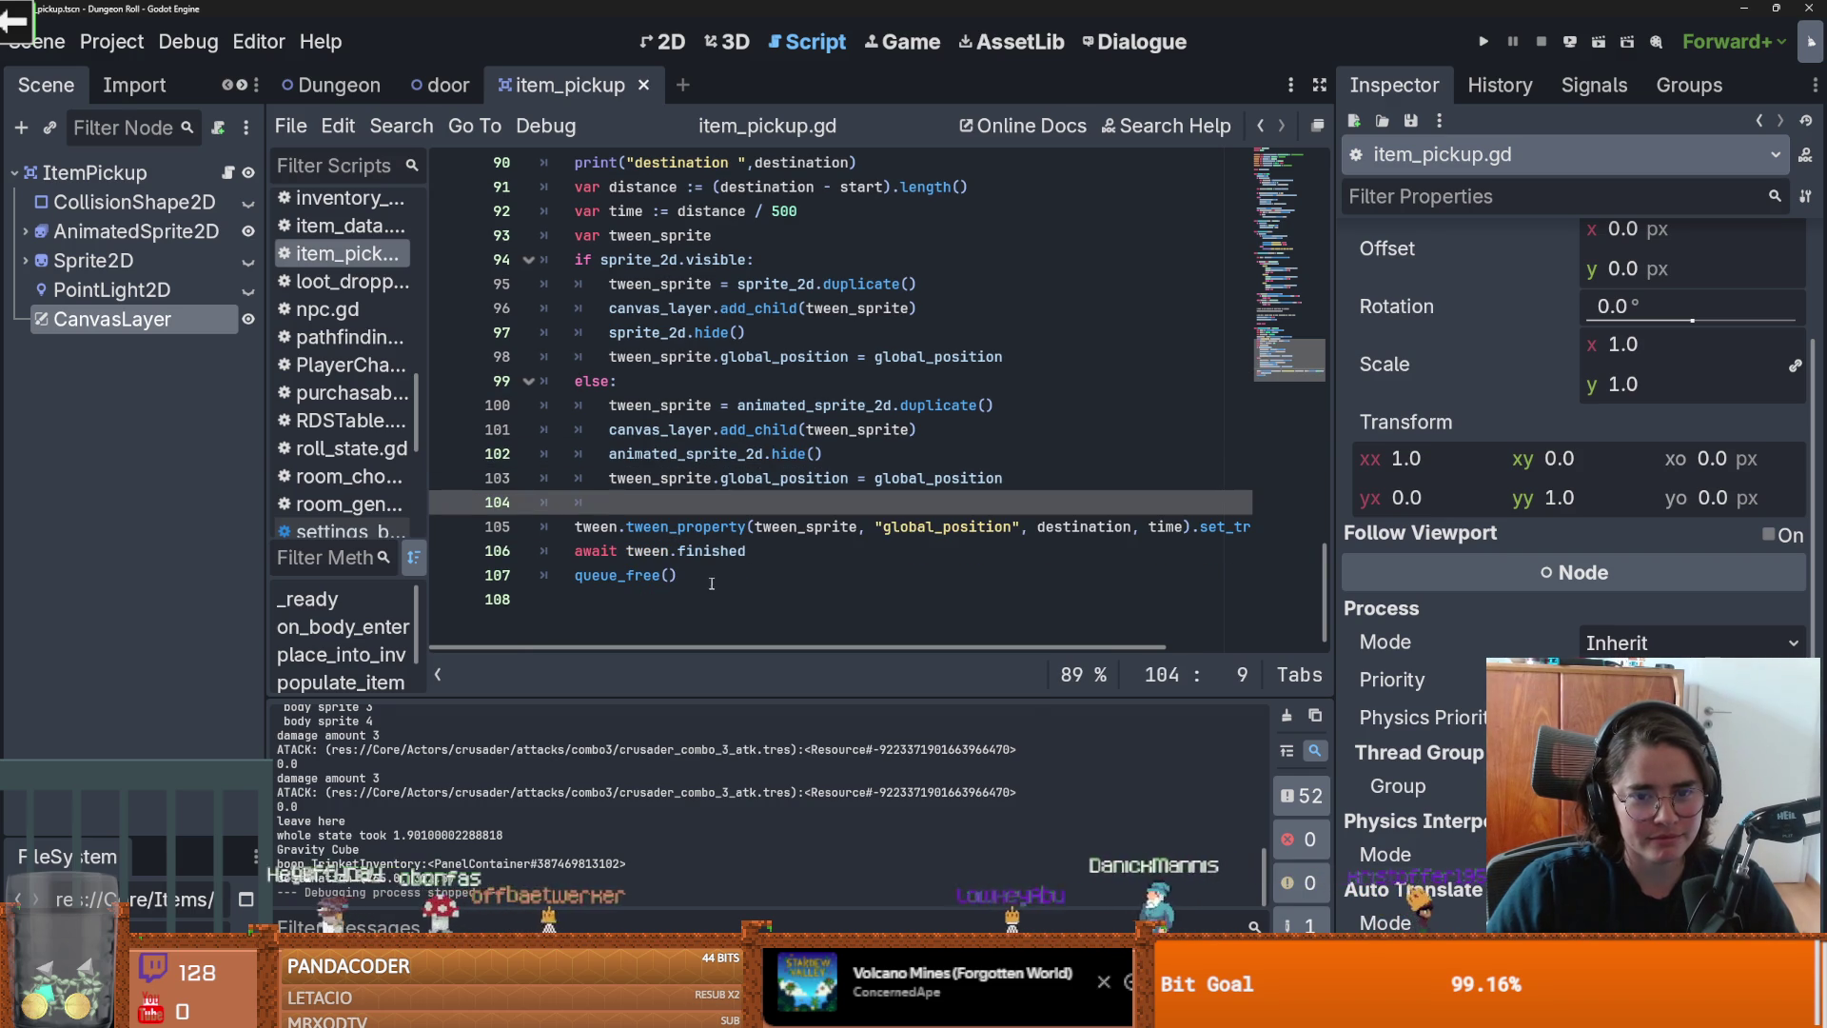
drag(1333, 527, 1608, 528)
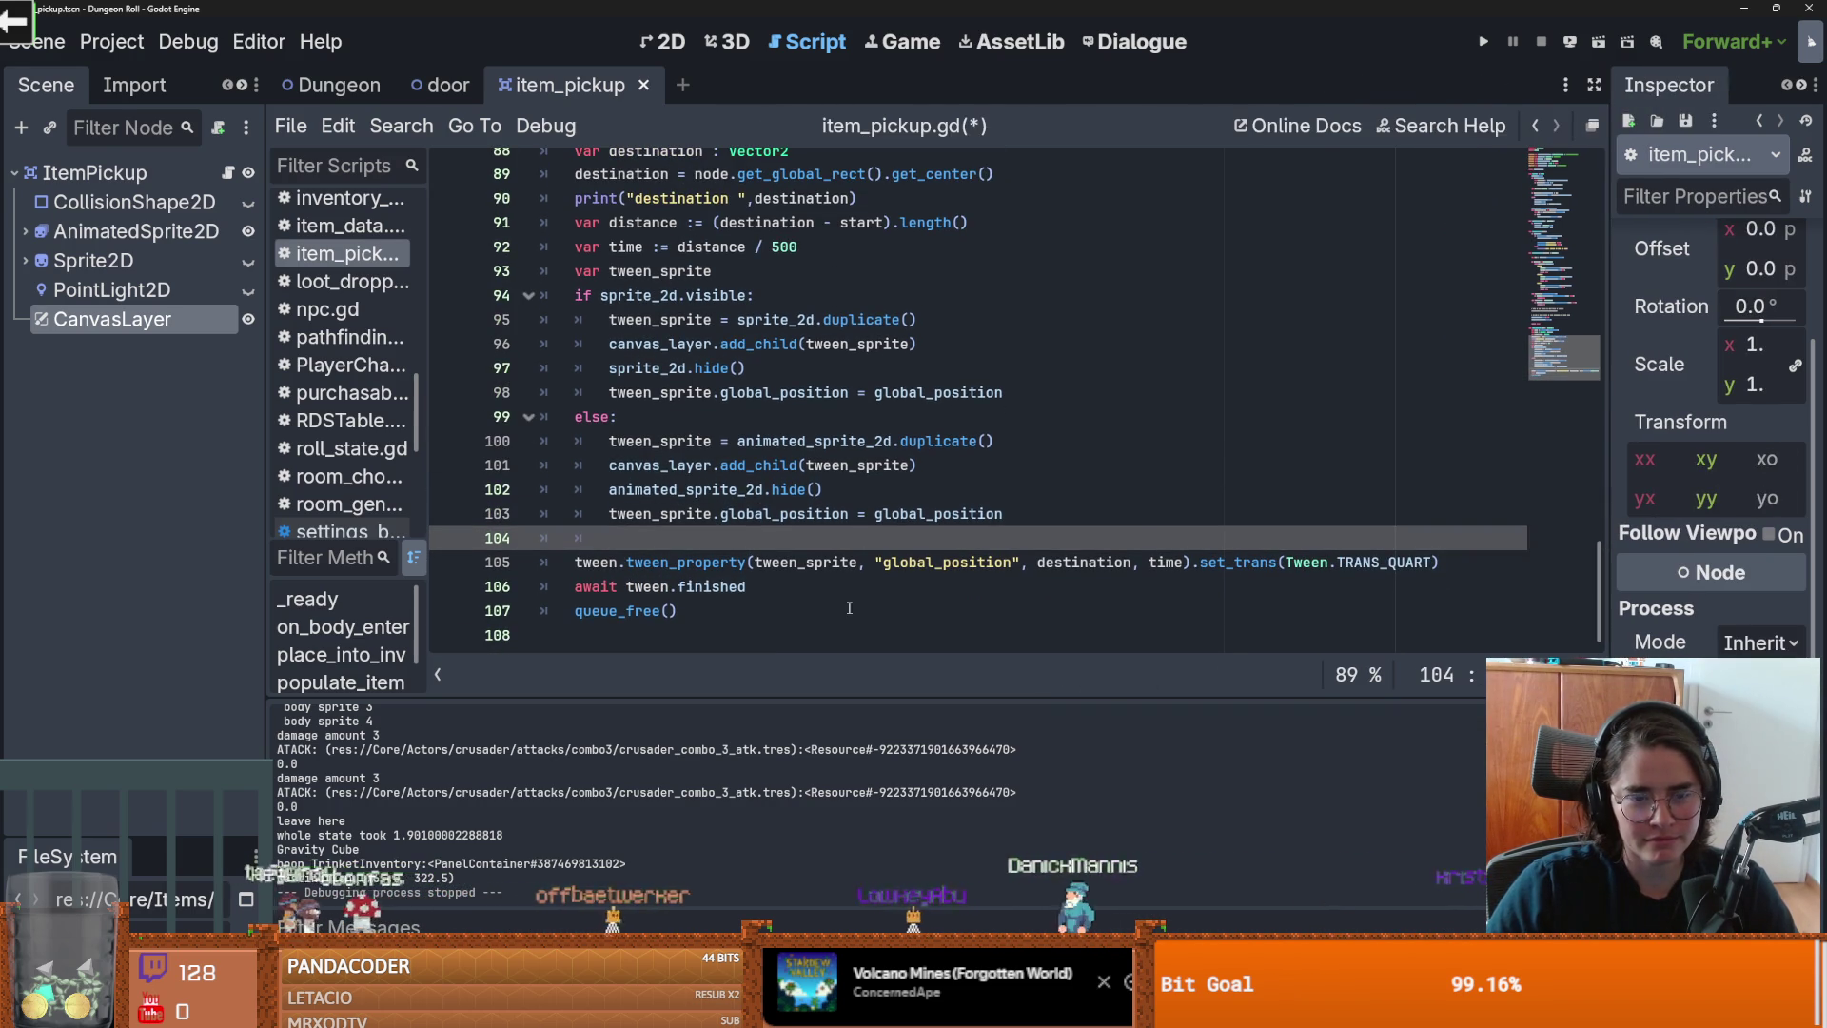
Step: Save item_pickup.gd with Ctrl+S and put the caret at the end of line 103
scroll(841, 607, up, 1)
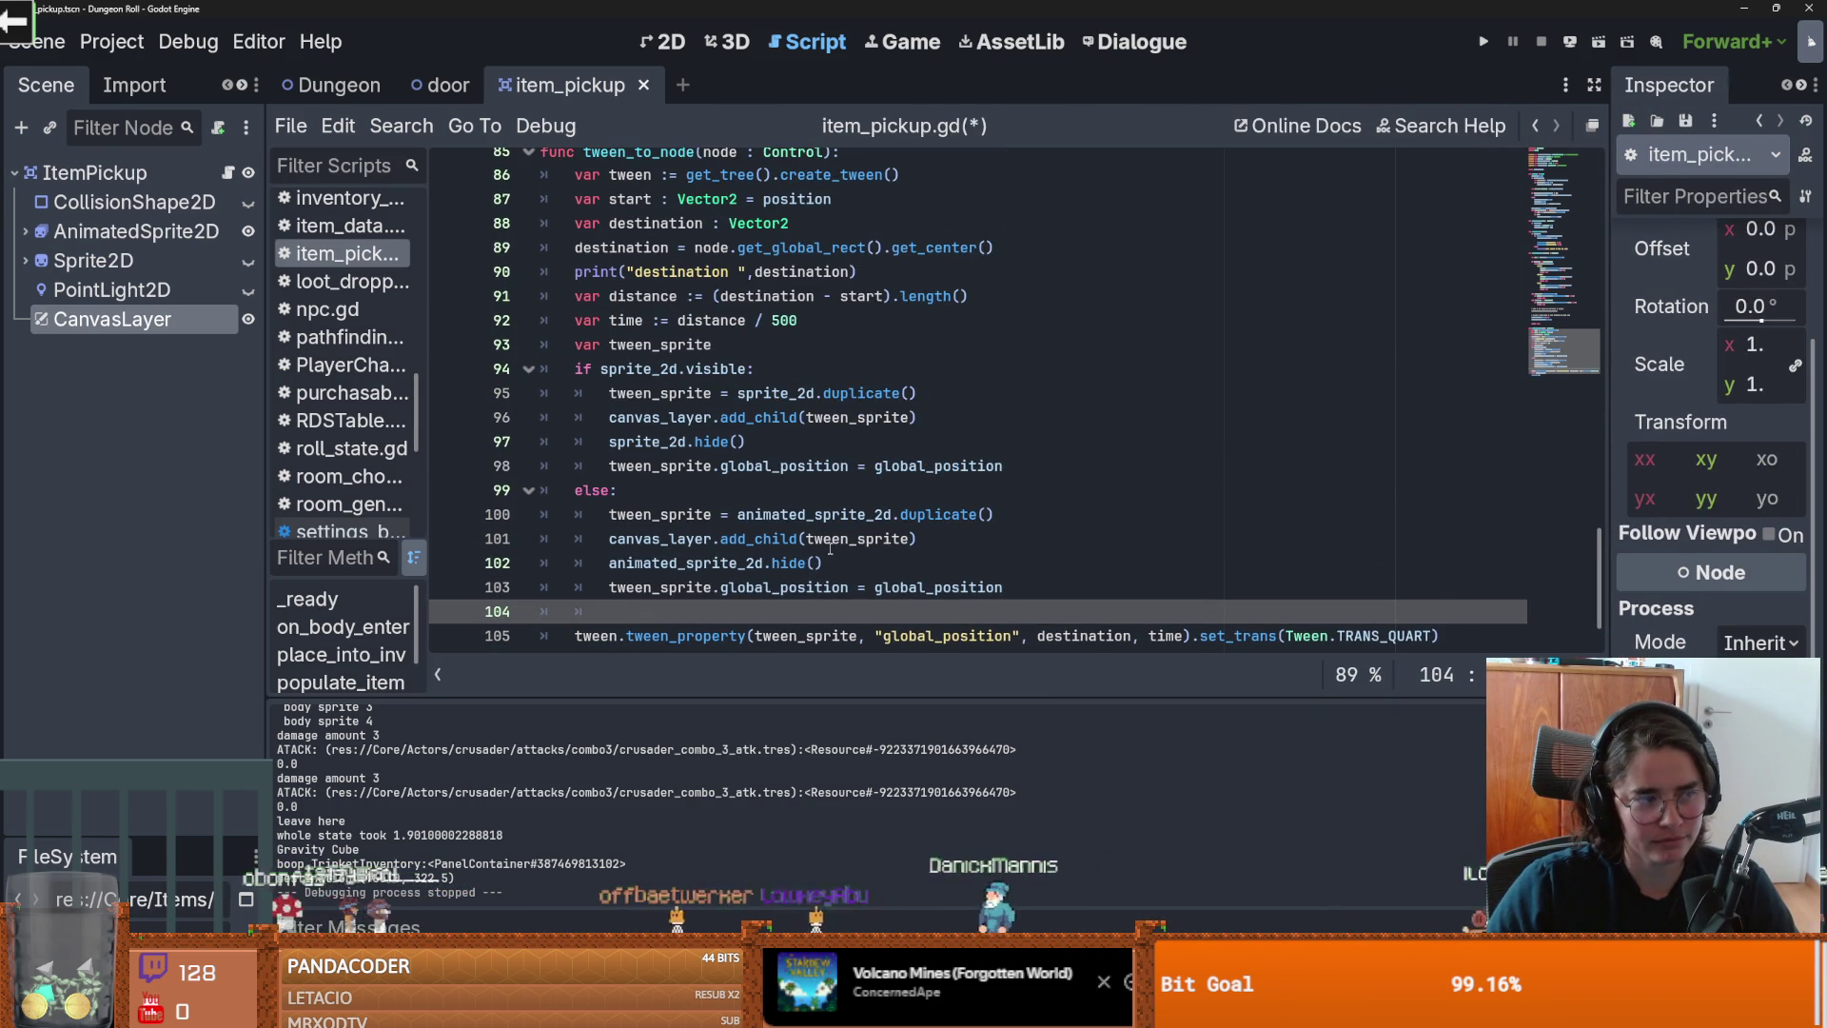
scroll(830, 549, down, 1)
scroll(829, 549, up, 1)
scroll(830, 549, down, 1)
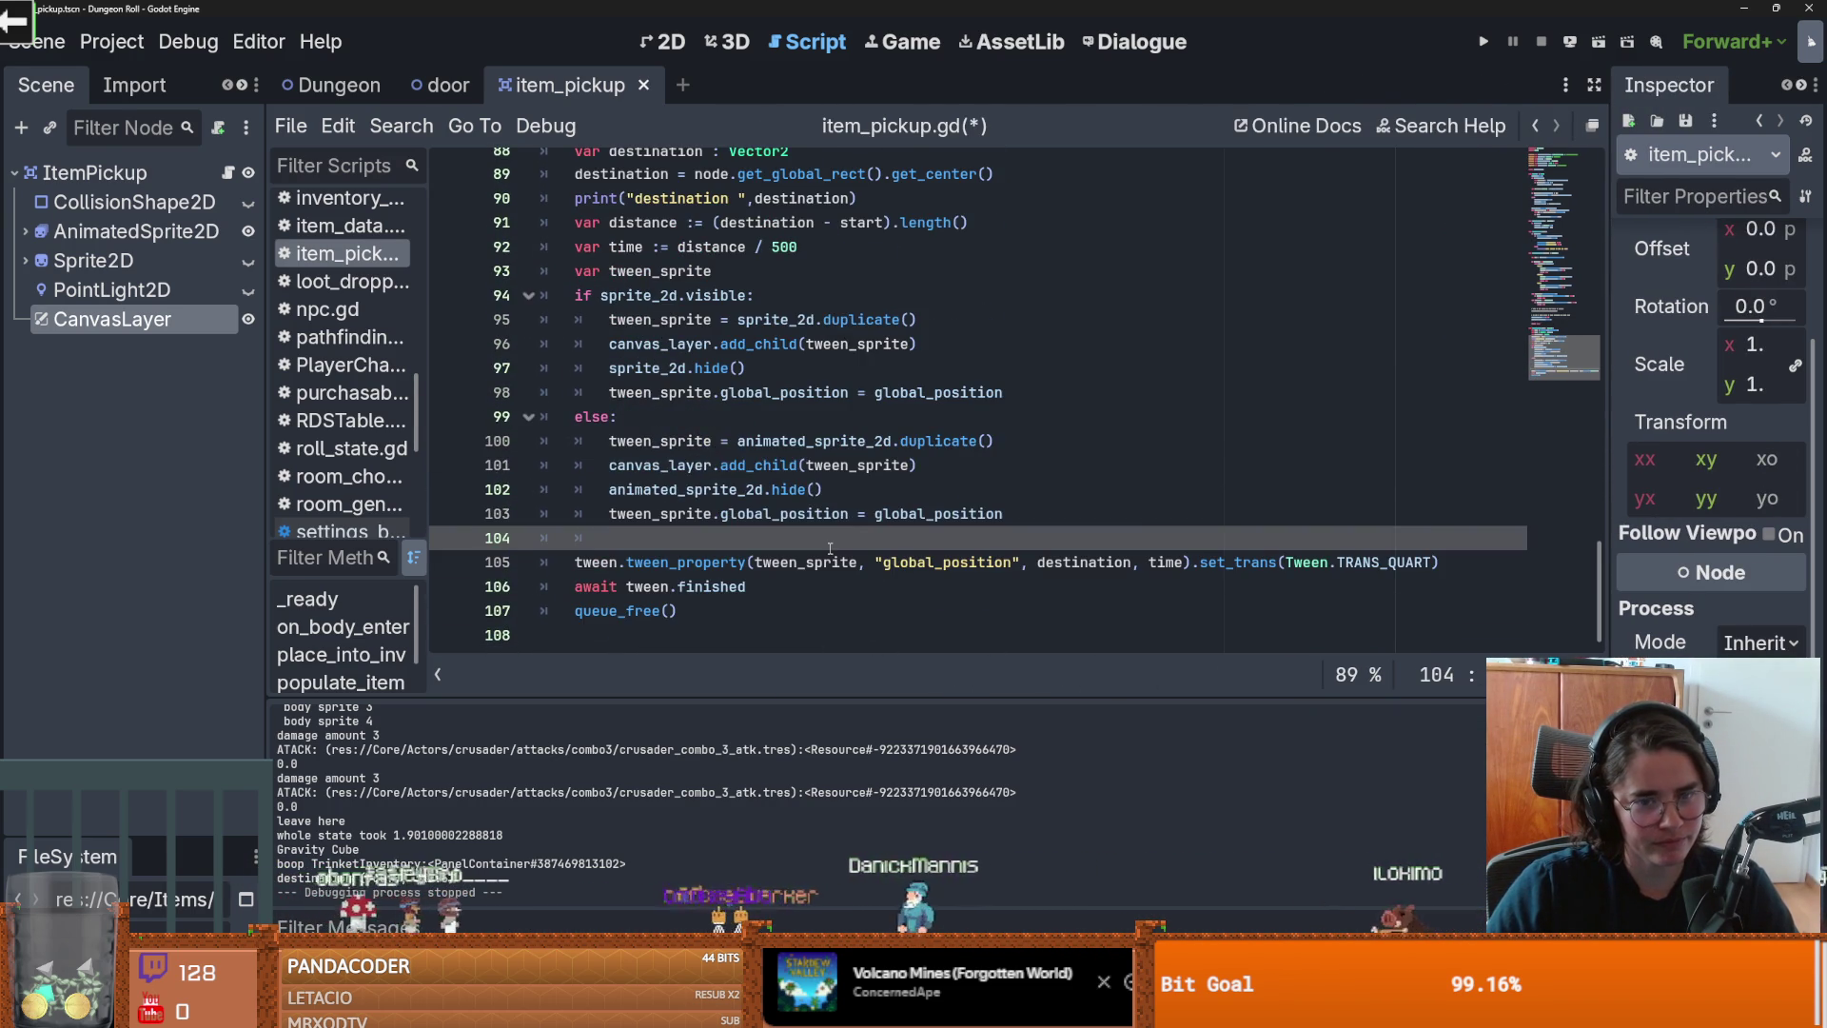
key(ctrl+s)
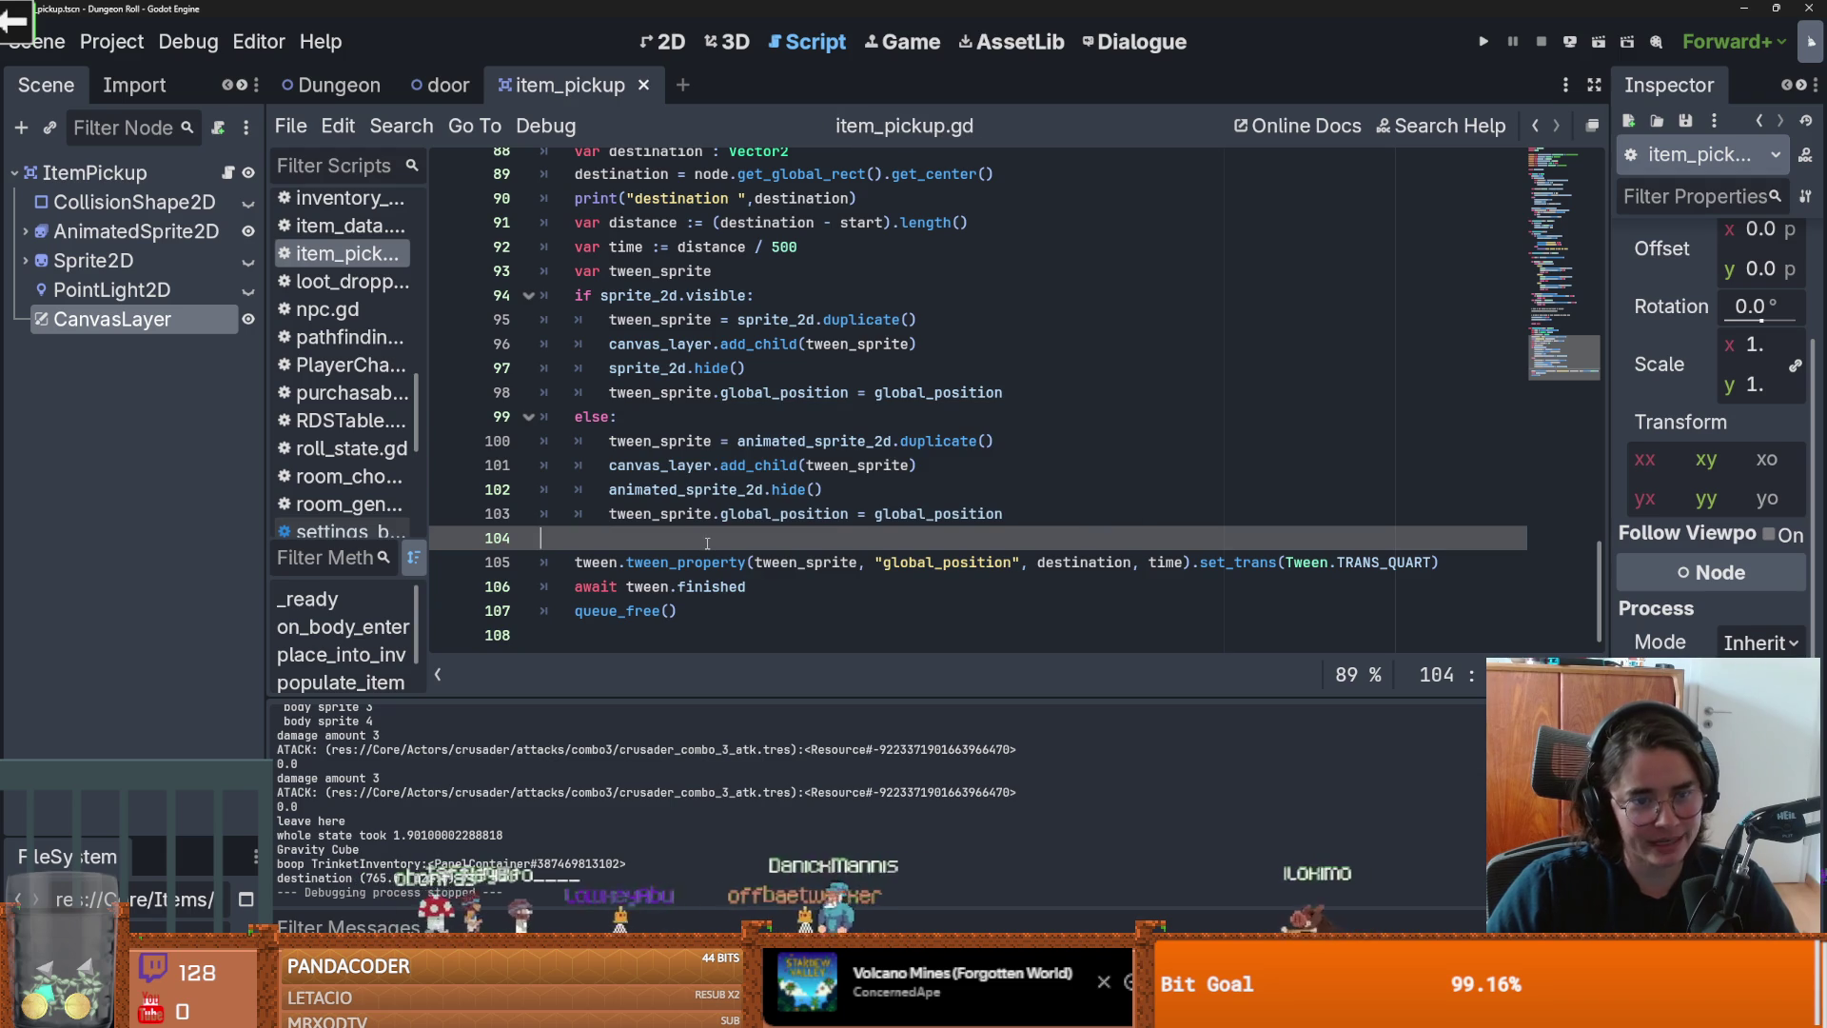
key(ctrl+s)
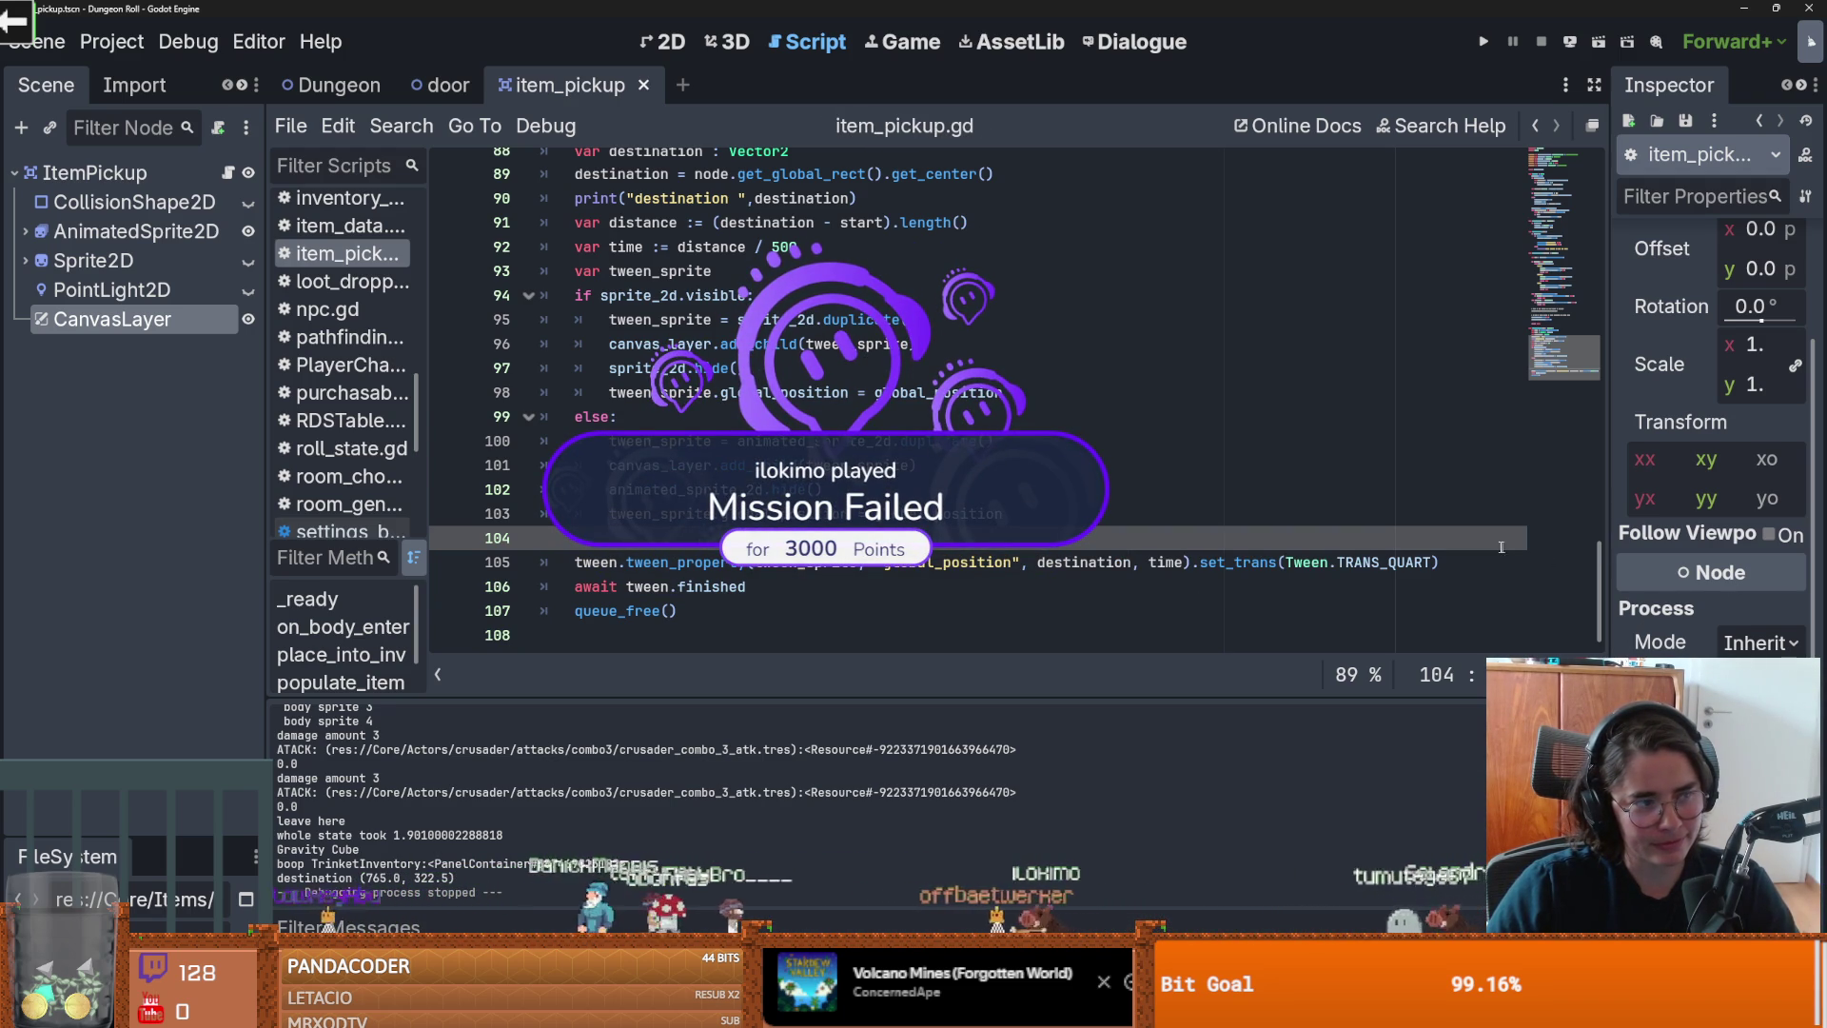
mouse_move(1624, 578)
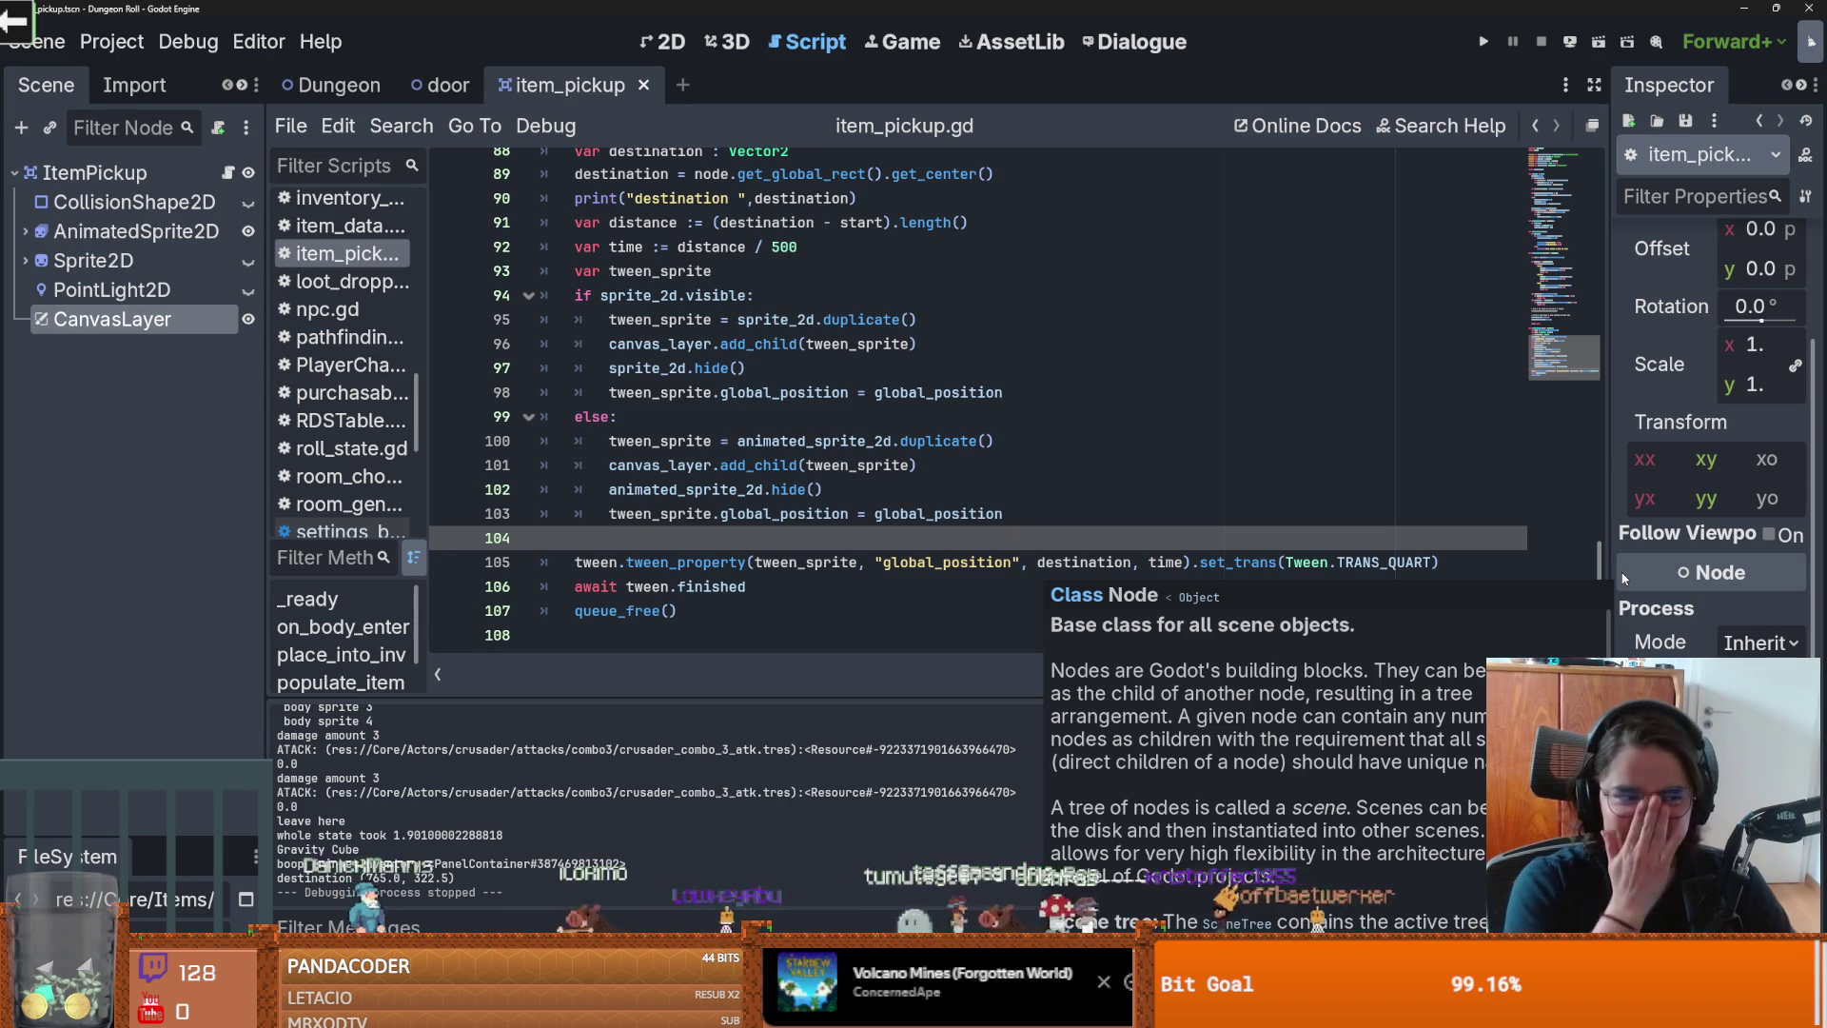
click(723, 513)
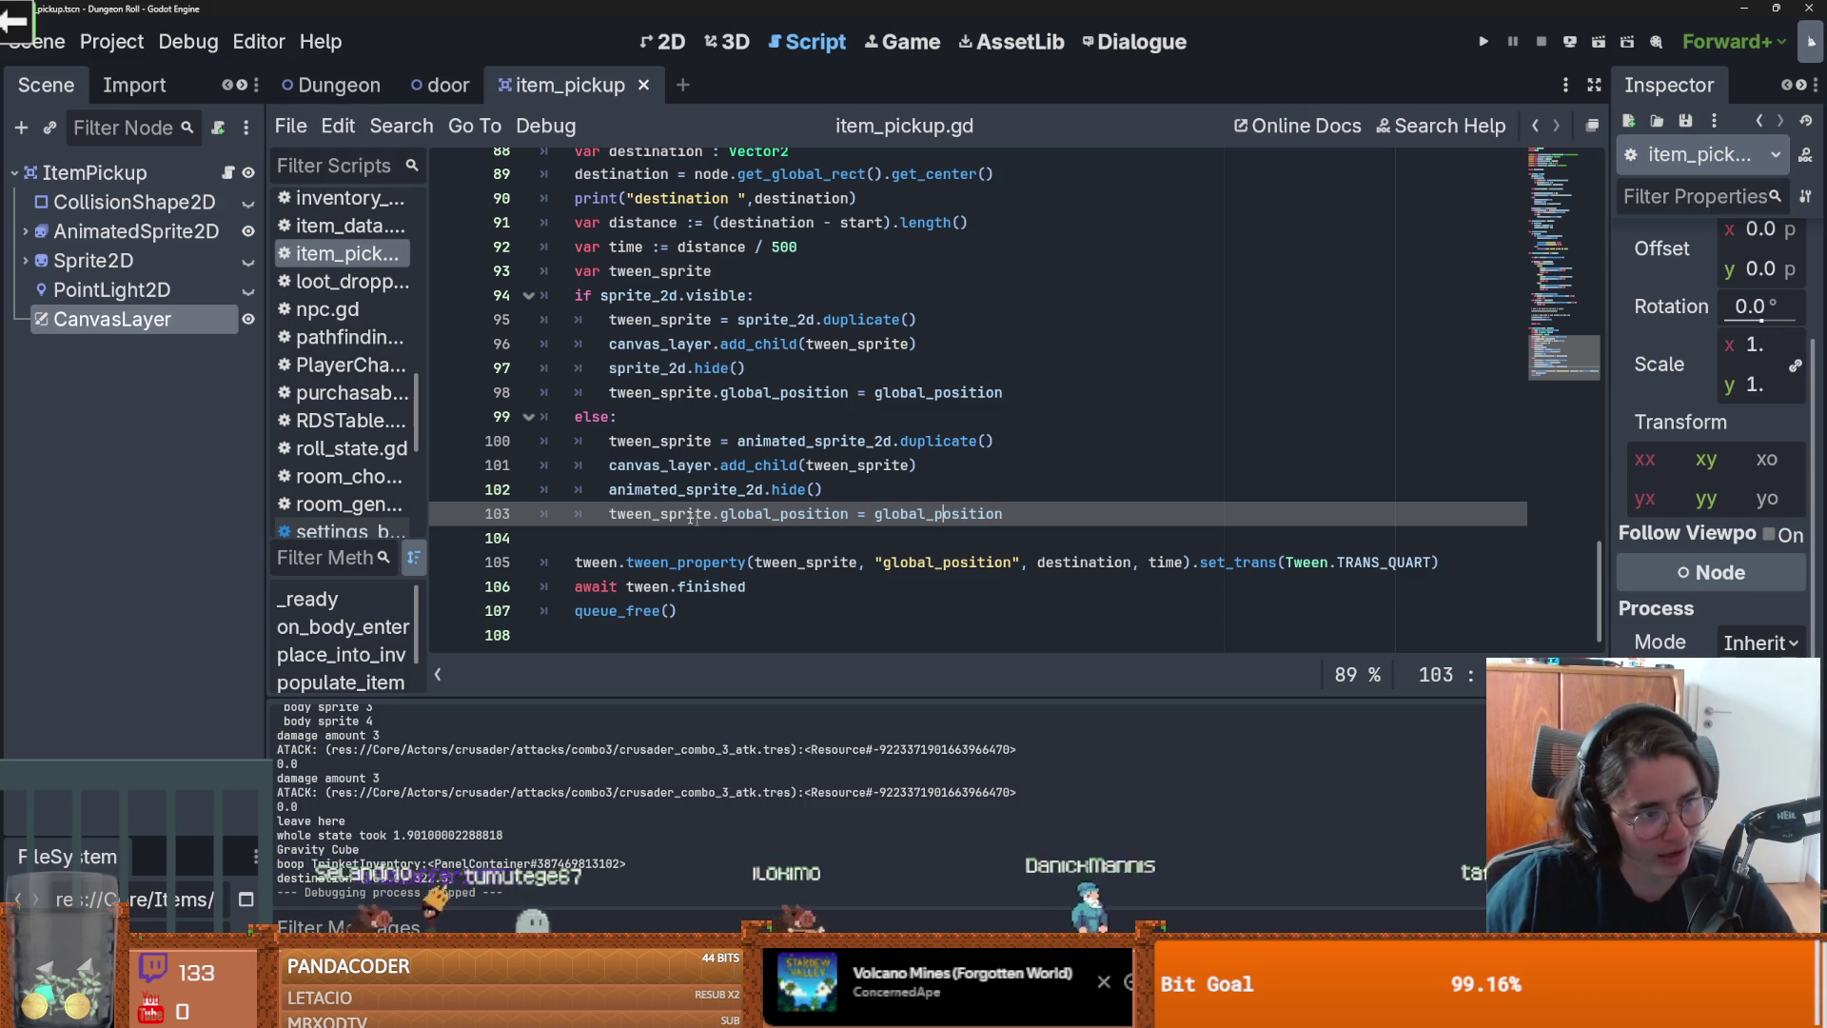
click(675, 561)
key(ctrl+s)
scroll(704, 557, up, 1)
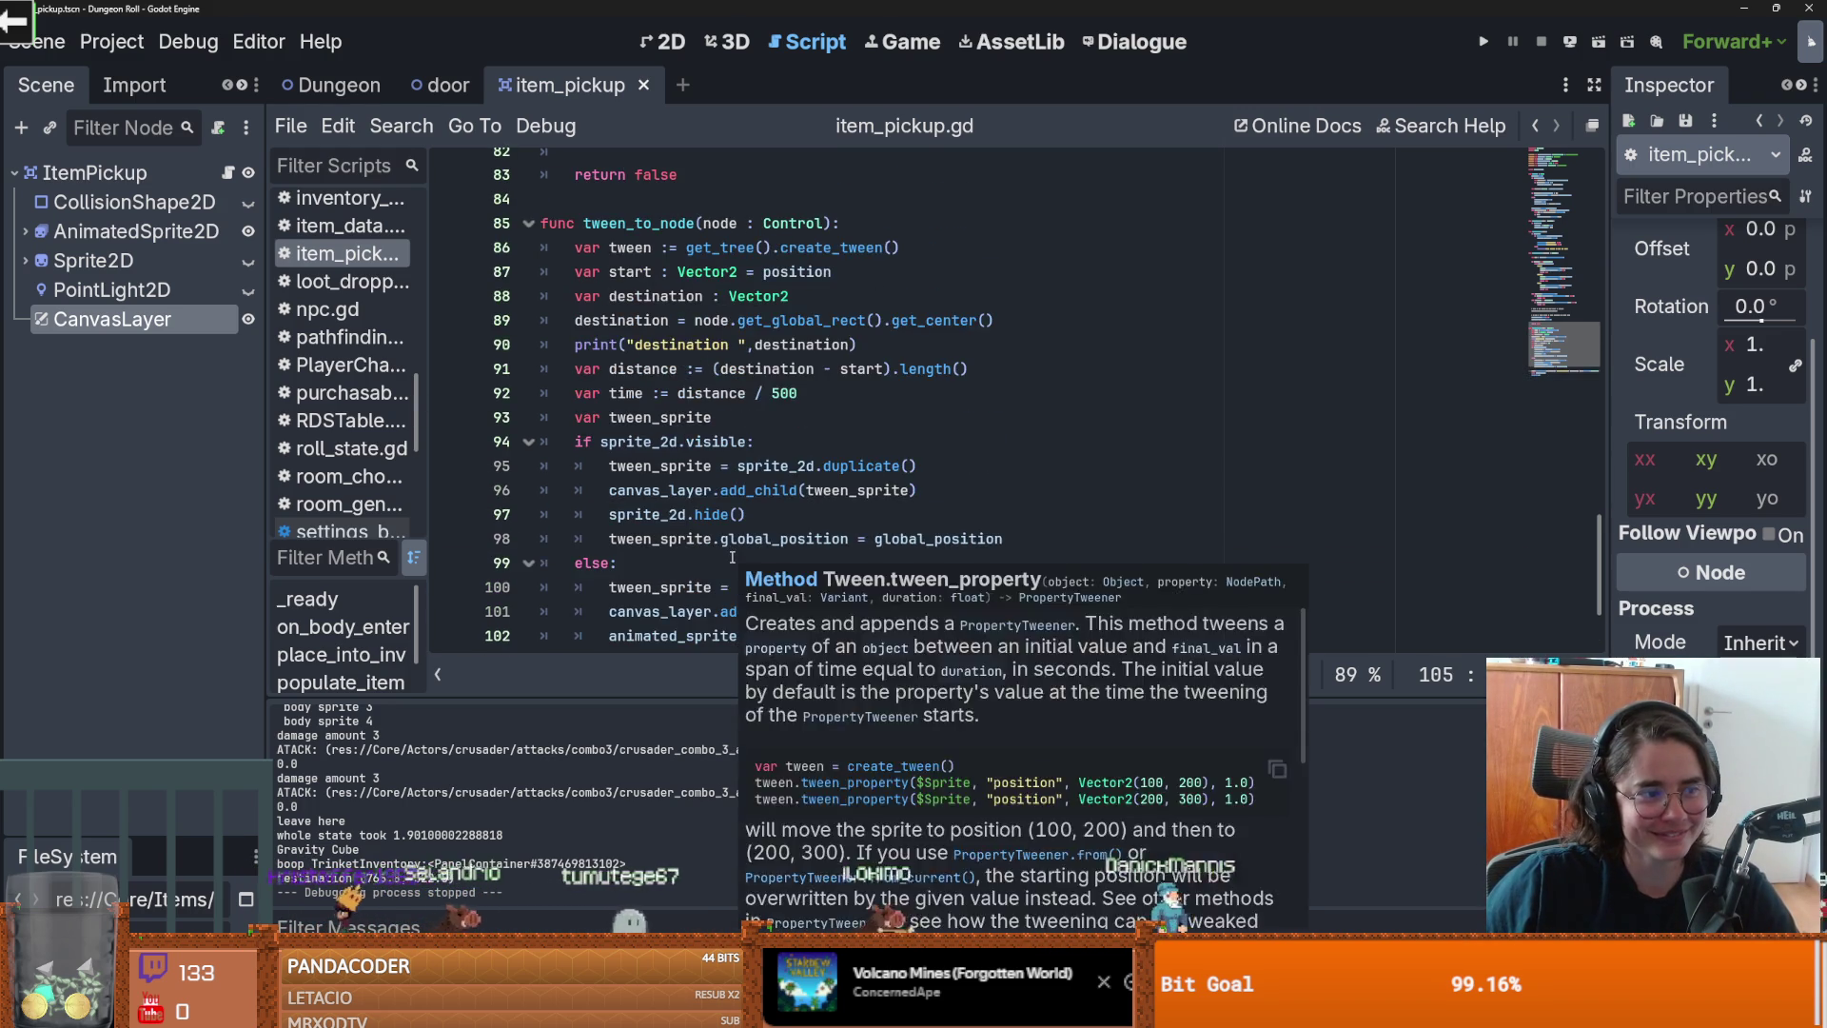
scroll(695, 545, down, 1)
scroll(692, 540, up, 1)
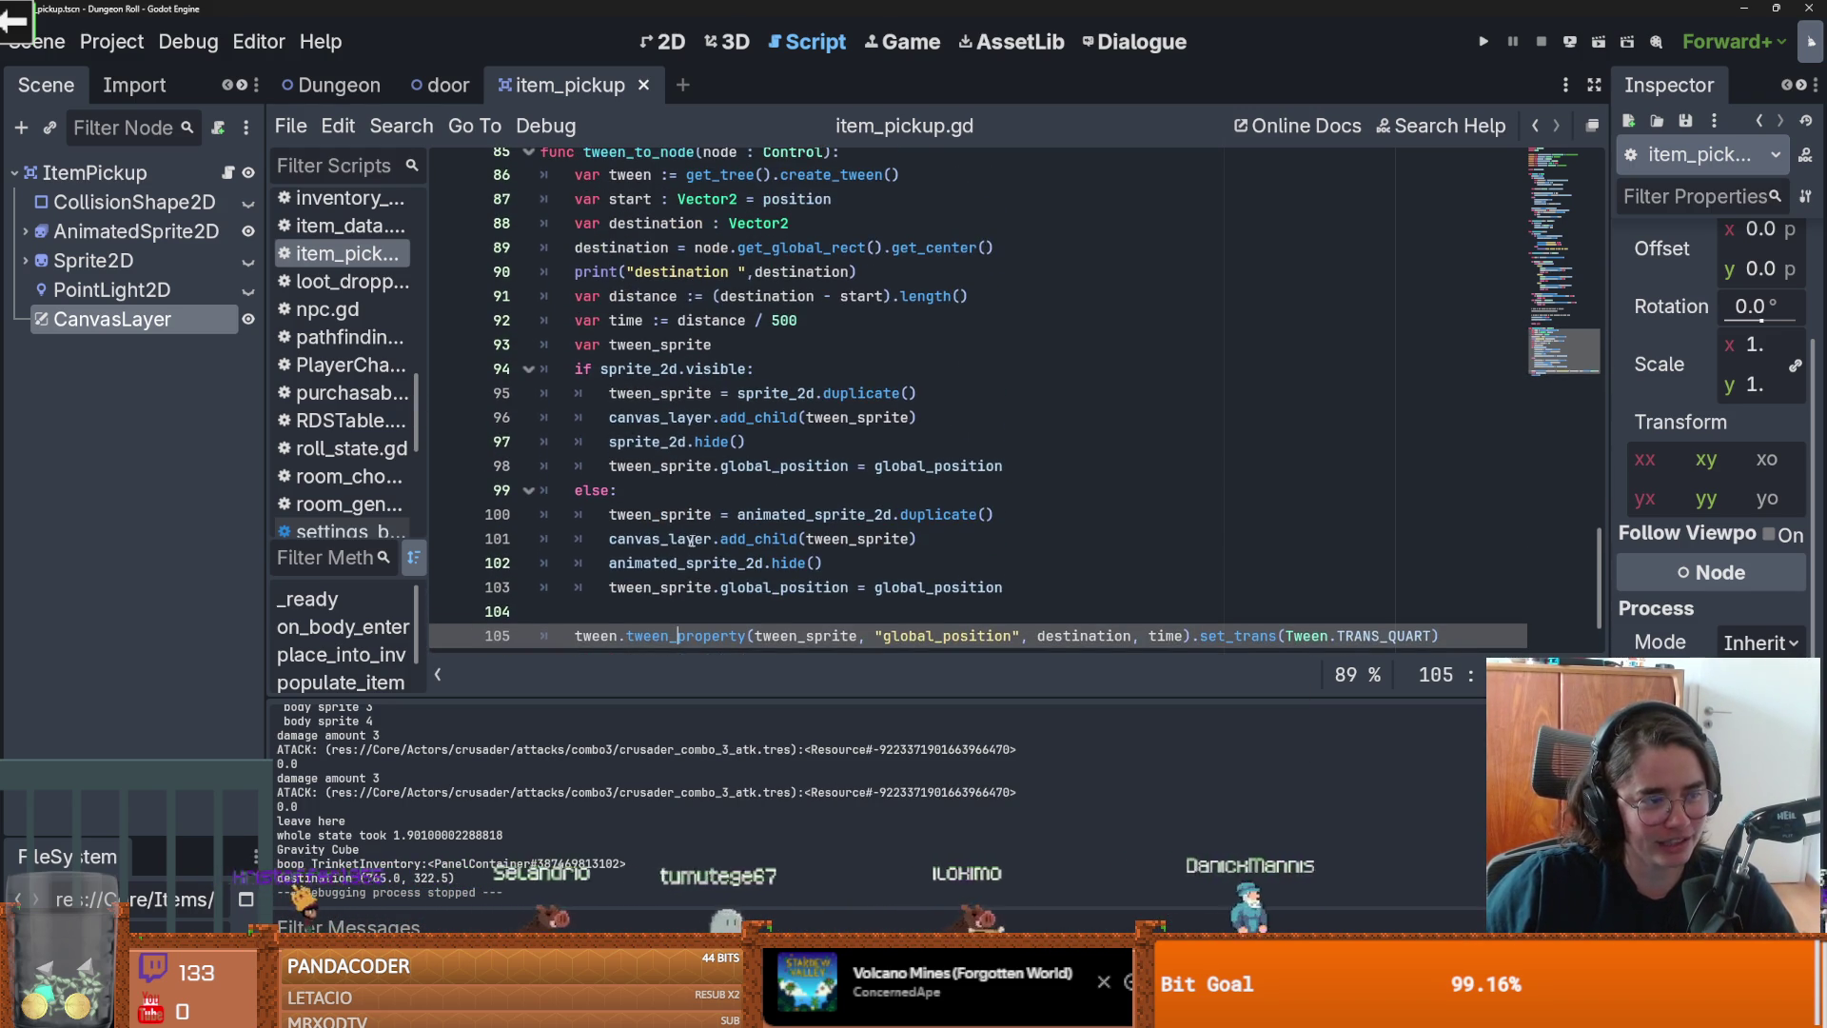
scroll(730, 535, down, 1)
click(700, 531)
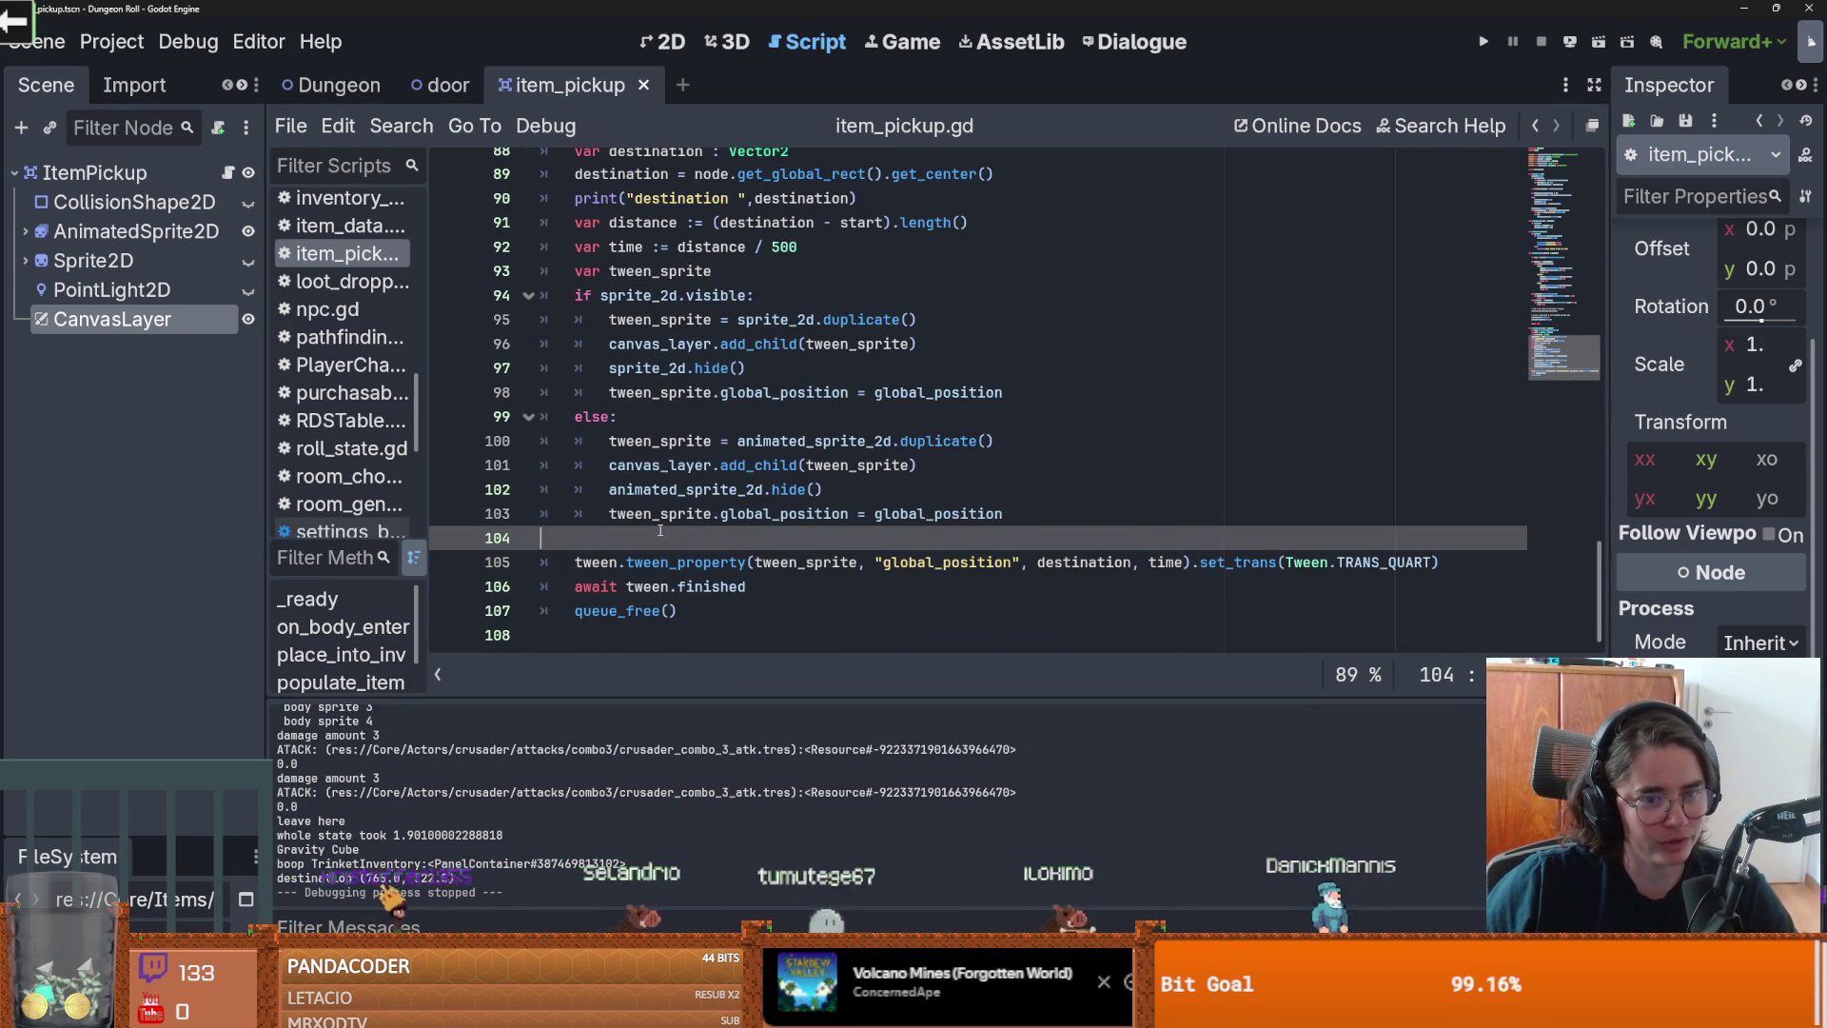
scroll(885, 533, up, 2)
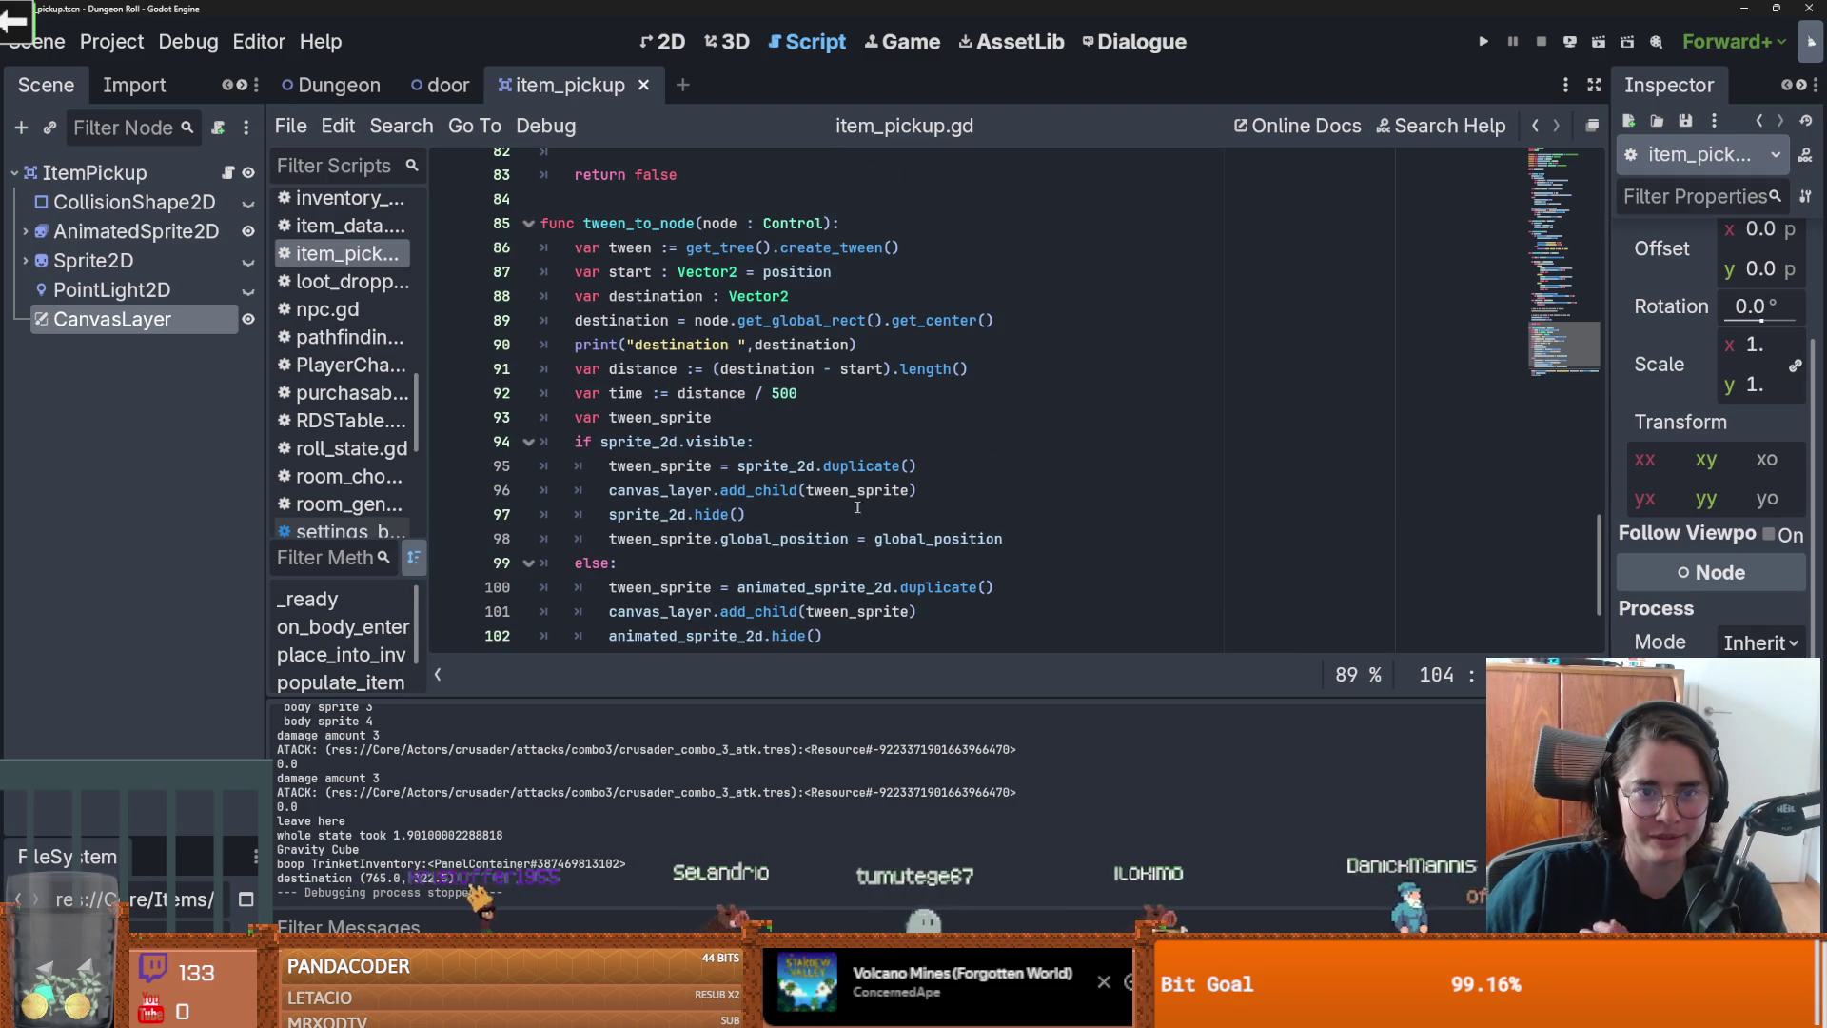
double_click(831, 320)
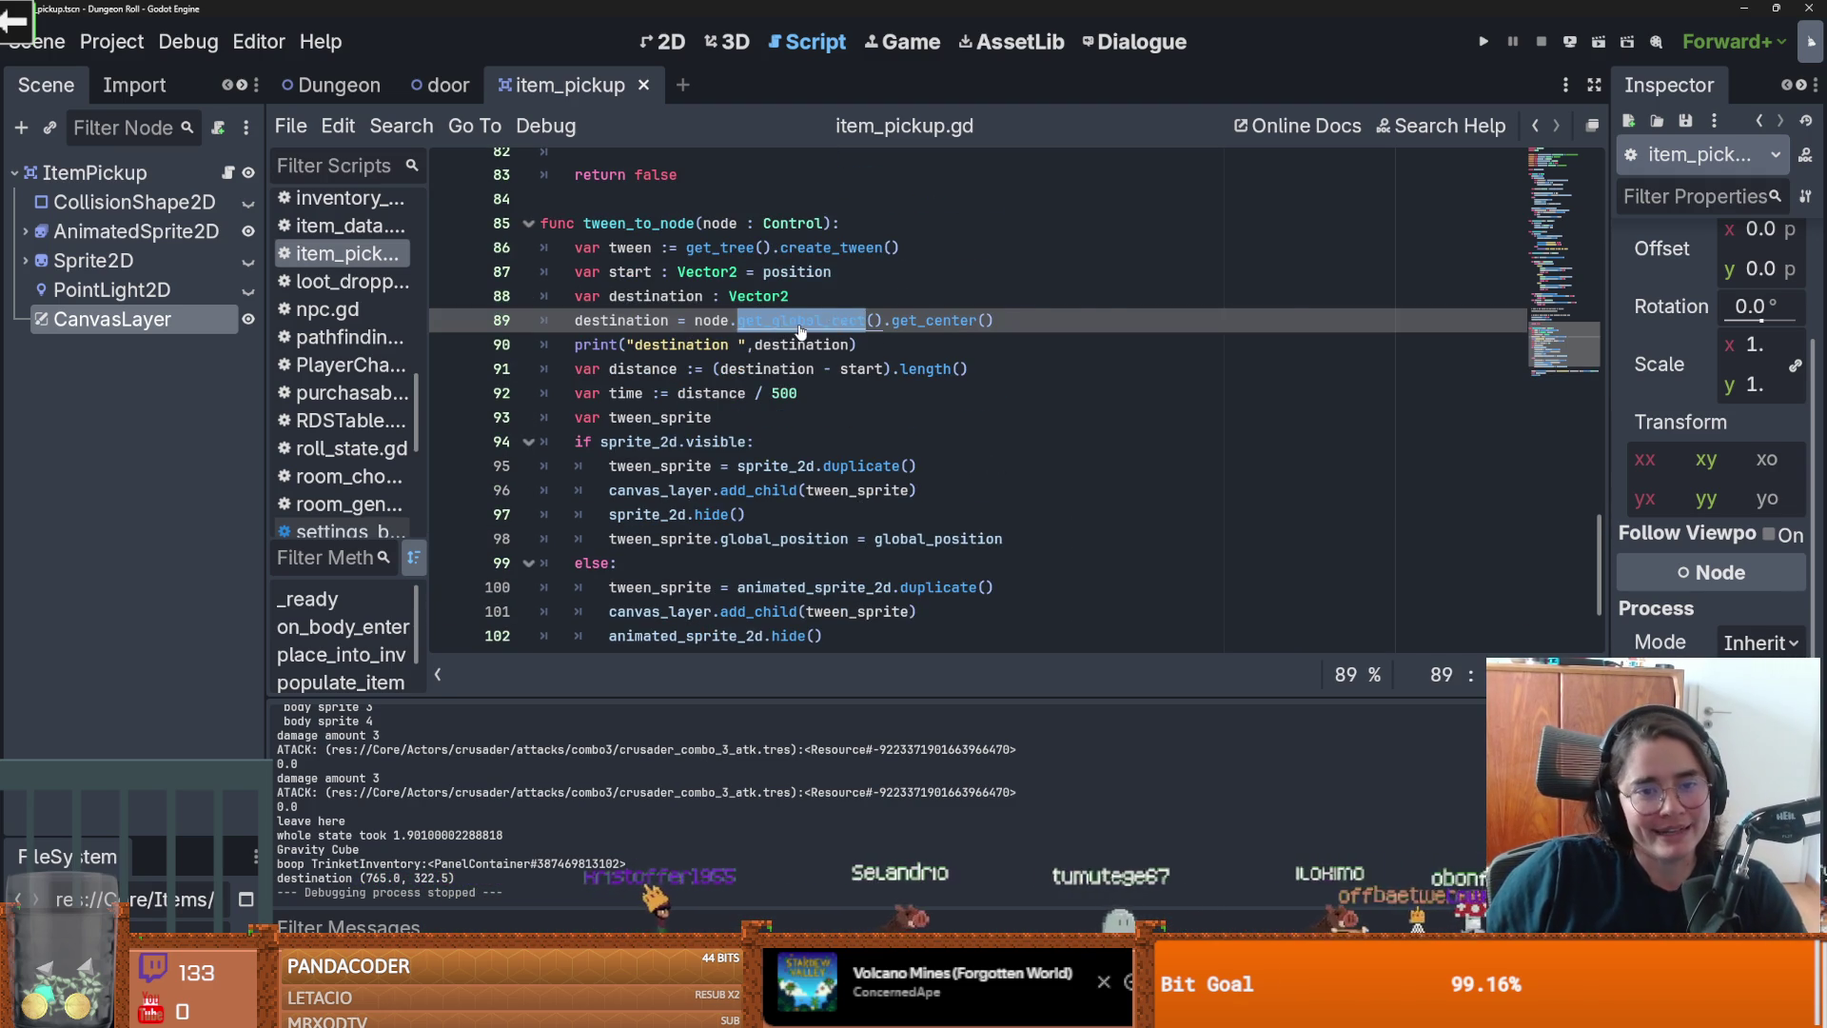
ctrl+click(798, 320)
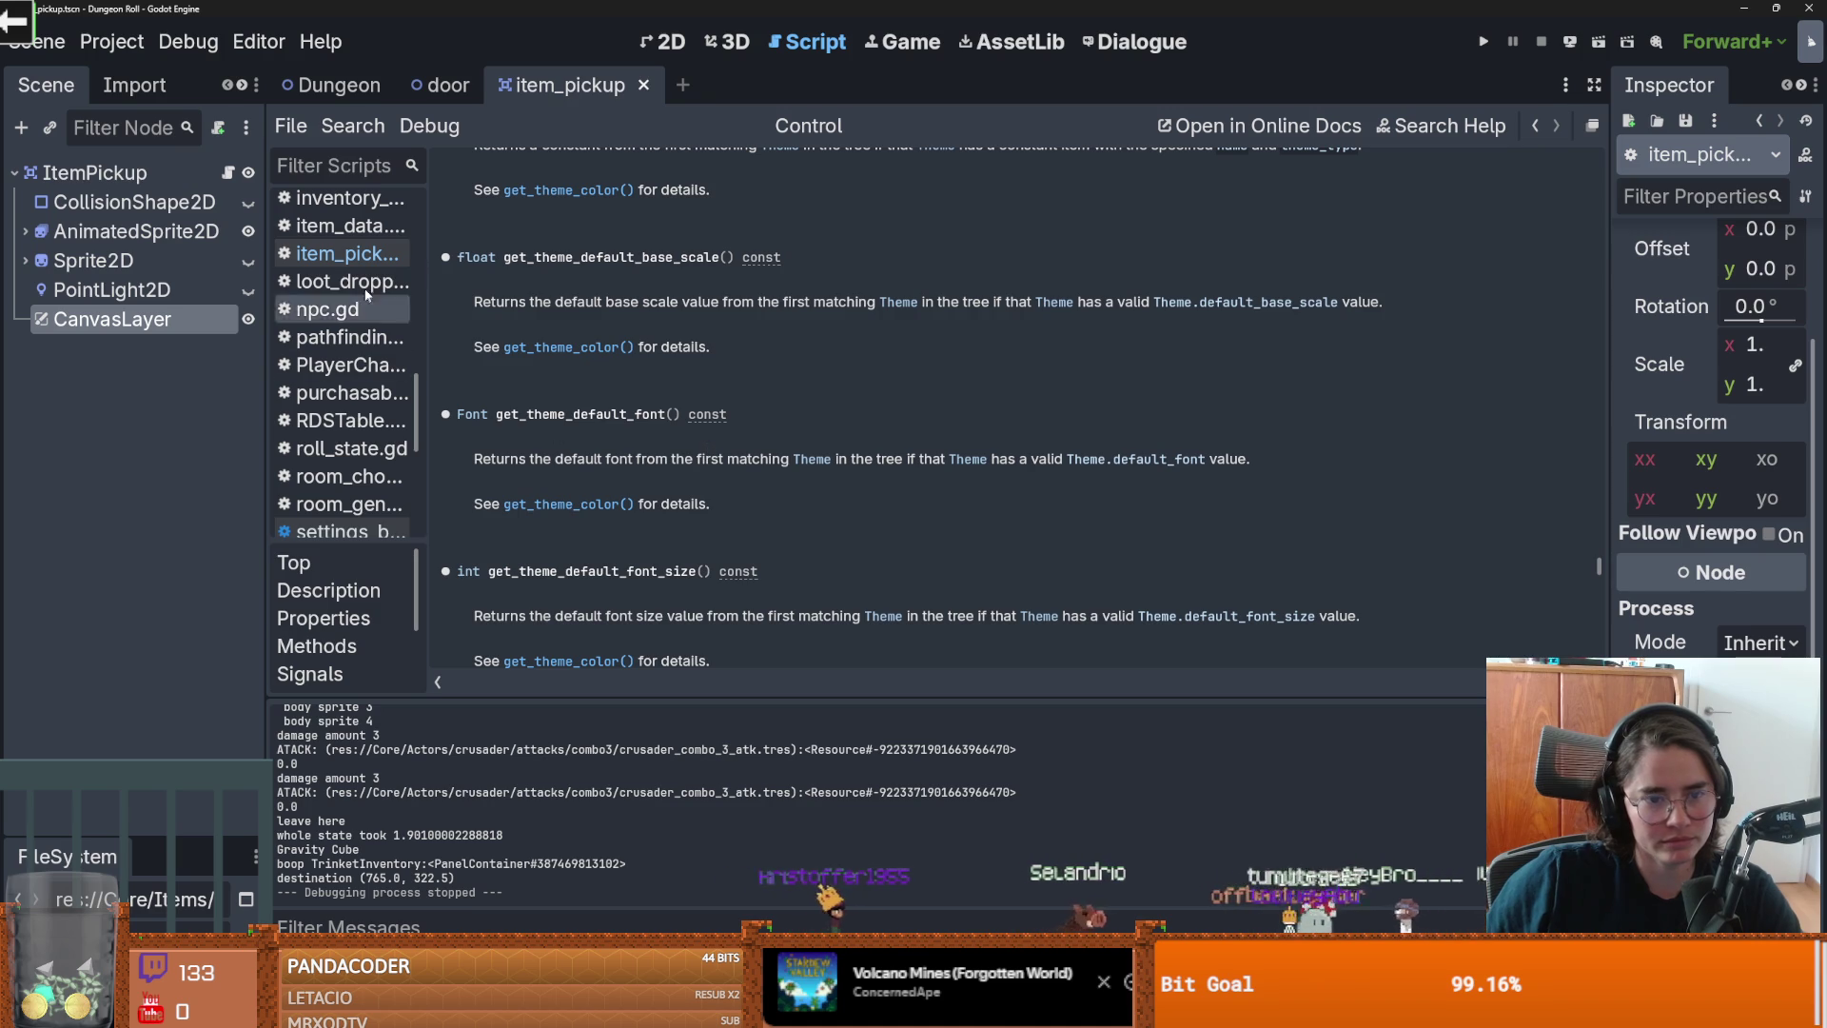
click(229, 176)
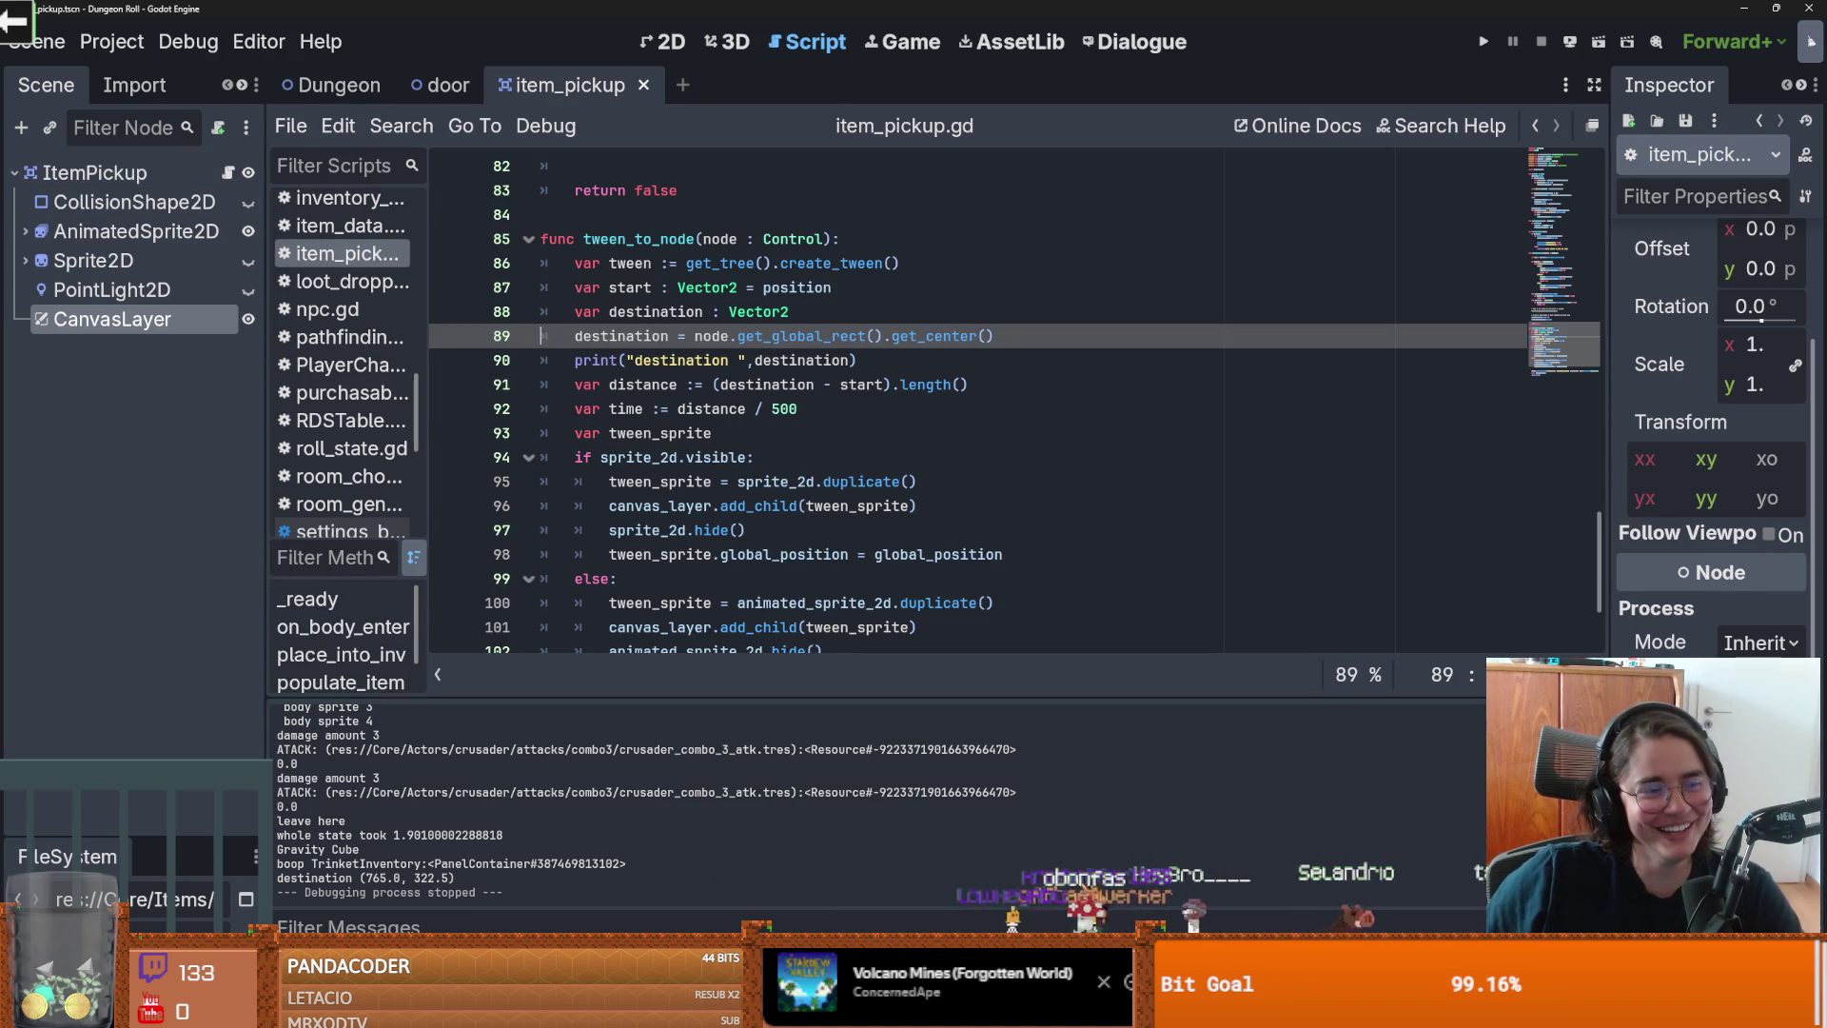
click(848, 553)
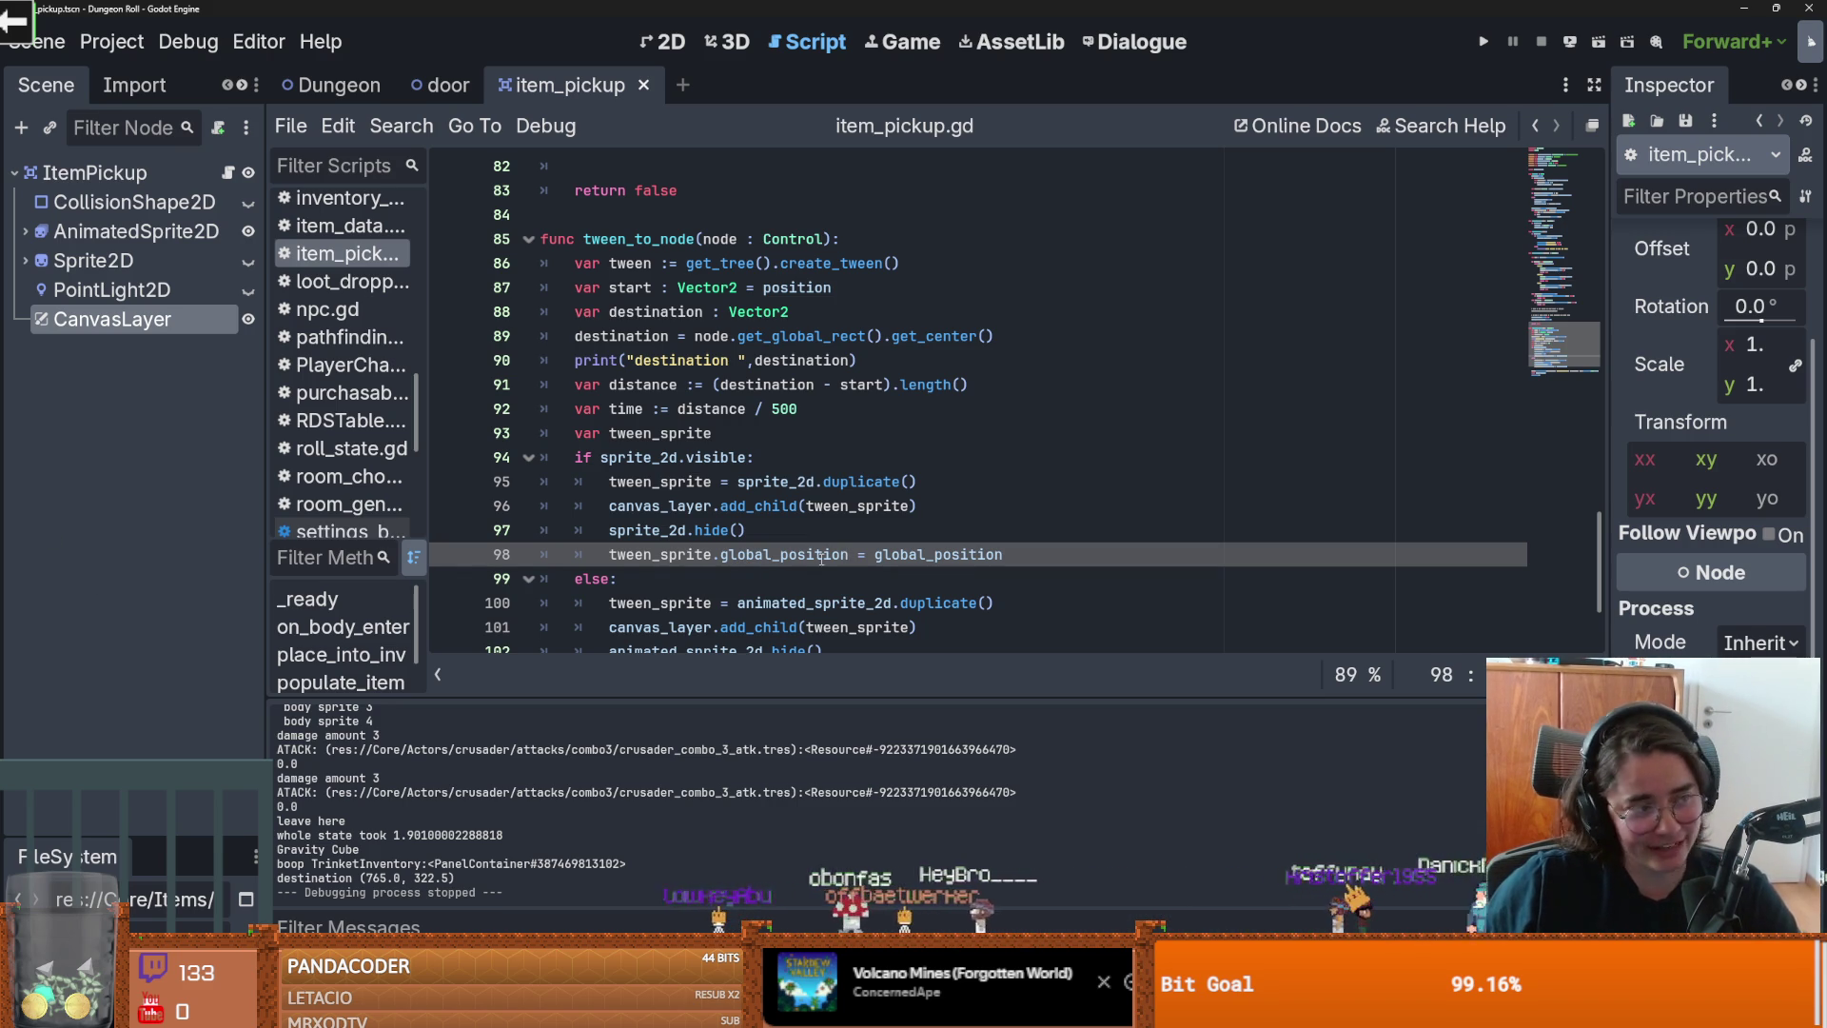
scroll(782, 478, down, 1)
click(782, 478)
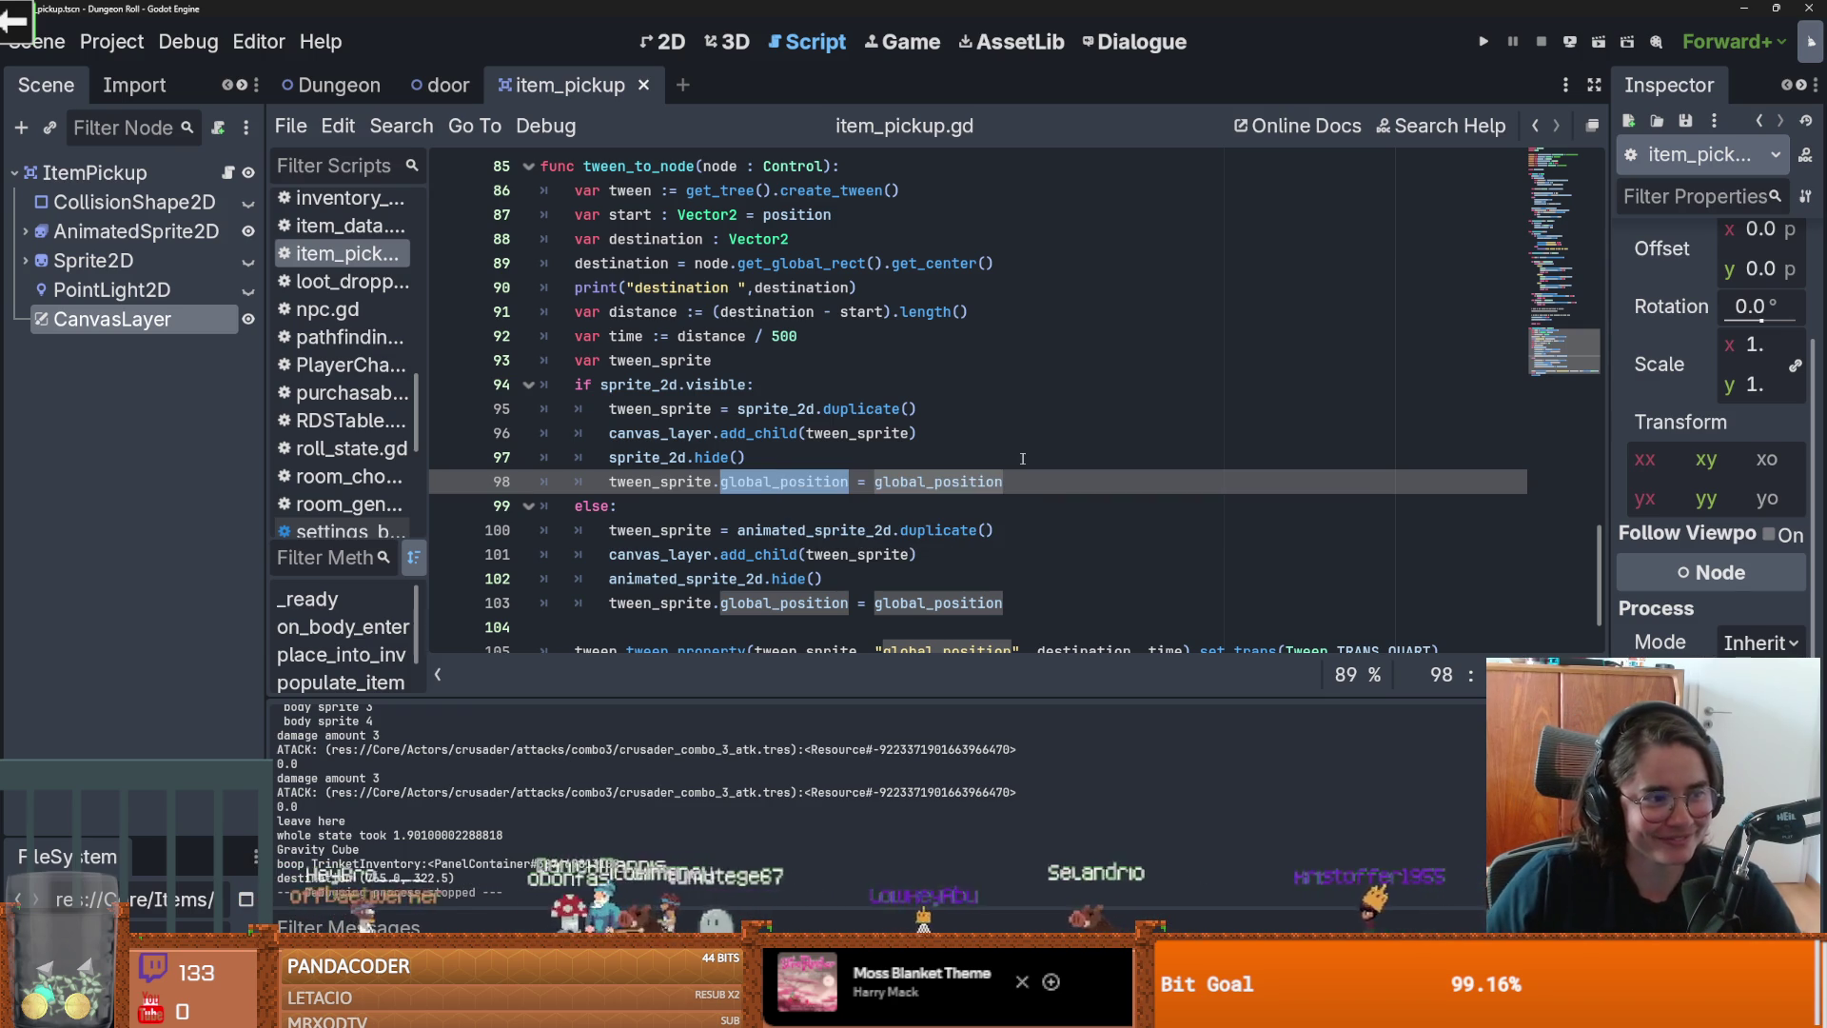
Step: Save item_pickup.gd and review the global_position and get_global_rect().get_center() expressions
click(909, 481)
key(ctrl+s)
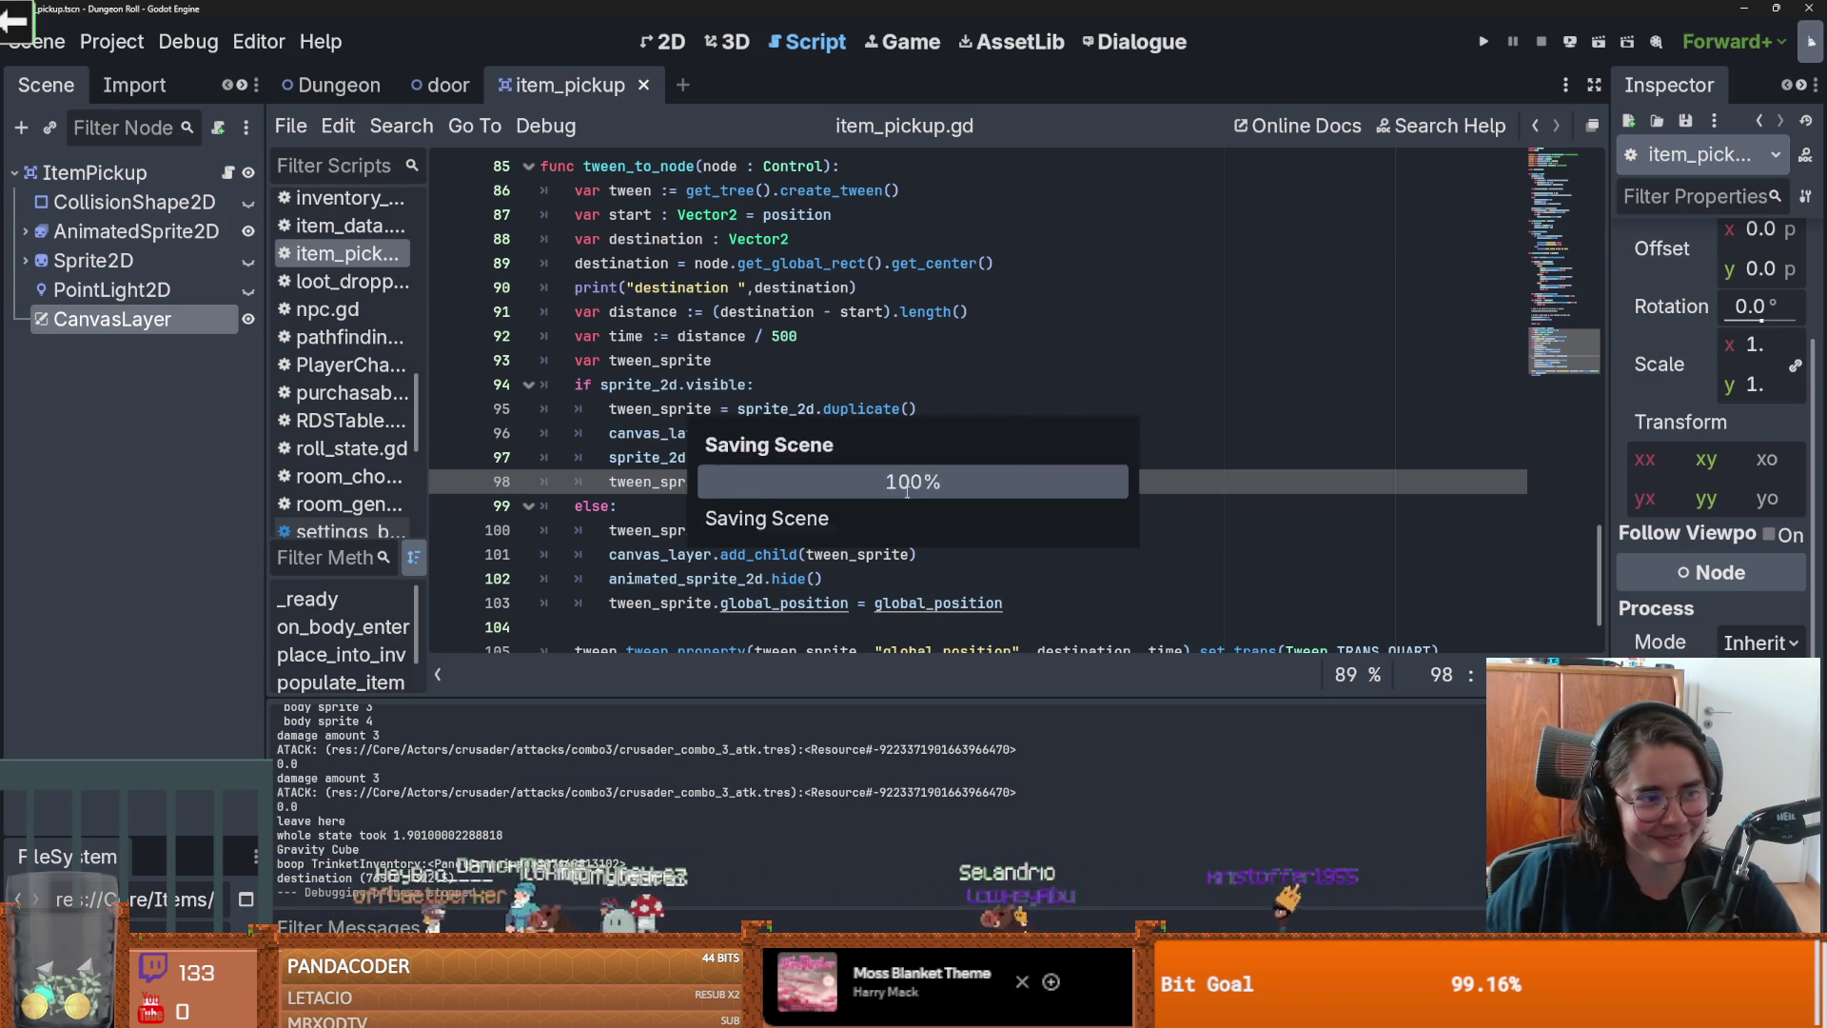
scroll(795, 557, down, 1)
click(809, 430)
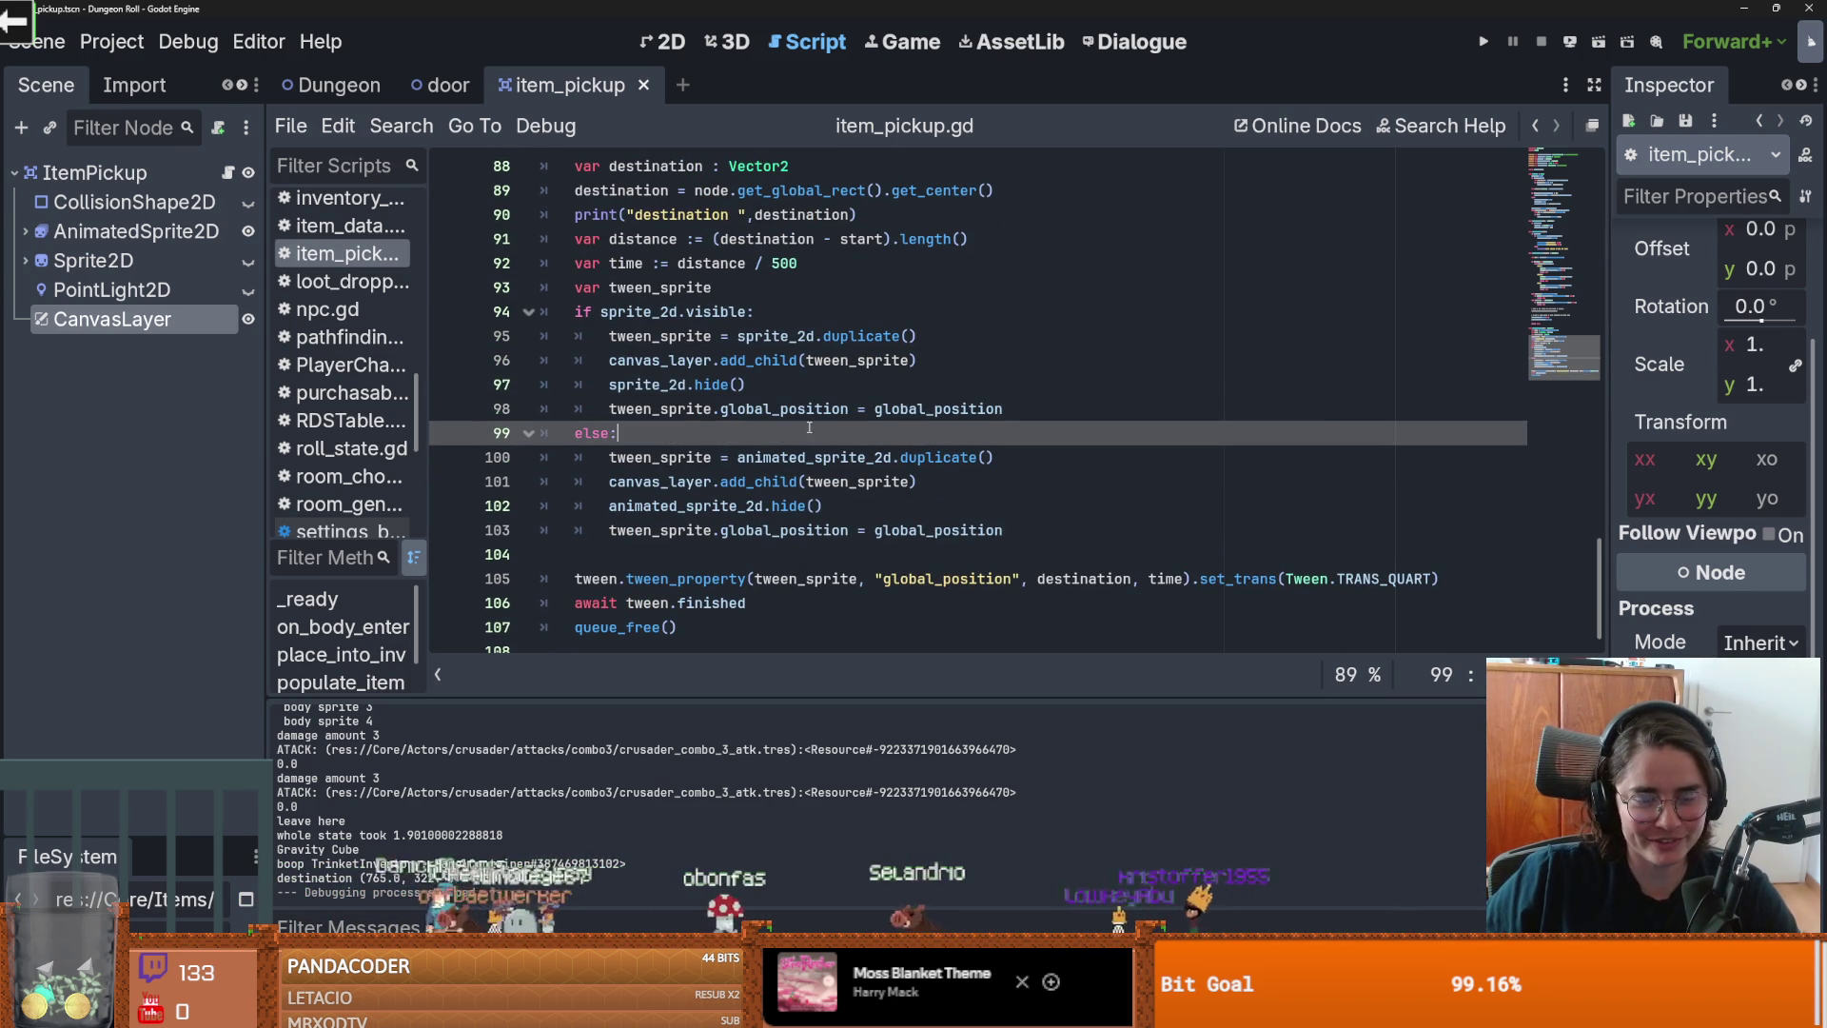
double_click(783, 409)
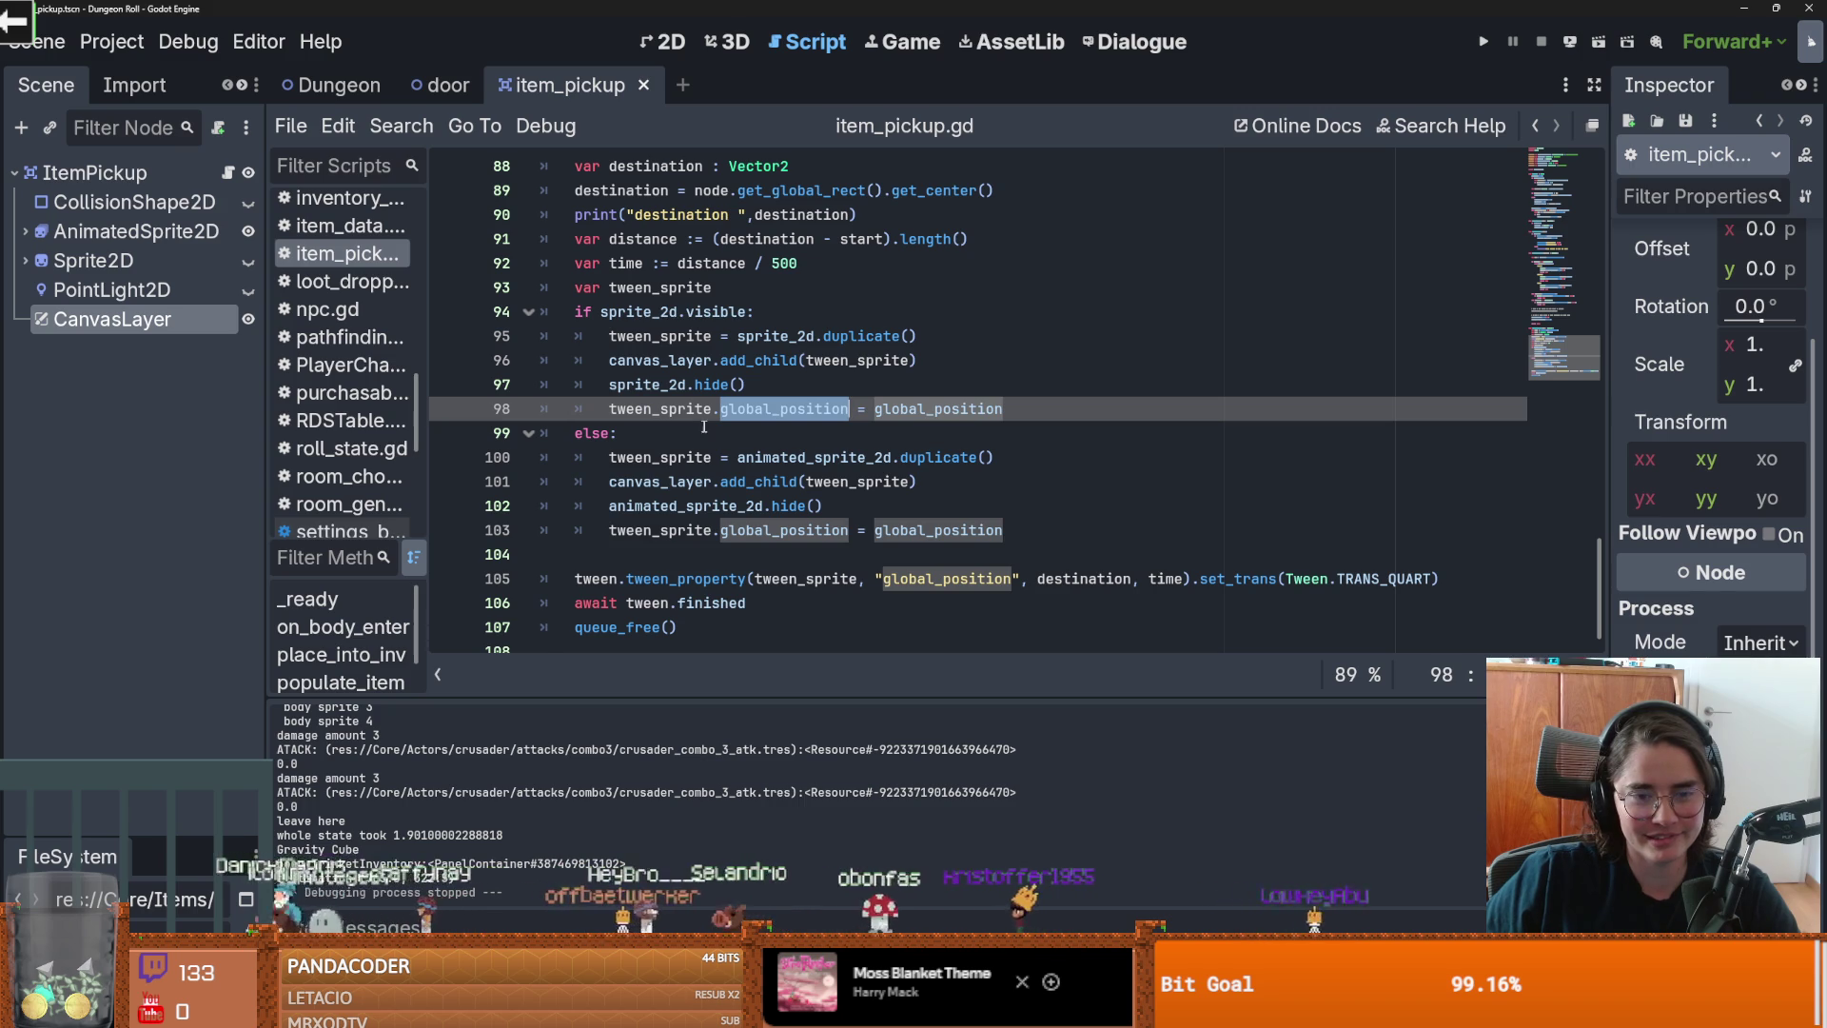
scroll(820, 481, up, 1)
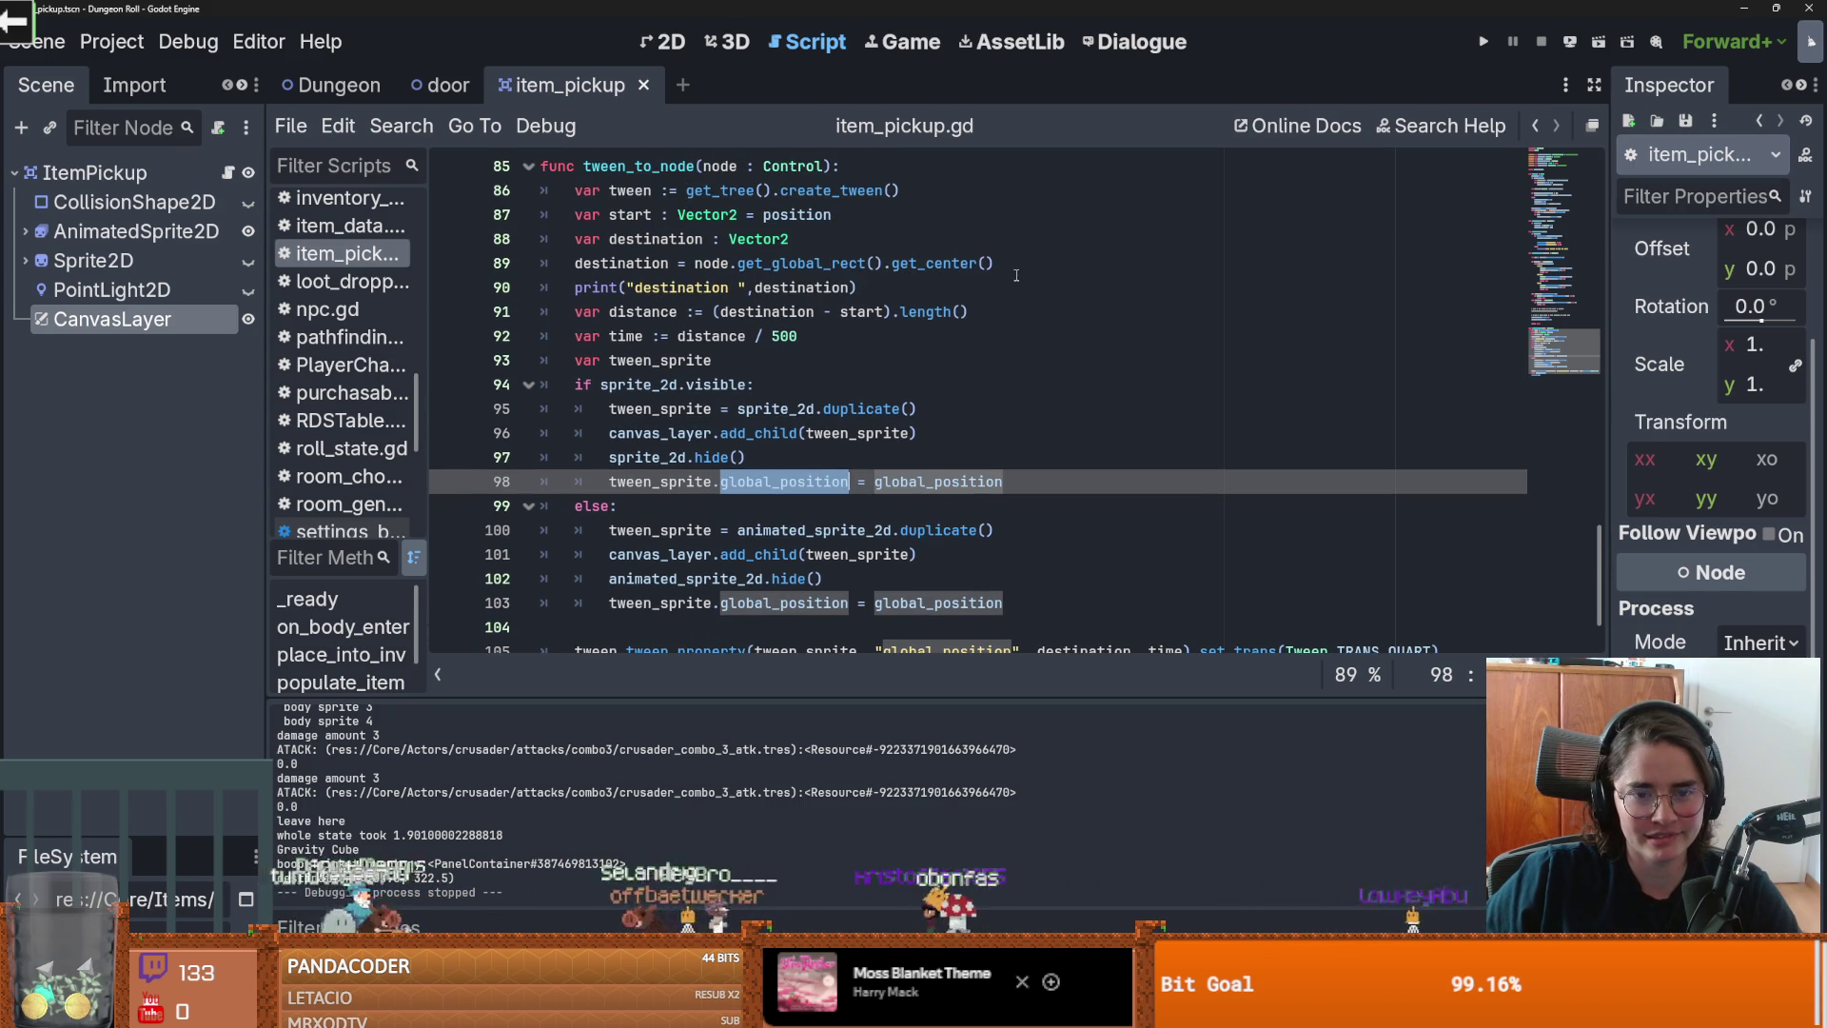
scroll(1017, 353, down, 1)
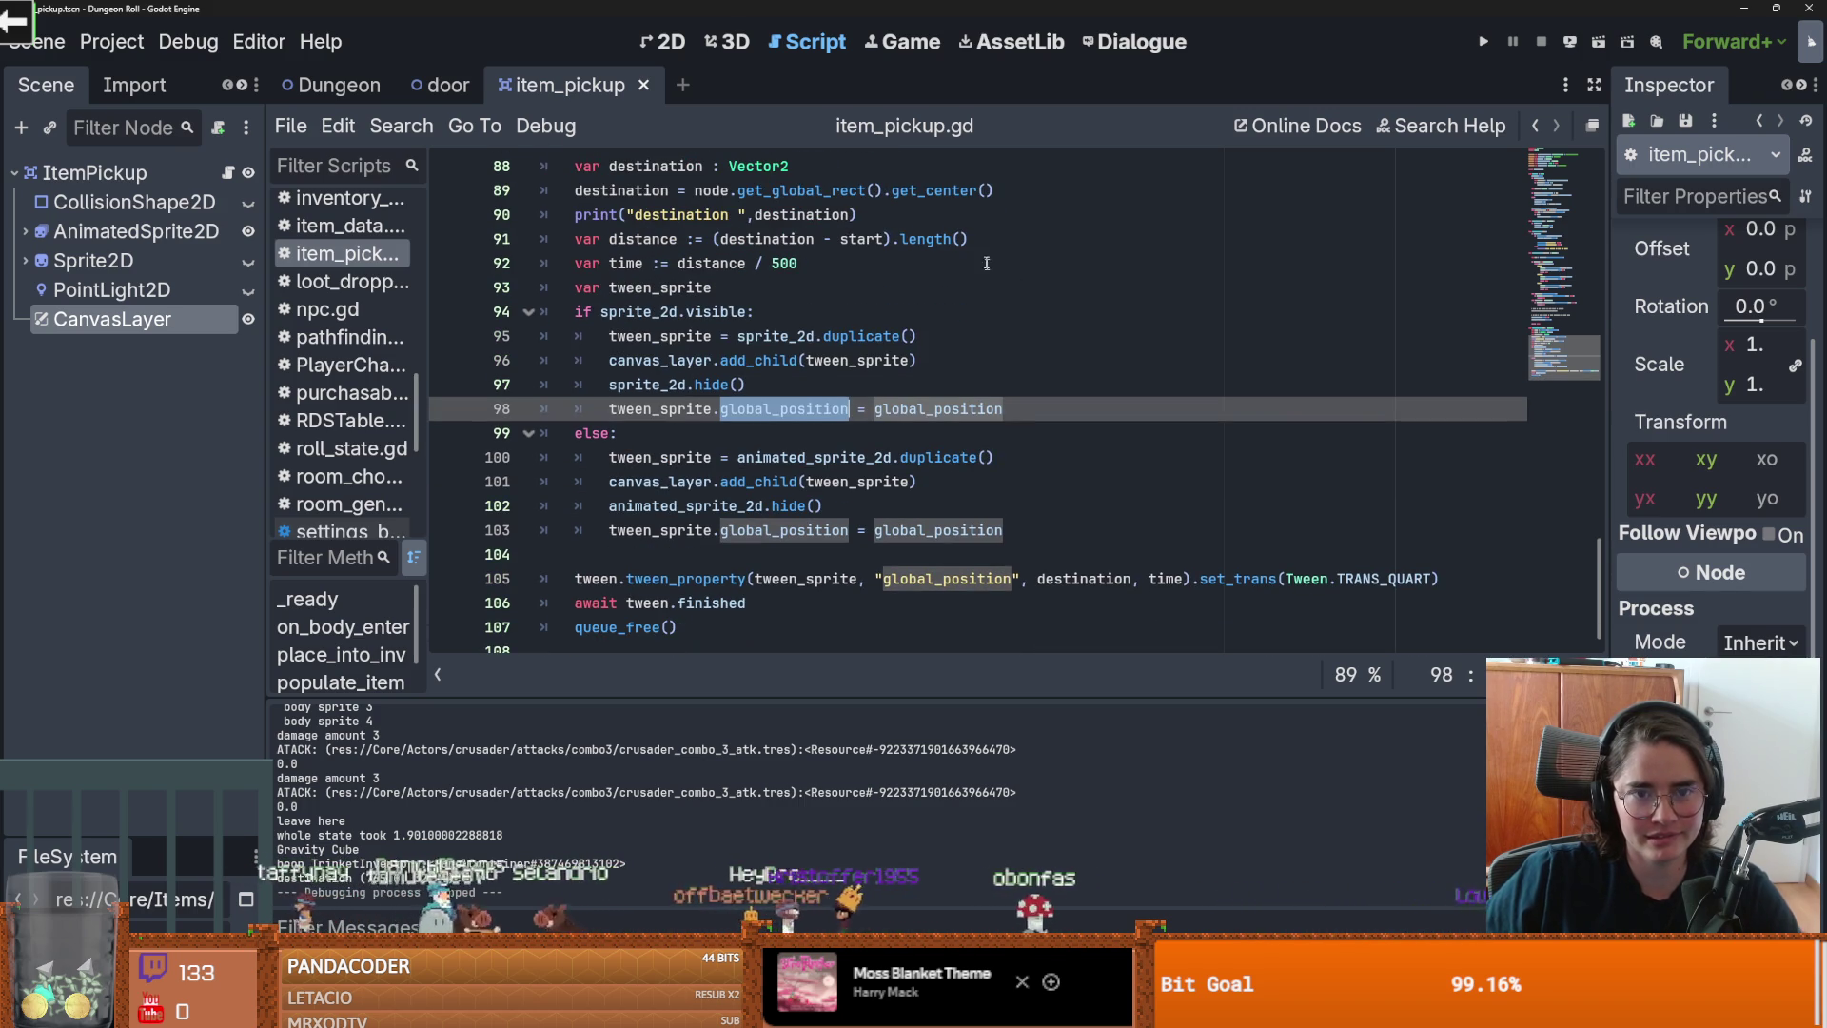
drag(994, 190, 739, 191)
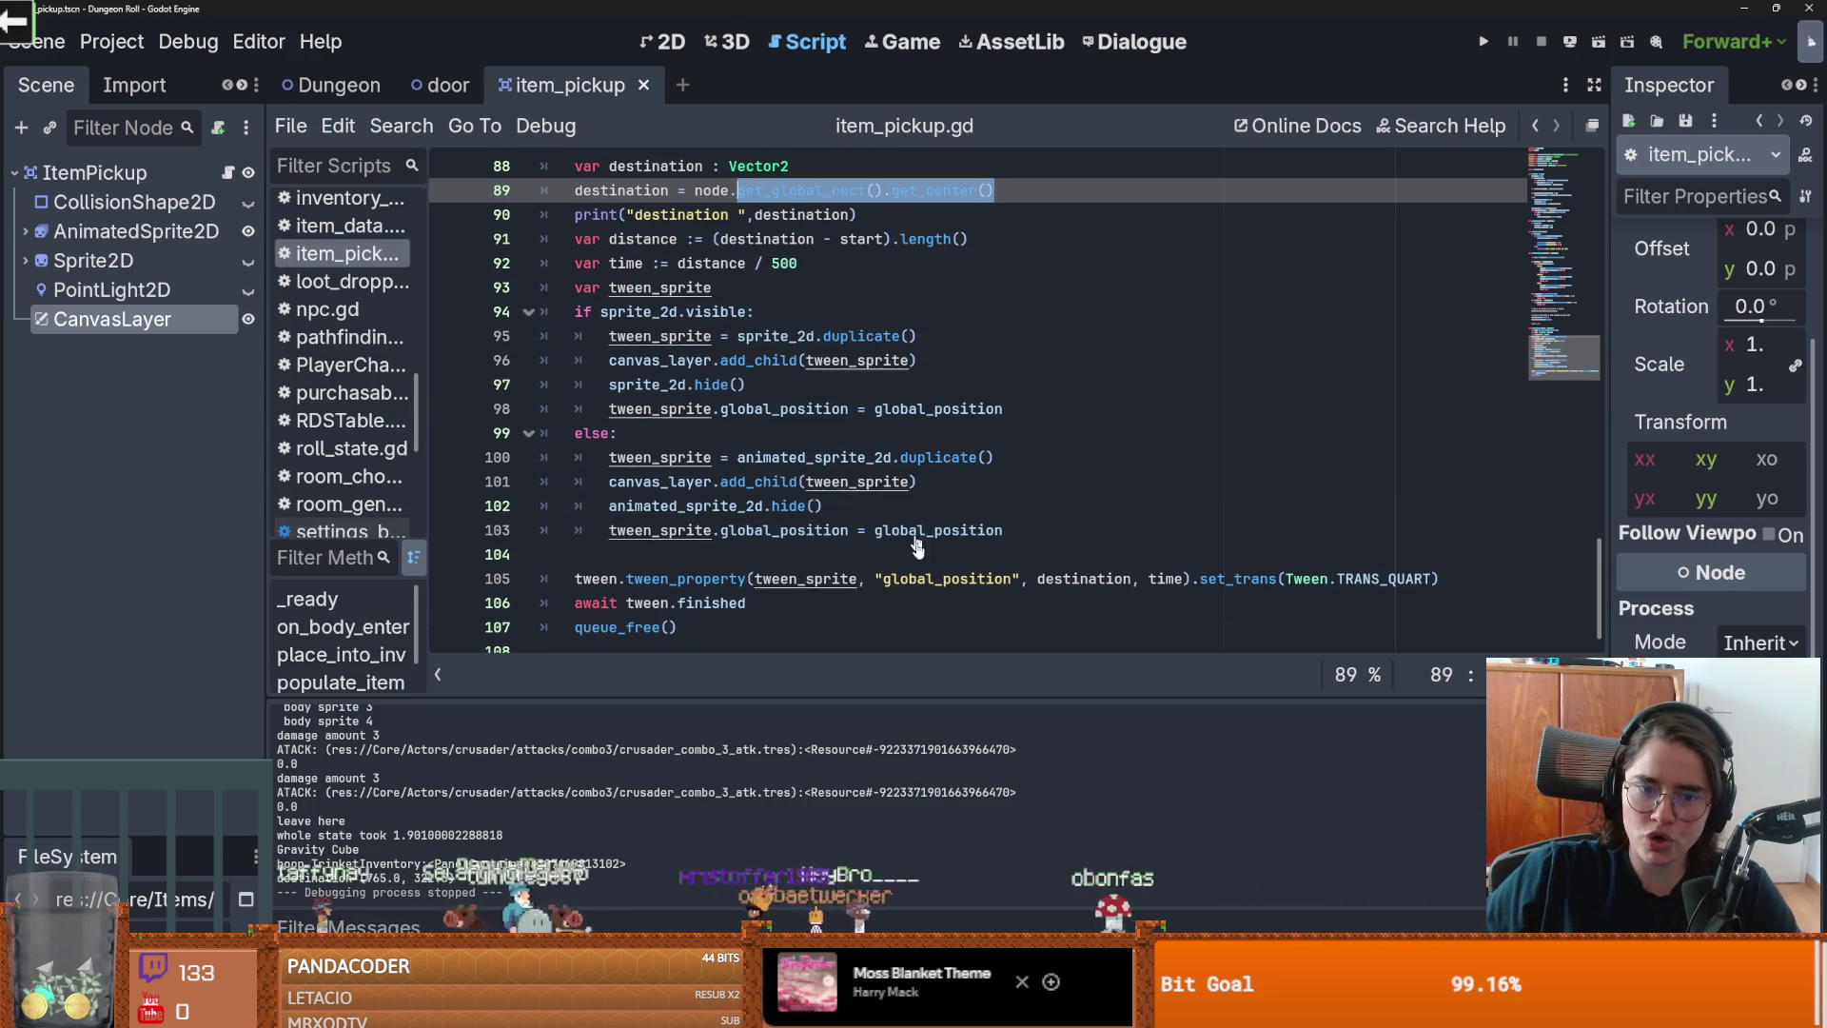
double_click(939, 579)
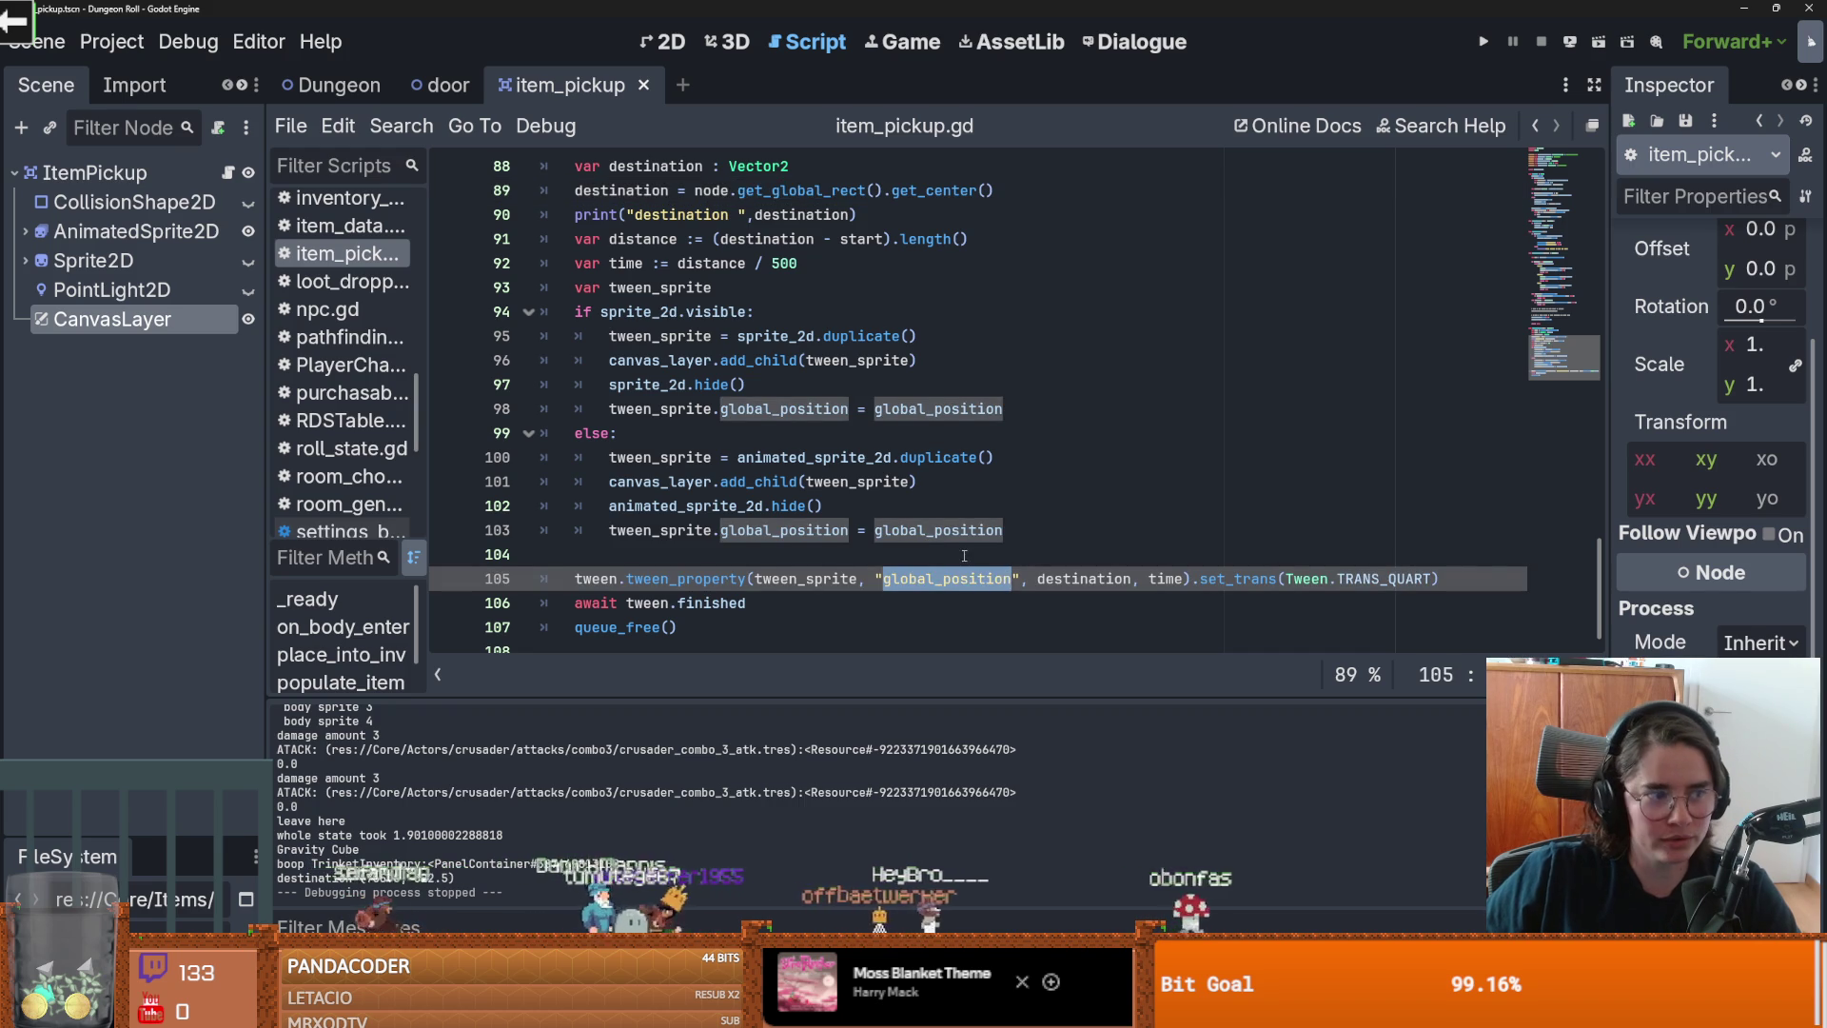
Step: Indent empty line 104, widen the Inspector, discard a 'var position_starage' line, and run the game
click(866, 554)
key(Tab)
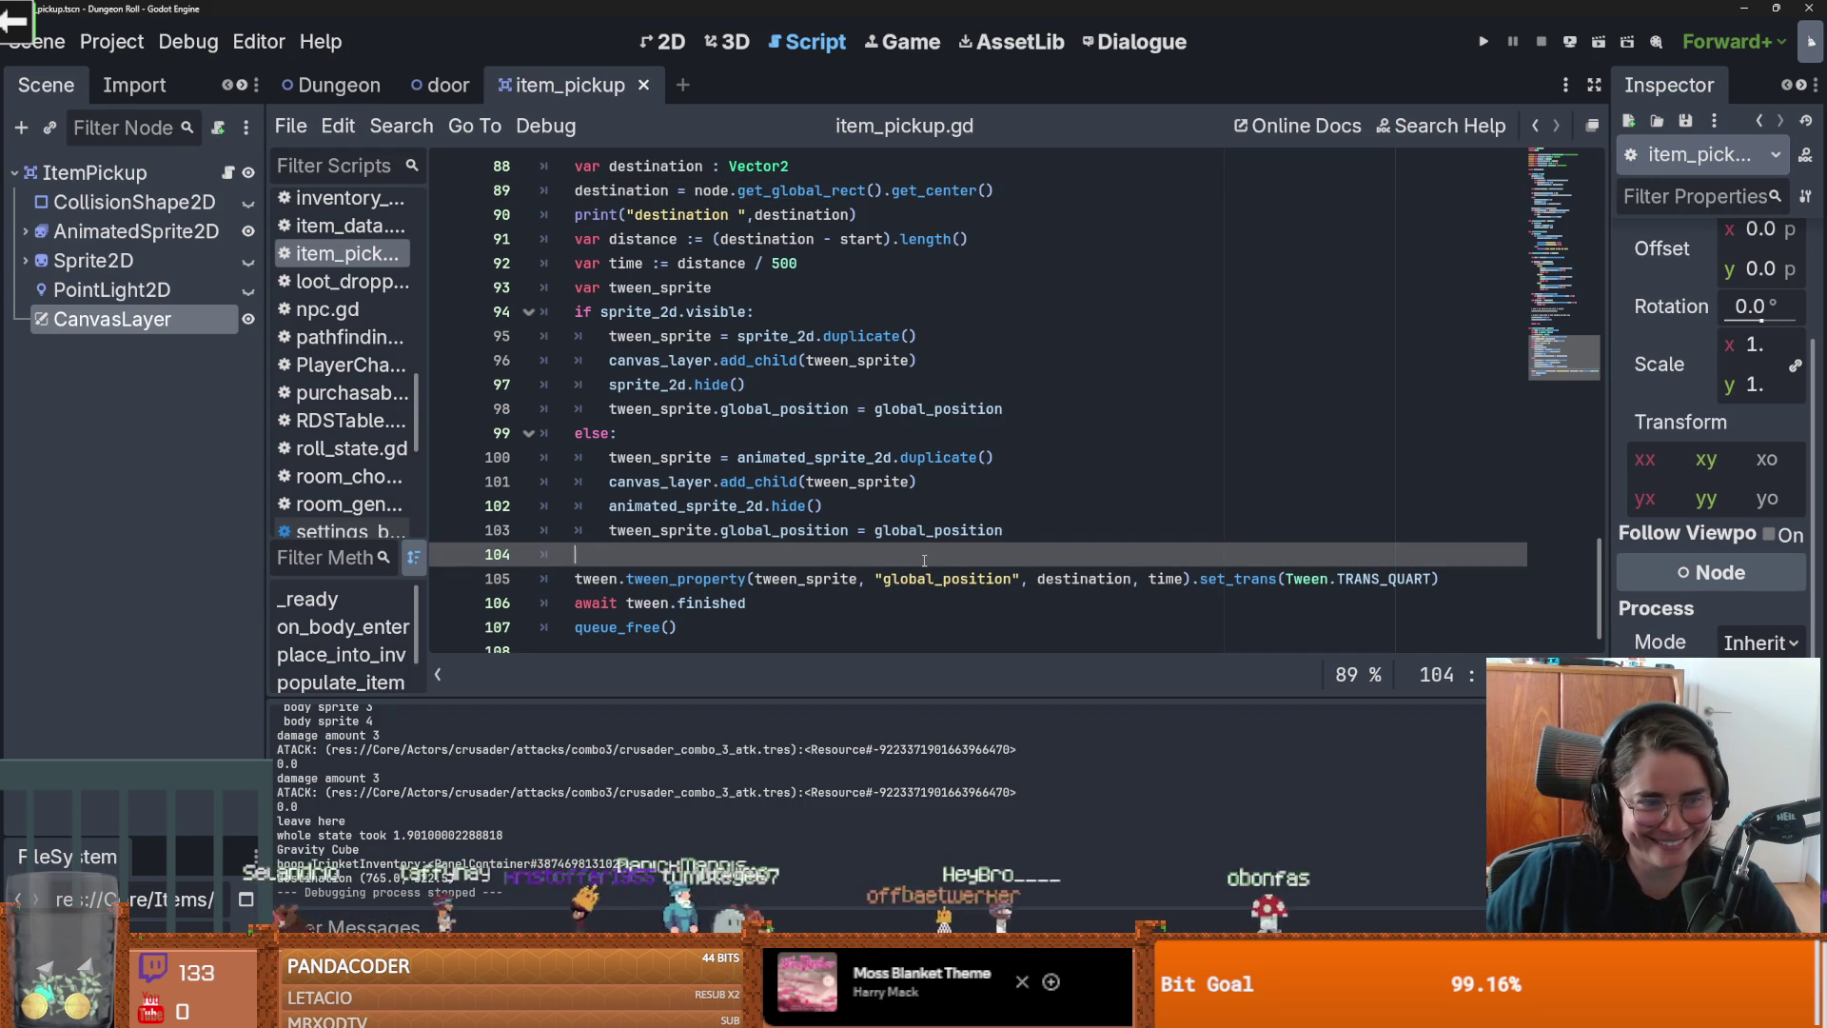
drag(1610, 519, 1444, 473)
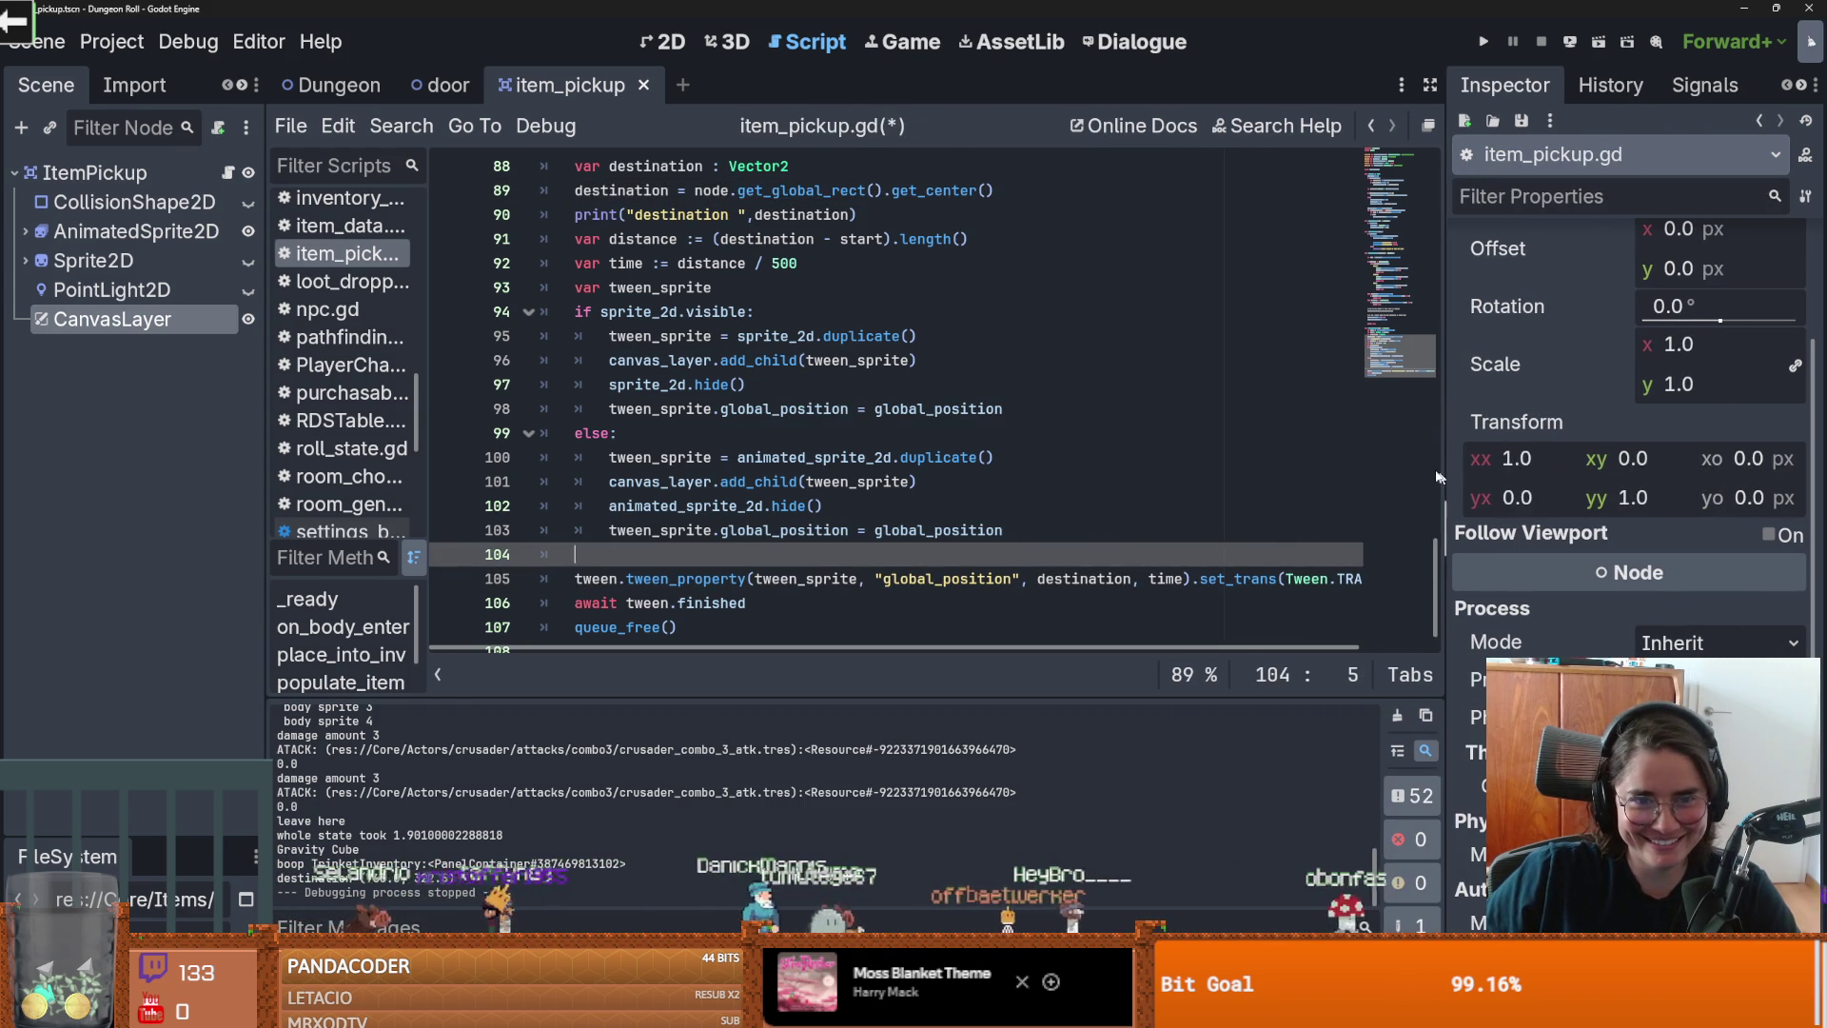
text(var position_starage)
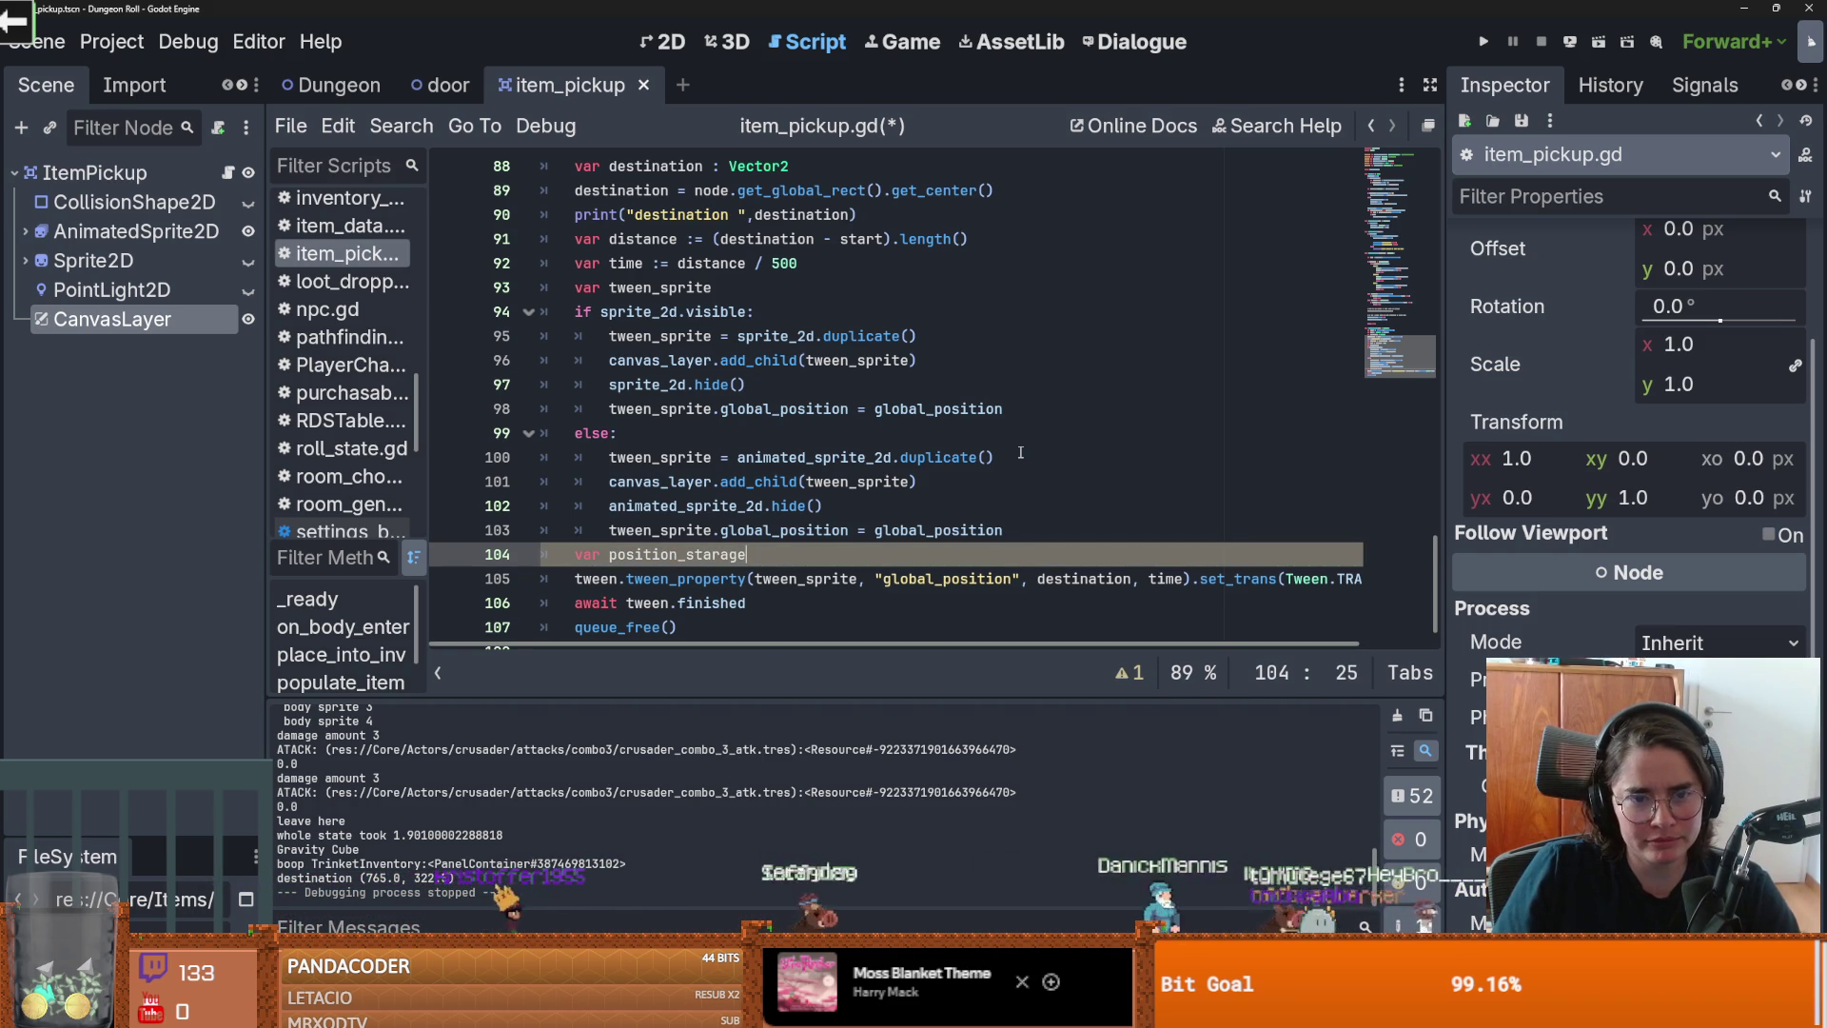
key(ctrl+BackSpace)
key(ctrl+BackSpace)
key(F5)
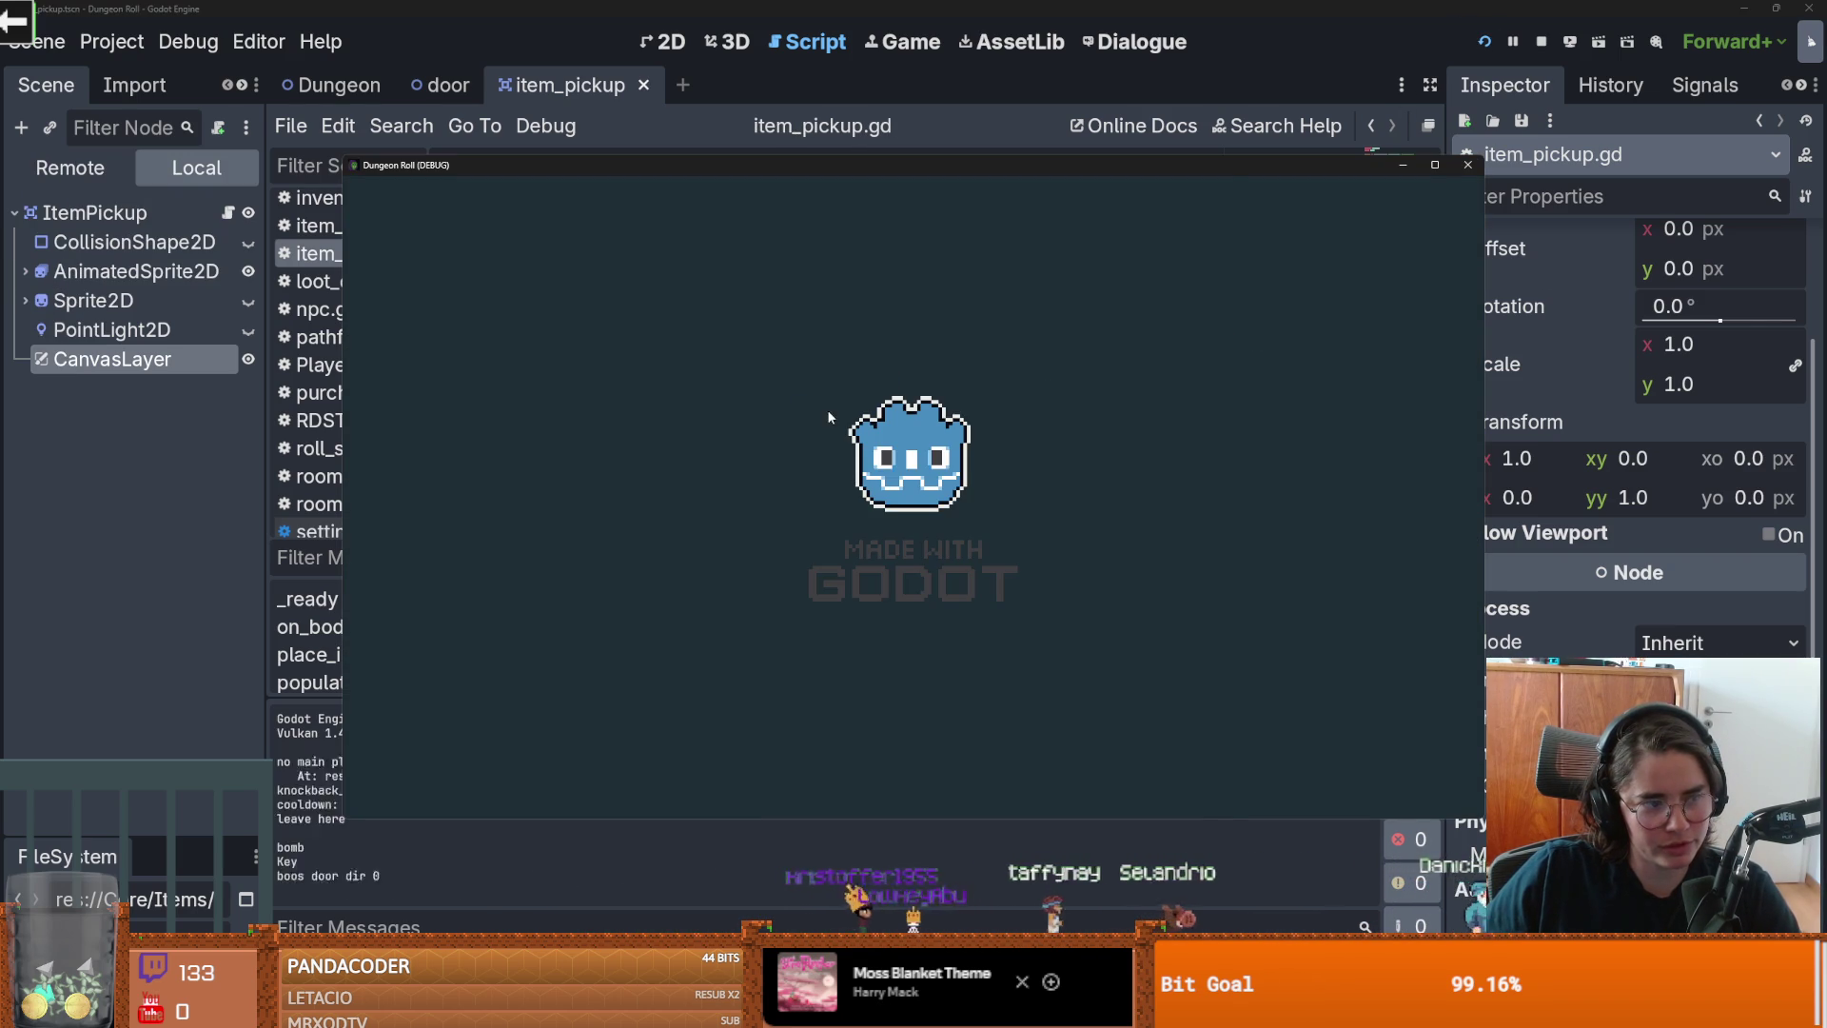
Step: Swing the sword and walk onto the Gravity Cube, then close the game and reselect global_position on line 98
click(717, 310)
key(w)
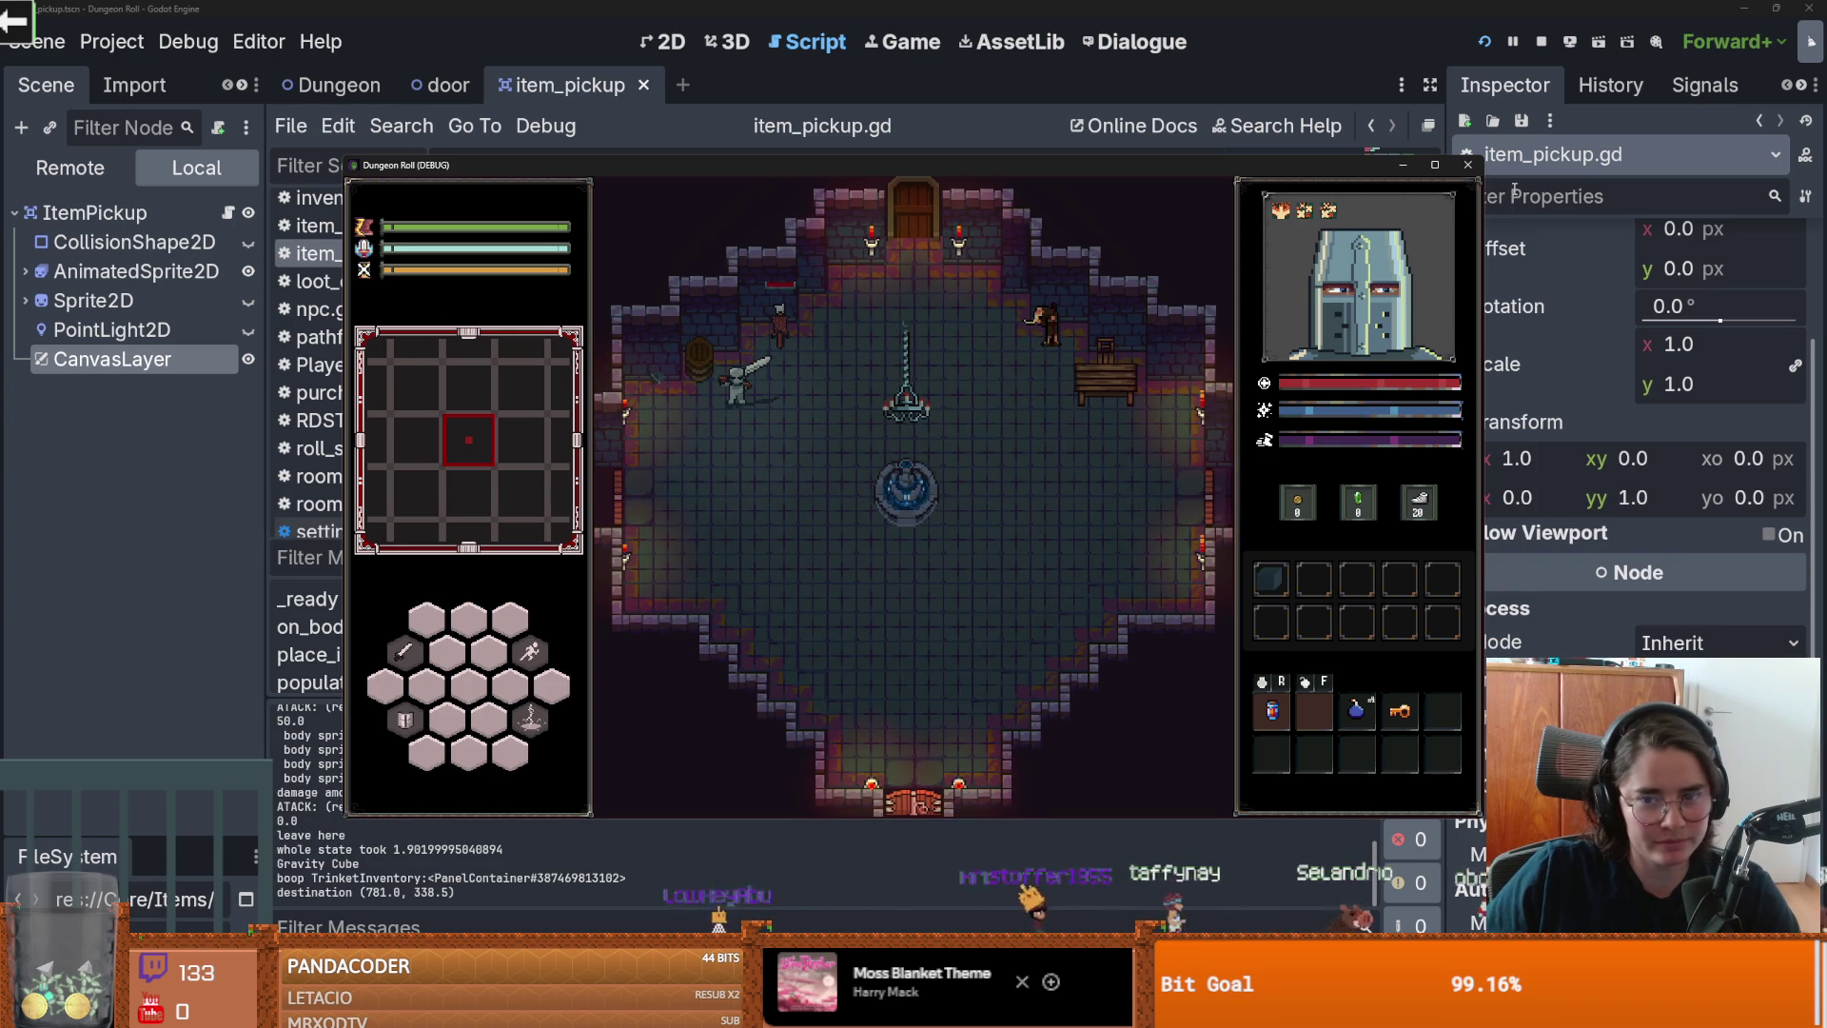
click(1467, 165)
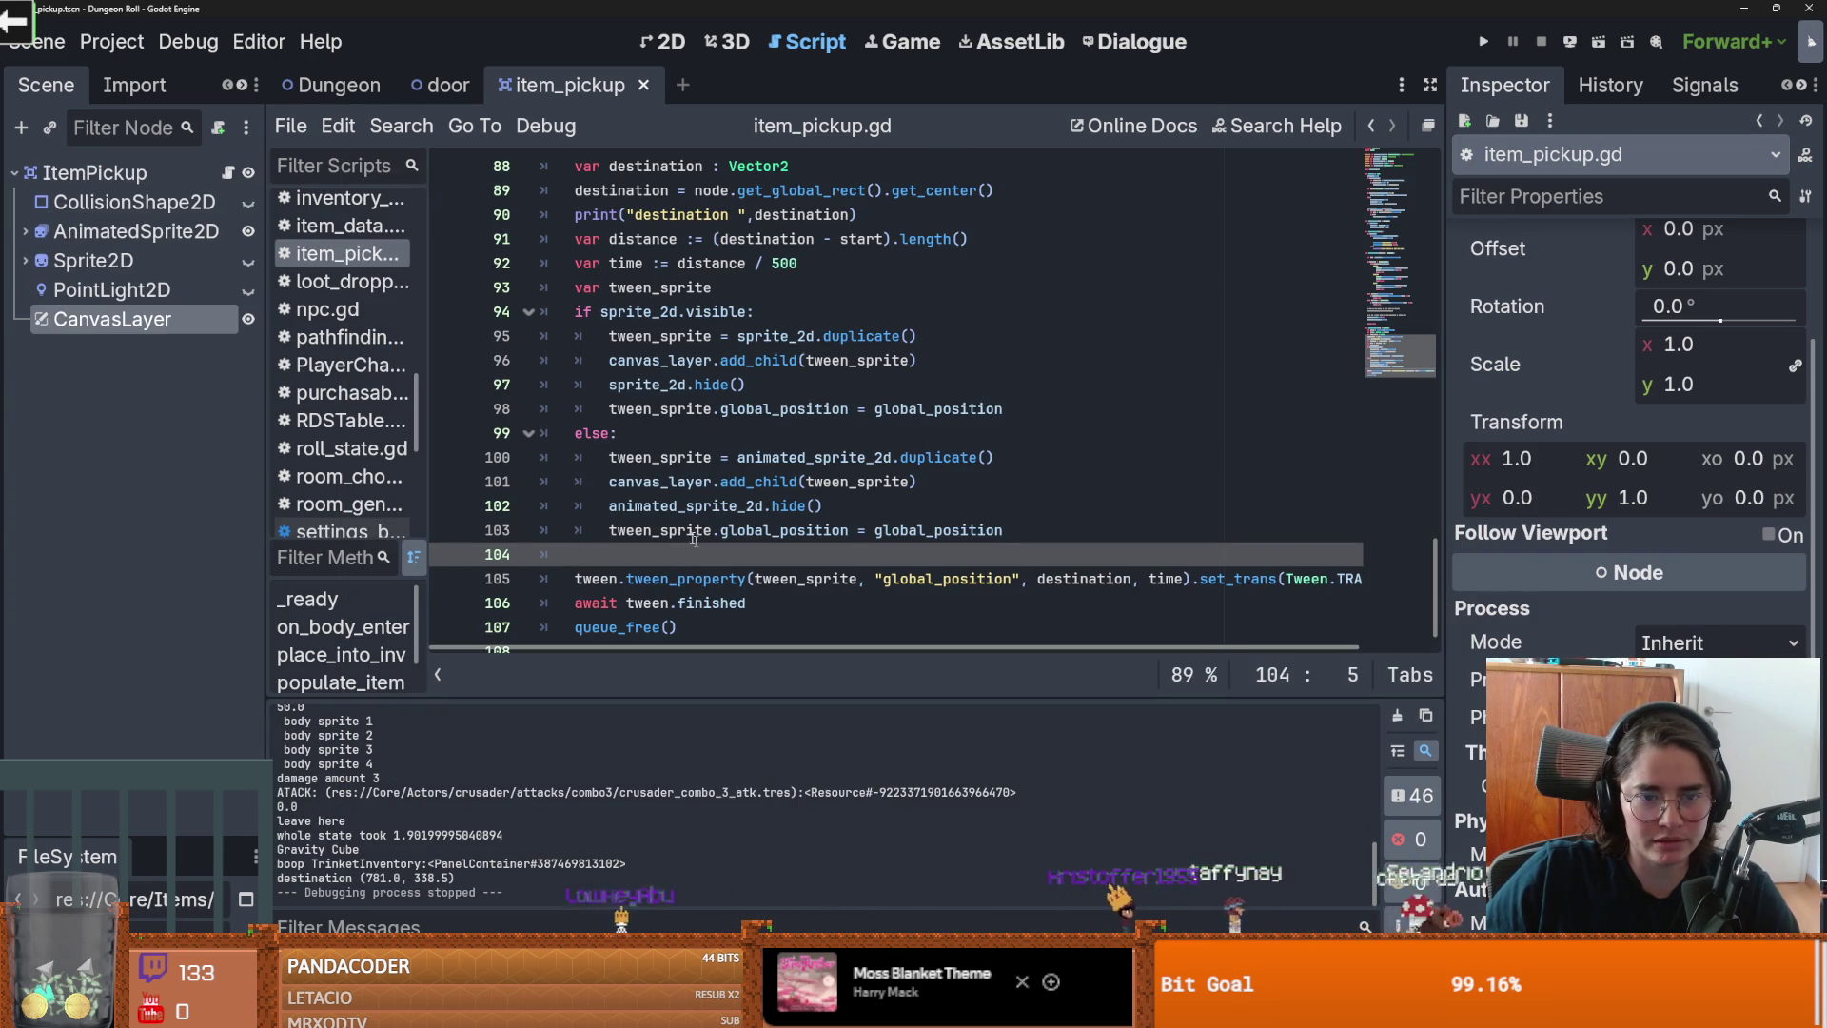
double_click(921, 409)
mouse_move(920, 409)
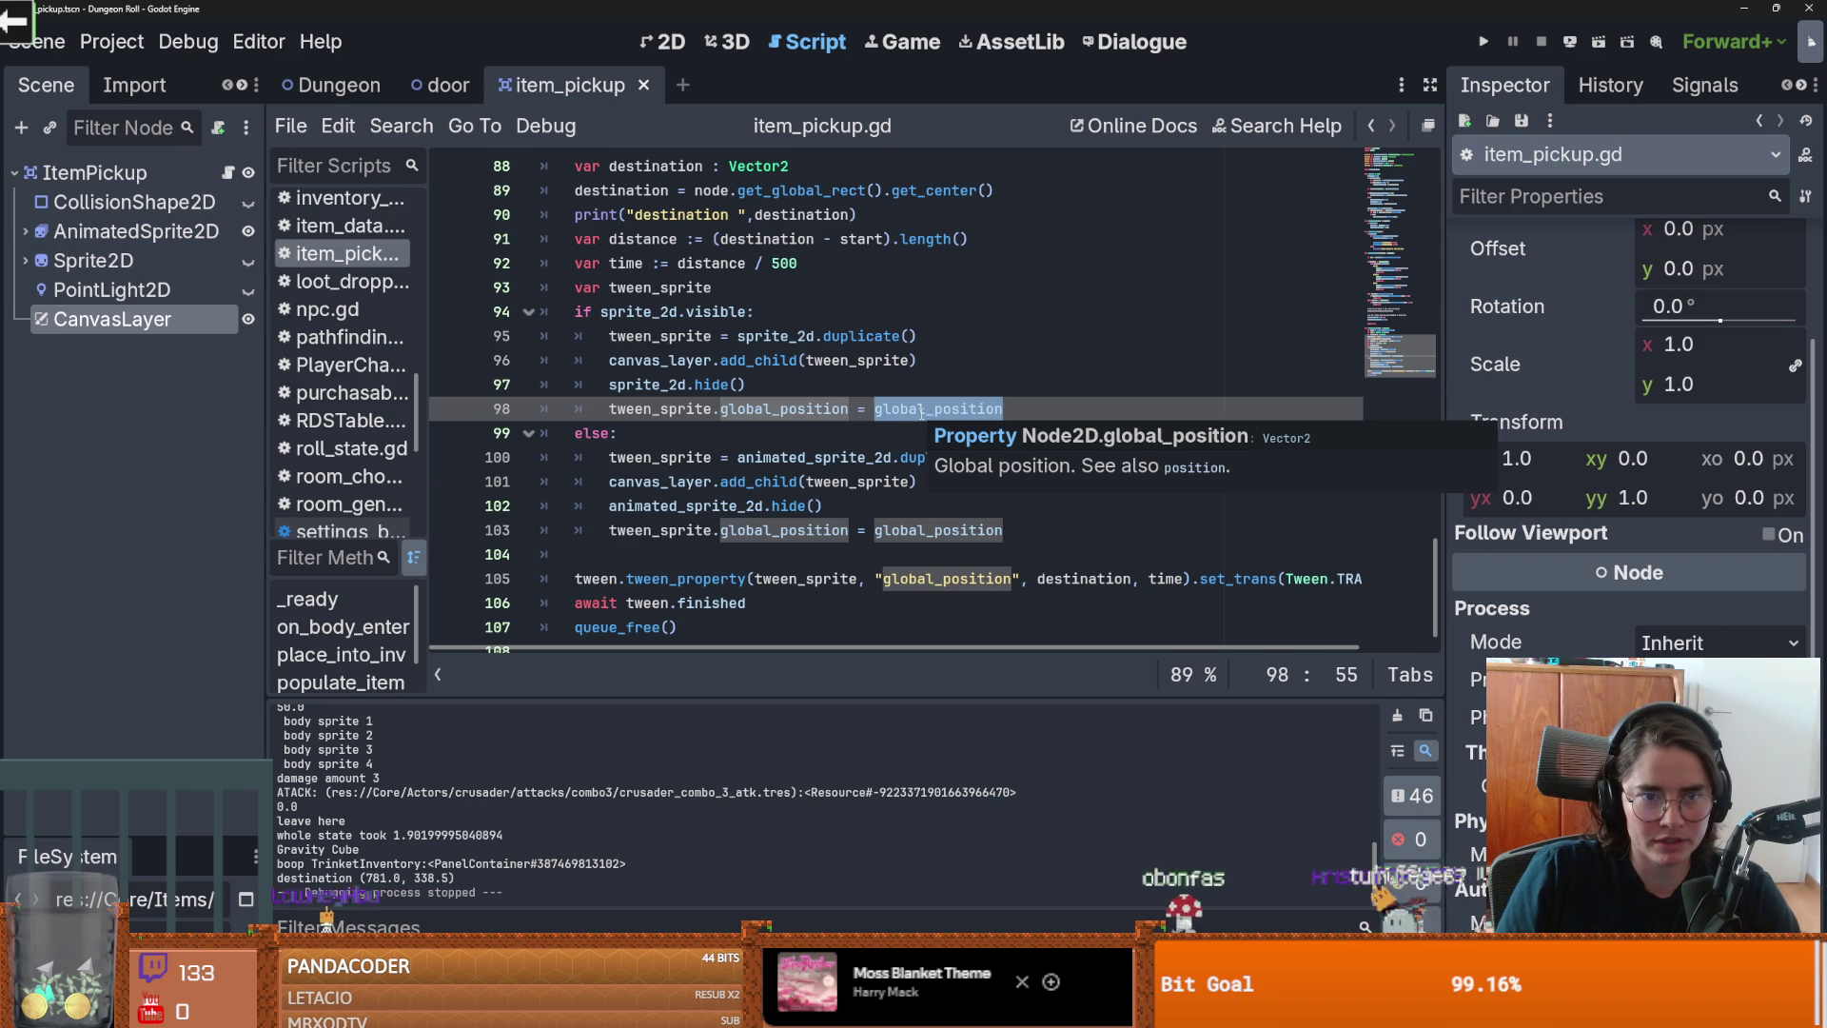
Step: Start a replacement expression on line 98, correcting typos down to 'get'
text(sel)
key(BackSpace)
key(BackSpace)
key(BackSpace)
text(o)
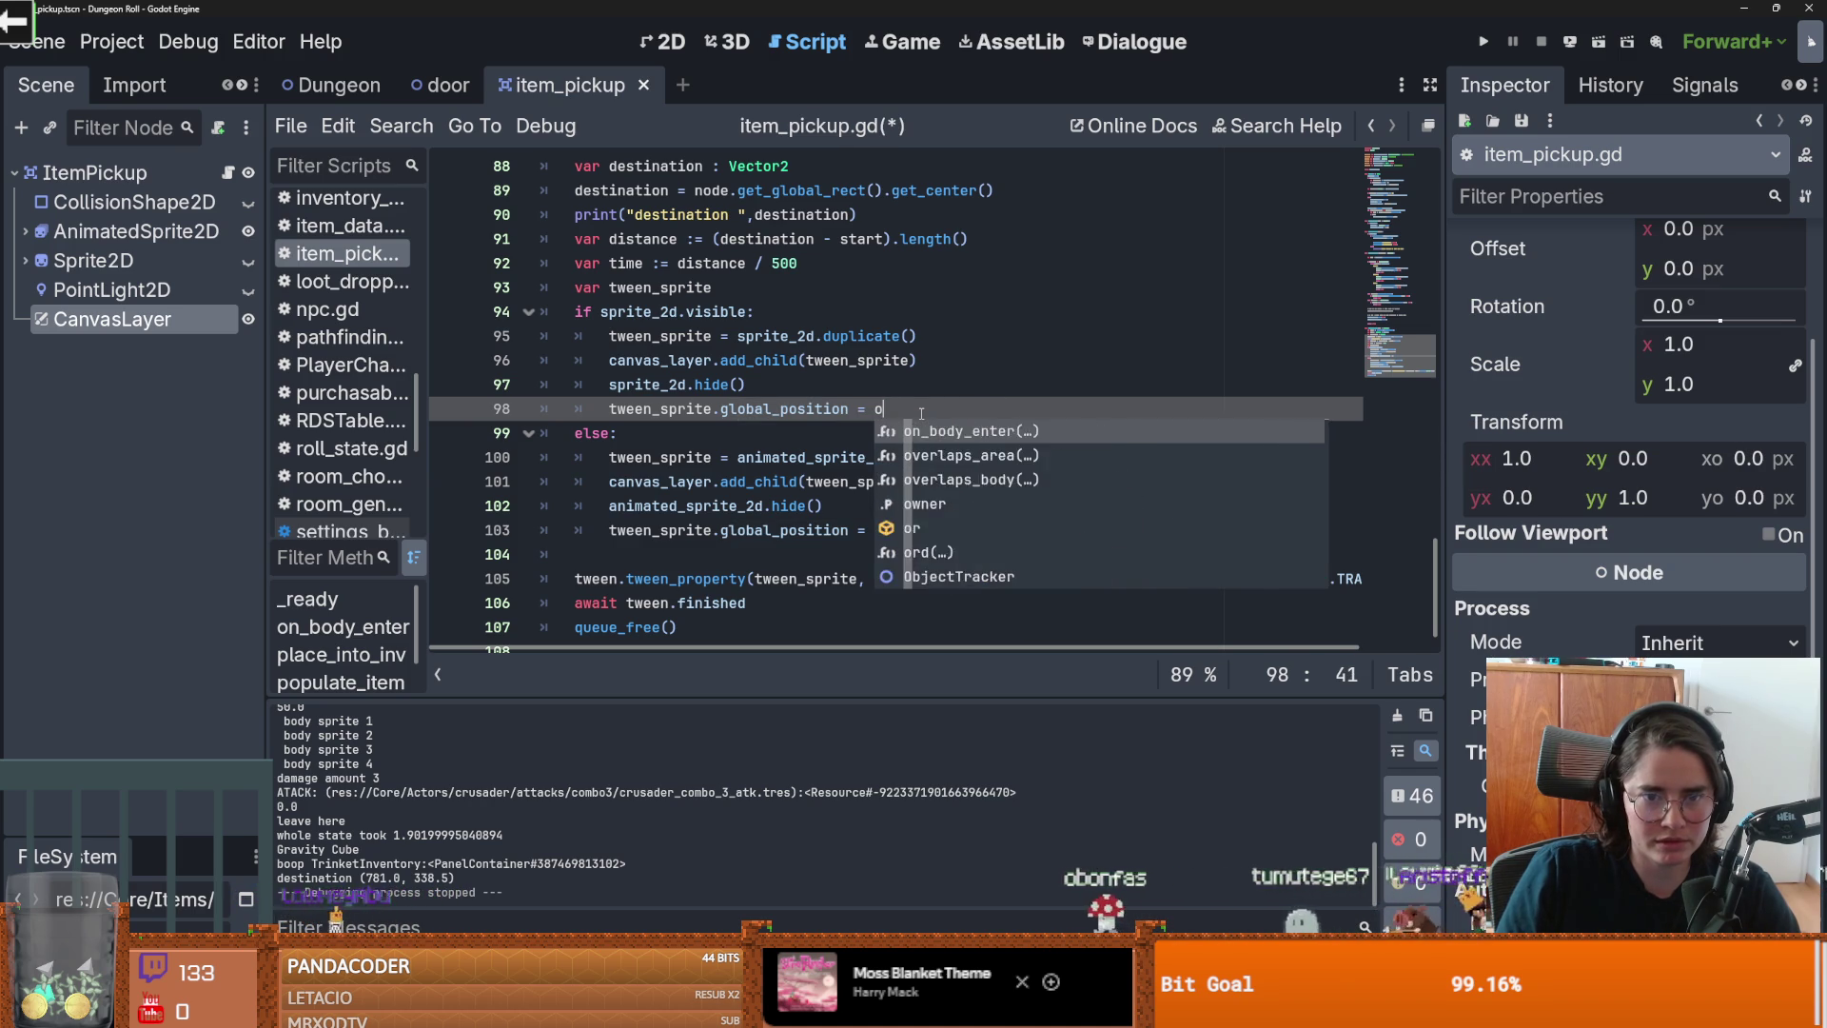
key(BackSpace)
text(get)
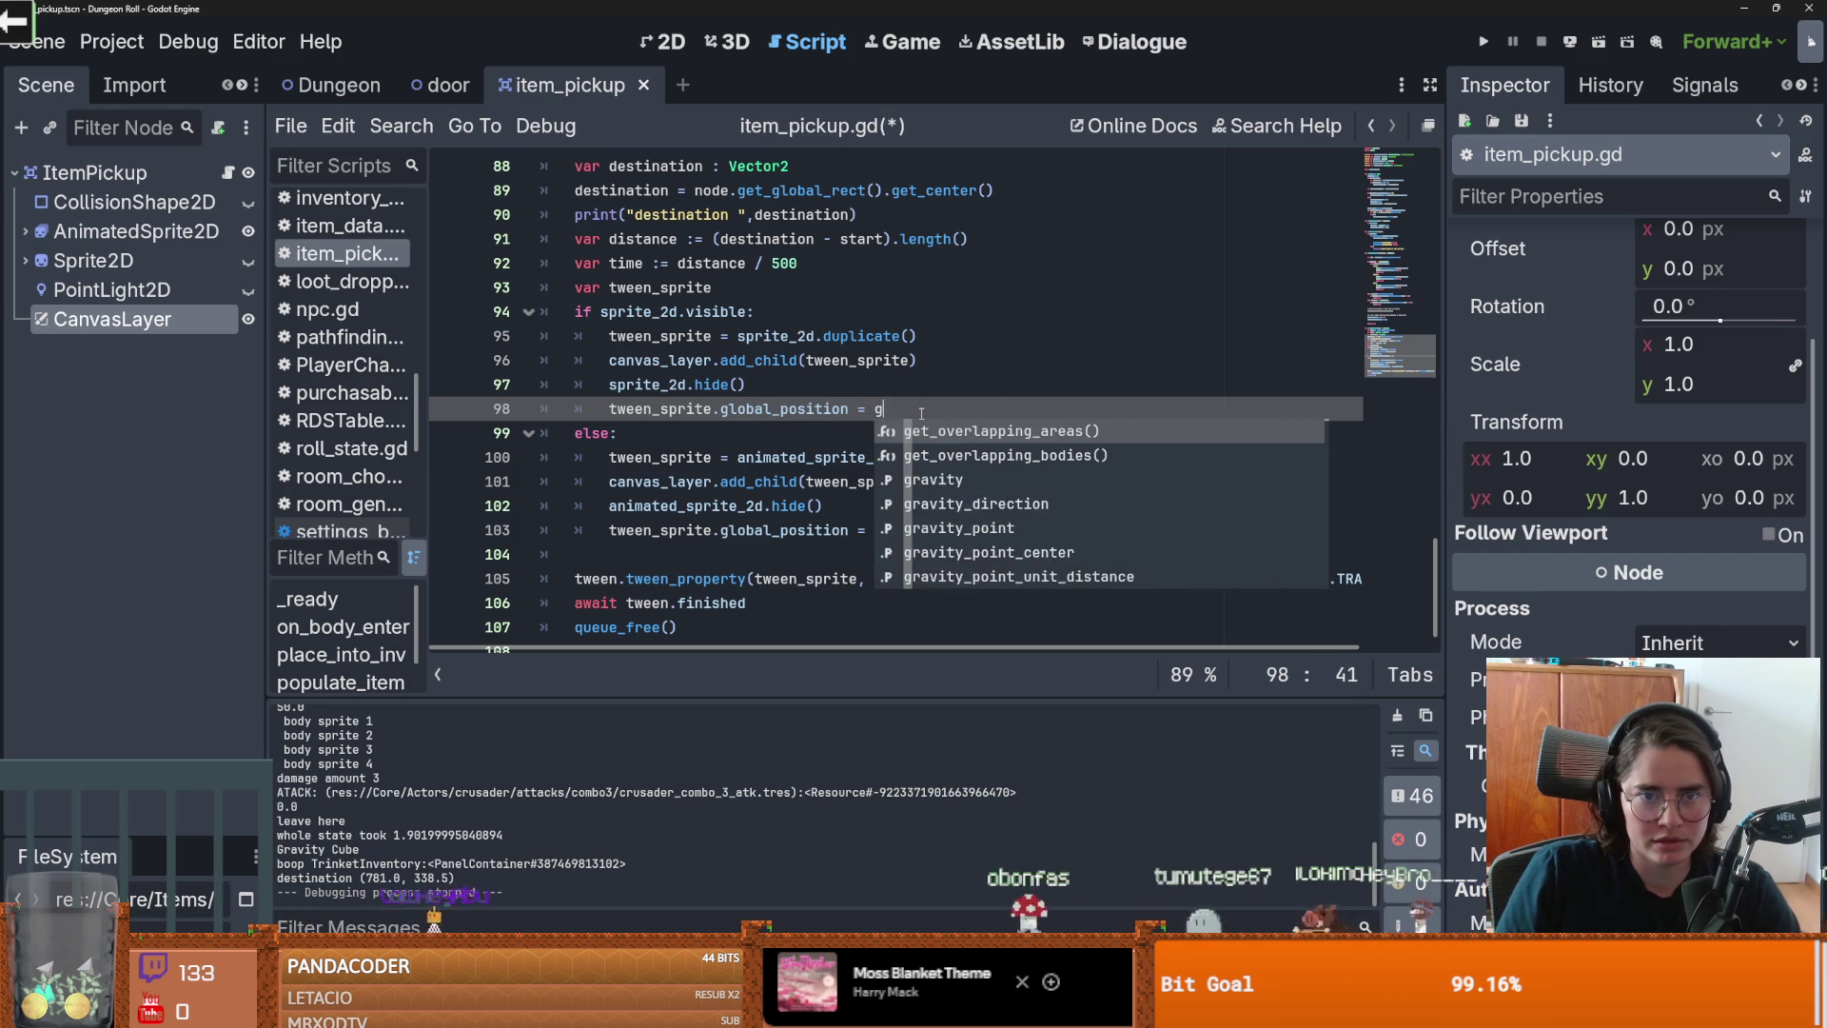
Step: Copy get_global_rect().get_center() from line 89 onto lines 98 and 103, then remove it from 98
click(987, 193)
drag(987, 193, 738, 190)
key(ctrl+c)
double_click(887, 408)
key(ctrl+v)
double_click(937, 530)
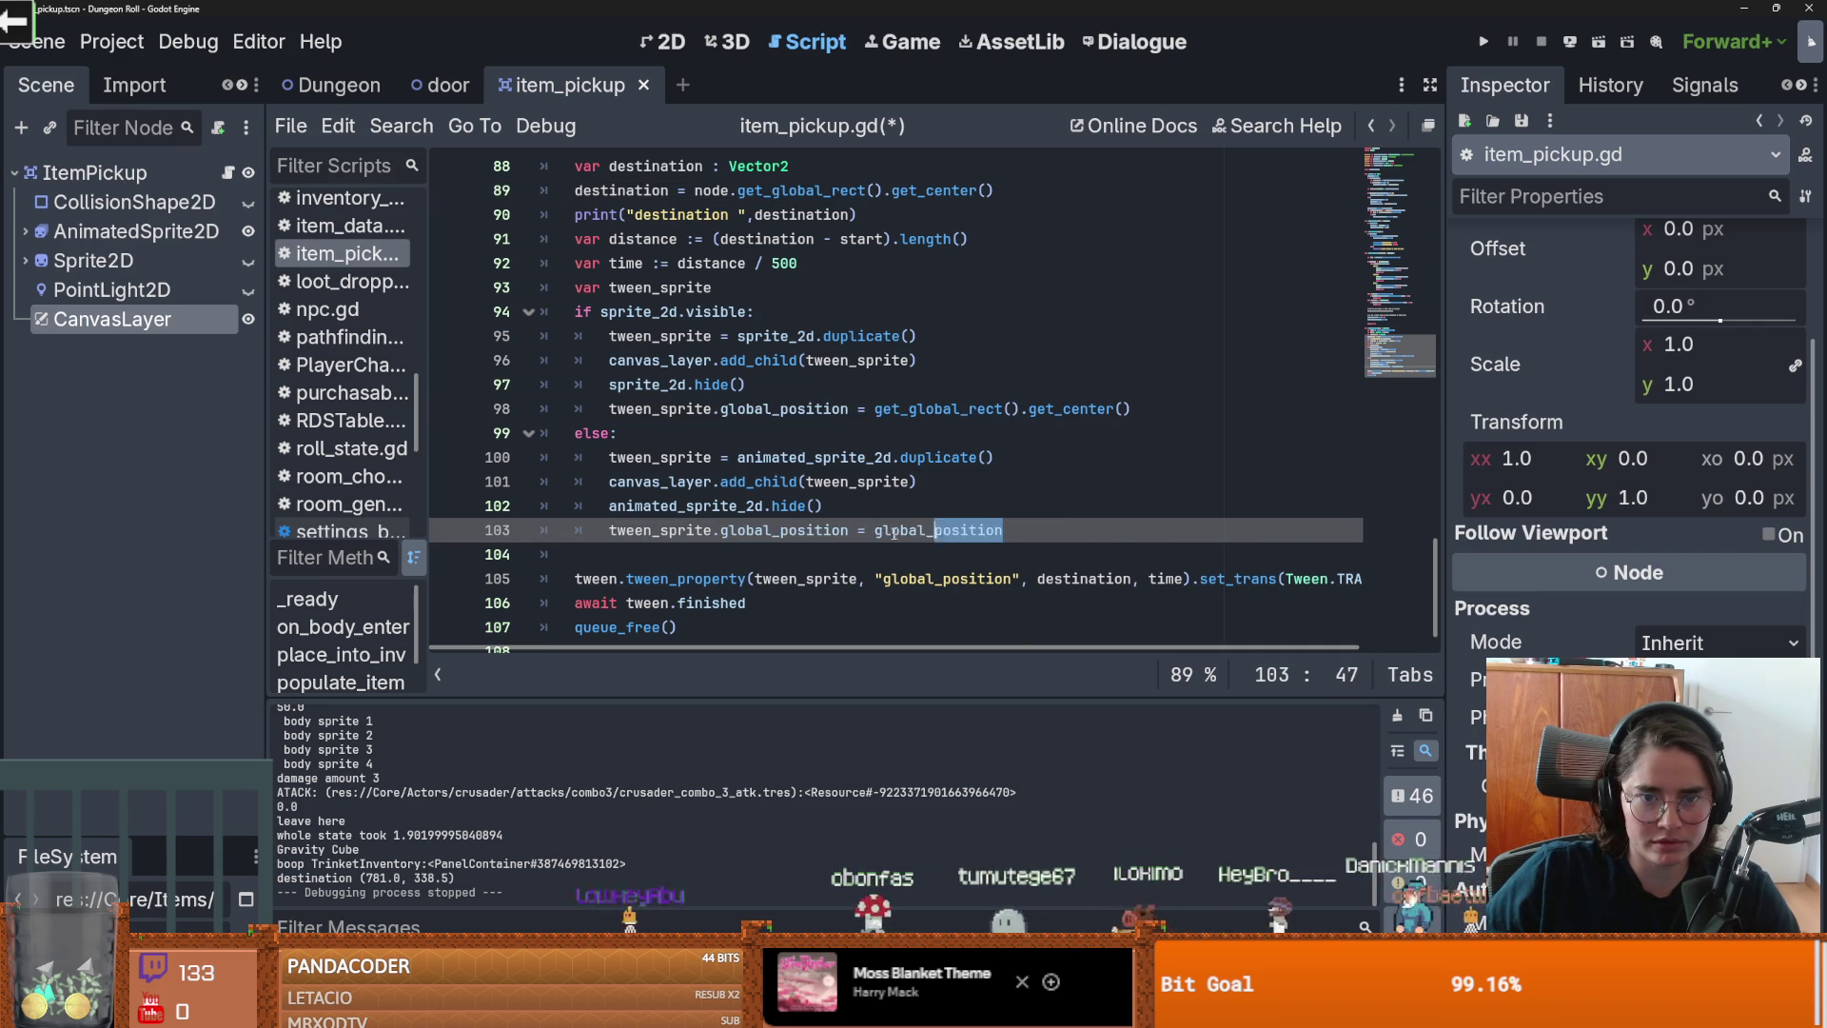
key(ctrl+v)
double_click(879, 411)
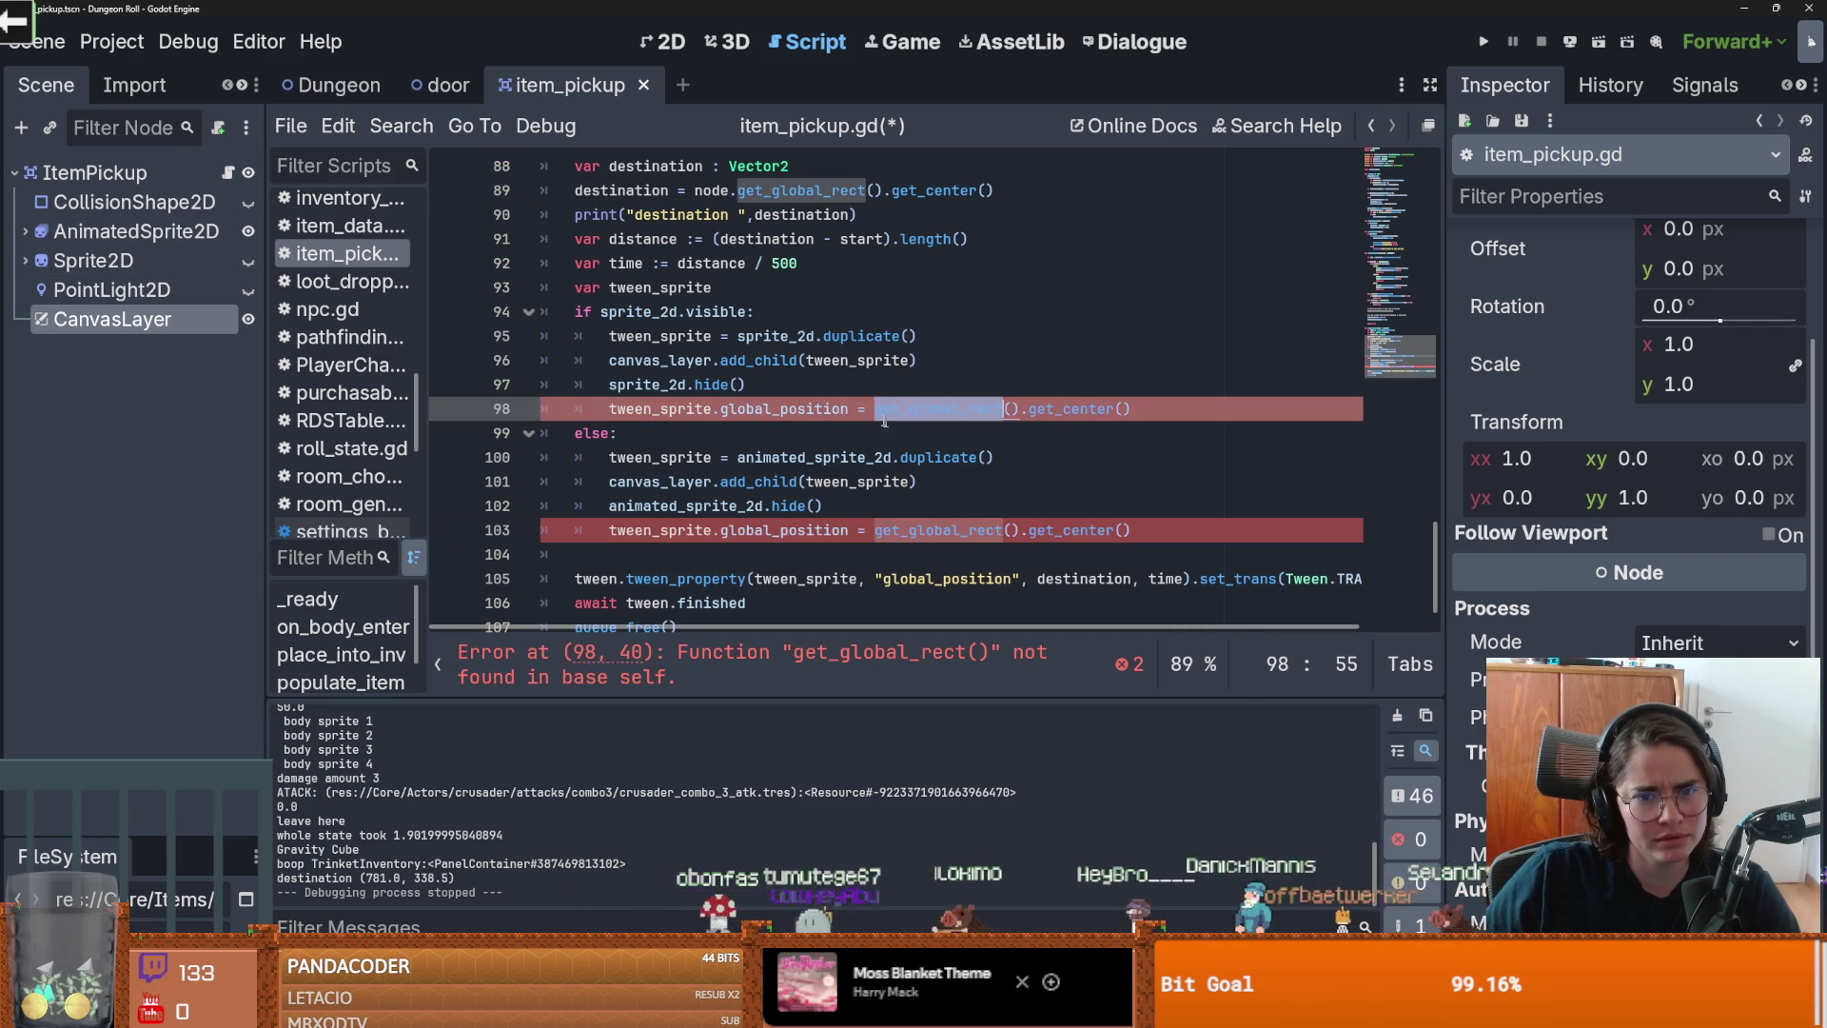
click(874, 410)
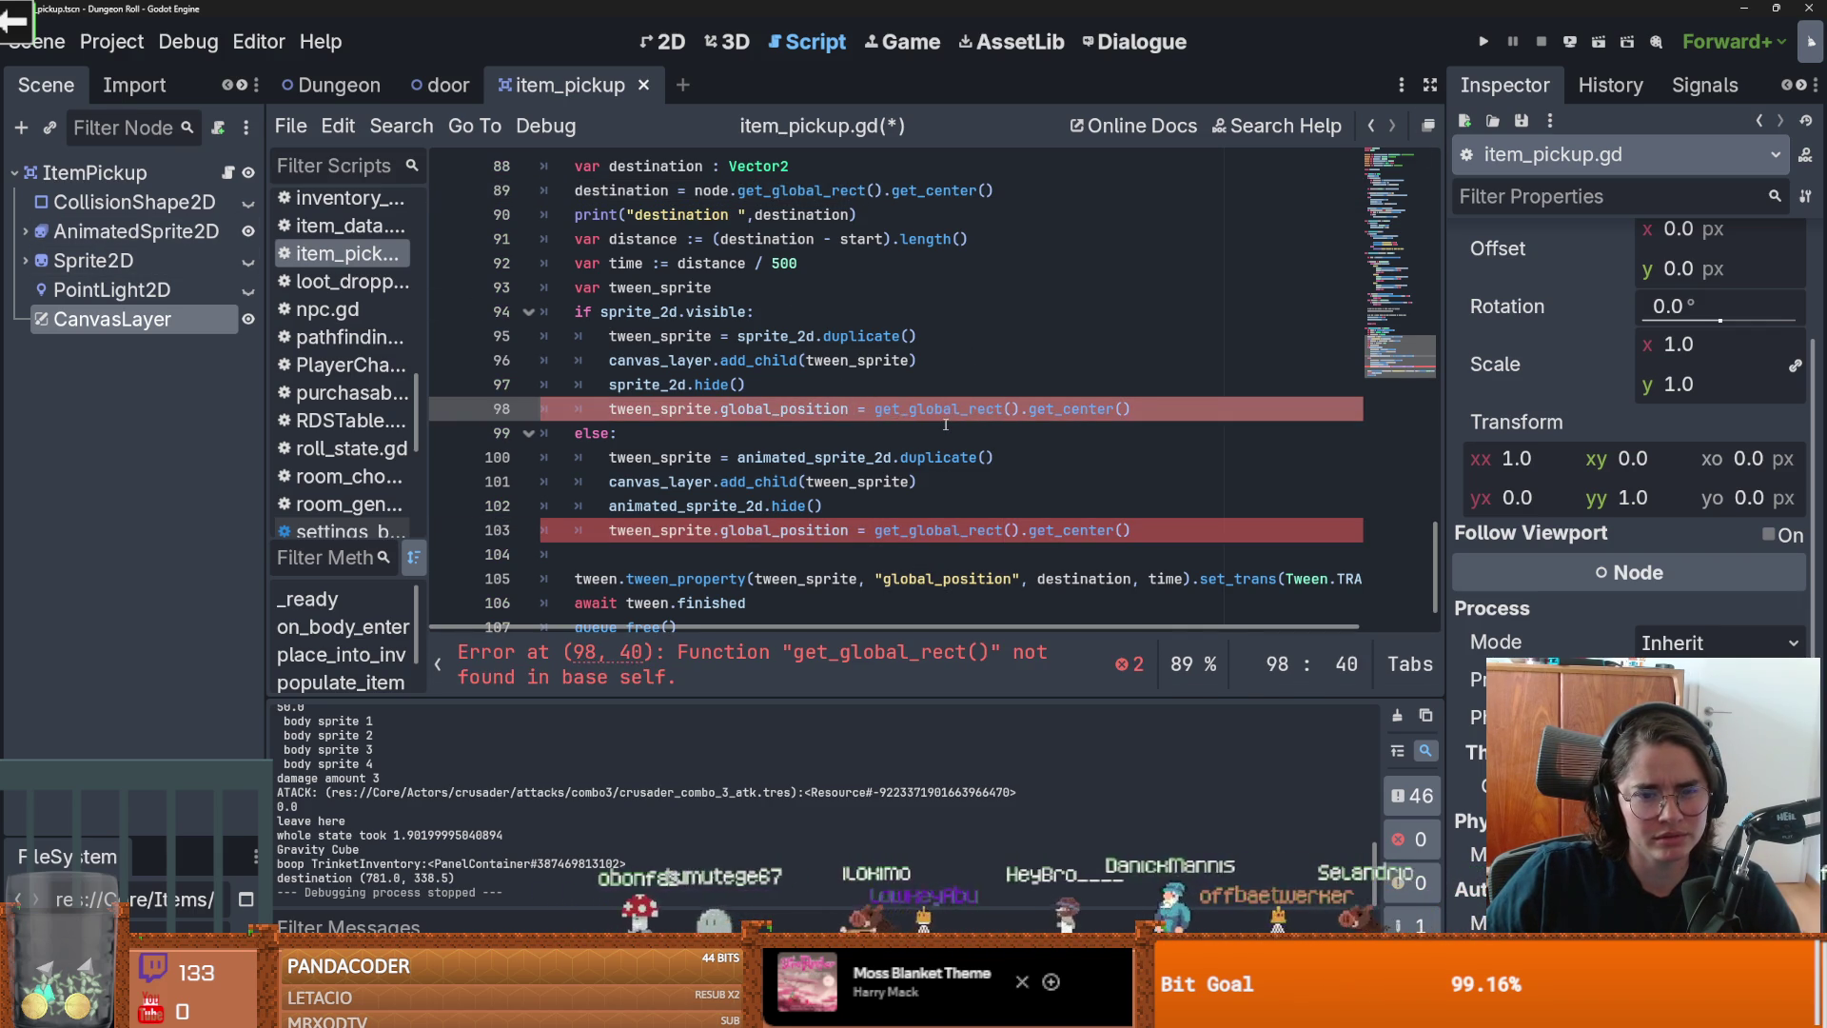
drag(1131, 408, 875, 408)
key(BackSpace)
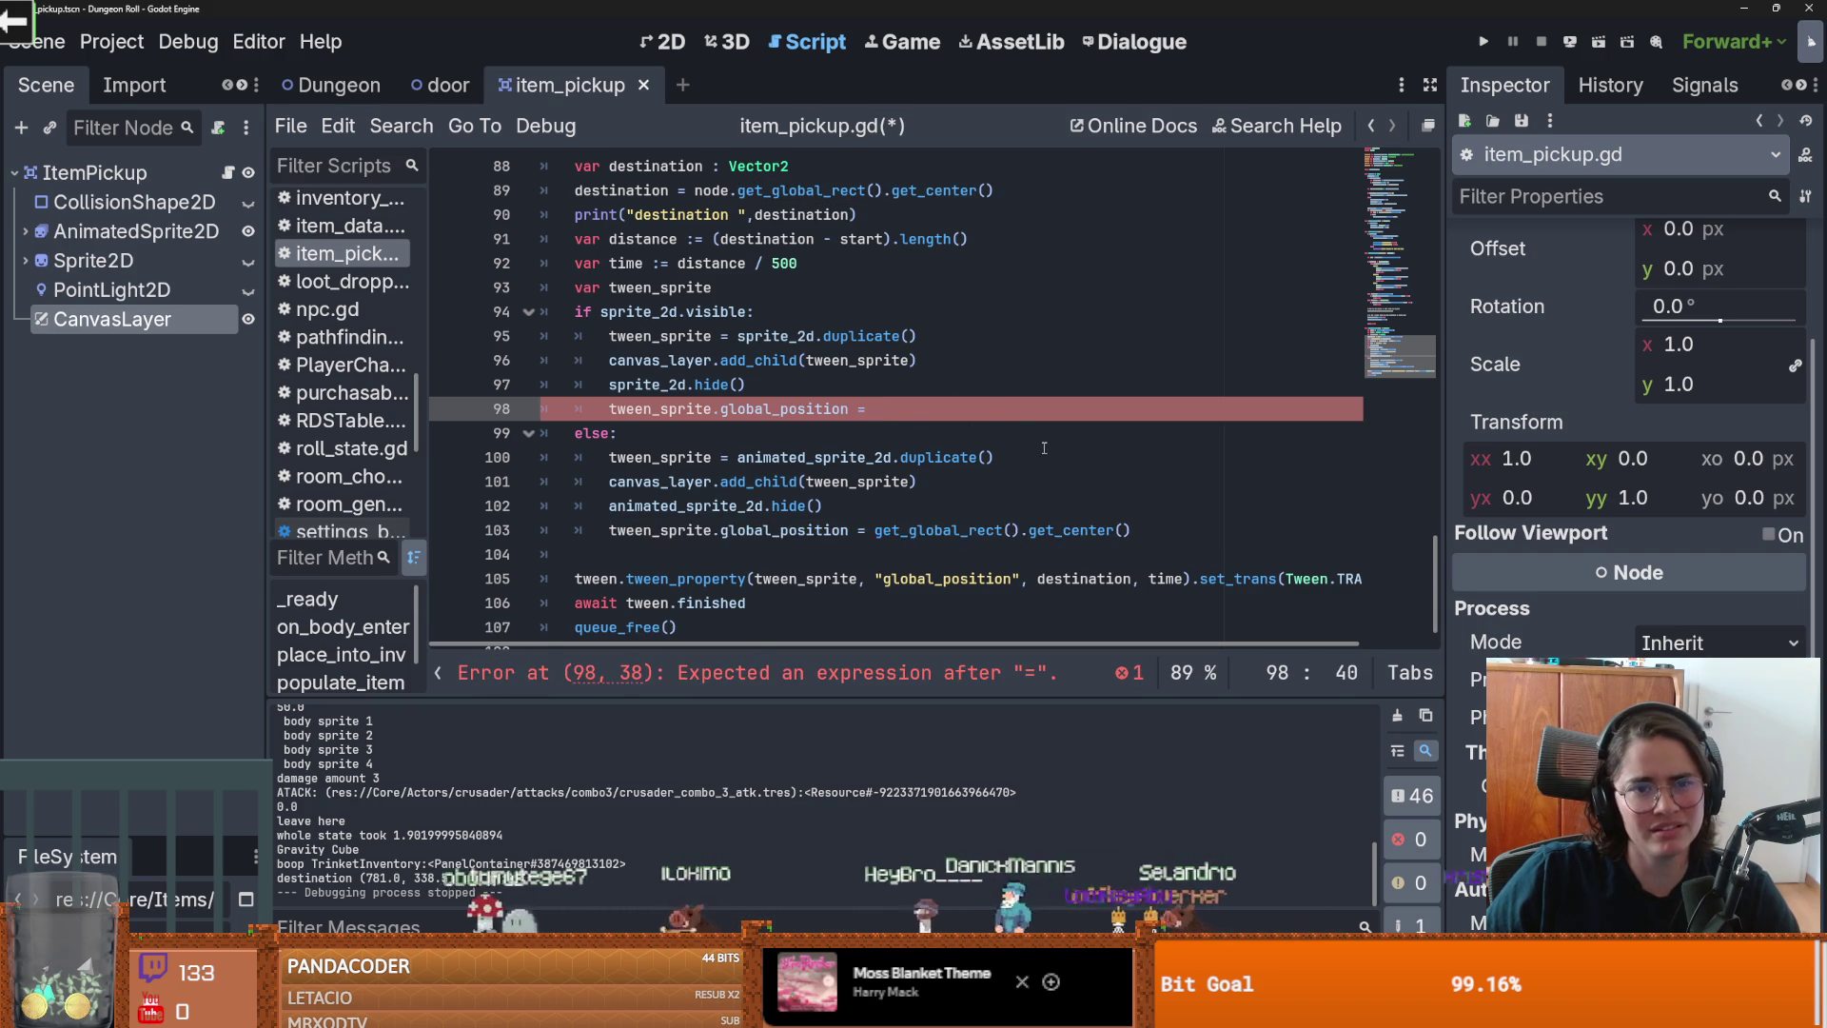
Step: Check the node parameter of tween_to_node and return to line 98
scroll(853, 371, up, 2)
click(742, 236)
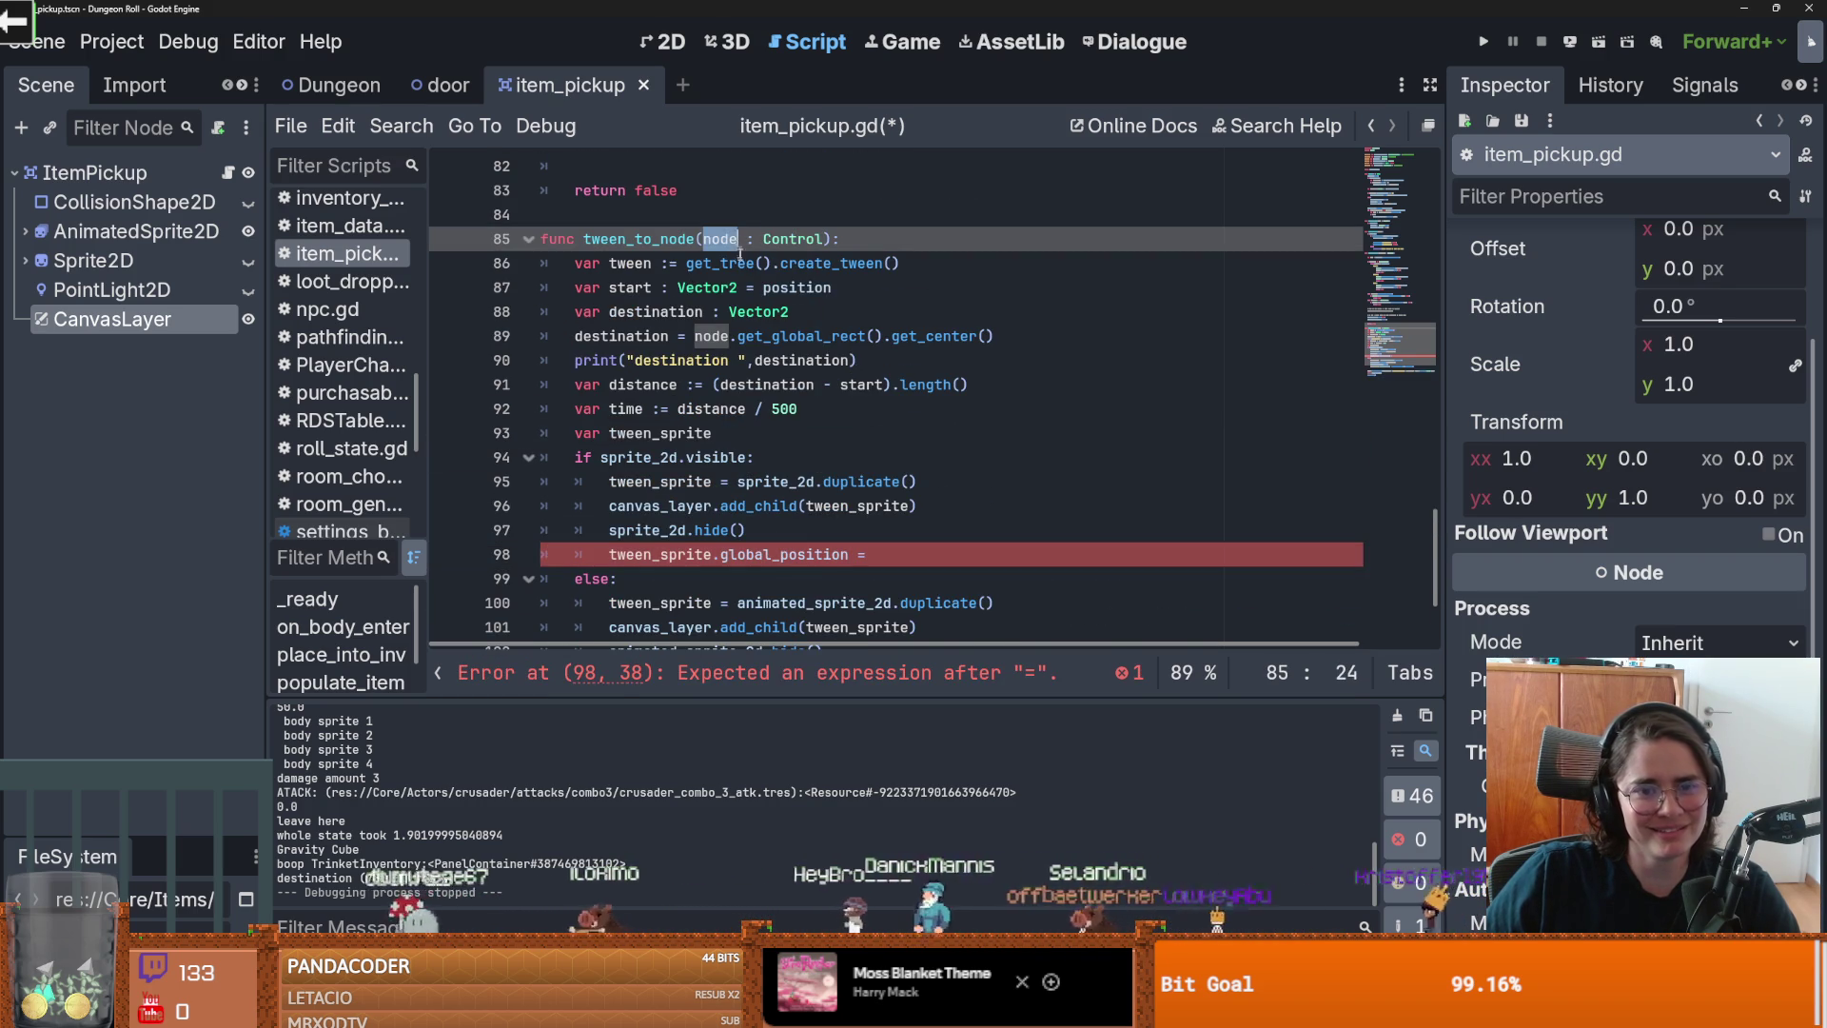
scroll(941, 473, down, 2)
click(891, 384)
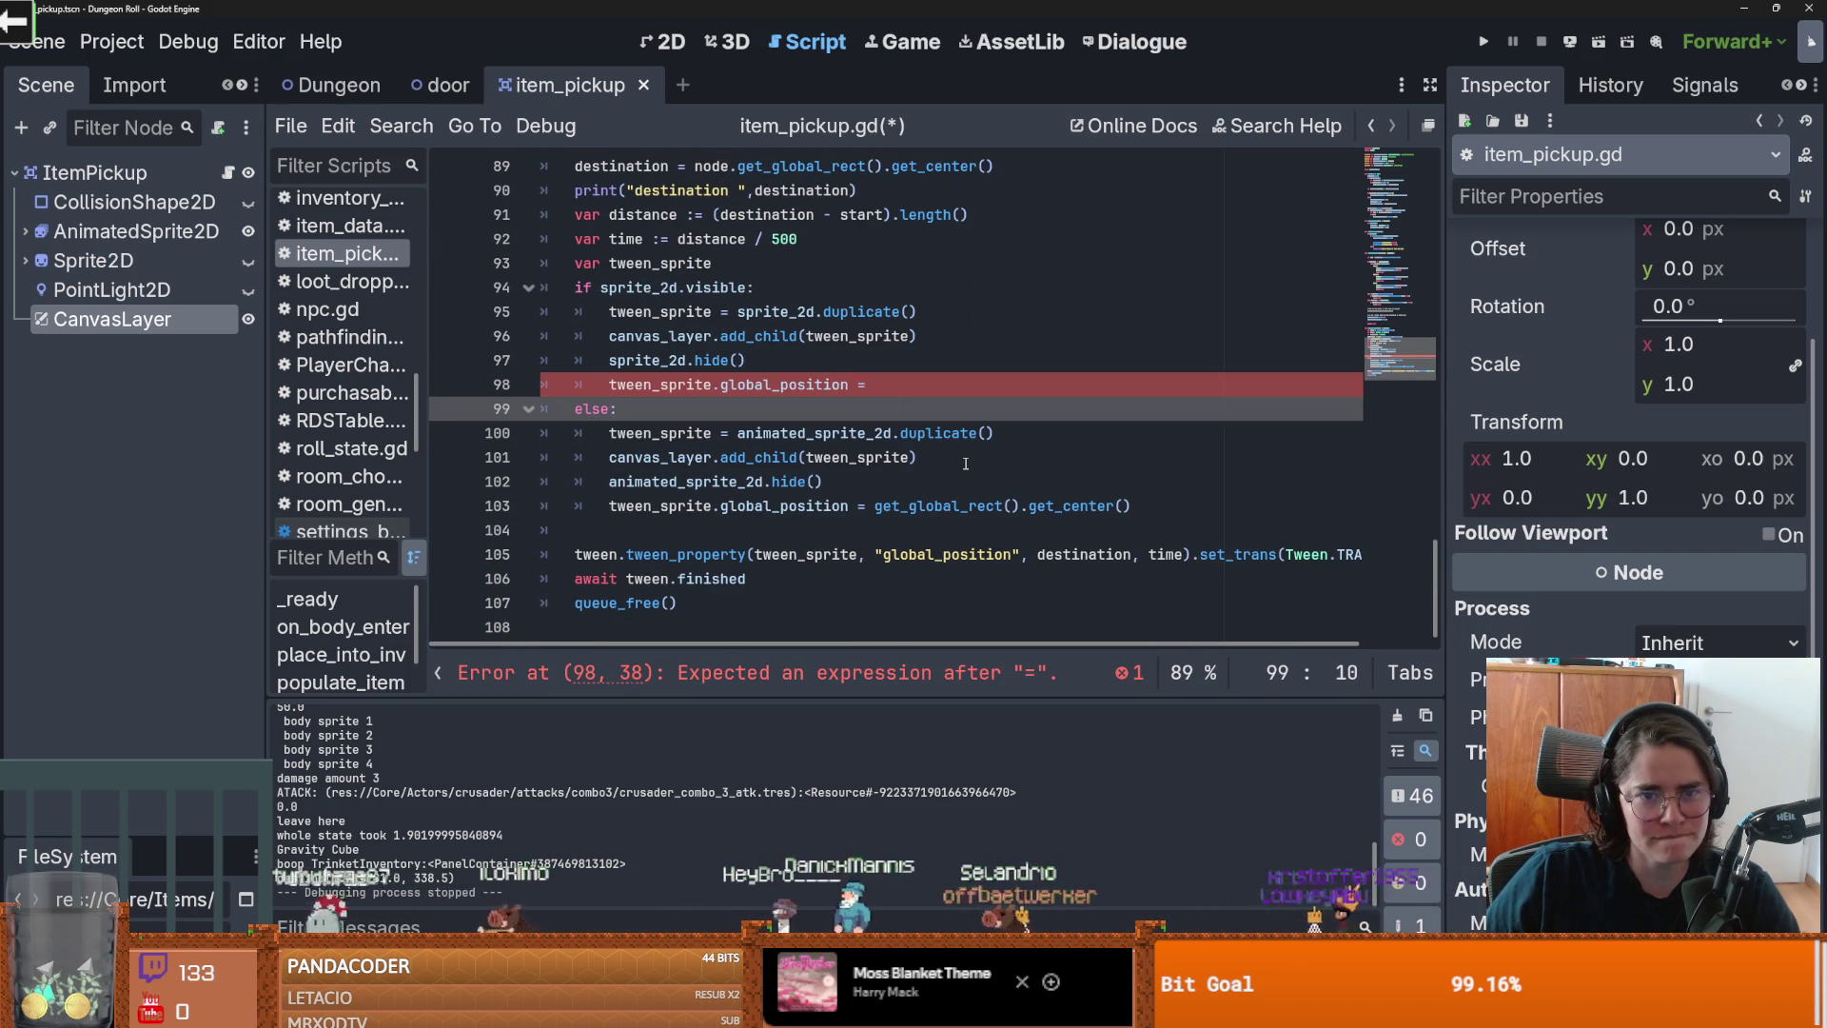
scroll(891, 457, up, 1)
scroll(895, 455, down, 1)
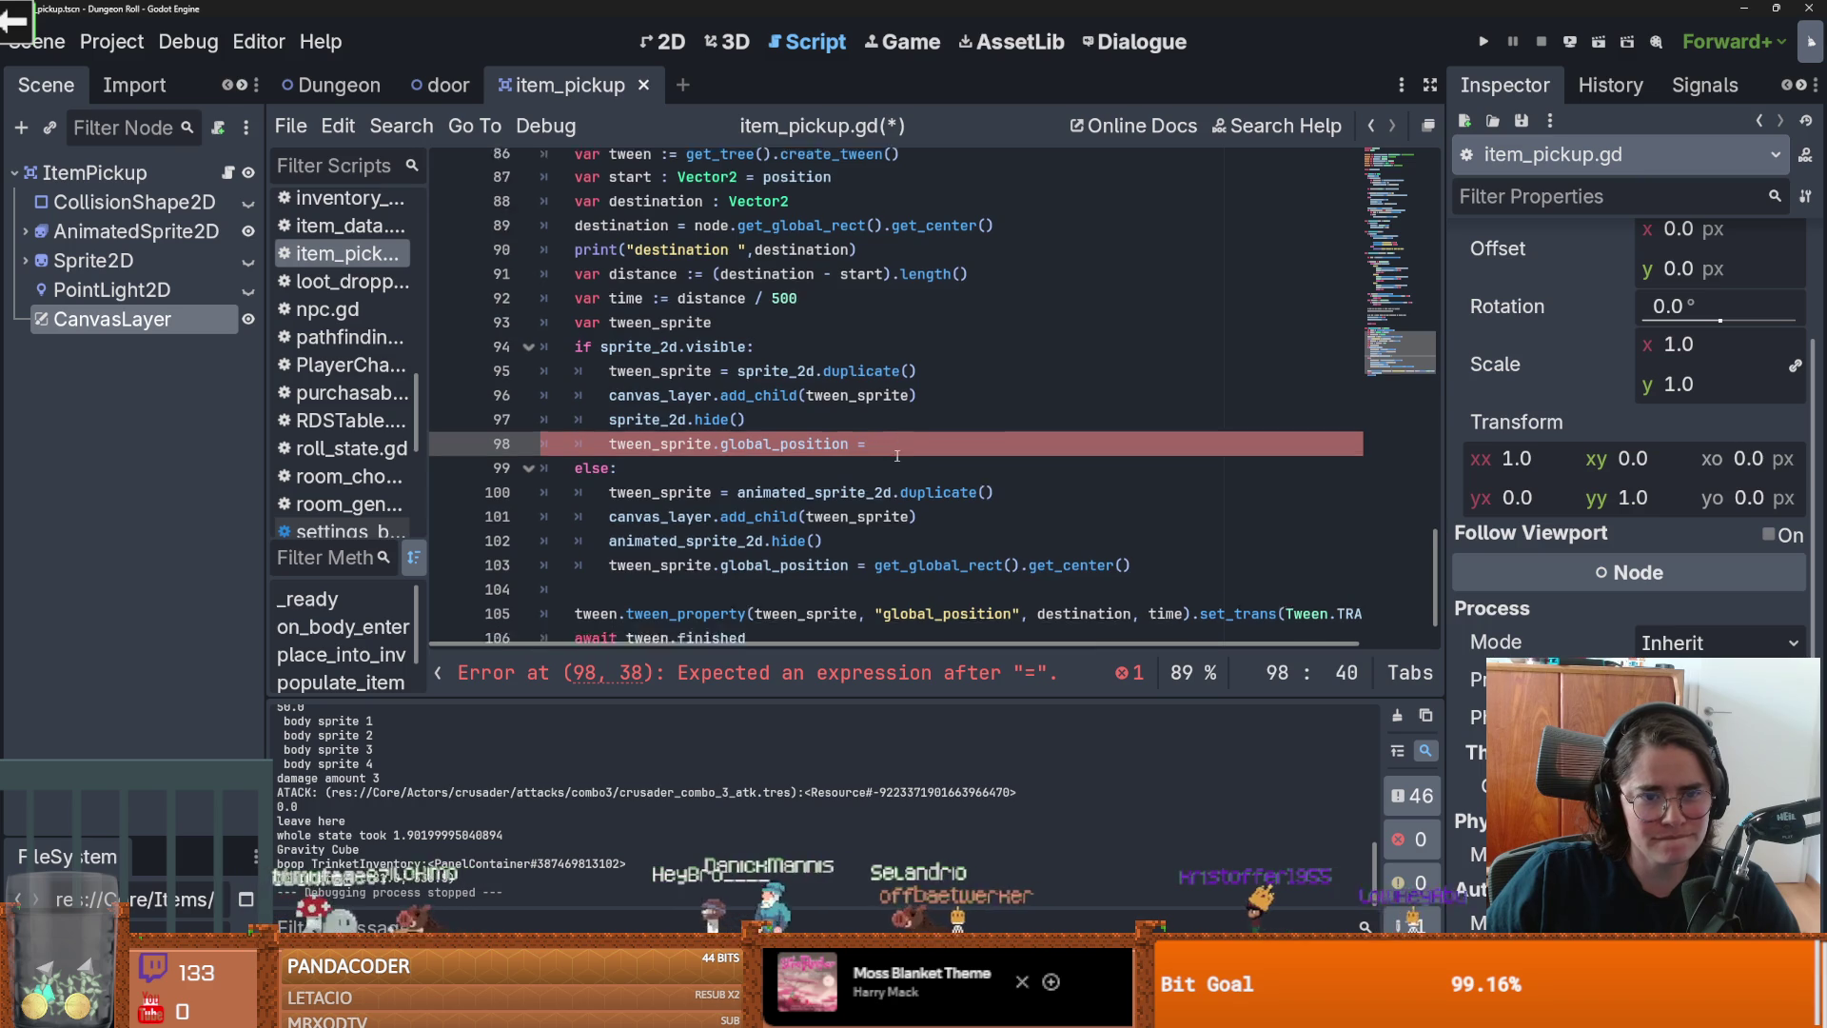
scroll(908, 450, up, 1)
scroll(909, 450, down, 2)
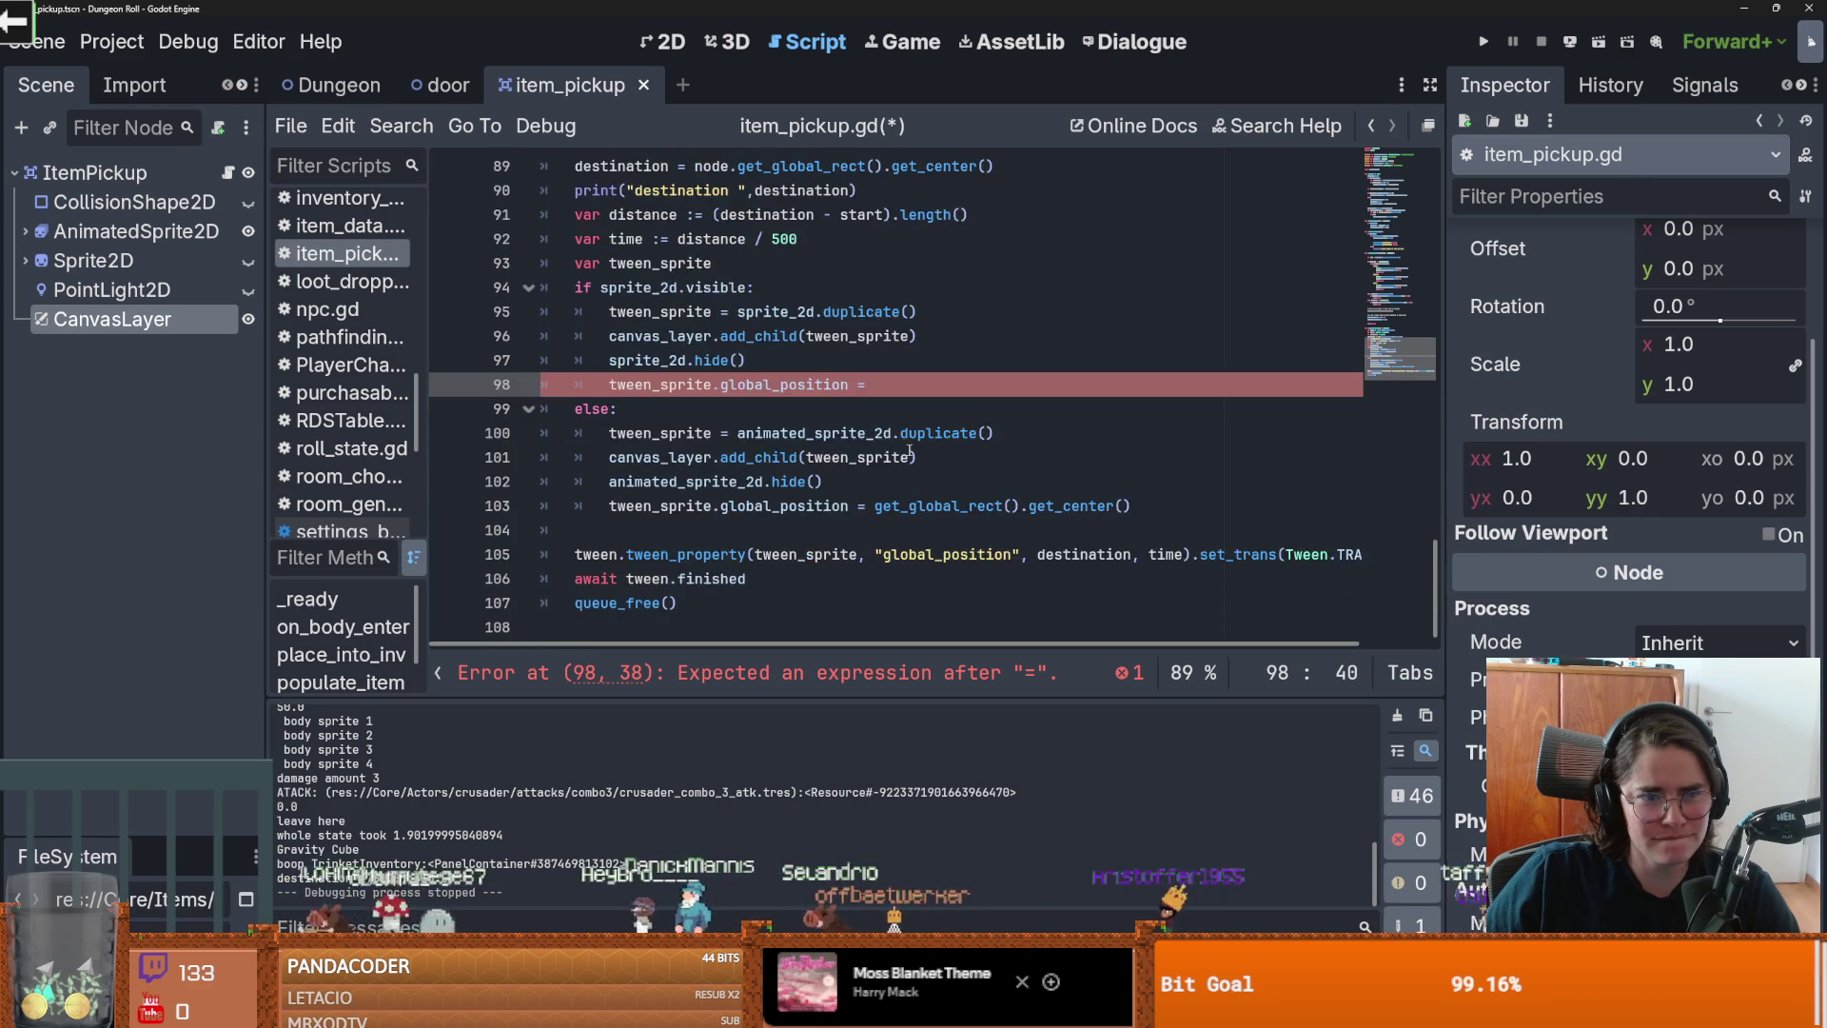
scroll(909, 450, up, 2)
scroll(909, 450, down, 1)
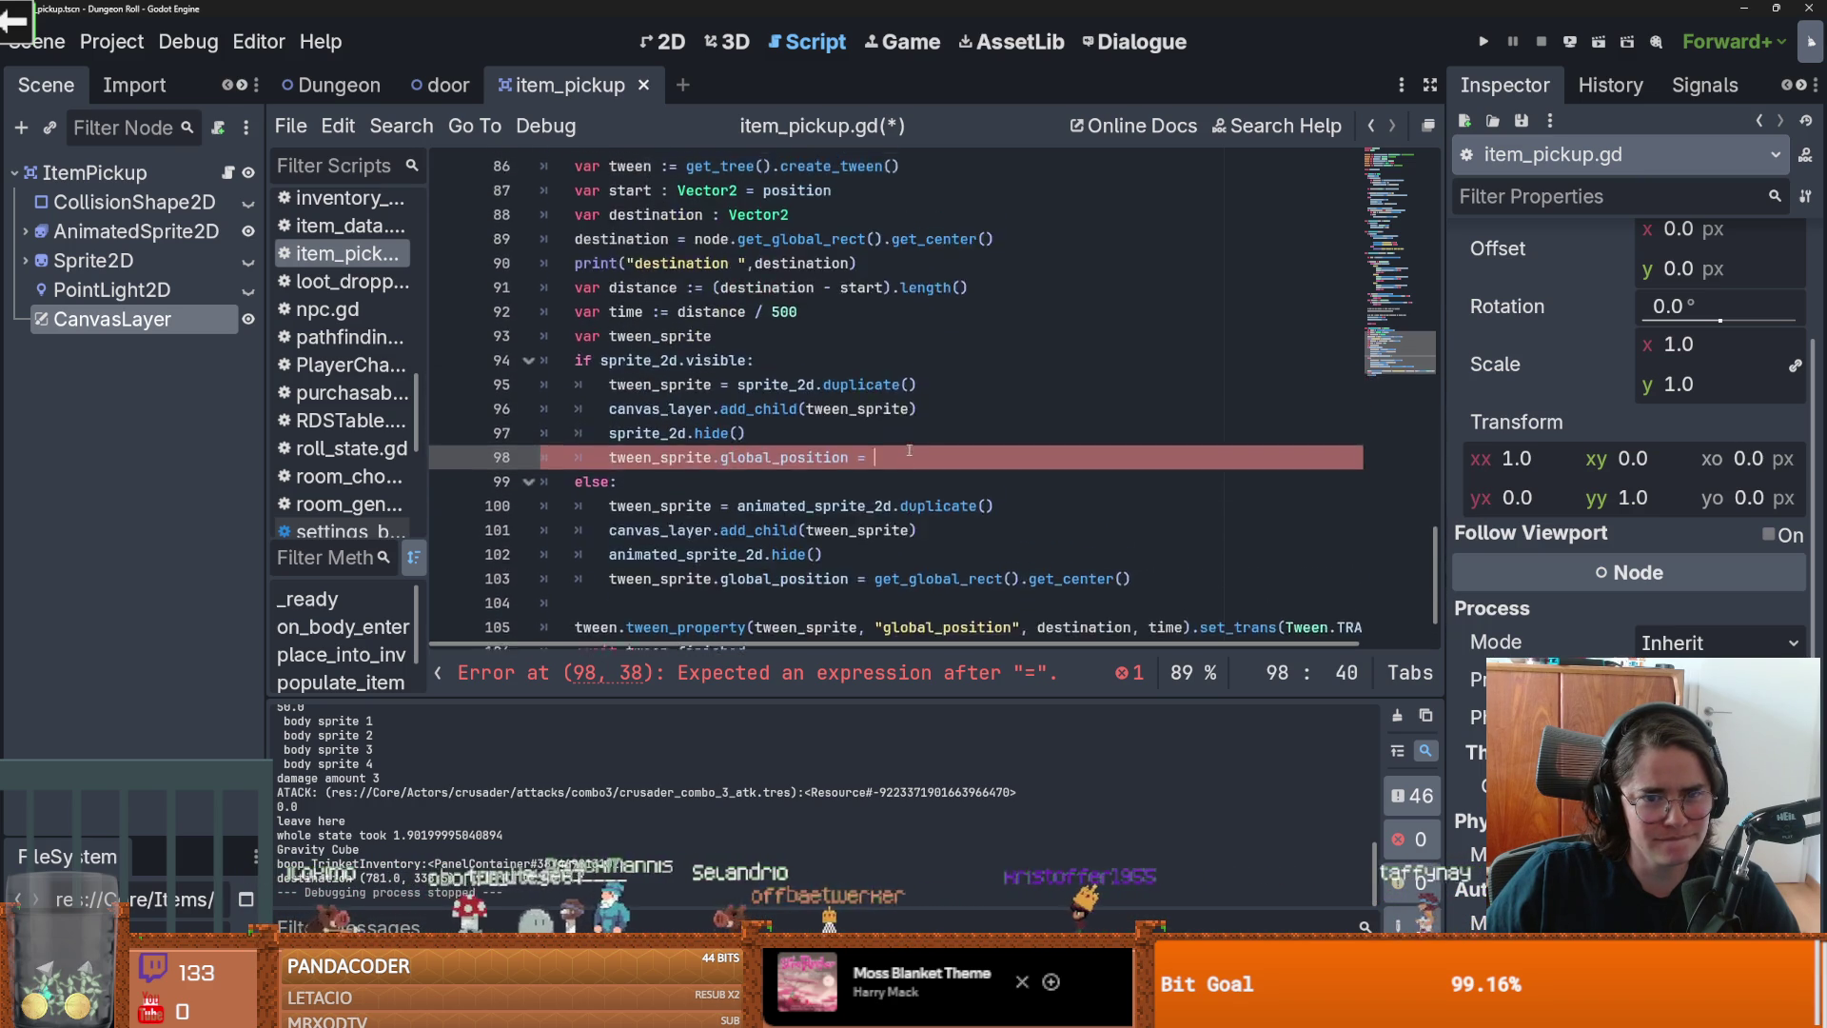
Step: Delete the unfinished tween_sprite.global_position assignments on lines 98 and 103
drag(868, 384, 610, 384)
key(BackSpace)
click(1132, 506)
key(shift+Home)
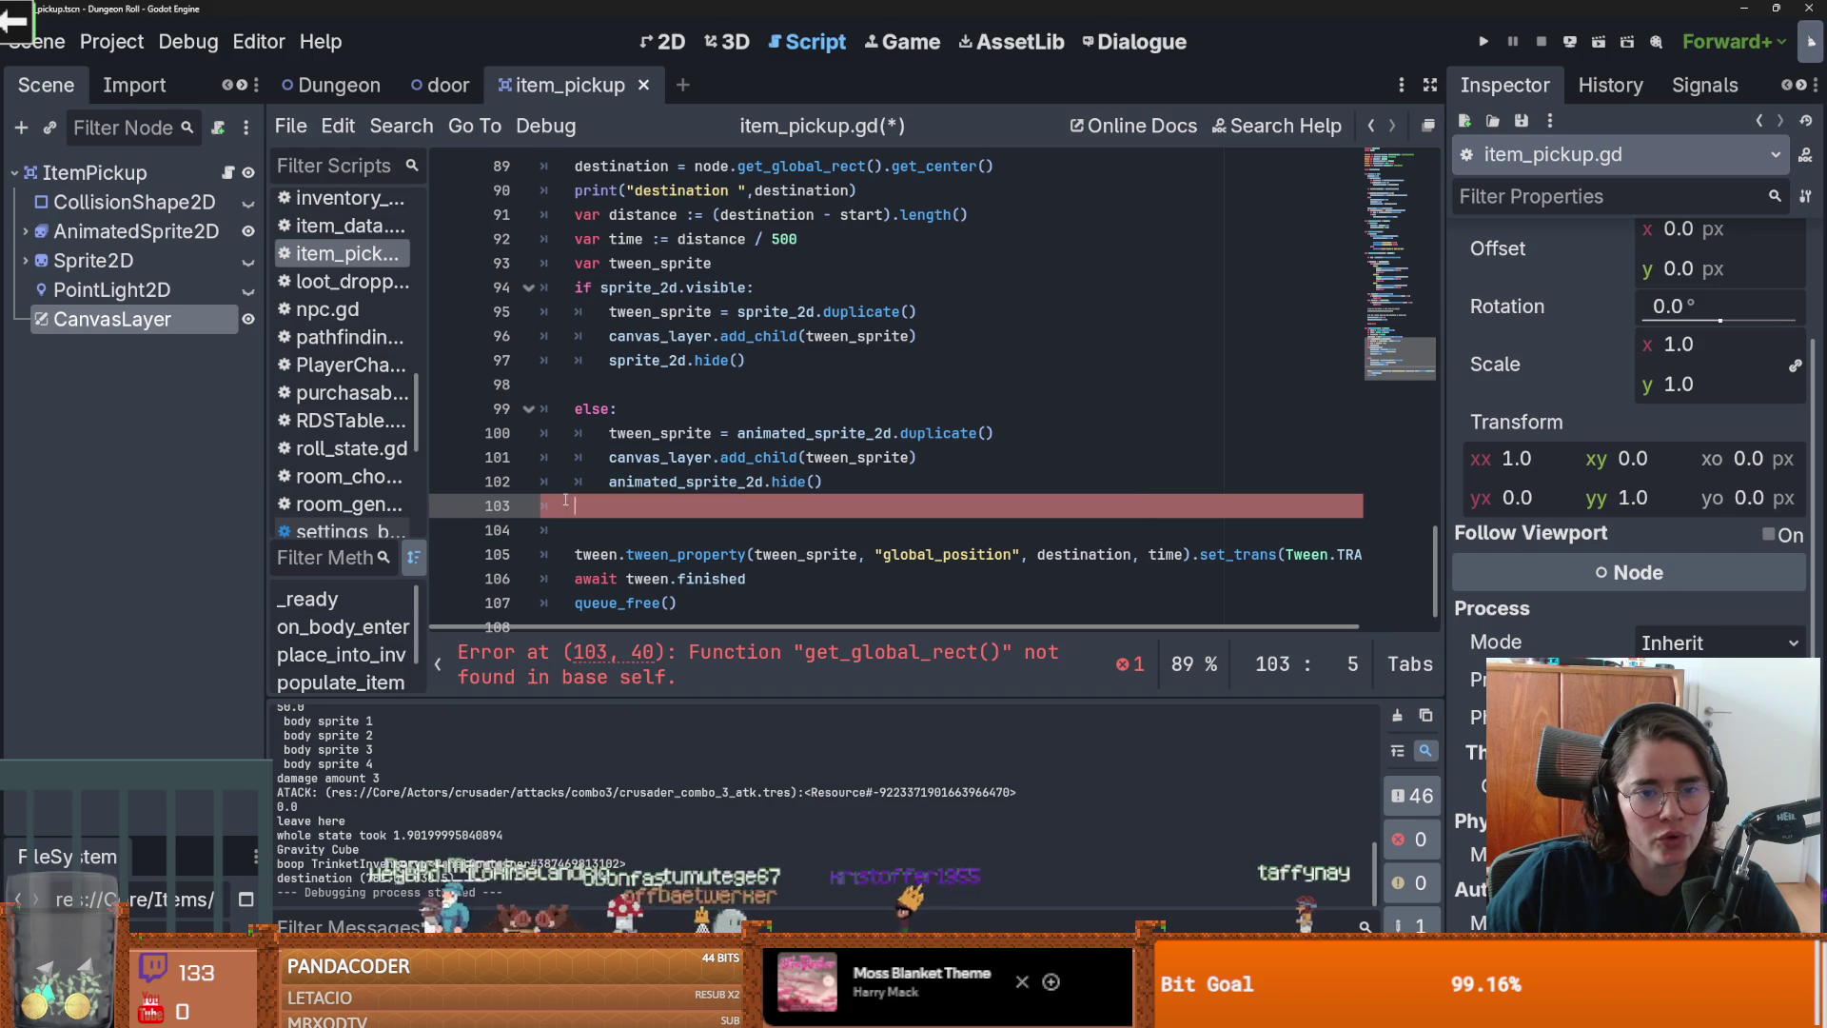
key(ctrl+x)
Step: Begin adding a child node under CanvasLayer, searching for 'texture'
right_click(131, 329)
click(164, 339)
text(texture)
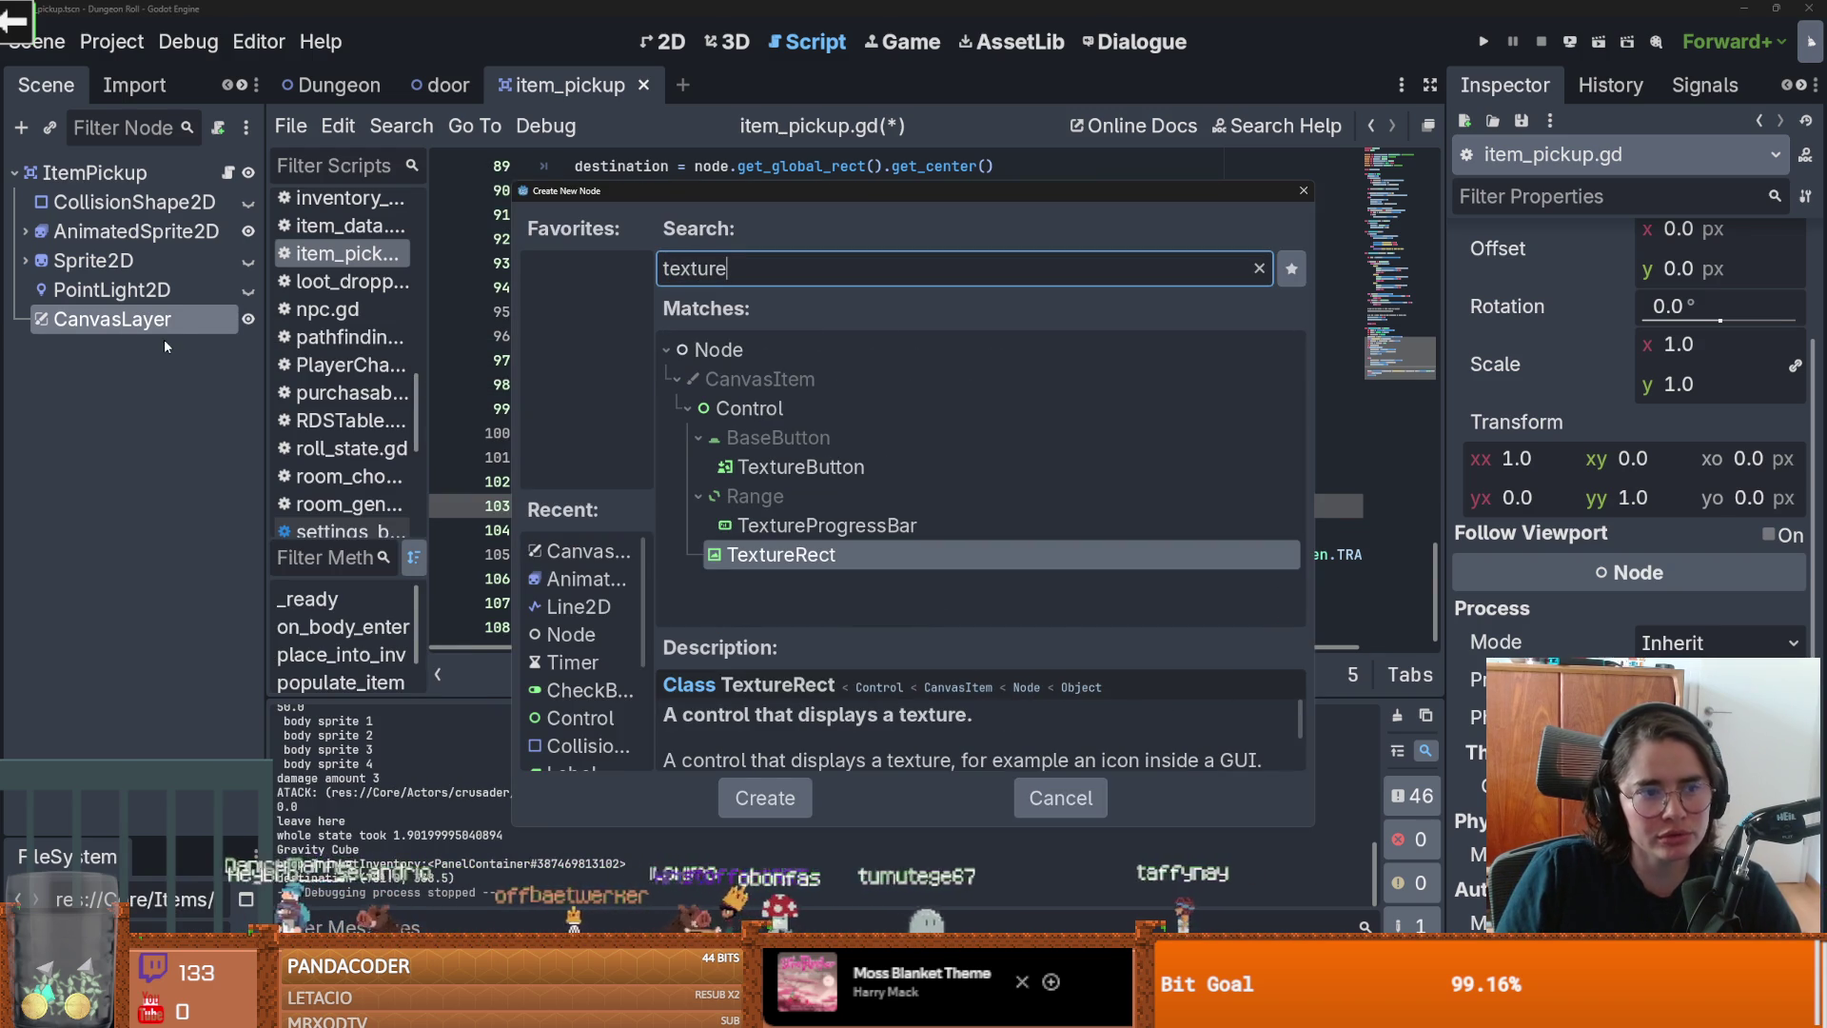
Step: Create the TextureRect under CanvasLayer, save, and centre it on the pickup sprite
key(Return)
key(ctrl+s)
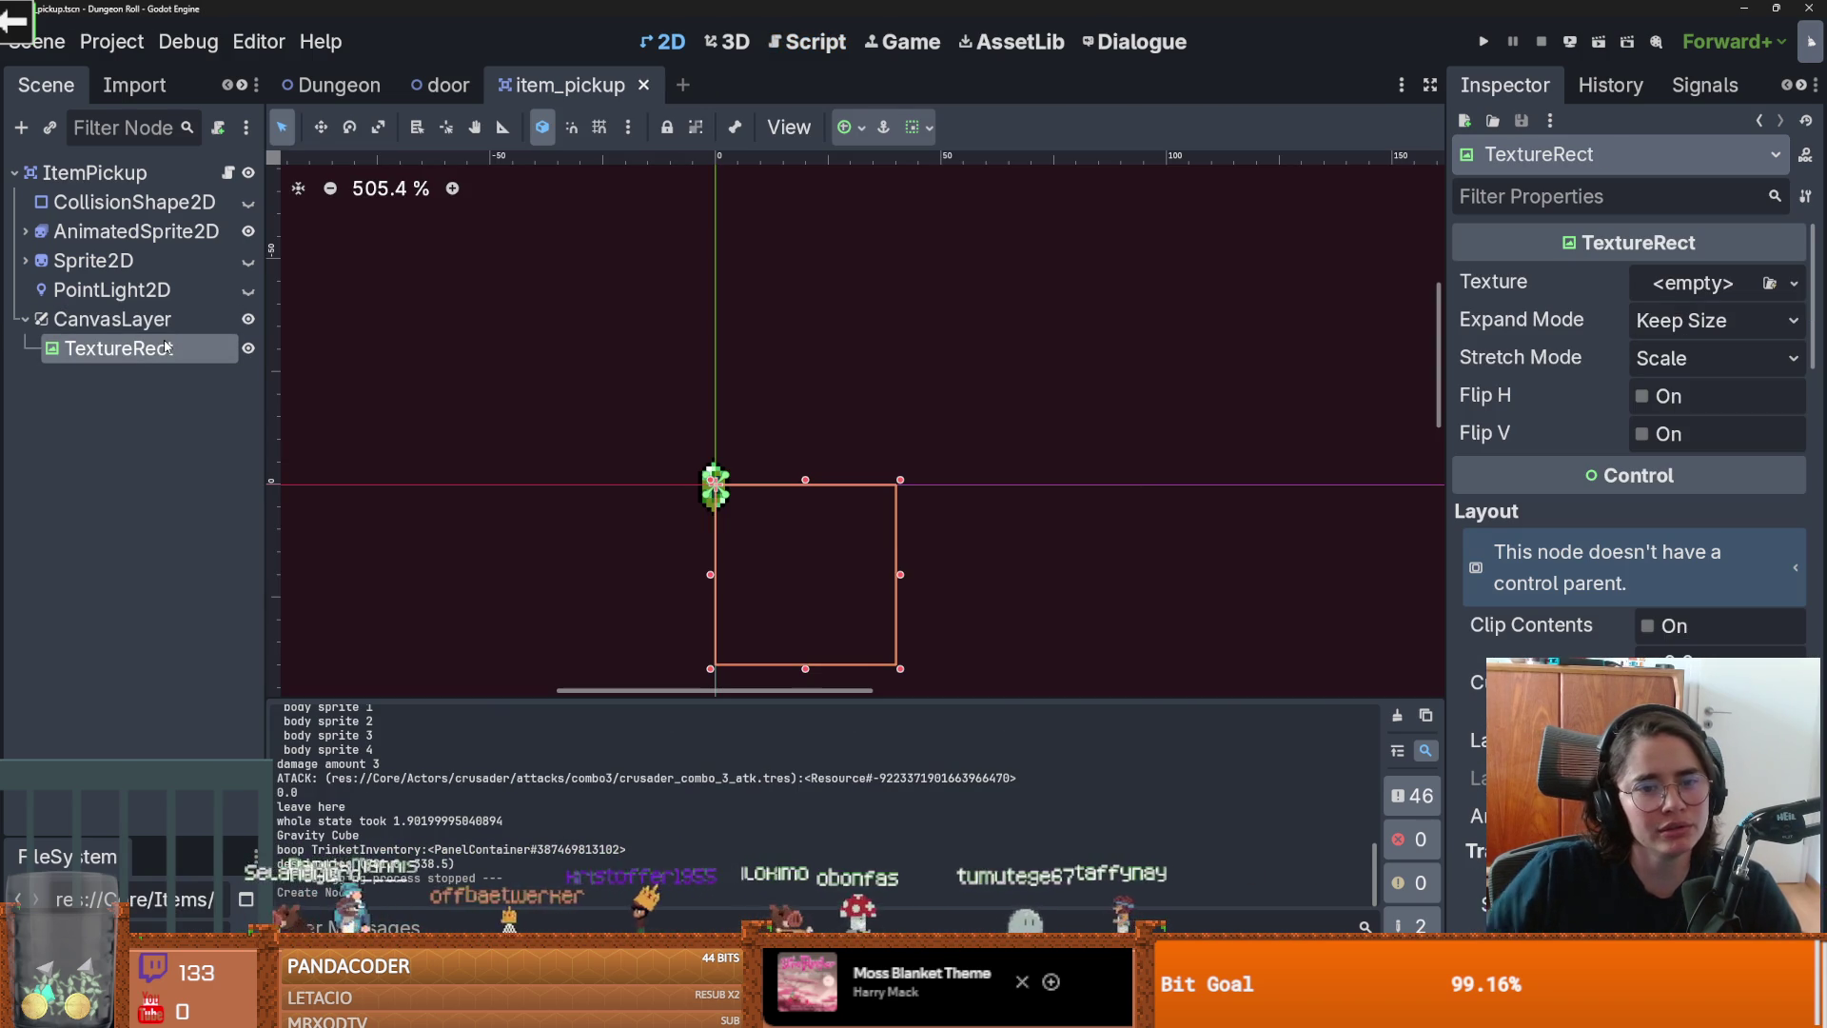
drag(864, 506, 777, 420)
Step: Try the TextureRect's texture picker, searching project textures for 'gem', then dismiss it unchanged
click(1769, 282)
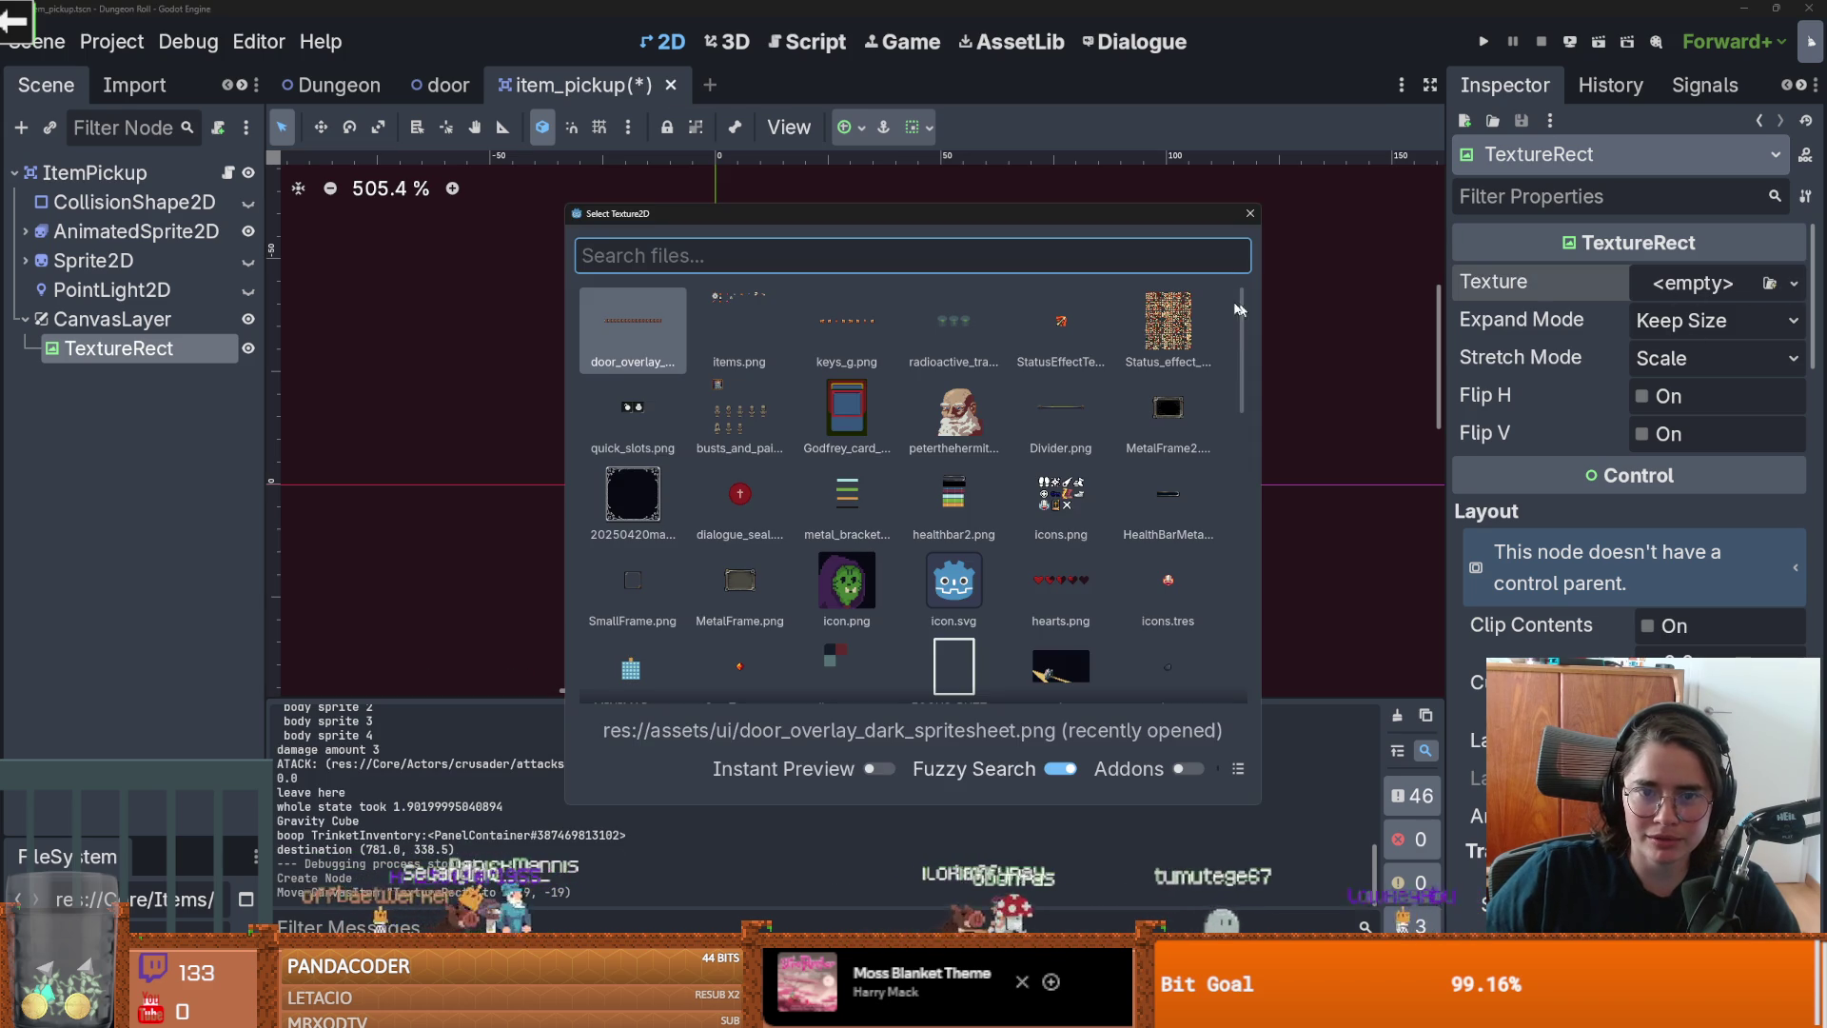
click(1250, 214)
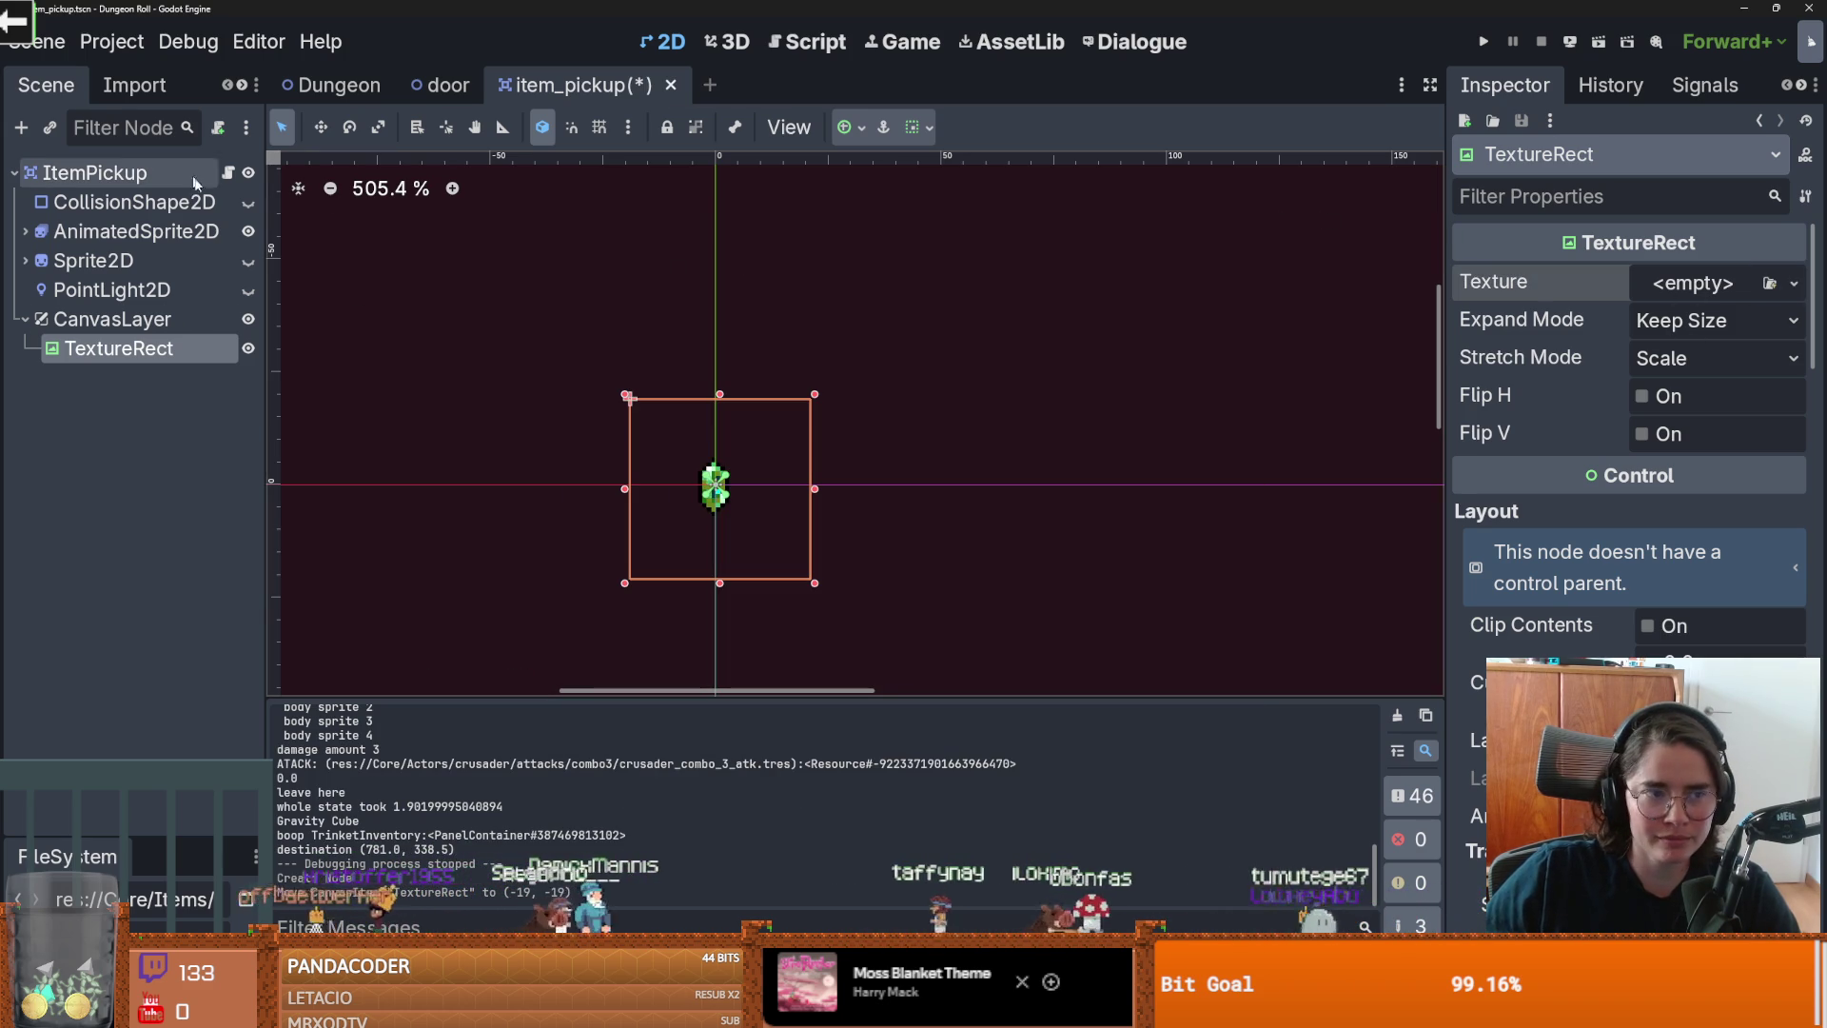
click(95, 261)
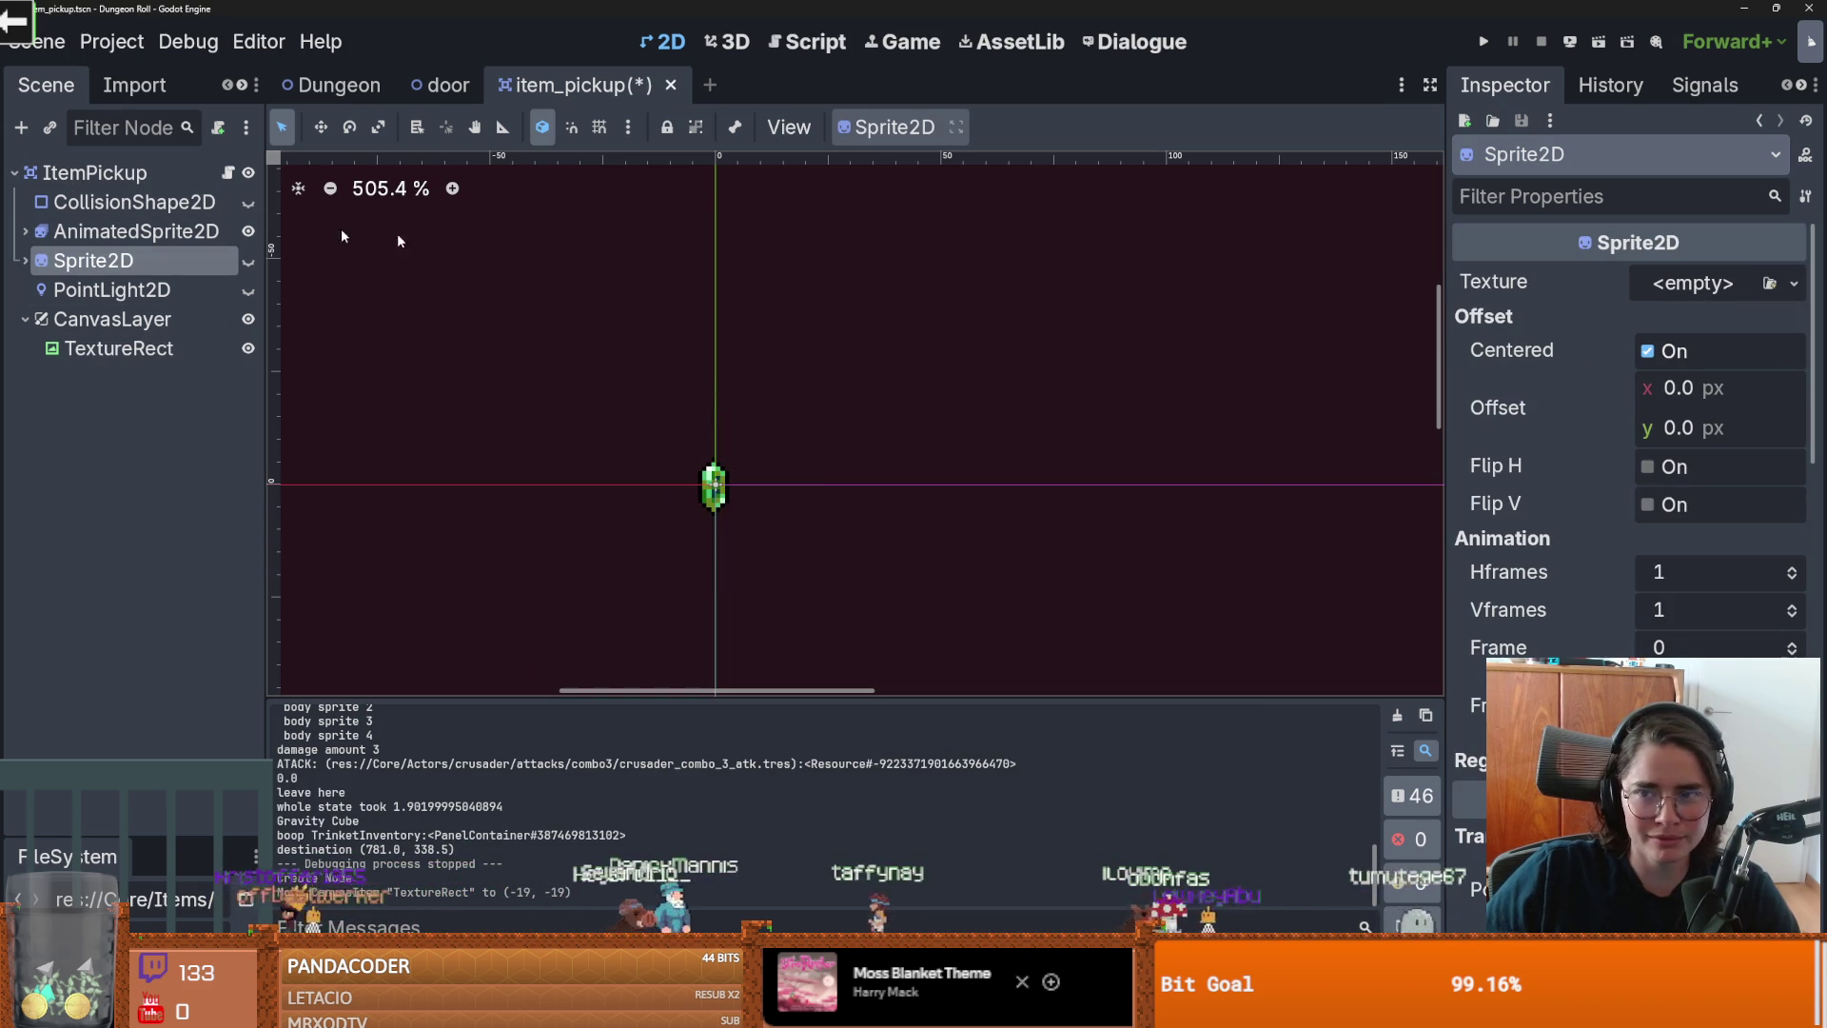
click(115, 348)
click(1795, 282)
click(1570, 904)
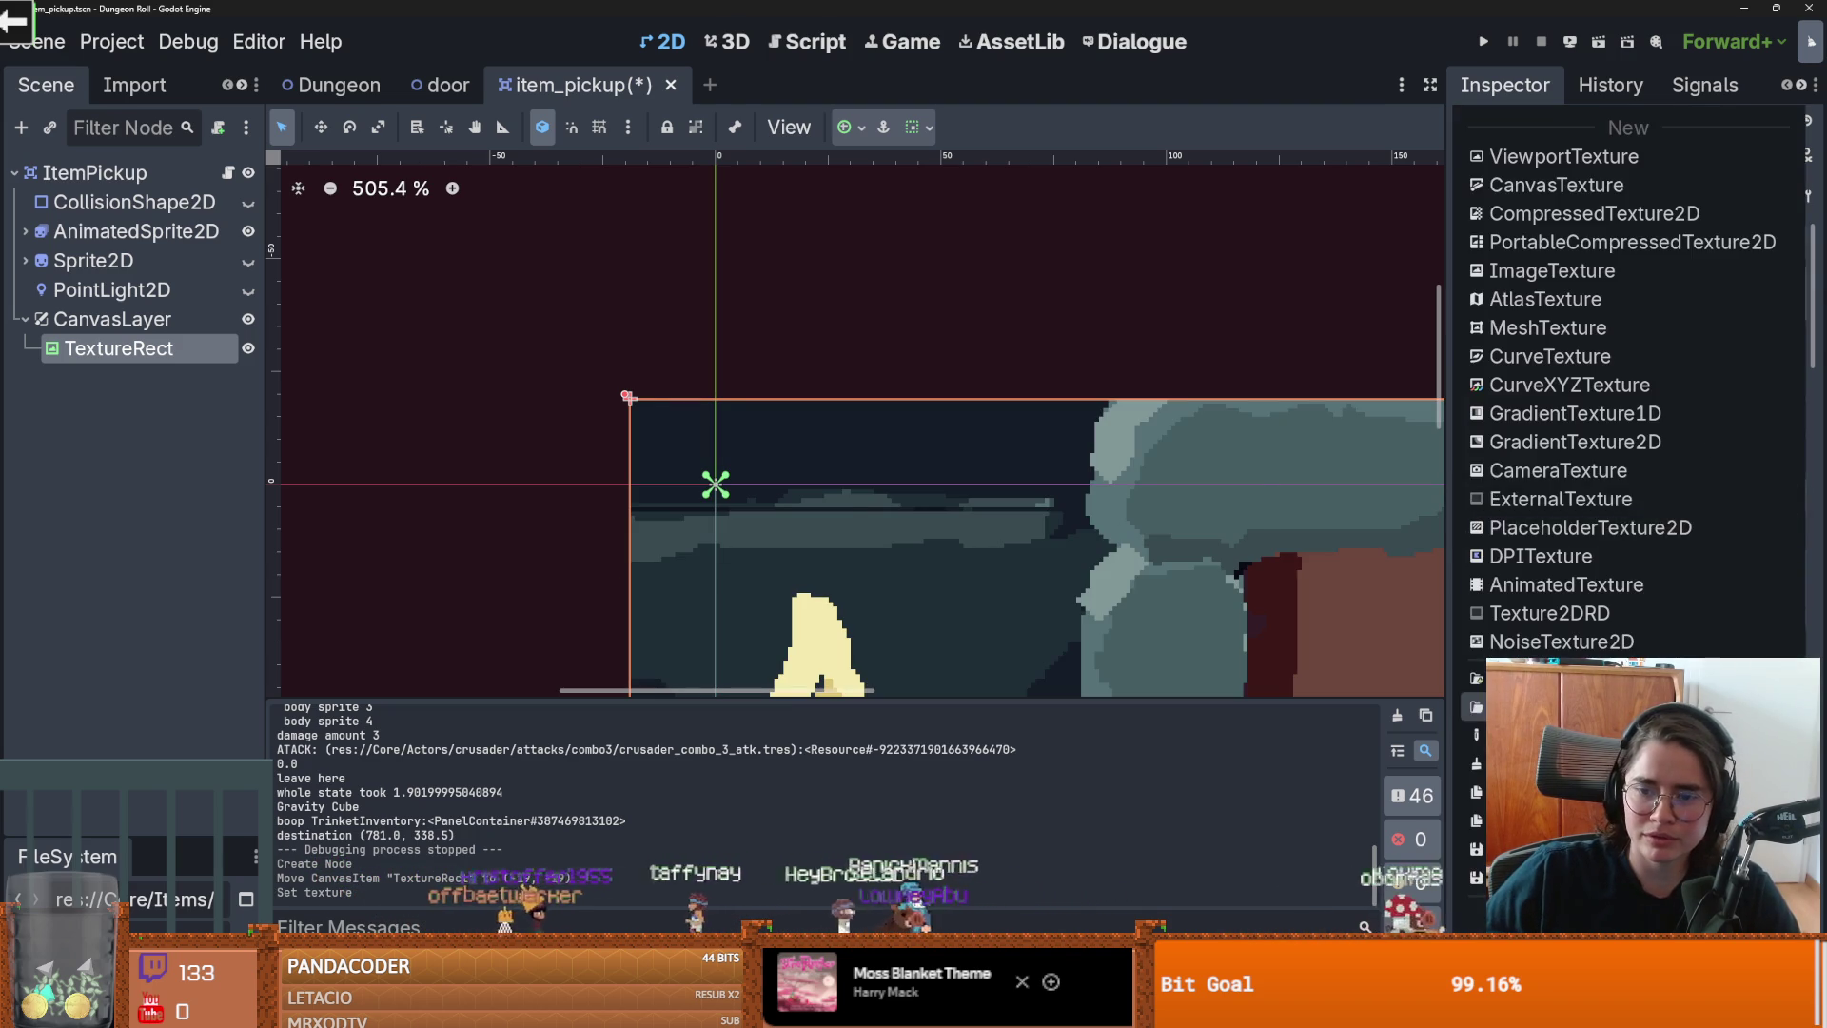
click(1522, 678)
text(gem)
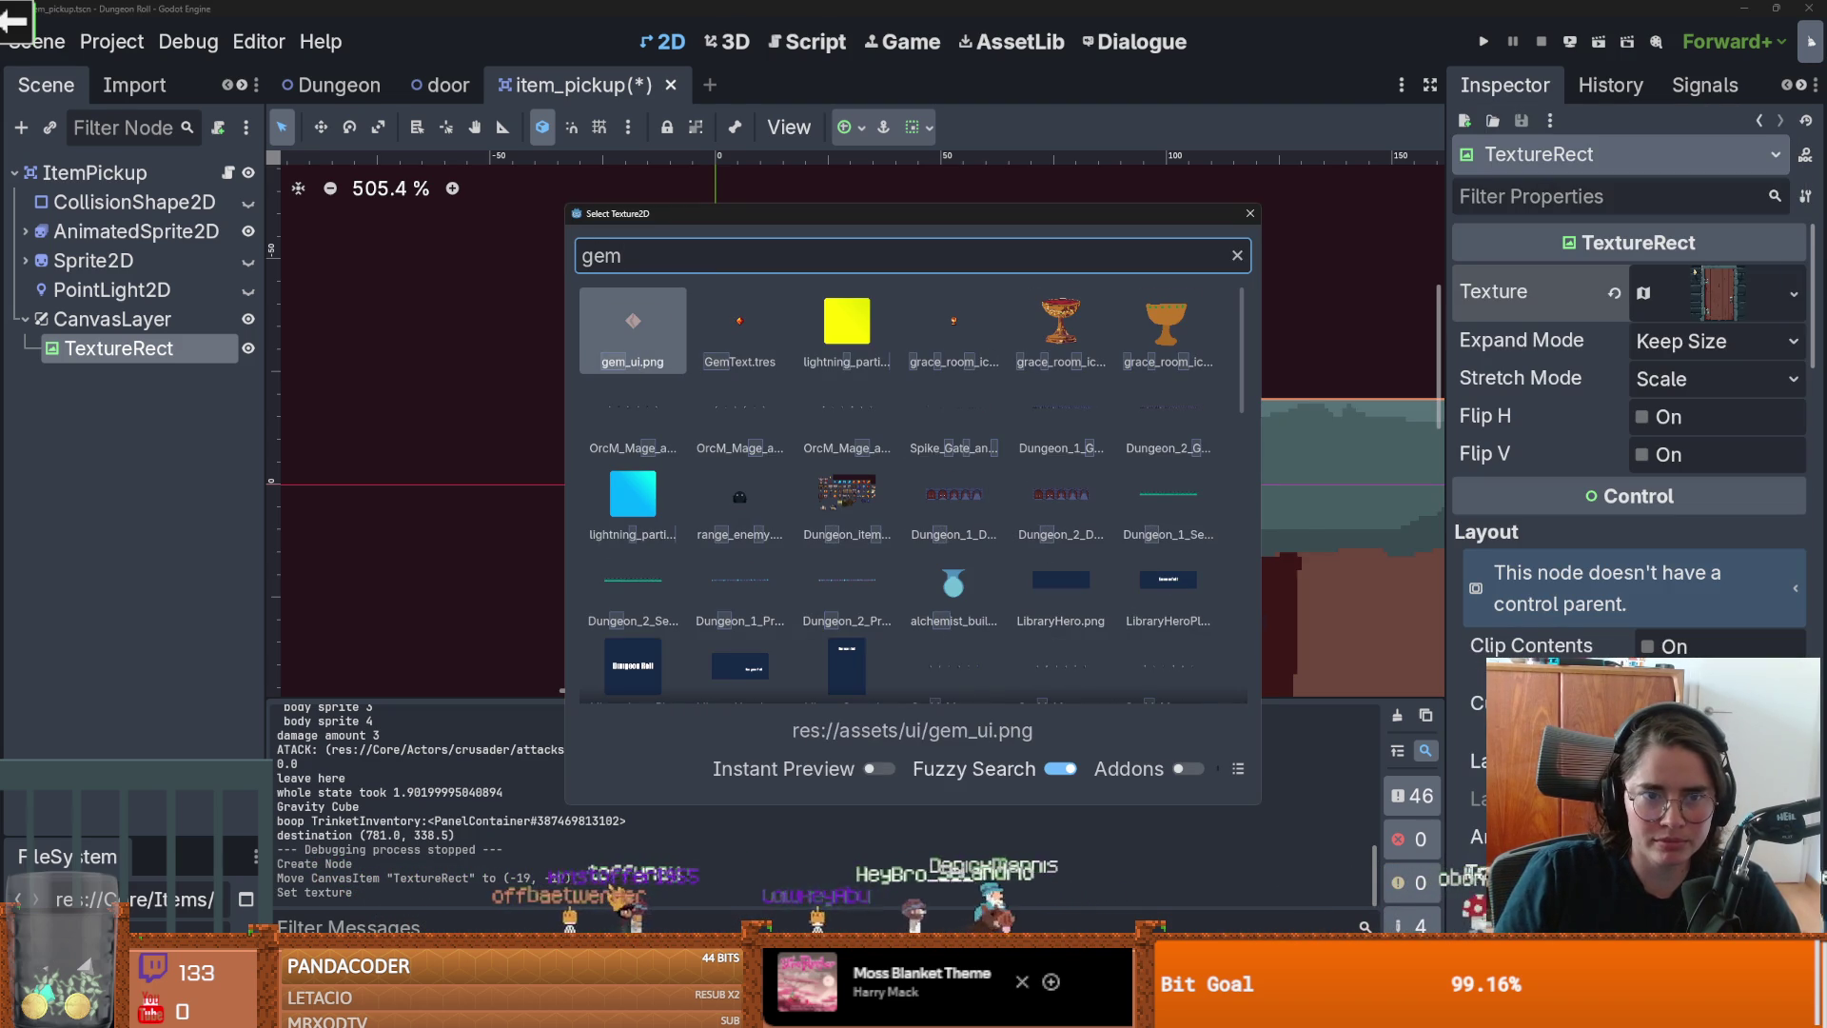
key(Down)
key(Down)
key(Down)
key(Down)
key(Up)
key(Escape)
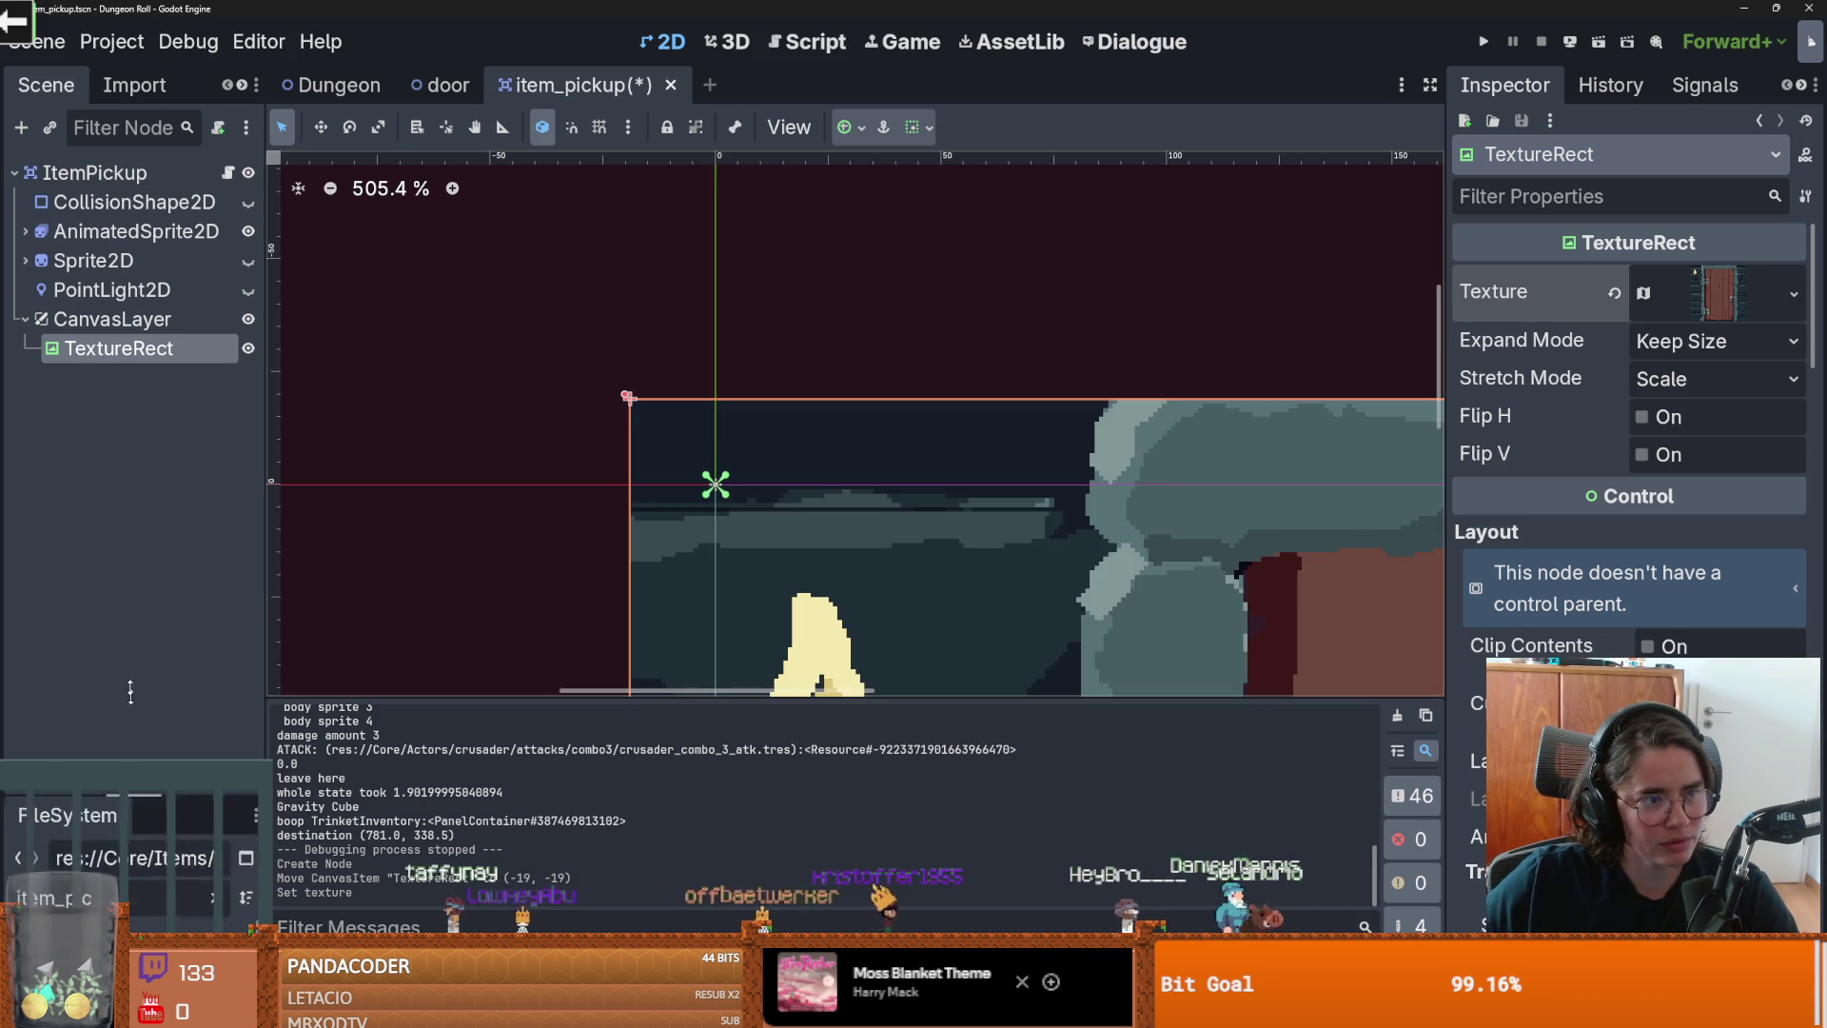
Step: Enlarge and widen the FileSystem dock to read the project file names
drag(133, 830, 133, 409)
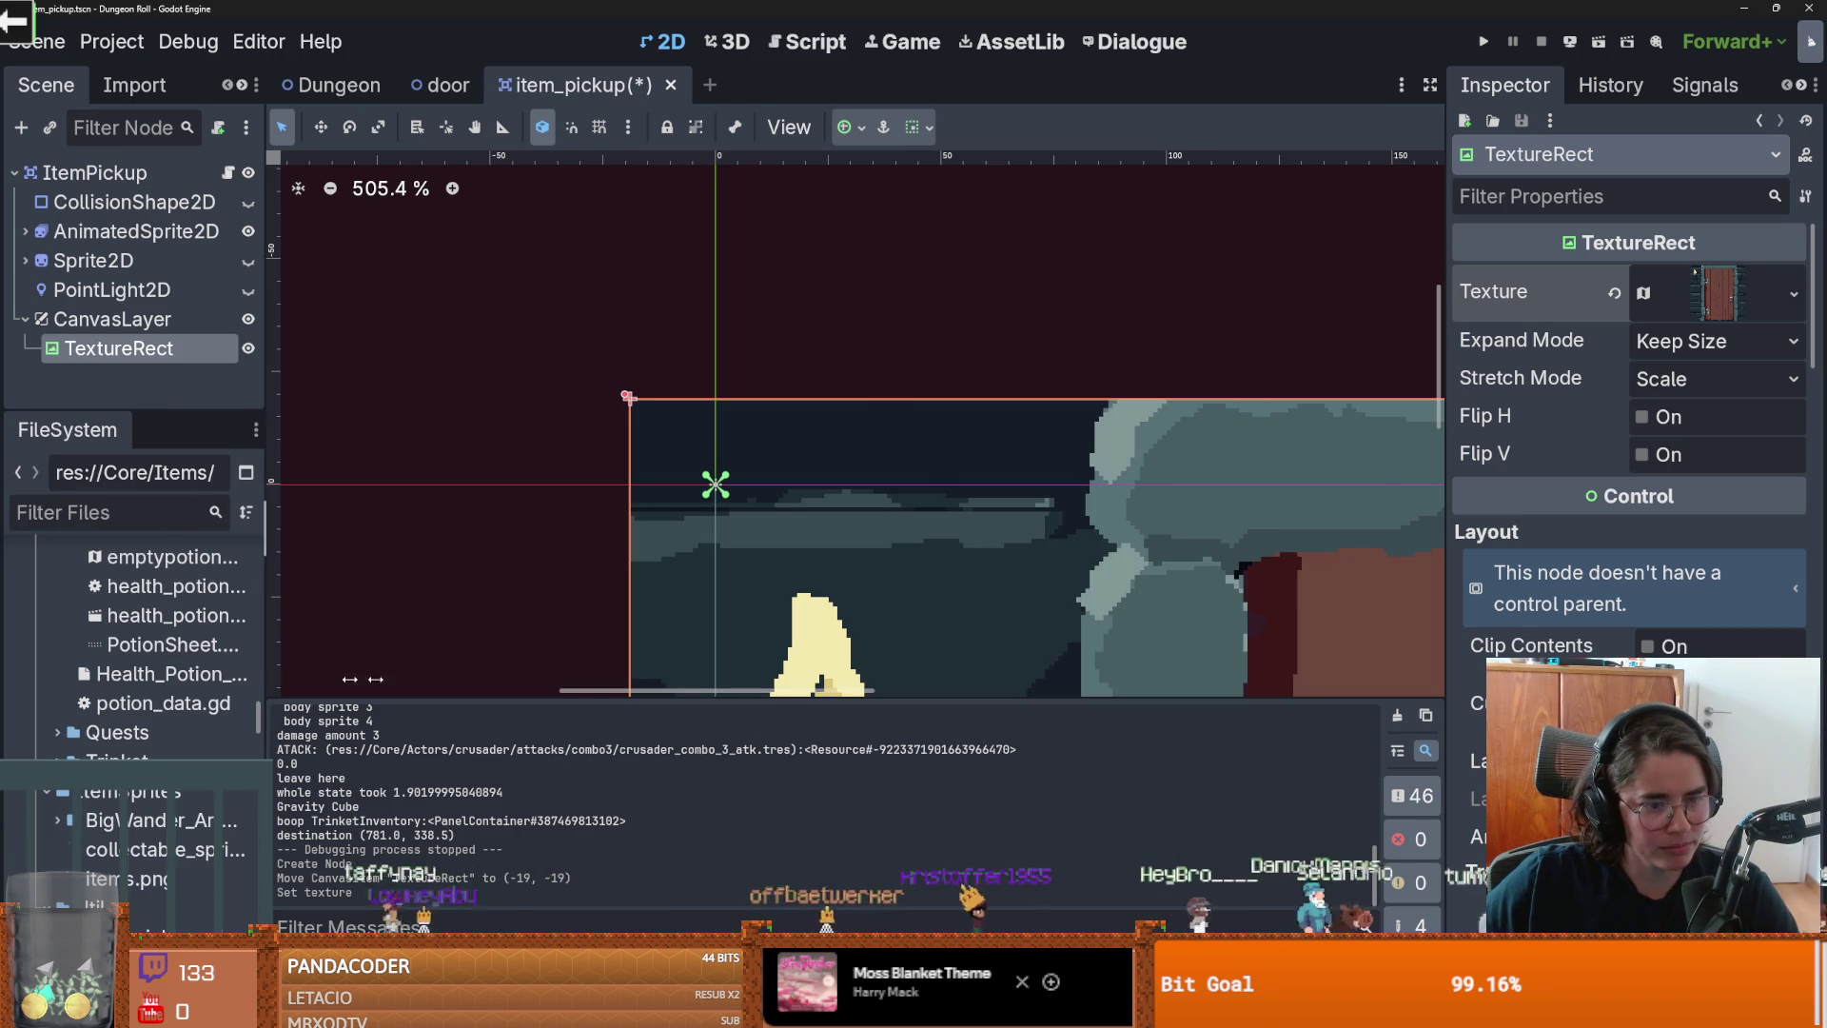
drag(274, 679, 514, 678)
scroll(243, 800, down, 15)
scroll(236, 802, down, 3)
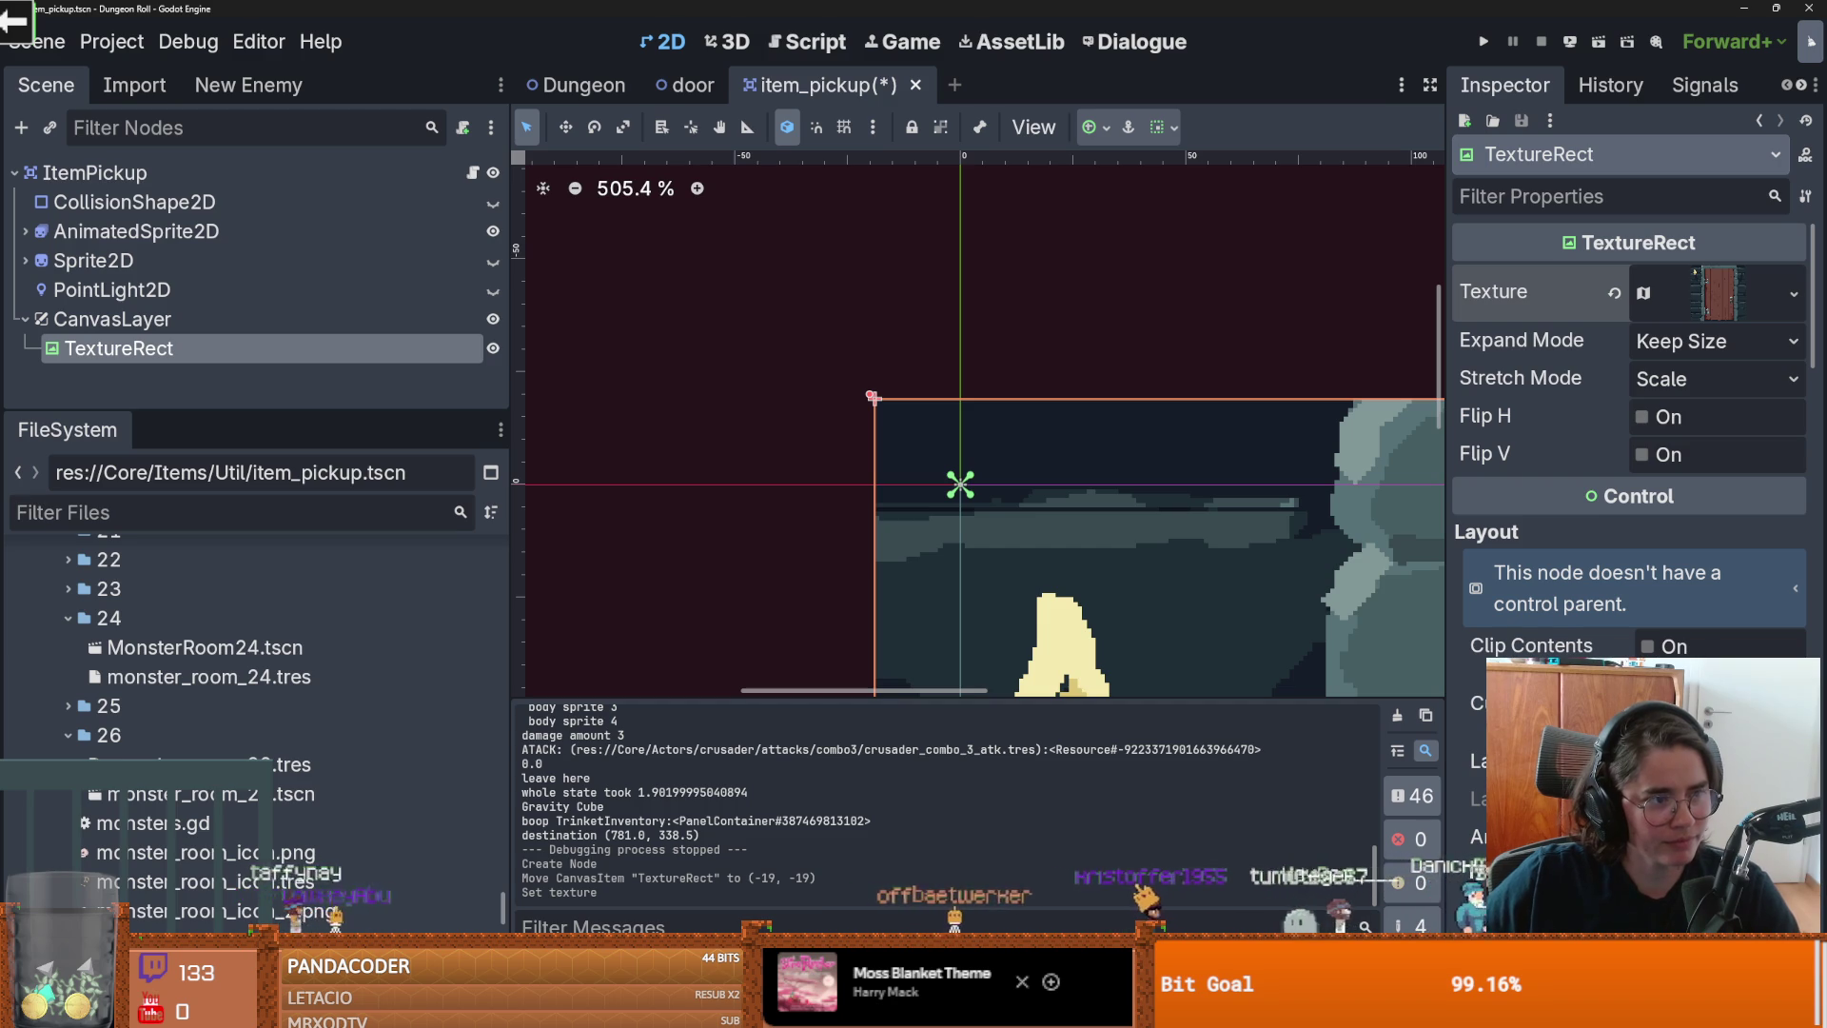
scroll(243, 731, down, 10)
scroll(190, 743, down, 10)
scroll(26, 755, up, 5)
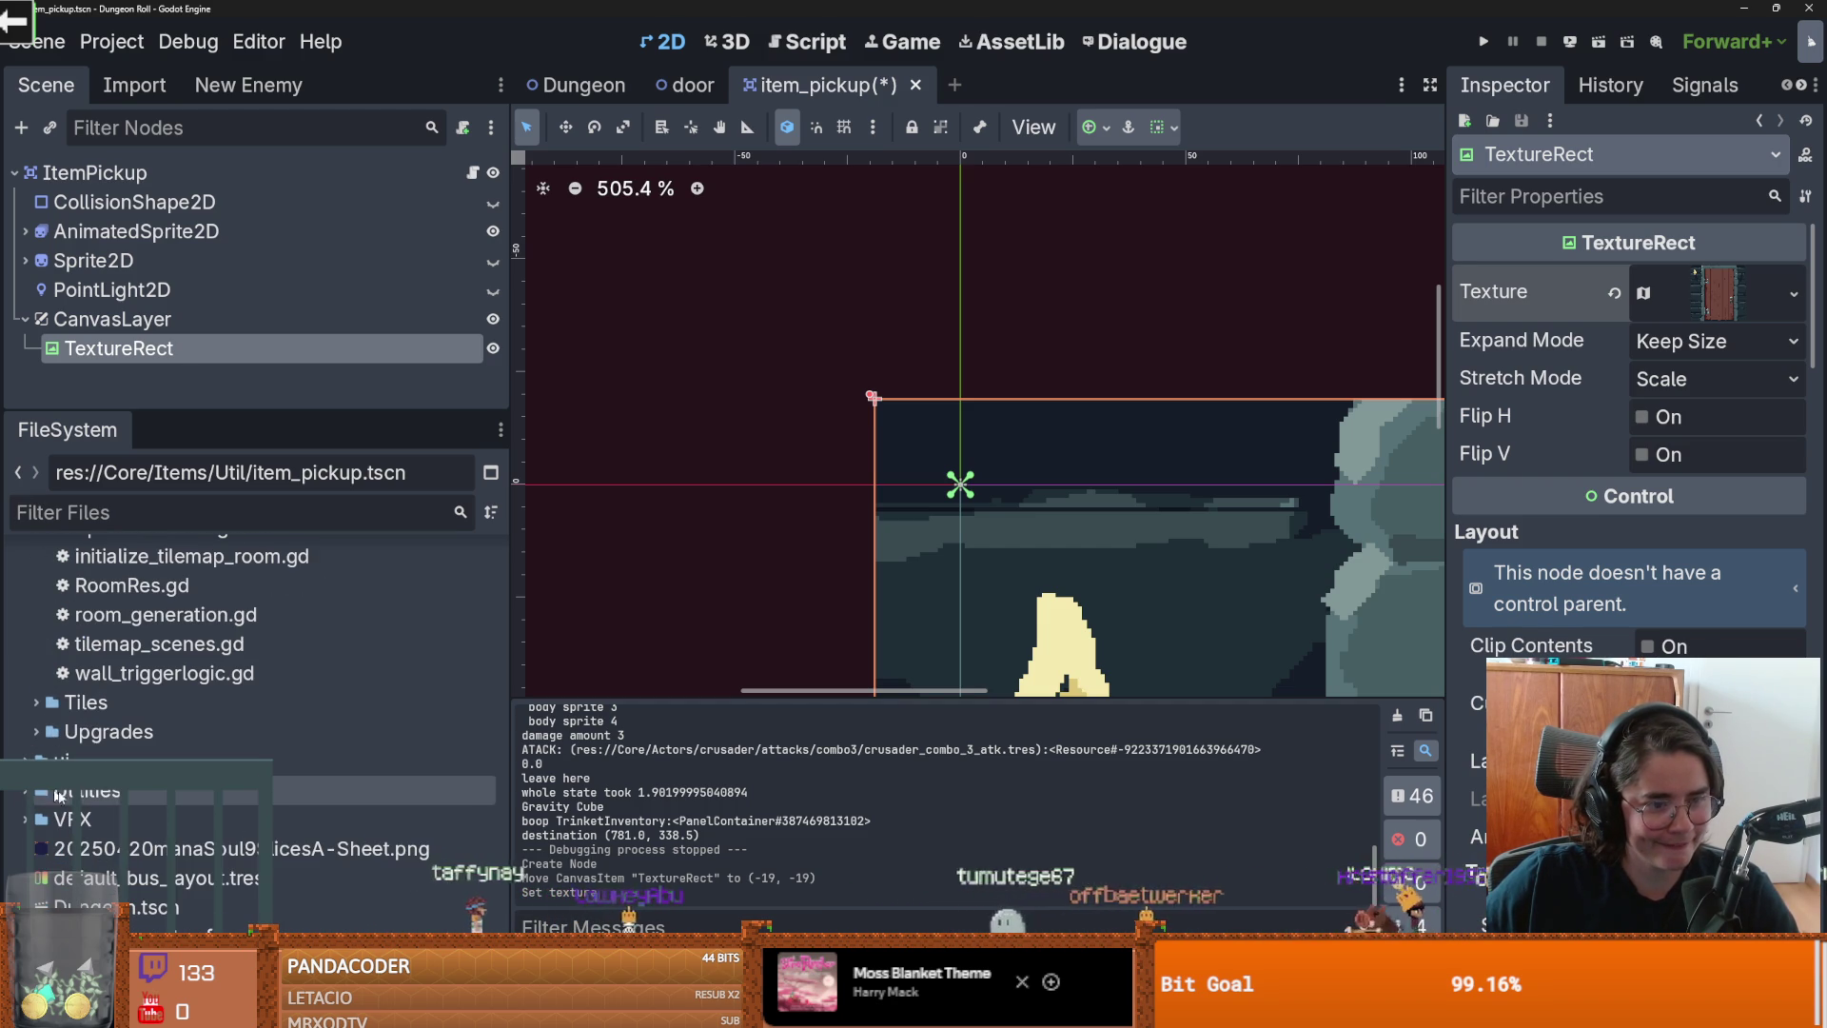
Step: Expand the ui and StoneUI folders and drag IconEmerald.png onto the TextureRect's Texture slot
click(36, 761)
scroll(190, 762, down, 5)
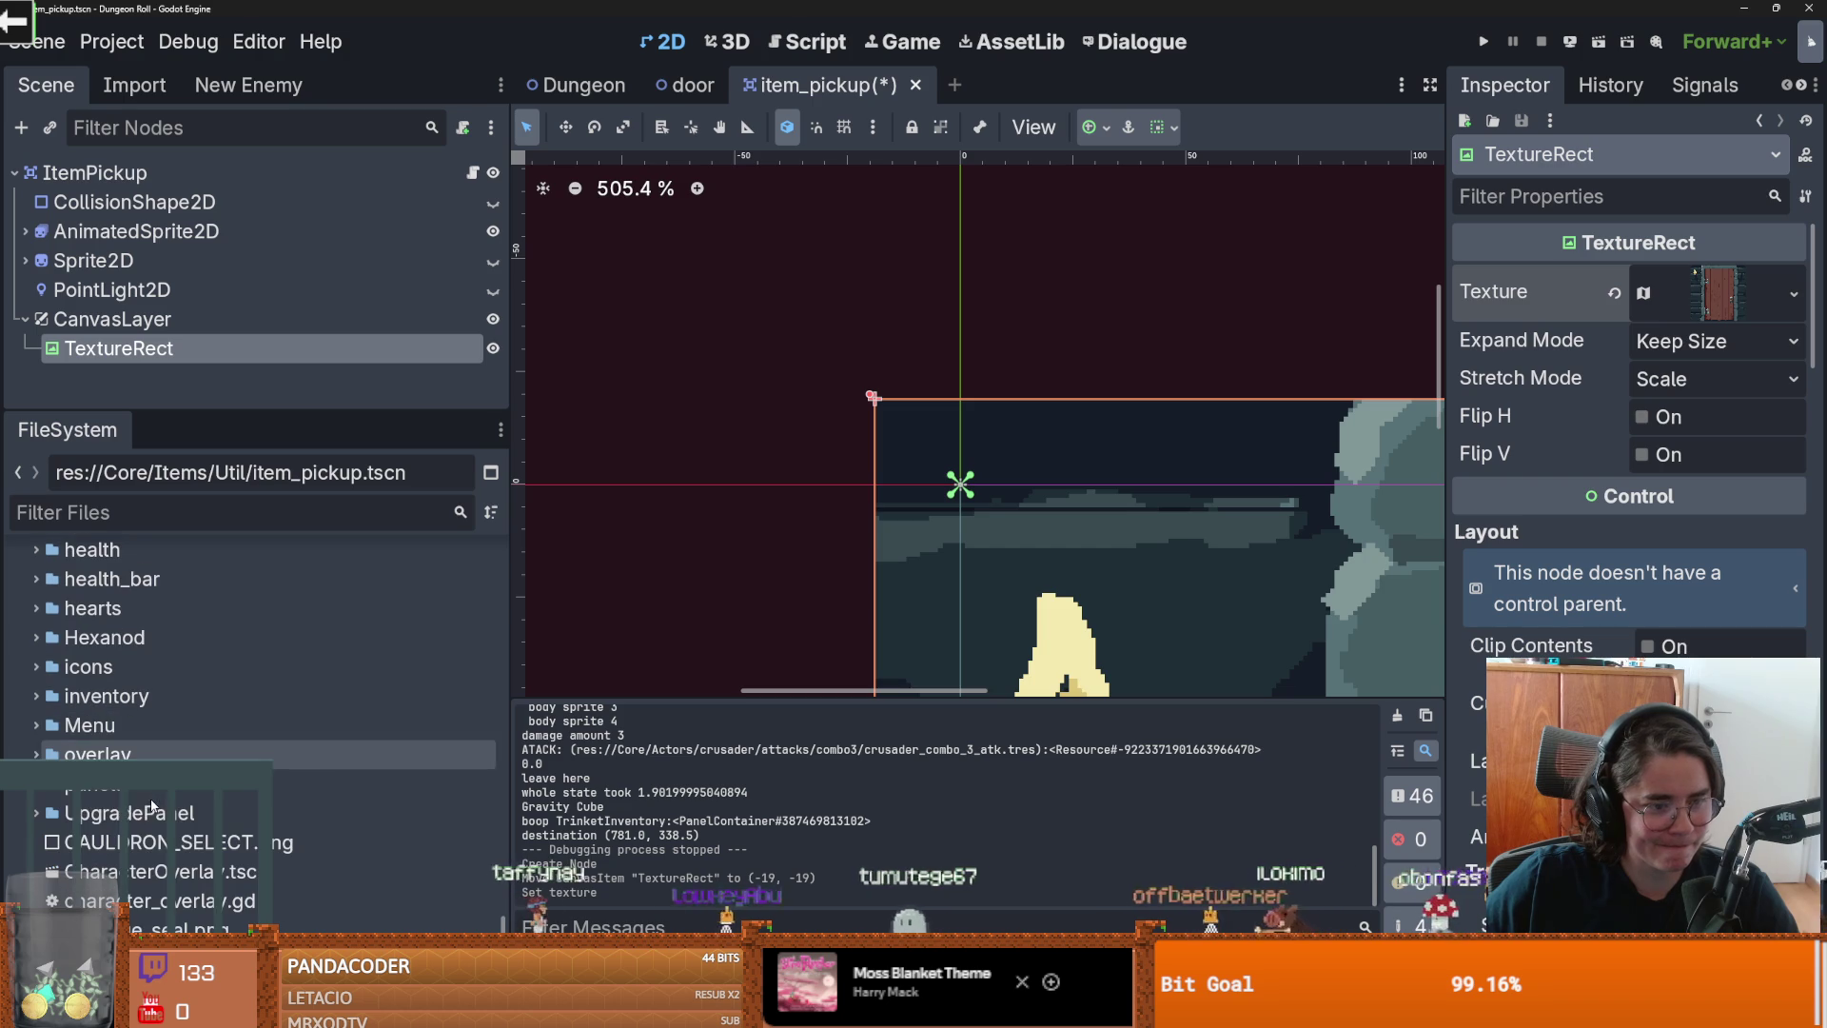
click(191, 782)
scroll(277, 822, down, 10)
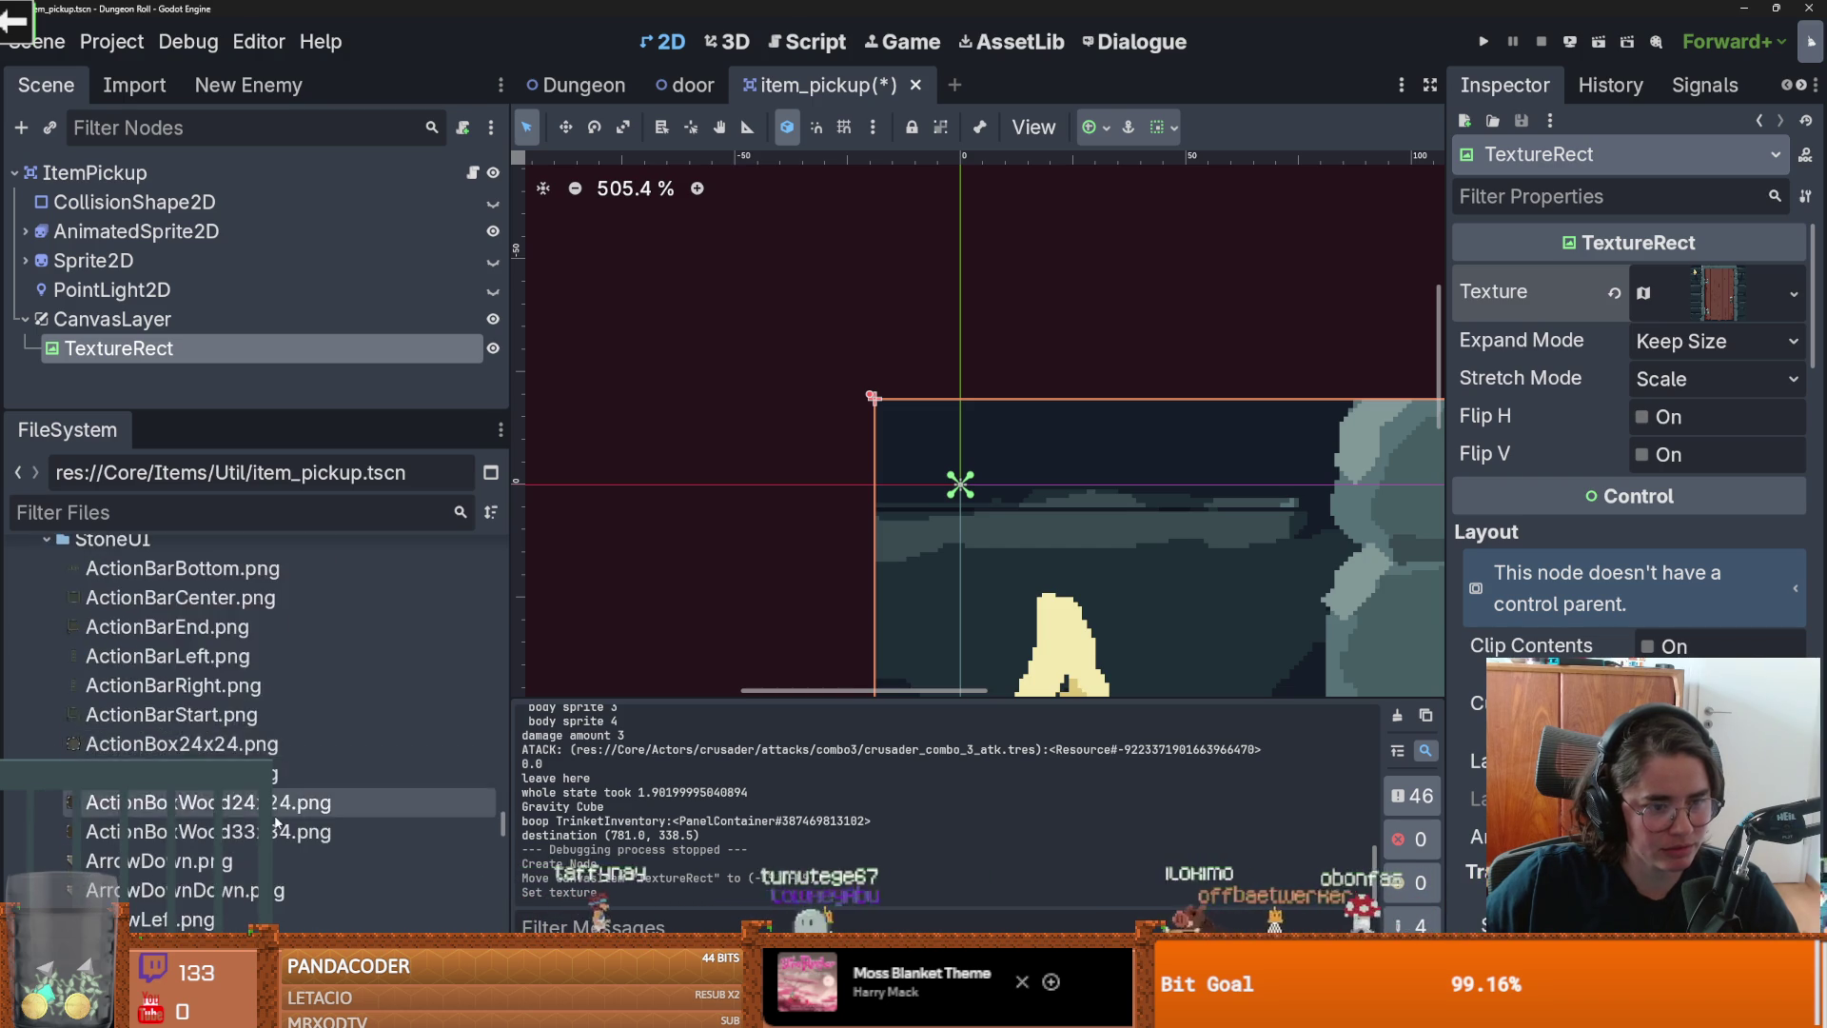
scroll(277, 822, down, 10)
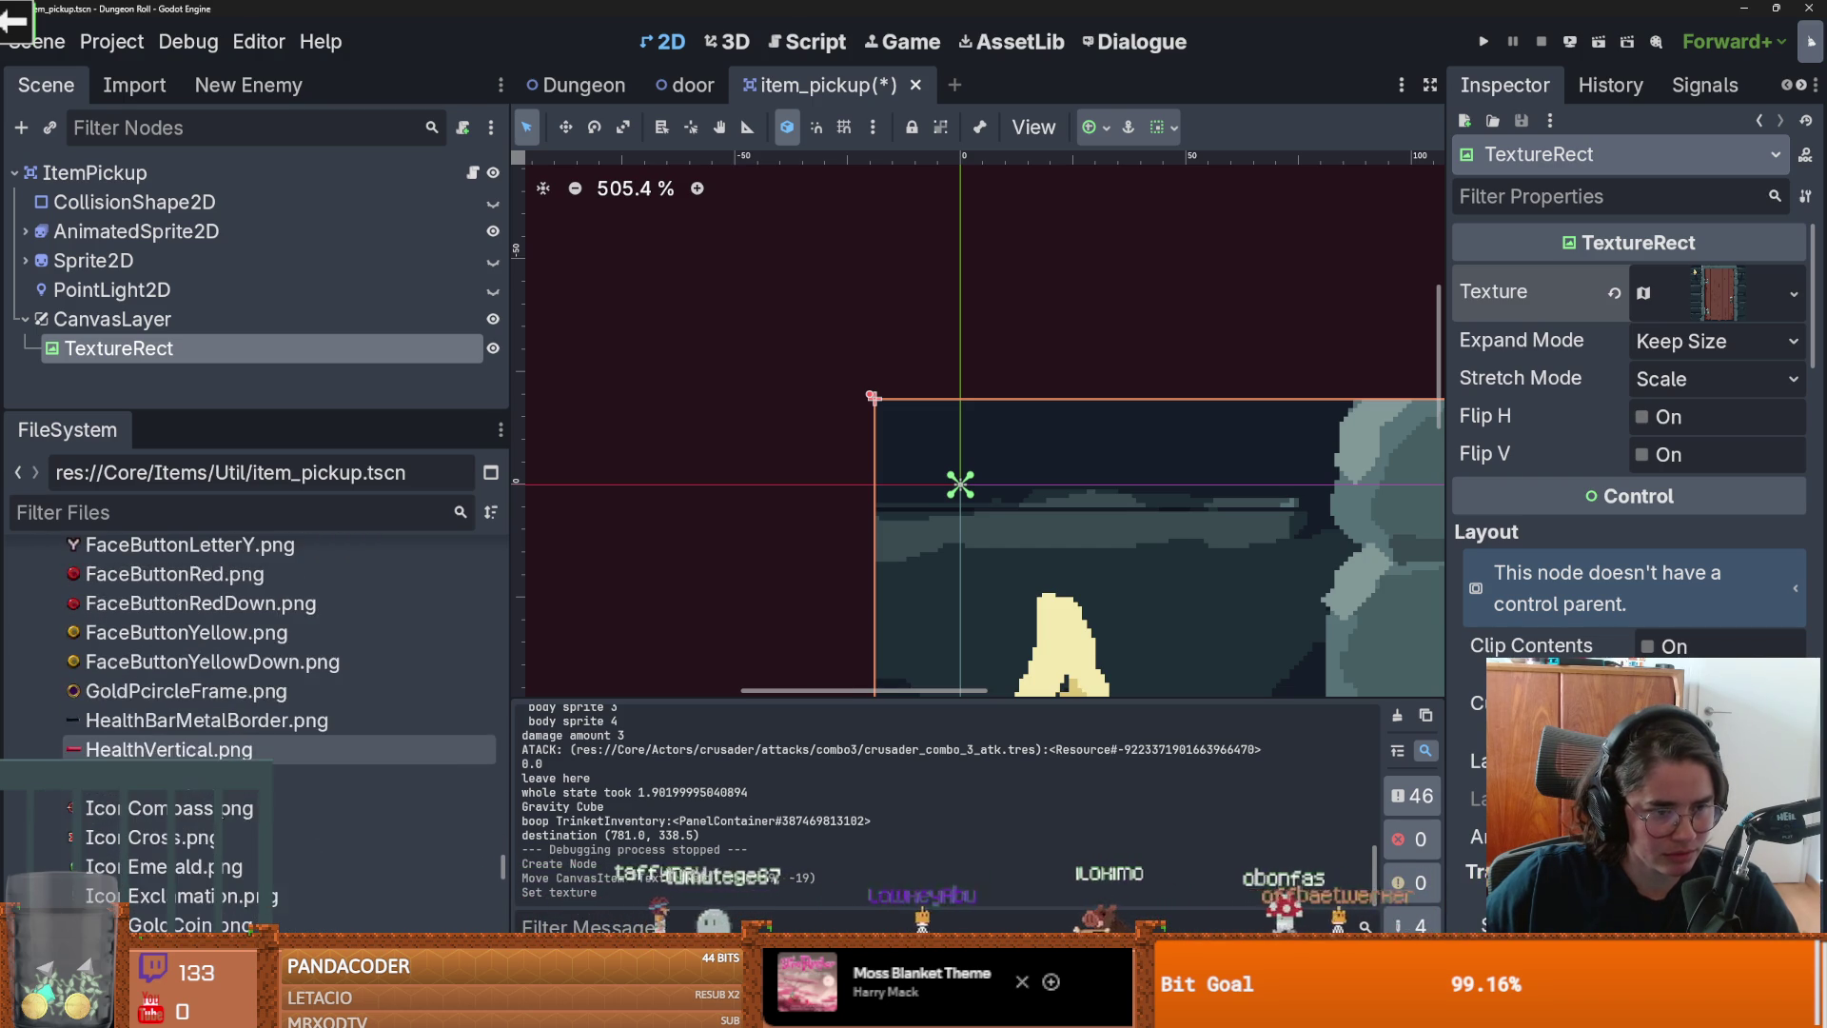
mouse_move(120, 758)
mouse_down()
mouse_move(1589, 426)
mouse_move(1727, 272)
mouse_move(1690, 272)
mouse_up()
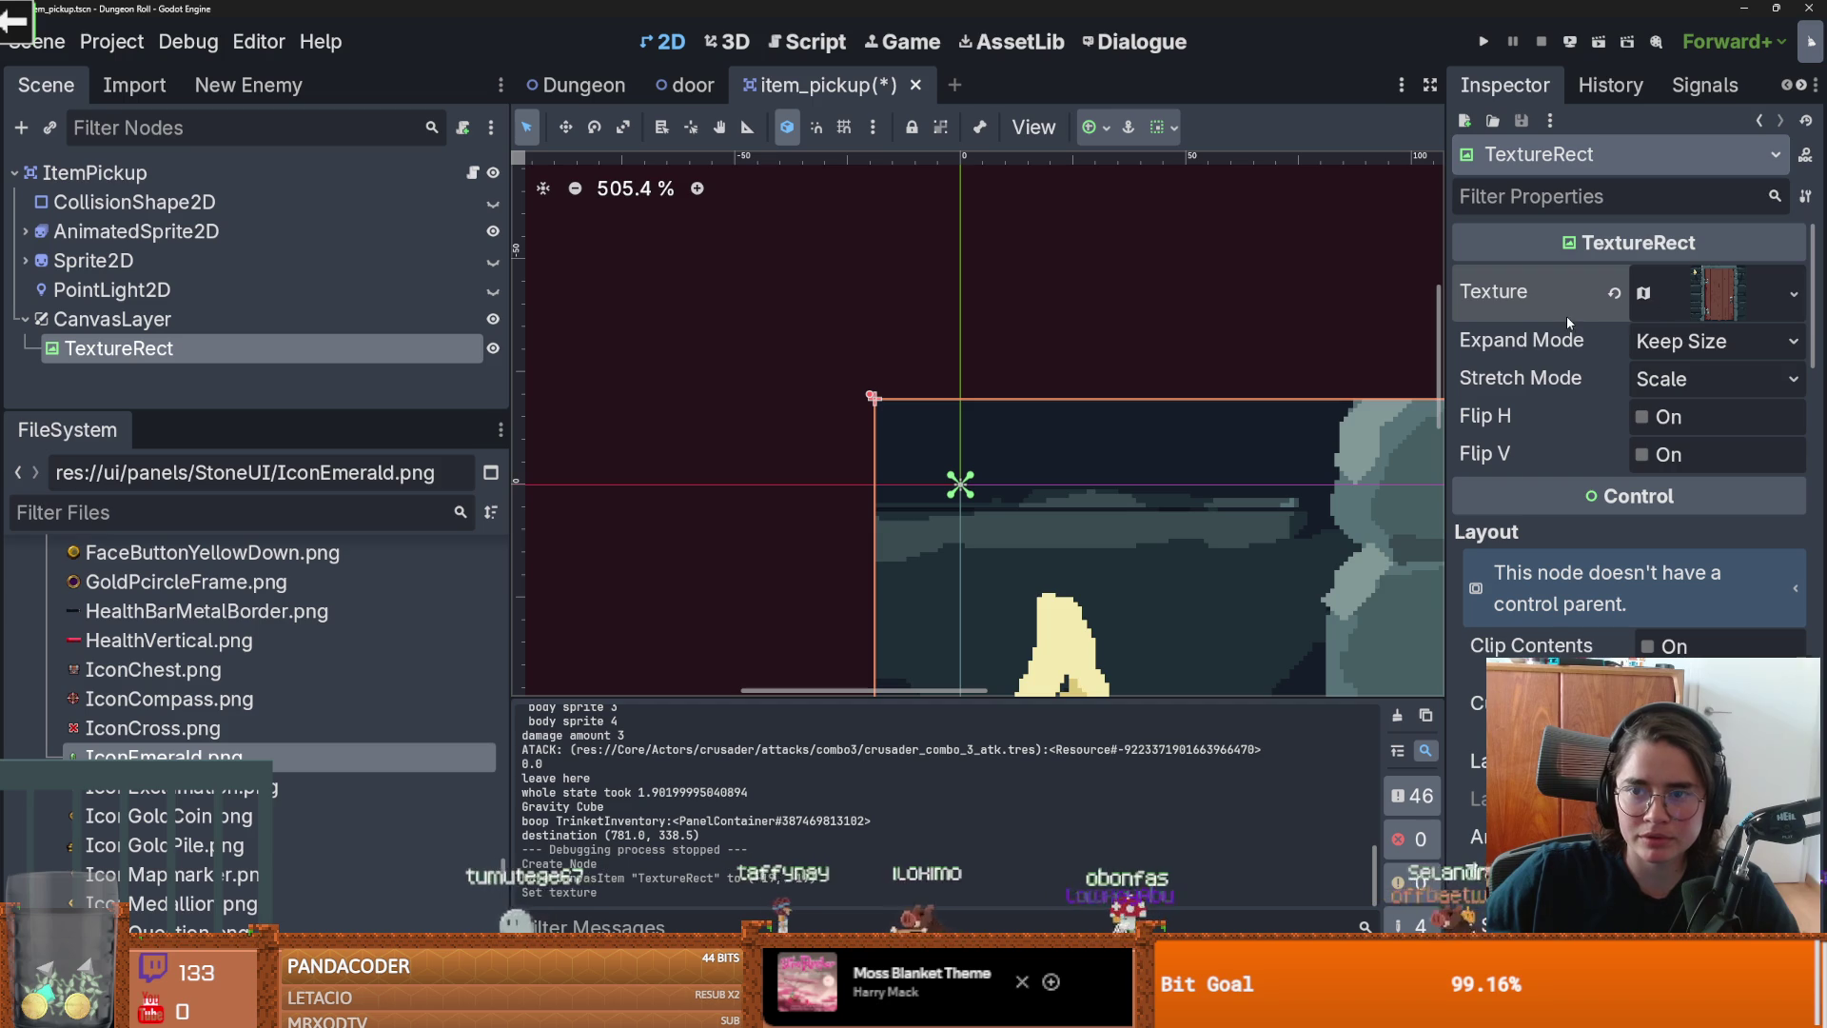
click(1800, 306)
Step: Quick Load 'icon_em' to apply IconEmerald.png as the TextureRect texture
click(1618, 913)
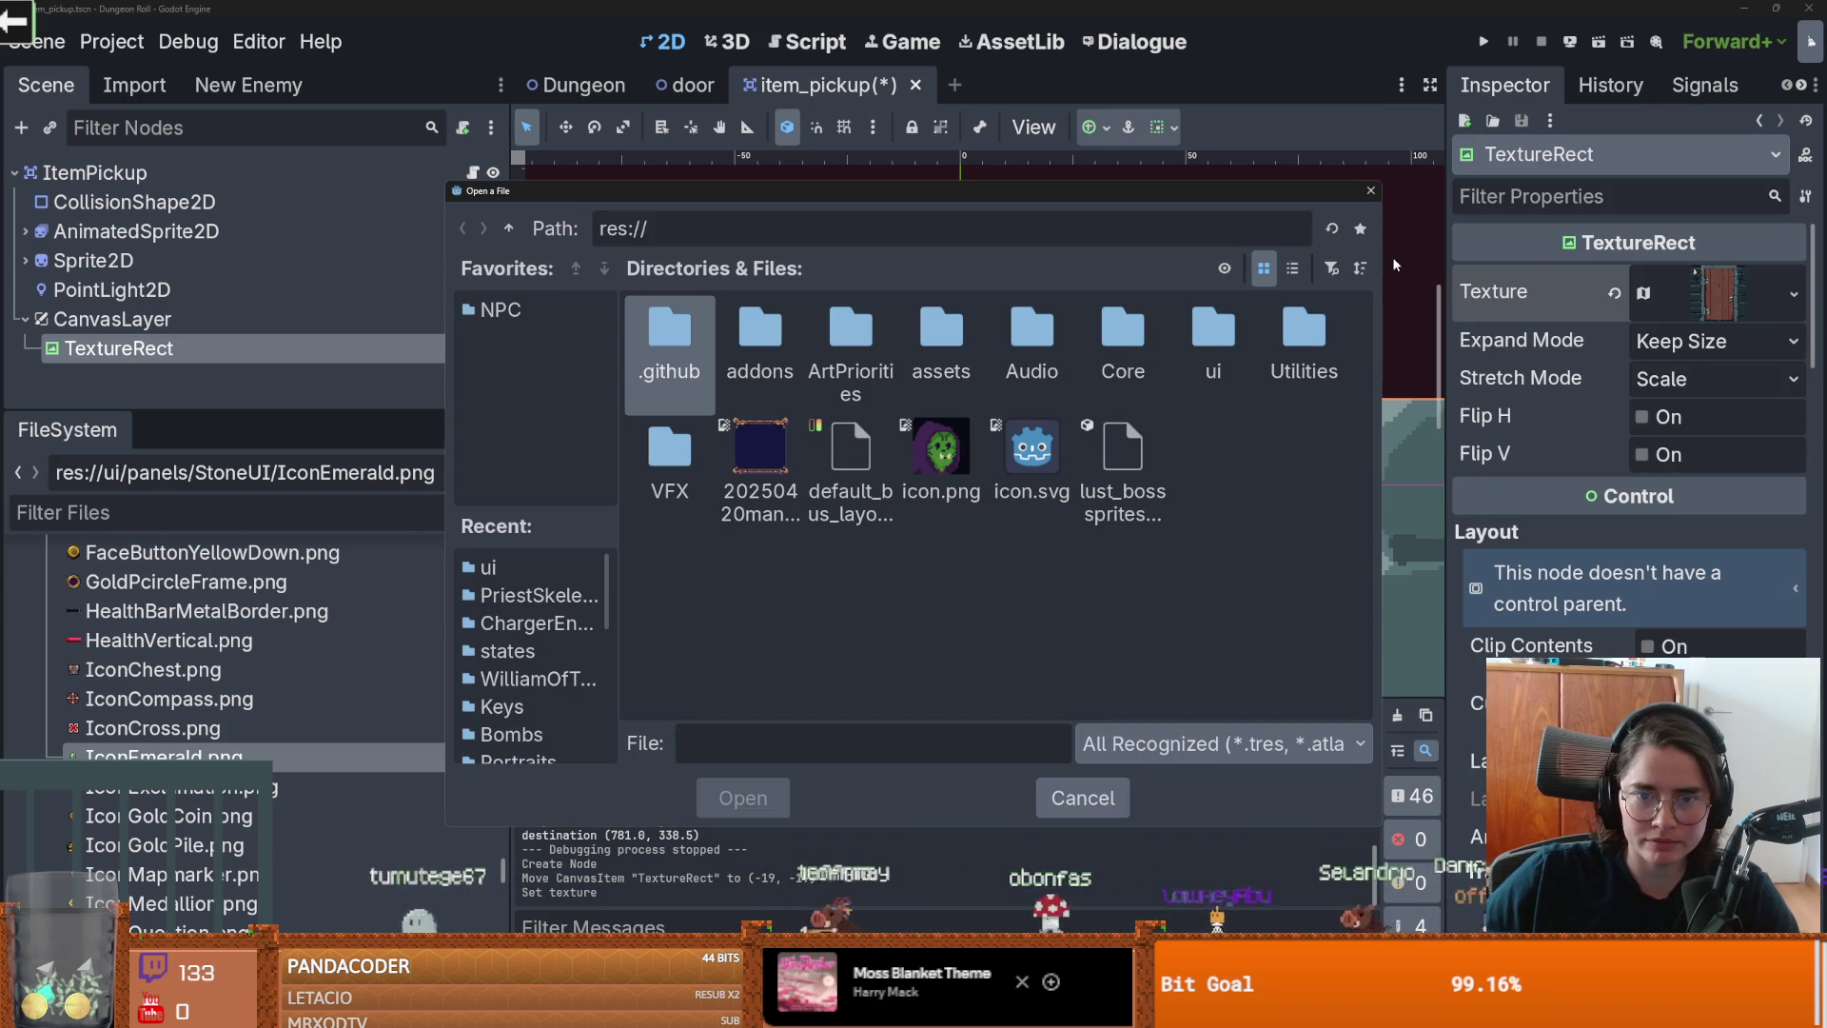
click(1371, 190)
click(1794, 293)
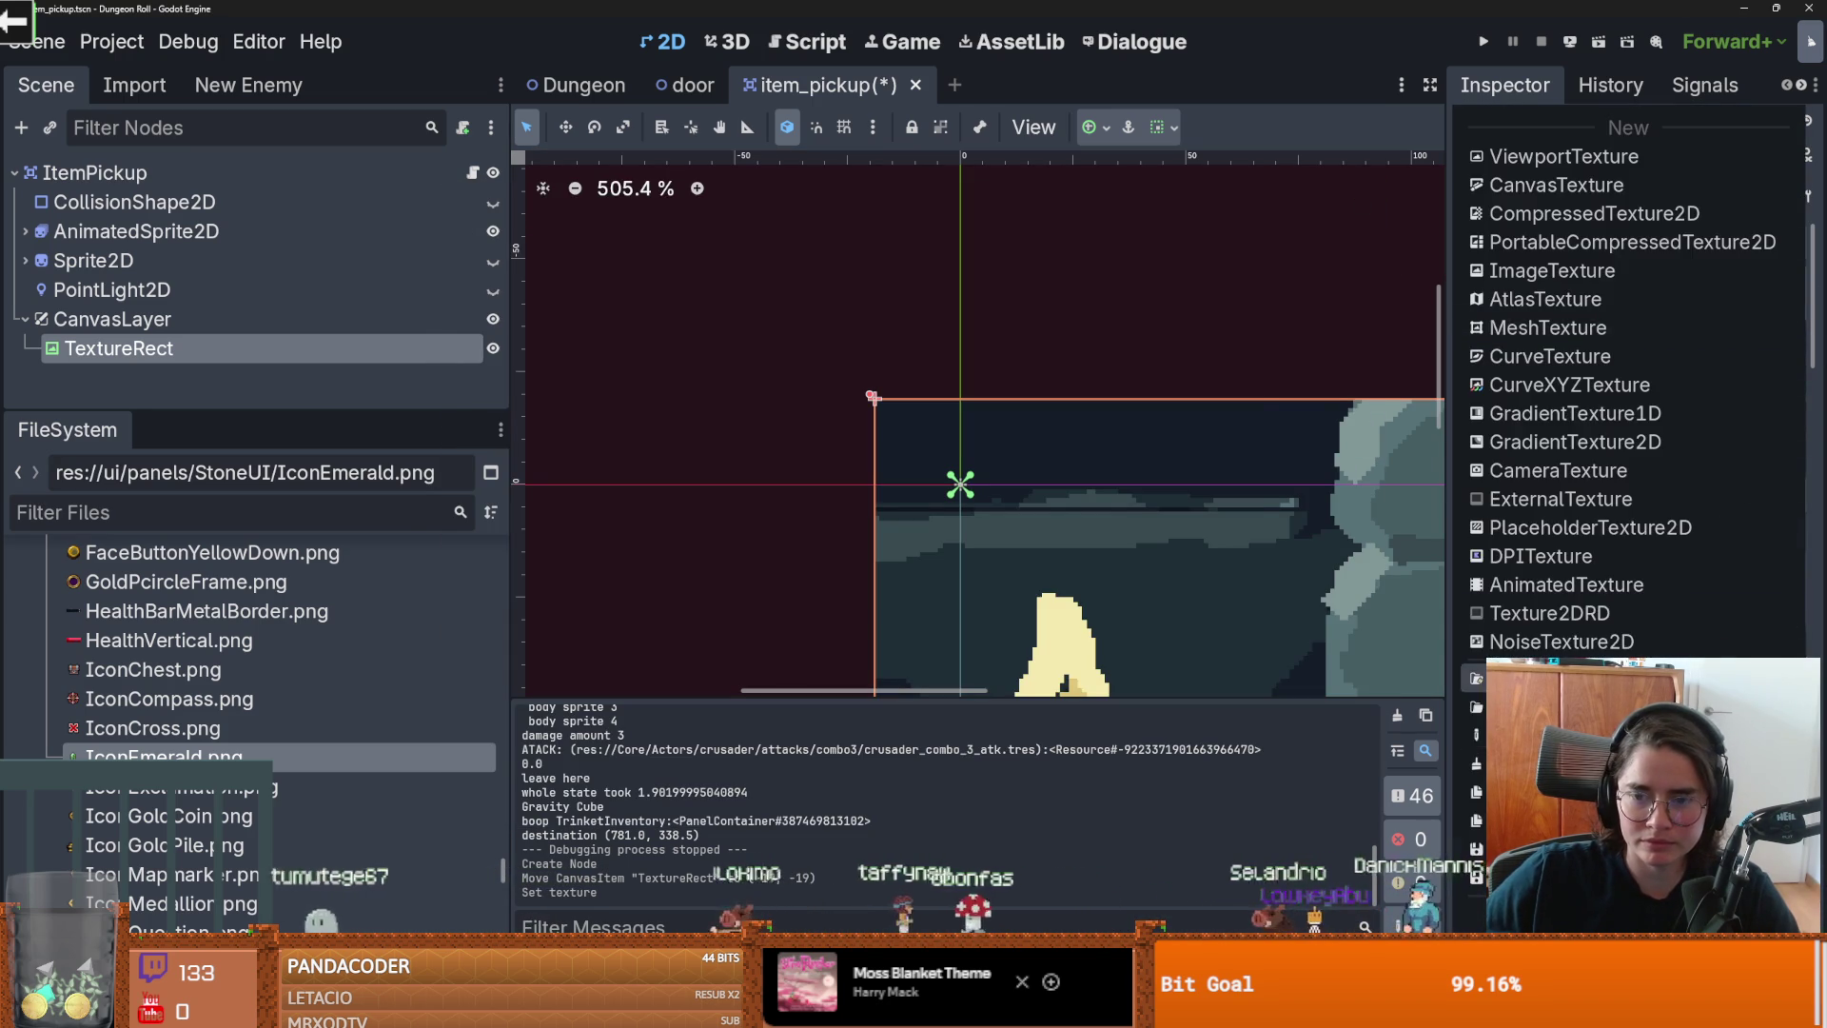
click(1617, 885)
text(icon_em)
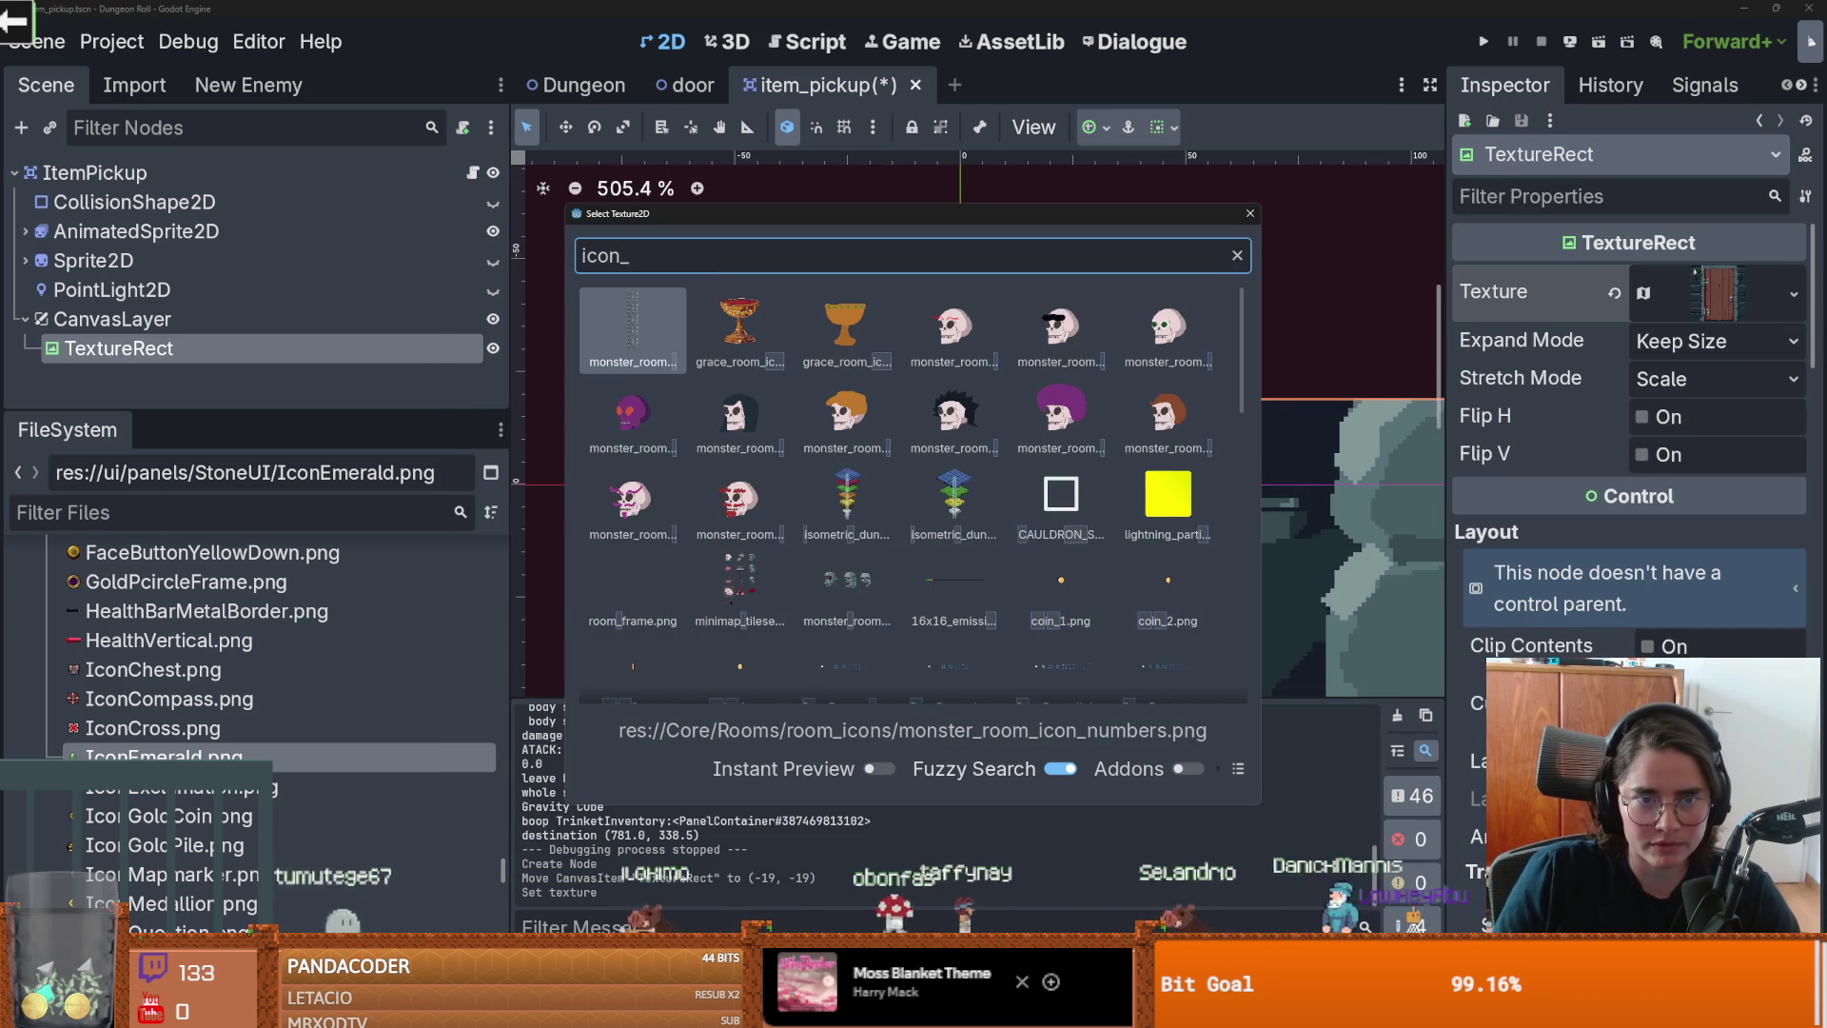
key(Return)
Step: Move the emerald over the pickup's centre, shrink it to icon size, and save
scroll(961, 485, down, 2)
mouse_move(954, 505)
mouse_down()
mouse_move(1135, 422)
mouse_move(952, 445)
mouse_up()
scroll(1155, 392, up, 1)
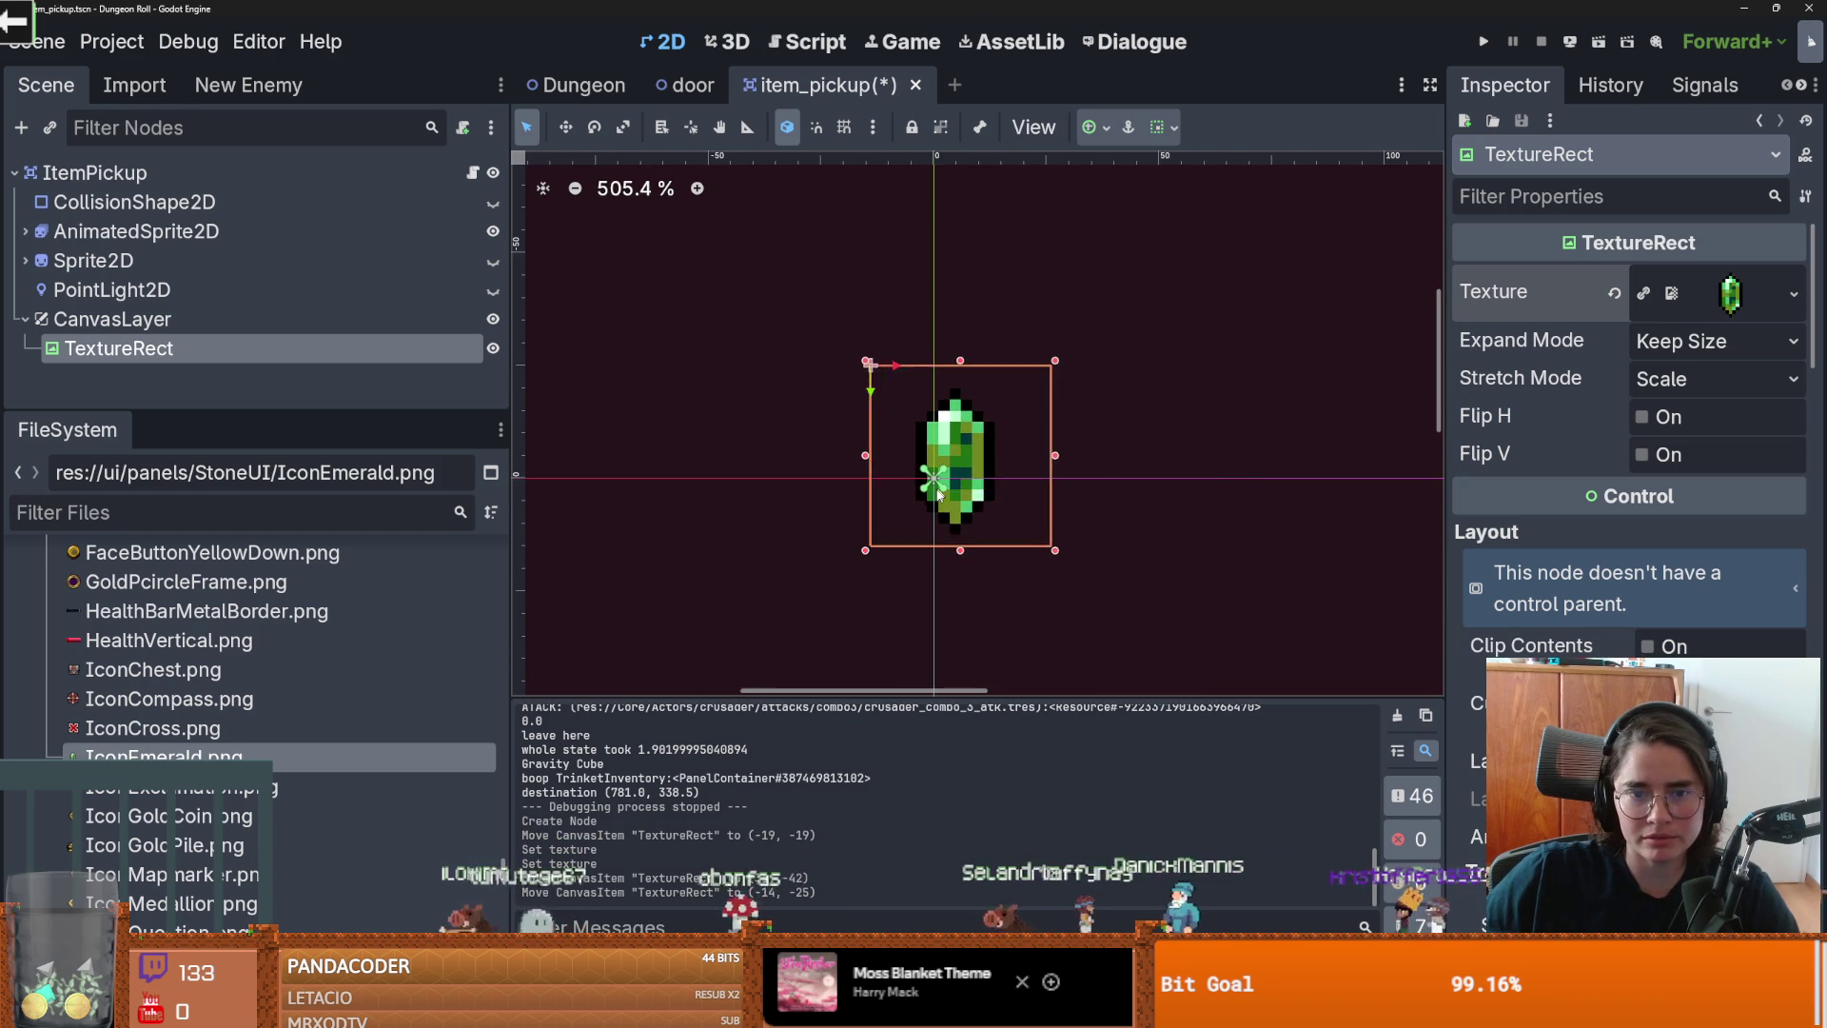
scroll(928, 424, up, 2)
mouse_move(1126, 290)
mouse_down()
mouse_move(915, 472)
mouse_move(915, 441)
mouse_move(961, 444)
mouse_move(1036, 380)
mouse_move(952, 501)
mouse_up()
scroll(1051, 368, up, 2)
scroll(950, 496, down, 1)
key(ctrl+s)
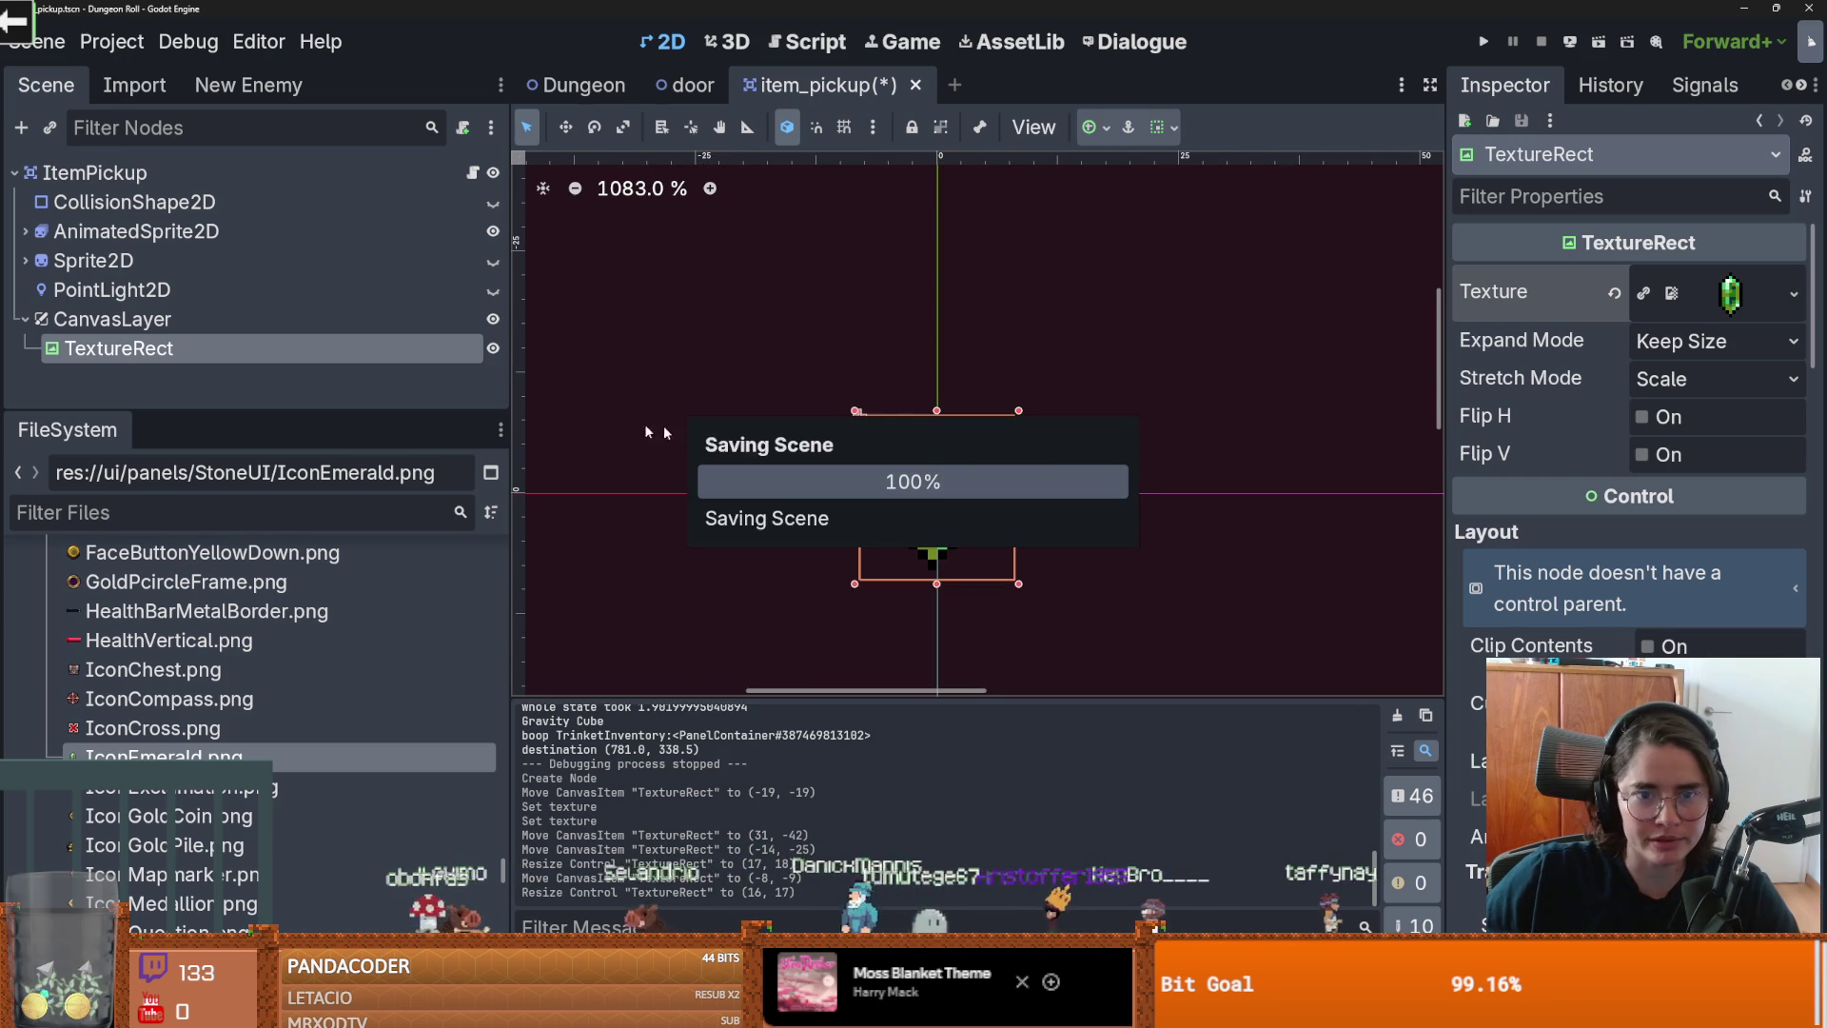
Step: Enlarge the scene tree and toggle the emerald TextureRect's visibility off and on, saving
drag(254, 409, 232, 530)
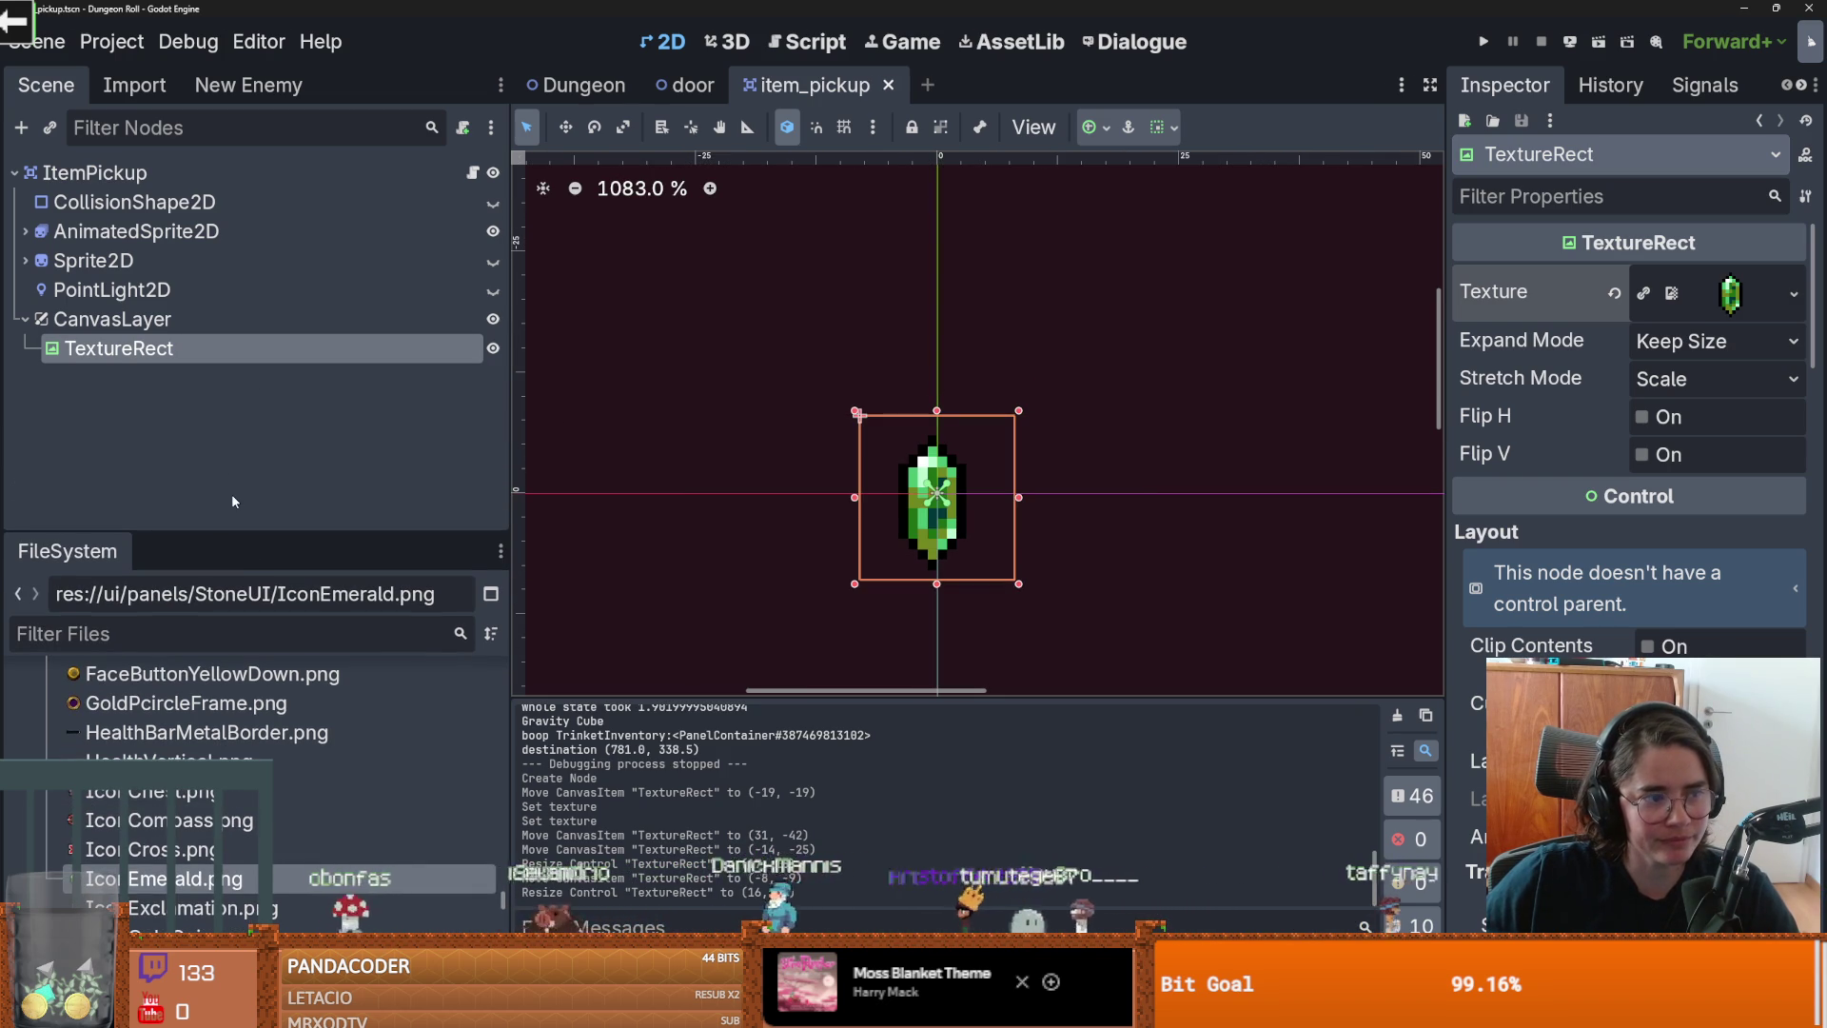
click(186, 323)
click(493, 348)
key(ctrl+s)
click(492, 348)
Step: Trim the emerald rect to 16×16, save the scene, and hide the whole item pickup
click(911, 582)
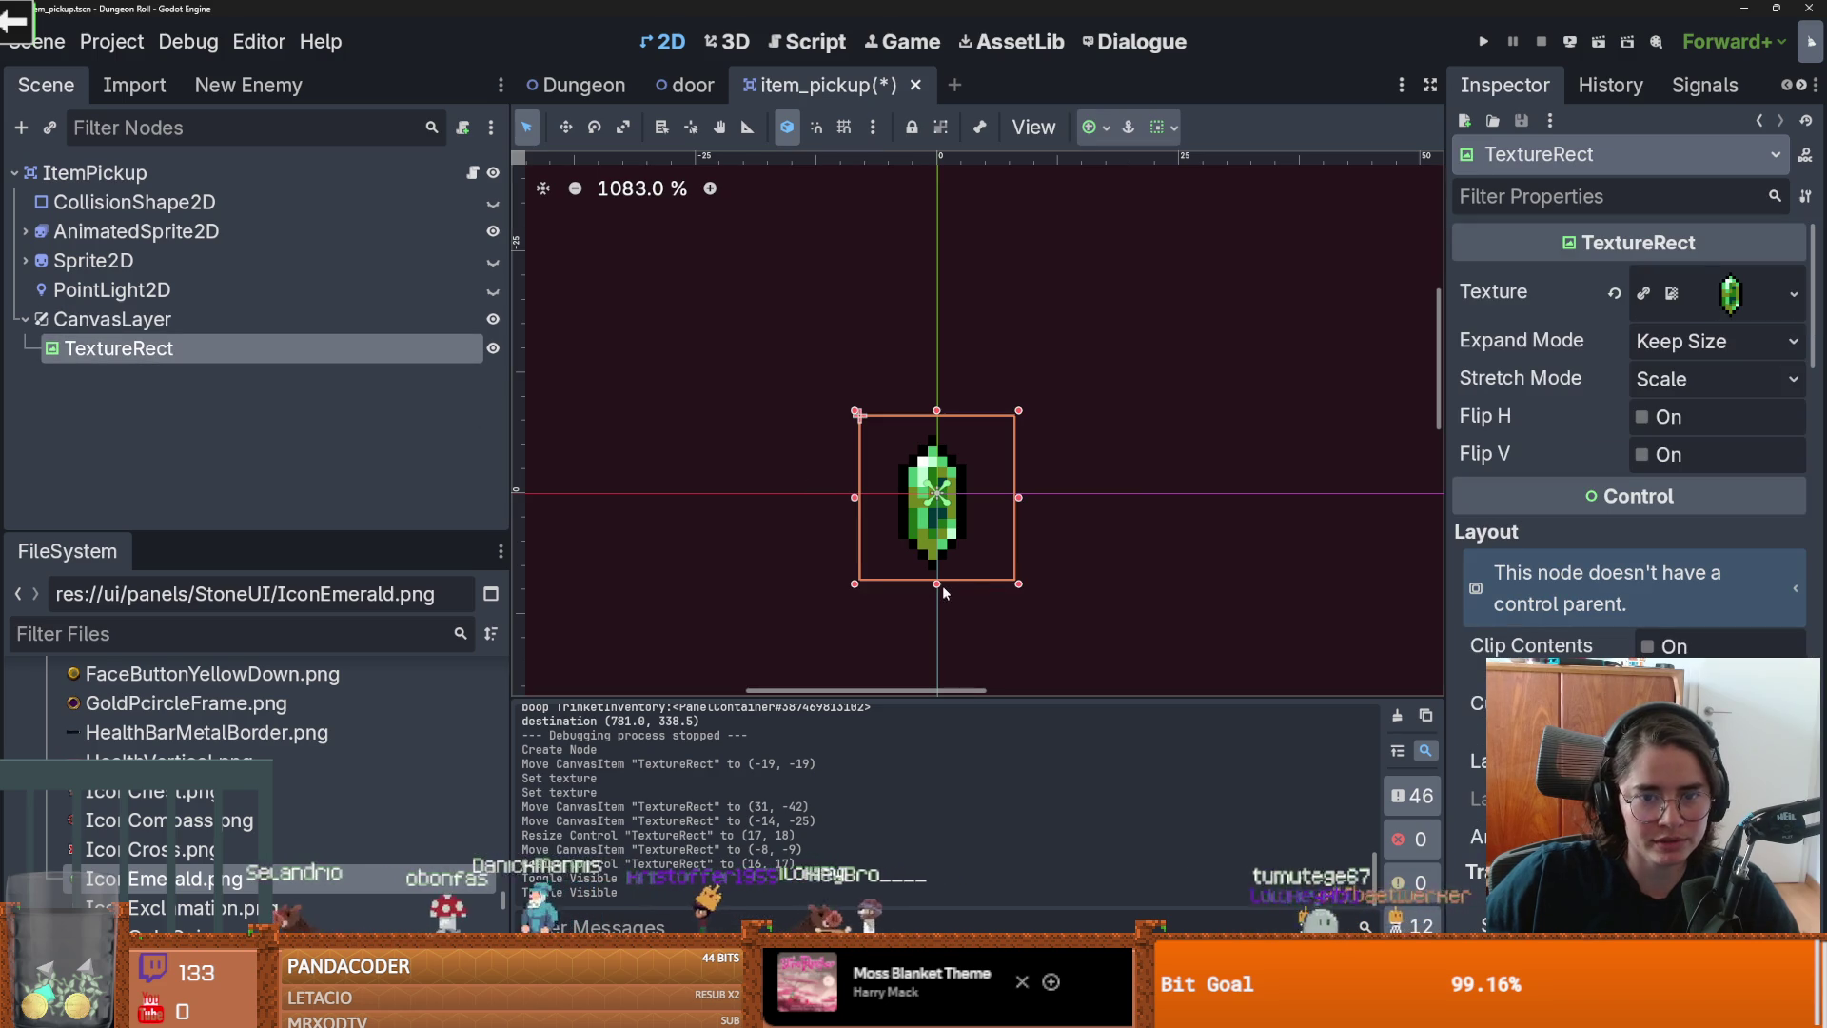
drag(940, 586, 941, 576)
key(ctrl+s)
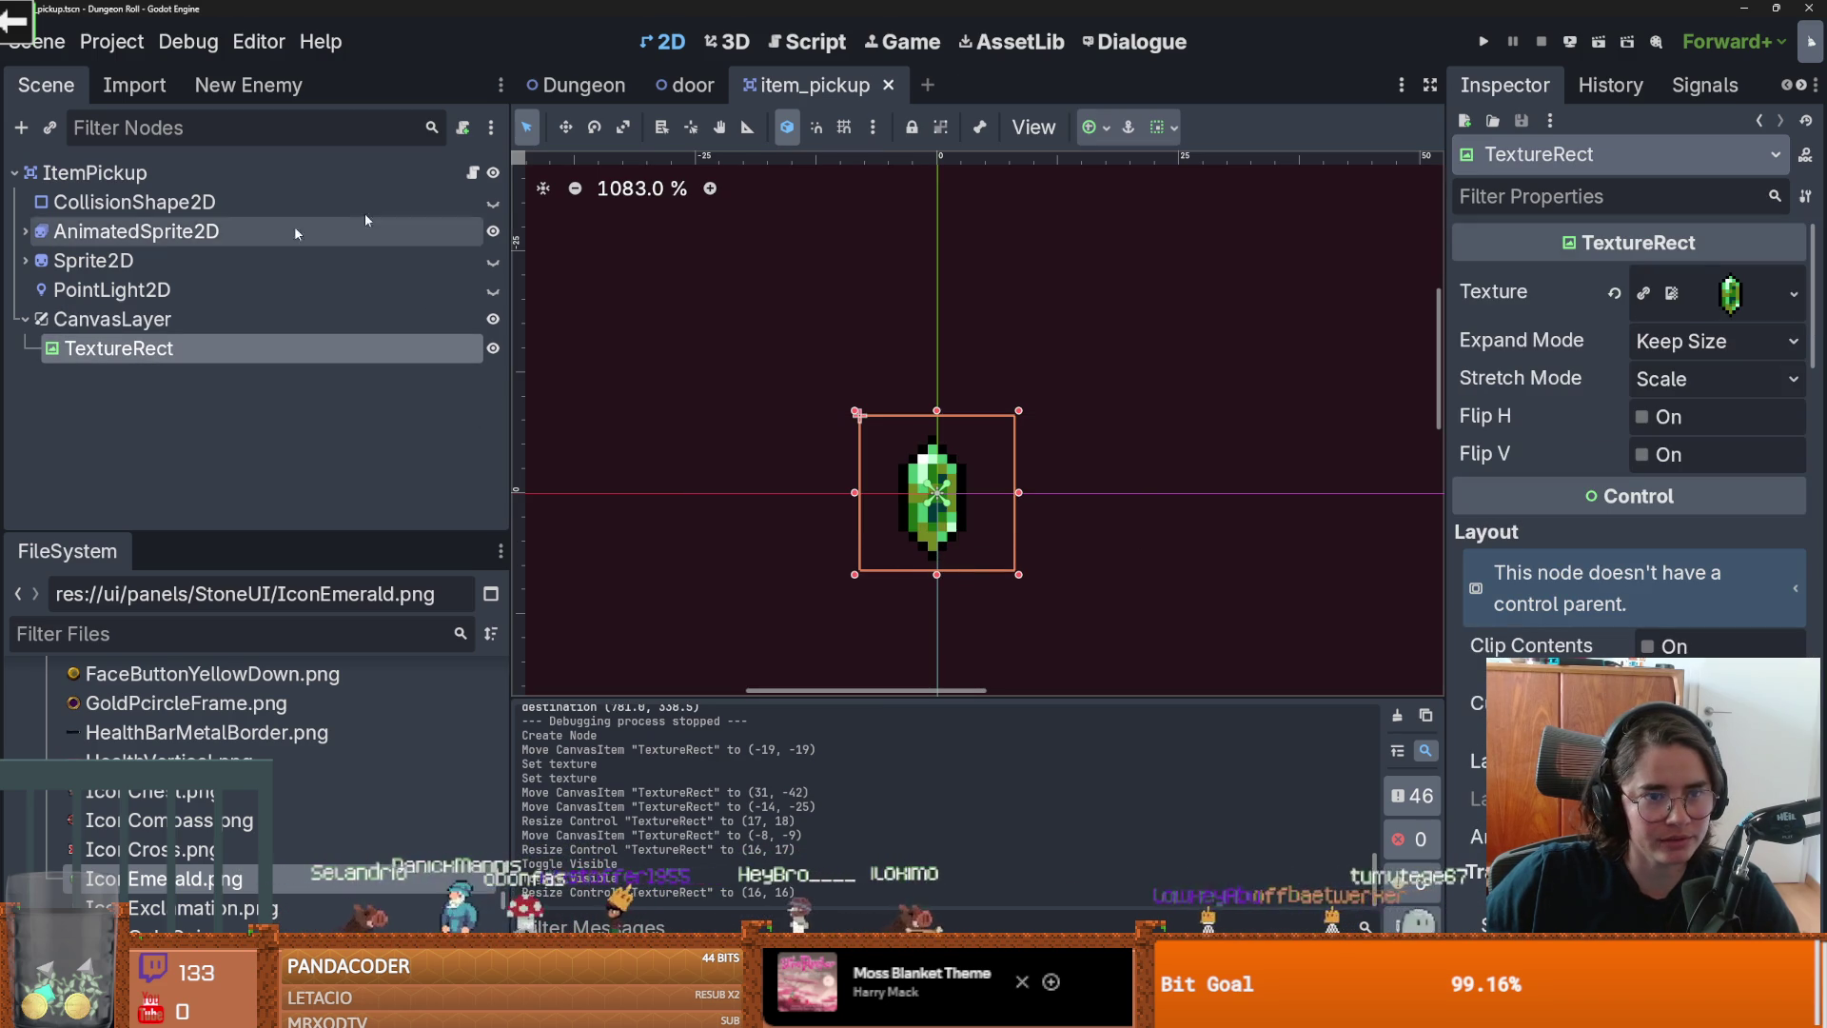
click(494, 173)
click(494, 173)
click(473, 173)
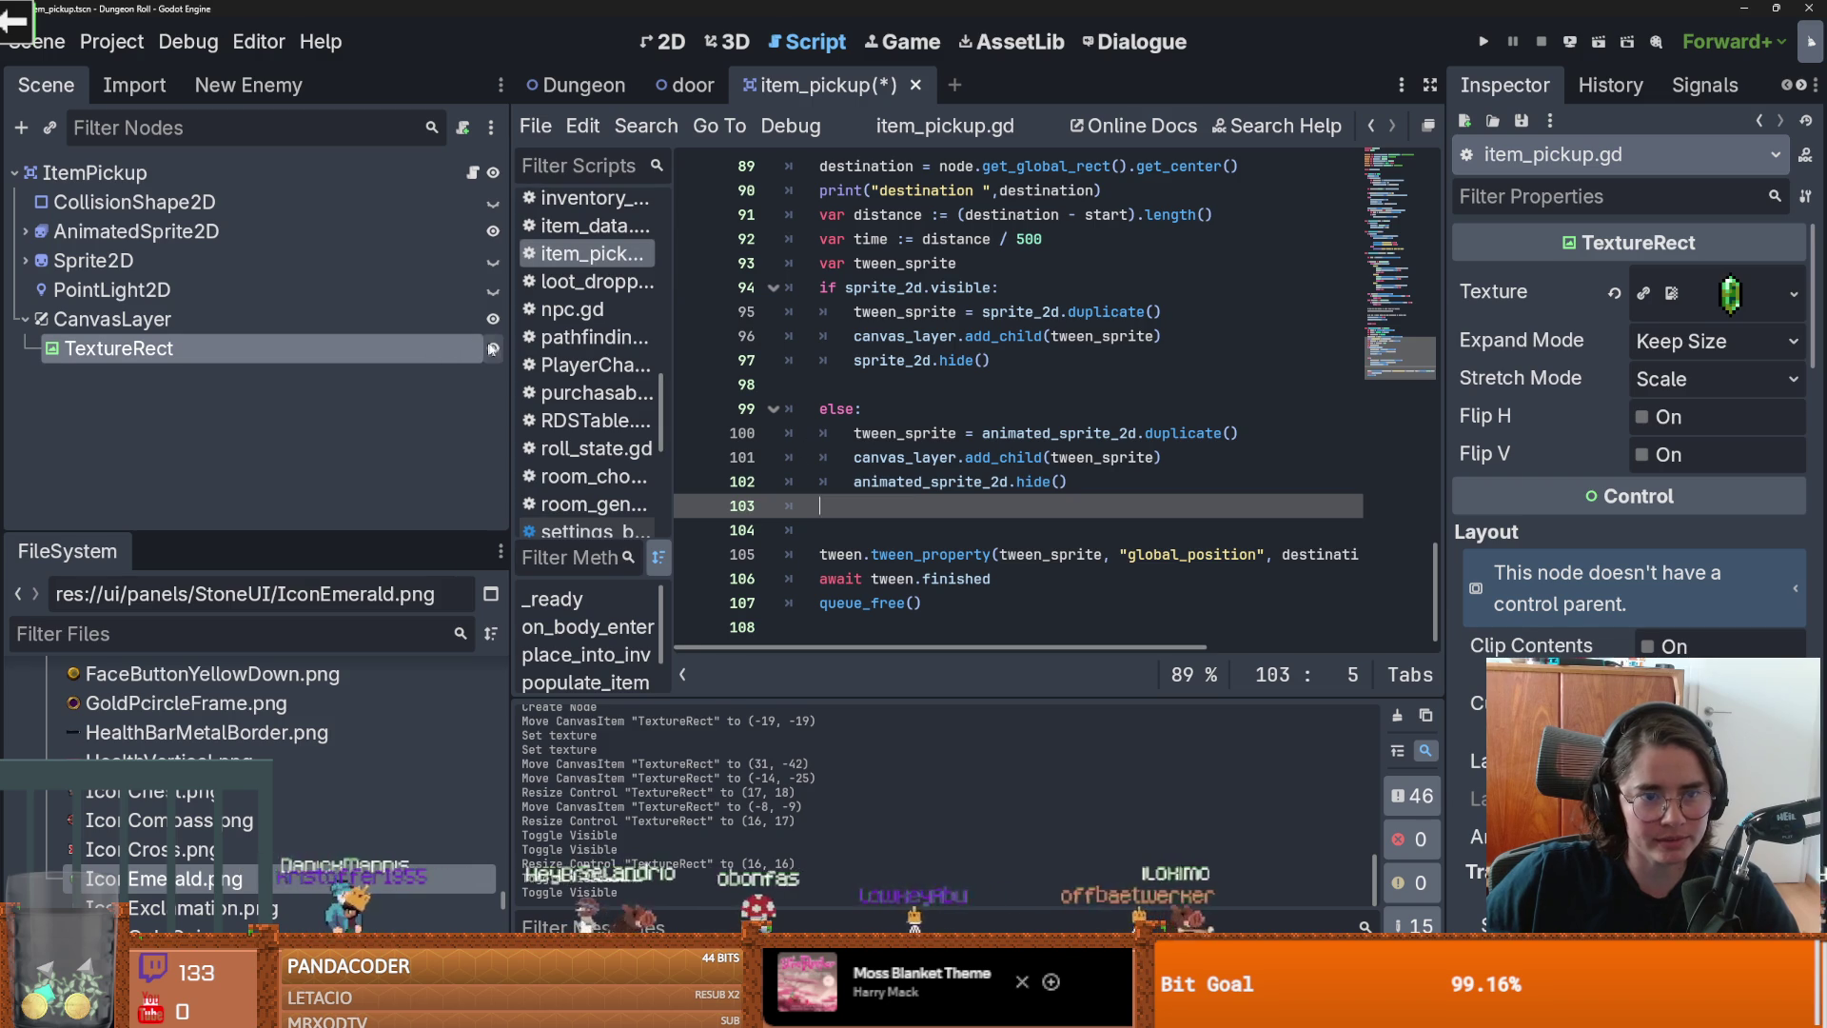
key(ctrl+s)
double_click(904, 458)
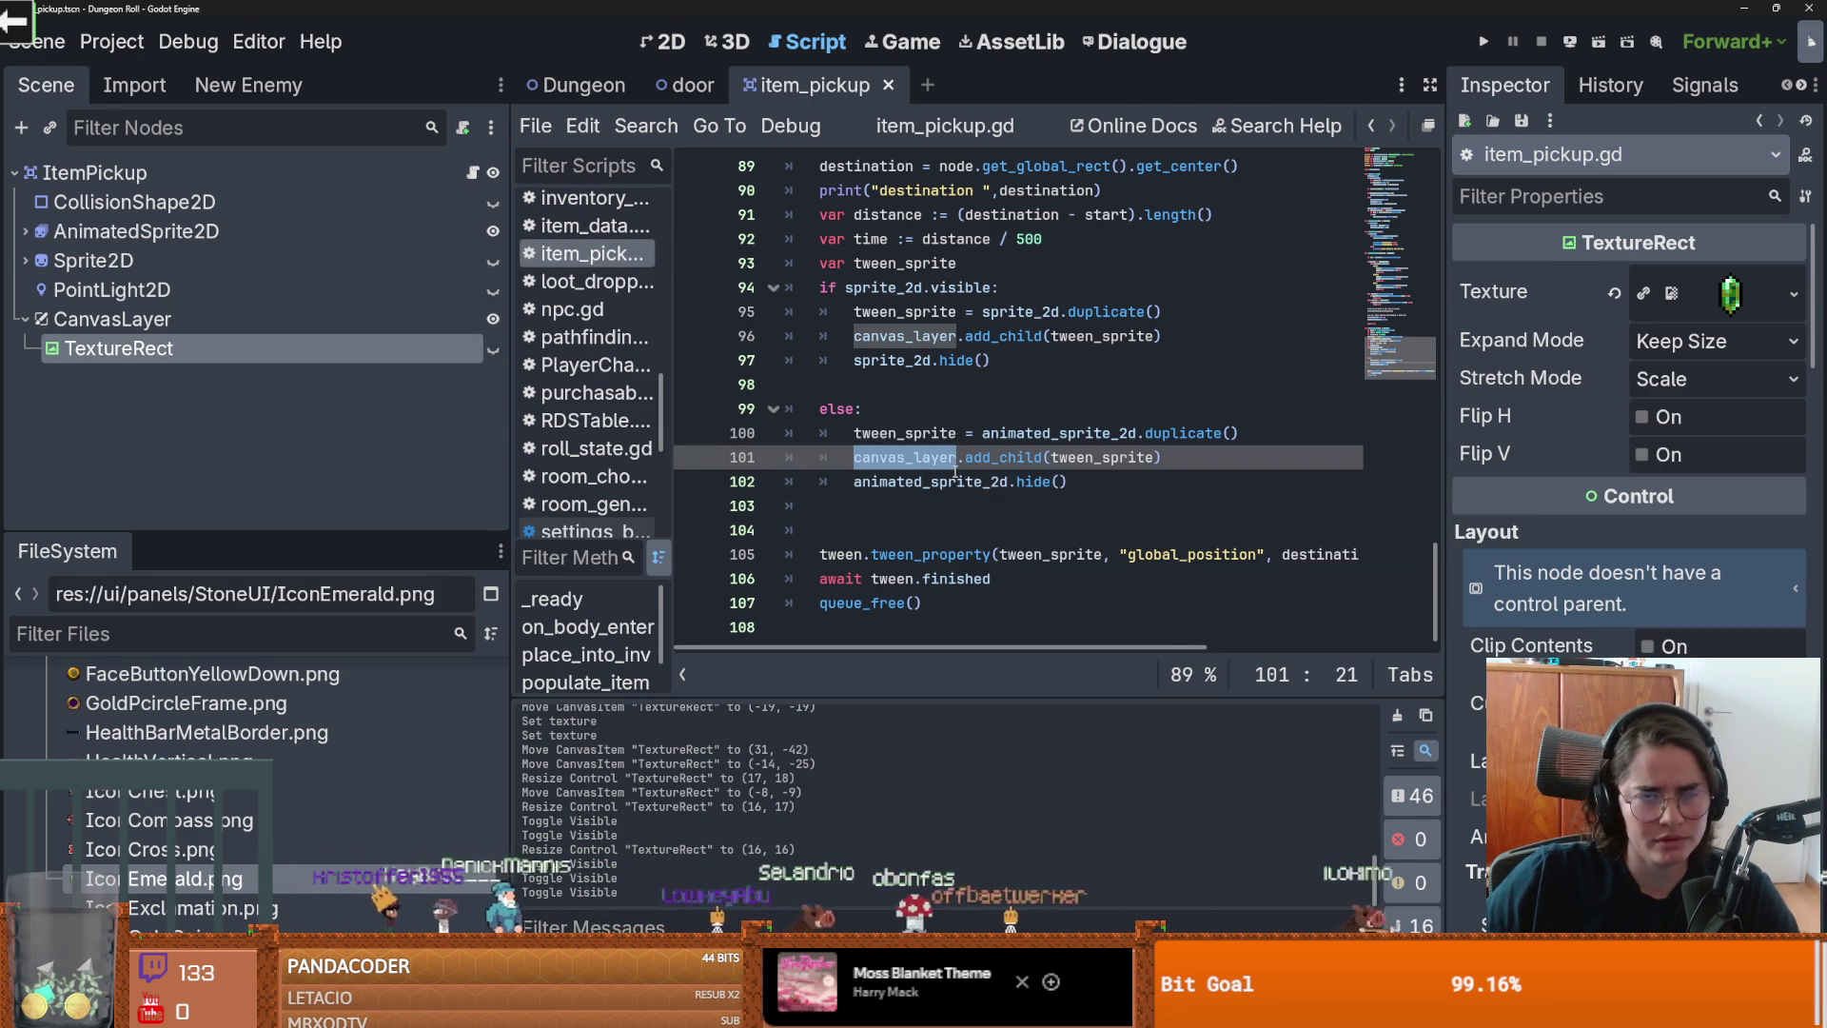
mouse_move(1437, 616)
mouse_down()
mouse_move(1437, 440)
mouse_move(1378, 134)
mouse_up()
drag(286, 351, 810, 389)
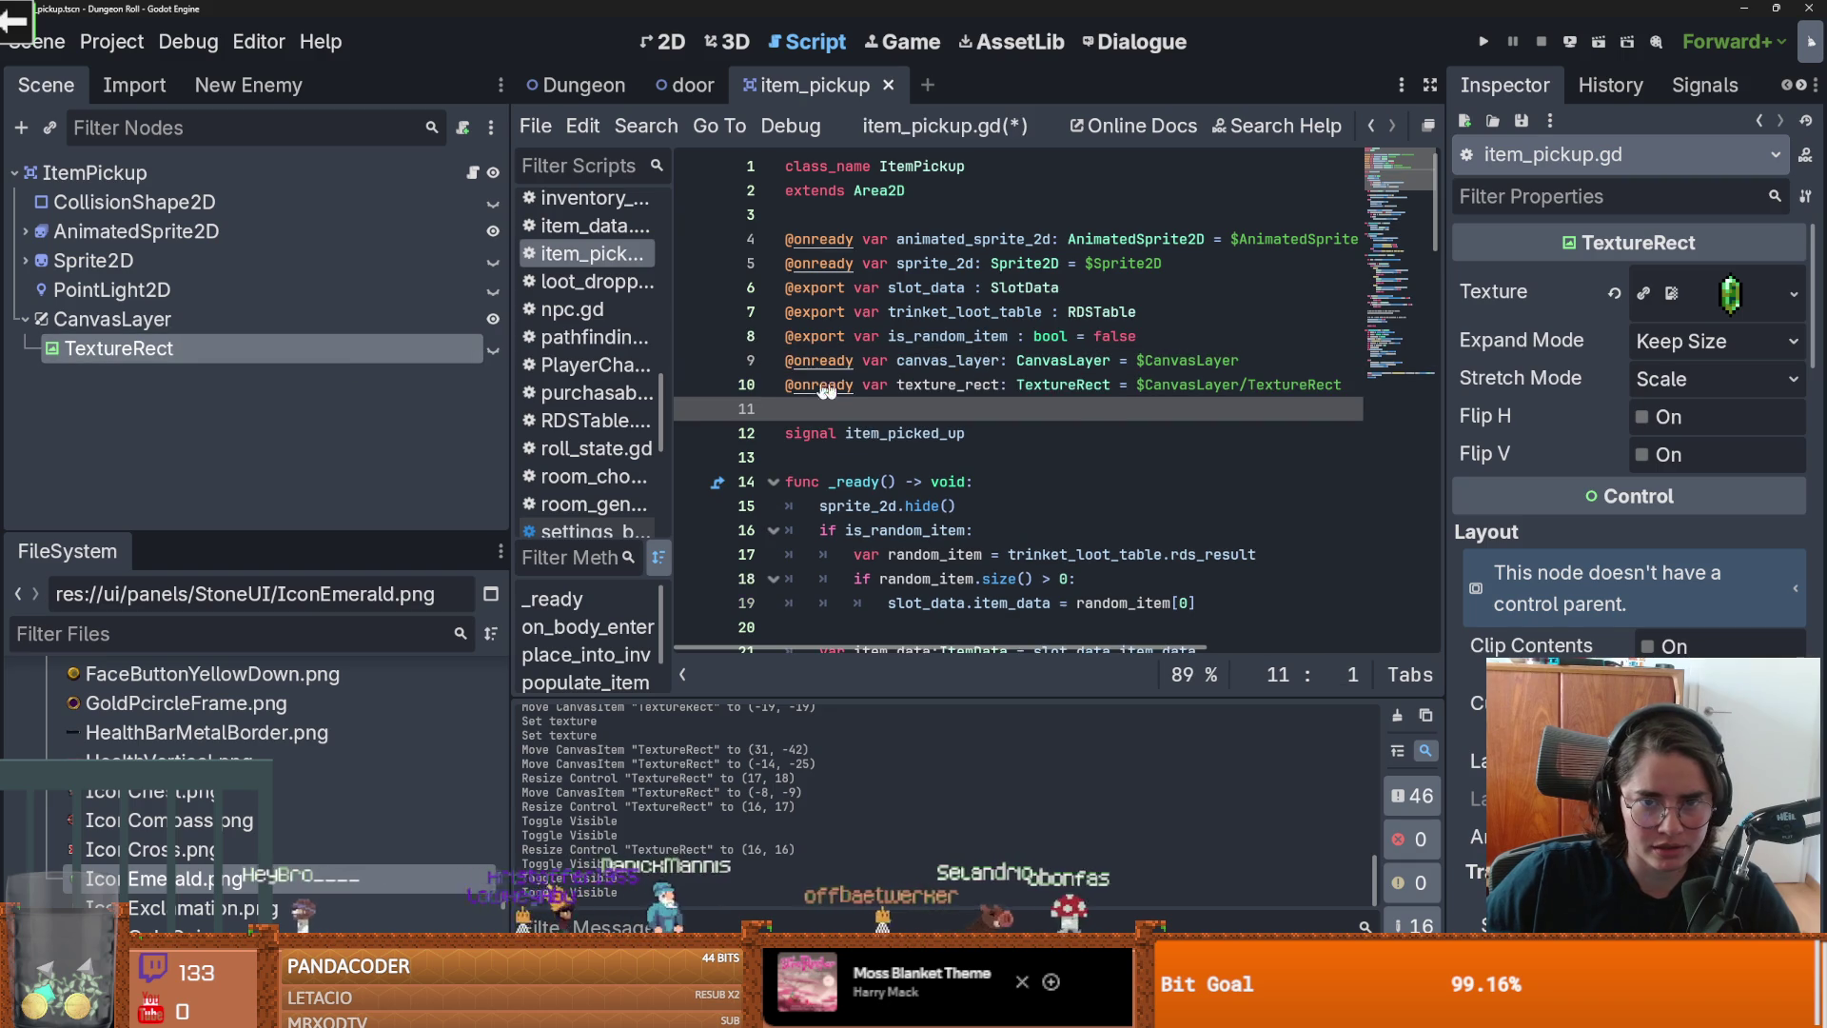
double_click(984, 383)
key(ctrl+c)
Step: Retarget tween_property to texture_rect and add texture_rect.show() in the else branch, then save
drag(1441, 234, 1467, 733)
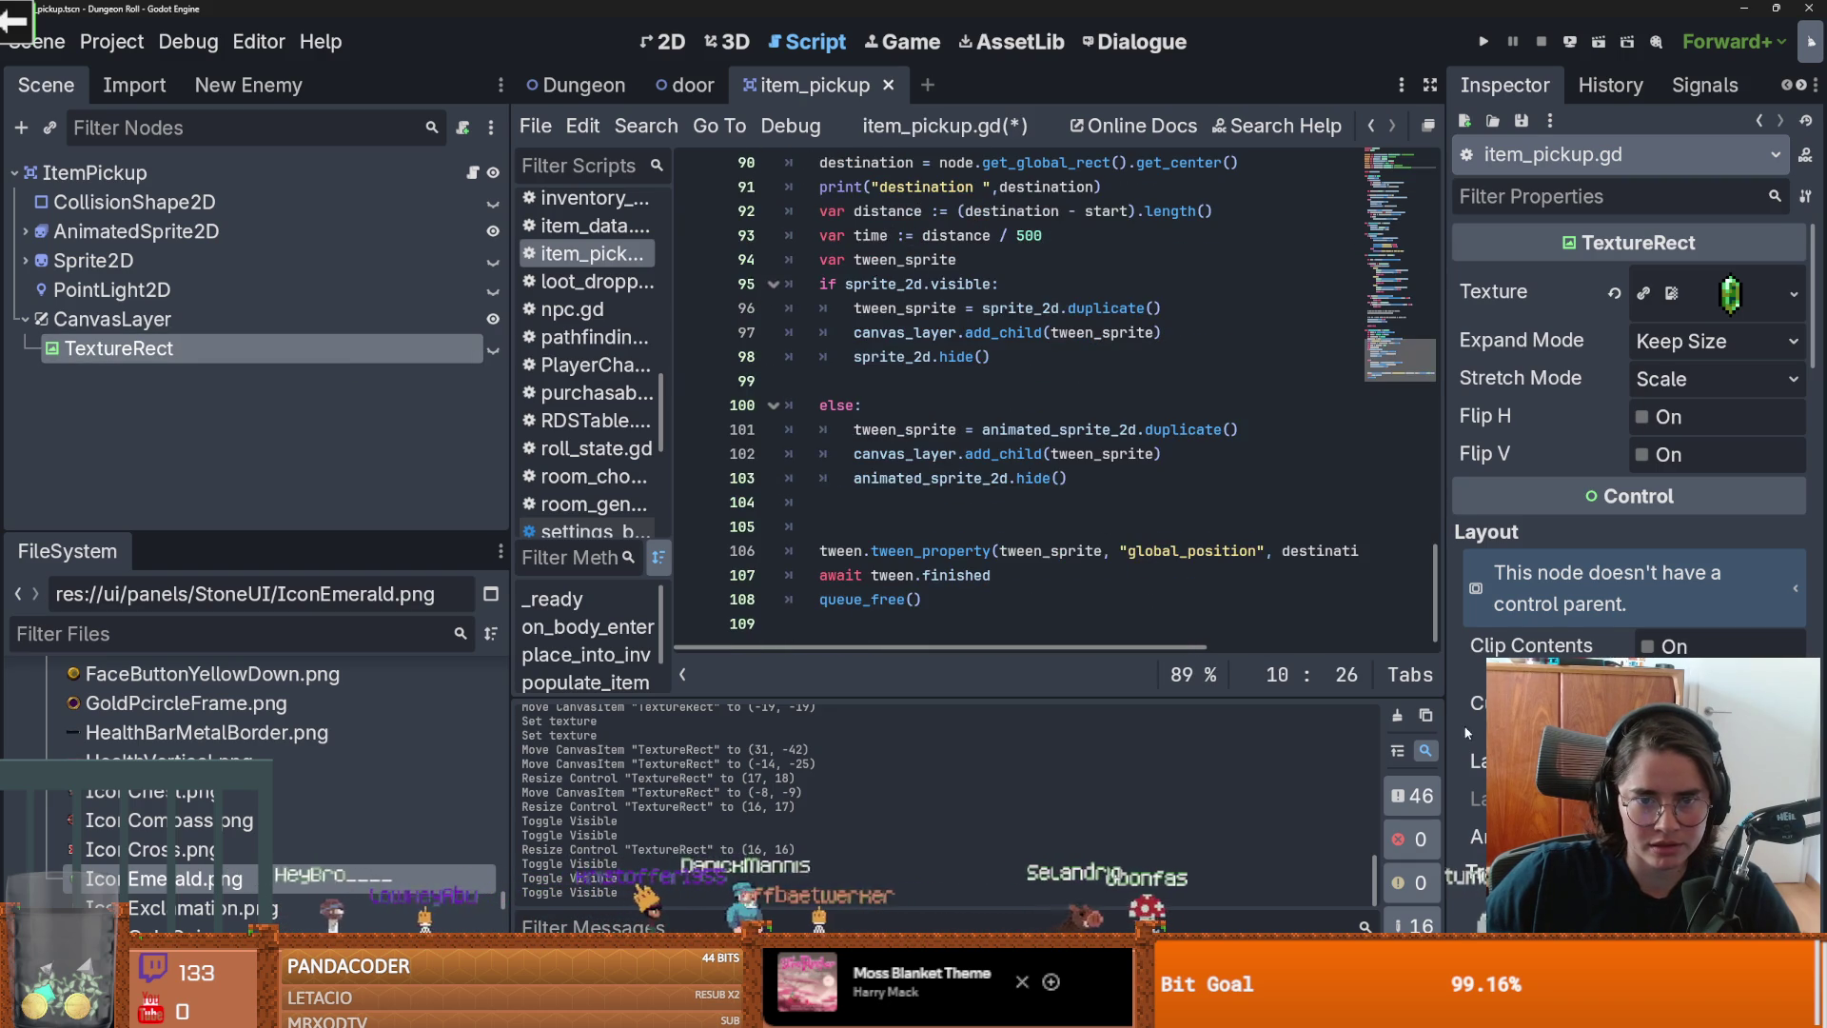
double_click(1036, 558)
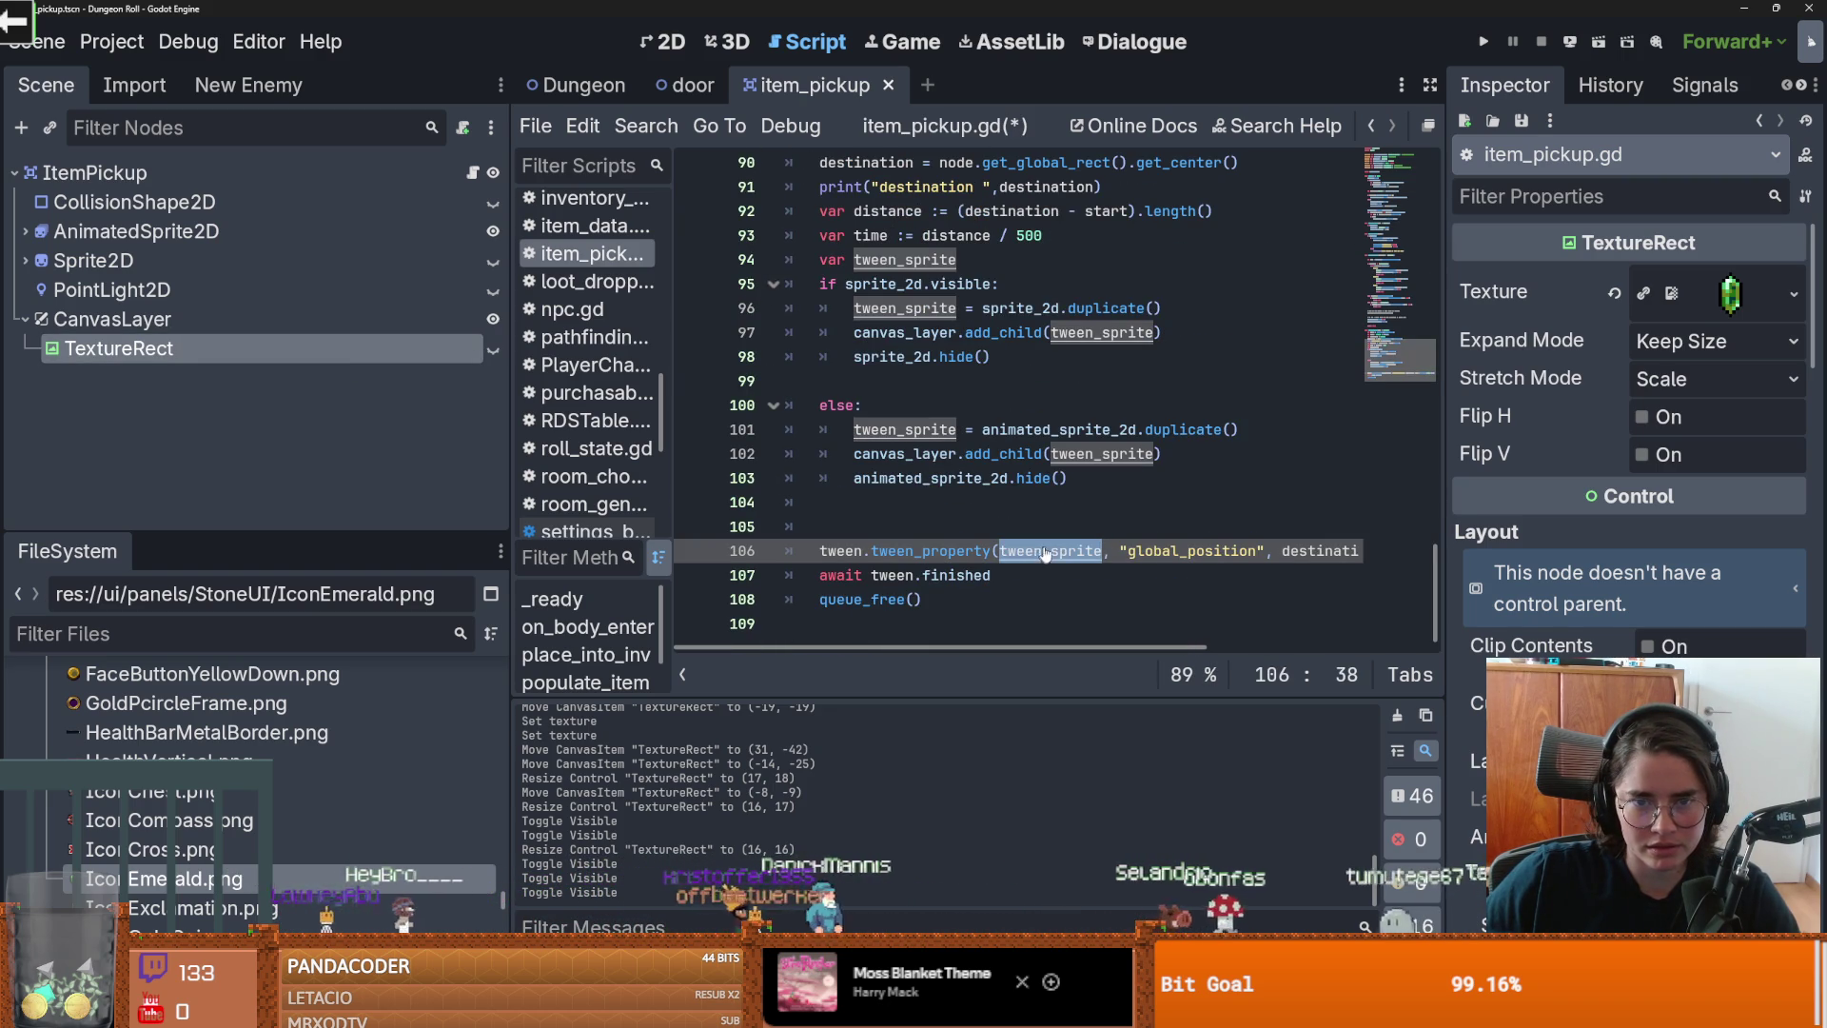
key(ctrl+v)
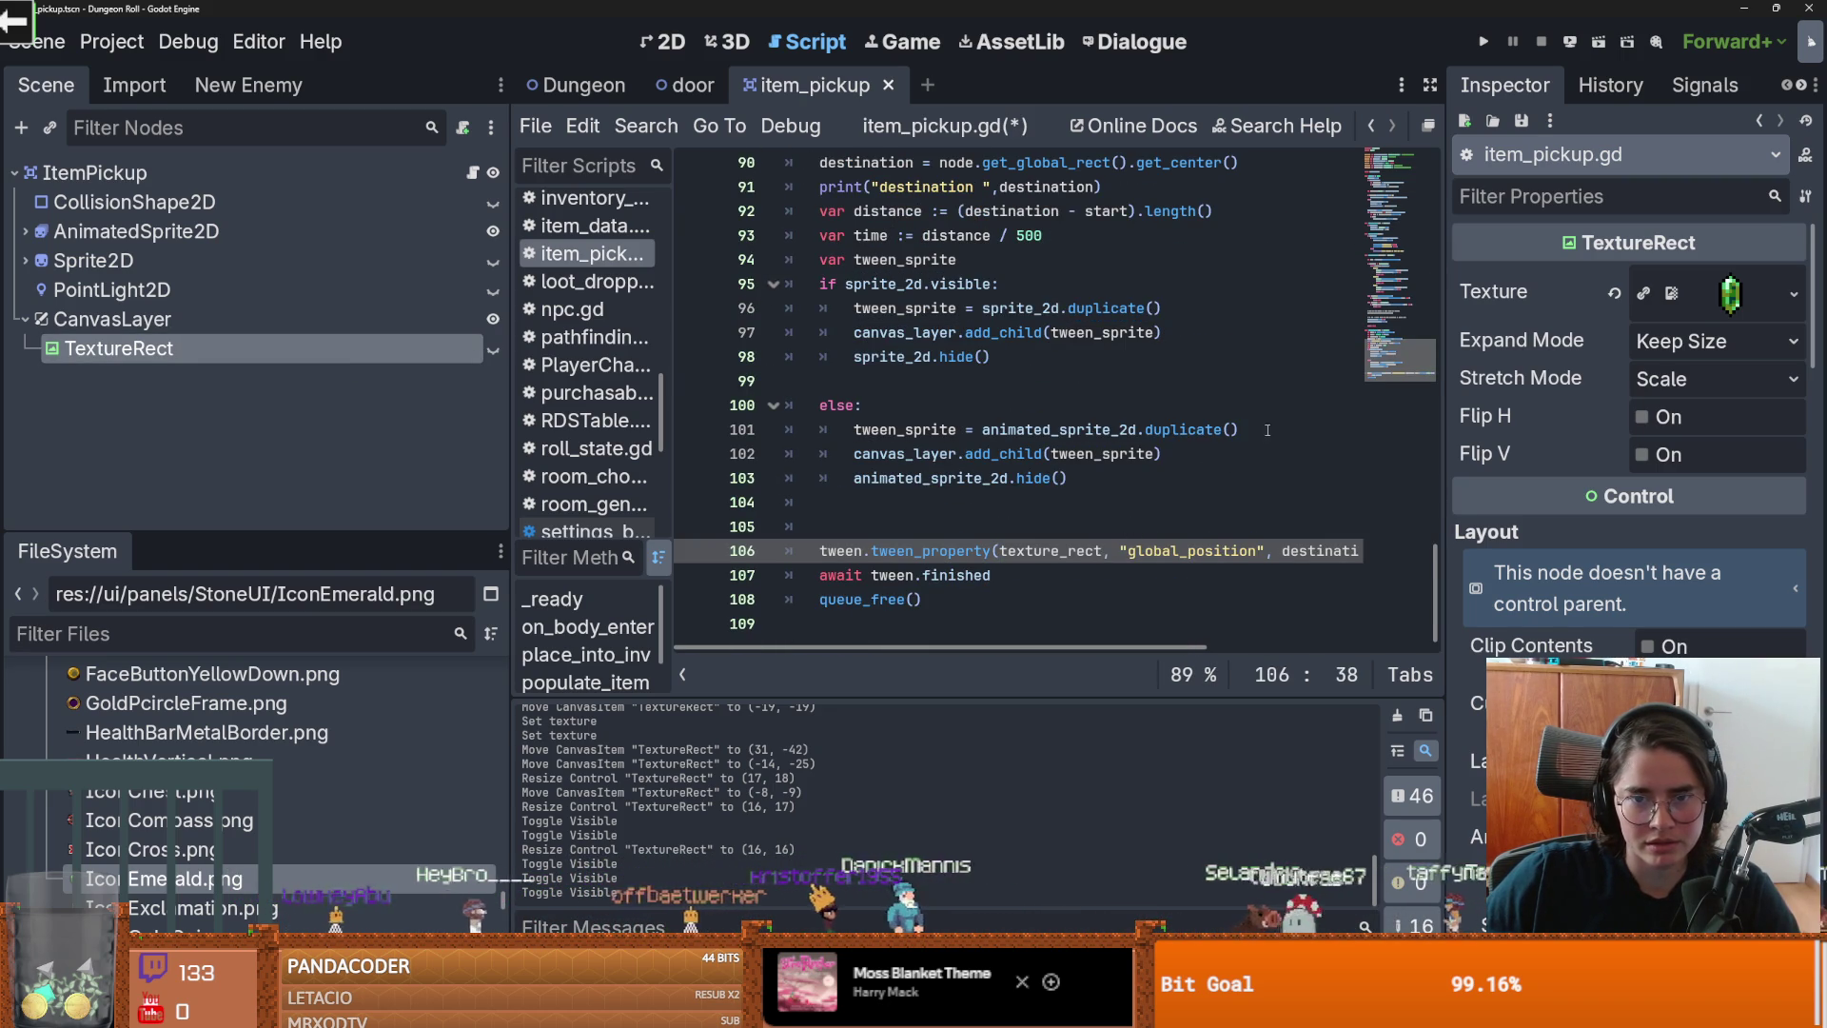
click(1269, 429)
key(Return)
text(texture_rect.show())
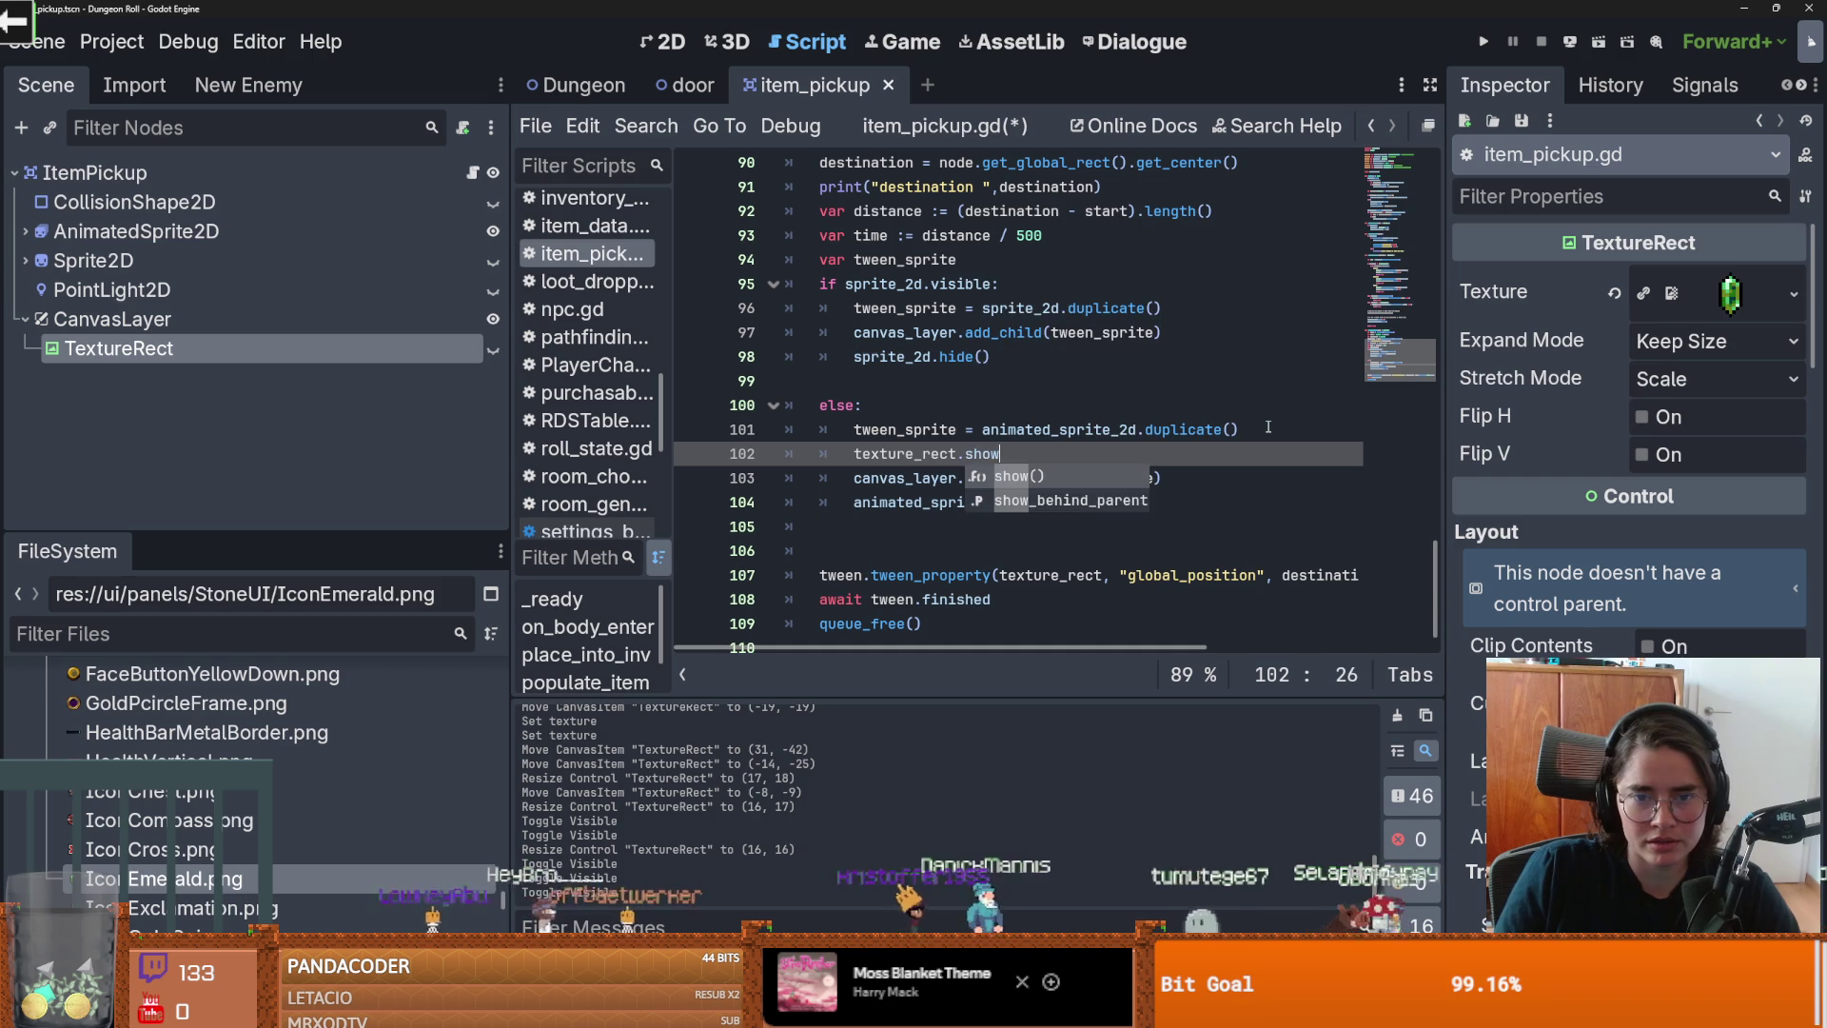
key(ctrl+s)
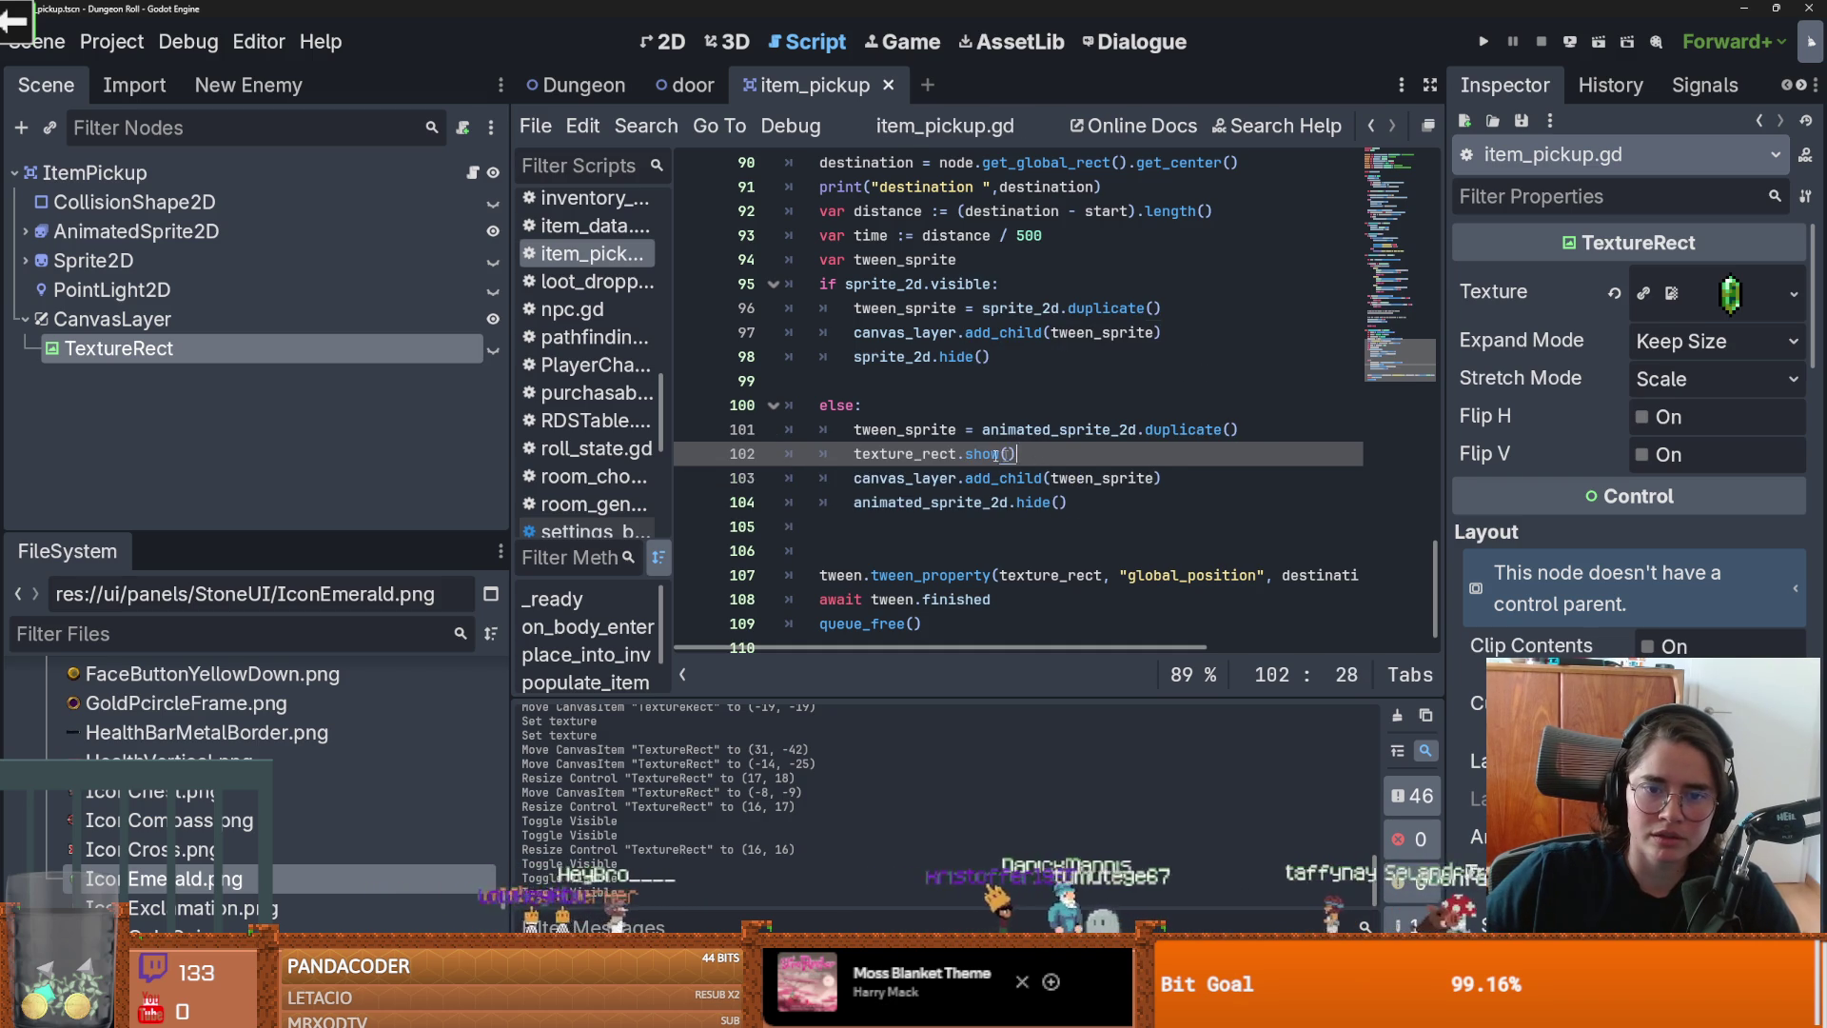
Step: Copy texture_rect.show() into the first branch and comment out its sprite duplicate and add_child lines
drag(1023, 455, 852, 457)
key(ctrl+c)
click(1182, 328)
key(Return)
key(ctrl+v)
key(Up)
key(End)
shift+click(954, 307)
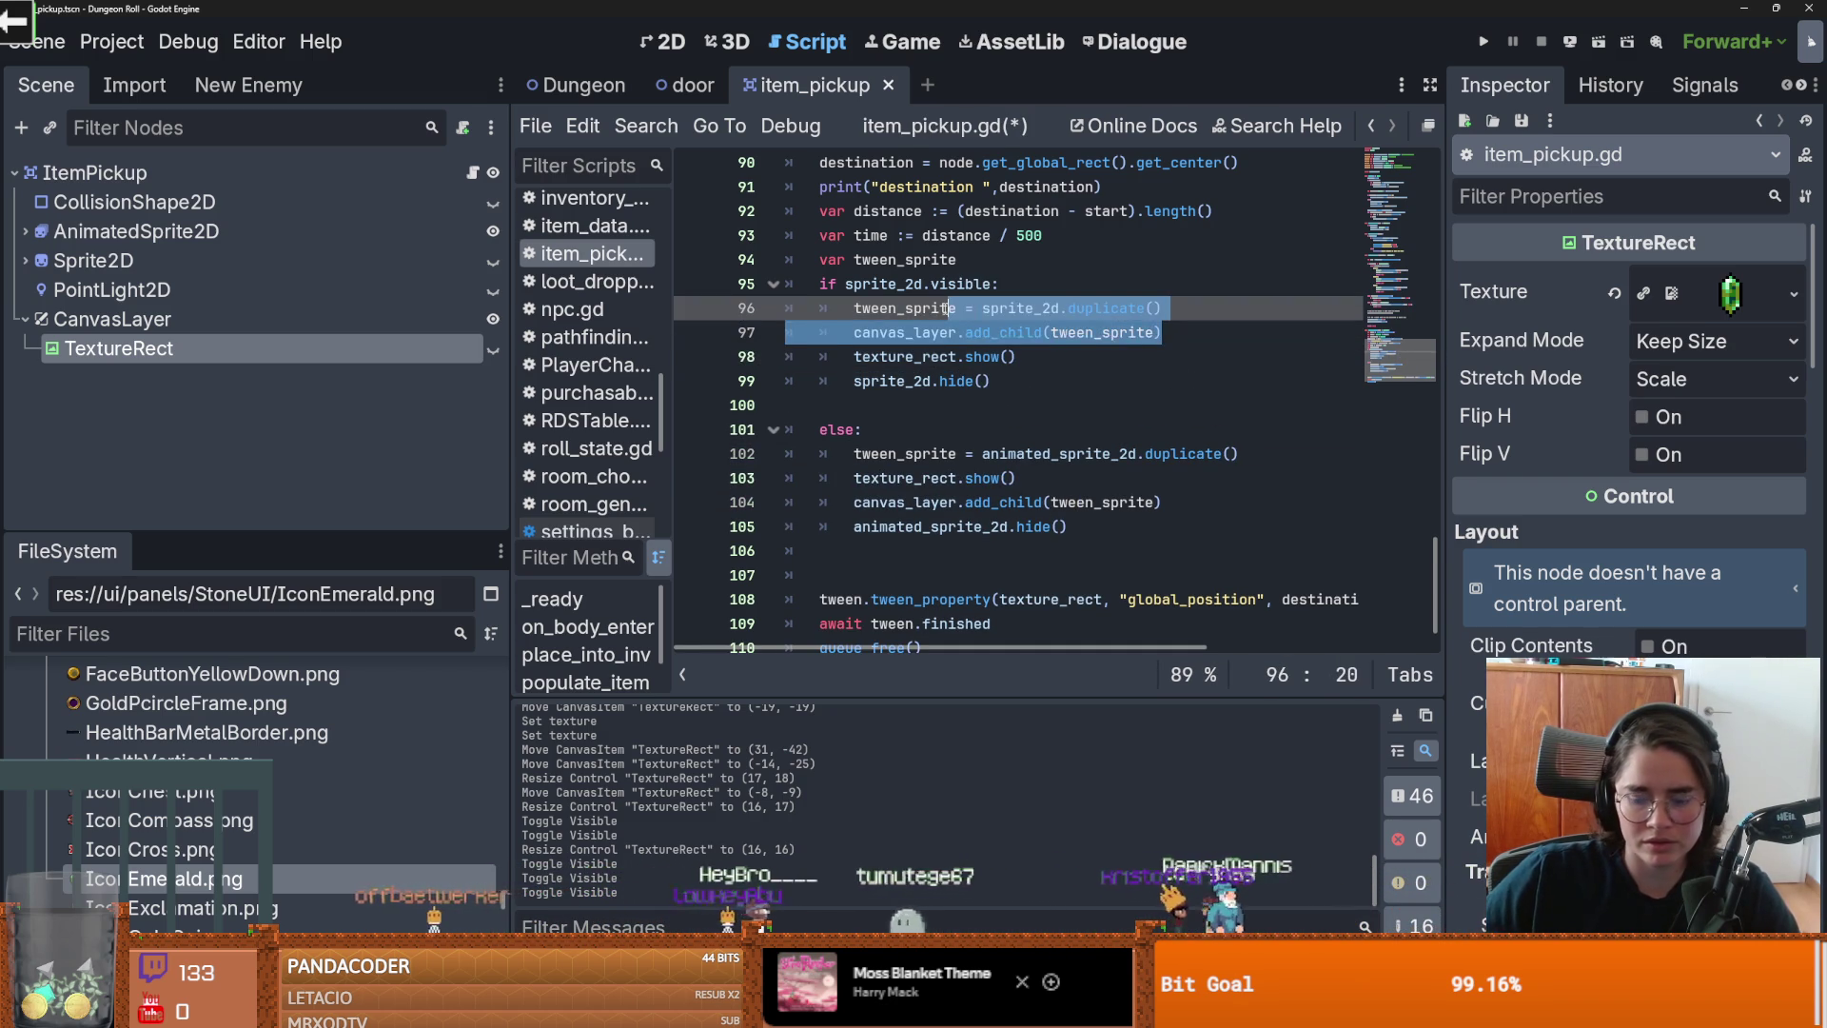
key(ctrl+k)
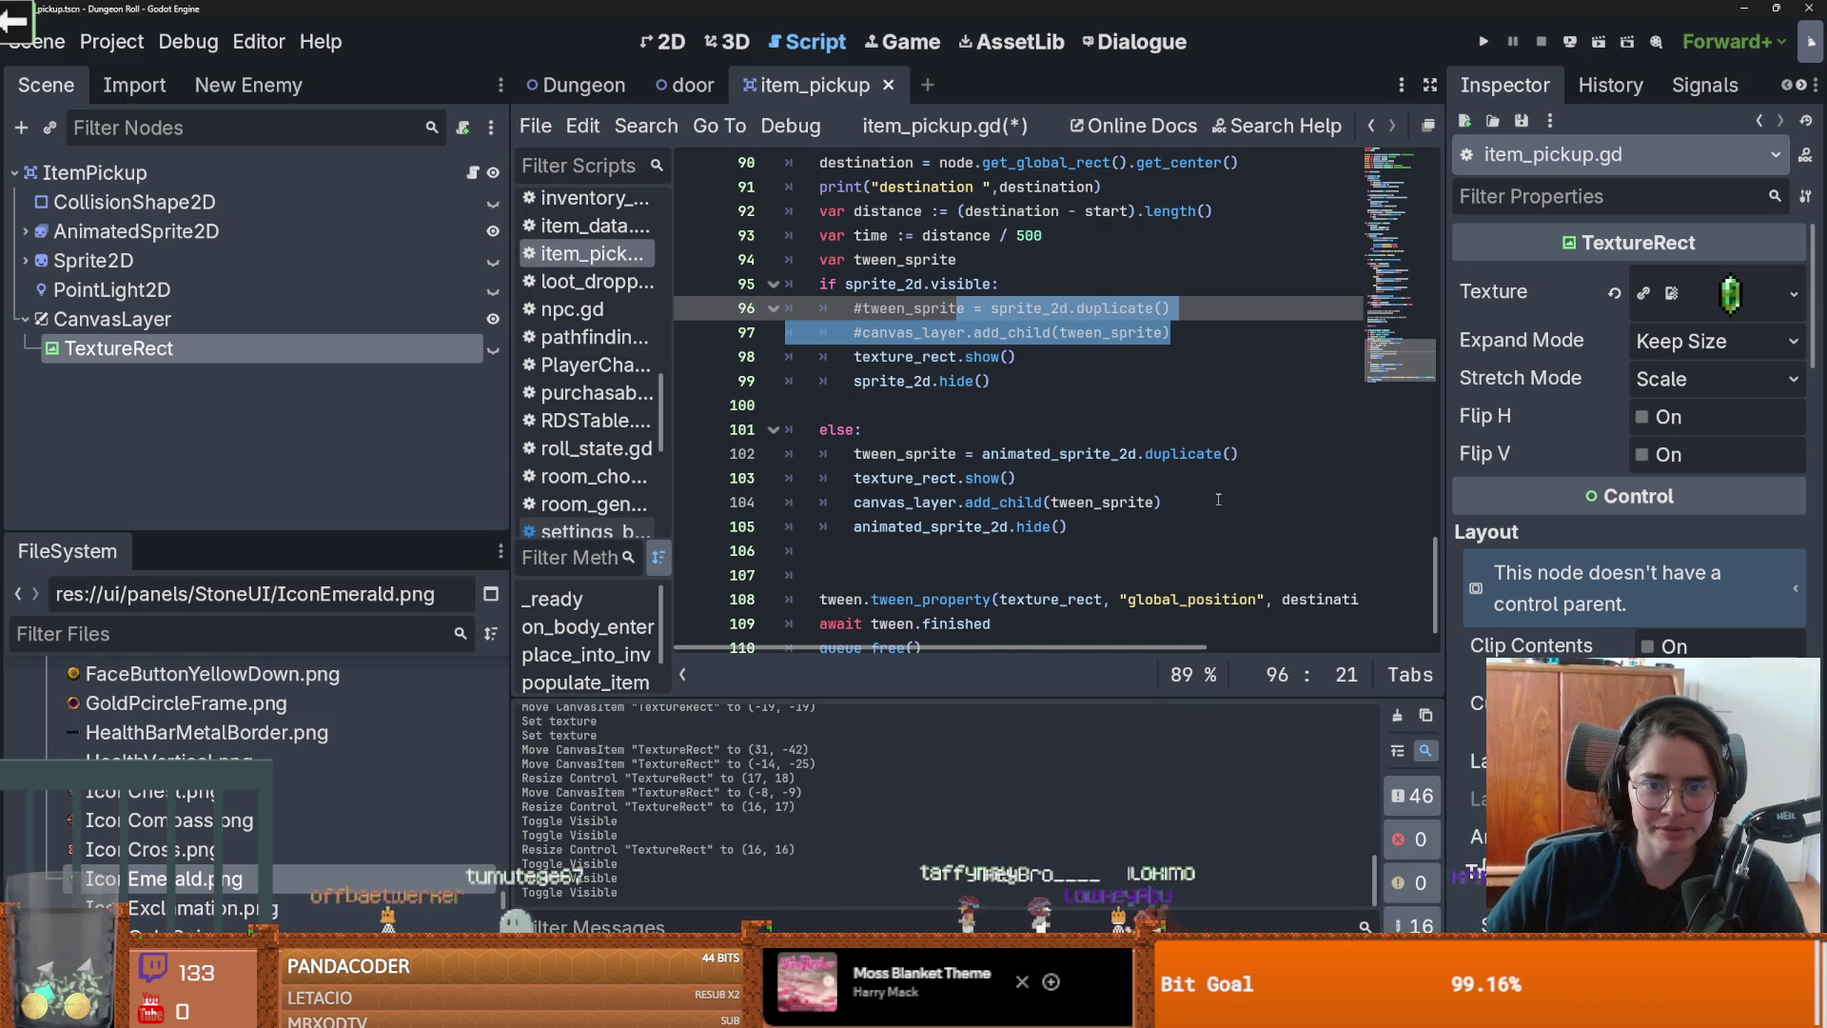
Step: Move texture_rect.show() below add_child in the else branch, comment out its duplicate lines, and save
click(1240, 454)
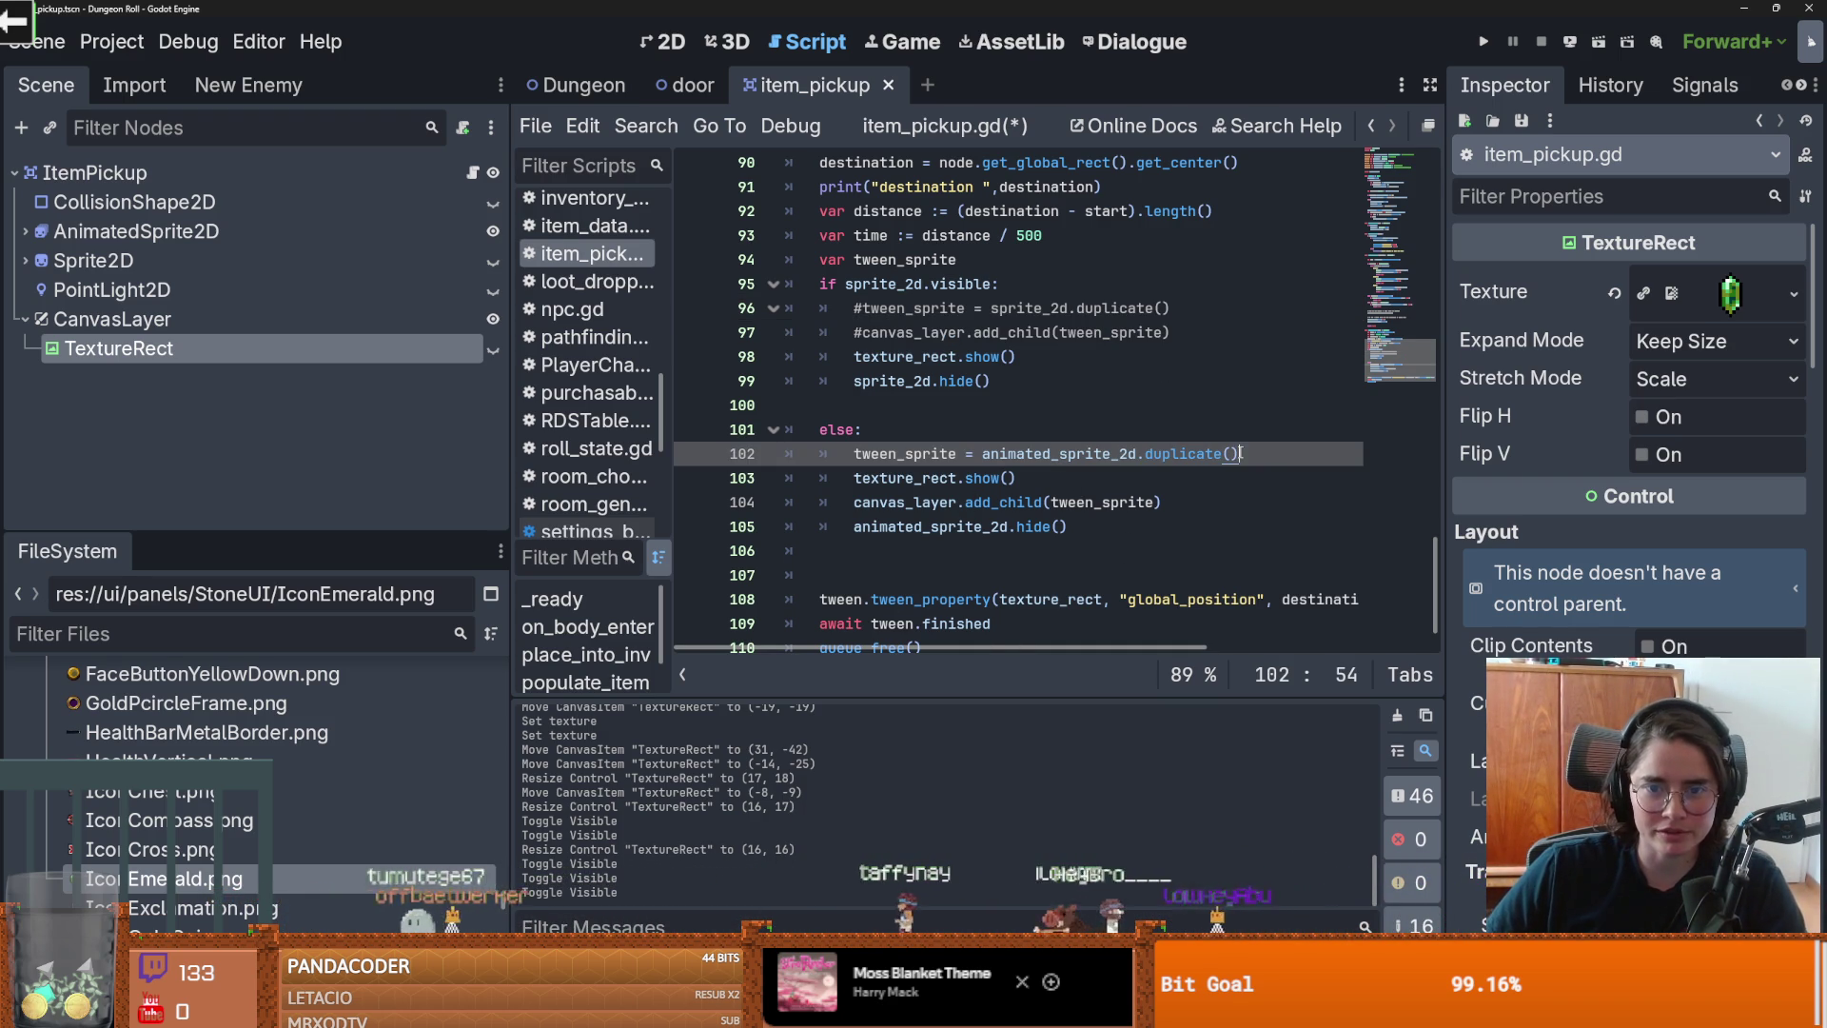
click(1075, 477)
key(shift+Home)
key(ctrl+x)
click(1195, 502)
key(Return)
key(ctrl+v)
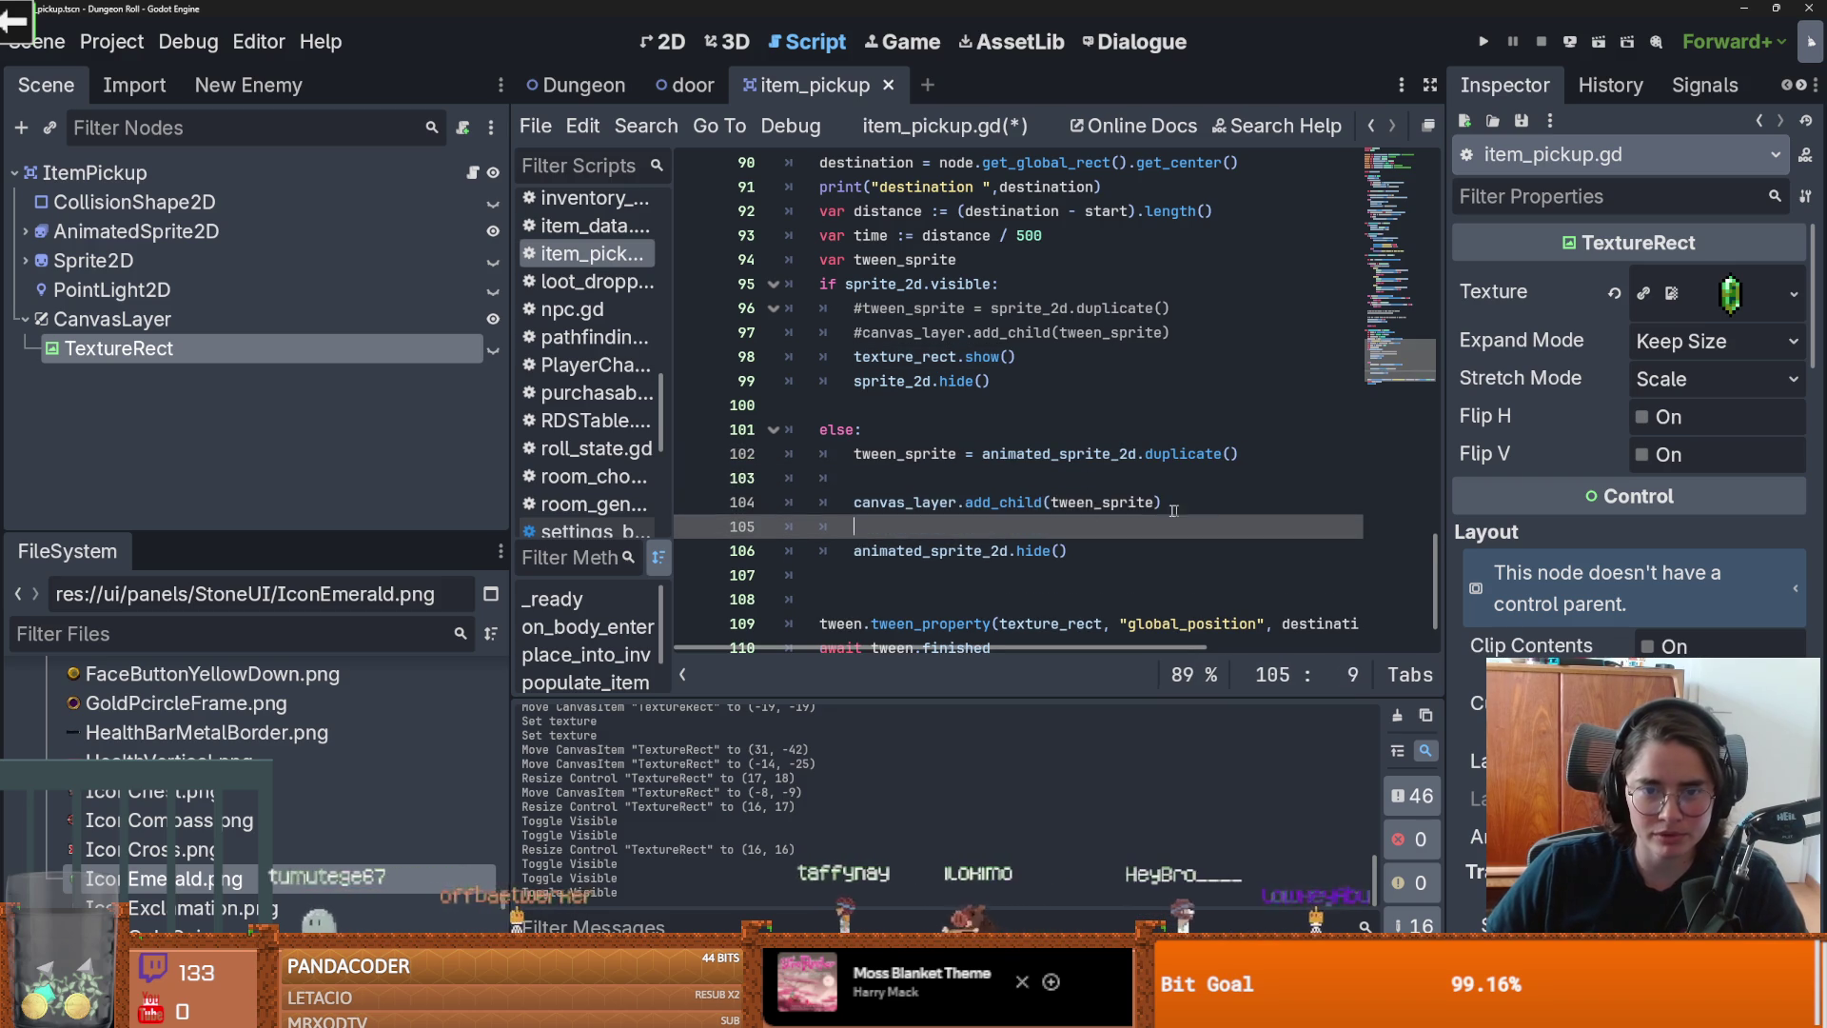
key(Up)
key(Up)
key(BackSpace)
drag(1163, 477, 869, 453)
key(ctrl+s)
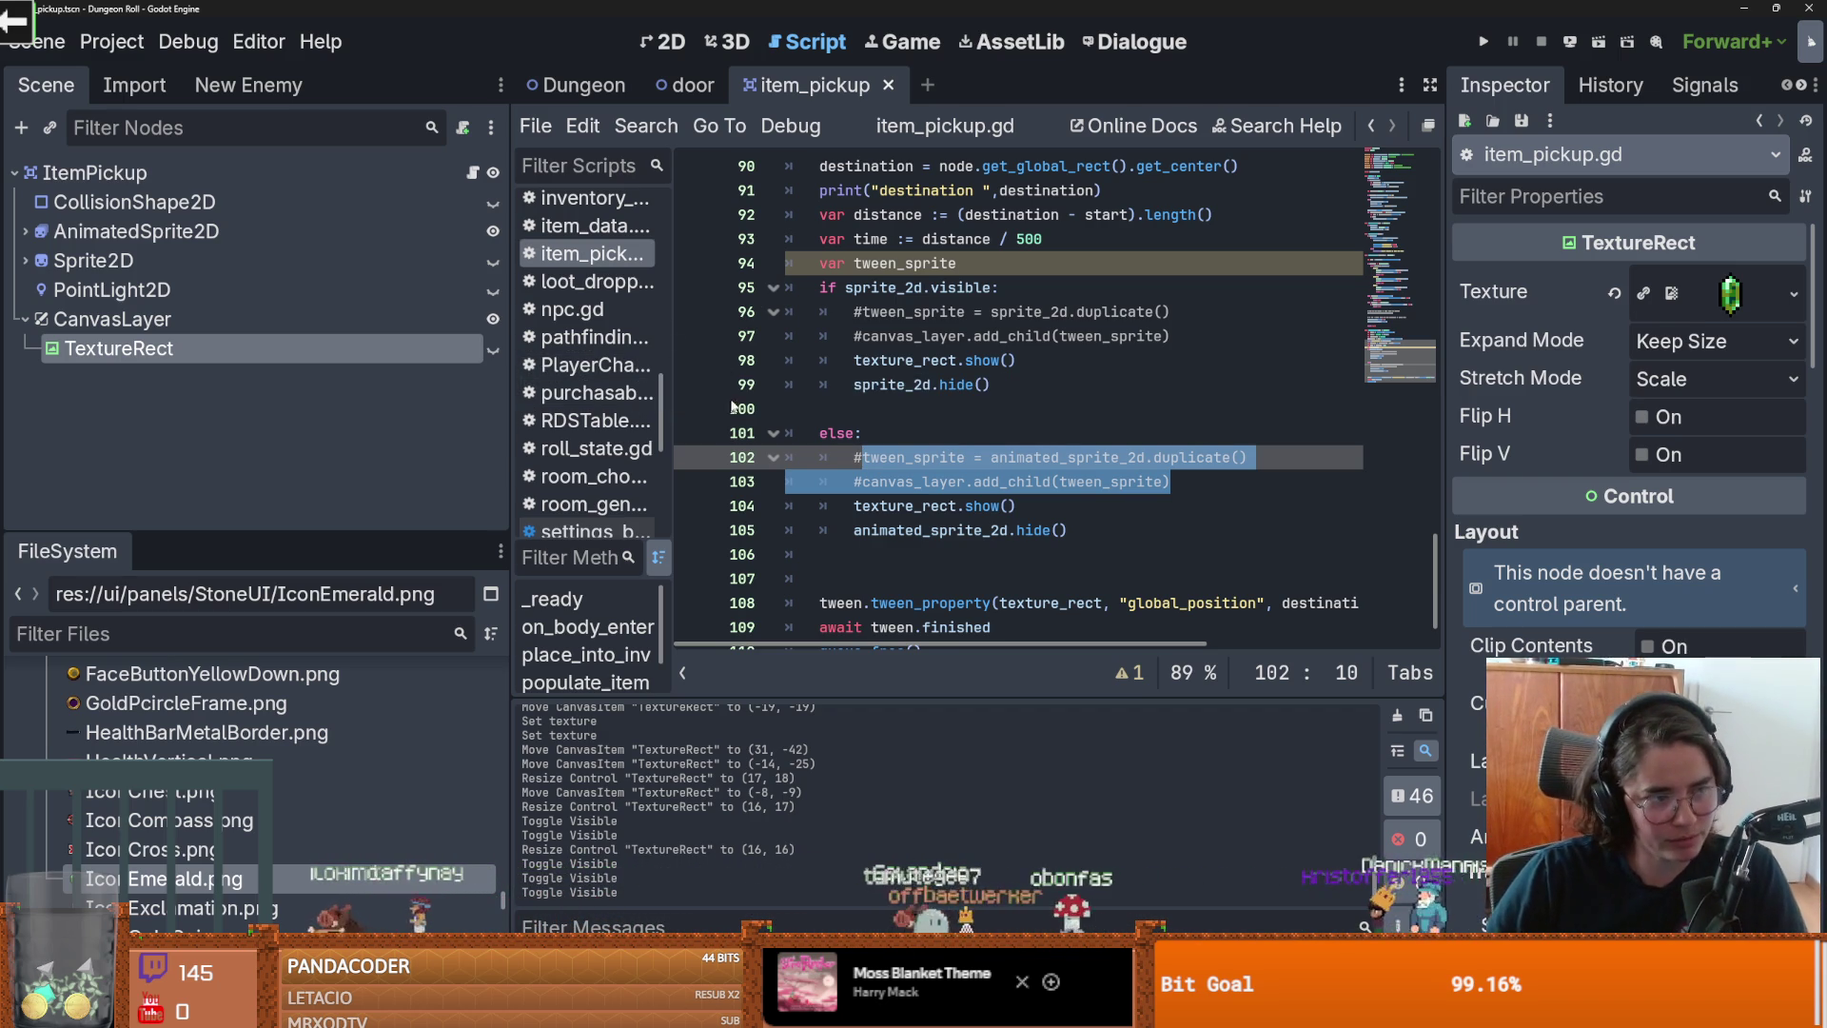
Step: Delete blank line 100, save, widen the code area, and run the game
click(942, 360)
click(952, 401)
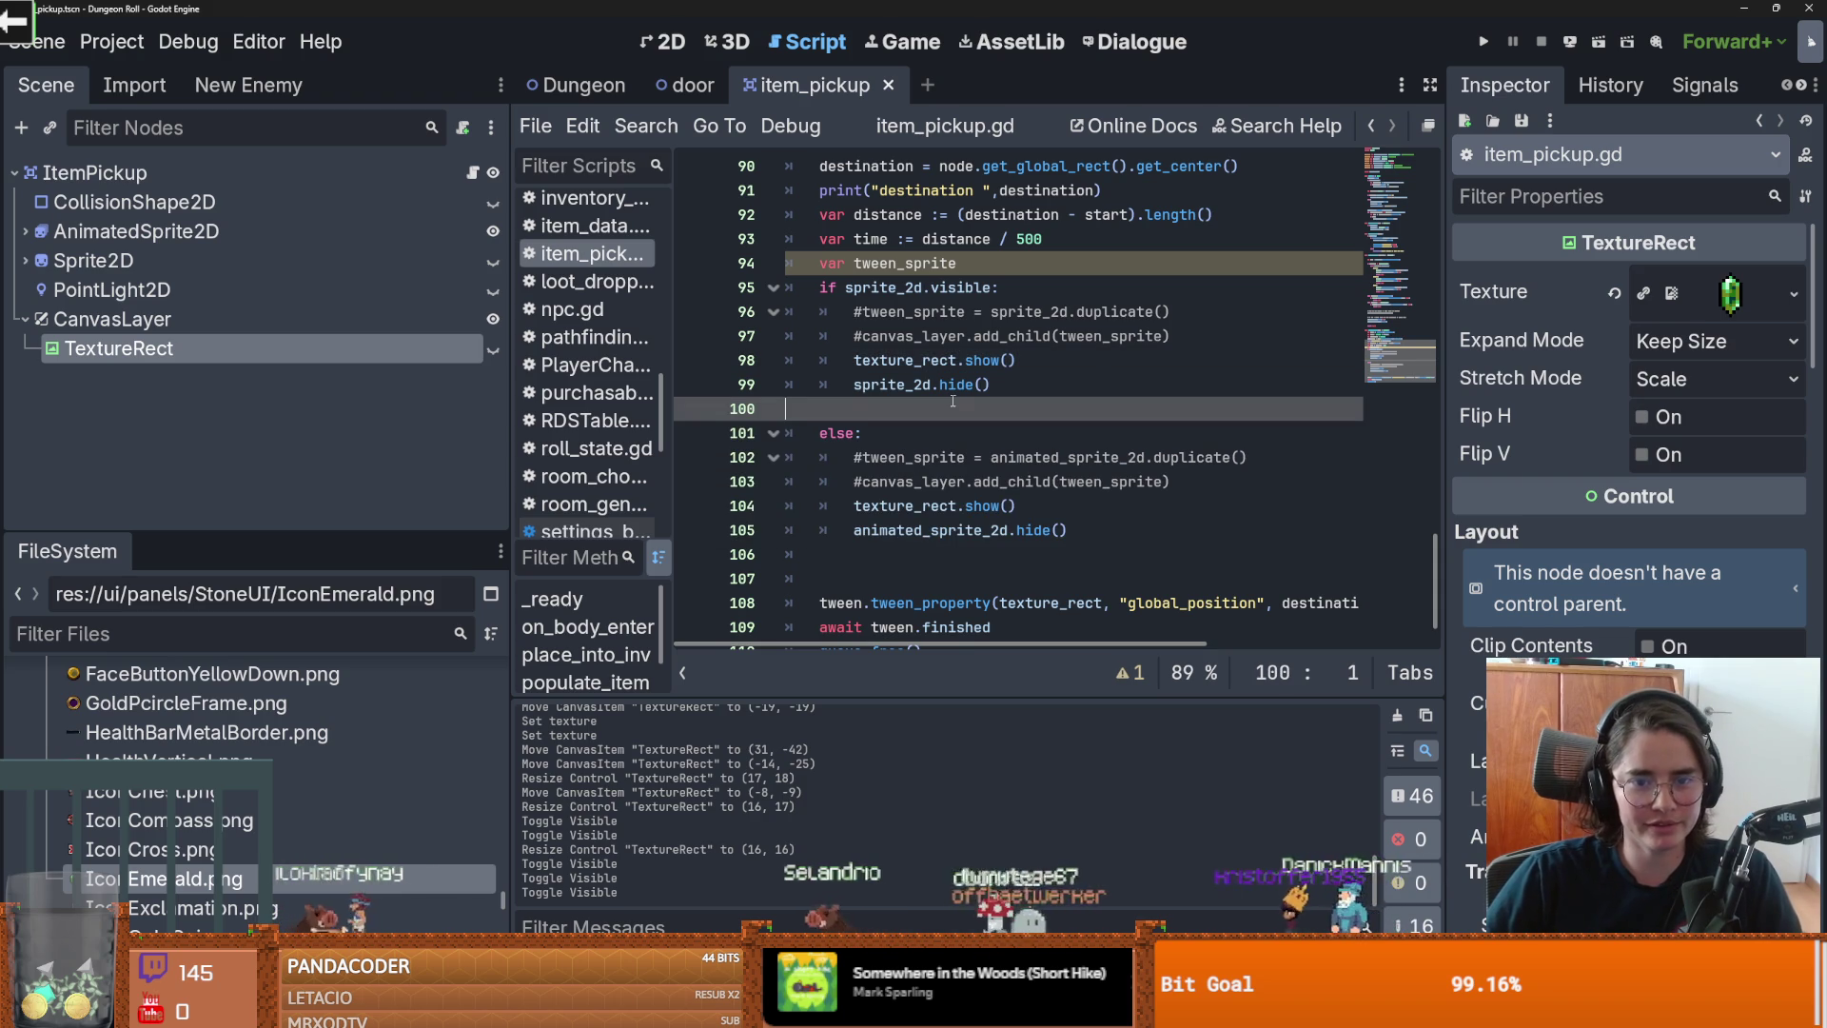
key(BackSpace)
key(ctrl+s)
click(1000, 258)
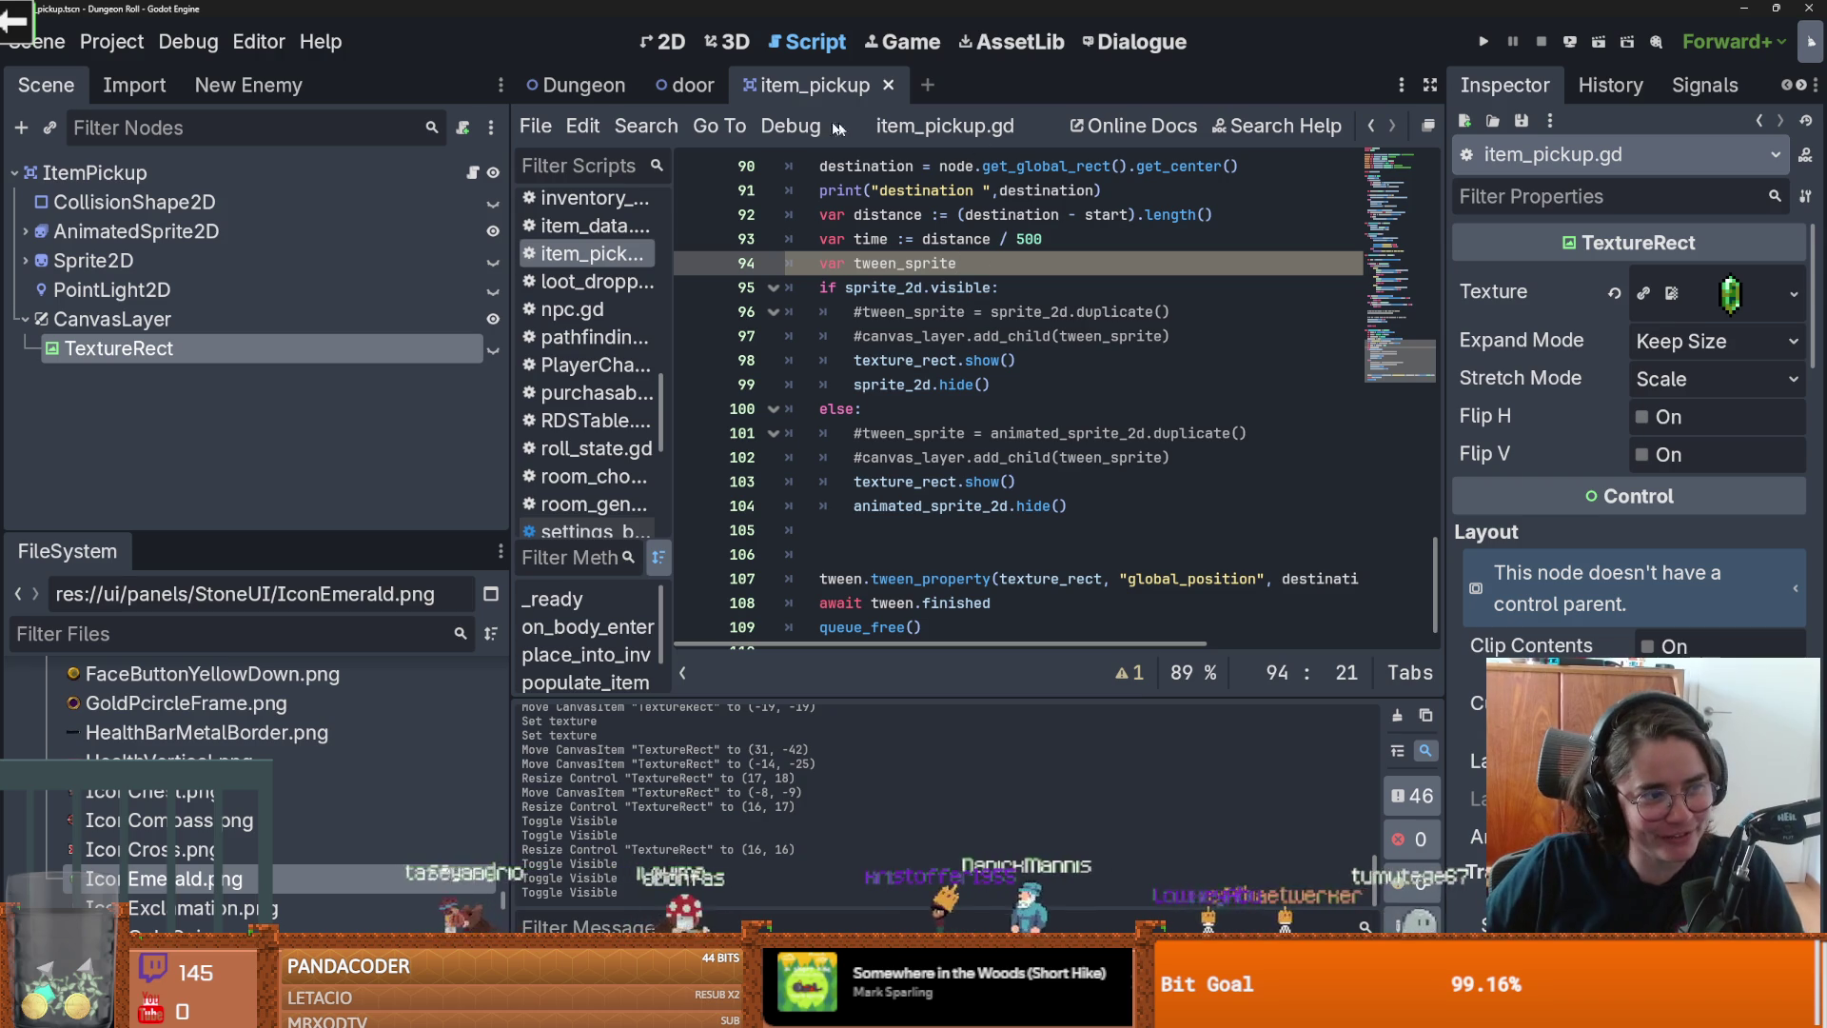
scroll(1046, 380, up, 1)
click(1129, 408)
scroll(1130, 408, down, 1)
click(1131, 434)
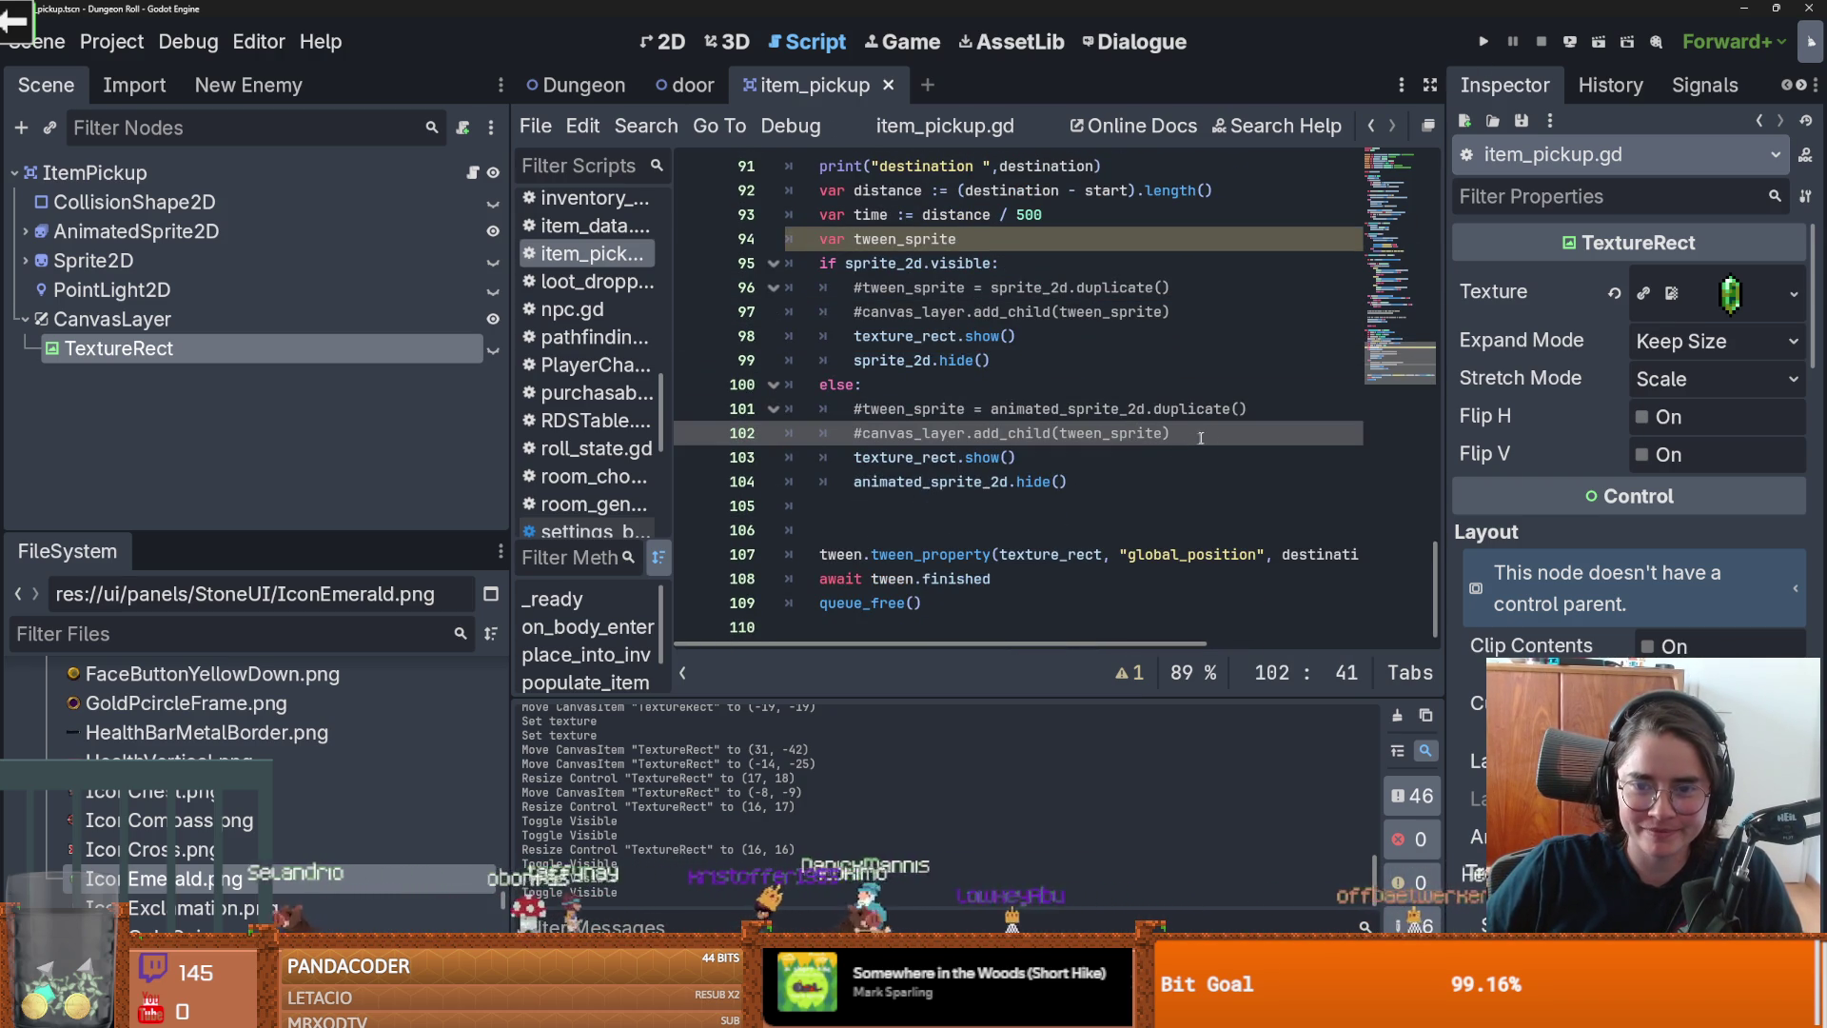
mouse_move(1456, 459)
mouse_down()
mouse_move(1599, 455)
mouse_move(1557, 453)
mouse_up()
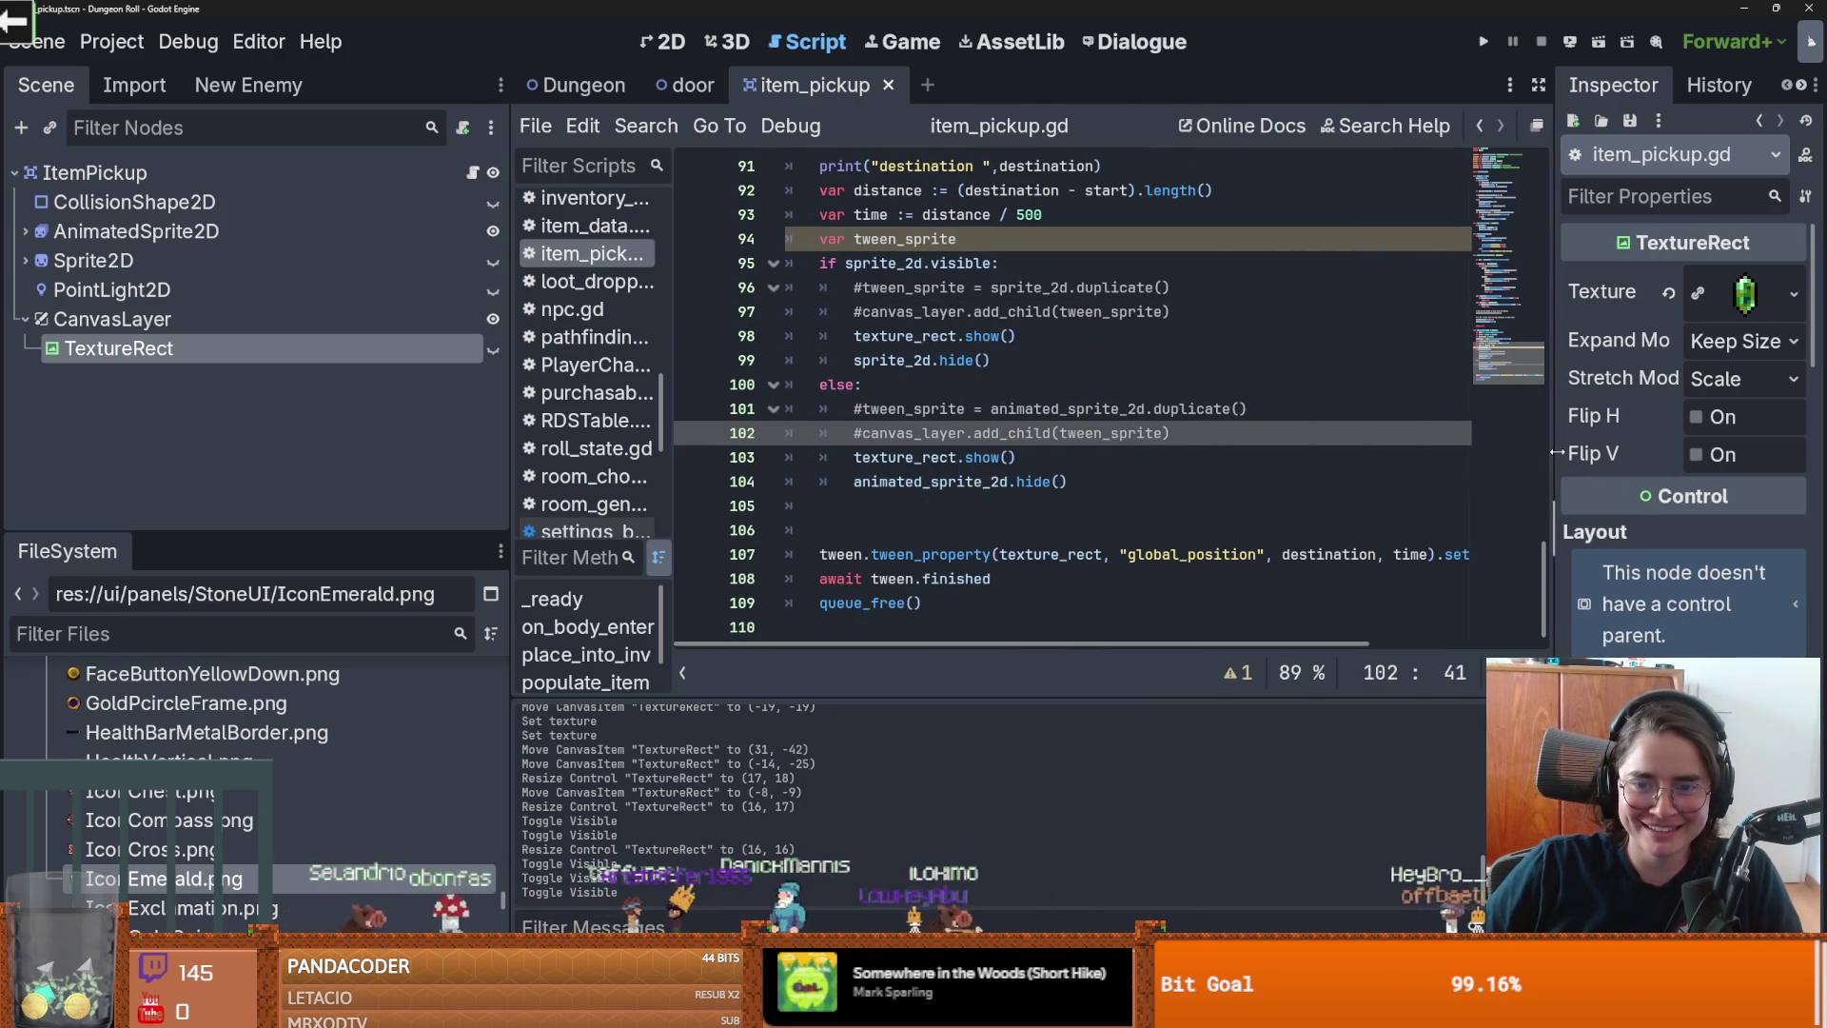
click(1484, 41)
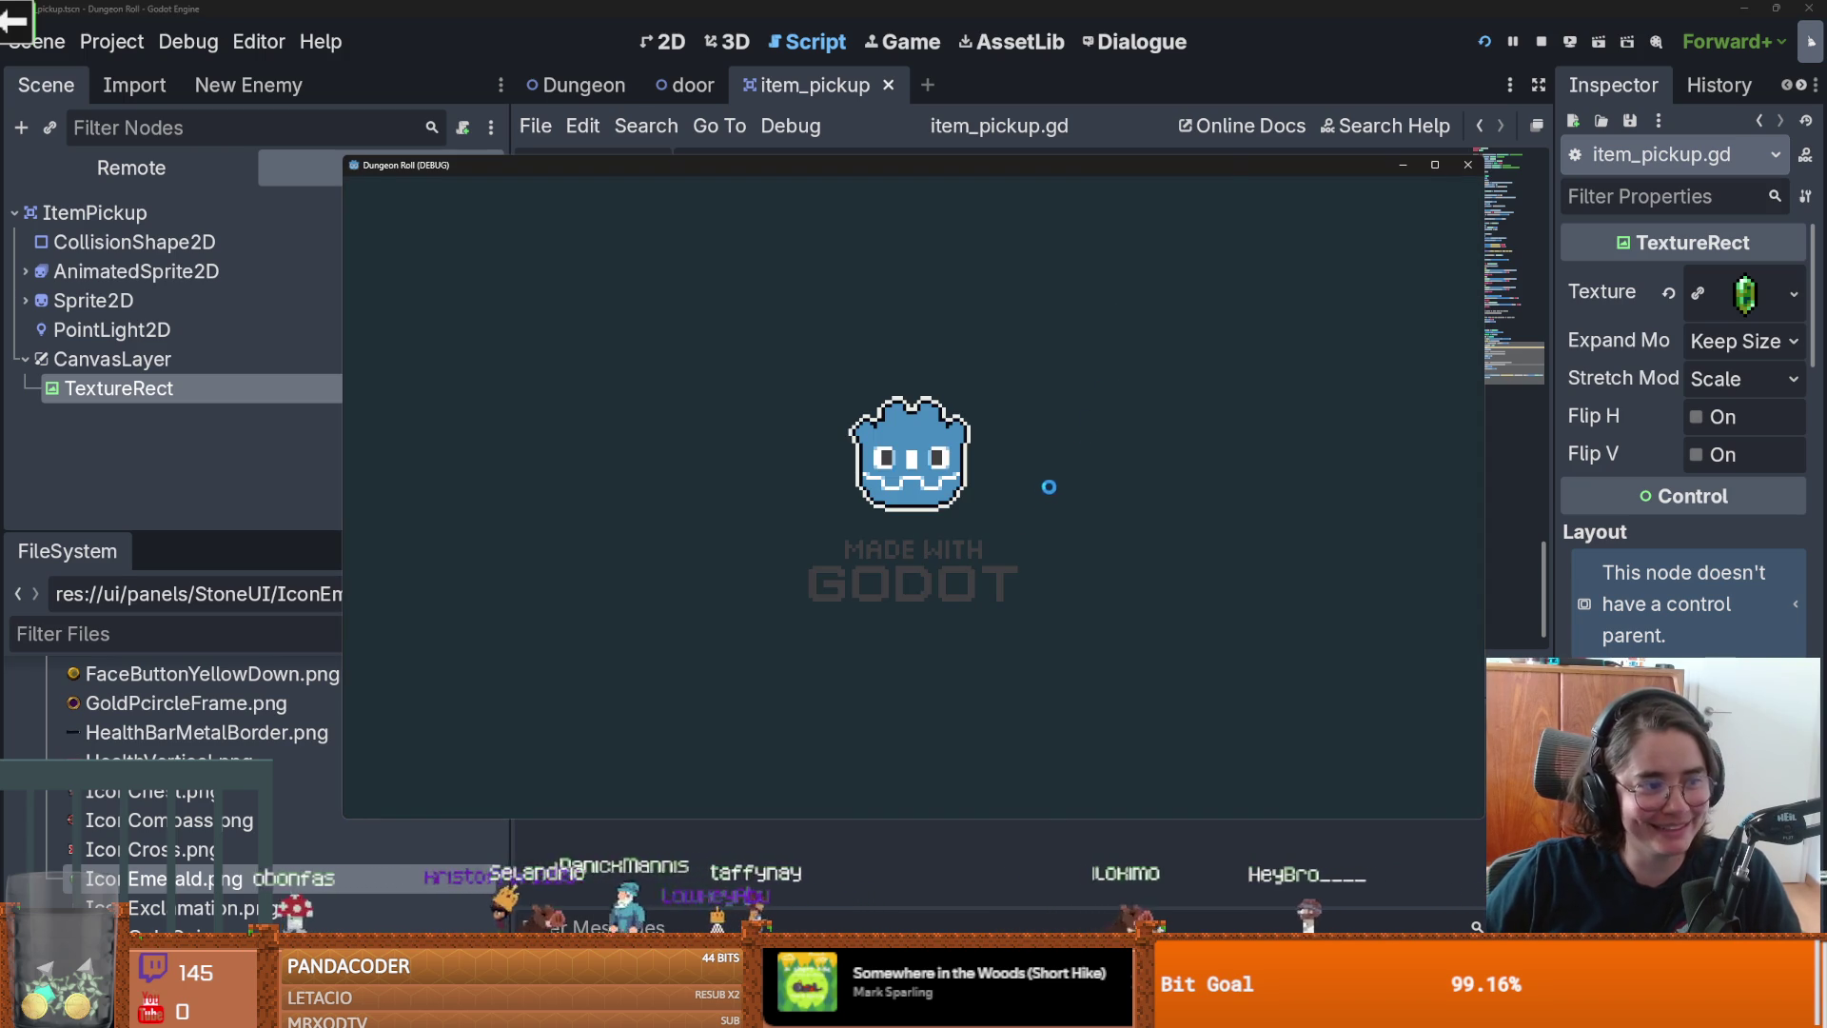
Step: Attack and walk the knight over a potion to test the pickup, then close the game
click(712, 305)
key(a)
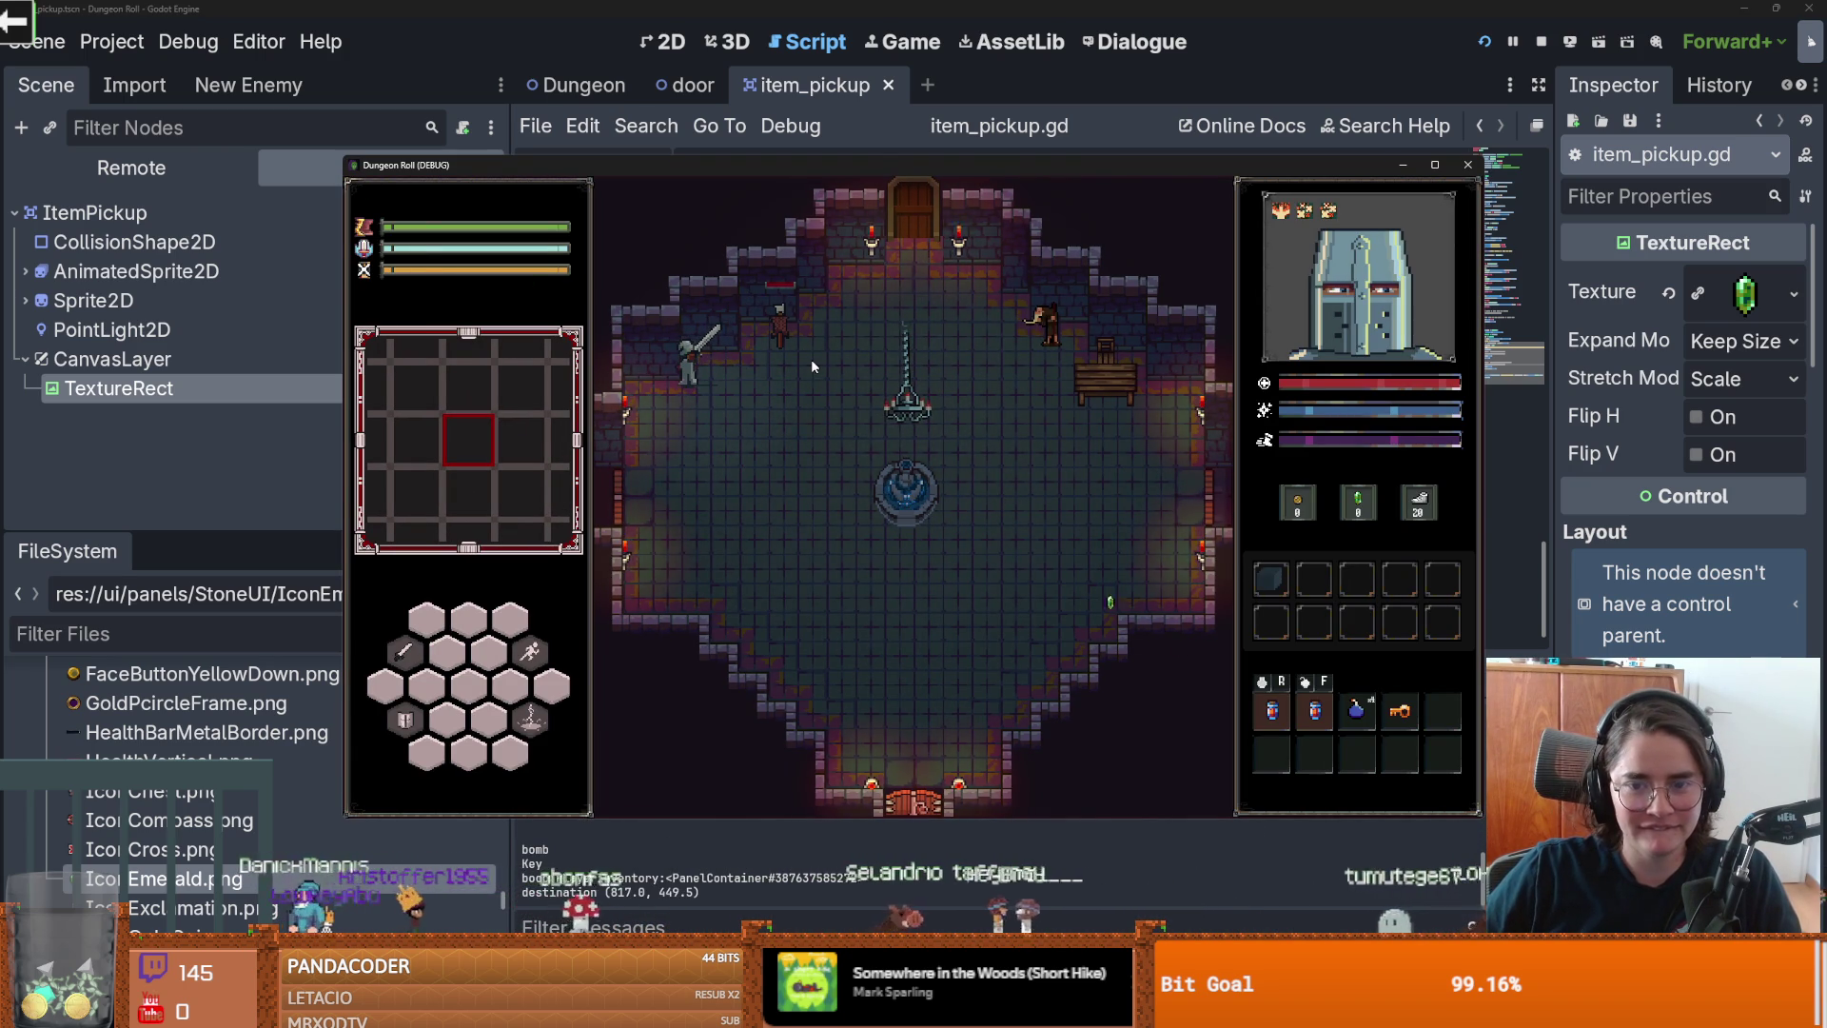
click(1468, 164)
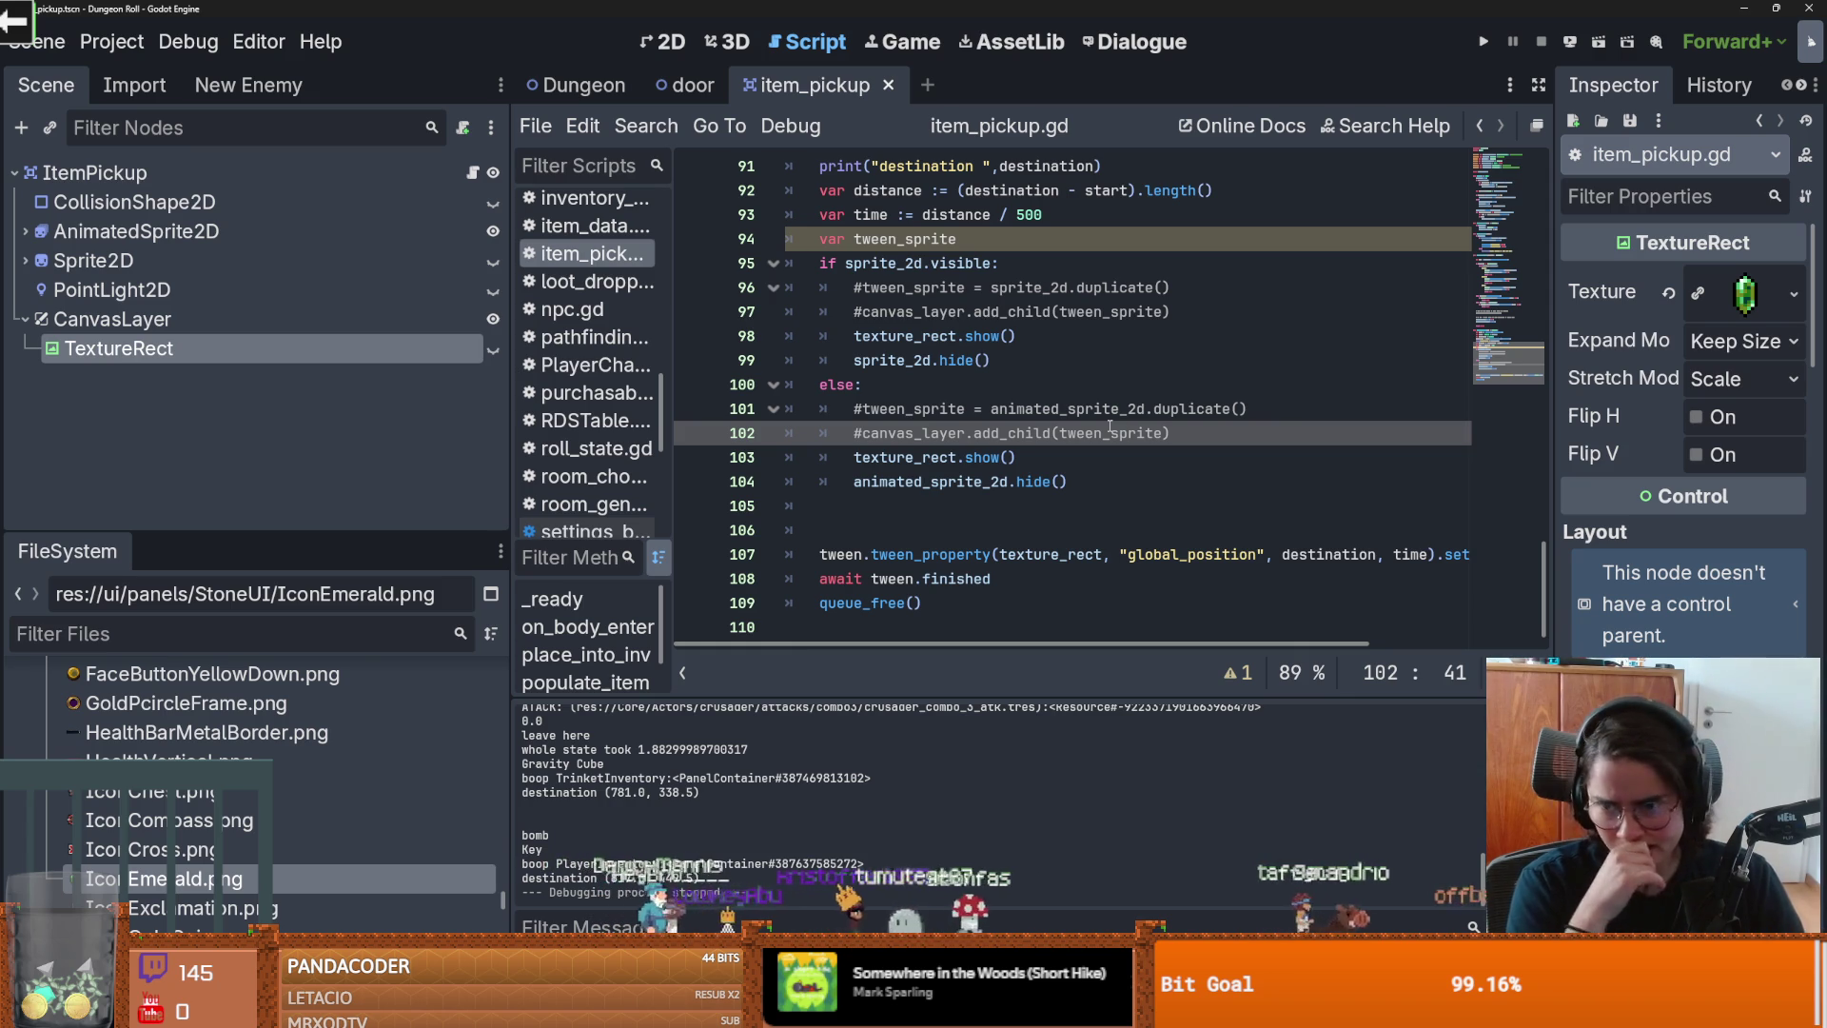
Step: Enable Follow Viewport on the CanvasLayer node in the Inspector
click(198, 325)
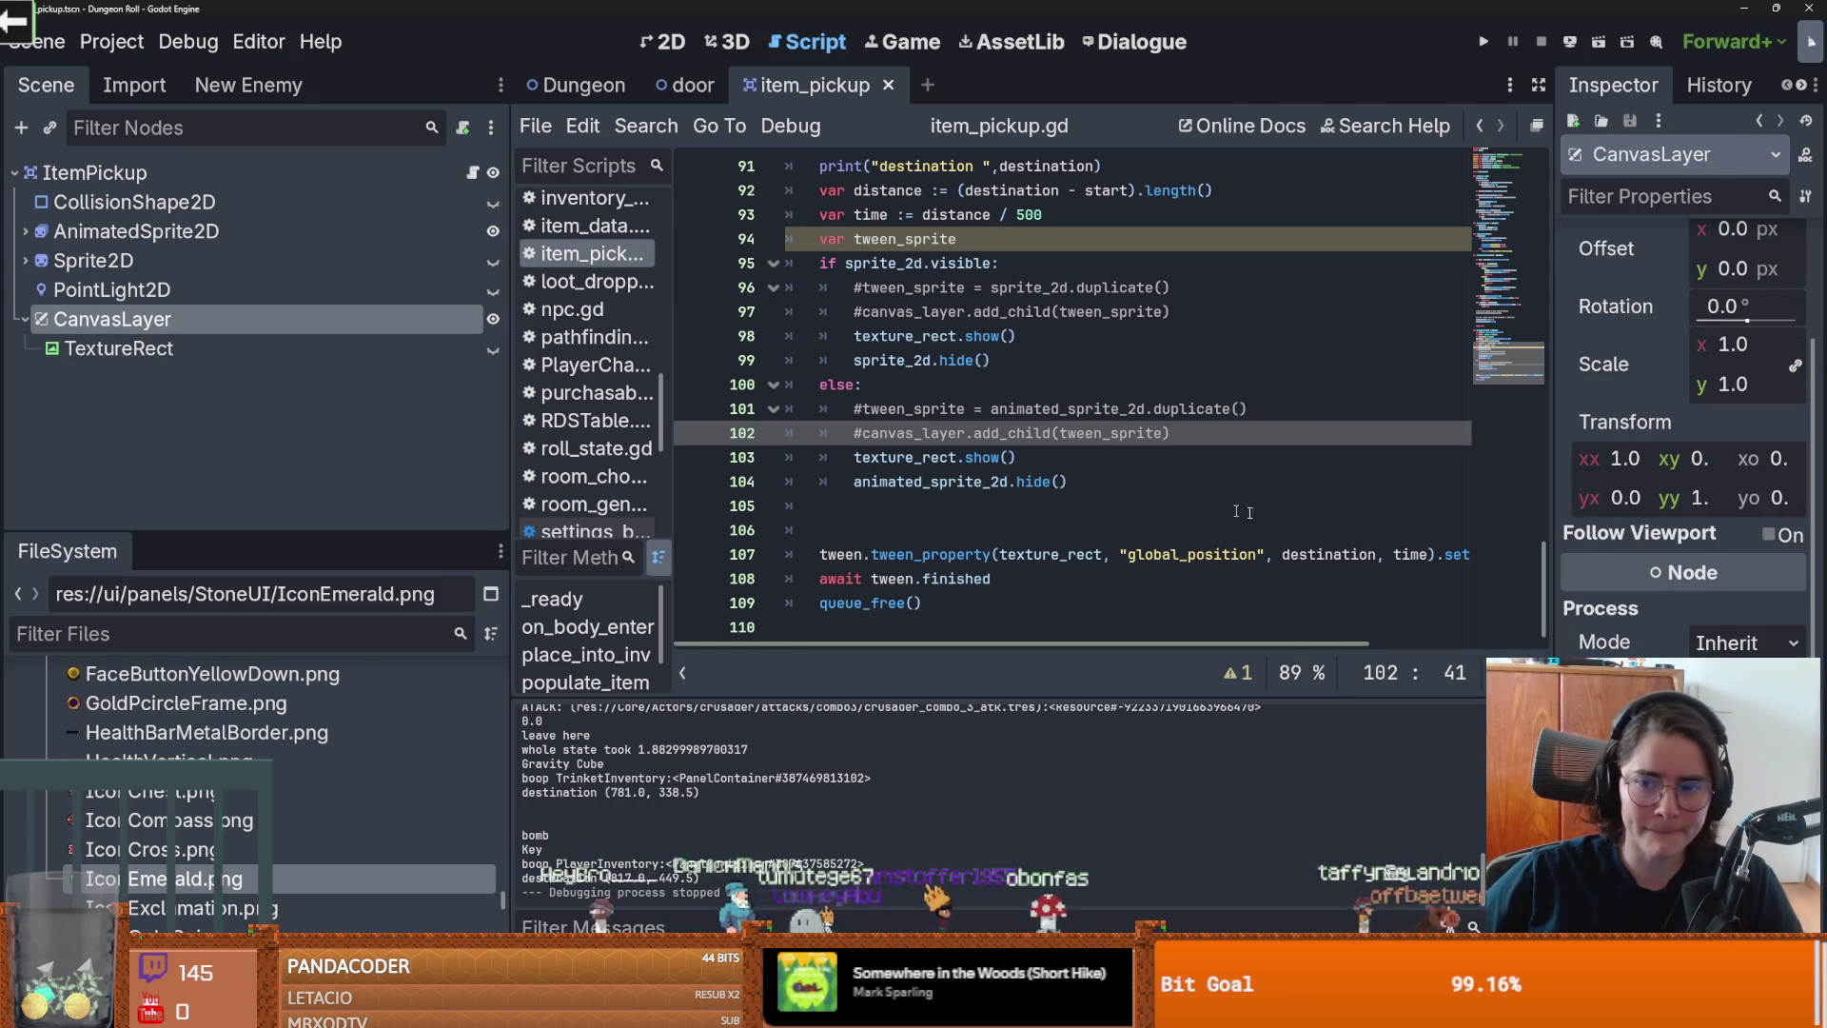
scroll(1090, 443, up, 2)
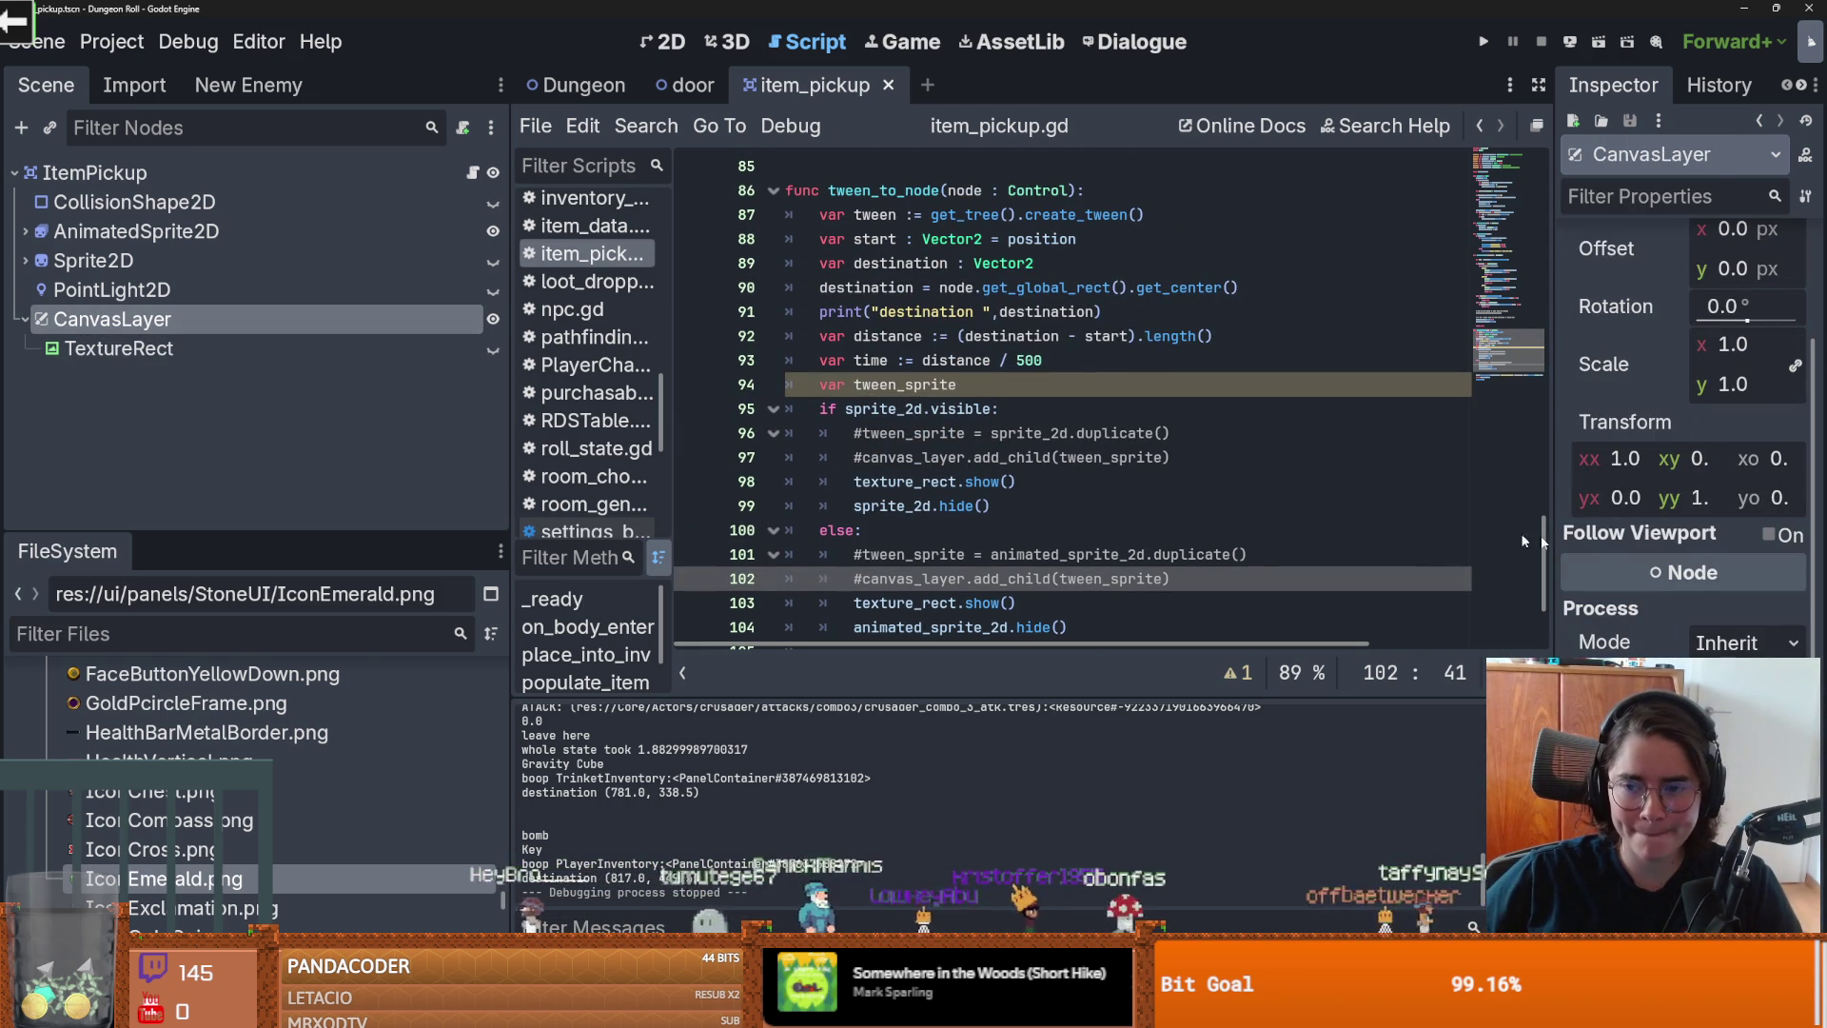
click(1769, 535)
Step: Rerun the game, pick up an item with the knight, and stop the run
click(1482, 44)
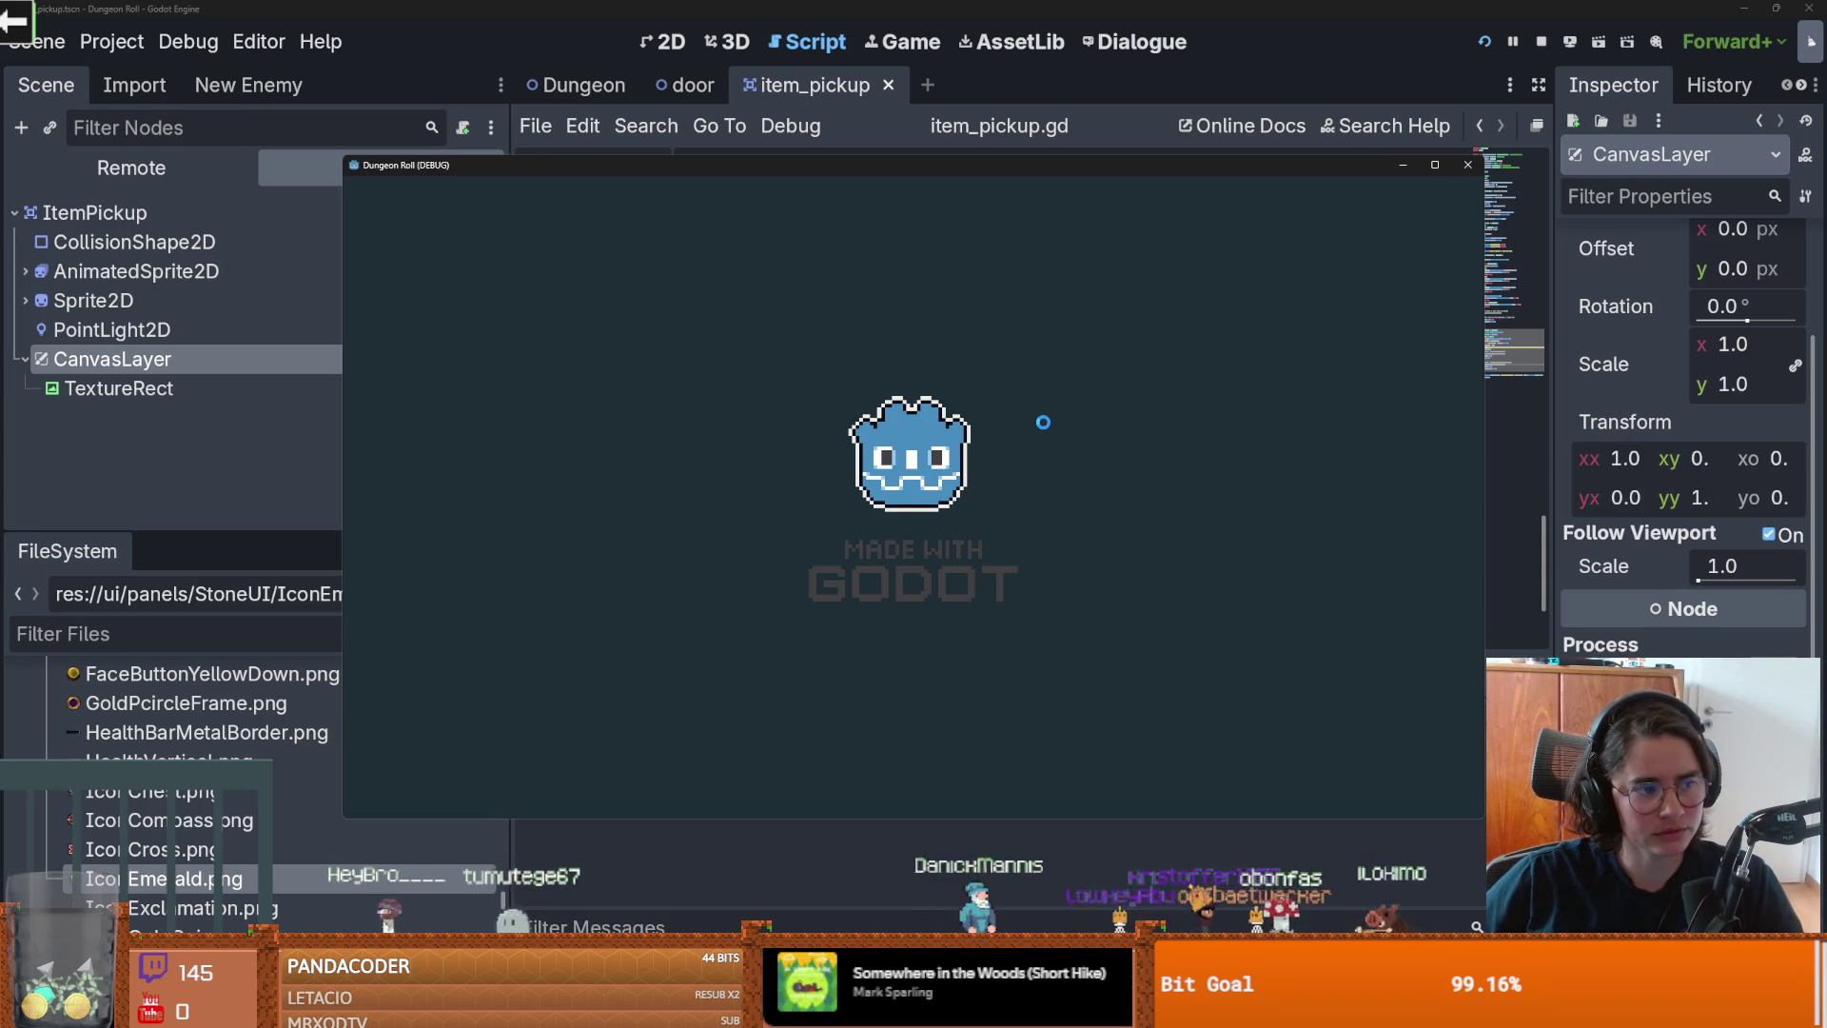
click(729, 314)
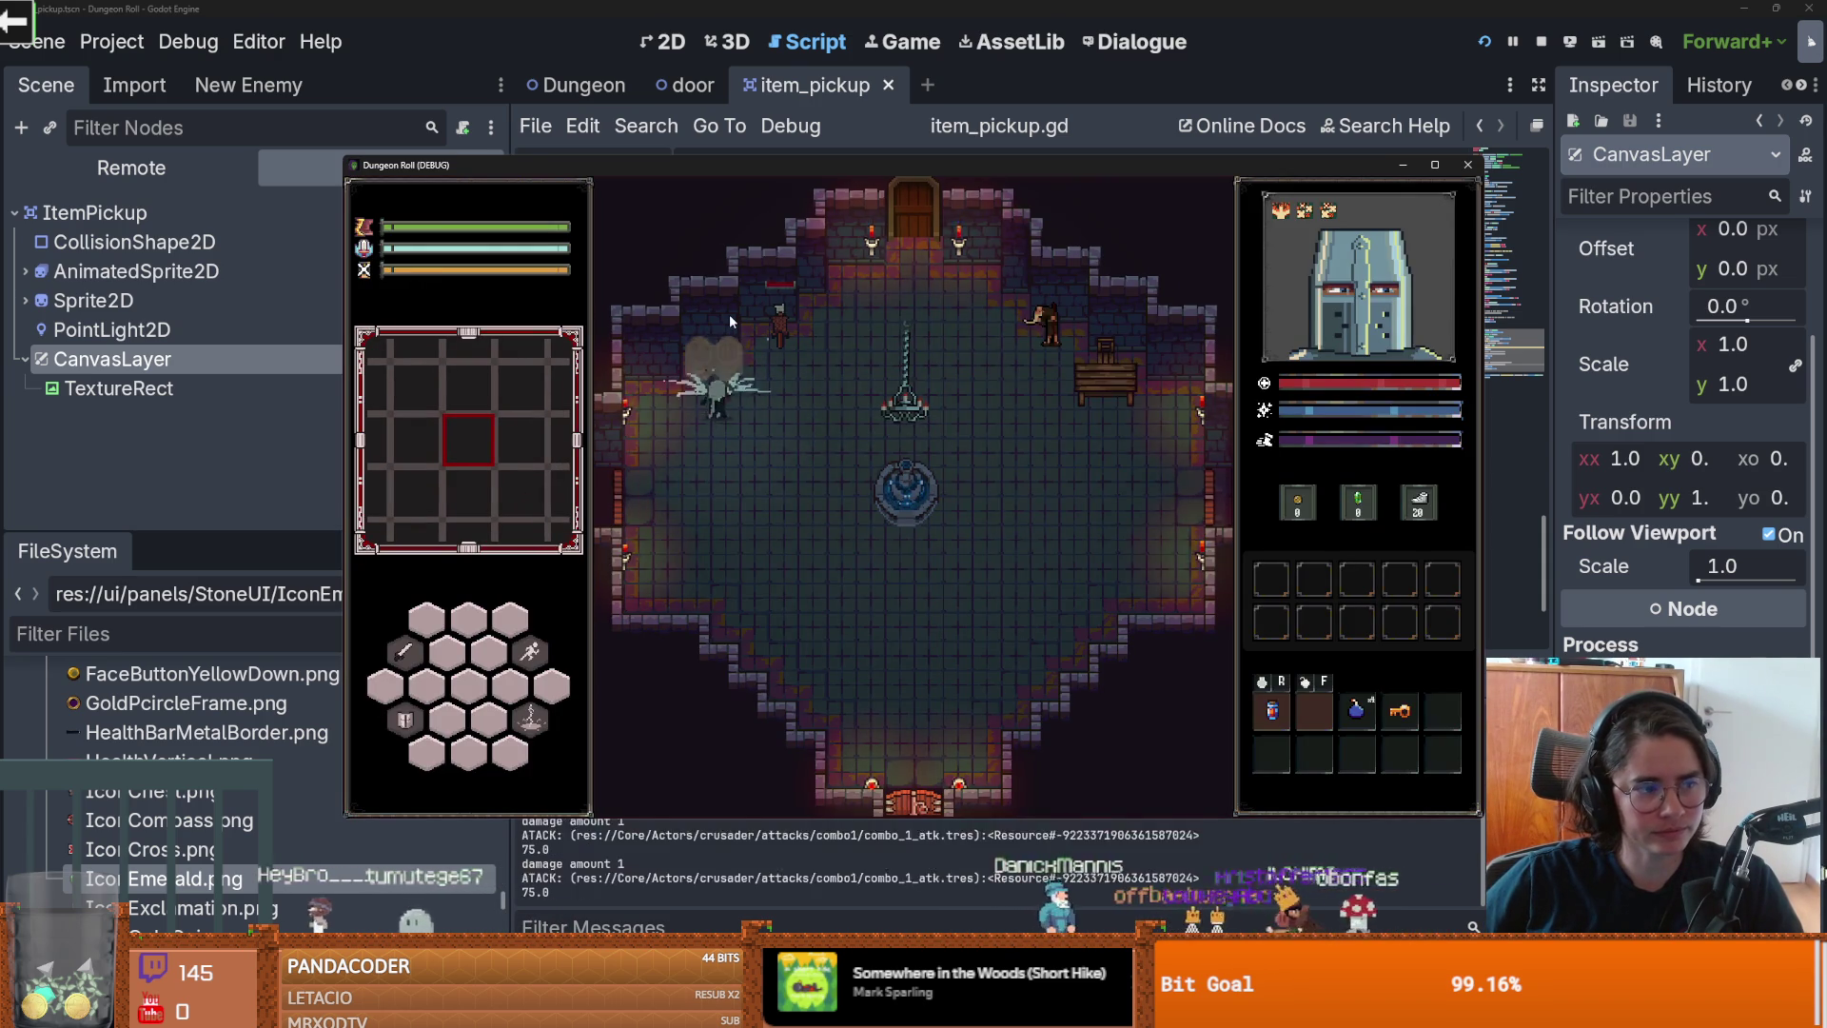
click(729, 314)
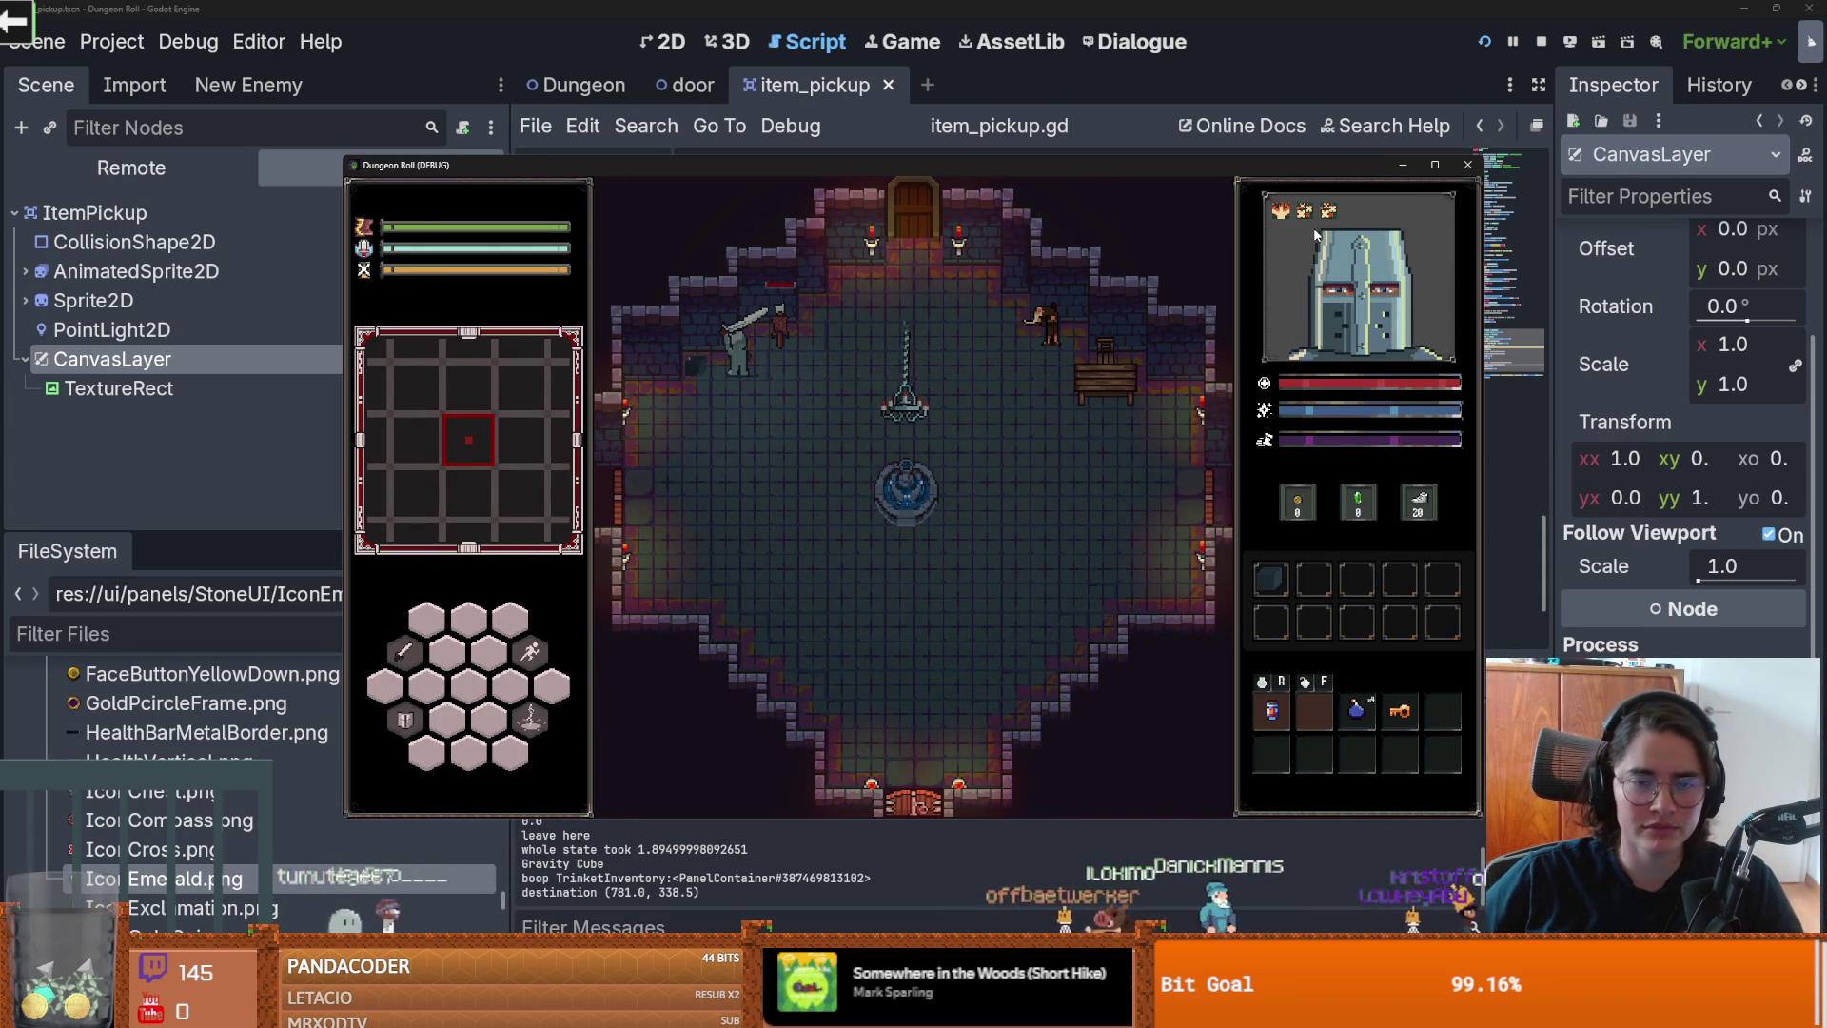
click(1468, 163)
click(1049, 360)
key(Down)
key(Down)
key(Down)
Step: Uncomment the first branch's sprite duplicate and add_child lines, removing its texture_rect edit
key(End)
key(Return)
text(texture_rect.show())
scroll(1056, 400, down, 3)
key(Down)
key(Down)
key(ctrl+shift+k)
drag(1163, 256, 955, 231)
key(ctrl+k)
Step: Delete the remaining texture_rect.show() lines and blank line 102 from the branches
key(Down)
key(Down)
key(ctrl+shift+k)
key(Down)
key(Down)
key(Down)
key(End)
key(BackSpace)
key(BackSpace)
key(BackSpace)
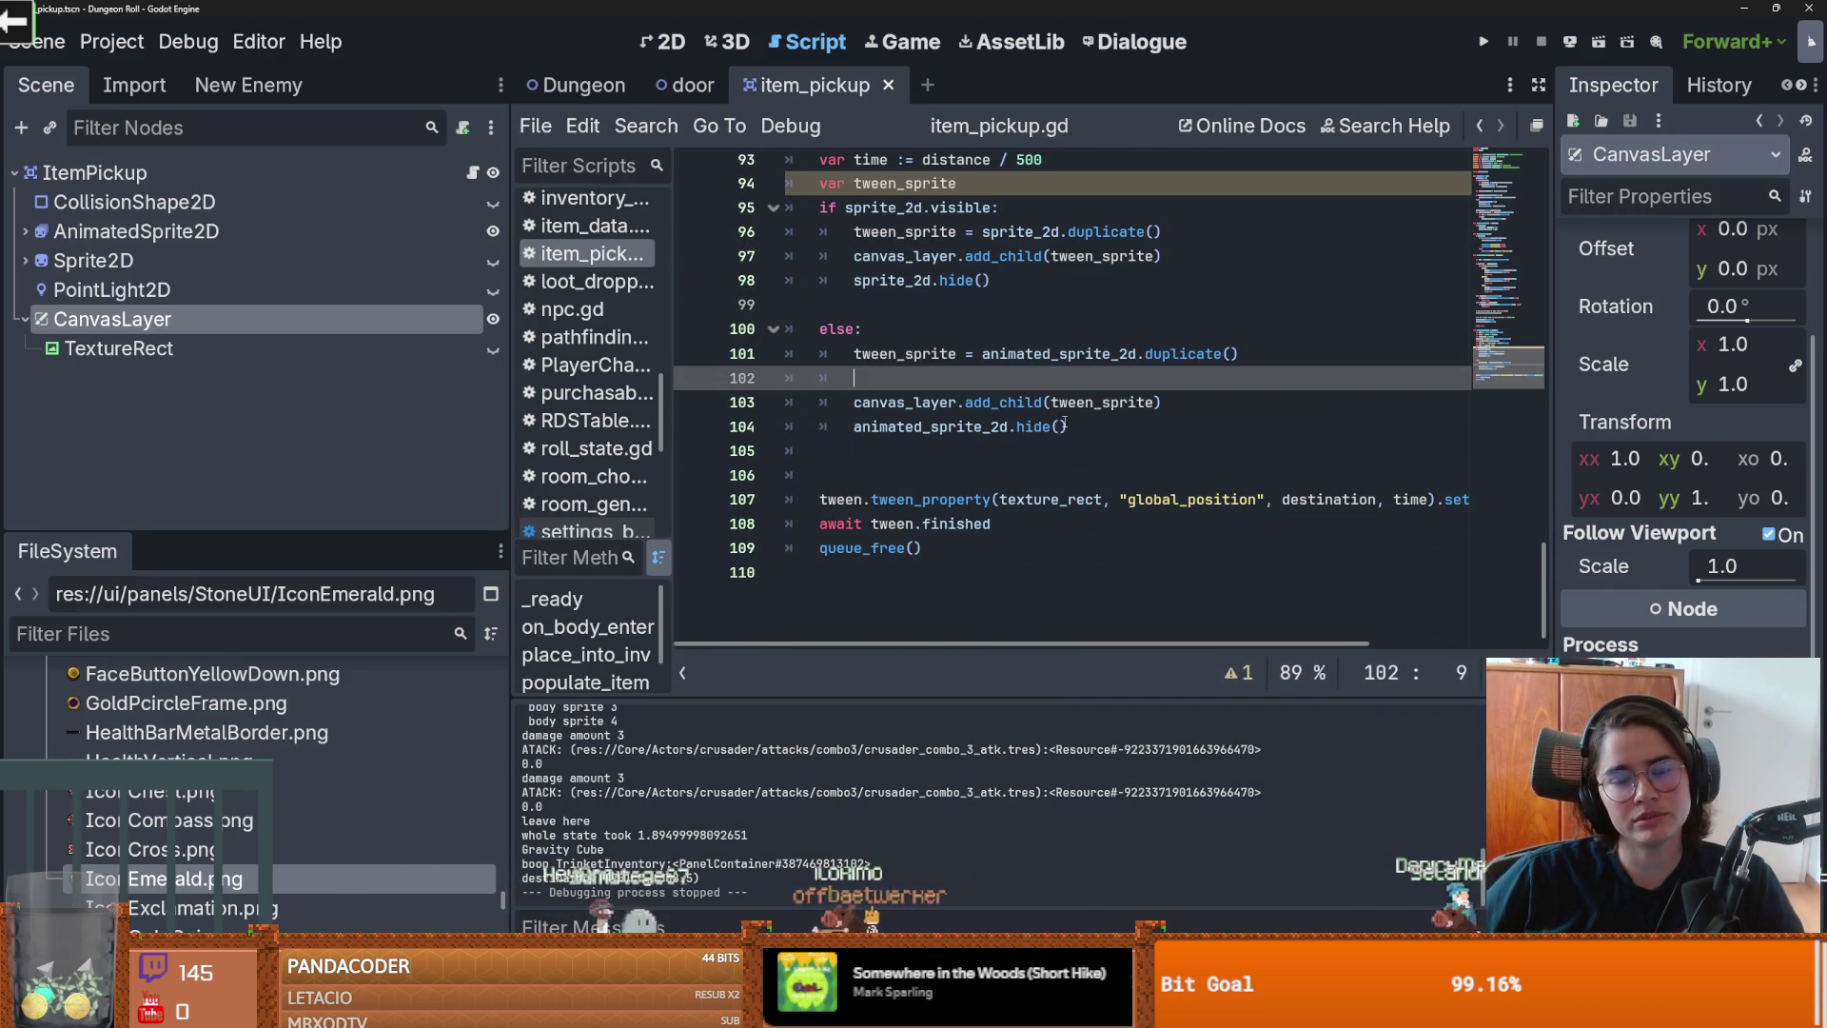
key(BackSpace)
key(BackSpace)
key(BackSpace)
Step: Delete the TextureRect node from the CanvasLayer and save the scene
right_click(252, 349)
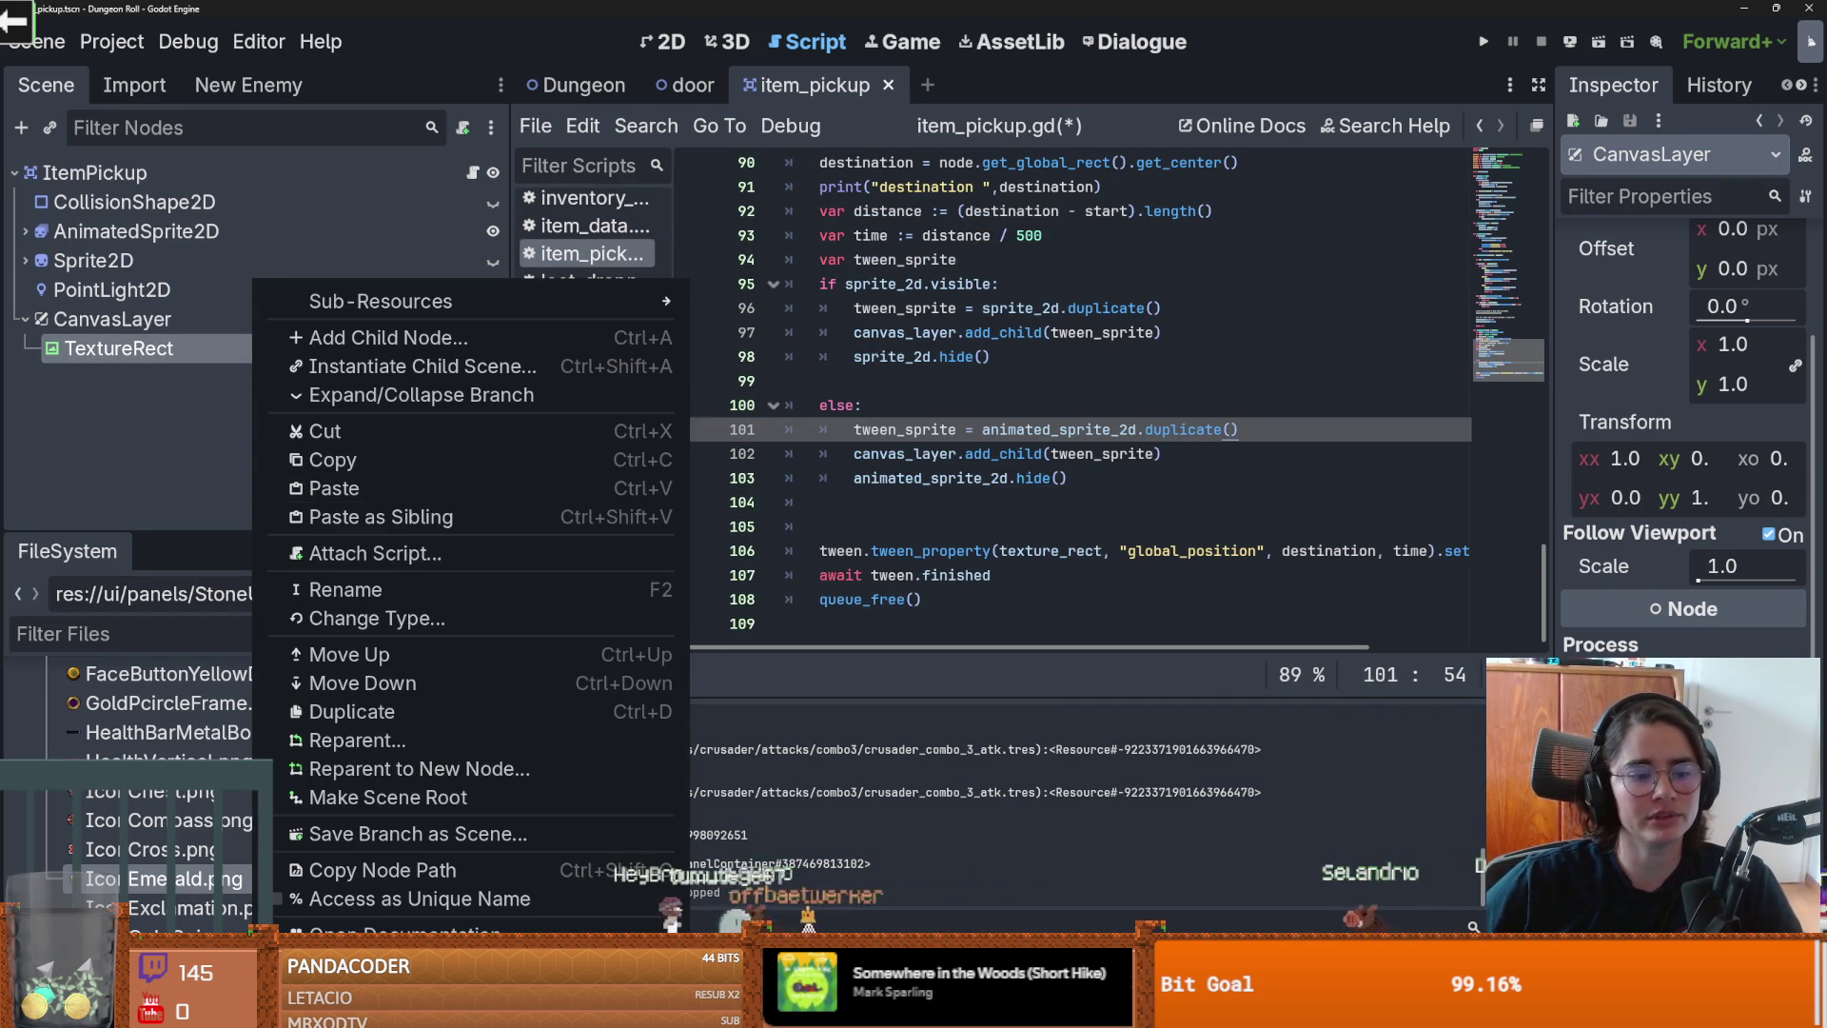
key(Delete)
key(Return)
key(ctrl+s)
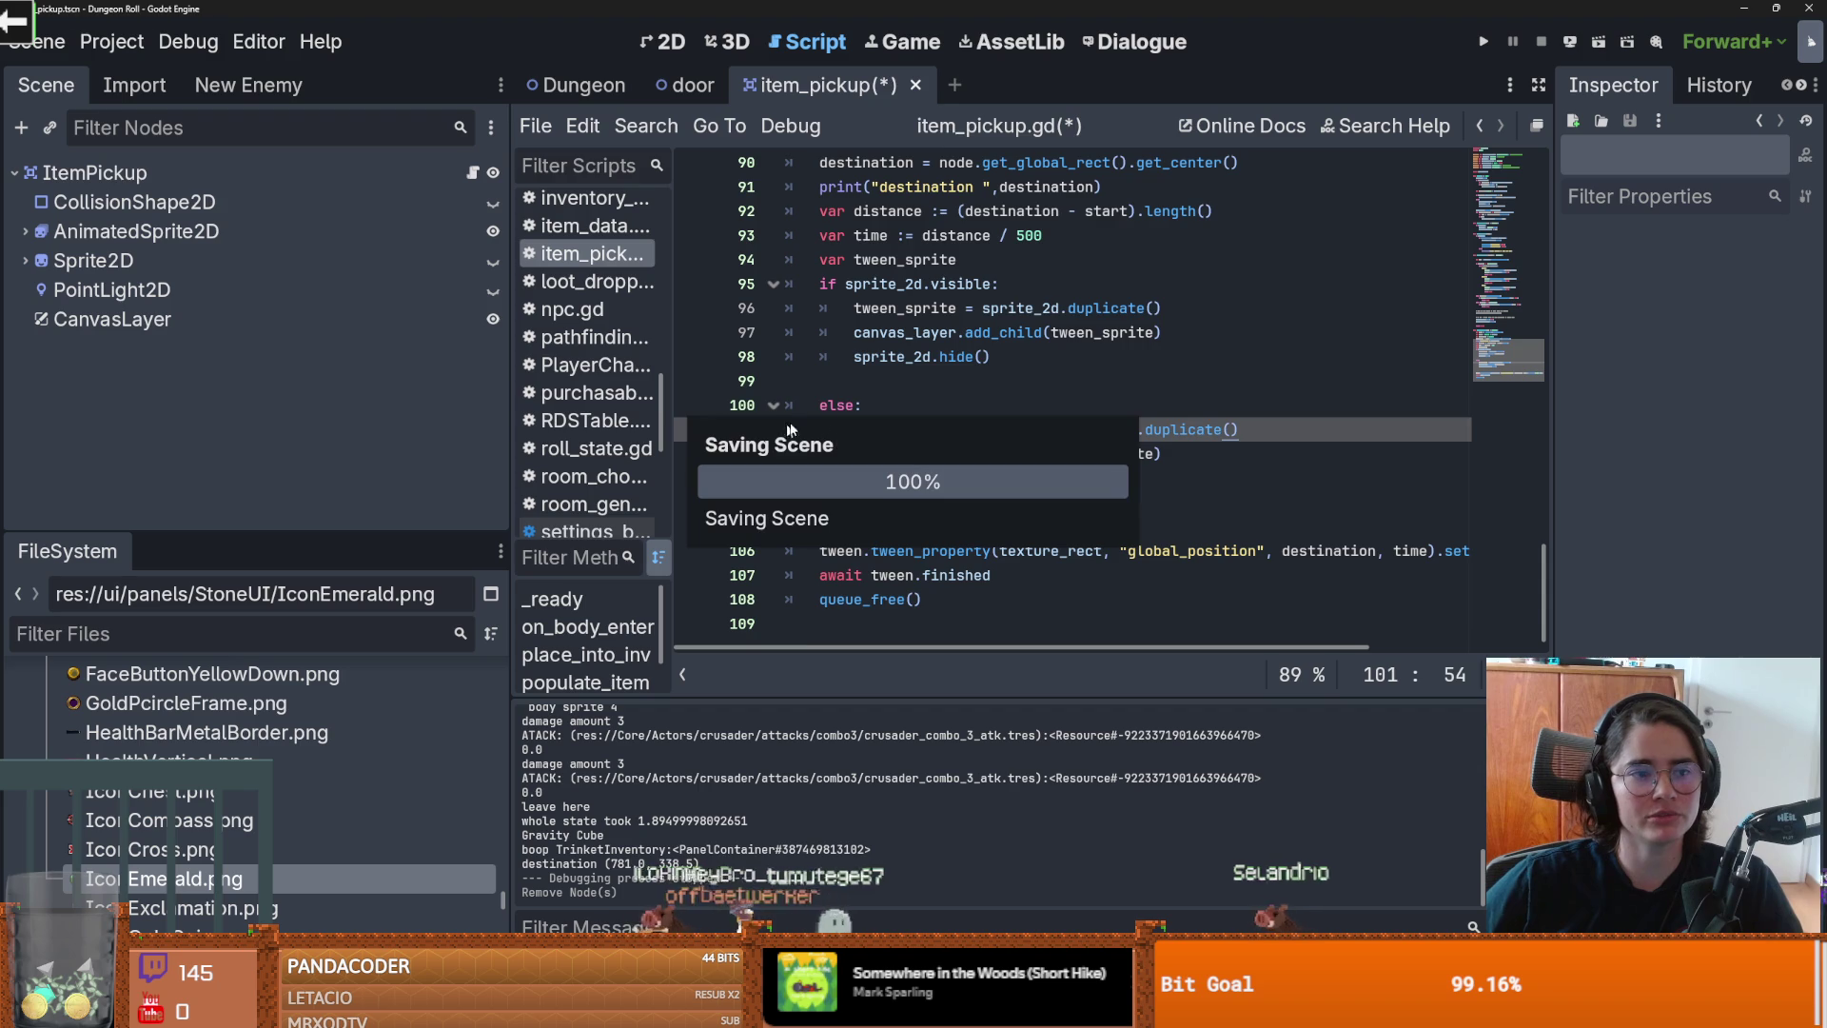
Step: Remove blank line 99, launch the game with F5, and make the knight attack
click(982, 405)
scroll(982, 405, up, 2)
key(Up)
key(BackSpace)
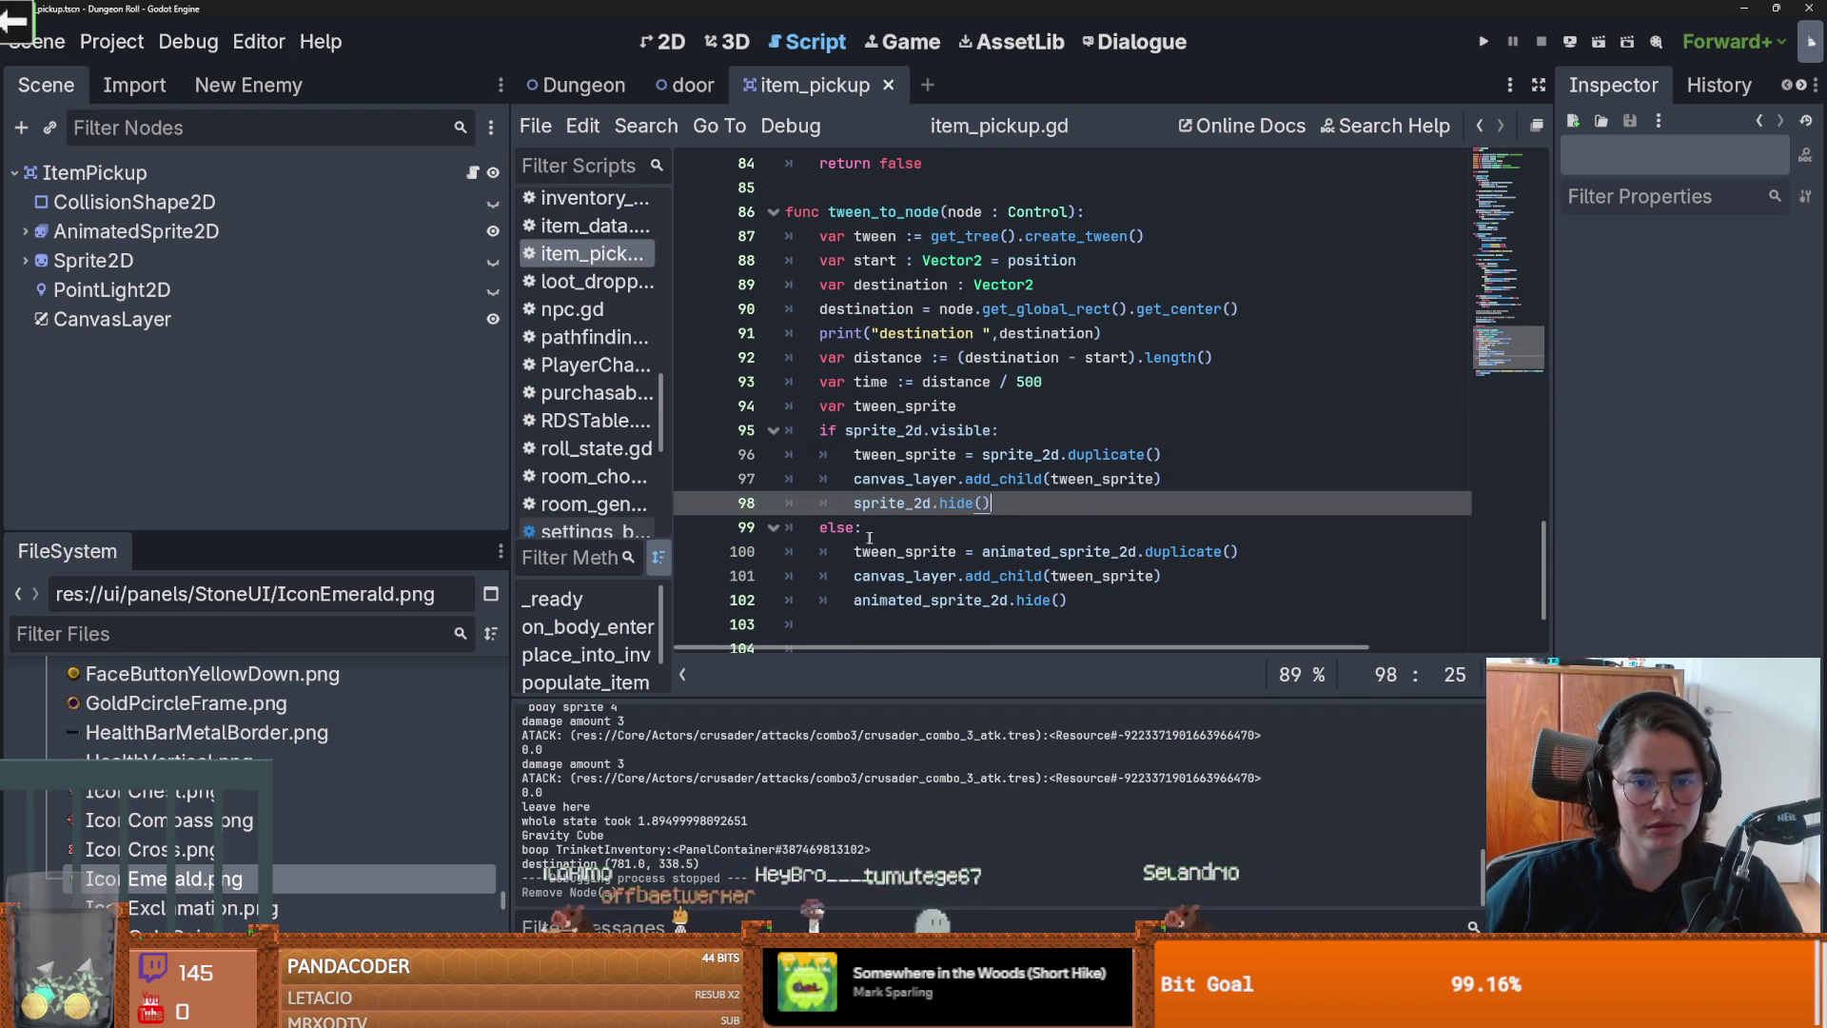
key(F5)
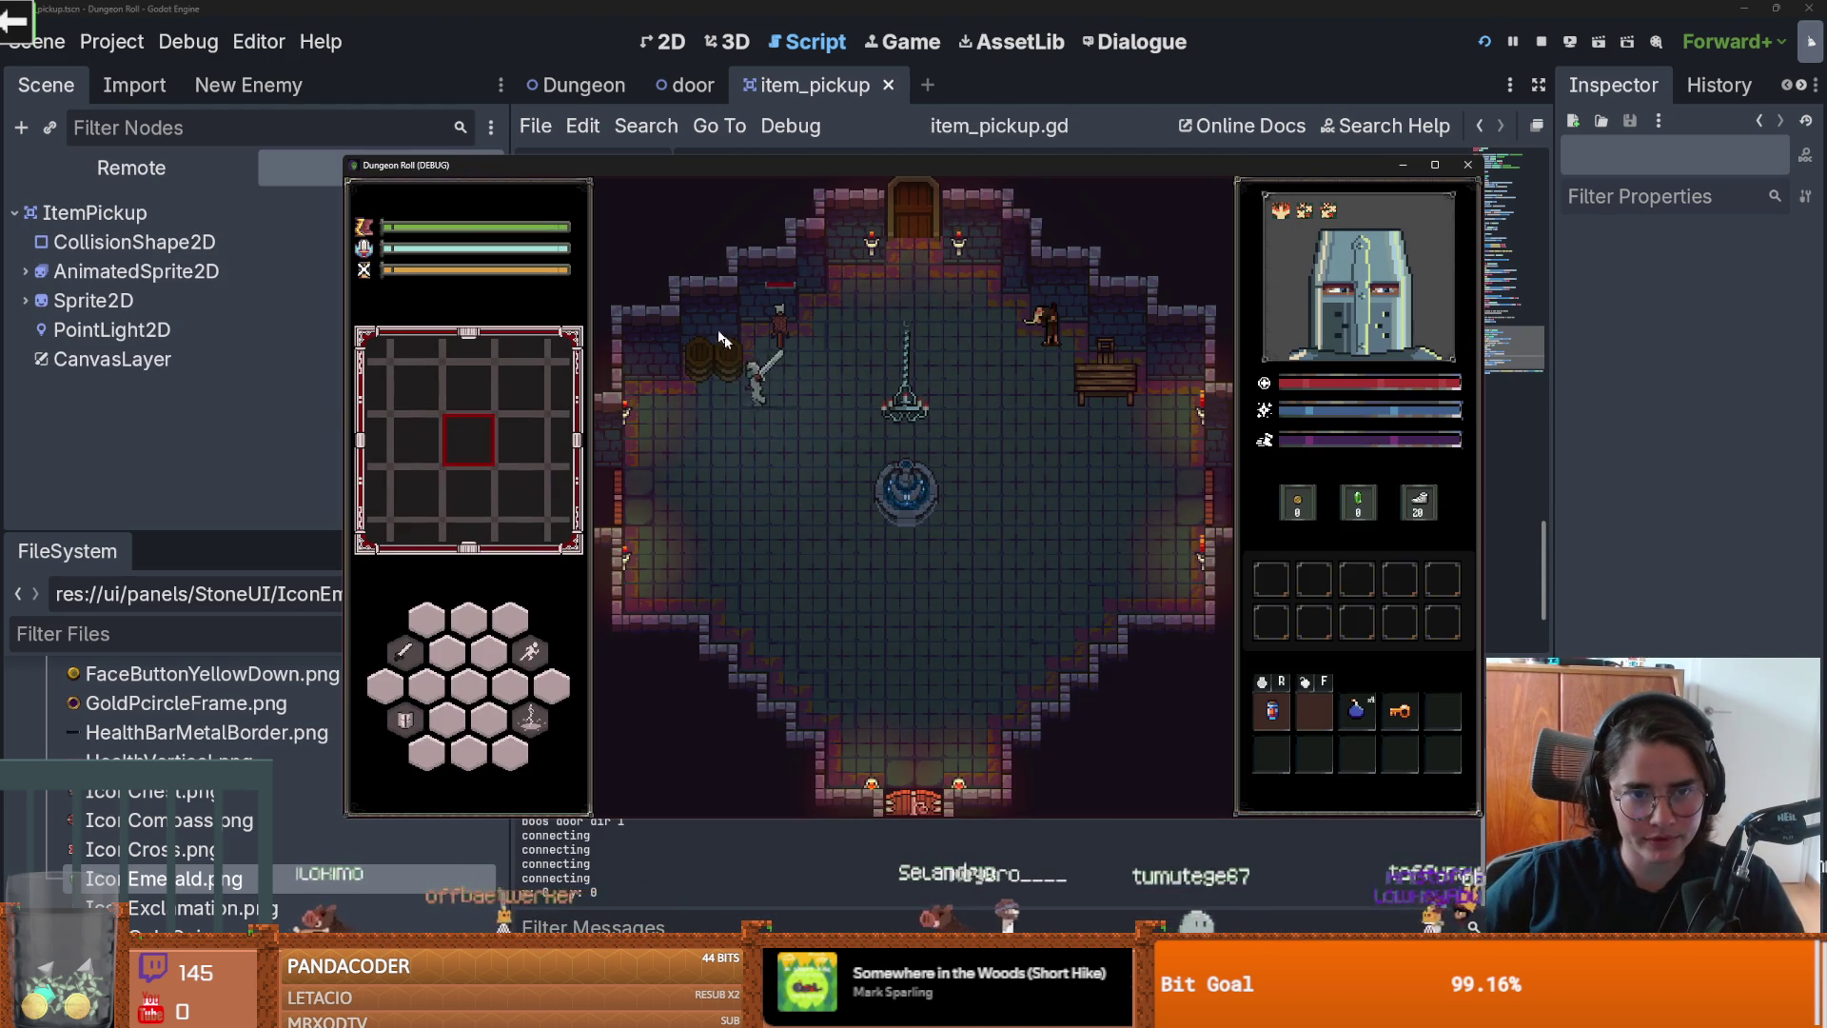
click(700, 308)
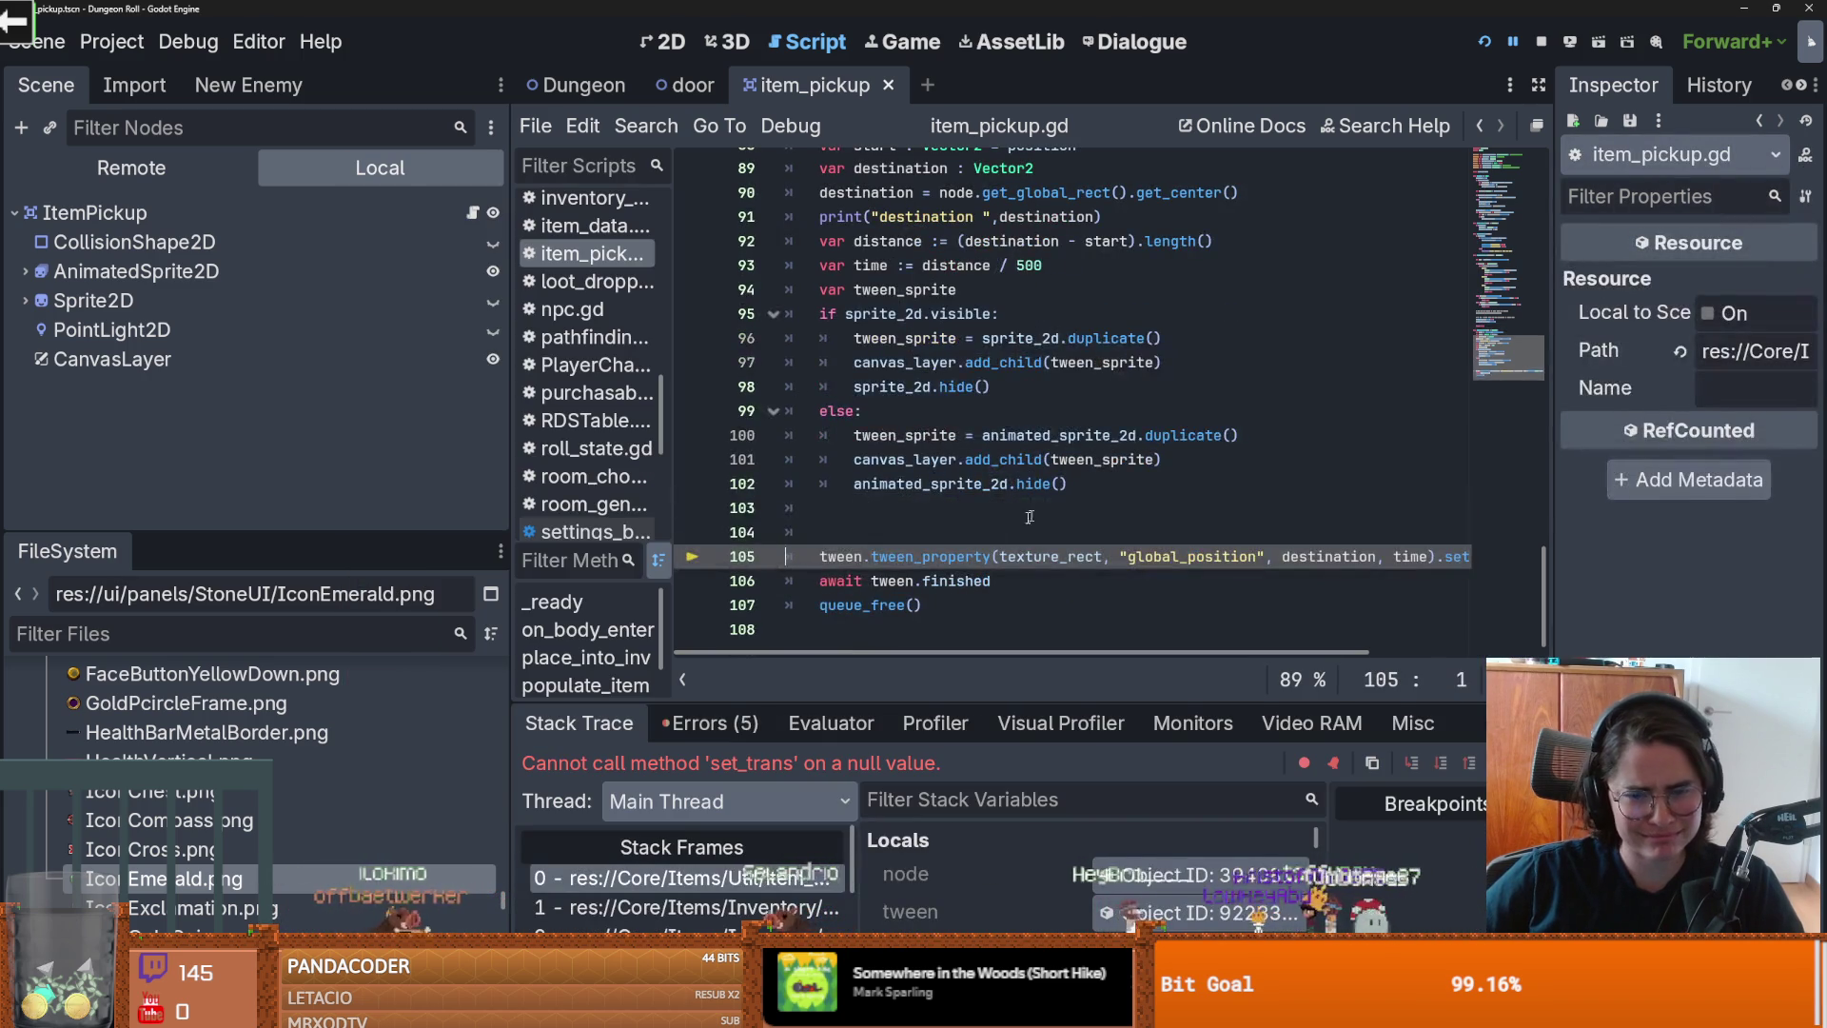
Step: Replace texture_rect with tween_sprite in the tween_property call on line 105
click(937, 534)
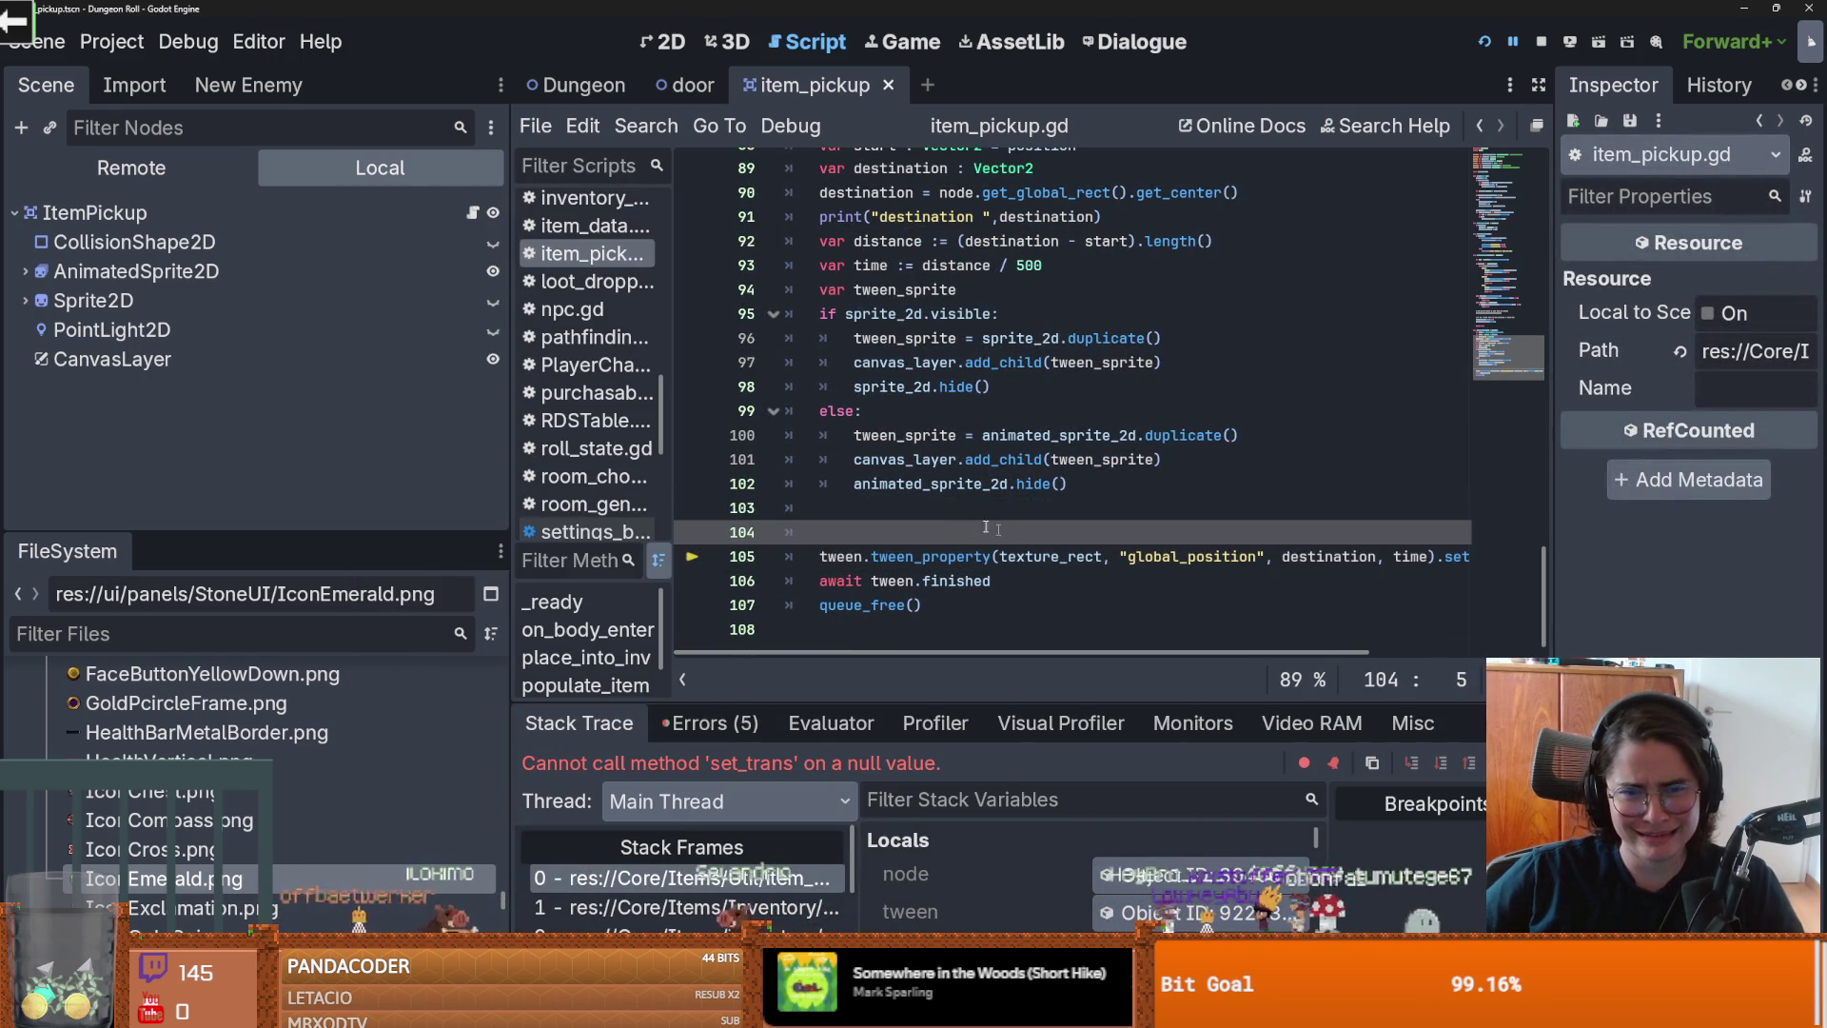
double_click(924, 437)
key(ctrl+c)
double_click(1068, 558)
key(ctrl+v)
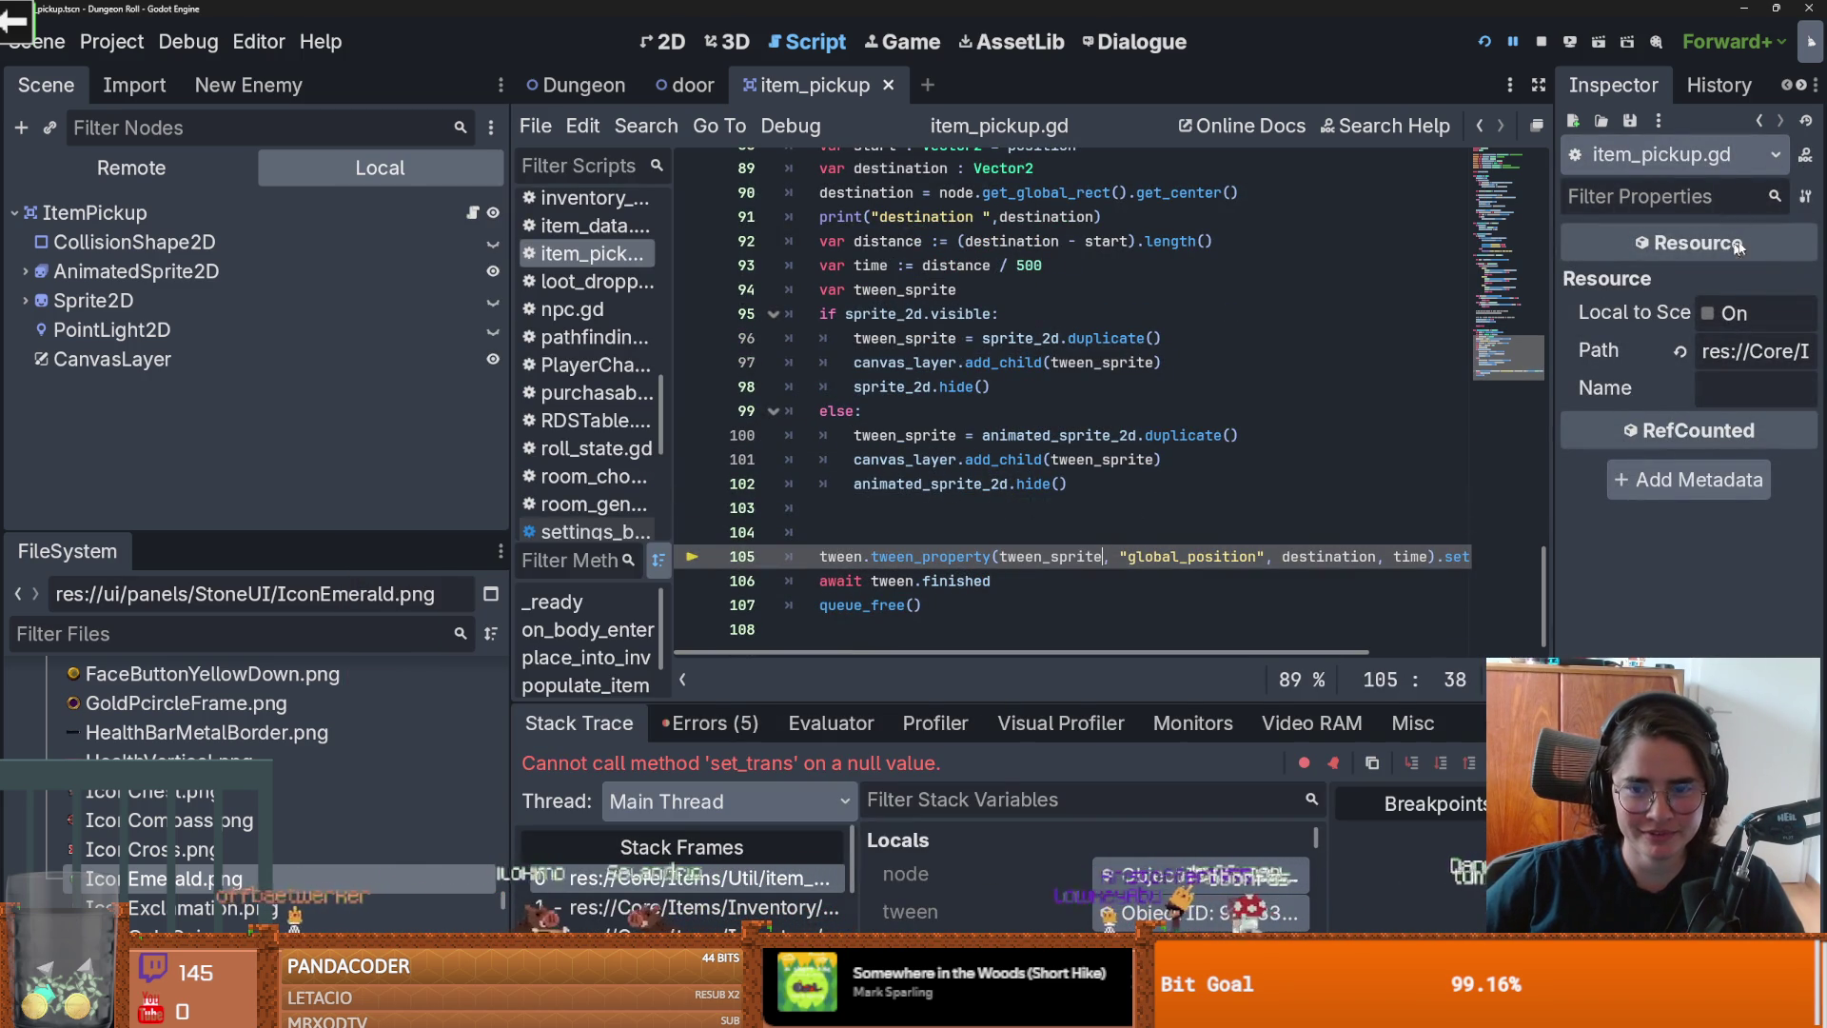
Step: Run the game, collect the Gravity Cube with the knight, and close the game
click(1480, 40)
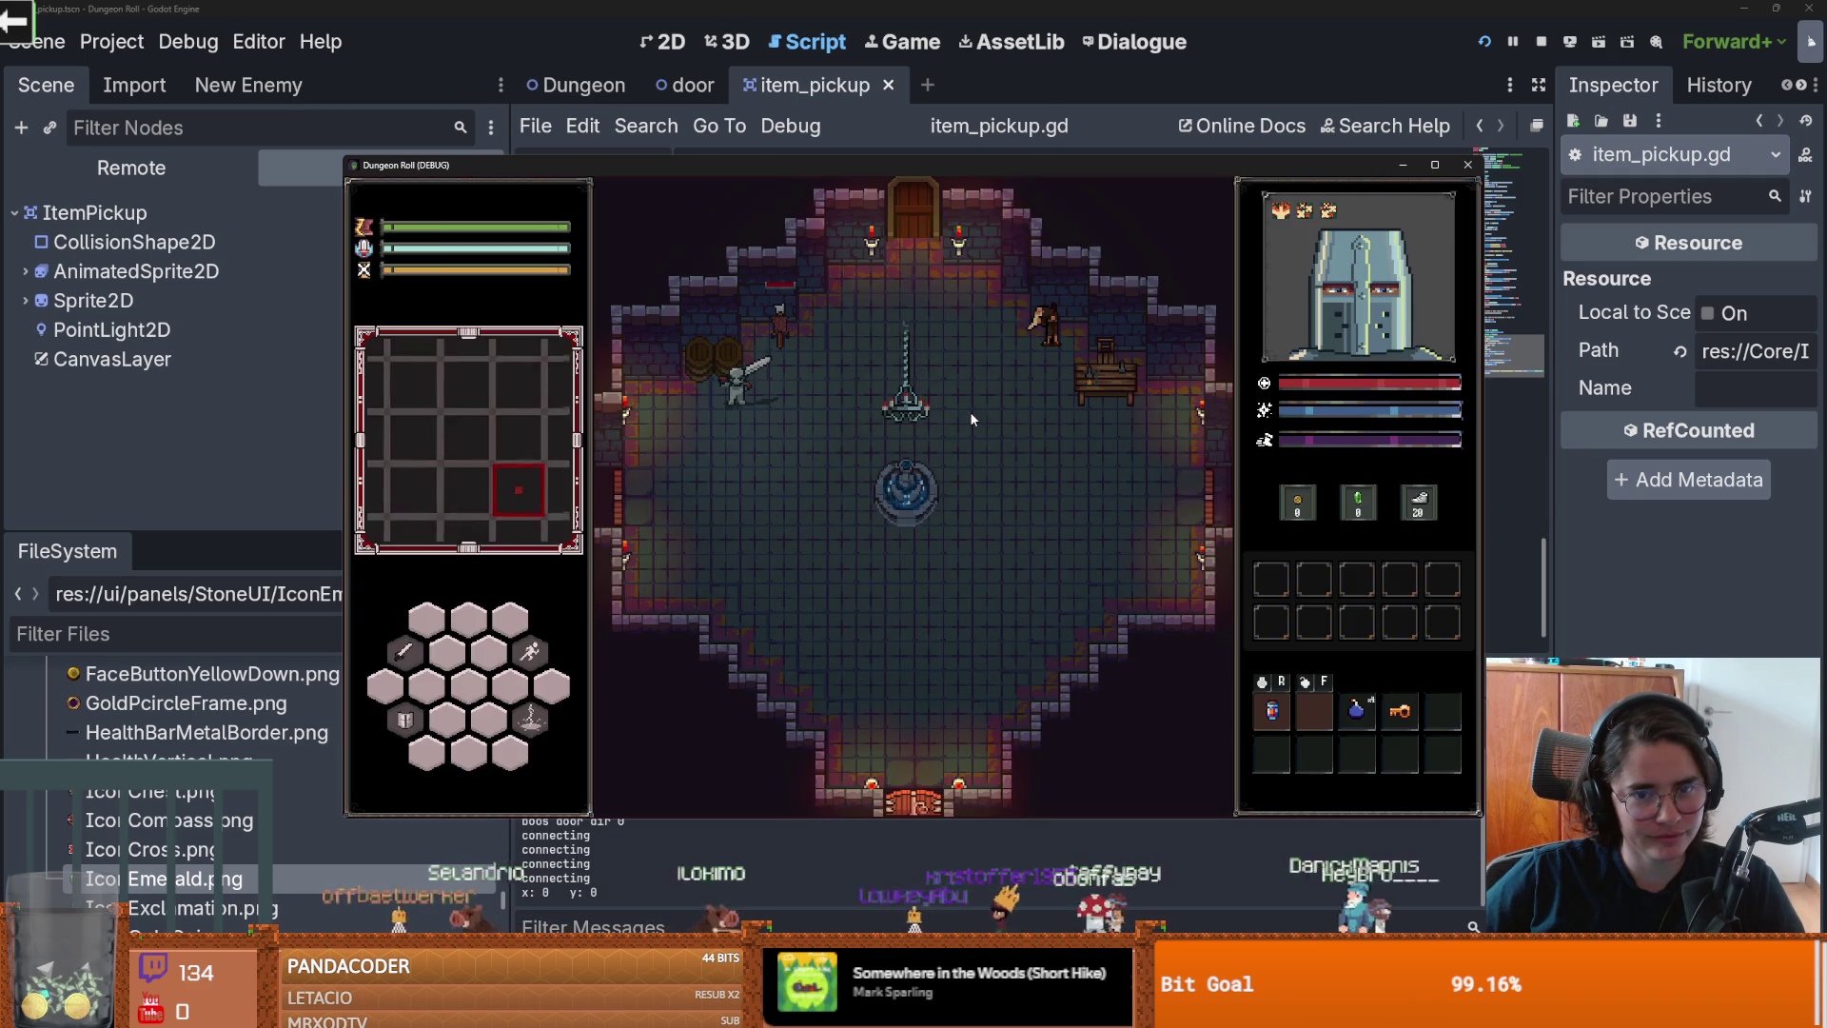
click(723, 312)
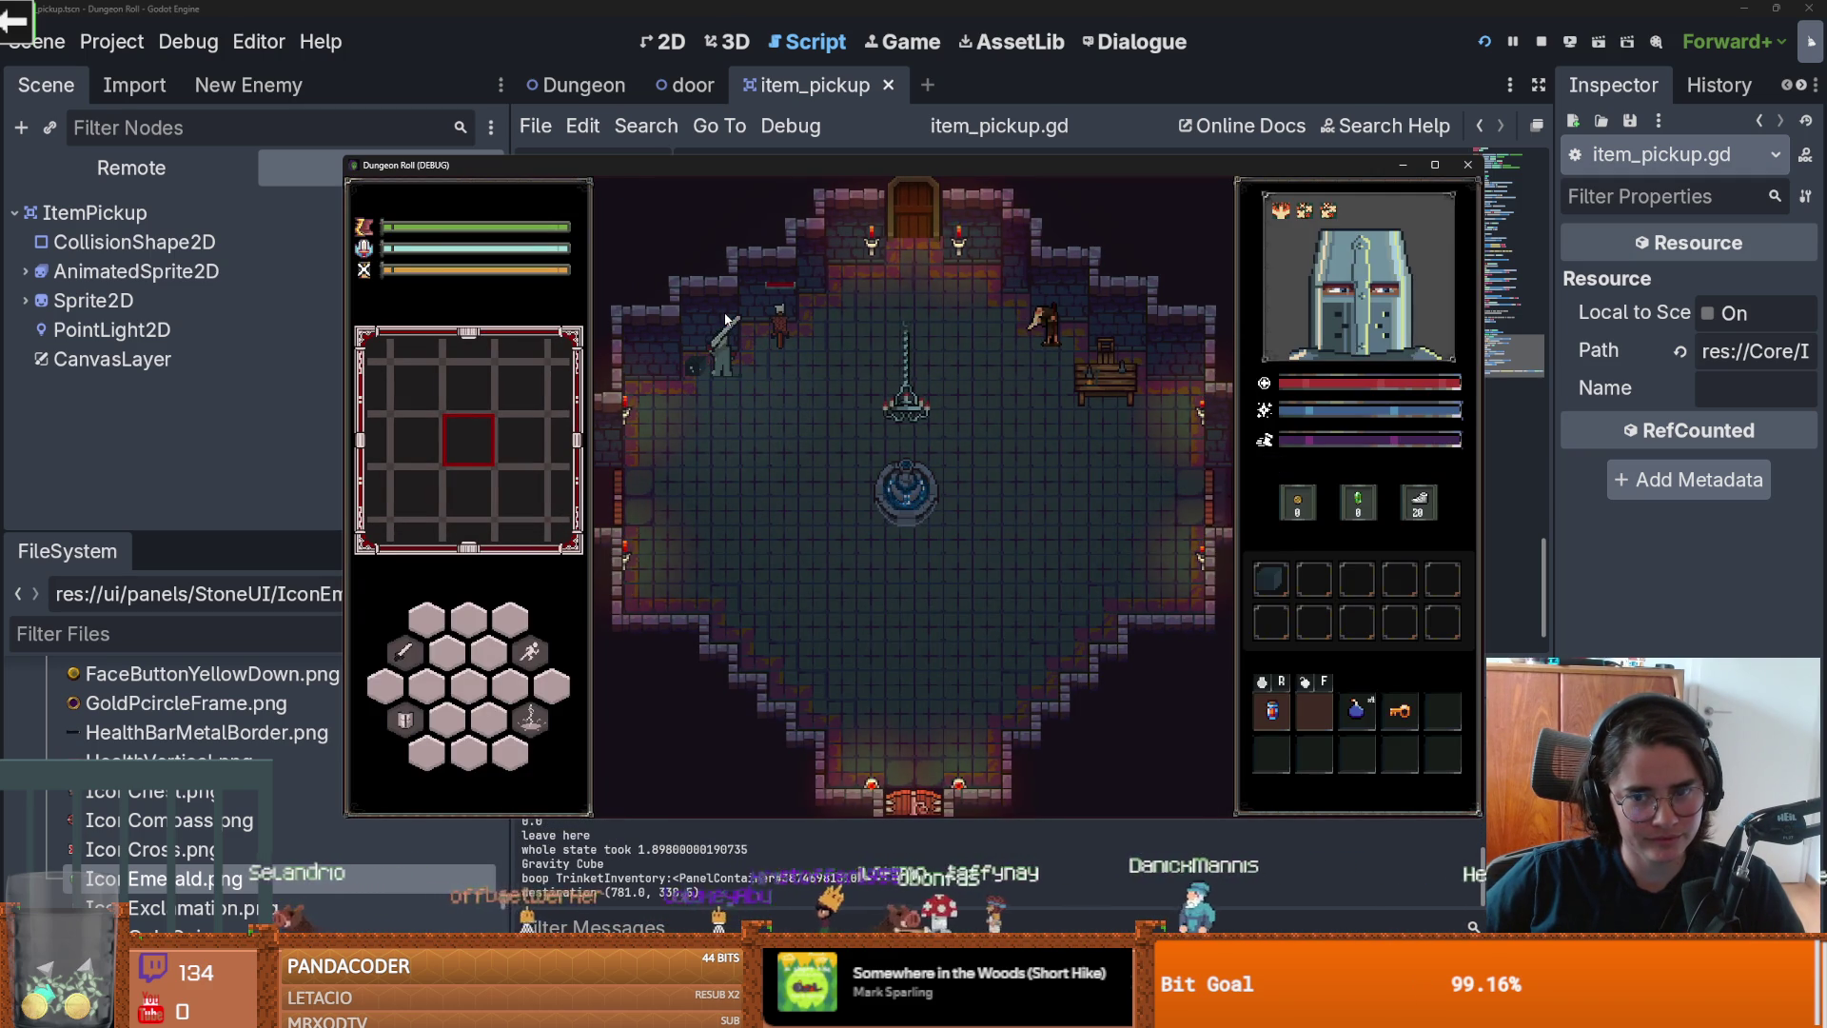
click(1468, 163)
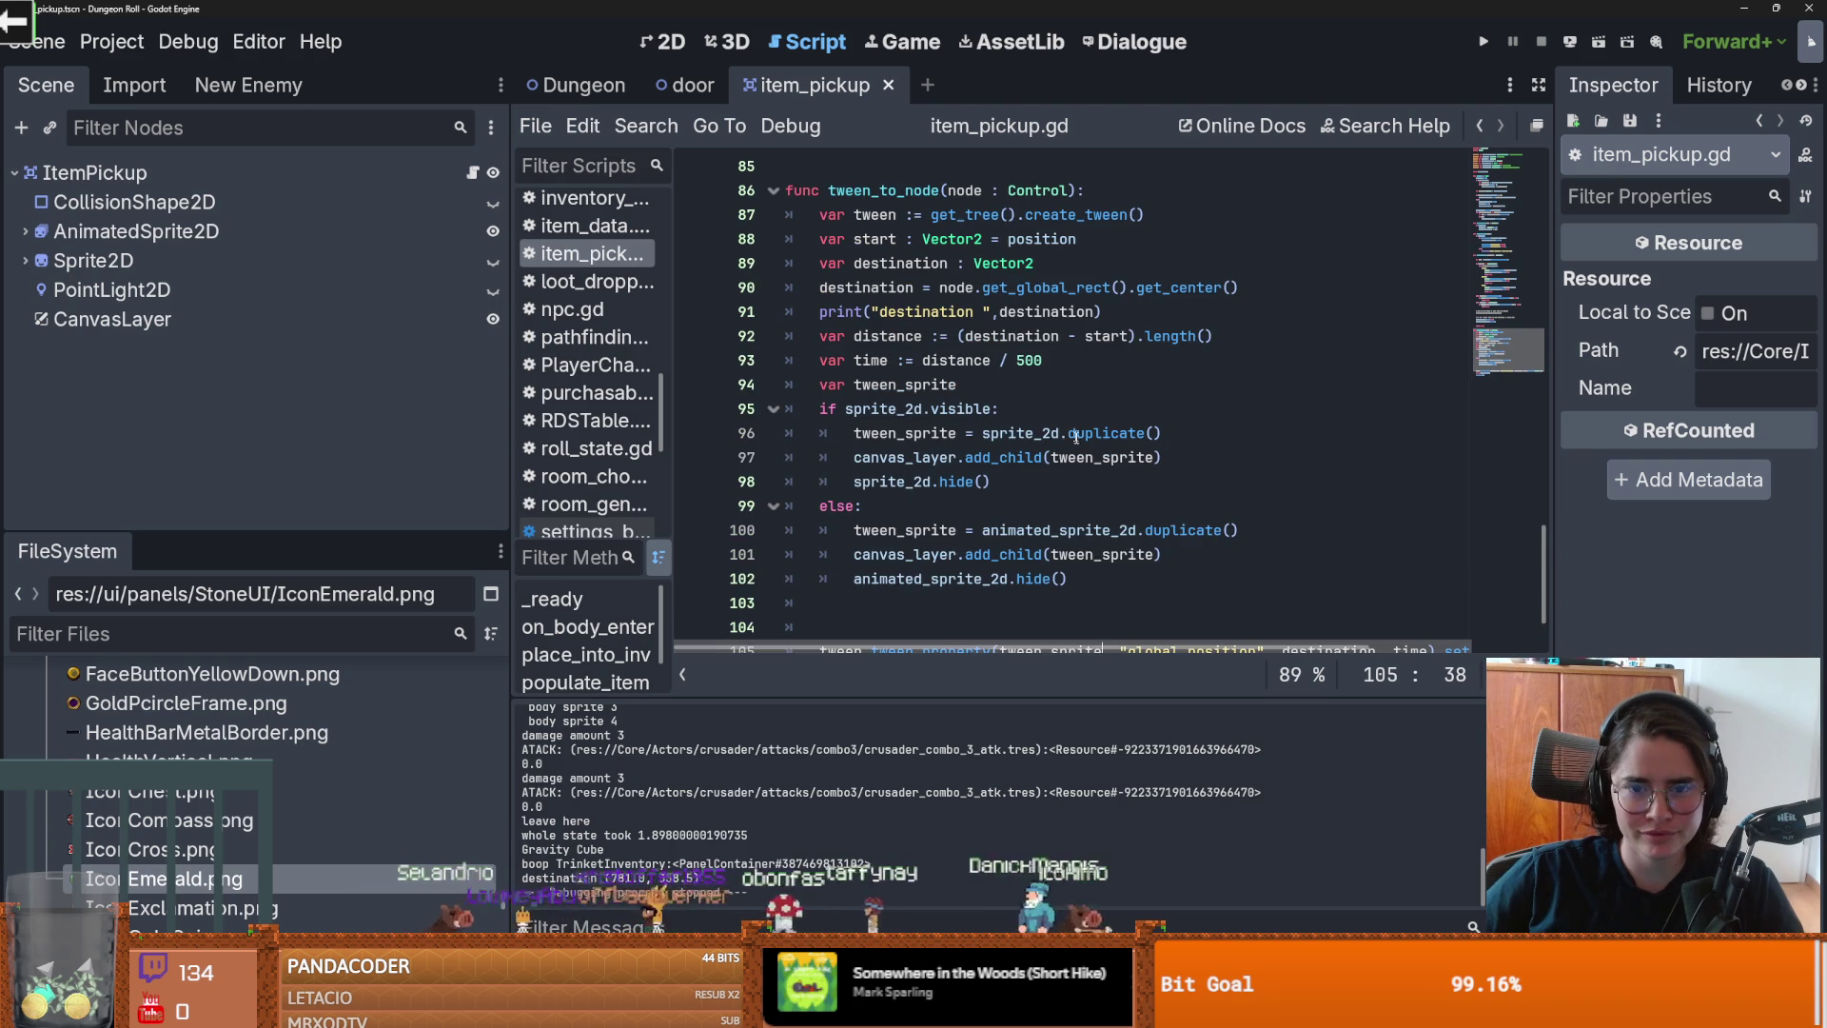
Step: Add tween_sprite.global_position = global_position after hide() in both sprite branches, then run
scroll(1070, 409, down, 1)
key(Up)
key(Up)
key(Up)
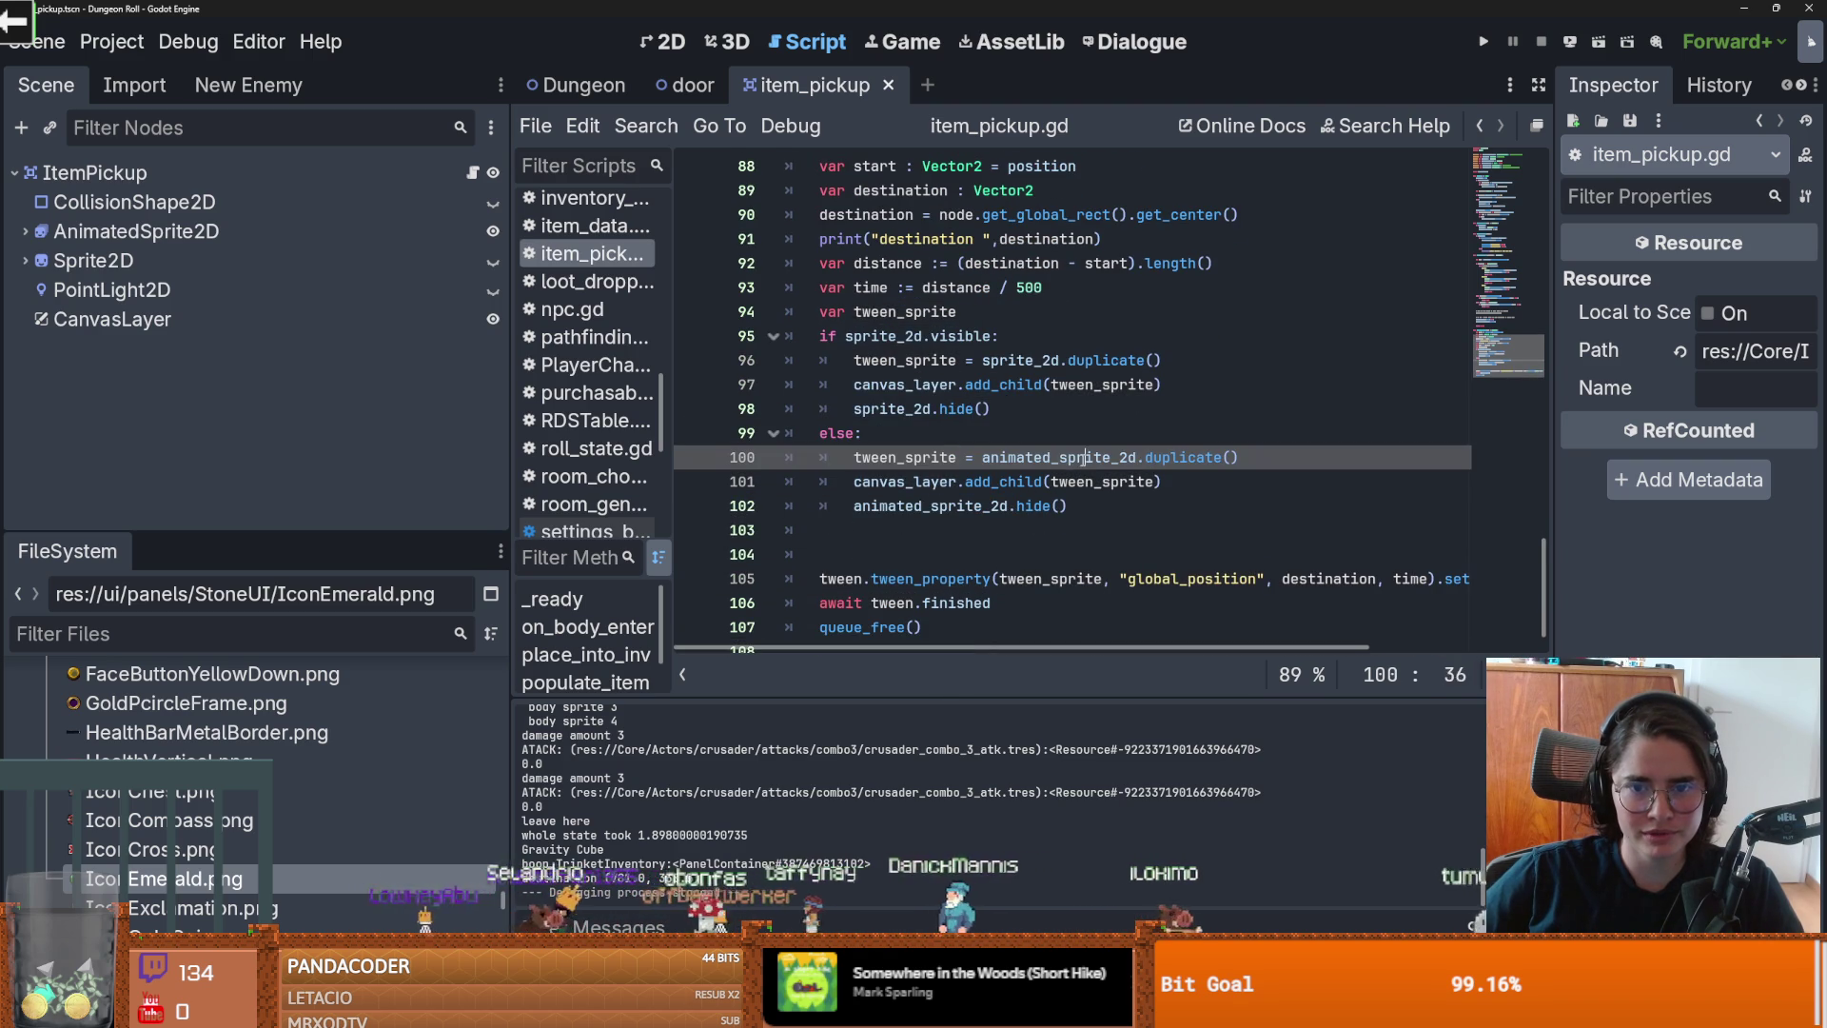
key(Up)
key(Up)
key(Up)
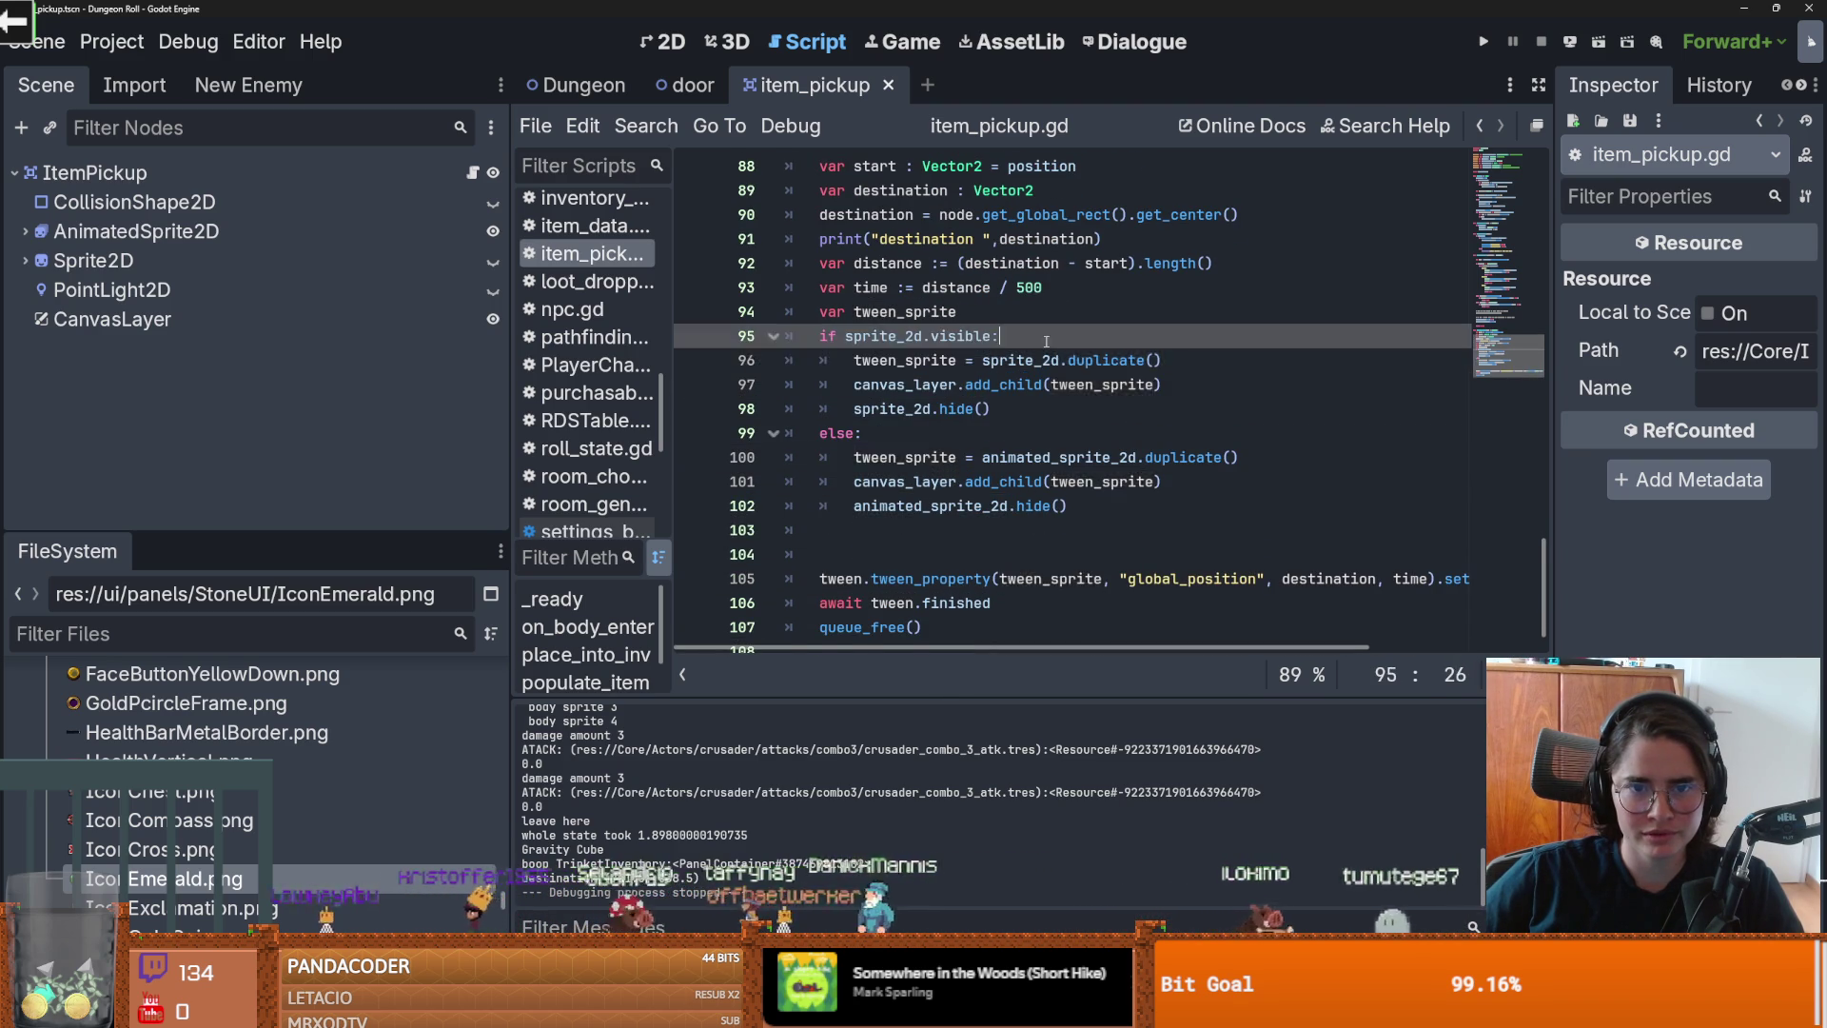
key(Return)
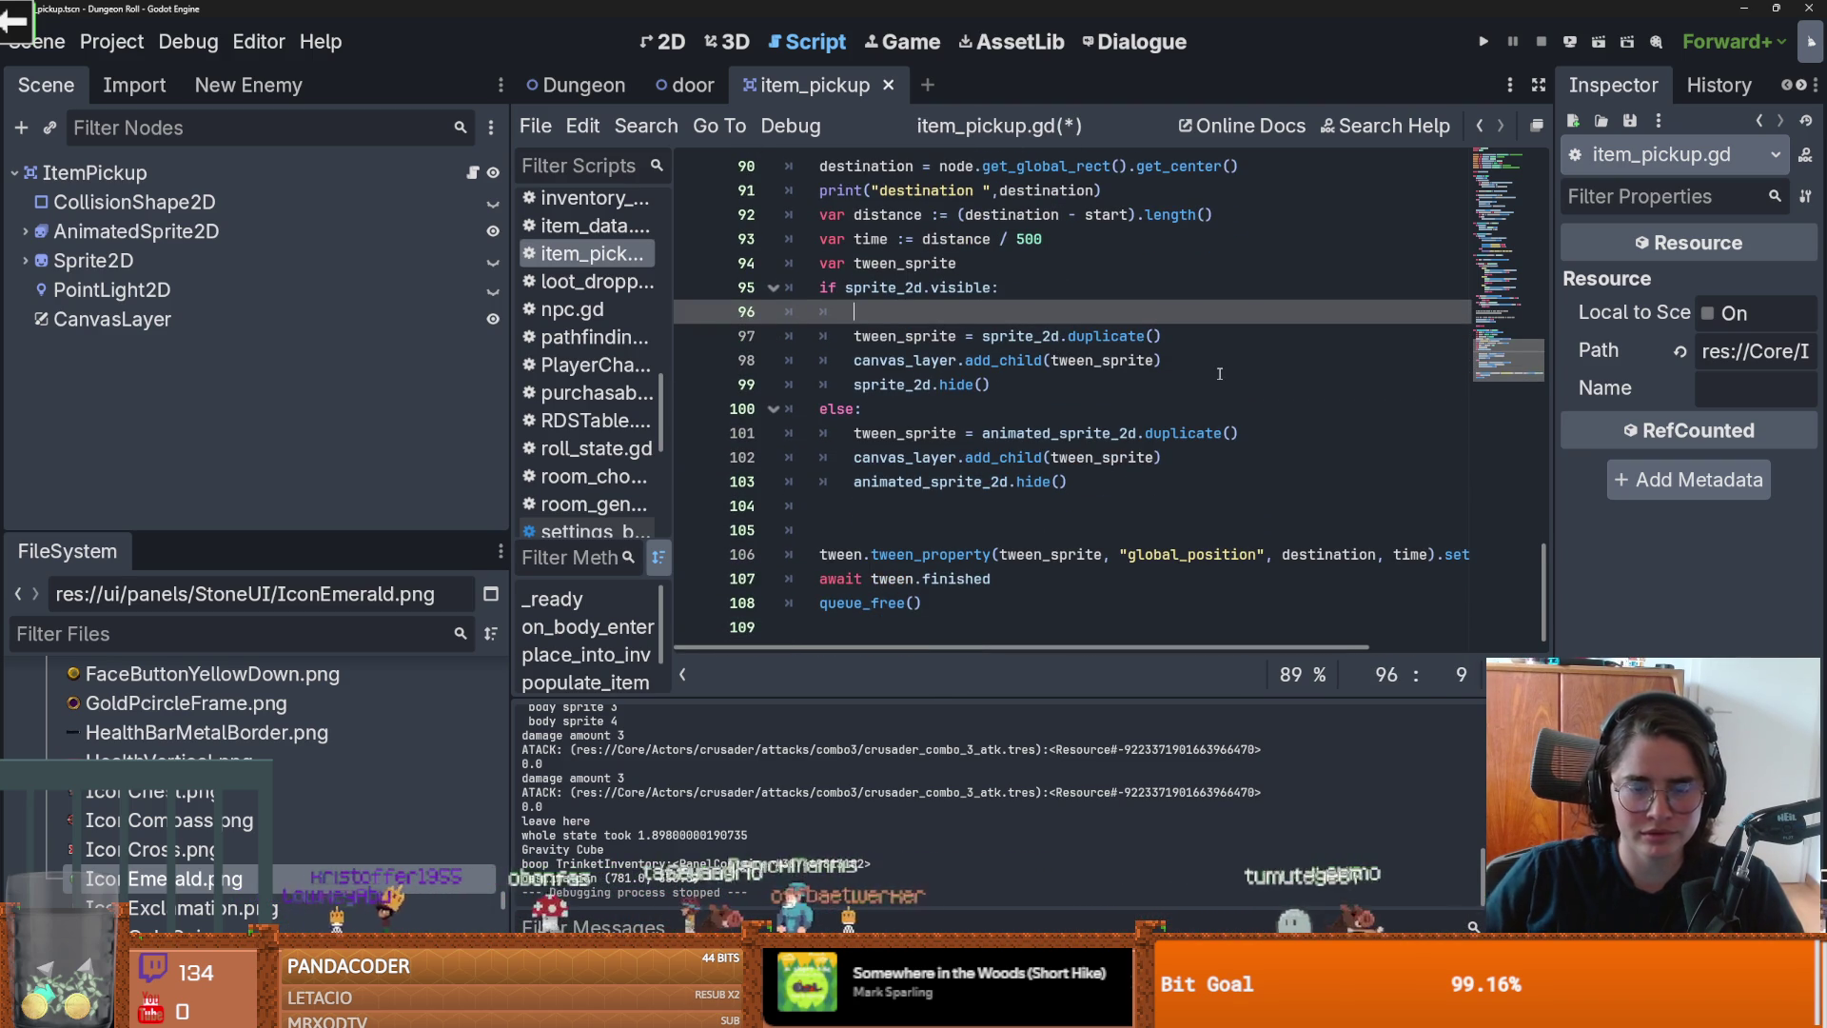
text(twee)
key(Down)
key(Down)
key(Return)
text(.)
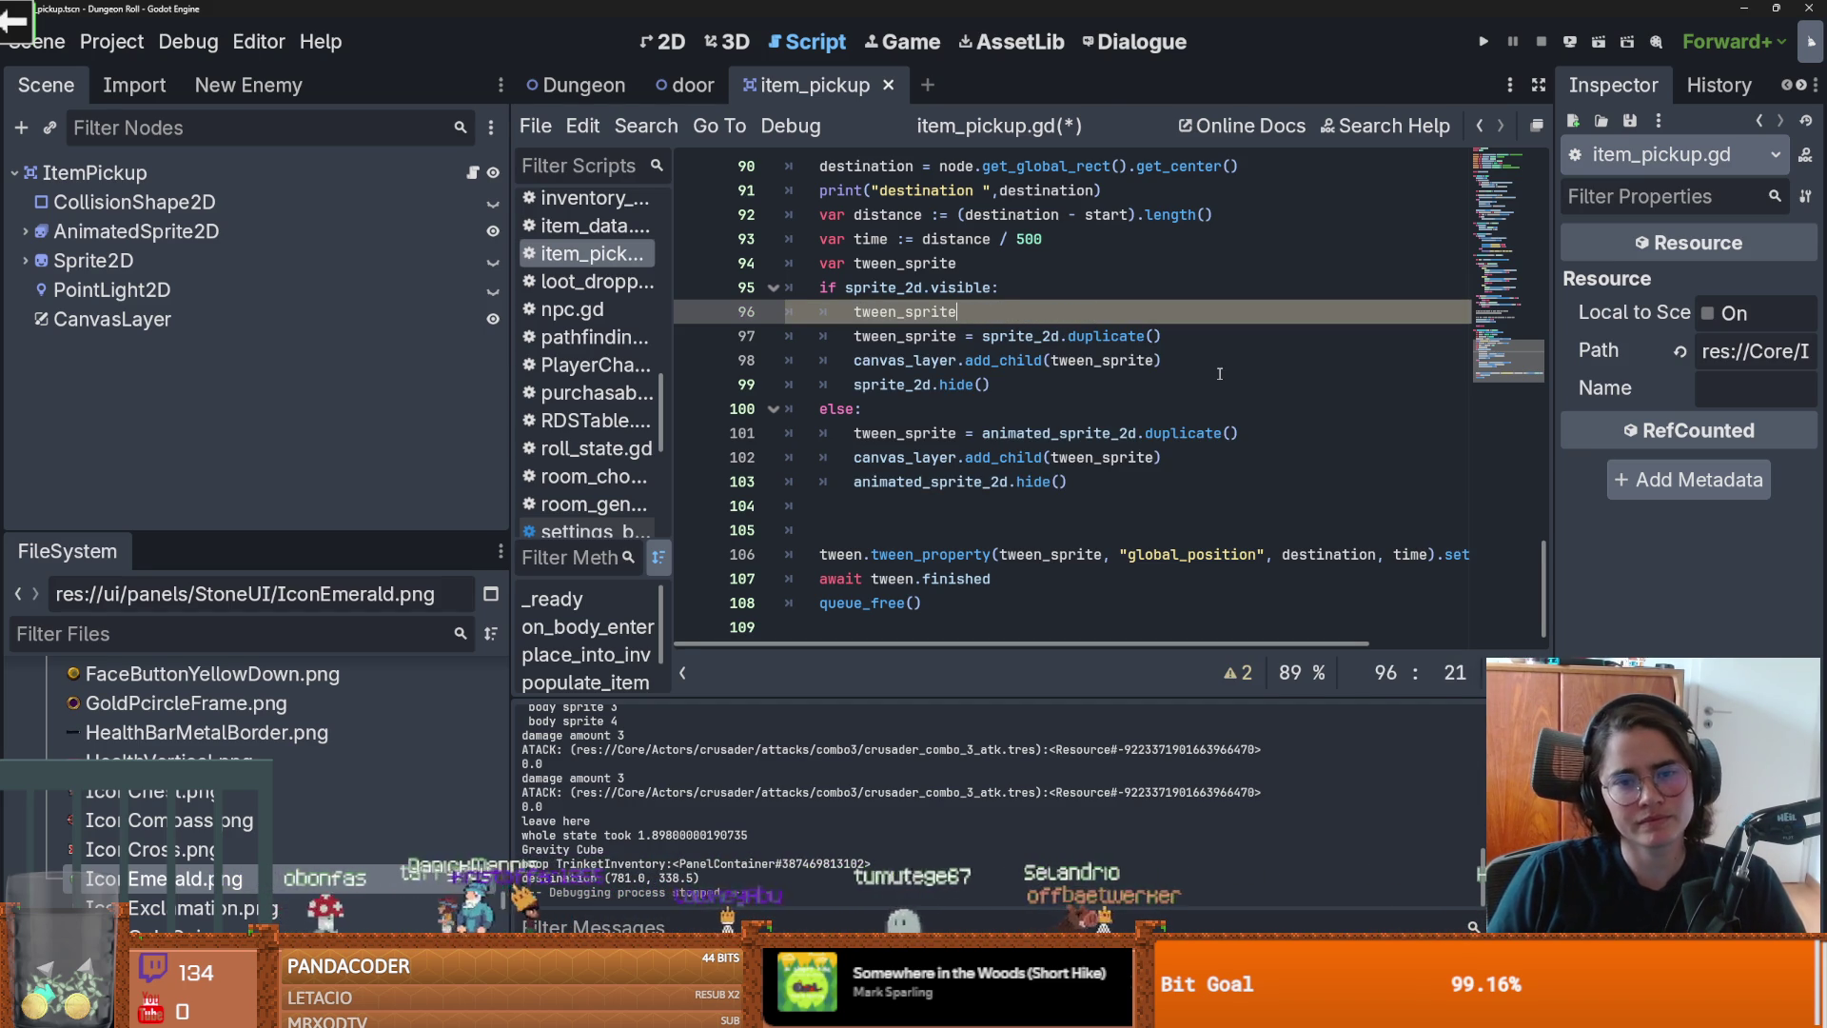
key(ctrl+z)
key(ctrl+z)
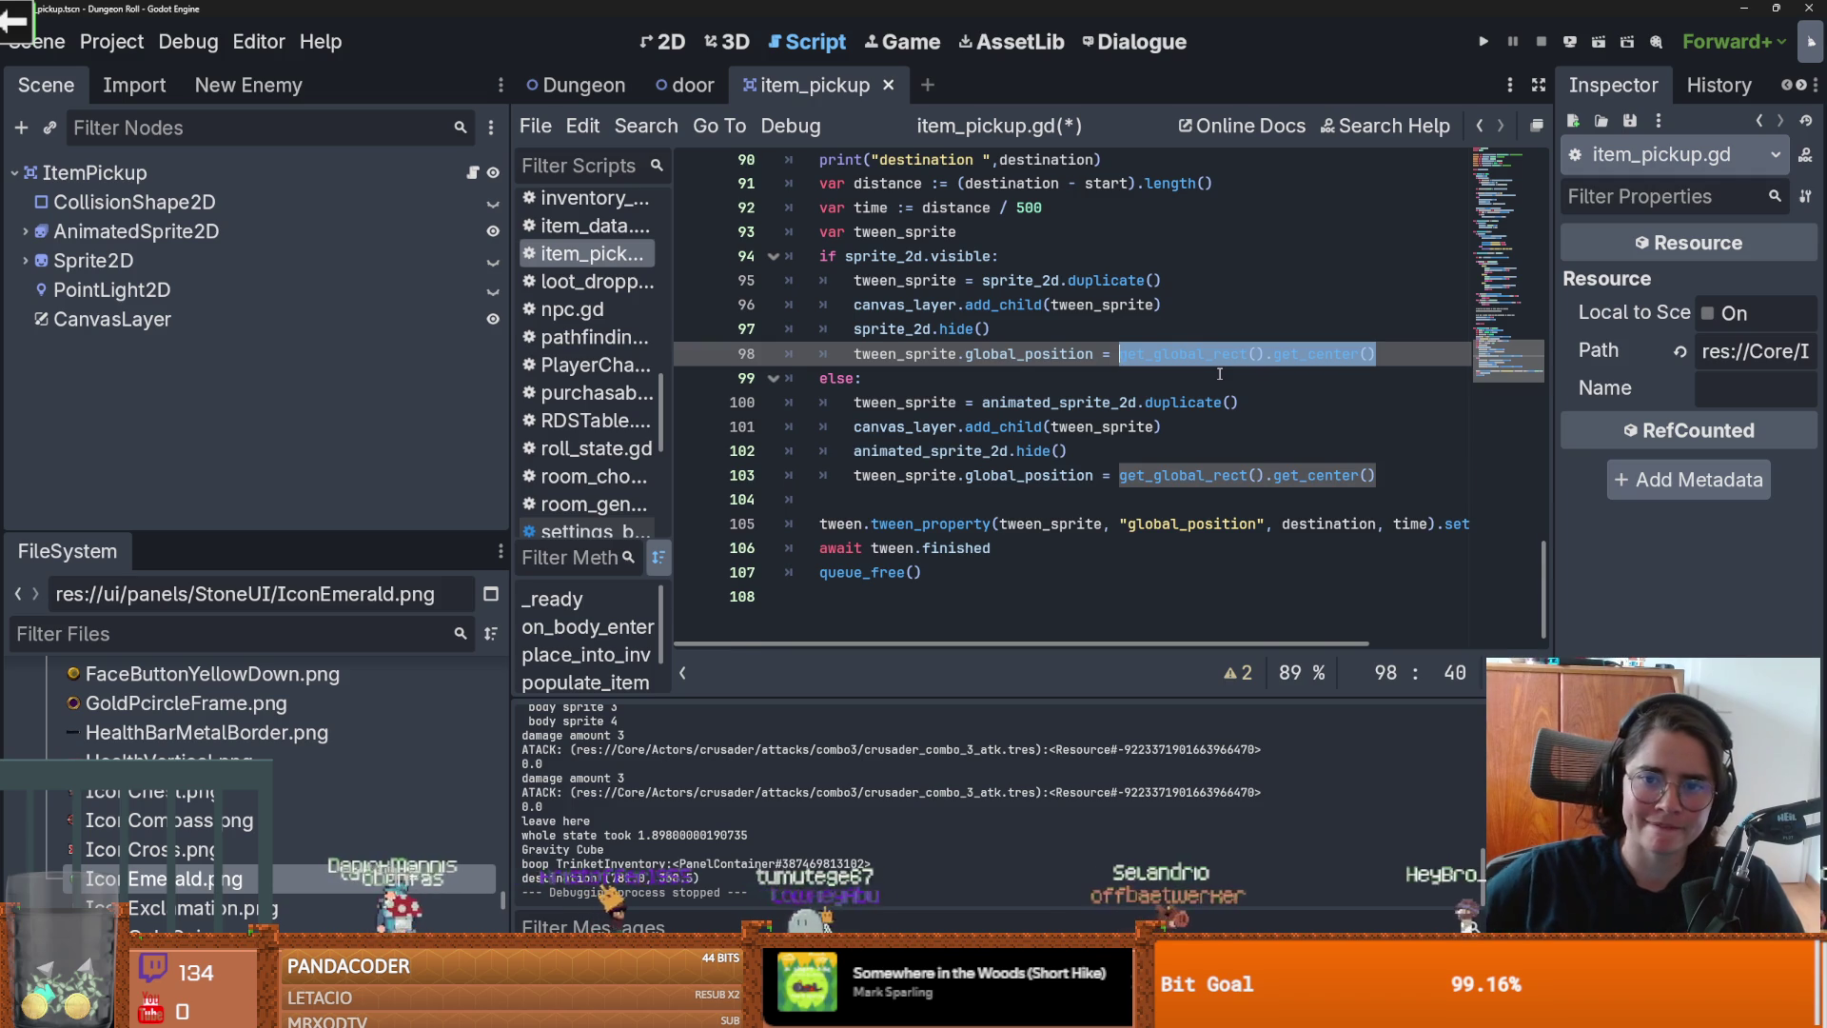
key(ctrl+z)
key(ctrl+z)
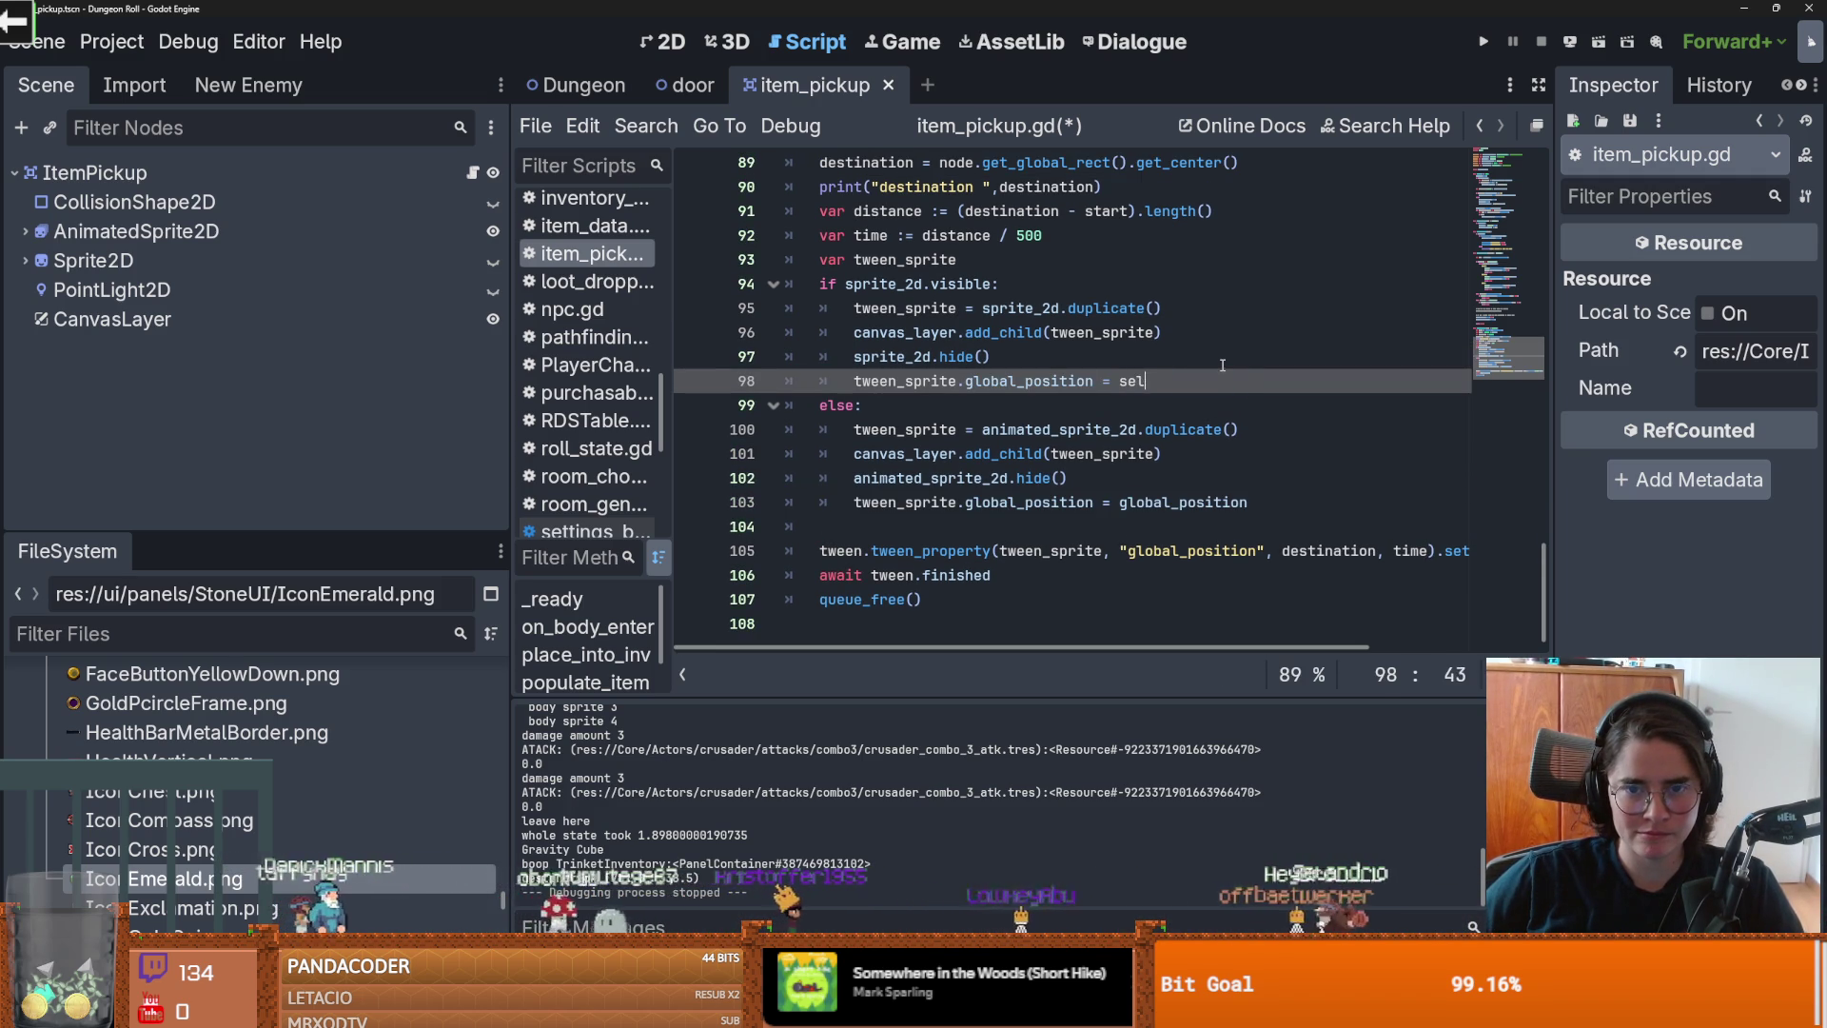
key(ctrl+z)
click(1483, 41)
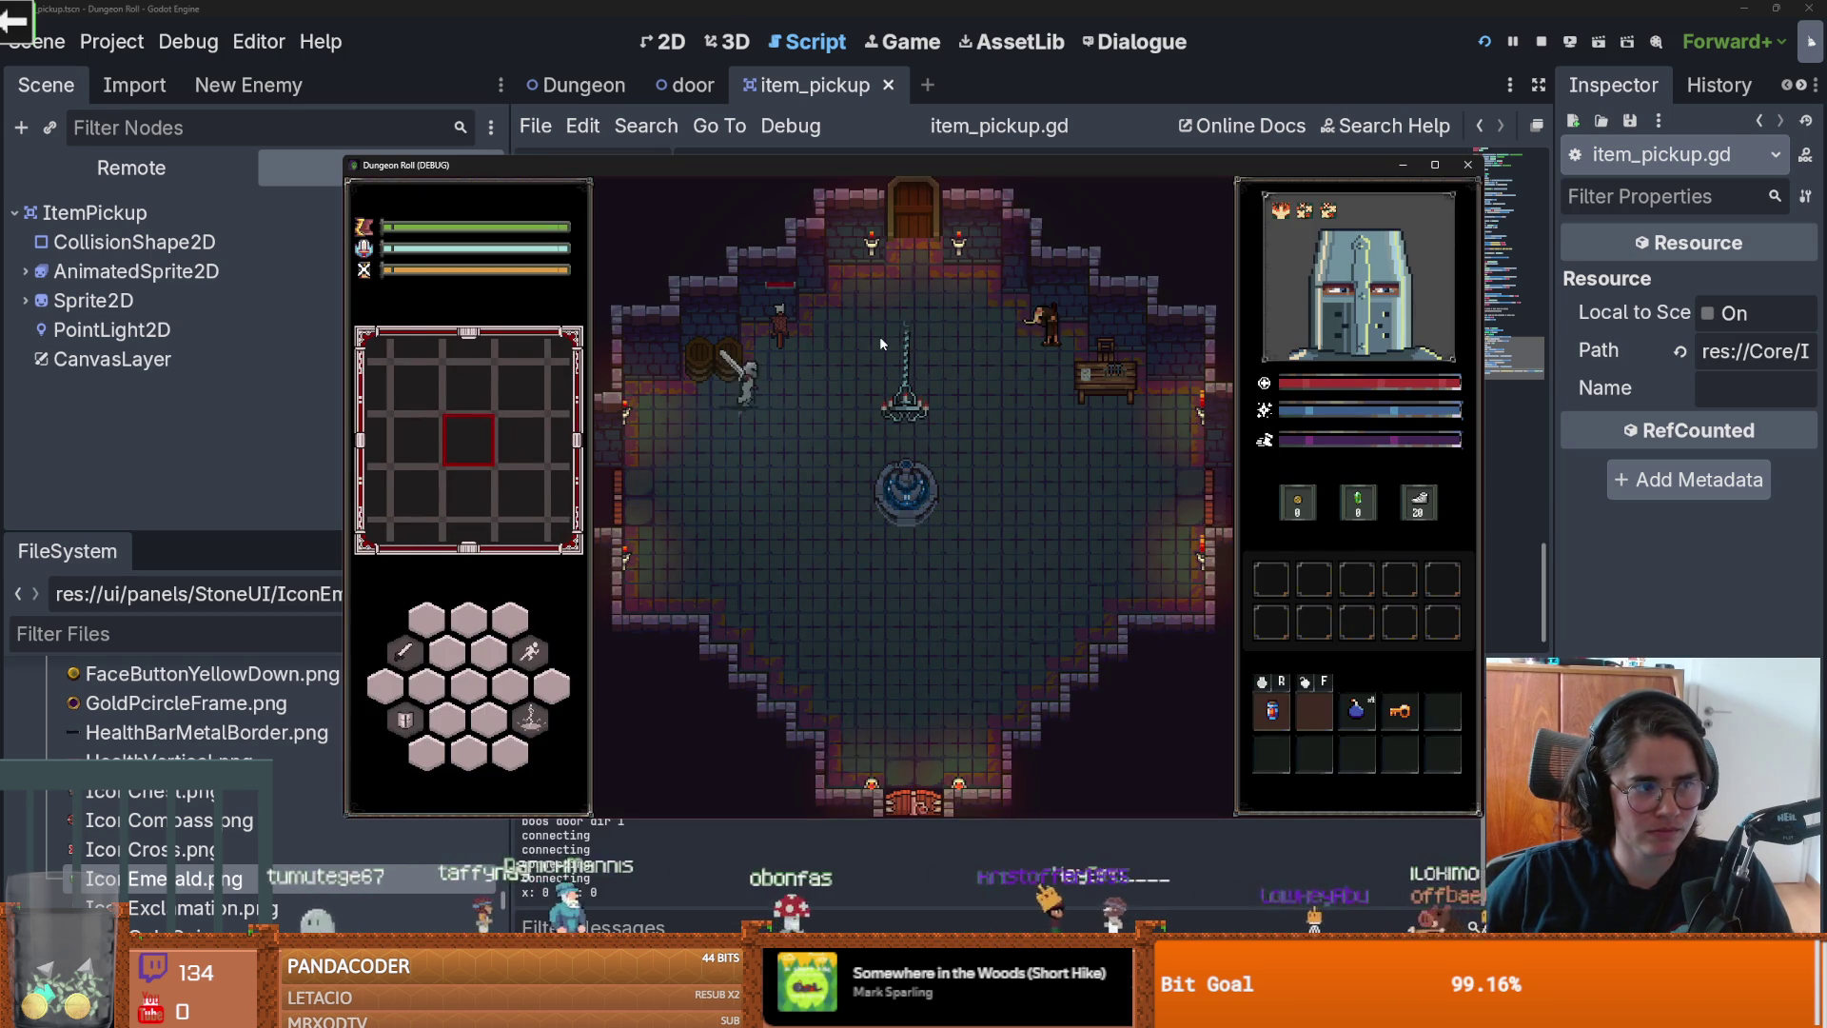
Step: Break the upper-left barrels, collect two Gravity Cubes into the trinket slots, and close the game
click(797, 307)
click(733, 288)
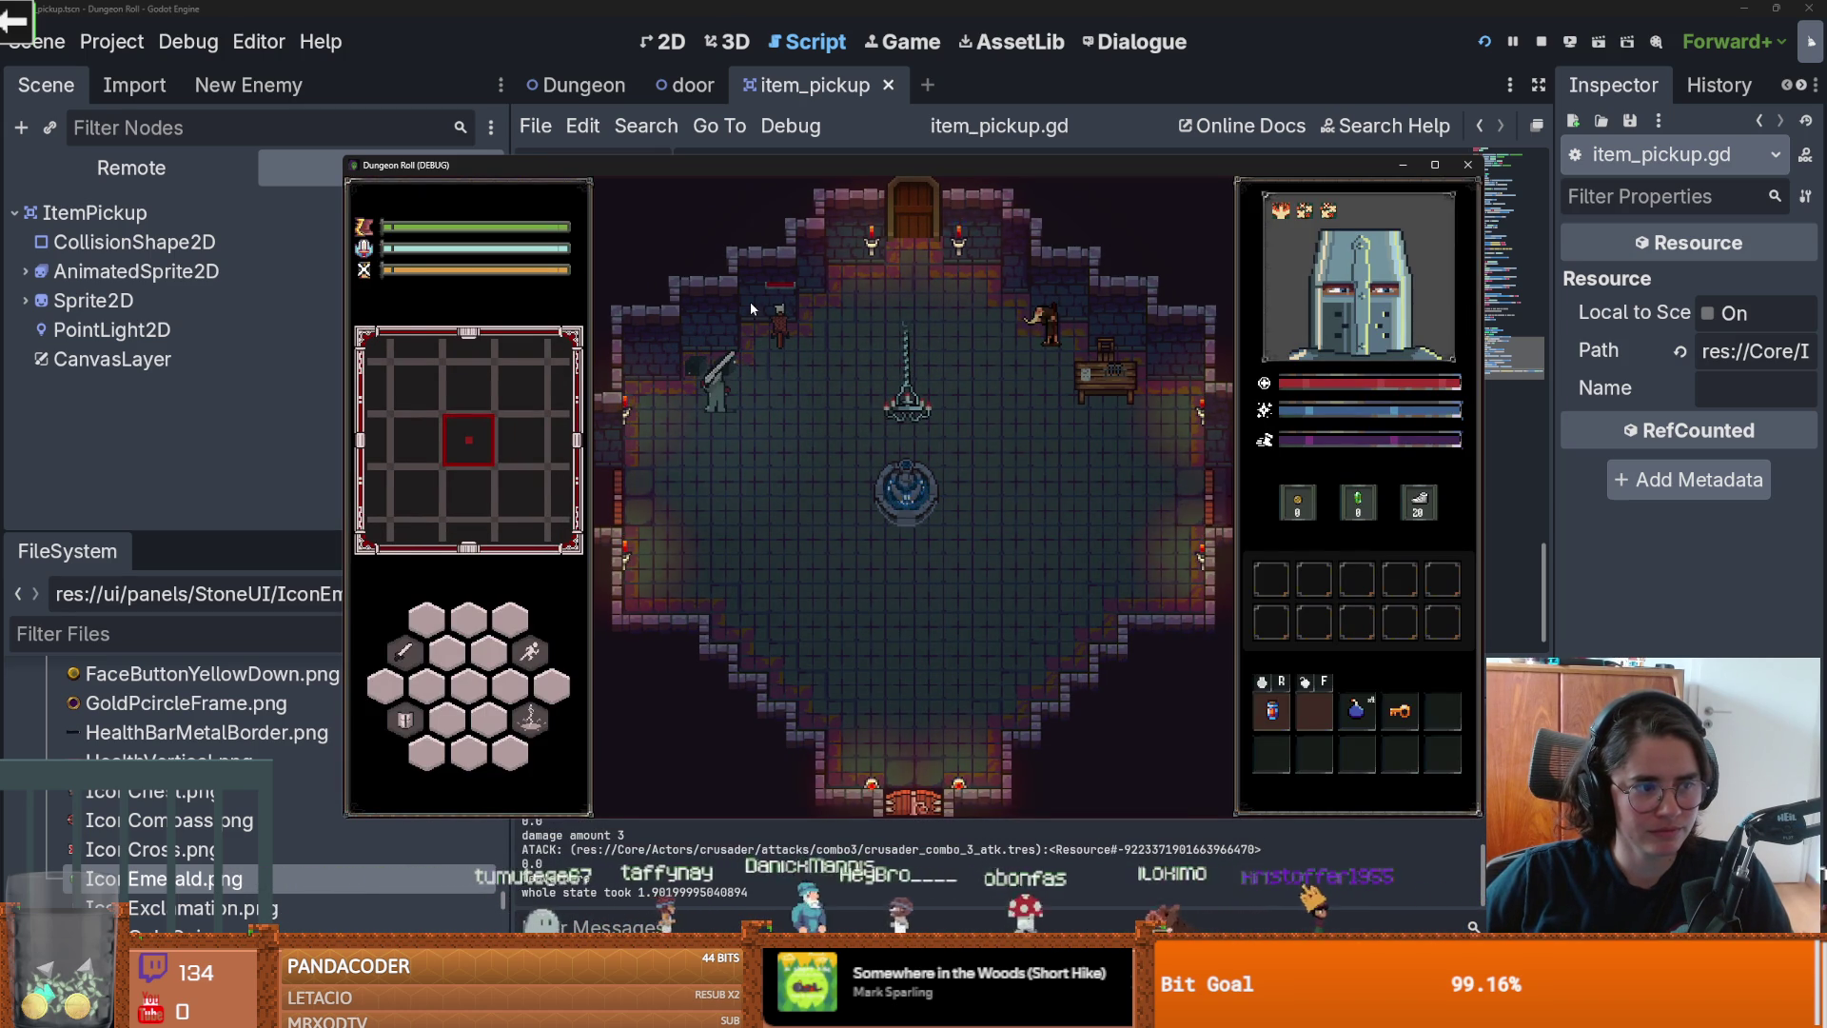
click(824, 339)
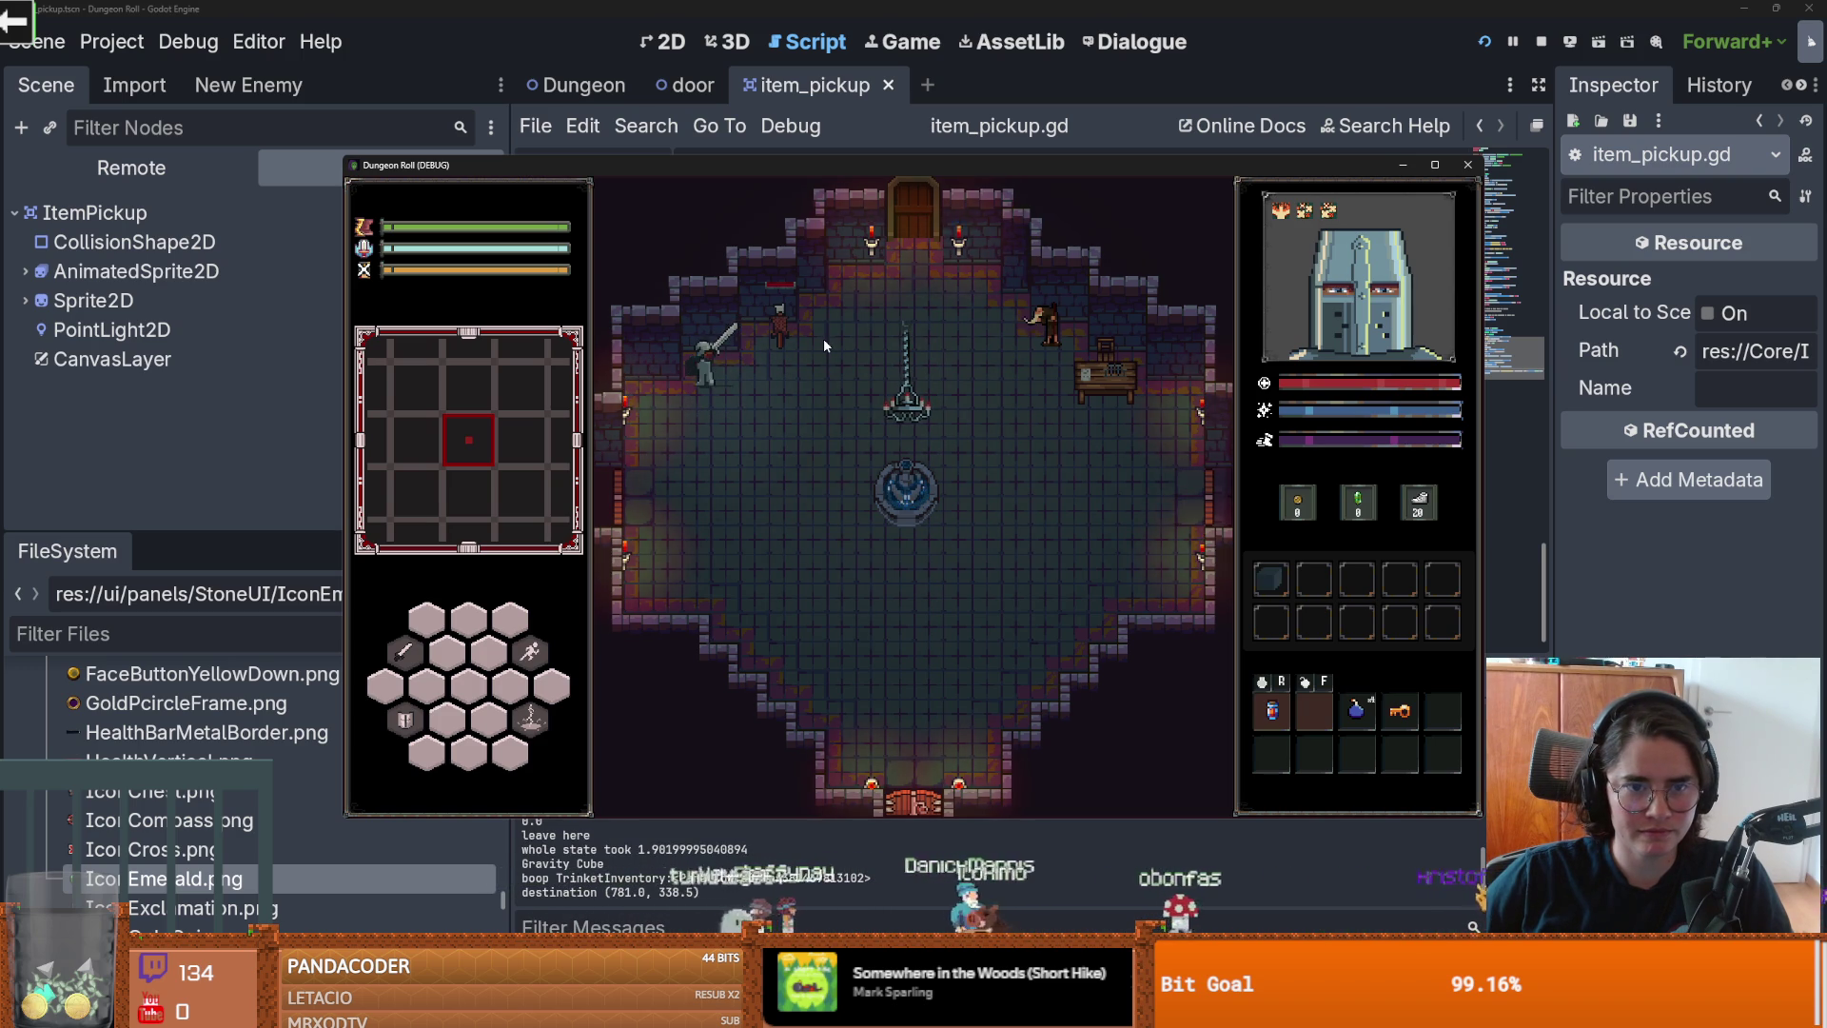
click(825, 338)
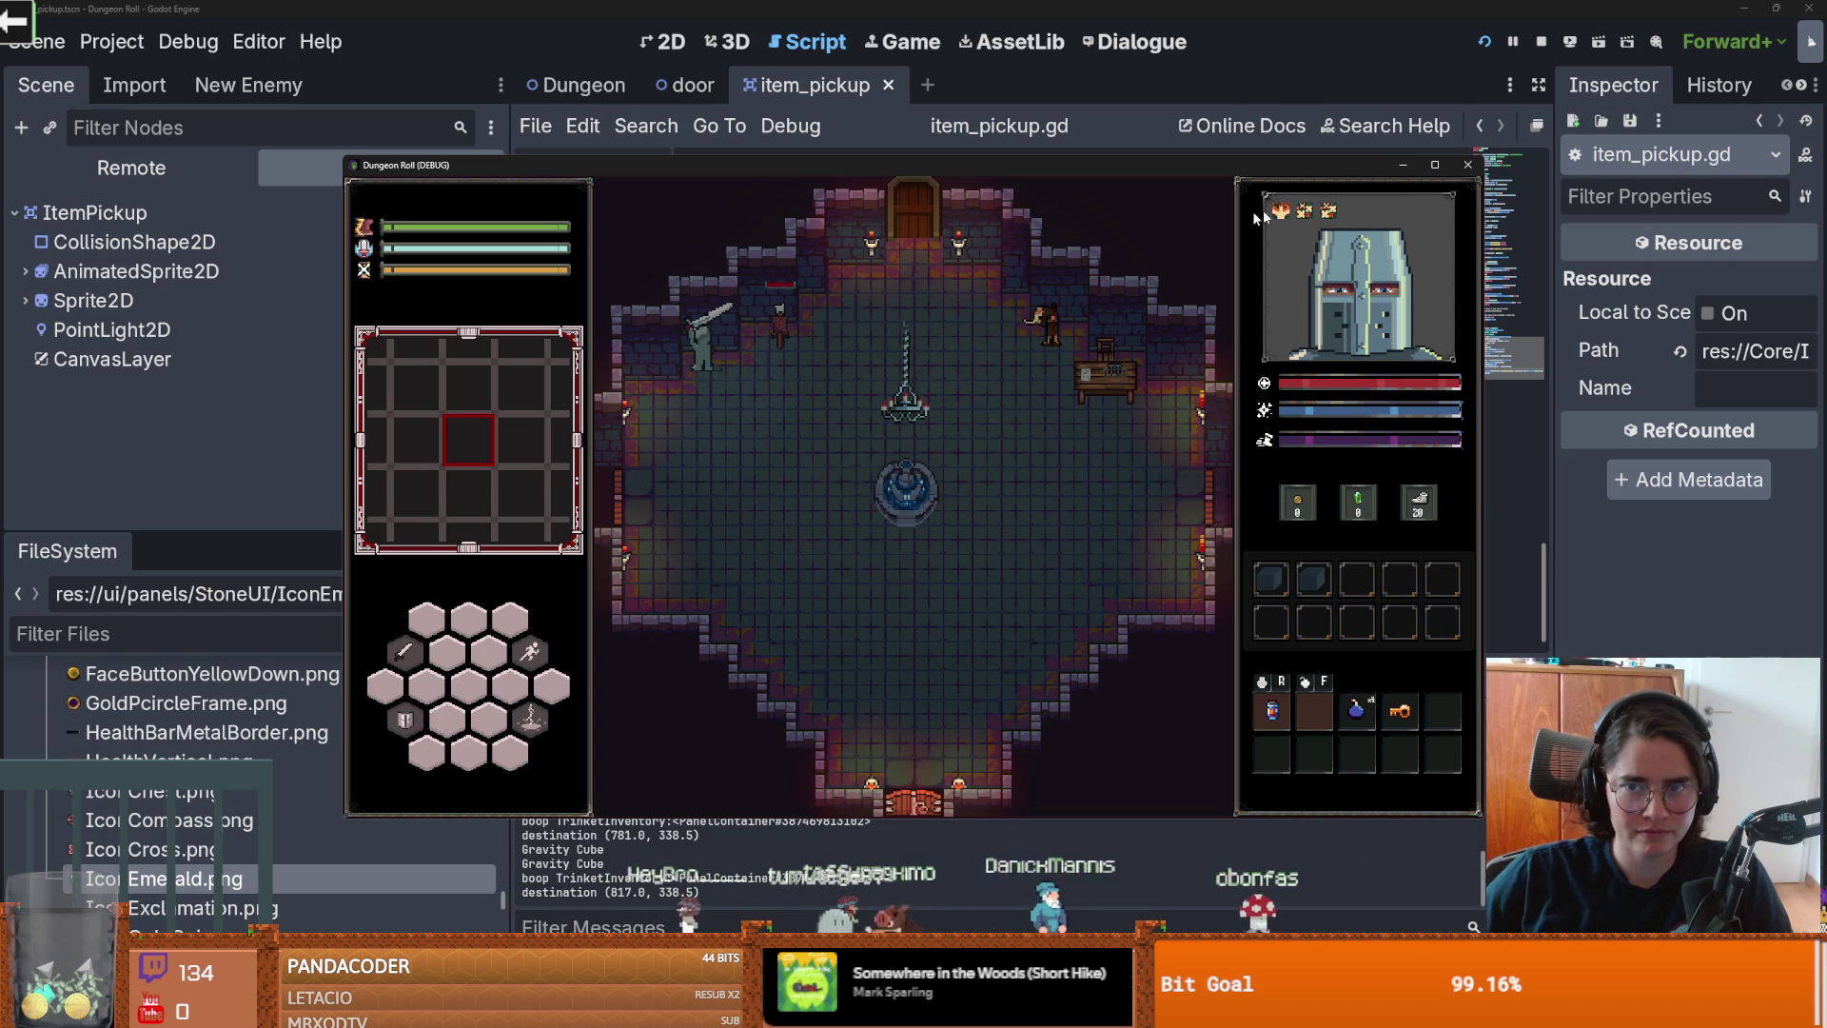
click(1468, 166)
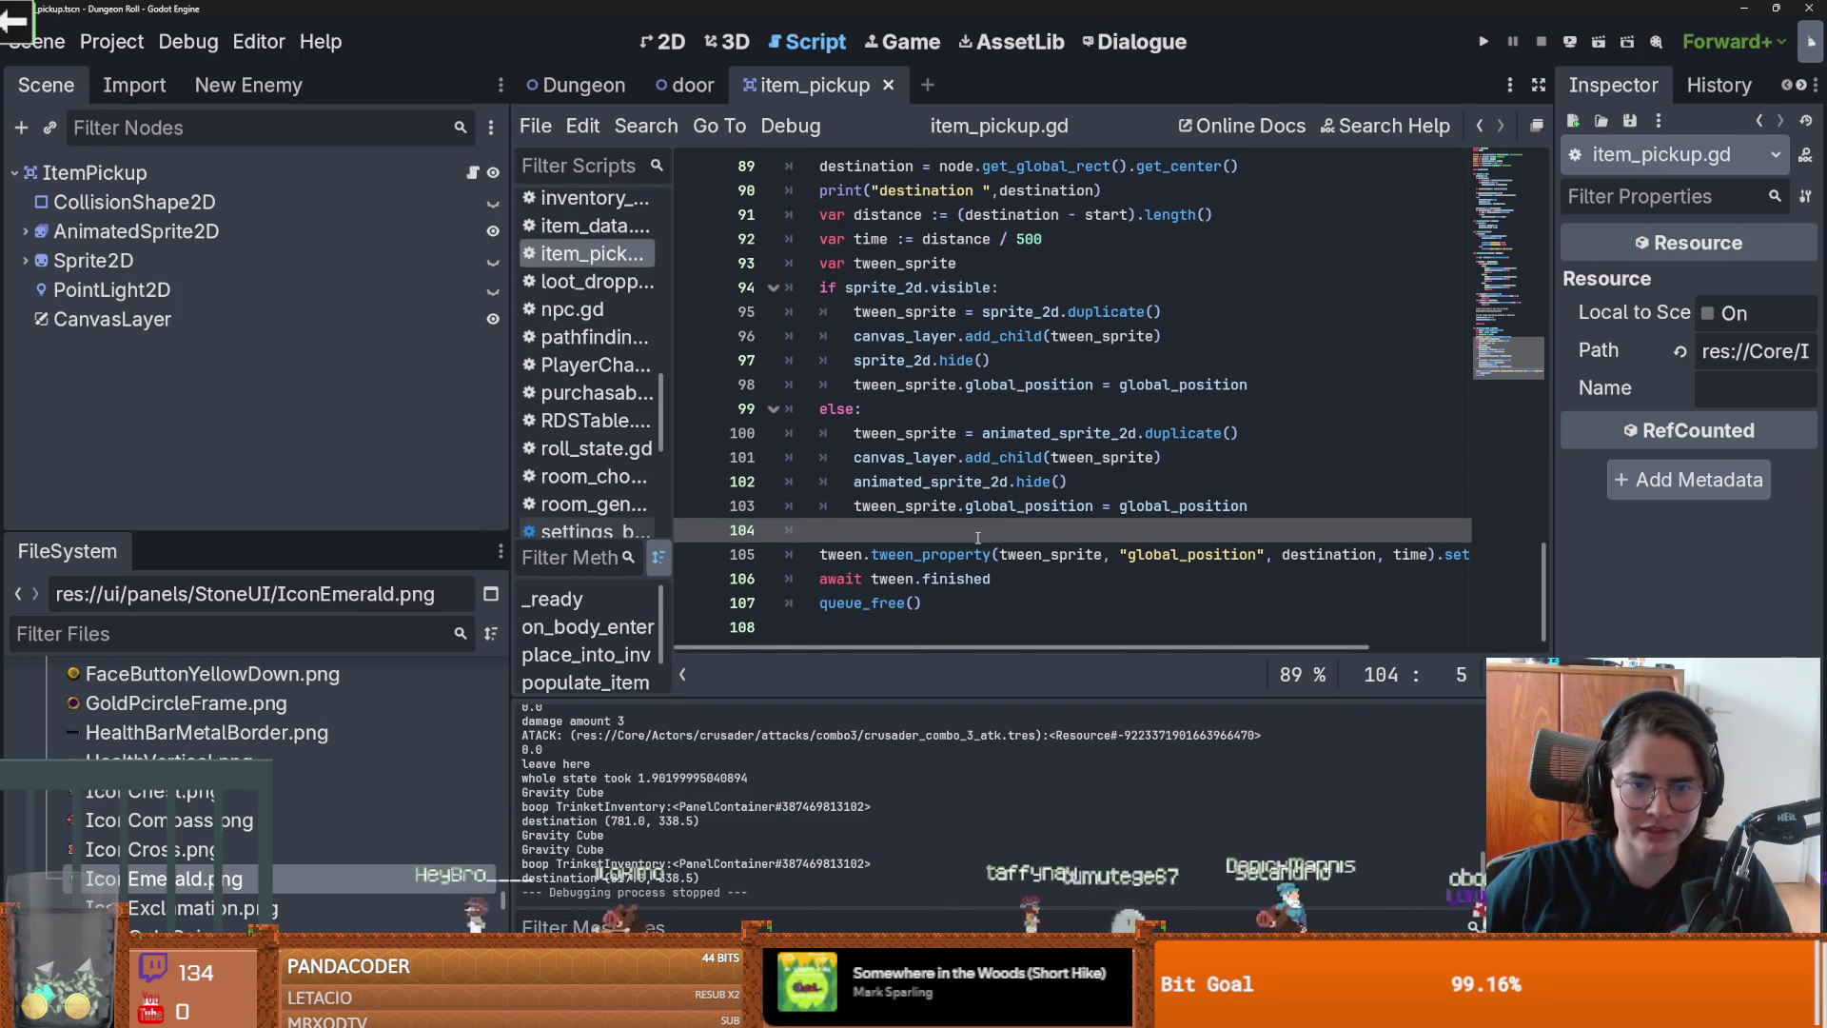
Step: Change the start assignment to use global_position and run the game
click(1284, 553)
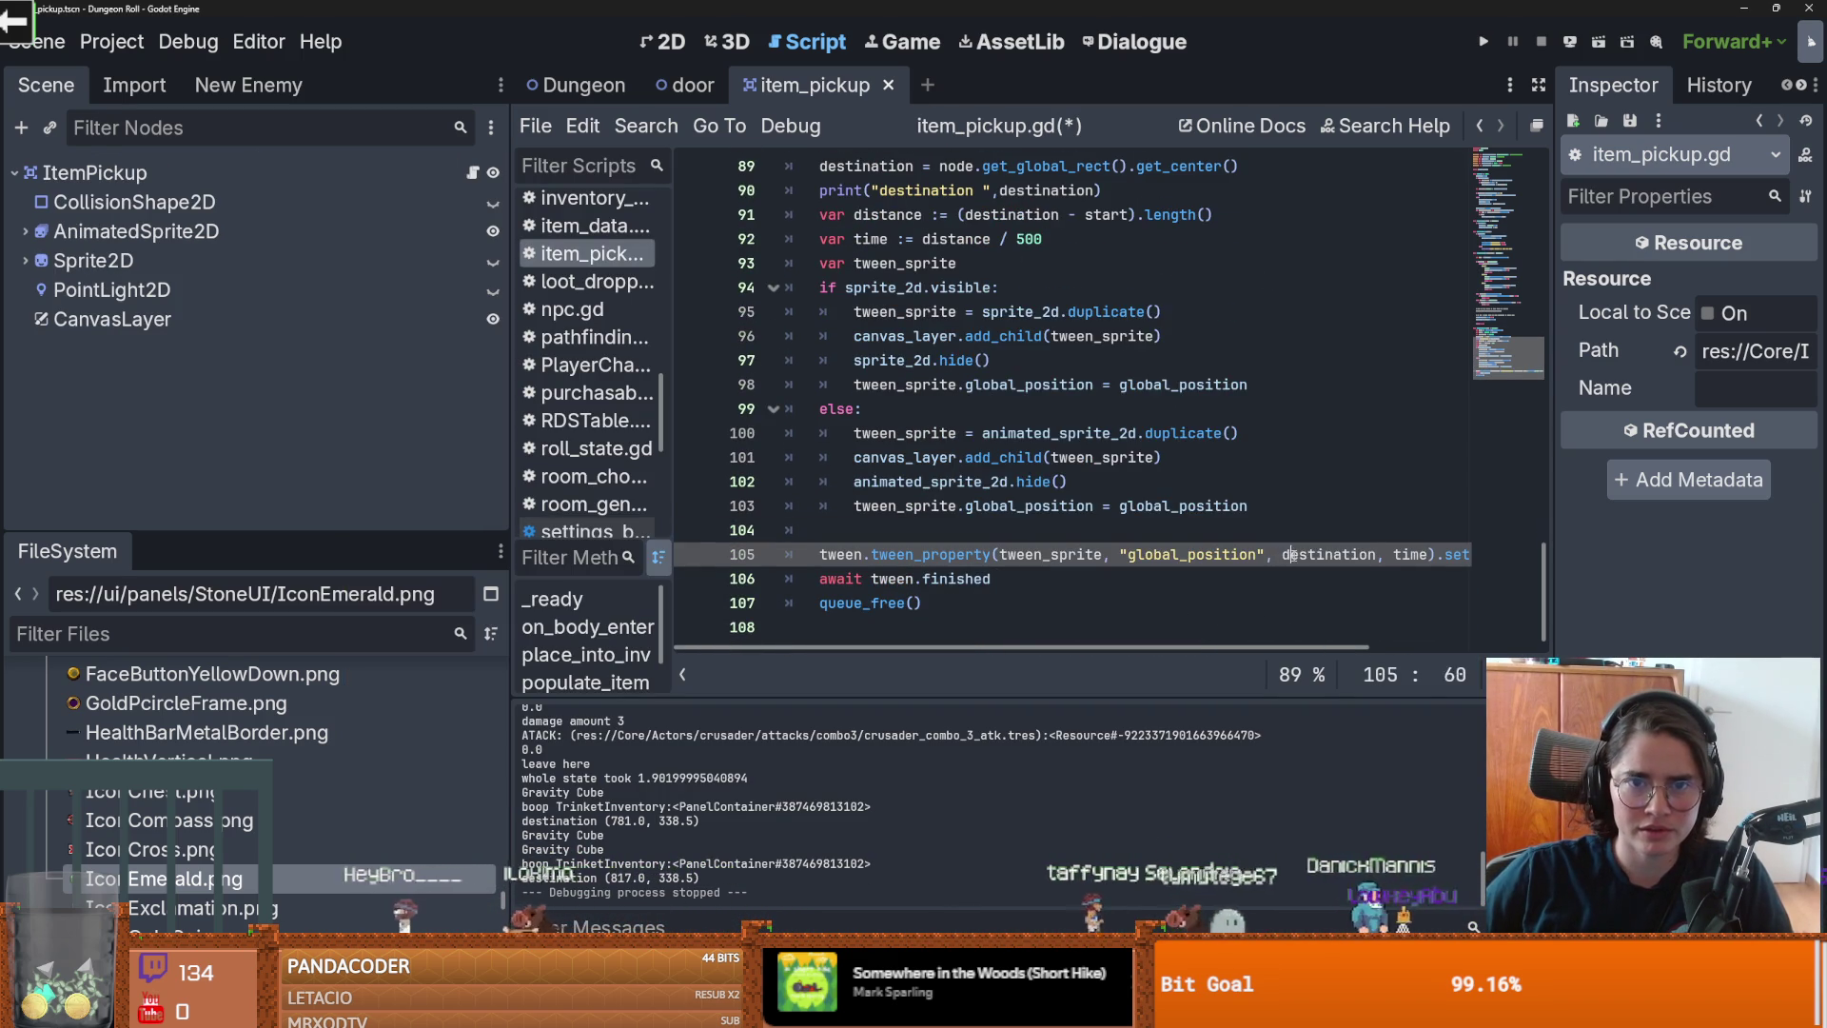
scroll(1035, 366, up, 1)
double_click(1012, 288)
scroll(1035, 365, up, 1)
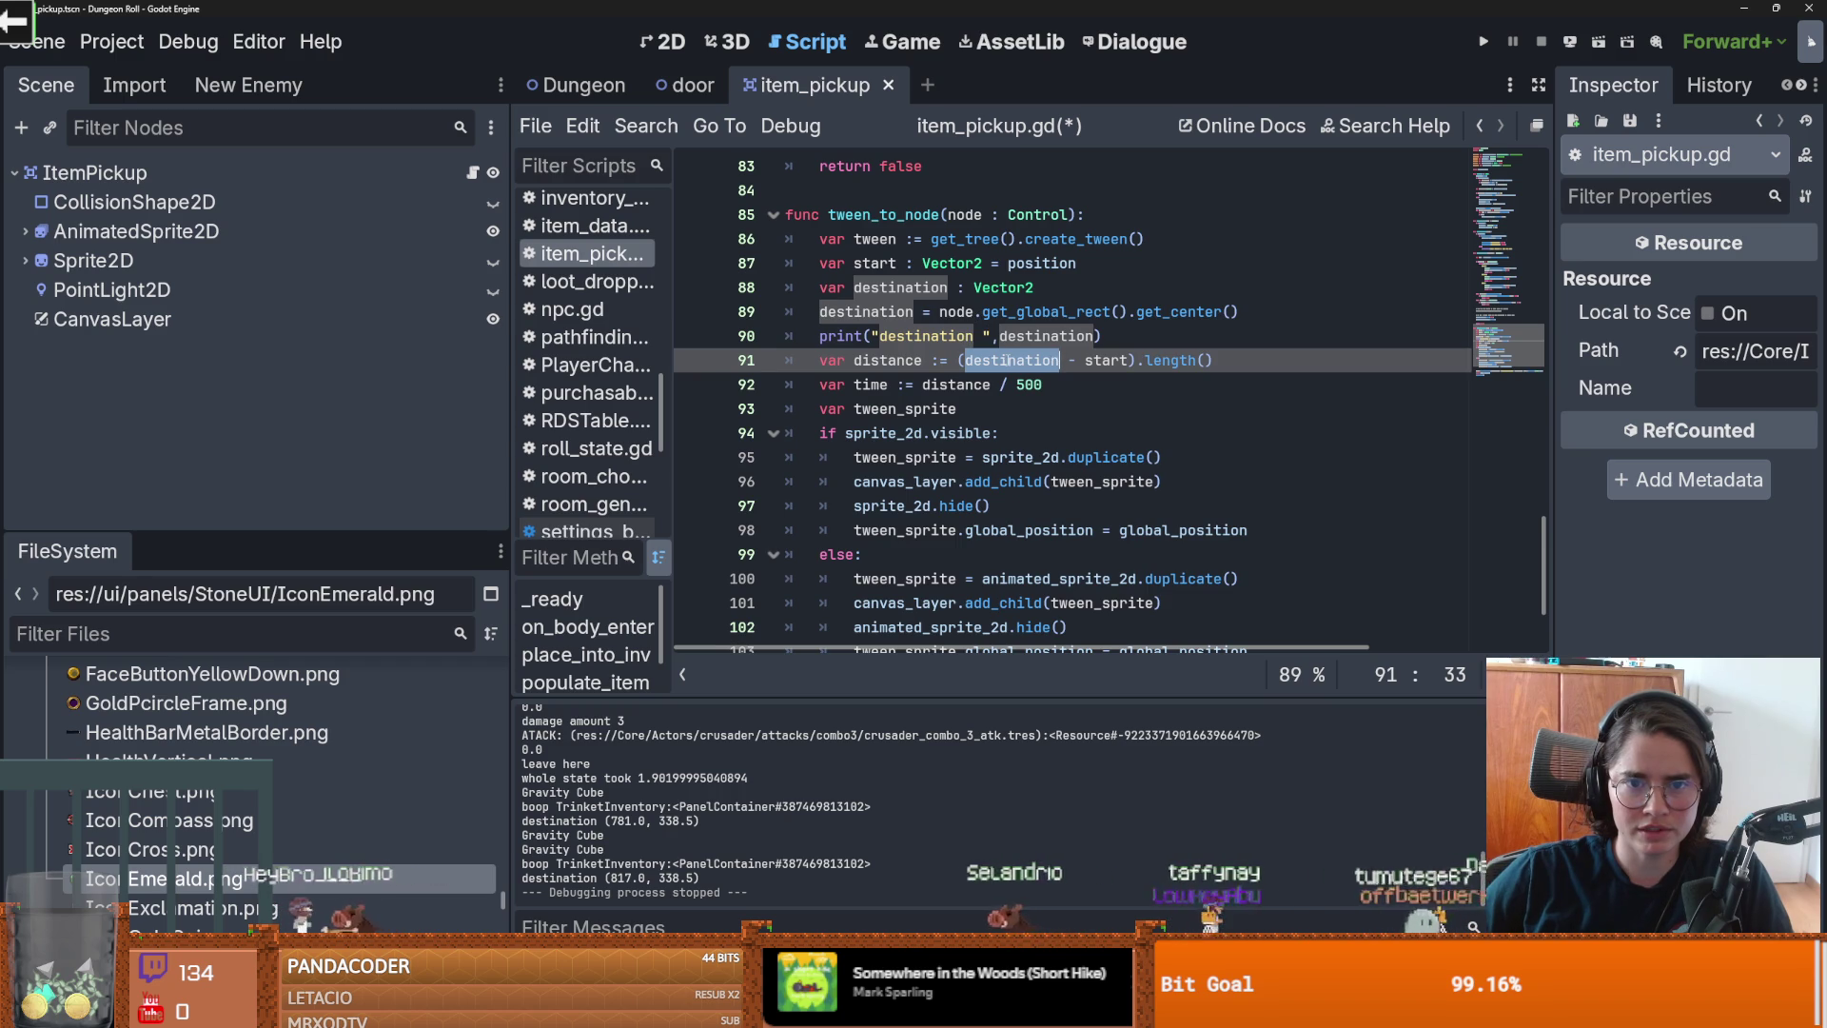
double_click(1105, 360)
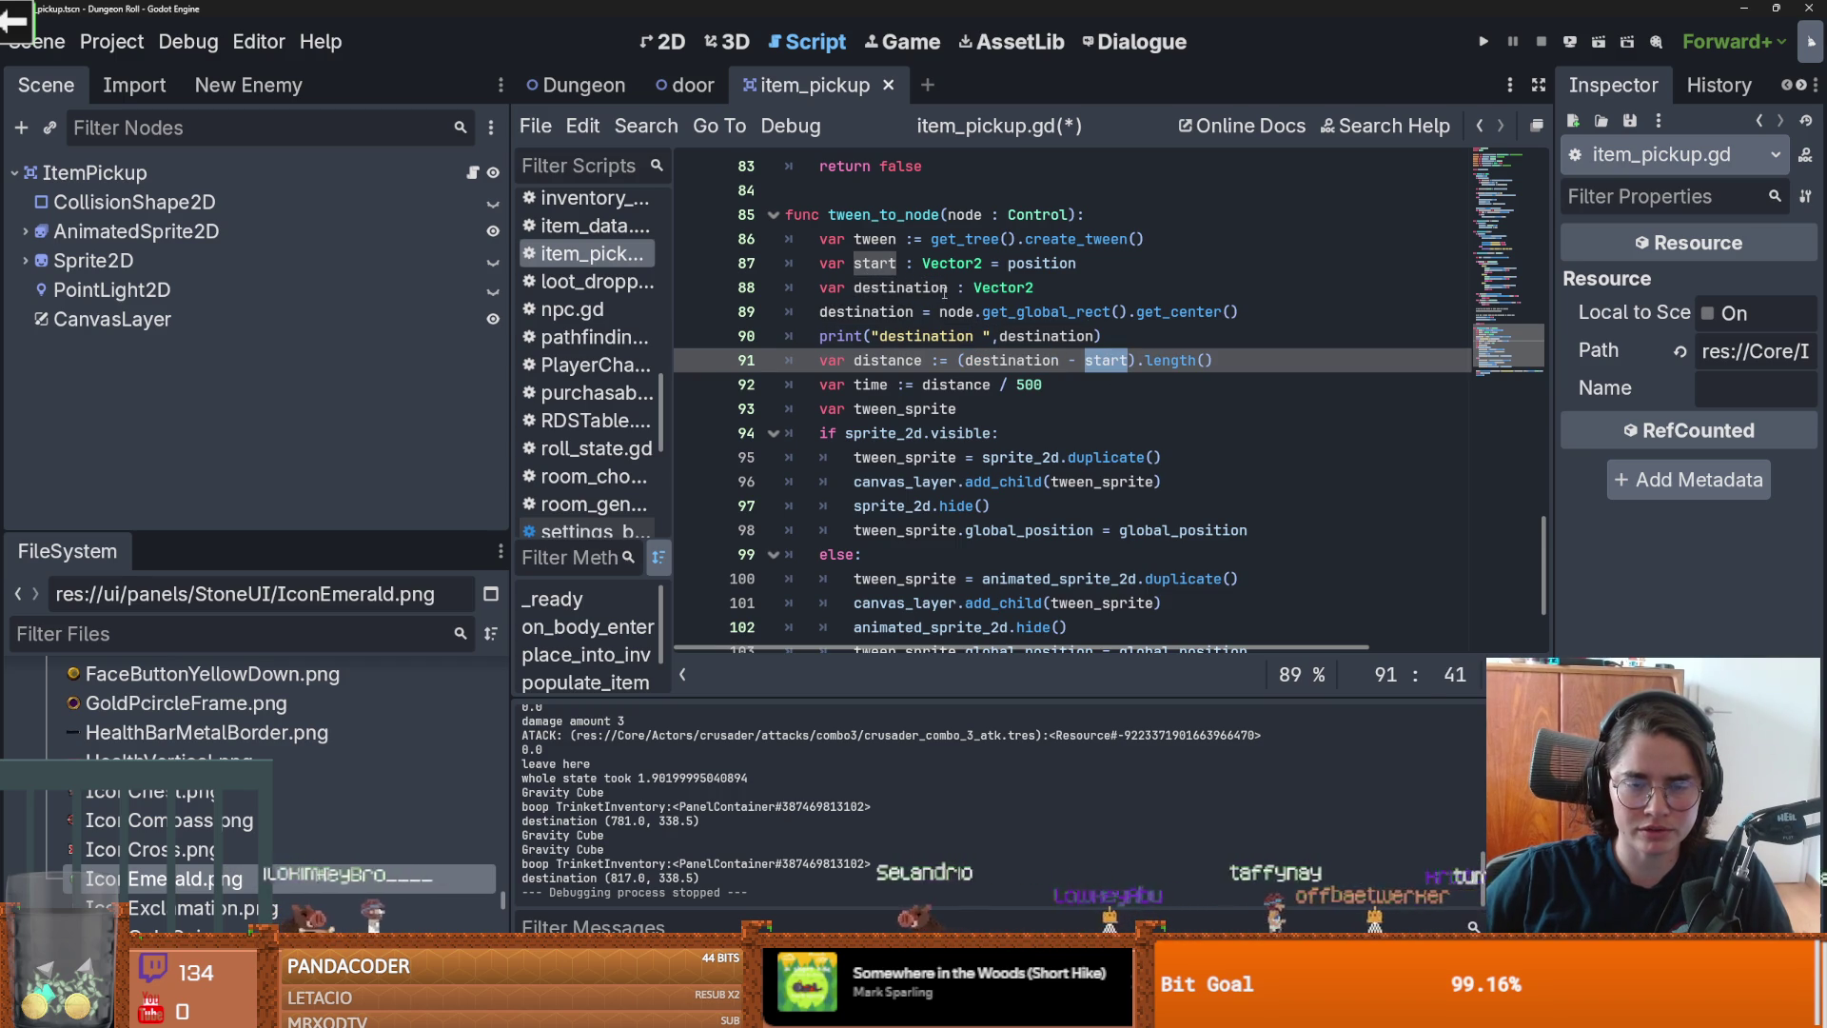
double_click(1040, 263)
text(global_p)
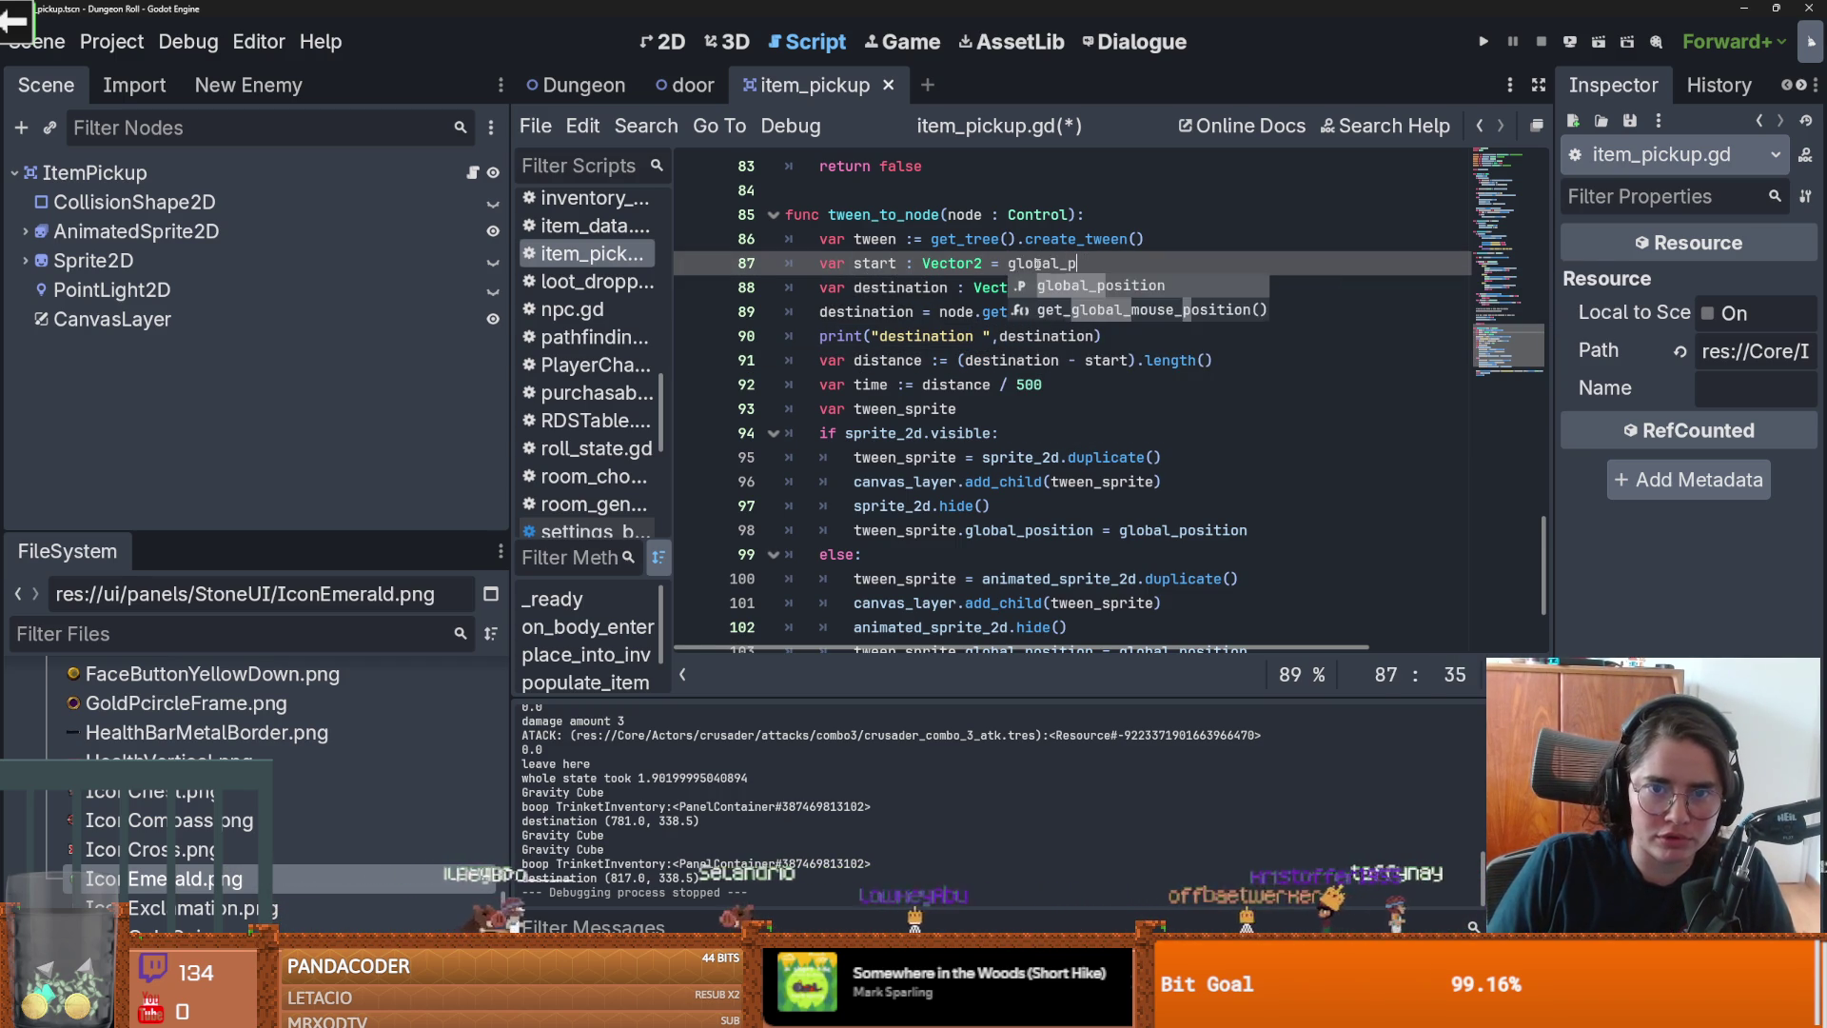
key(Return)
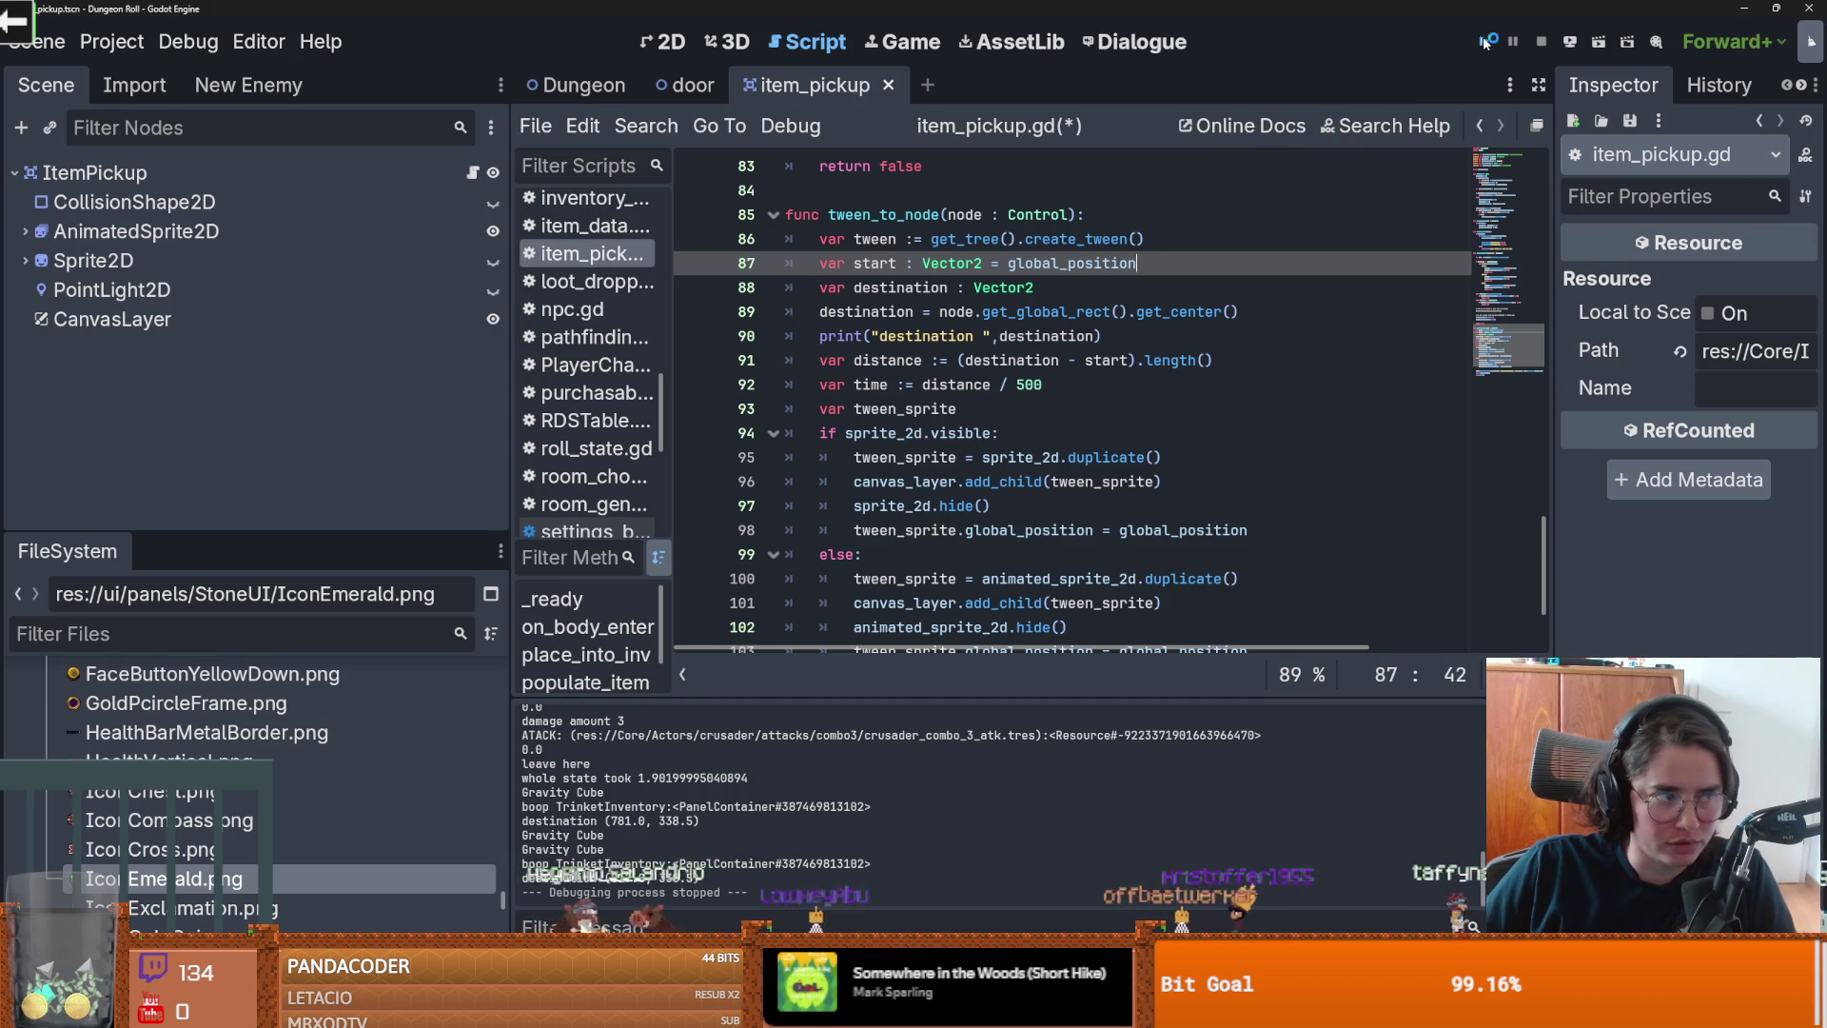
click(1484, 42)
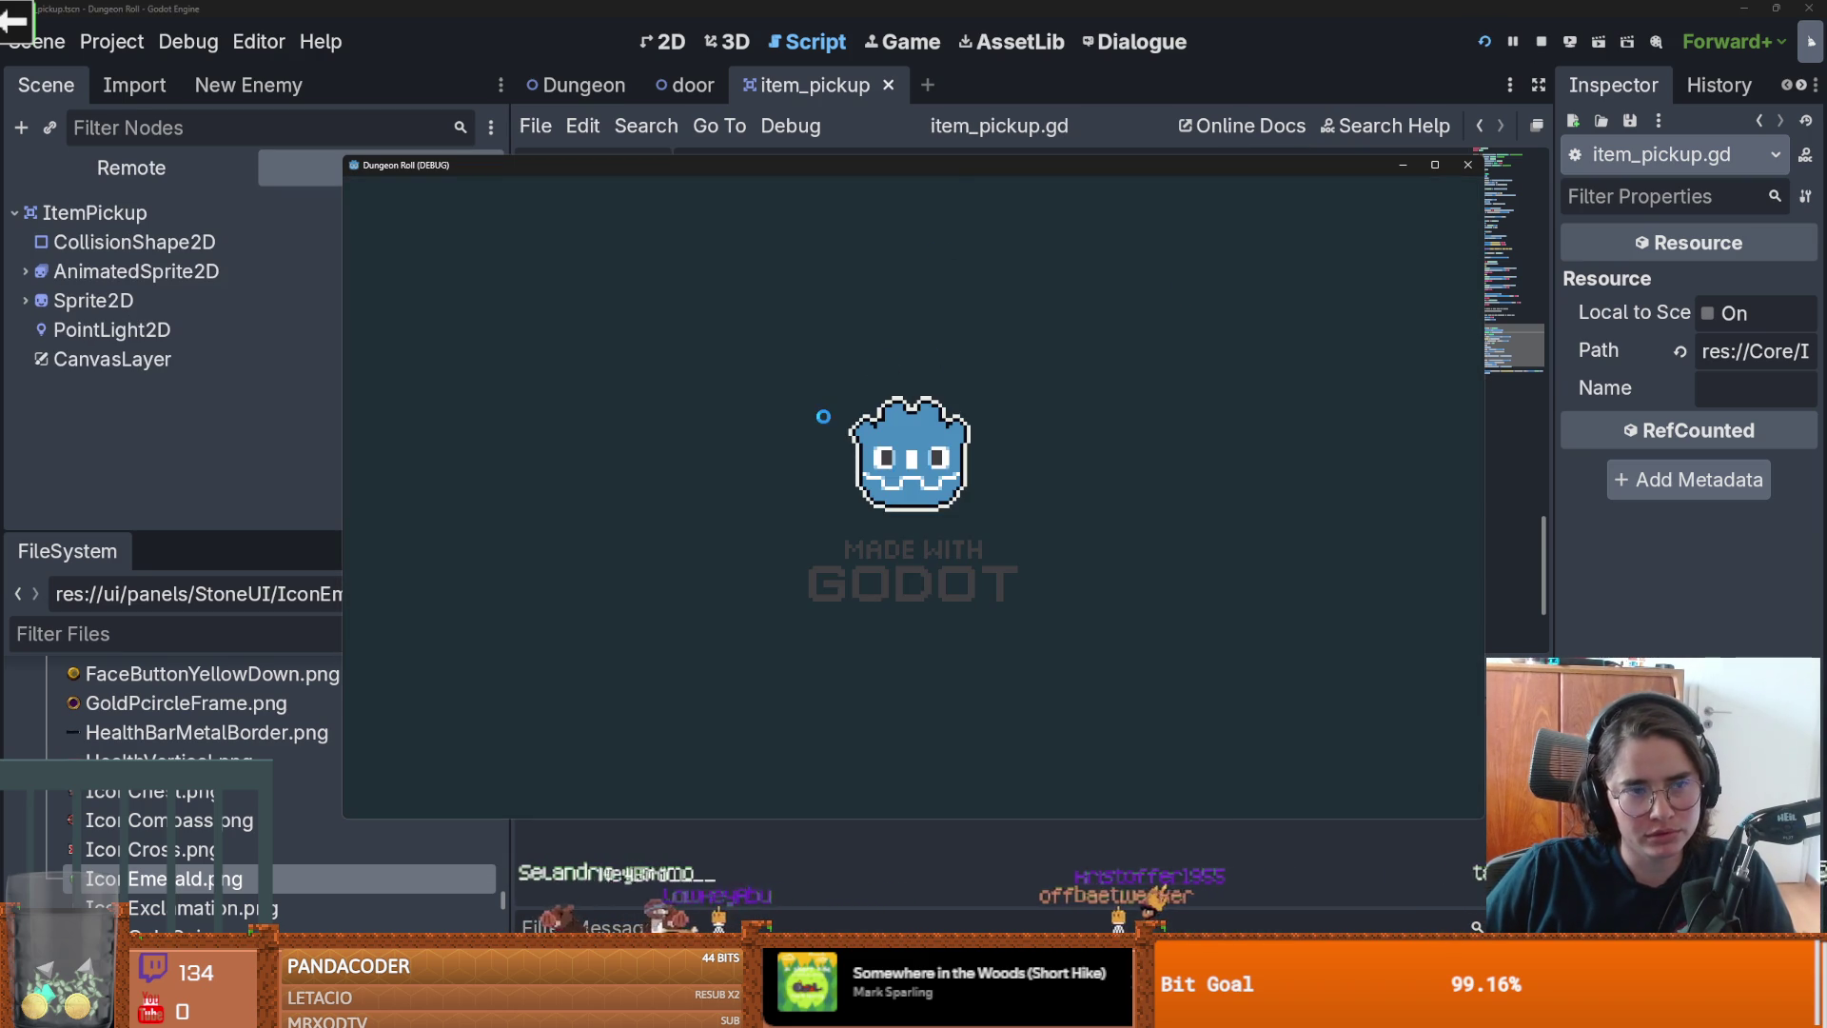
Step: Attack and move the knight to collect the potion drops, then close the game
click(708, 319)
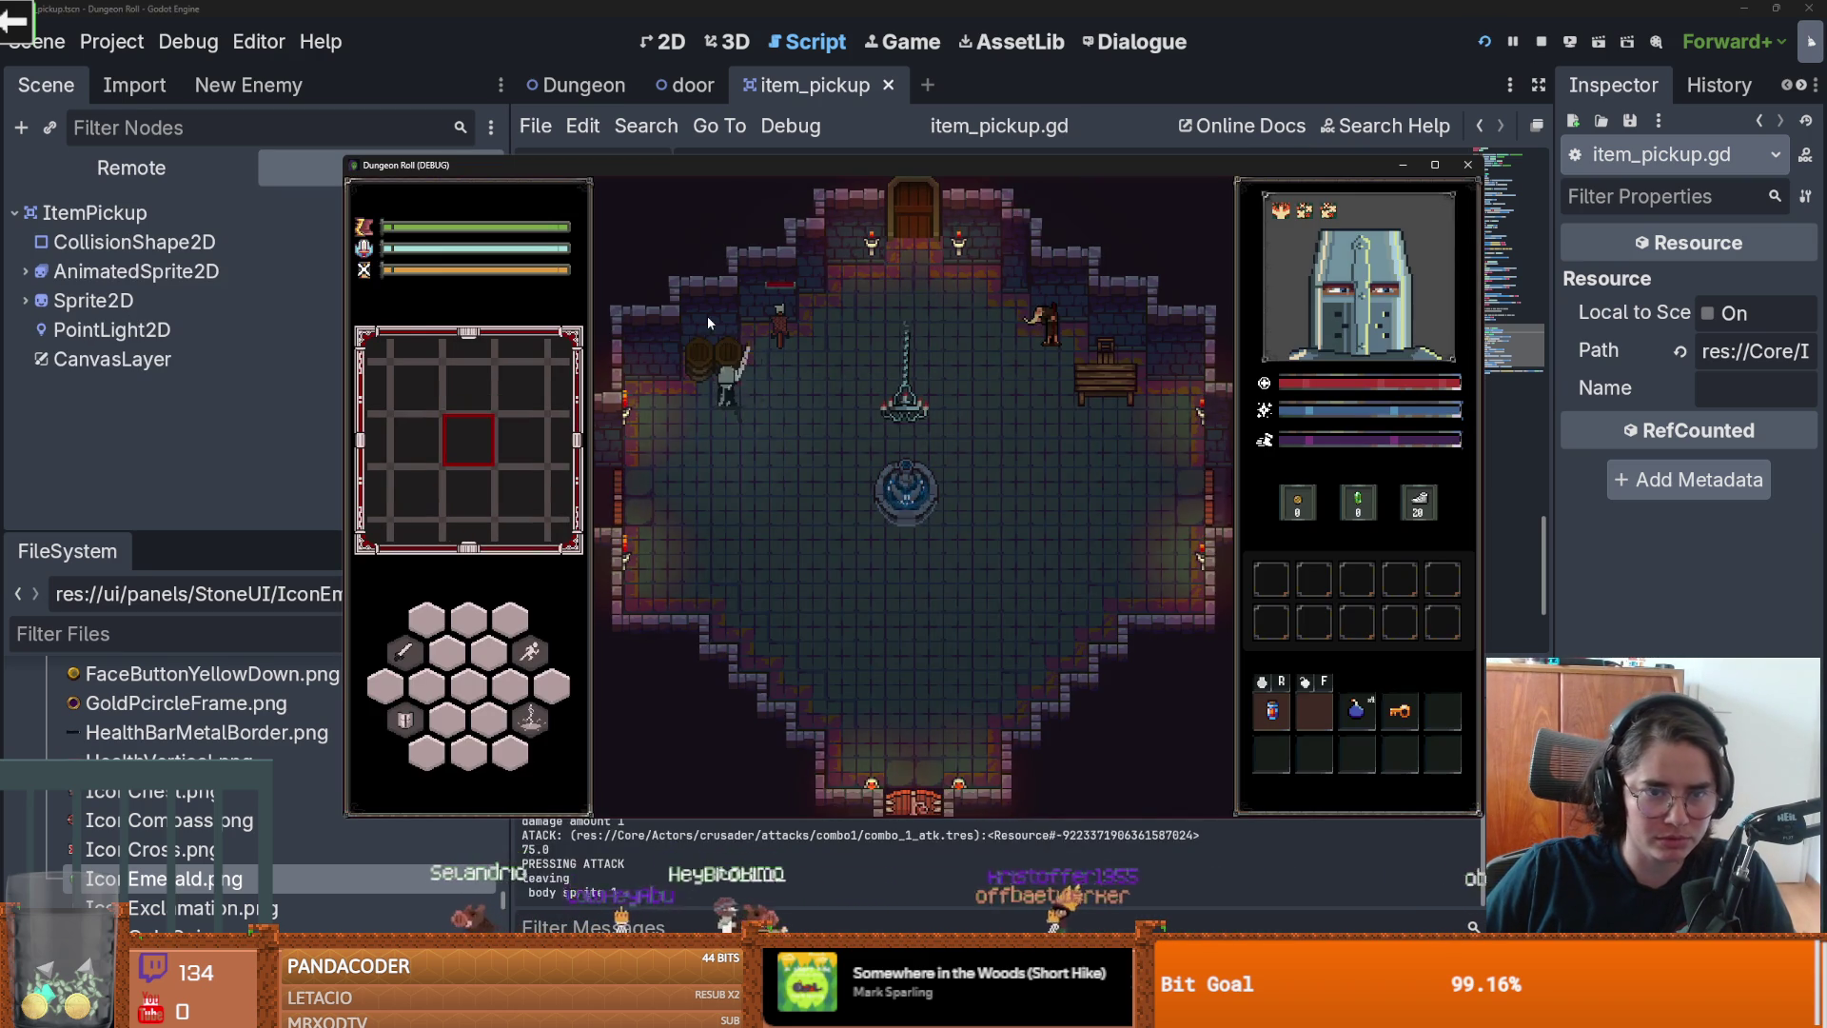
key(w)
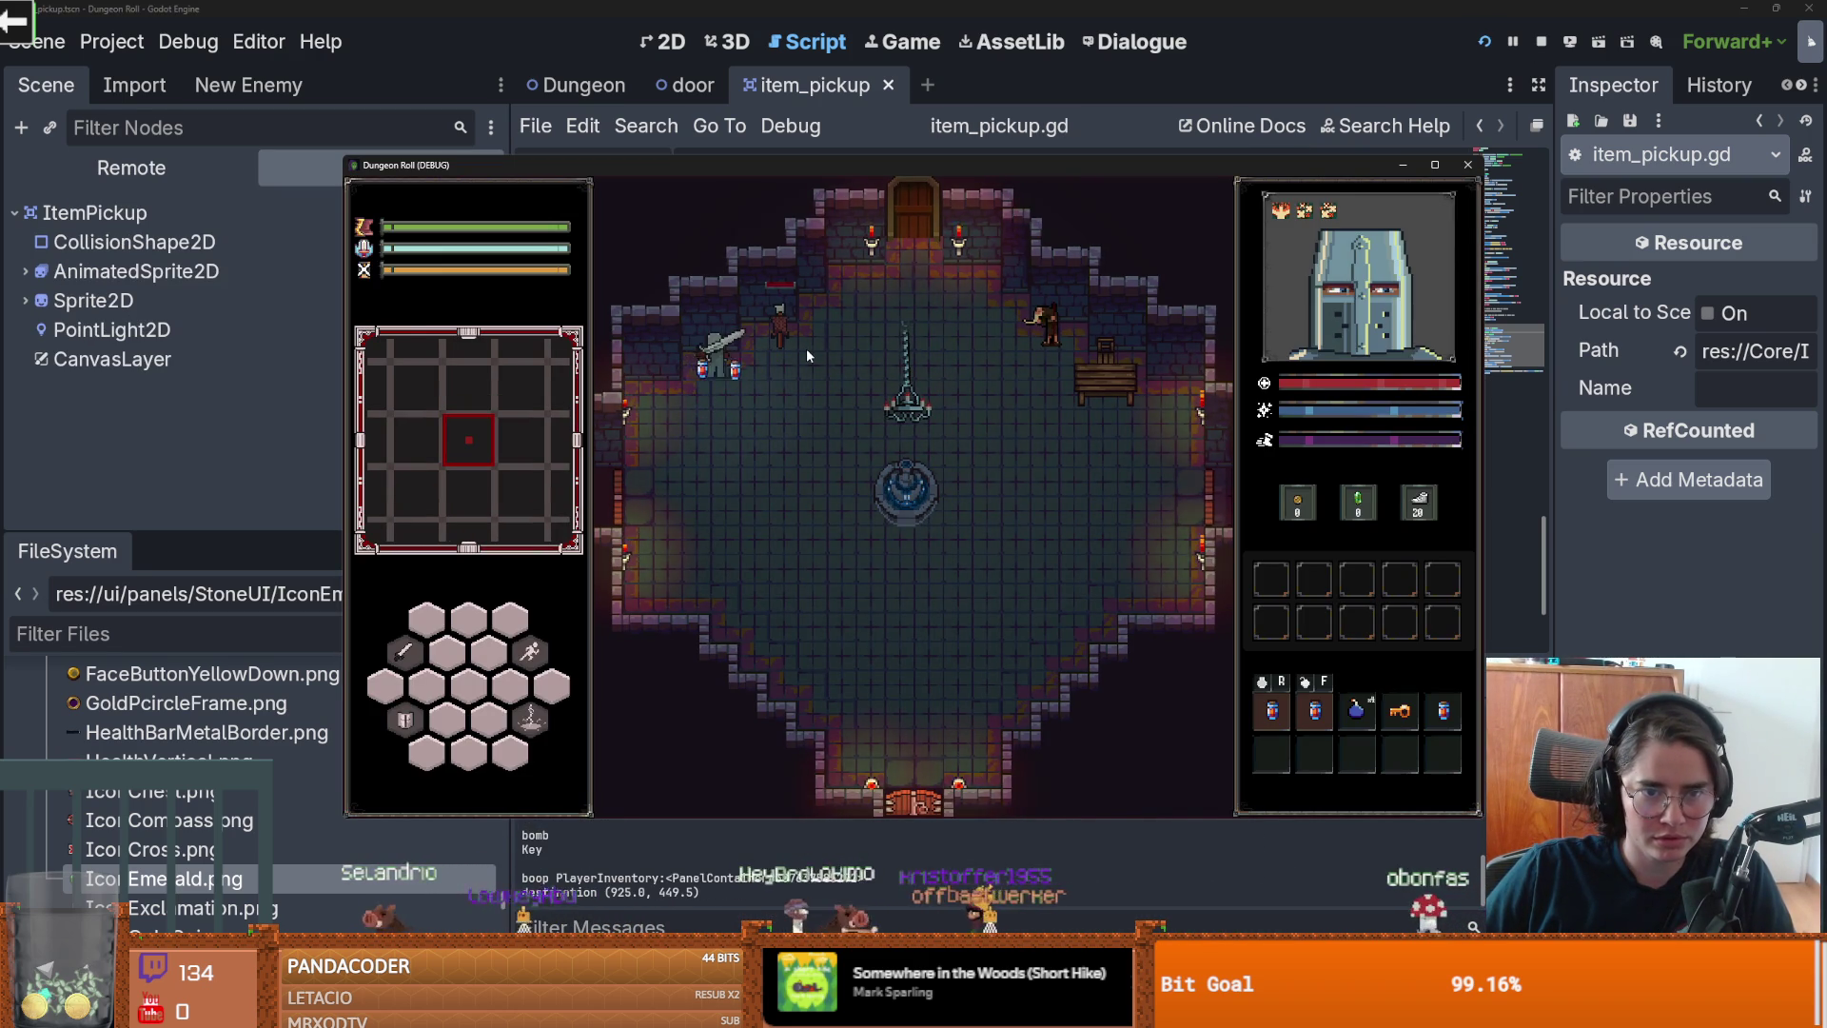
click(1465, 165)
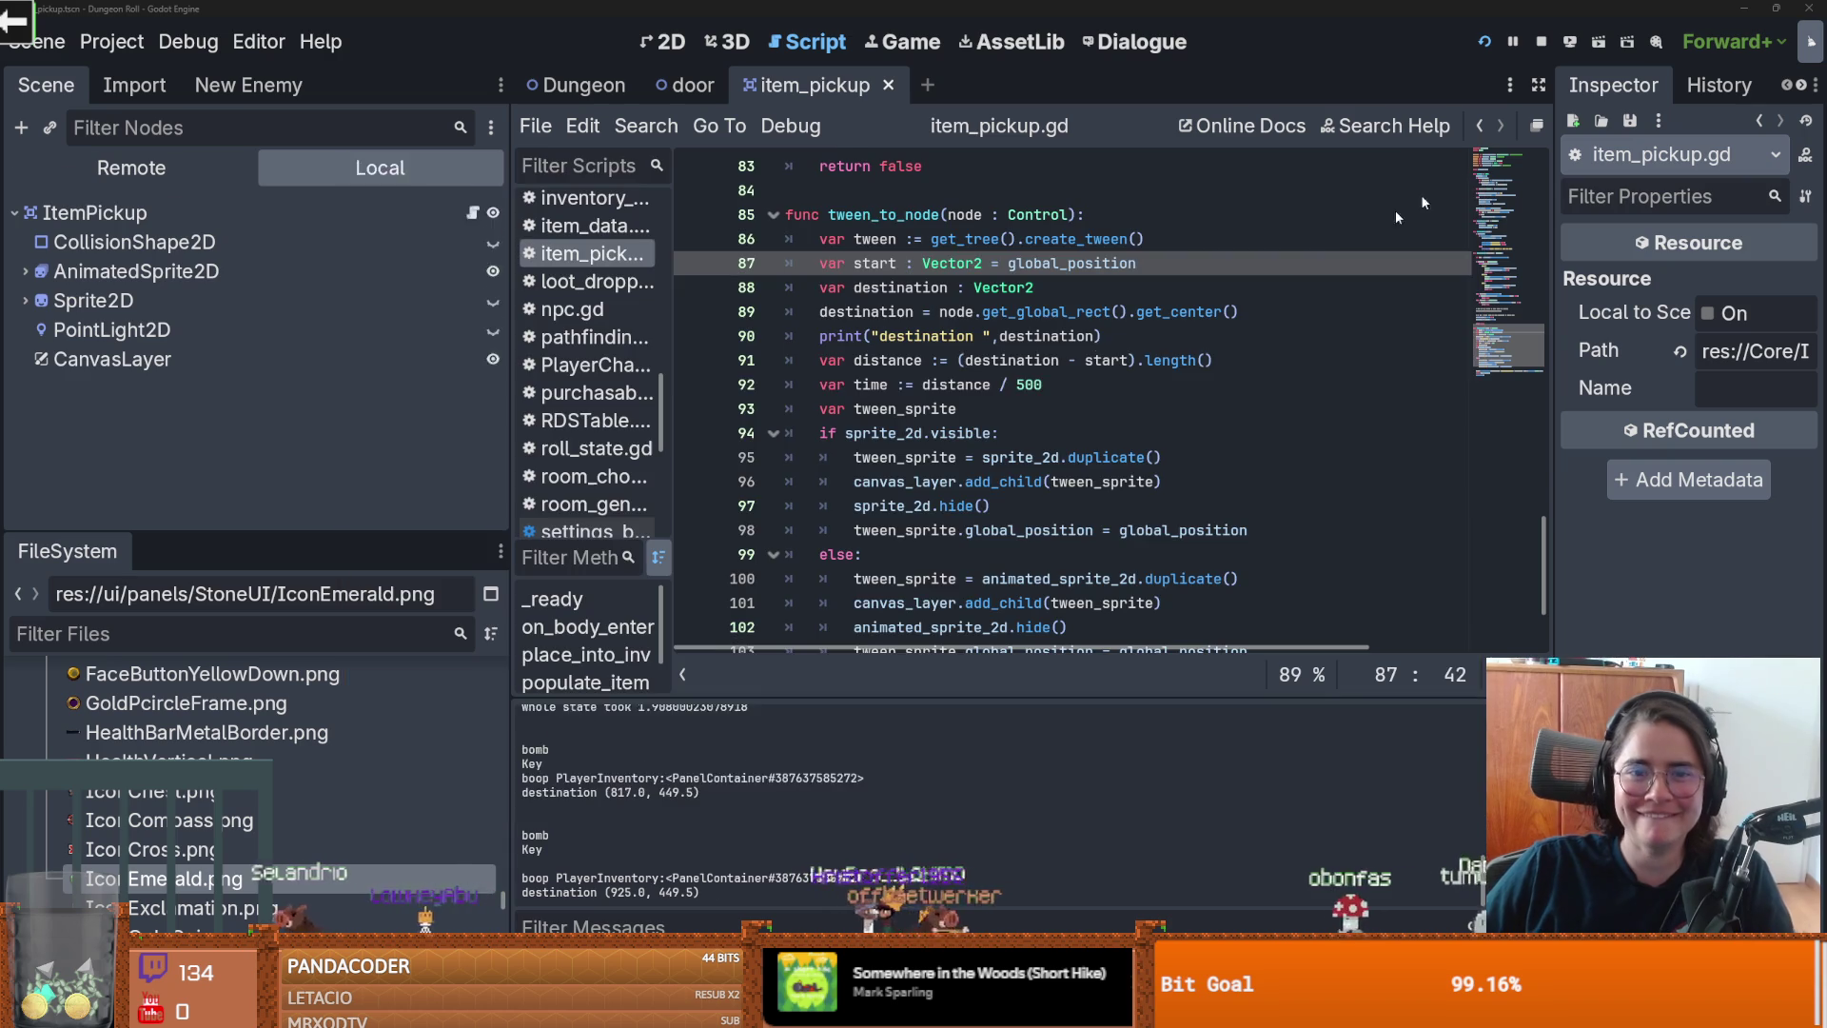
Step: Save the script and compare the start and destination expressions on lines 87–89
click(1098, 385)
key(ctrl+s)
double_click(1071, 262)
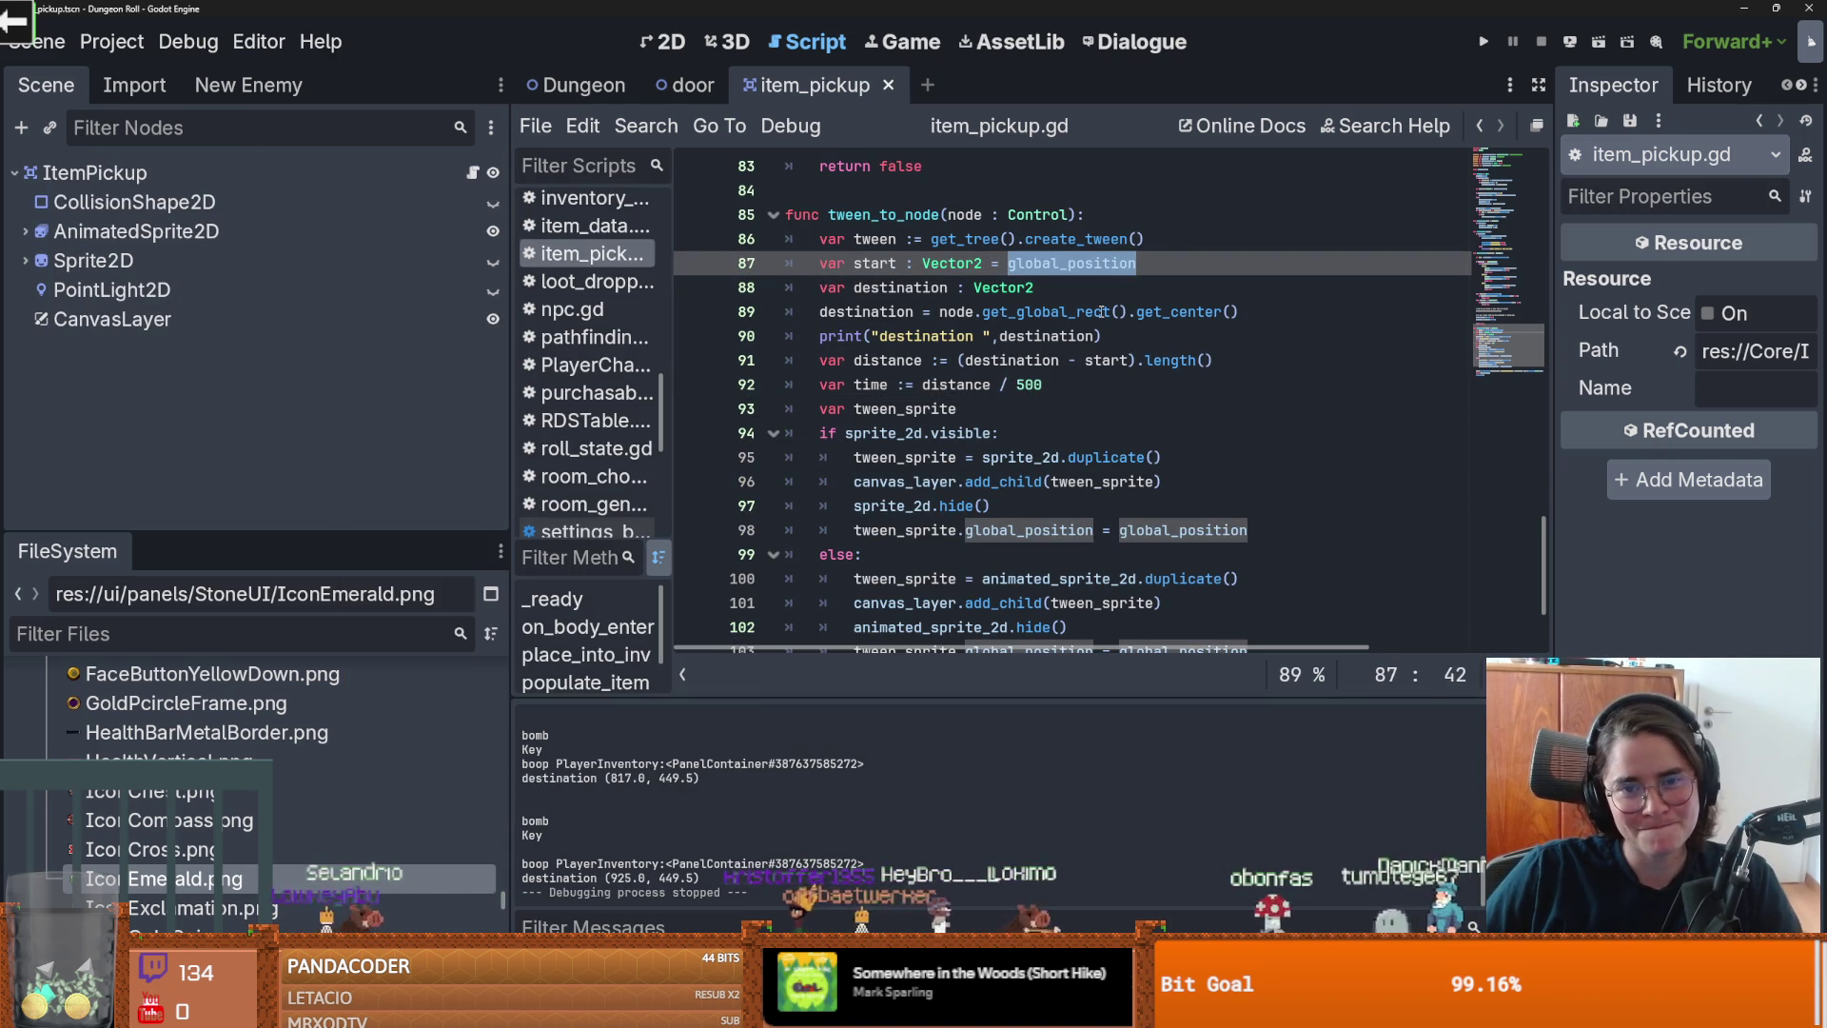
double_click(895, 287)
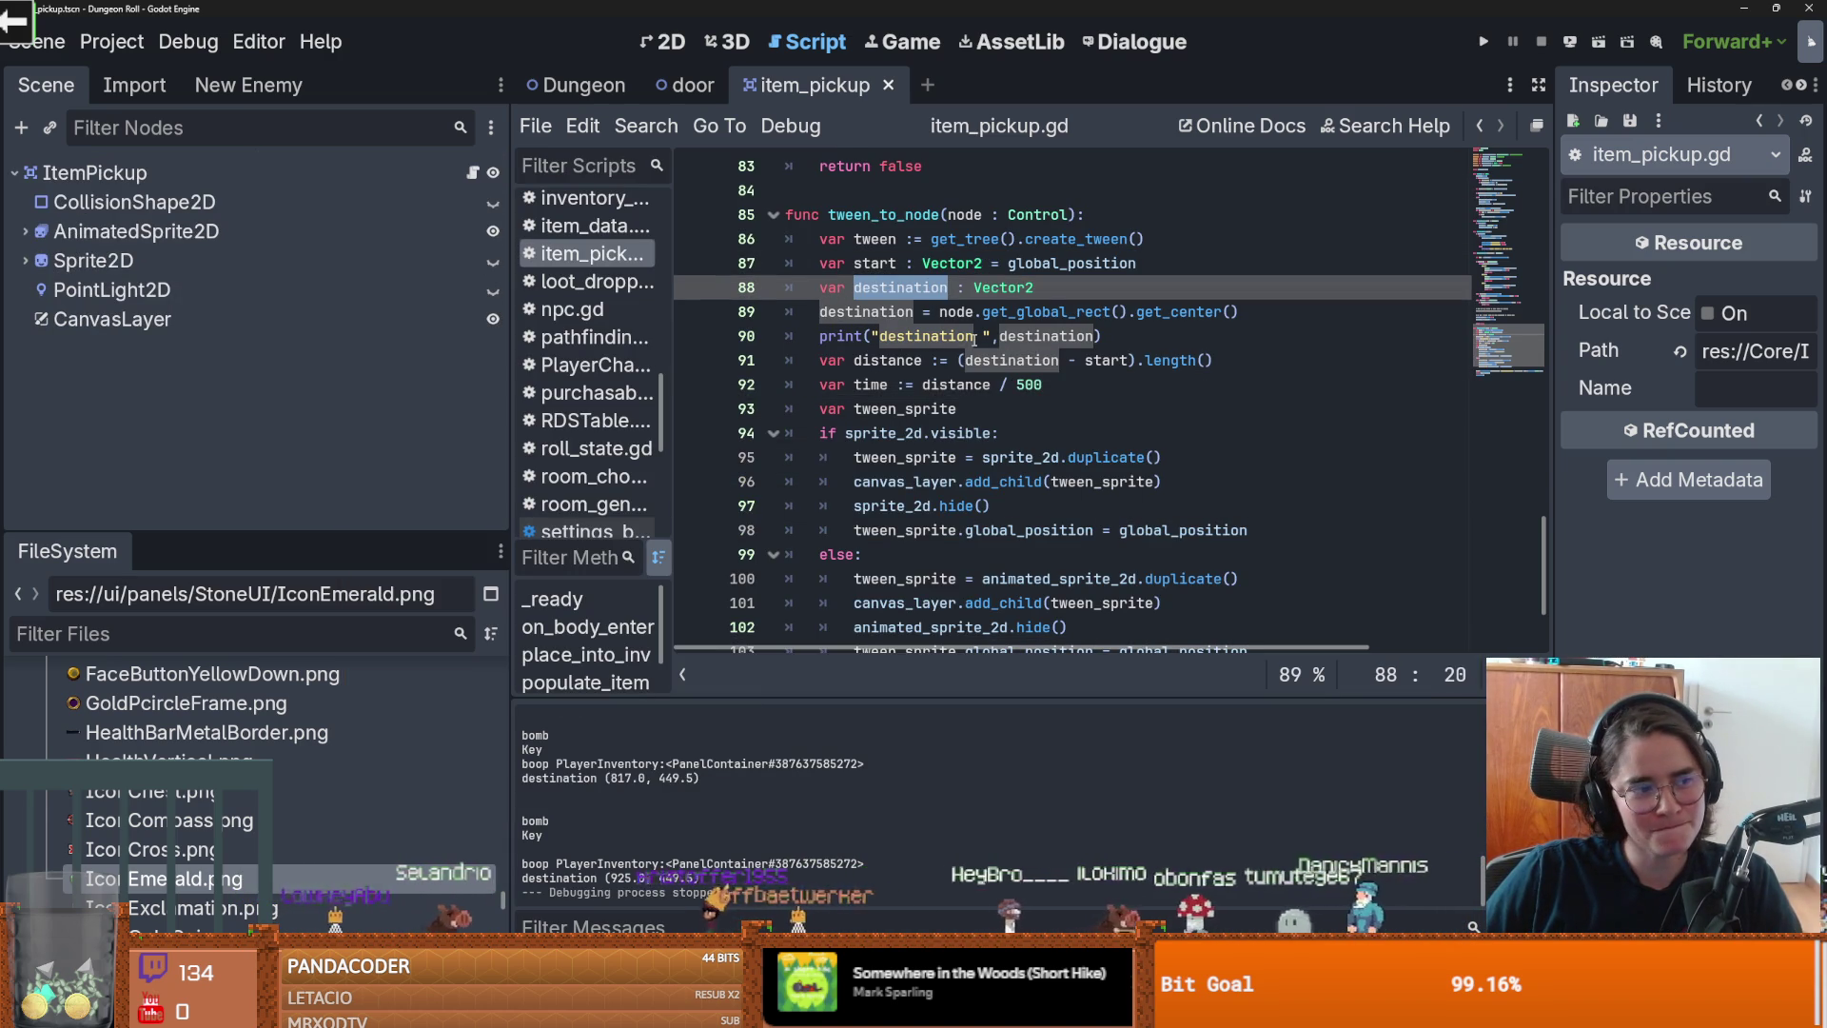
click(974, 338)
double_click(1047, 262)
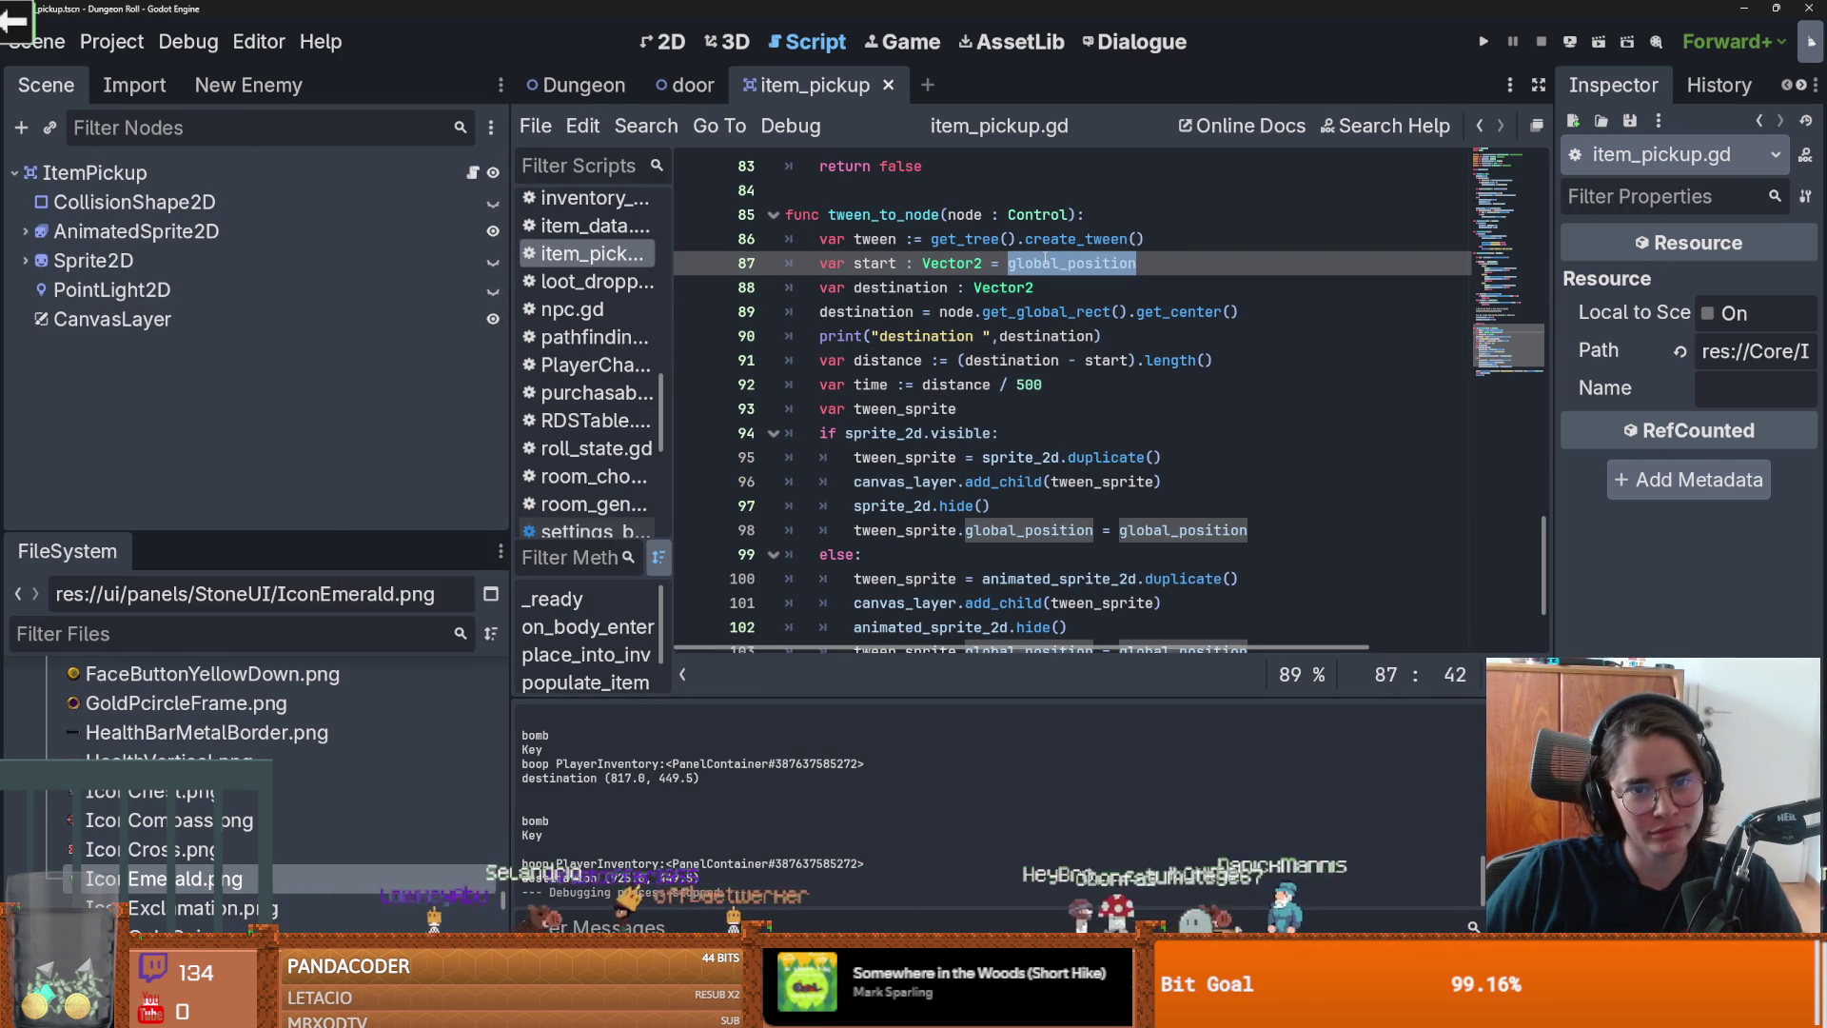
double_click(1011, 360)
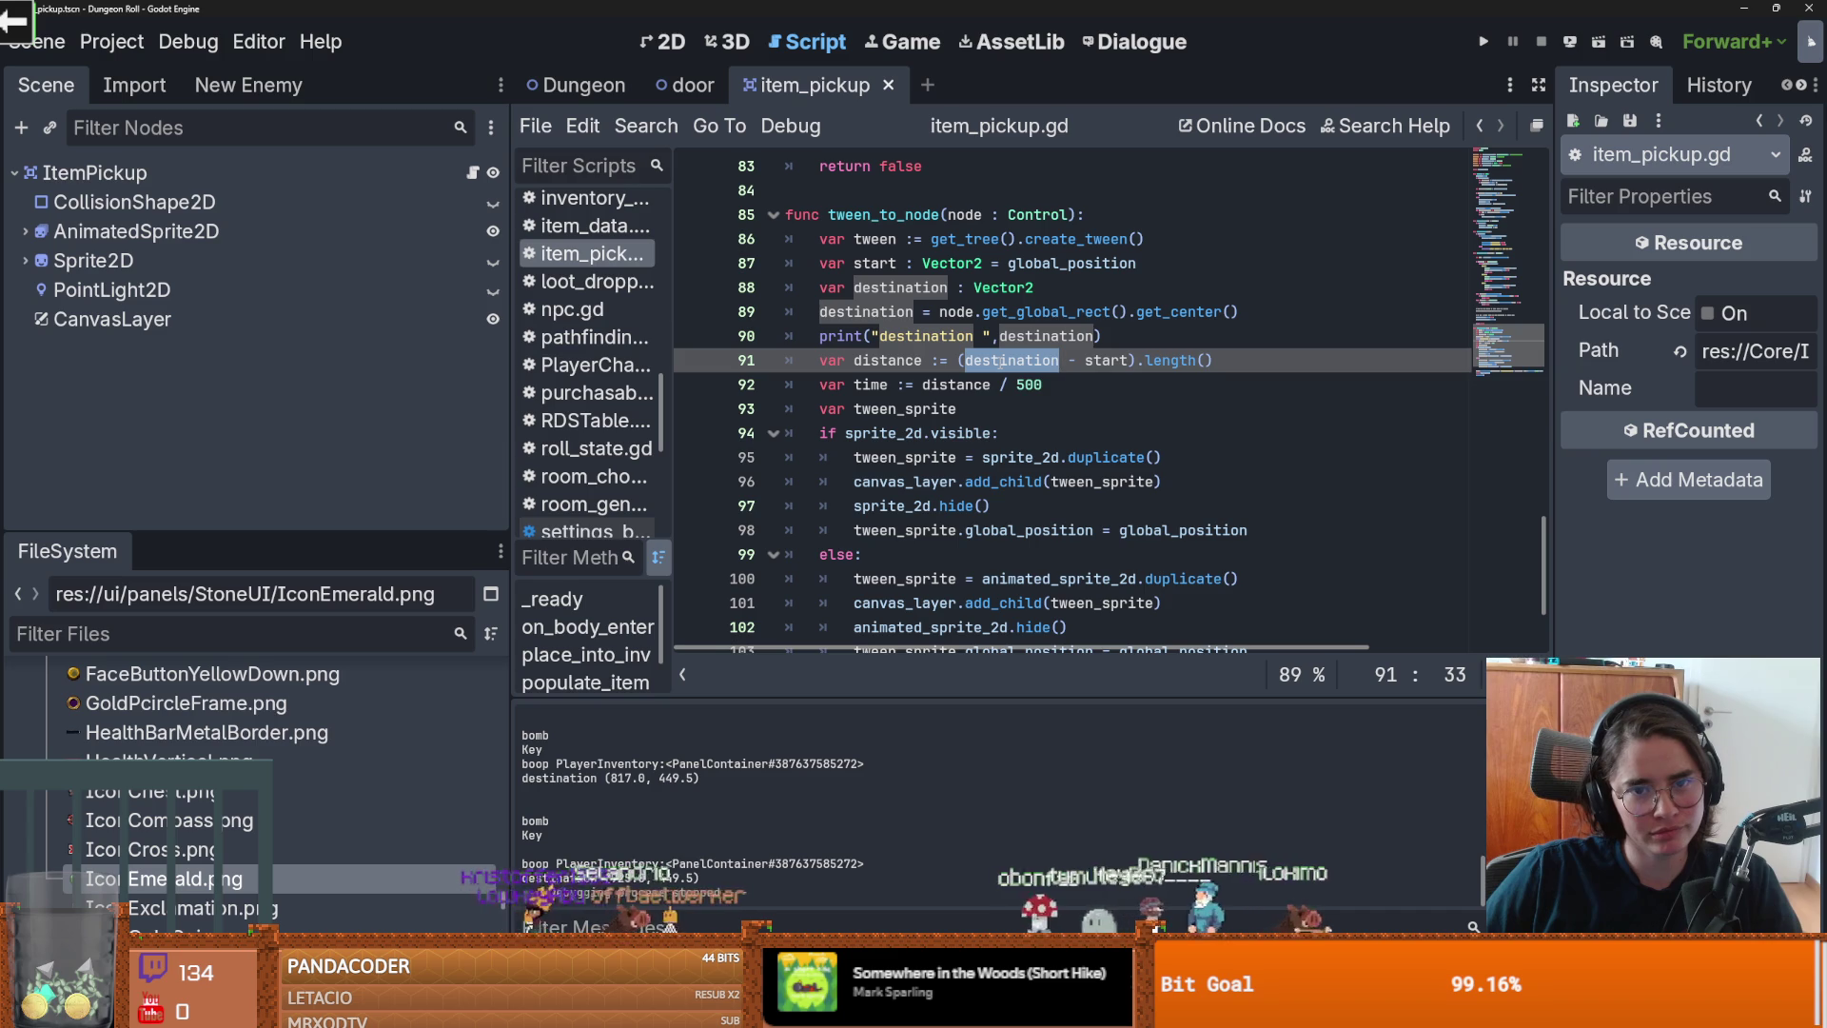
Step: Replace get_global_rect().get_center() on line 89 with global_position, then run the game
click(986, 314)
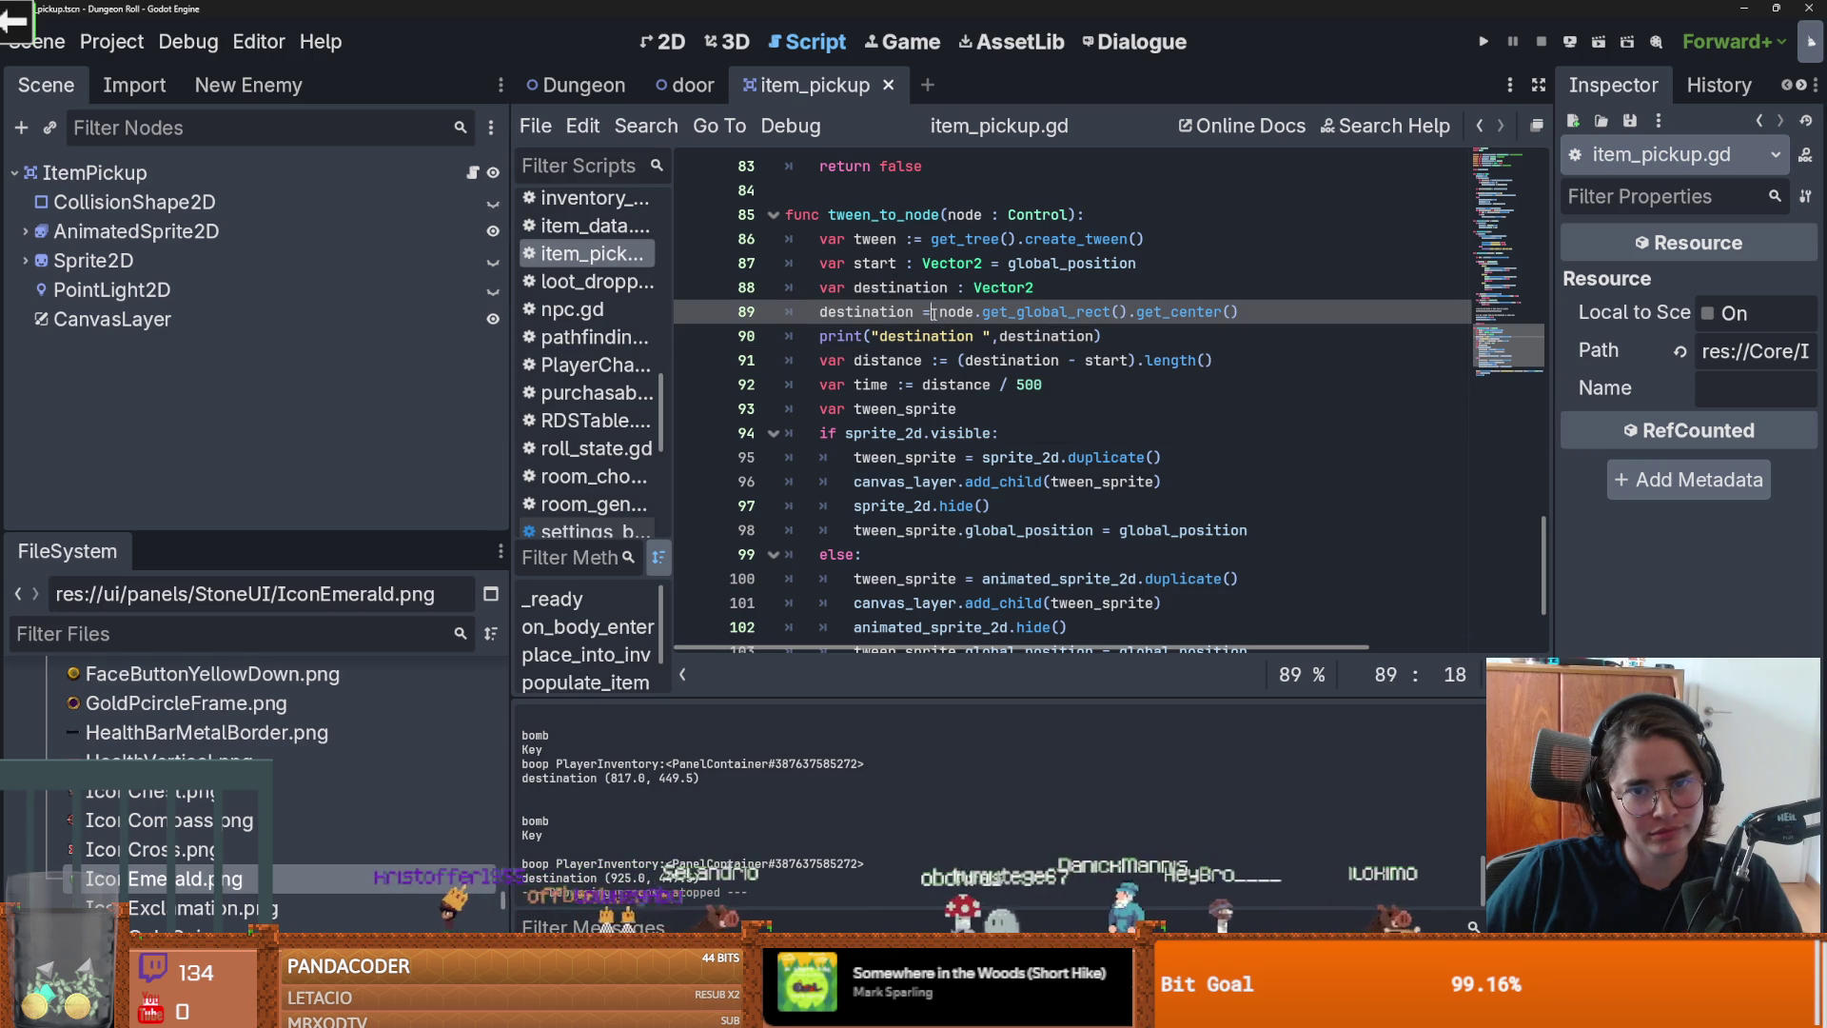
mouse_move(983, 312)
mouse_down()
mouse_move(1236, 312)
mouse_move(983, 312)
mouse_up()
click(1233, 313)
text(global_position)
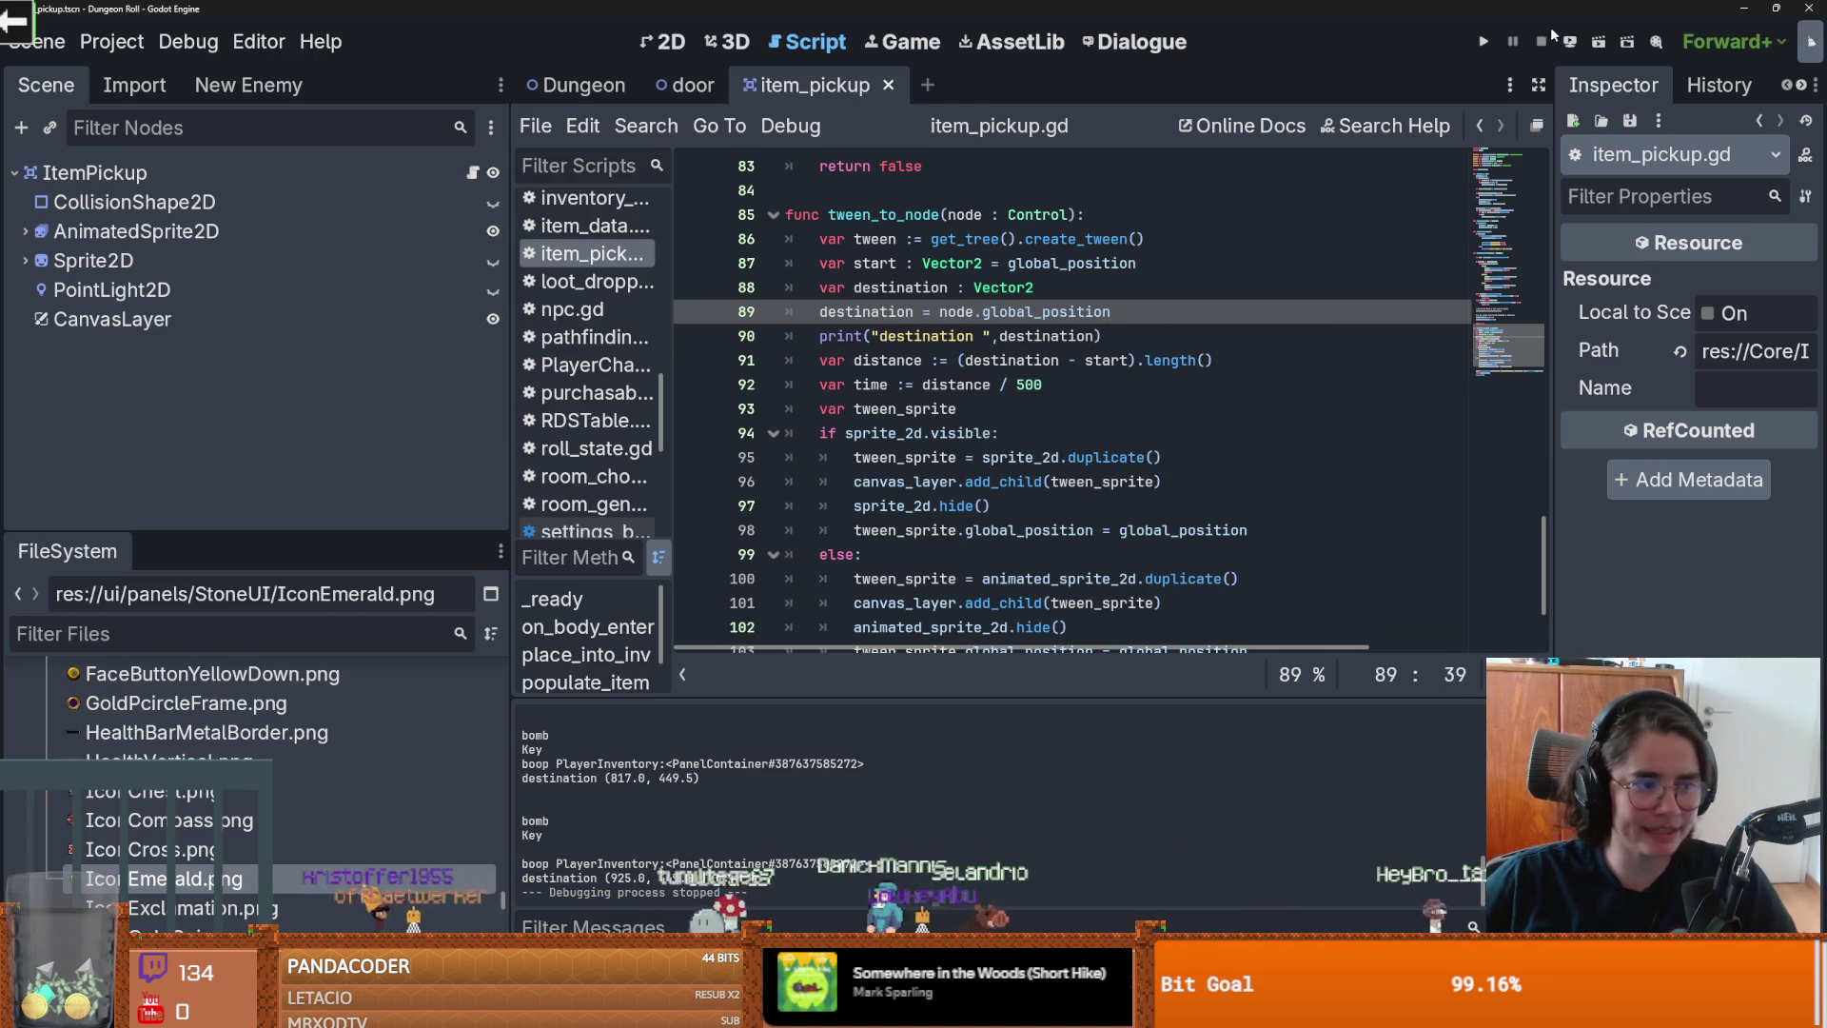
click(1483, 45)
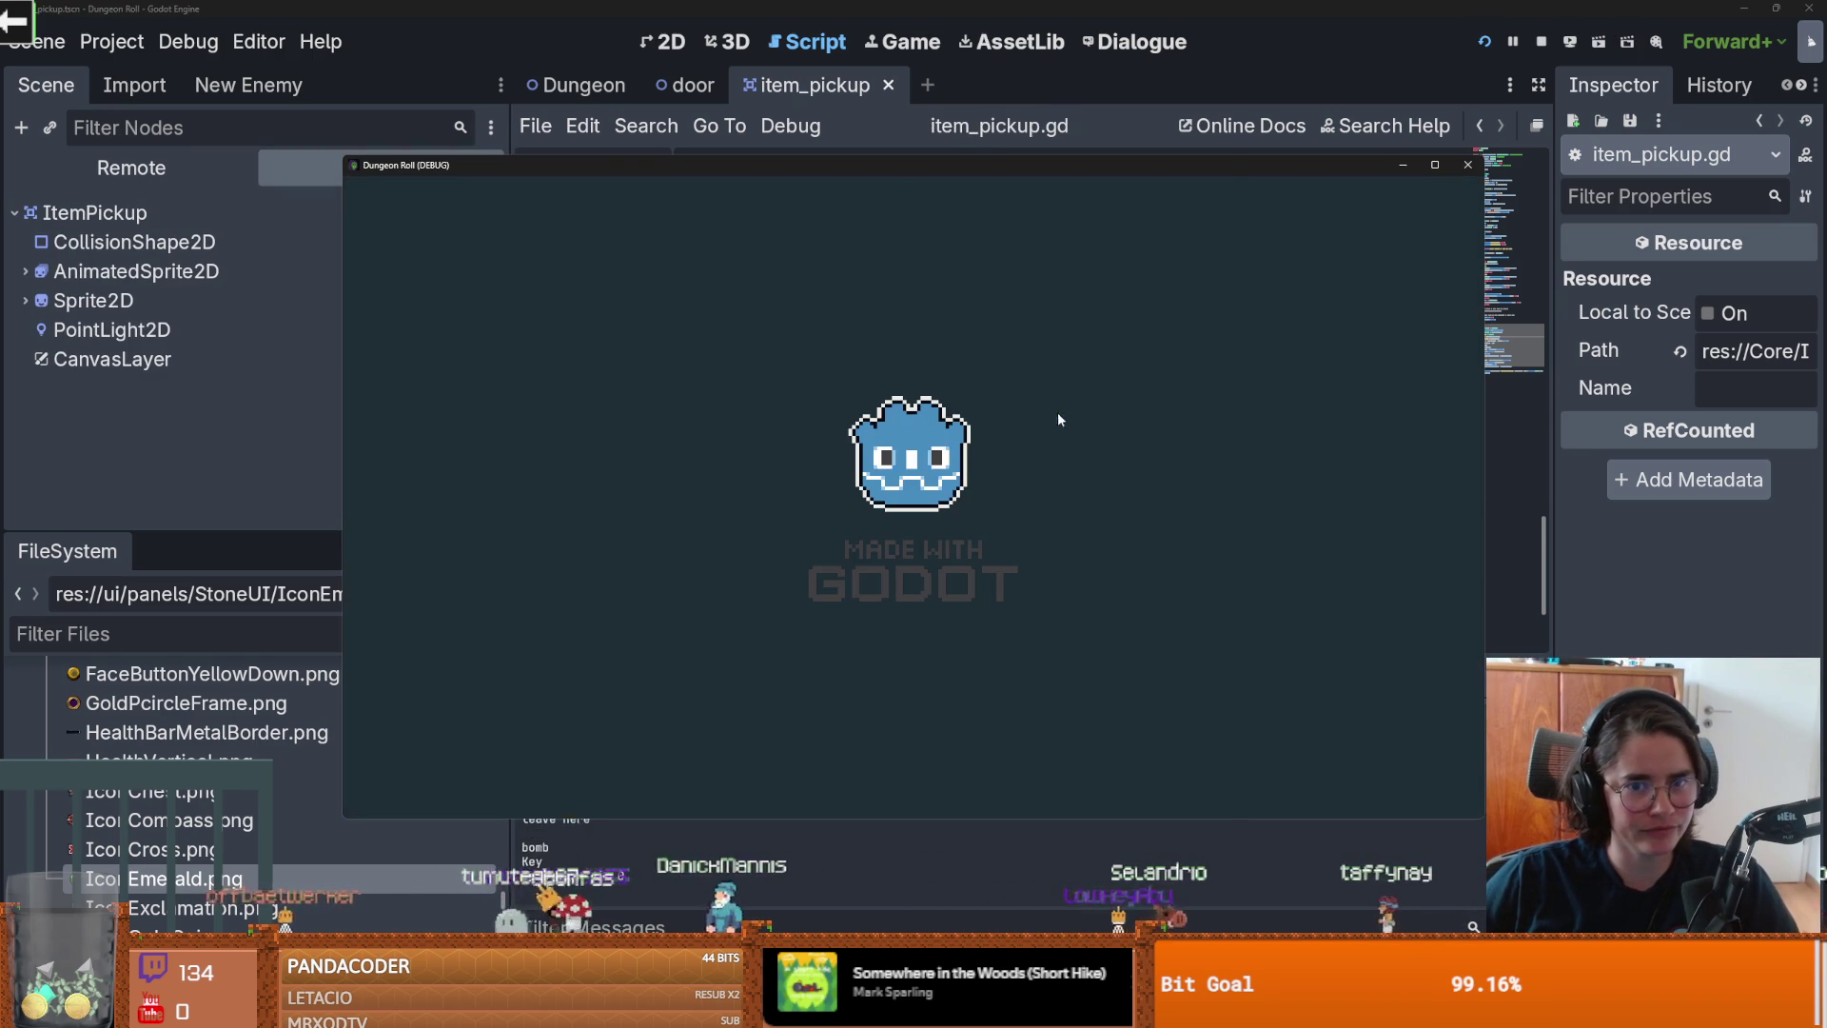
Step: Test an item pickup in the running Dungeon Roll game, then stop debugging
click(733, 323)
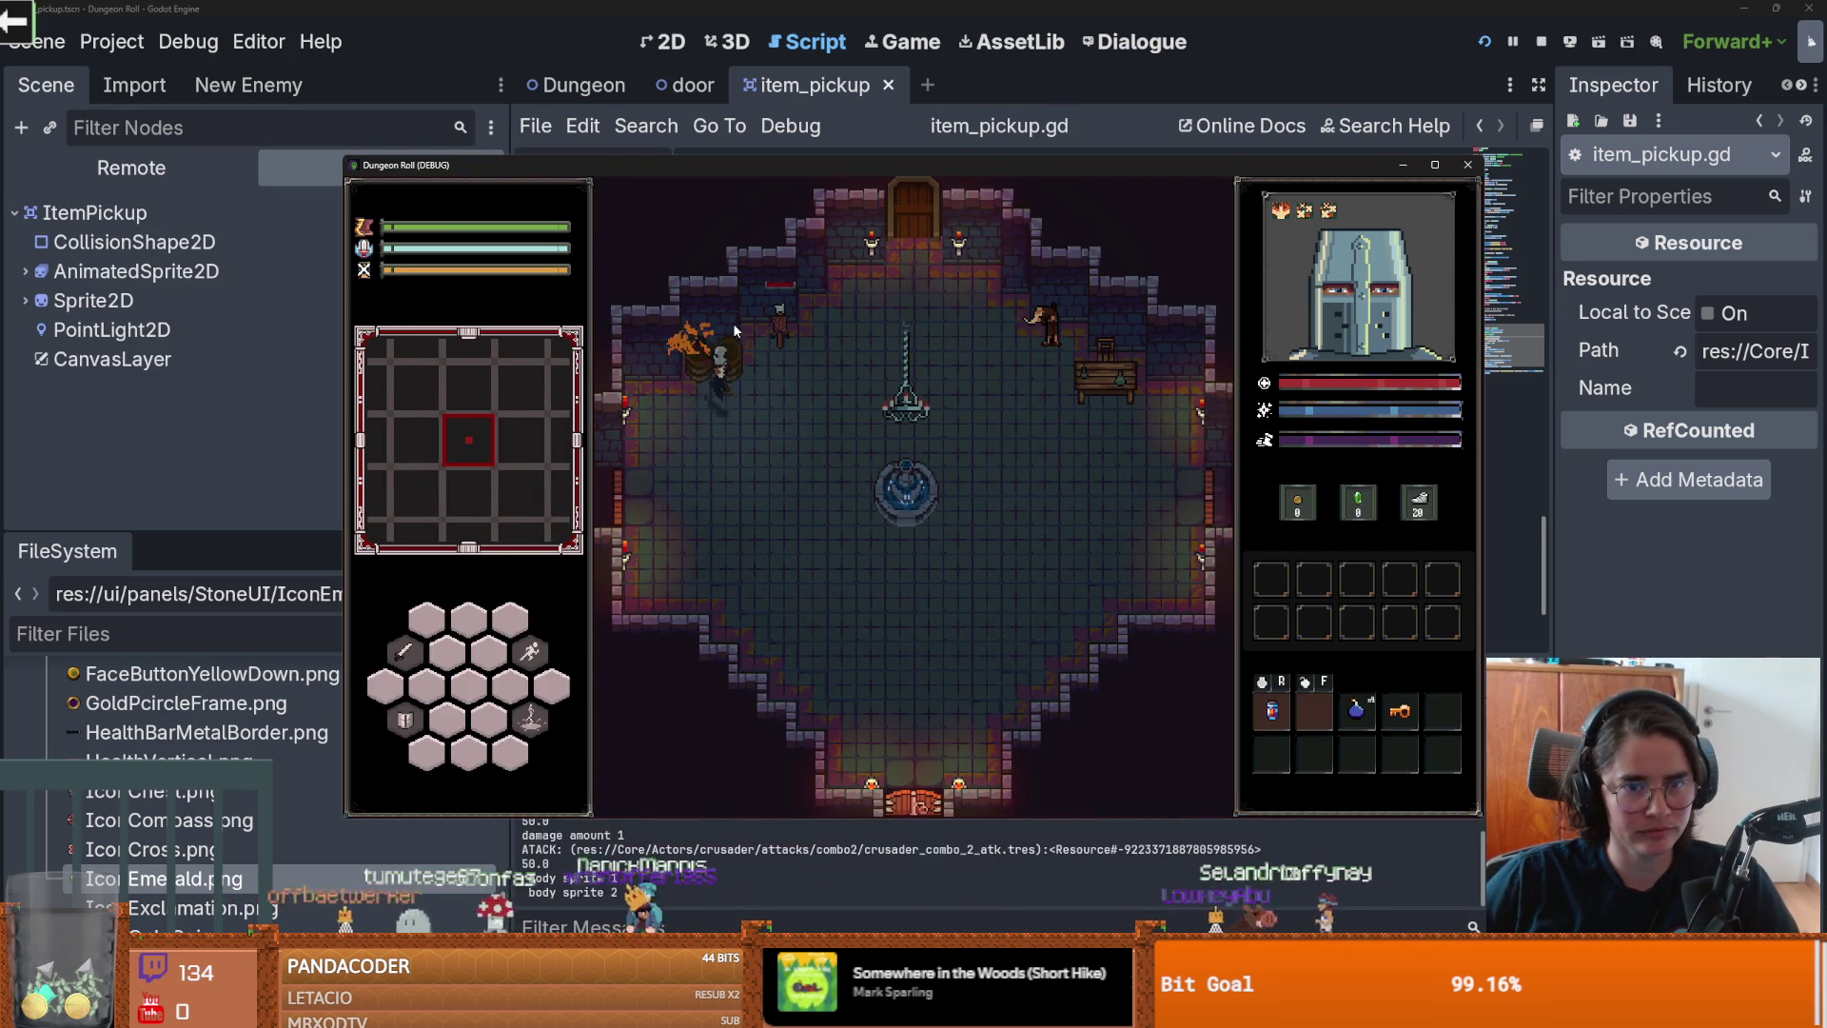
click(734, 326)
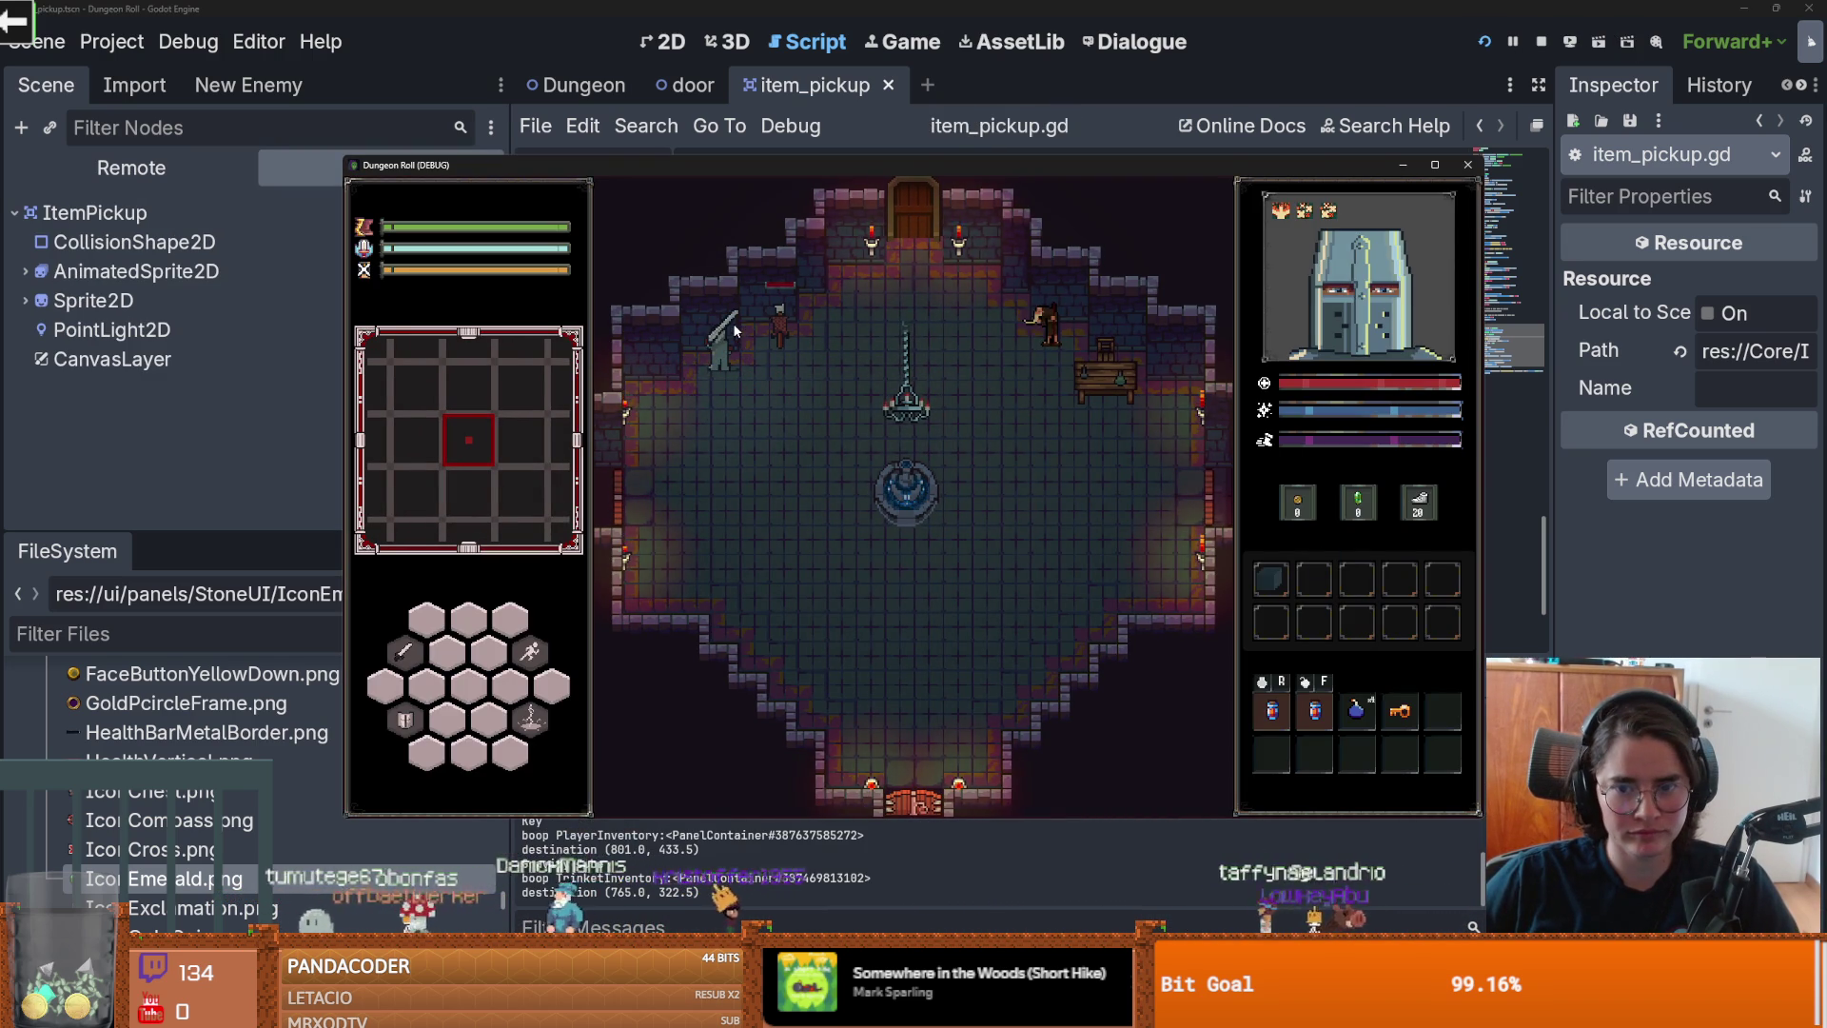
click(1435, 164)
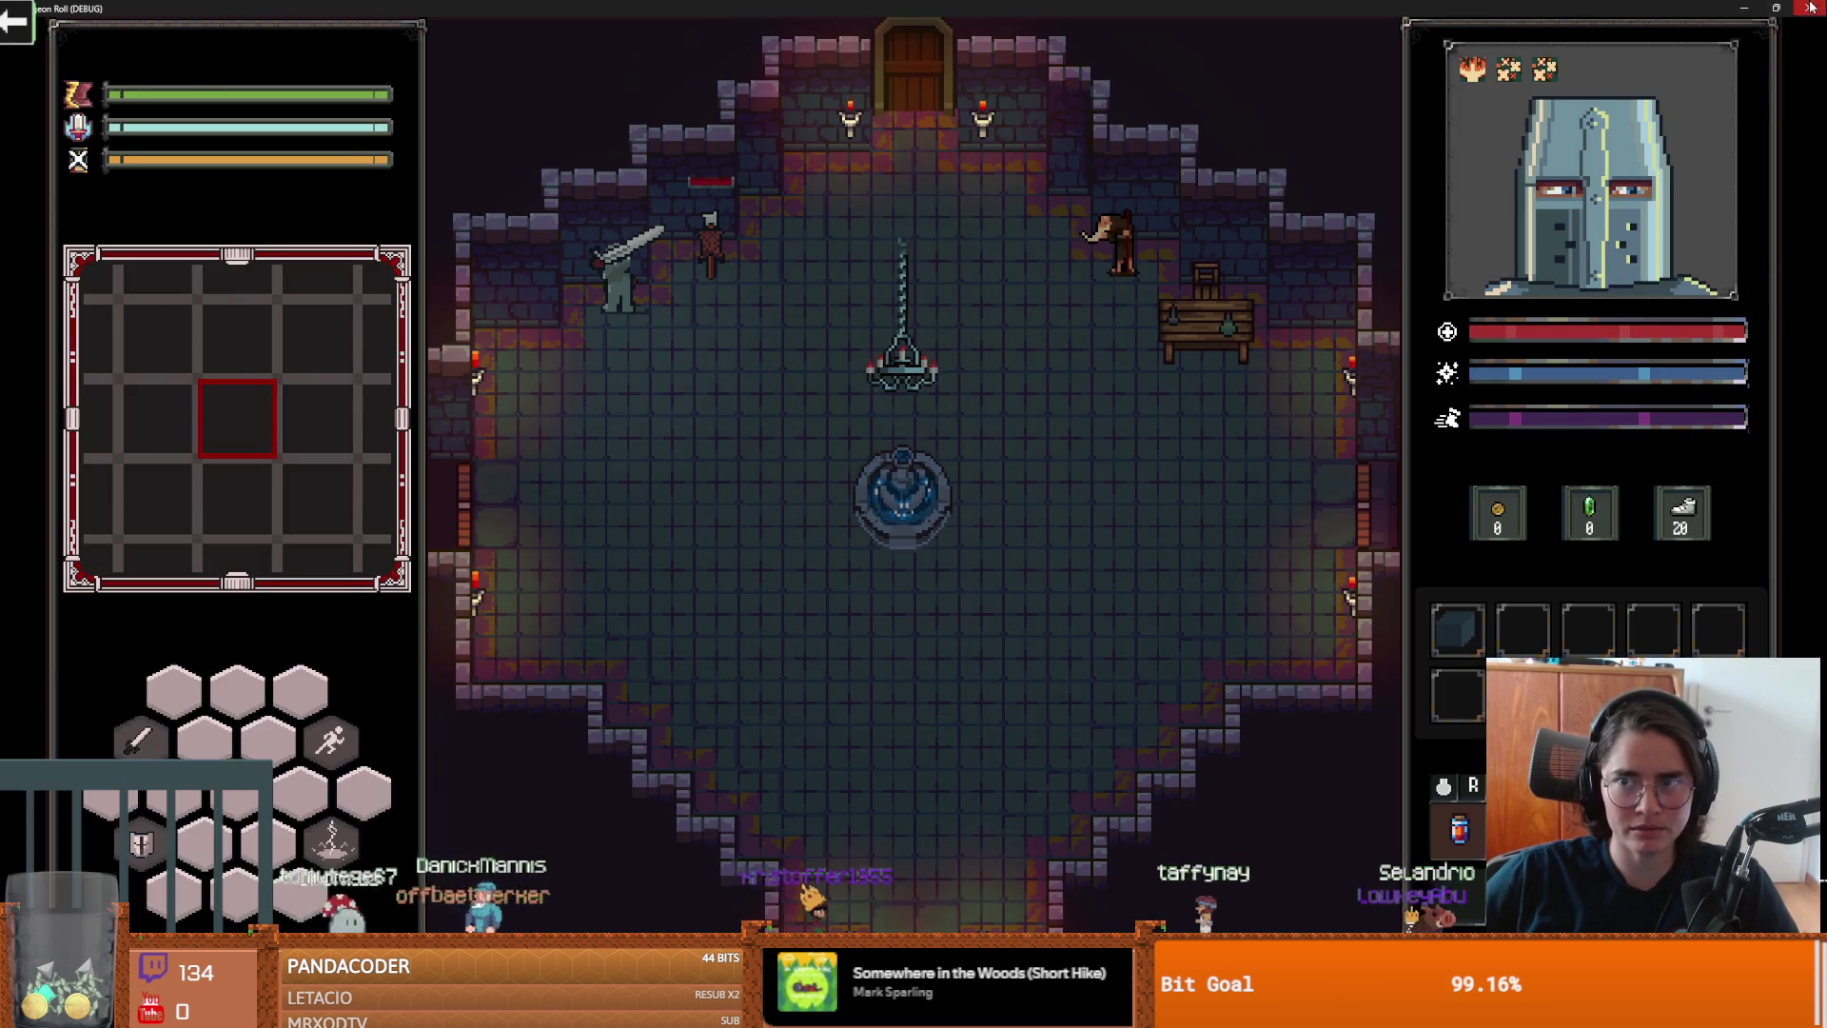
click(1810, 7)
Step: Review global_position on line 89 and where destination is used
double_click(1069, 319)
click(1108, 320)
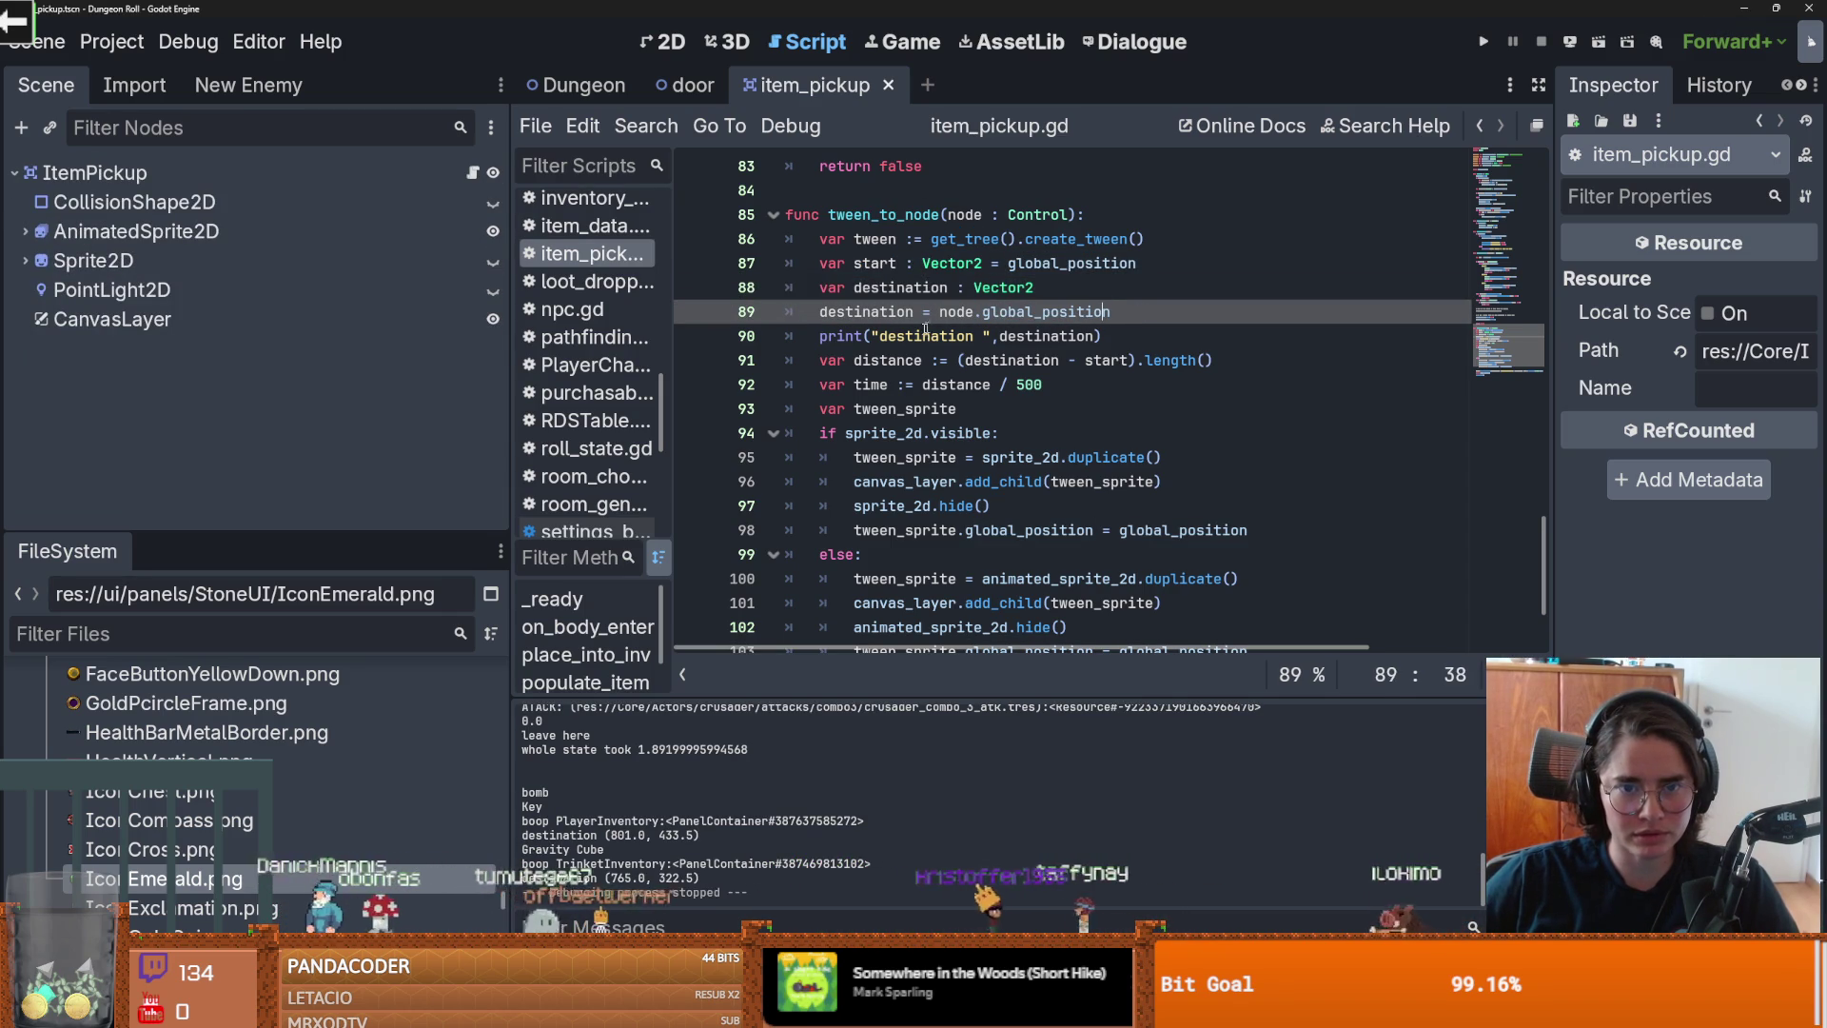
double_click(891, 311)
scroll(952, 361, down, 1)
scroll(989, 387, up, 1)
scroll(989, 318, down, 1)
scroll(1014, 442, up, 1)
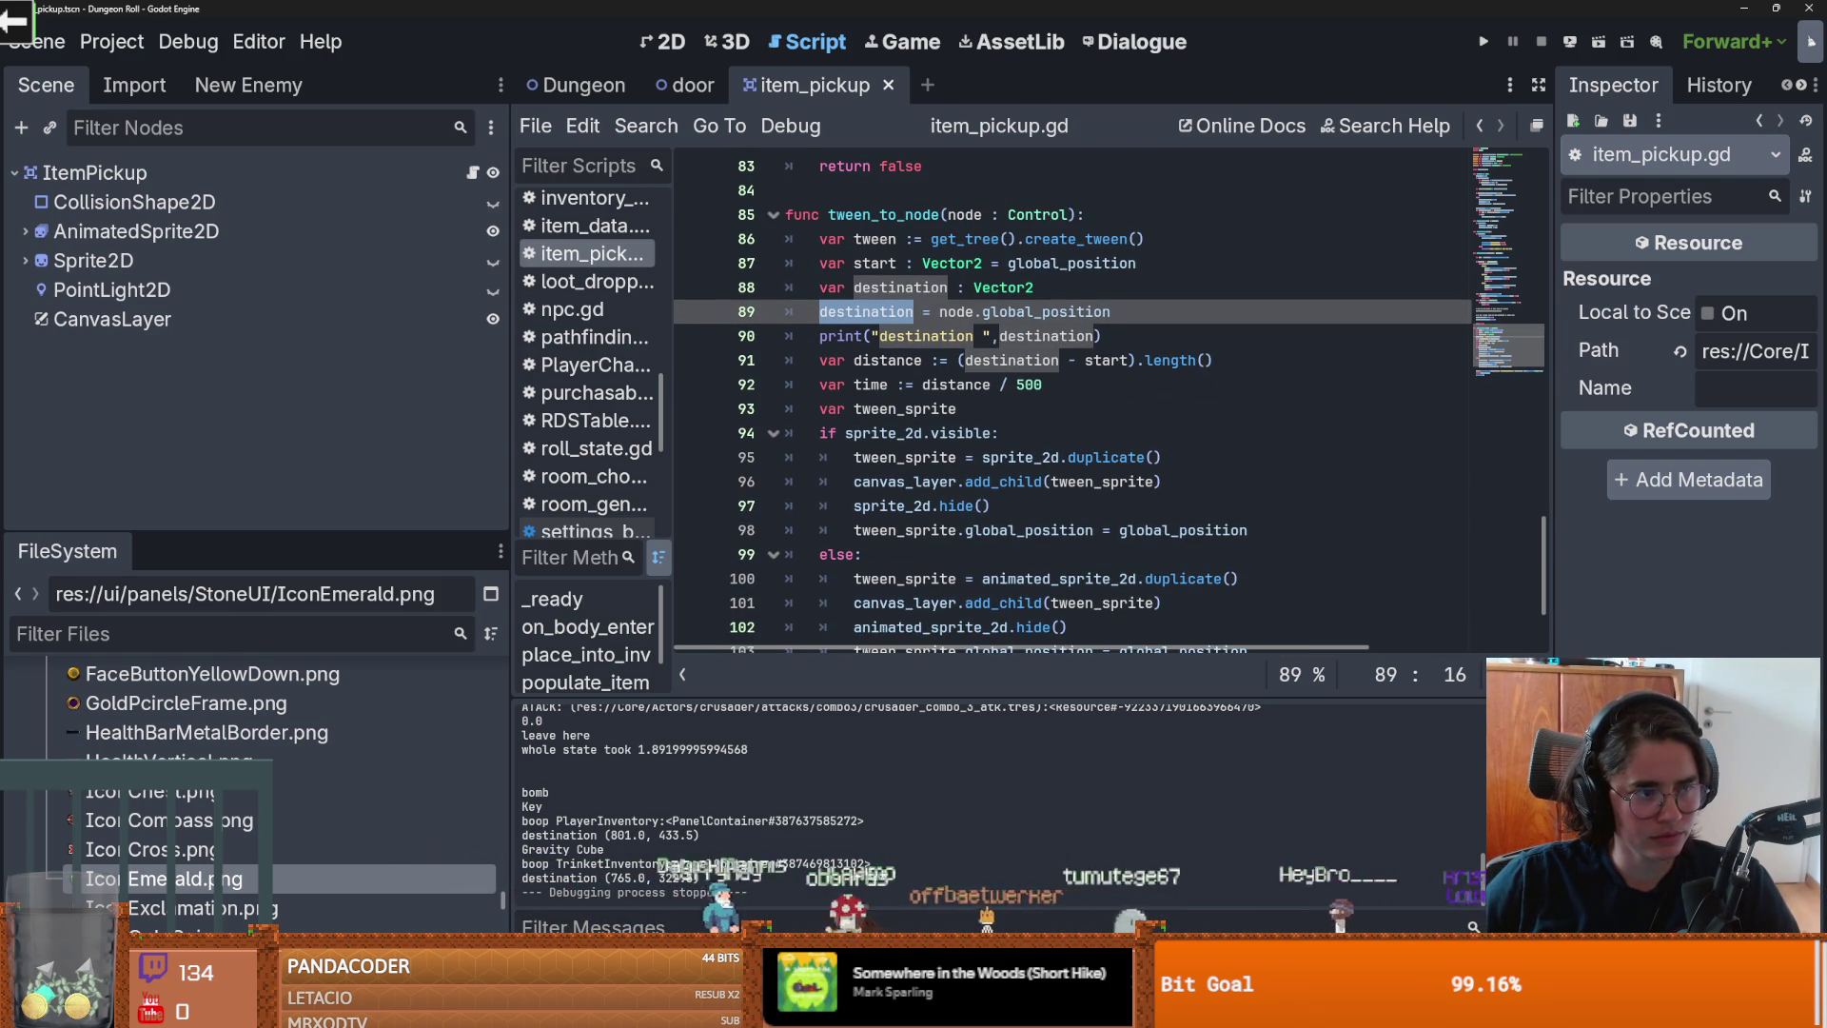
Step: Undo back to the get_global_rect().get_center() destination, with position as the start
click(943, 365)
key(ctrl+z)
key(ctrl+z)
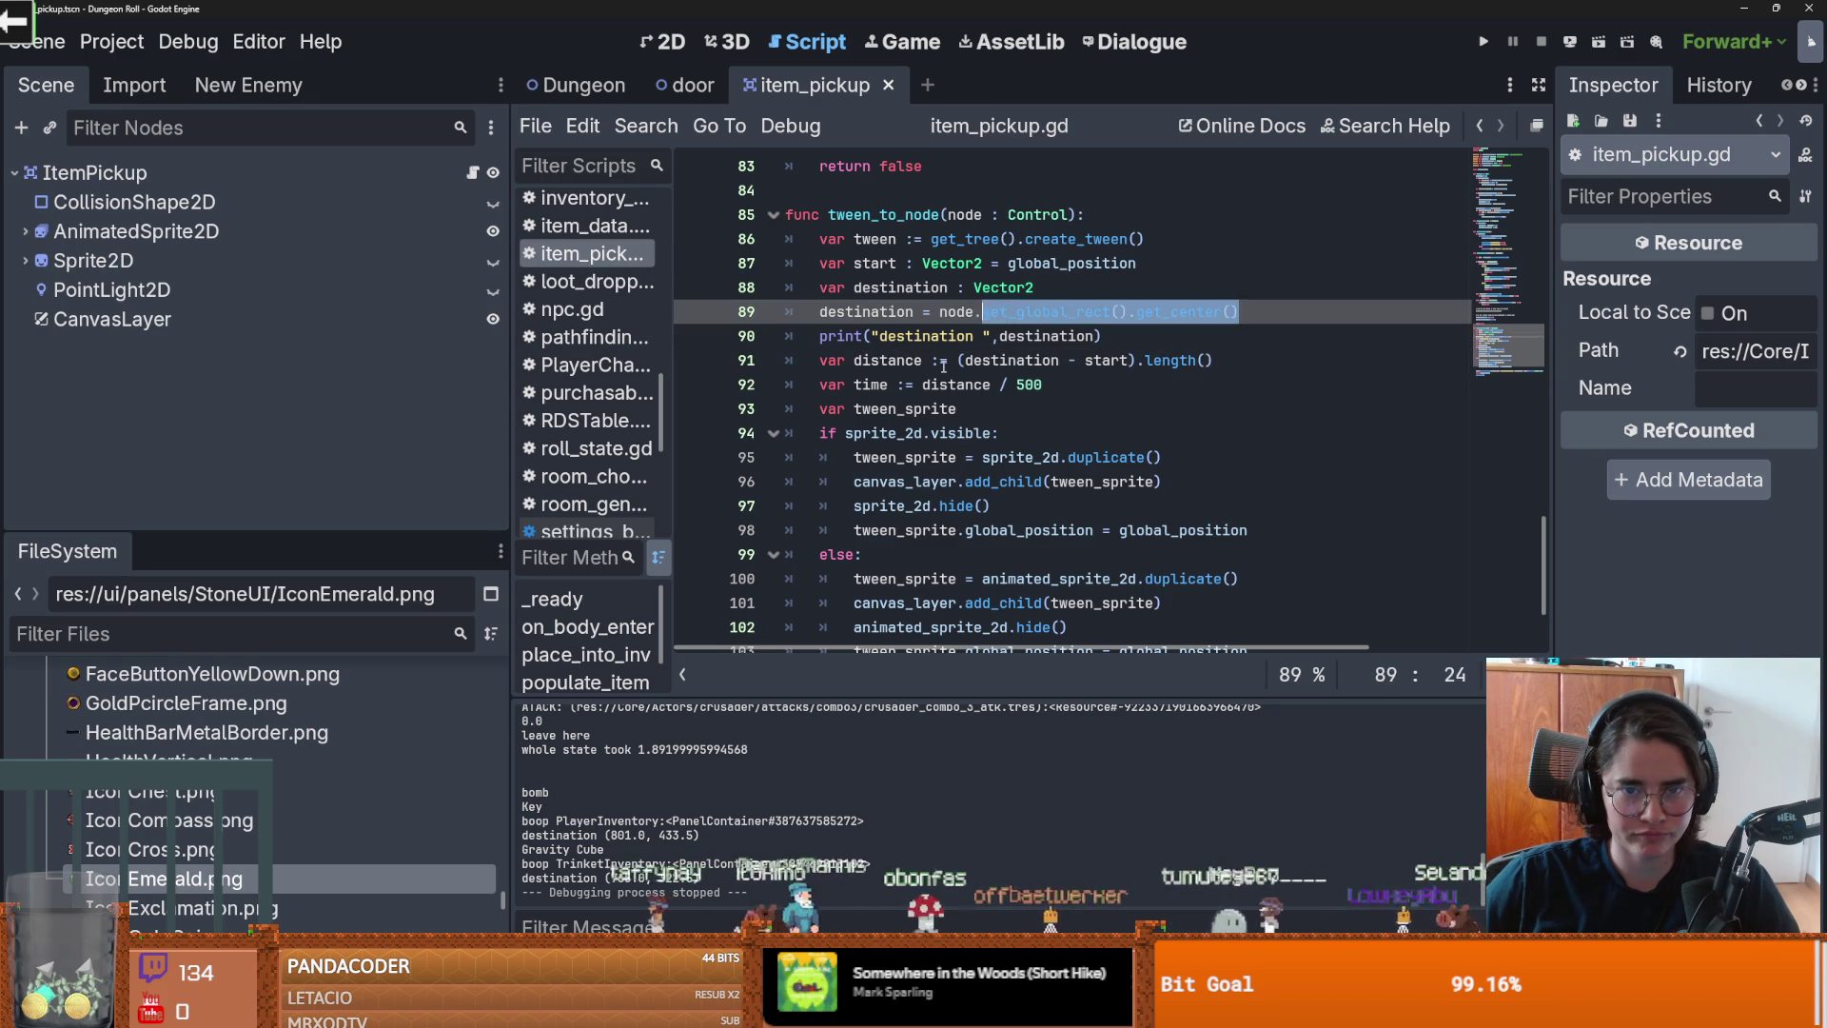
key(ctrl+z)
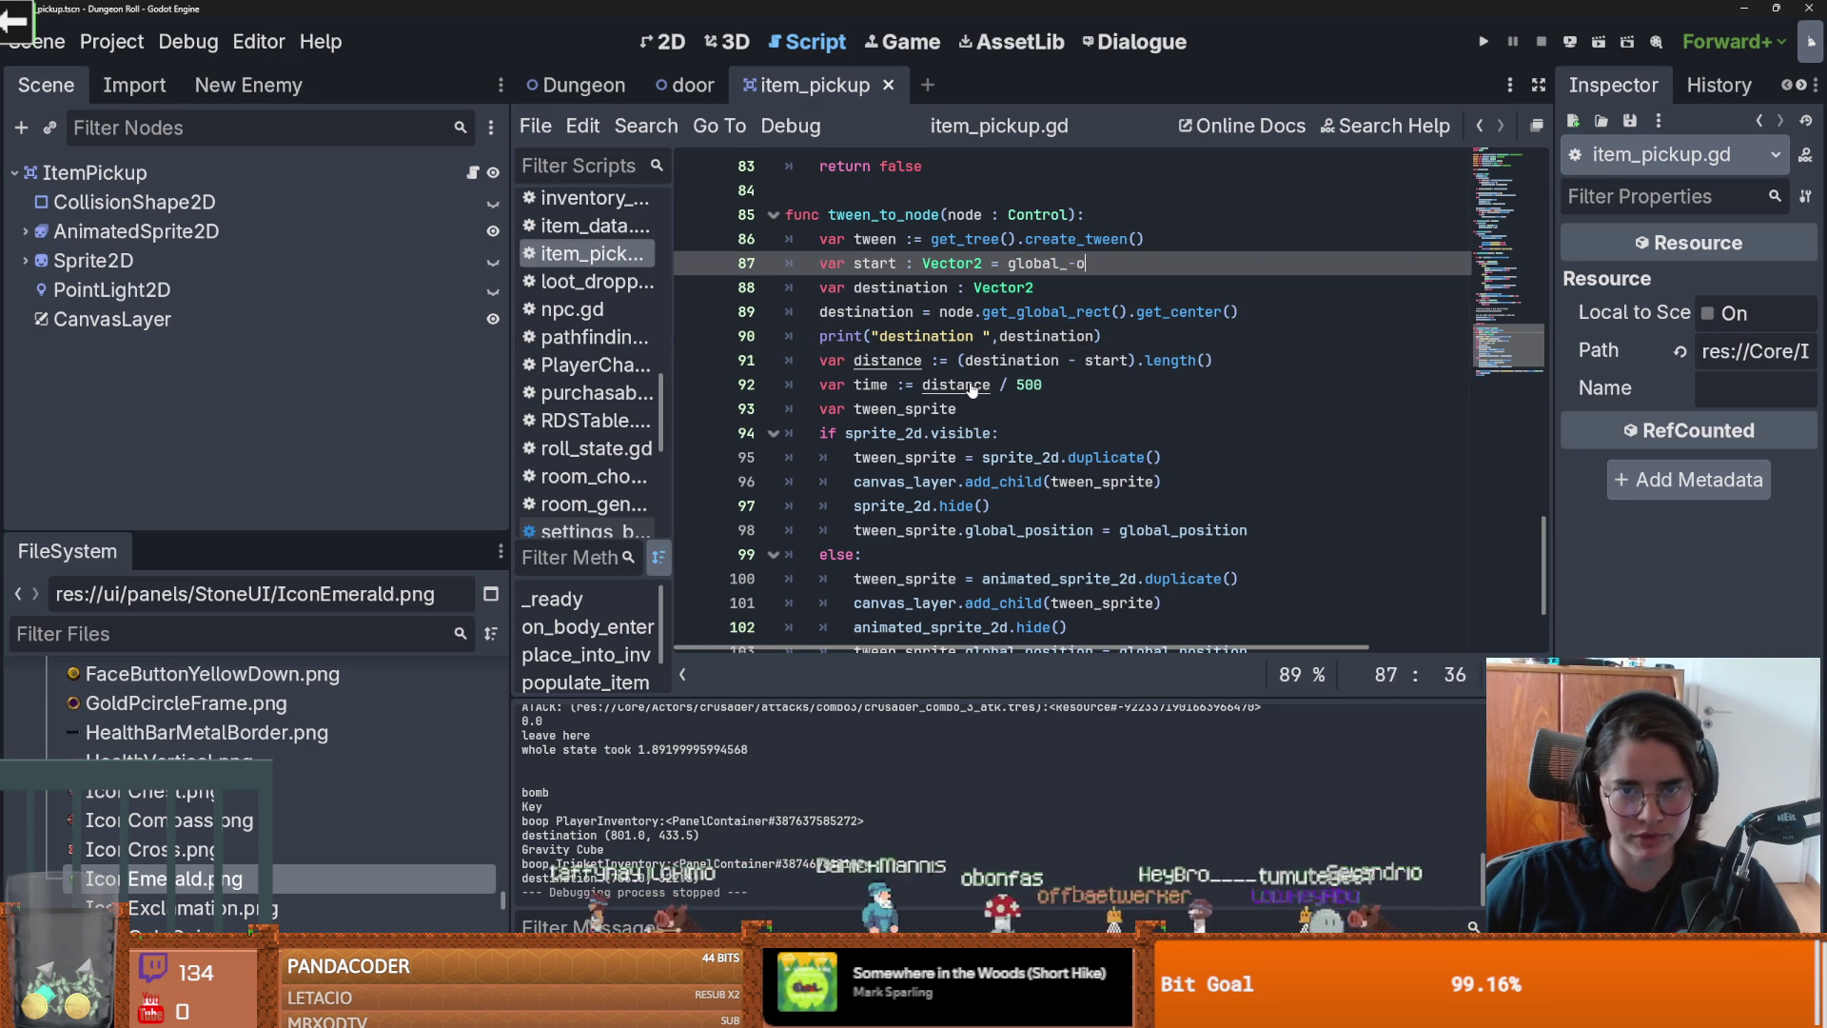
key(ctrl+z)
key(ctrl+z)
key(ctrl+z)
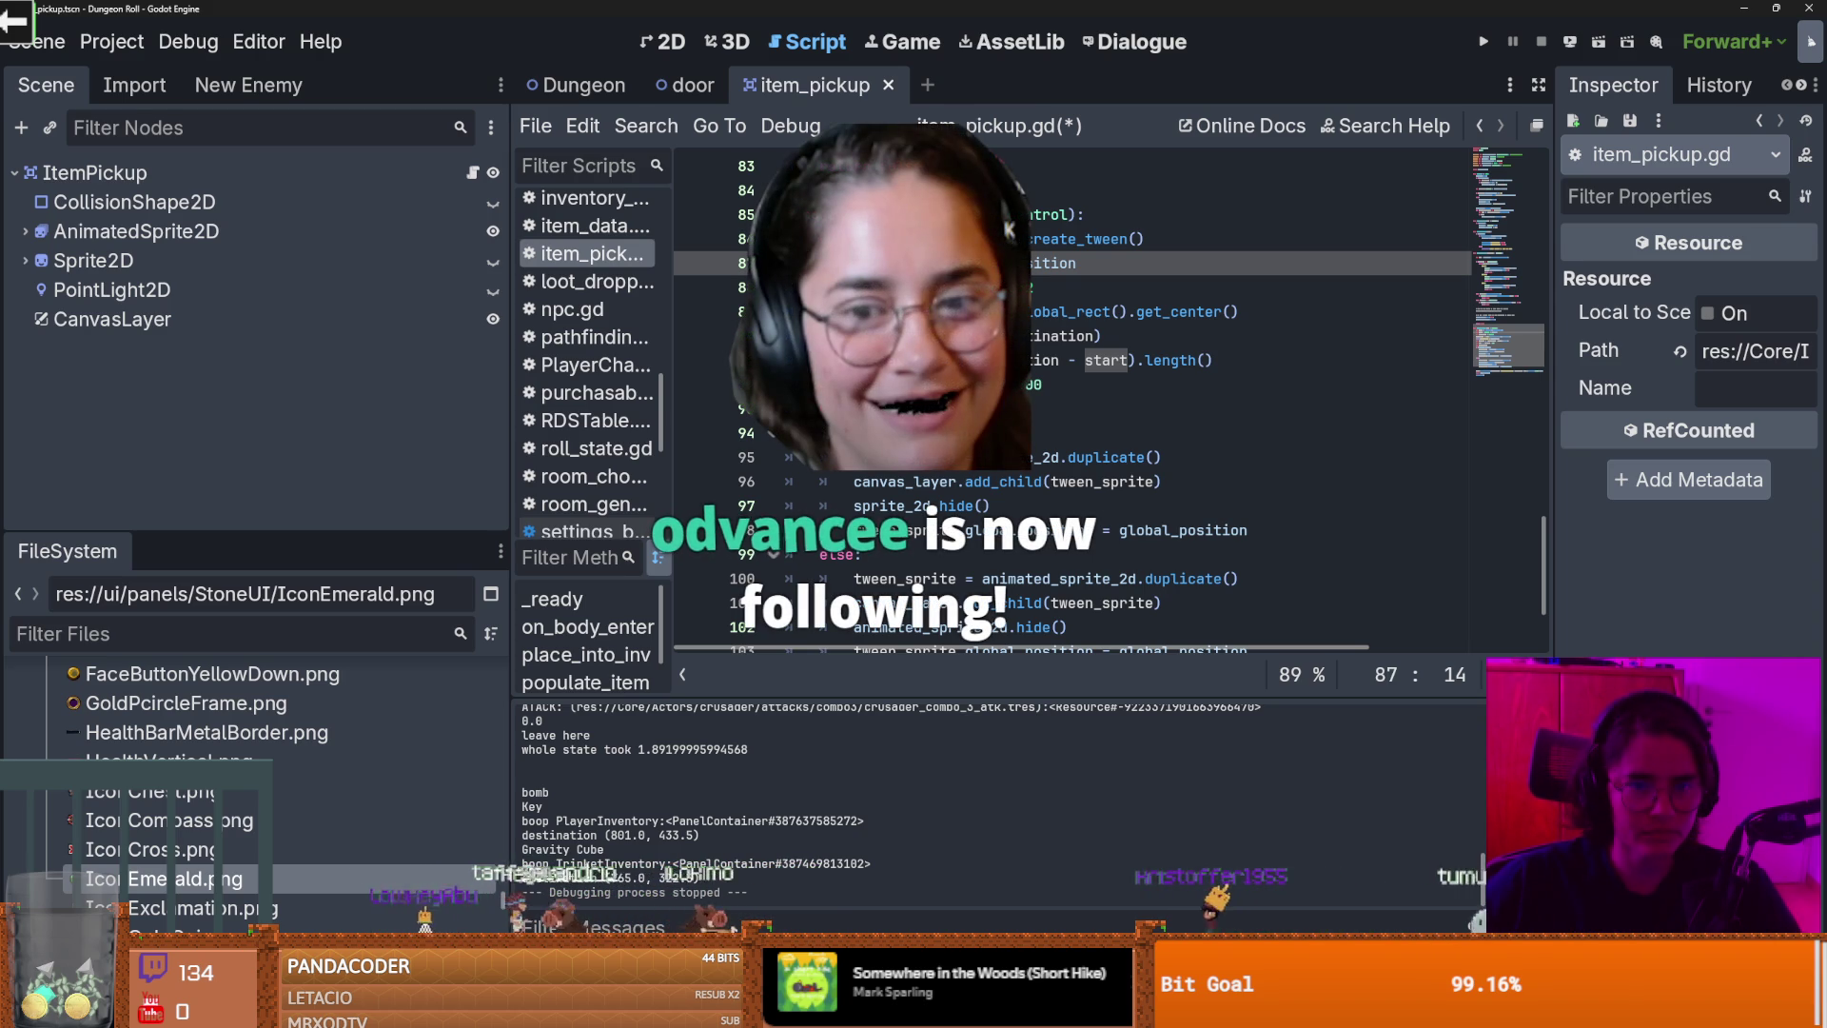
Step: Wrap line 89's rect centre in to_global() and rerun the game
click(1027, 311)
text(get_)
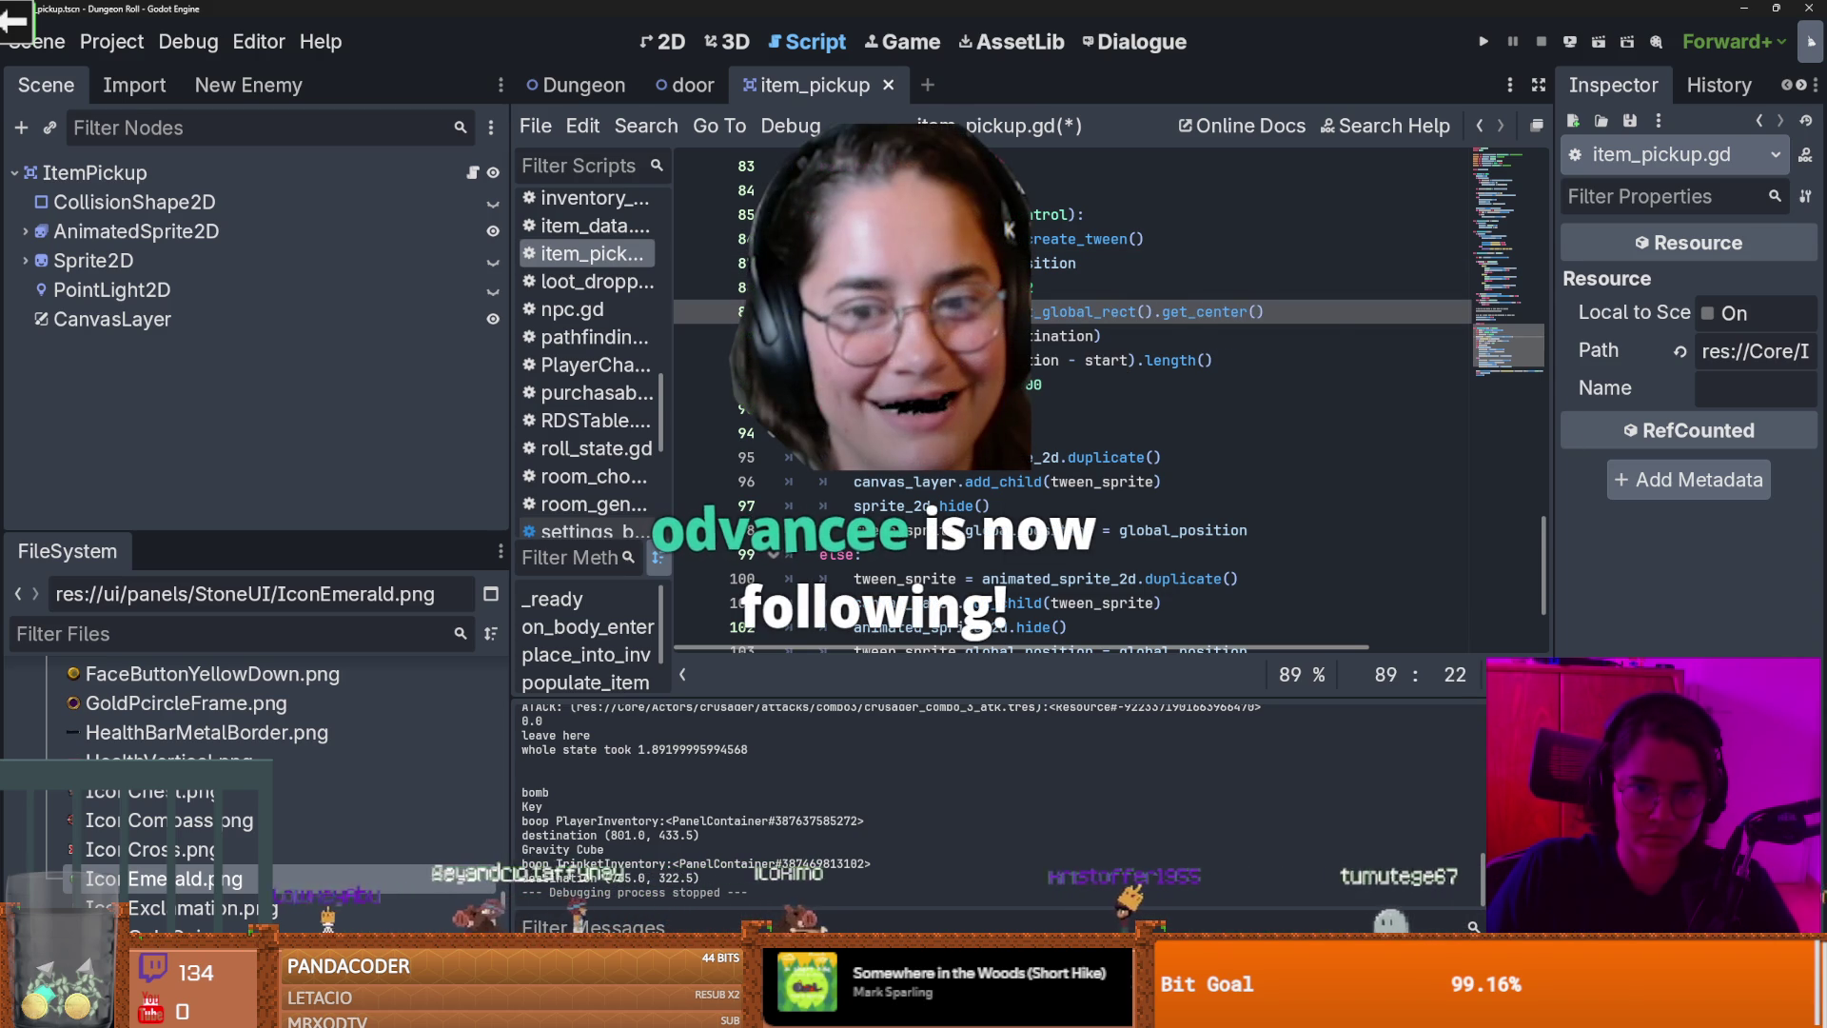
text(global_rect()
key(End)
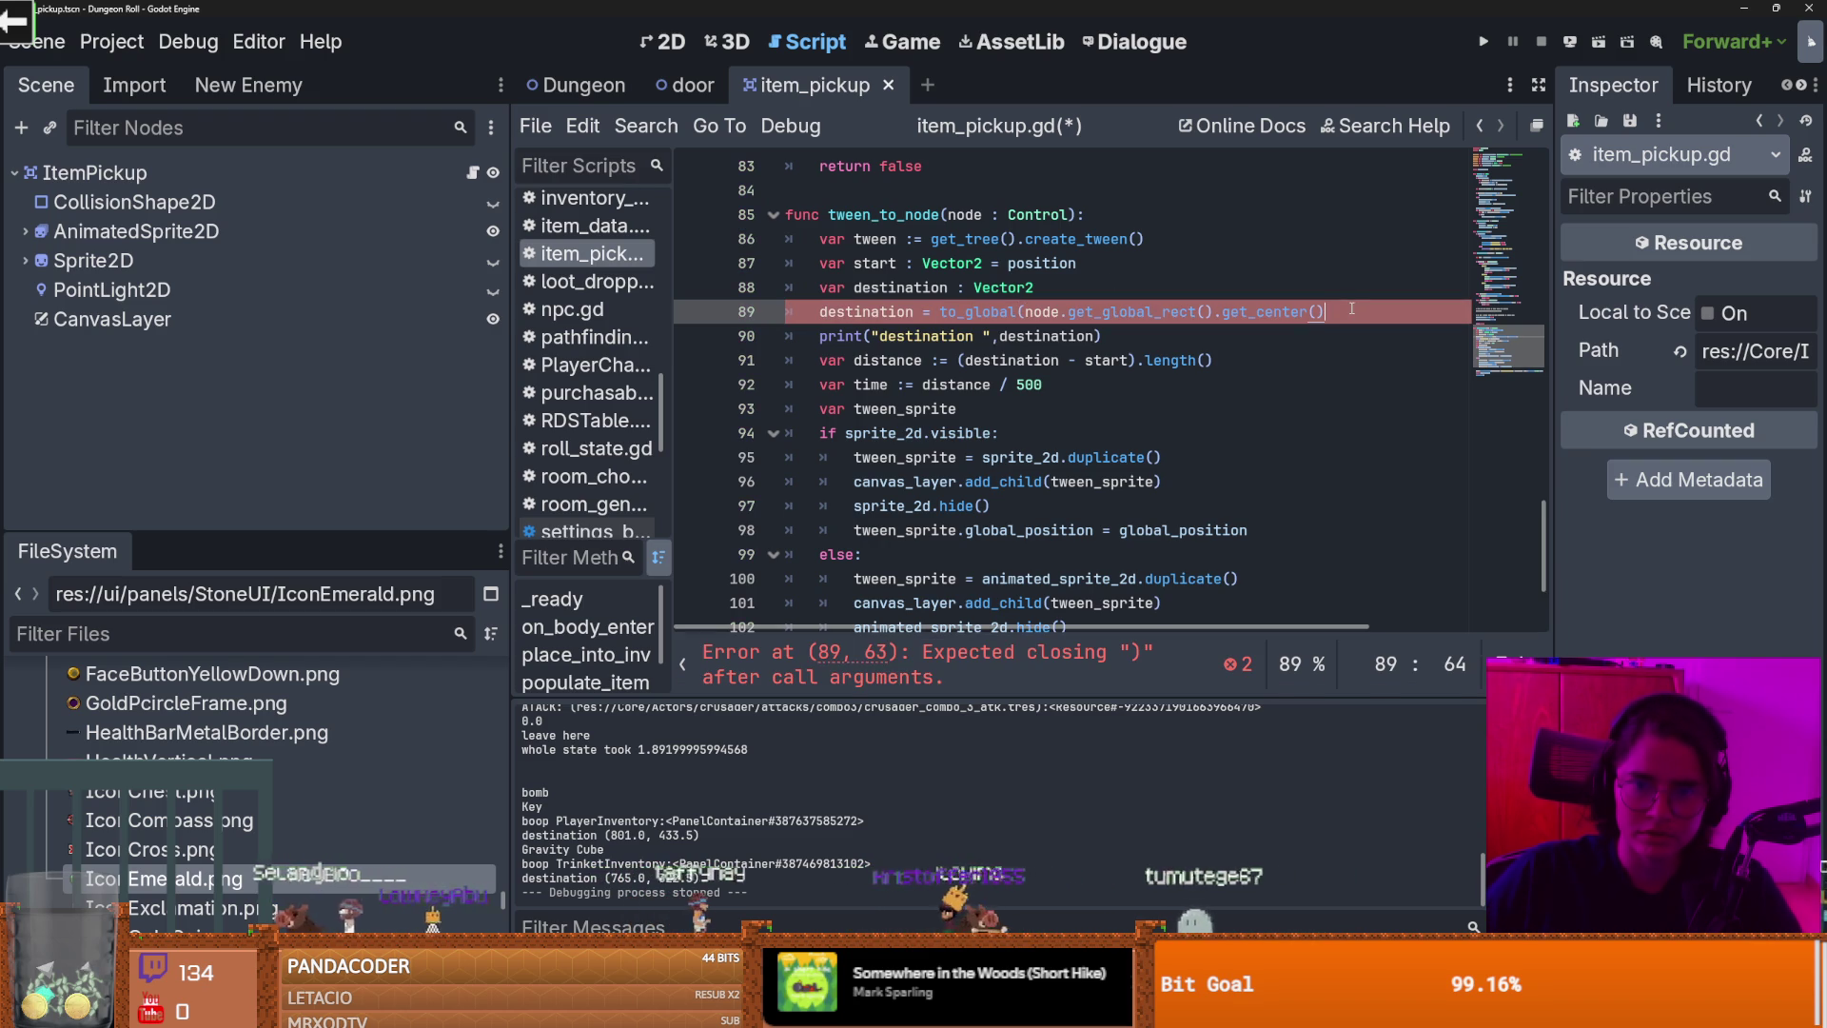
text())
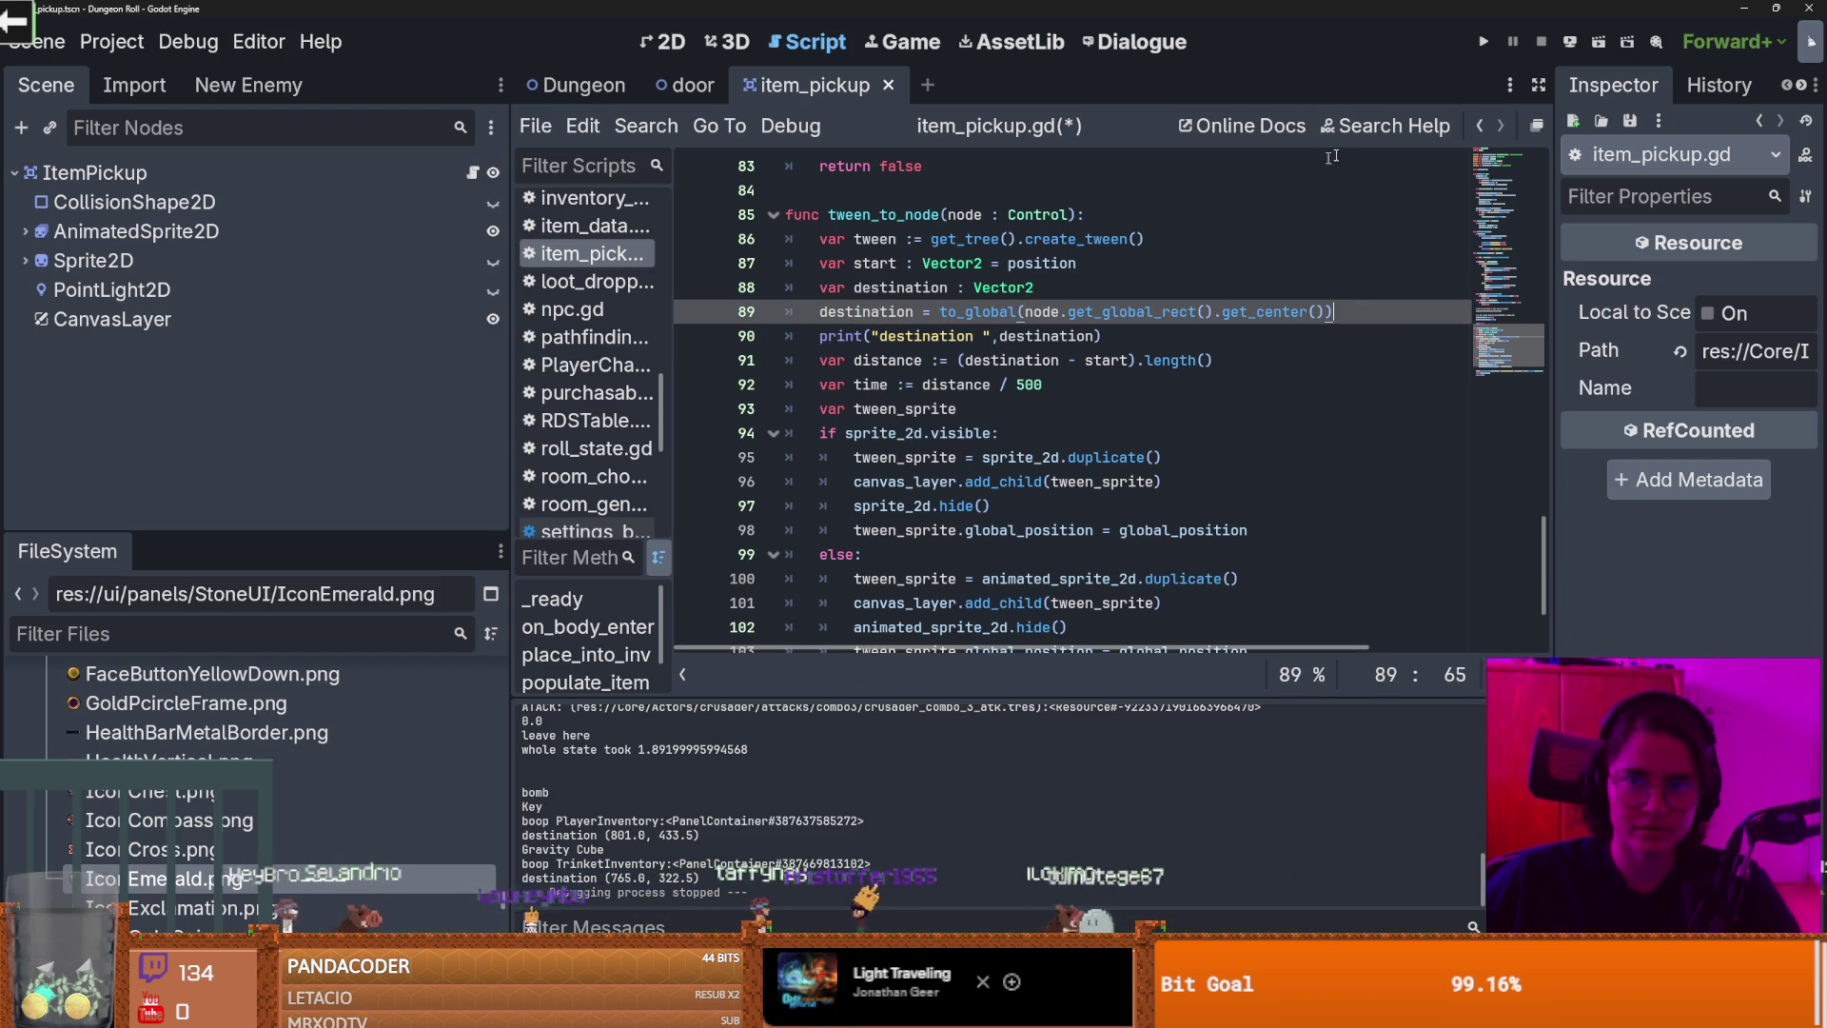
click(1484, 42)
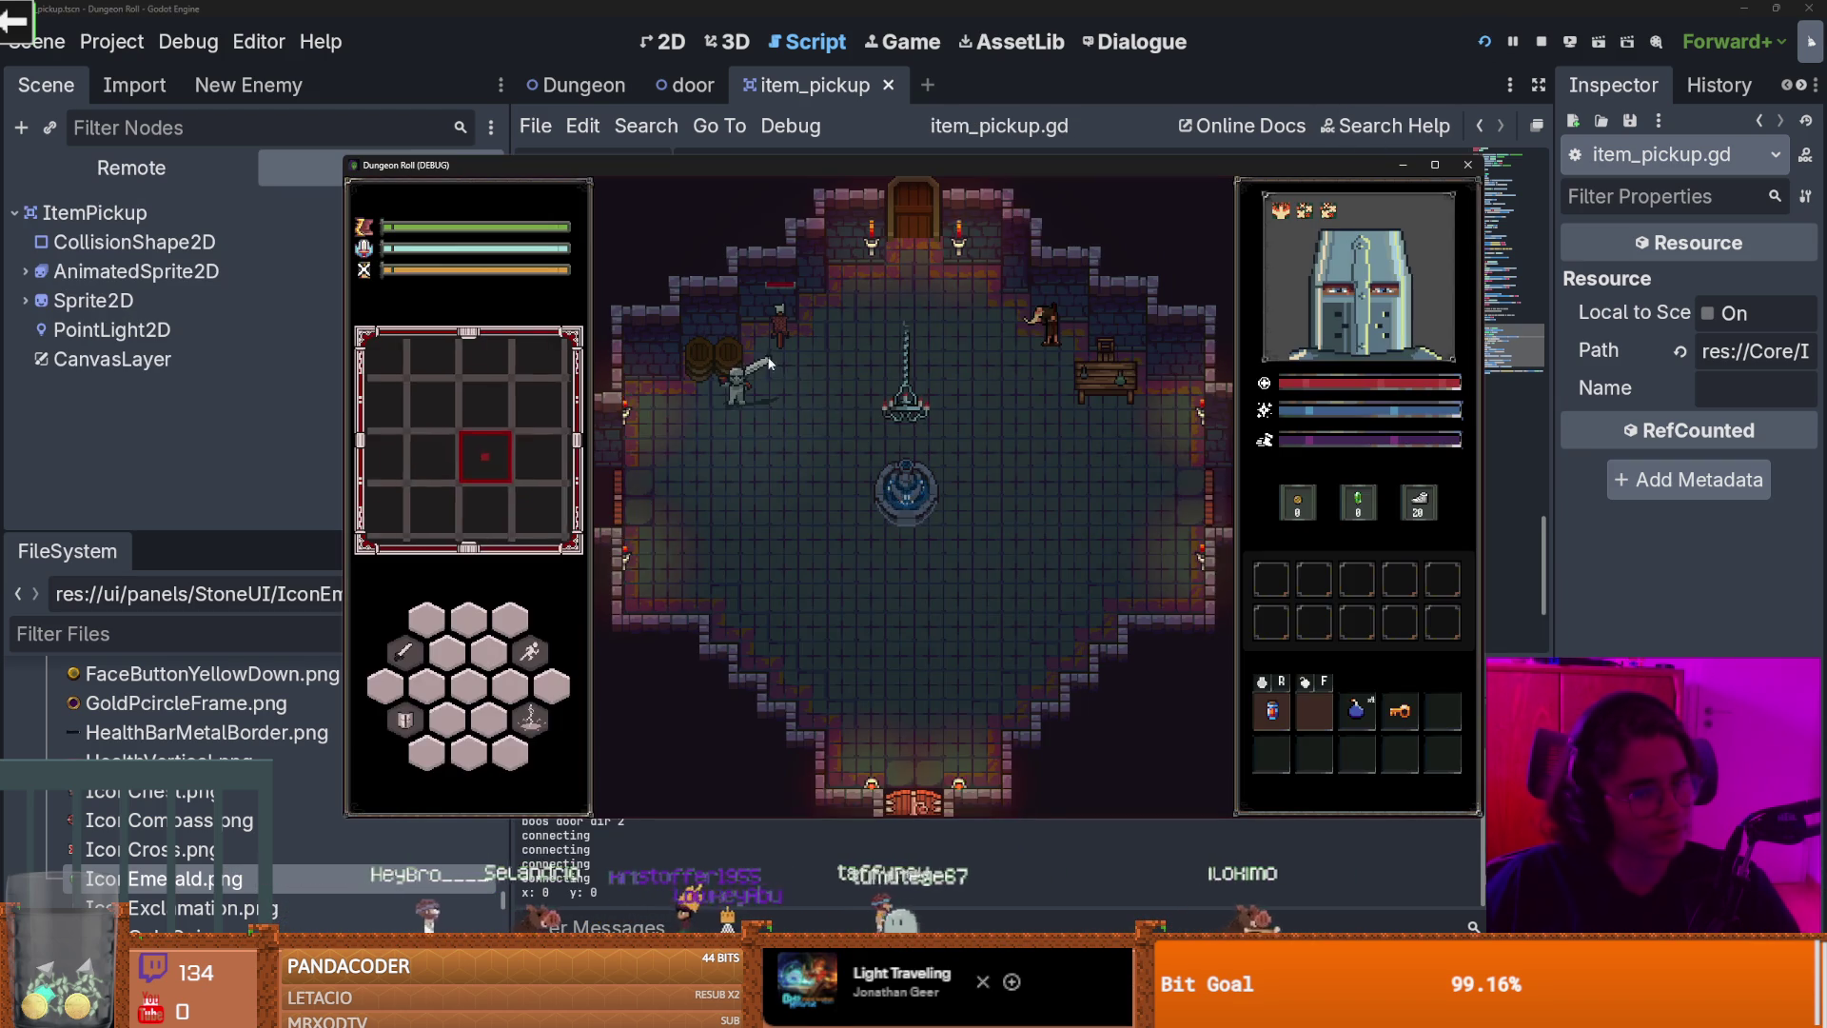
Step: Attack and collect the item in the to_global run, then stop the game
click(725, 306)
click(728, 310)
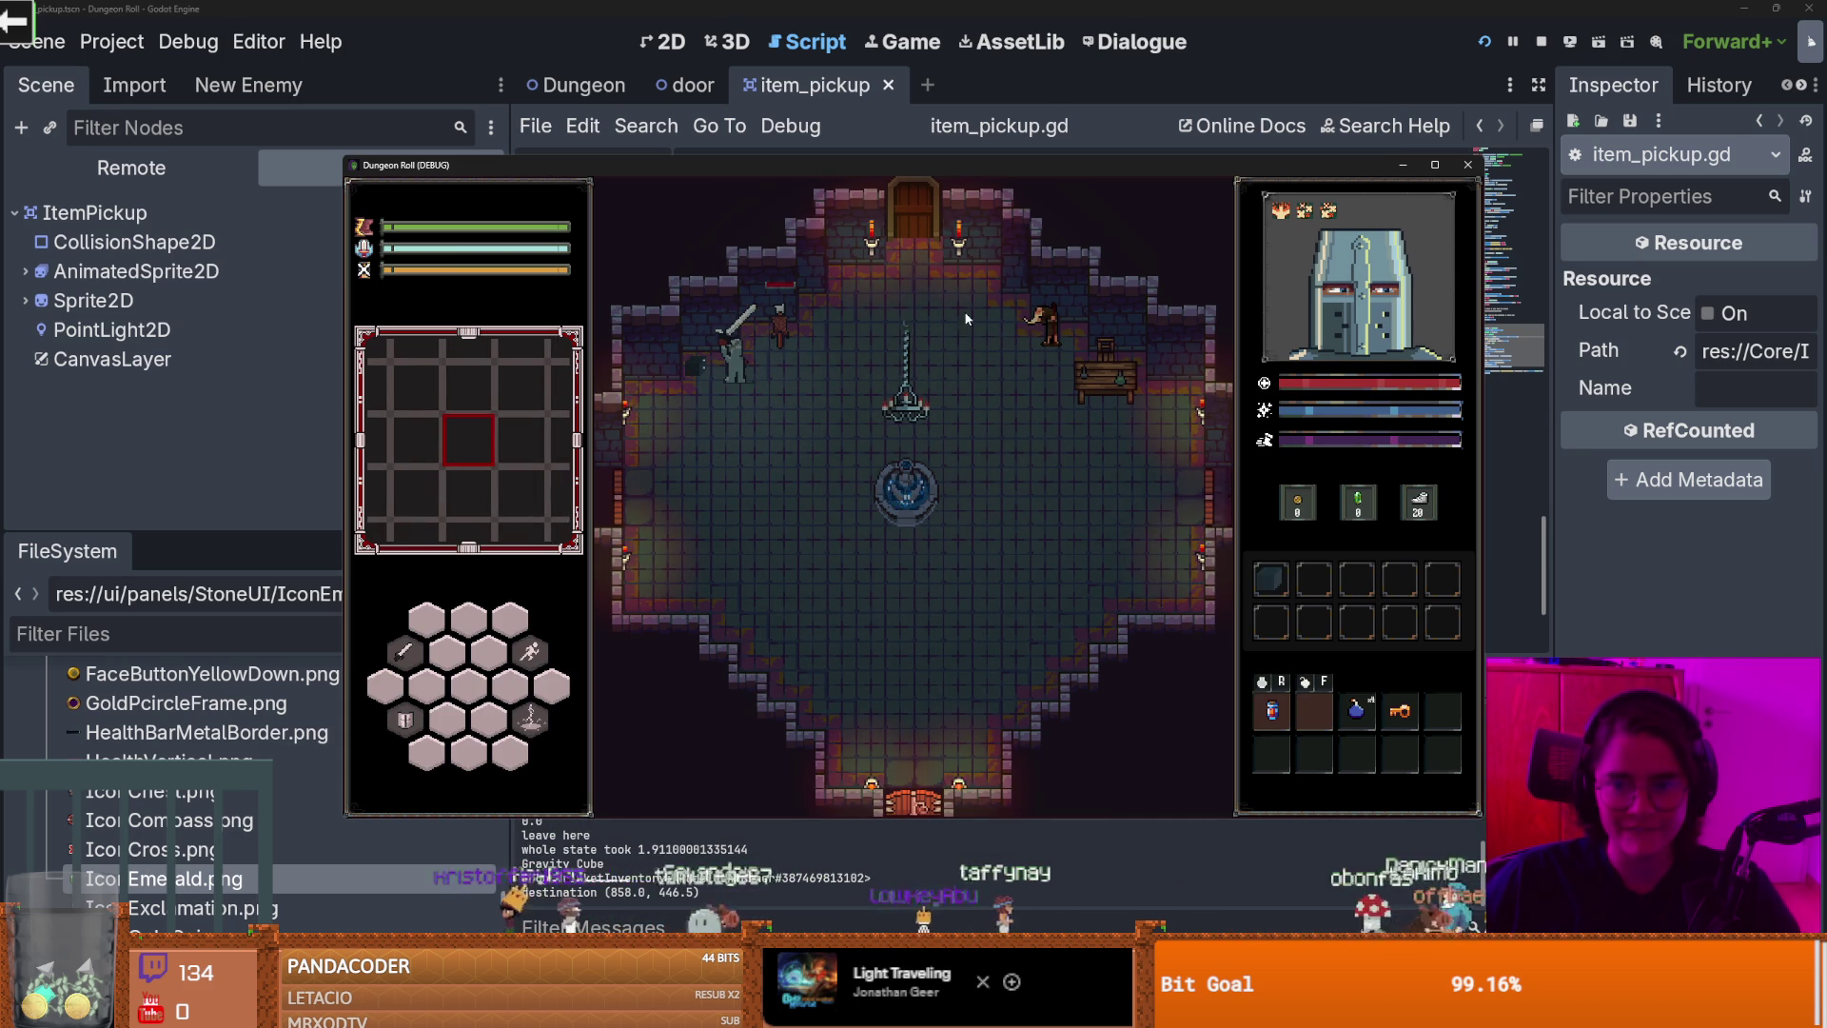
key(F8)
Step: Replace to_global with to_local on line 89 and run the project
double_click(989, 312)
text(to_lov)
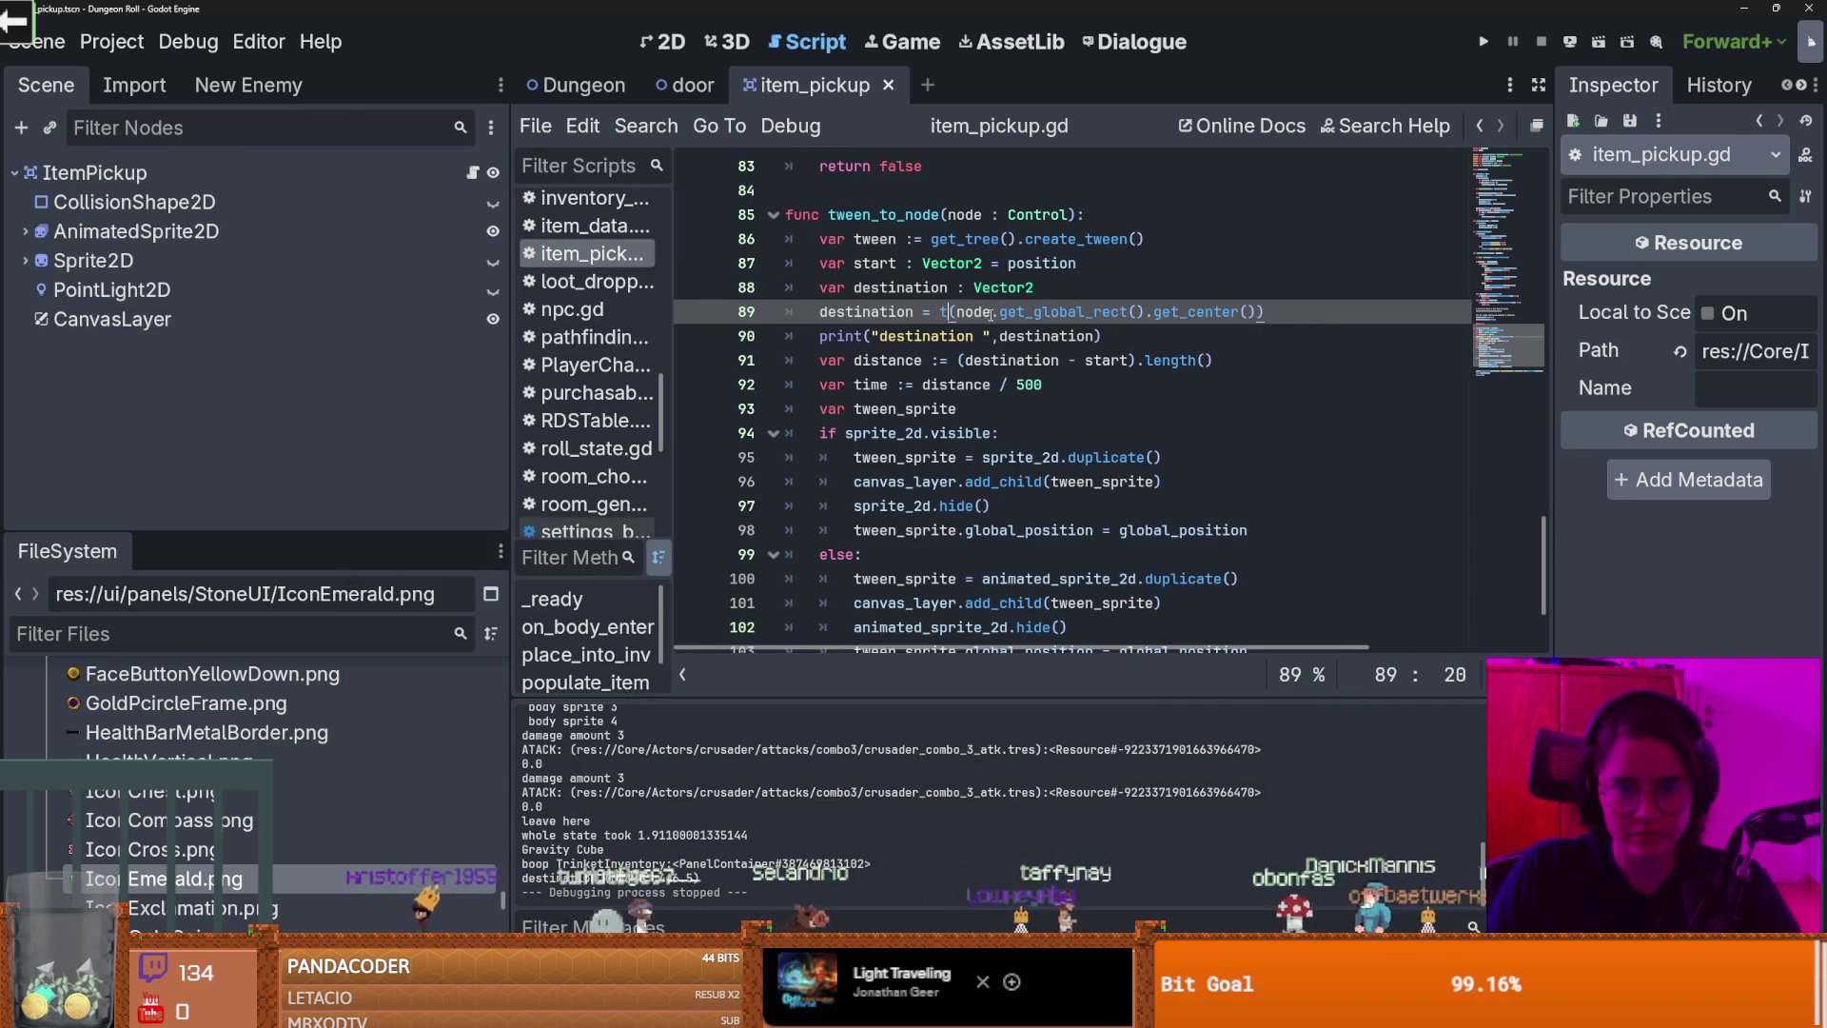
key(BackSpace)
text(cal)
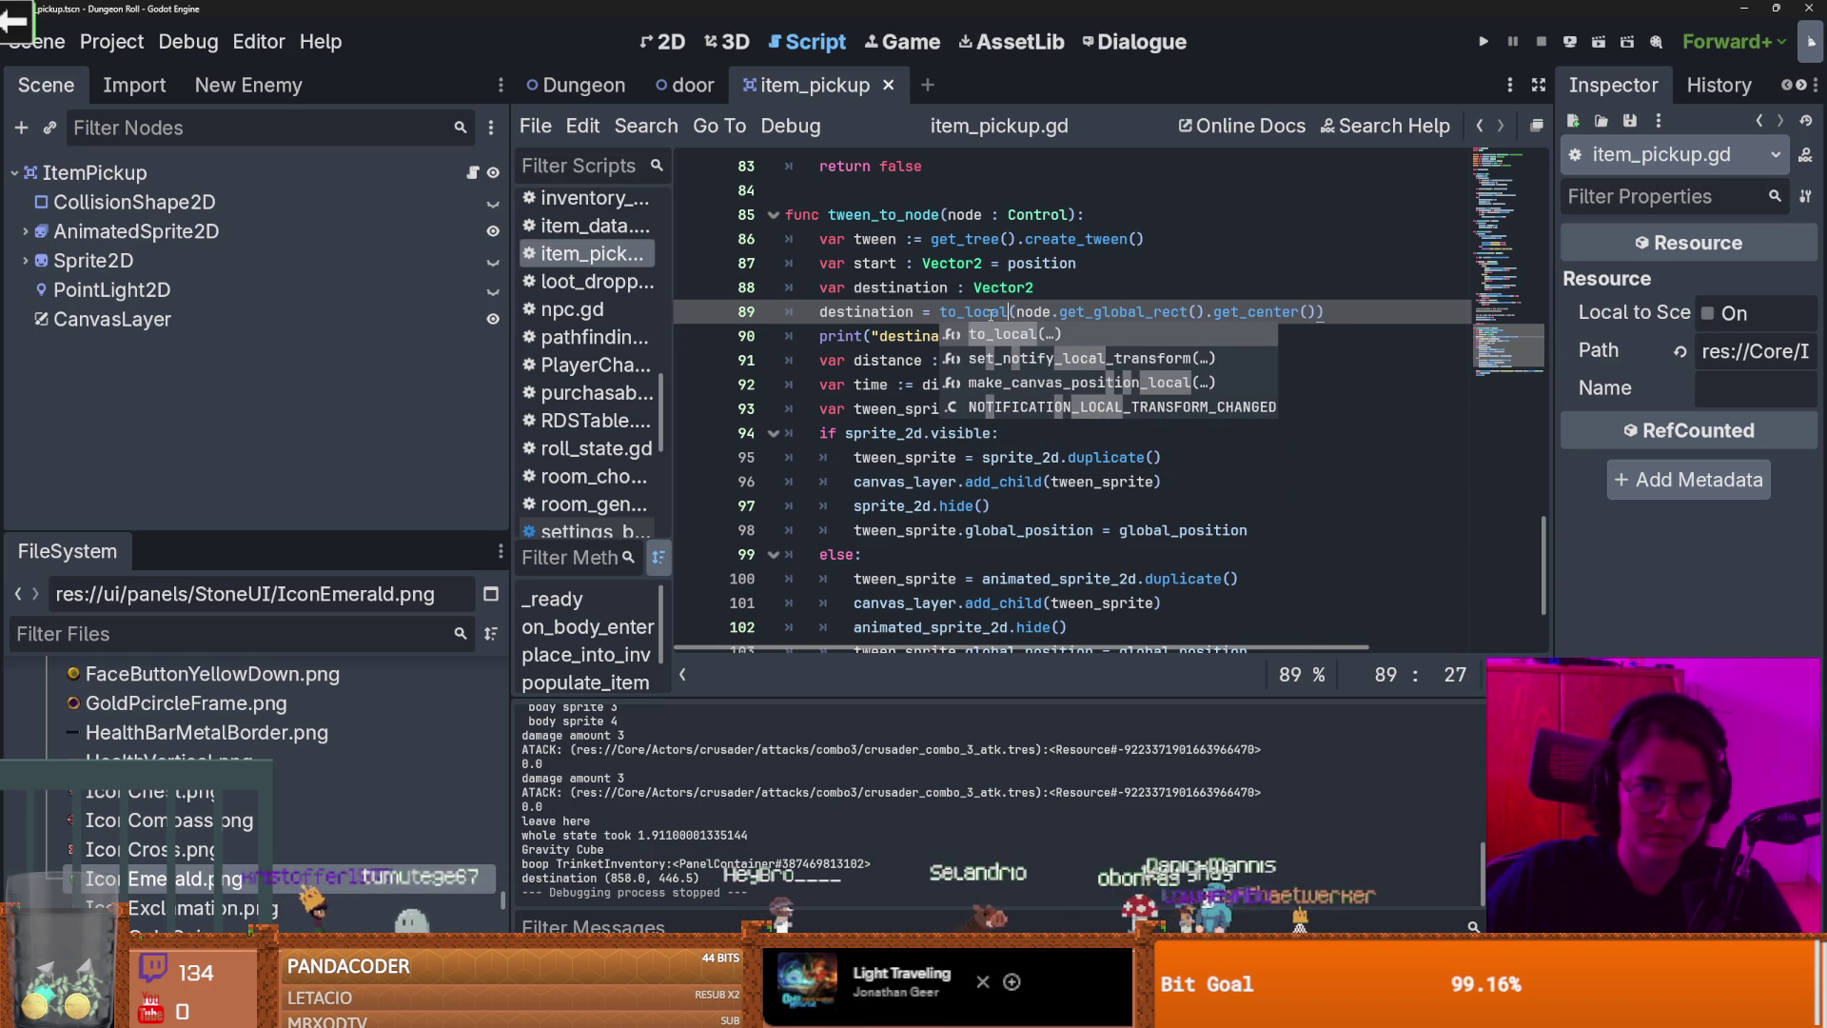
click(1474, 39)
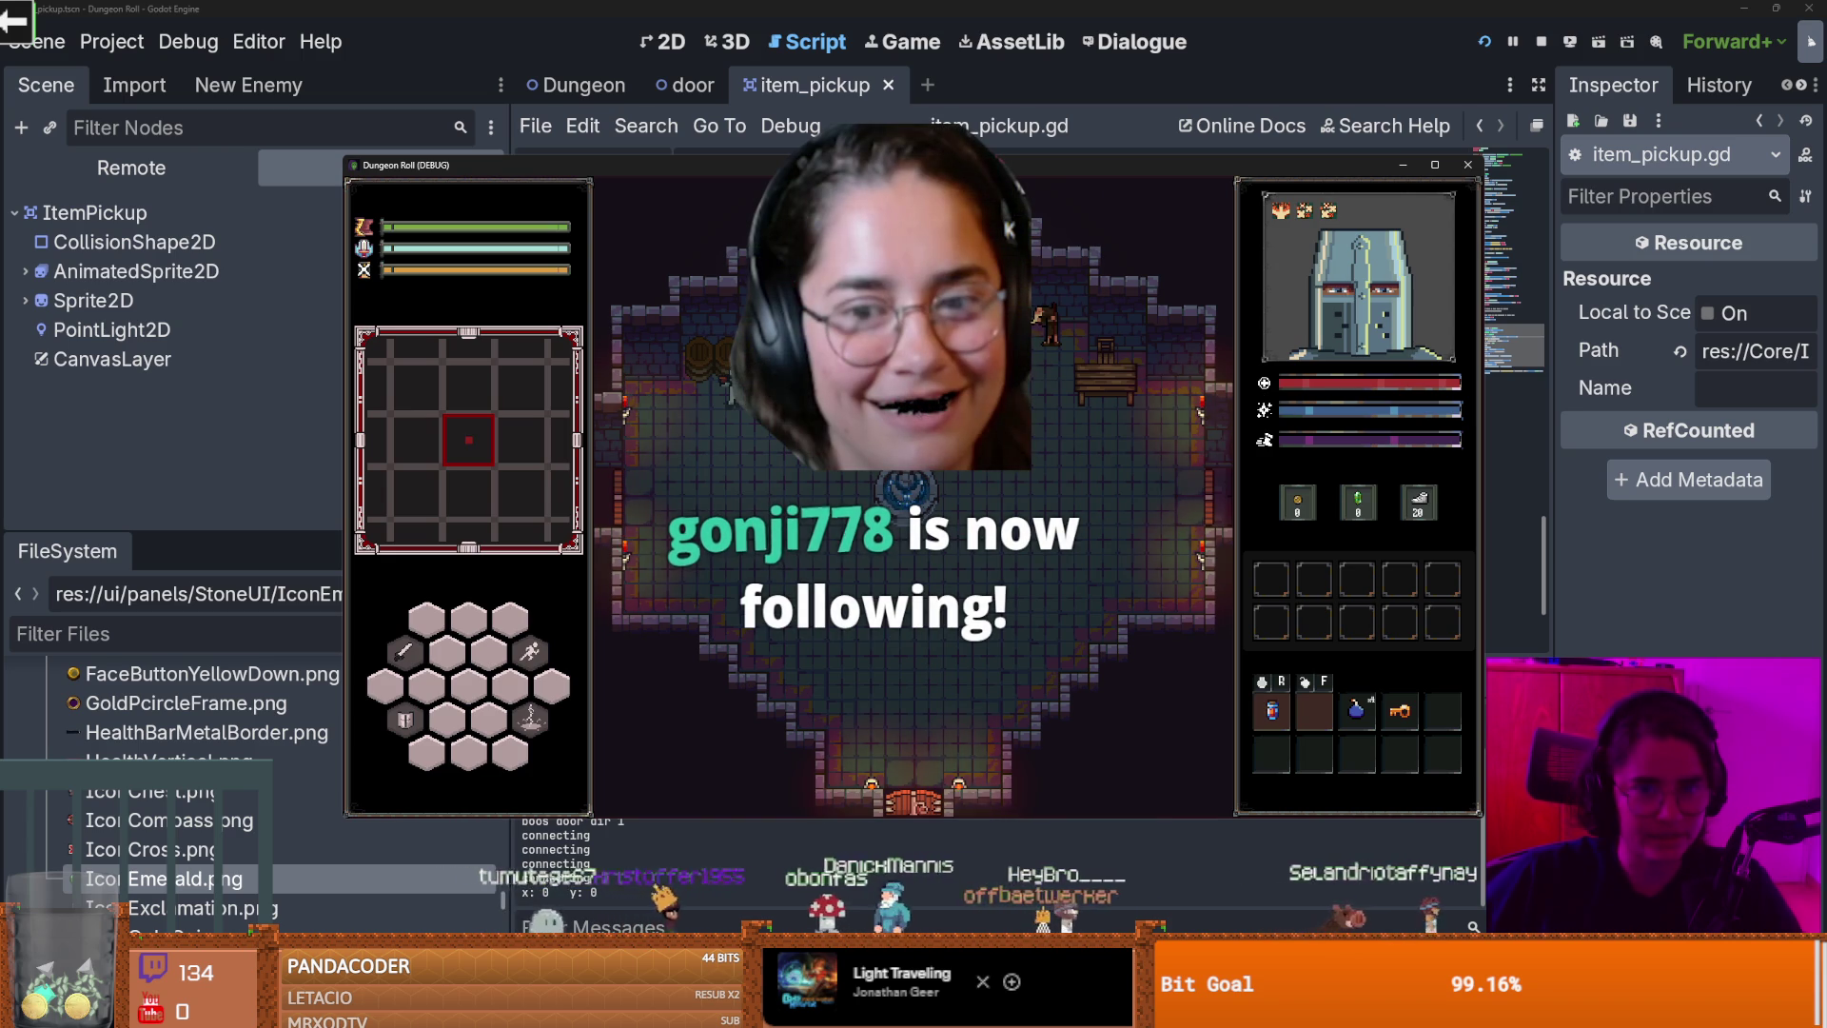
Step: Attack and move to the item in the to_local run, close it, and select tween_to_node
click(708, 306)
click(717, 329)
click(745, 333)
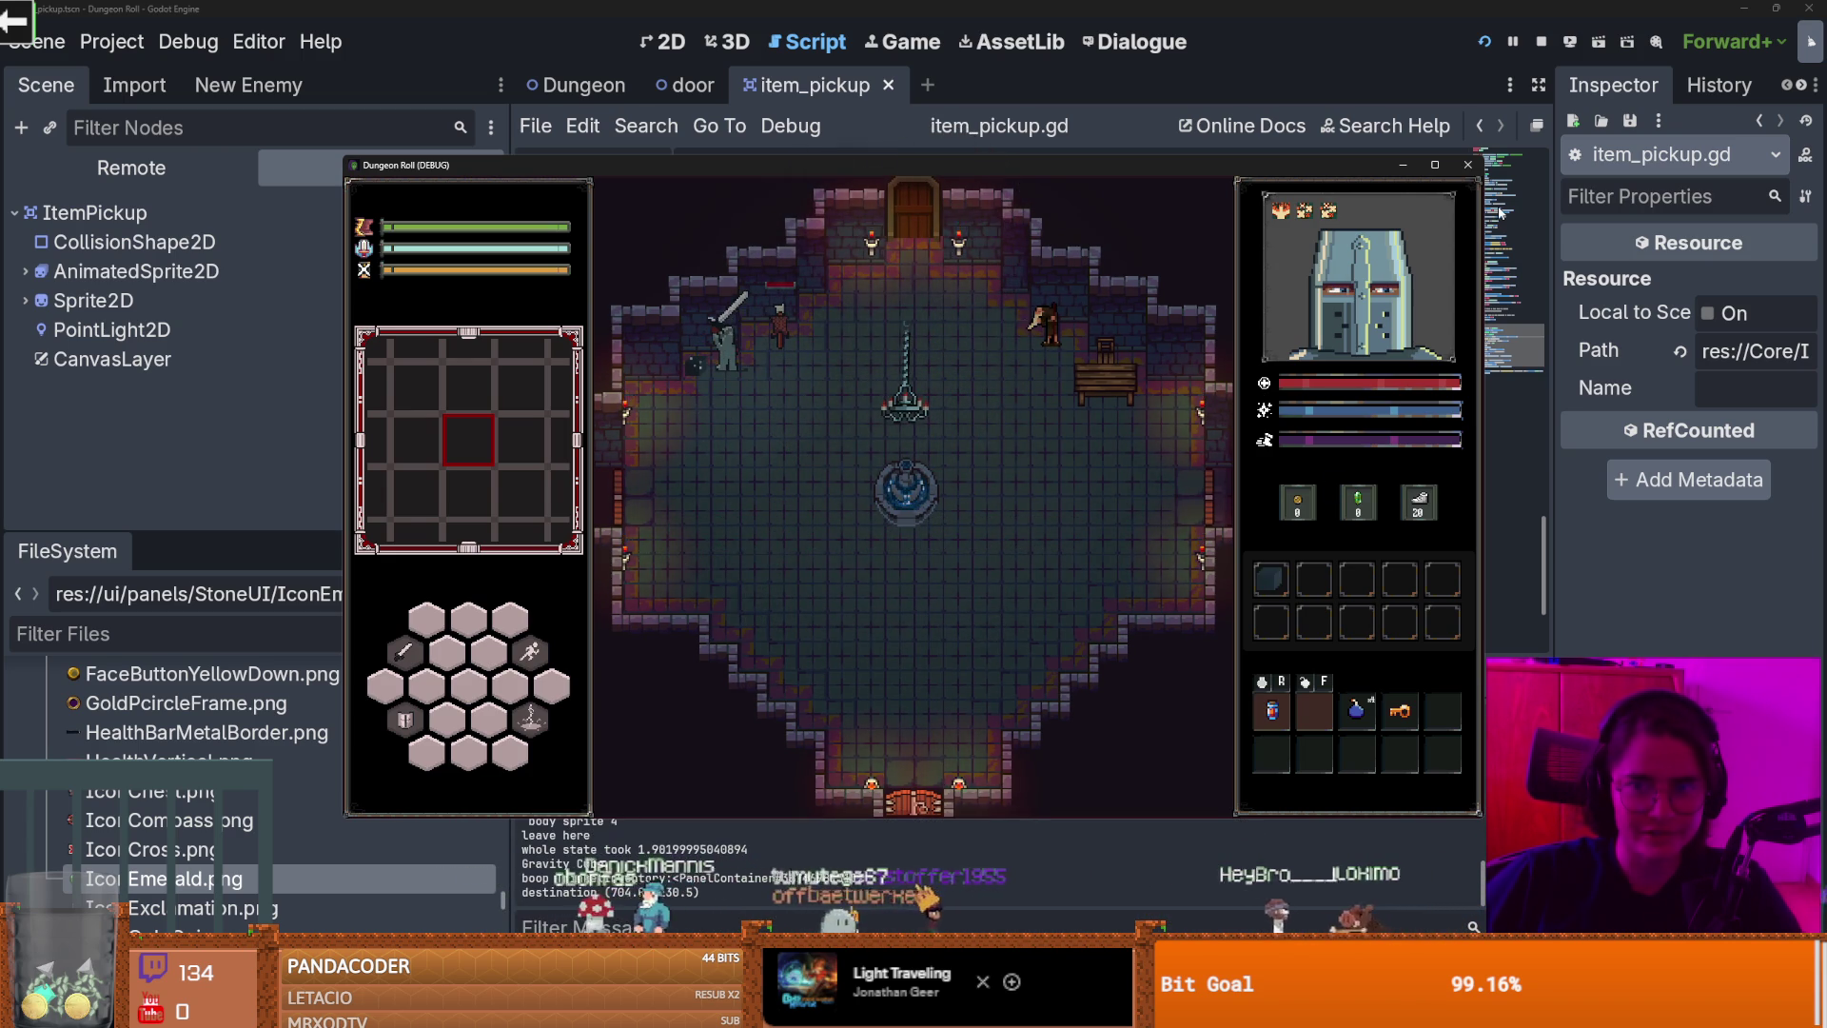
click(1468, 167)
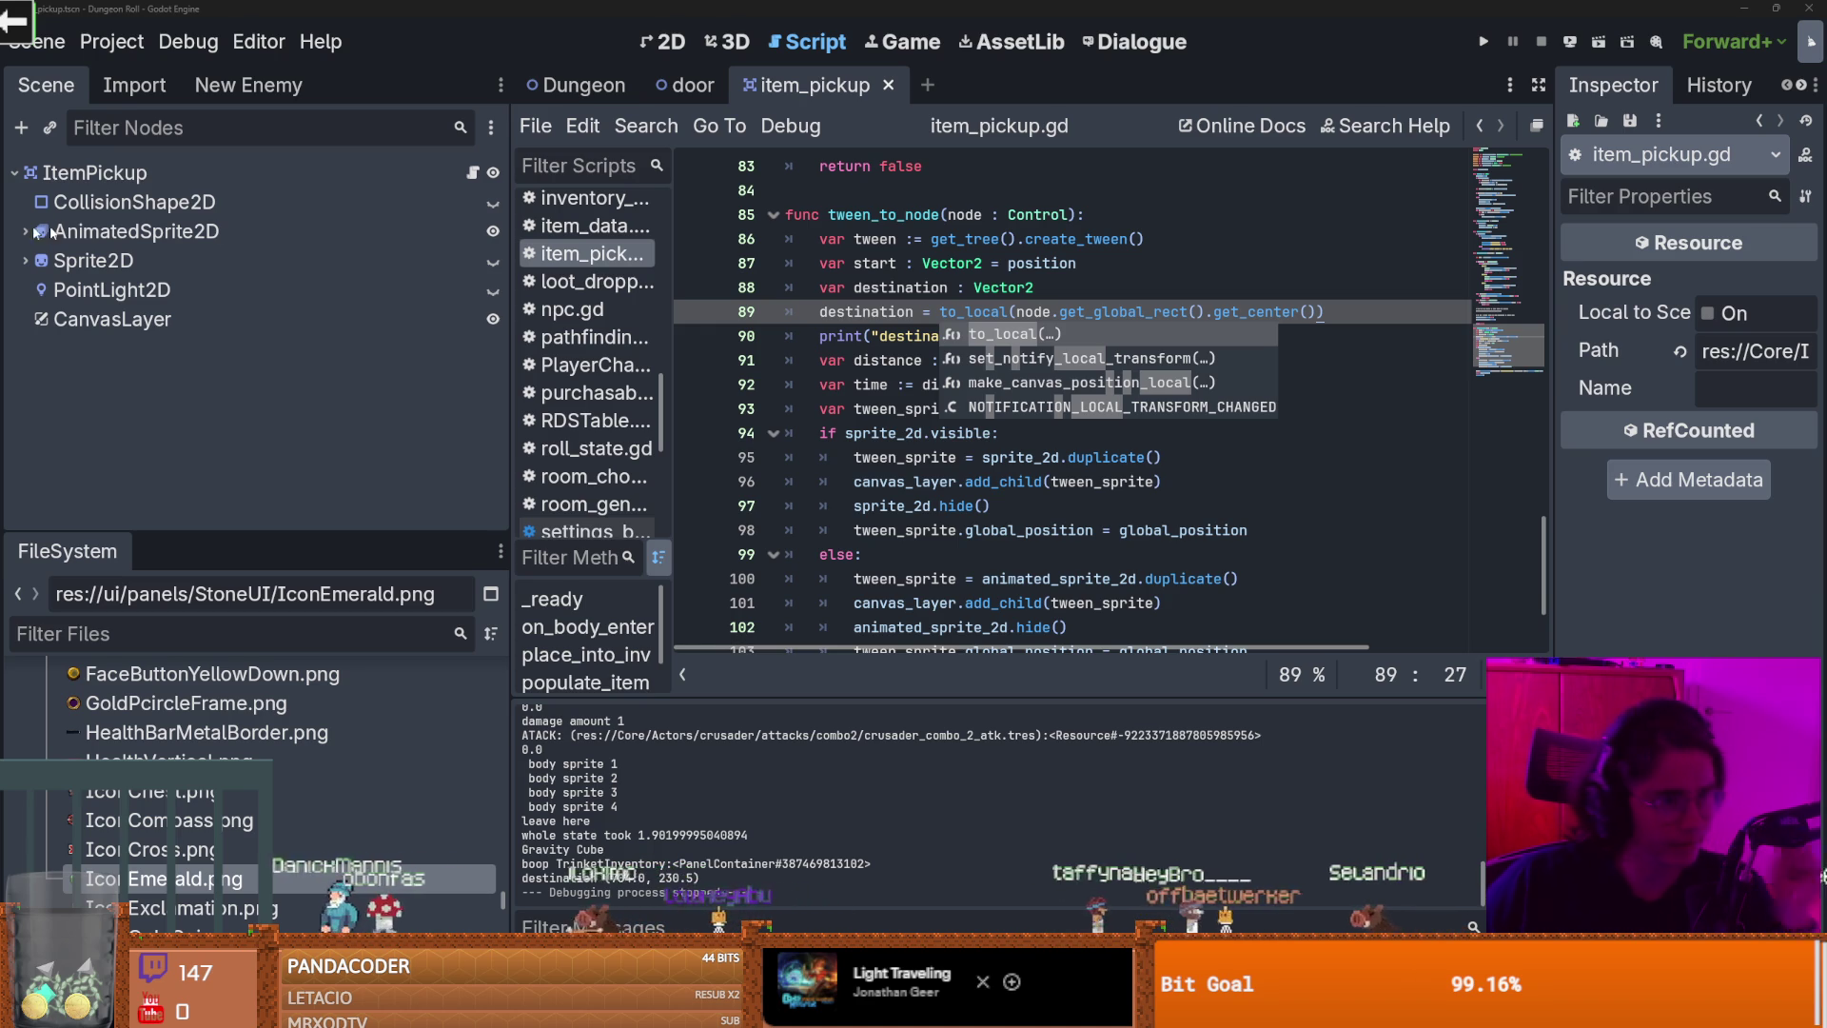
scroll(1031, 544, down, 2)
mouse_move(952, 628)
mouse_down()
mouse_move(857, 410)
mouse_move(709, 410)
mouse_move(704, 435)
mouse_up()
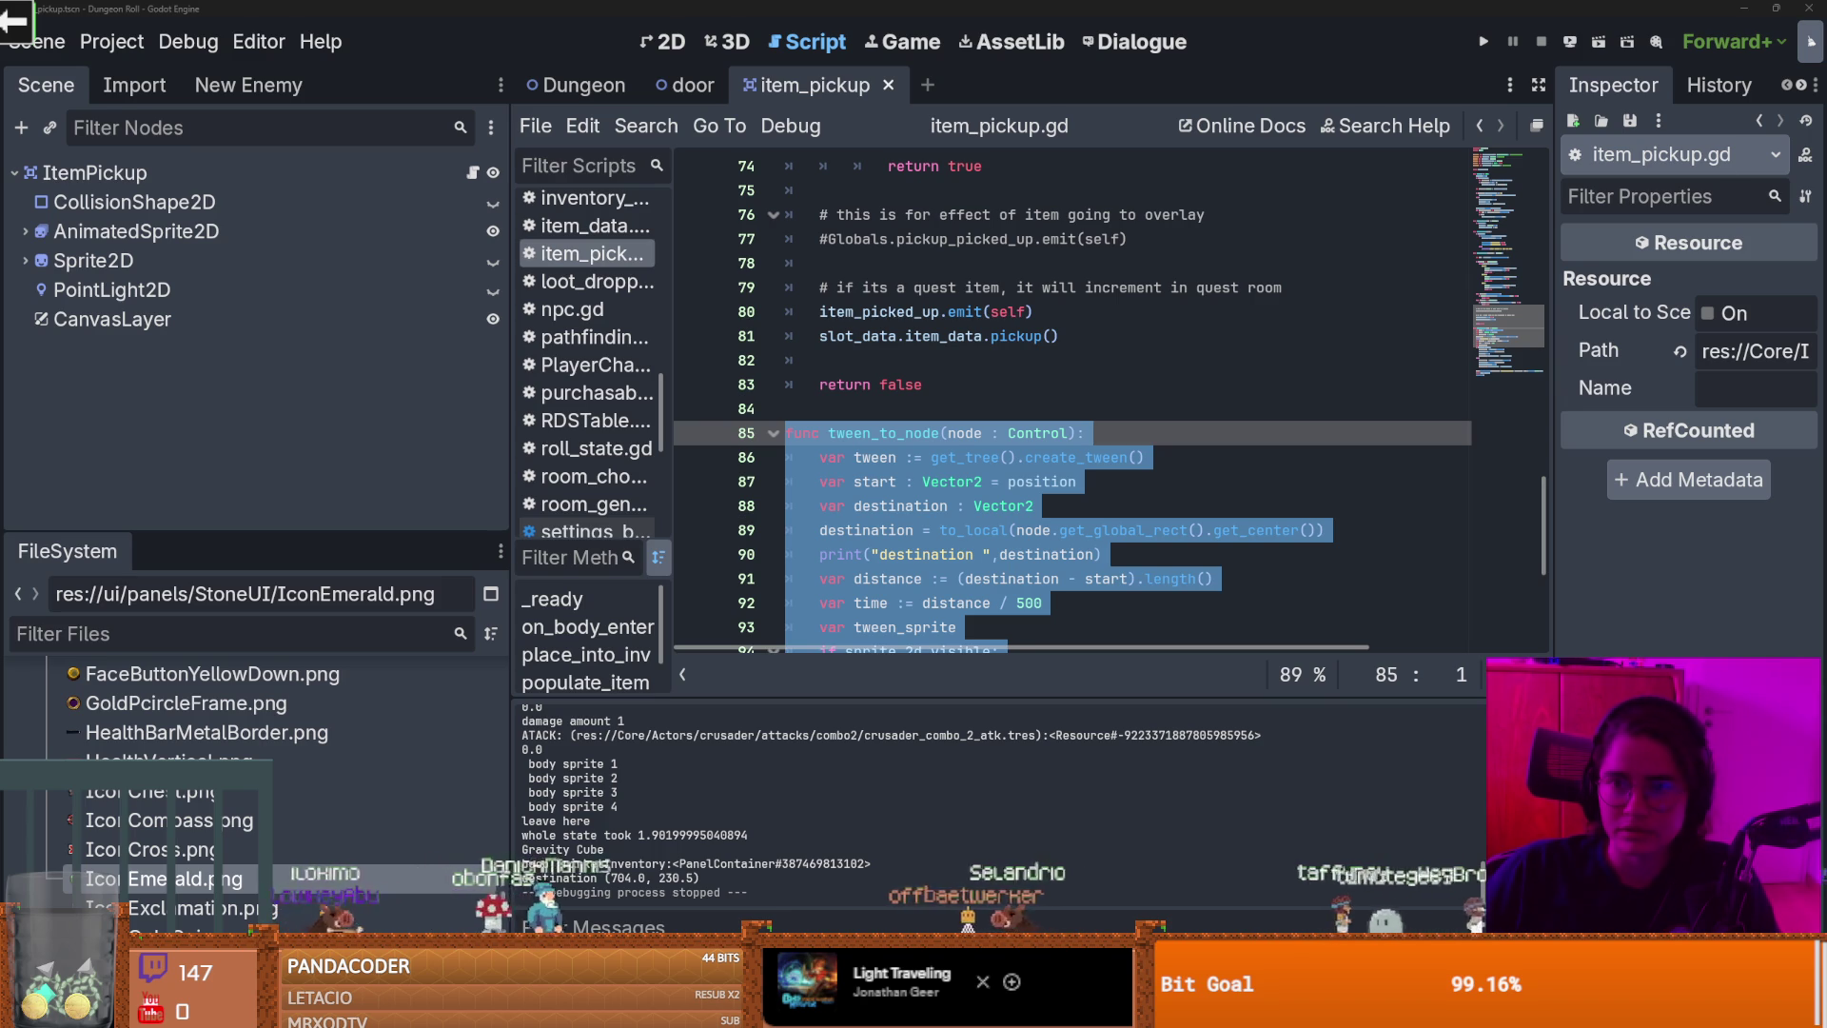
Step: Inspect the CanvasLayer's properties, then relaunch with F5, attack a barrel, and close the game
click(396, 328)
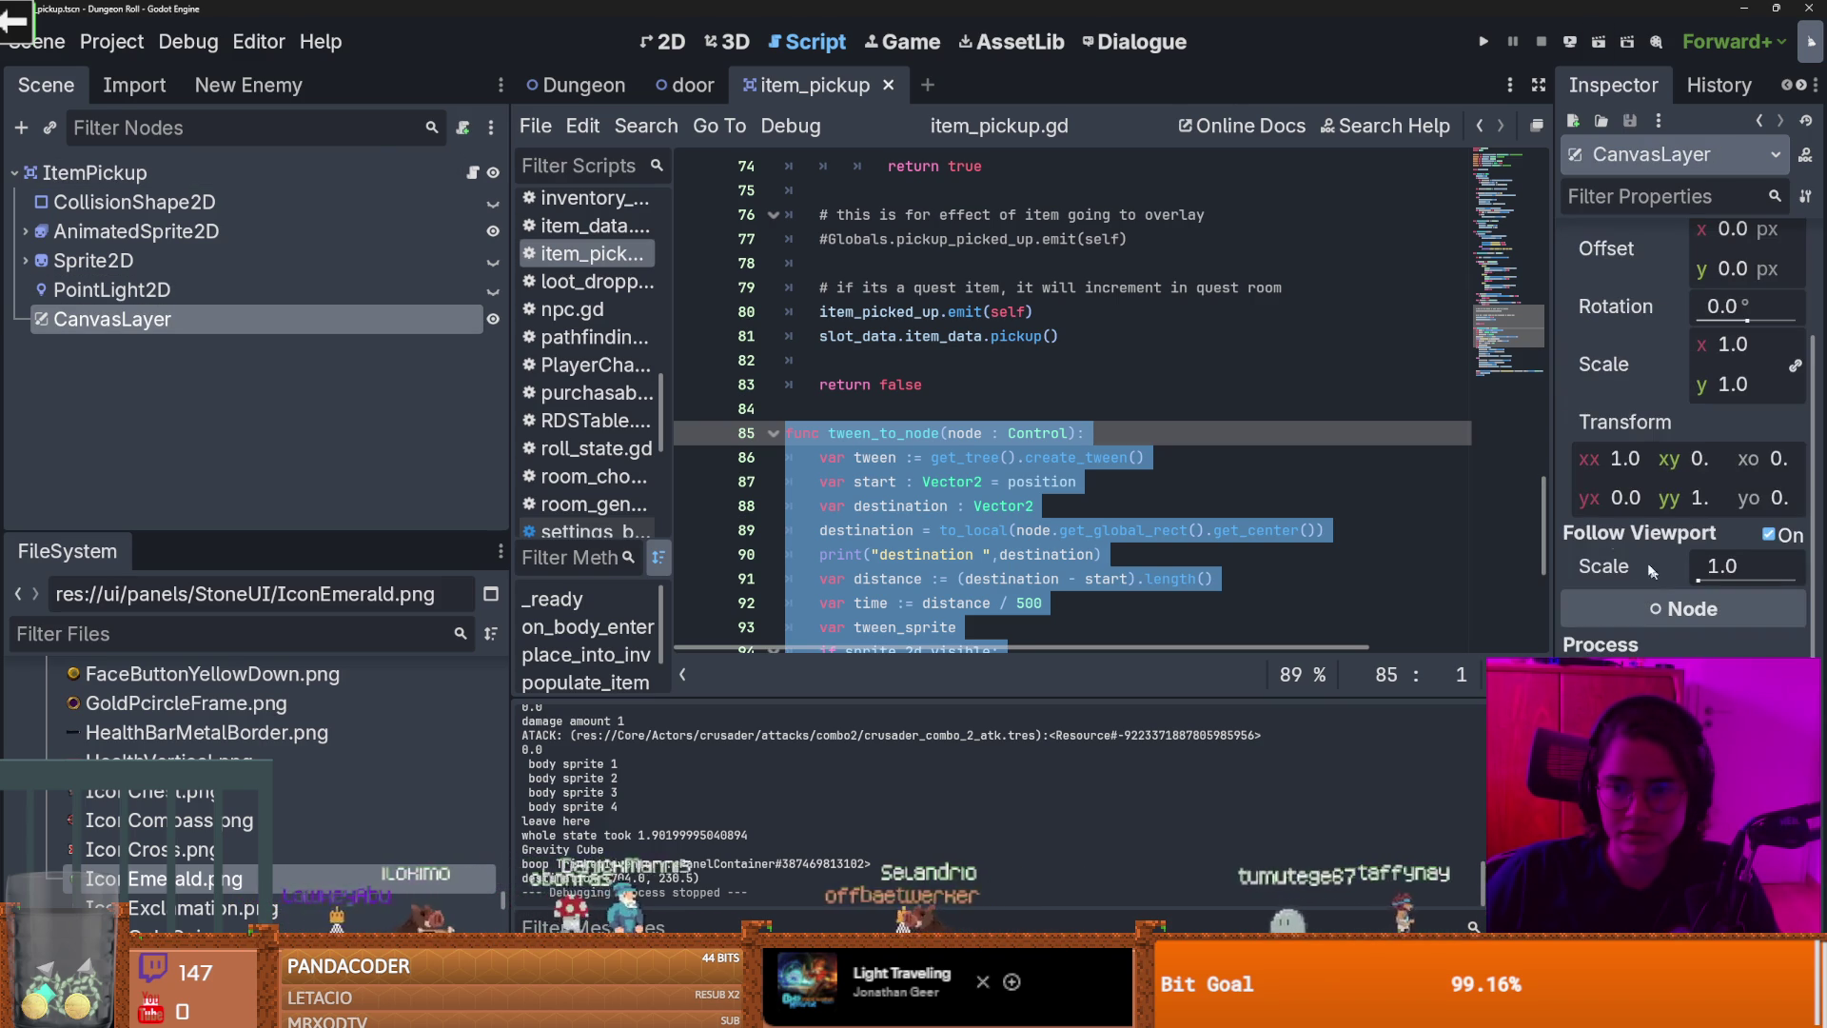
key(F5)
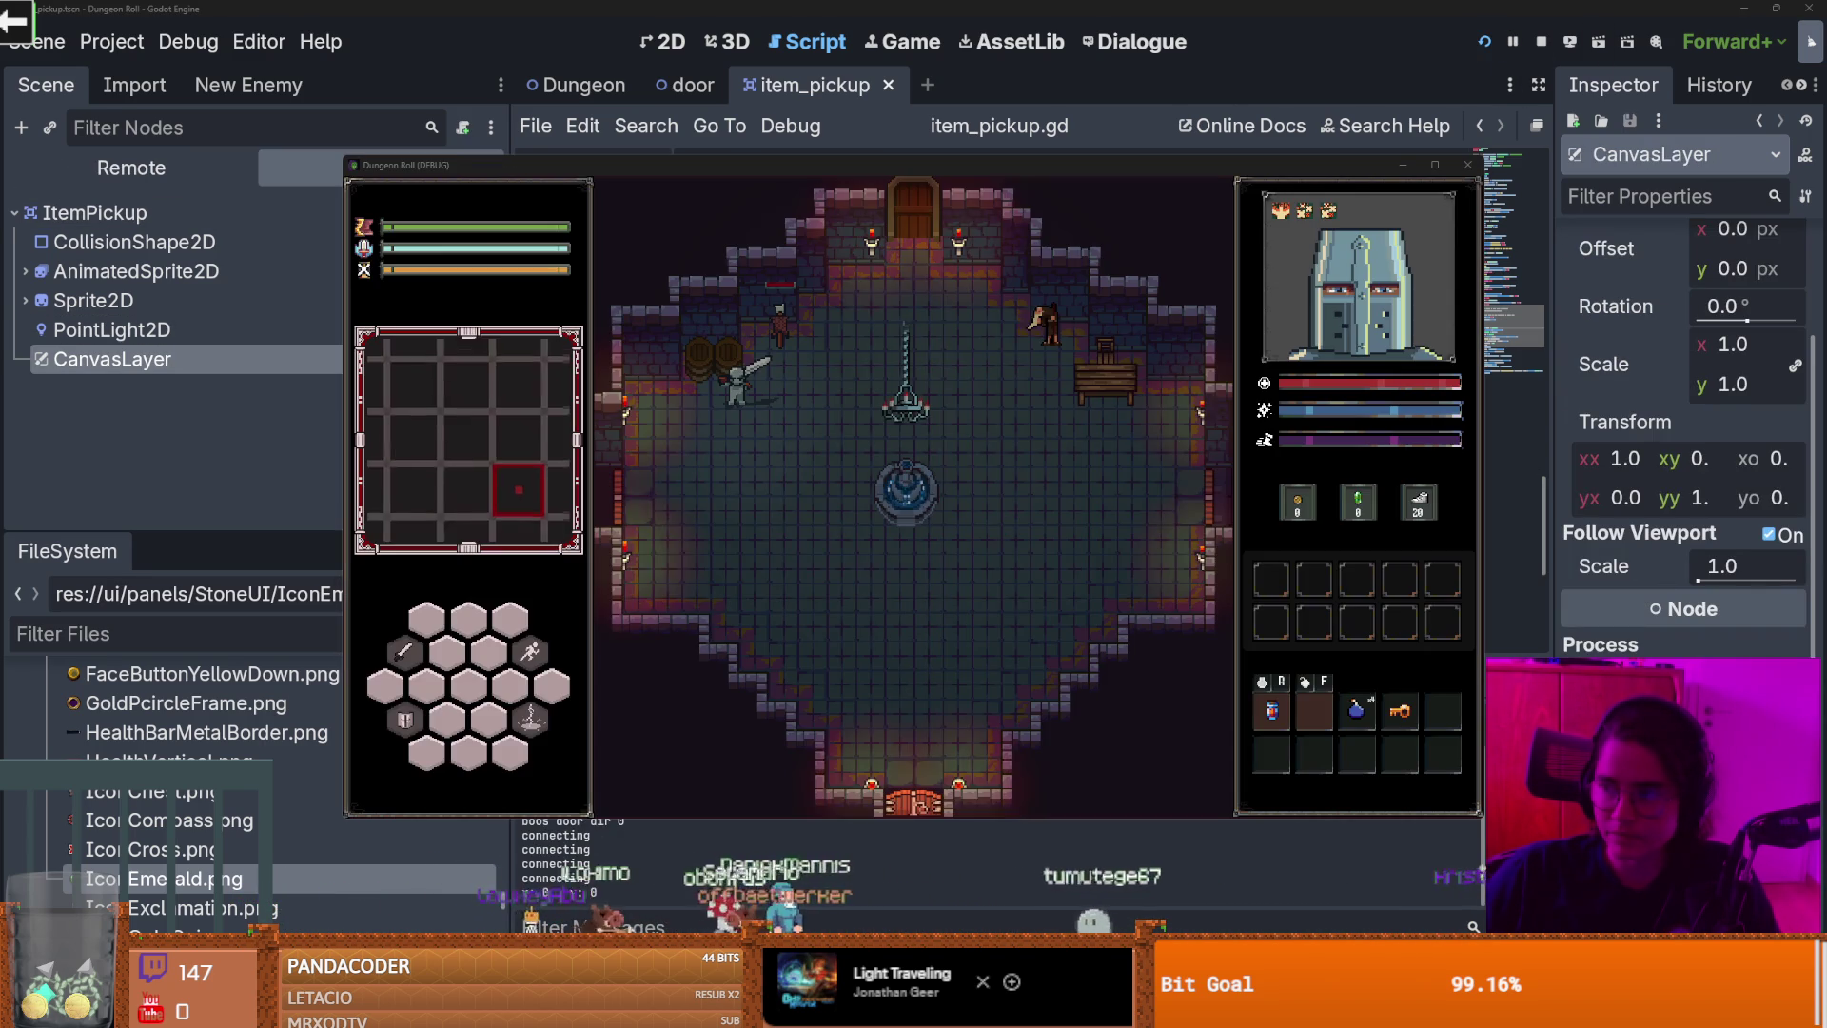
click(744, 337)
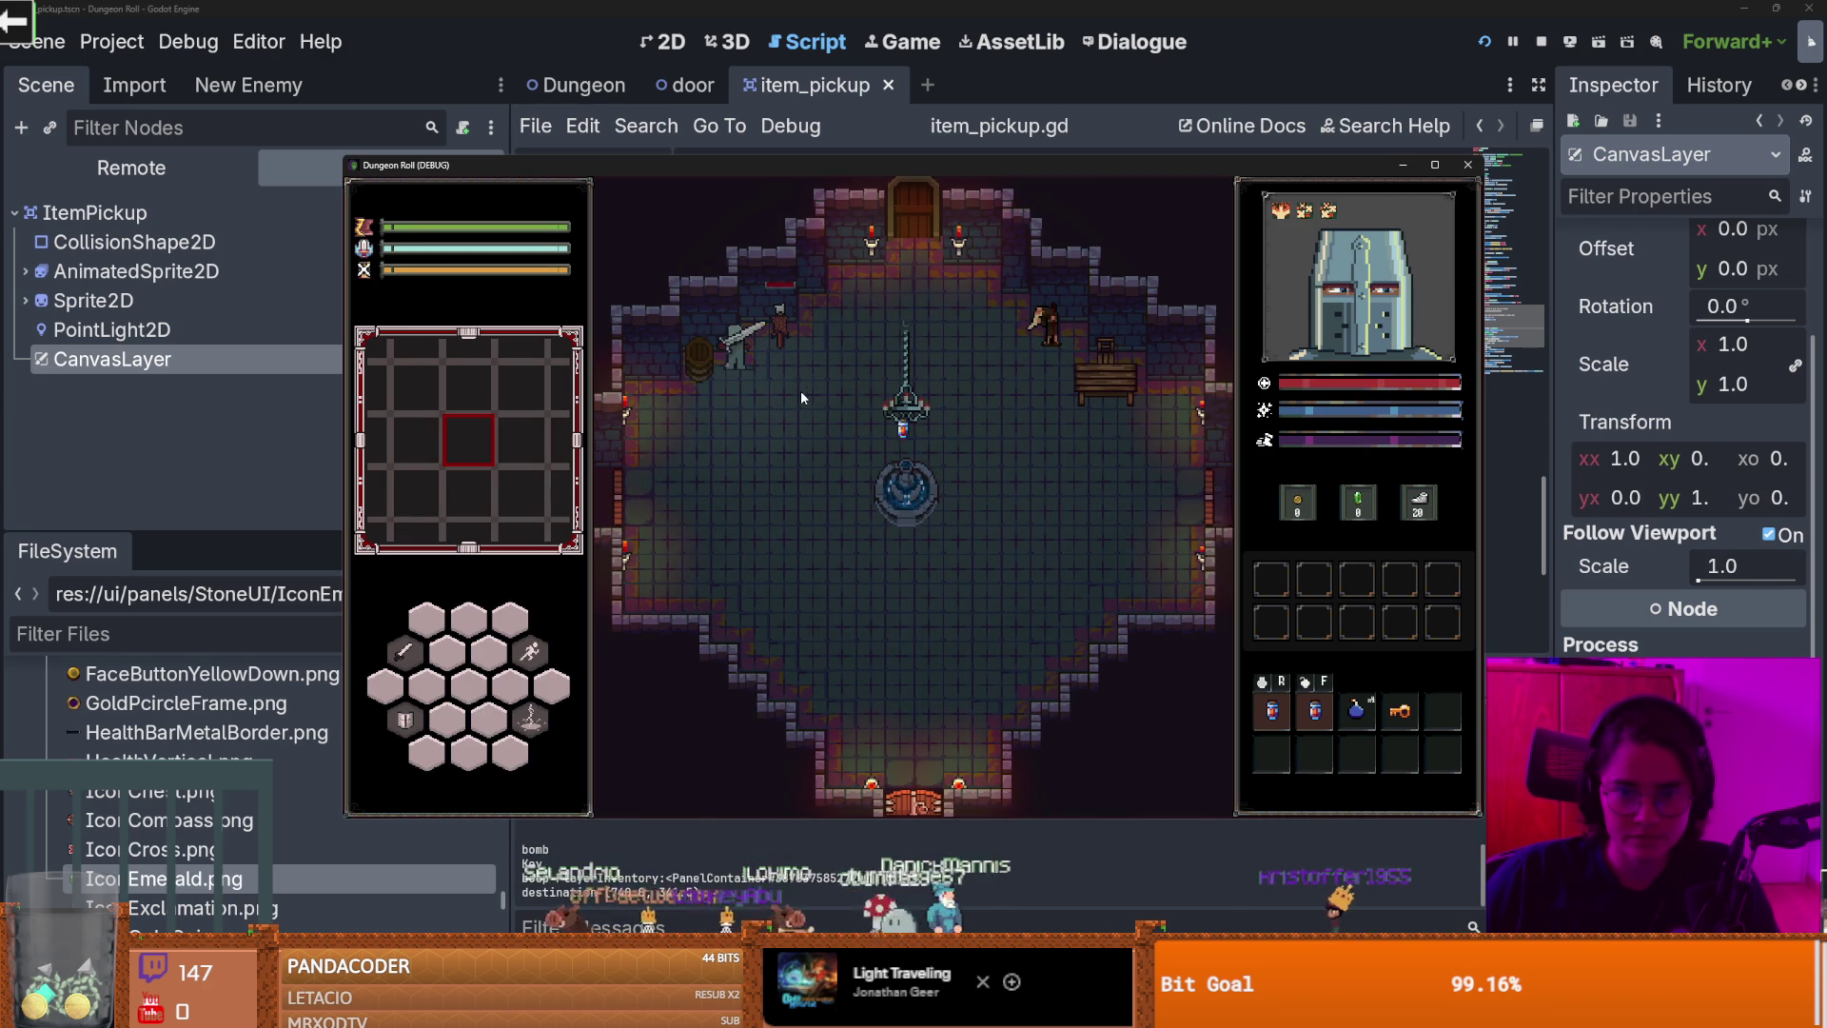
key(s)
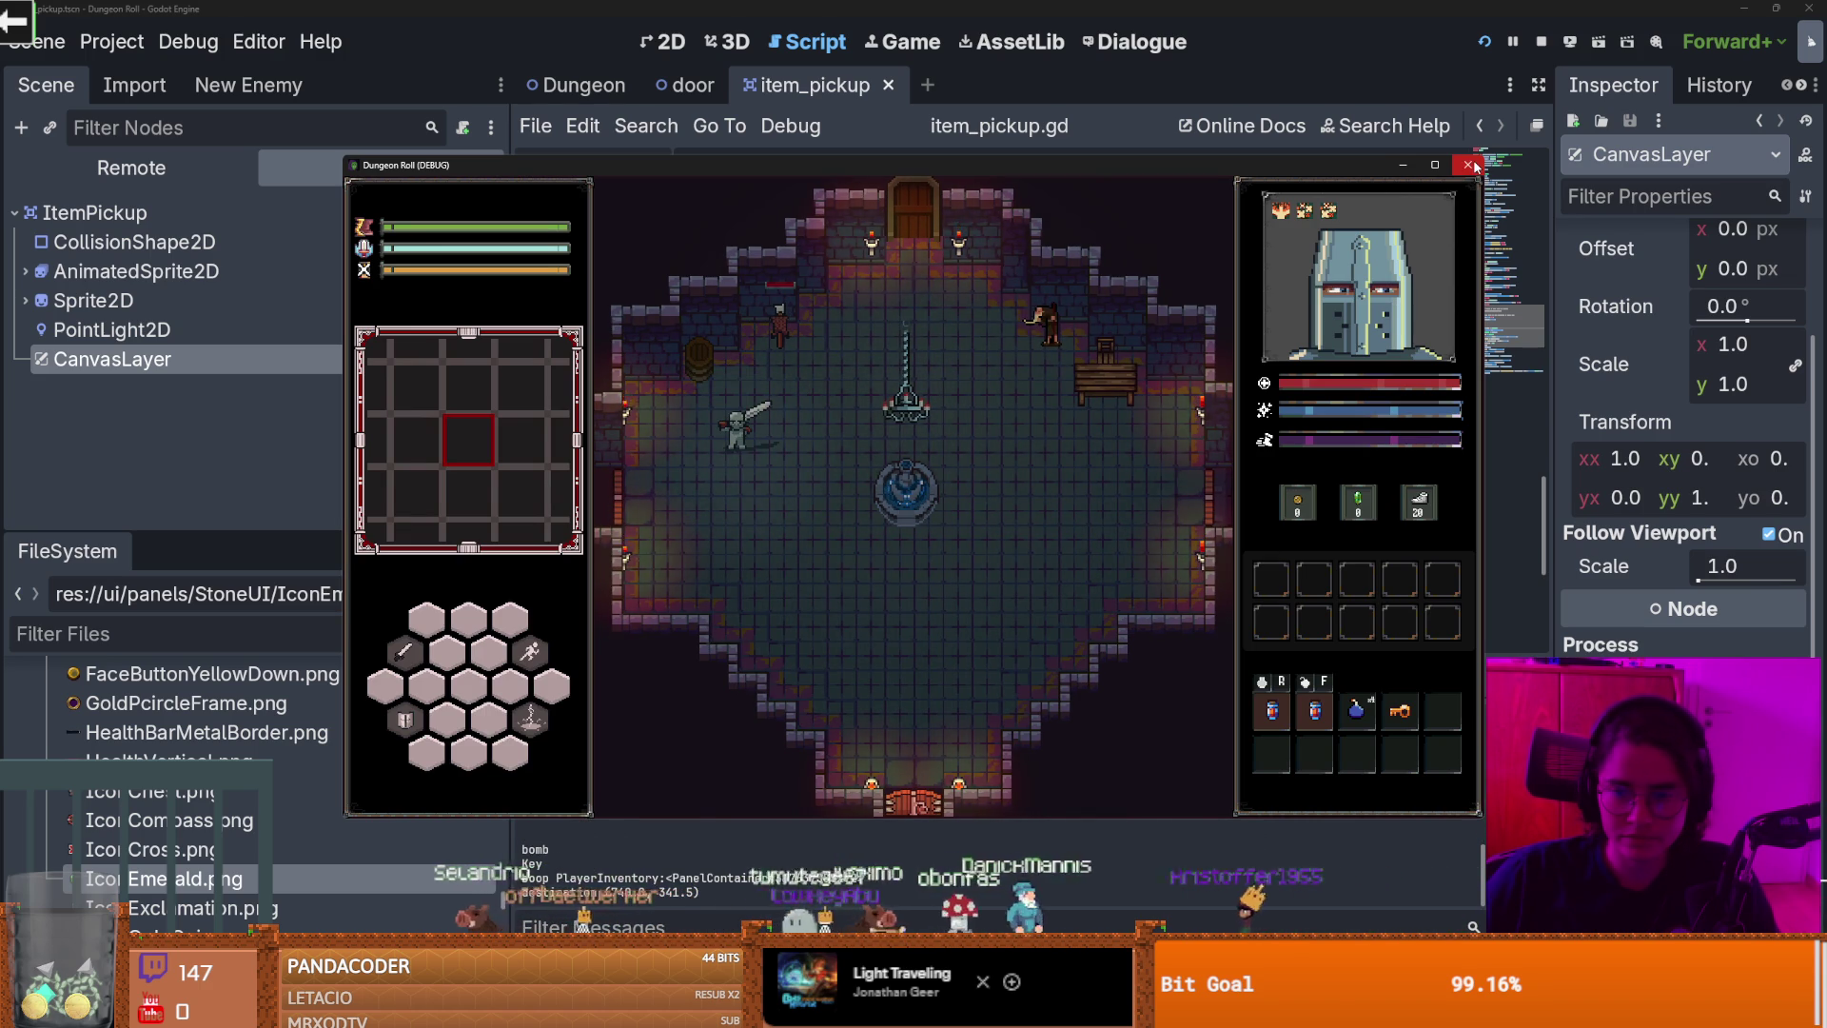
click(1471, 166)
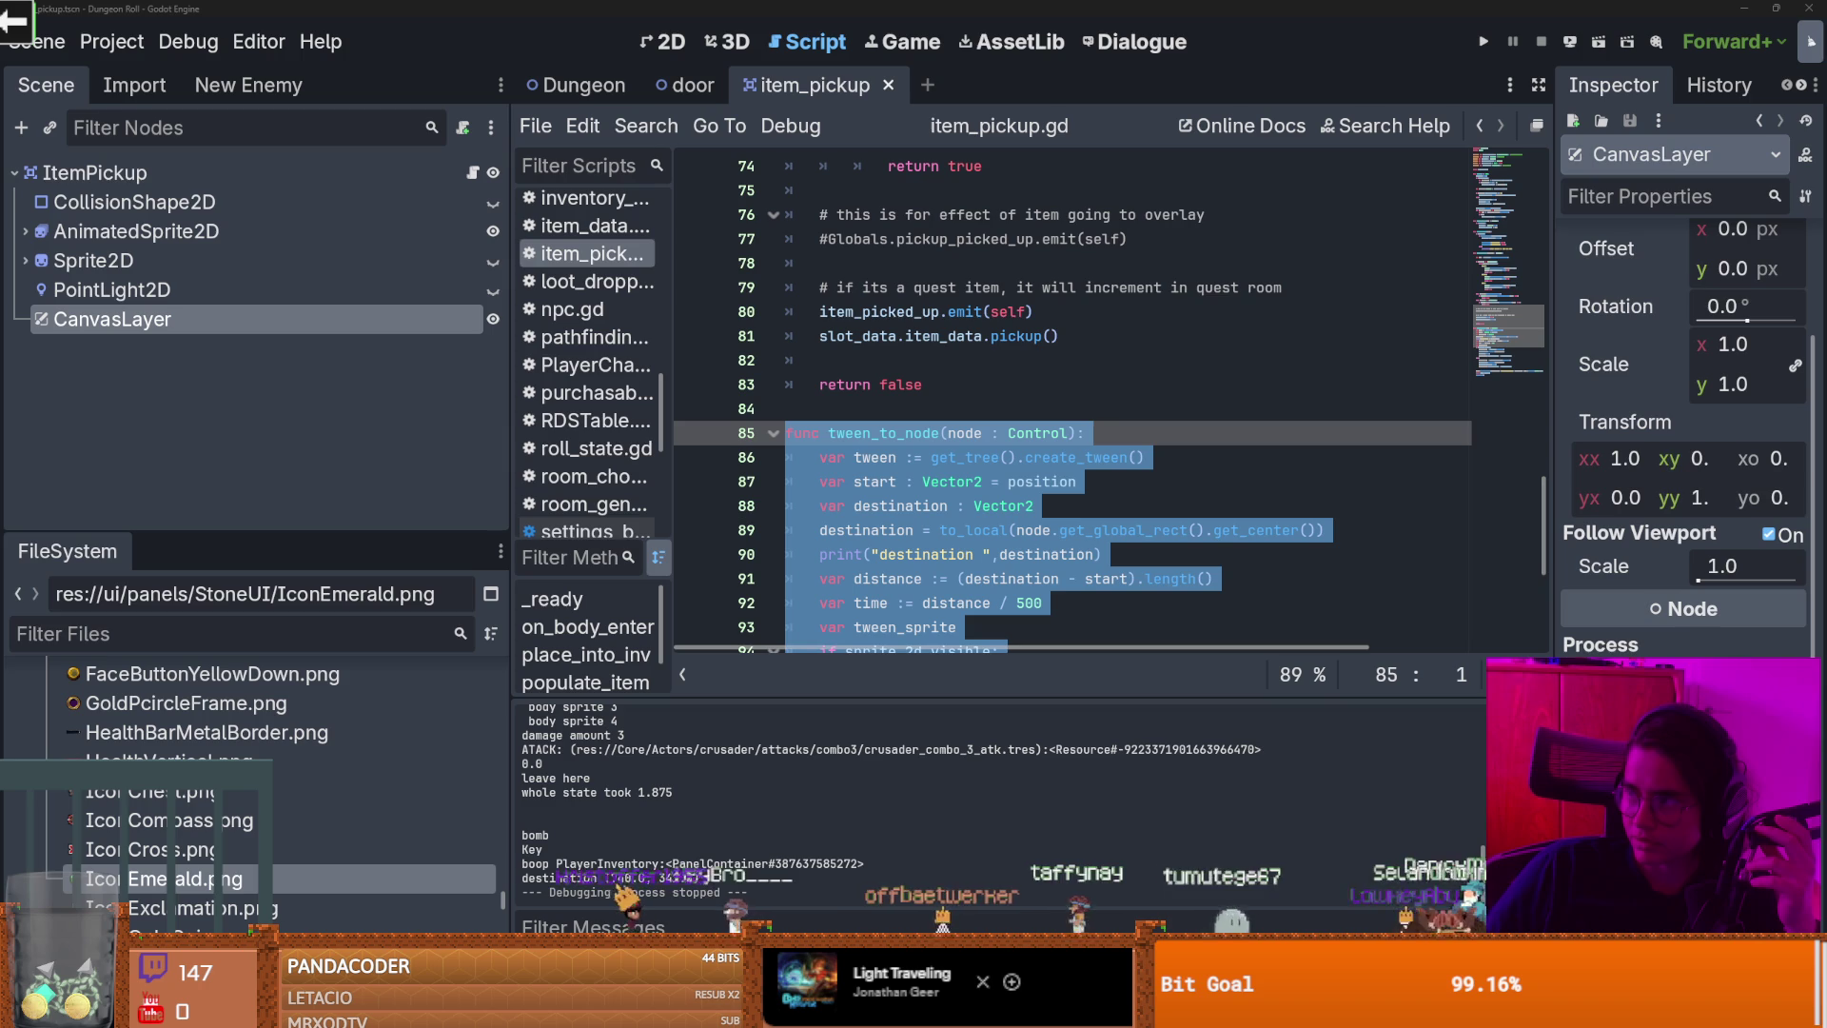
drag(1237, 9, 1139, 0)
Step: Read Claude's reply about dropping to_local(), then switch back to the Godot editor
scroll(780, 342, up, 1)
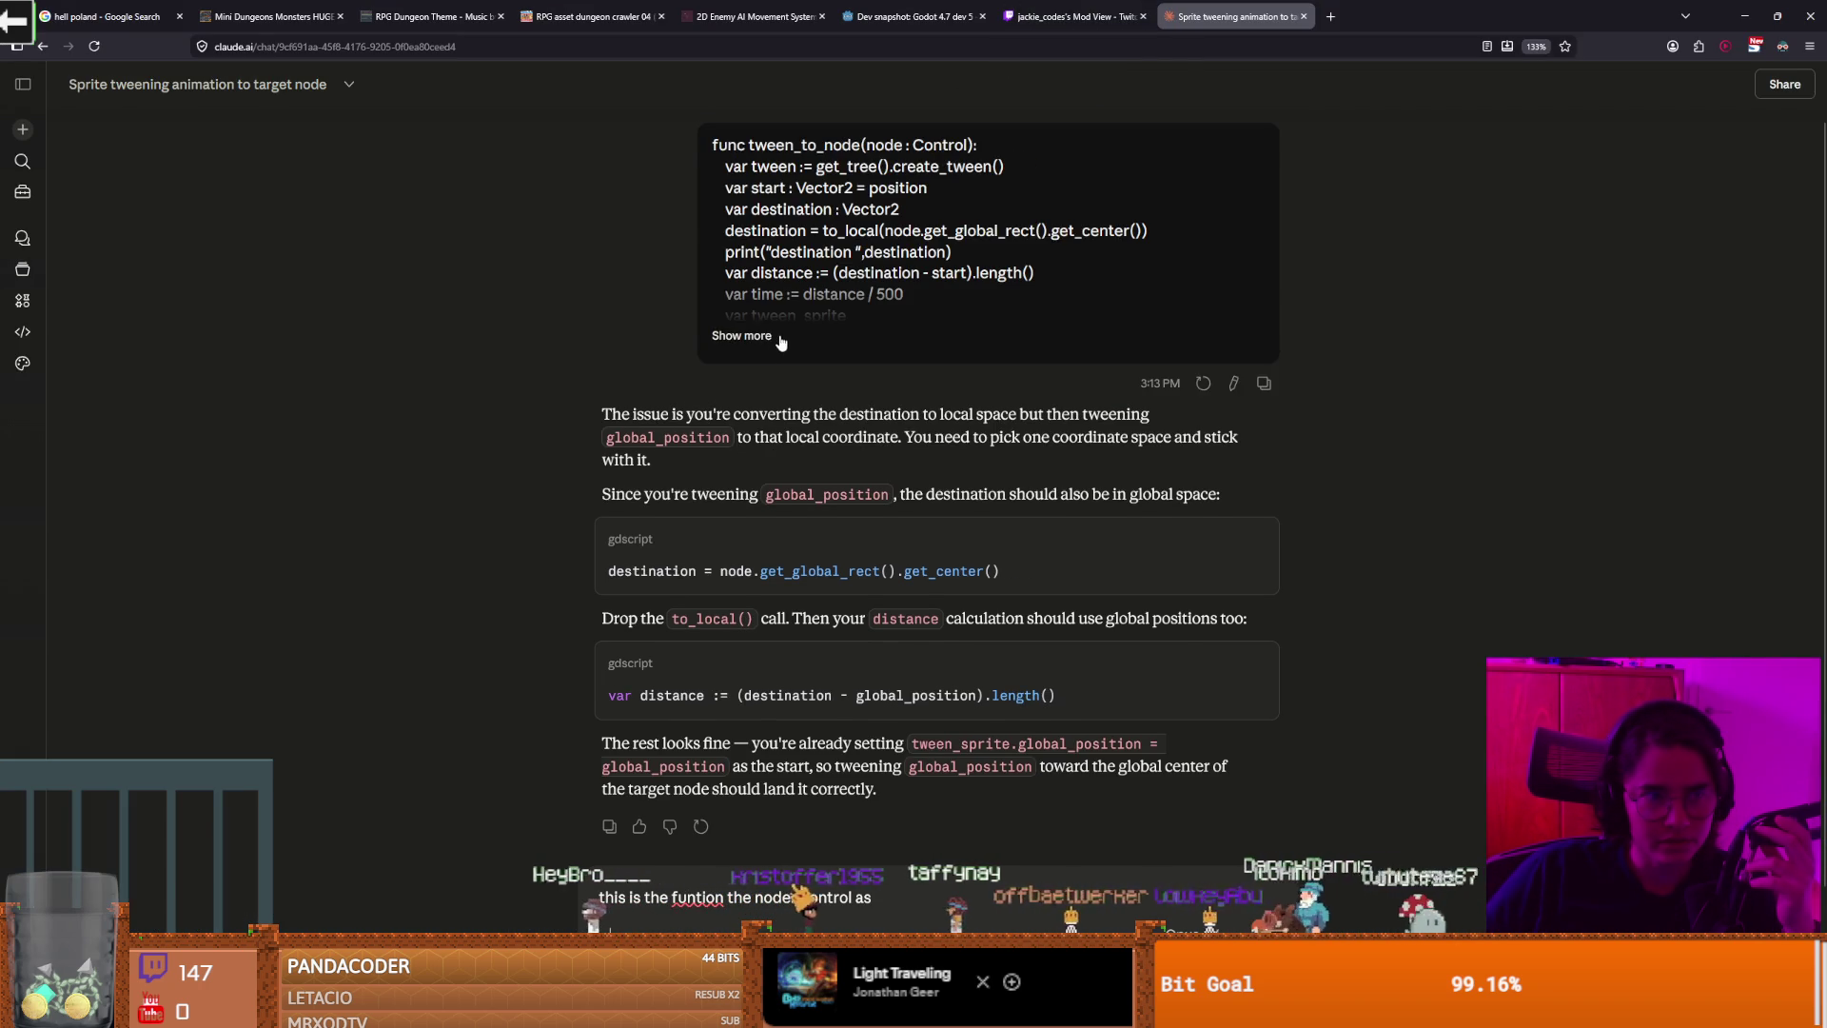
scroll(781, 342, up, 1)
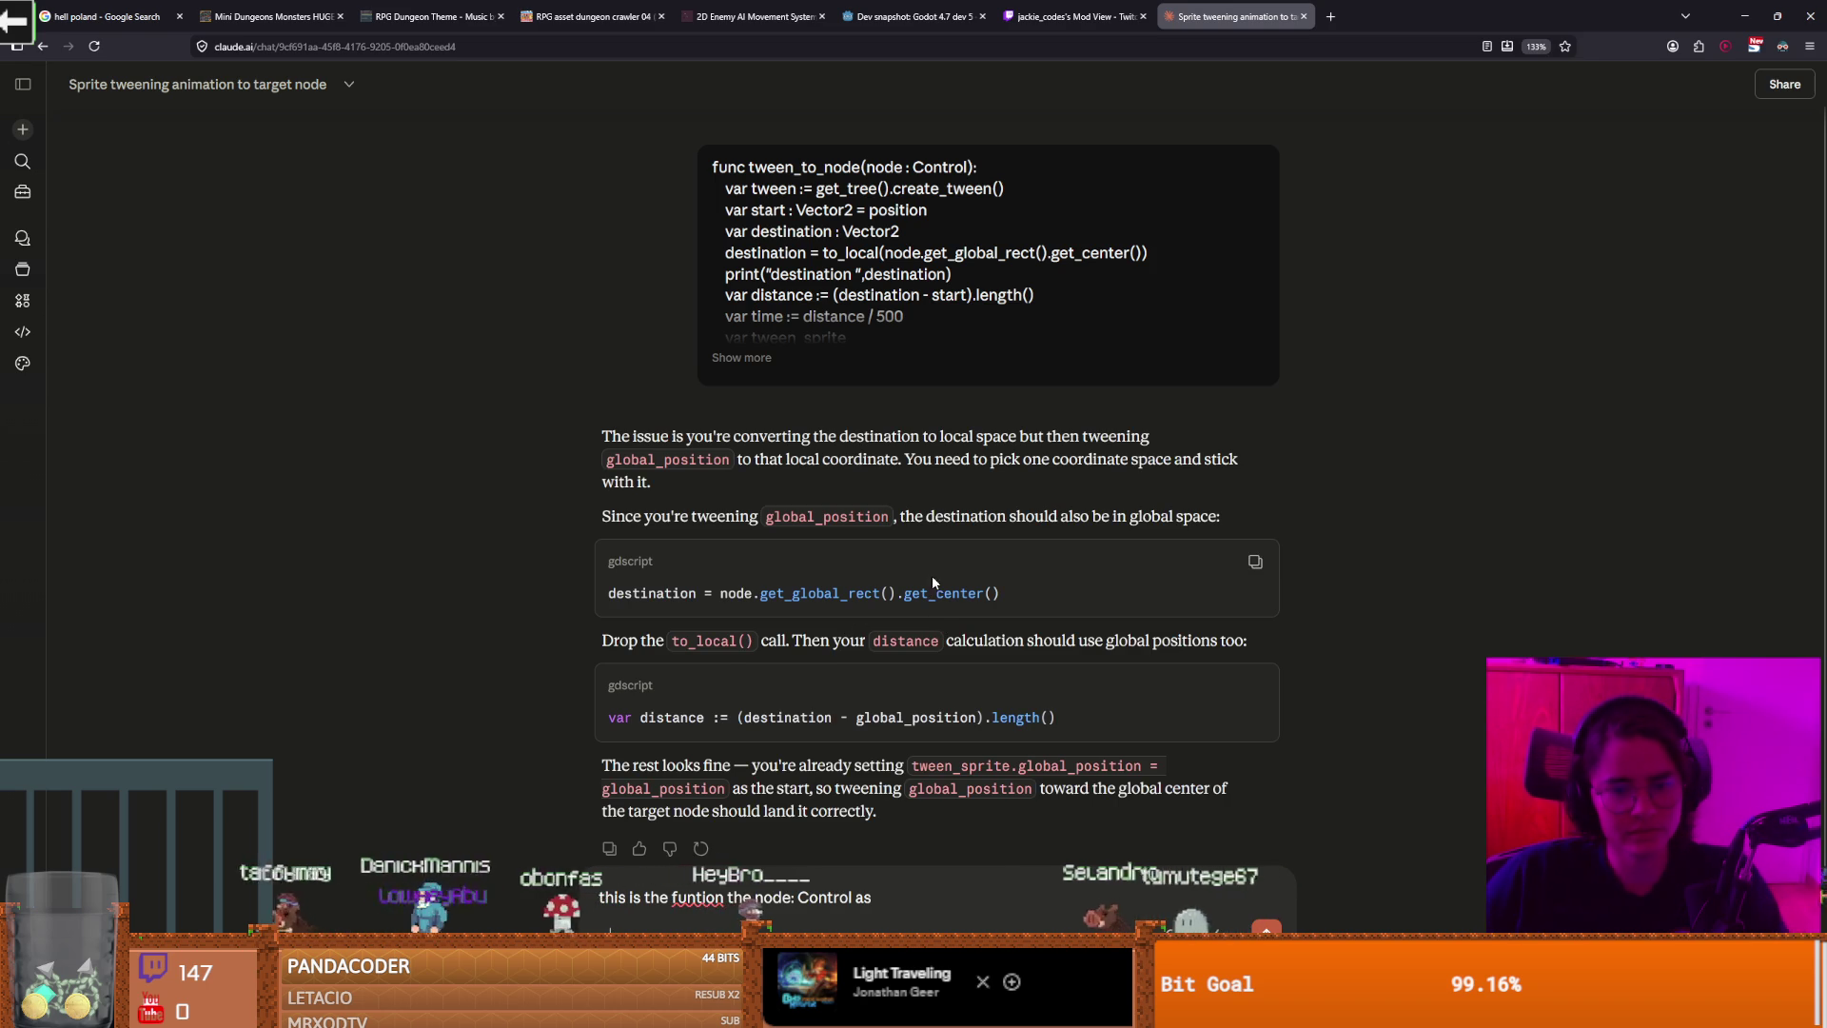
scroll(921, 657, down, 1)
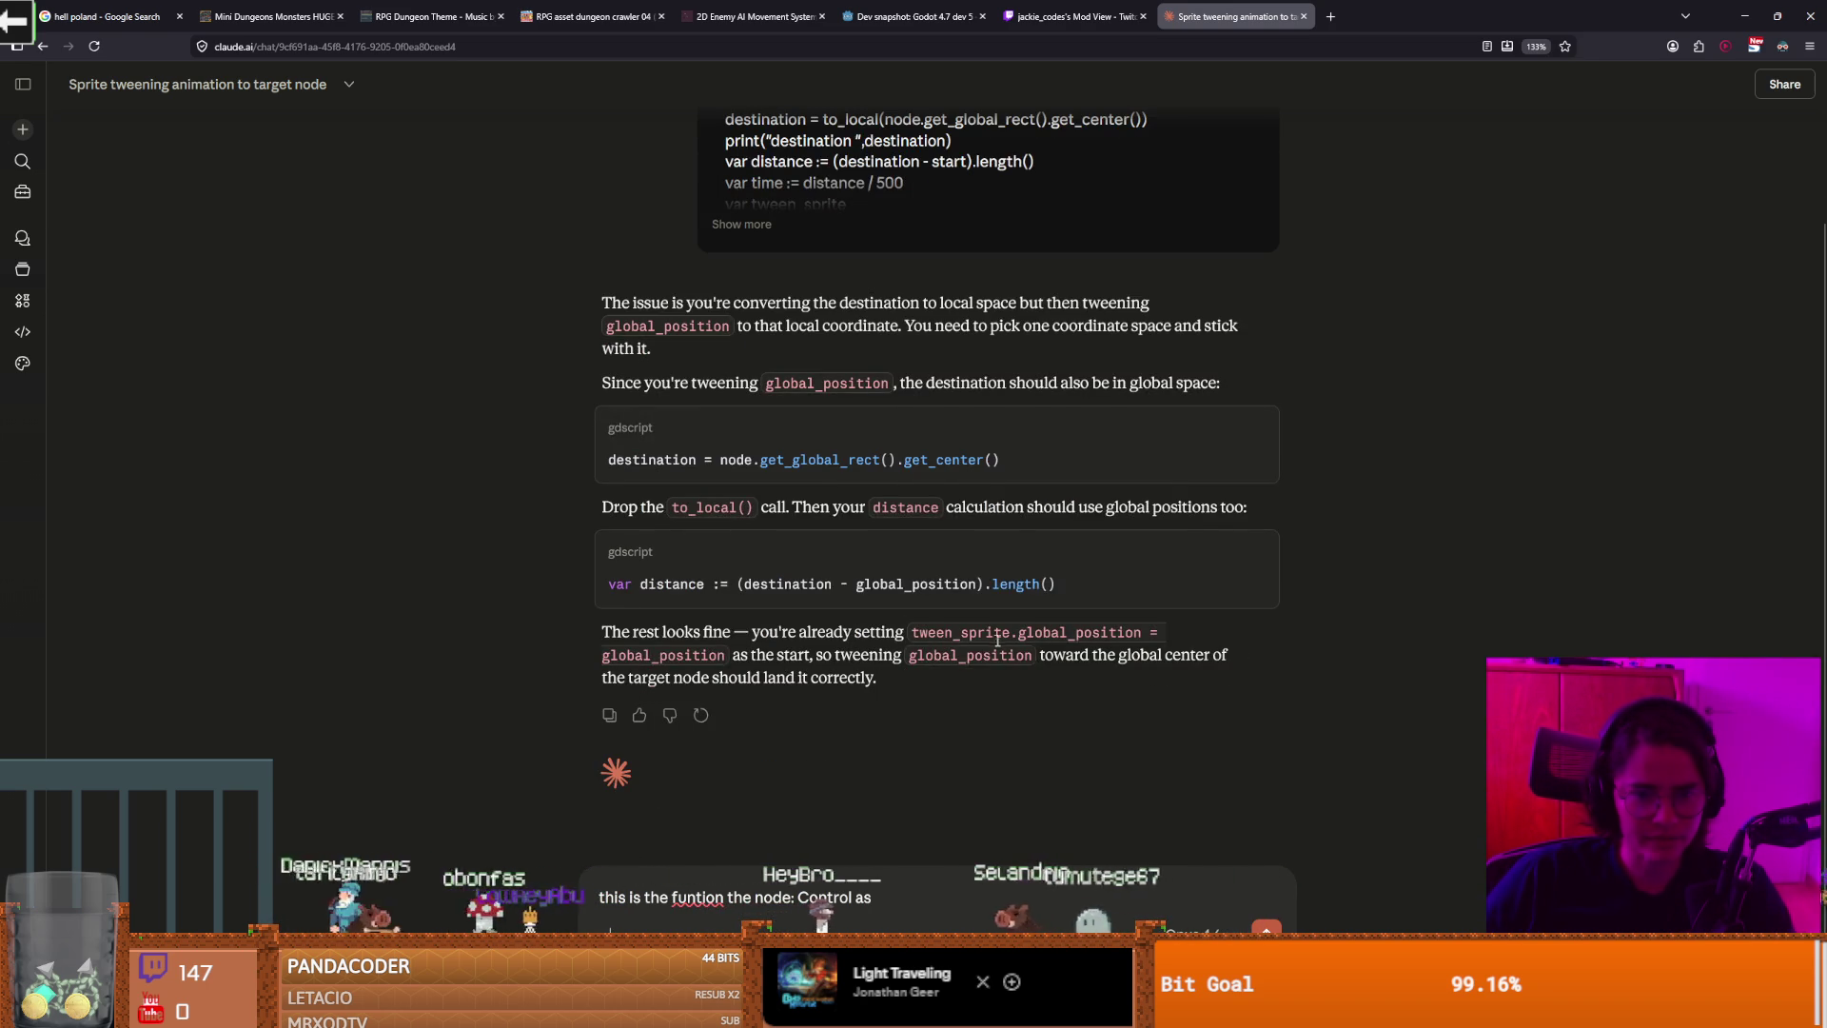
scroll(1204, 342, up, 1)
key(alt+Tab)
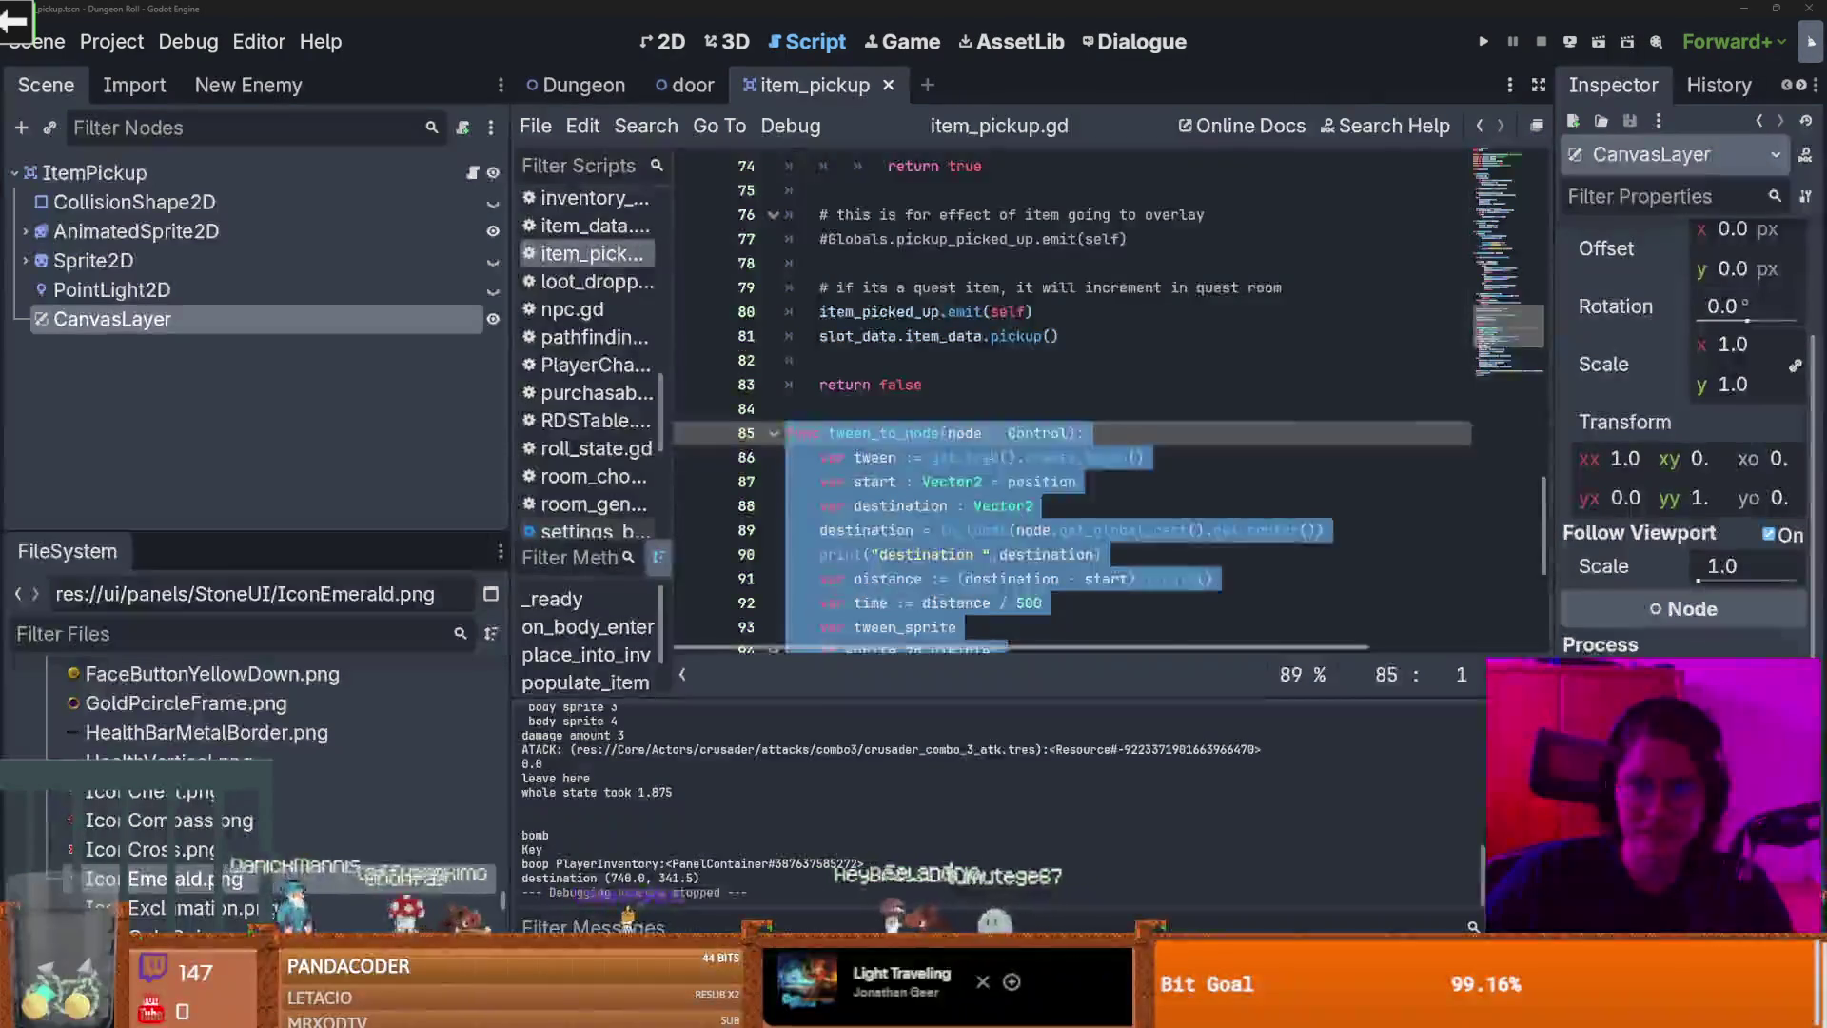
Step: Remove the to_local() conversion from the destination on line 89
click(997, 384)
double_click(980, 458)
key(BackSpace)
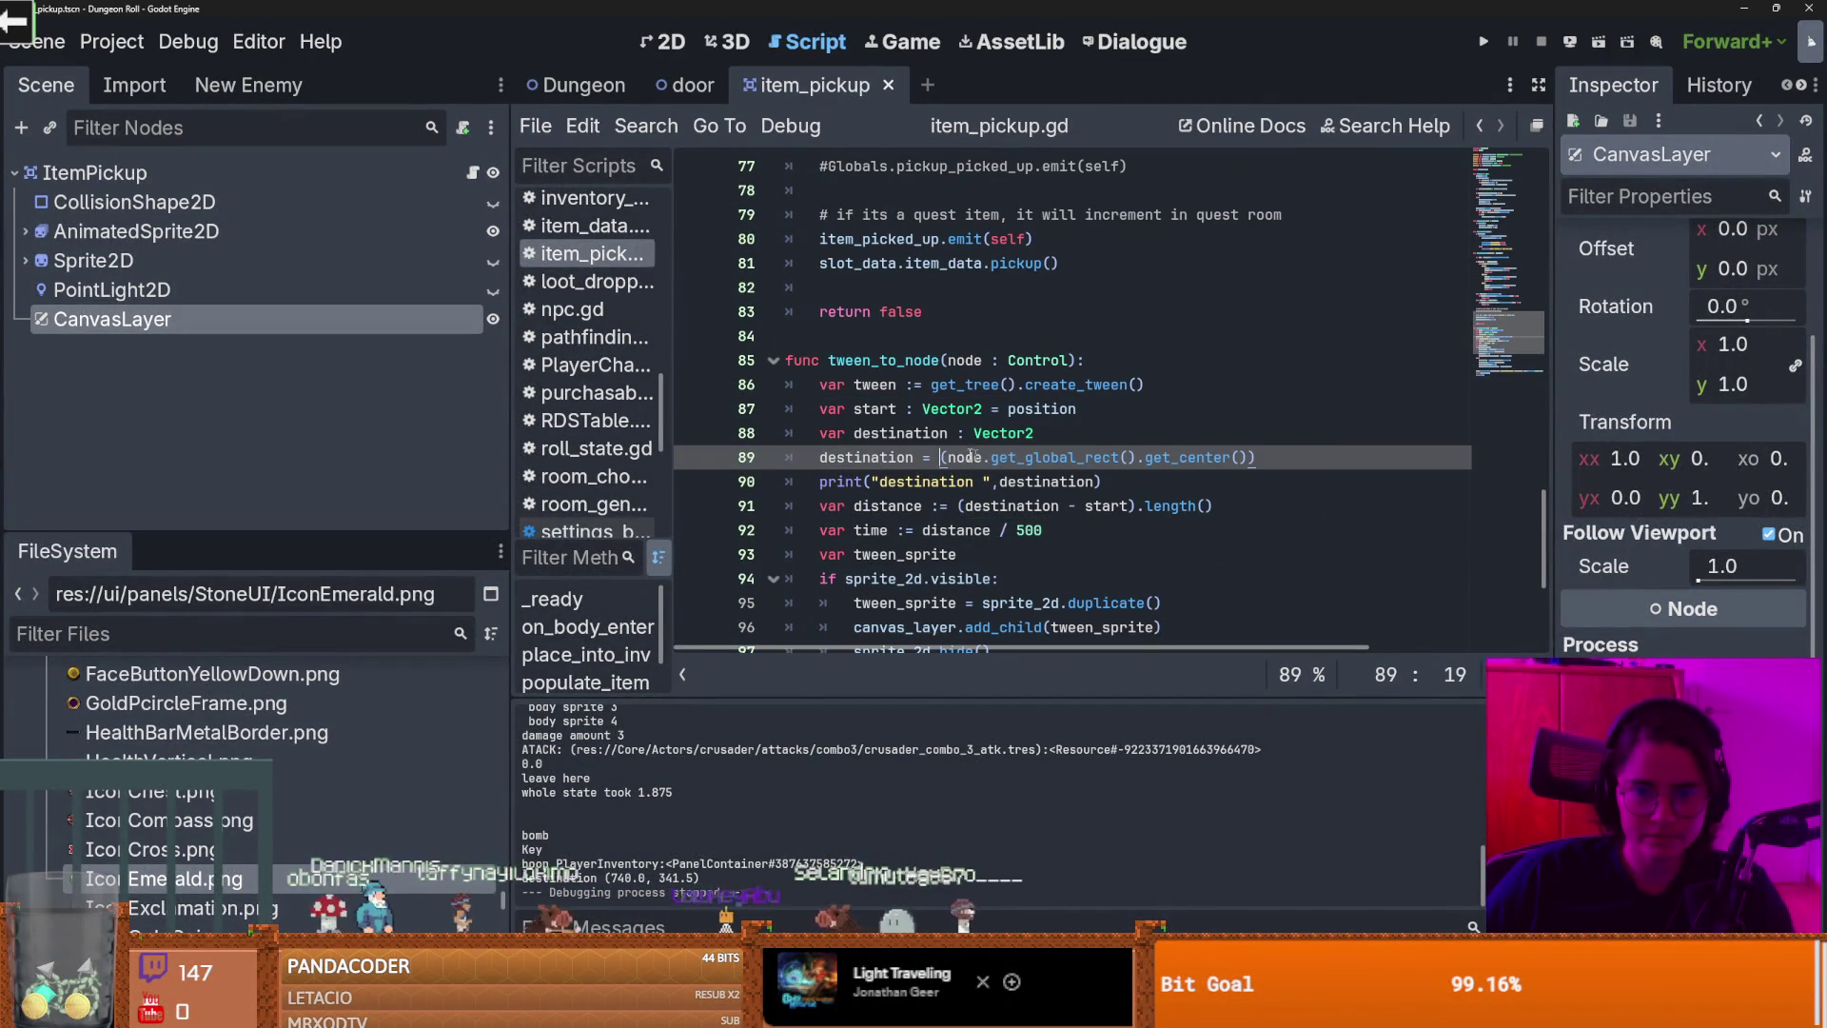
key(Delete)
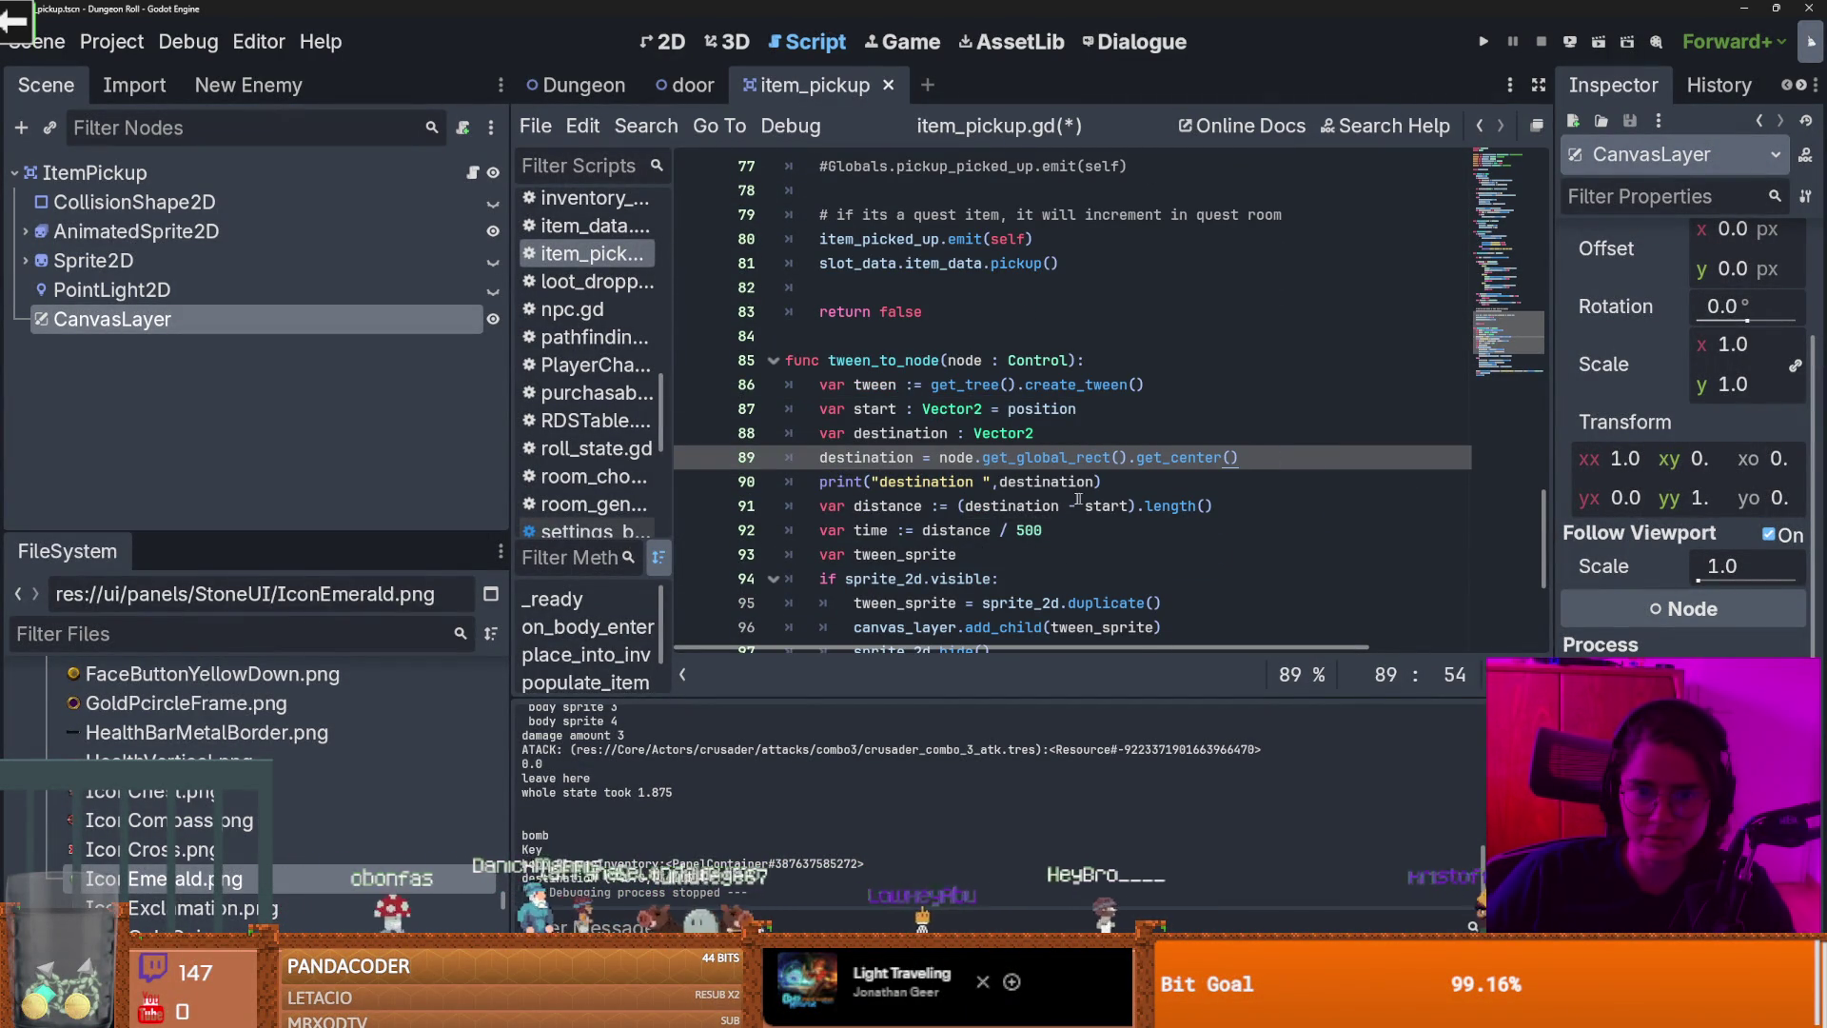
Step: Change the start on line 87 to global_position, save item_pickup.gd, and run the game
click(922, 506)
double_click(1104, 505)
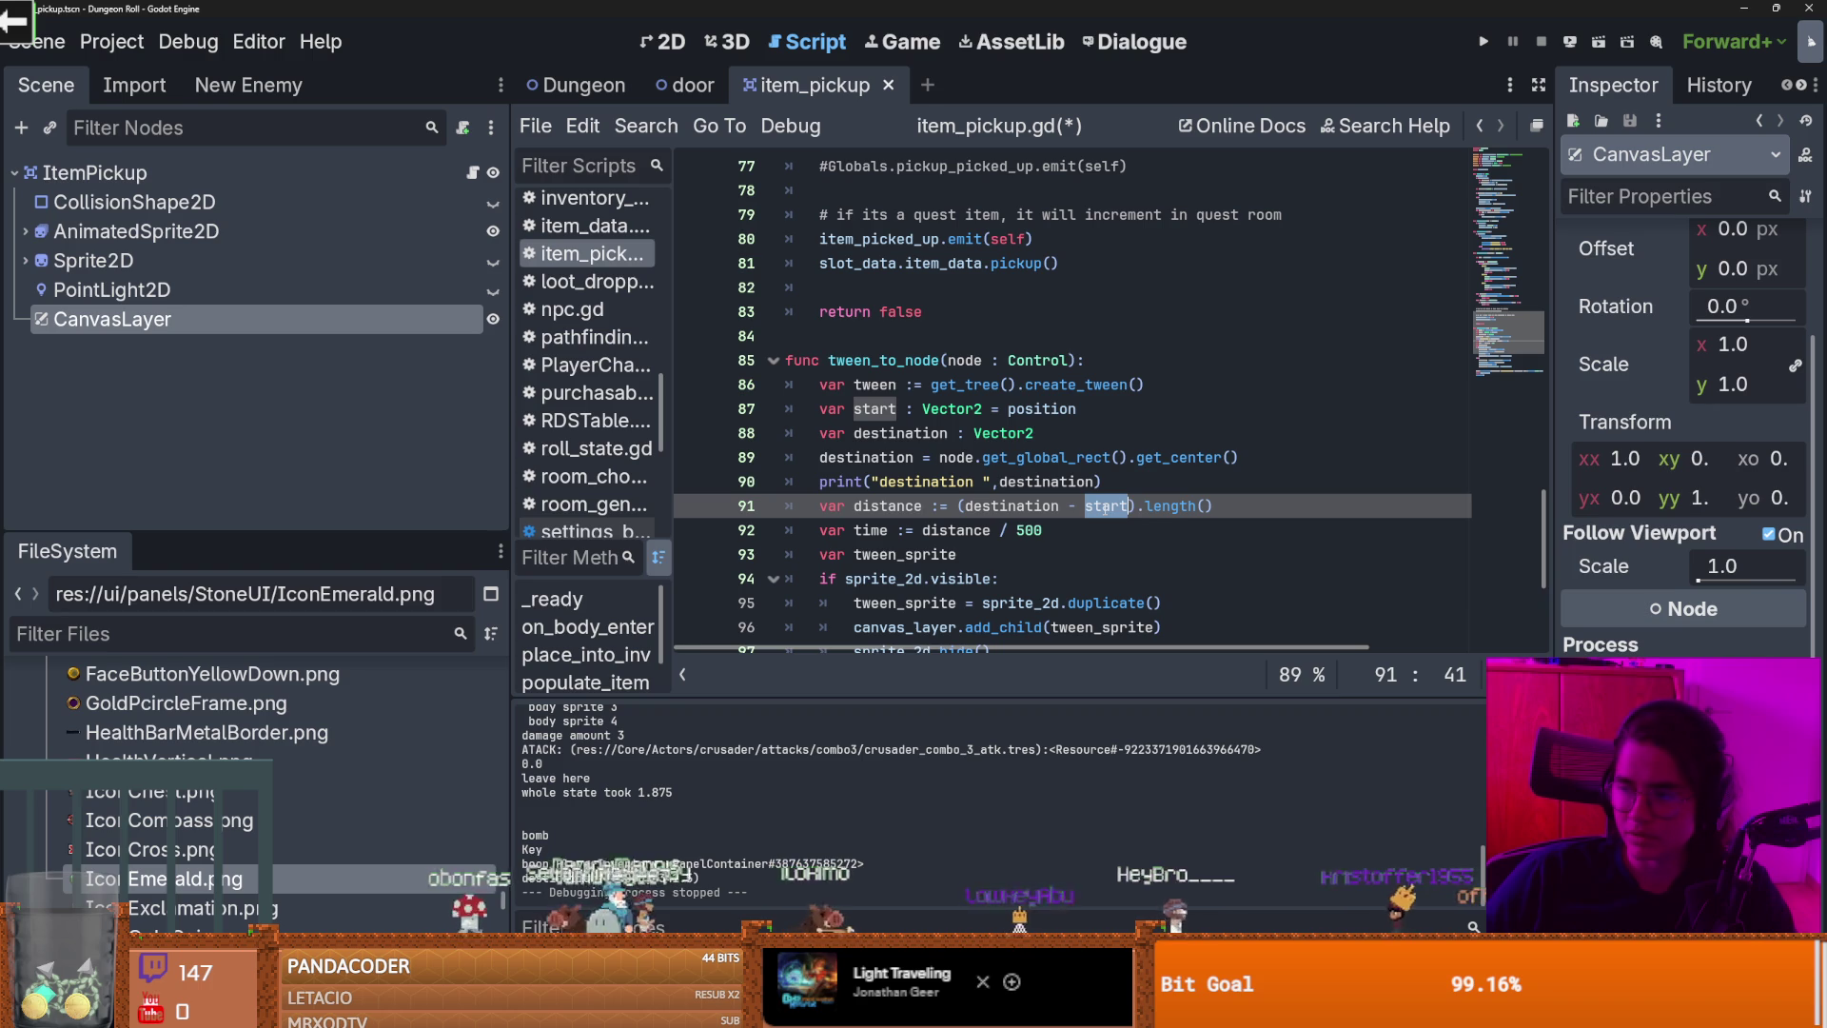
double_click(1056, 409)
text(global_)
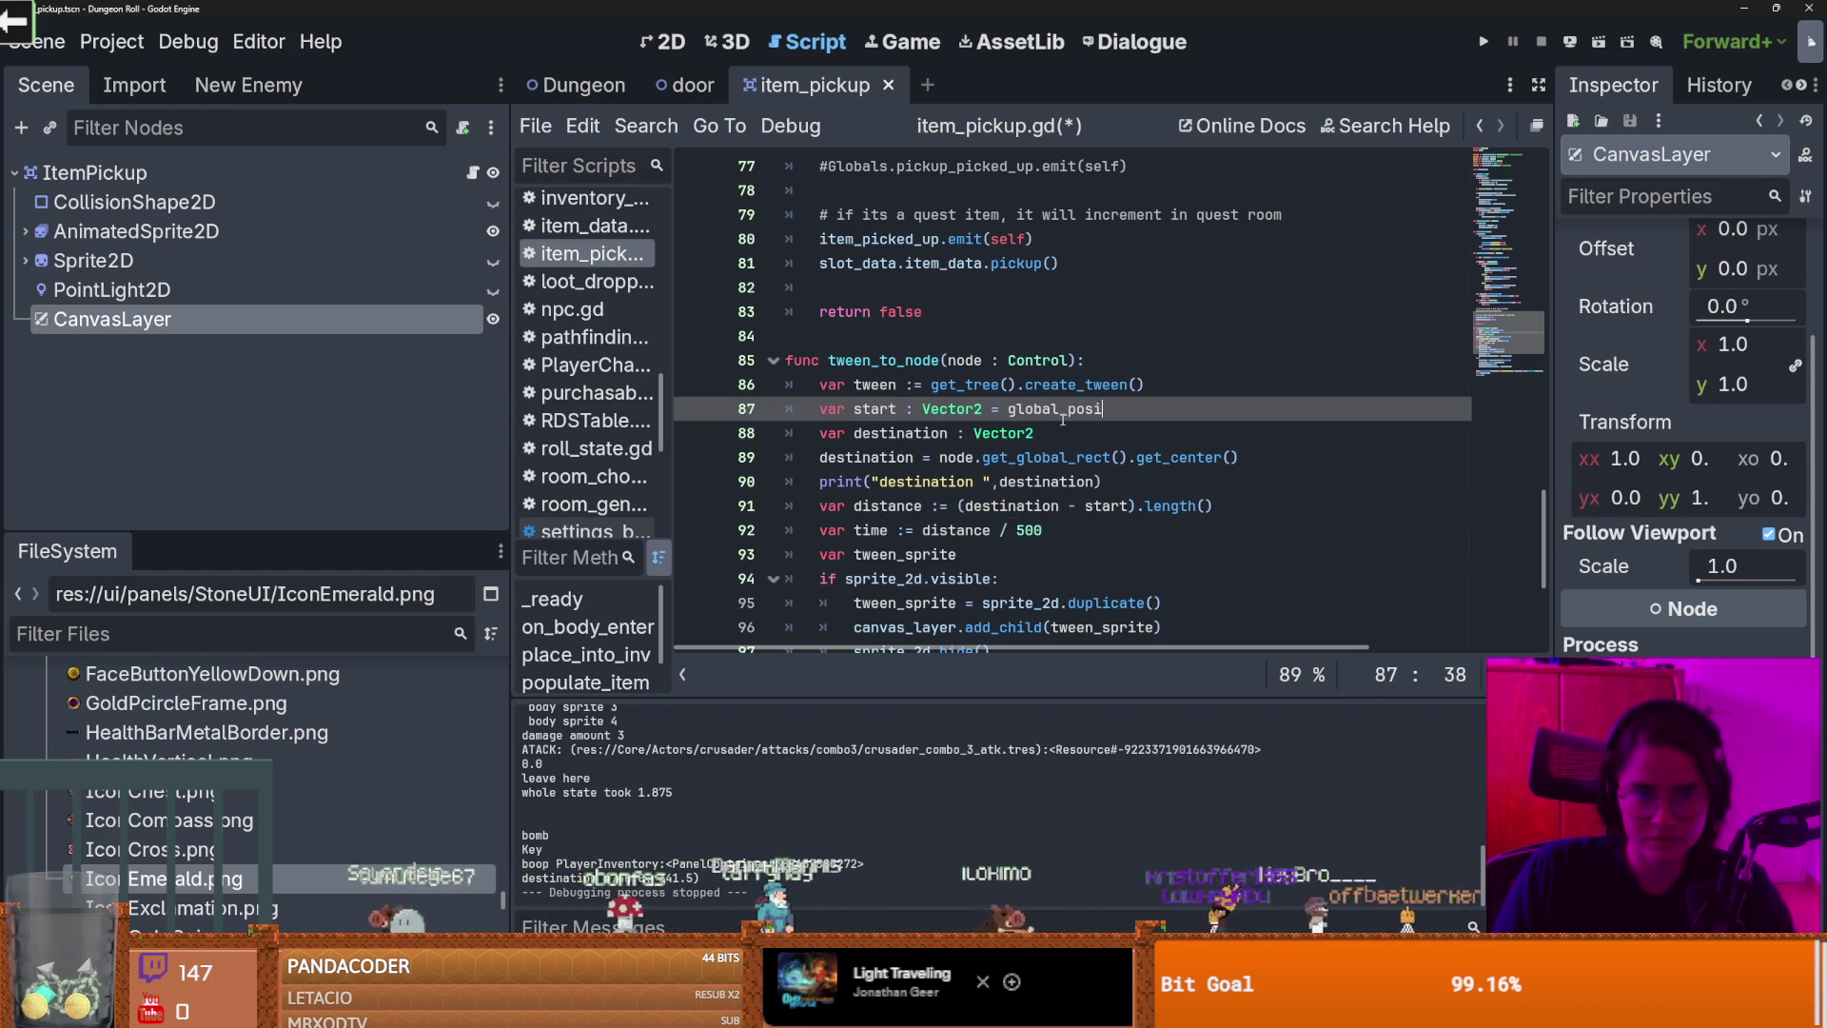
key(ctrl+s)
click(1161, 336)
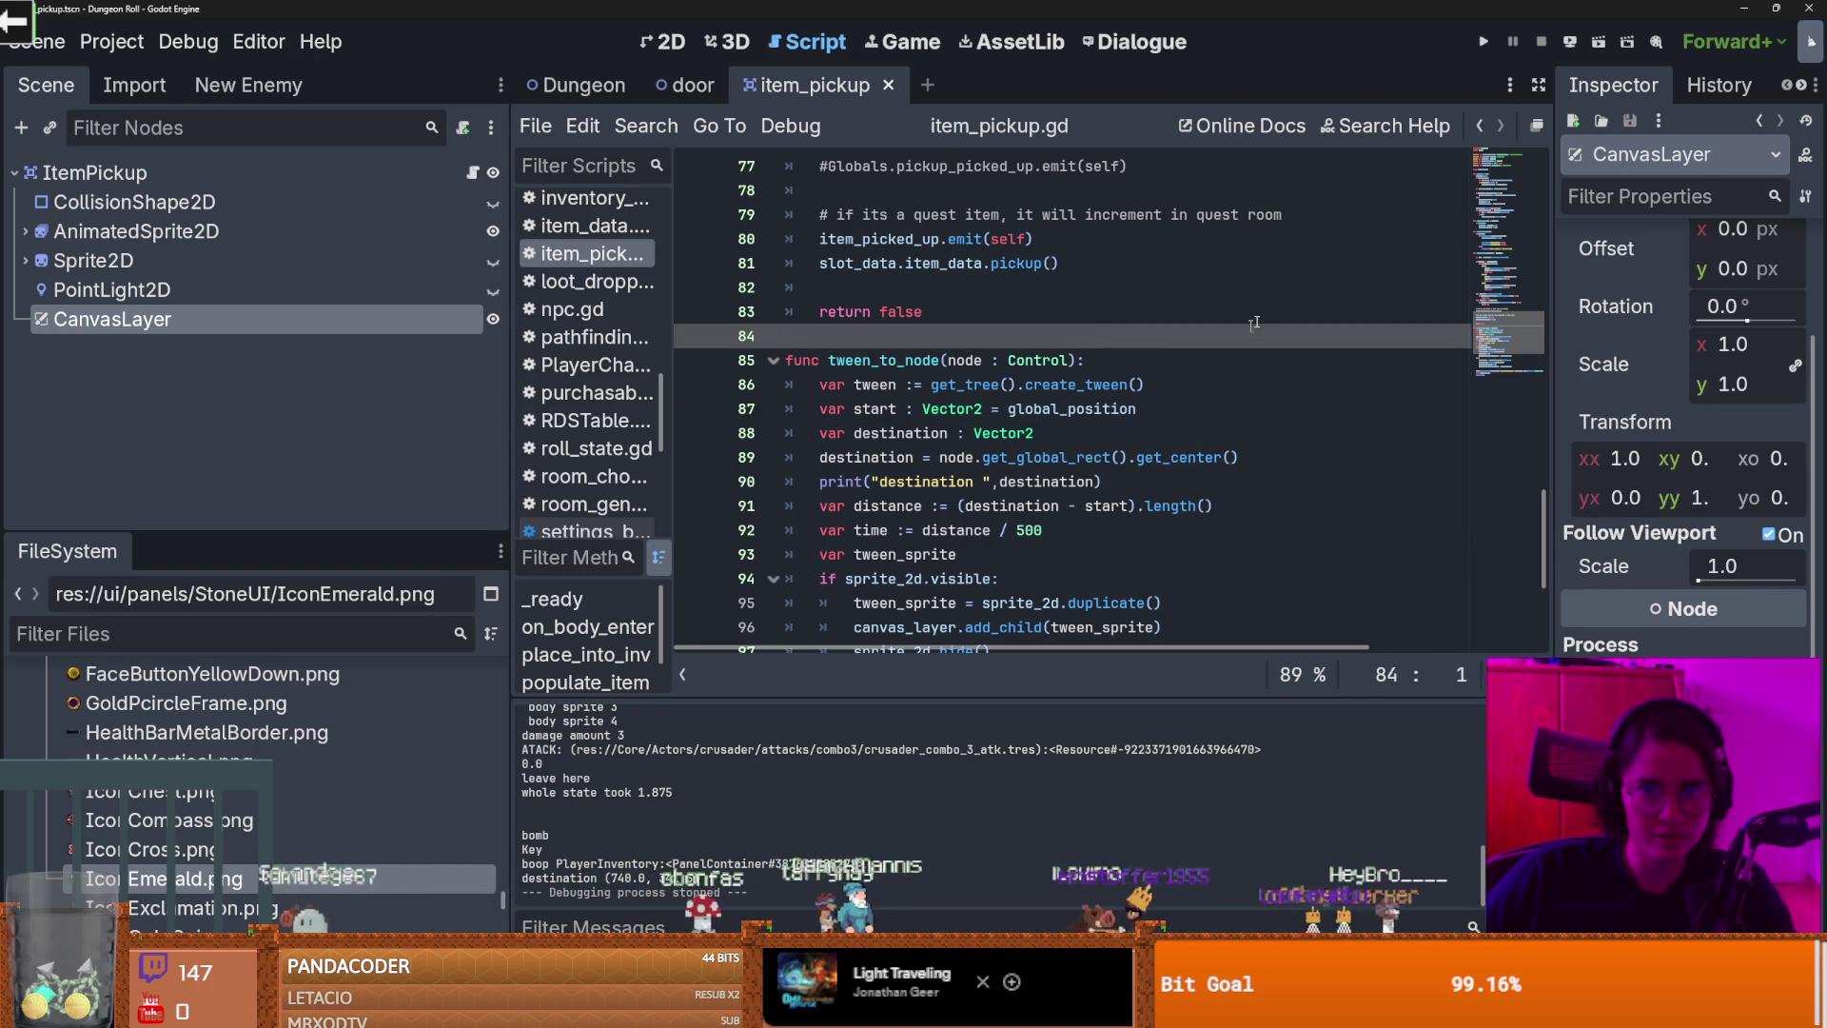
click(1489, 44)
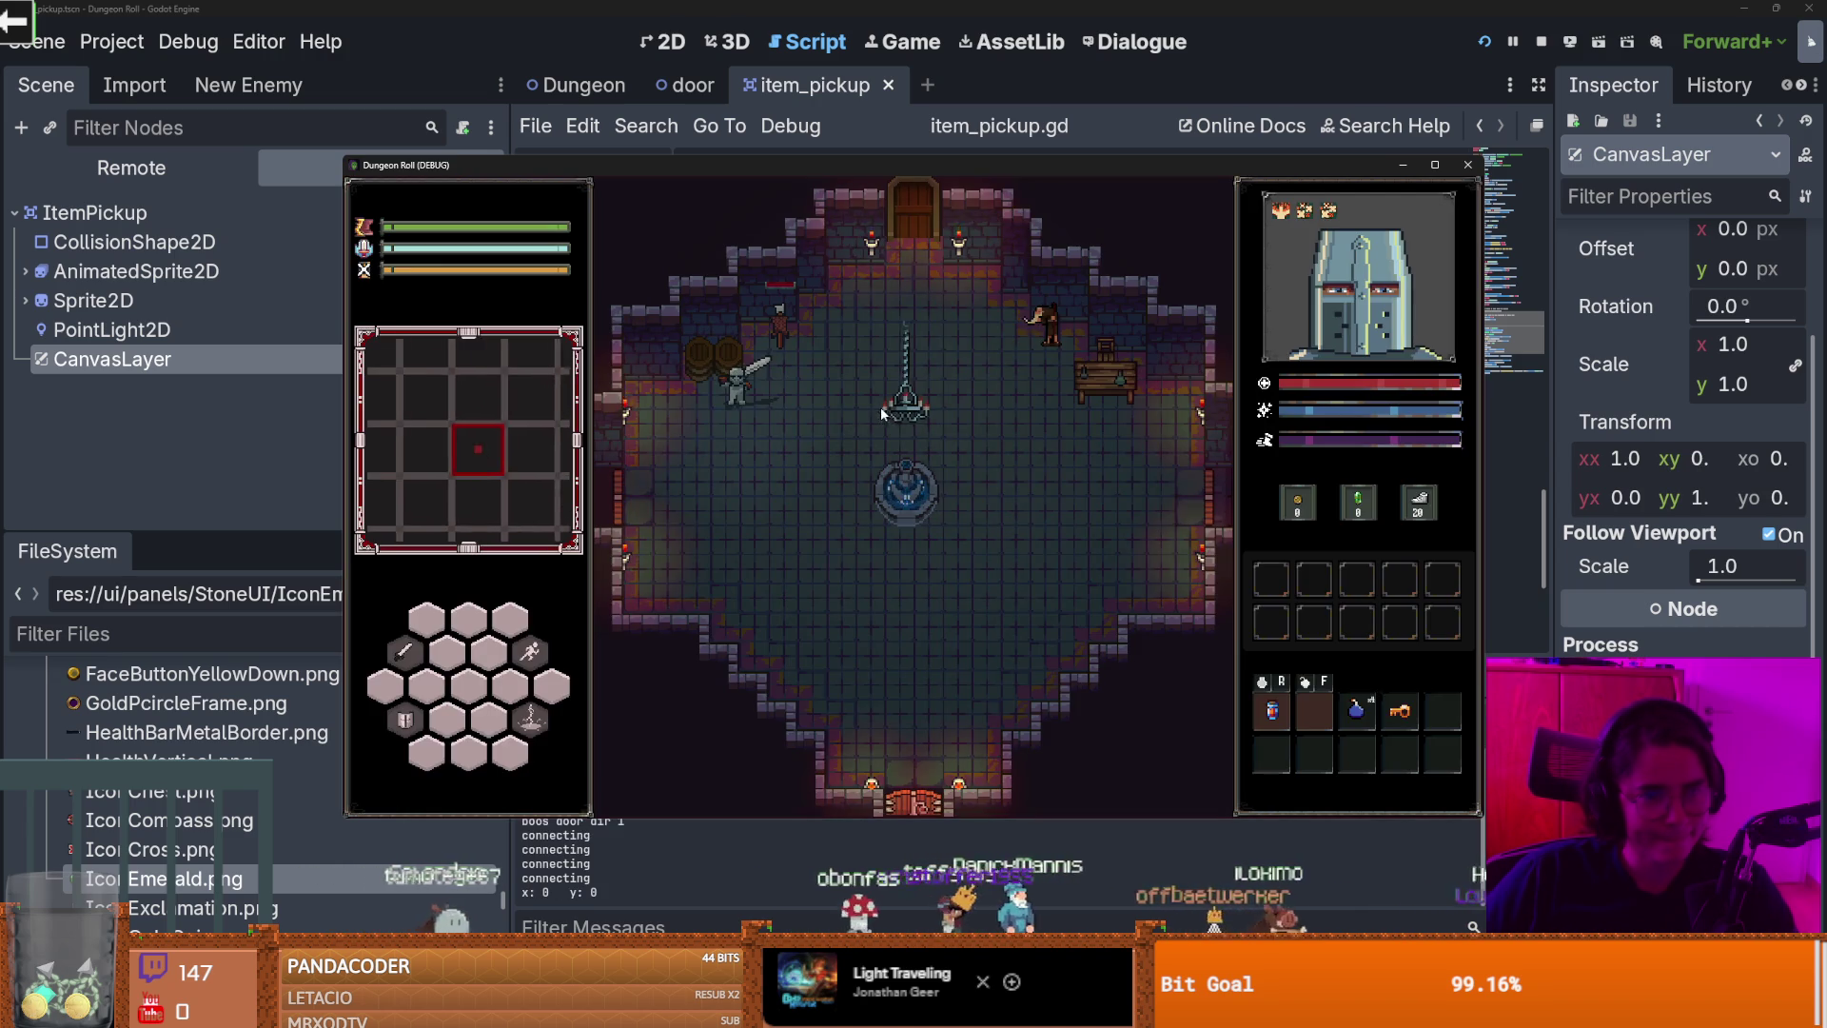
Step: Swing at the barrels in the global-coordinate test run, then stop the game
click(740, 322)
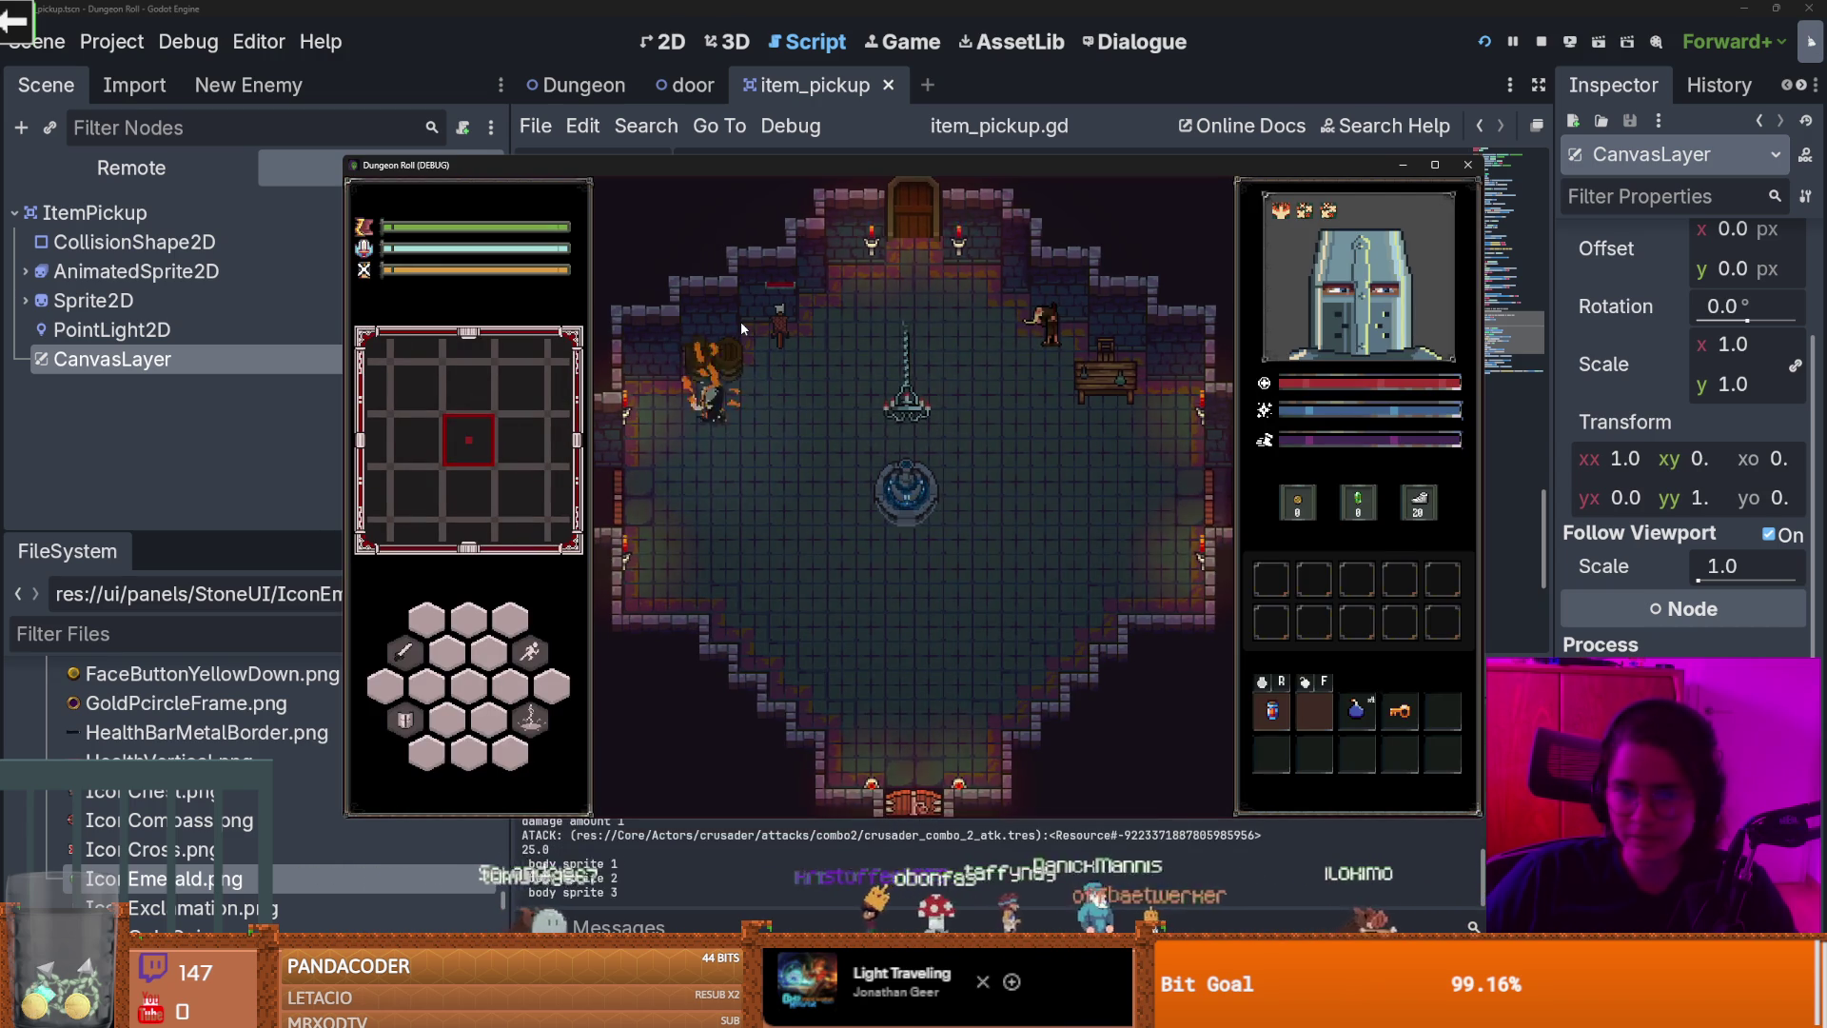
click(740, 322)
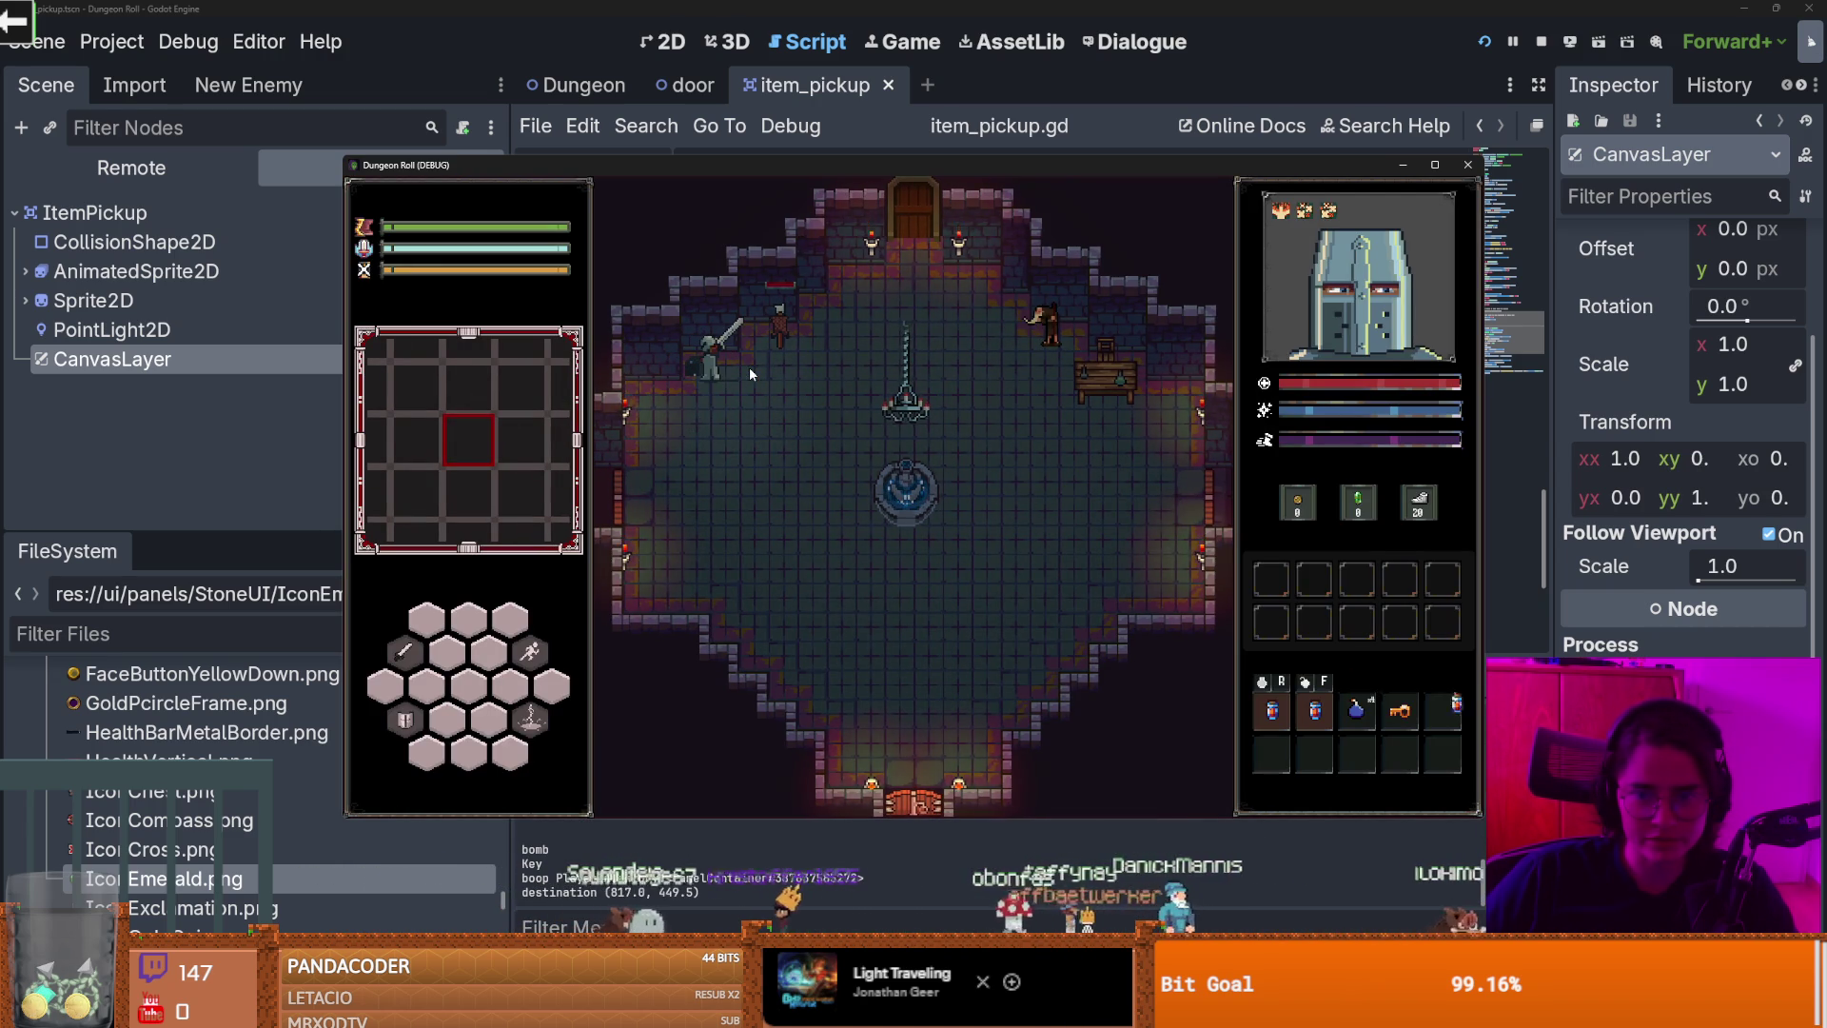
click(1467, 164)
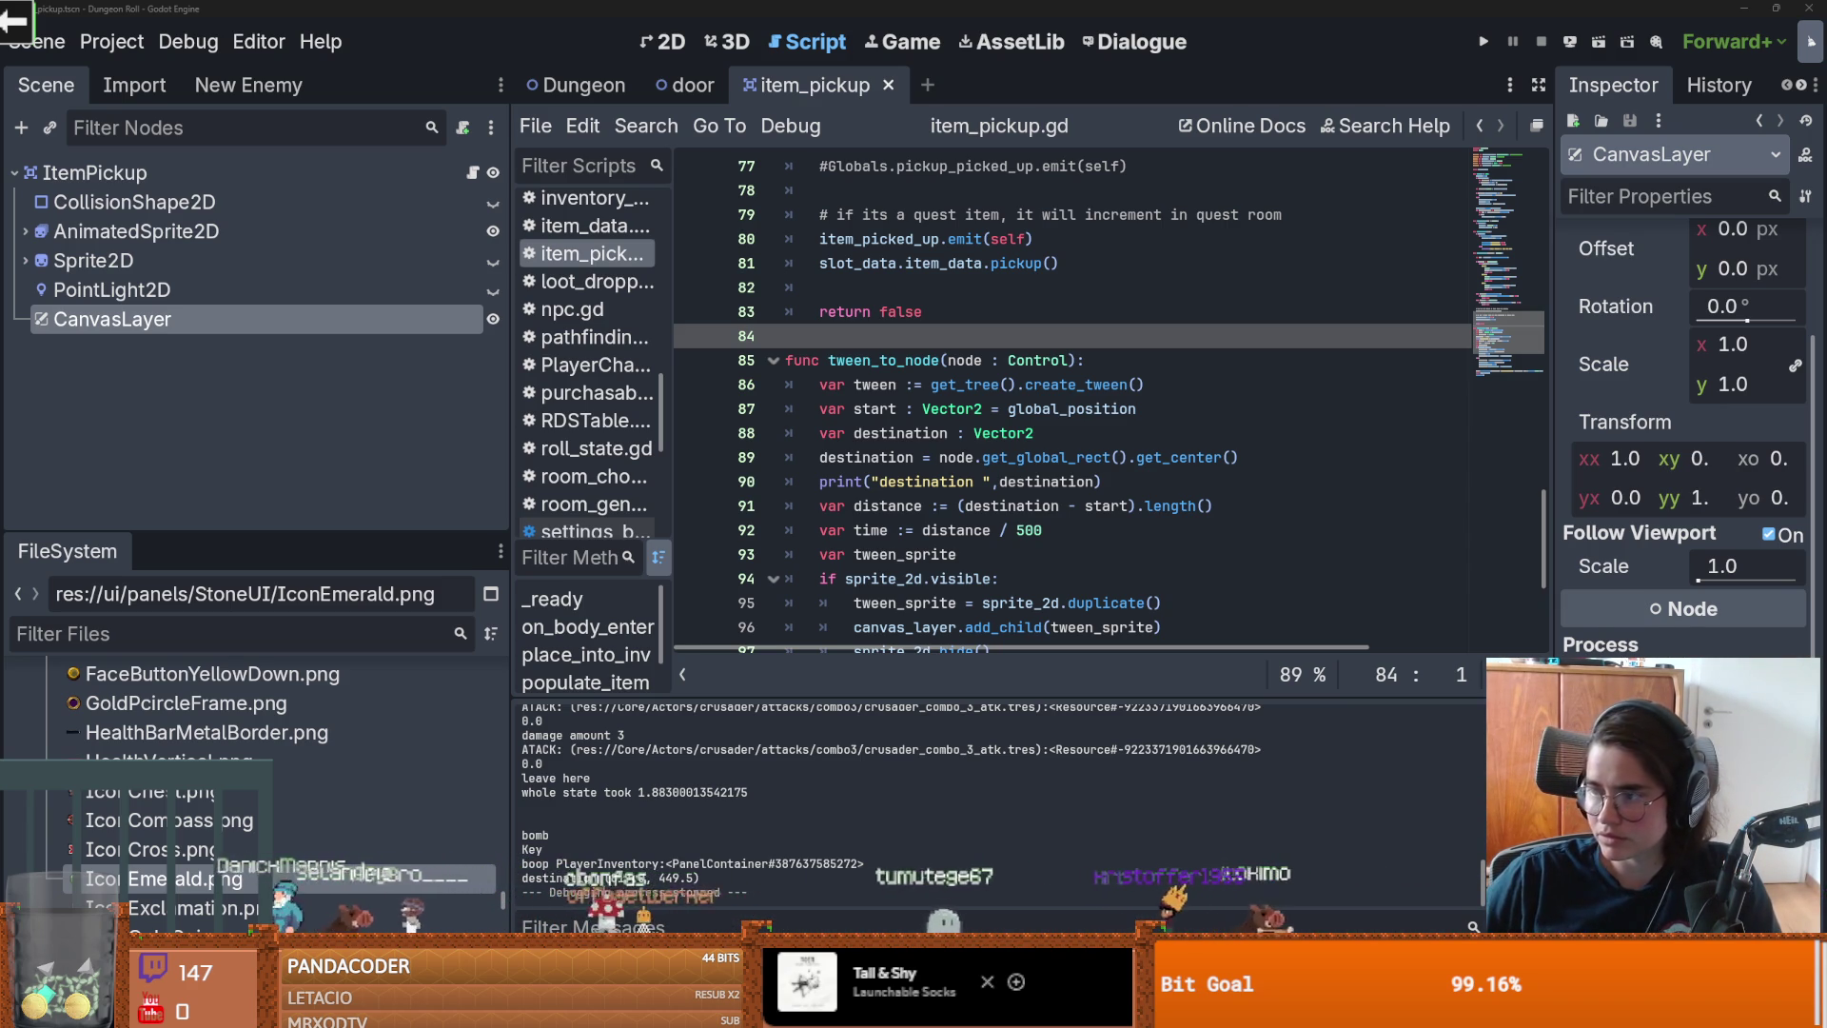
scroll(926, 507, down, 1)
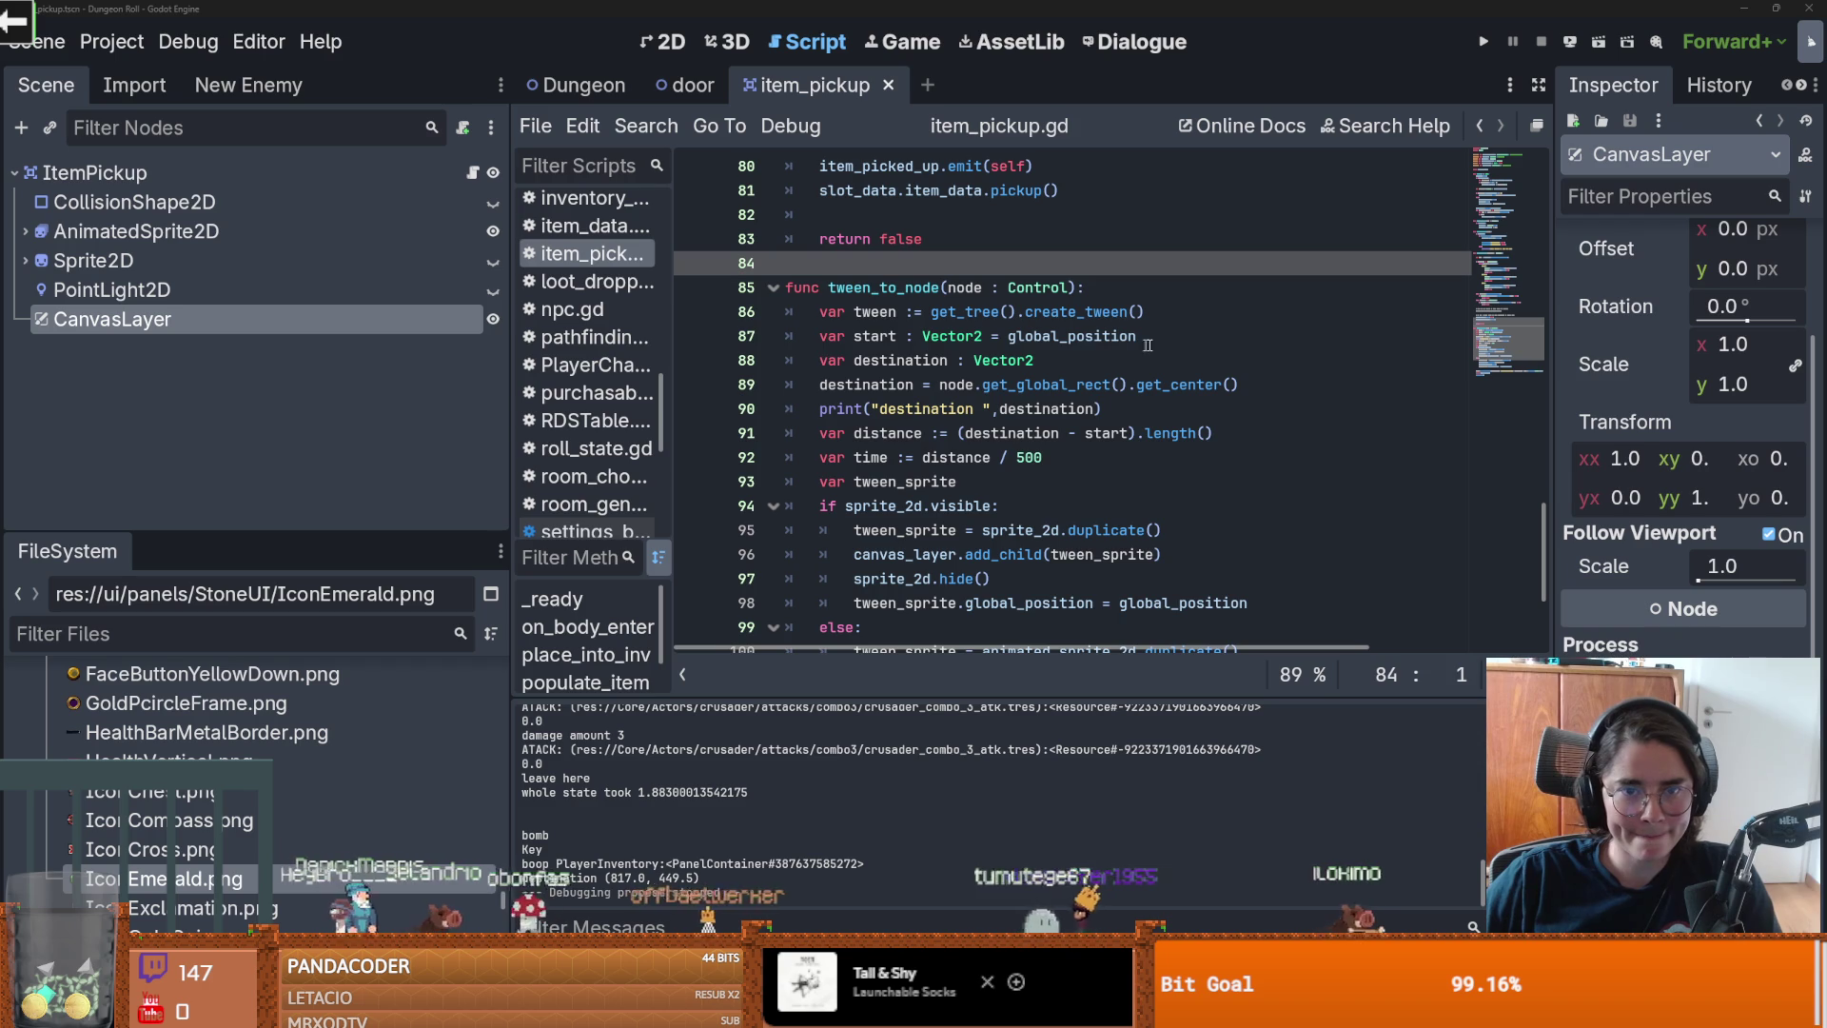
Step: Insert the screen_pos and affine_inverse() * screen_pos destination lines, indent them, and delete the old destination lines
key(ctrl+z)
key(ctrl+z)
key(ctrl+z)
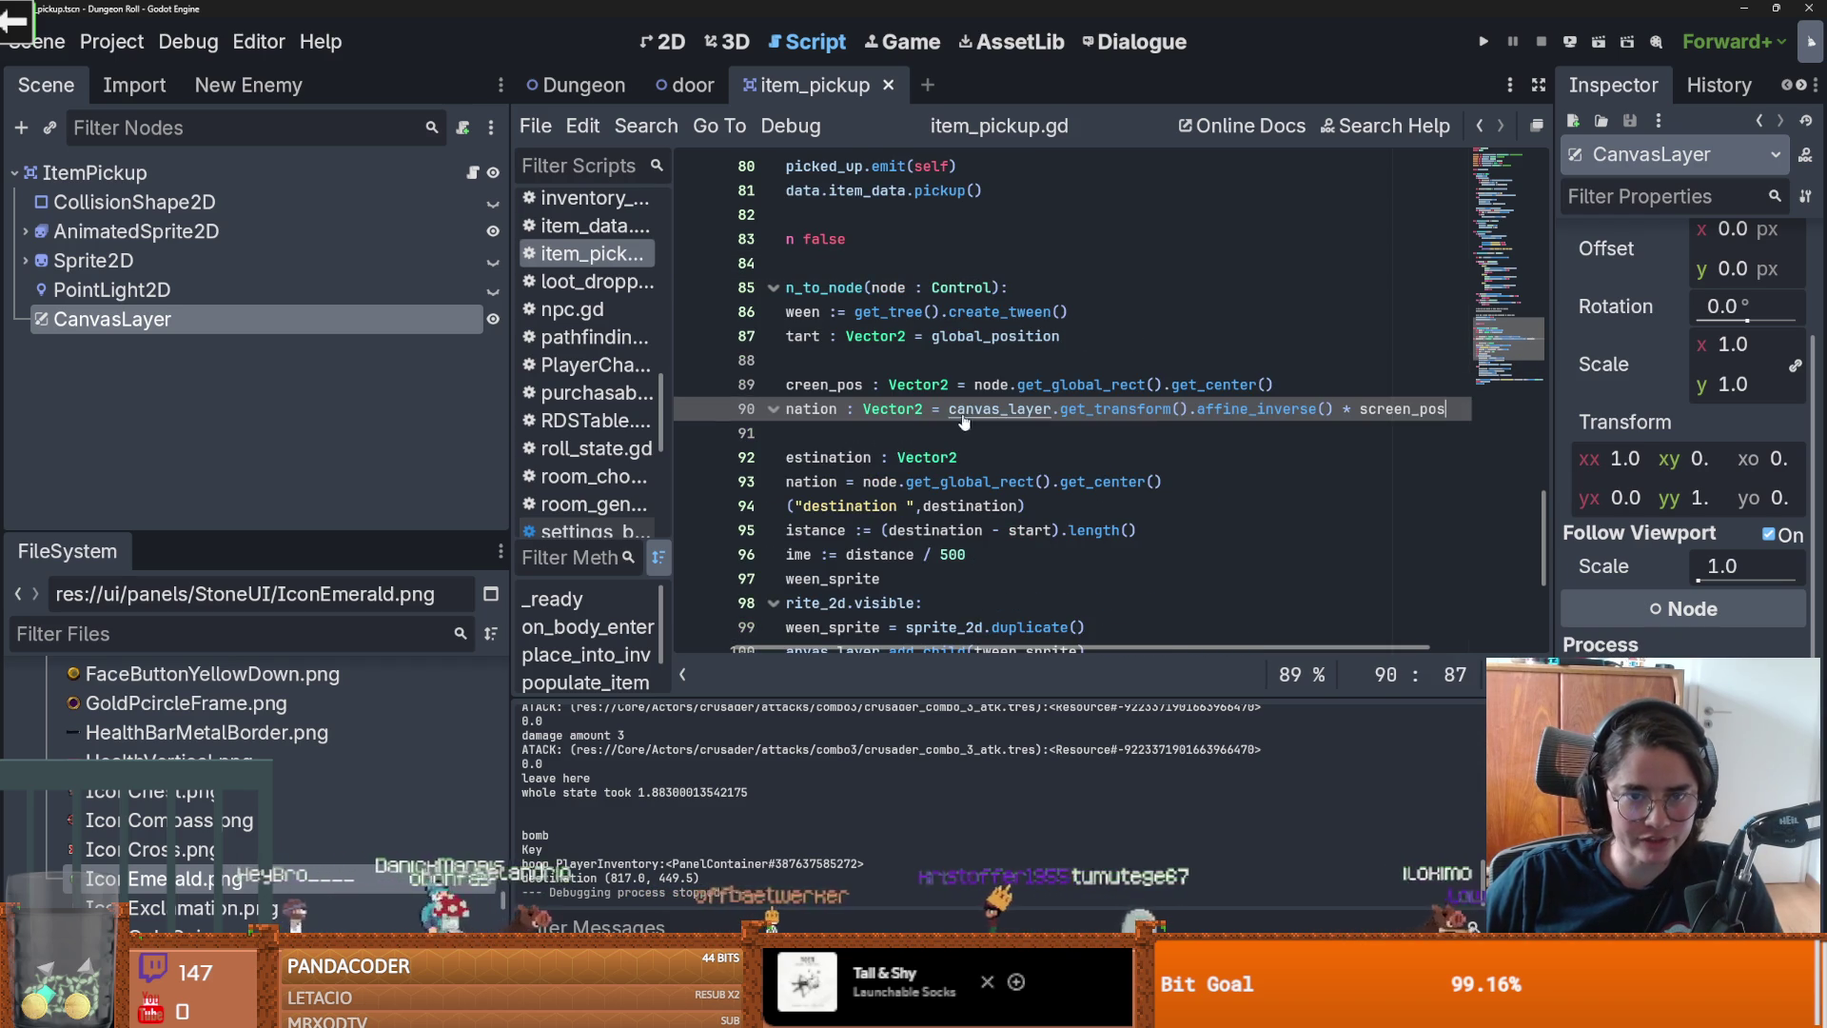
scroll(1111, 619, left, 2)
click(791, 405)
key(Tab)
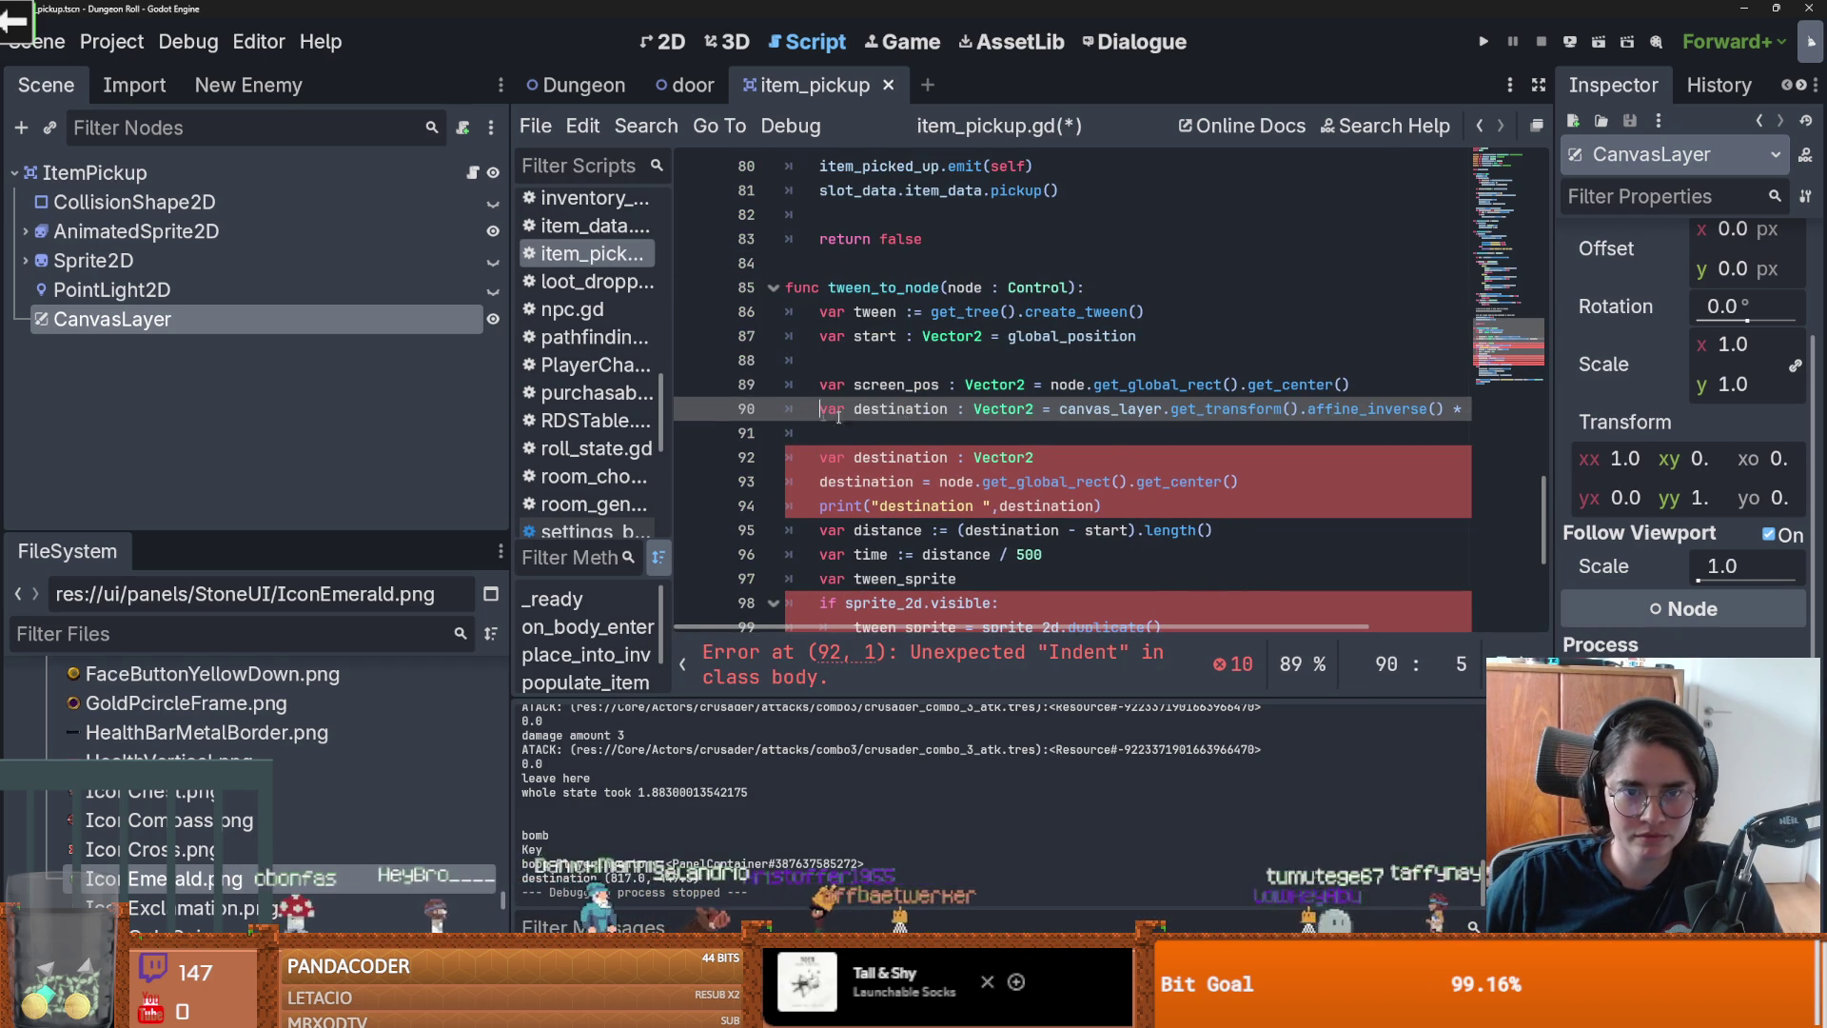
triple_click(859, 462)
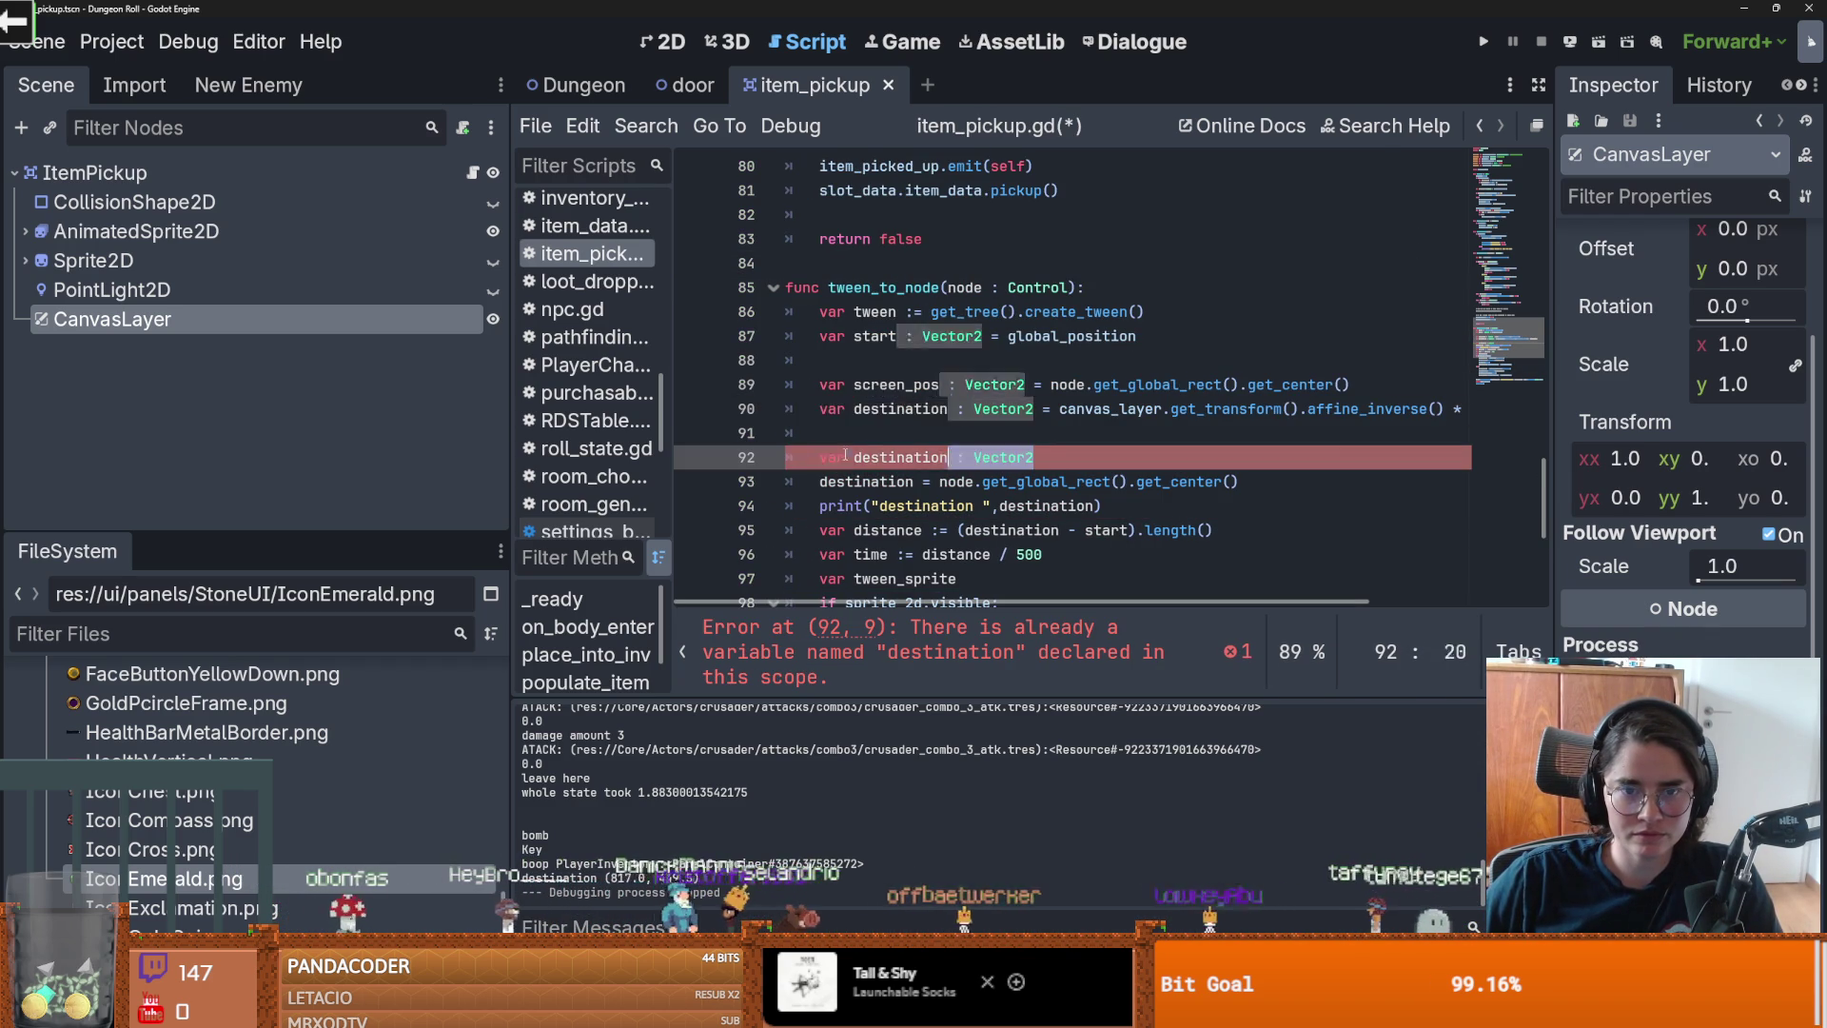
key(BackSpace)
scroll(911, 434, down, 2)
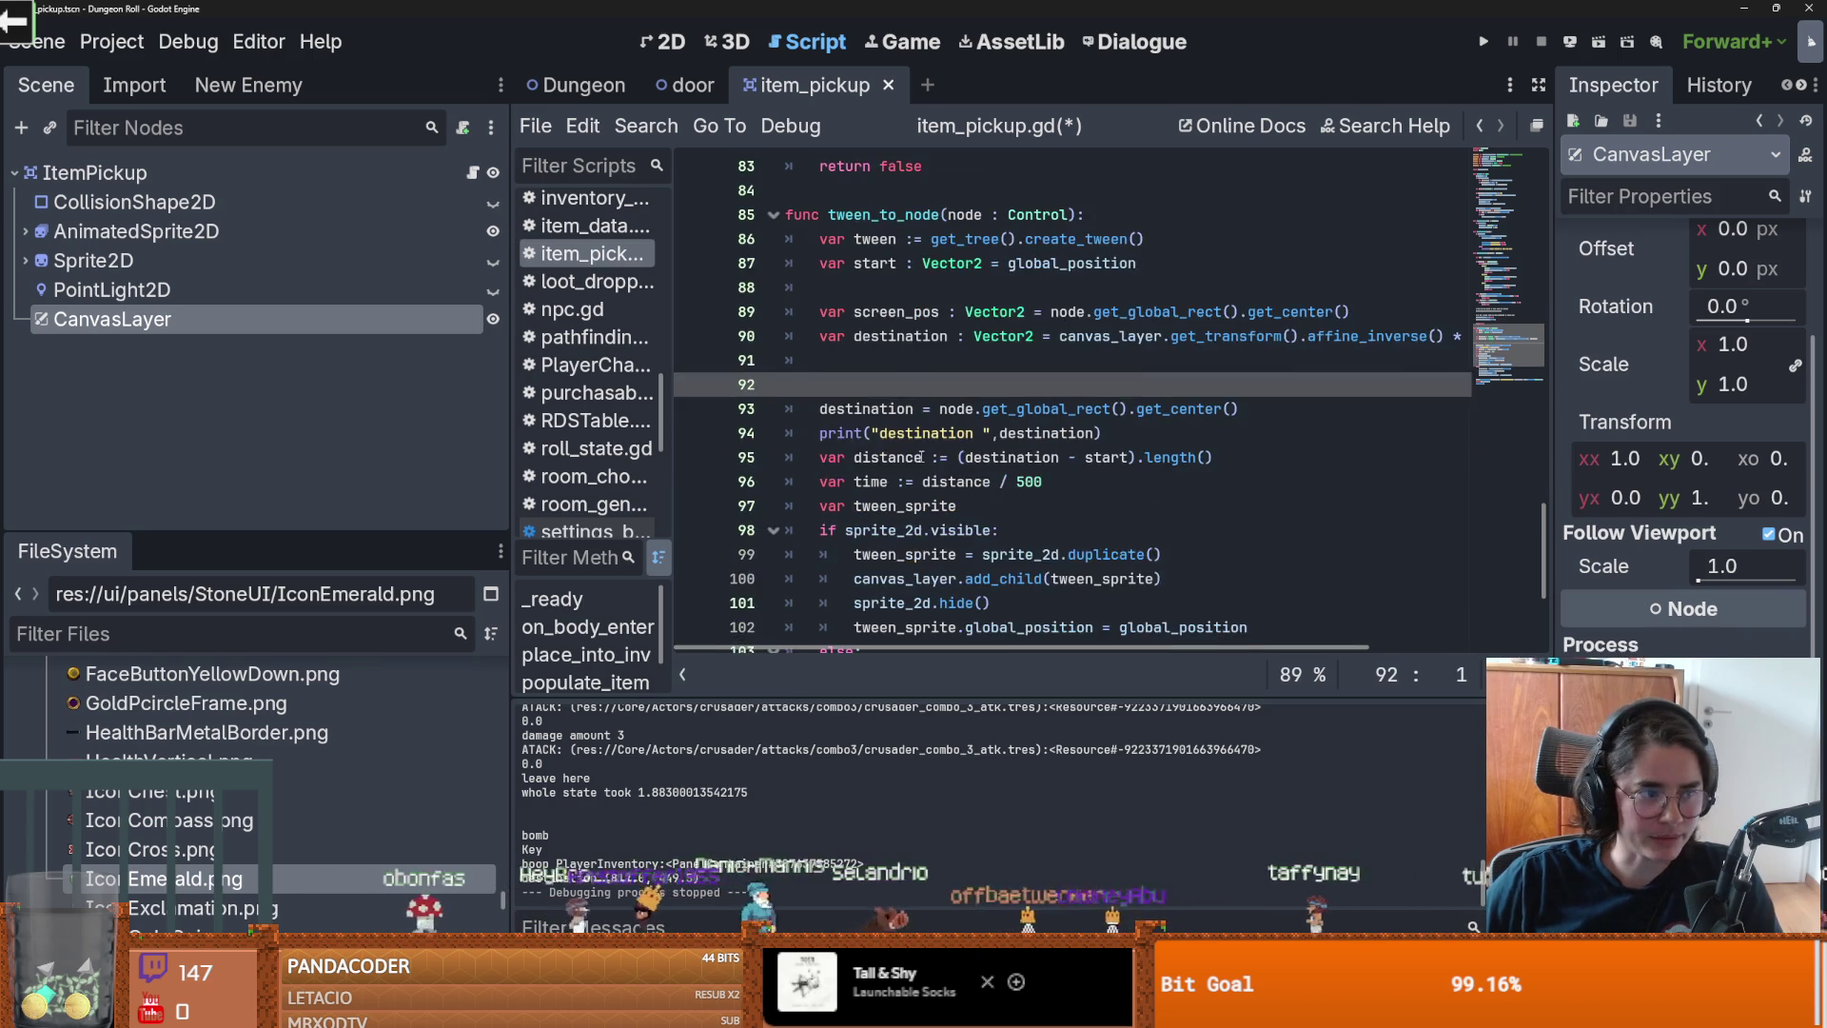
scroll(921, 374, up, 1)
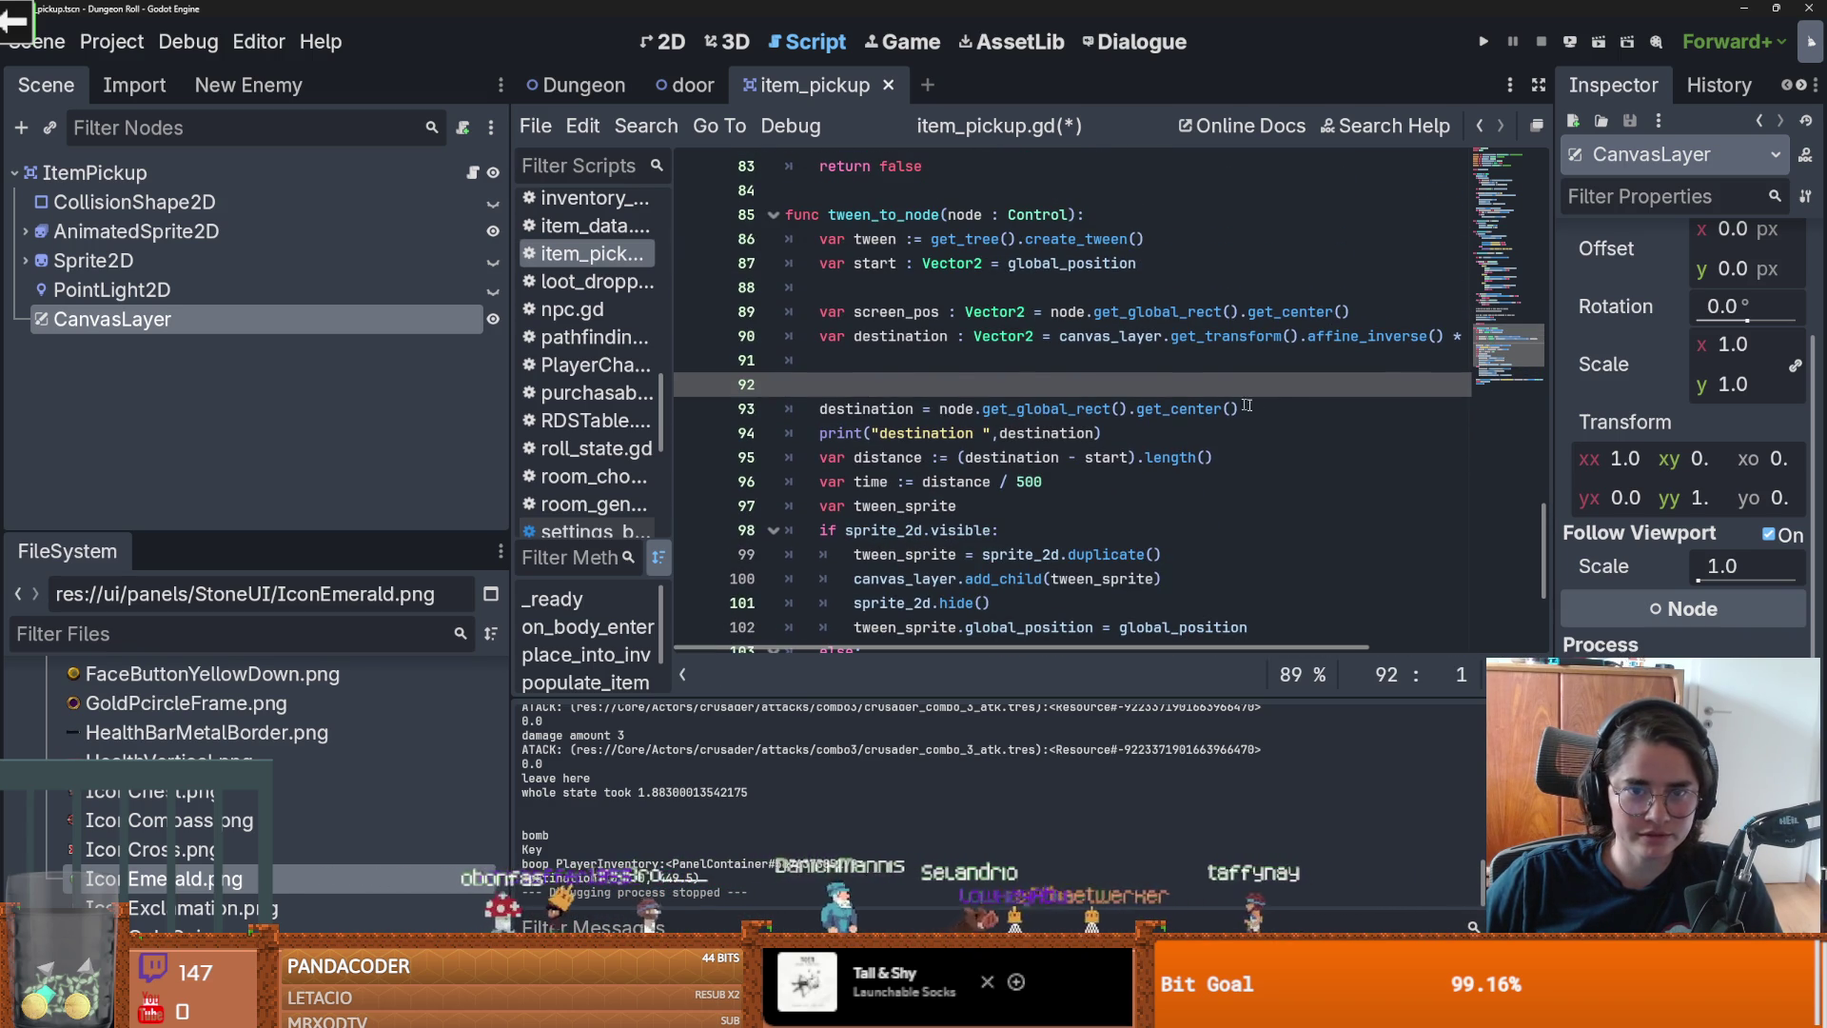
drag(1257, 403, 793, 400)
key(BackSpace)
key(BackSpace)
key(BackSpace)
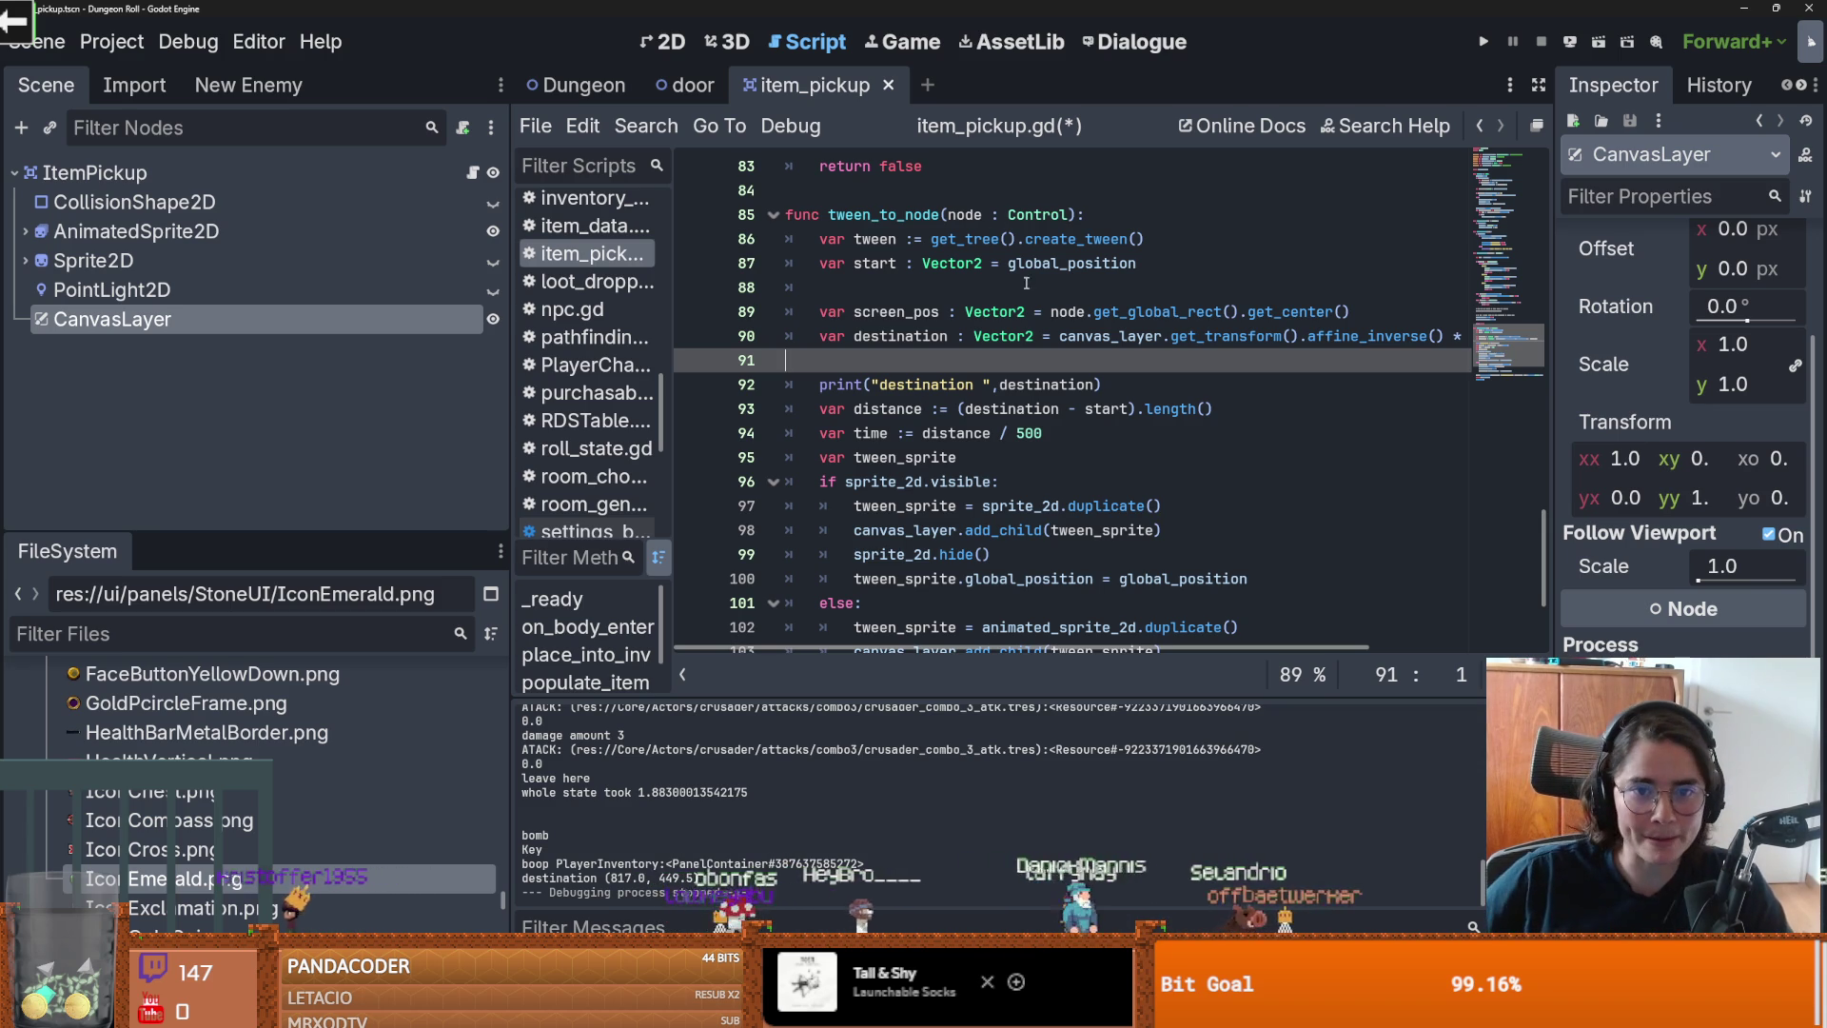
Step: Widen the script editor to show the full affine_inverse line and run the game
drag(1555, 381, 1626, 381)
double_click(1361, 345)
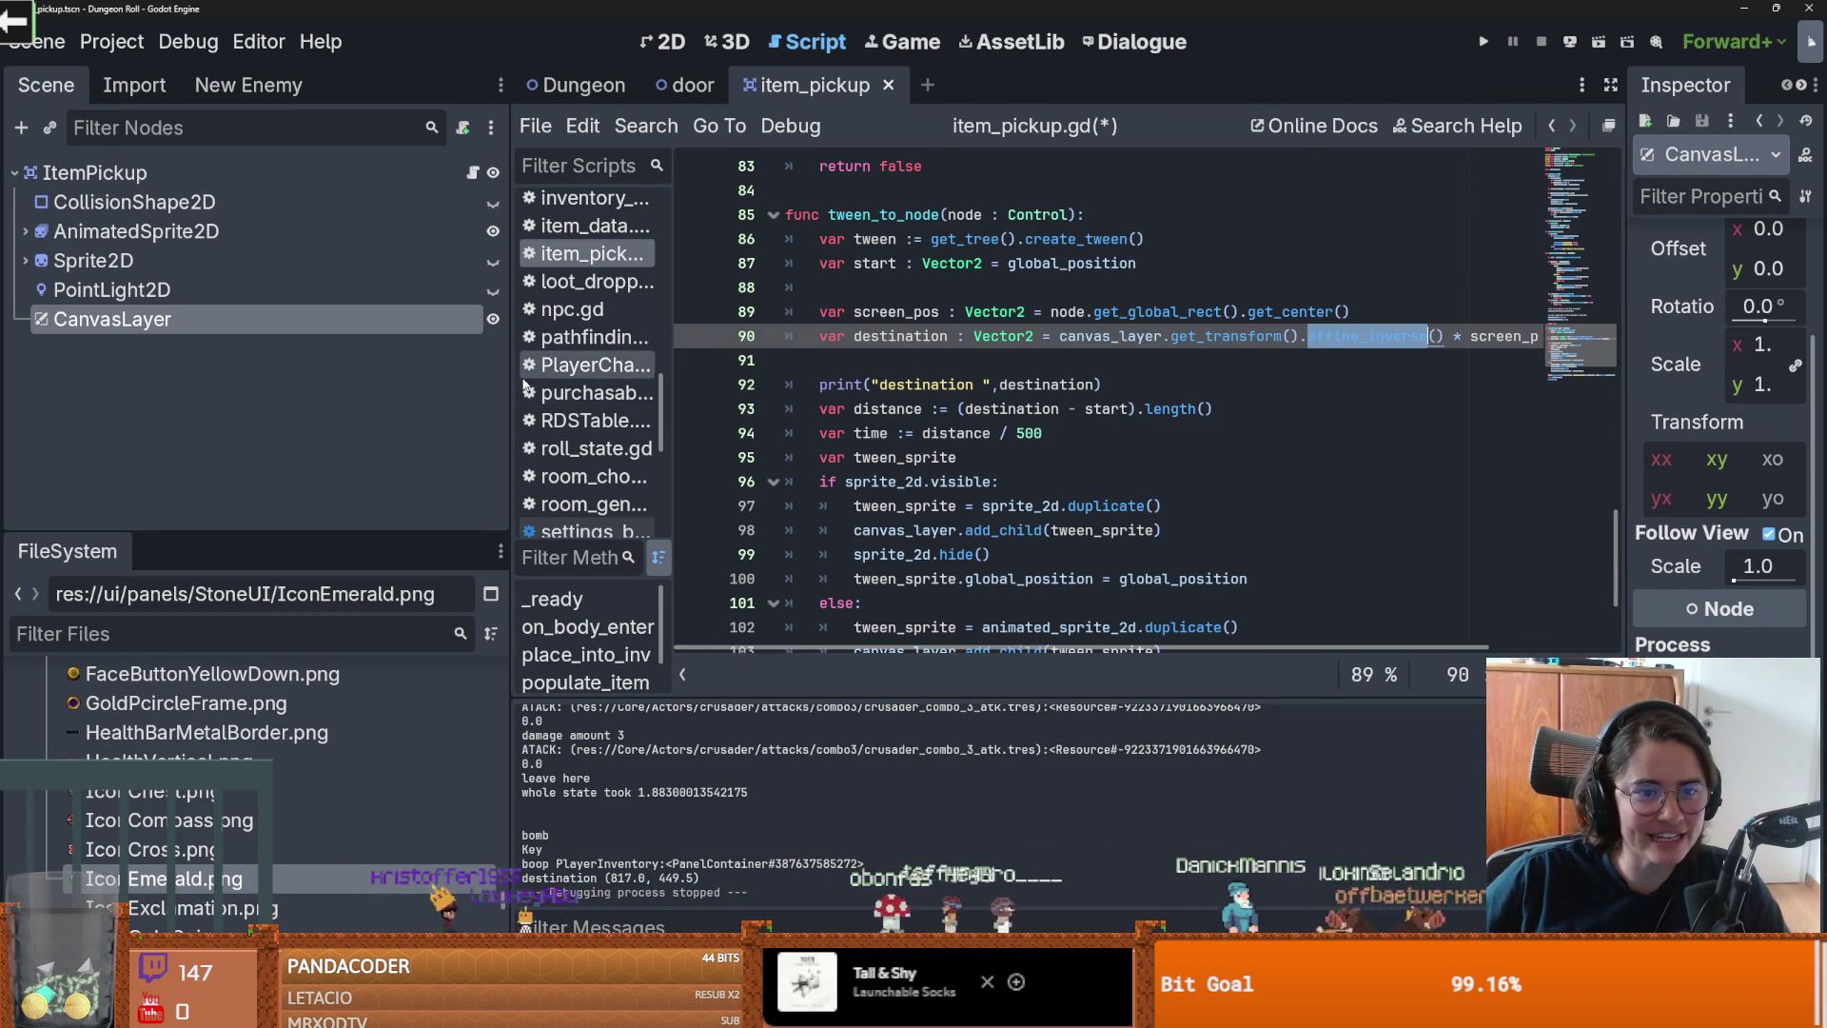
drag(510, 528, 325, 528)
click(1482, 42)
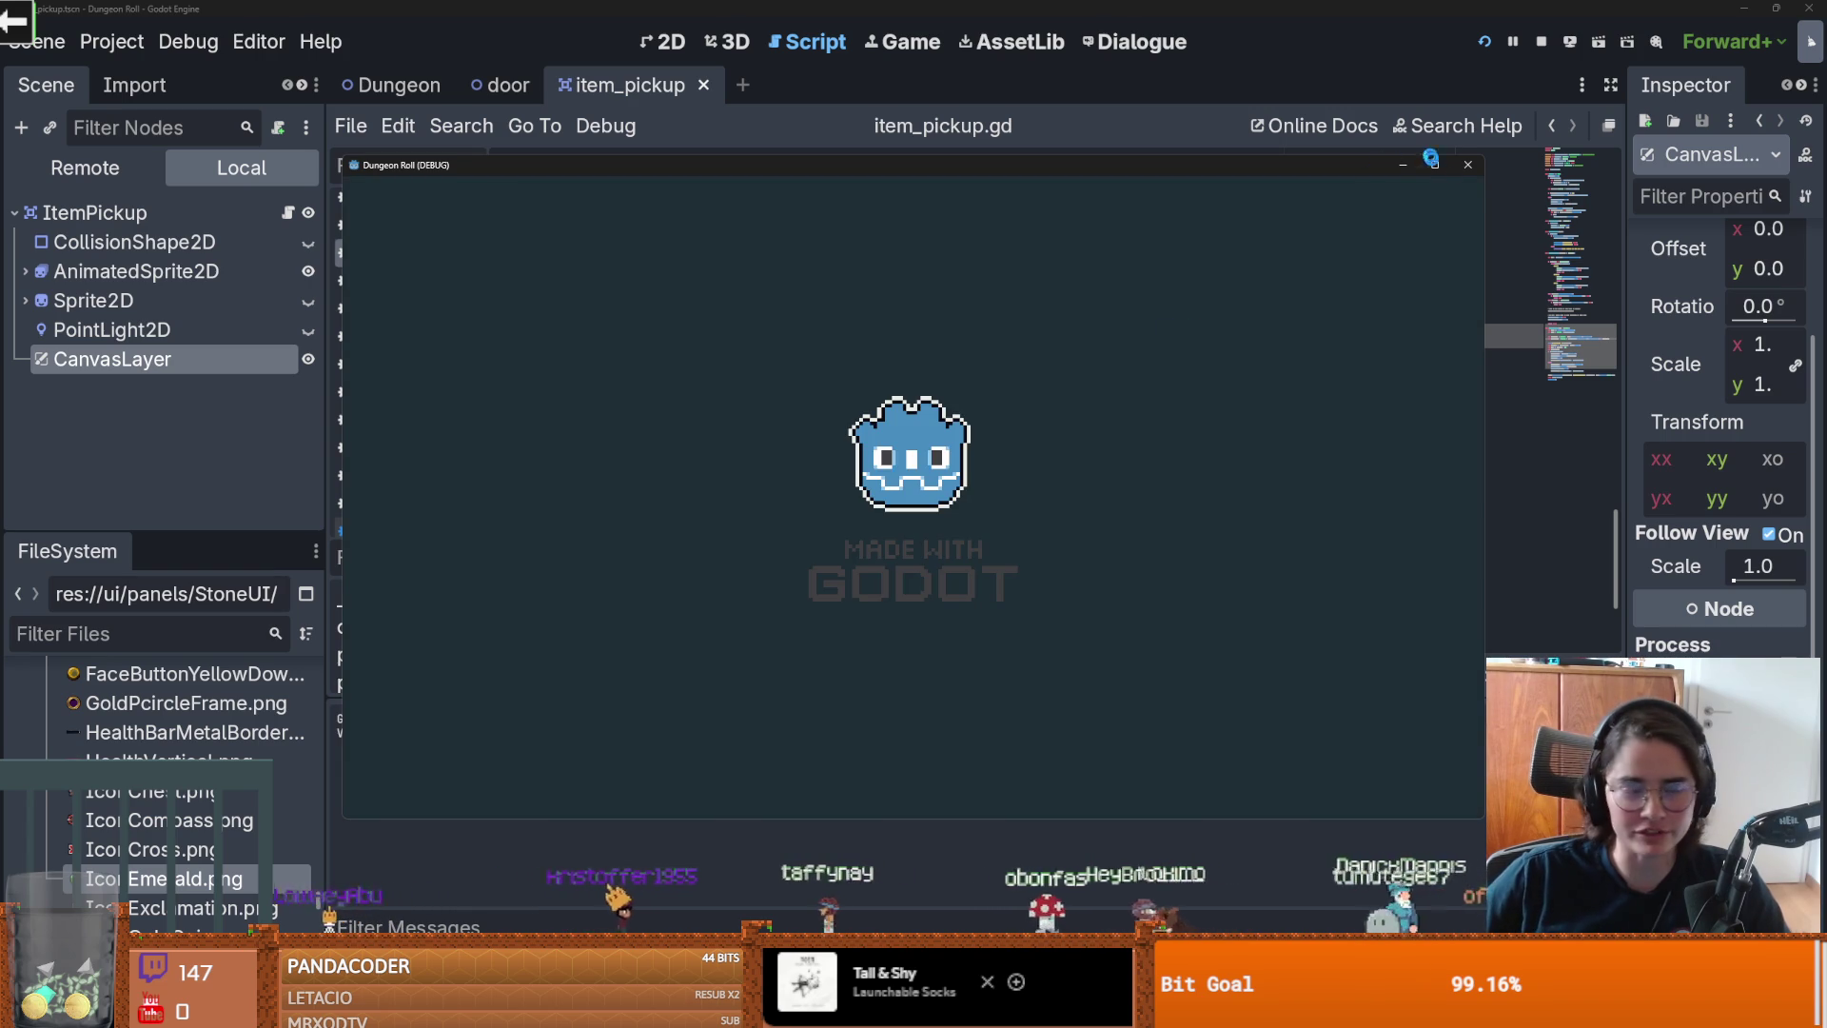
Step: In the maximized game, smash the barrels and walk over a potion, then restore the window
click(1439, 166)
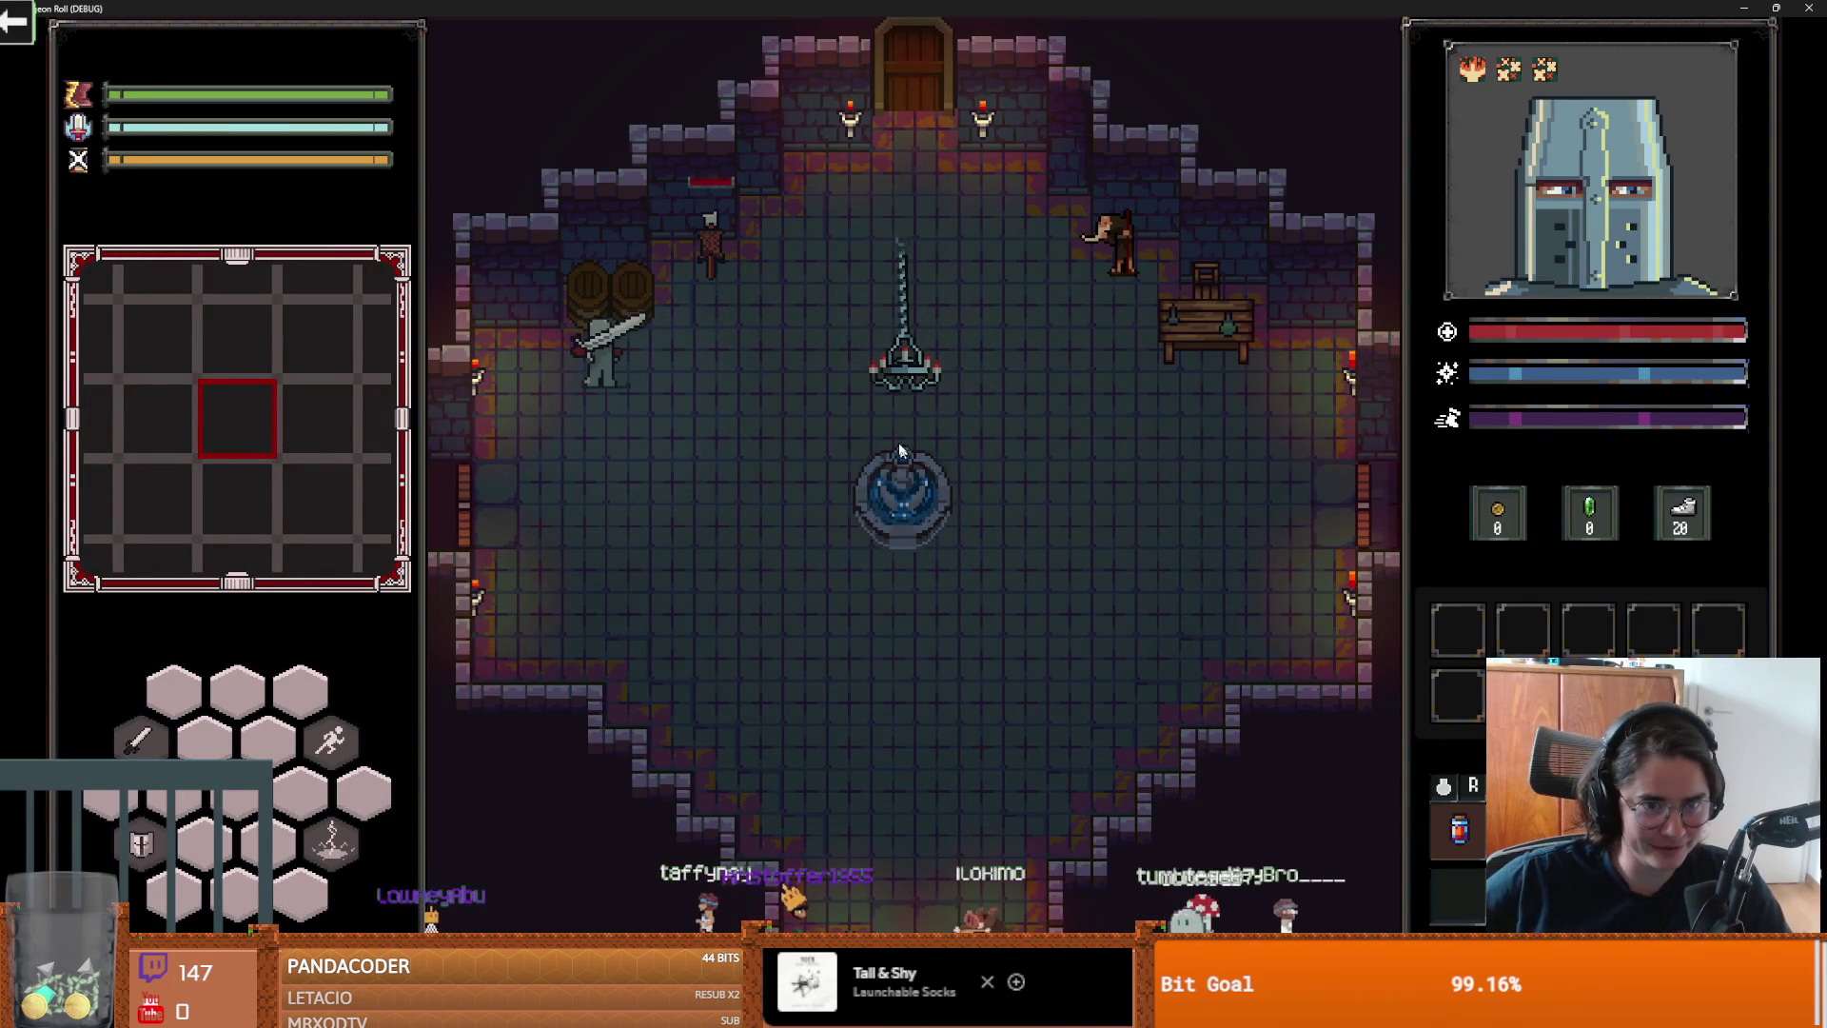
click(647, 230)
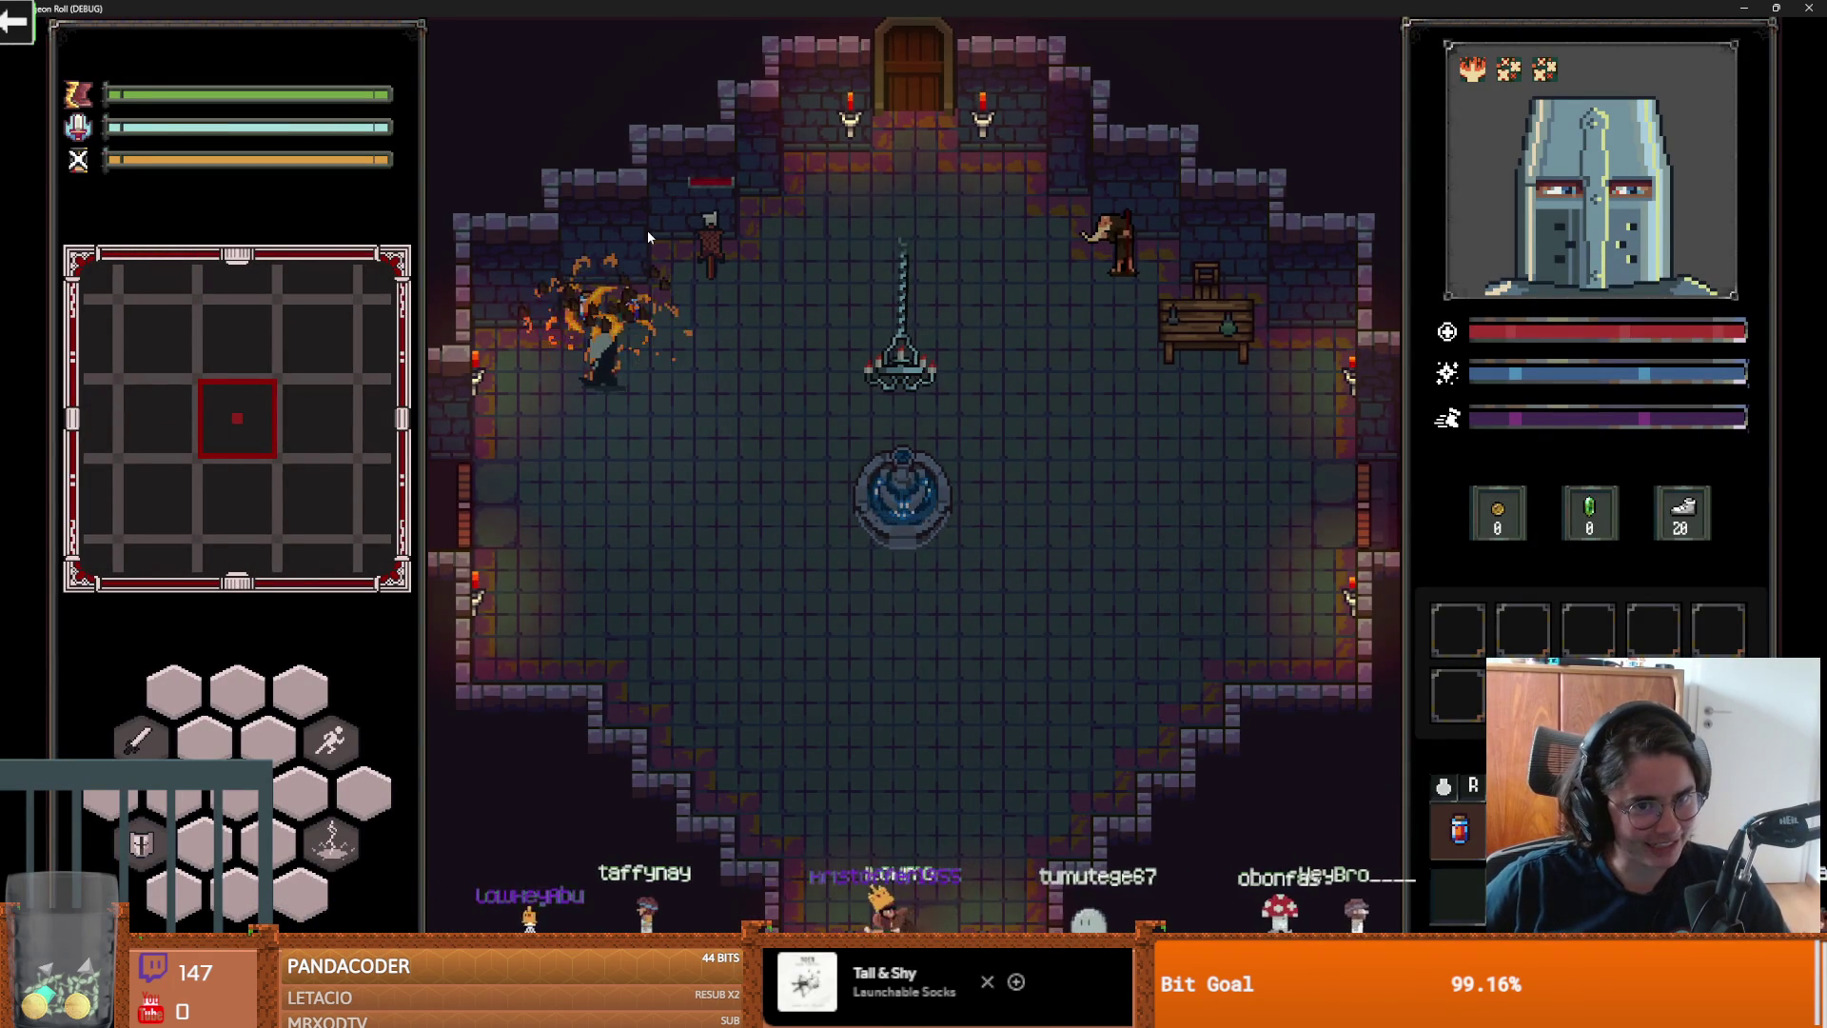
key(w)
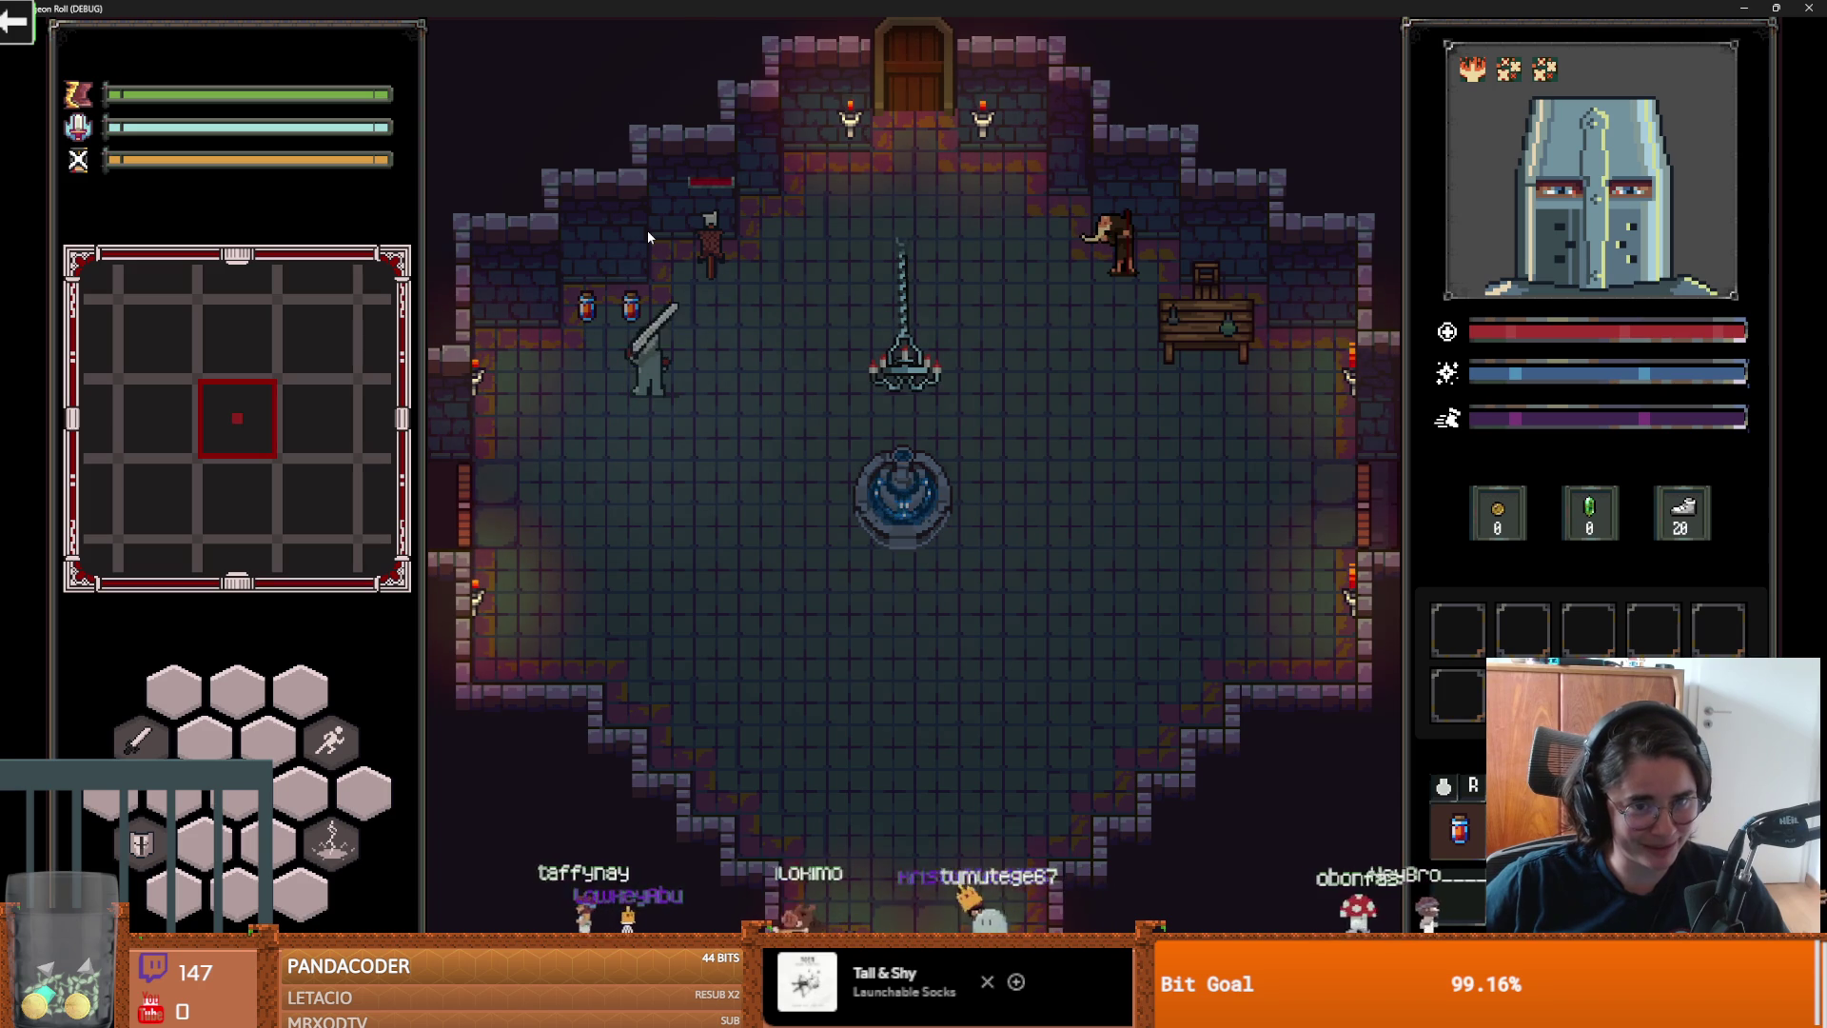
key(s)
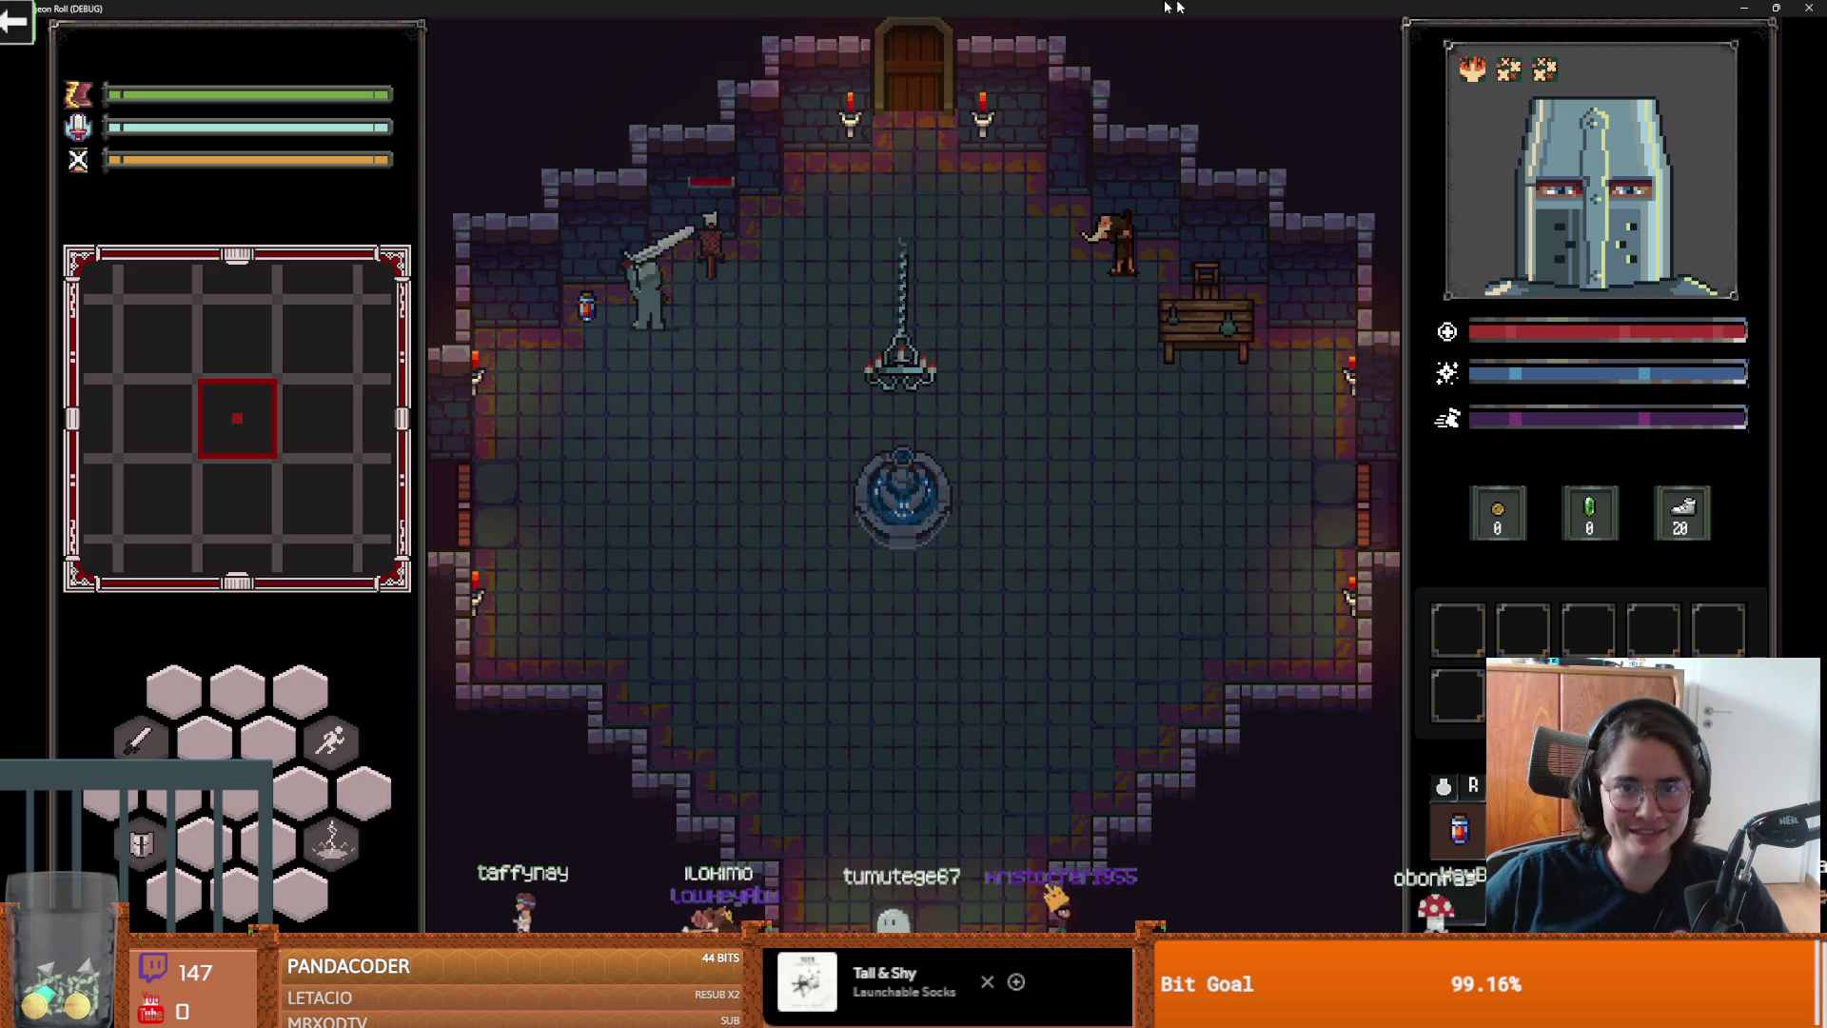
mouse_move(1129, 7)
mouse_down()
mouse_move(995, 168)
mouse_move(999, 380)
mouse_up()
Step: Close the game and highlight the uses of distance, destination and screen_pos in item_pickup.gd
click(1240, 365)
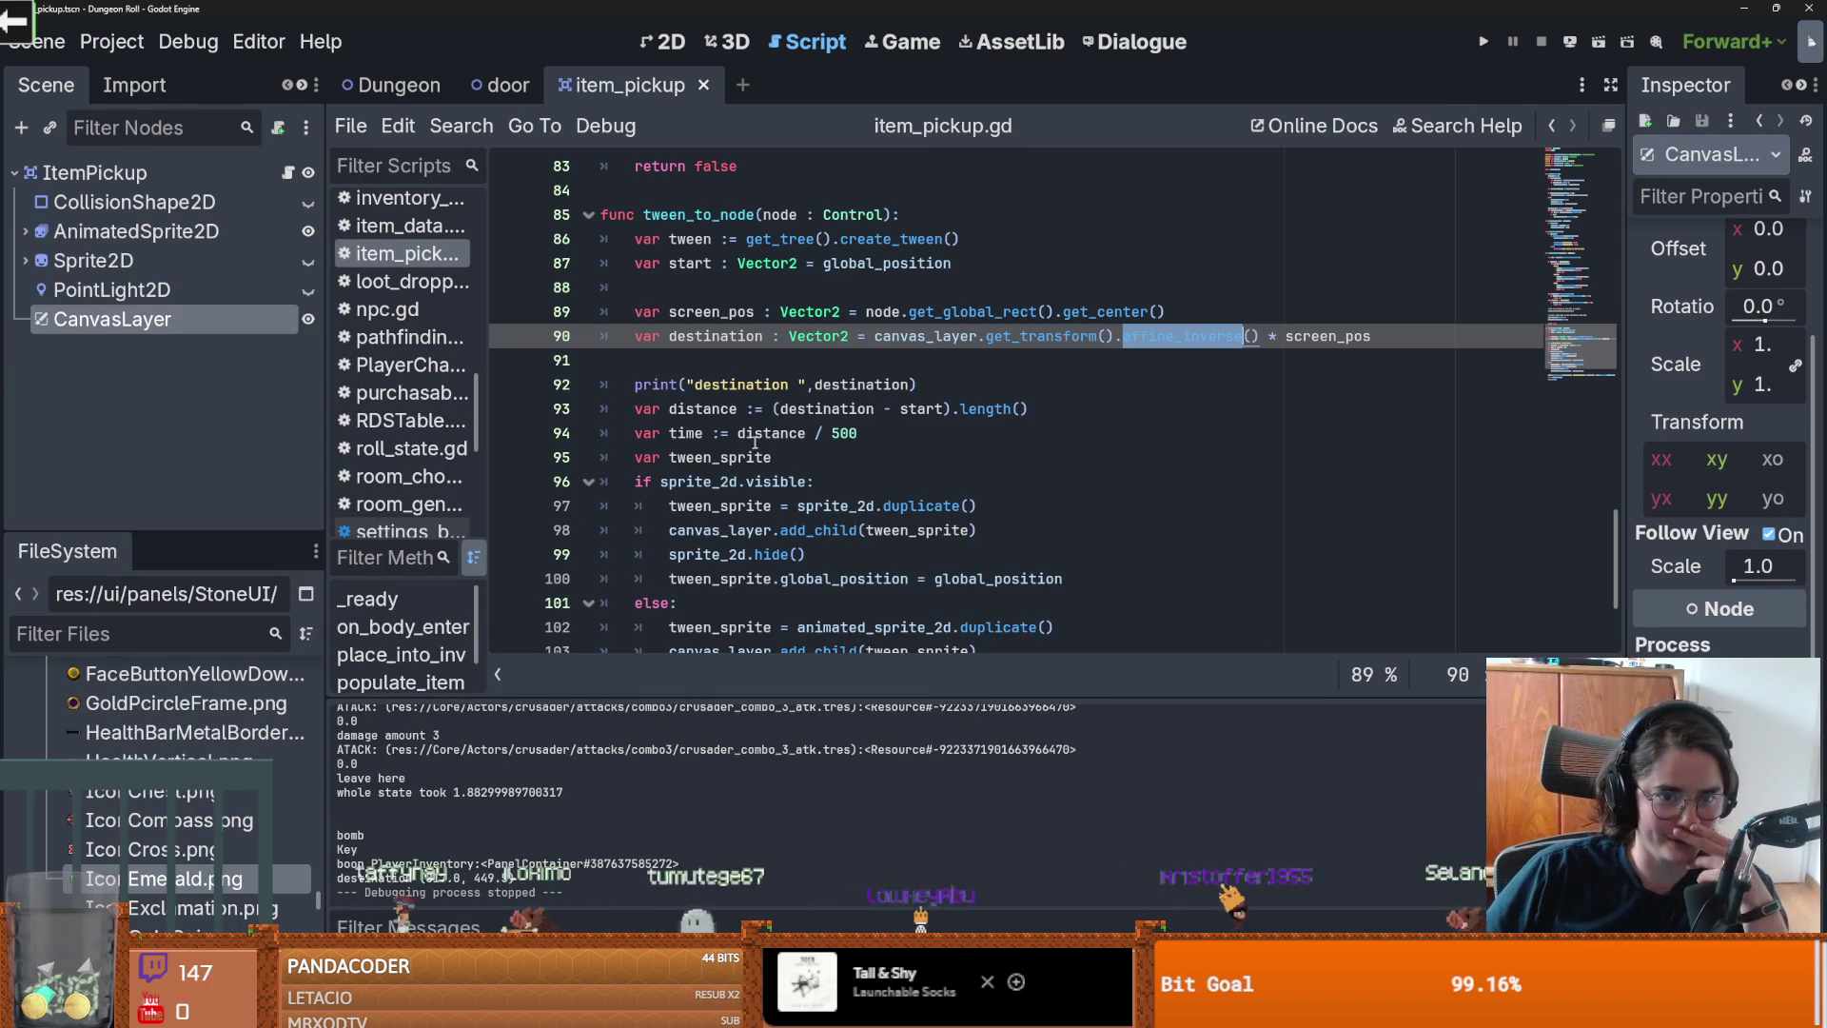
double_click(703, 409)
double_click(716, 336)
scroll(1012, 490, down, 3)
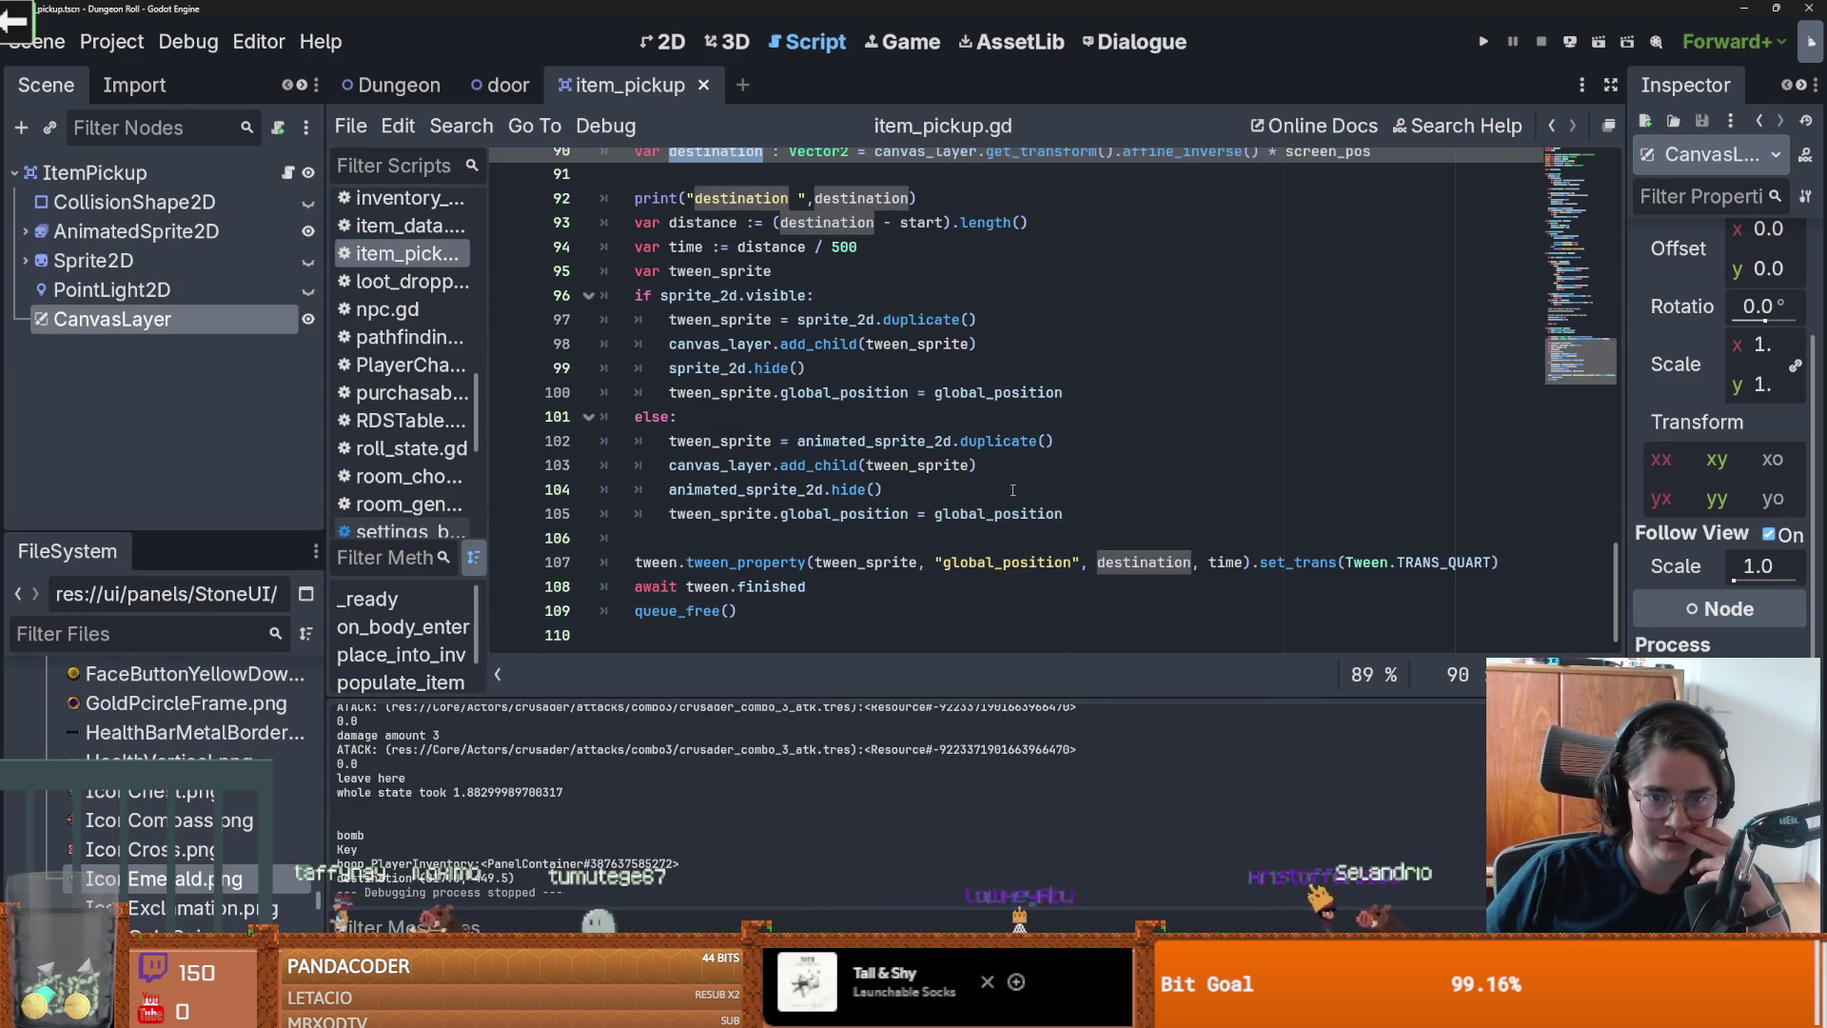
scroll(1013, 490, up, 3)
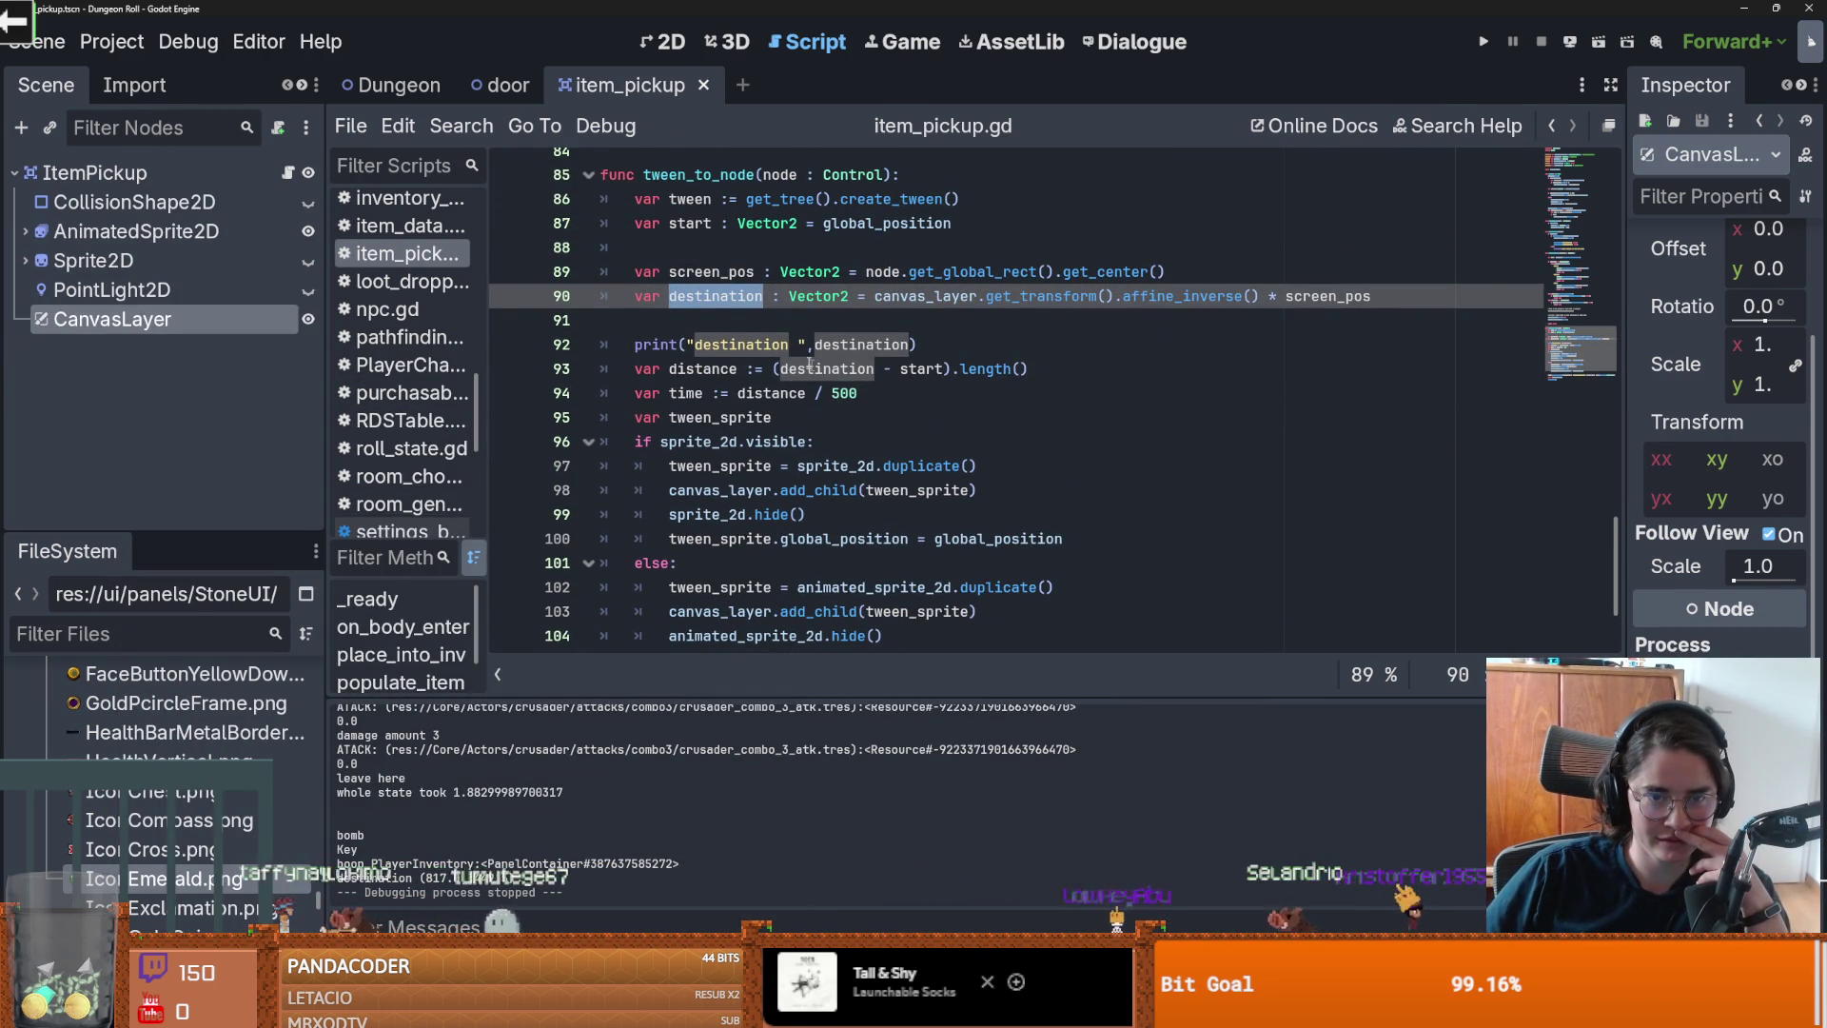
key(Down)
key(Down)
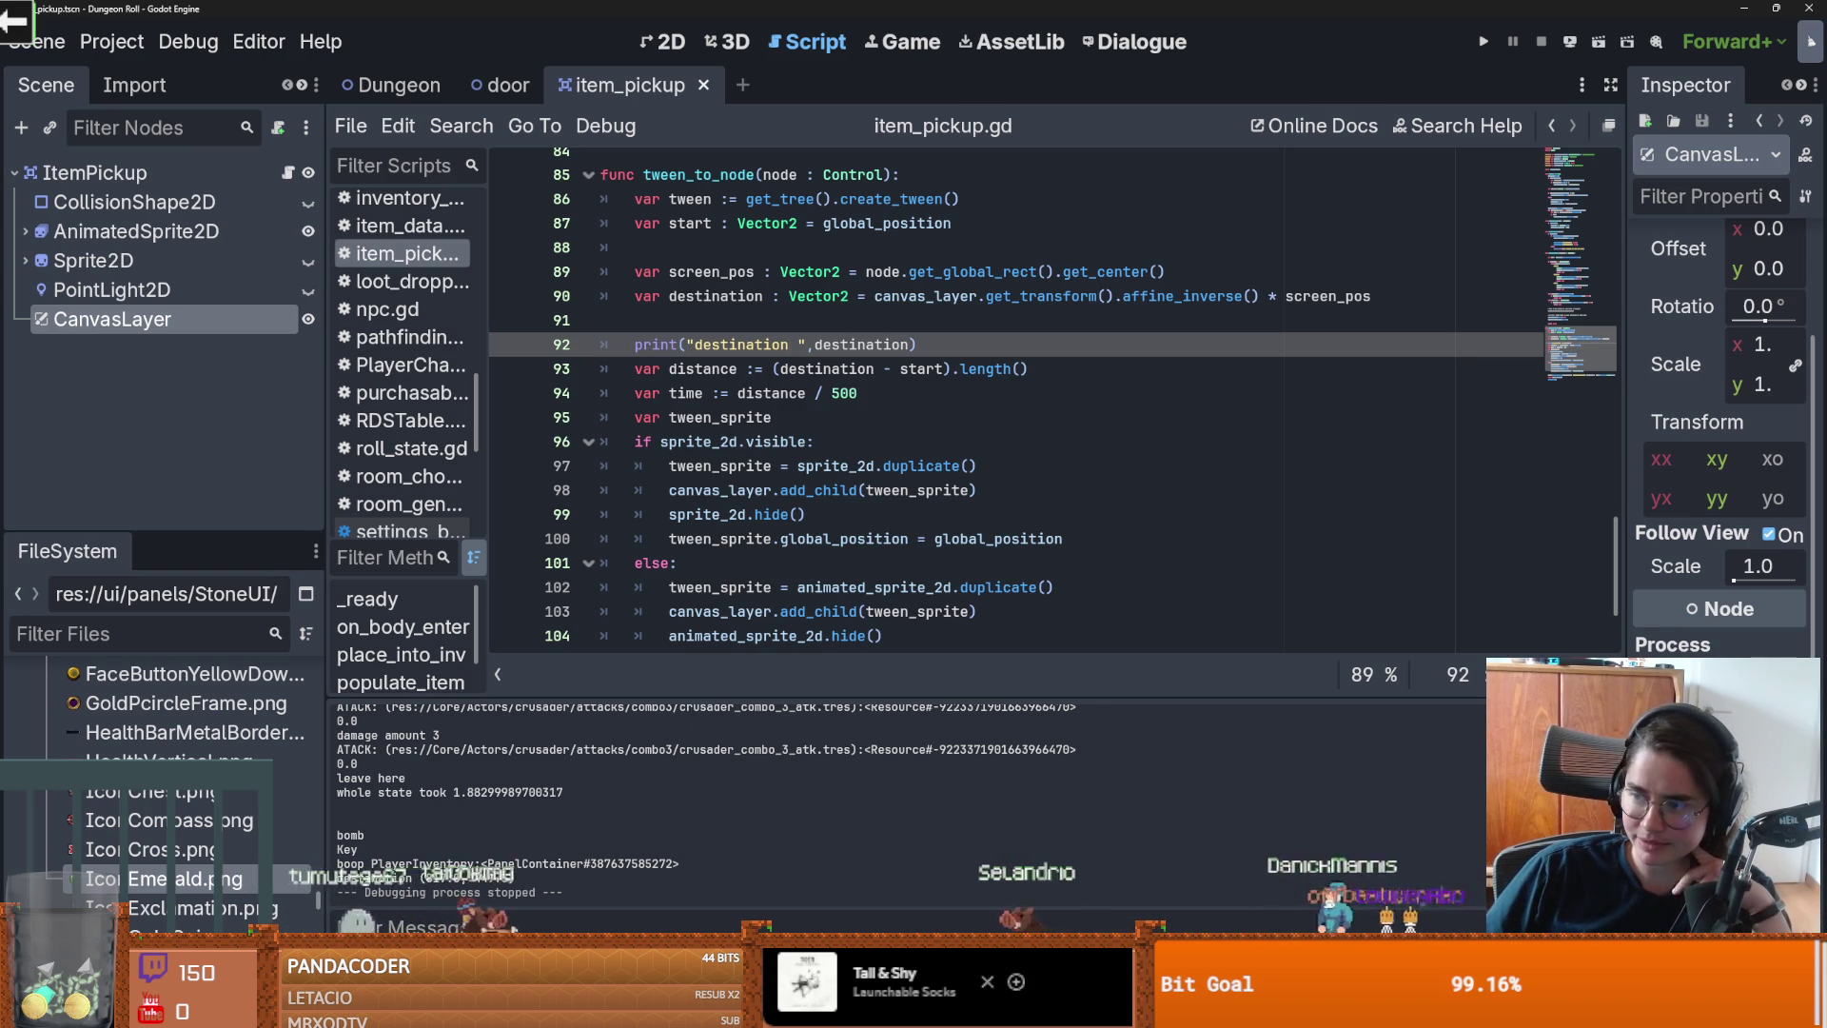
double_click(724, 272)
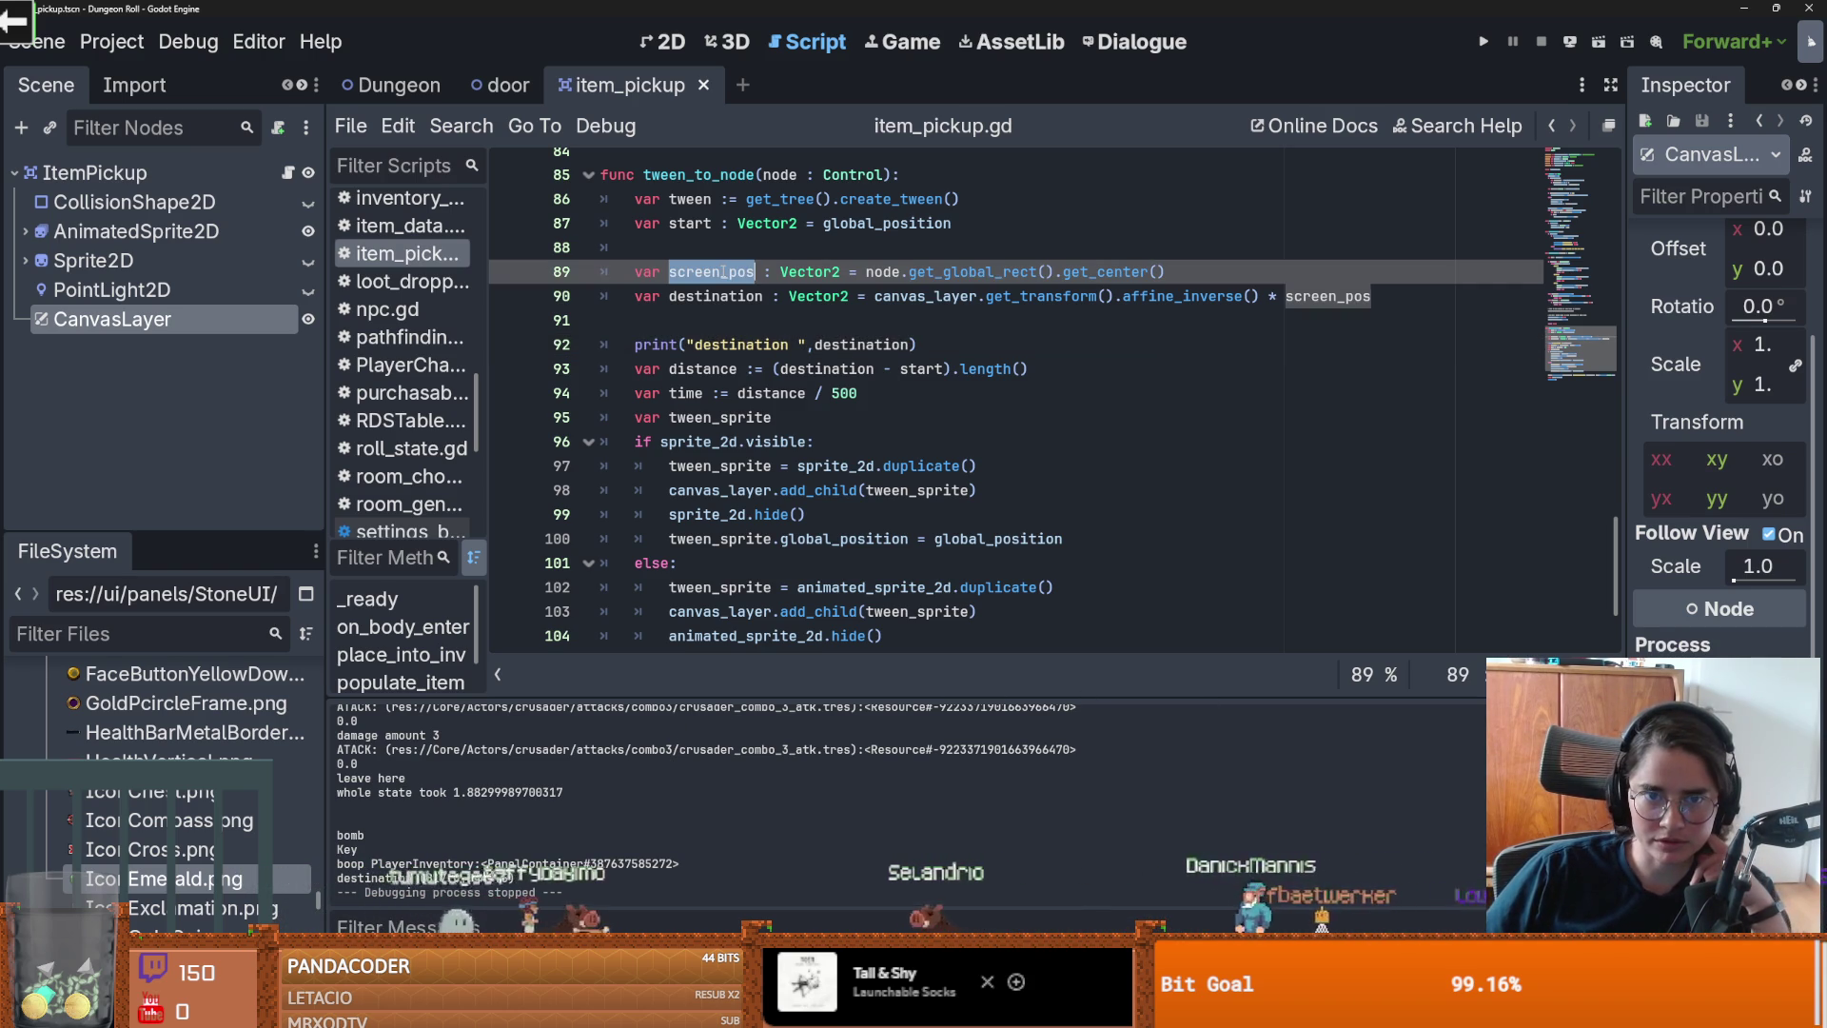
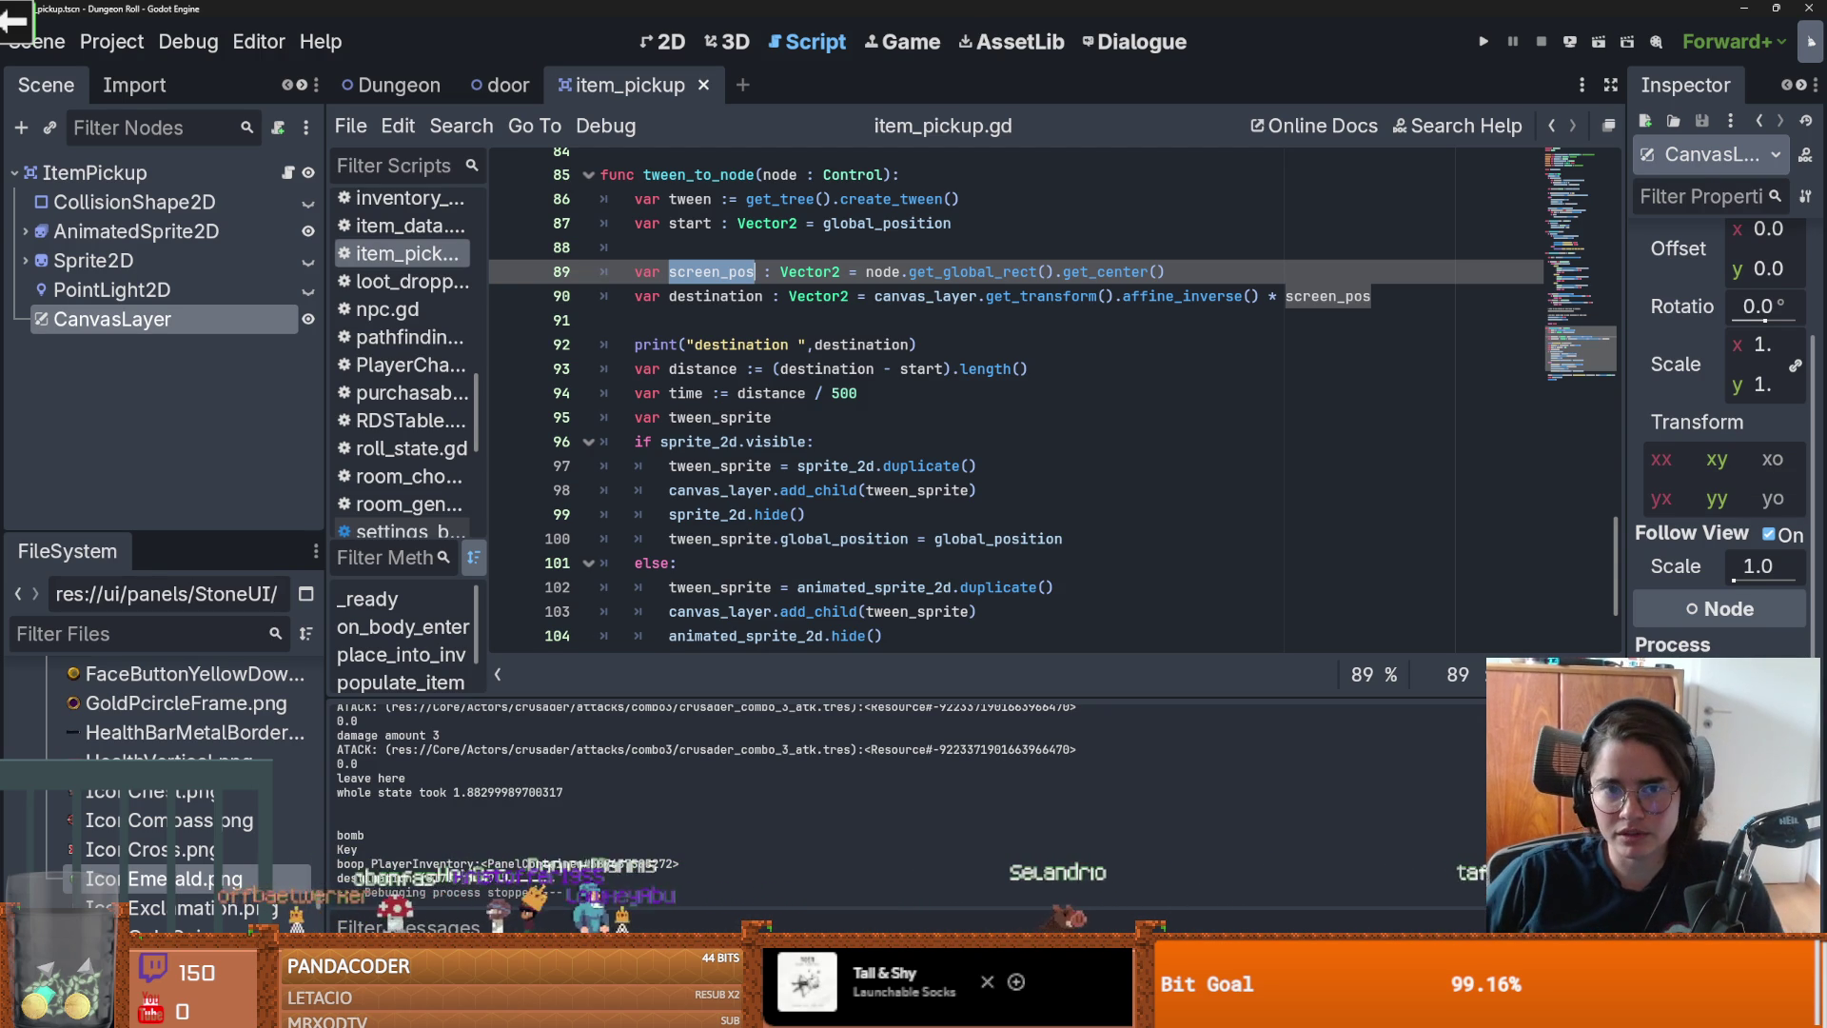
Step: Check where destination and canvas_layer are used, then select the whole tween_to_node function
click(876, 296)
double_click(725, 296)
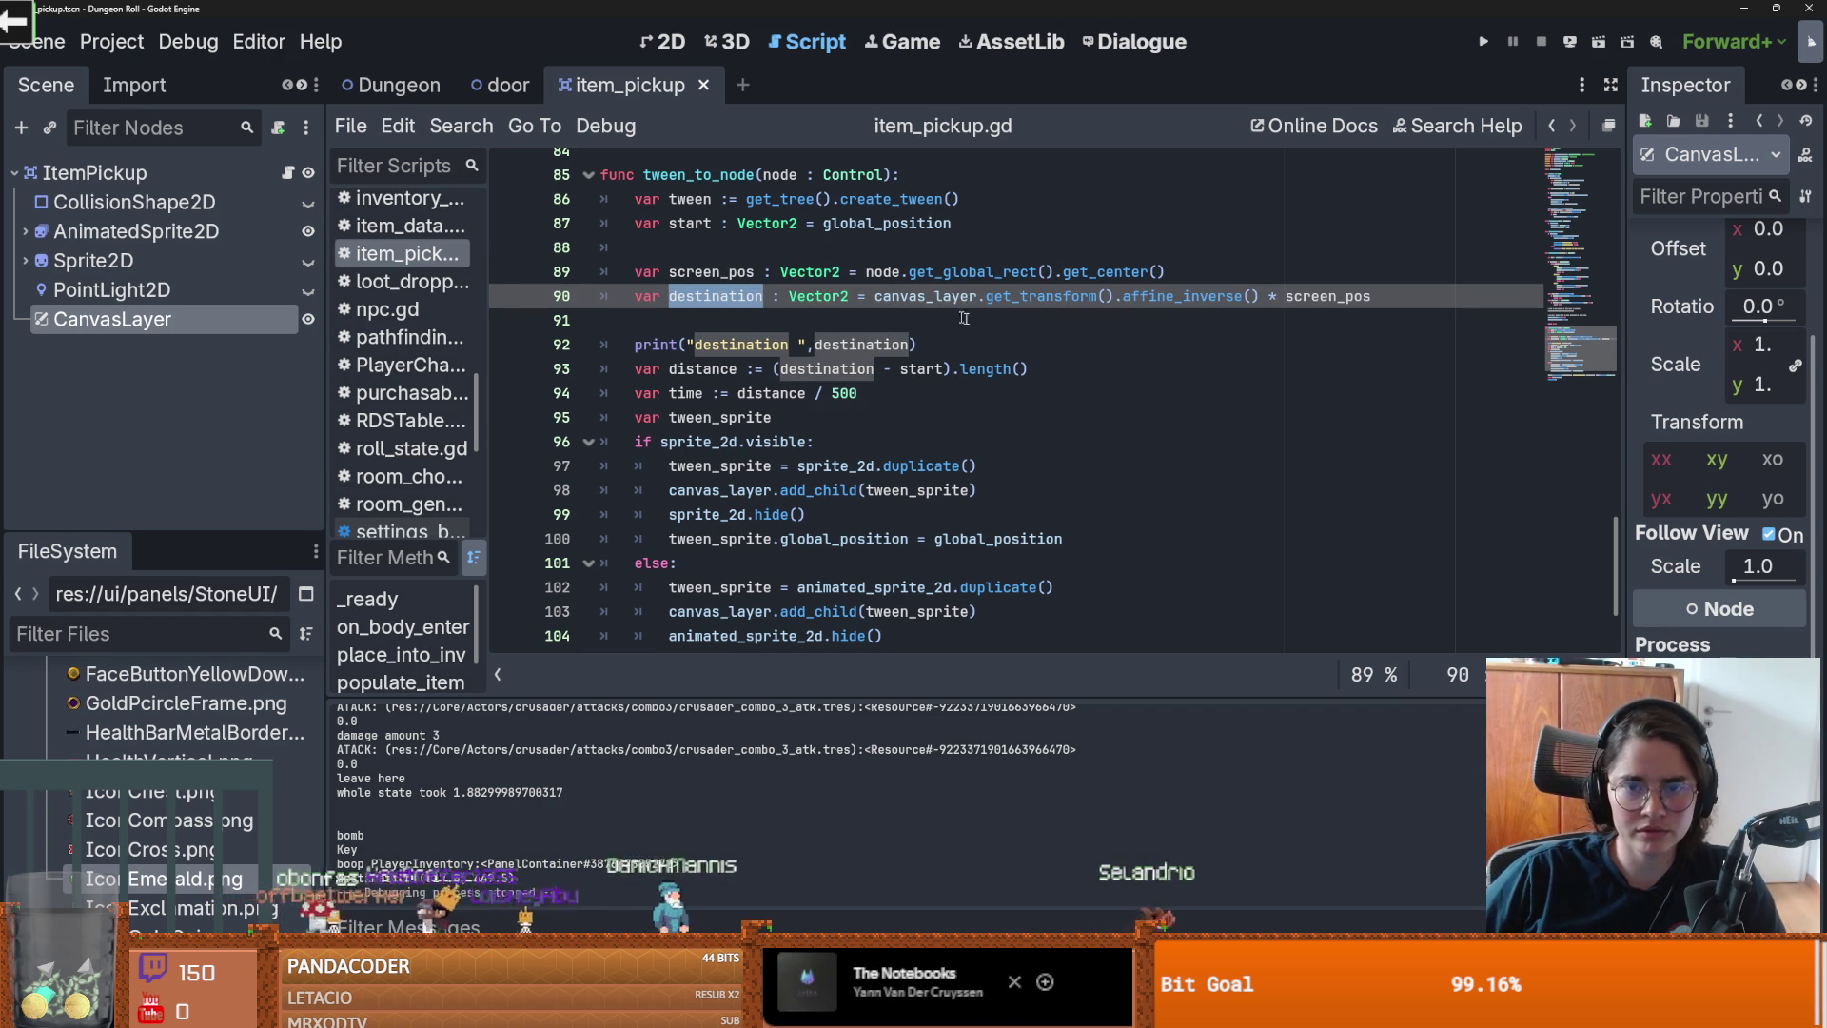
double_click(923, 296)
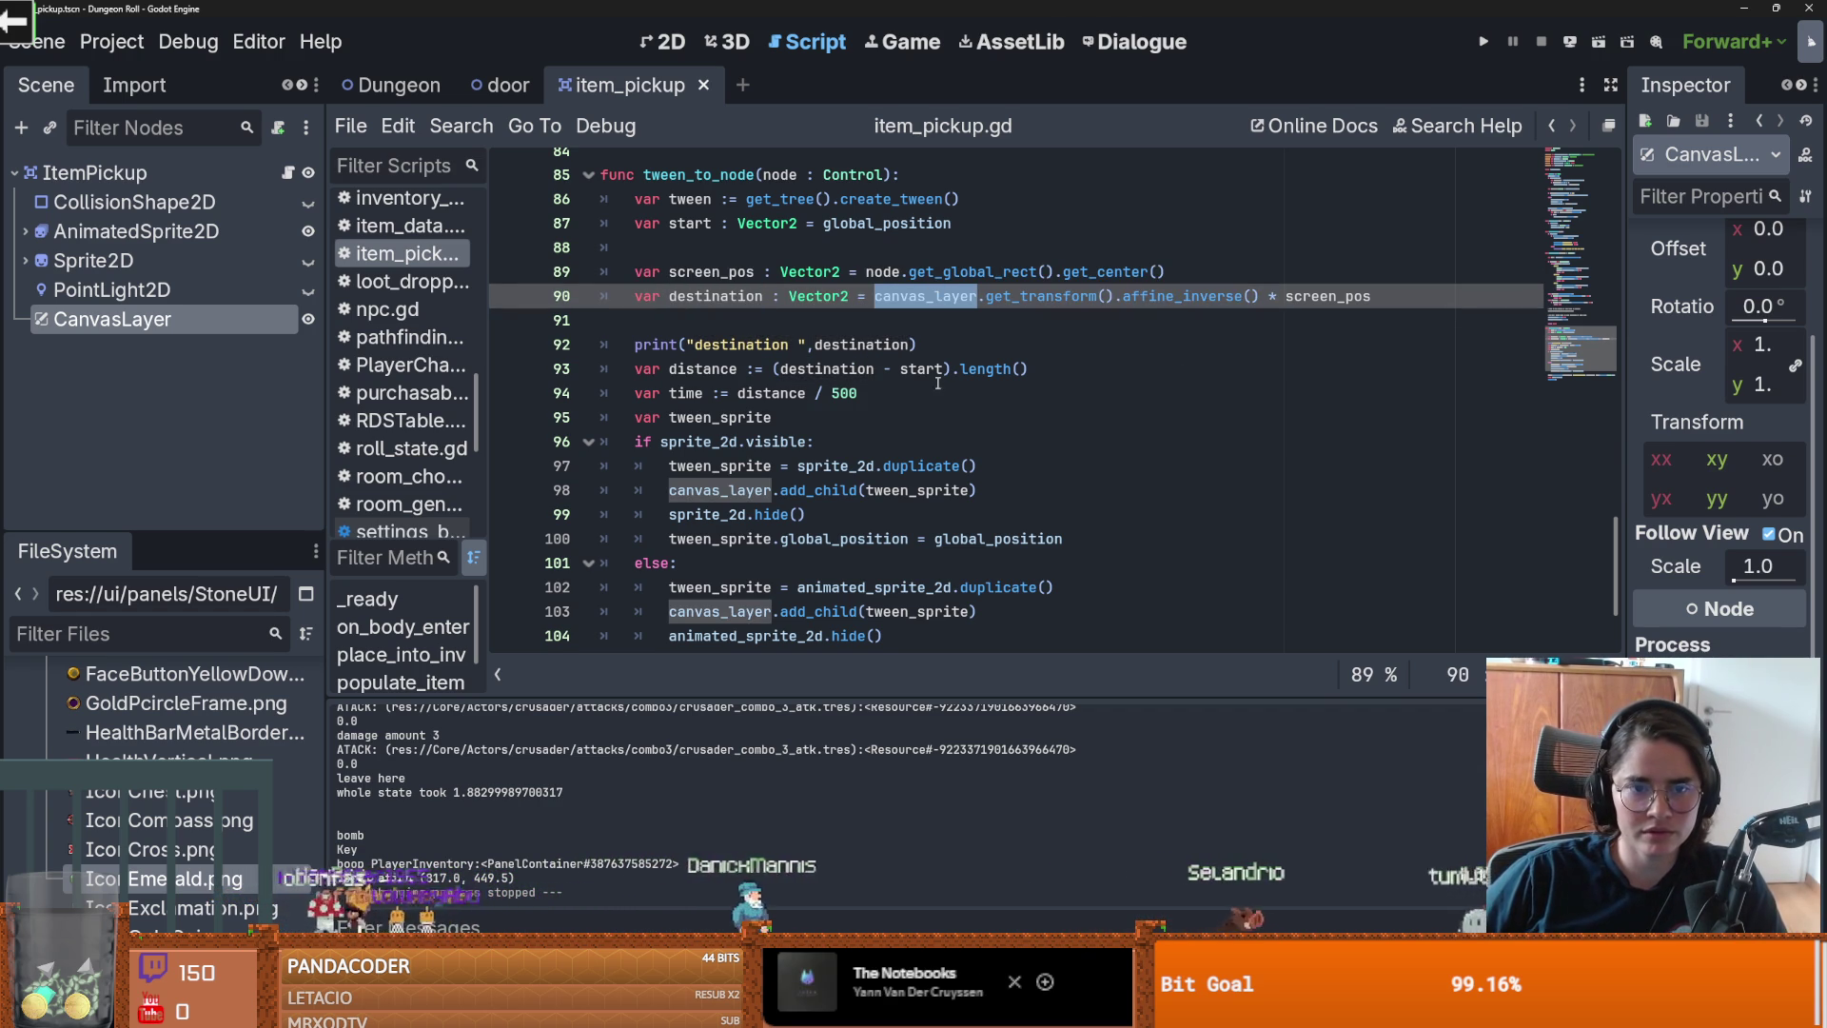
scroll(1015, 583, down, 2)
drag(809, 587, 731, 556)
key(Down)
key(Down)
key(shift+Up)
key(shift+Up)
key(shift+Up)
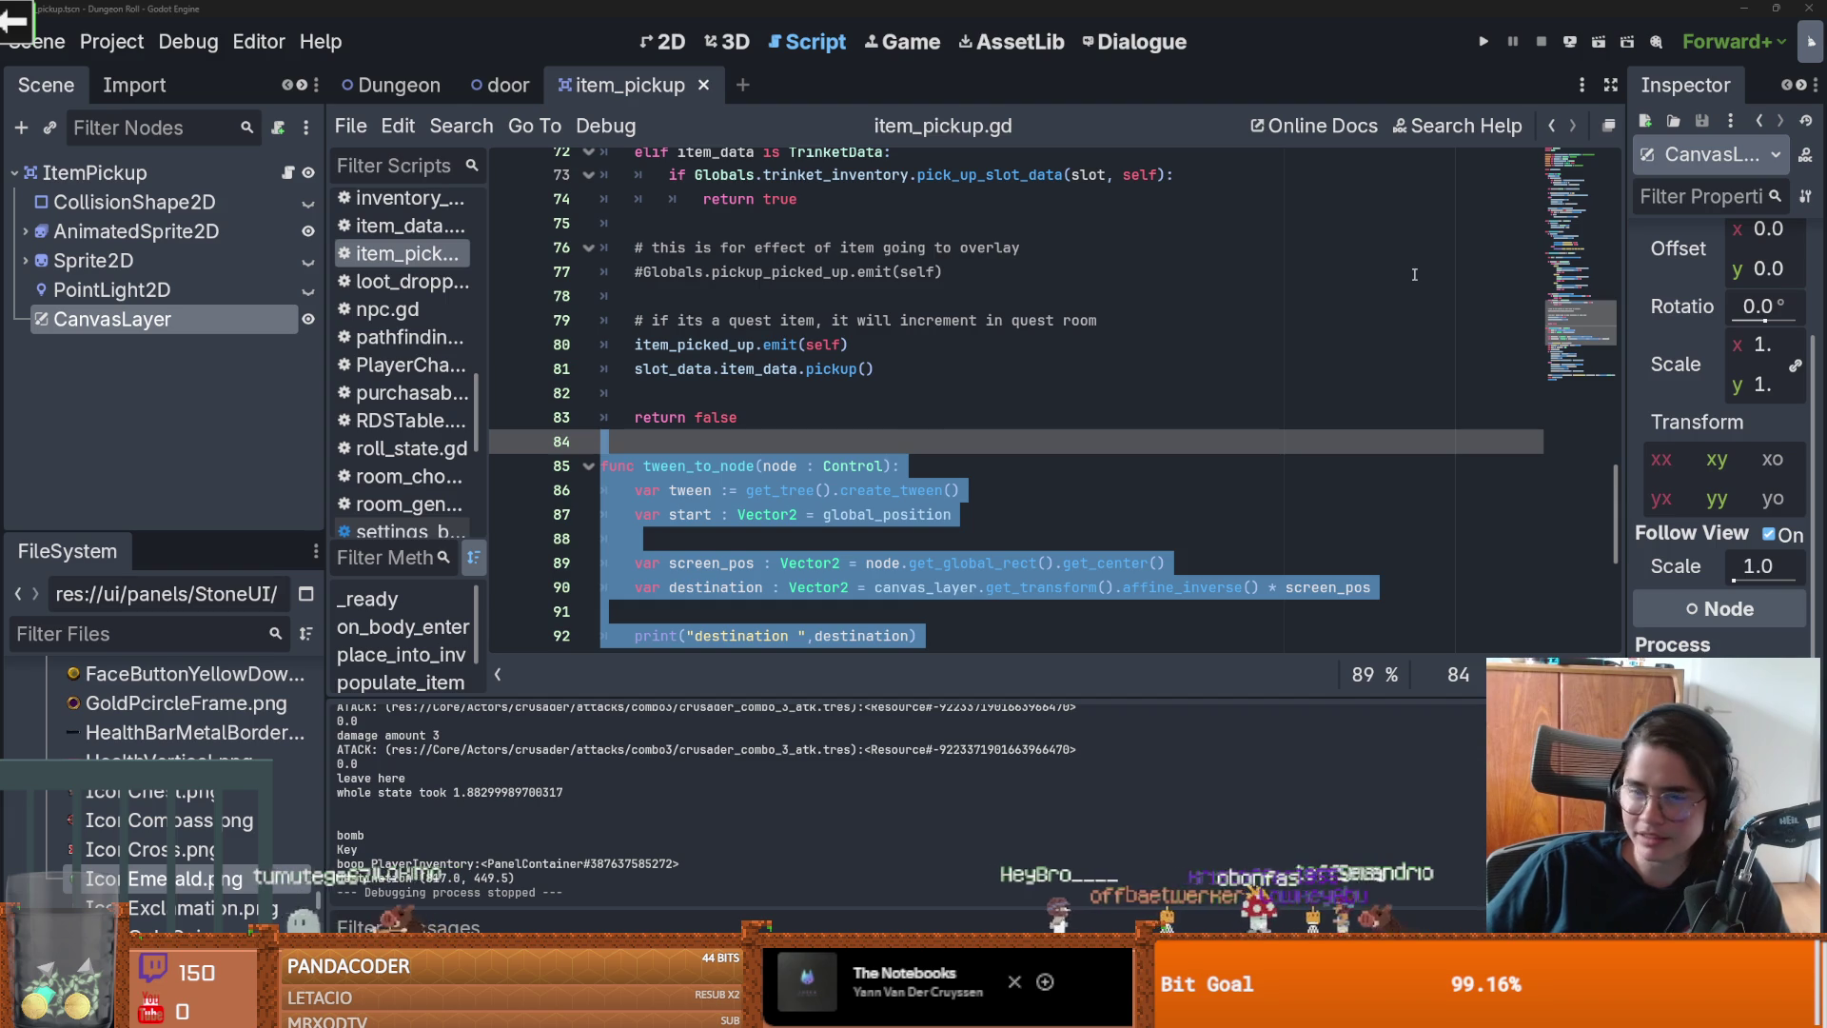
Step: Replace it with code converting positions via get_viewport().get_canvas_transform() and layer_inv, and save
scroll(893, 572, down, 5)
click(876, 514)
scroll(893, 572, down, 2)
mouse_move(752, 611)
mouse_down()
mouse_move(666, 480)
mouse_move(590, 461)
mouse_up()
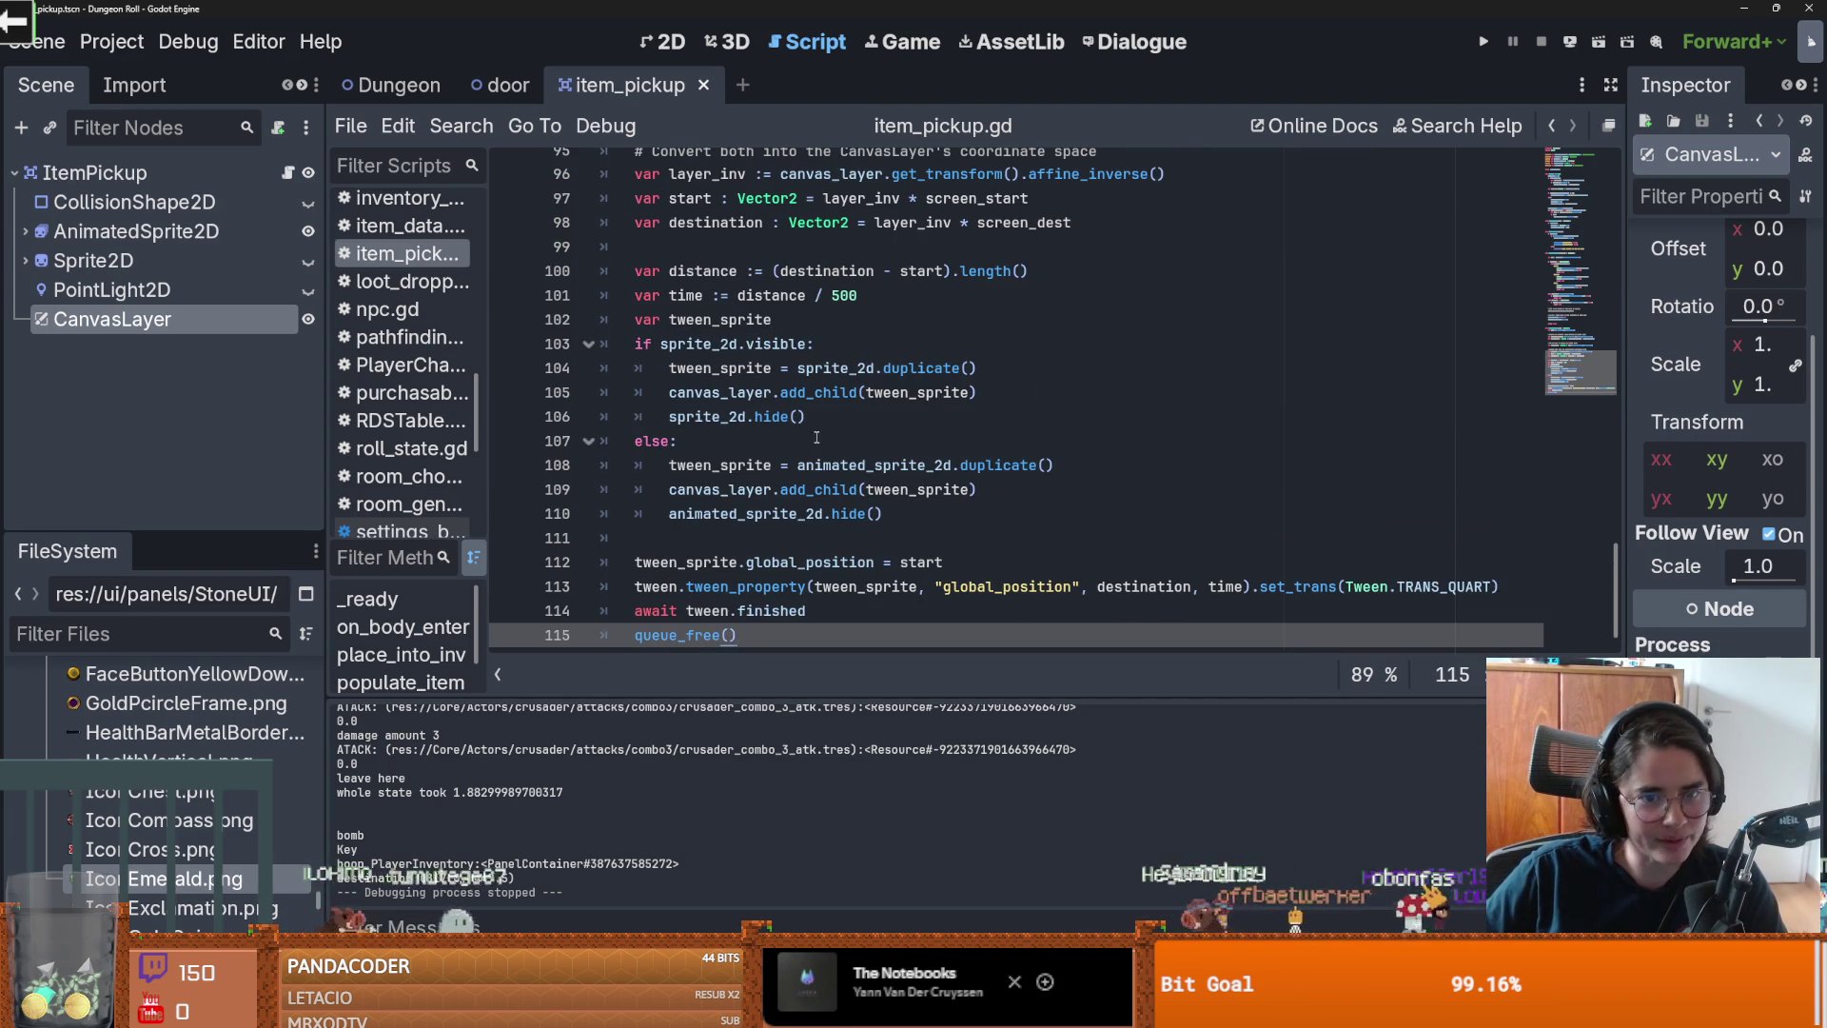
click(595, 441)
scroll(952, 381, up, 4)
key(ctrl+s)
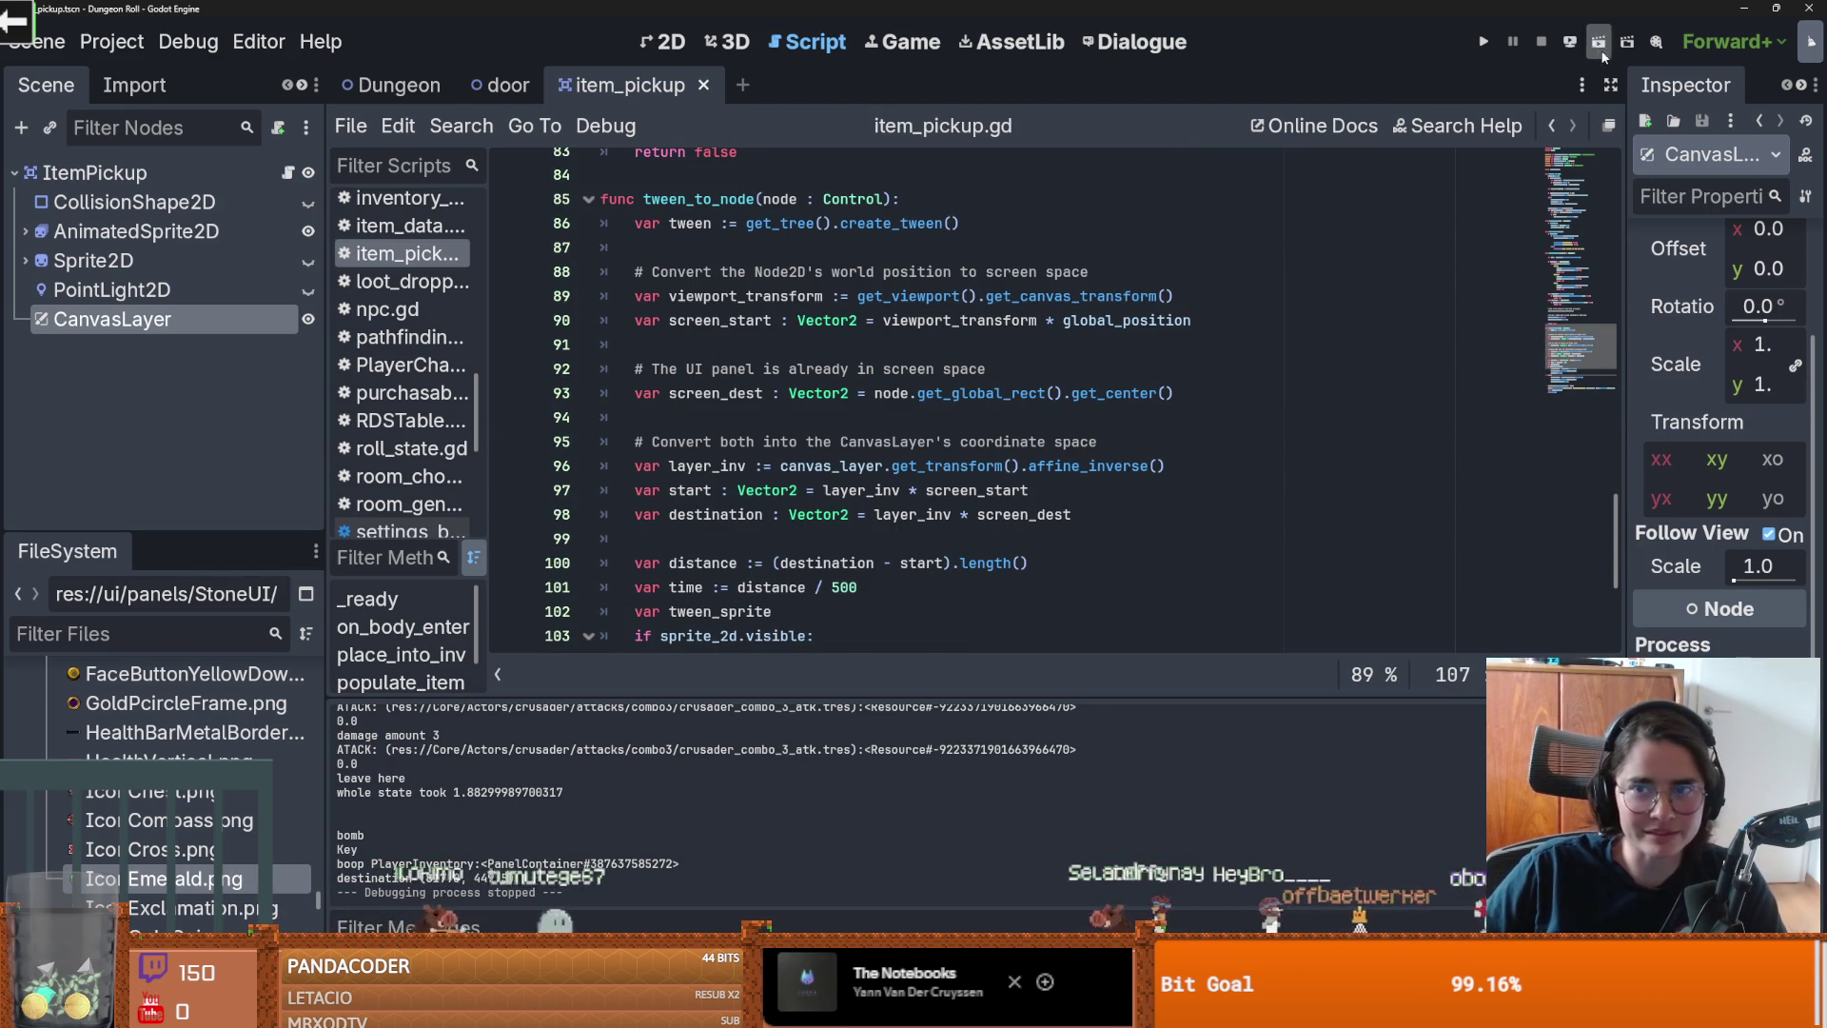
Step: Run the game, attack, walk the knight onto two Gravity Cubes, then close the game window
click(1484, 42)
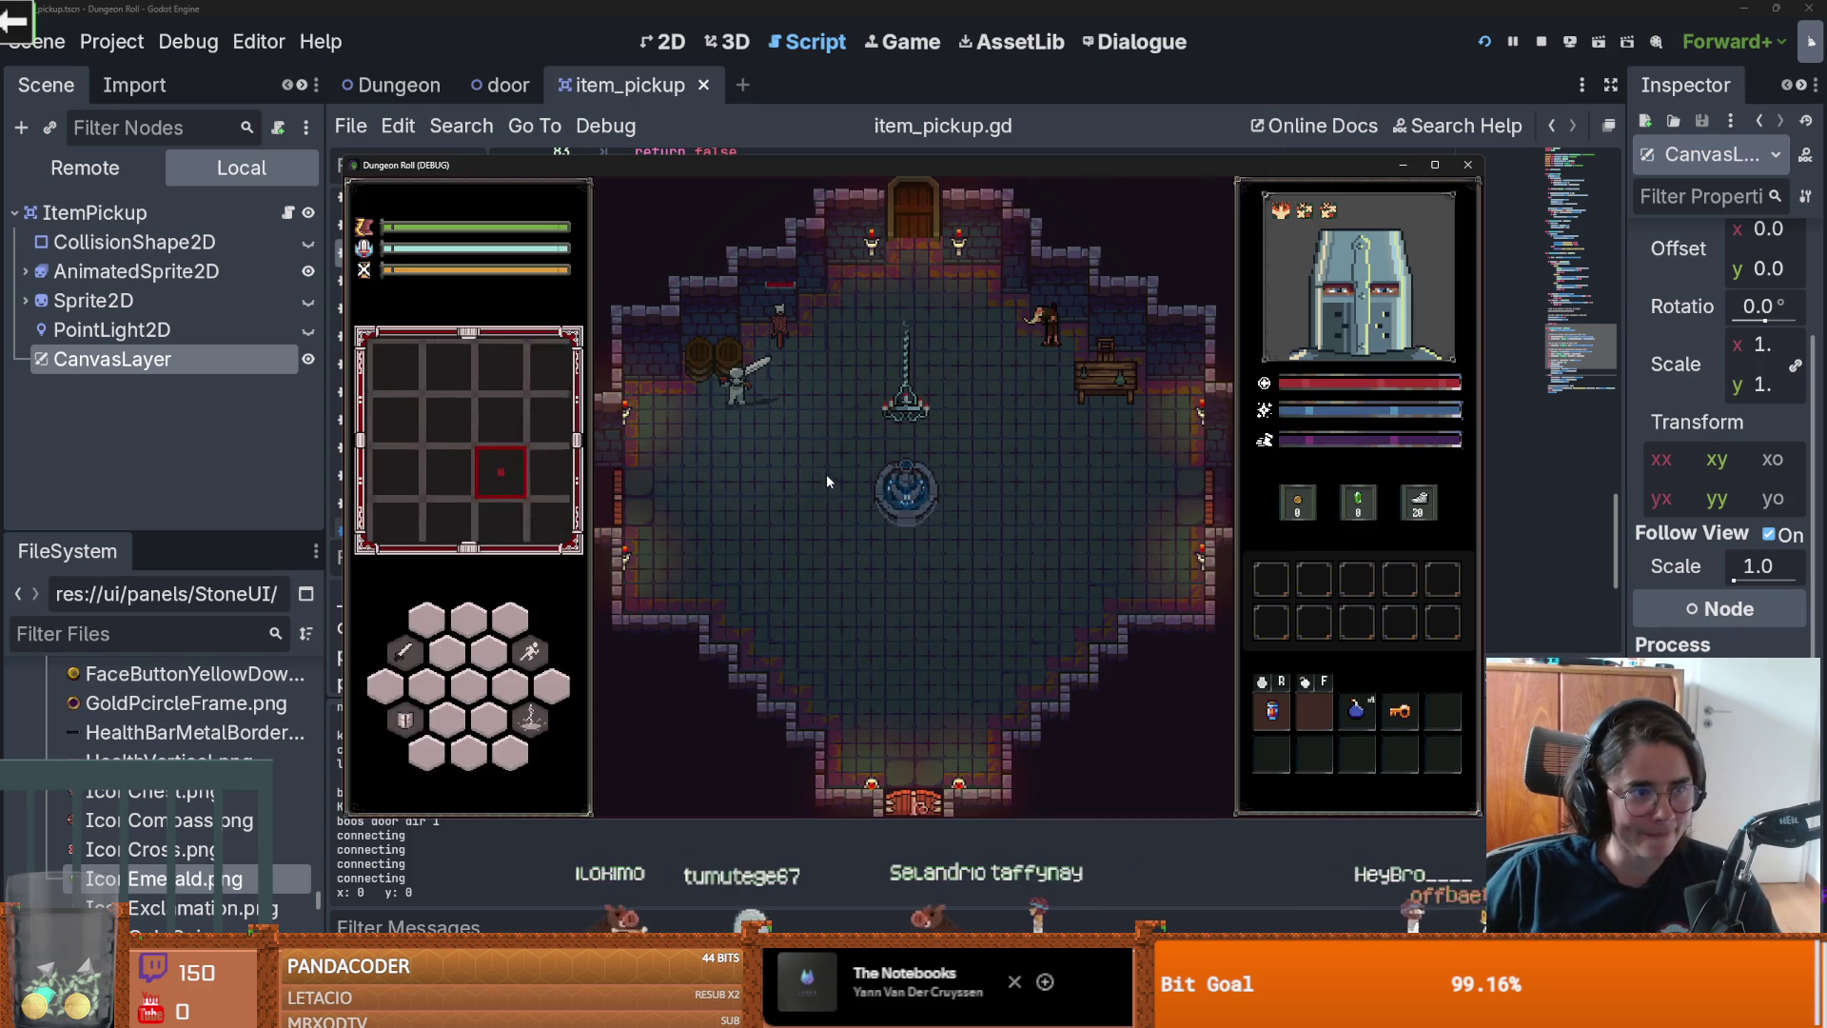
click(705, 320)
click(706, 318)
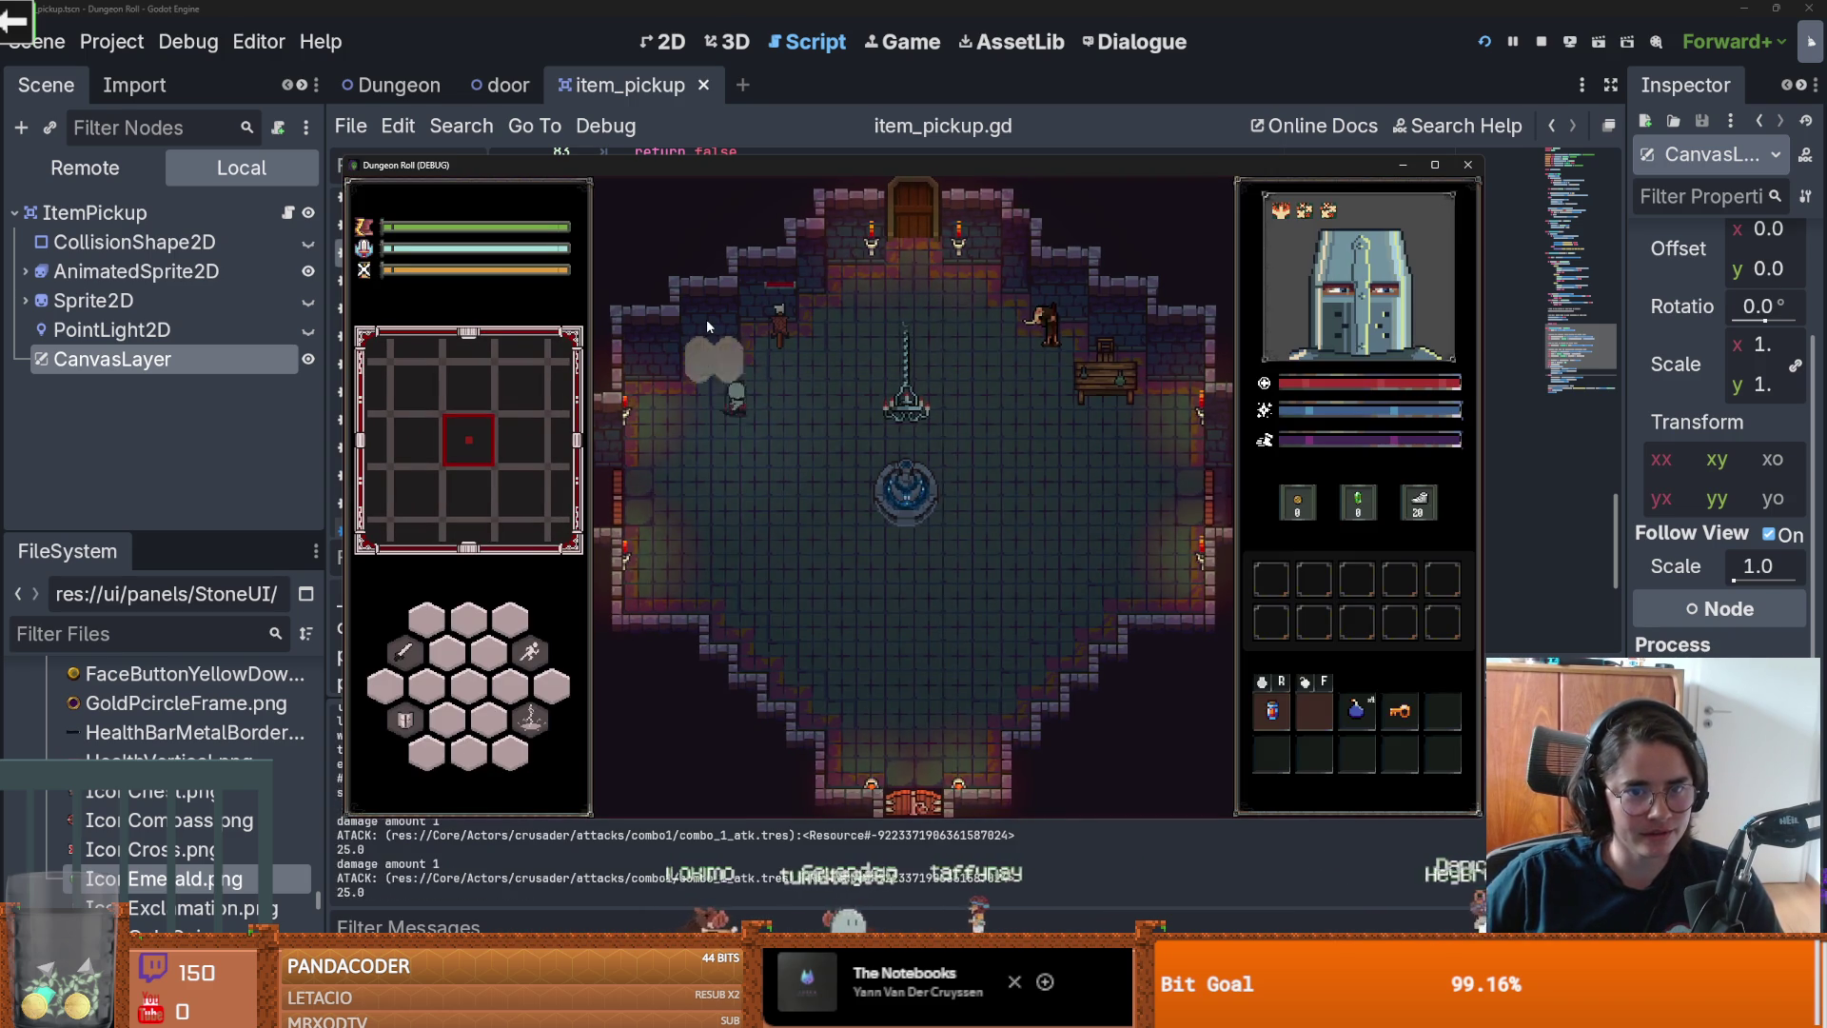
click(706, 318)
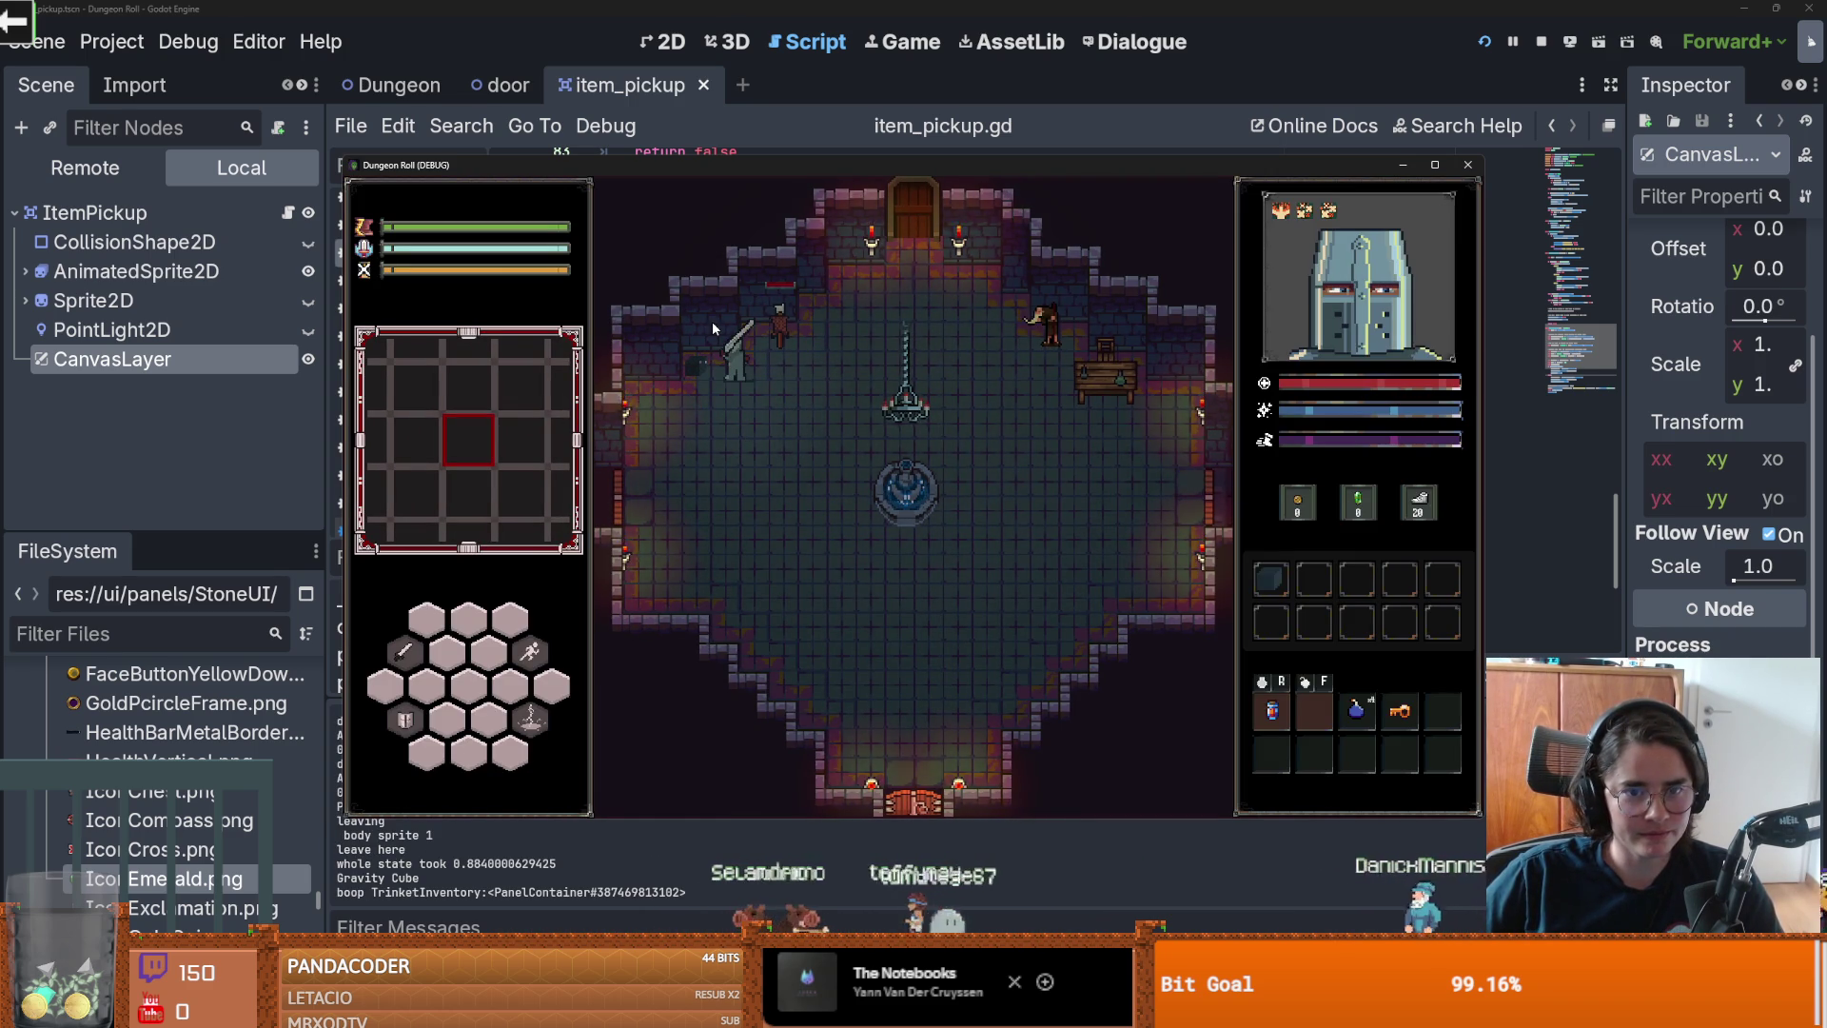
key(a)
key(w)
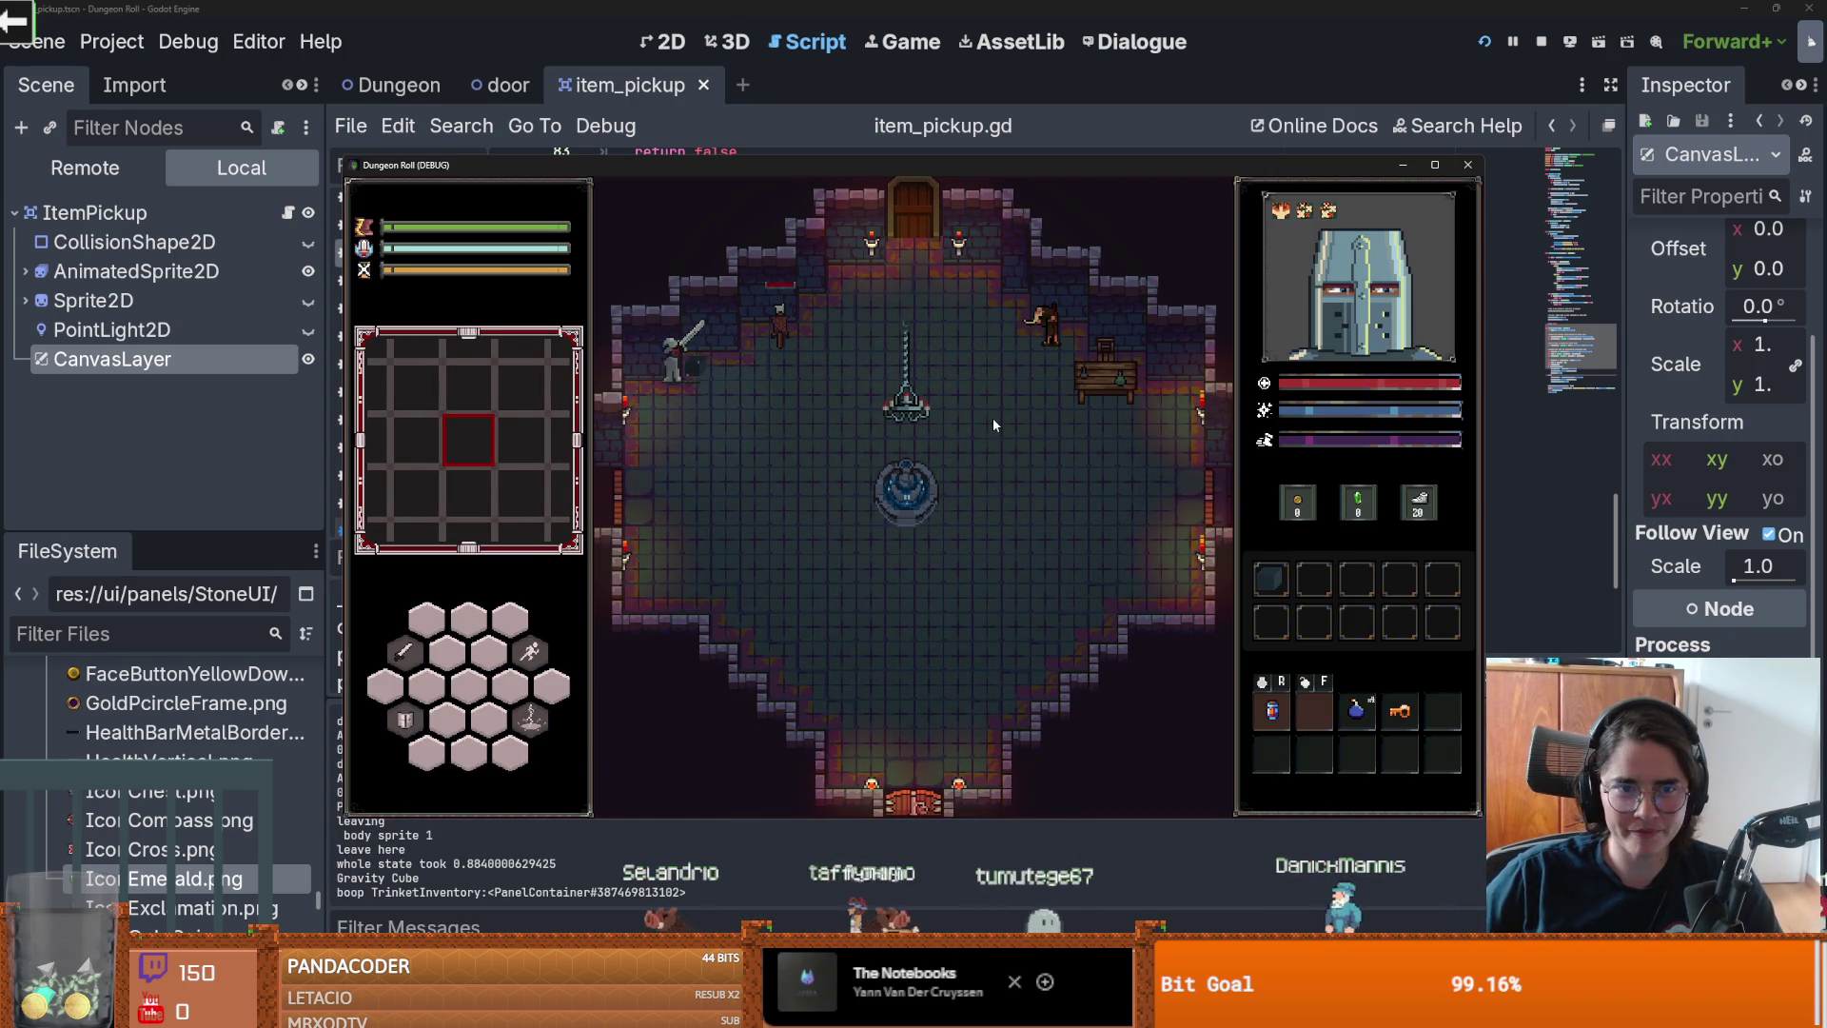
key(s)
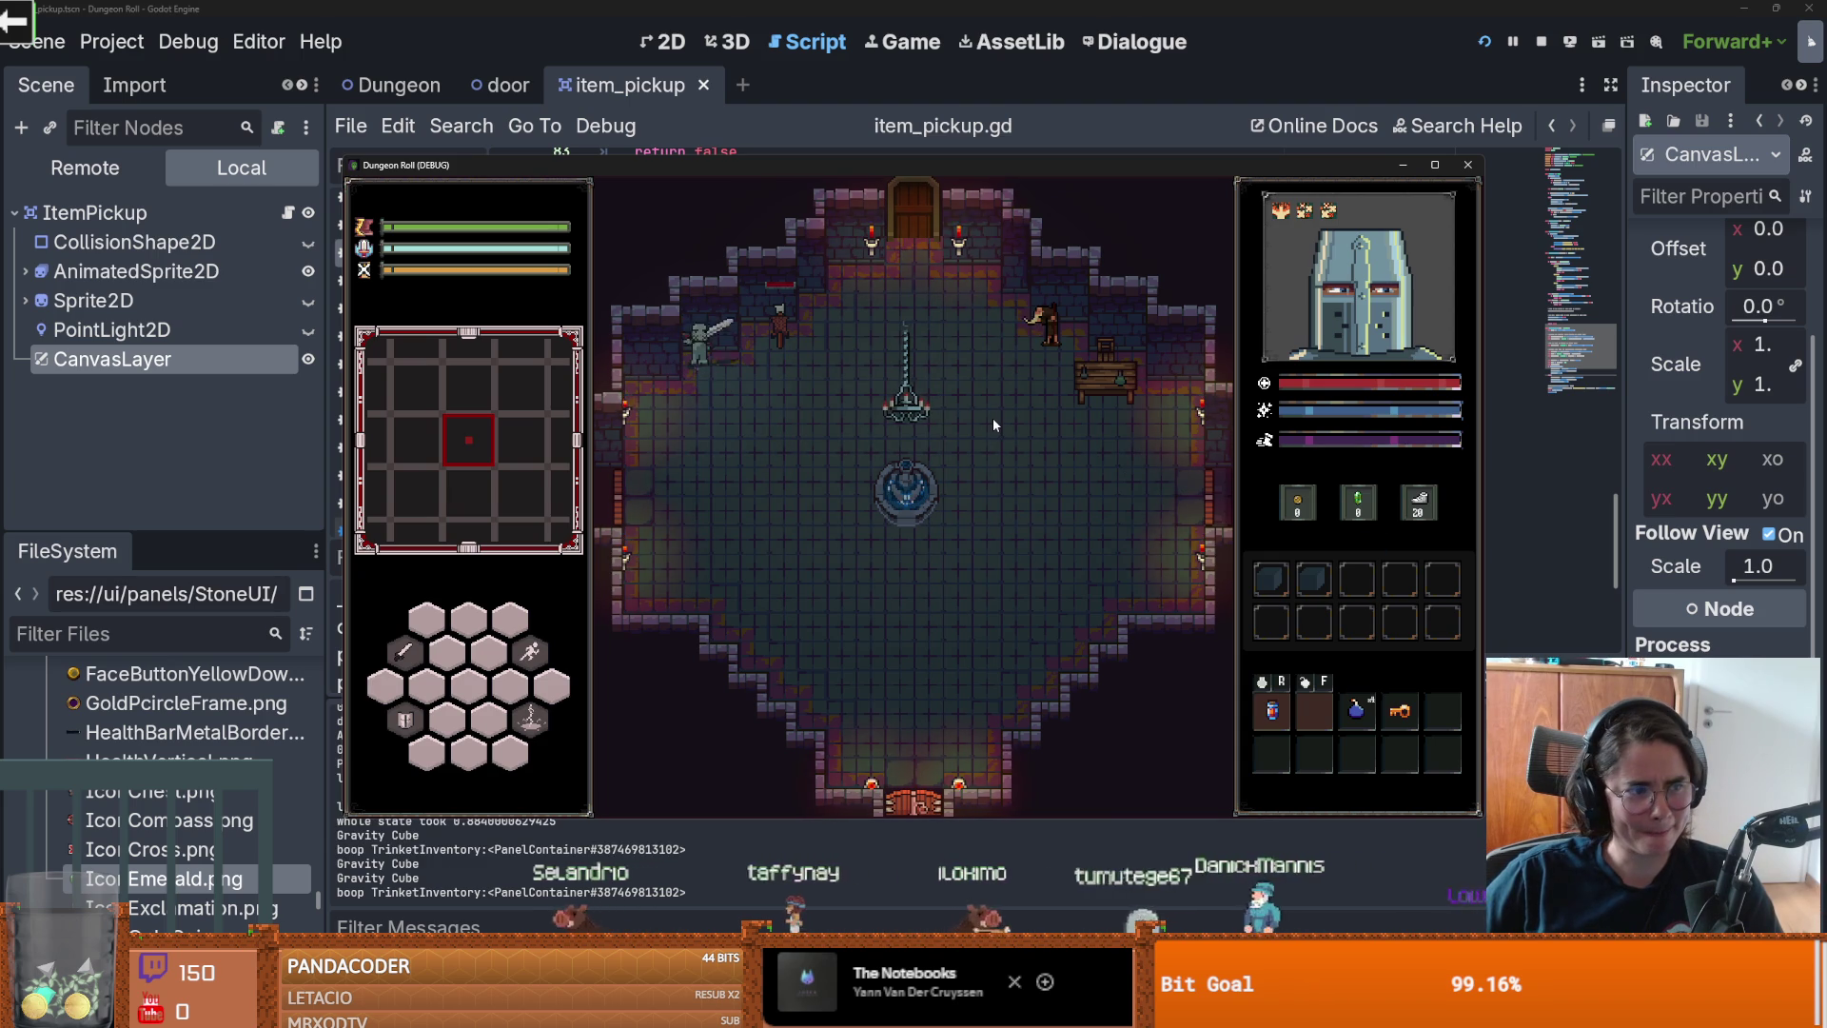
click(1467, 165)
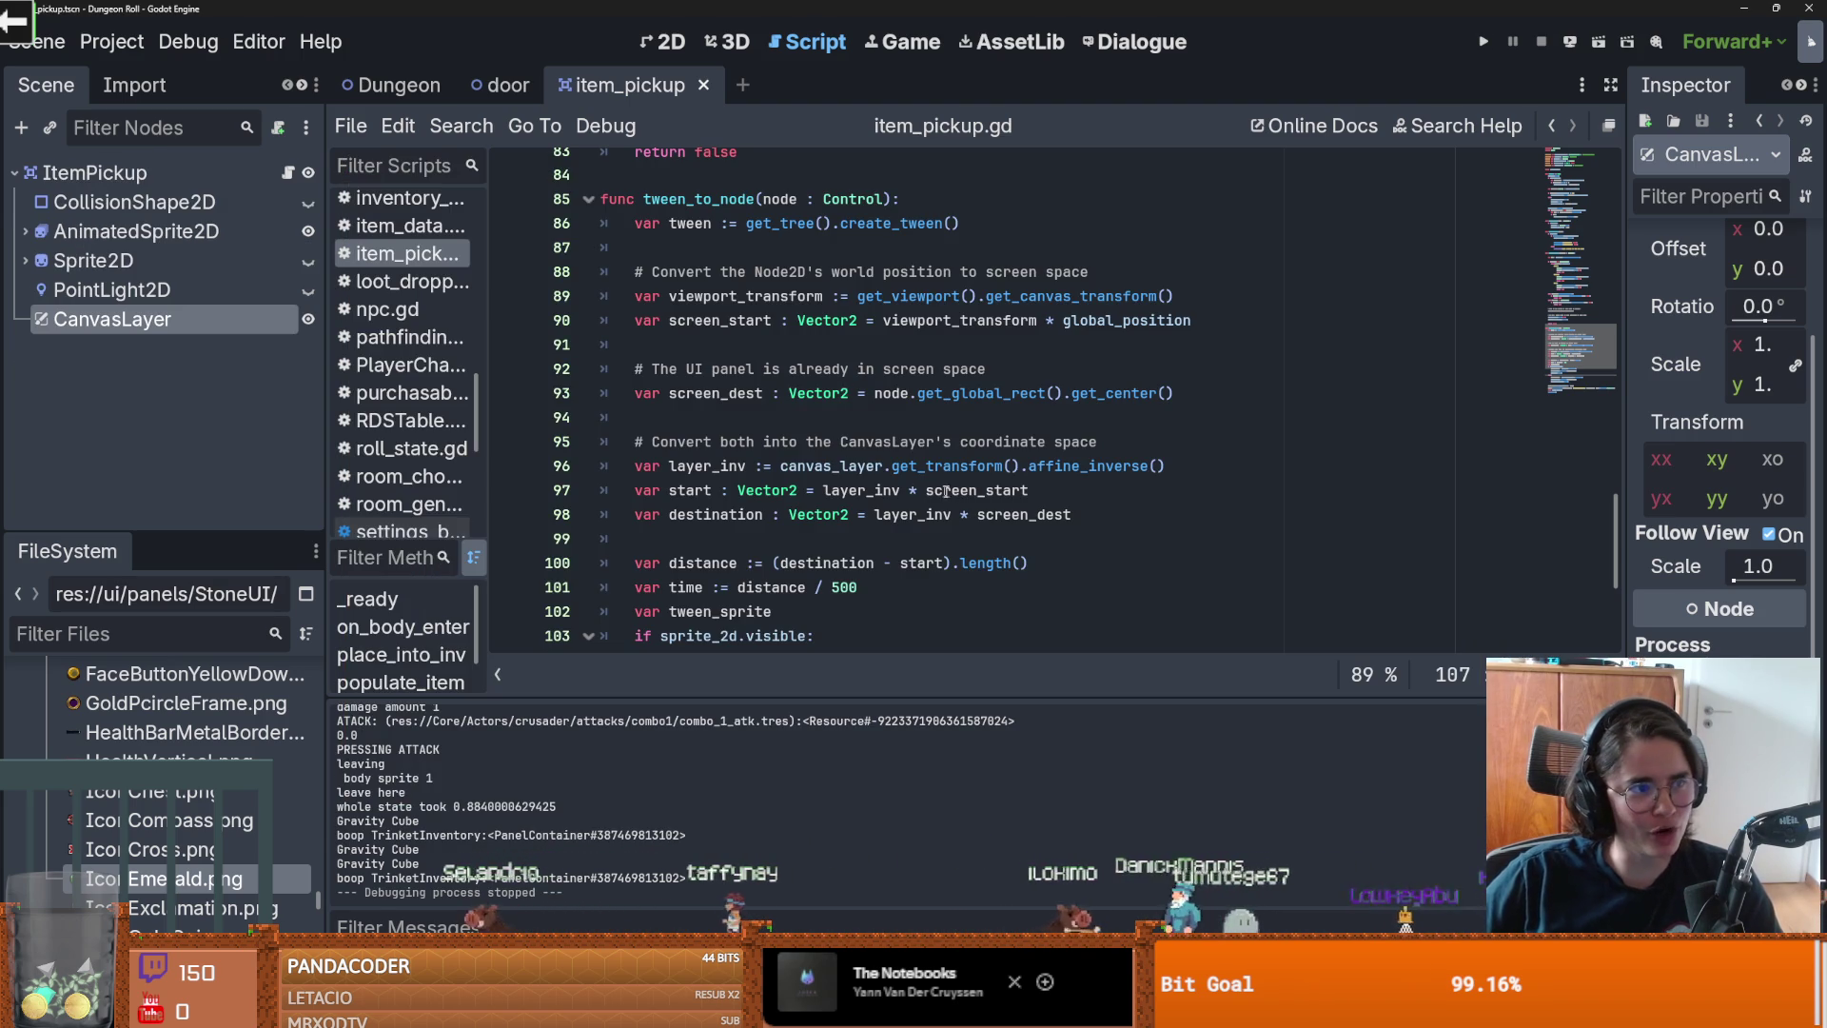
Step: Undo the edits until destination = node.get_global_rect().get_center() returns, without the blank line
scroll(1013, 517, down, 3)
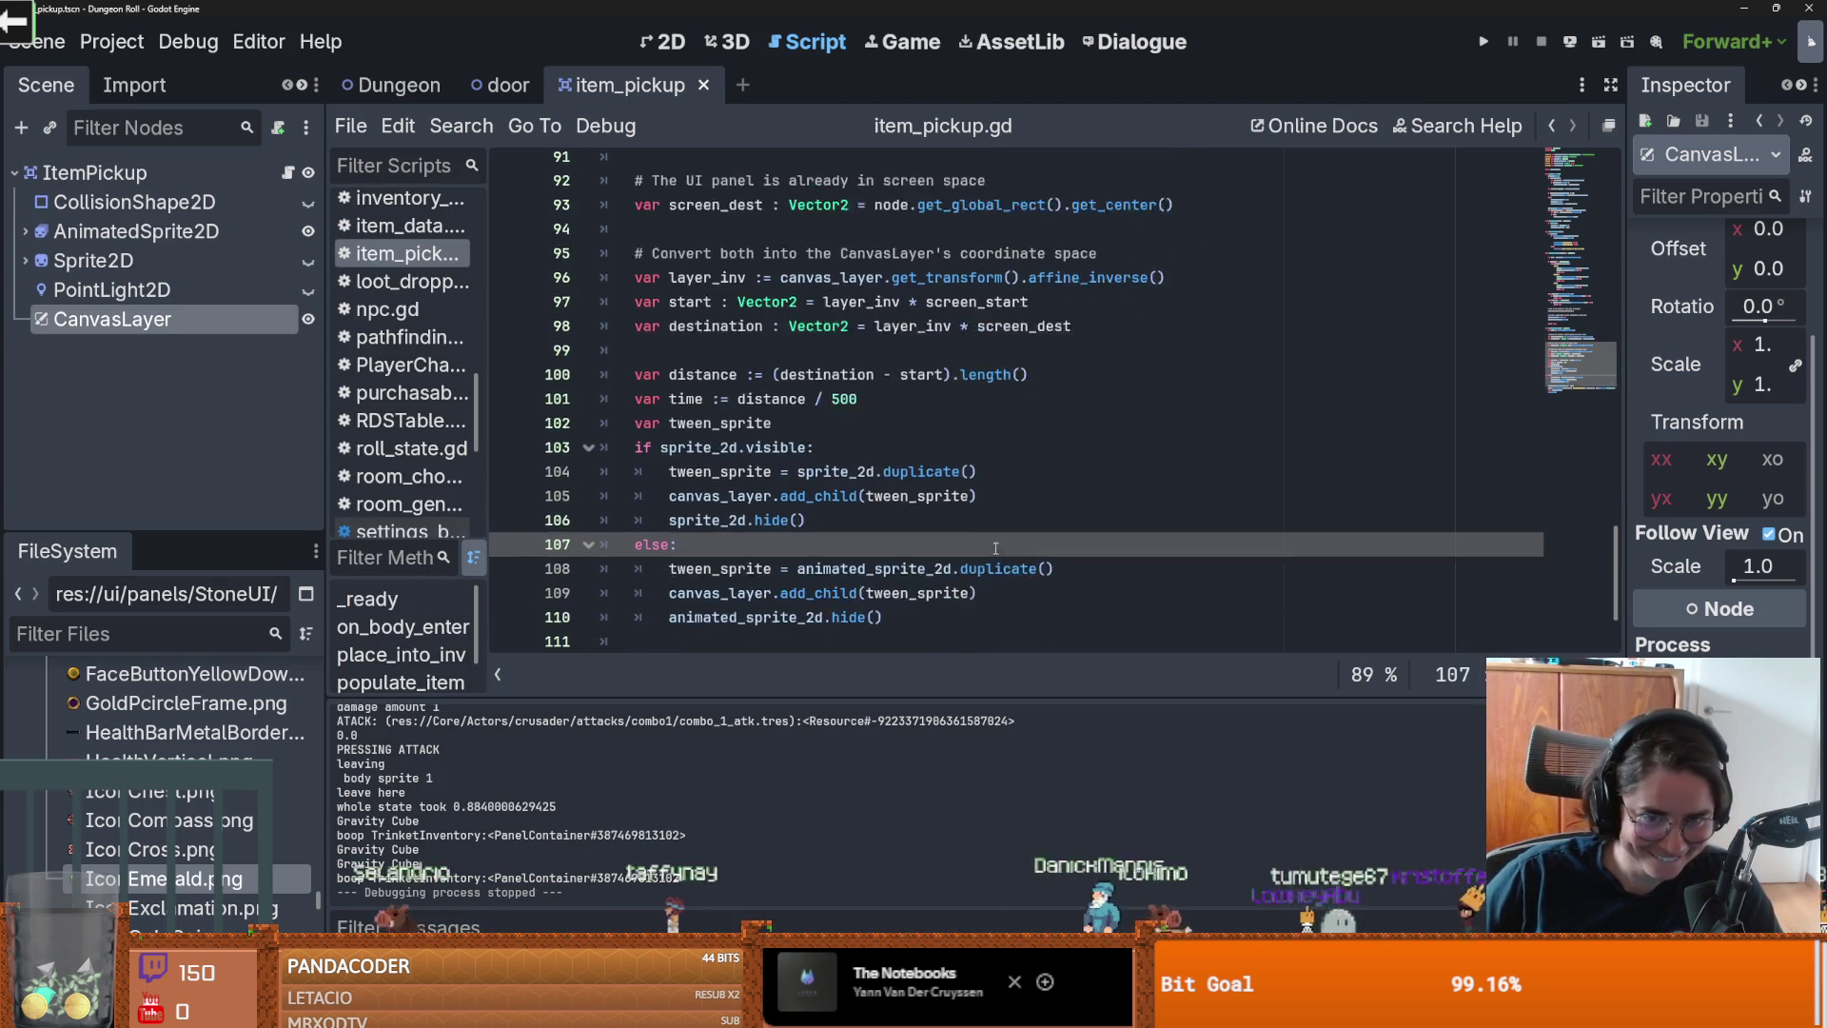
scroll(970, 580, up, 1)
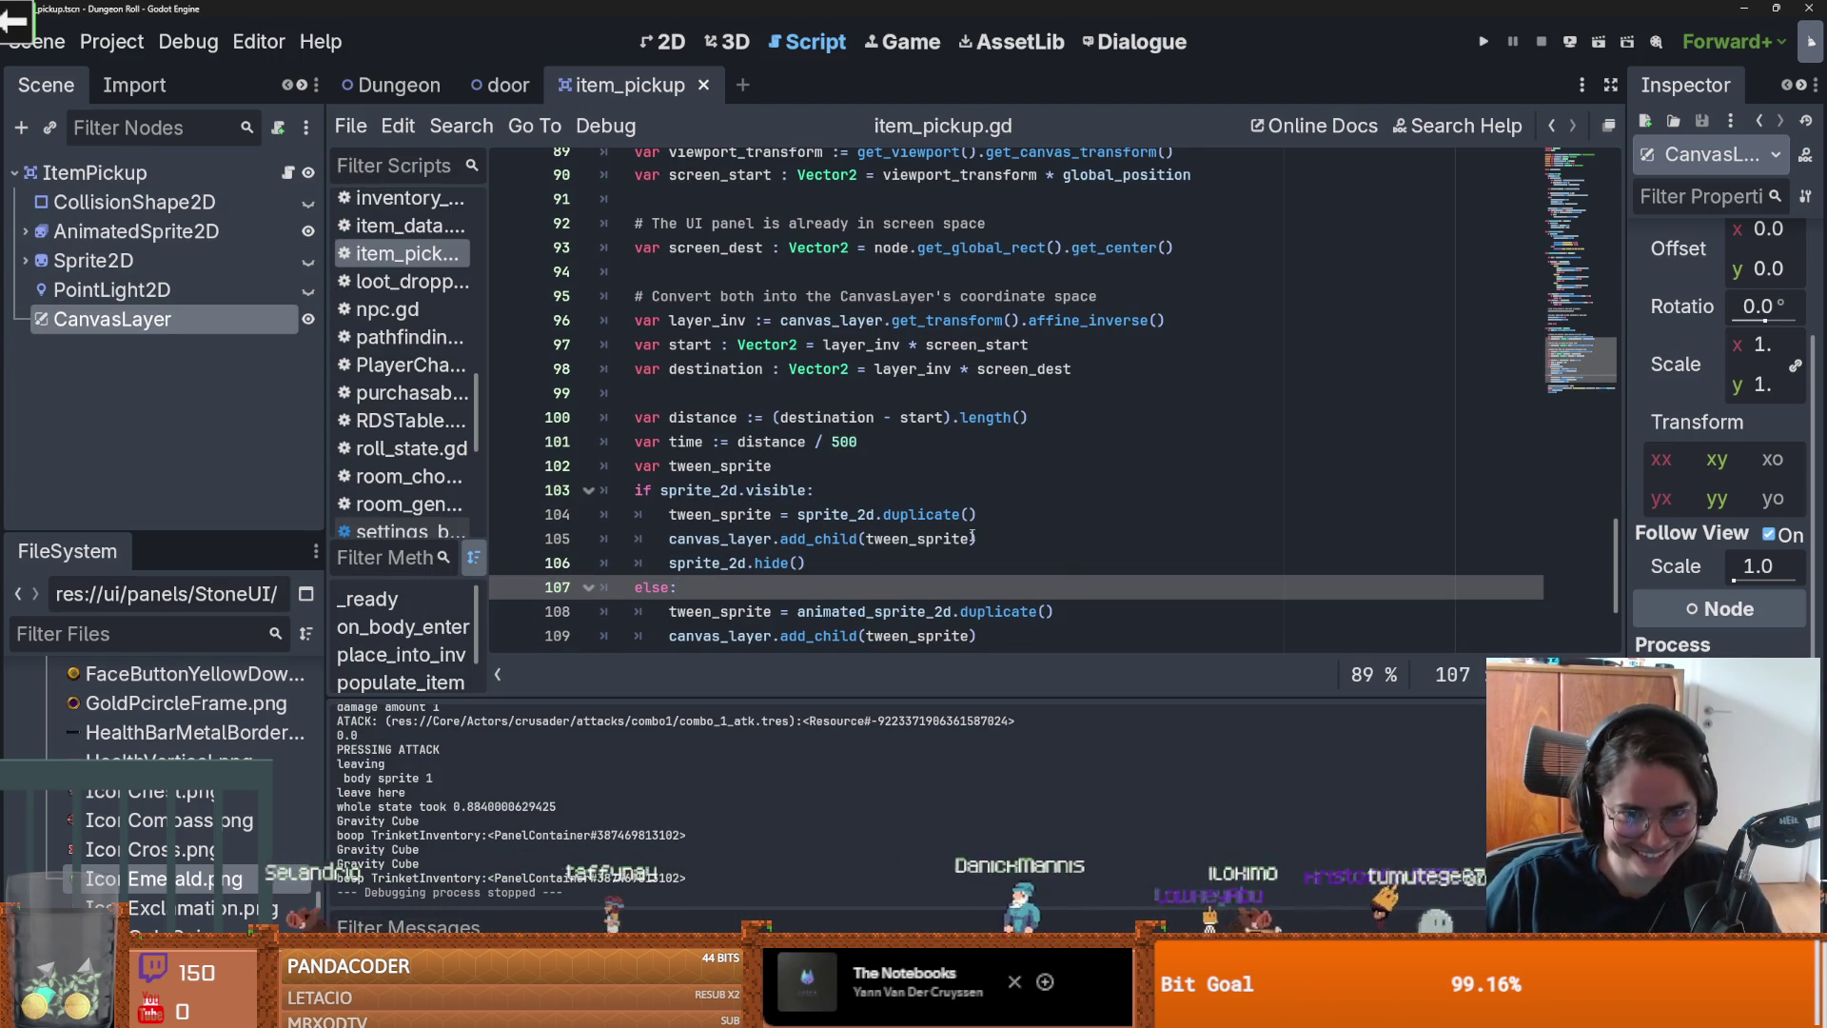
scroll(974, 489, up, 1)
mouse_move(972, 489)
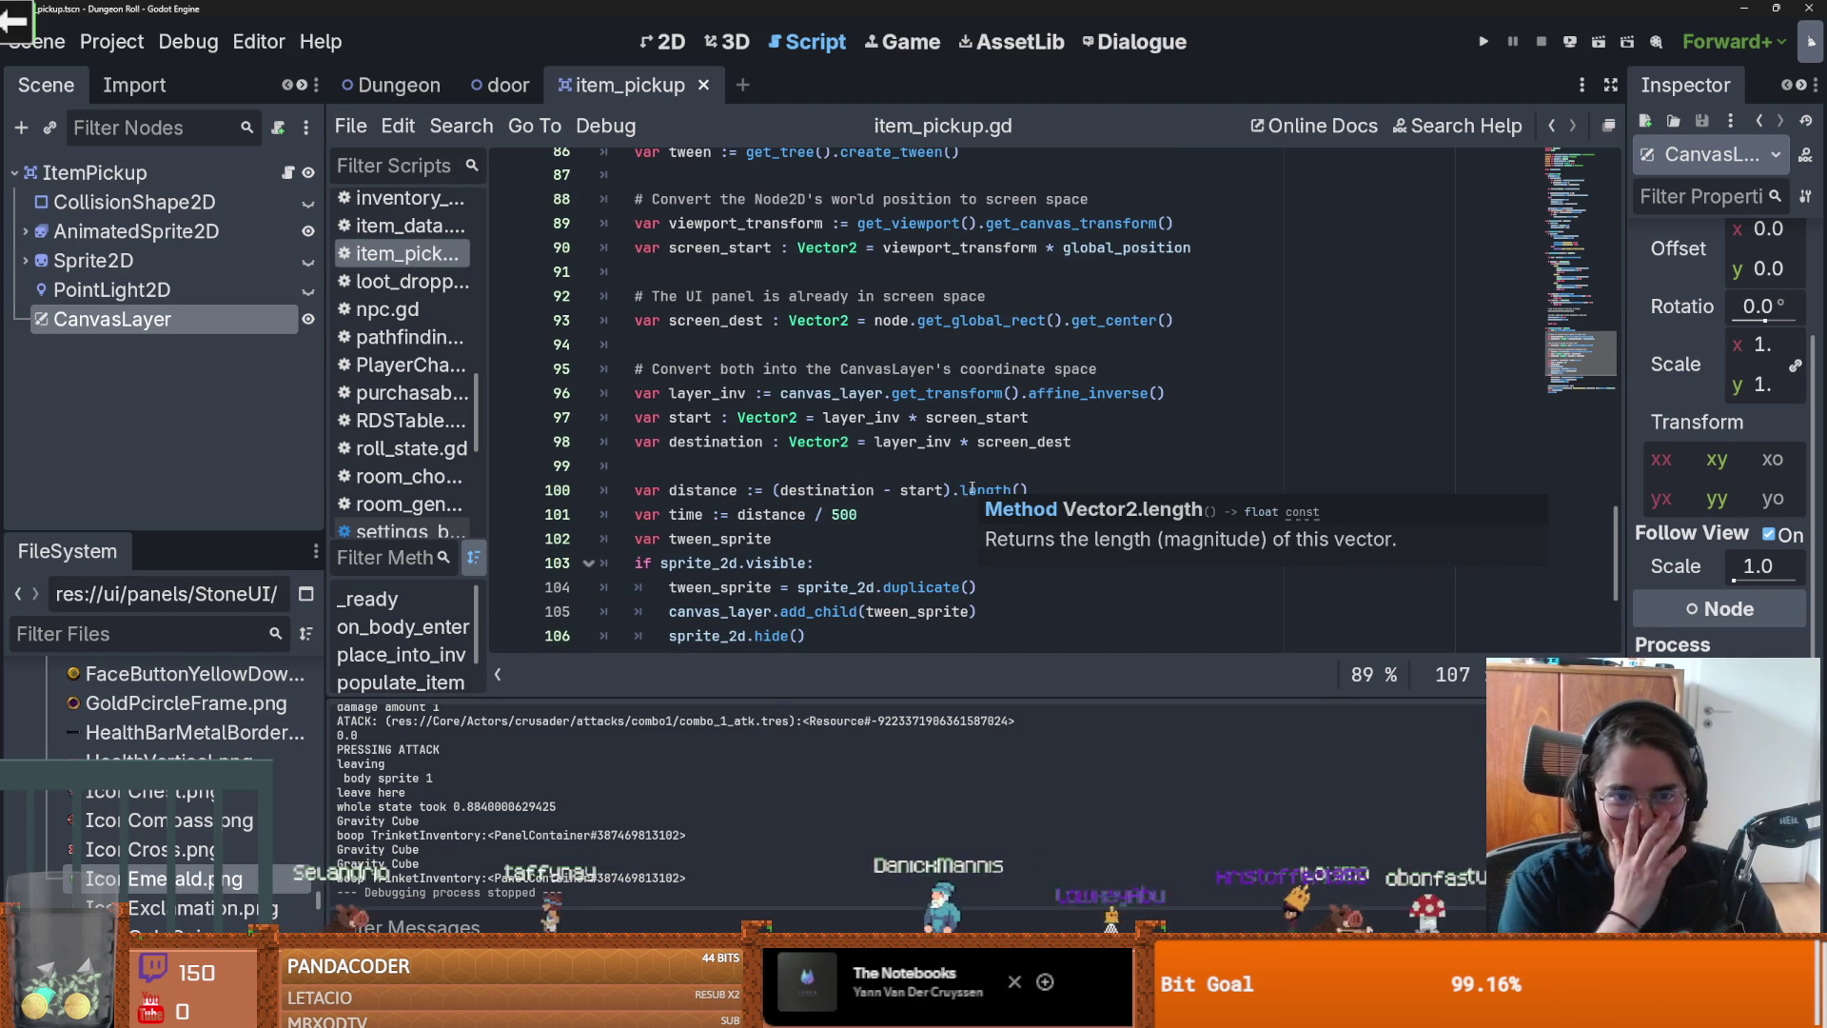
scroll(823, 396, up, 1)
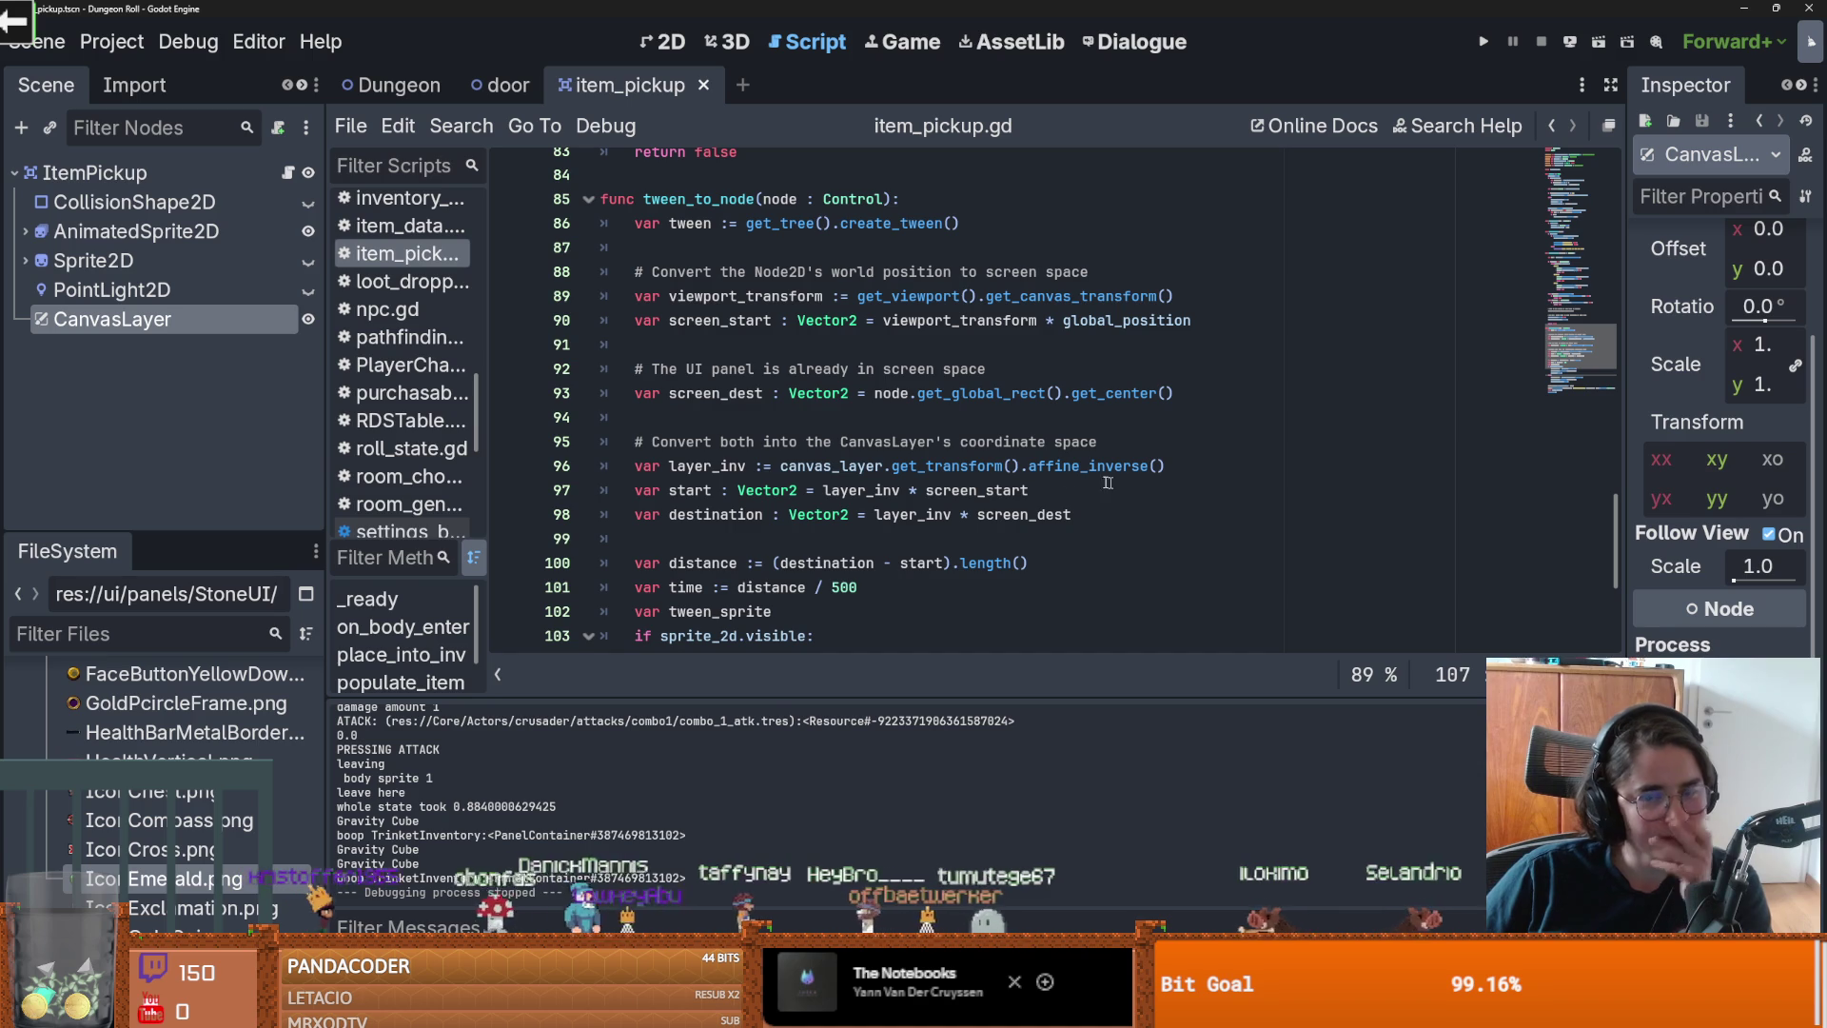
click(914, 473)
key(ctrl+z)
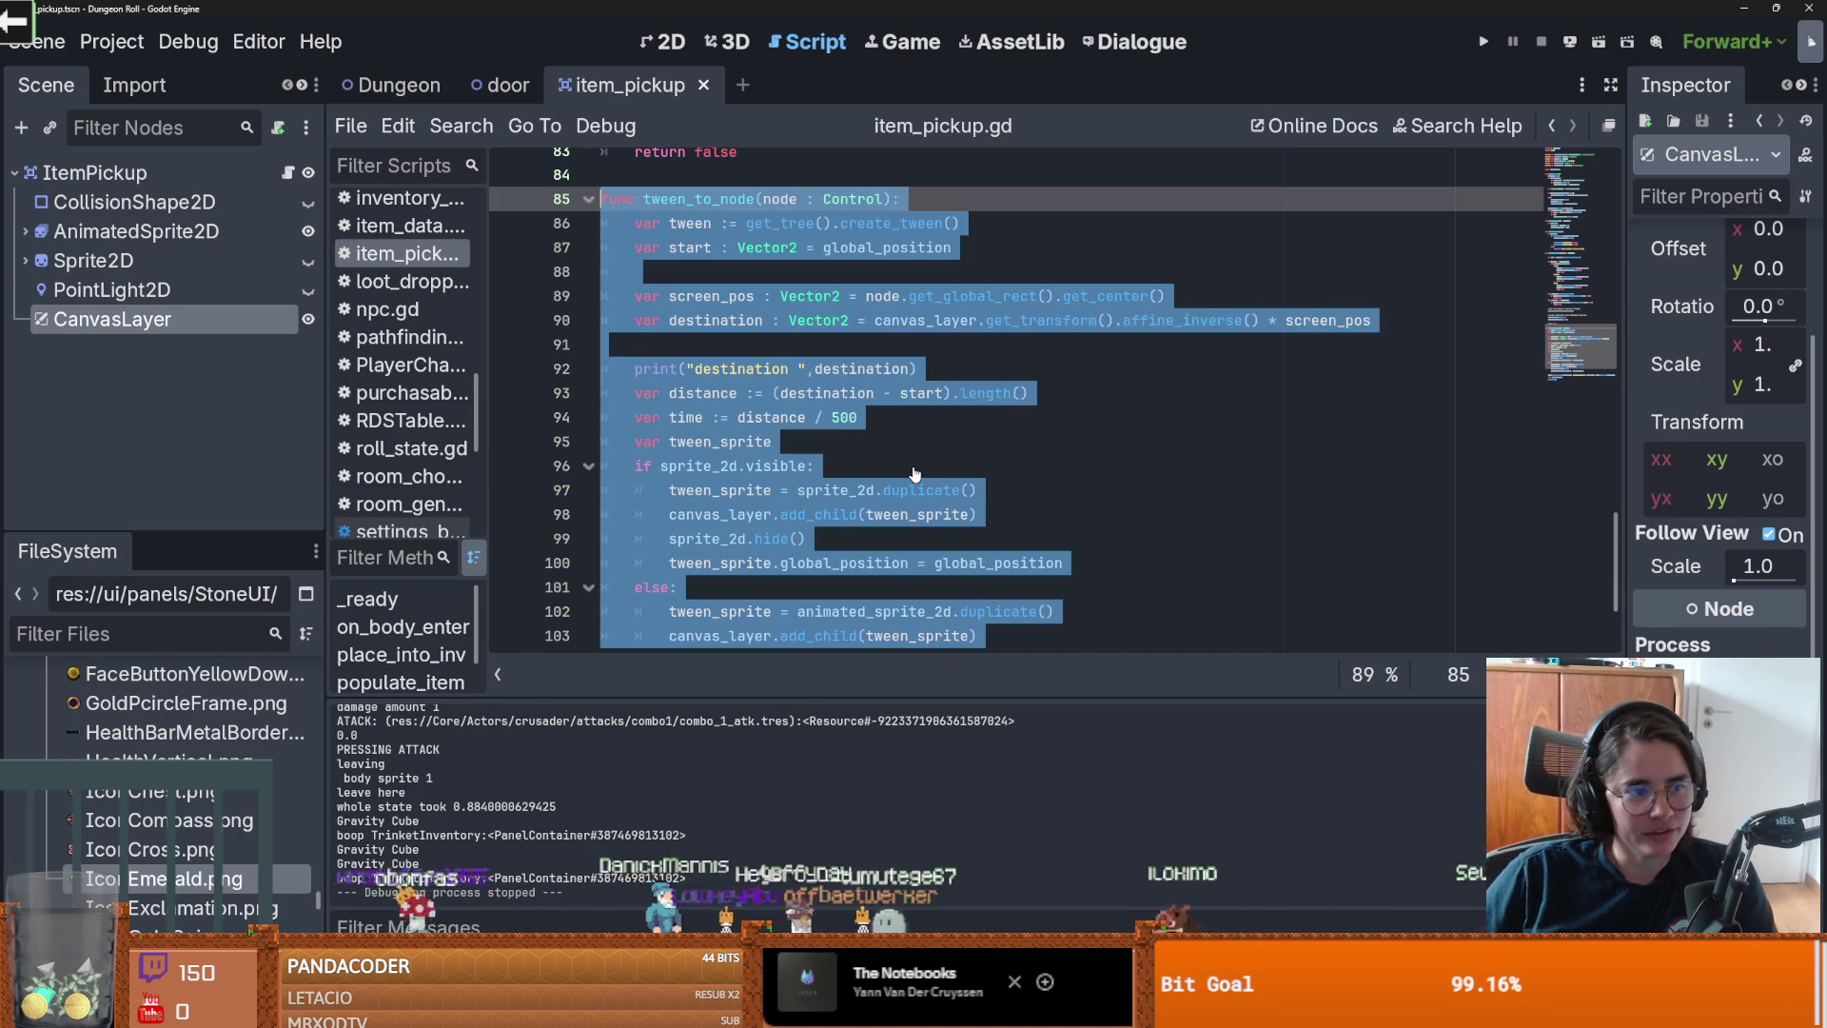
key(ctrl+z)
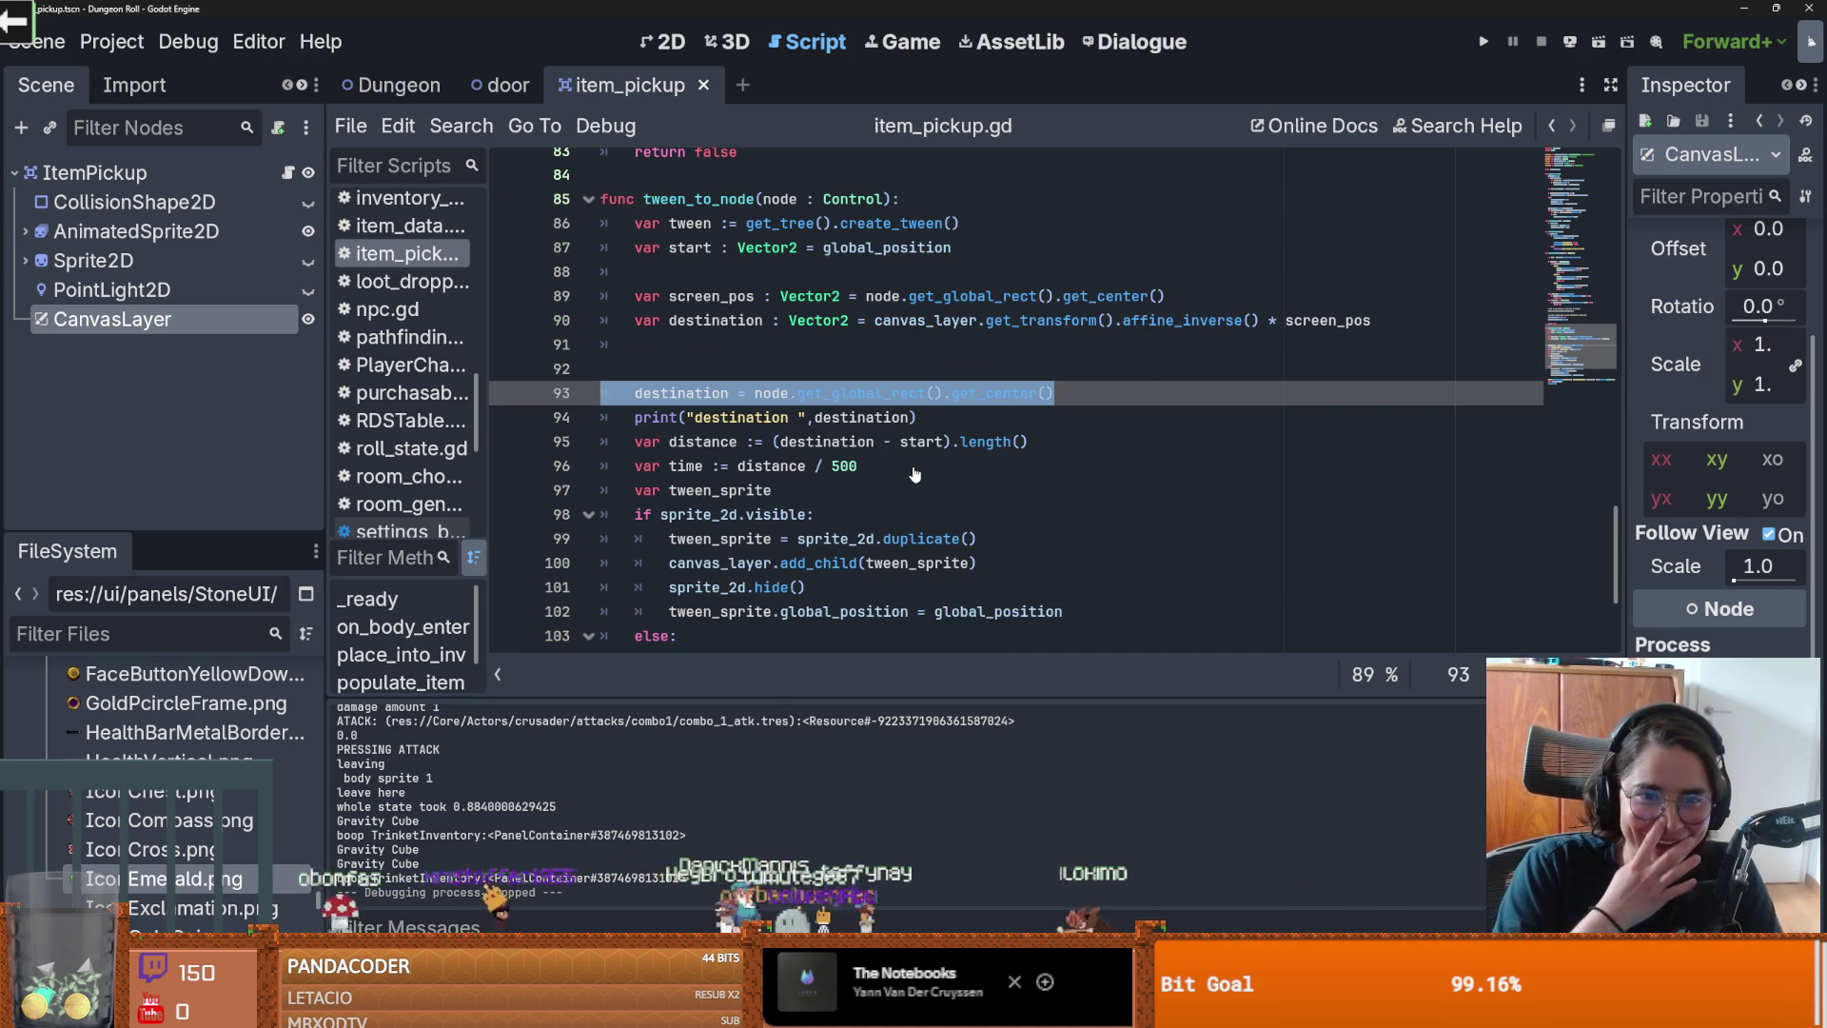
key(ctrl+z)
key(ctrl+z)
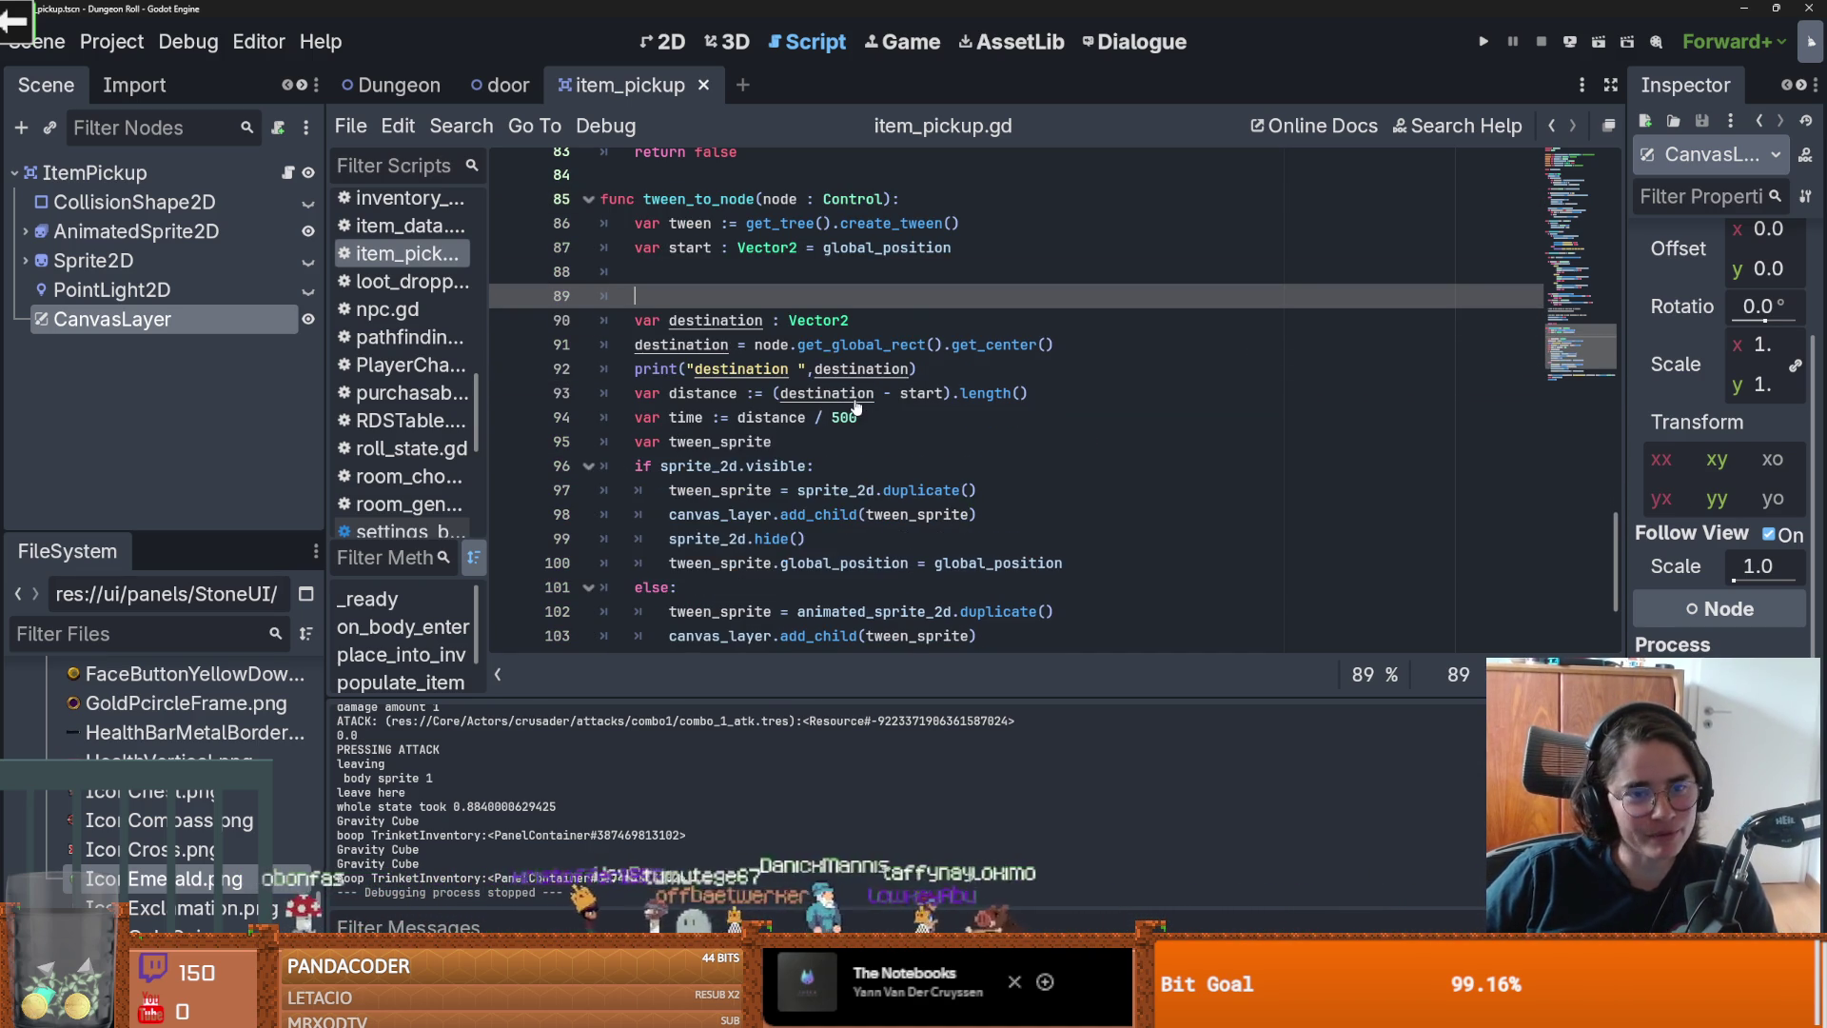
key(ctrl+z)
key(ctrl+z)
Step: Save item_pickup.gd and launch the game again
click(858, 345)
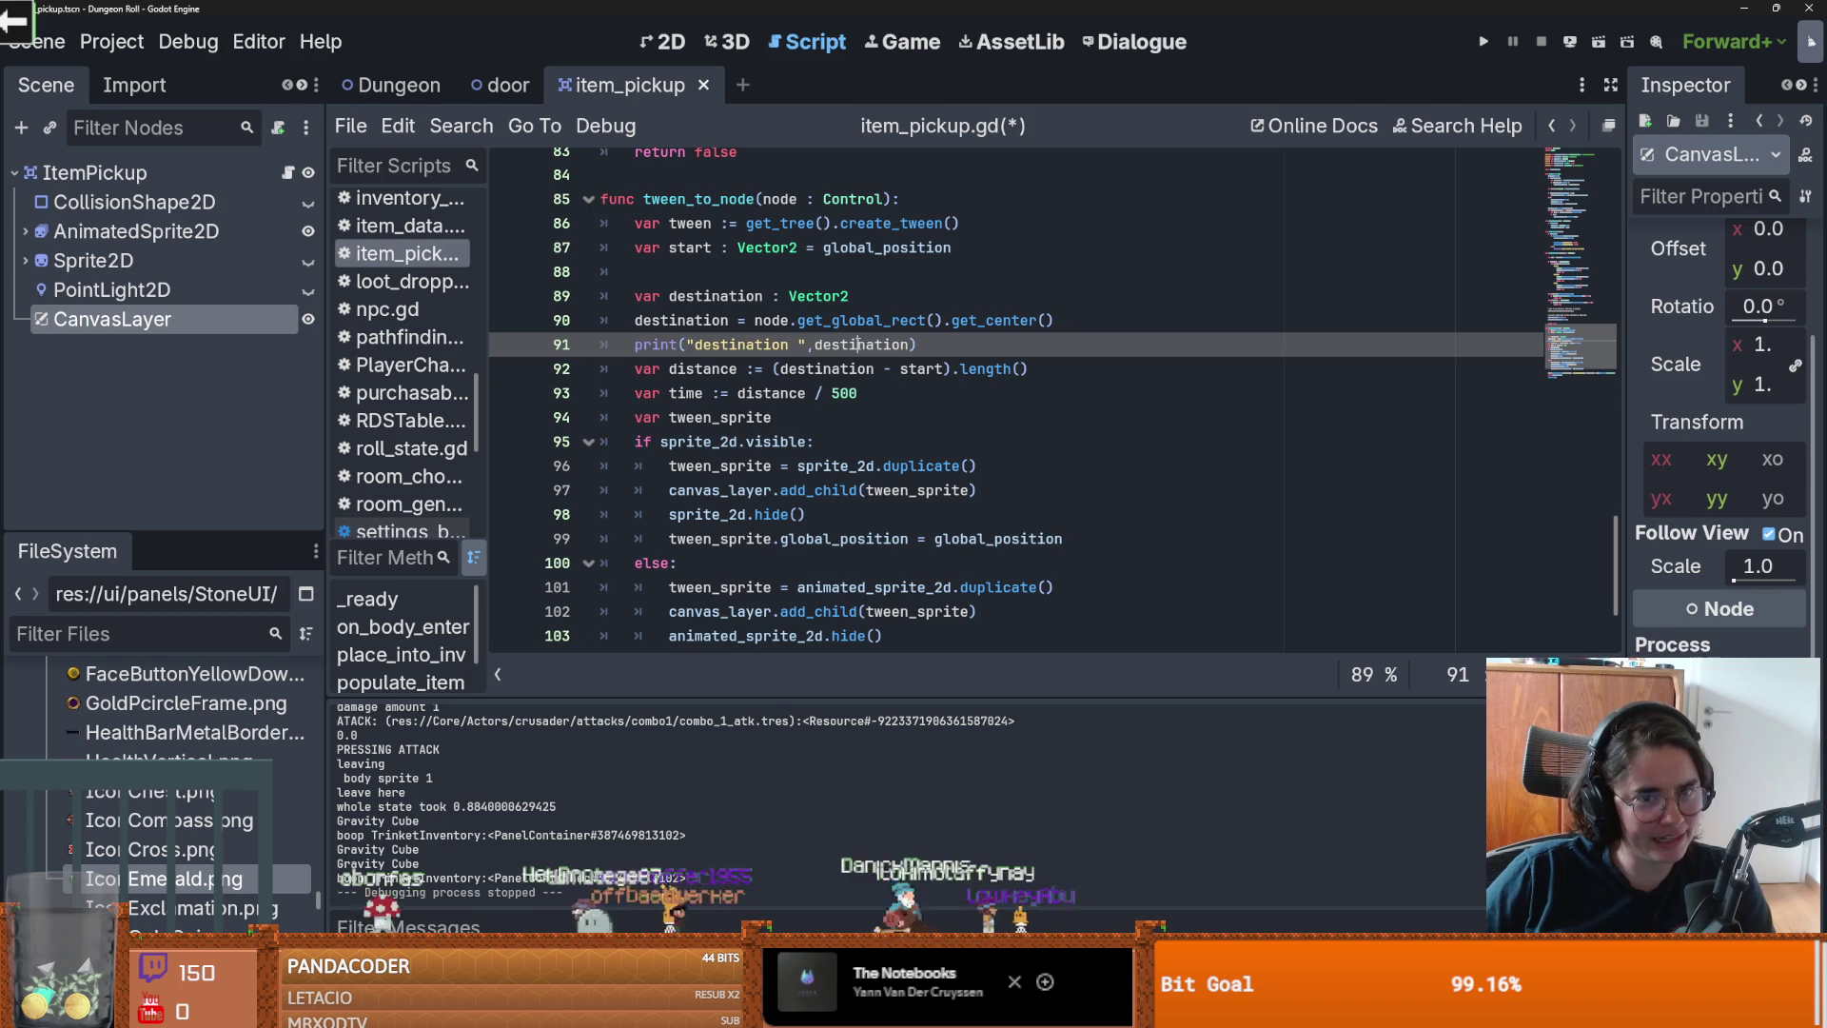
key(ctrl+s)
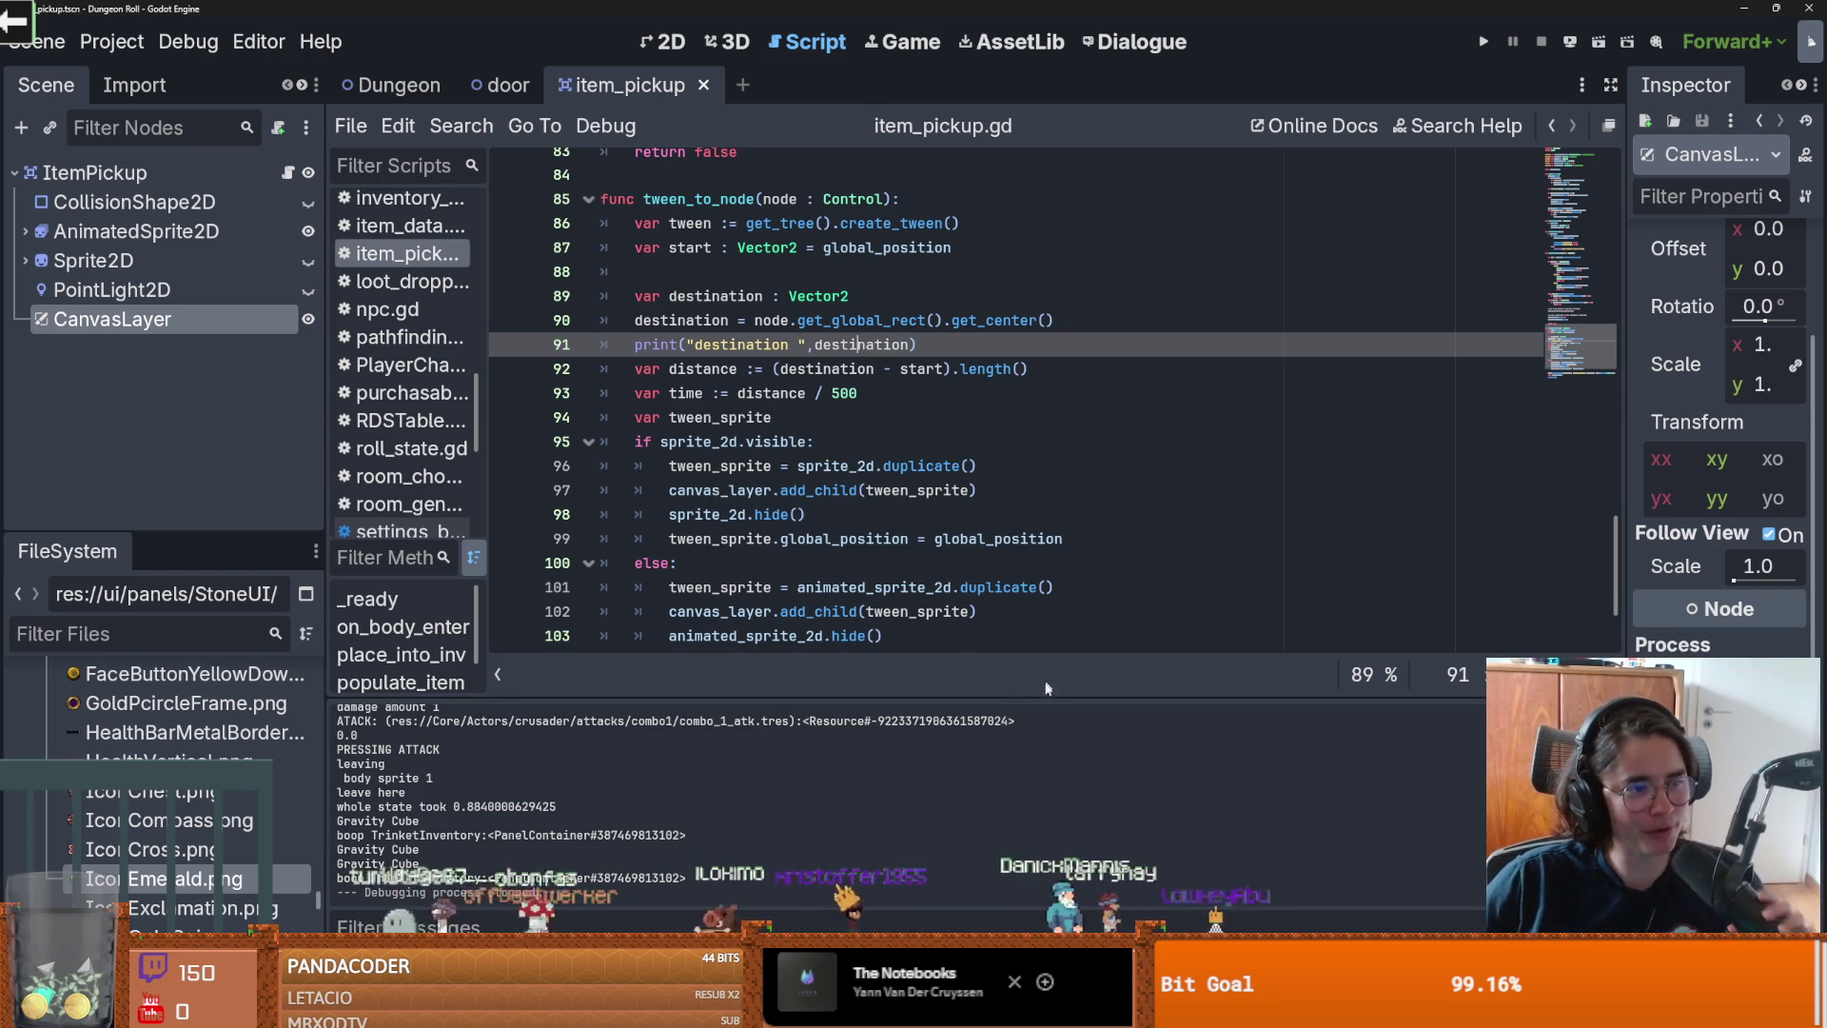
click(976, 466)
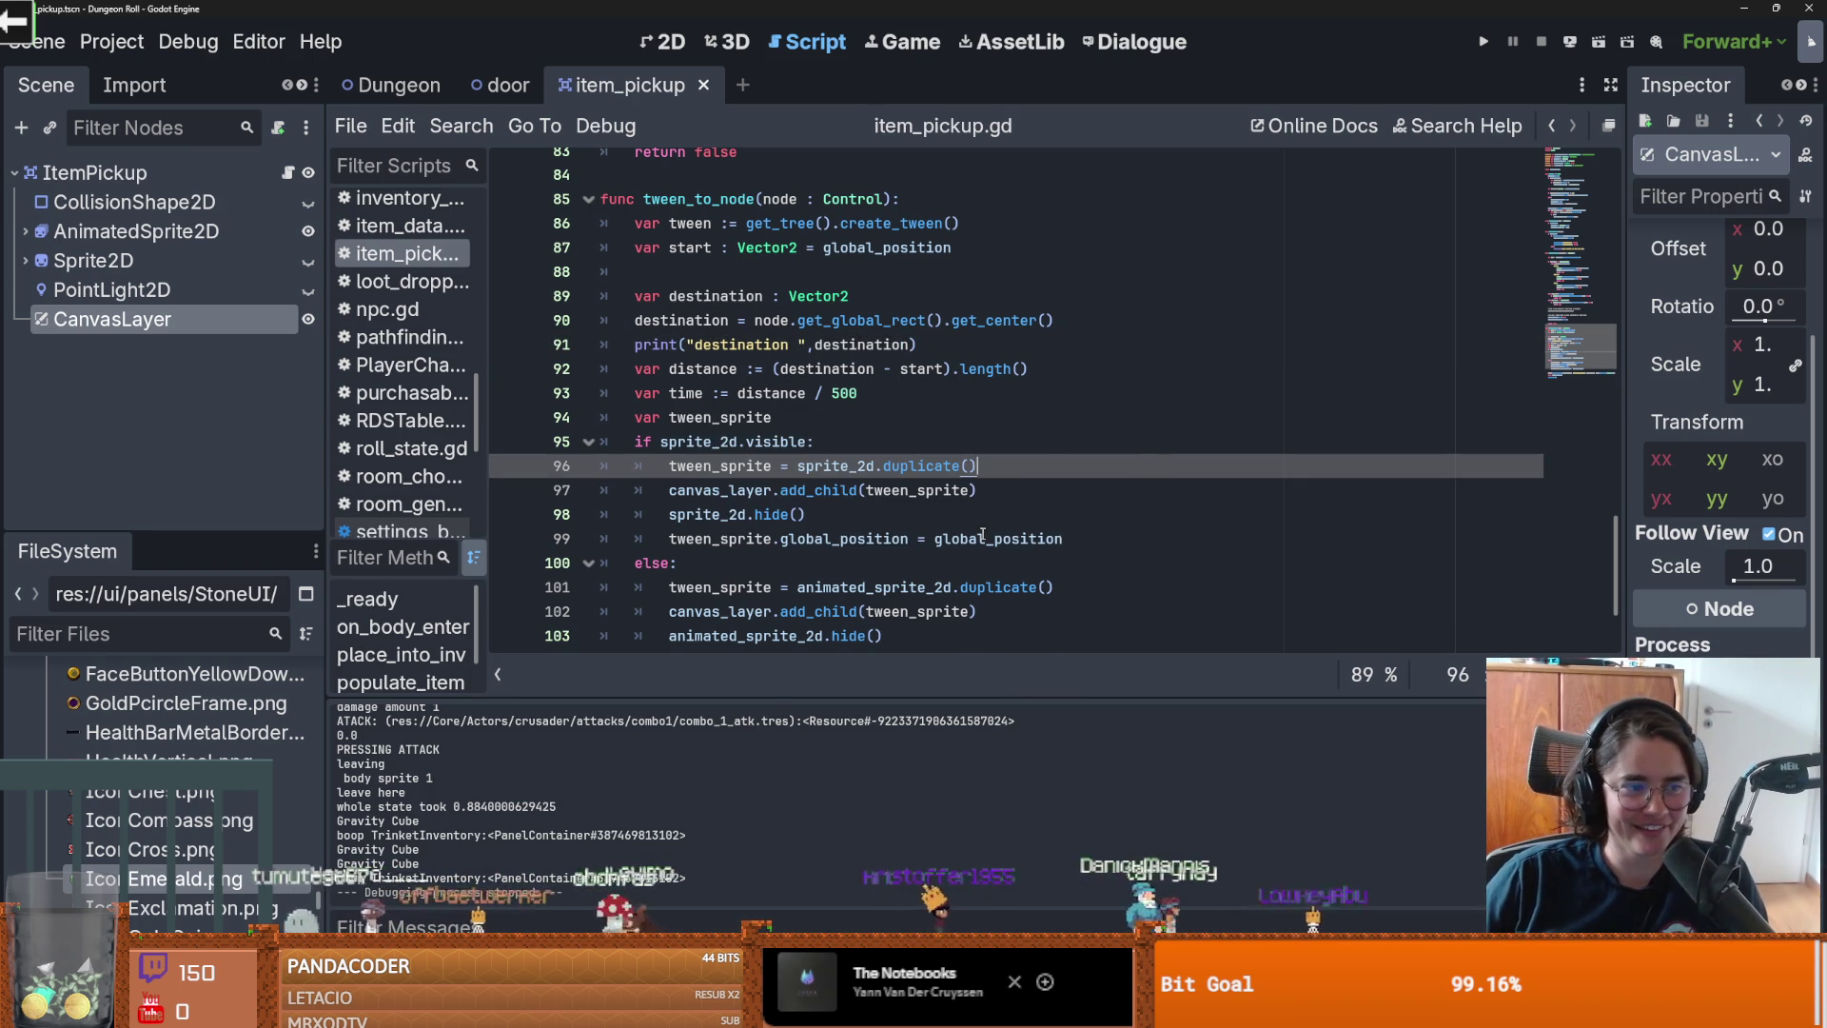
click(1483, 41)
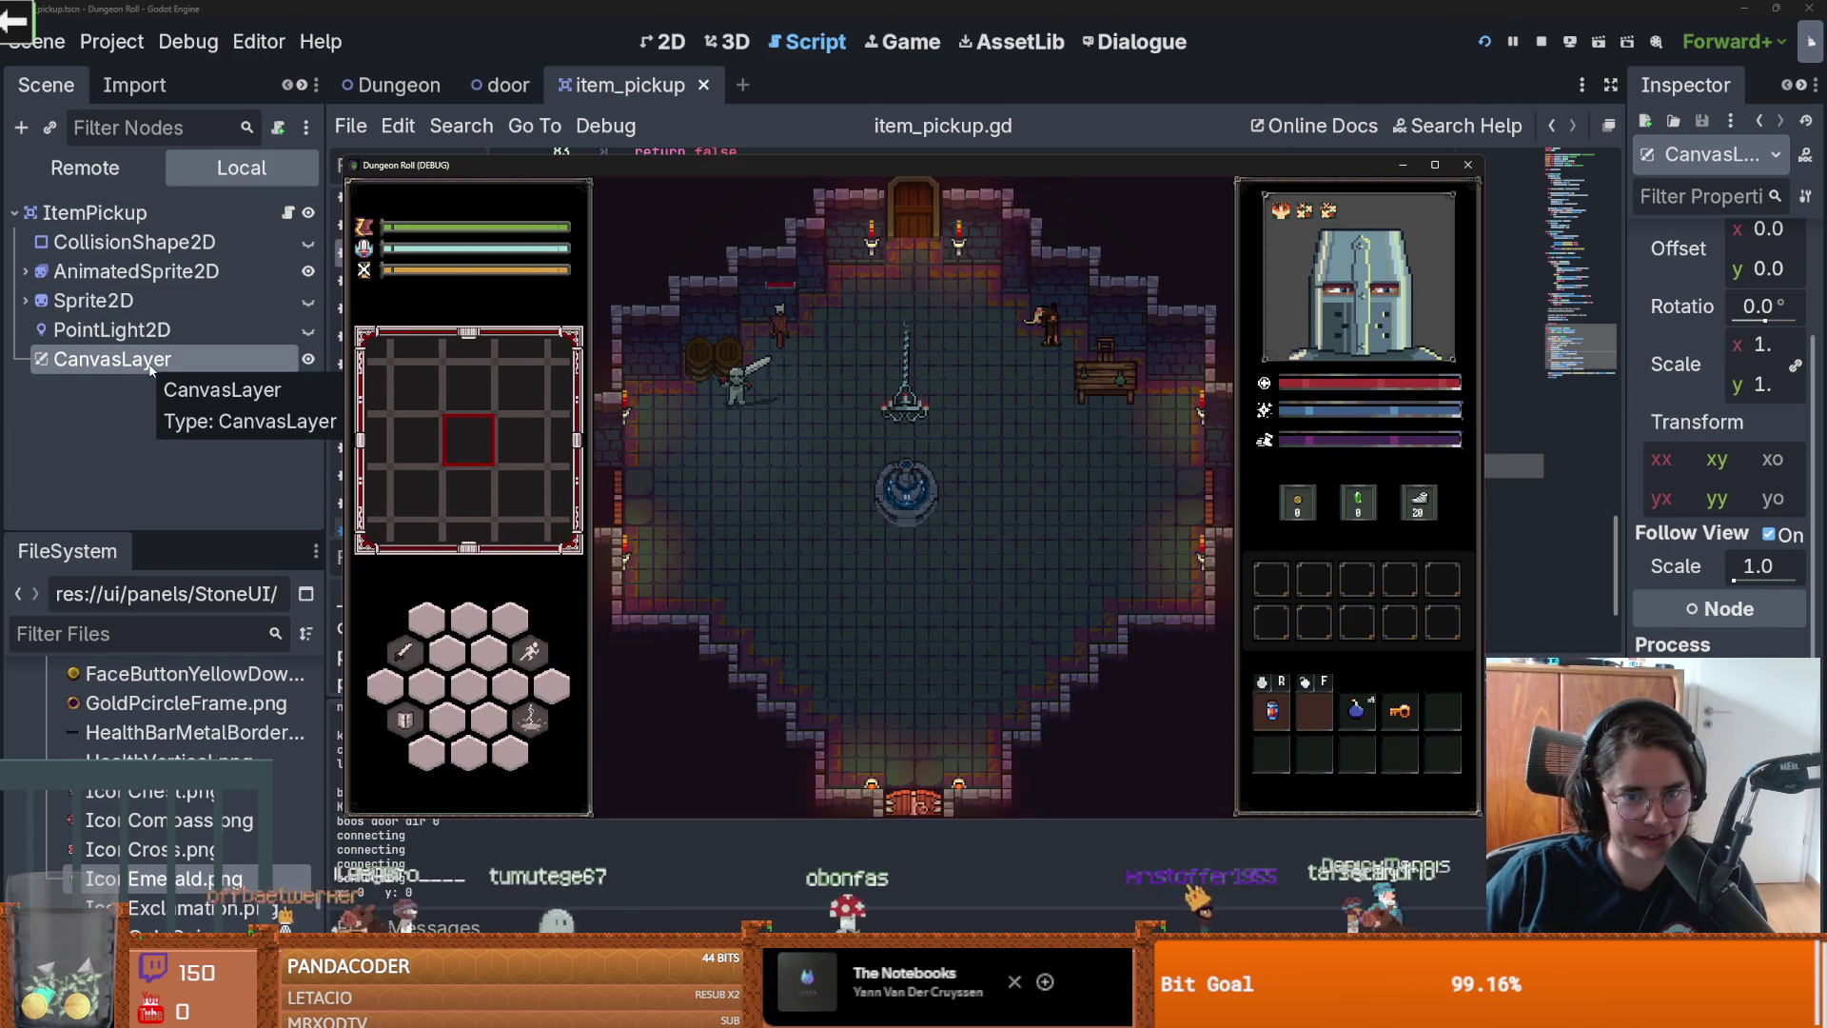
Step: Attack and walk the knight onto a Gravity Cube, logging destination (781.0, 338.5), then close the game
click(686, 288)
click(747, 309)
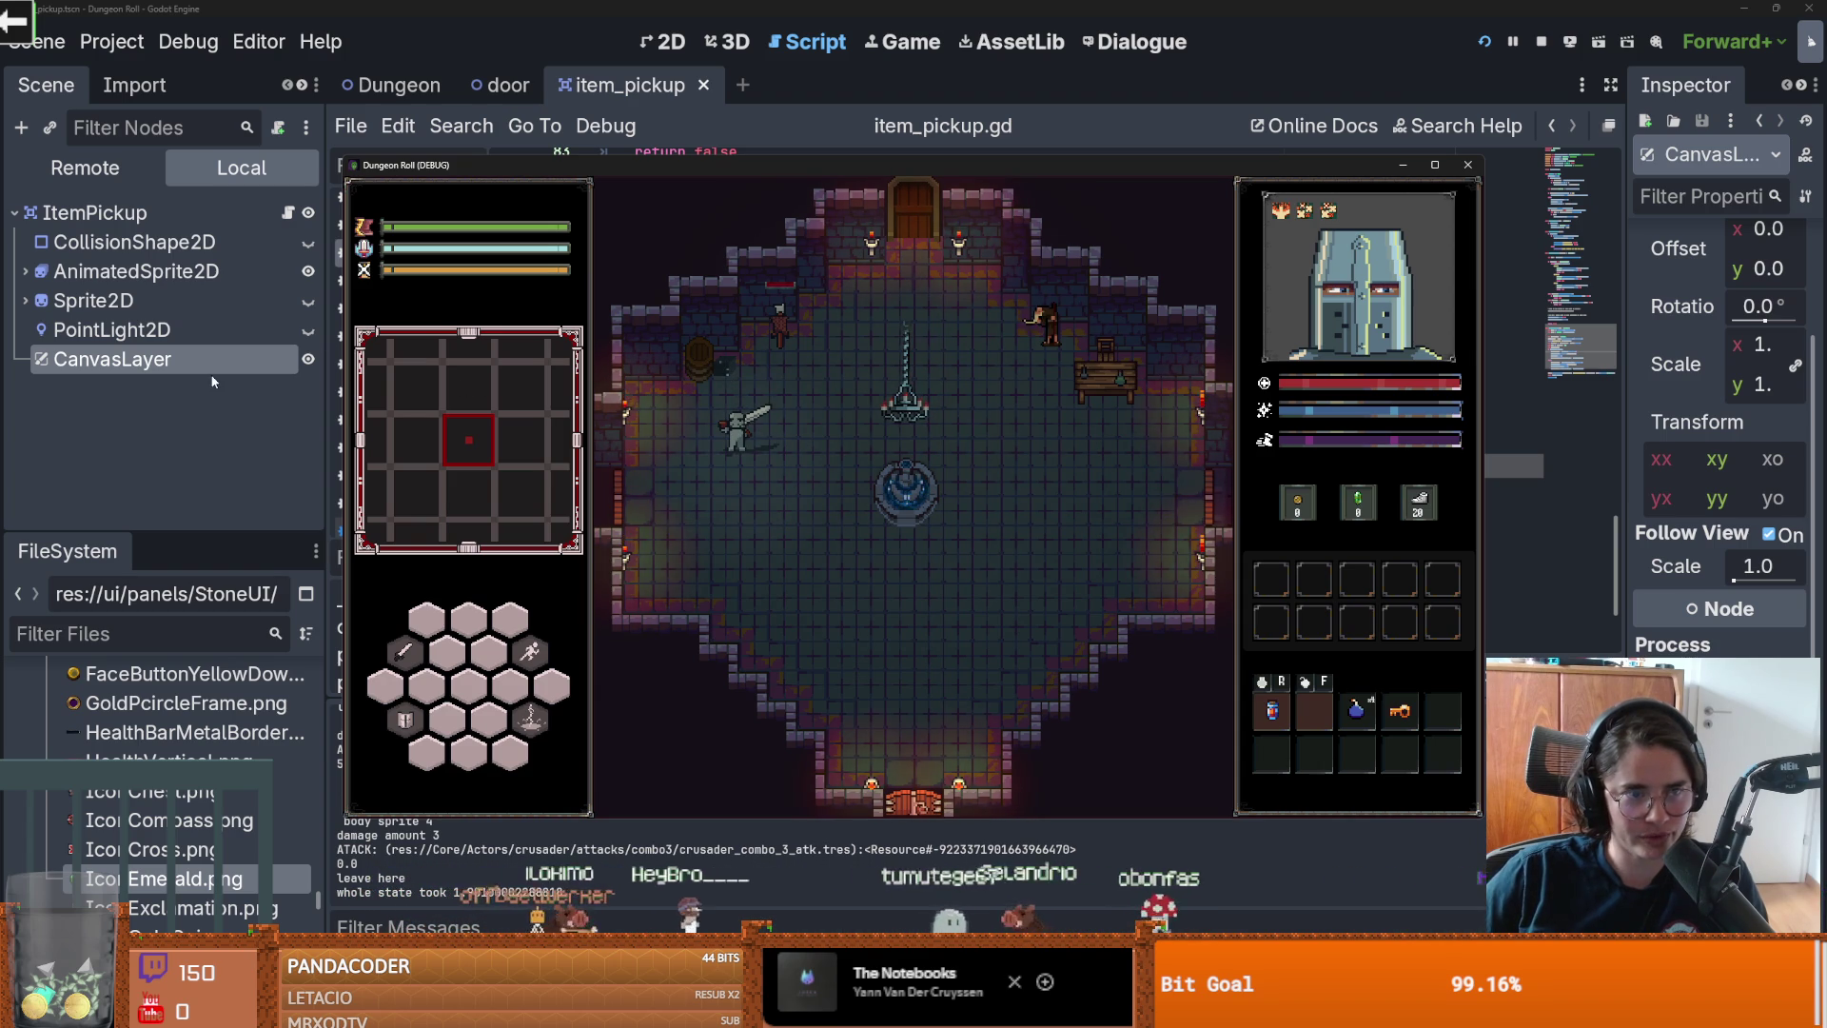
click(1302, 674)
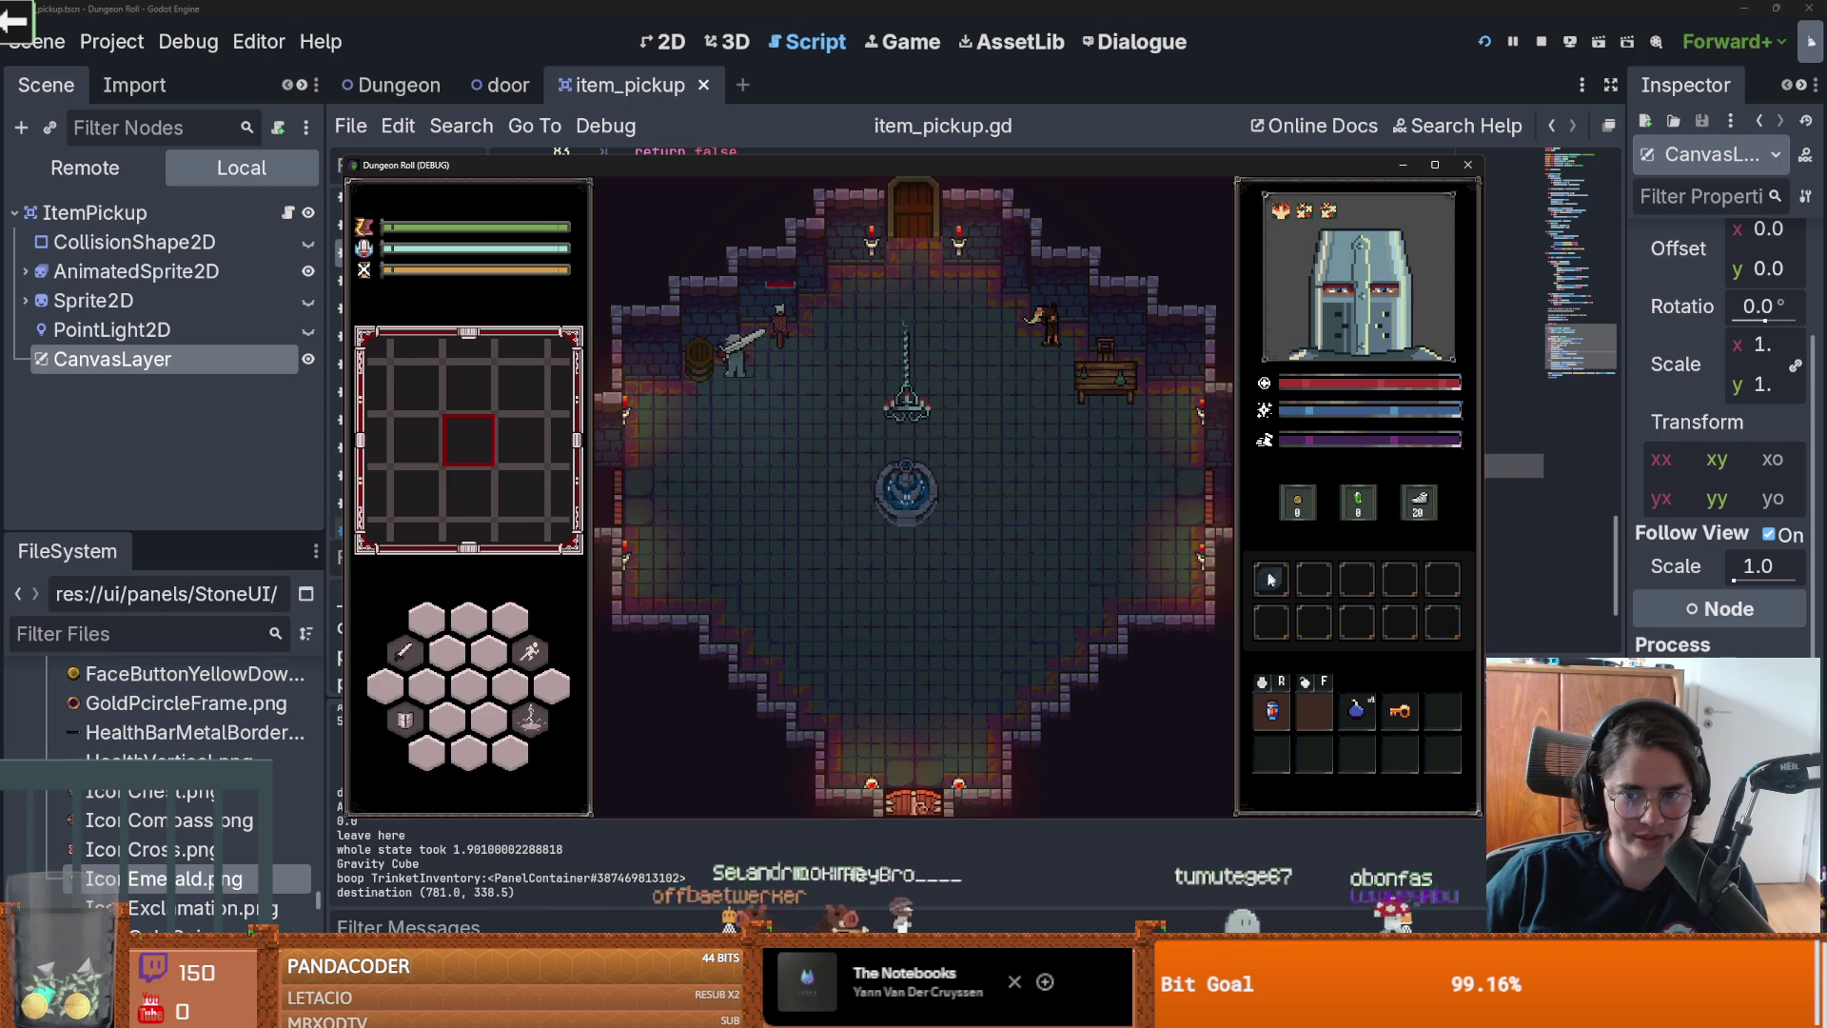
click(1469, 167)
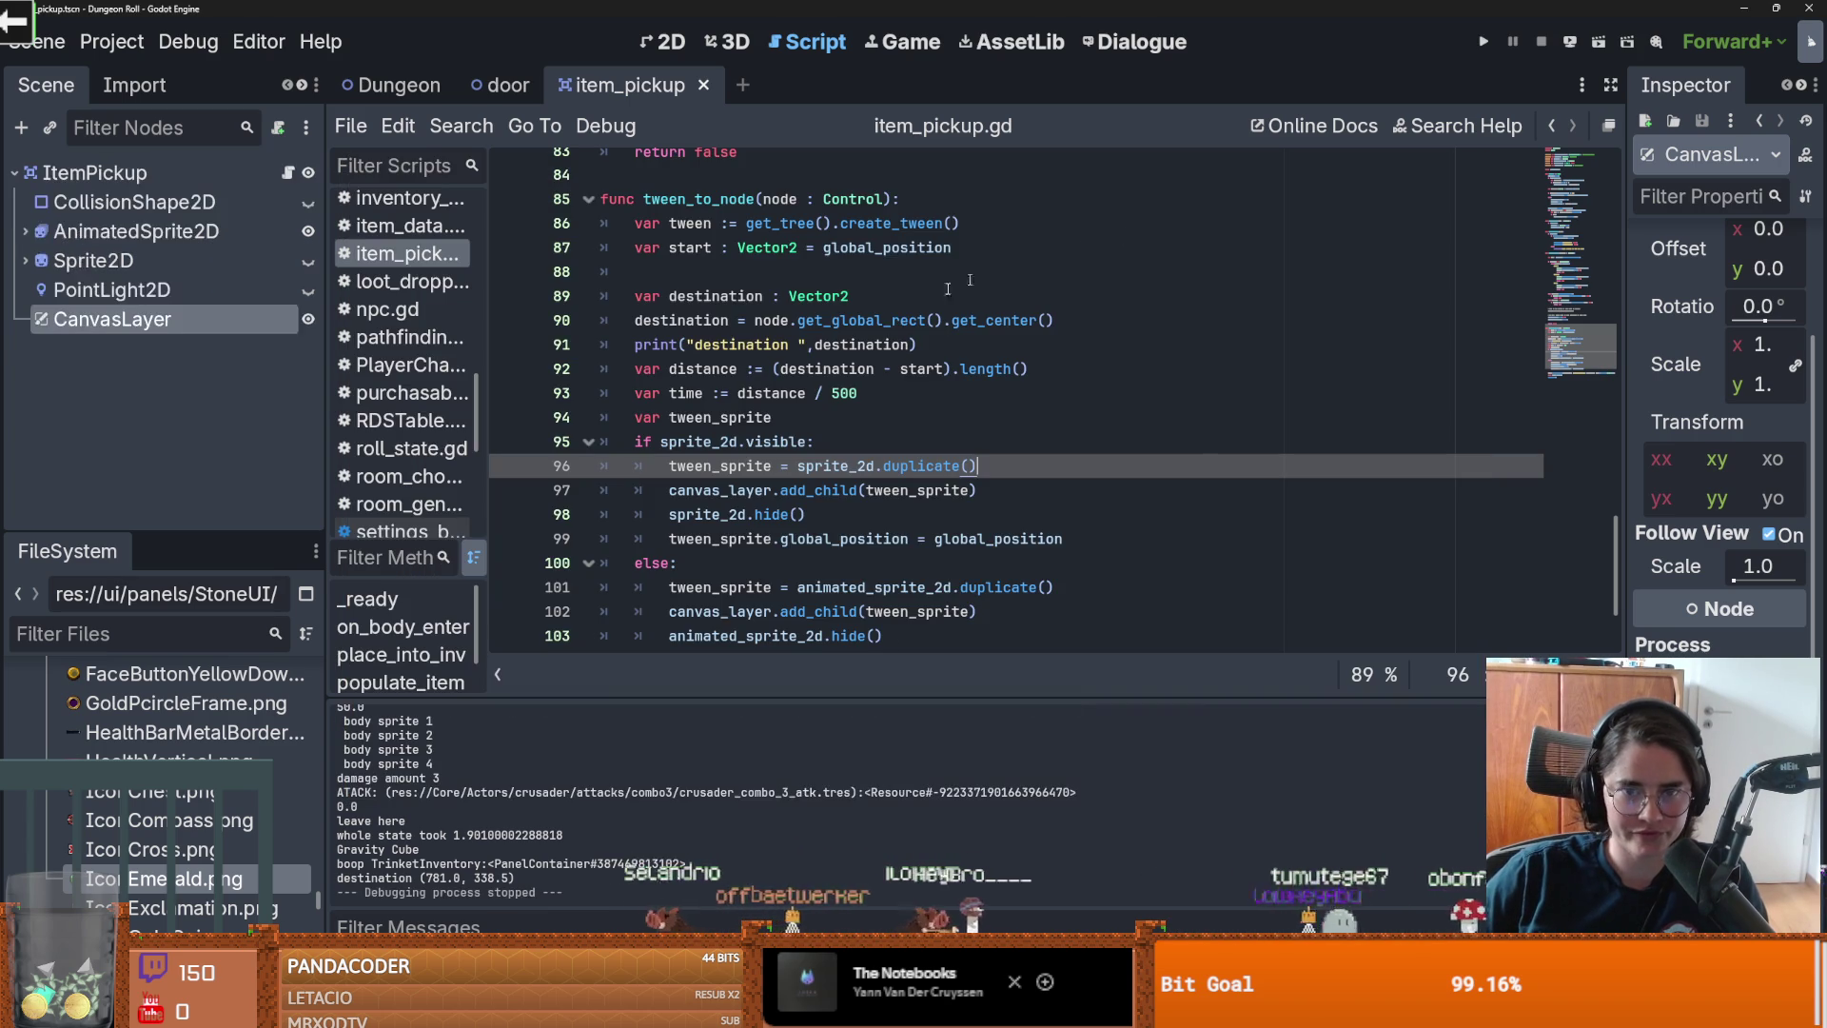
double_click(780, 199)
drag(643, 200, 939, 223)
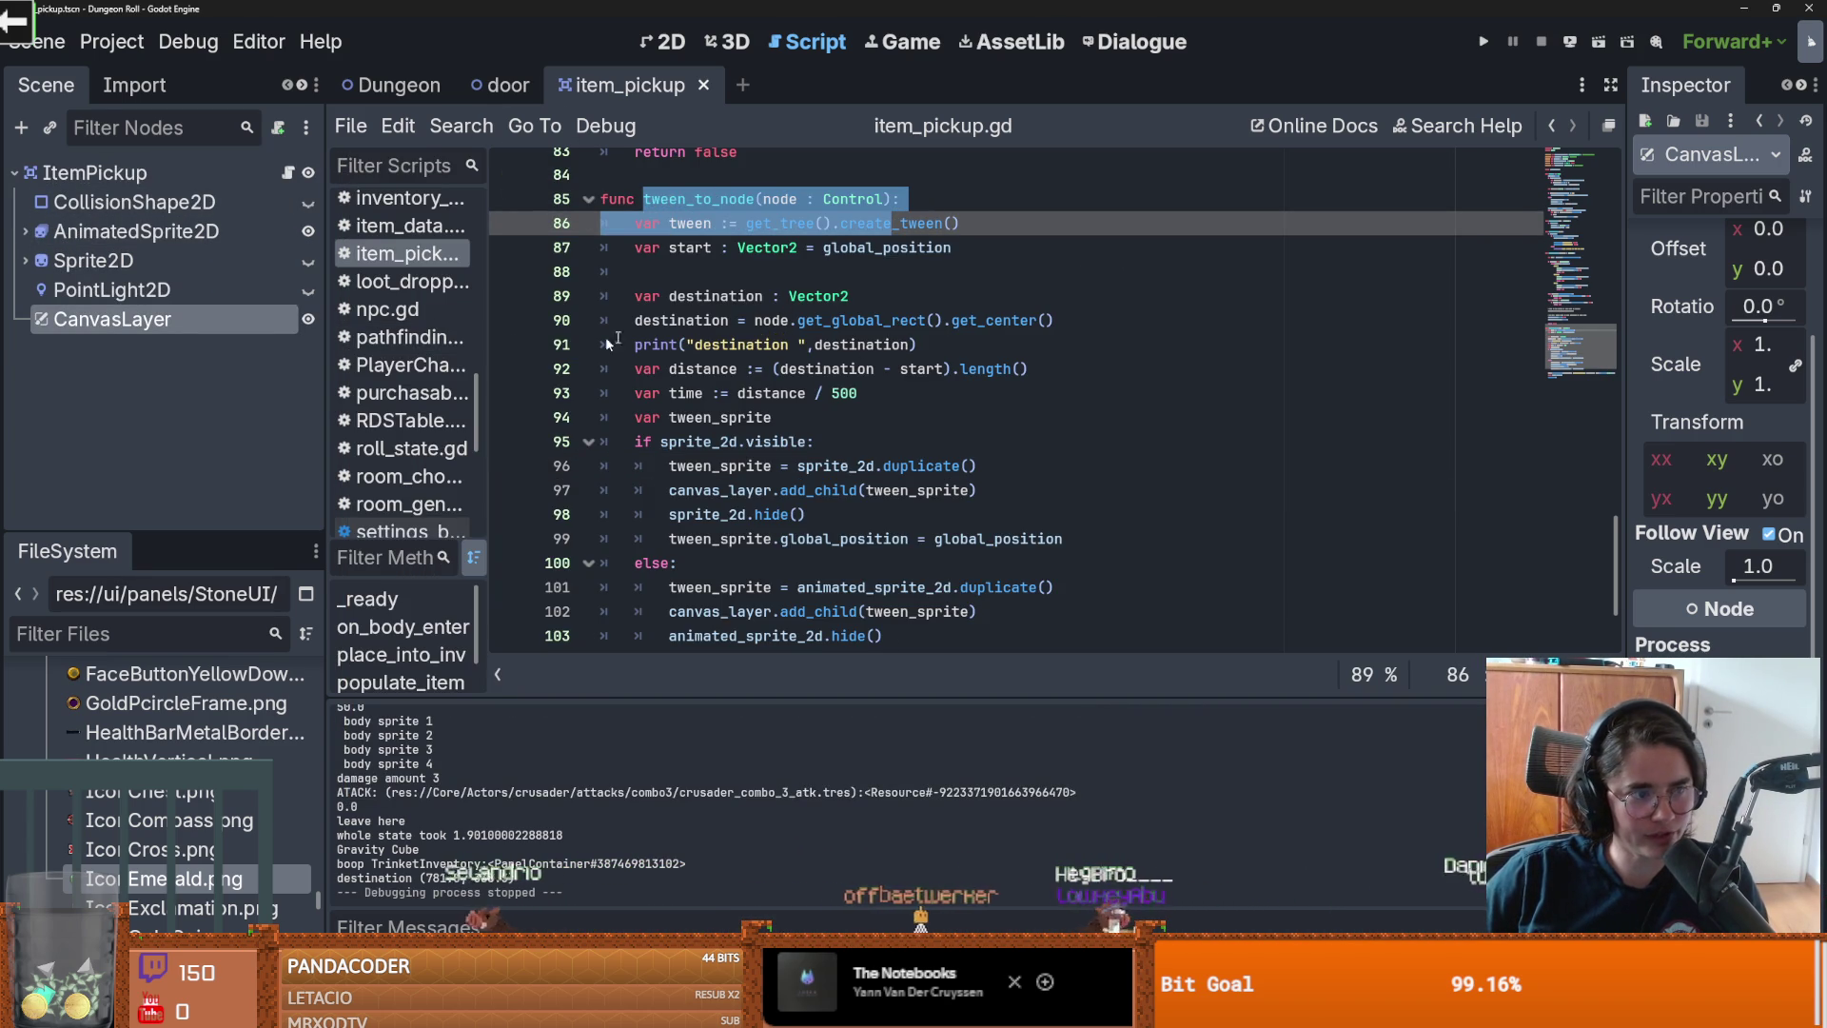
scroll(728, 376, up, 2)
scroll(732, 390, down, 2)
key(ctrl+s)
click(818, 320)
scroll(814, 421, up, 2)
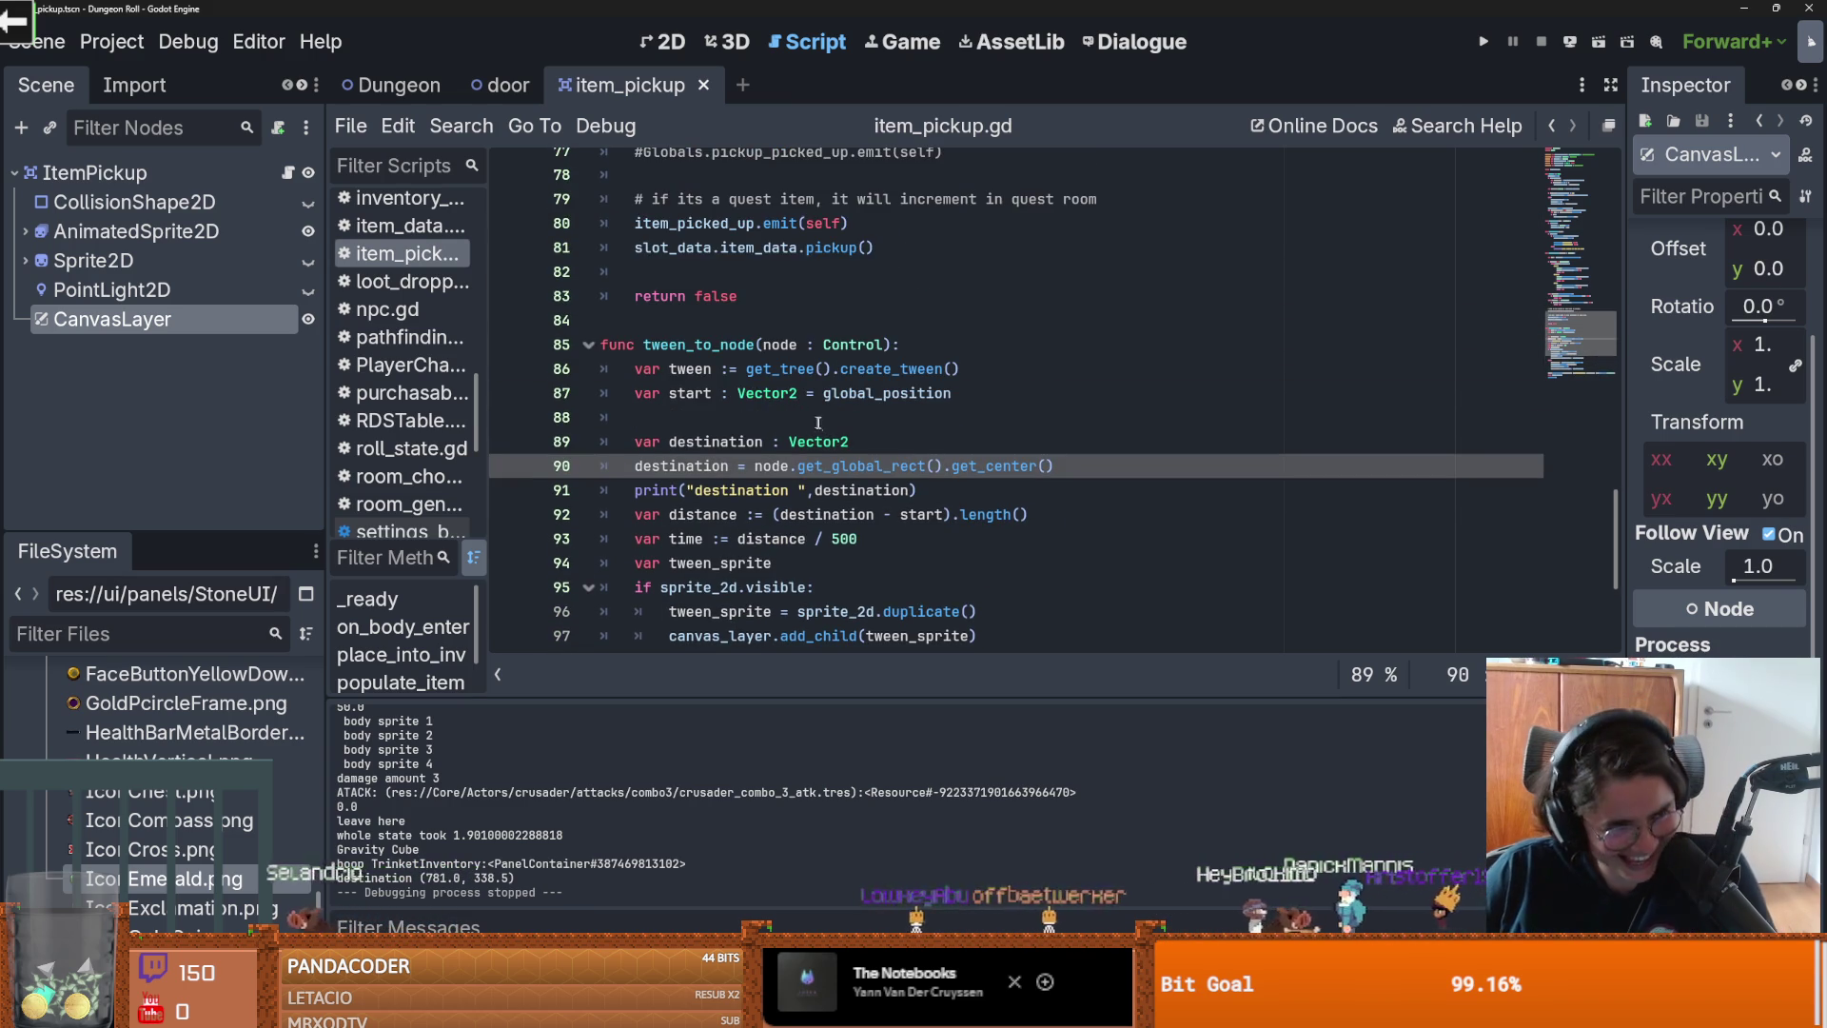
scroll(906, 523, up, 1)
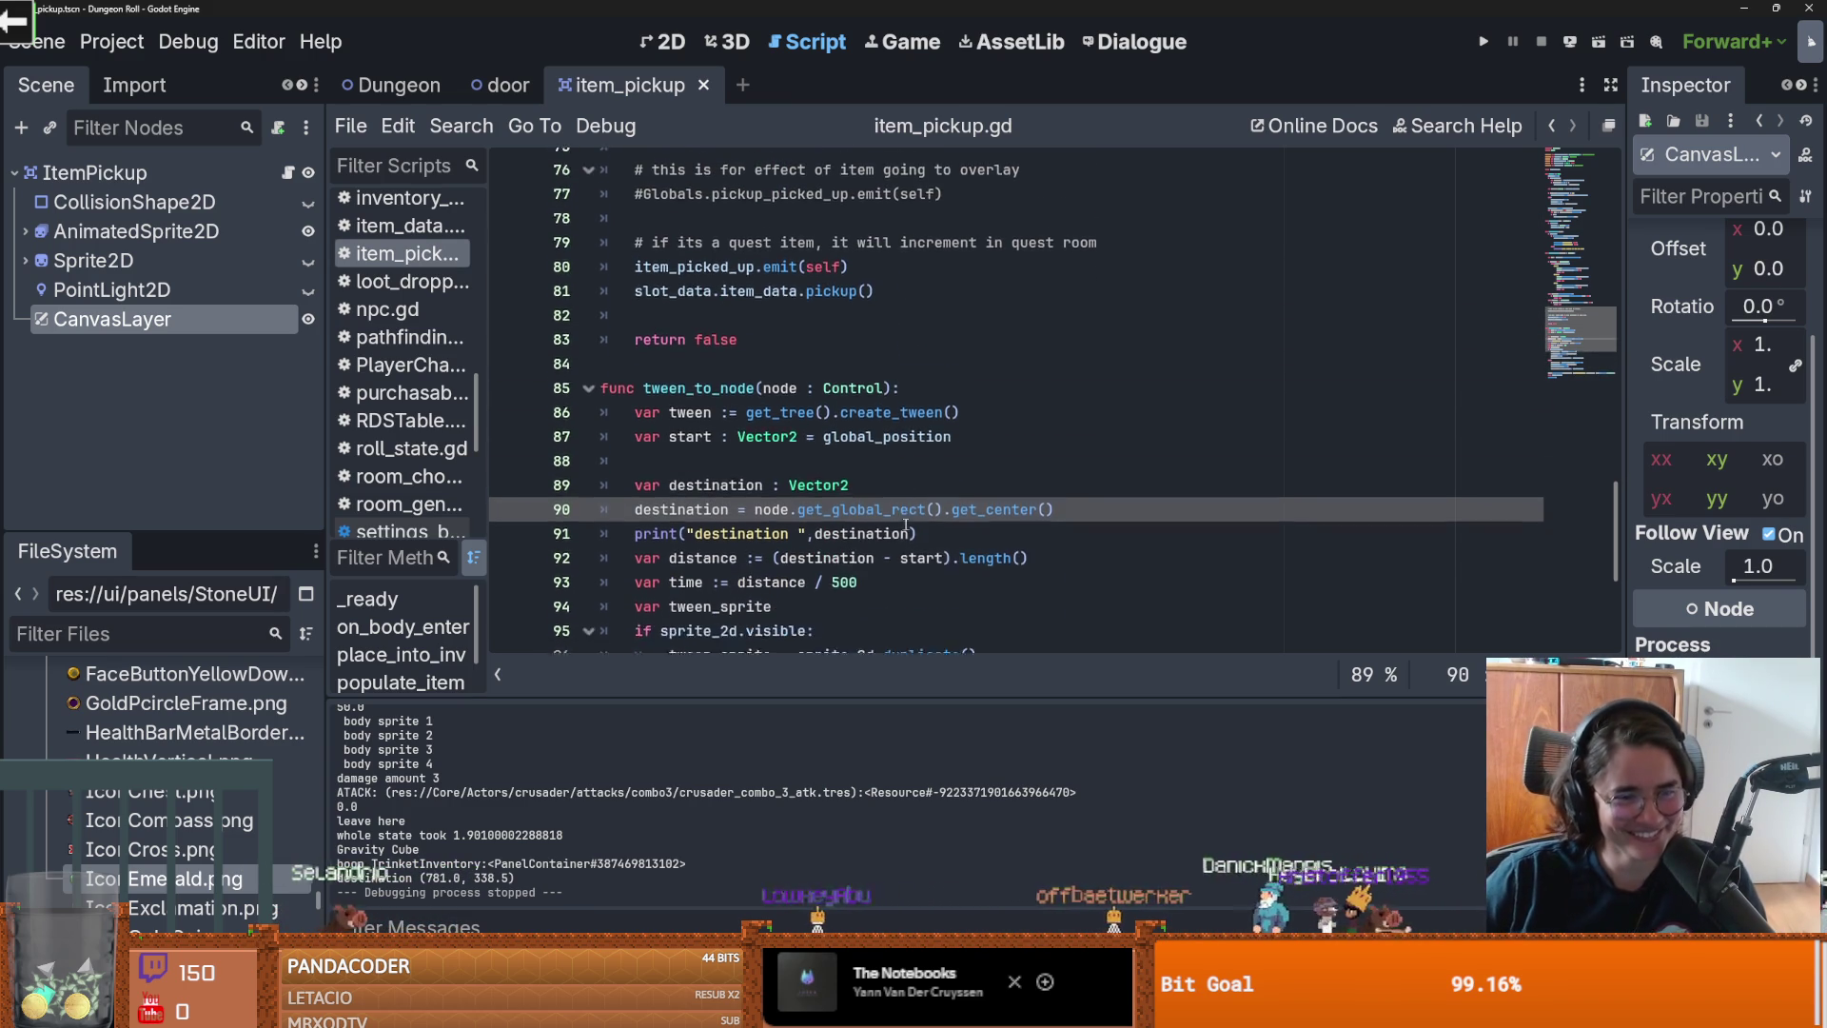
scroll(905, 522, down, 3)
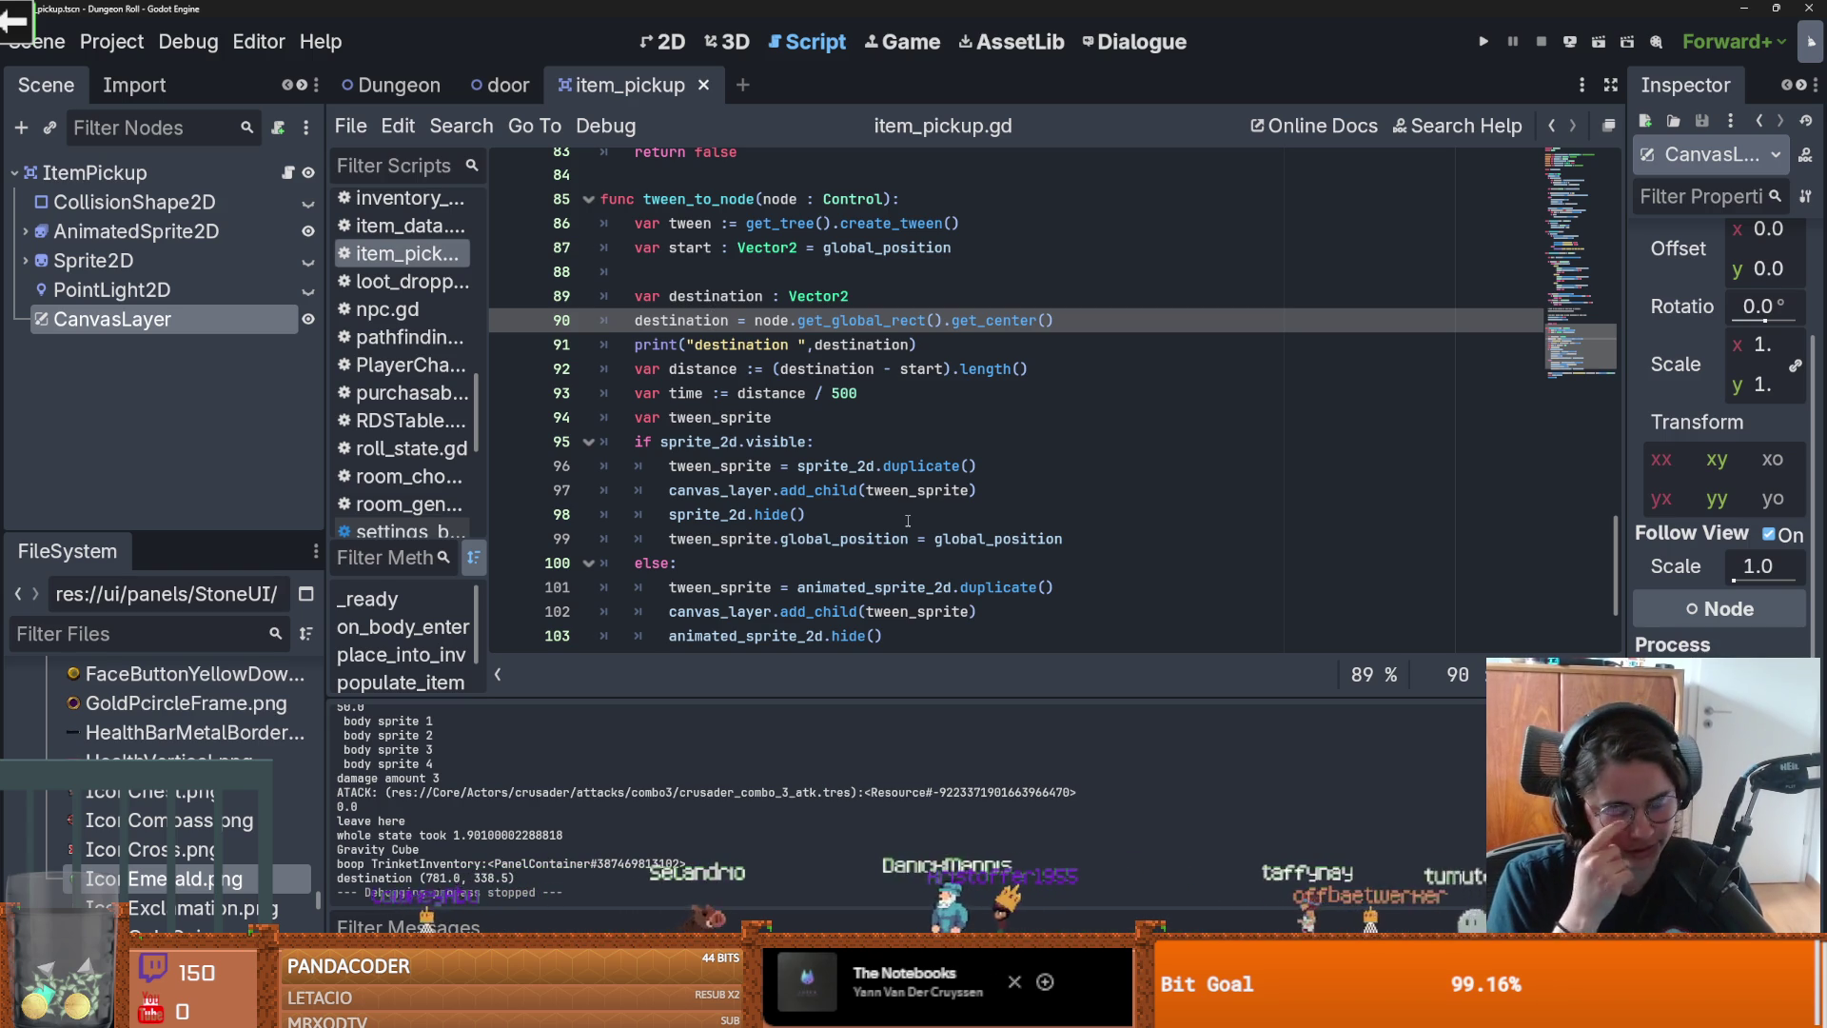
scroll(878, 323, up, 1)
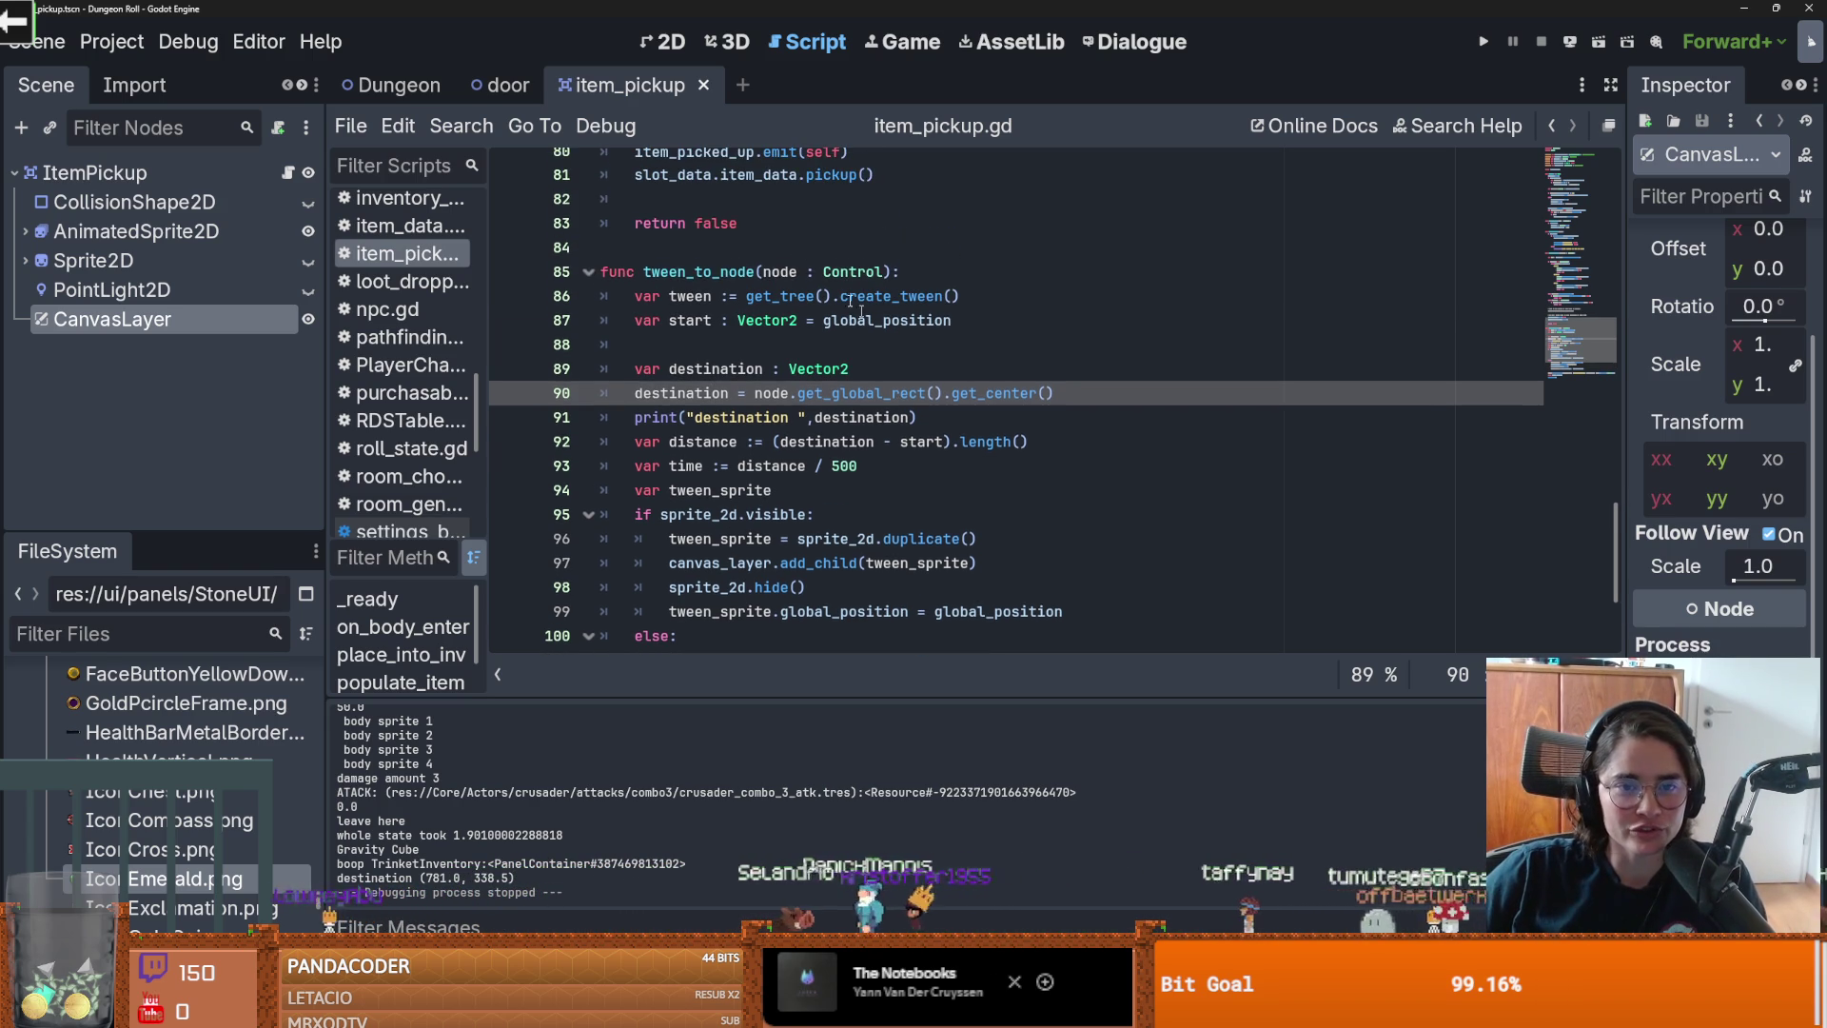
double_click(779, 272)
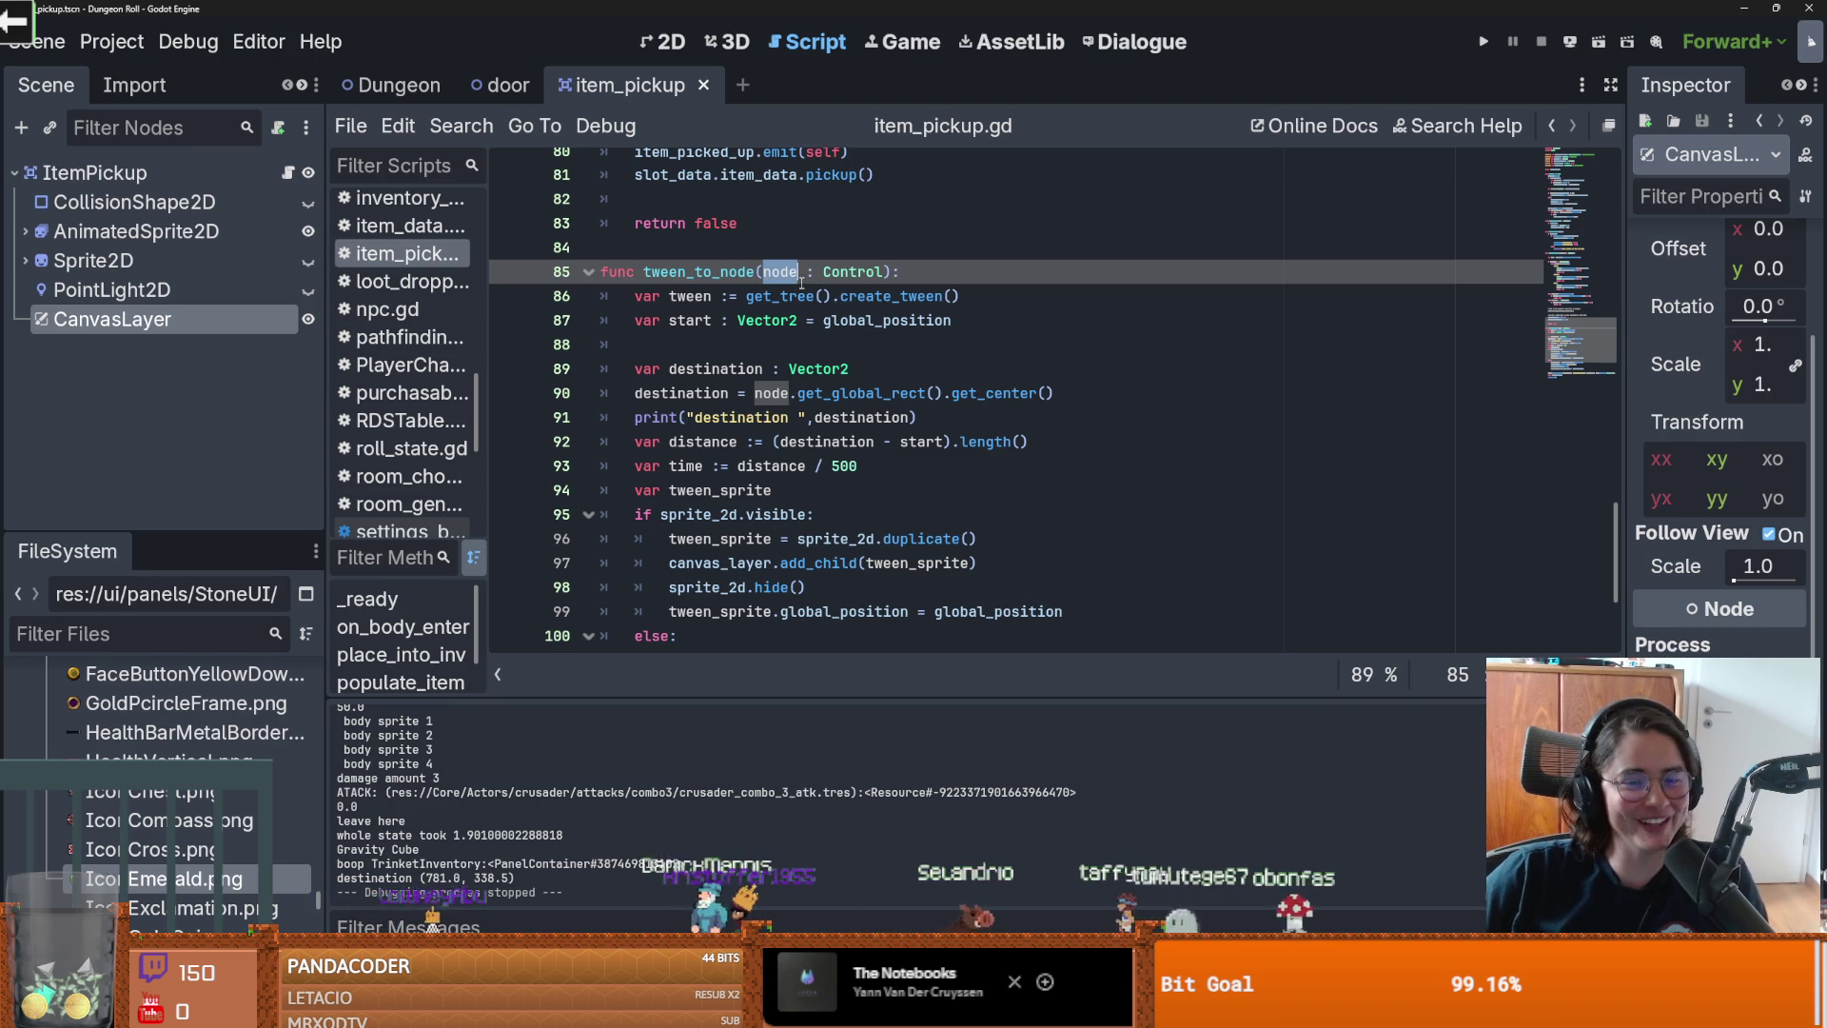
click(778, 273)
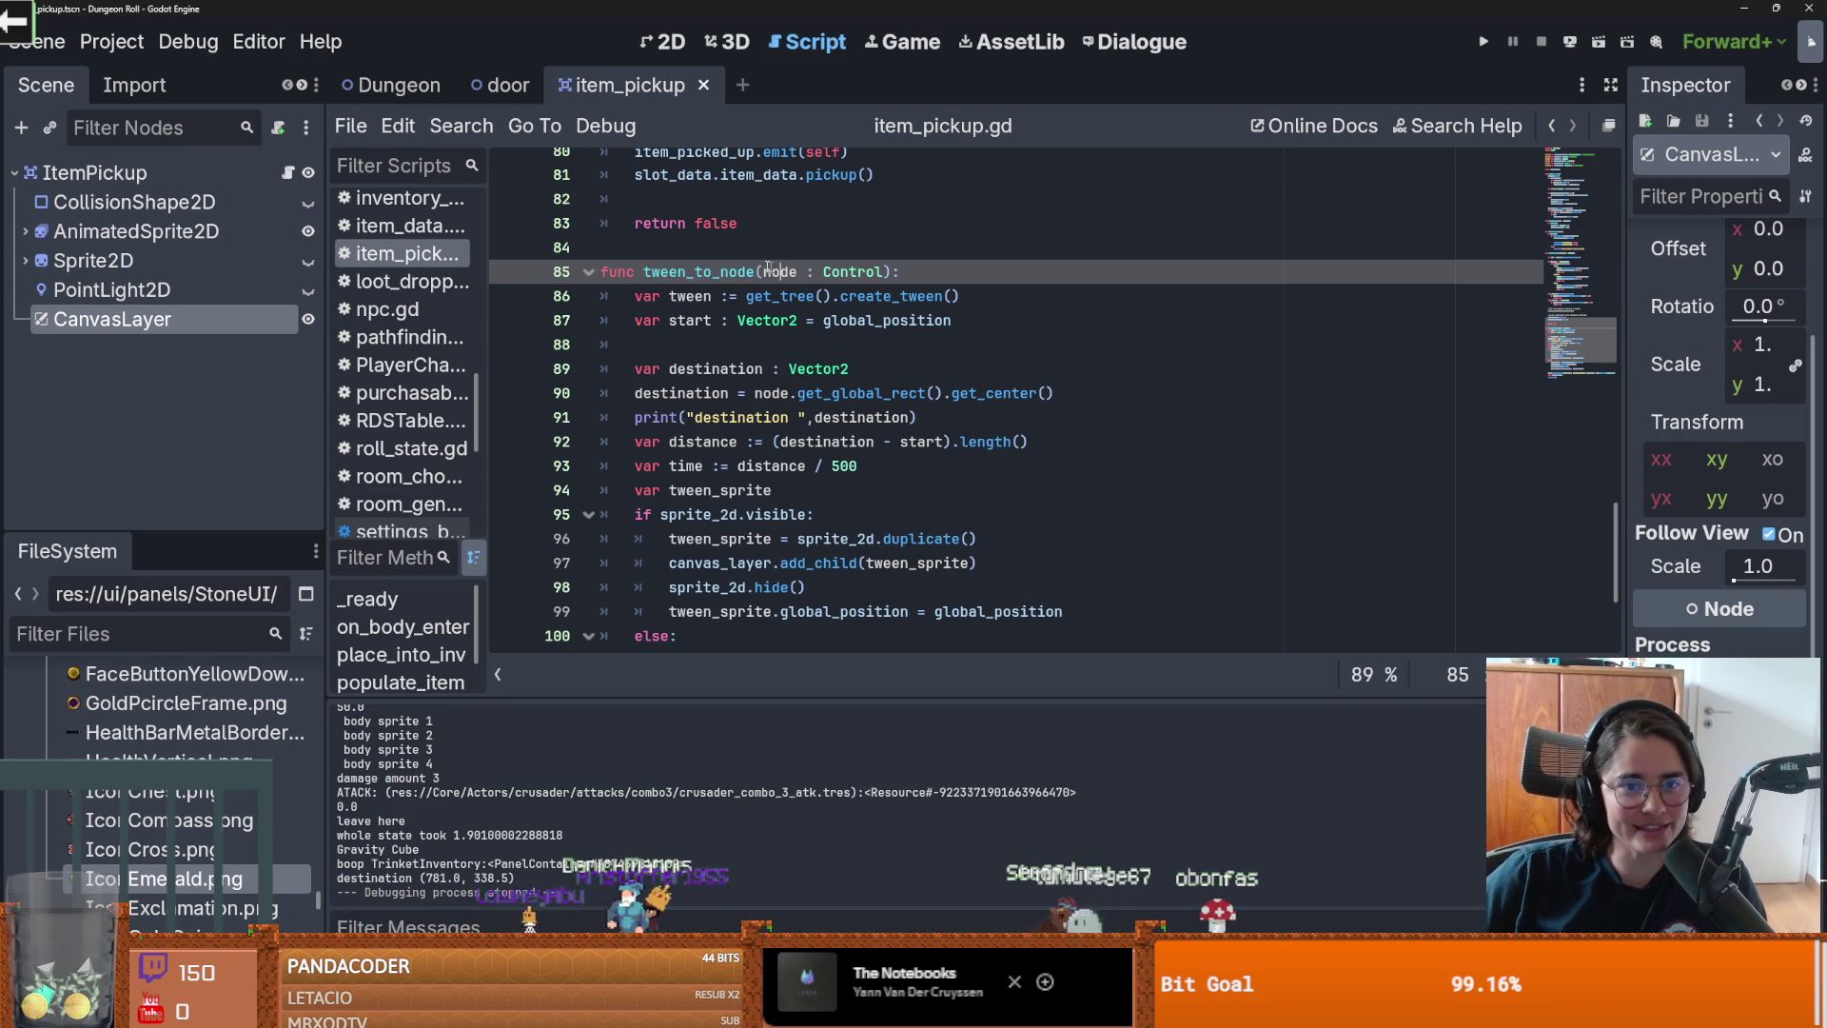
scroll(809, 361, up, 10)
scroll(839, 400, up, 8)
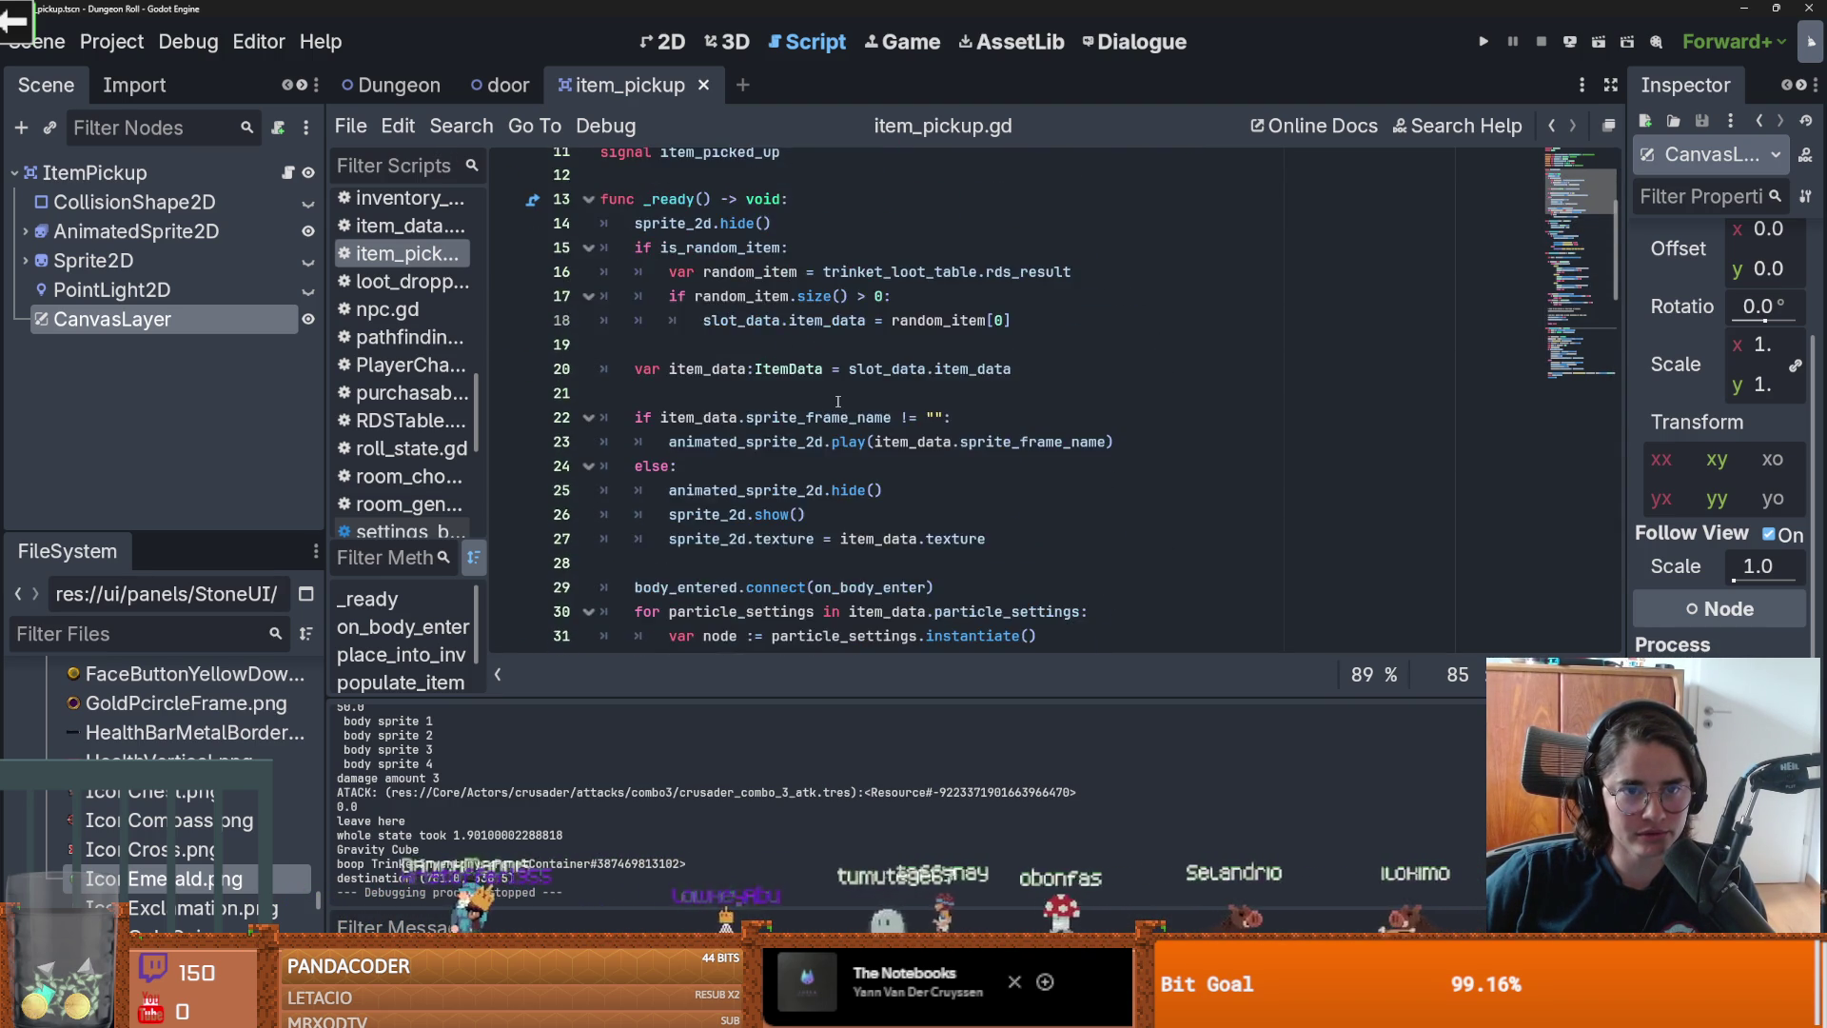
scroll(839, 401, down, 15)
Step: Find in Files for tween_to_node and open the inventory_container.gd result
click(460, 126)
click(480, 290)
click(916, 632)
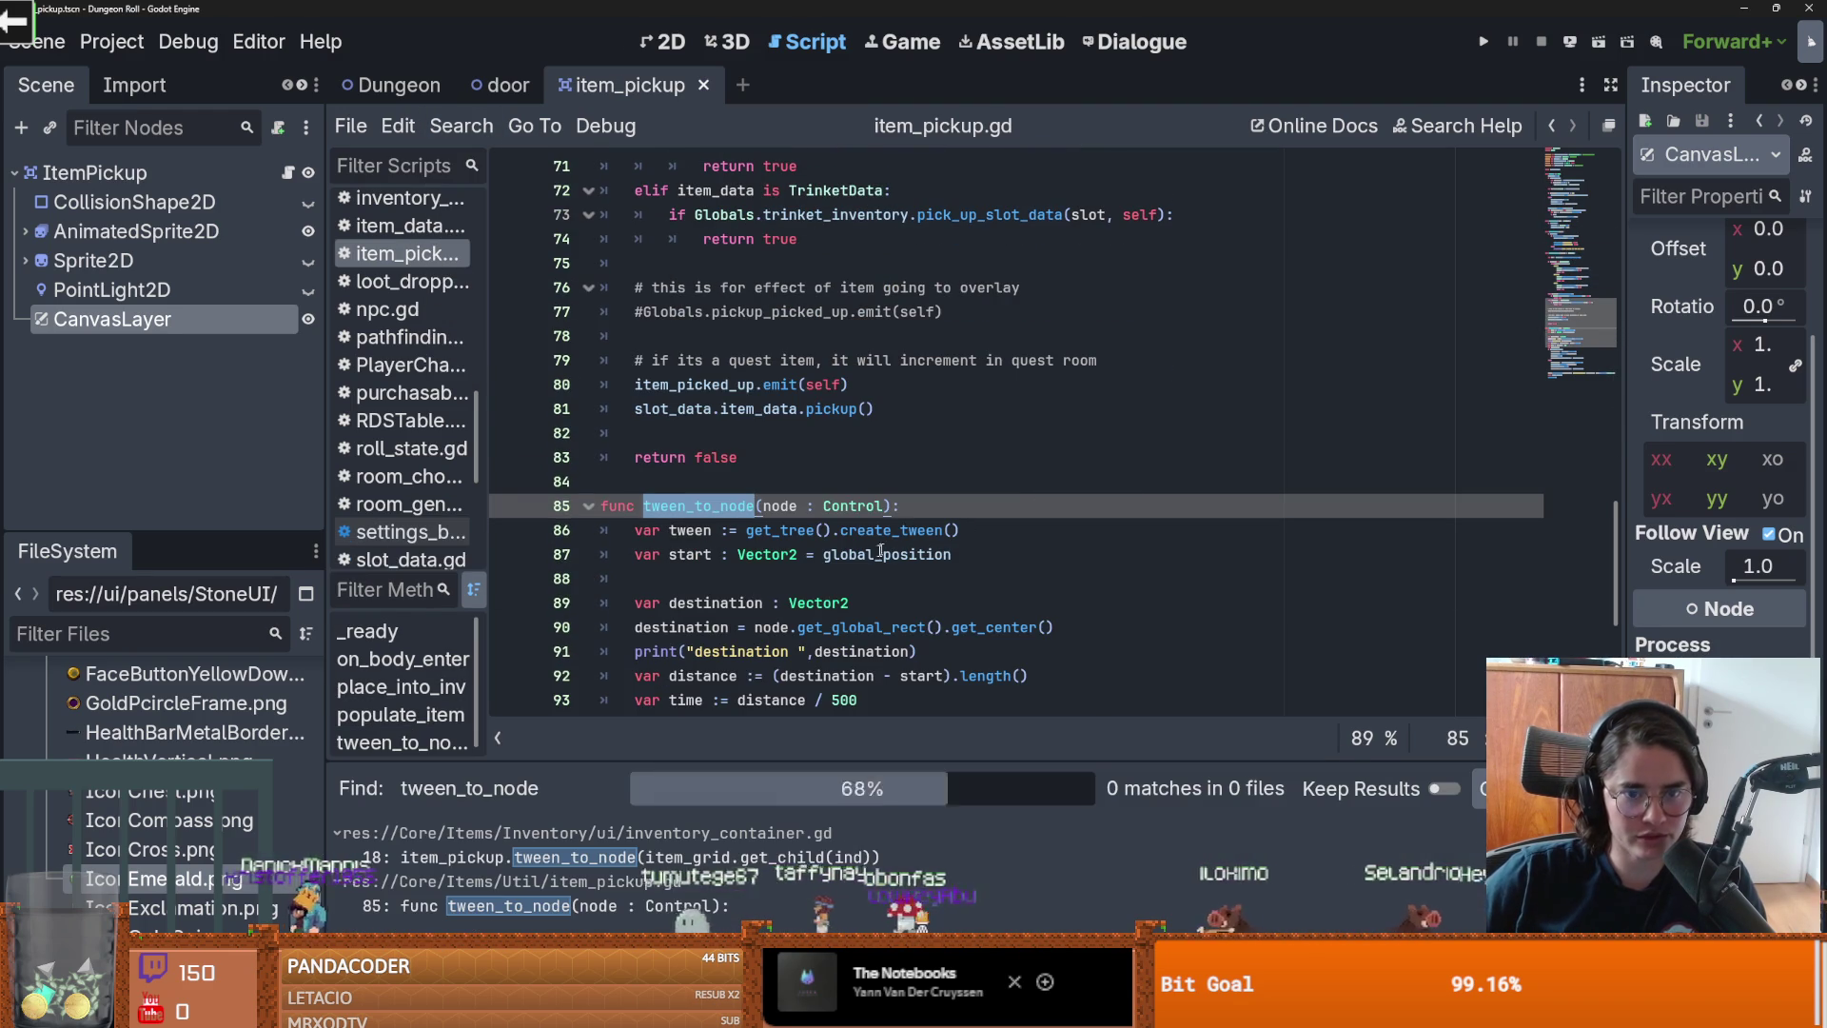
click(630, 858)
Step: Inspect the tween_to_node call on line 18, then return to item_pickup.gd
click(772, 385)
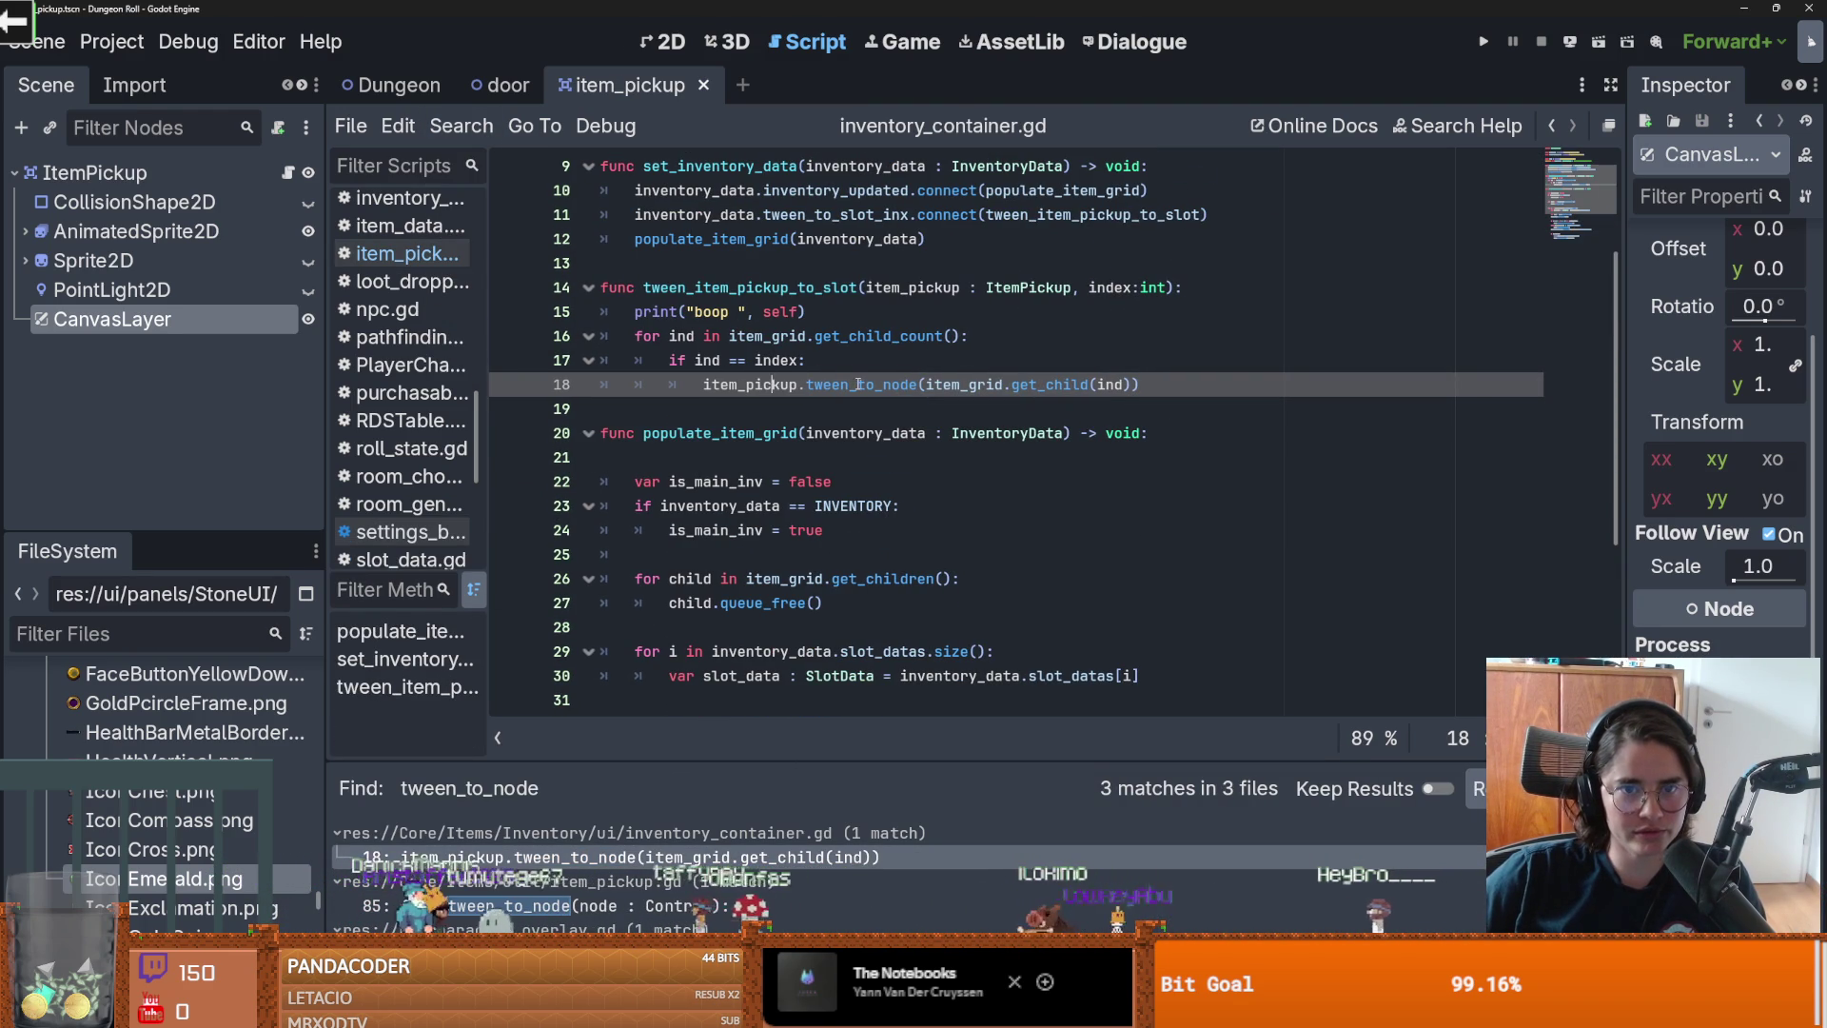
double_click(965, 384)
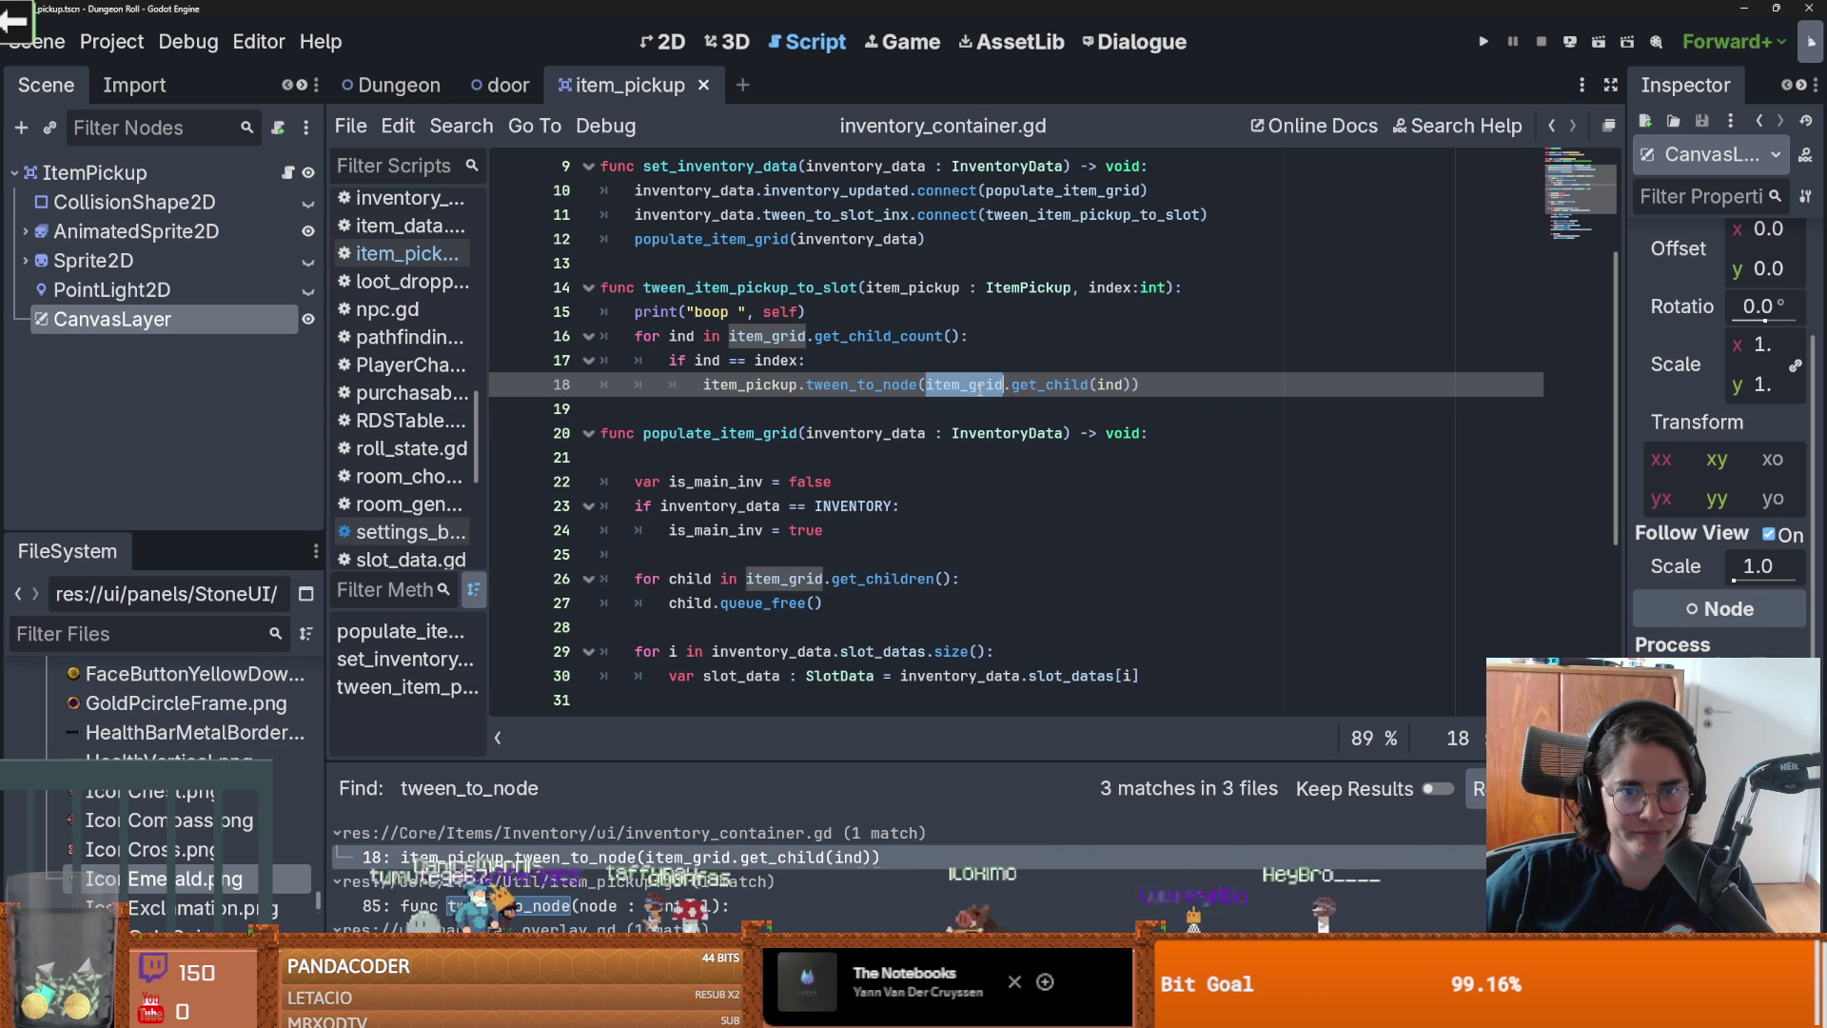
mouse_move(705, 385)
mouse_down()
mouse_move(1124, 385)
mouse_move(705, 385)
mouse_up()
click(757, 385)
ctrl+click(758, 385)
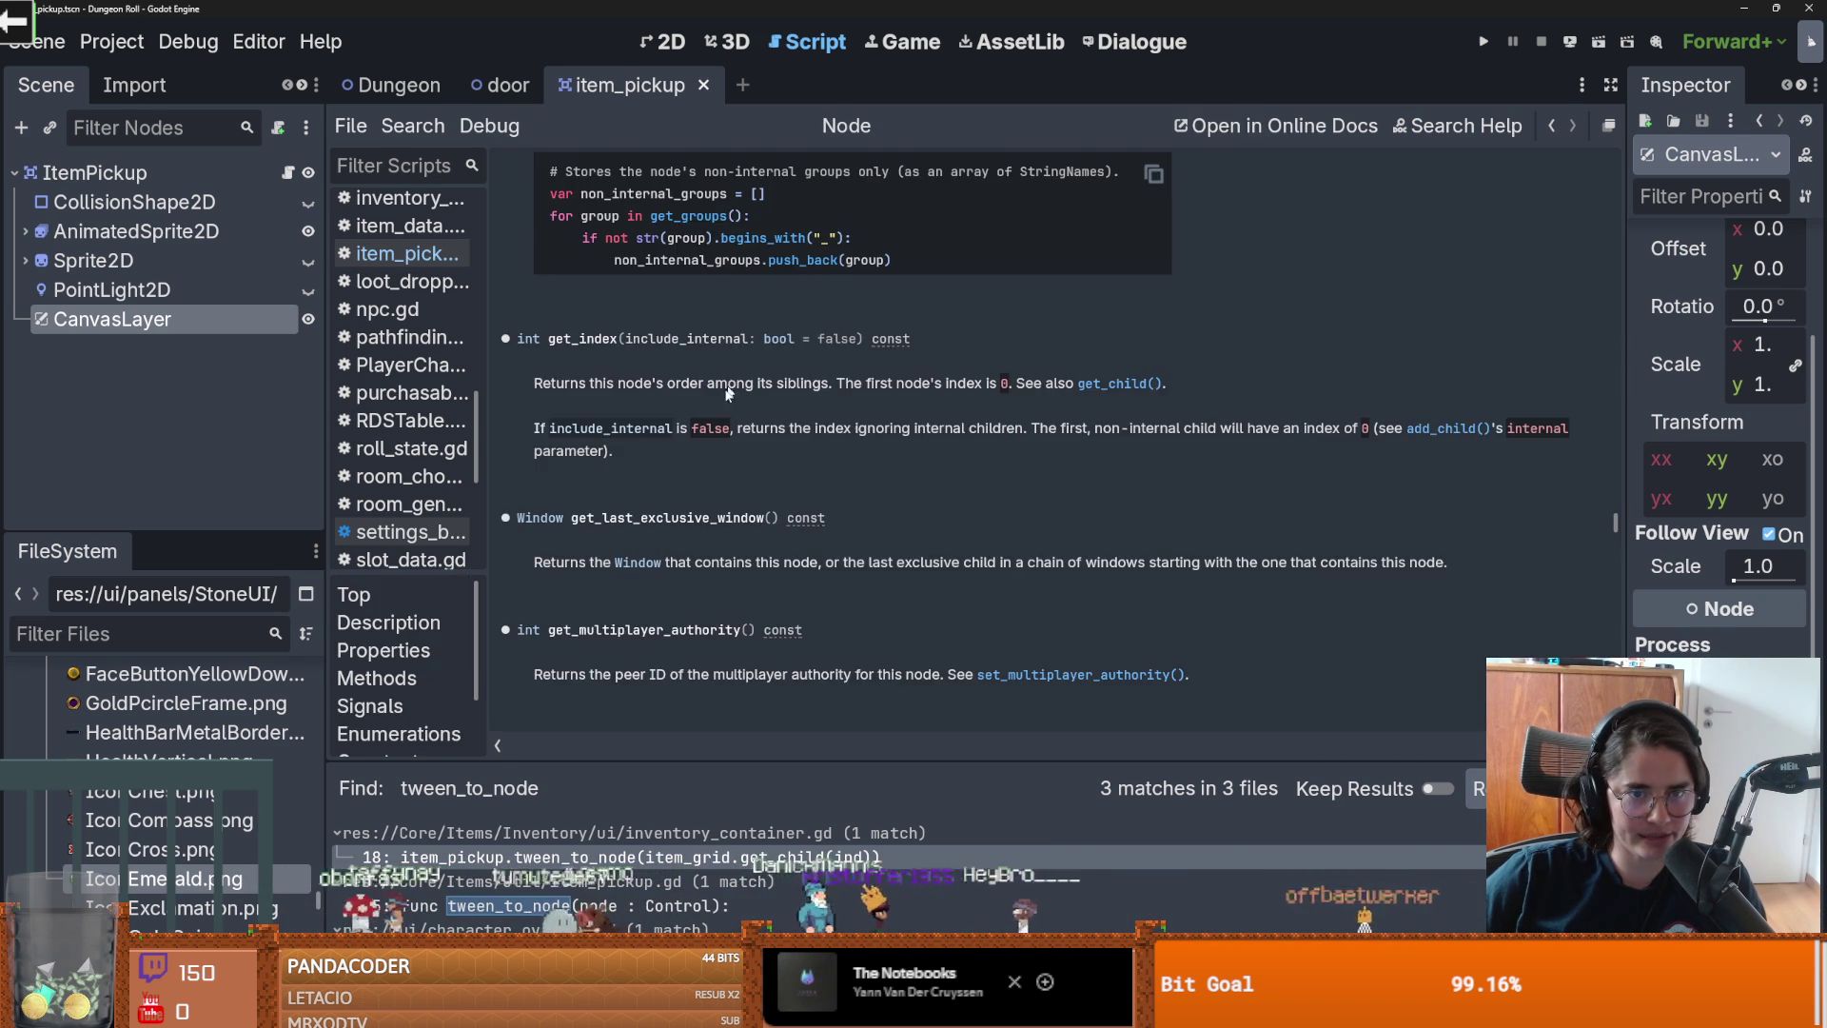
click(287, 172)
Step: Switch to the 2D workspace and open the Dungeon scene
click(681, 49)
scroll(869, 435, down, 2)
click(399, 84)
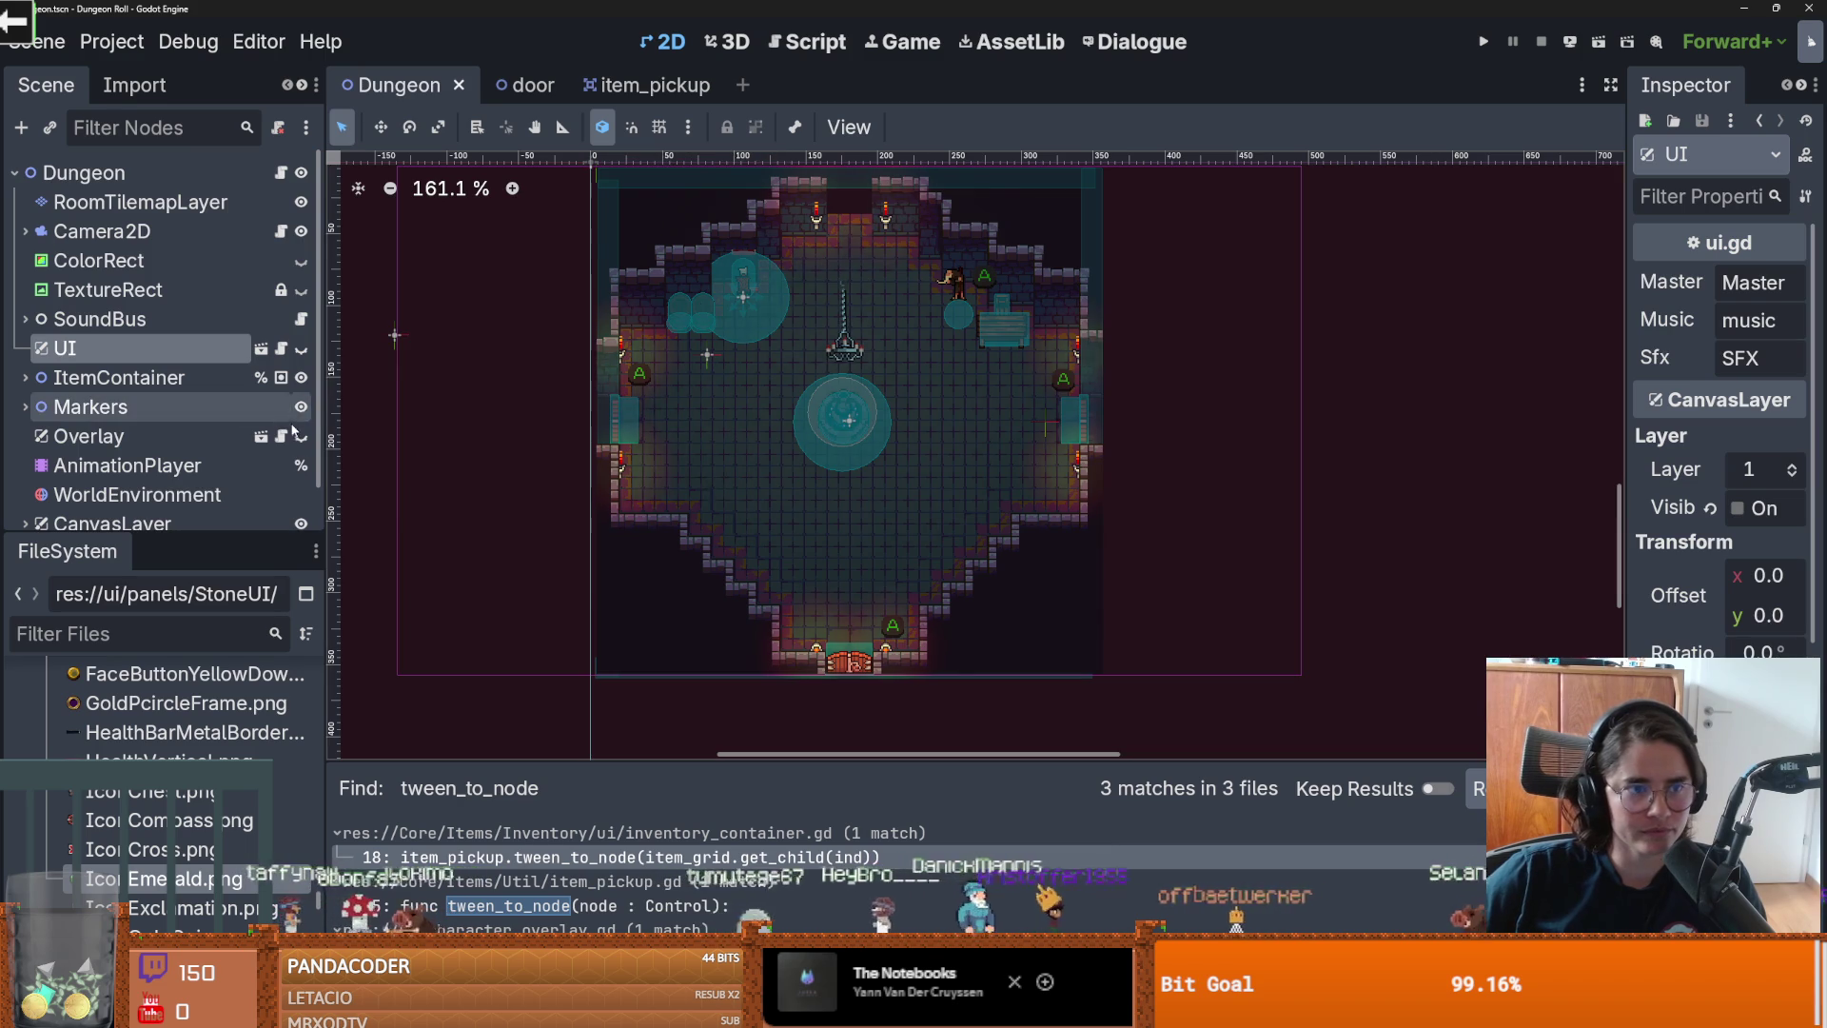
Step: Show and hide the Overlay node, then save the Dungeon scene
click(301, 436)
scroll(828, 376, down, 3)
scroll(876, 409, up, 2)
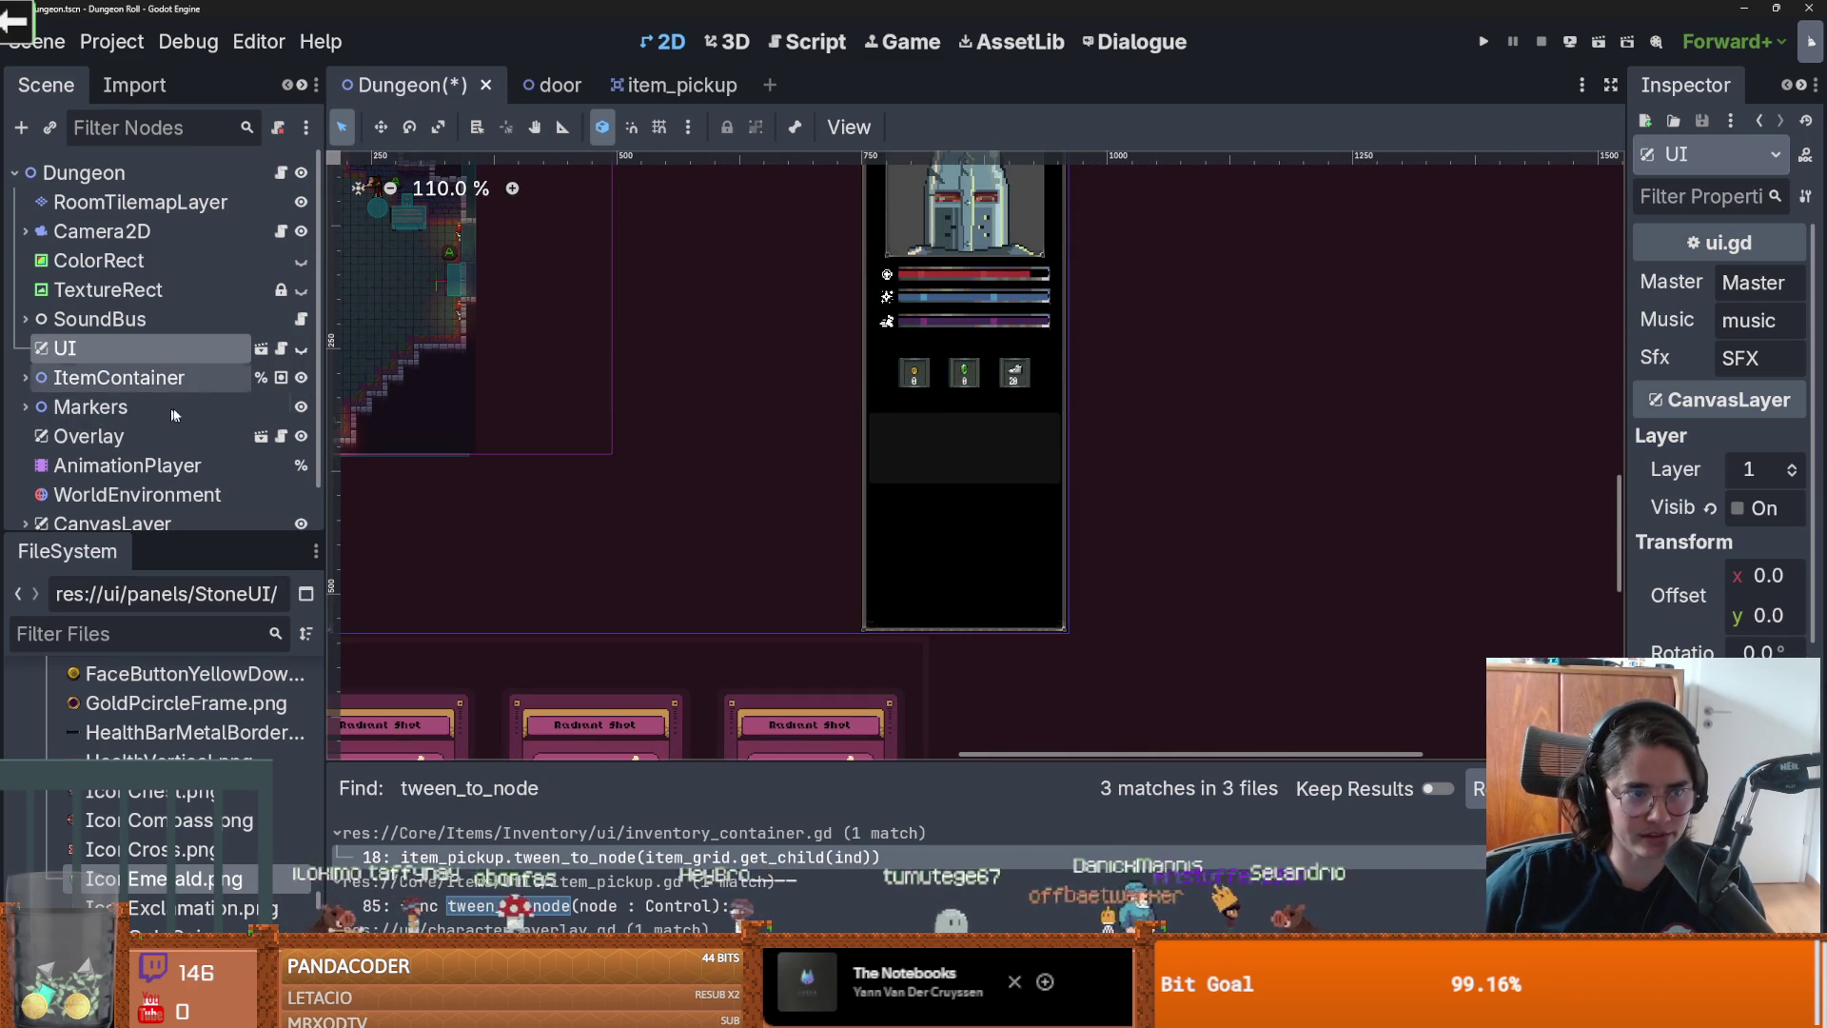
click(301, 436)
key(ctrl+s)
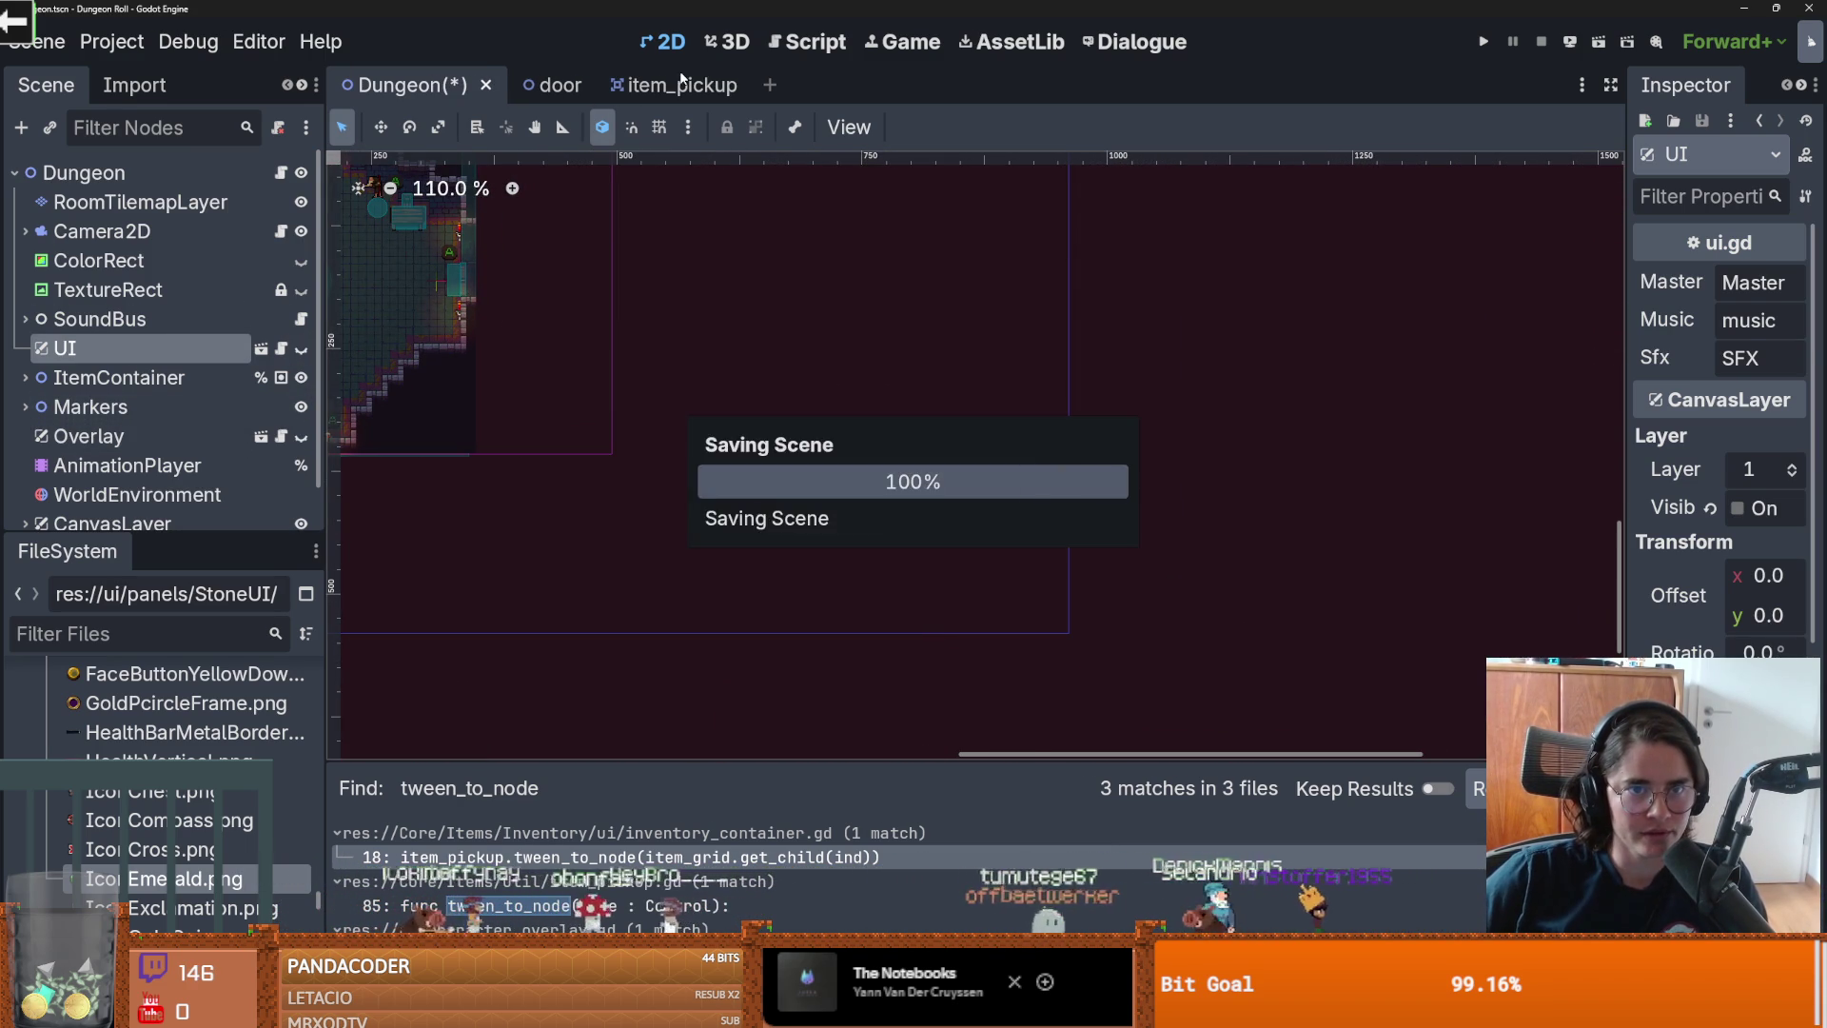
Step: Return to the item_pickup scene and its script at tween_to_node
key(ctrl+shift+Tab)
scroll(940, 447, down, 4)
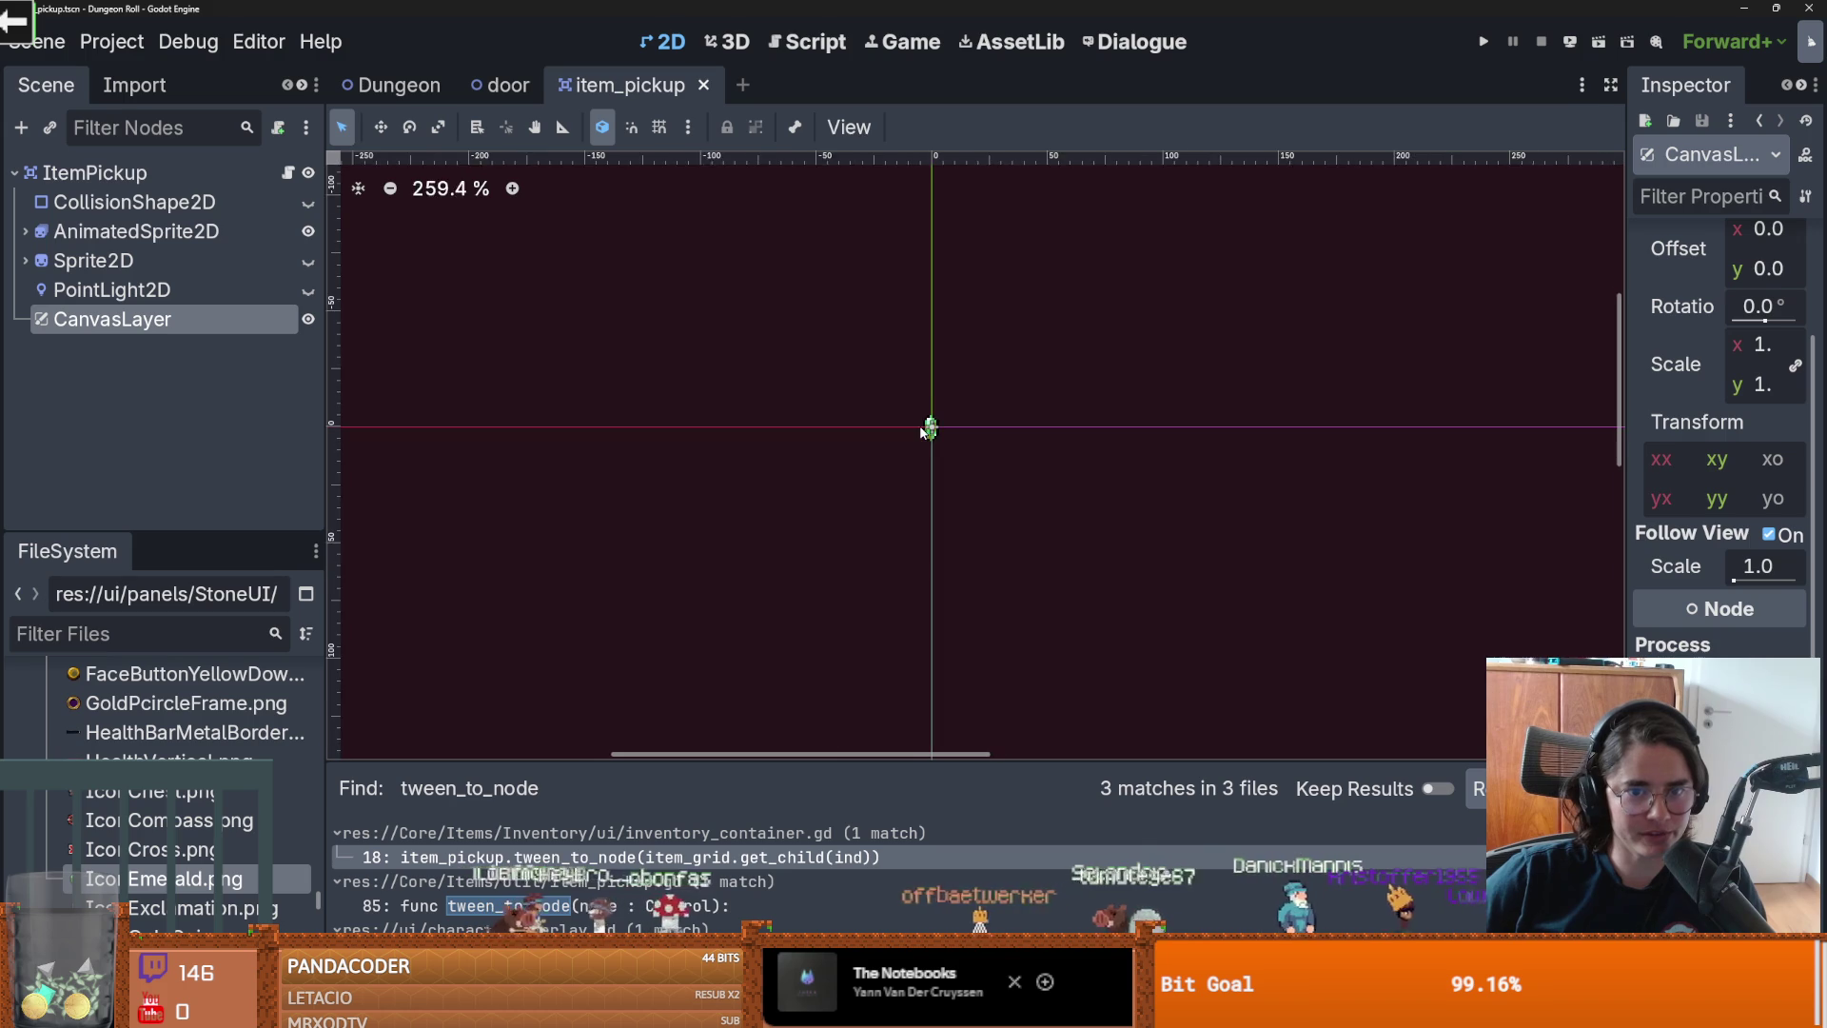
scroll(942, 445, up, 6)
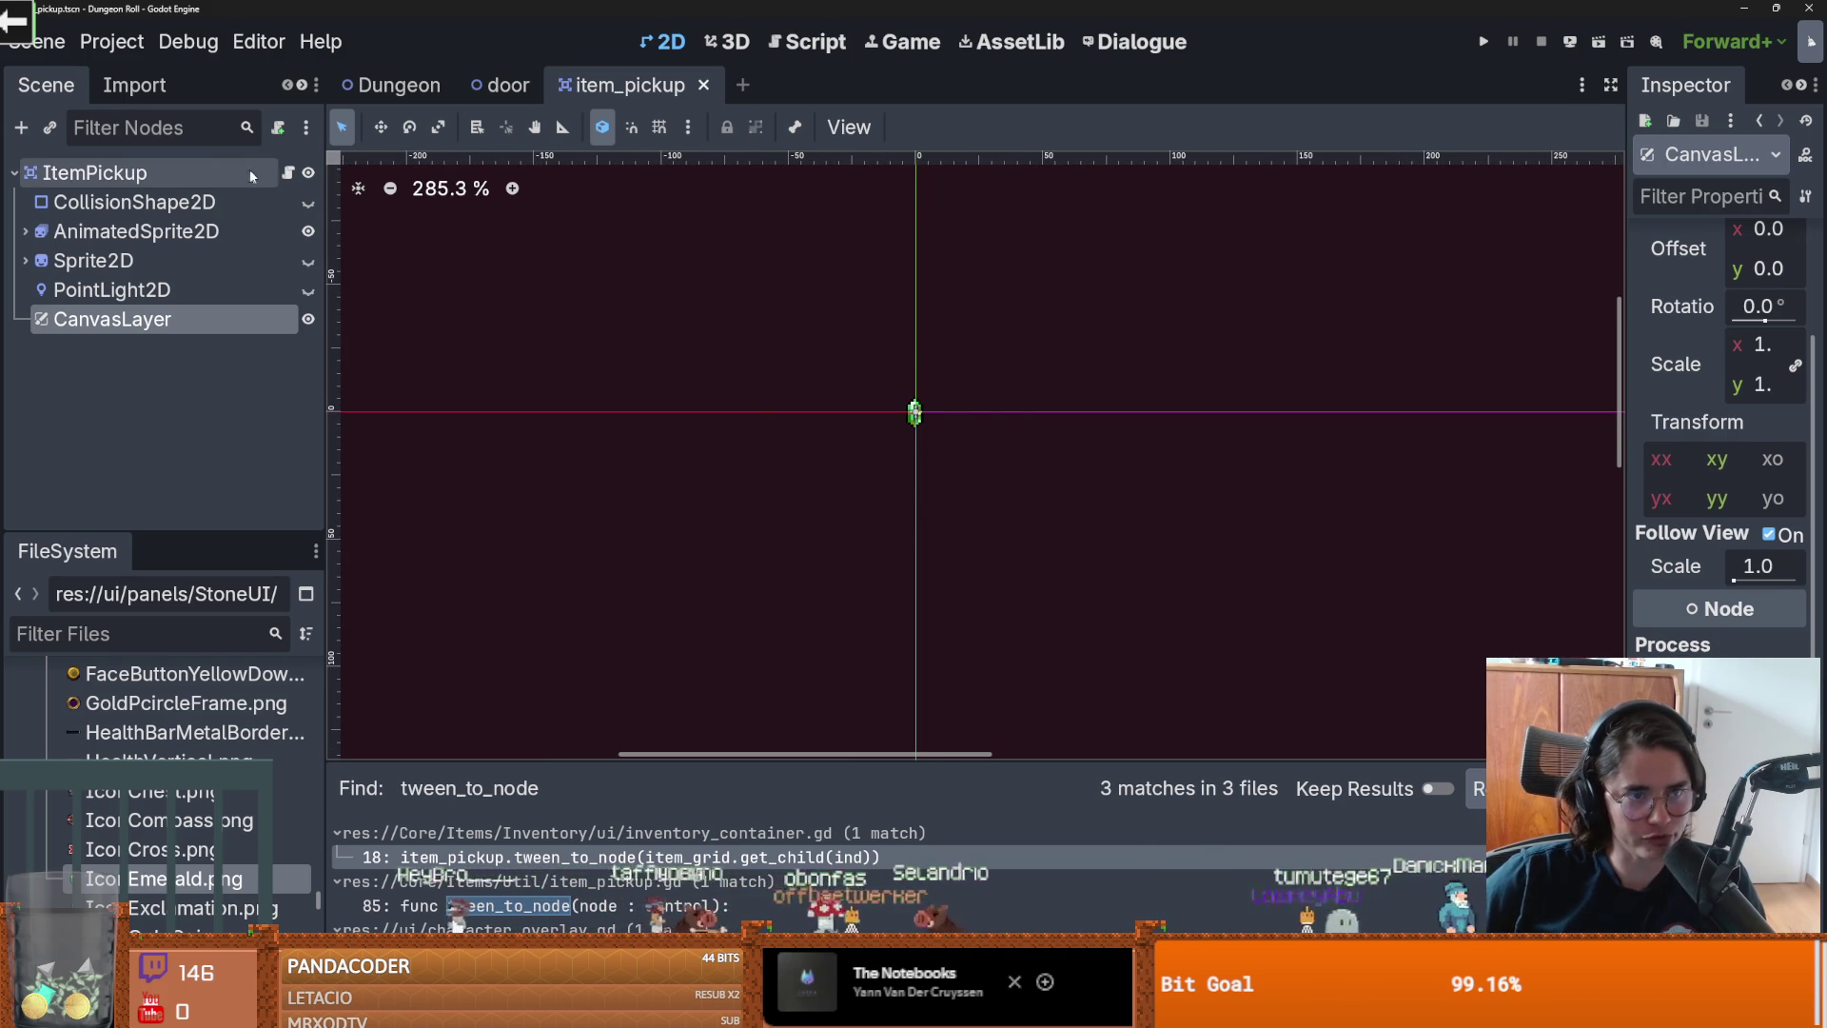
click(287, 172)
scroll(701, 329, down, 5)
scroll(701, 328, up, 3)
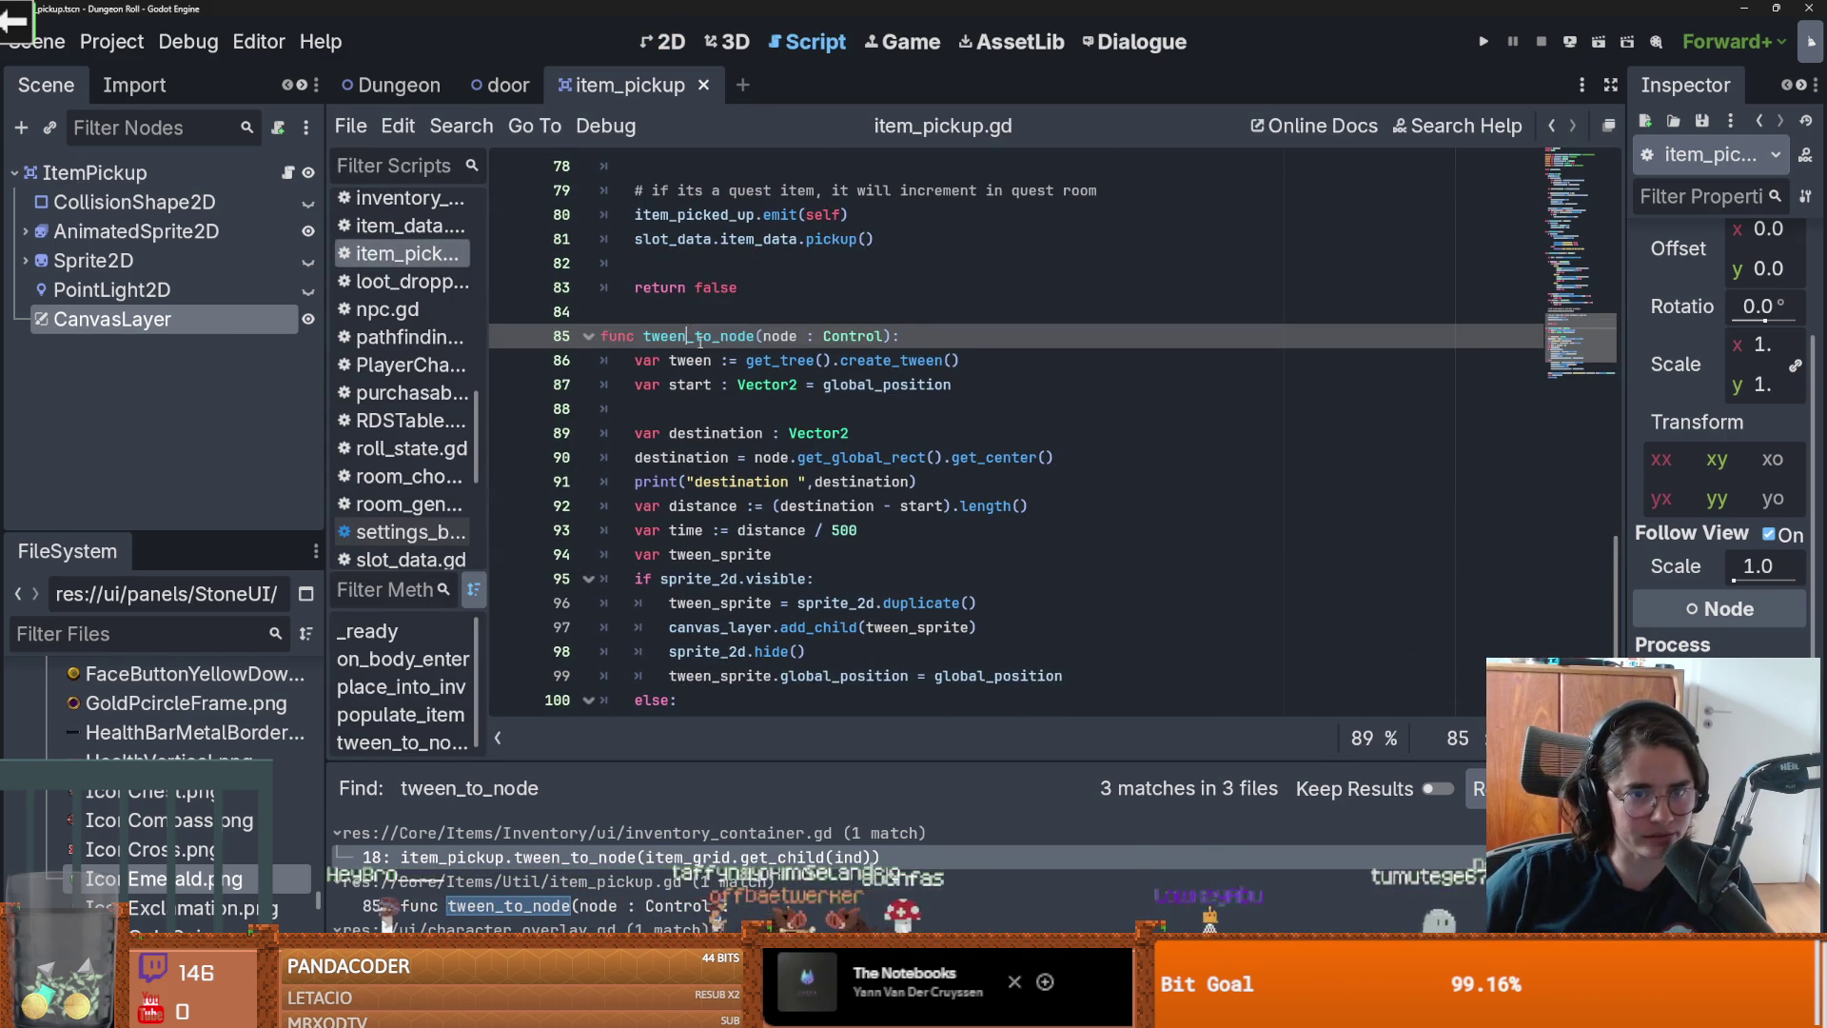
Step: Look over the node parameter and its uses in tween_to_node with a script search
double_click(781, 336)
click(686, 458)
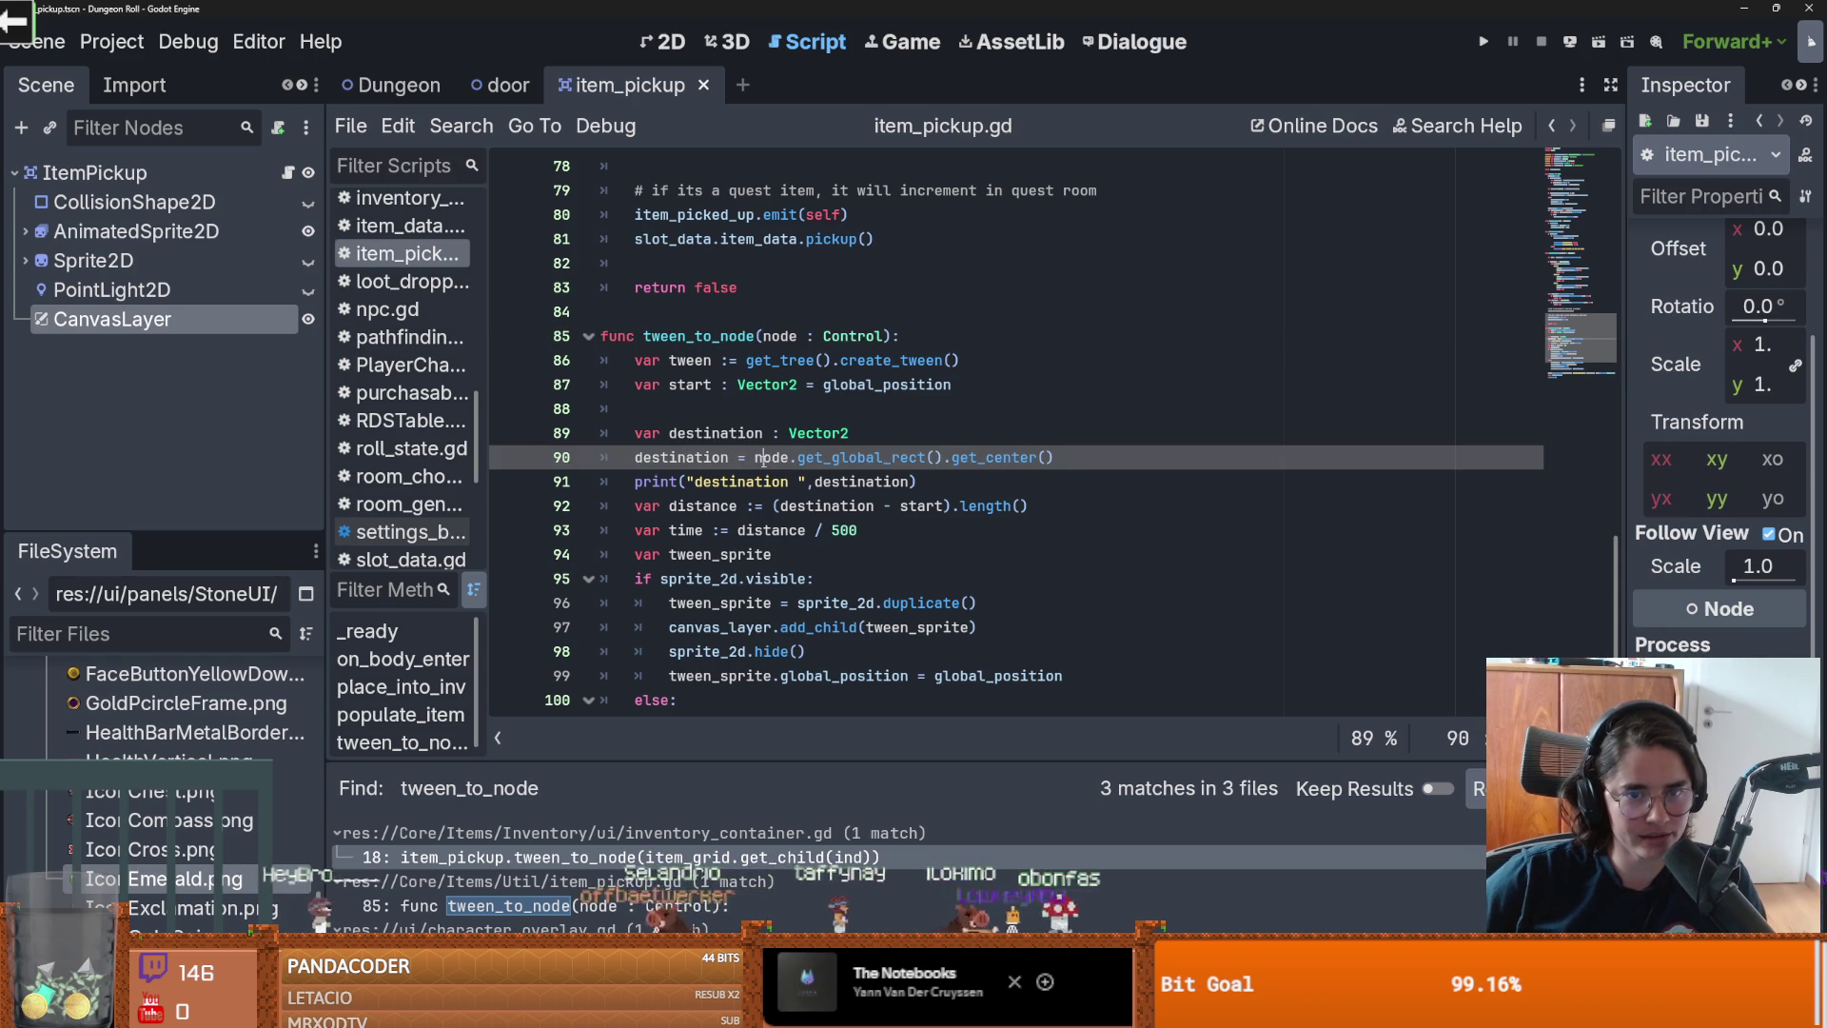
click(776, 336)
scroll(876, 419, down, 3)
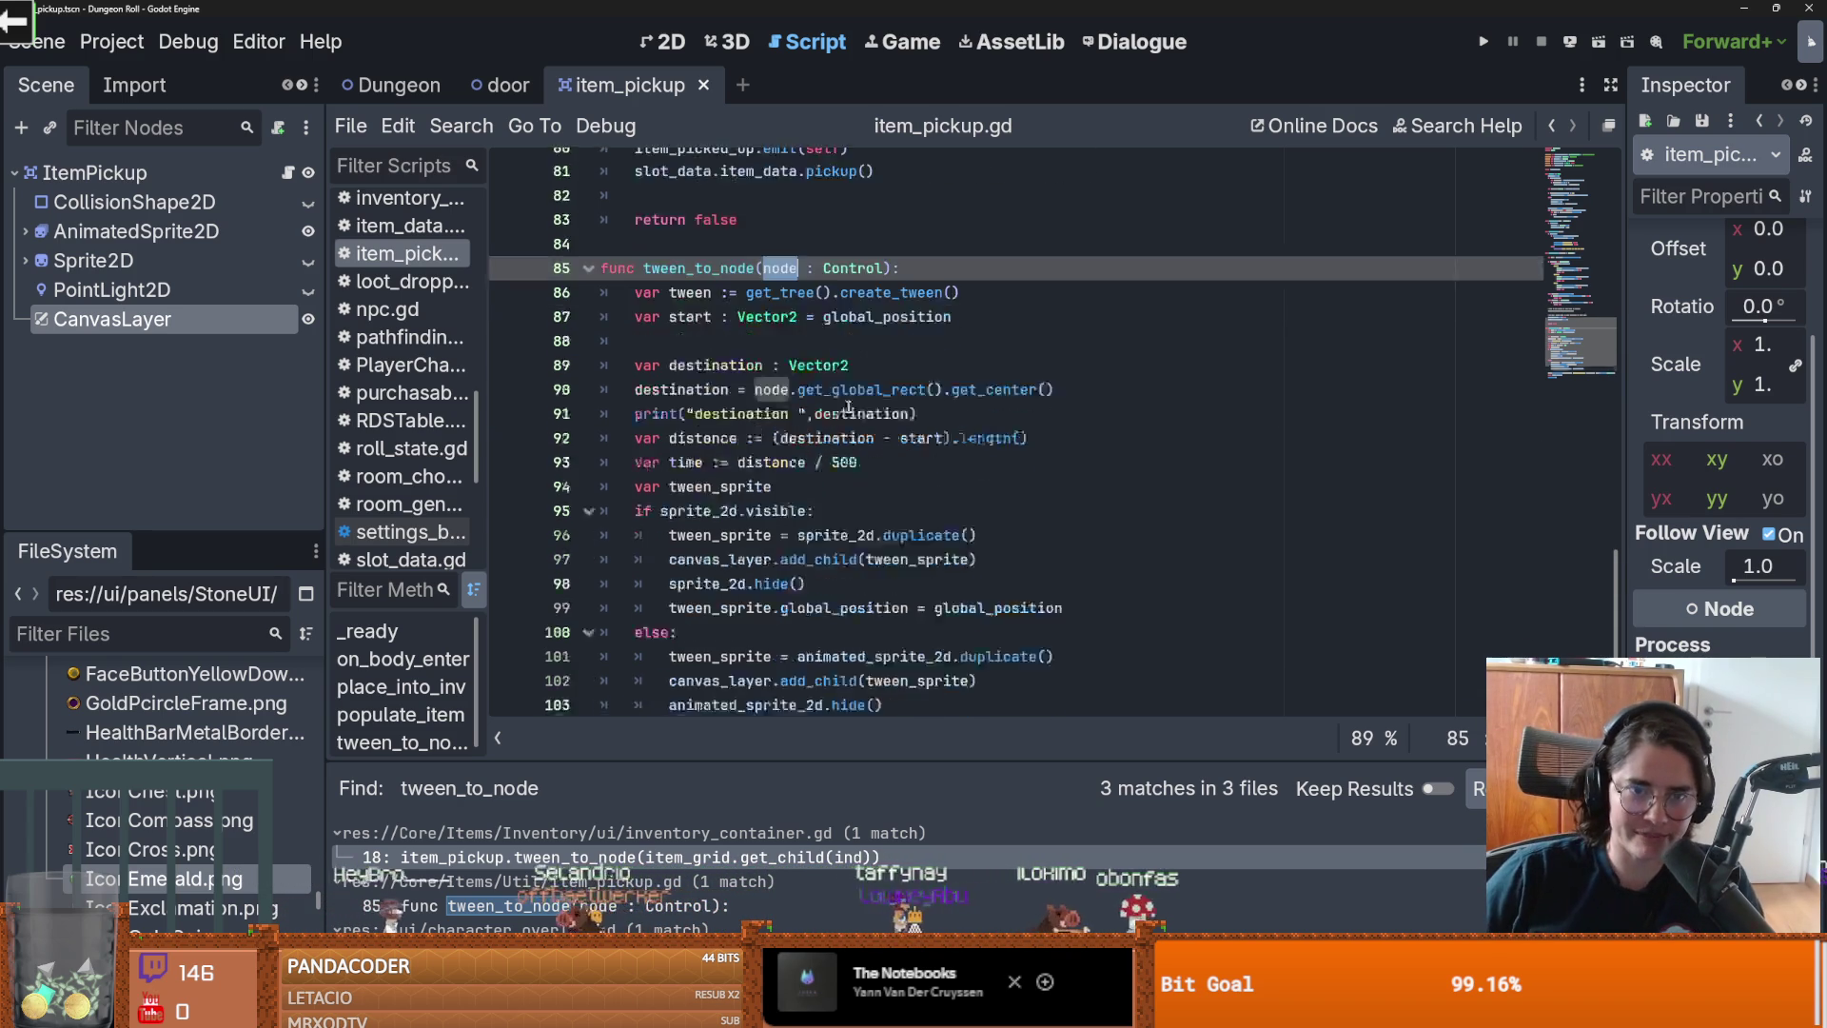
key(ctrl+f)
text(pane)
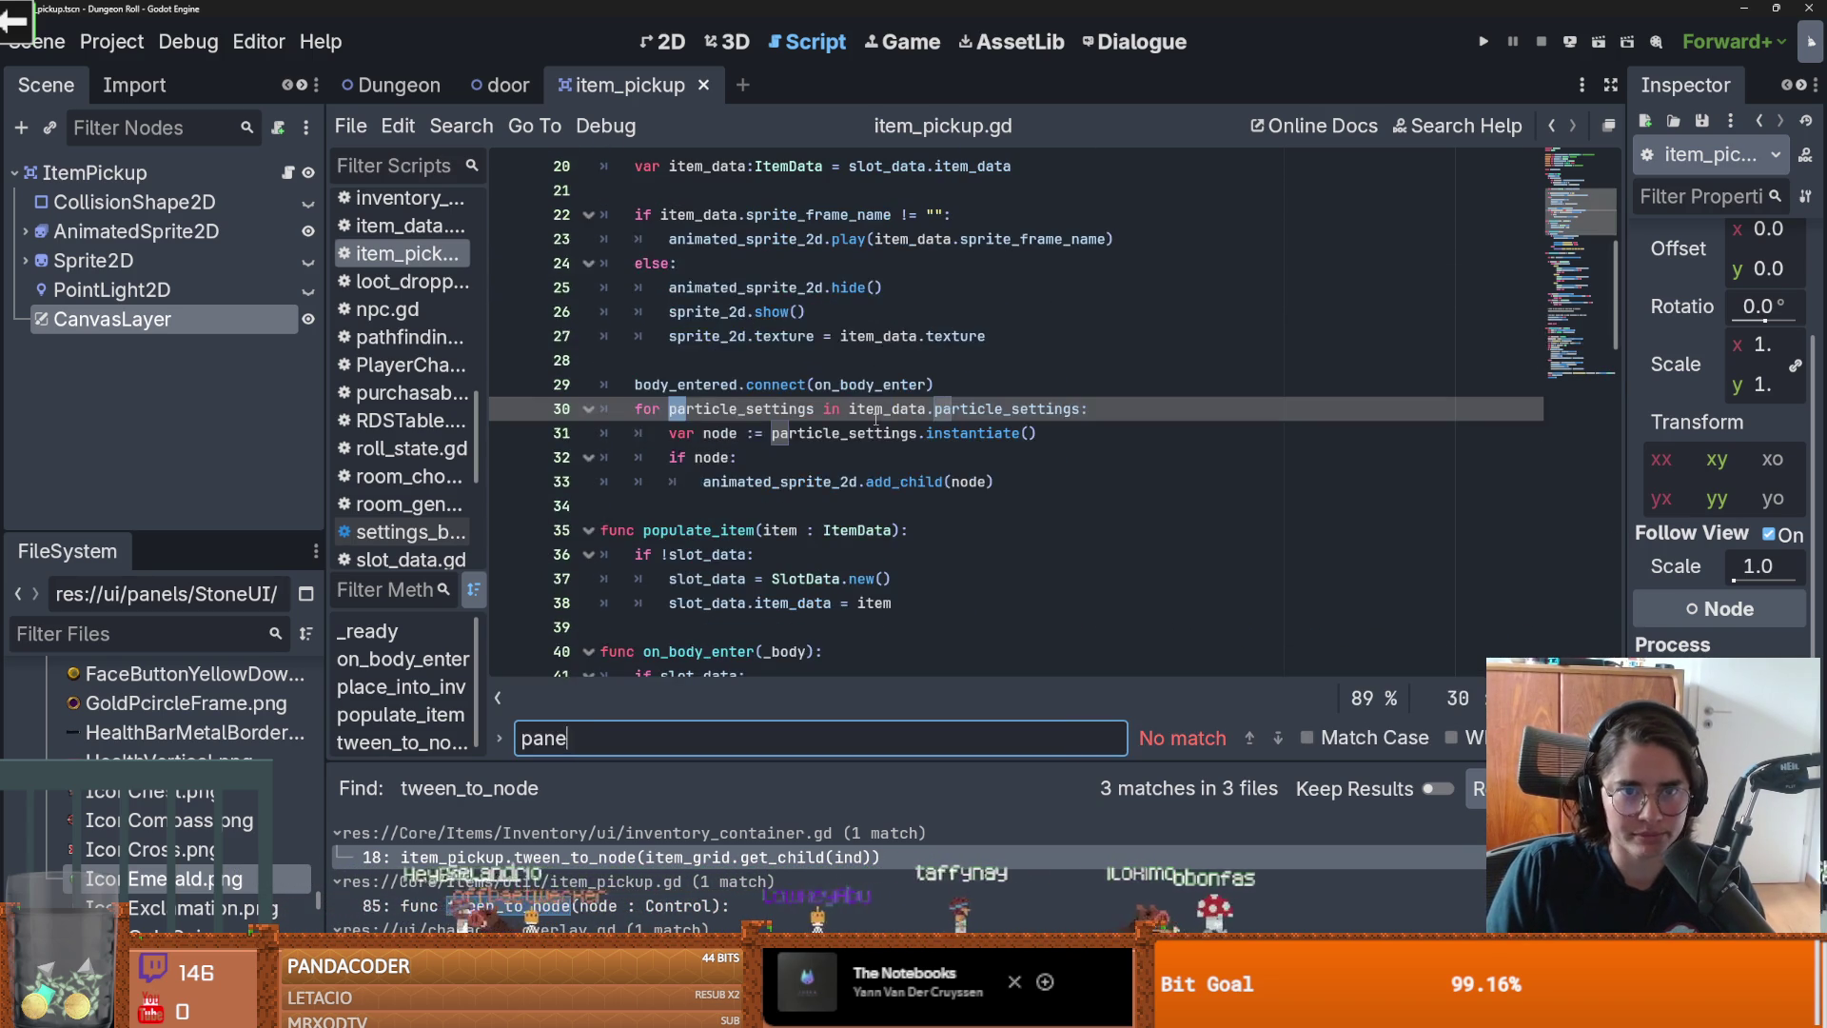
key(BackSpace)
key(BackSpace)
key(BackSpace)
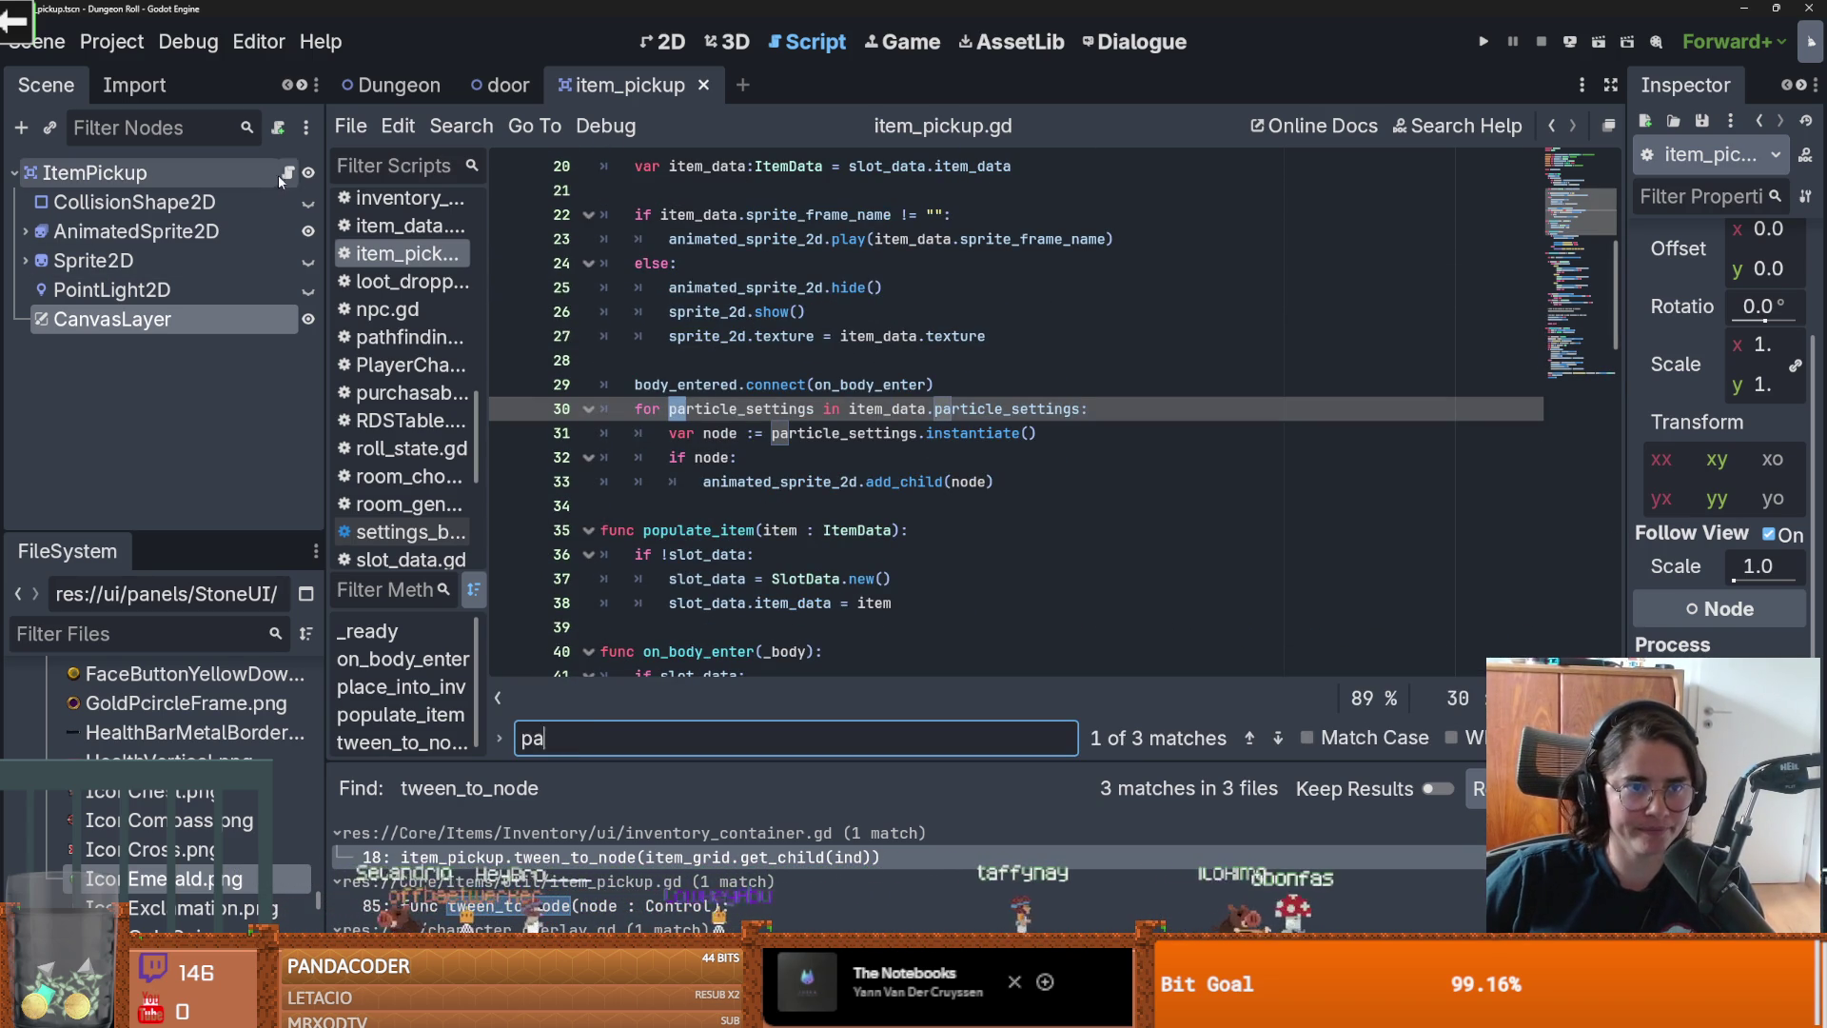
scroll(896, 484, down, 12)
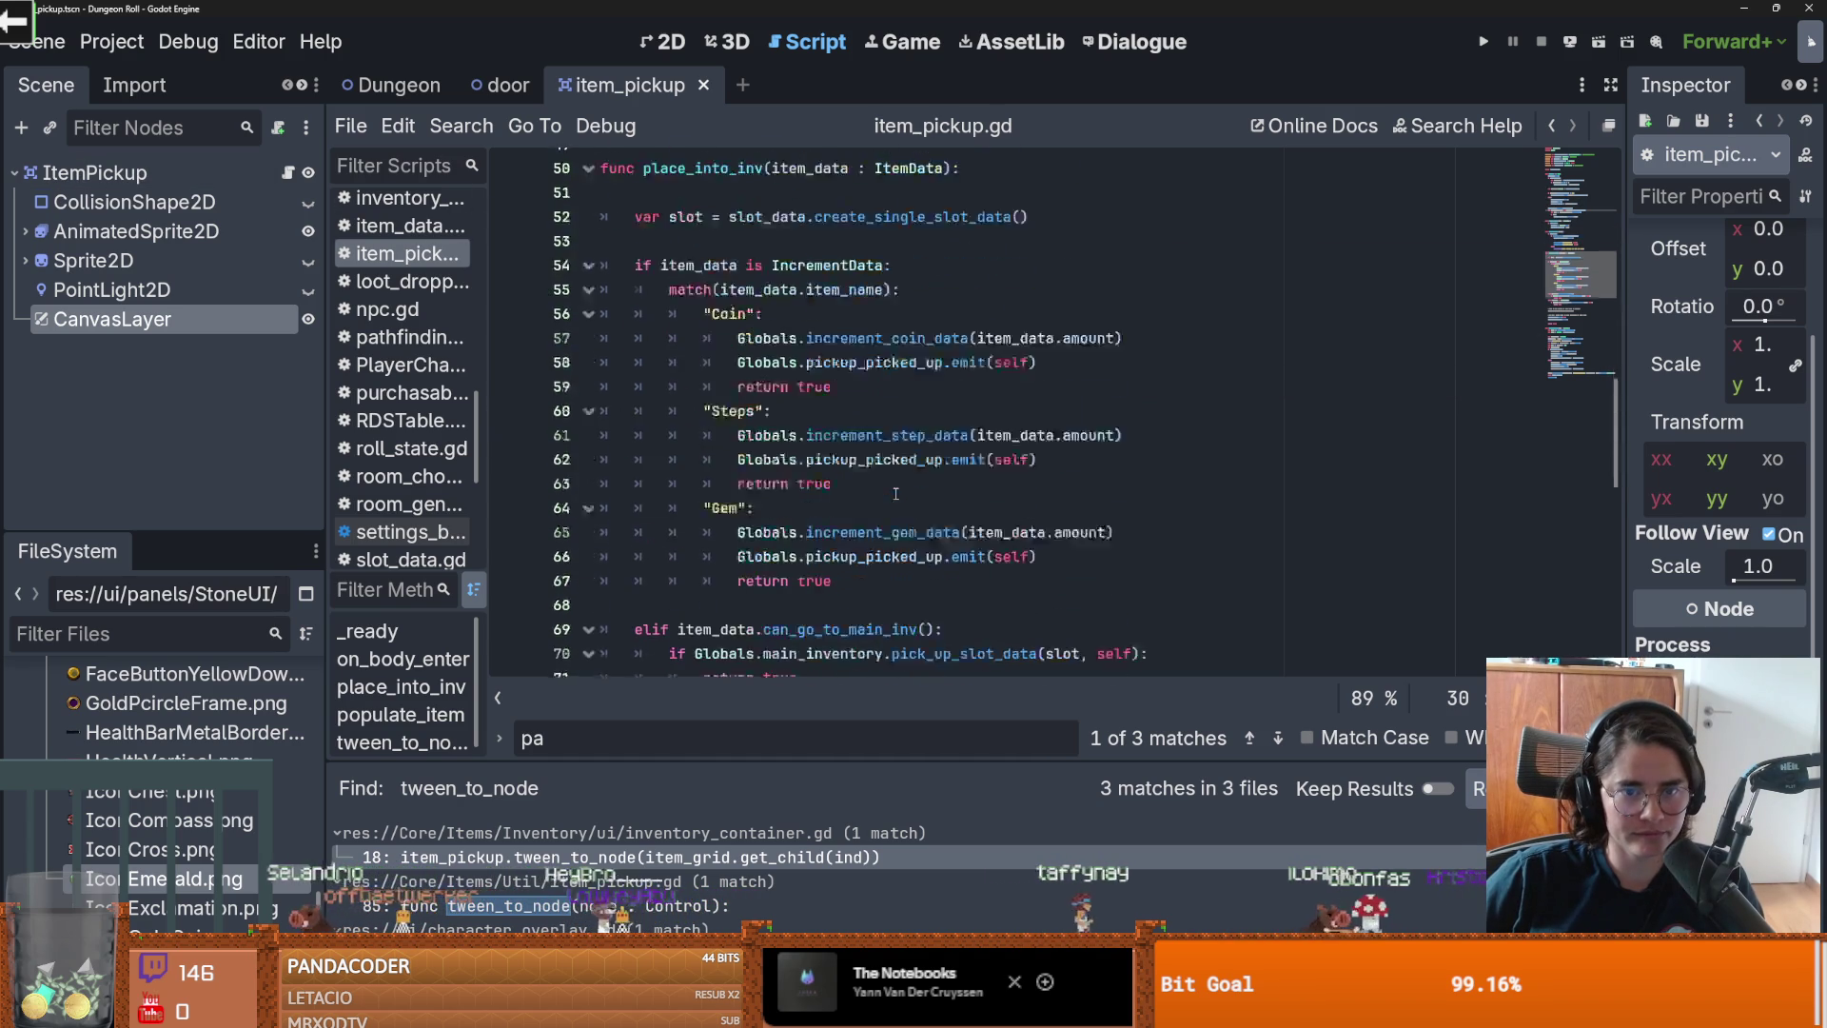
scroll(897, 484, down, 6)
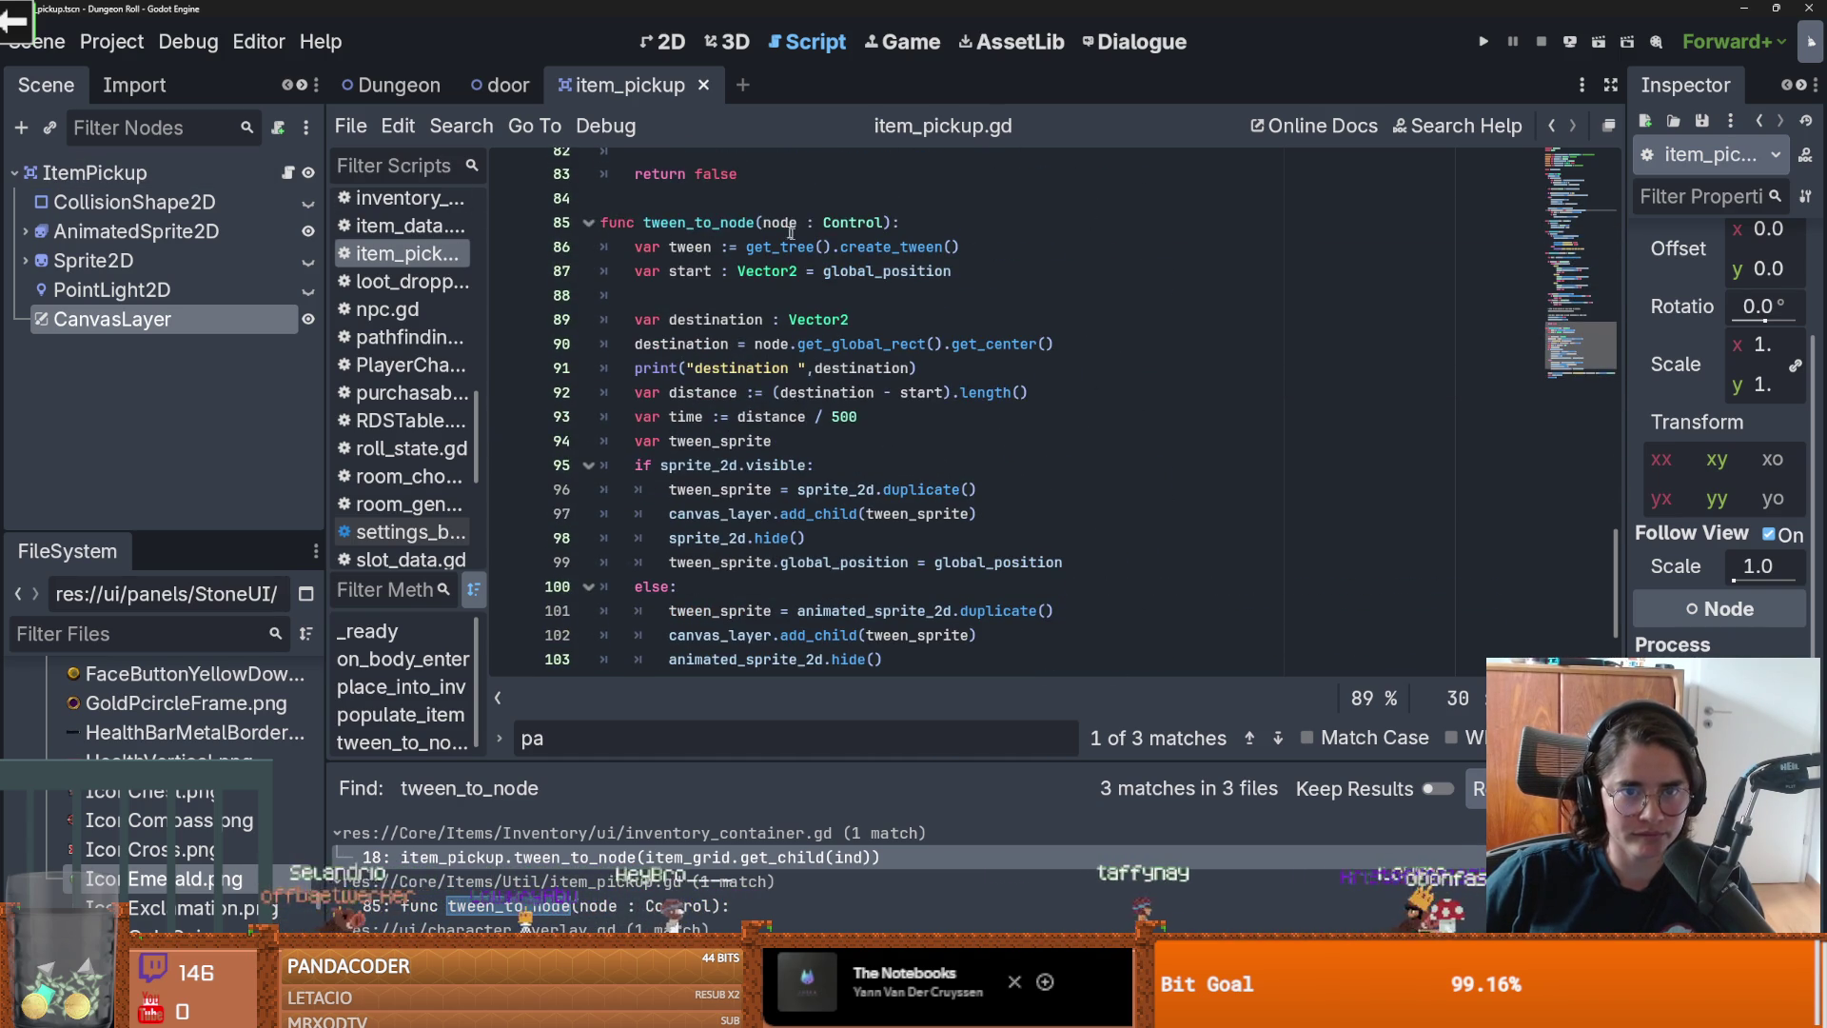
Step: Rename both occurrences of node to panel and save the script
double_click(781, 221)
key(ctrl+d)
text(panel)
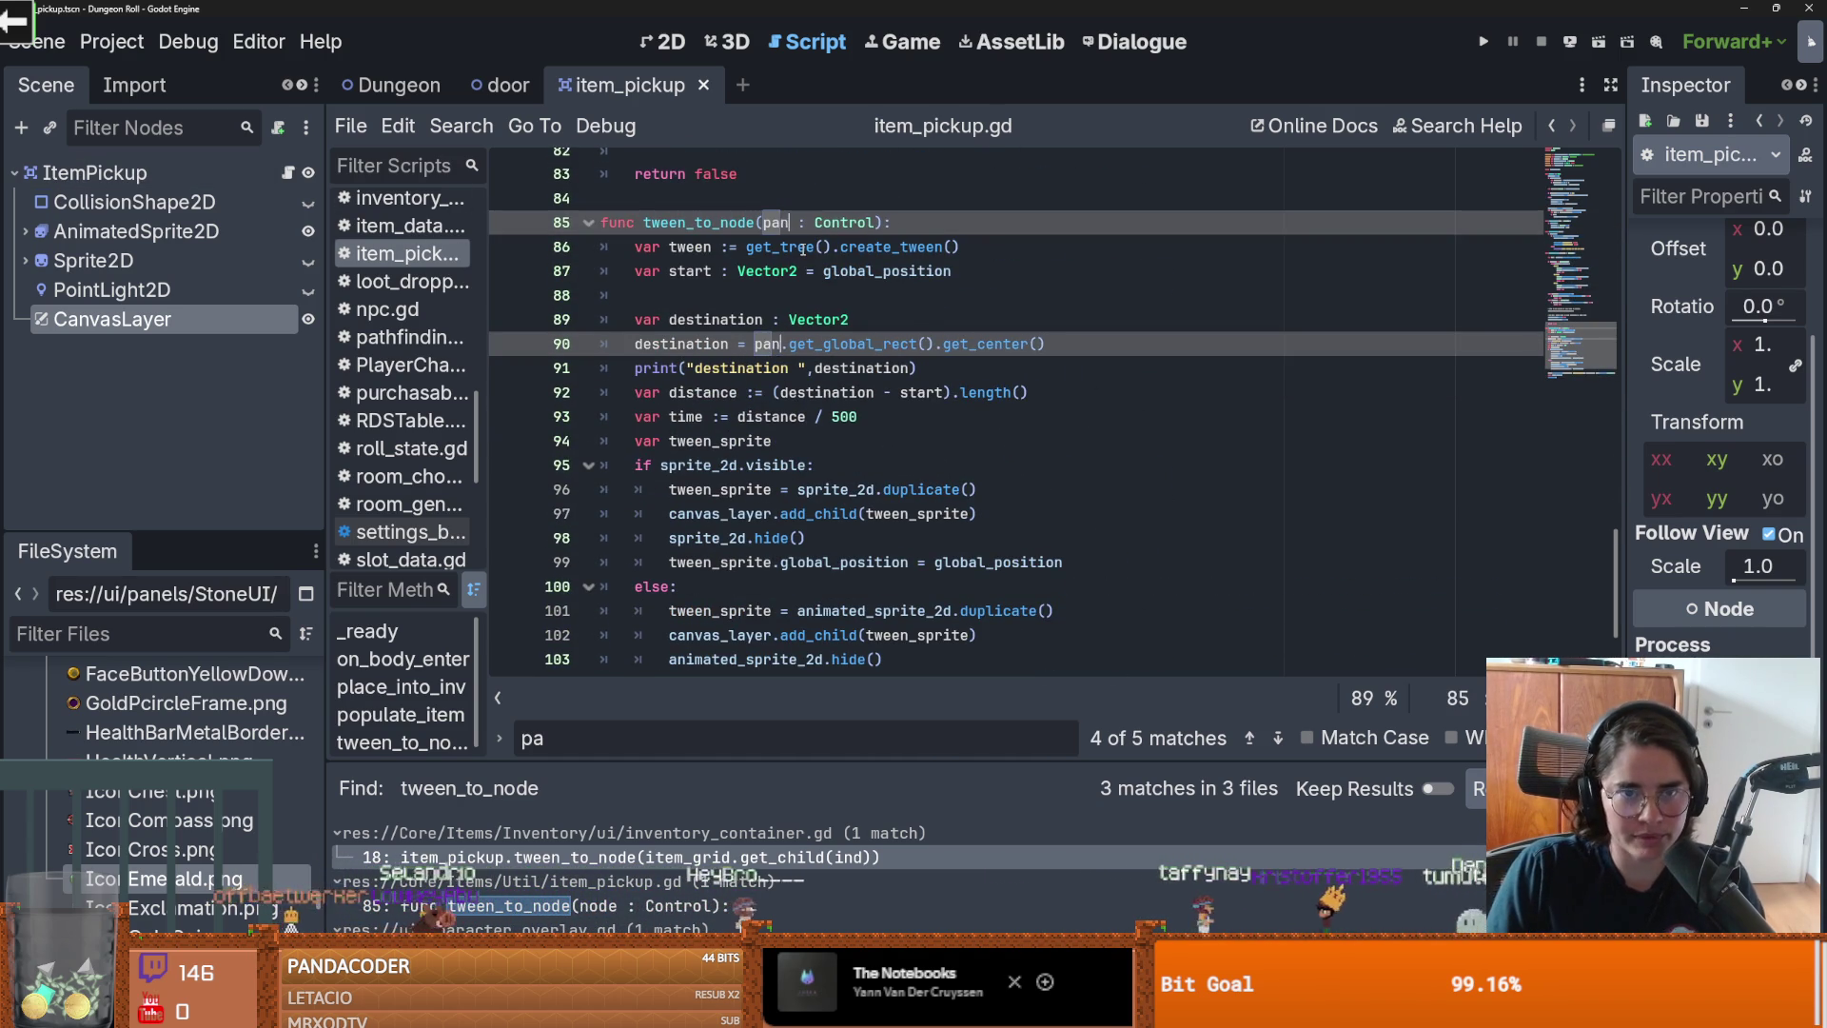
key(ctrl+s)
Step: Review start and destination uses, widen the Inspector, and turn off the CanvasLayer's Follow Viewport
click(660, 246)
double_click(687, 271)
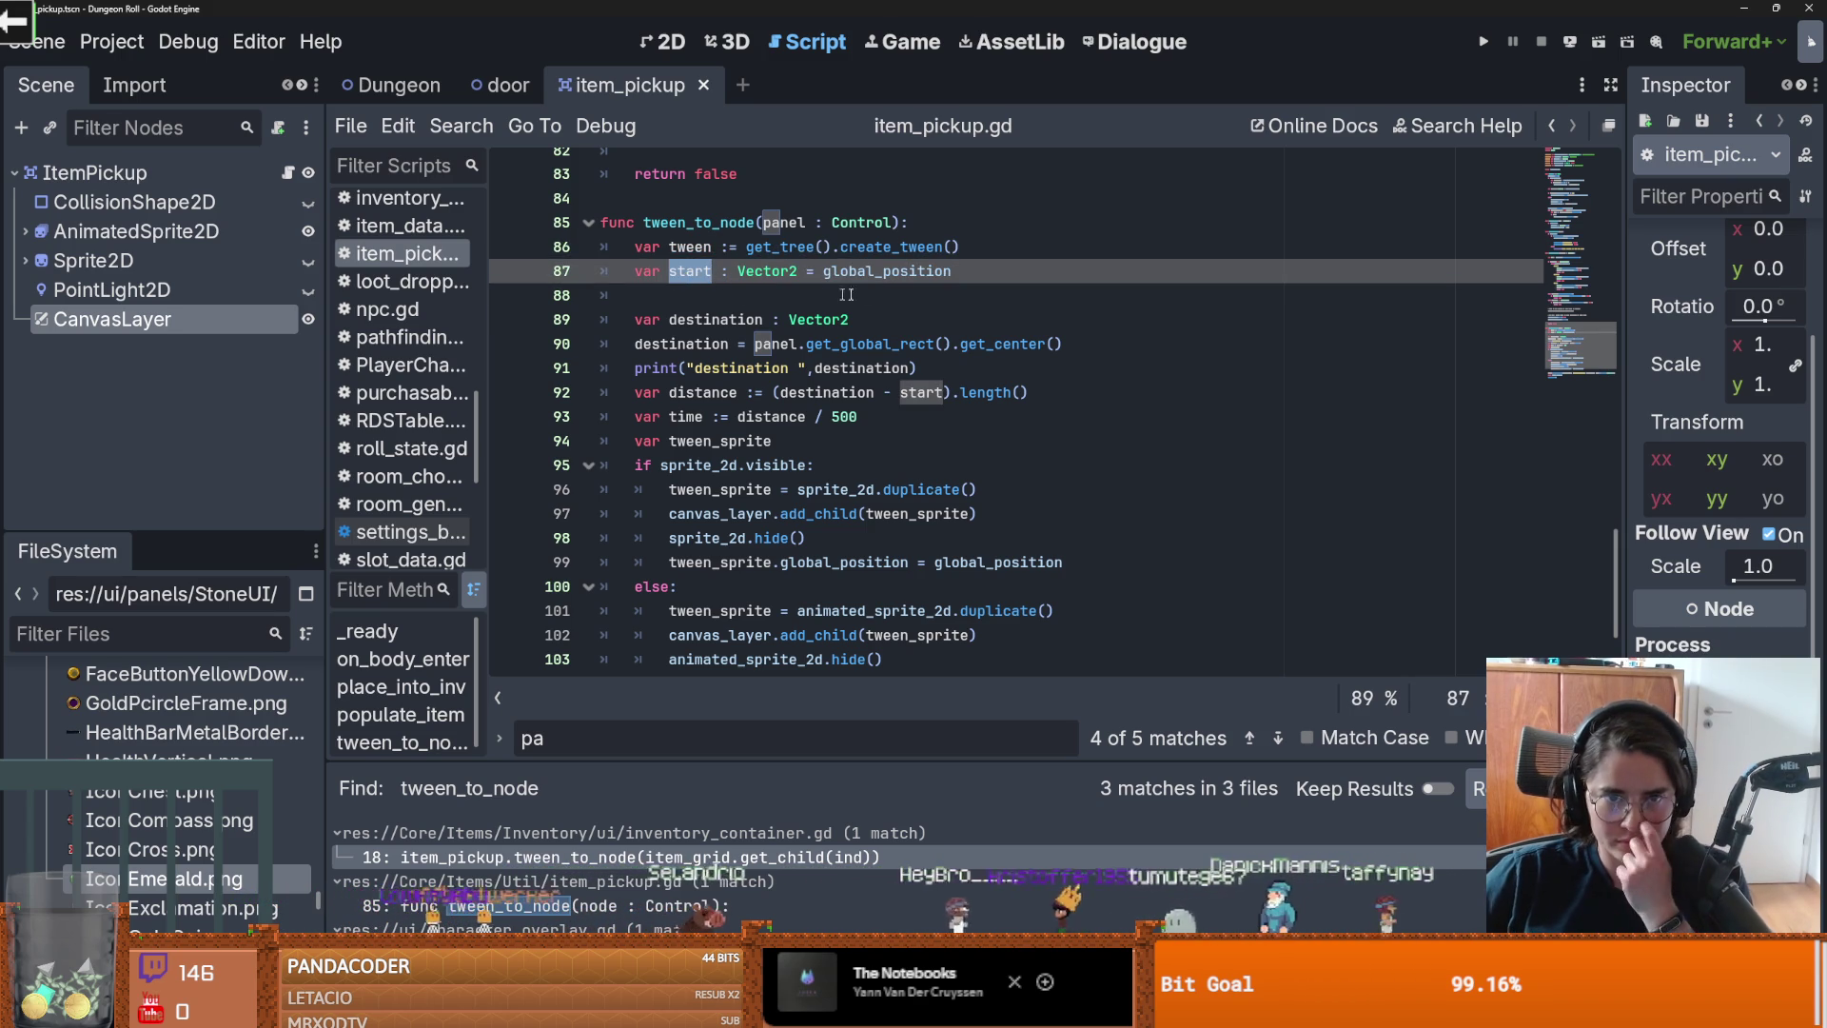
double_click(872, 273)
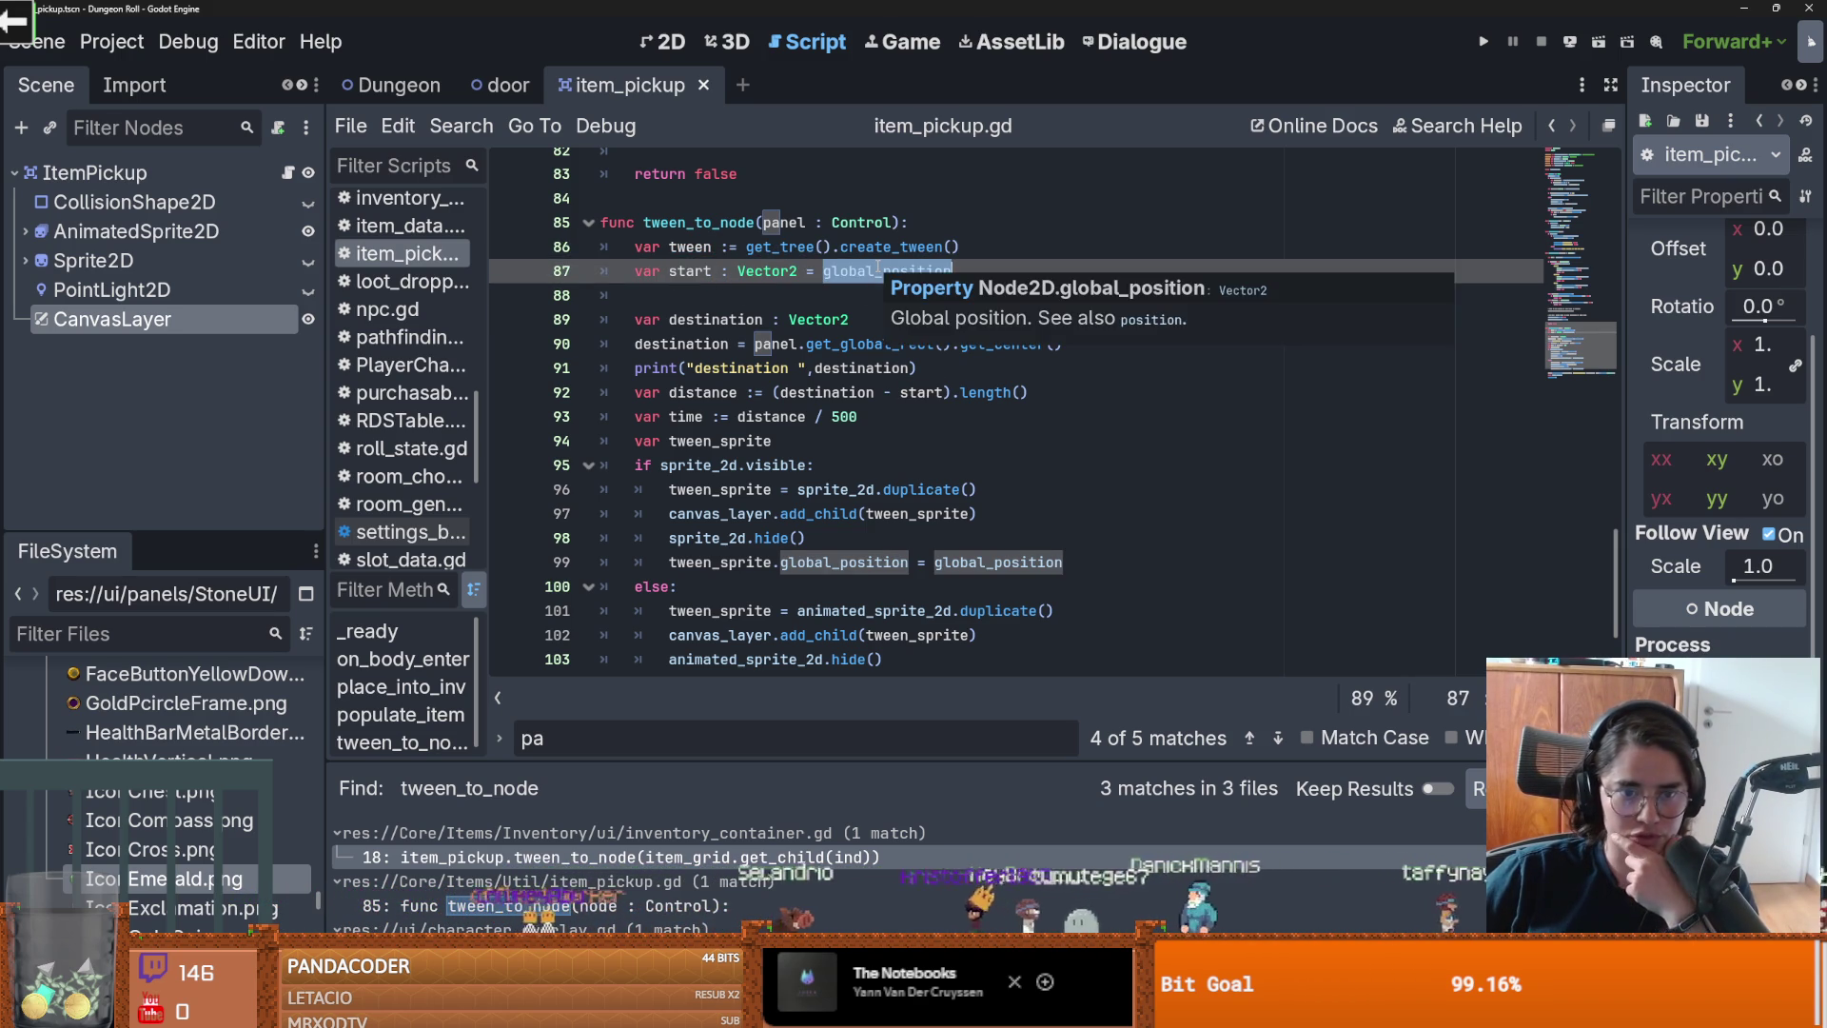
click(778, 273)
double_click(694, 346)
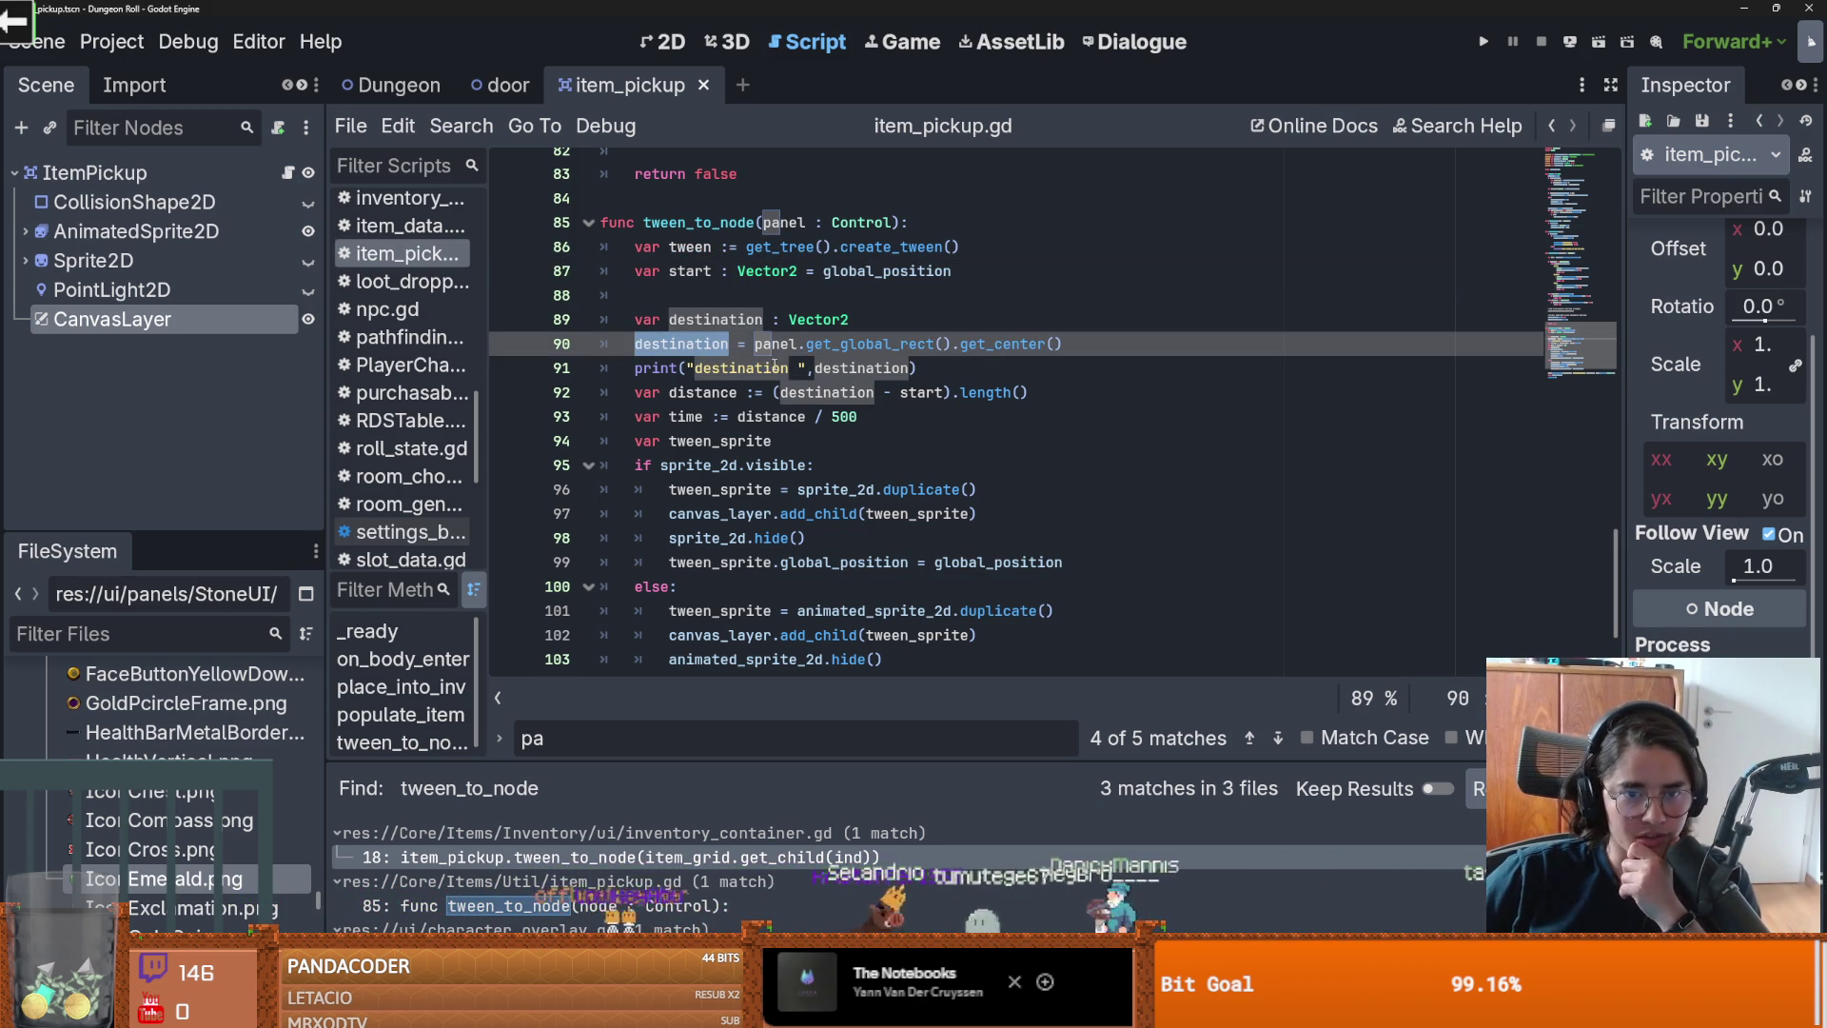
scroll(769, 364, down, 2)
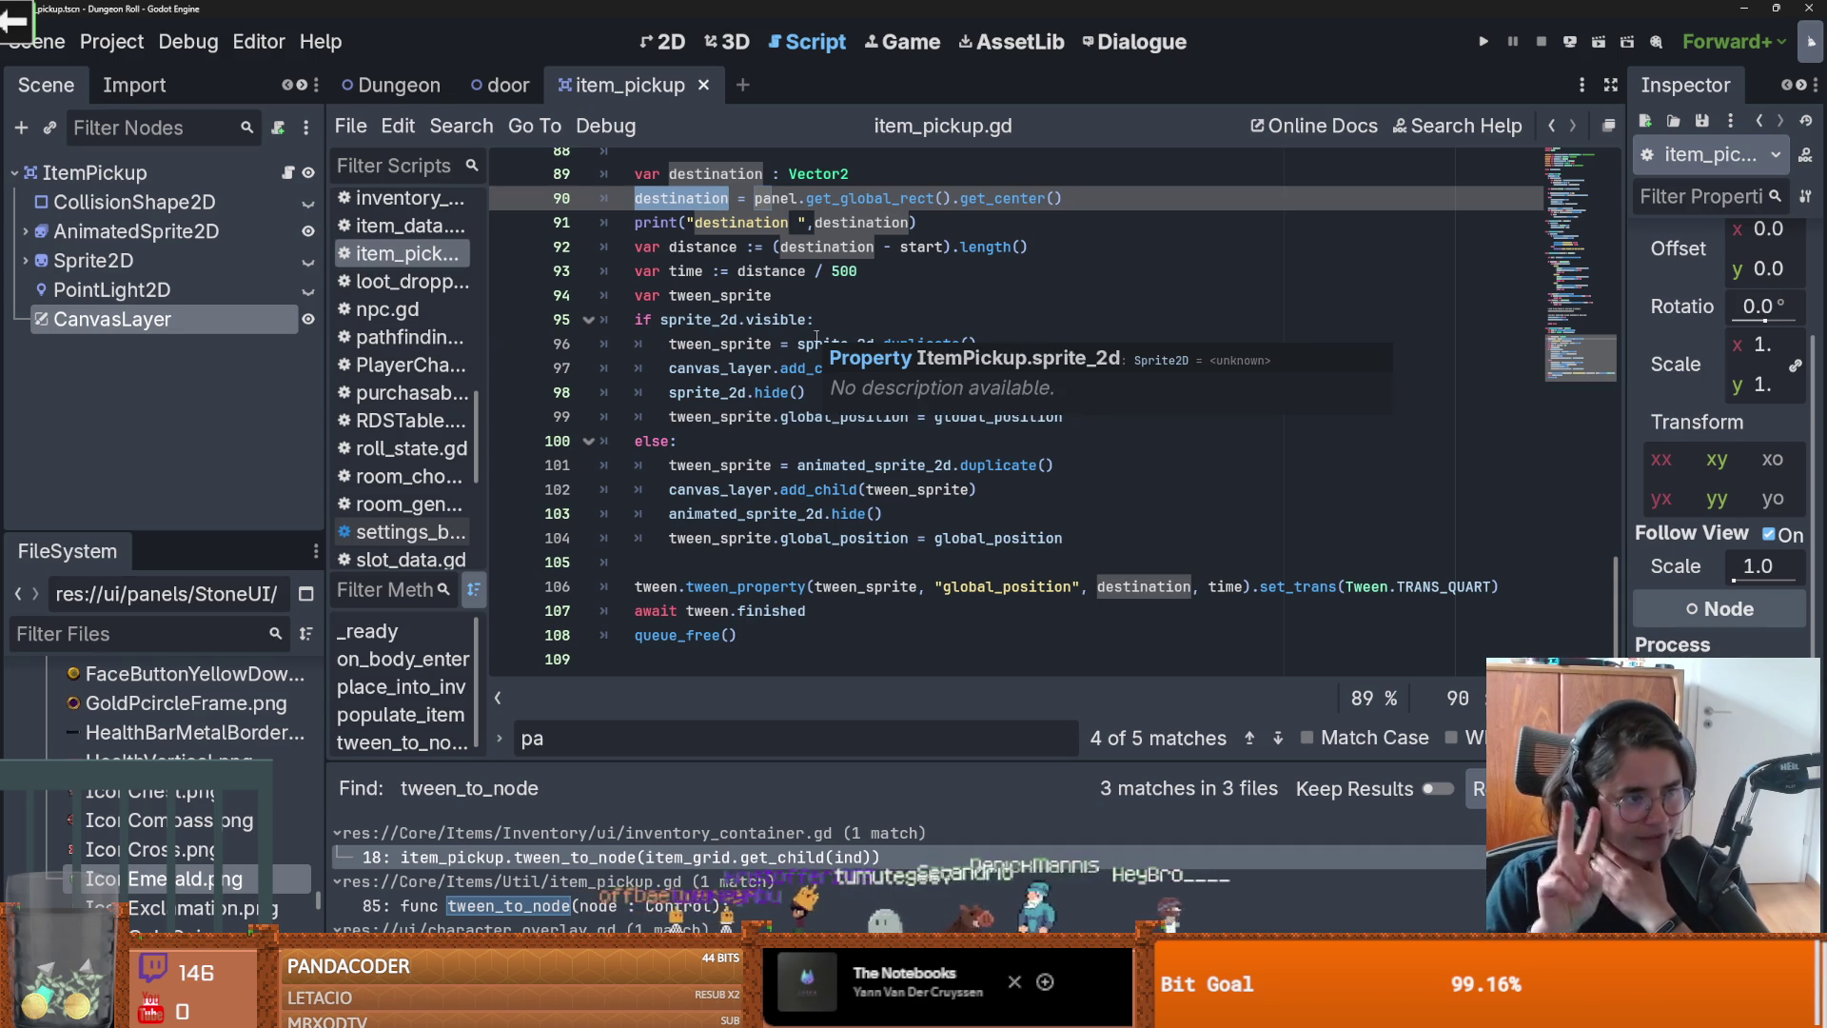
scroll(712, 269, up, 1)
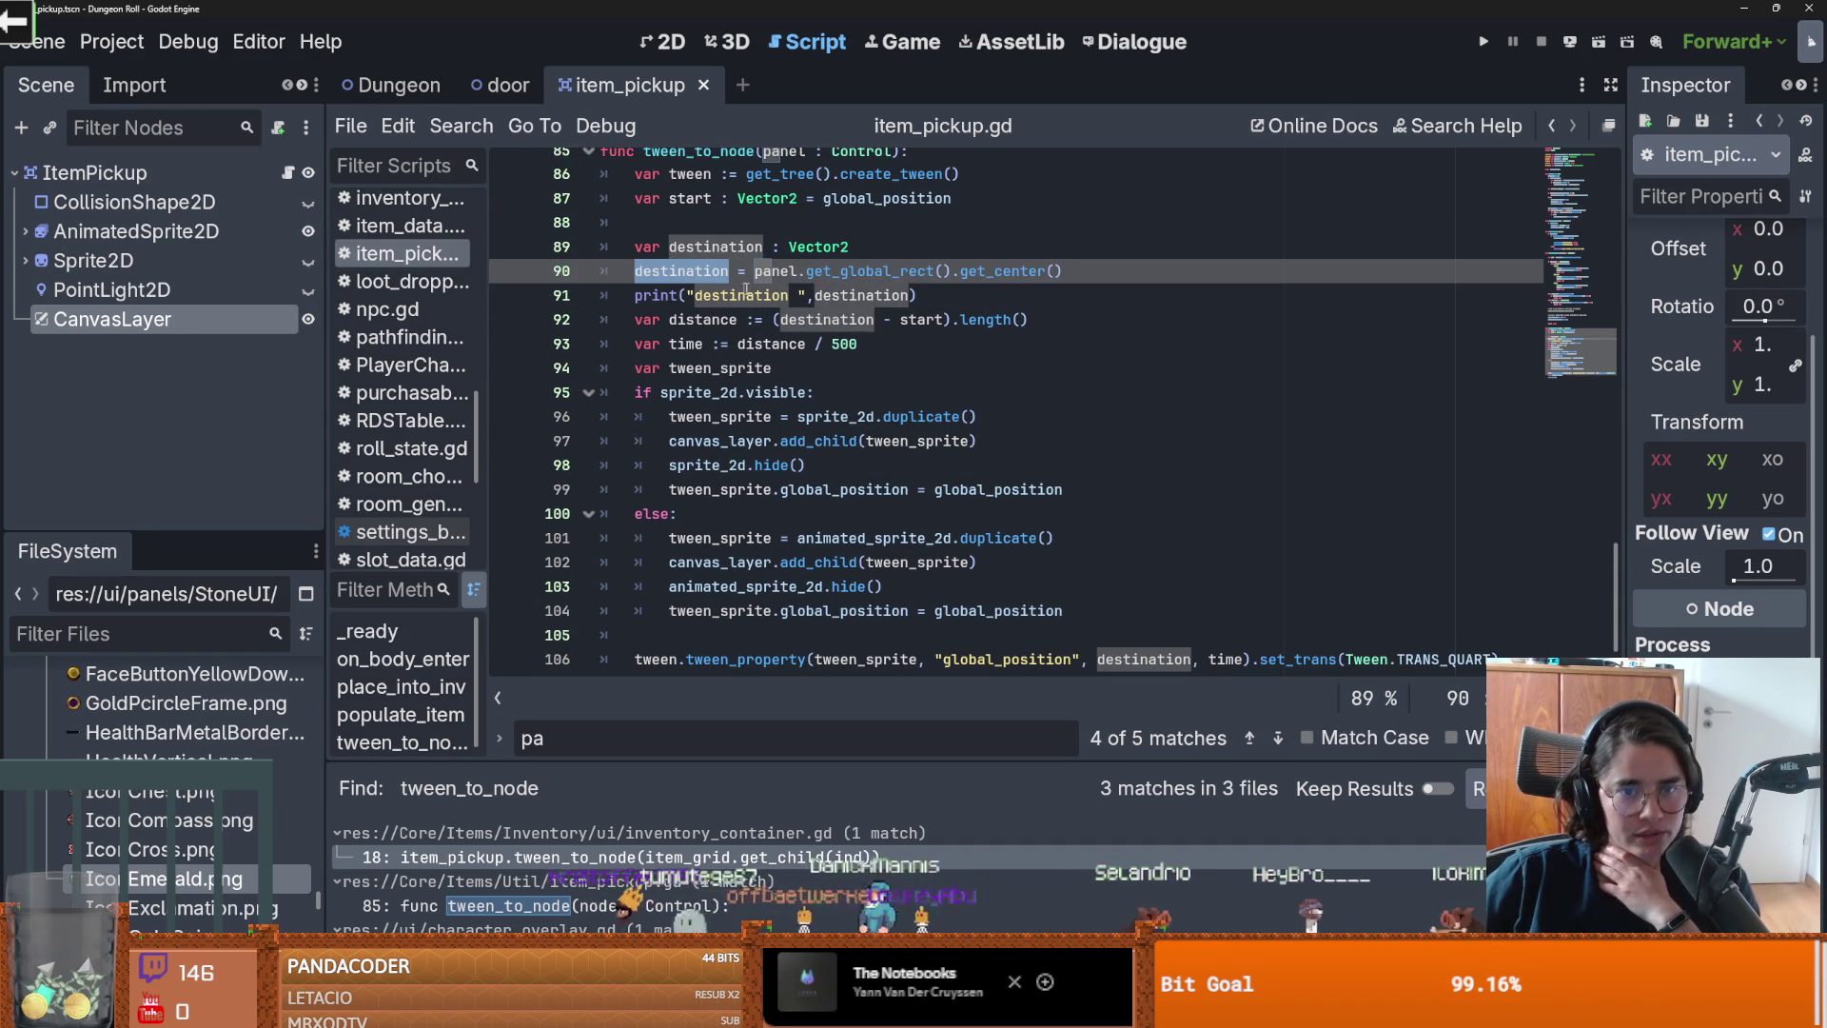
drag(1625, 369, 1237, 371)
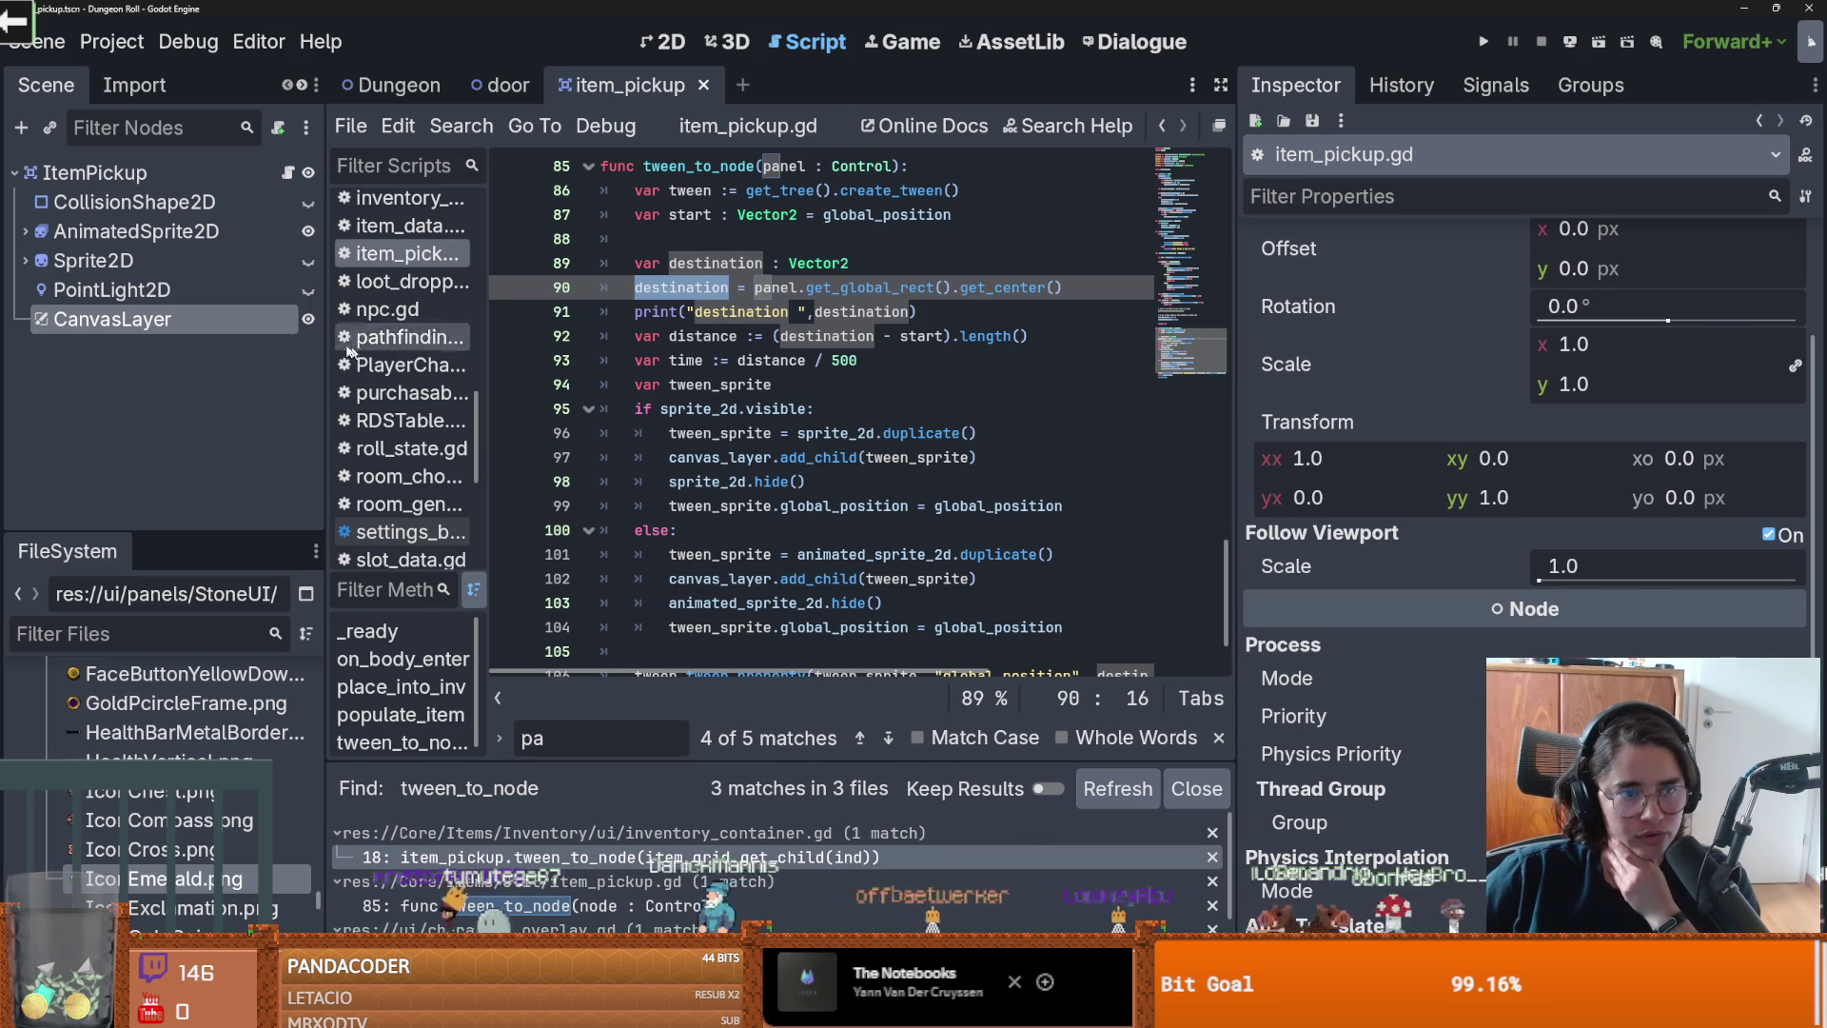
click(1772, 536)
Step: Run the game, walk up to pick up the potion, then stop it
click(1483, 41)
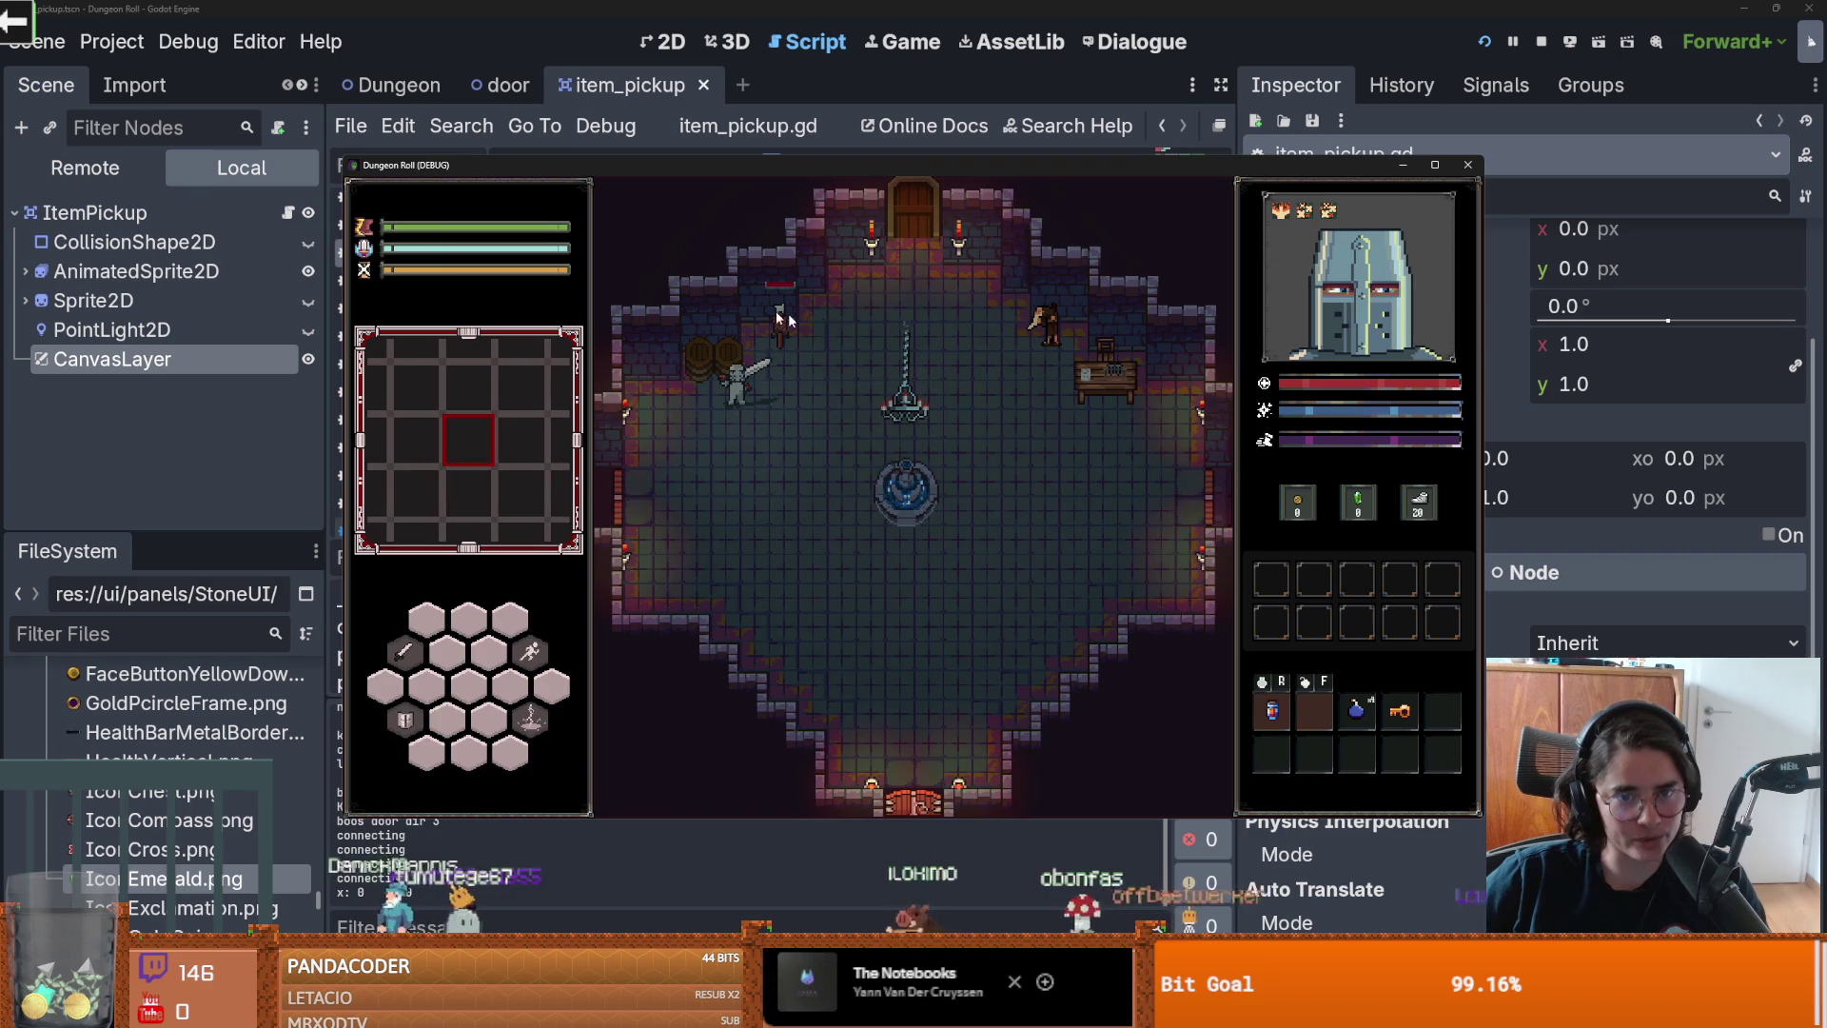
key(w)
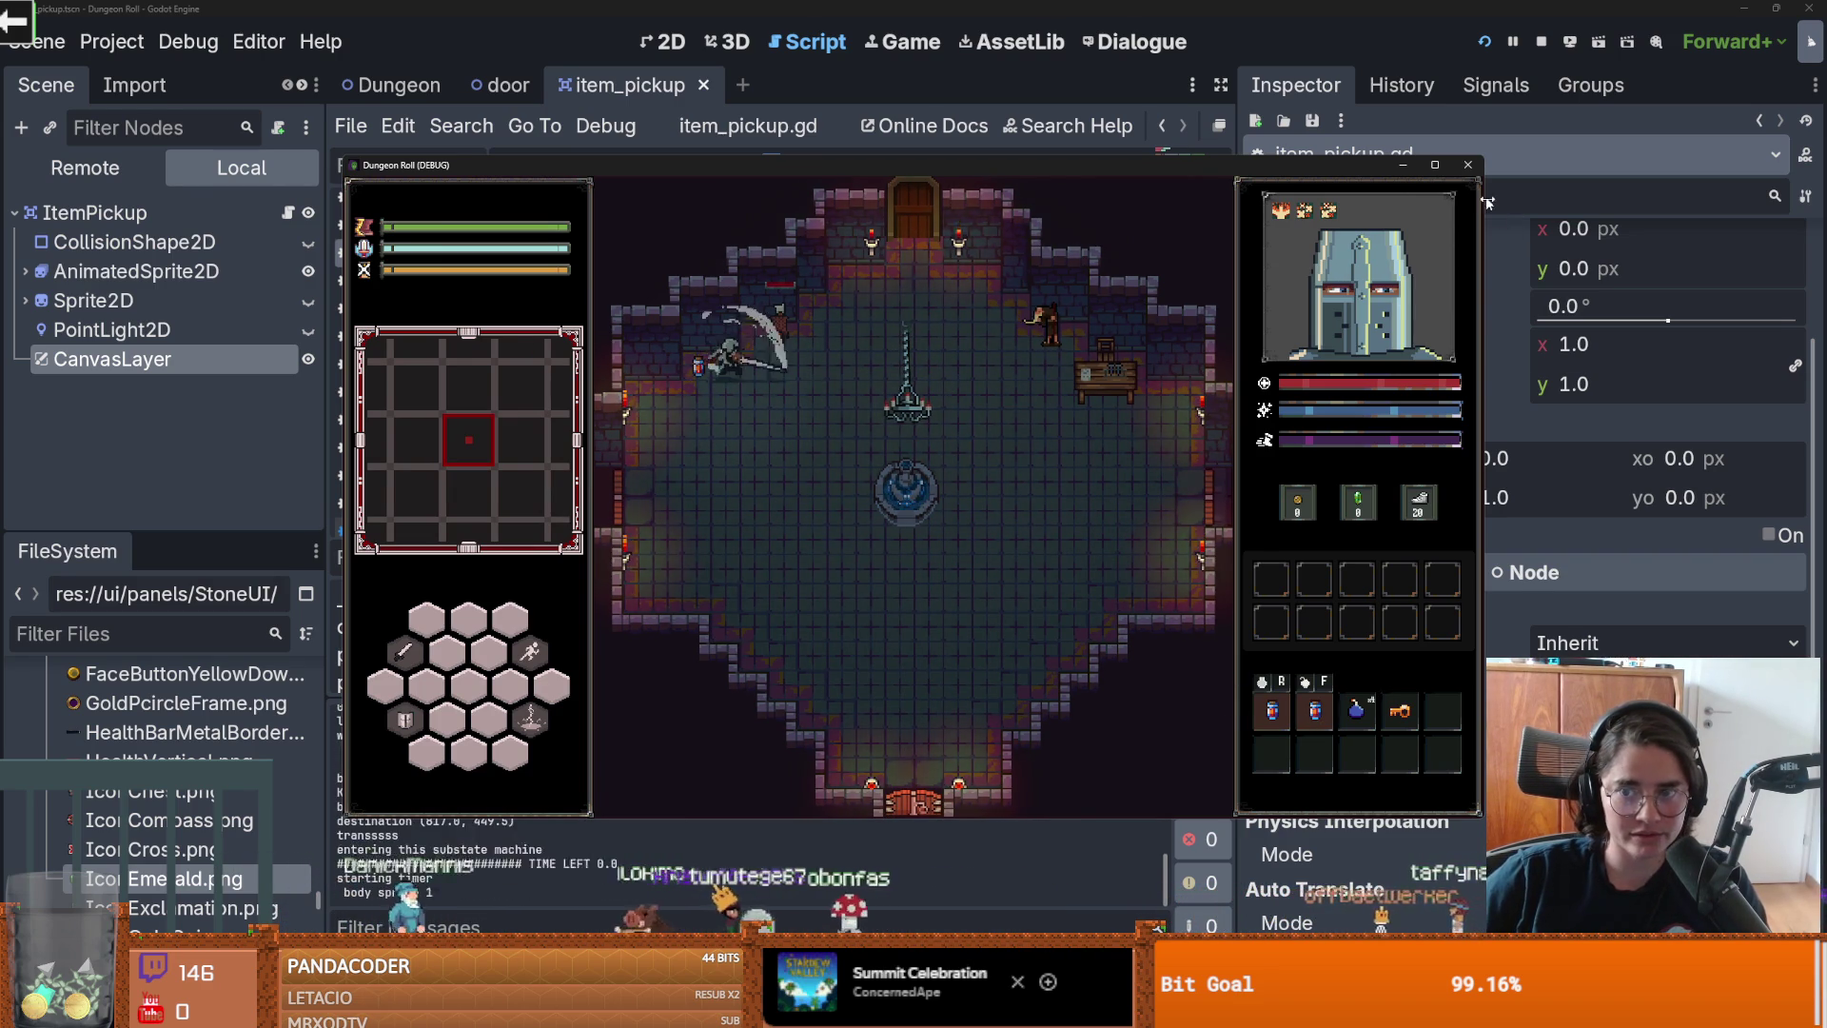
click(1468, 165)
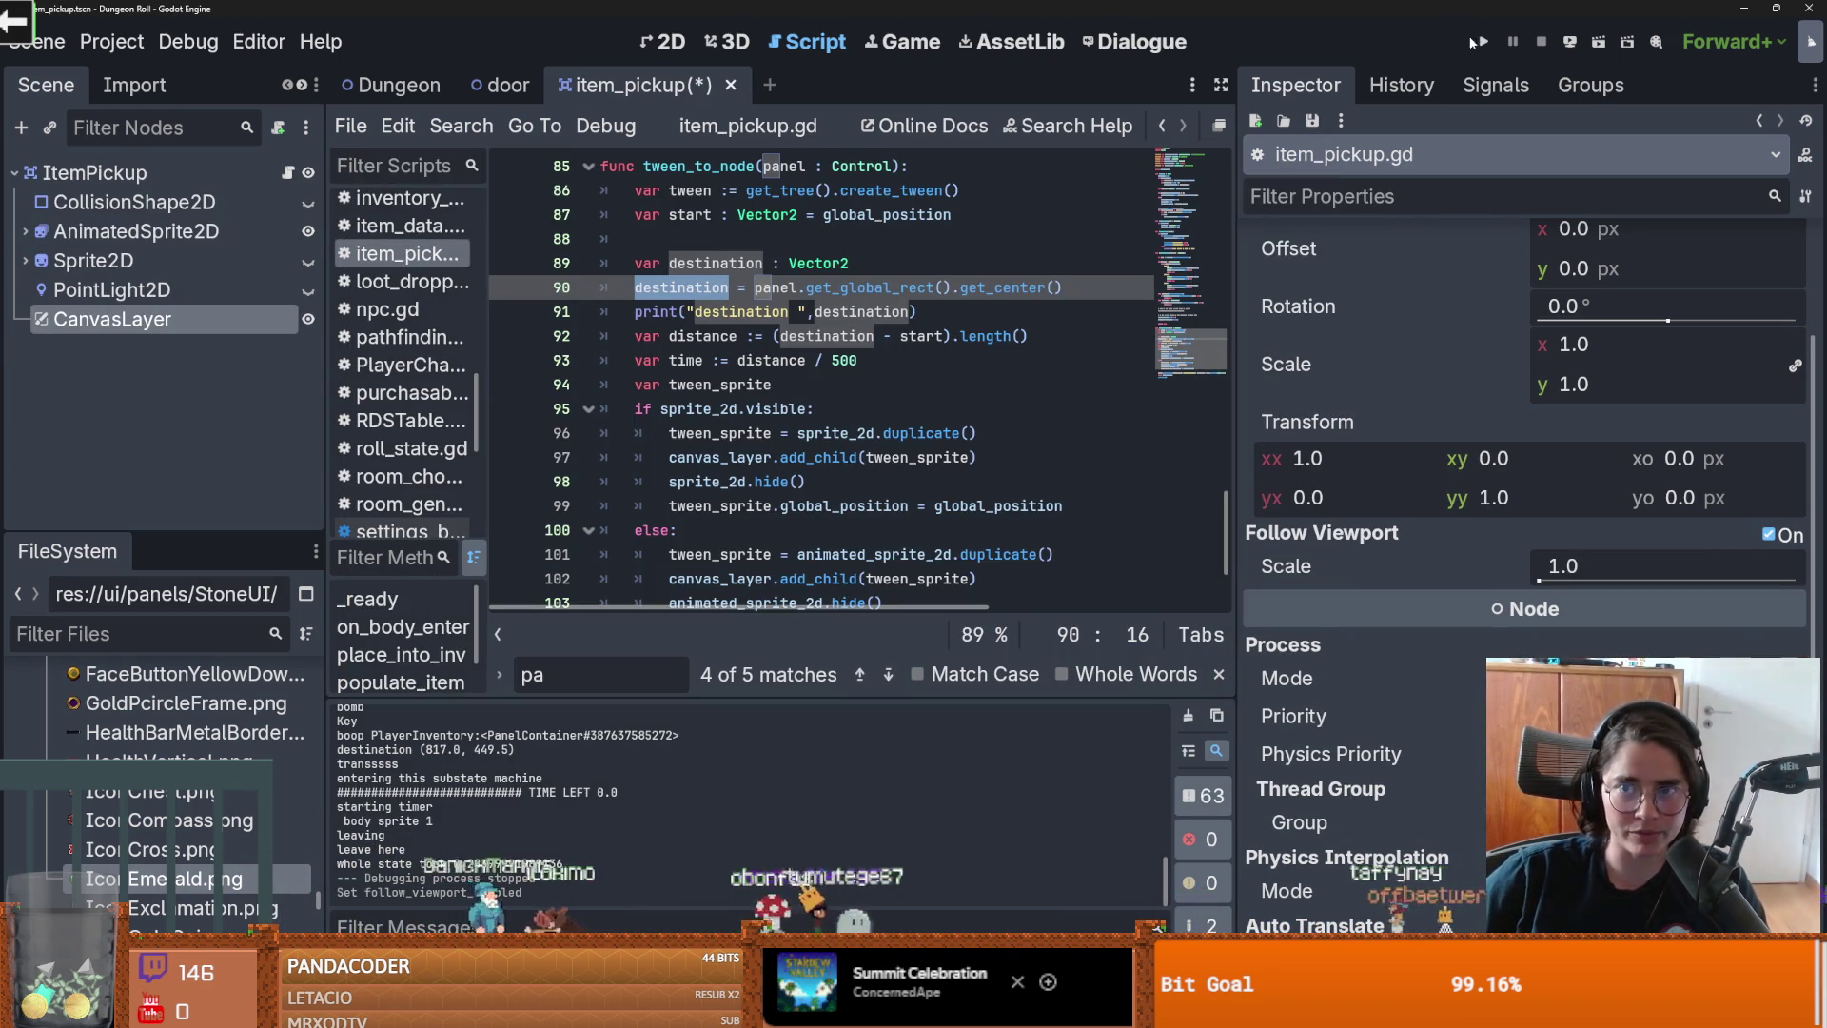
Step: Run again, smash a barrel and walk up, then close the game and save
click(1483, 41)
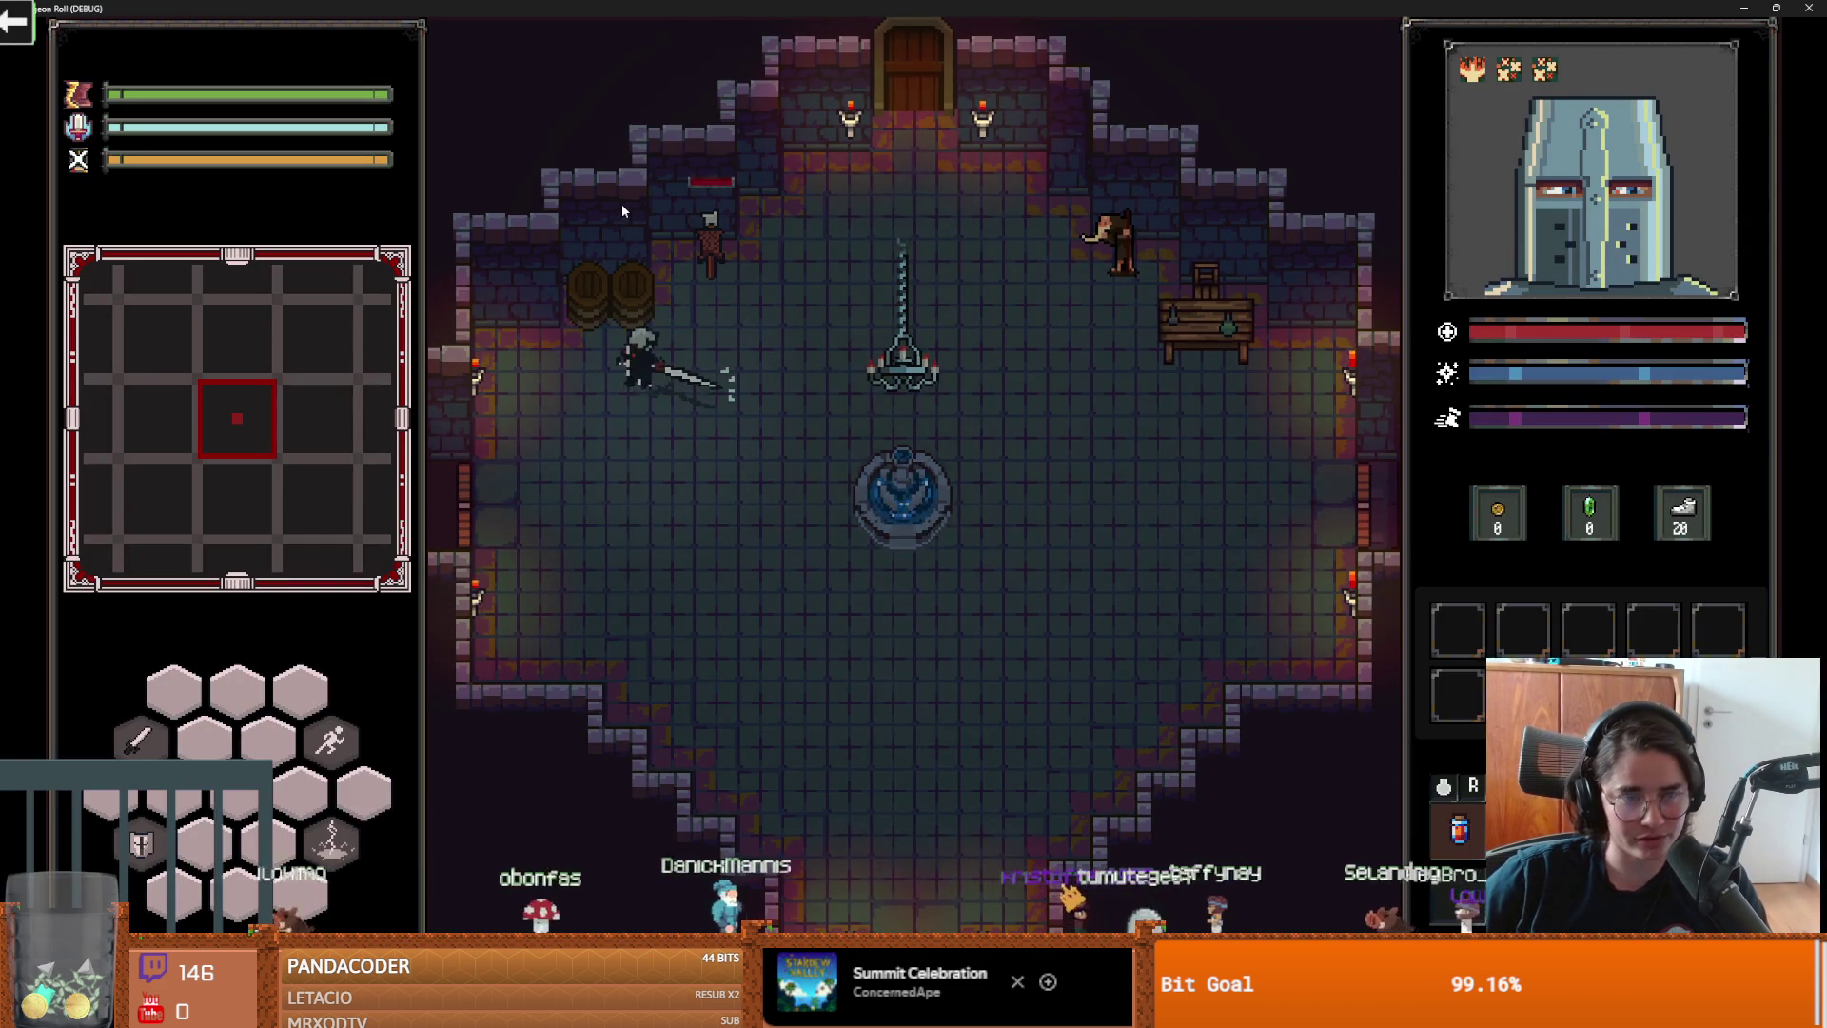
click(643, 232)
key(w)
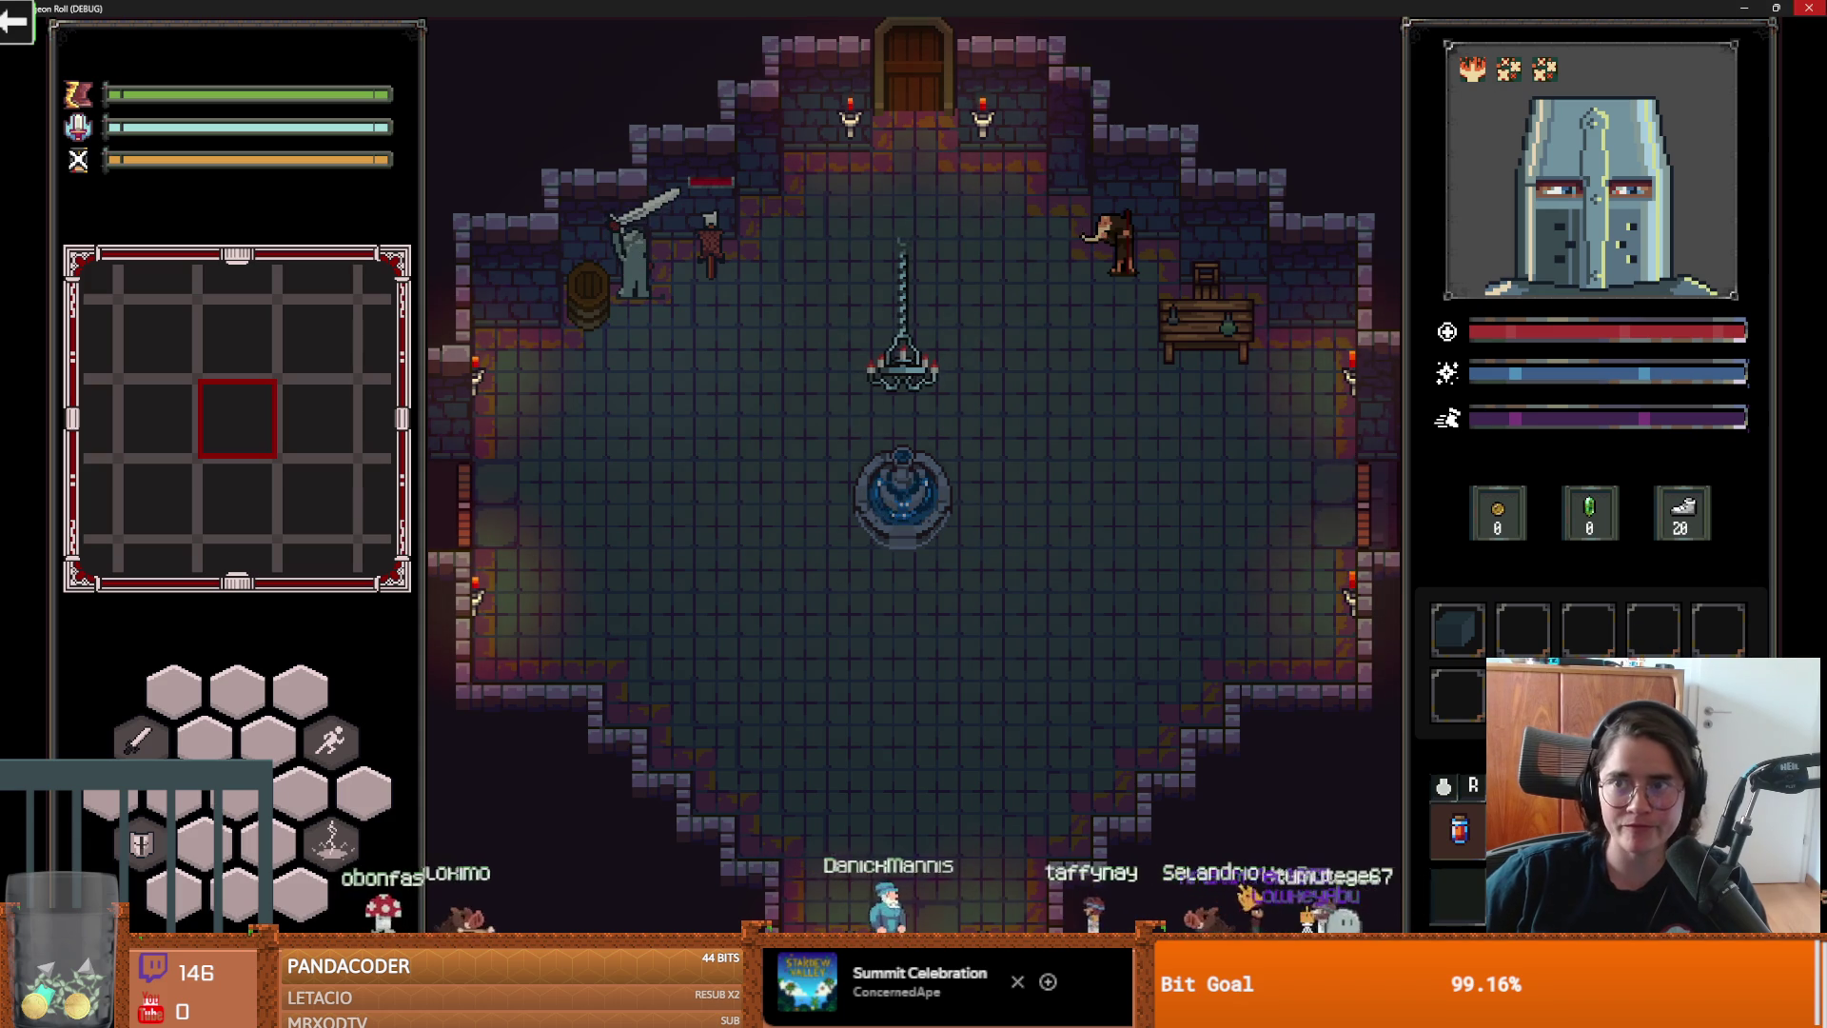
key(alt+F4)
key(ctrl+s)
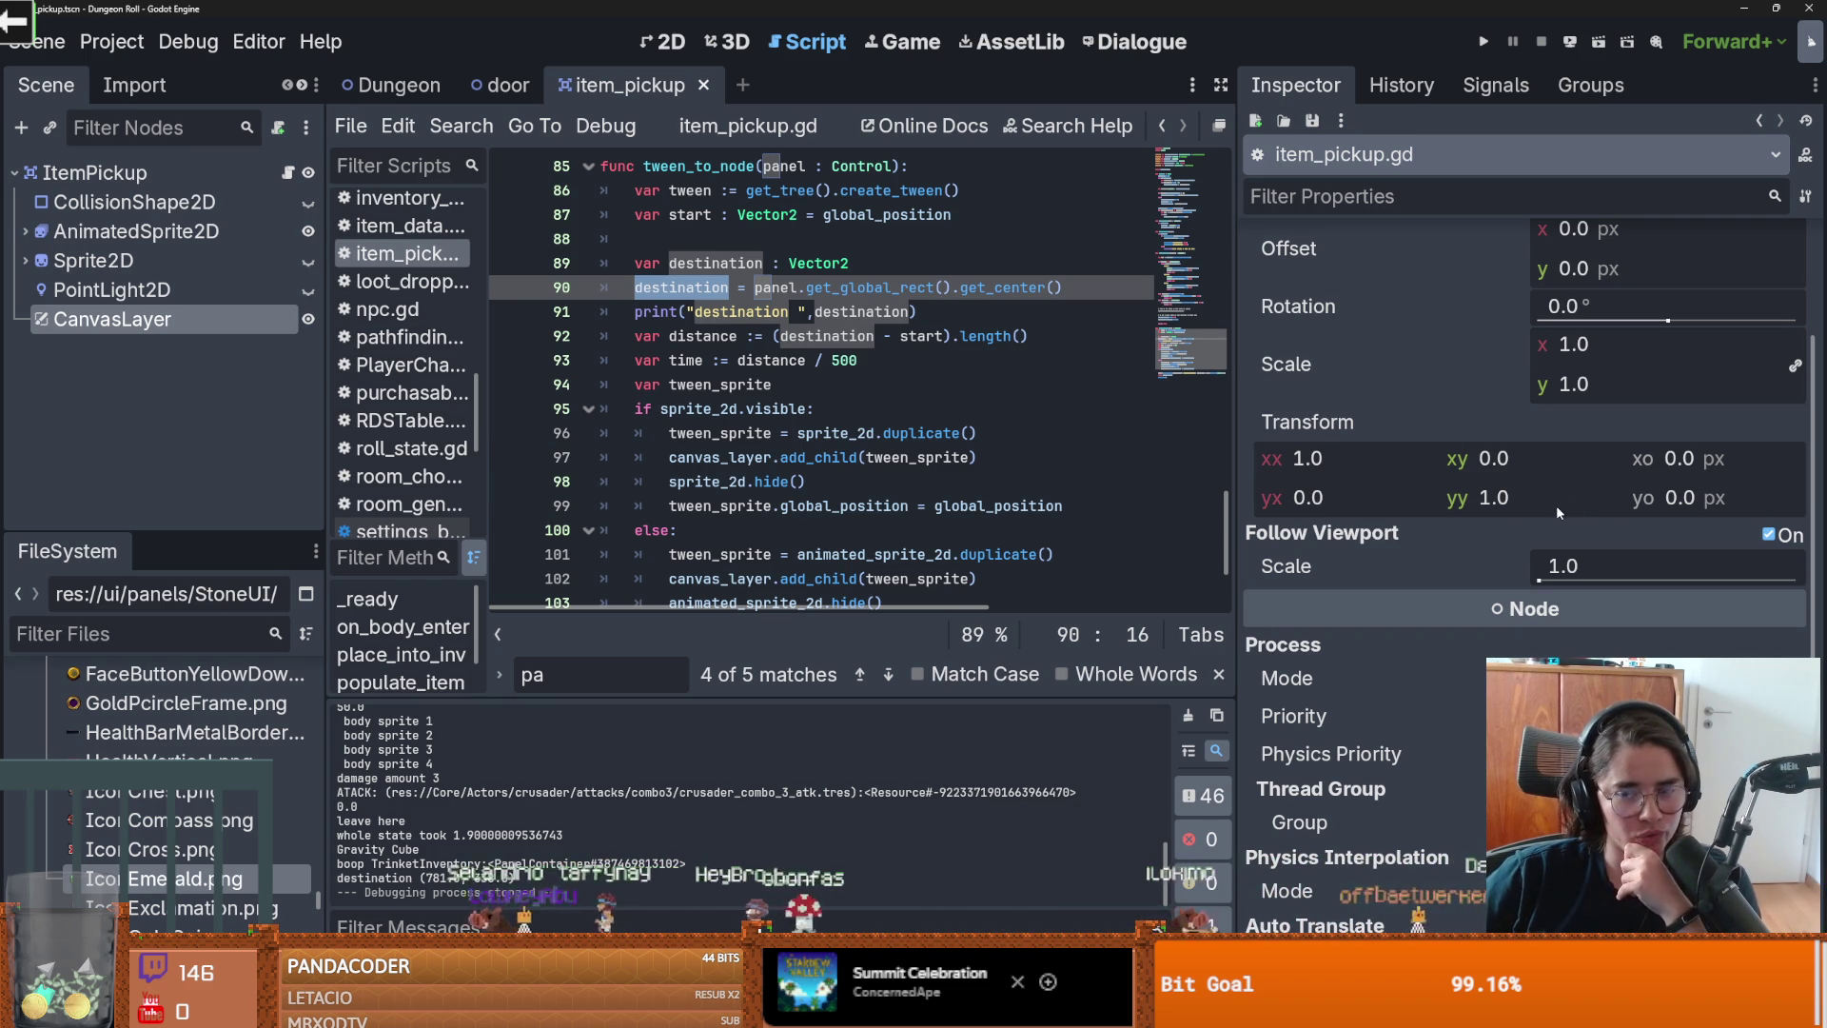
mouse_move(1588, 538)
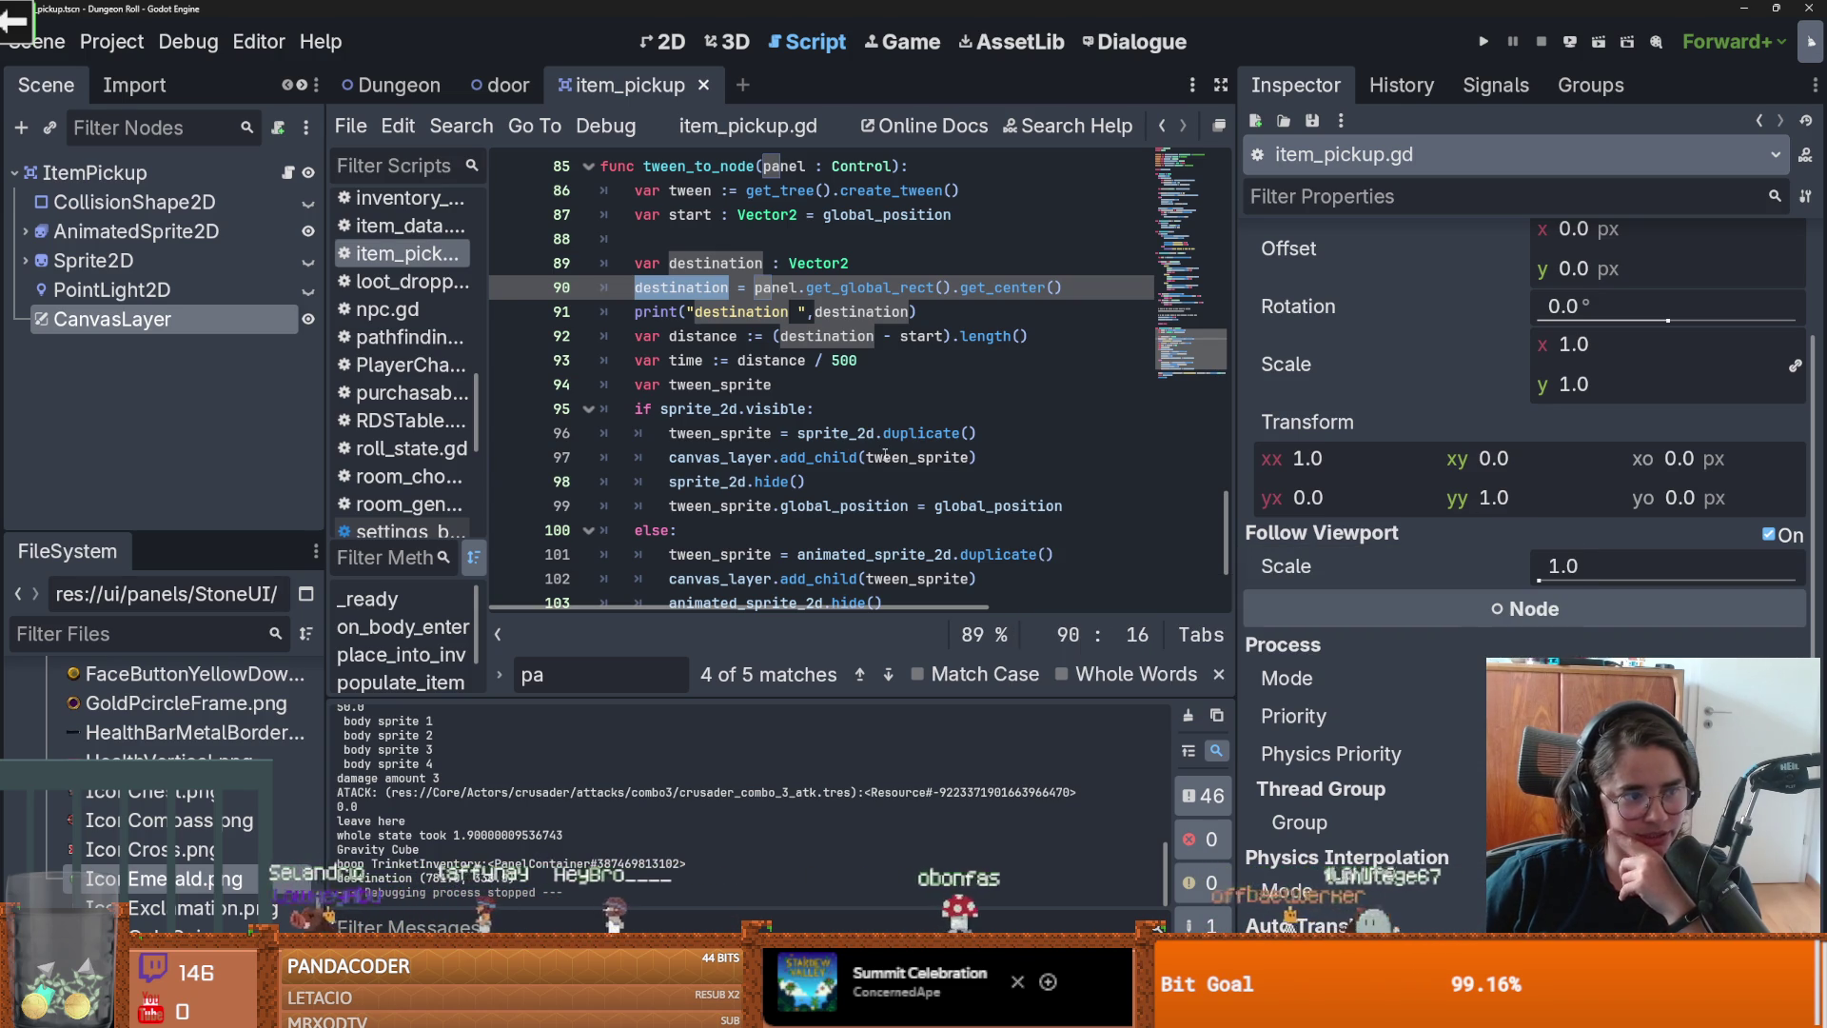
Step: Delete the print("destination ", destination) debug line from tween_to_node
mouse_move(881, 450)
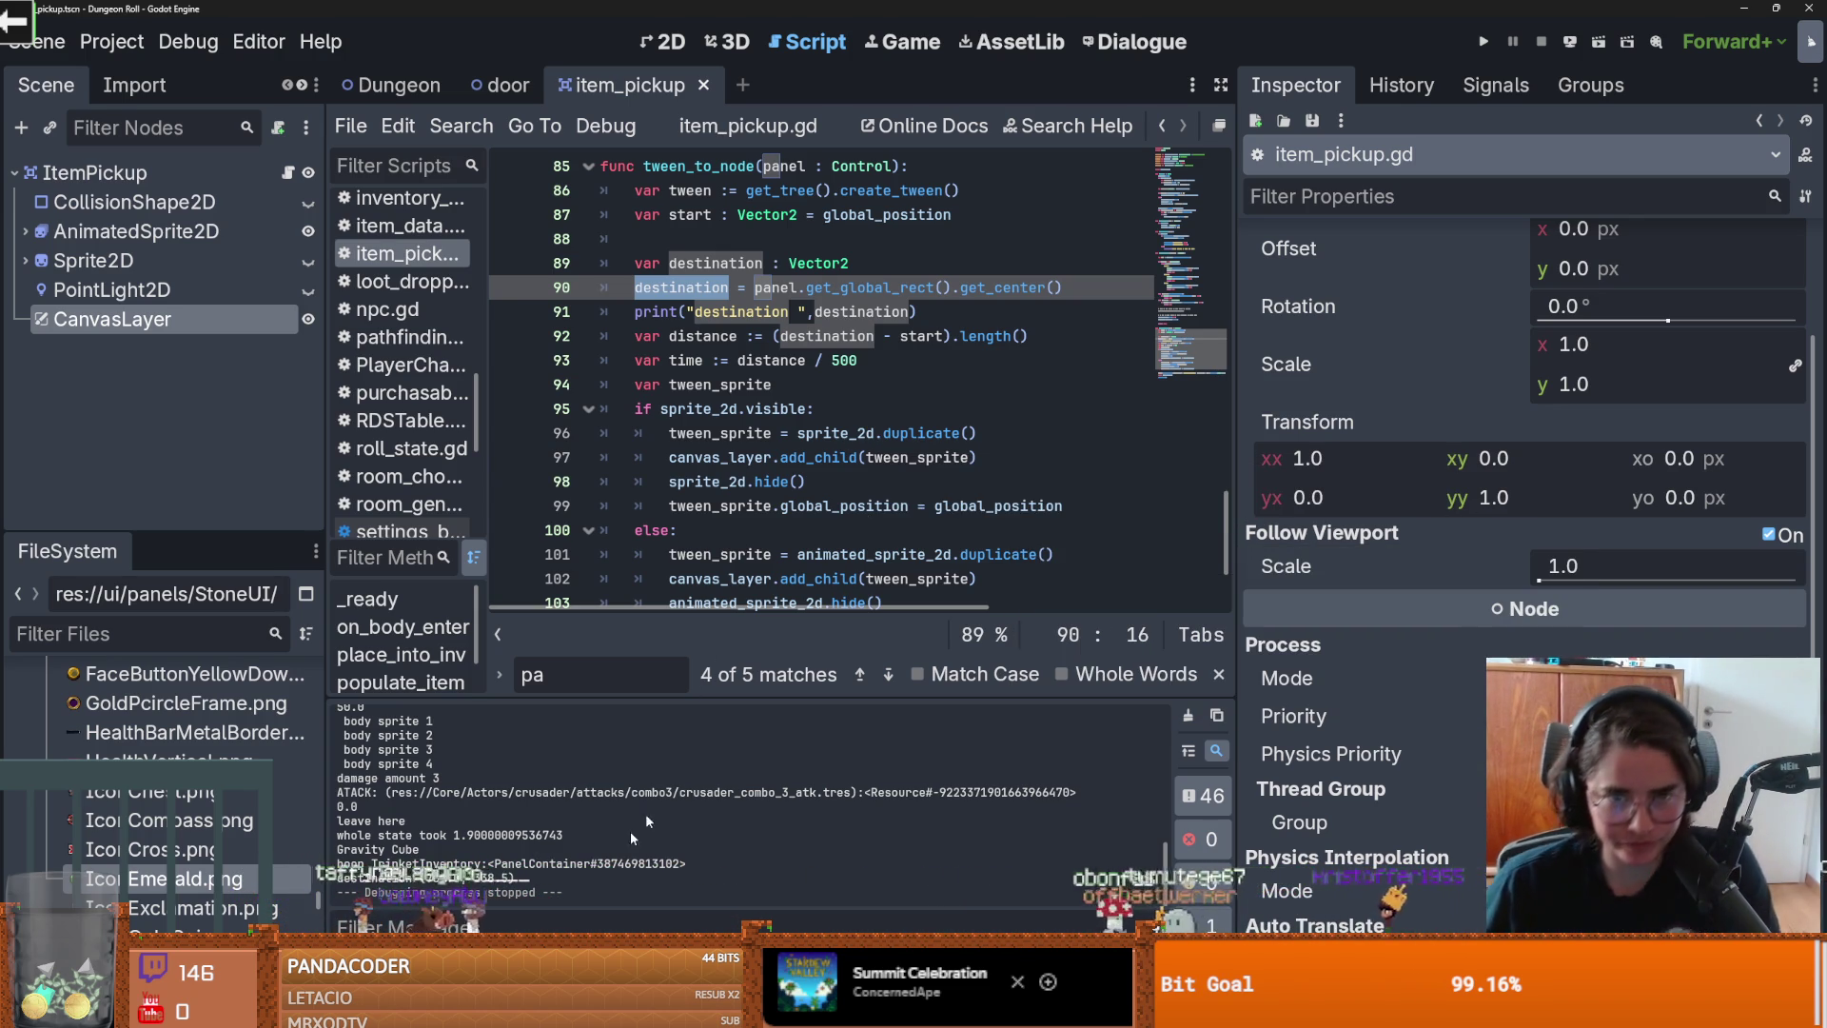
click(831, 514)
triple_click(666, 305)
key(BackSpace)
Step: Widen the code editor and review how sprite_2d and tween_sprite are used in the tween
double_click(666, 291)
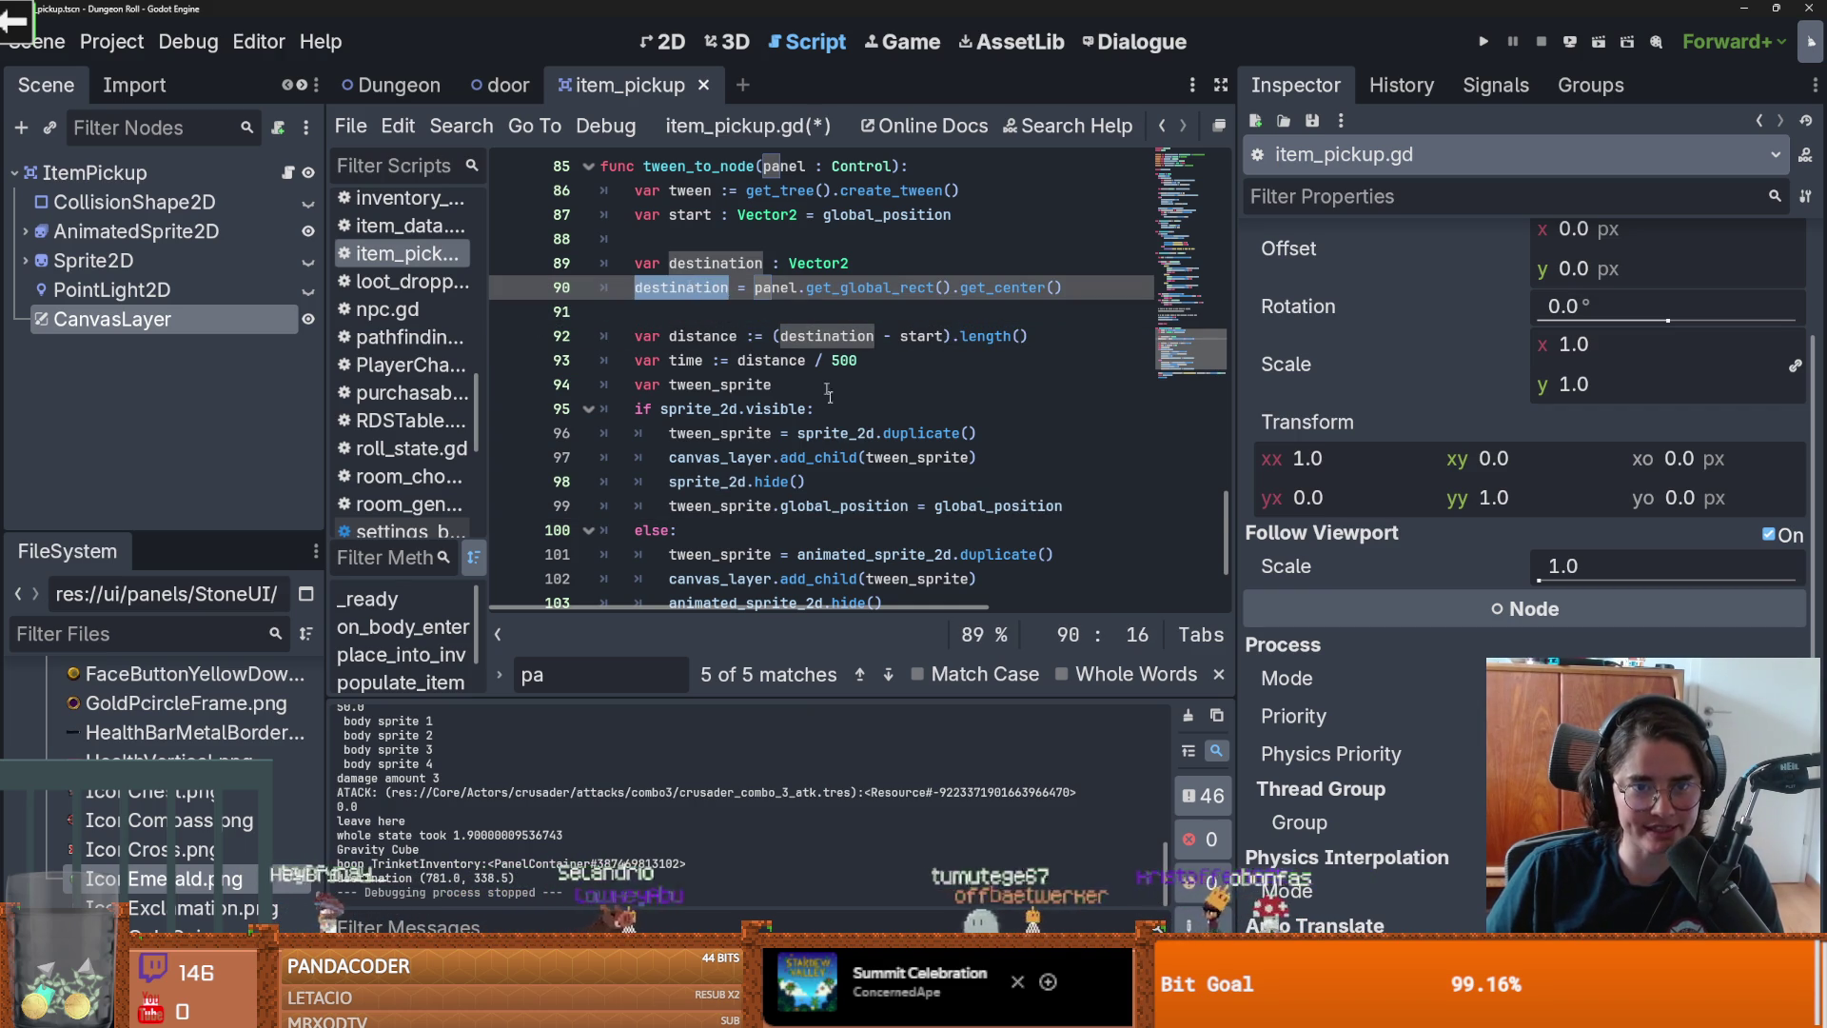
scroll(939, 473, down, 2)
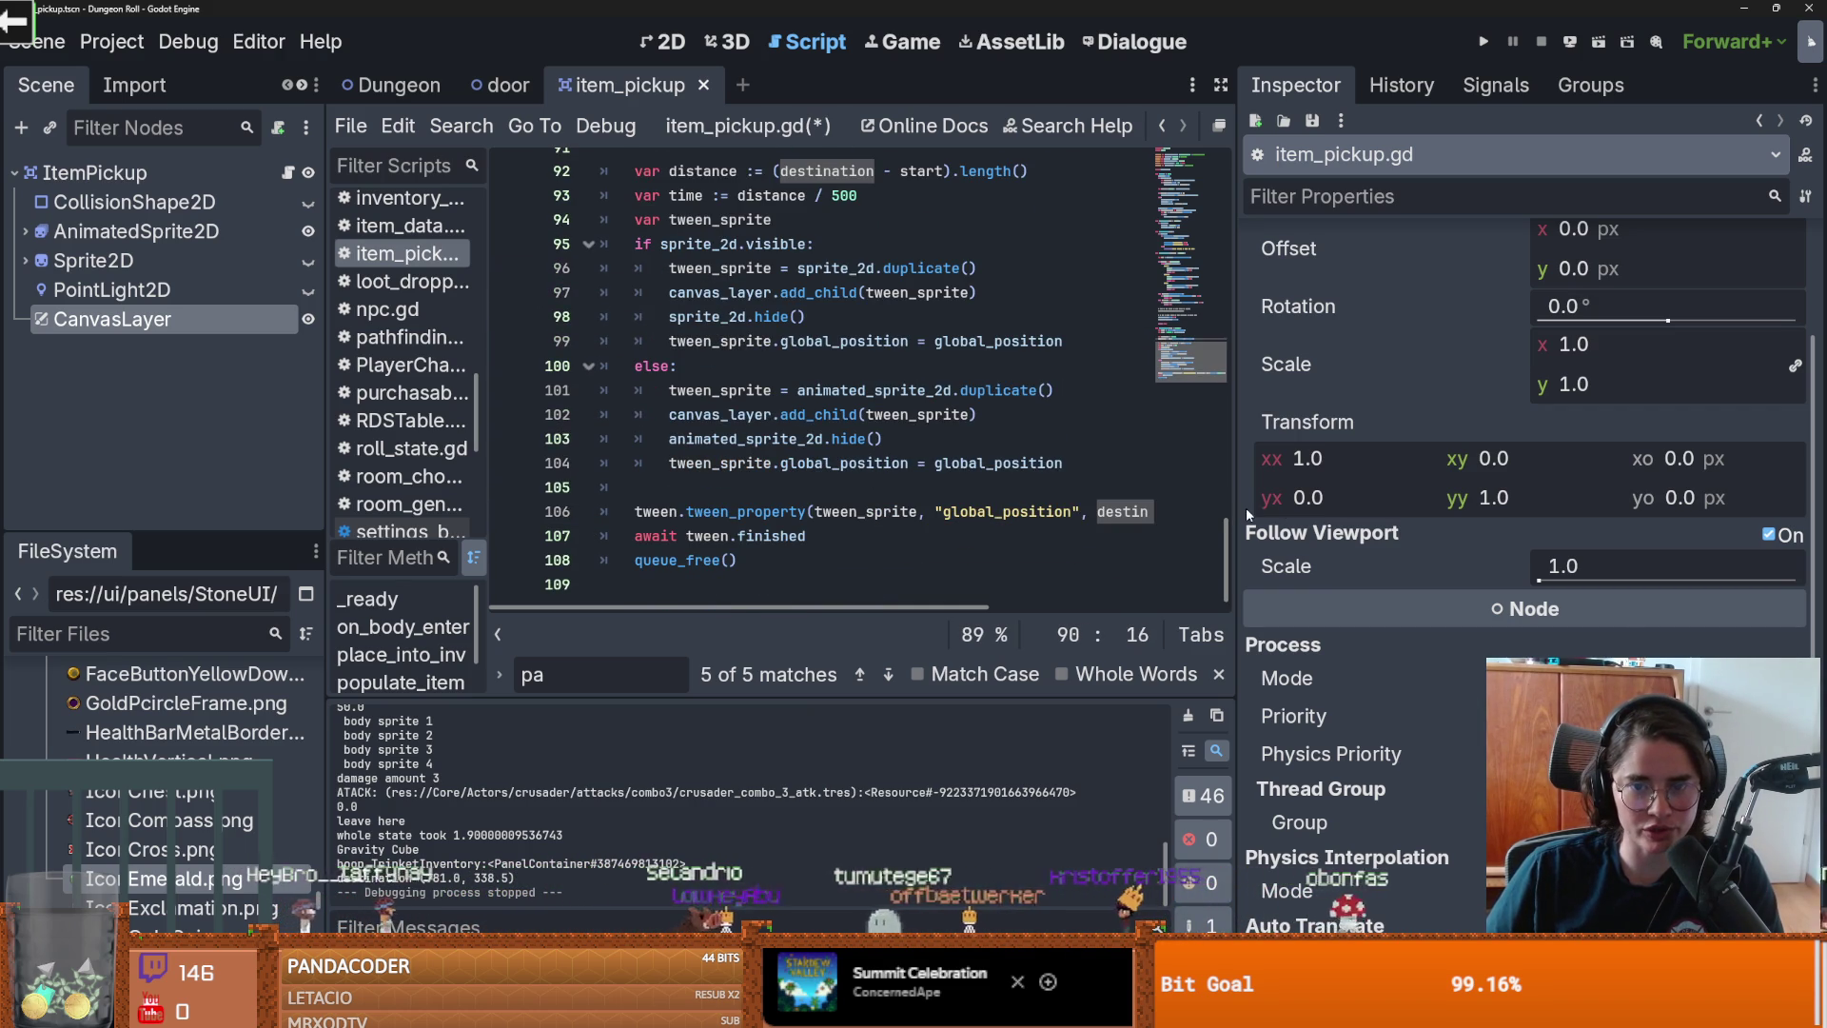
drag(1226, 519, 1617, 519)
double_click(866, 530)
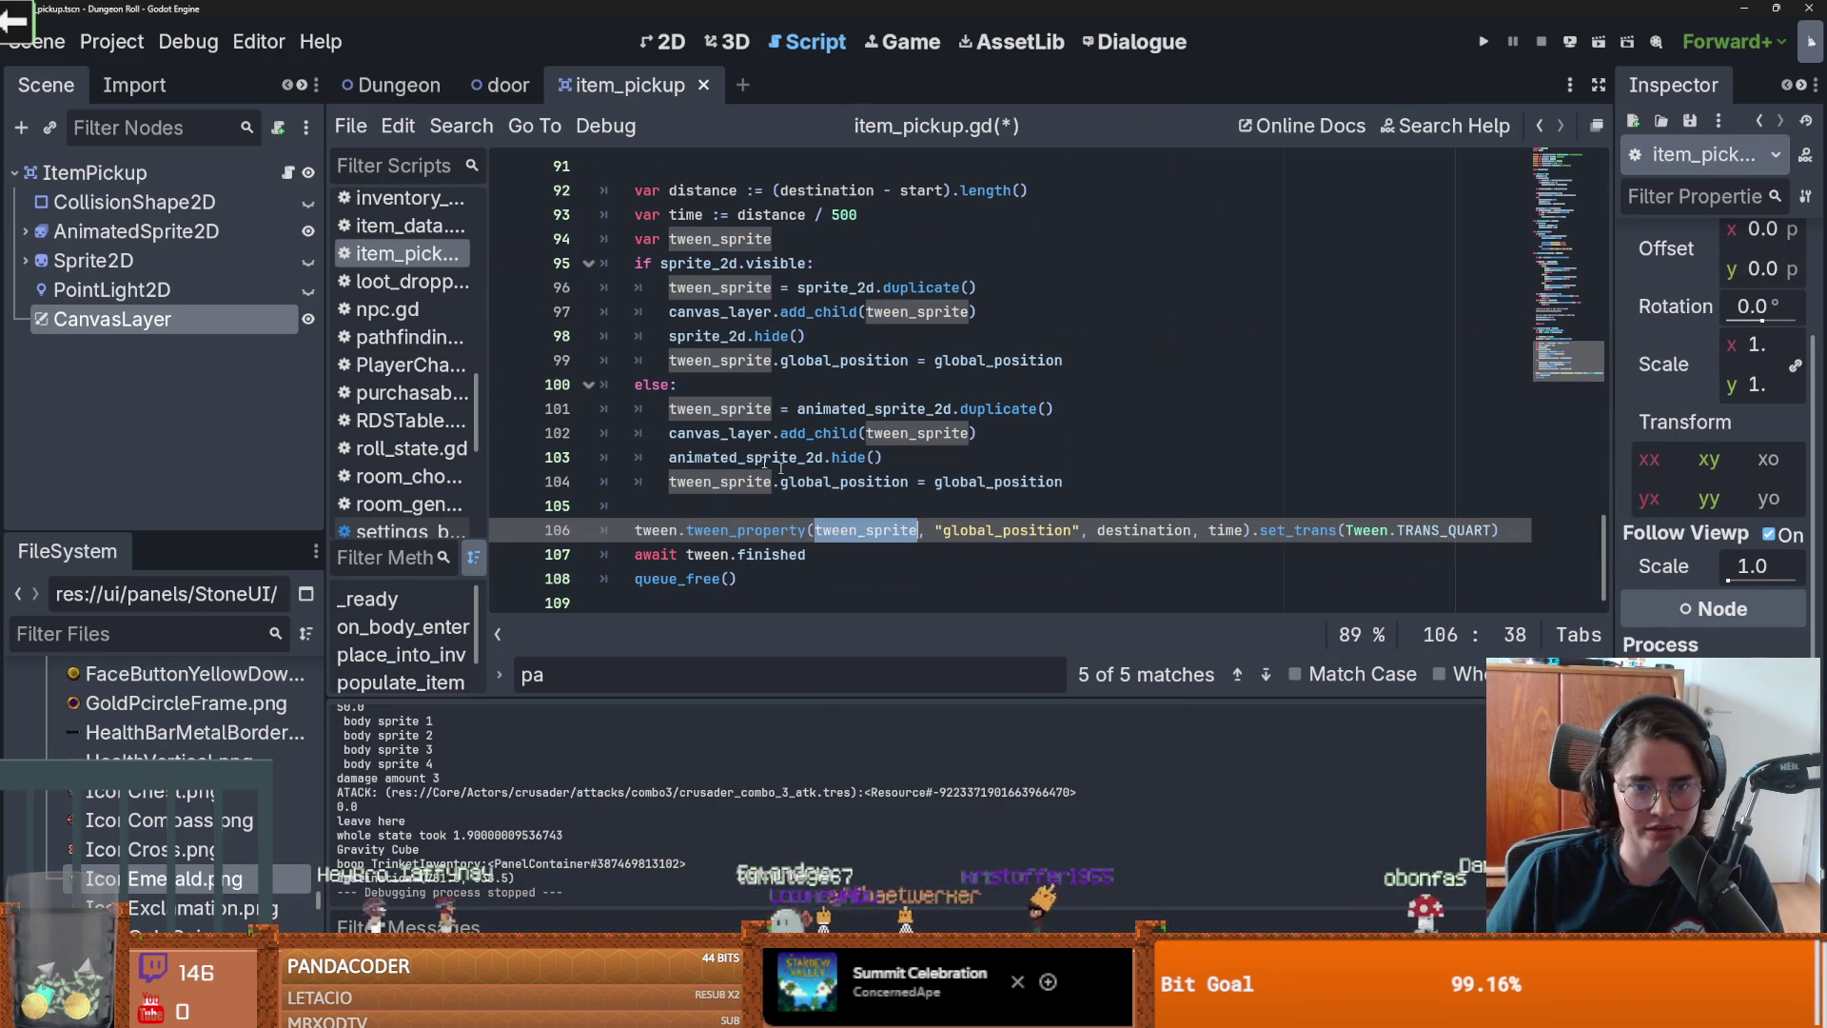
double_click(721, 481)
scroll(739, 403, up, 1)
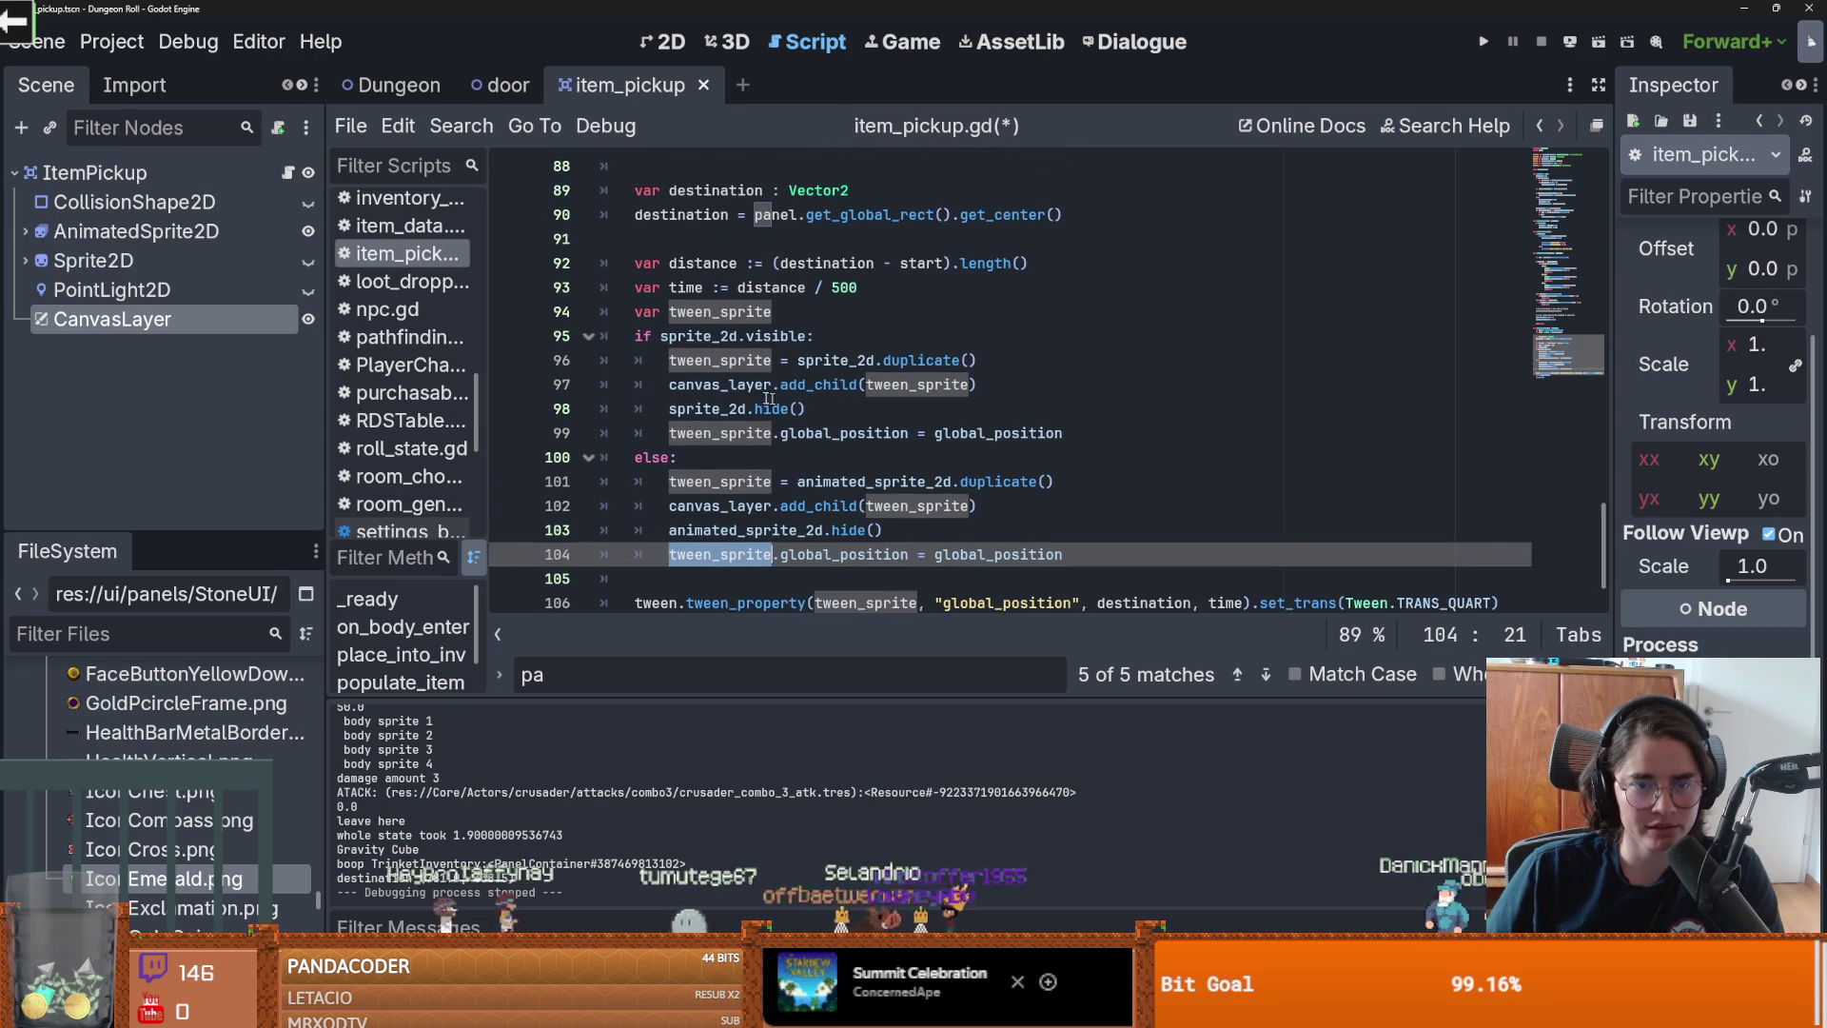
click(741, 360)
double_click(844, 358)
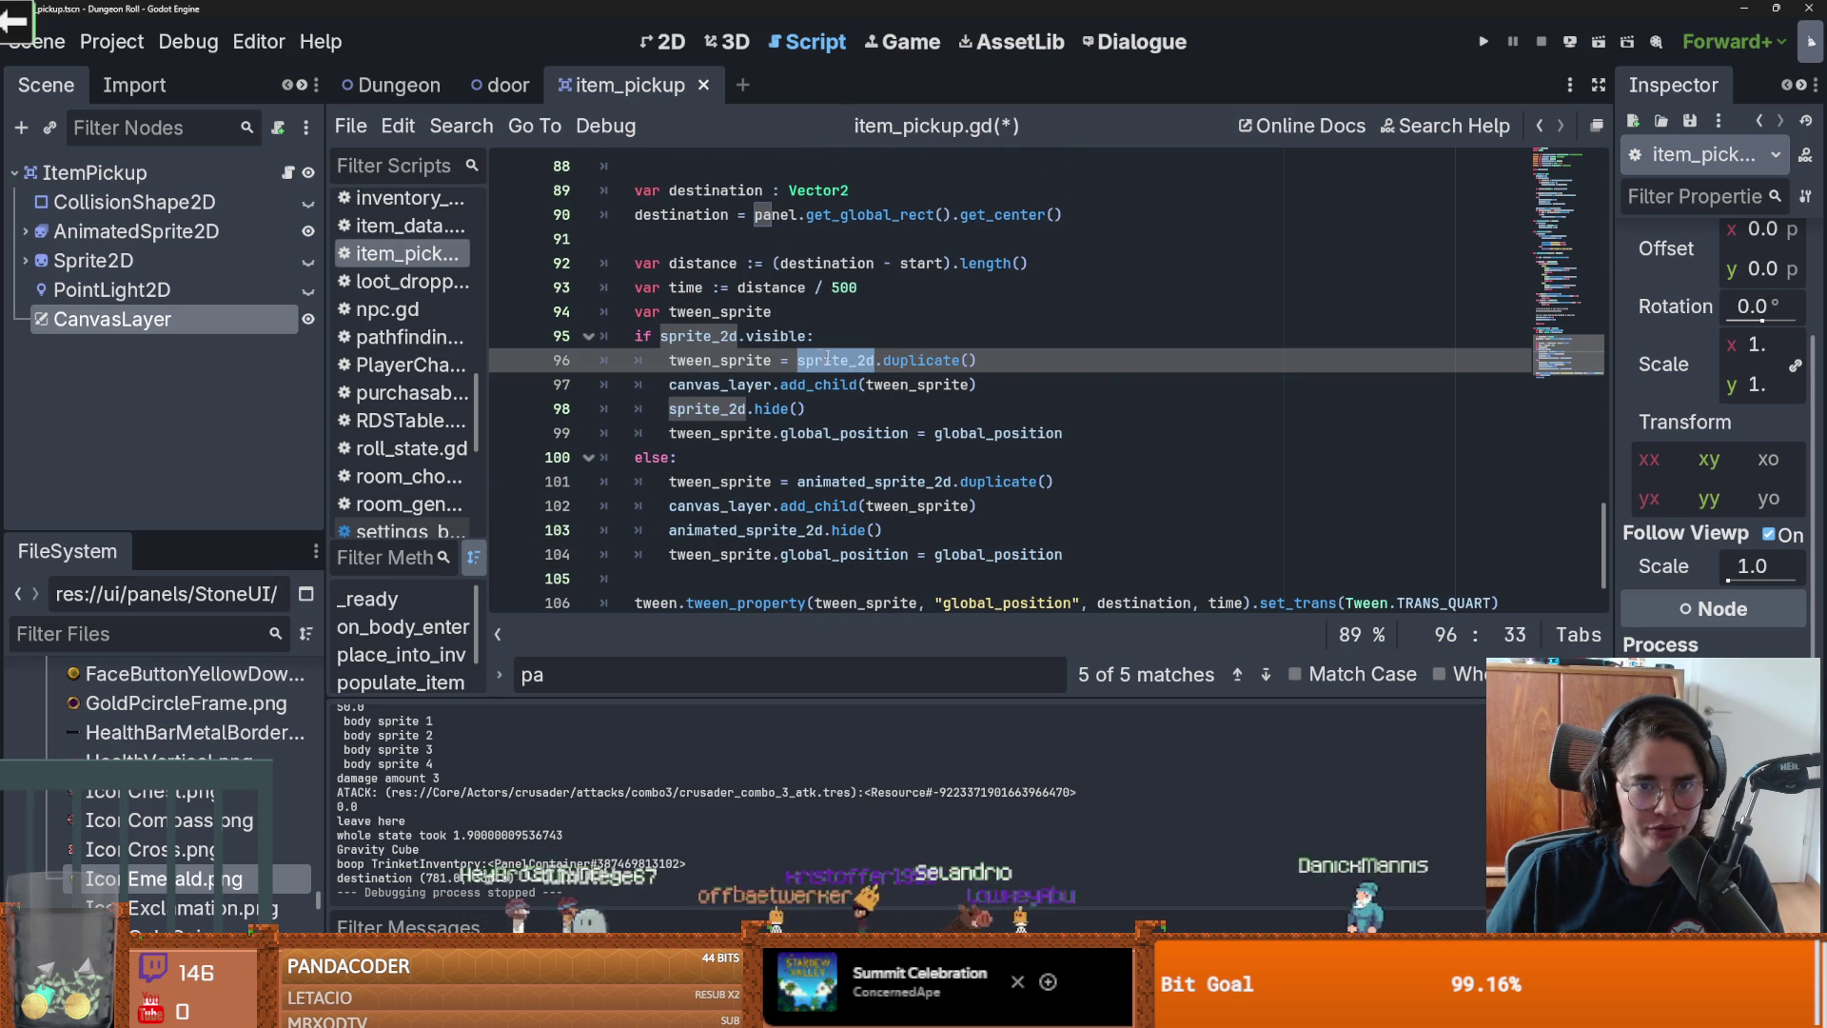
double_click(721, 359)
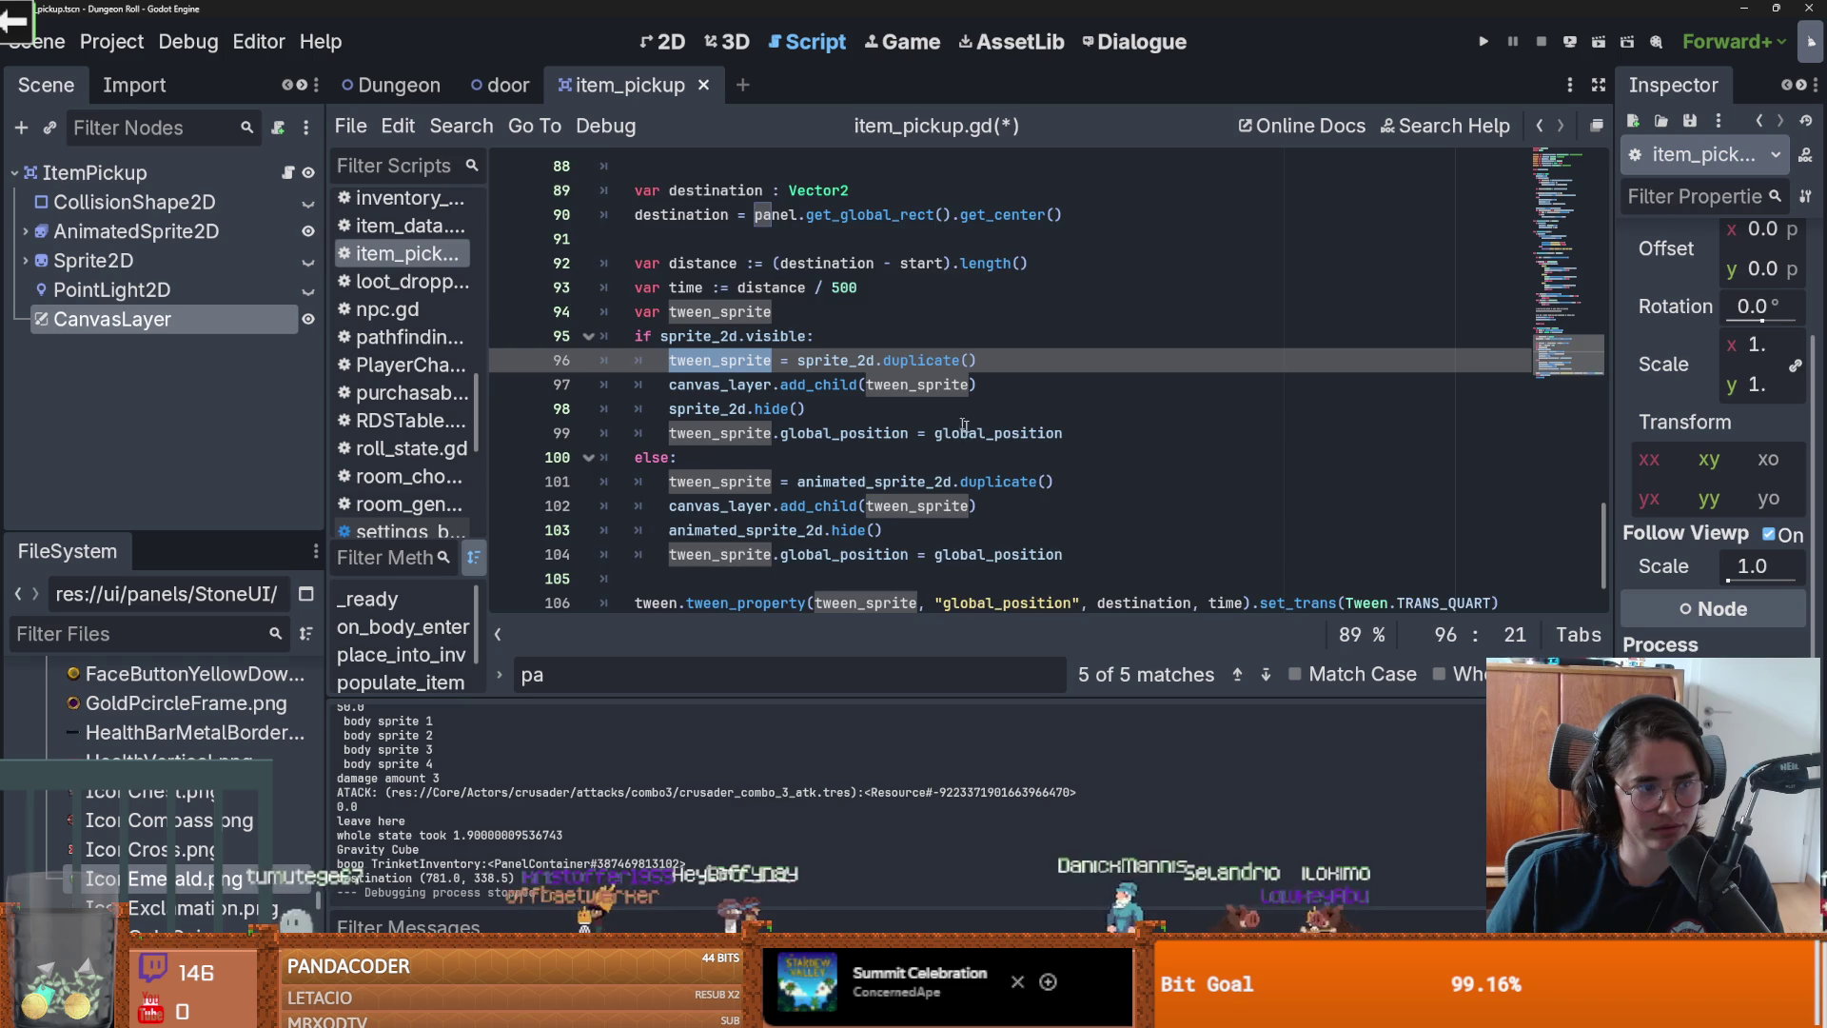
scroll(951, 423, down, 1)
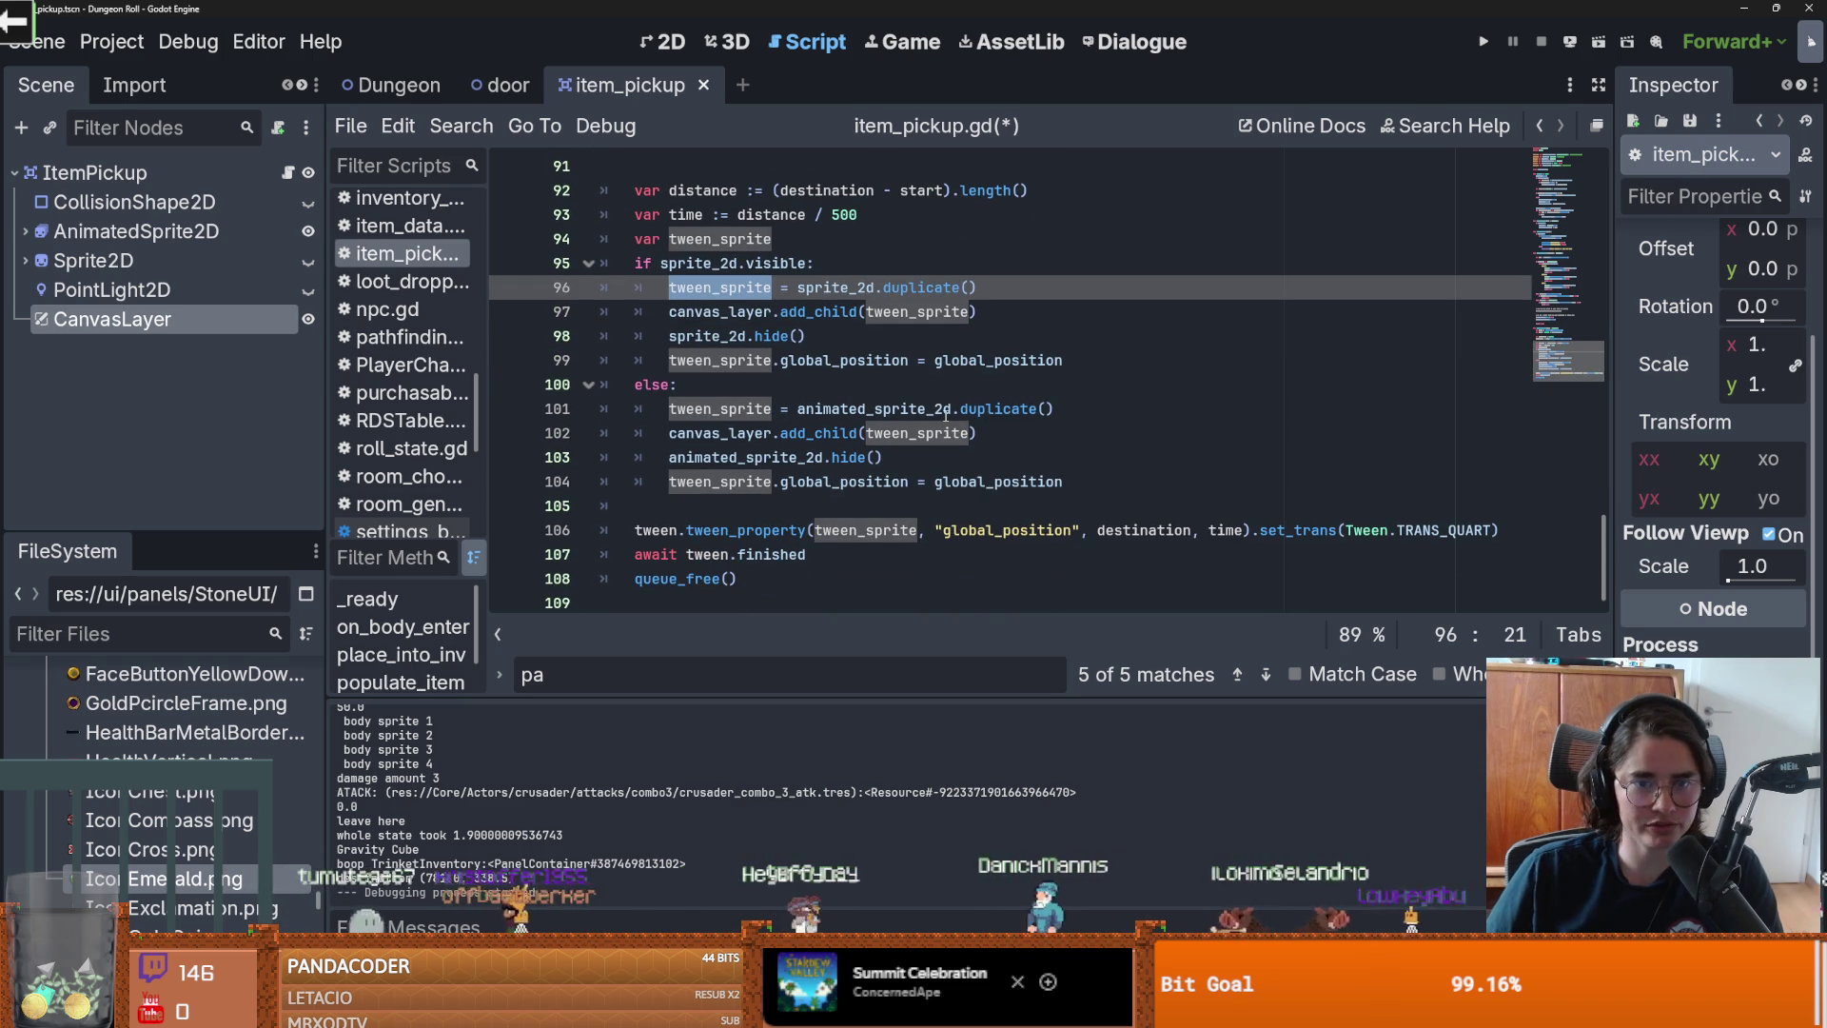
click(934, 409)
scroll(961, 435, up, 3)
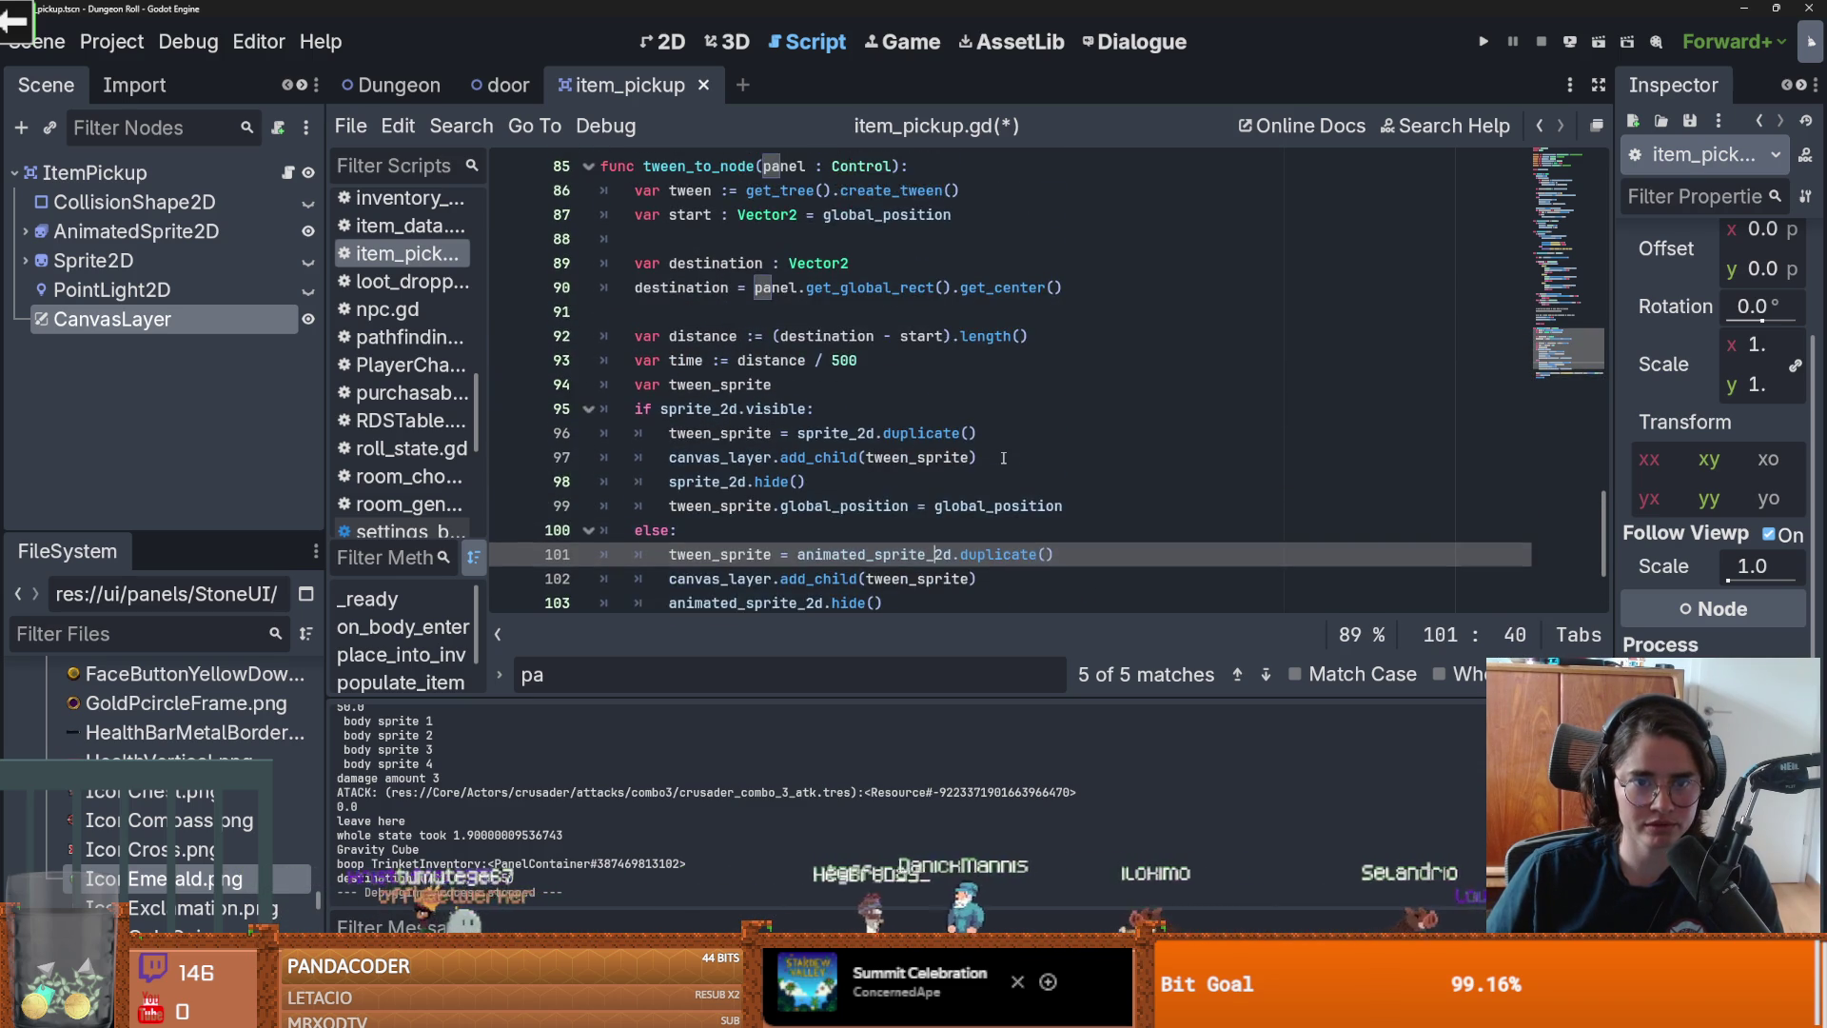
Step: Check the destination and panel uses in the tween code, then run the game
double_click(637, 365)
double_click(871, 362)
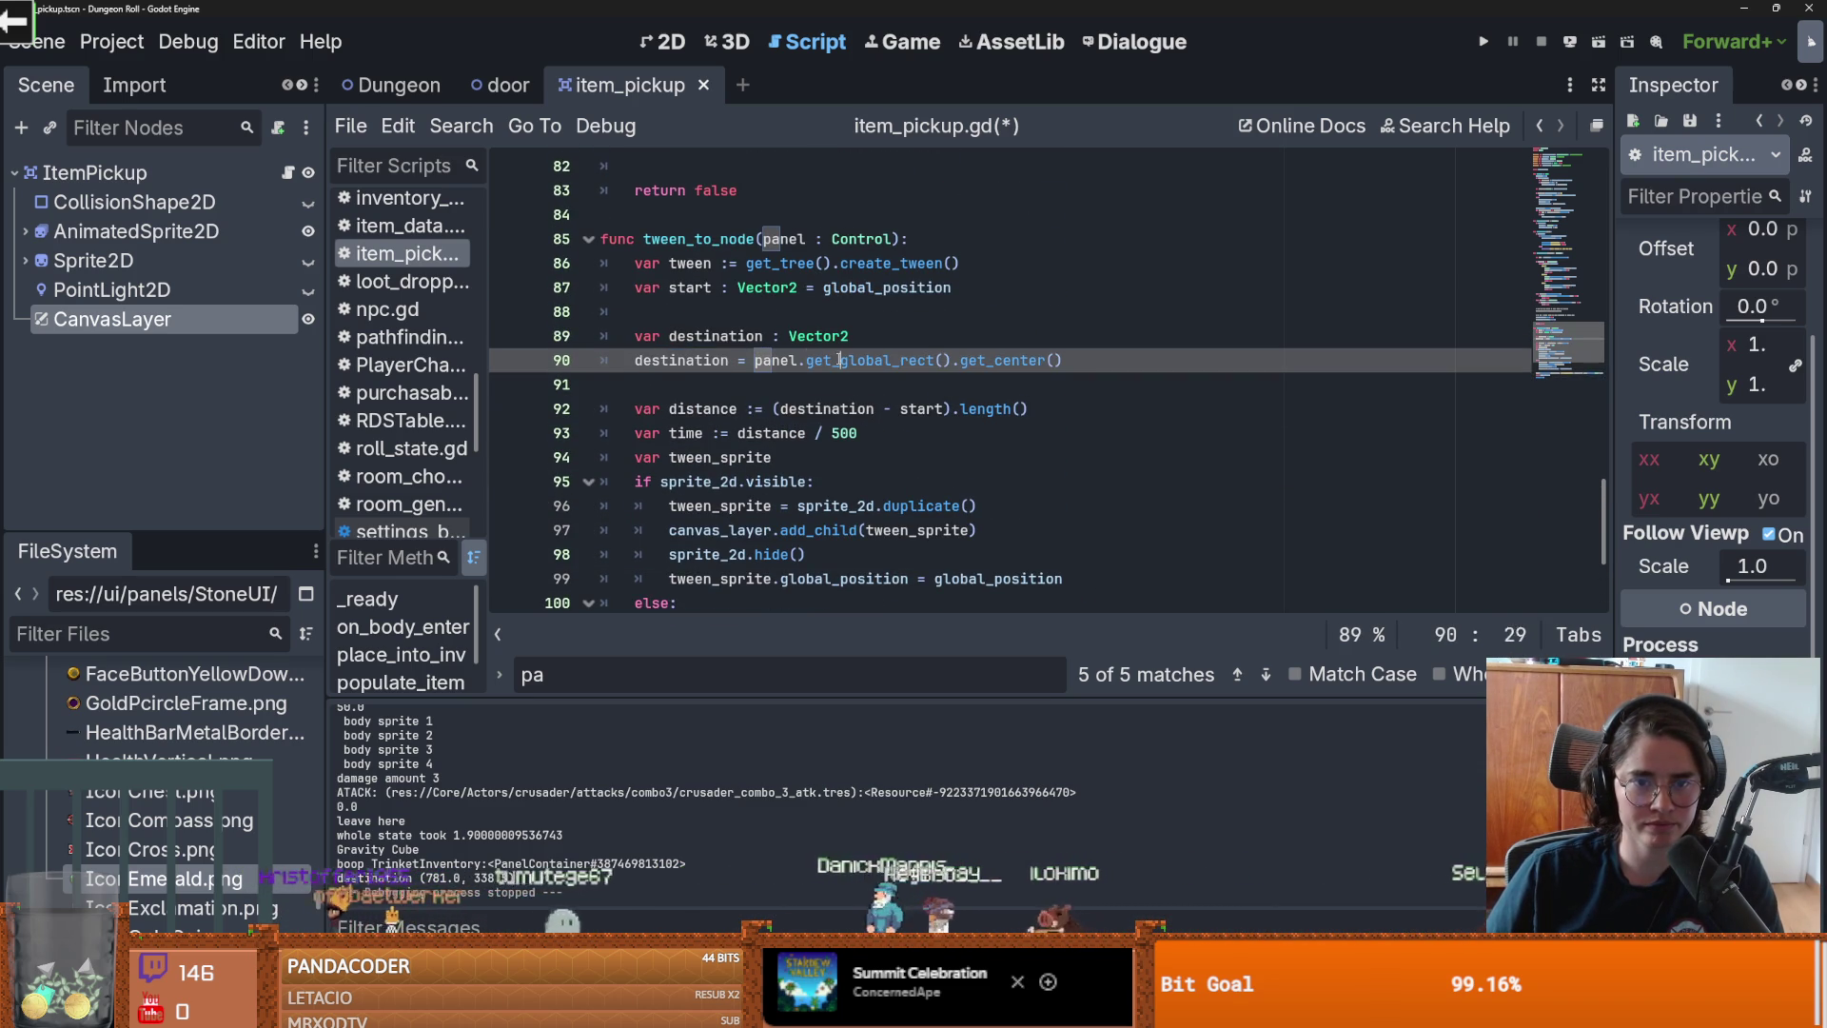
scroll(774, 324, down, 1)
double_click(771, 287)
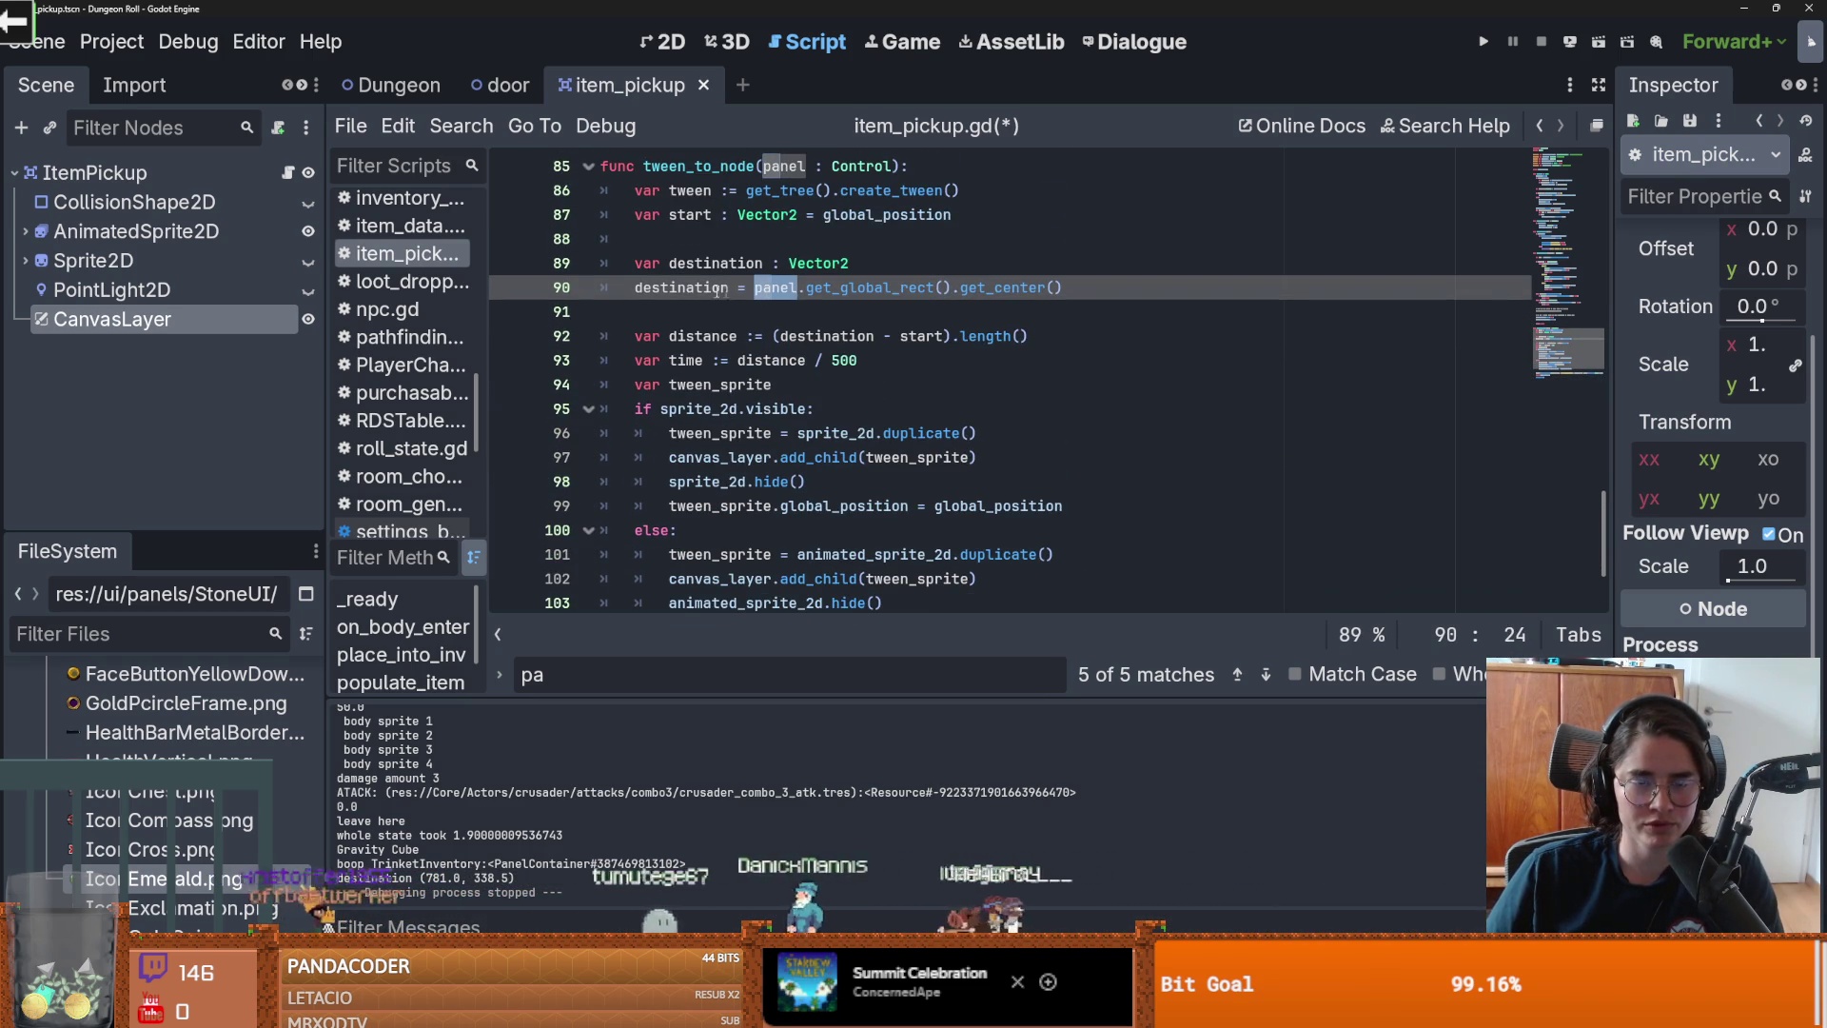
drag(1612, 481, 1399, 480)
scroll(1162, 412, down, 1)
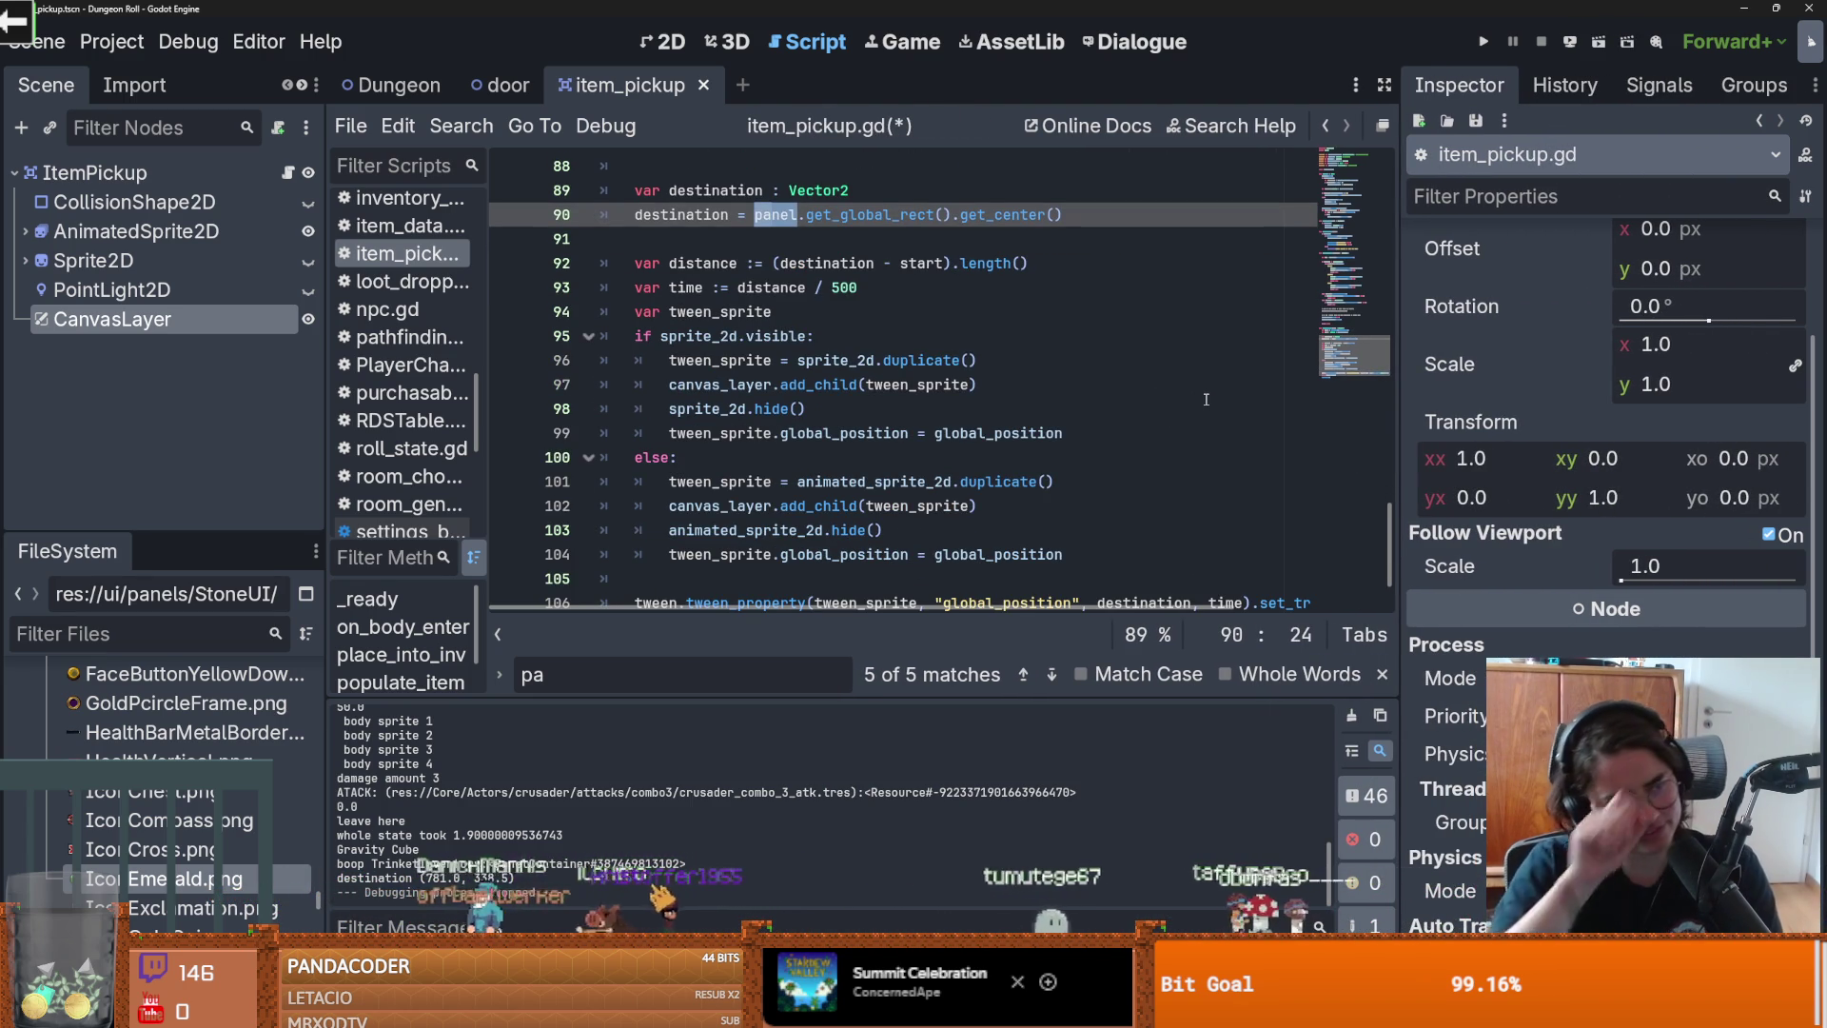
scroll(1114, 412, down, 1)
drag(1406, 420, 1641, 429)
double_click(1119, 534)
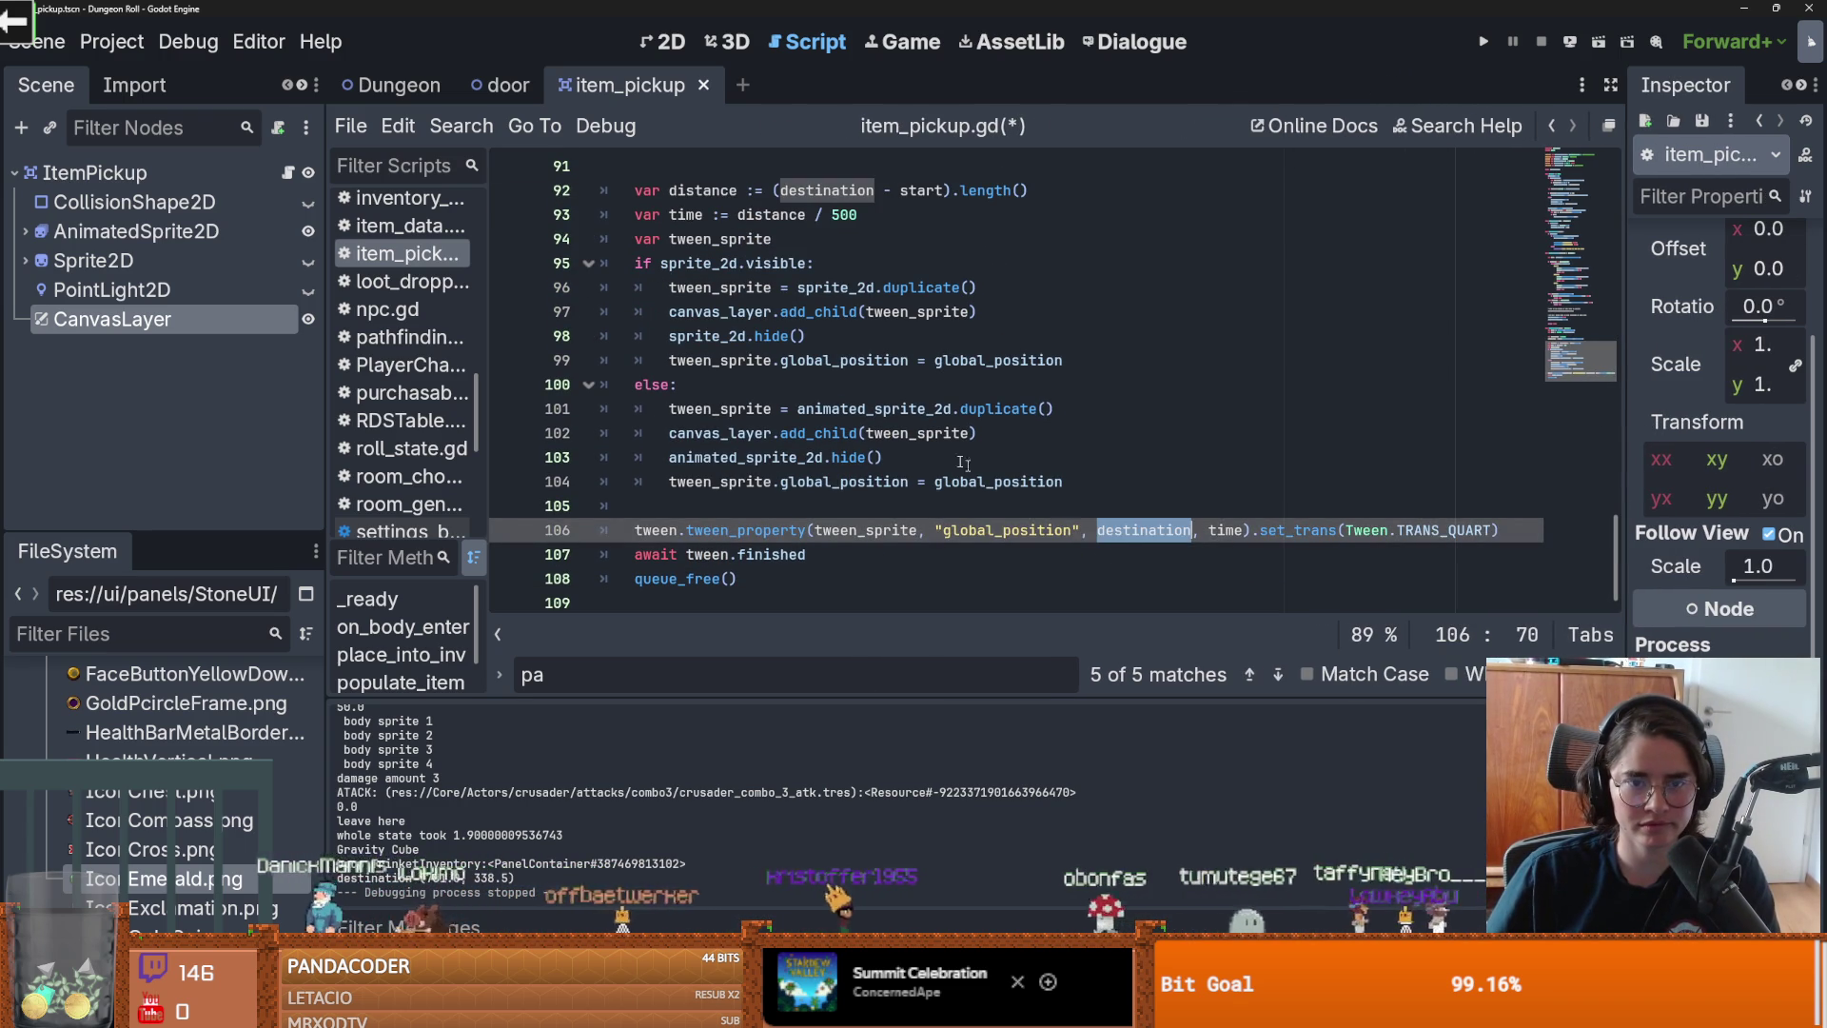
click(1482, 40)
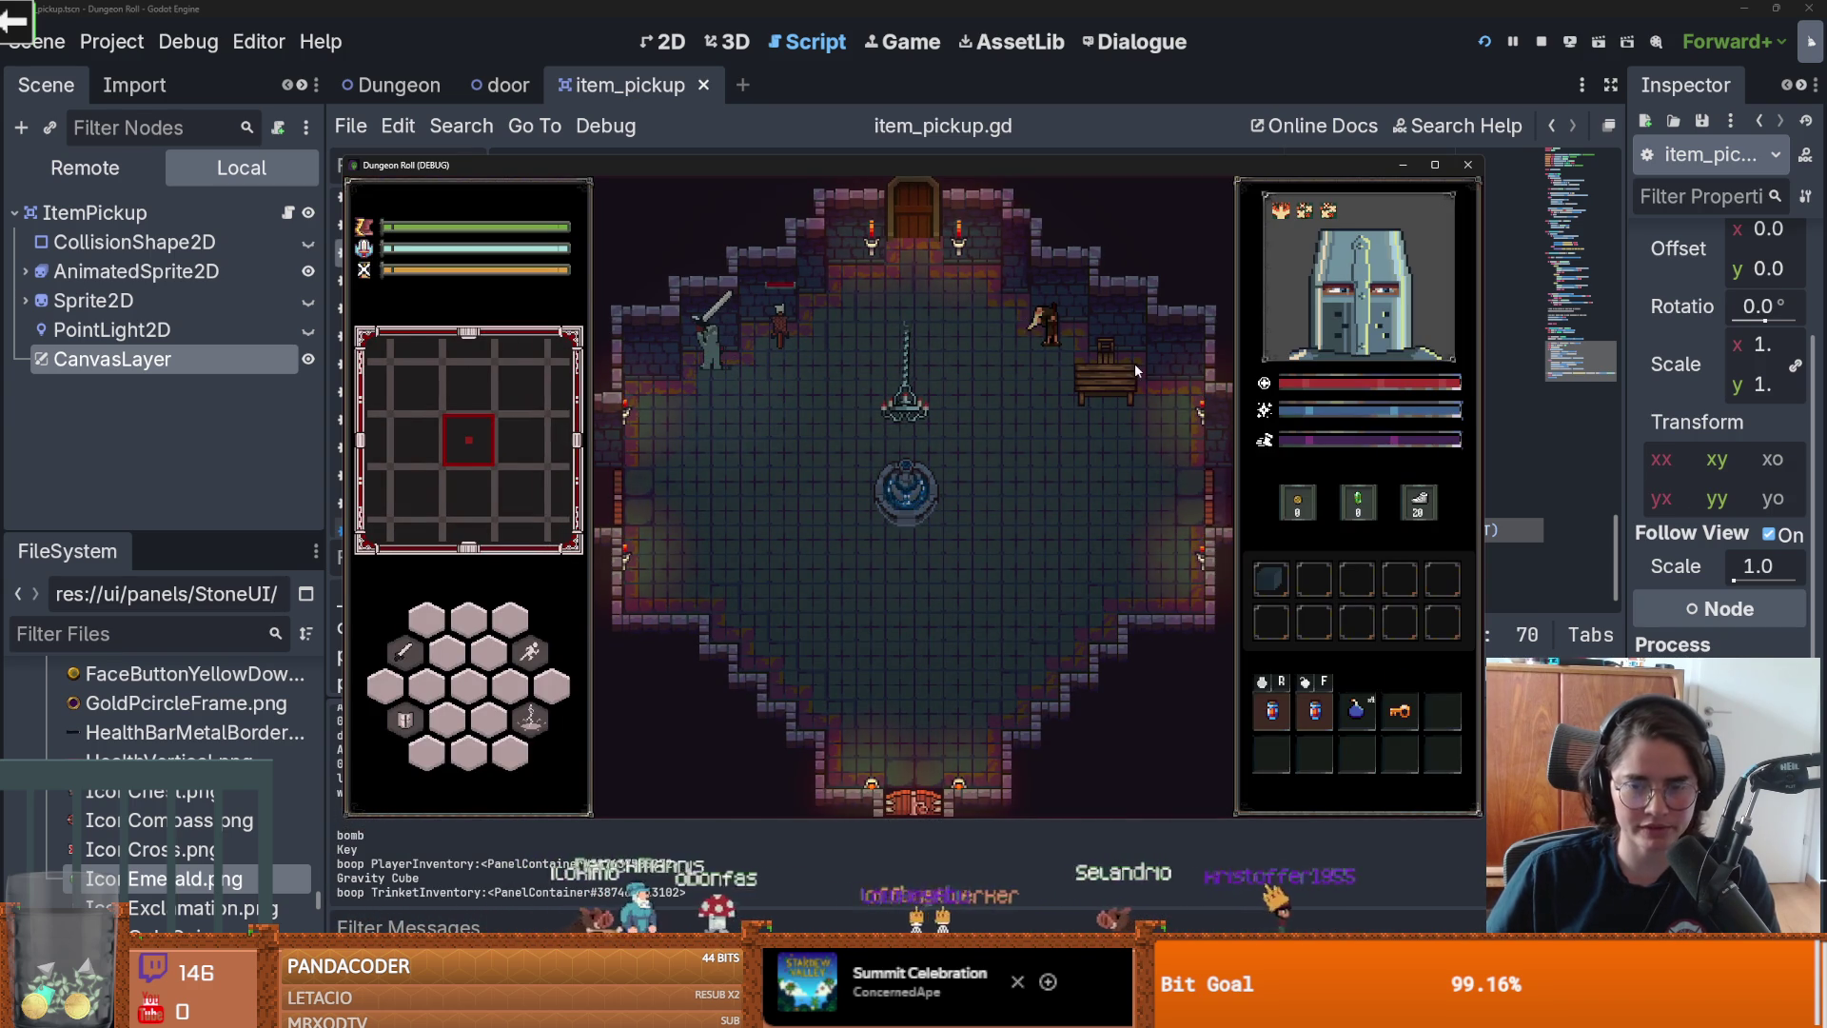
Step: Close the running game and highlight every use of destination in the script
click(1468, 165)
key(Down)
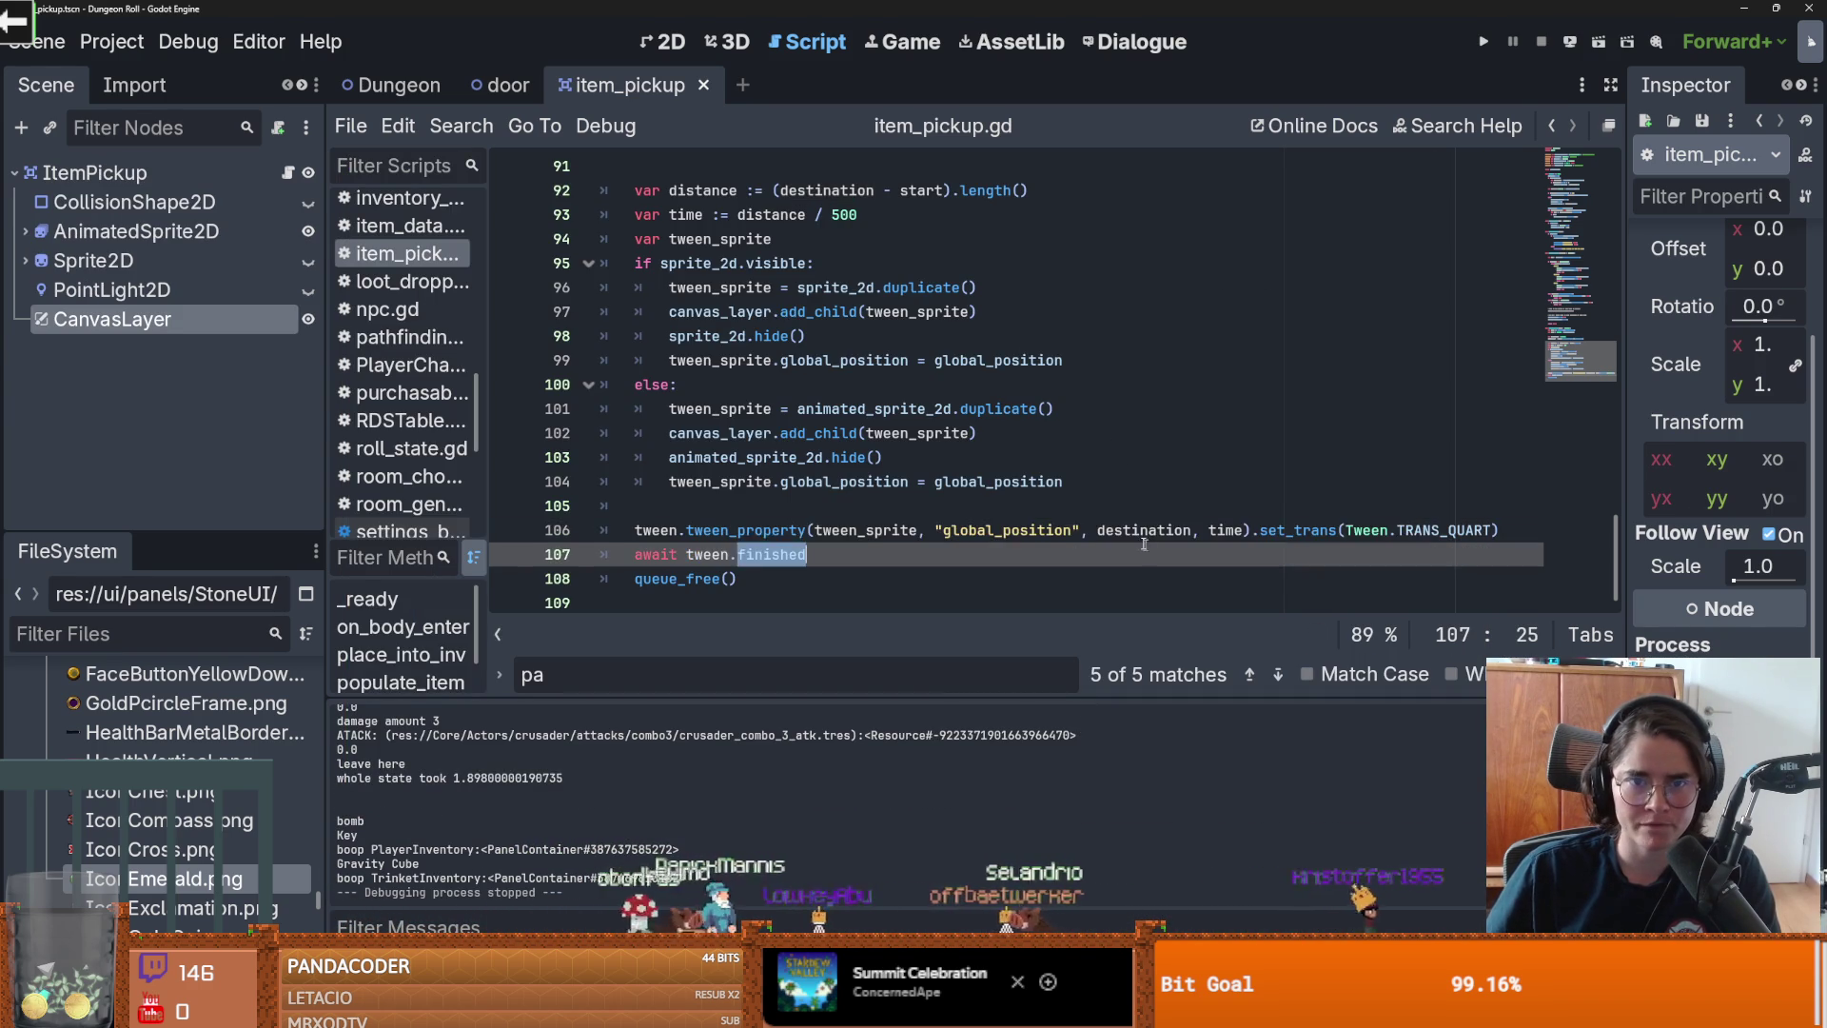
scroll(974, 422, up, 2)
double_click(731, 287)
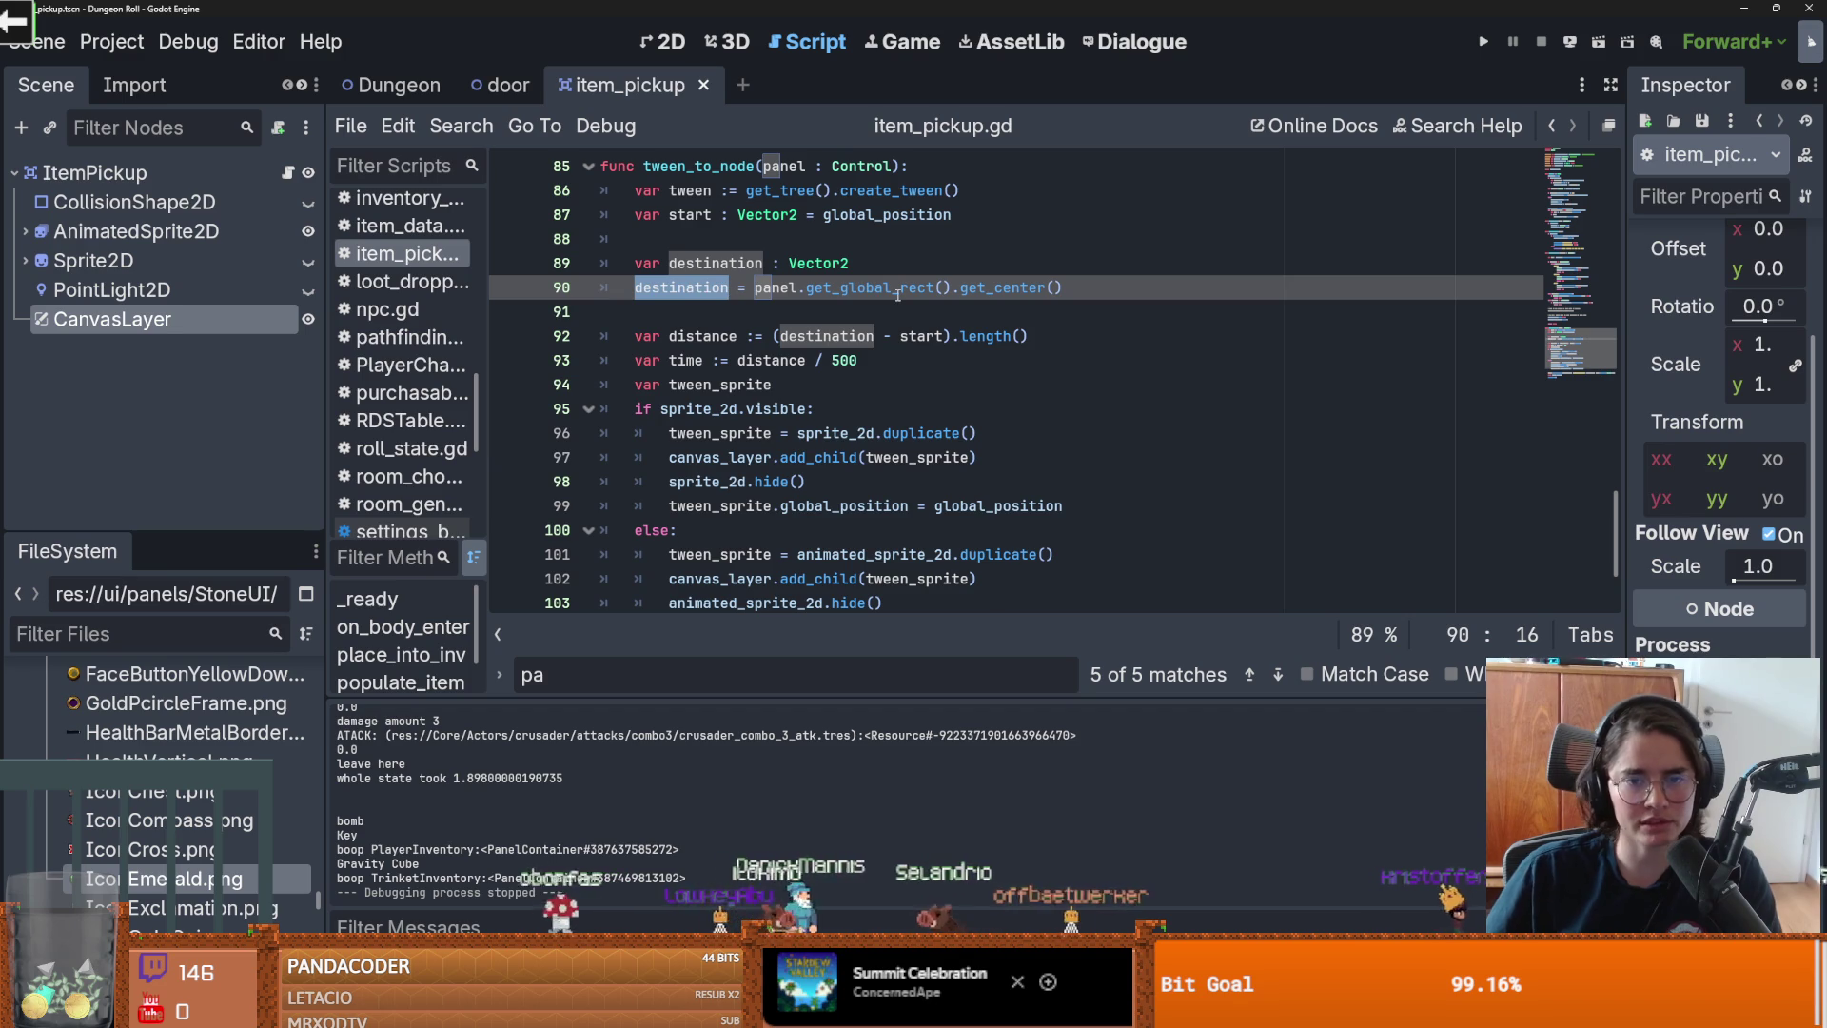
mouse_move(897, 295)
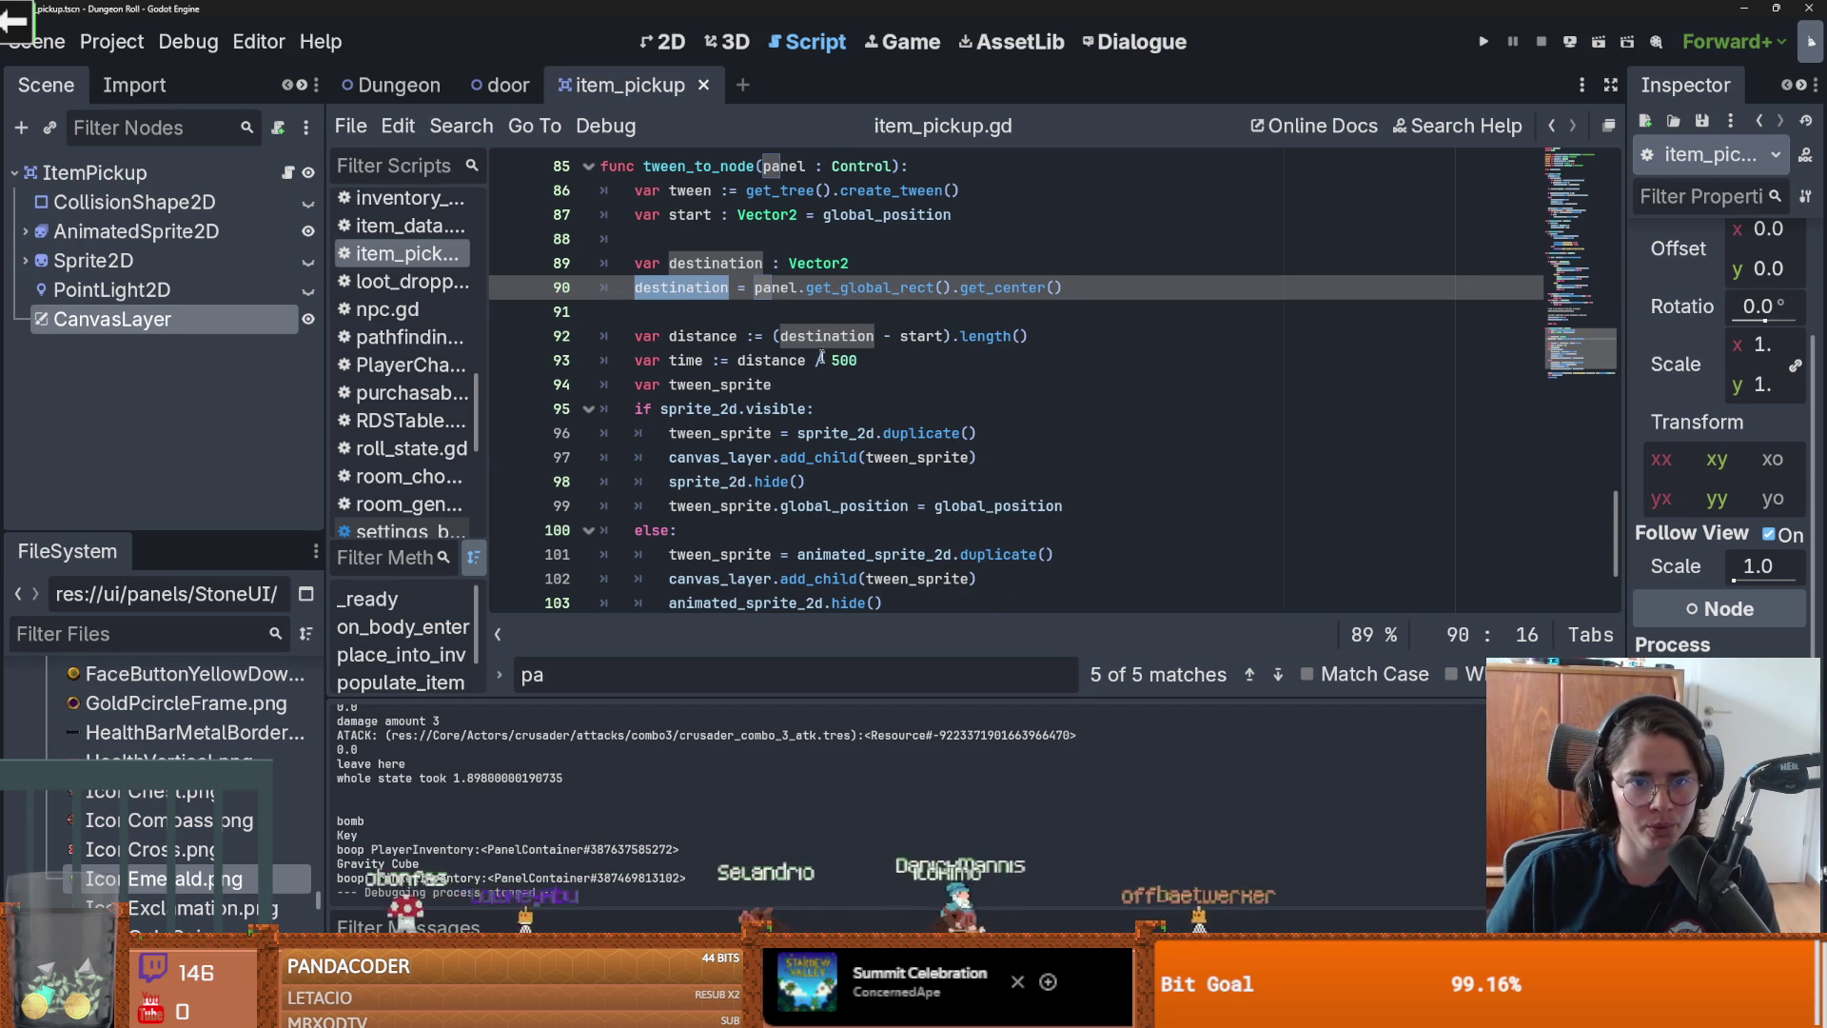
scroll(821, 352, down, 1)
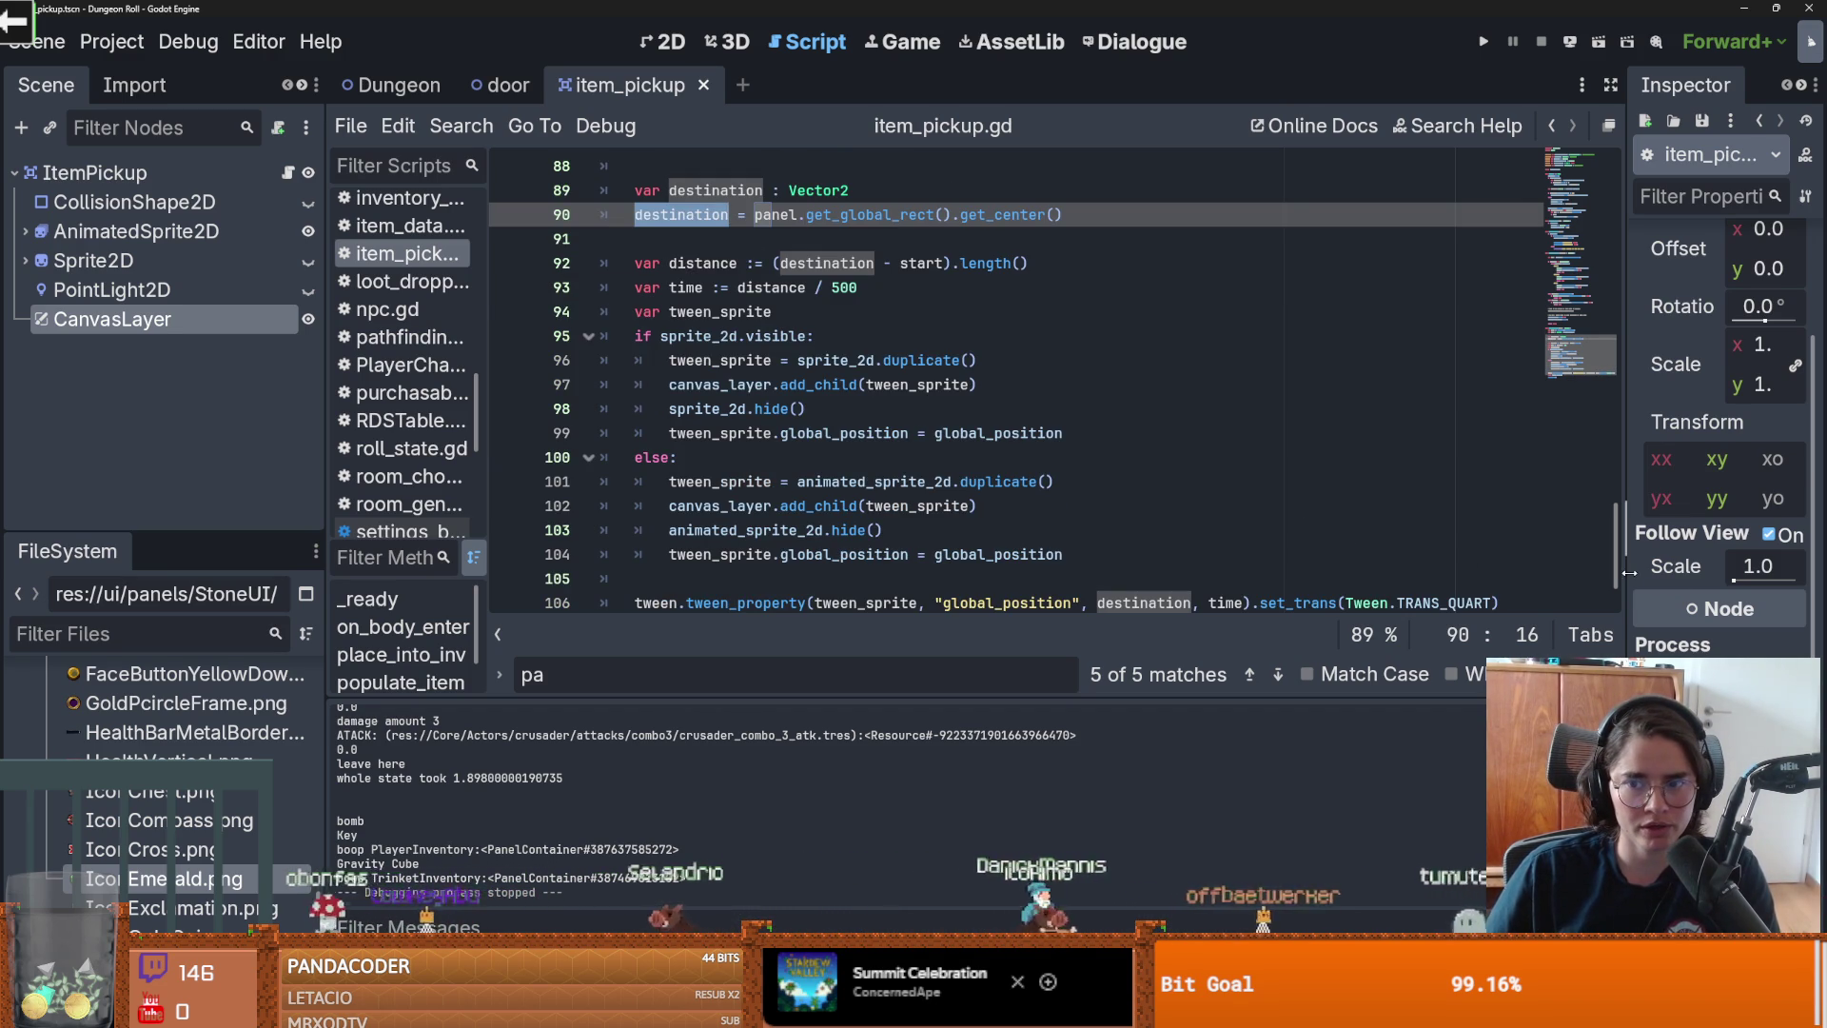
Step: Turn off Follow Viewport on the CanvasLayer and save the scene
drag(1629, 572, 1562, 572)
click(1768, 534)
key(ctrl+s)
Step: Review the global_position assignment on line 99 of the sprite duplication code
click(798, 360)
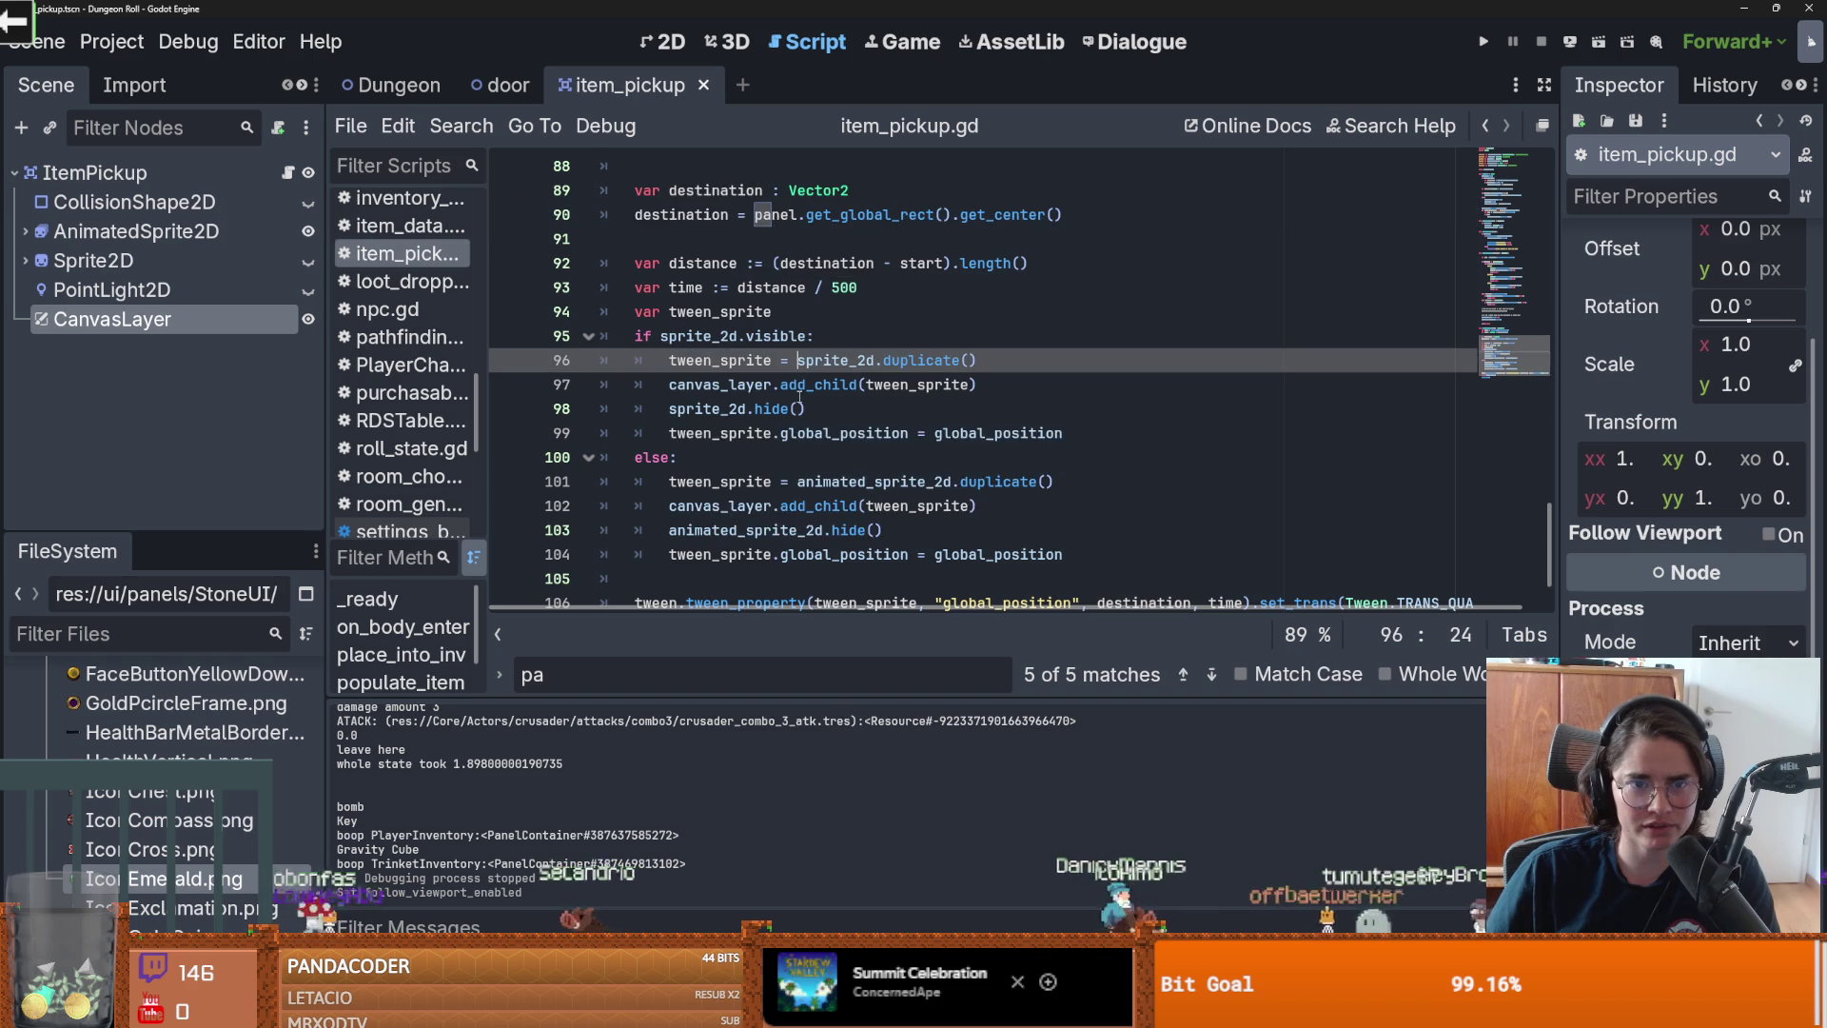
scroll(759, 361, down, 1)
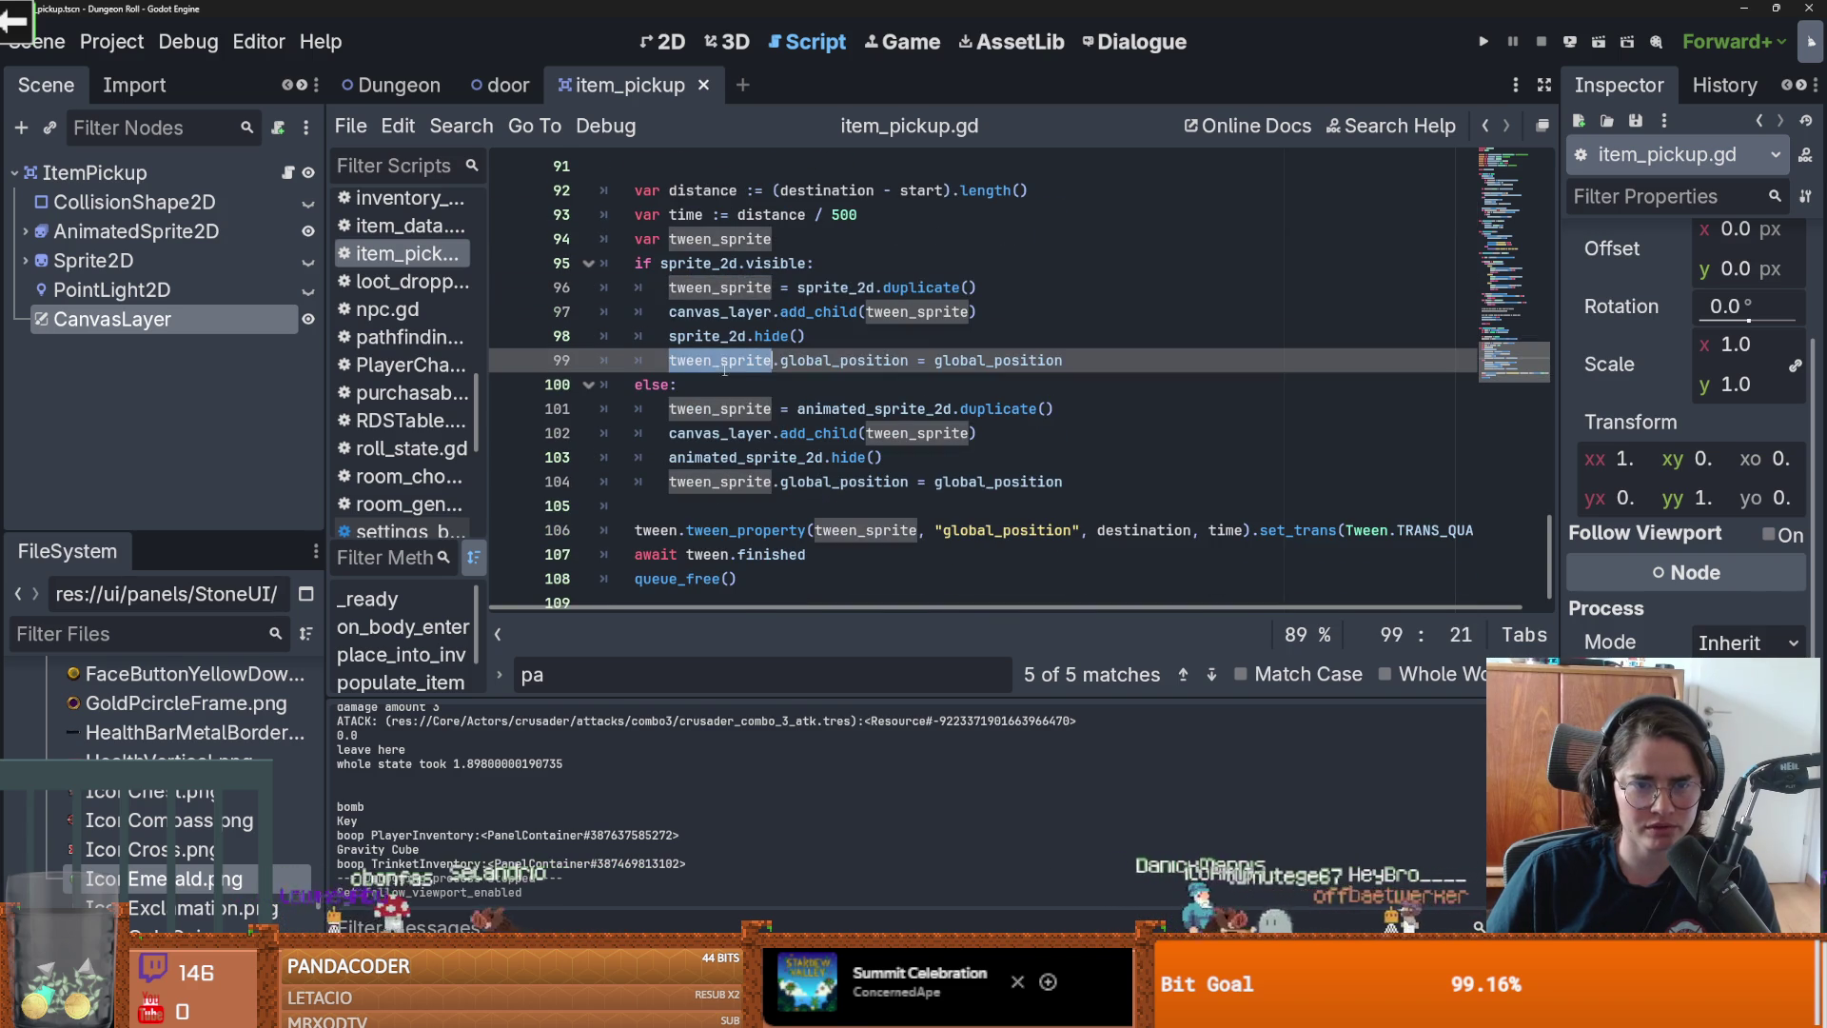
double_click(819, 362)
double_click(940, 362)
scroll(990, 381, up, 1)
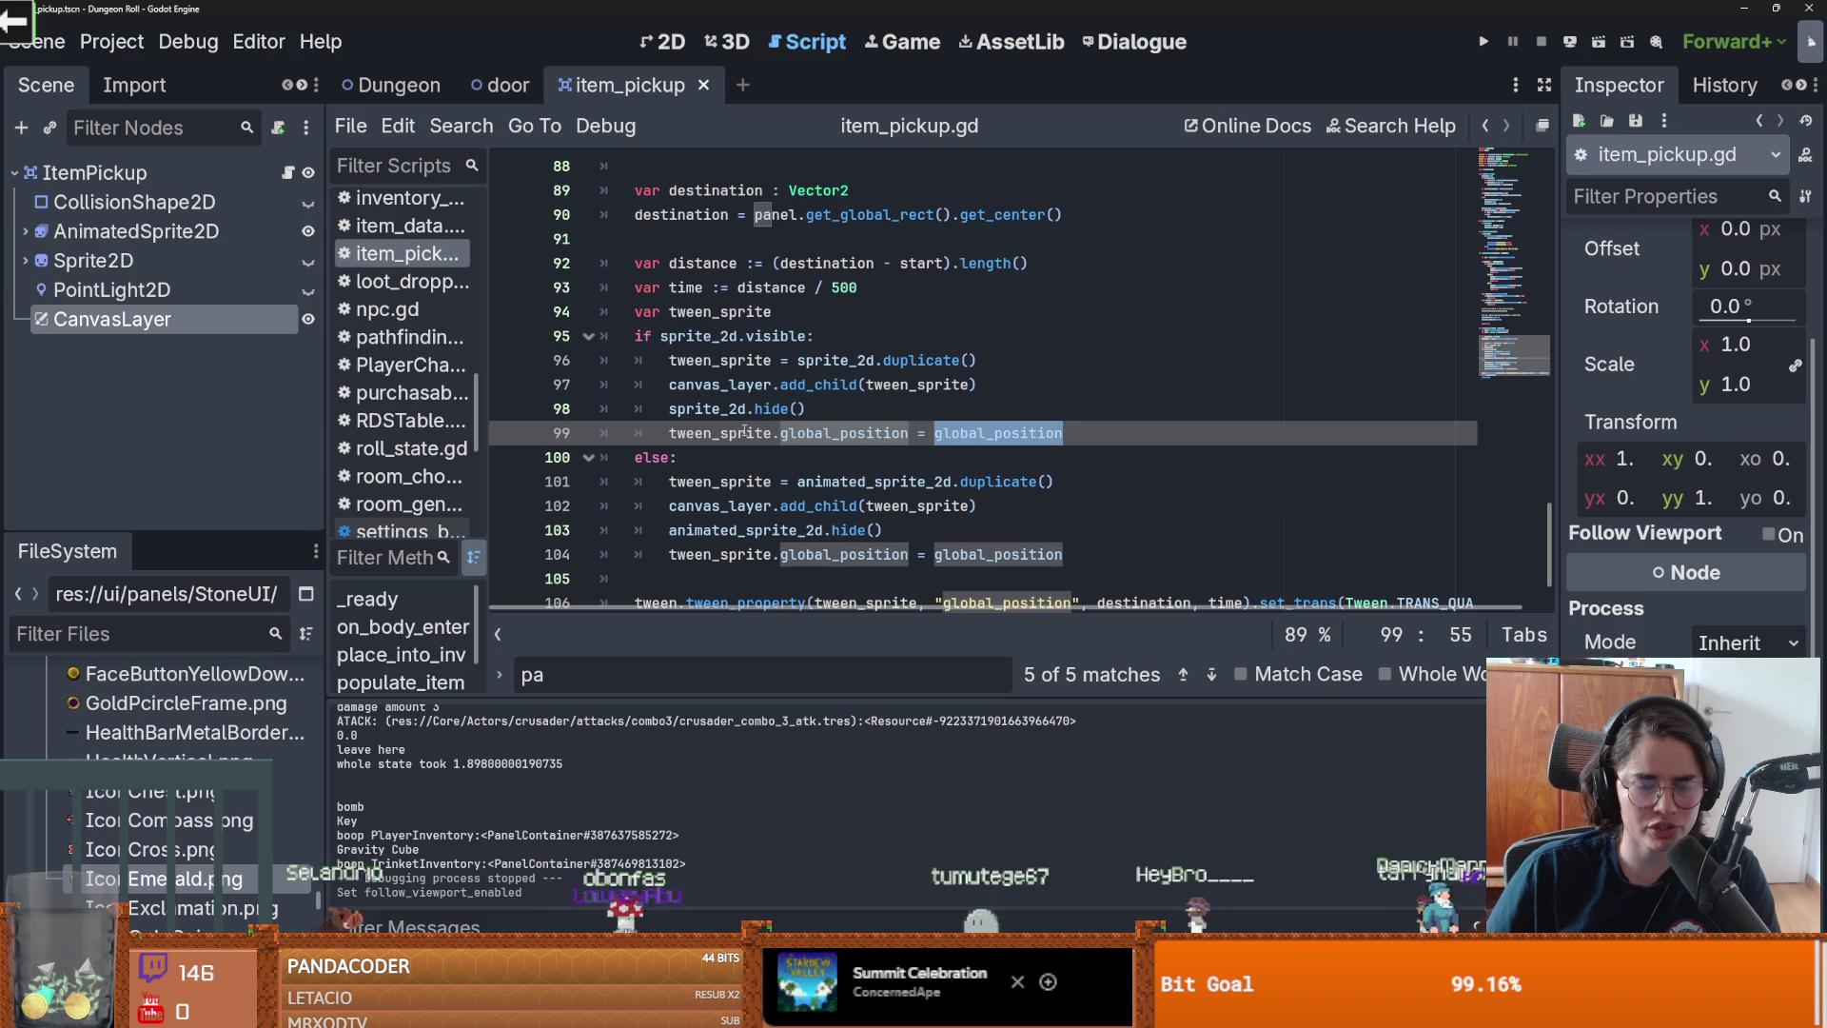
mouse_move(971, 433)
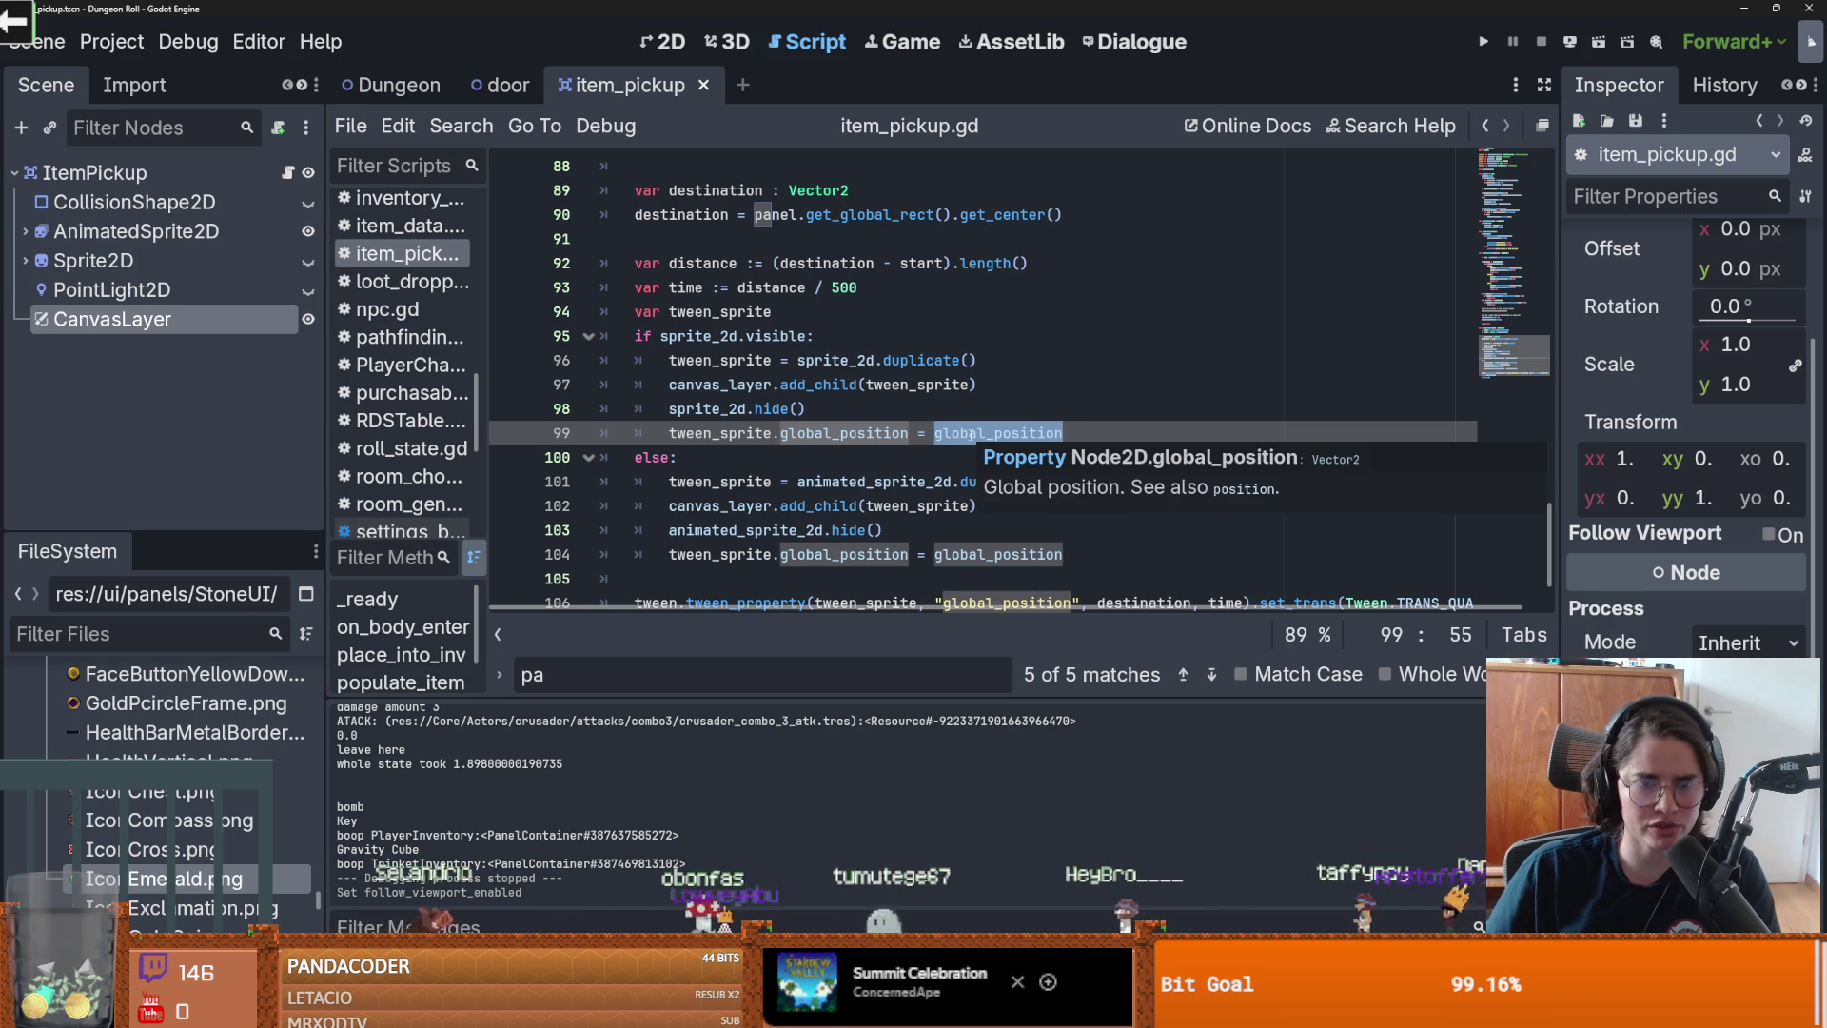
scroll(966, 433, down, 1)
scroll(959, 433, up, 1)
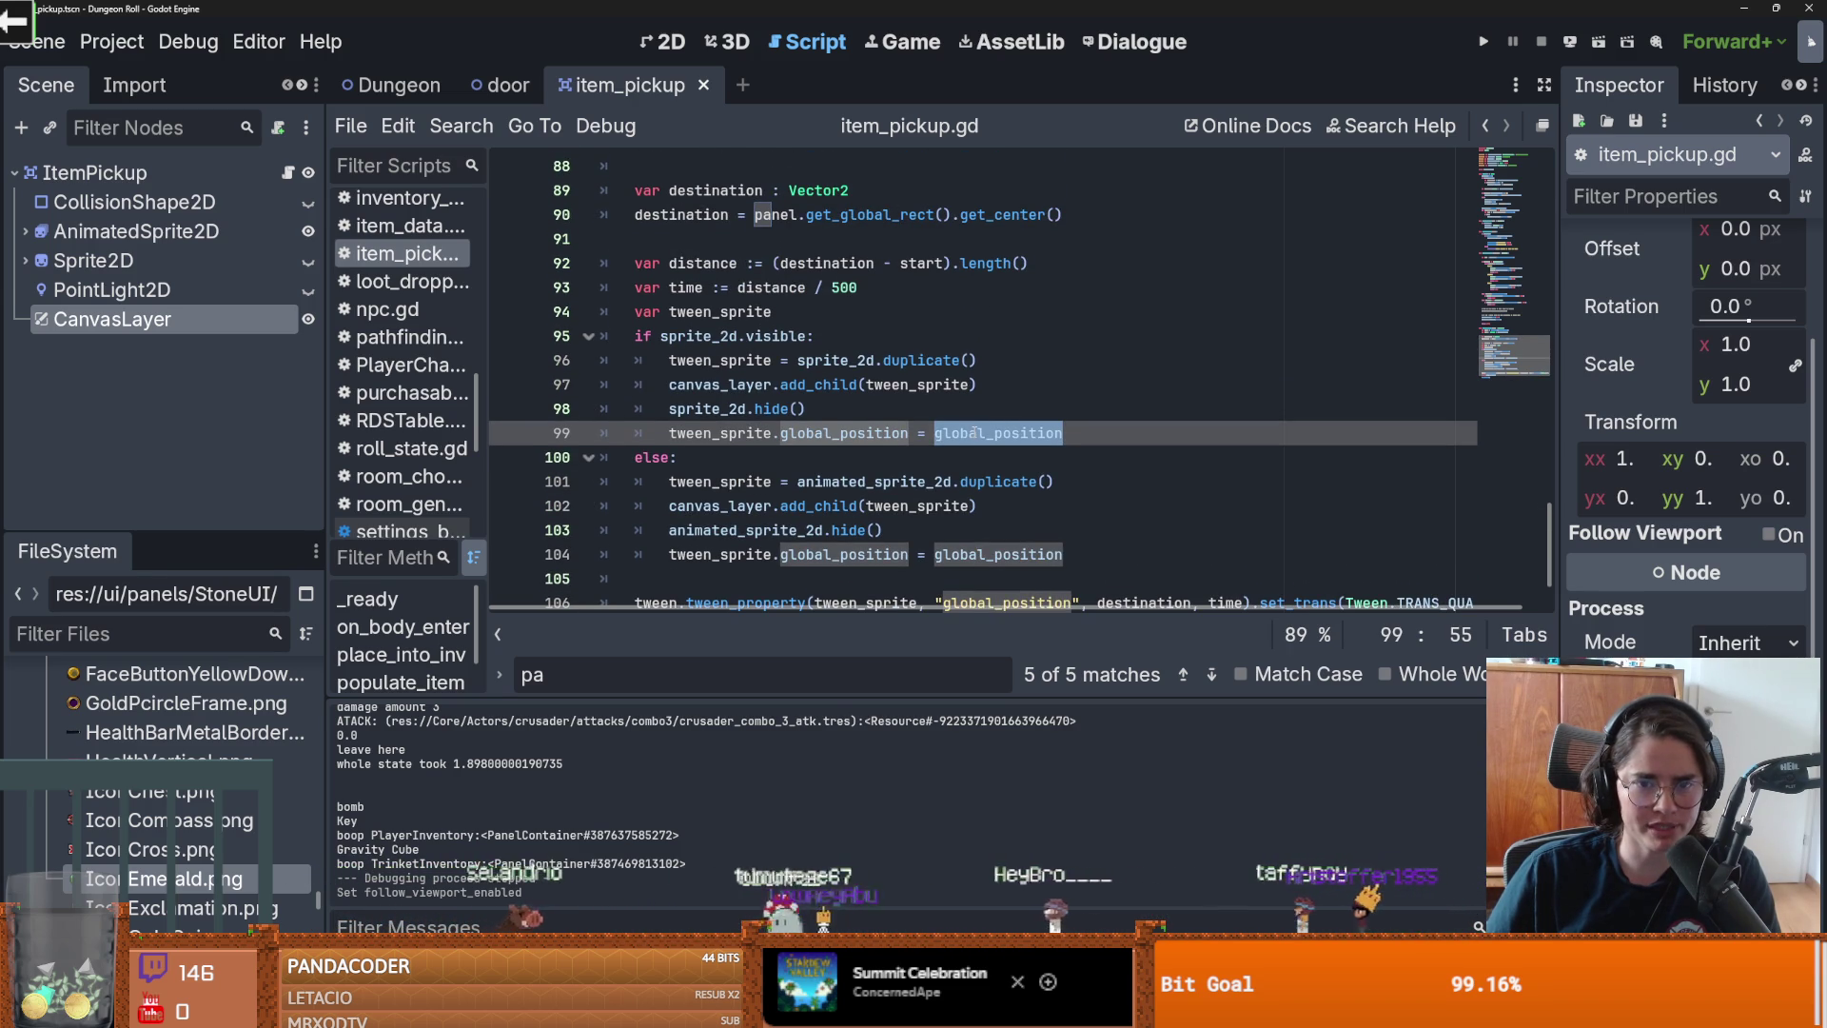
scroll(1001, 466, down, 1)
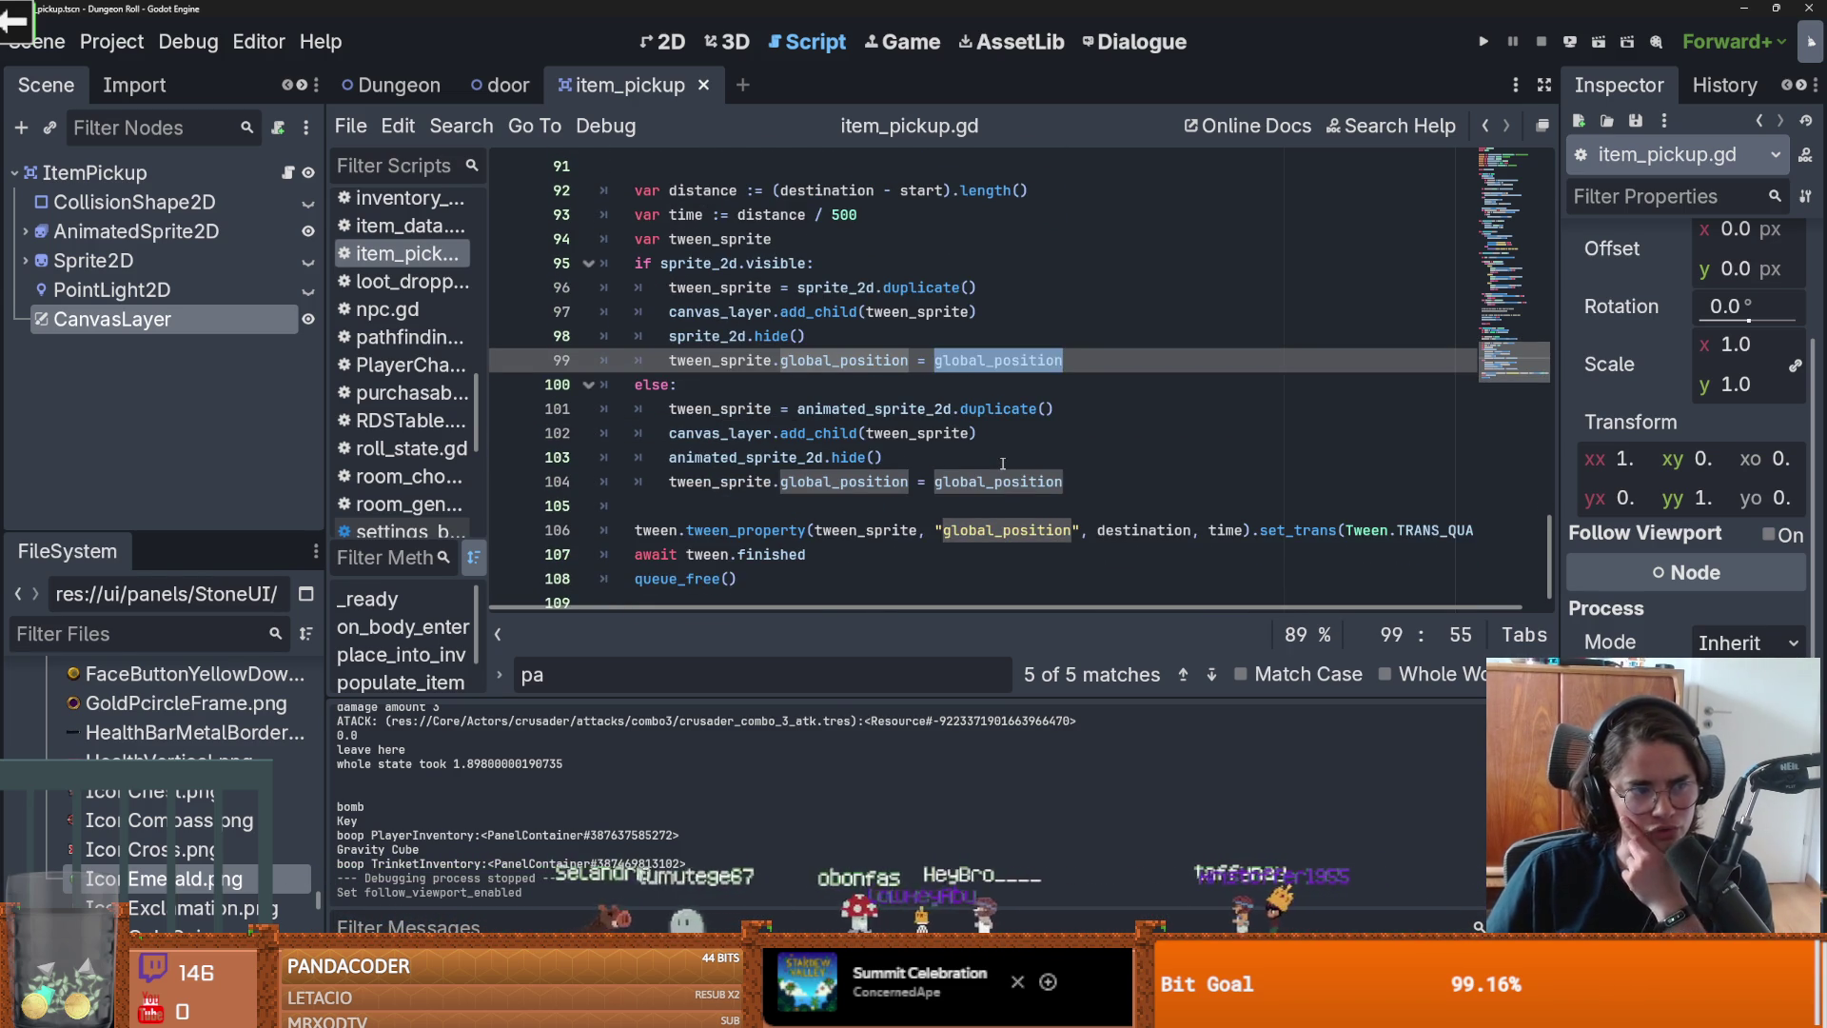
mouse_move(978, 361)
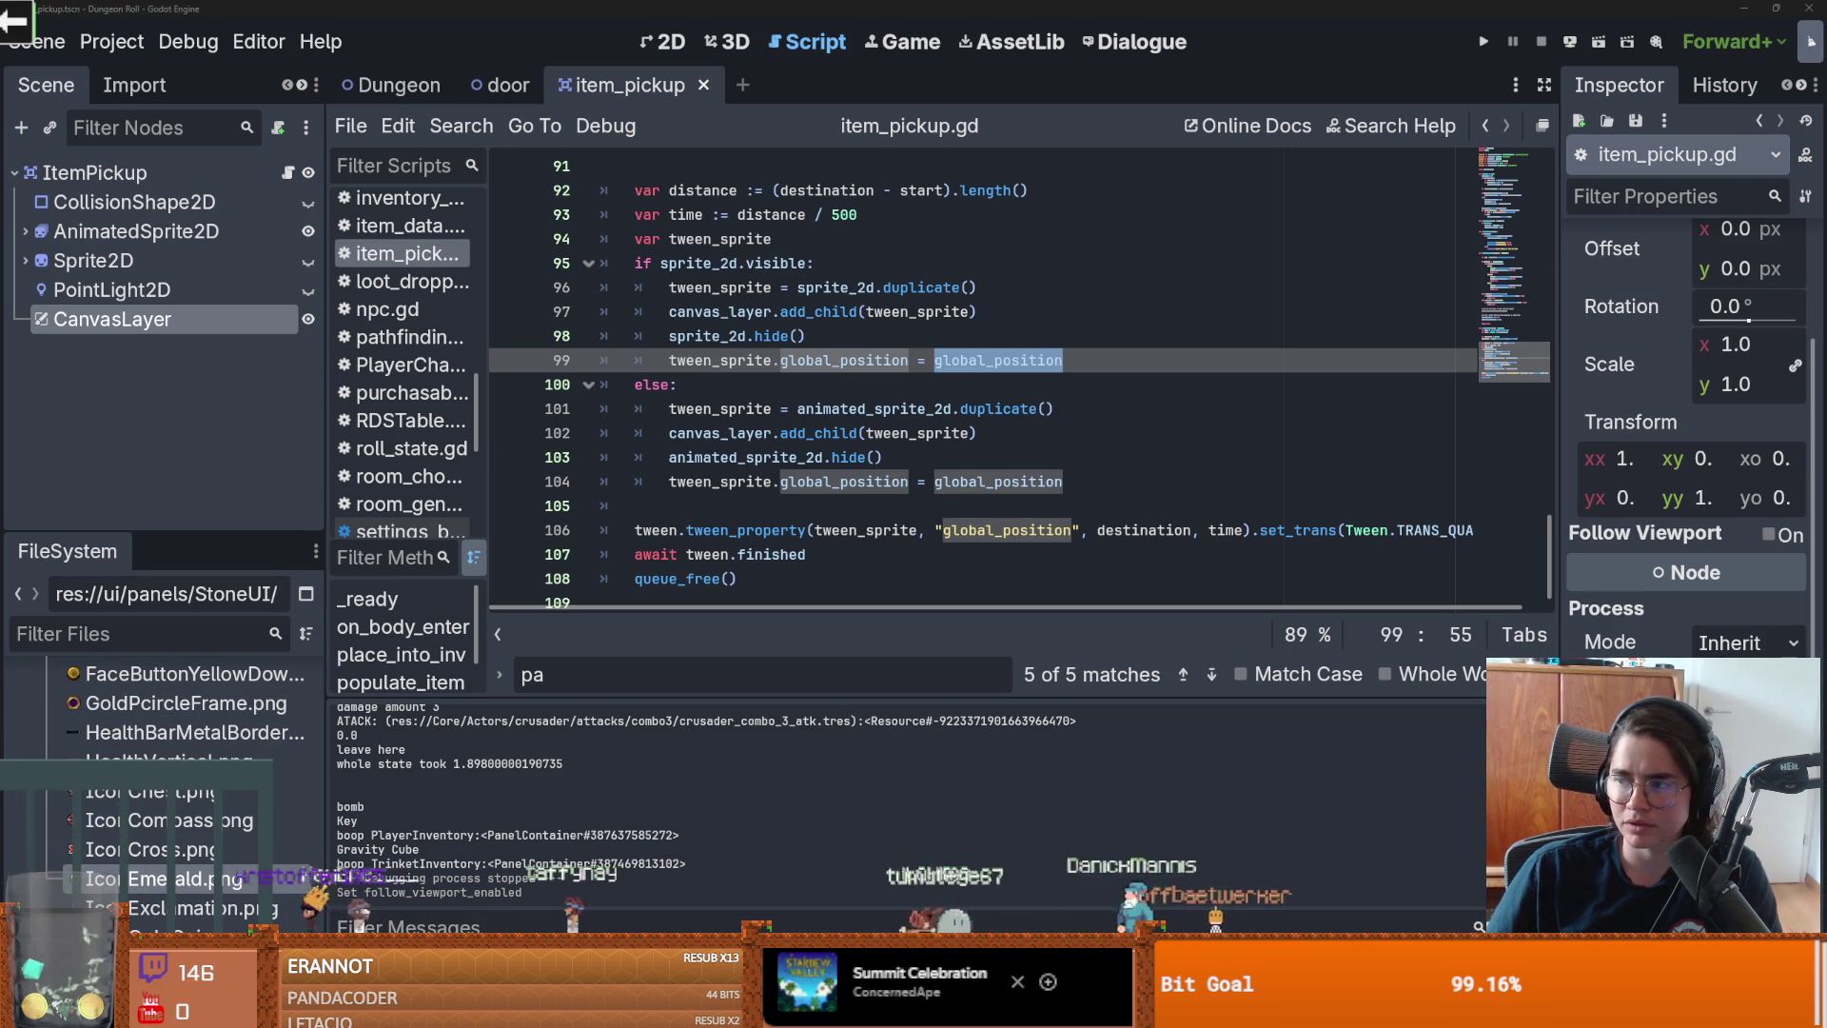
click(1148, 362)
Step: Replace line 99's assigned global_position with the canvas layer's inverse-transform expression
double_click(998, 360)
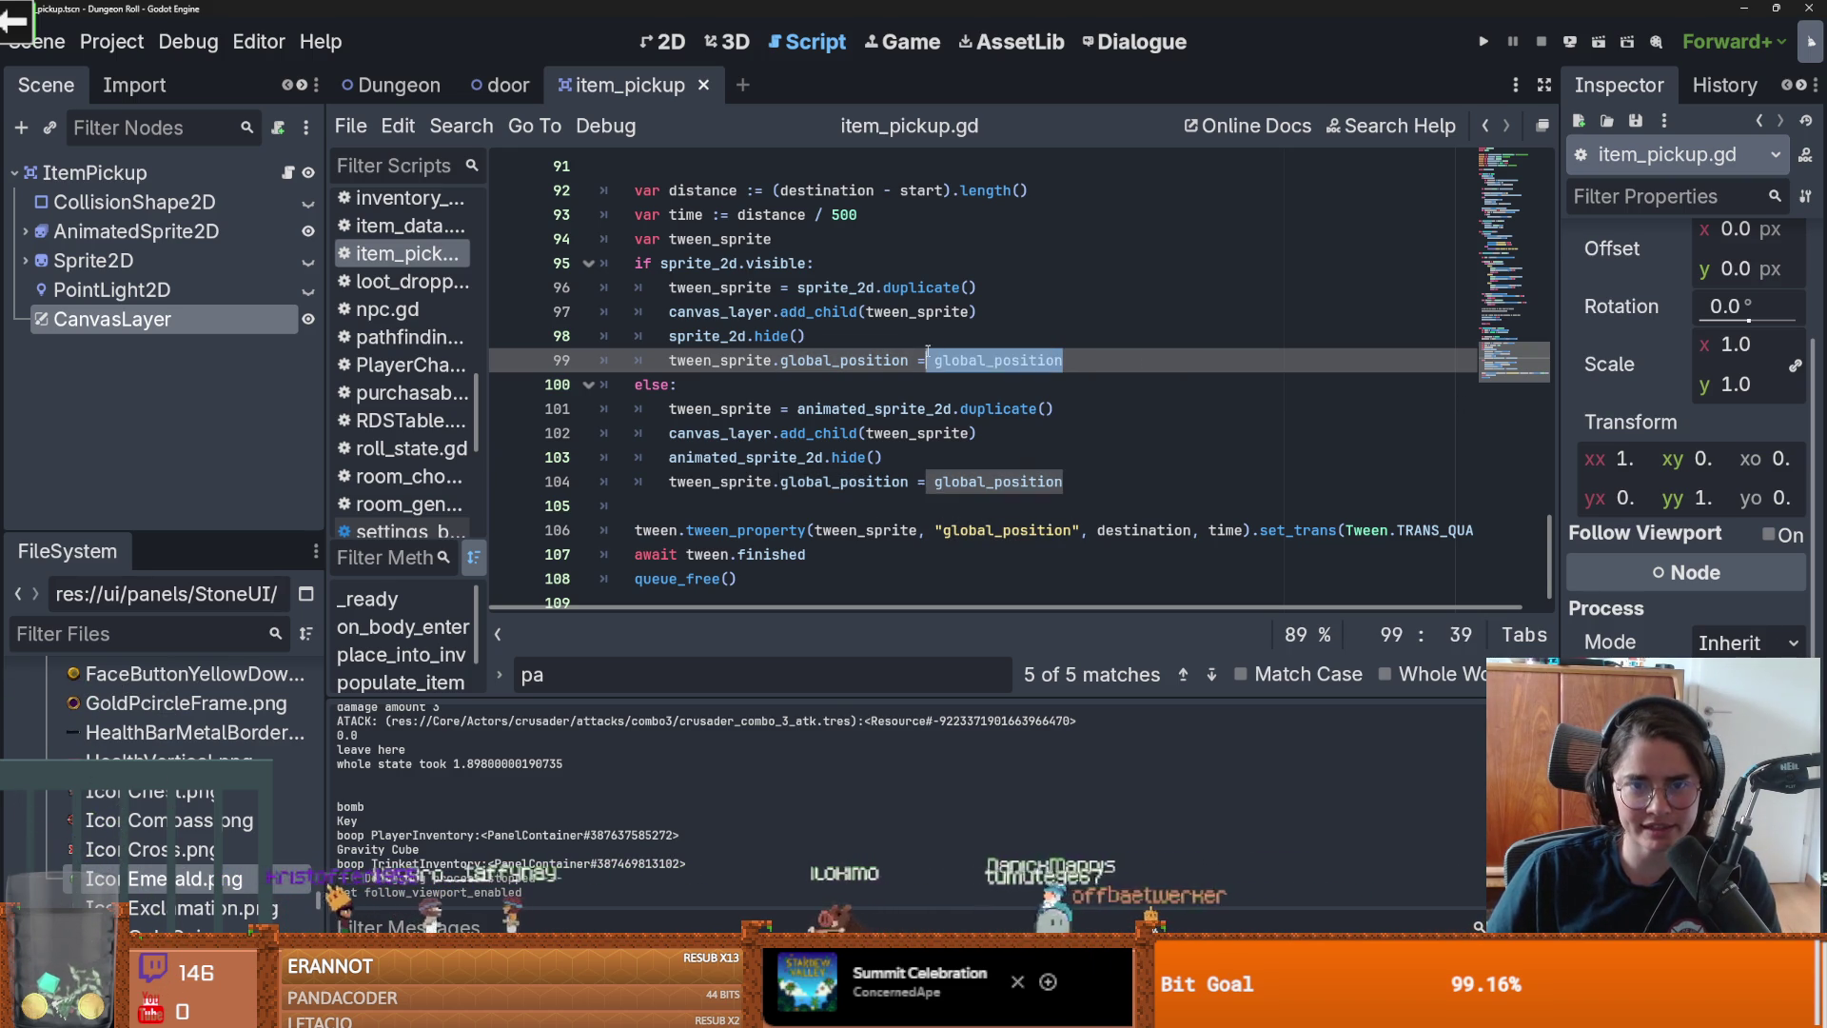
text(canvas_layer.get_transform().affine_inverse() * screen_pos)
double_click(952, 362)
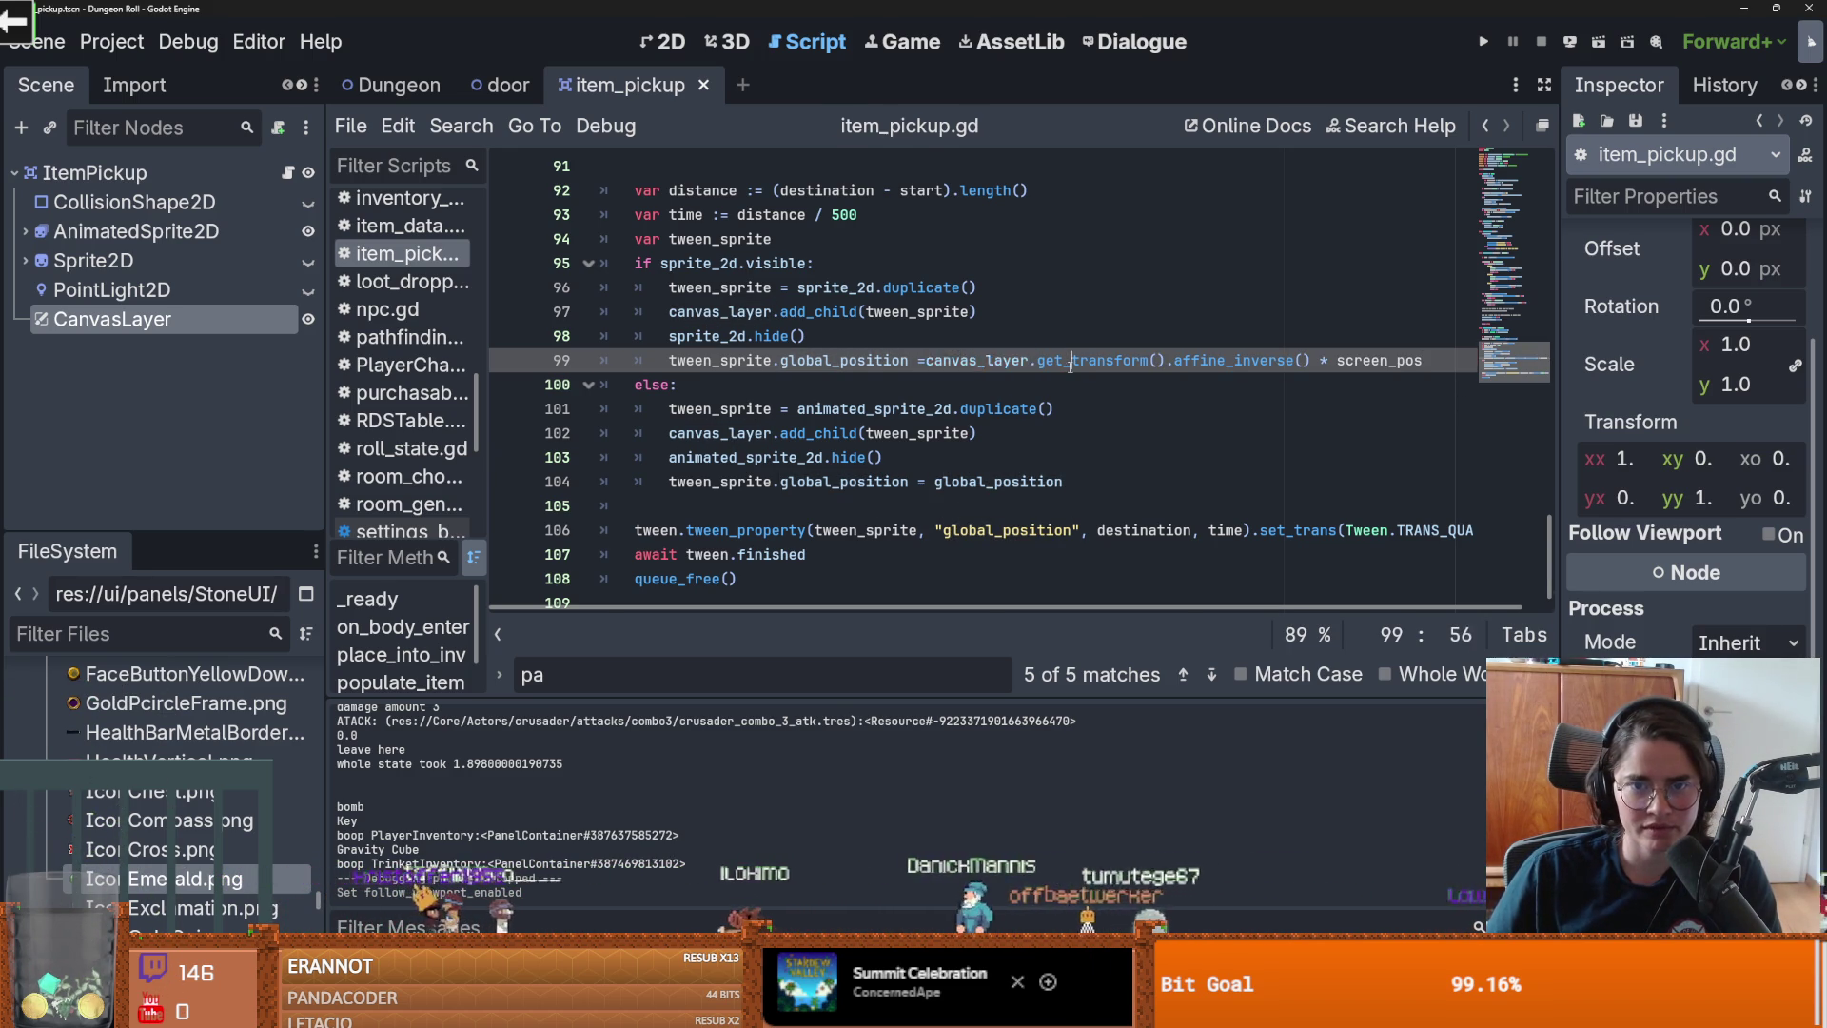
double_click(1379, 360)
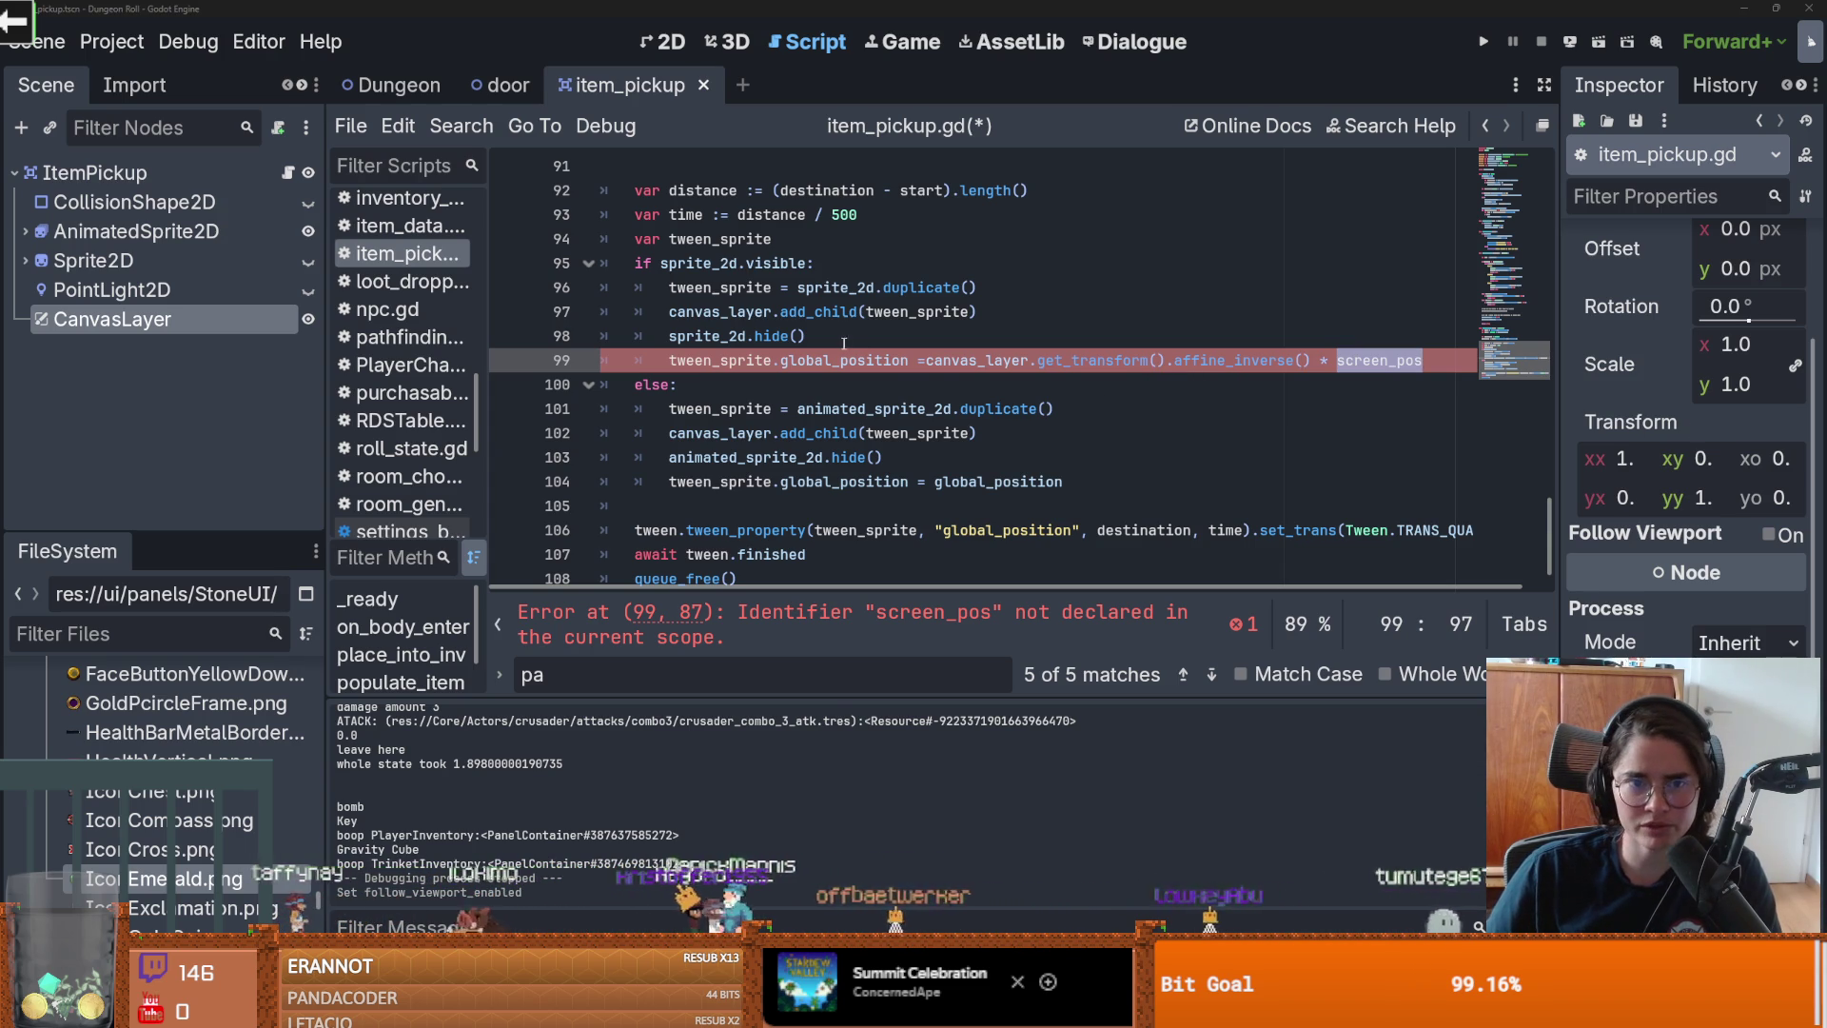
Step: Add a screen_pos declaration above it using the panel's global rect centre
scroll(852, 341, up, 1)
click(833, 413)
key(Return)
text(var screen_pos : Vector2 = node.get_global_rect().get_center())
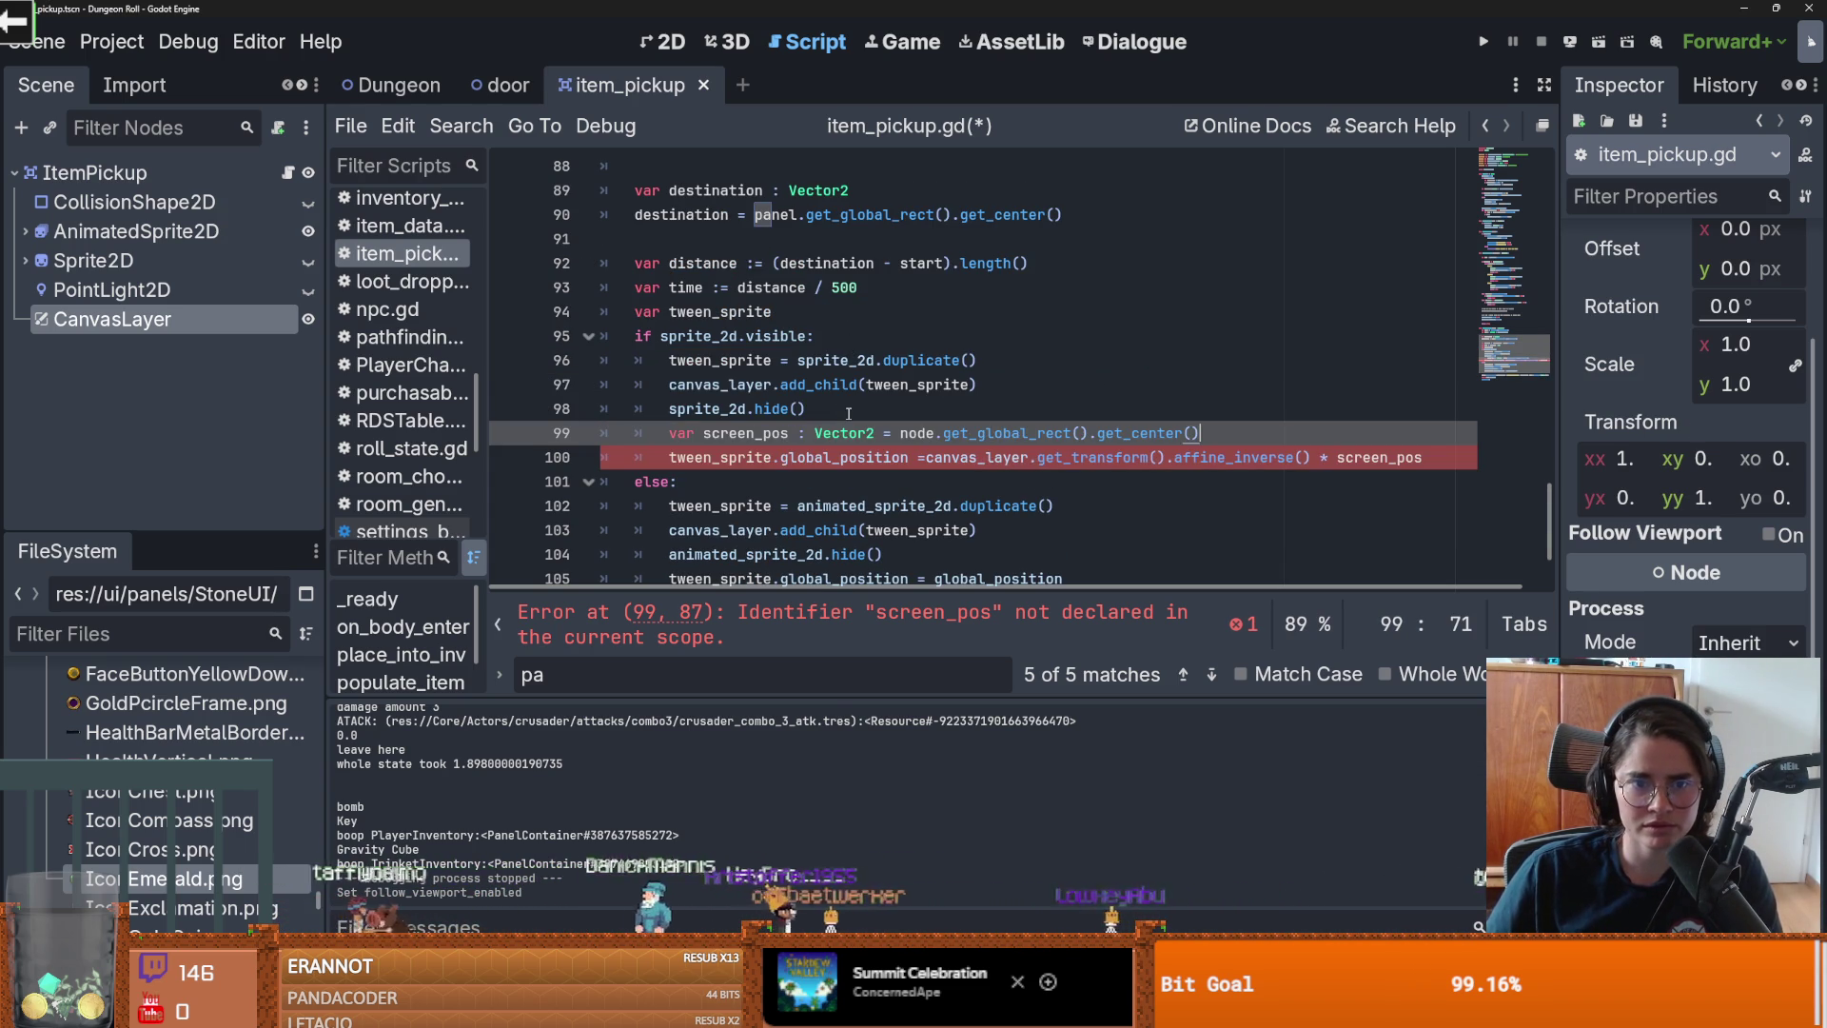
double_click(919, 433)
text(panel)
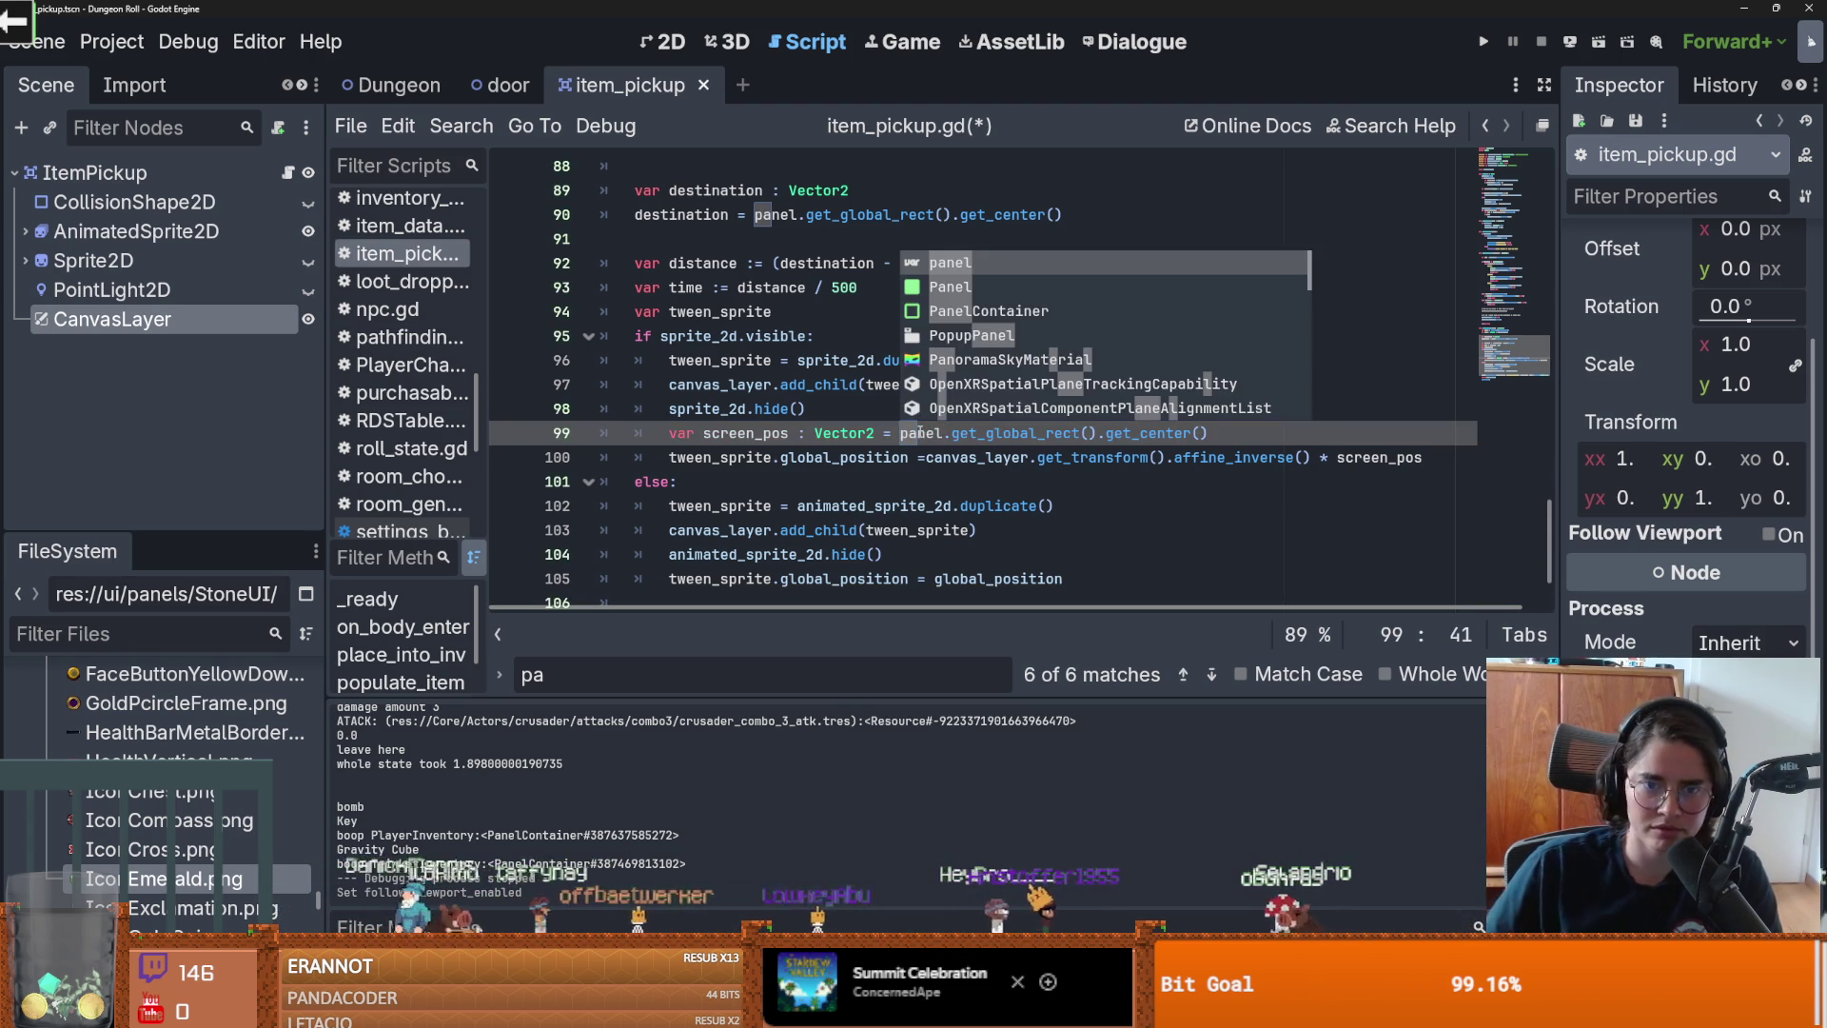
click(682, 482)
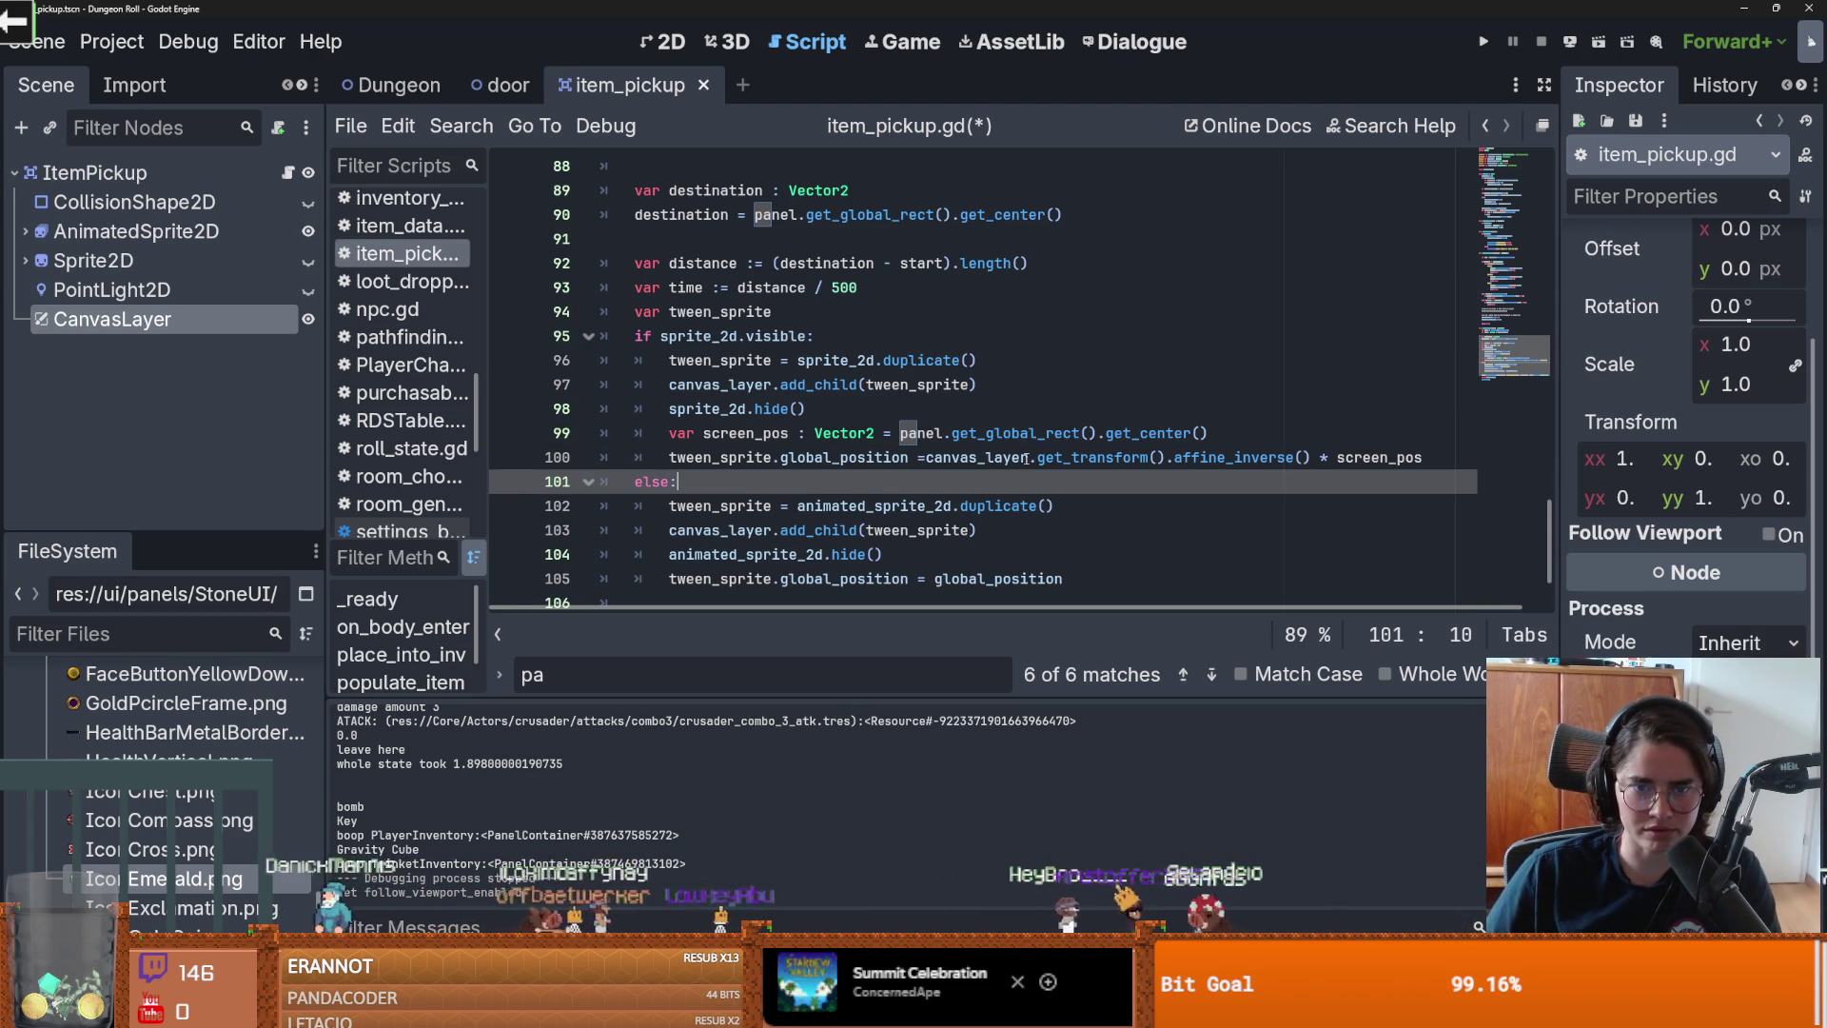
Step: Copy both screen_pos lines over the else-branch position line and run the game
mouse_move(1423, 459)
mouse_down()
mouse_move(667, 459)
mouse_move(668, 434)
mouse_up()
scroll(826, 473, down, 1)
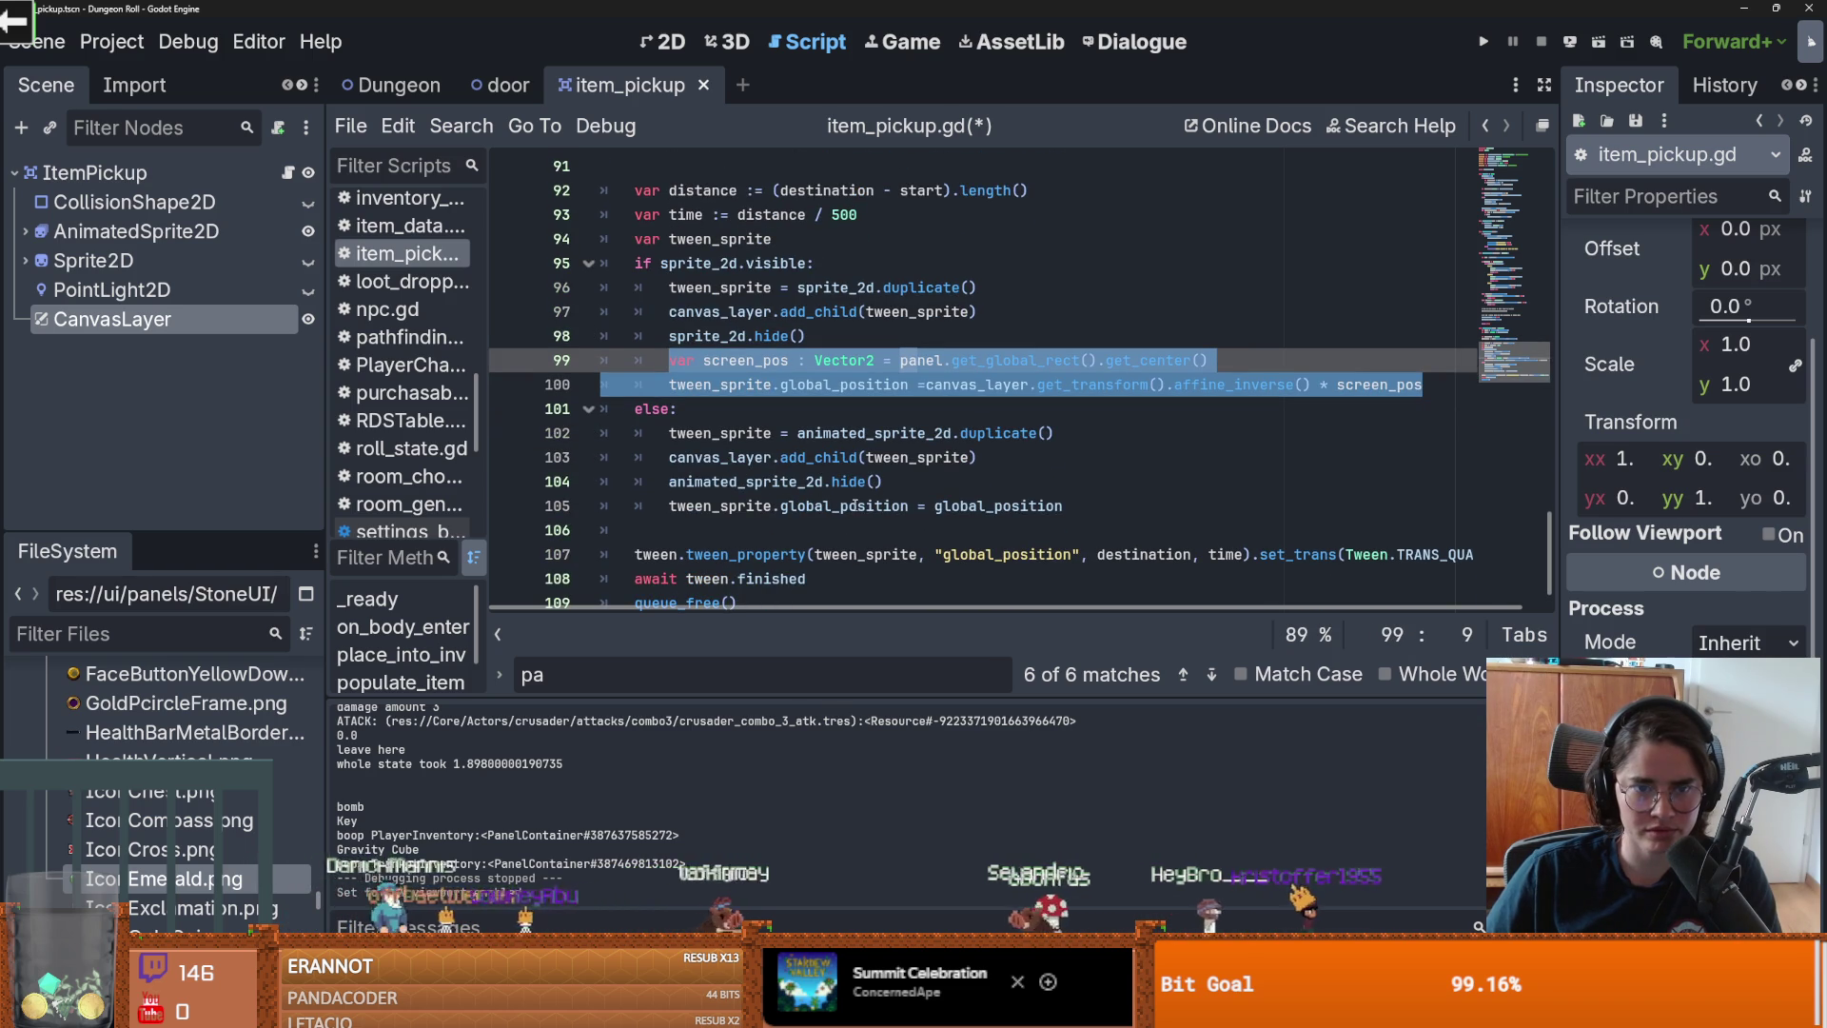
key(ctrl+c)
drag(1083, 506, 669, 506)
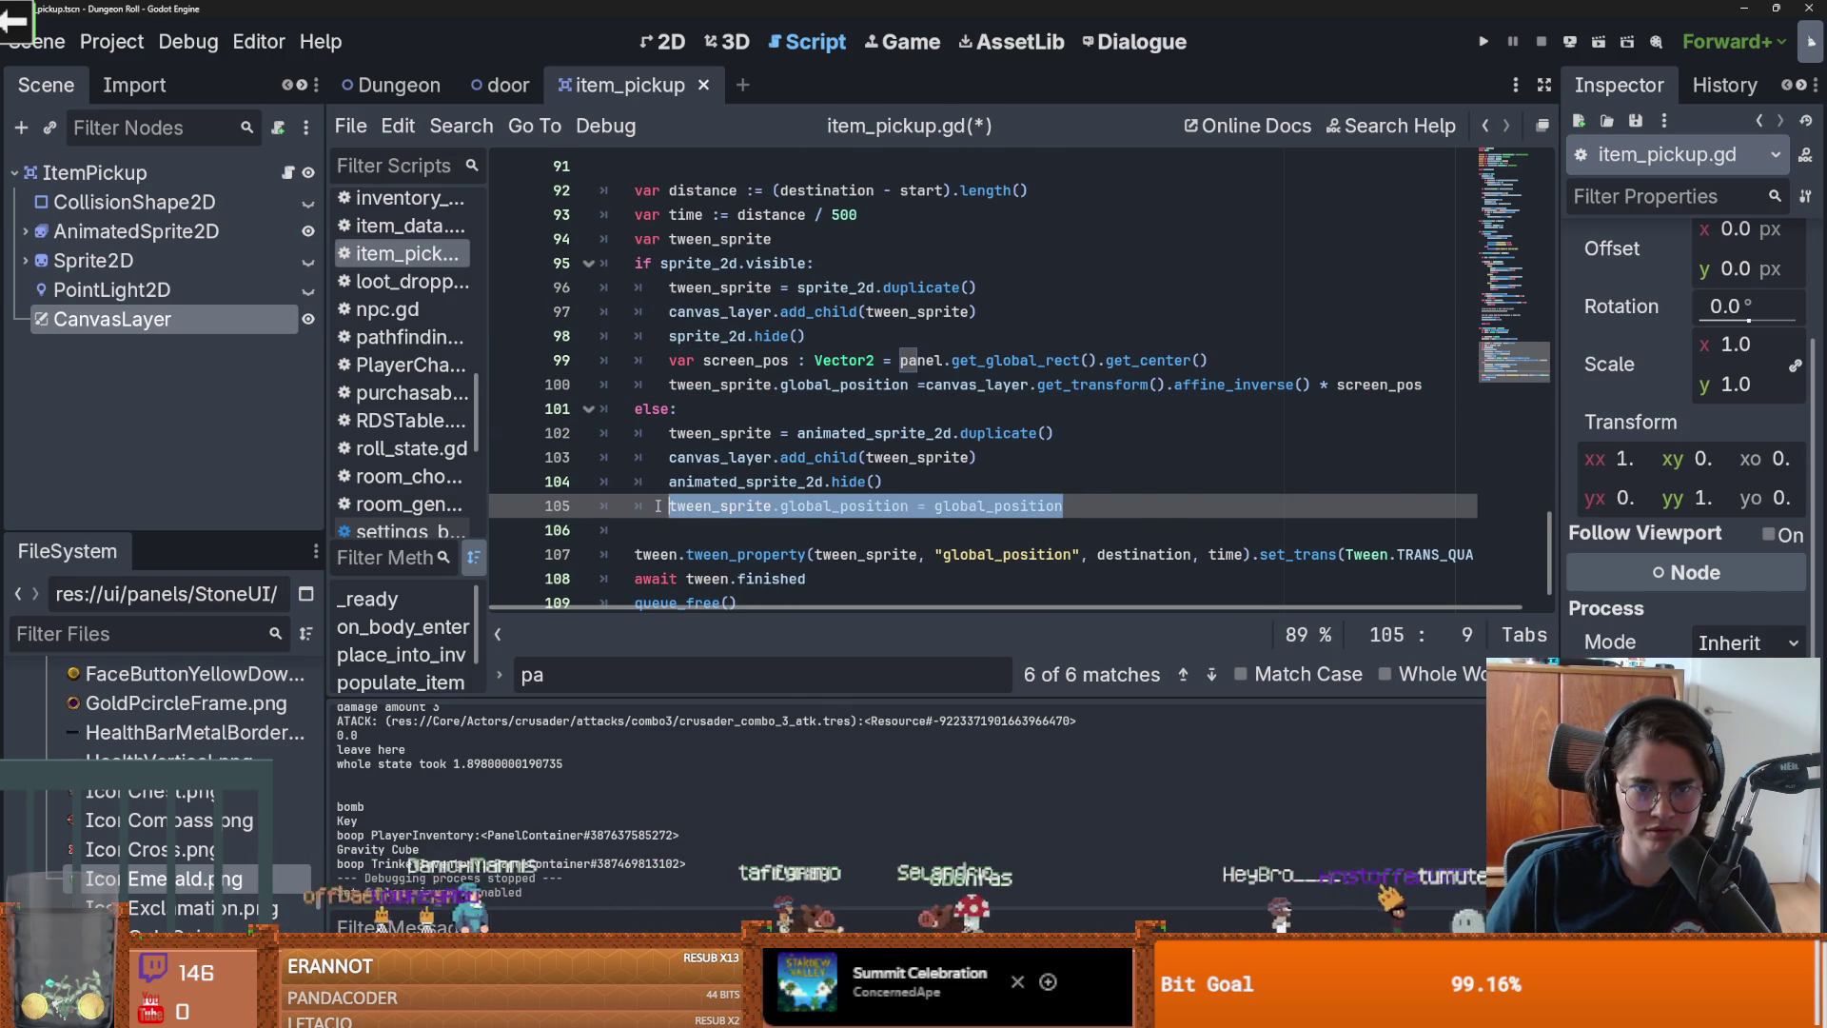
key(ctrl+v)
click(1487, 43)
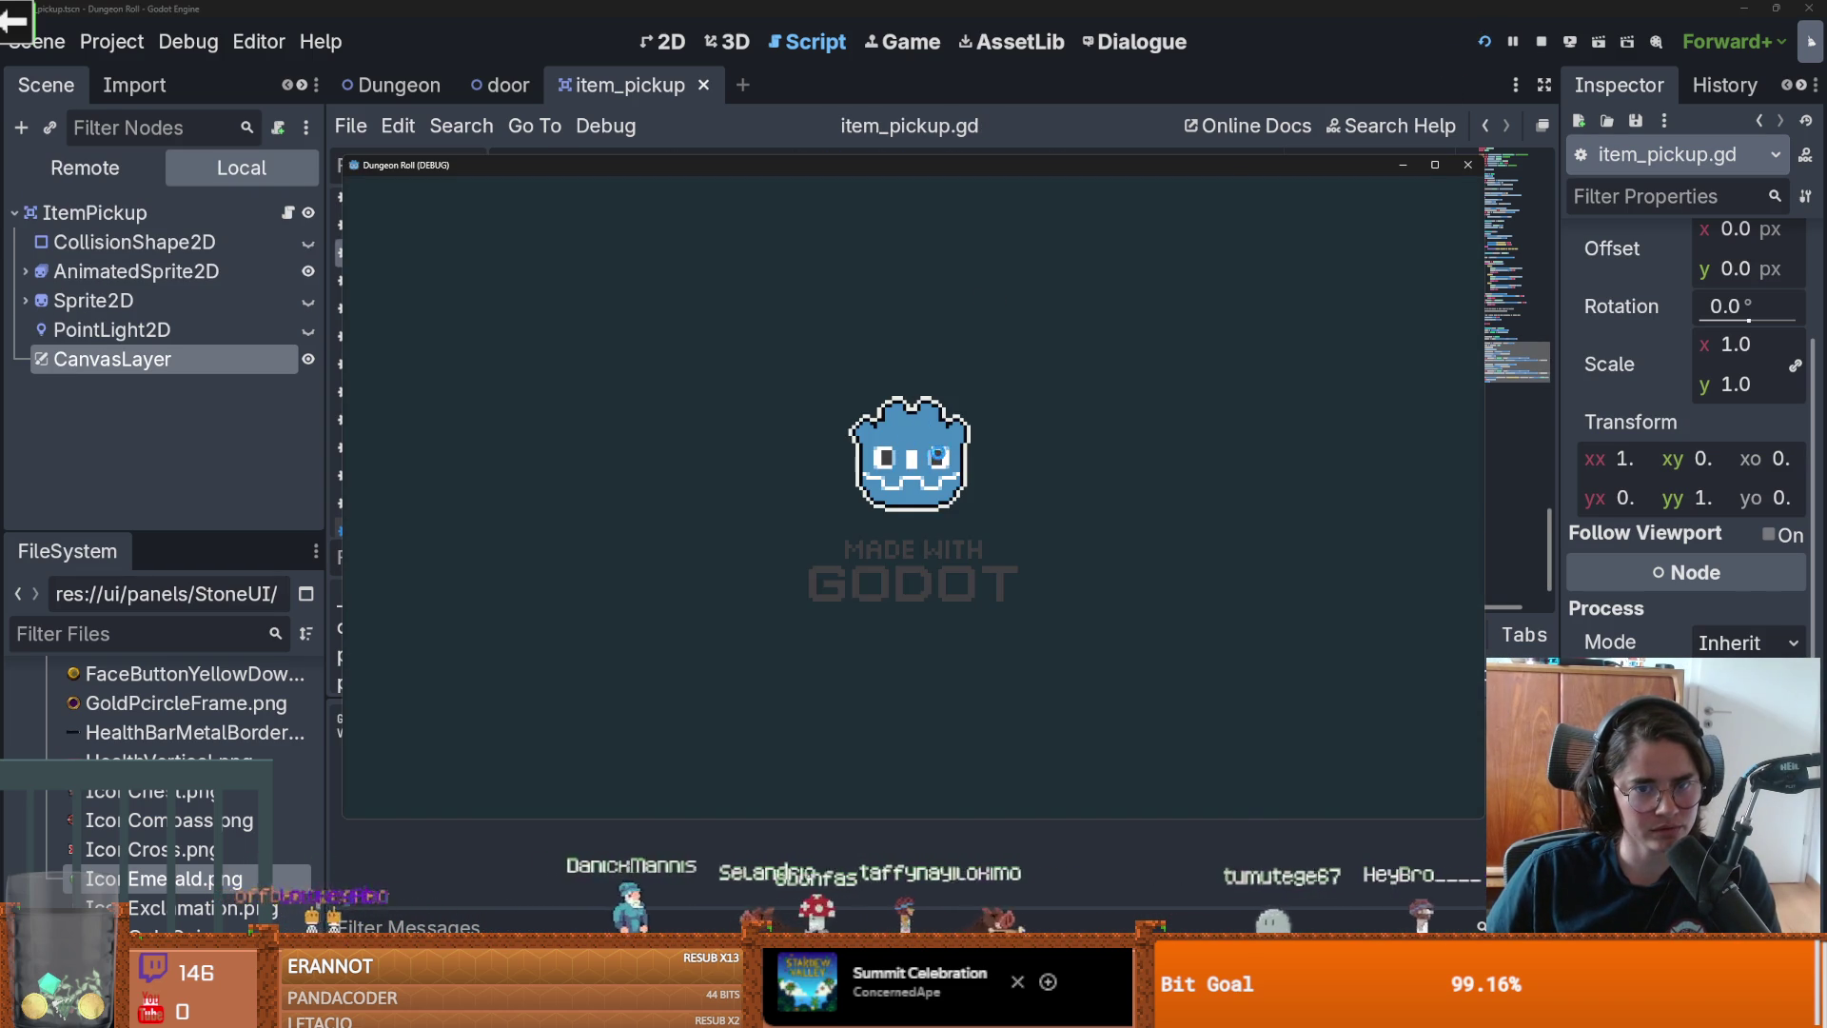
Step: Test a knight attack, then delete the screen_pos declarations on lines 105 and 99
click(717, 297)
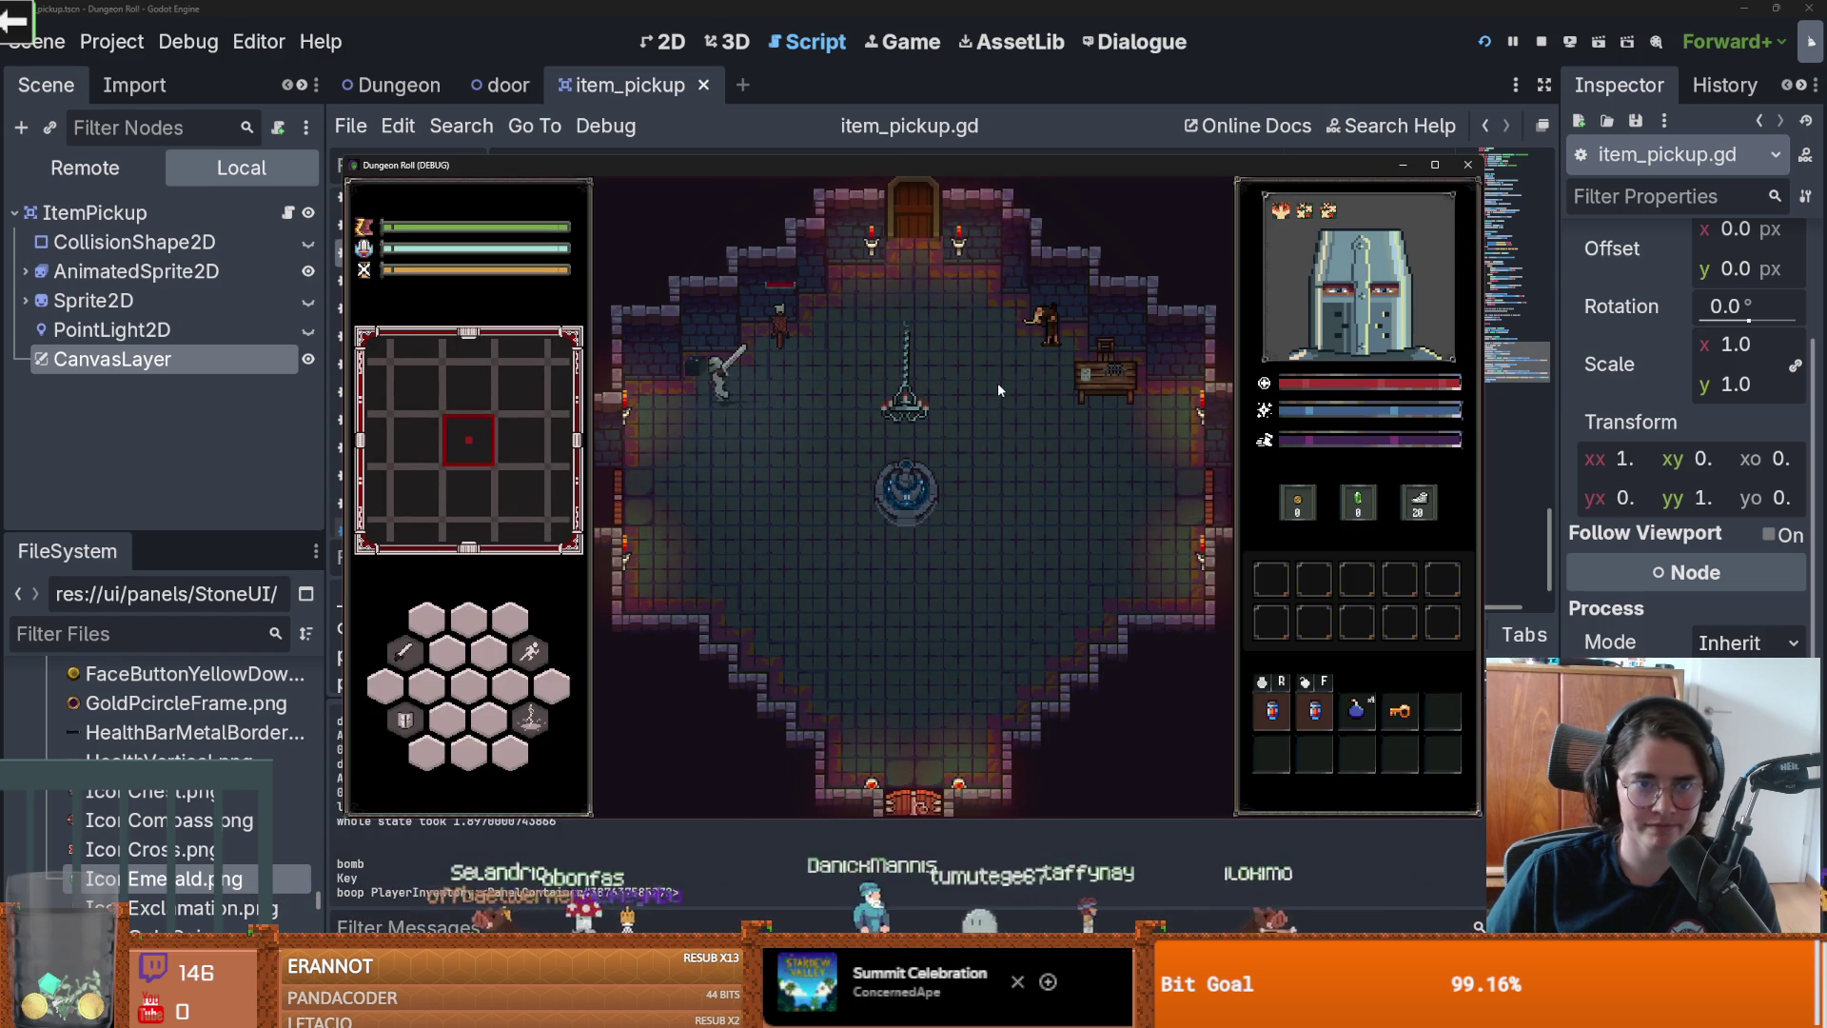
key(F8)
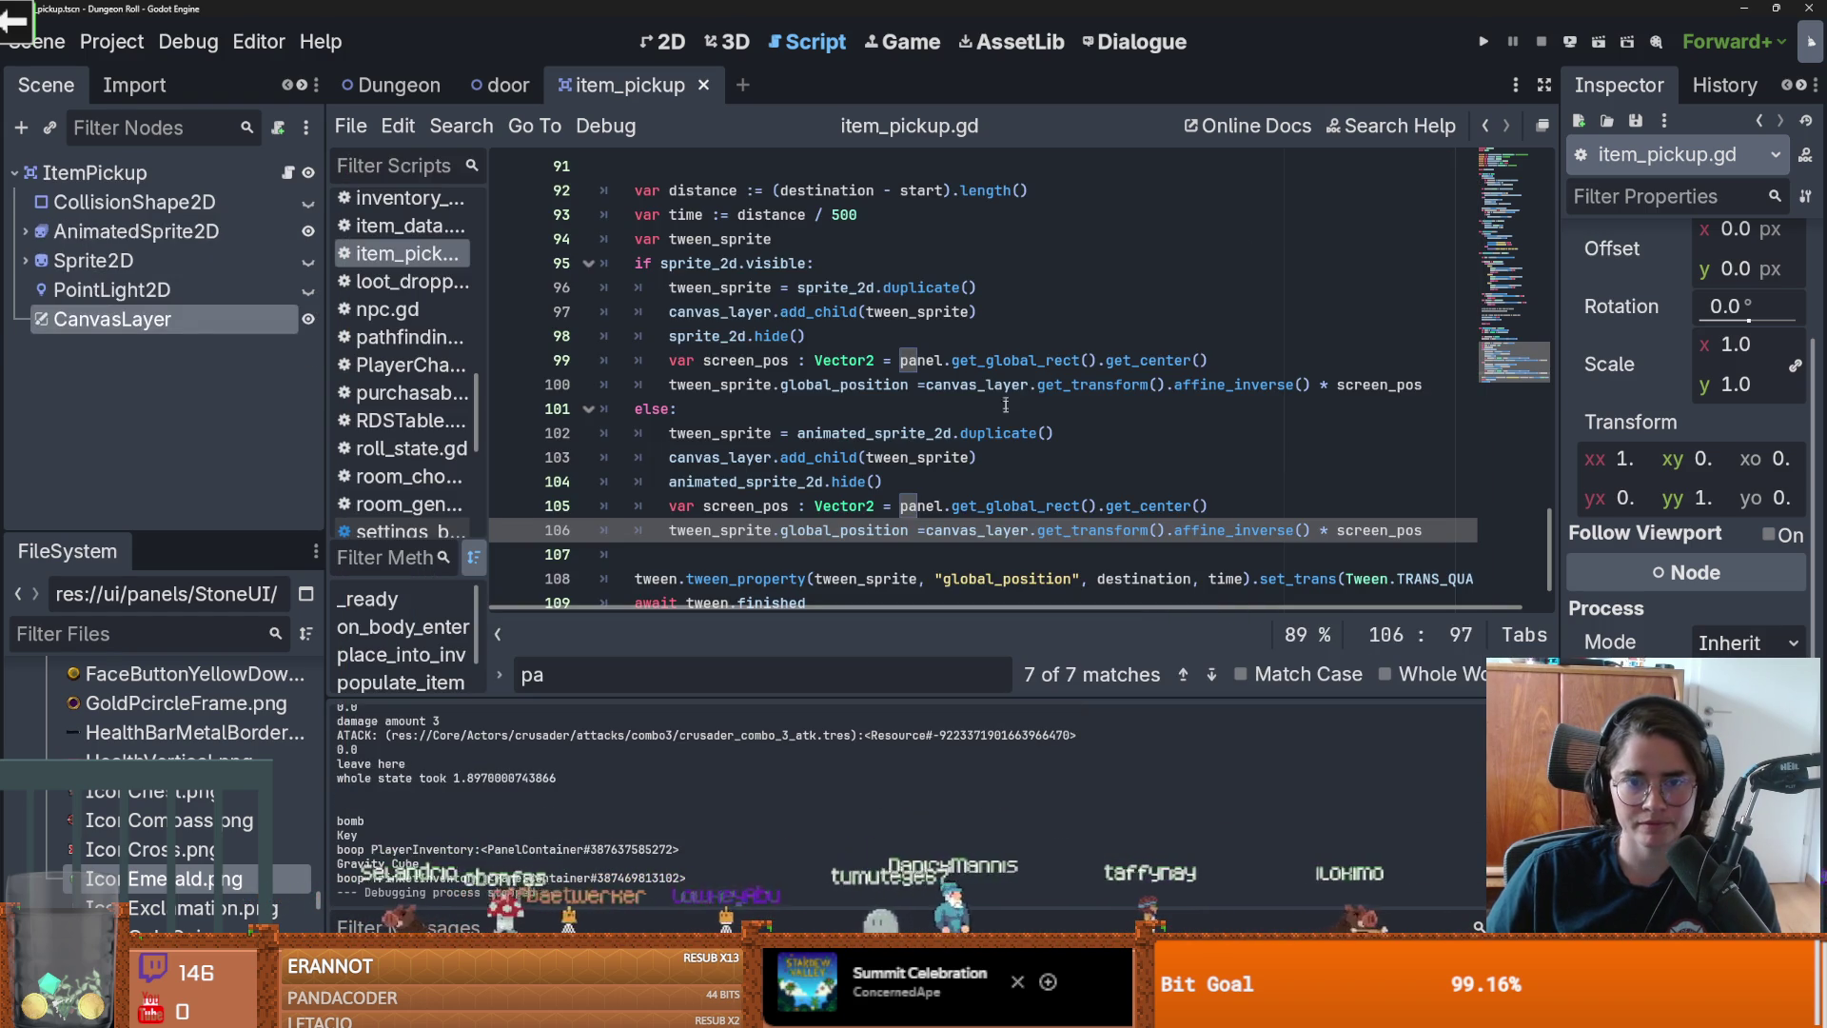
scroll(837, 487, down, 1)
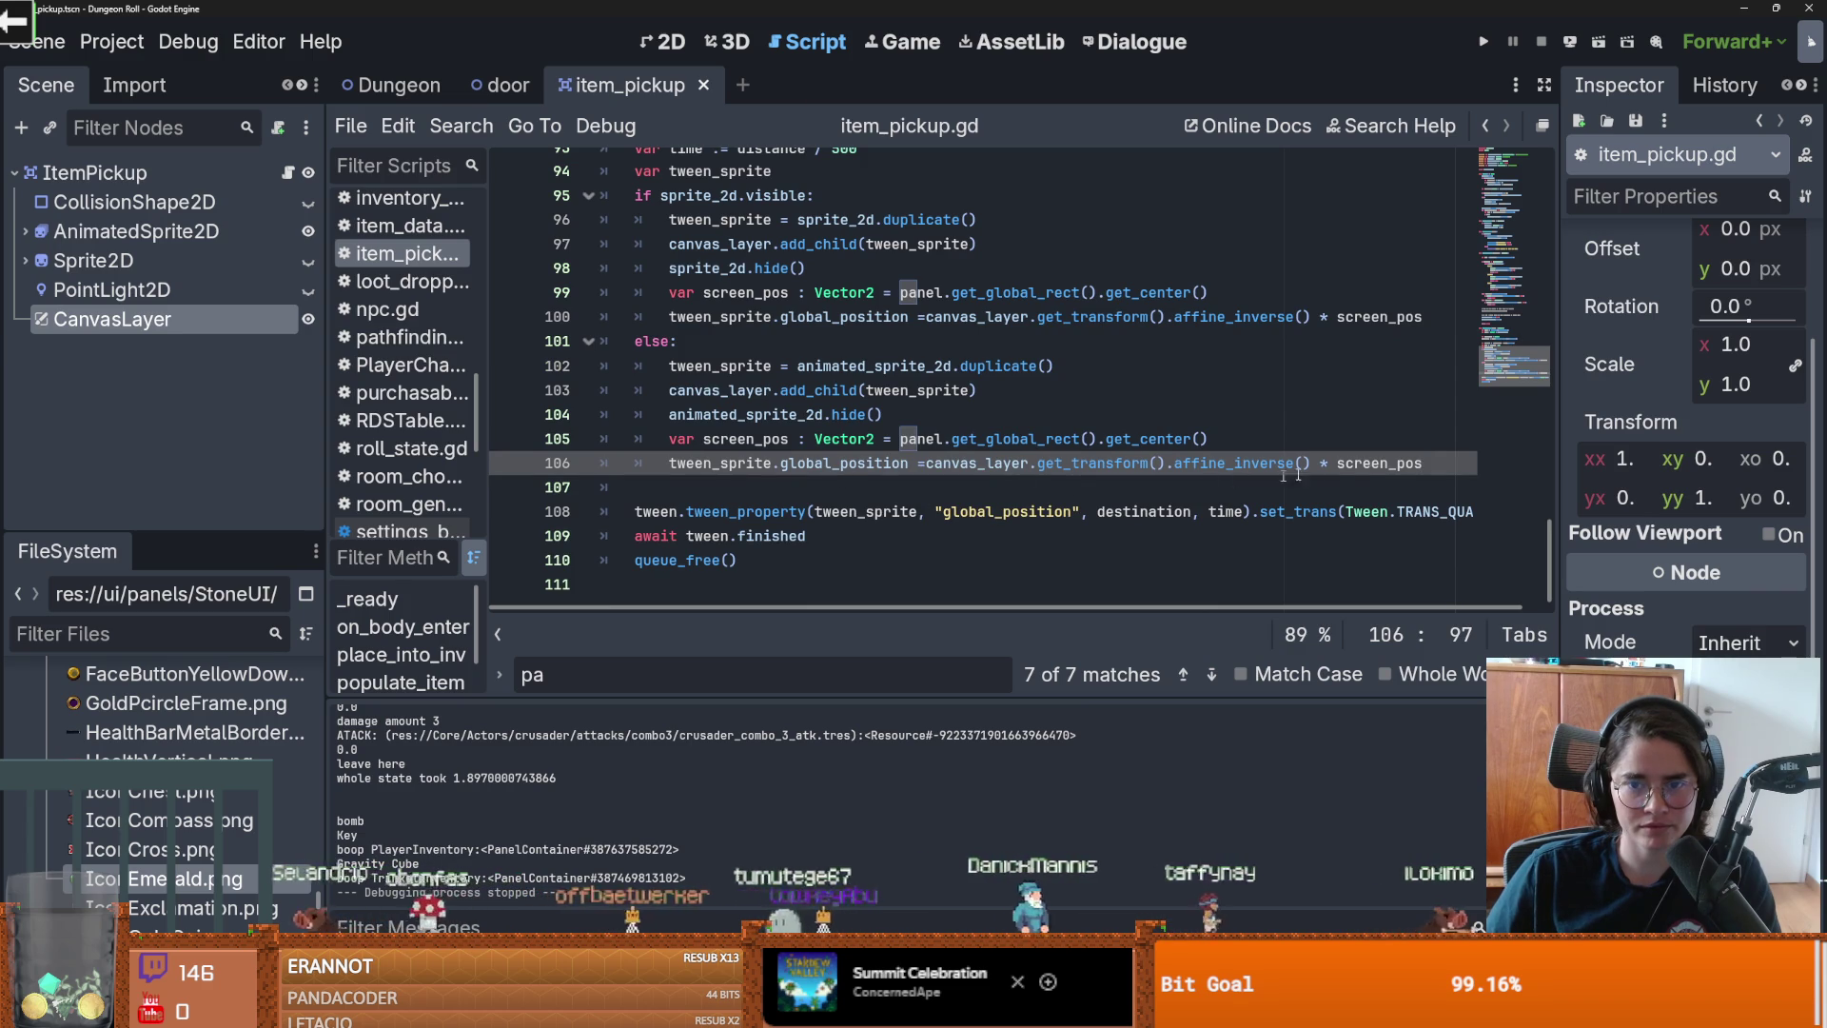
click(969, 438)
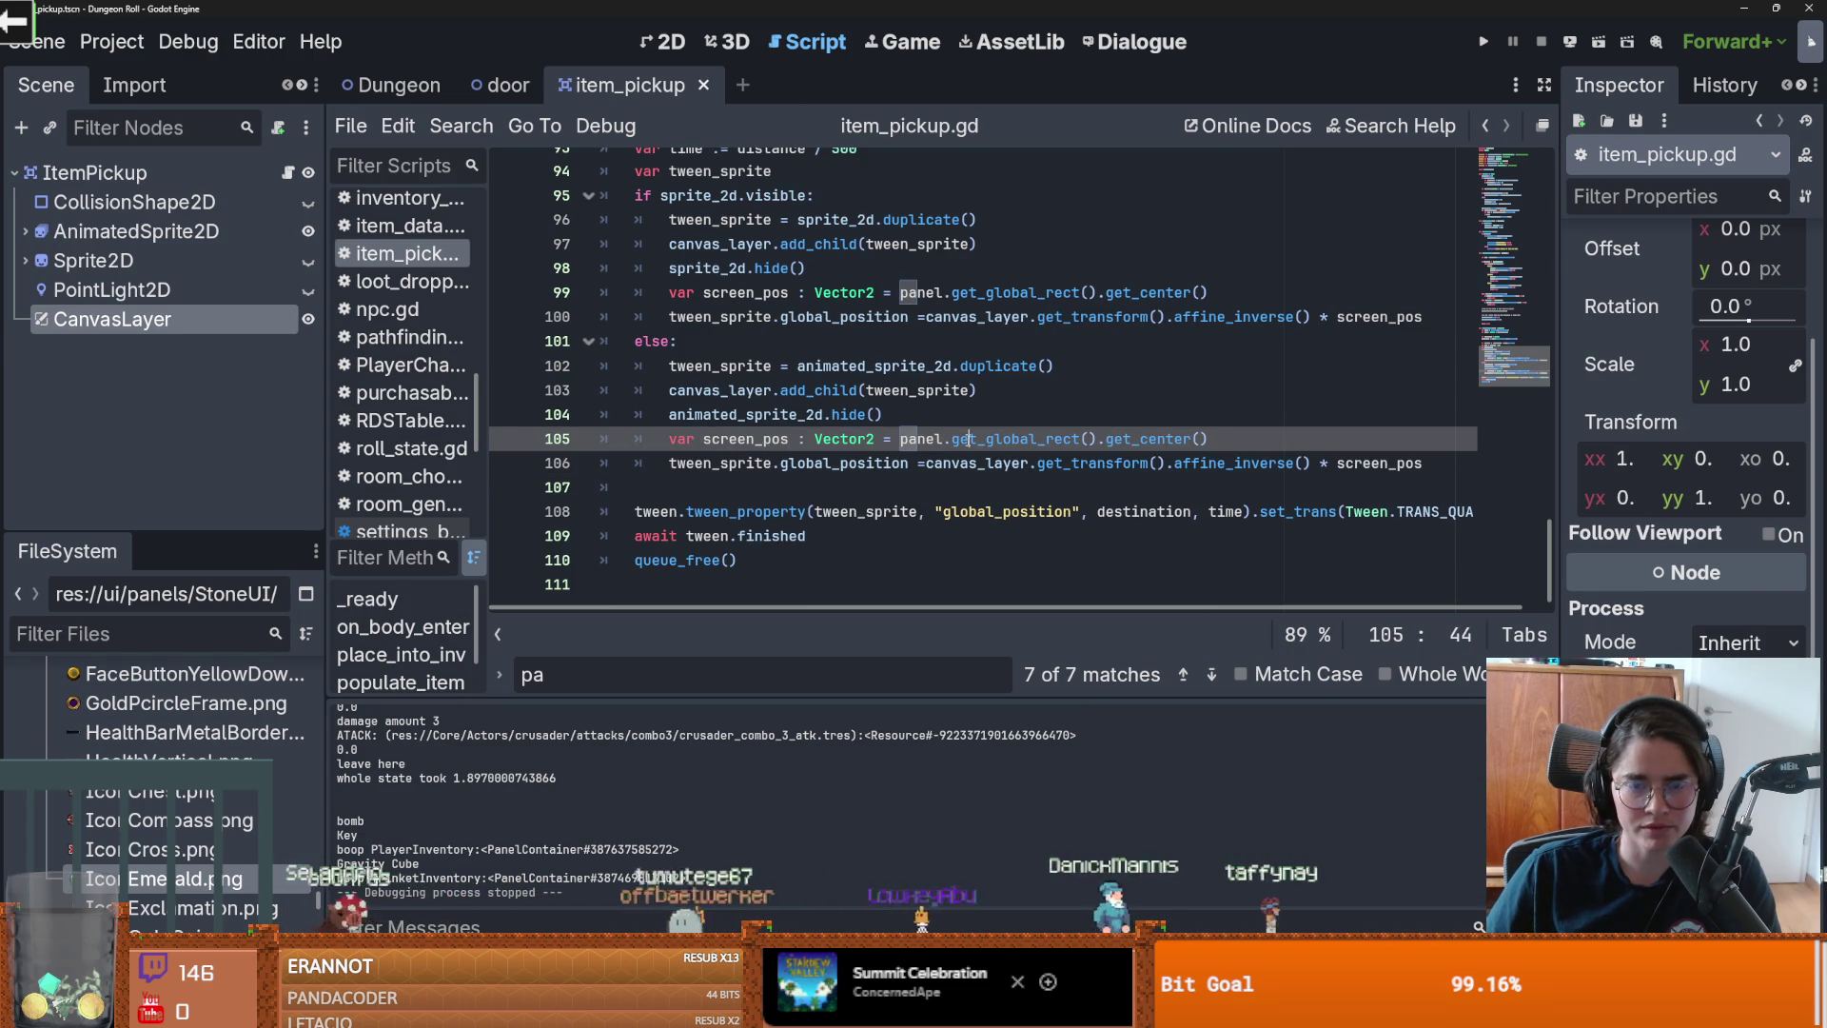
drag(1232, 438, 585, 439)
key(BackSpace)
drag(1208, 292, 634, 292)
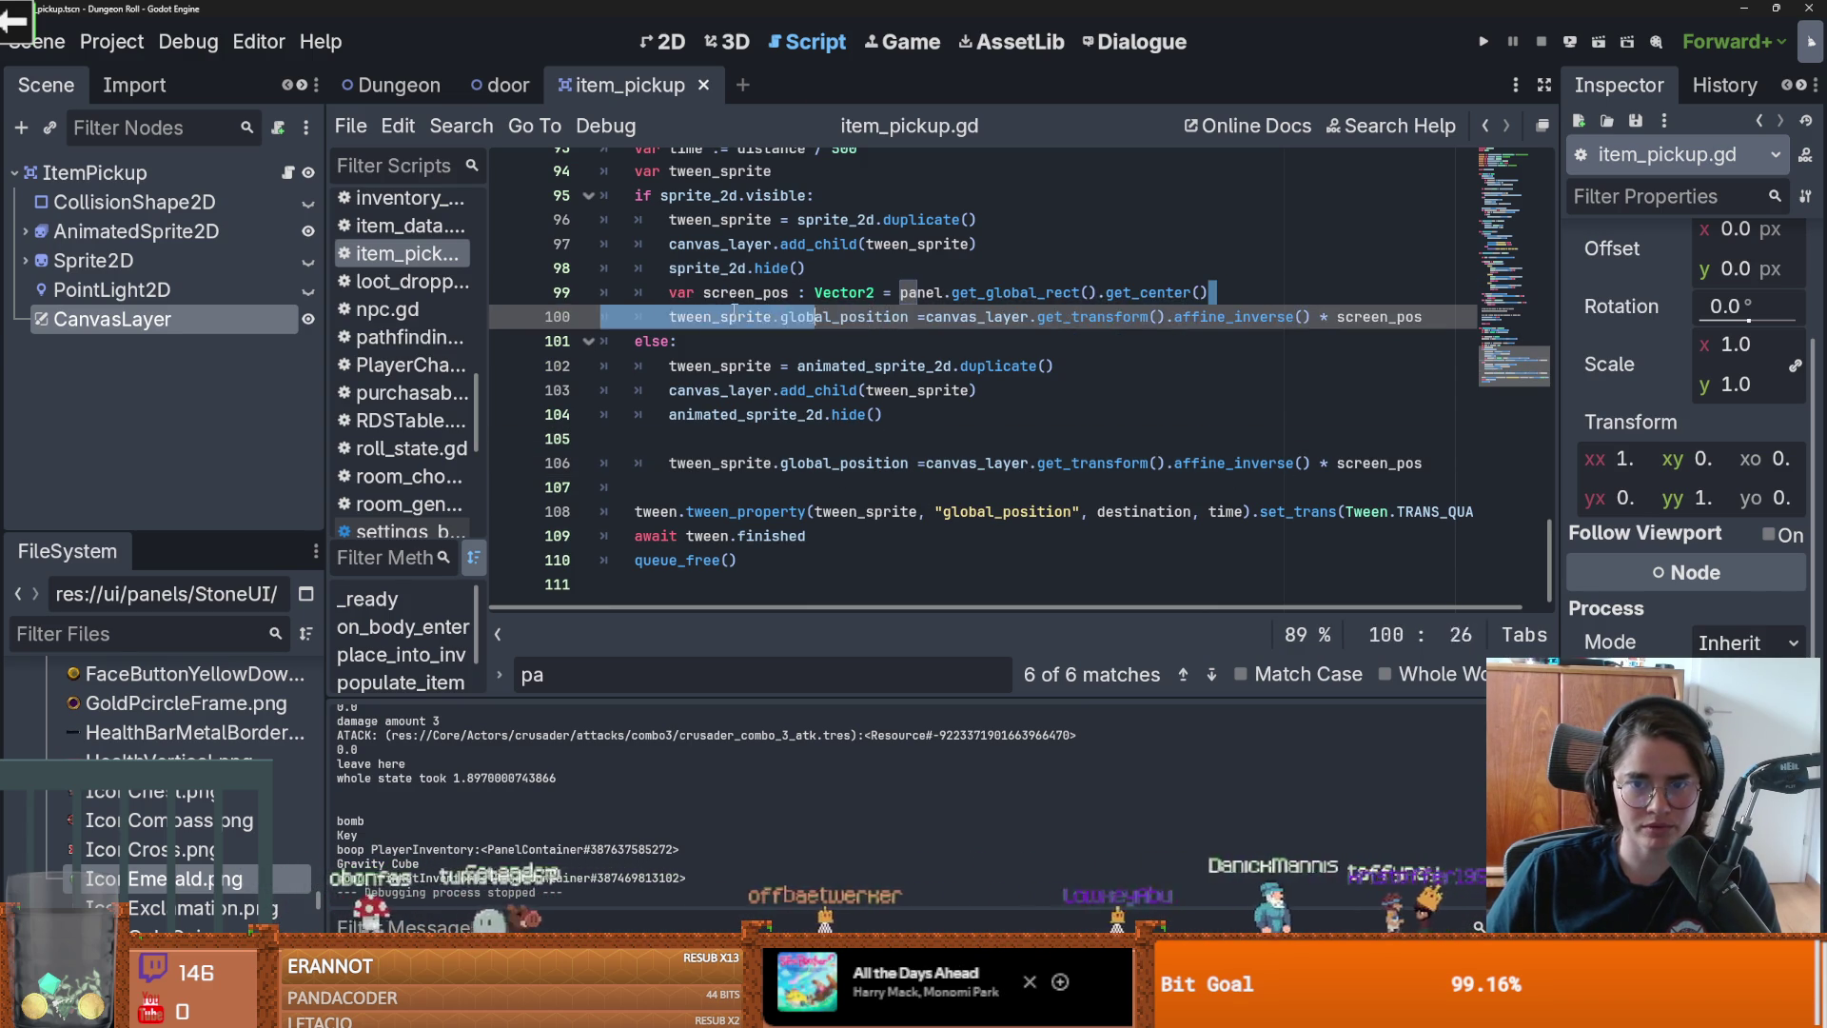
key(BackSpace)
Step: Replace screen_pos with global_position on lines 100 and 106
double_click(1380, 317)
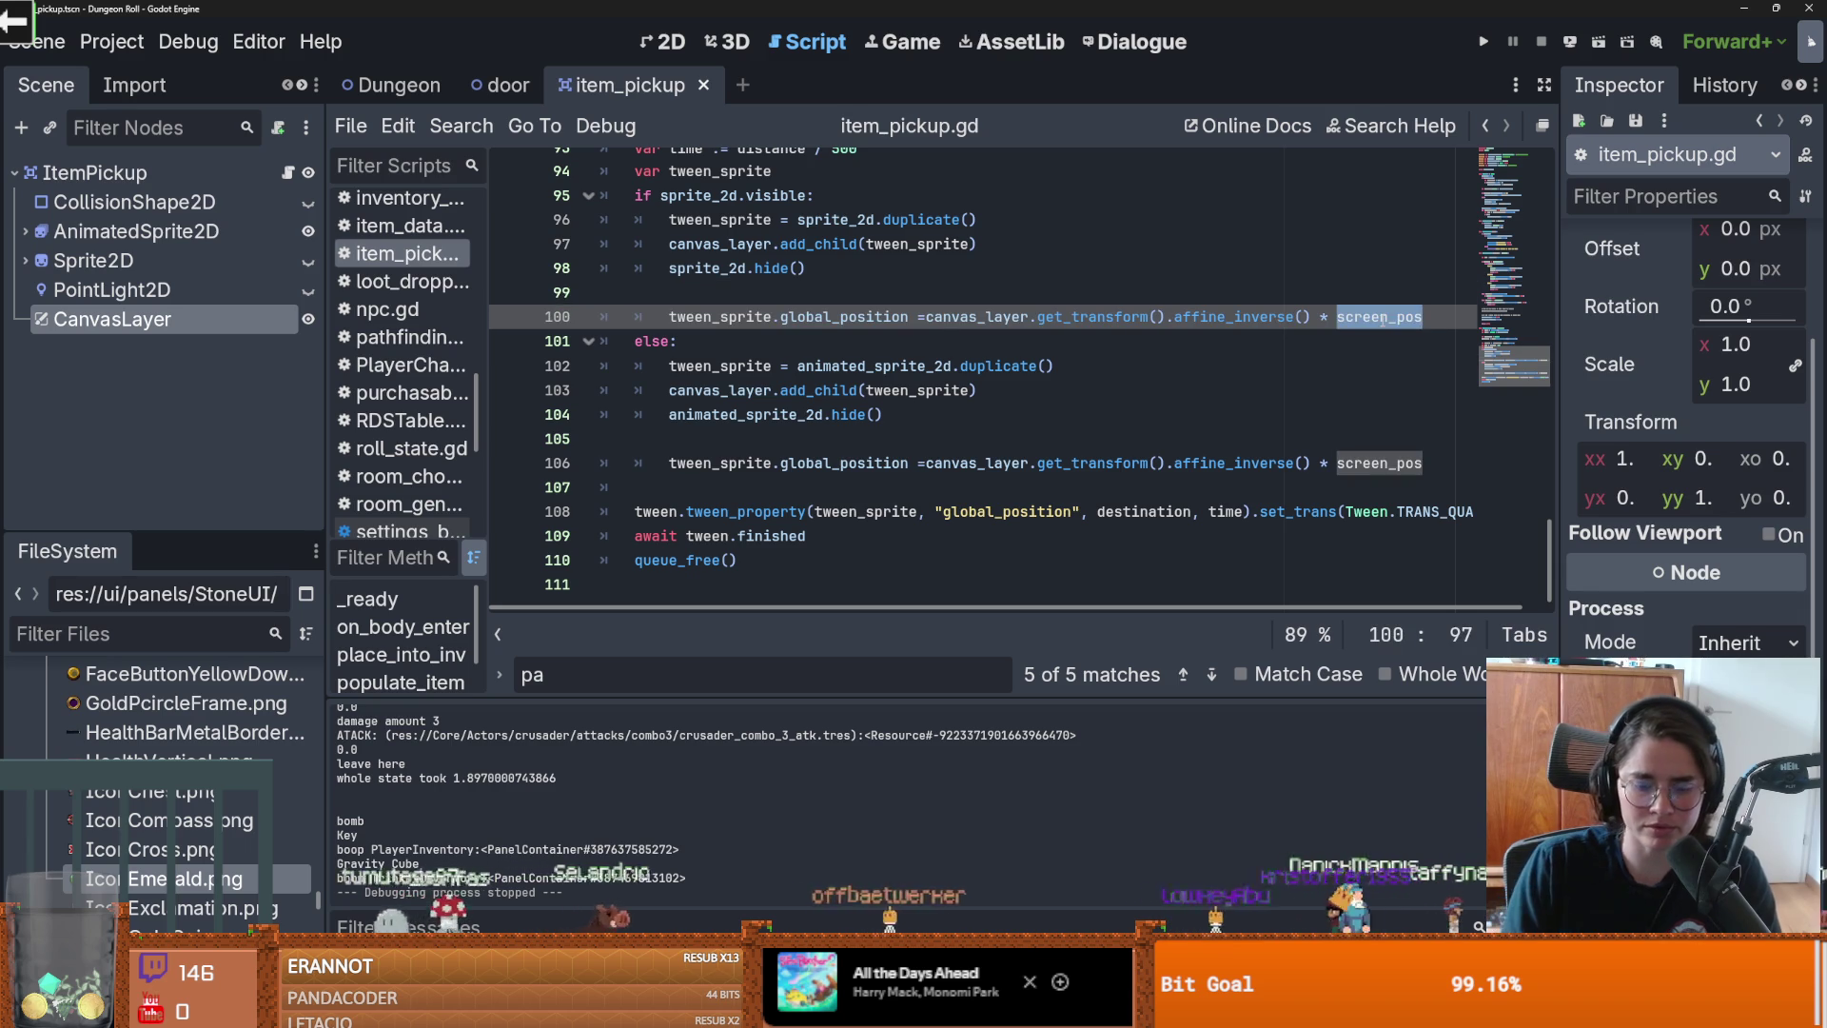
text(glo)
key(Return)
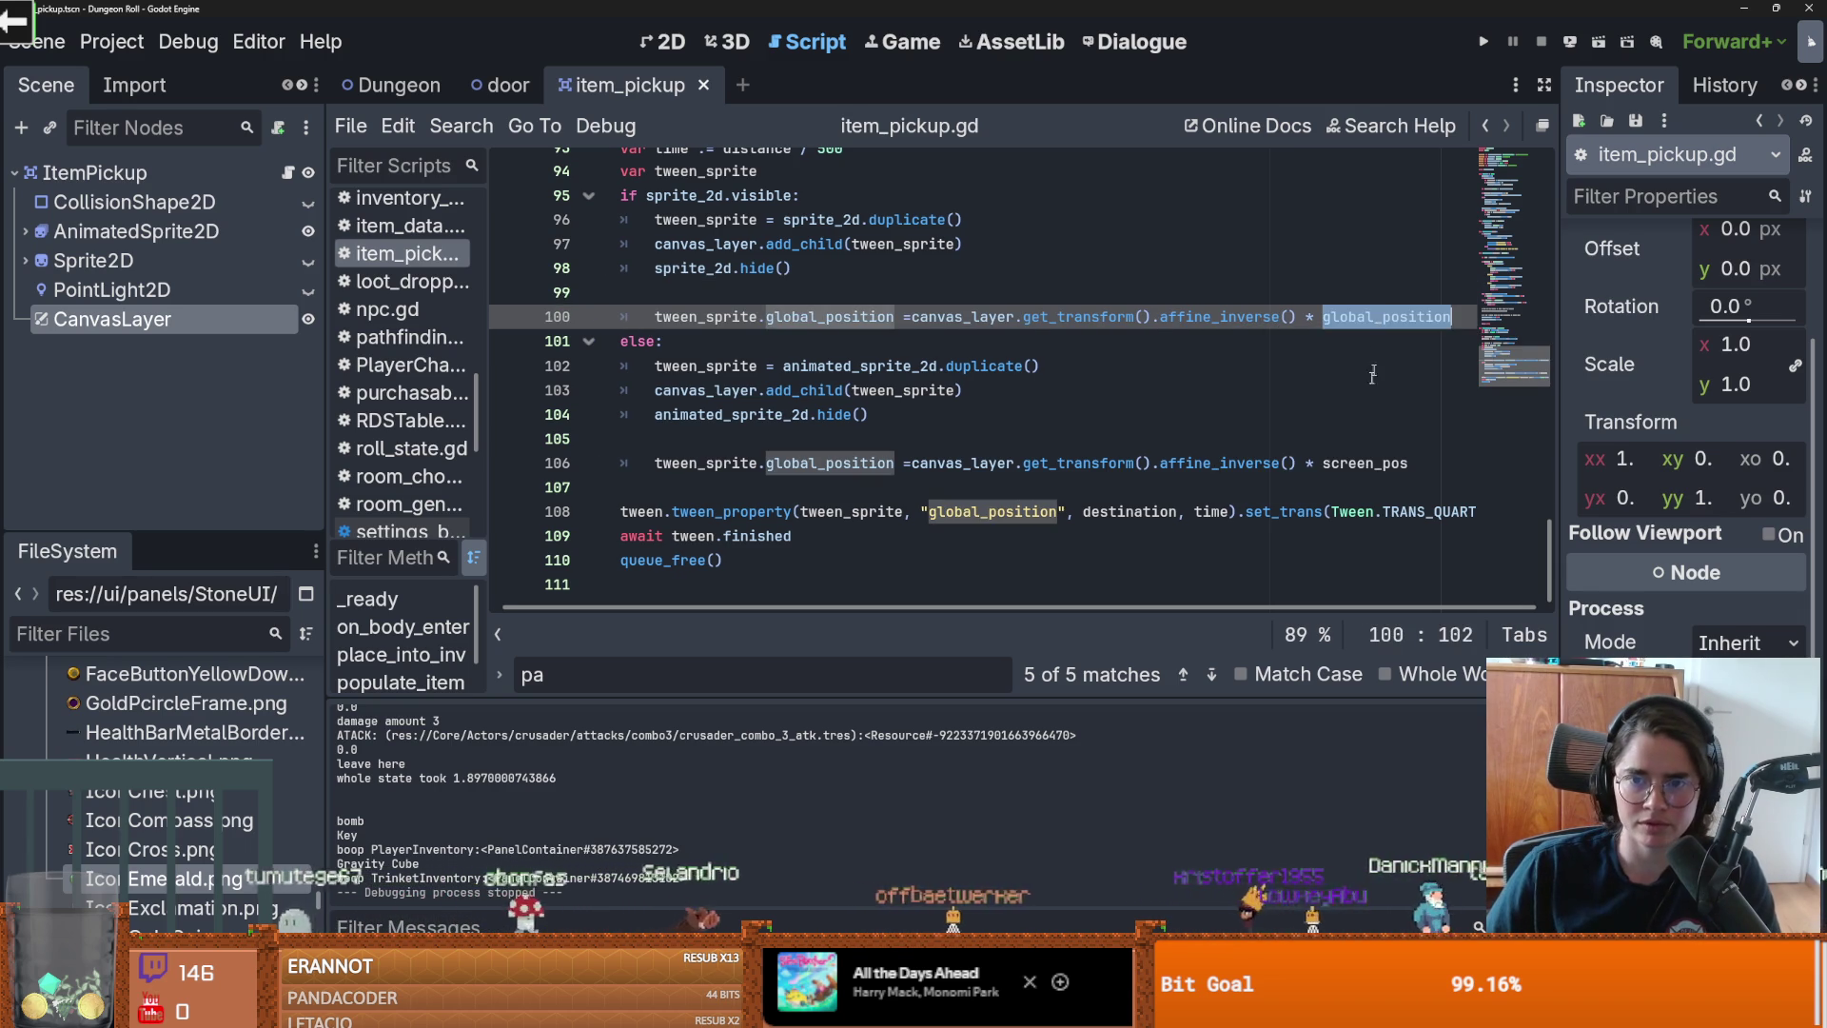
key(ctrl+c)
key(Down)
key(Down)
key(Down)
key(ctrl+shift+Left)
key(ctrl+v)
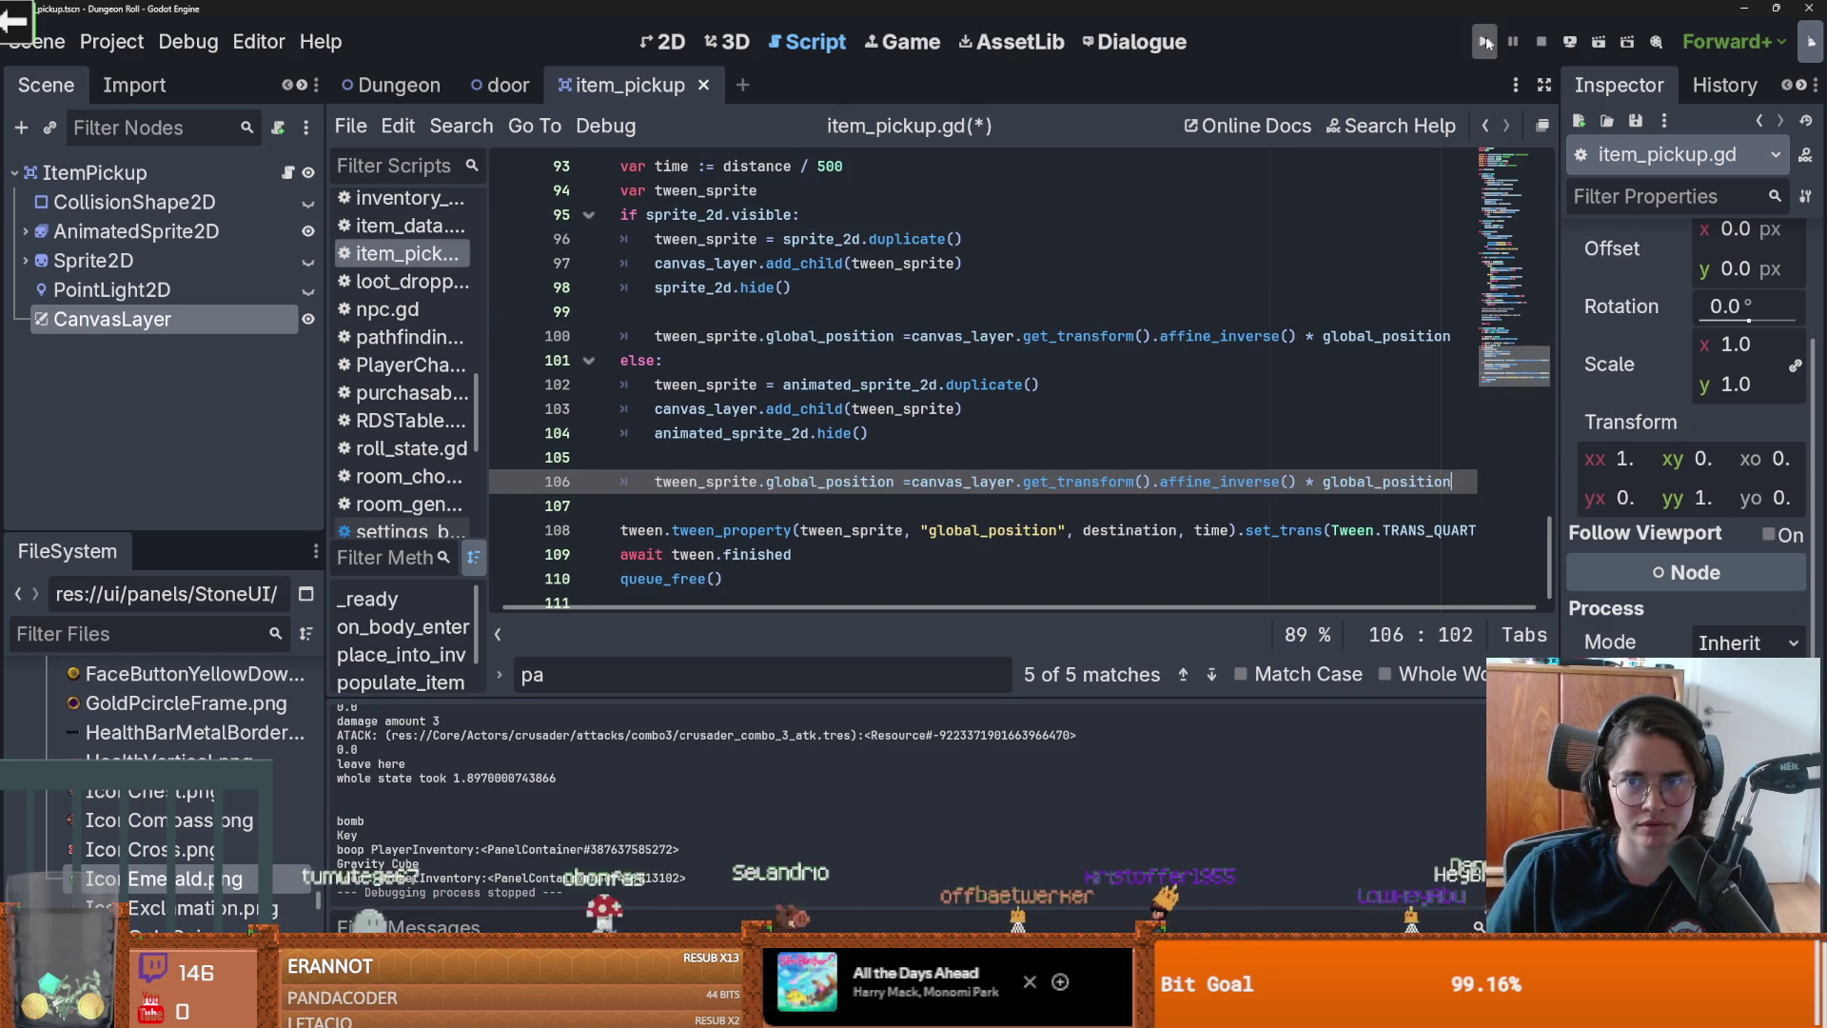
Step: Retest by breaking barrels and walking the knight onto the dropped potion
click(1484, 43)
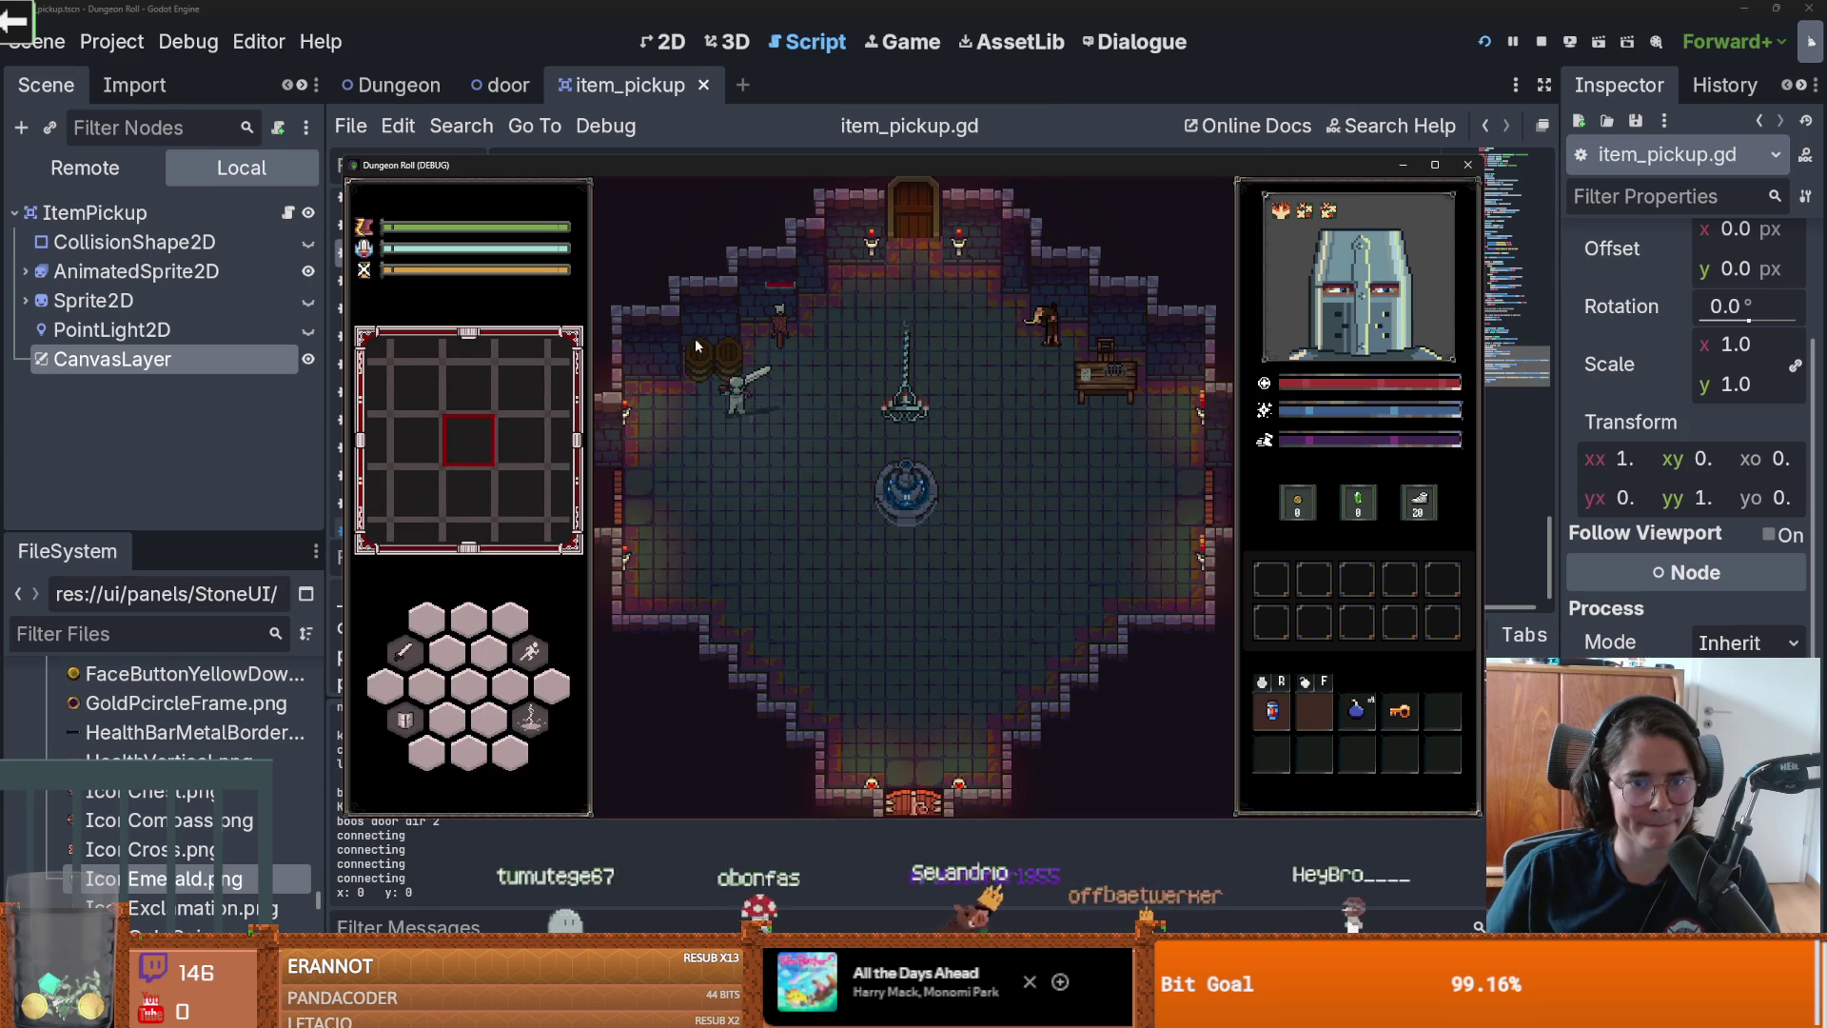
click(773, 407)
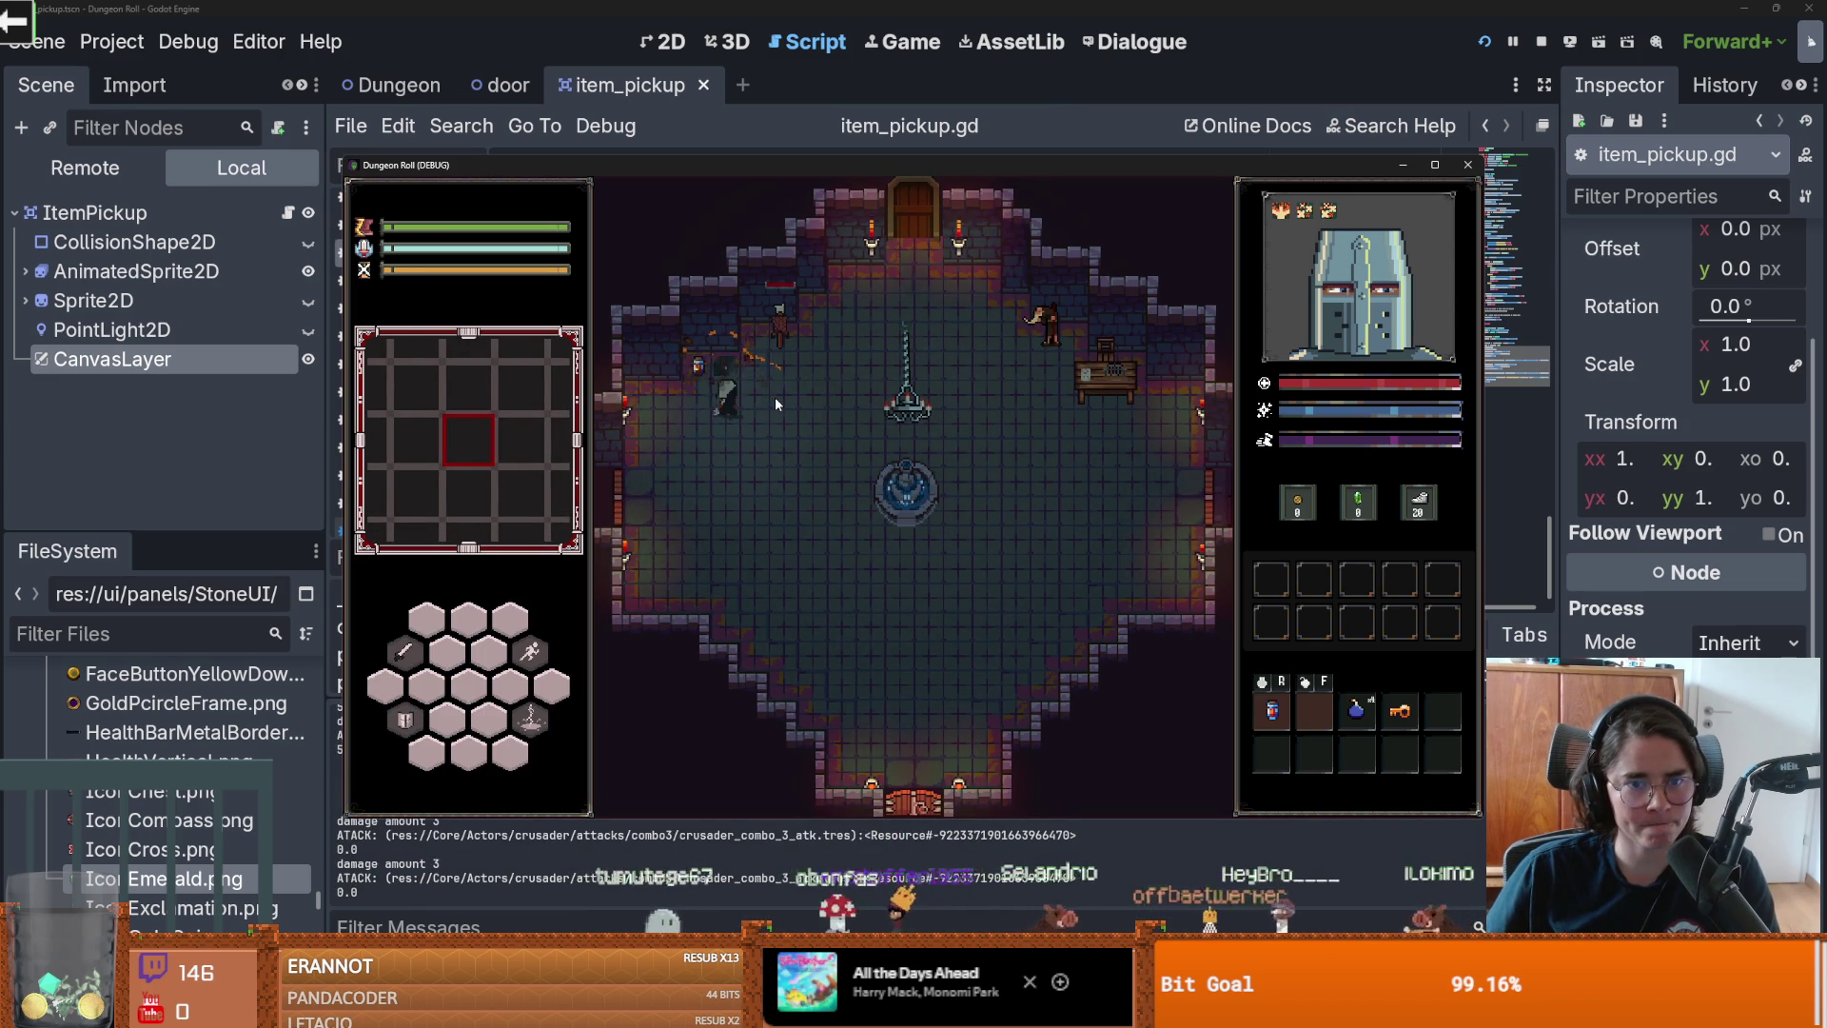
key(a)
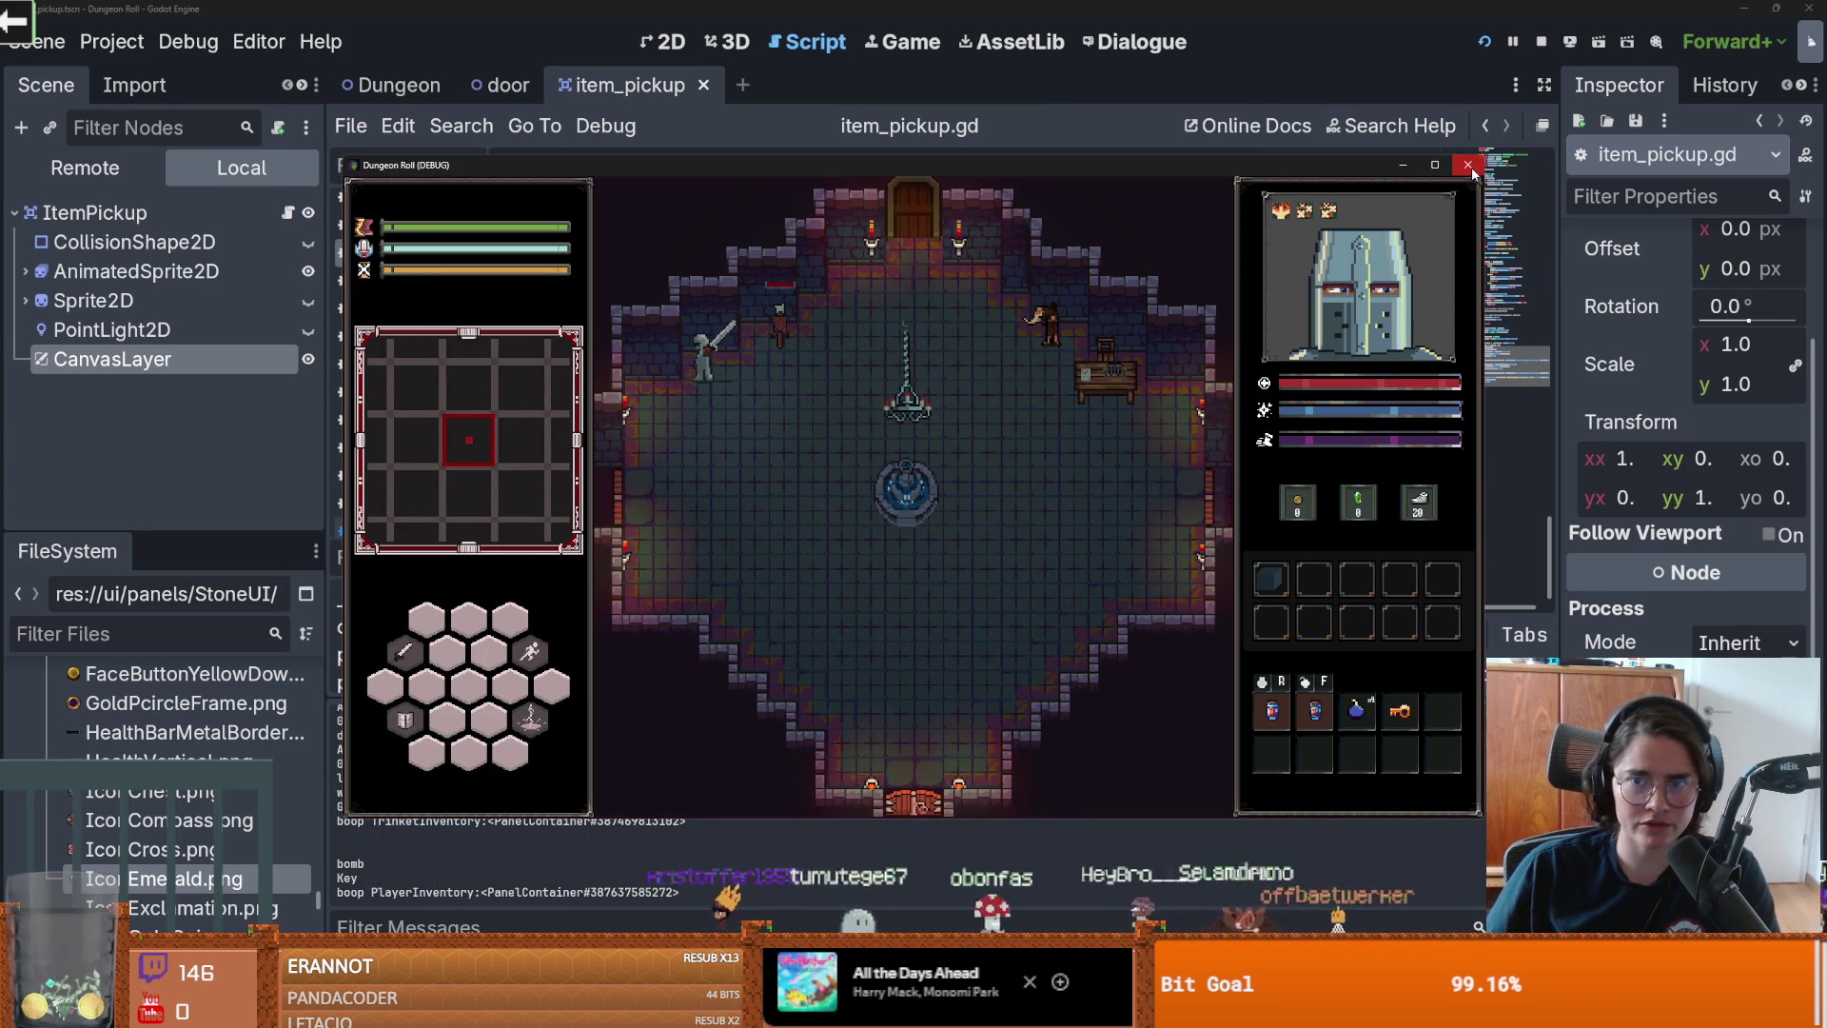
key(F8)
Step: Delete the trailing '* global_position' from lines 106 and 100 and run the game
double_click(826, 483)
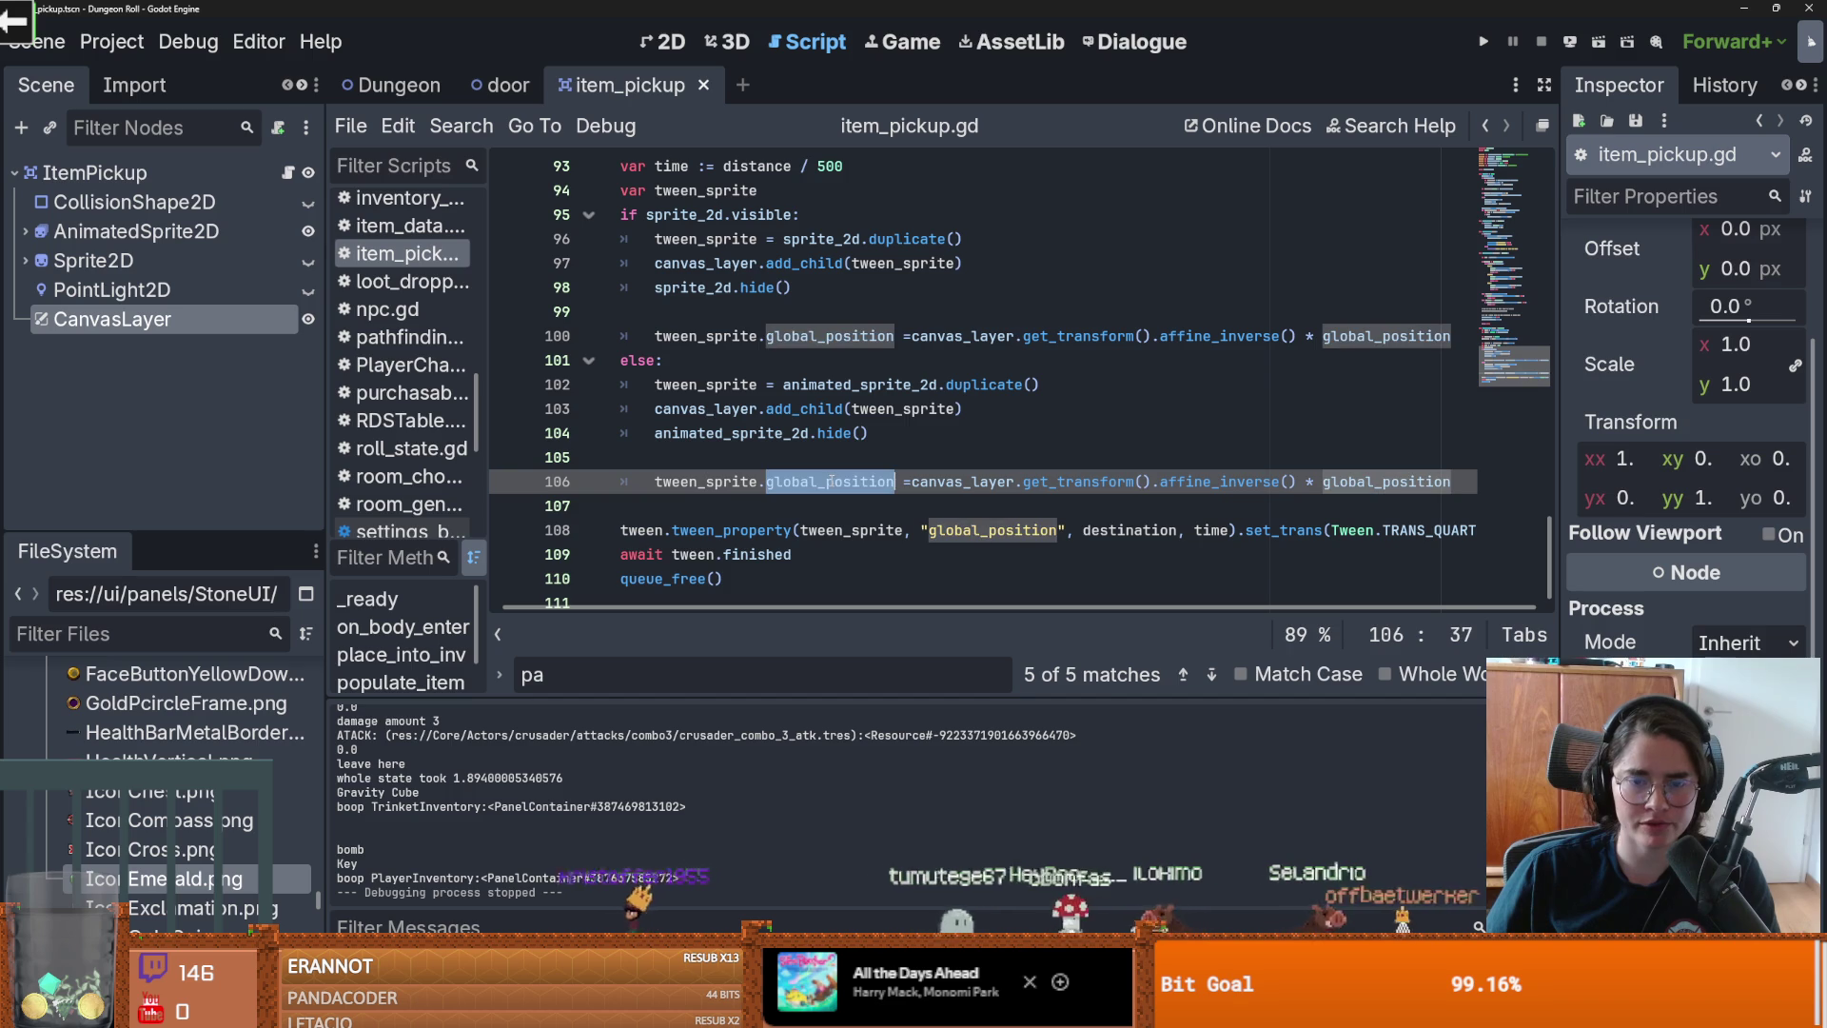
click(1030, 486)
double_click(1070, 485)
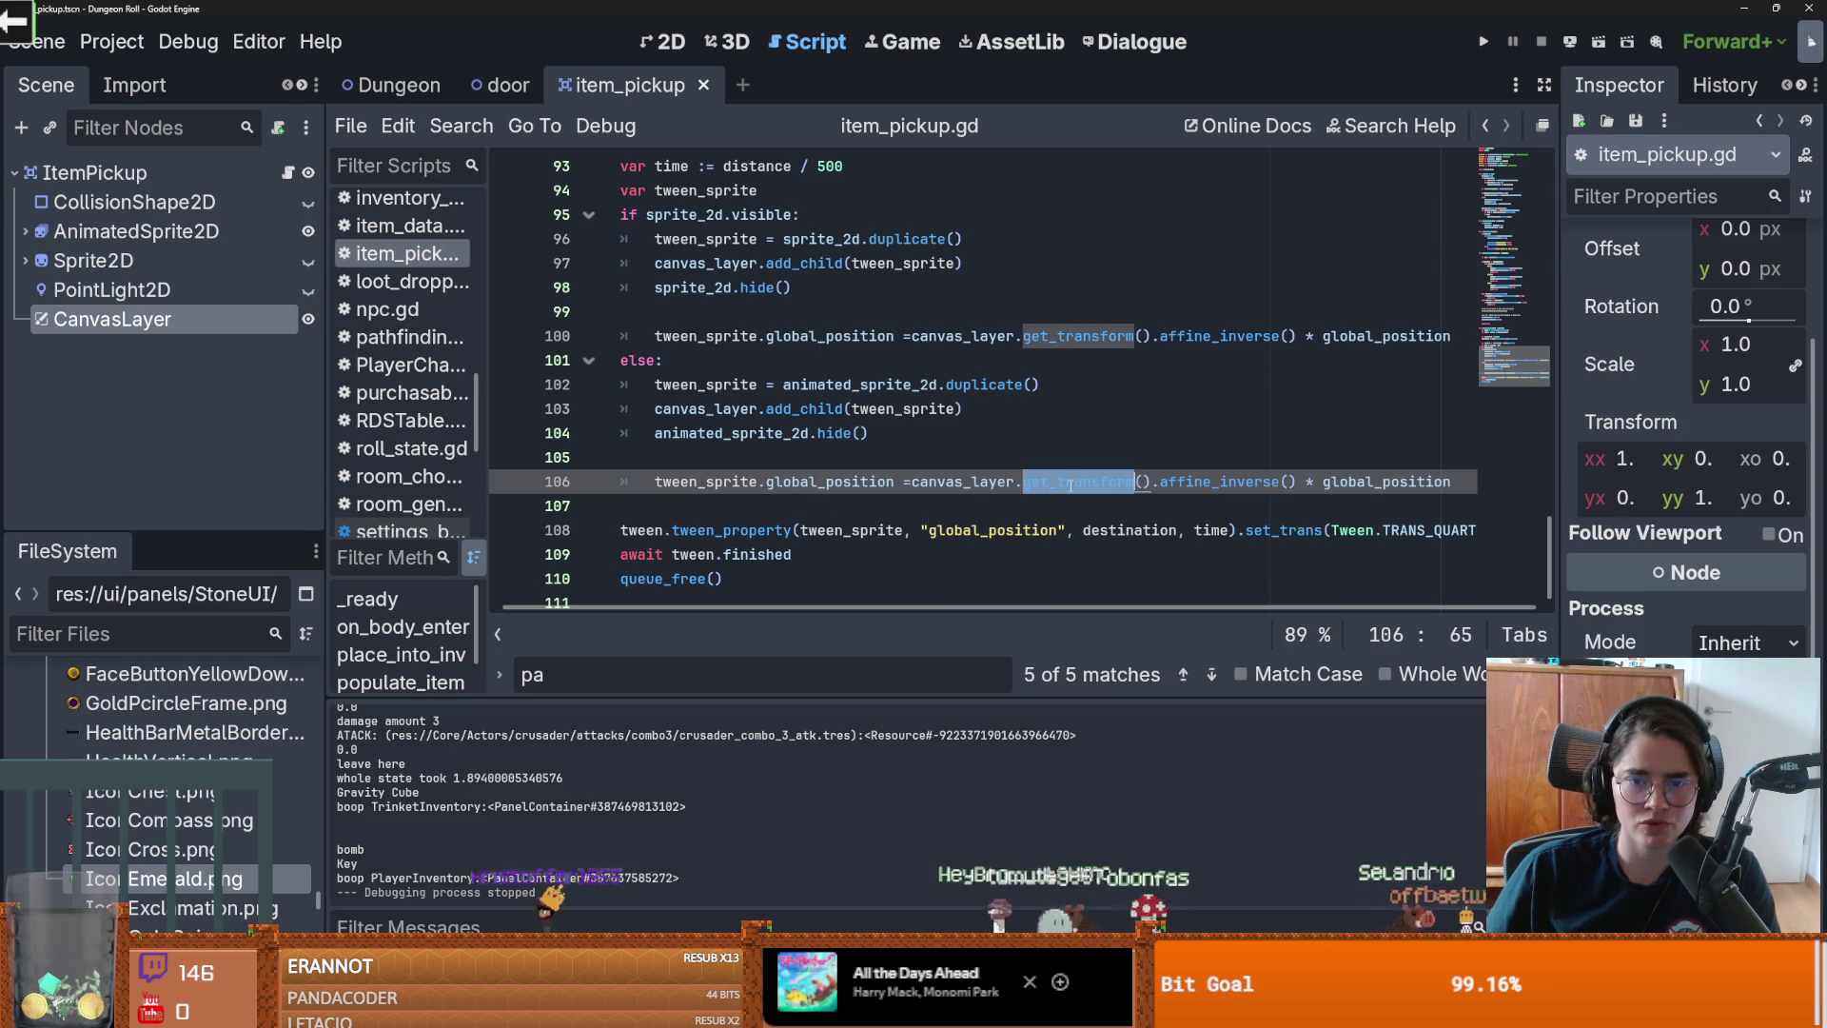
double_click(1219, 482)
drag(1451, 482, 1306, 482)
key(BackSpace)
drag(1304, 336, 1451, 336)
key(BackSpace)
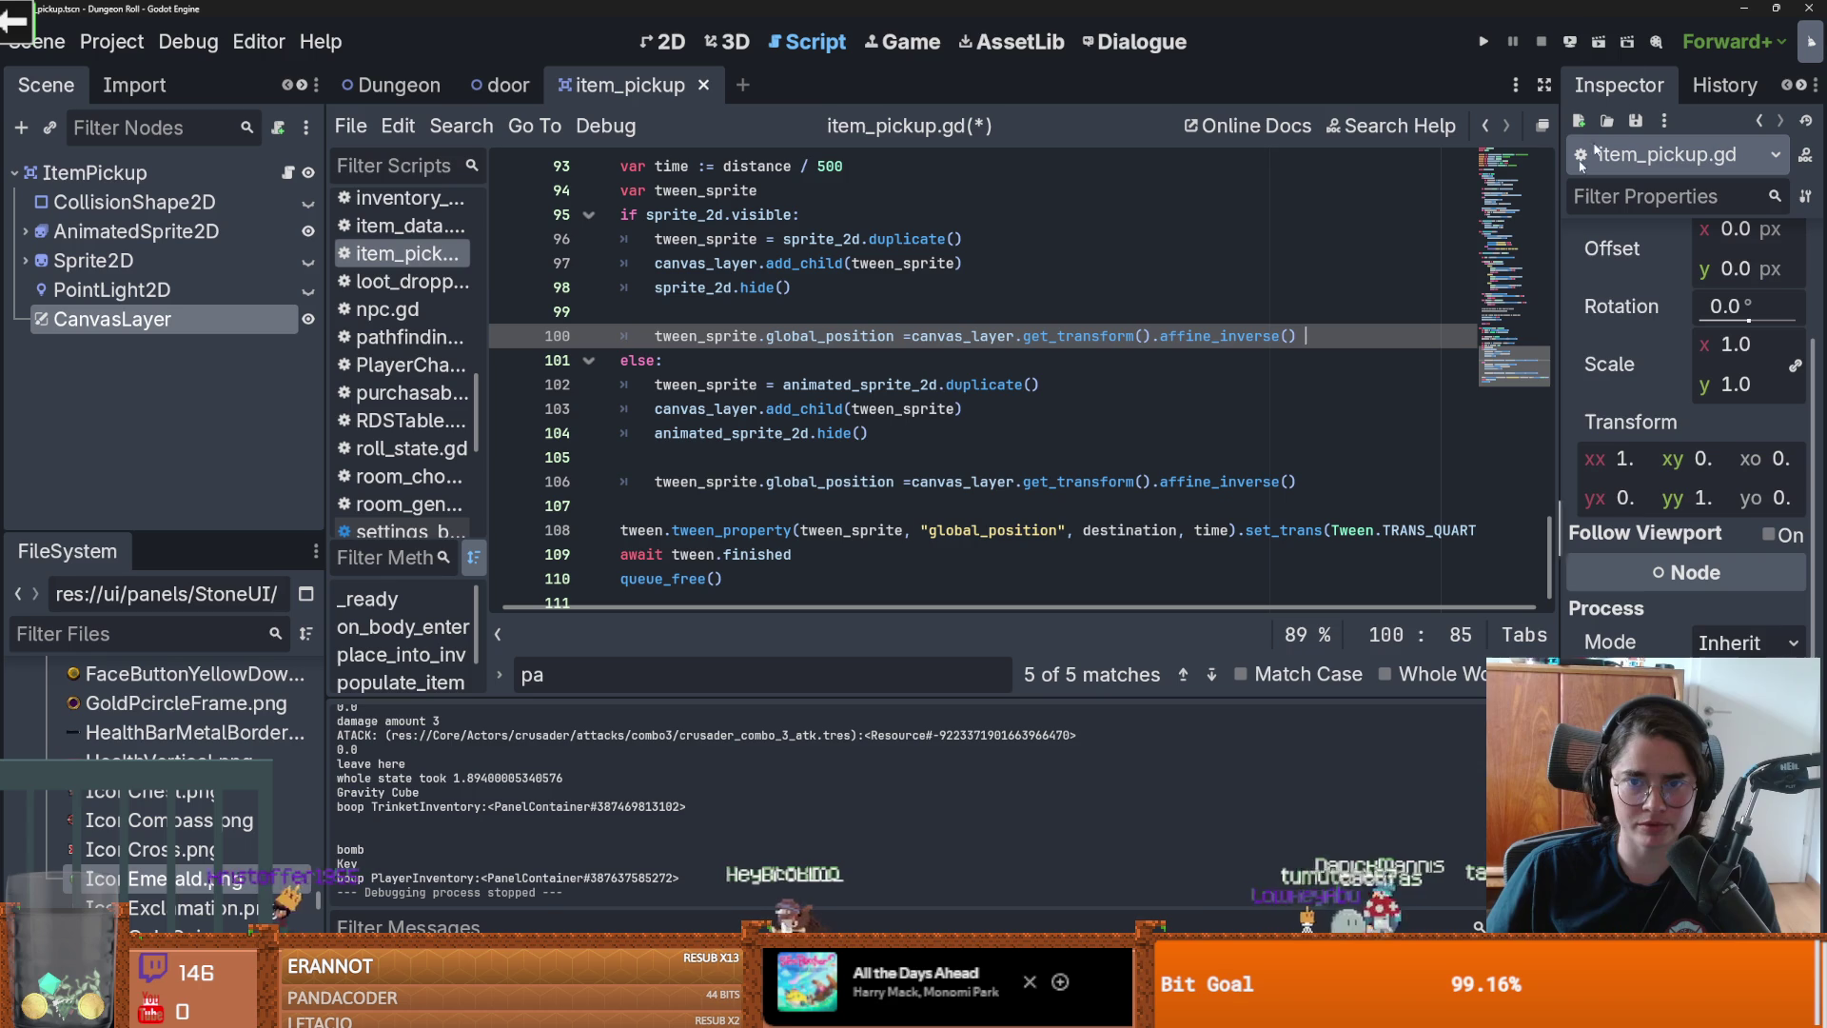
click(1484, 42)
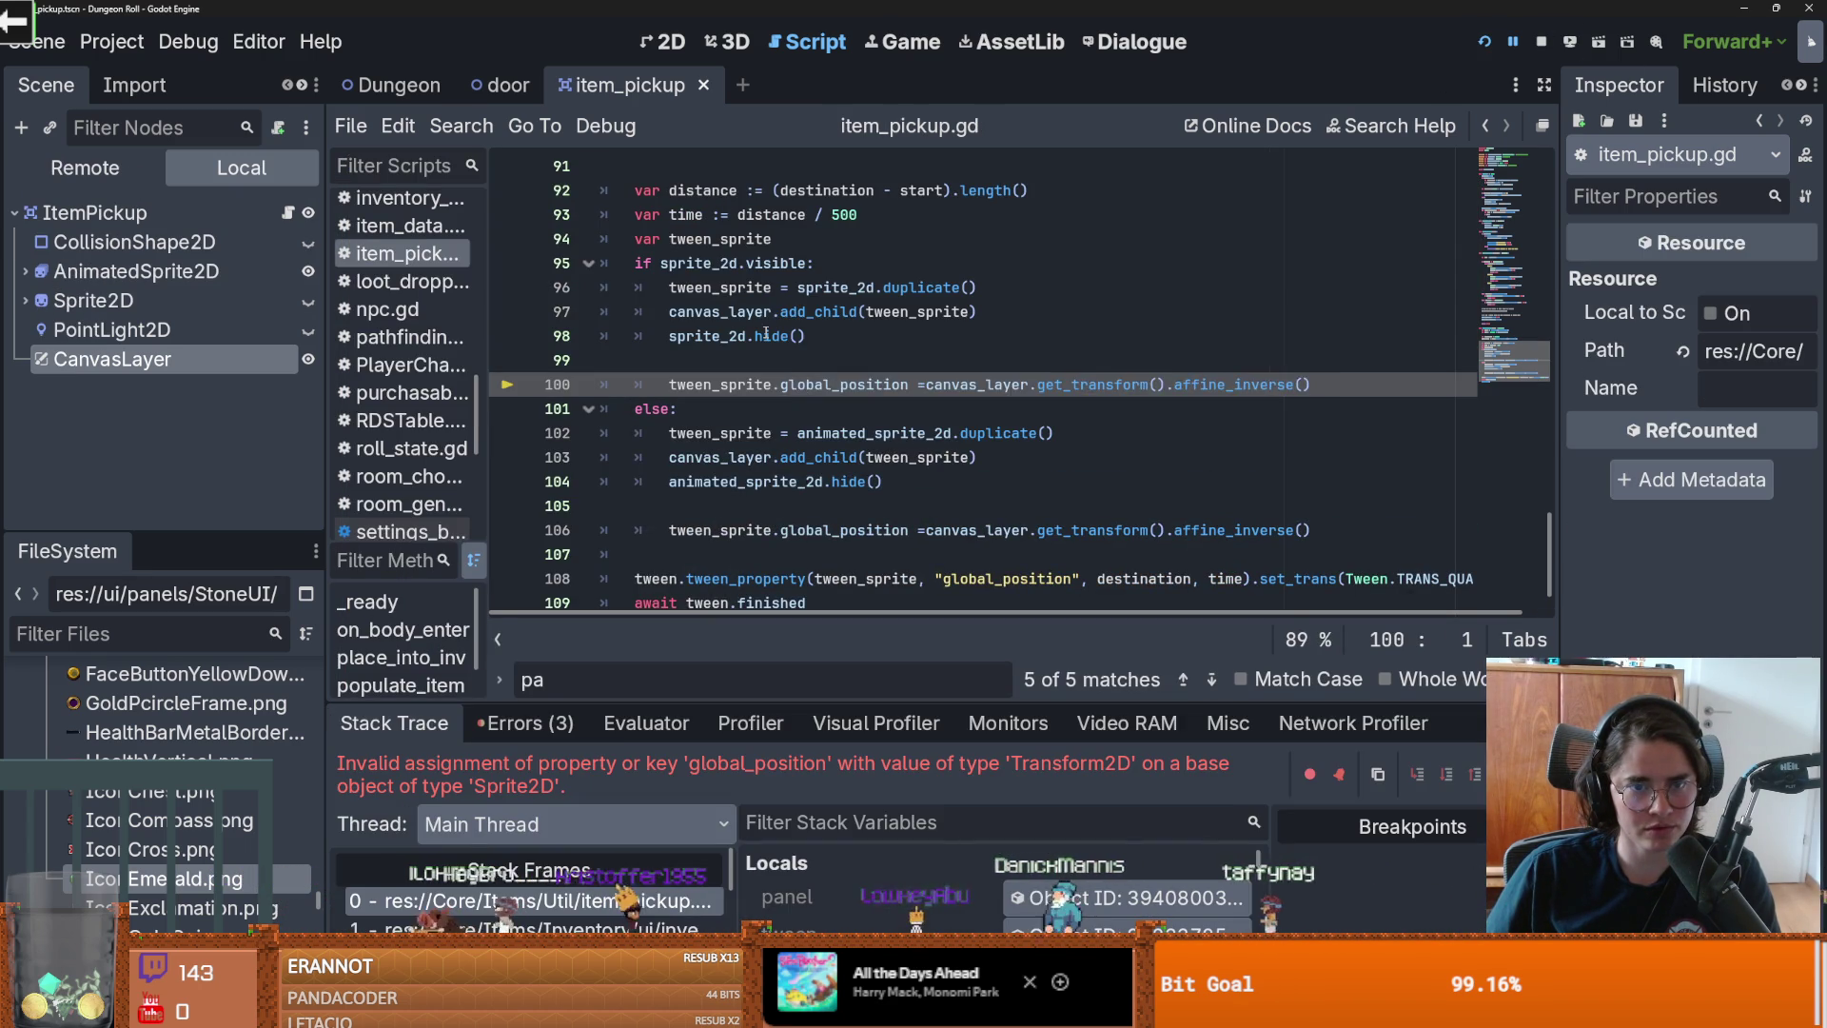
Step: Undo the tween edits back to the original global_position lines
click(774, 432)
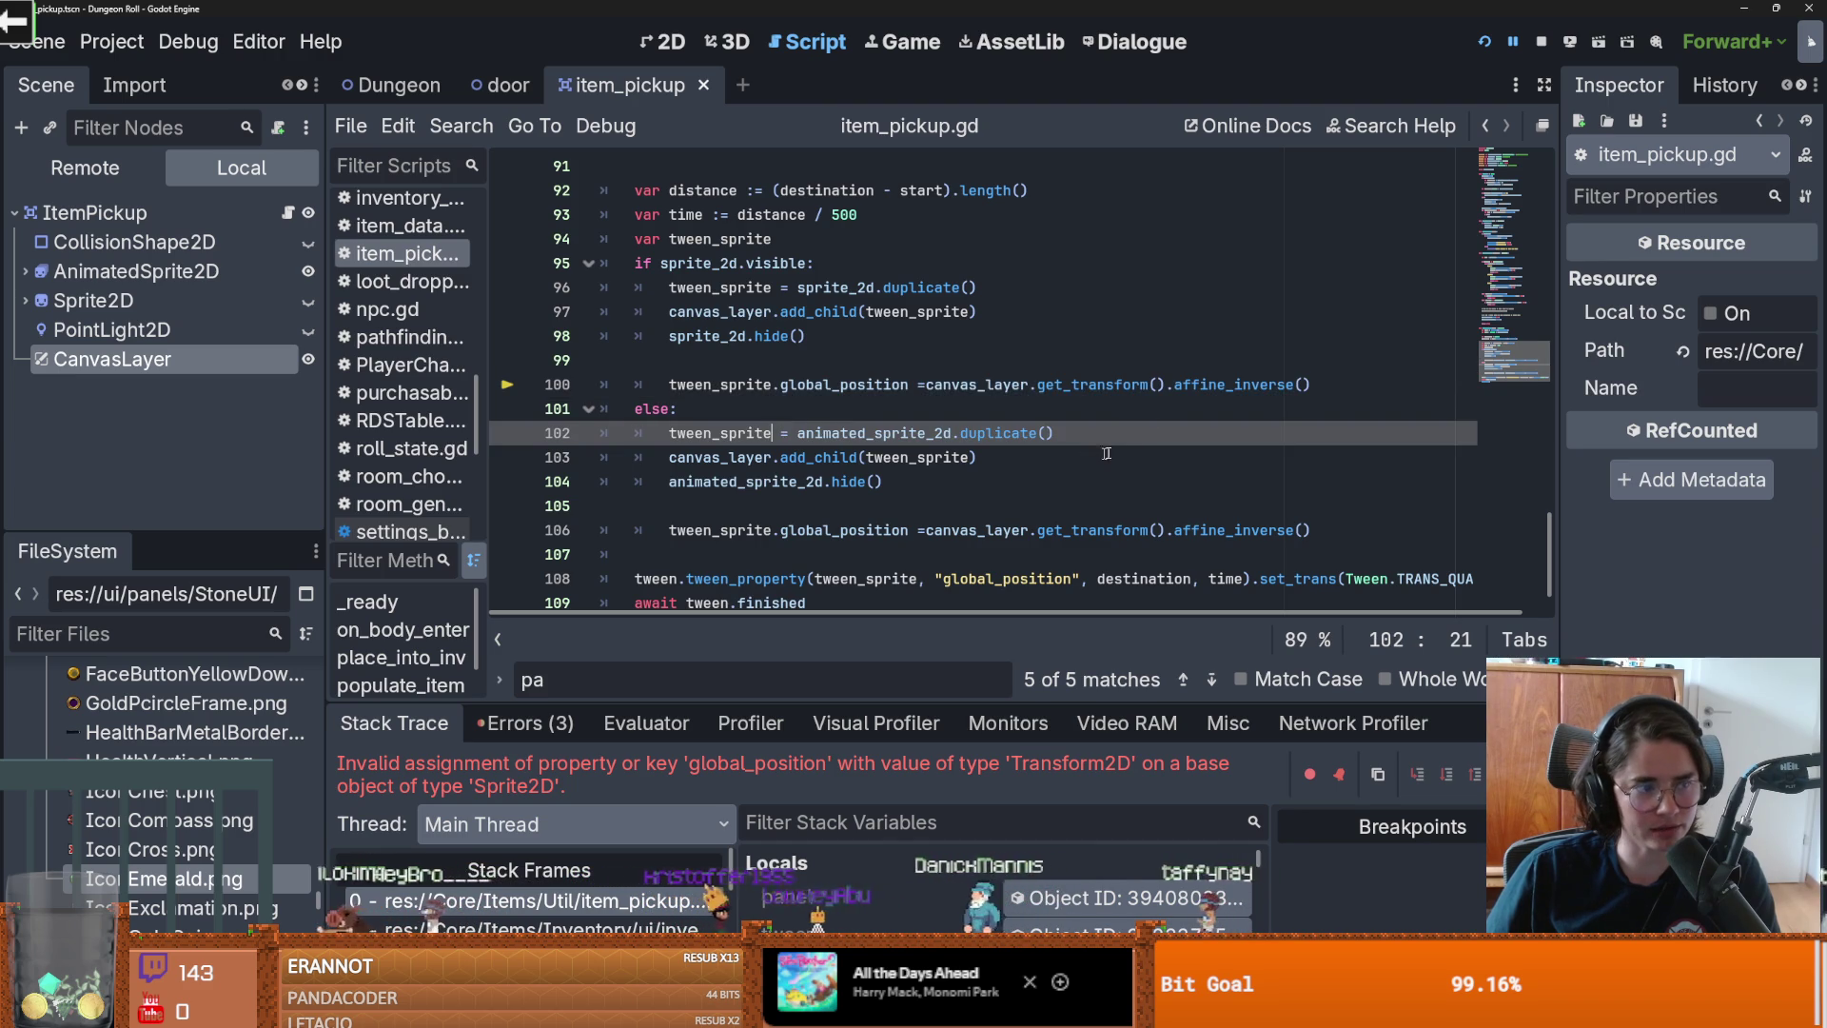
key(ctrl+y)
key(ctrl+y)
key(ctrl+y)
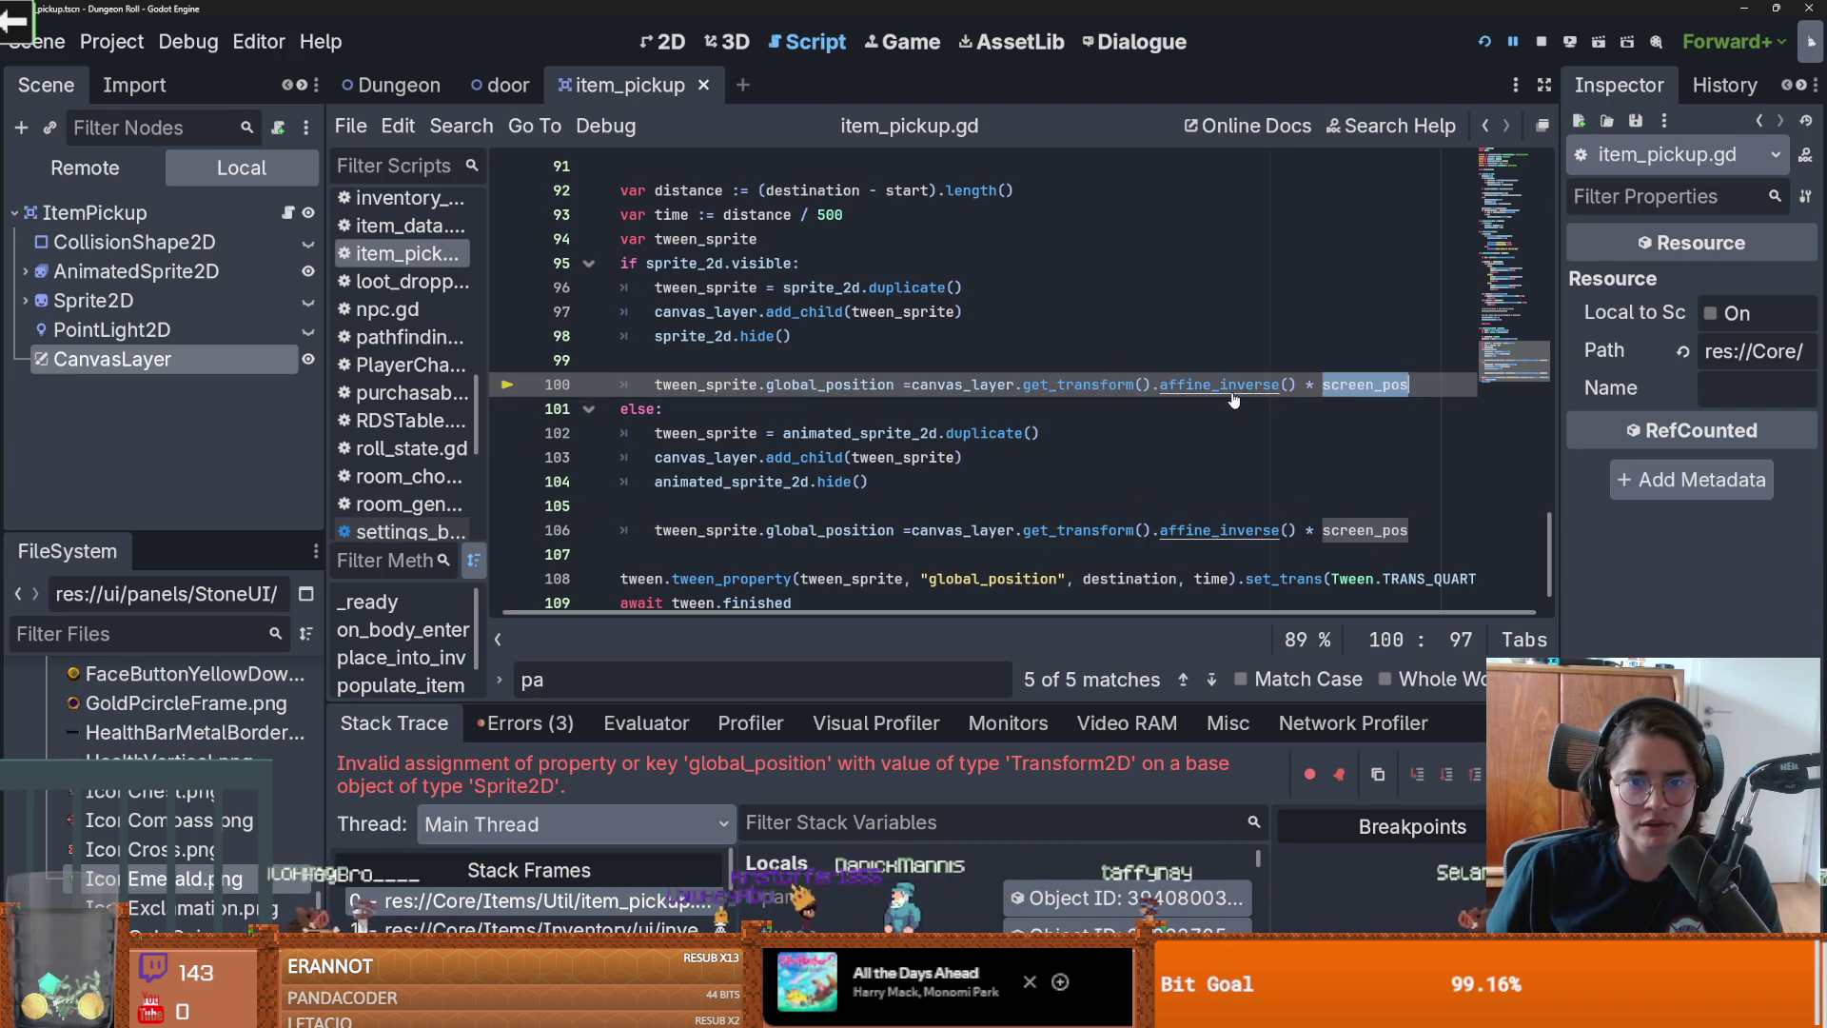
key(ctrl+z)
key(ctrl+z)
key(ctrl+z)
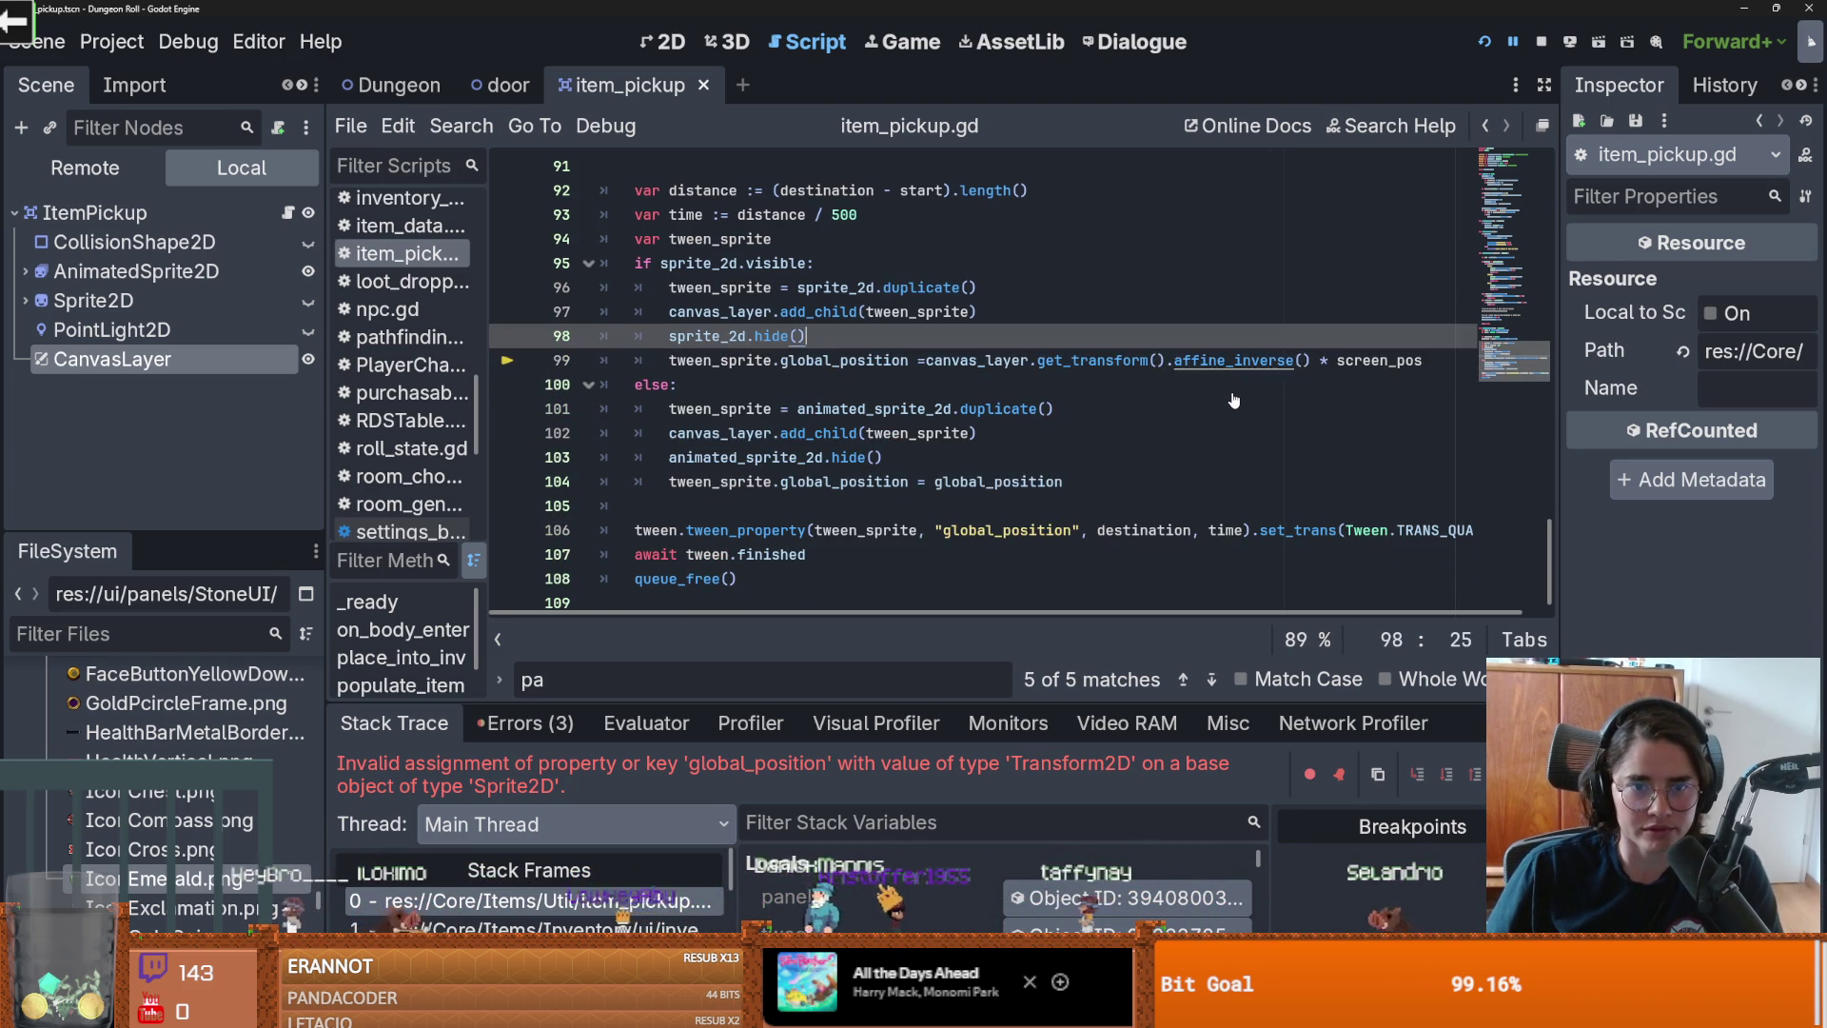
key(ctrl+z)
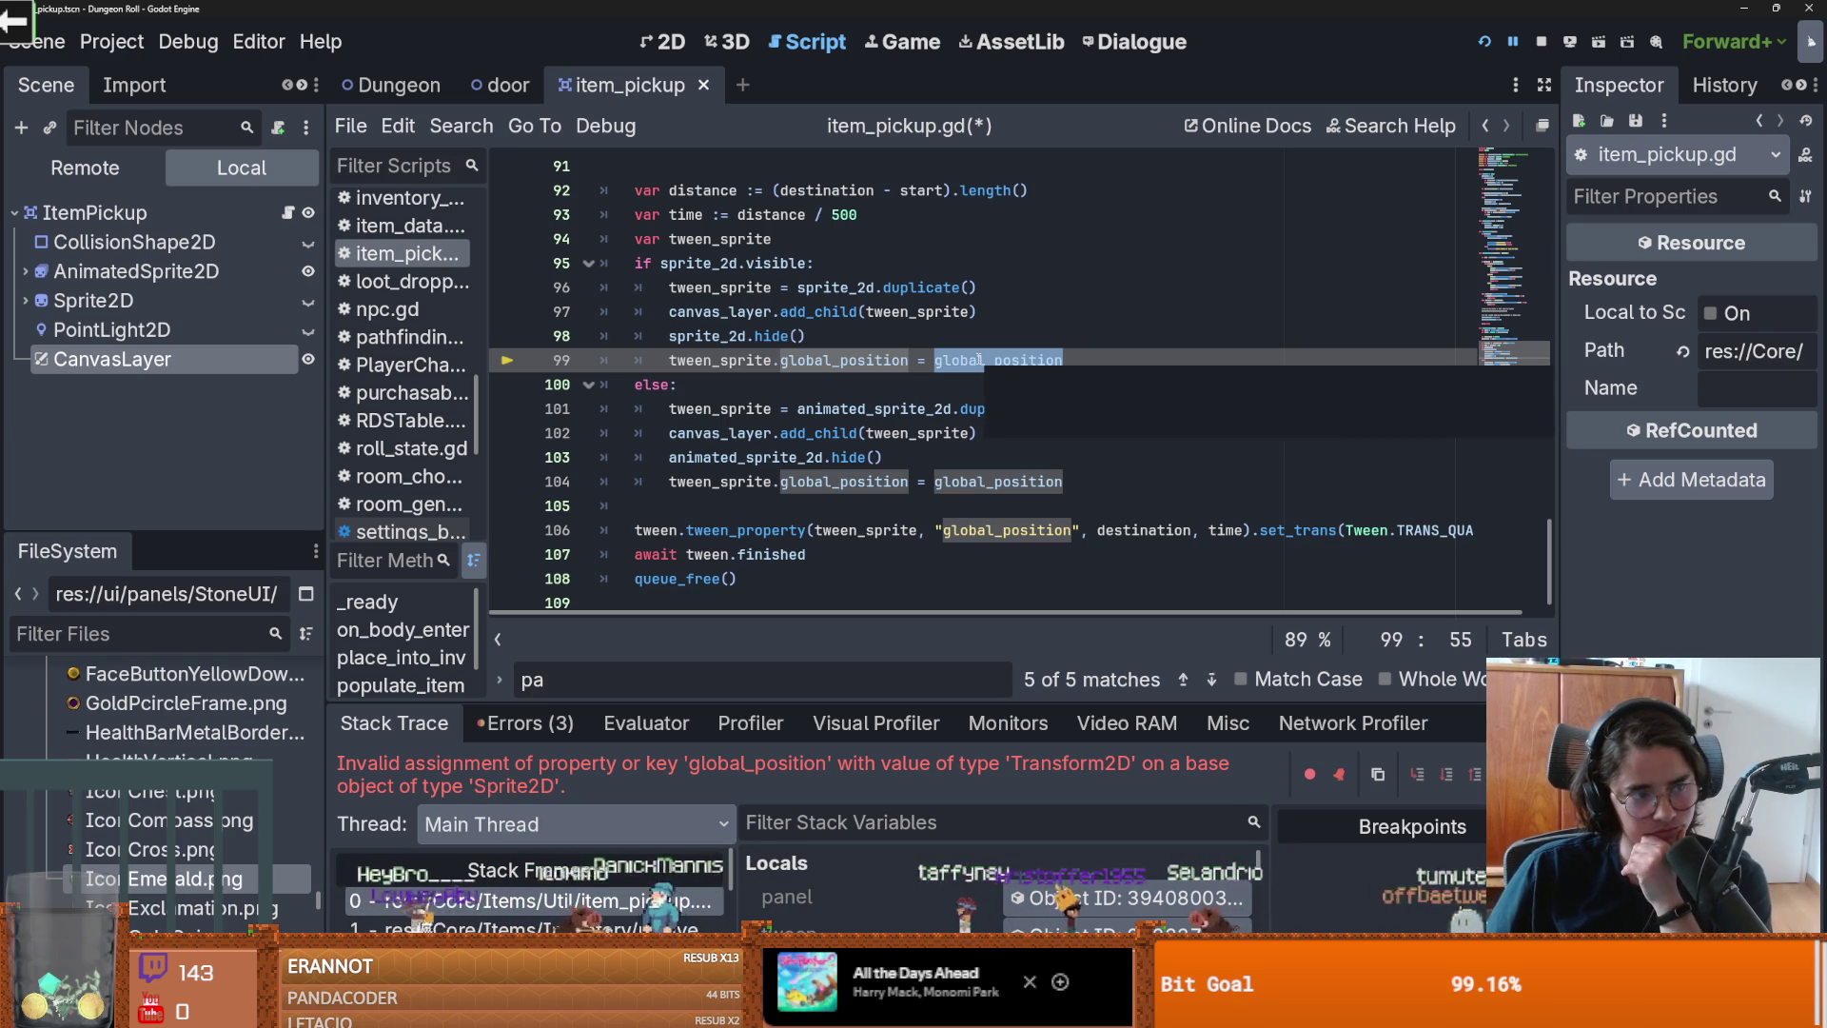
scroll(952, 391, up, 1)
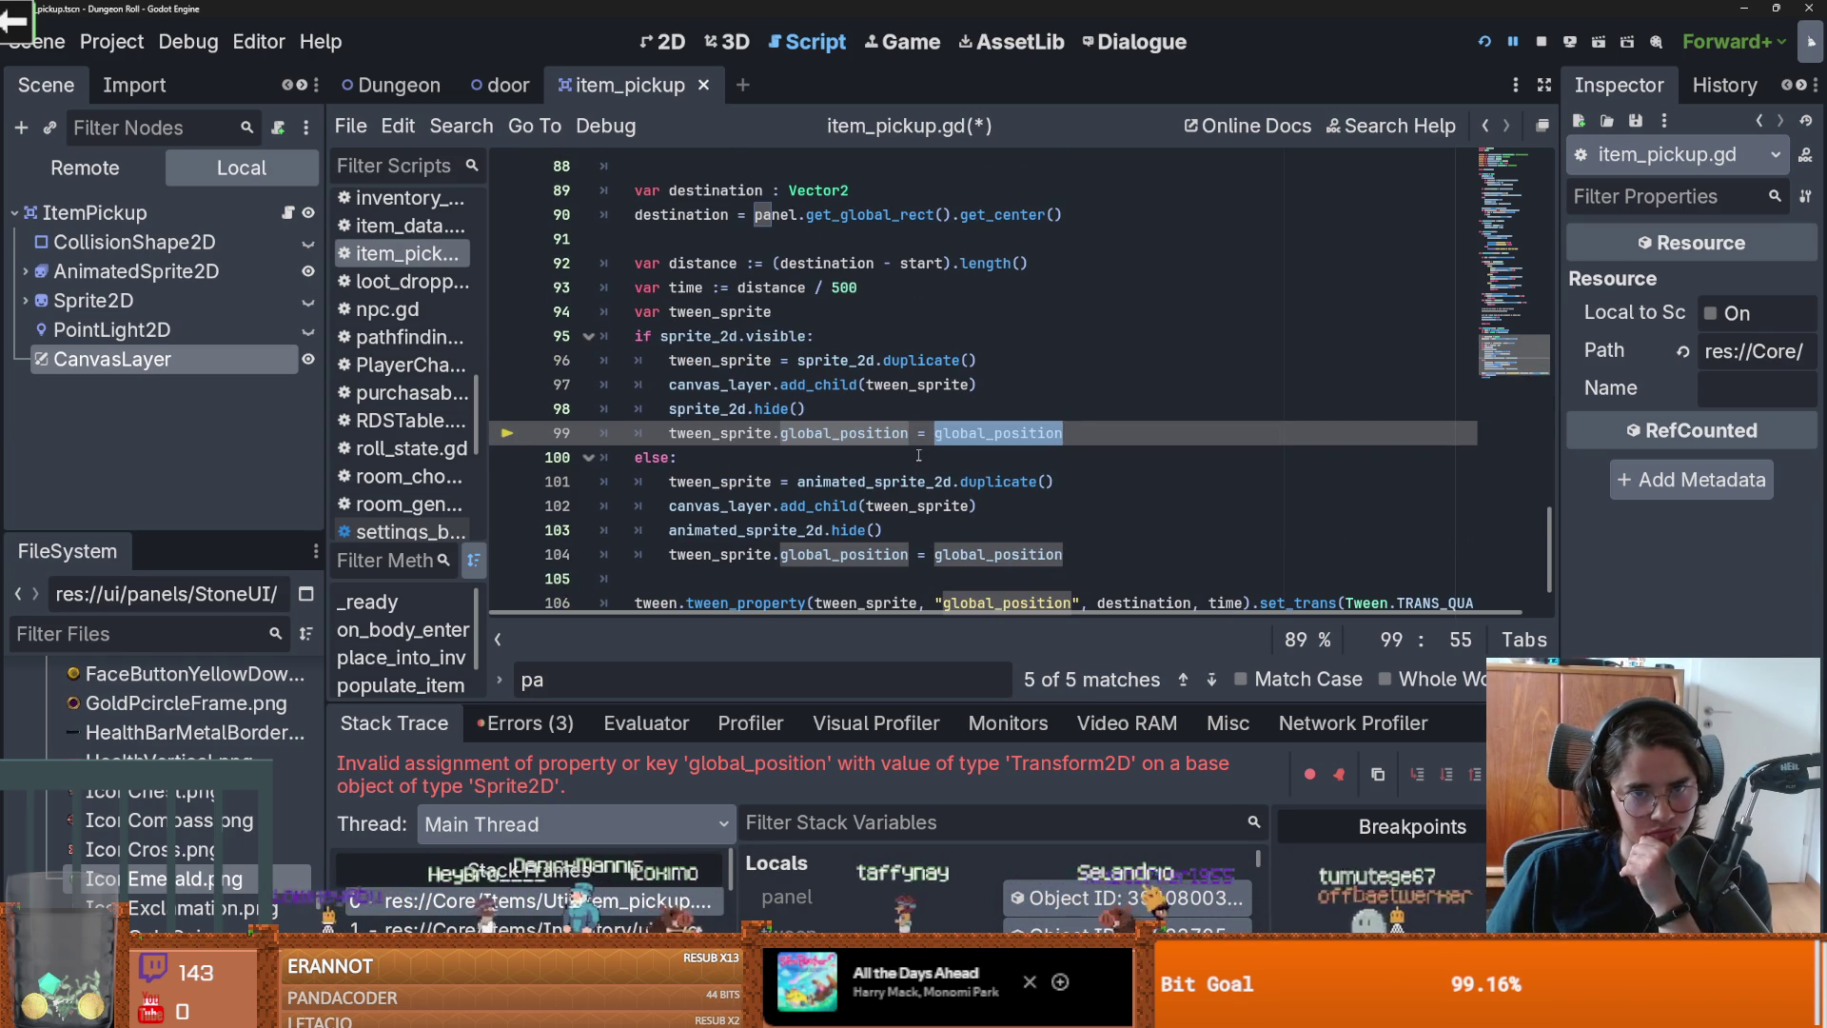
scroll(919, 455, down, 1)
Step: Inspect tween_sprite and global_position on line 99 and the else branch
click(944, 382)
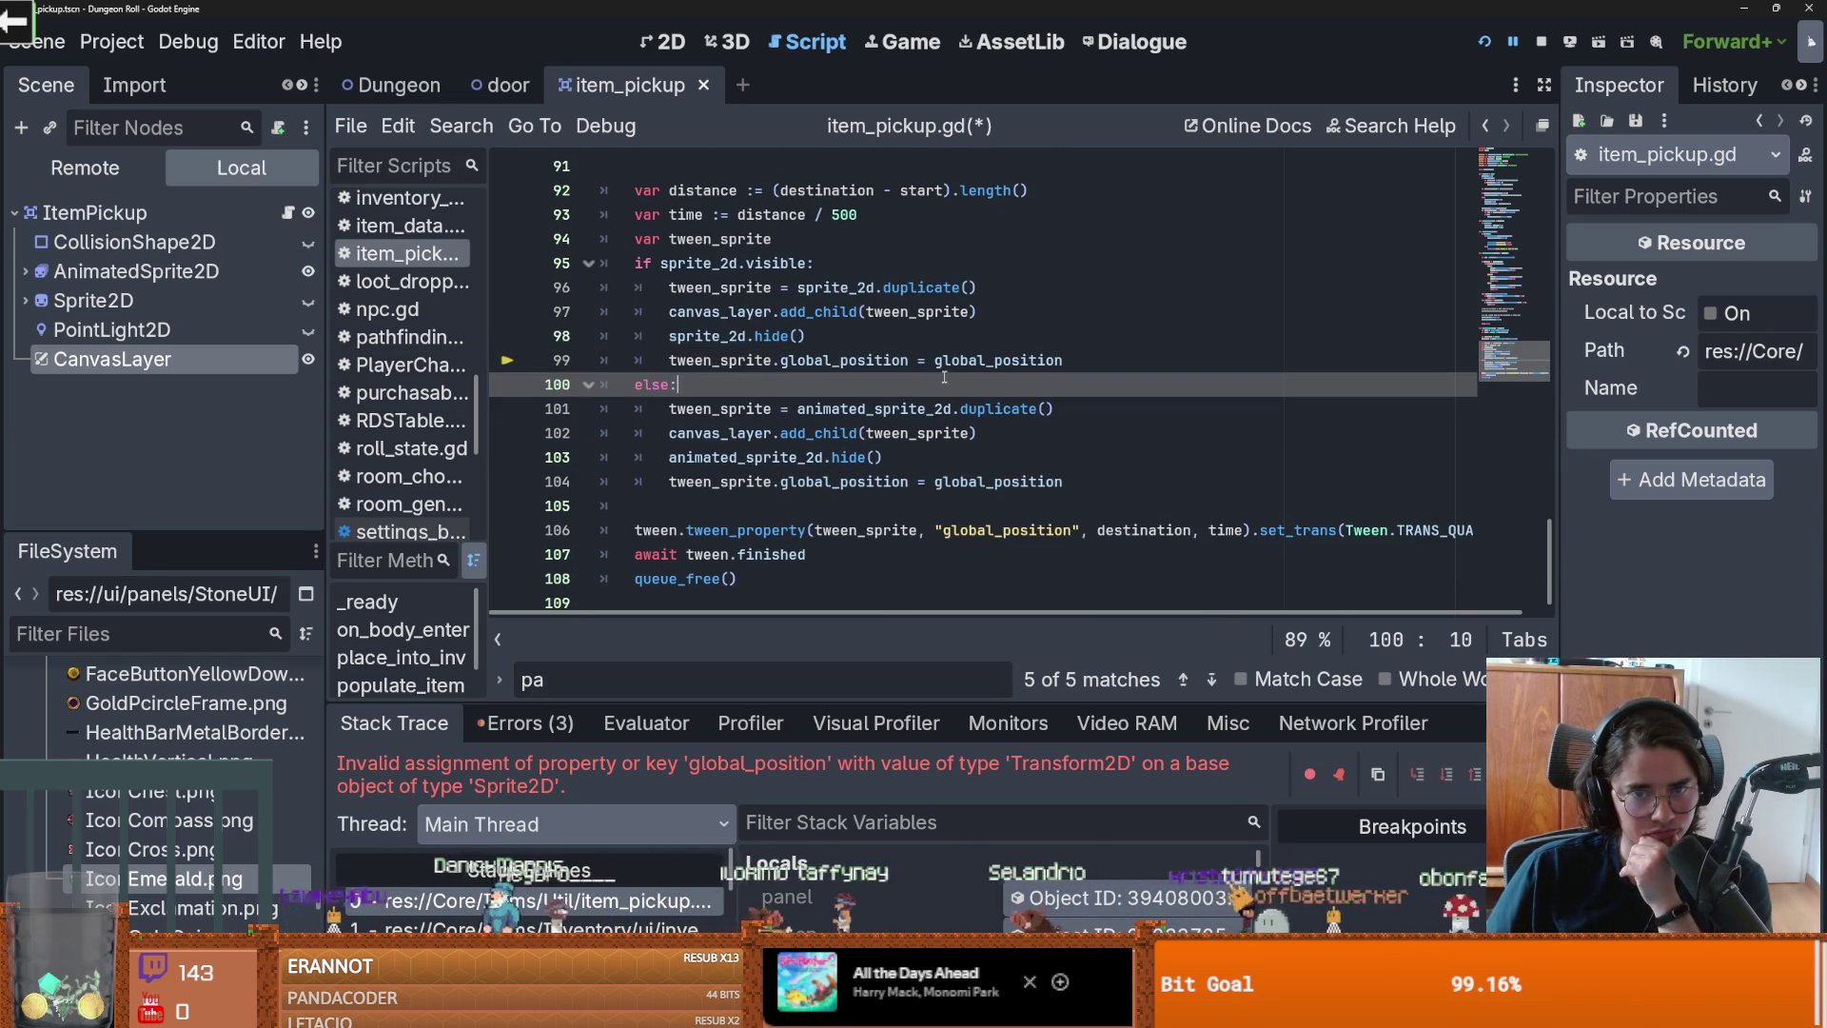
click(964, 361)
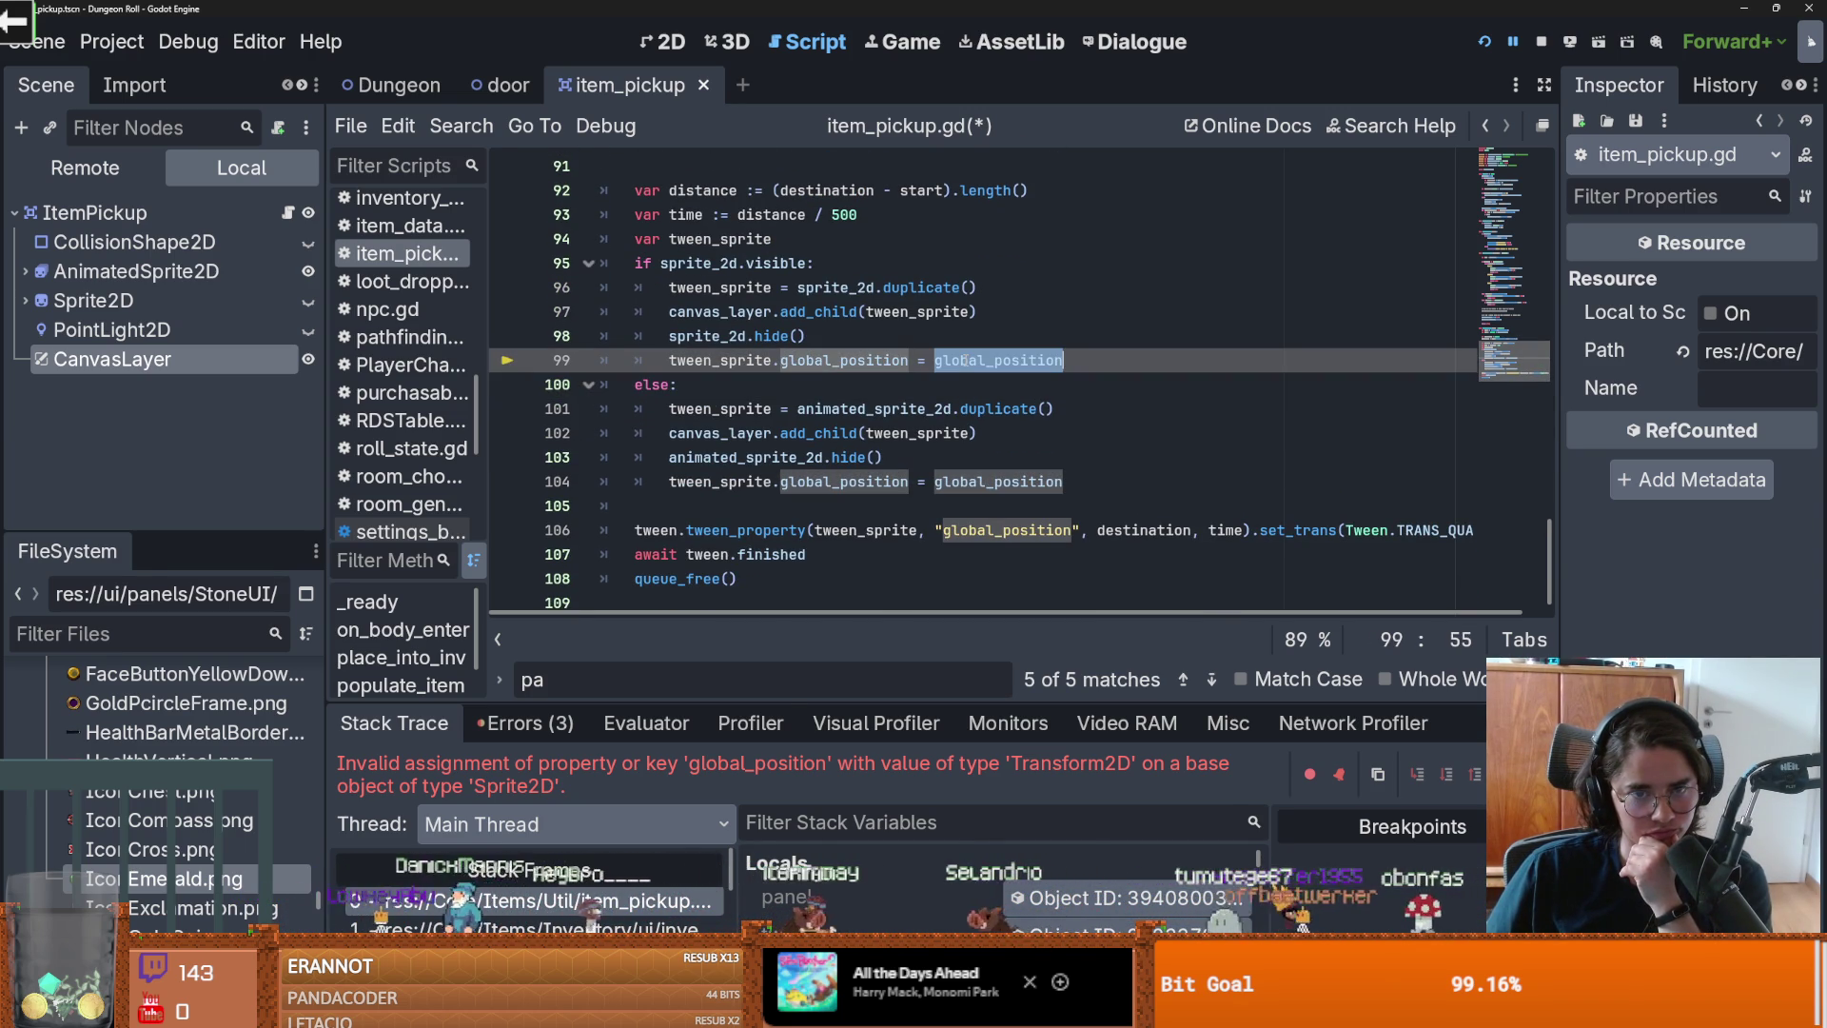
click(900, 361)
mouse_move(901, 362)
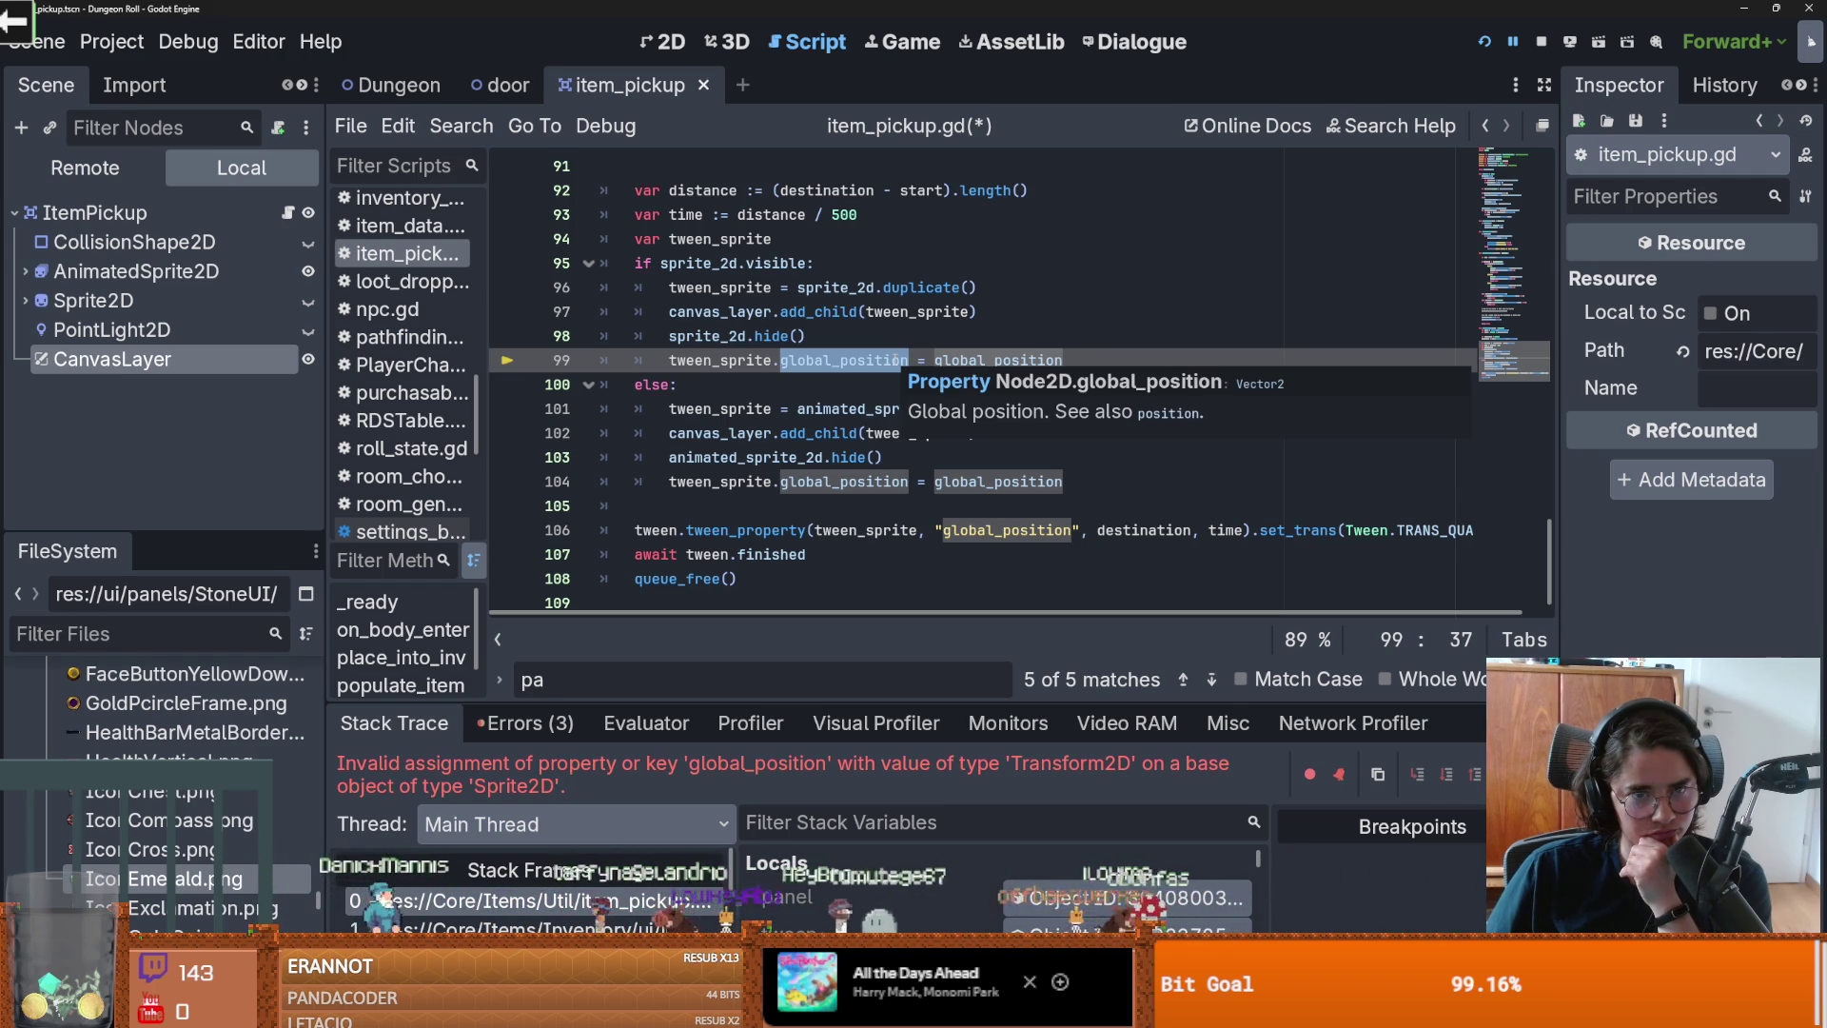
click(834, 361)
mouse_move(835, 360)
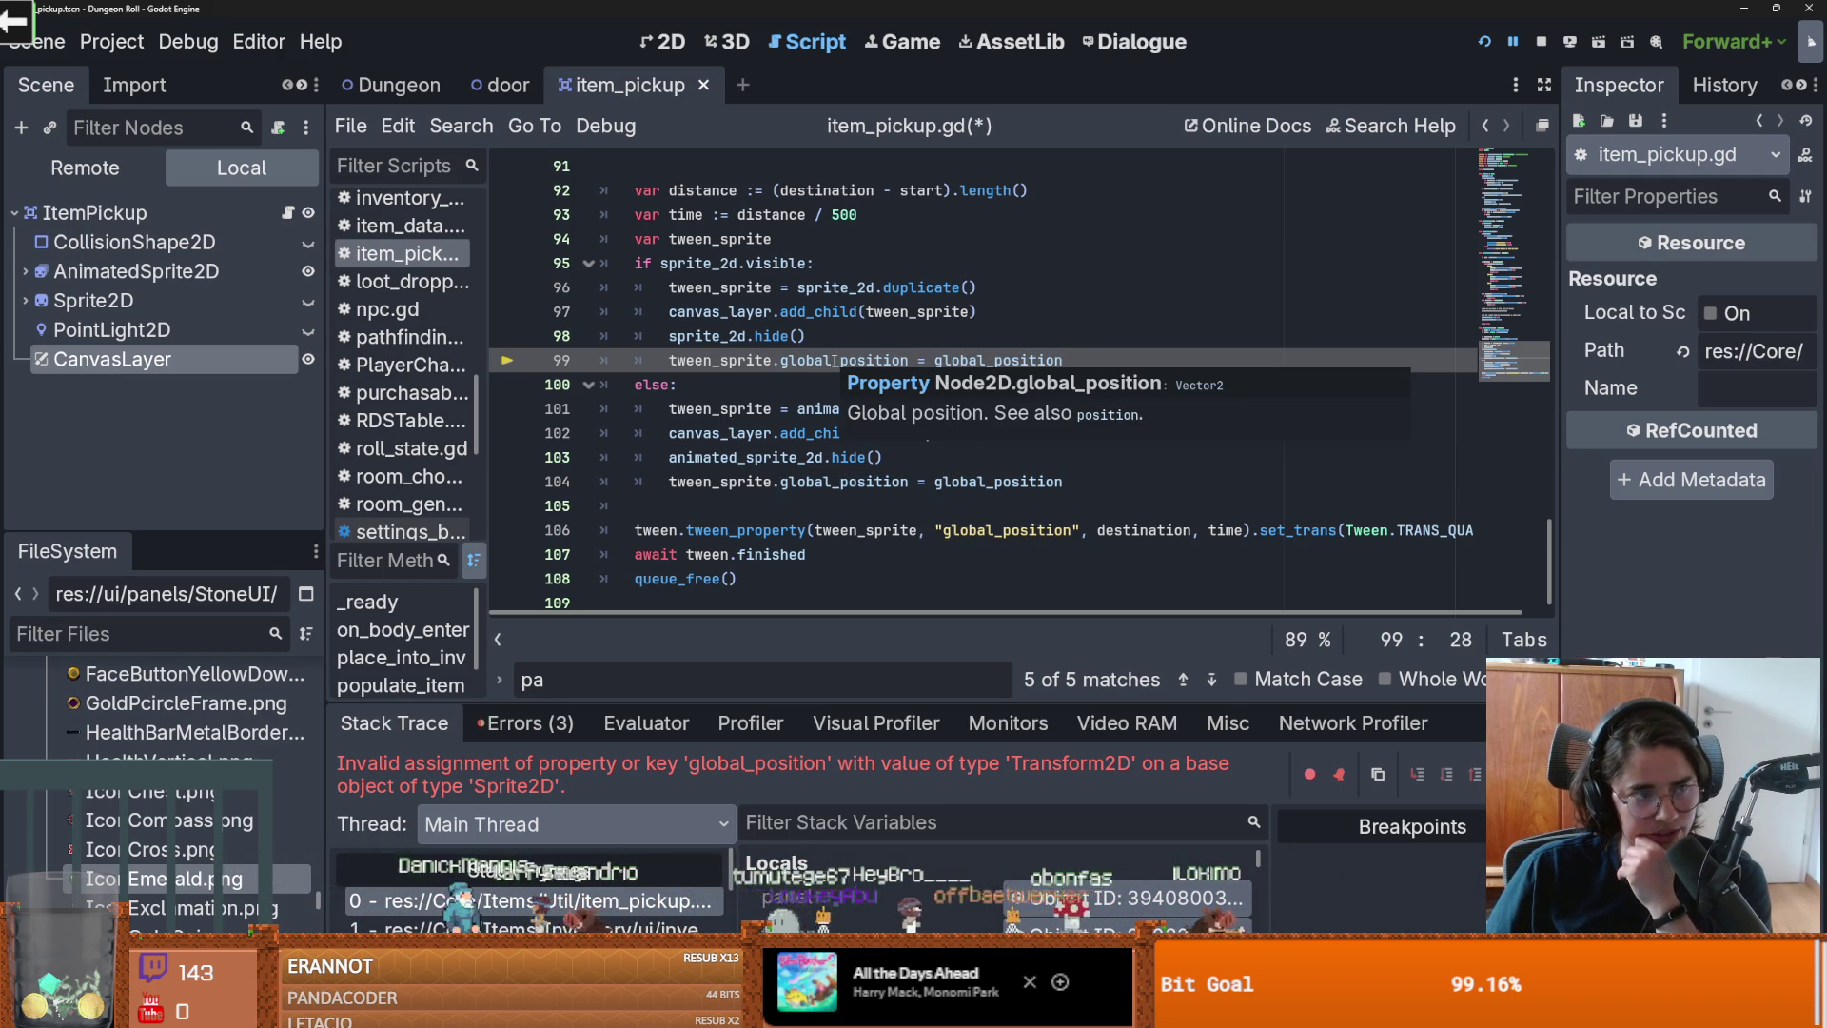
double_click(720, 360)
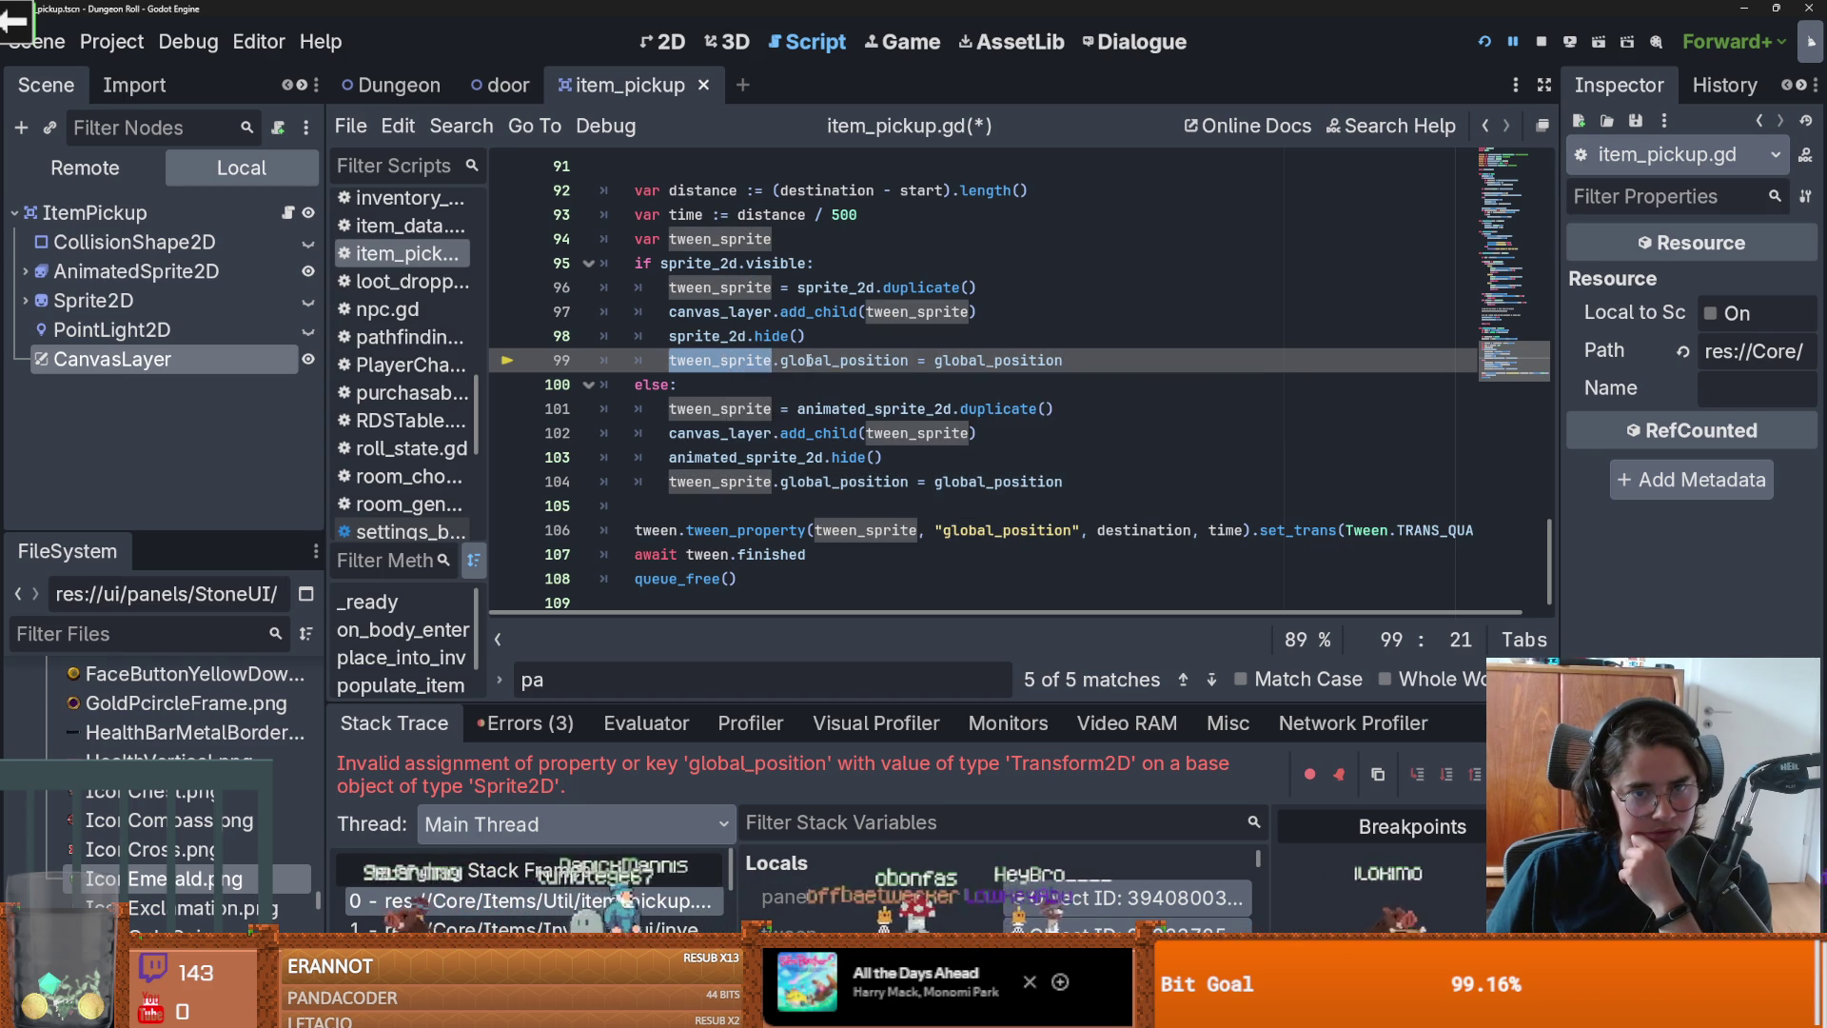
key(Right)
key(ctrl+shift+Right)
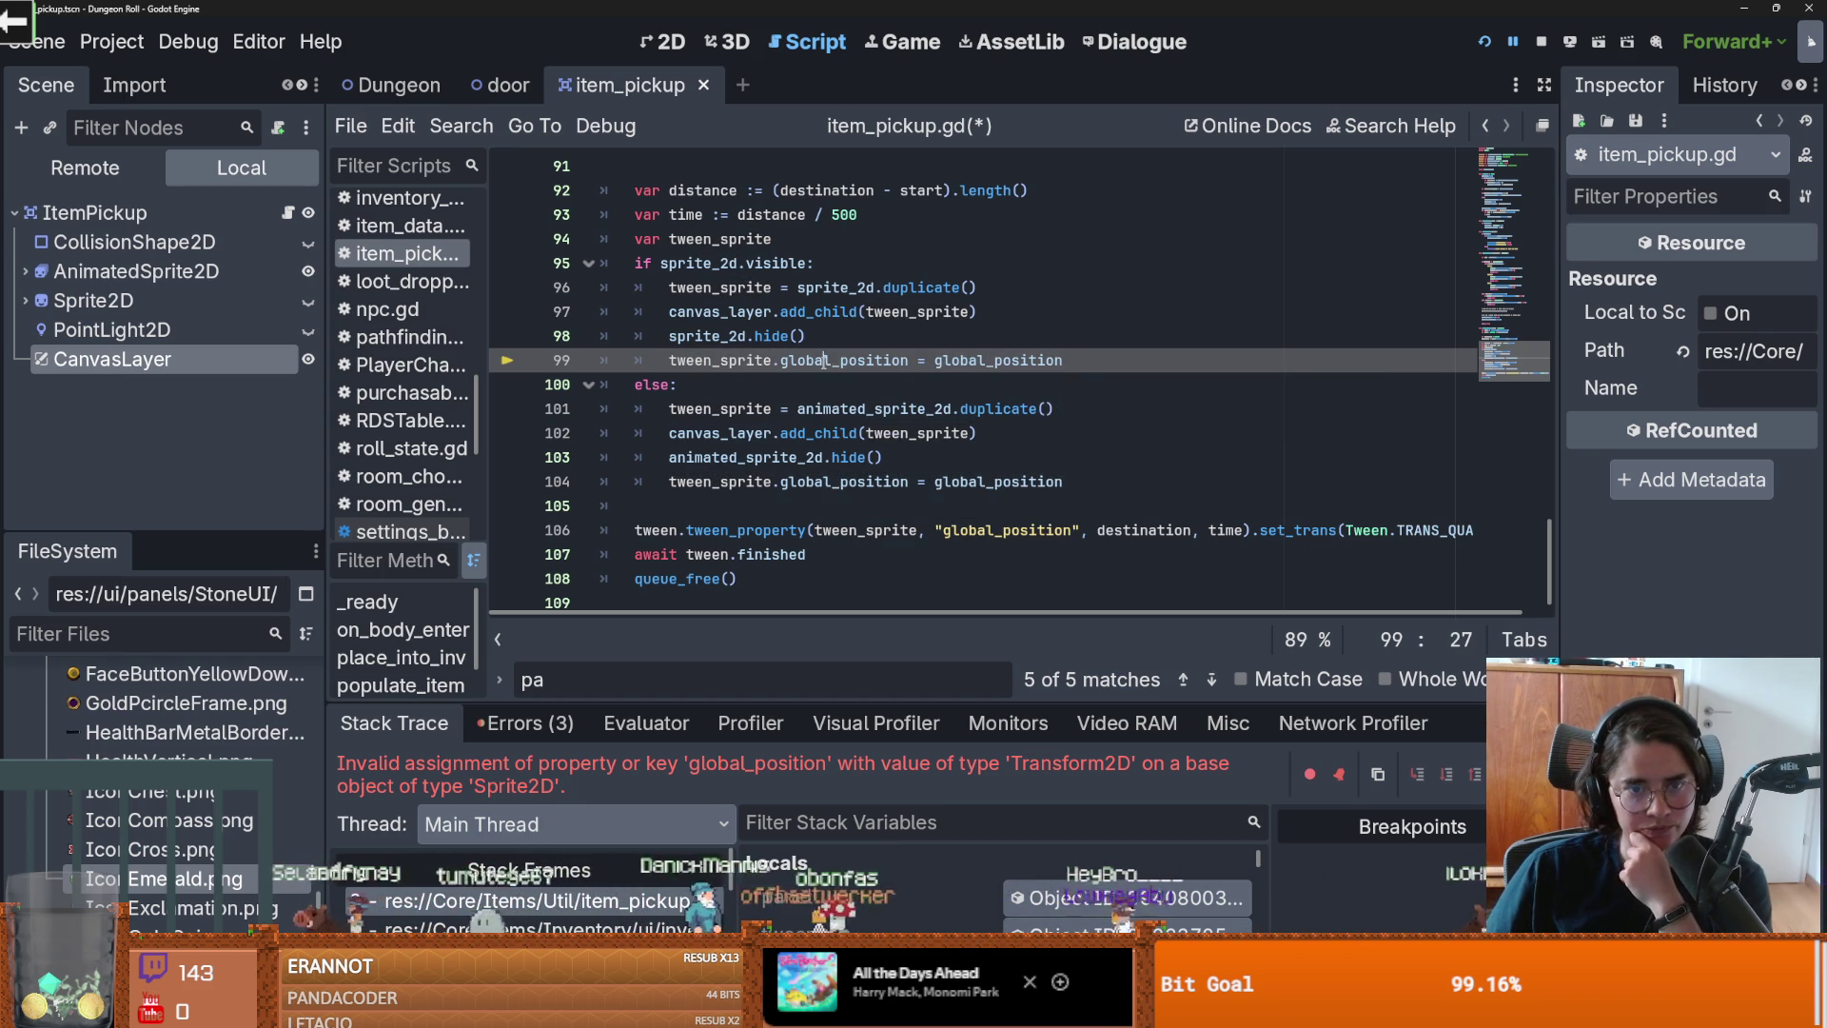
key(Down)
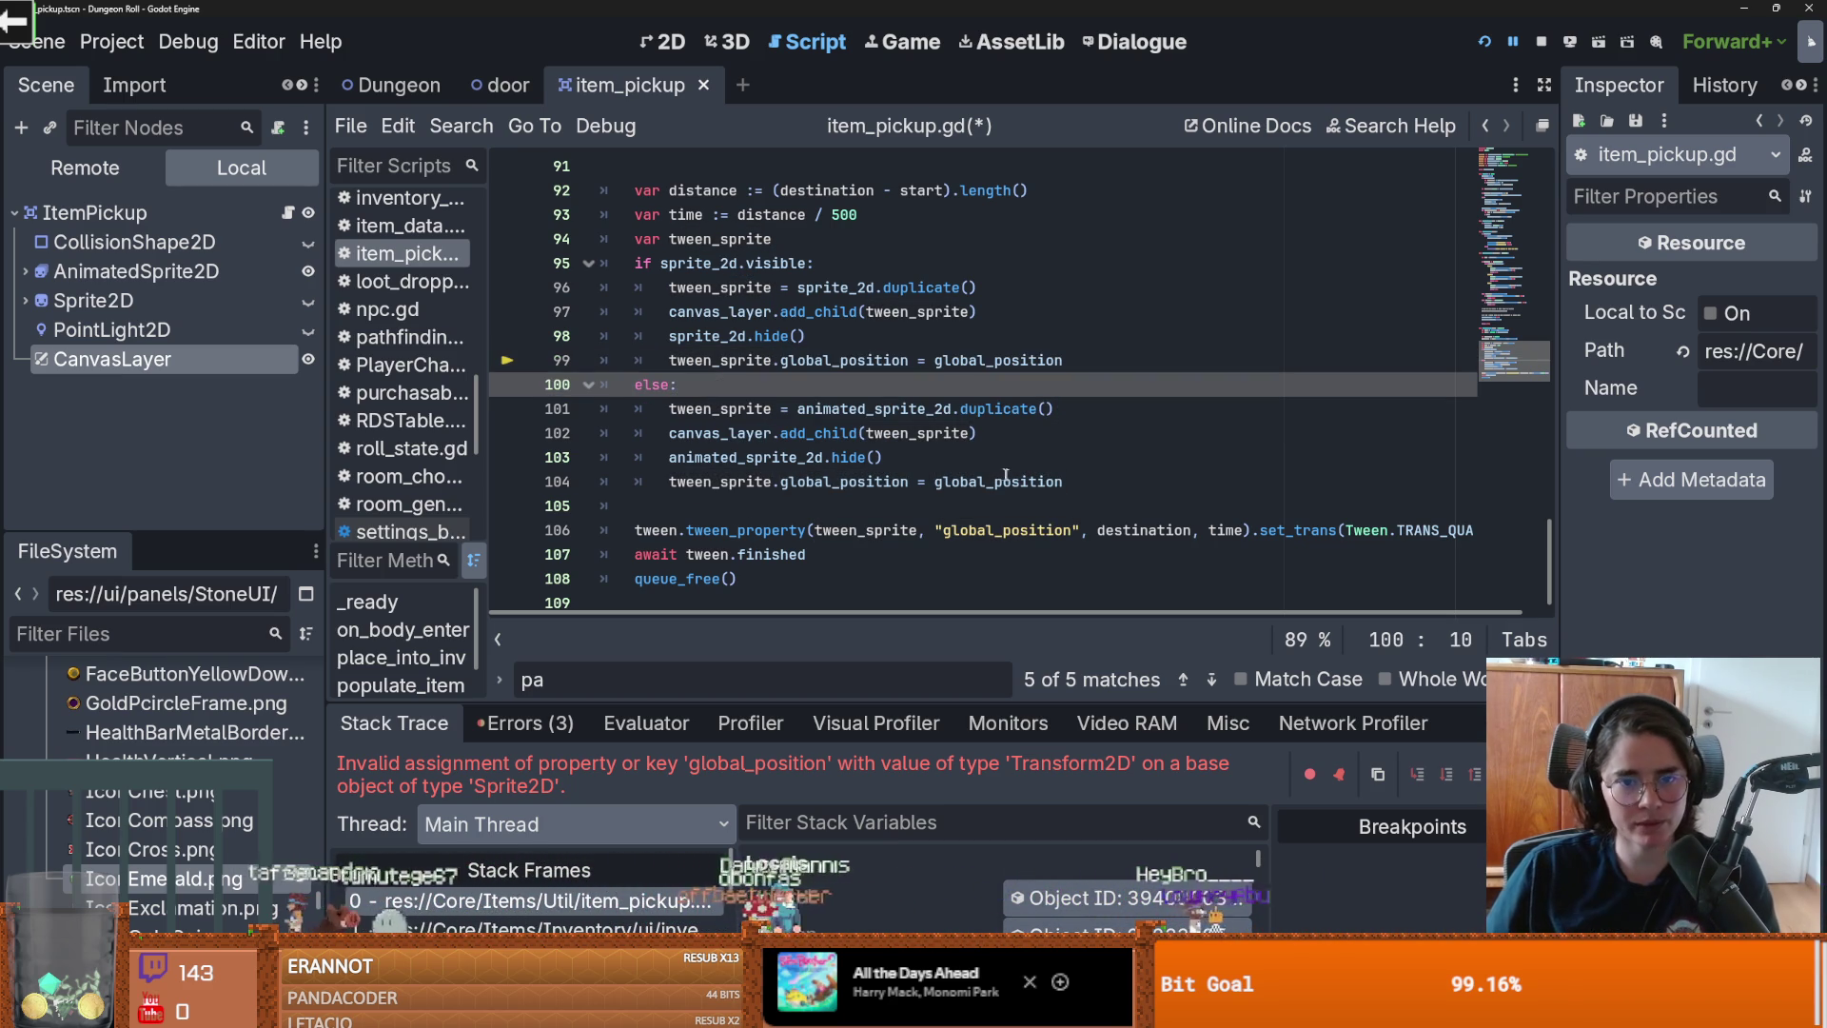
key(Down)
key(Down)
key(Down)
key(shift+Up)
key(shift+Up)
key(shift+Up)
Step: Review lines 96–99 of the visible-sprite branch and save item_pickup.gd
drag(1103, 359, 604, 285)
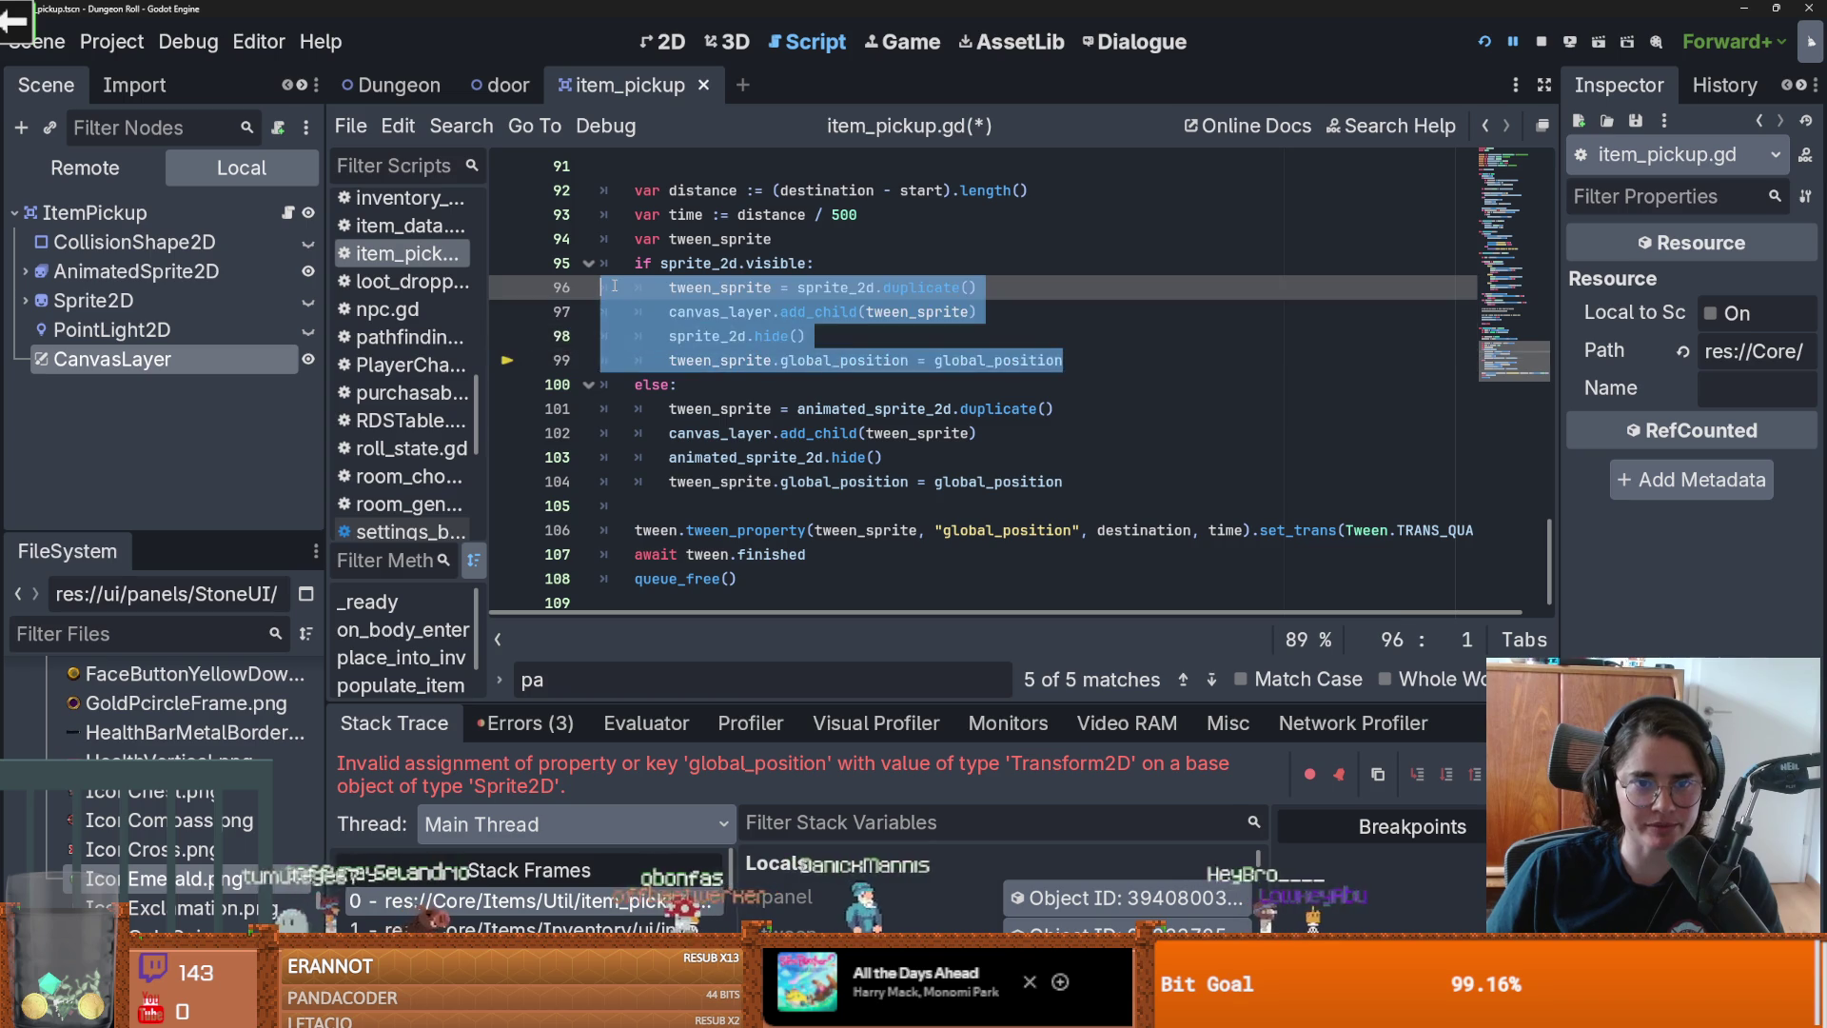
click(761, 312)
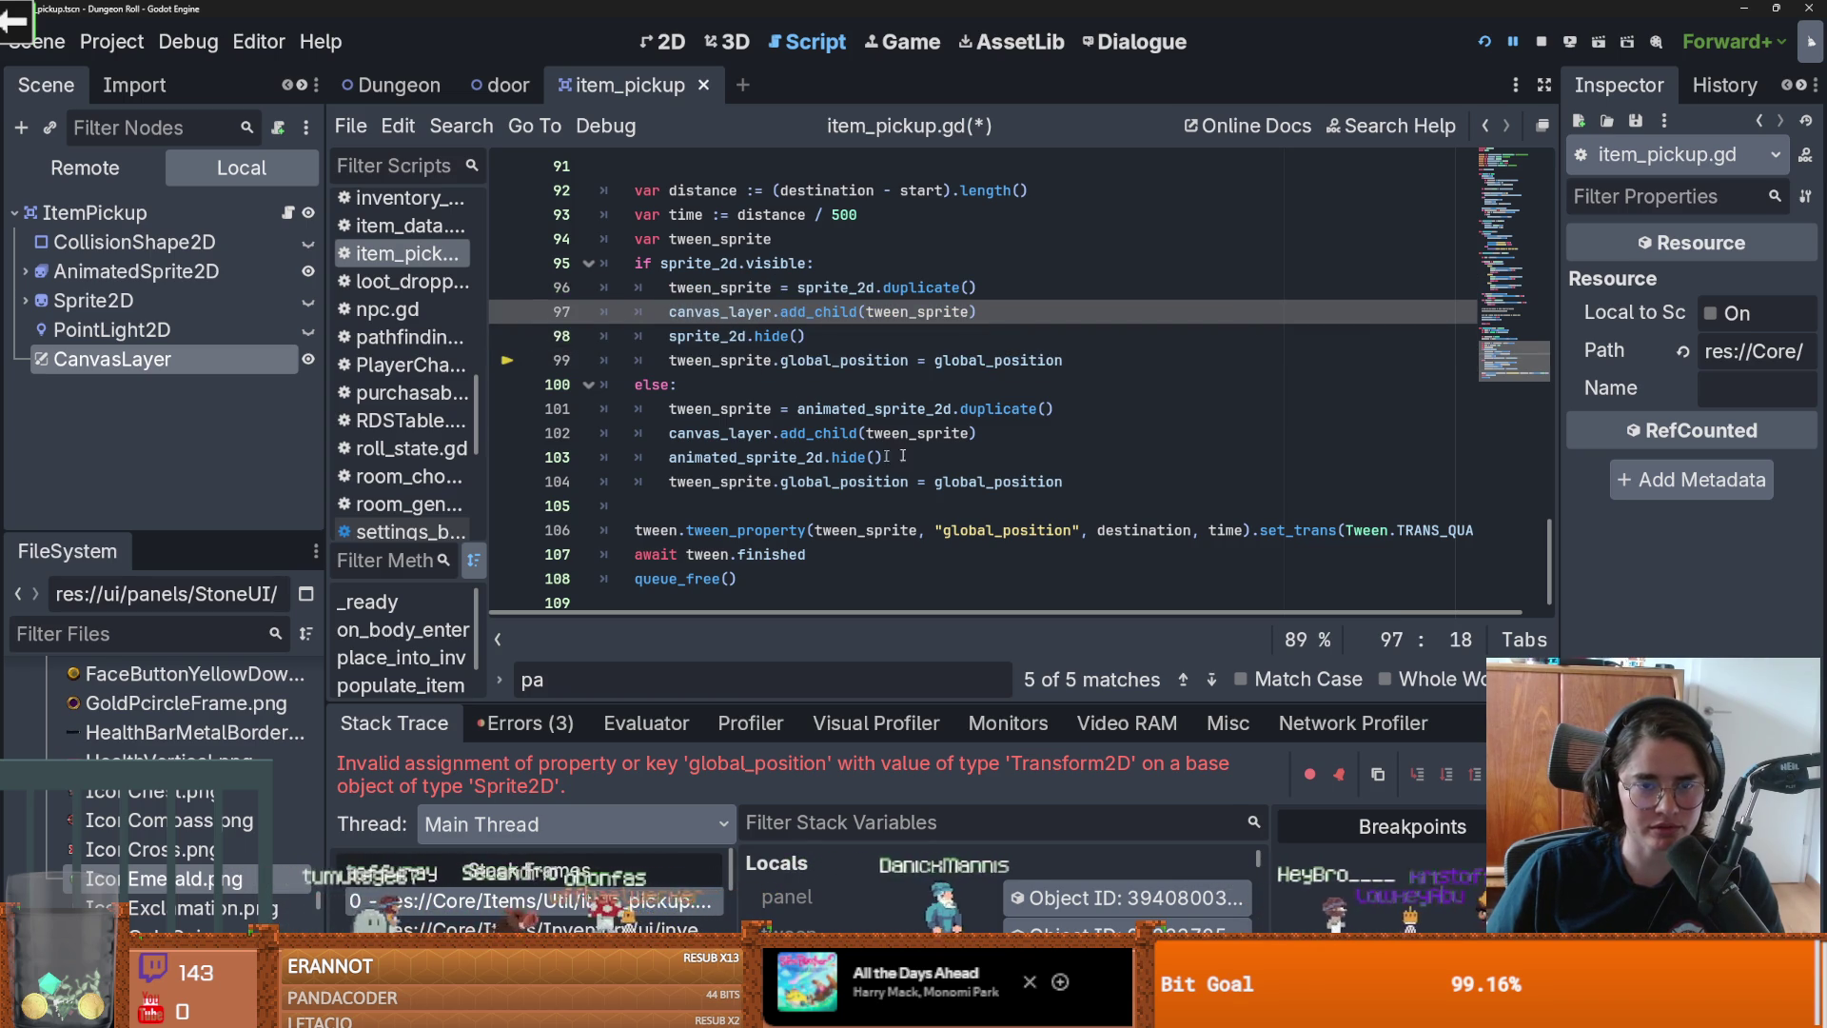
mouse_move(1063, 360)
mouse_down()
mouse_move(628, 360)
mouse_move(641, 291)
mouse_up()
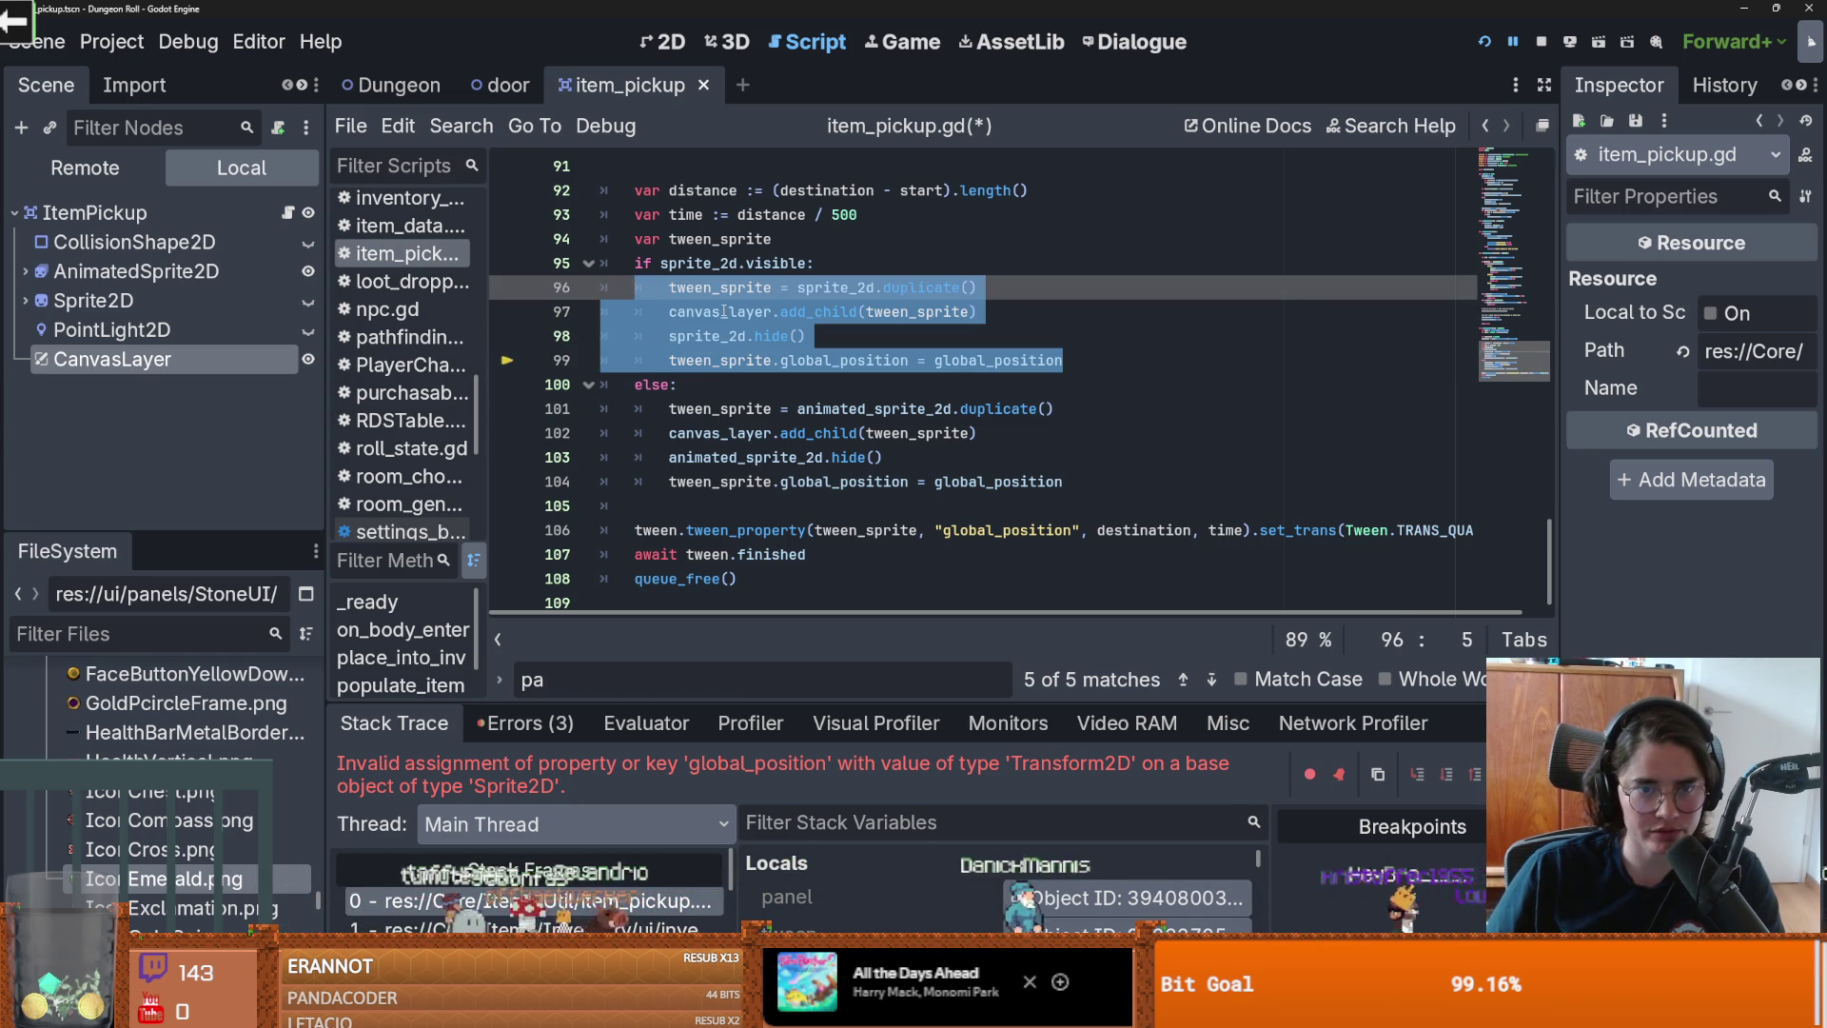
mouse_move(732, 314)
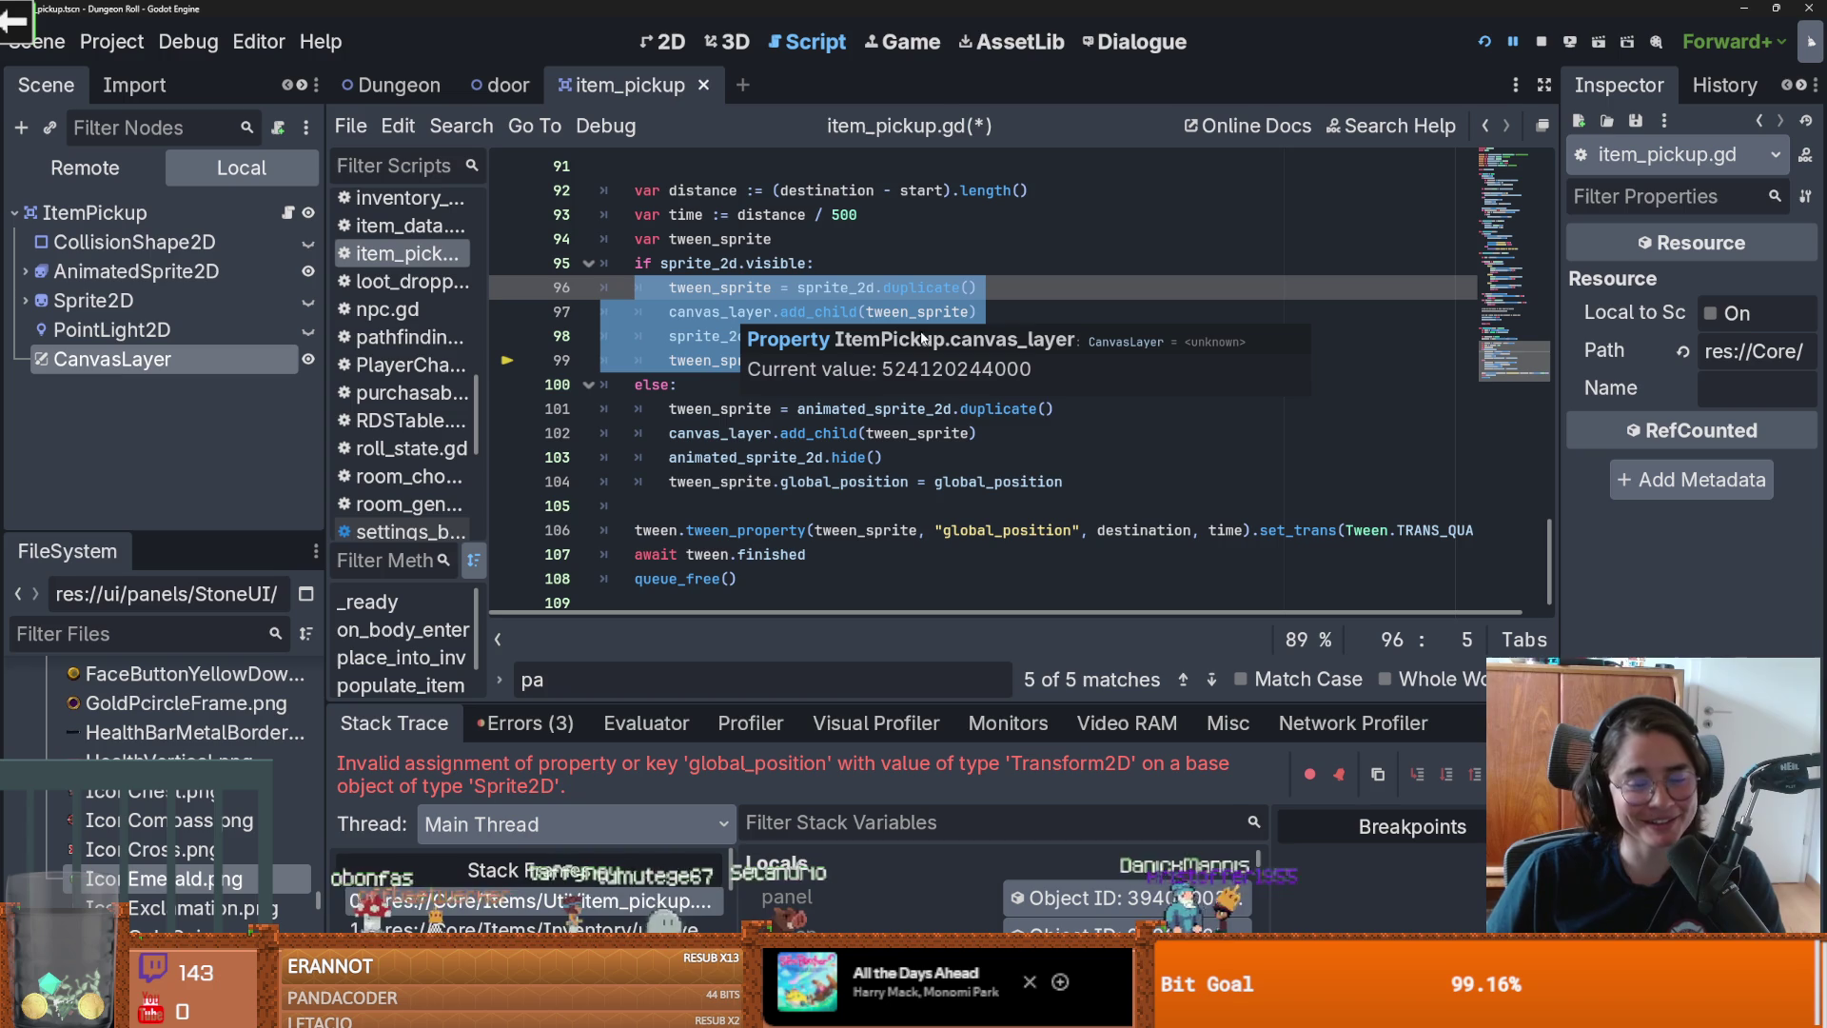
click(743, 314)
mouse_move(669, 287)
mouse_down()
mouse_move(980, 314)
mouse_move(999, 338)
mouse_move(1104, 350)
mouse_up()
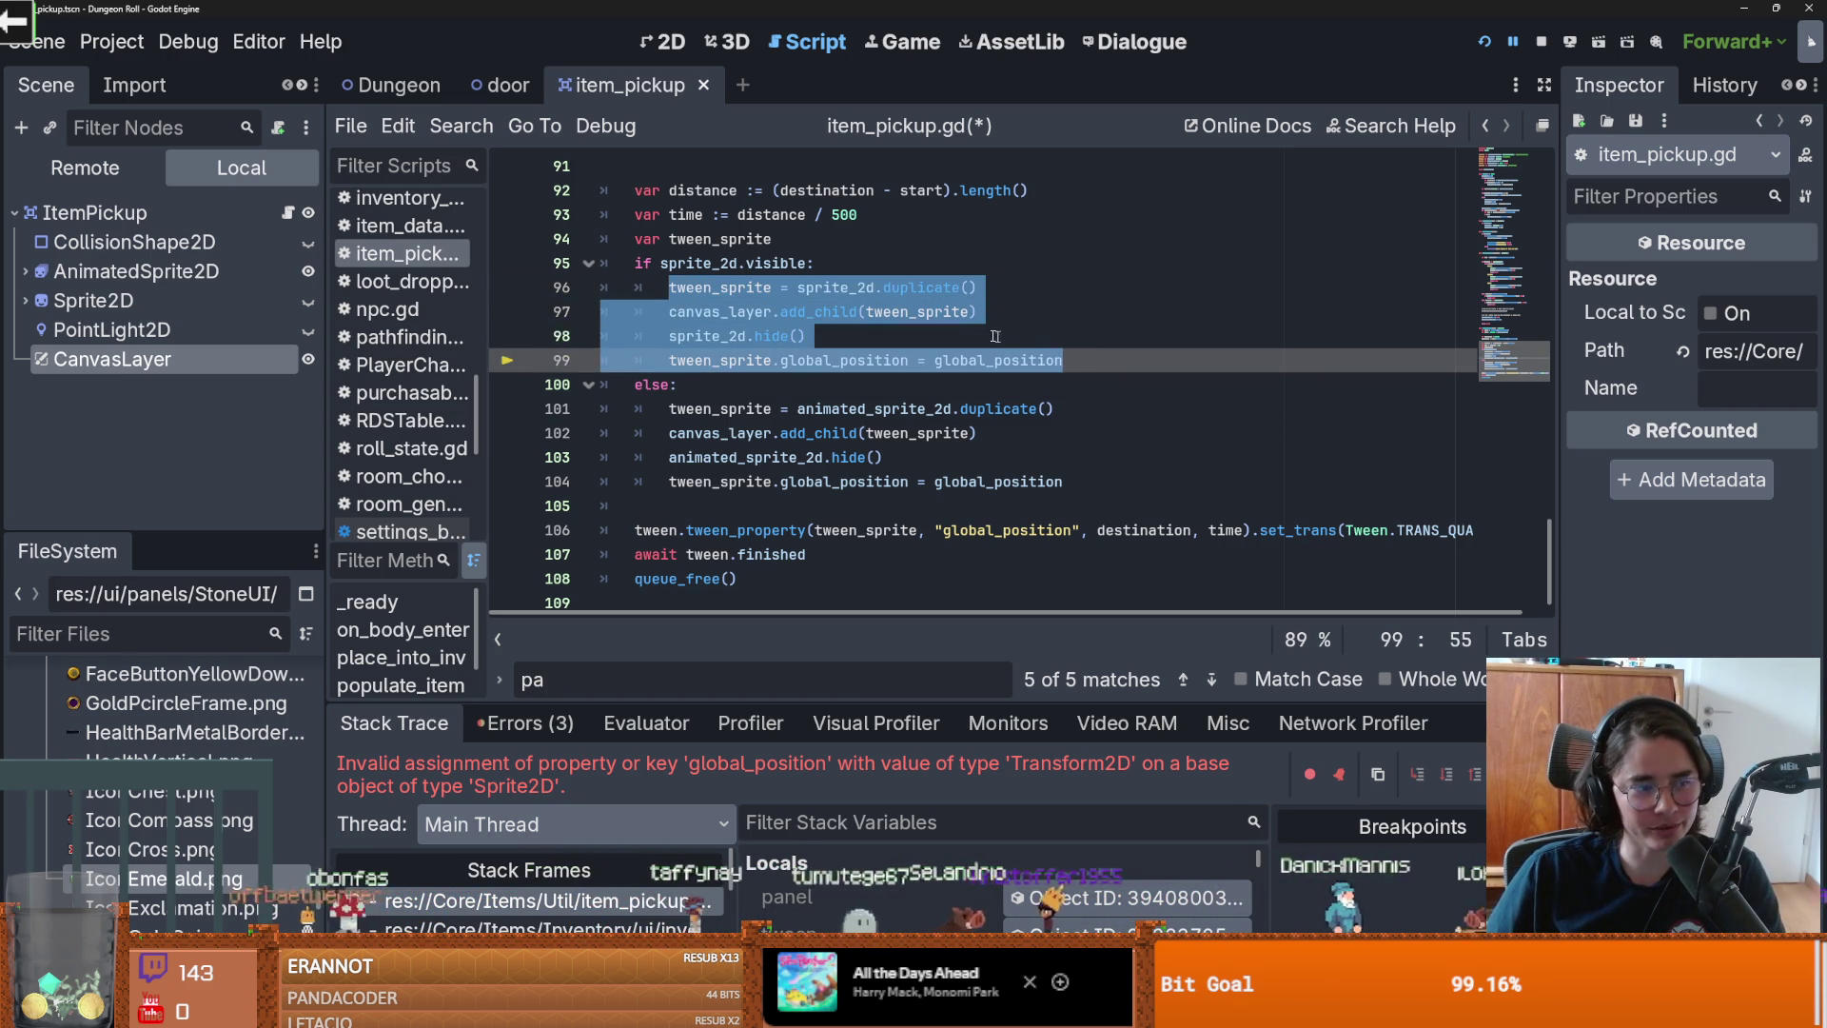
click(805, 334)
key(ctrl+s)
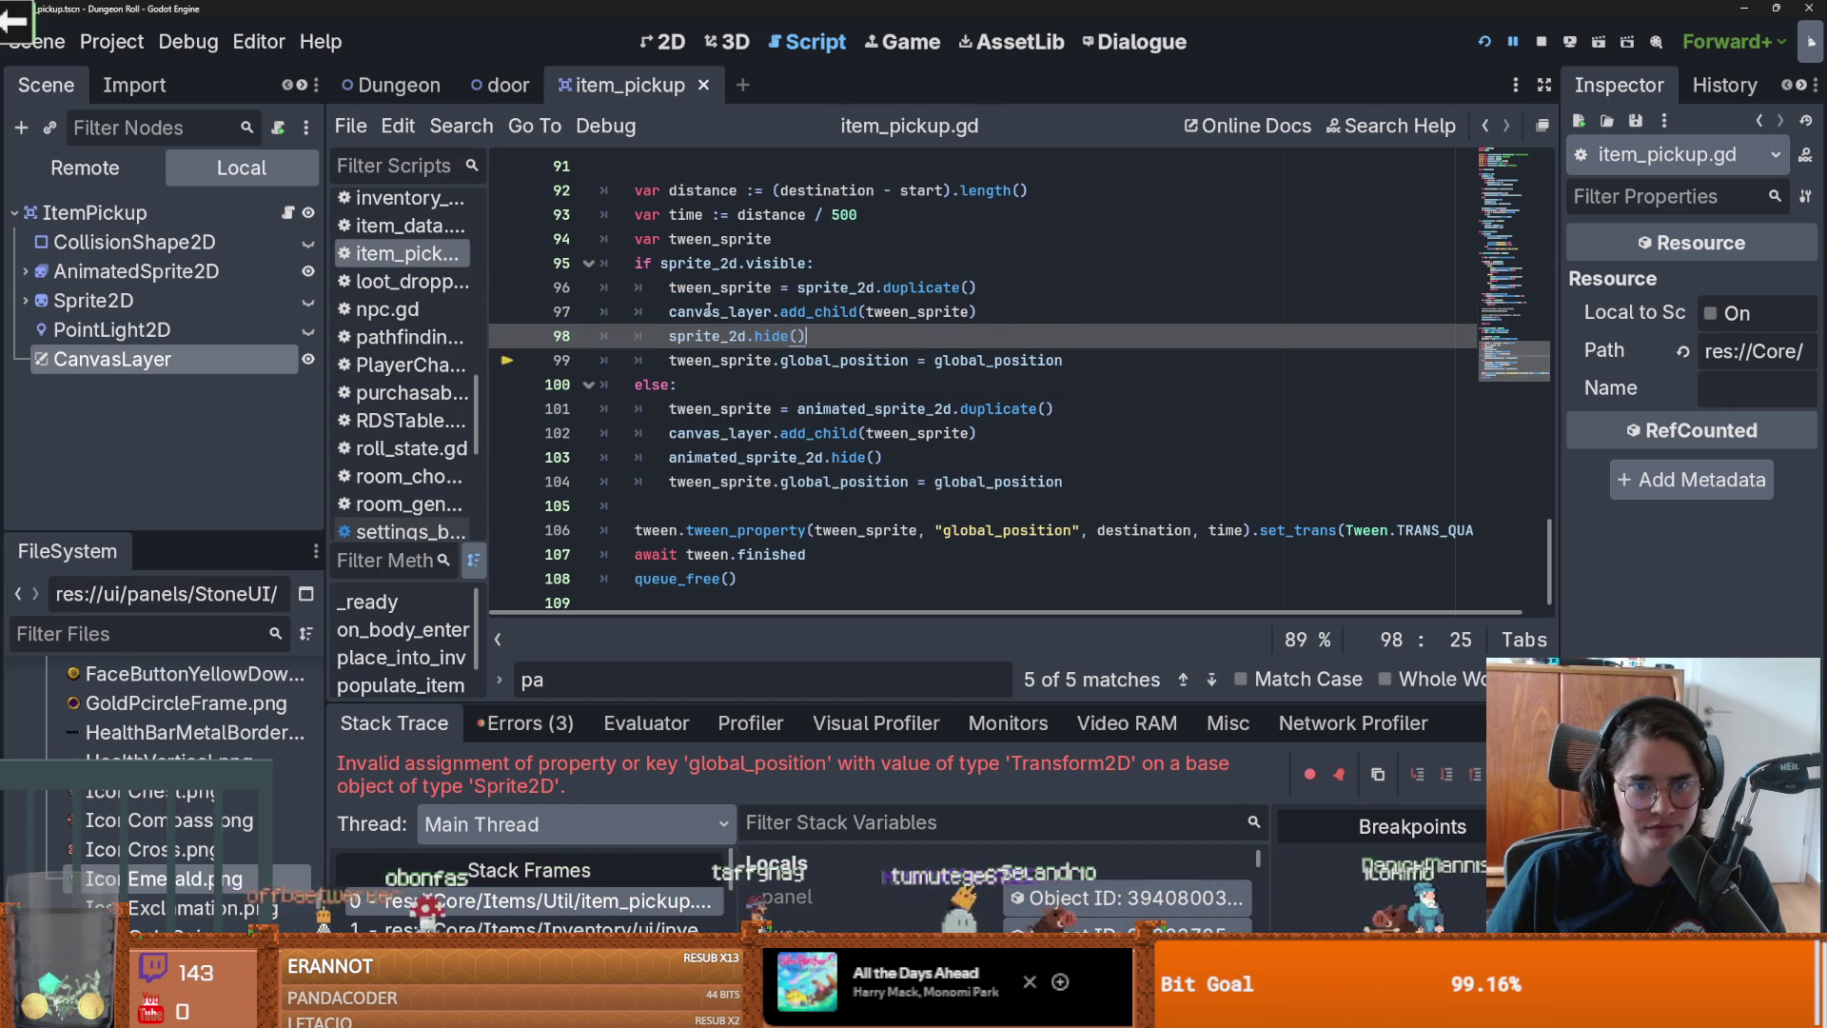
double_click(708, 311)
mouse_move(748, 356)
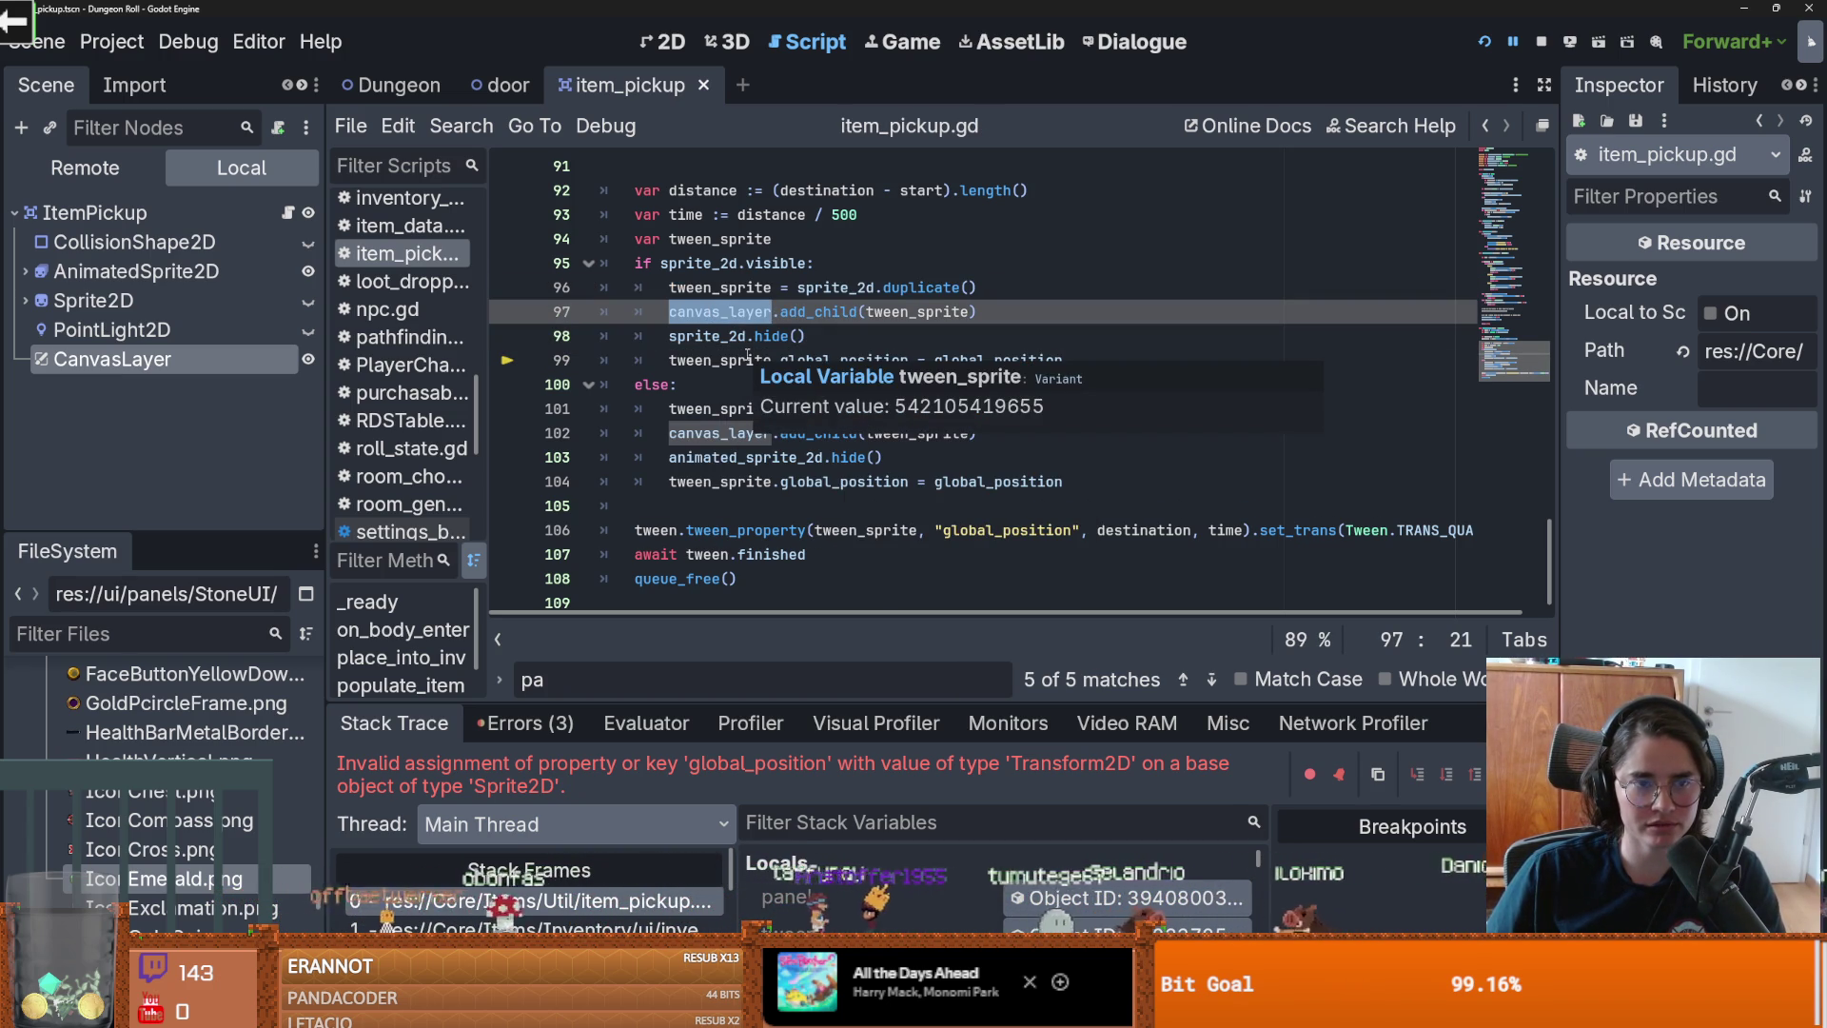
click(748, 361)
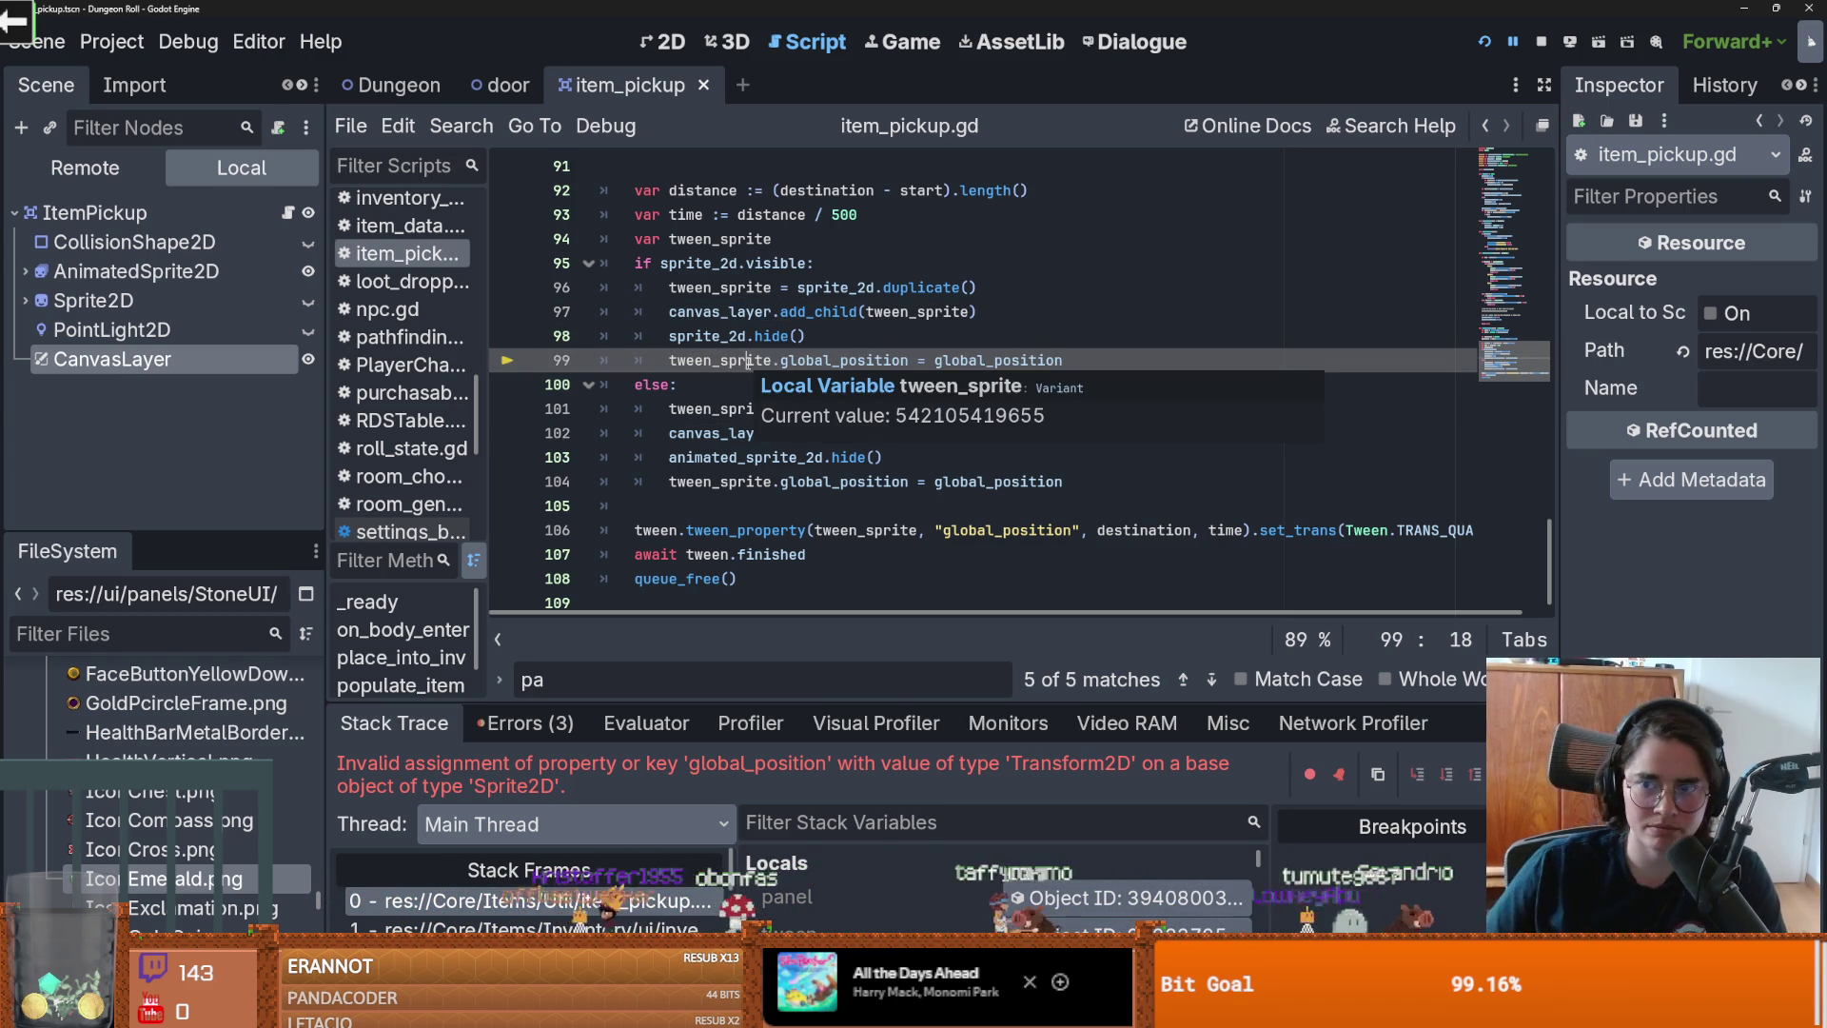
Step: Inspect the CanvasLayer node's properties in the Inspector
click(142, 359)
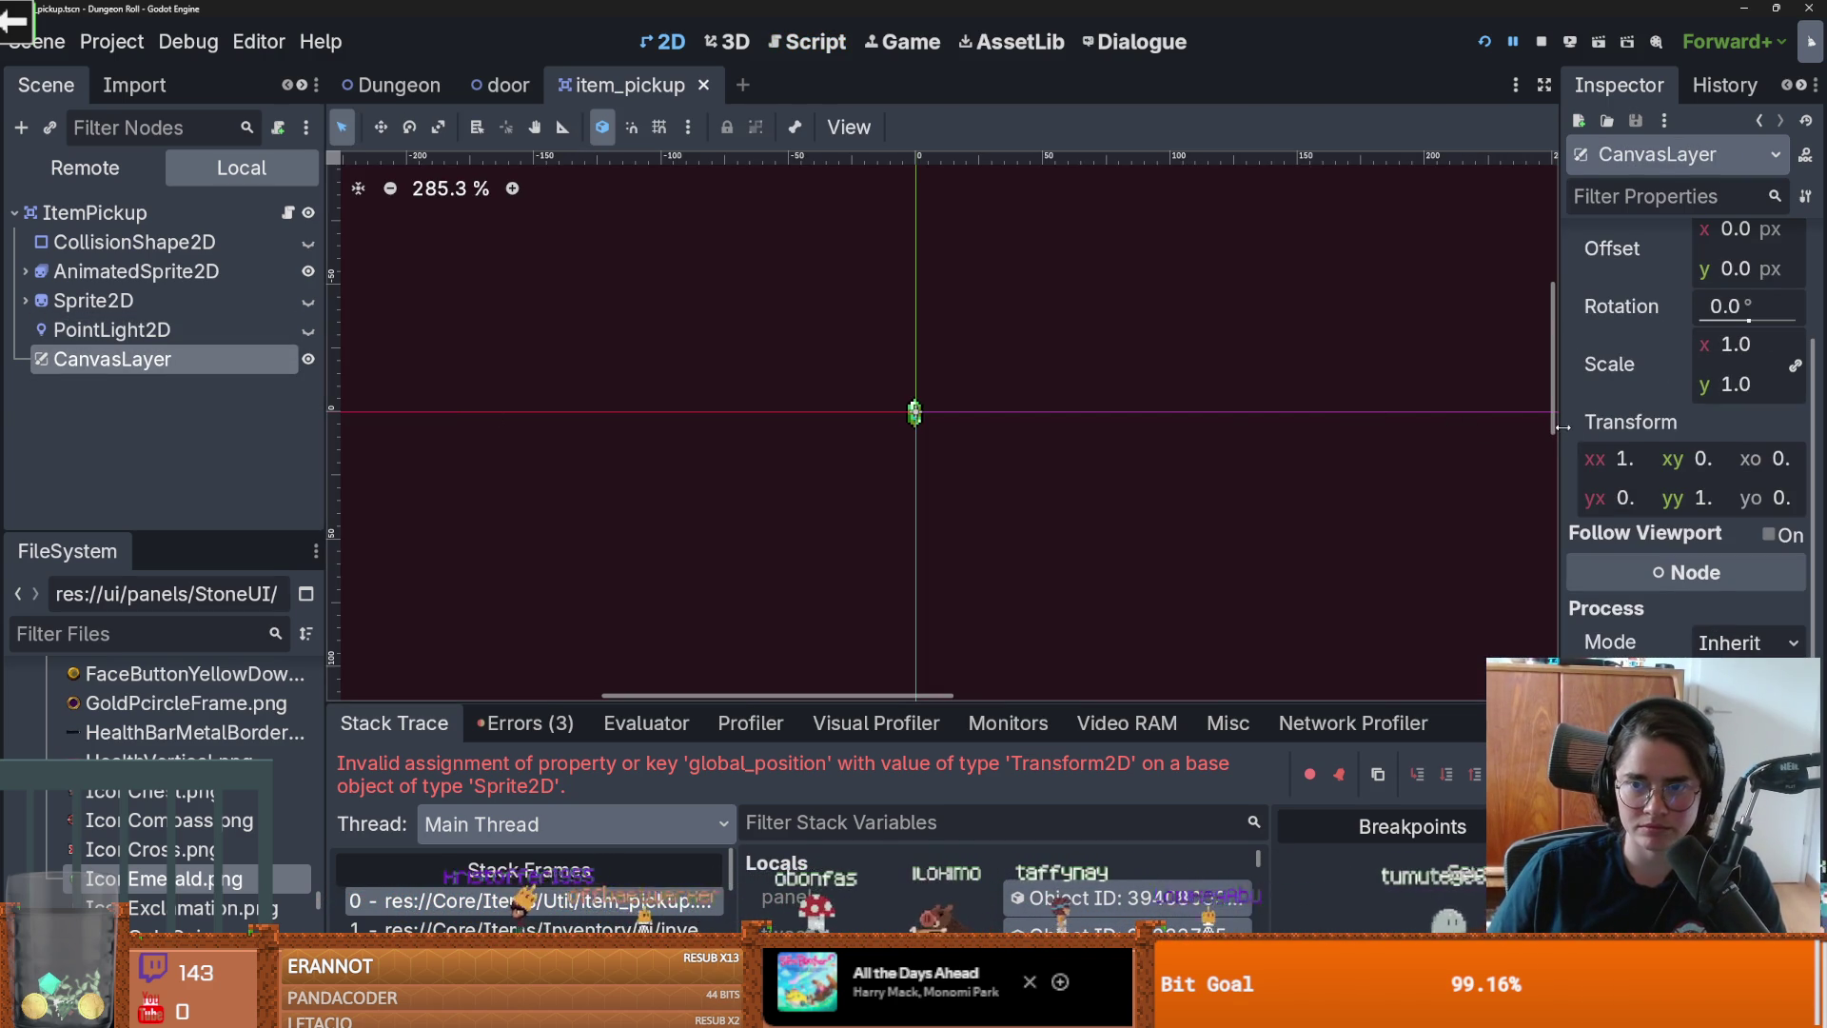
drag(1560, 427, 1321, 428)
scroll(1452, 567, down, 3)
scroll(1454, 568, up, 5)
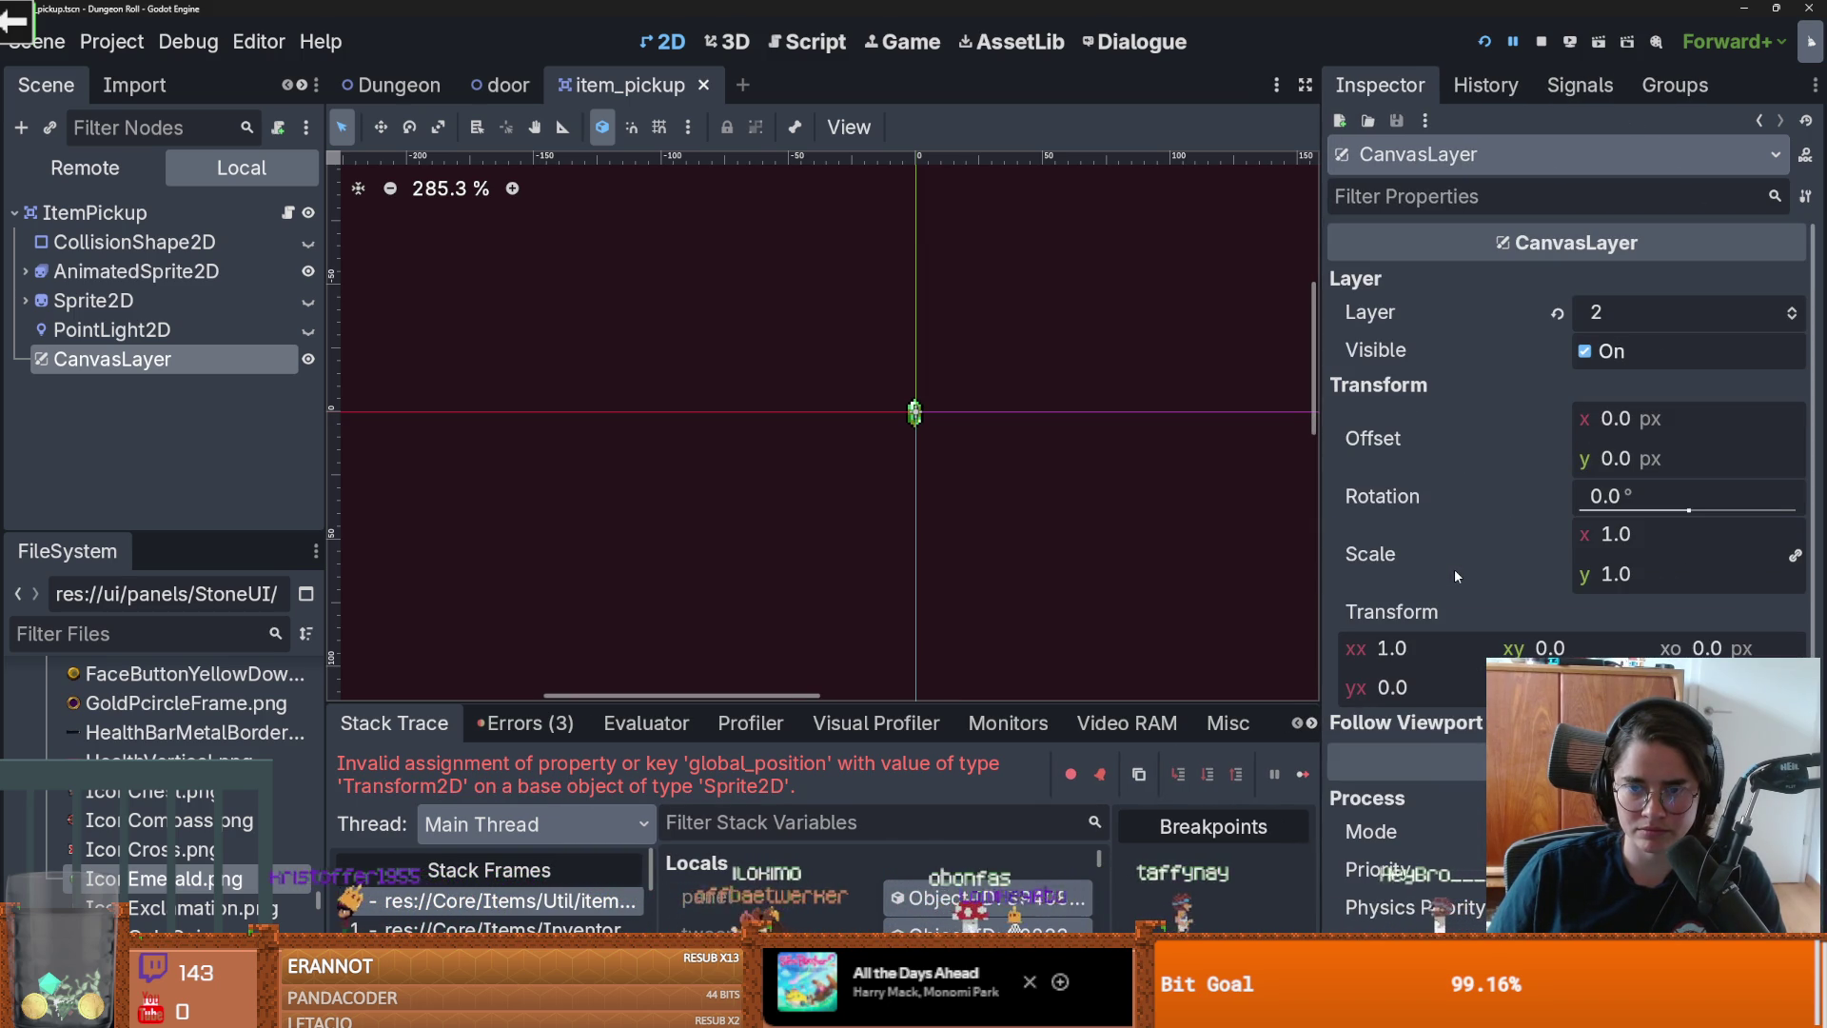
Step: Comment out the tween_sprite global_position assignments on lines 99 and 104
click(288, 214)
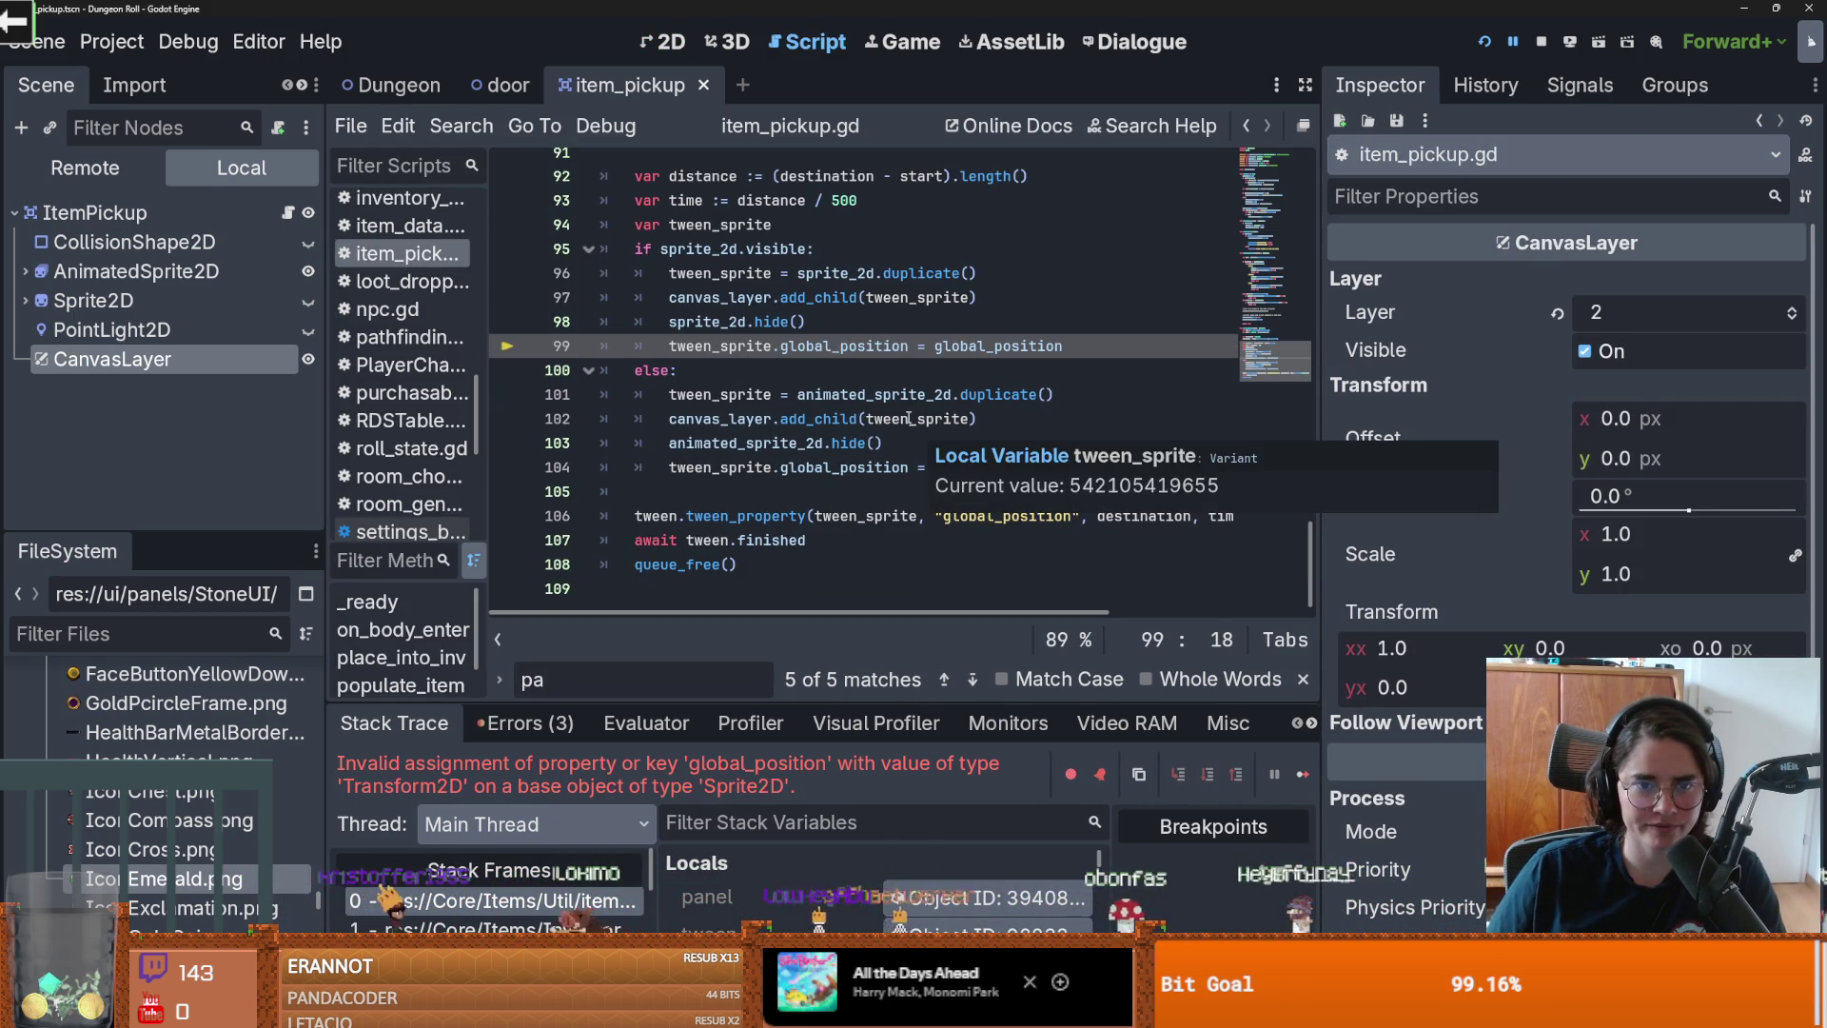
double_click(996, 346)
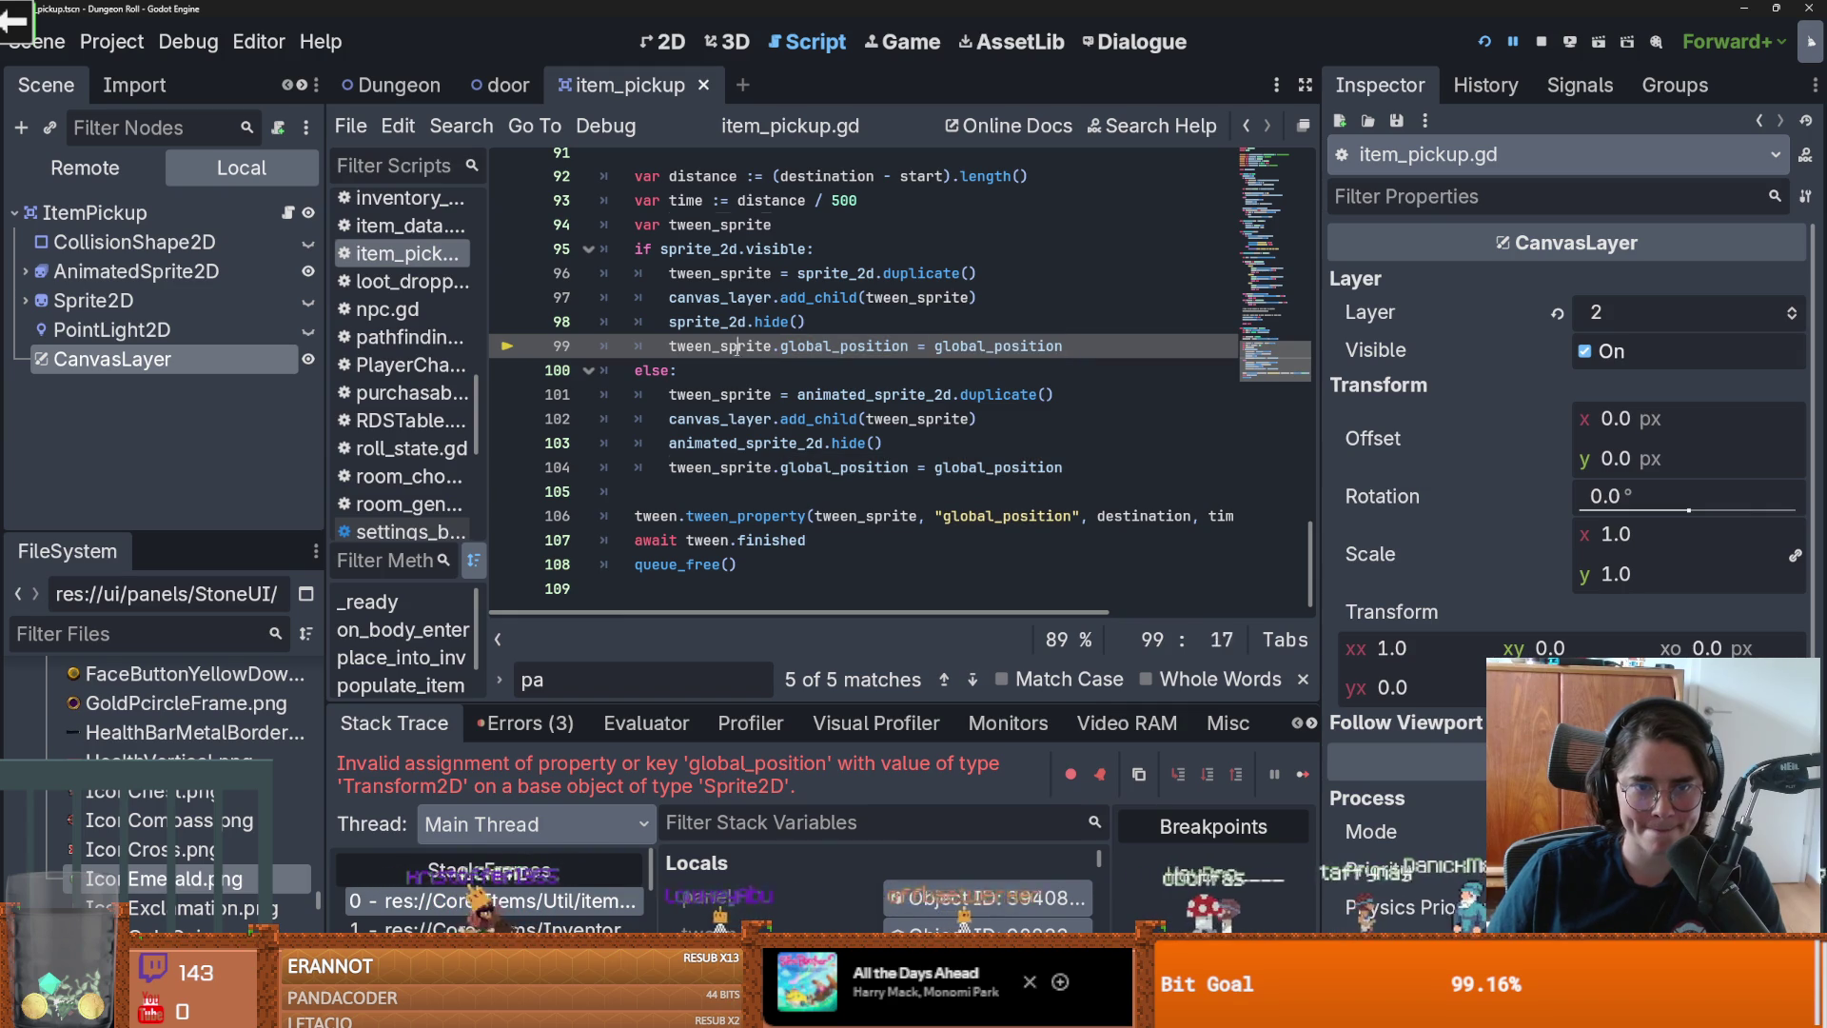
mouse_move(975, 346)
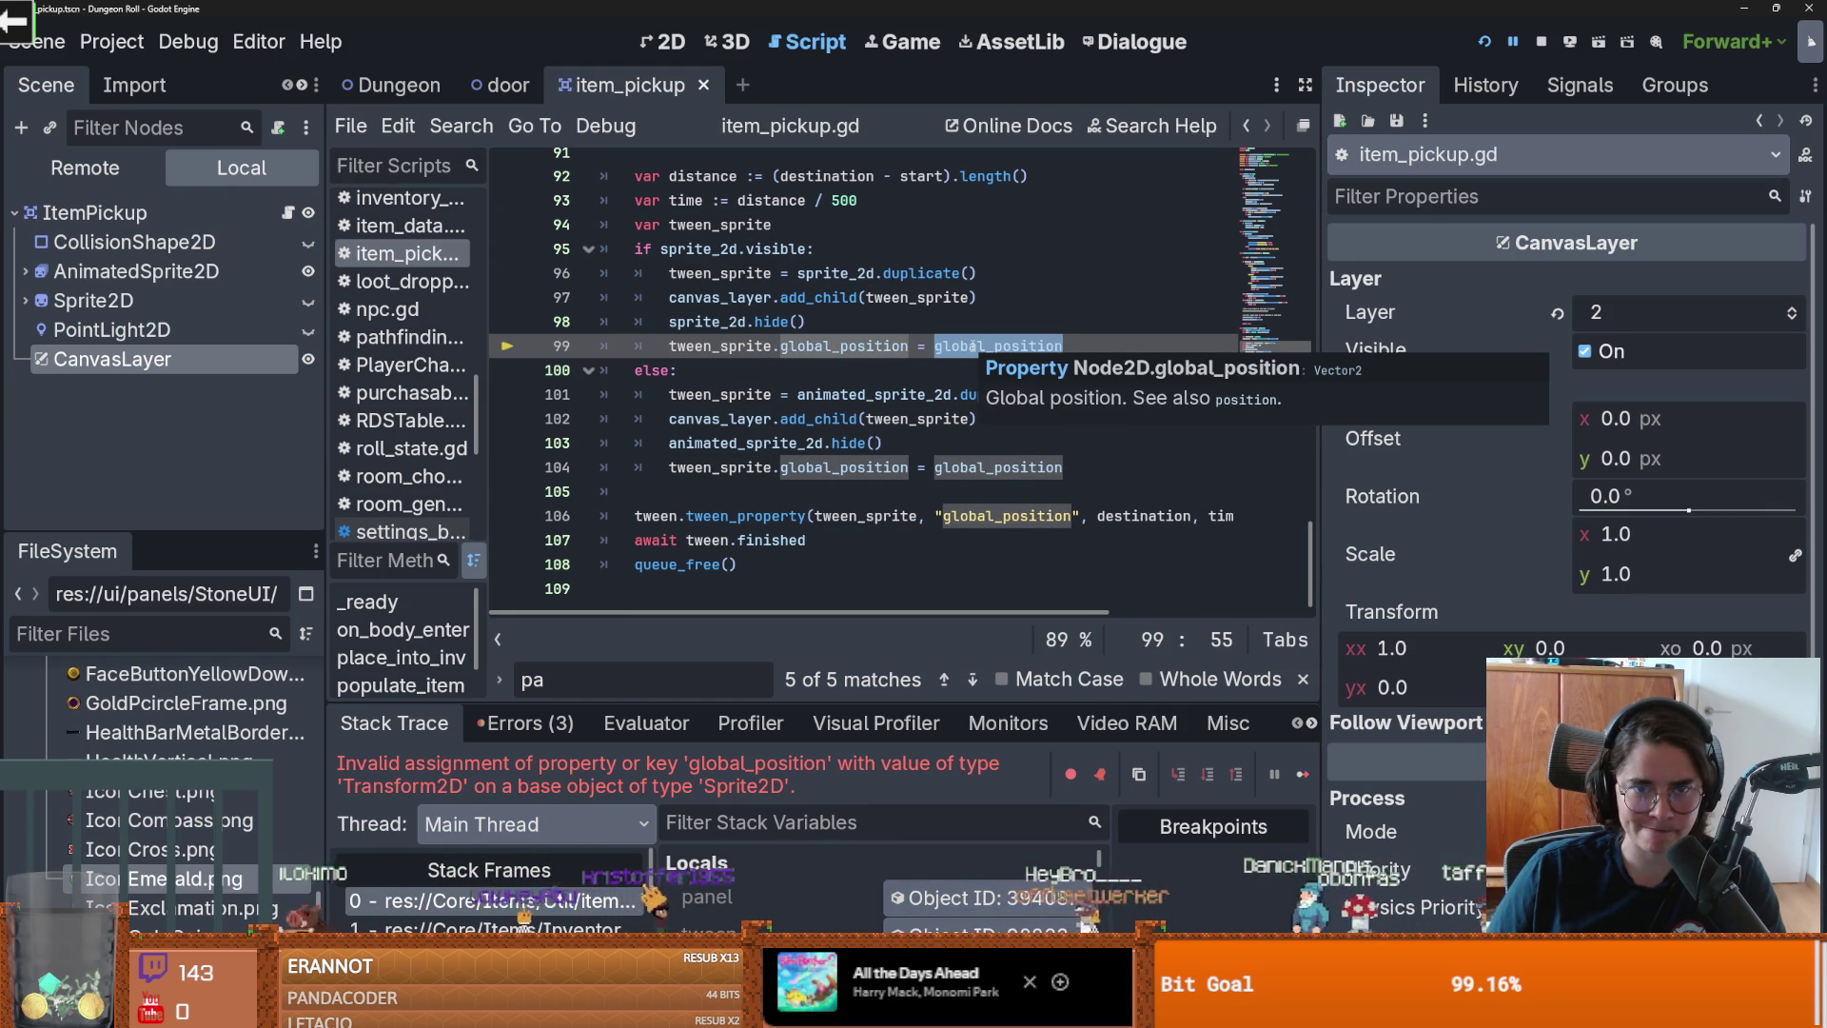
key(ctrl+k)
click(1007, 468)
key(ctrl+k)
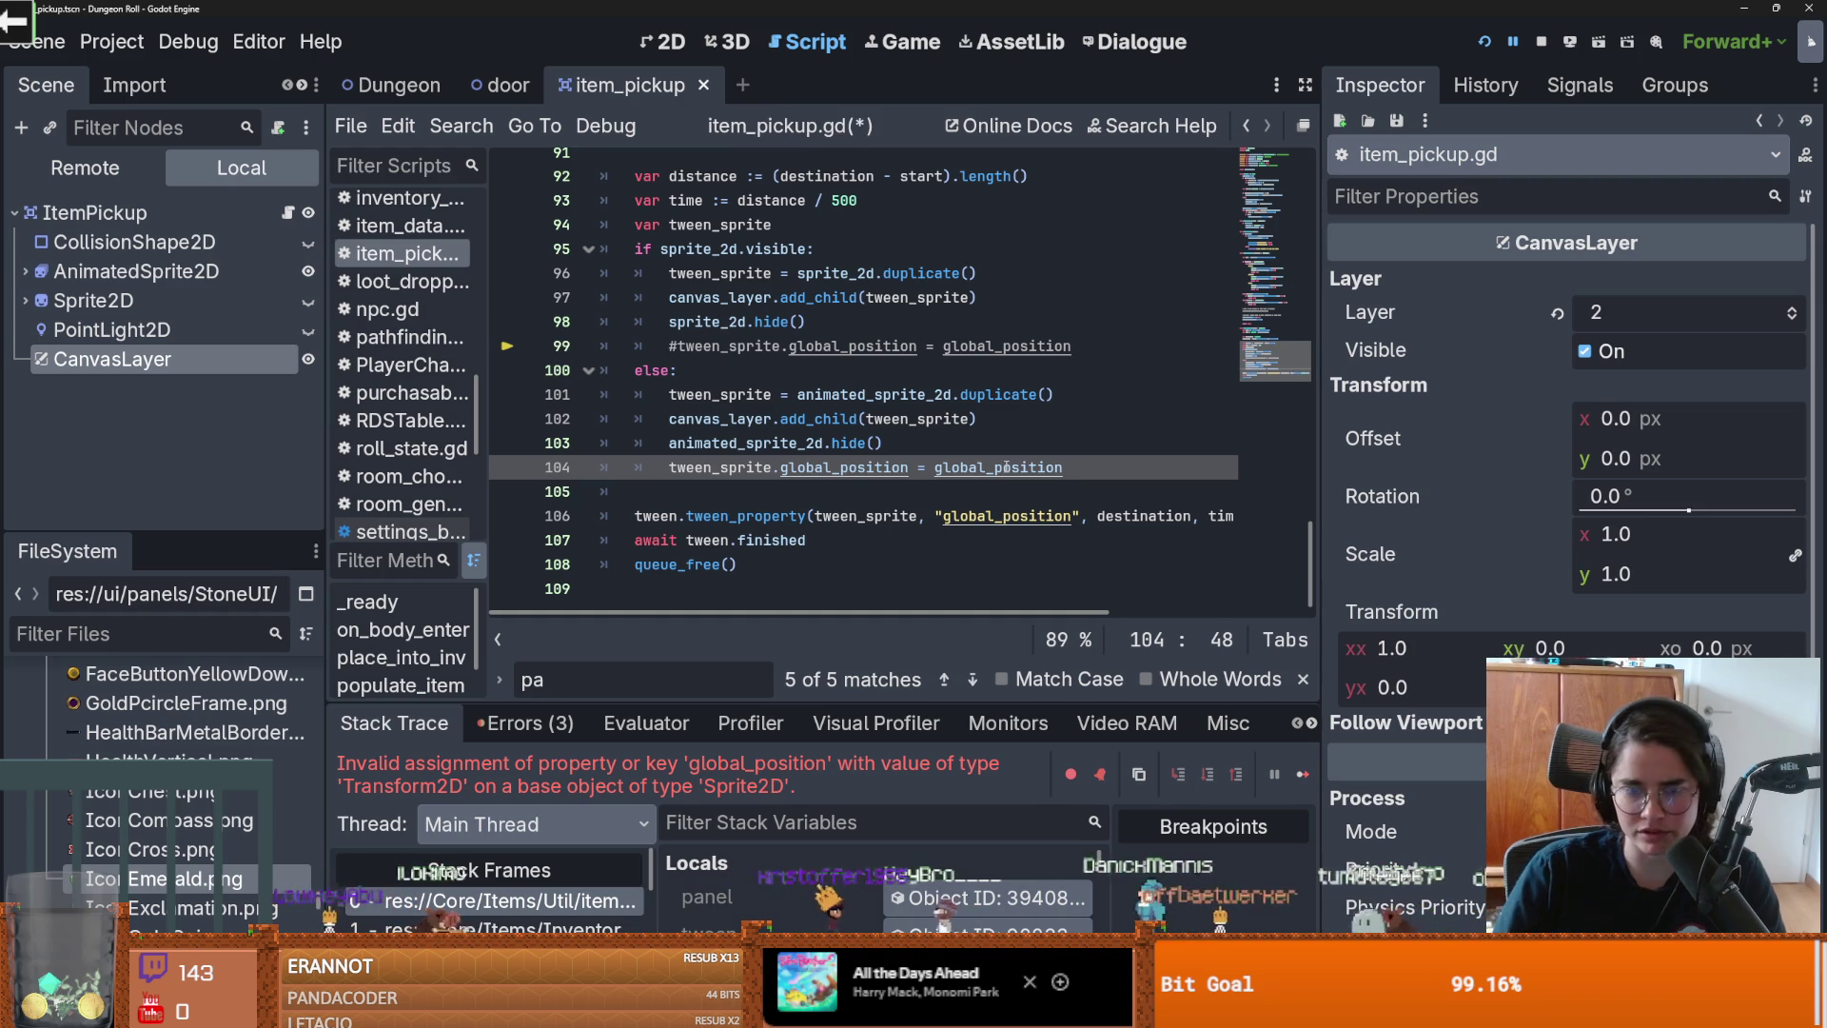
mouse_move(938, 296)
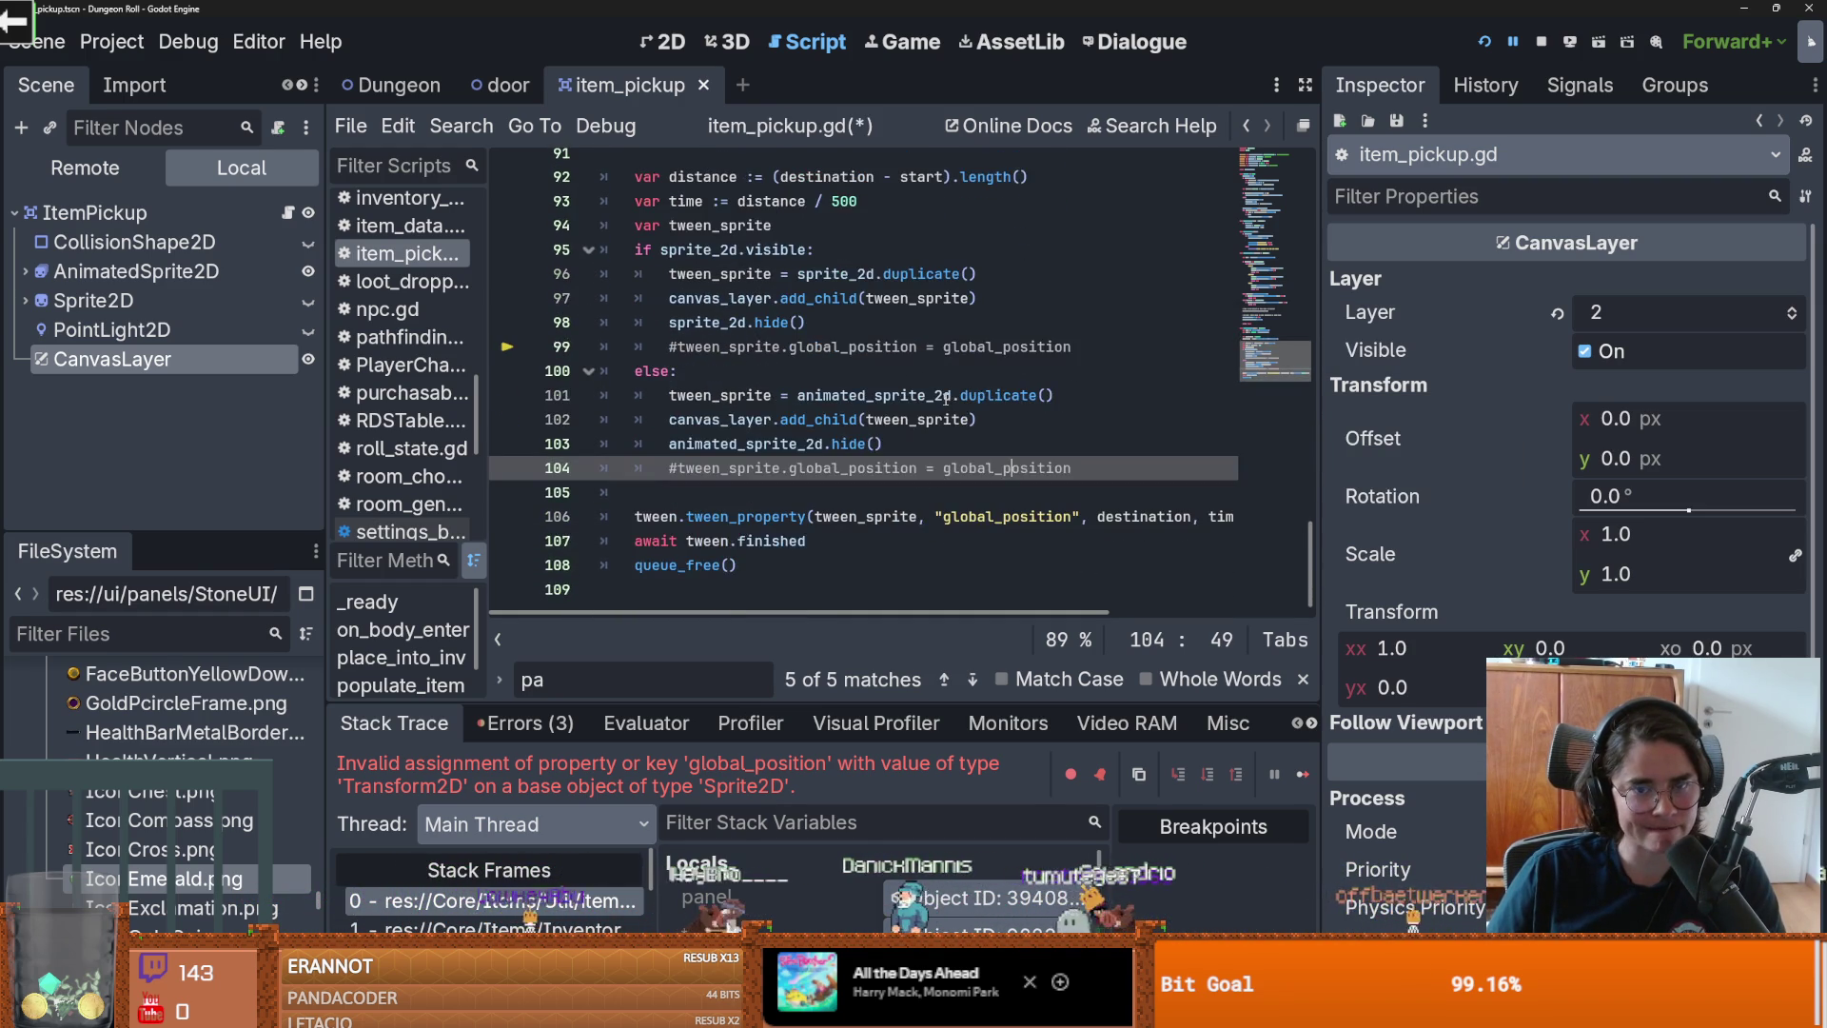
Step: Save and run the game, attack with the knight to test the pickup, then close it
click(1483, 41)
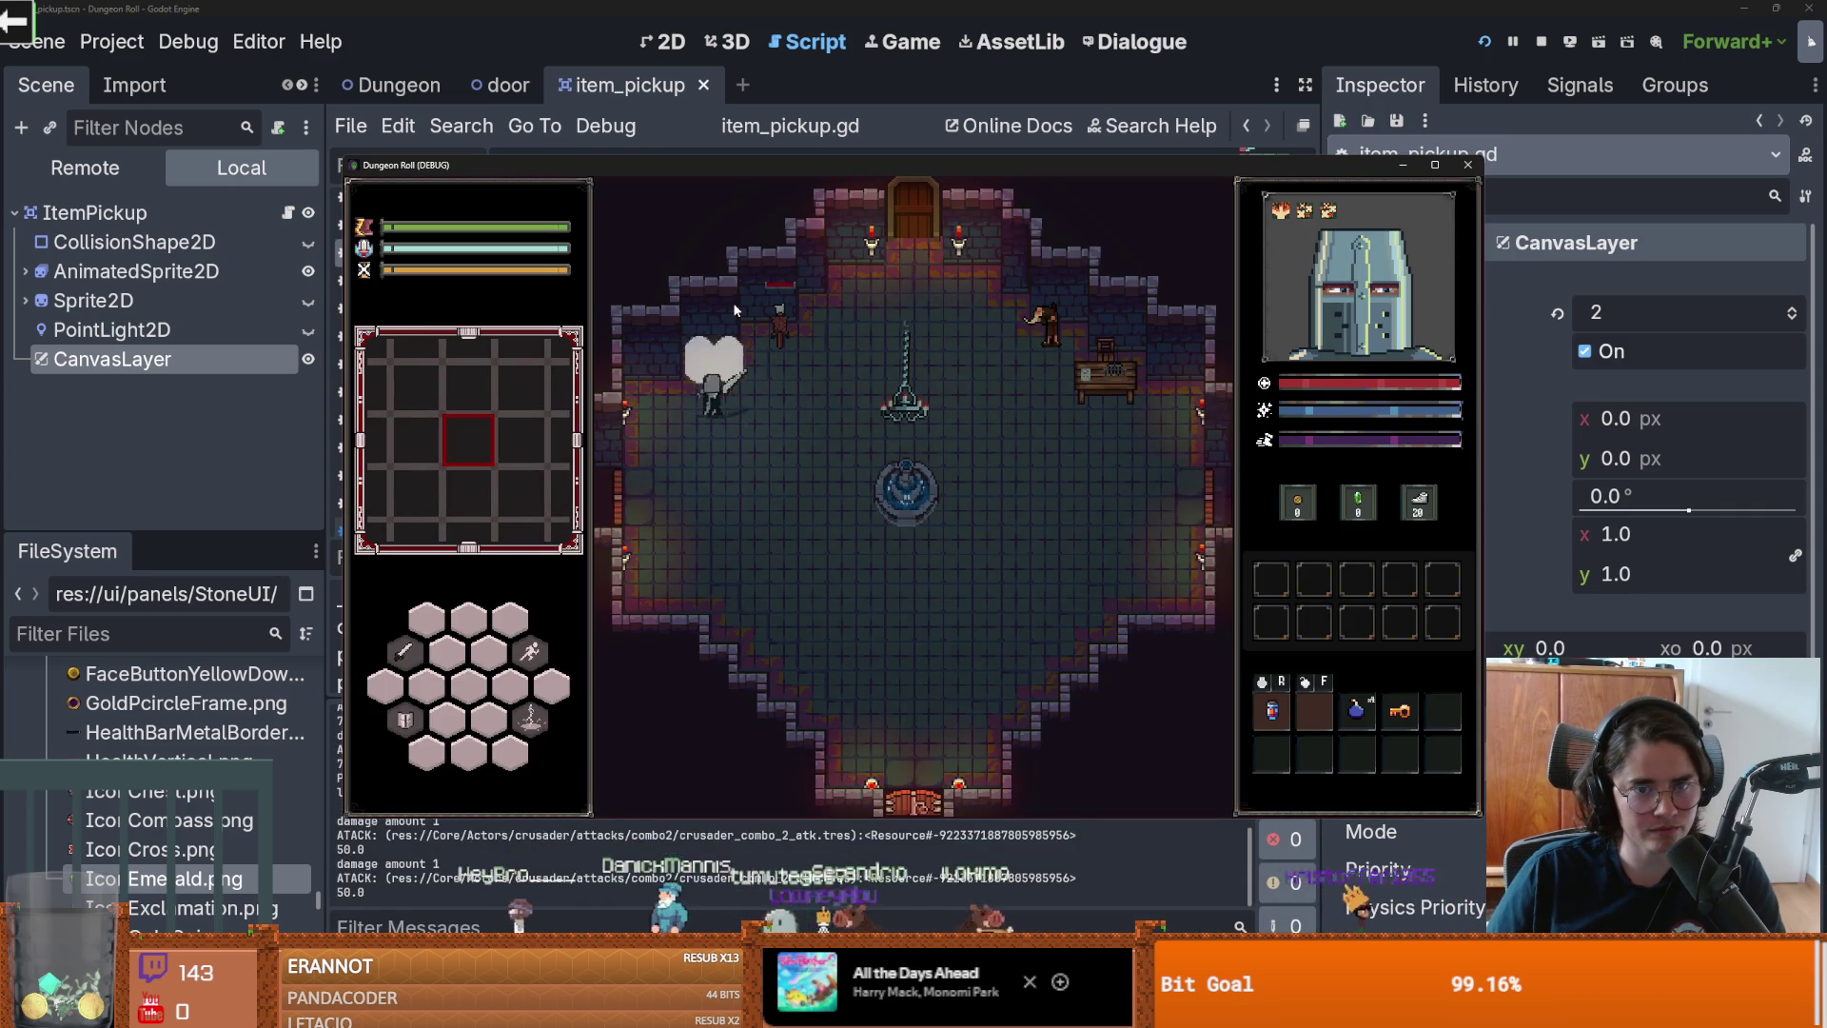
click(735, 310)
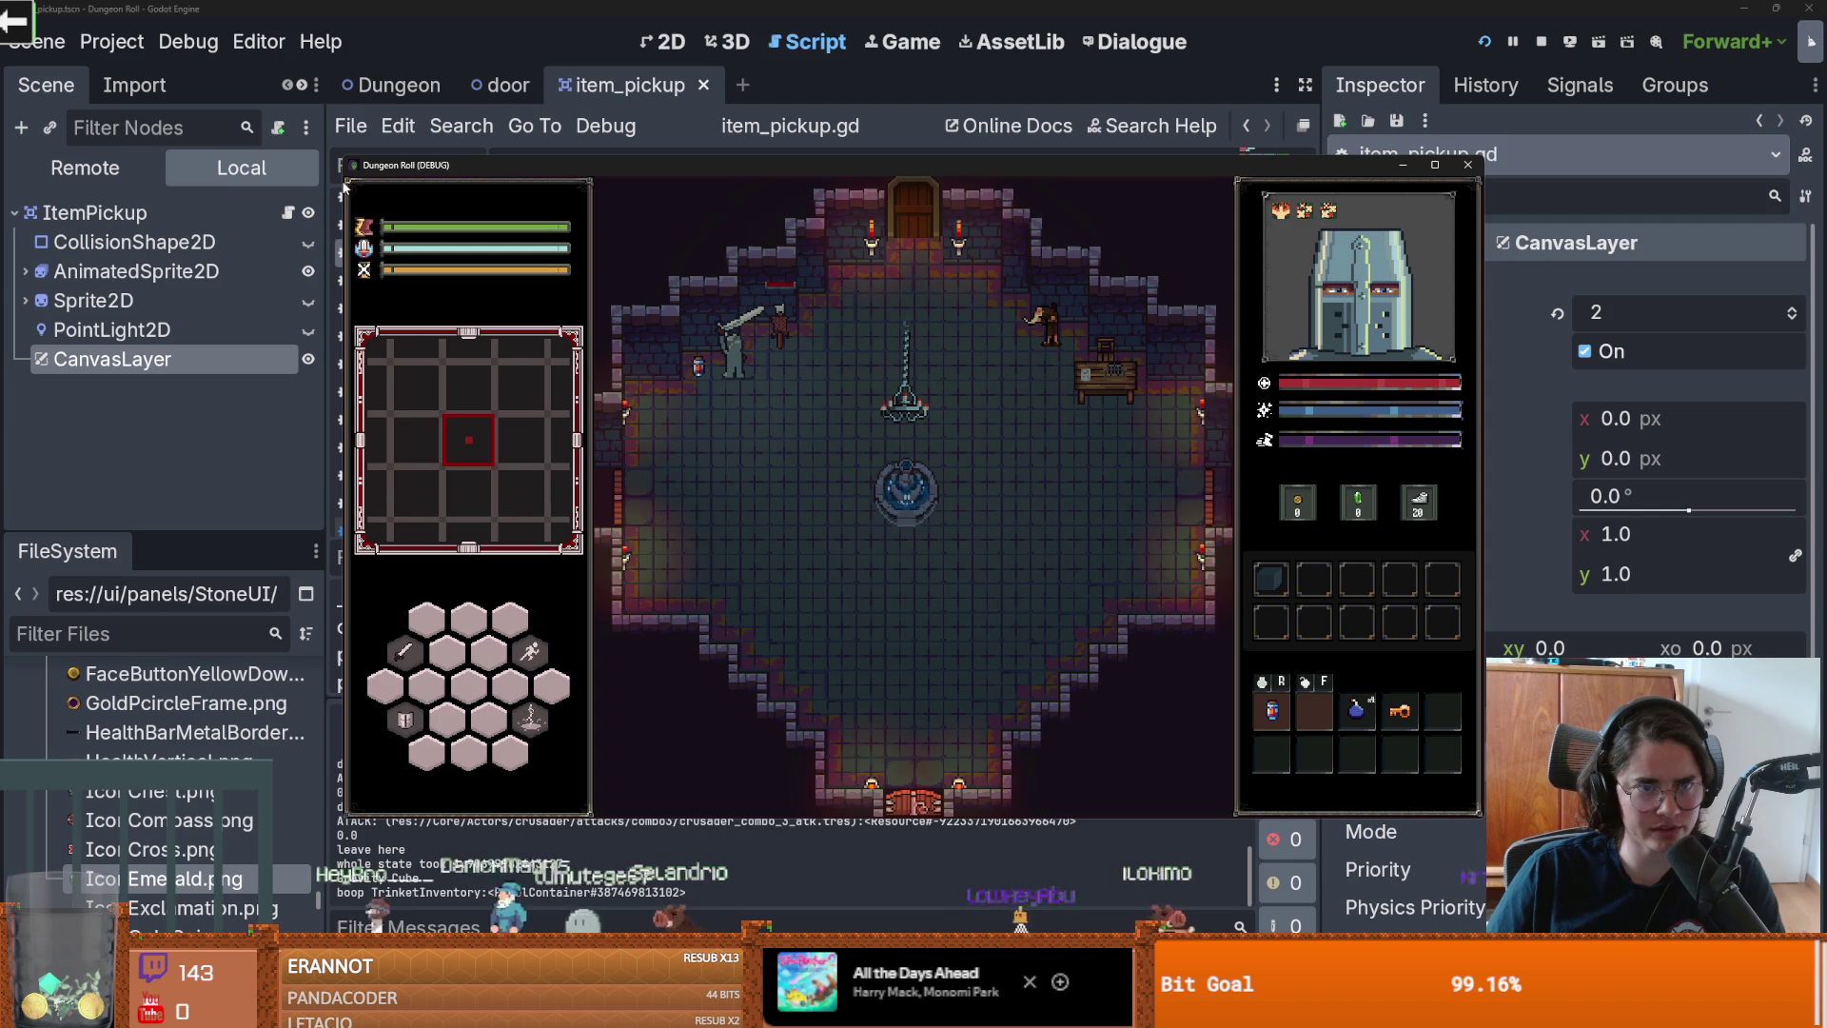
click(1466, 168)
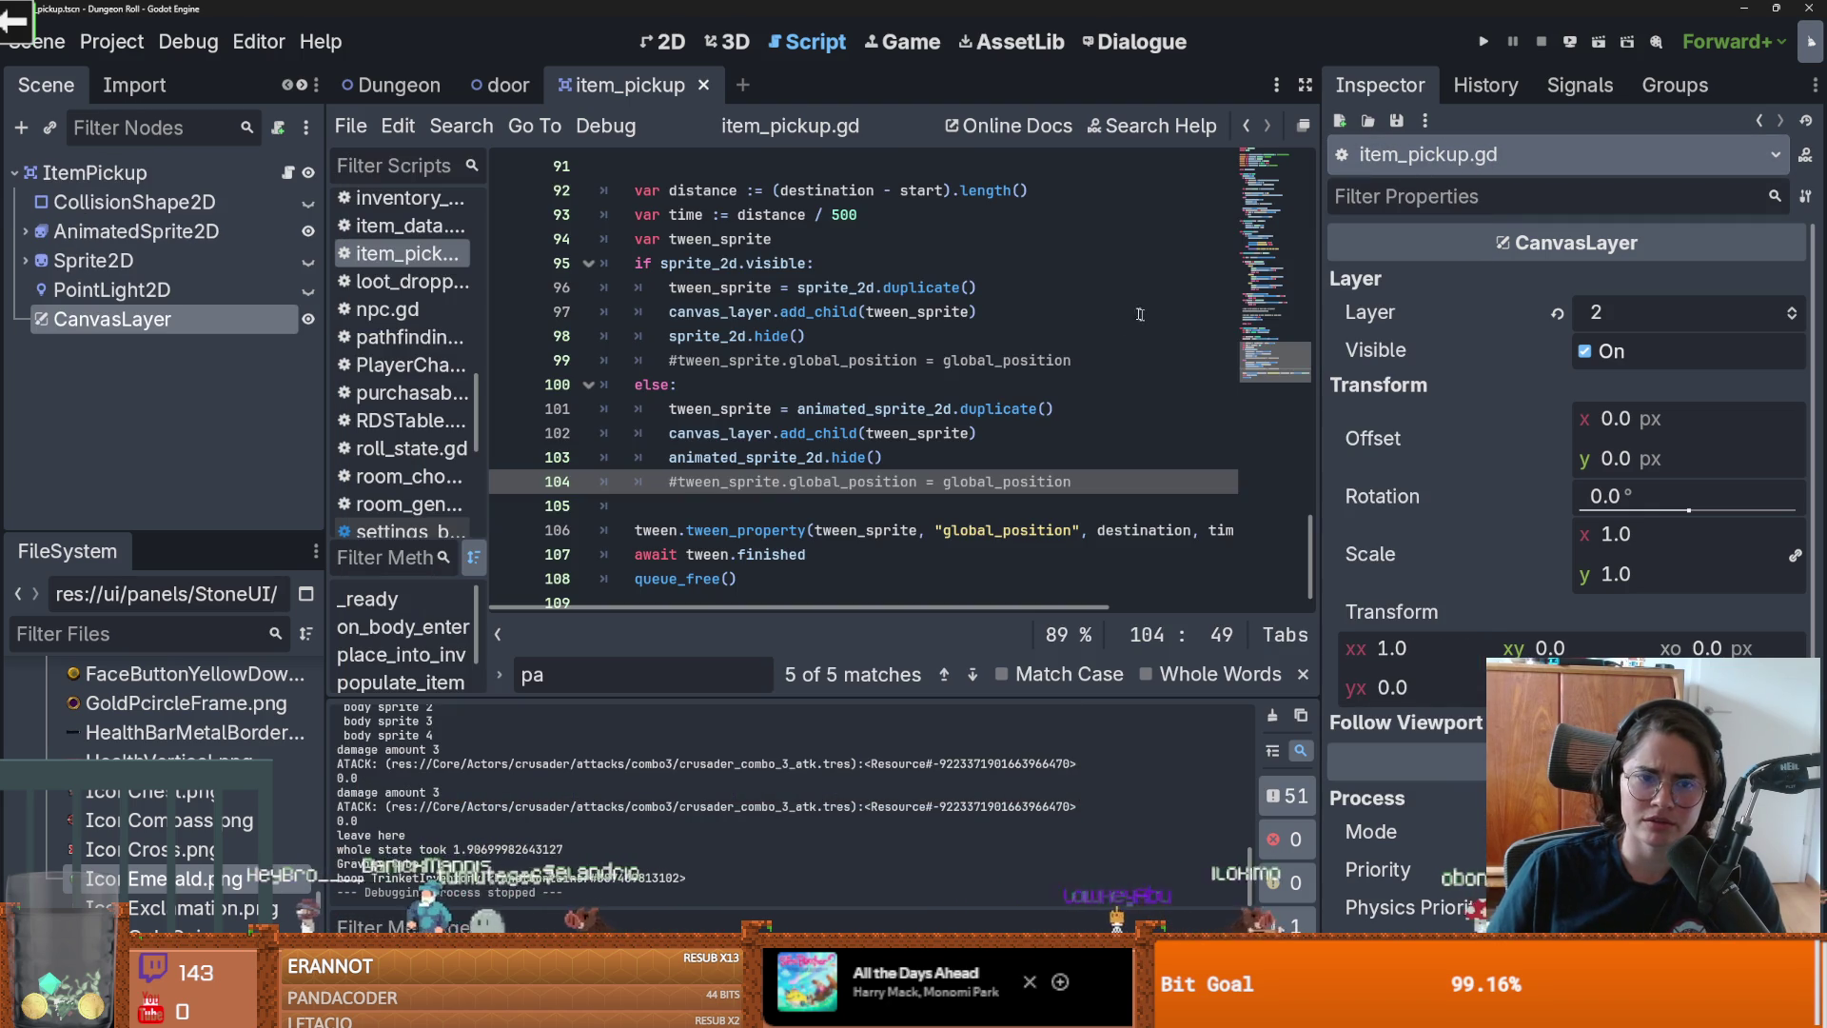
Step: Uncomment lines 99 and 104, then comment out the whole else branch (lines 100–104)
key(shift+Home)
key(ctrl+d)
key(ctrl+k)
click(1089, 483)
key(Return)
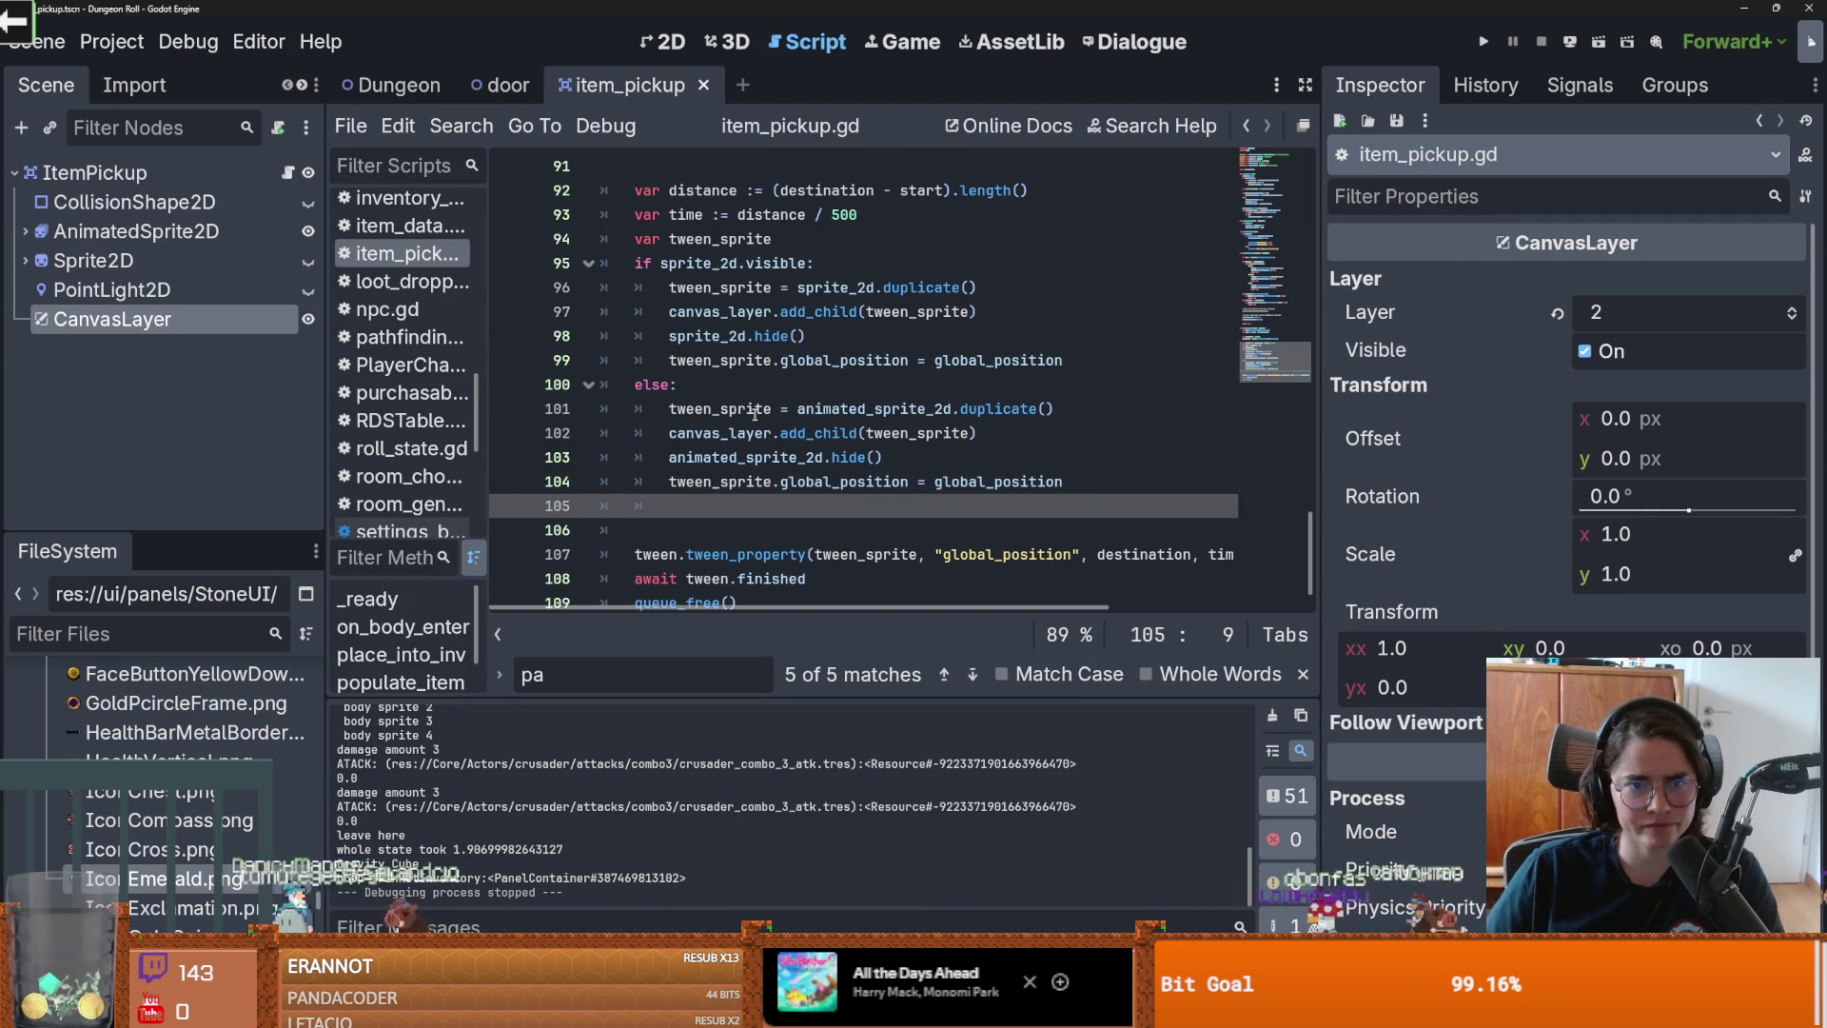
drag(1068, 482, 591, 396)
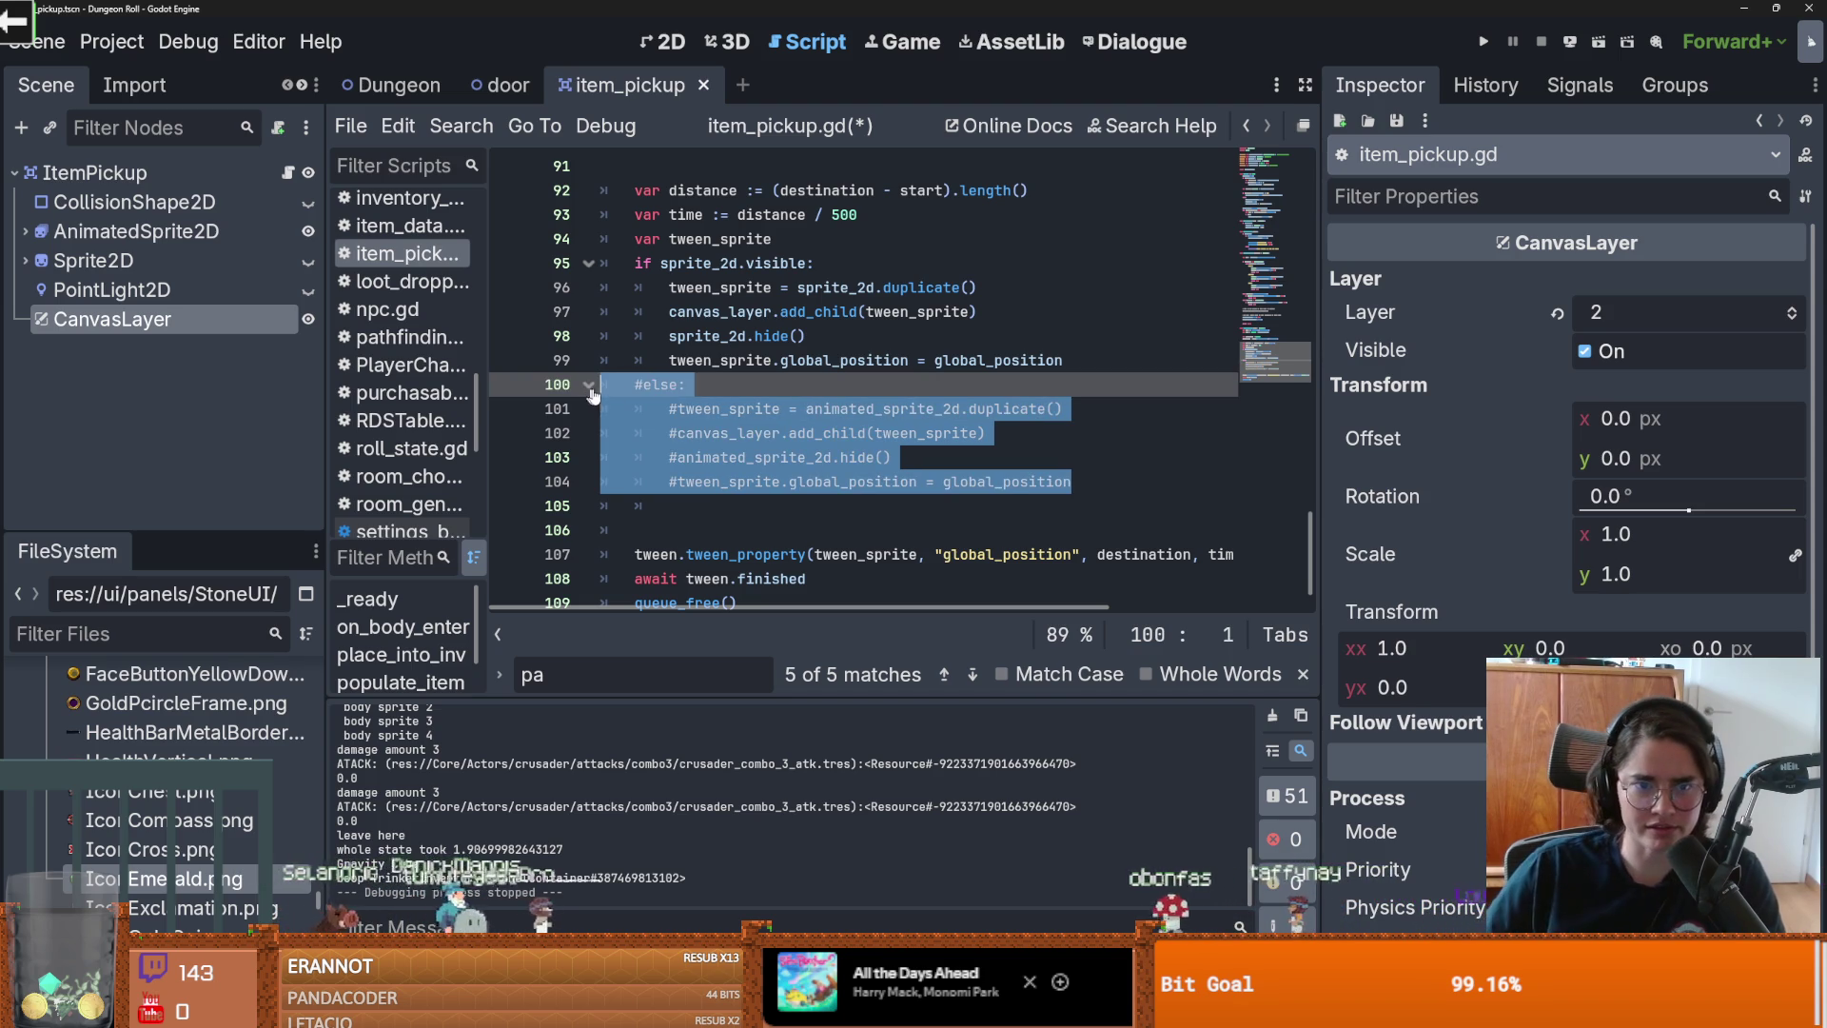
key(ctrl+k)
click(918, 416)
Step: Add a debug print of canvas_layer after line 99, browsing its member completions
double_click(1053, 360)
click(1093, 359)
key(Return)
text(print)
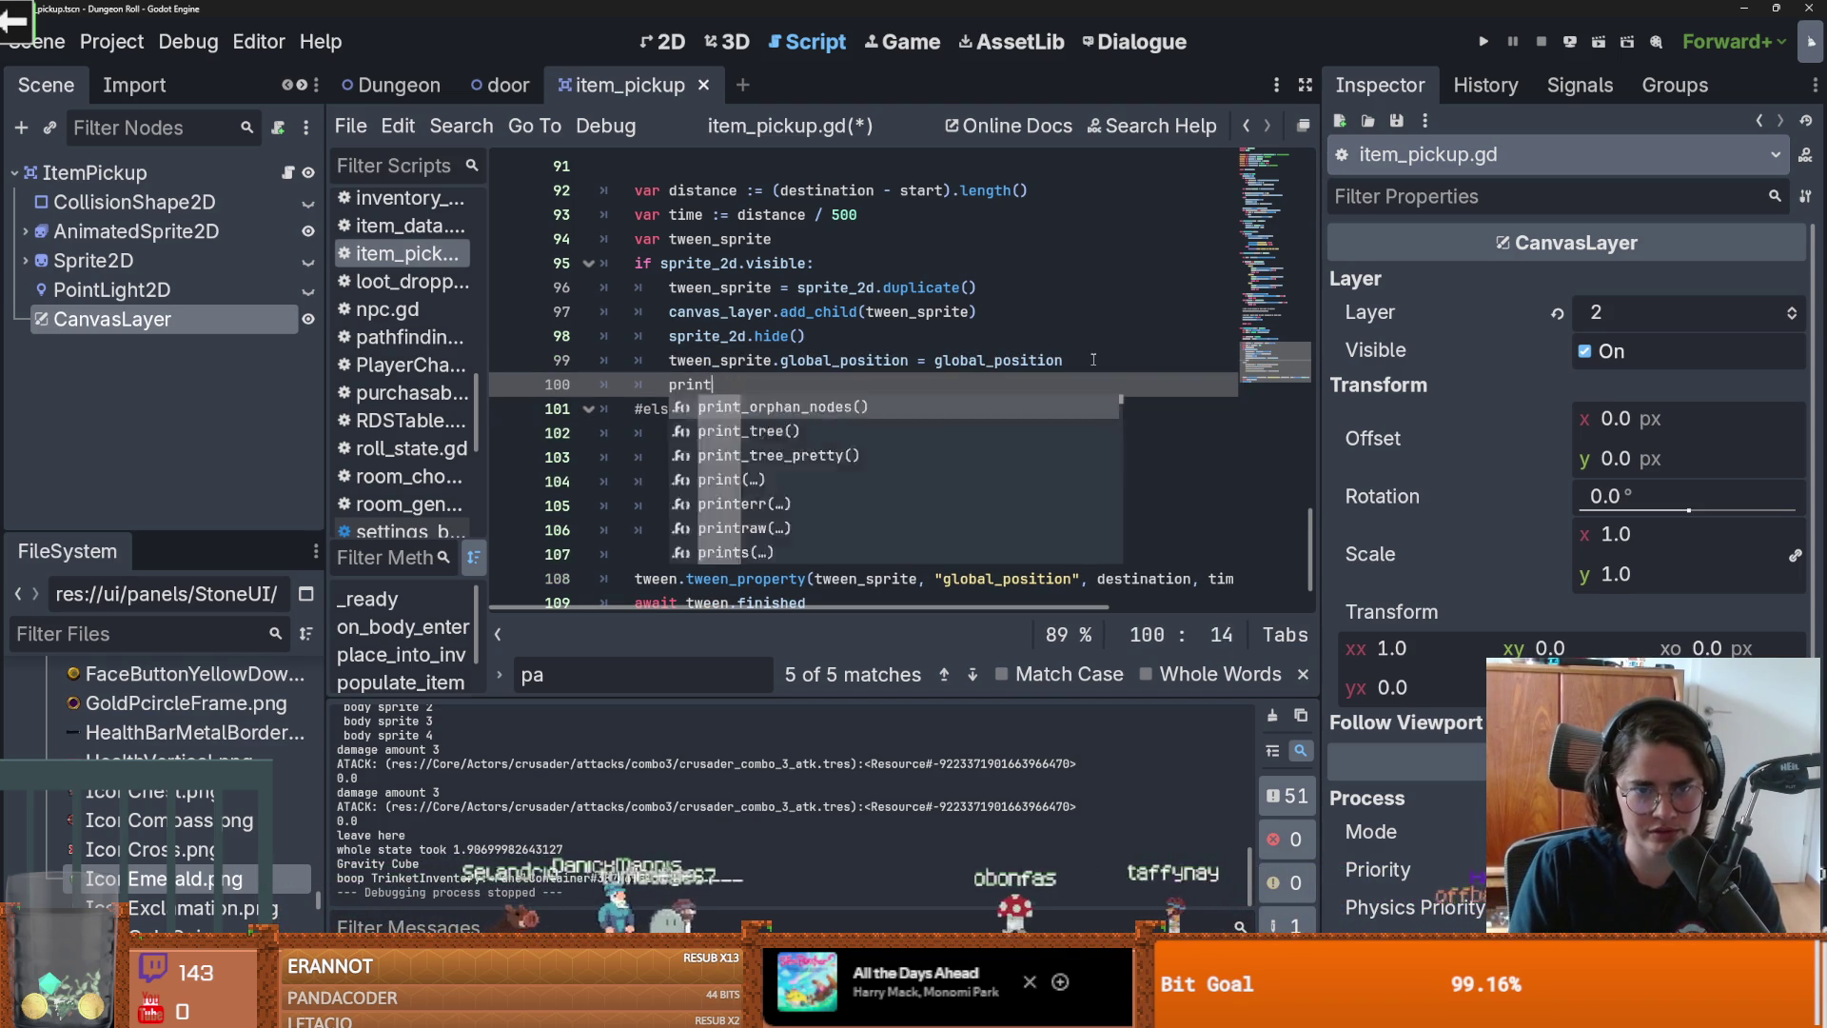
text(("va)
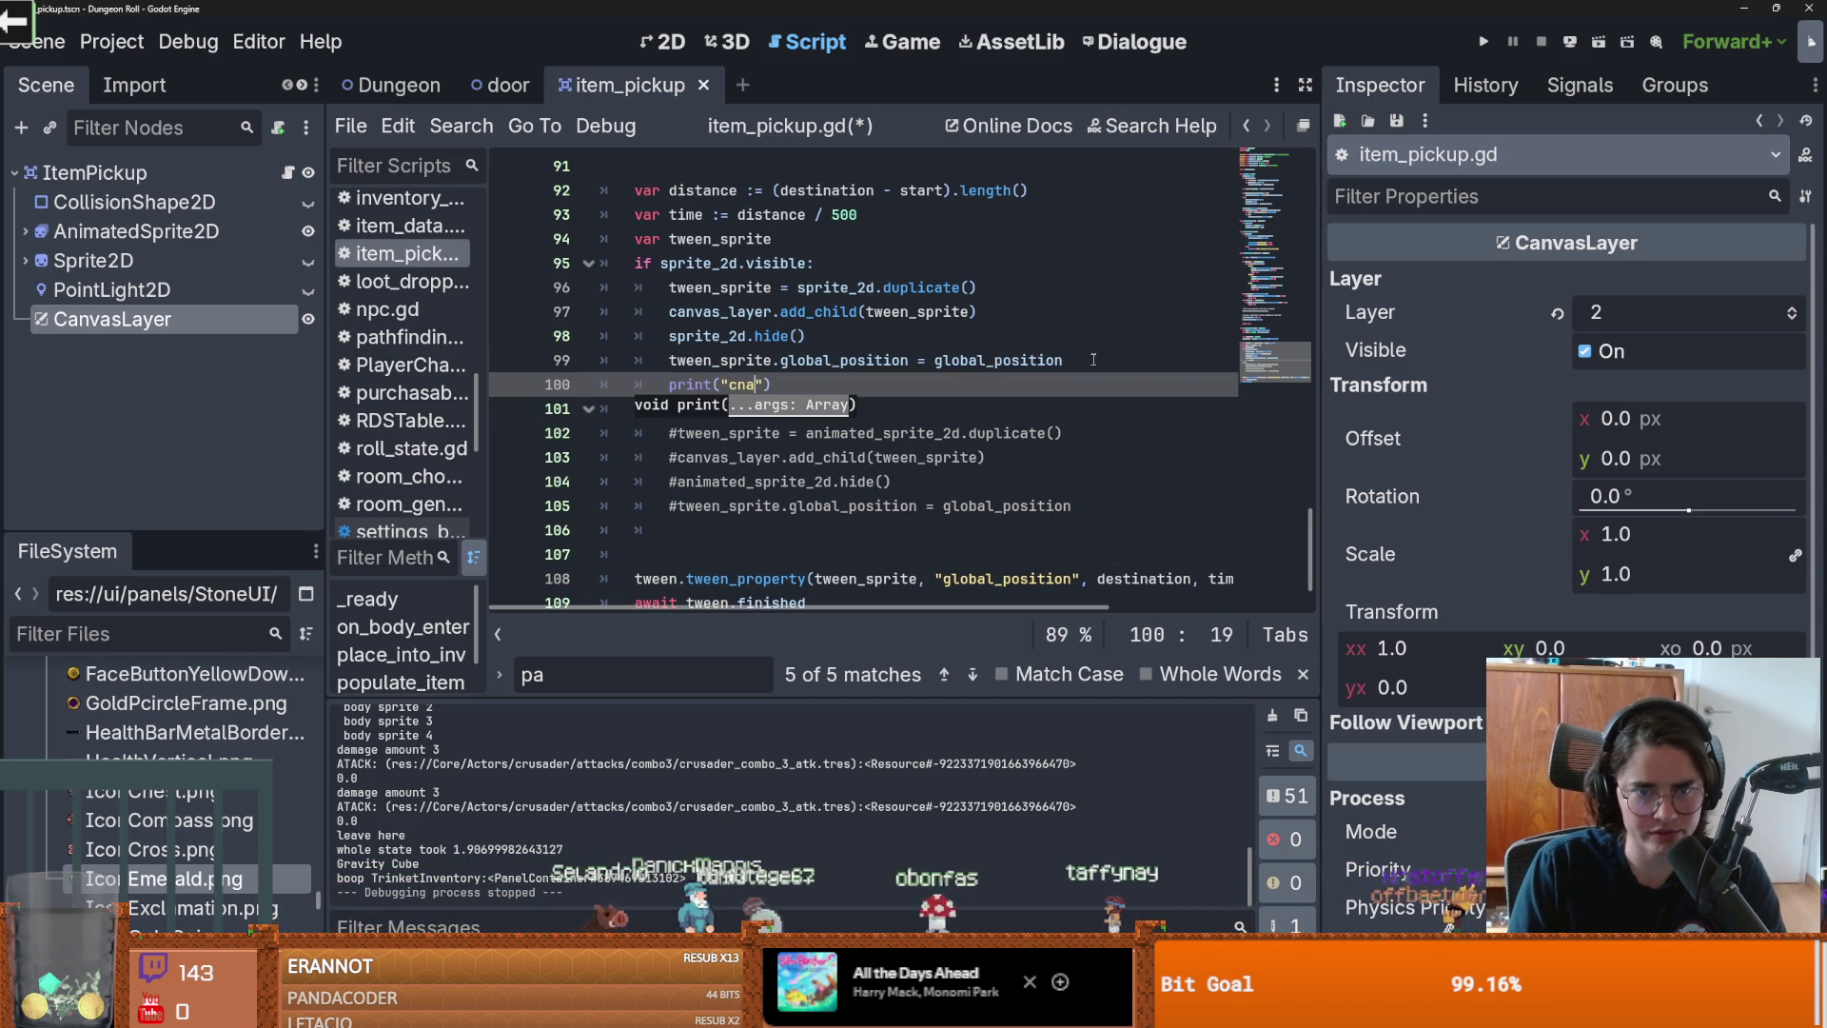
key(BackSpace)
key(BackSpace)
text(canvas pos)
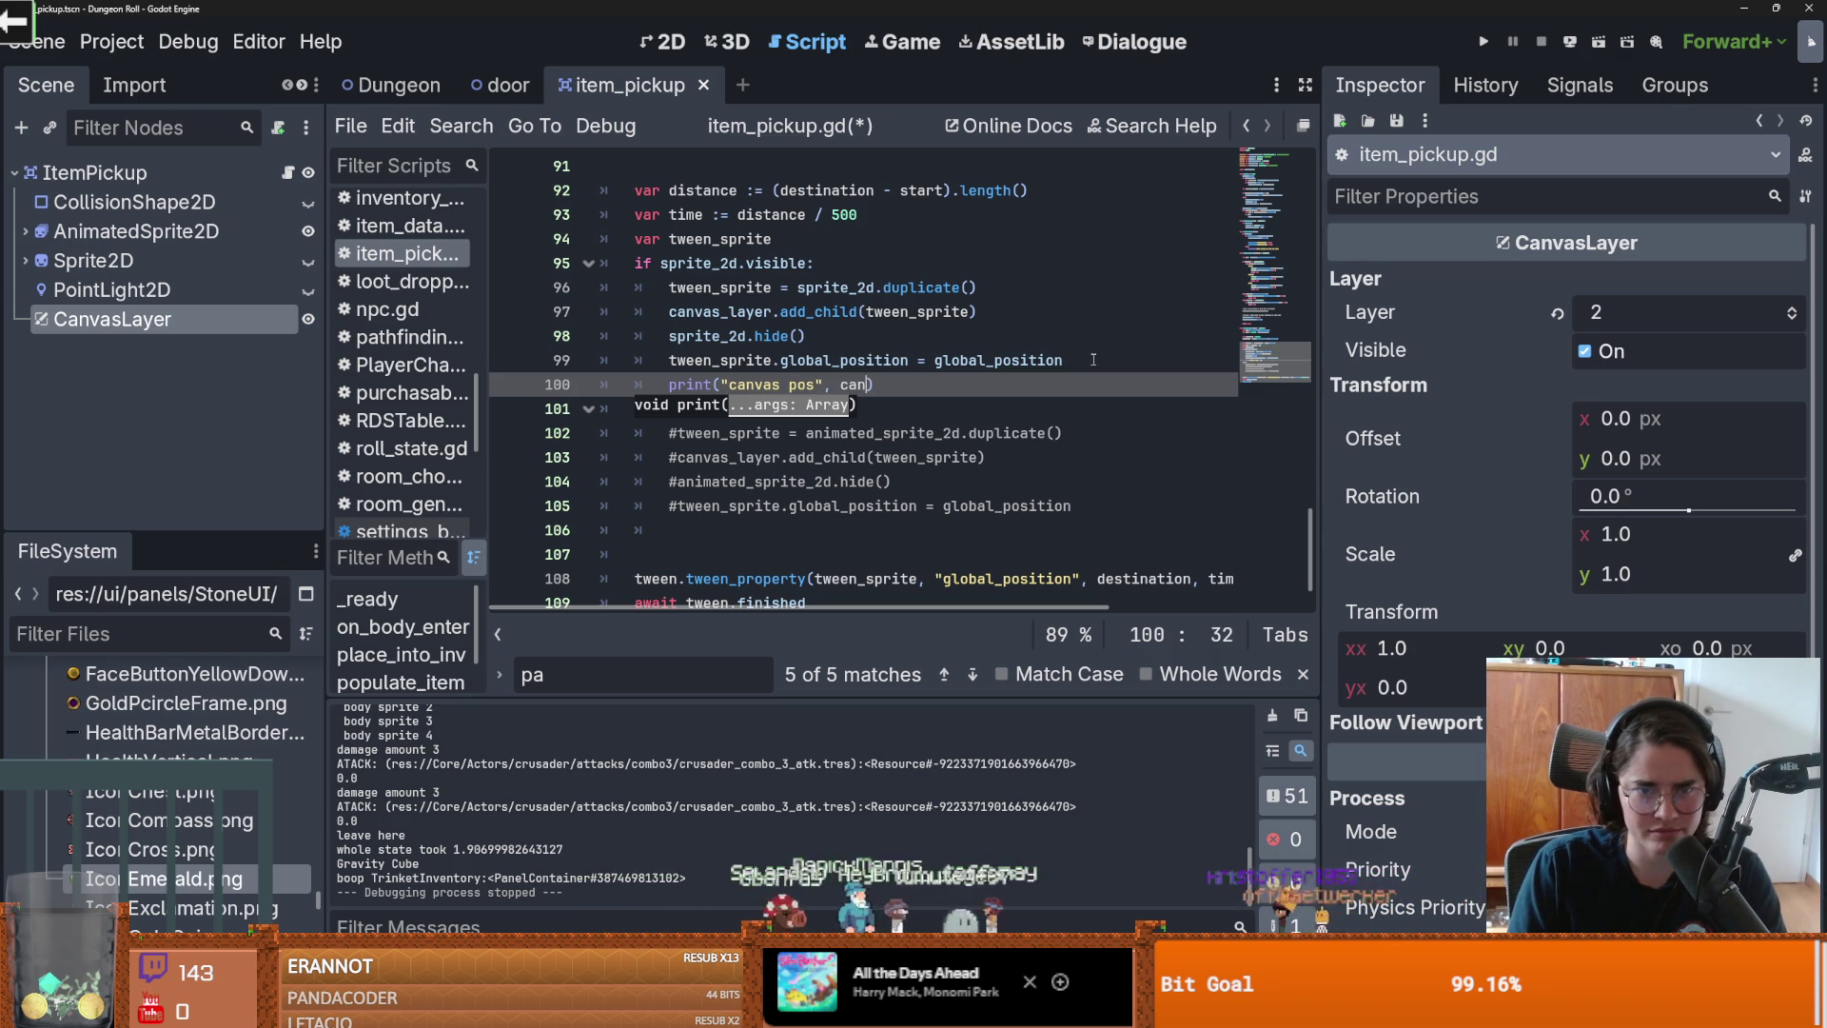
key(Return)
text(.g)
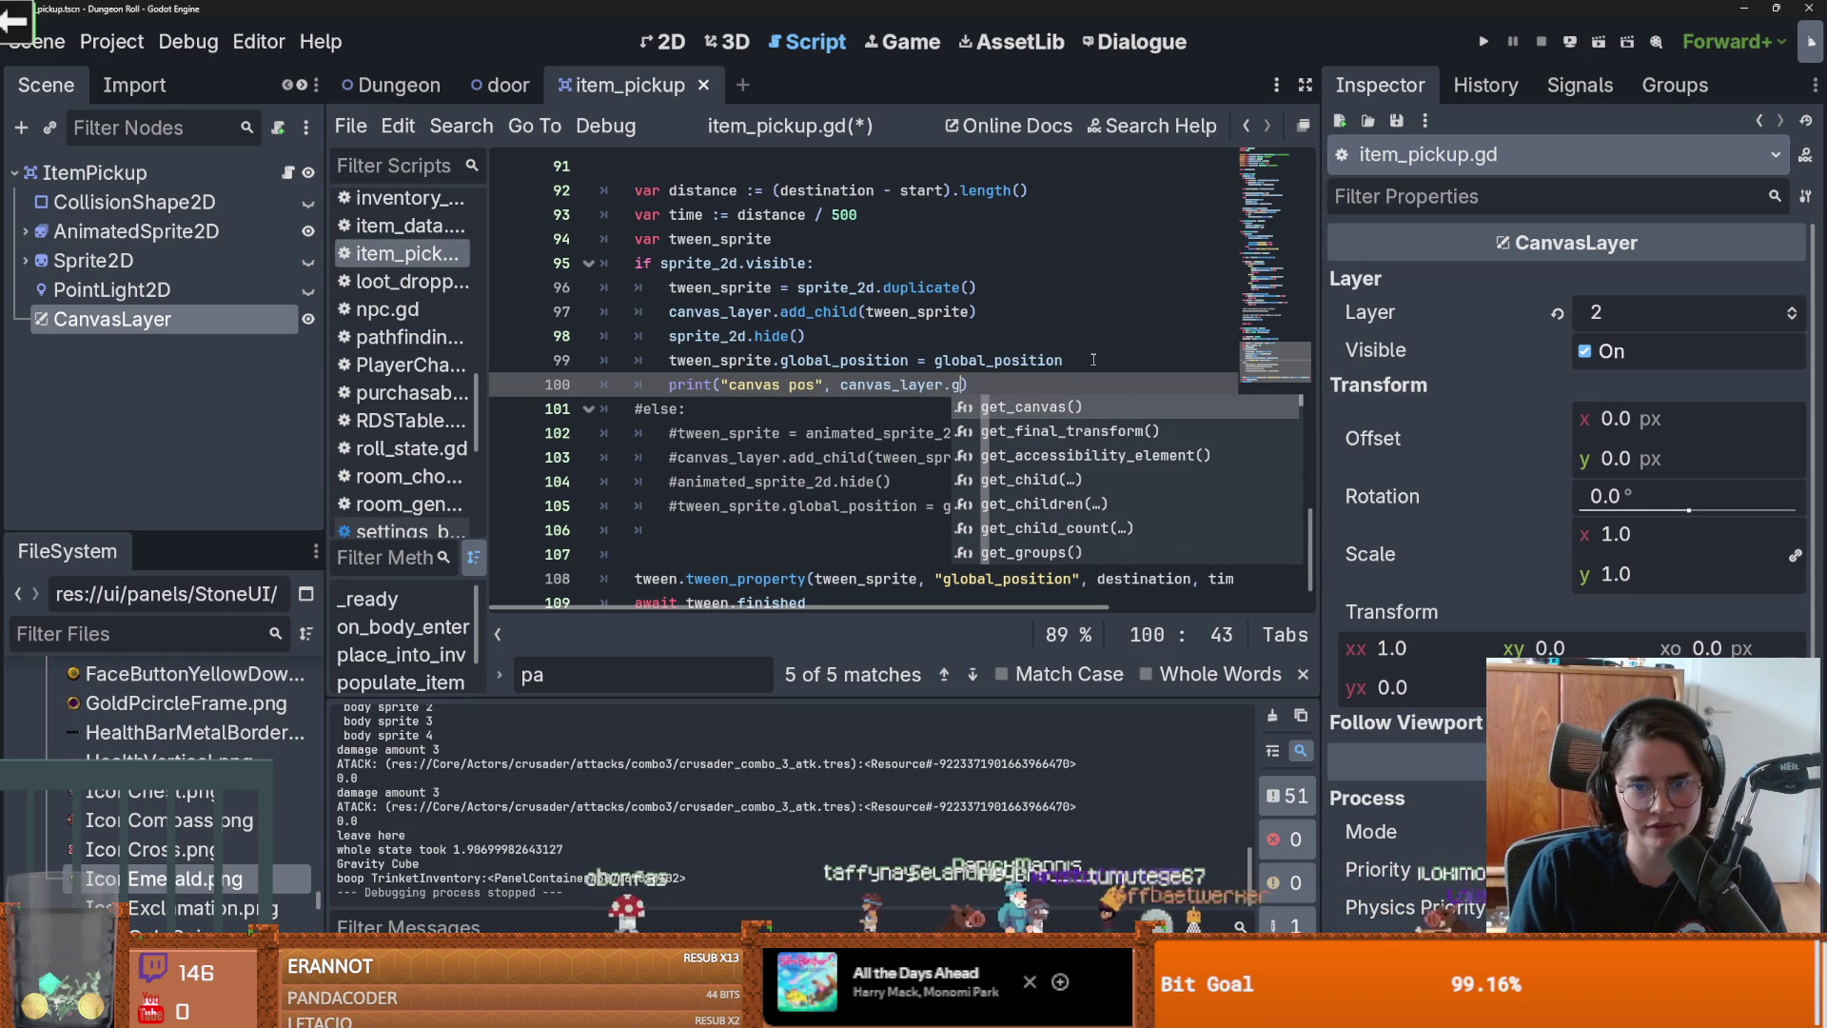
key(BackSpace)
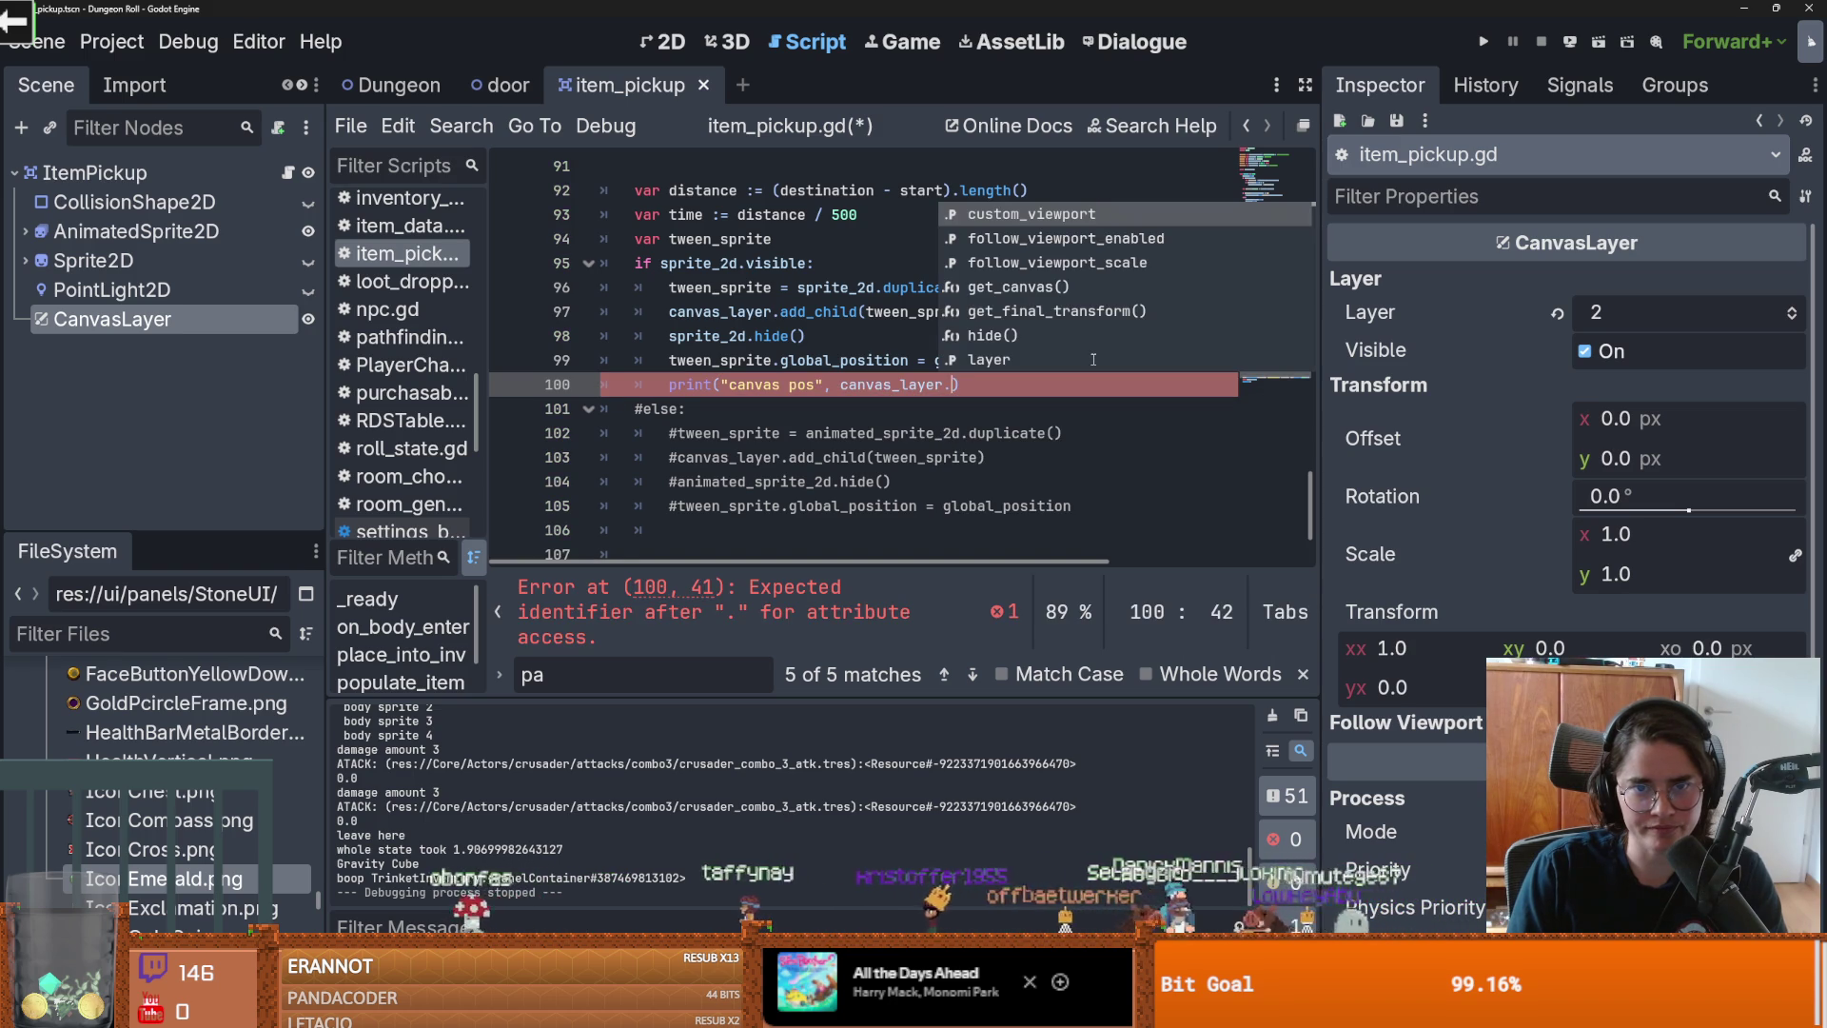
key(Up)
key(Up)
key(Up)
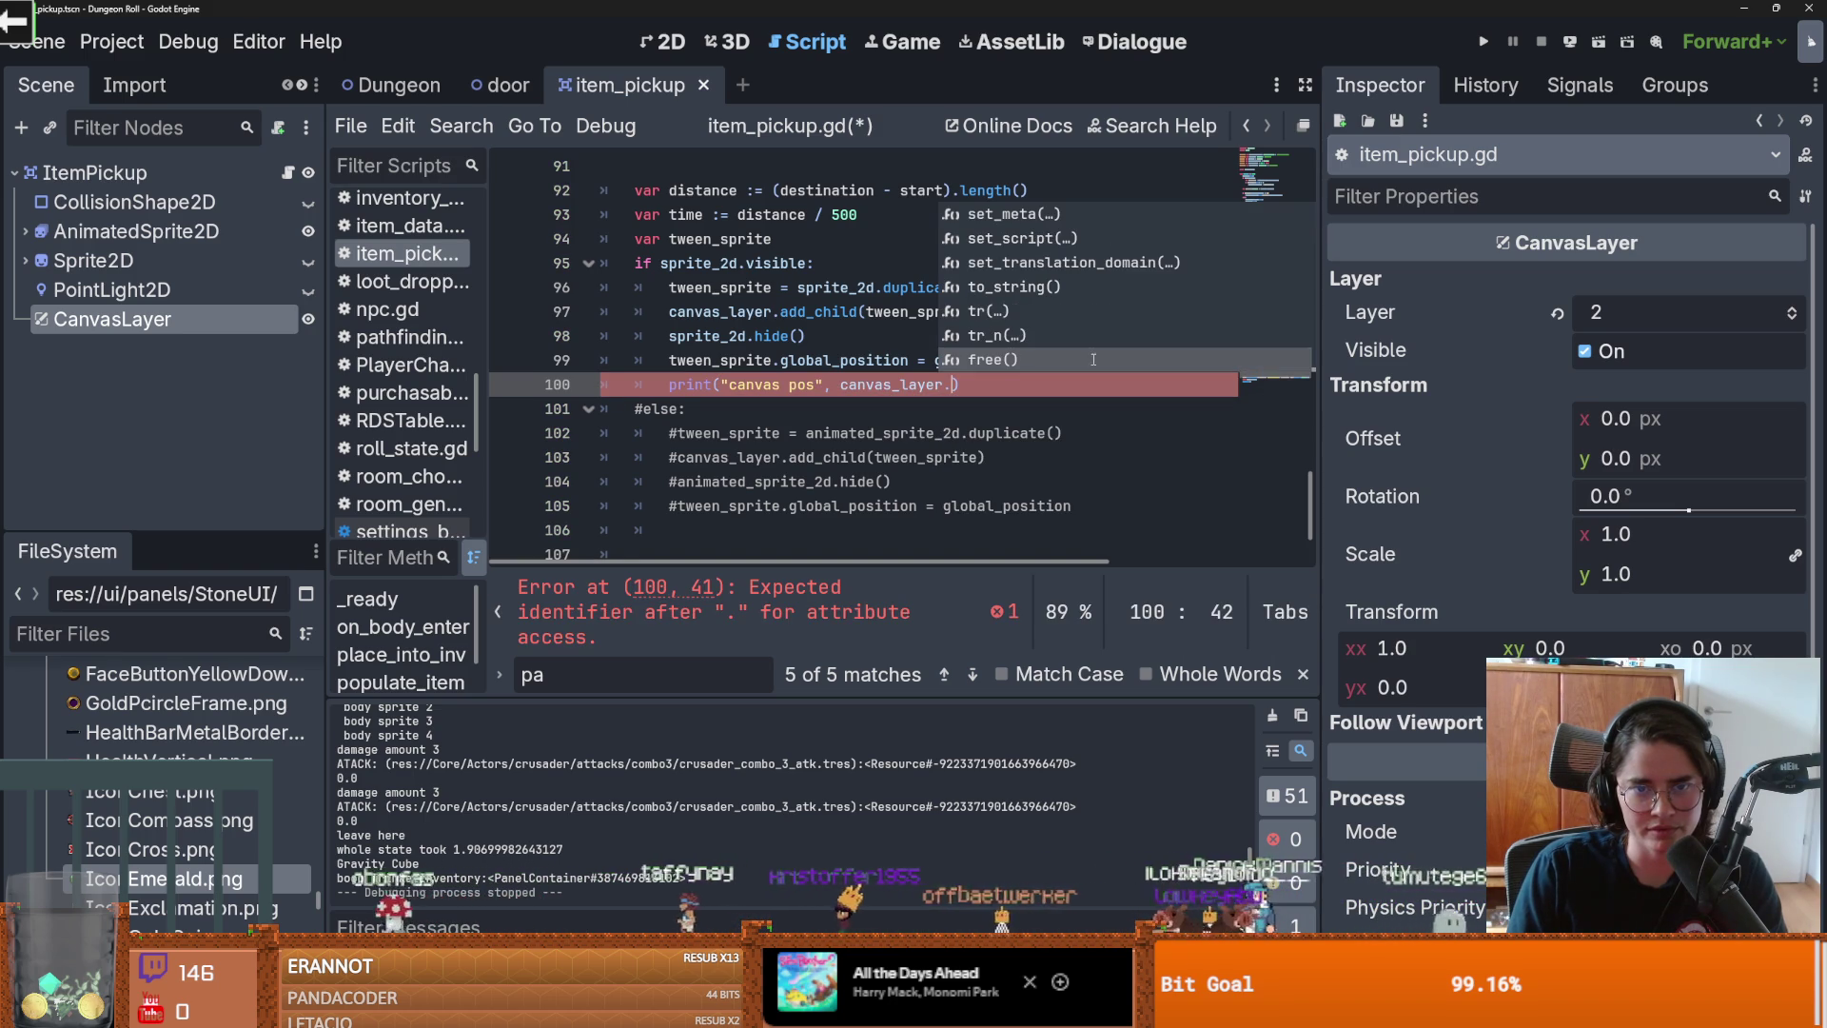
key(BackSpace)
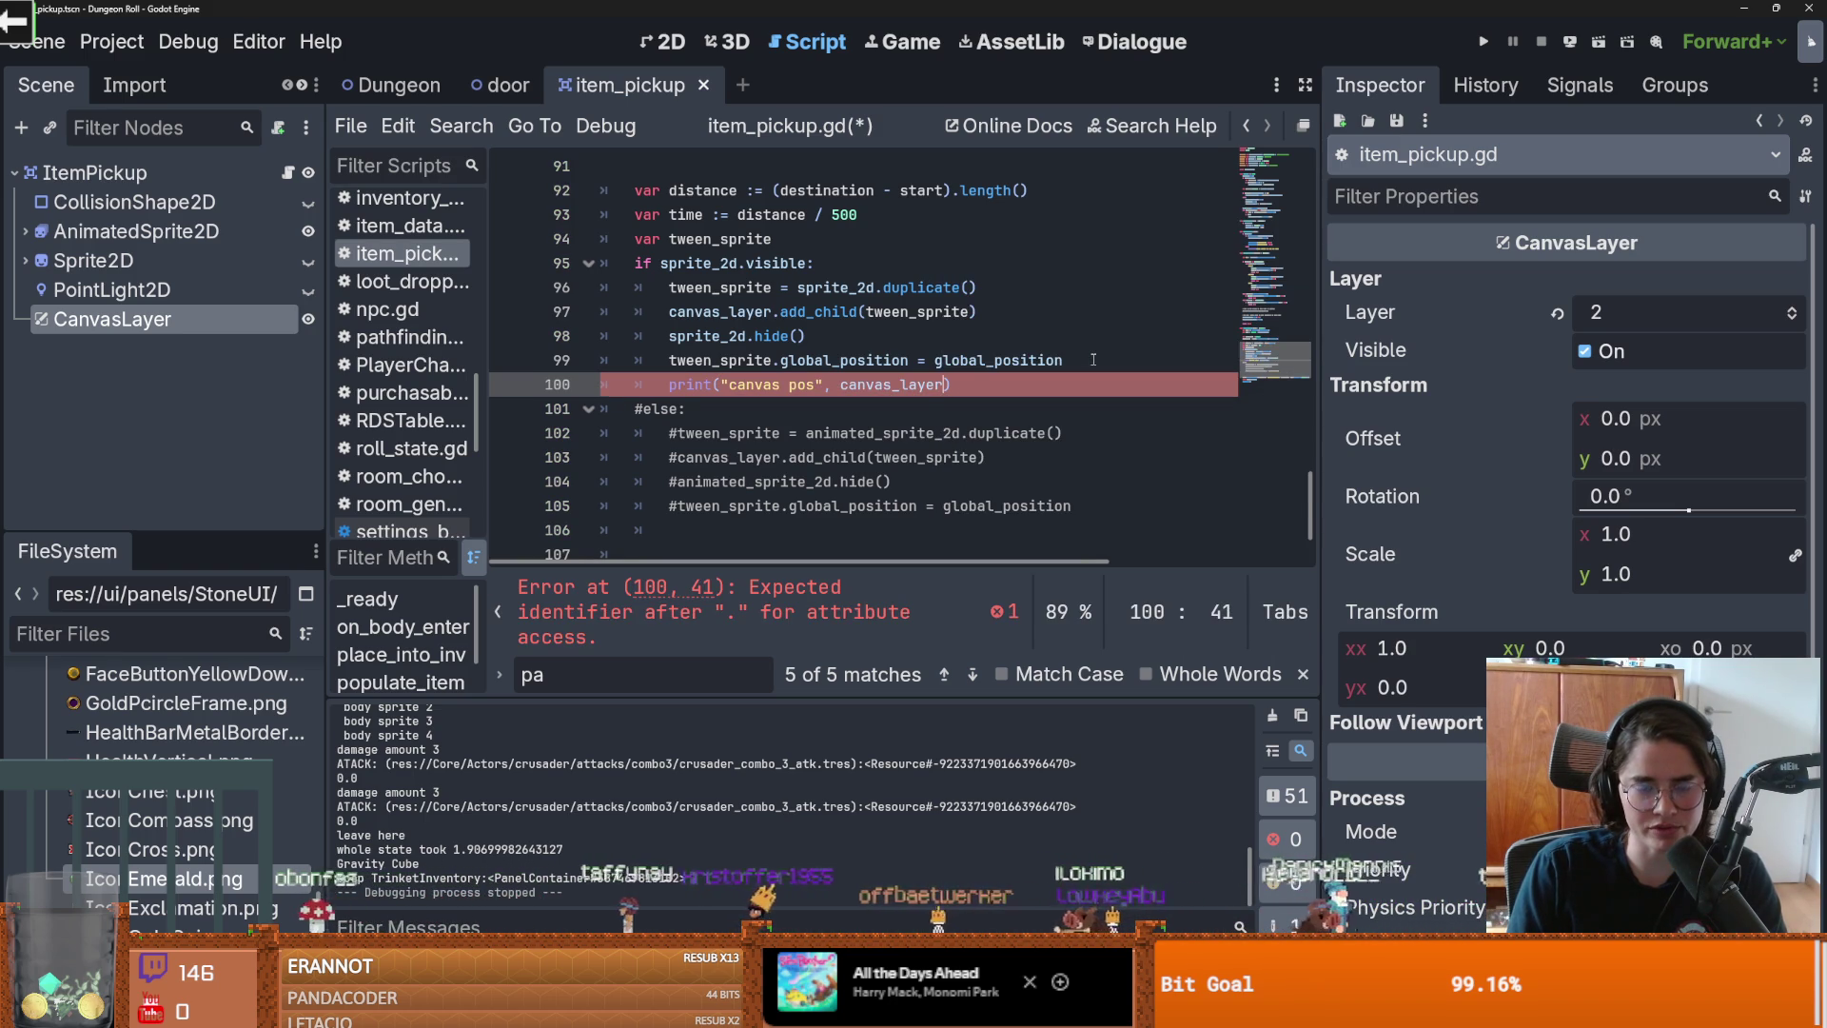
Step: Delete the debug print line and save the script
triple_click(847, 384)
key(BackSpace)
key(ctrl+s)
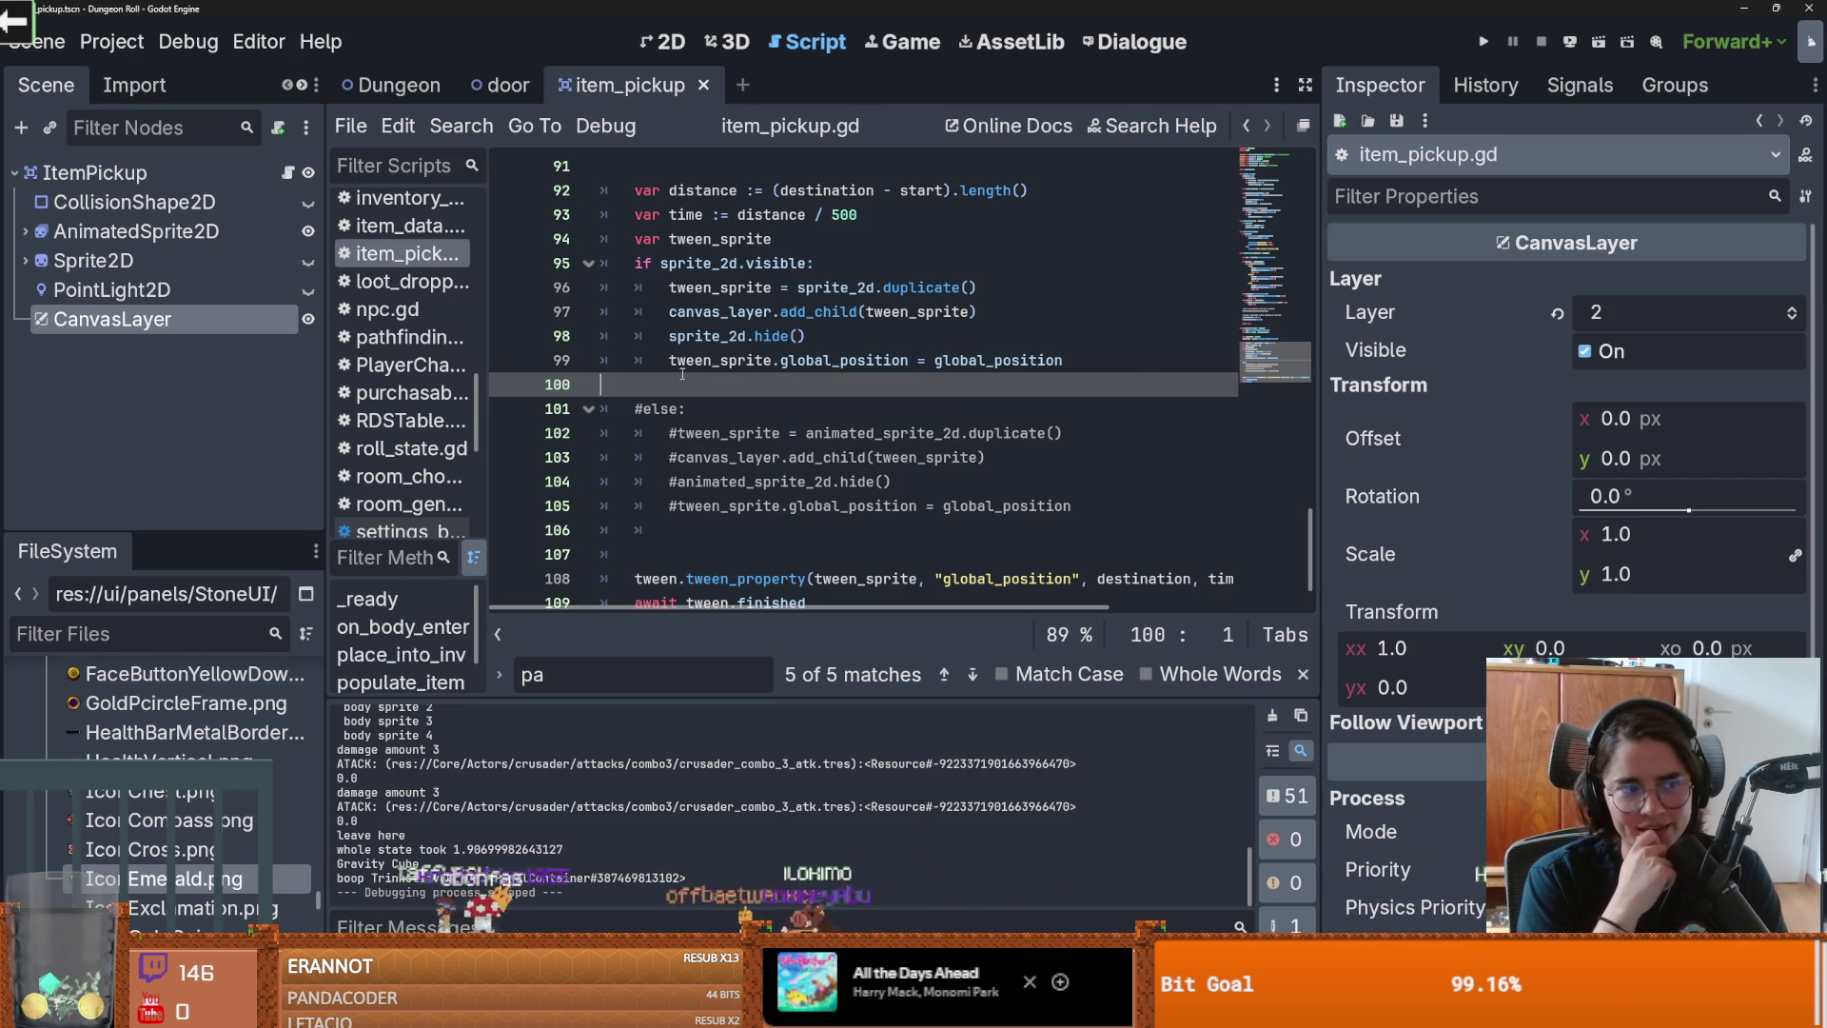
Step: In the 2D view, add a Sprite2D child node under CanvasLayer
click(671, 42)
scroll(803, 355, down, 6)
right_click(201, 334)
click(202, 334)
text(sp)
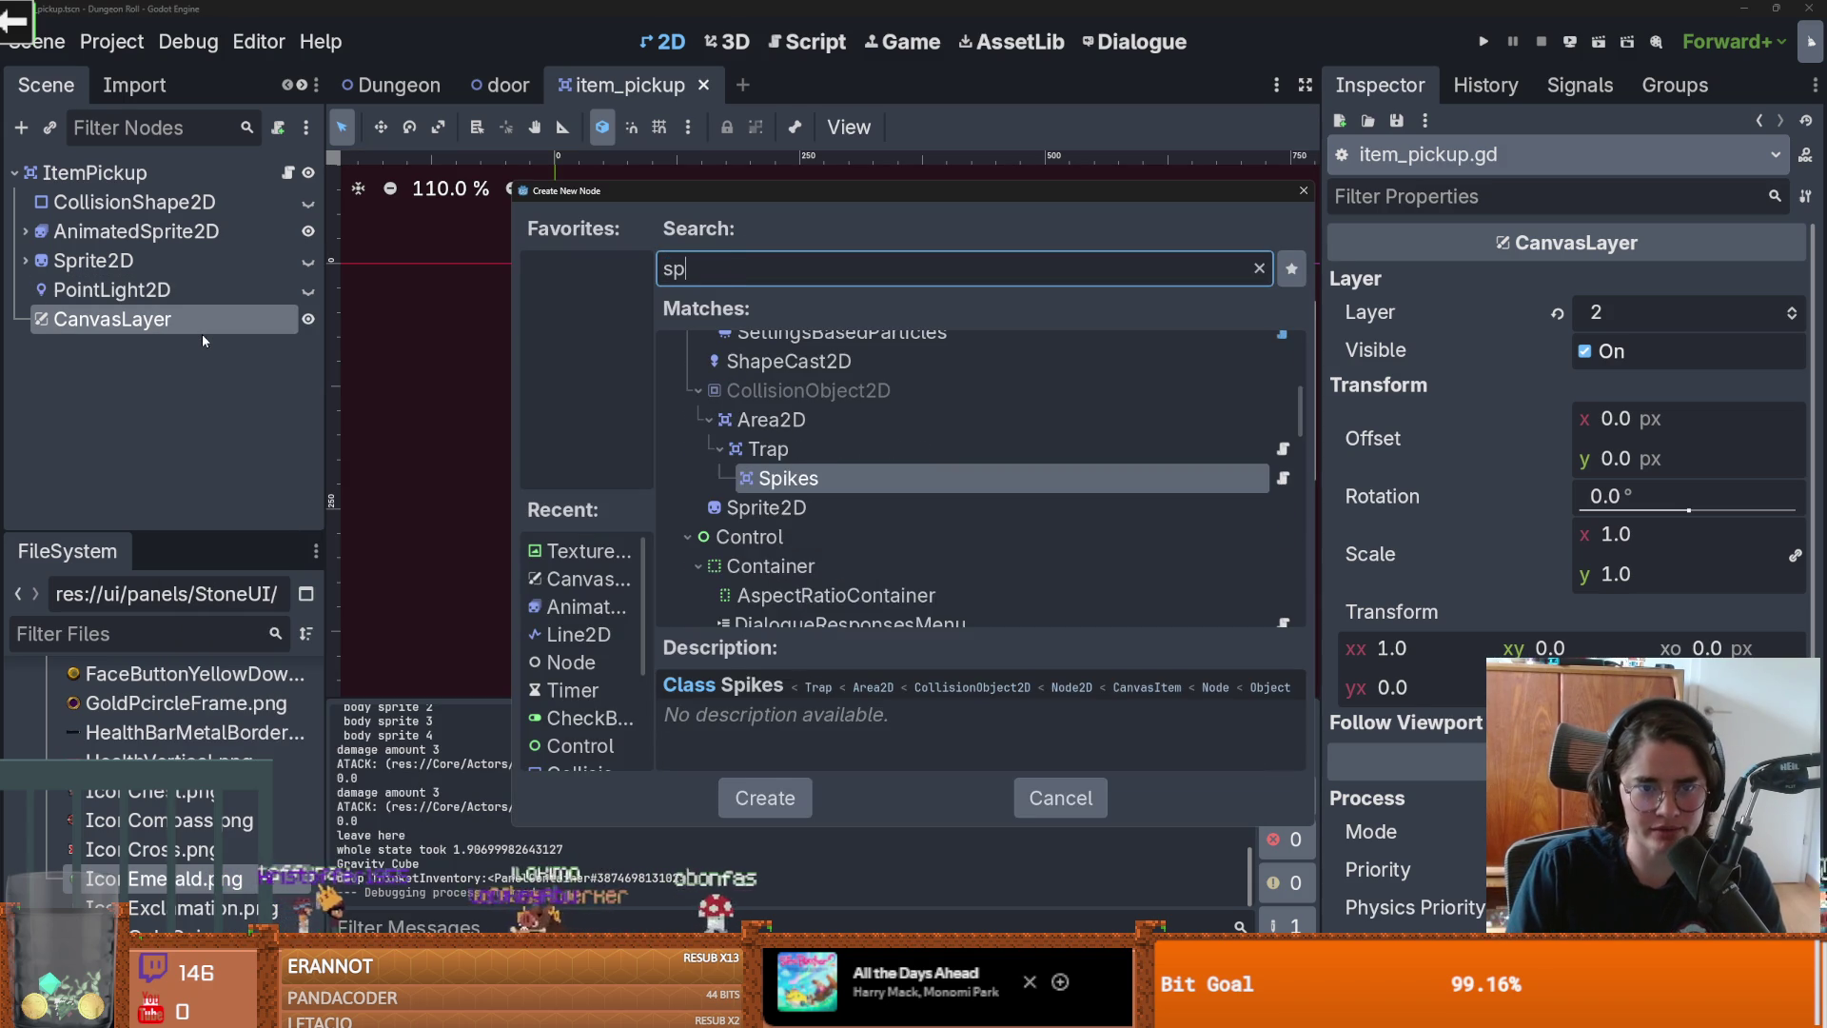
text(rite)
key(Return)
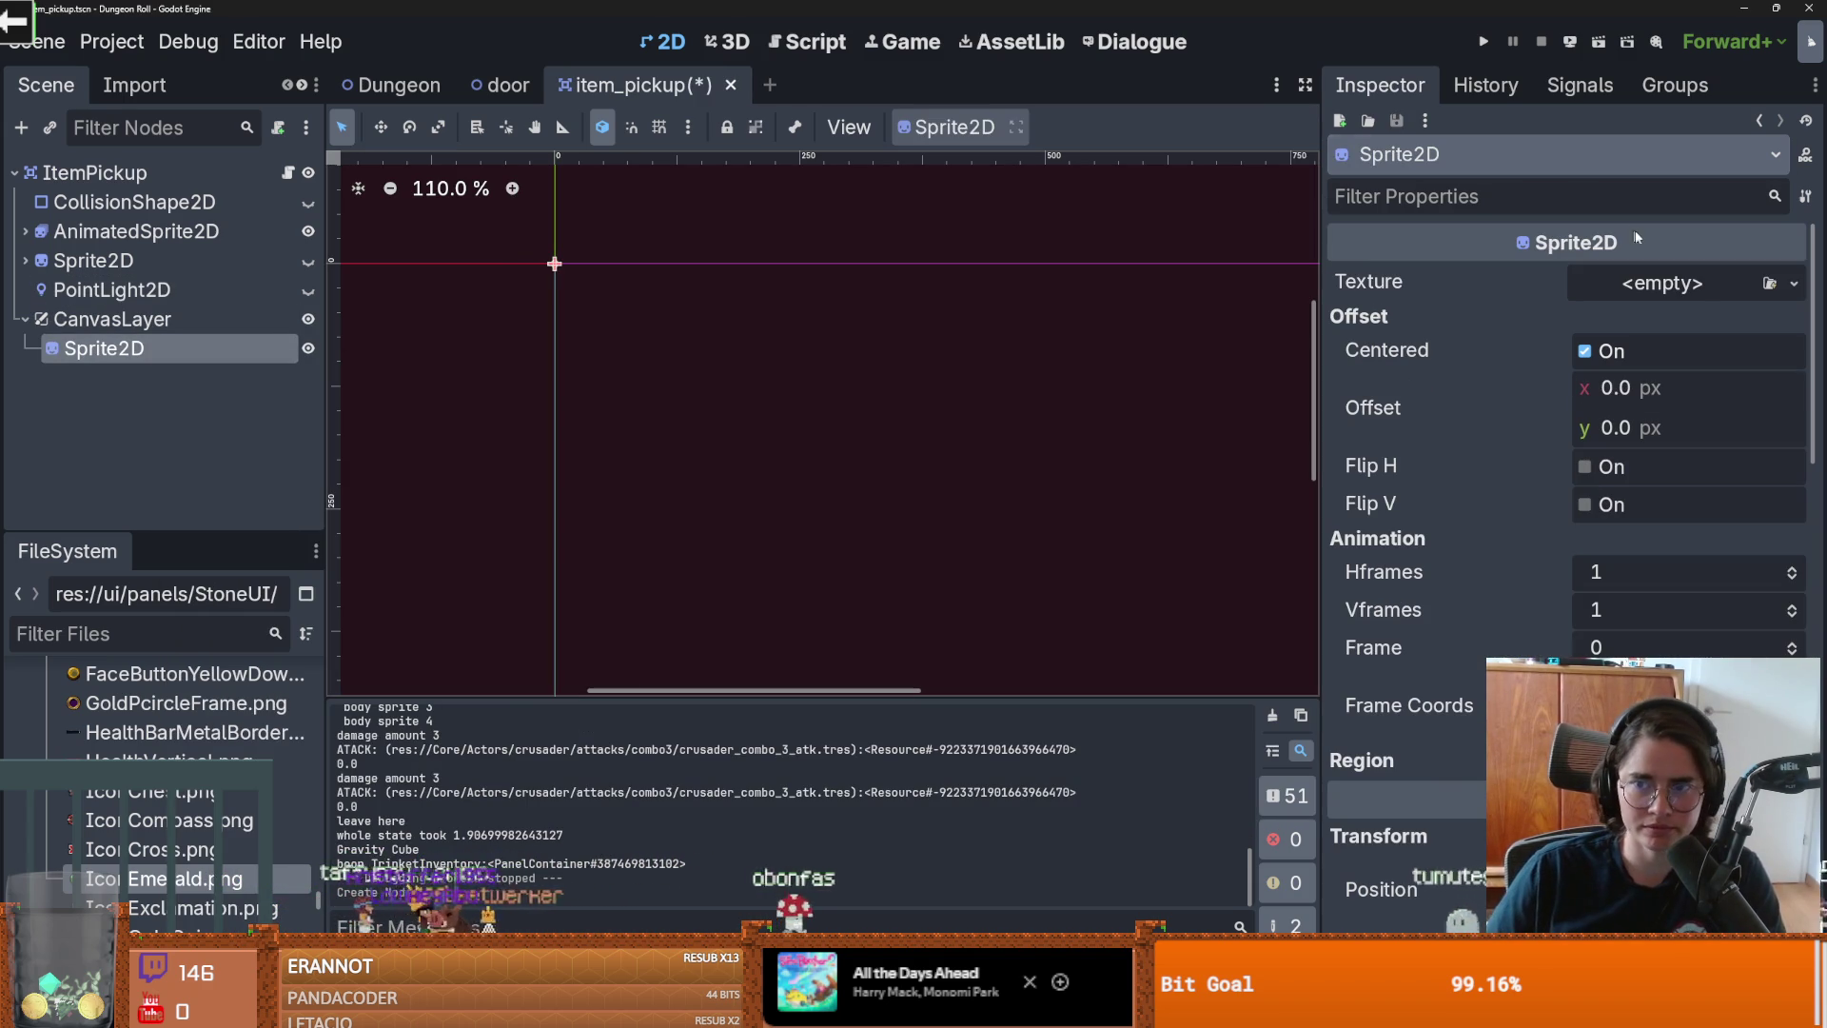
Step: Quick-load IconEmerald as the new sprite's texture
scroll(1700, 299, down, 5)
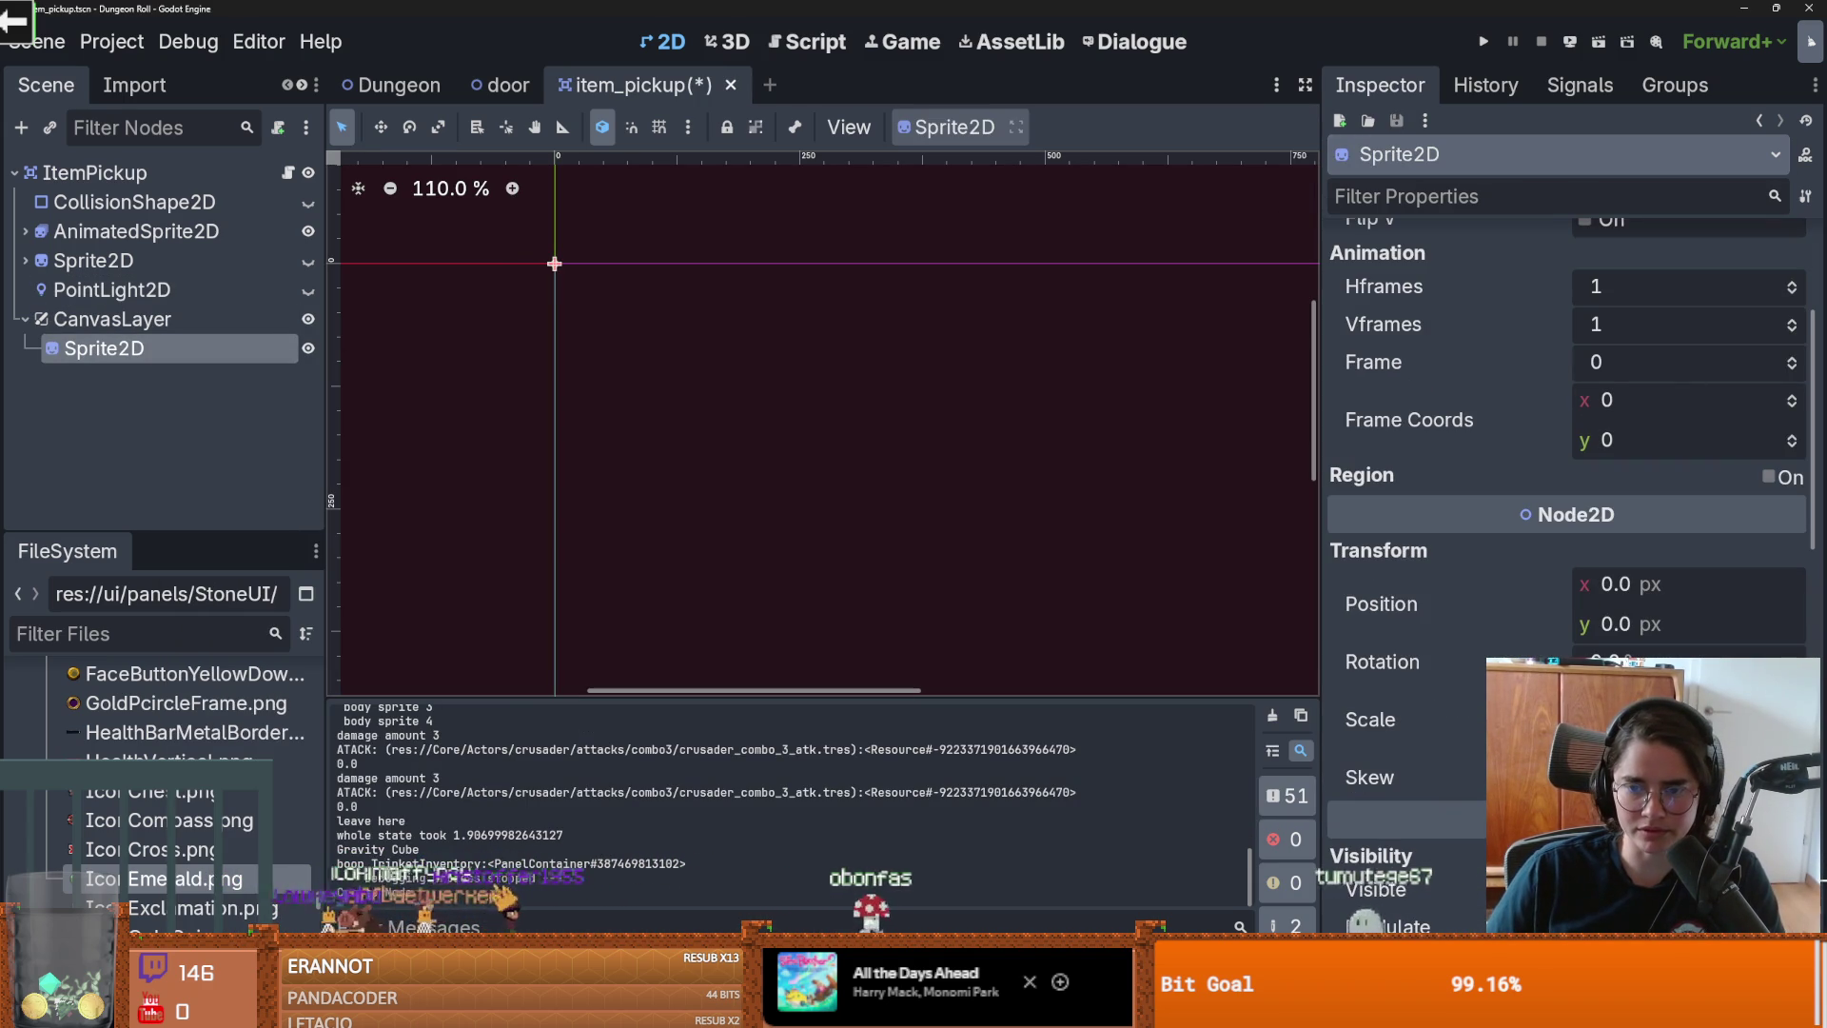
scroll(1789, 285, up, 5)
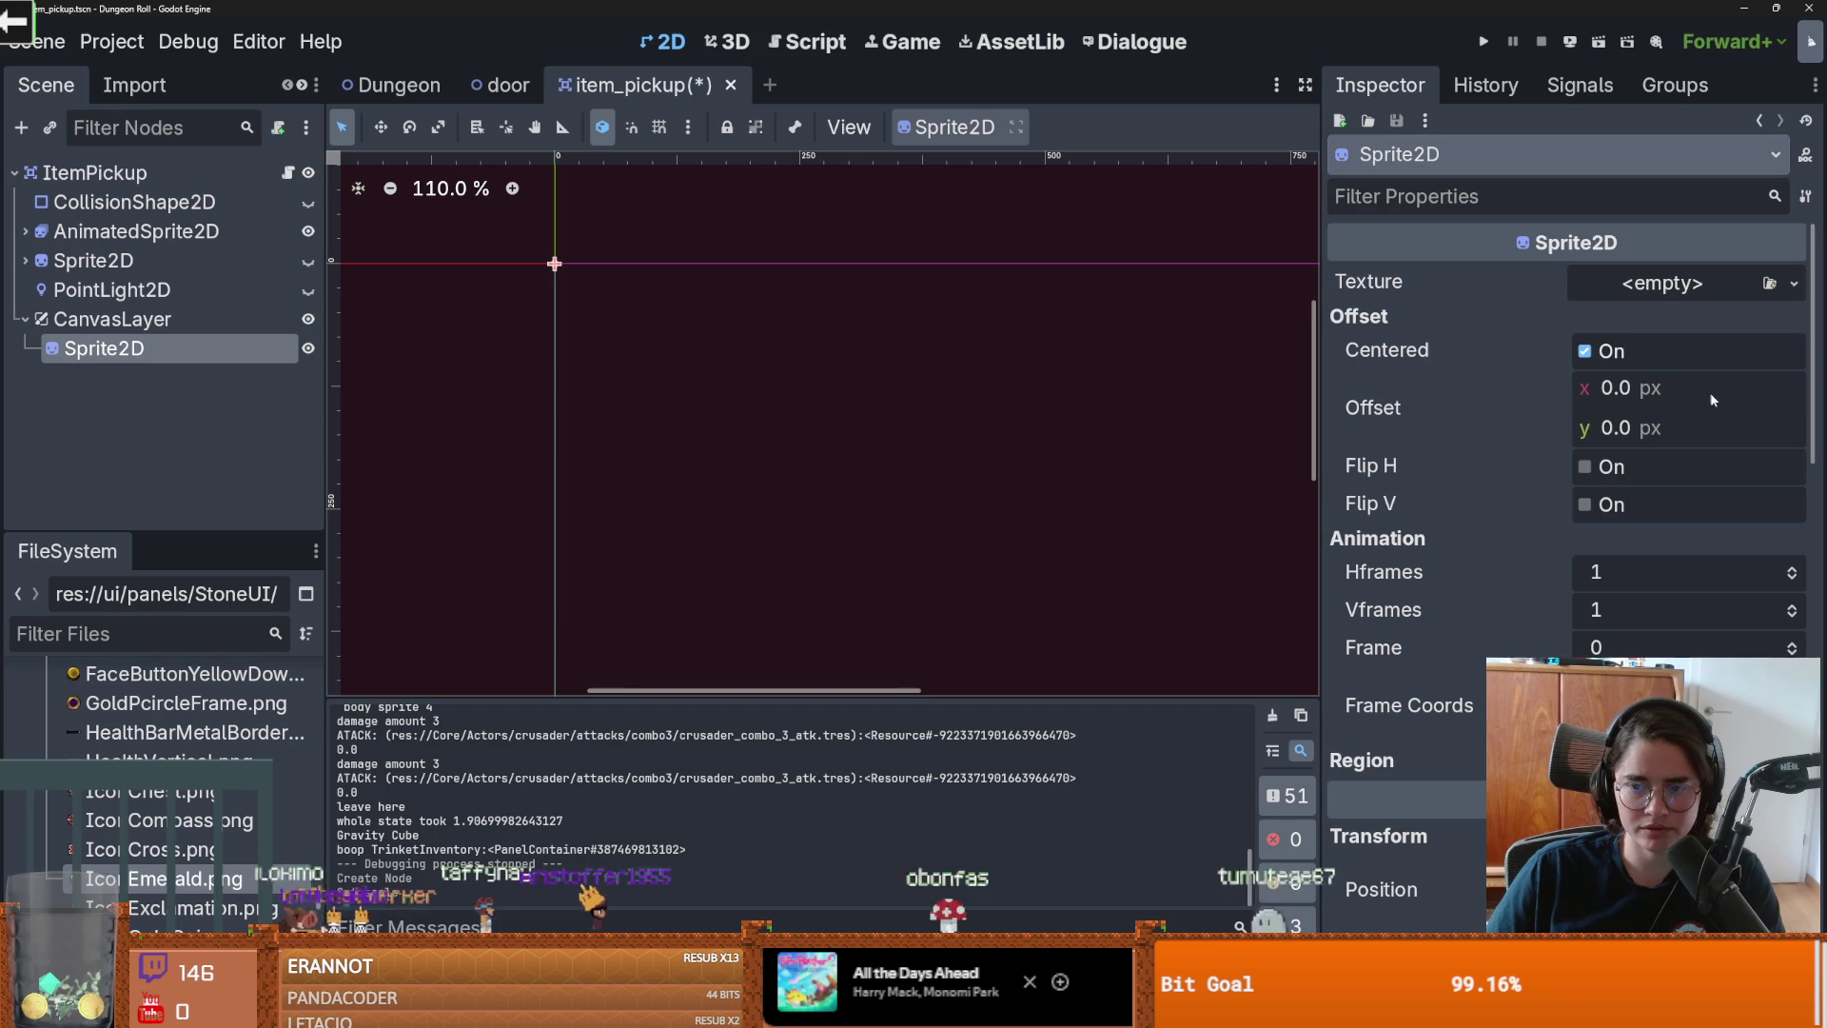
click(1792, 286)
click(1570, 837)
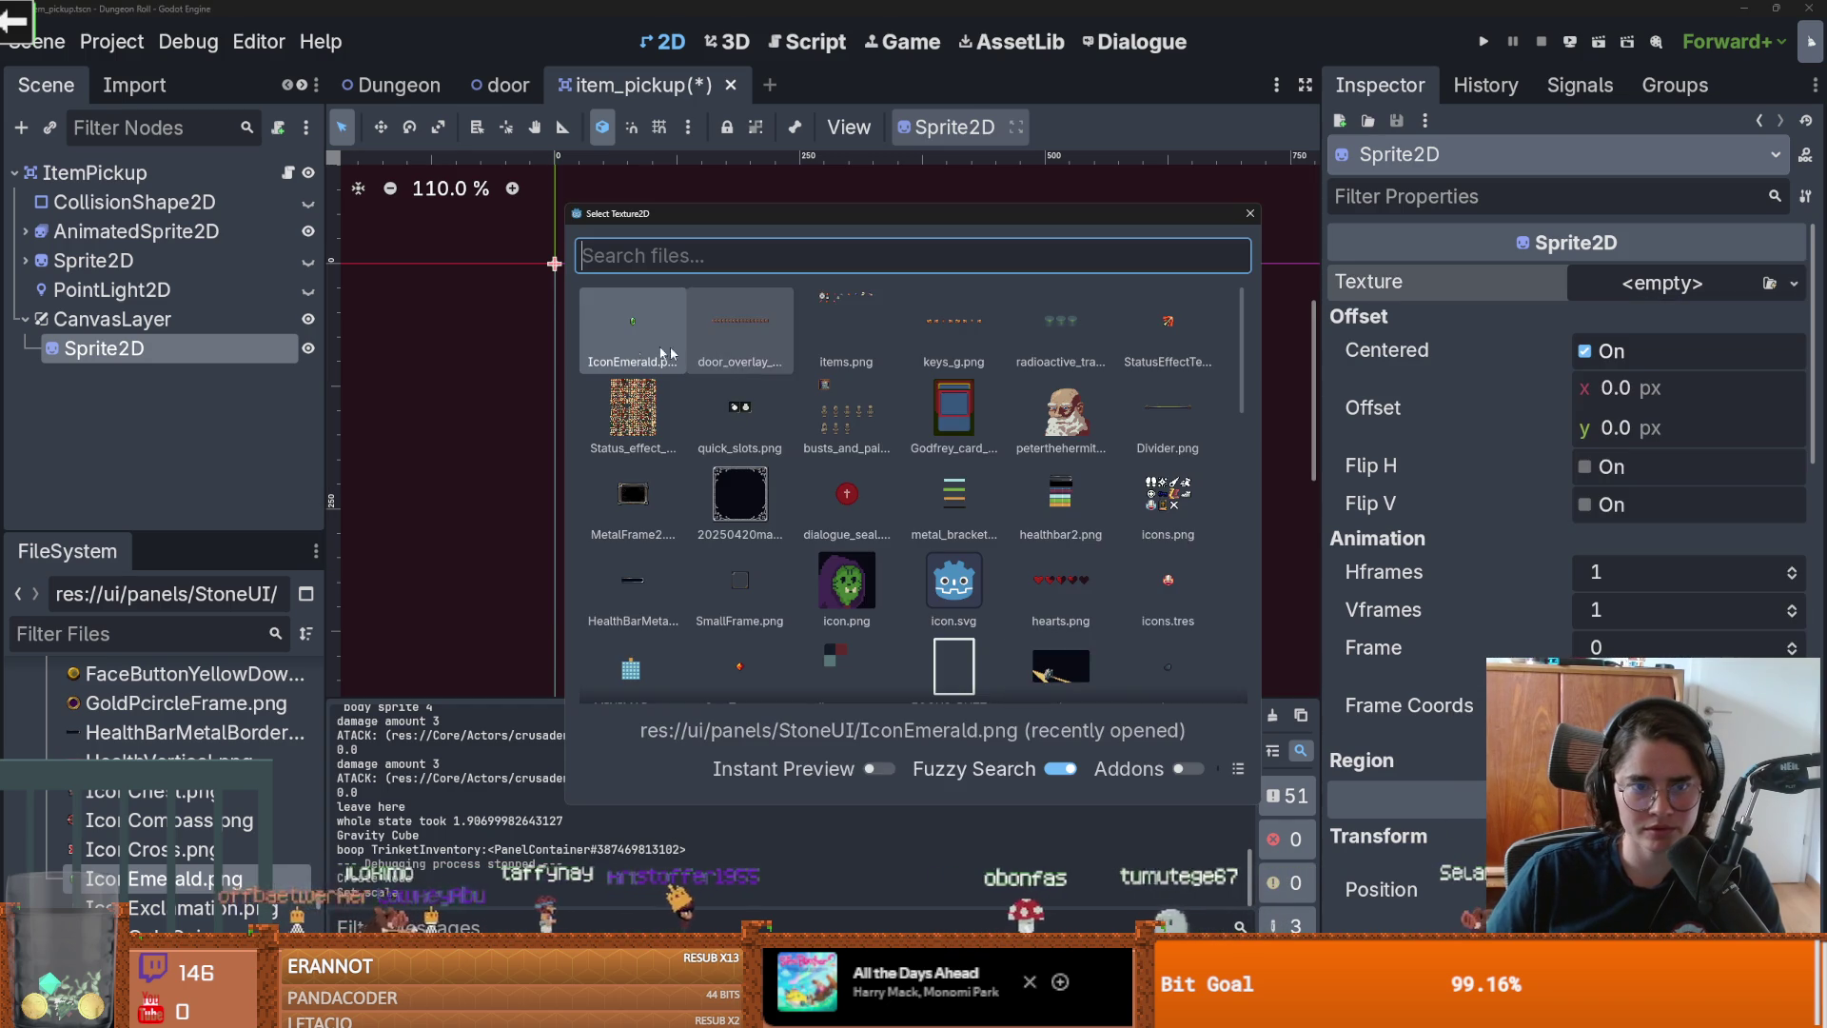
click(634, 341)
Step: Reset the sprite's position to 0, 0, then set its x to 6.795
drag(574, 319, 701, 367)
scroll(895, 430, down, 10)
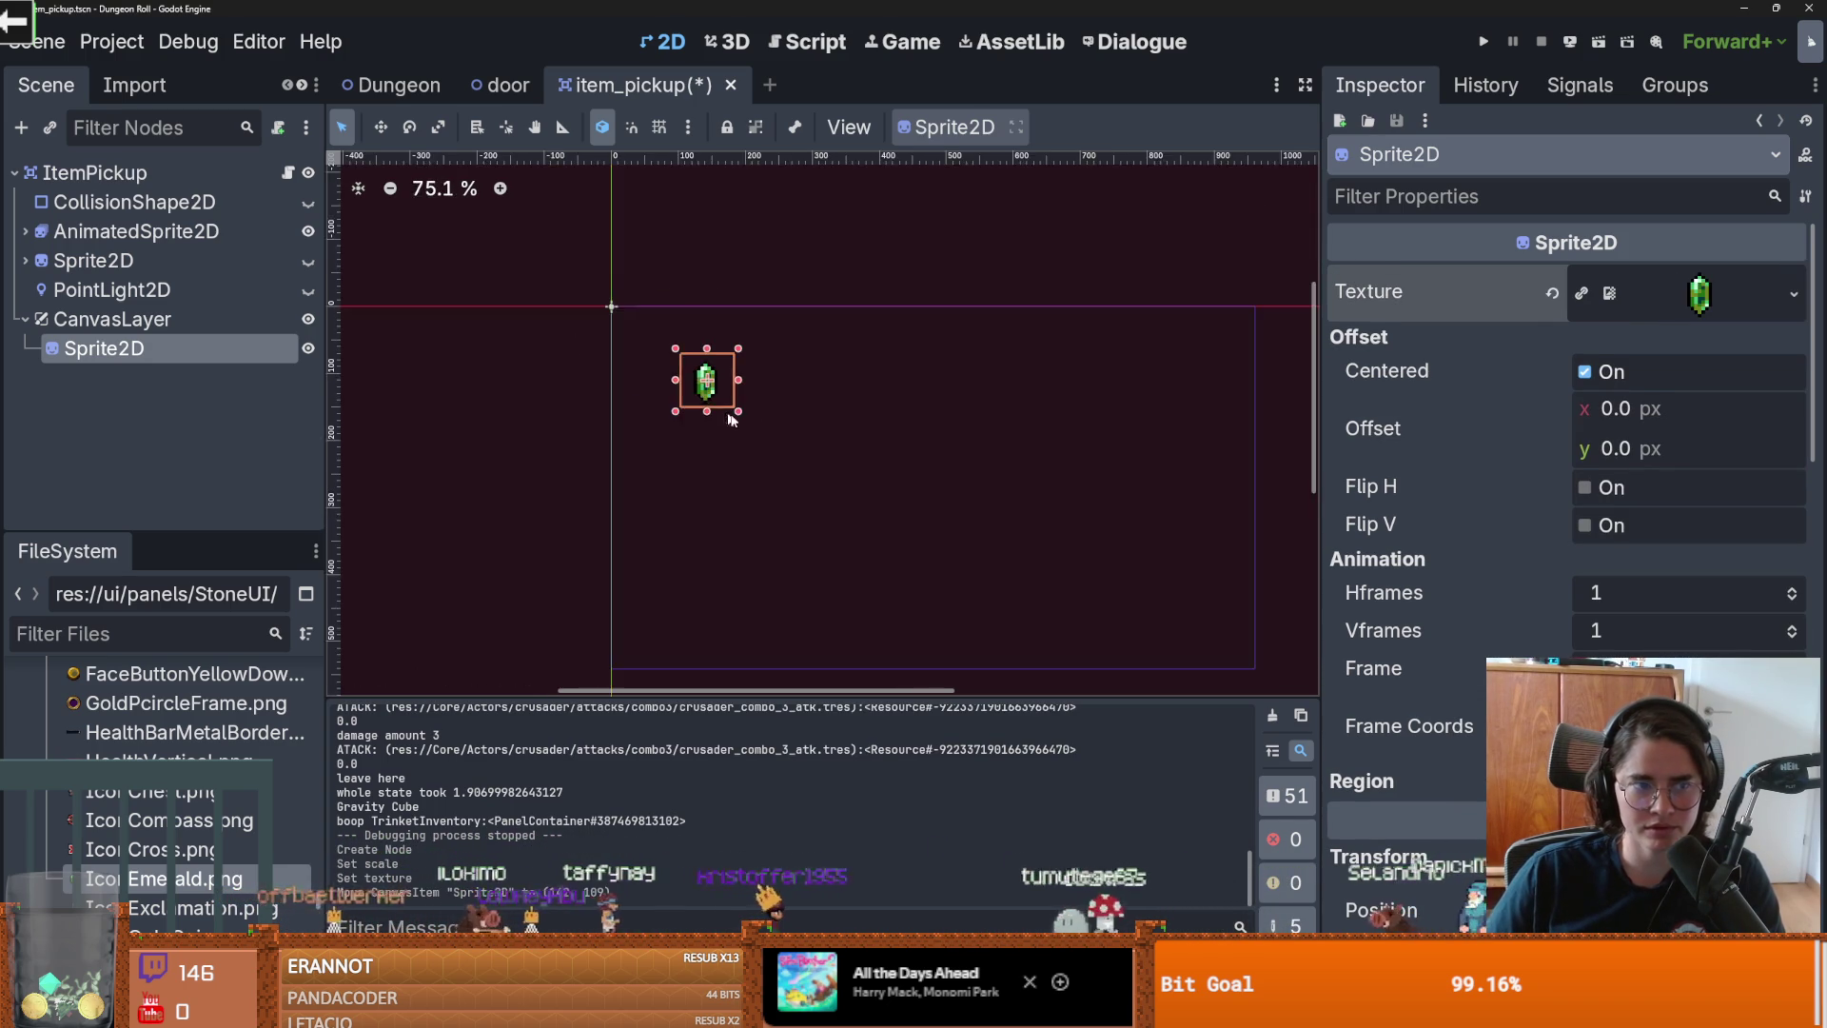
scroll(1551, 571, down, 5)
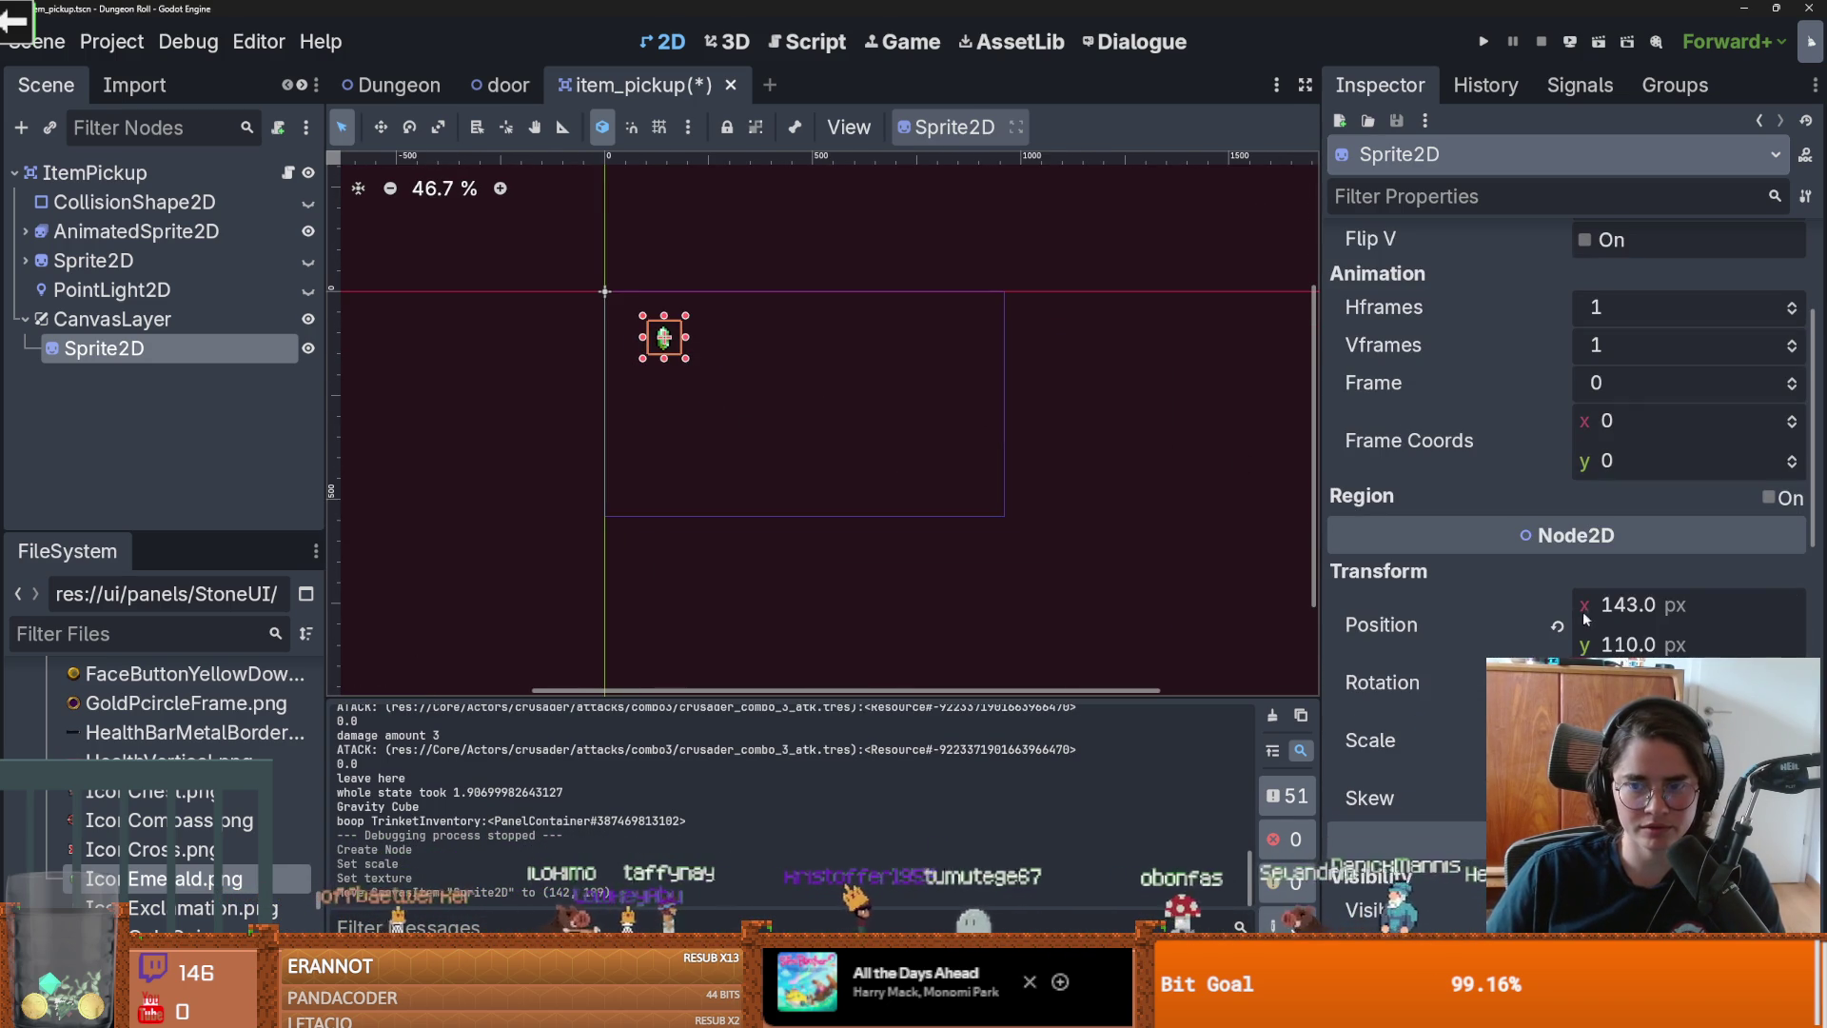
click(1552, 630)
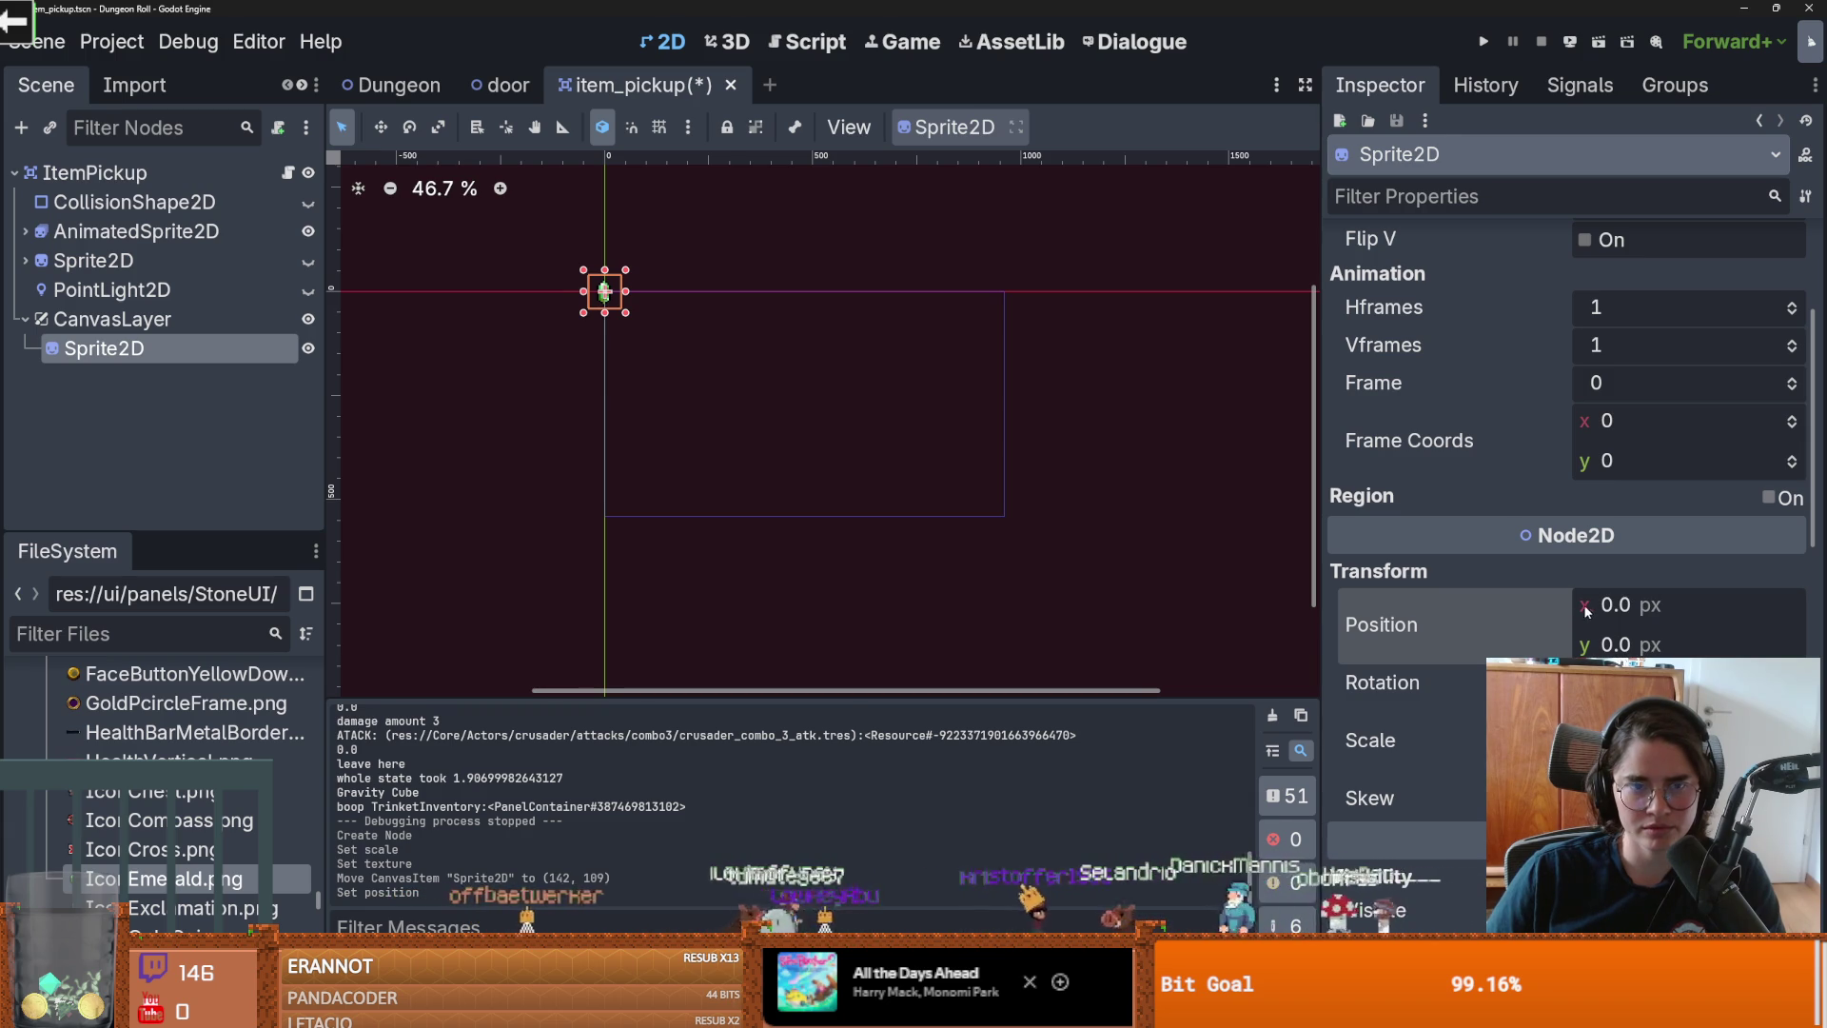
drag(1584, 610, 1591, 610)
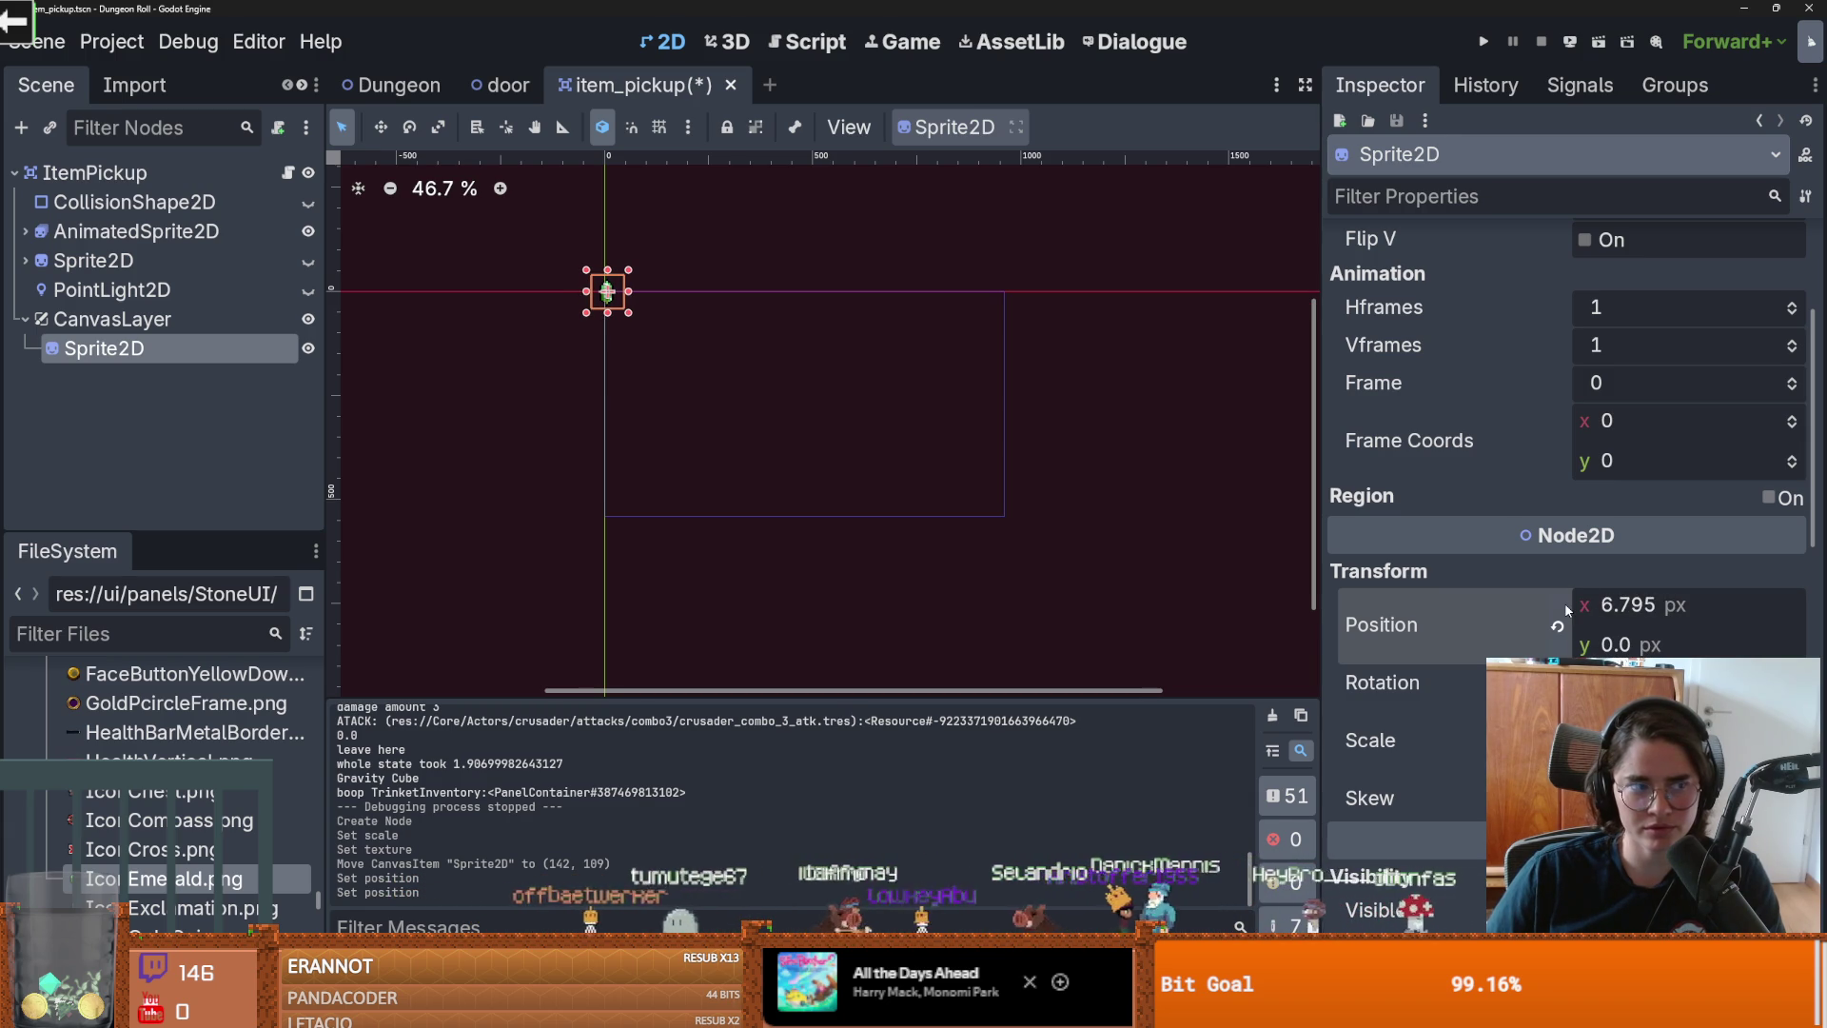
scroll(550, 424, up, 1)
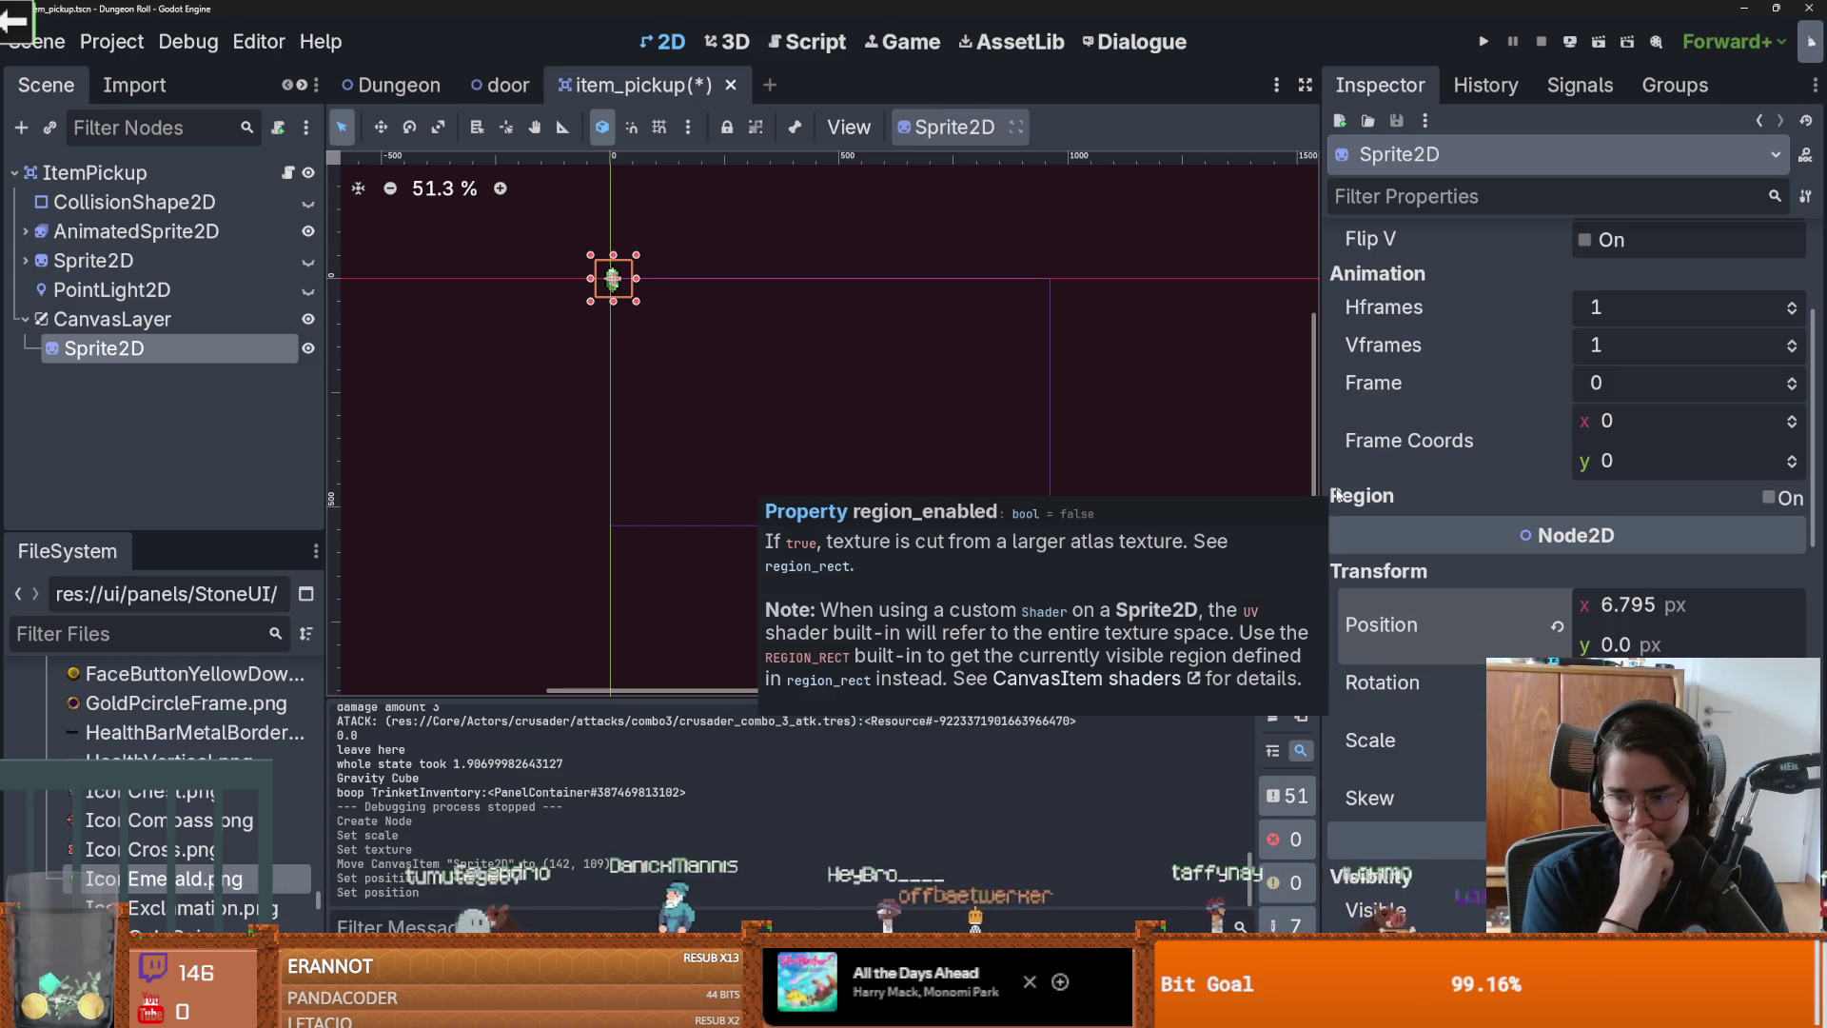
Step: Back in item_pickup.gd, insert to_local before global_position on line 99
click(288, 172)
double_click(721, 365)
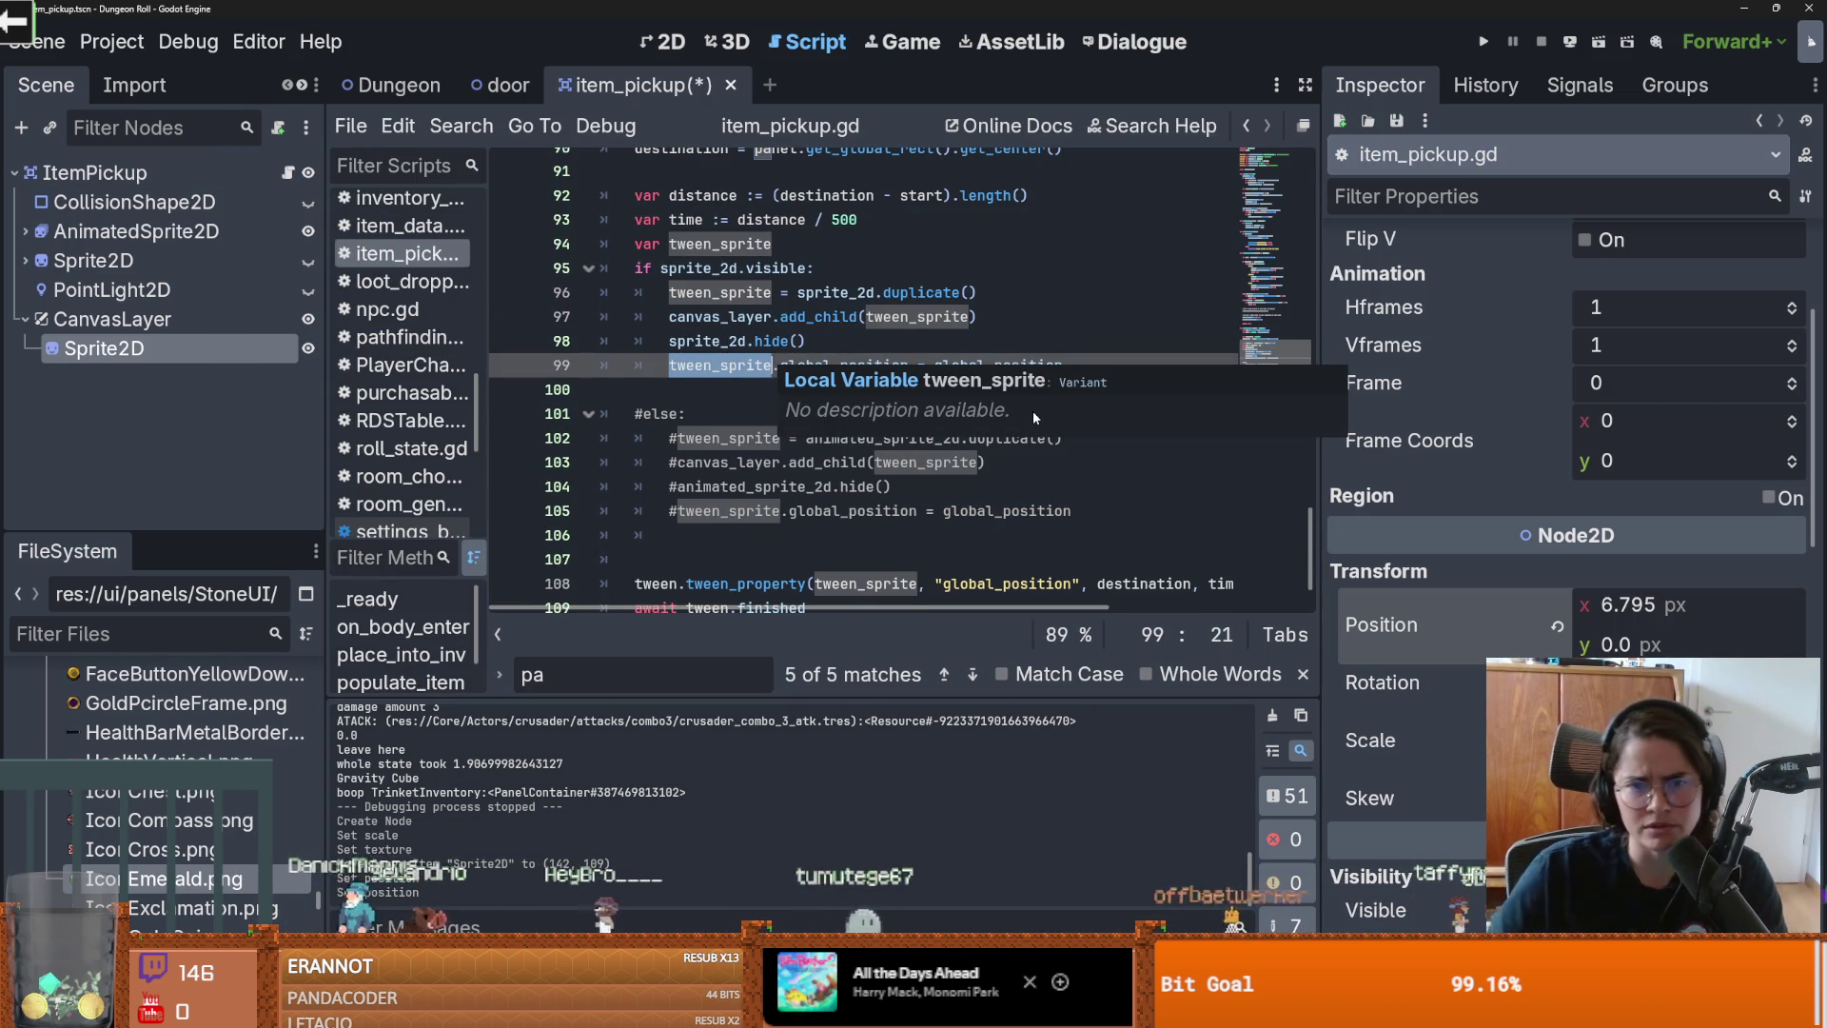
click(933, 365)
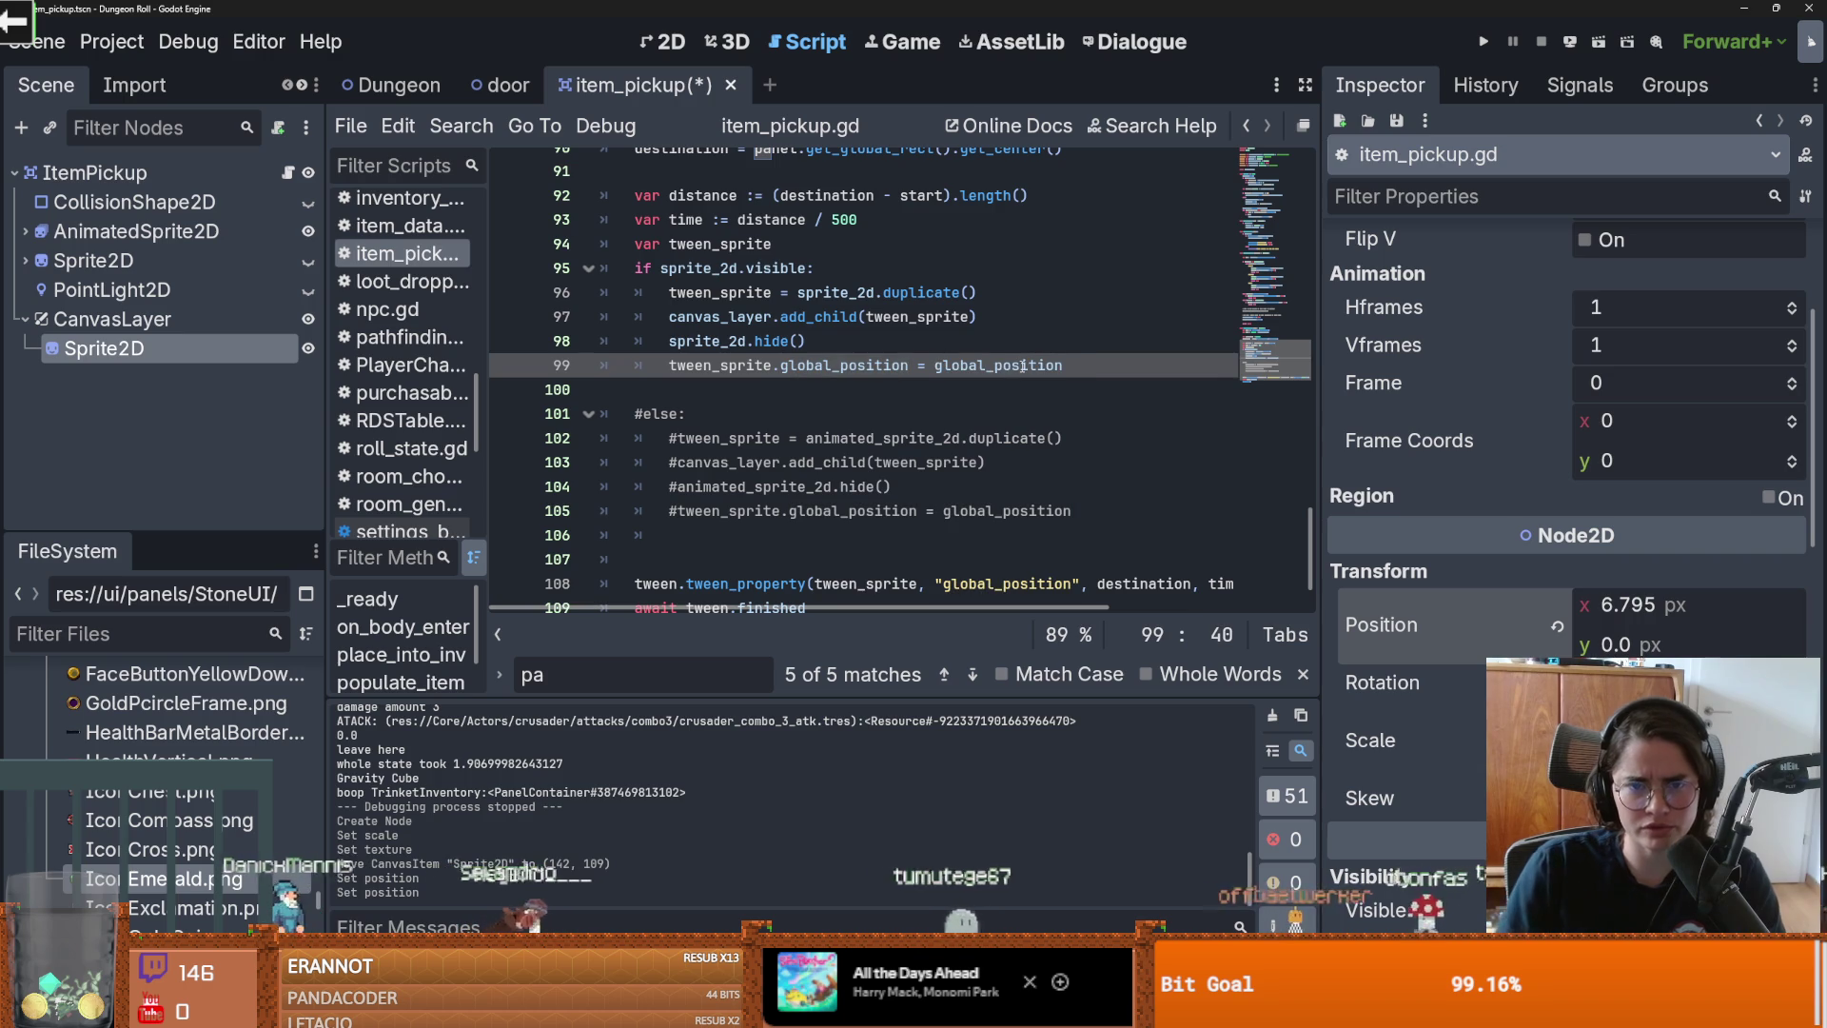
text(to_l)
key(Return)
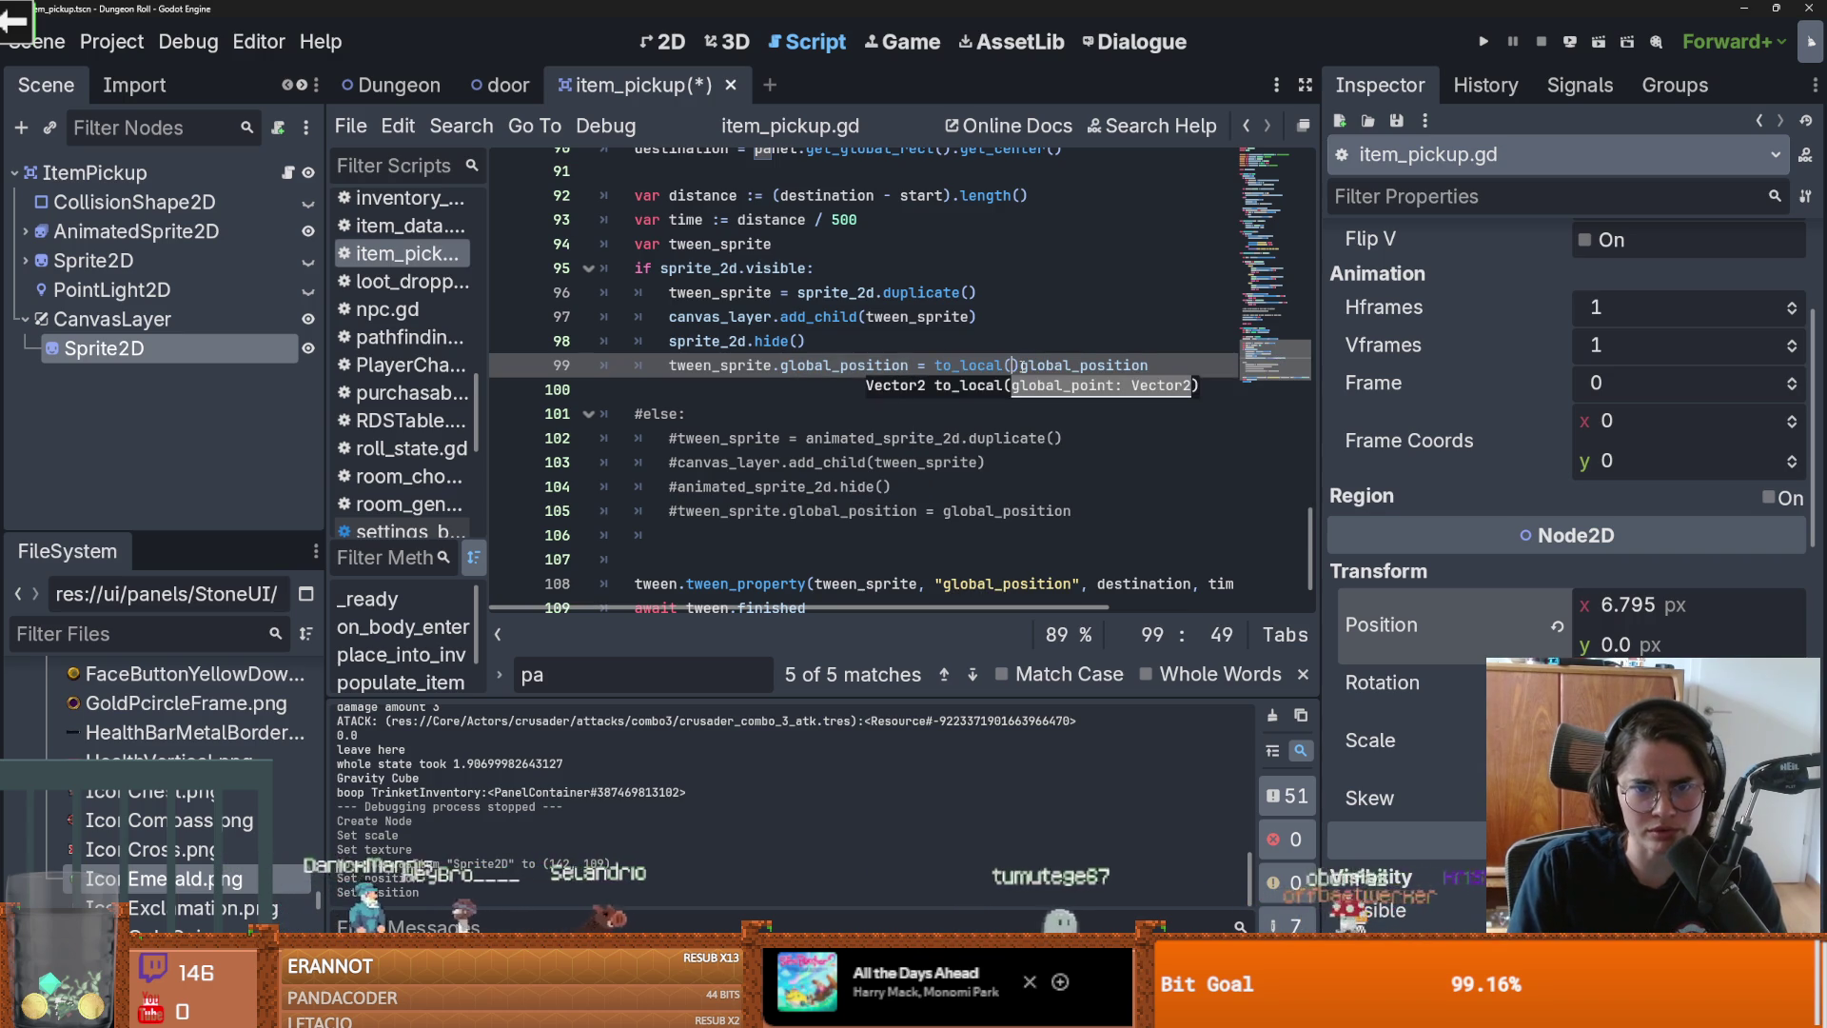
Step: Rework line 99 toward canvas_layer.to_local(global_position)
double_click(1024, 384)
drag(1024, 384, 1014, 384)
click(935, 384)
text(can)
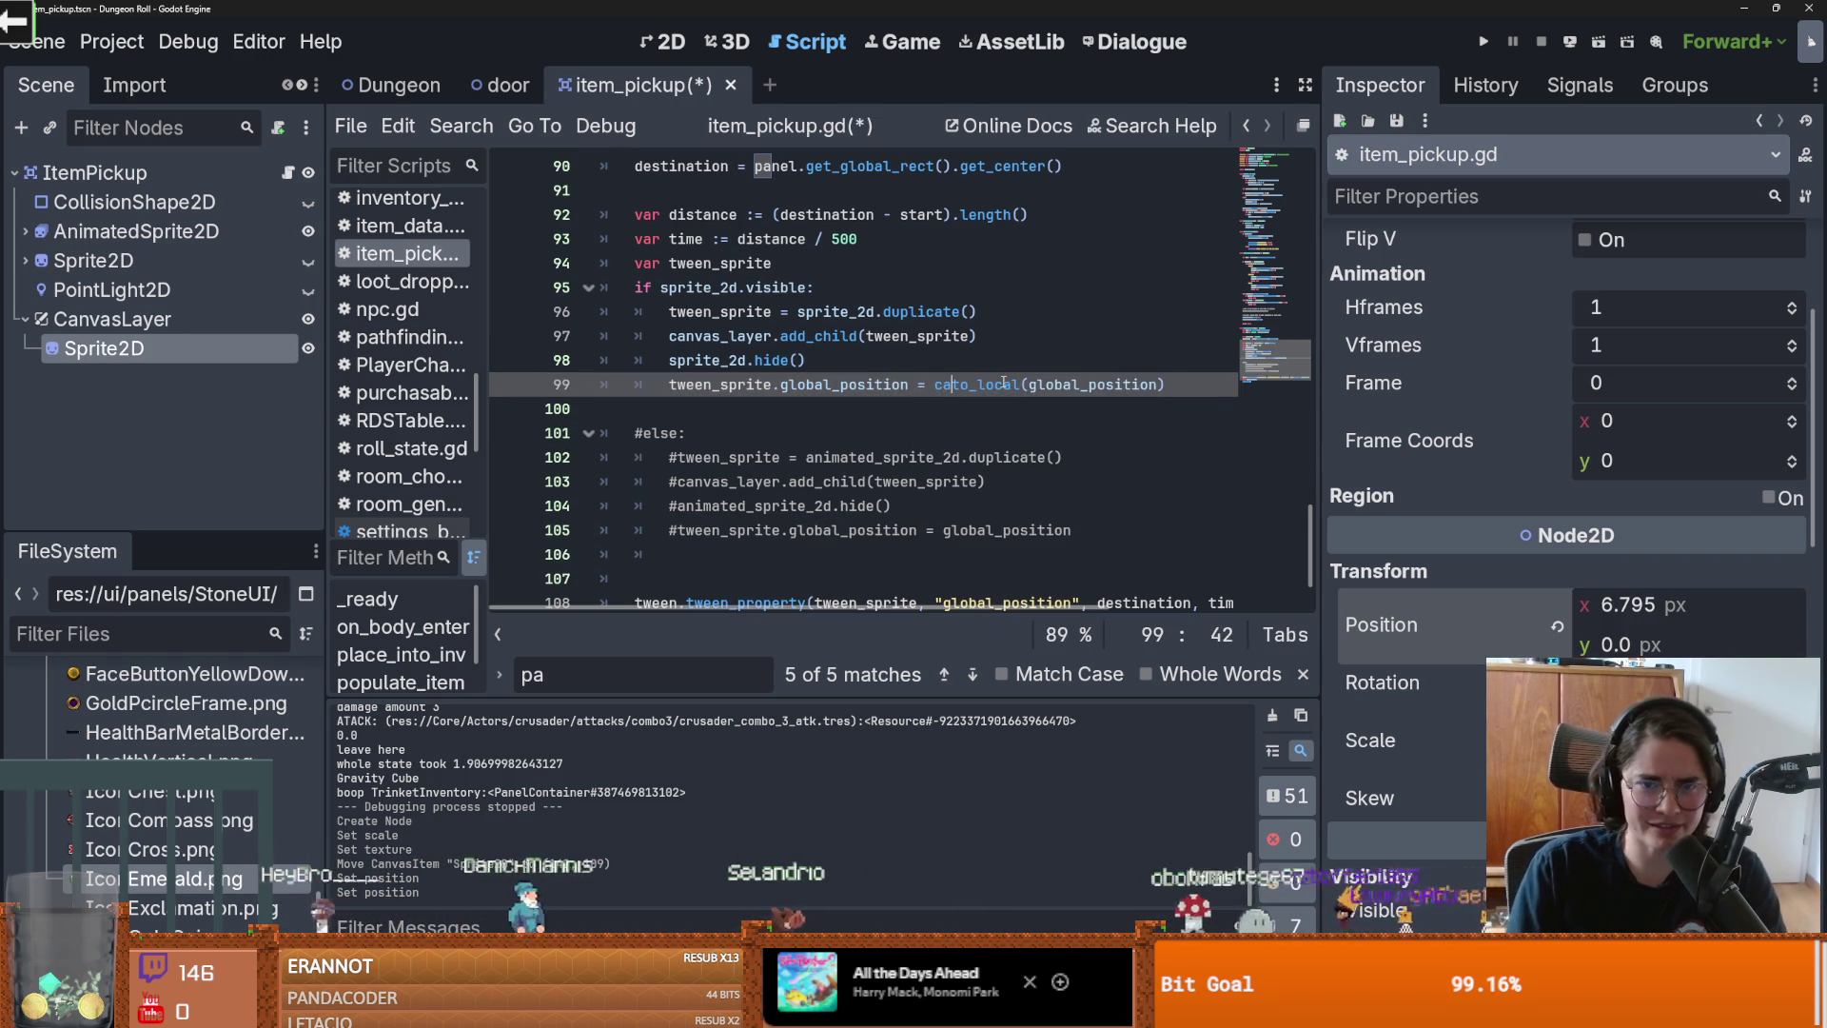
text(vas)
key(Return)
text(.)
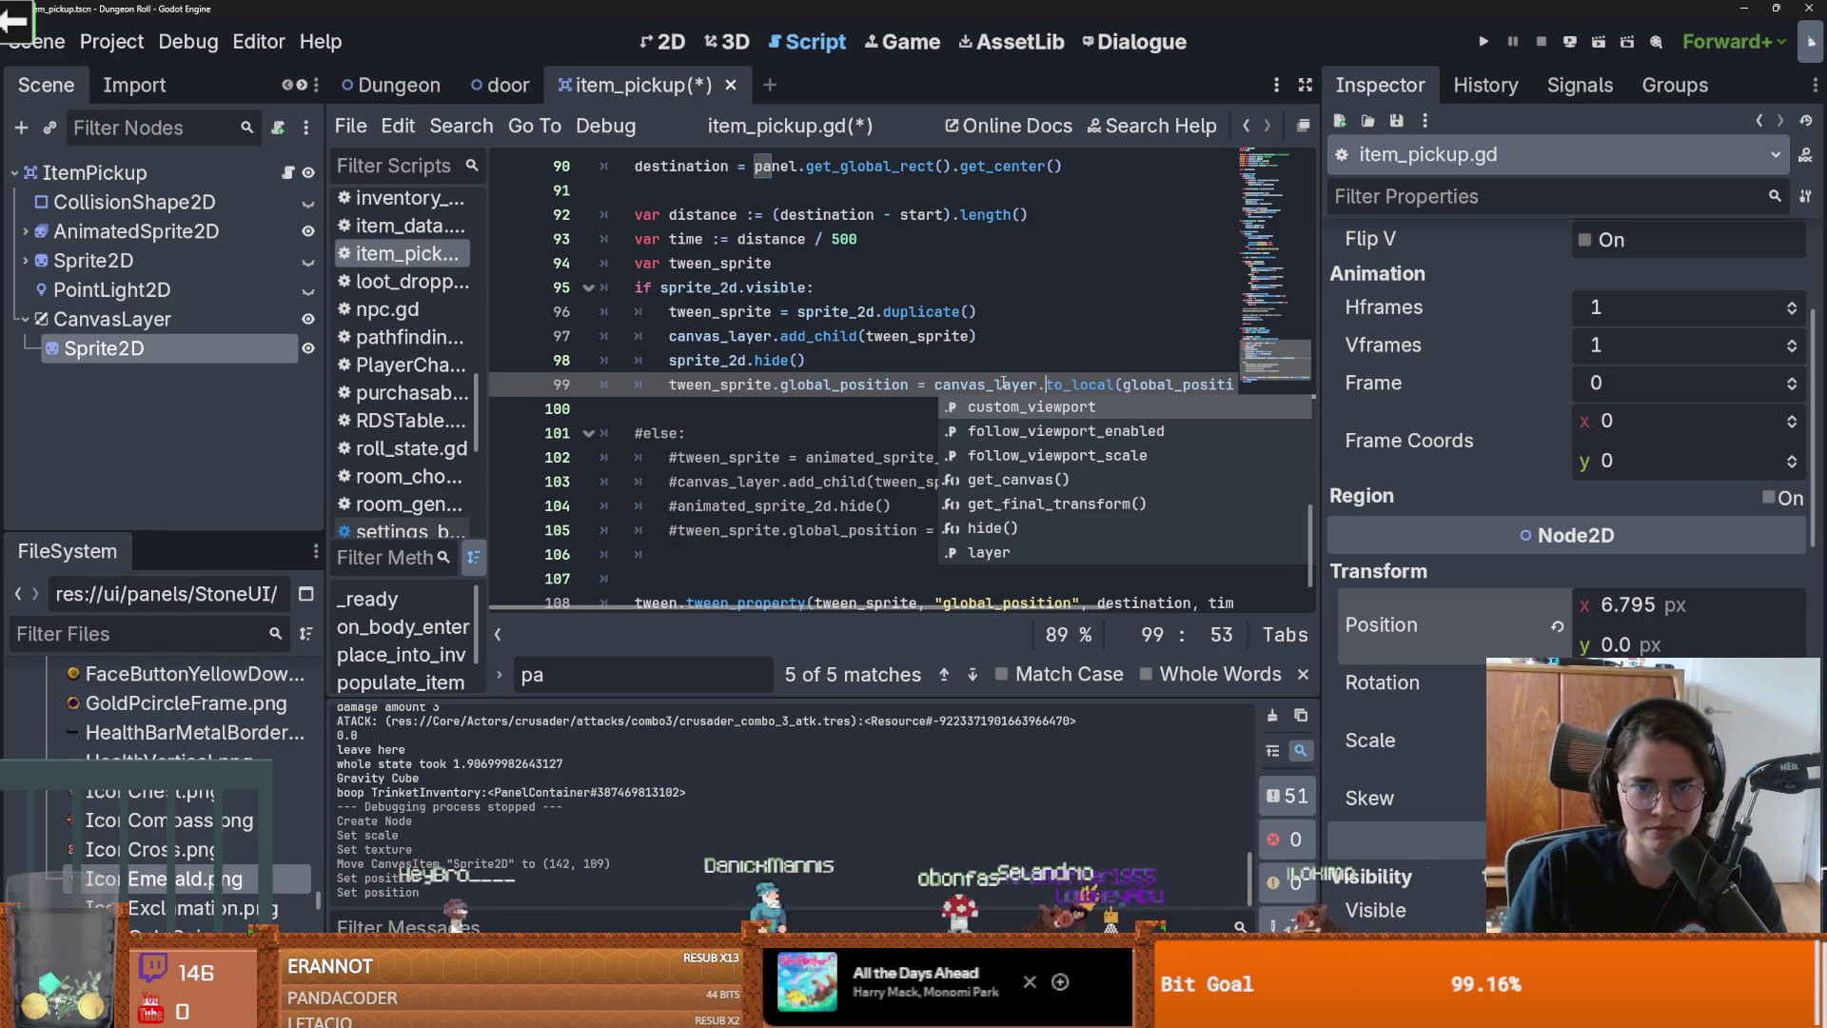
text(t)
Step: Undo the to_local edit on line 99 and save the script
key(ctrl+z)
key(ctrl+z)
key(ctrl+z)
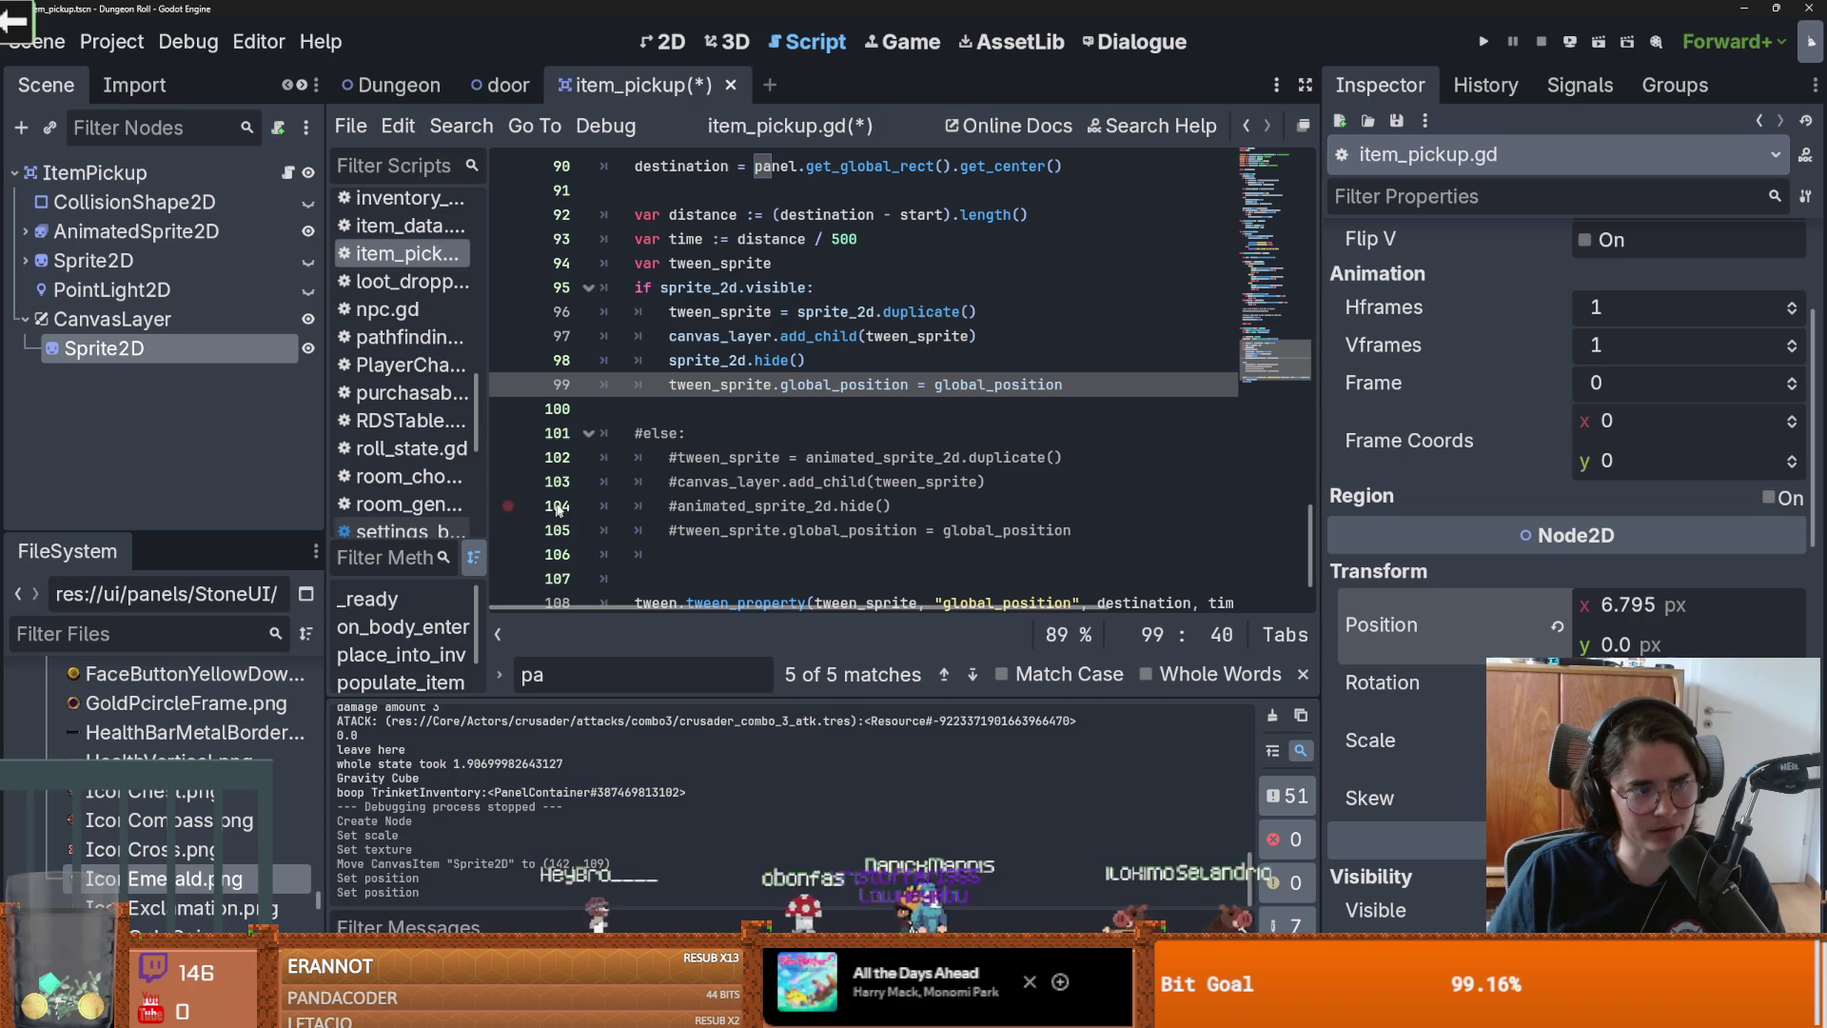
key(ctrl+s)
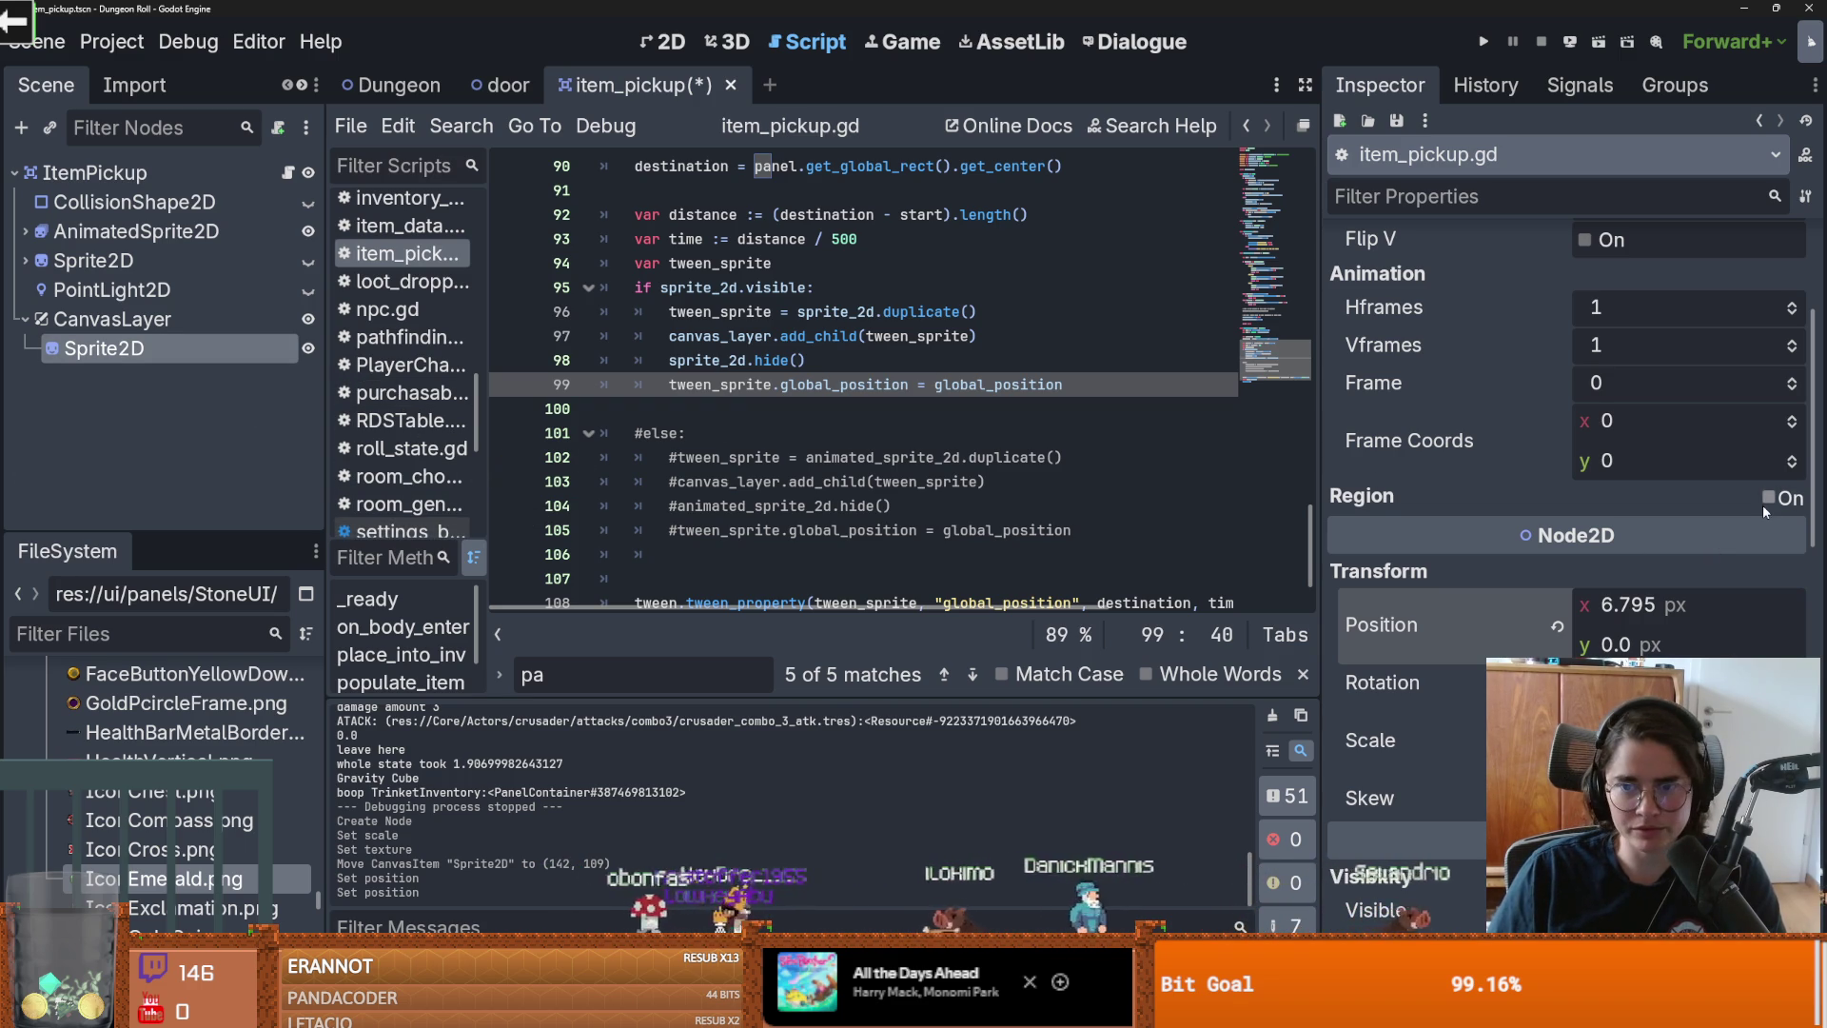
scroll(1390, 568, up, 3)
right_click(126, 348)
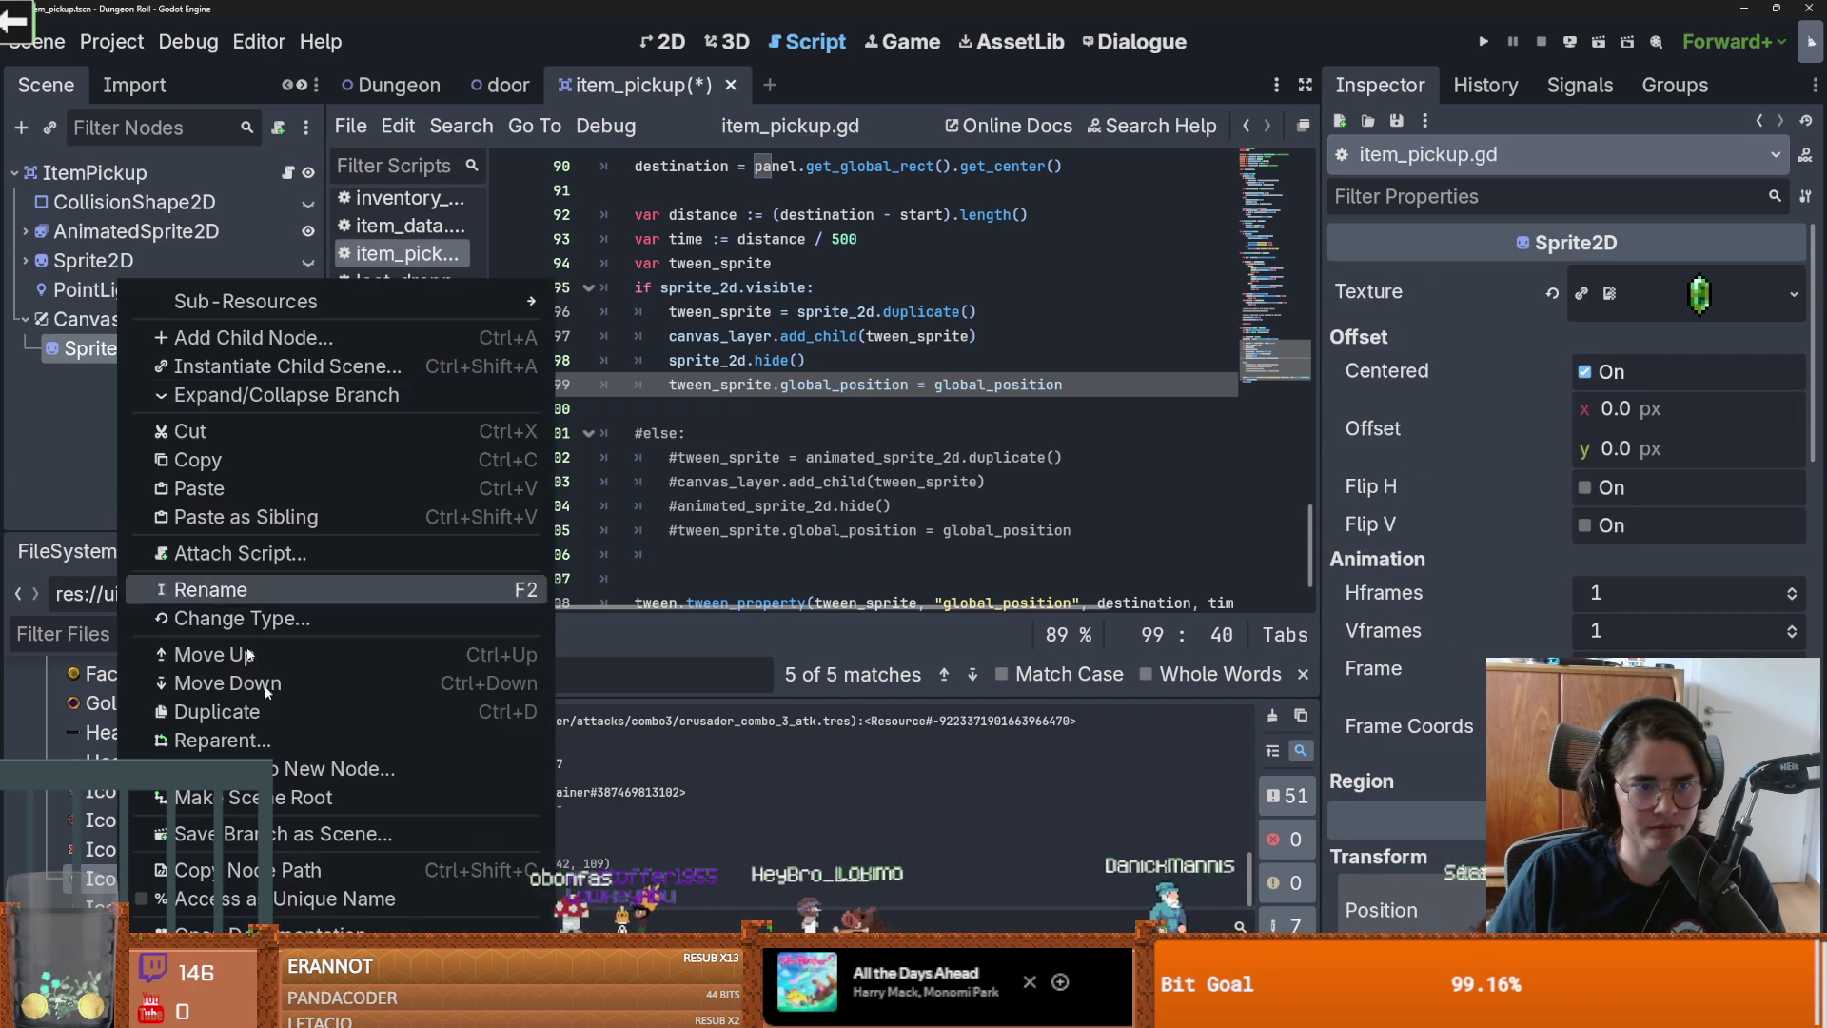
Step: Delete the test Sprite2D, enable Follow Viewport on CanvasLayer, and save the item_pickup scene
key(Delete)
key(Return)
click(112, 319)
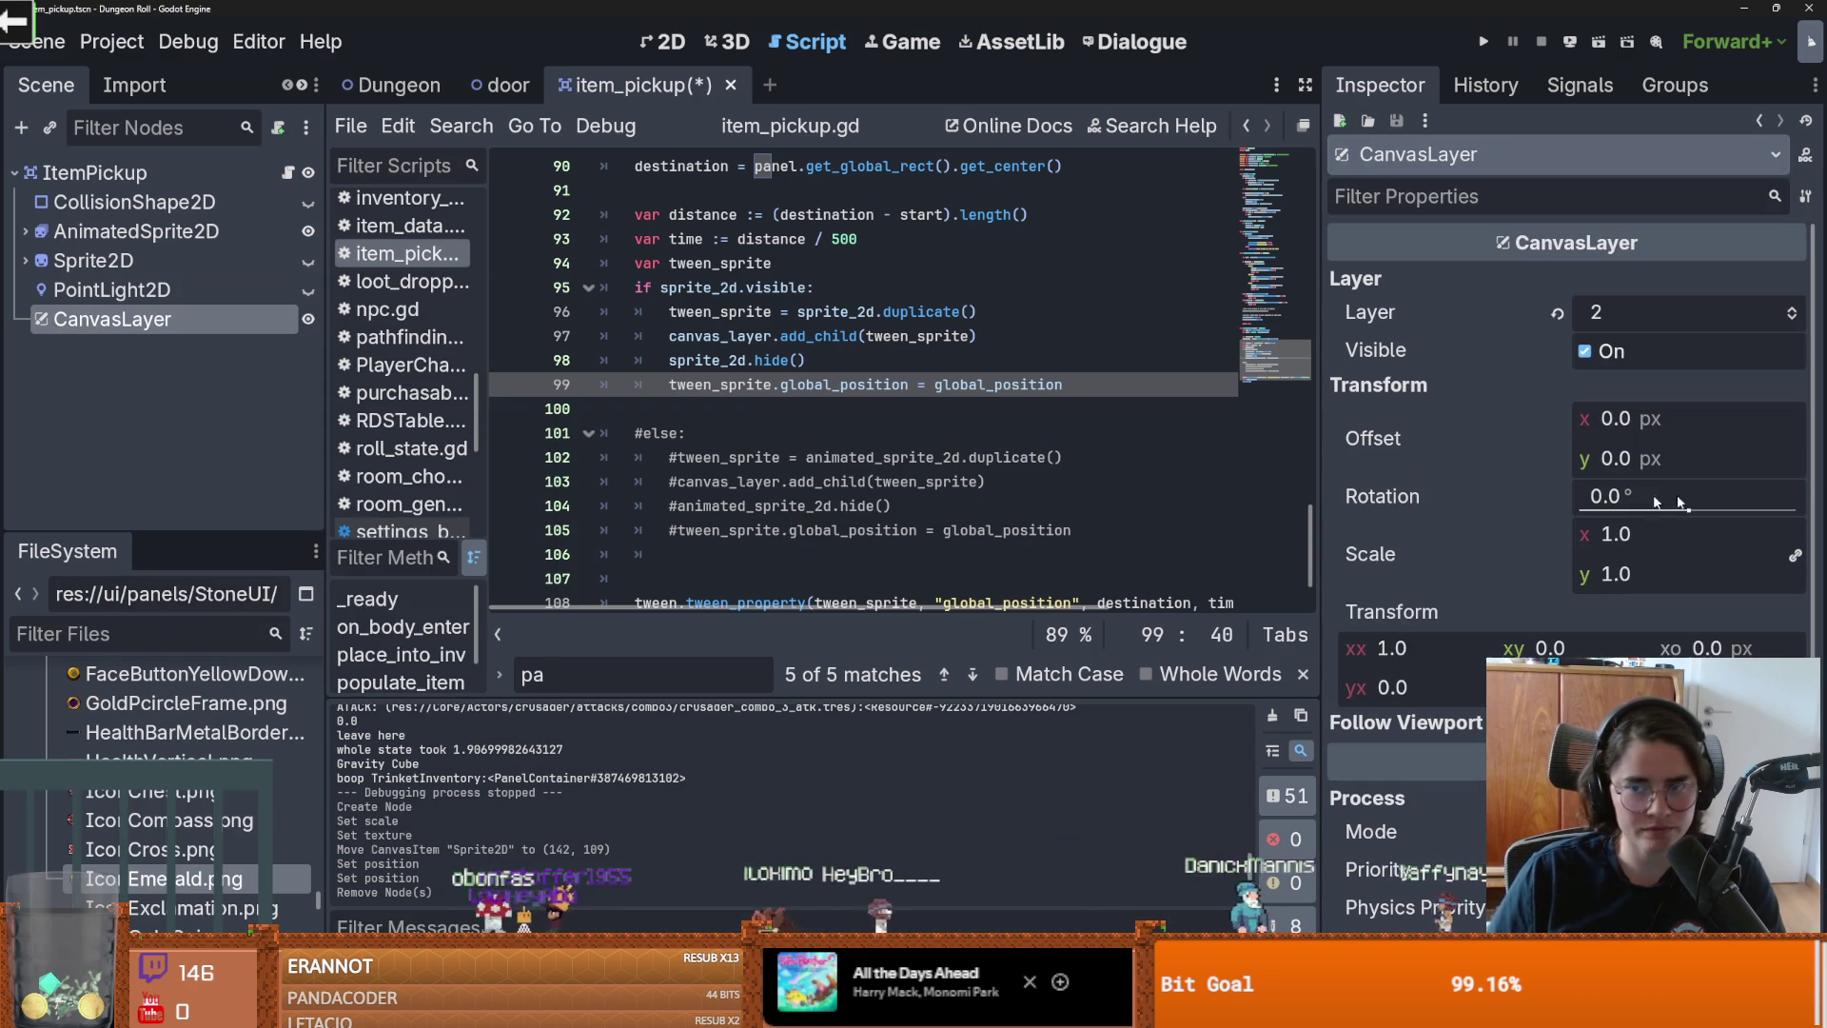
scroll(1568, 535, down, 3)
key(ctrl+s)
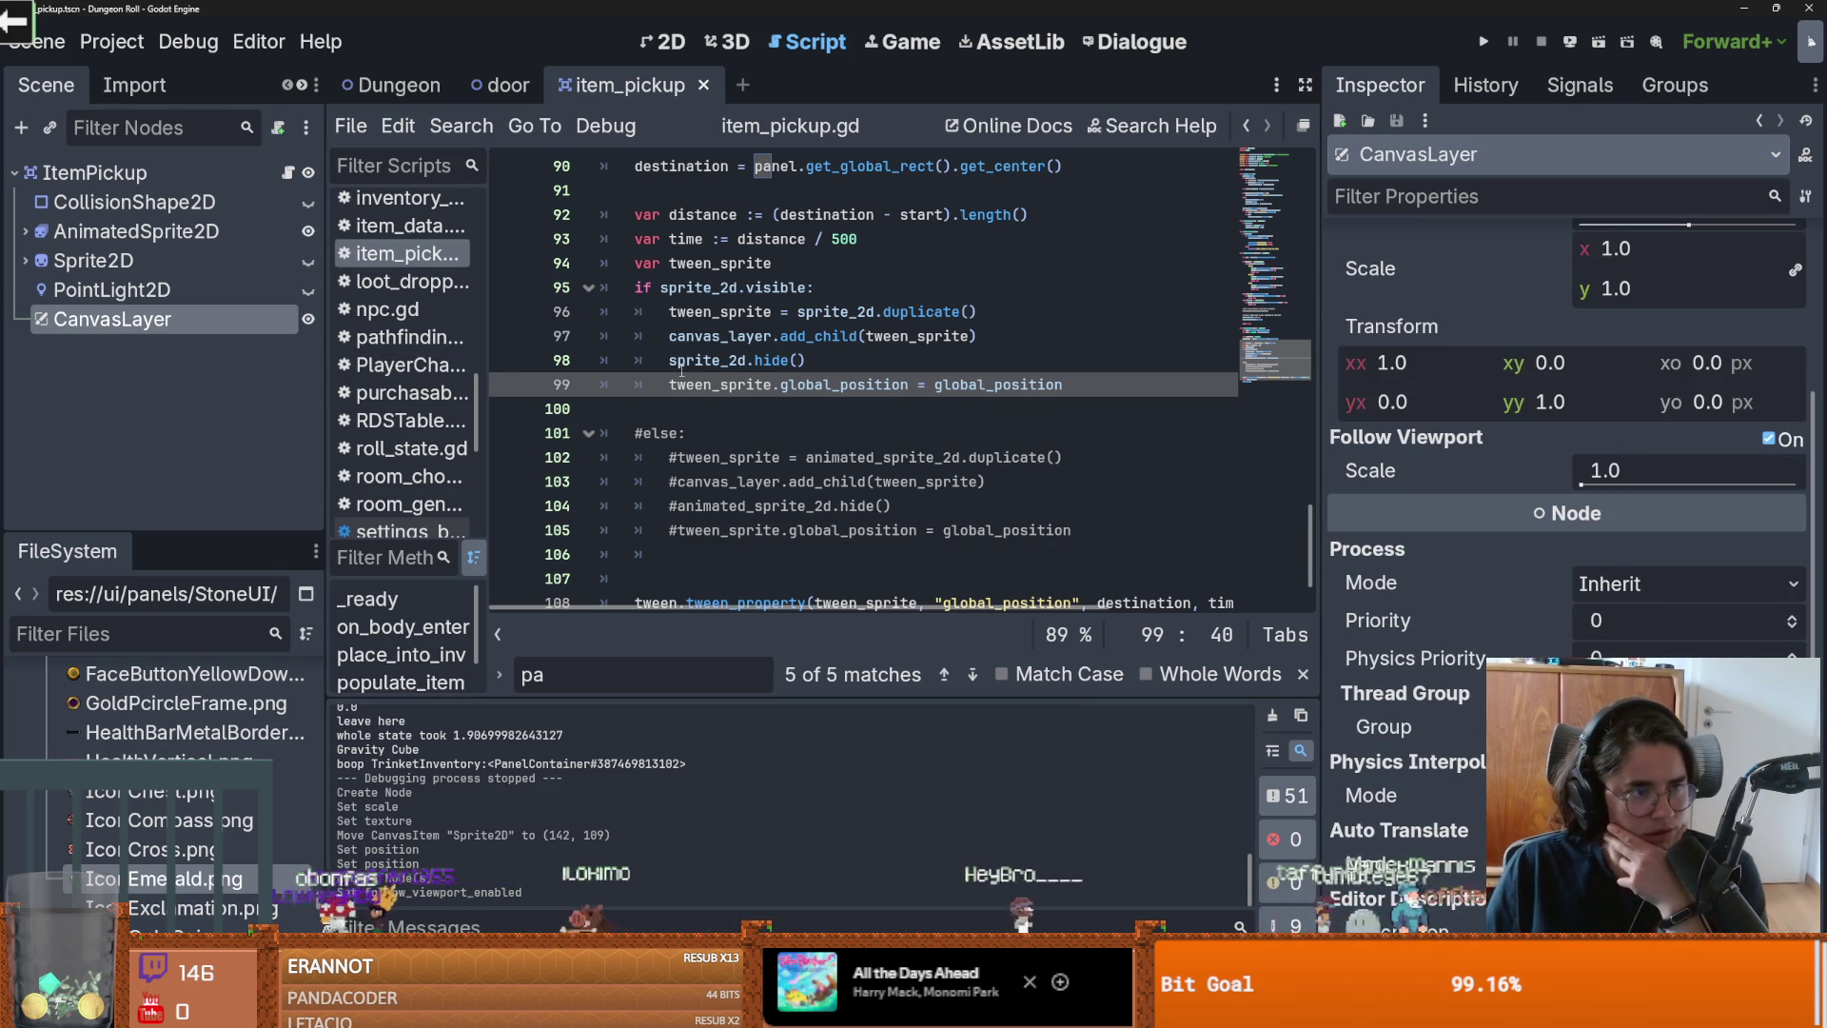
mouse_move(684, 365)
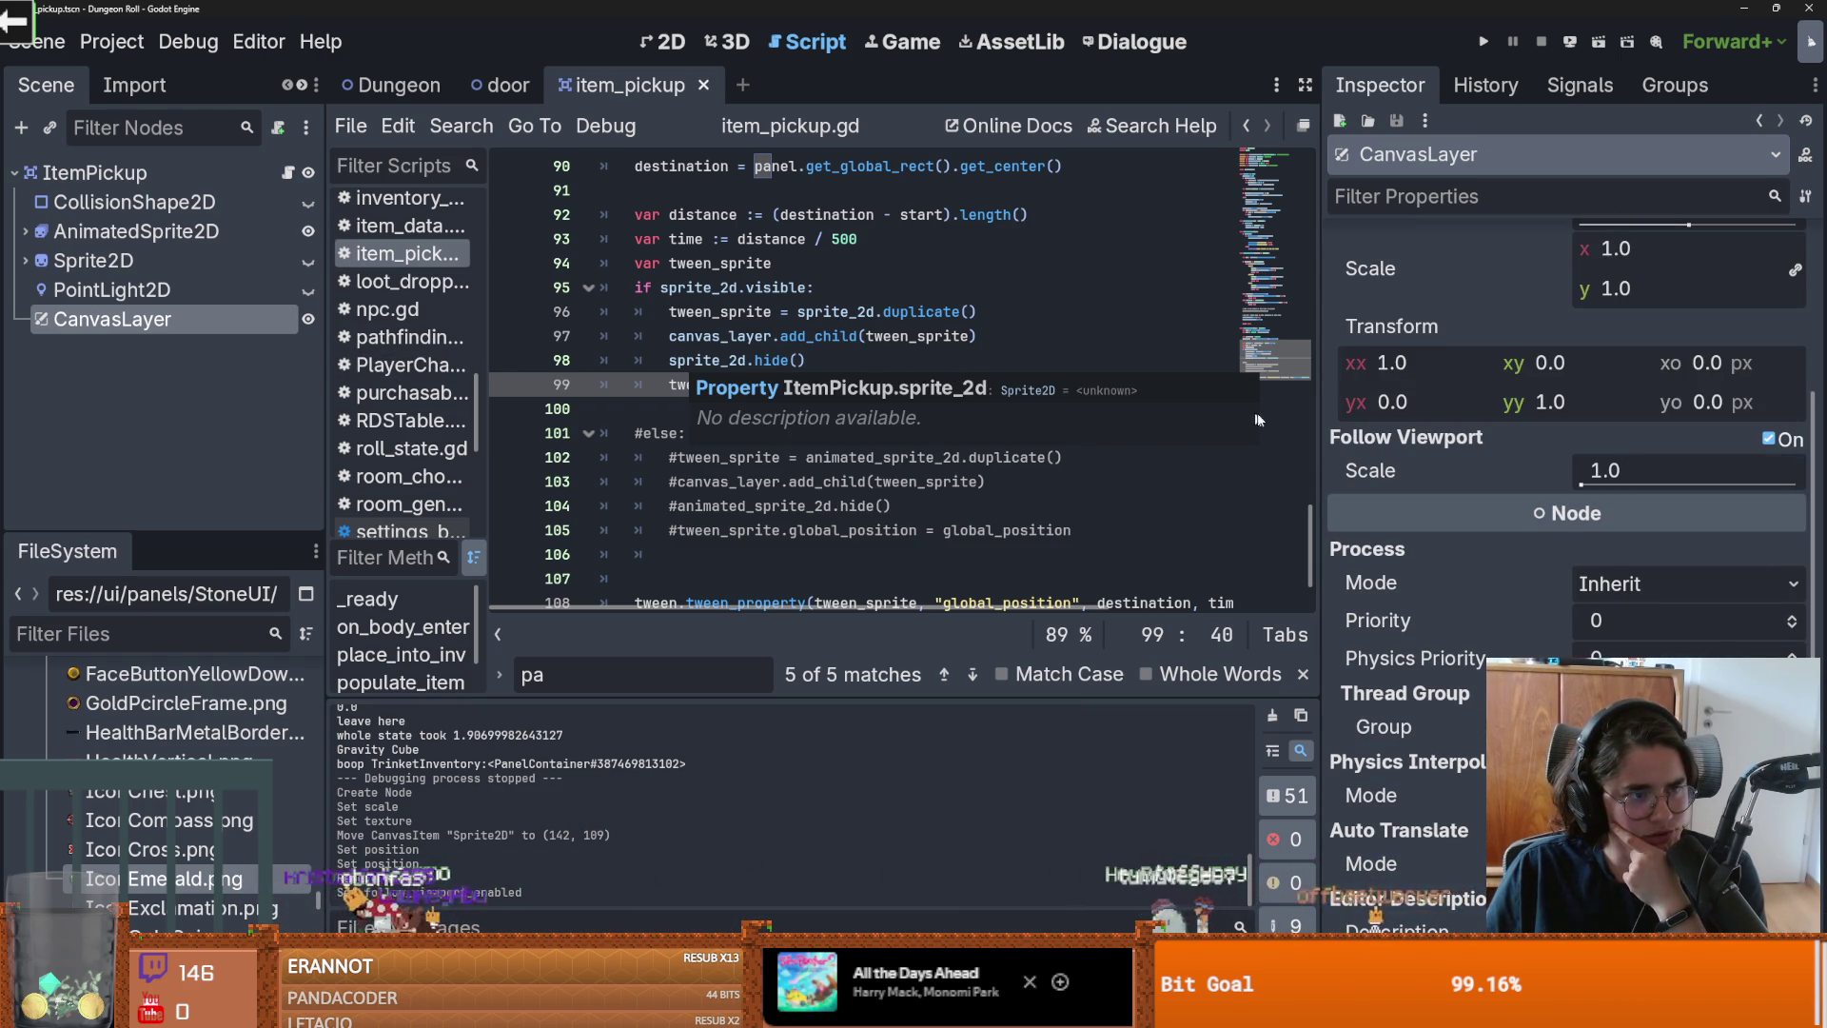
scroll(966, 583, up, 5)
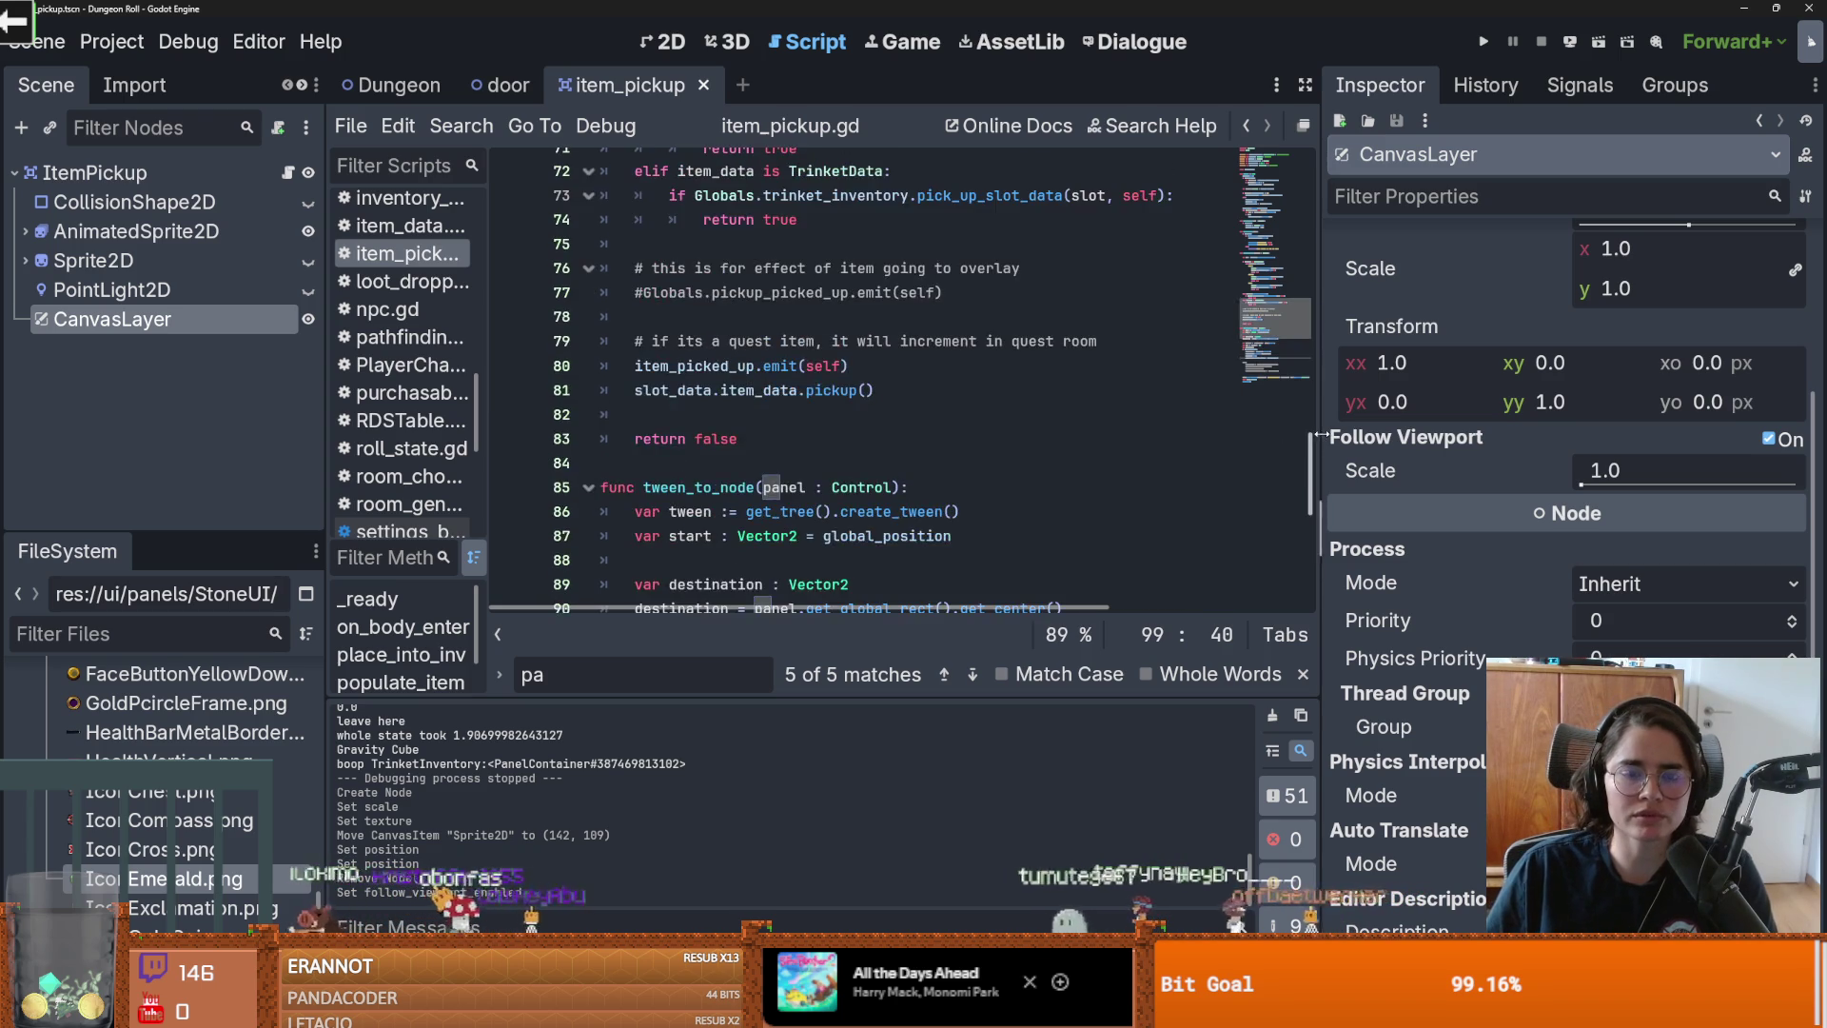
Step: On line 99, change tween_sprite.global_position to tween_sprite.position, keeping global_position as the value
scroll(966, 582, down, 6)
double_click(970, 317)
mouse_move(969, 319)
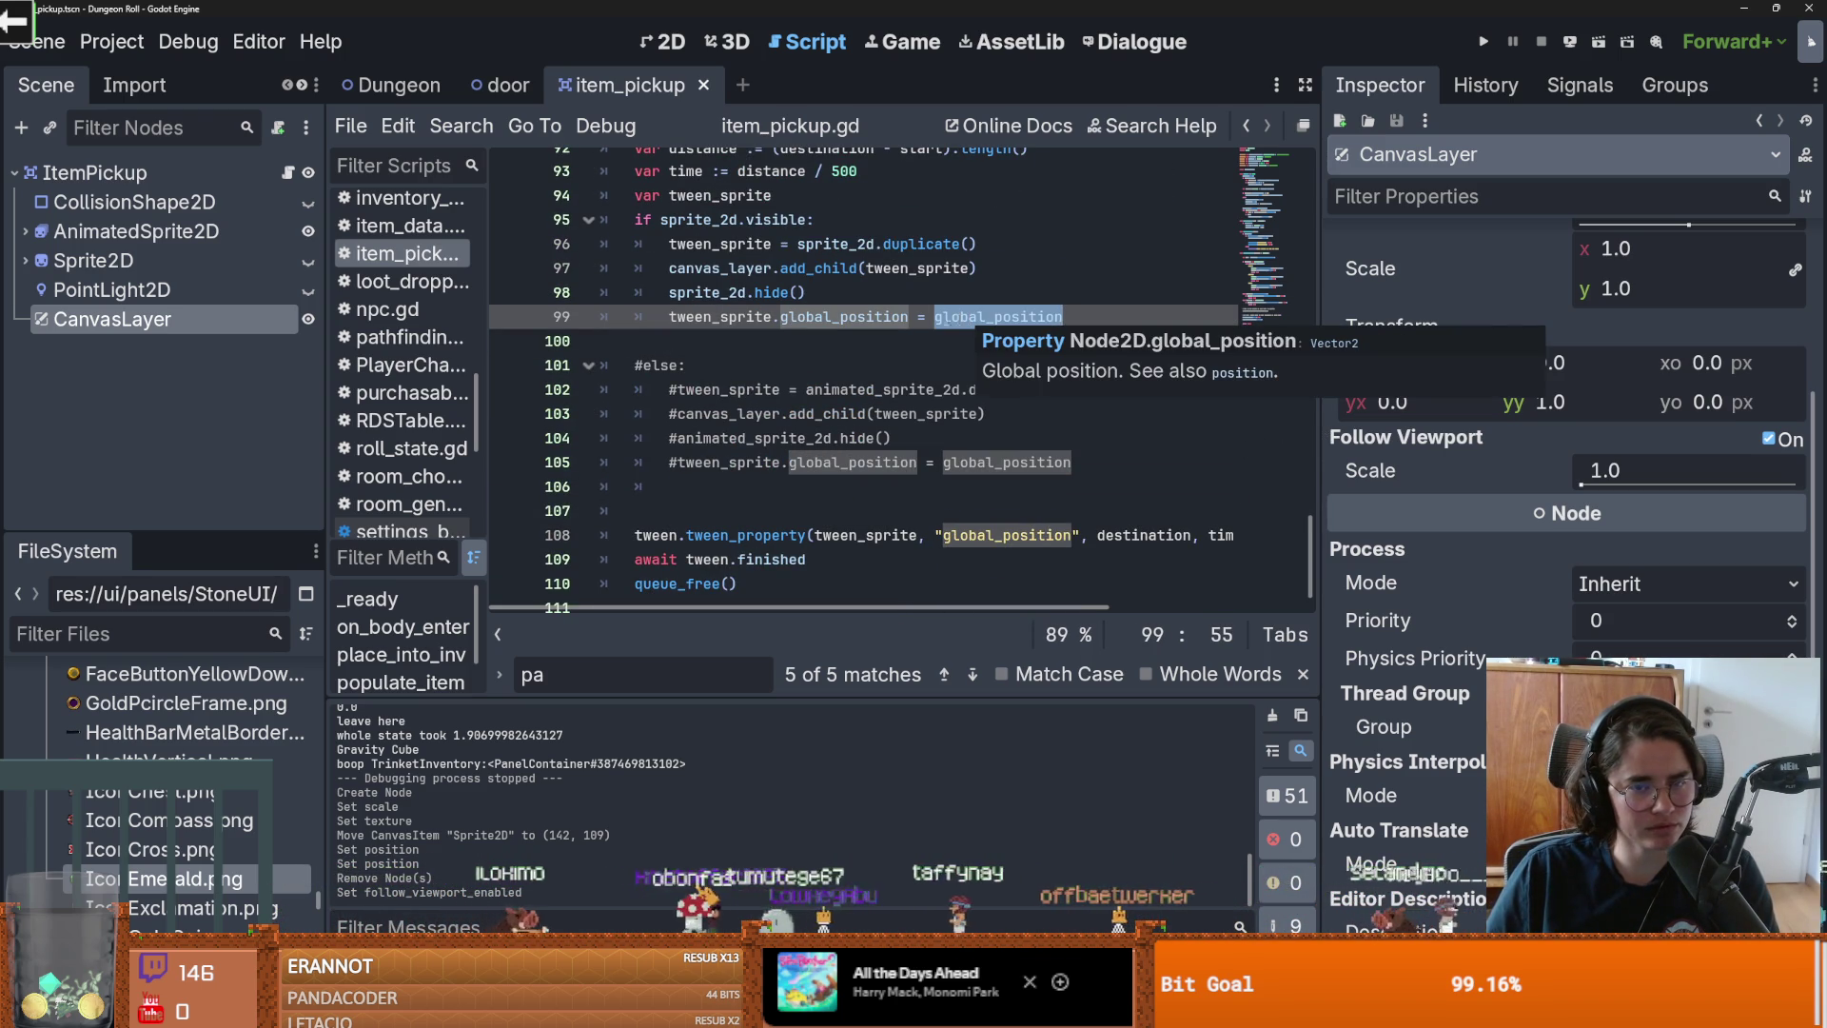
double_click(844, 317)
text(pos)
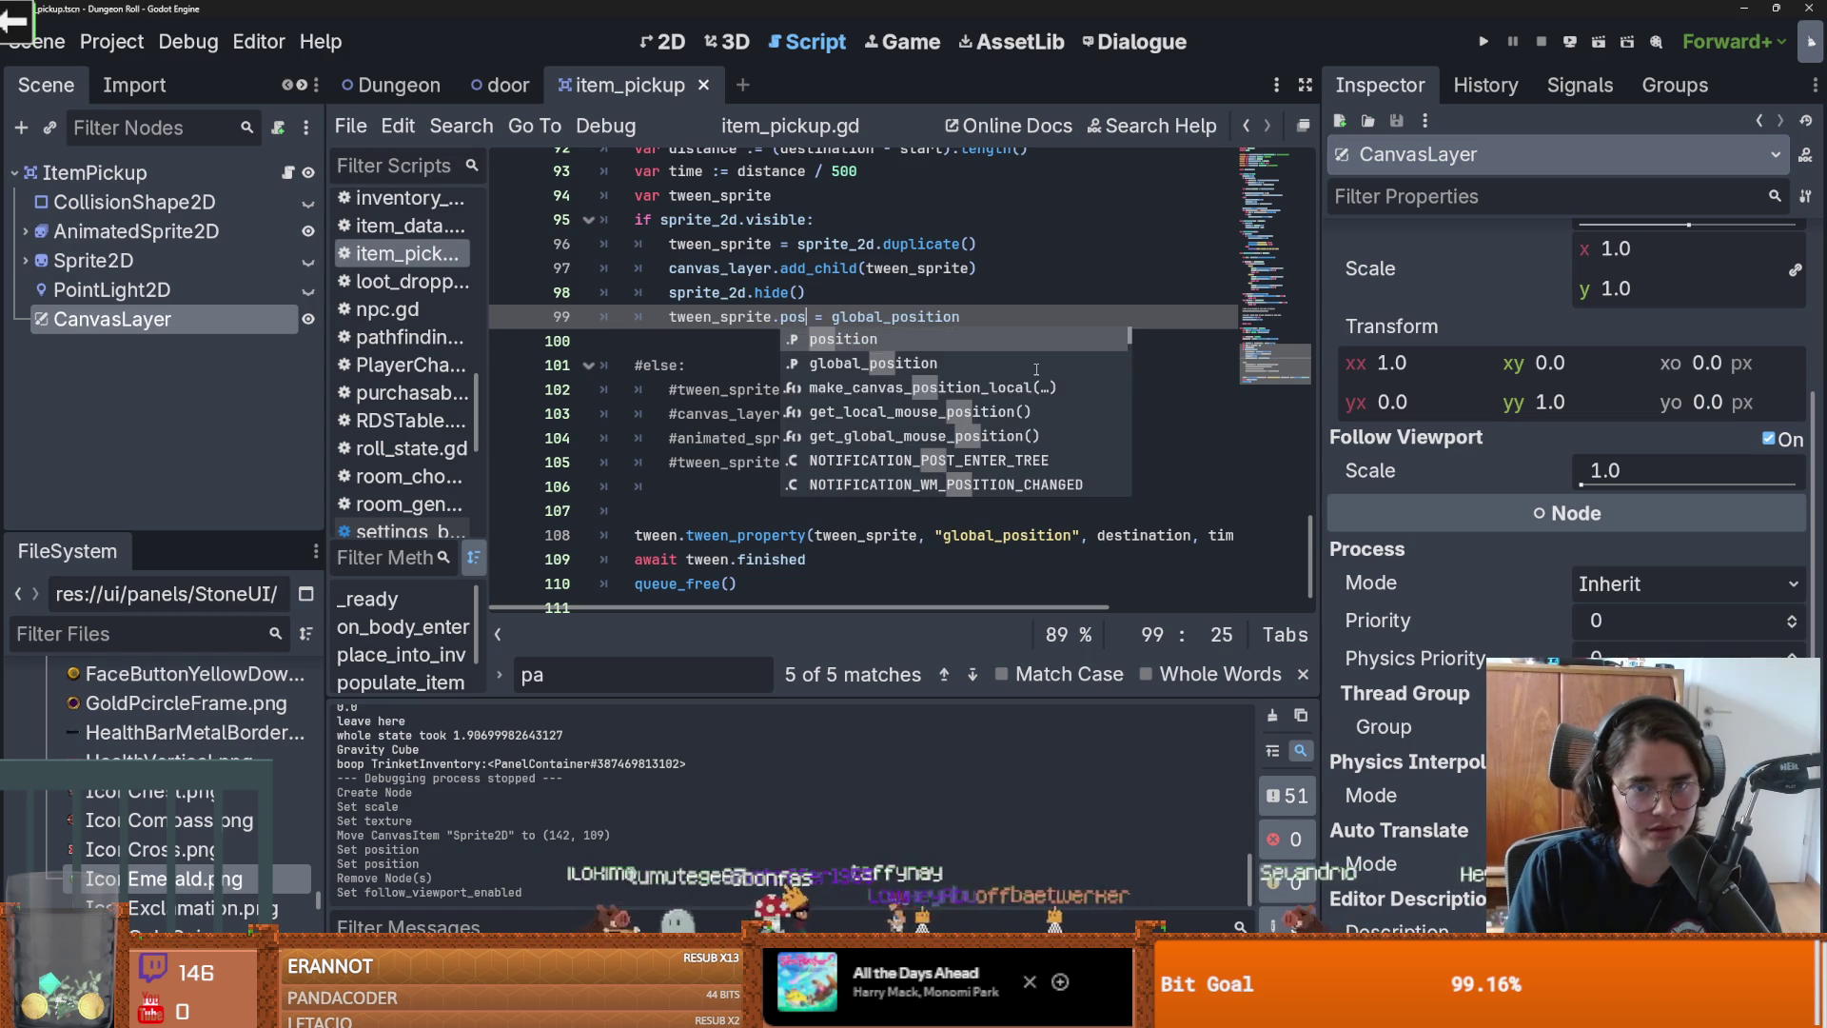
key(Return)
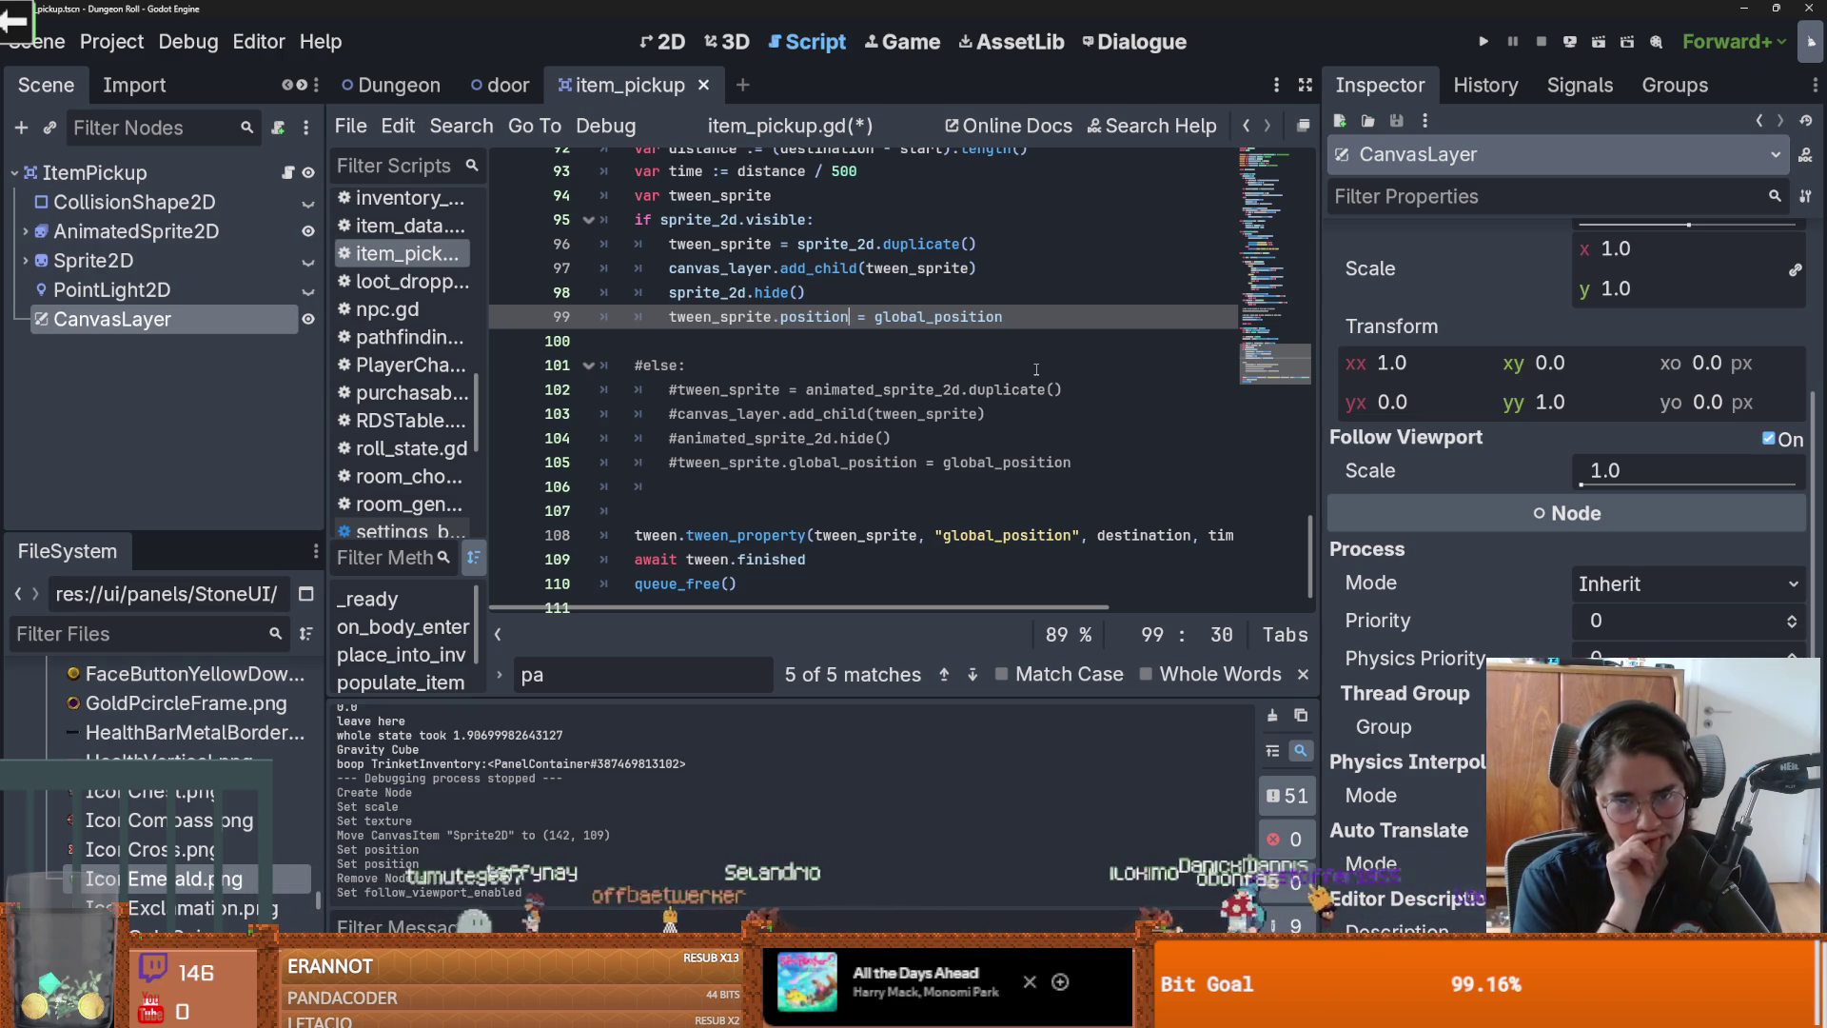
double_click(915, 321)
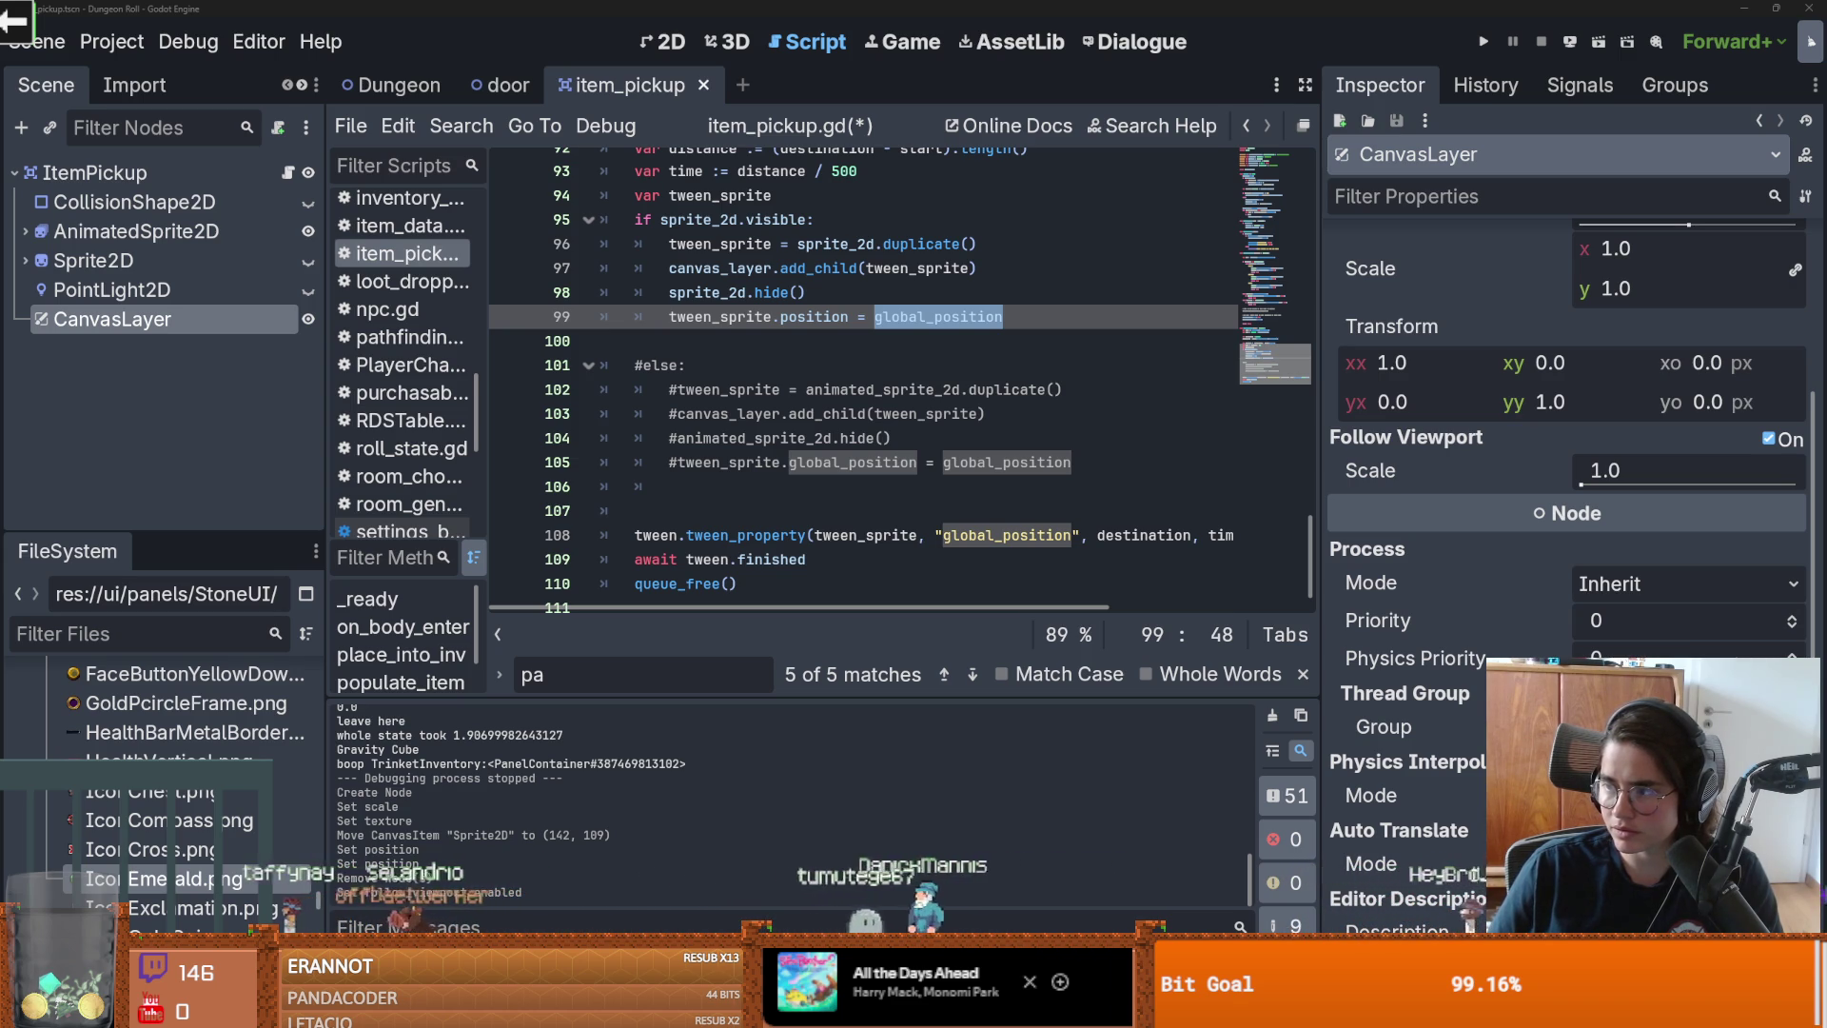
click(799, 292)
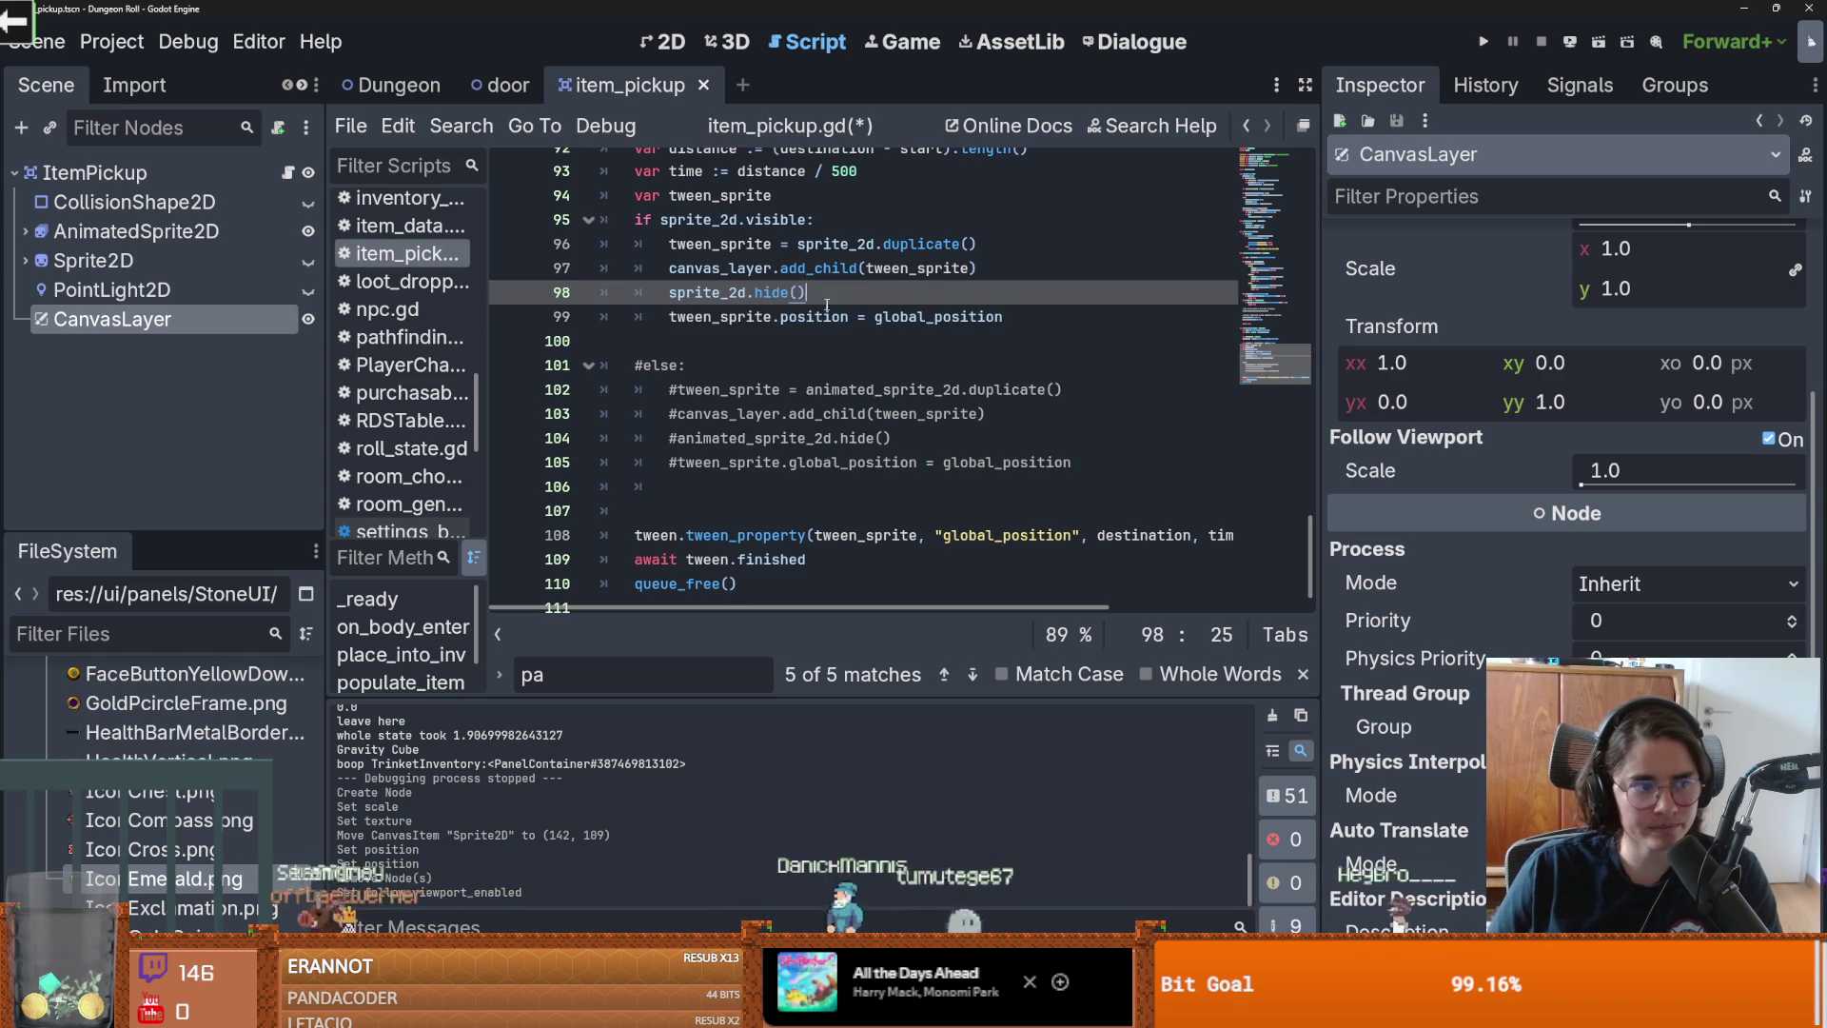
Step: Paste the screen-position conversion lines, indent line 100 and rename destination to dest
key(ctrl+v)
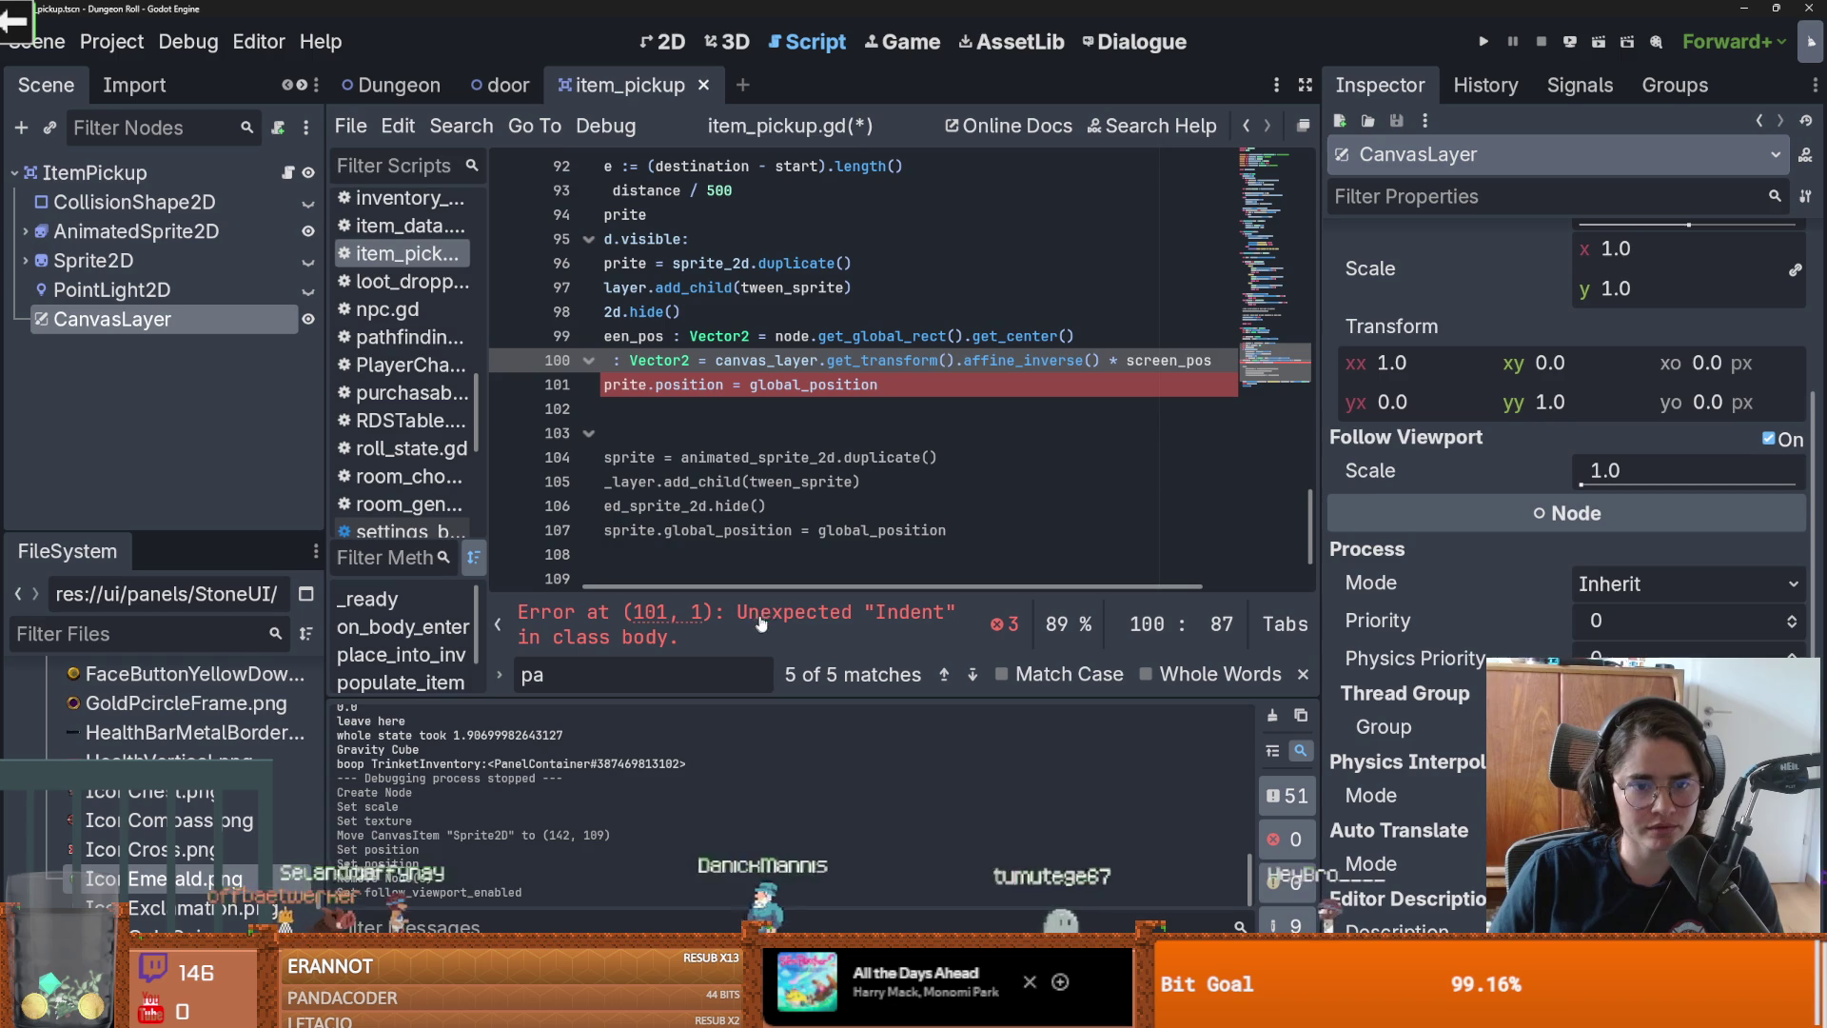
drag(809, 588, 578, 571)
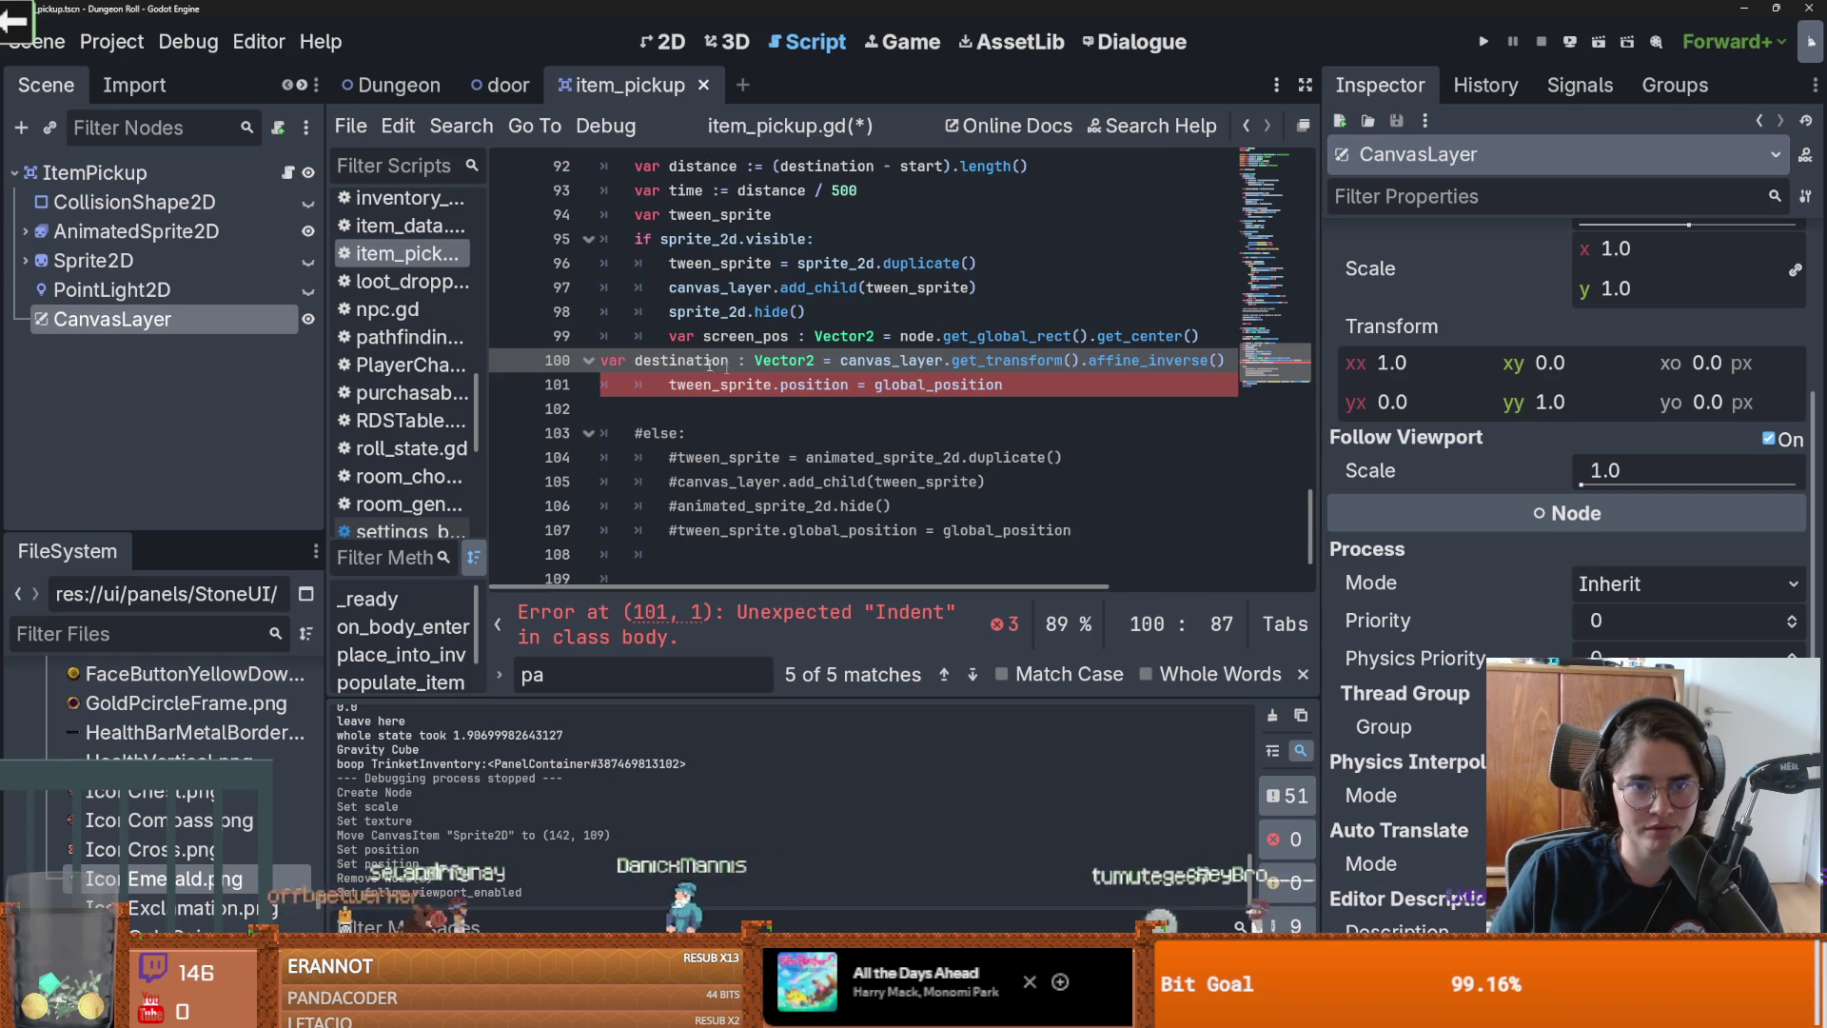
click(604, 361)
key(Tab)
key(Tab)
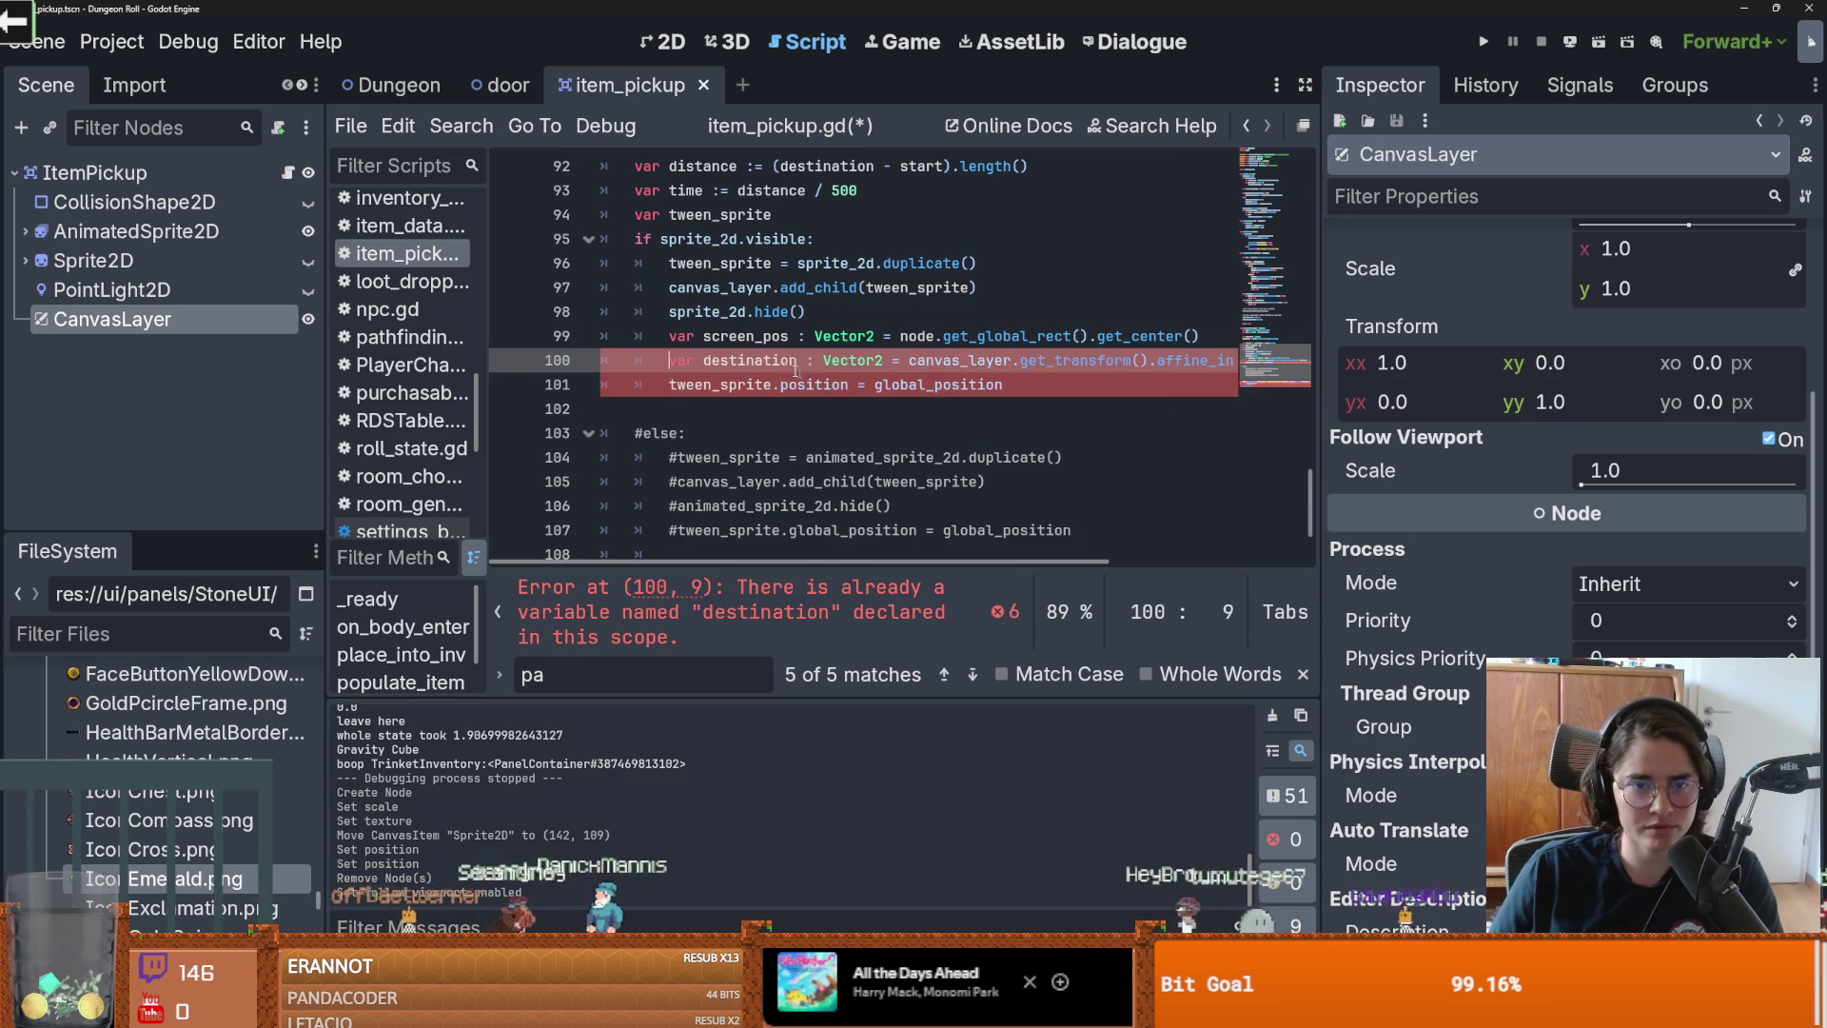
double_click(762, 362)
text(dest)
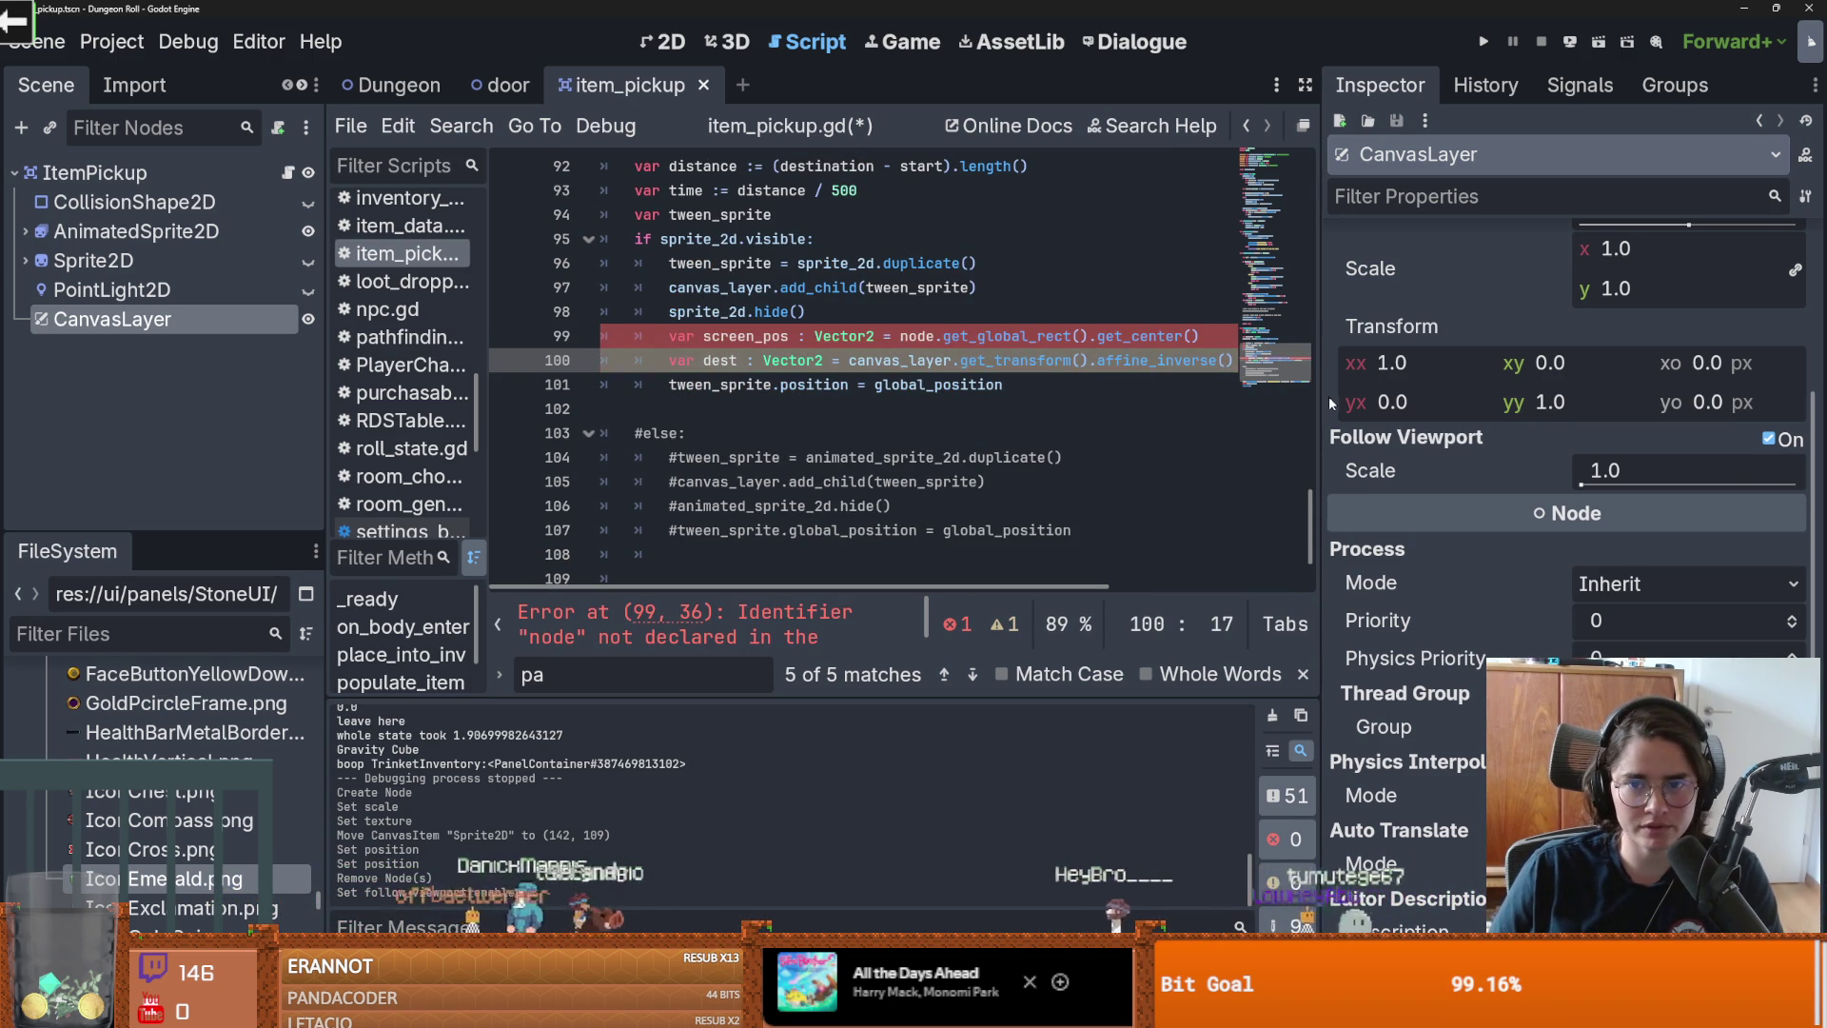
Step: Replace node with panel on line 99 and make line 101 assign dest to tween_sprite.position
drag(1328, 396, 1627, 396)
double_click(908, 336)
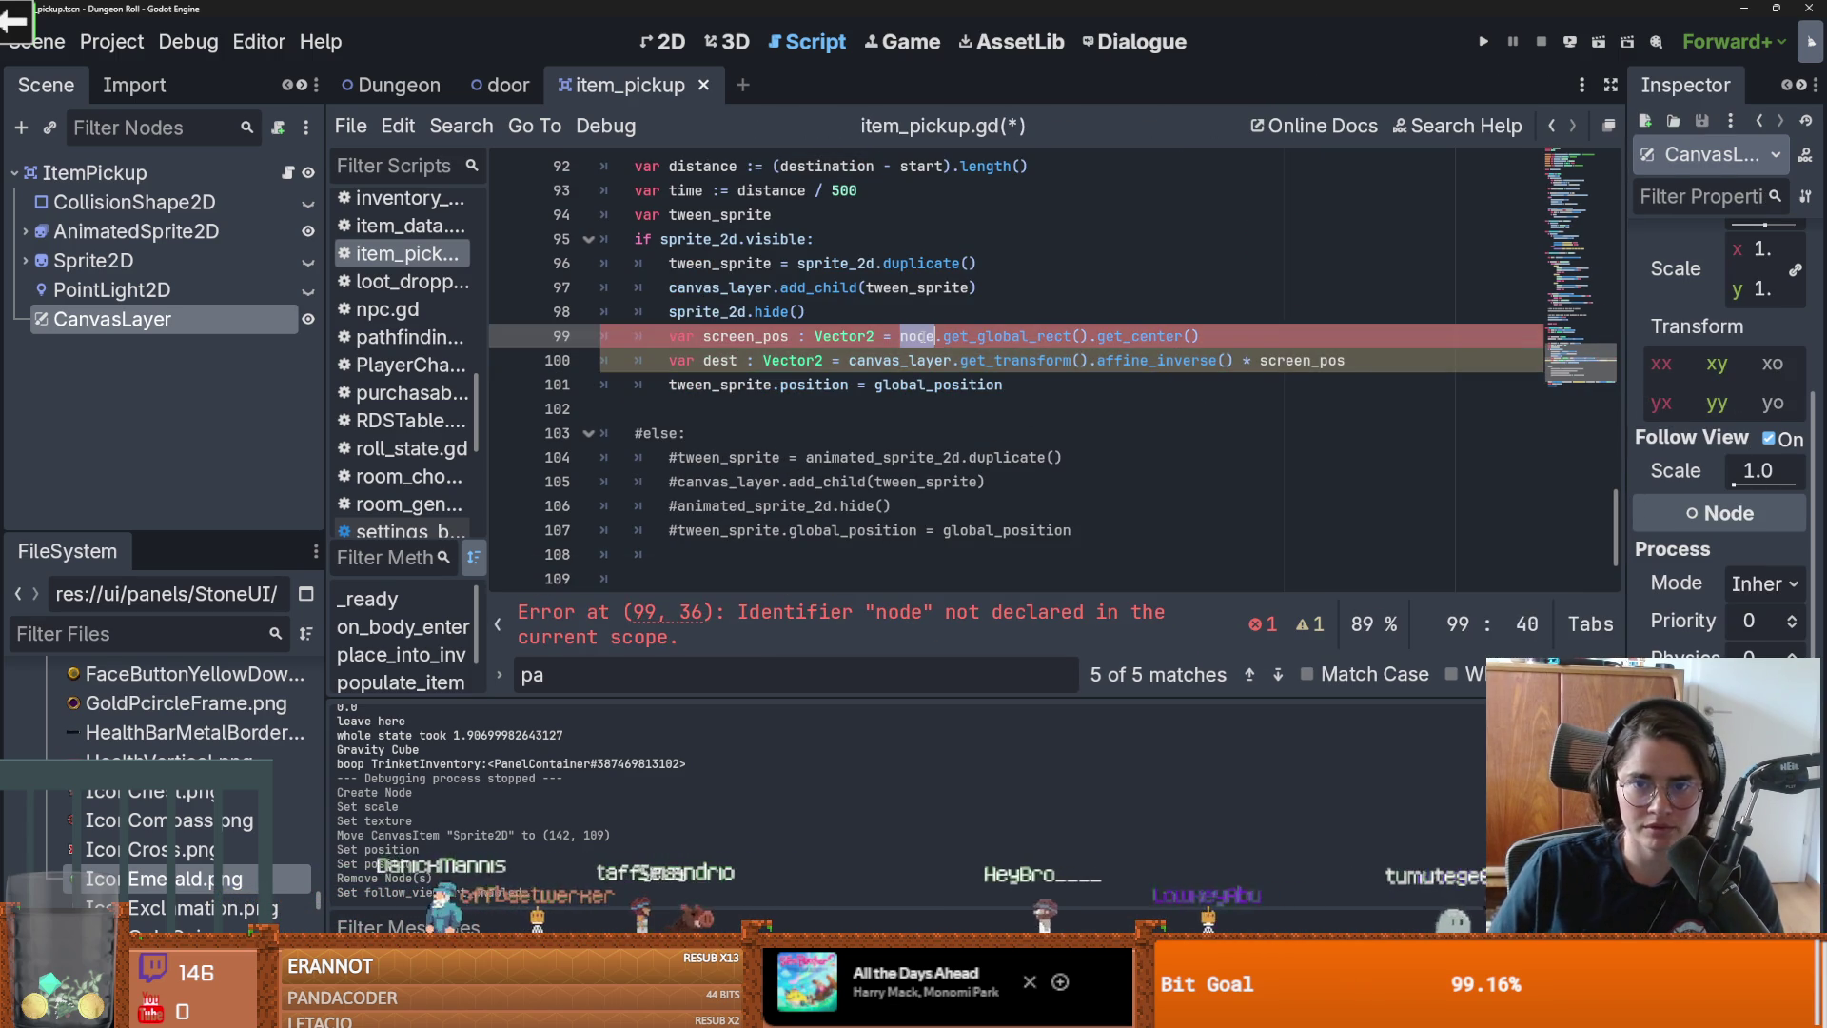
text(panel)
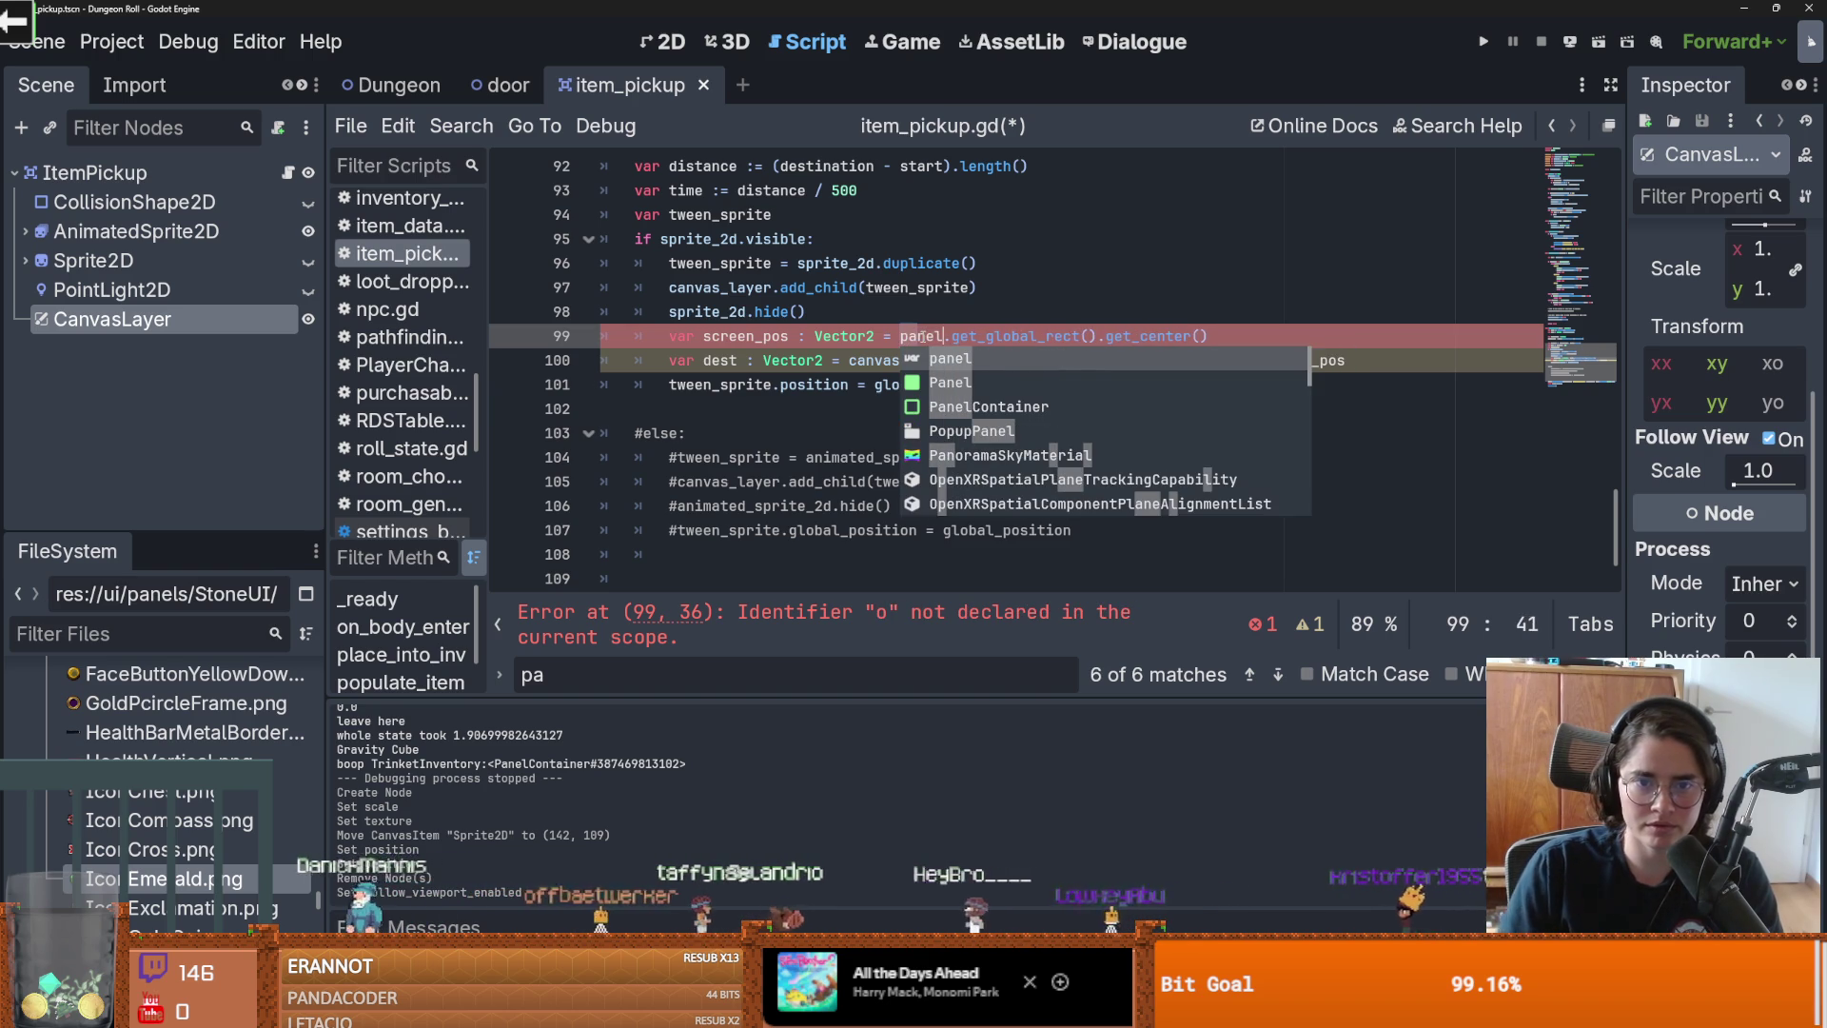
key(Escape)
double_click(772, 338)
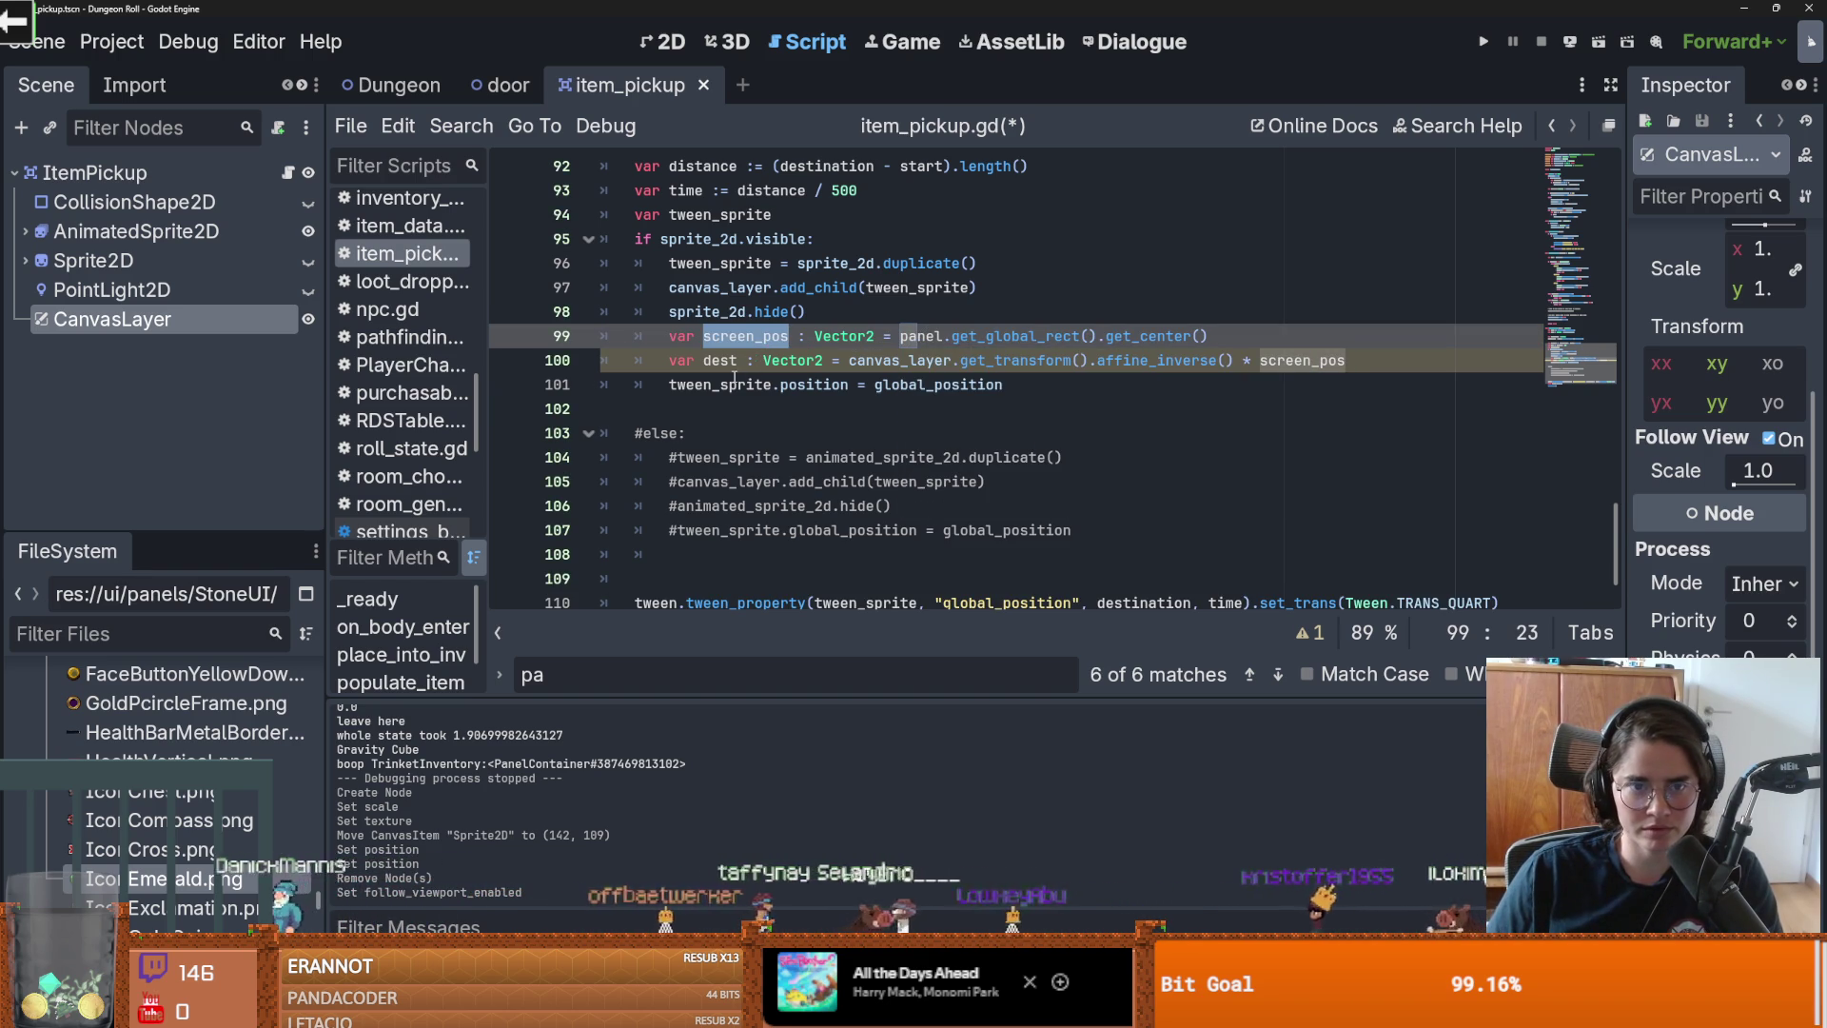
double_click(938, 385)
text(dest)
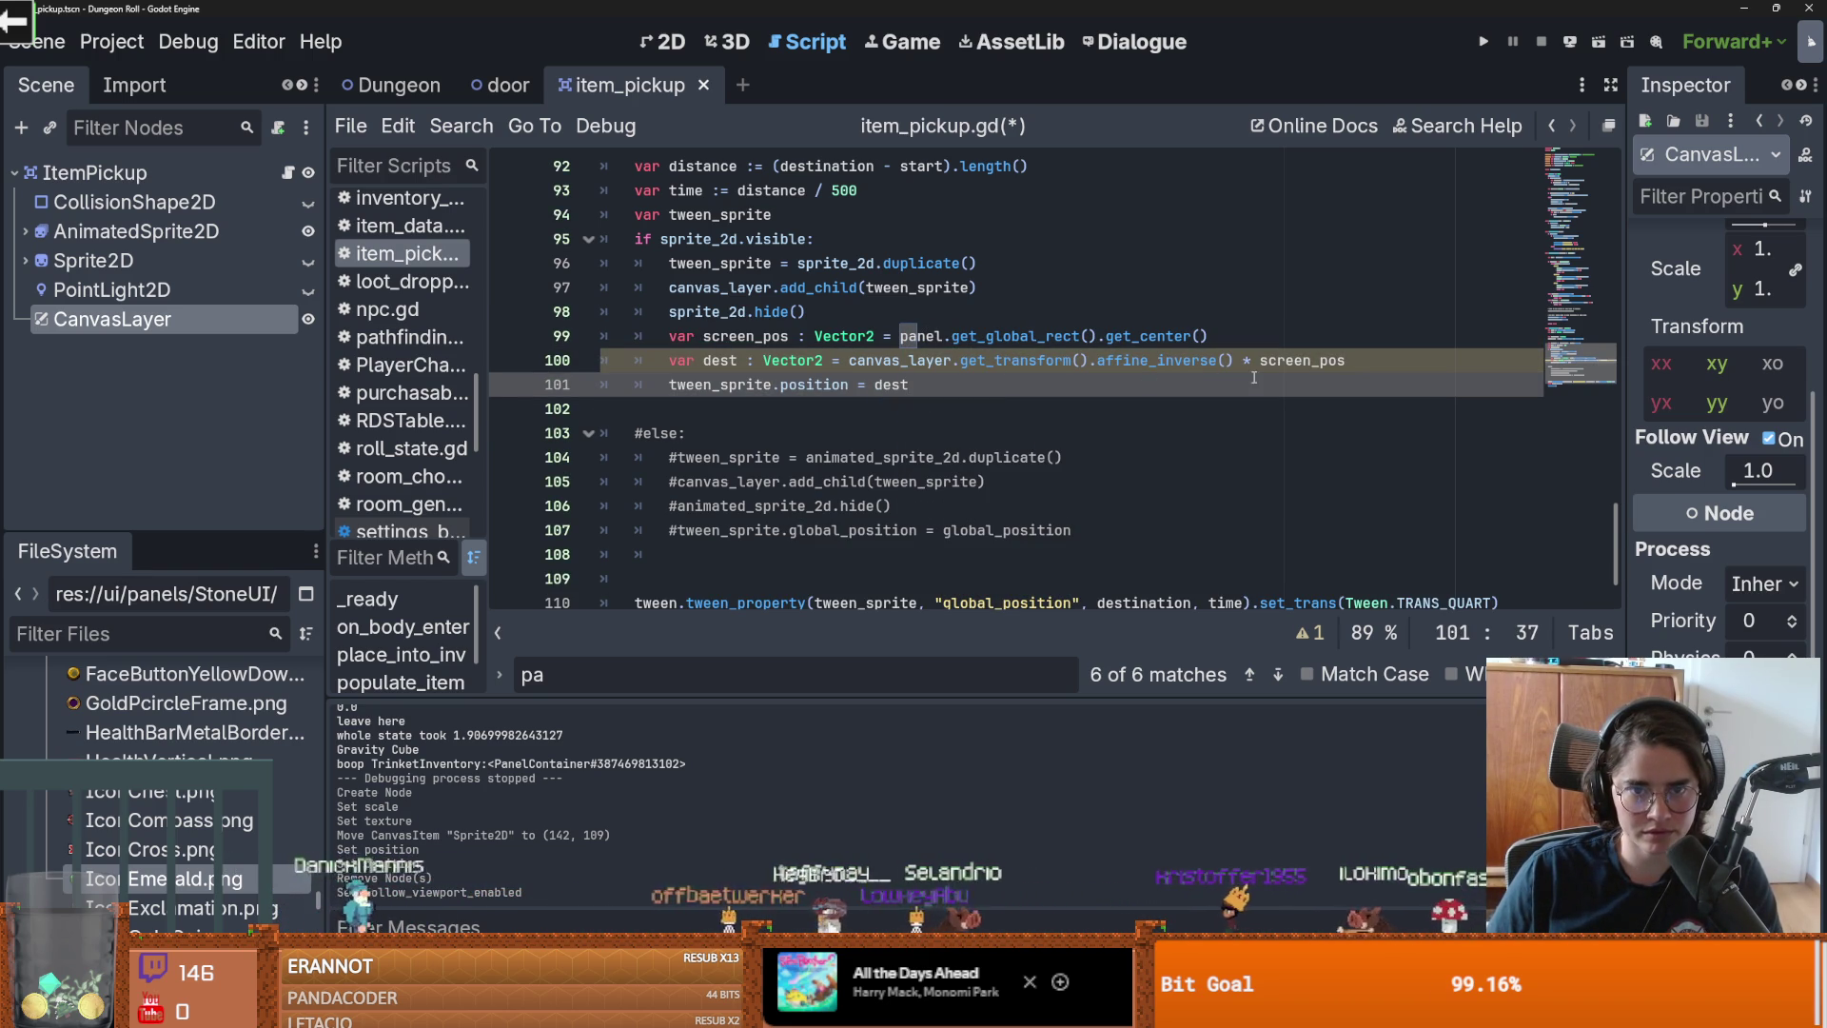
click(1483, 41)
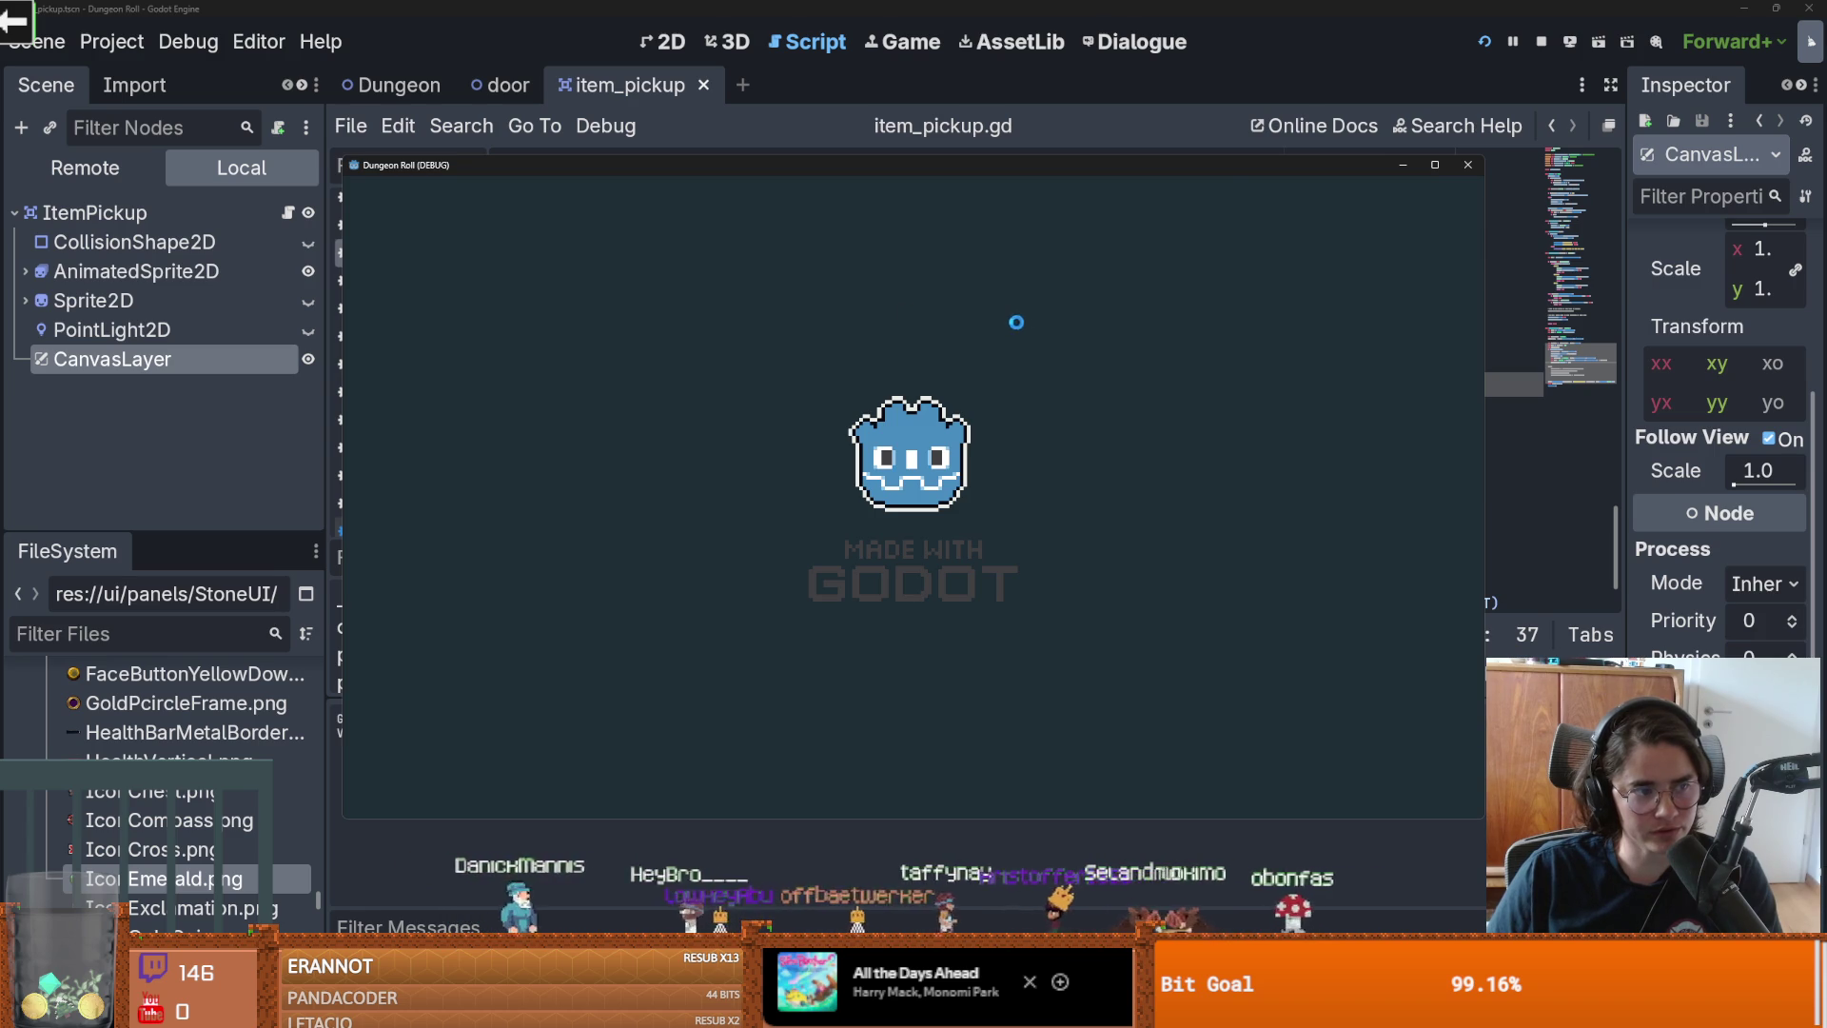
Step: In the running game, smash a barrel to pick up a trinket, then stop the game
click(739, 318)
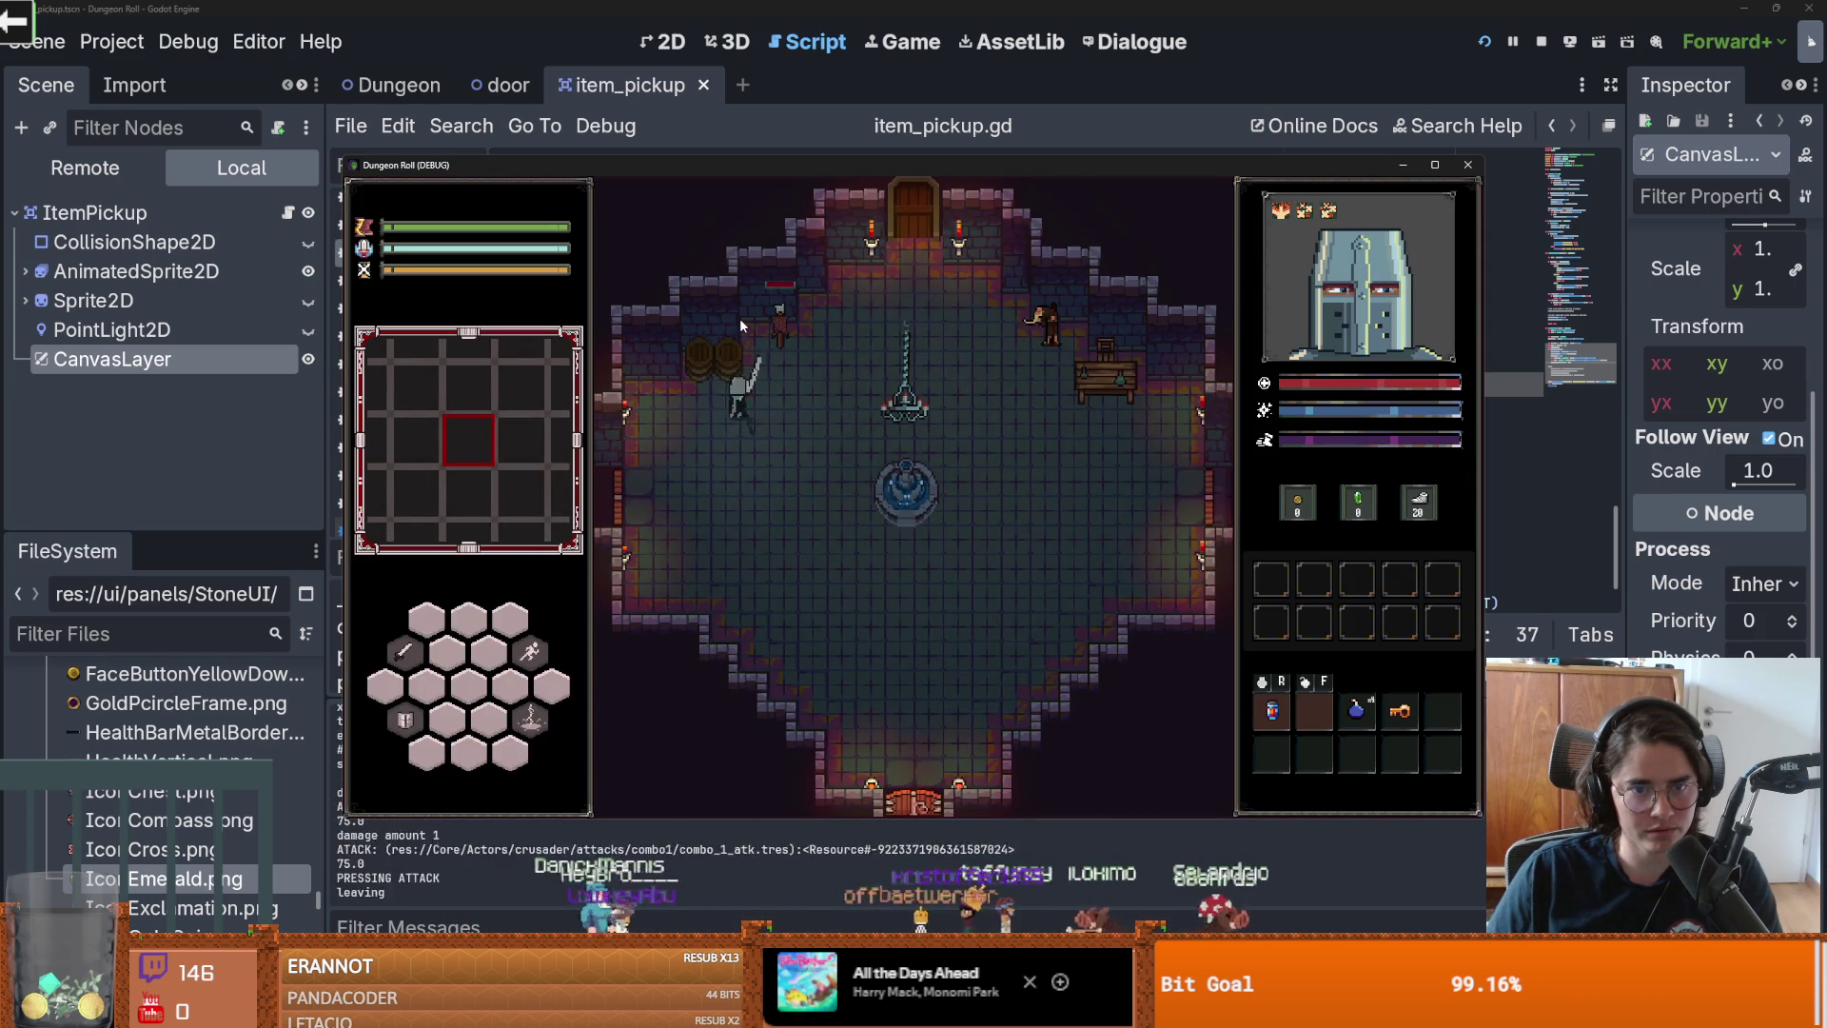
key(w)
click(790, 333)
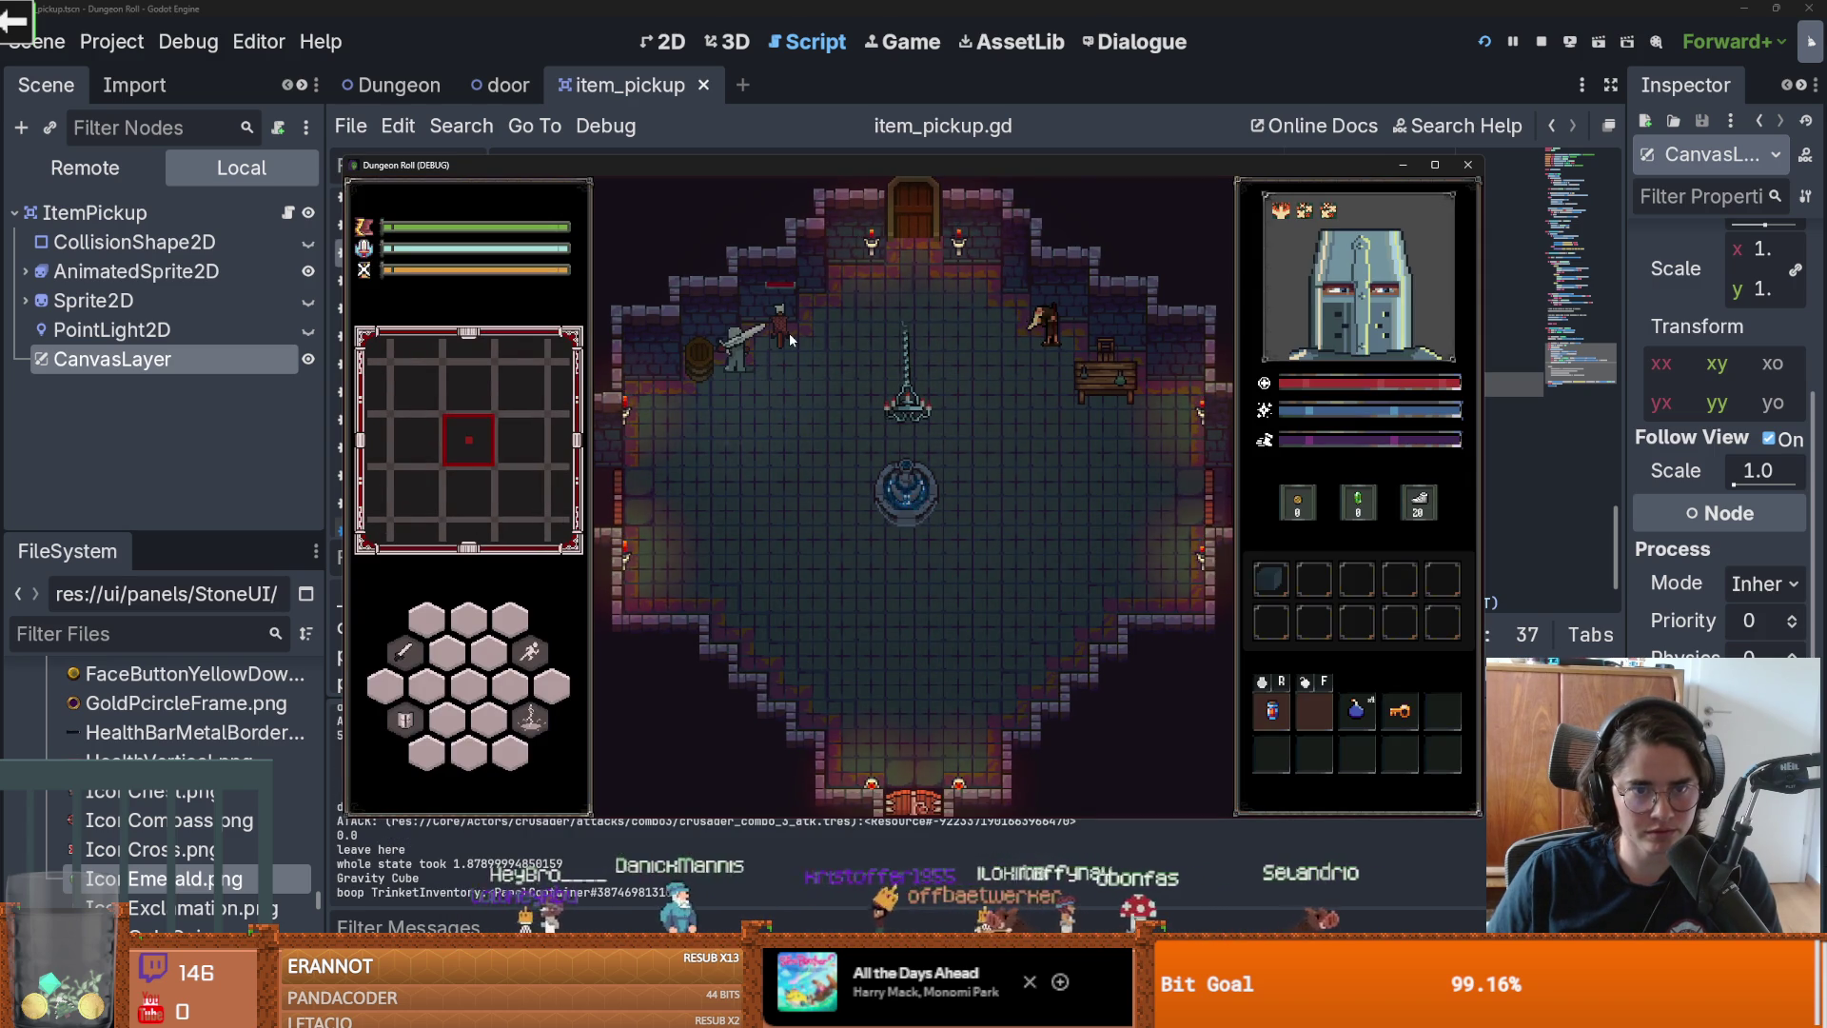
click(1468, 165)
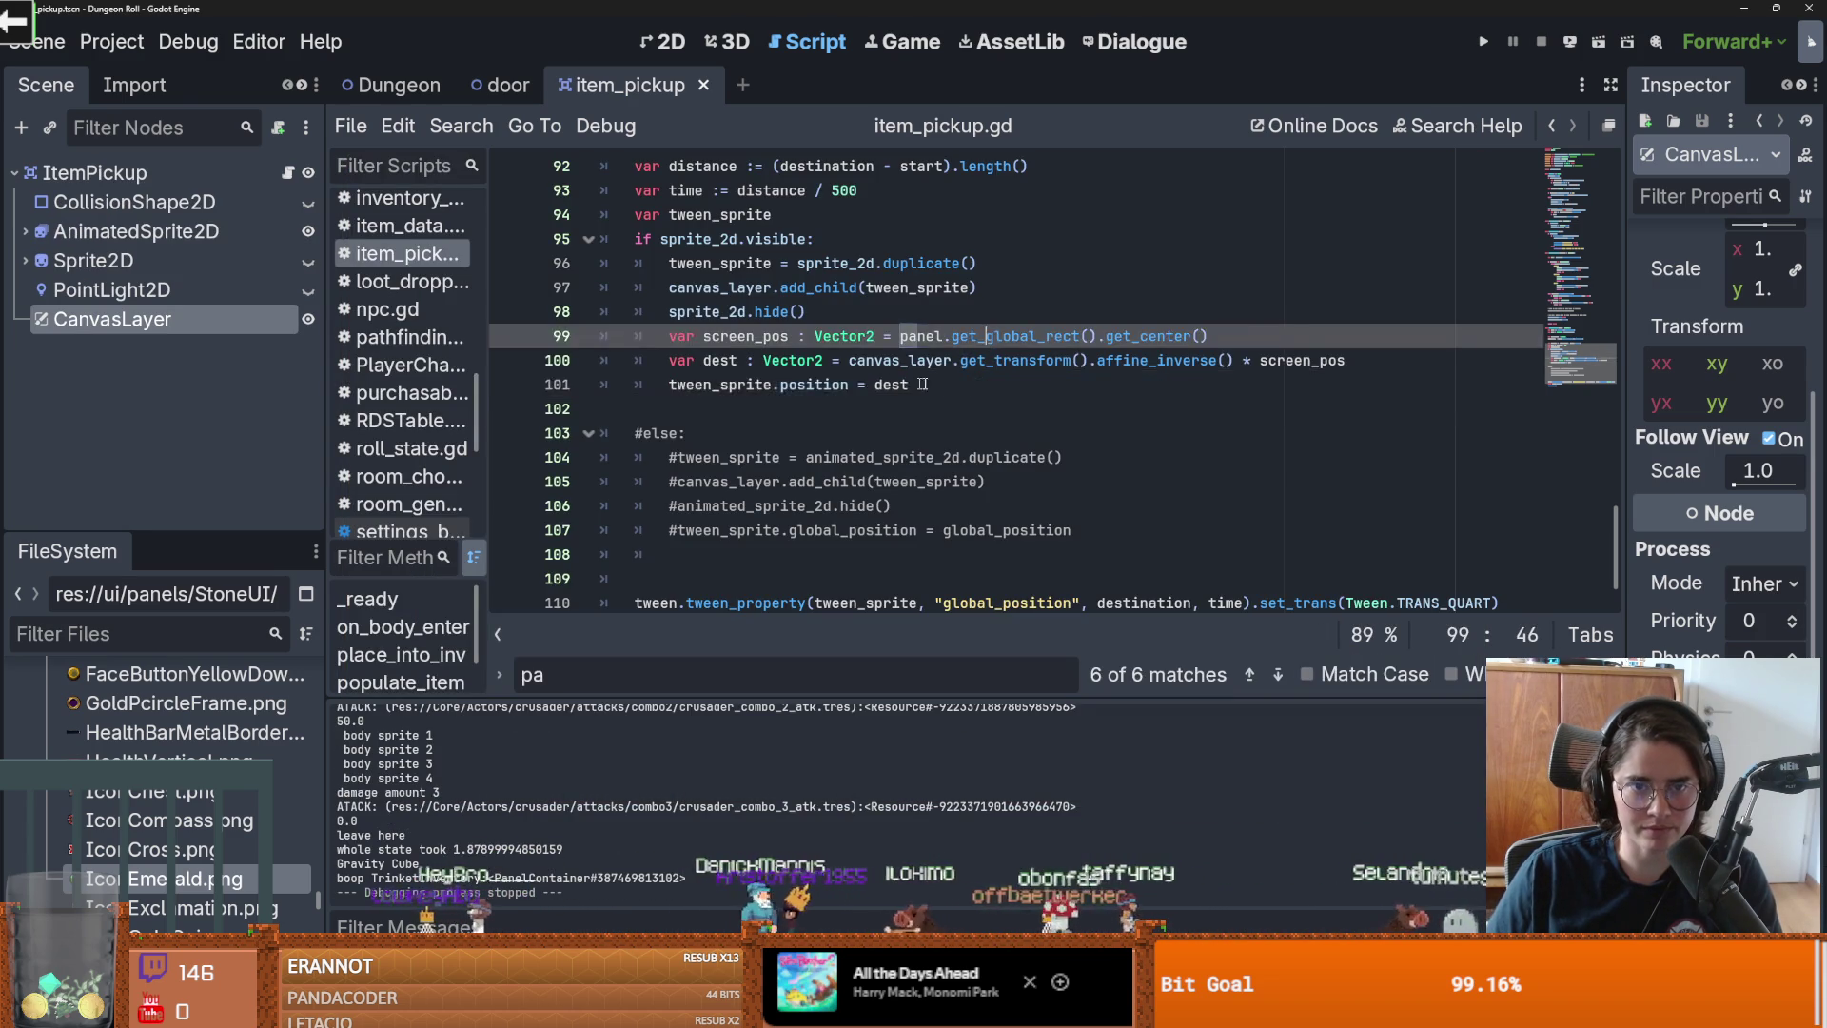
Step: Delete the screen_pos and dest lines and replace dest with canvas_layer.get_viewport()
drag(1453, 368, 601, 335)
key(BackSpace)
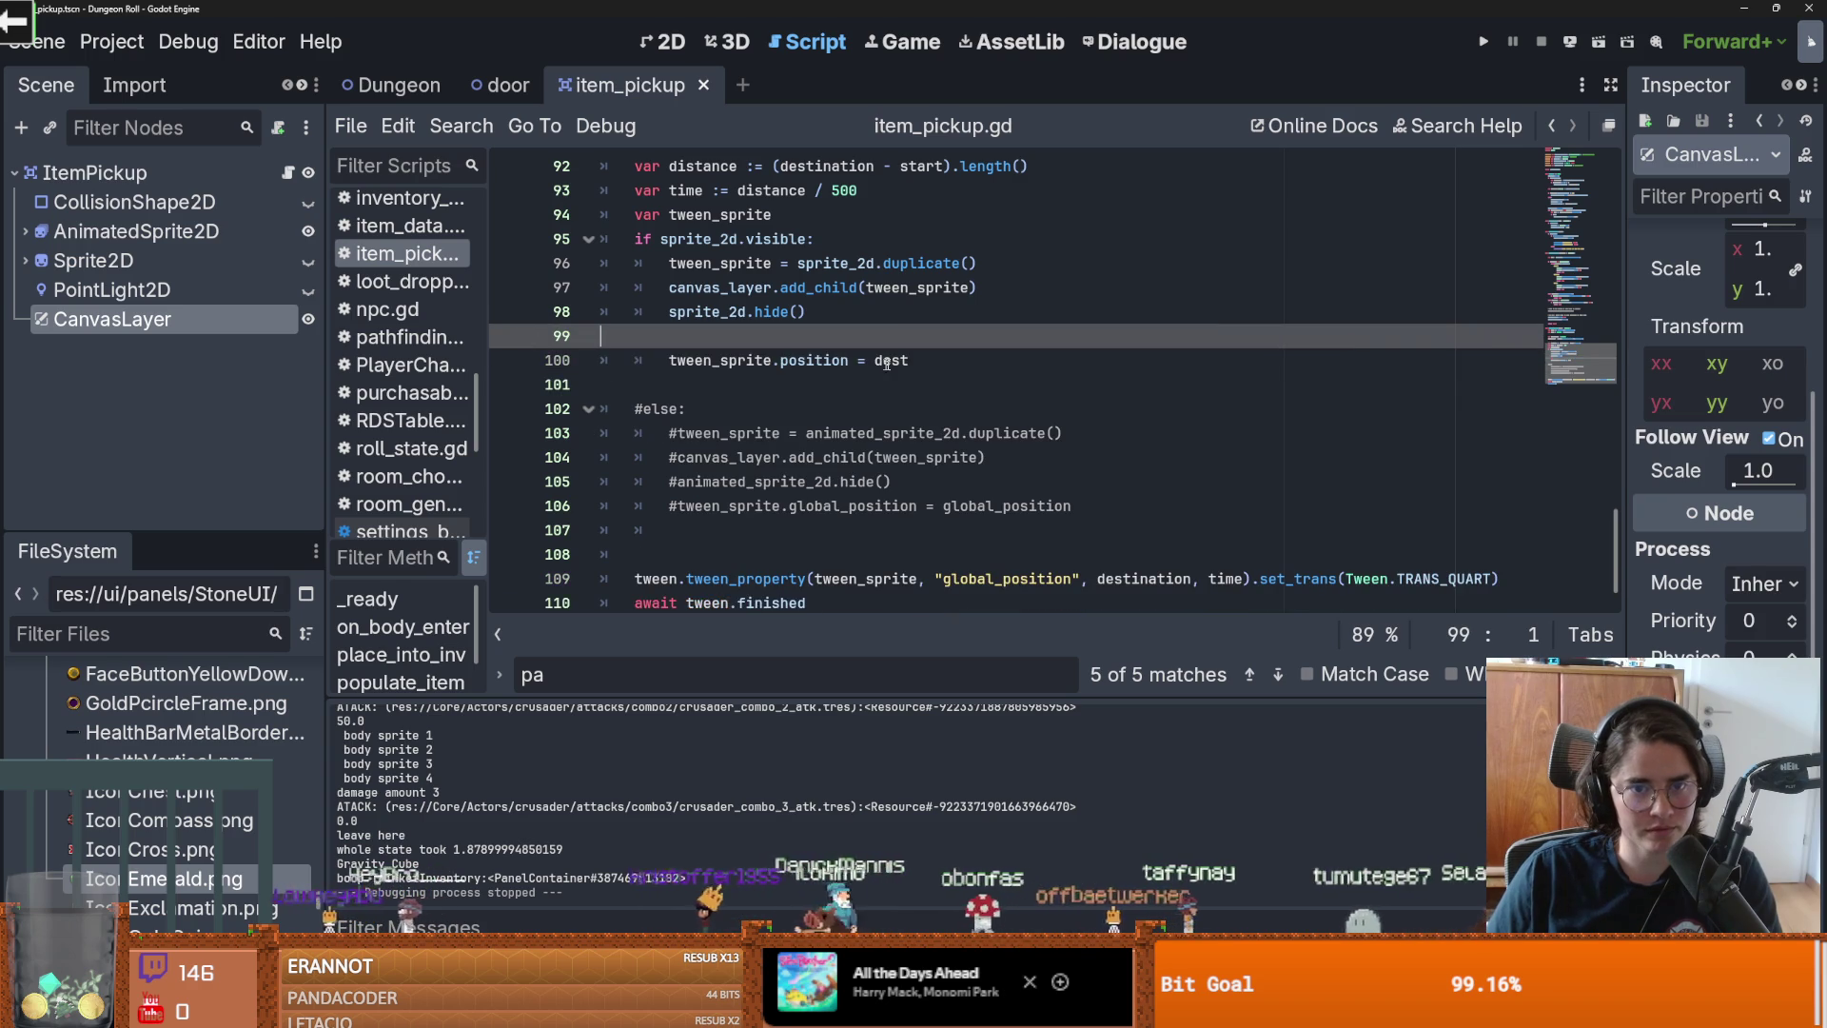
double_click(892, 360)
text(anvas_layer.)
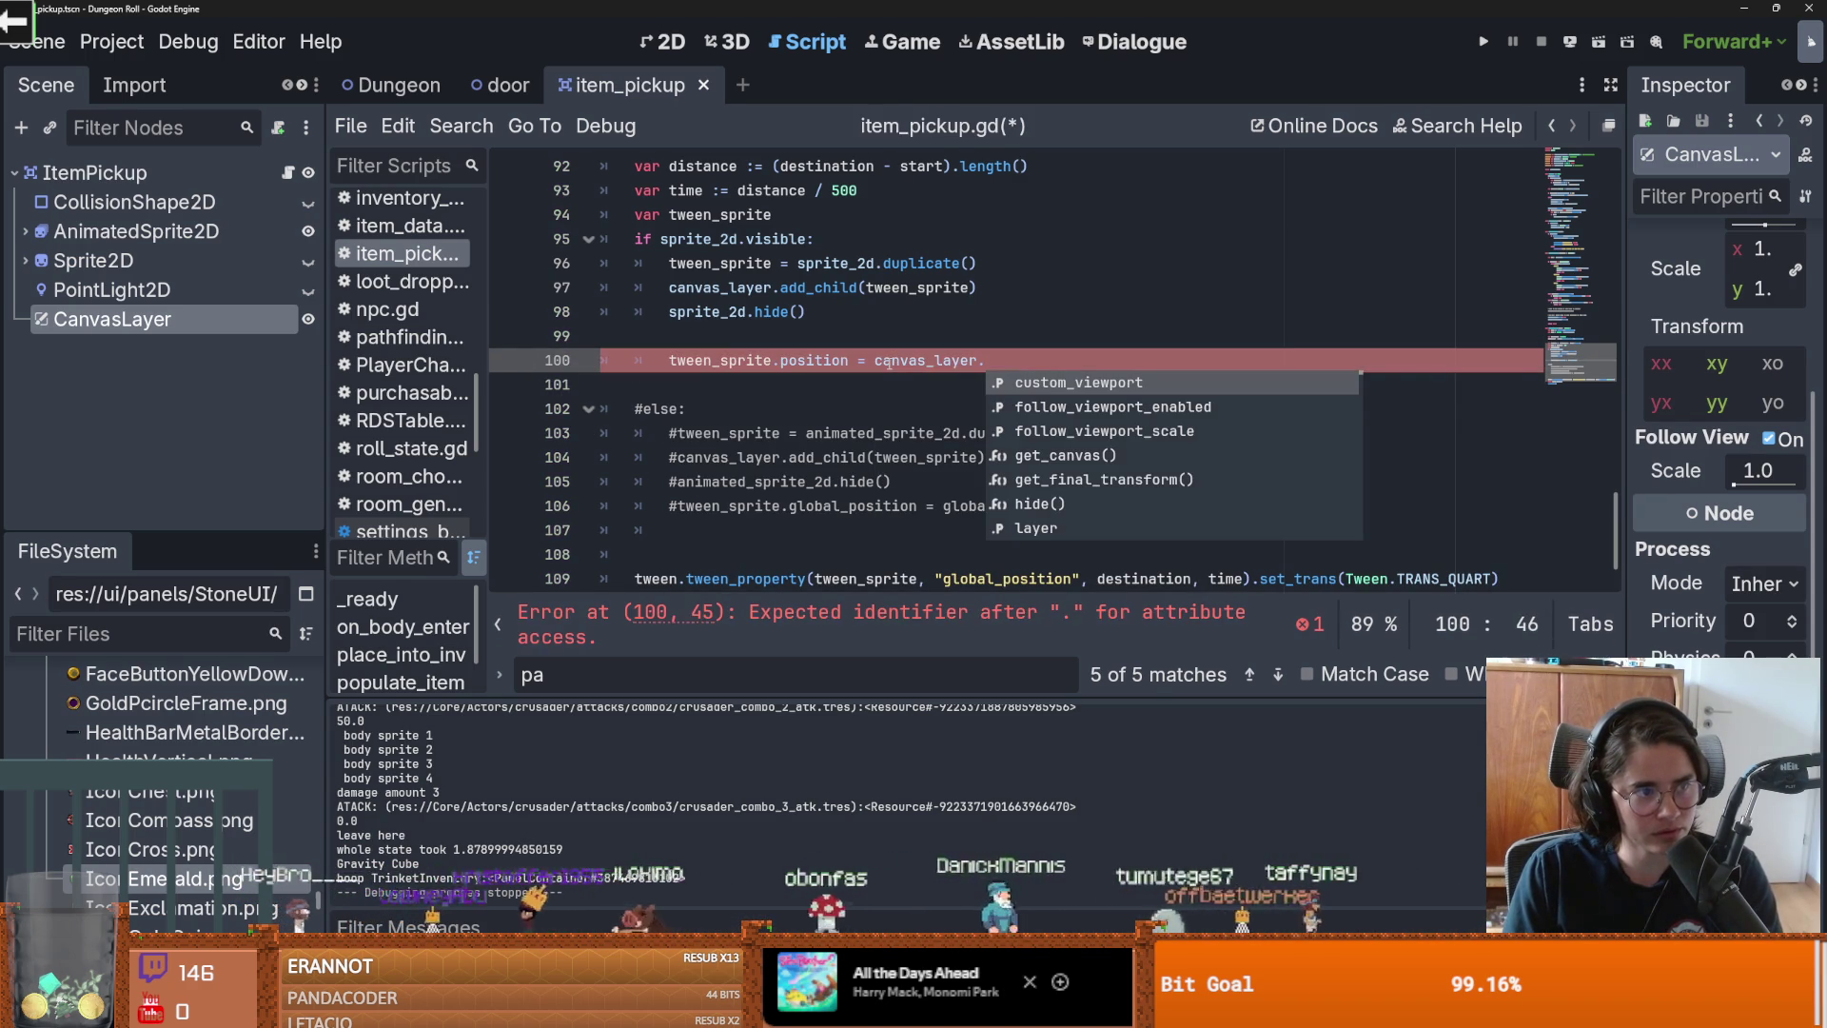
text(v)
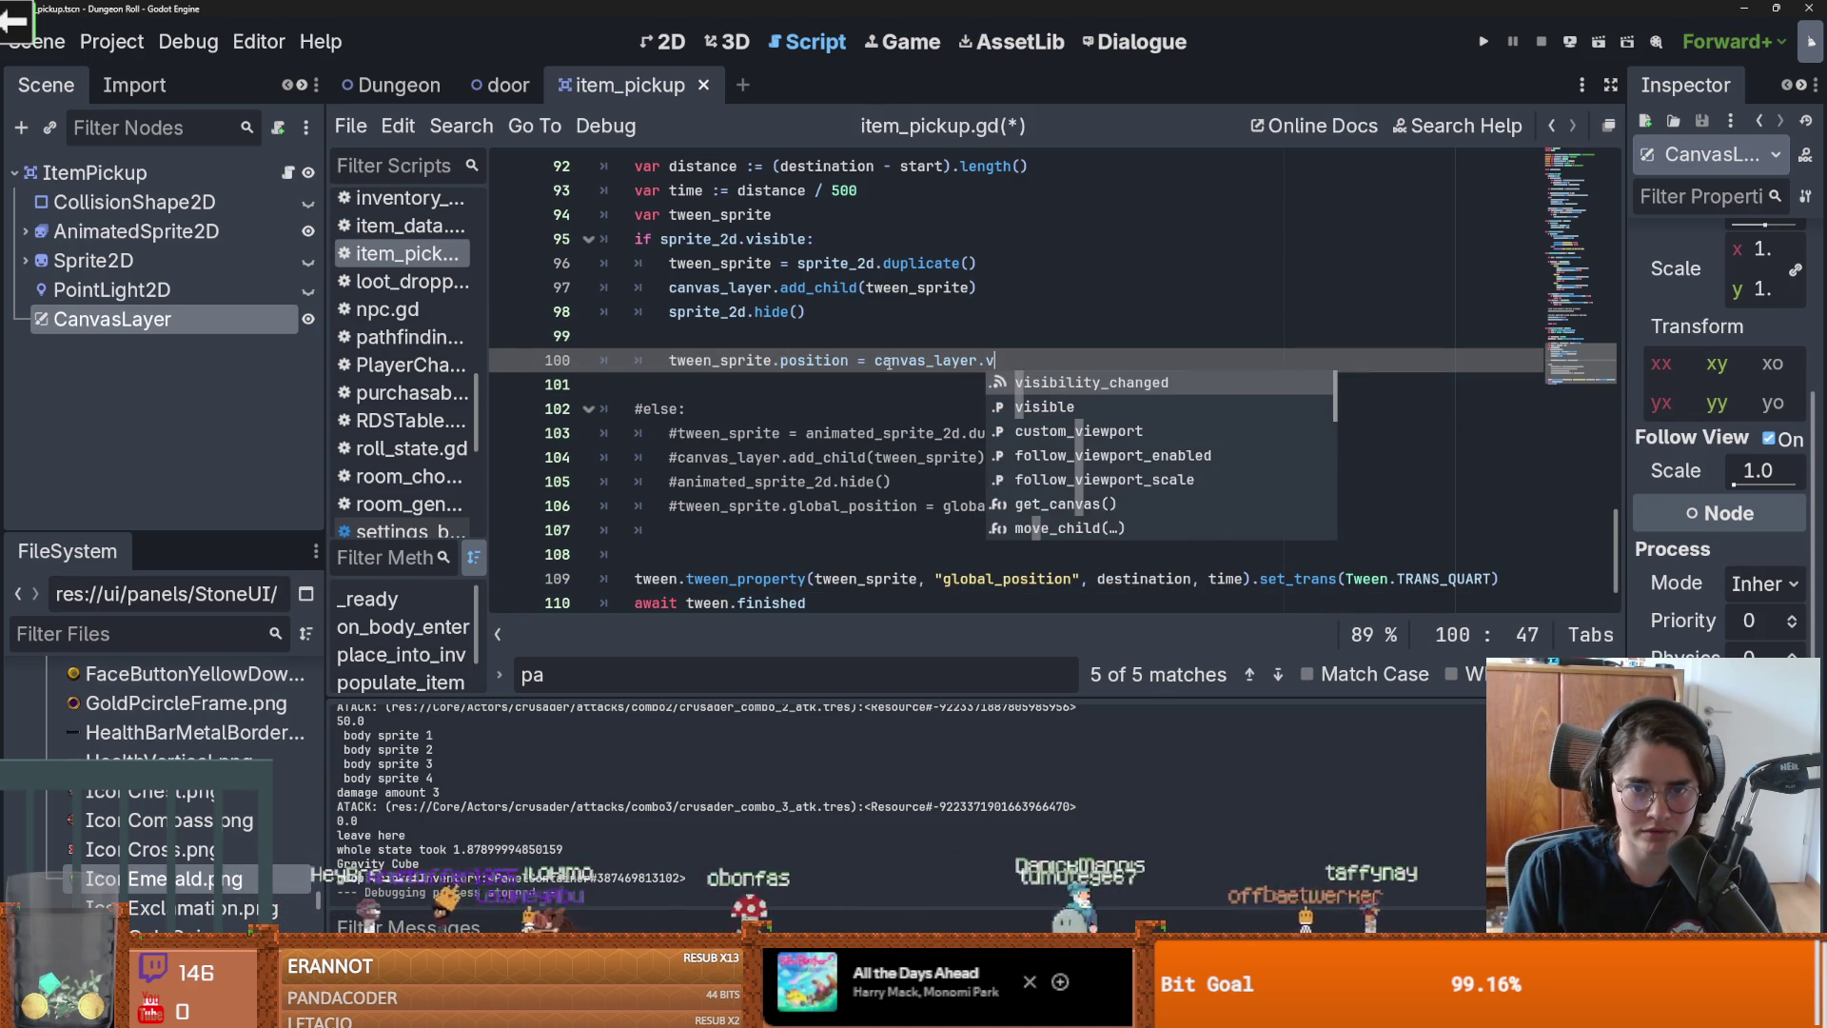
text(iew)
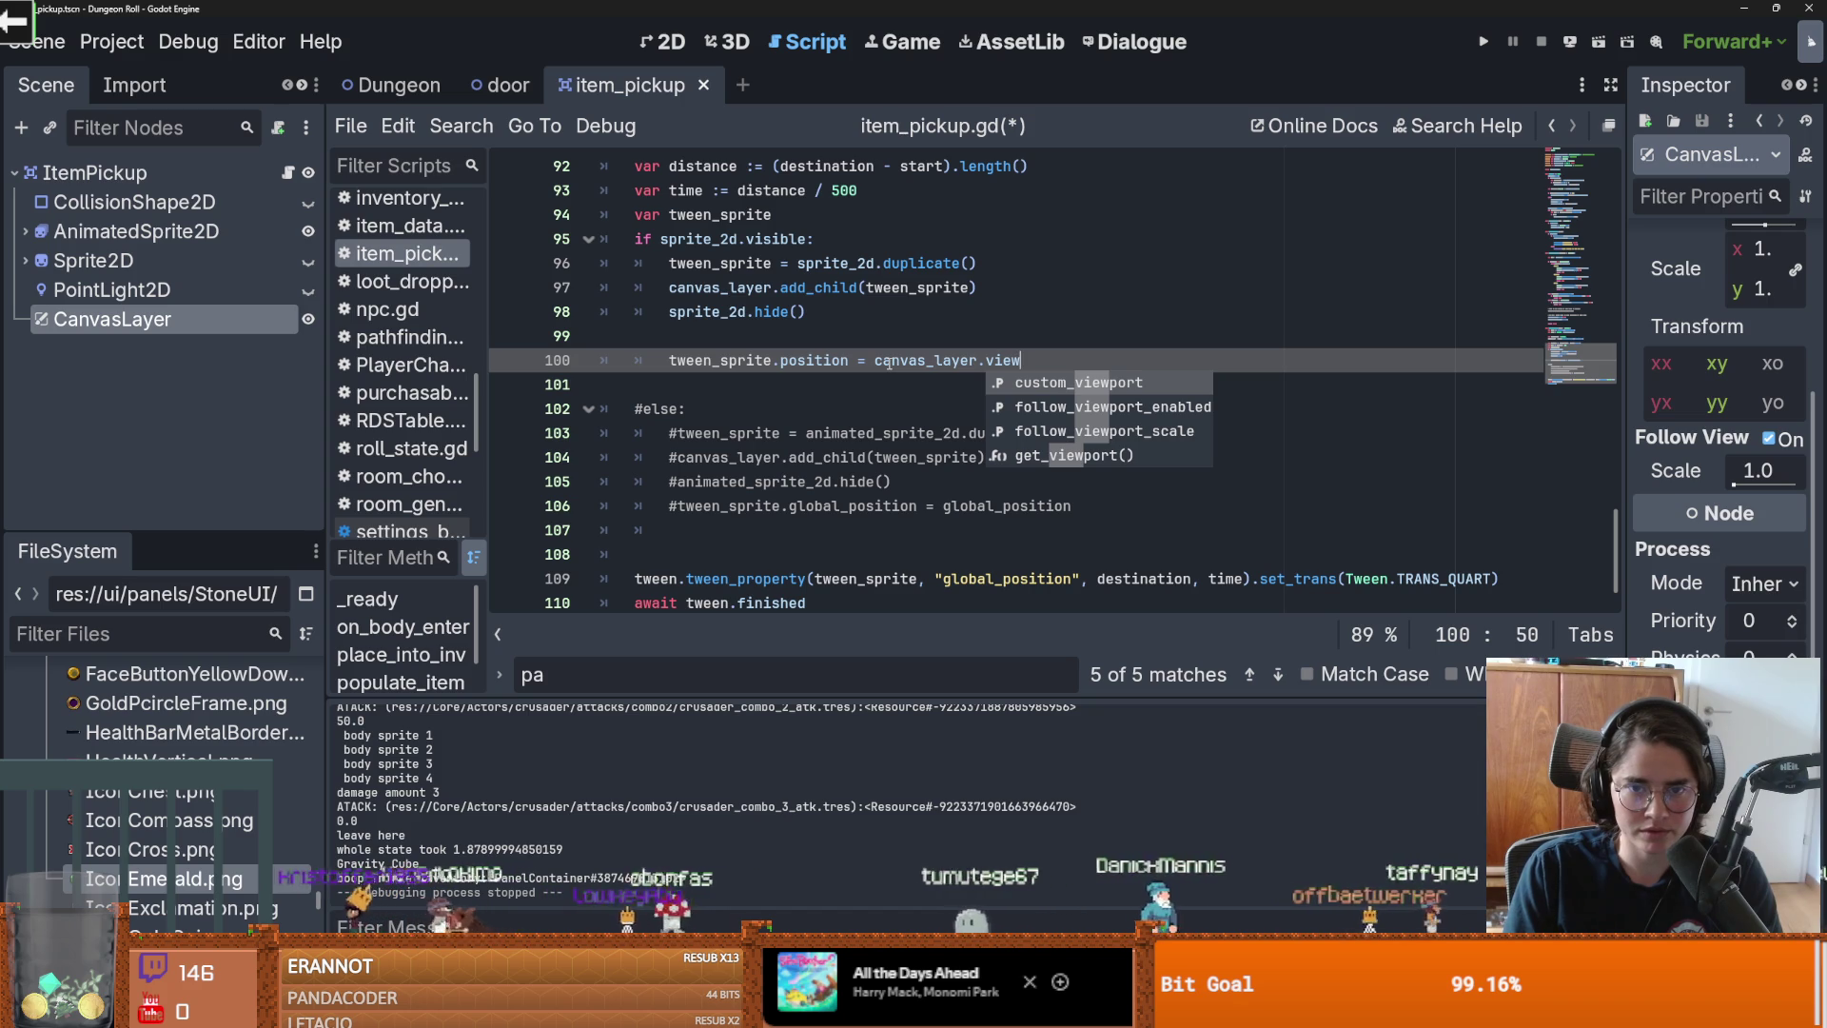
key(Down)
key(Down)
key(Down)
key(Return)
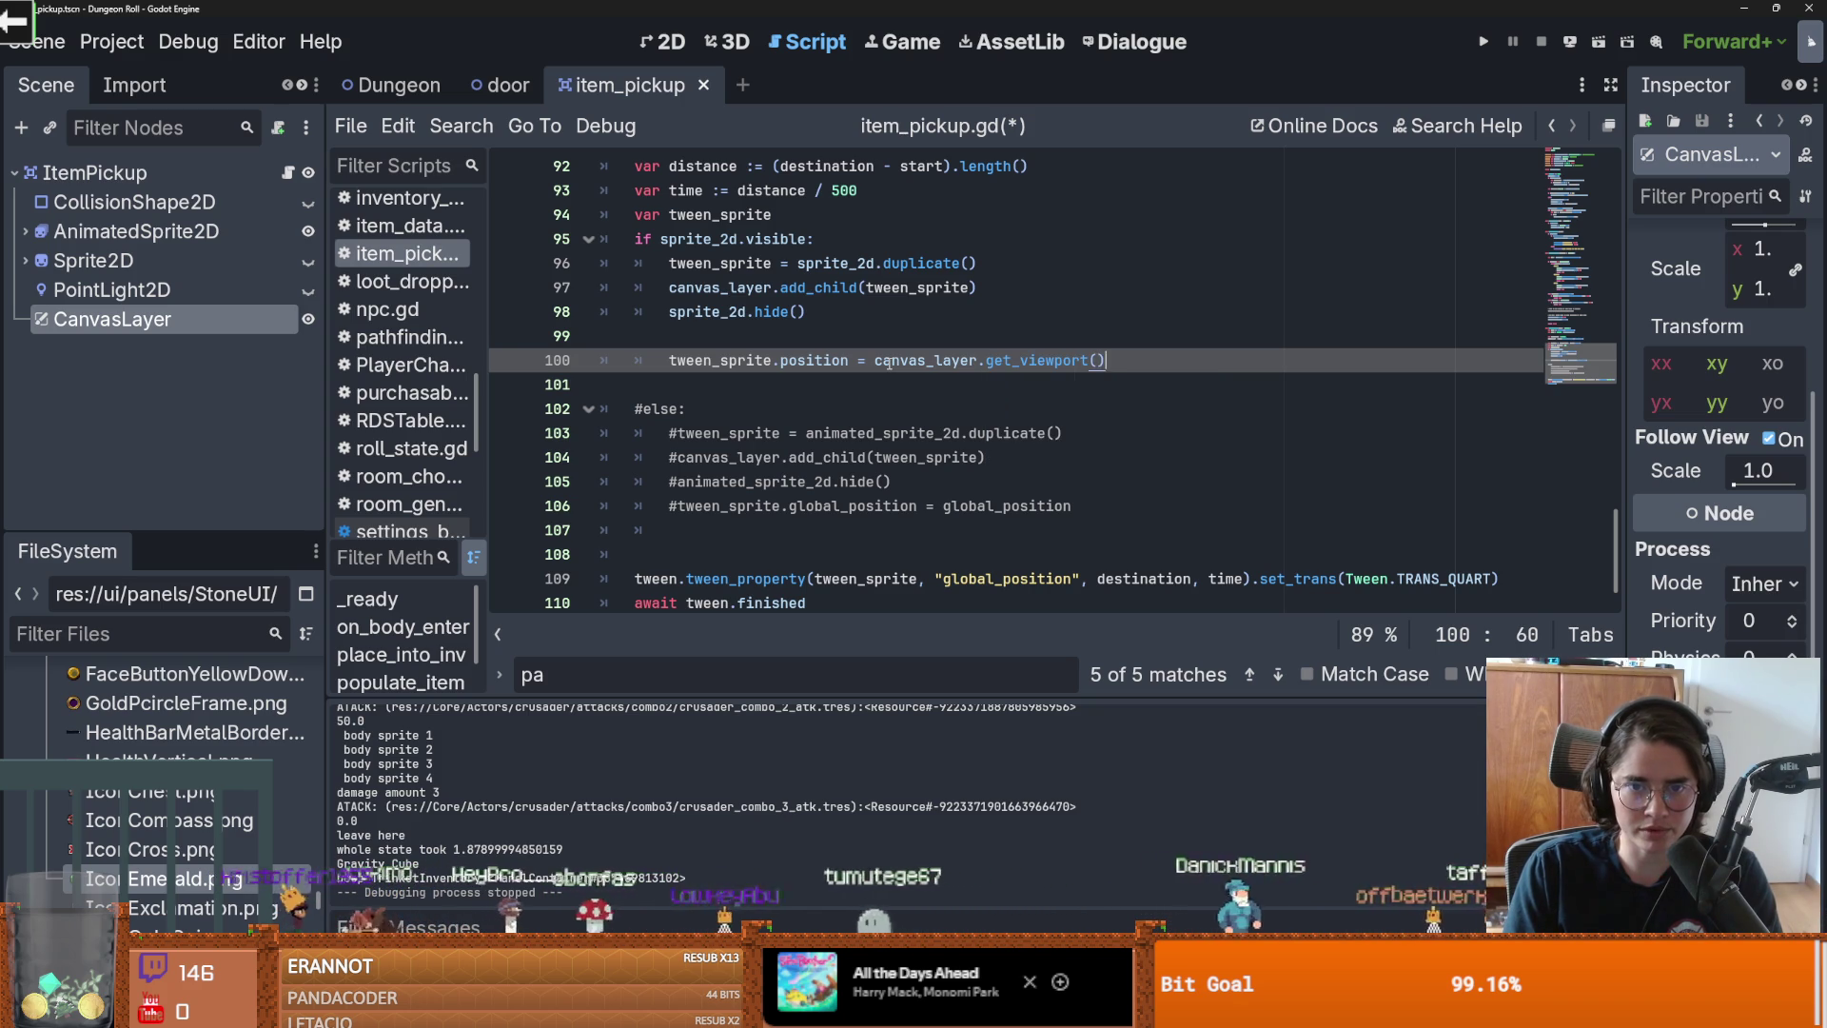
Step: Look for a screen member in get_viewport()'s completions, remove the unfinished access, then open its documentation
text(.scren)
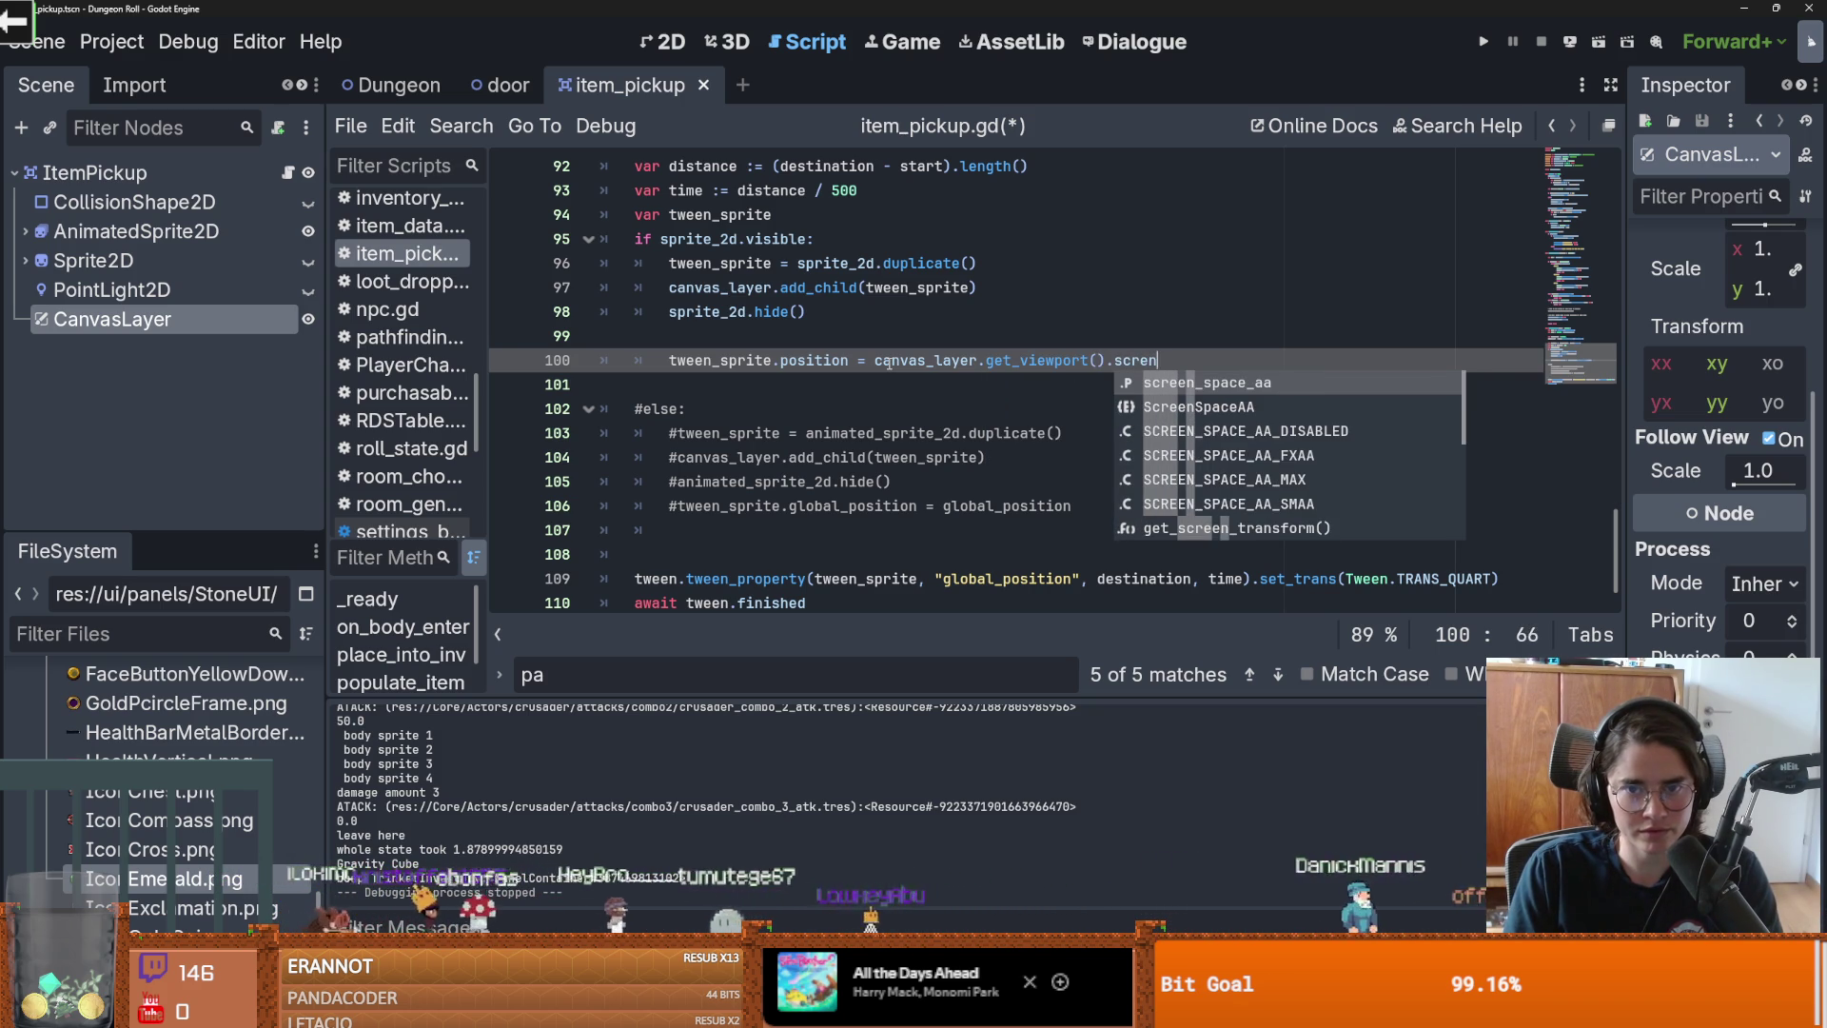
key(BackSpace)
text(en)
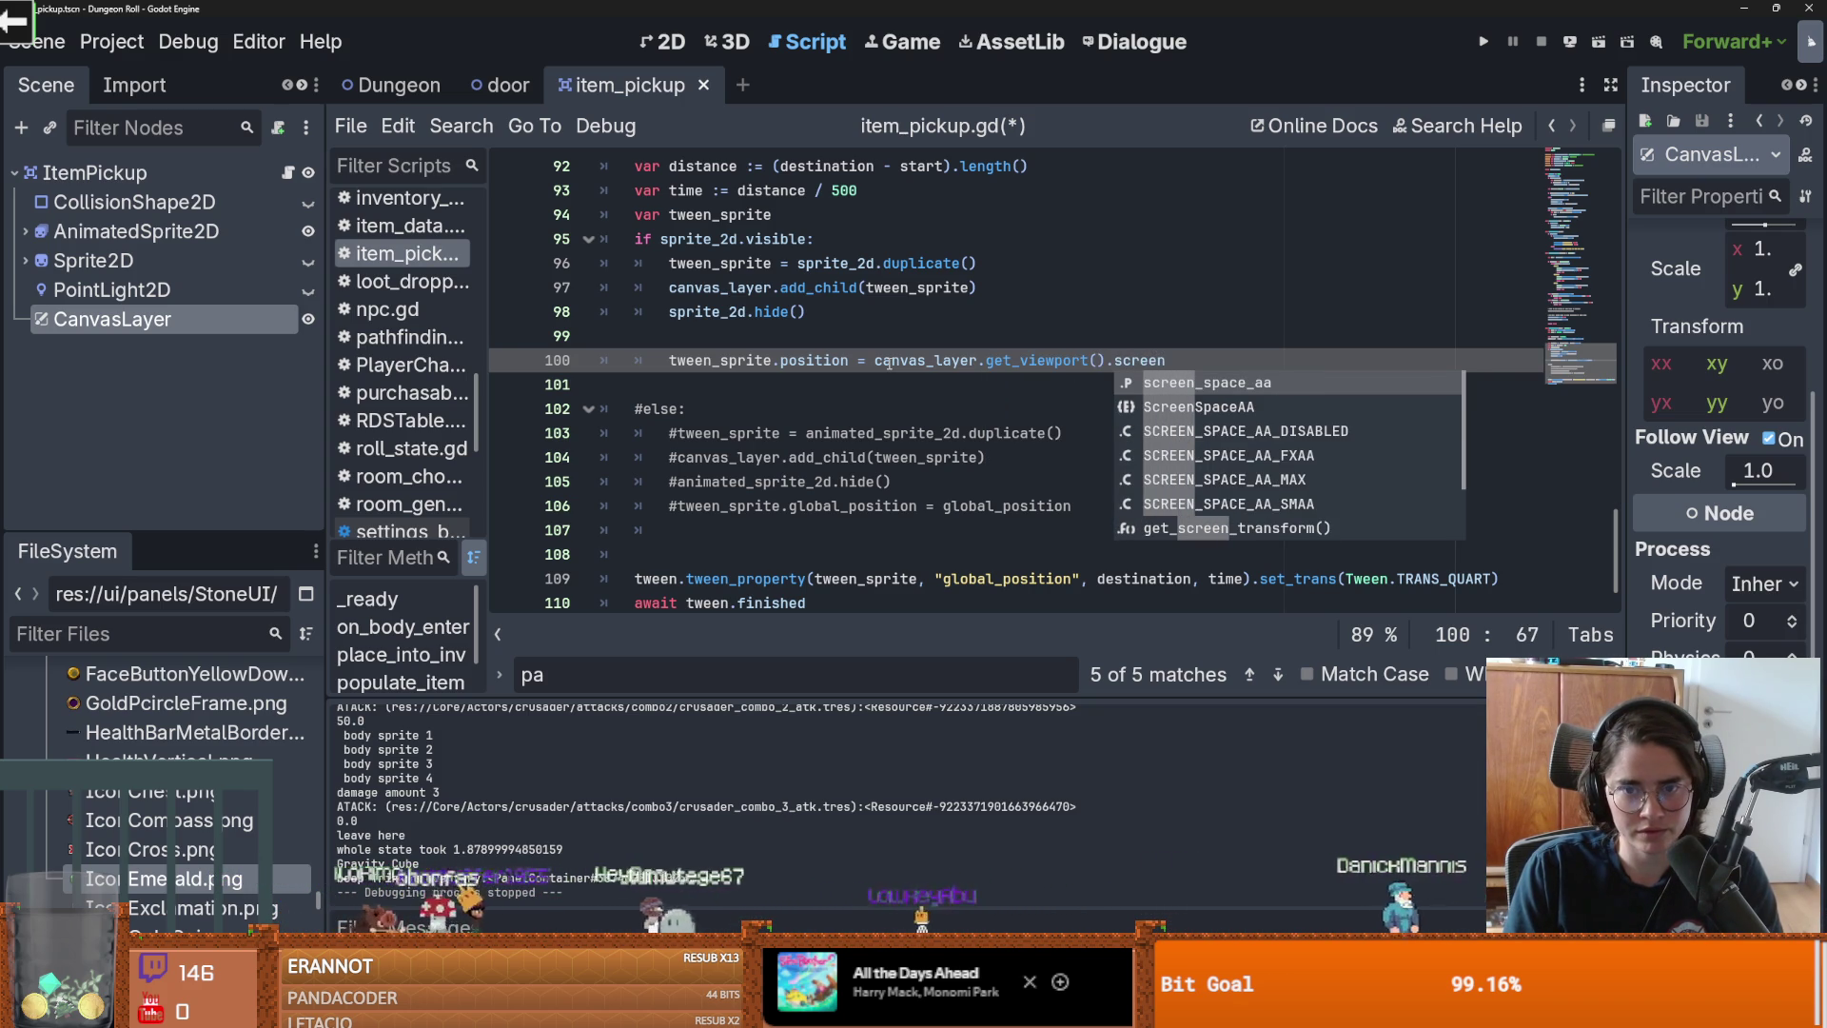
key(Down)
key(Down)
key(Down)
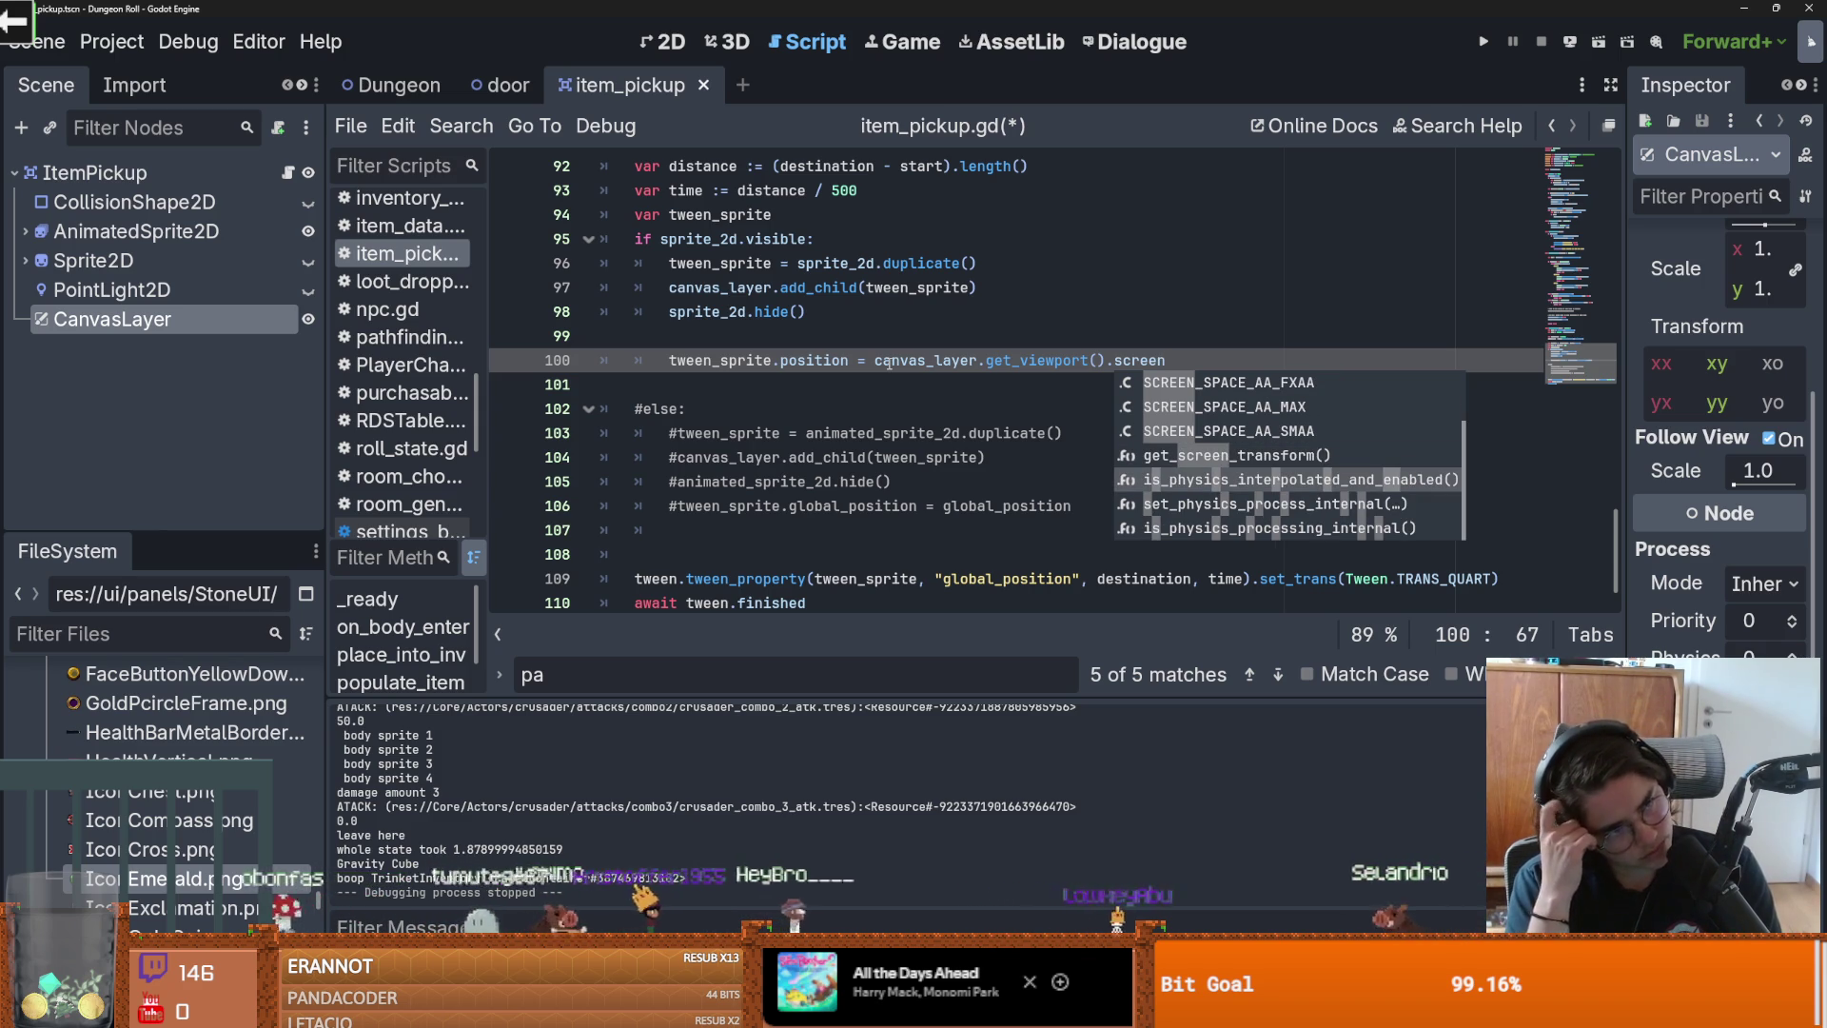
key(Down)
key(Down)
key(Up)
key(Up)
key(Up)
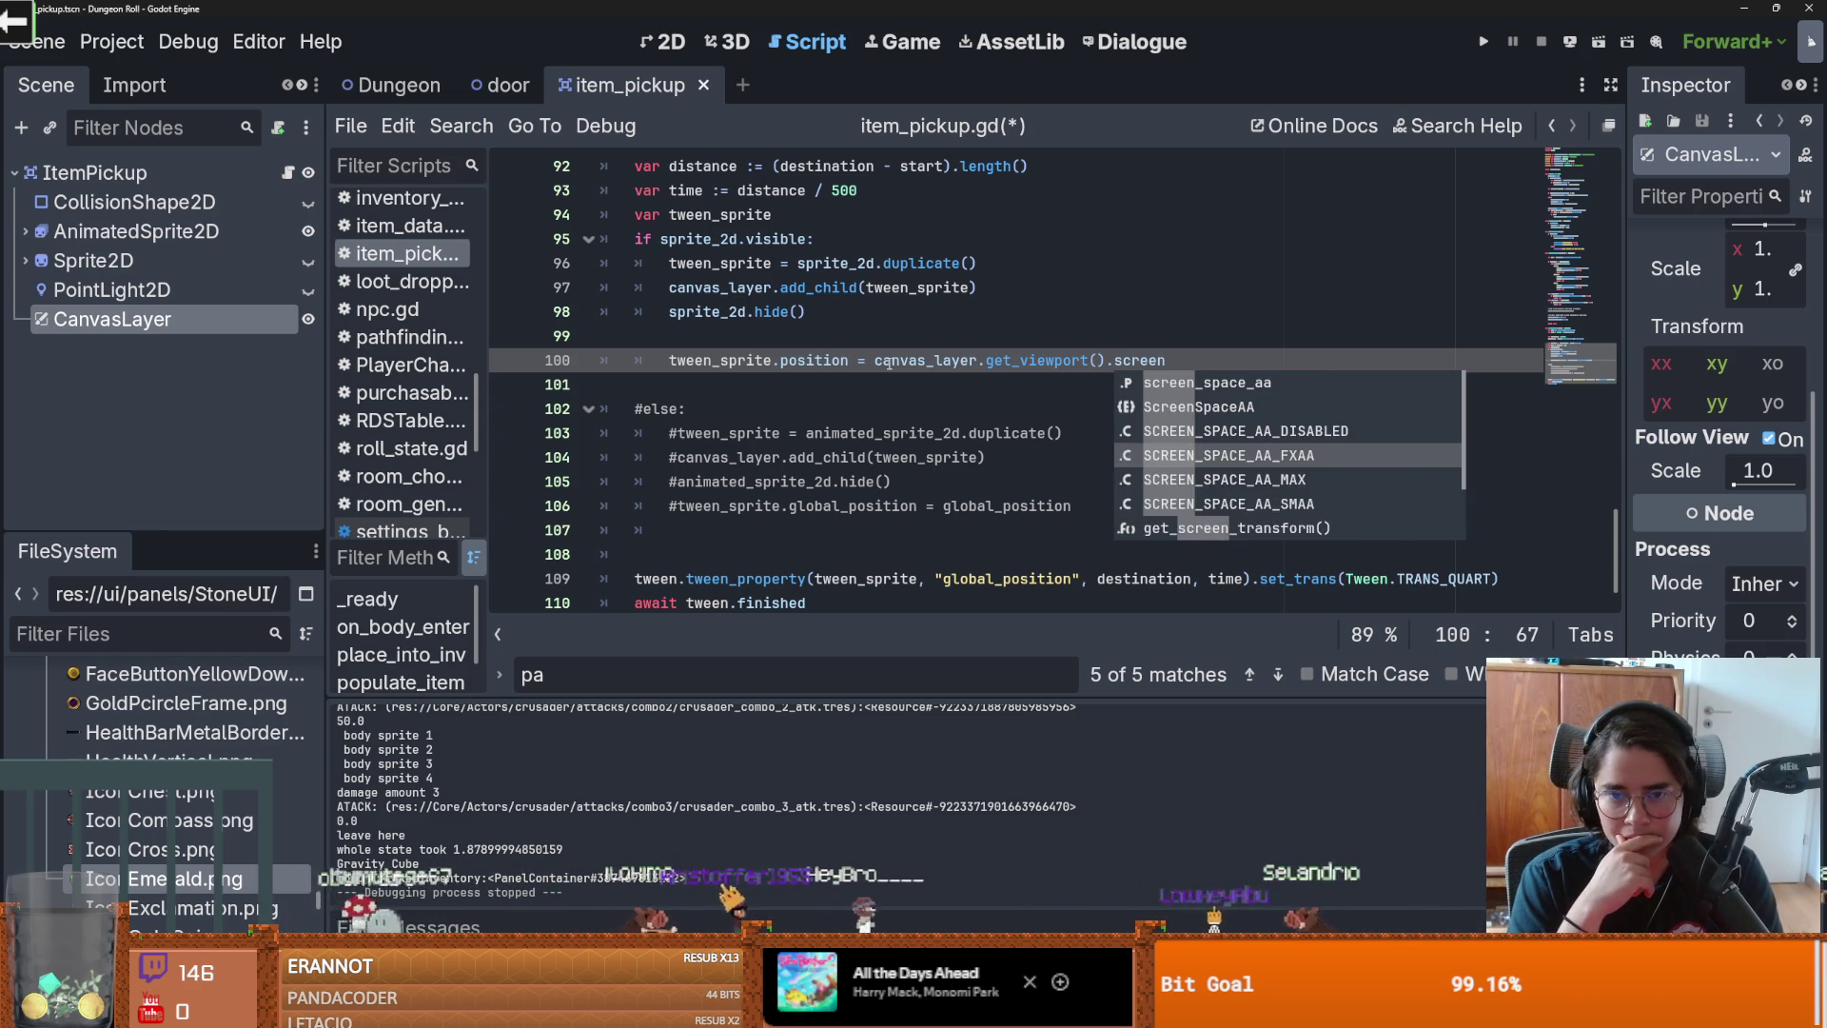
key(Down)
key(Down)
key(Down)
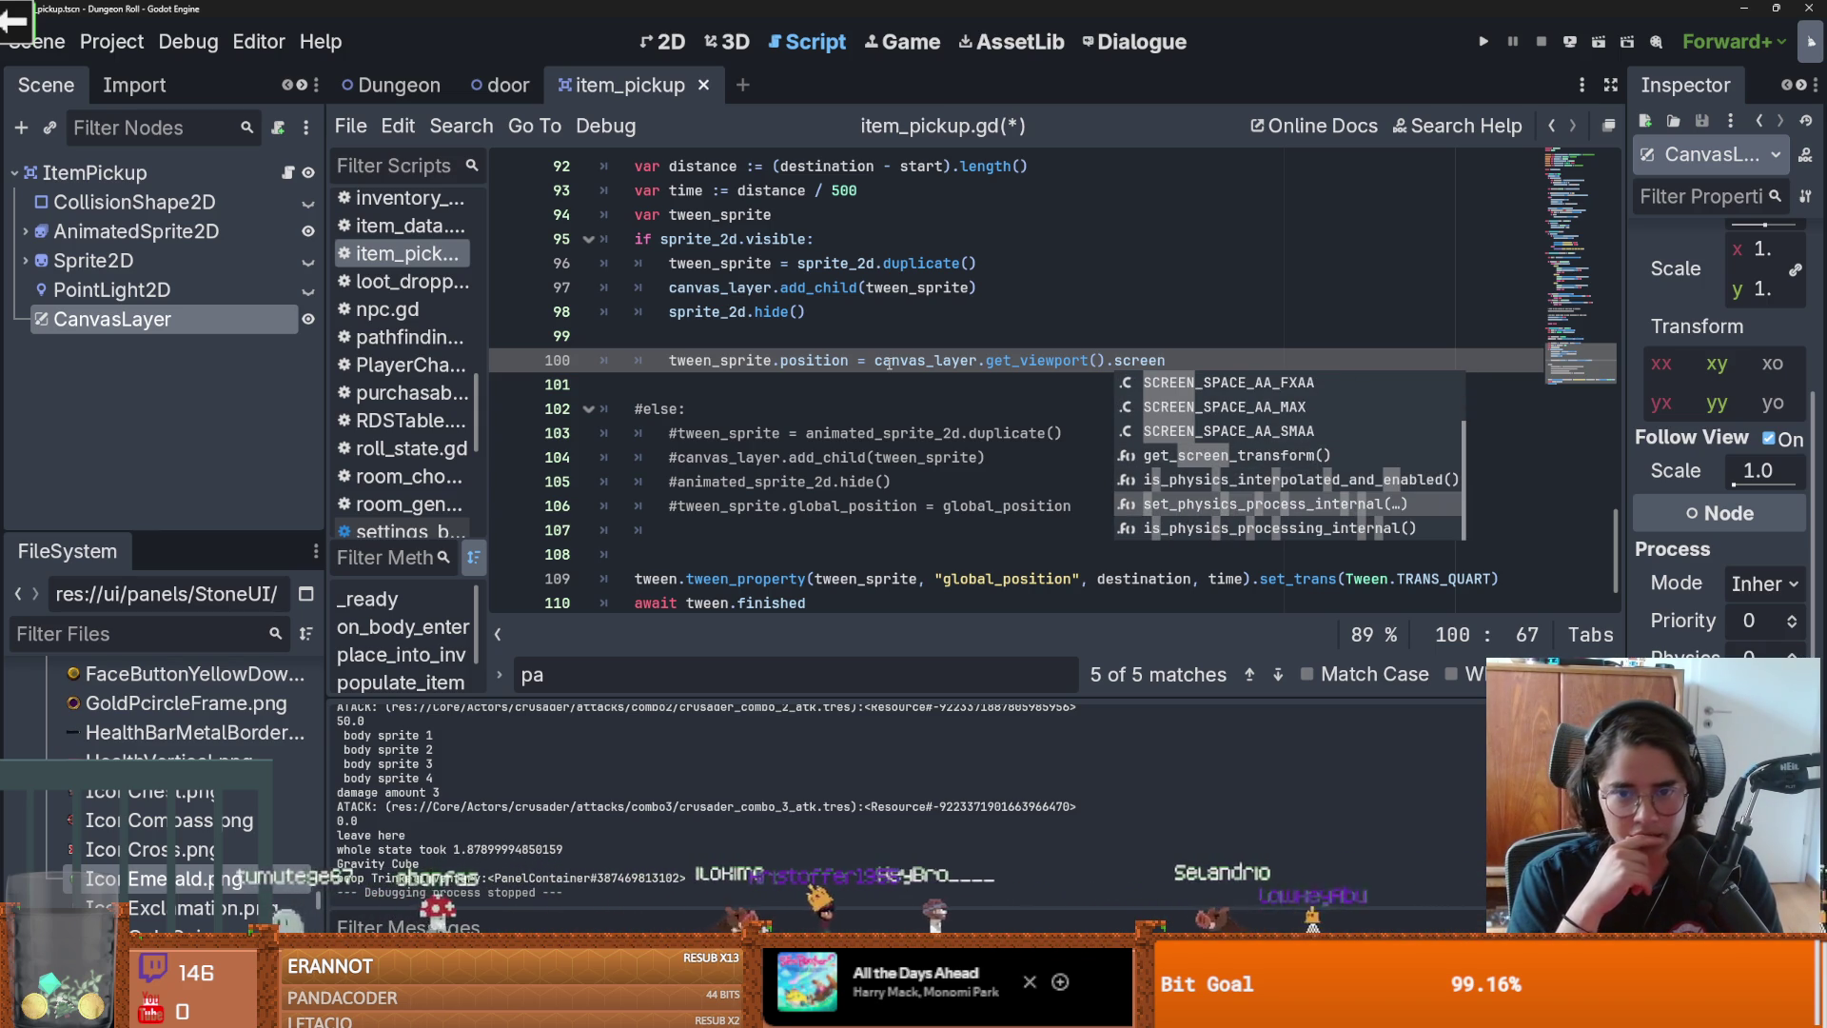
key(BackSpace)
key(BackSpace)
key(BackSpace)
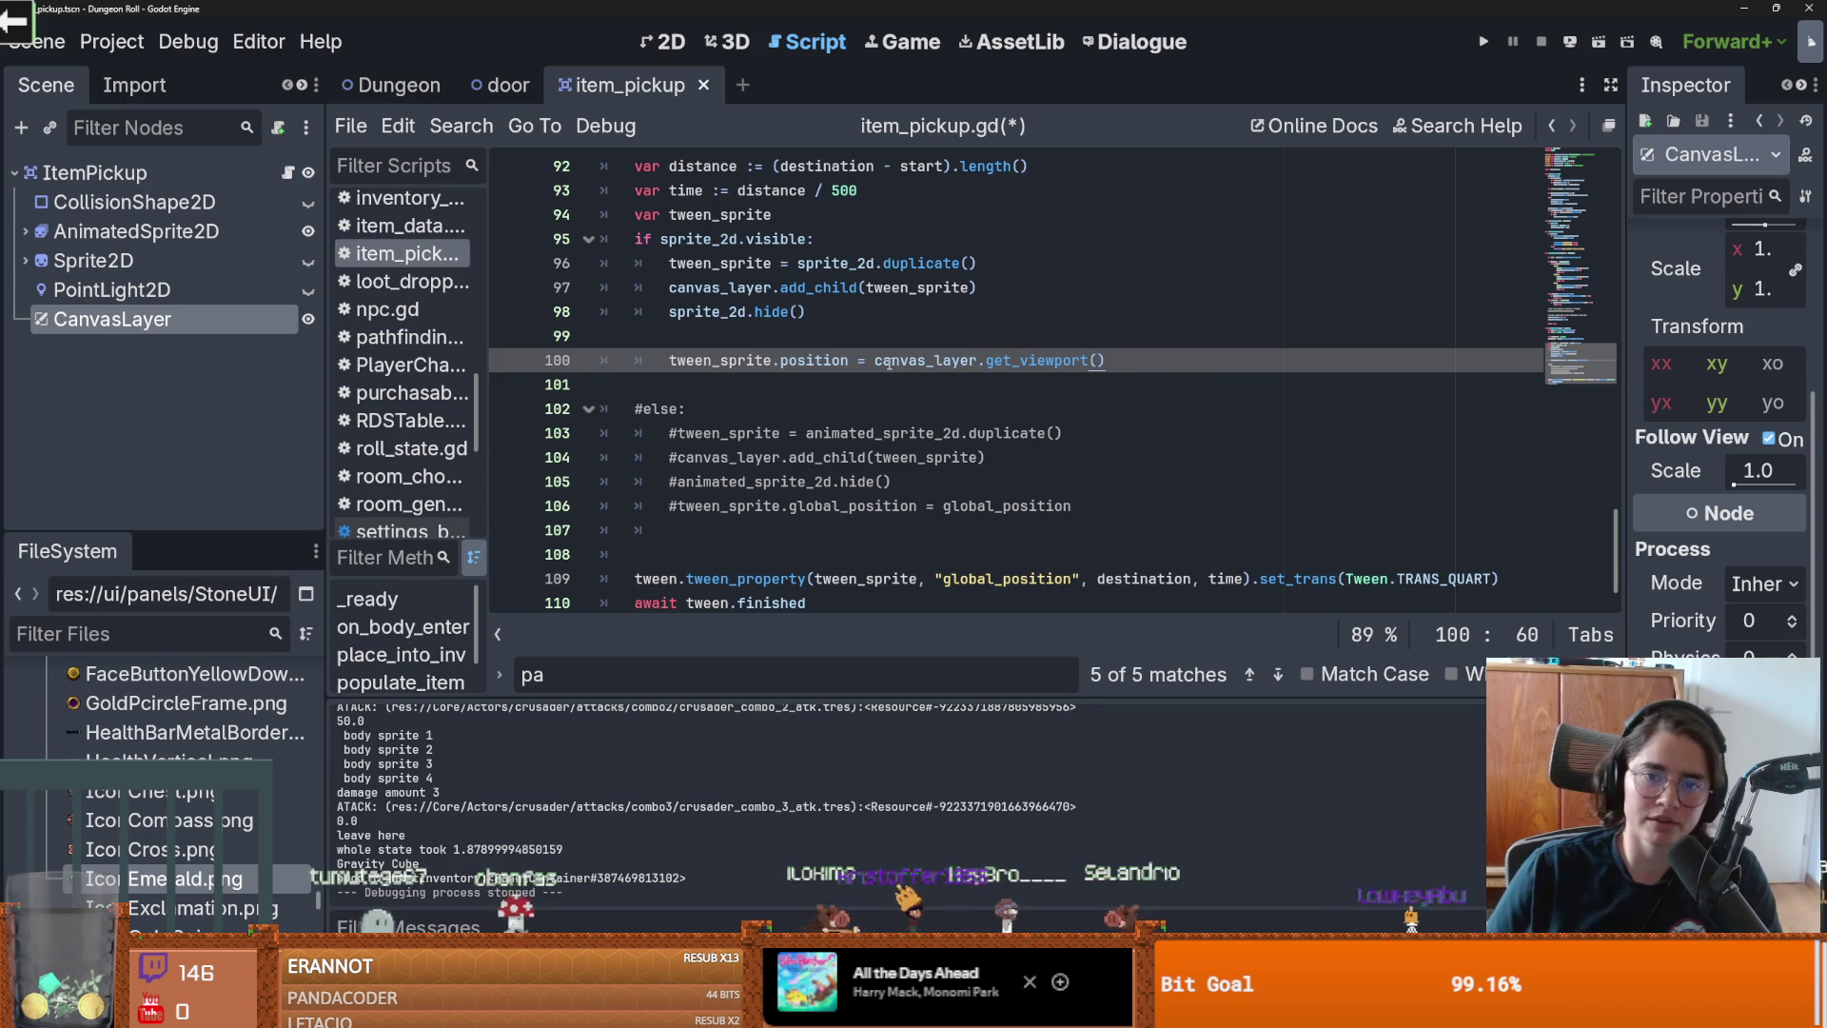
ctrl+click(1037, 366)
Step: Read through the Viewport class reference's methods list, then return to item_pickup.gd
click(538, 183)
scroll(808, 525, down, 10)
scroll(831, 500, down, 8)
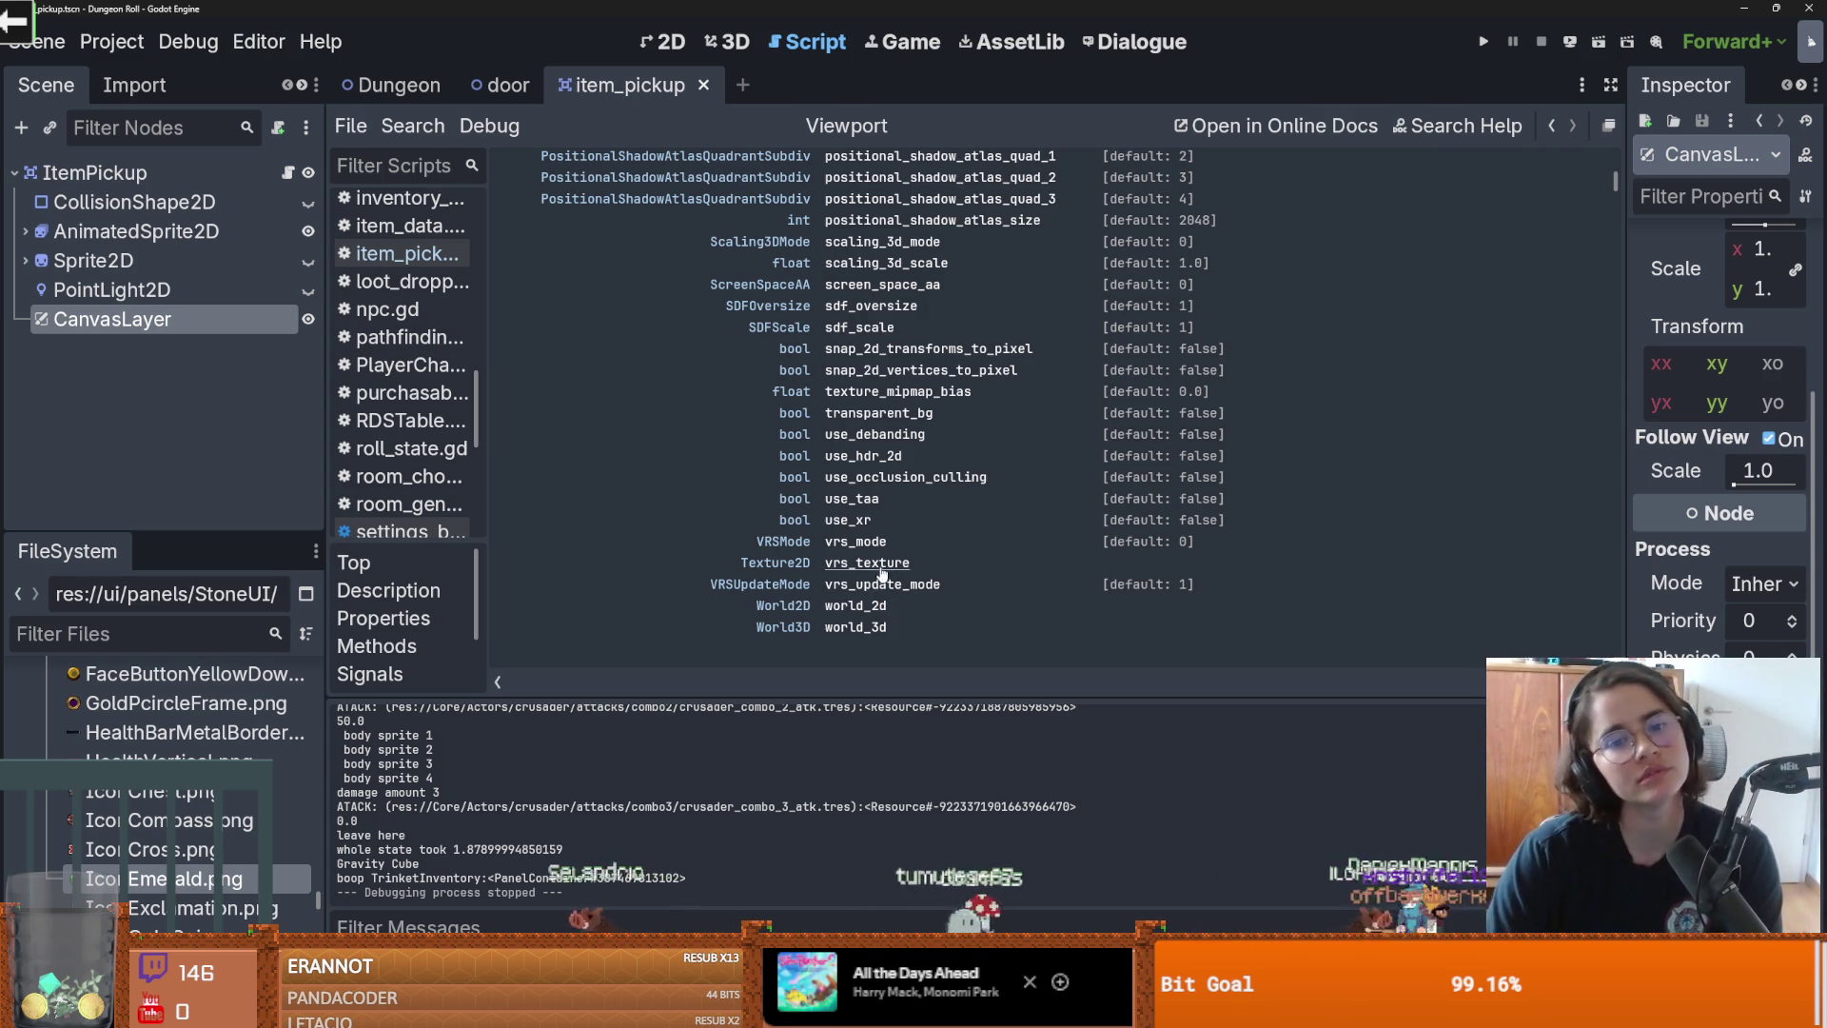
scroll(882, 514, up, 5)
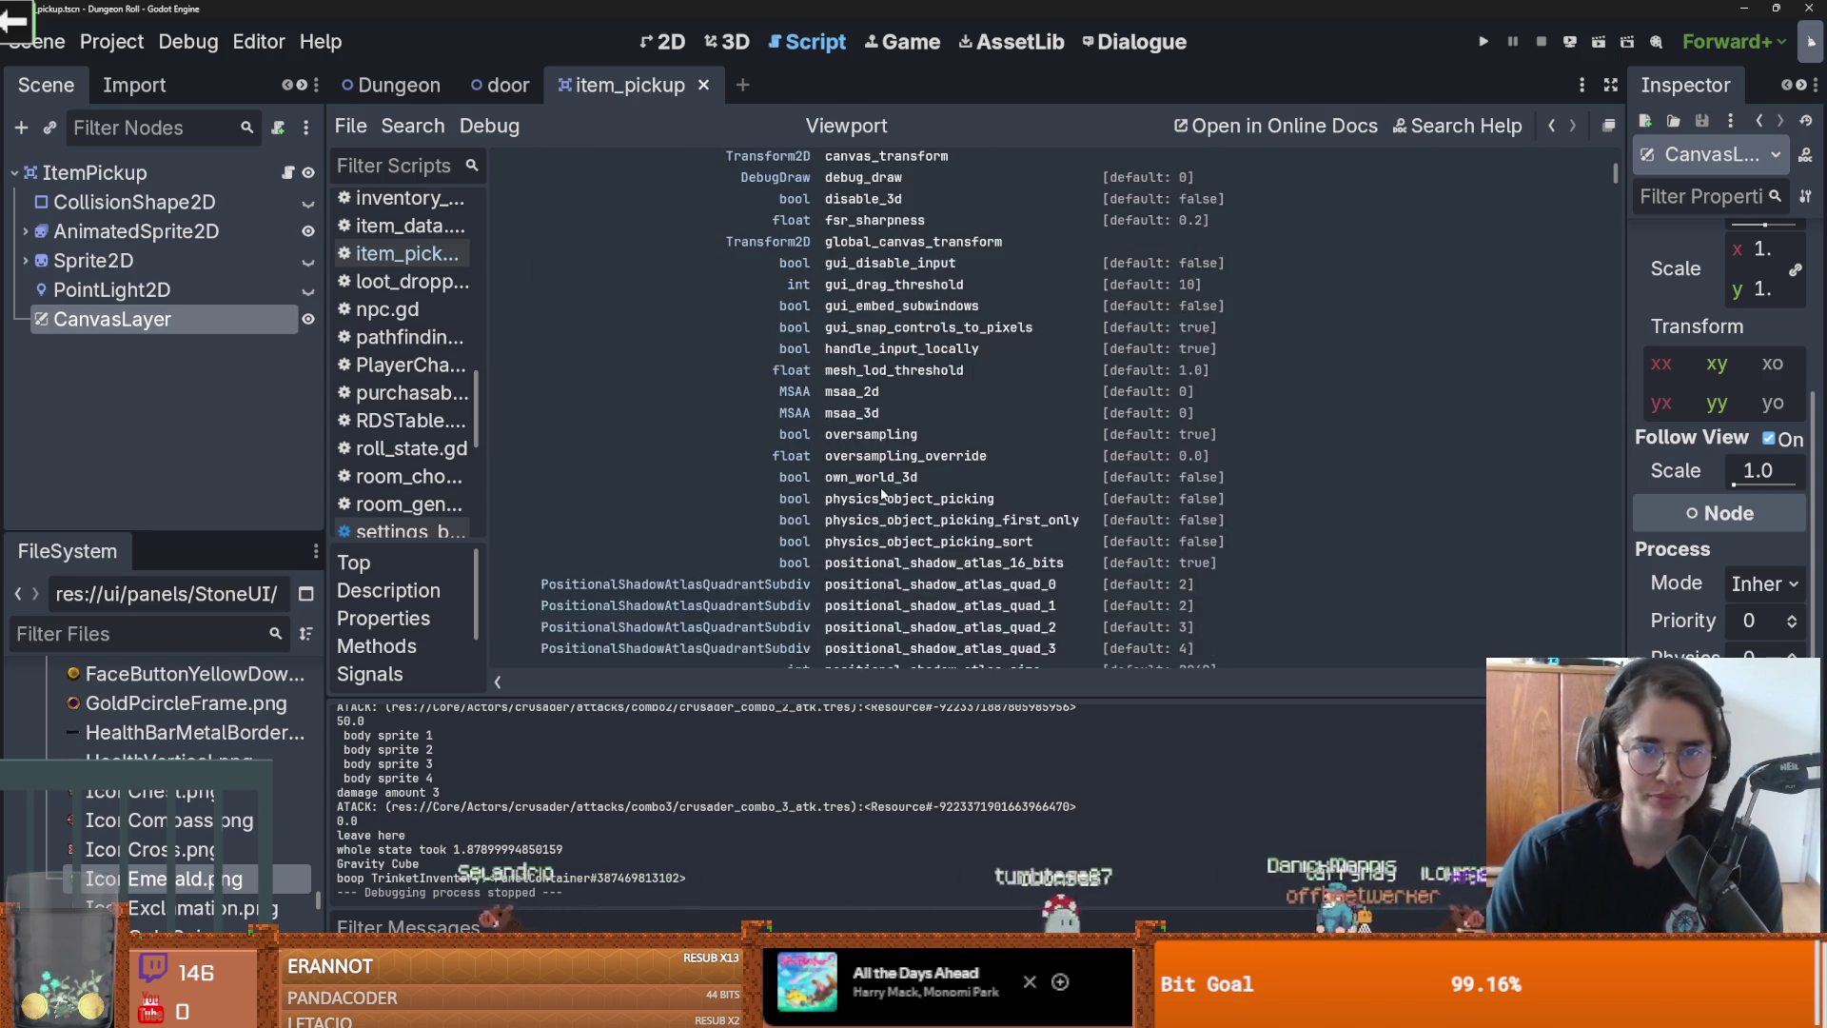
scroll(923, 466, up, 2)
scroll(956, 517, up, 1)
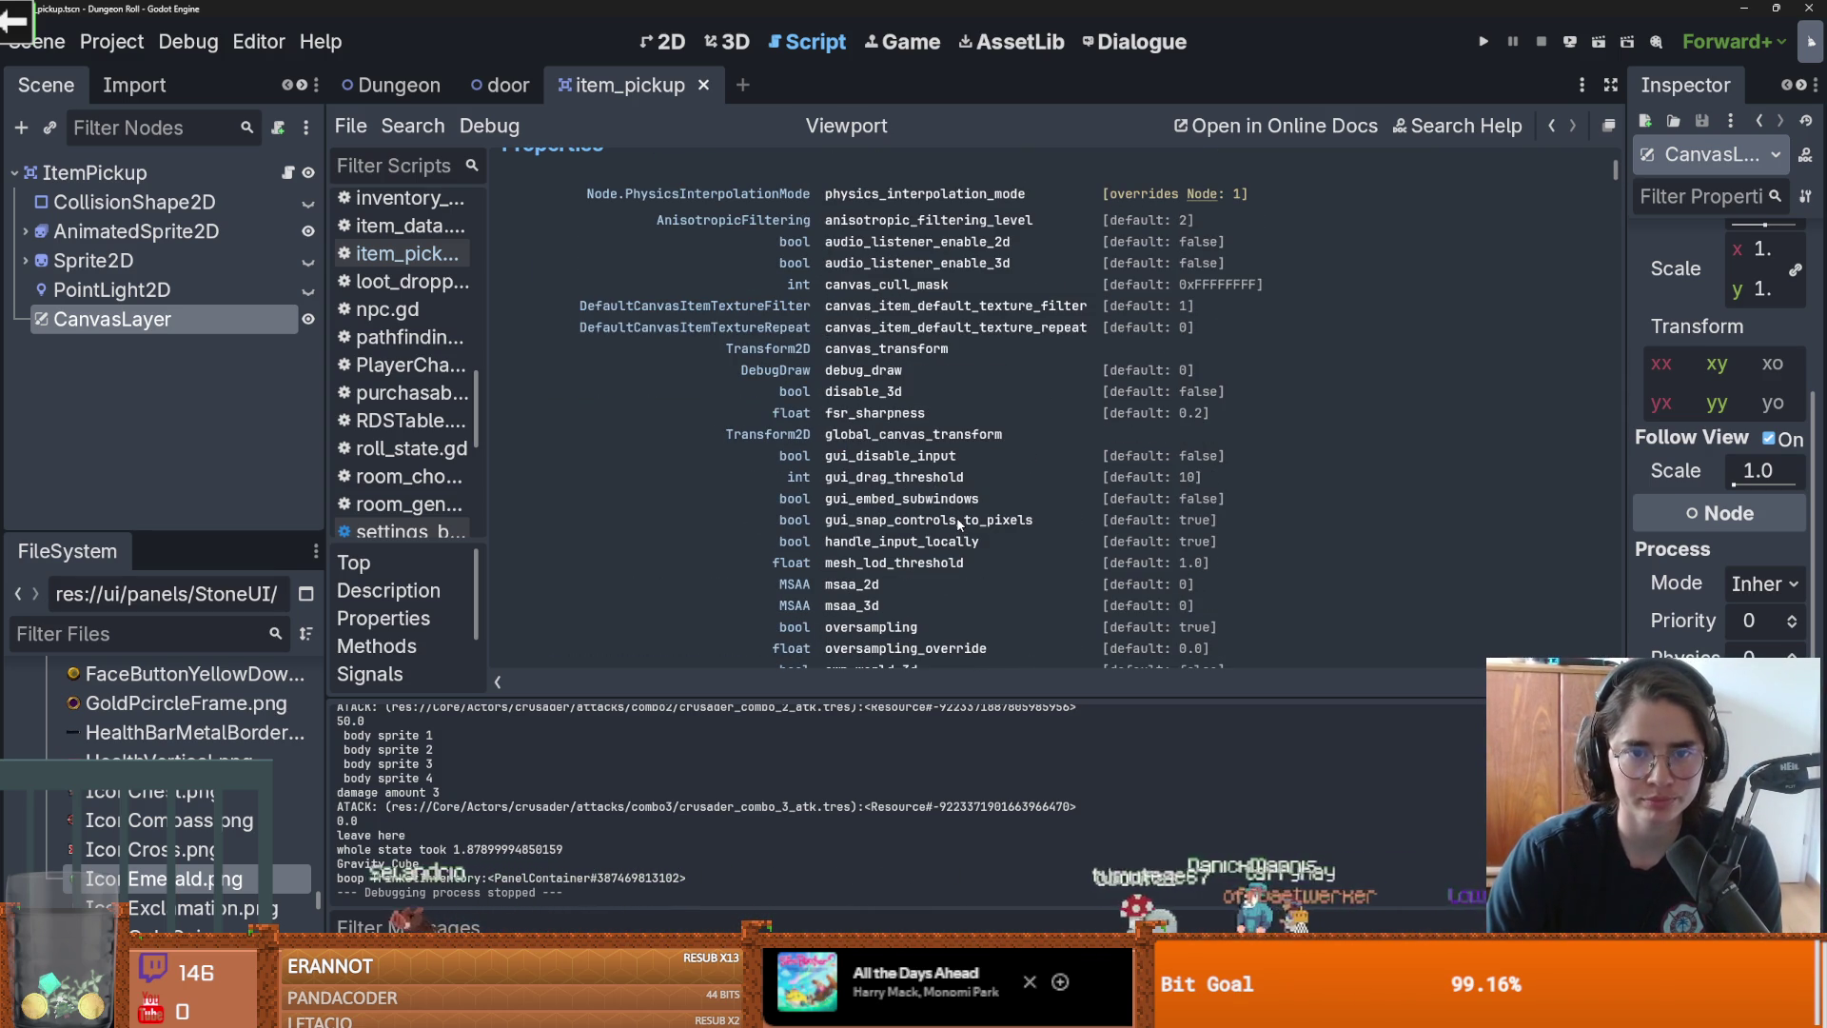
scroll(959, 521, down, 1)
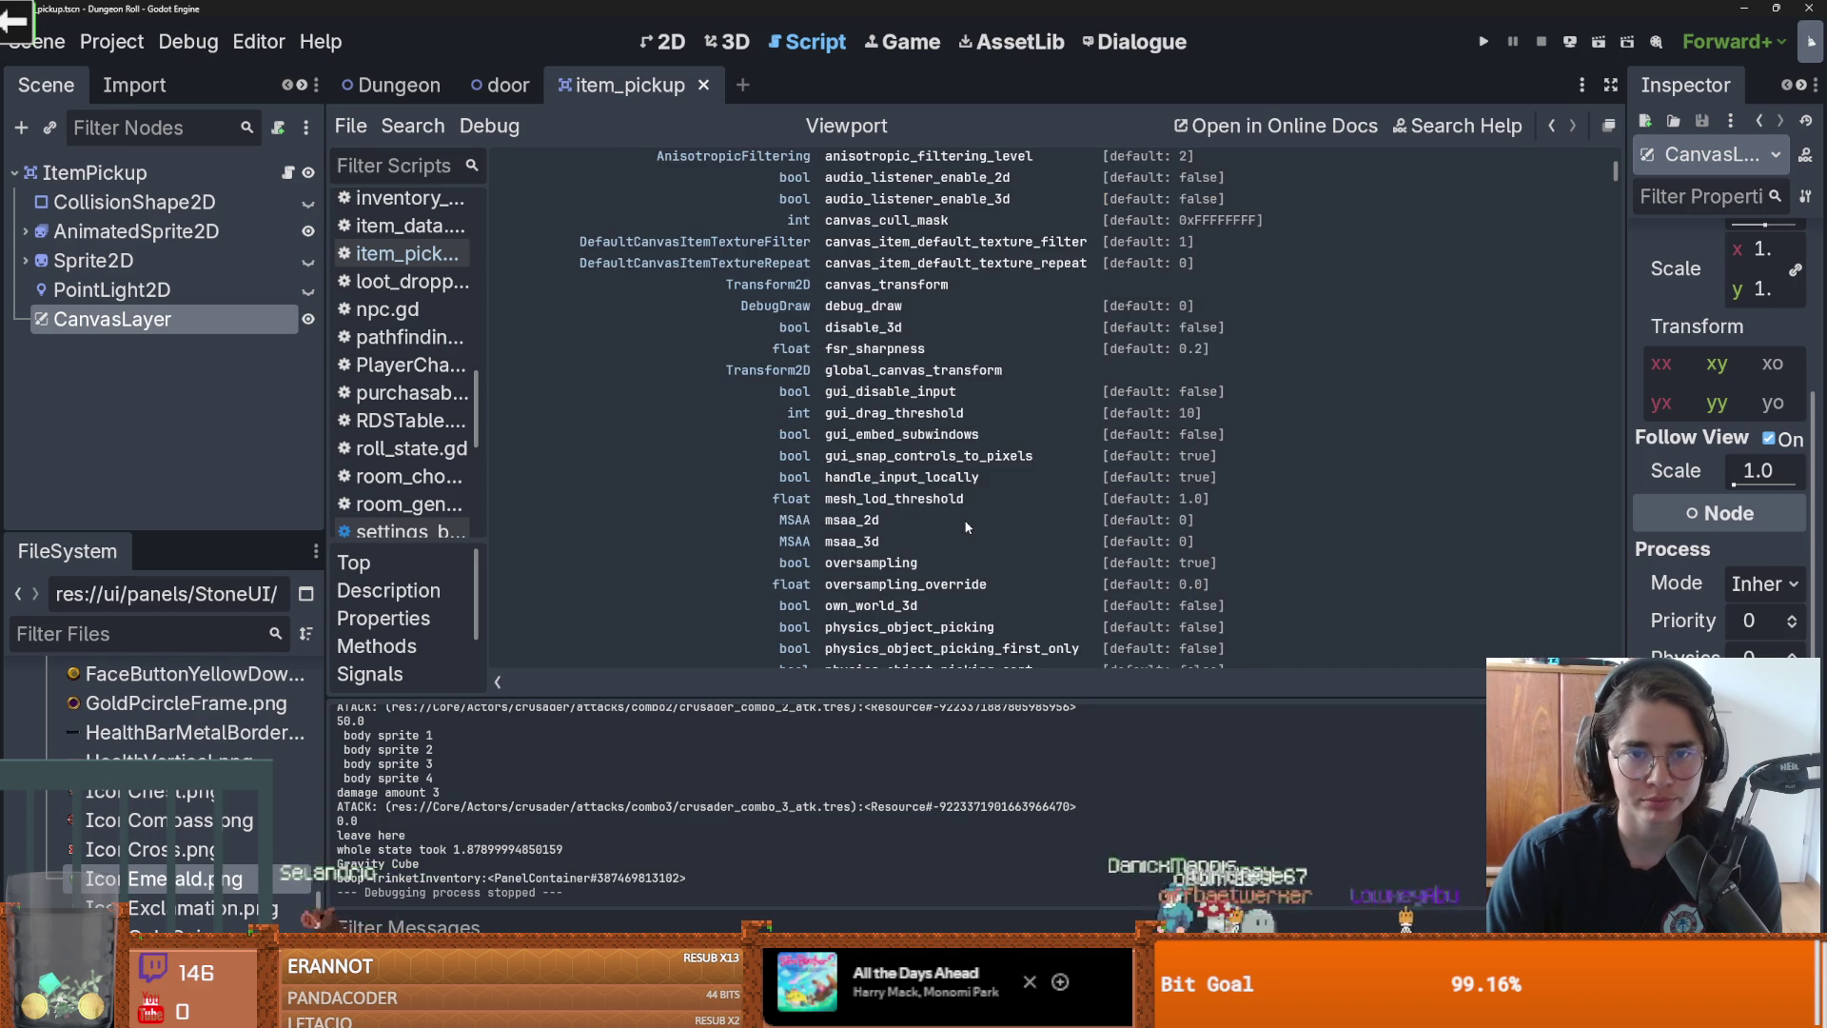
scroll(967, 526, up, 1)
scroll(967, 526, down, 5)
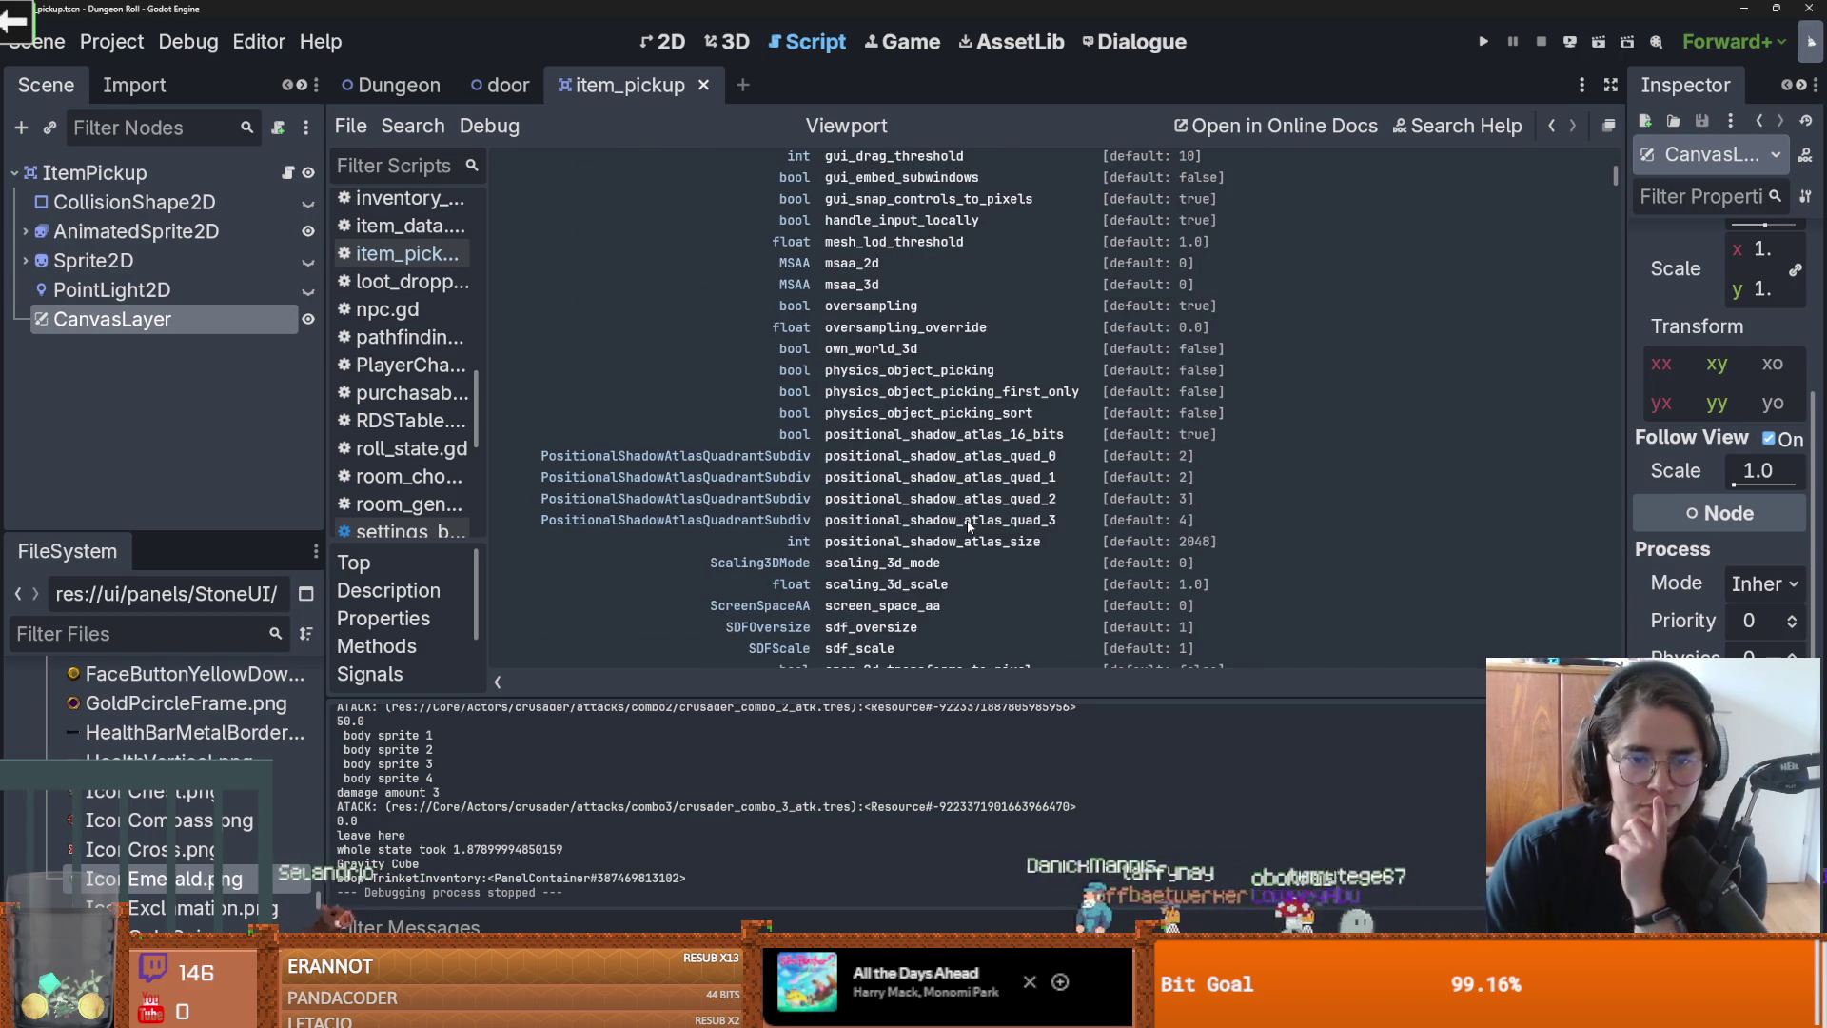
scroll(967, 521, down, 5)
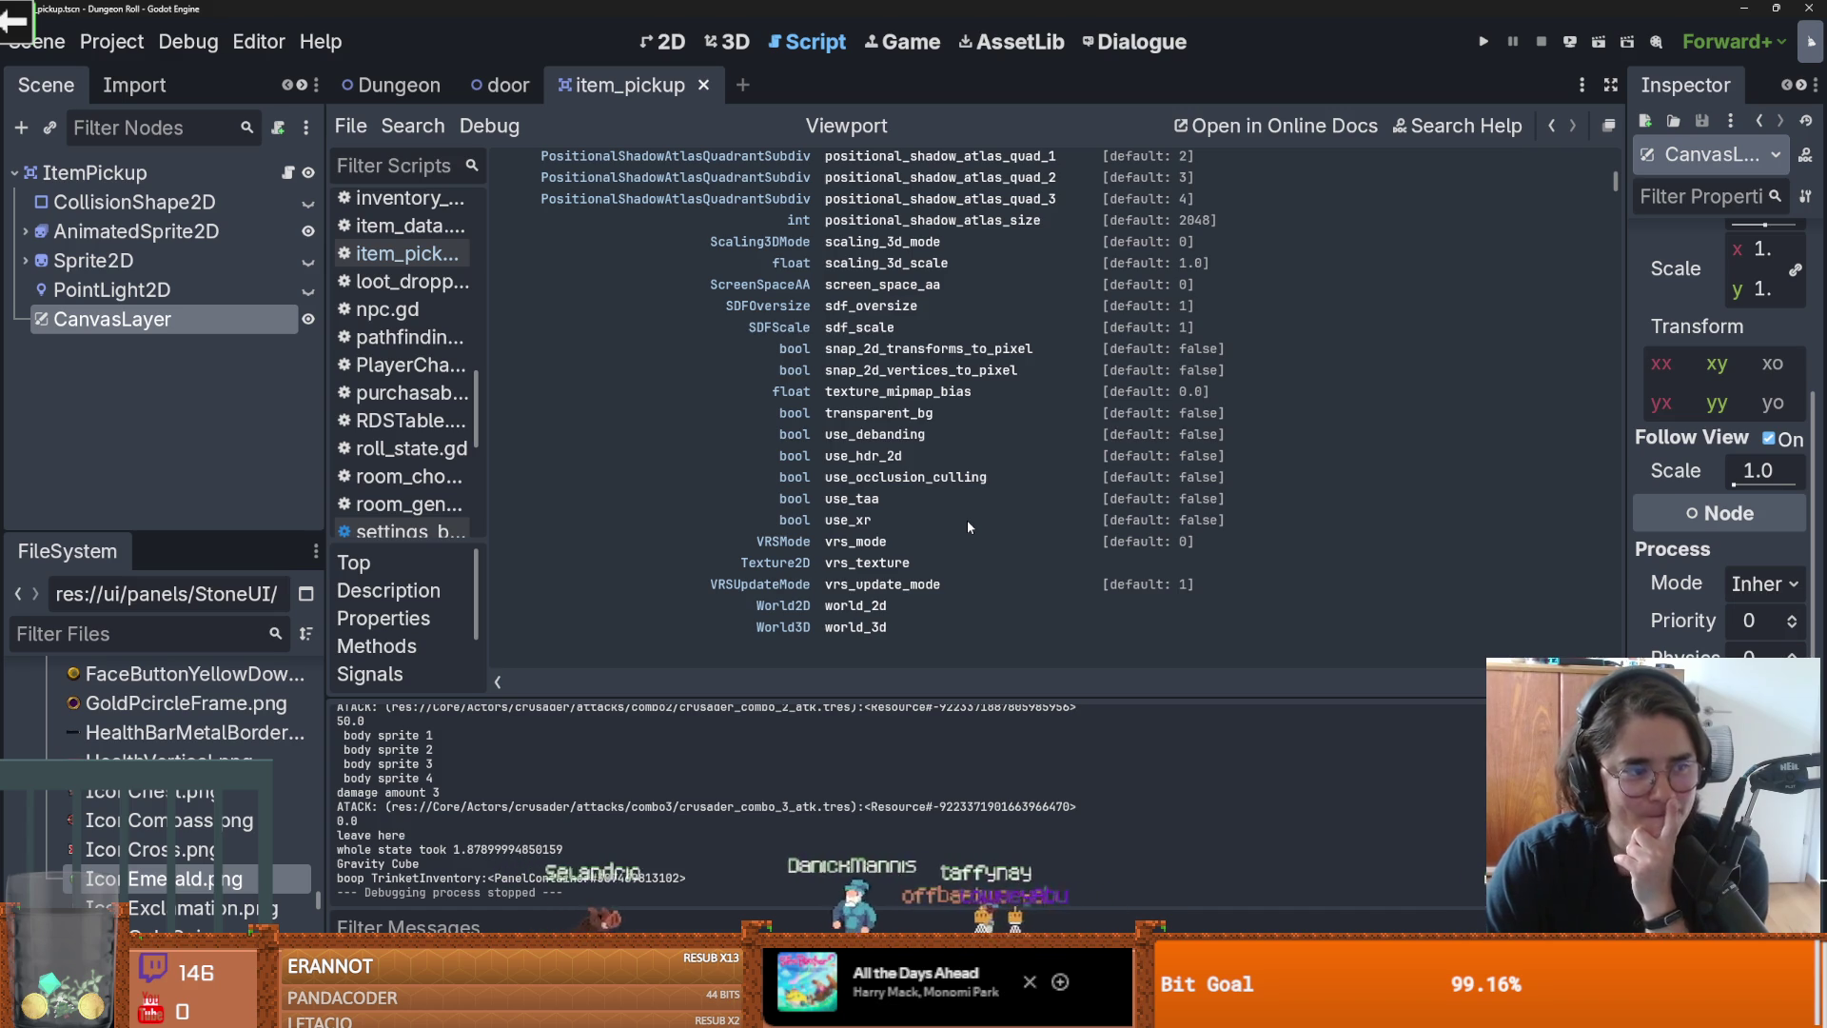
scroll(967, 533, down, 5)
scroll(967, 533, down, 5)
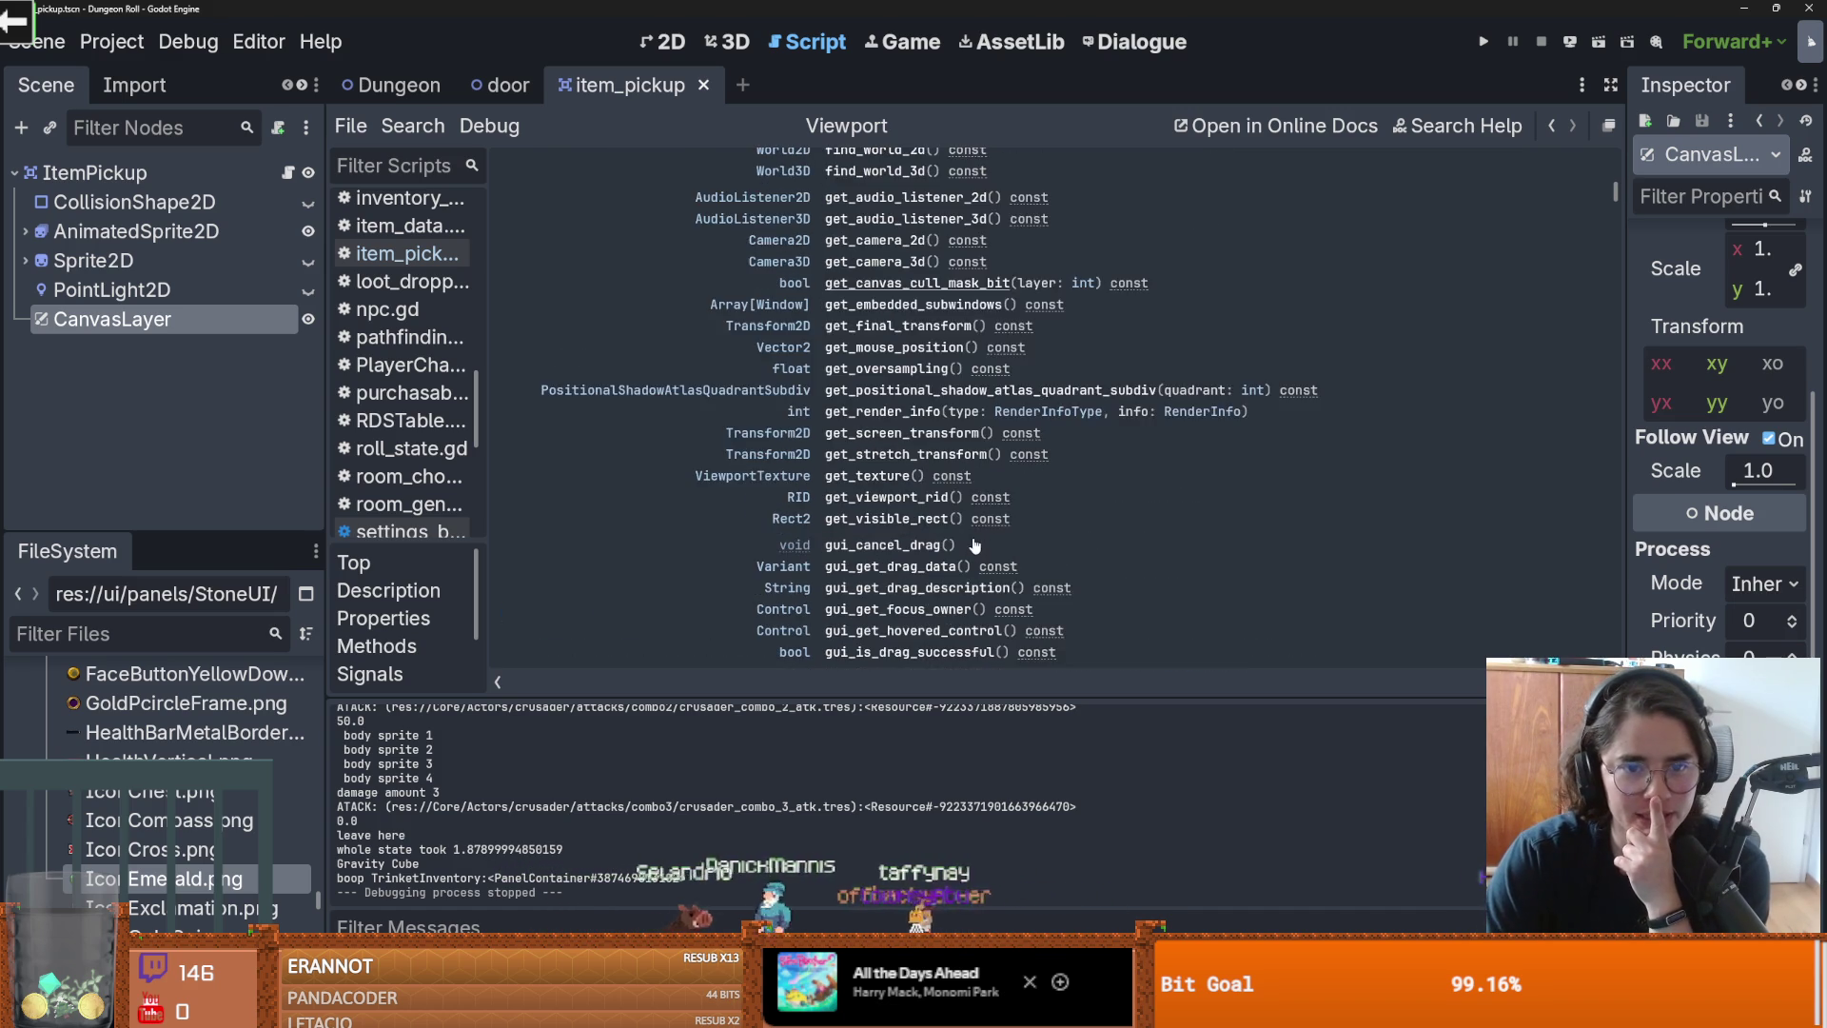
scroll(887, 369, up, 4)
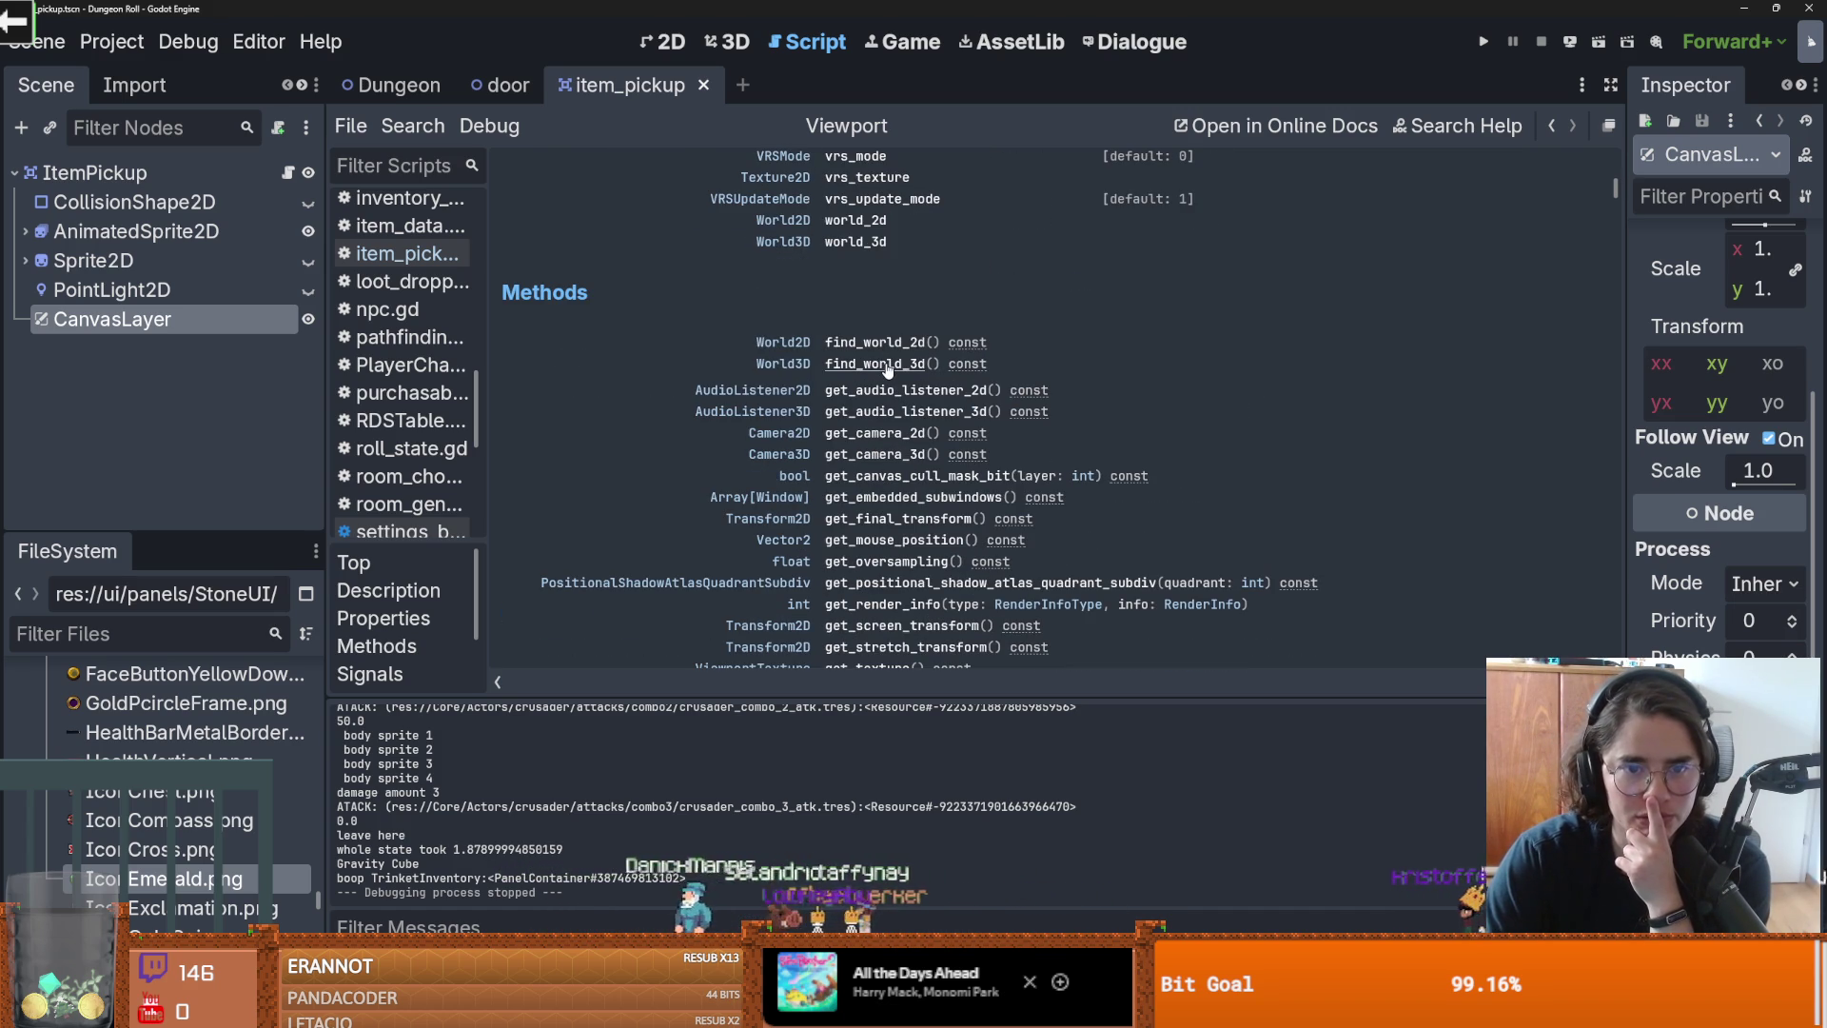
scroll(905, 395, down, 2)
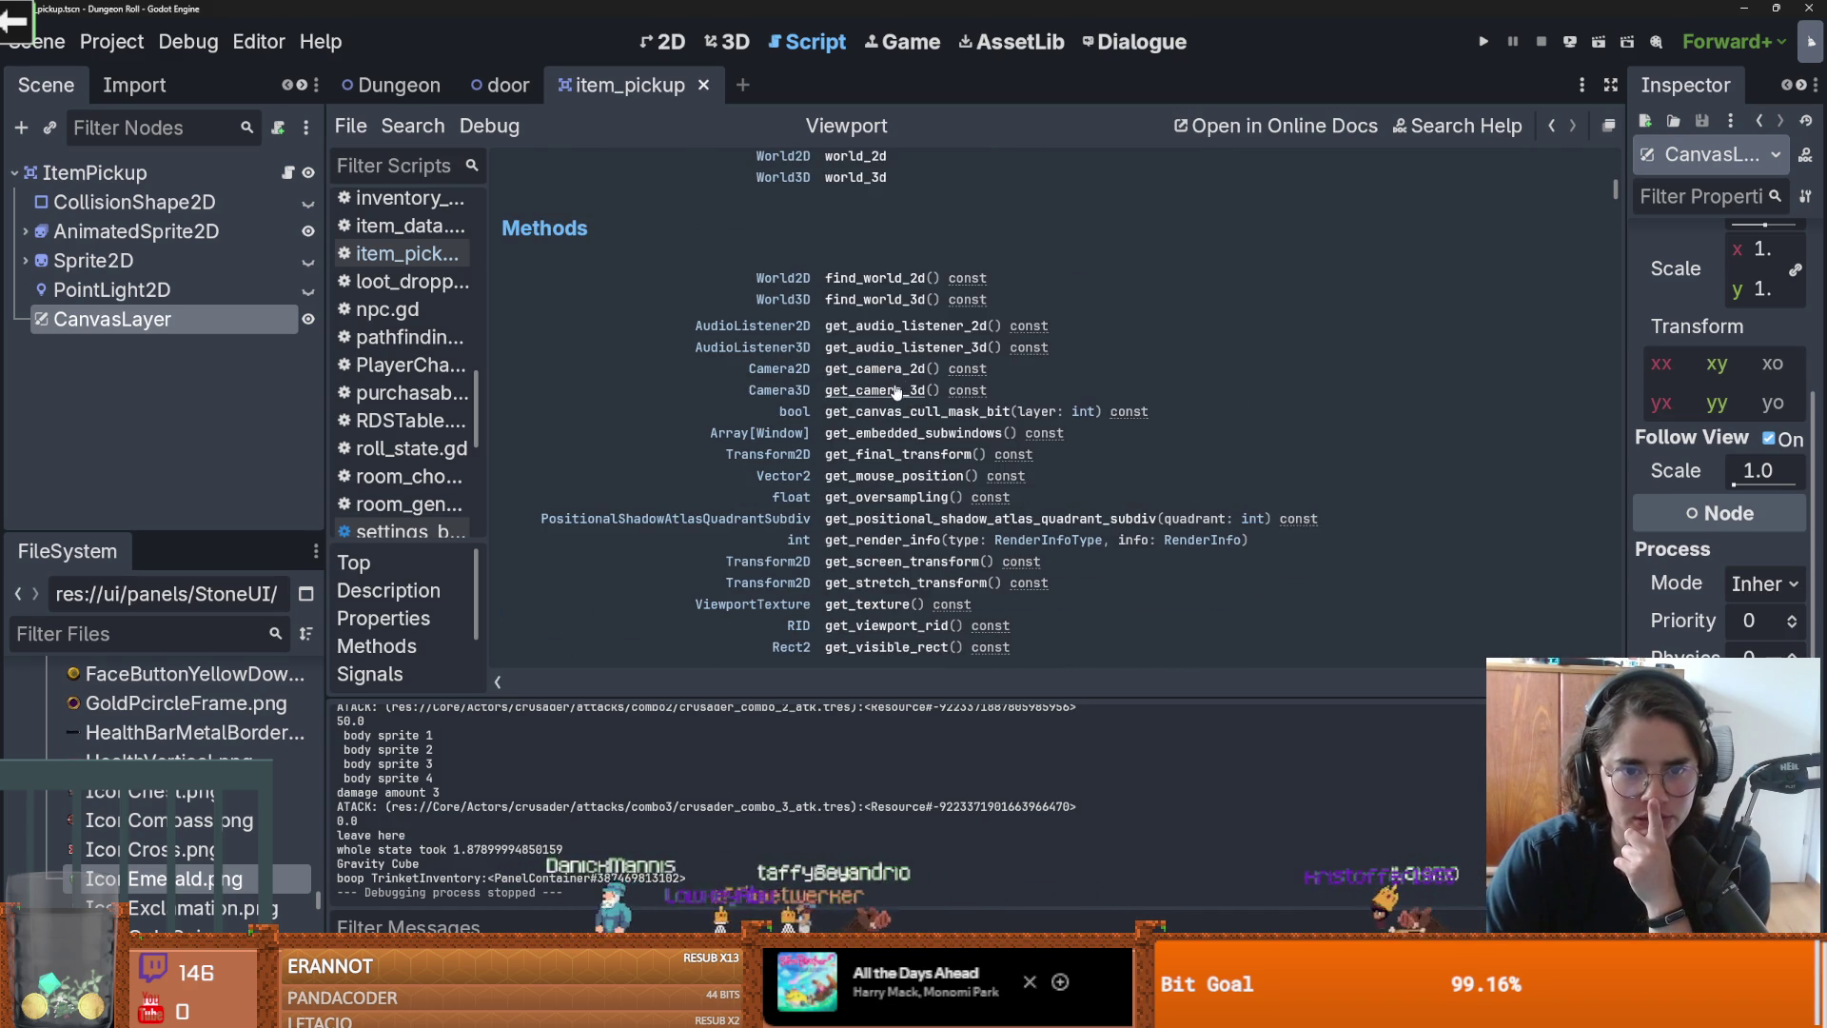
scroll(914, 462, down, 2)
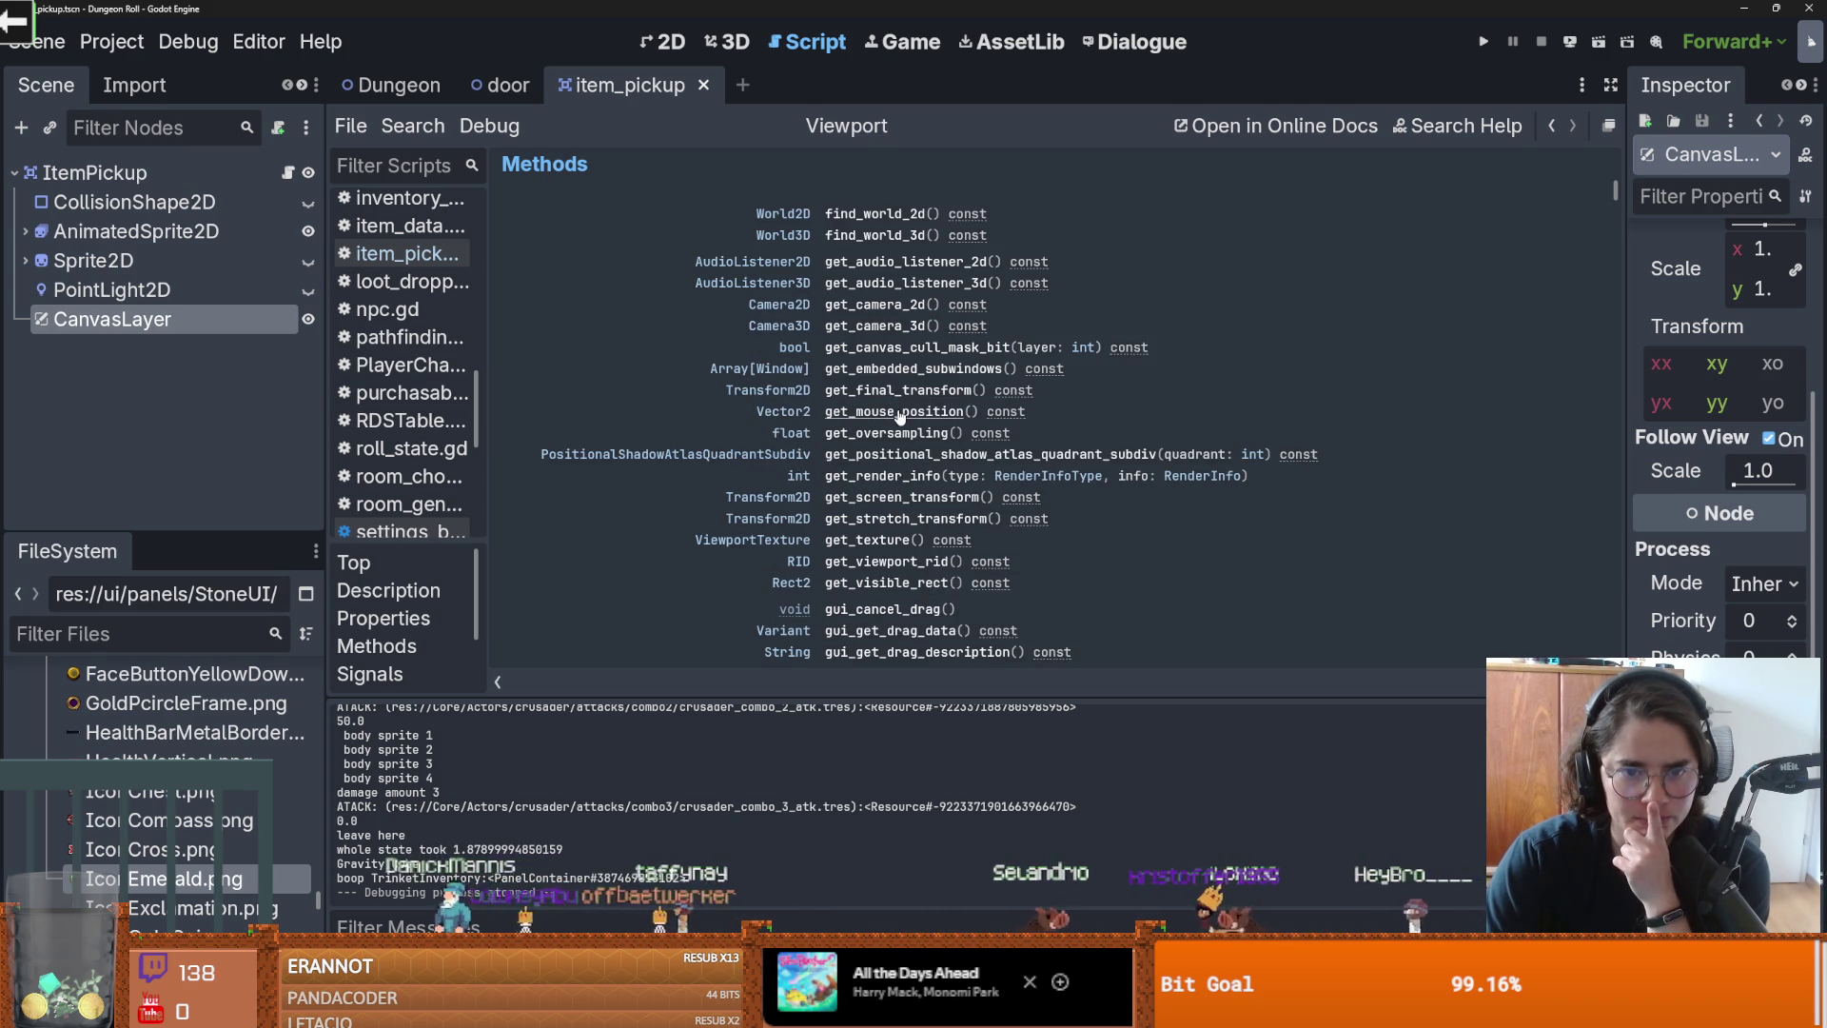
scroll(923, 431, down, 2)
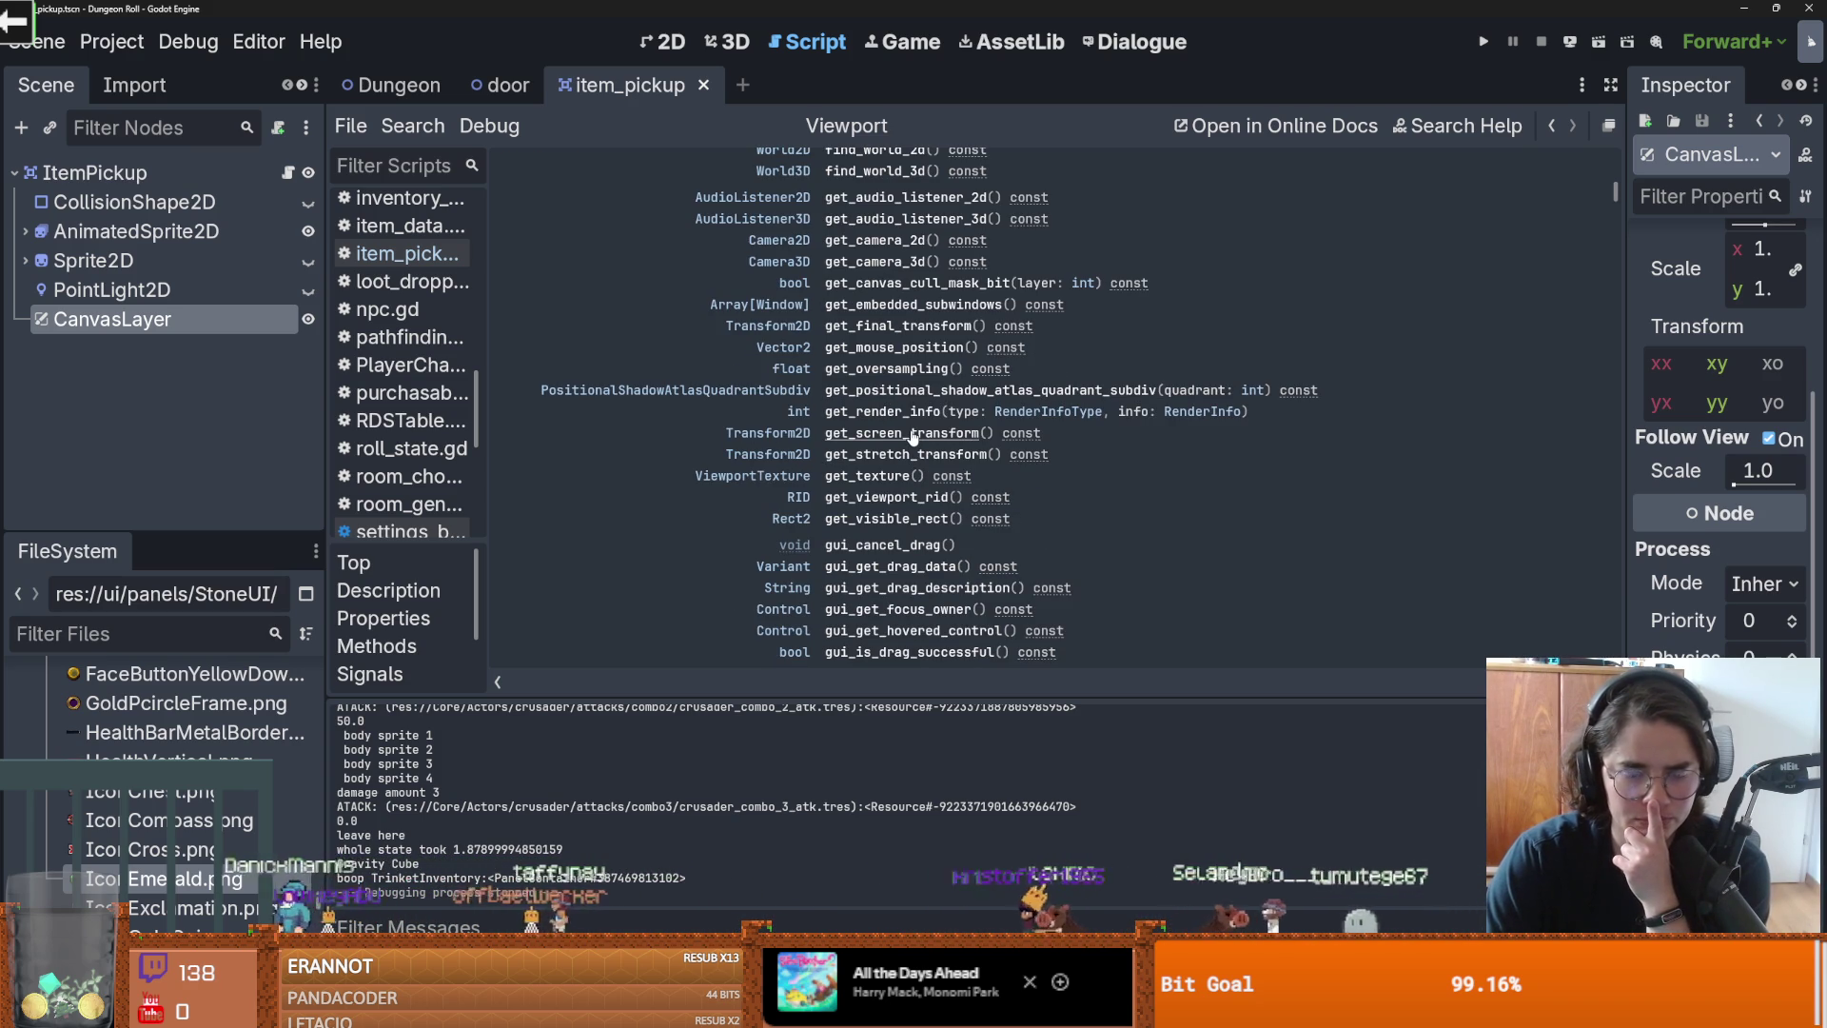
scroll(951, 514, down, 3)
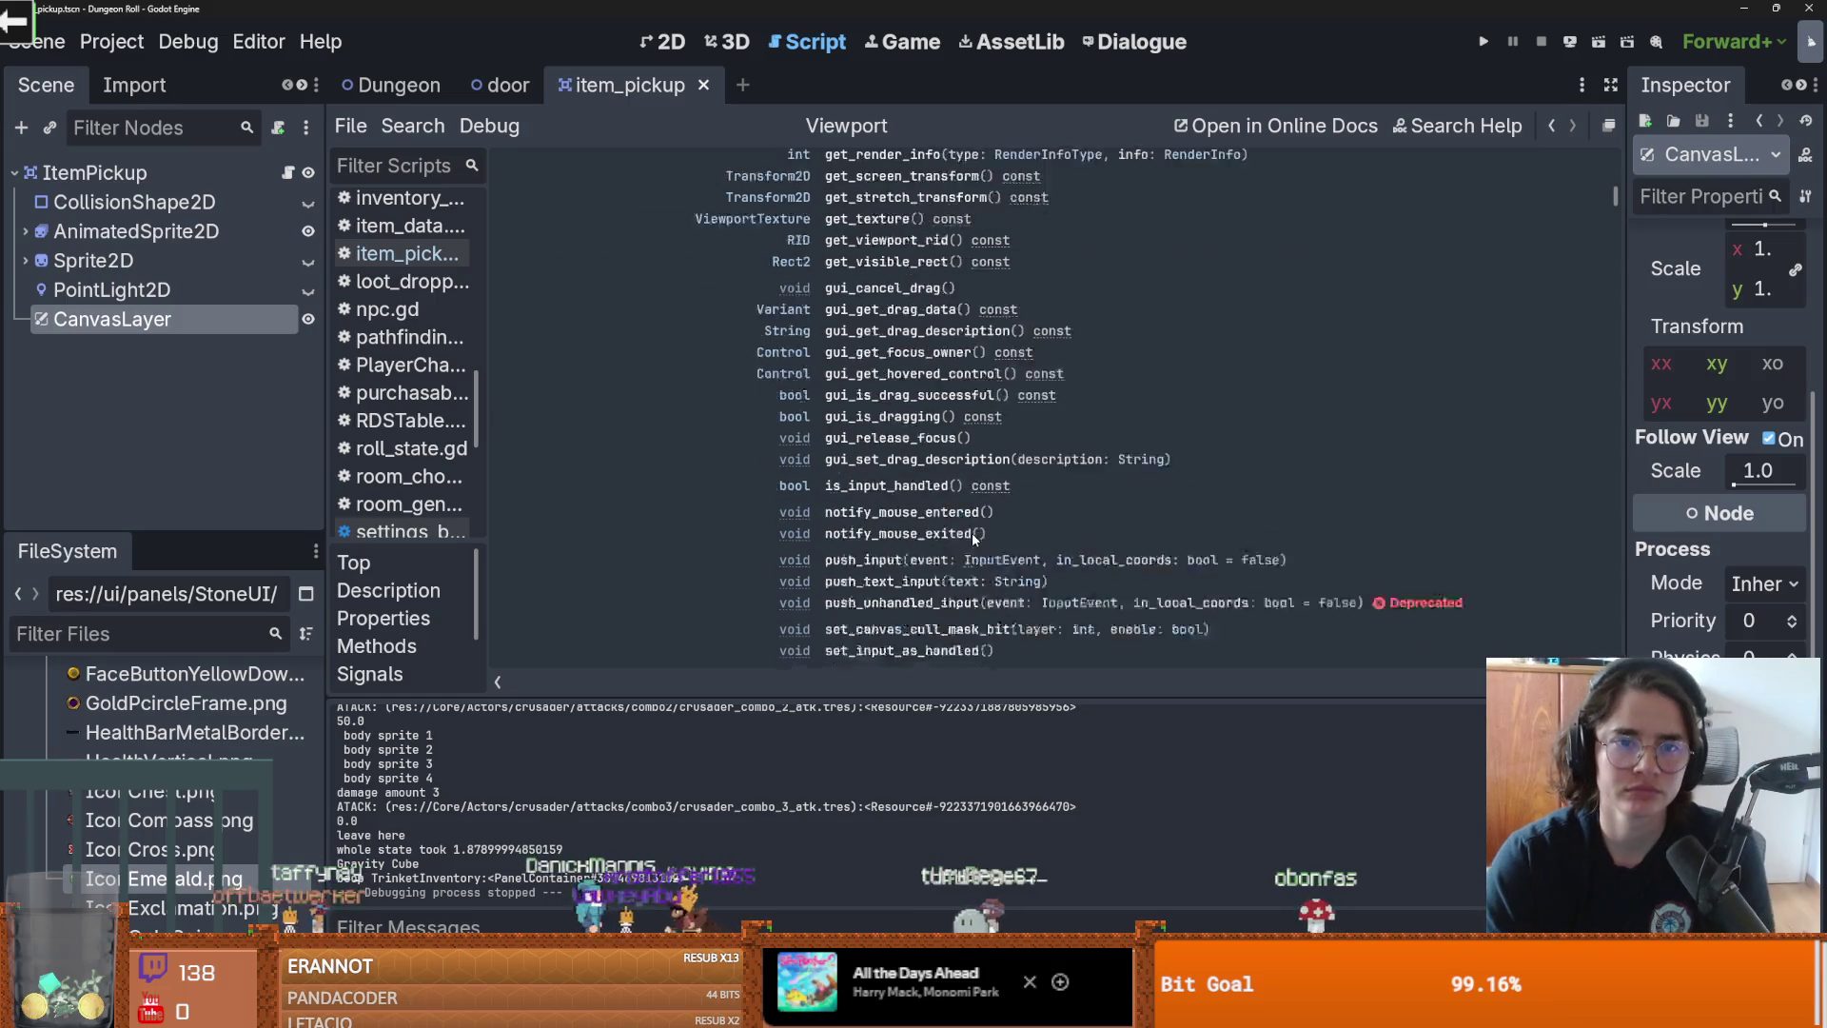
scroll(968, 542, up, 1)
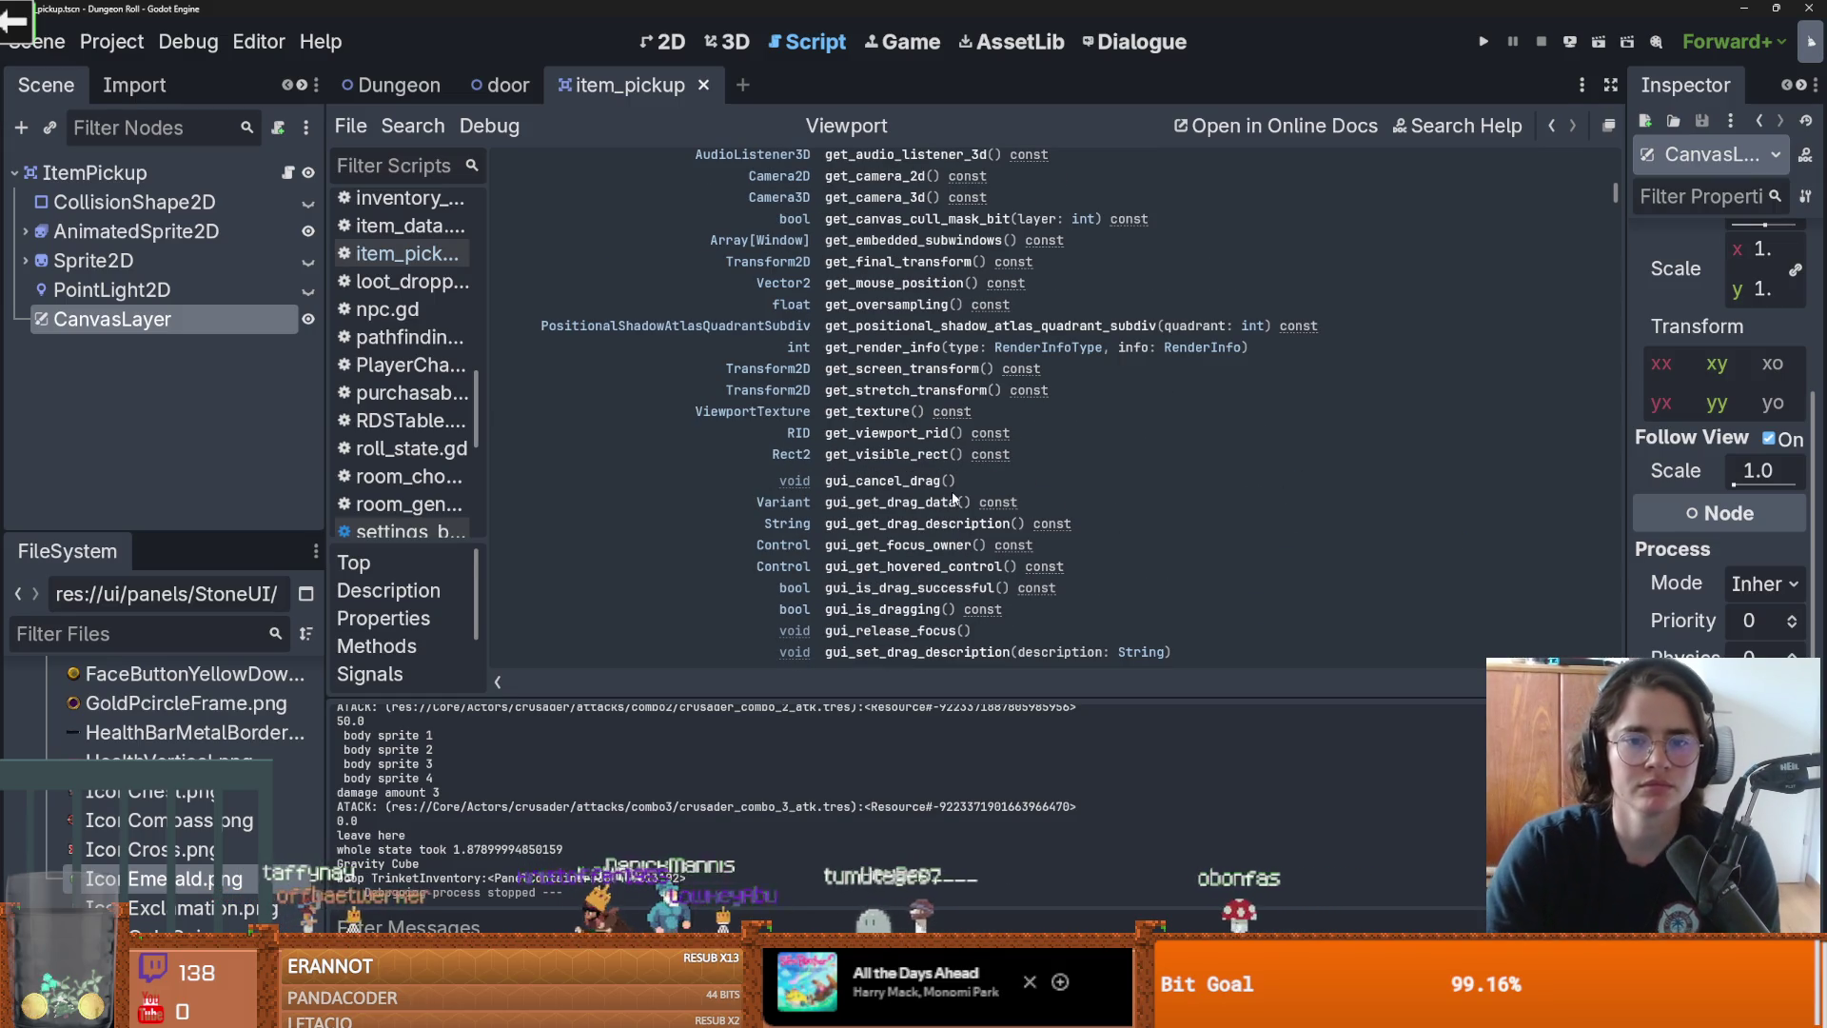
scroll(900, 462, up, 1)
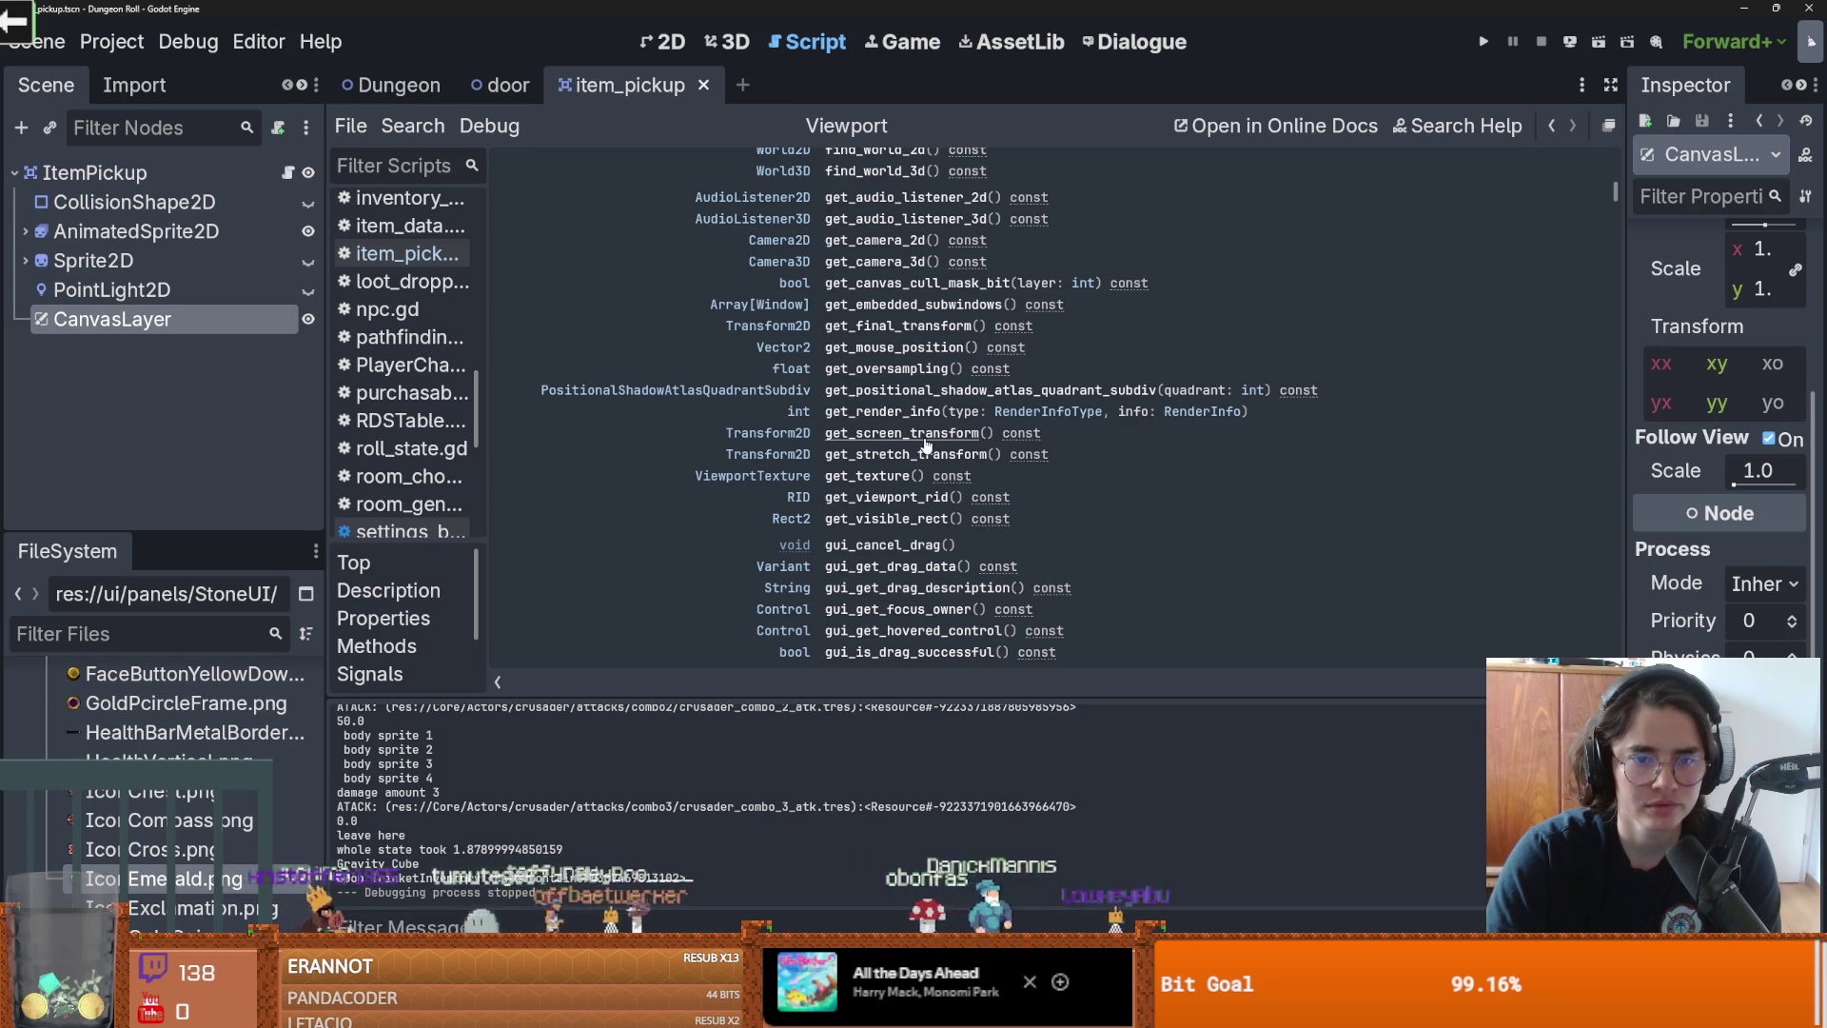
click(288, 173)
scroll(974, 366, up, 1)
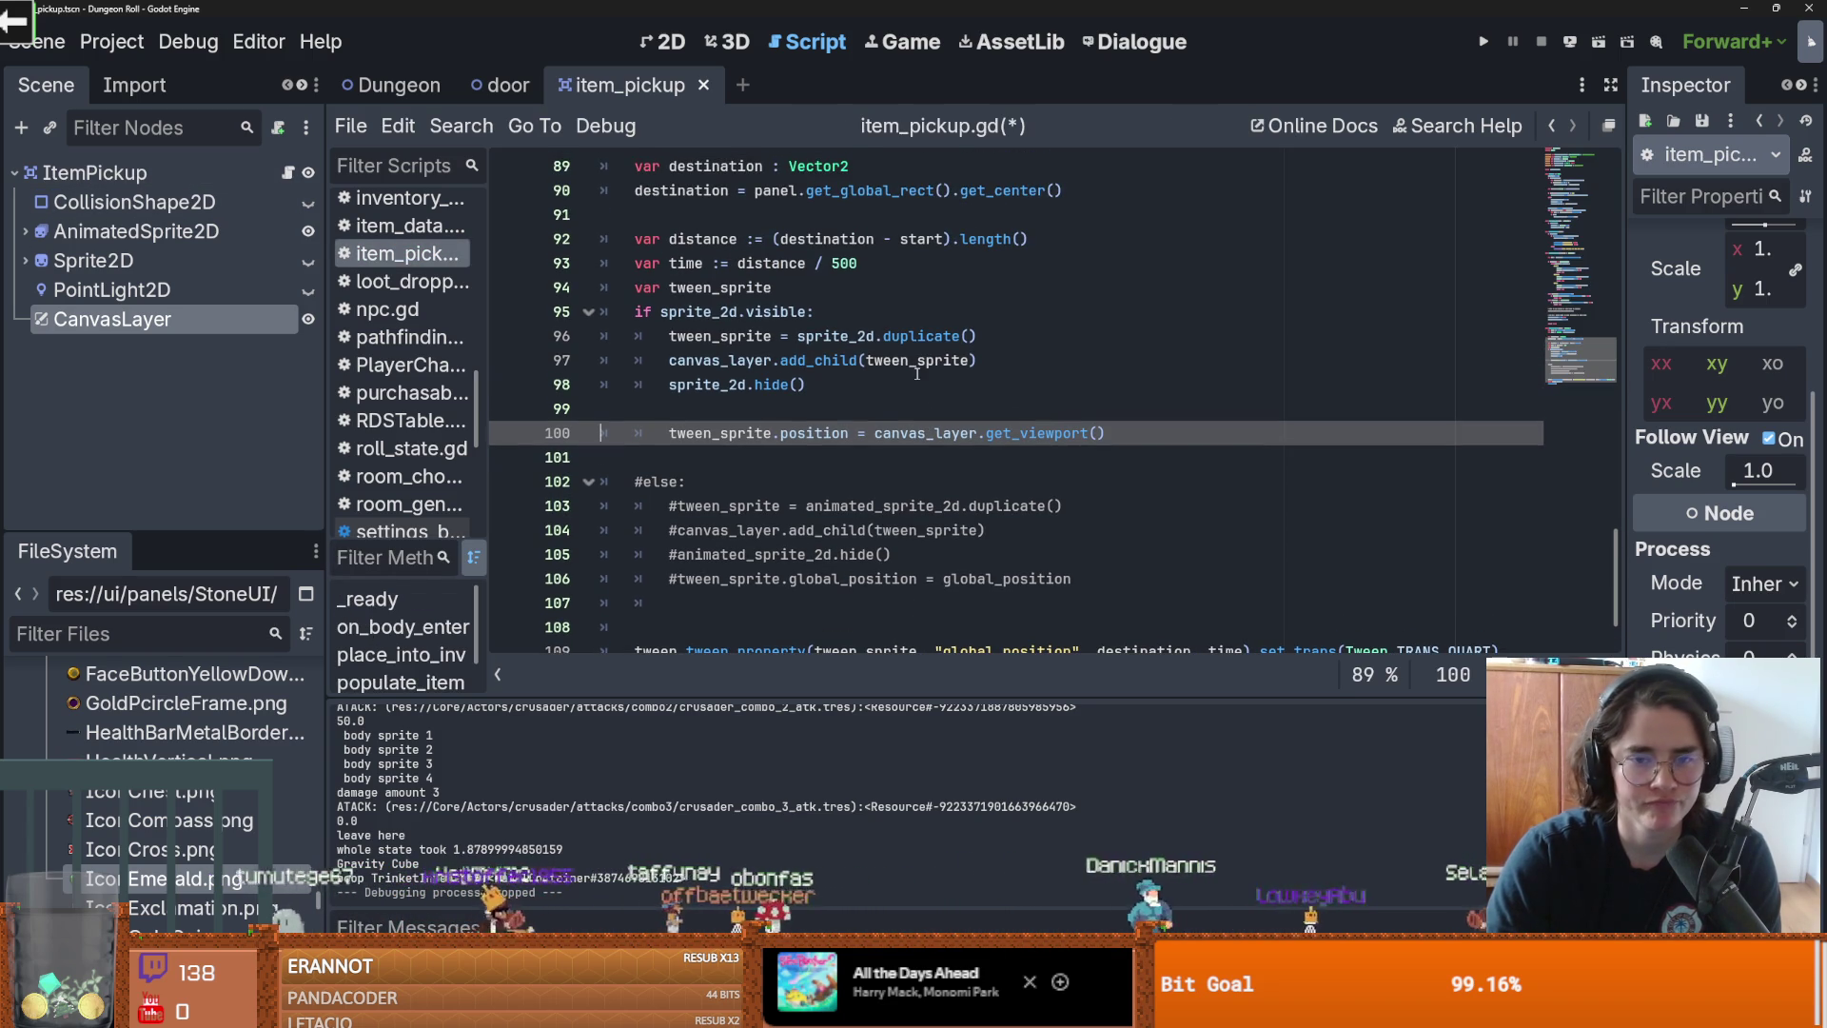
double_click(1038, 433)
click(1124, 433)
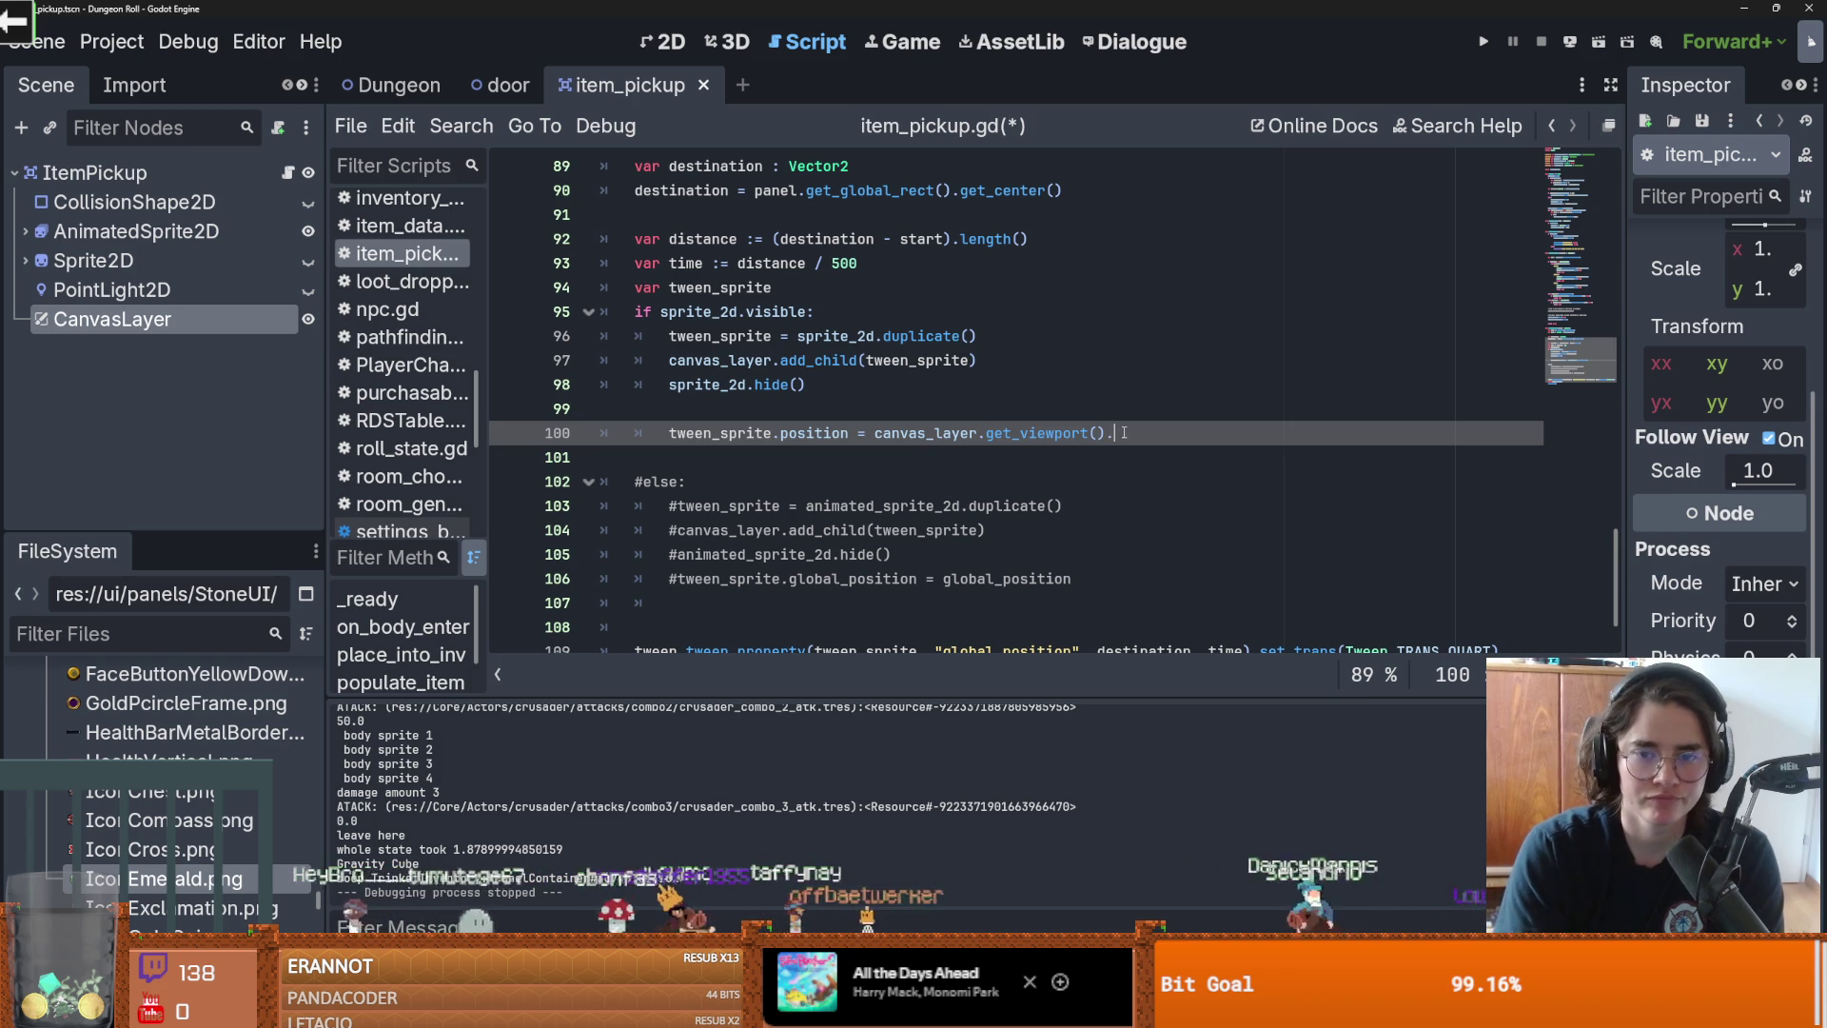
text(.g)
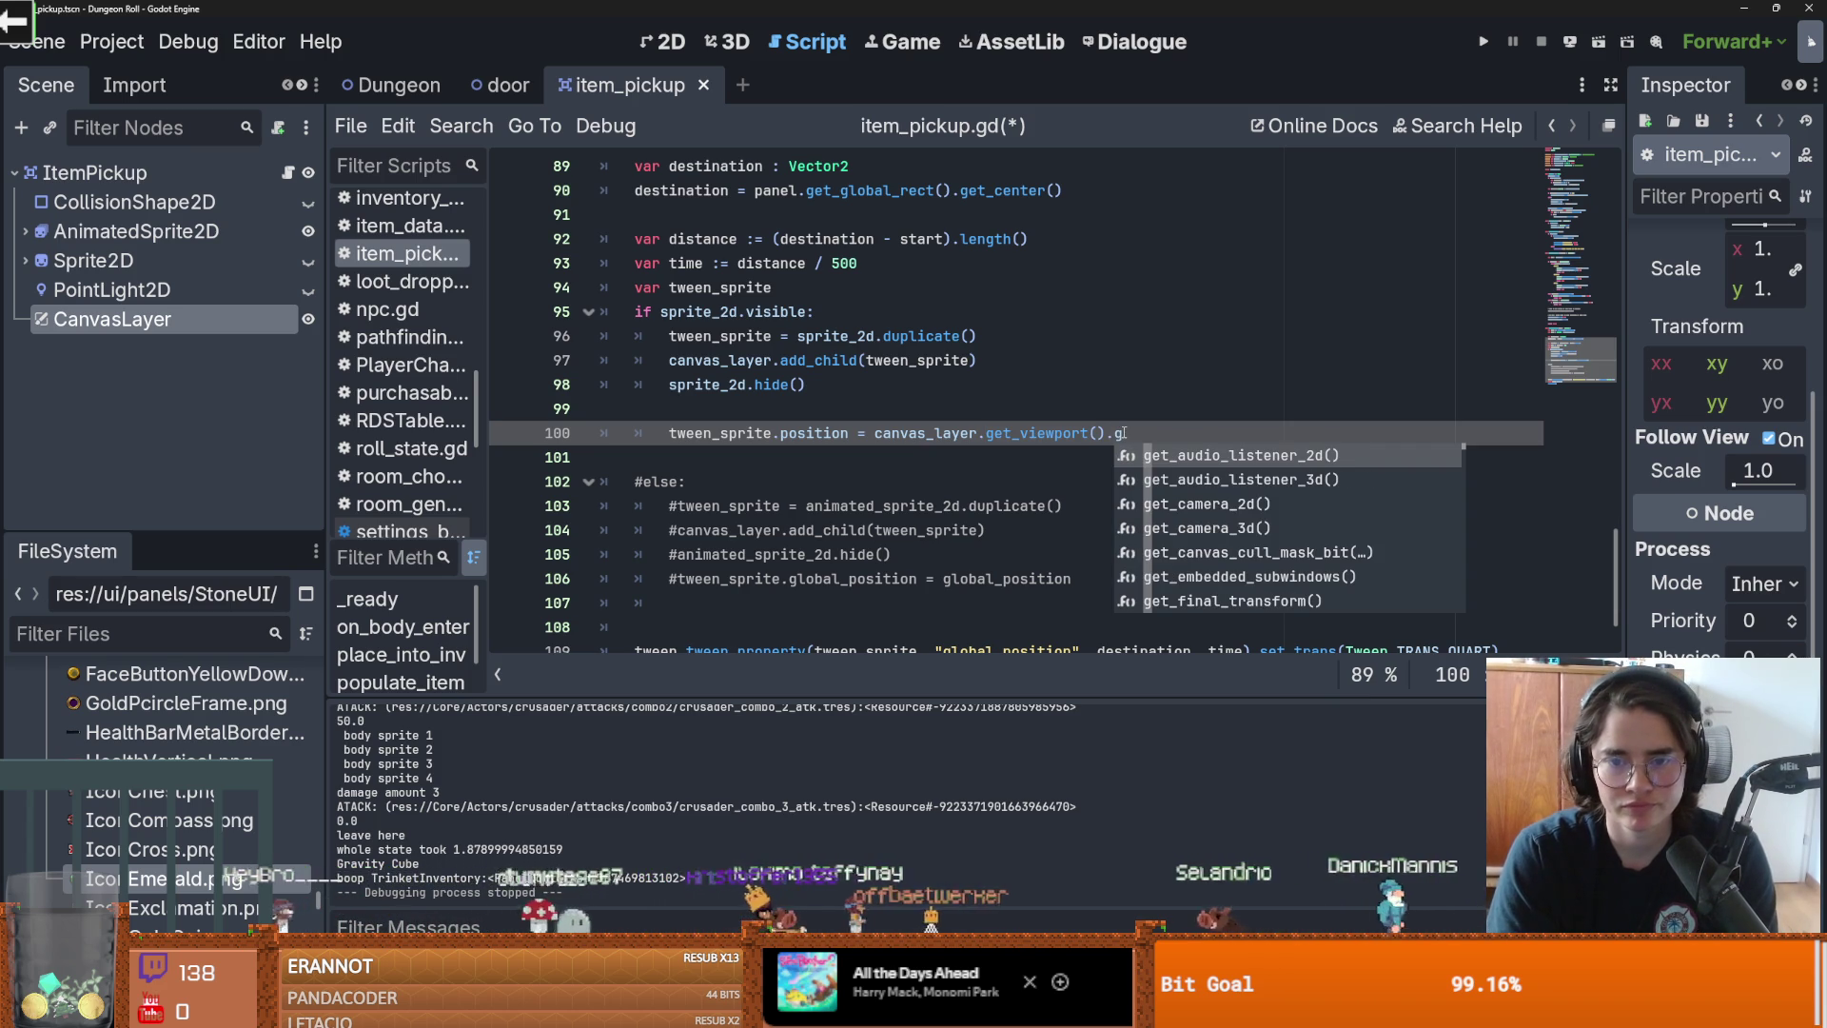
key(BackSpace)
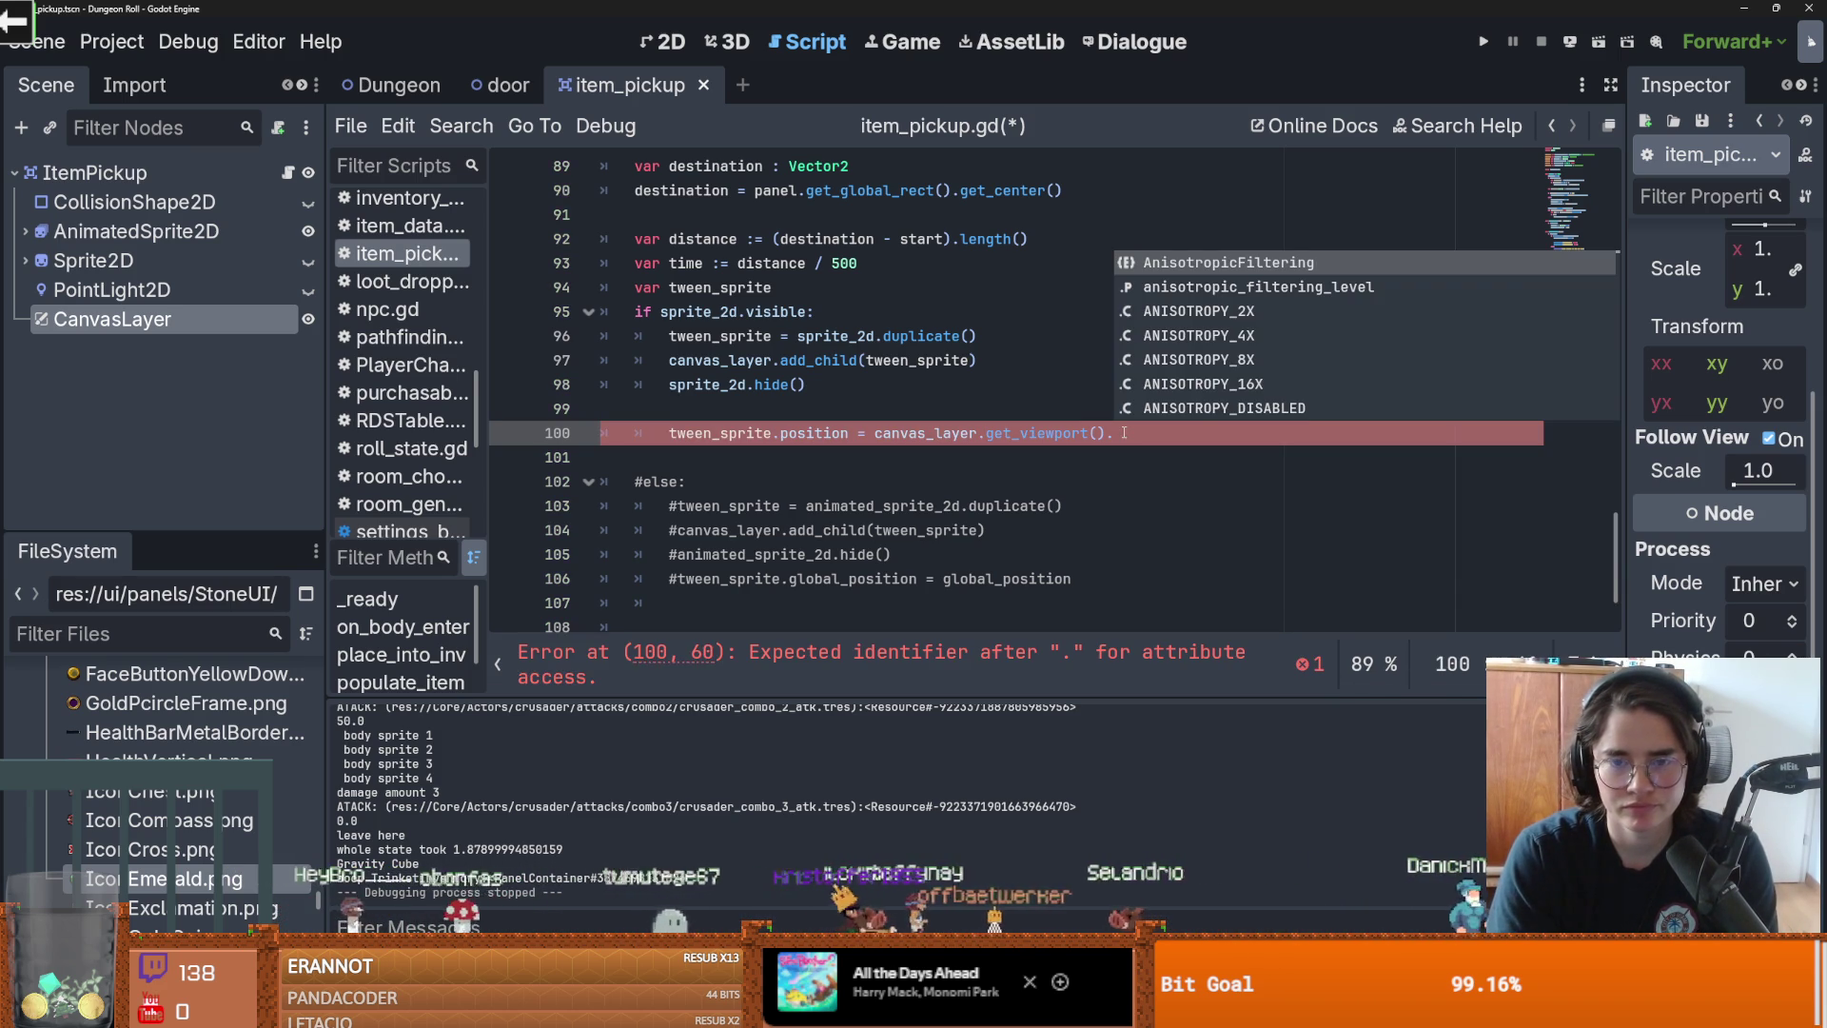
key(BackSpace)
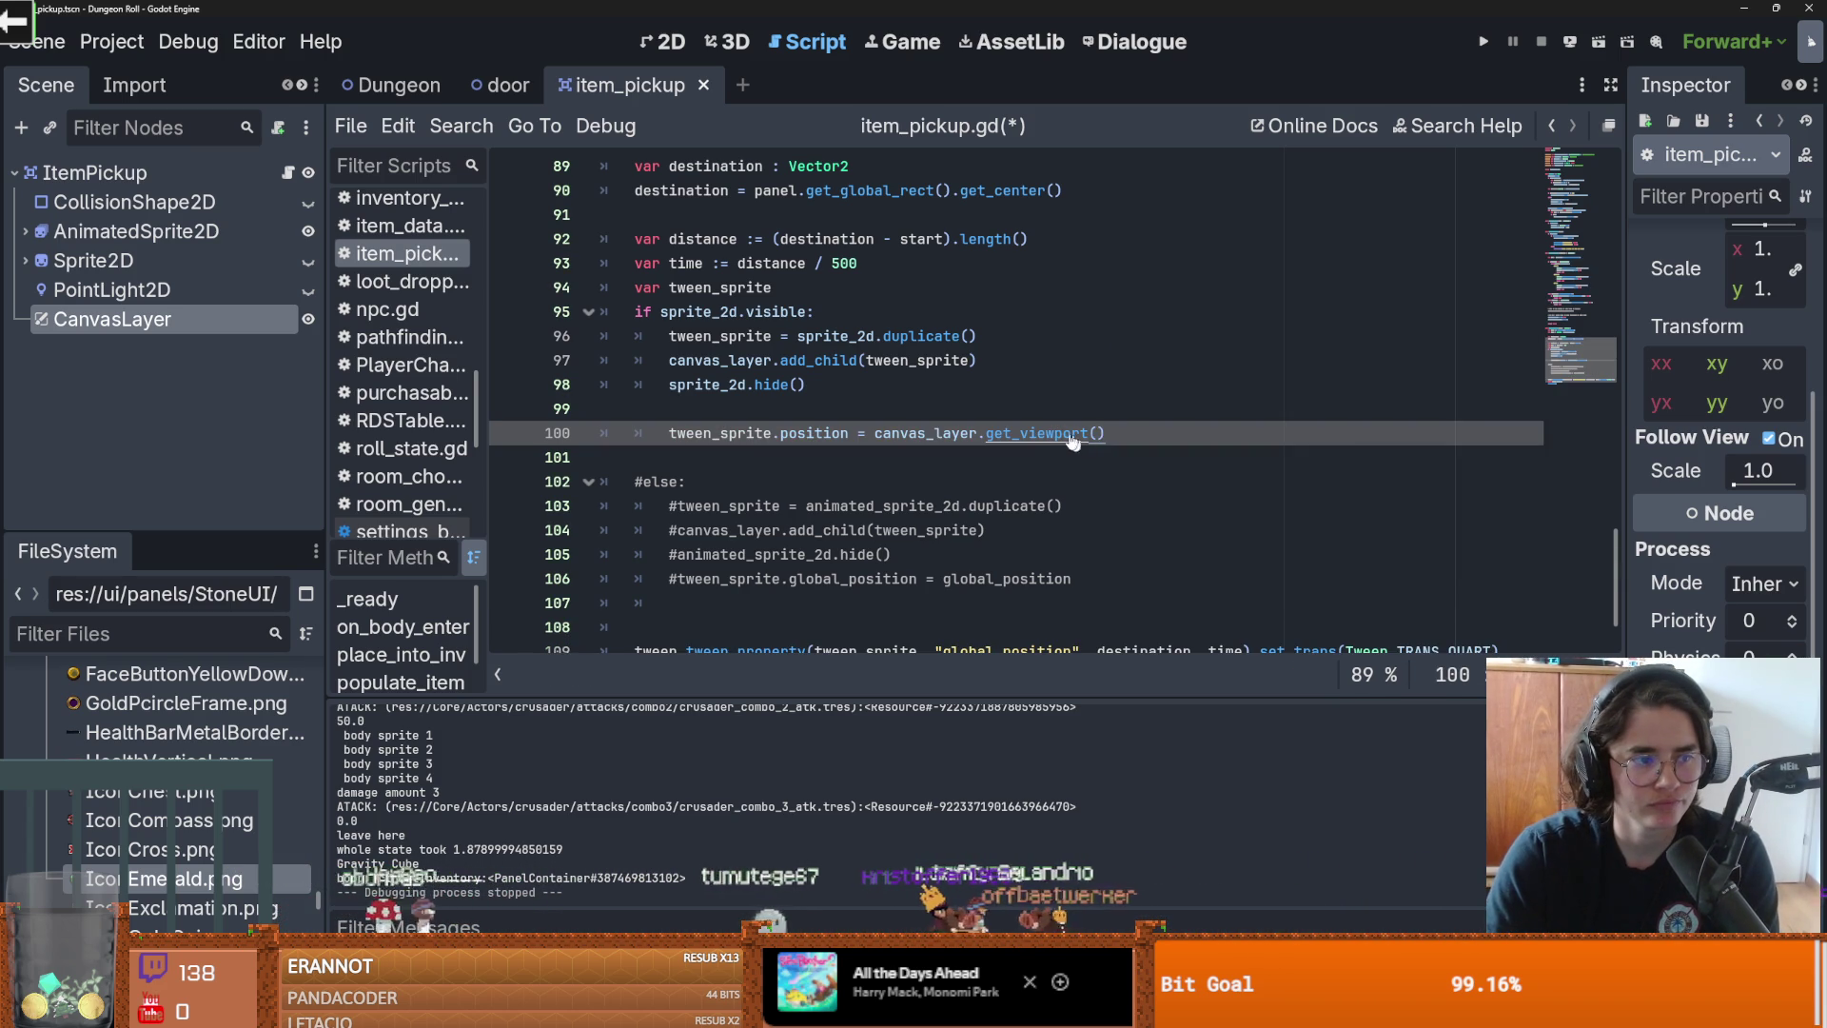
ctrl+click(1064, 441)
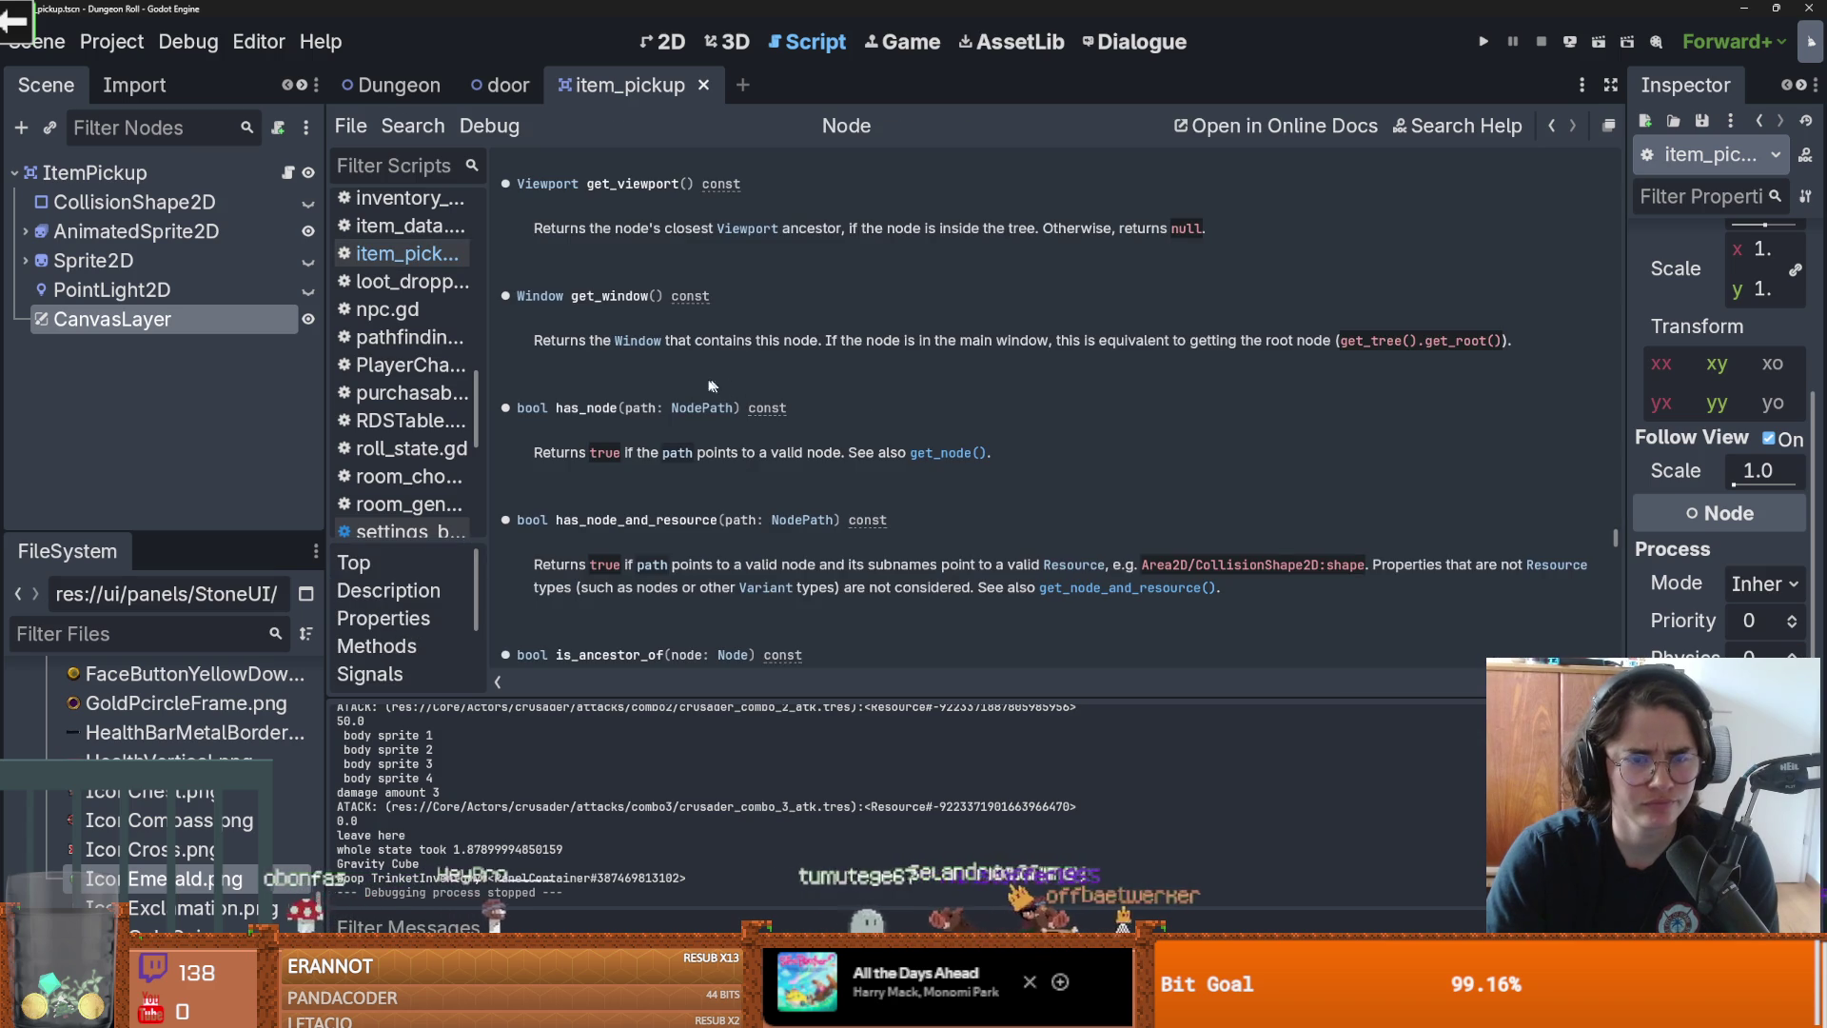
Step: Open the Viewport reference, scroll from its Properties into Methods, then return to item_pickup.gd
scroll(695, 379, up, 3)
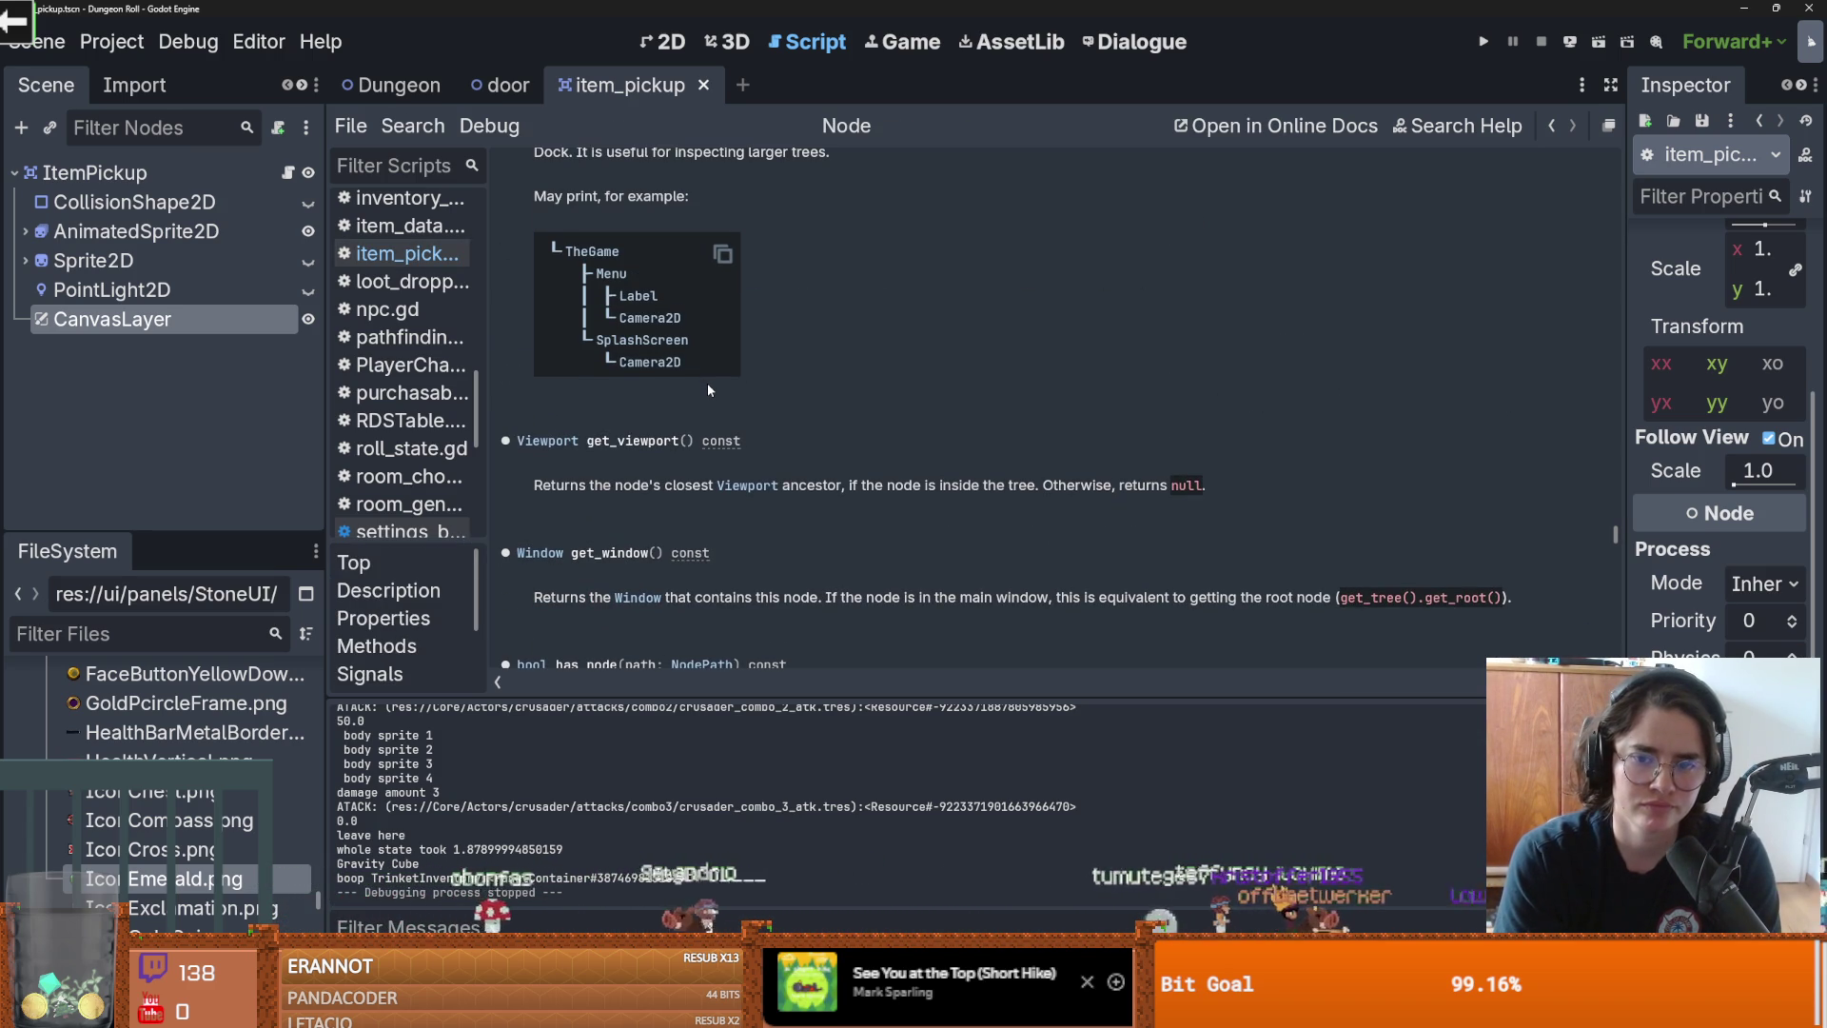
click(550, 441)
scroll(683, 489, down, 5)
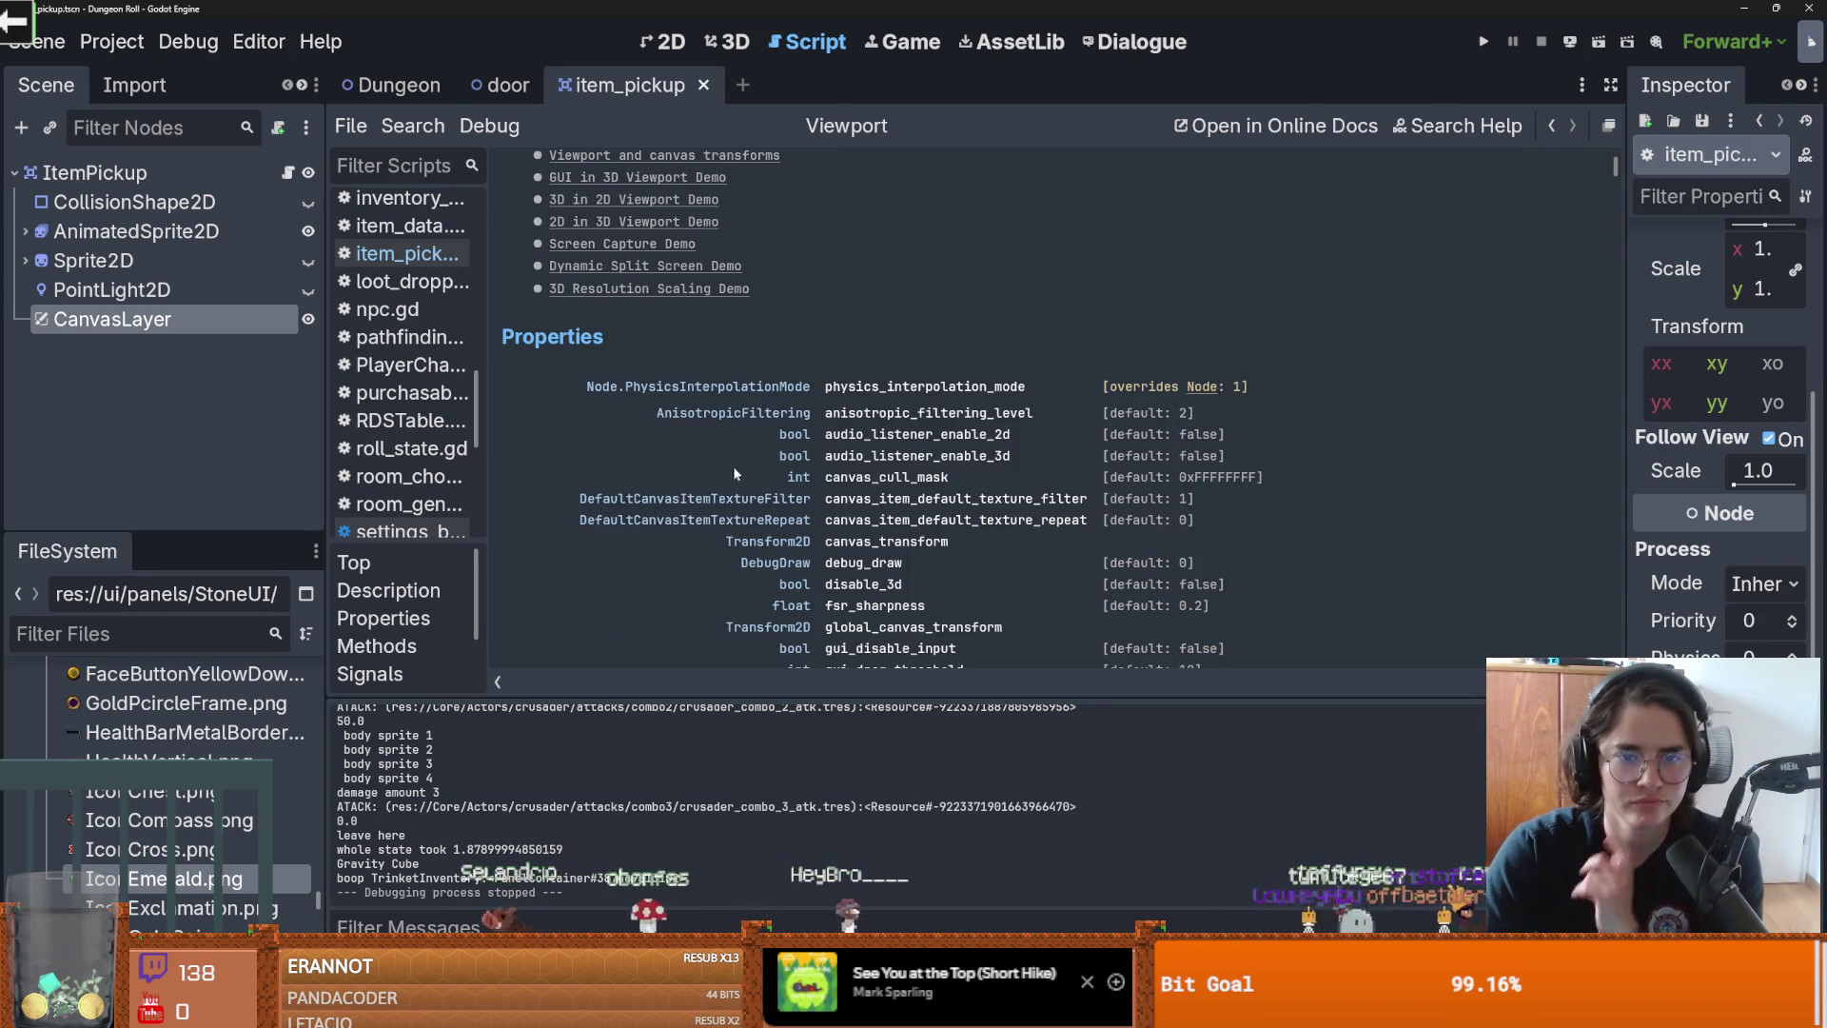
scroll(752, 453, down, 4)
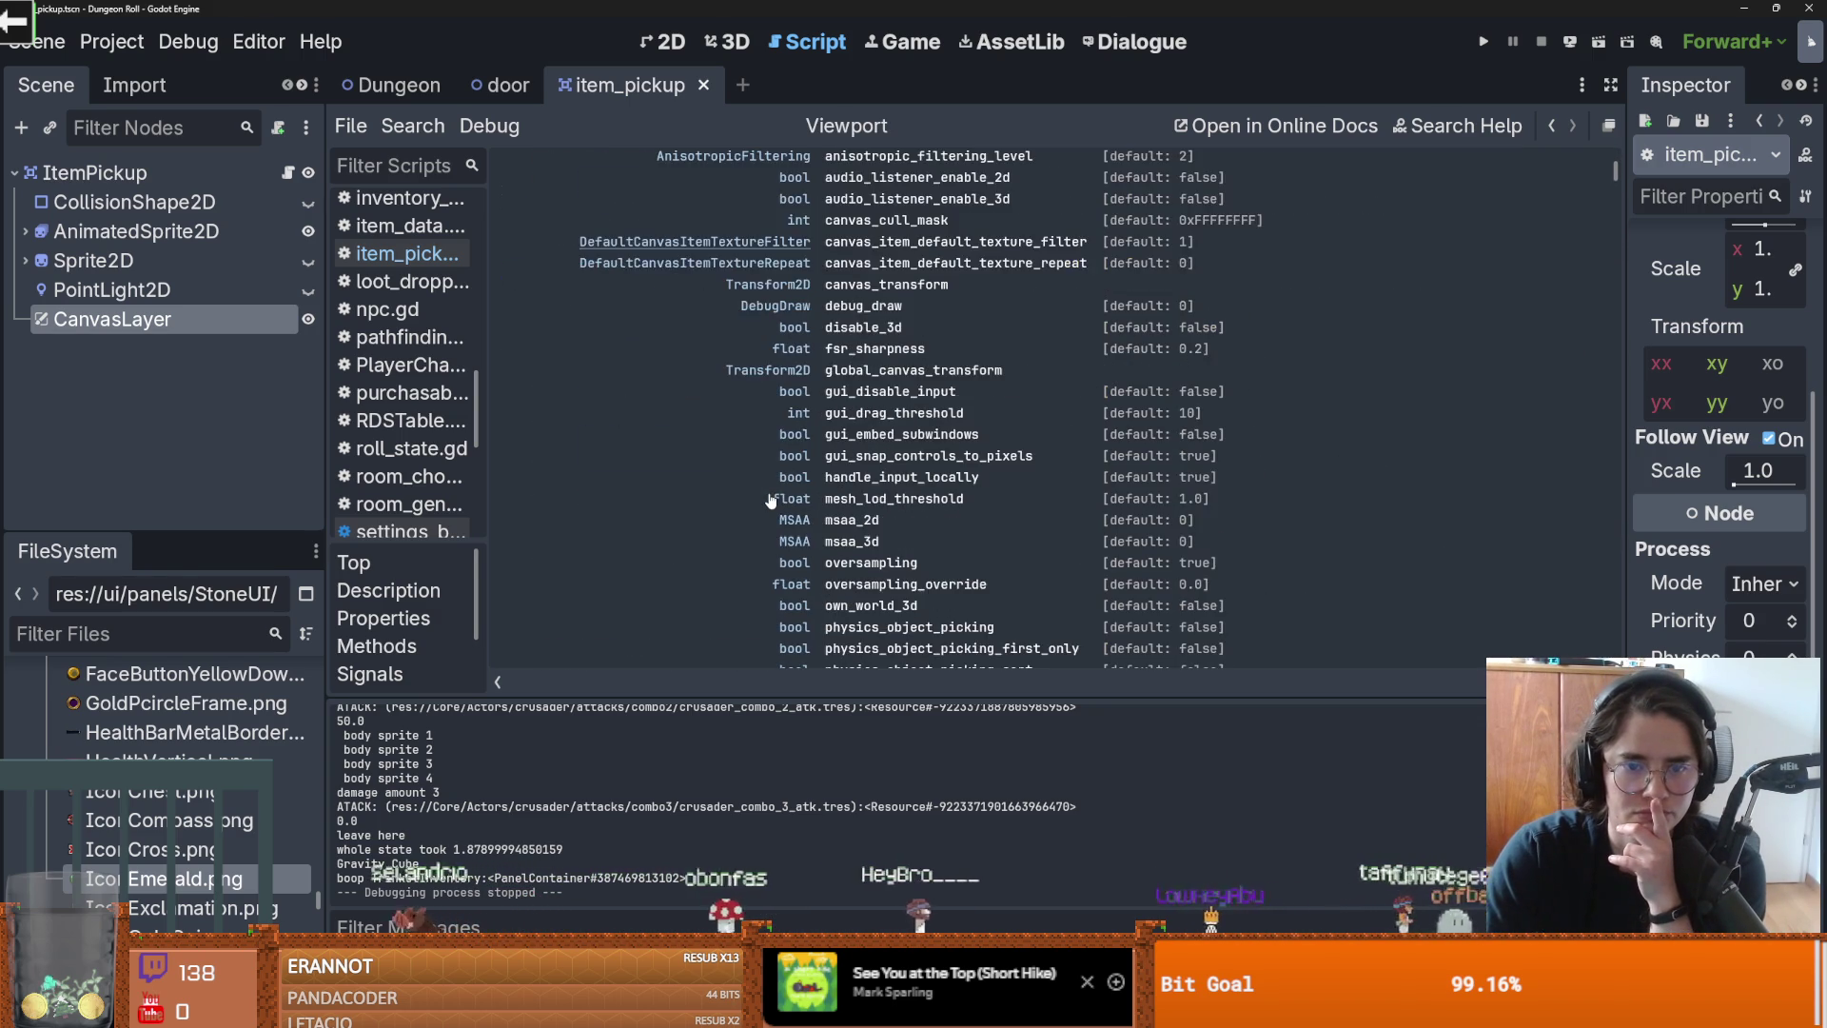
scroll(771, 500, down, 1)
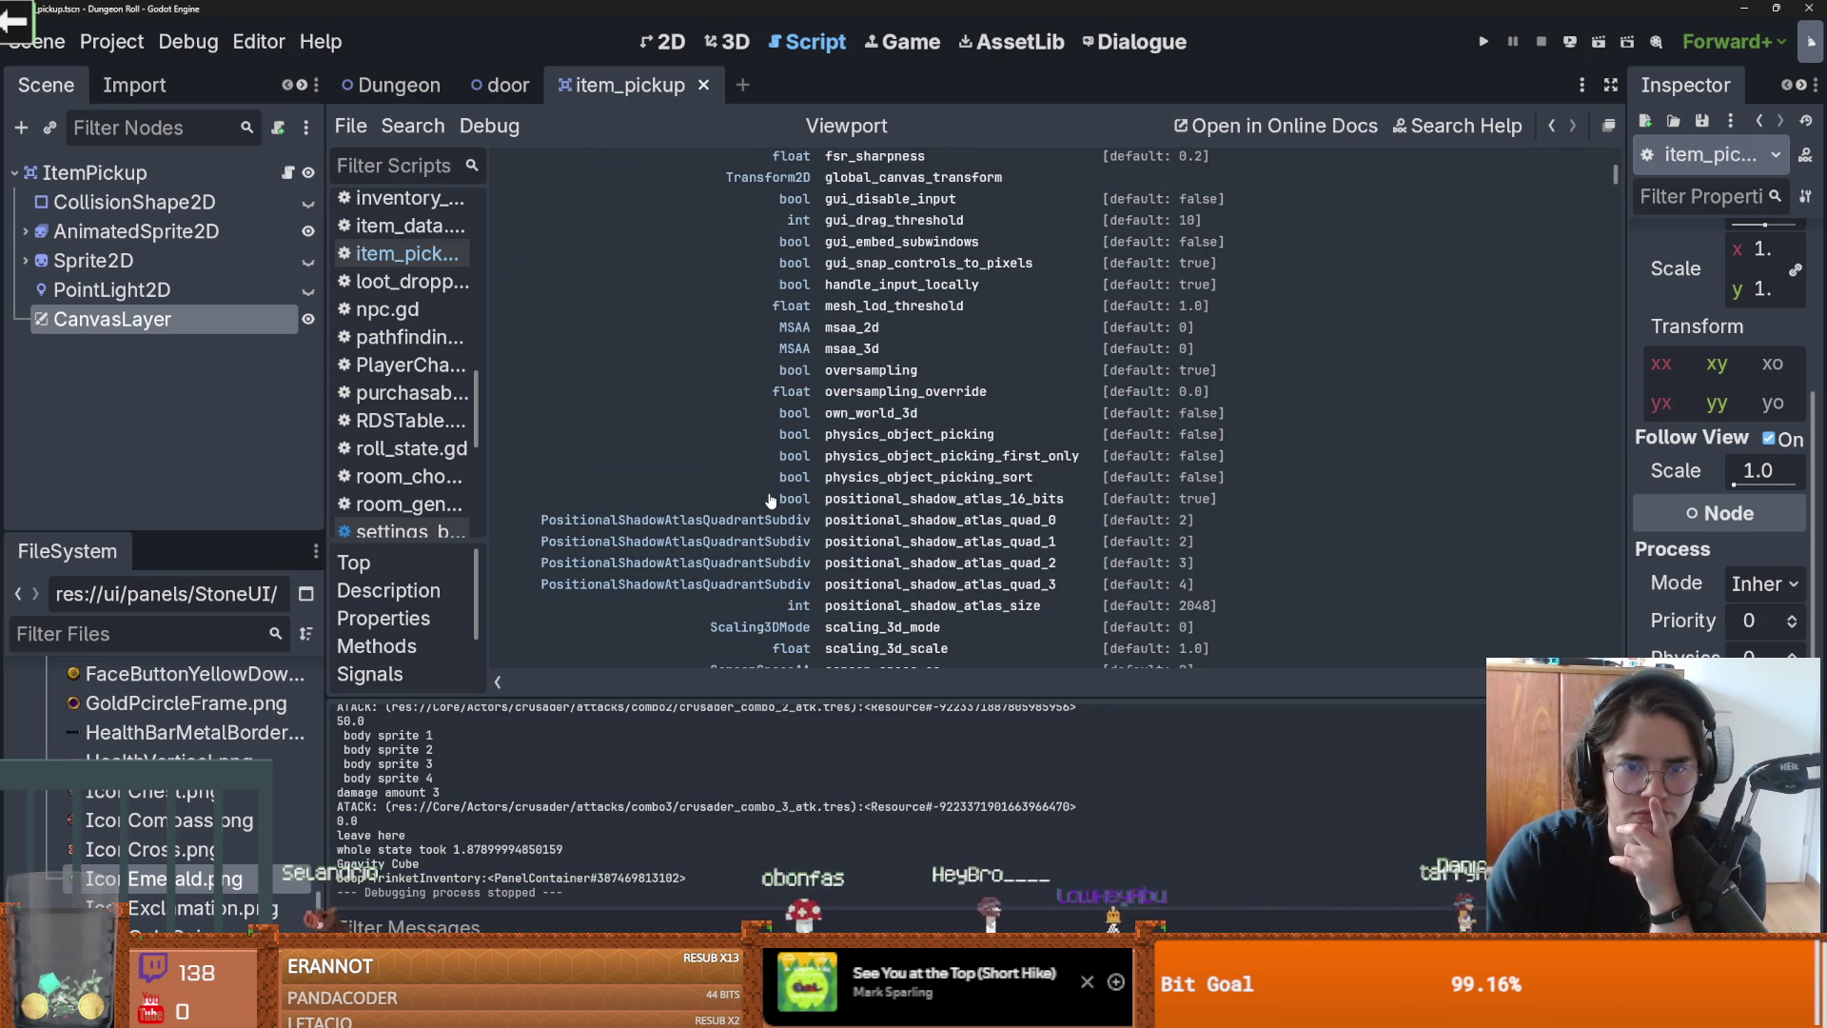
scroll(771, 500, down, 2)
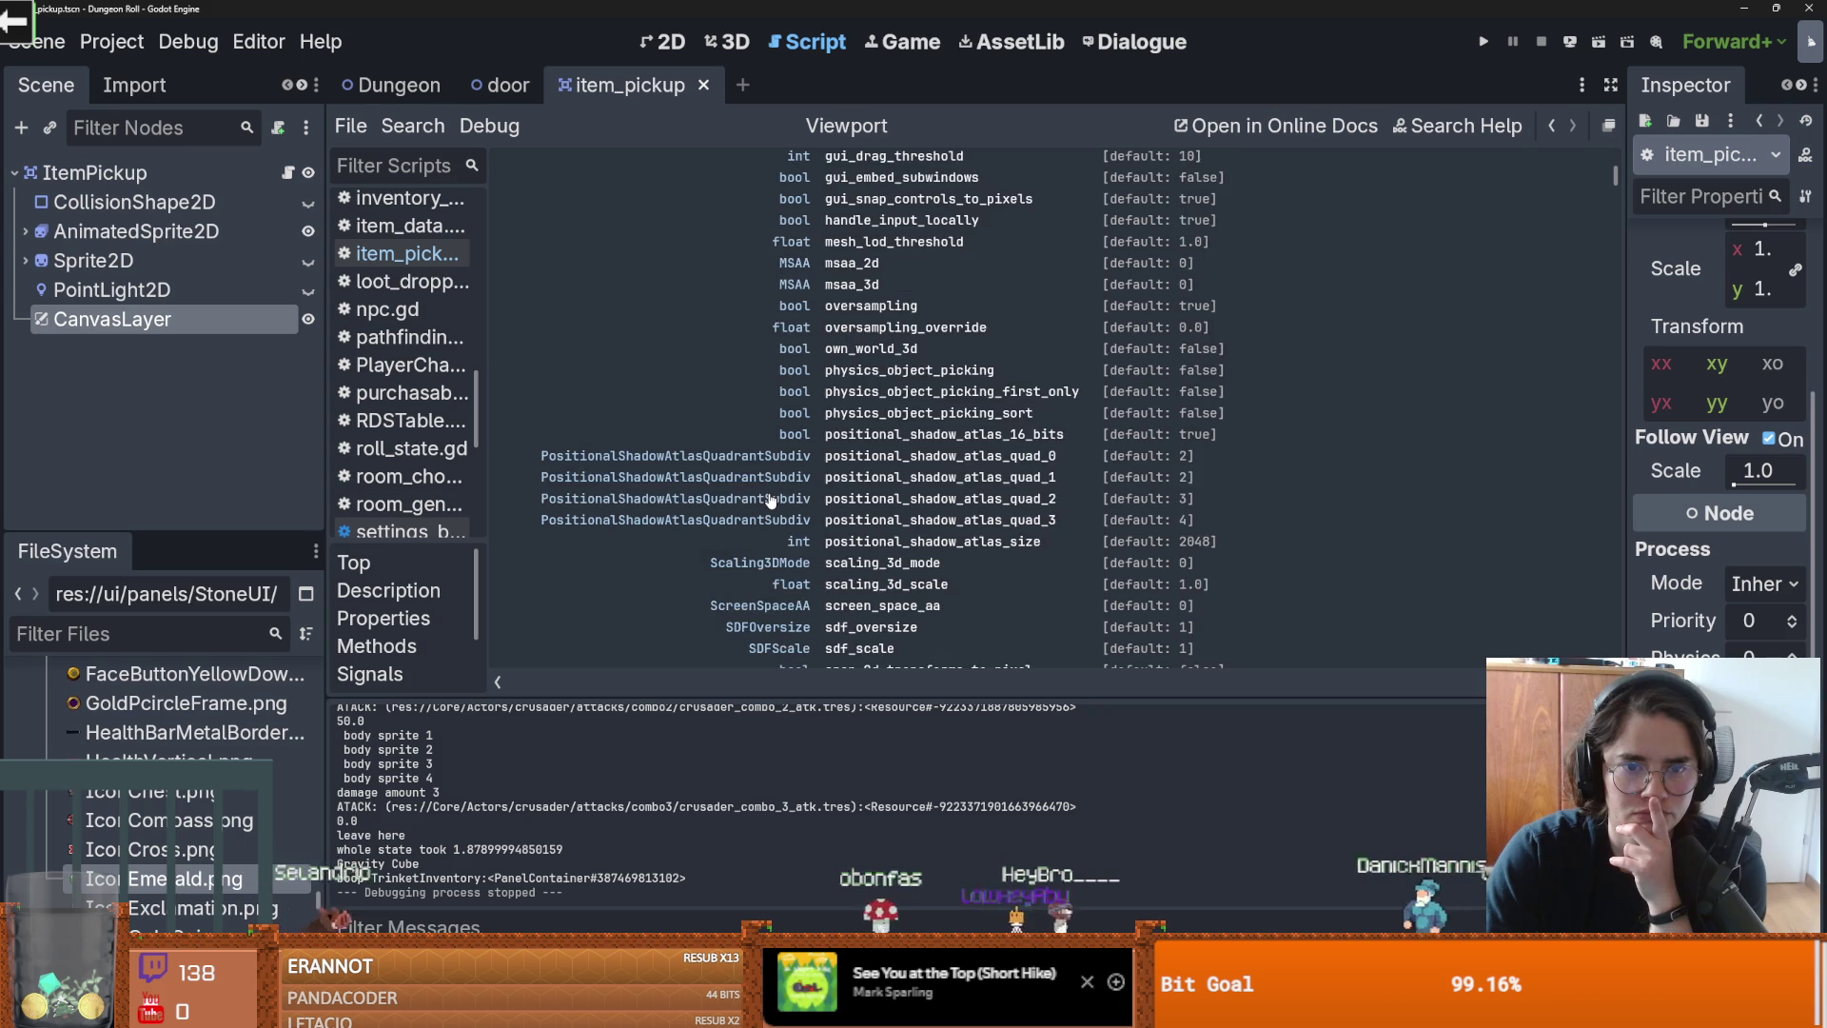
scroll(771, 500, down, 3)
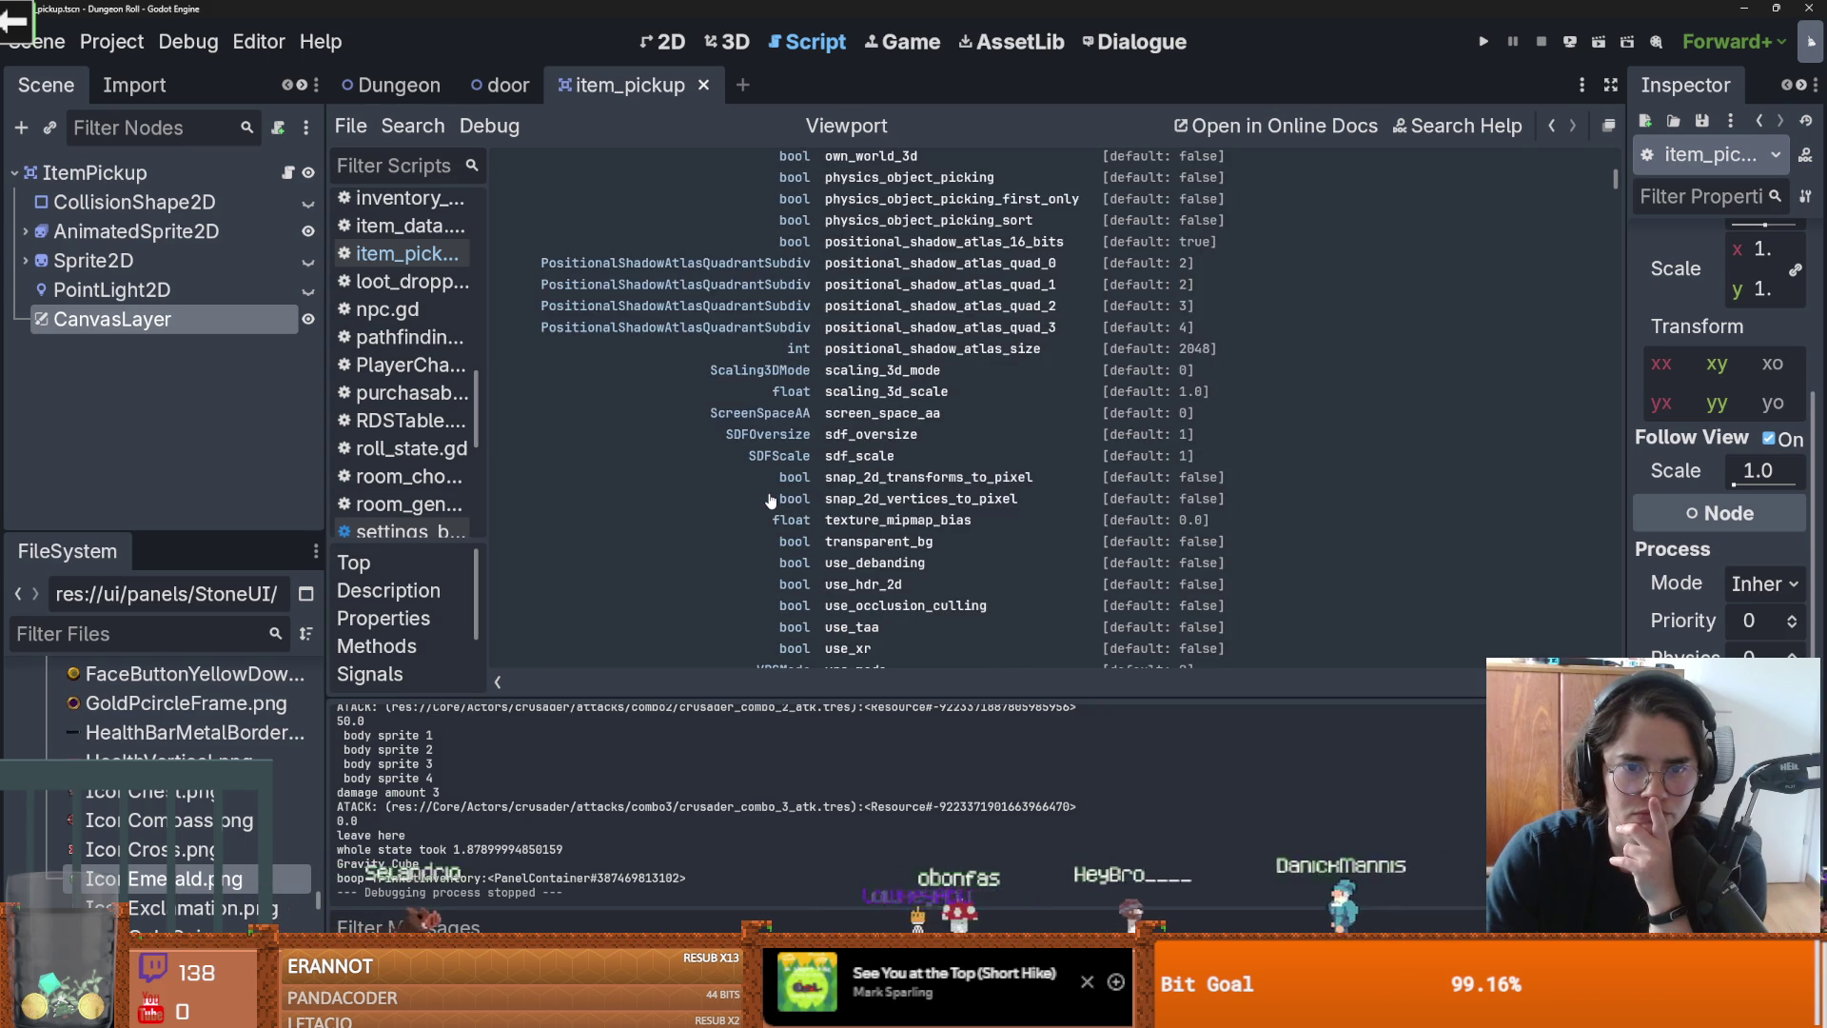
scroll(771, 500, down, 1)
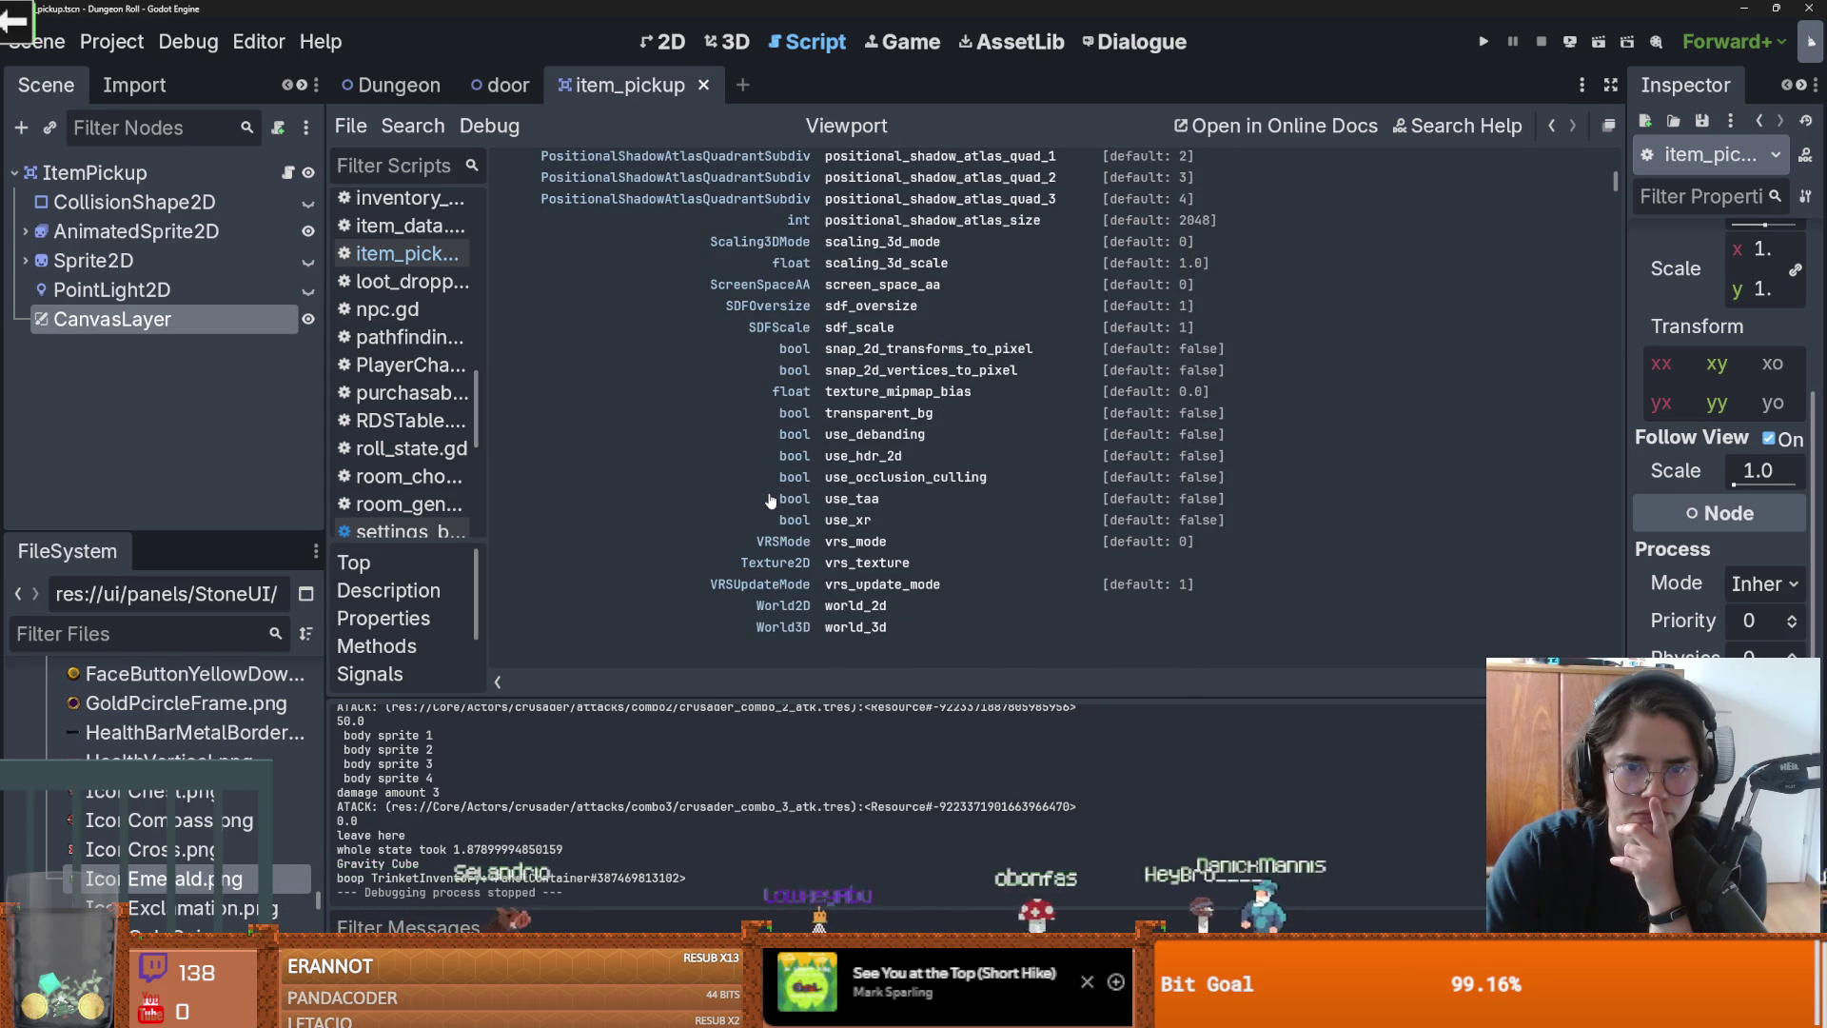
scroll(771, 500, down, 6)
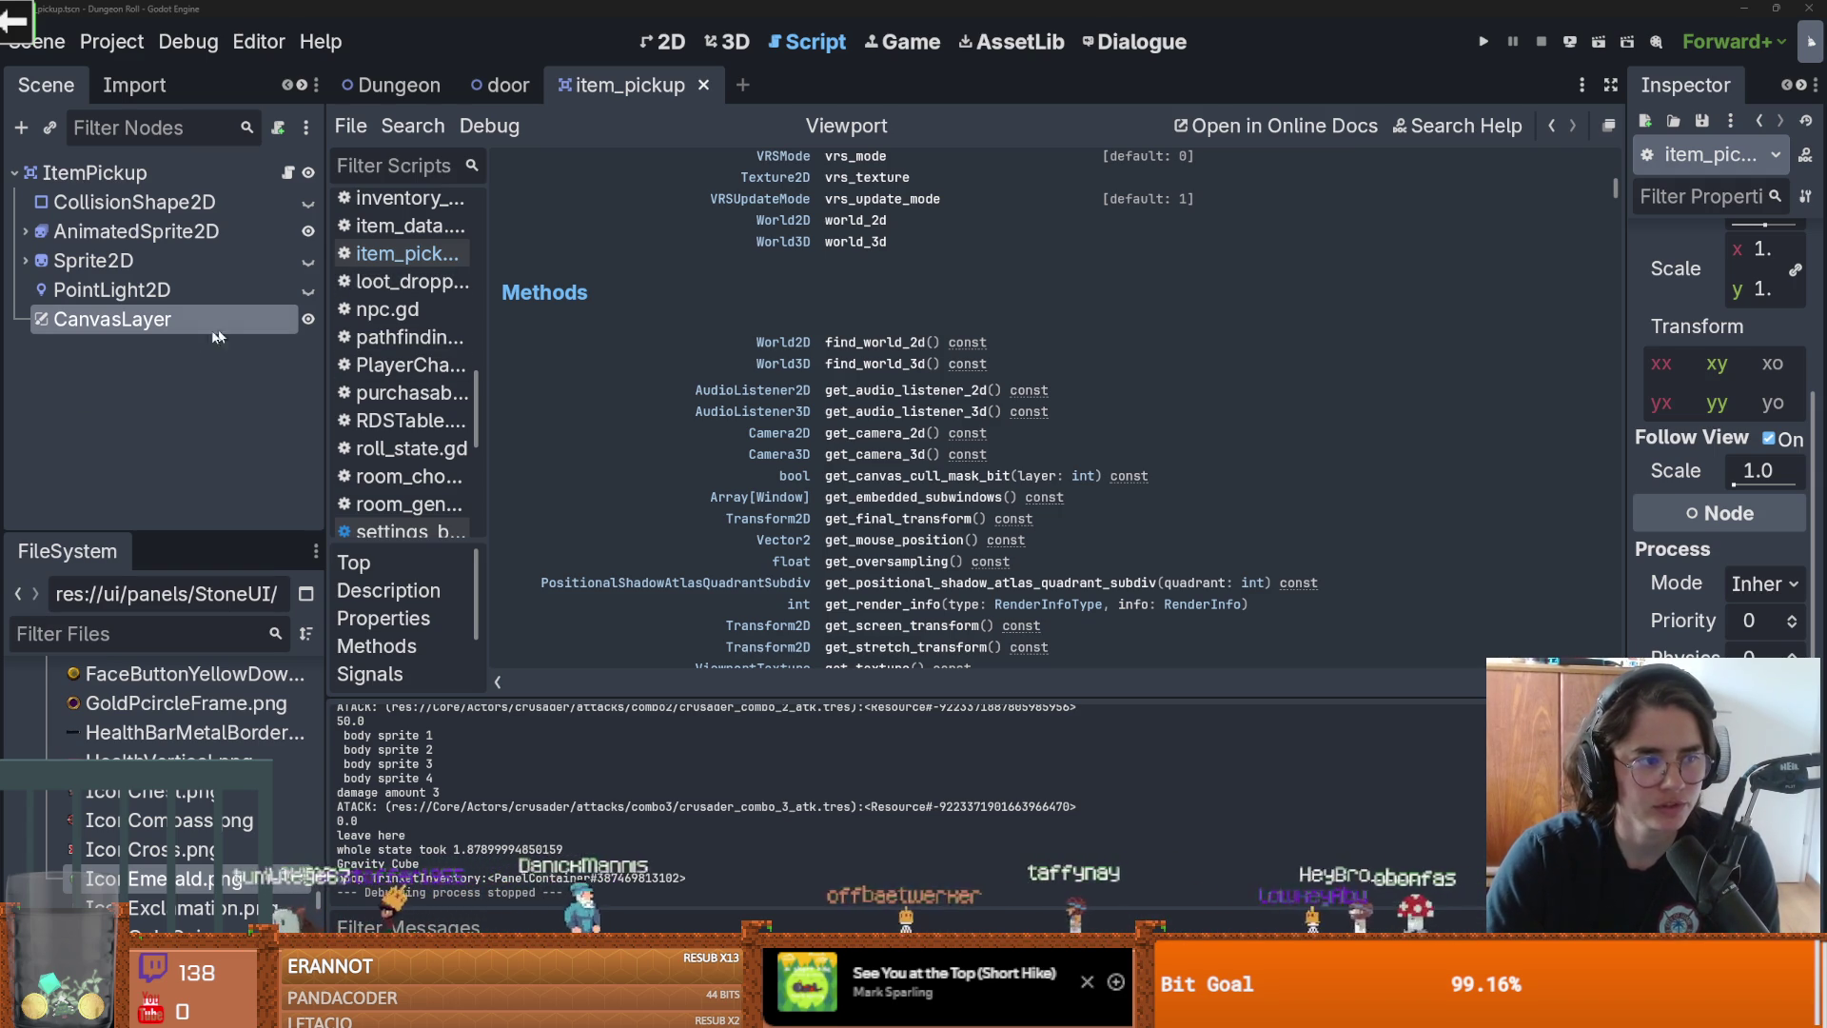
click(287, 172)
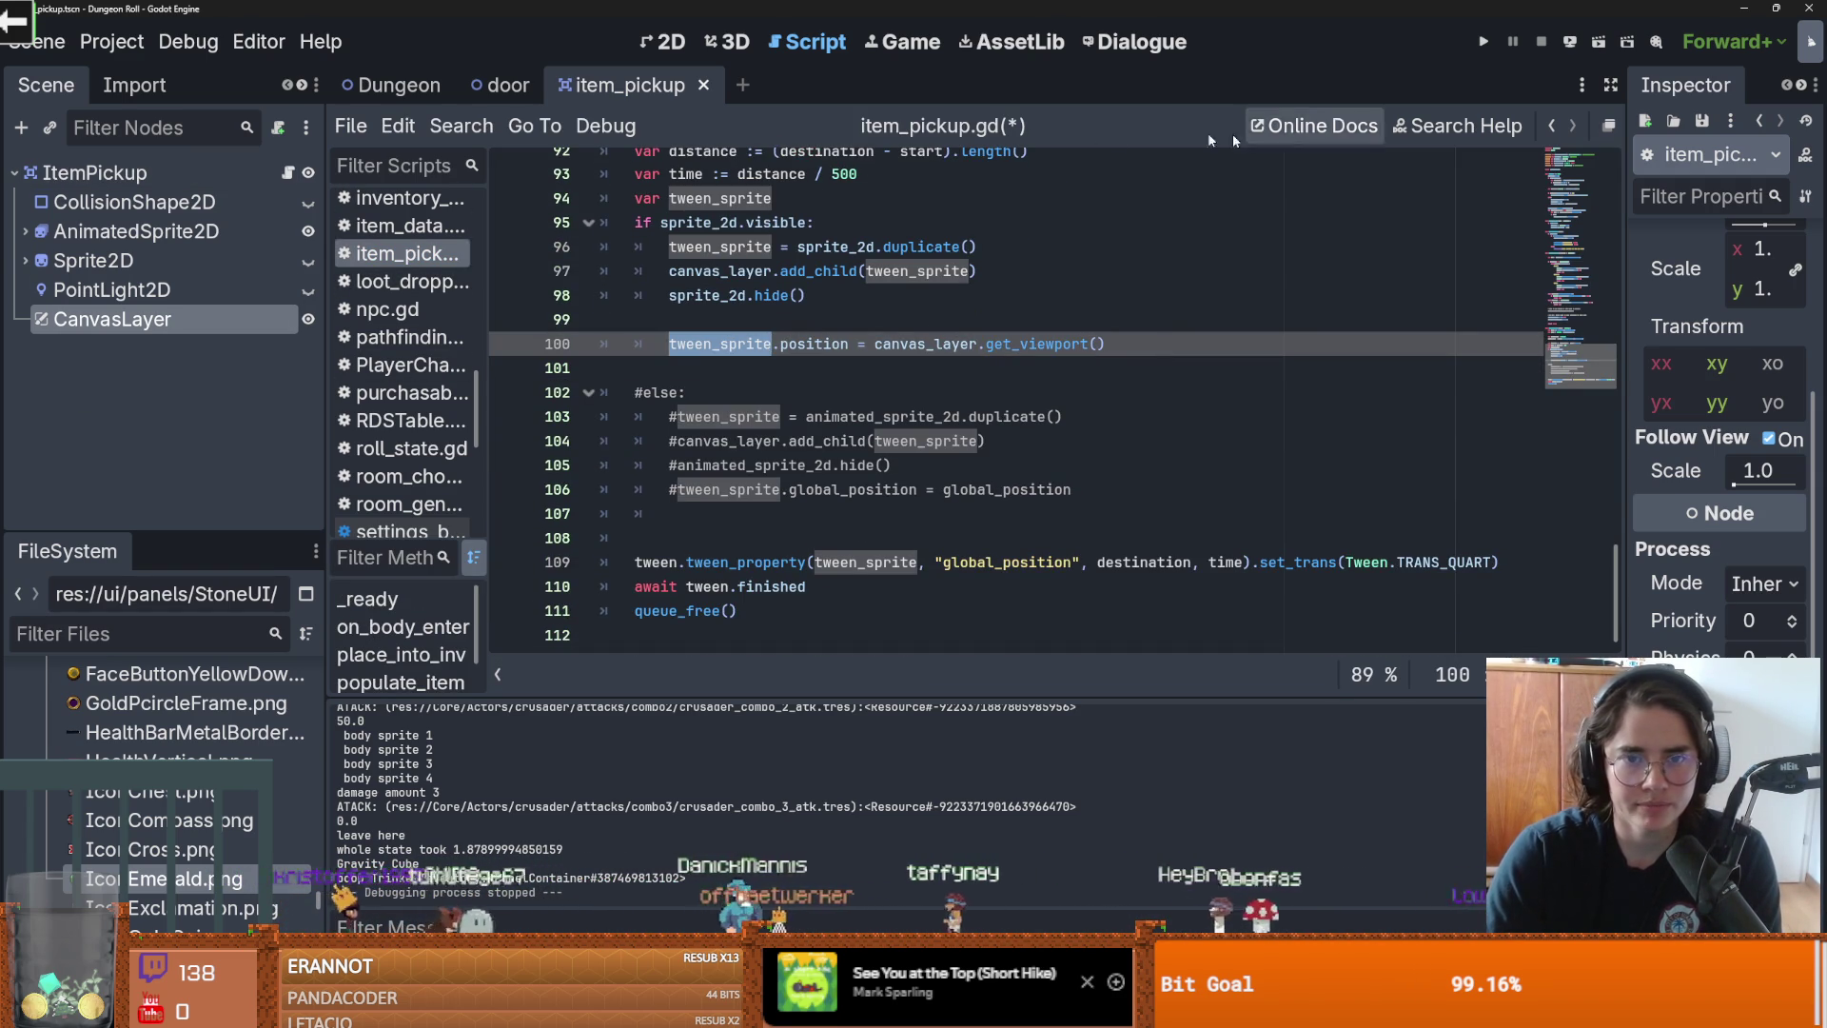
Step: Place the cursor on empty line 101 of item_pickup.gd
click(1052, 360)
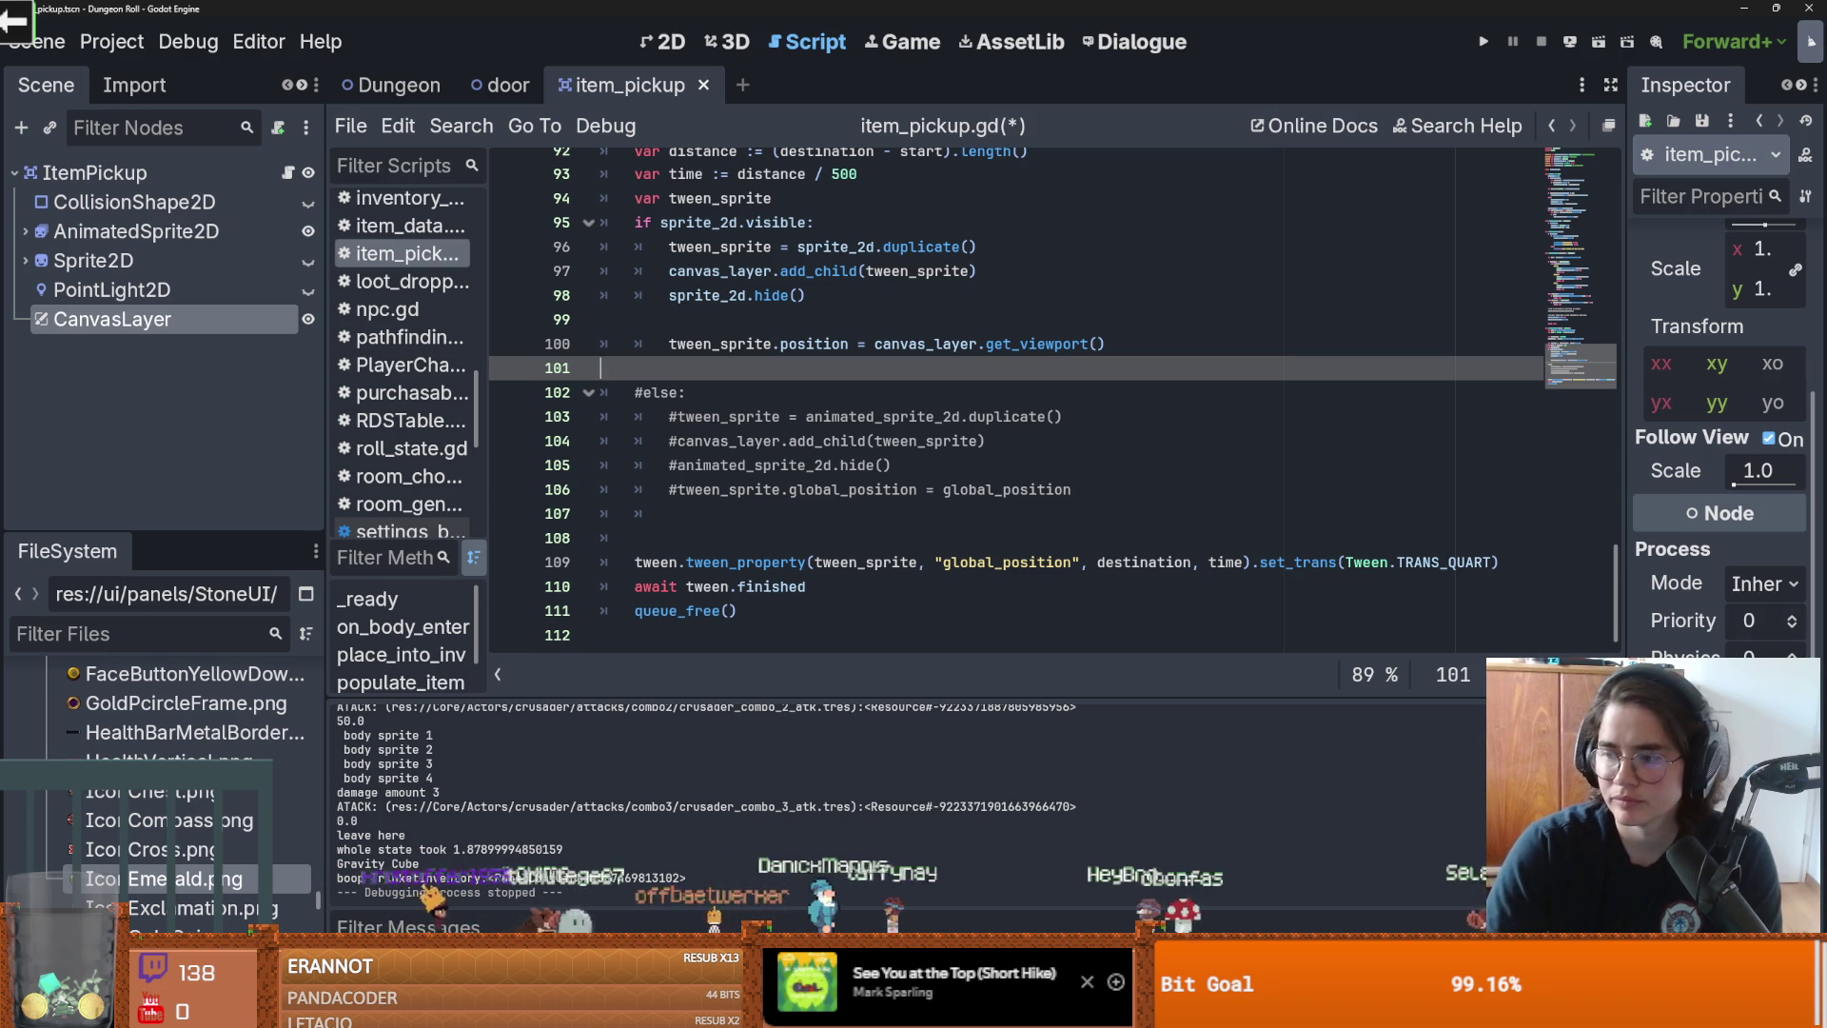
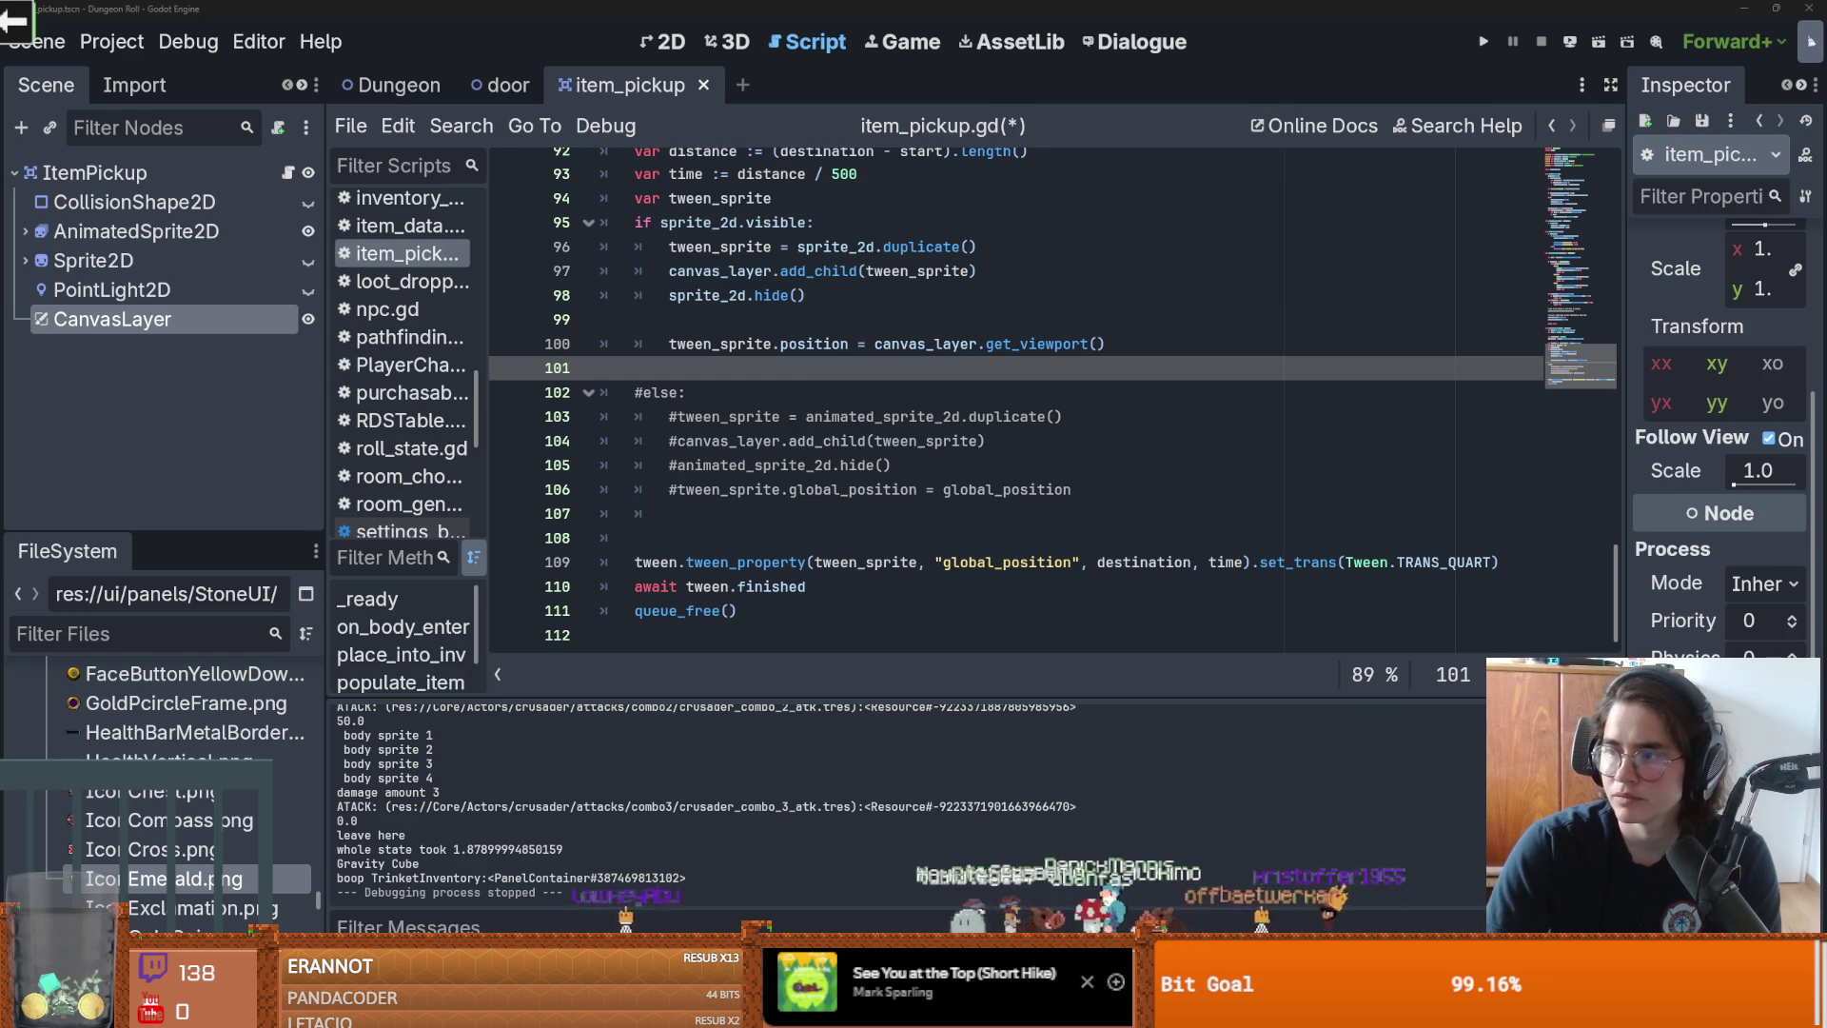
Step: Paste the screen_pos lines at line 99 and indent them to match the block
click(647, 324)
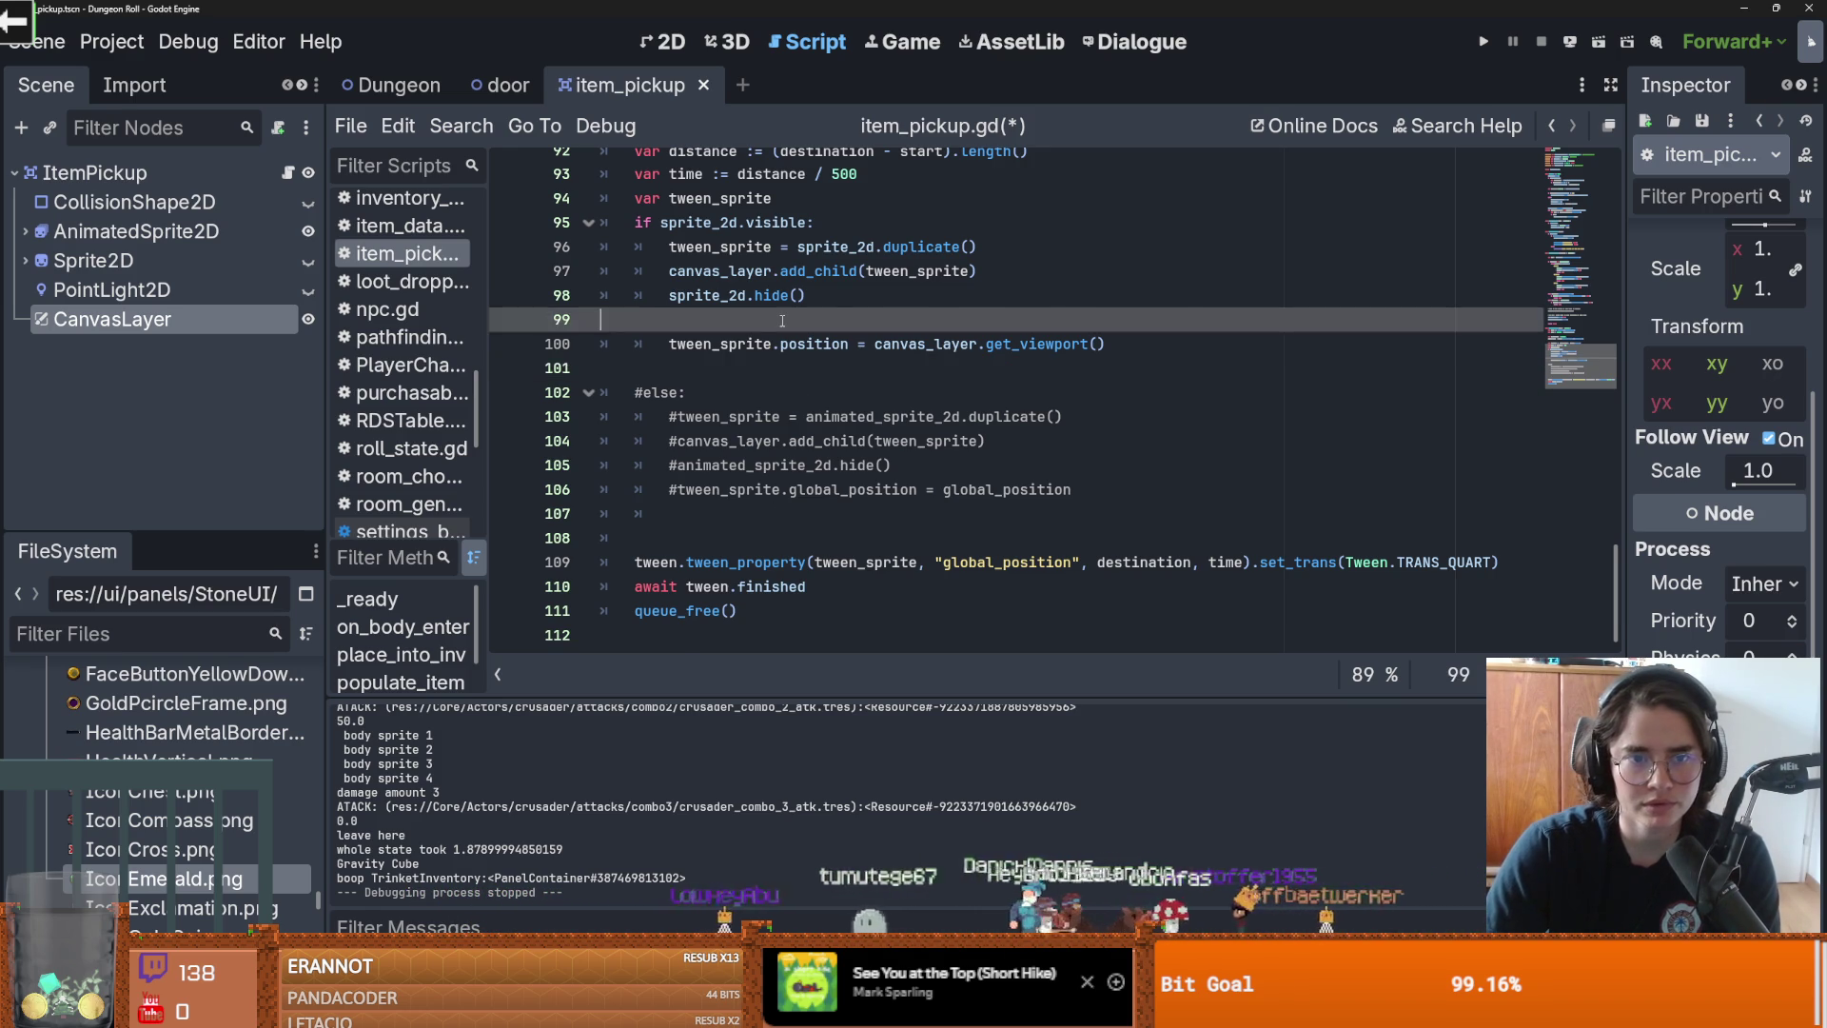
text(var screen_pos := get_viewport().get_canvas_transform() * global_position tween_sprite.global_position = screen_pos)
click(602, 320)
key(Tab)
key(Tab)
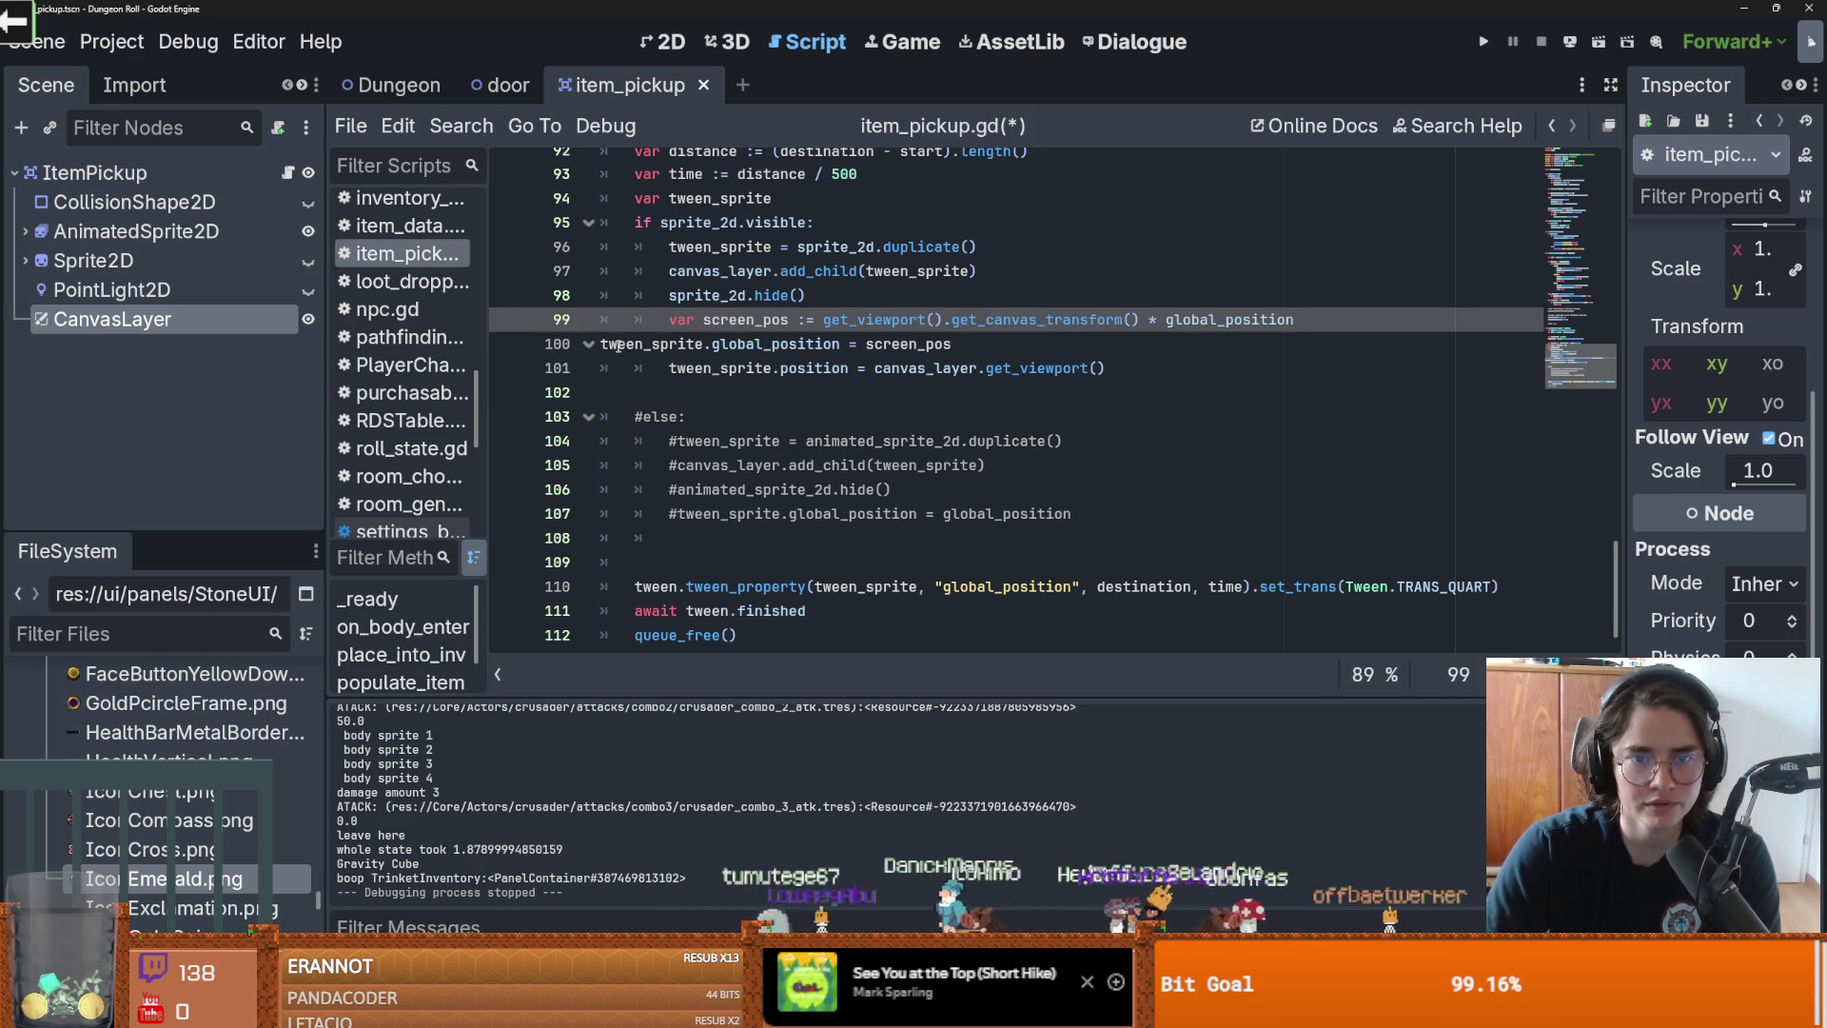
click(597, 346)
key(shift+Up)
key(Tab)
key(Tab)
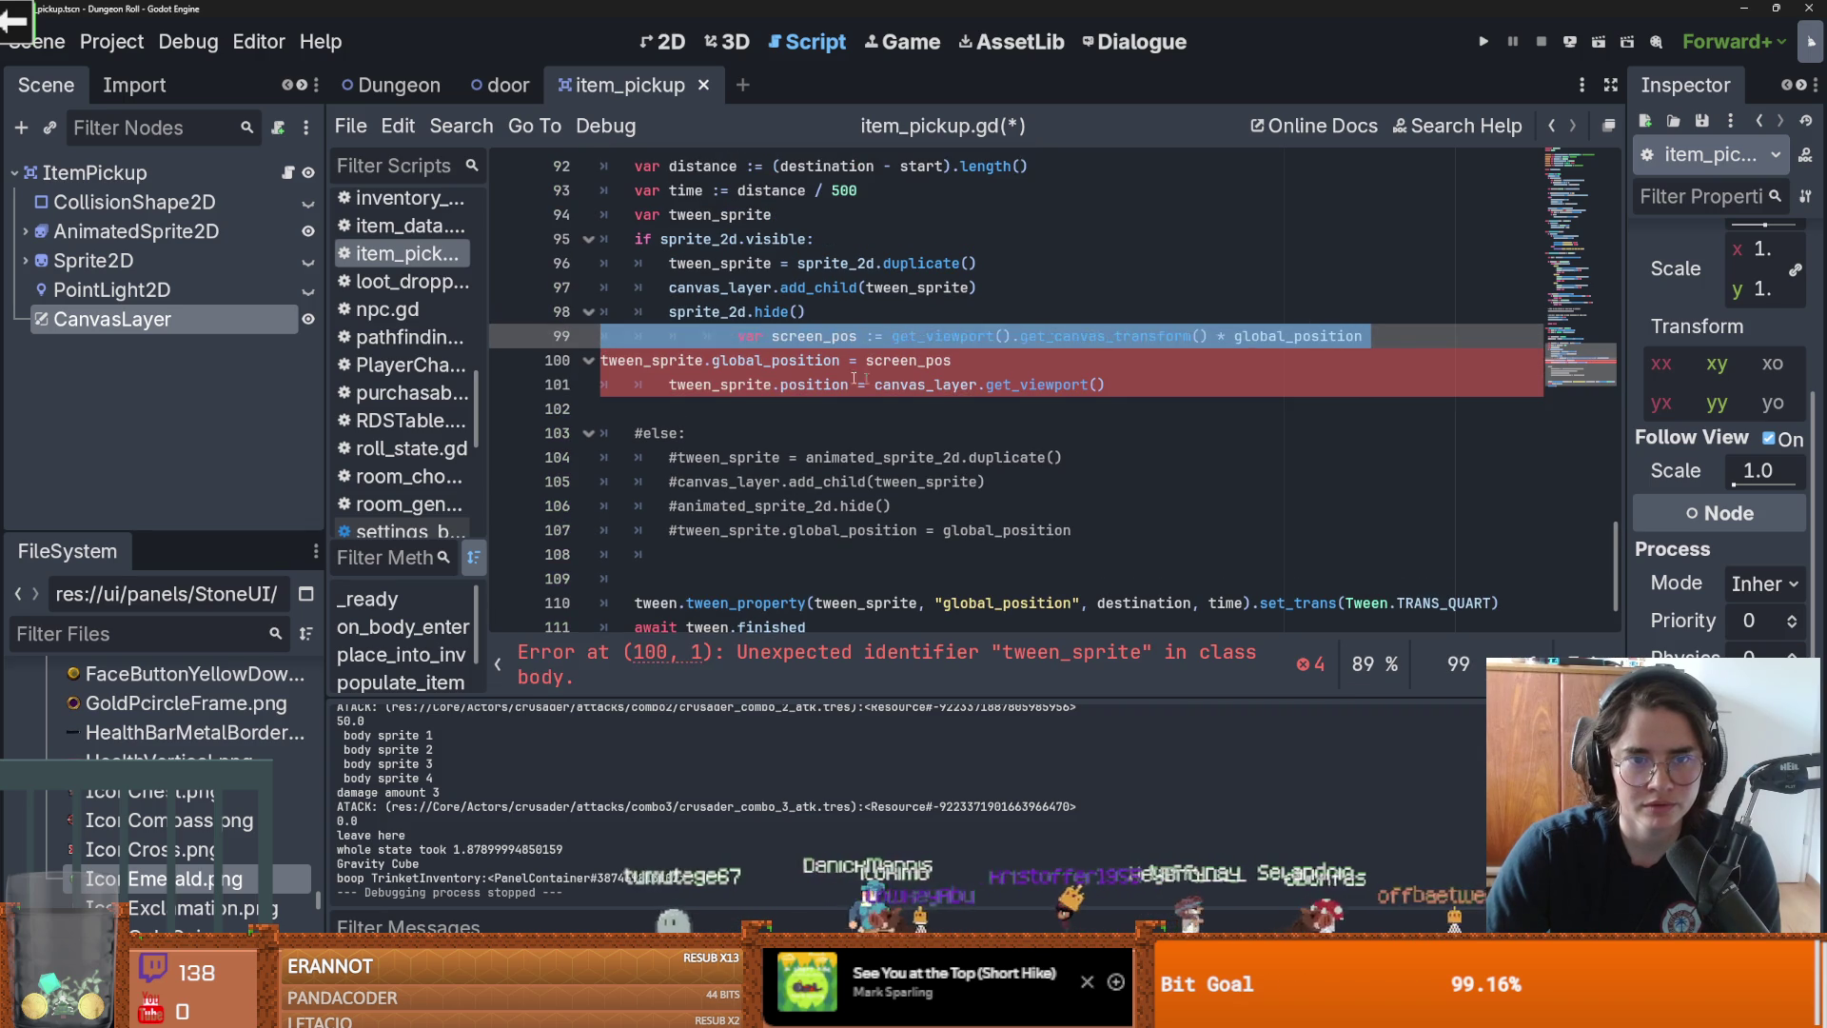
key(BackSpace)
key(ctrl+z)
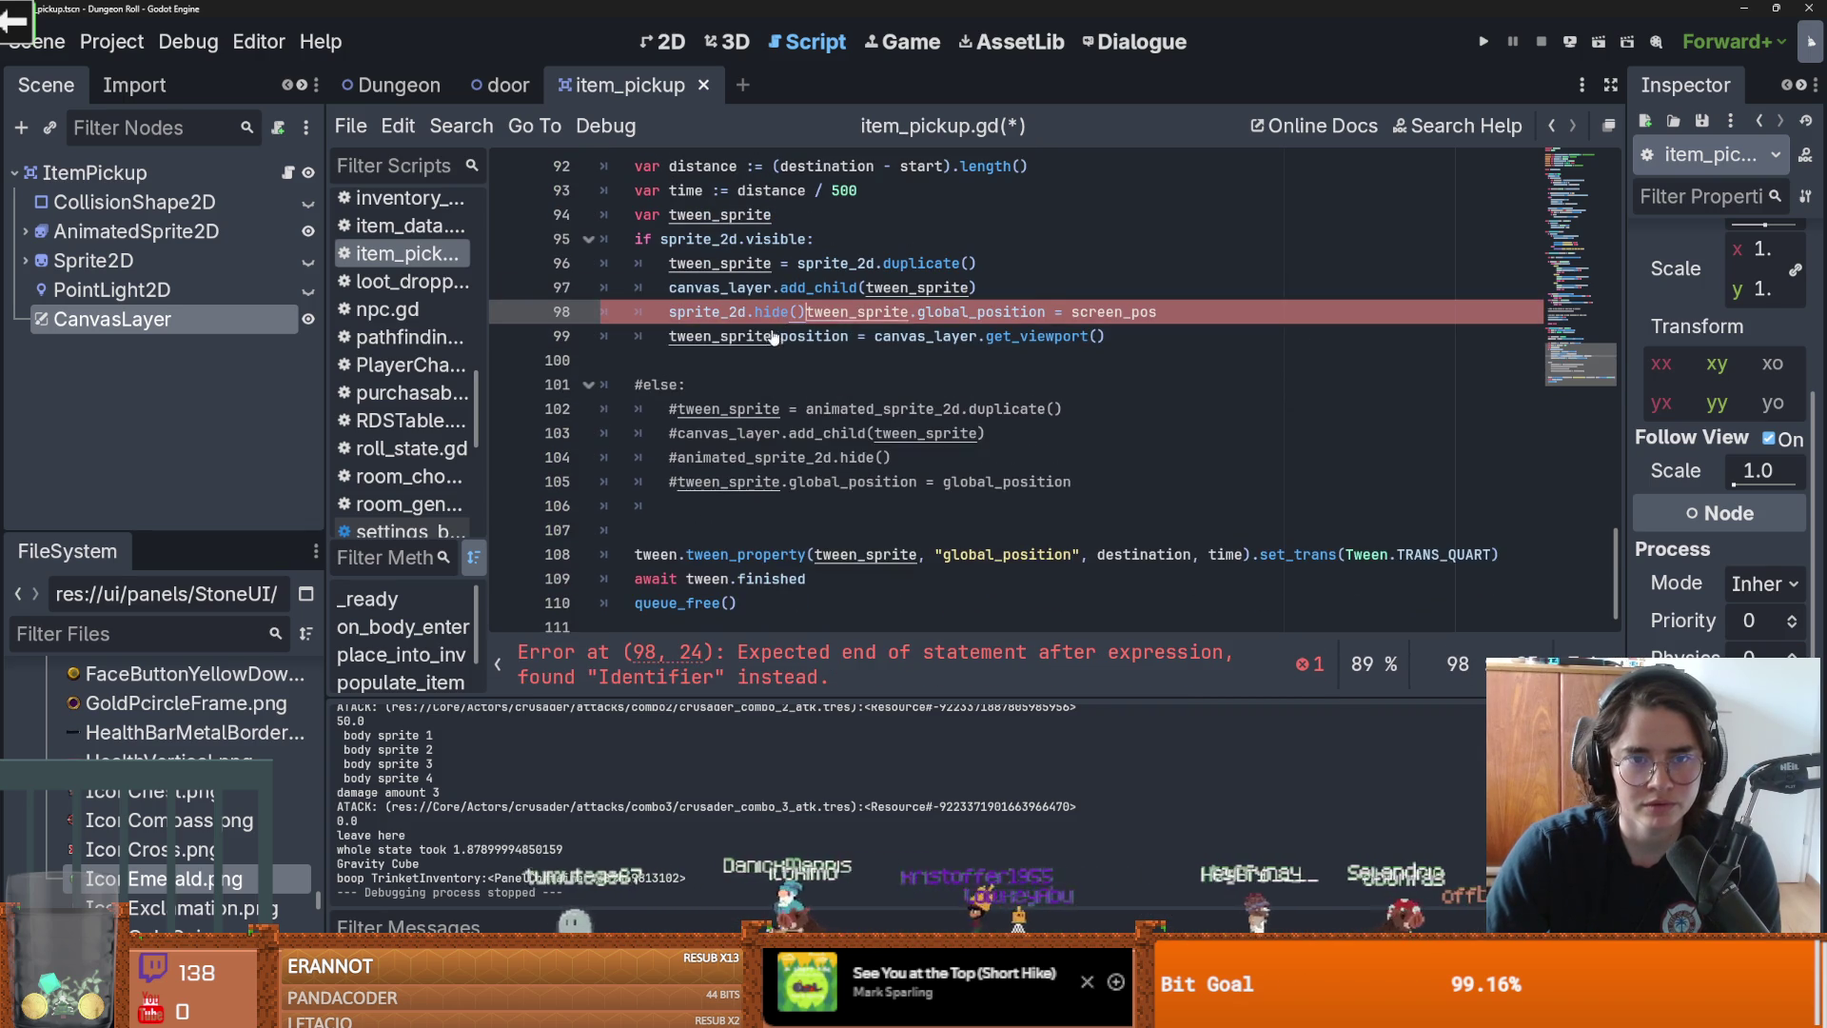
click(737, 336)
key(shift+Tab)
key(shift+Tab)
Step: Indent line 100, then cut out the duplicate global_position line
click(603, 360)
key(Tab)
key(Tab)
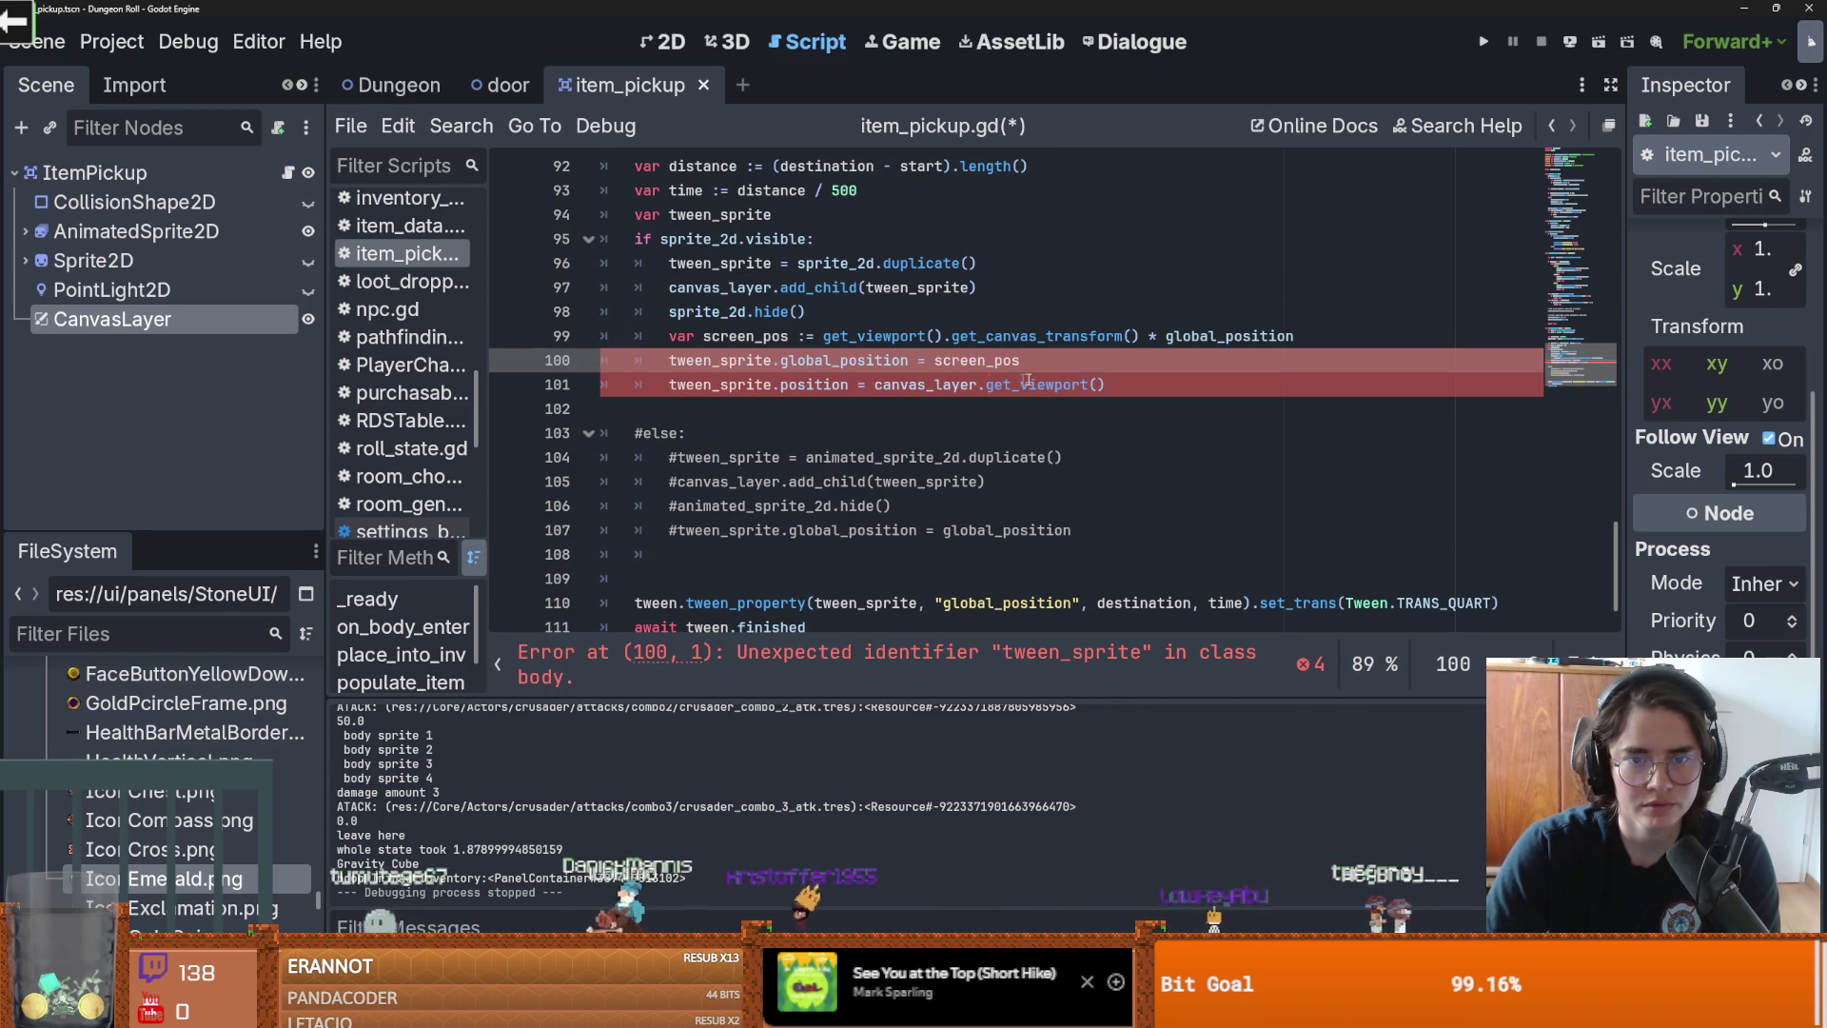
key(End)
key(shift+Home)
key(shift+Home)
key(ctrl+x)
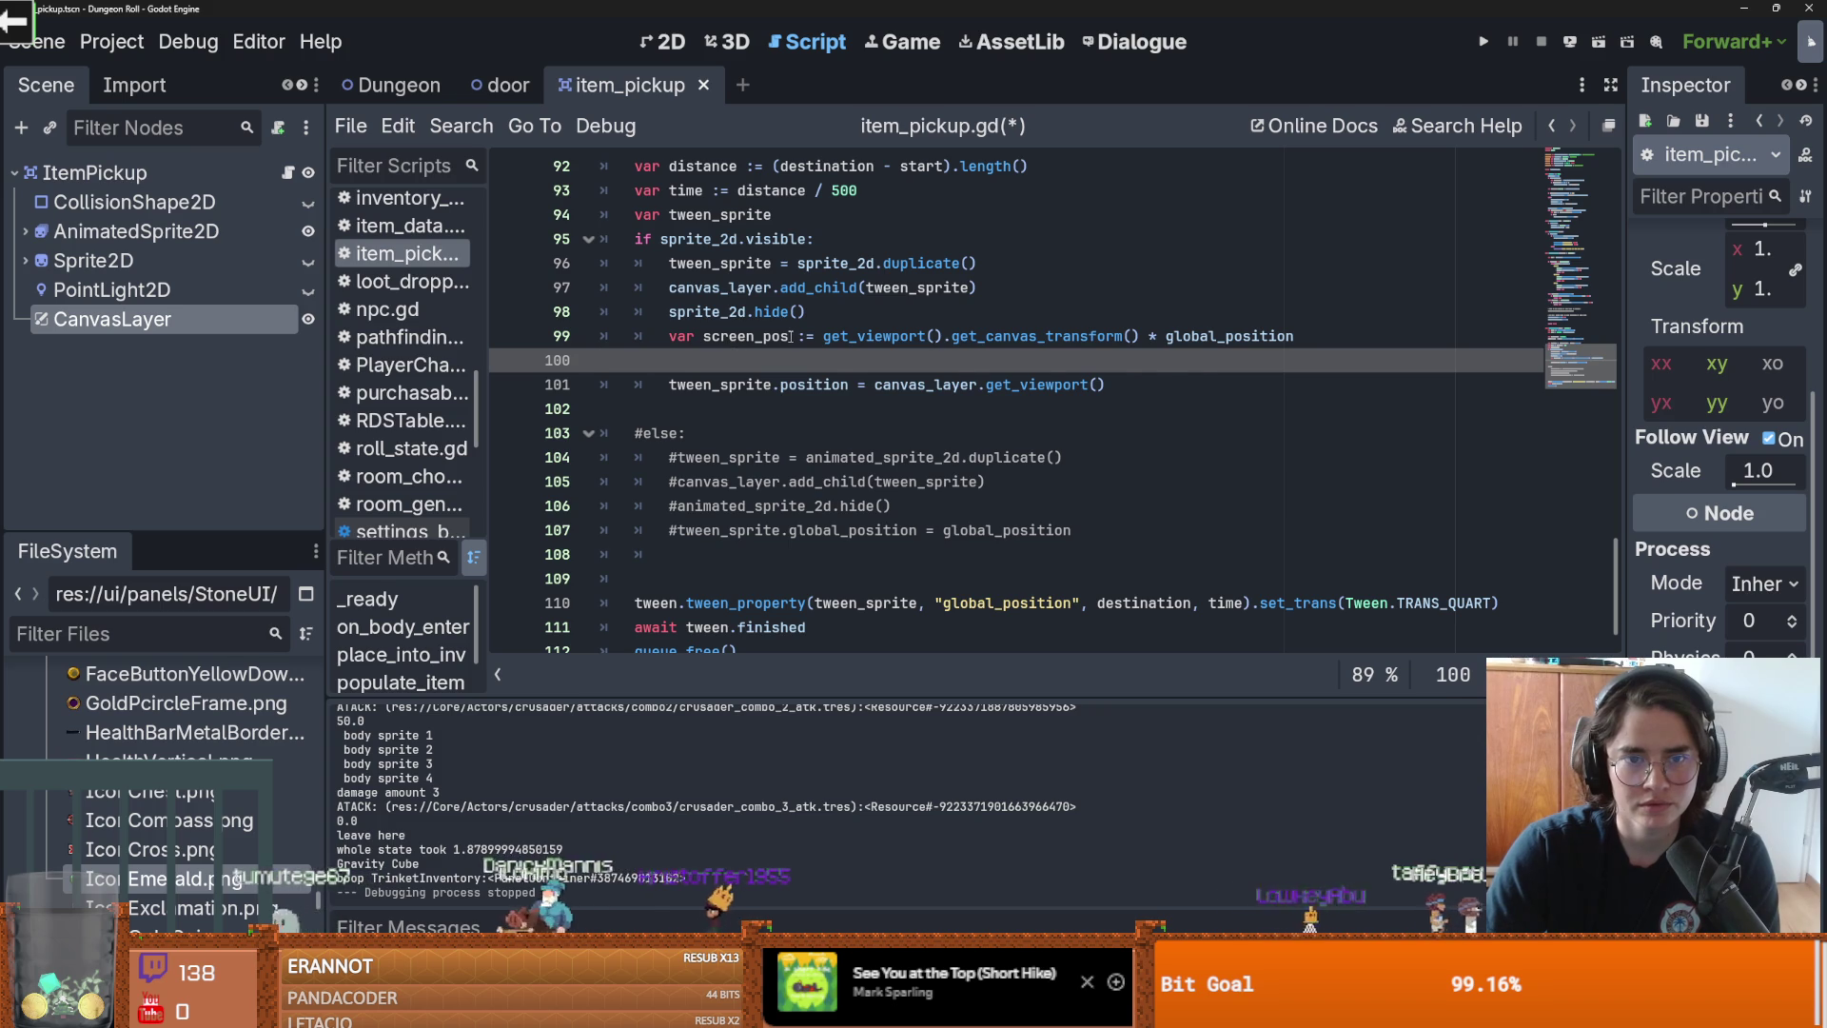
Step: Replace canvas_layer.get_viewport() on line 101 with screen_pos, then save and run the game
click(749, 336)
key(Down)
key(Down)
key(End)
key(ctrl+shift+Left)
key(ctrl+shift+Left)
key(ctrl+shift+Left)
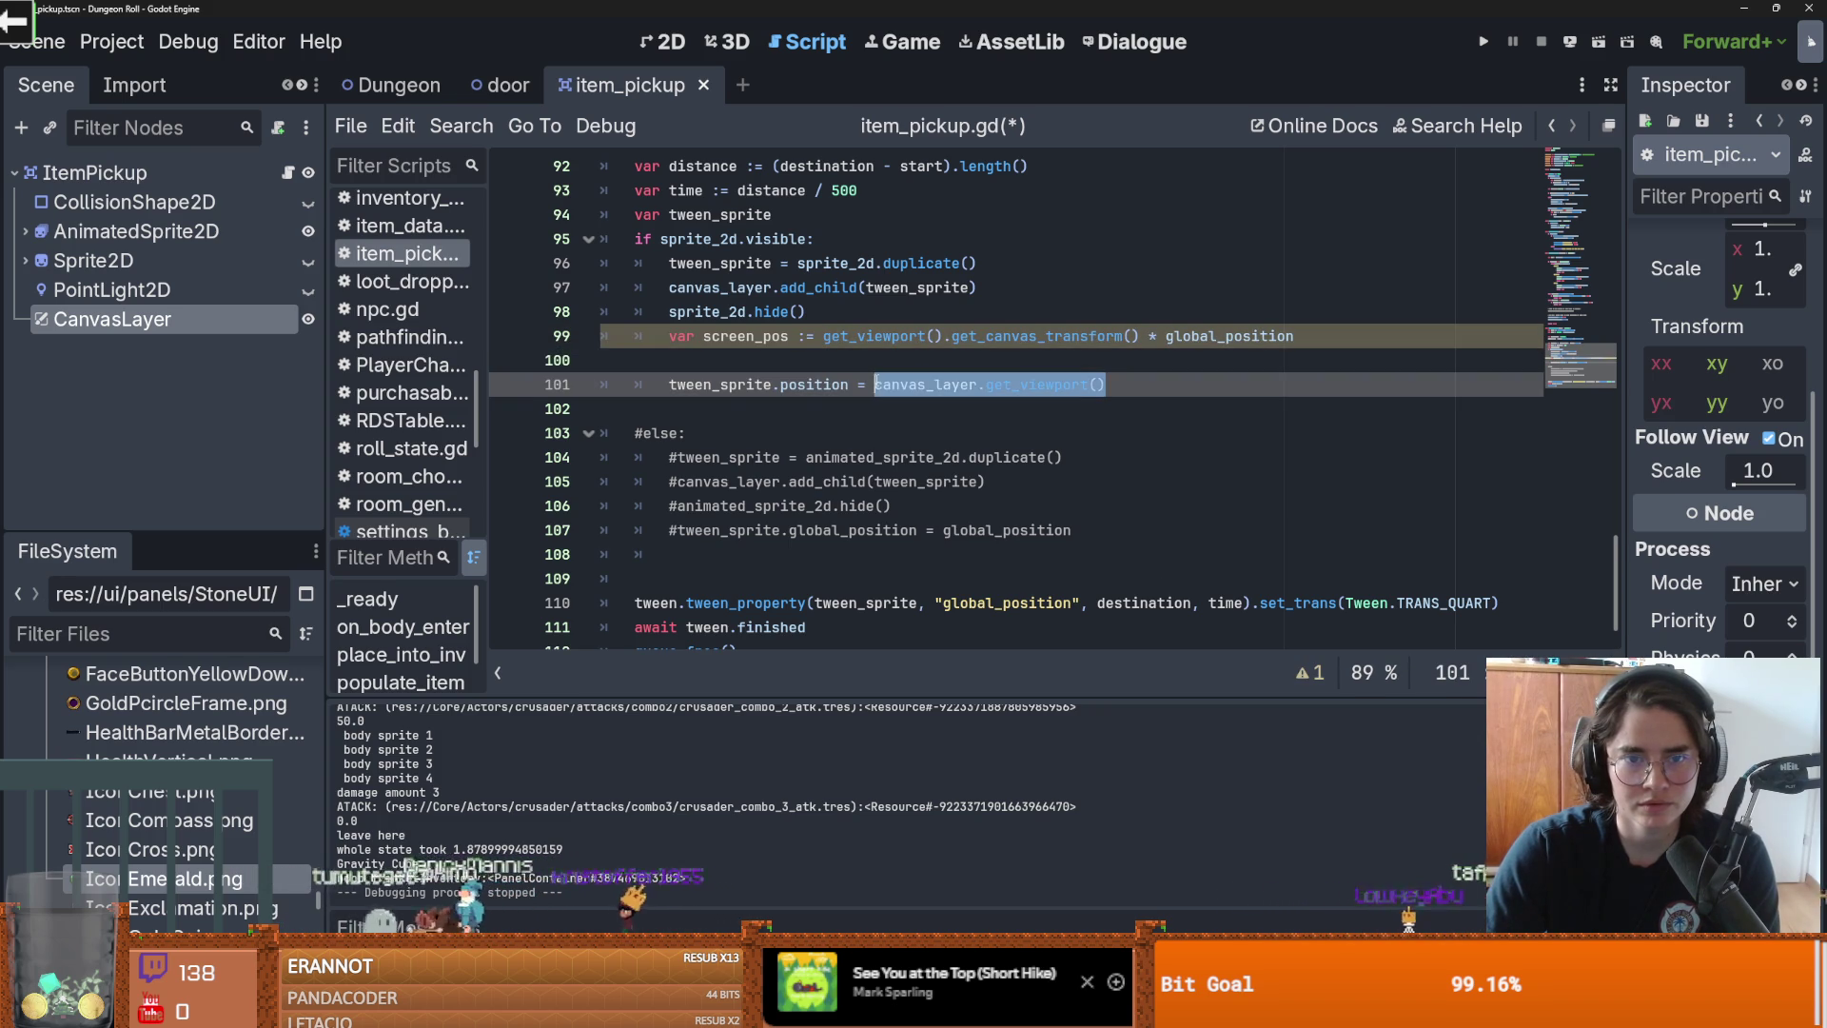
text(screen_pos)
click(1482, 41)
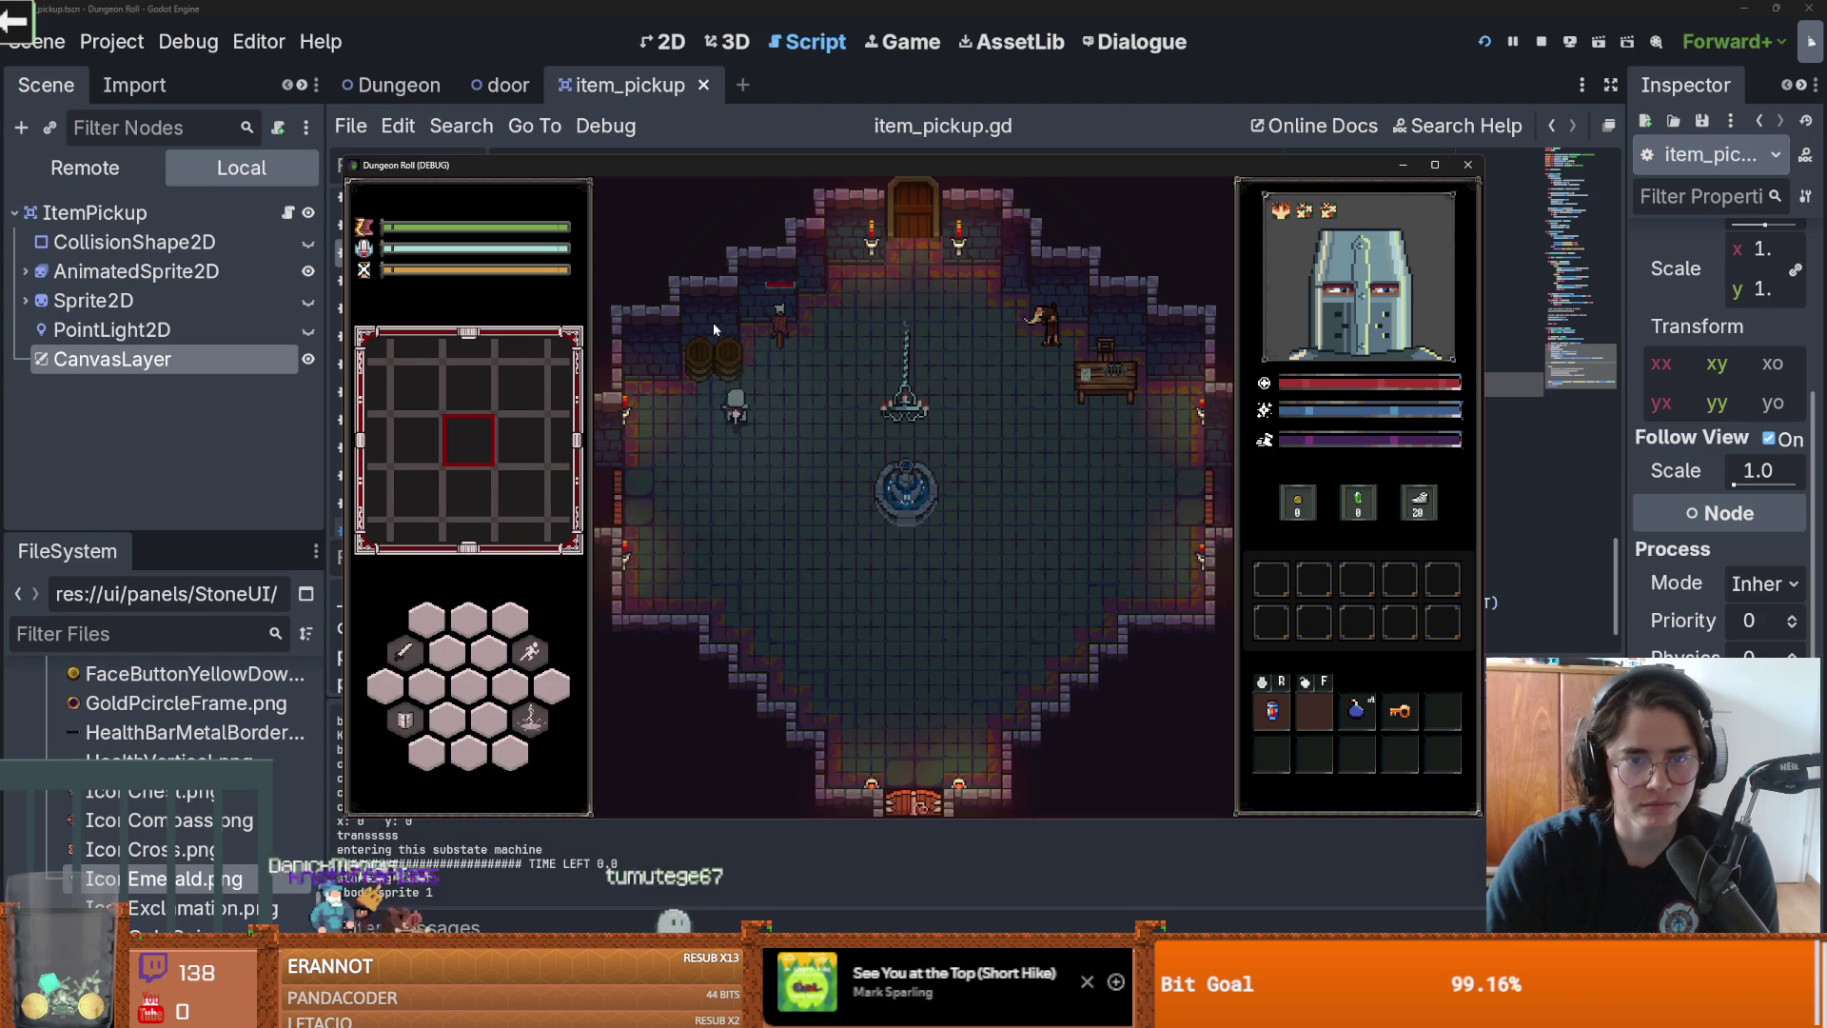
Step: Make the knight attack in the test game, then close the game window
click(778, 373)
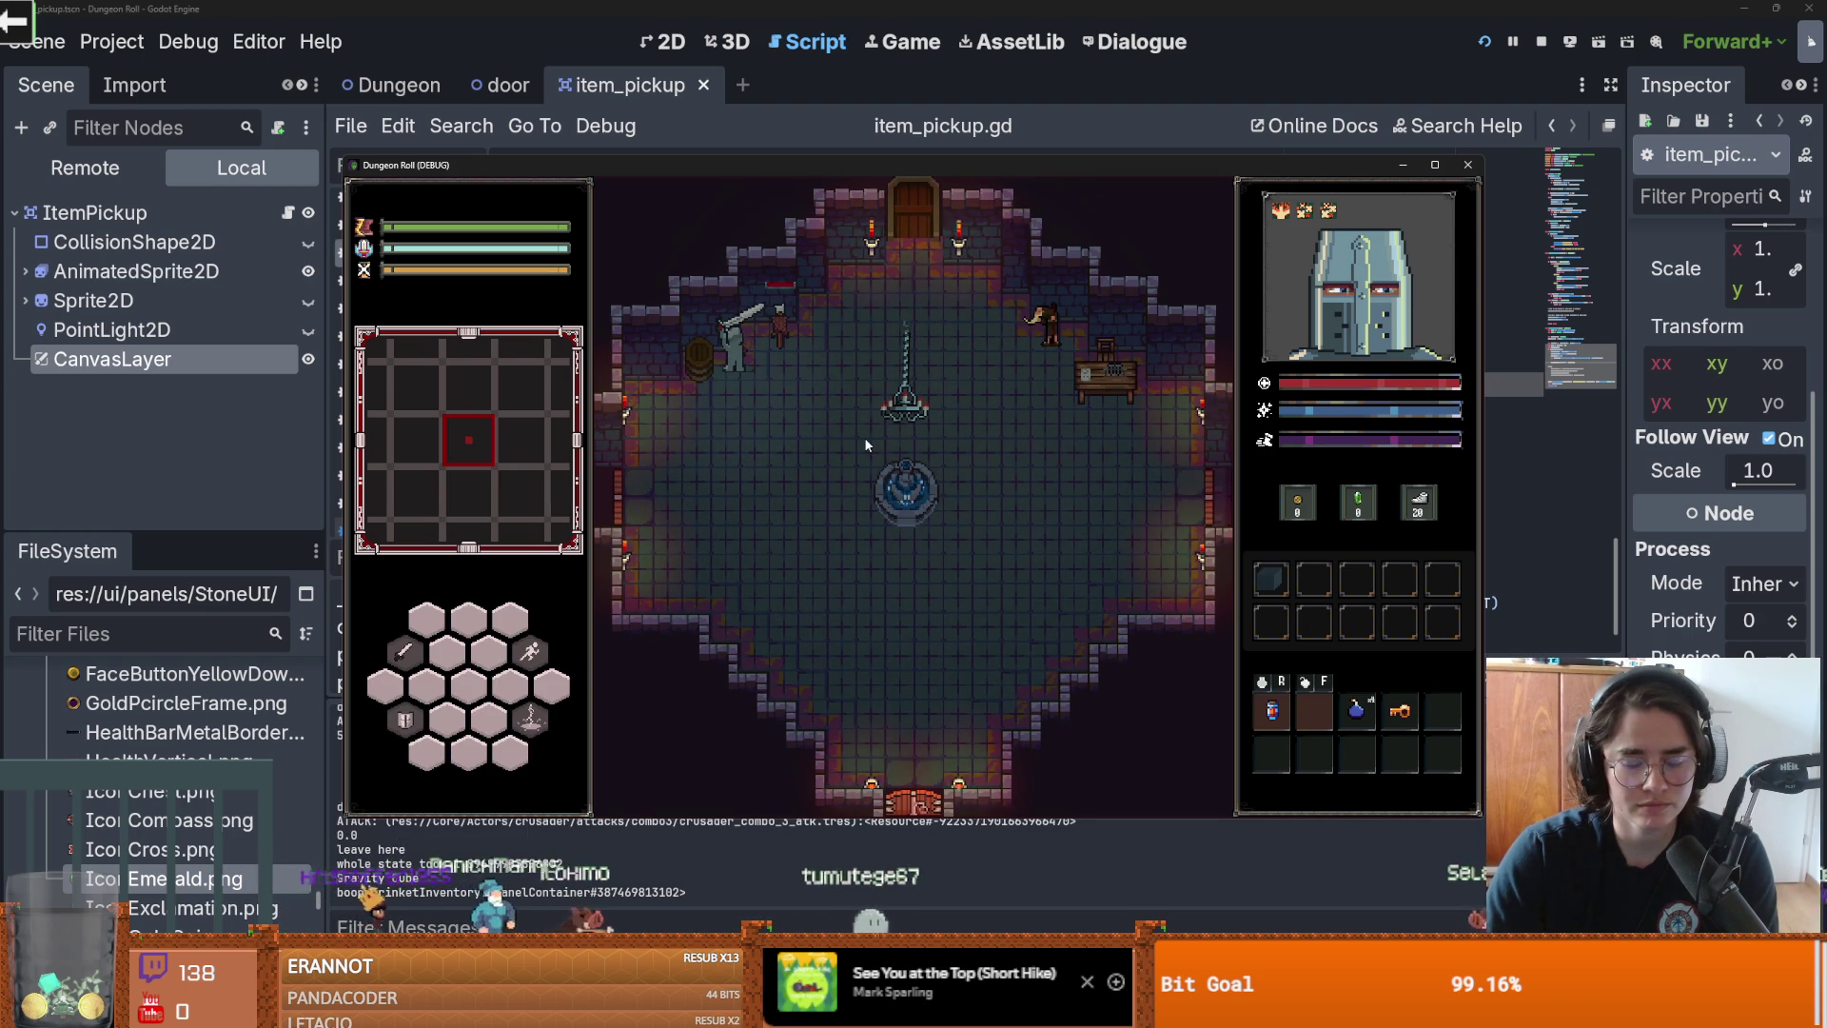
click(1467, 165)
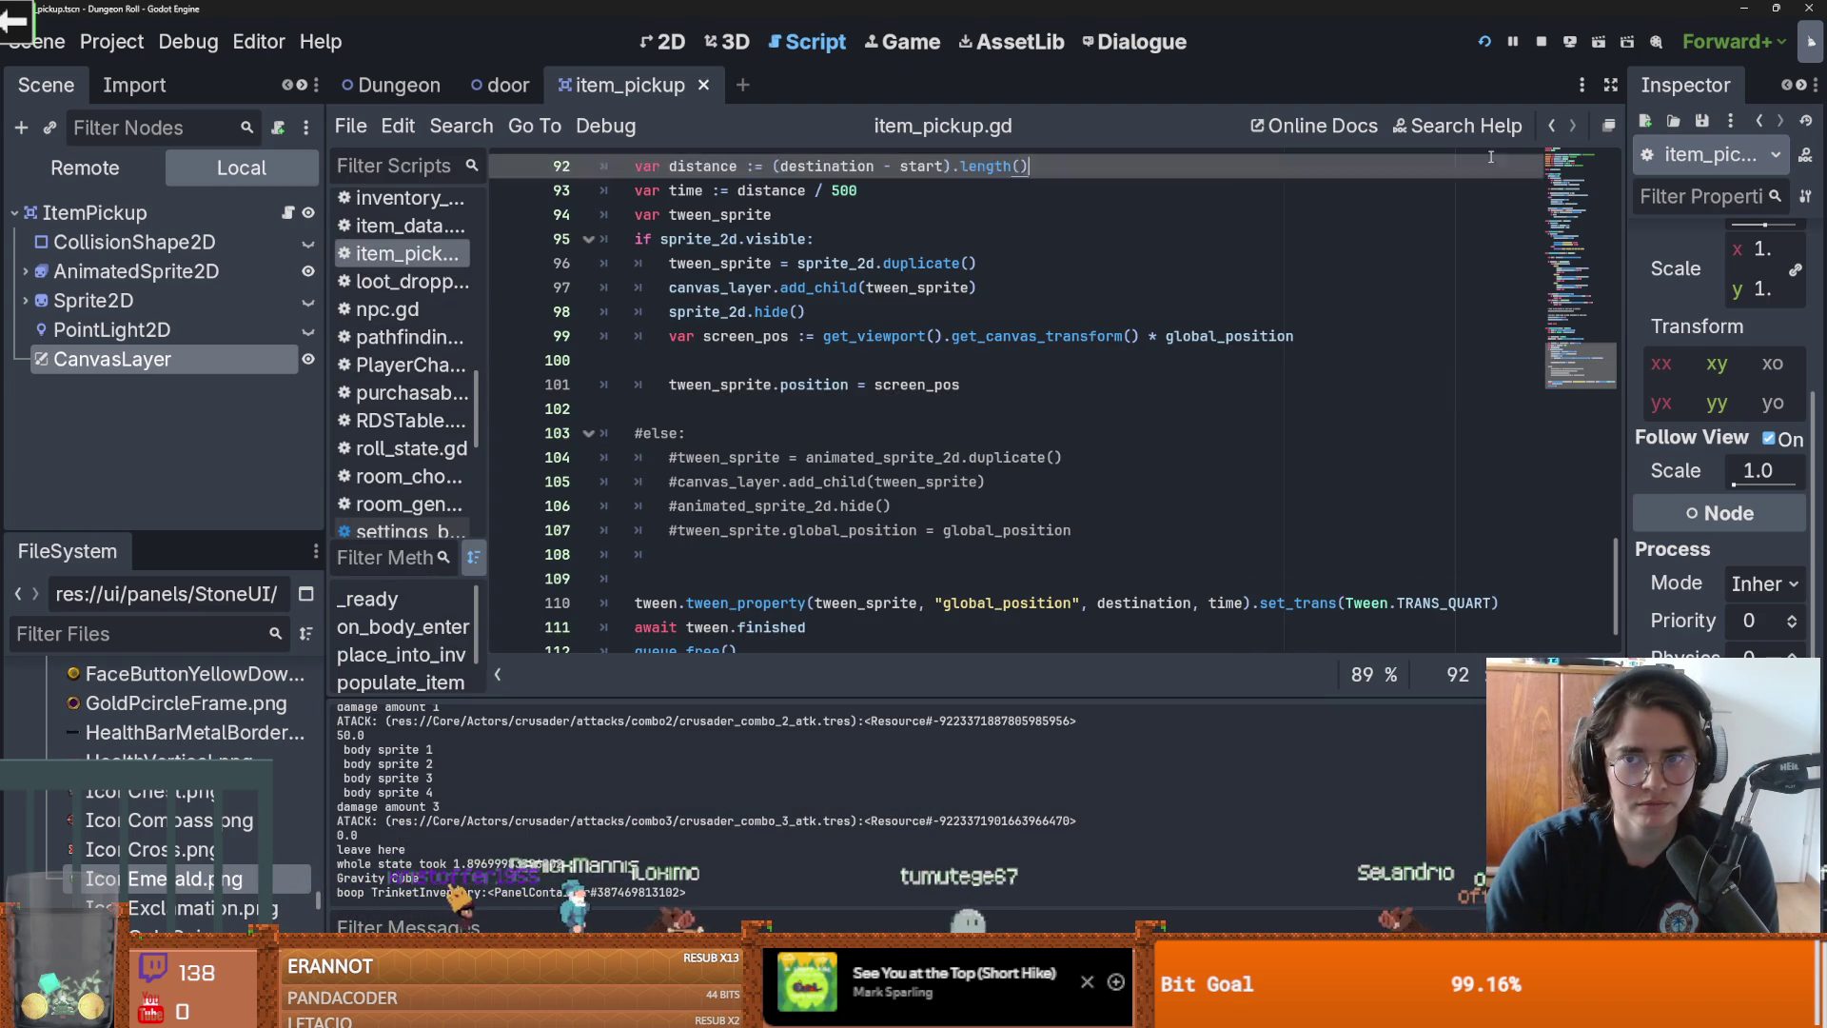
Step: Stop debugging, delete empty line 100, change position to global_position, and rerun the game
click(1538, 40)
click(828, 362)
key(BackSpace)
double_click(823, 361)
text(global_position)
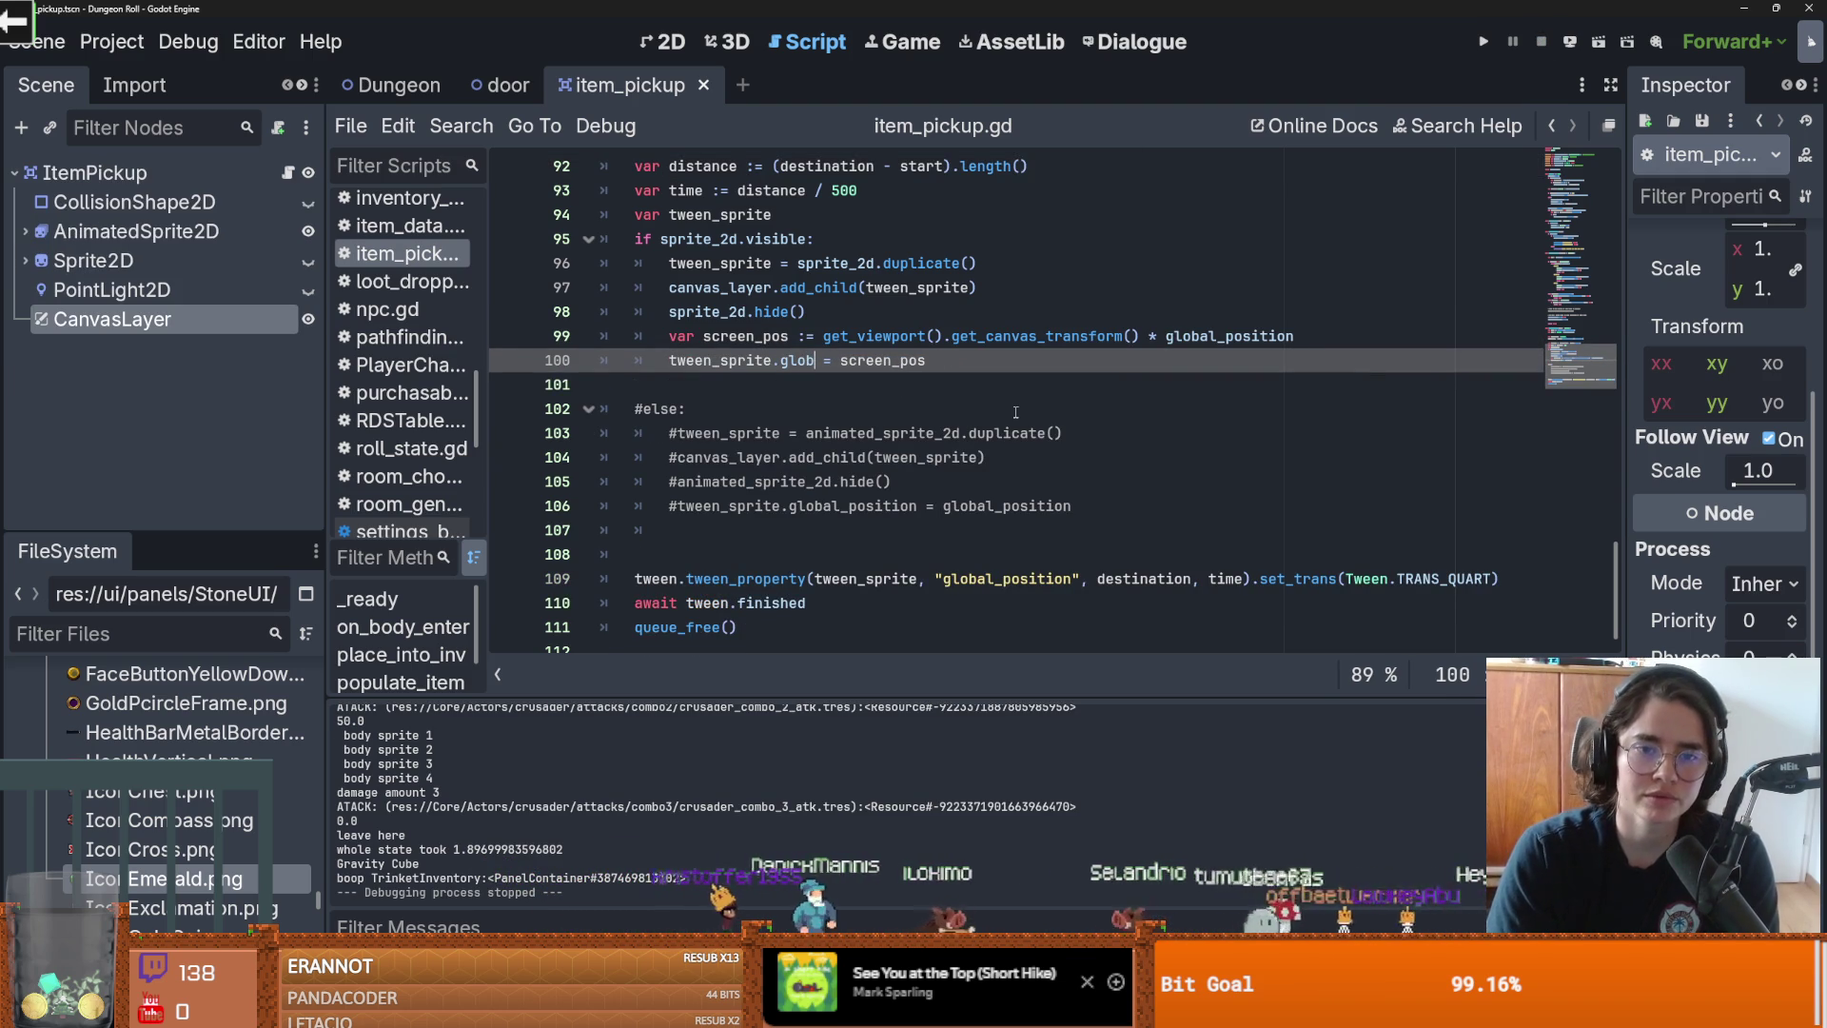
click(1482, 44)
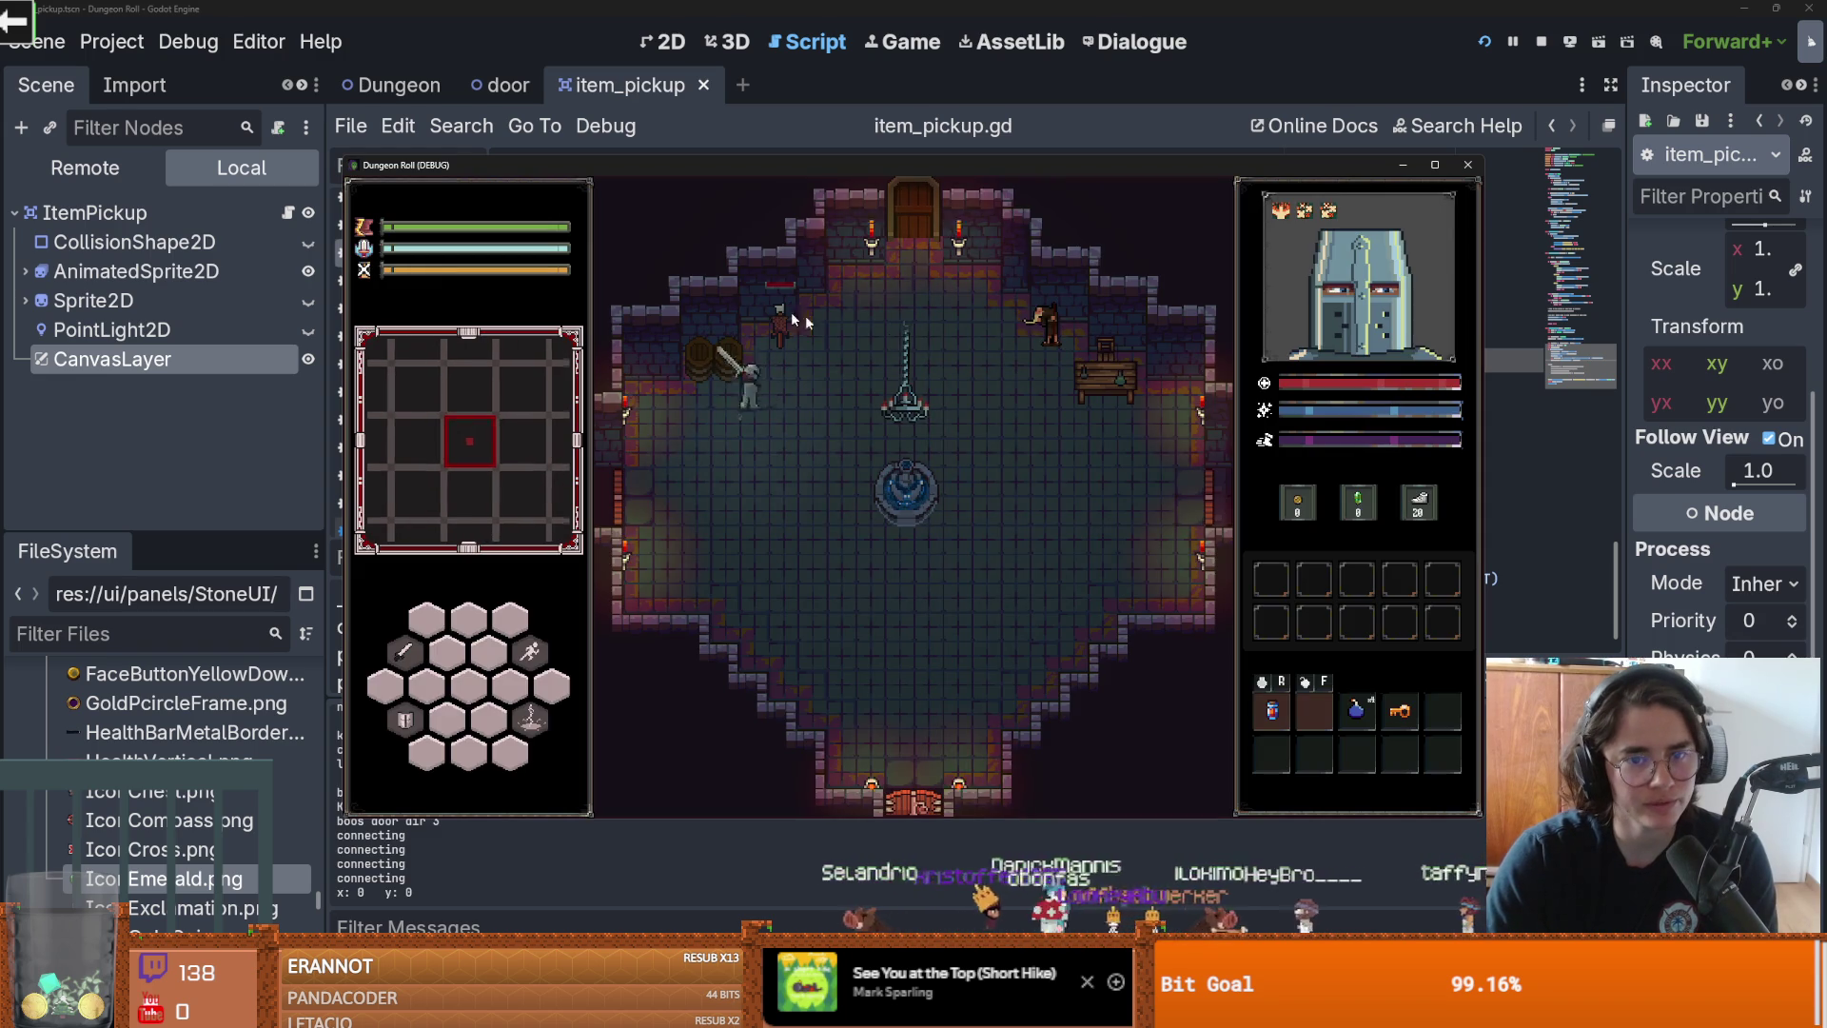
Step: Attack repeatedly to smash the barrels and collect an item, then close the game
click(721, 285)
click(721, 285)
click(721, 286)
click(733, 293)
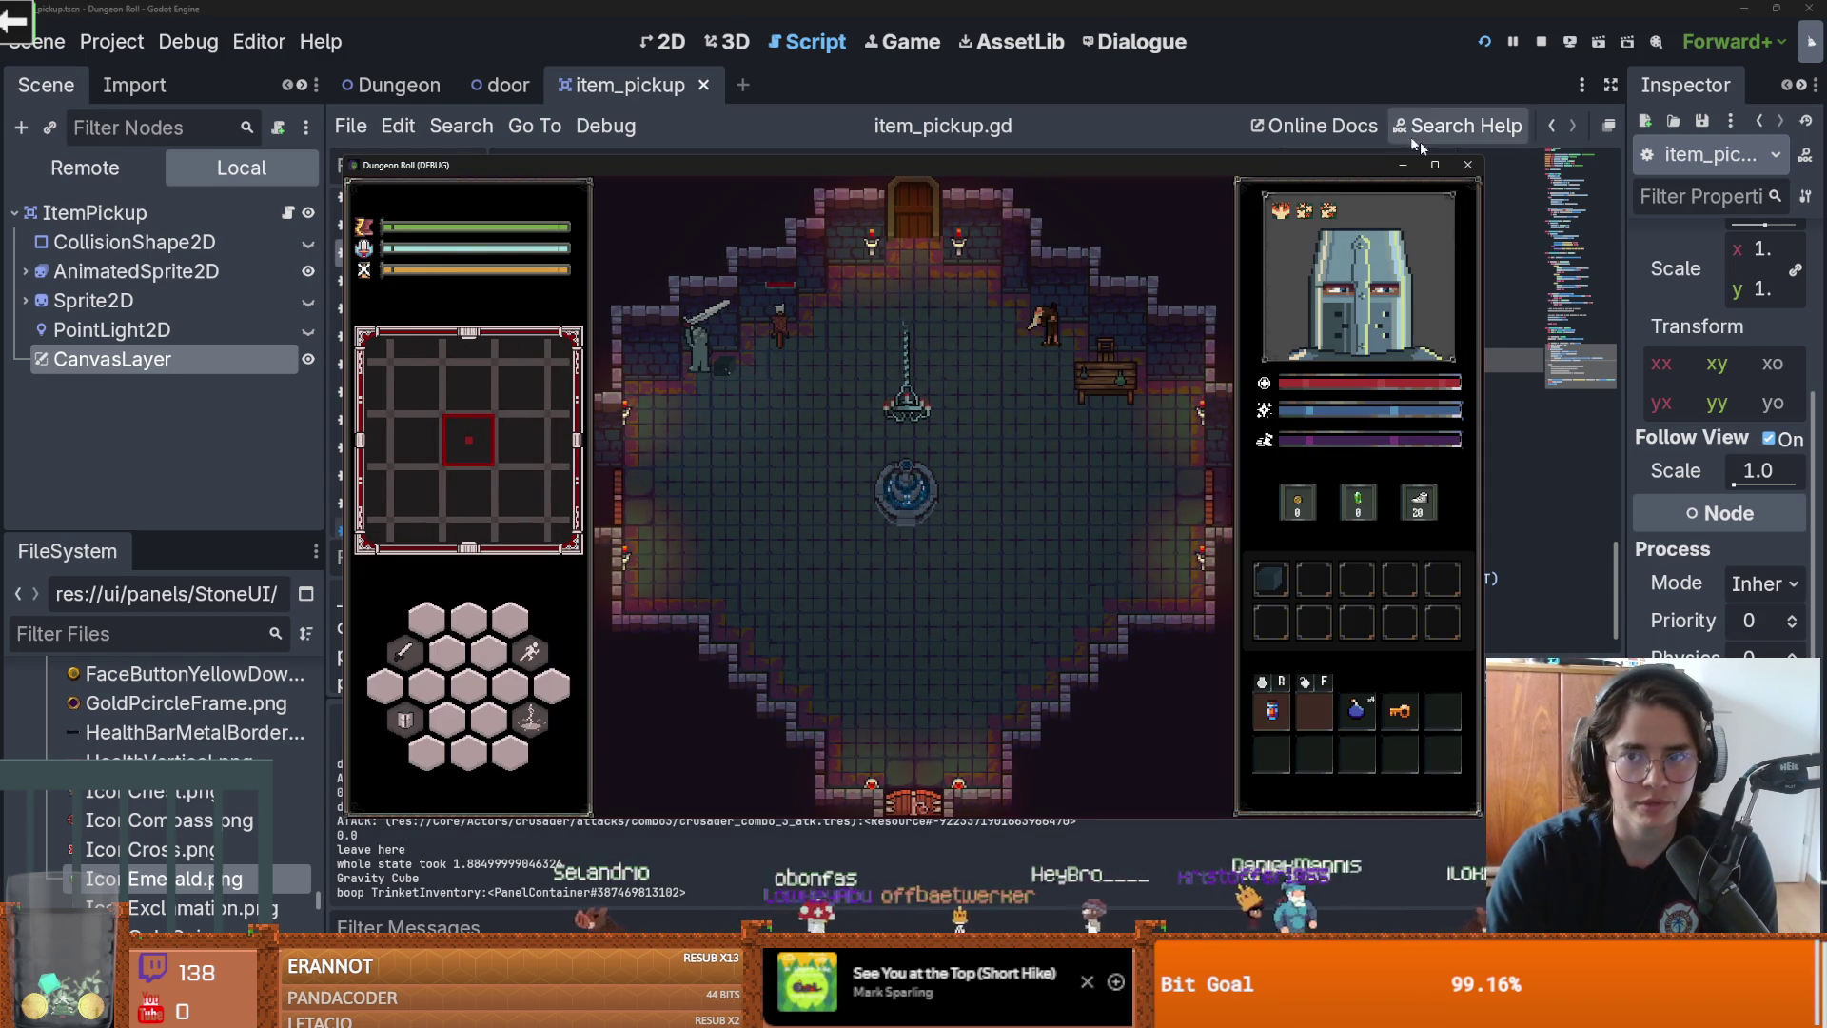
click(1468, 165)
Step: Swap screen_pos for global_position on line 100, comment out line 99 with Ctrl+K, and rerun
scroll(1035, 327, up, 3)
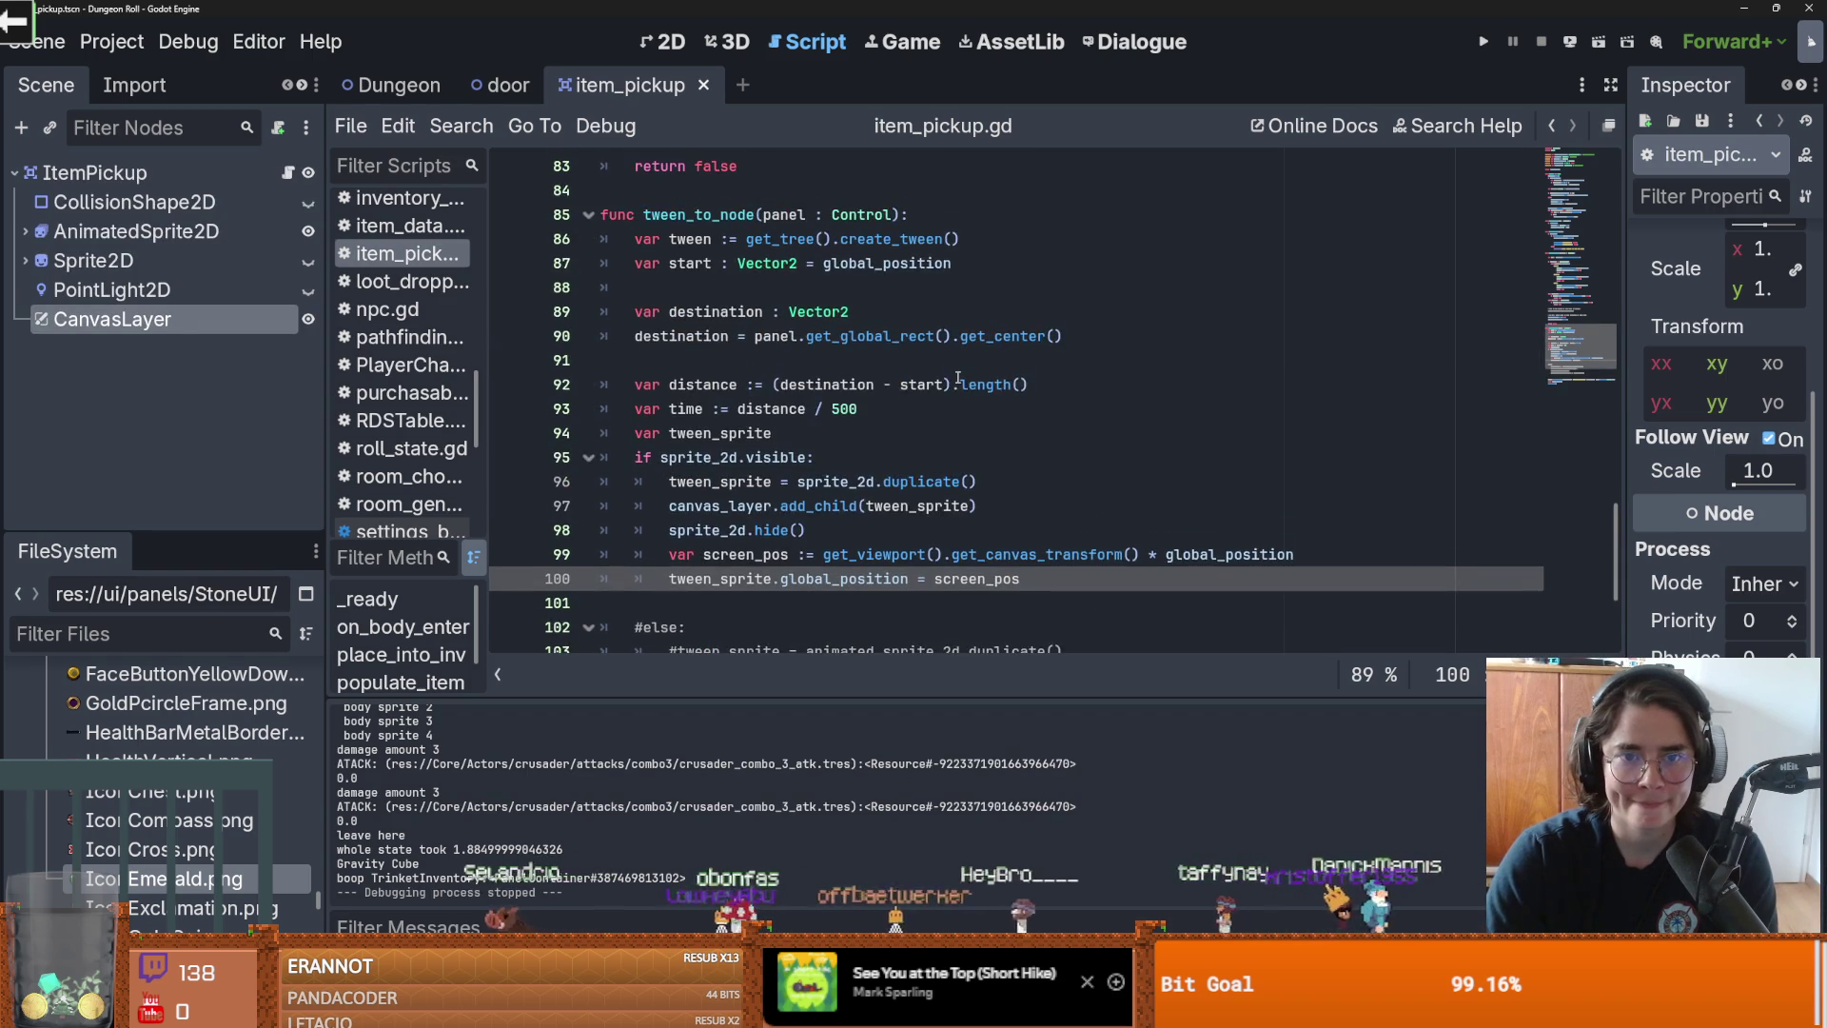
scroll(936, 390, down, 1)
scroll(942, 500, down, 2)
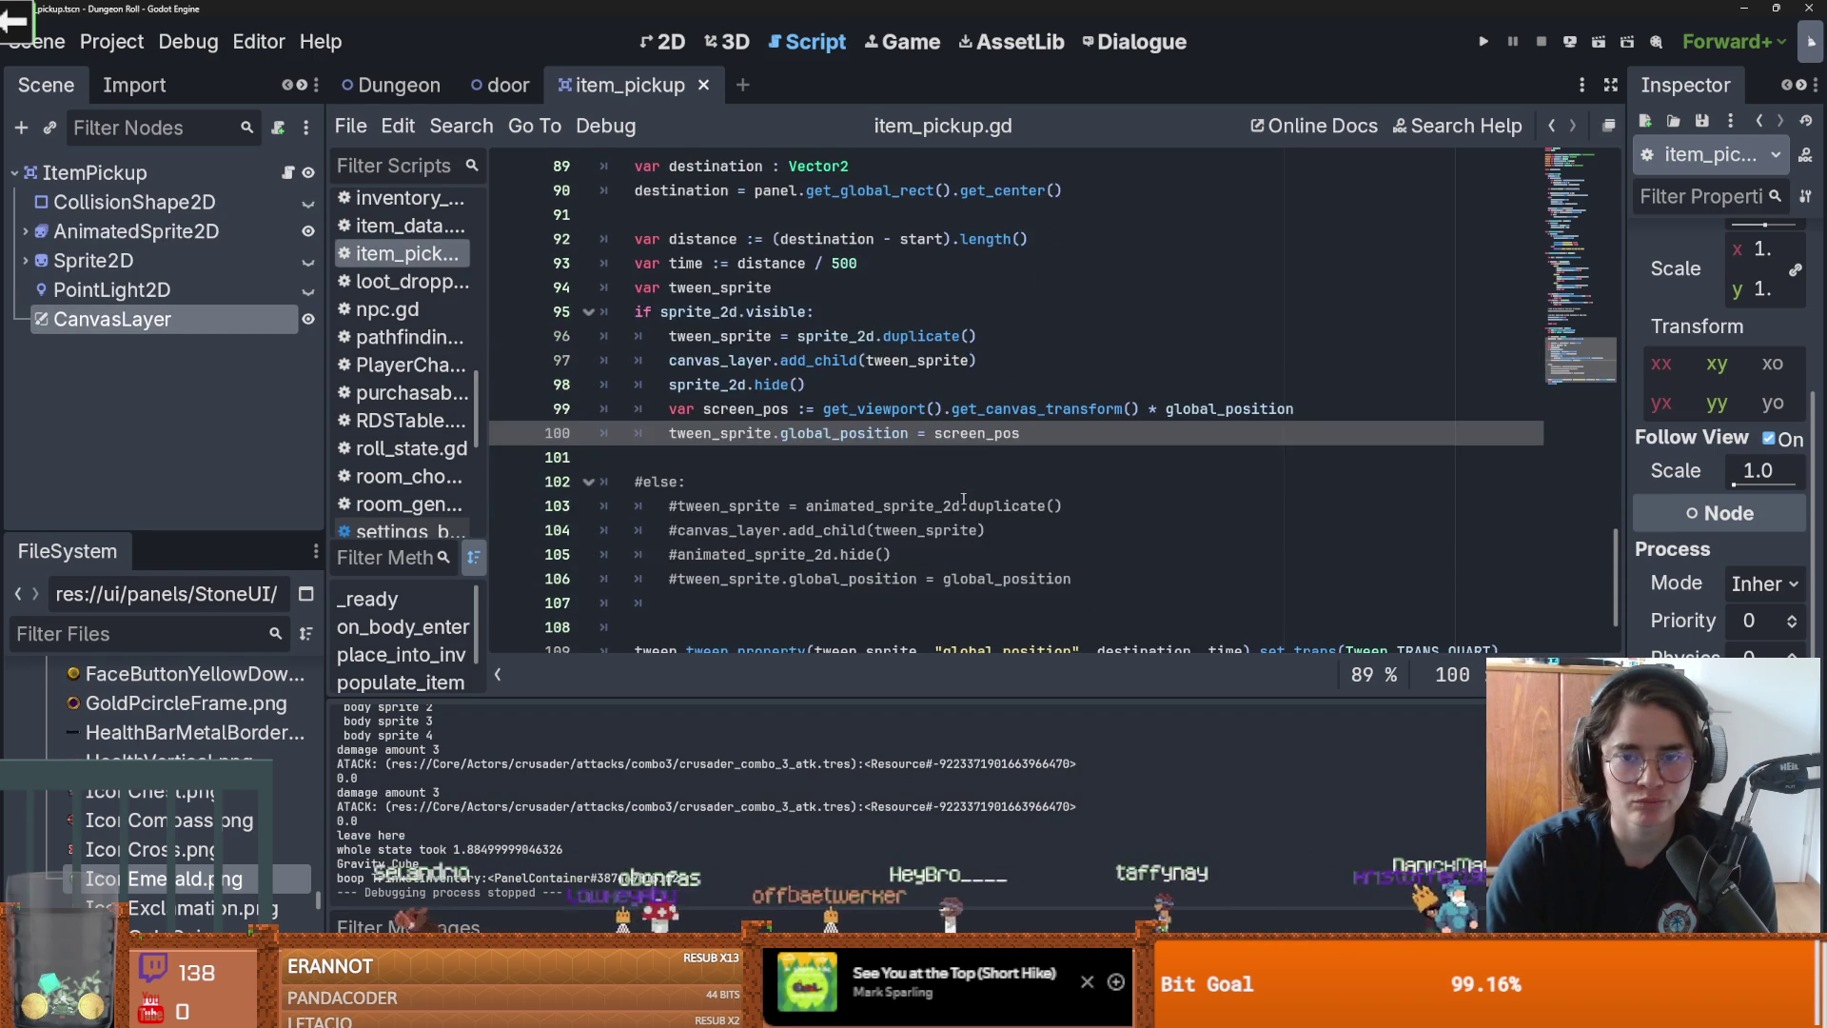
scroll(1003, 481, up, 1)
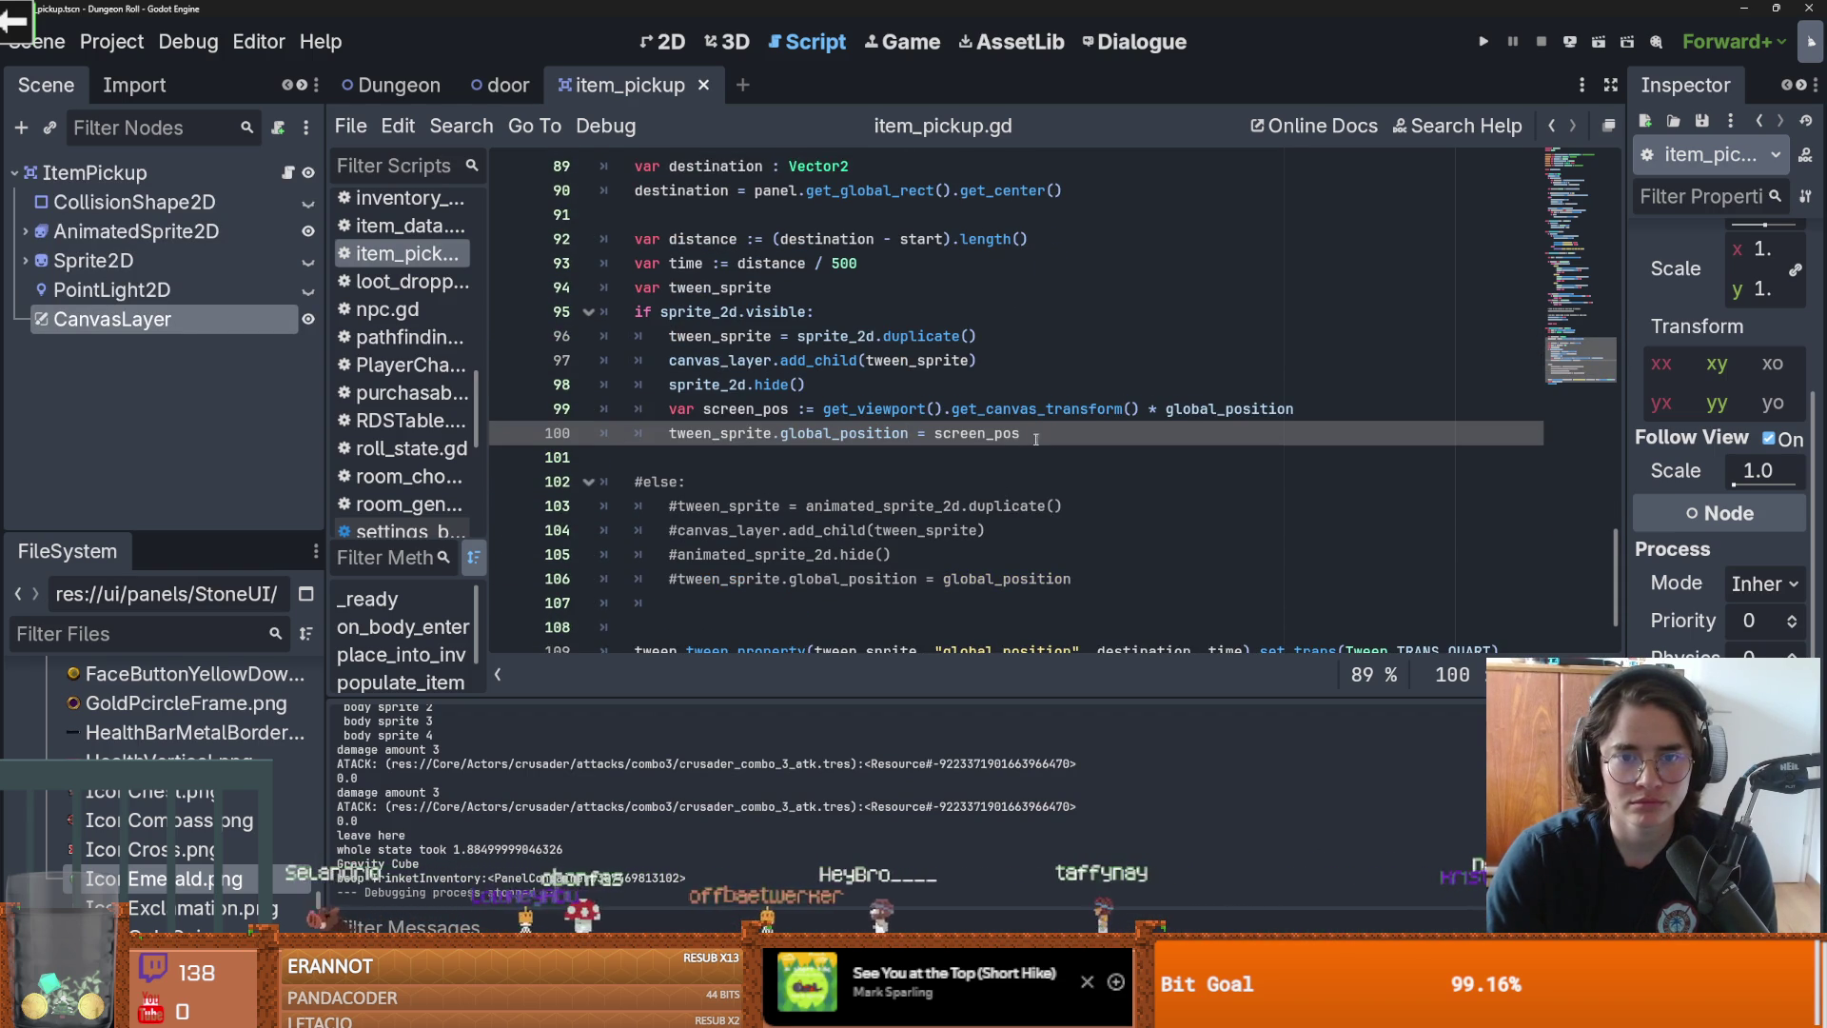
double_click(975, 433)
text(glob)
key(Return)
click(1005, 407)
key(ctrl+k)
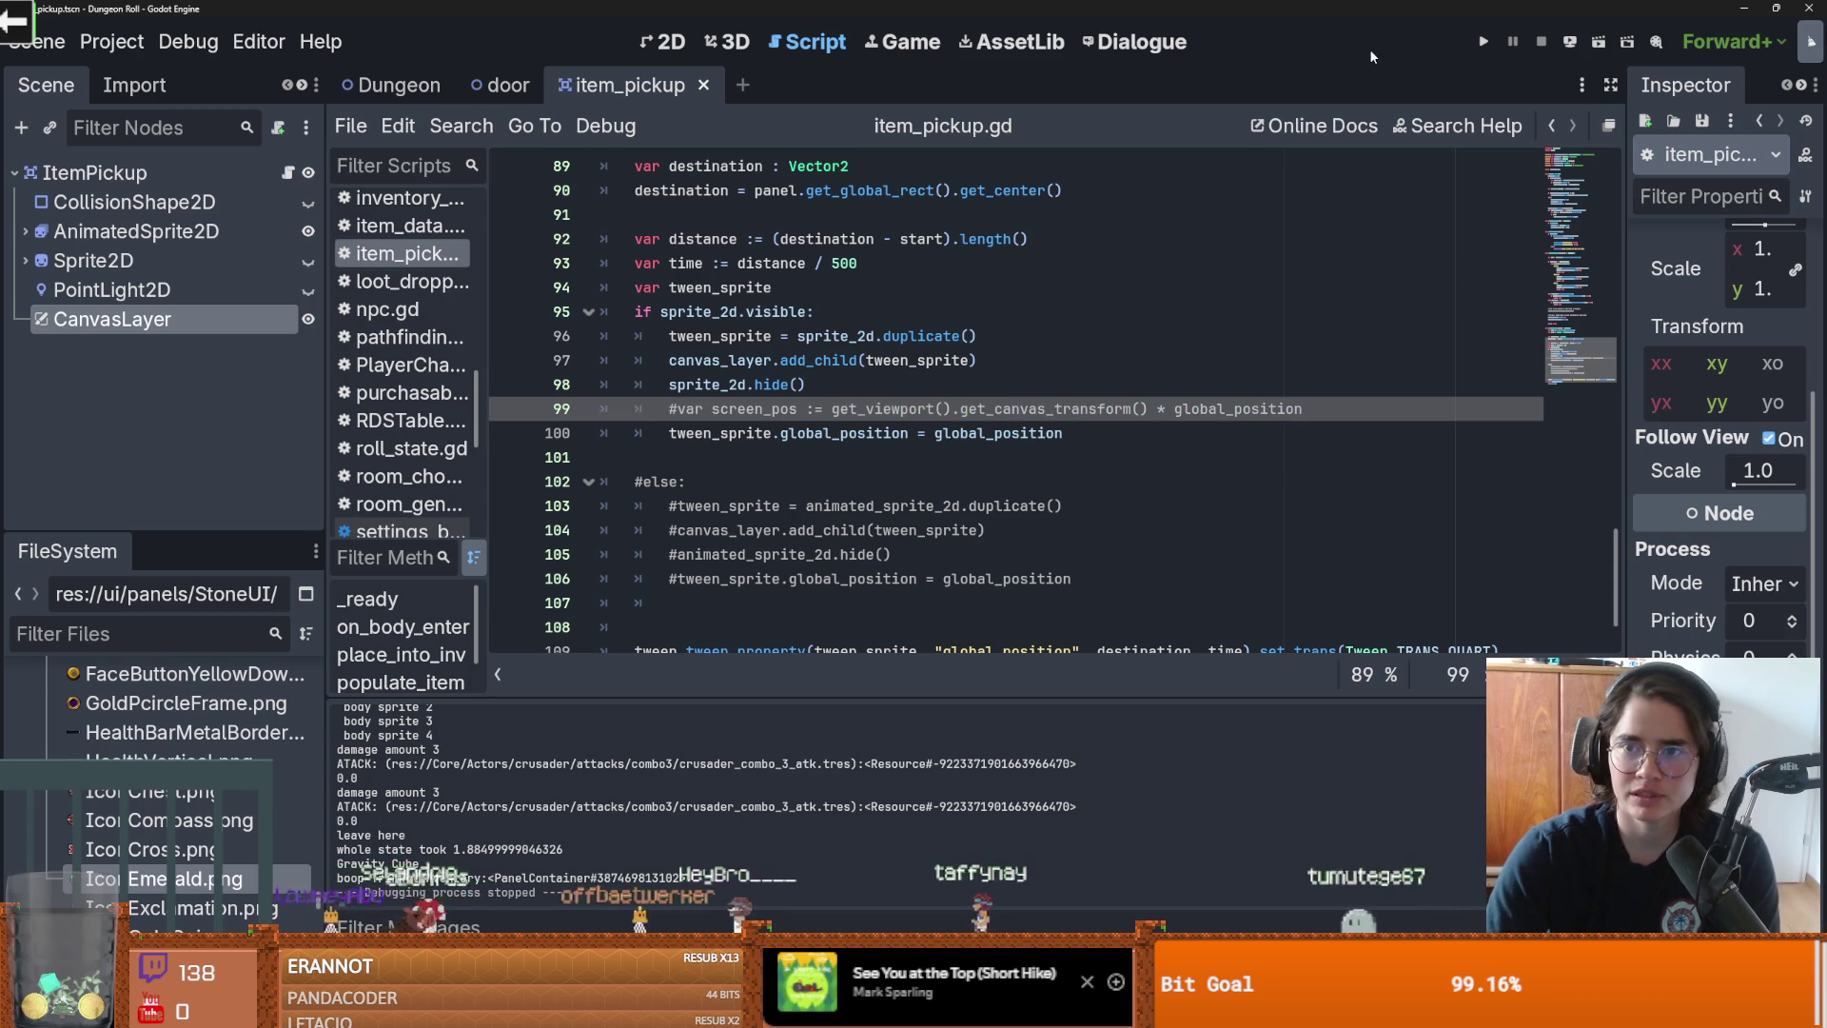
click(1500, 42)
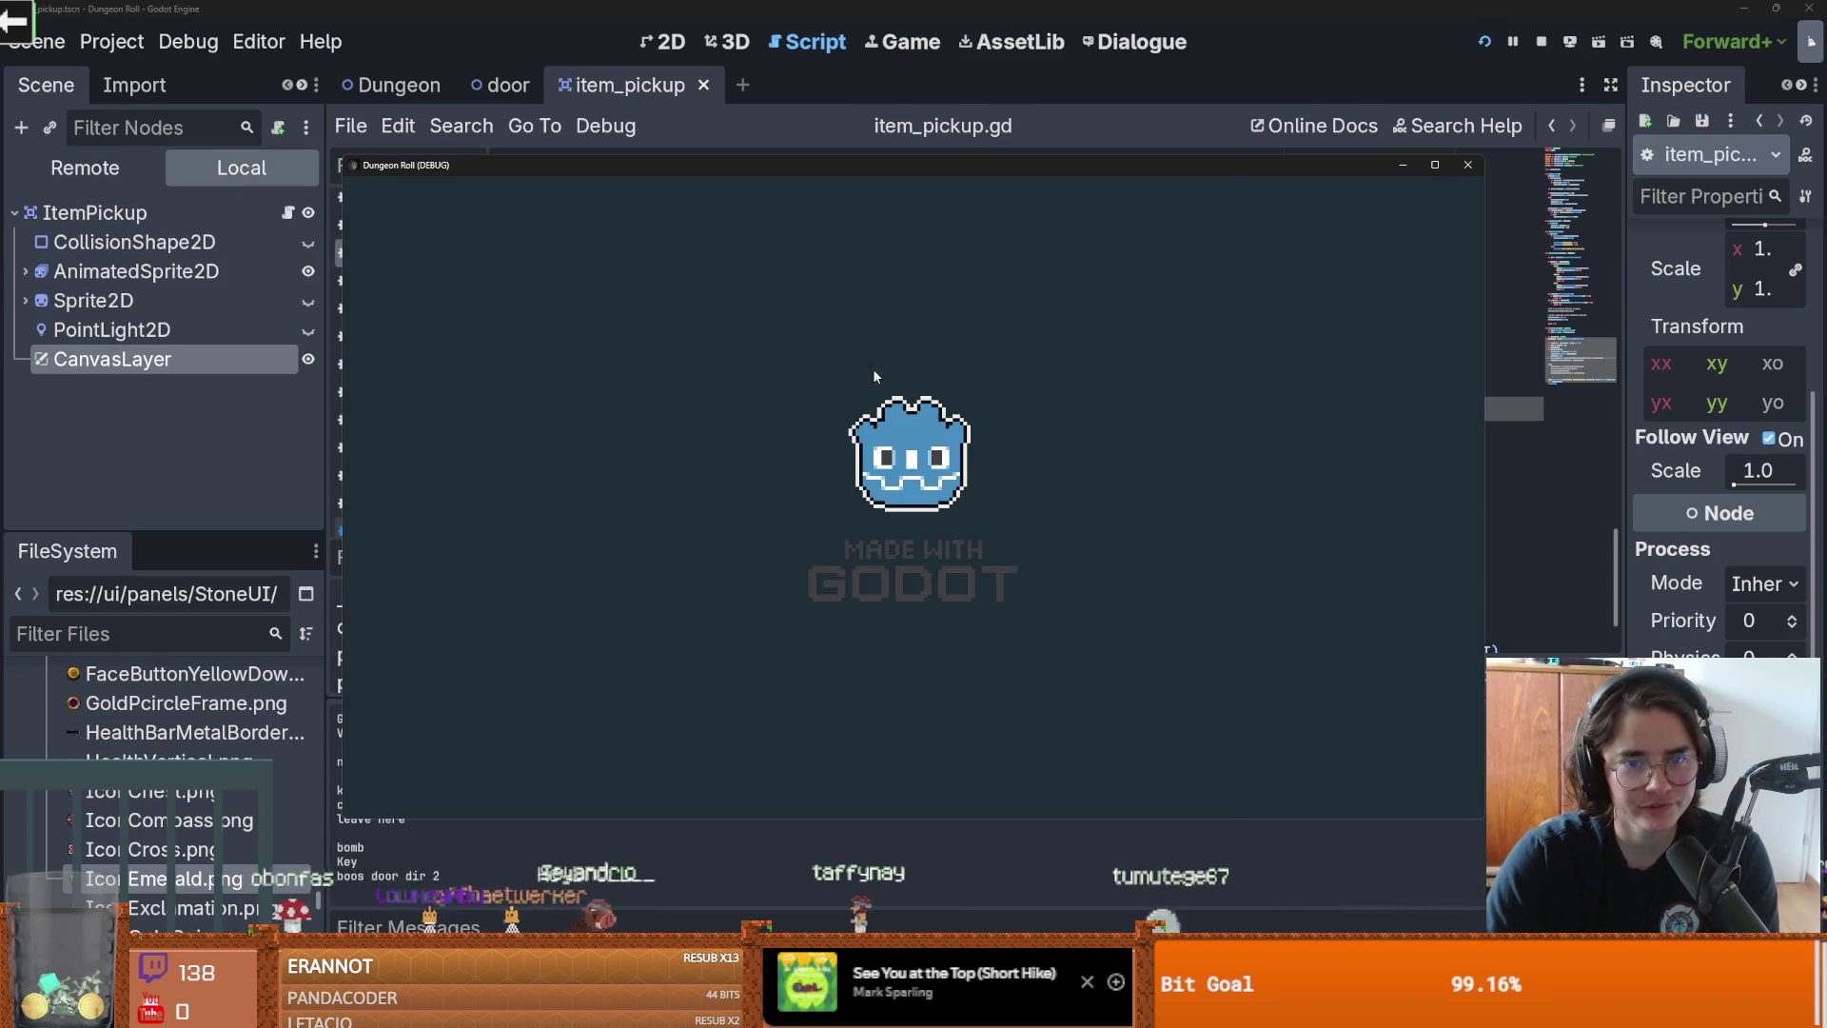
Step: Attack, walk up with W to collect the potion, then close the game window
click(738, 321)
click(738, 322)
click(744, 319)
key(w)
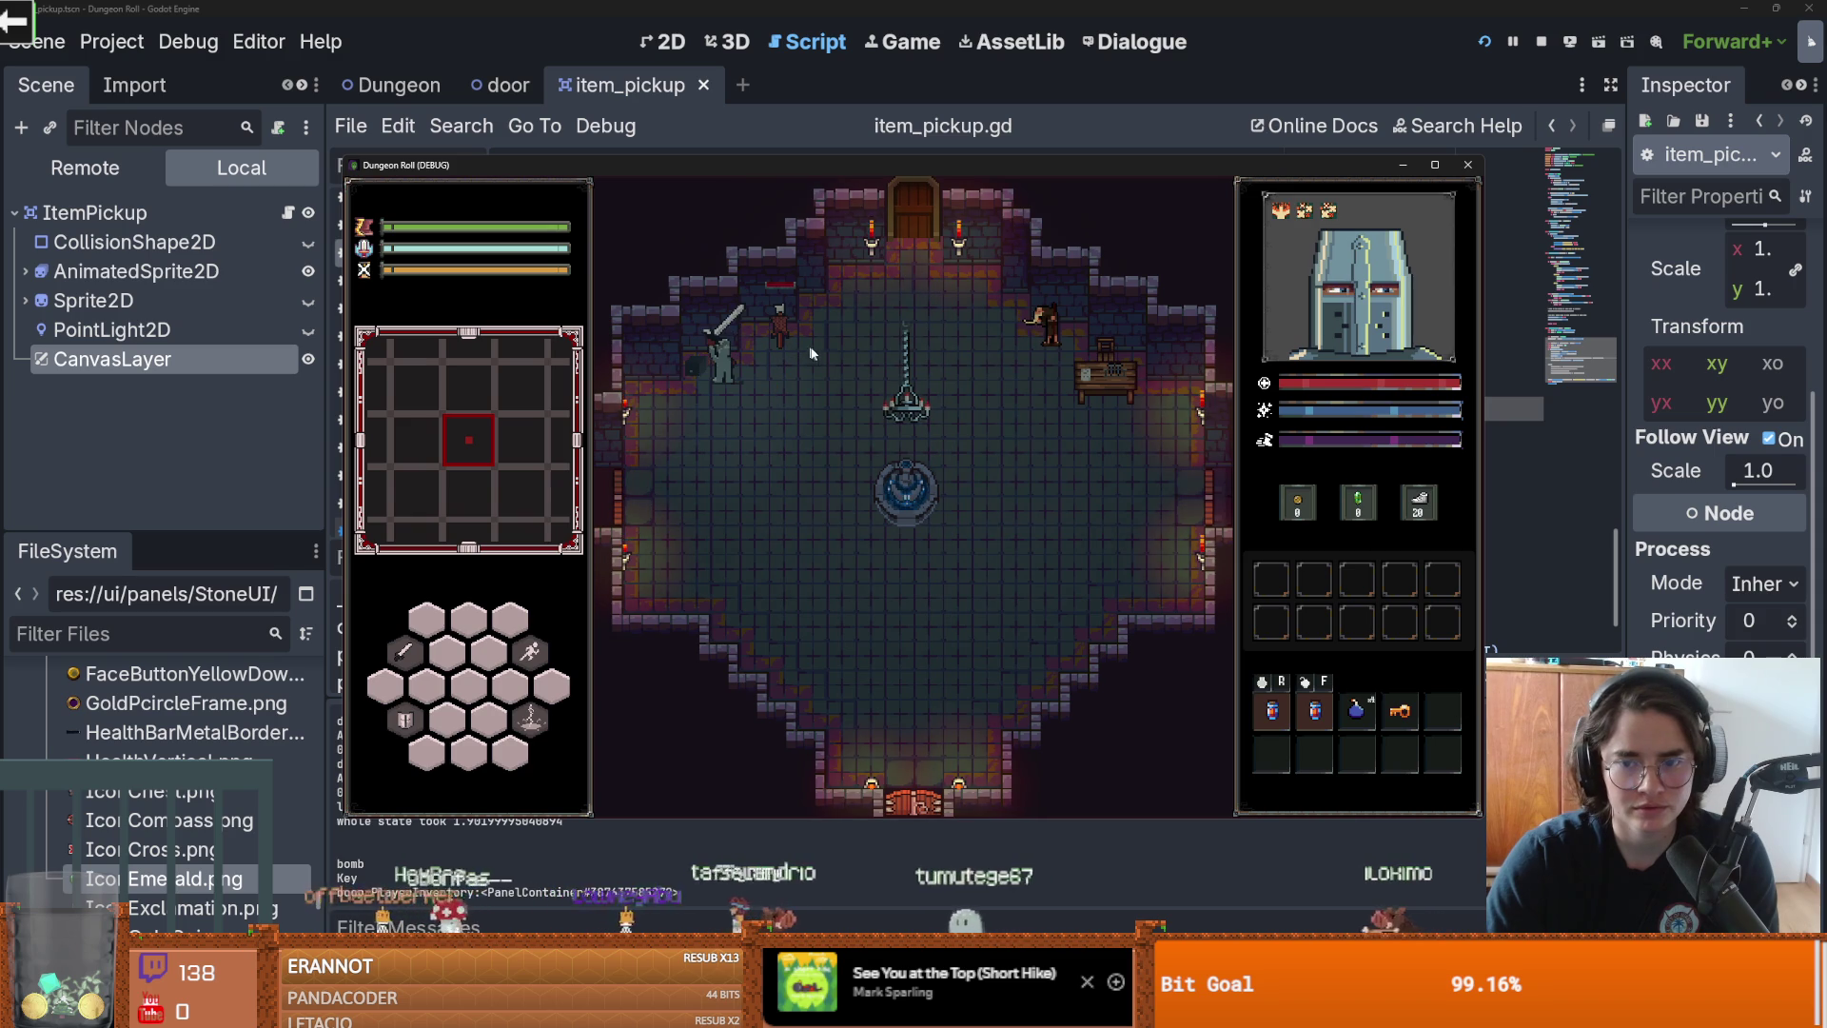
click(1476, 169)
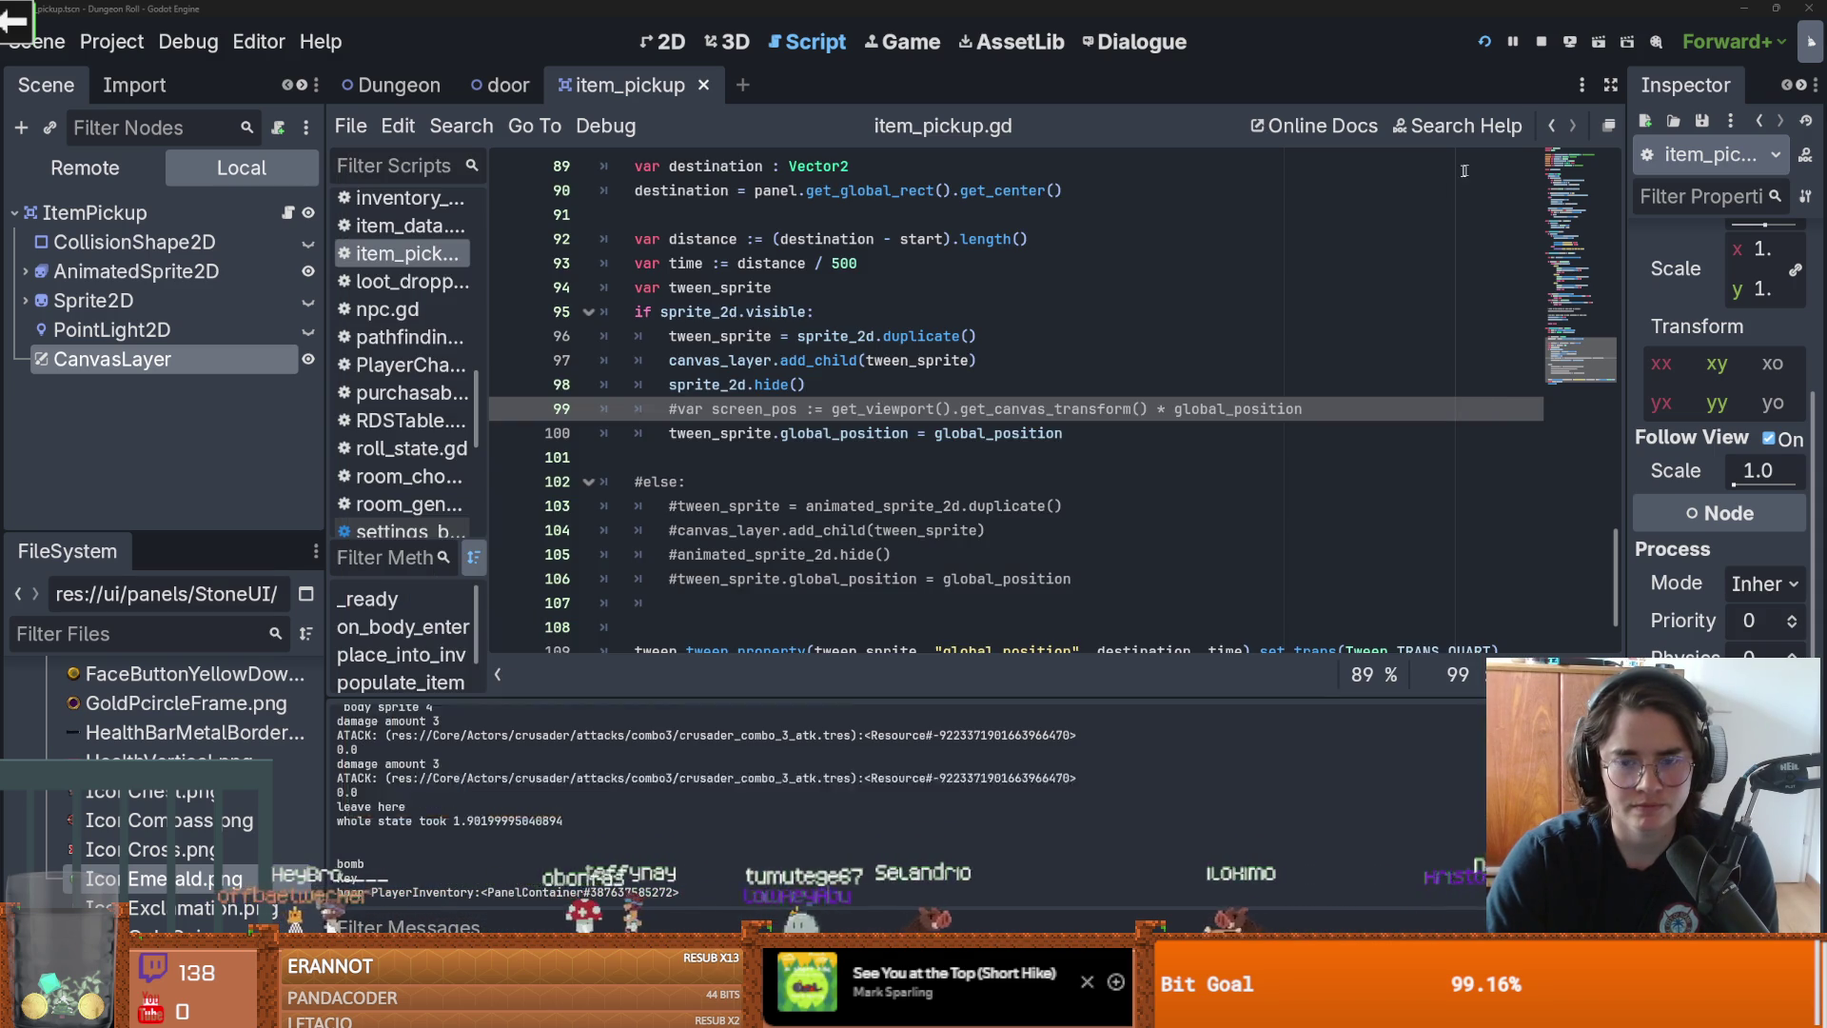
Step: Highlight every use of destination around line 90
click(904, 428)
scroll(809, 400, up, 4)
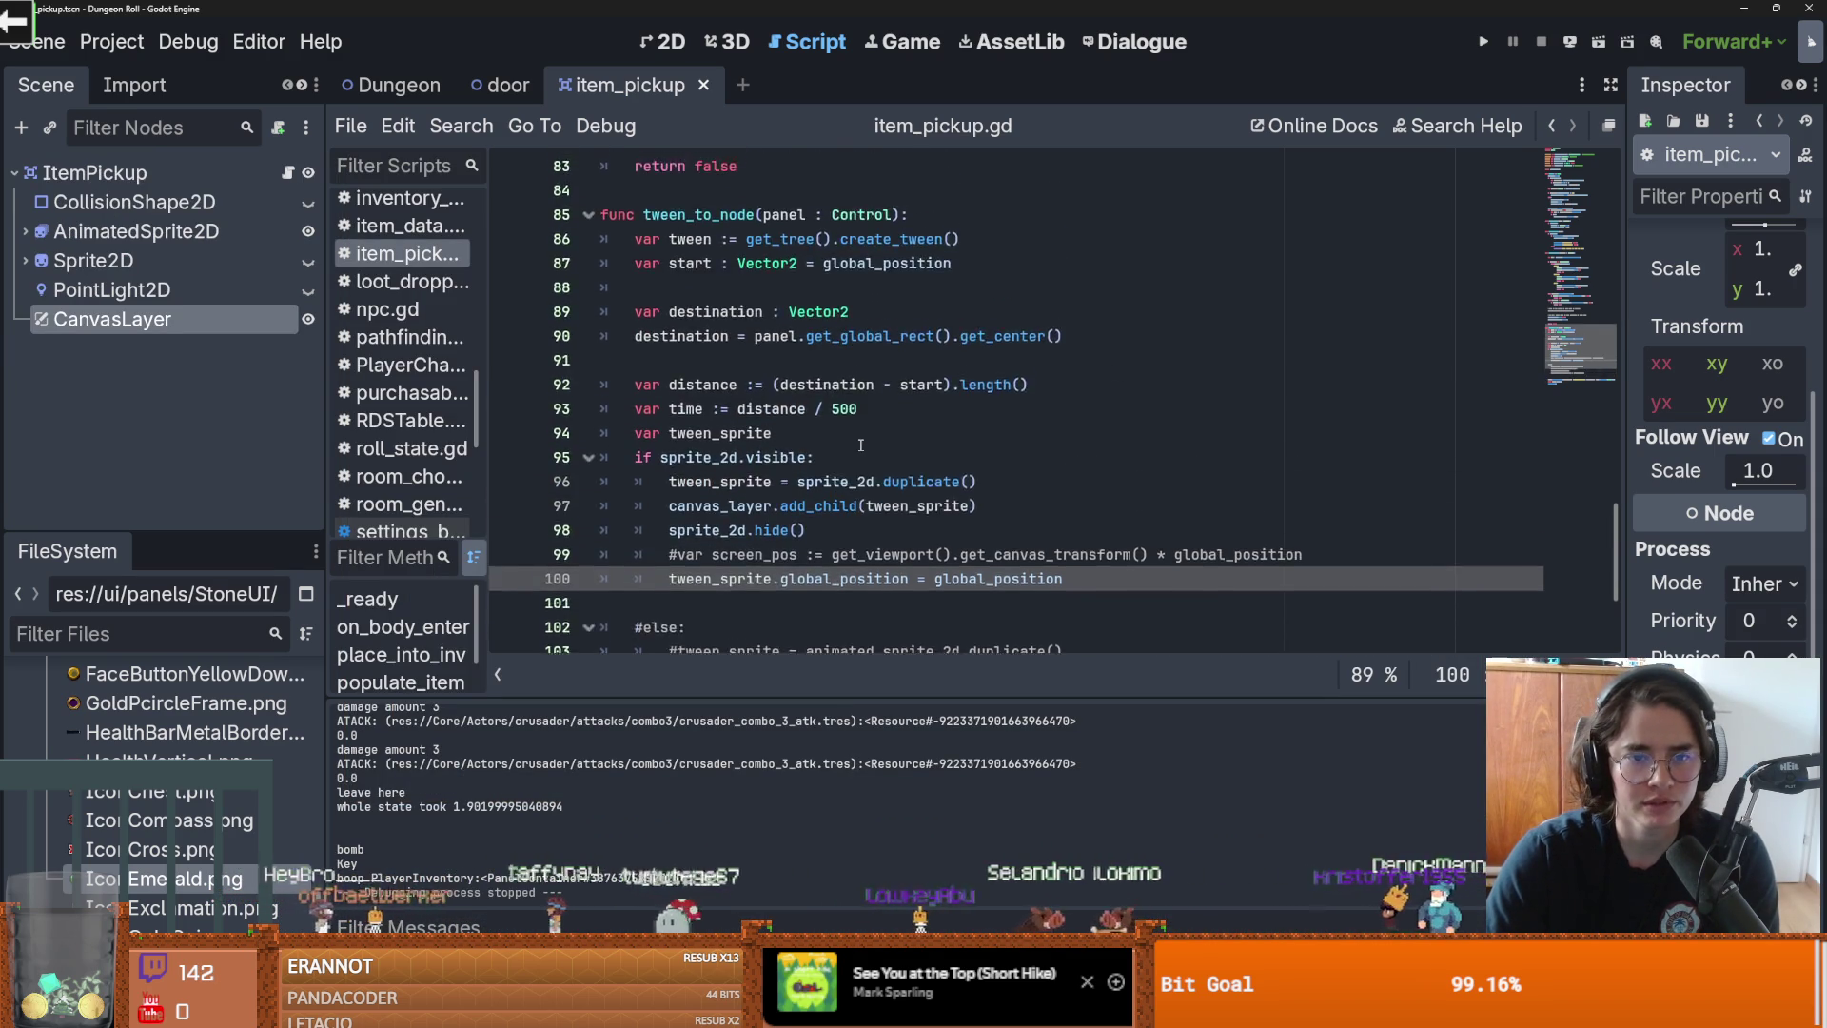
scroll(742, 381, down, 2)
click(718, 364)
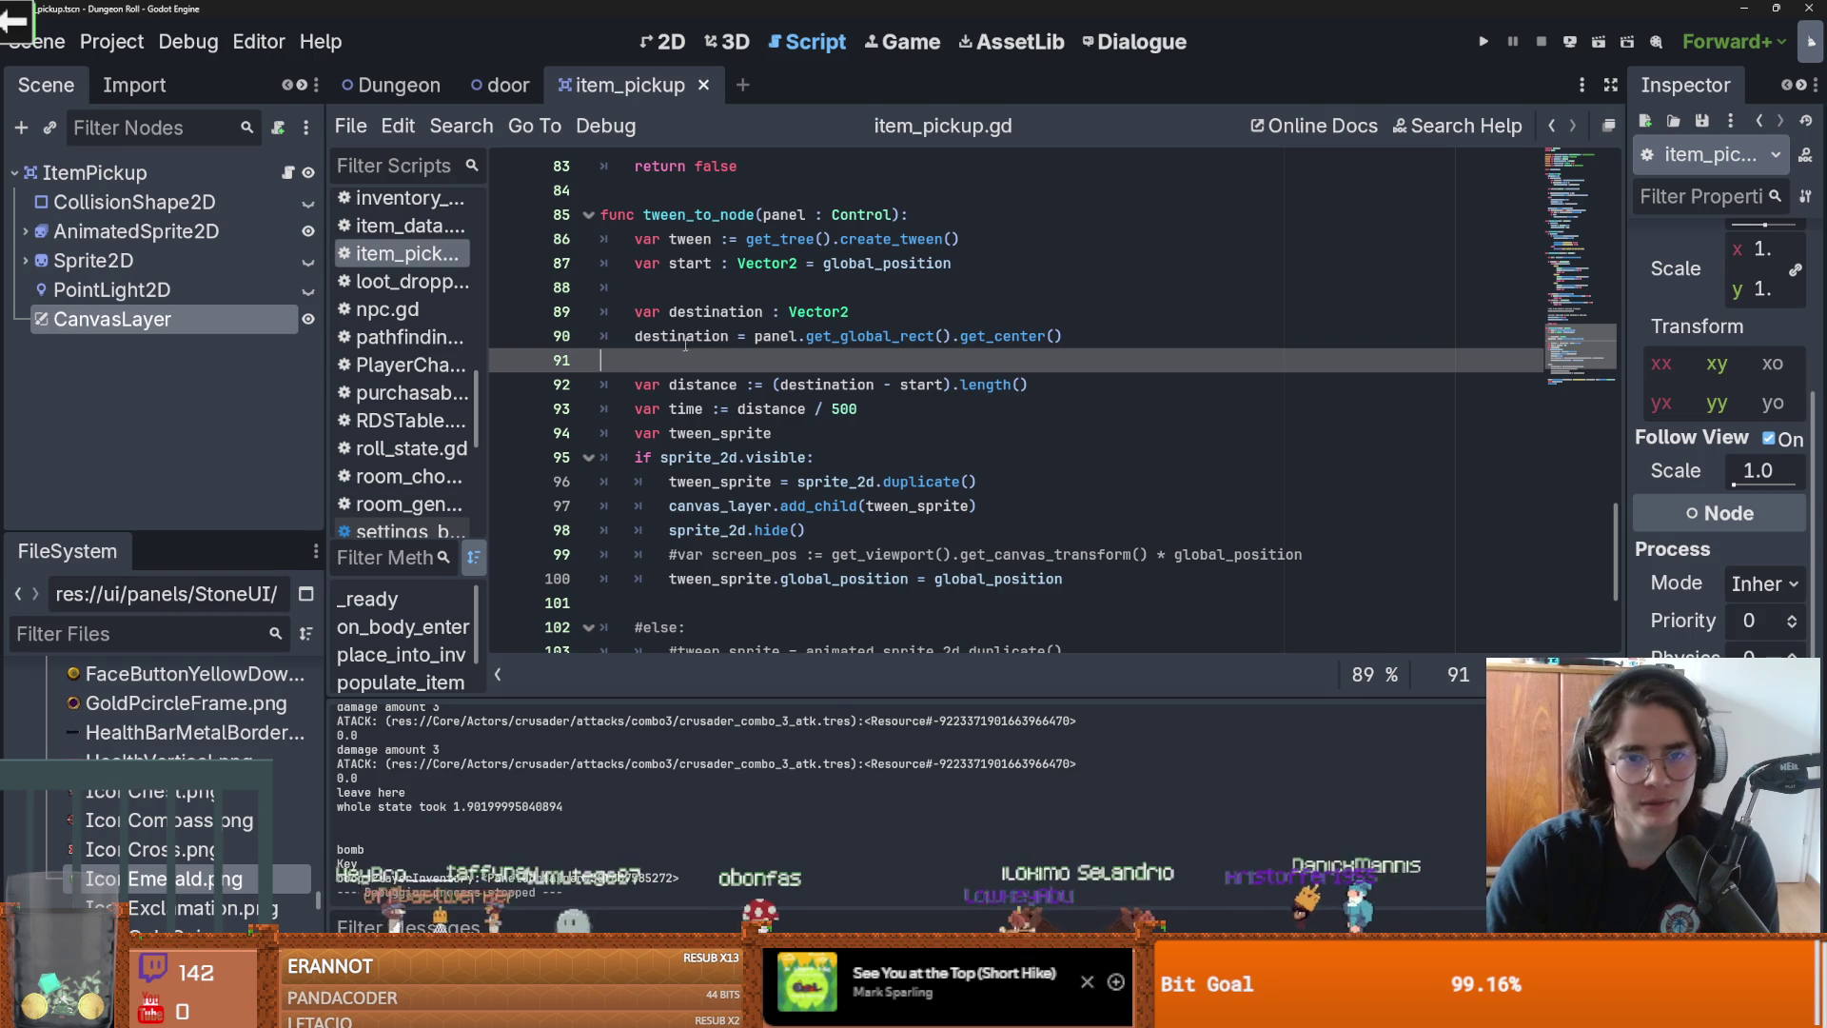
double_click(683, 338)
scroll(810, 414, down, 1)
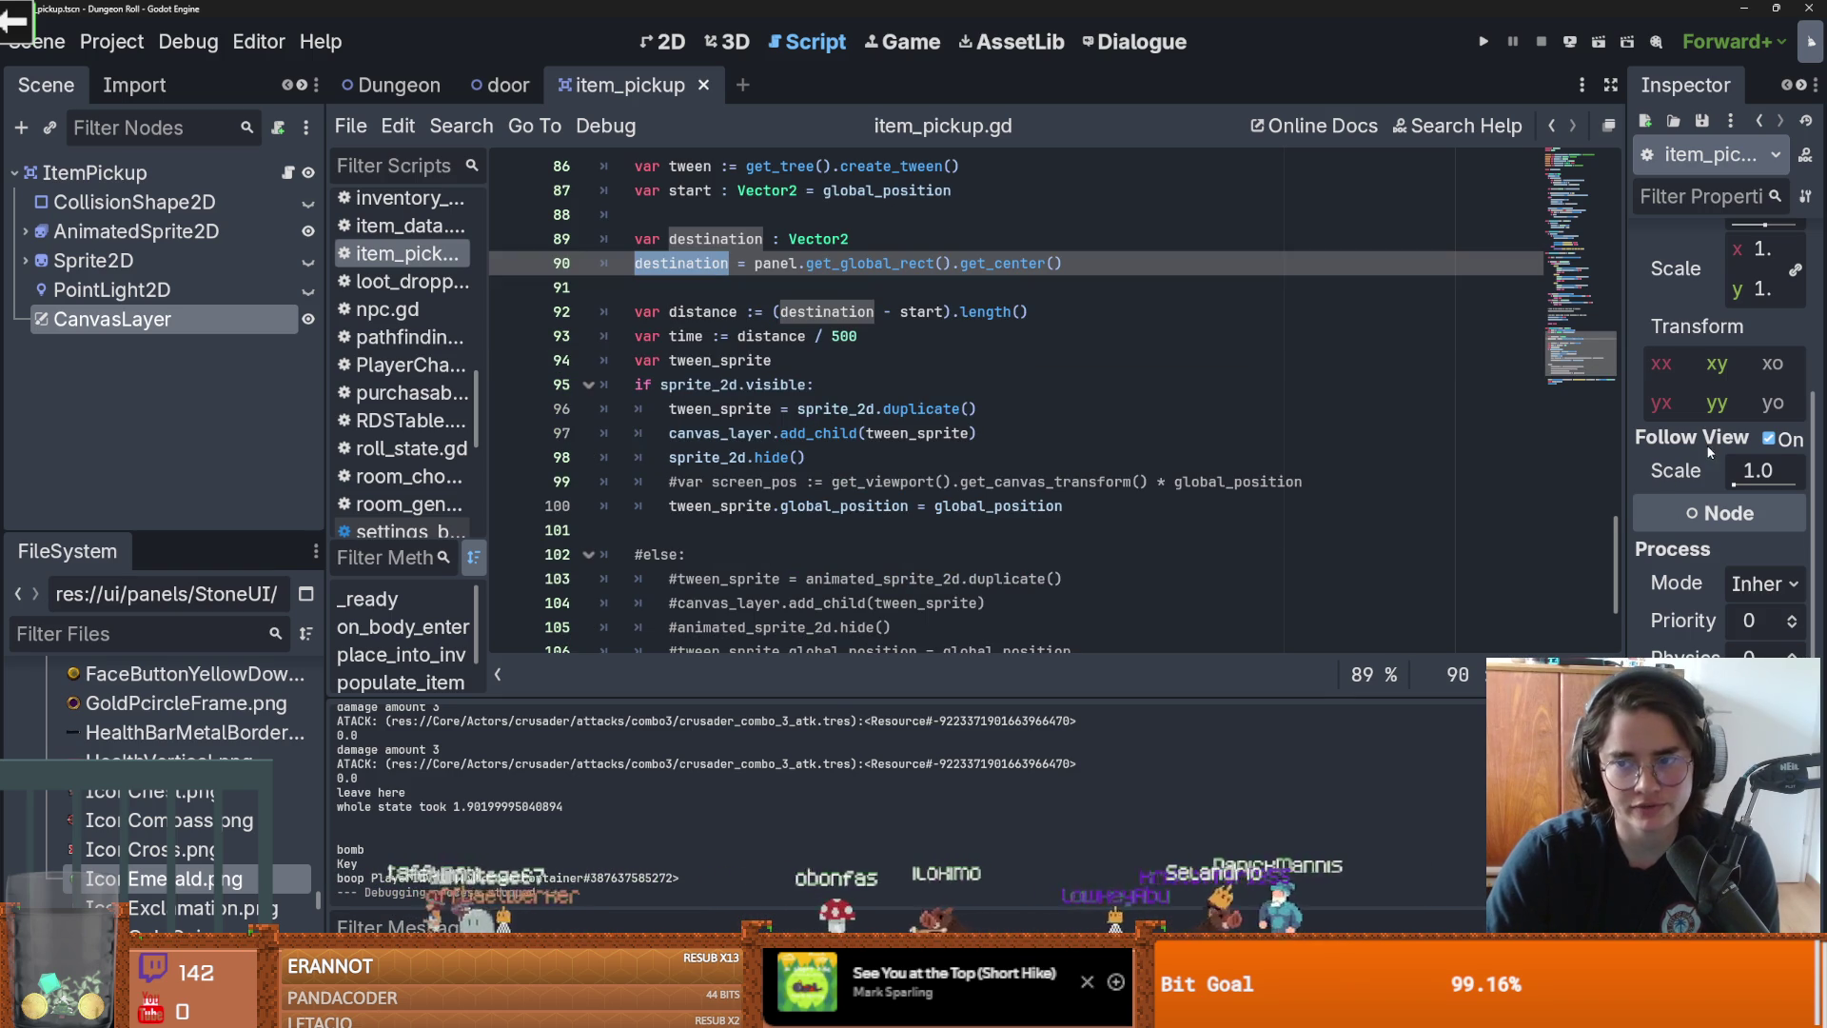
drag(1611, 512, 1503, 512)
scroll(820, 398, up, 1)
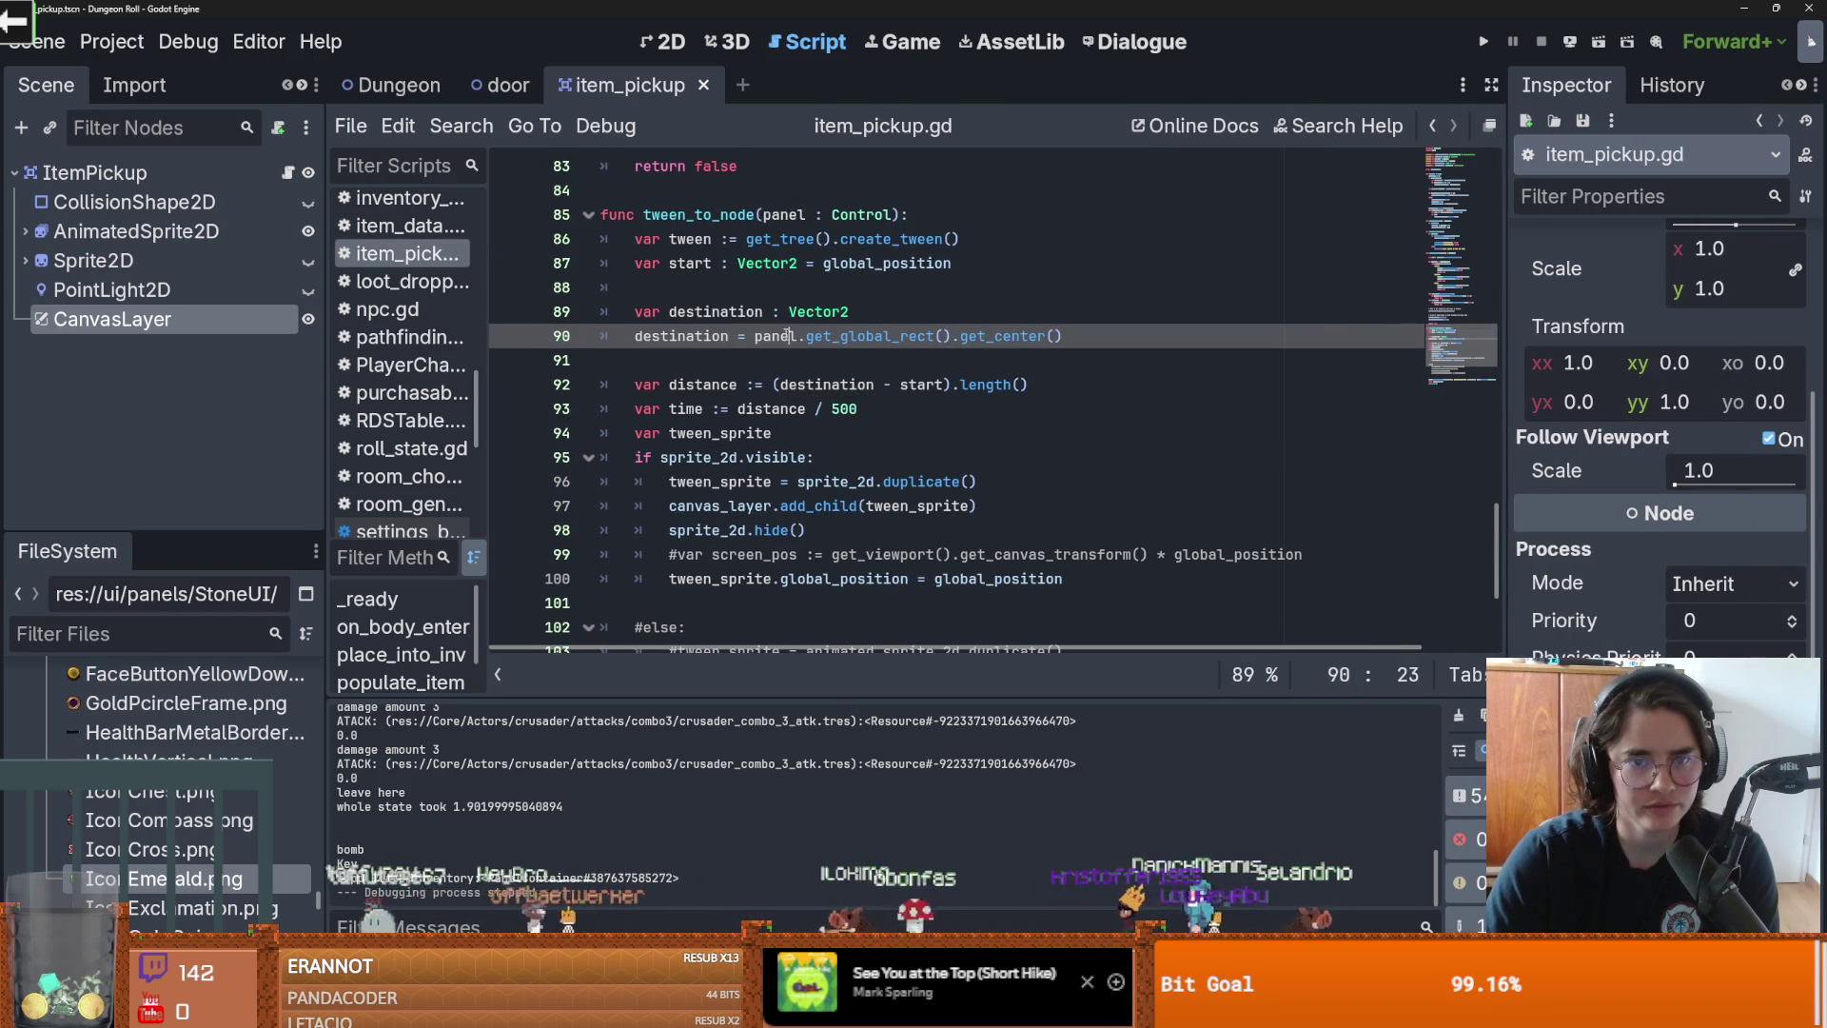
Step: Review the get_global_rect documentation and the destination line 90
double_click(866, 338)
mouse_move(866, 338)
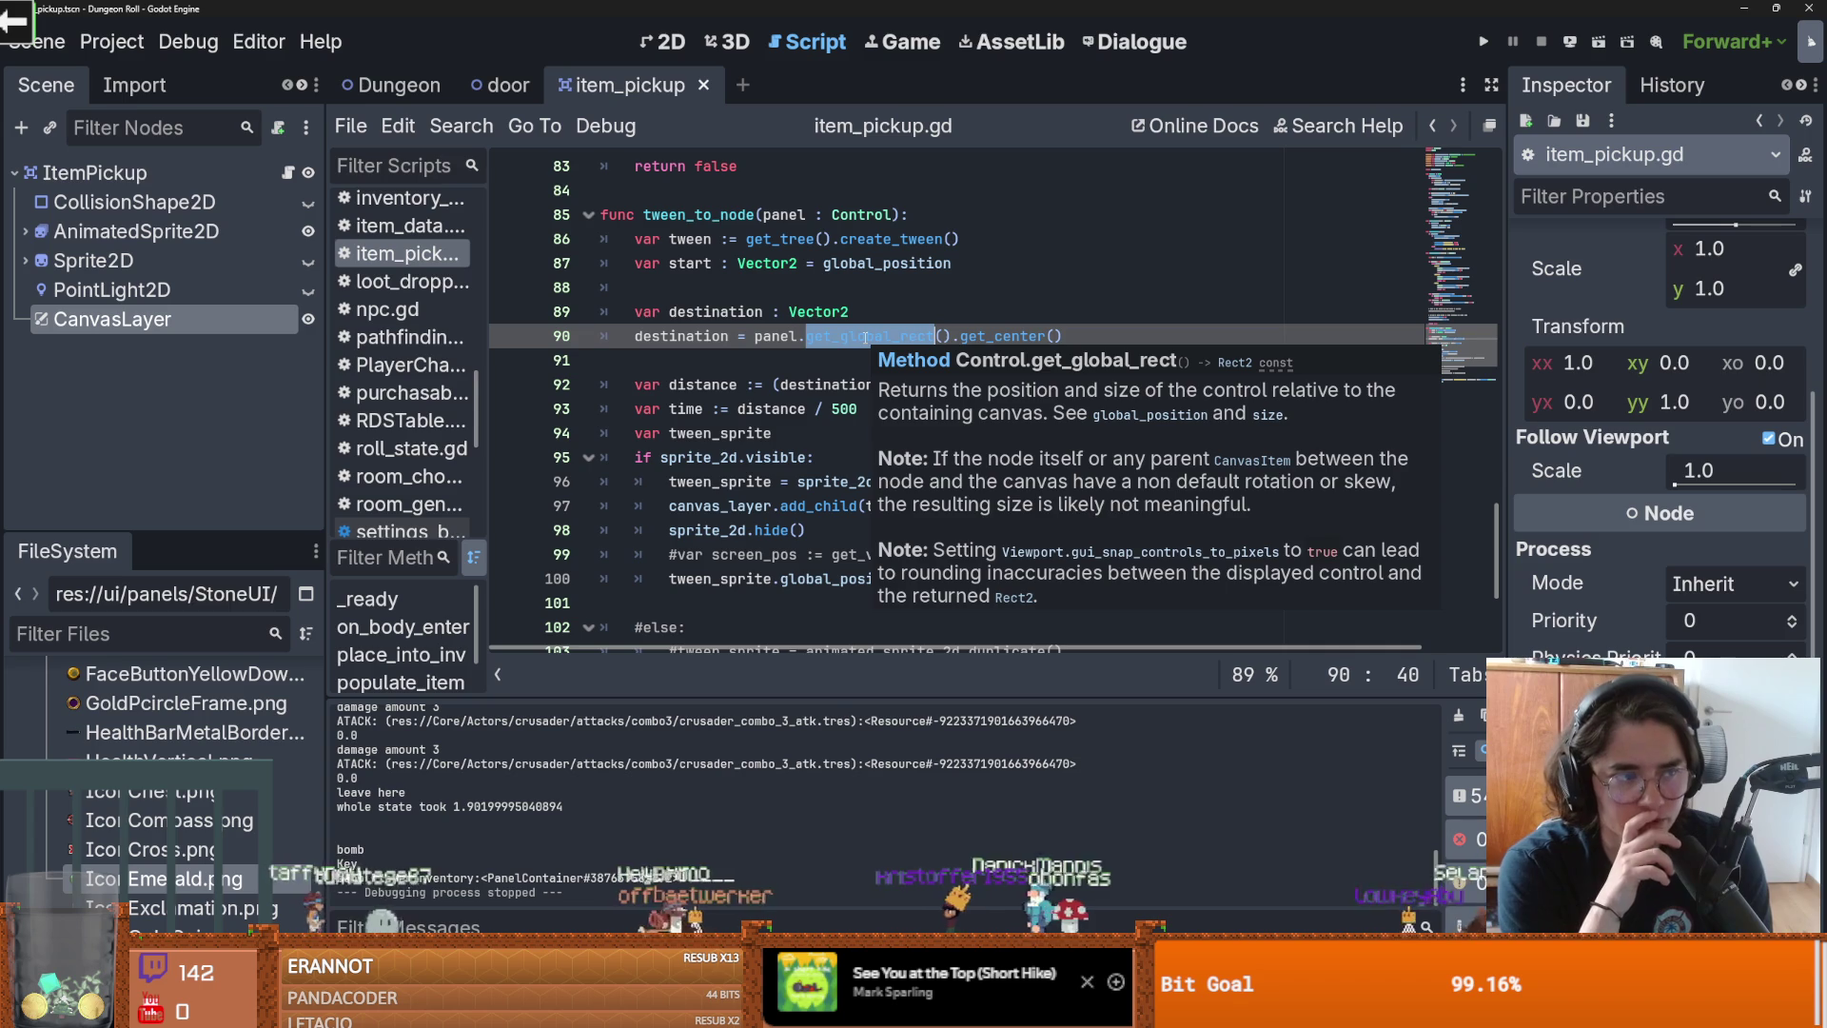
click(737, 385)
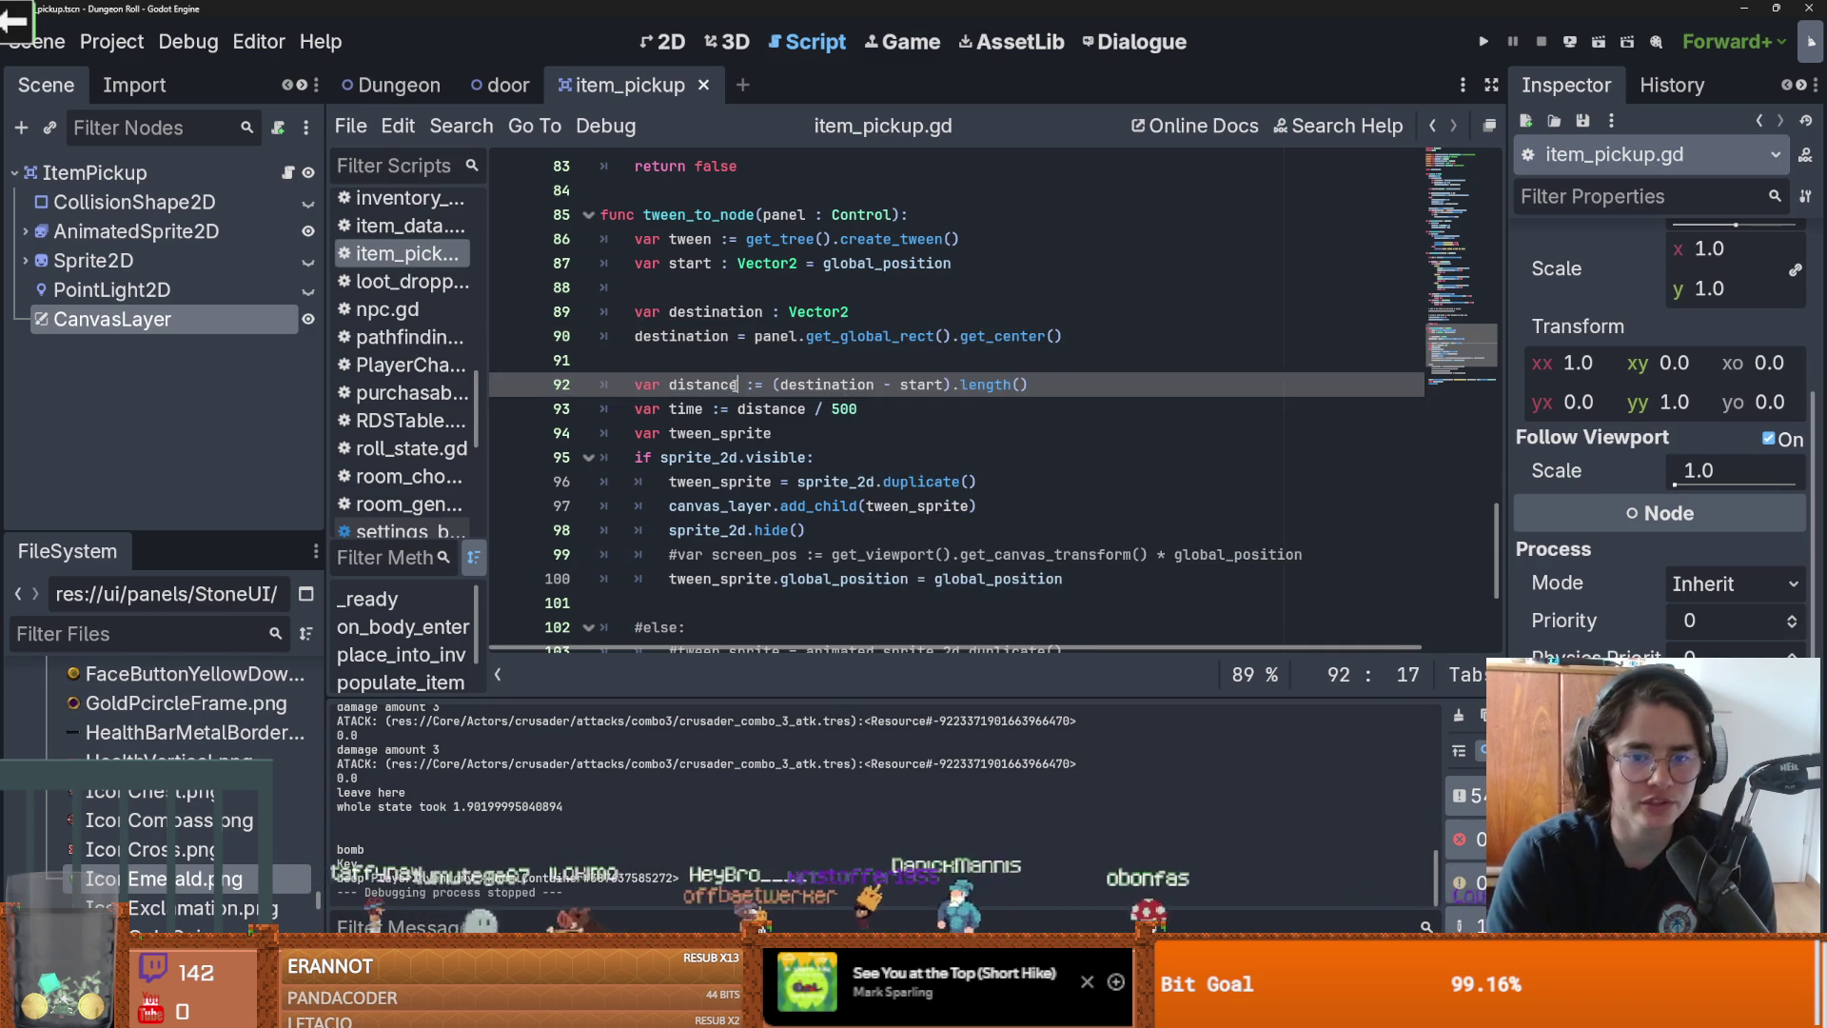
scroll(912, 495, down, 1)
scroll(896, 414, up, 2)
click(696, 408)
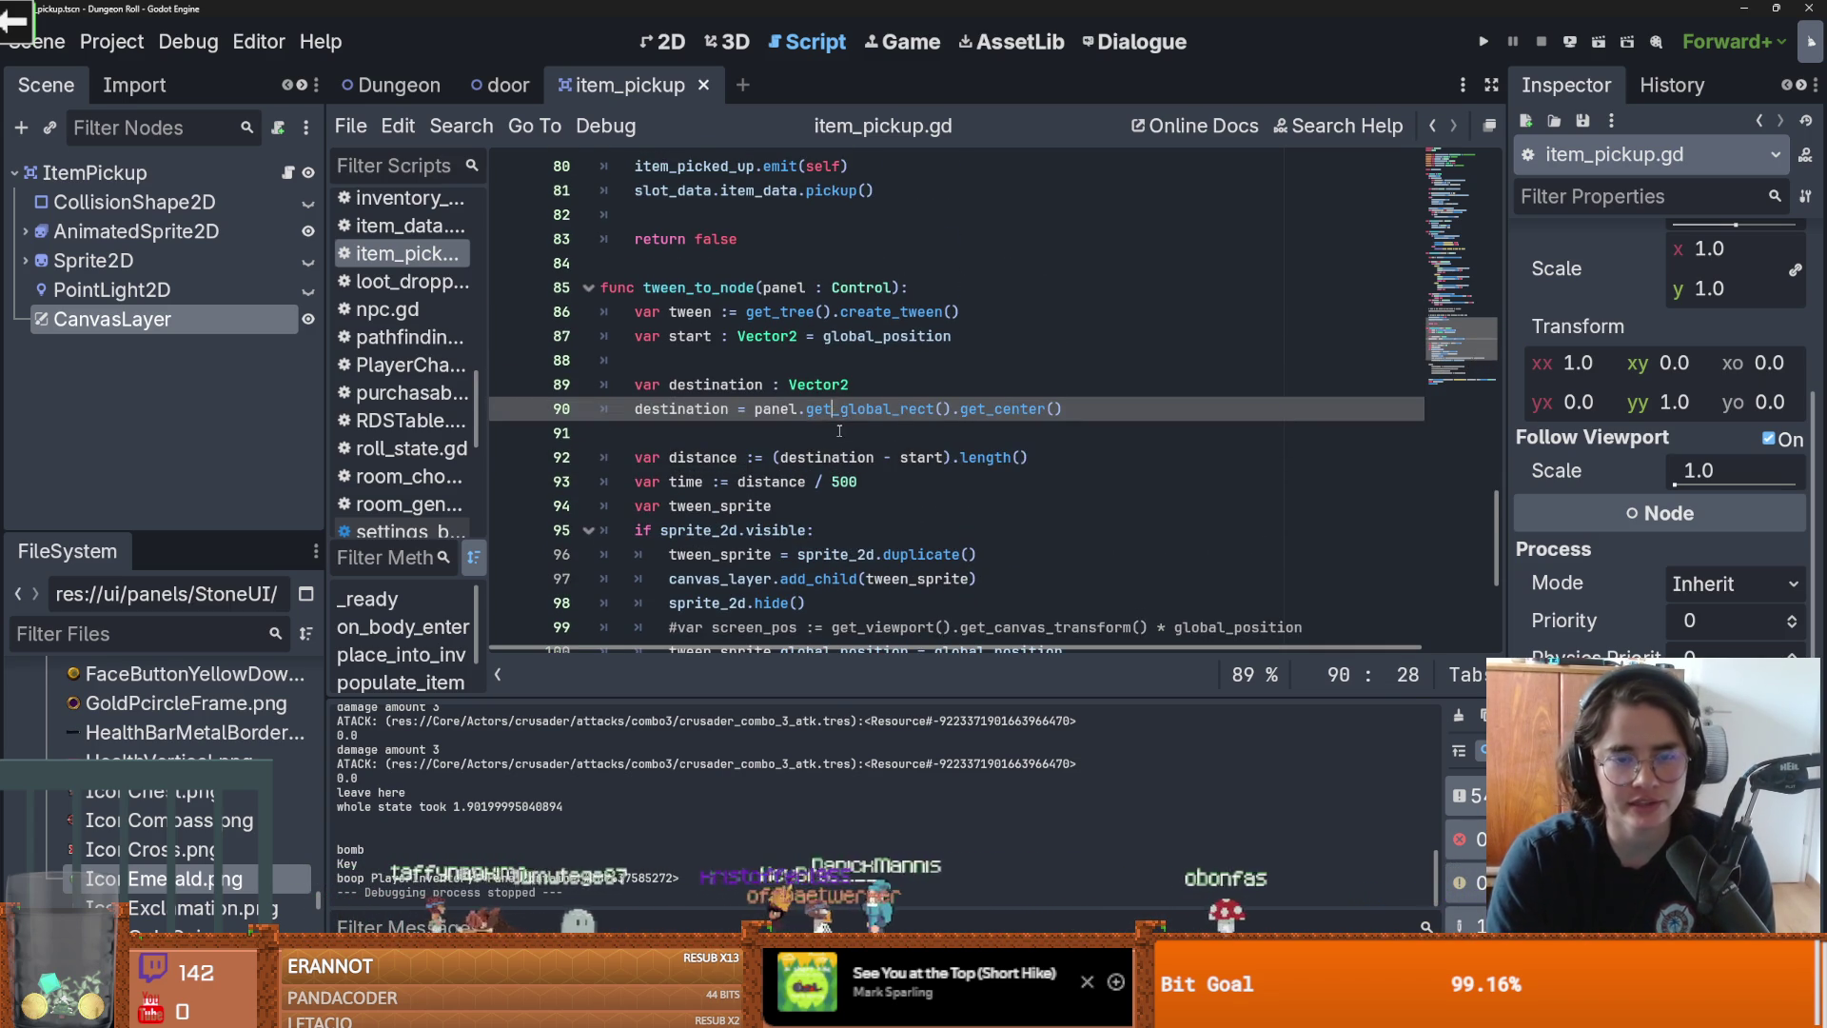
double_click(697, 409)
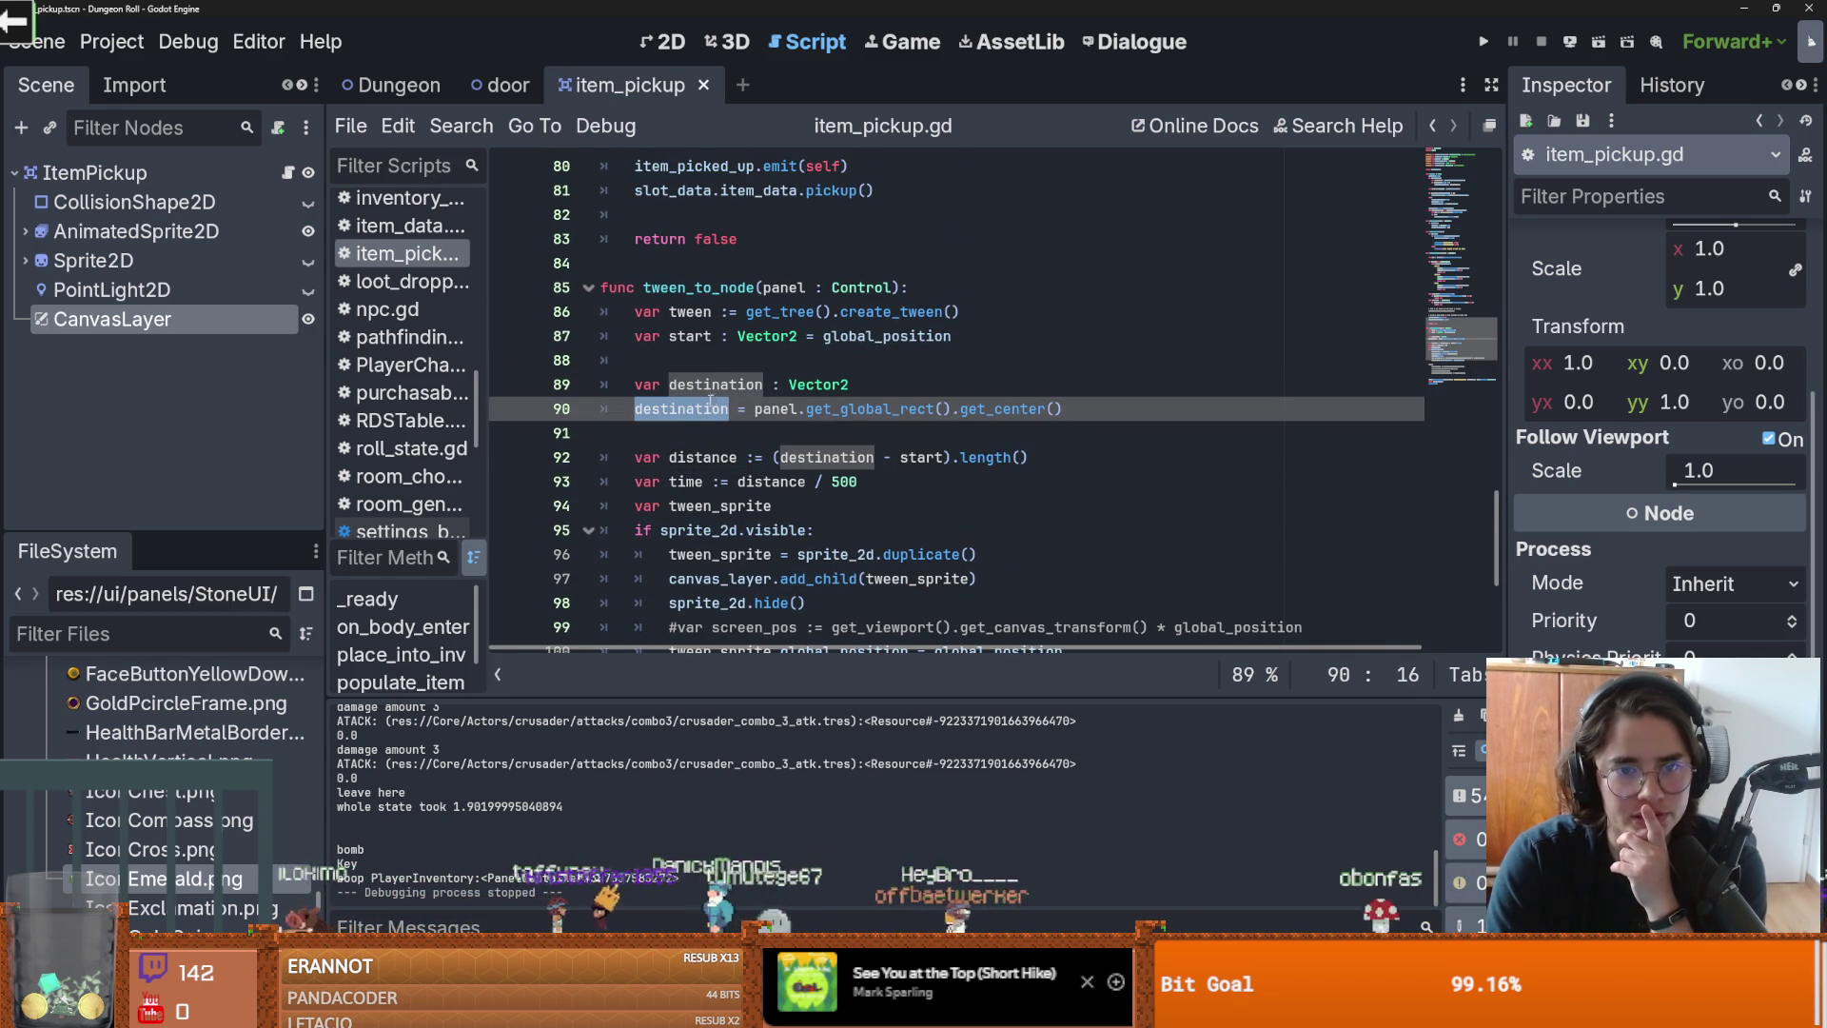
double_click(836, 409)
mouse_move(835, 409)
scroll(835, 409, down, 3)
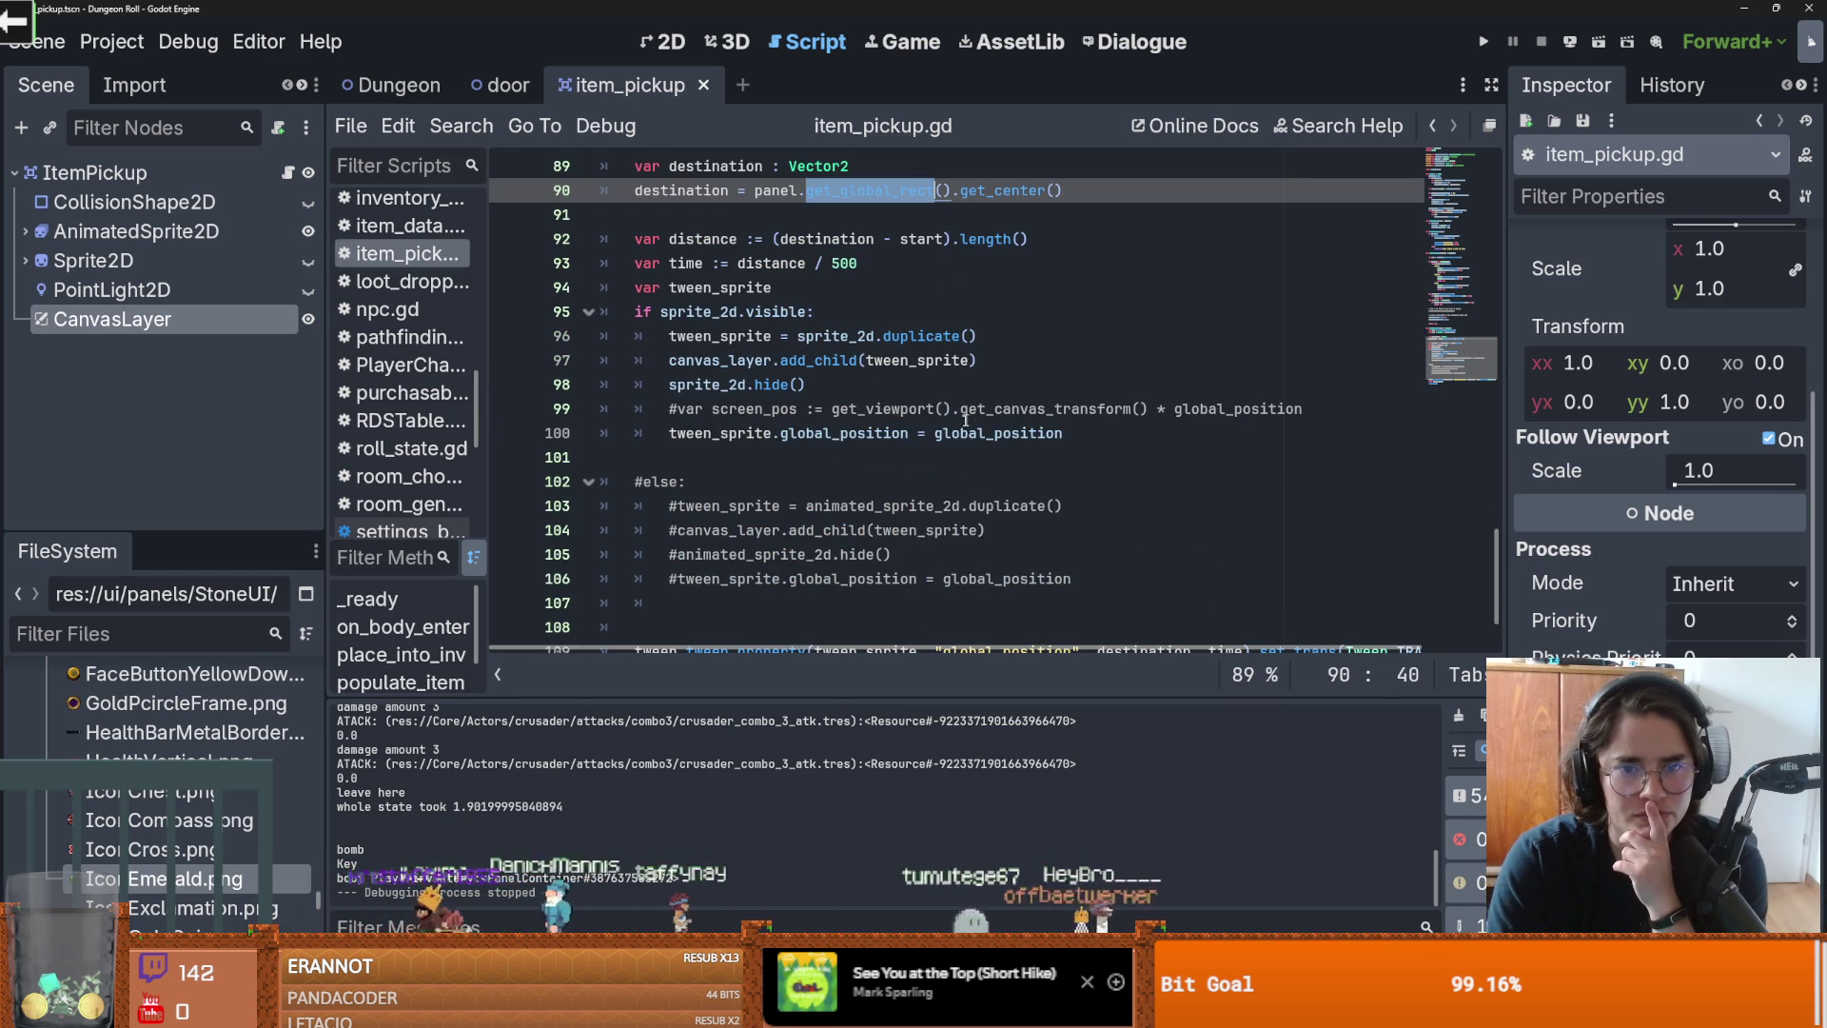
Step: Insert get_viewport().get_canvas_transform() * before panel on line 90 and launch with F5
double_click(1006, 409)
click(1150, 409)
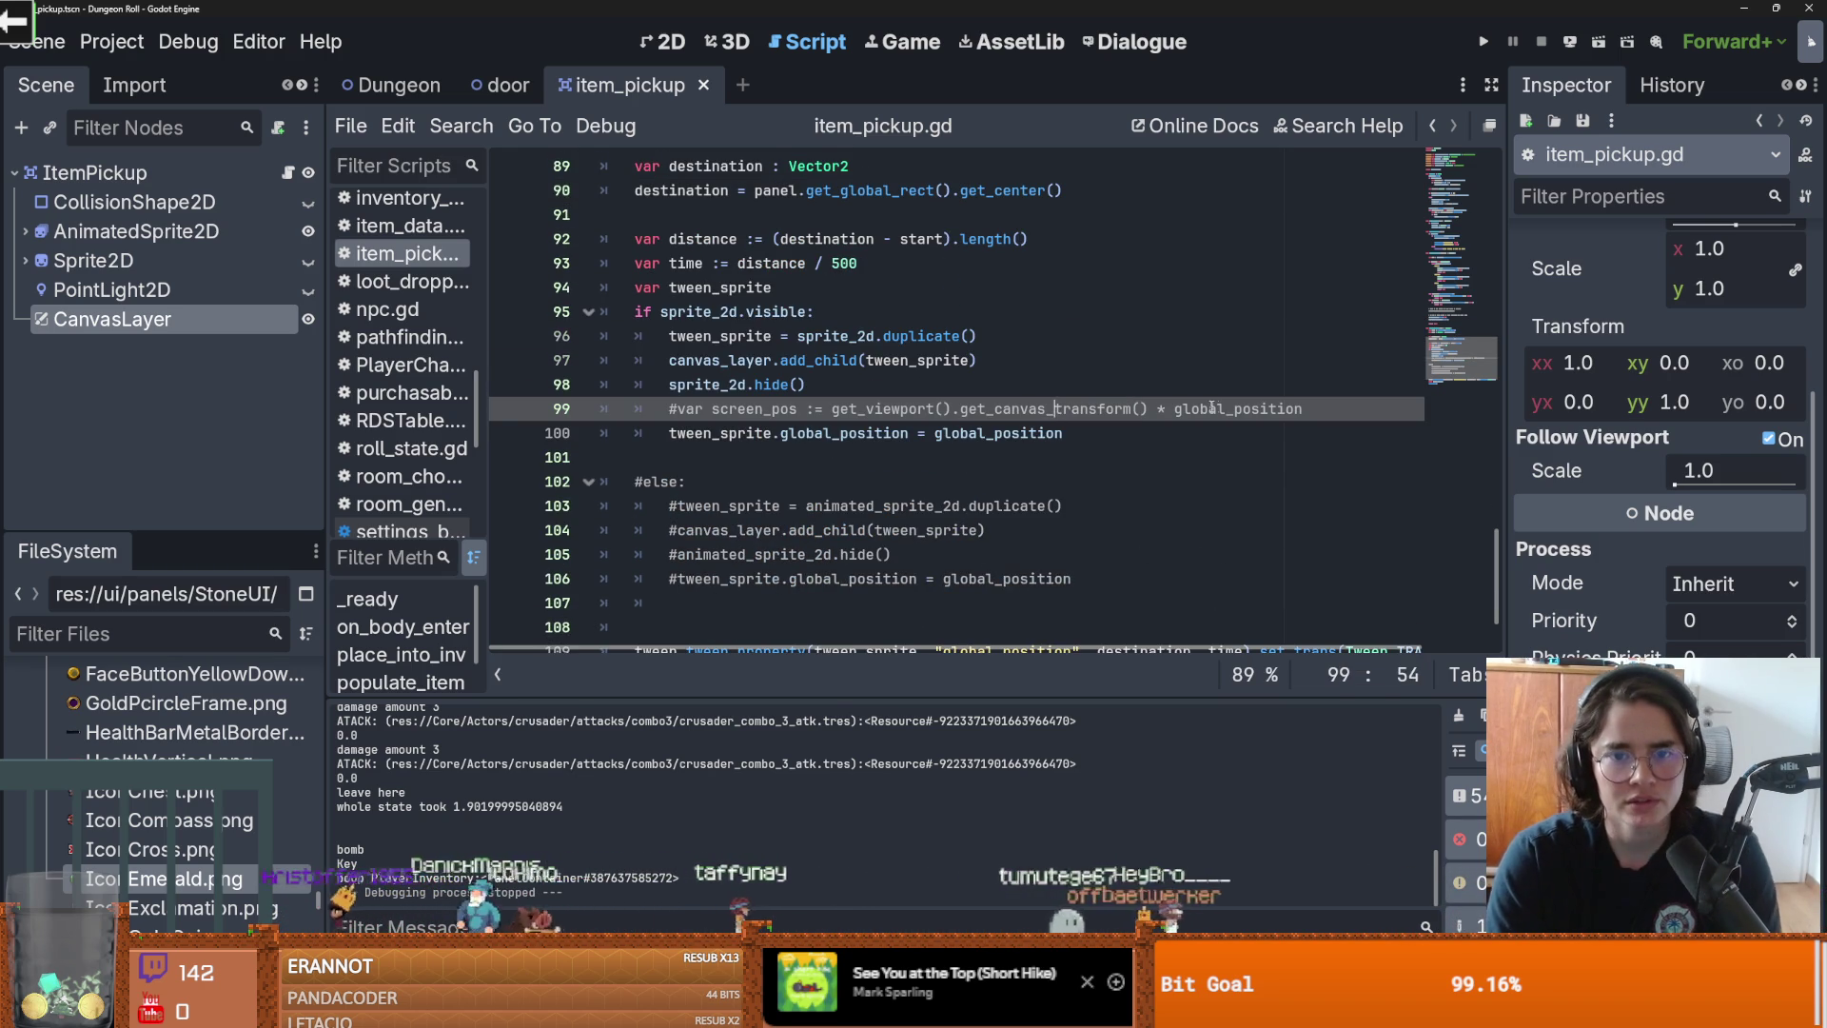
drag(1149, 409, 835, 409)
scroll(854, 407, up, 2)
drag(833, 553, 1159, 553)
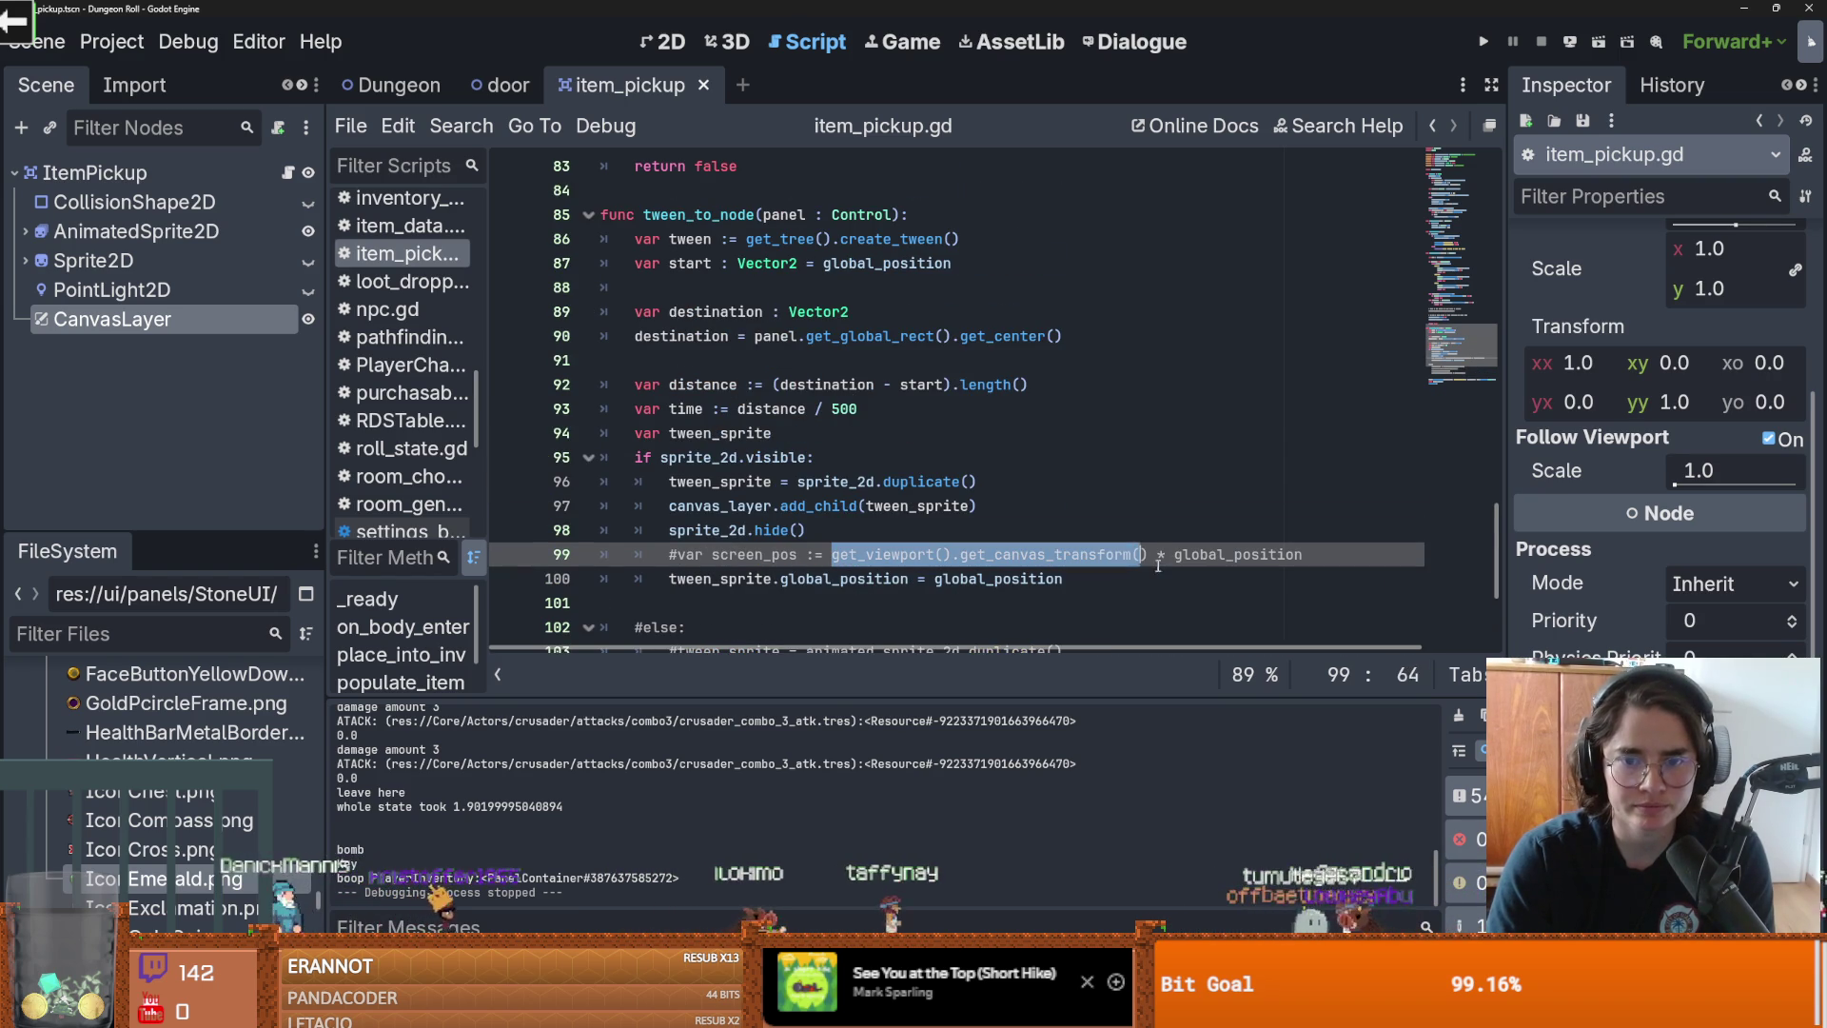
click(755, 336)
text(get_viewport().get_canvas_transform() *)
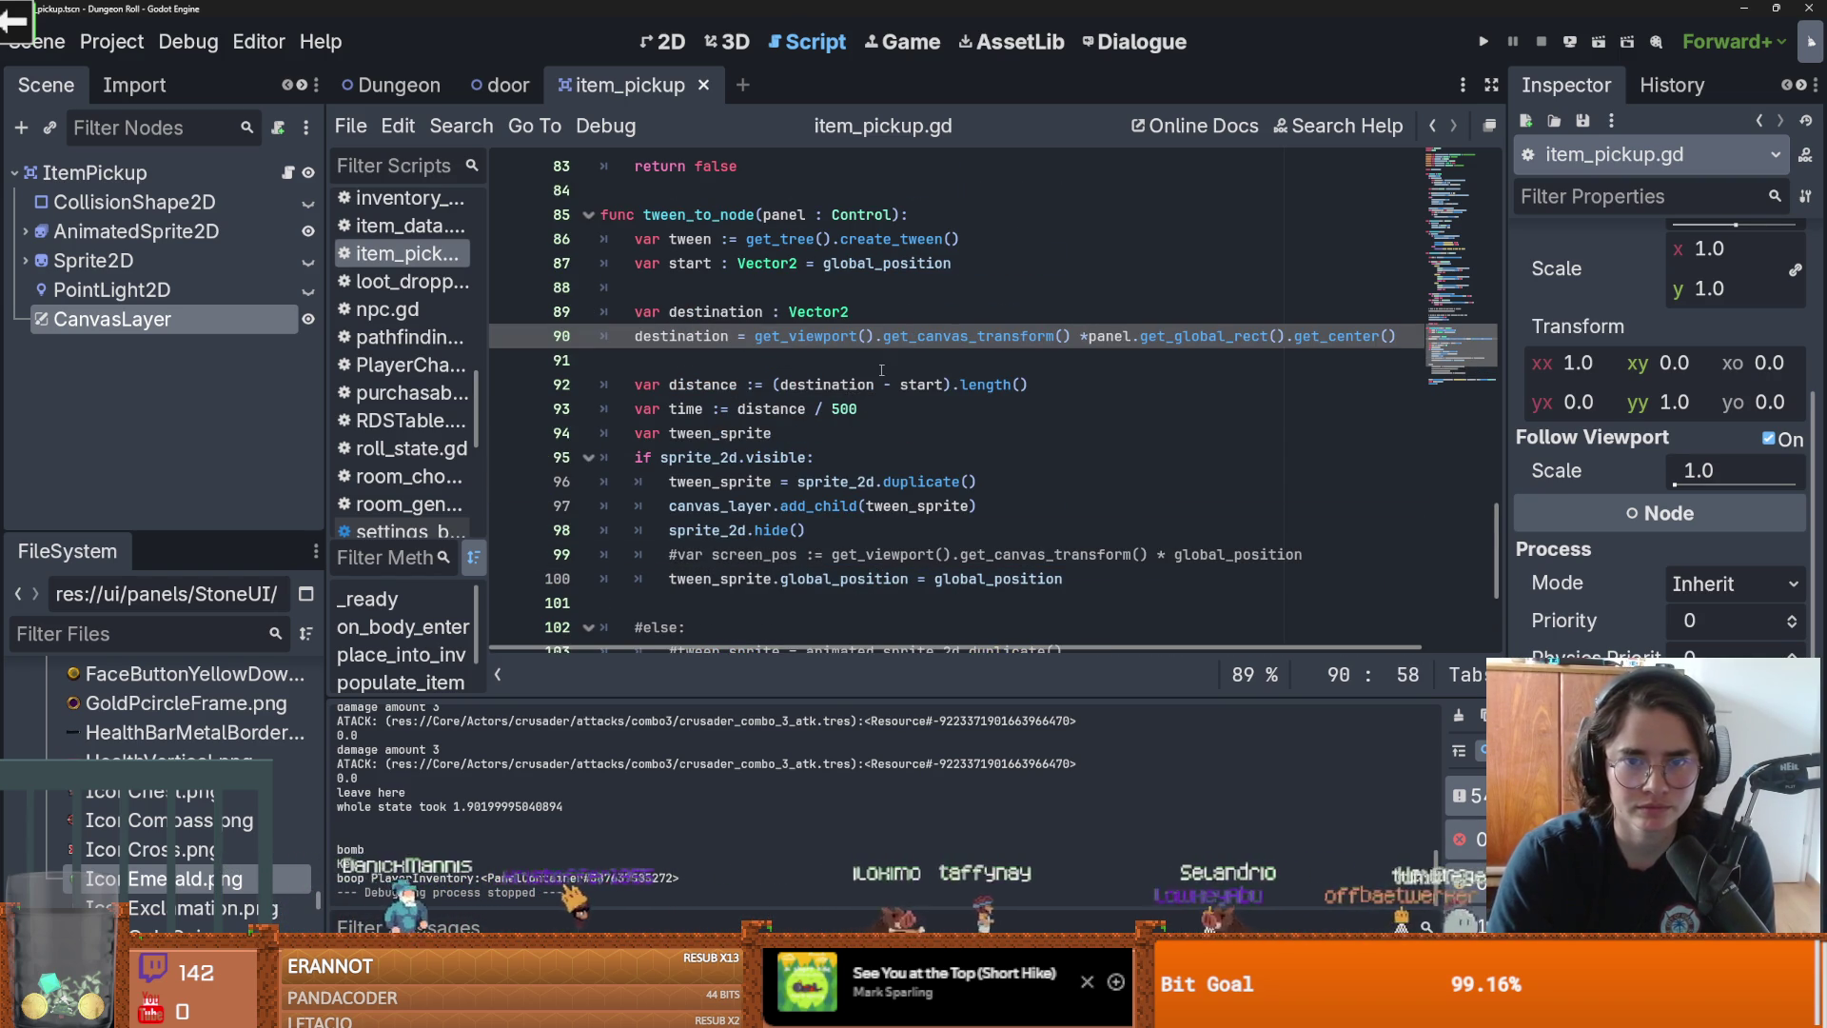
text(*)
key(F5)
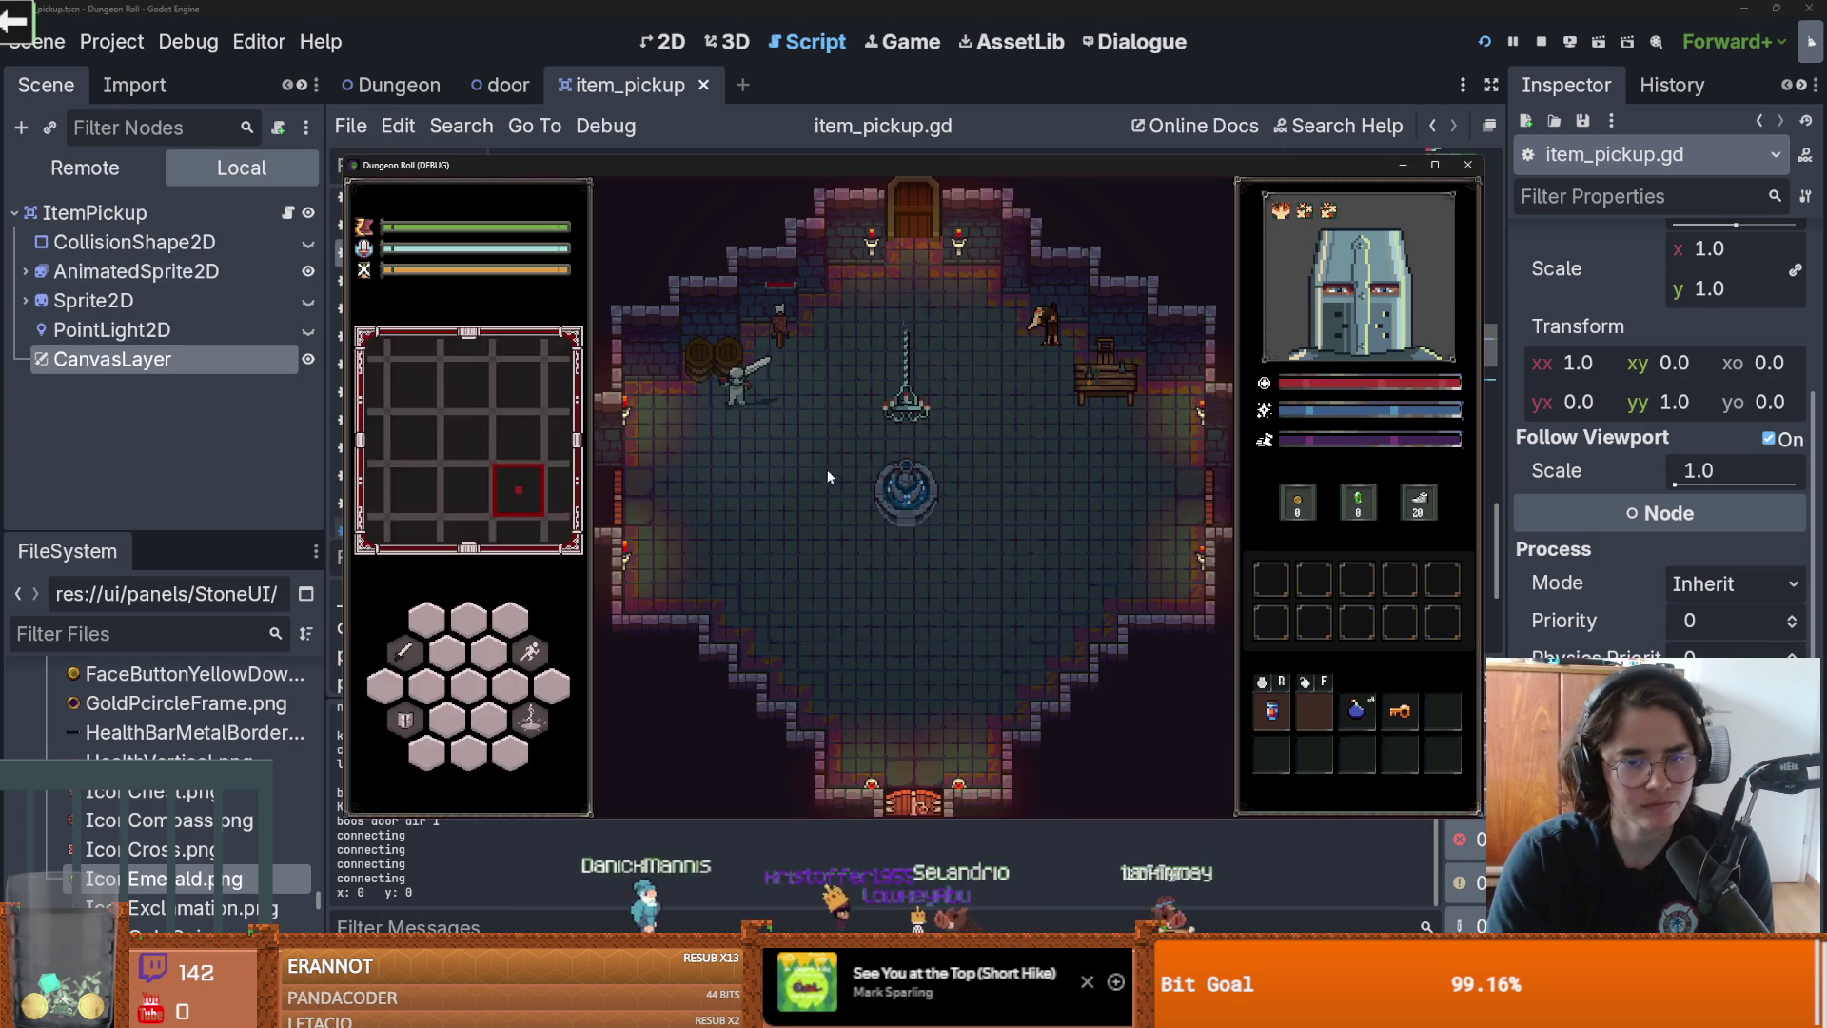
Step: Attack twice, pick up the potion with E, then close the game window
click(738, 324)
click(738, 324)
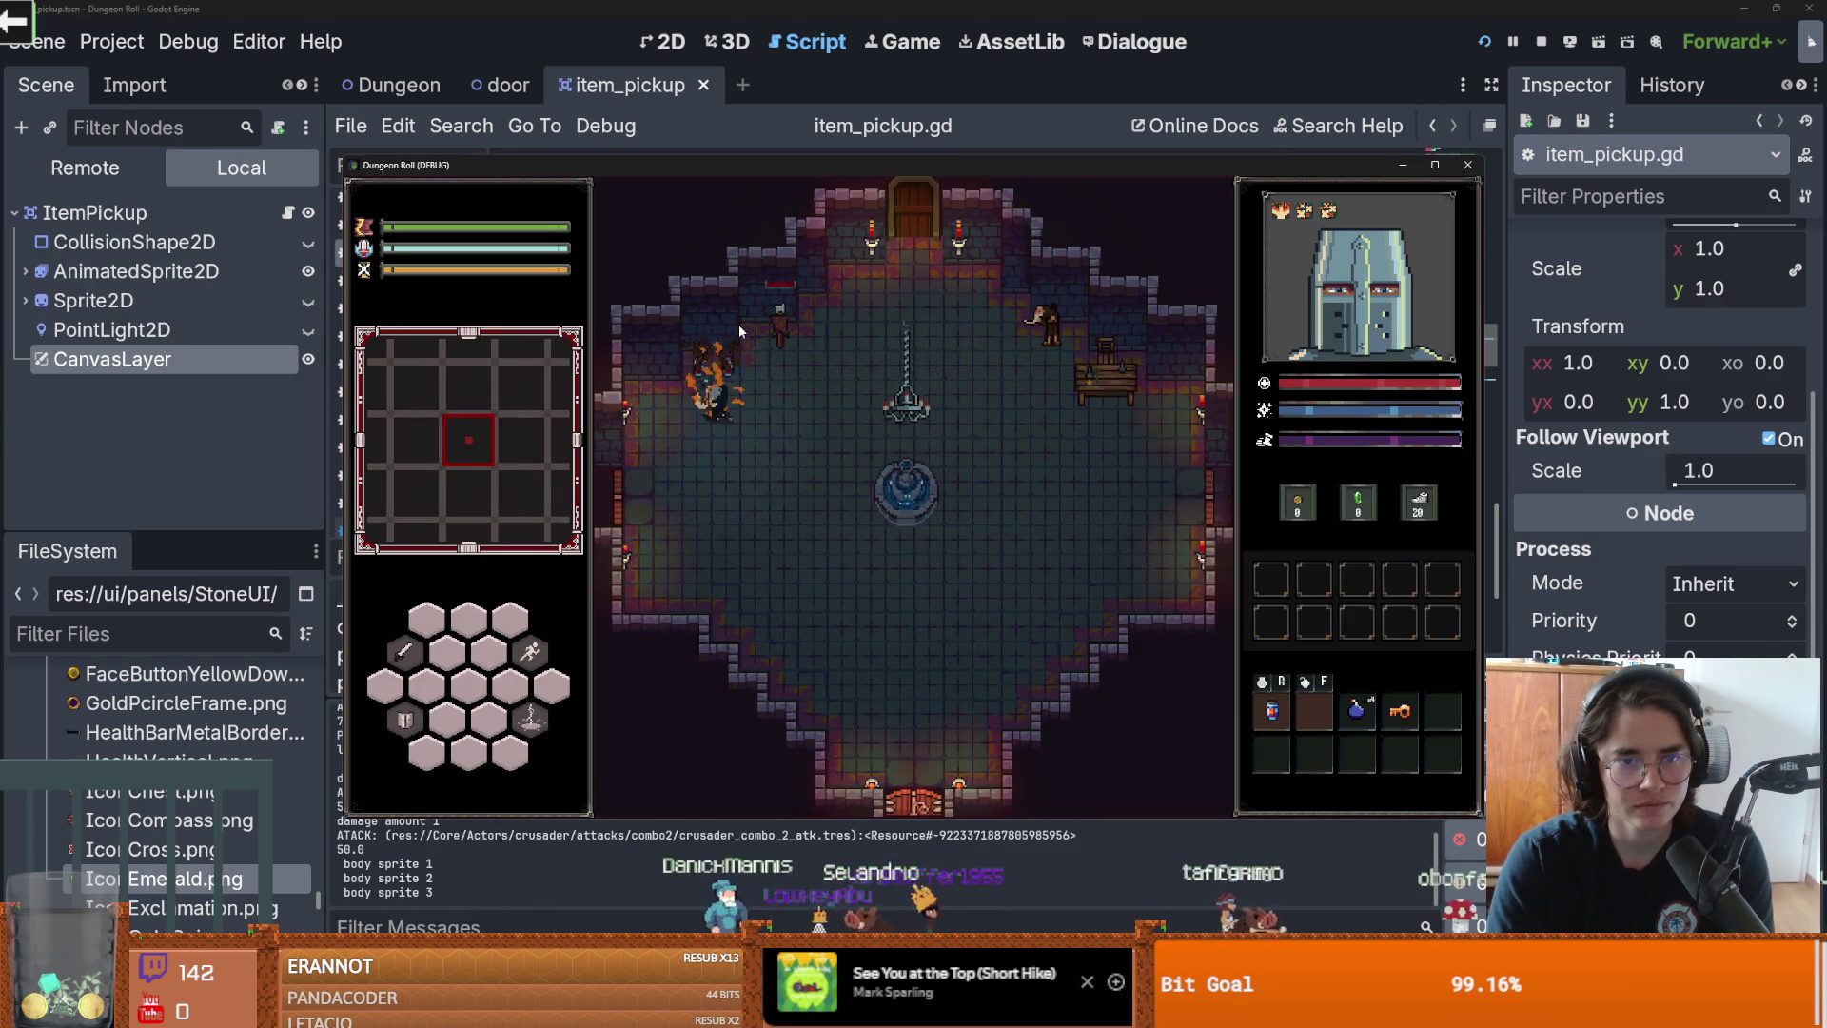
key(e)
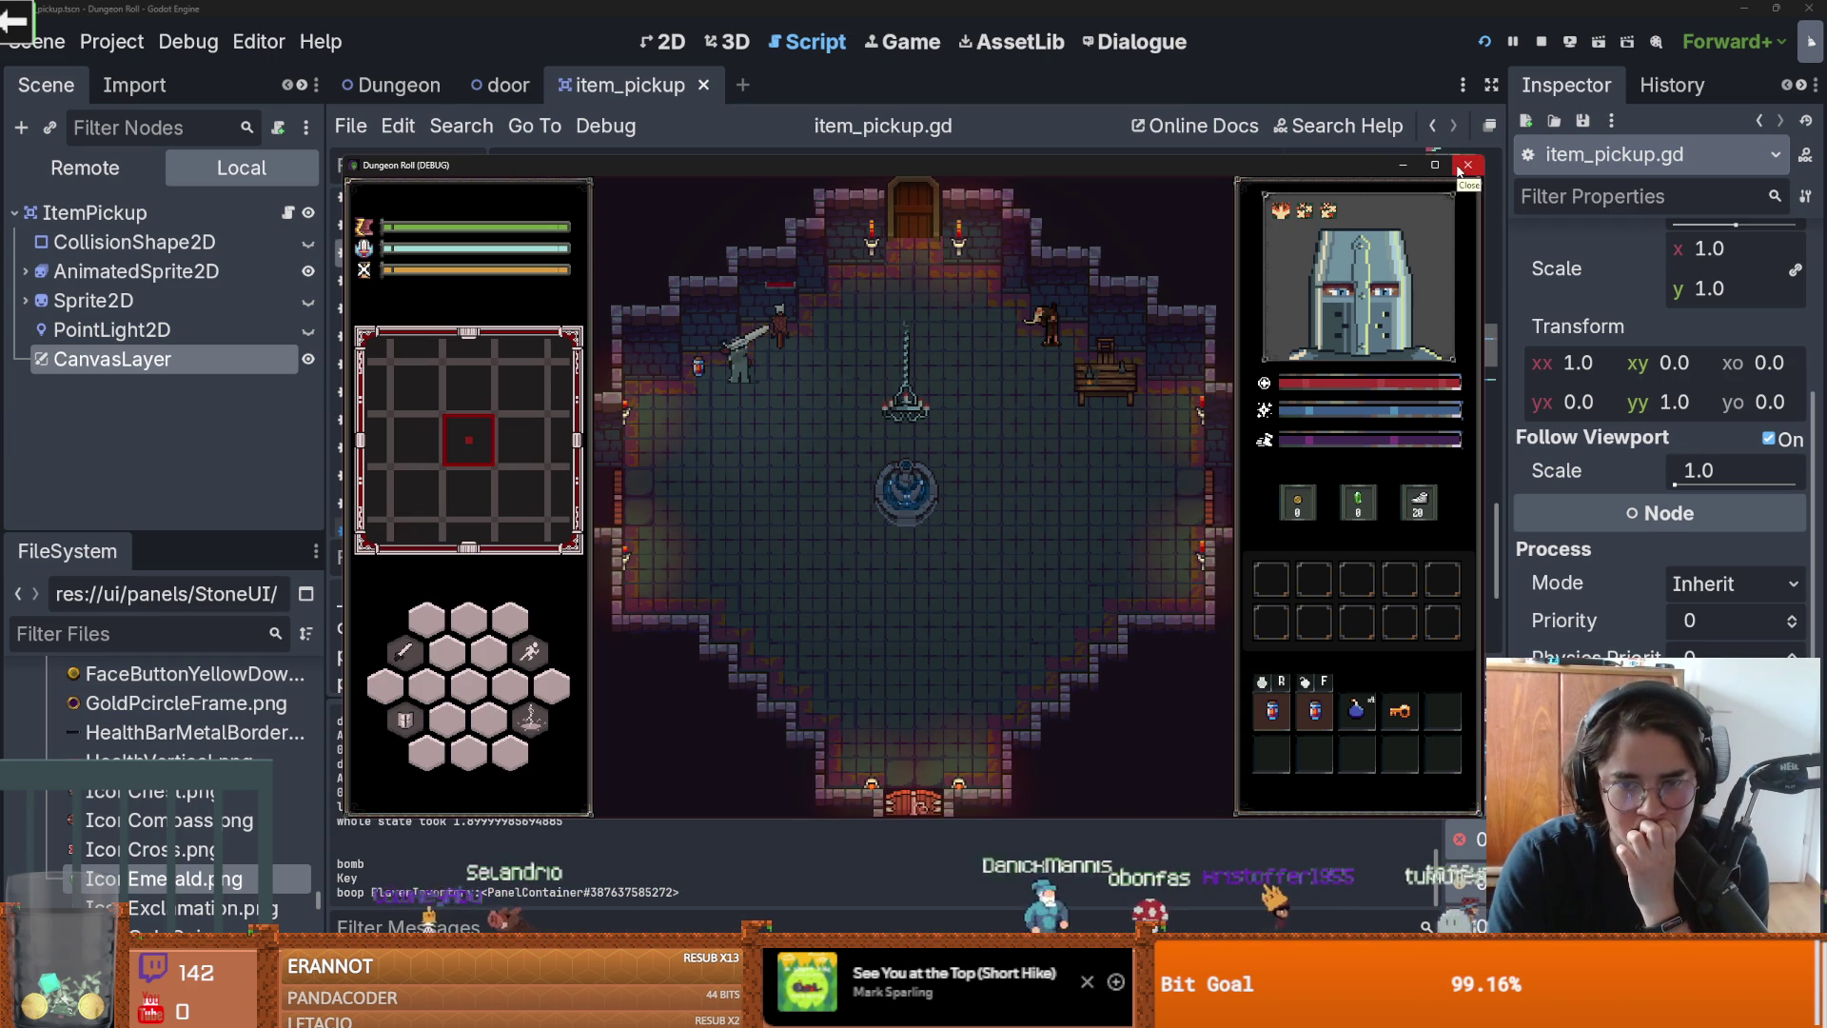
click(1458, 171)
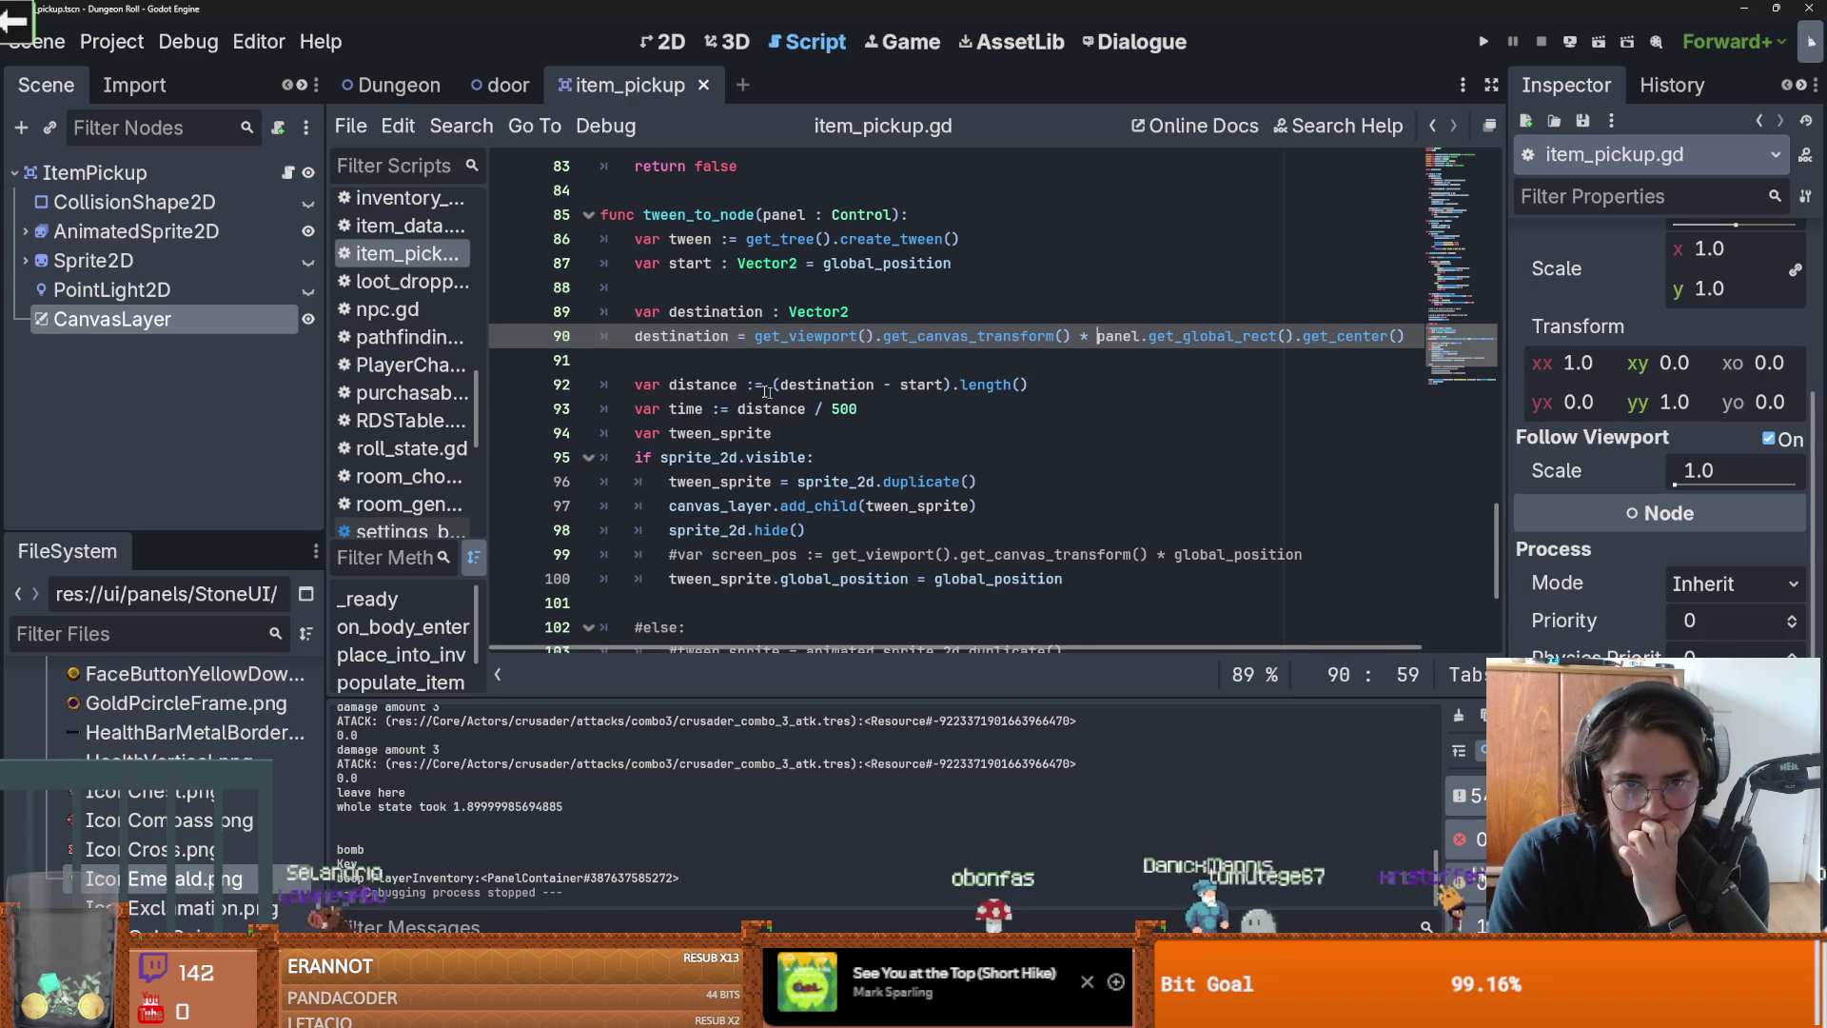
Step: Narrow the Inspector dock, then select the canvas-transform prefix on line 90
double_click(695, 336)
scroll(942, 484, down, 3)
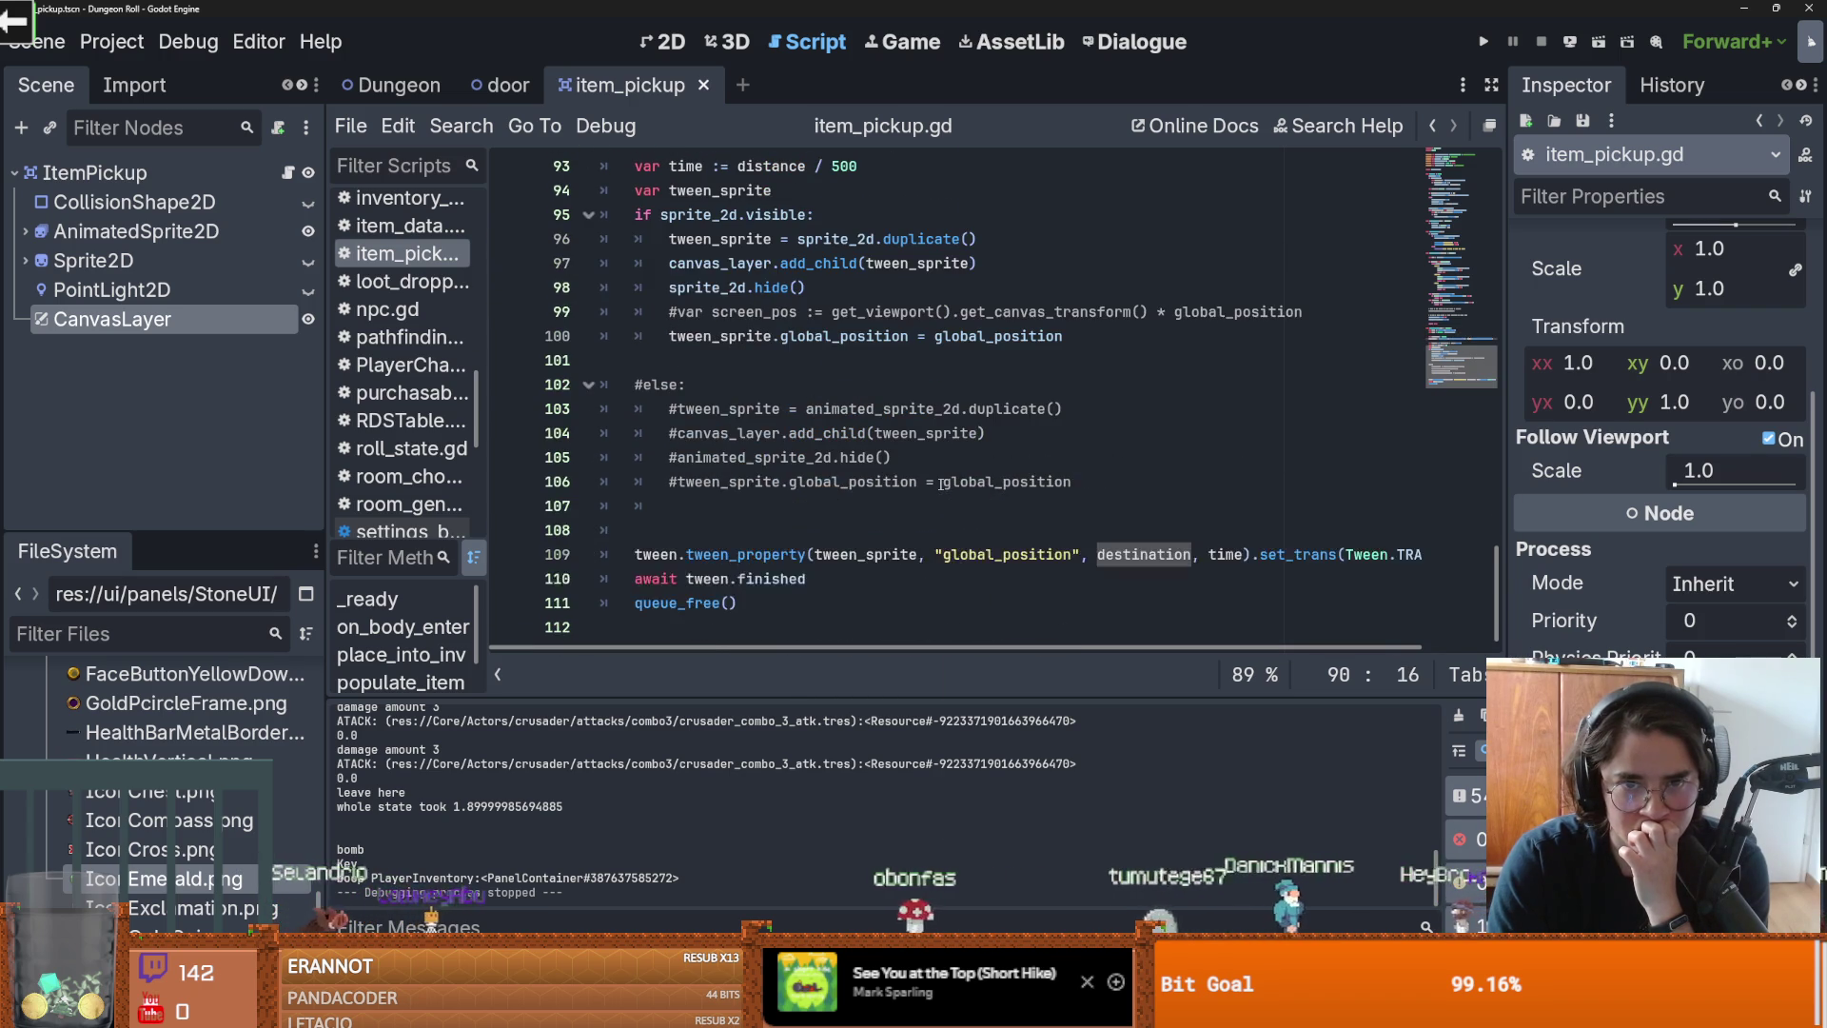
scroll(942, 485, up, 2)
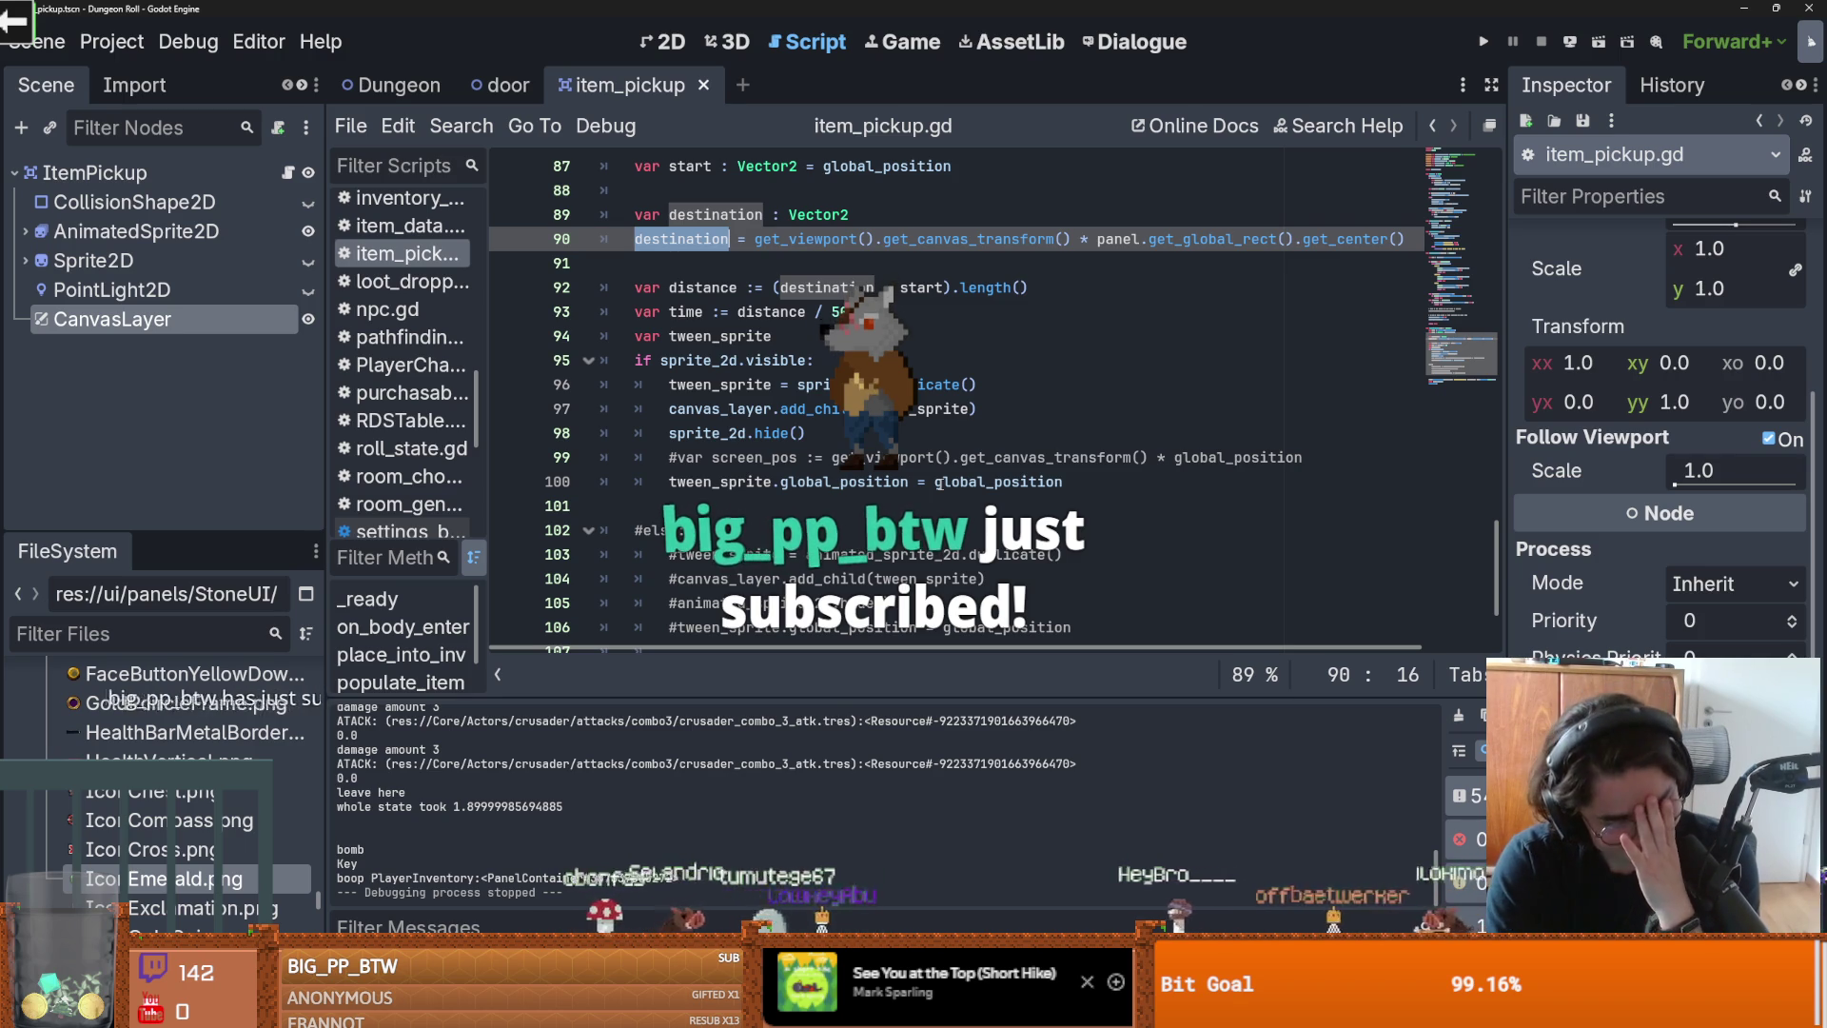
mouse_move(941, 480)
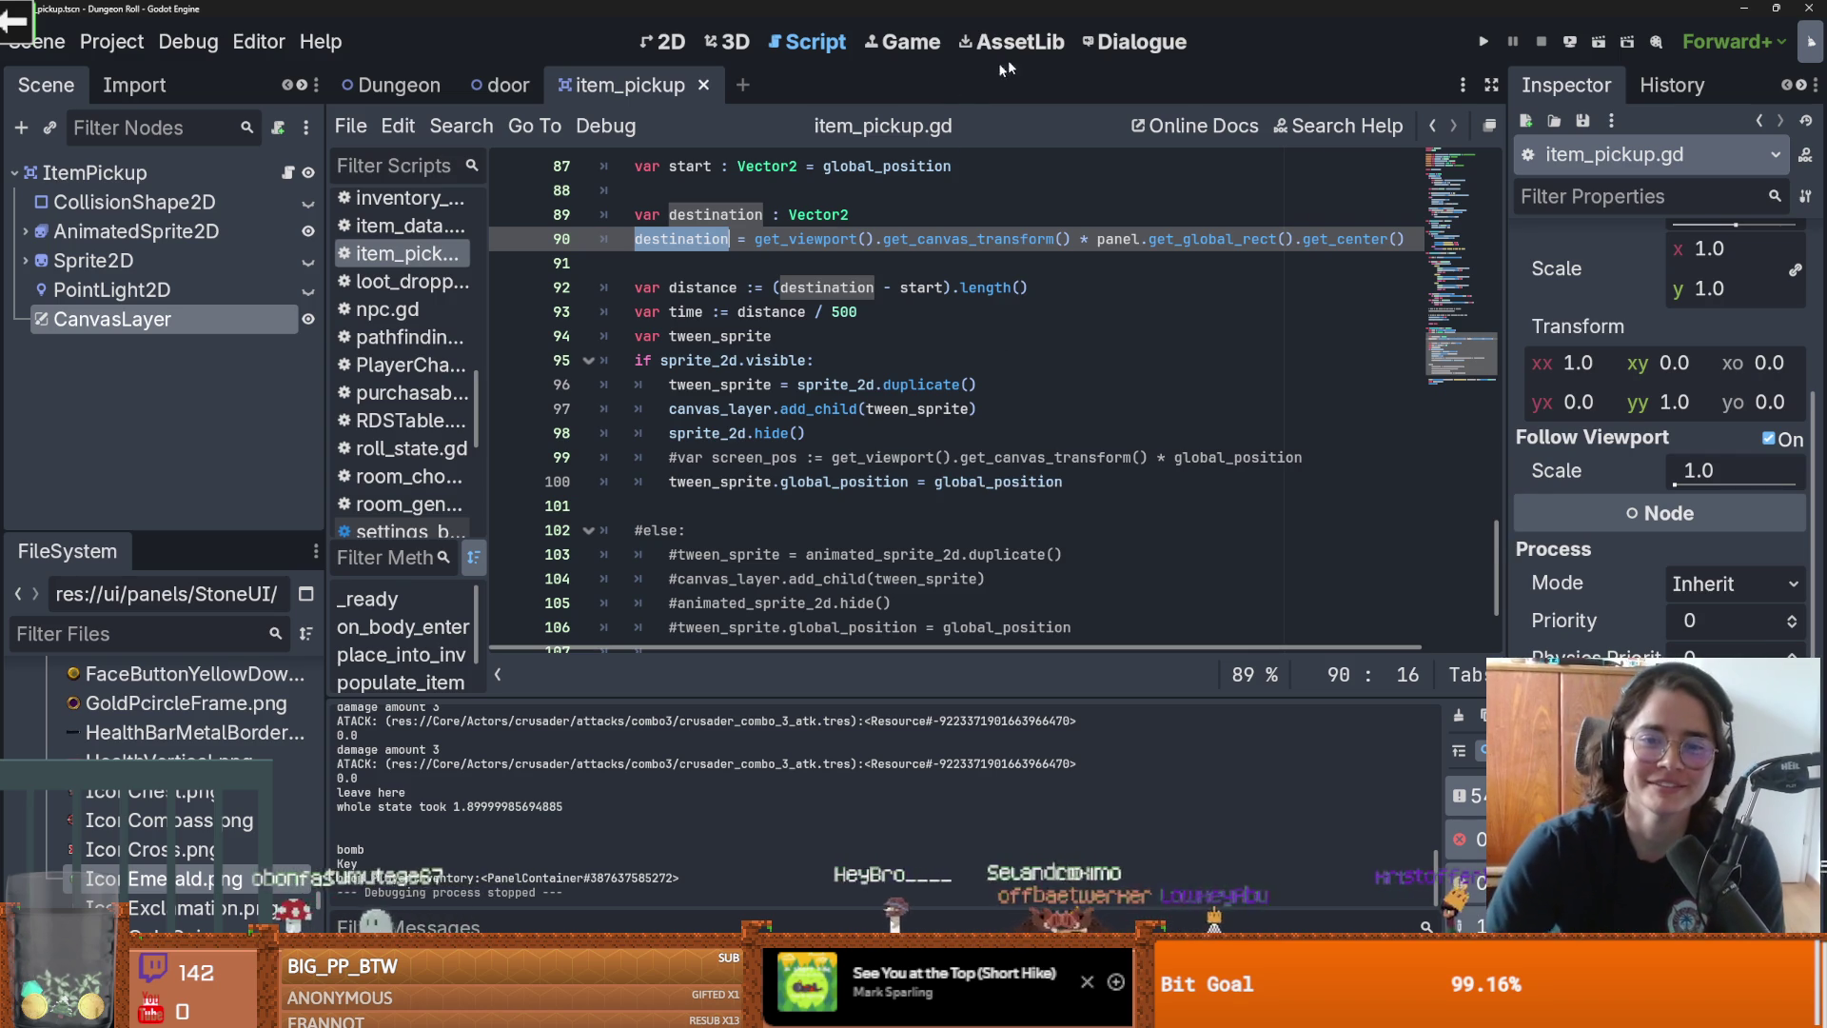
drag(1508, 319, 1623, 319)
scroll(1100, 435, up, 2)
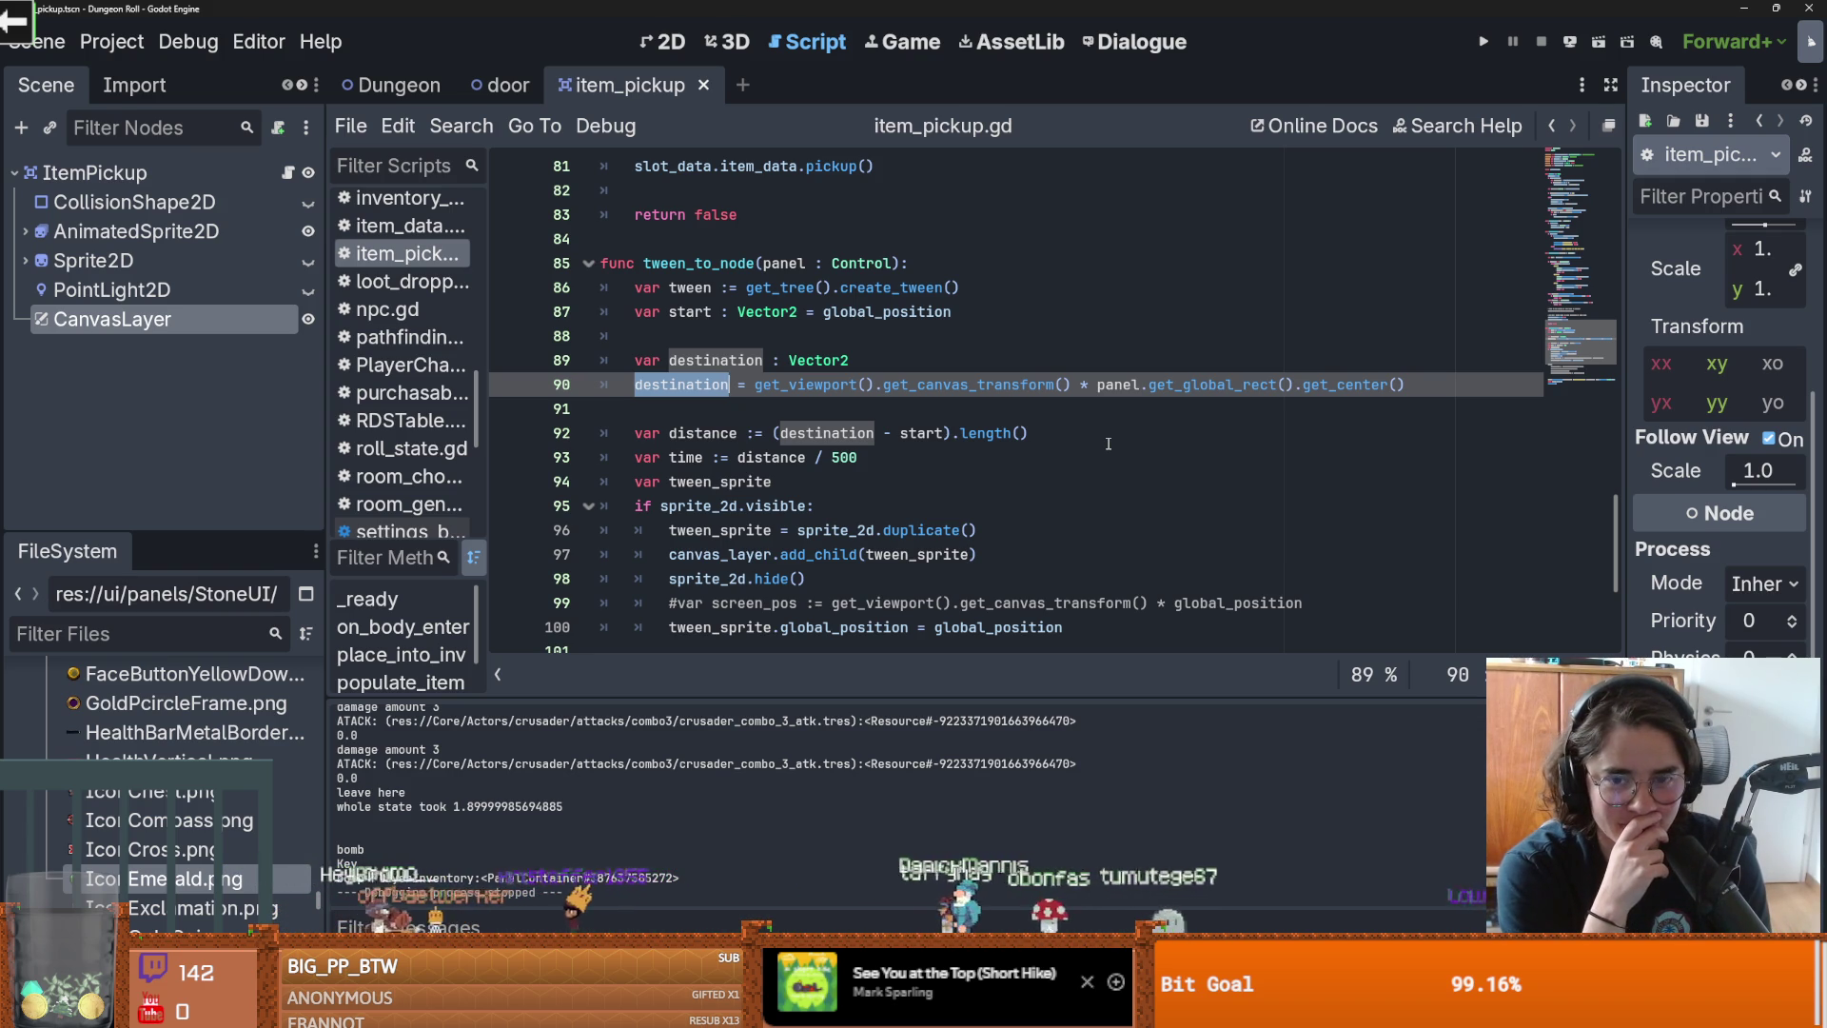
drag(1096, 385, 753, 386)
Step: Remove the canvas-transform multiplication from line 90 and save the script
key(BackSpace)
key(Down)
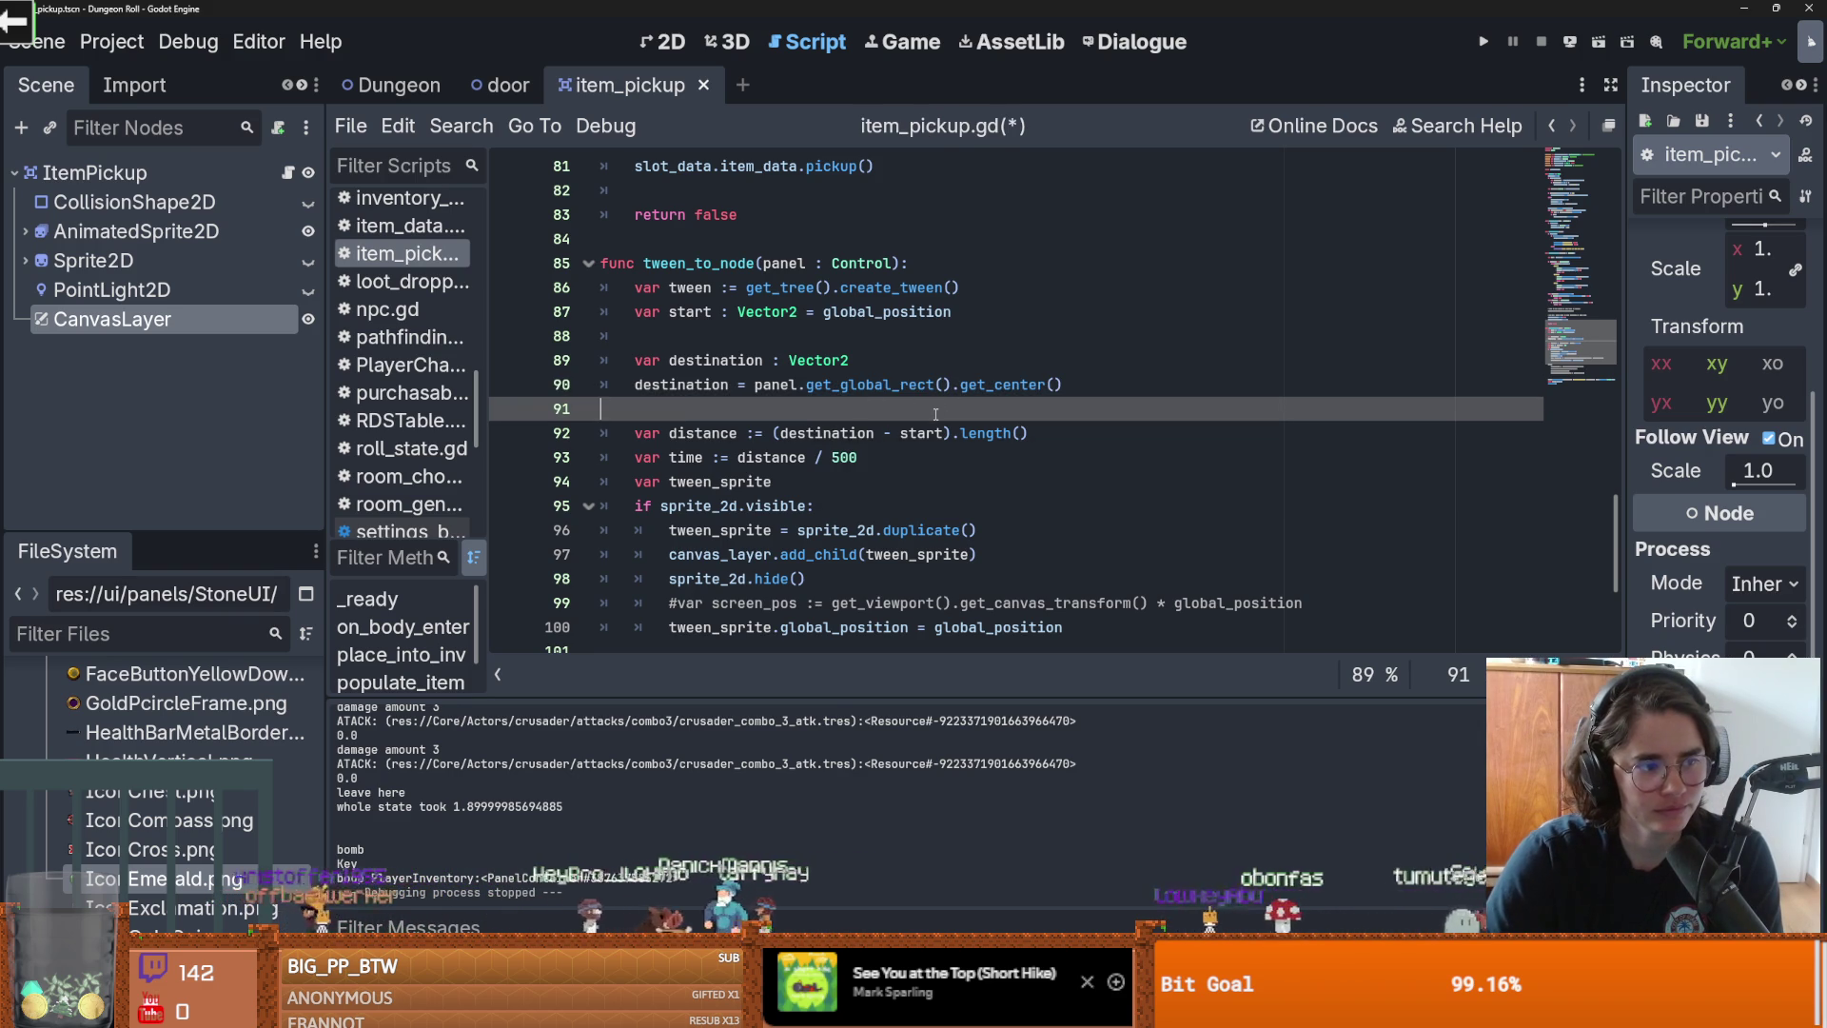
key(ctrl+s)
key(ctrl+s)
scroll(761, 495, down, 1)
double_click(758, 559)
scroll(758, 561, up, 2)
click(771, 459)
key(ctrl+s)
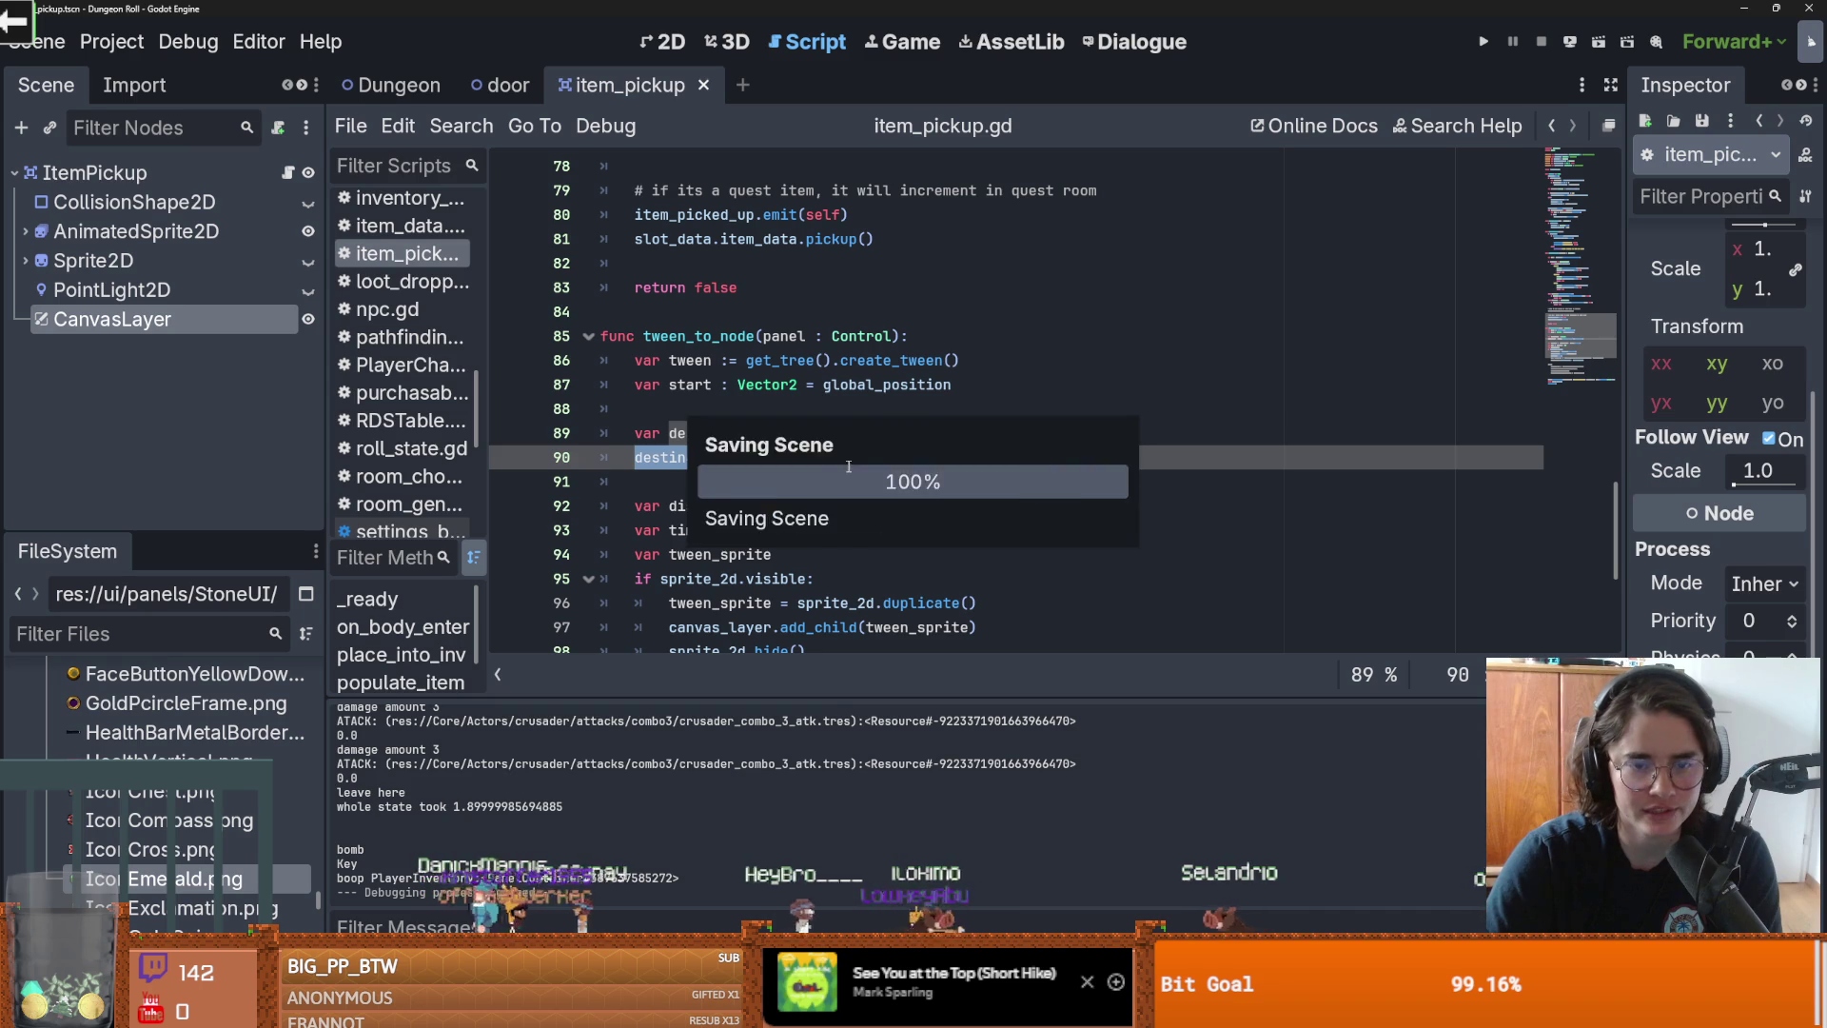
Step: Inspect the panel.get_global_rect().get_center() destination statement on line 90
double_click(771, 461)
scroll(787, 409, down, 1)
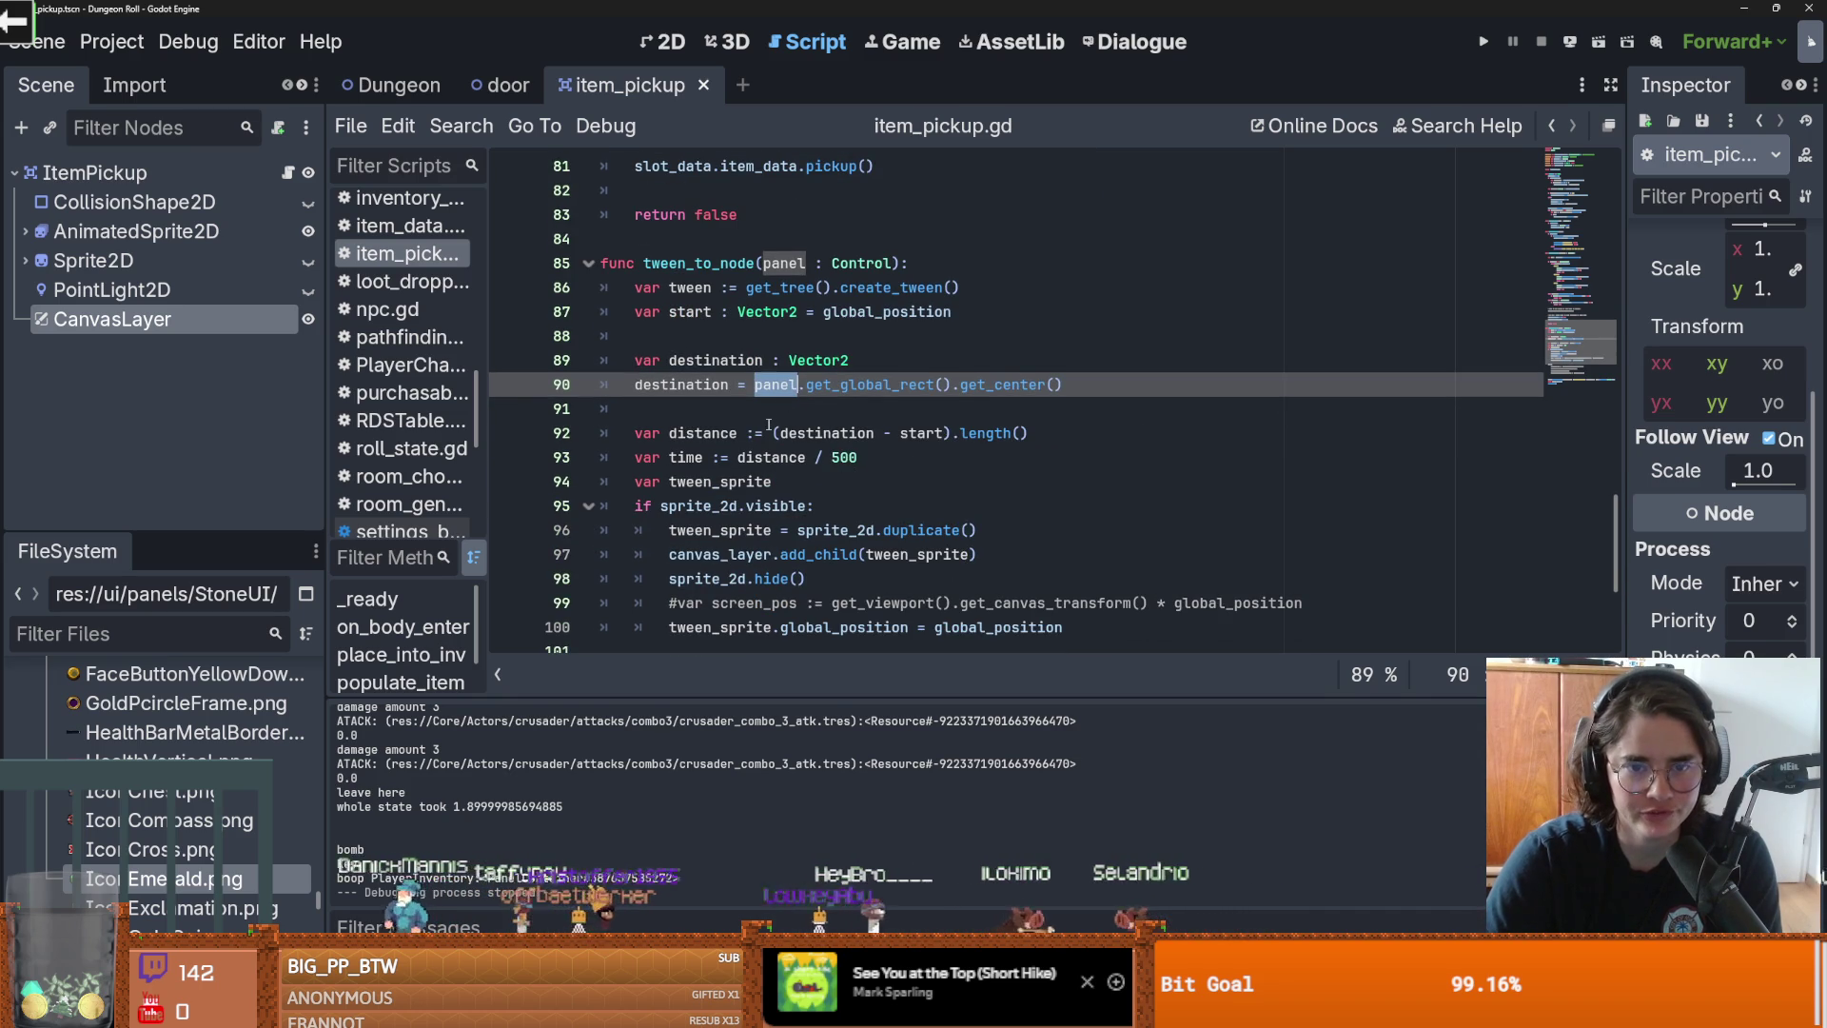
double_click(849, 387)
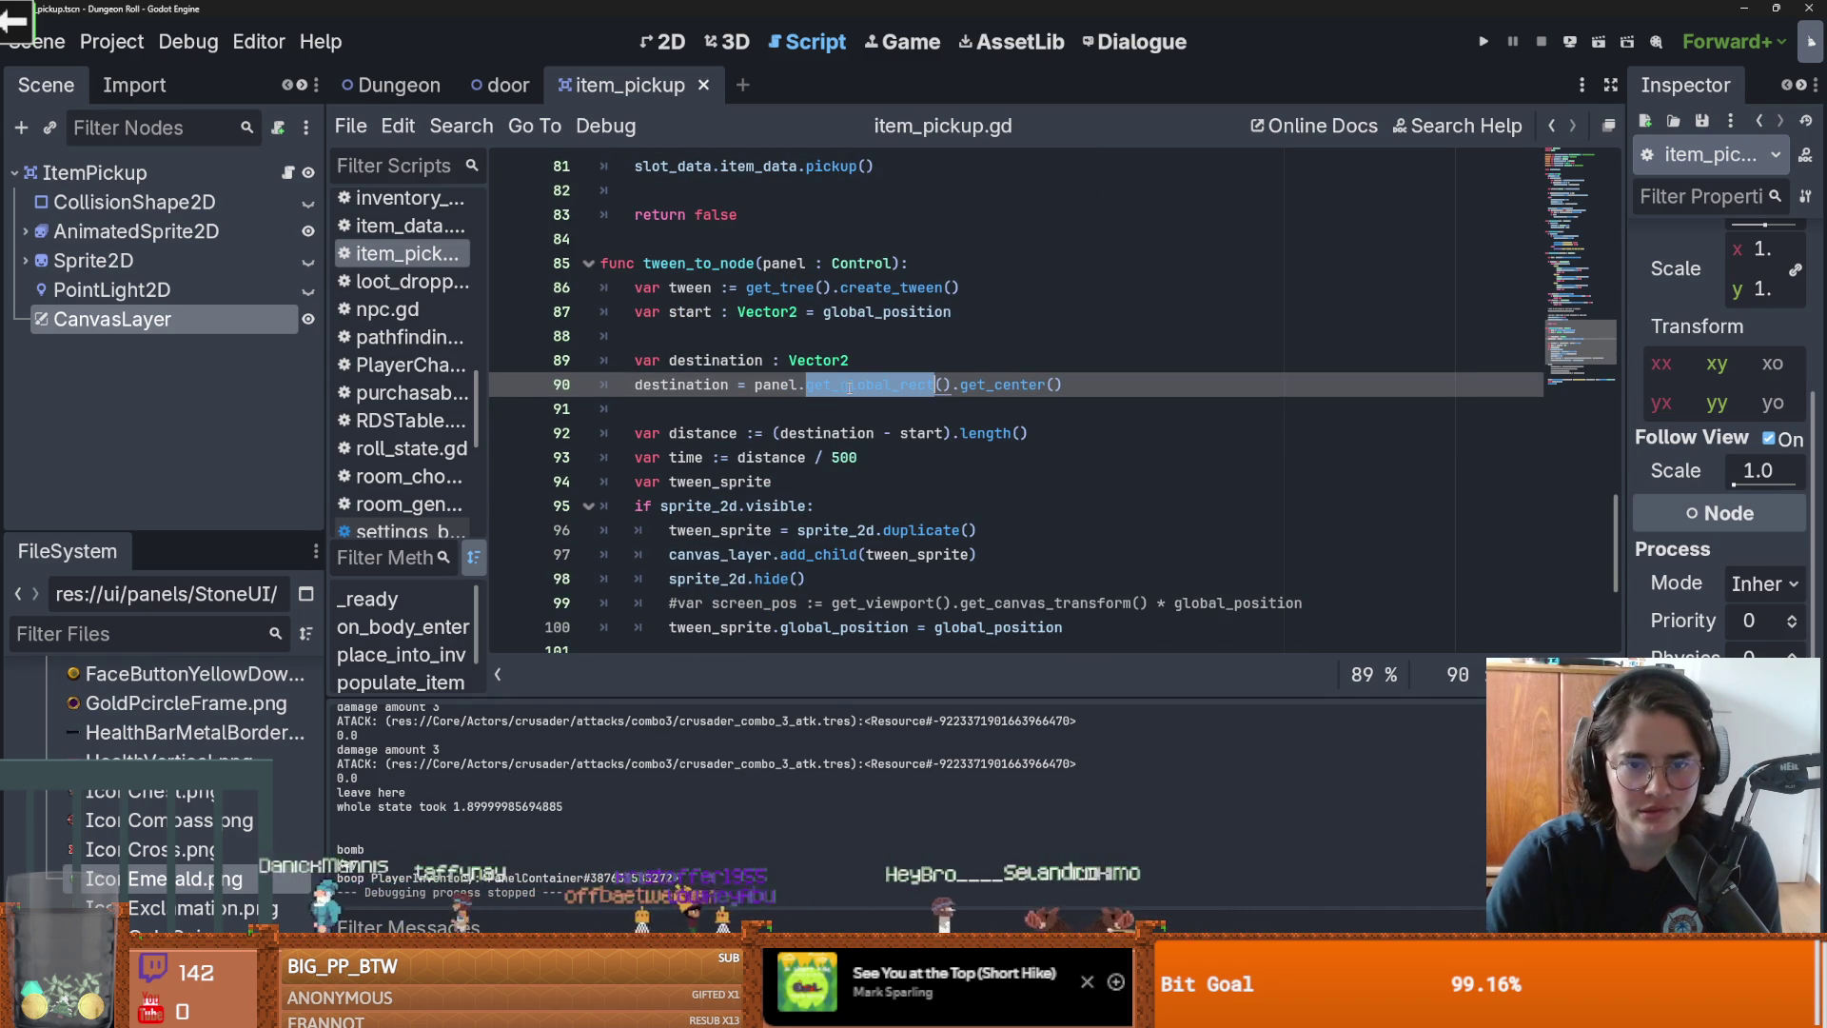
double_click(975, 387)
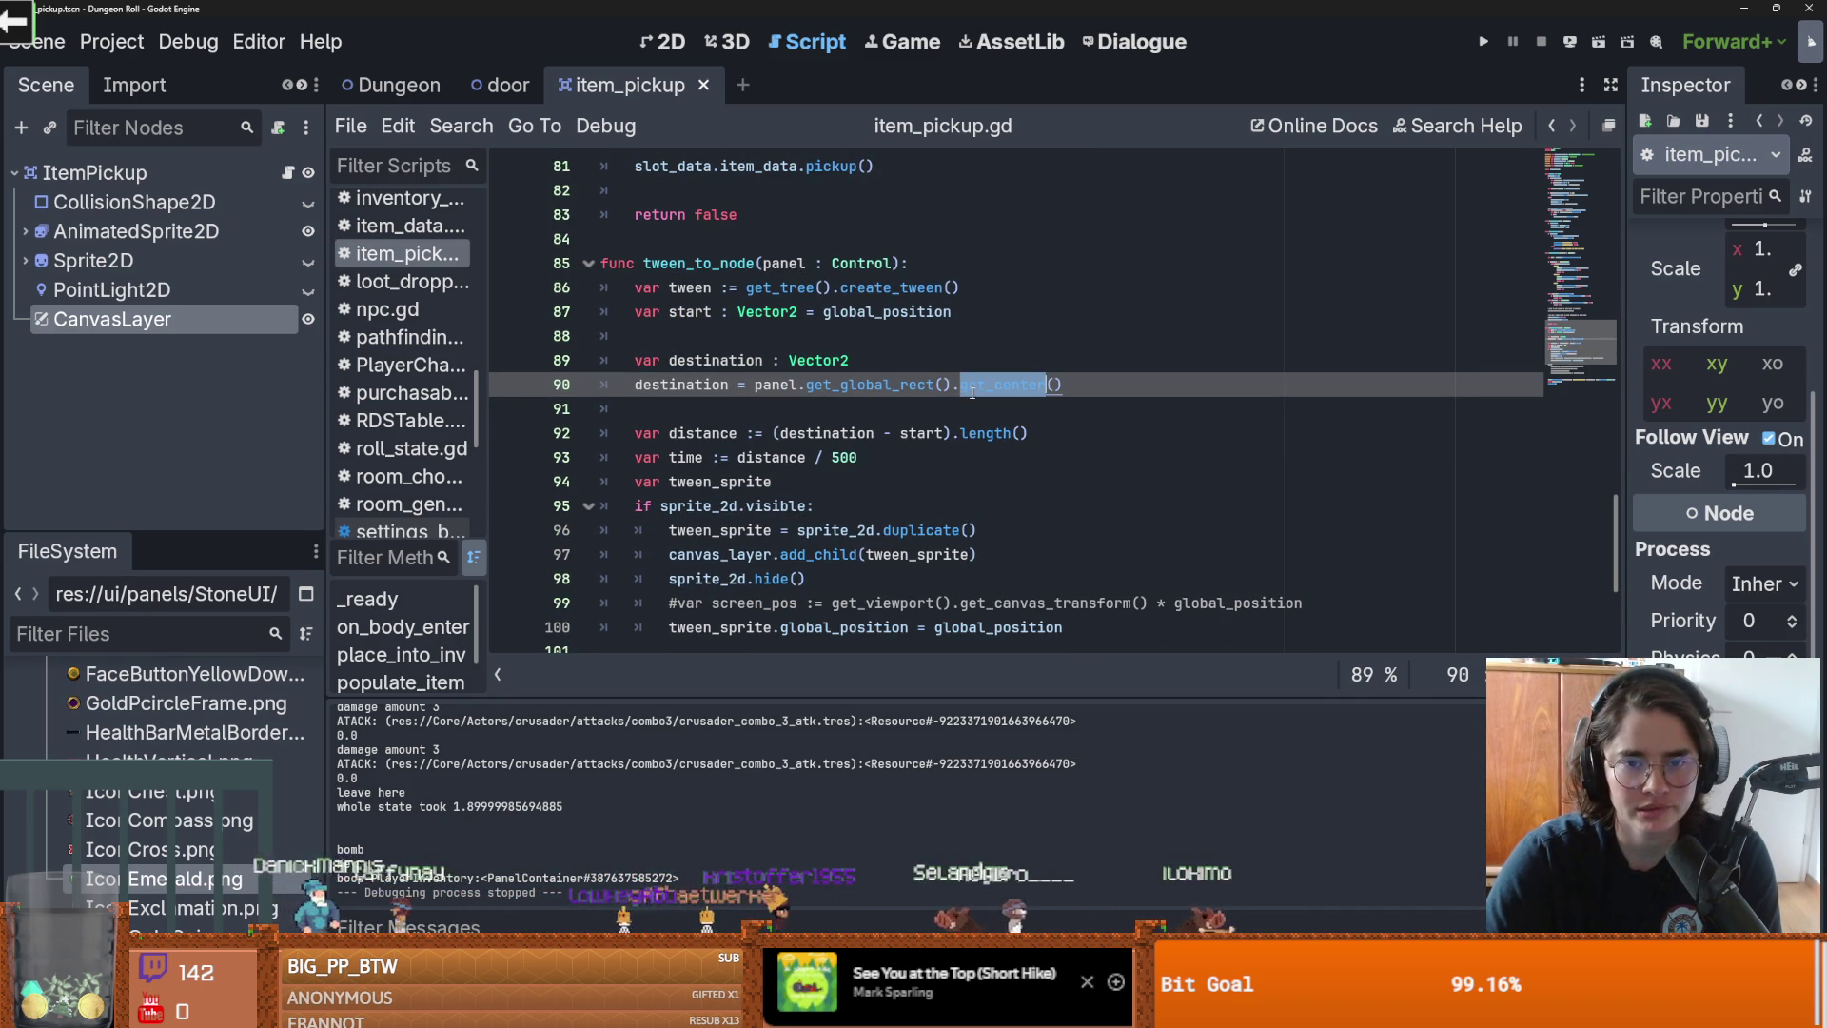
drag(1064, 385, 629, 383)
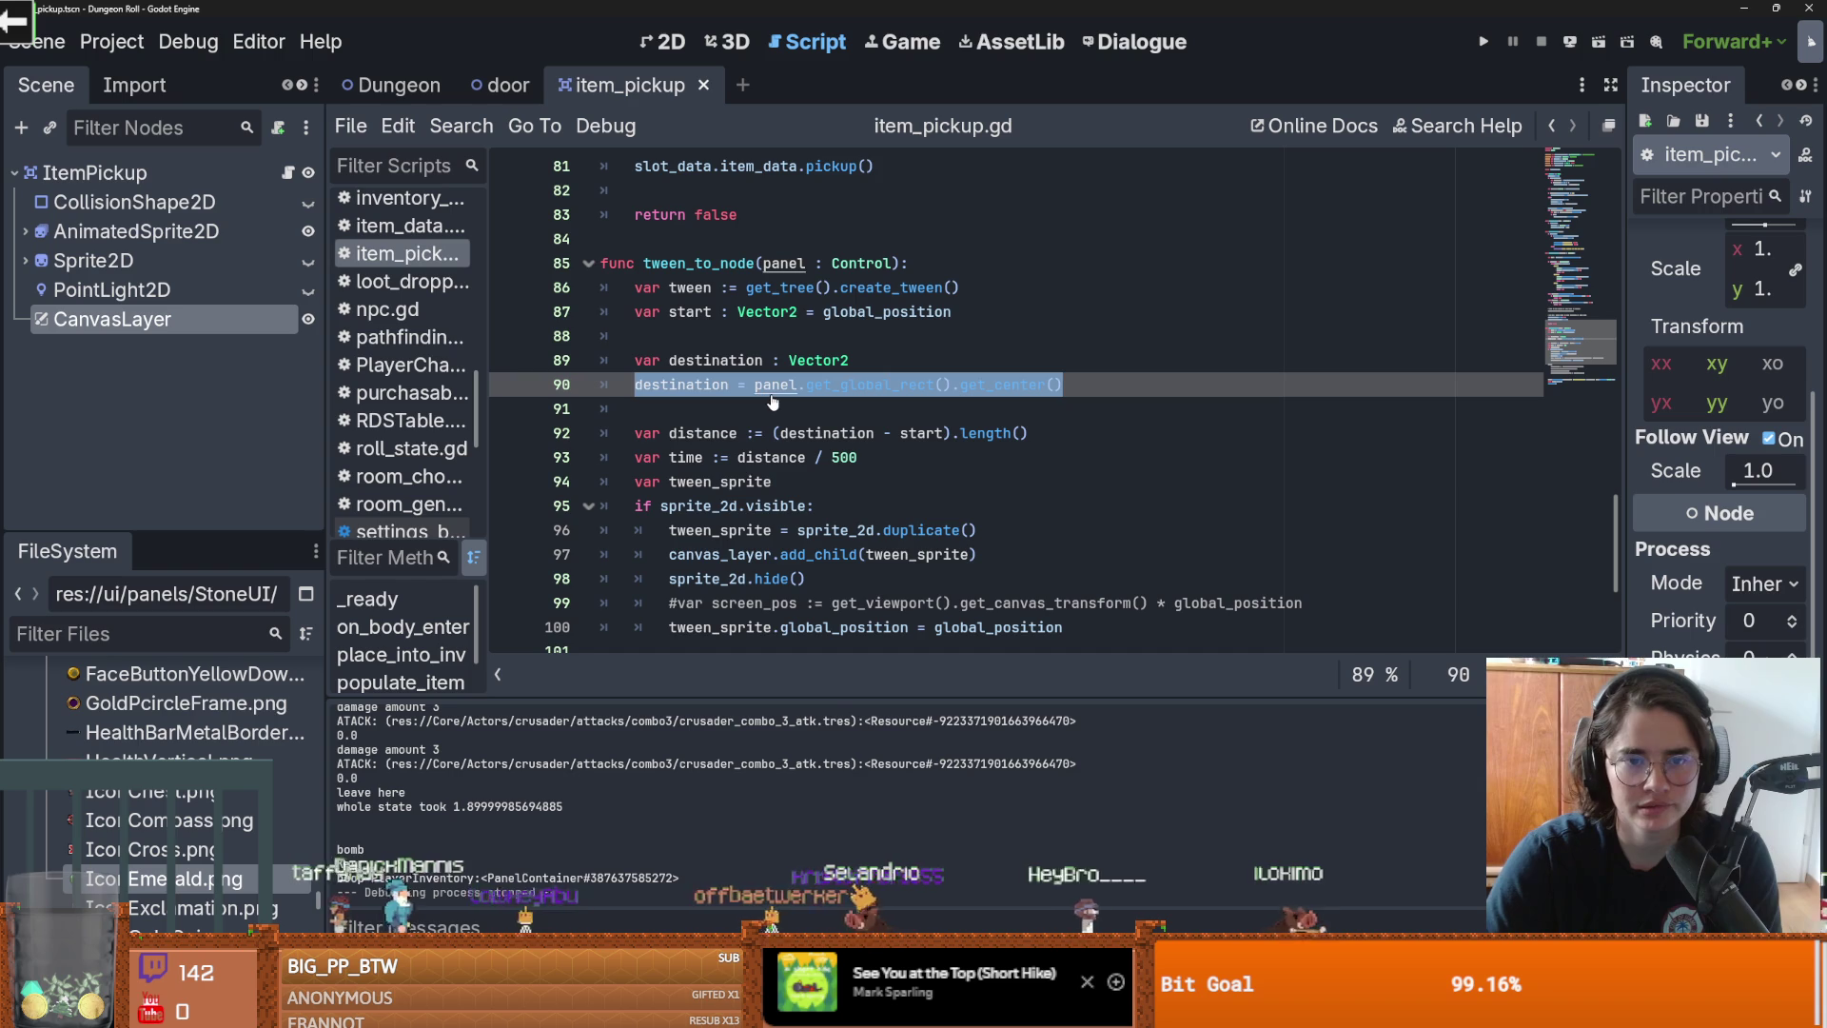
click(818, 386)
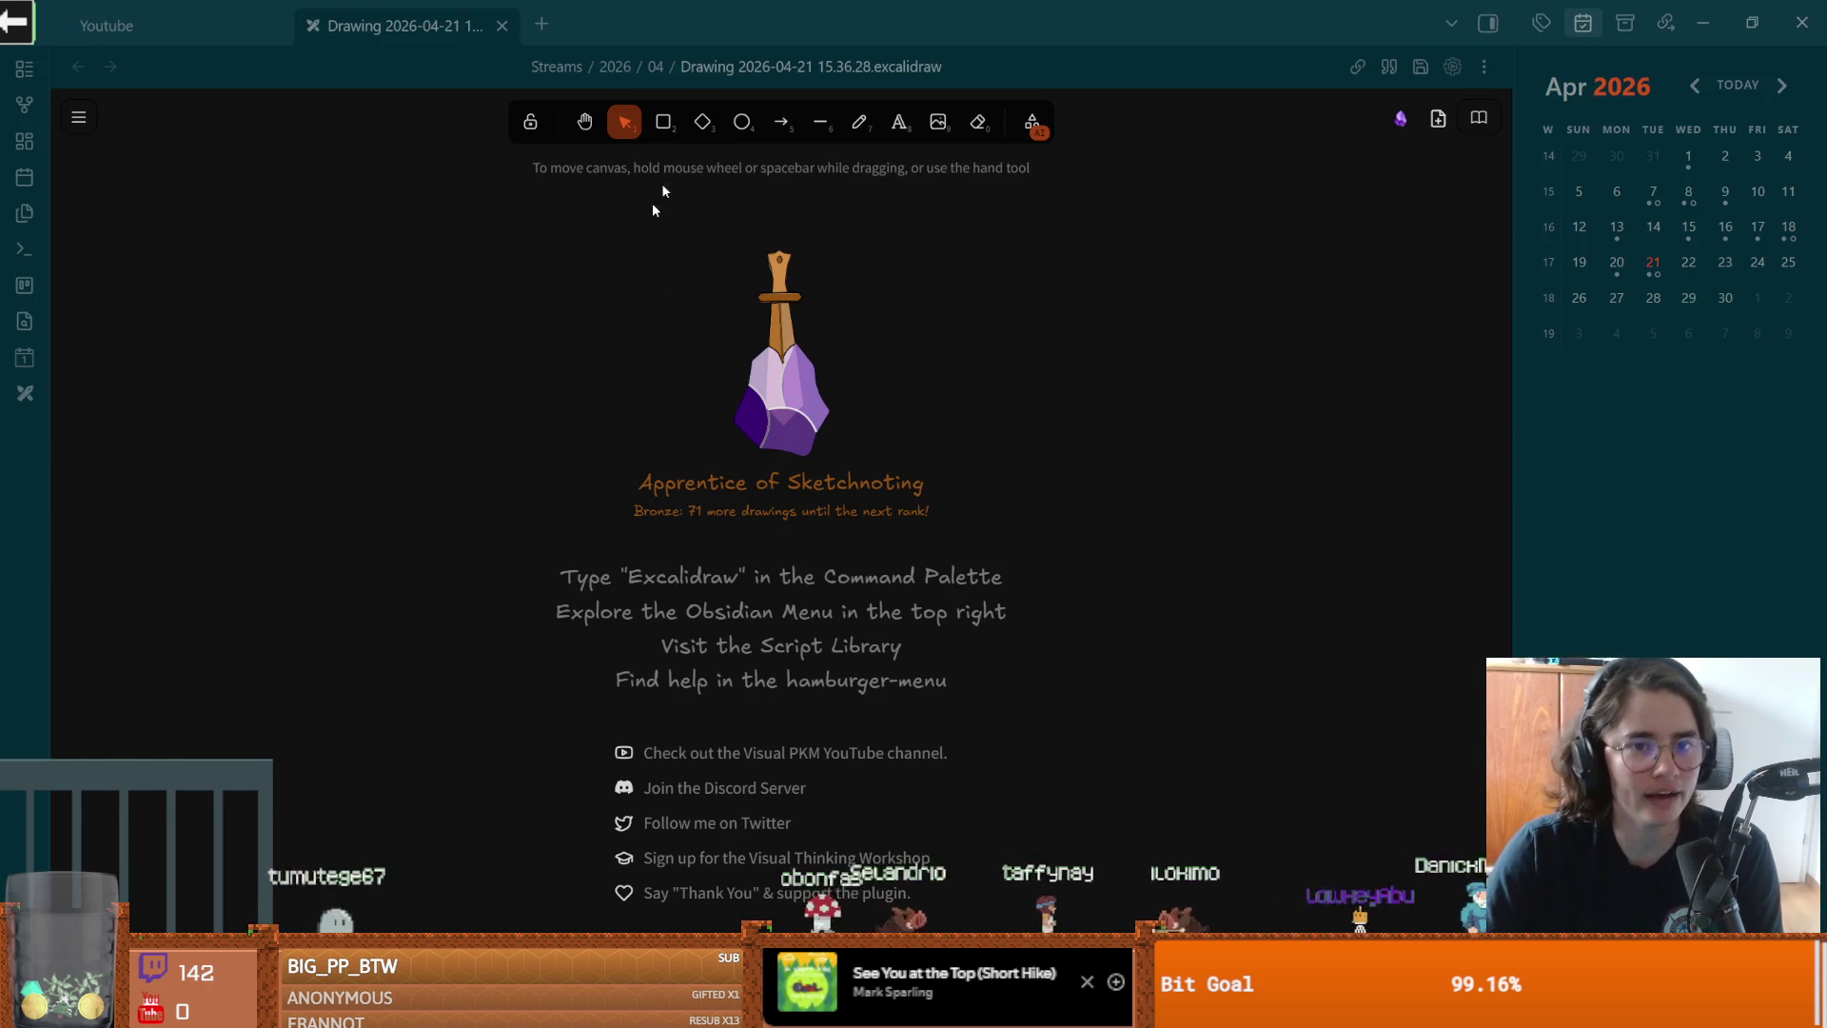
Step: Draw a large rounded rectangle as the screen frame and adjust its position
click(663, 121)
mouse_move(441, 273)
mouse_down()
mouse_move(1311, 710)
mouse_move(1217, 762)
mouse_up()
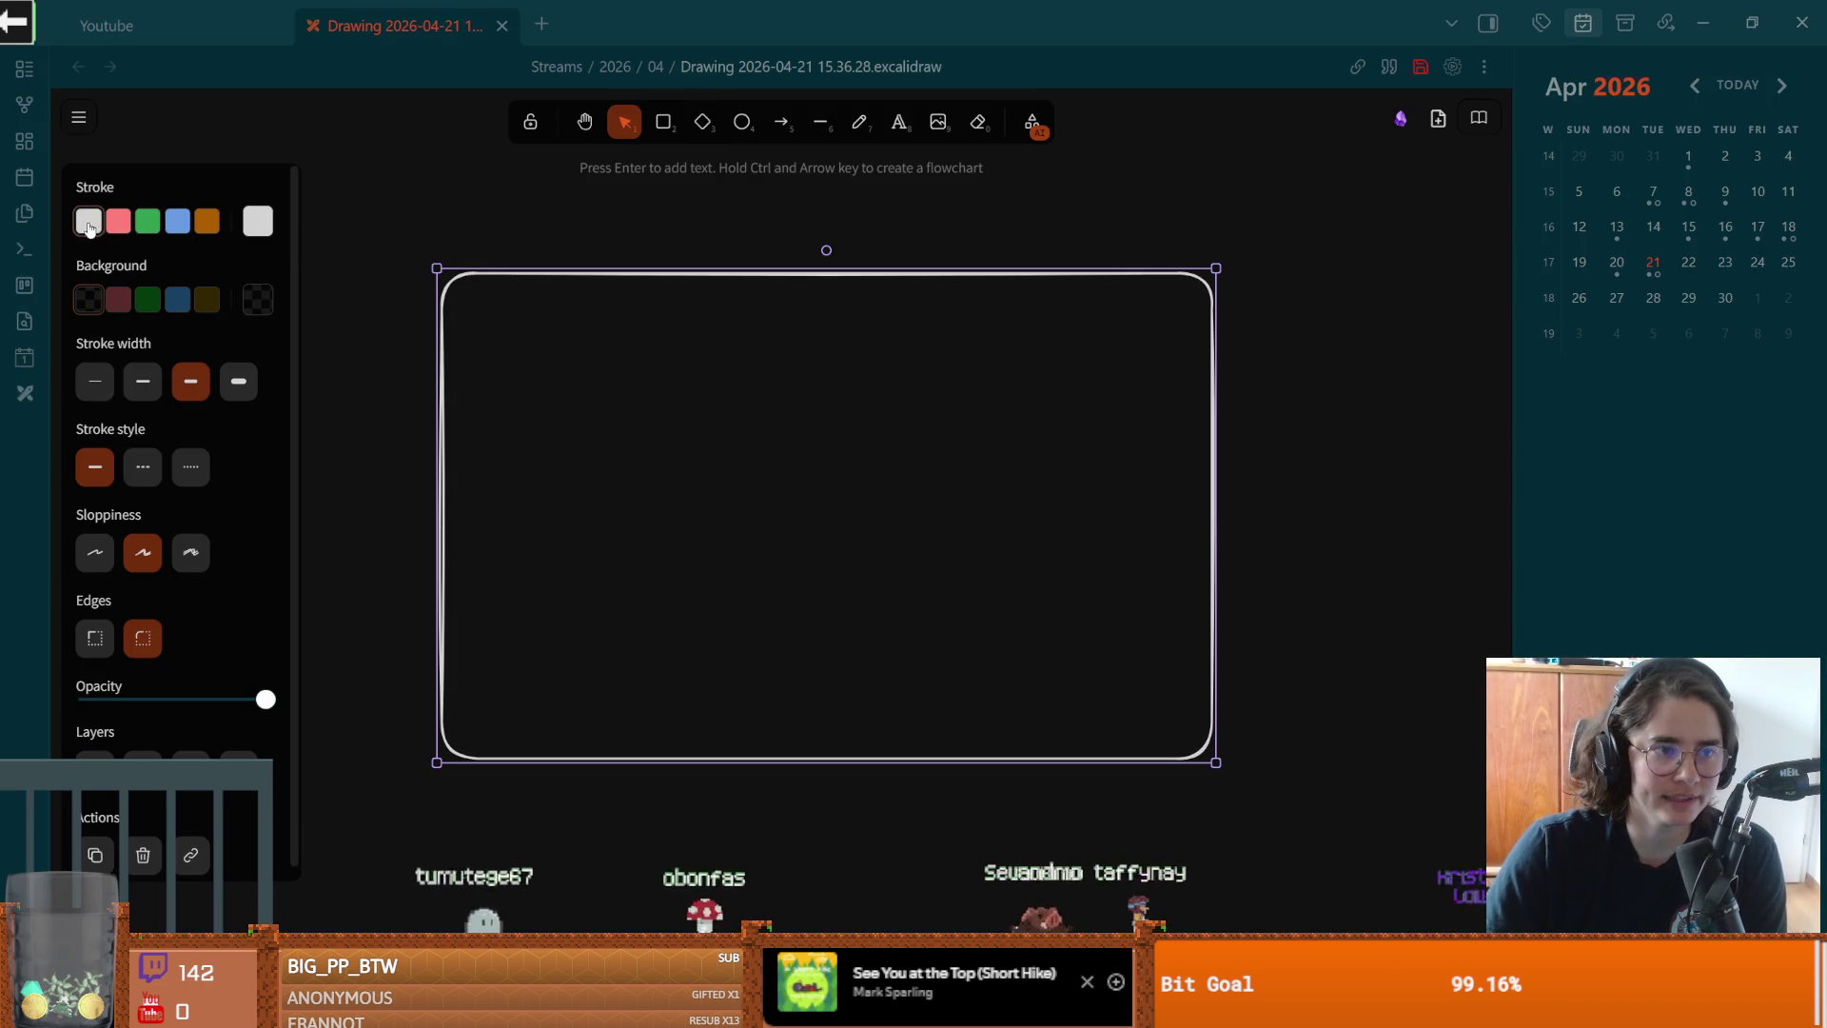
mouse_move(437, 283)
mouse_down()
mouse_move(611, 598)
mouse_move(405, 232)
mouse_up()
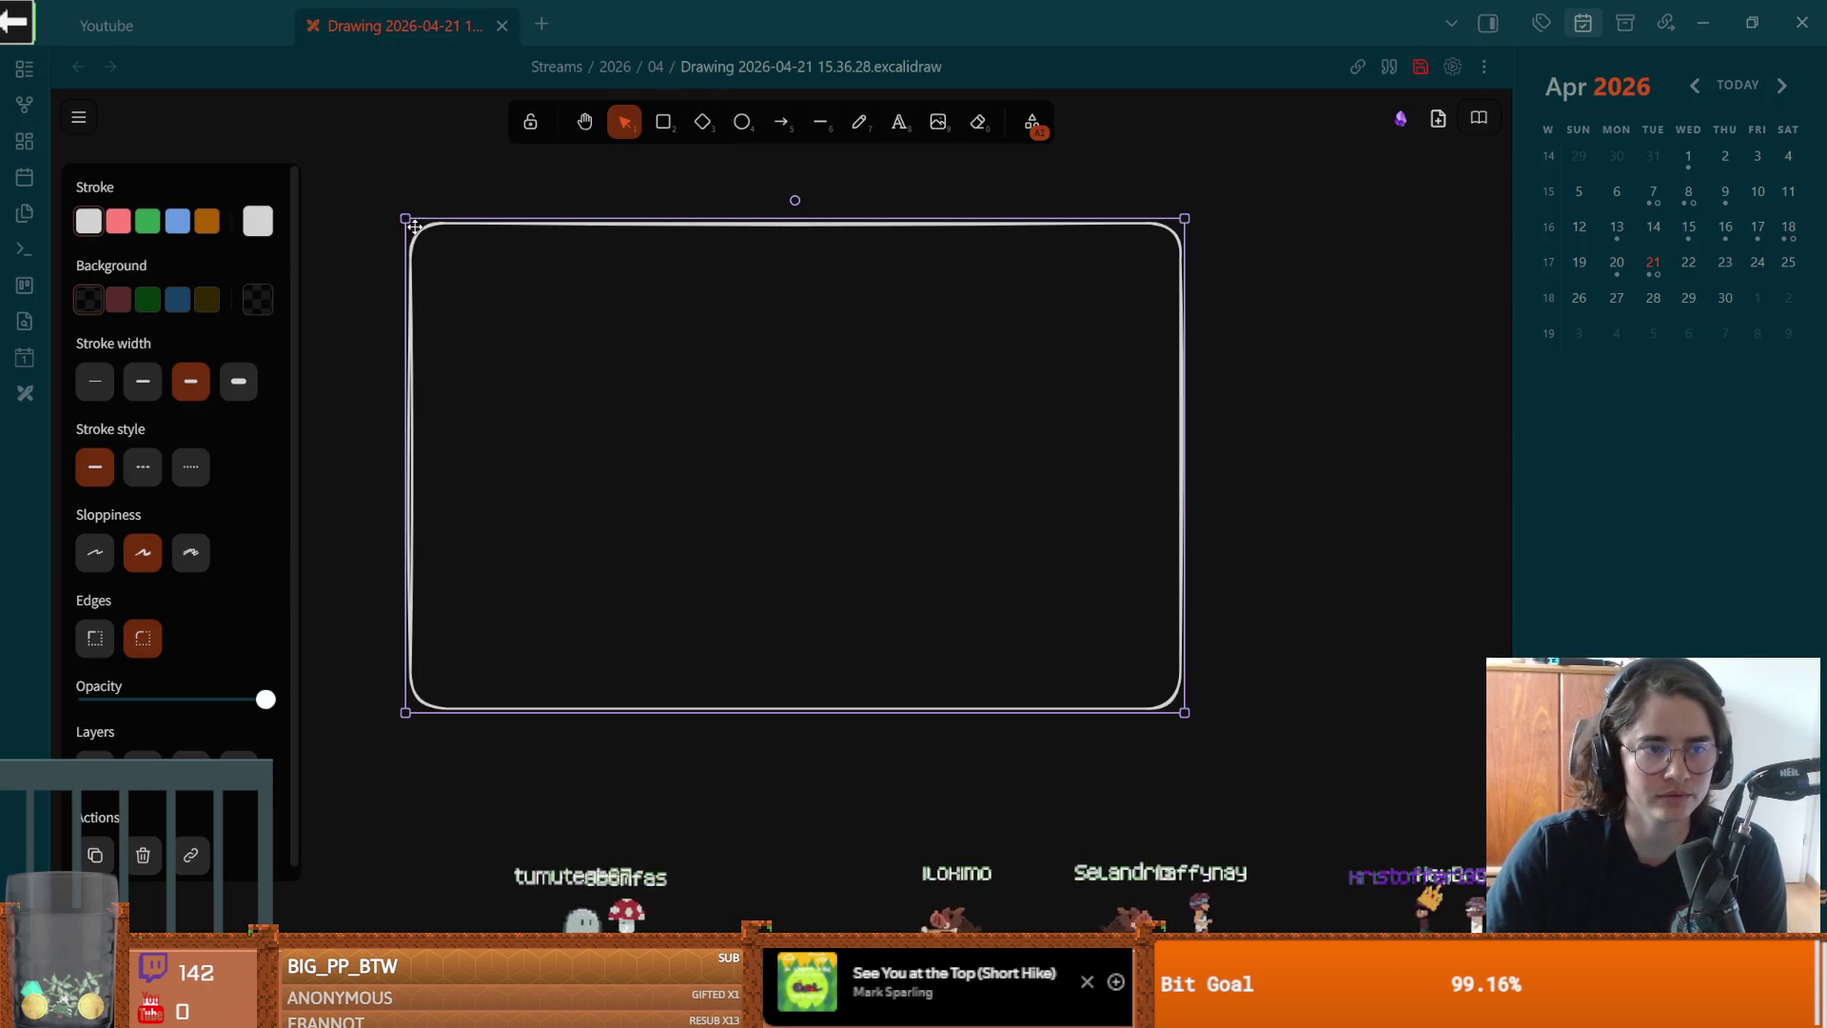
click(207, 220)
key(ctrl+z)
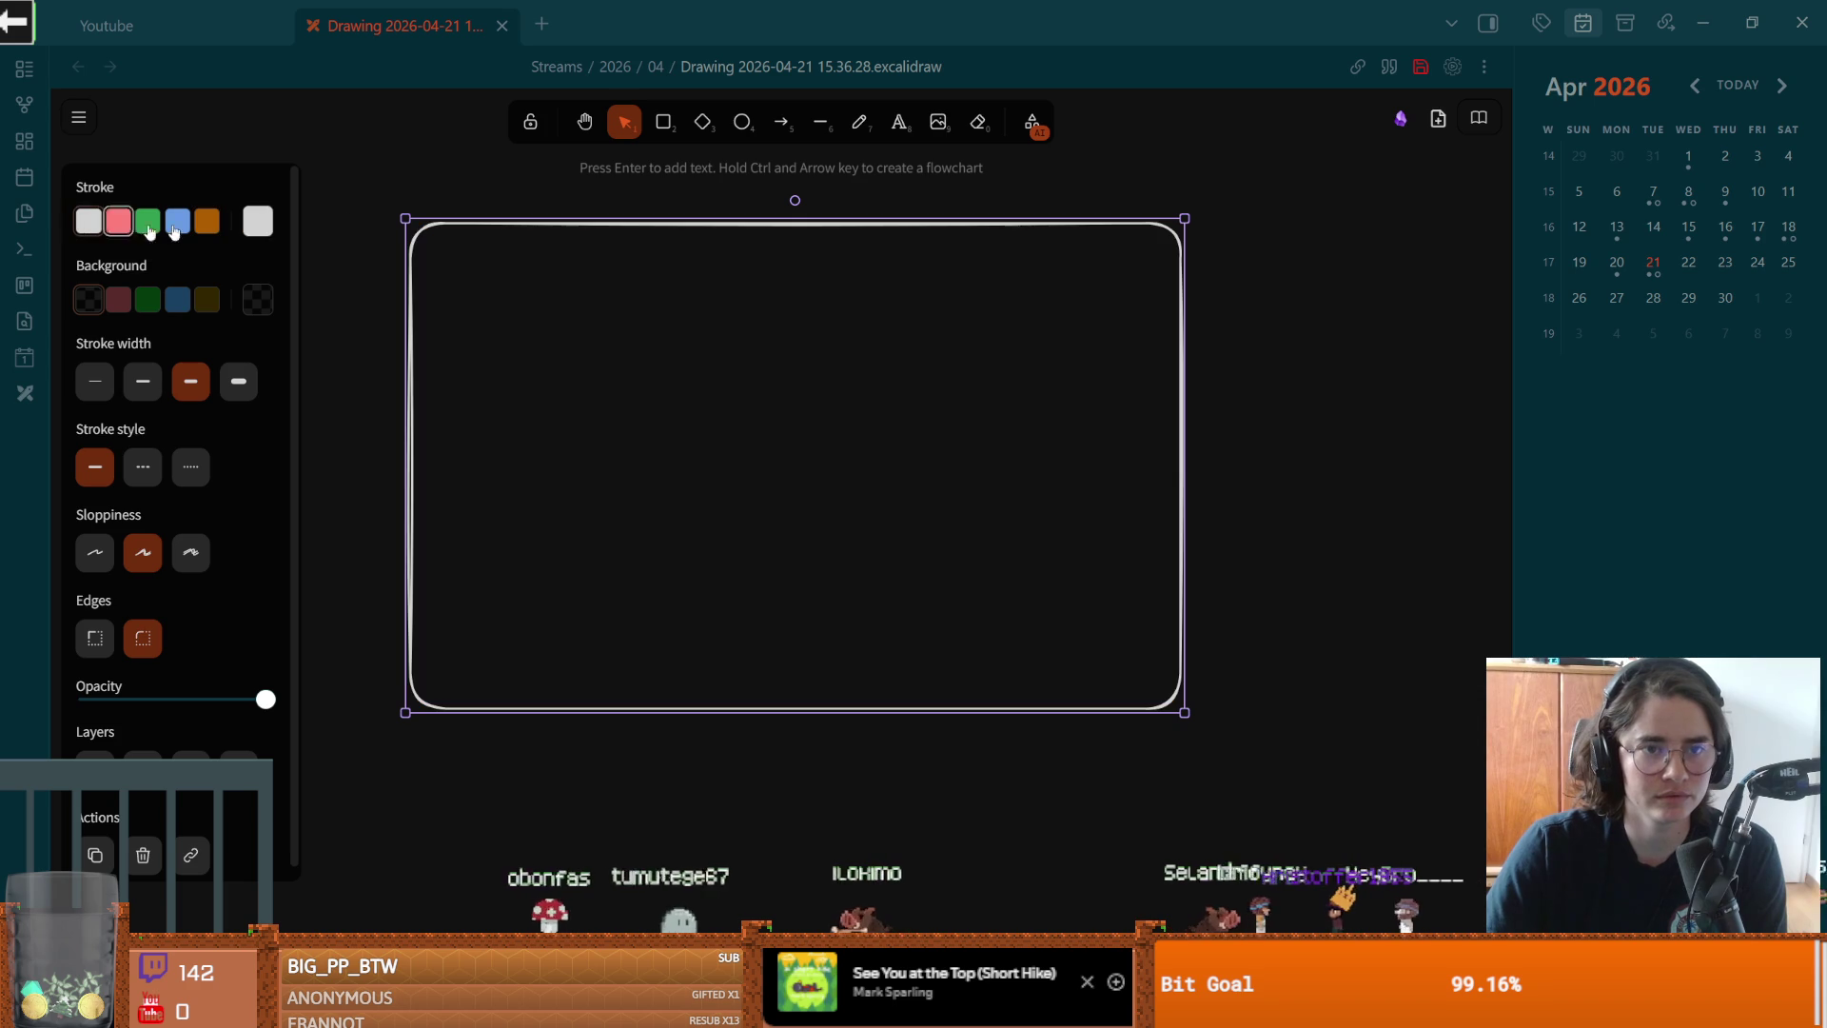
Step: Add blue panels on the right and left sides inside the frame
click(664, 122)
click(206, 221)
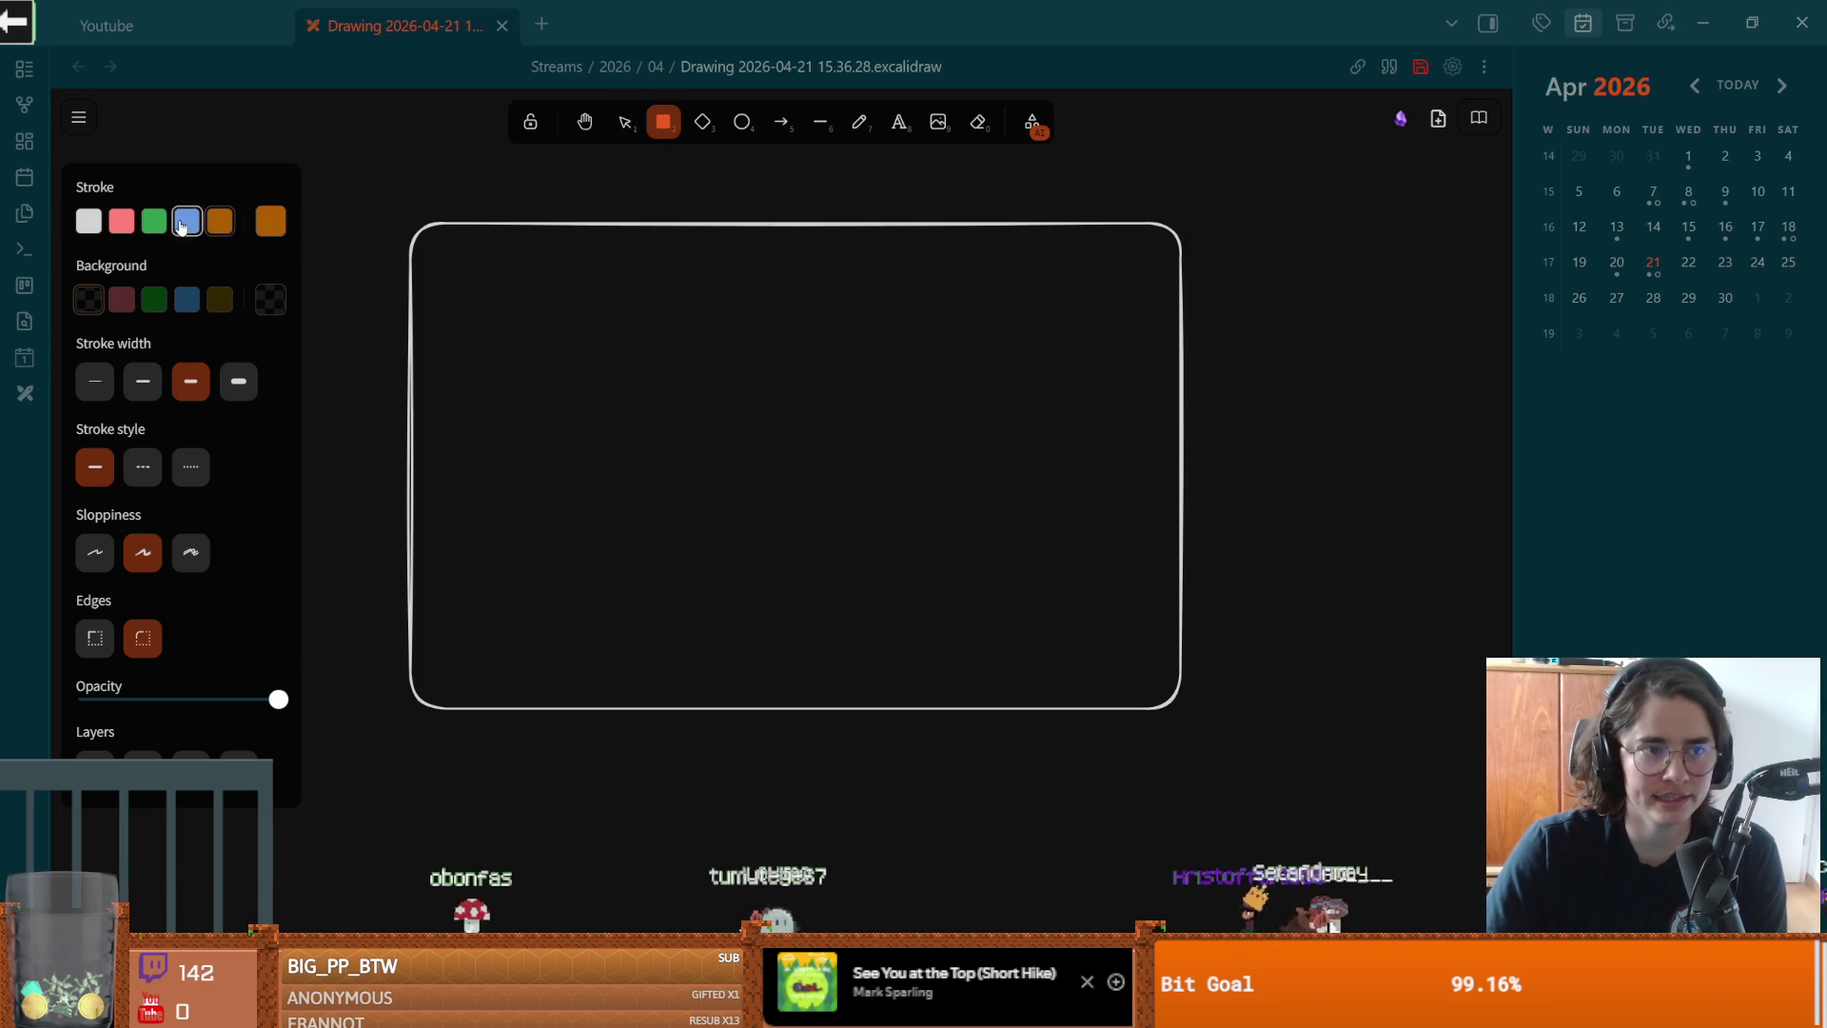
click(186, 220)
mouse_move(1176, 228)
mouse_down()
mouse_move(1101, 661)
mouse_move(984, 703)
mouse_up()
mouse_move(1073, 434)
mouse_down()
mouse_move(1101, 604)
mouse_move(494, 424)
mouse_up()
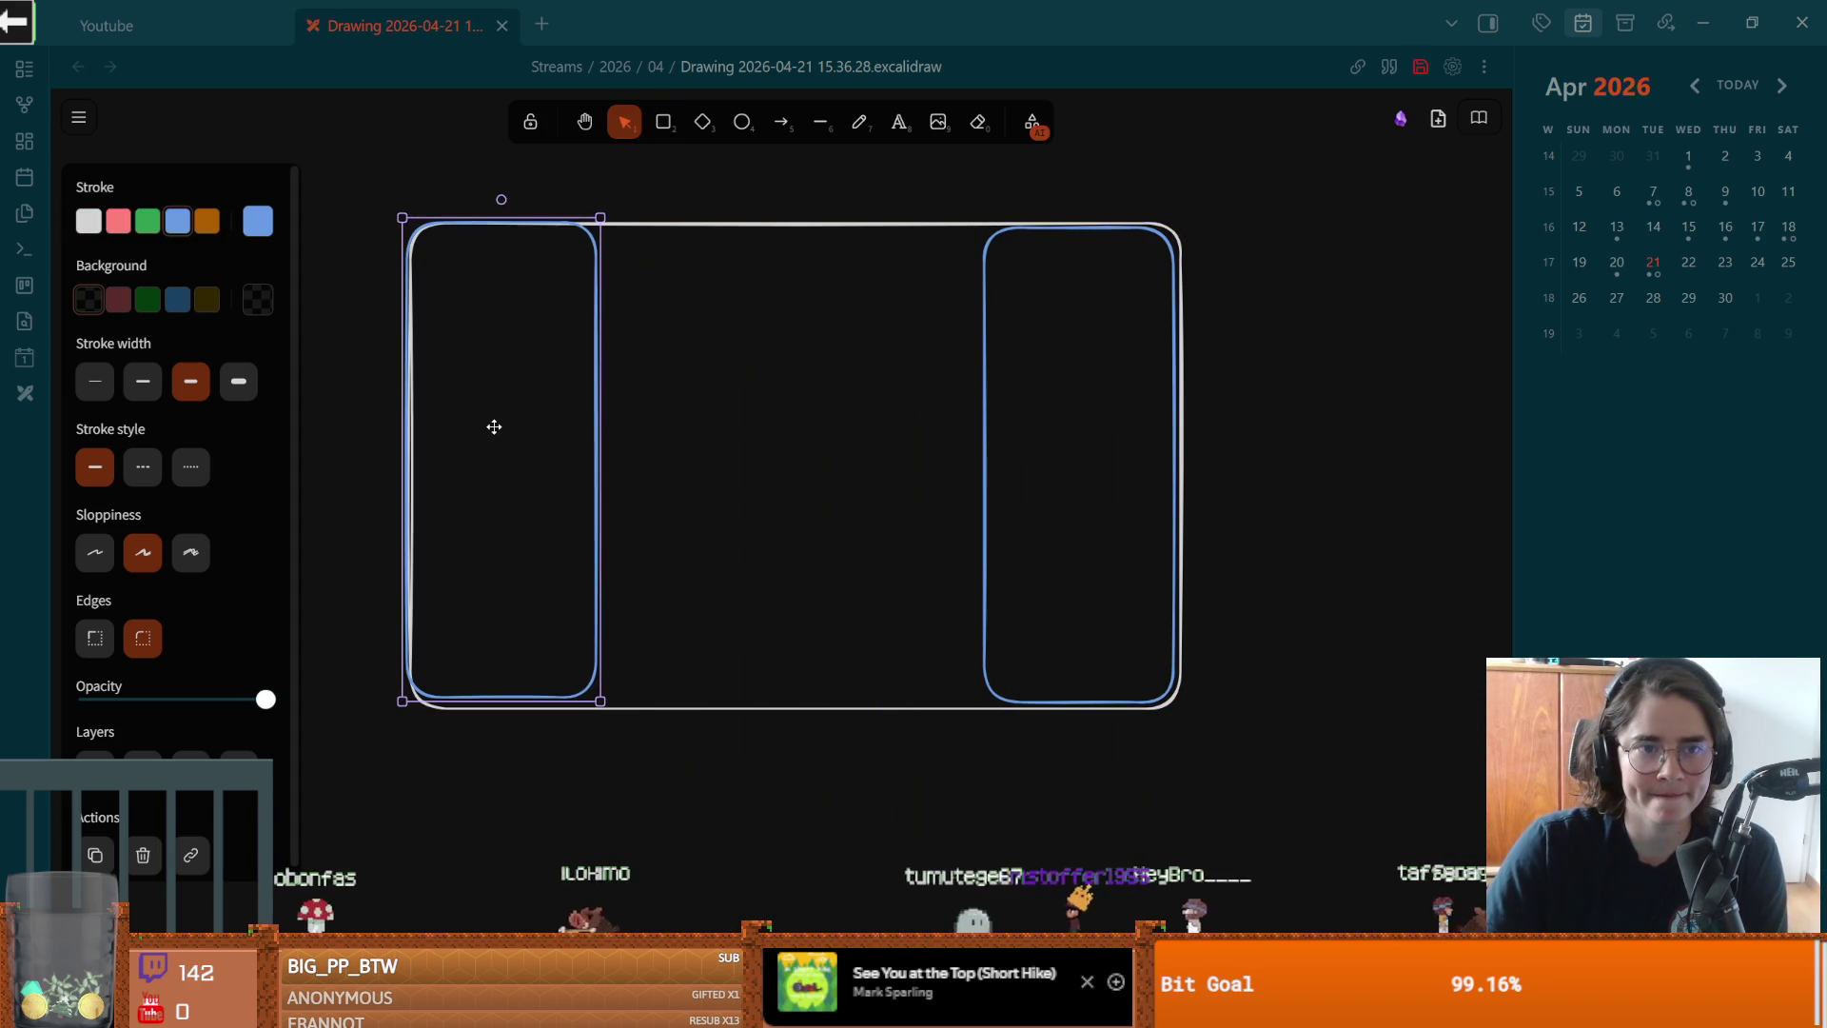
Step: Add a 'canvas_layer1' text label above the frame
key(t)
scroll(856, 396, up, 2)
click(654, 331)
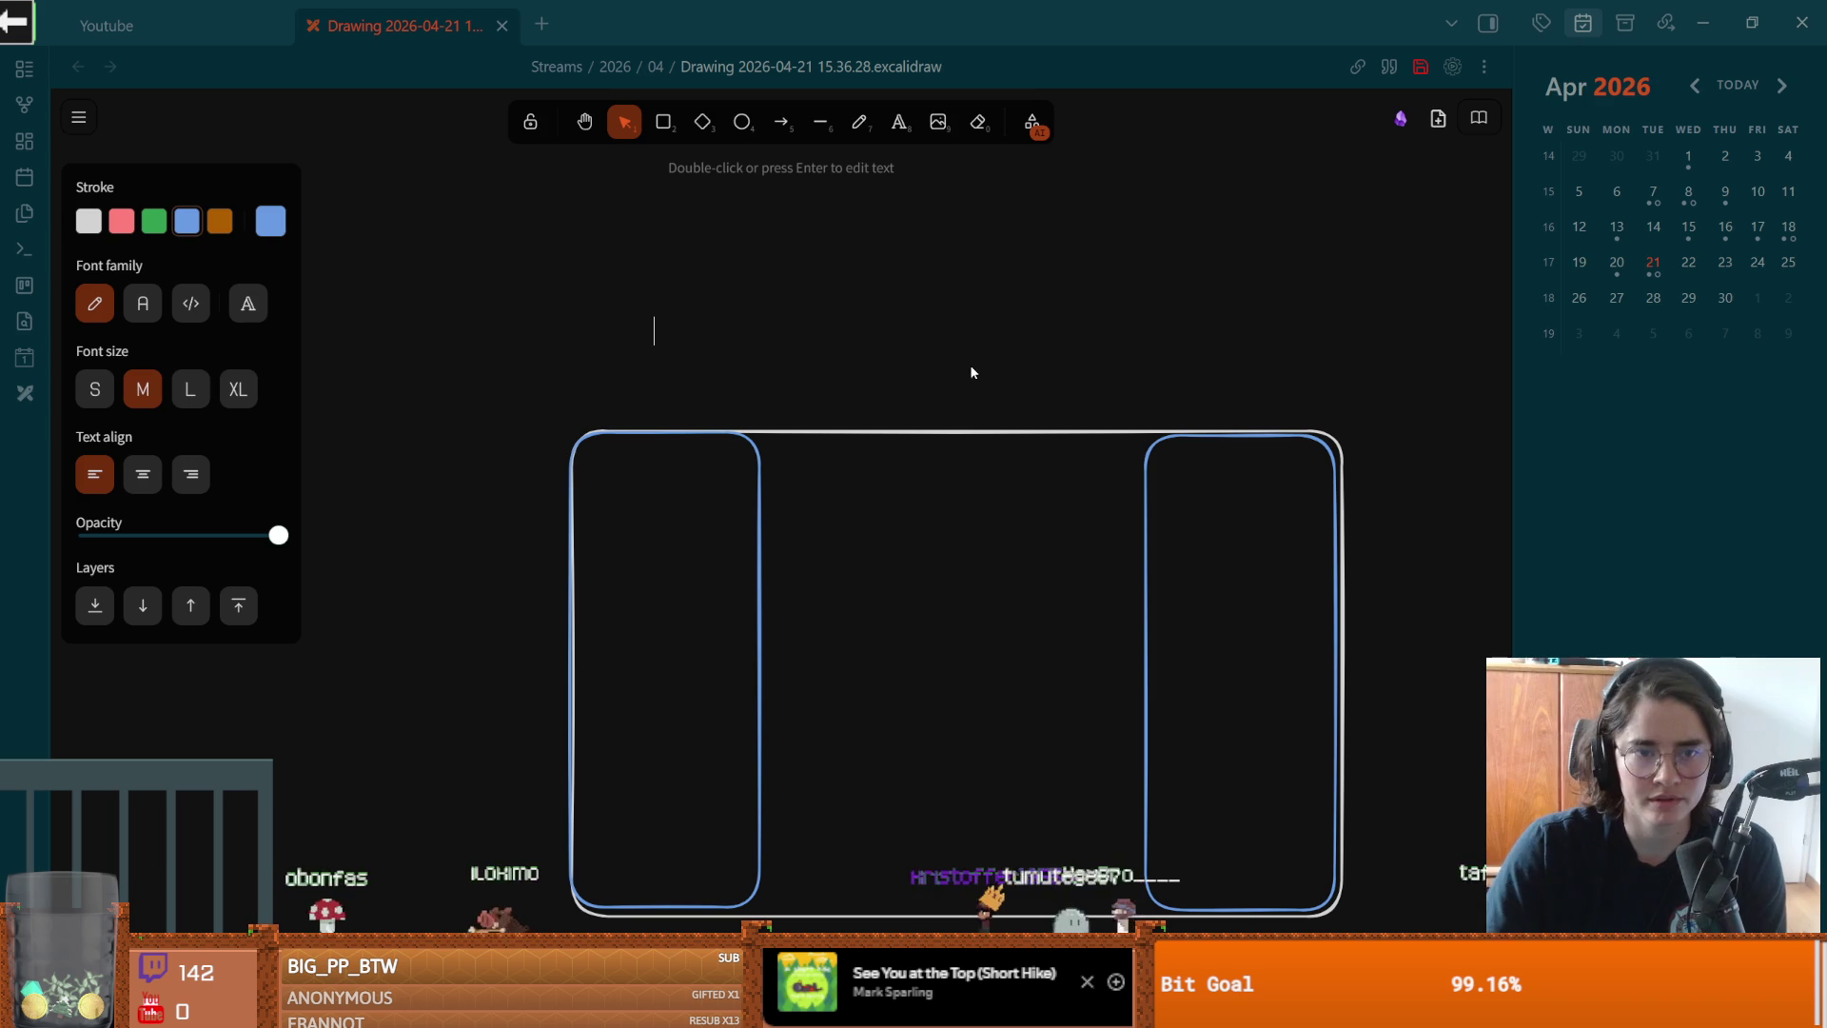
text(canvas)
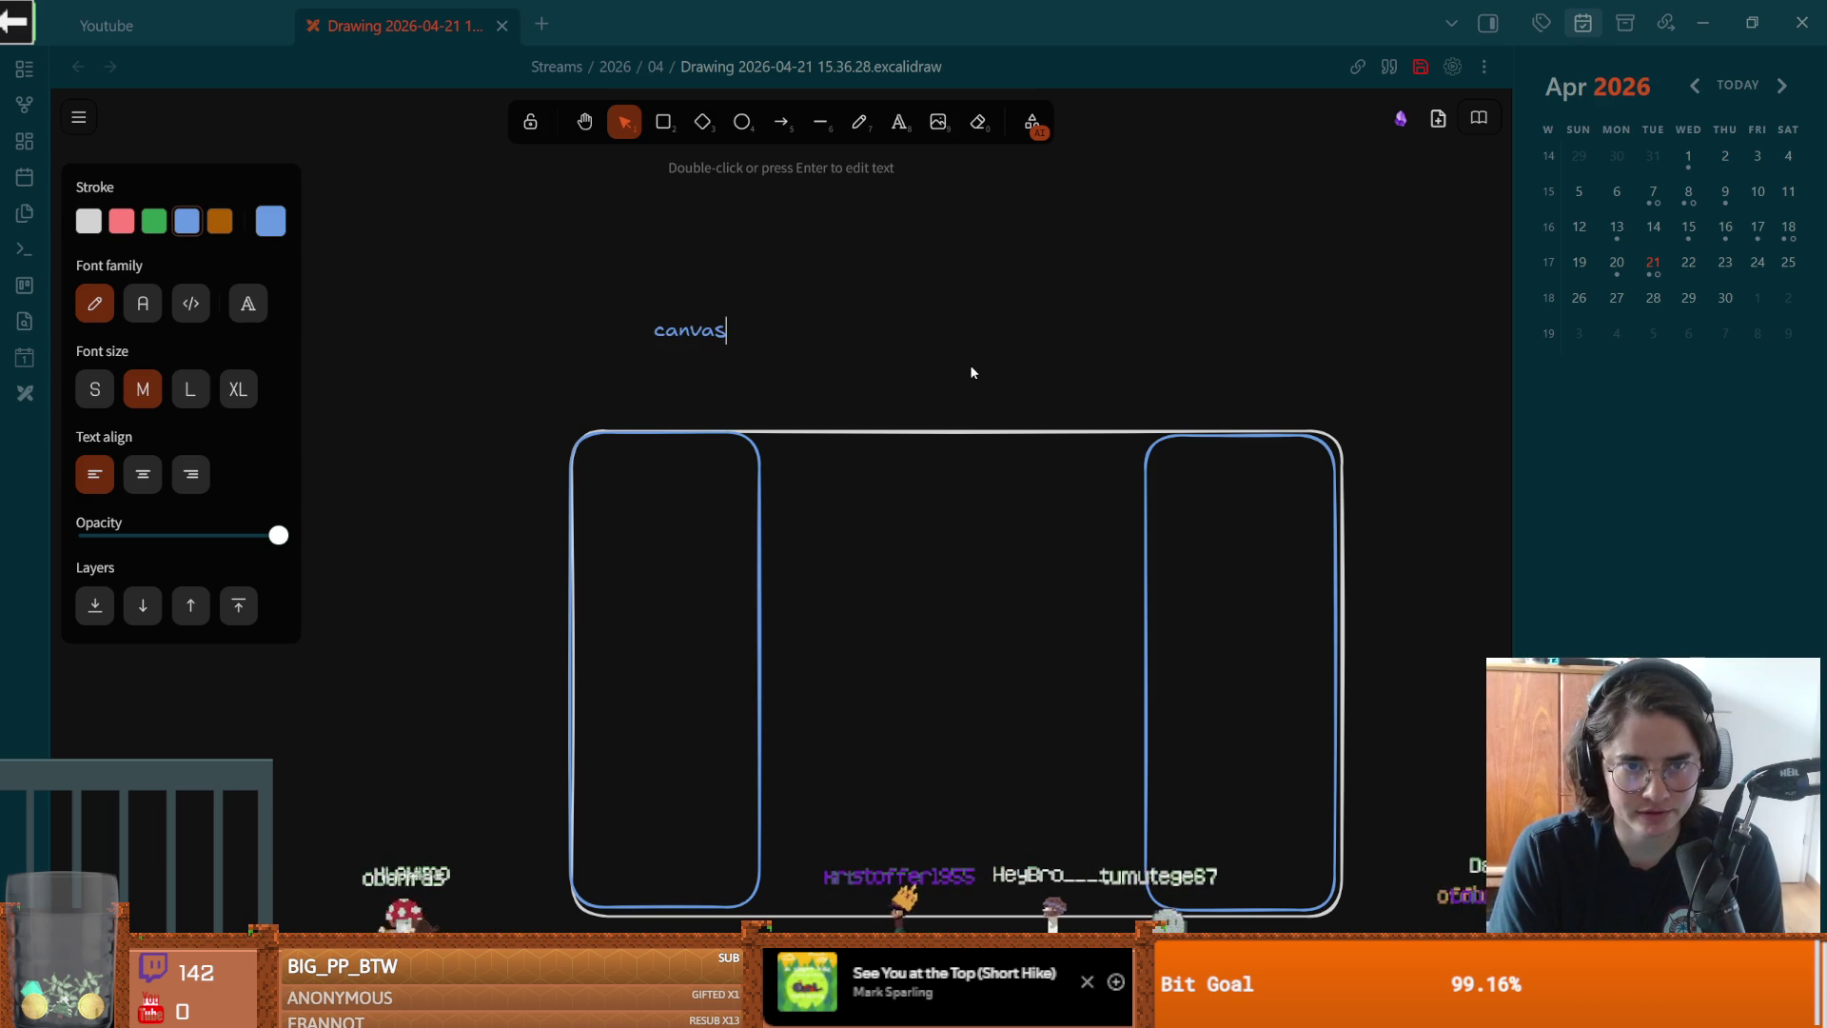
text(_layer1)
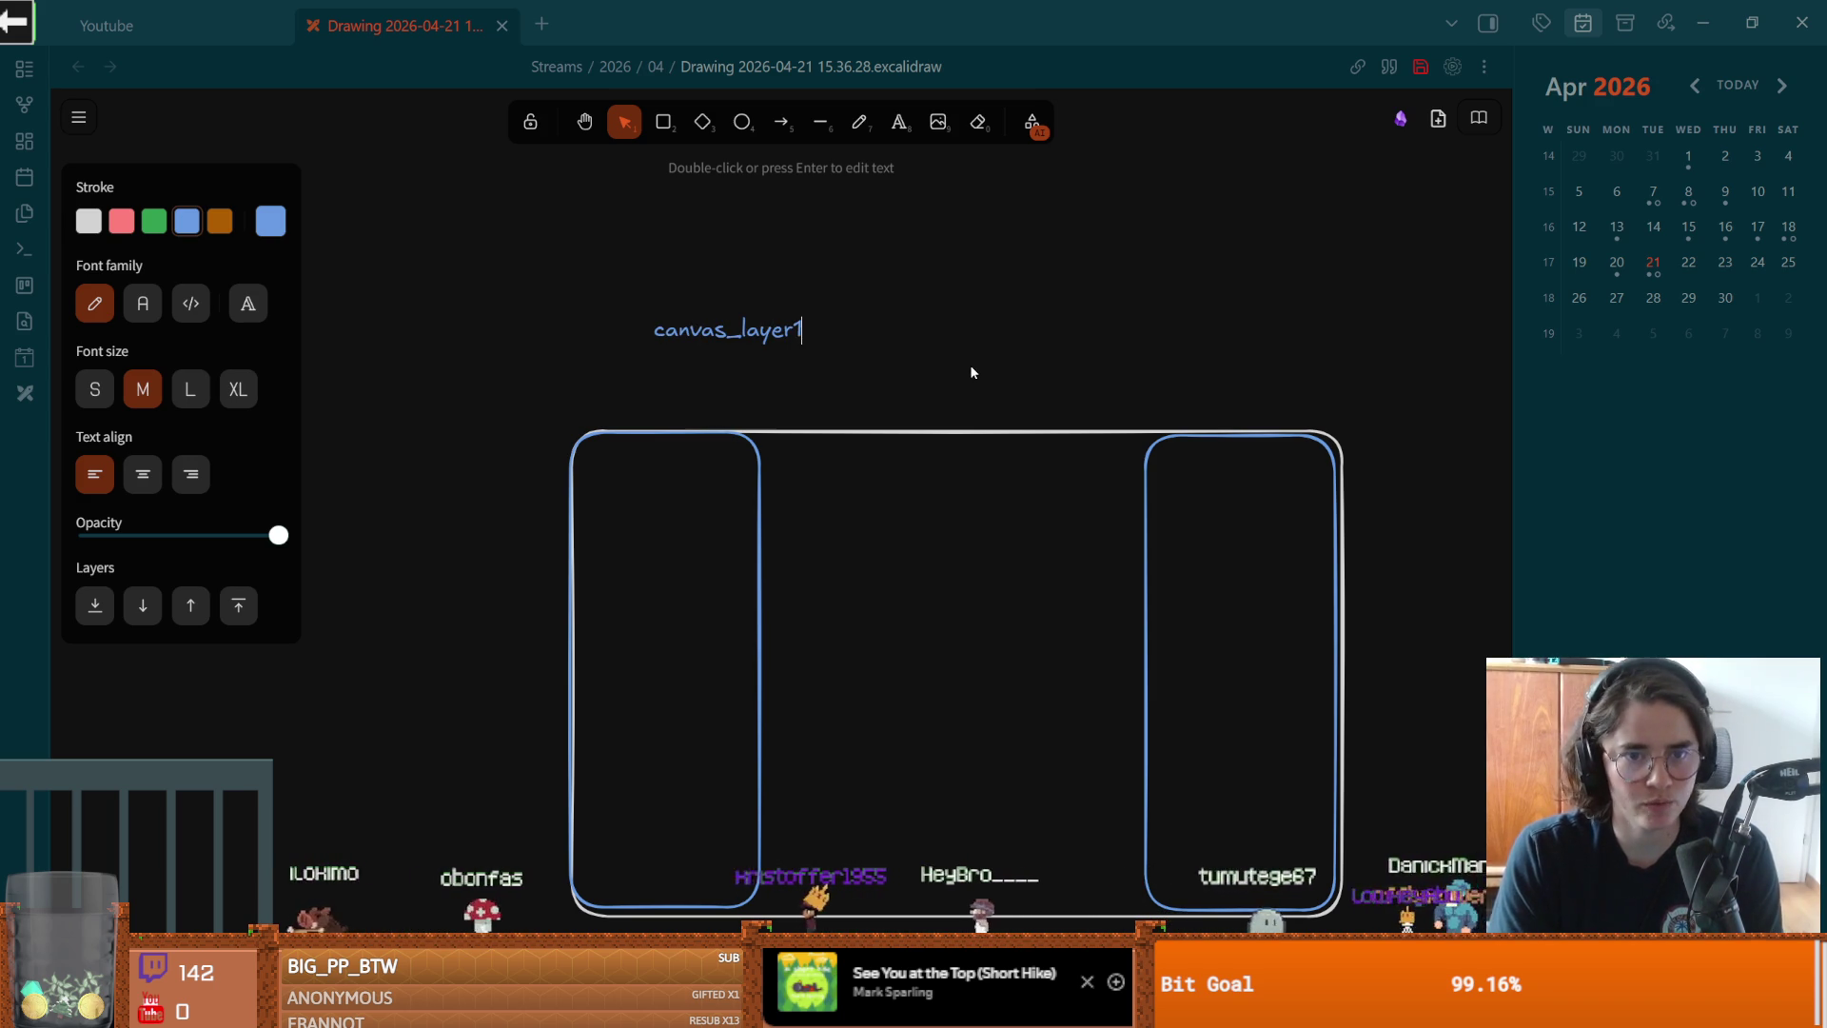
click(961, 347)
Step: Draw a green circle inside the left panel
scroll(856, 219, down, 1)
scroll(856, 219, right, 1)
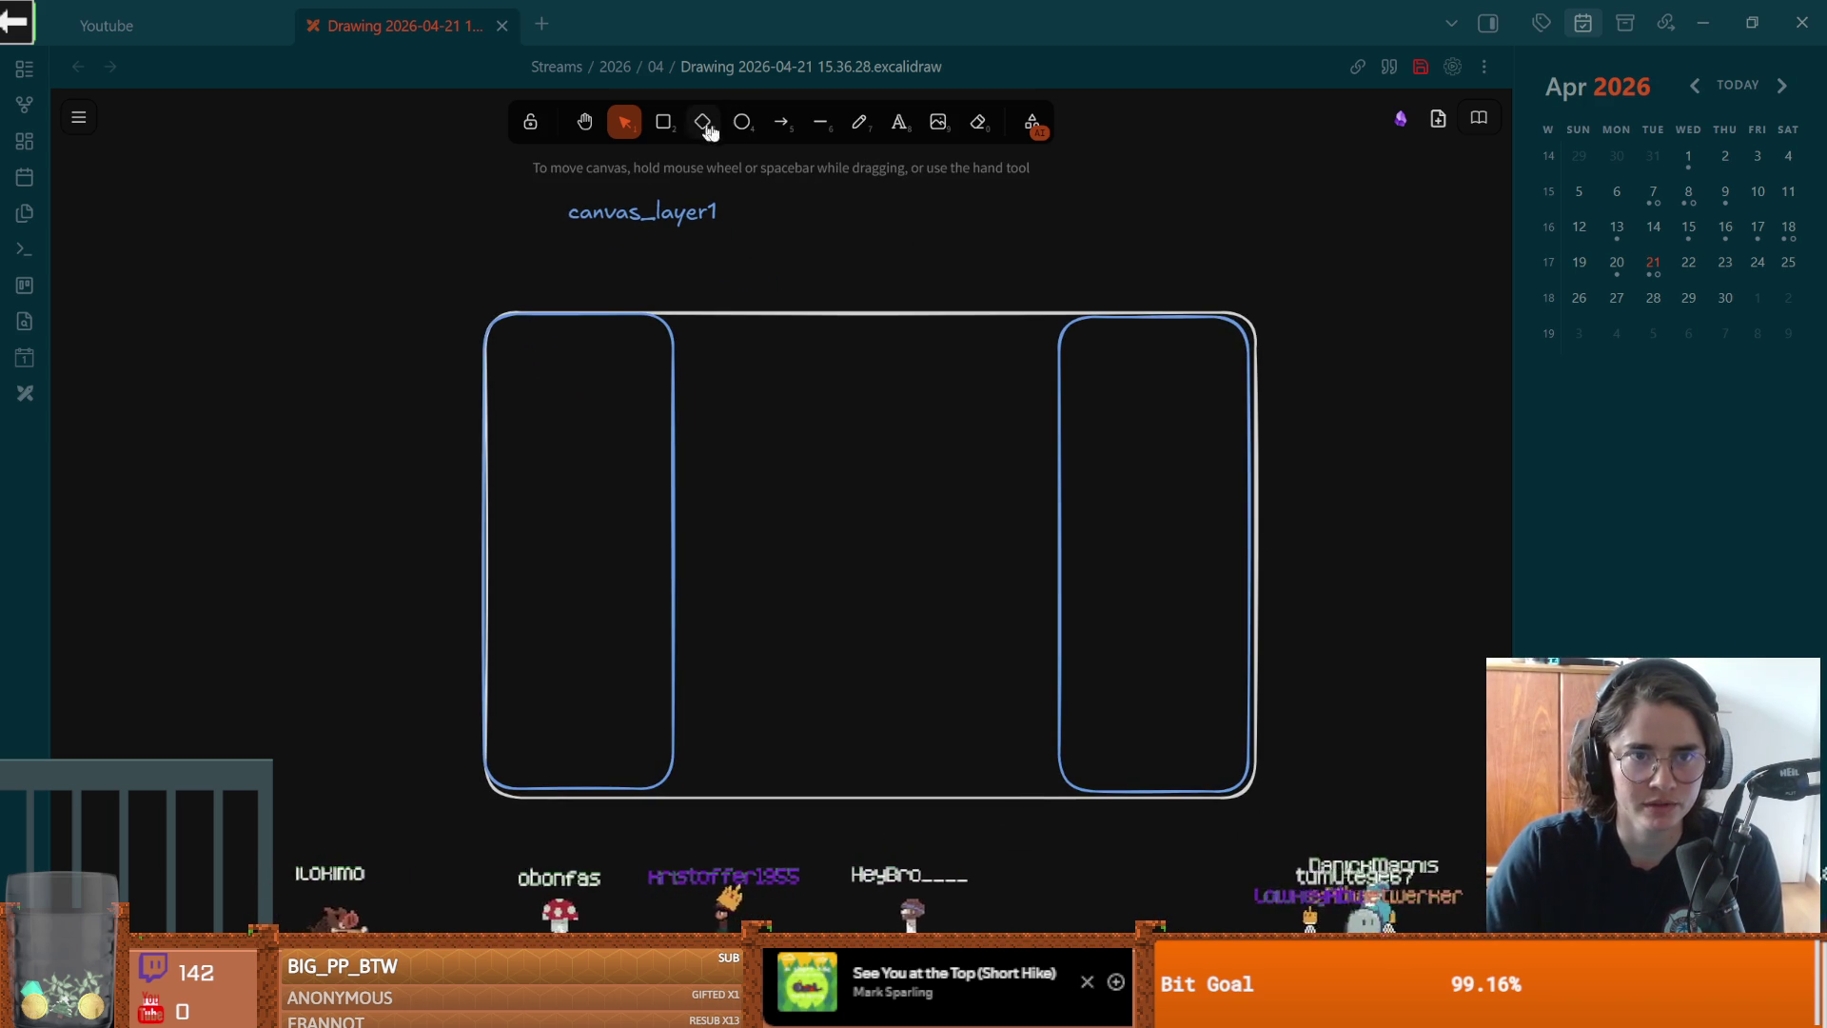
click(744, 126)
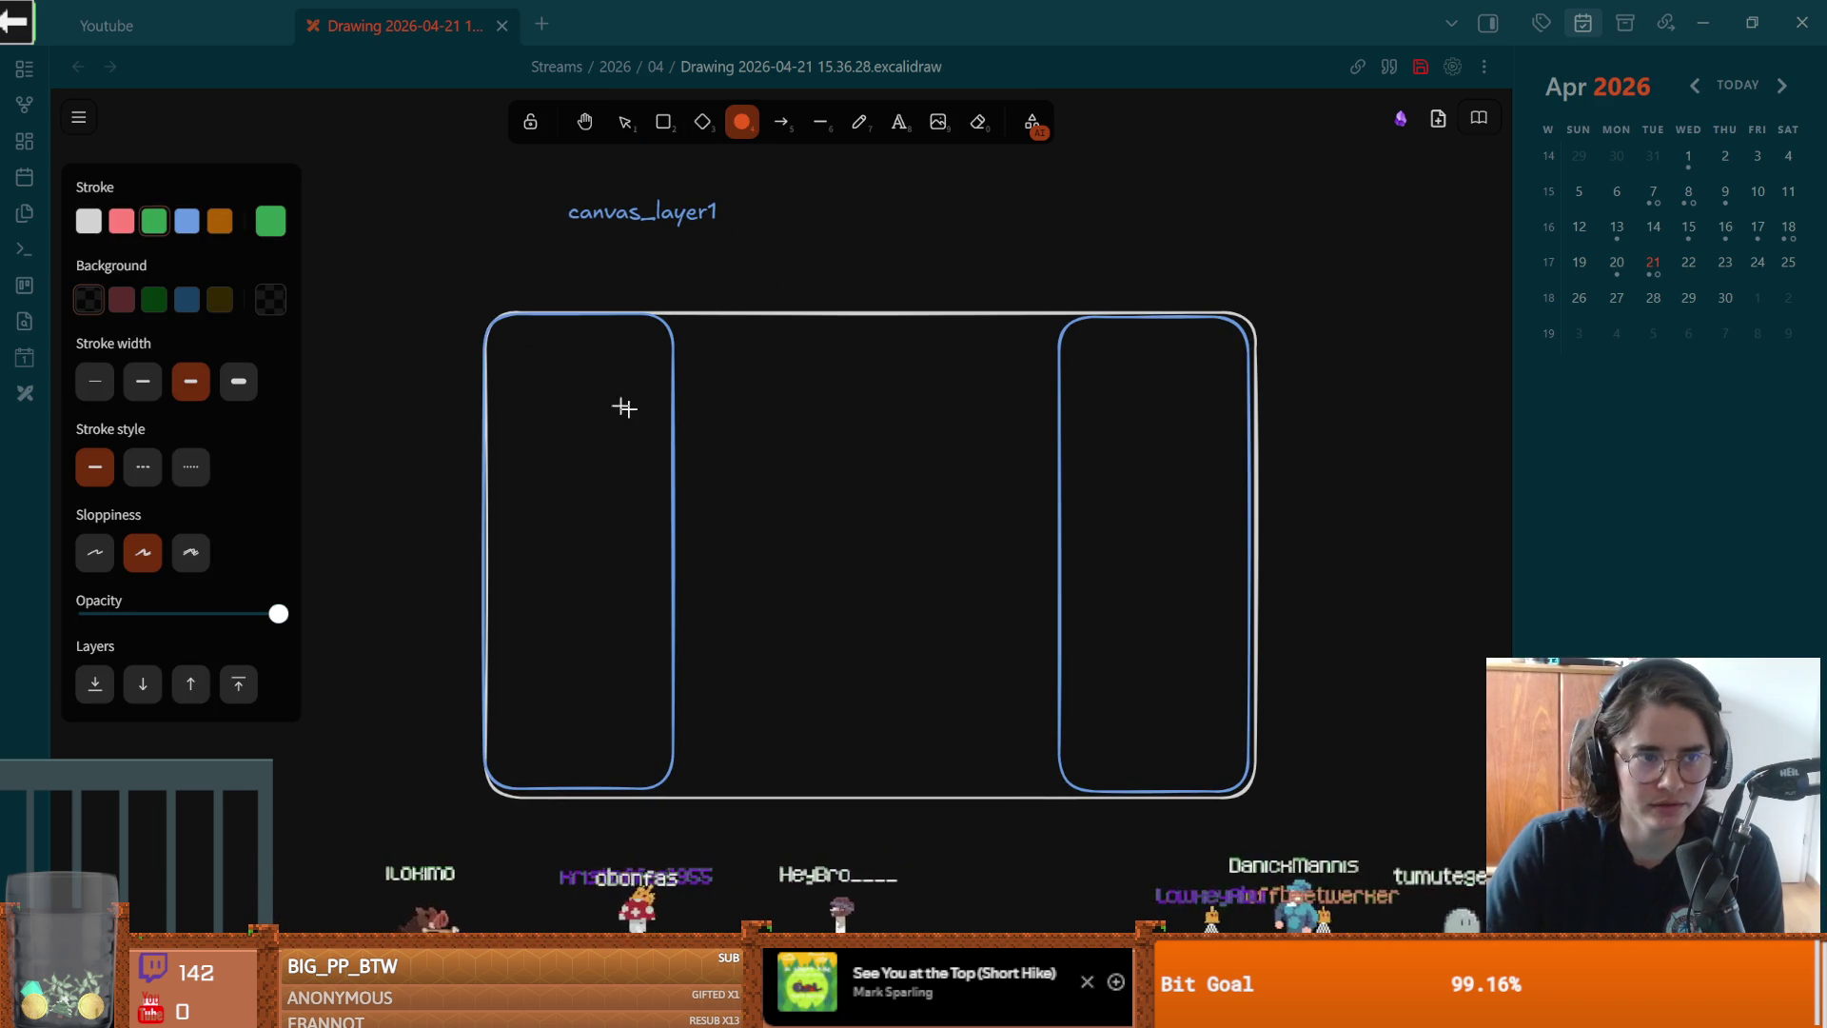
mouse_move(759, 436)
mouse_down()
mouse_move(786, 457)
mouse_move(810, 355)
mouse_move(578, 276)
mouse_up()
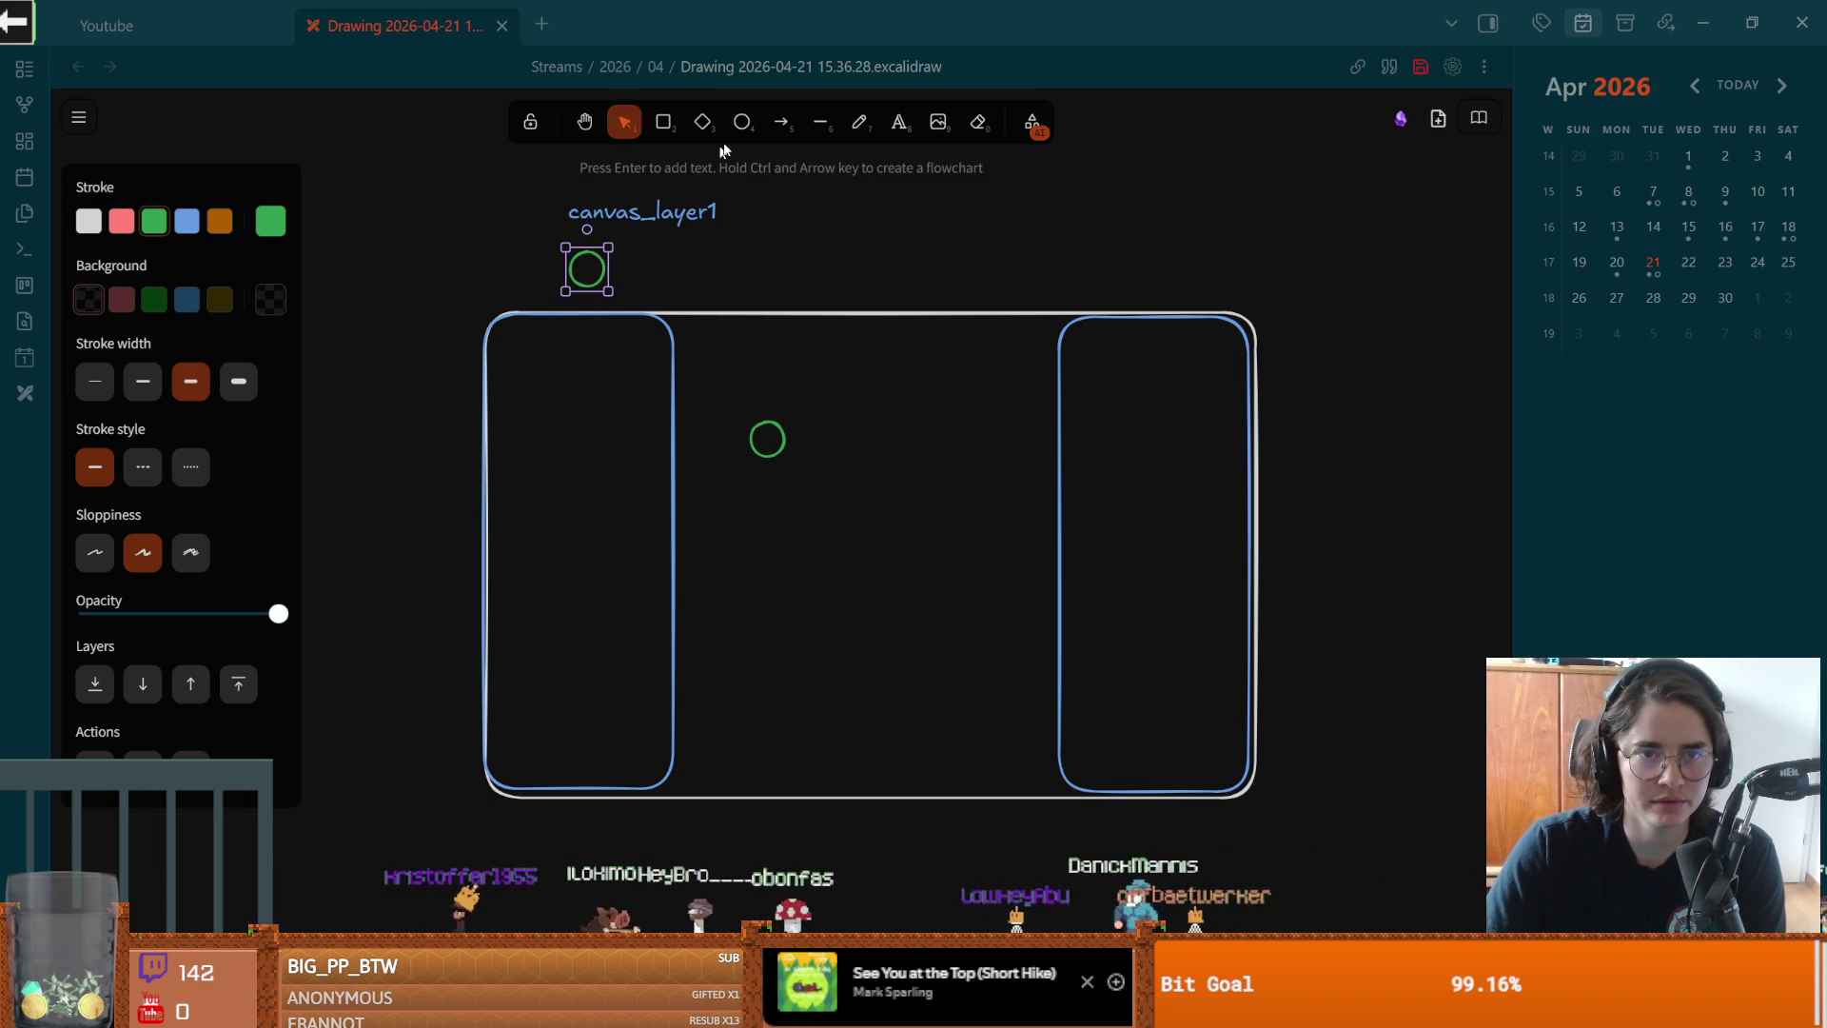
Step: Label the top green circle 'item_pickup node2d' and nudge the label into place
click(899, 122)
click(627, 271)
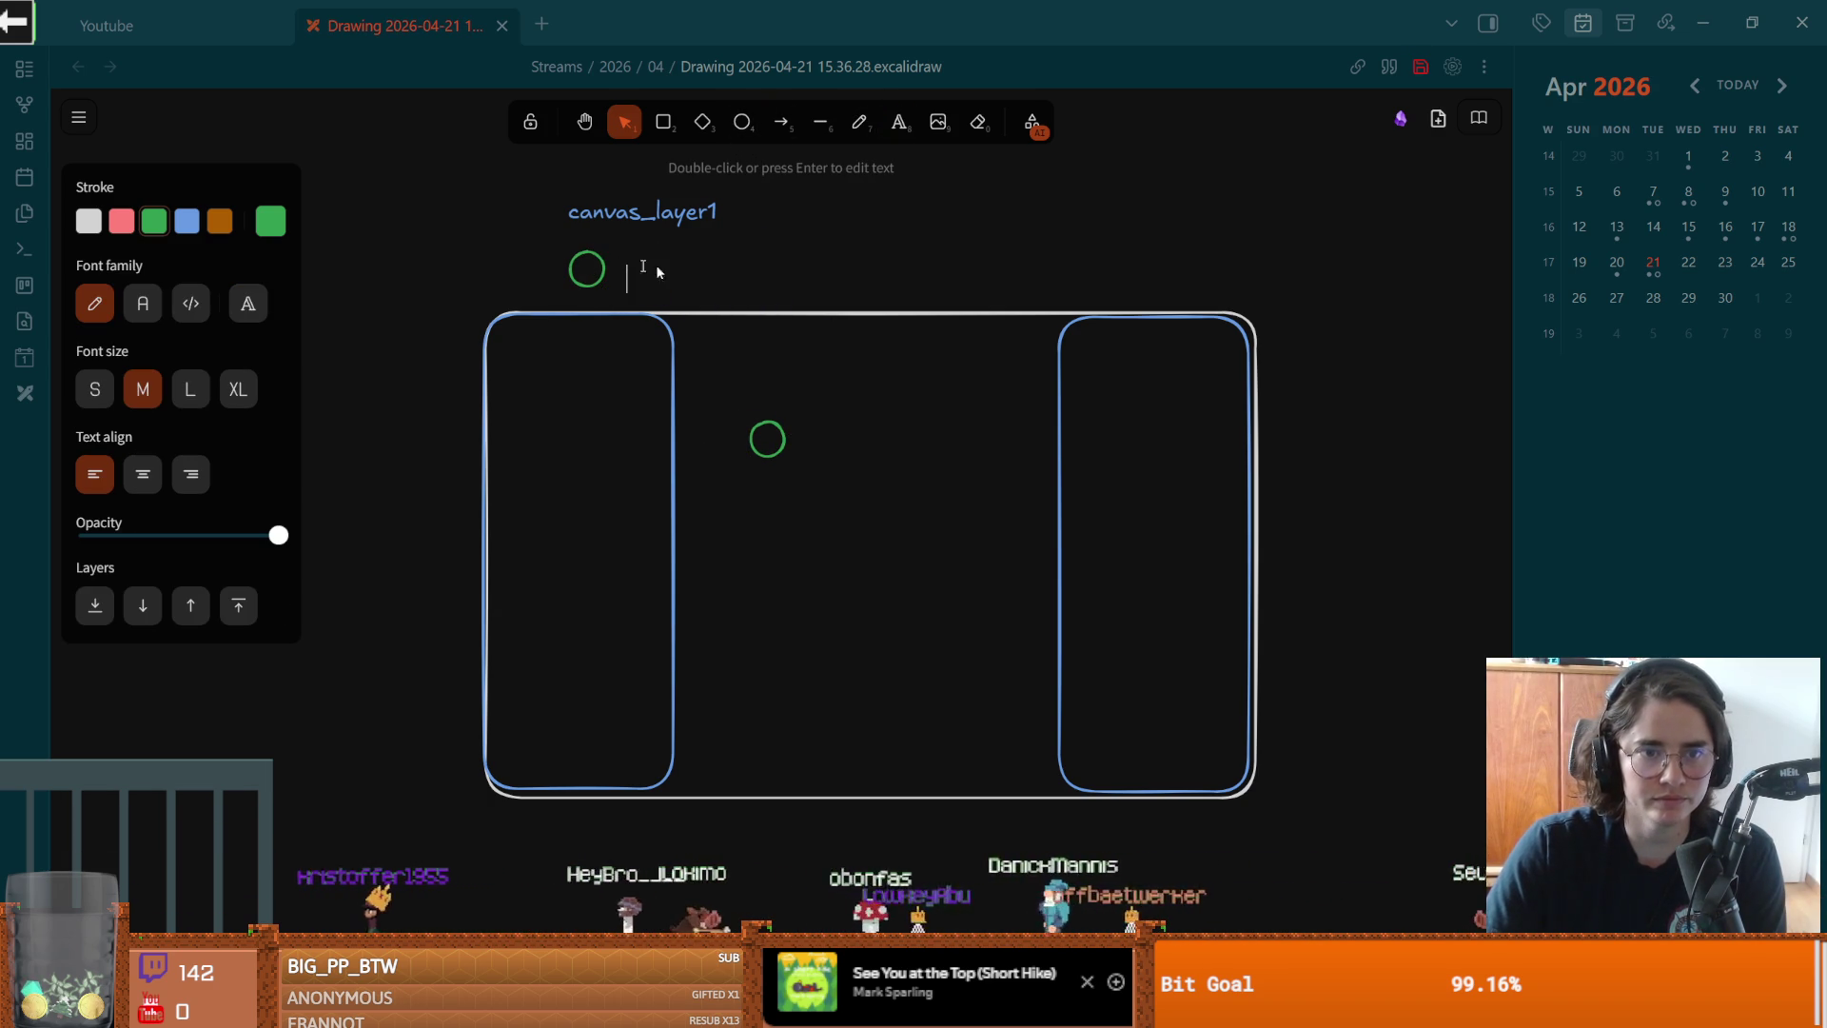
text(item_pci)
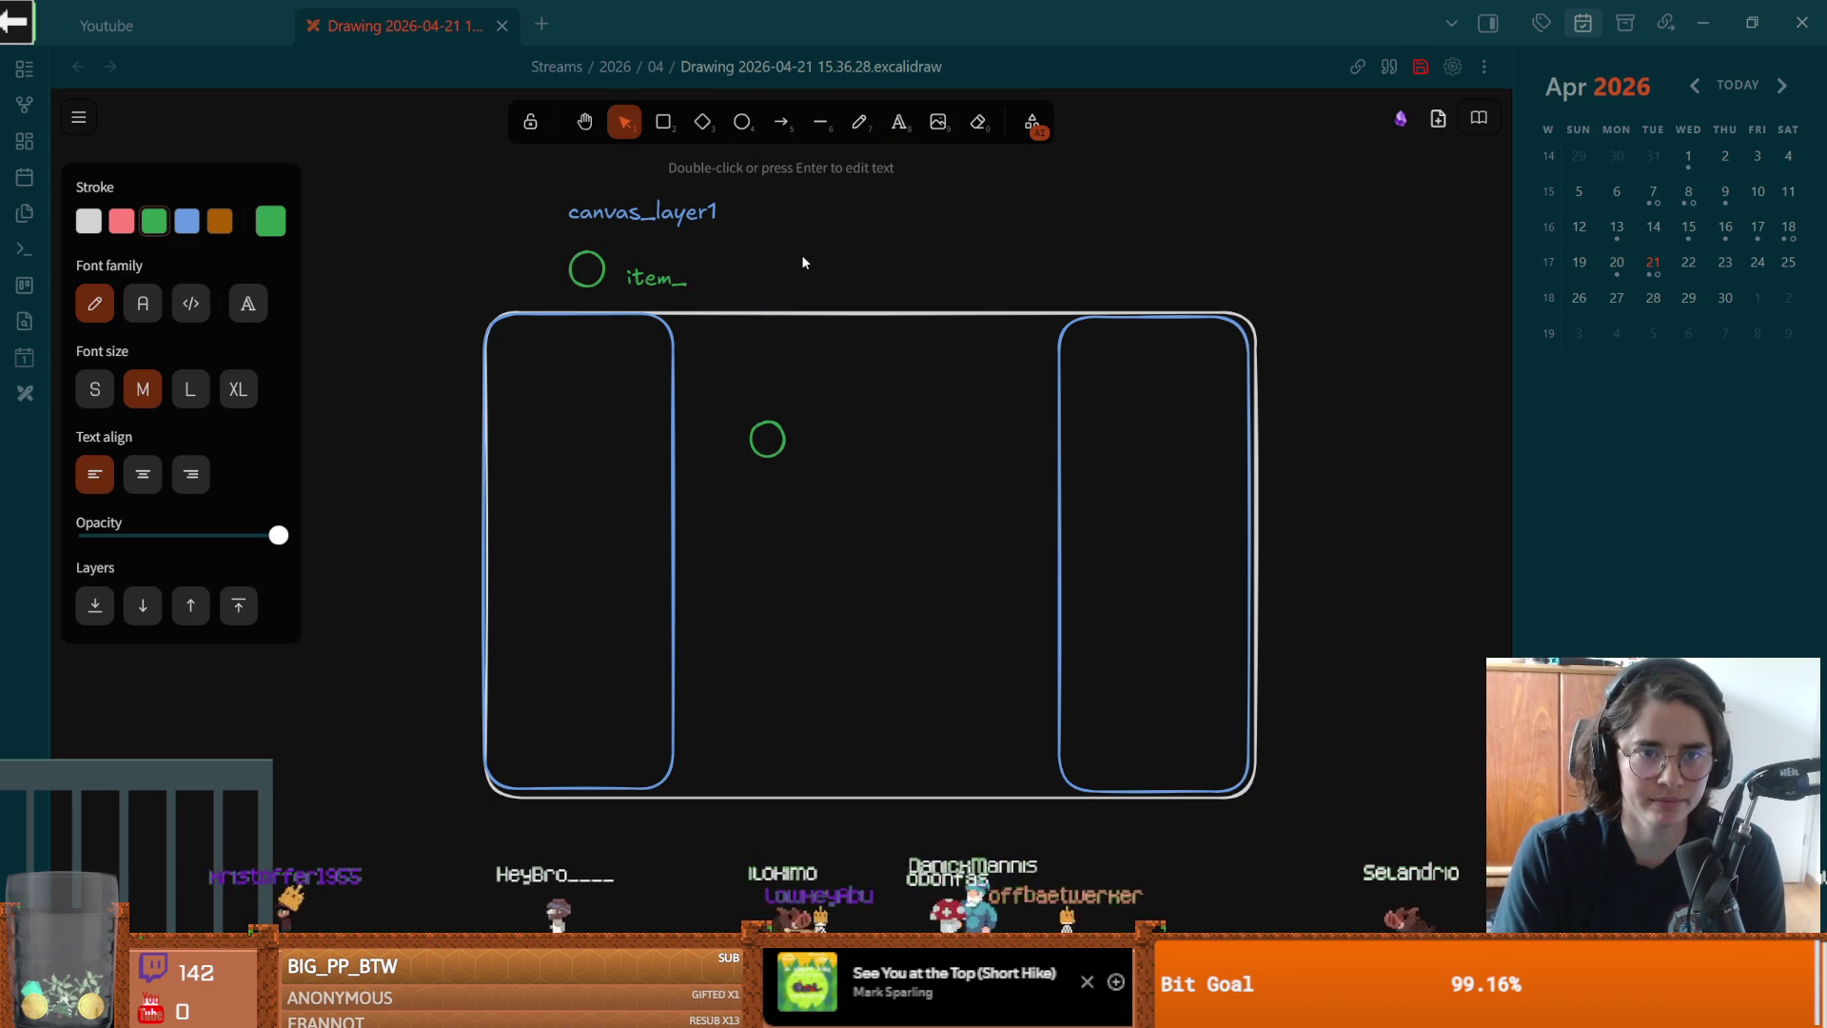
key(BackSpace)
key(BackSpace)
text(ickup)
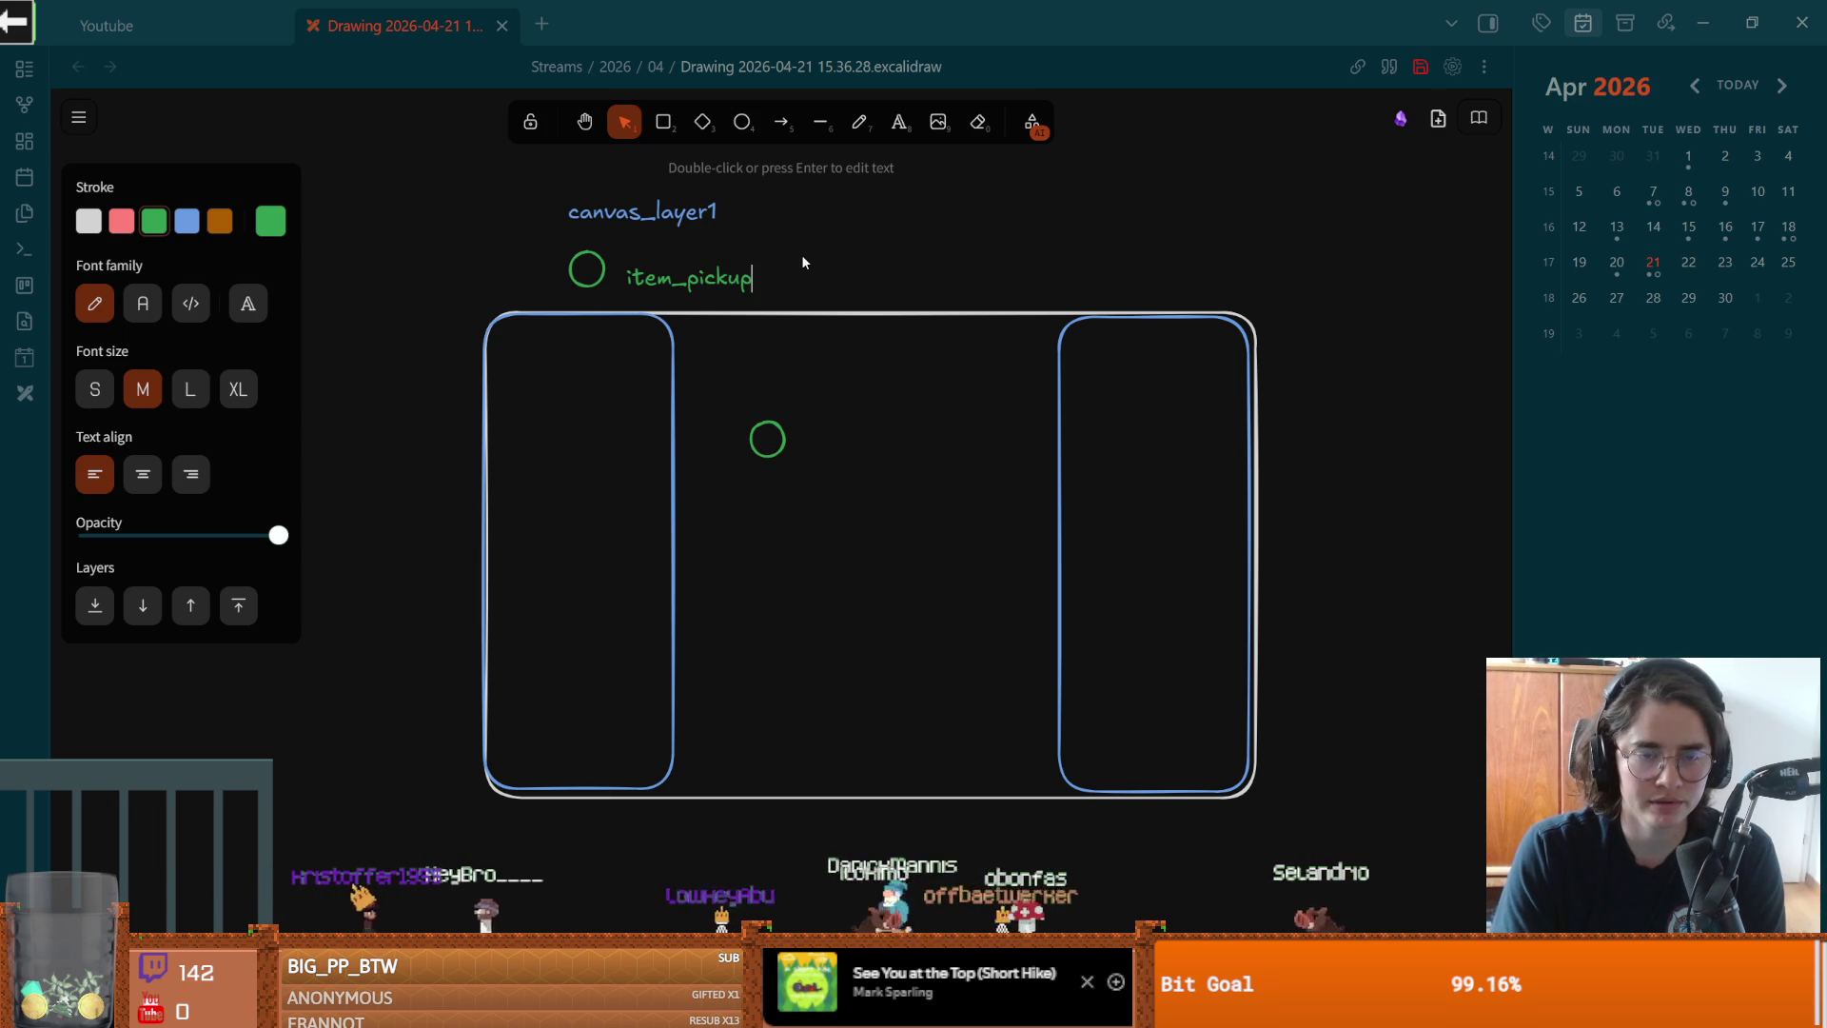
text( node2d)
key(Escape)
click(744, 284)
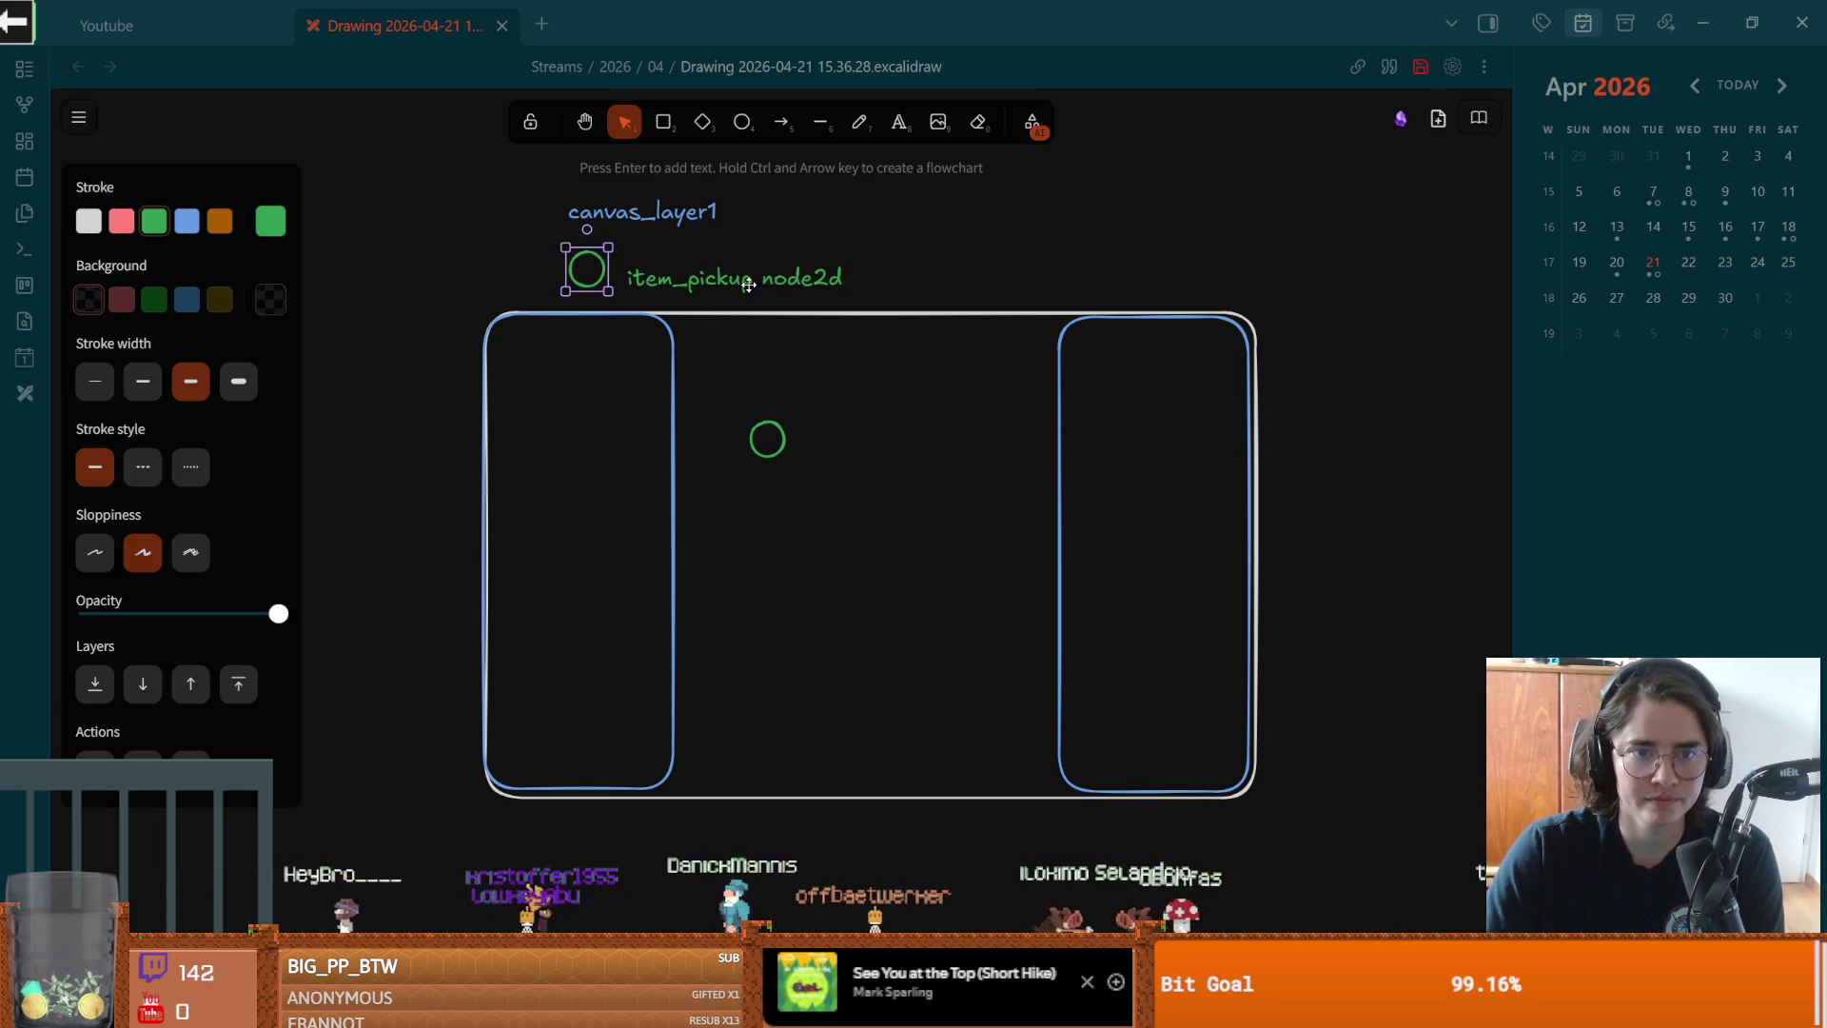
drag(752, 285, 747, 275)
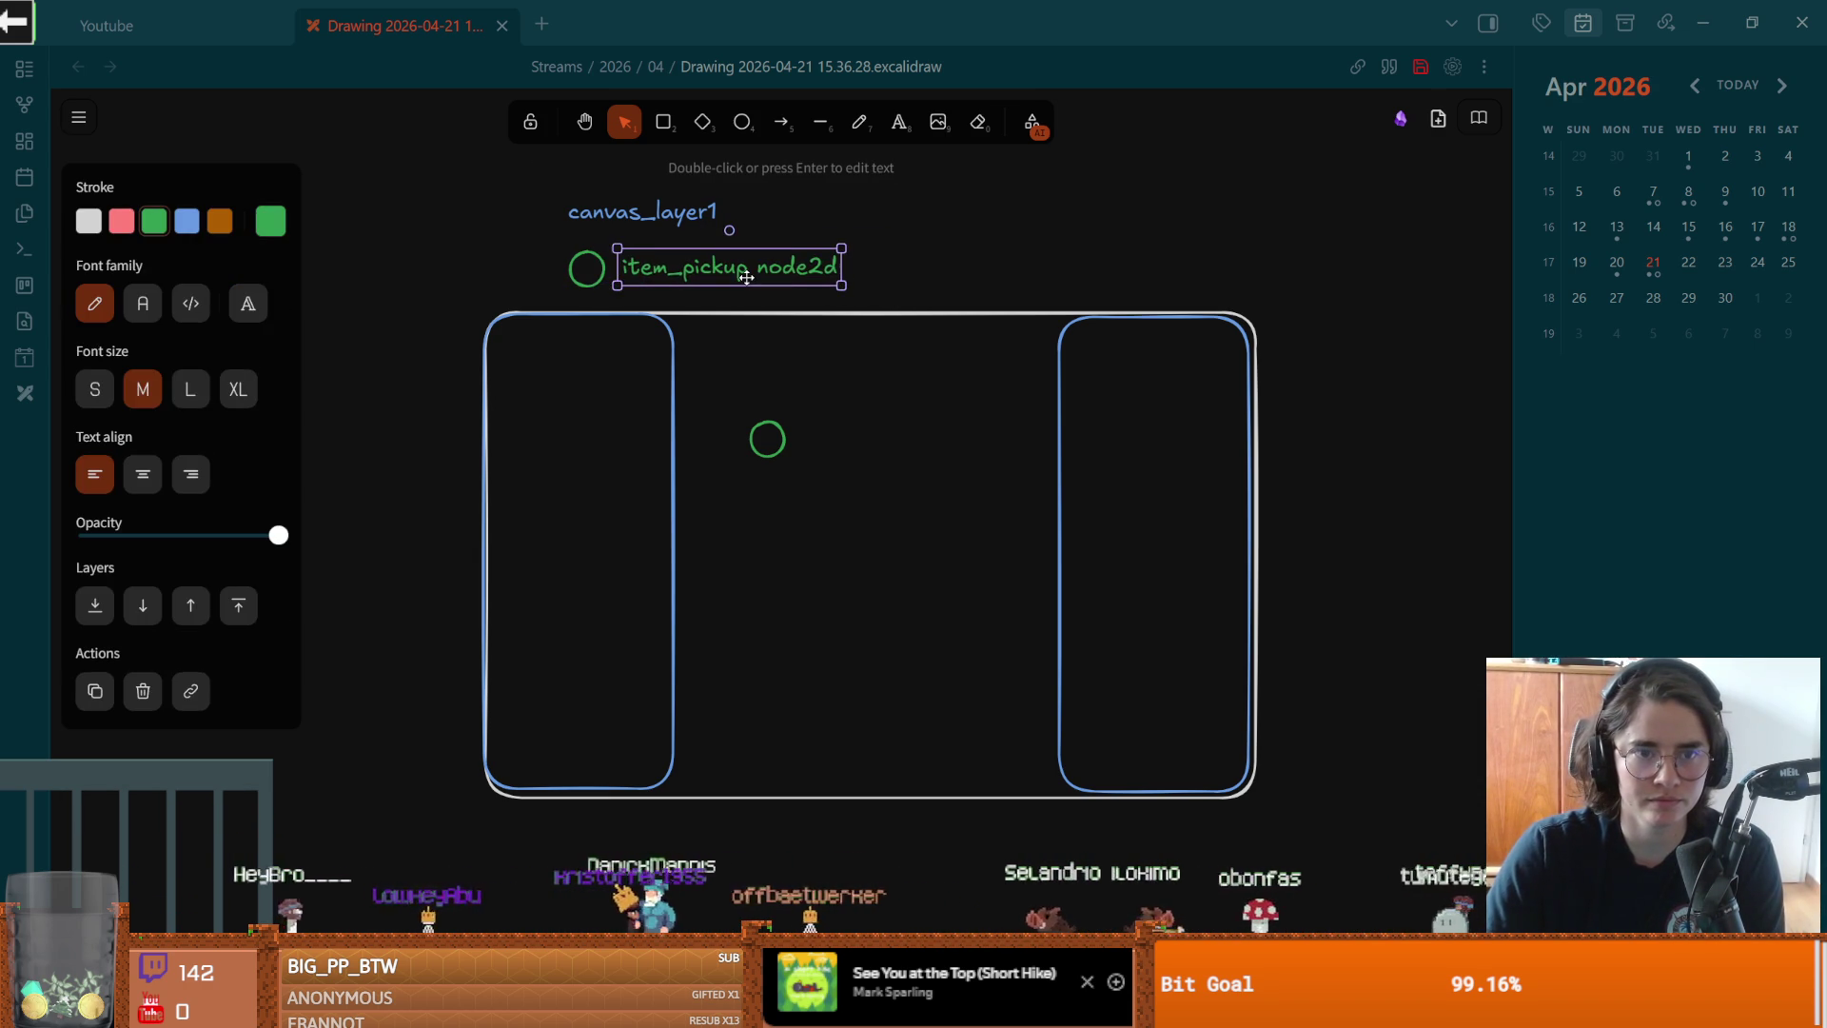
click(919, 244)
click(685, 211)
click(663, 122)
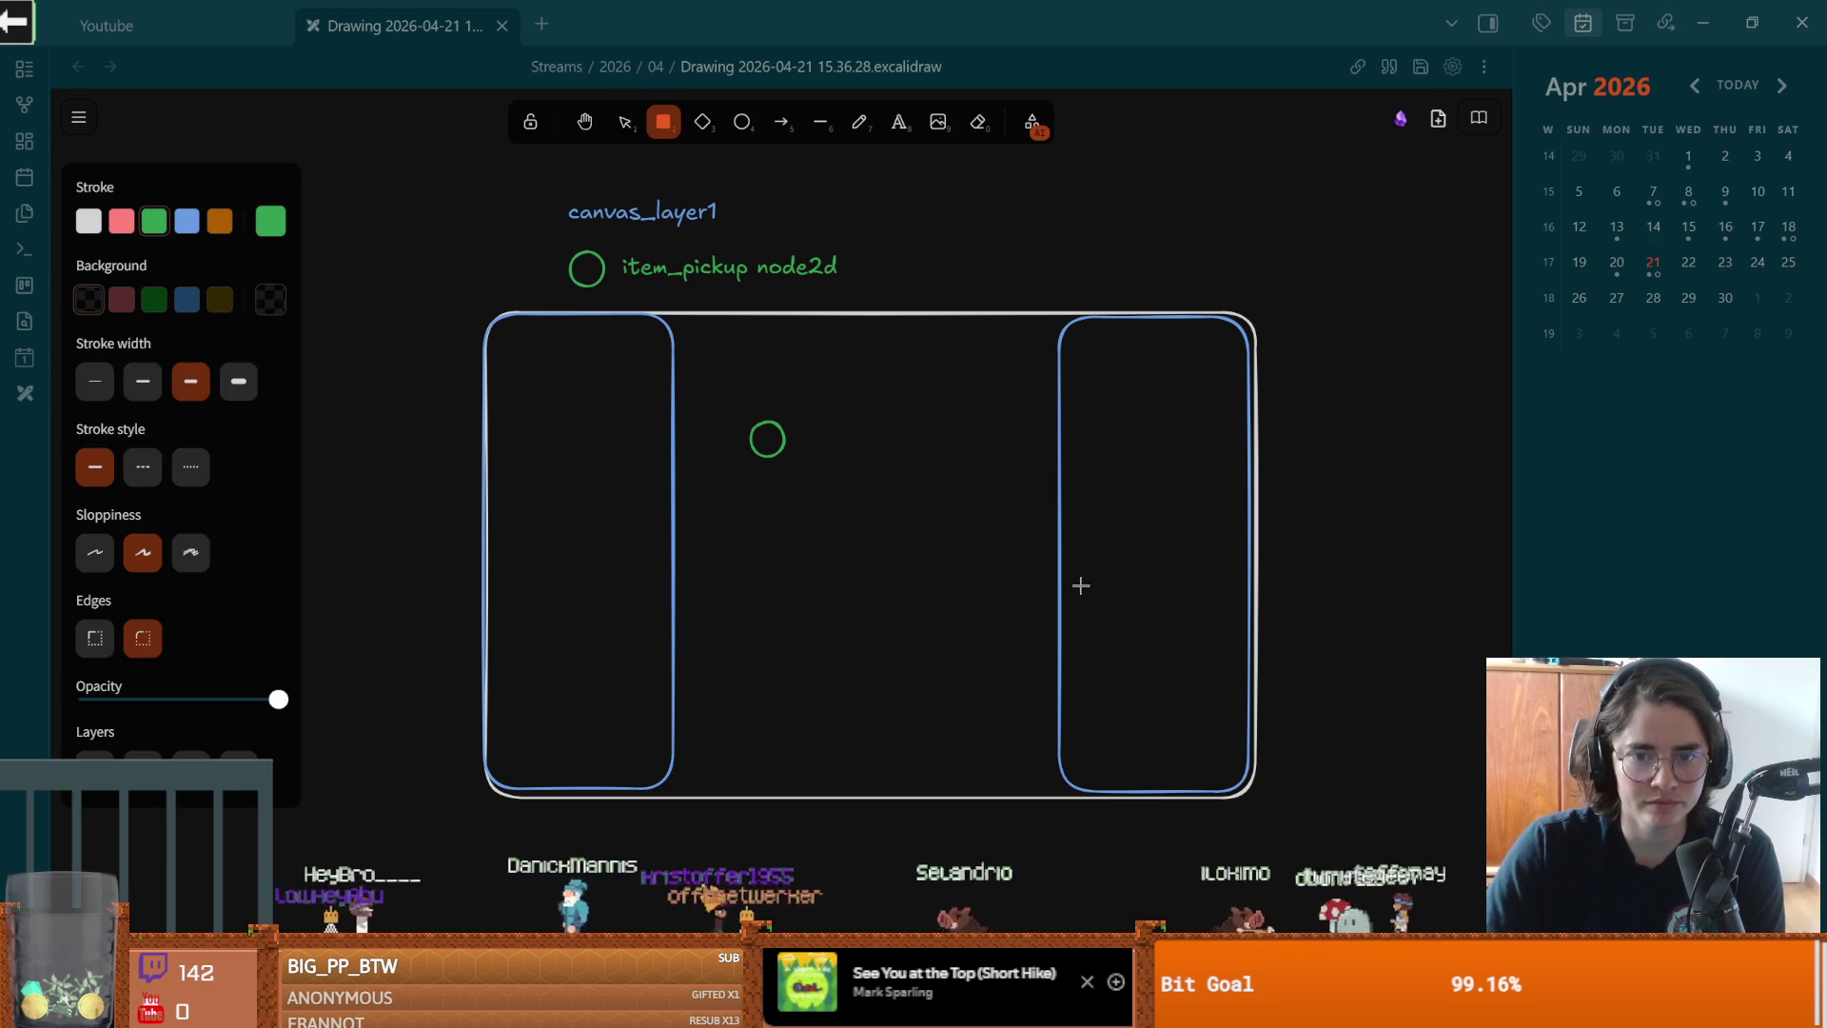
Step: Draw a small square in the right box and an orange diamond beside canvas_layer1
mouse_move(1084, 594)
mouse_down()
mouse_move(1132, 651)
mouse_move(1132, 623)
mouse_up()
click(823, 474)
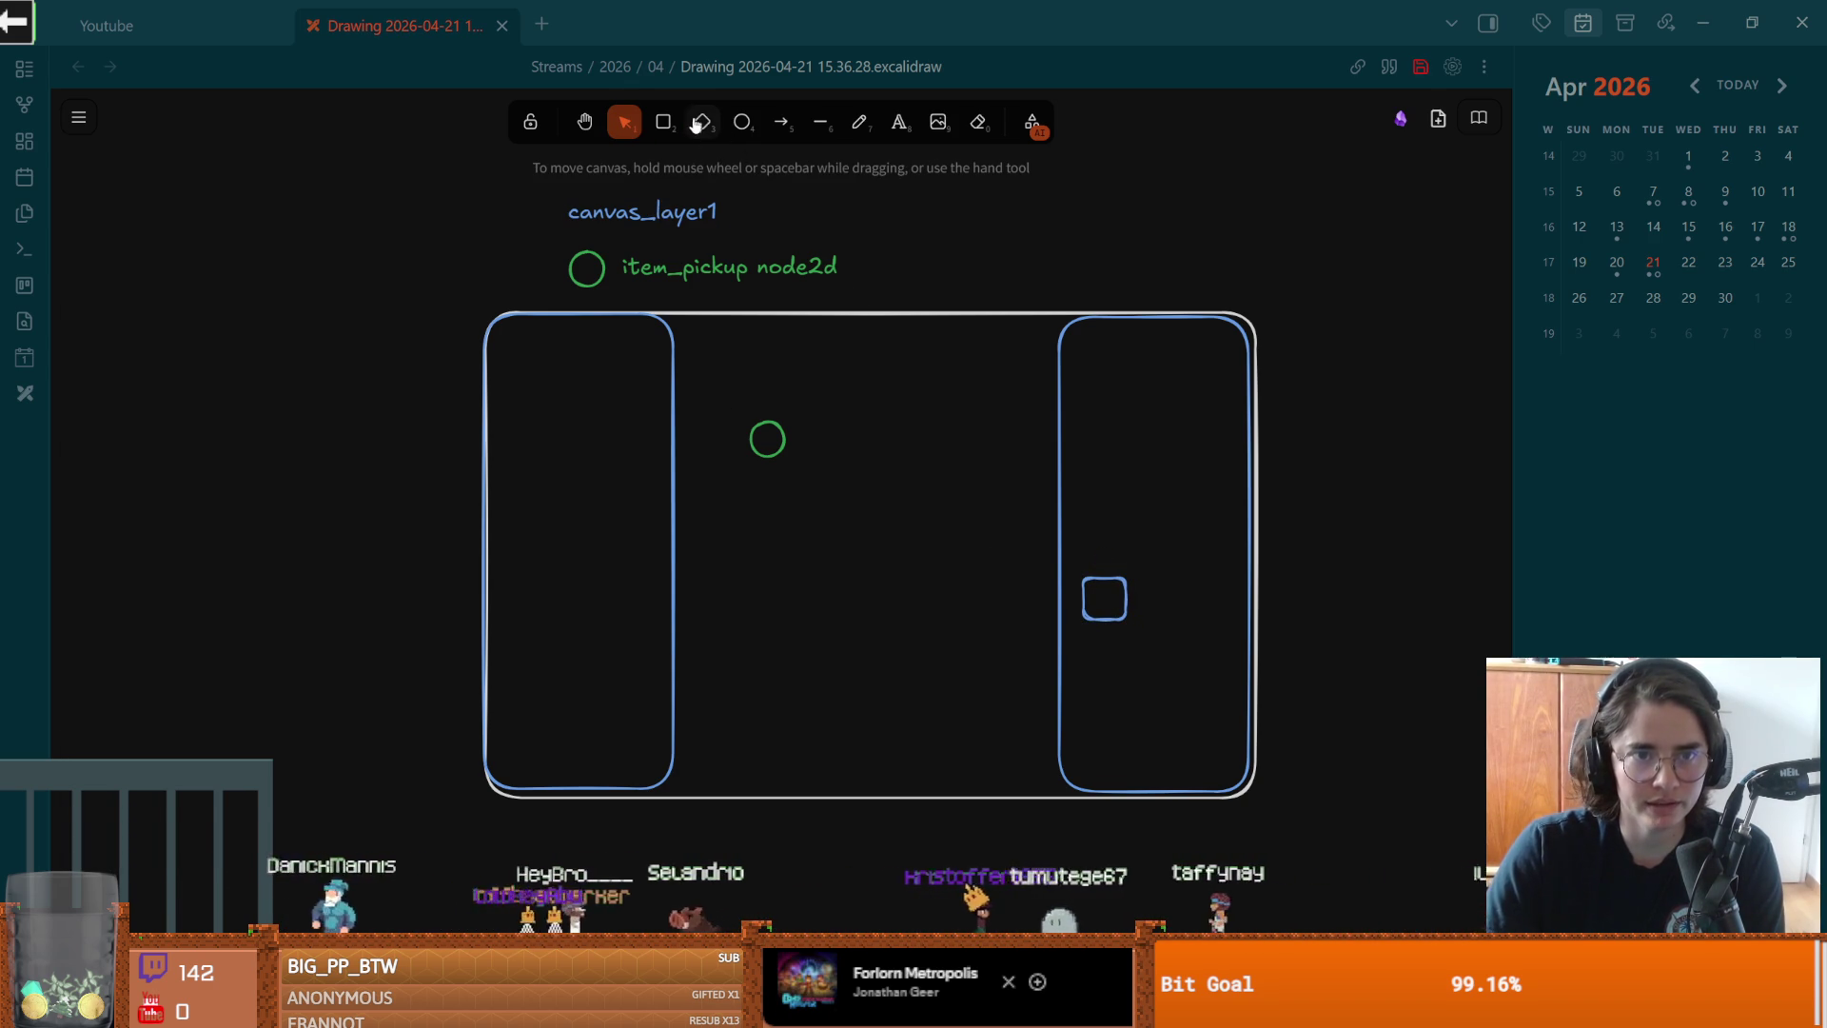
click(701, 123)
click(154, 221)
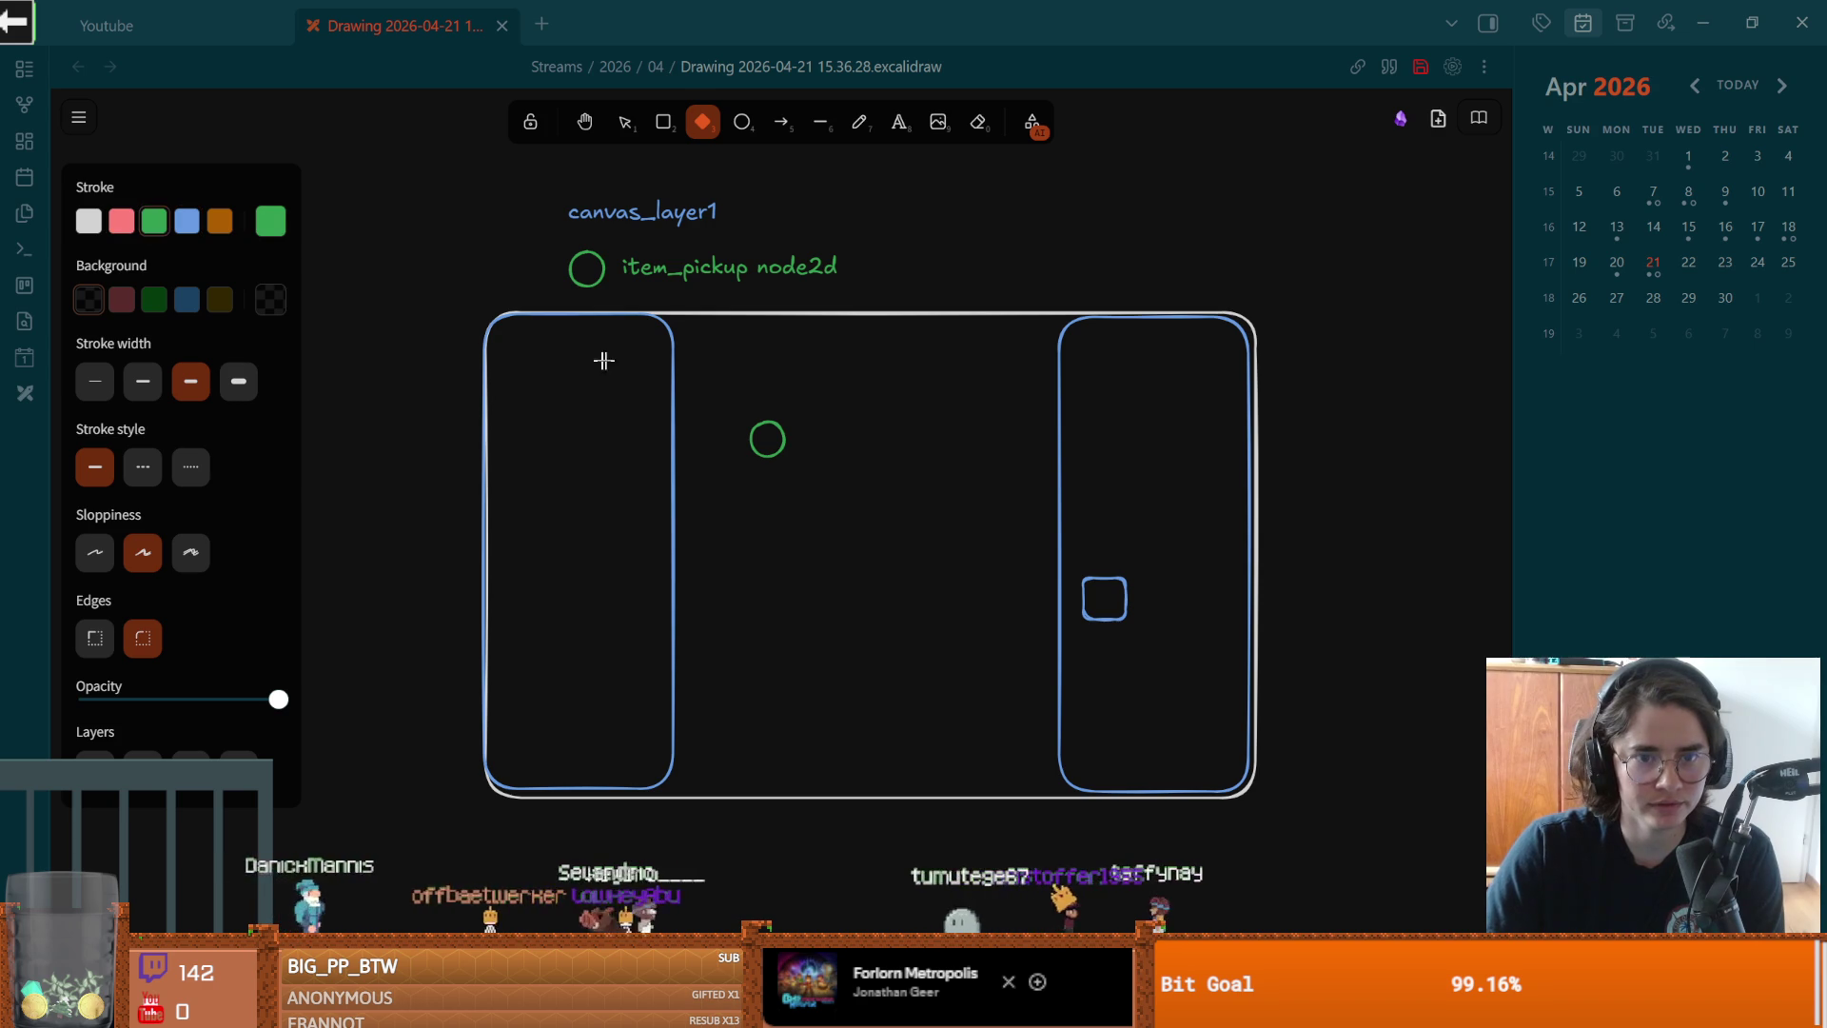
click(219, 225)
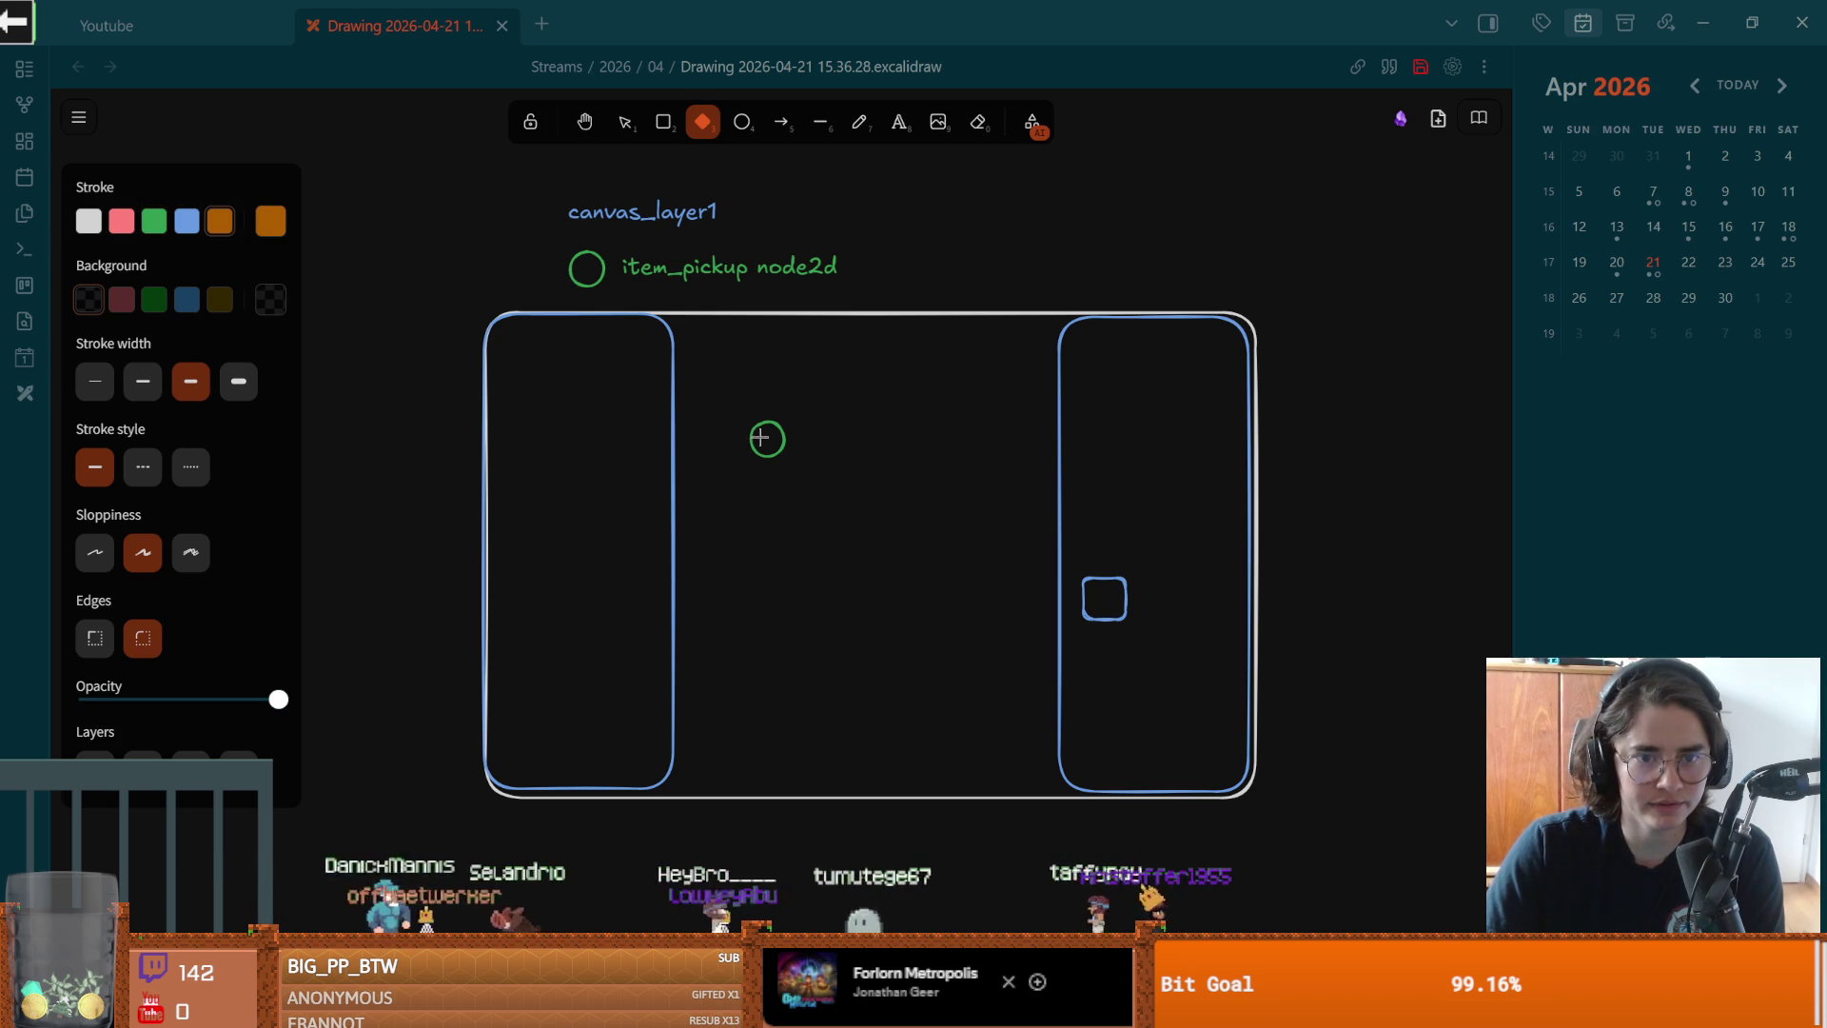
click(882, 212)
Step: Label the orange diamond 'canvas_layer 2'
key(Escape)
key(t)
click(902, 215)
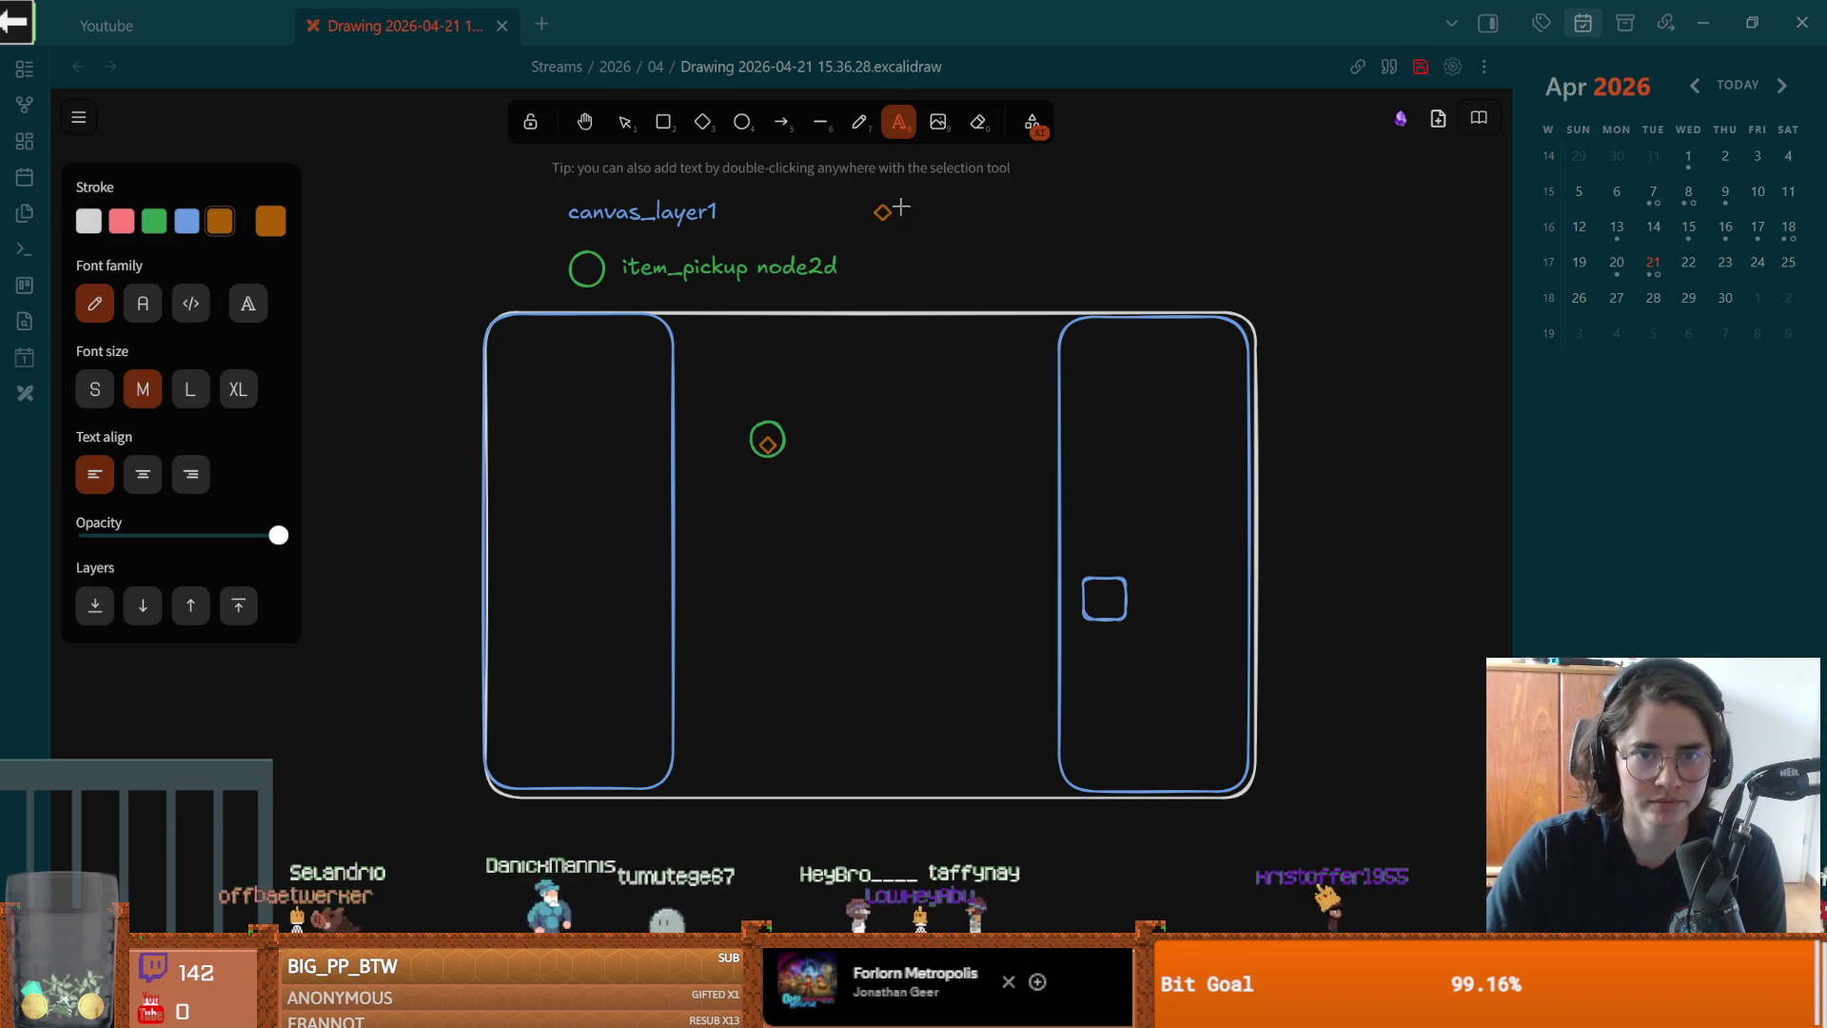
text(canv)
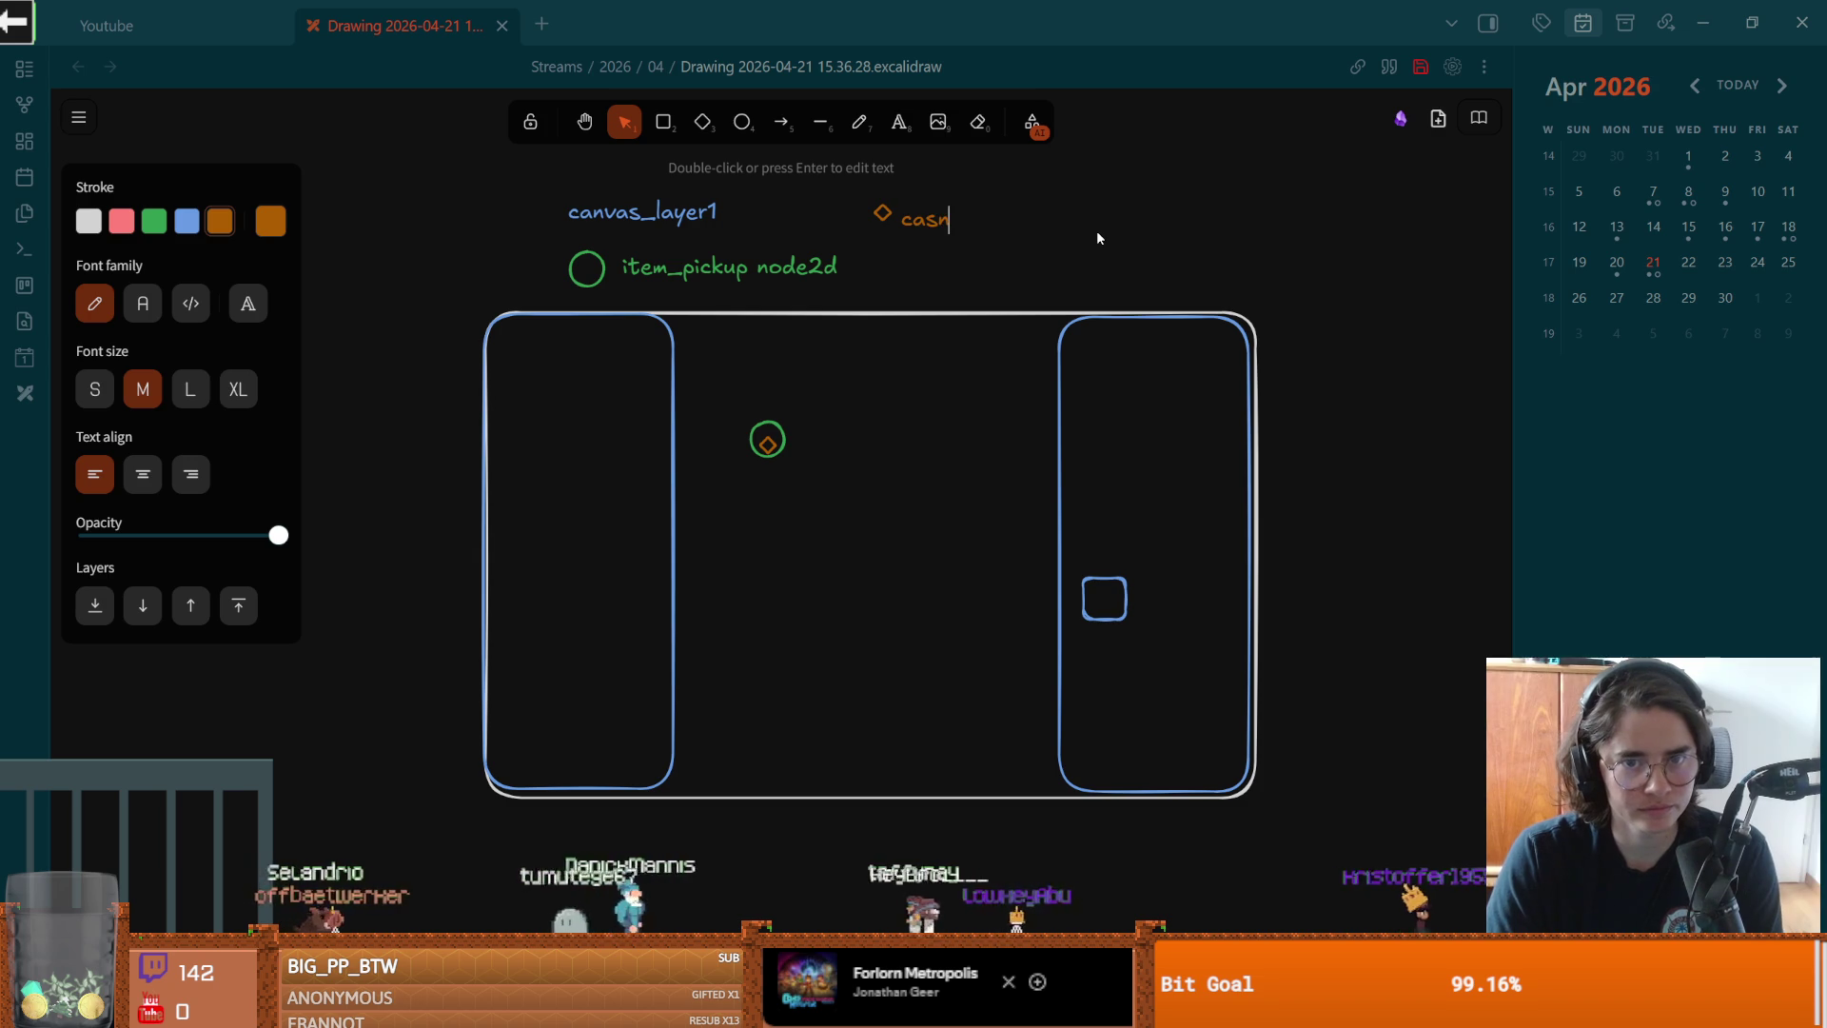
text(as_)
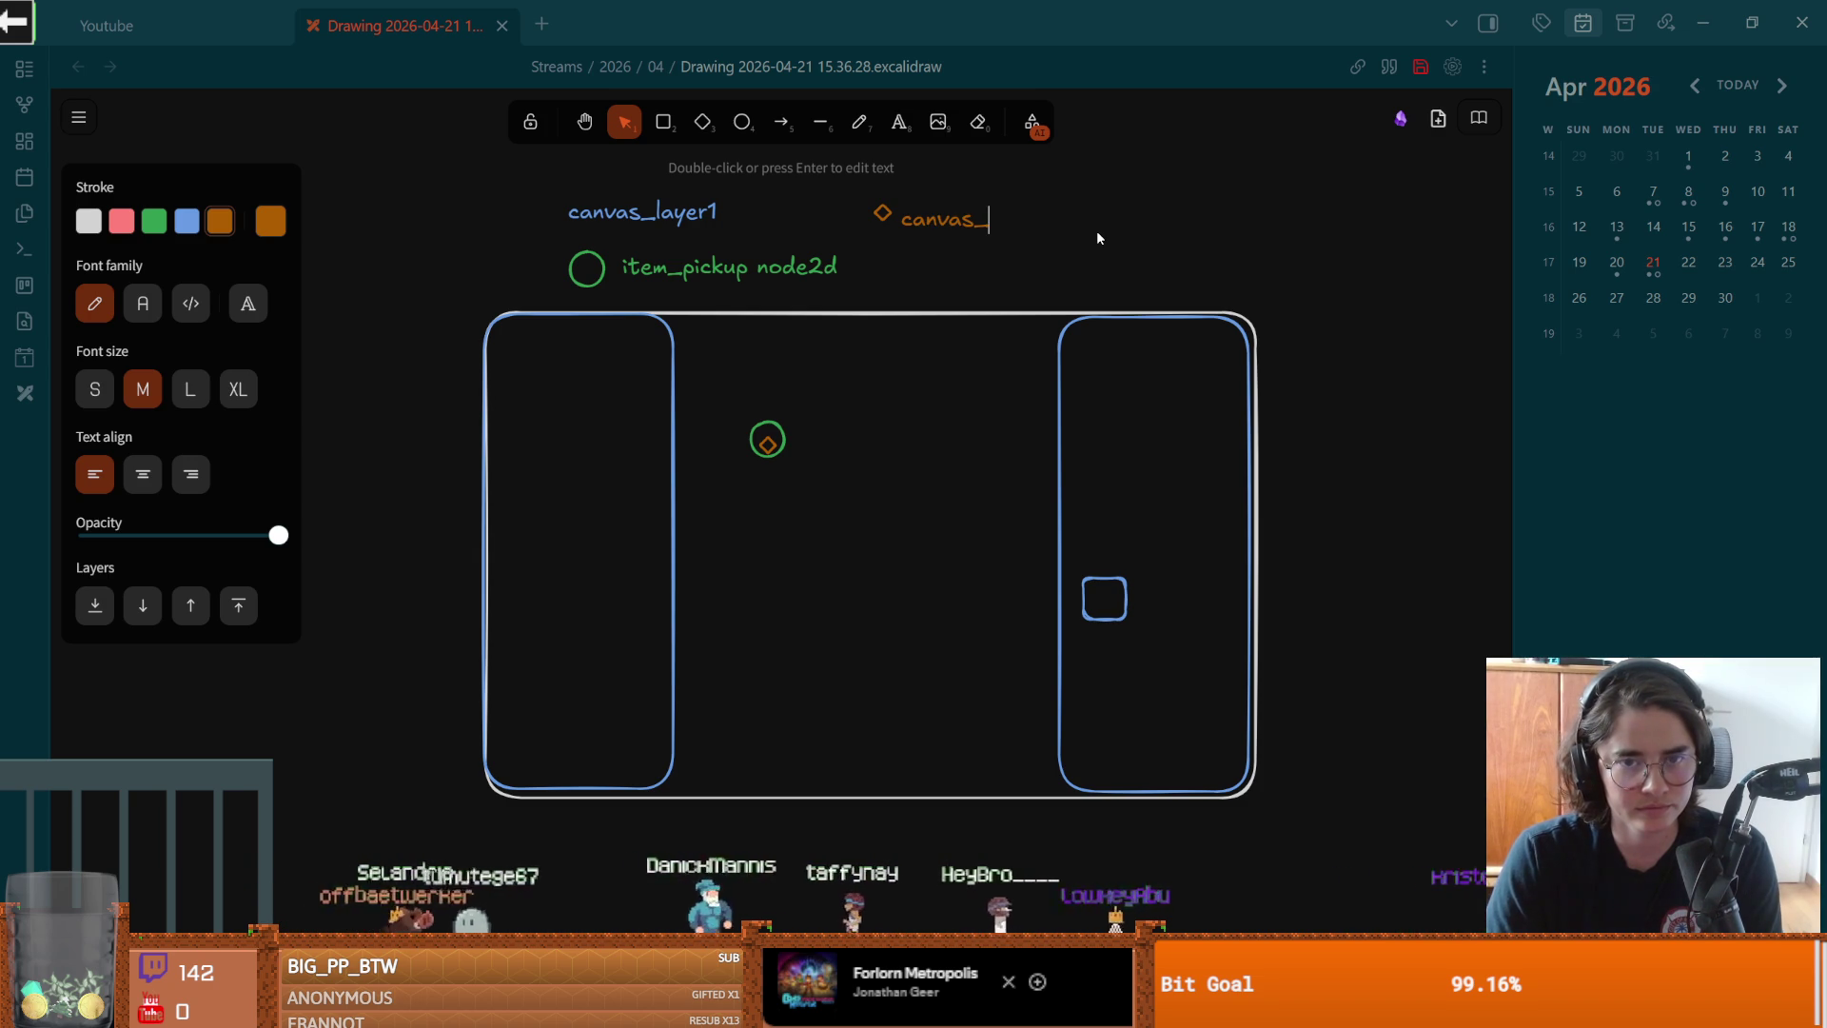
text(layer)
key(BackSpace)
key(BackSpace)
key(BackSpace)
text(ayer 2)
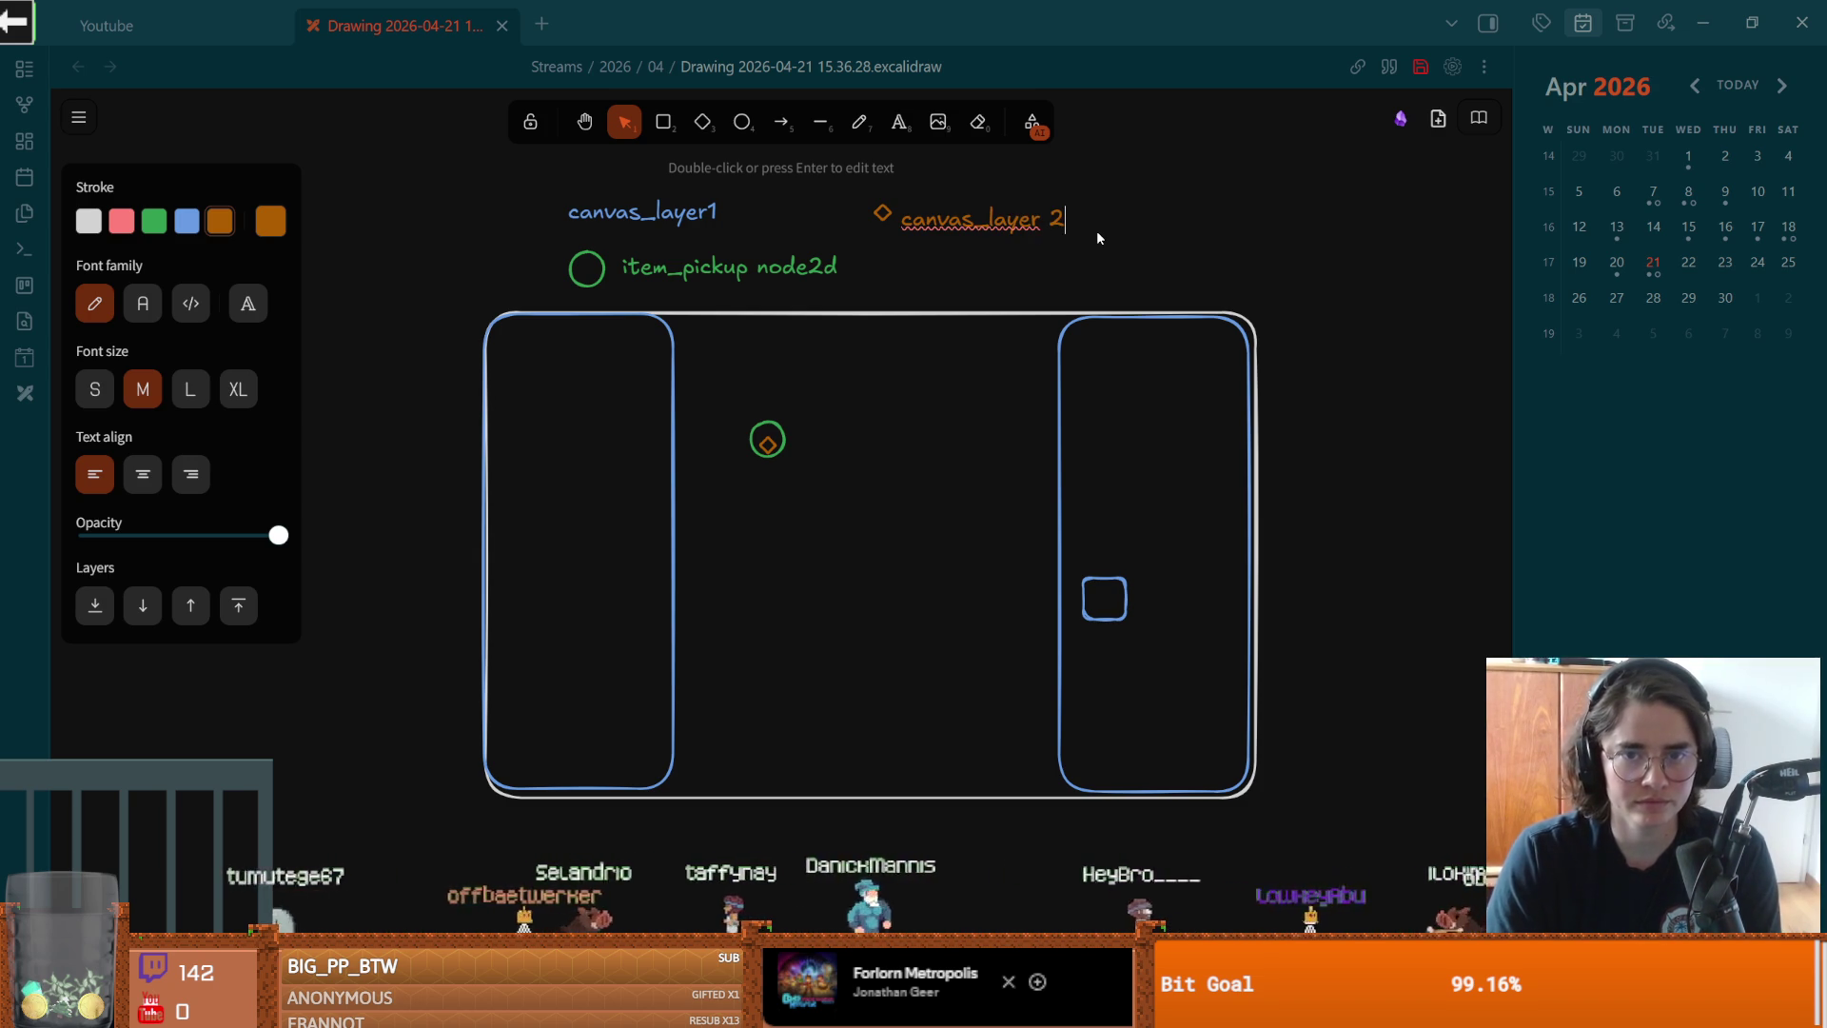
key(Escape)
click(1200, 256)
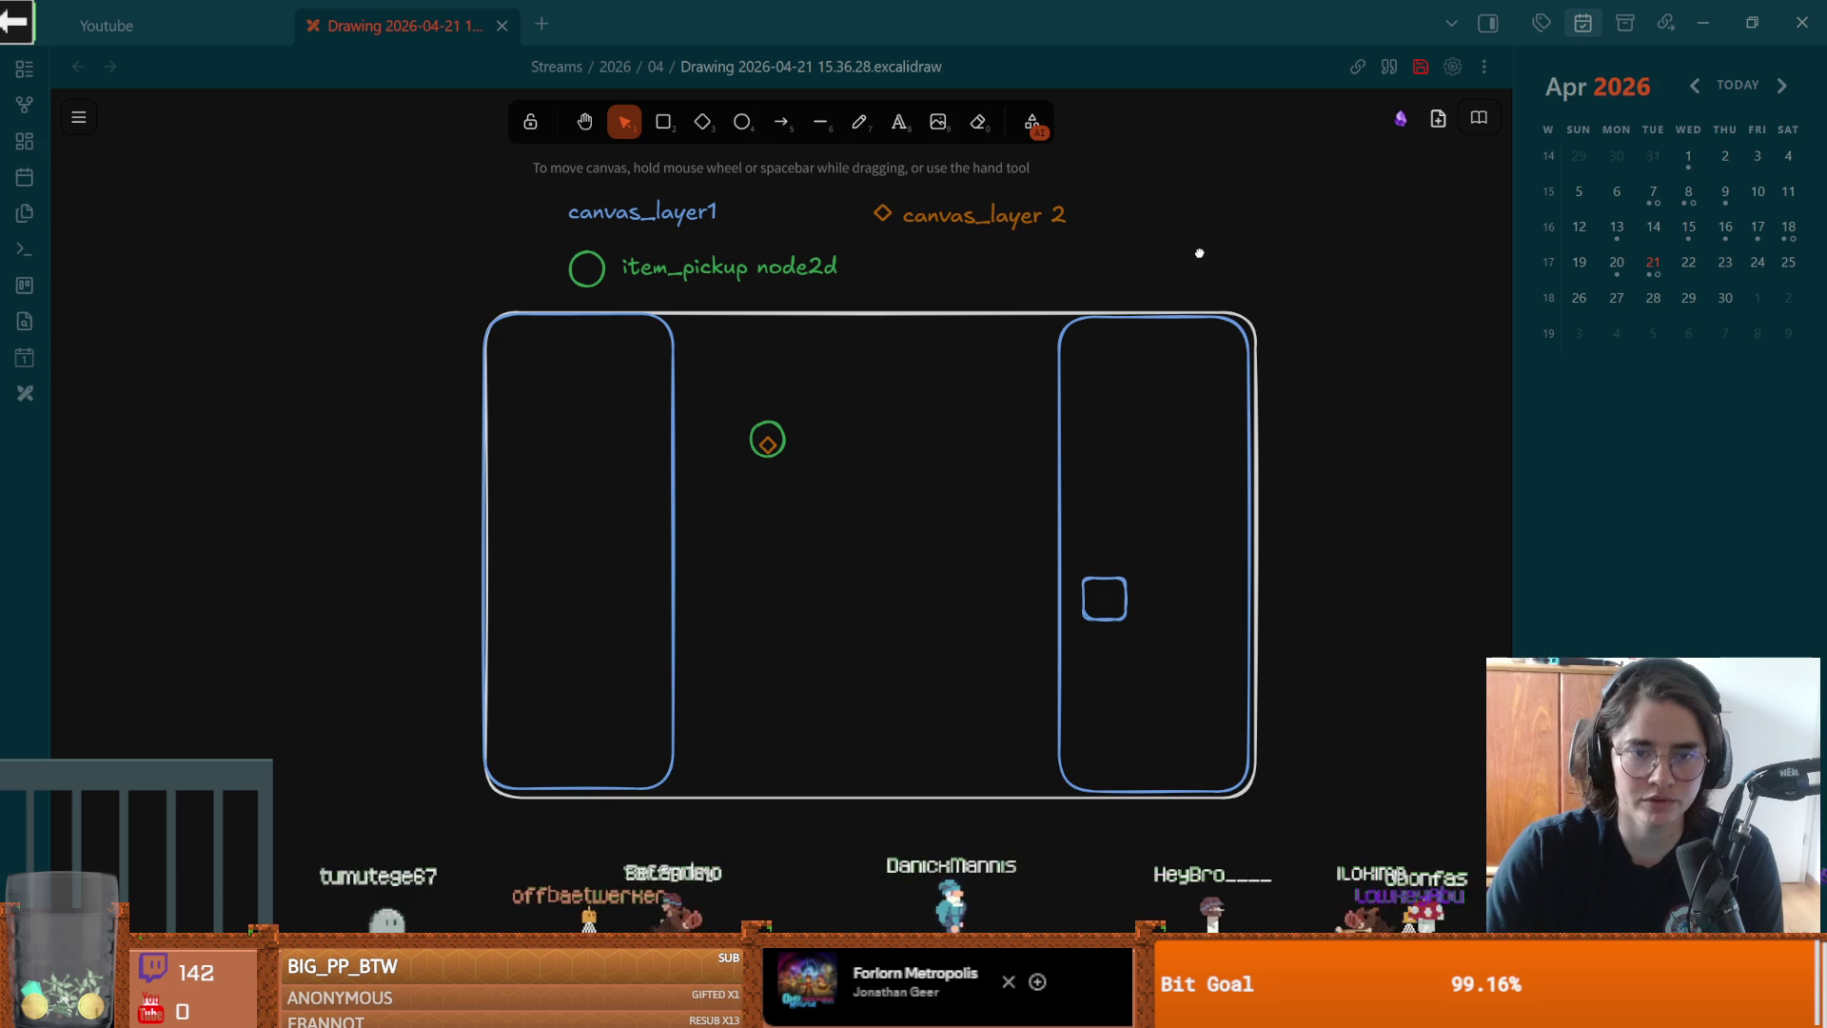
click(769, 445)
click(881, 497)
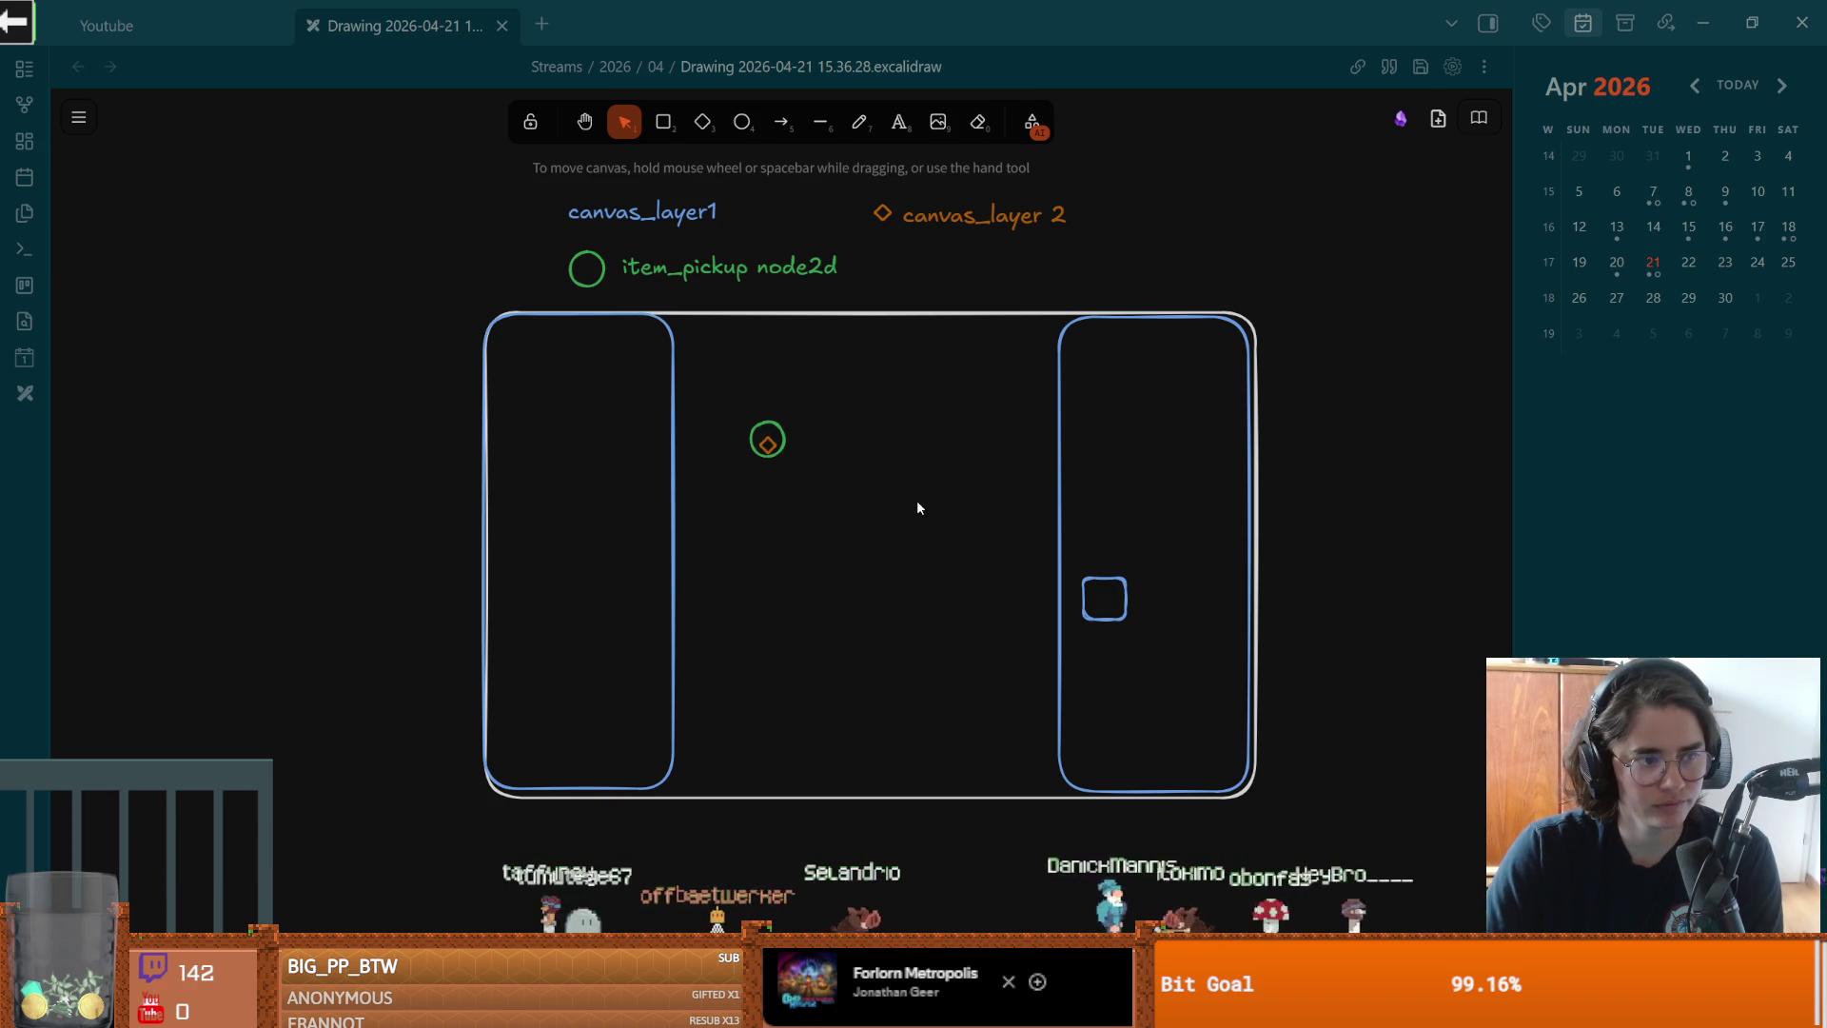
Step: Move the circle-and-diamond group slightly down, then return to the Godot editor
scroll(918, 499, up, 3)
scroll(853, 476, right, 2)
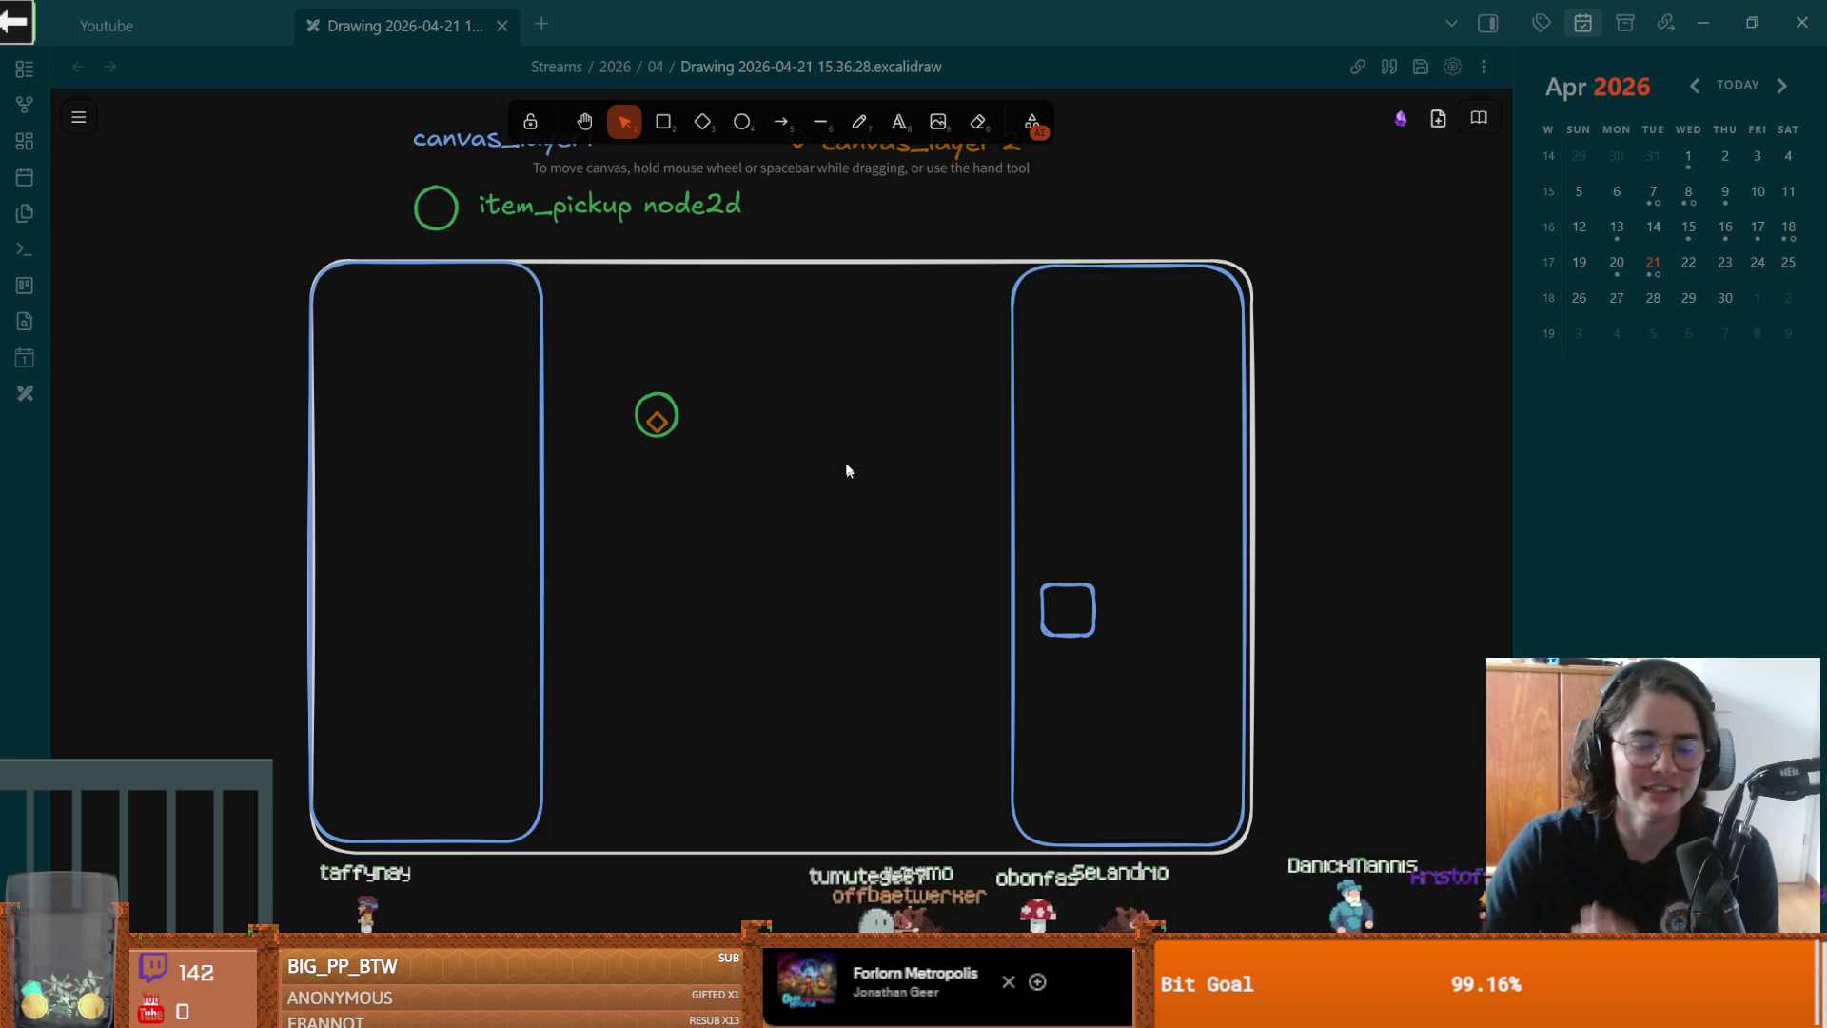
scroll(721, 434, up, 2)
click(674, 467)
drag(673, 469, 681, 482)
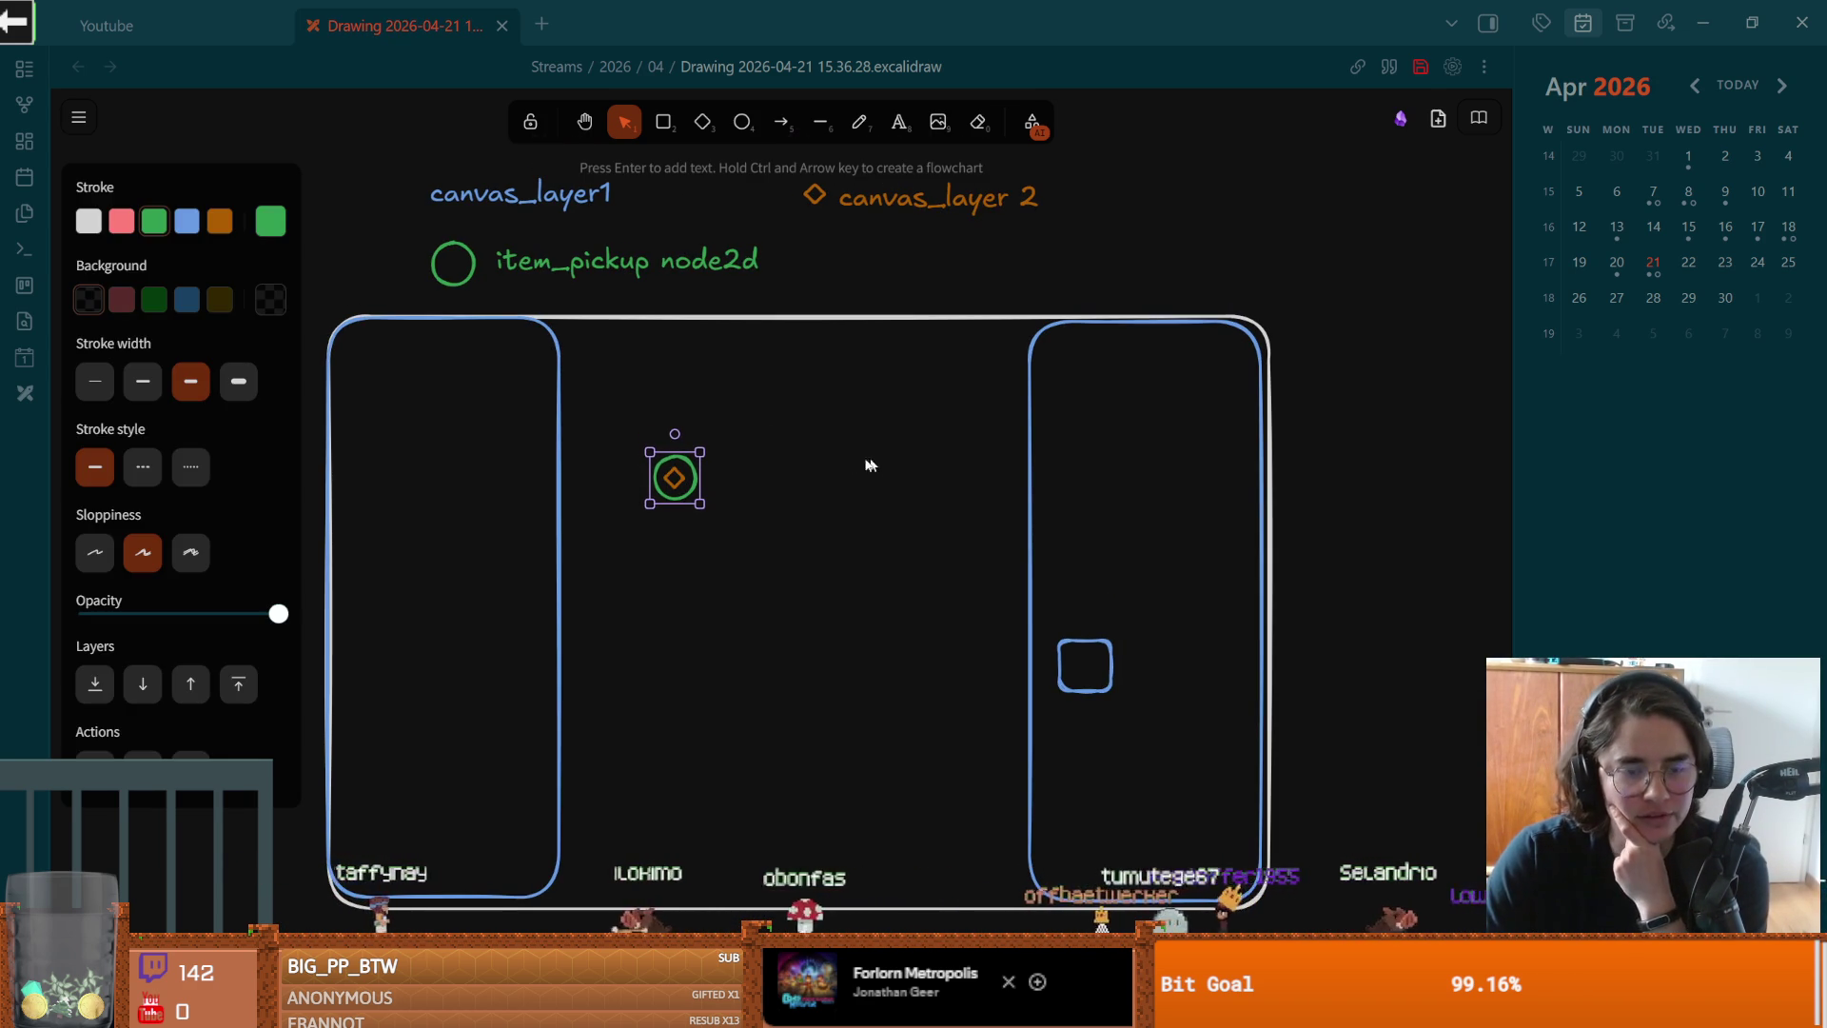
scroll(817, 450, down, 1)
double_click(679, 441)
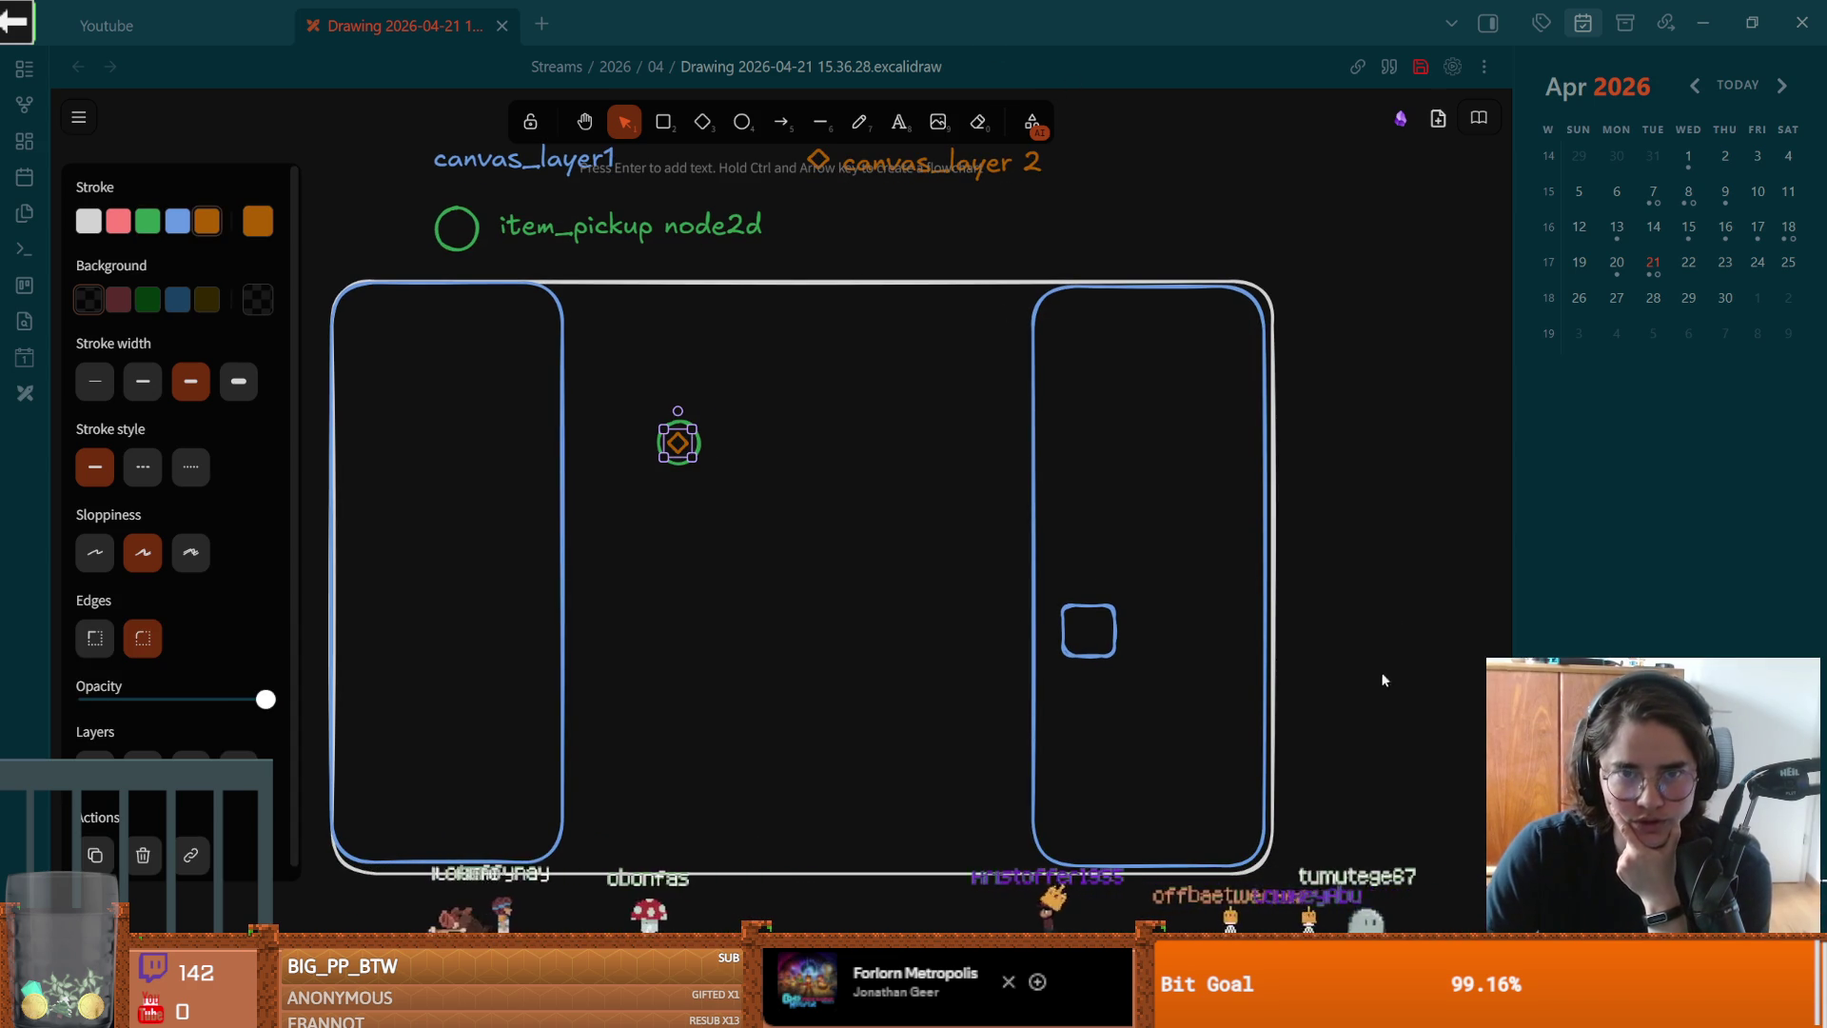
key(alt+Tab)
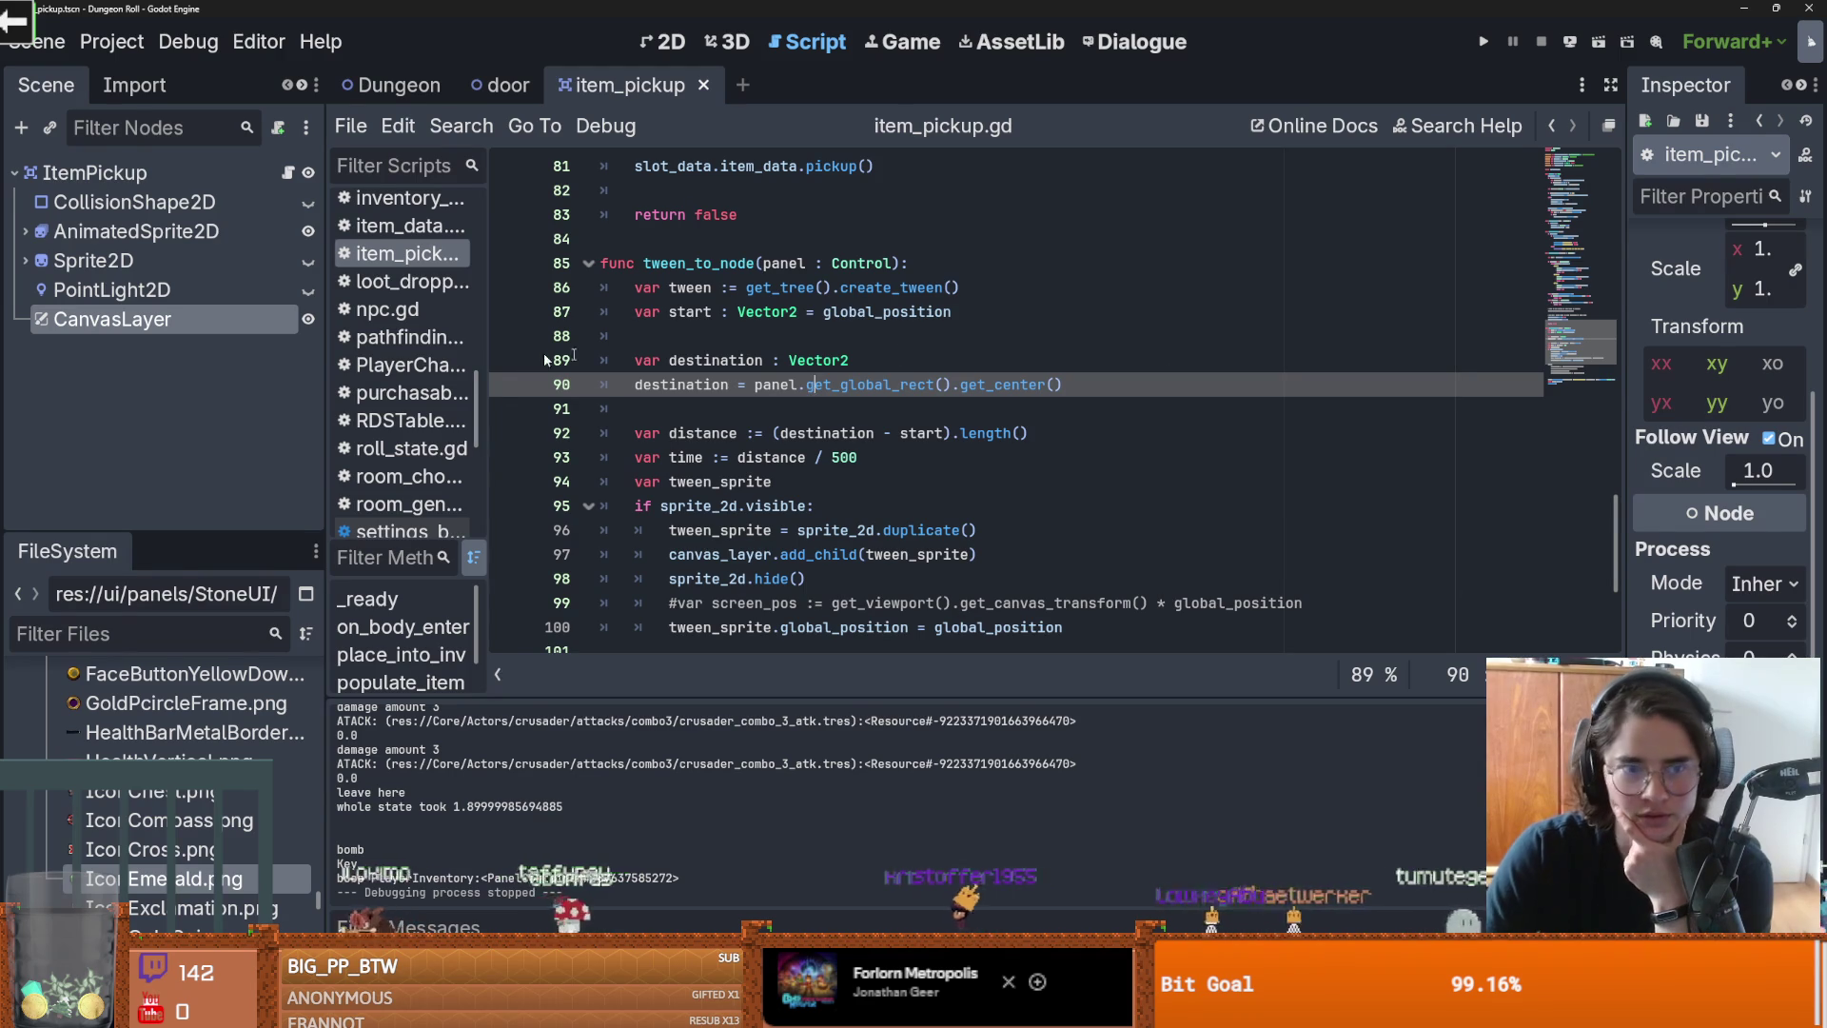
Step: Widen the Inspector to read the CanvasLayer's Follow Viewport property, then narrow it partly back
drag(1624, 400, 1142, 428)
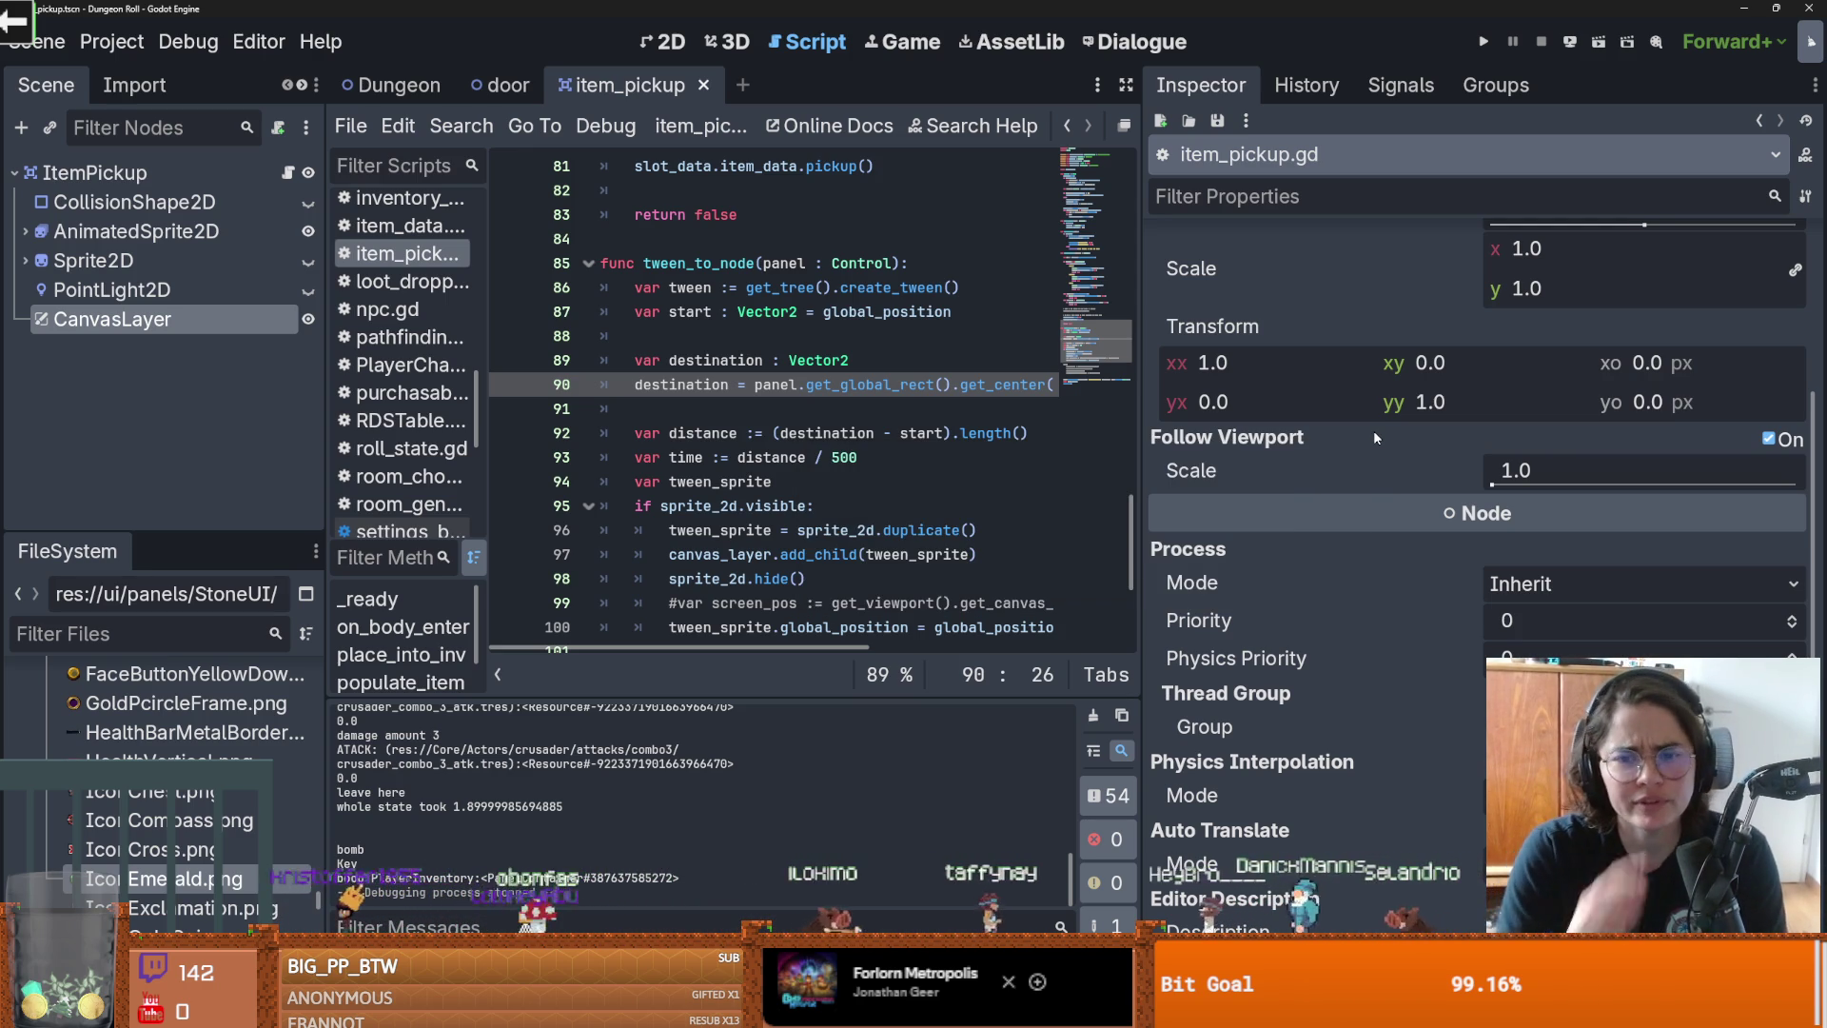
mouse_move(1299, 440)
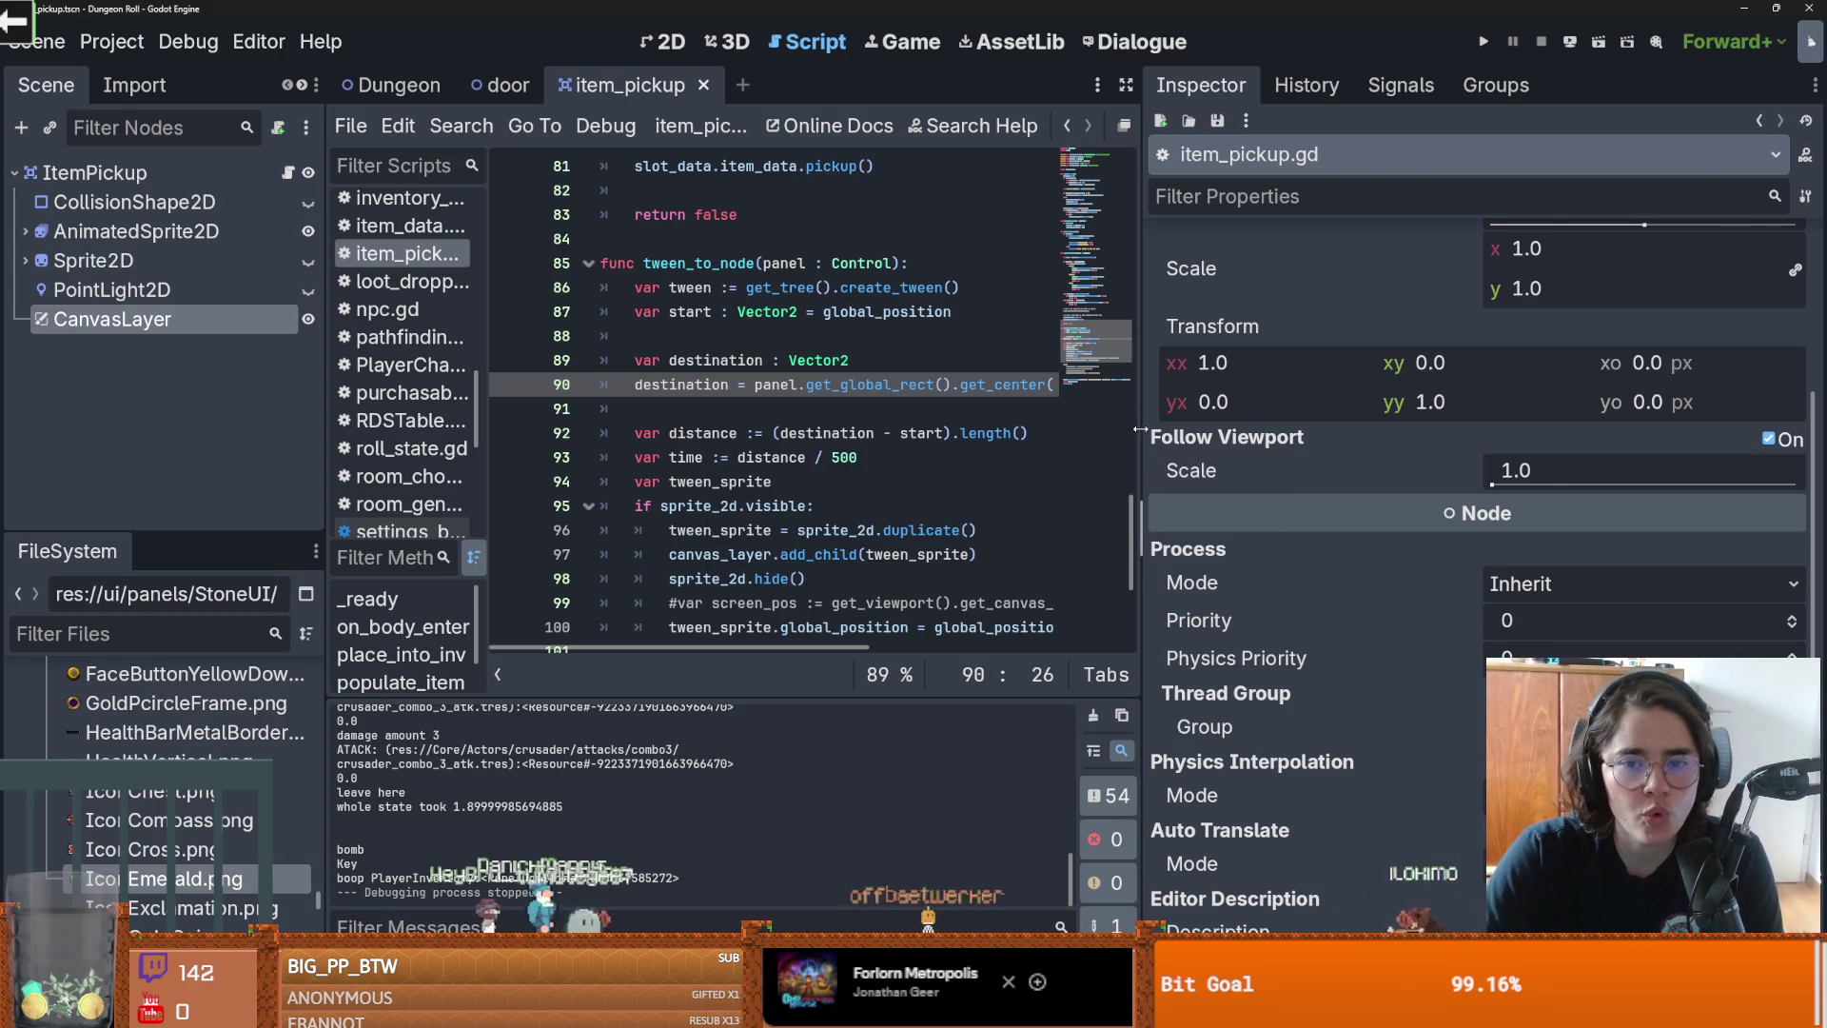
drag(1142, 424, 1318, 424)
click(781, 384)
Step: Undo enabling Follow Viewport and save the item_pickup scene and script
mouse_move(834, 388)
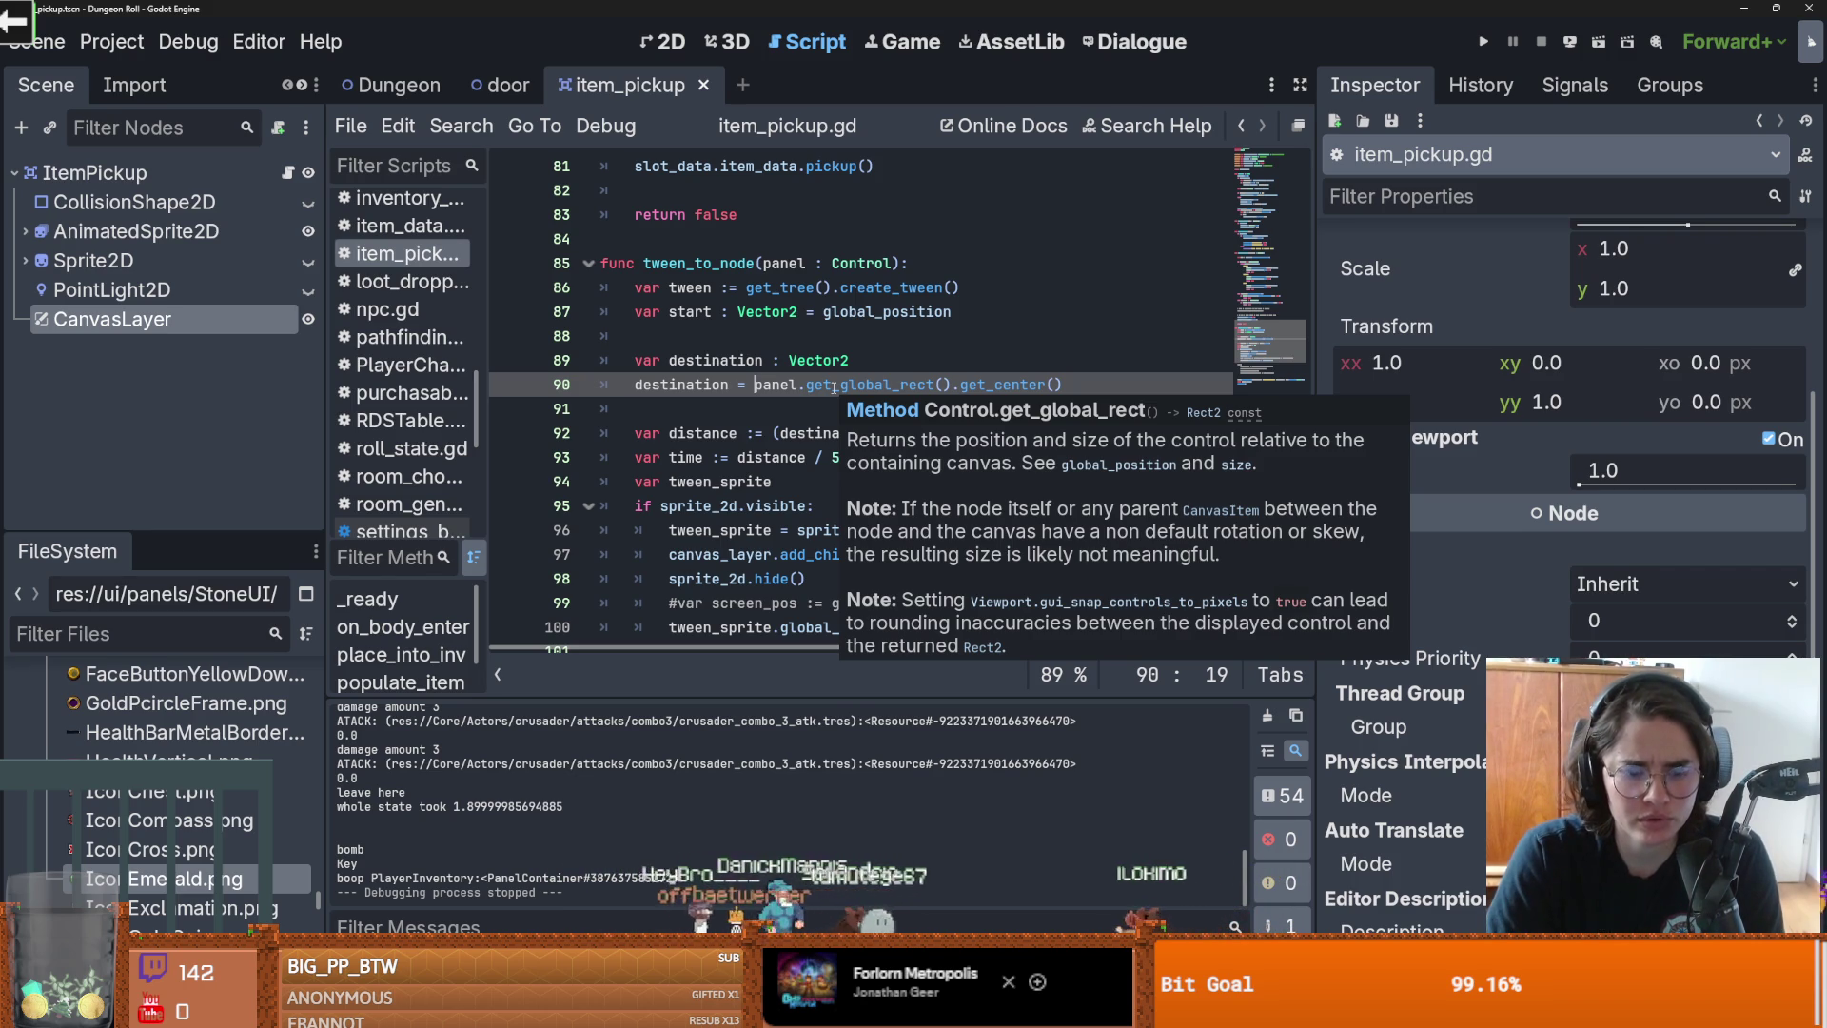
text(to_)
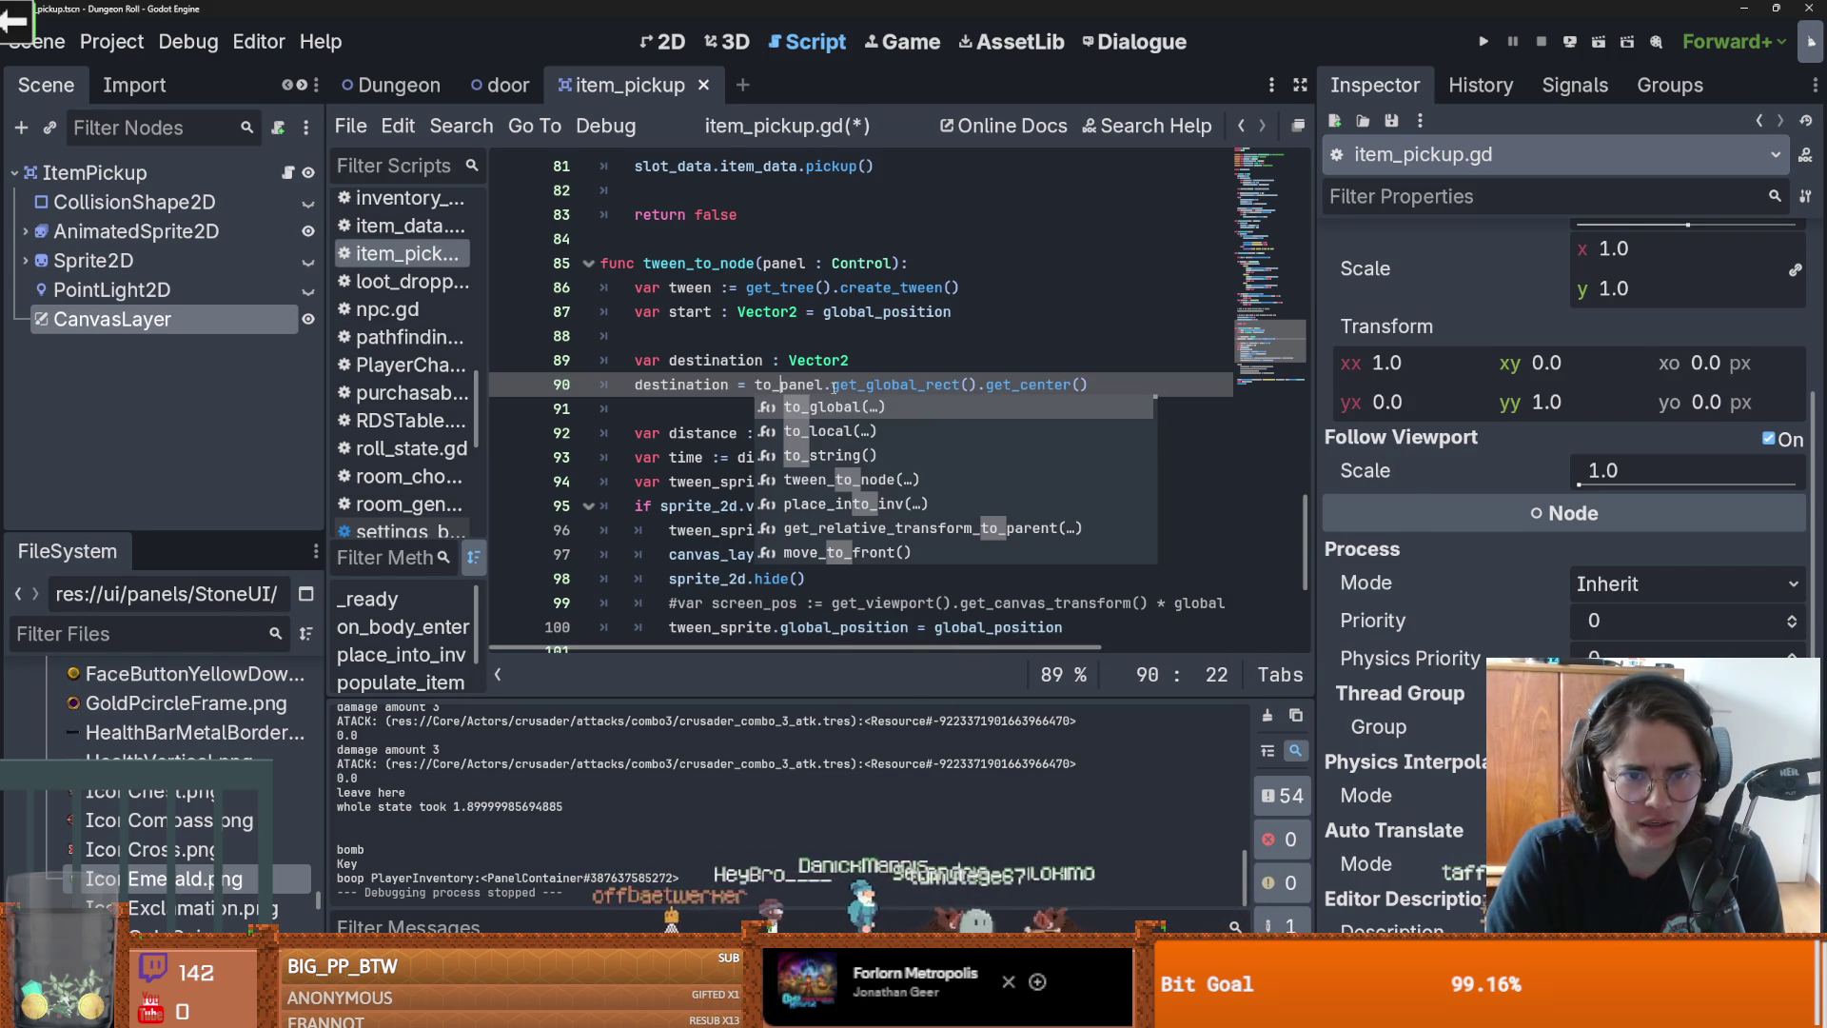
key(BackSpace)
key(BackSpace)
key(BackSpace)
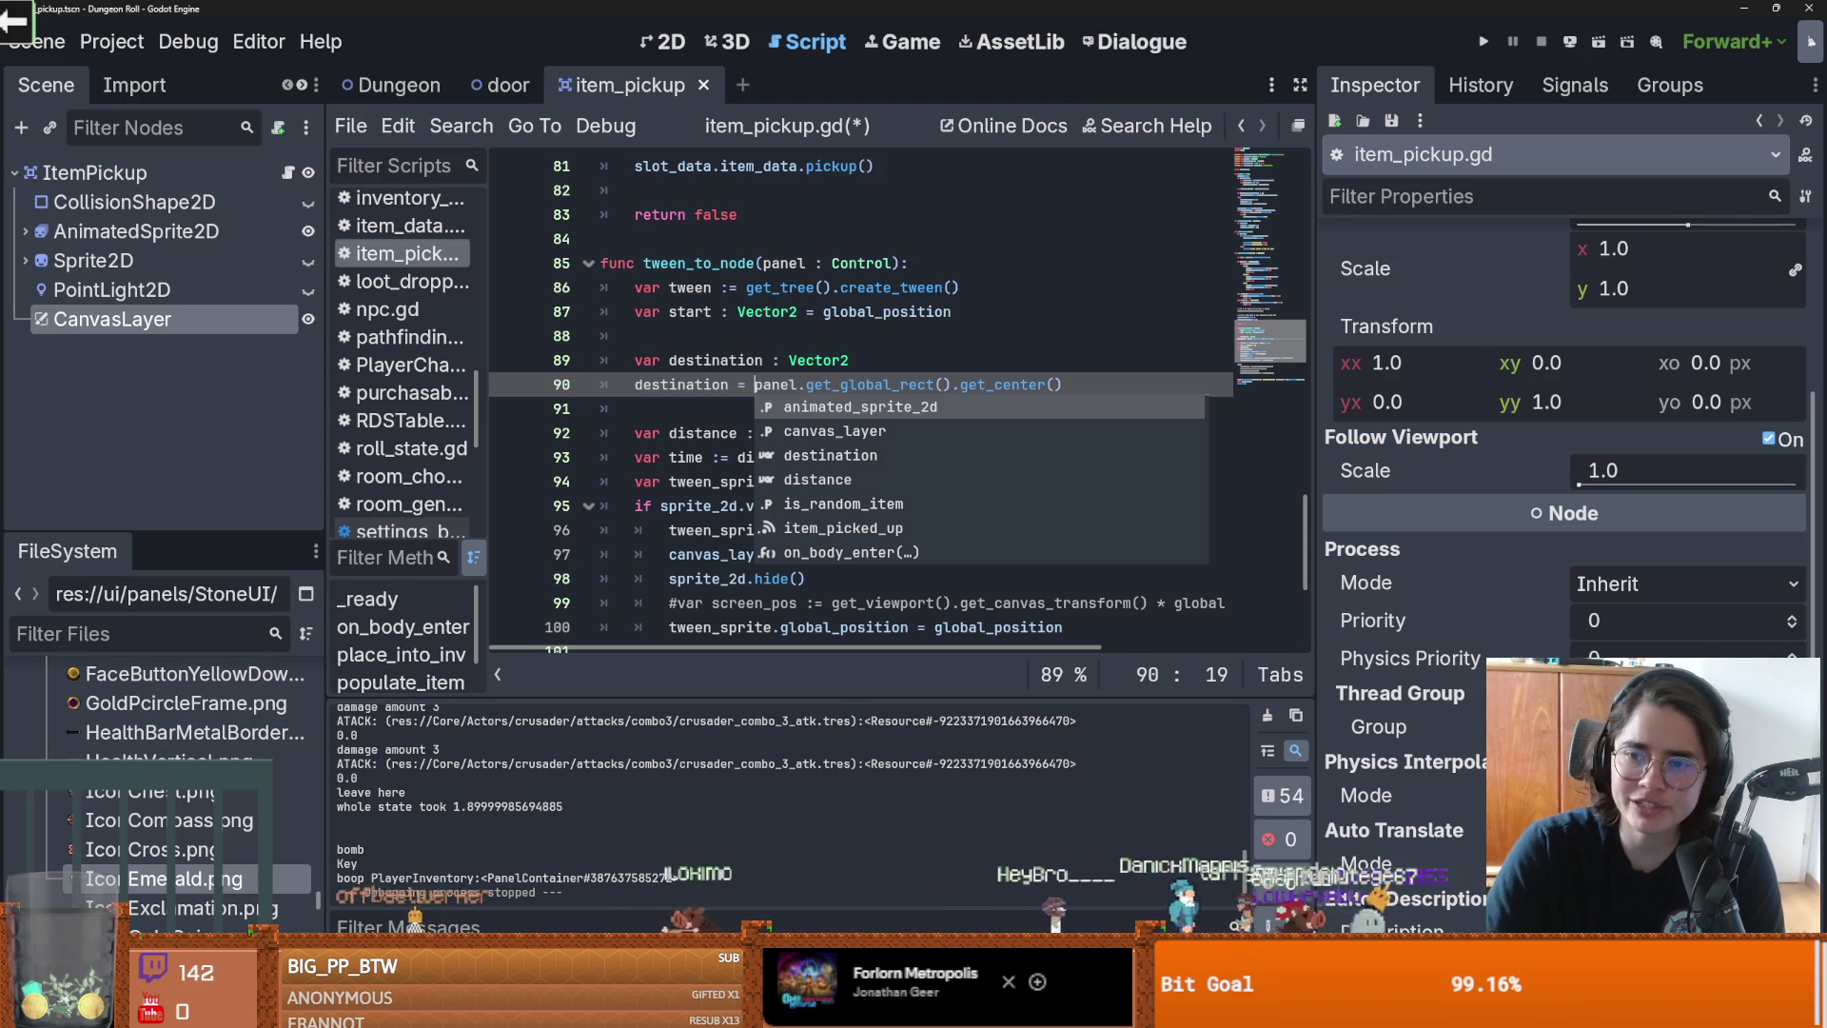
key(ctrl+z)
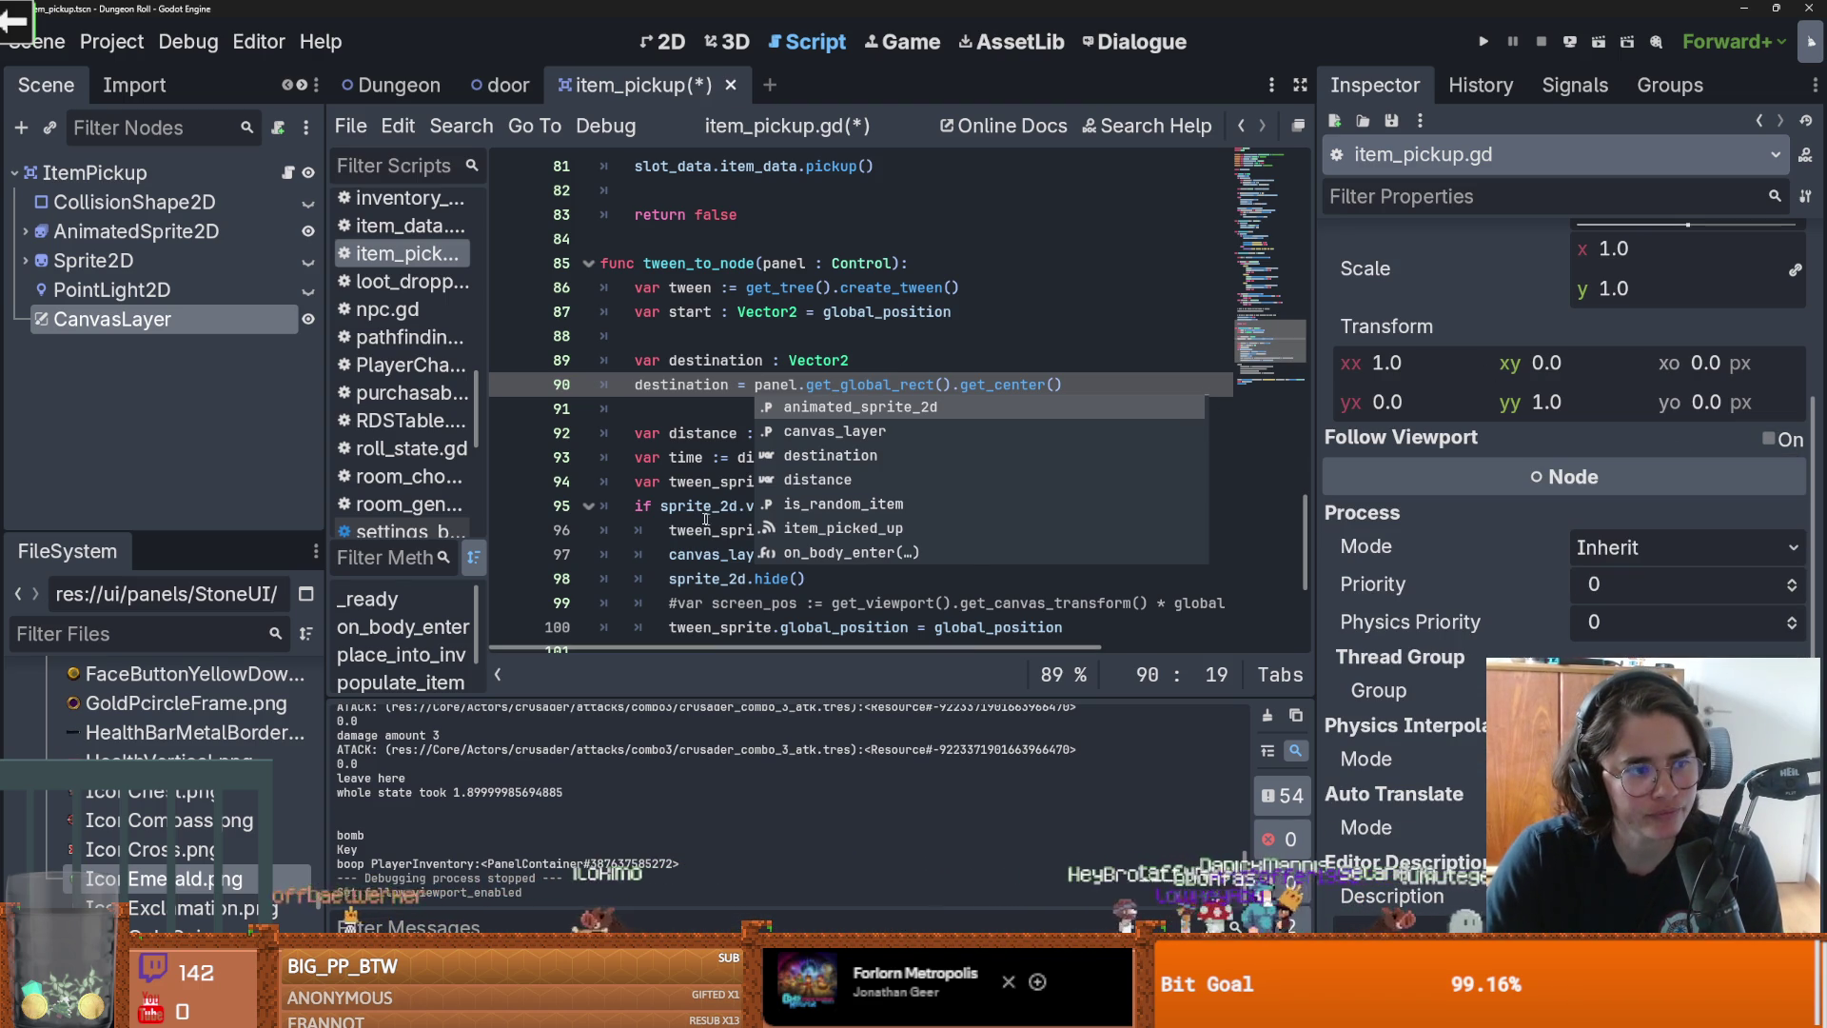
click(652, 384)
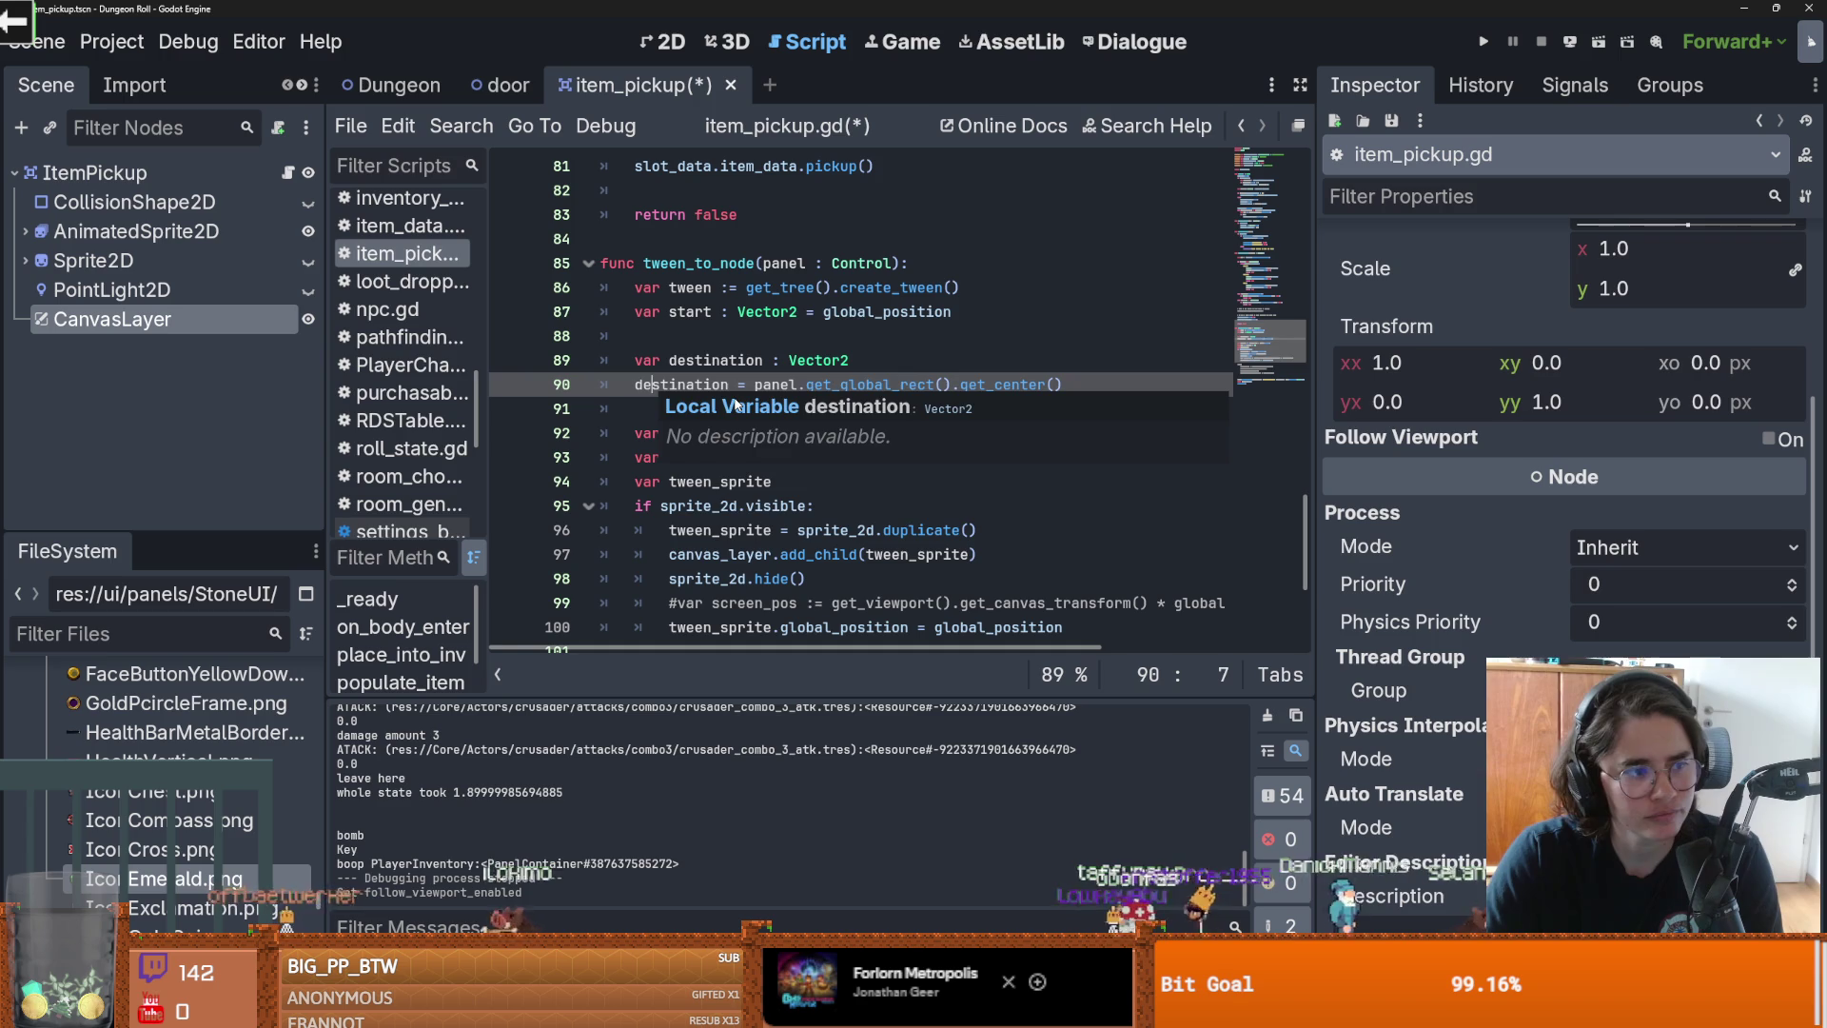
key(ctrl+s)
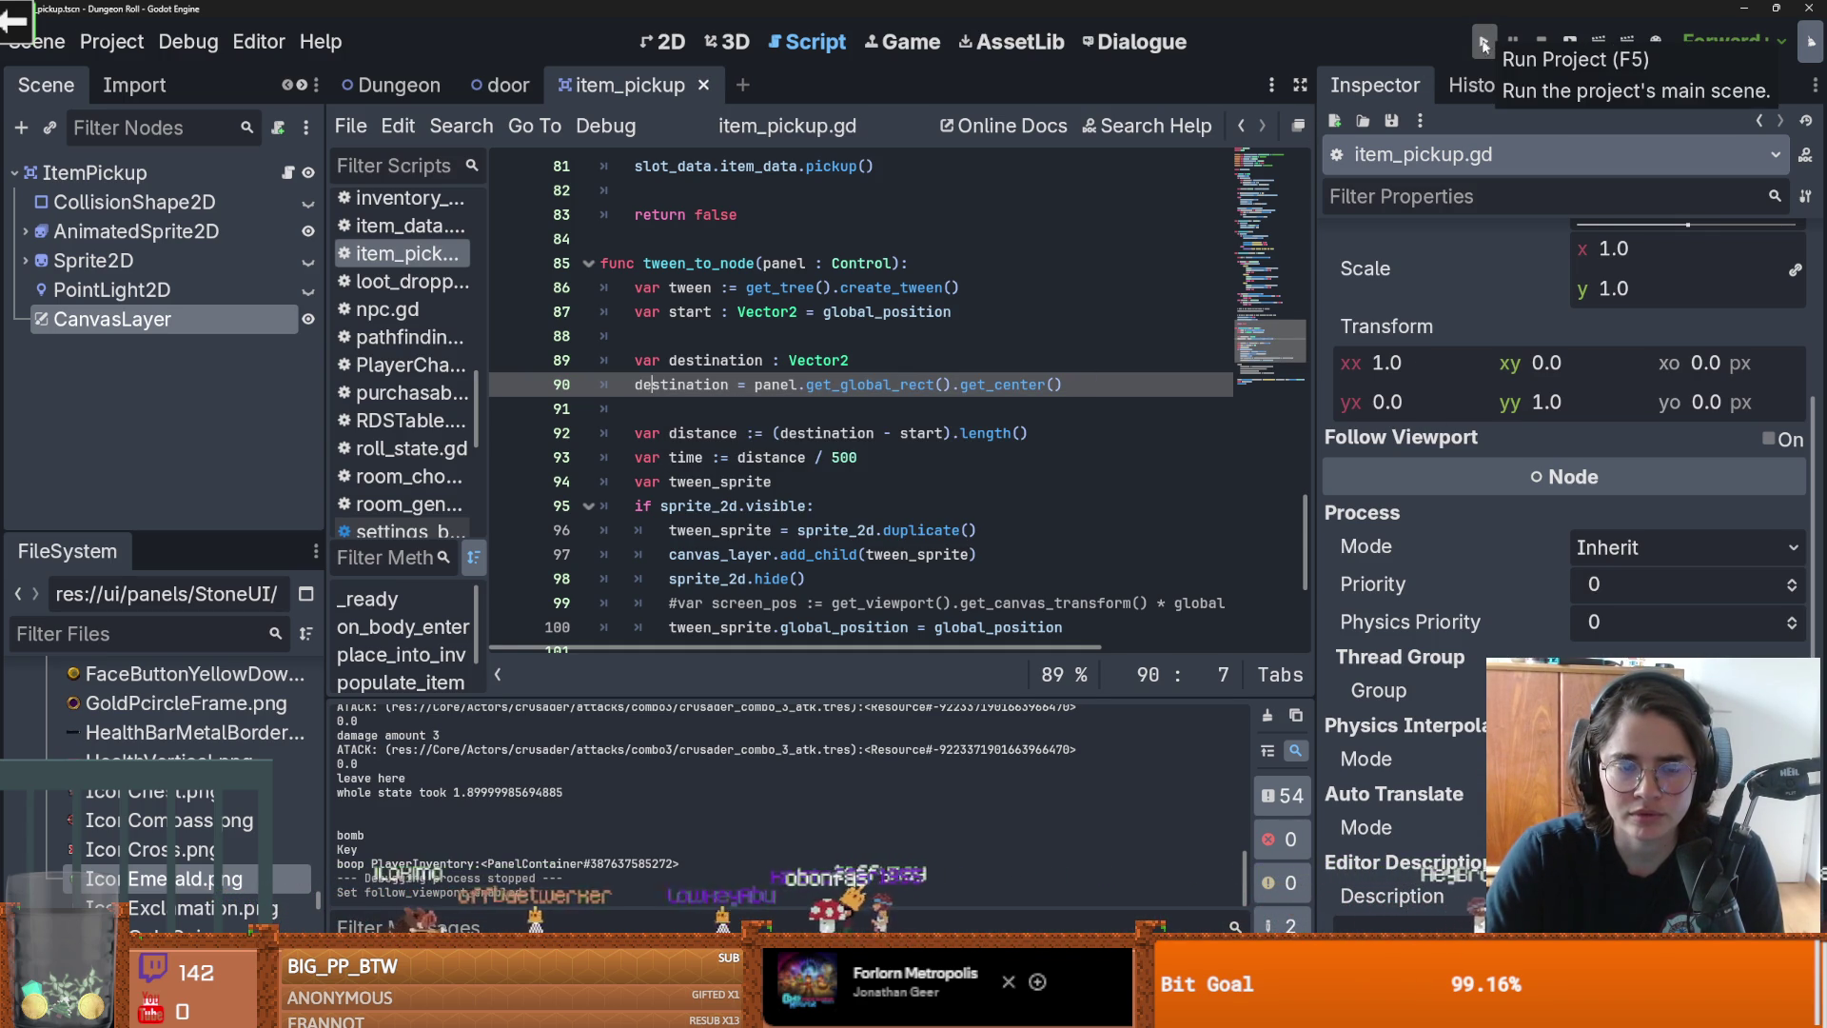
scroll(743, 444, down, 3)
double_click(933, 415)
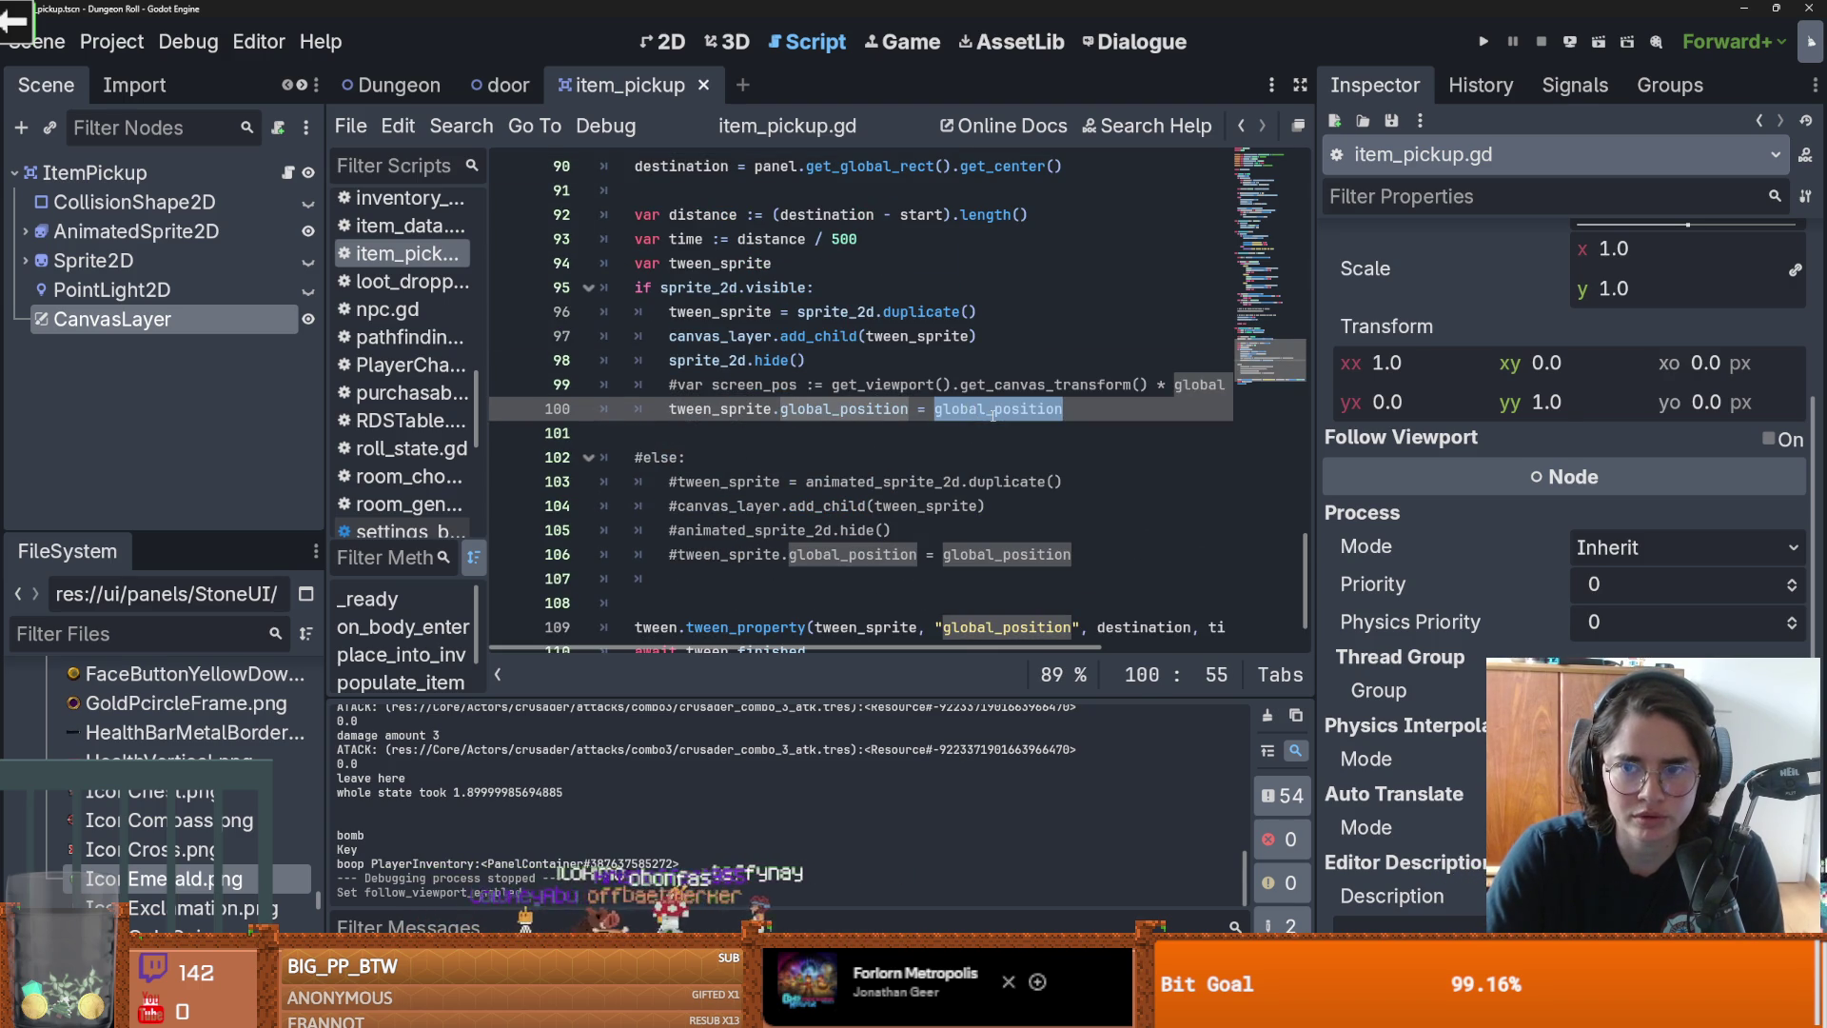
Step: Try typing a get_global call after the equals sign, then erase it
scroll(996, 418, up, 1)
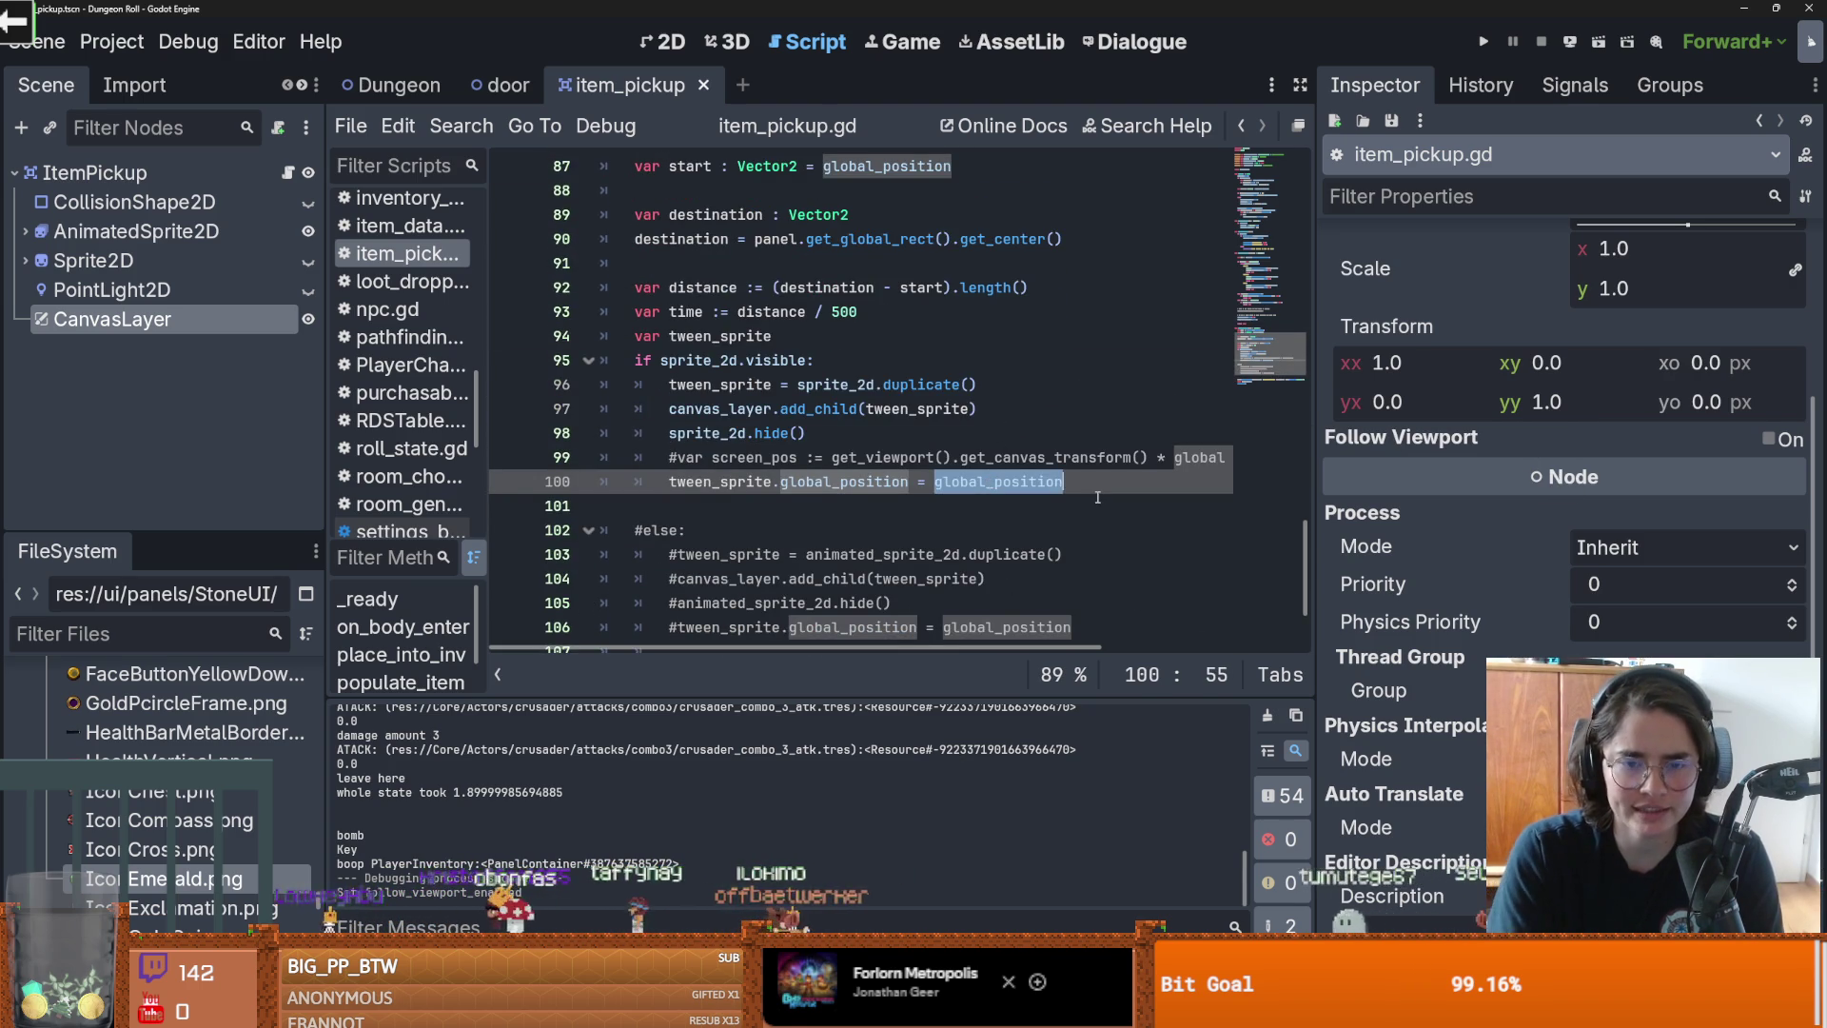
text(g)
text(et_glob)
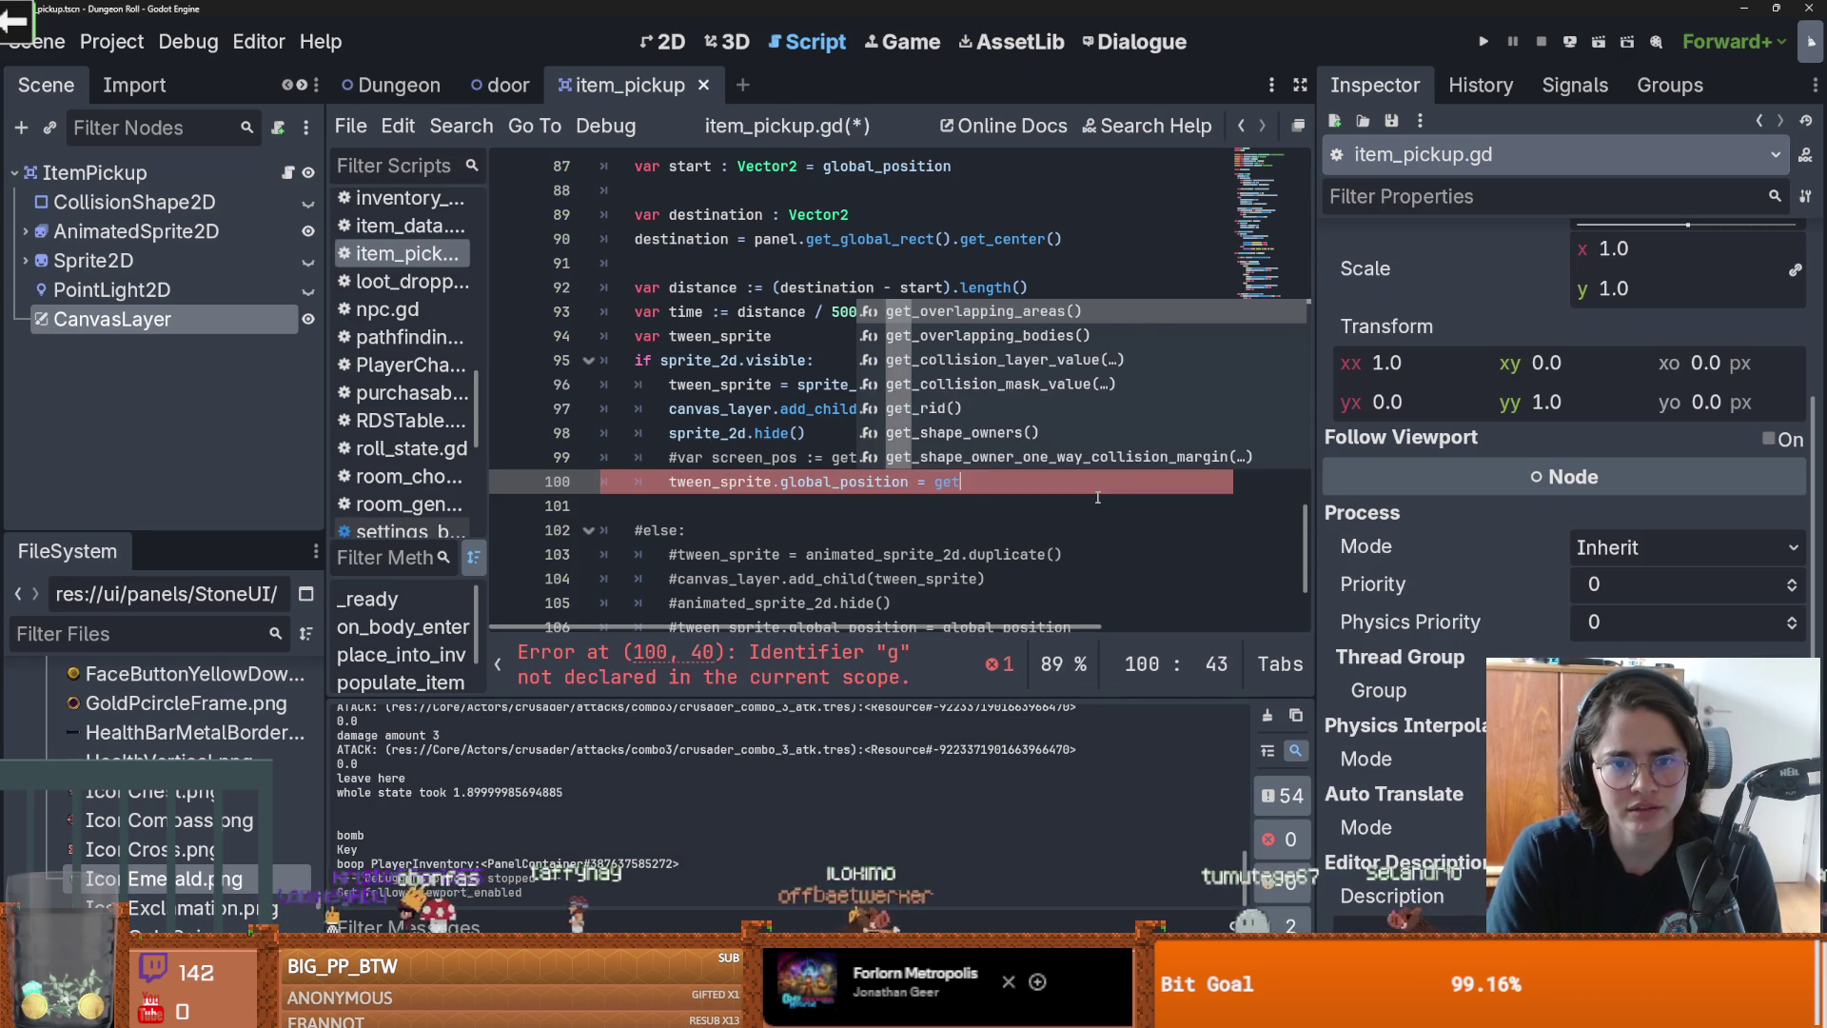
key(BackSpace)
key(BackSpace)
key(BackSpace)
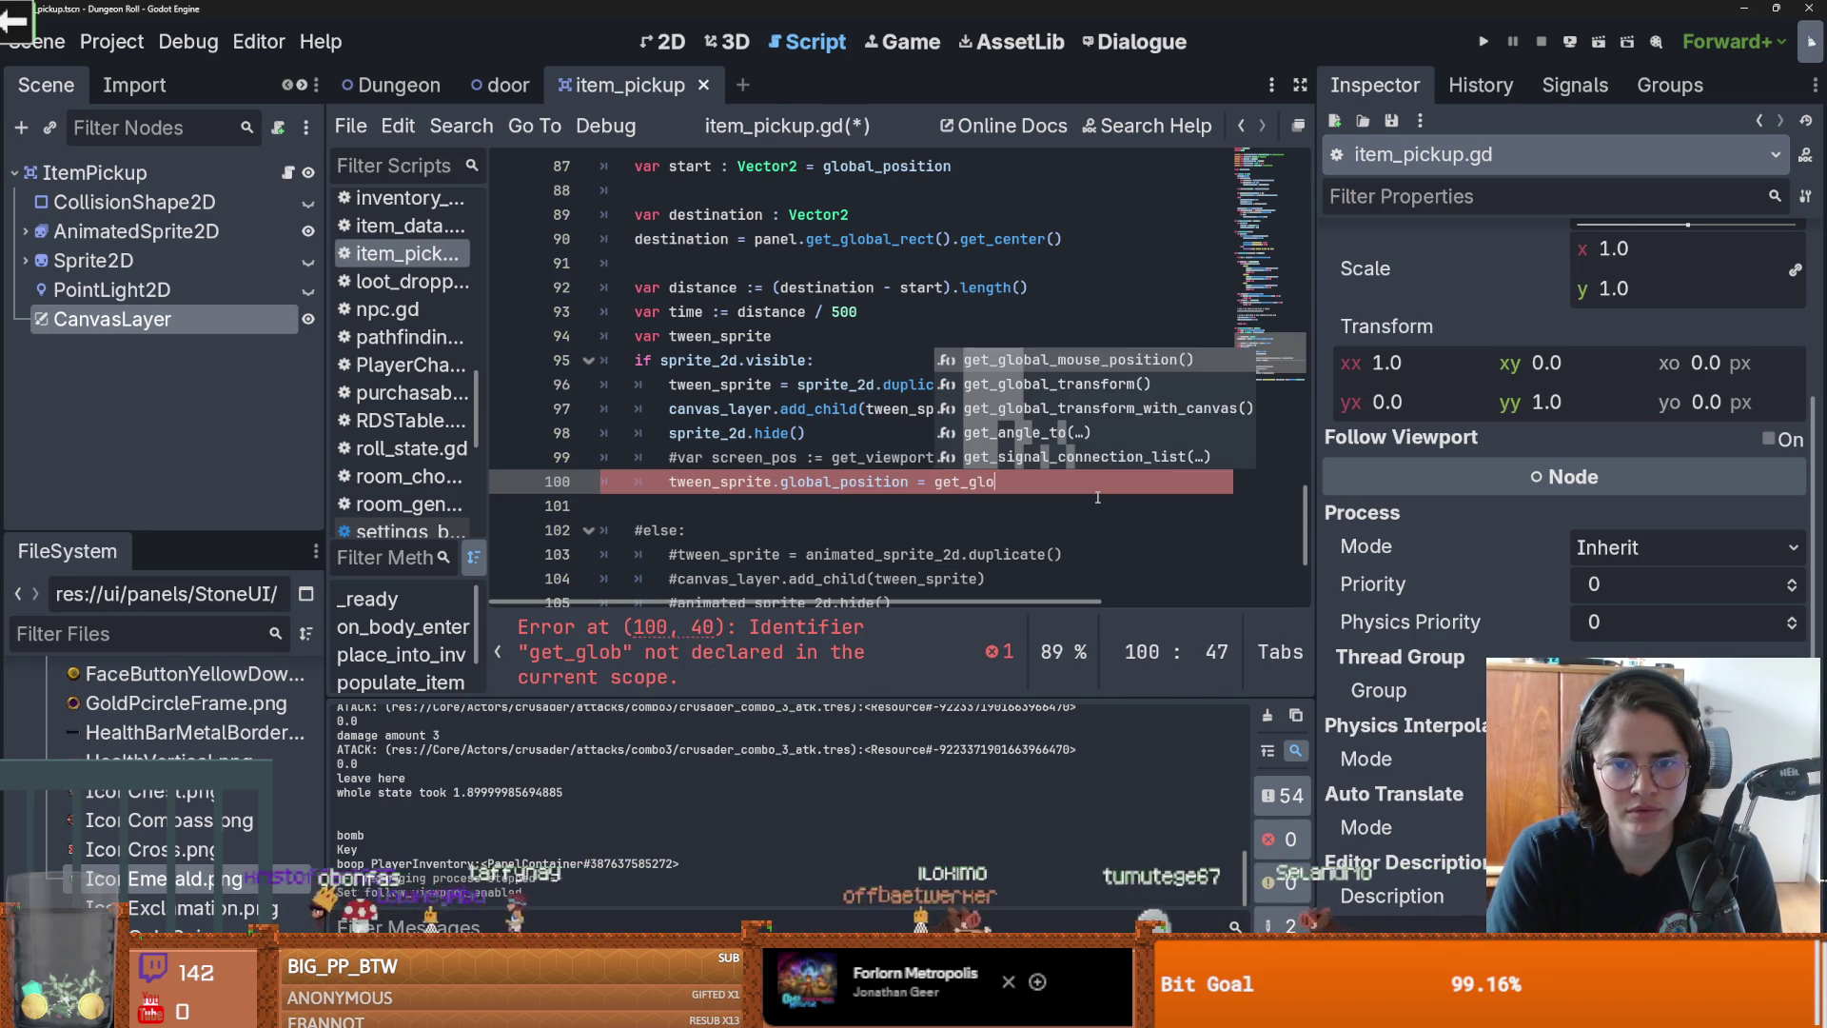
key(BackSpace)
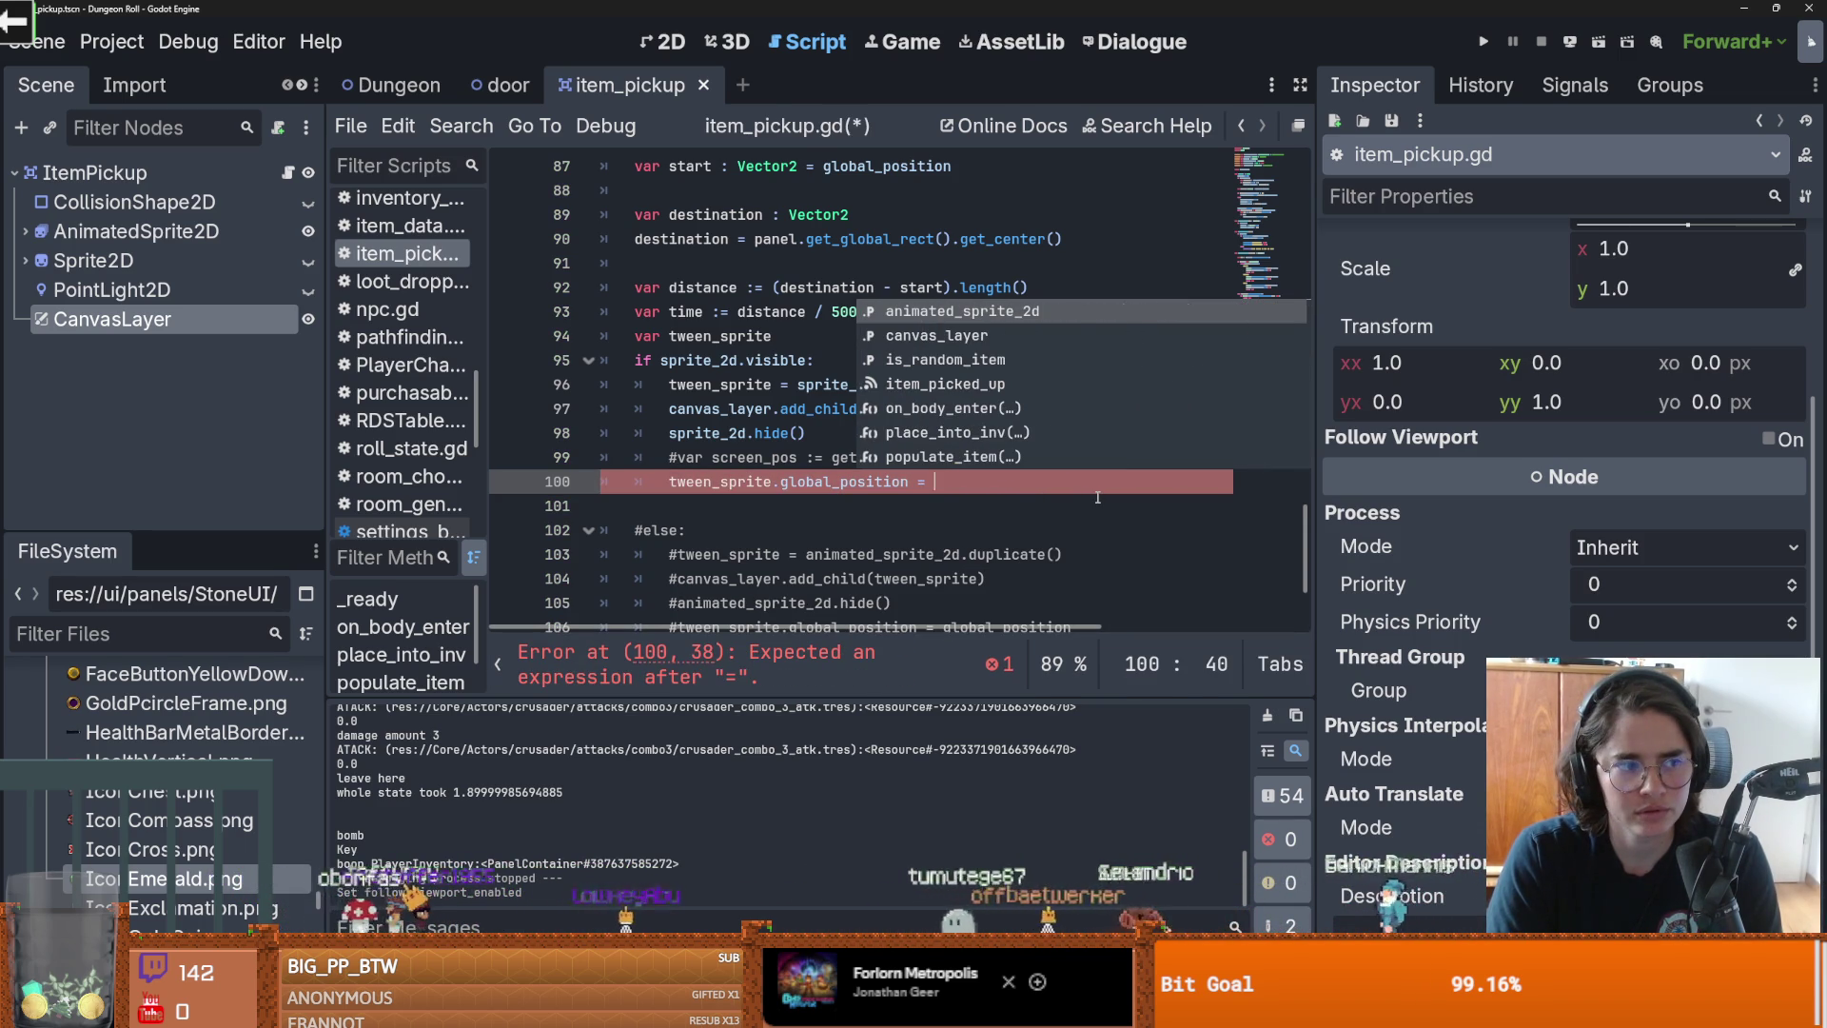
text(get_gl)
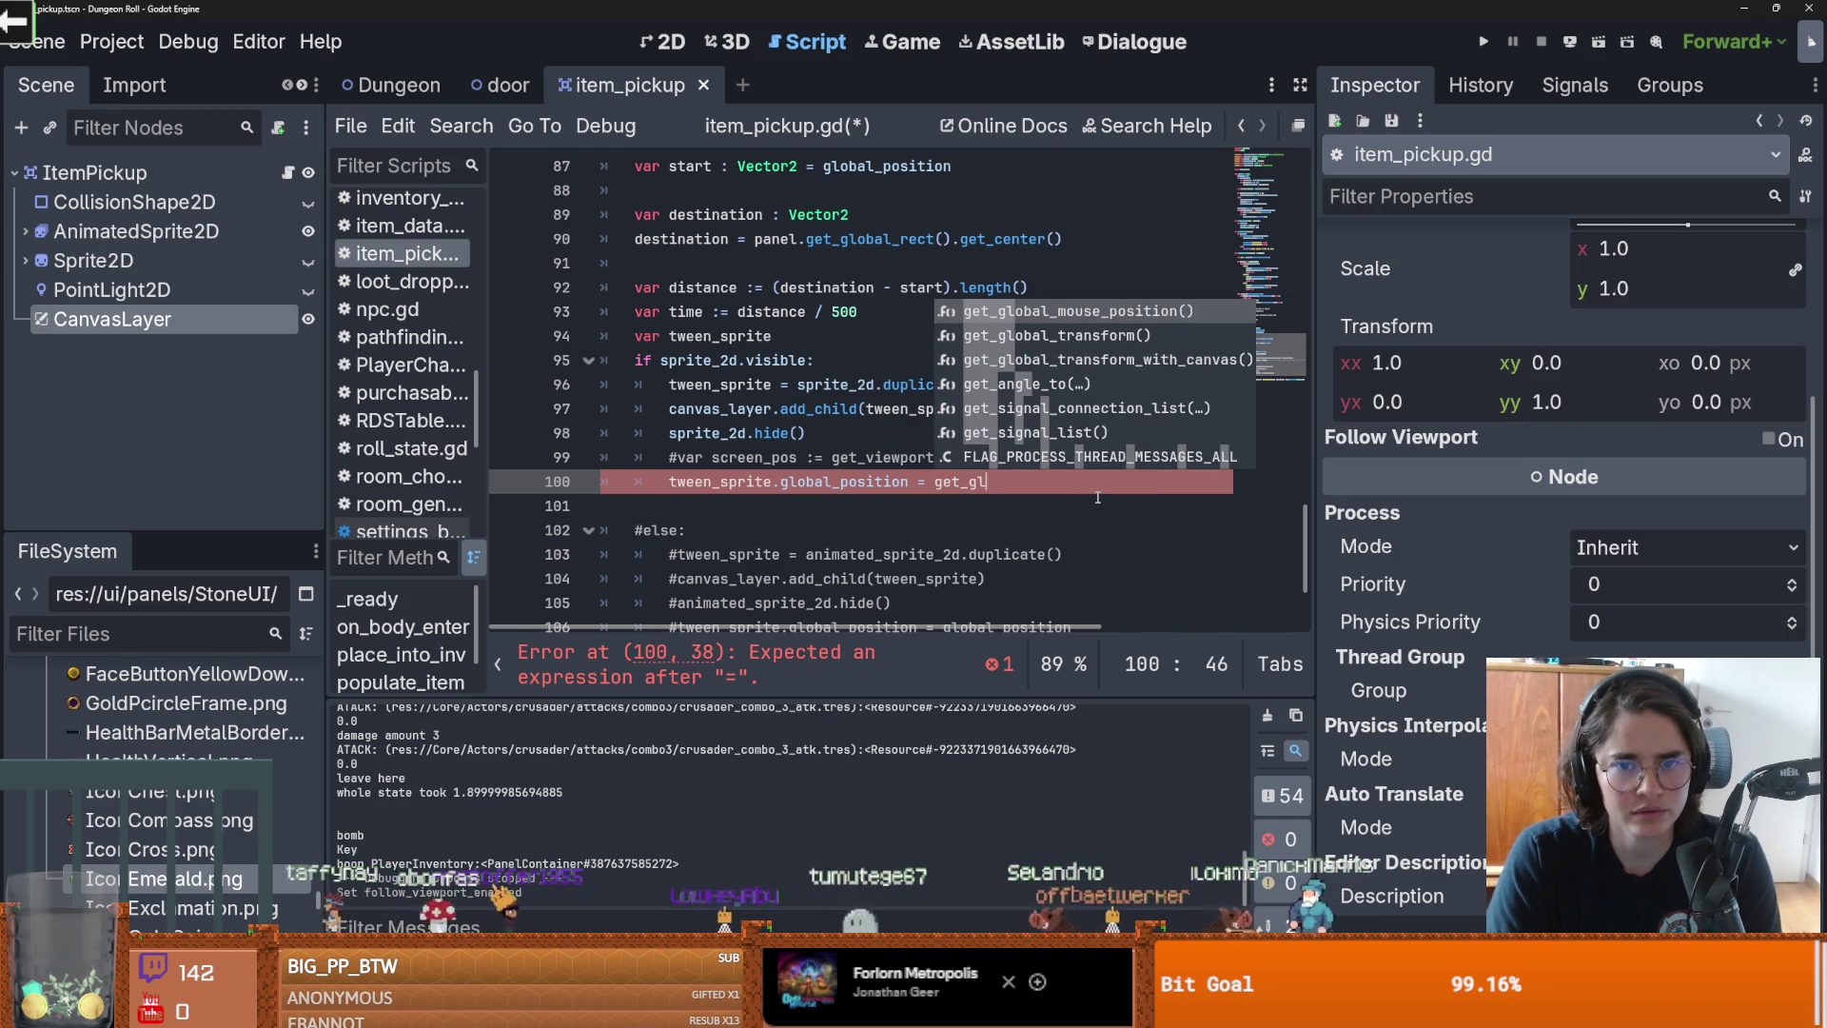
key(BackSpace)
key(BackSpace)
key(BackSpace)
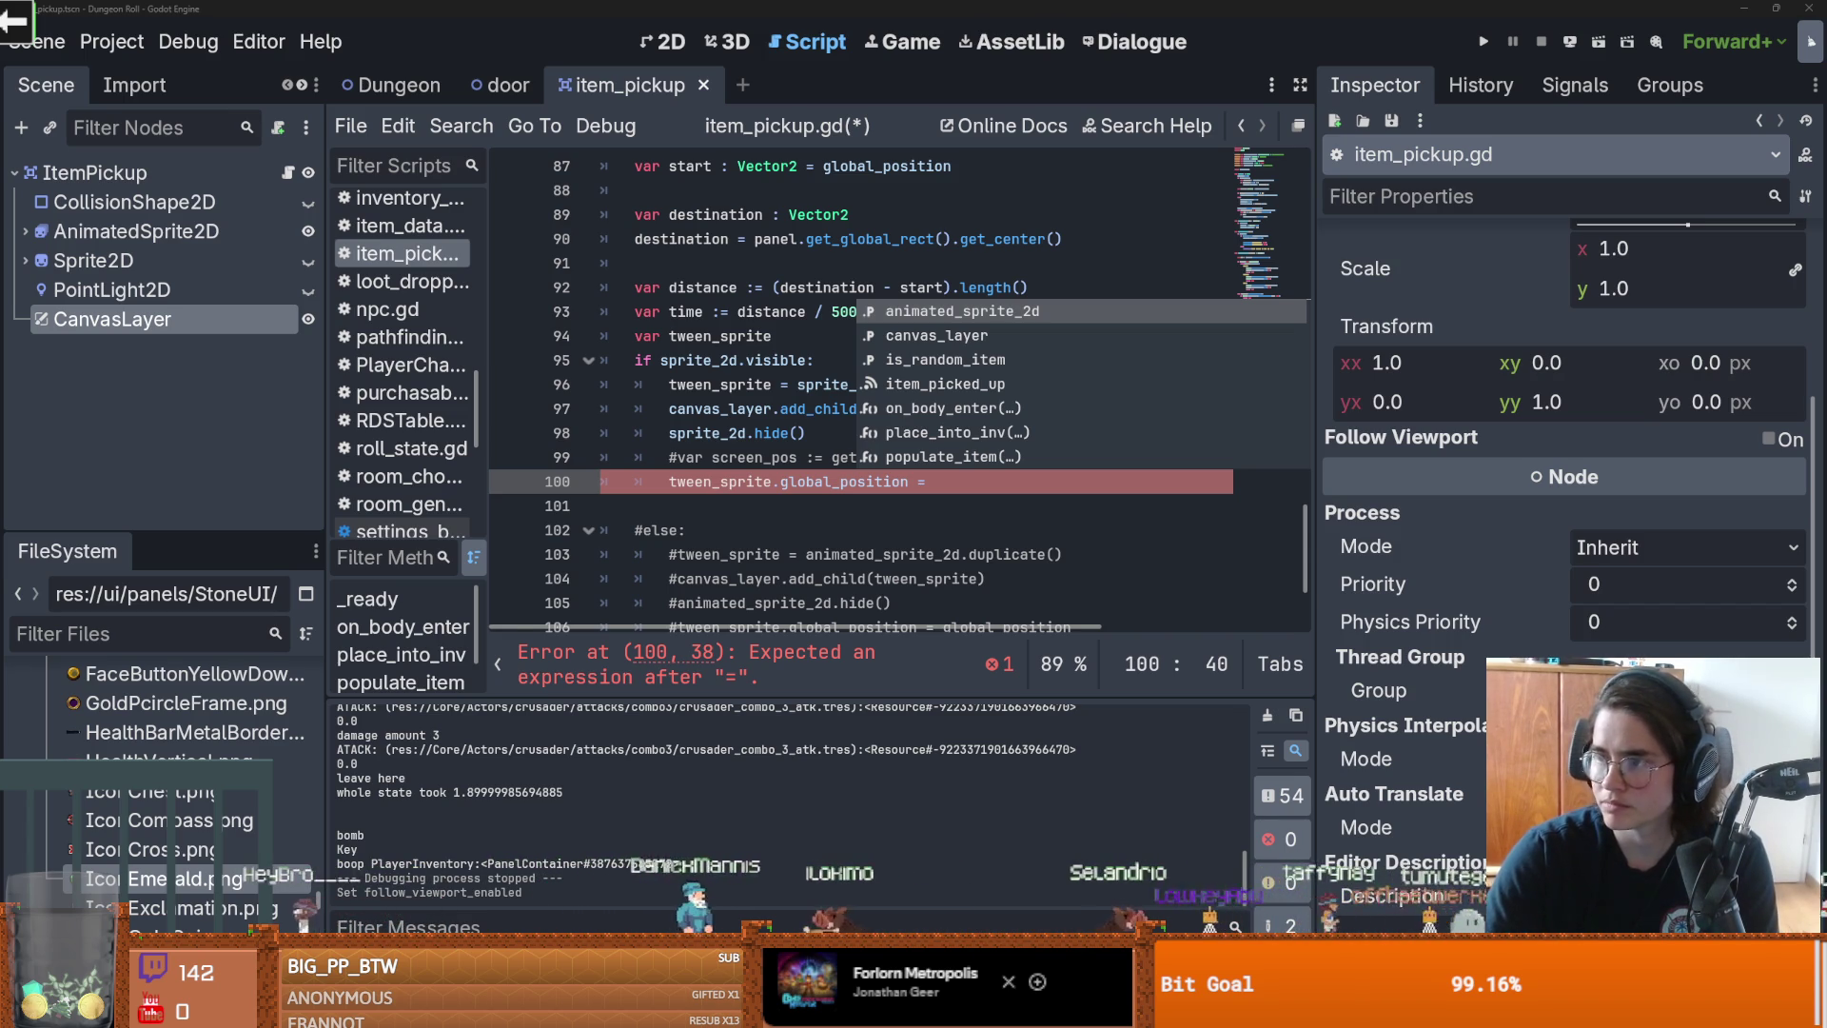
key(Escape)
Step: Uncomment a copy of the screen_pos line, assign it to tween_sprite.global_position, and run the game
key(Up)
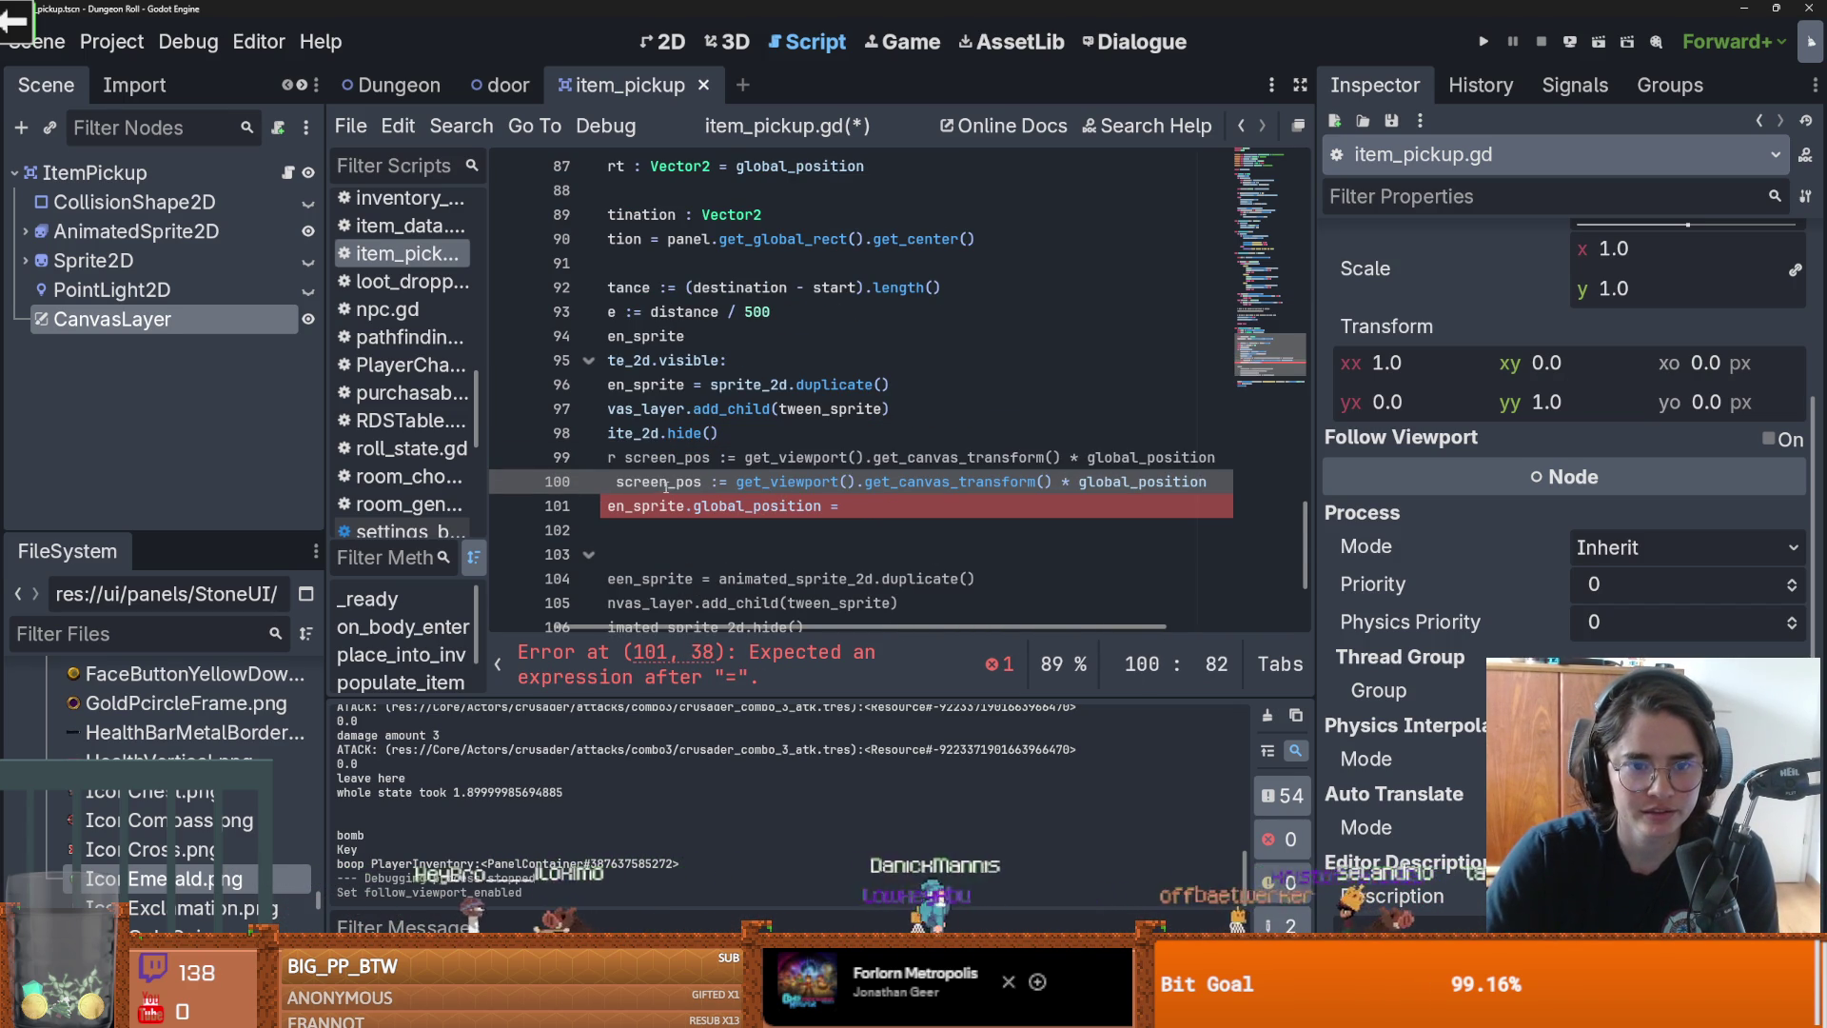
key(ctrl+shift+d)
key(ctrl+k)
click(726, 482)
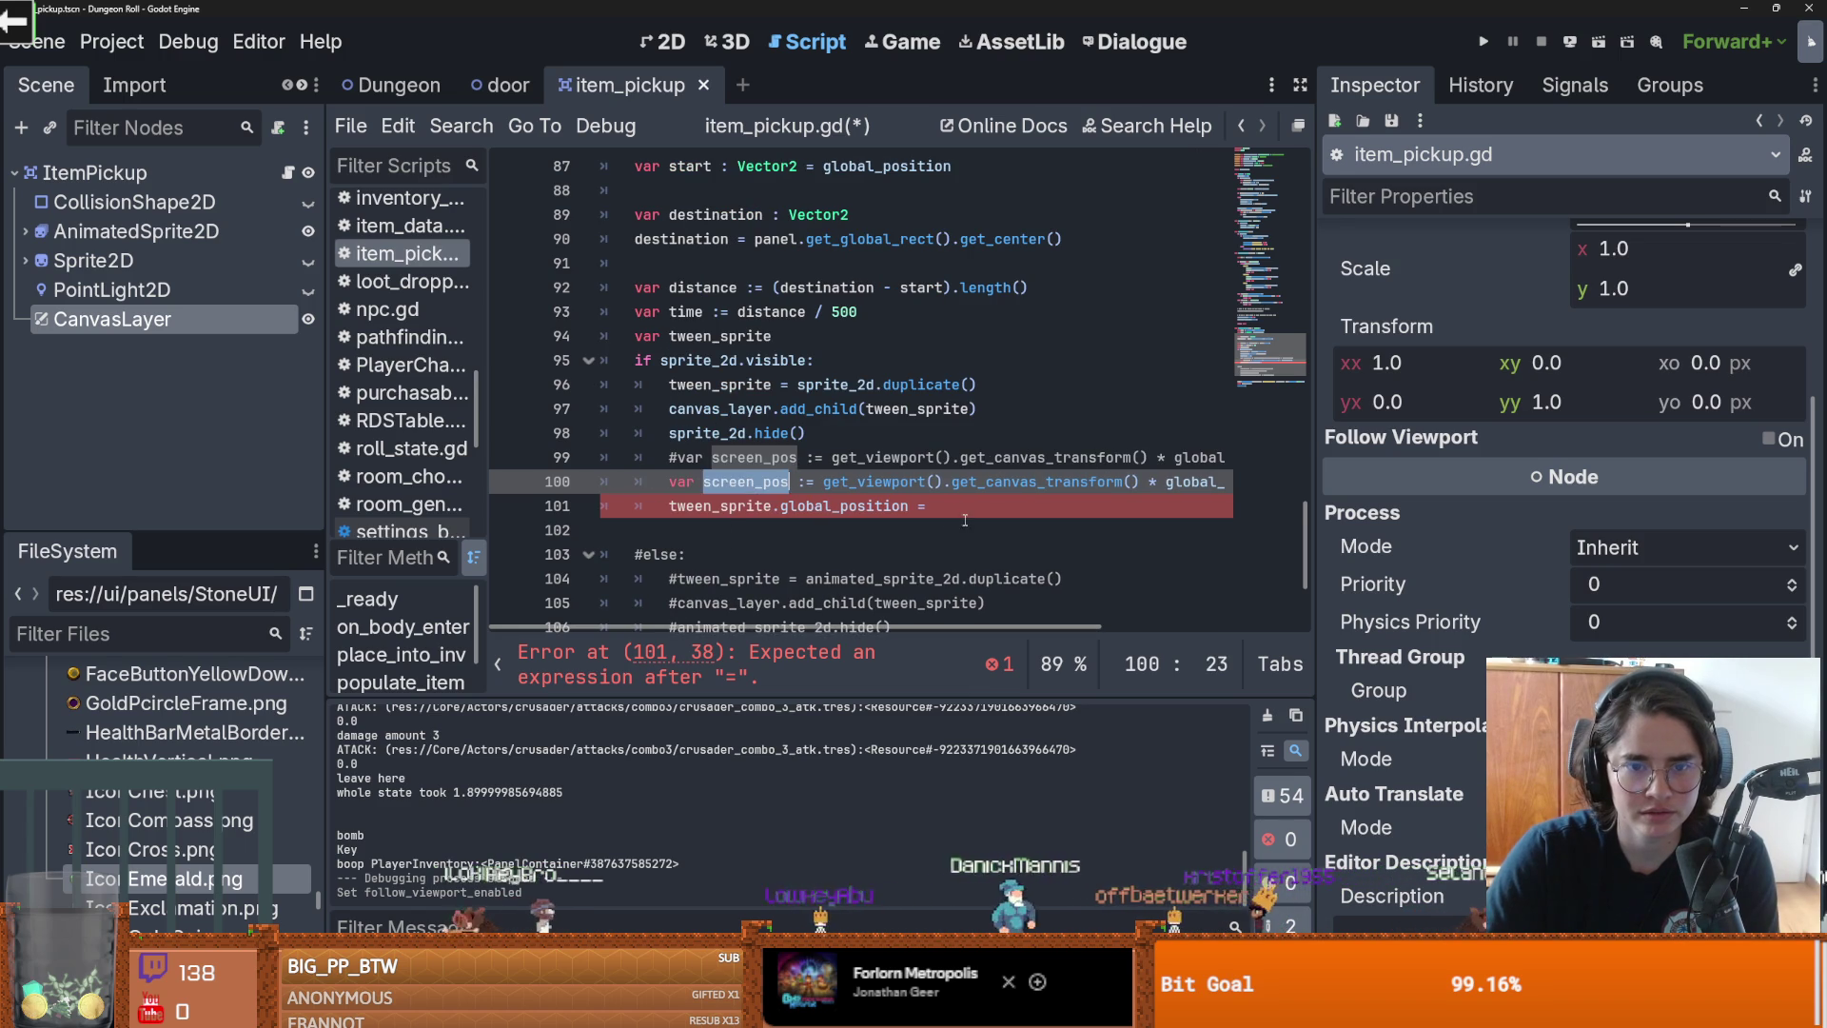
click(909, 505)
key(End)
click(1570, 42)
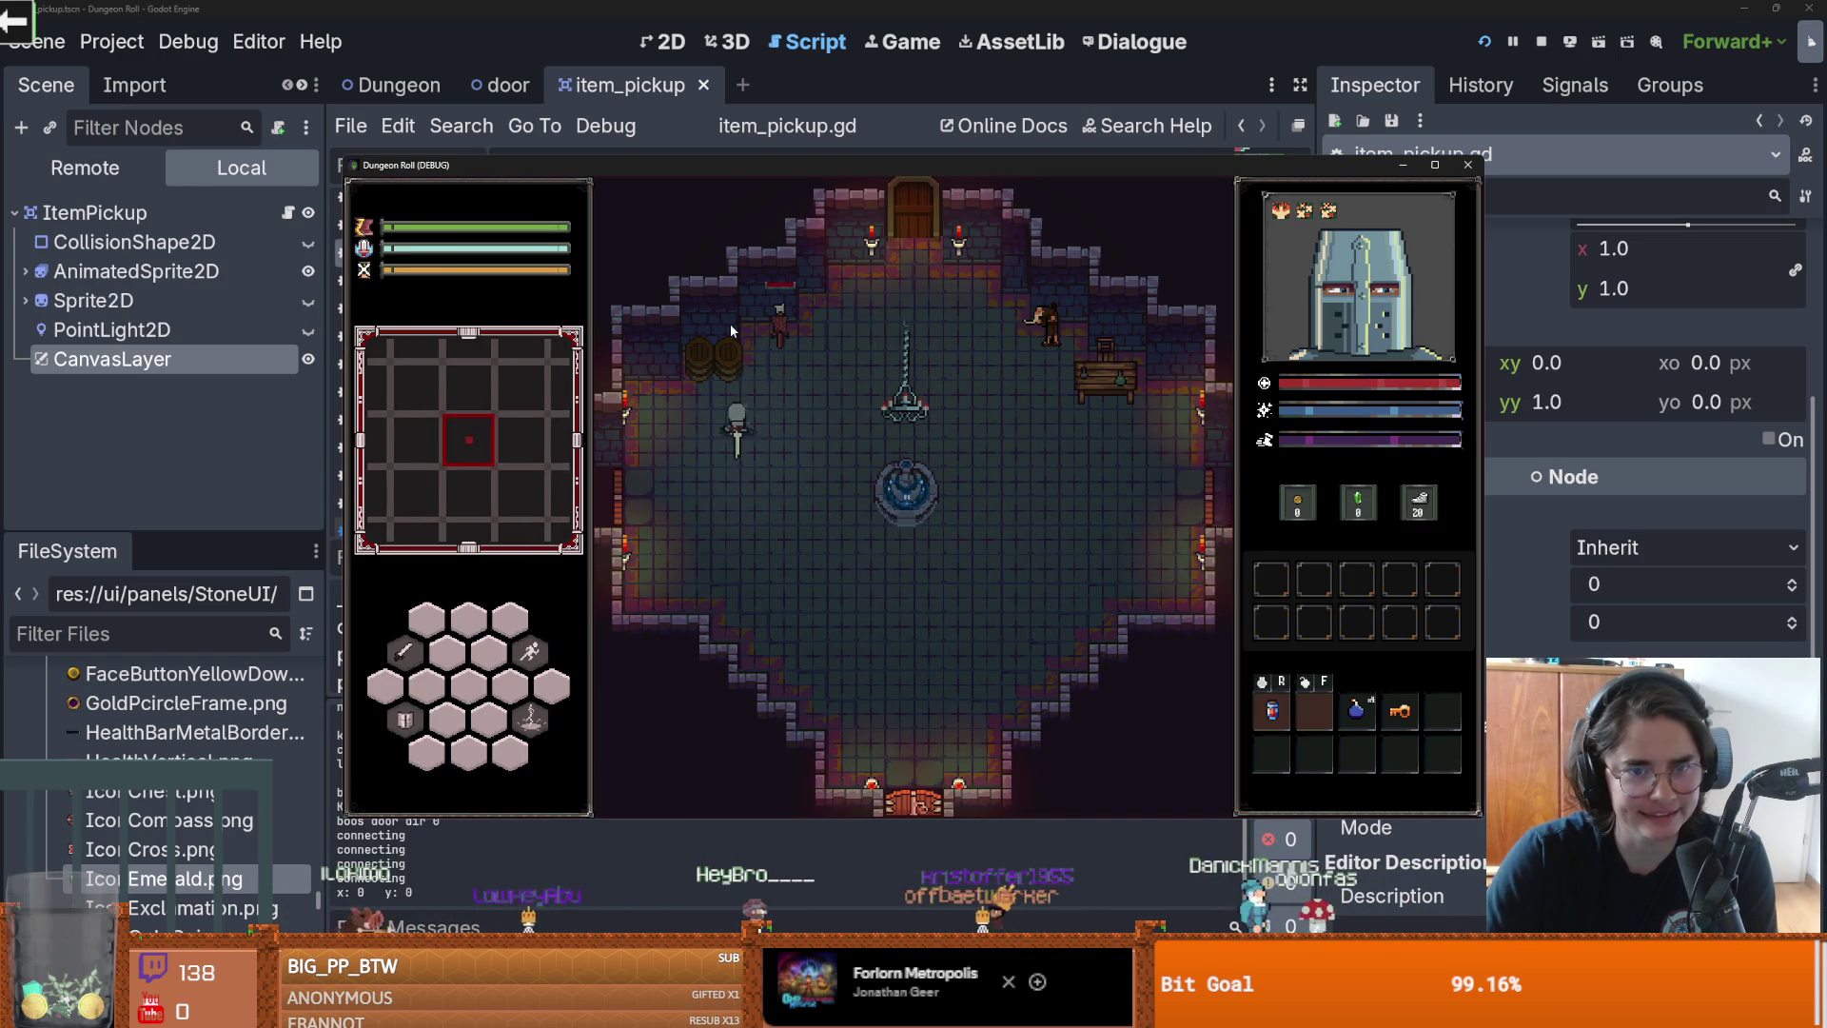
Step: Break a barrel, pick up the Gravity Cube, and walk the knight to the fountain
click(734, 323)
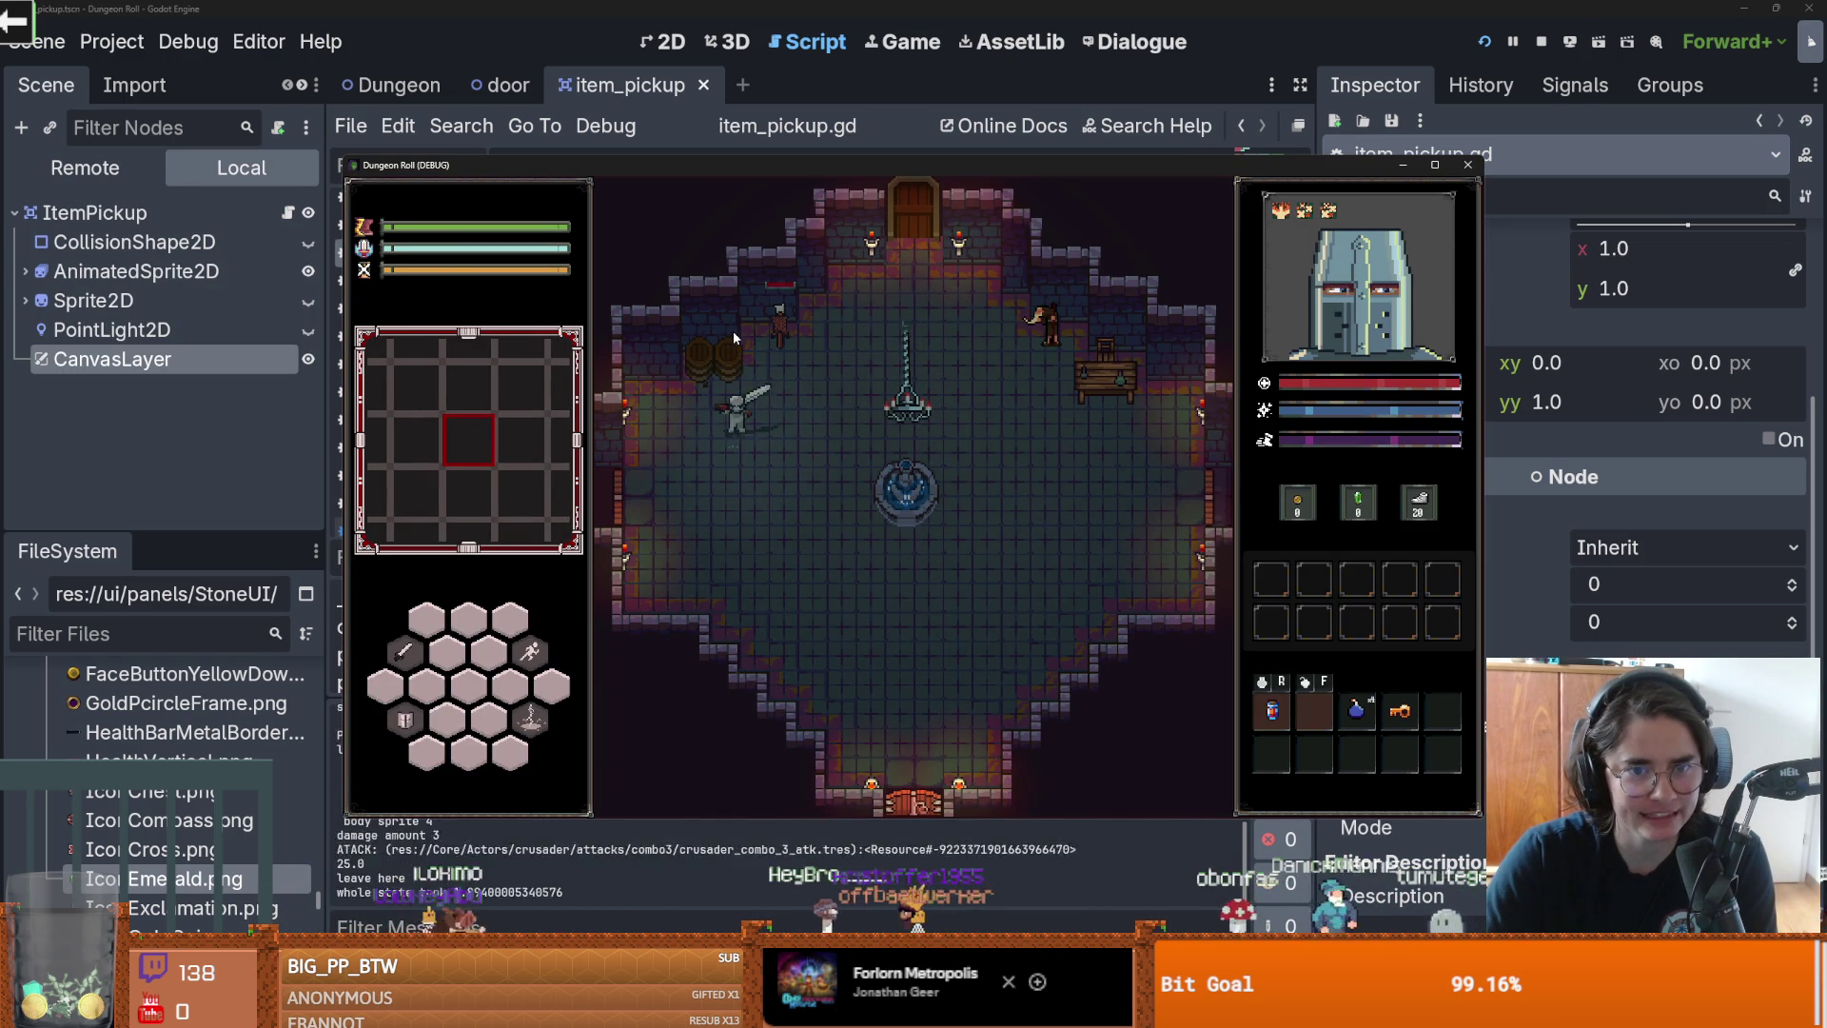
click(732, 330)
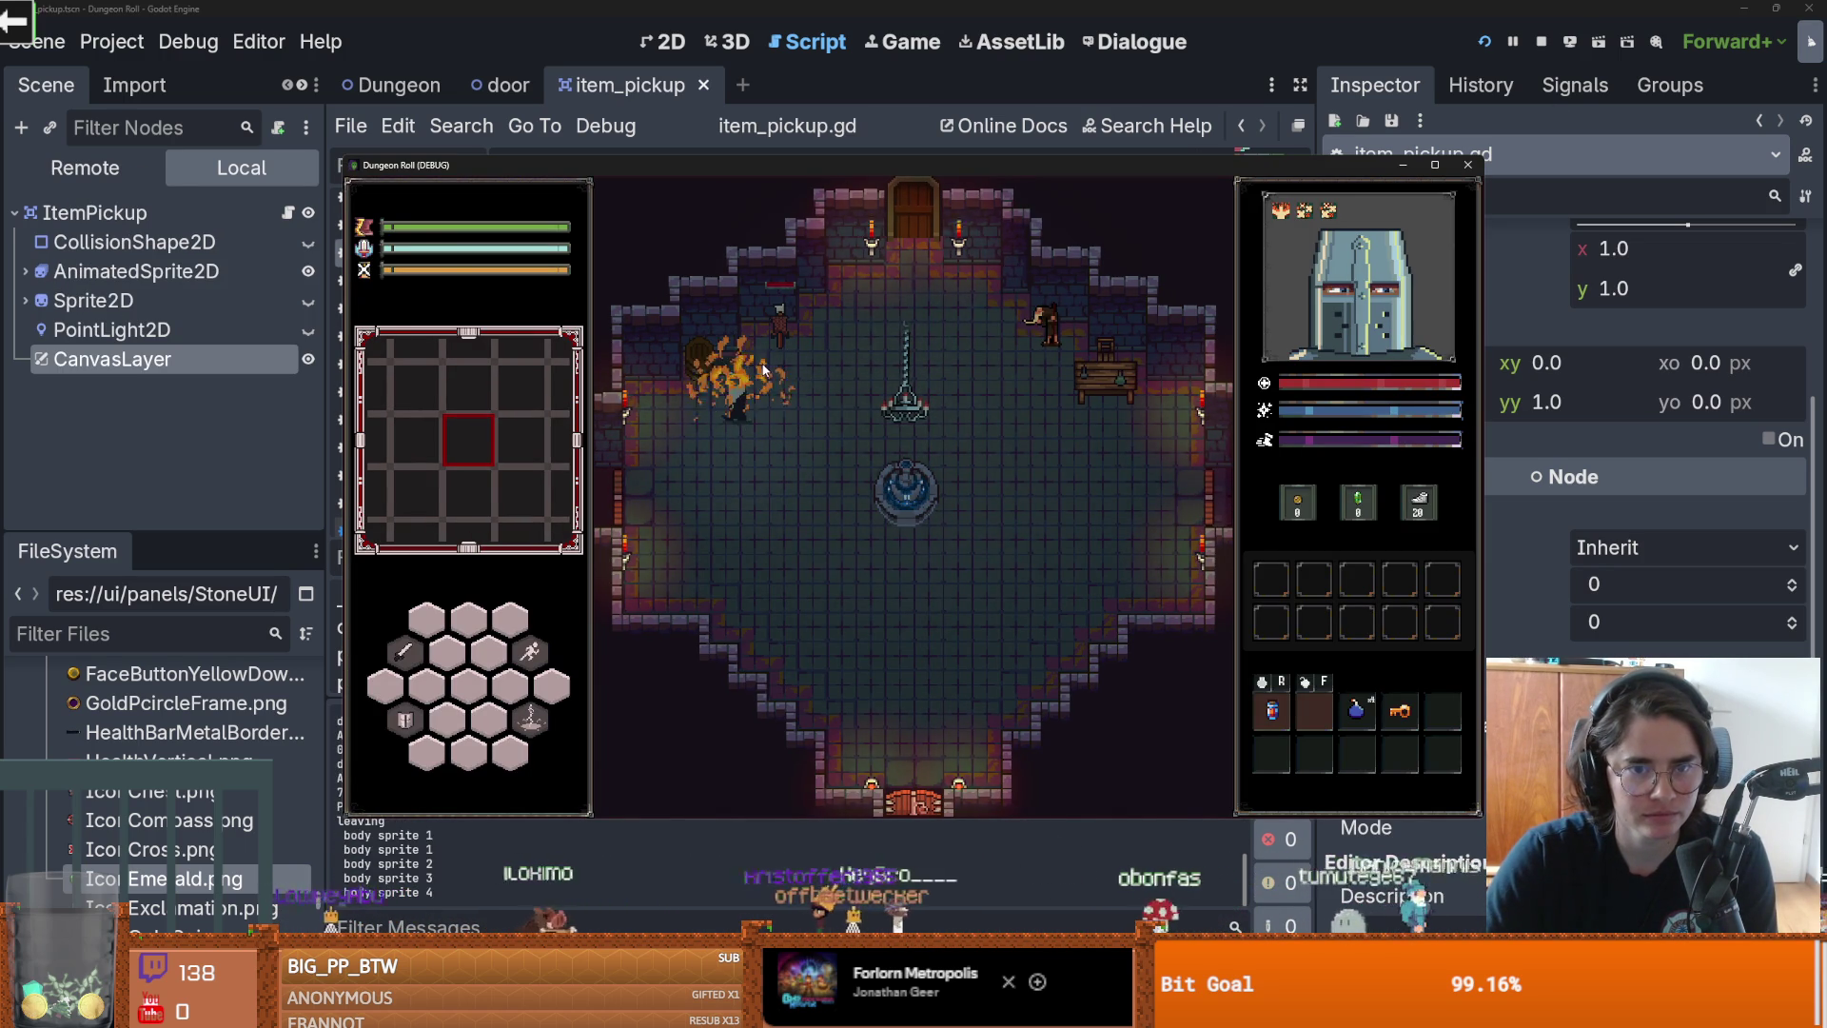
key(w)
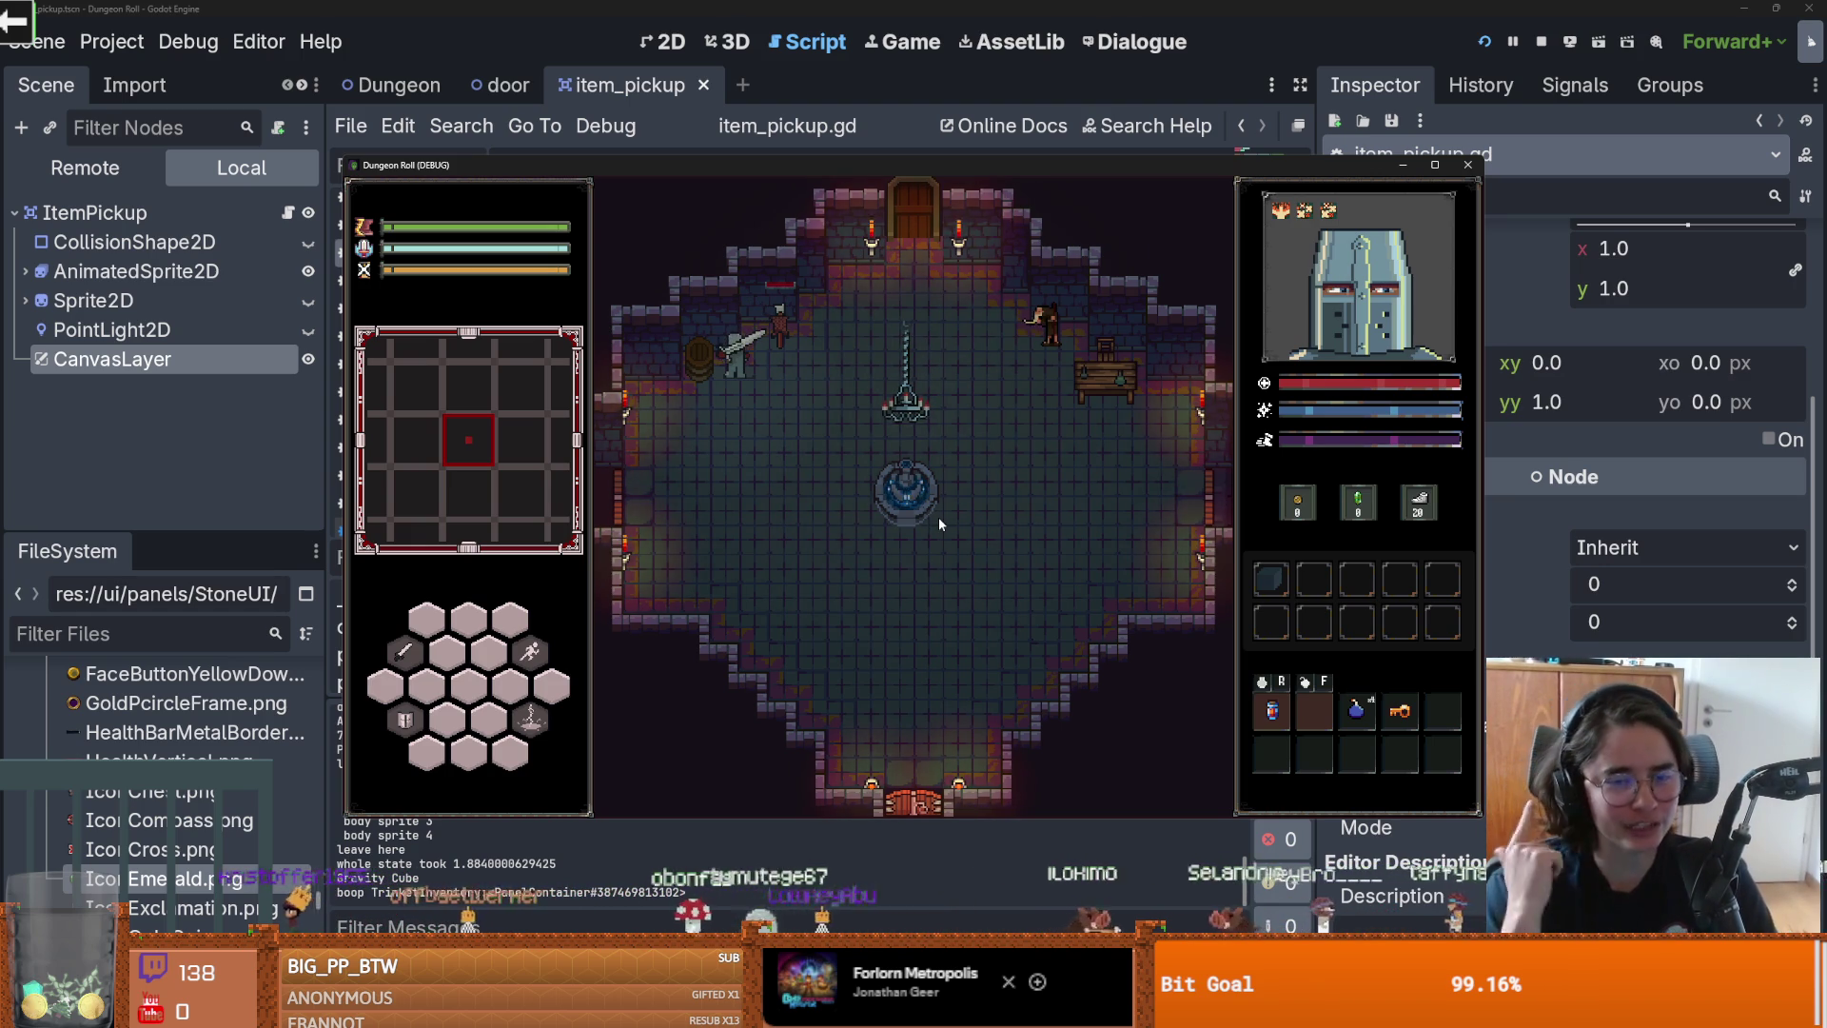
click(752, 338)
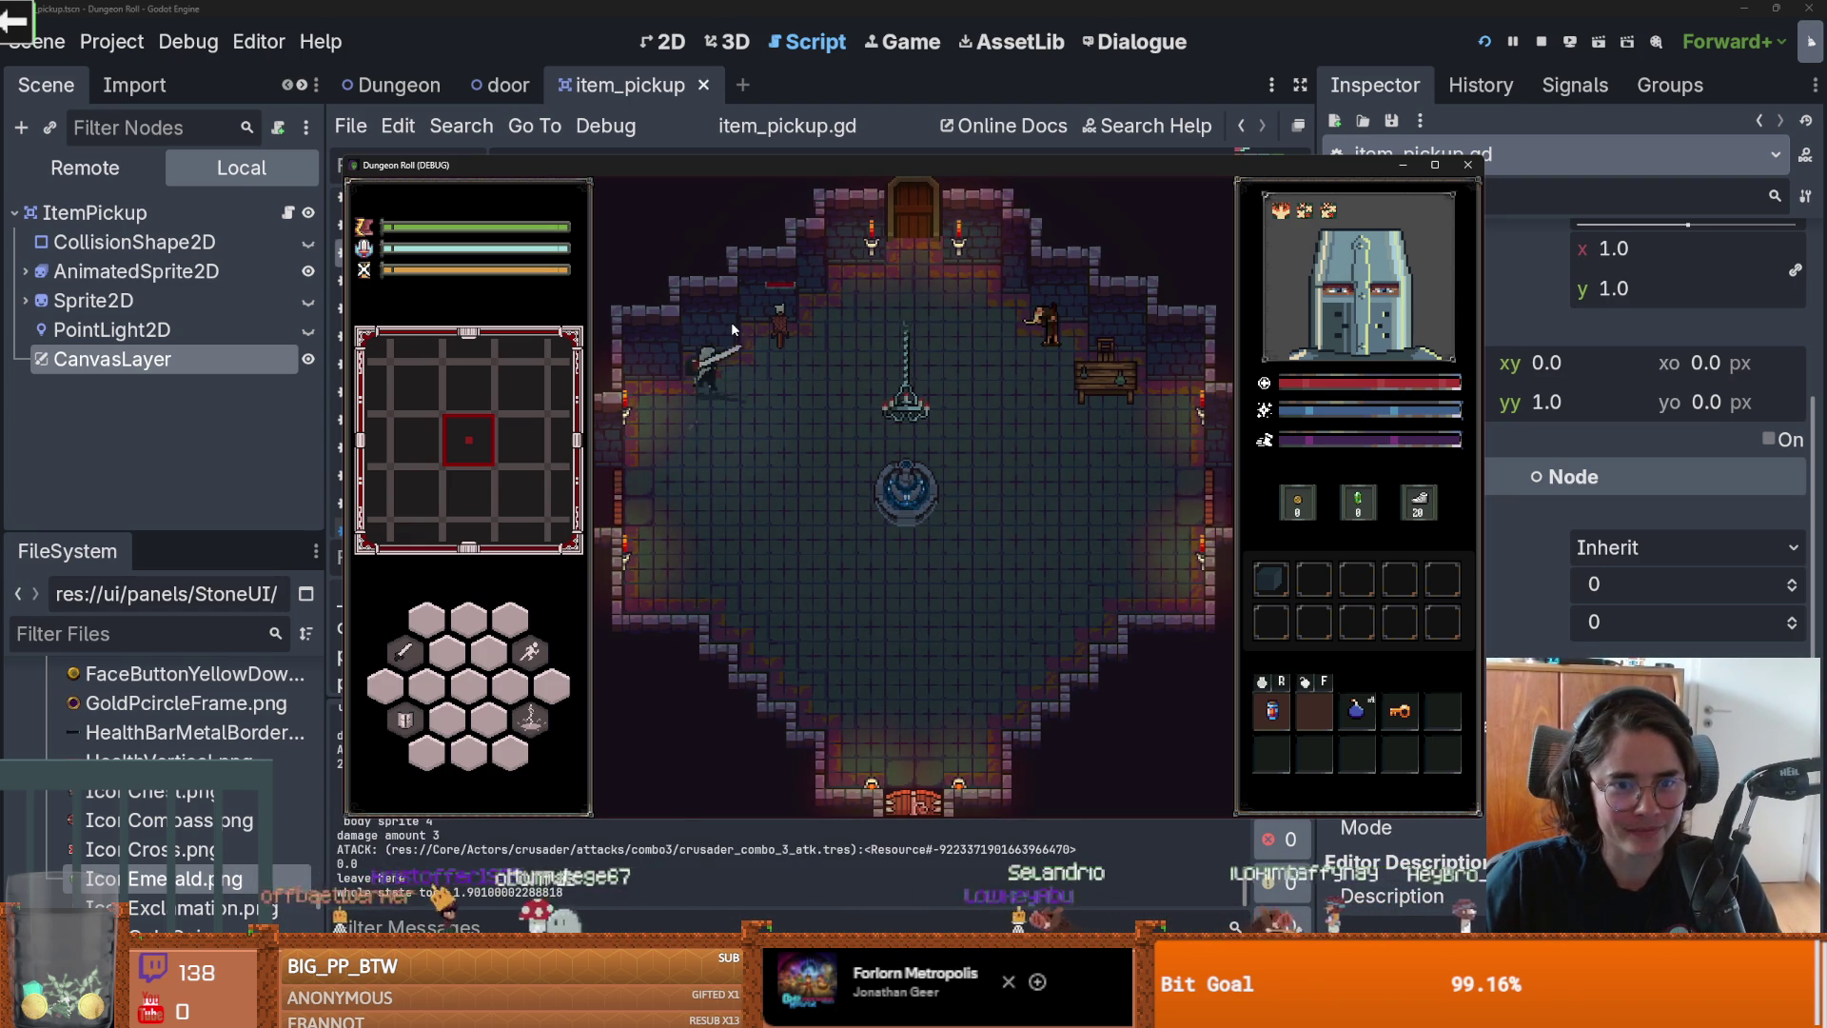
key(s)
key(d)
click(983, 411)
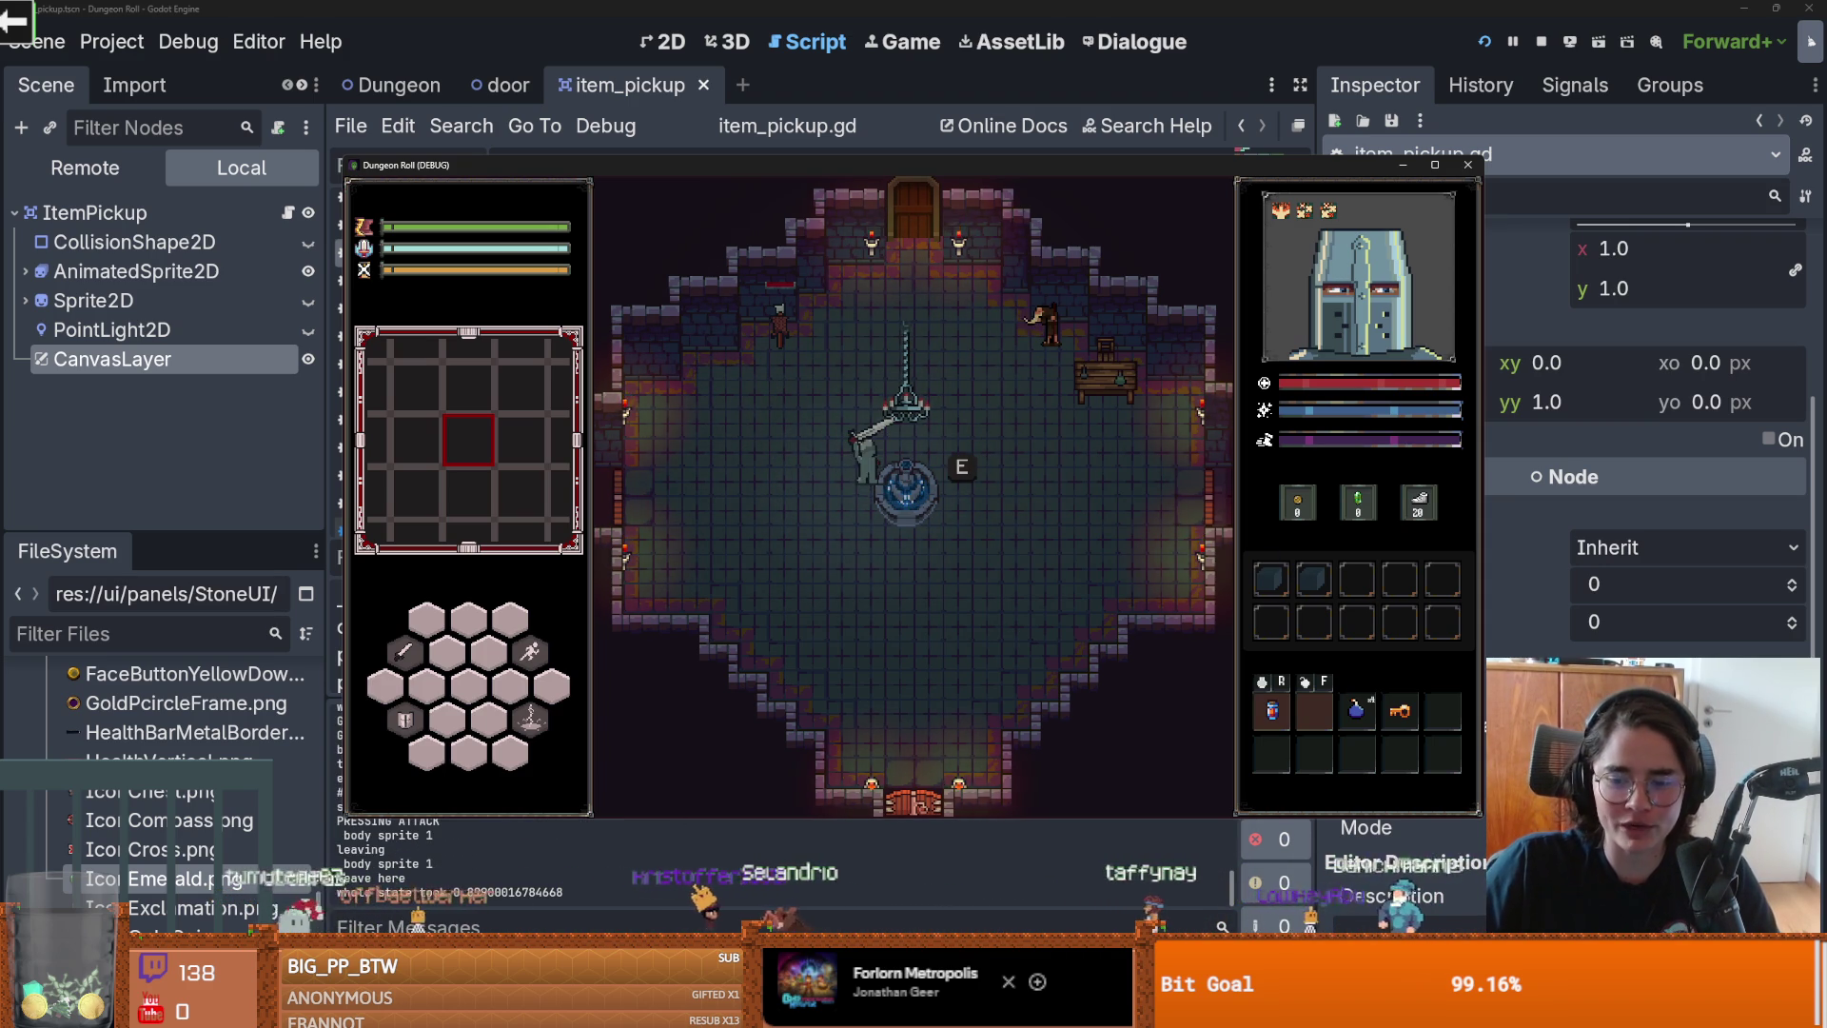
Step: Bring the Obsidian layer diagram to the front and deselect the small circle
key(alt+Tab)
click(790, 437)
scroll(837, 462, up, 2)
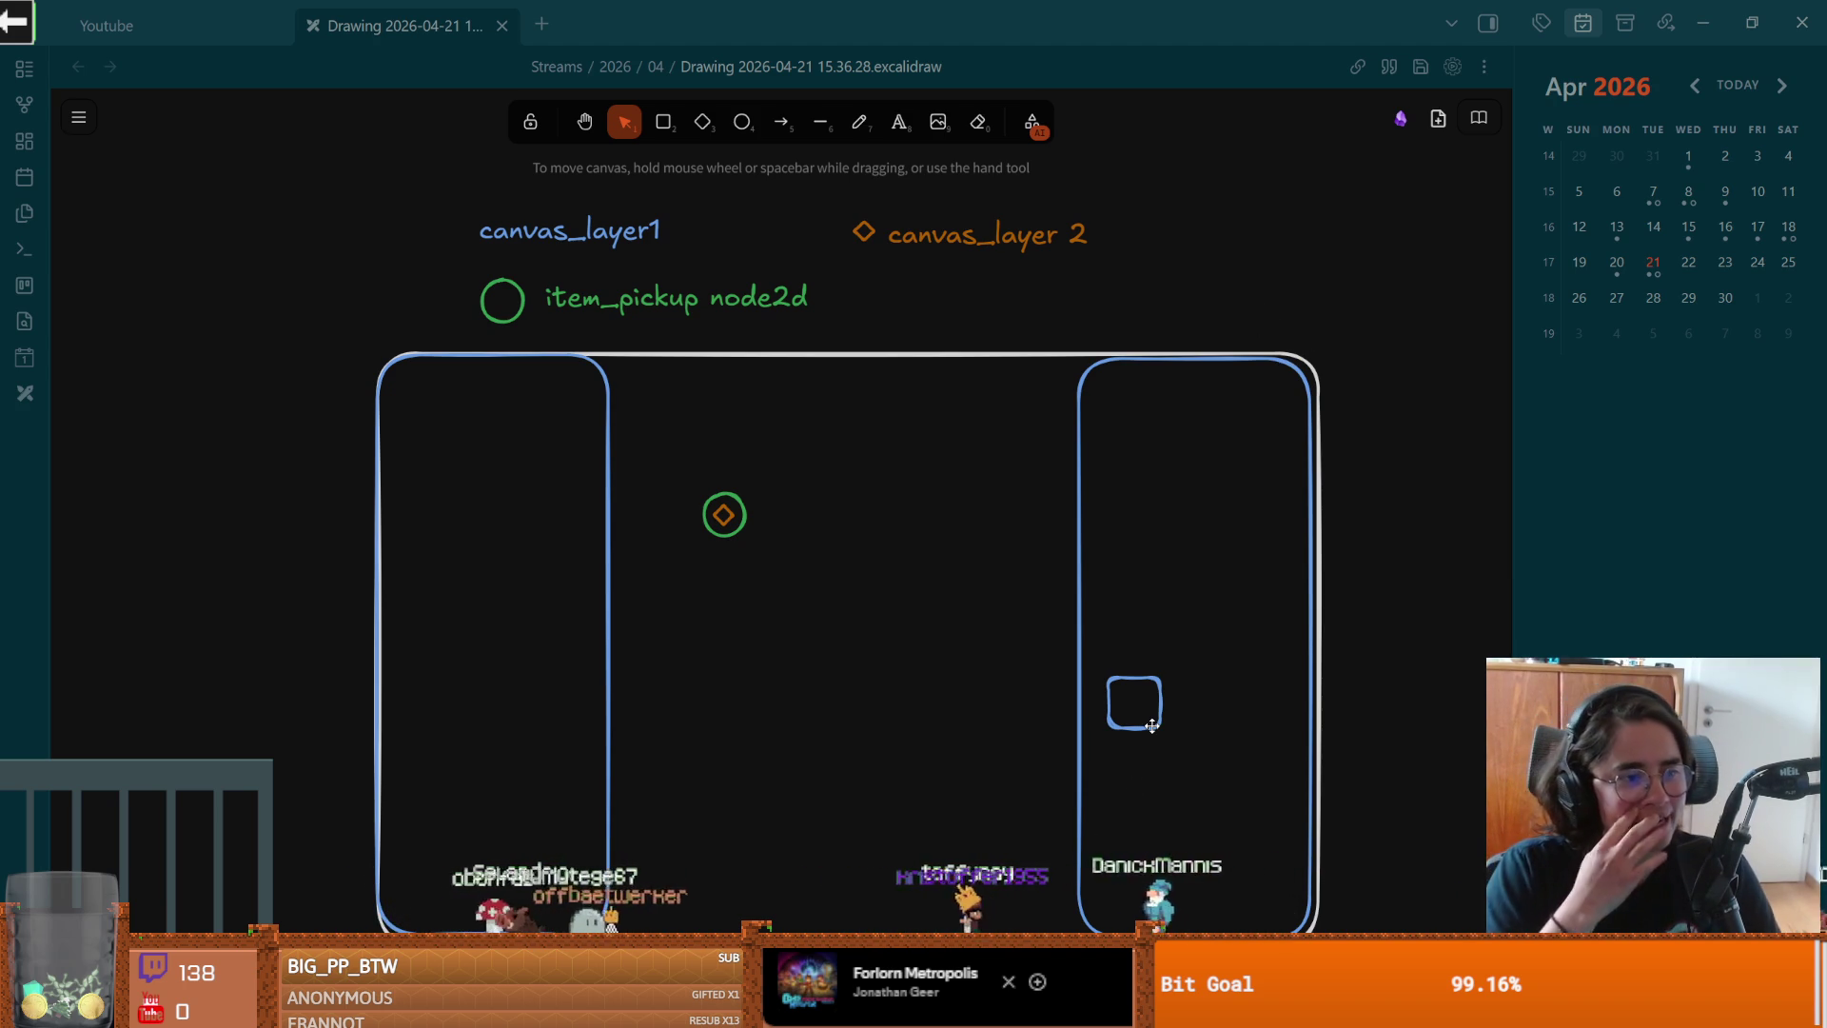
Step: Pan around the layer diagram, then return to the running game and walk the knight upward
drag(1236, 280, 1236, 280)
scroll(1237, 285, up, 1)
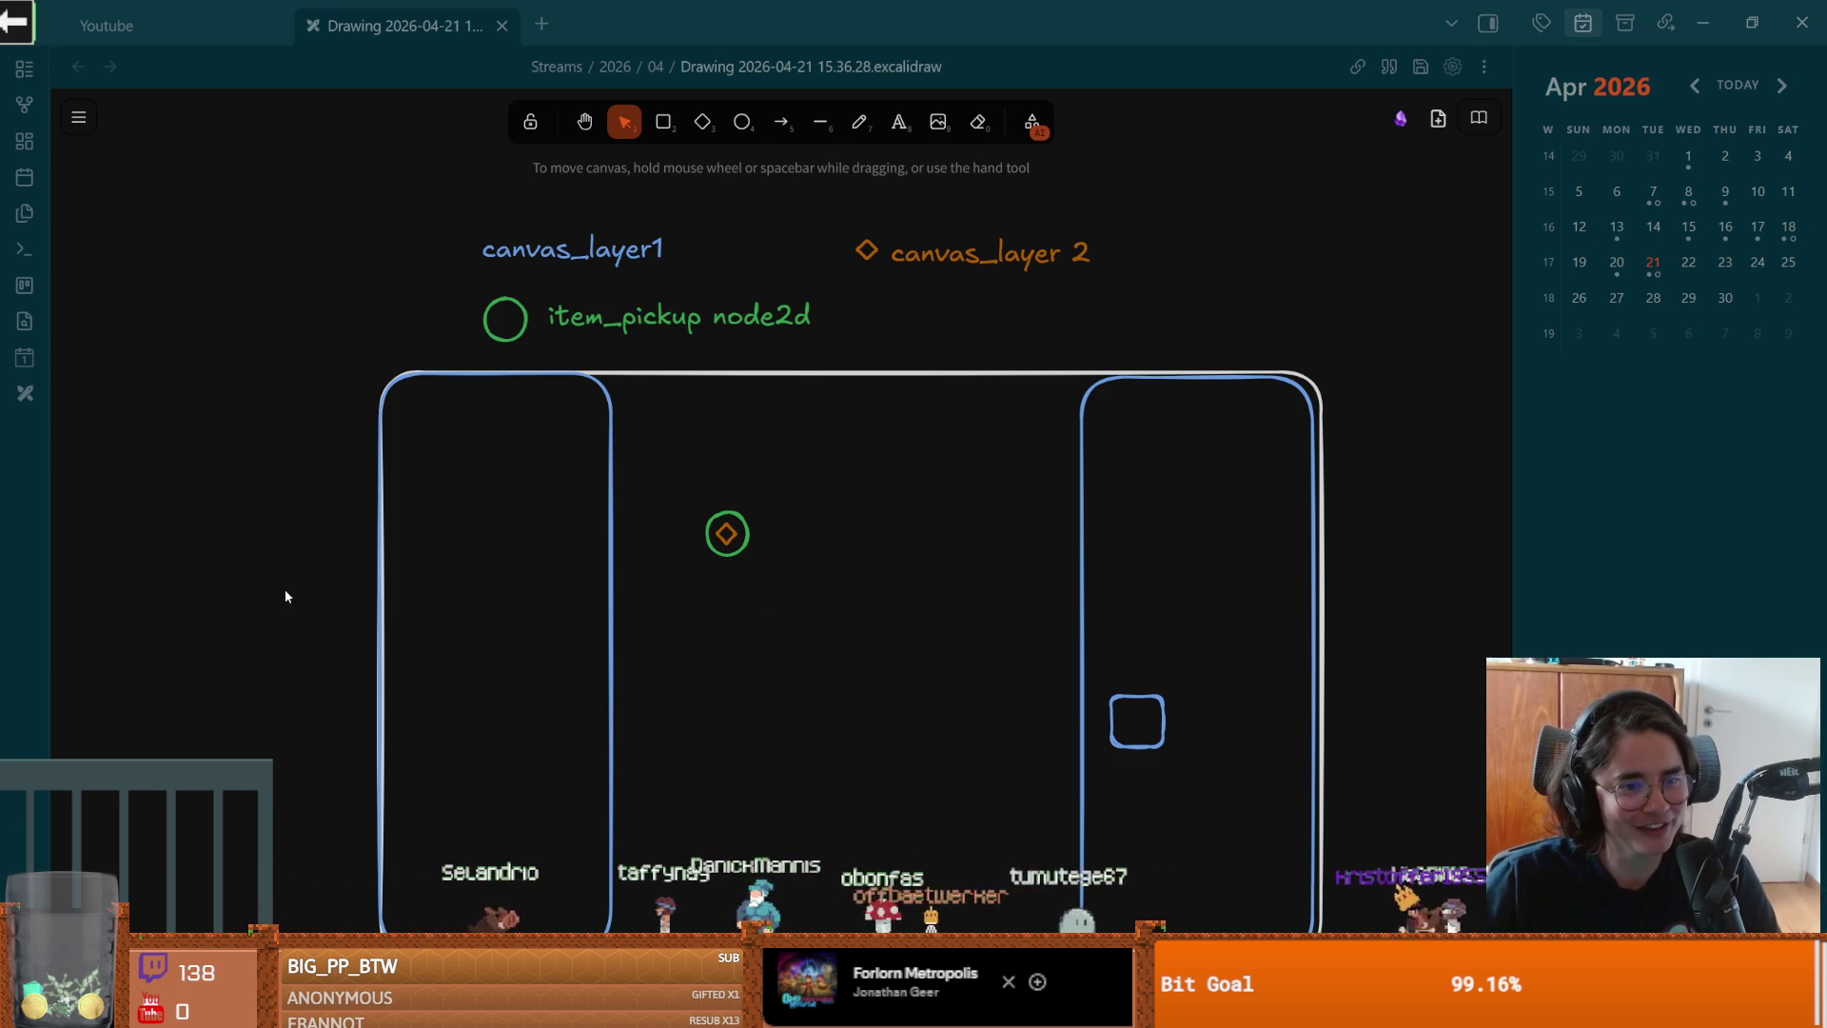
drag(303, 585, 319, 546)
scroll(441, 591, right, 2)
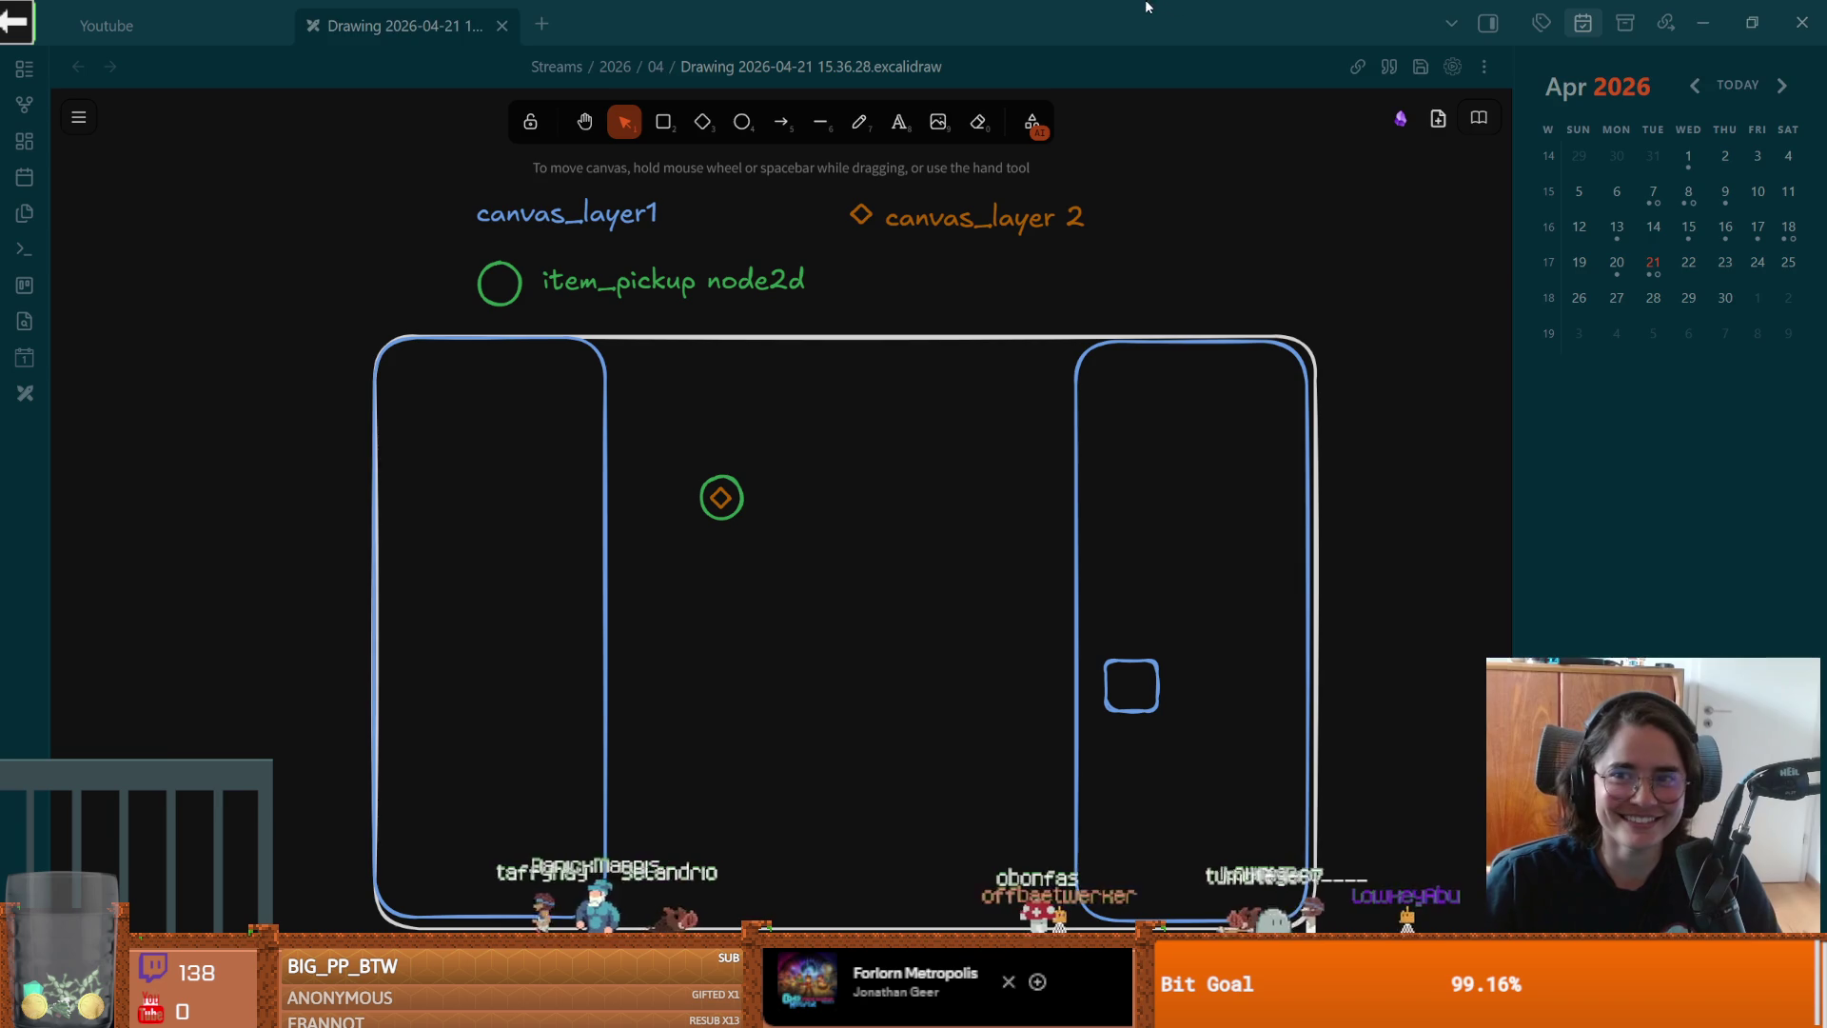
key(alt+Tab)
key(w)
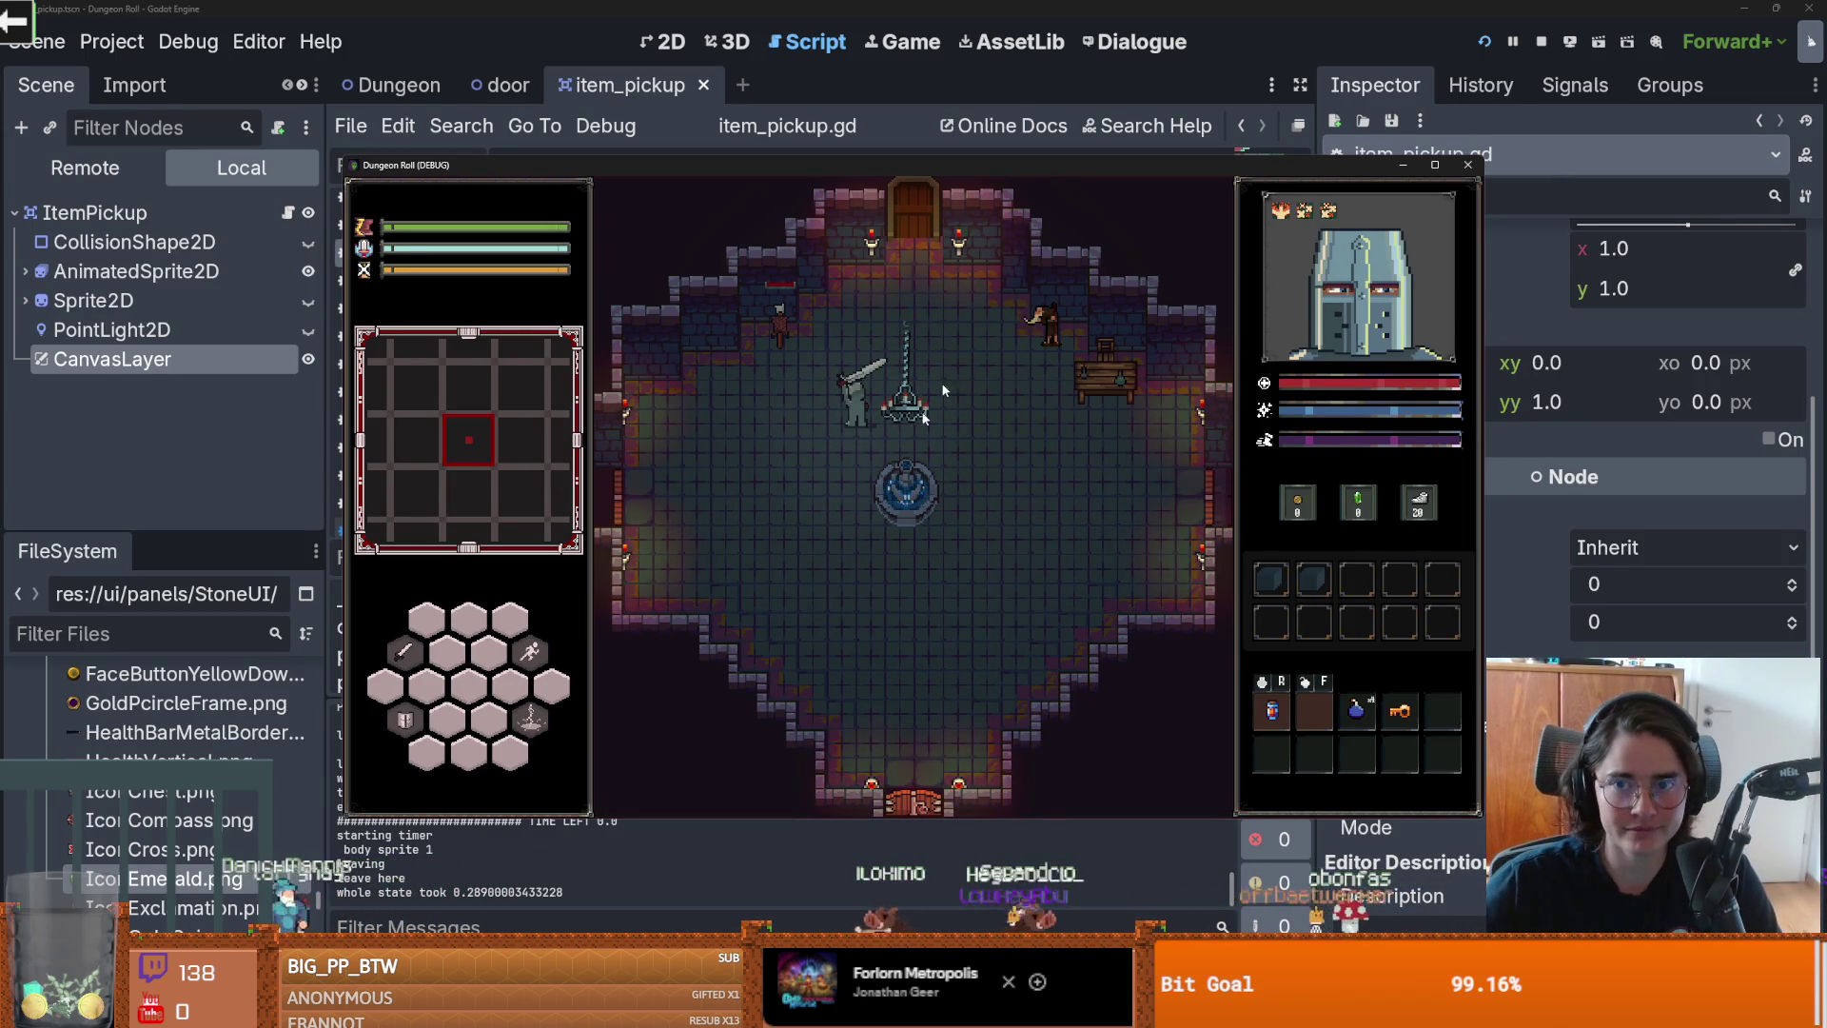
Step: Stop the game, uncomment the else block on lines 103-106, and save
click(1468, 161)
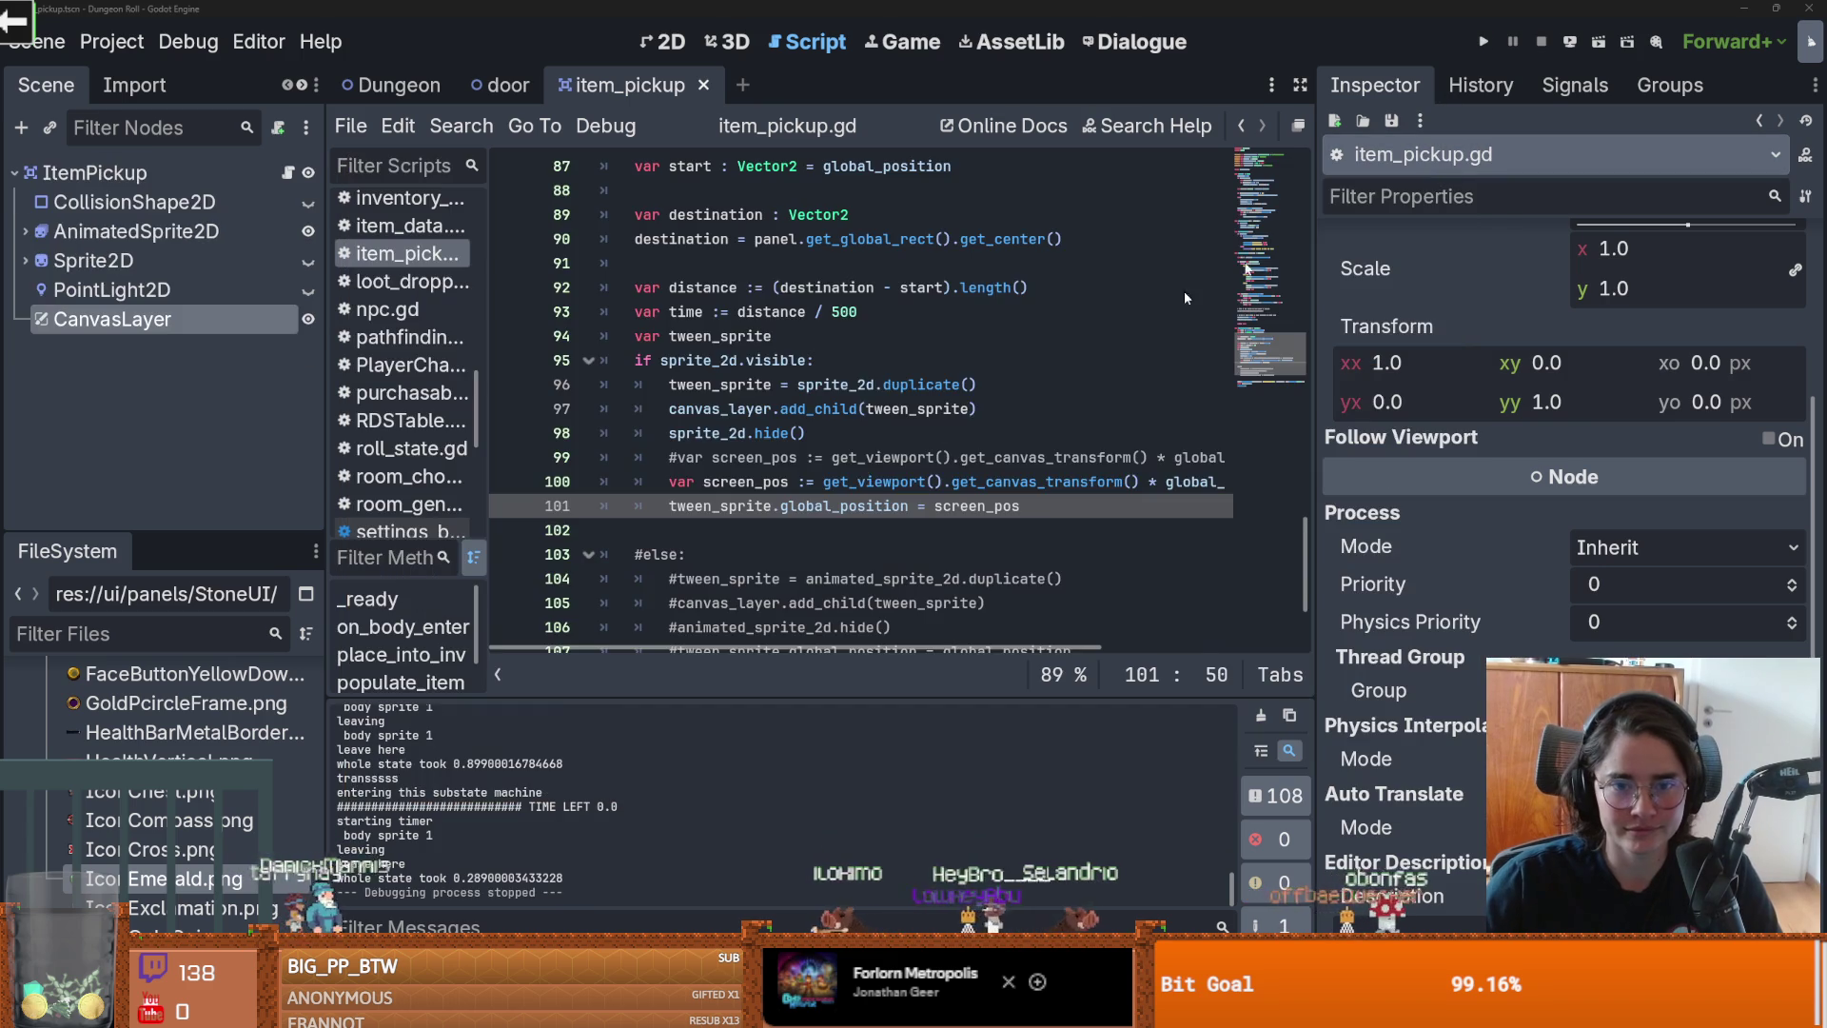
click(646, 558)
key(BackSpace)
key(Up)
key(BackSpace)
scroll(655, 401, down, 2)
click(671, 408)
key(BackSpace)
click(671, 433)
key(BackSpace)
click(671, 458)
key(BackSpace)
click(671, 482)
key(BackSpace)
key(ctrl+s)
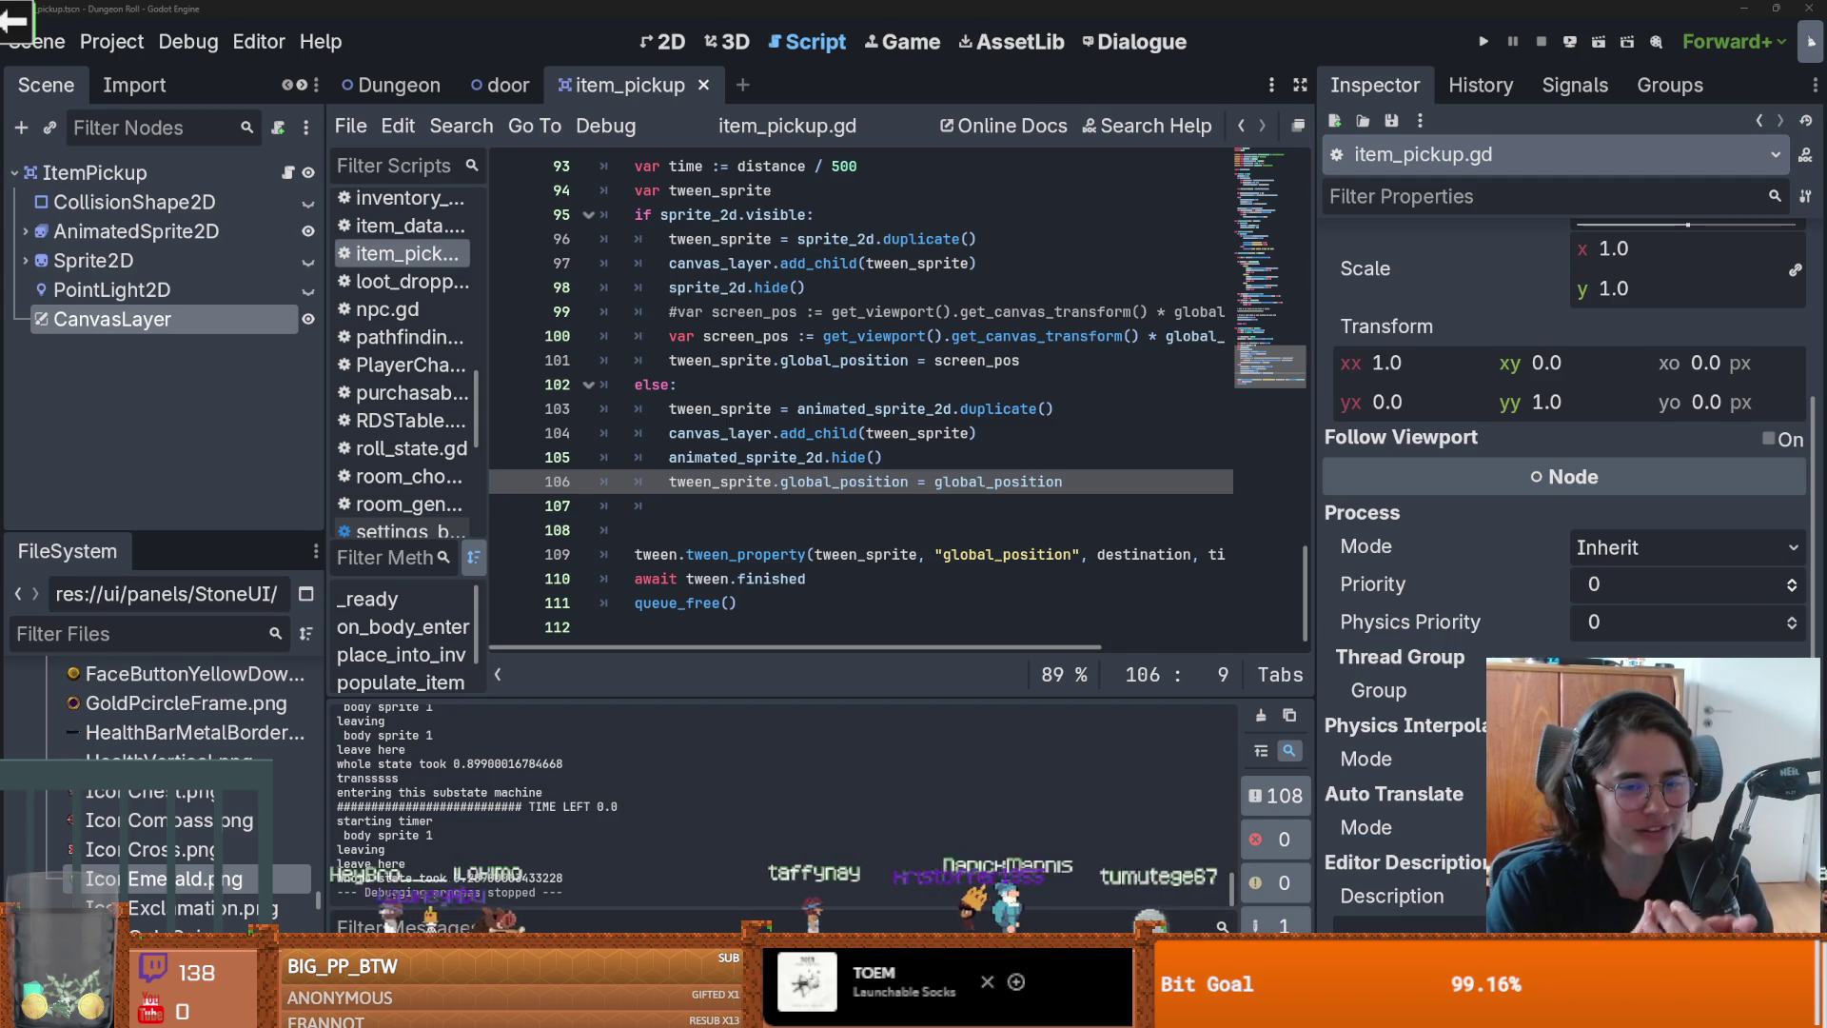
Step: Move the screen_pos declaration above the if, under var tween_sprite
click(1017, 457)
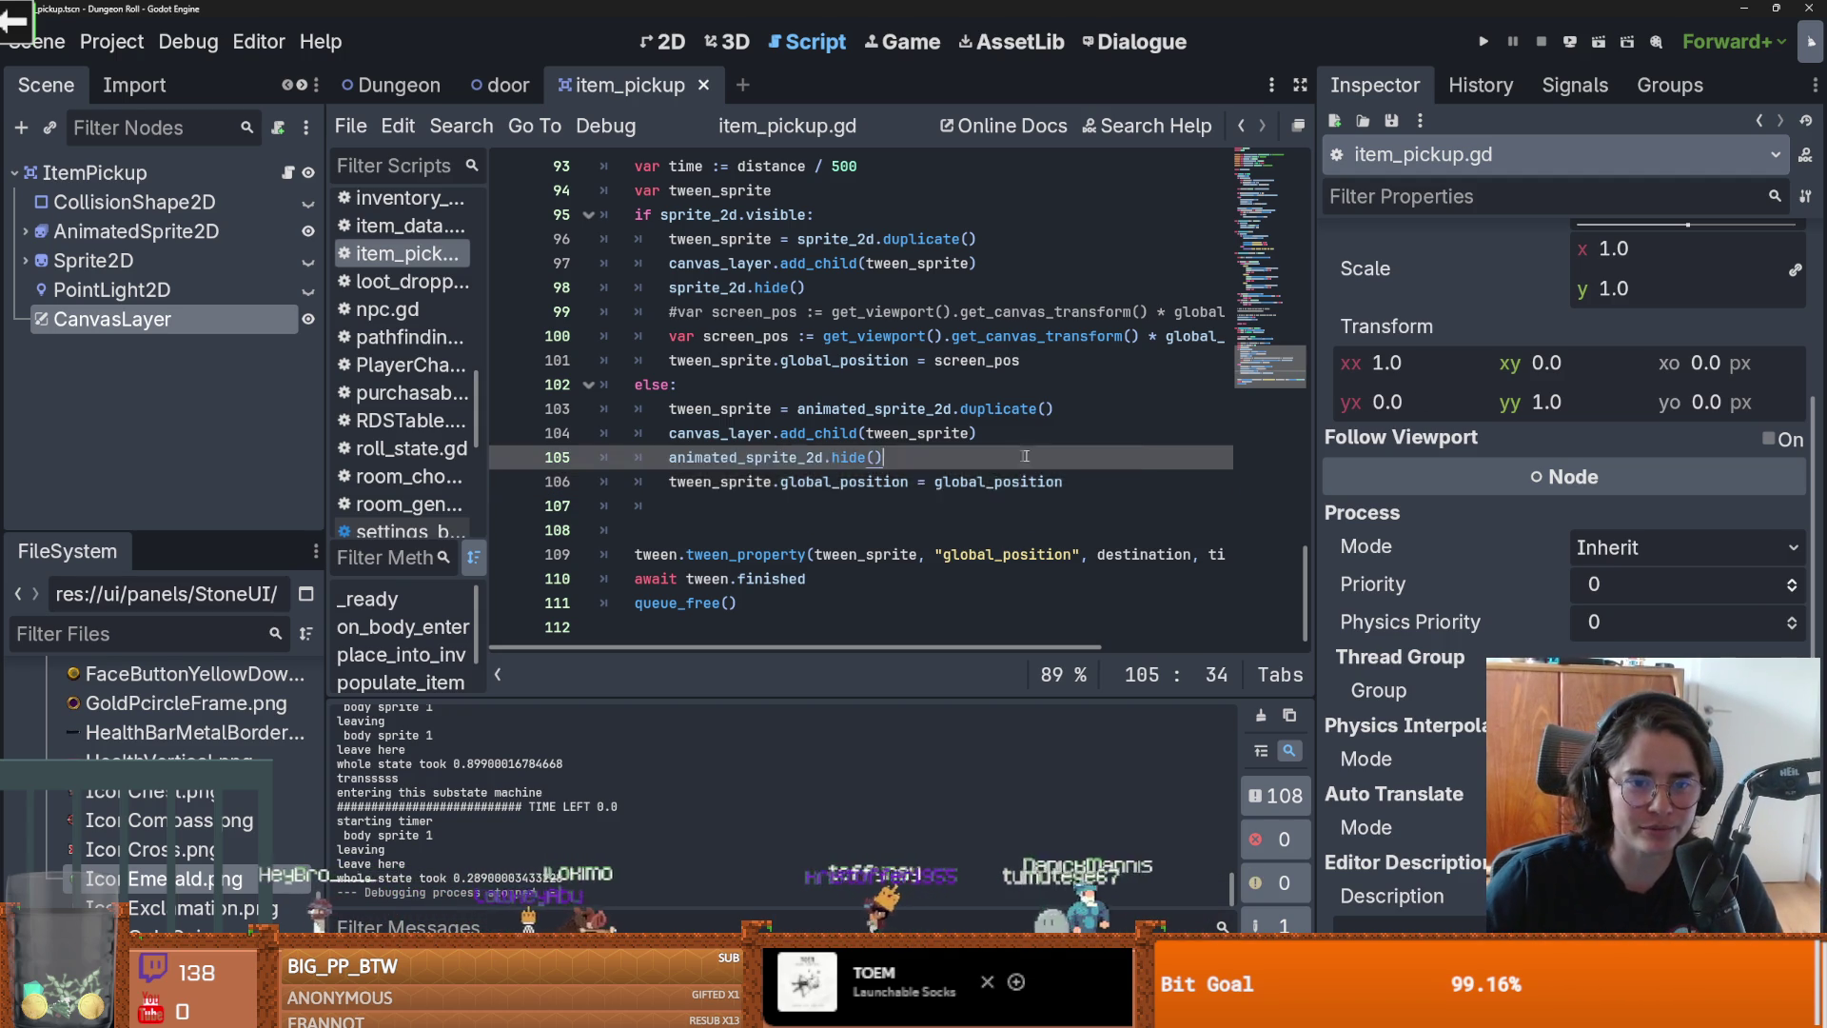
double_click(997, 481)
scroll(1034, 433, up, 1)
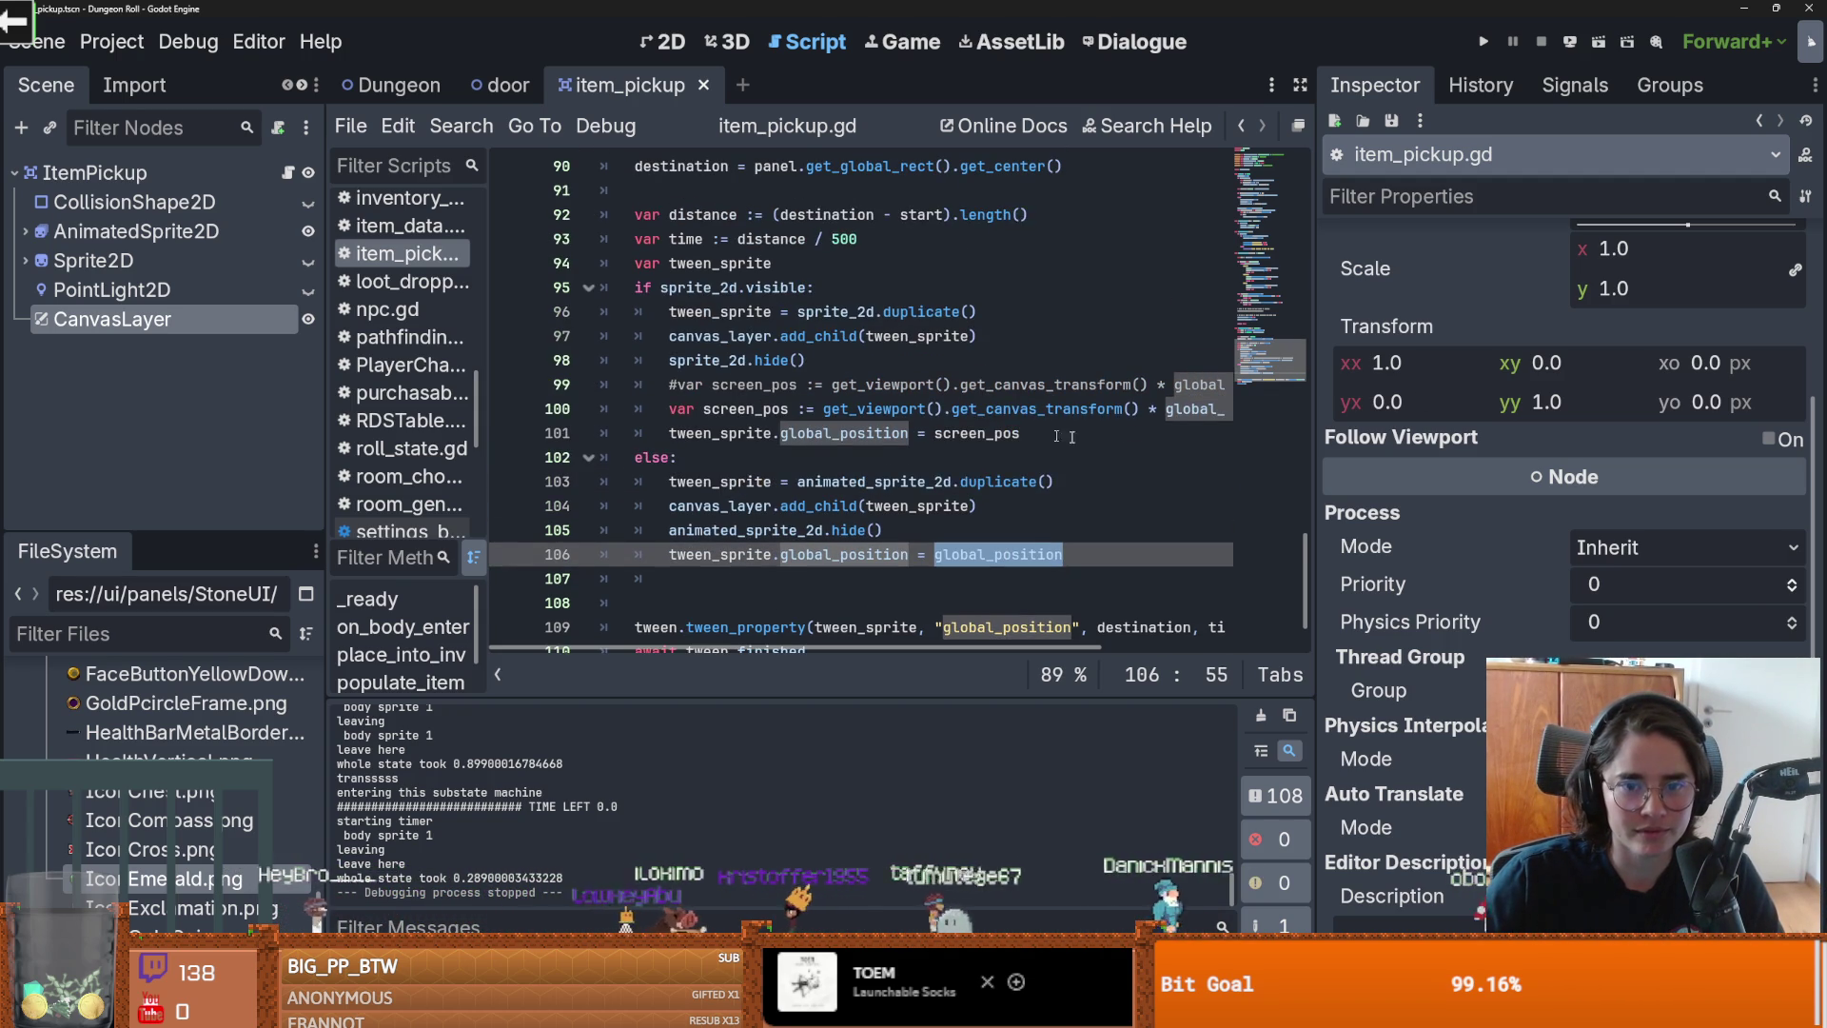
drag(1311, 434, 1627, 438)
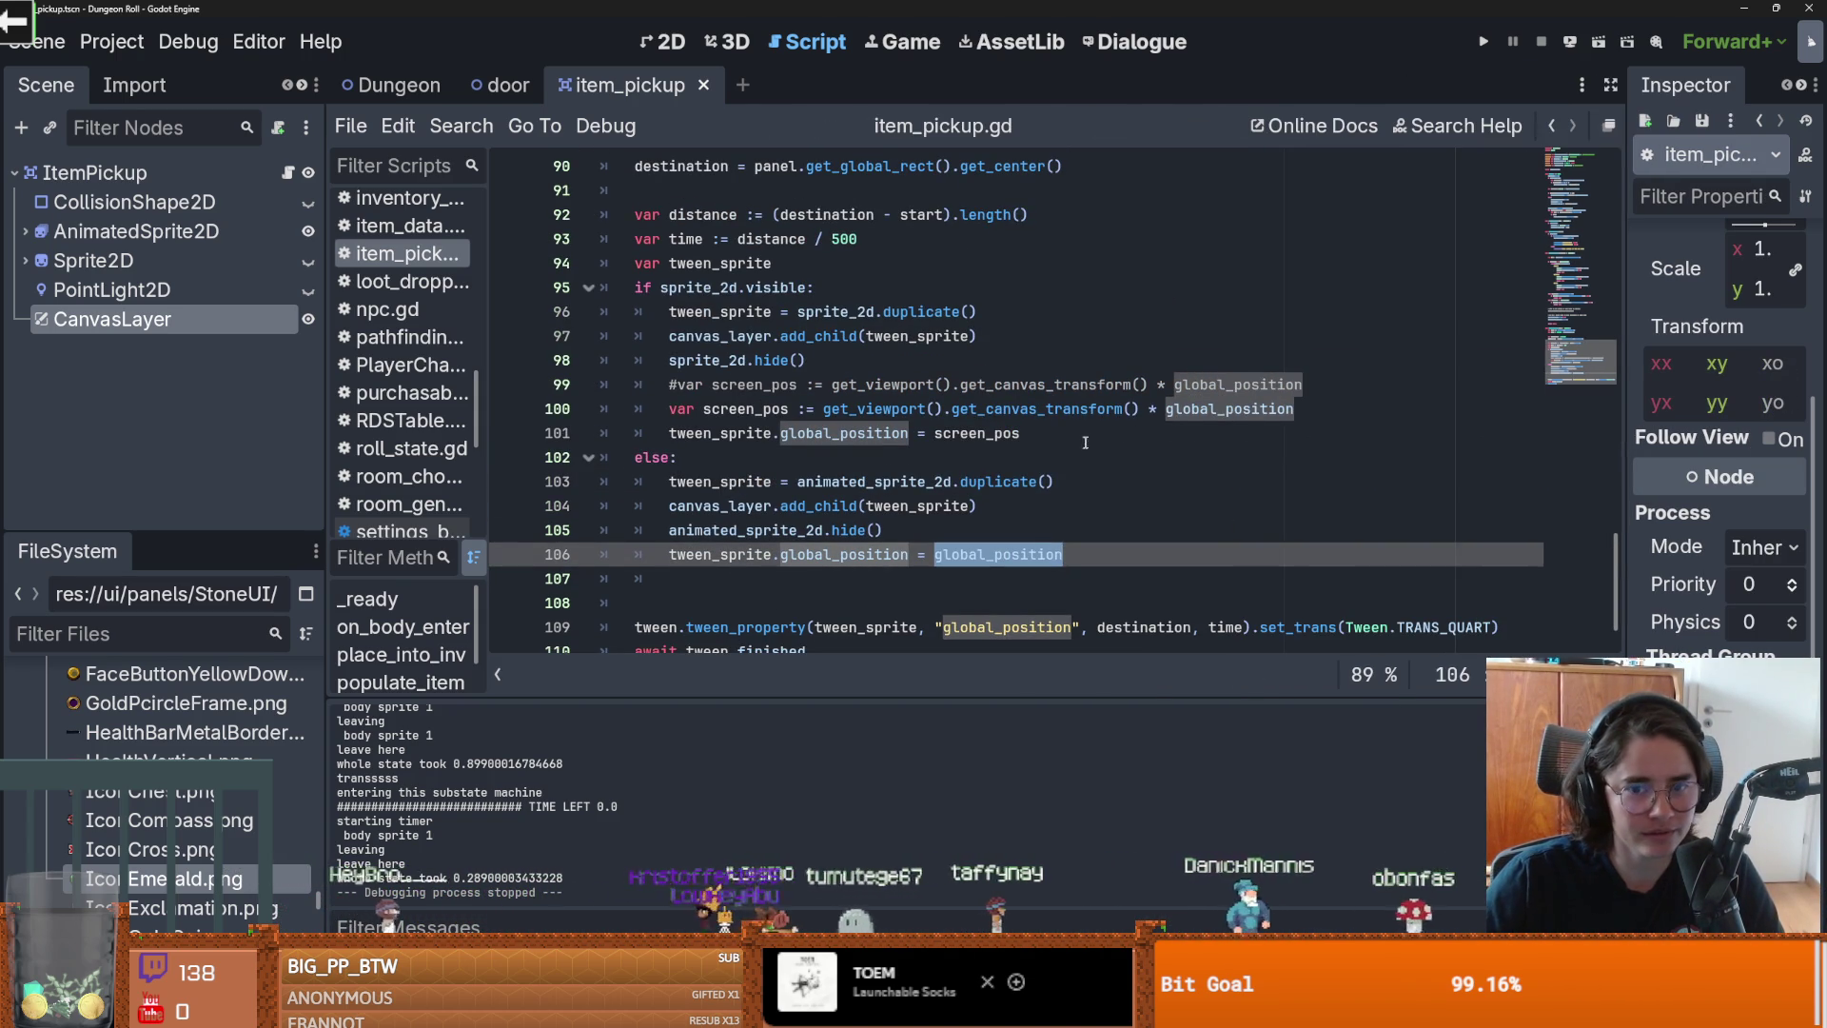
click(1084, 440)
drag(1296, 409, 667, 410)
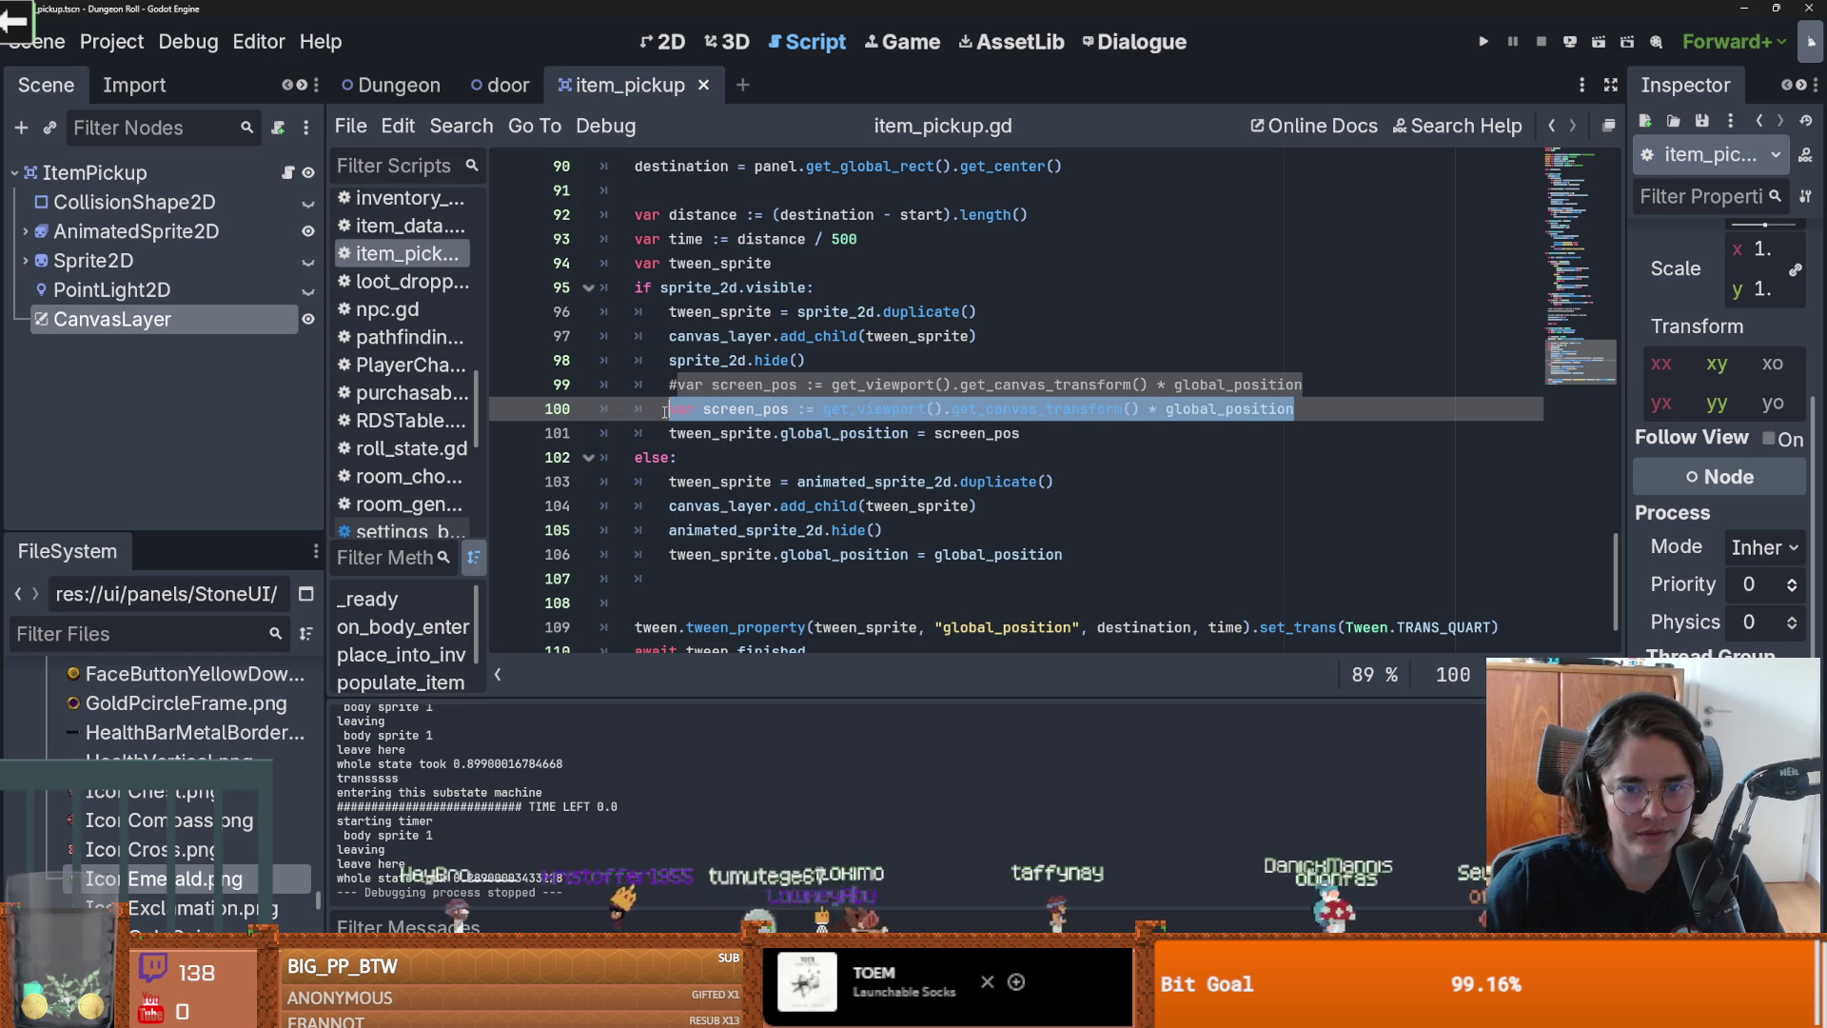
key(ctrl+x)
click(773, 262)
key(Return)
key(ctrl+v)
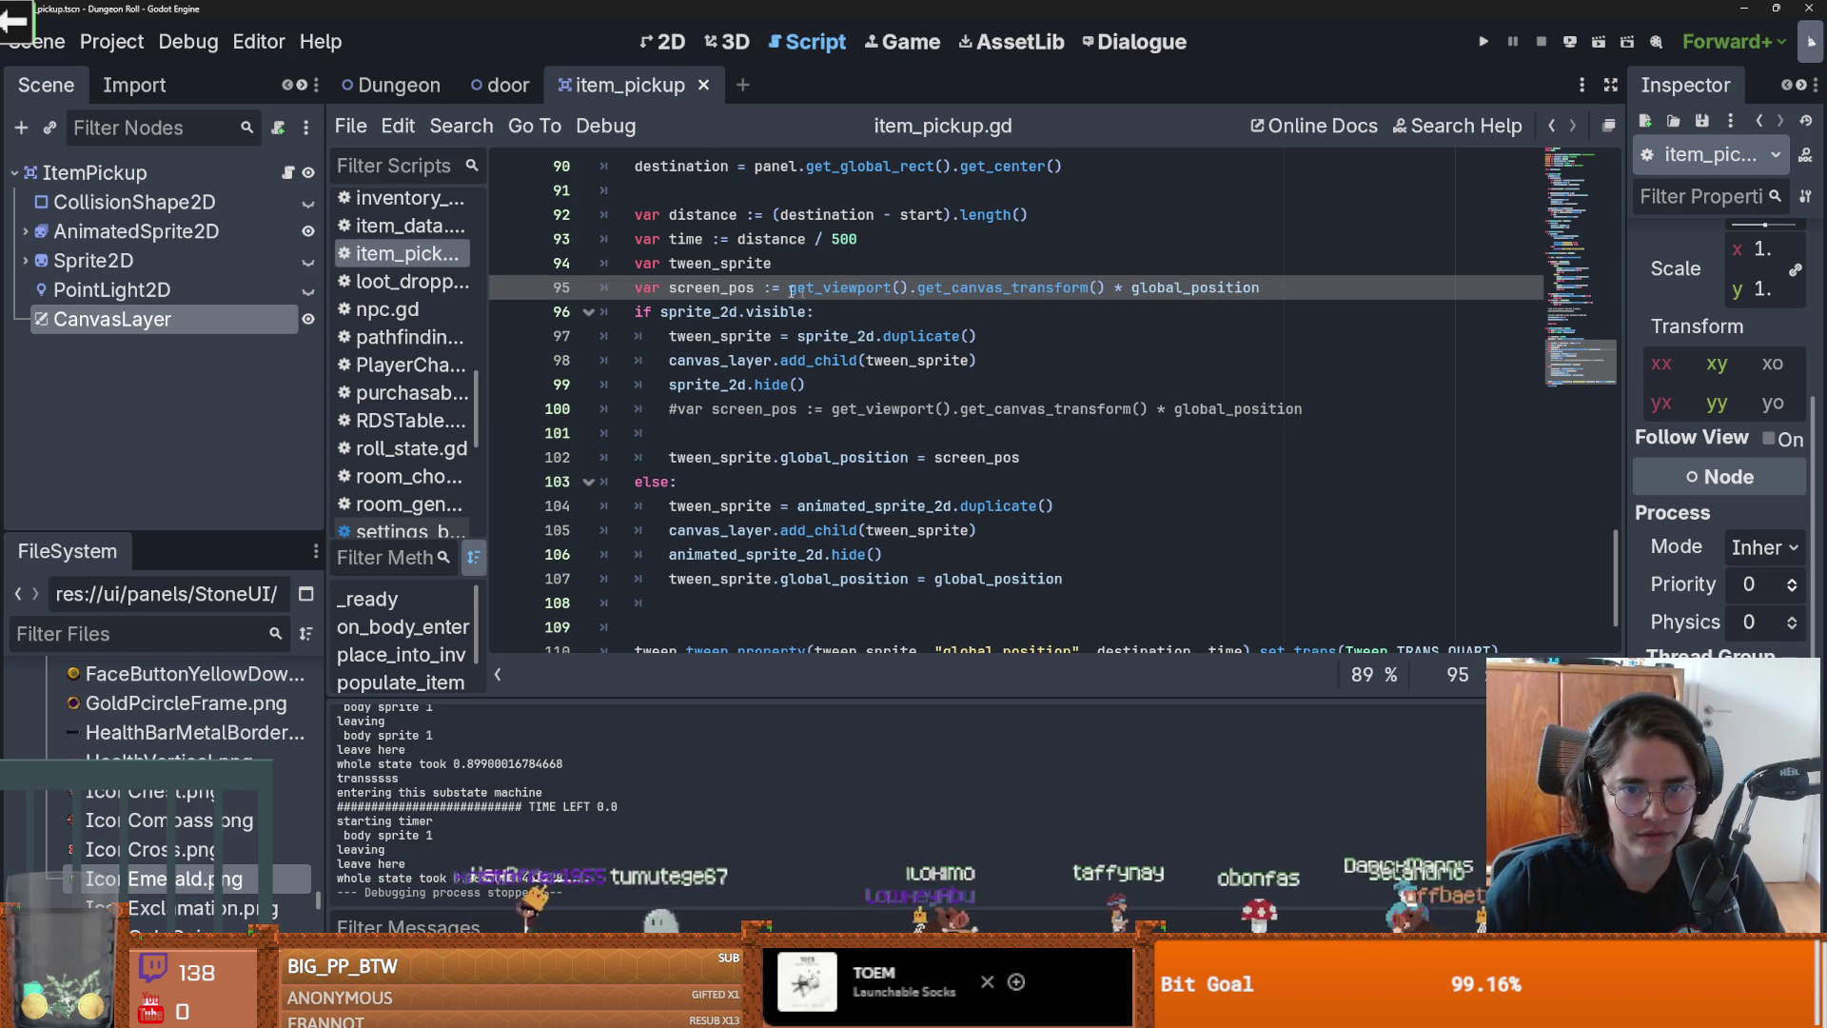
Step: Delete the old commented screen_pos line, make line 106 assign screen_pos, and save
double_click(723, 287)
click(786, 434)
triple_click(1286, 408)
key(BackSpace)
click(719, 288)
double_click(721, 287)
key(ctrl+c)
double_click(997, 553)
key(ctrl+v)
key(ctrl+s)
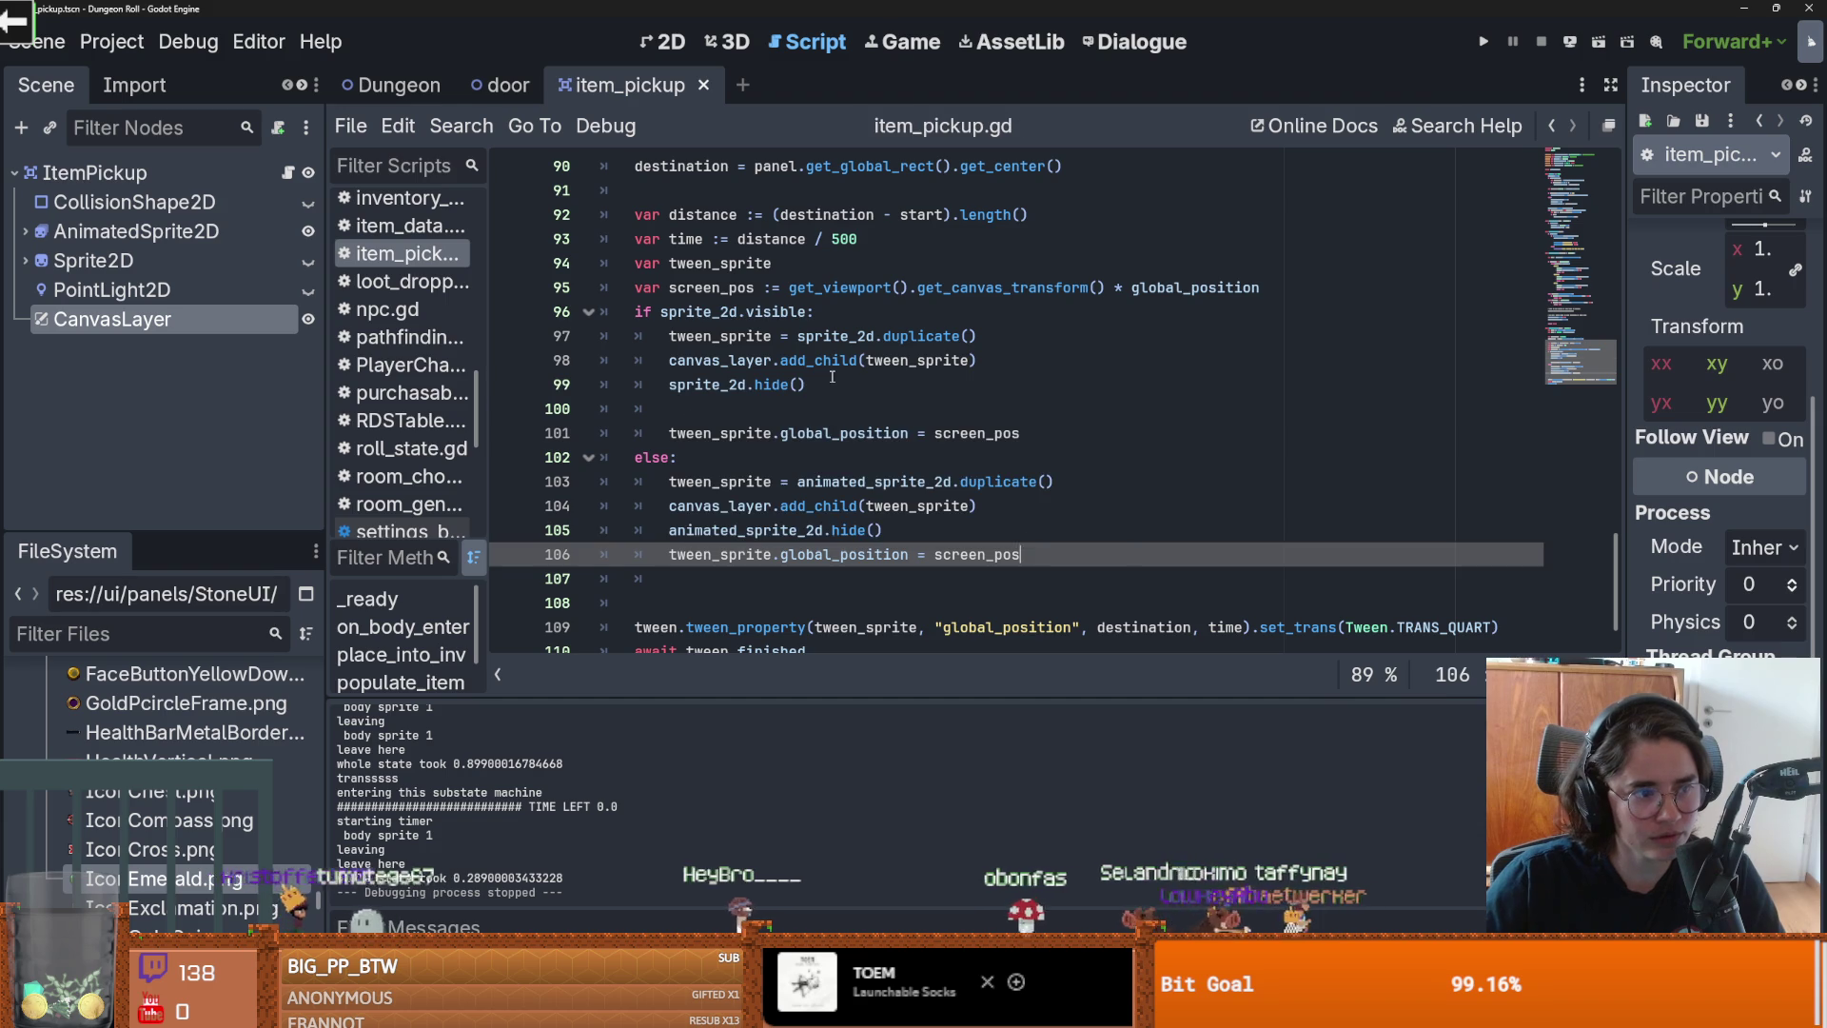
Step: Delete the empty line 100 and switch to GitHub Desktop
click(923, 381)
click(860, 401)
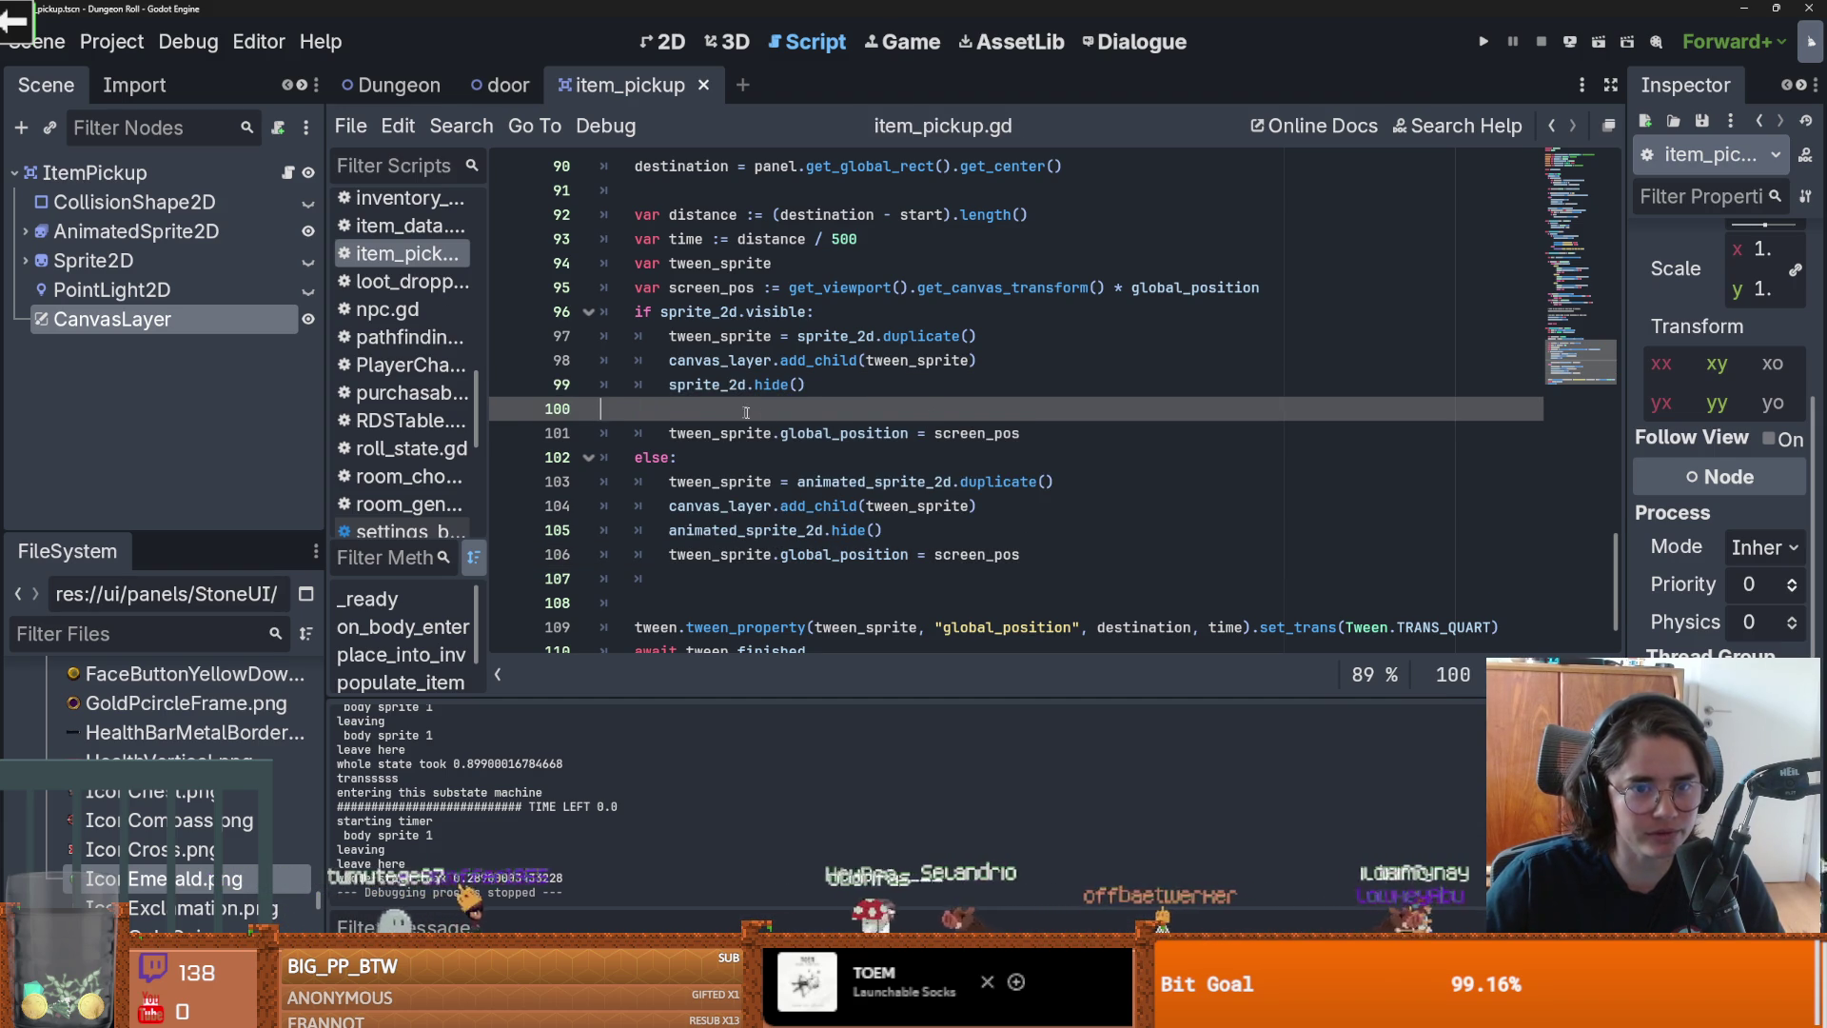
key(BackSpace)
key(BackSpace)
key(BackSpace)
scroll(829, 471, up, 1)
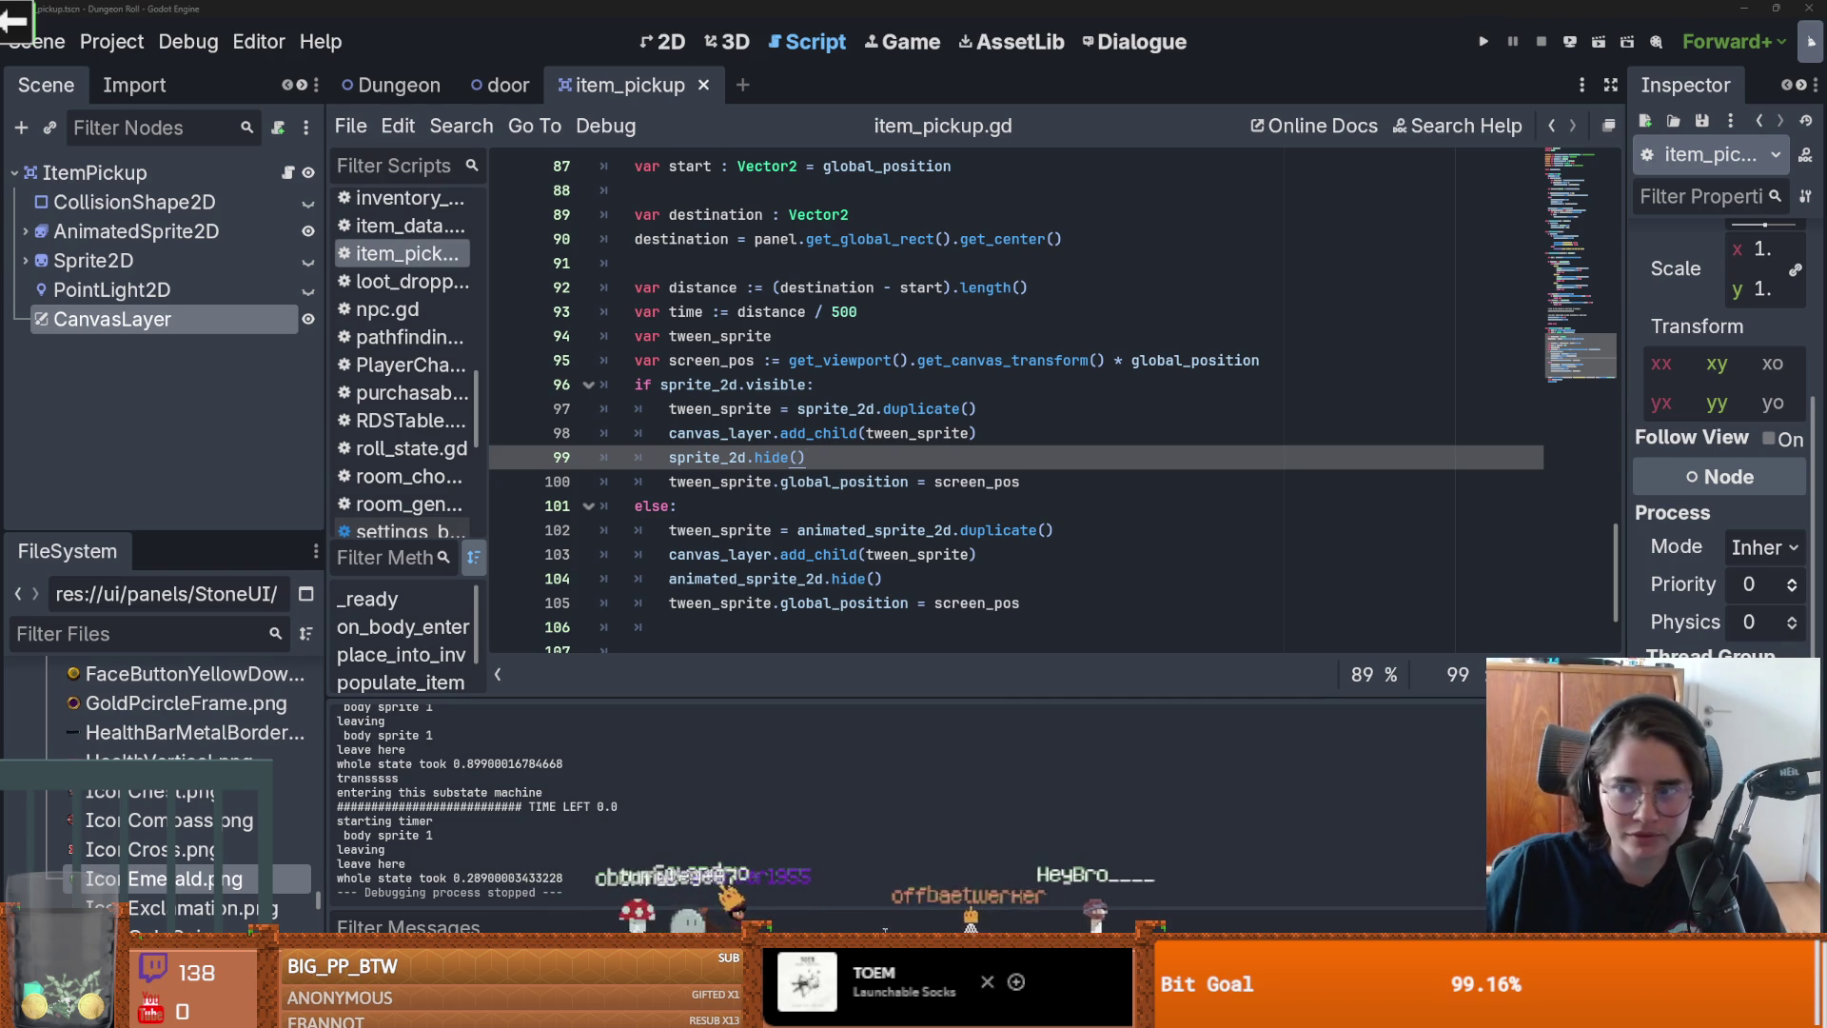
key(alt+Tab)
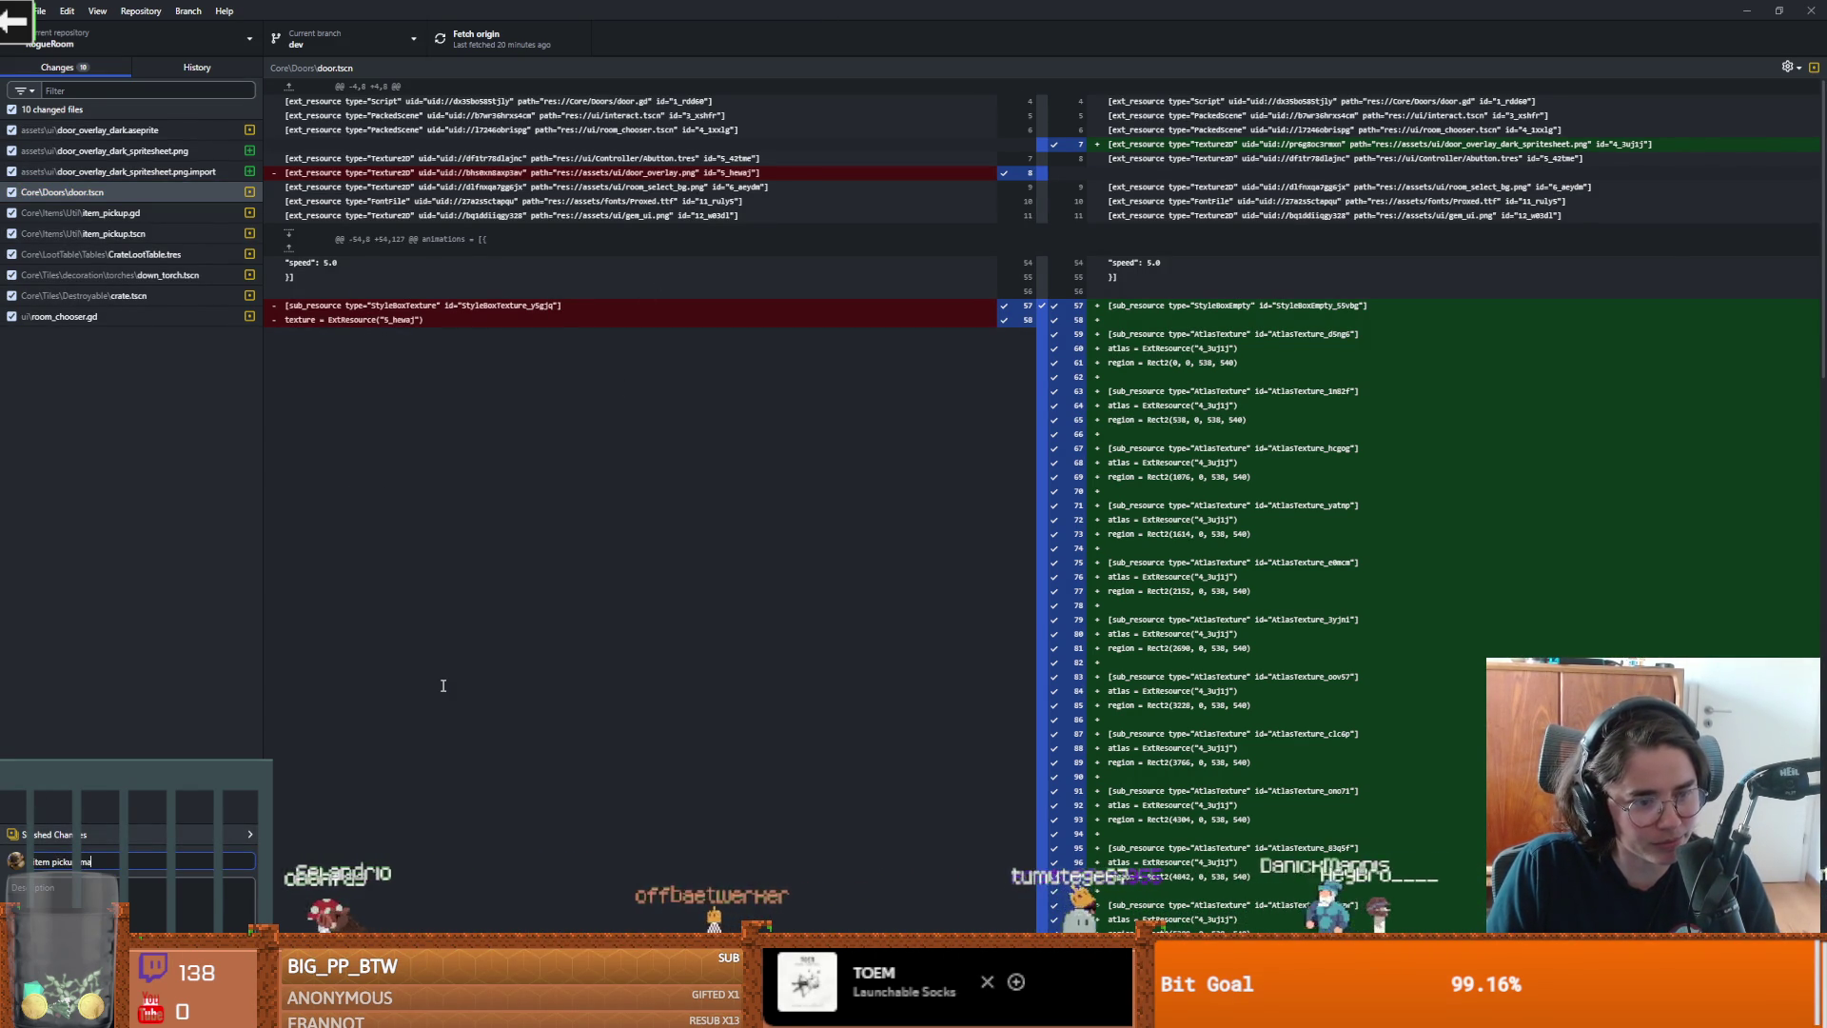
Step: Extend the commit summary by typing 'tches' and 'screen and pa'
text(tches)
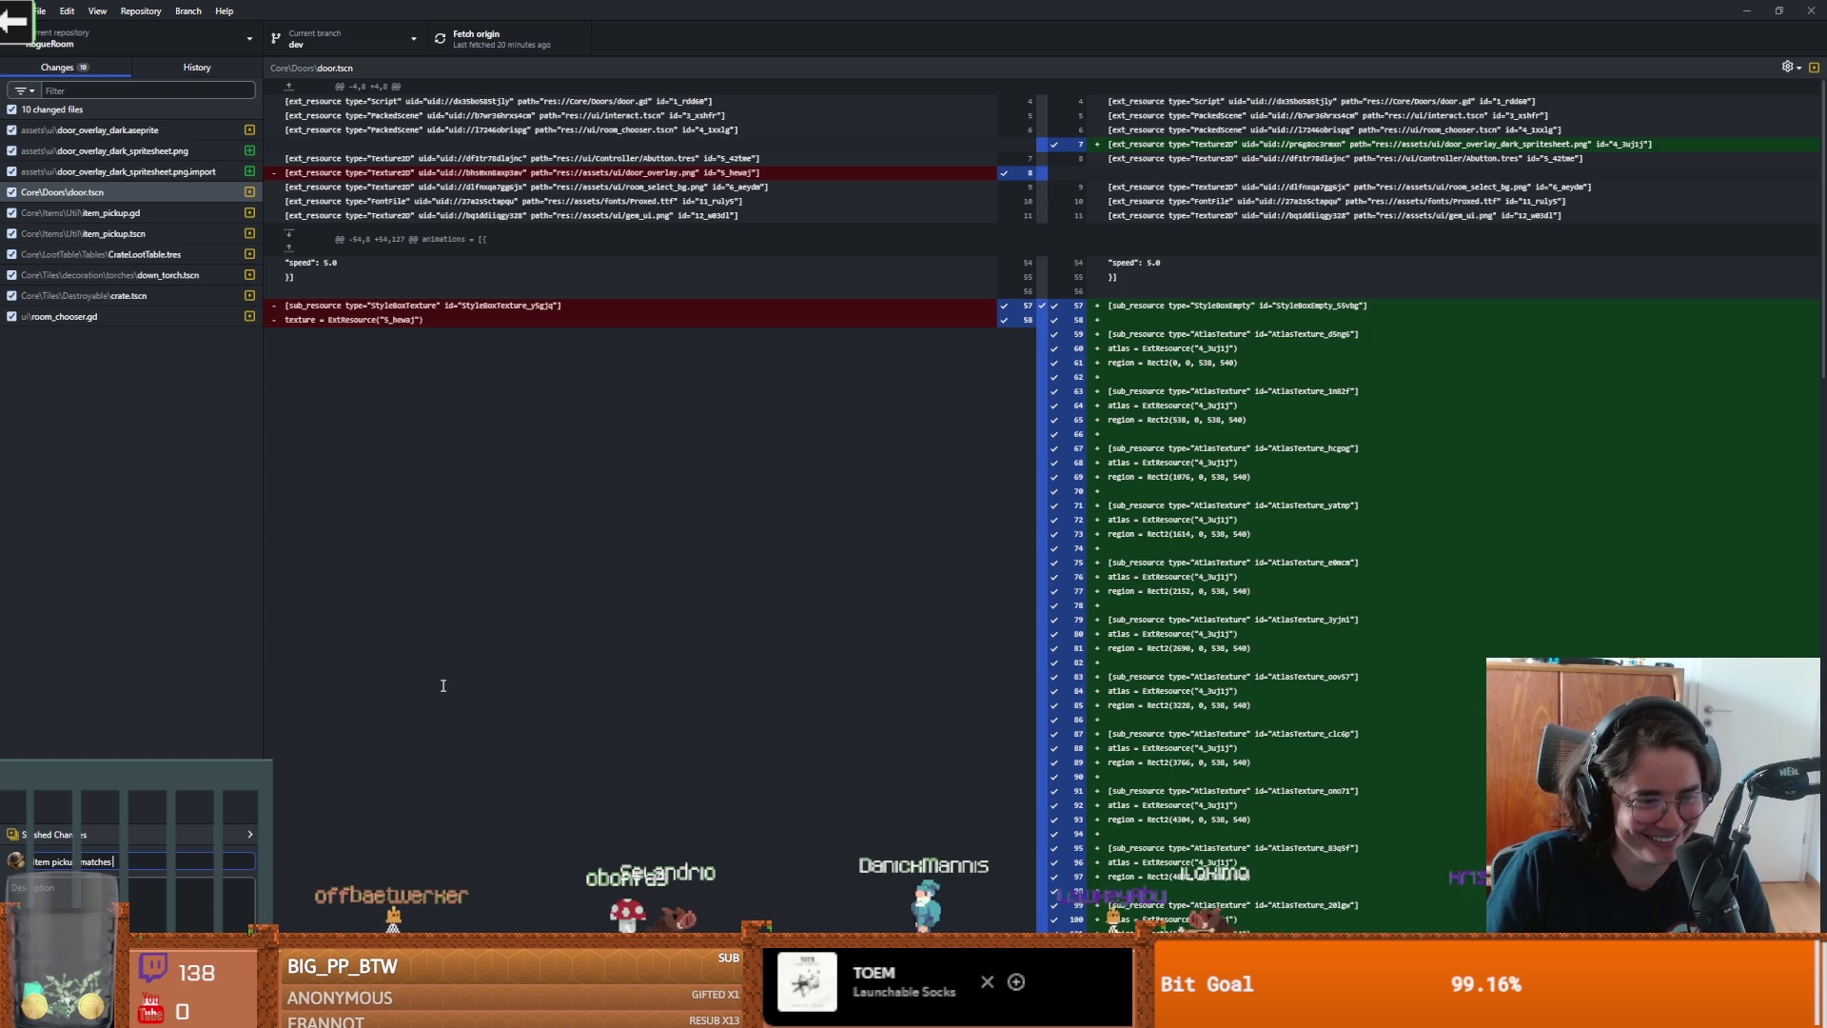
text(creen and  pa)
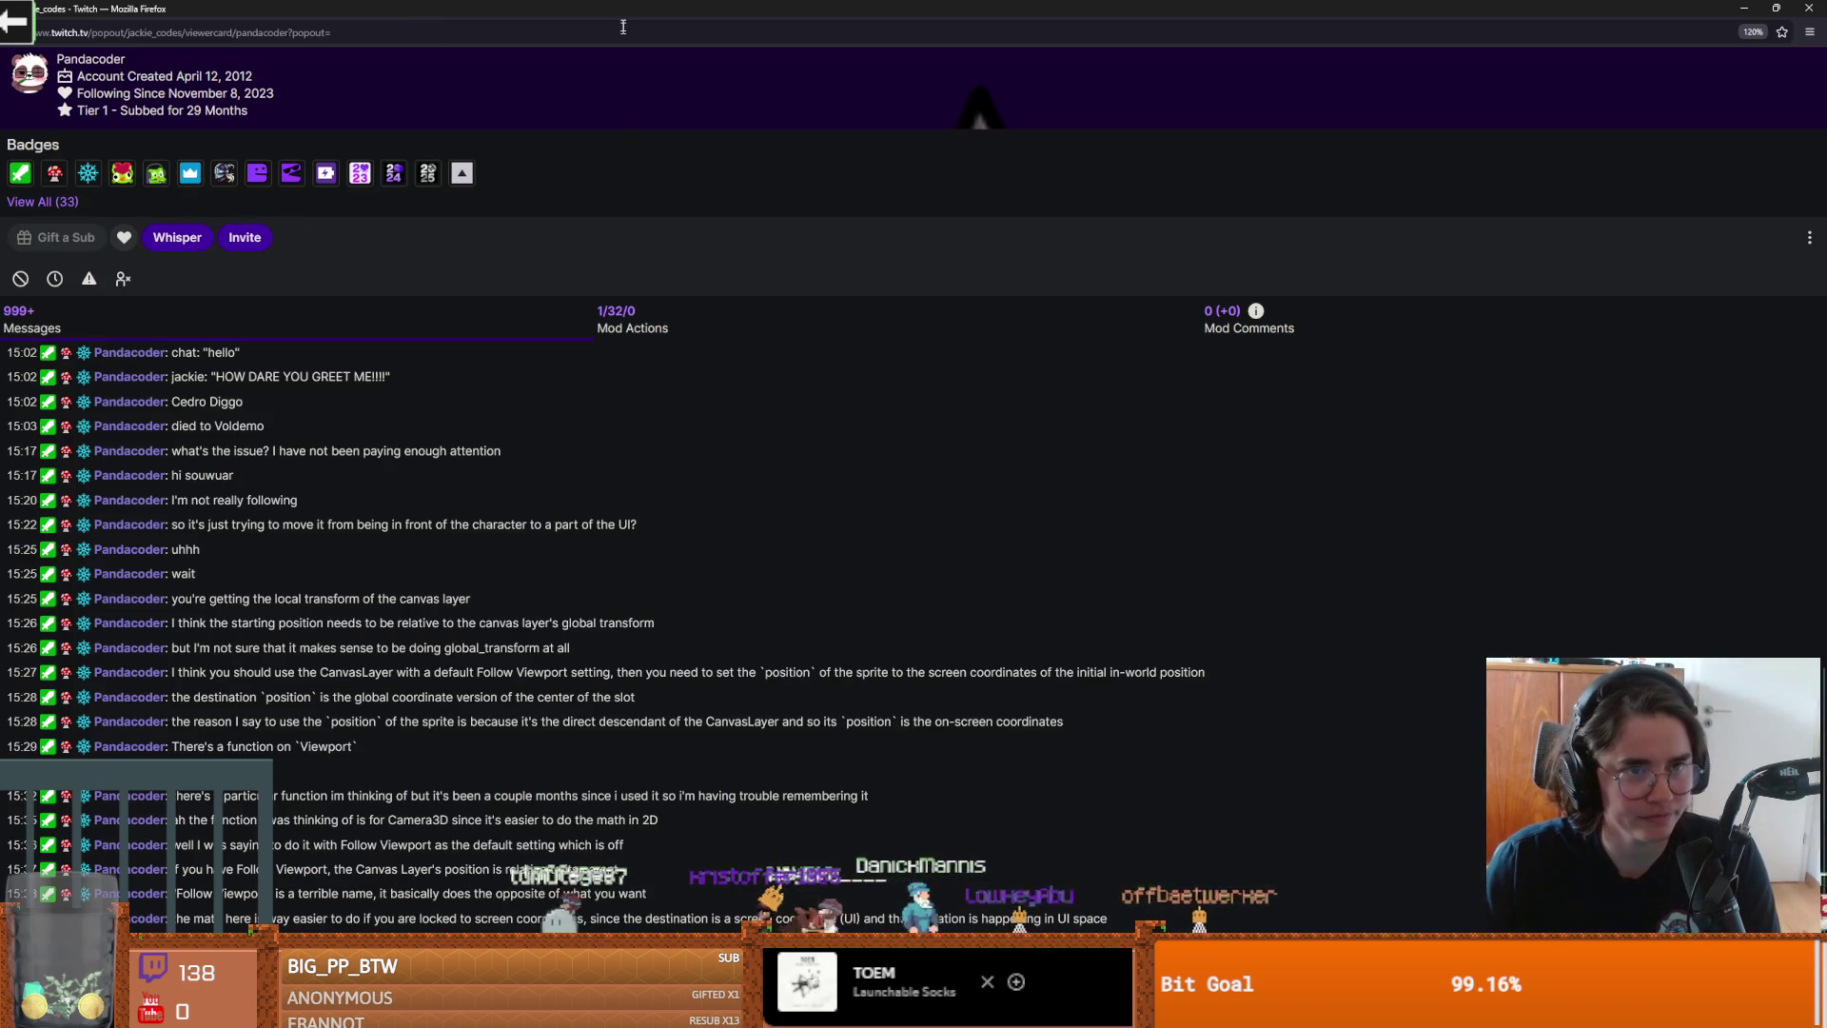
Step: Maximize the chat popout and highlight the 15:27 CanvasLayer and Follow Viewport advice
double_click(622, 7)
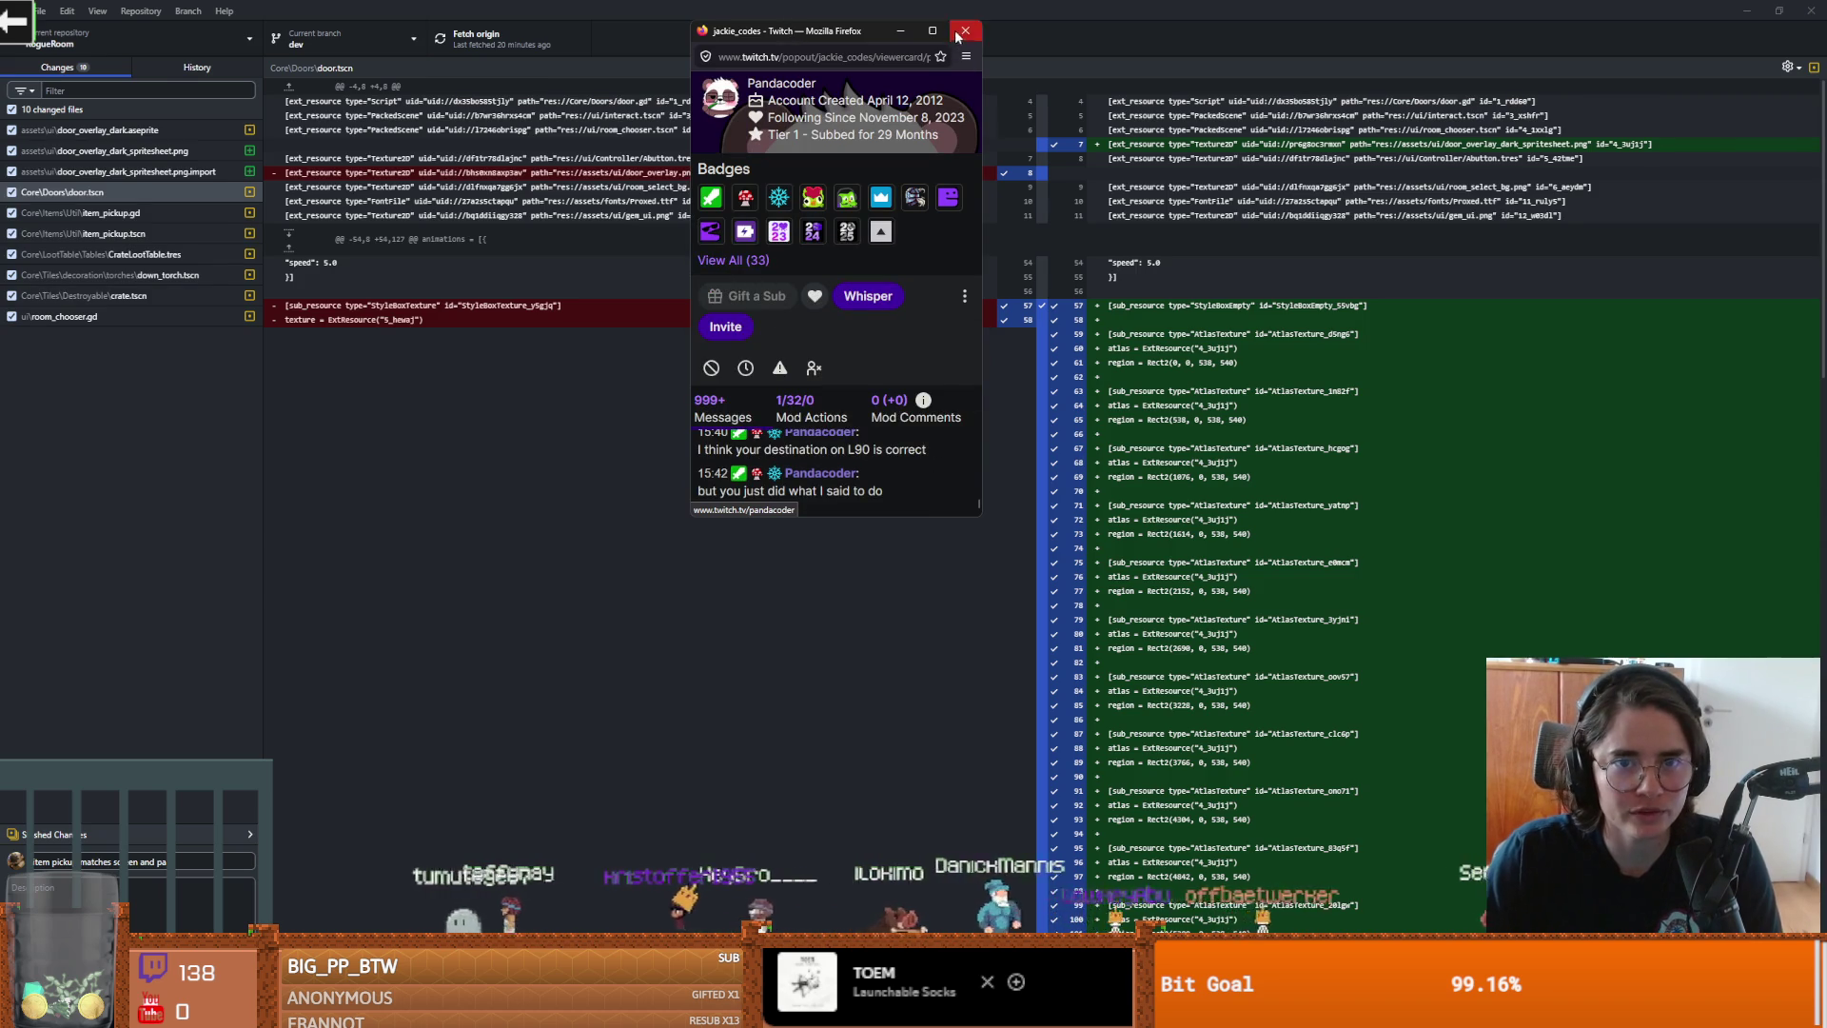
double_click(951, 22)
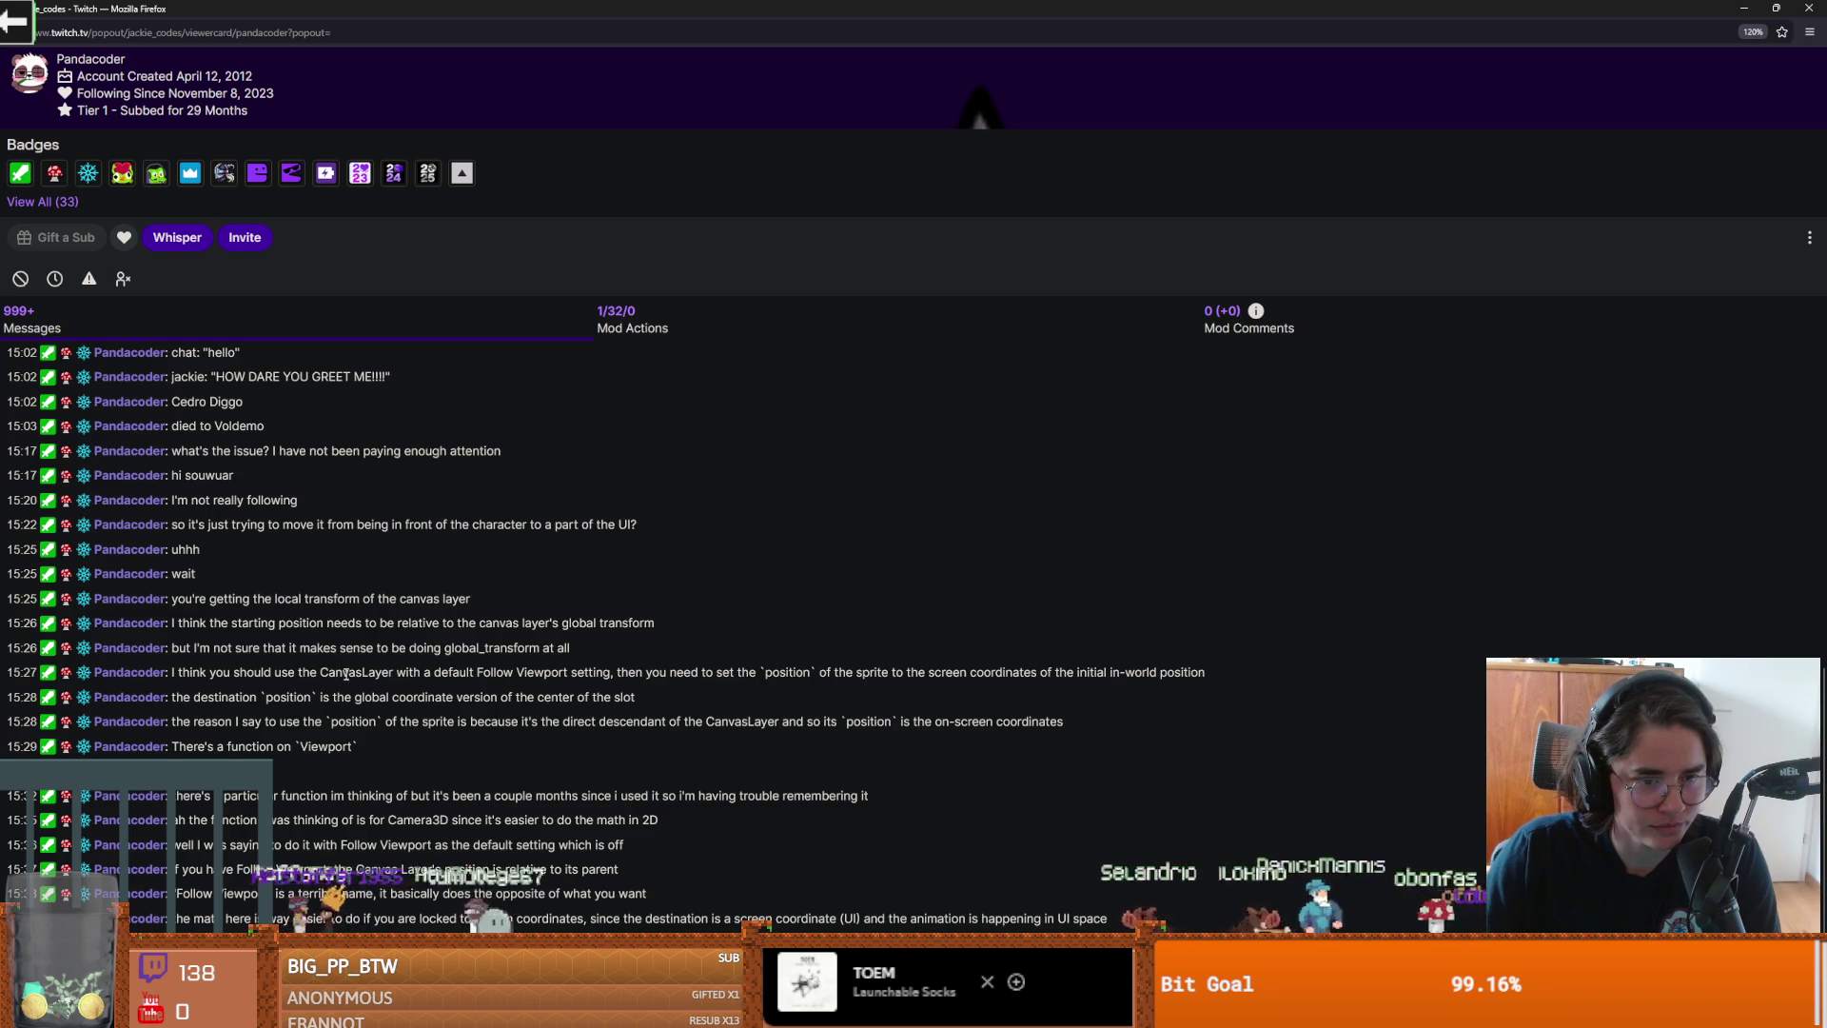
drag(209, 672, 494, 674)
drag(232, 672, 306, 669)
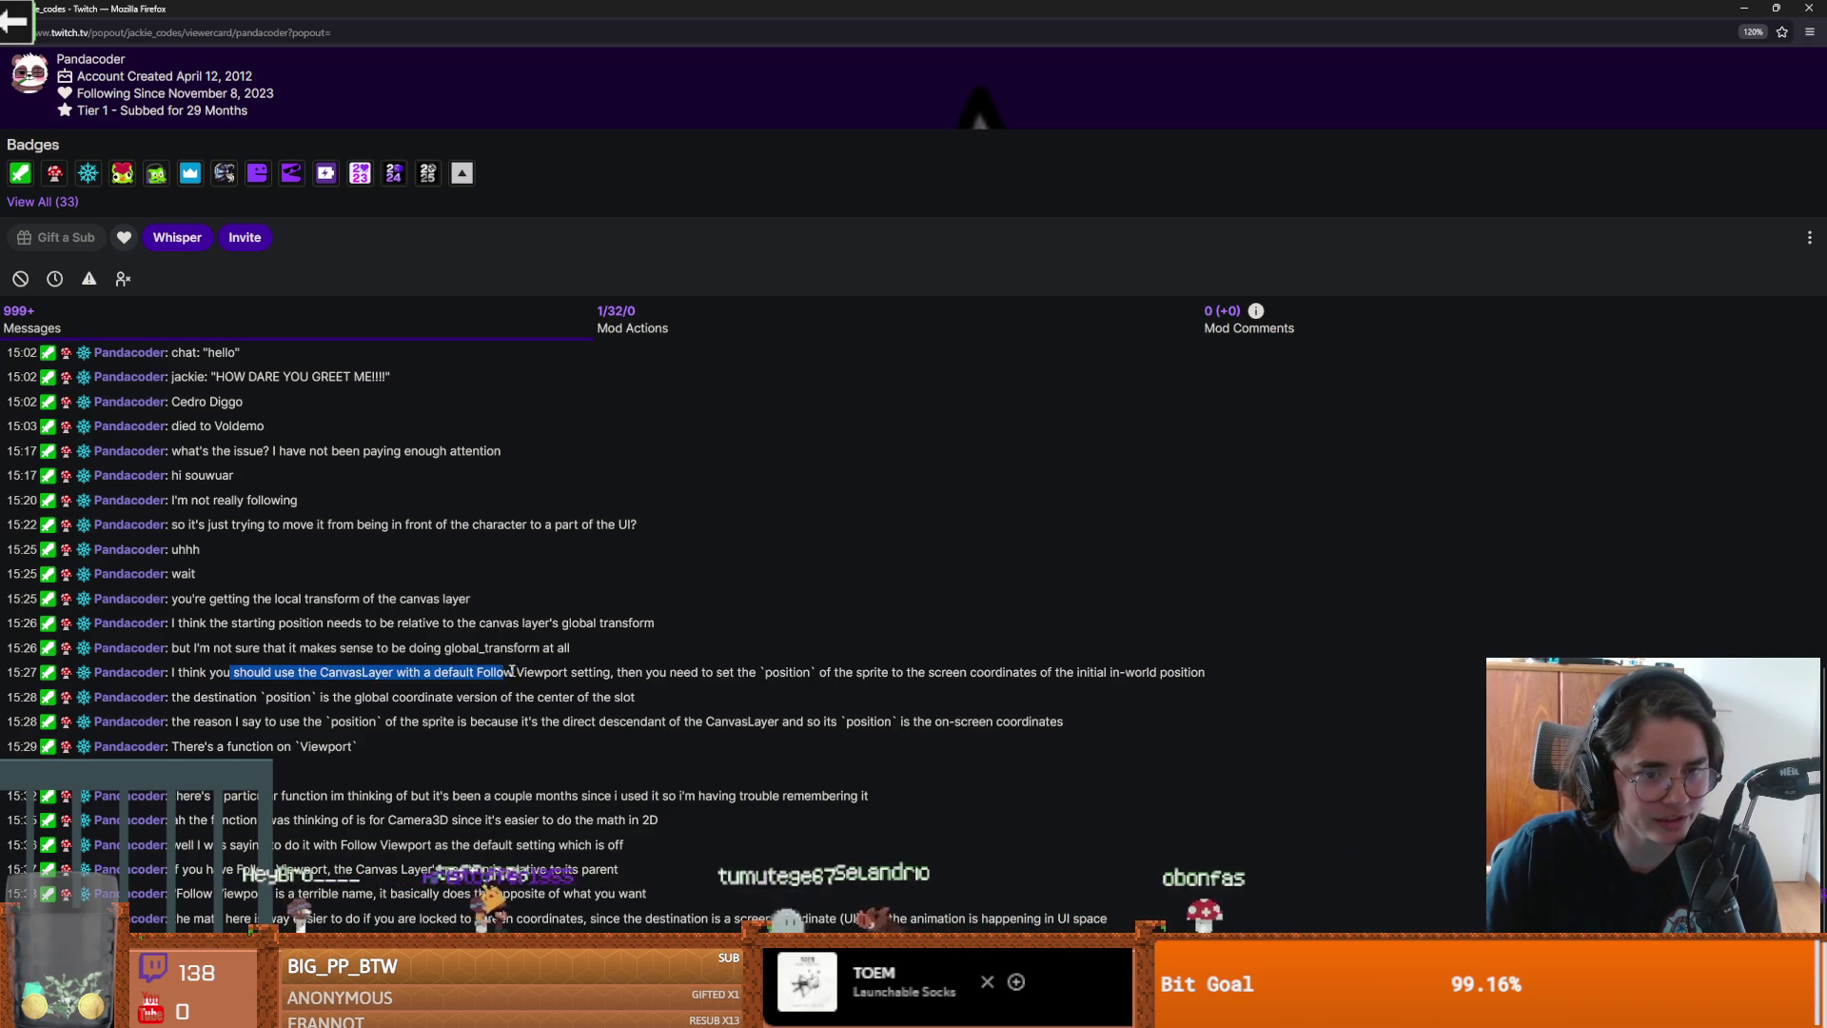
click(599, 671)
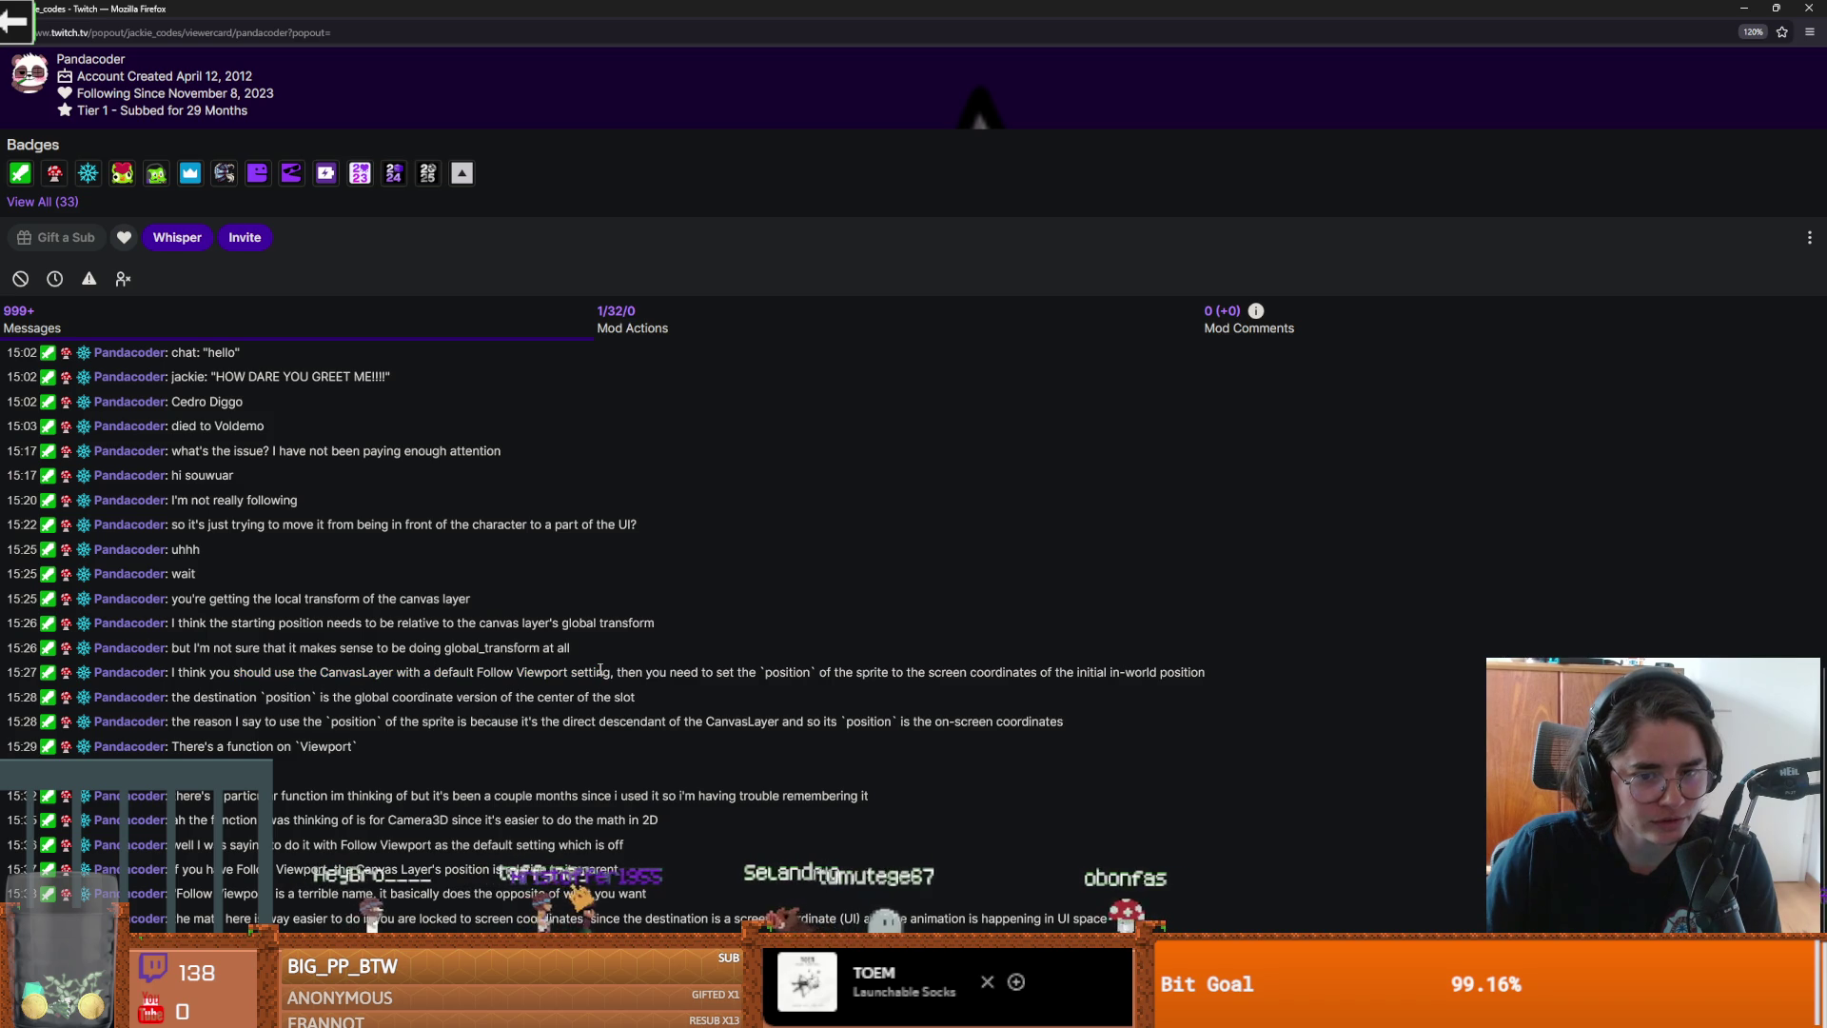
mouse_move(610, 672)
mouse_down()
mouse_move(320, 693)
mouse_move(280, 678)
mouse_up()
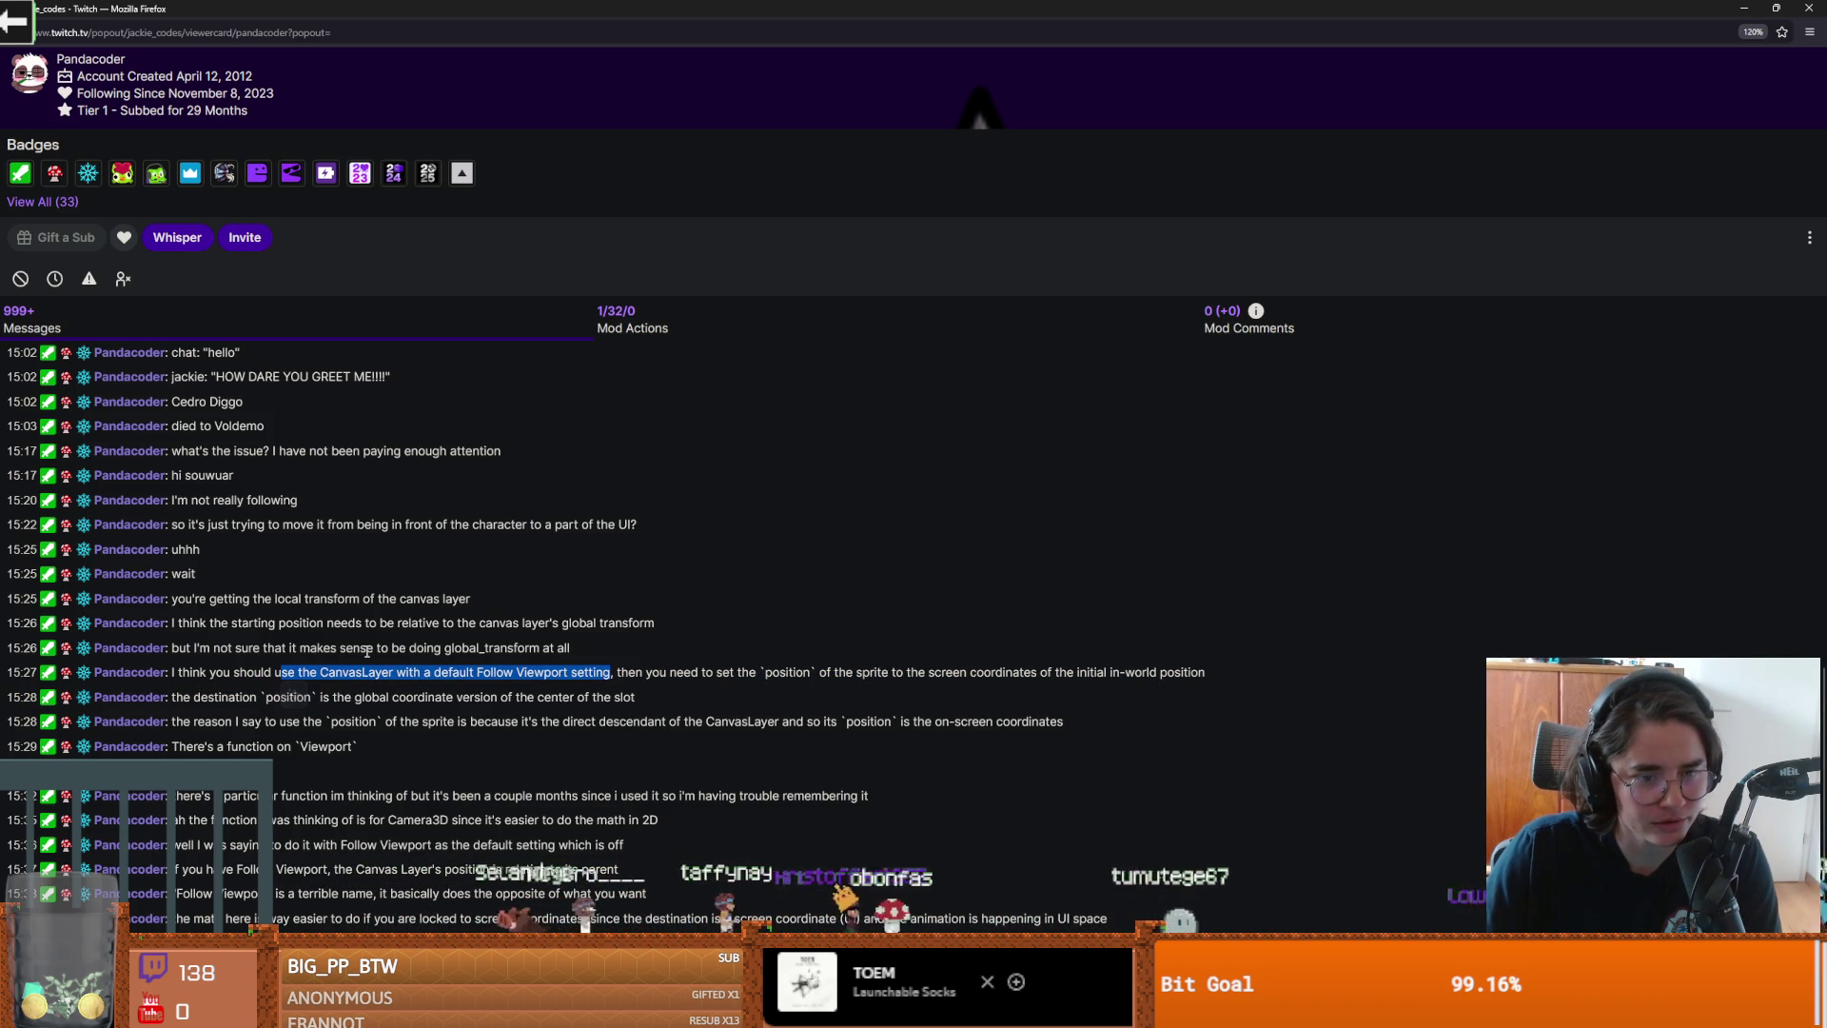
Step: Shrink the chat popout back to a small window and hide GitHub Desktop
double_click(883, 9)
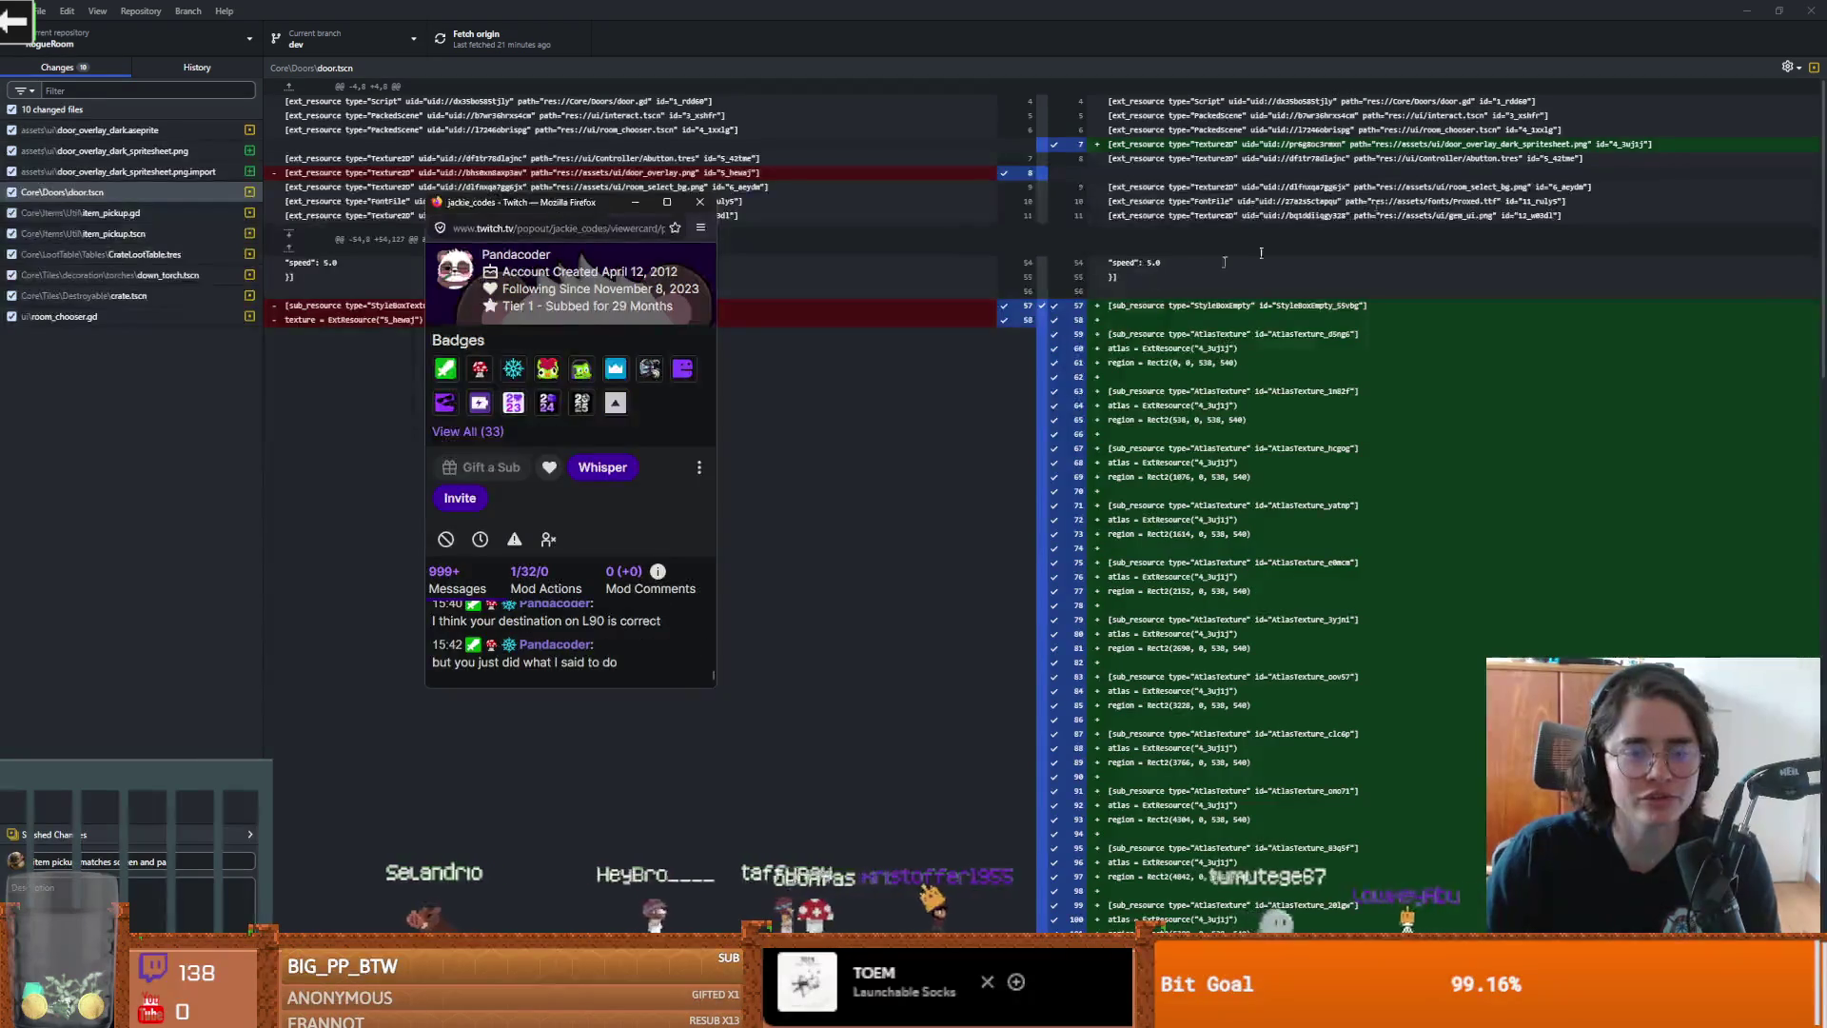
click(986, 255)
click(1227, 246)
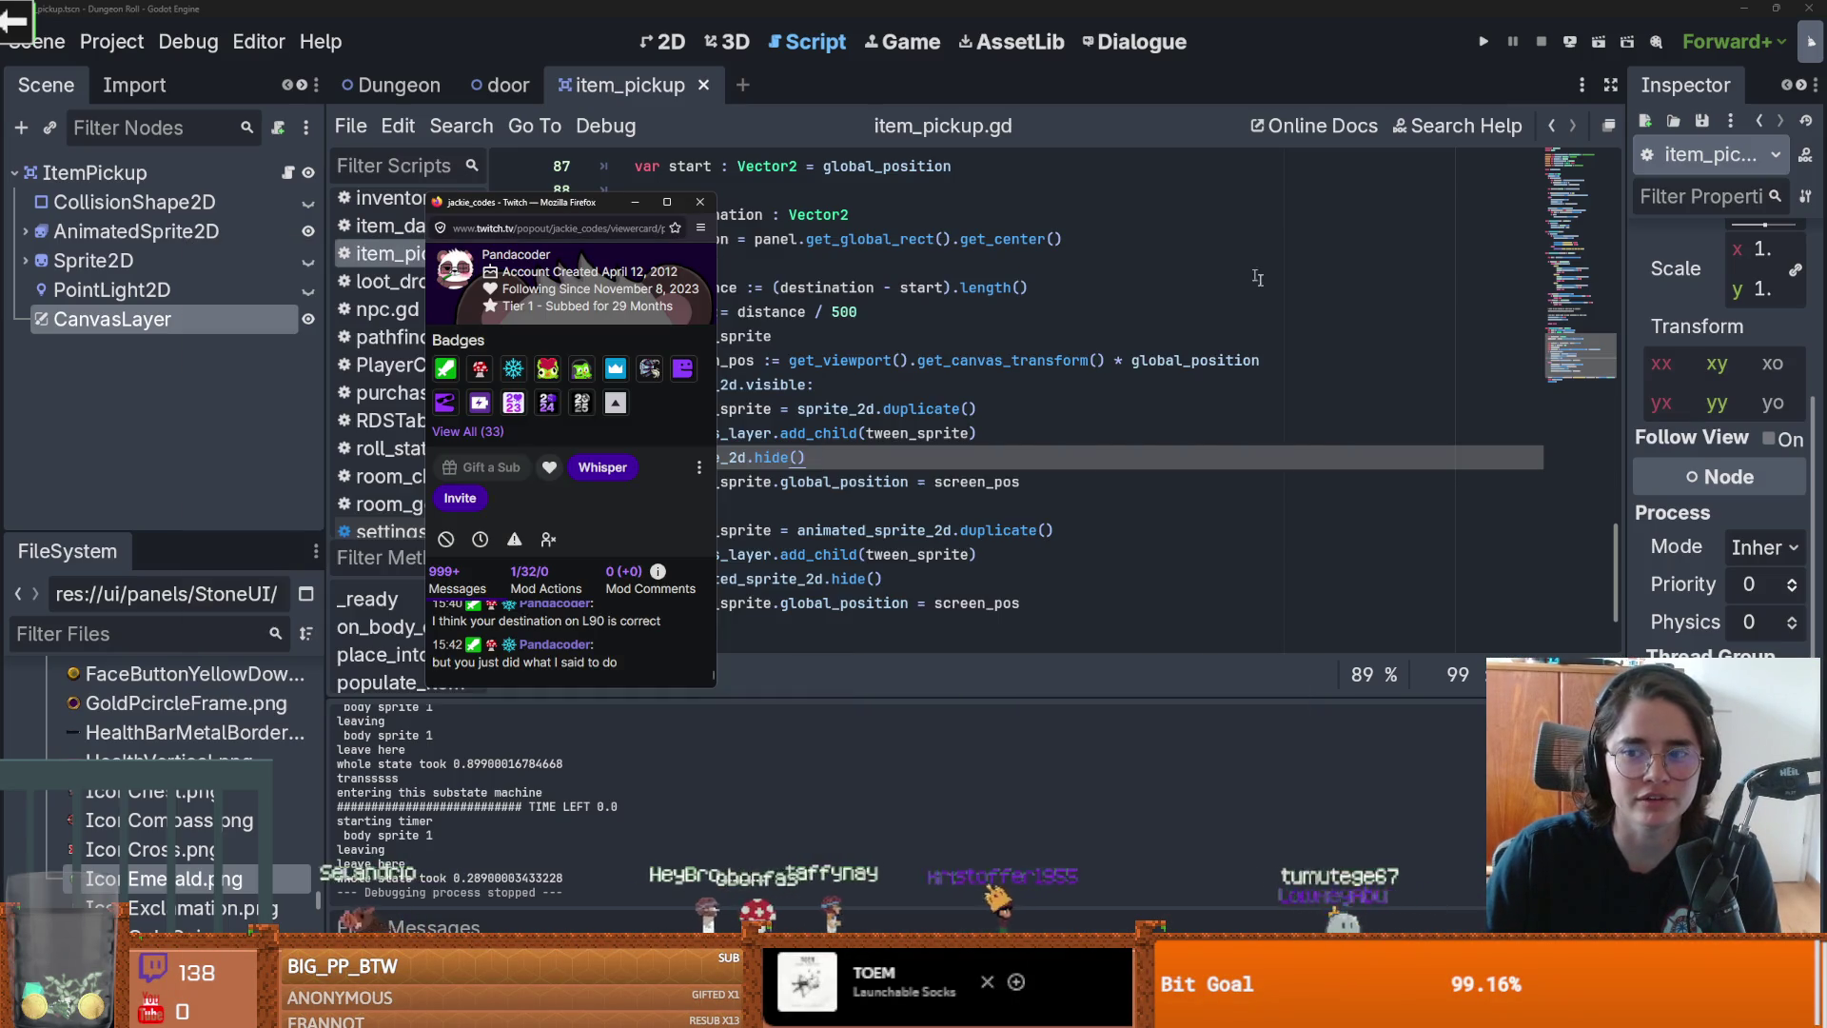
Step: Check Godot's Follow Viewport property, then maximize the chat popout to full history
click(1563, 393)
mouse_move(1758, 437)
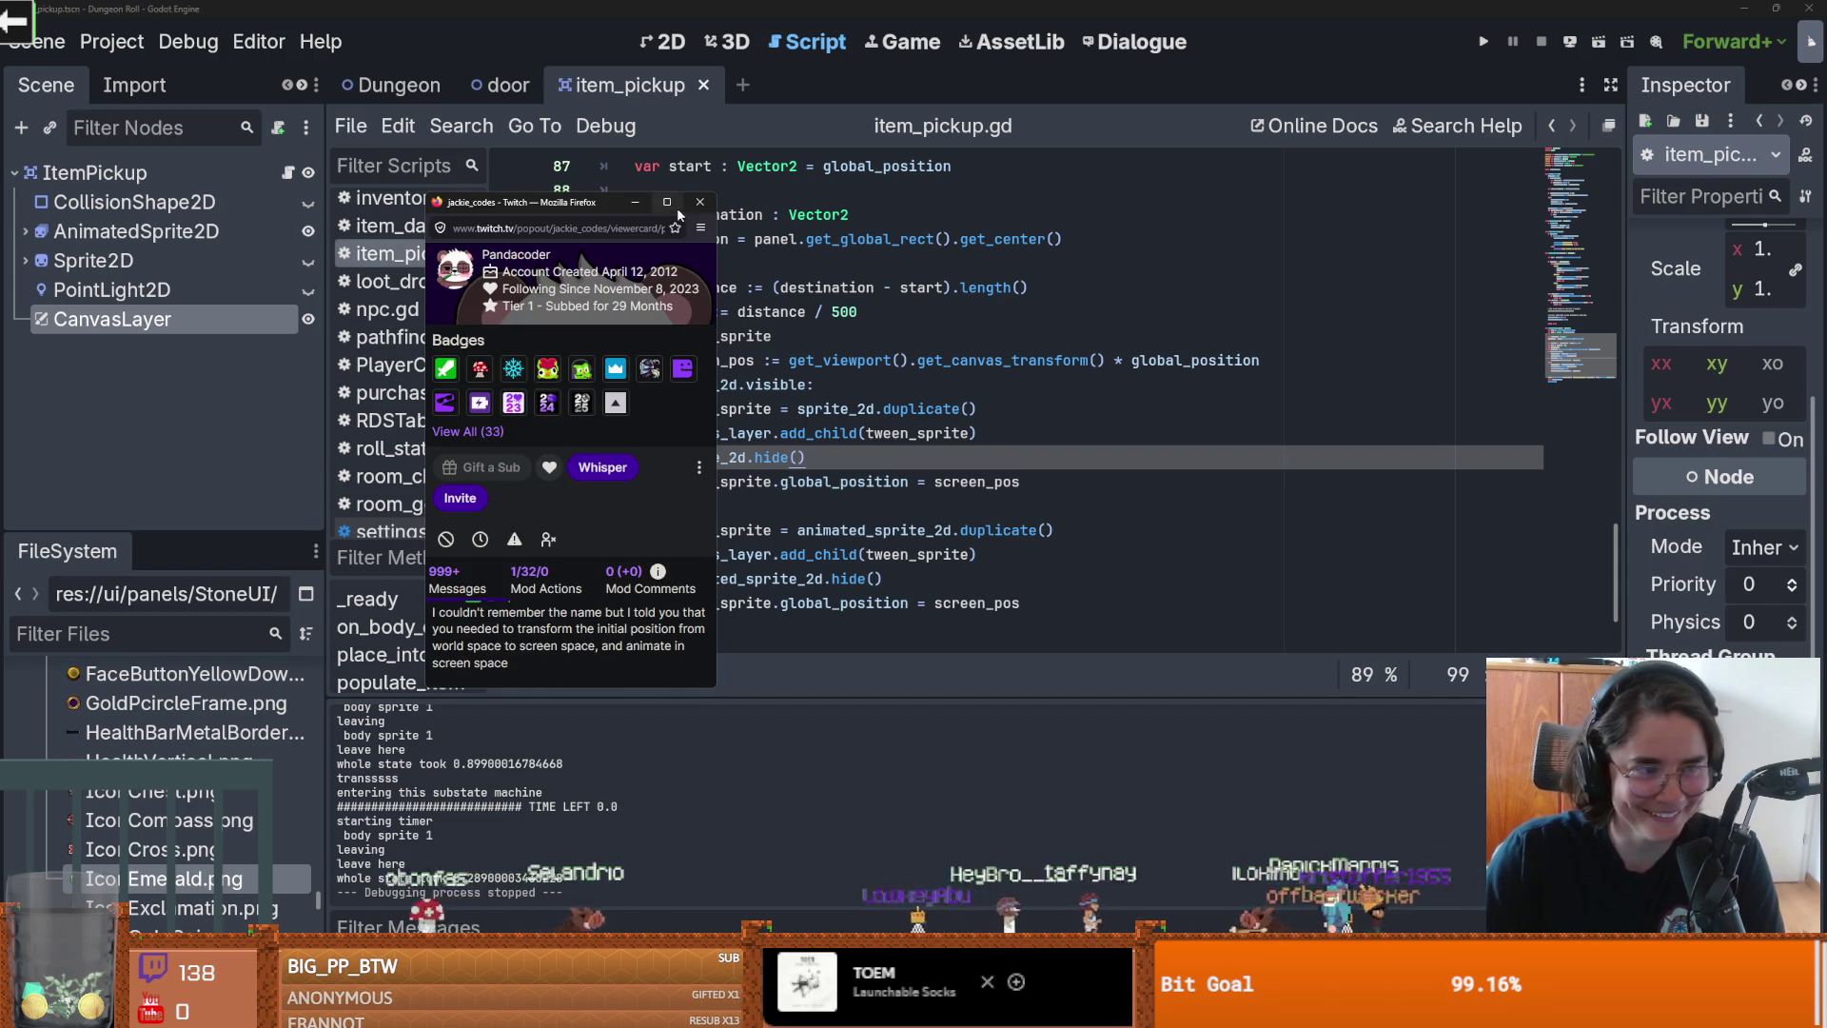
click(668, 202)
click(373, 621)
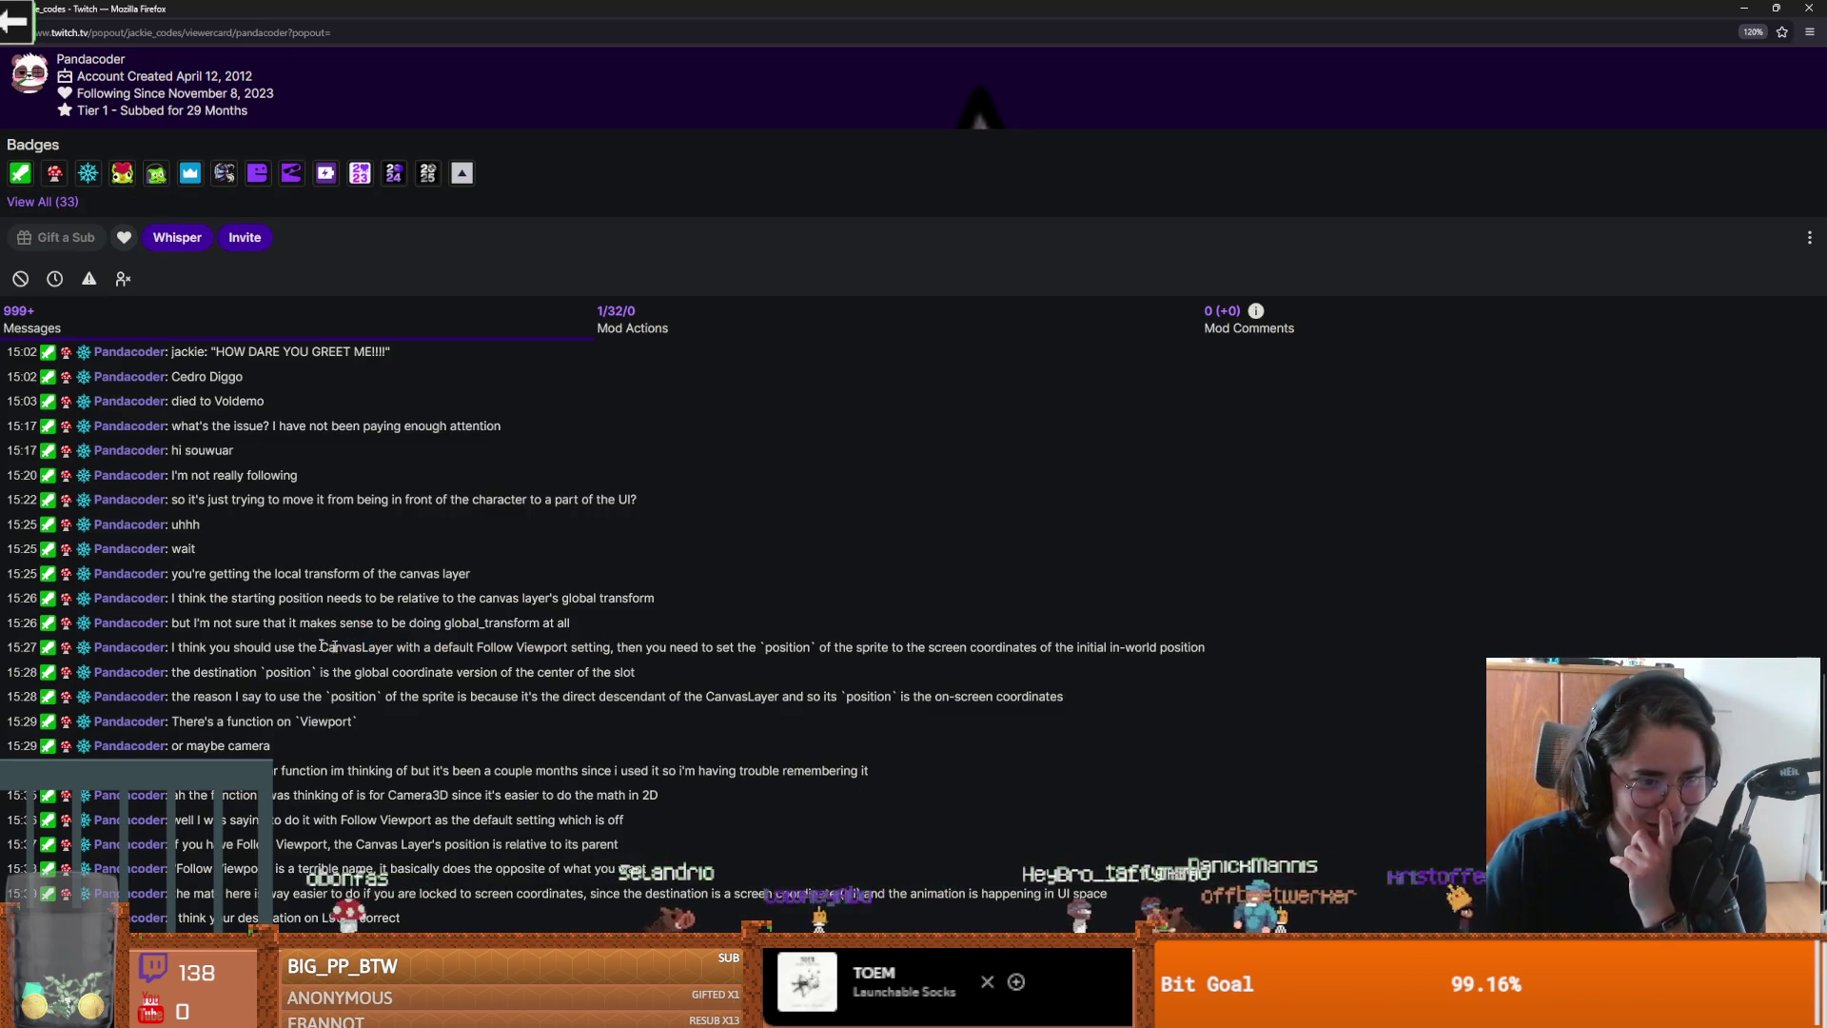
Step: Highlight parts of the 15:26 and 15:27 messages, including the word Viewport
double_click(545, 647)
double_click(329, 696)
click(317, 734)
drag(481, 622, 602, 623)
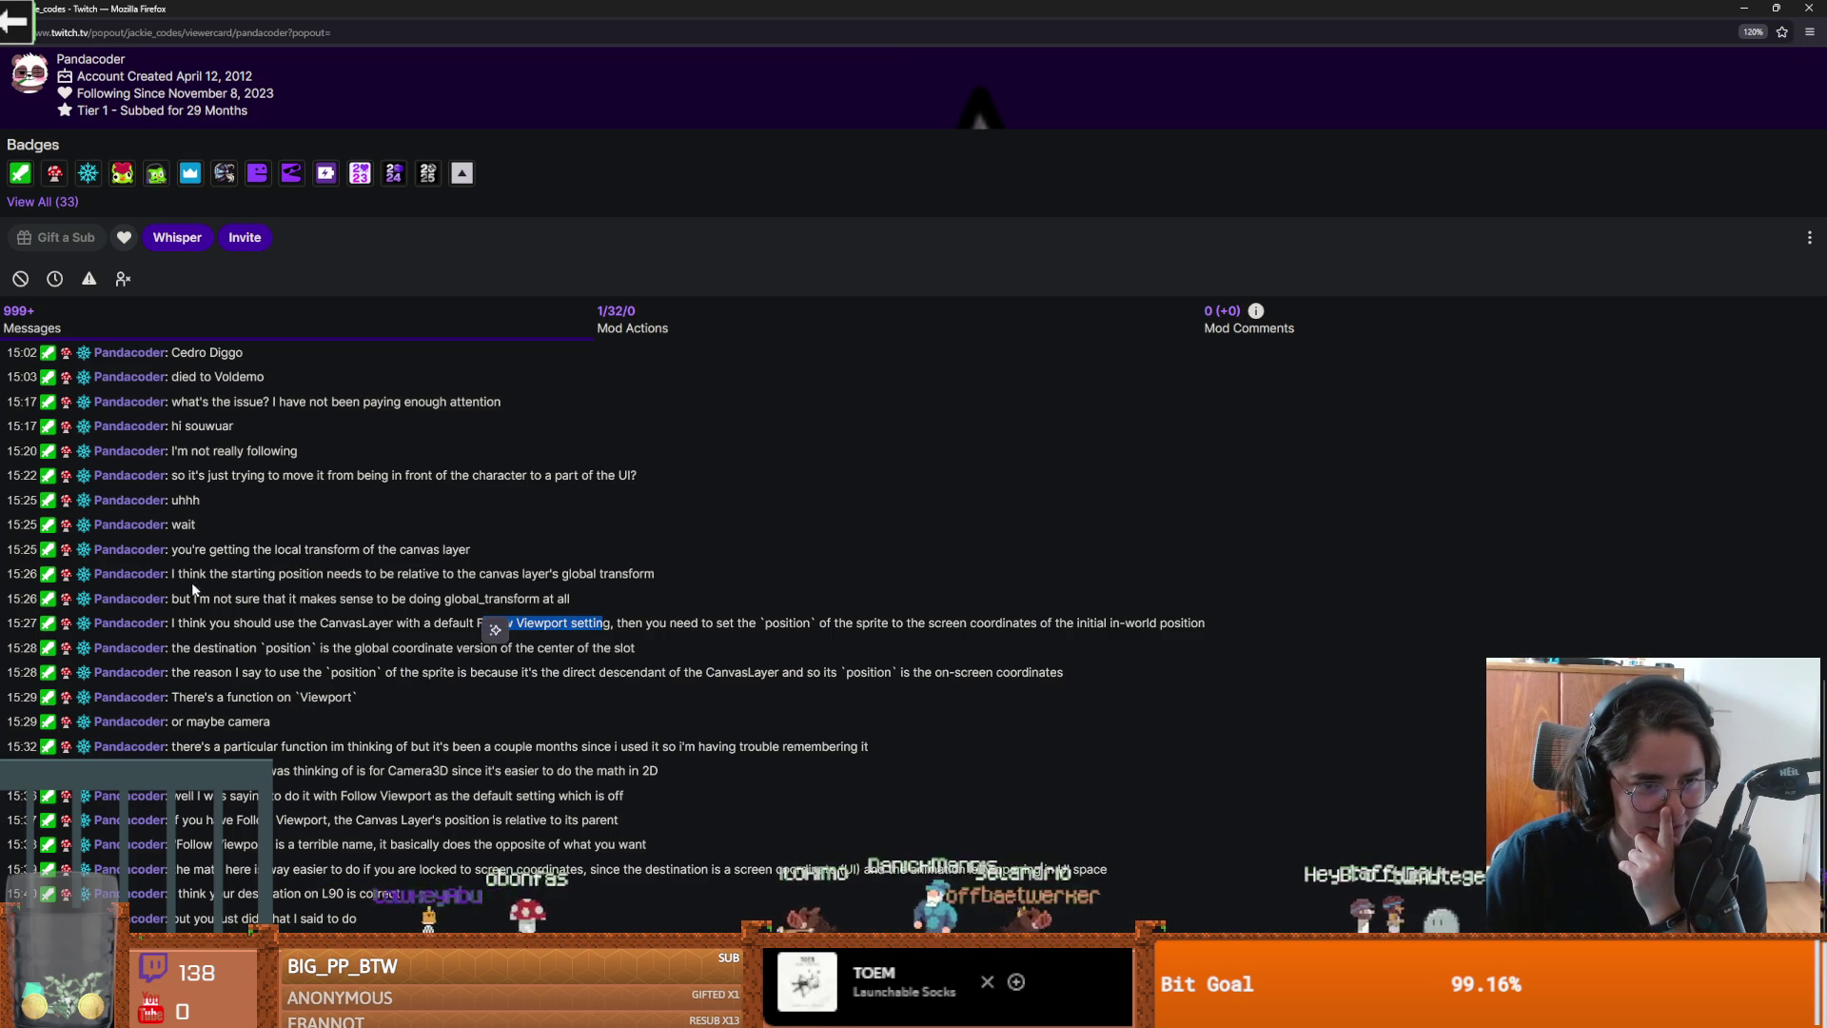
click(533, 657)
drag(337, 599, 209, 598)
click(449, 598)
Step: Reread the sprite position and 15:28 destination advice, then shrink the popout over Godot
drag(617, 622, 1212, 639)
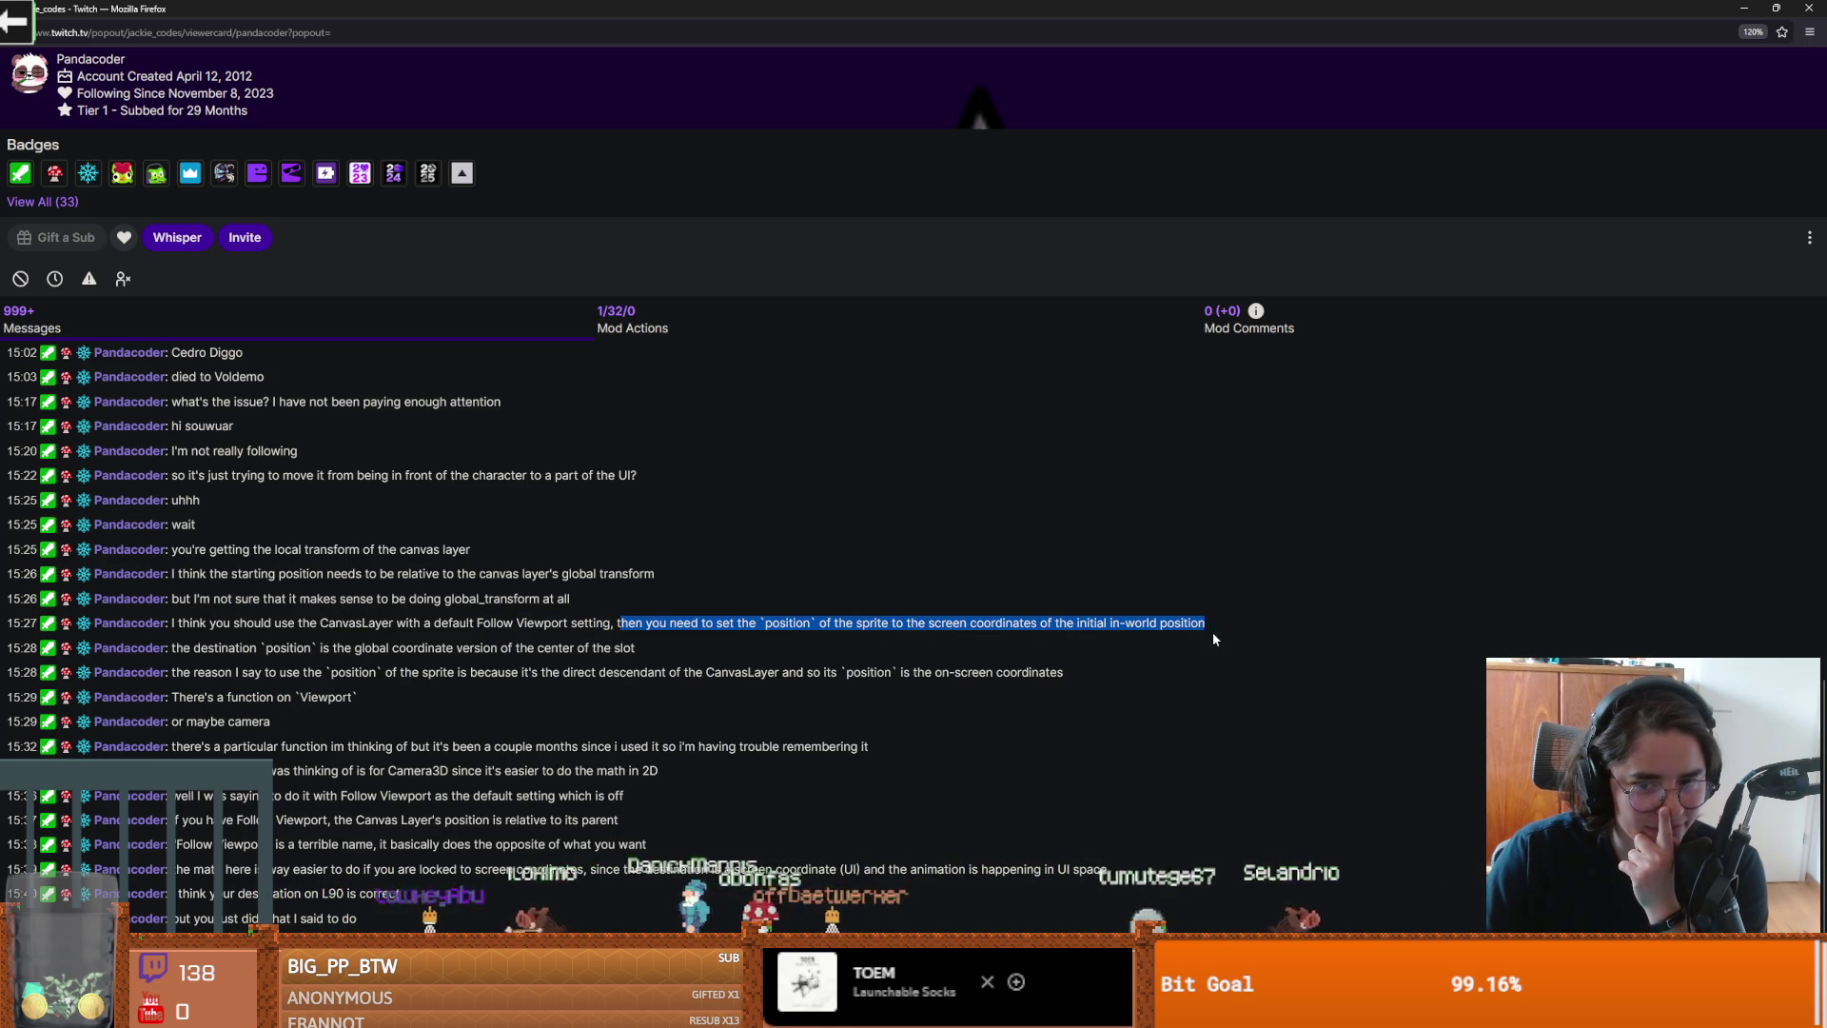
drag(194, 648, 633, 648)
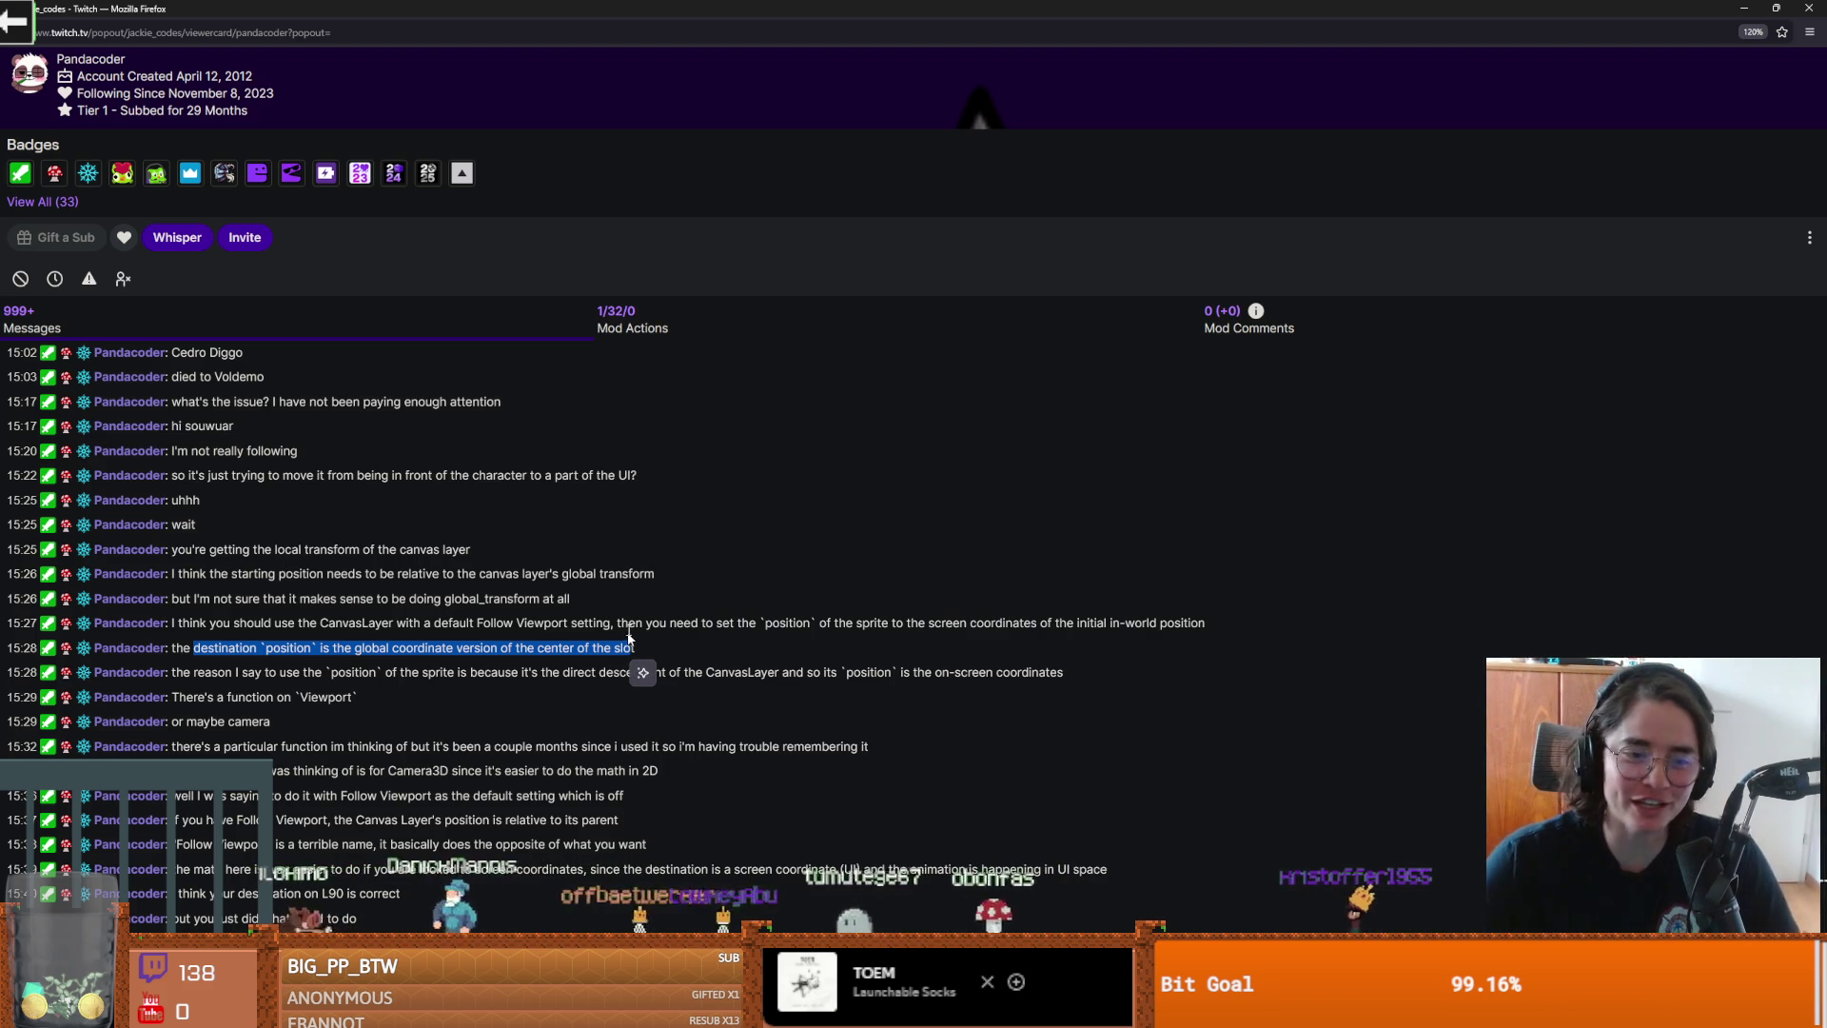
click(601, 637)
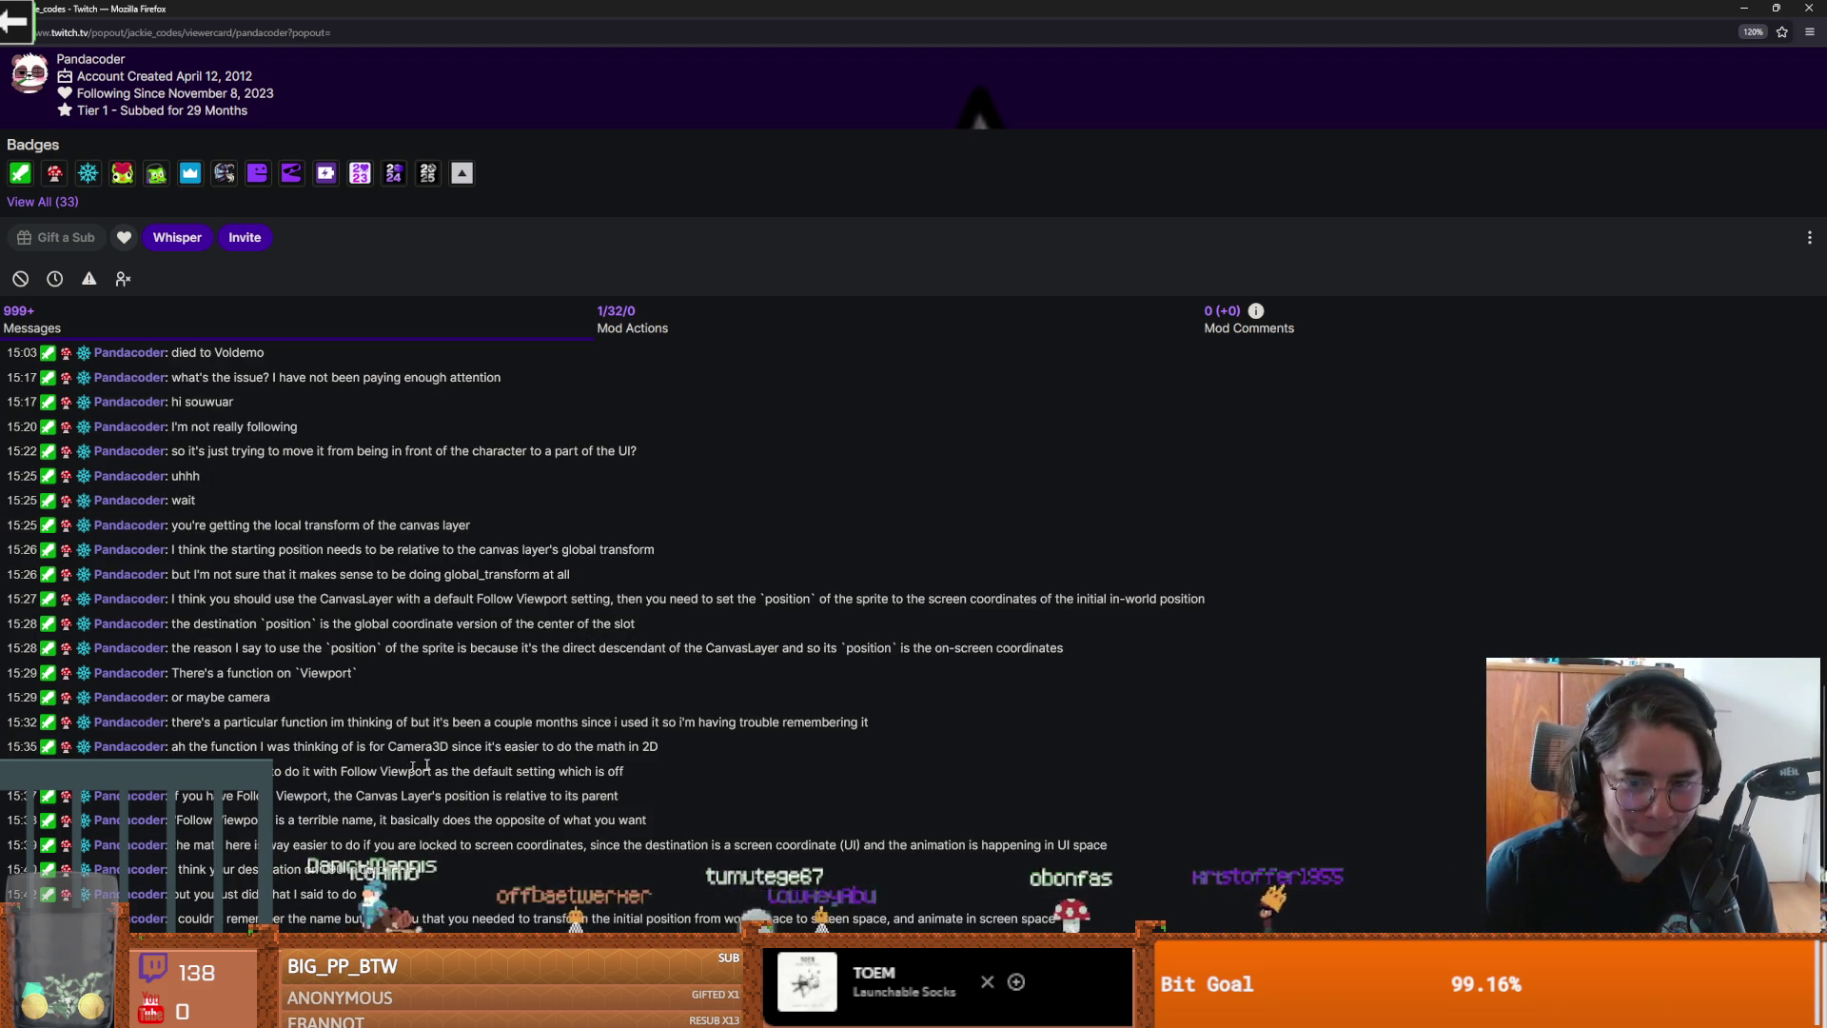
drag(550, 13, 677, 234)
key(alt+Tab)
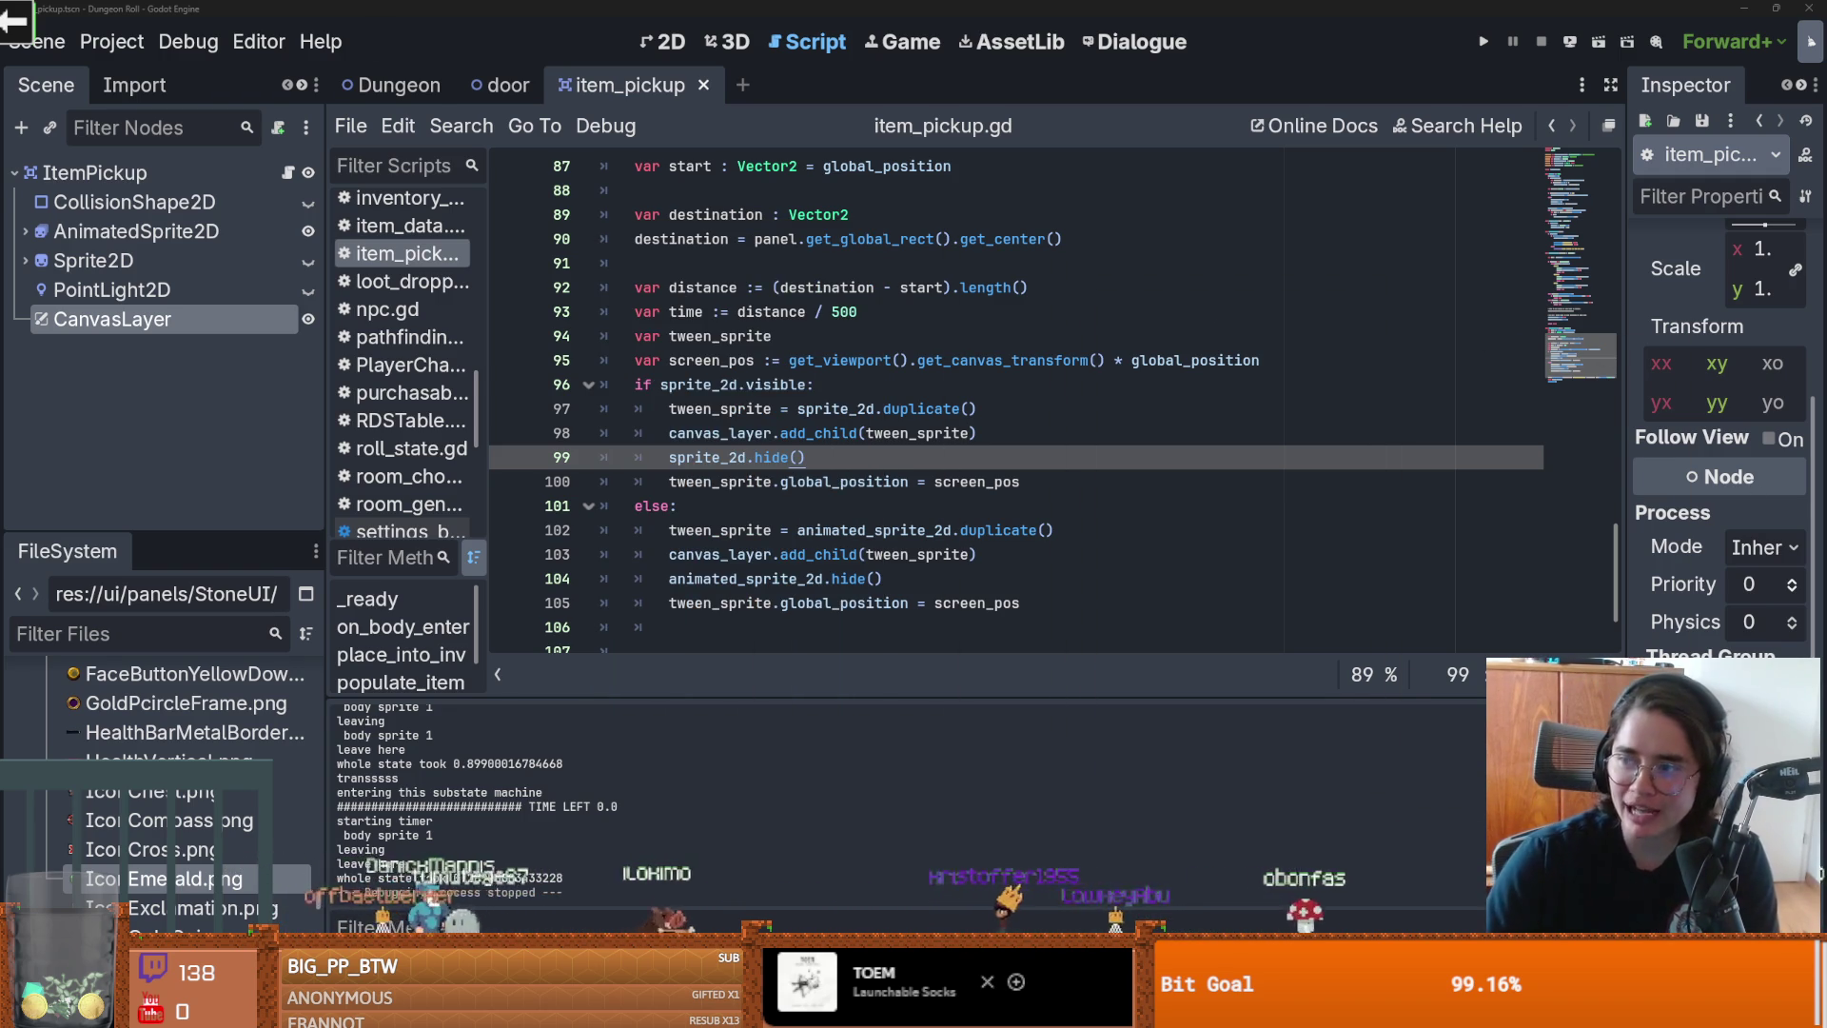
Step: Widen and re-narrow the Inspector panel, then save the scene and script
drag(1626, 473, 1280, 457)
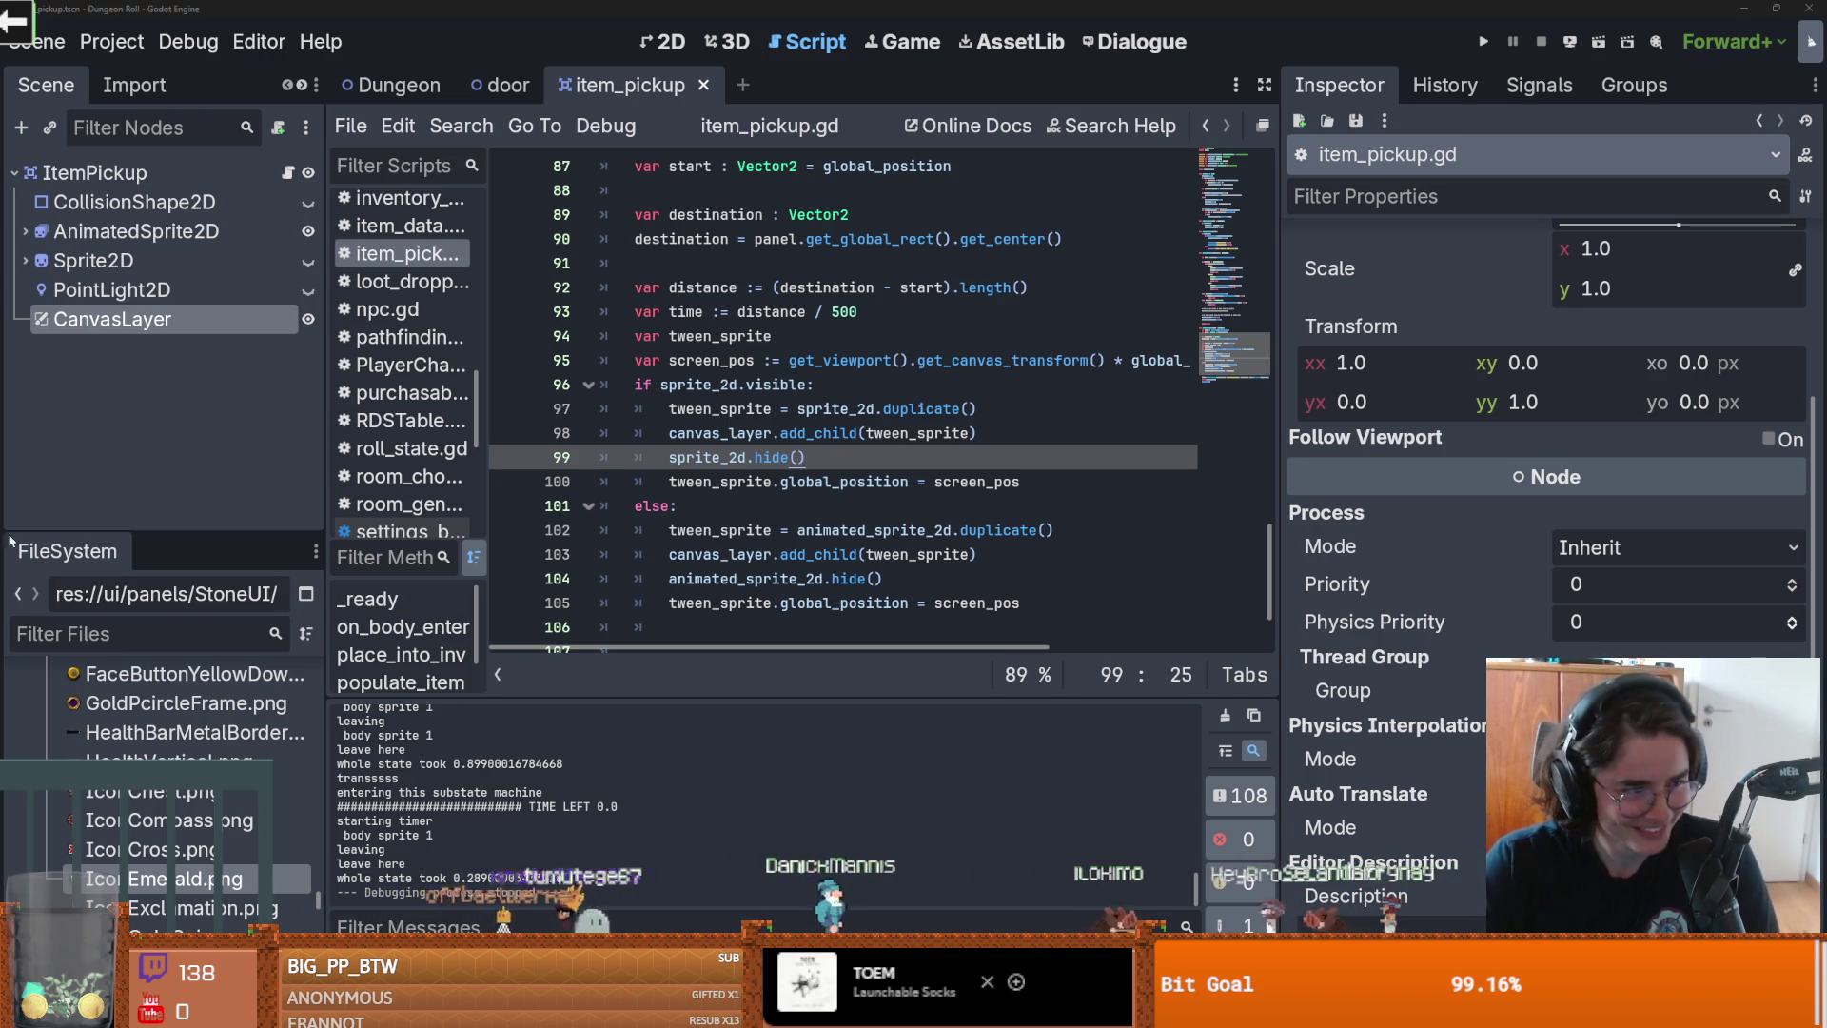
drag(1281, 490, 1591, 490)
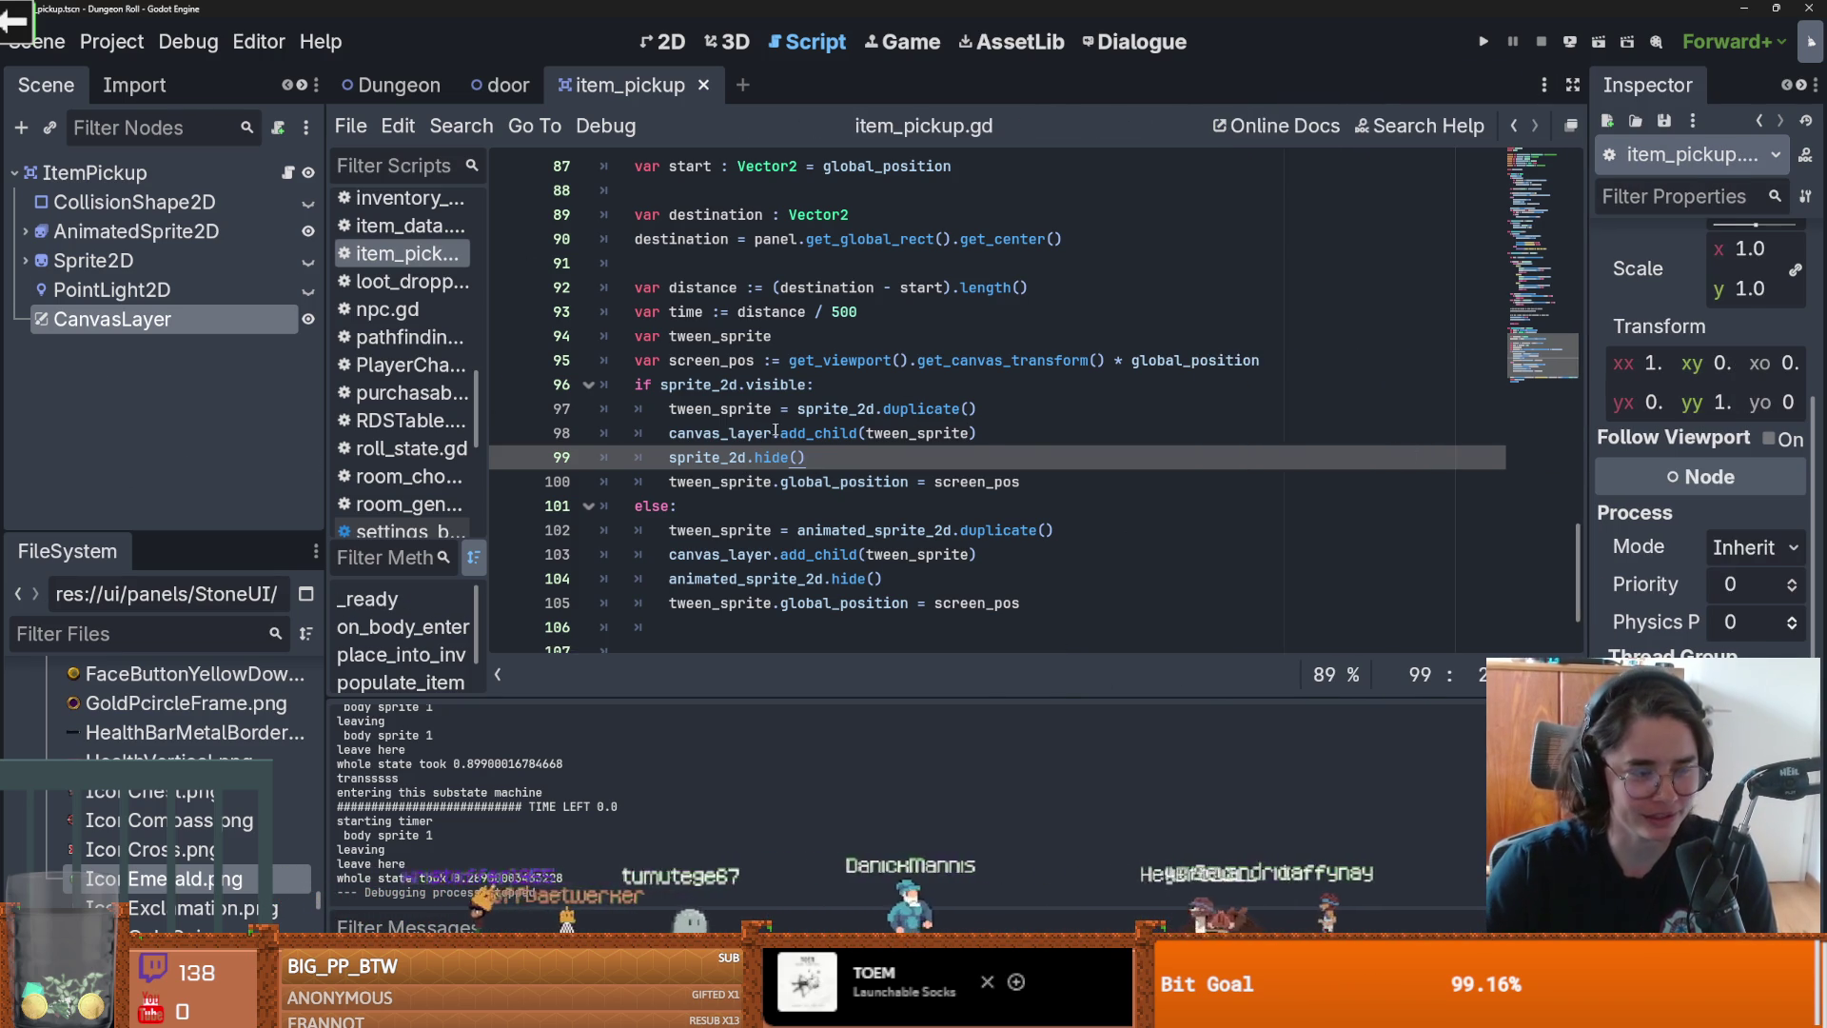
key(Up)
key(ctrl+s)
Step: Test-run Dungeon Roll, move the knight right, stop the game, and save
click(1599, 32)
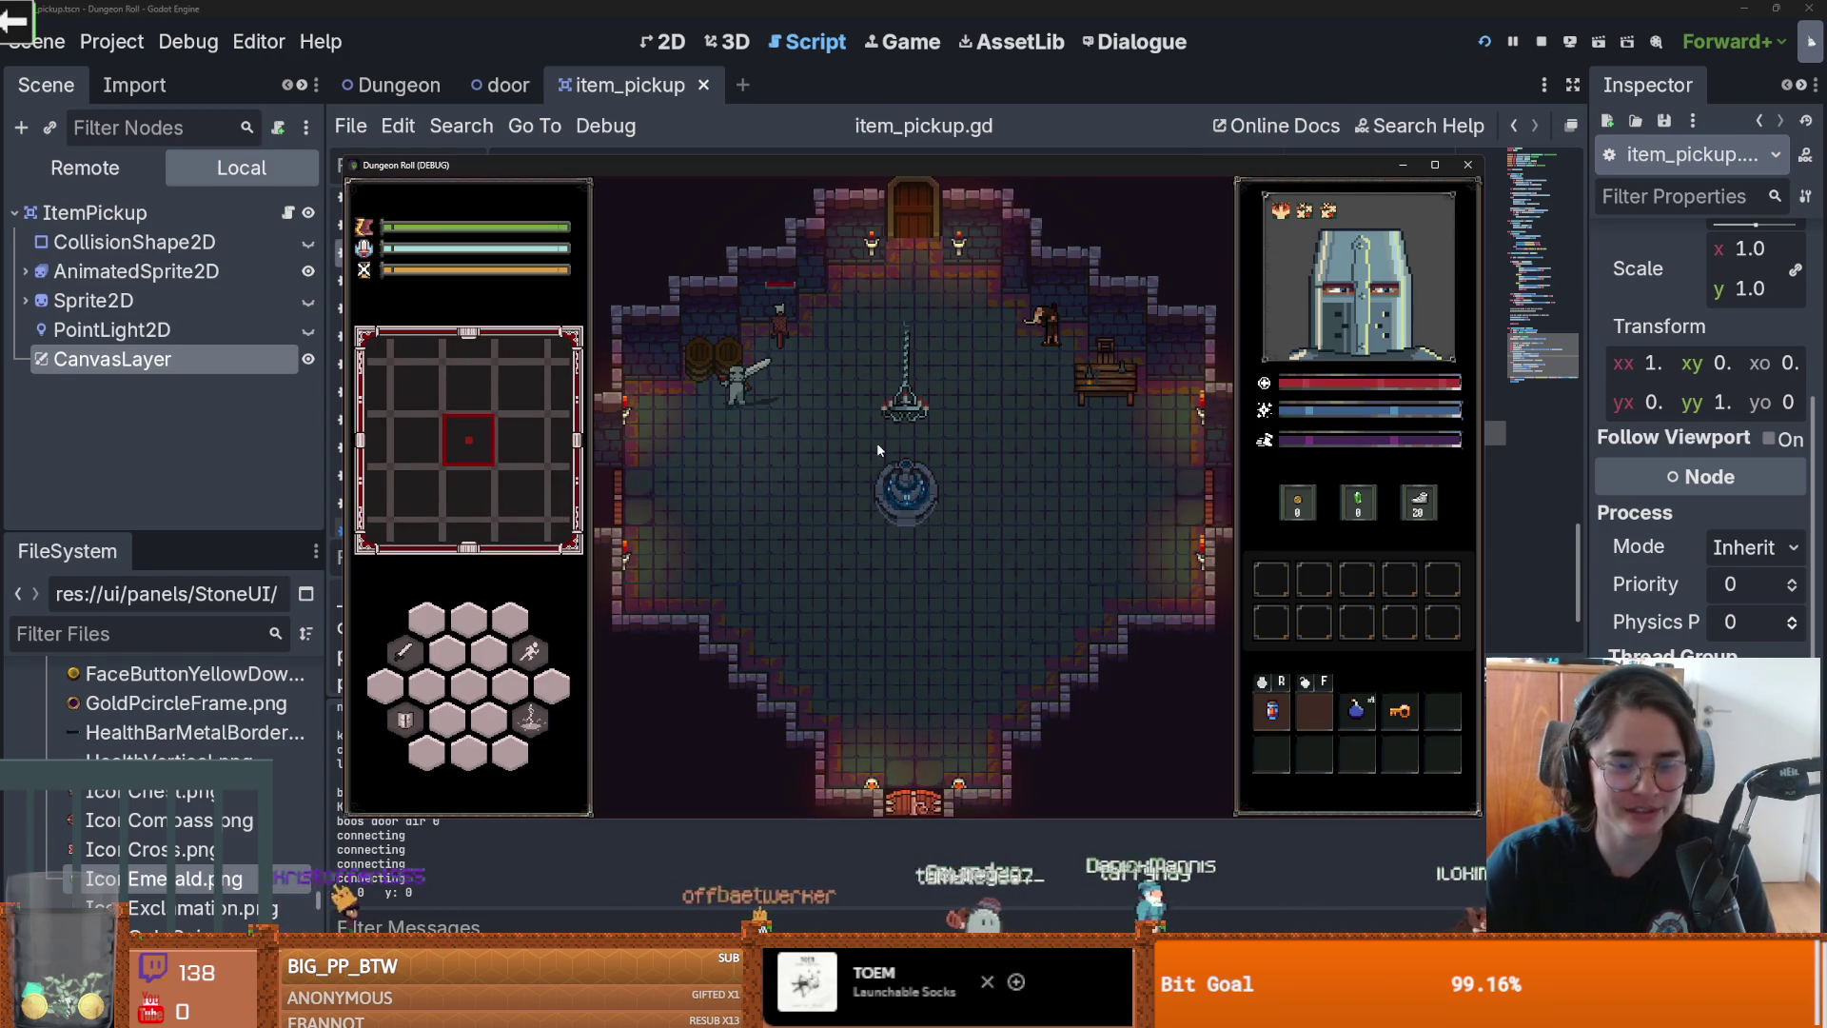
key(d)
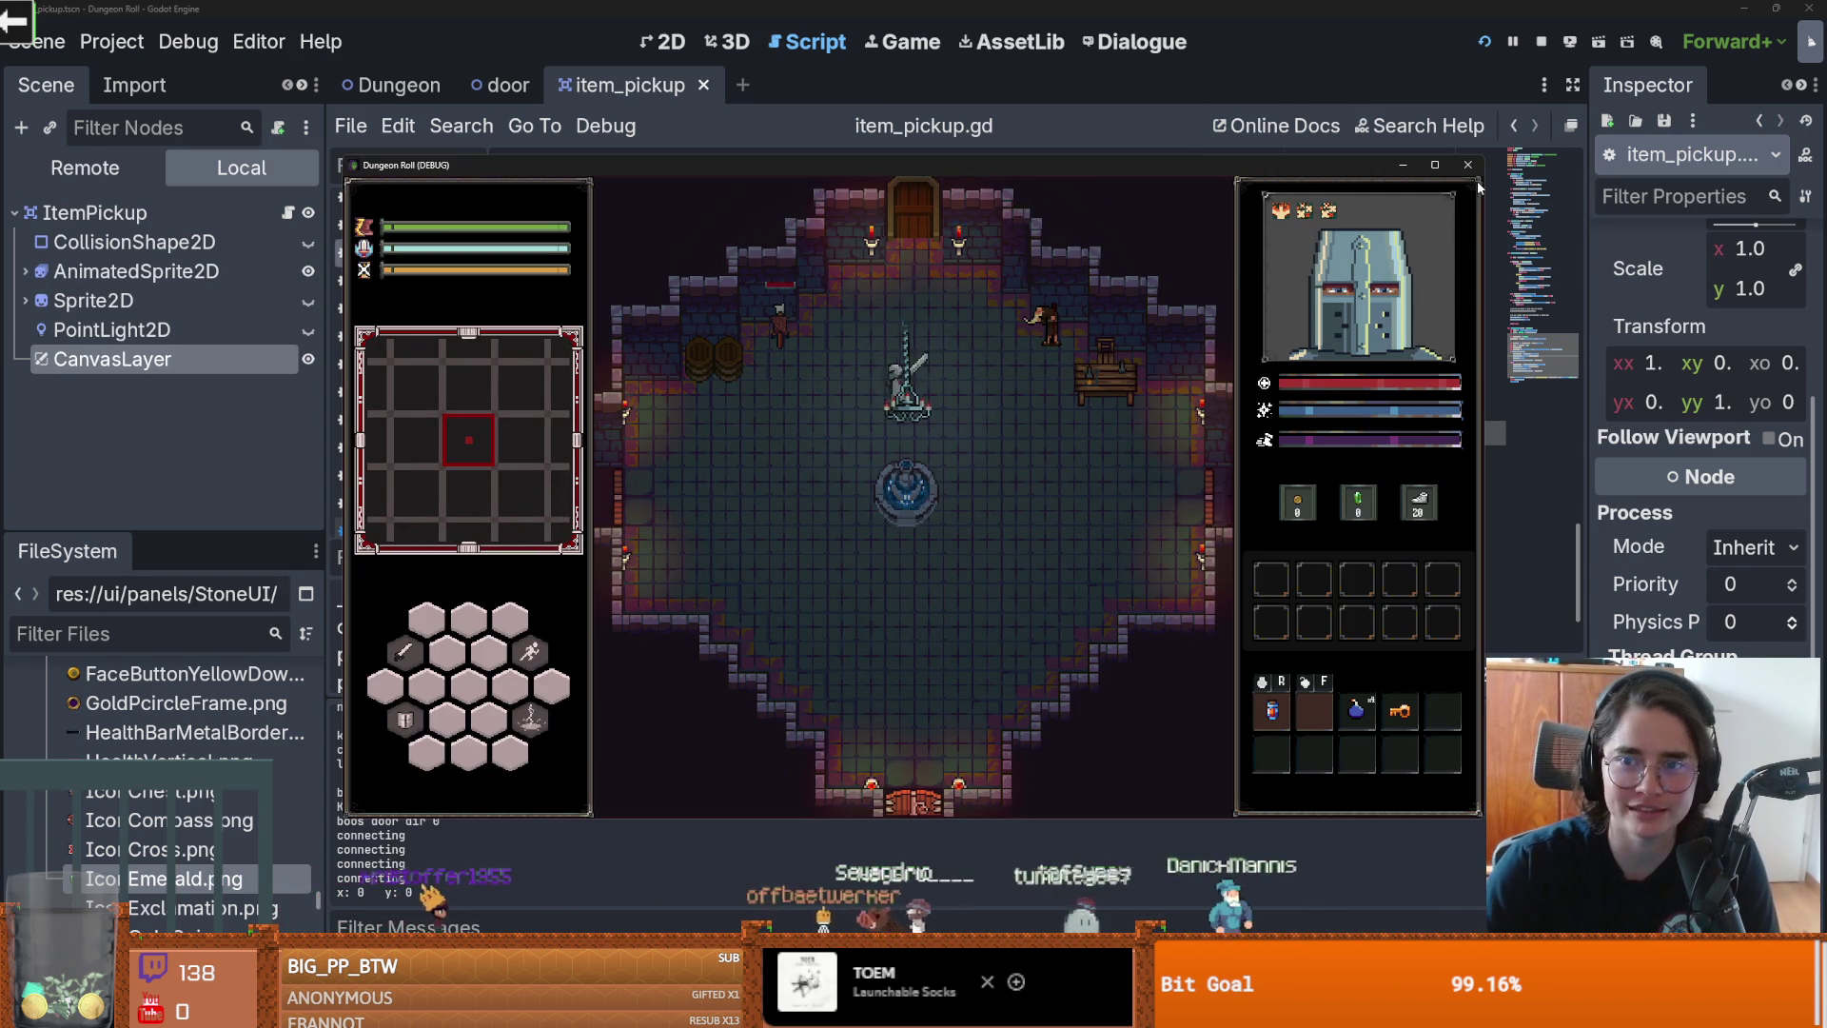
click(1468, 164)
key(ctrl+s)
mouse_move(192, 383)
mouse_down()
mouse_move(192, 250)
mouse_move(224, 644)
mouse_up()
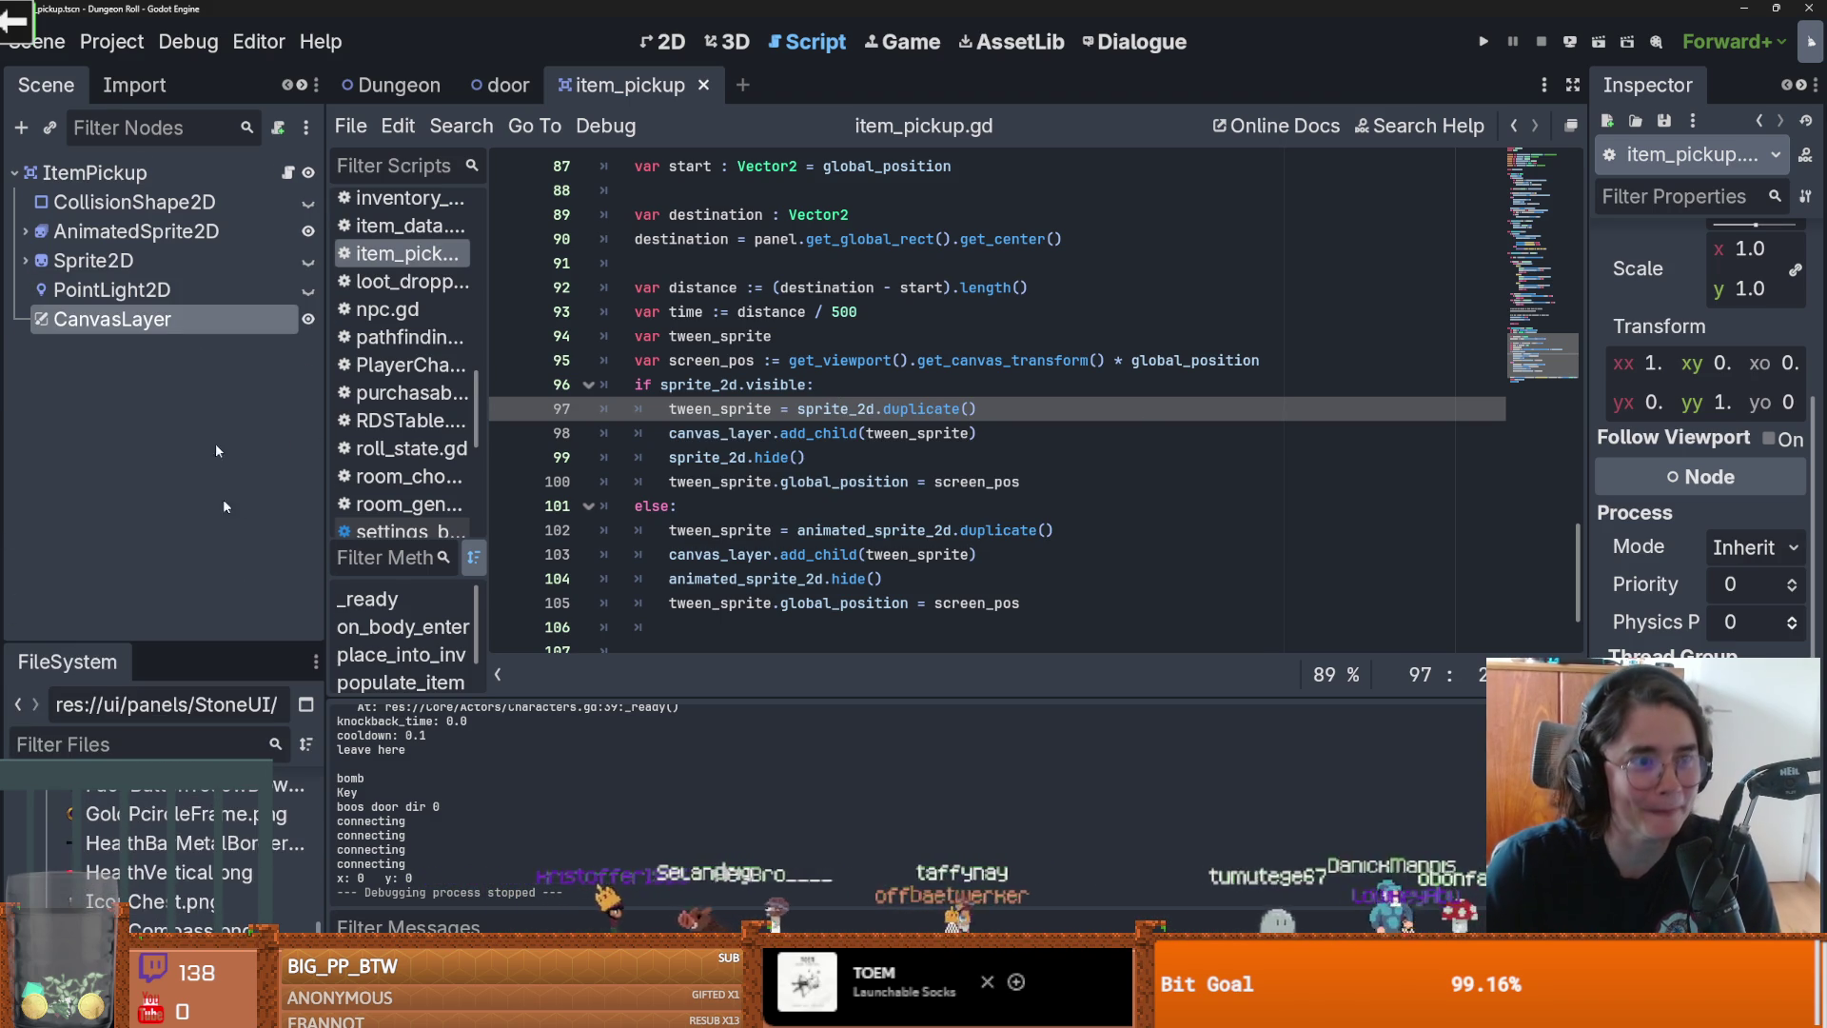
Step: Enlarge the FileSystem file list and save the script at the screen_pos line
key(ctrl+s)
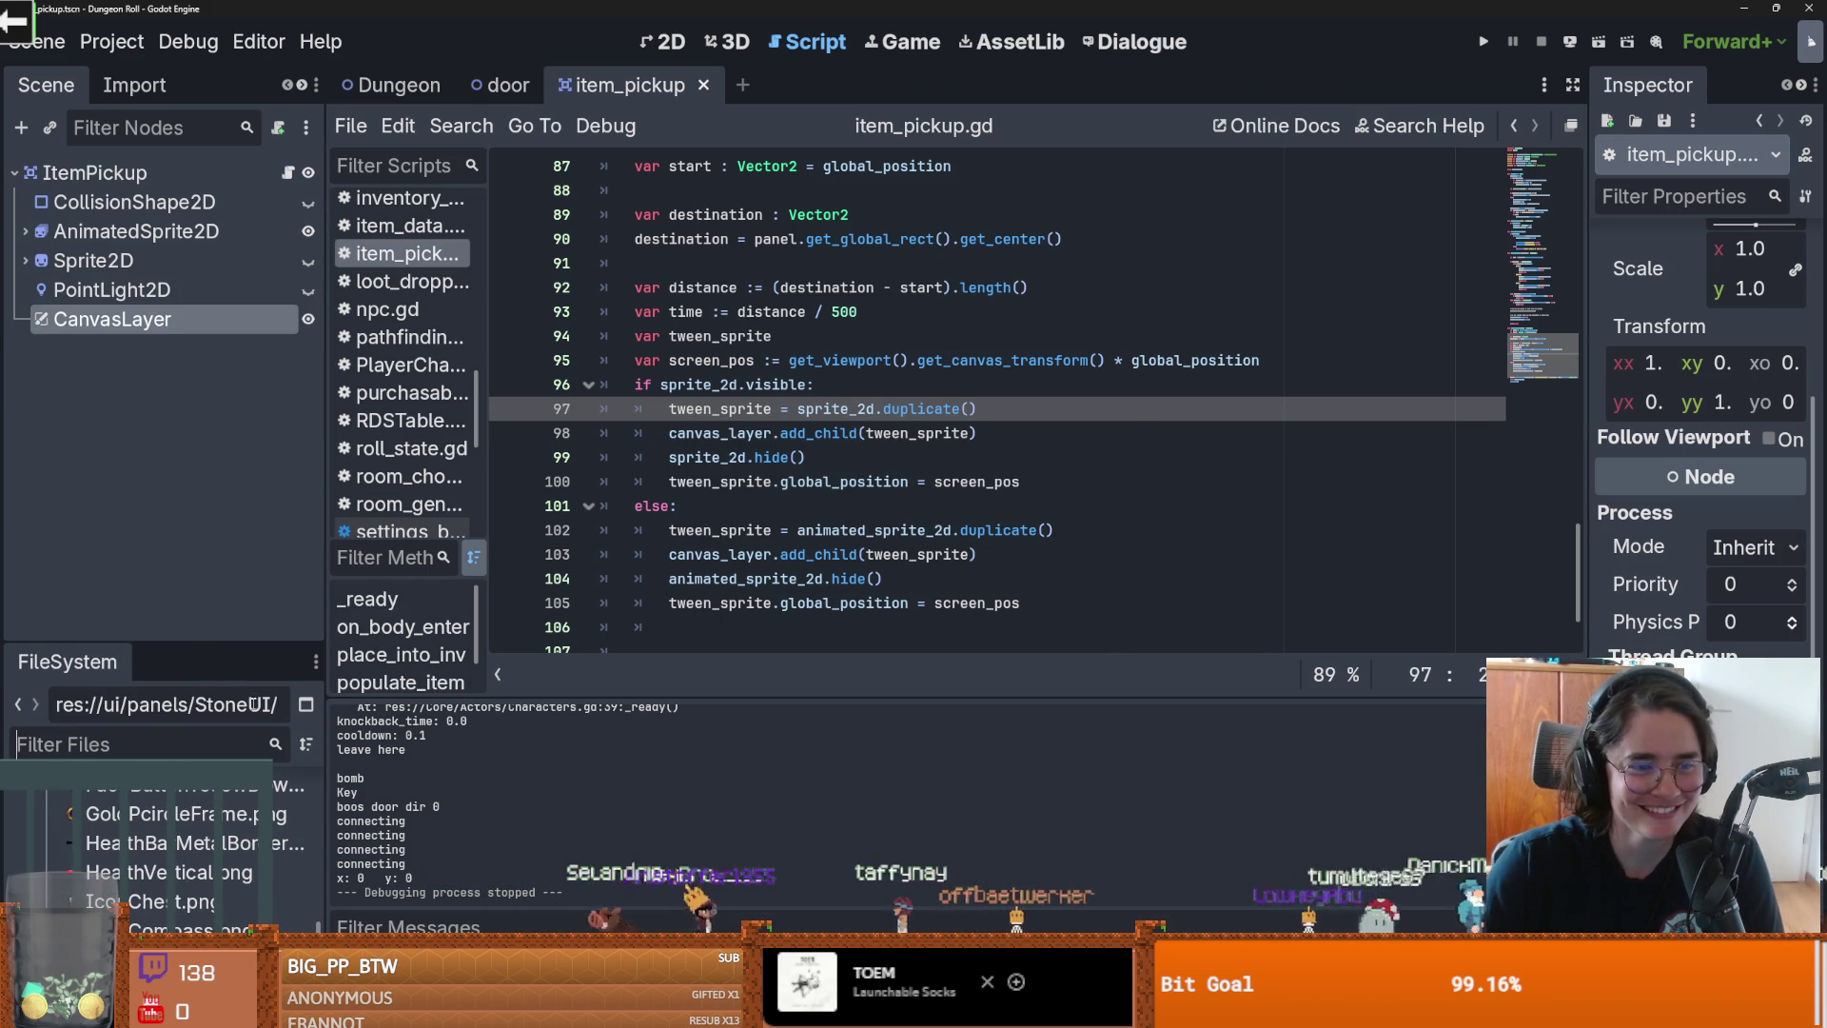
drag(198, 642, 153, 404)
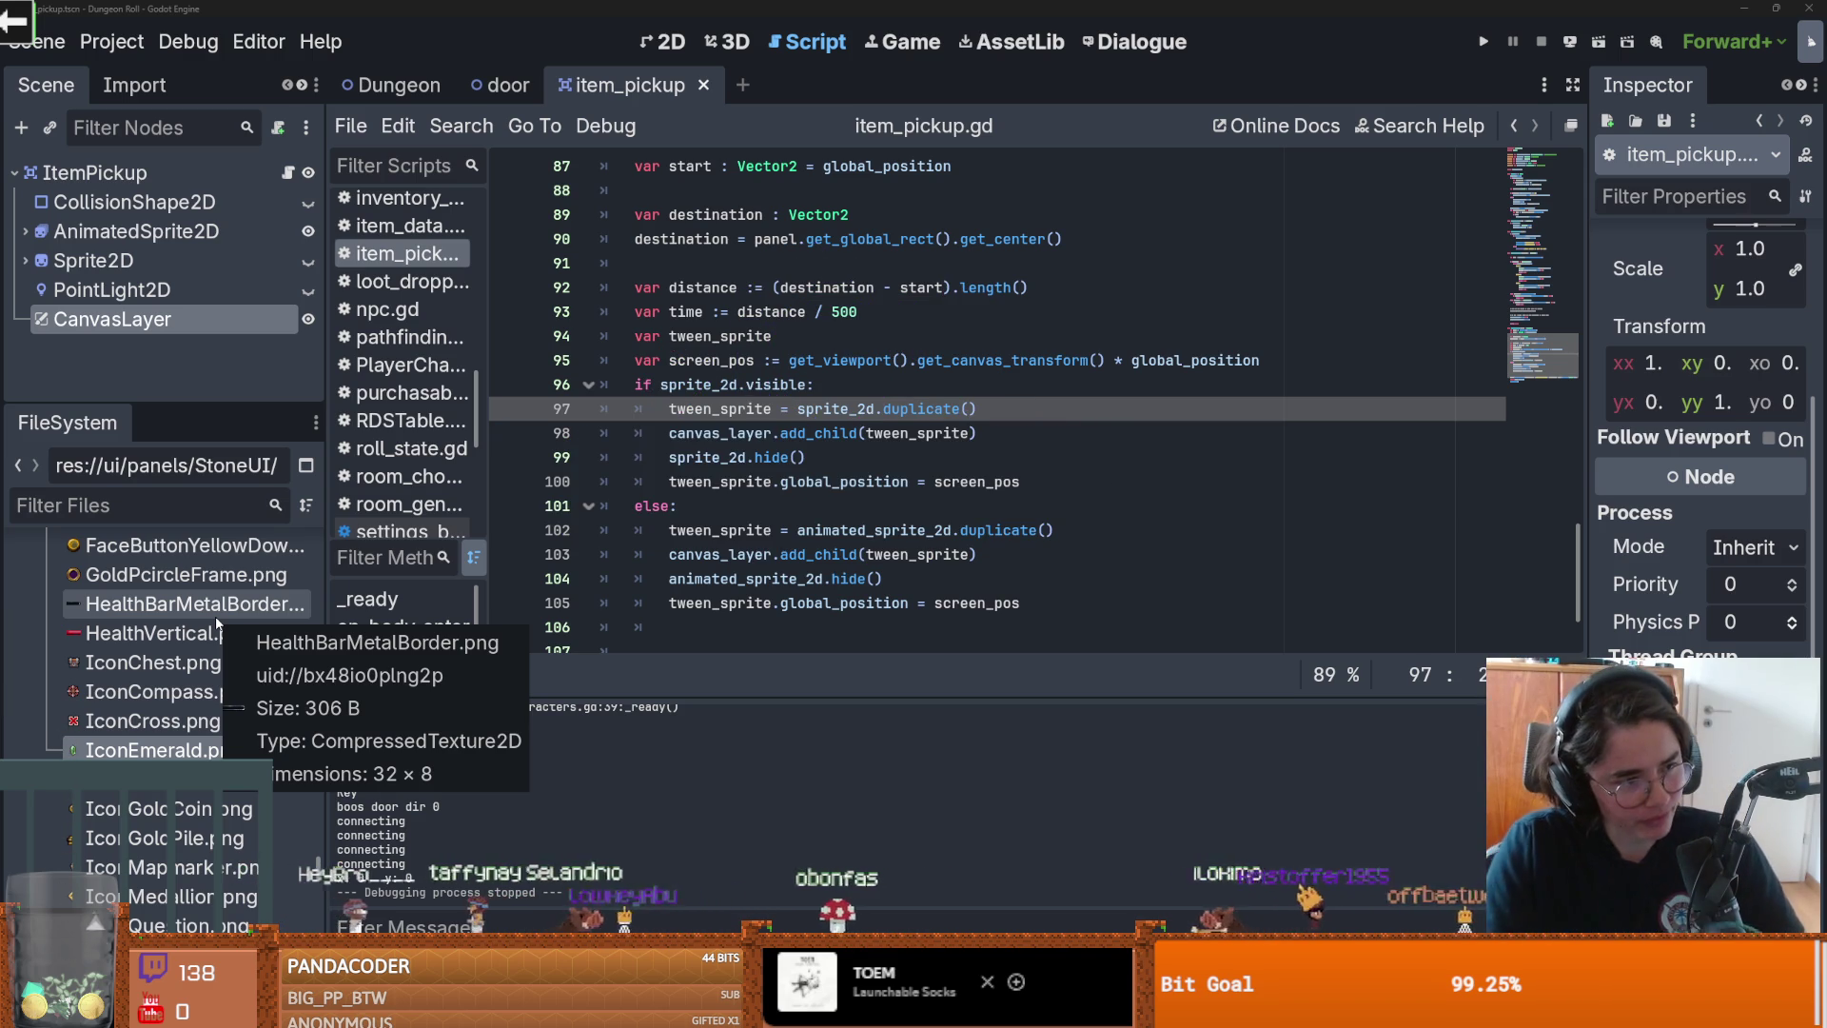
click(944, 360)
key(ctrl+s)
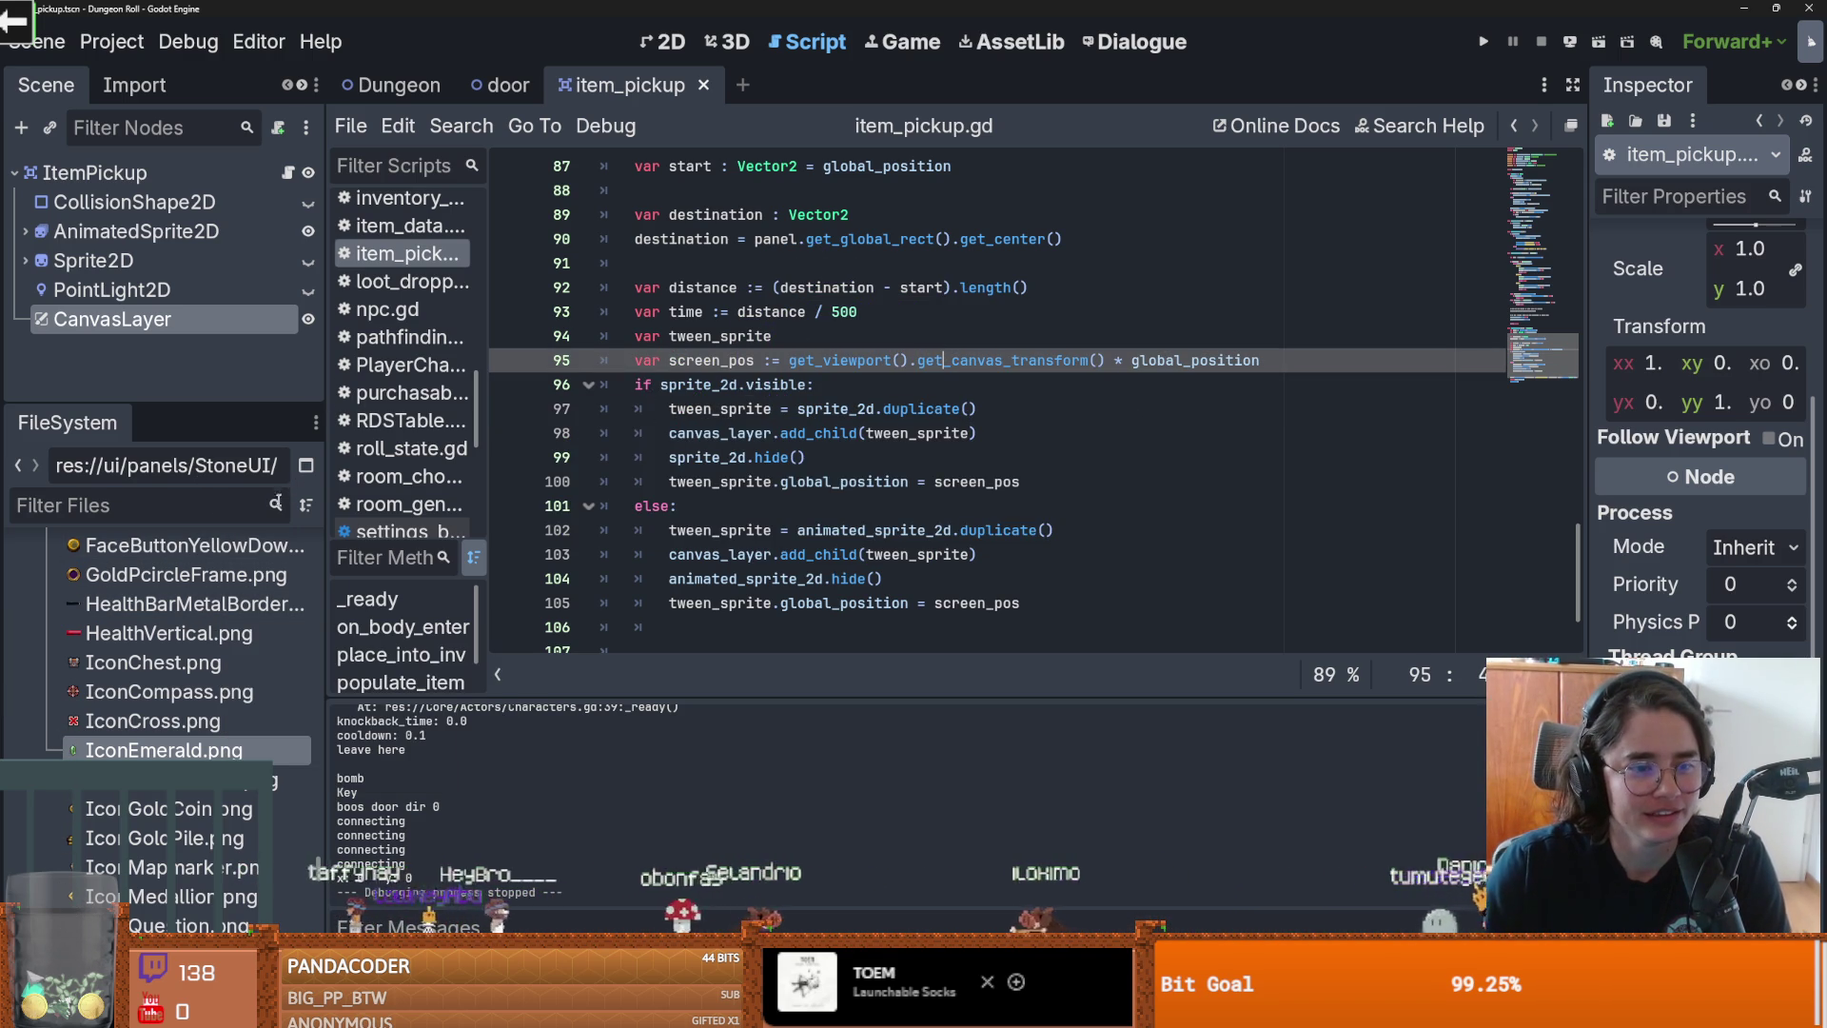
Step: Filter the project files for 'barrel' and open barrel.tscn
scroll(283, 592, up, 2)
scroll(282, 592, up, 15)
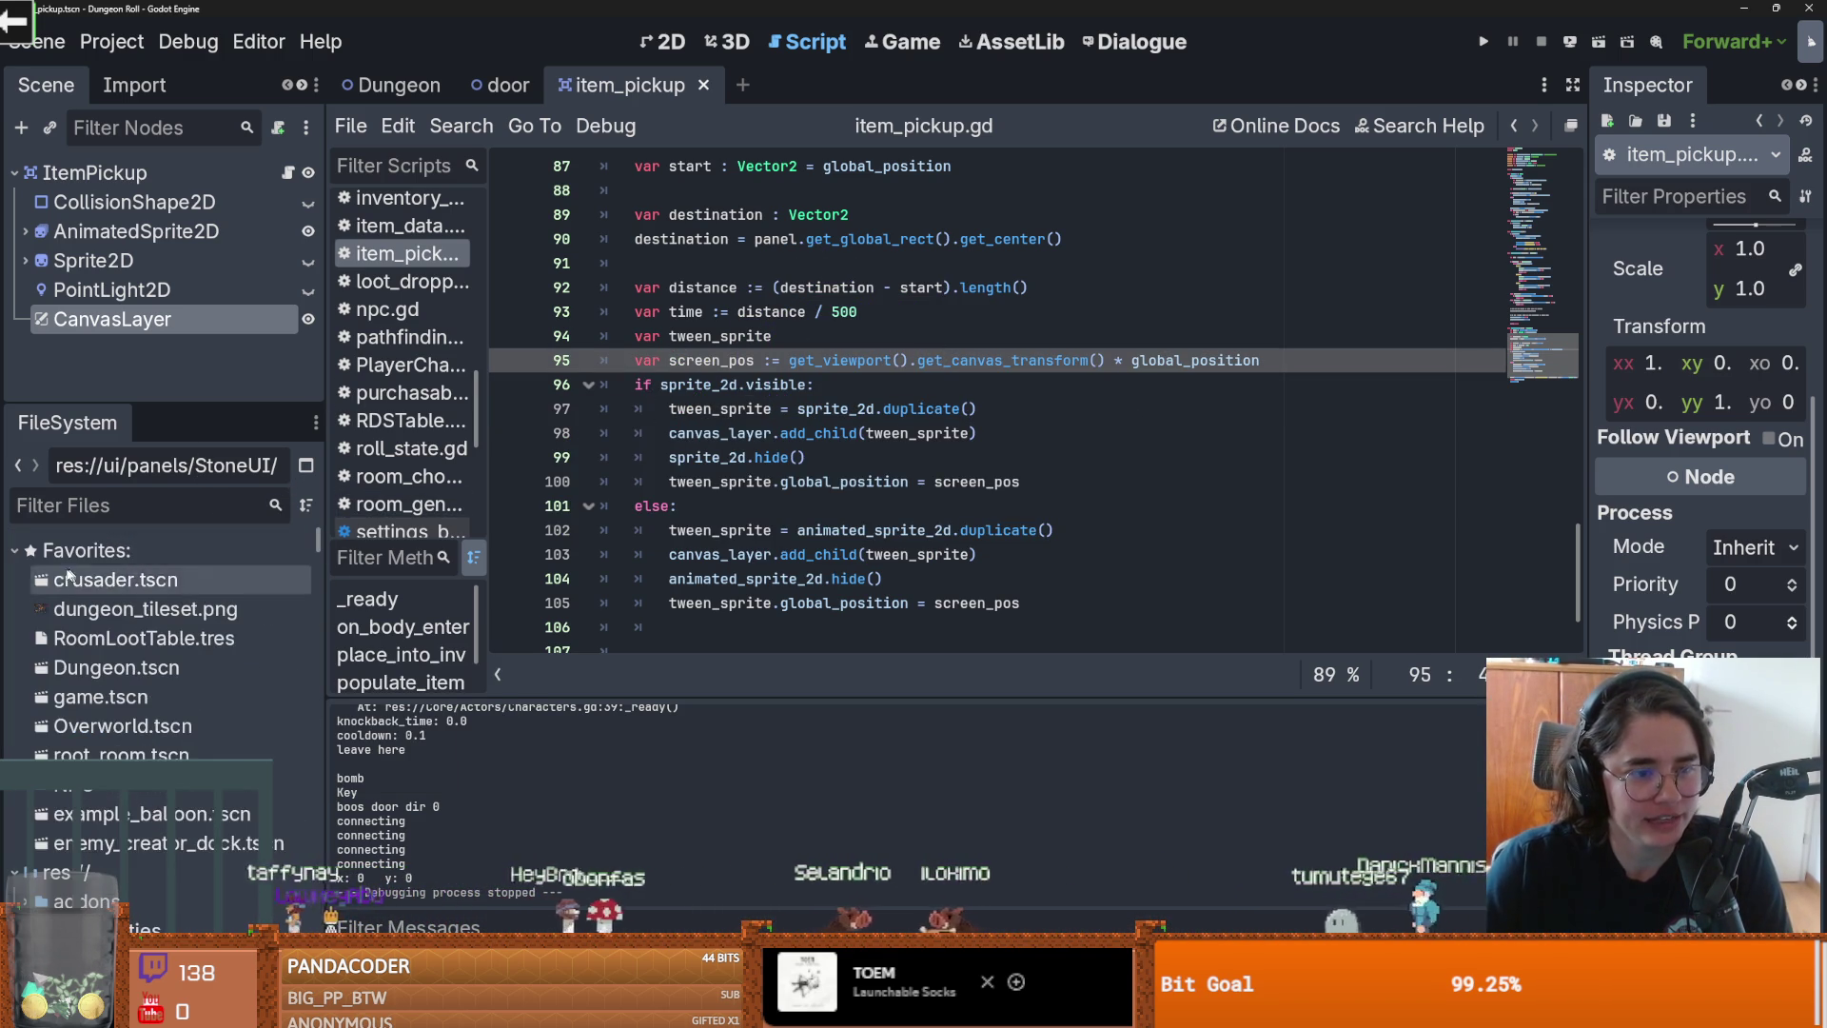
scroll(81, 752, up, 2)
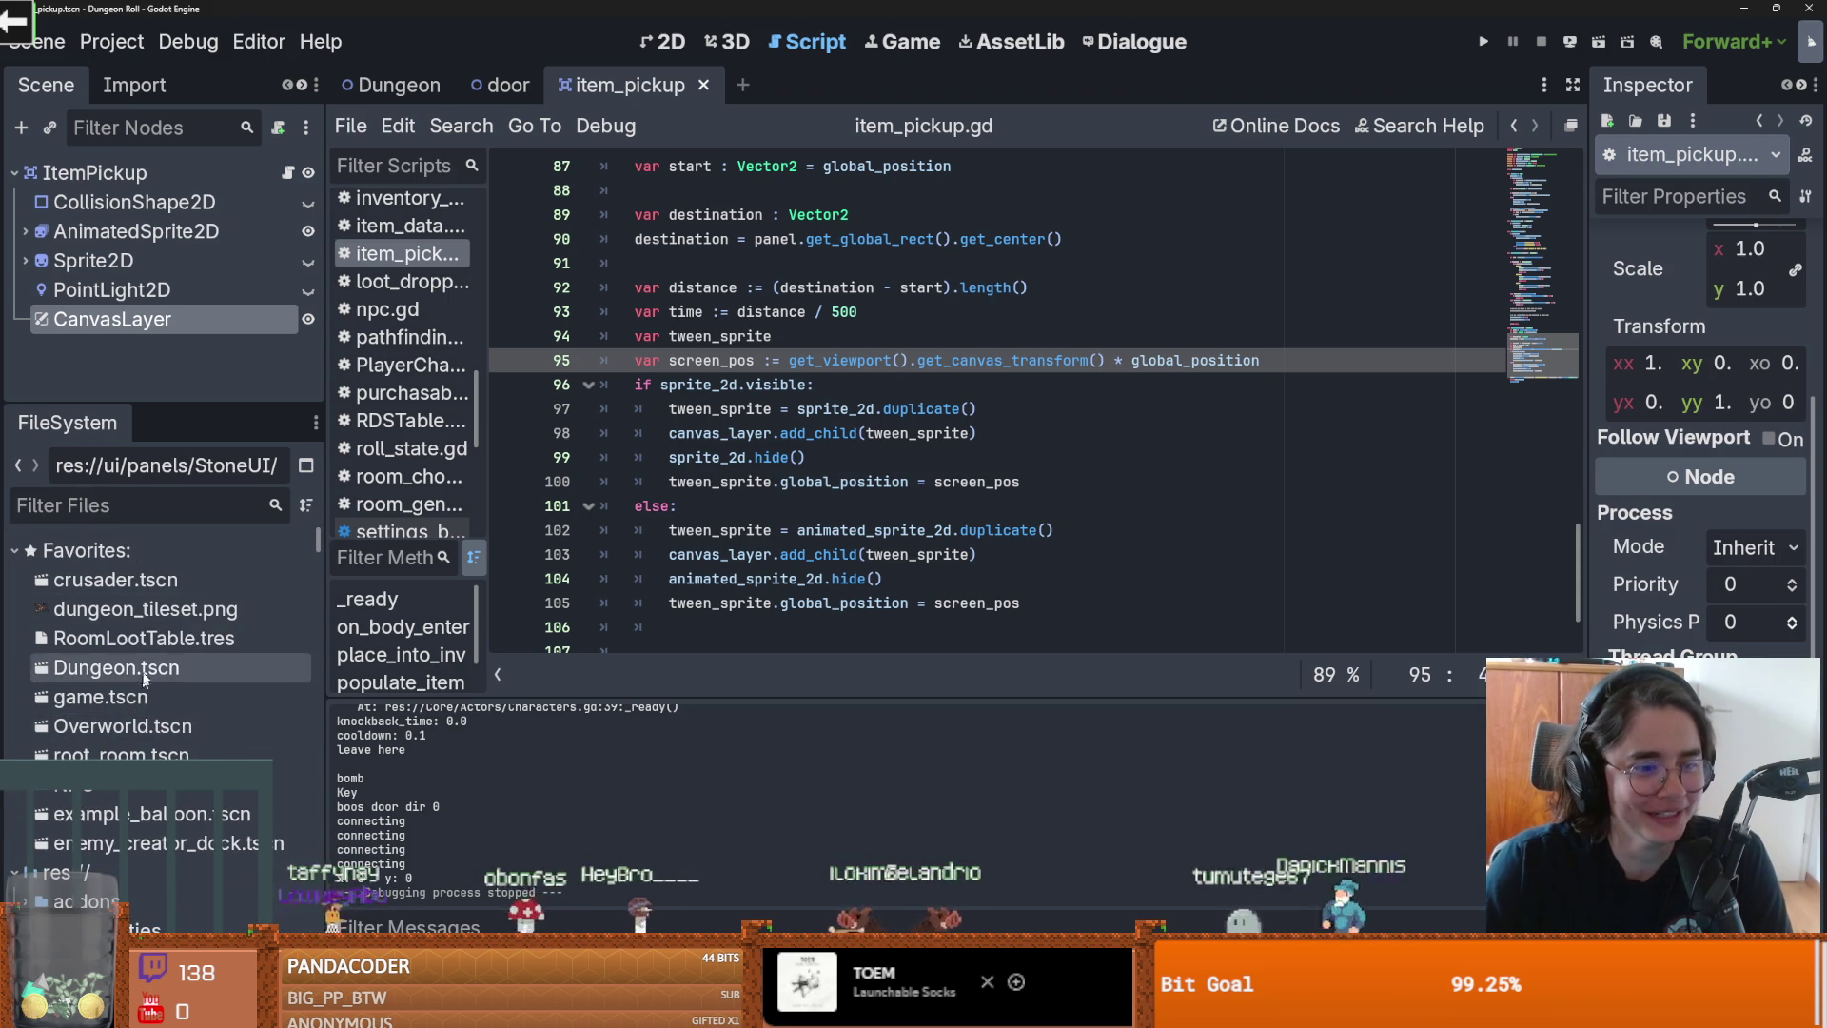
text(crate)
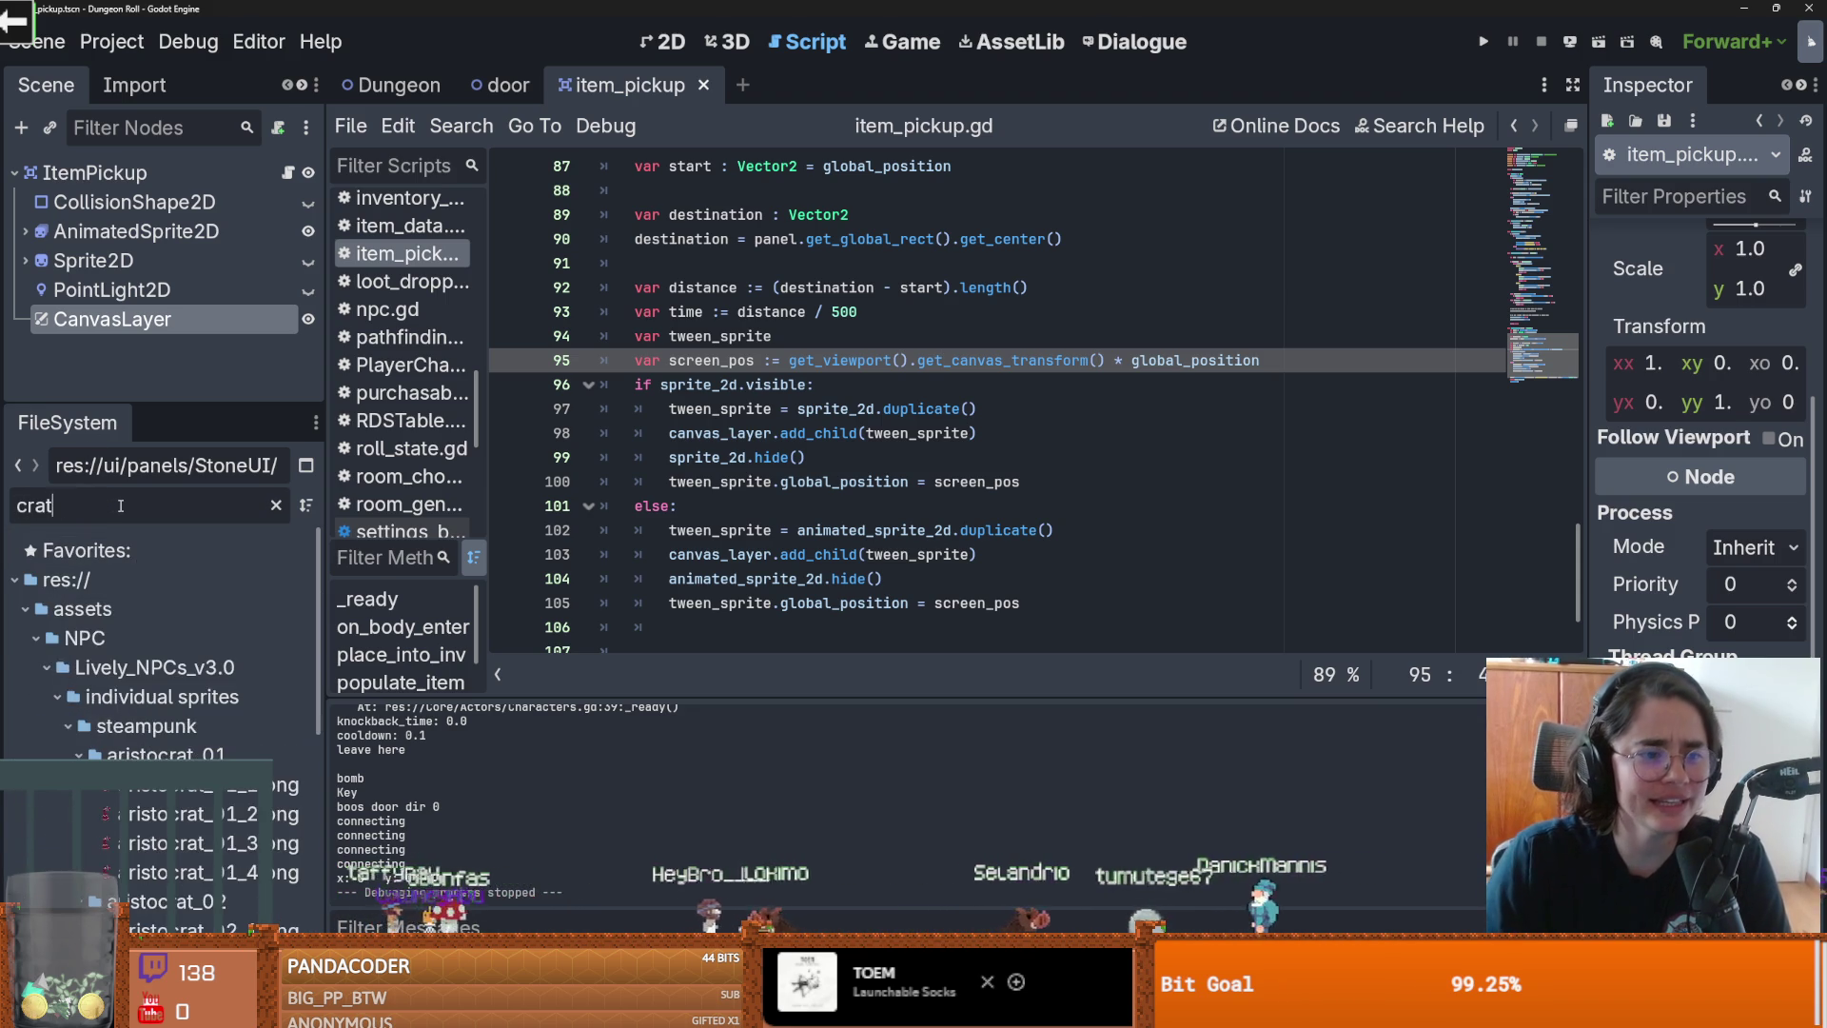
key(BackSpace)
key(BackSpace)
key(BackSpace)
key(BackSpace)
text(barrel)
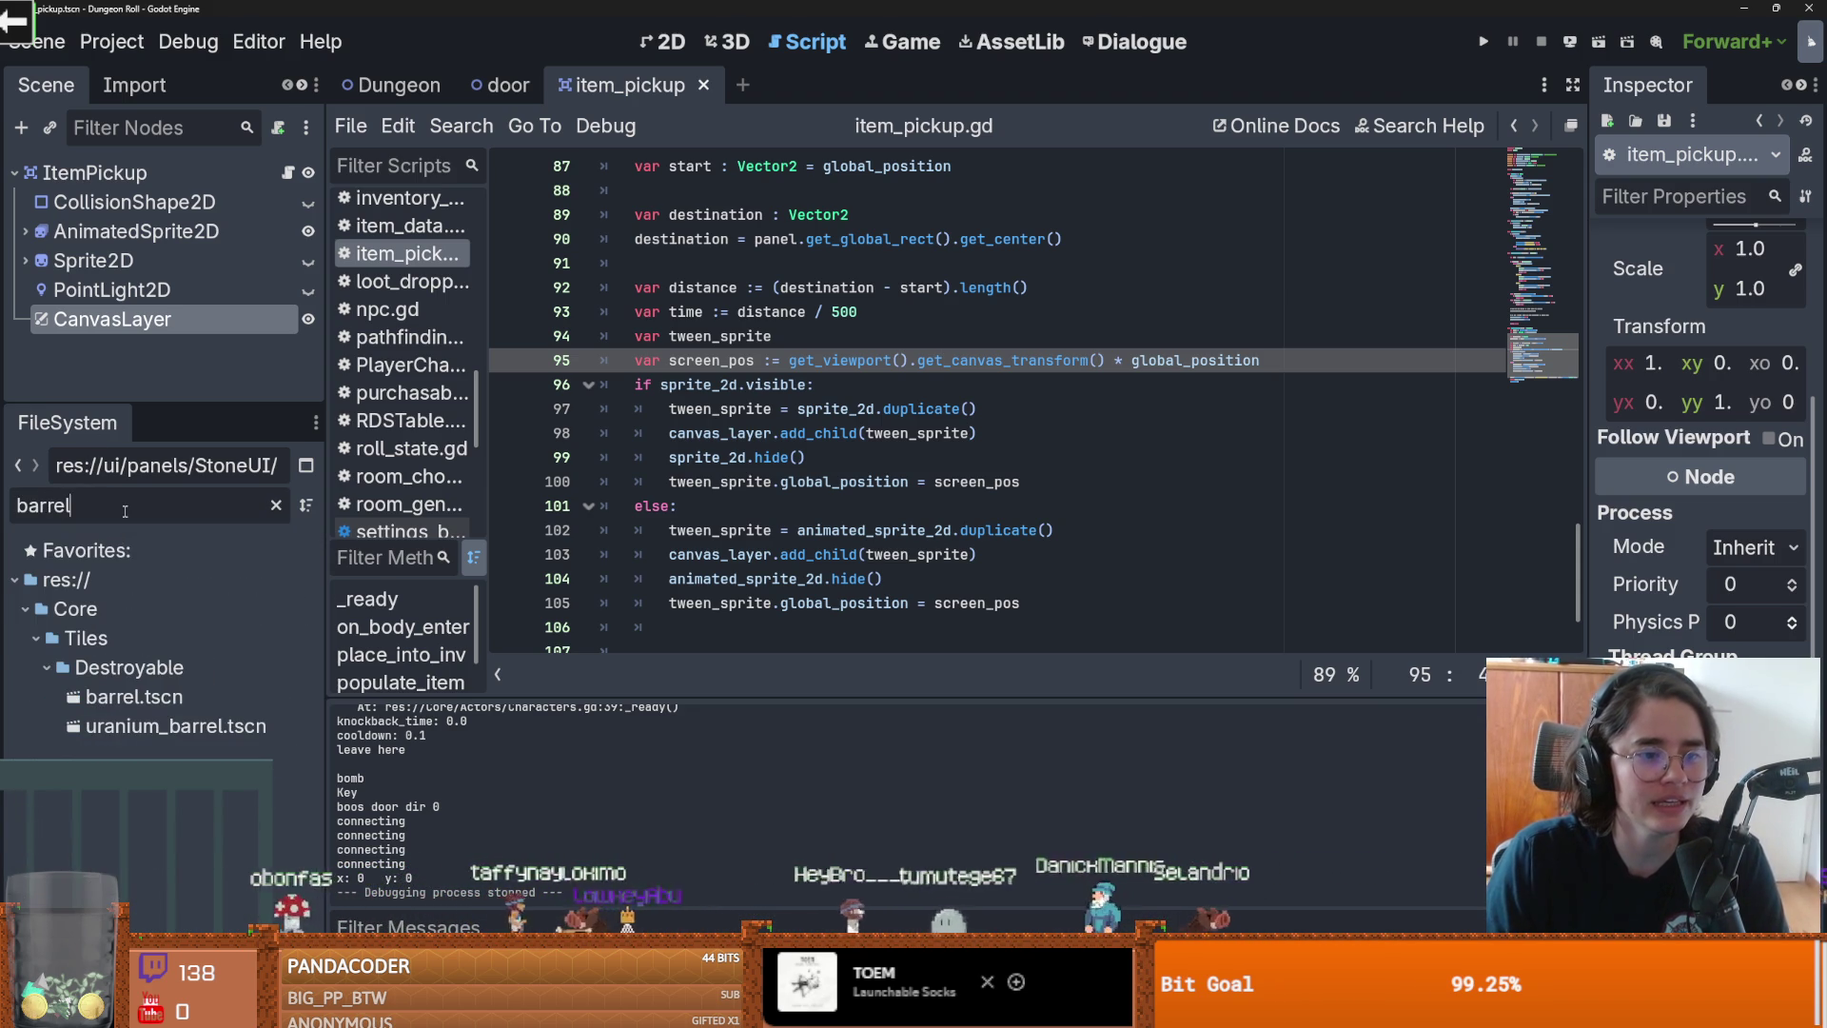
double_click(134, 697)
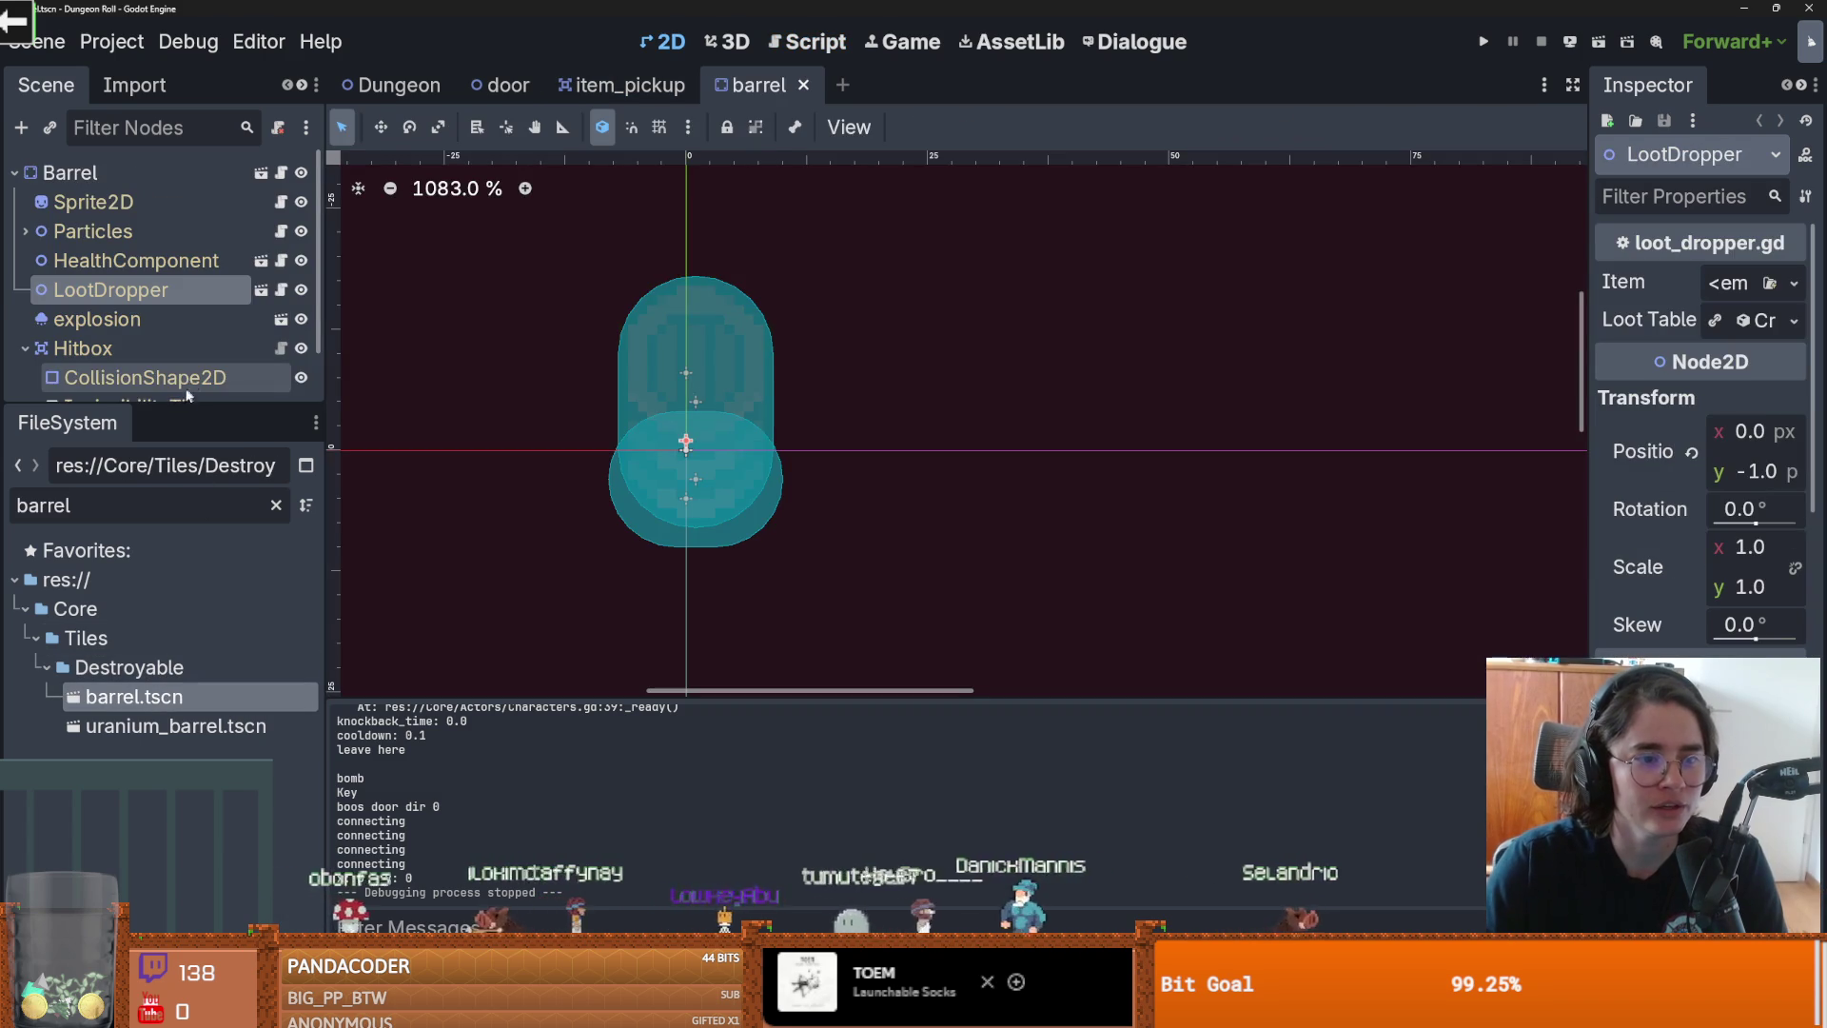
Step: Grow CrateLootTable's contents to 3, Quick Load Key_1.tres into the new entry, and run the game
drag(190, 401, 190, 819)
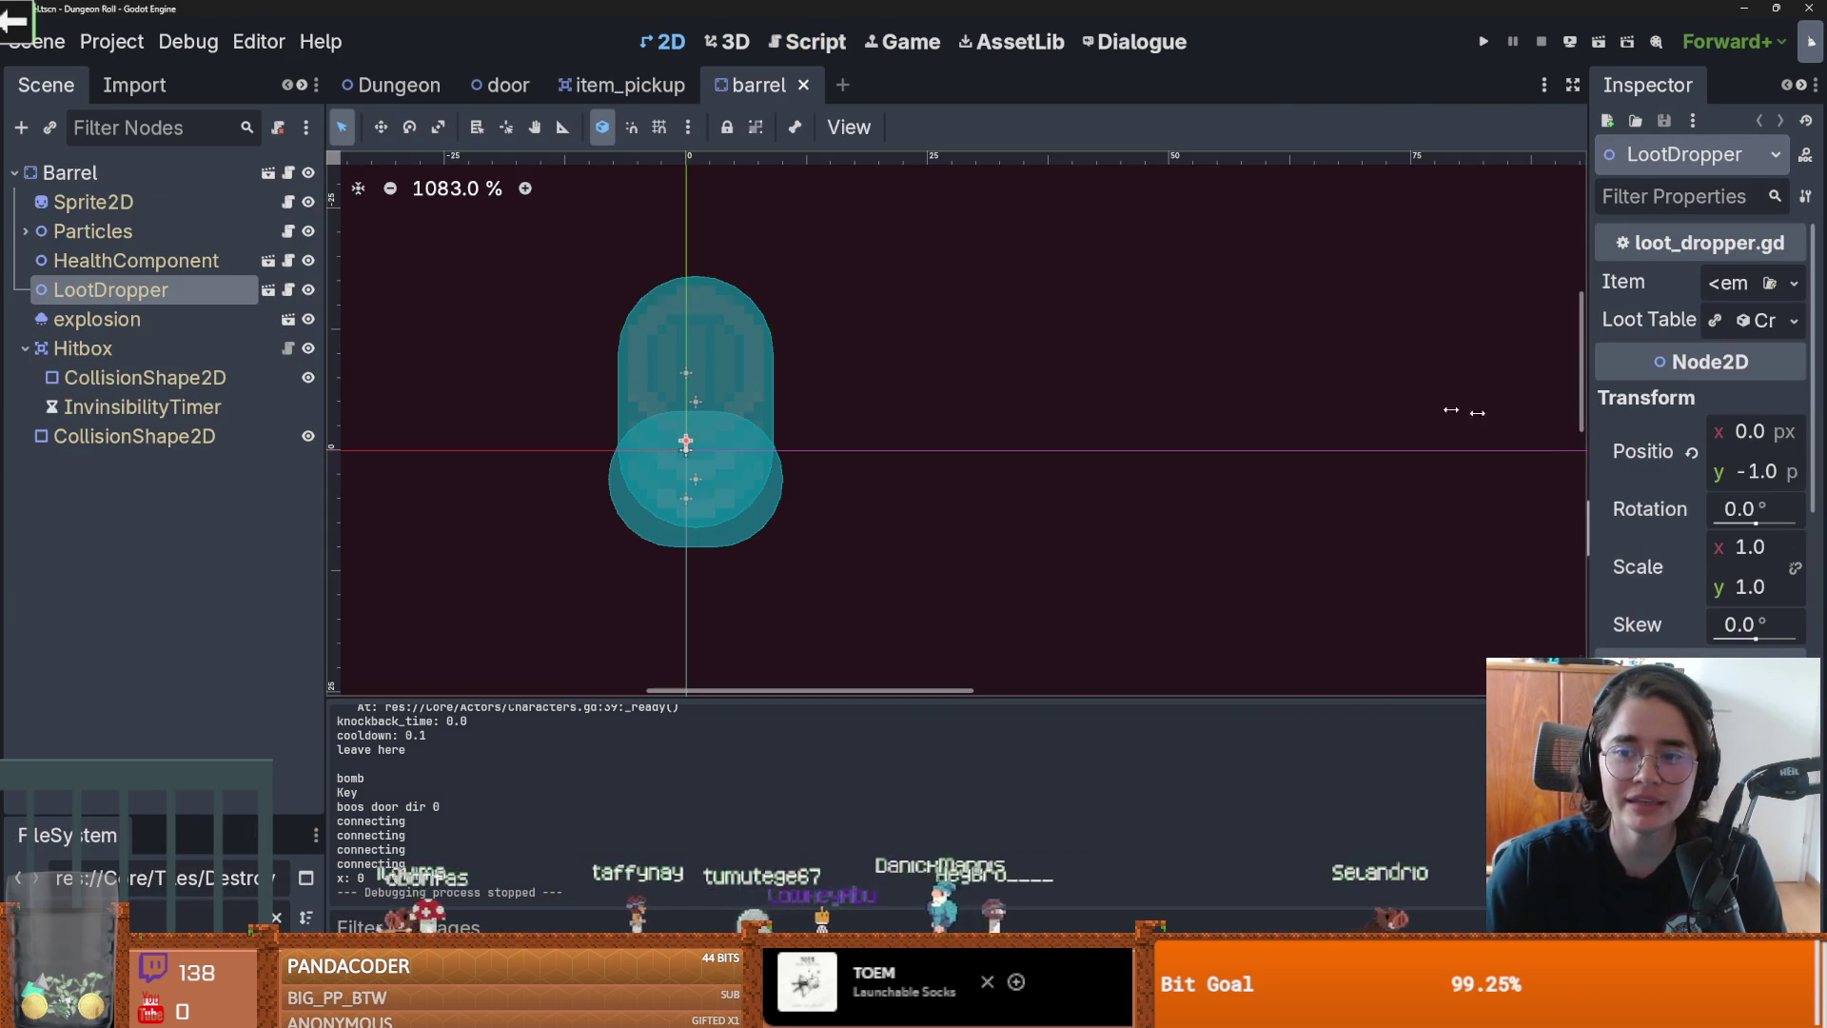
drag(1570, 426, 1128, 426)
click(1649, 321)
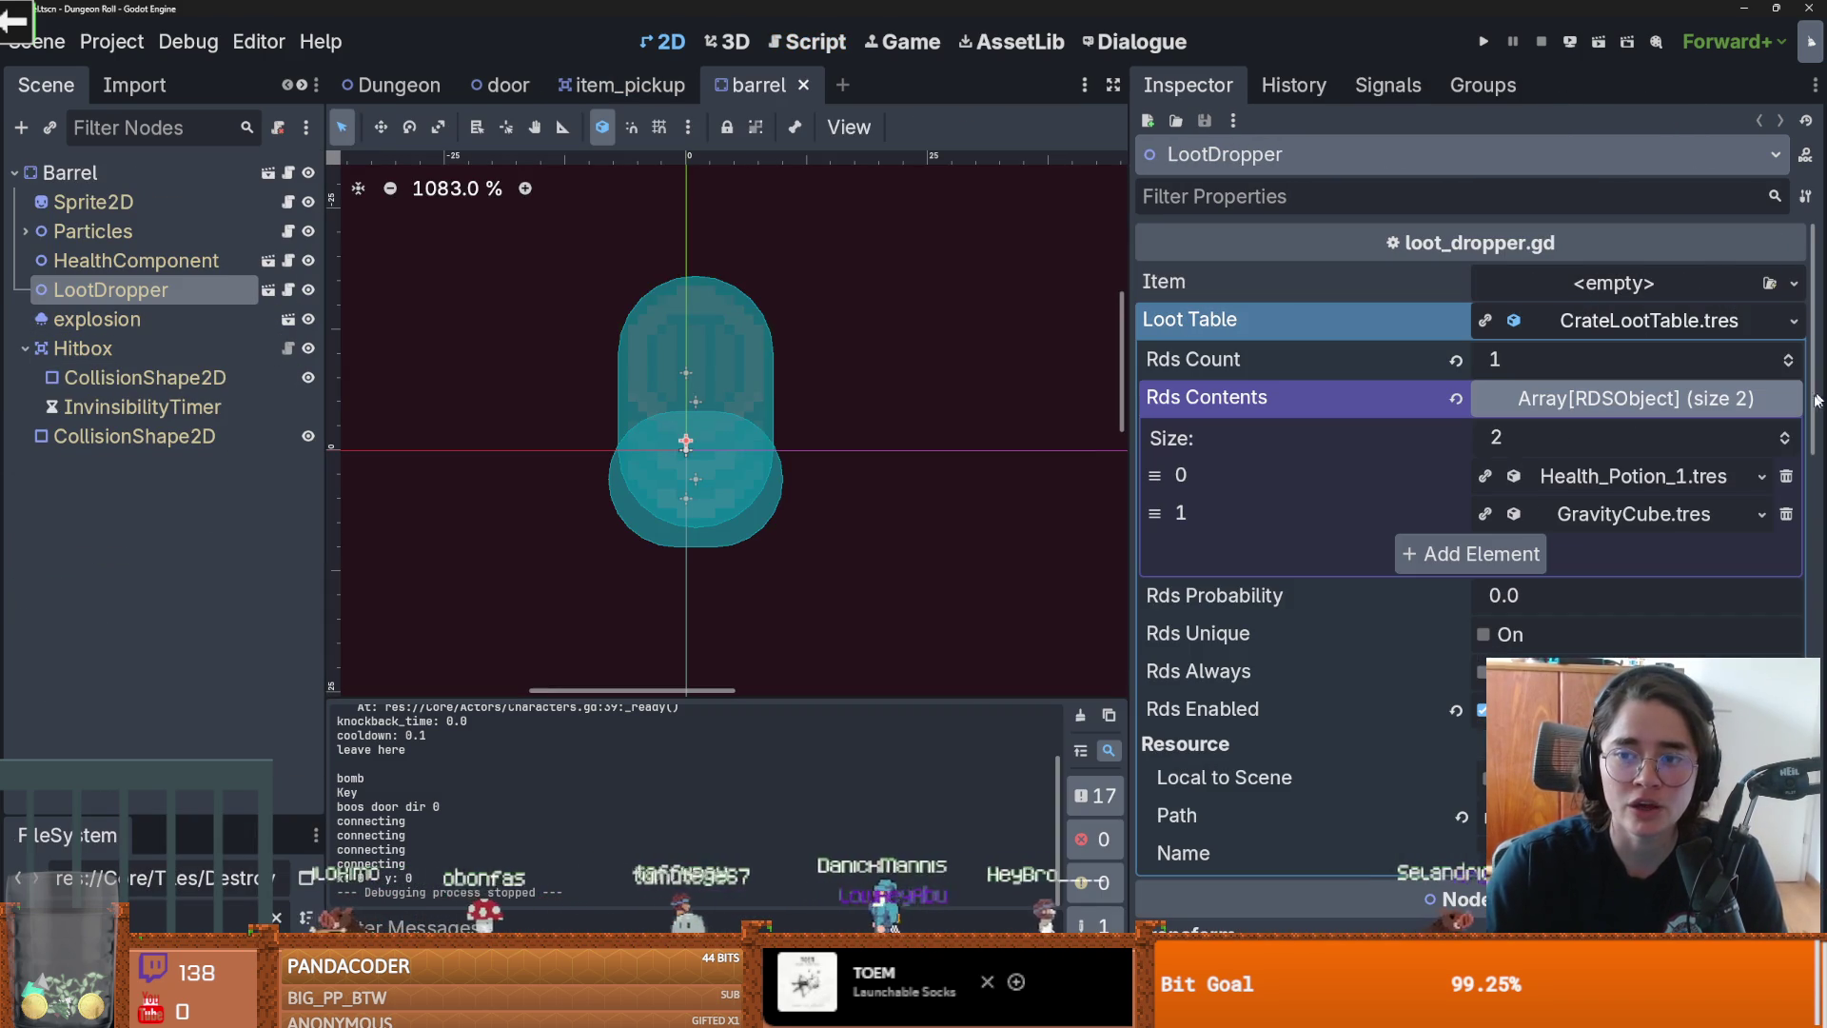
click(1785, 435)
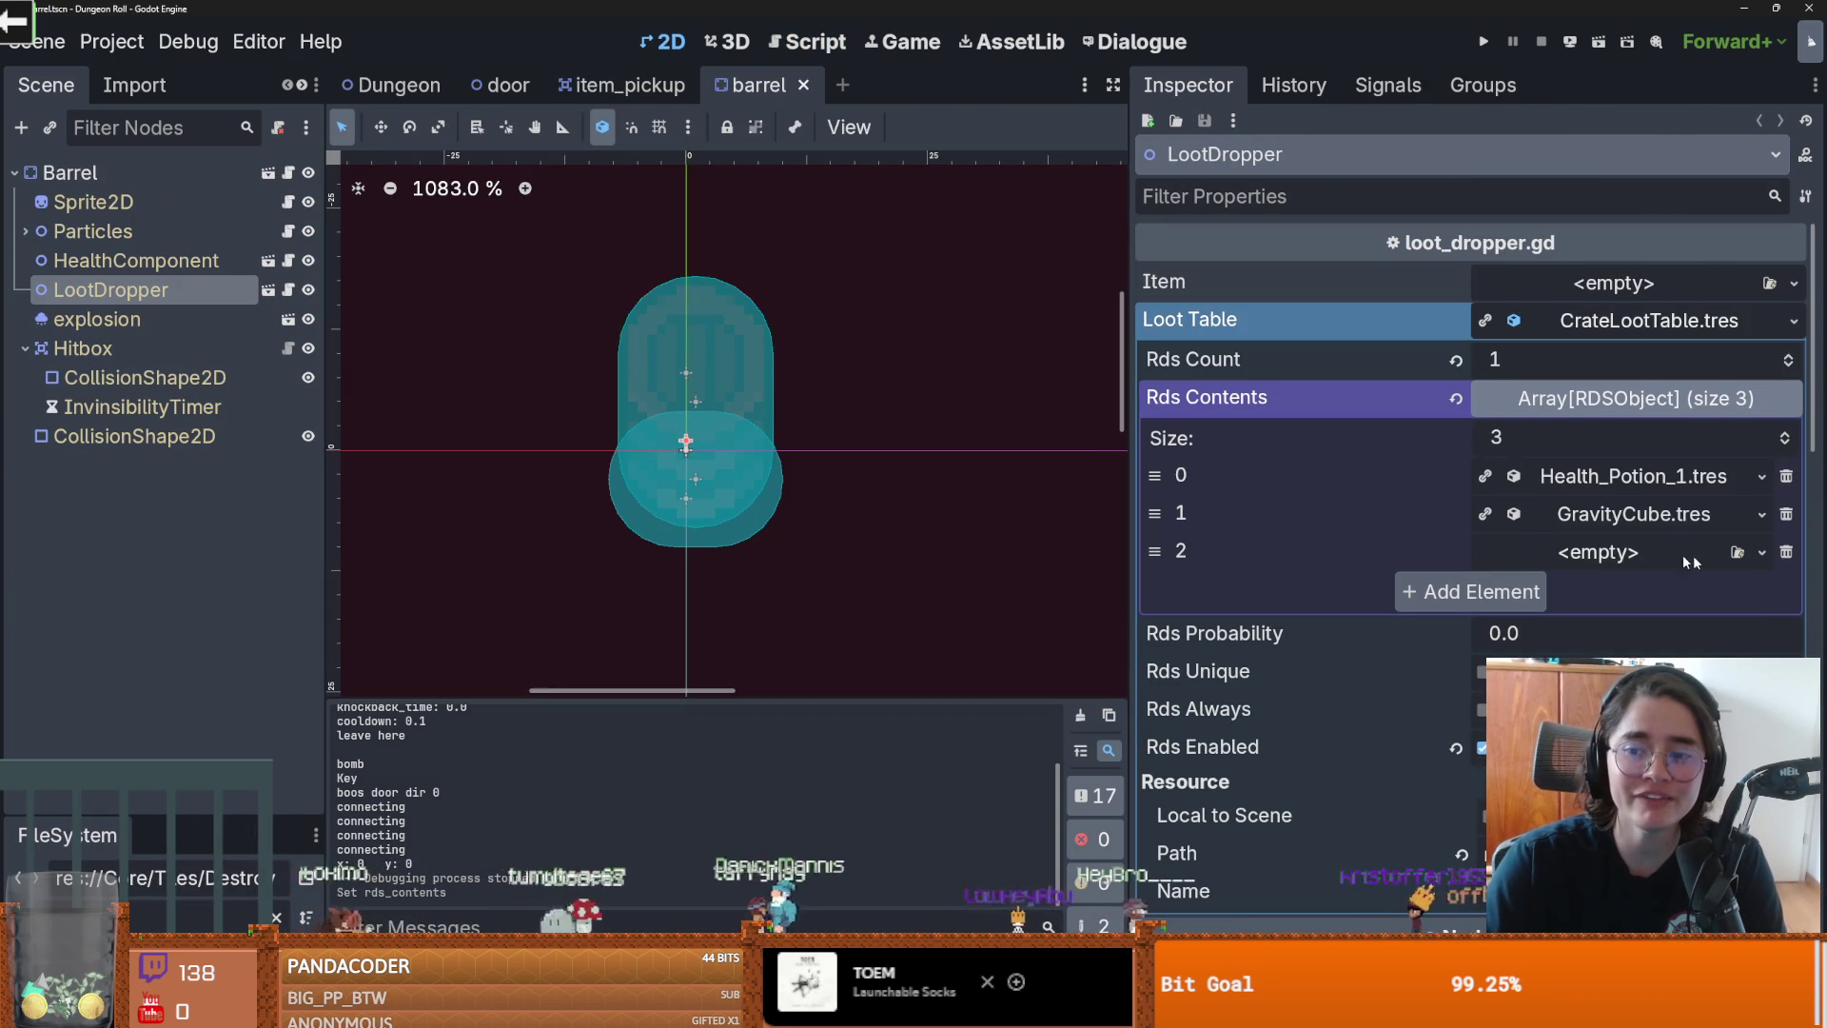
click(1759, 552)
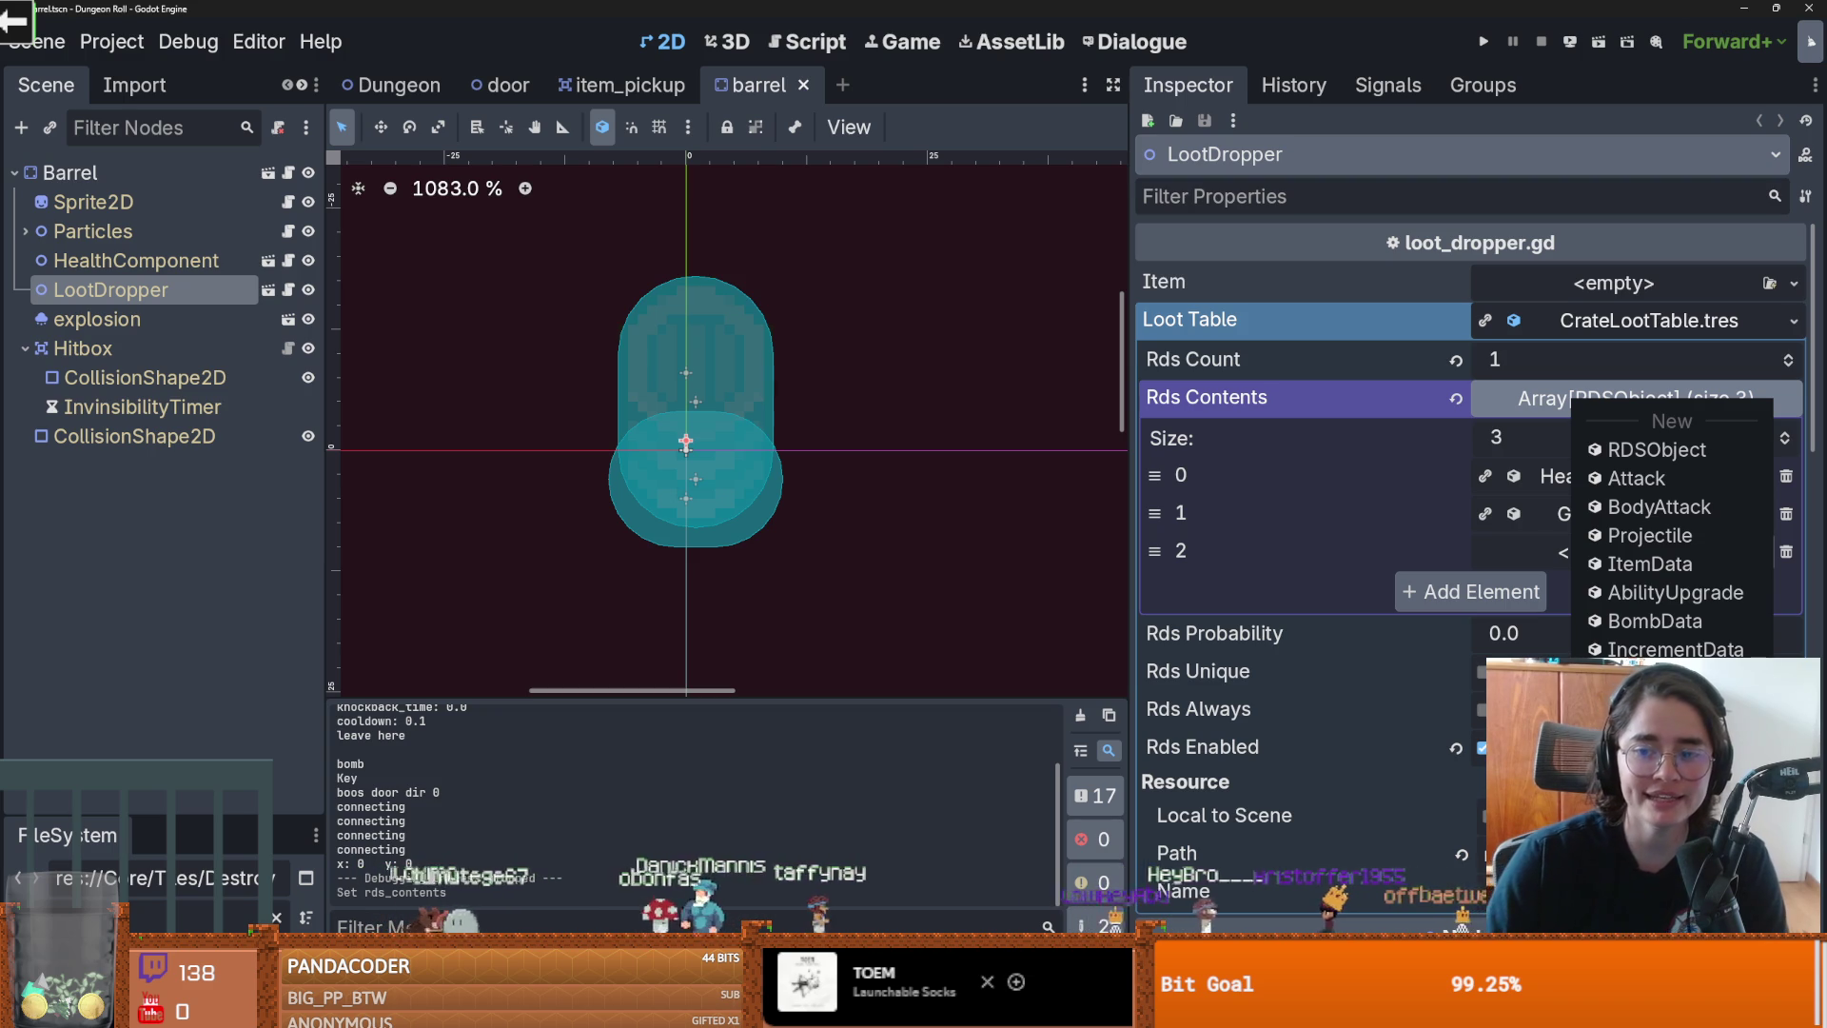
click(1656, 723)
text(key)
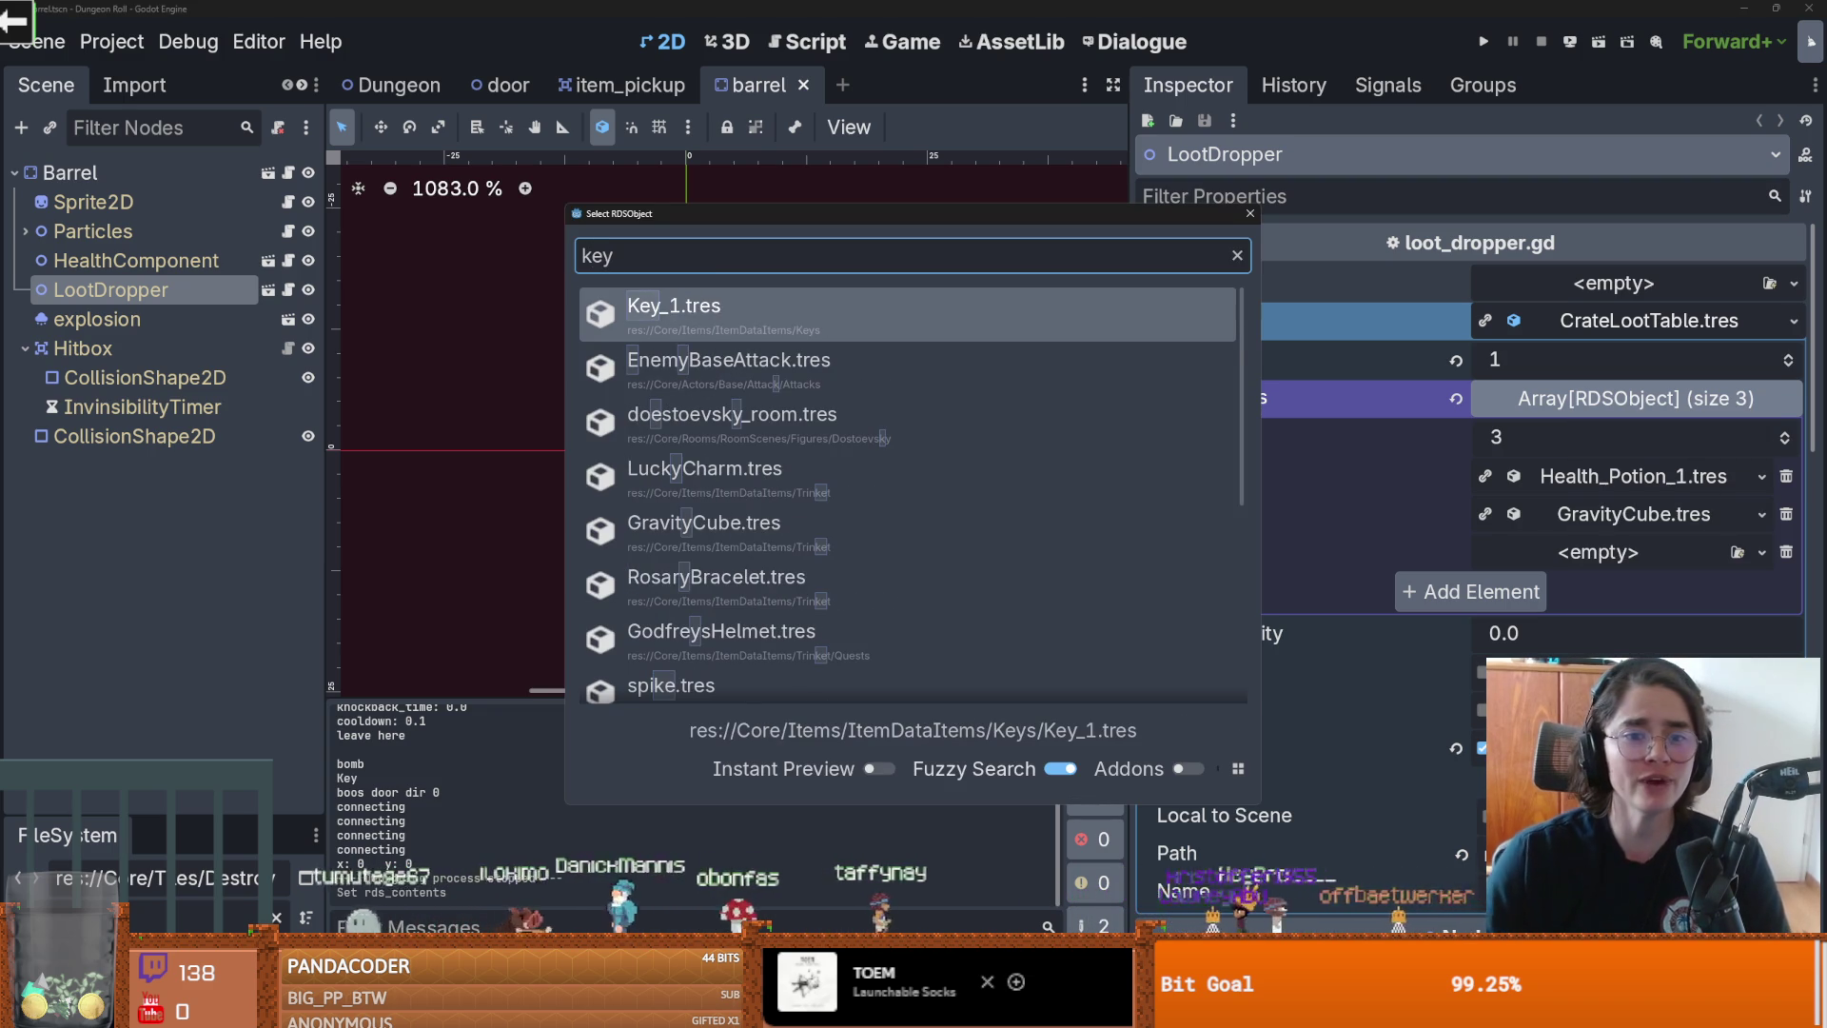
key(Return)
click(1484, 41)
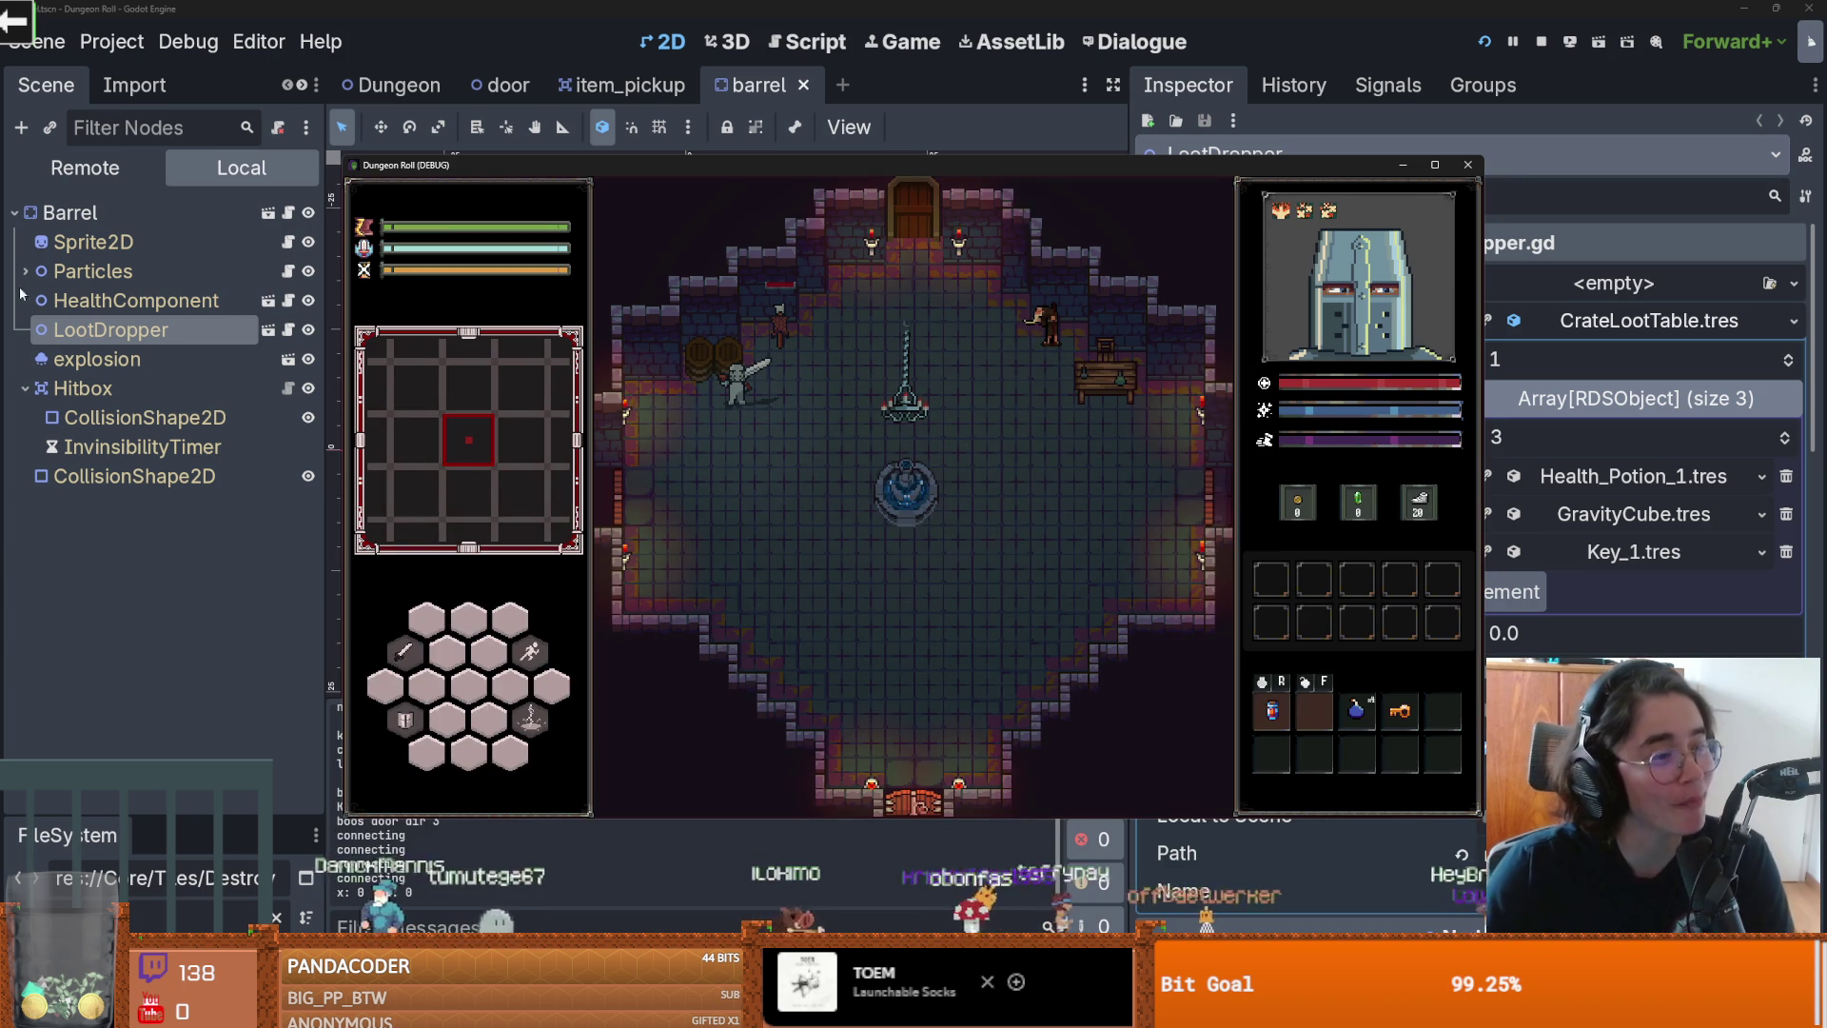
Step: Smash the barrels with a three-hit combo, collect the dropped key, then stop the game
click(716, 328)
click(721, 318)
click(779, 391)
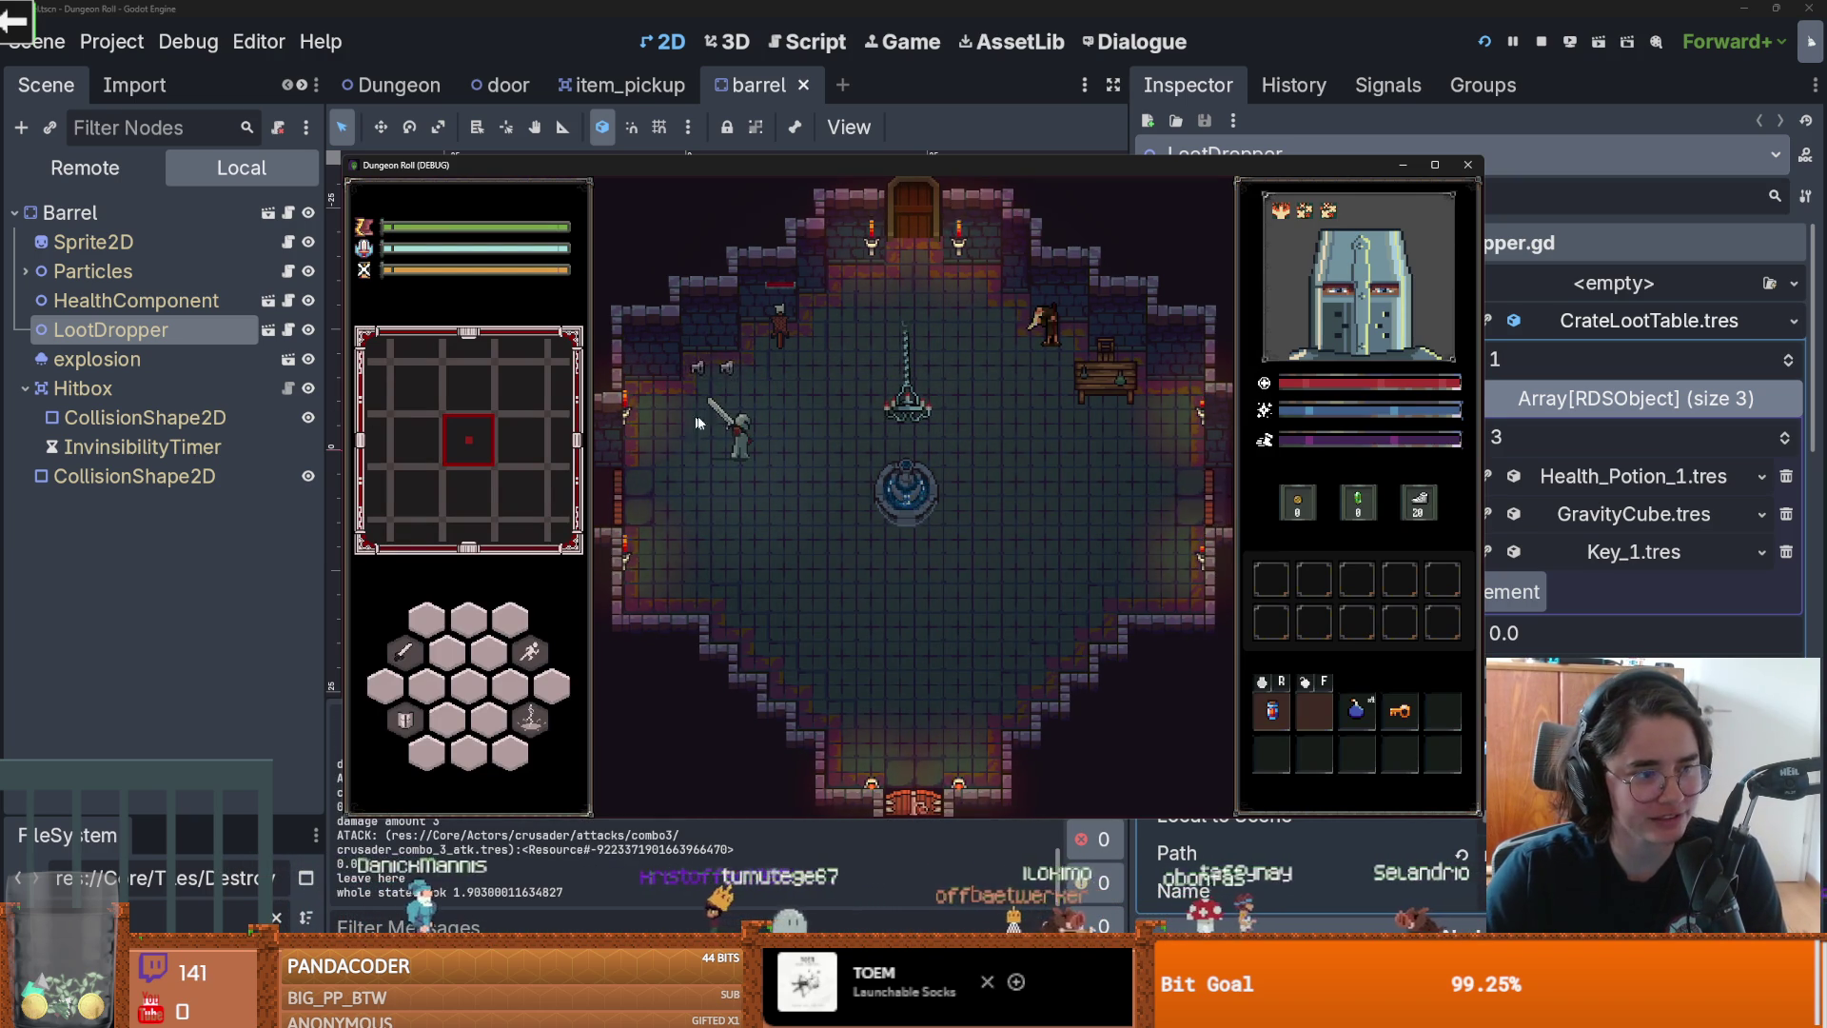
key(w)
key(w)
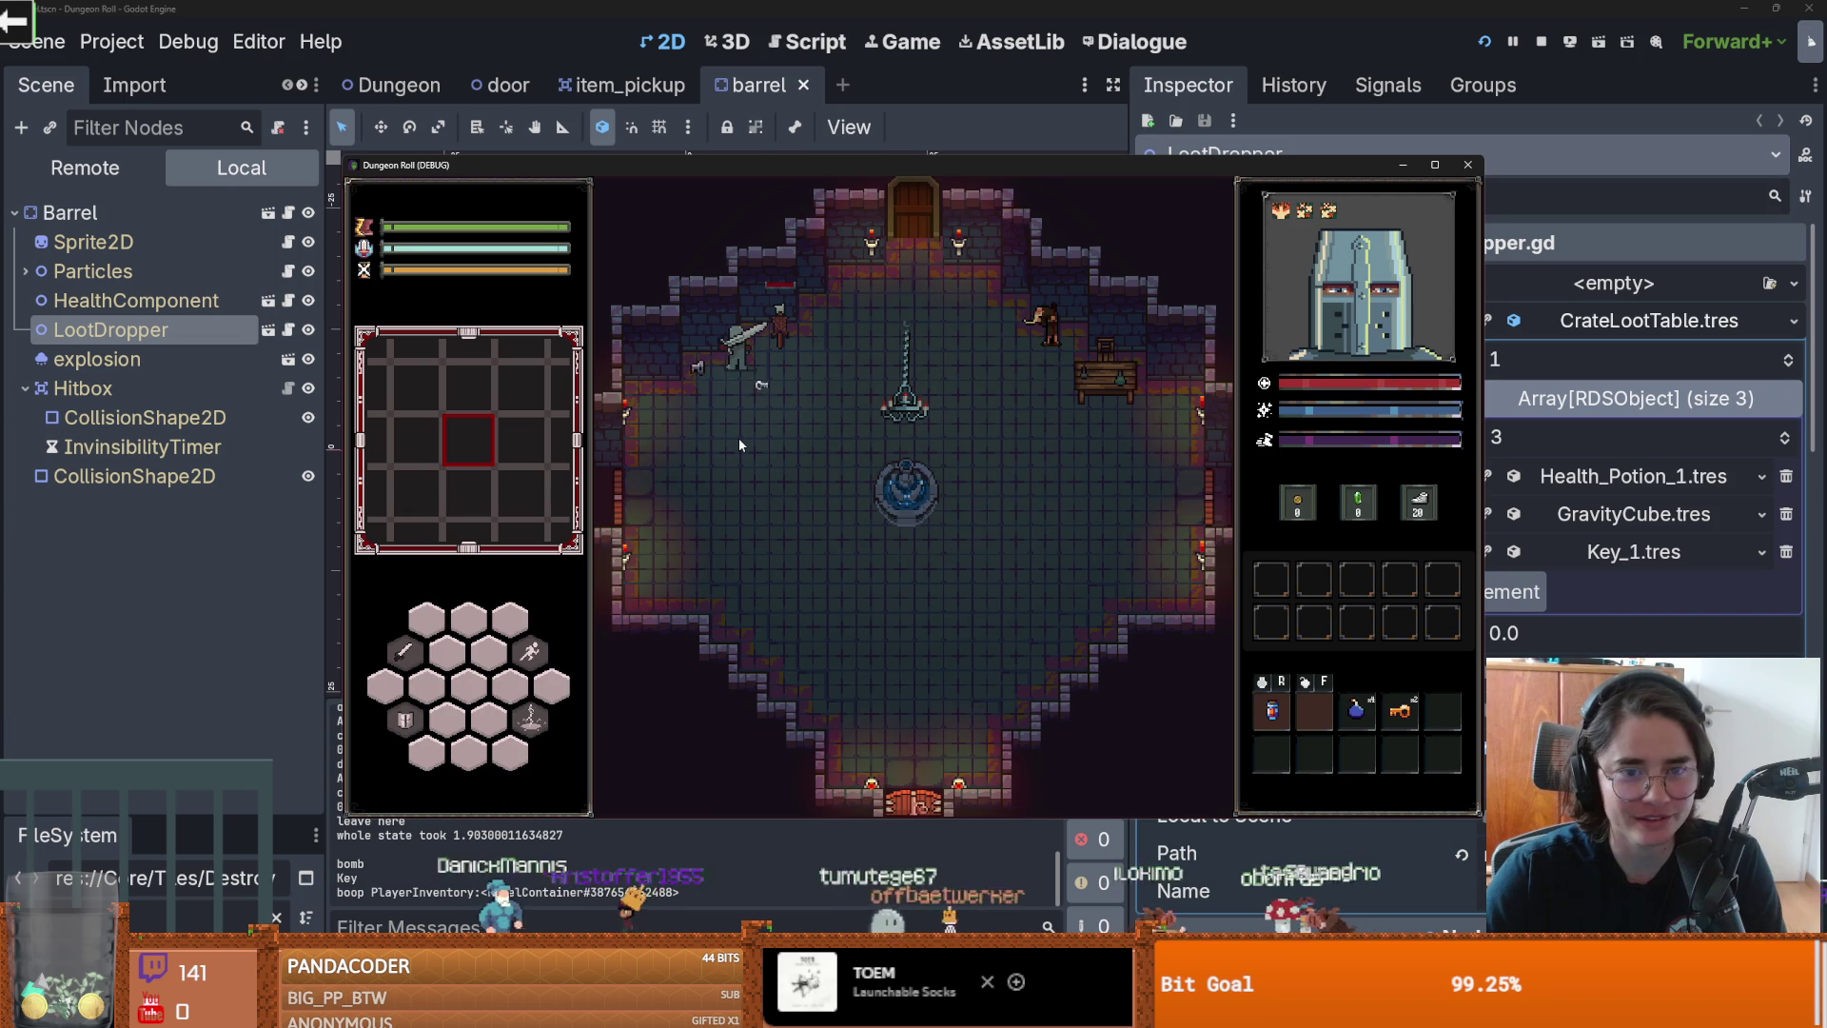
key(a)
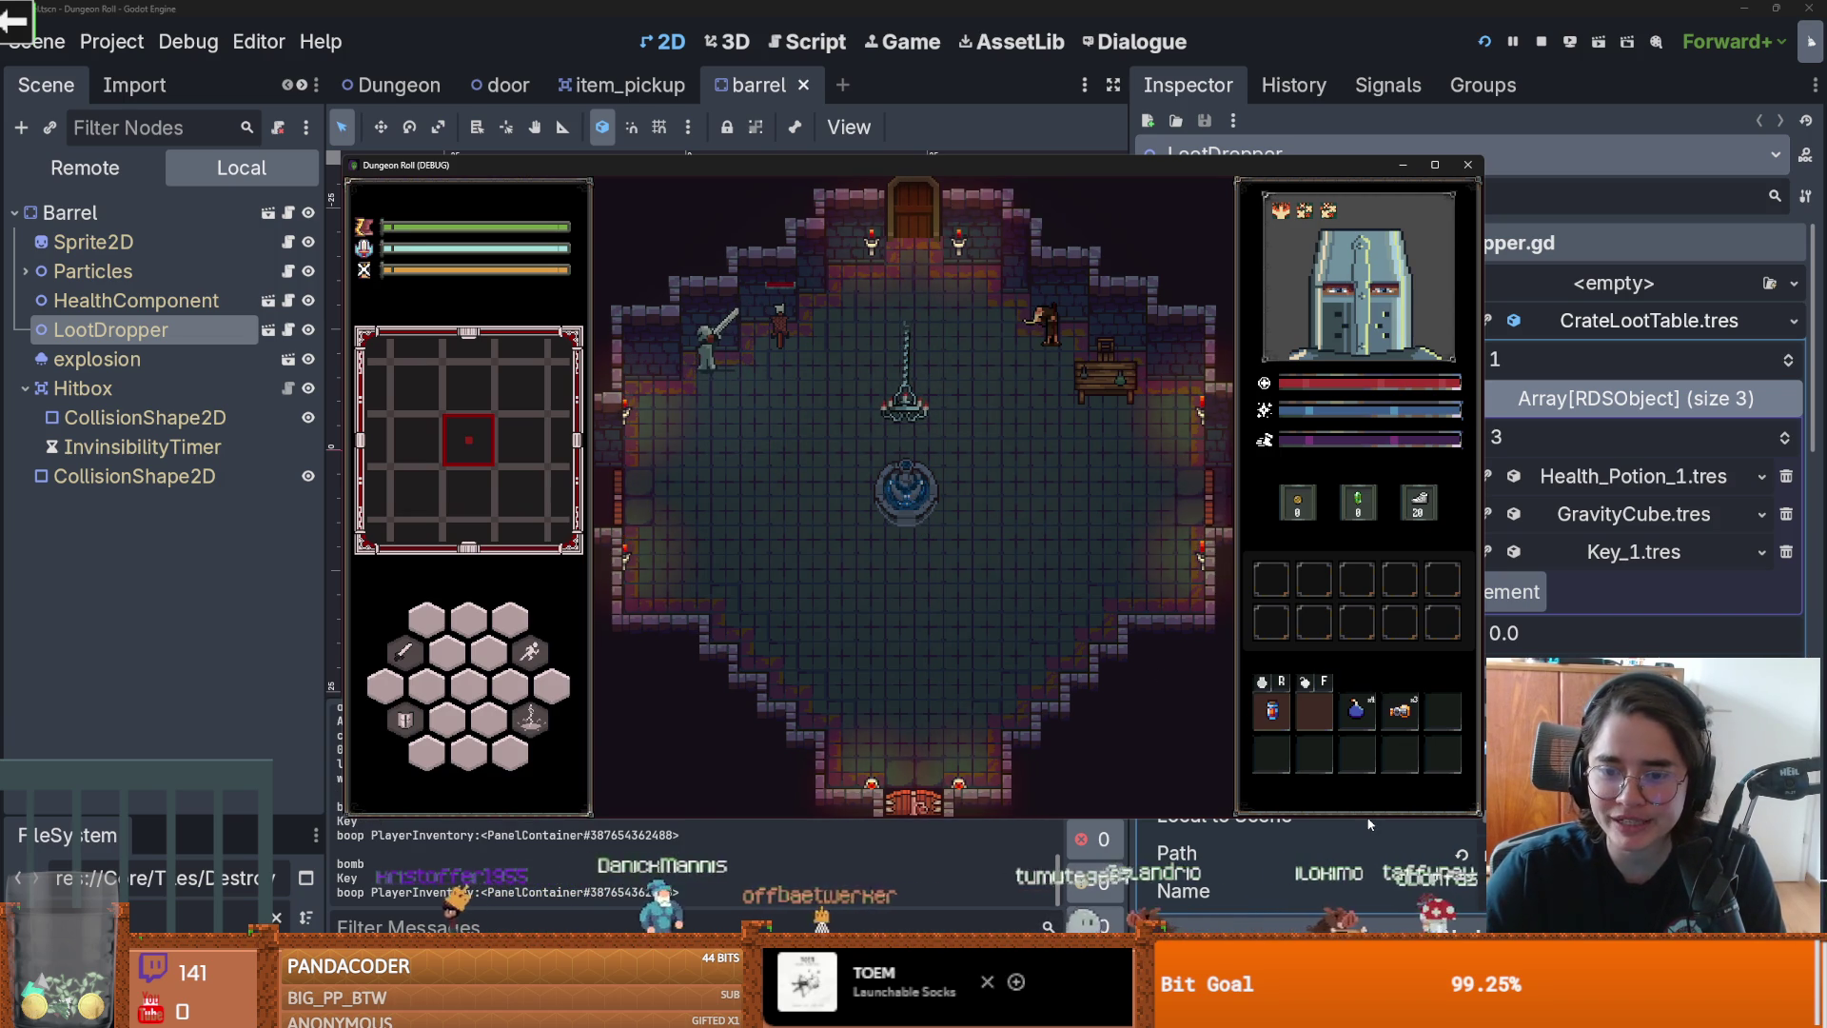
key(d)
click(1468, 165)
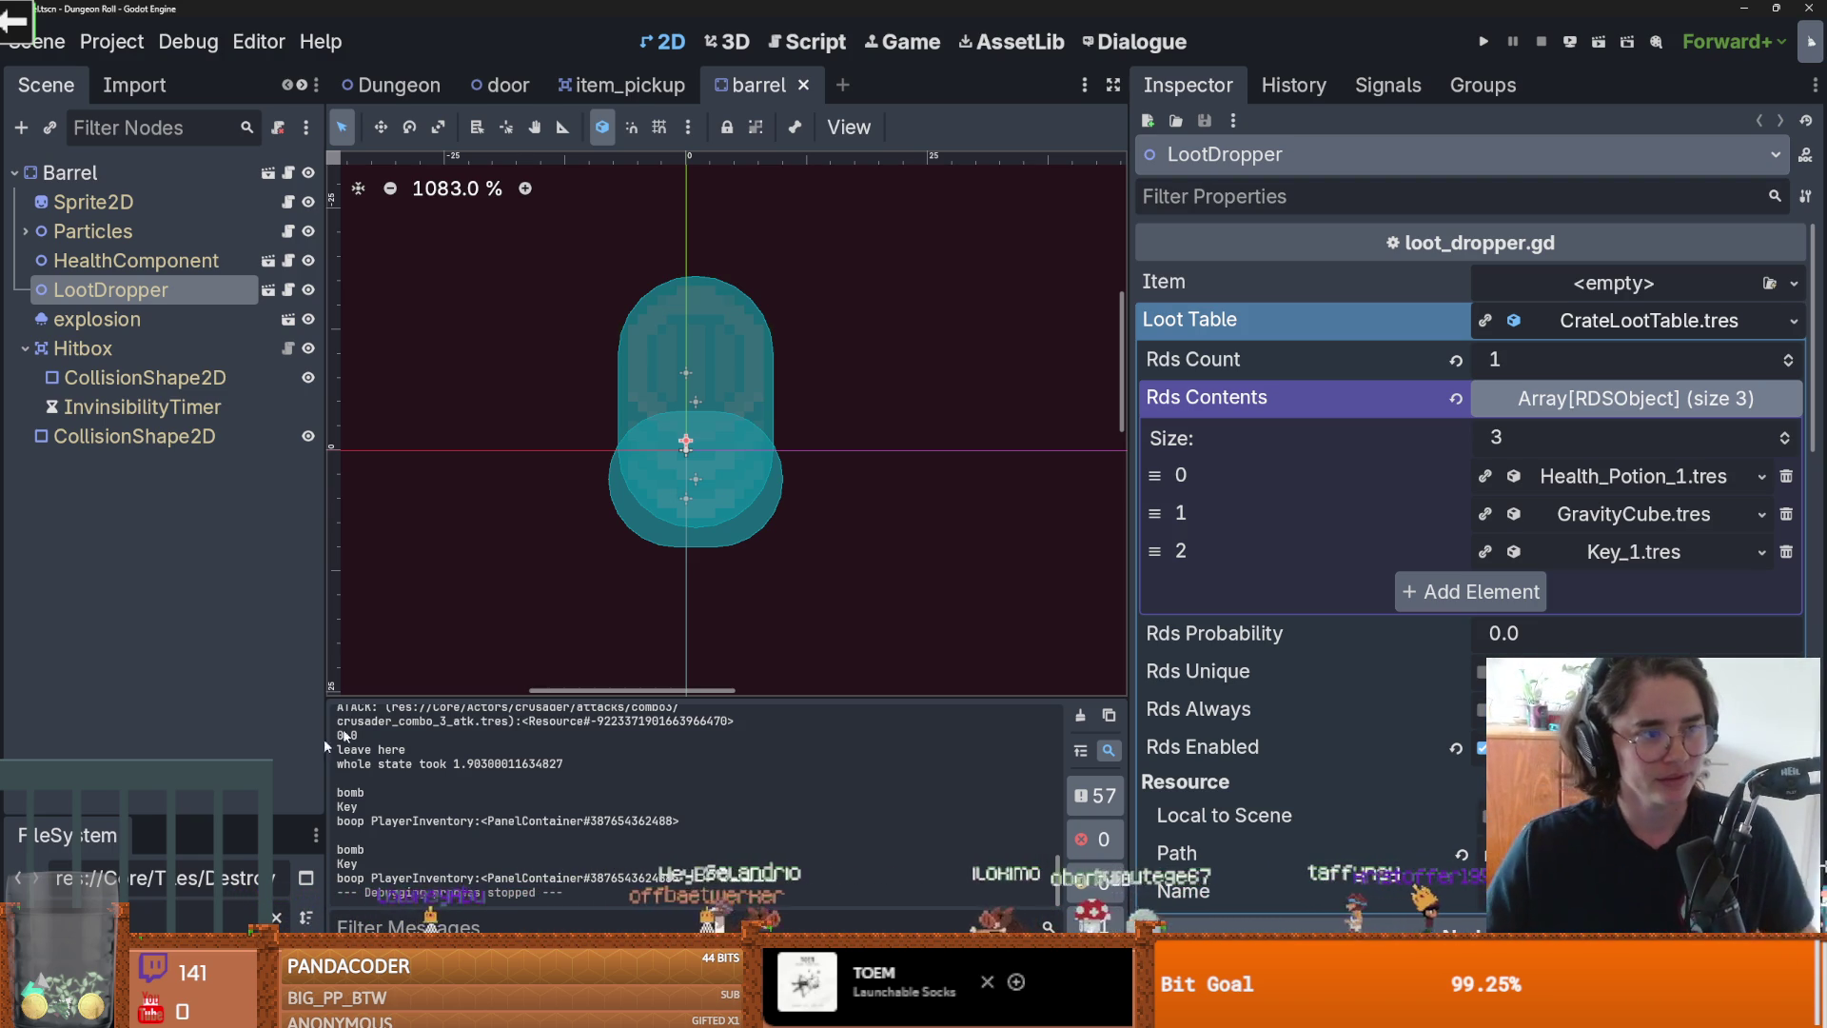
Step: Recentre the barrel view, collapse the Hitbox node, then save and close barrel.tscn
key(ctrl+s)
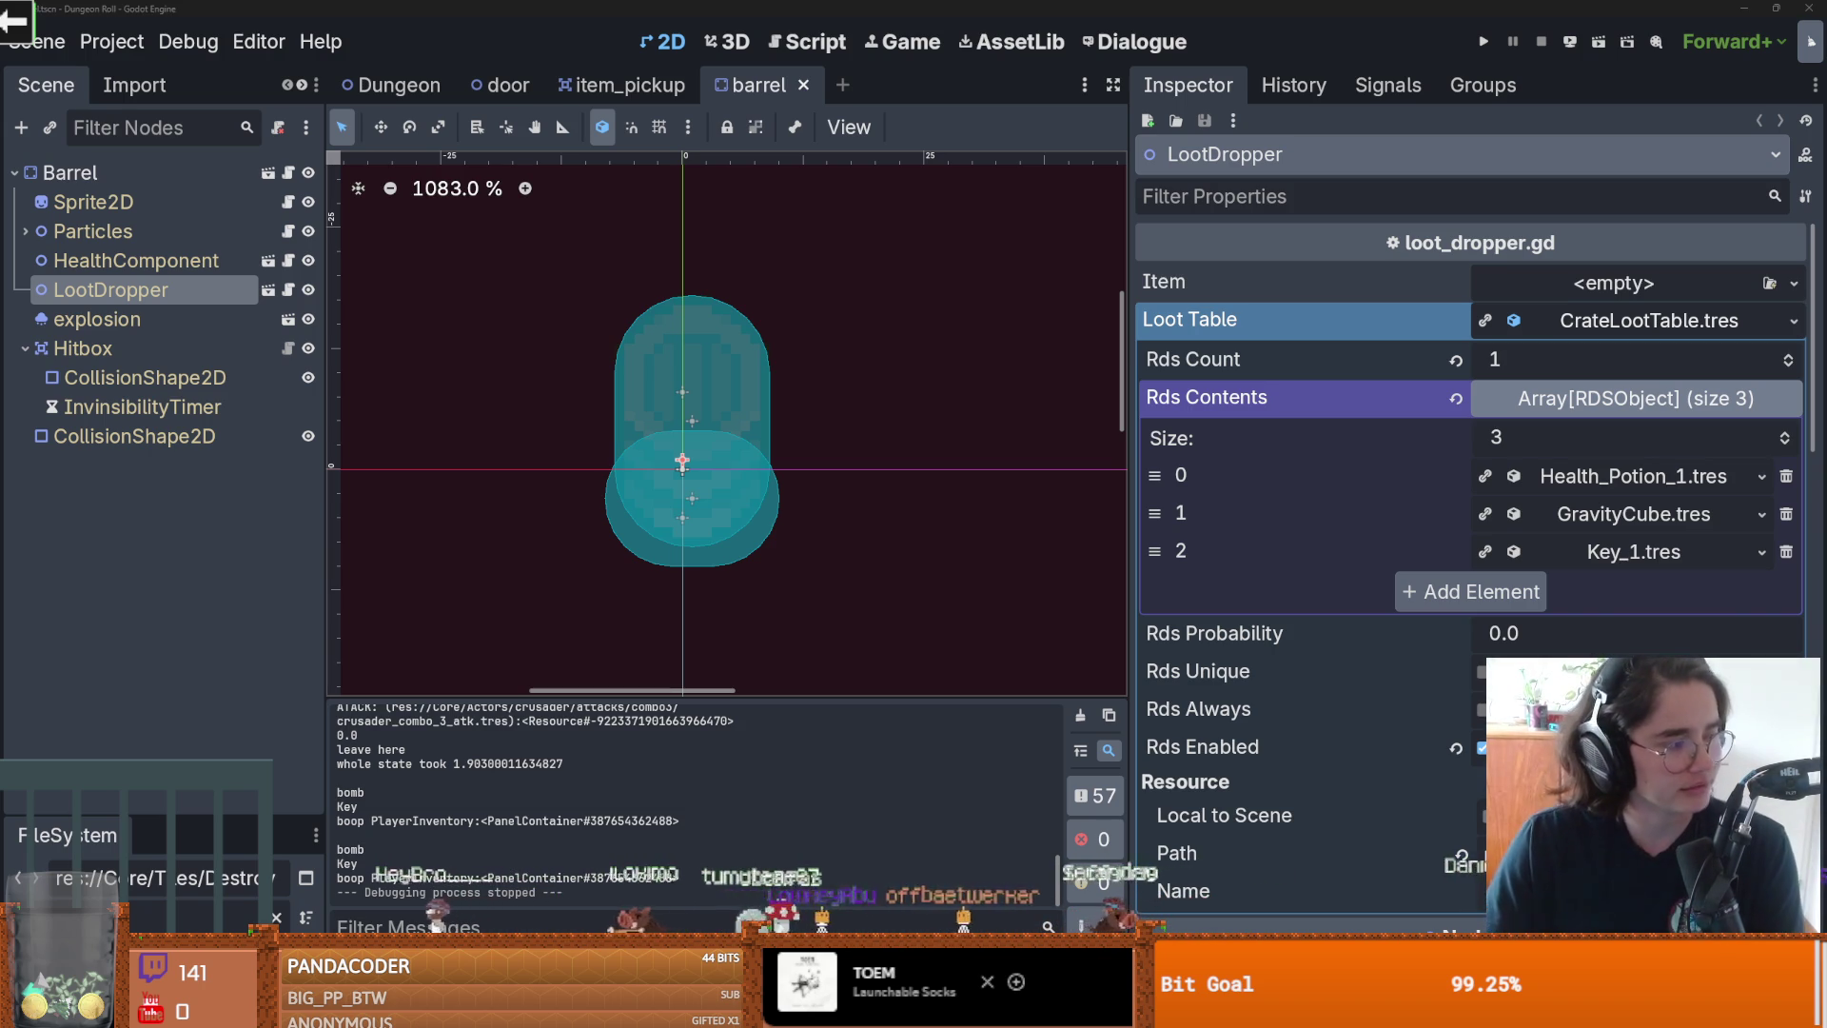
drag(686, 584, 697, 552)
key(ctrl+s)
scroll(618, 474, up, 2)
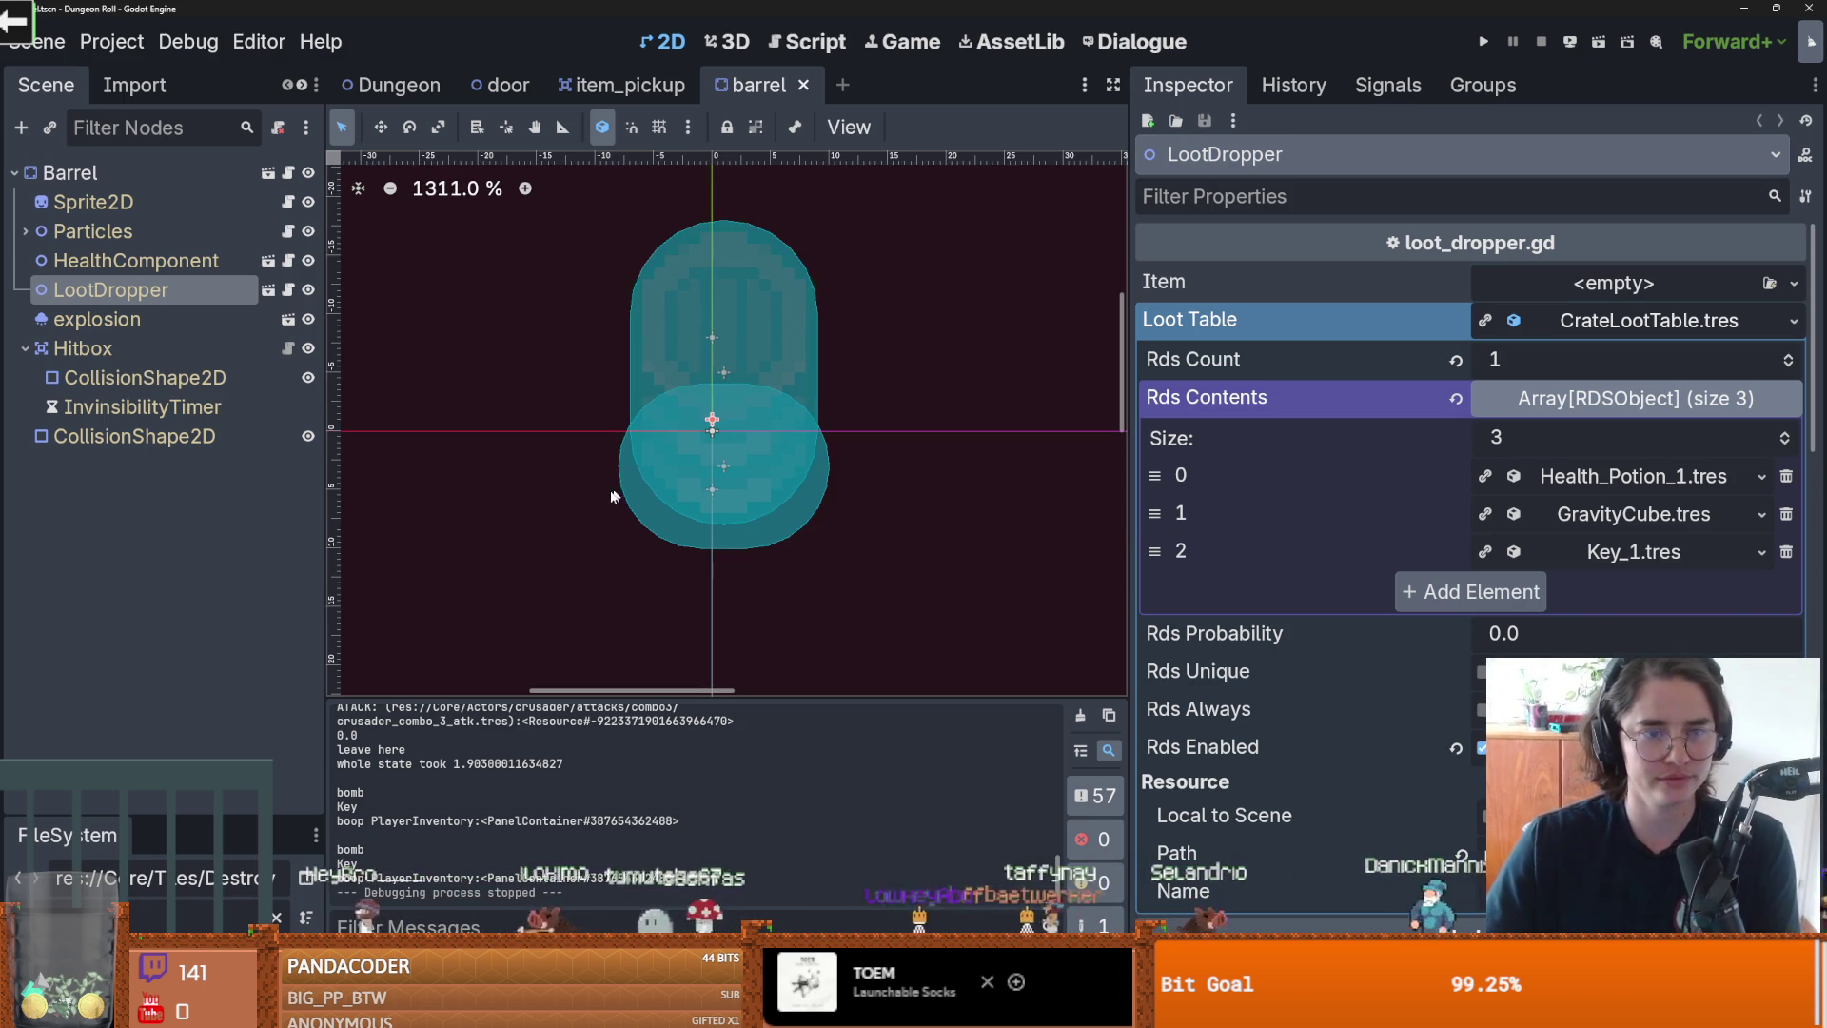
click(25, 349)
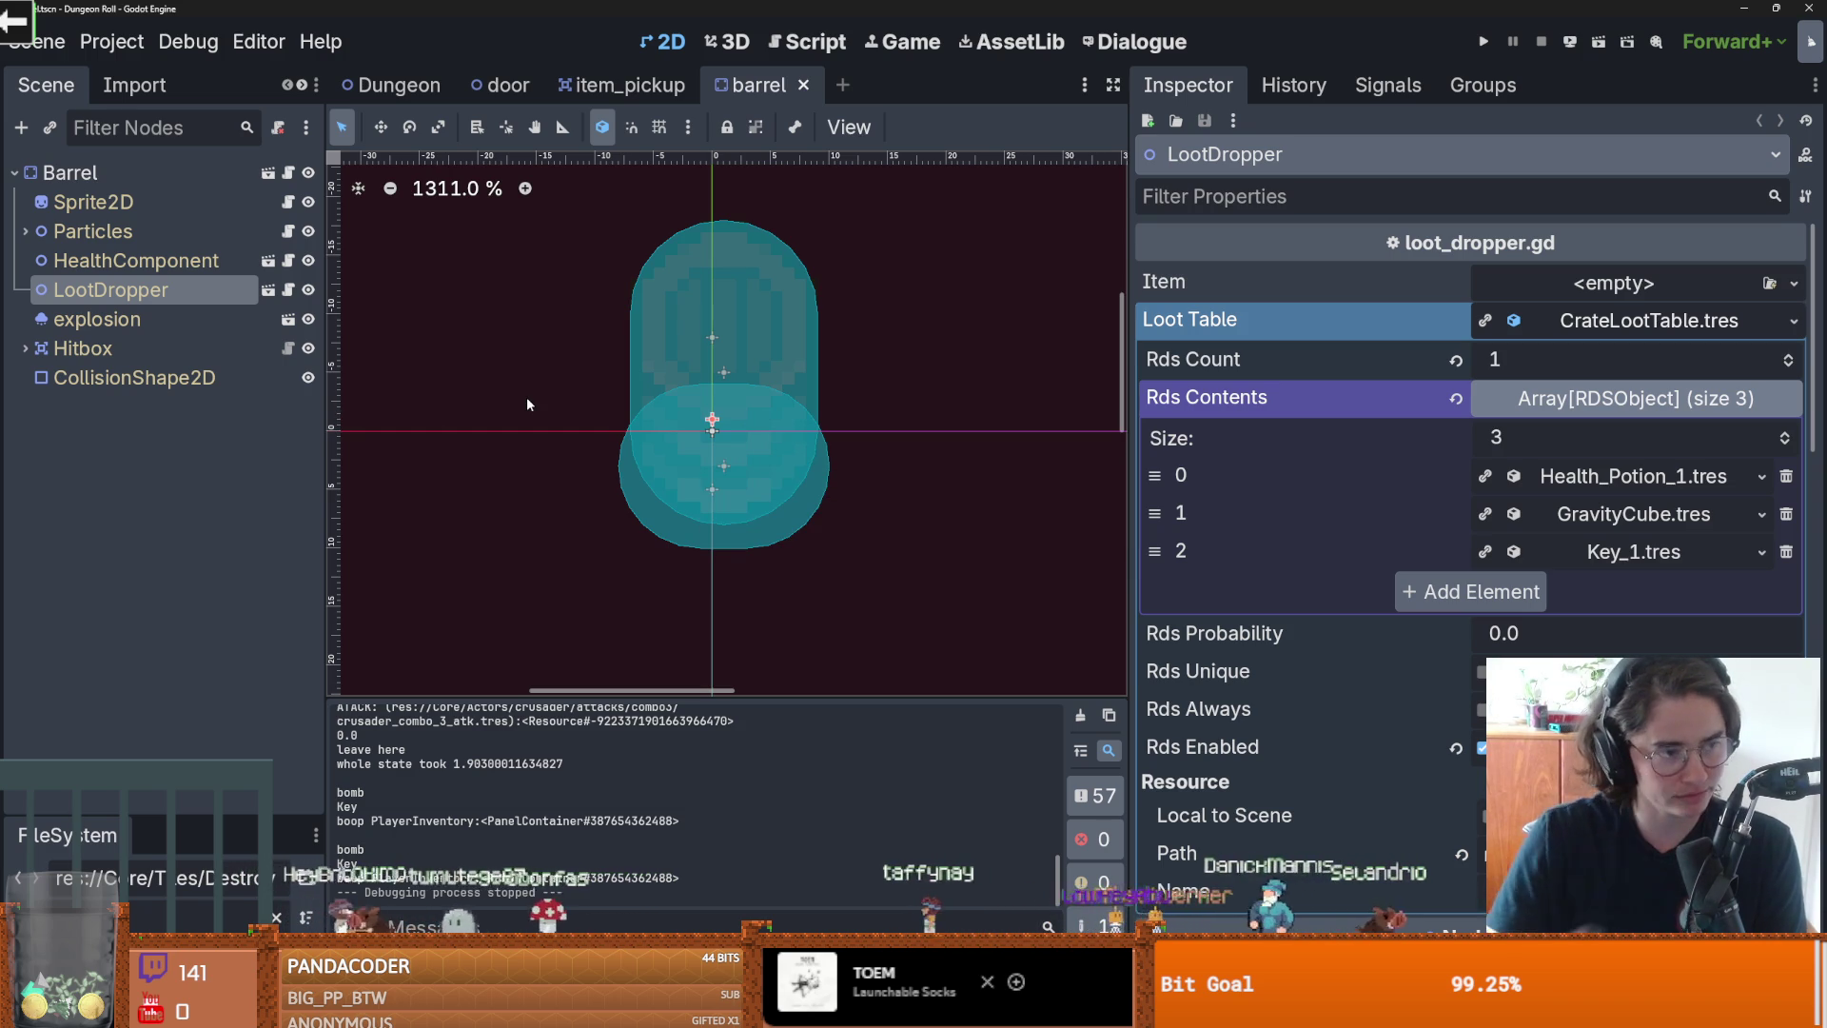
key(ctrl+s)
click(803, 85)
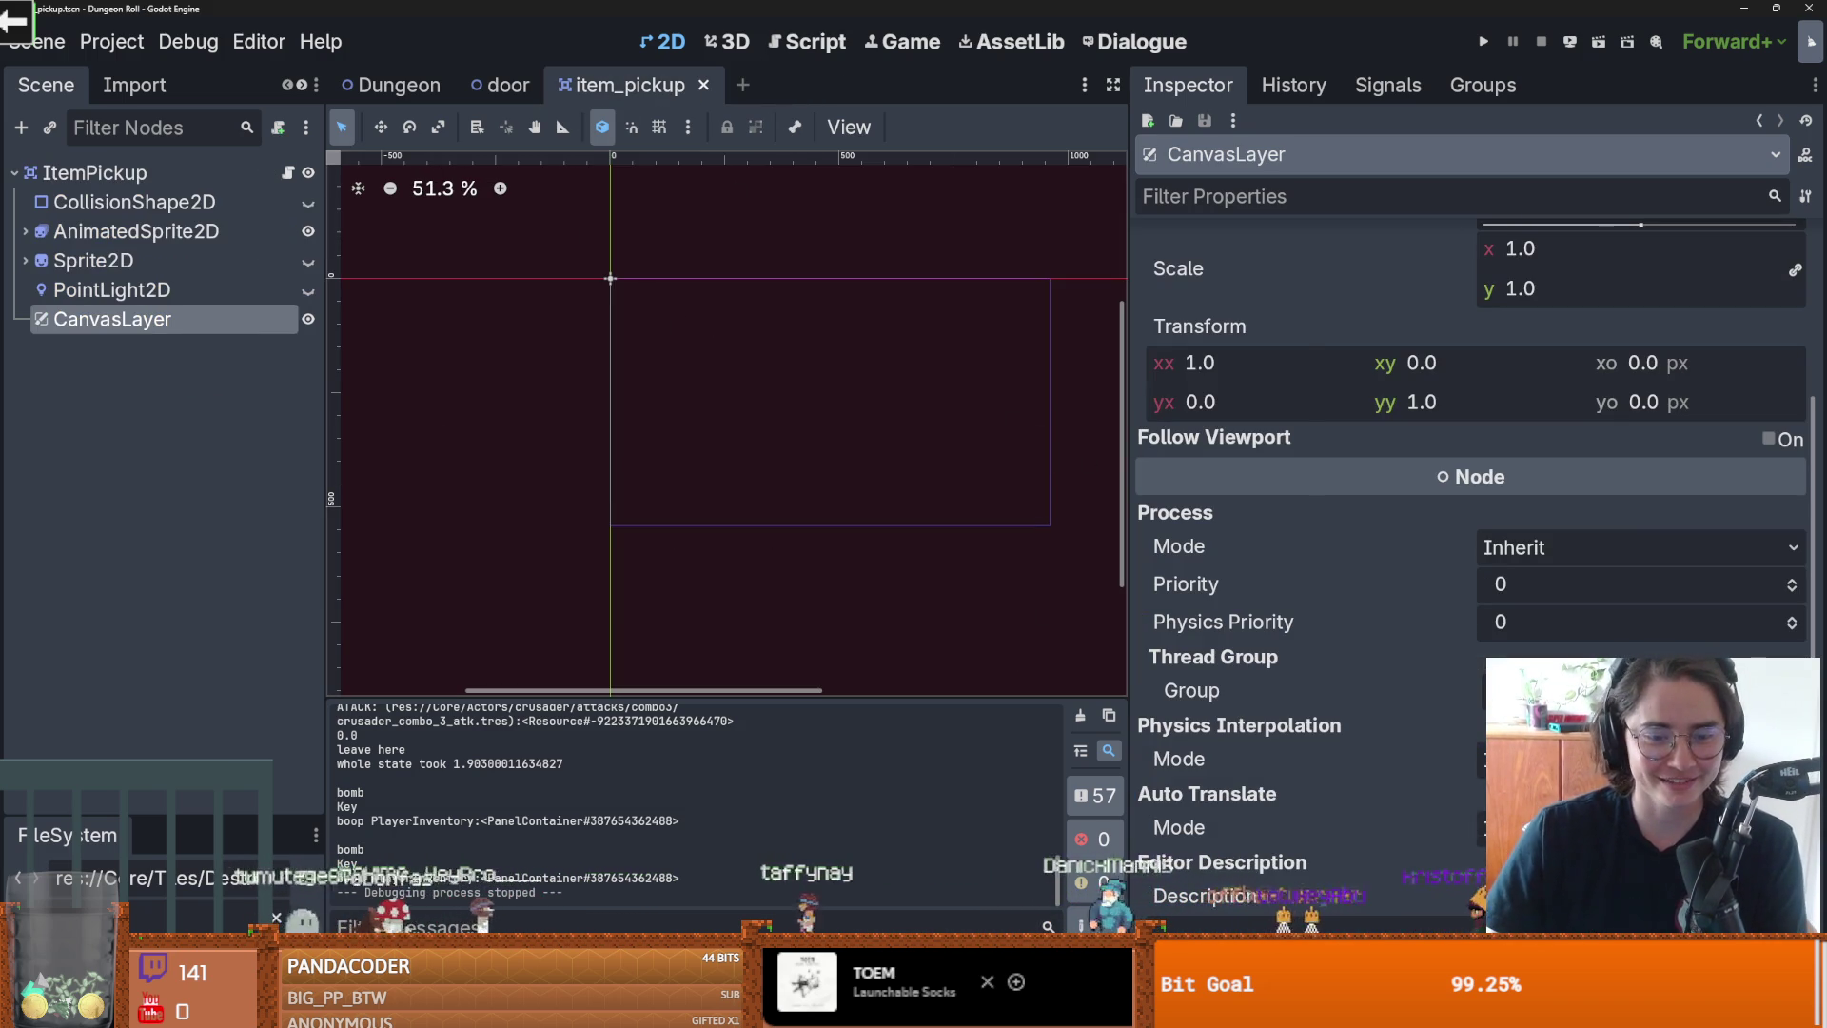
key(alt+Tab)
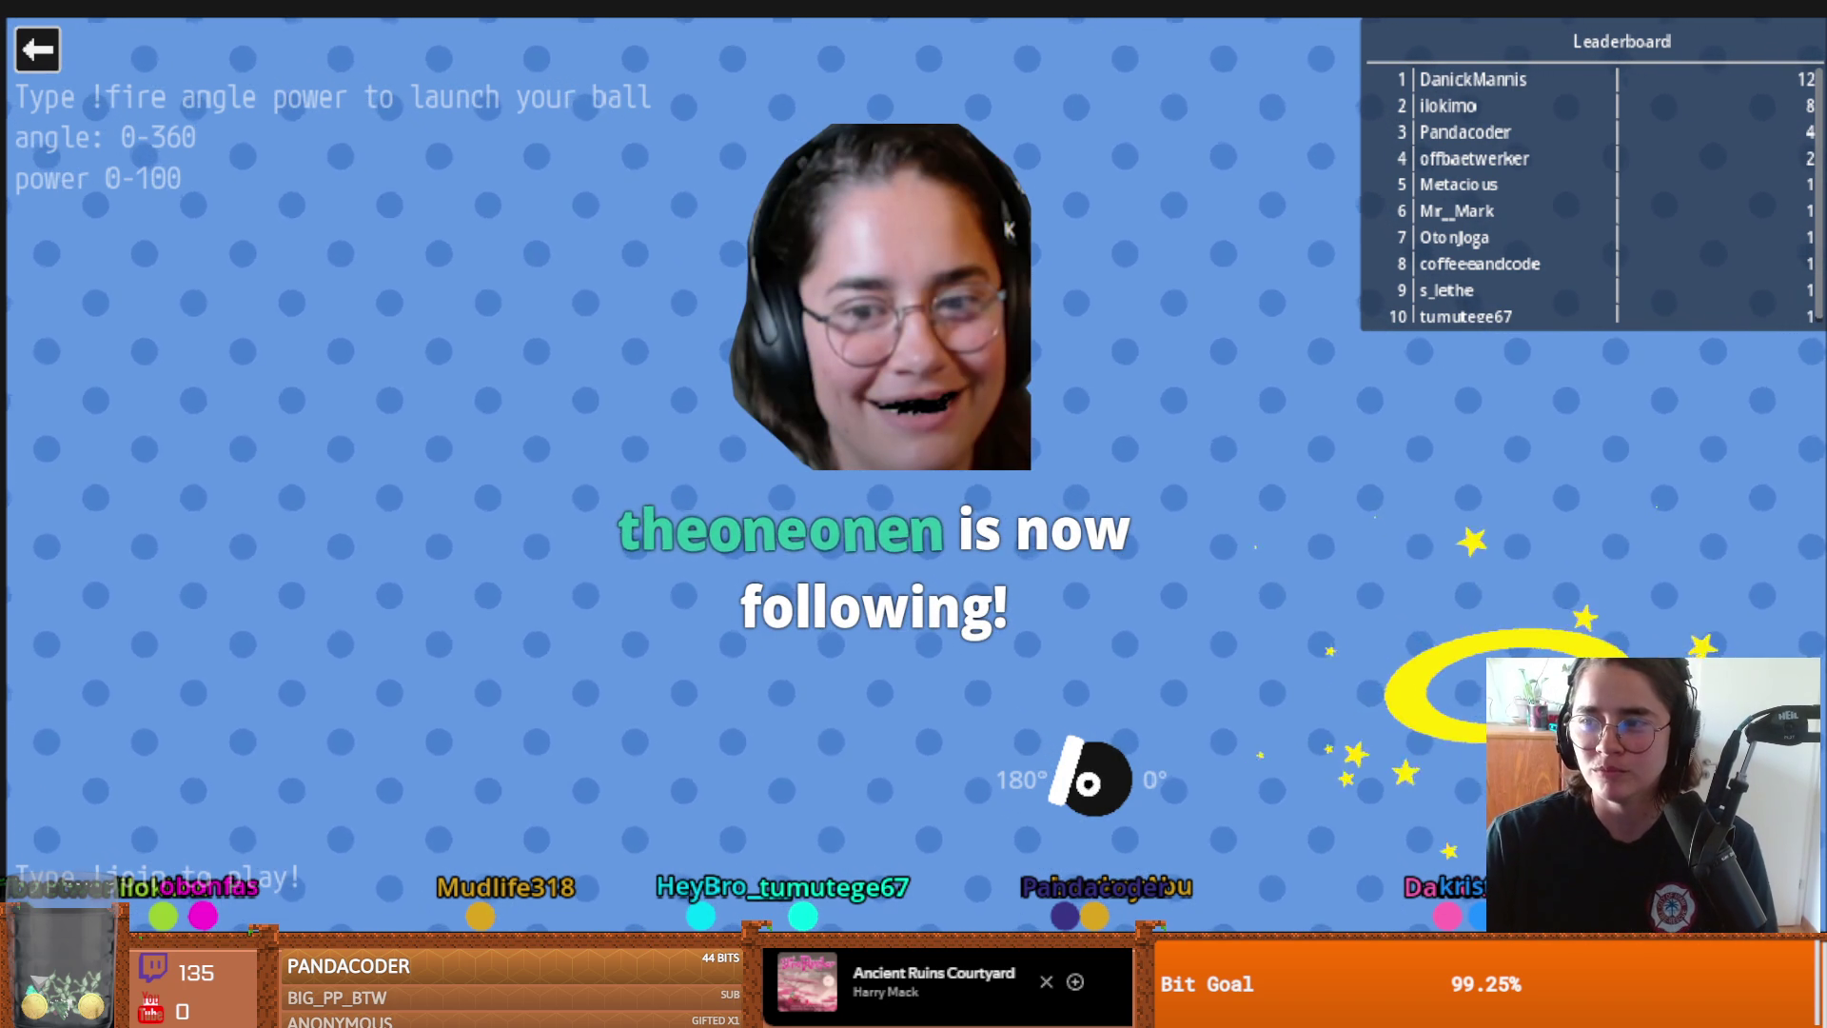
Step: Exit the Cannon chat game back to the game-select menu
click(38, 48)
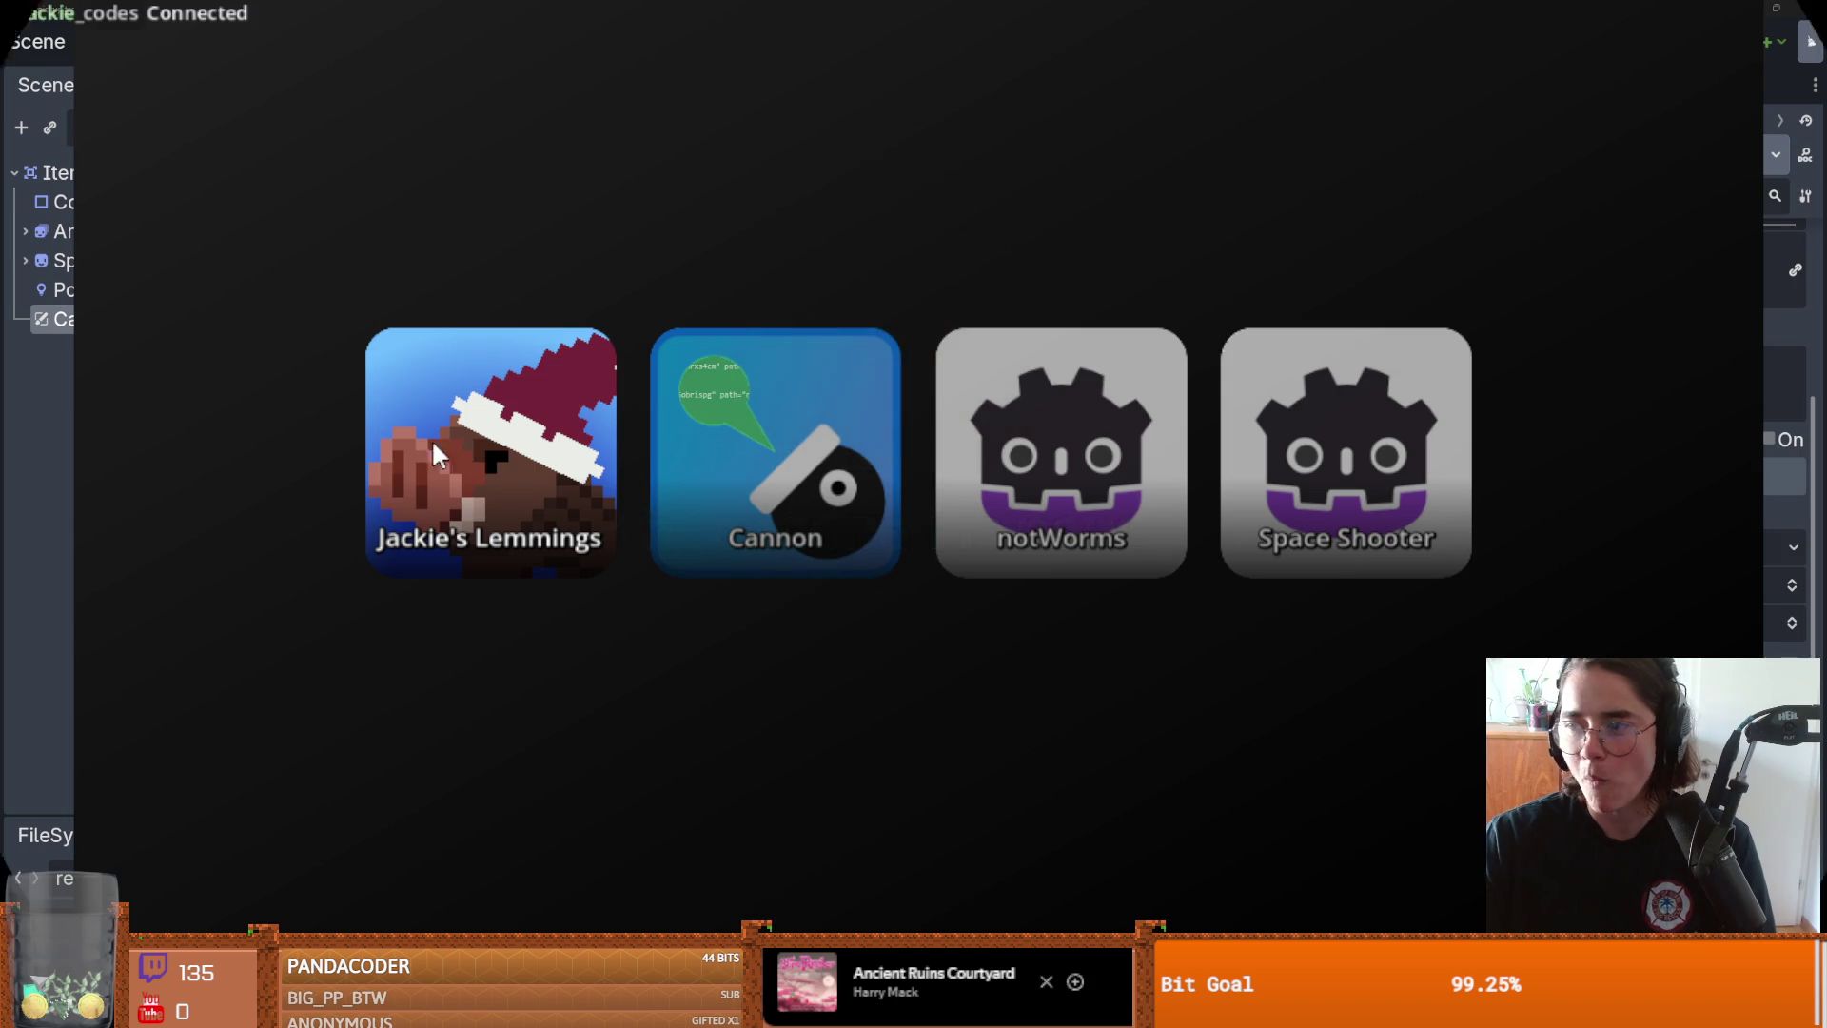
Step: Start the Lemmings chat game, then switch Godot to the Dungeon scene and save it
click(459, 436)
click(1033, 202)
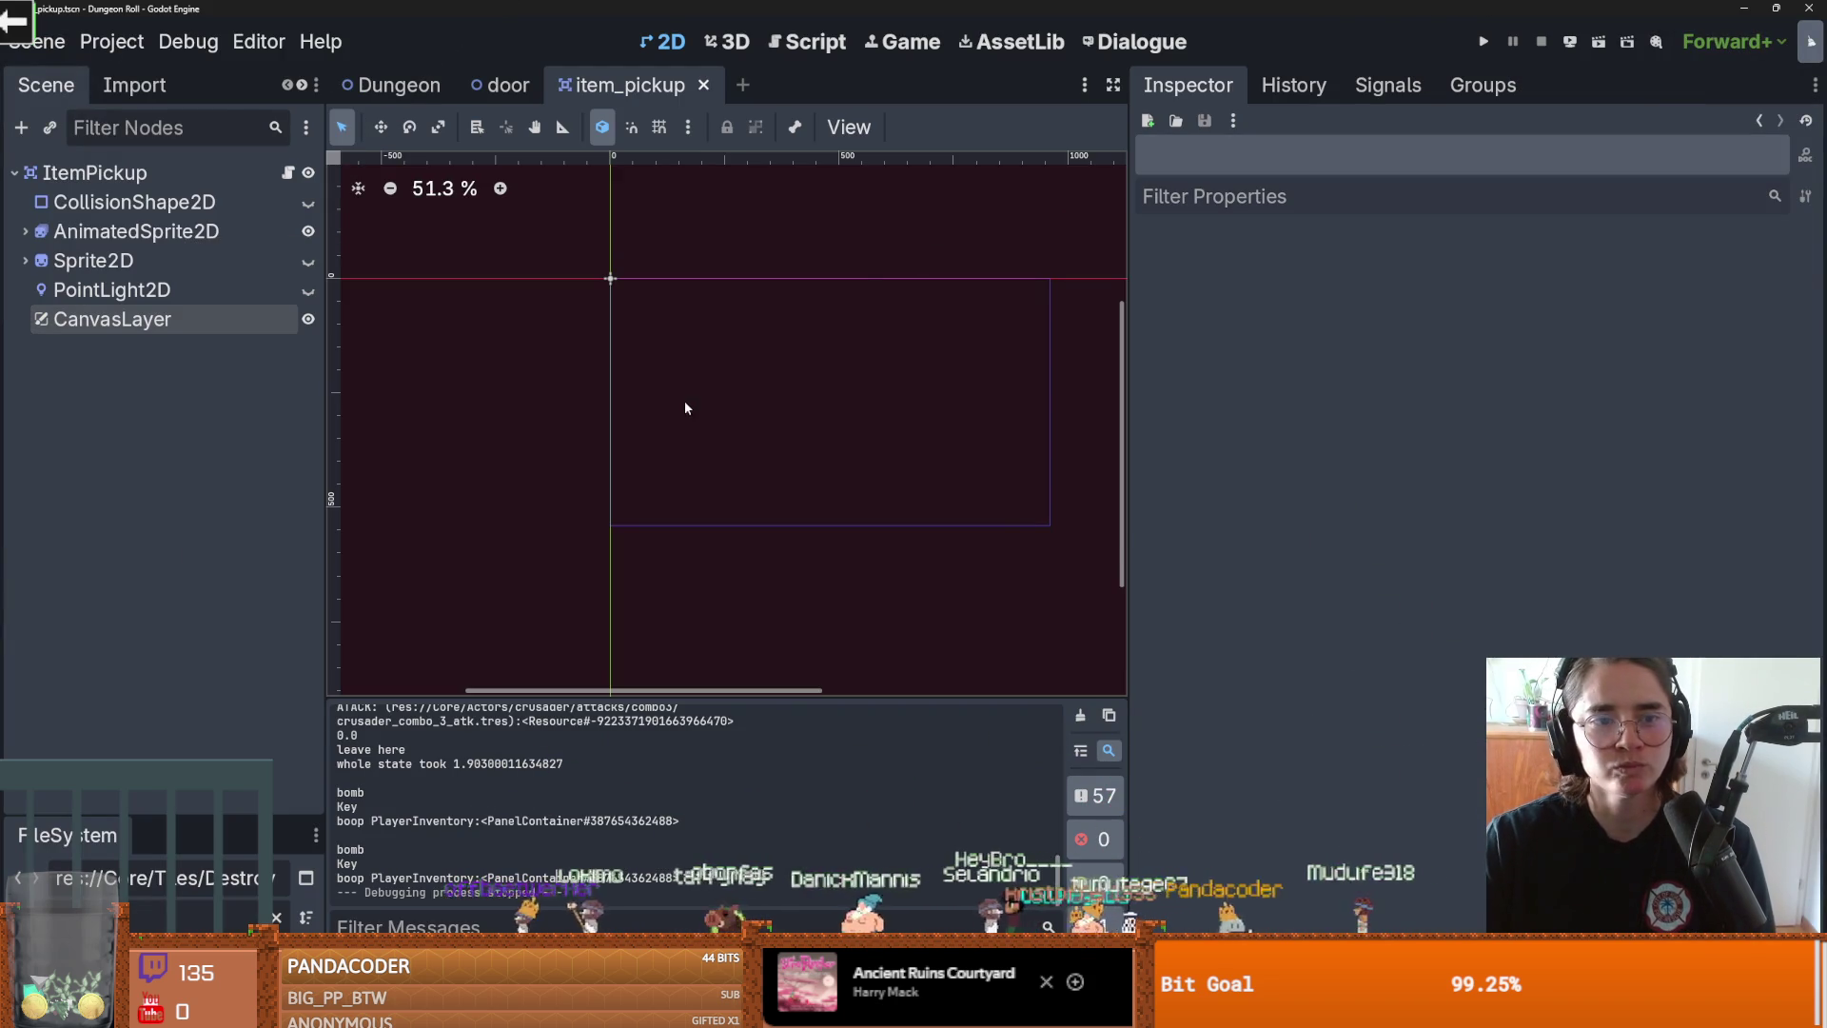
drag(631, 288, 817, 396)
scroll(820, 390, up, 5)
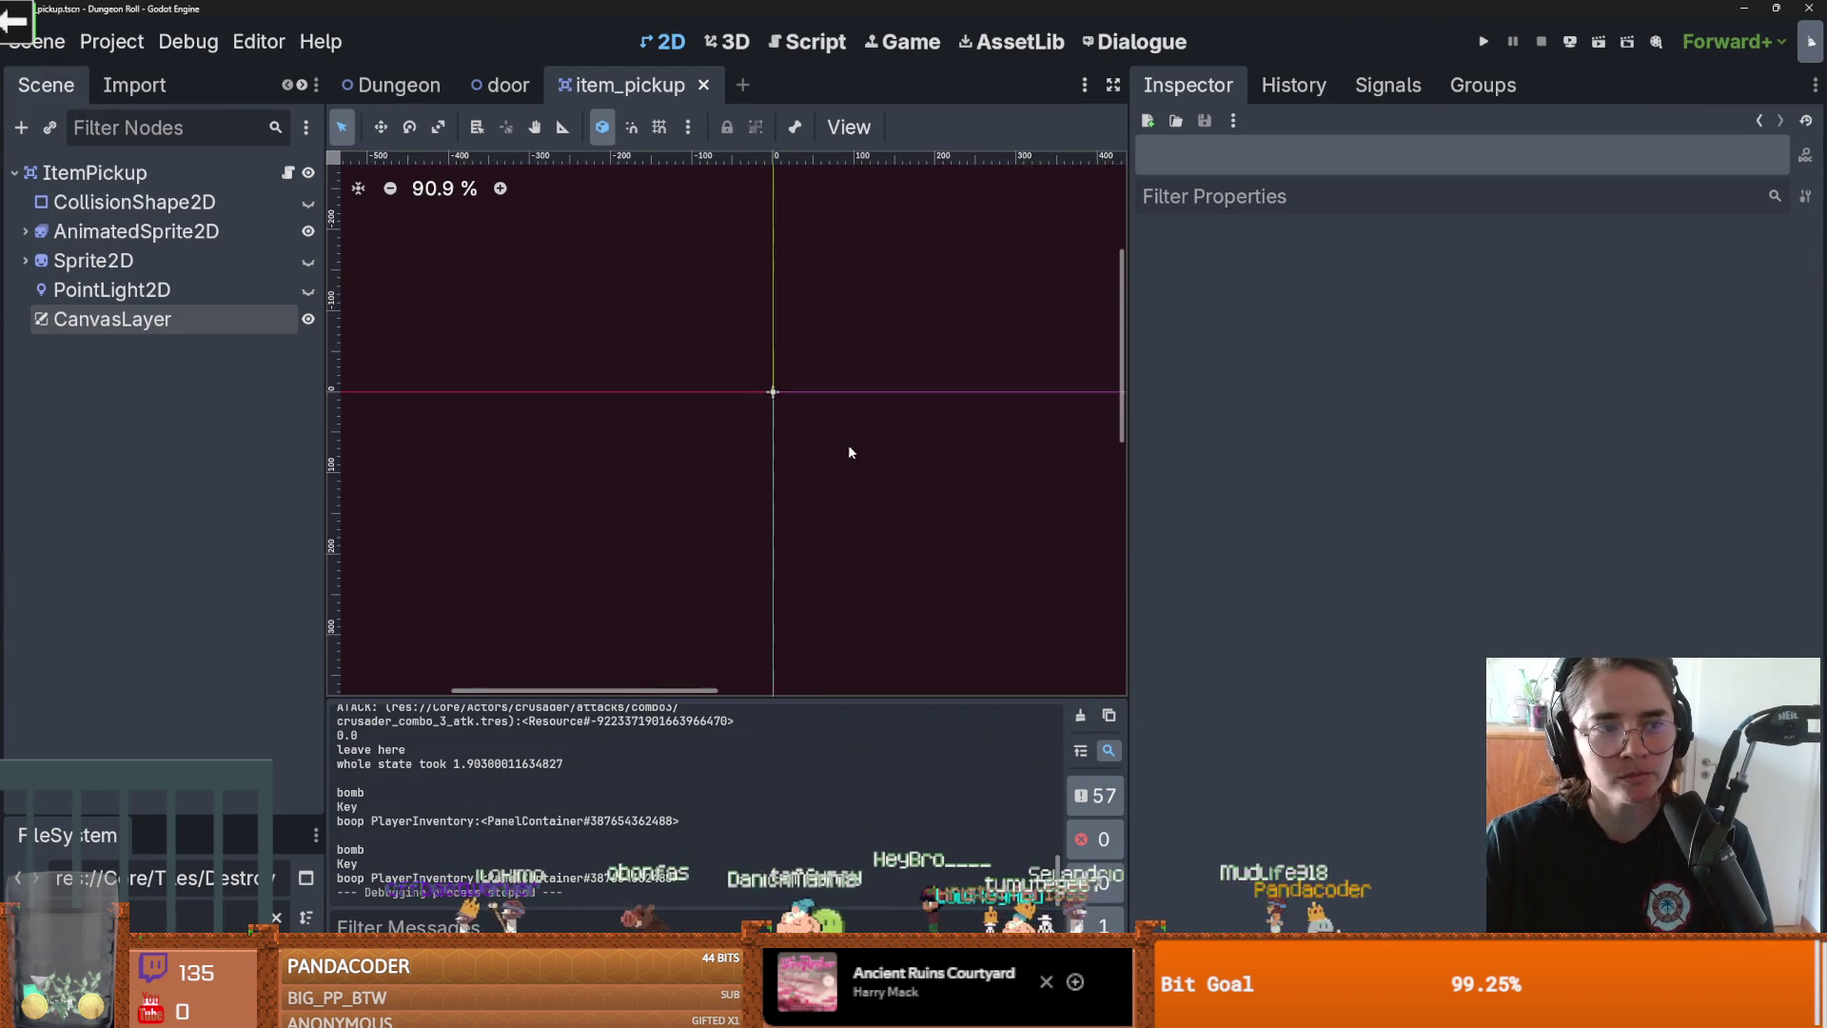
click(390, 85)
key(ctrl+s)
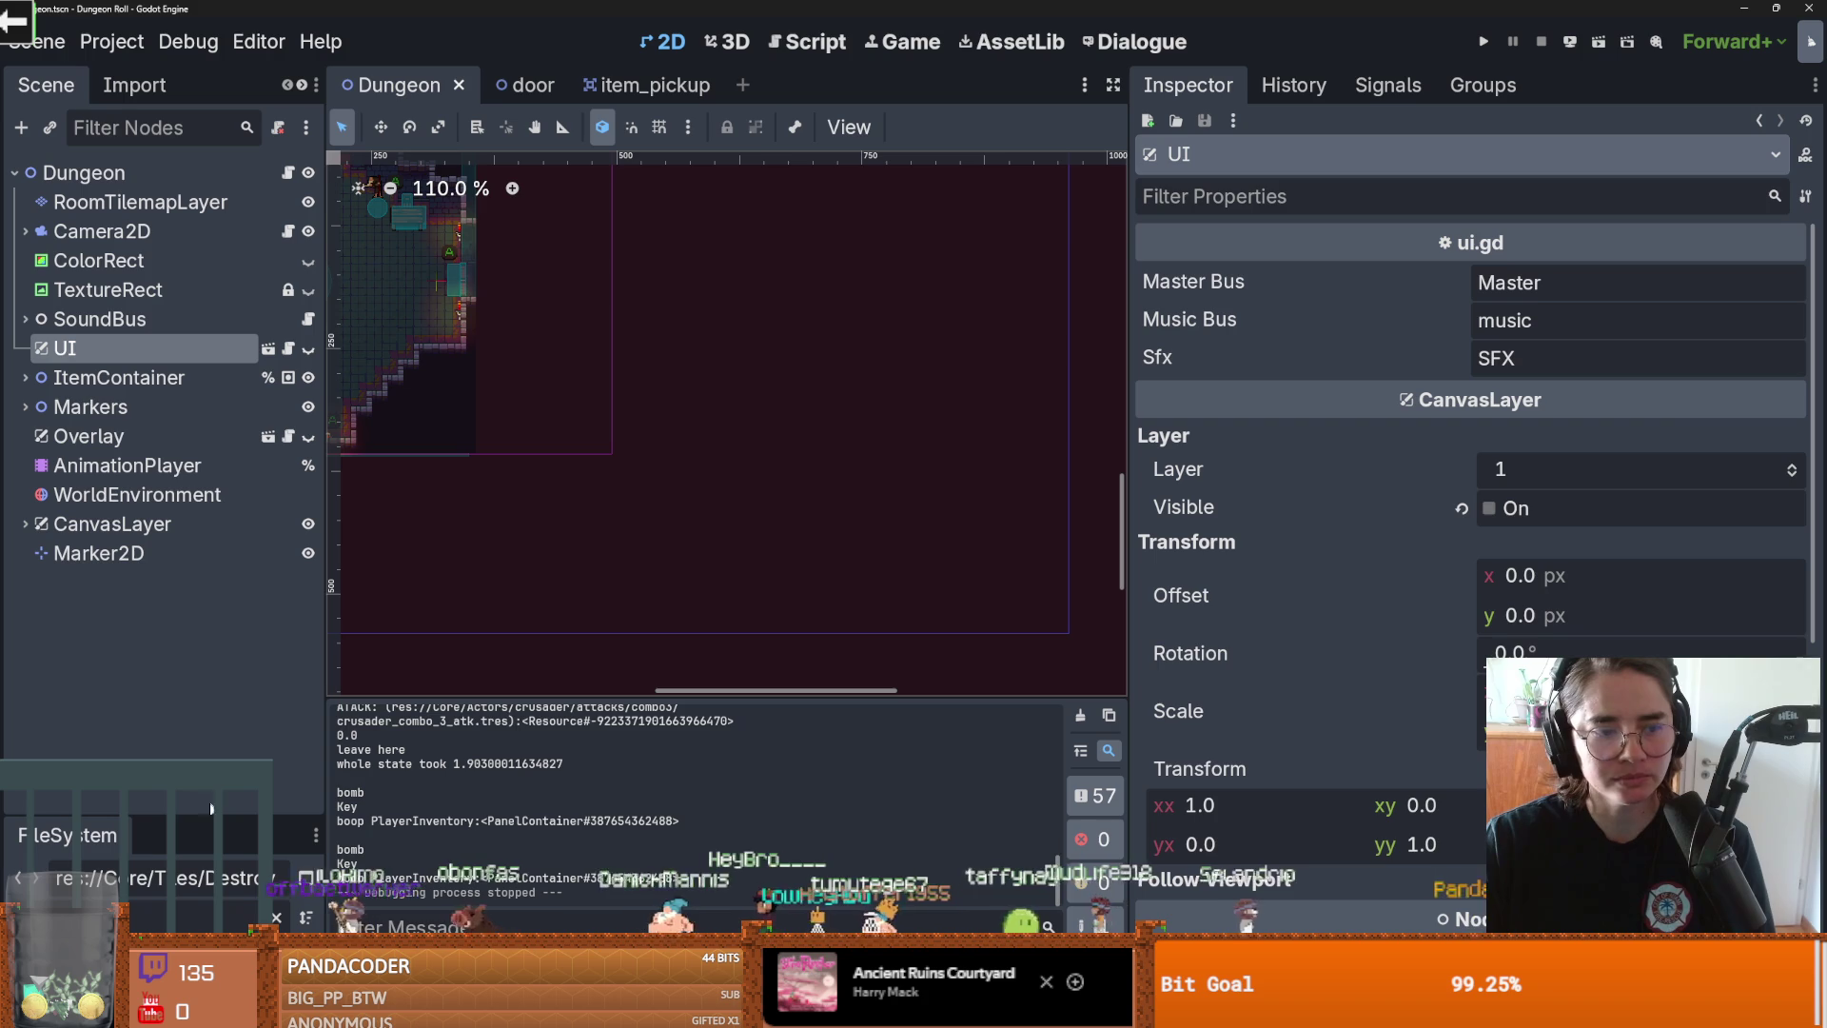
Step: Enlarge the FileSystem dock, clear the barrel filter, and save the open scene
drag(222, 818, 222, 282)
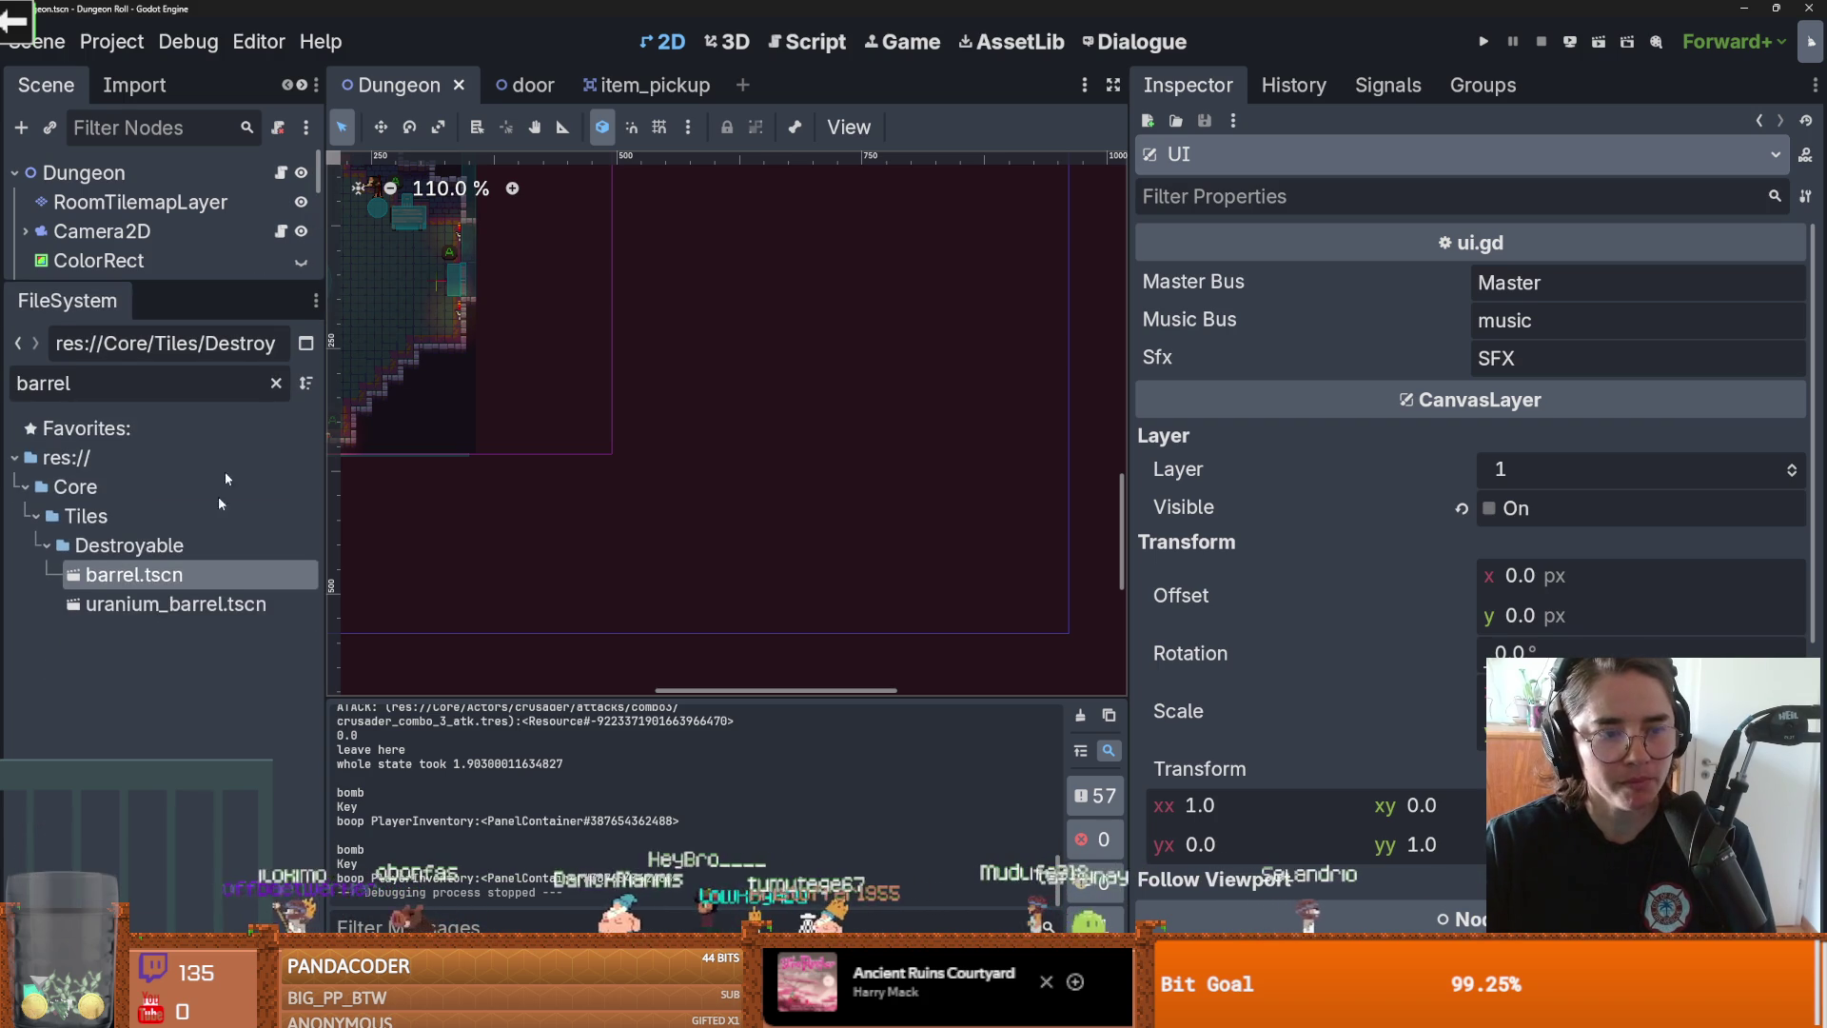
click(277, 383)
key(ctrl+s)
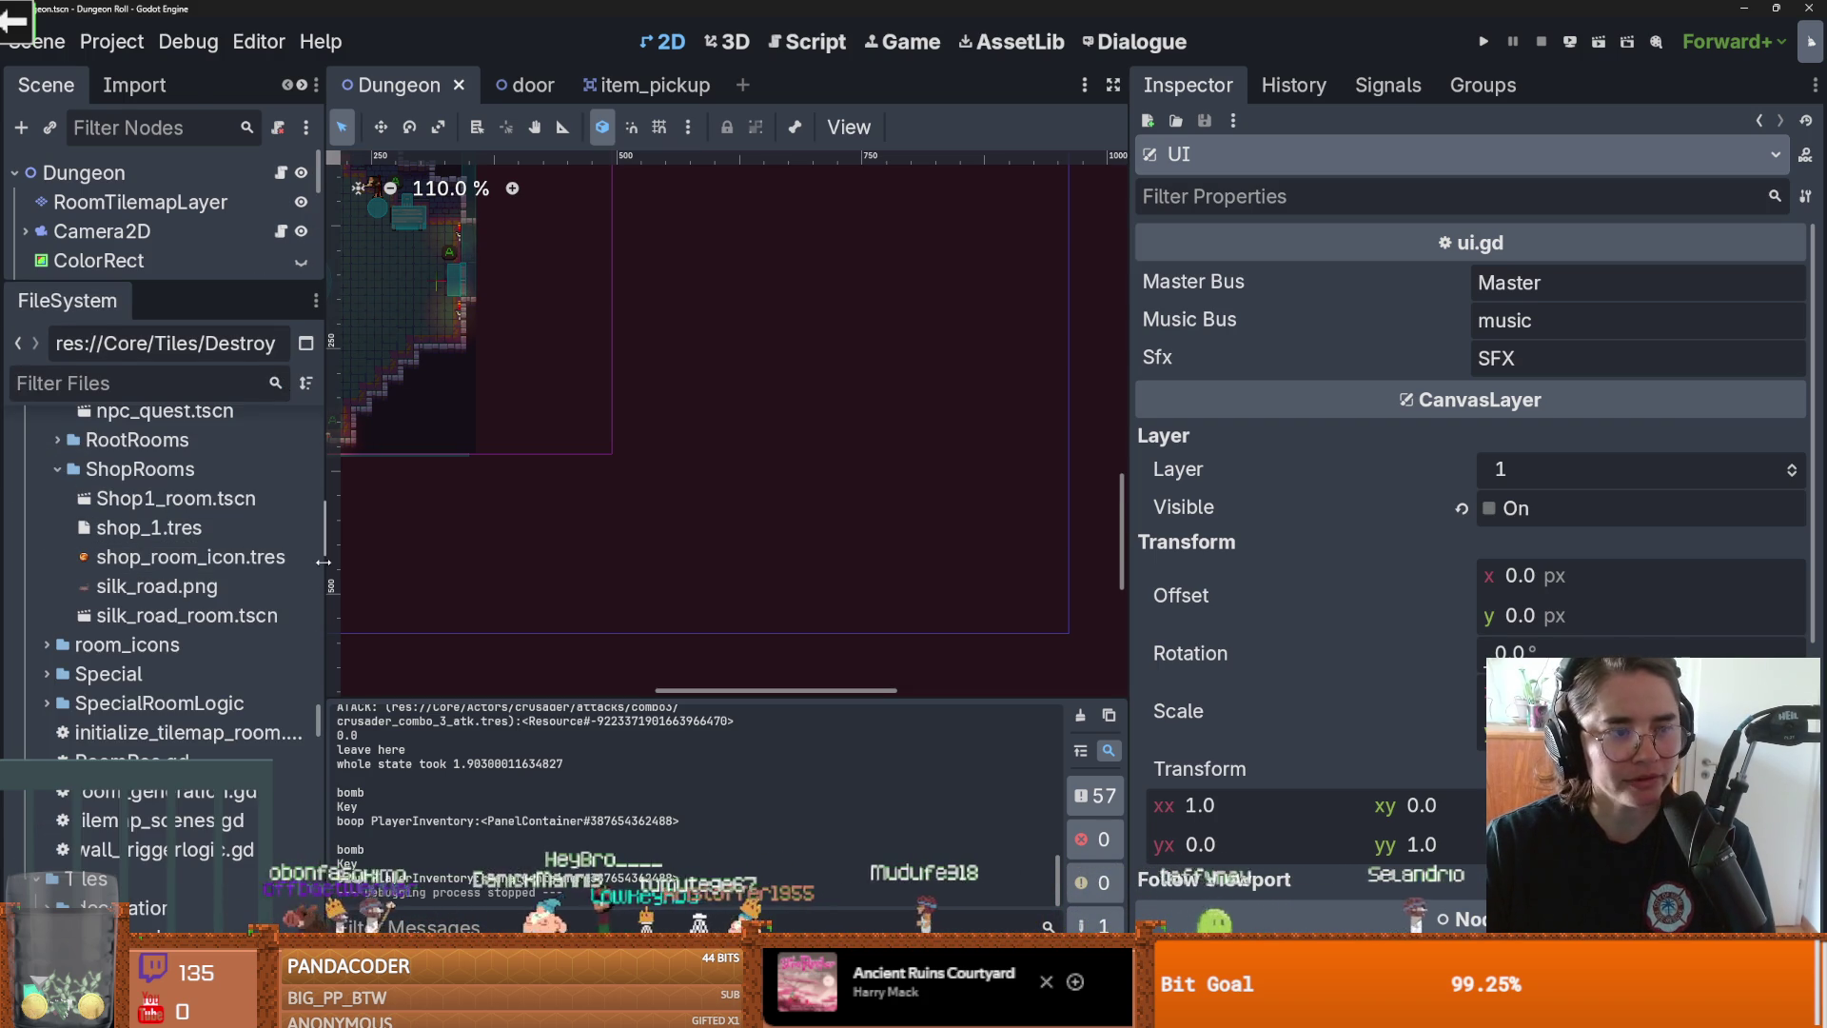
Step: Collapse assets and select skeleton_priestspritesheet.res in Core/Actors/enemies/PriestSkeleton
scroll(154, 586, up, 15)
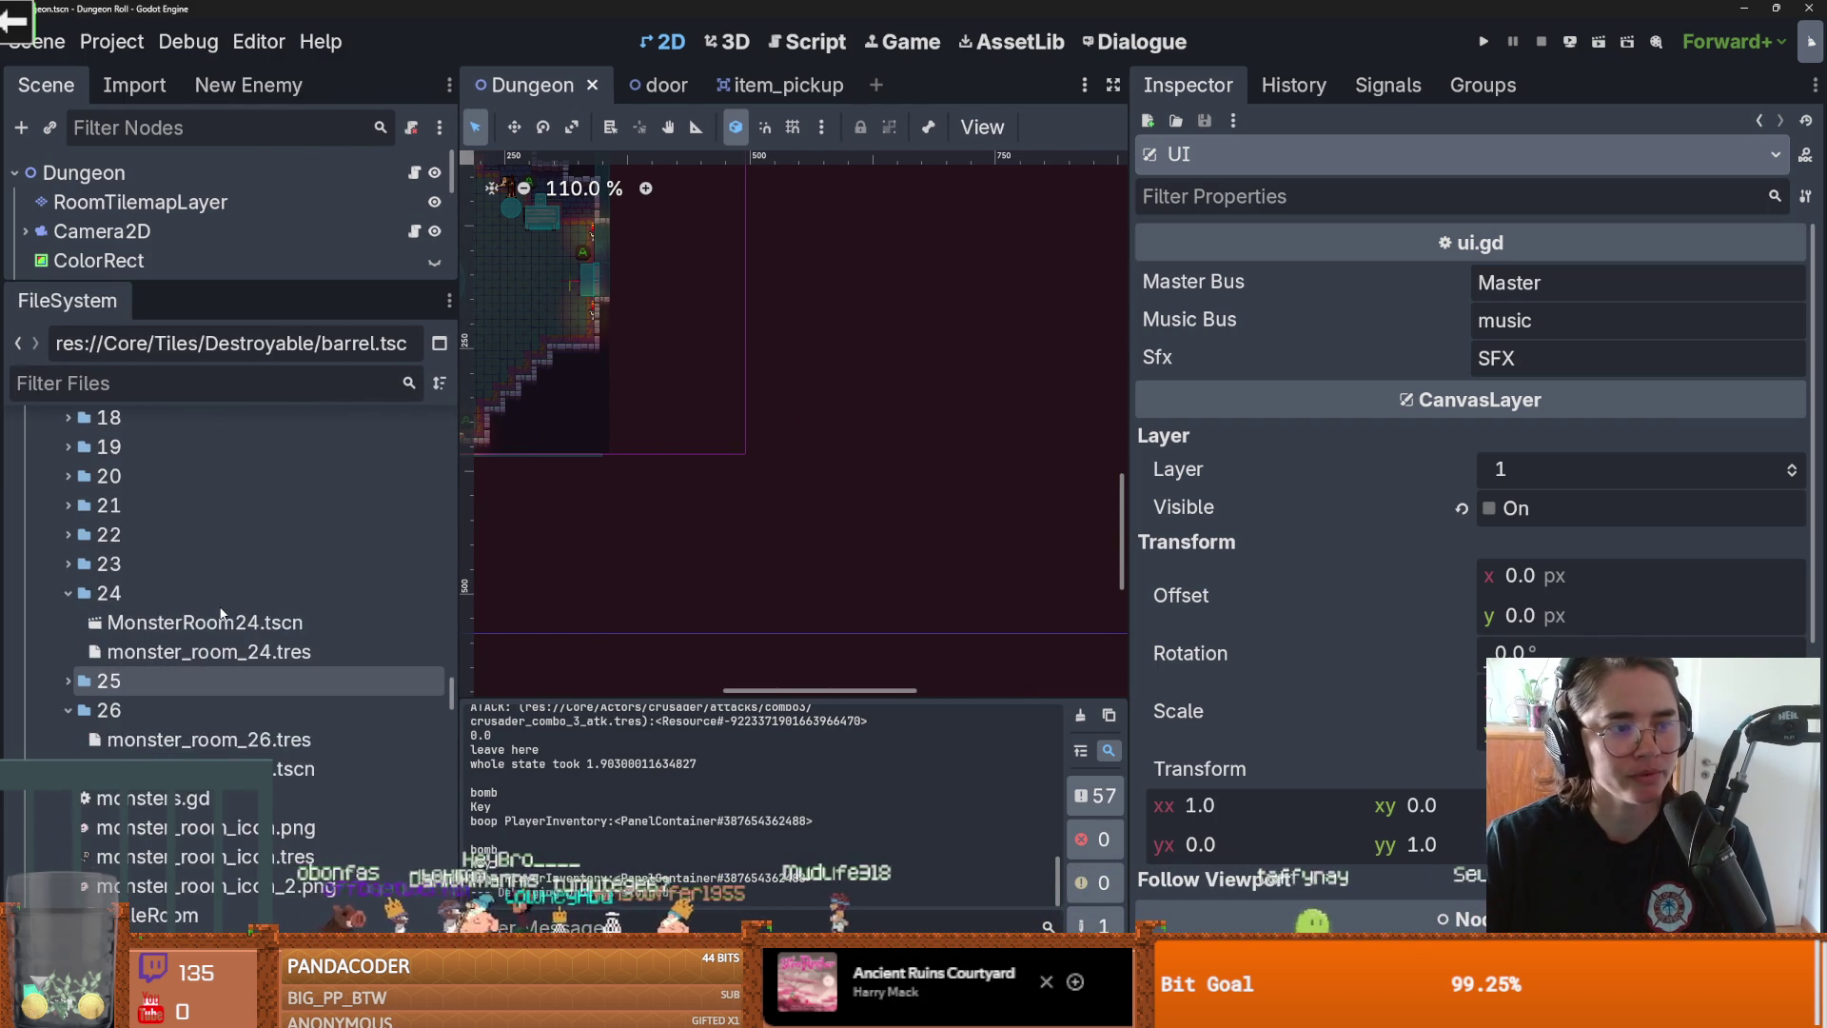
scroll(220, 614, up, 15)
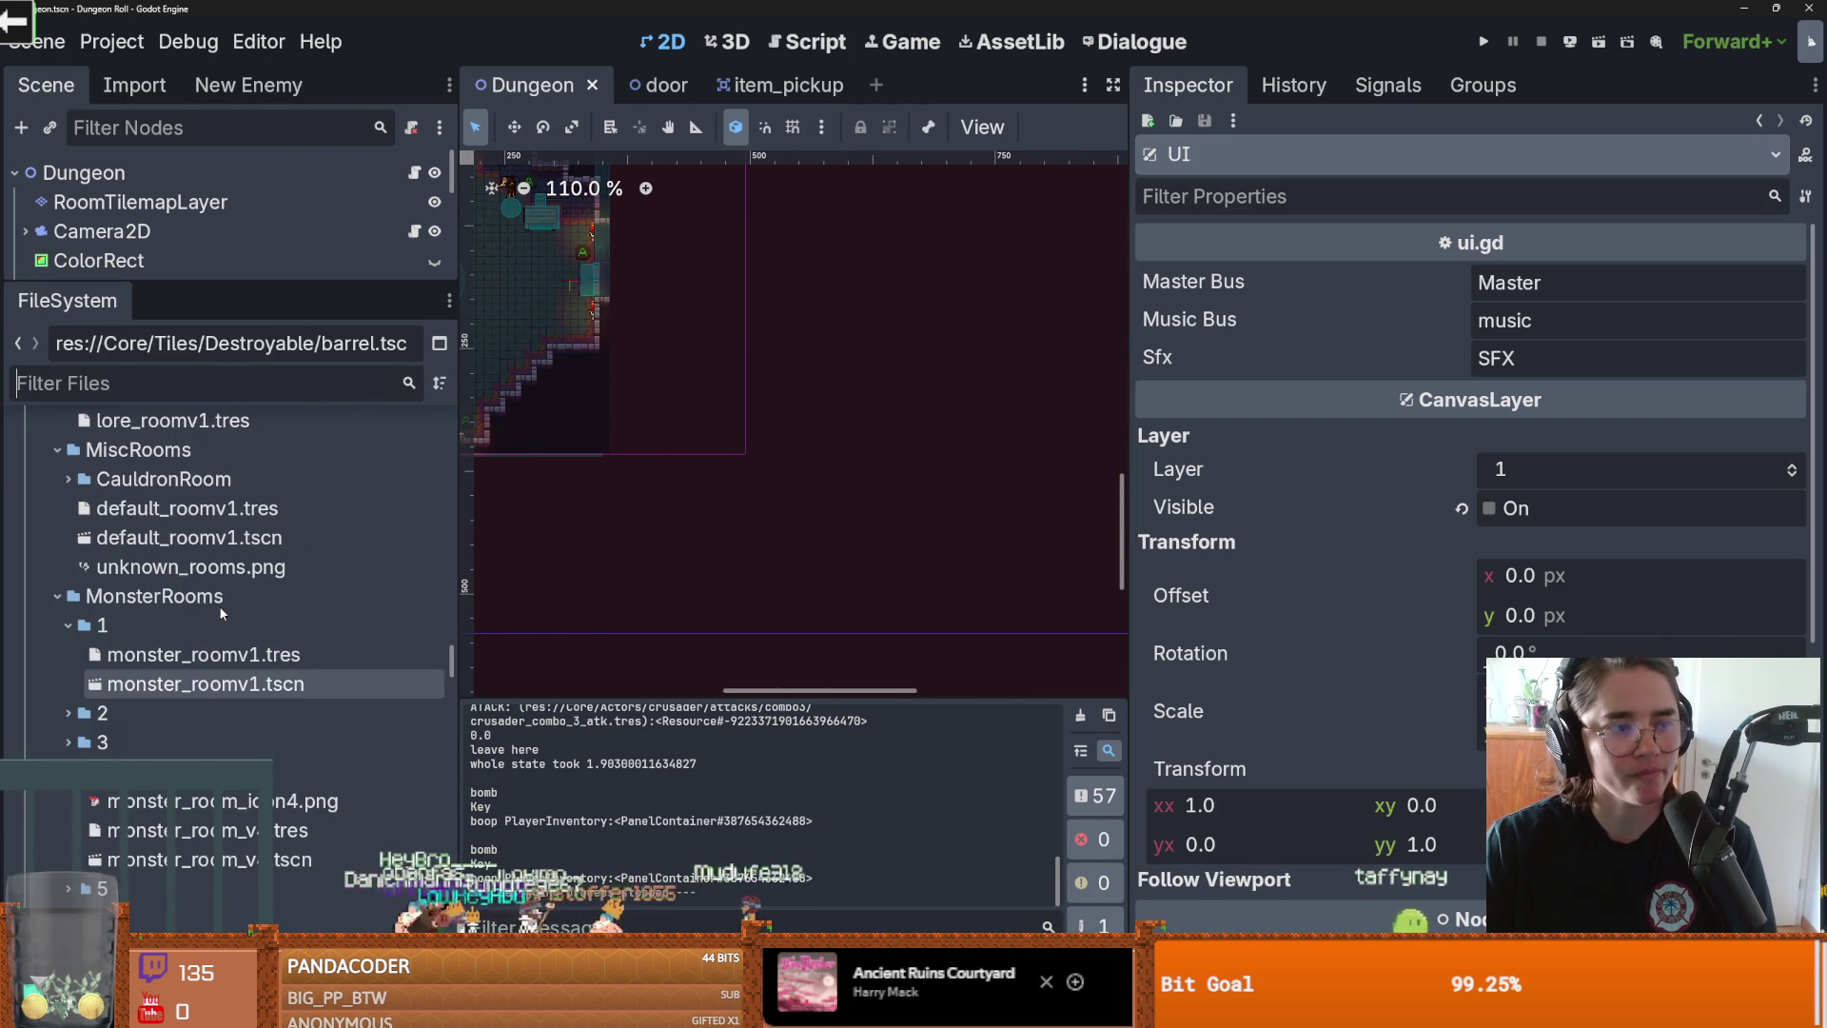
scroll(219, 614, up, 5)
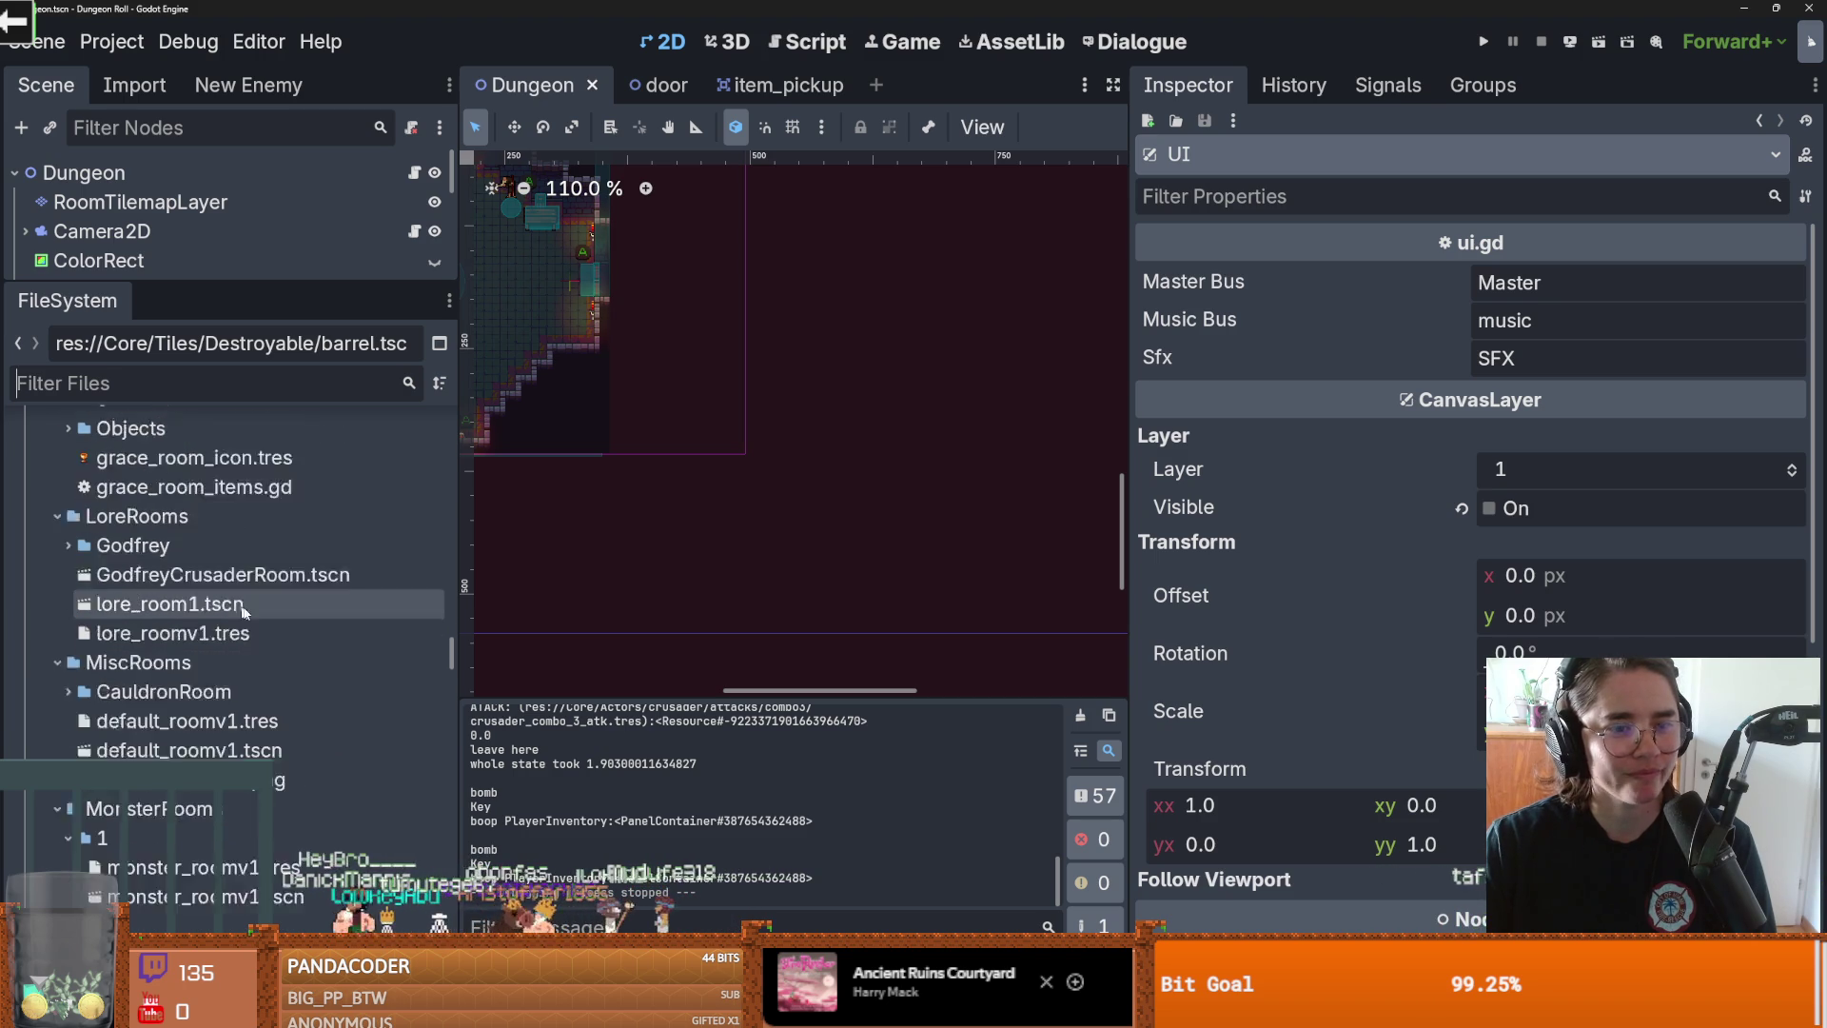
scroll(439, 637, up, 15)
scroll(182, 678, down, 1)
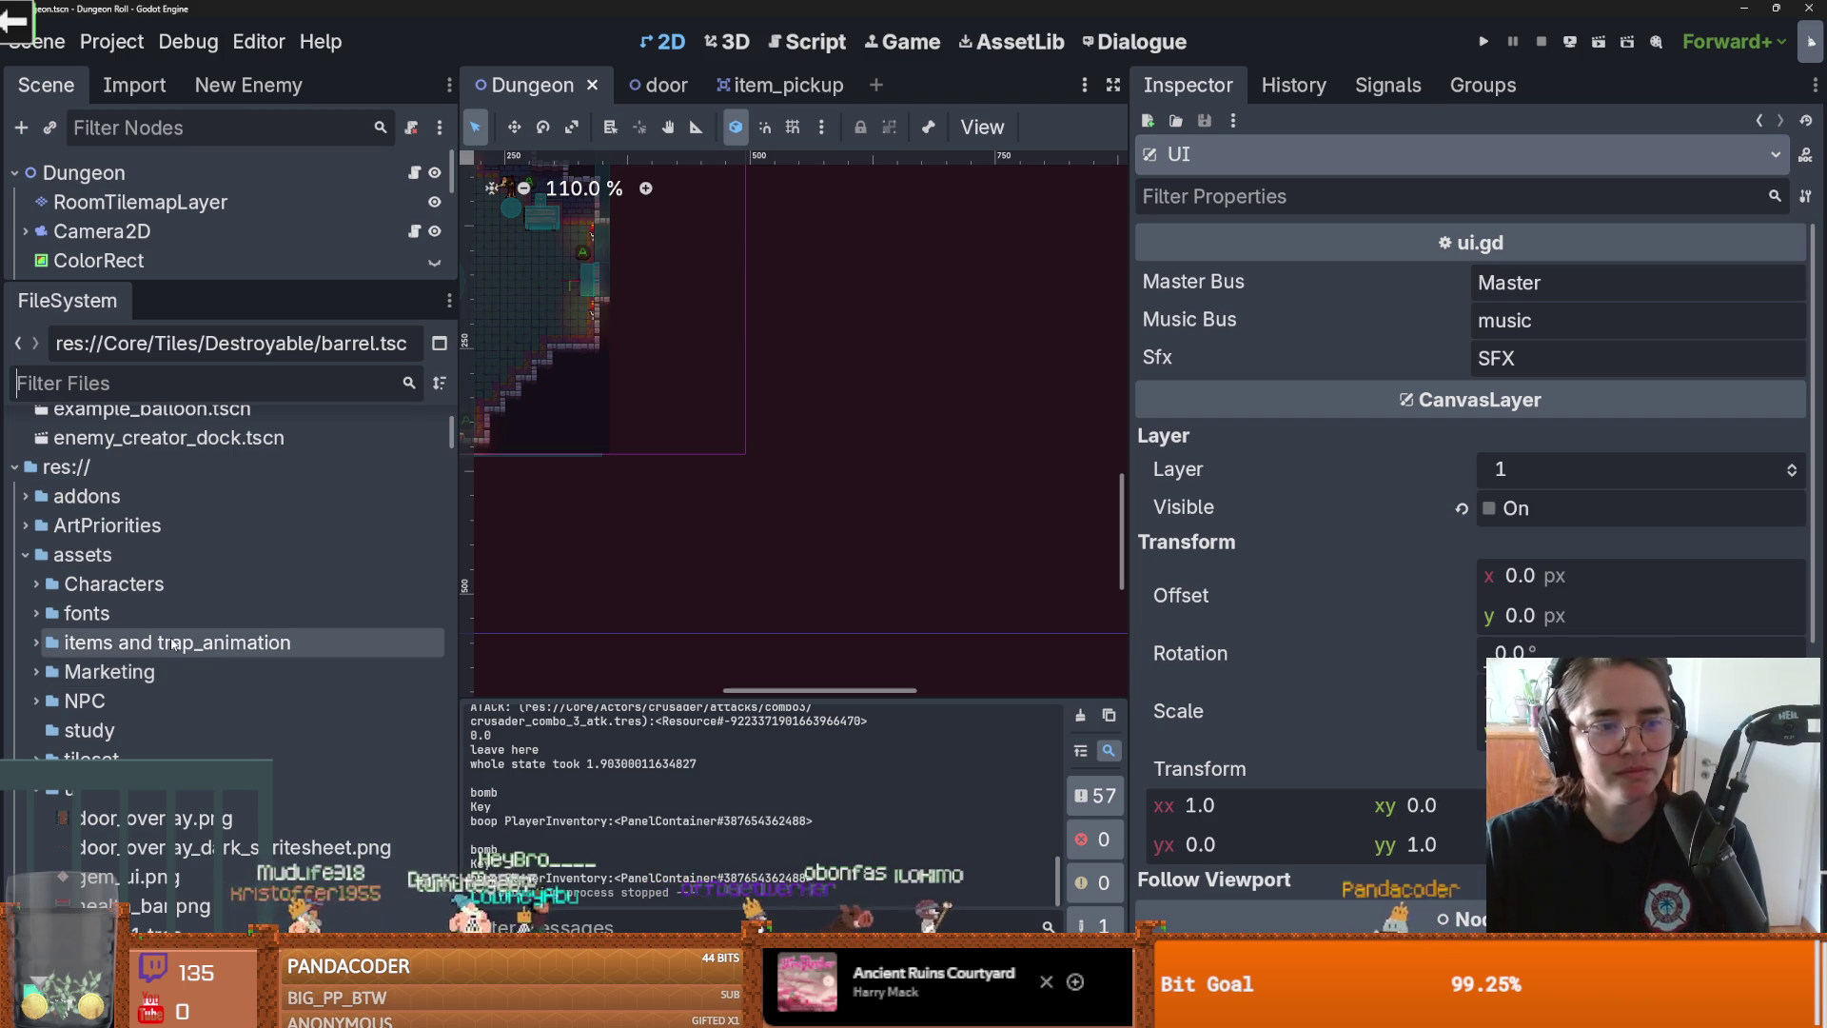
click(26, 555)
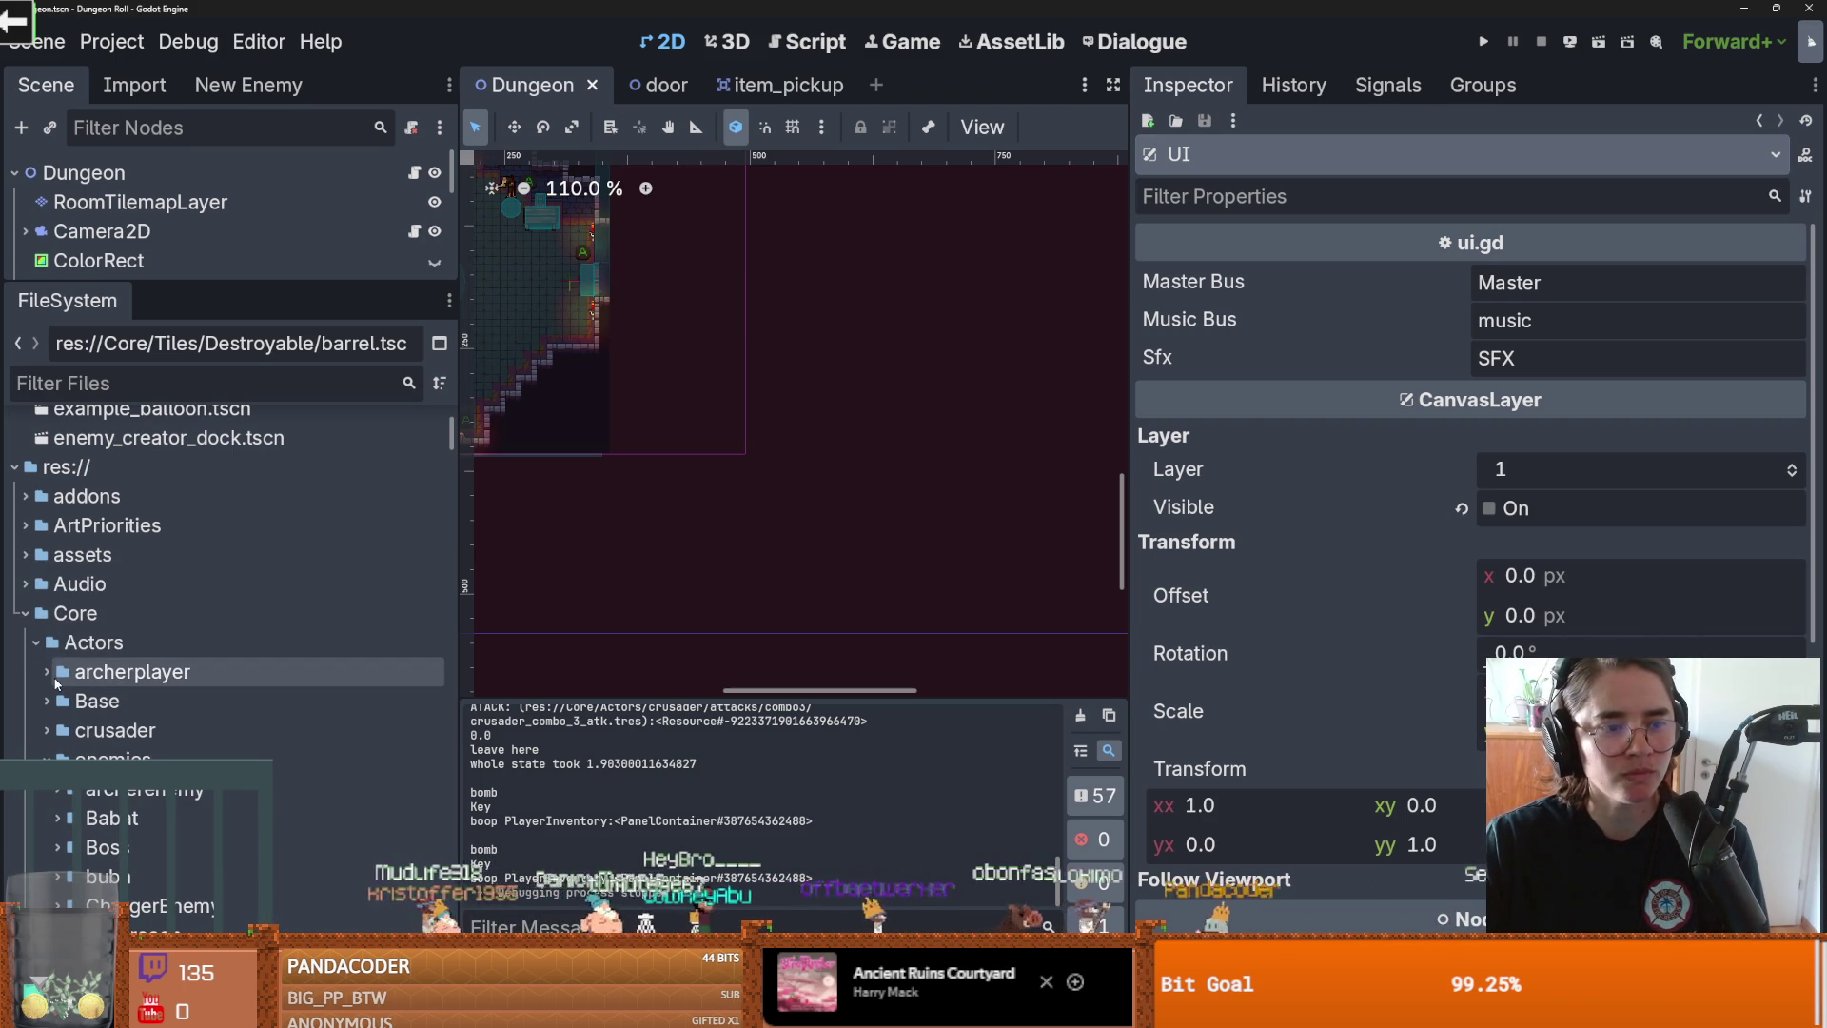
scroll(114, 761, down, 3)
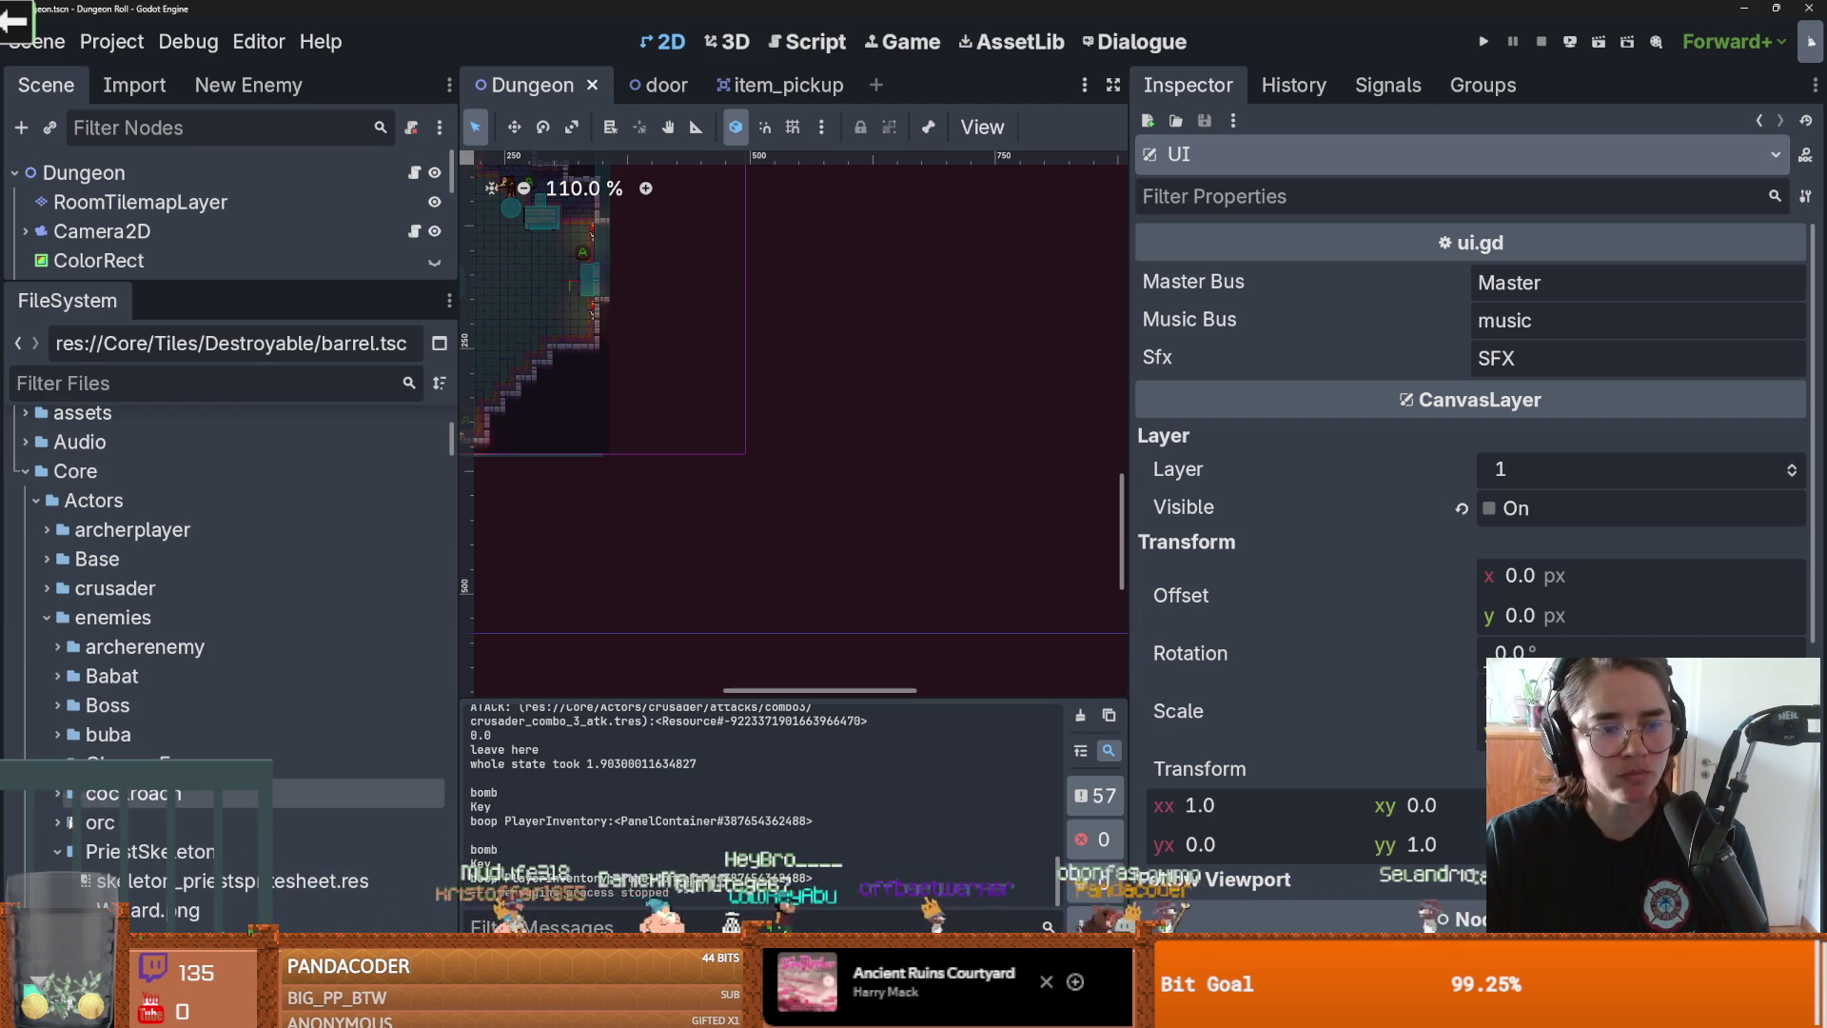
click(143, 880)
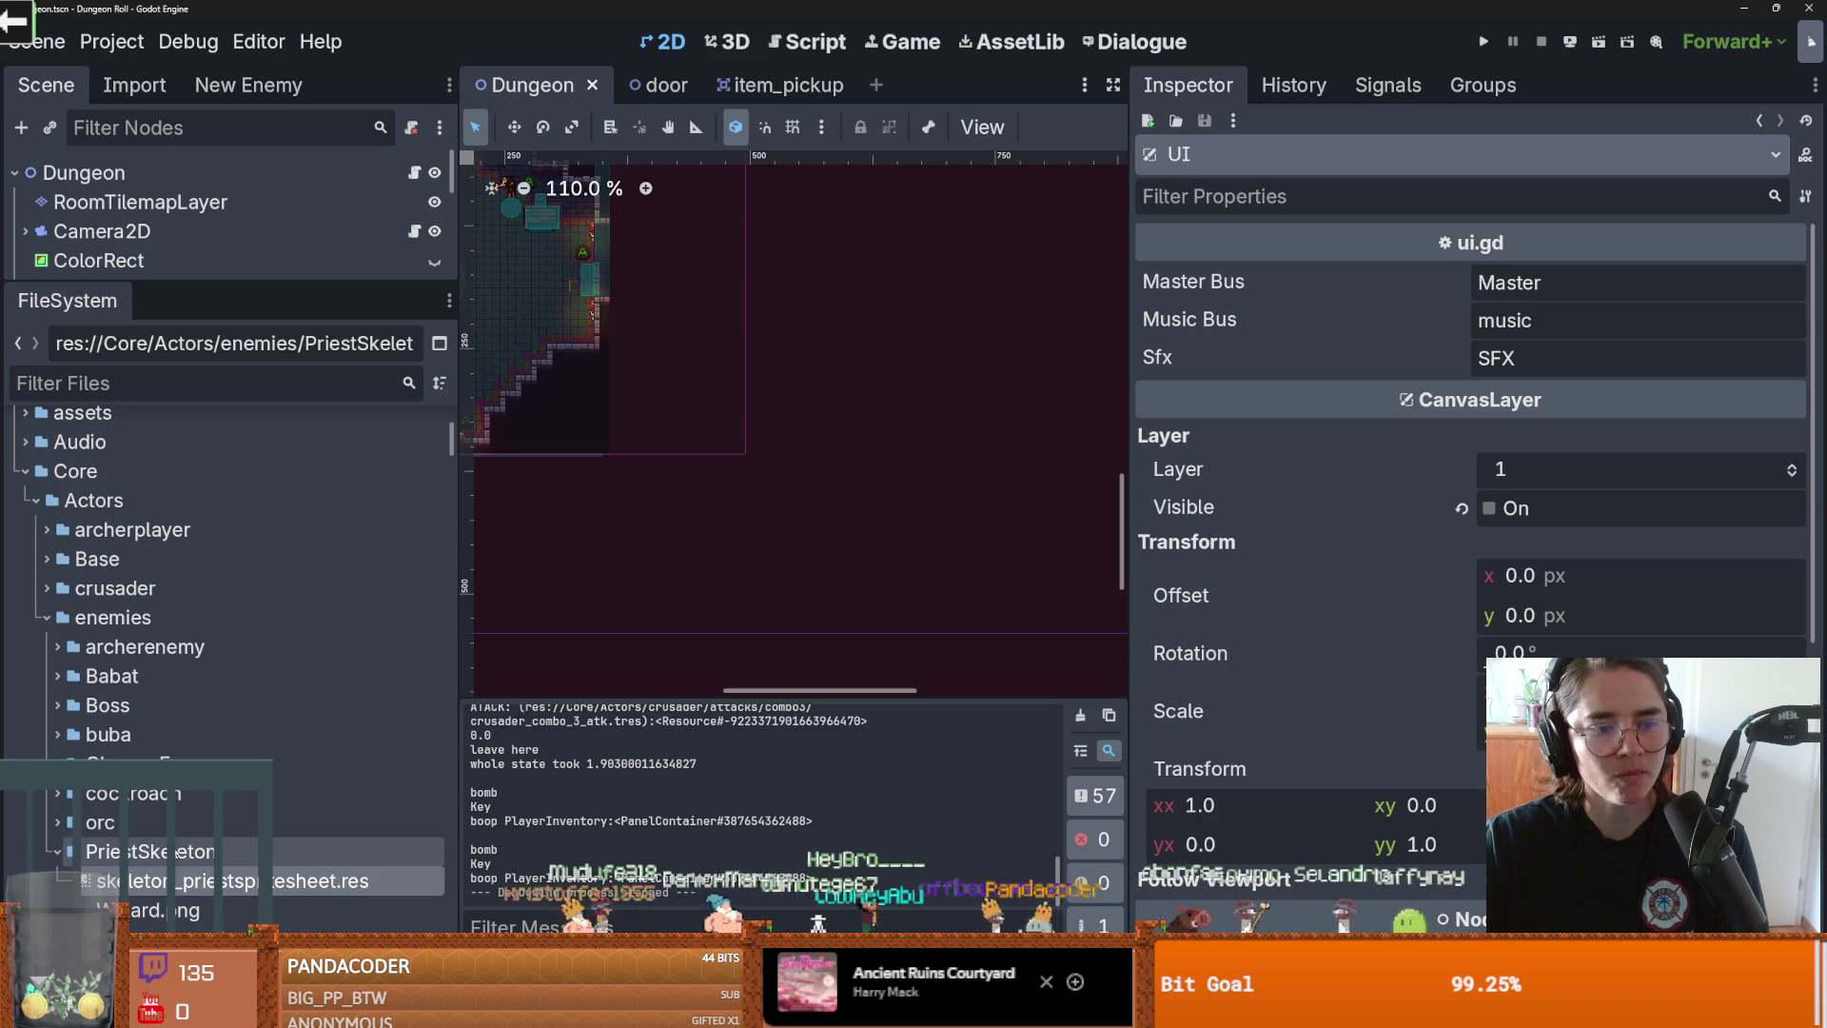
Step: Bring up the context menu for the enemy base scene file
scroll(162, 814, down, 5)
scroll(229, 883, down, 3)
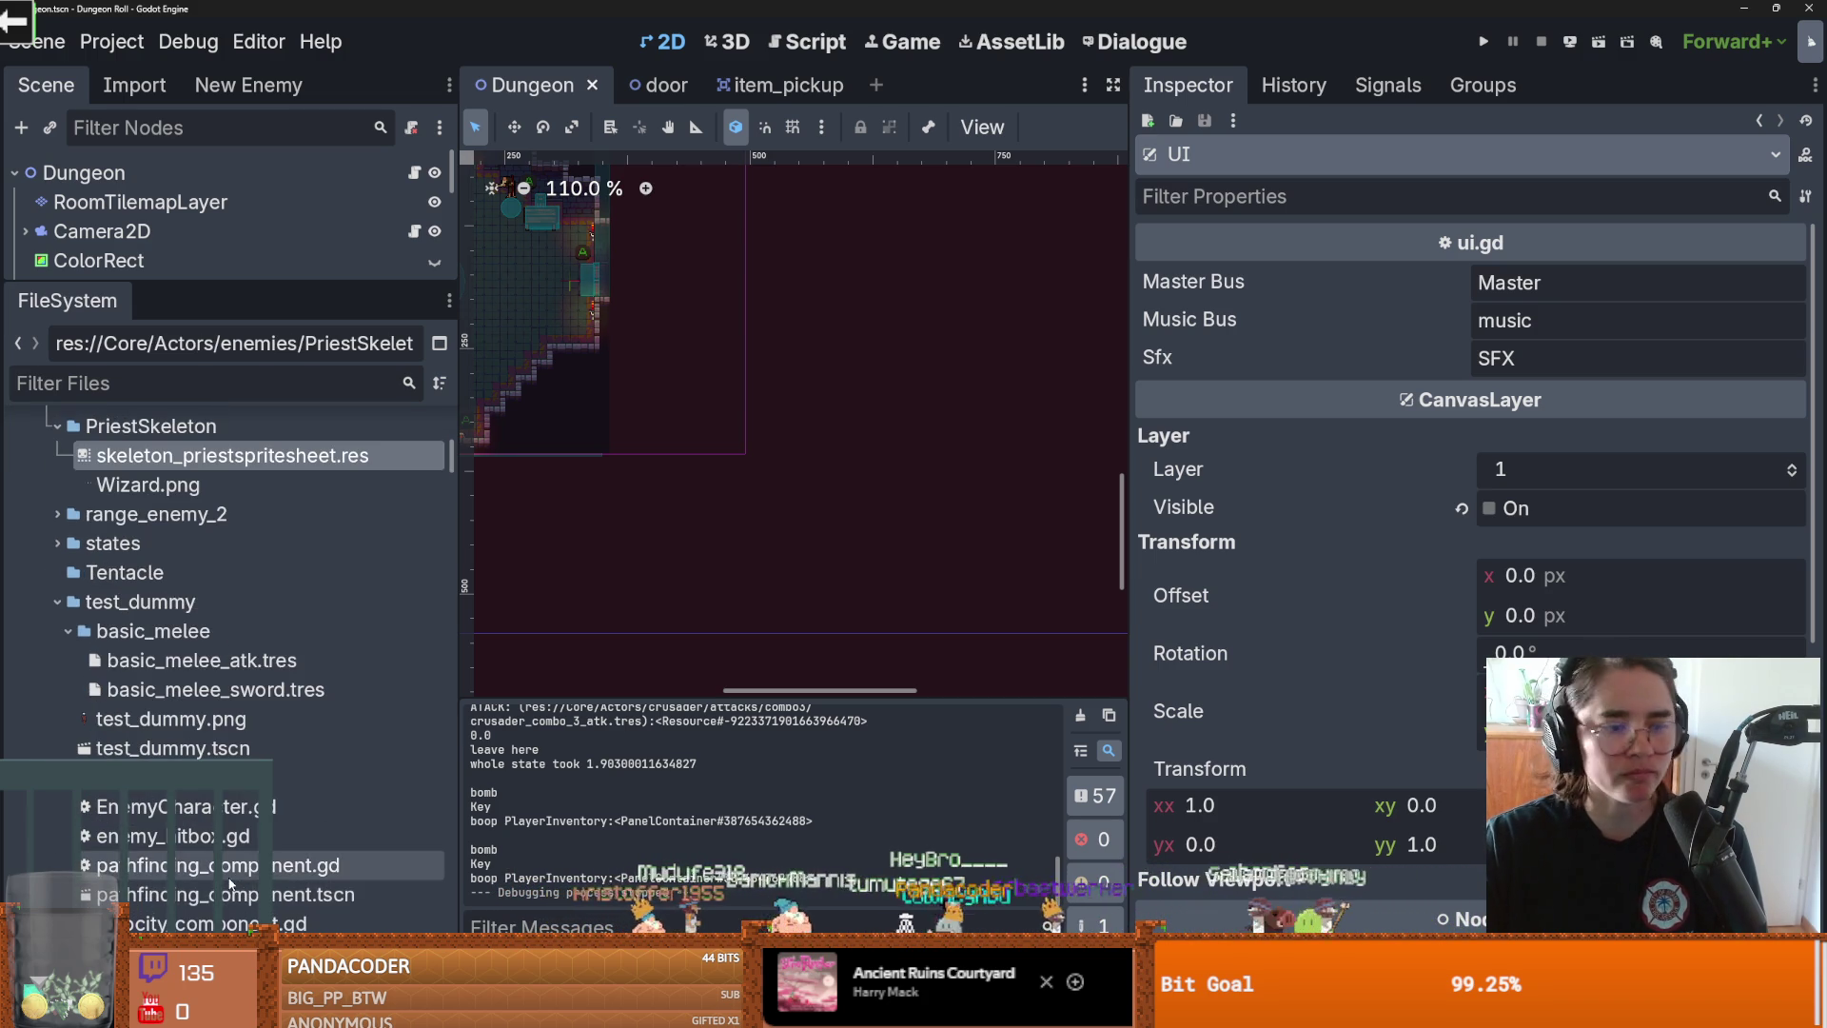
scroll(243, 874, down, 4)
right_click(217, 682)
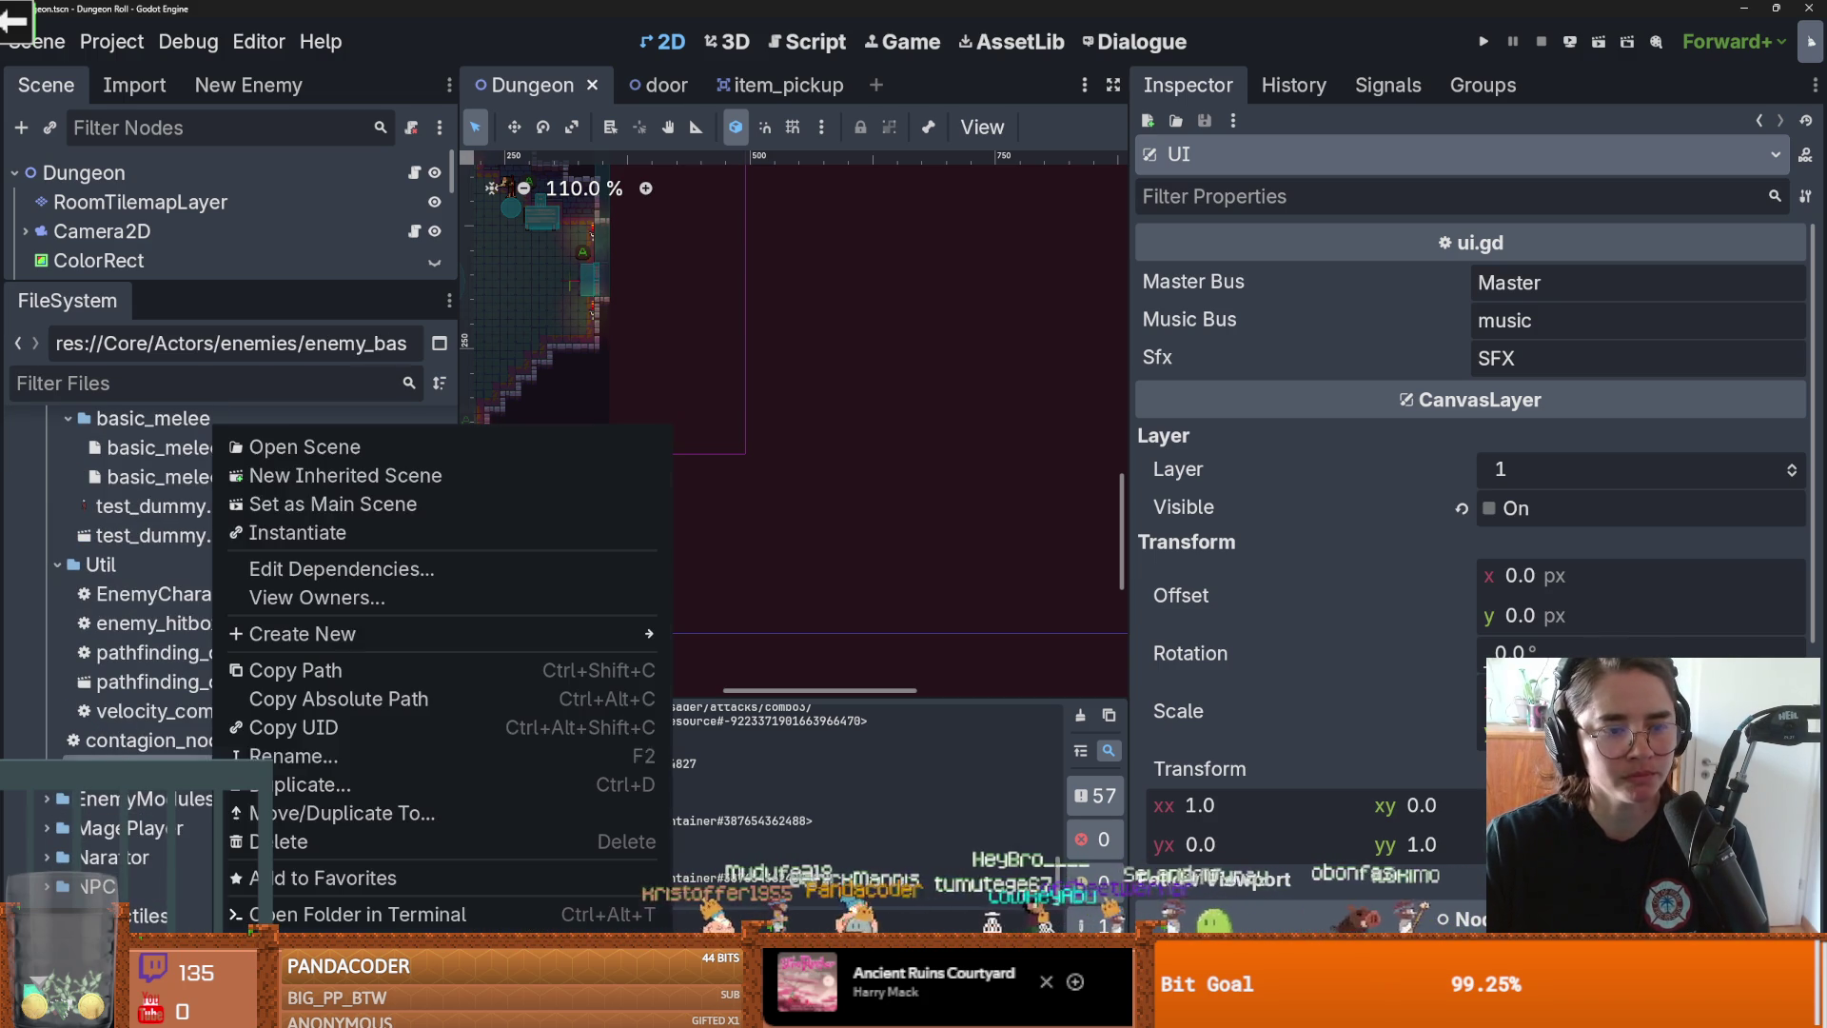
Step: Create a scene inheriting from the enemy base and rename root node enemy_1 to PriestBuffer
click(419, 475)
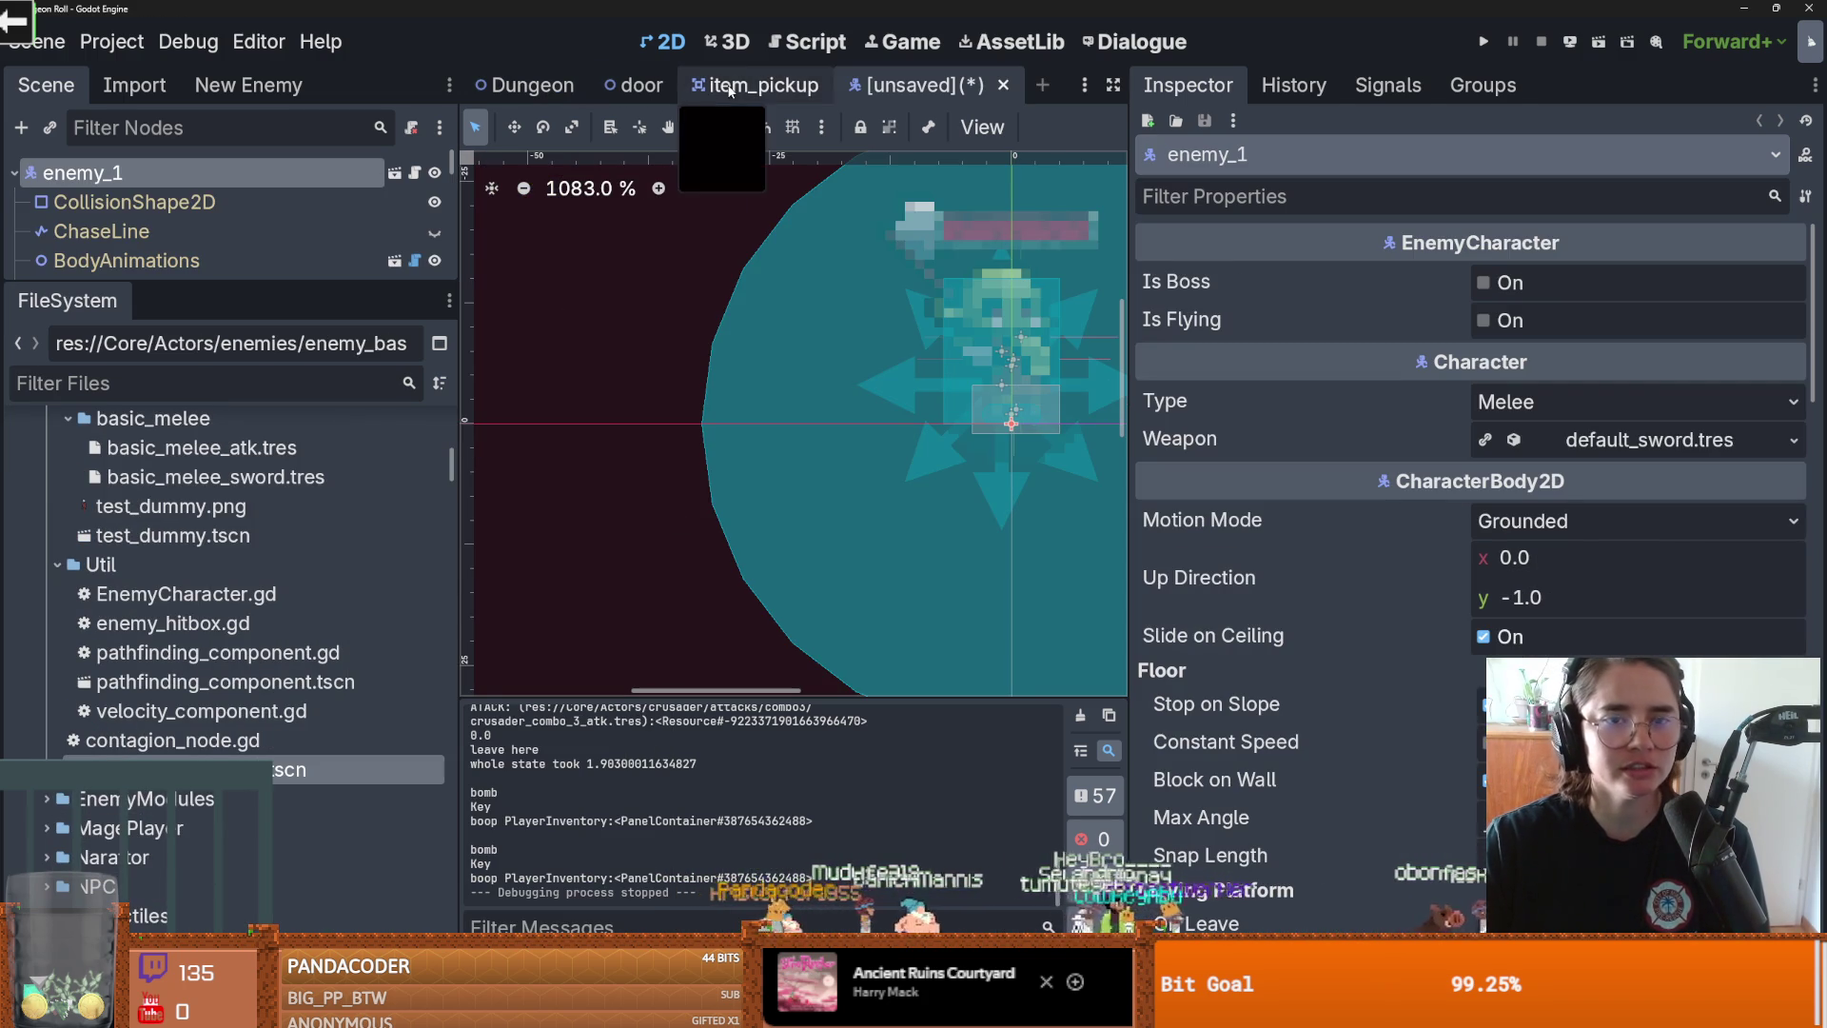
double_click(135, 175)
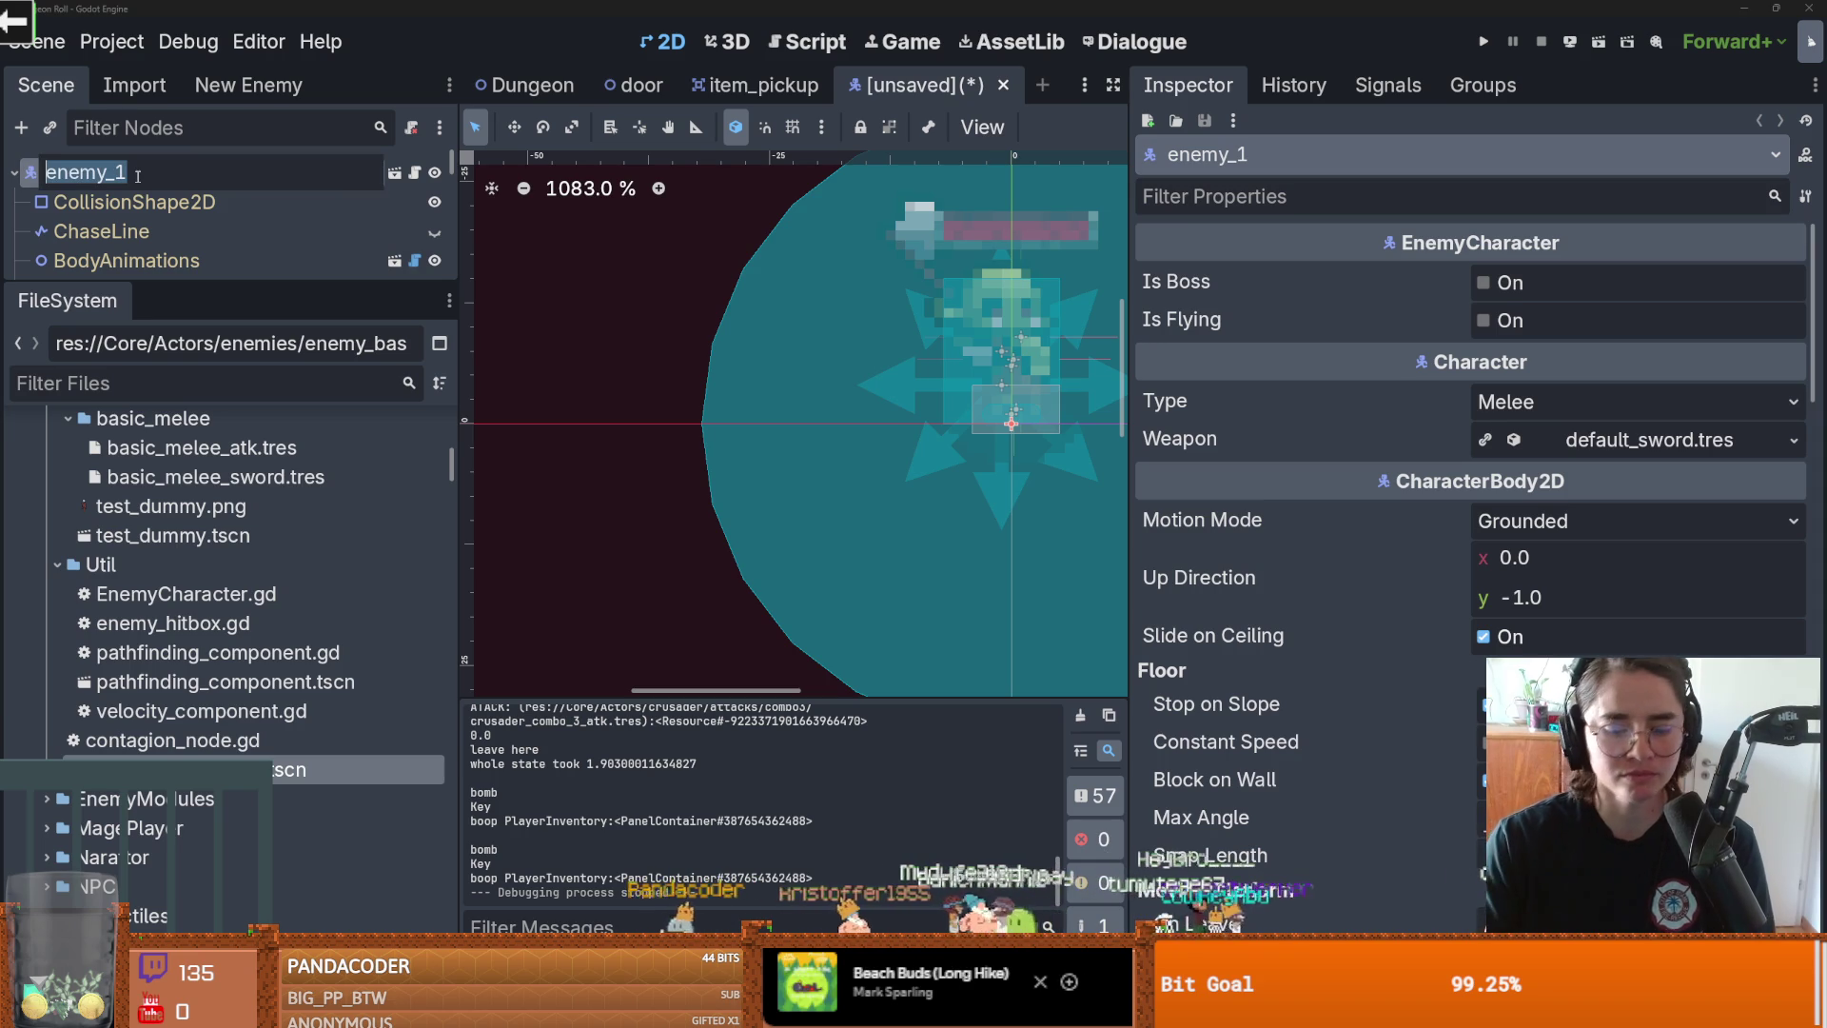
text(Pries)
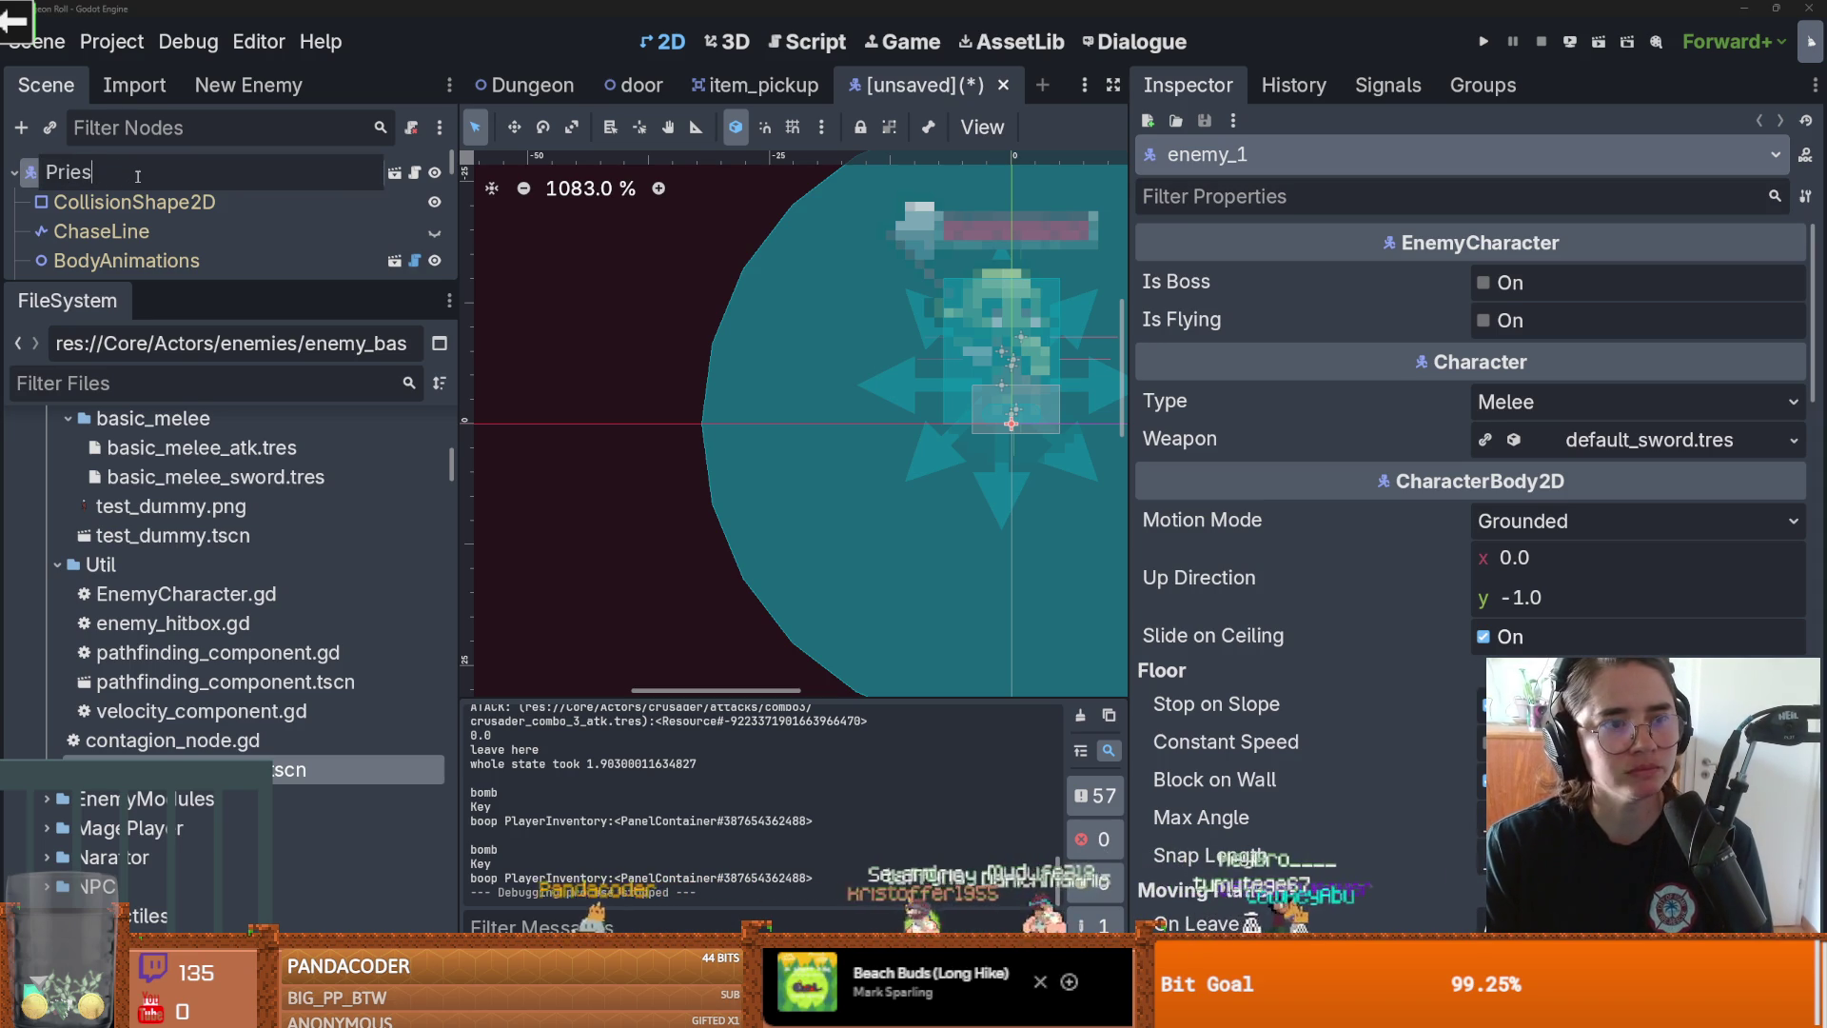
text(tB)
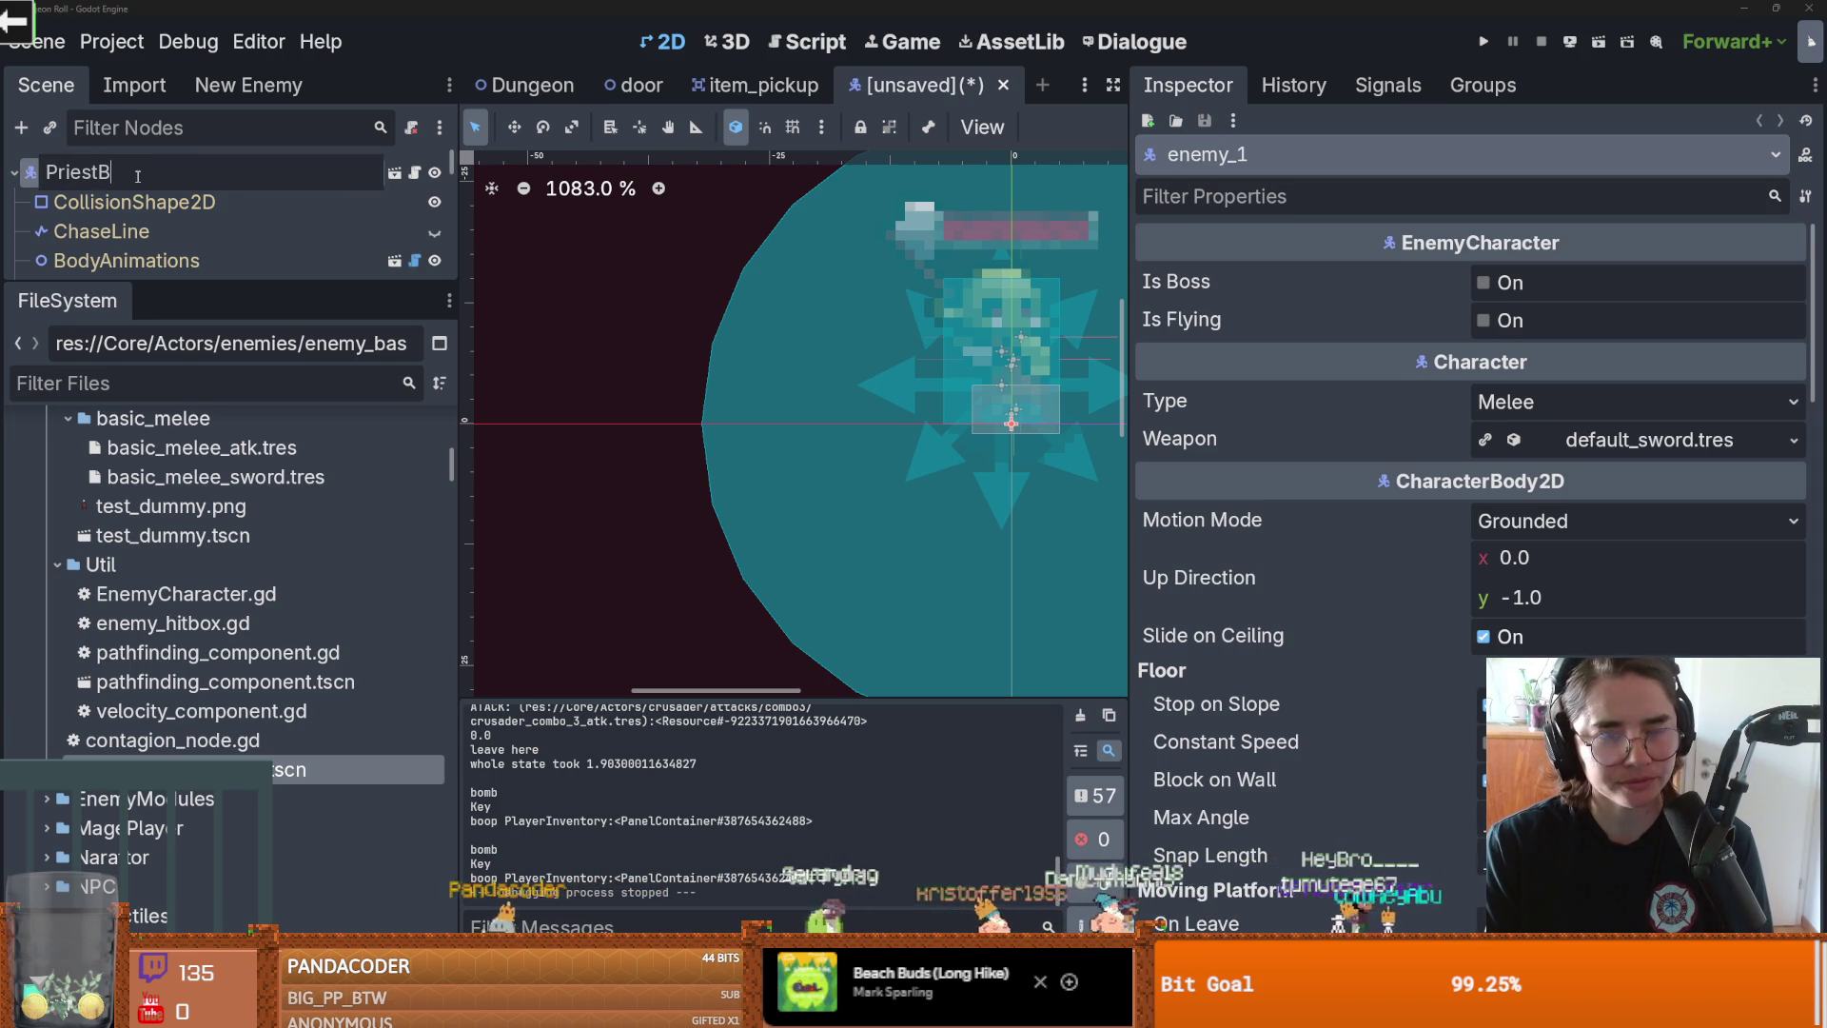
text(uffer)
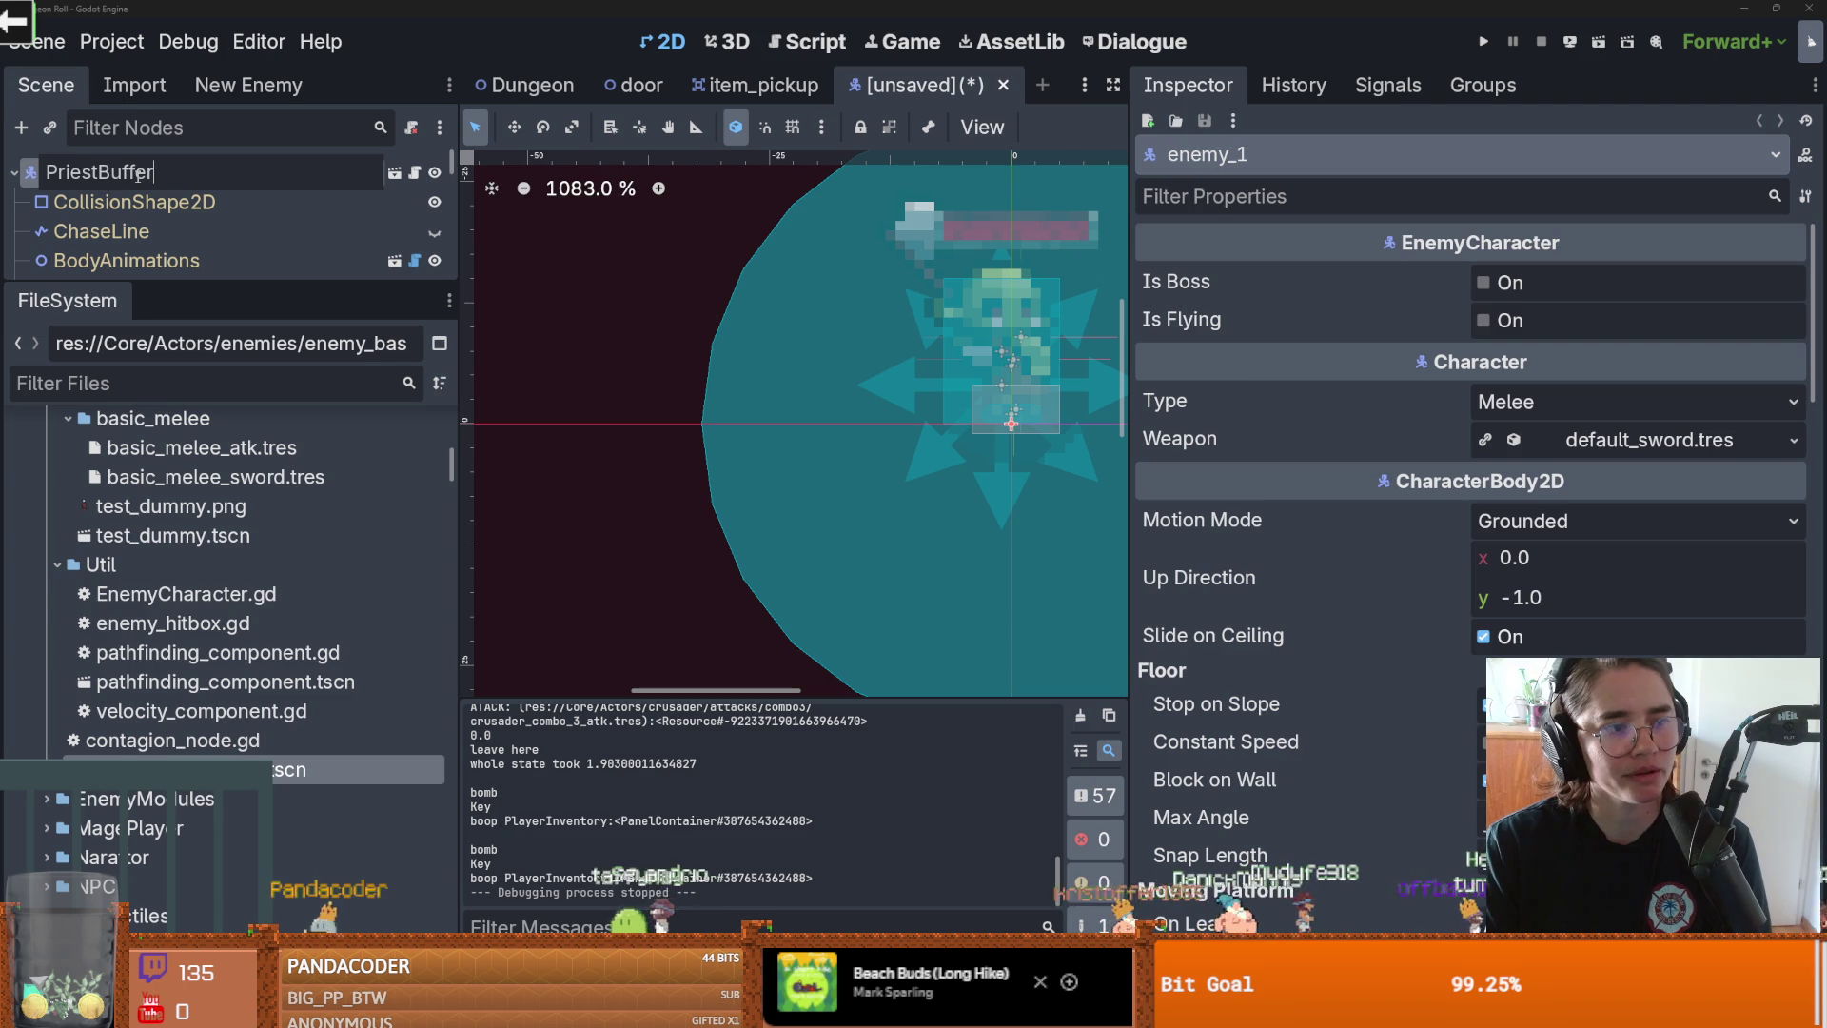
key(Return)
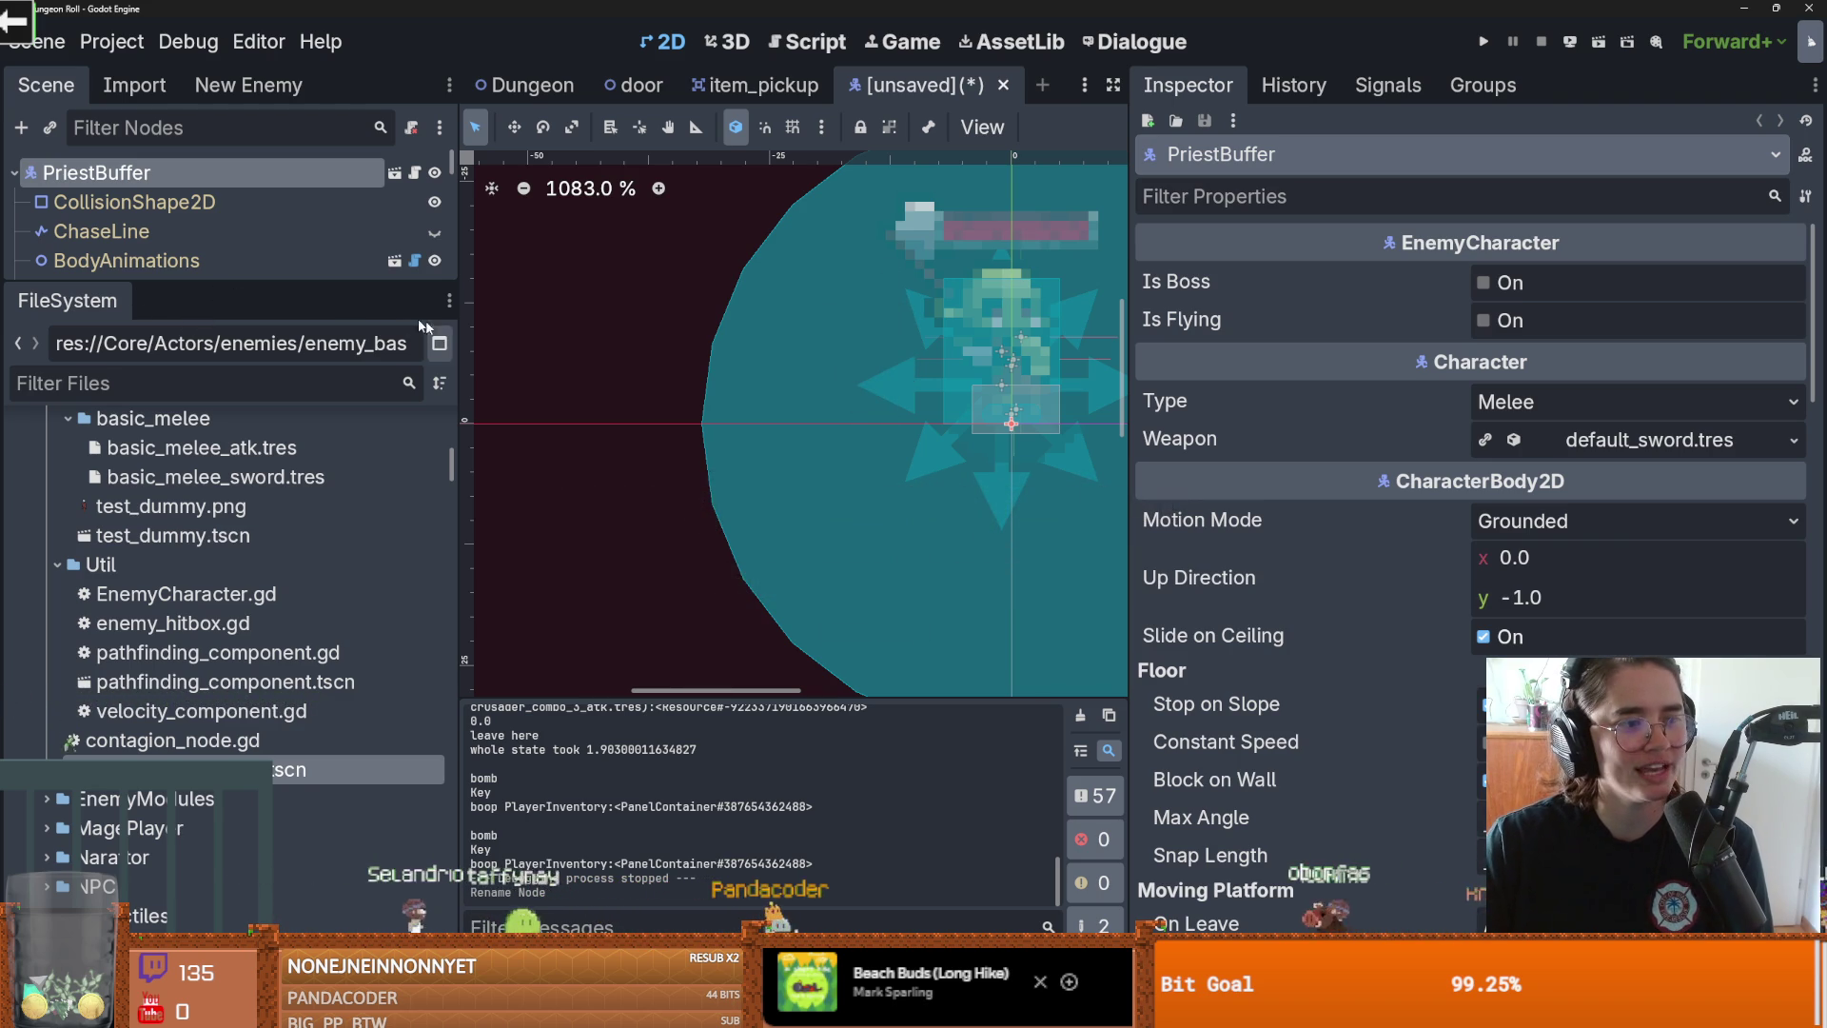
drag(276, 283, 276, 659)
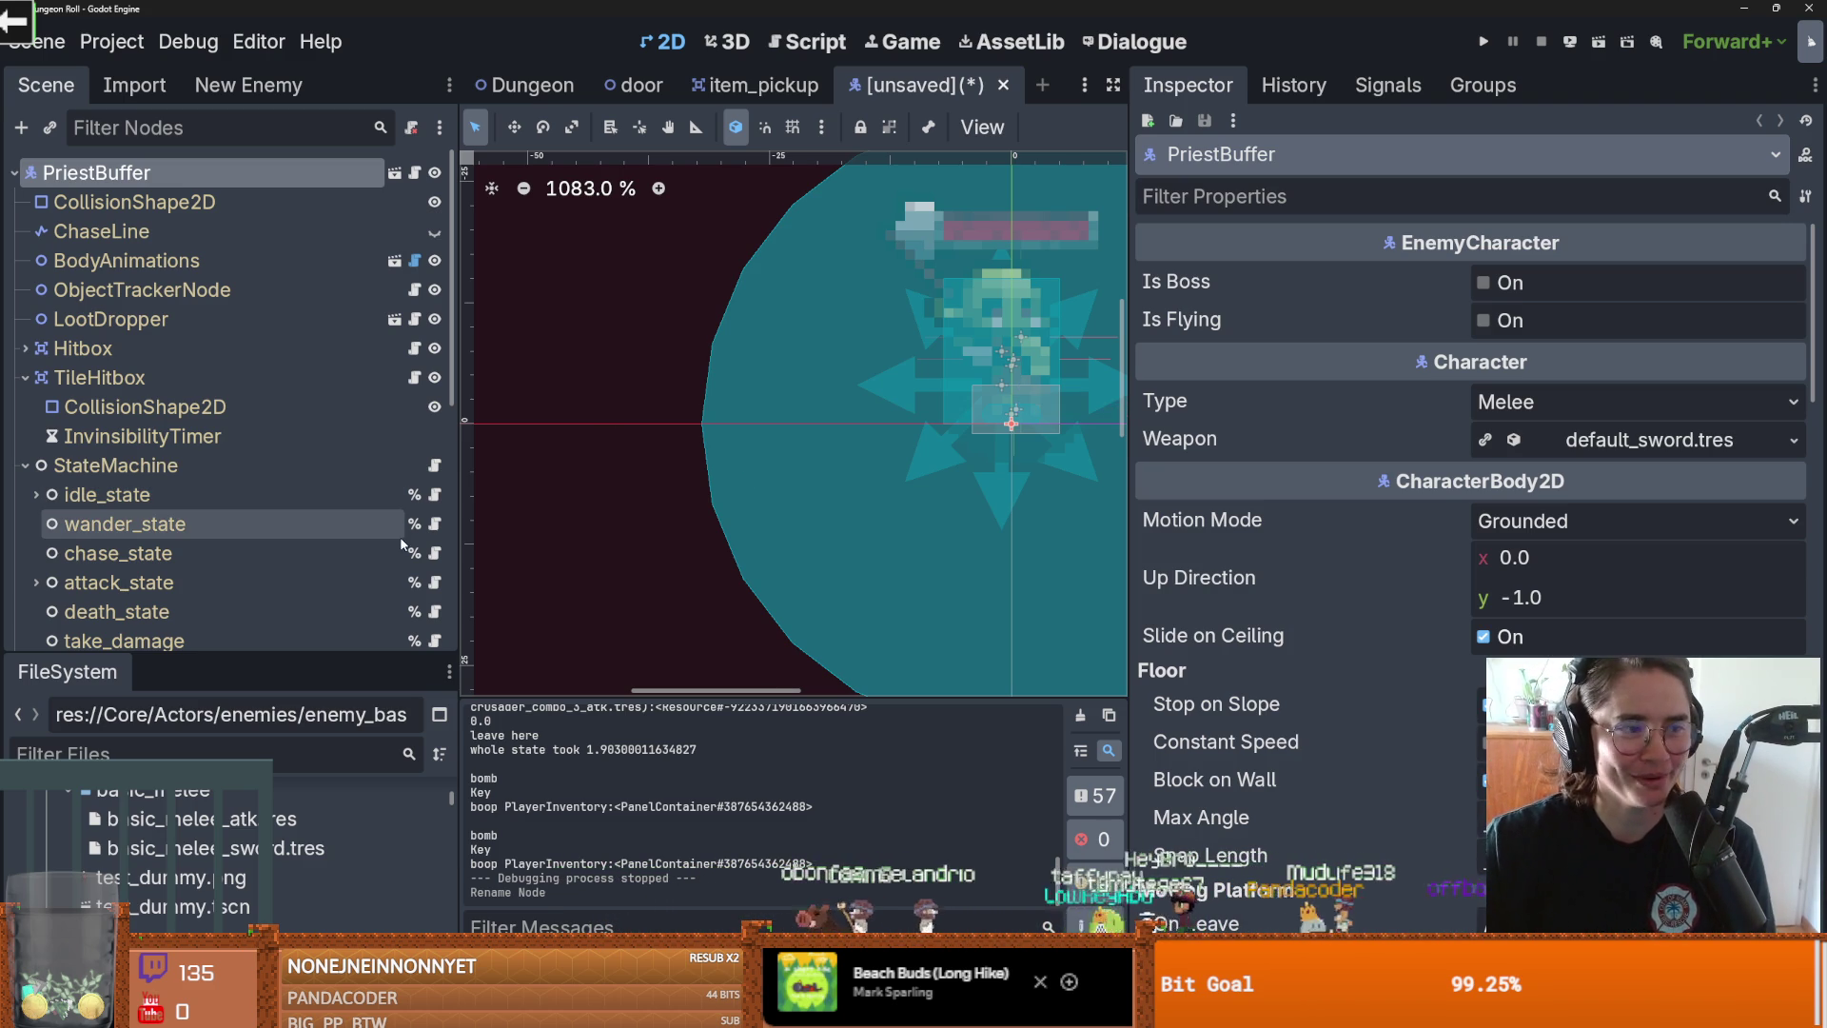
Step: Dismiss the save prompt and choose Save Scene As from the unsaved scene's tab
key(ctrl+s)
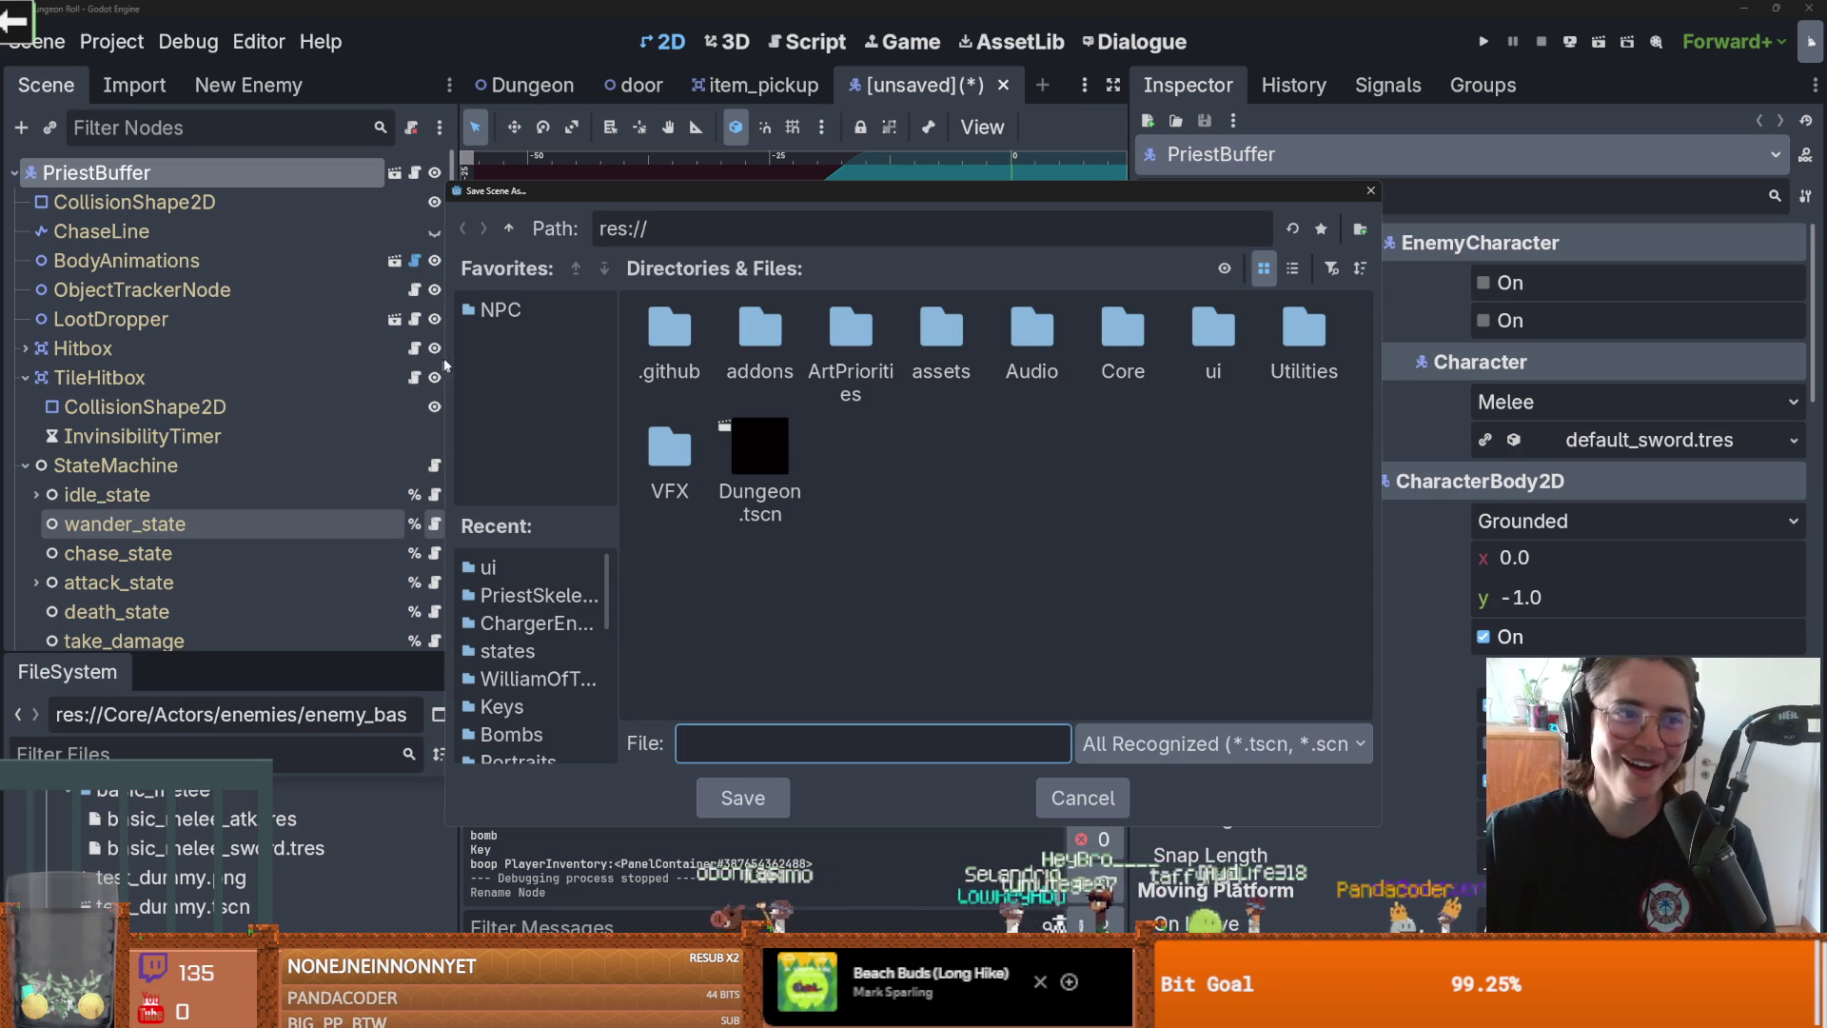
click(1094, 797)
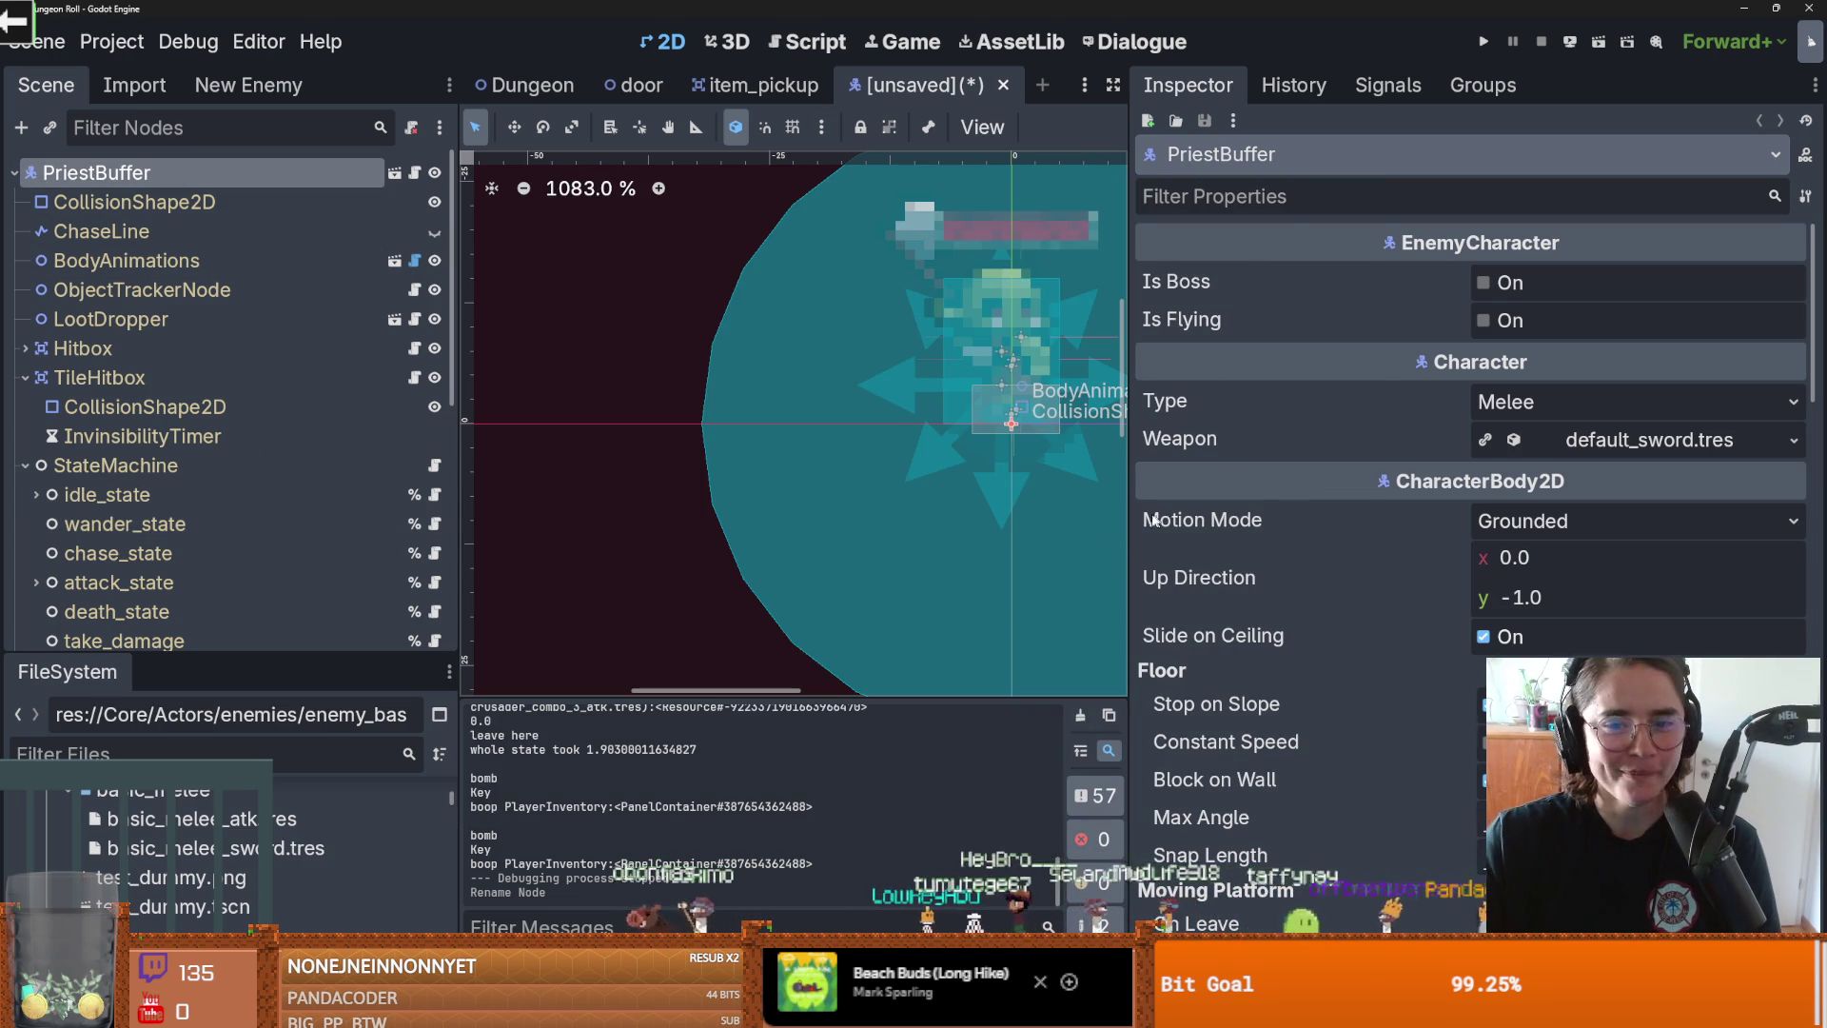
drag(1126, 518, 1627, 518)
right_click(97, 179)
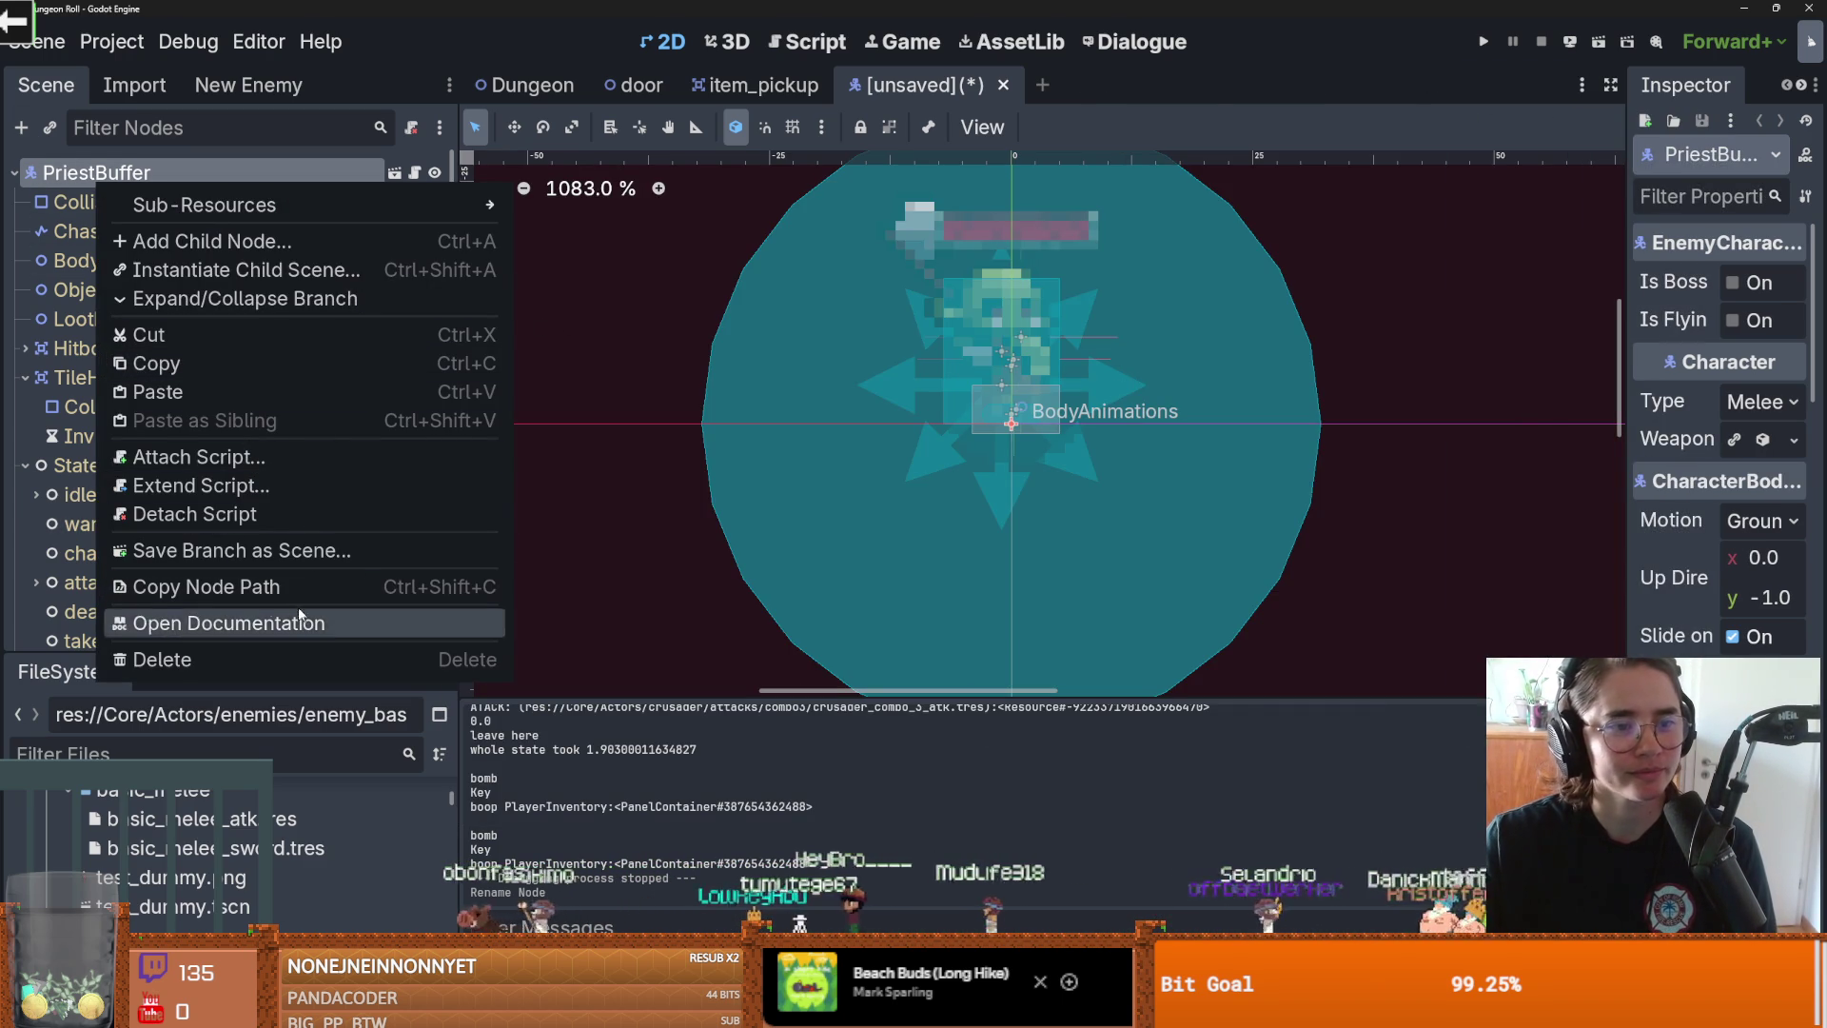
right_click(906, 89)
click(1036, 165)
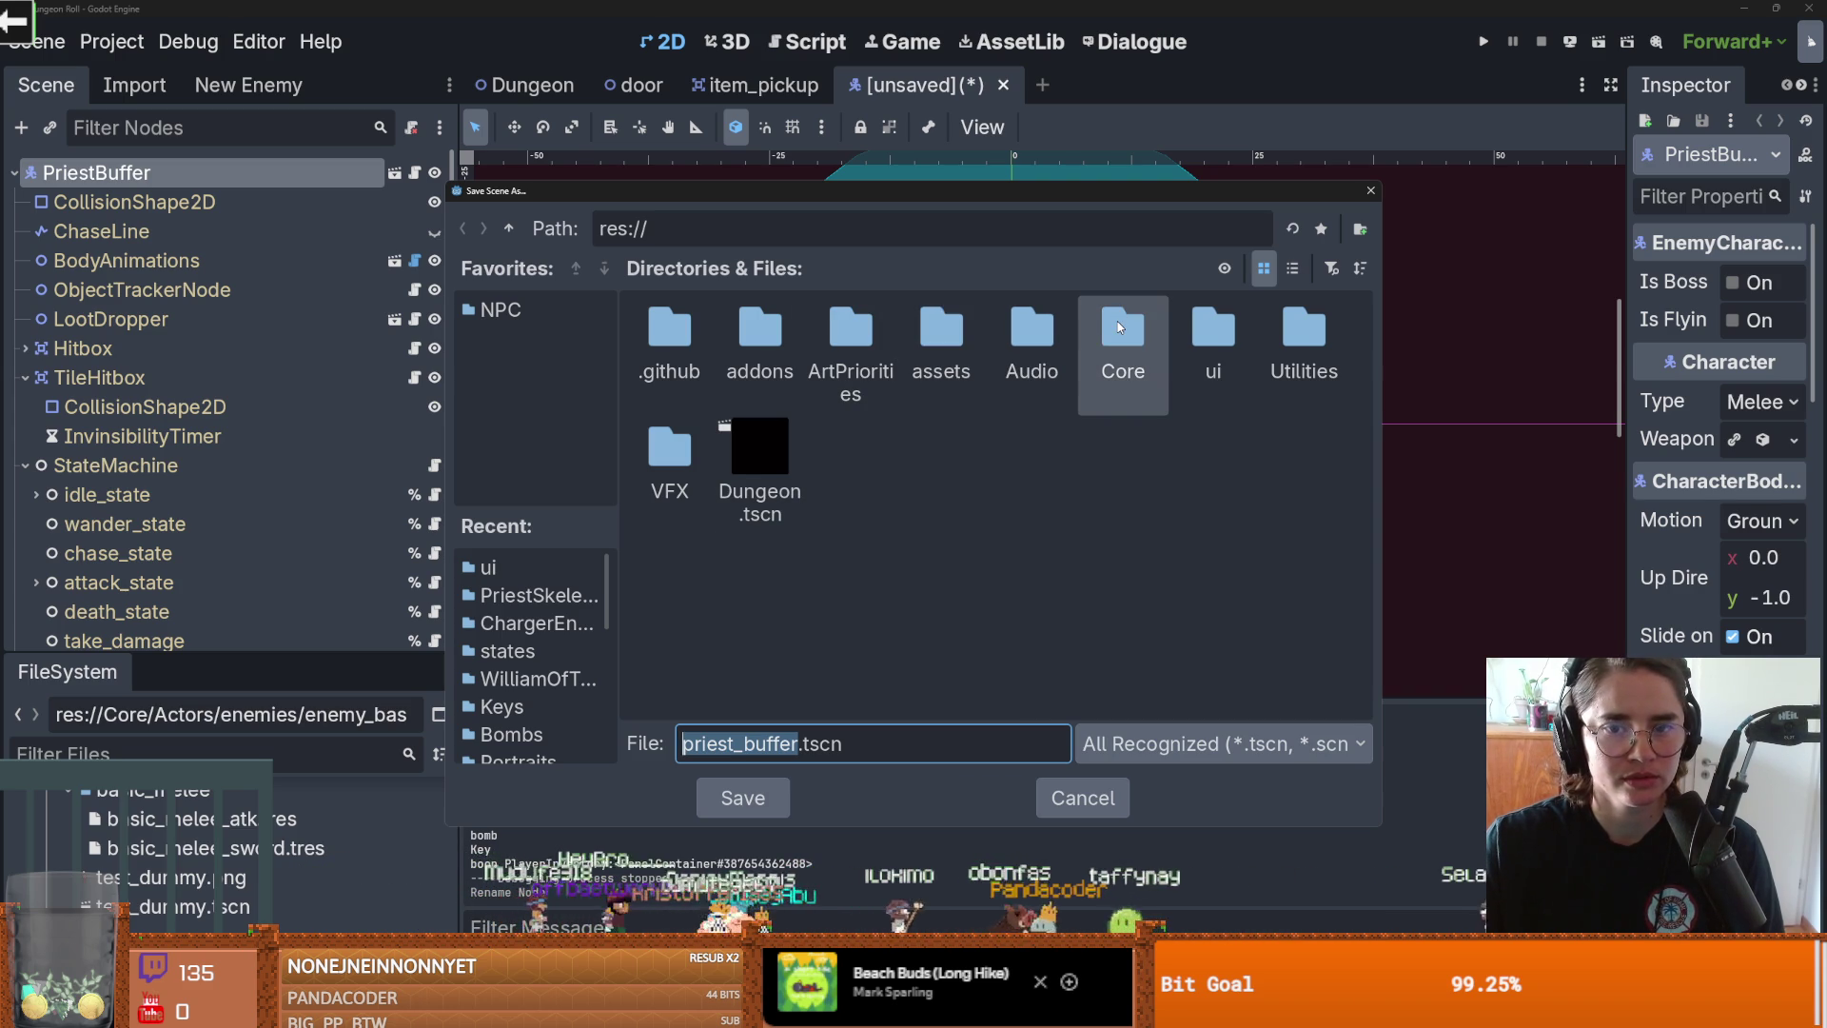
Step: Browse to res://Core/Actors/enemies/PriestSkeleton and save the scene as priest_buffer.tscn
double_click(1121, 328)
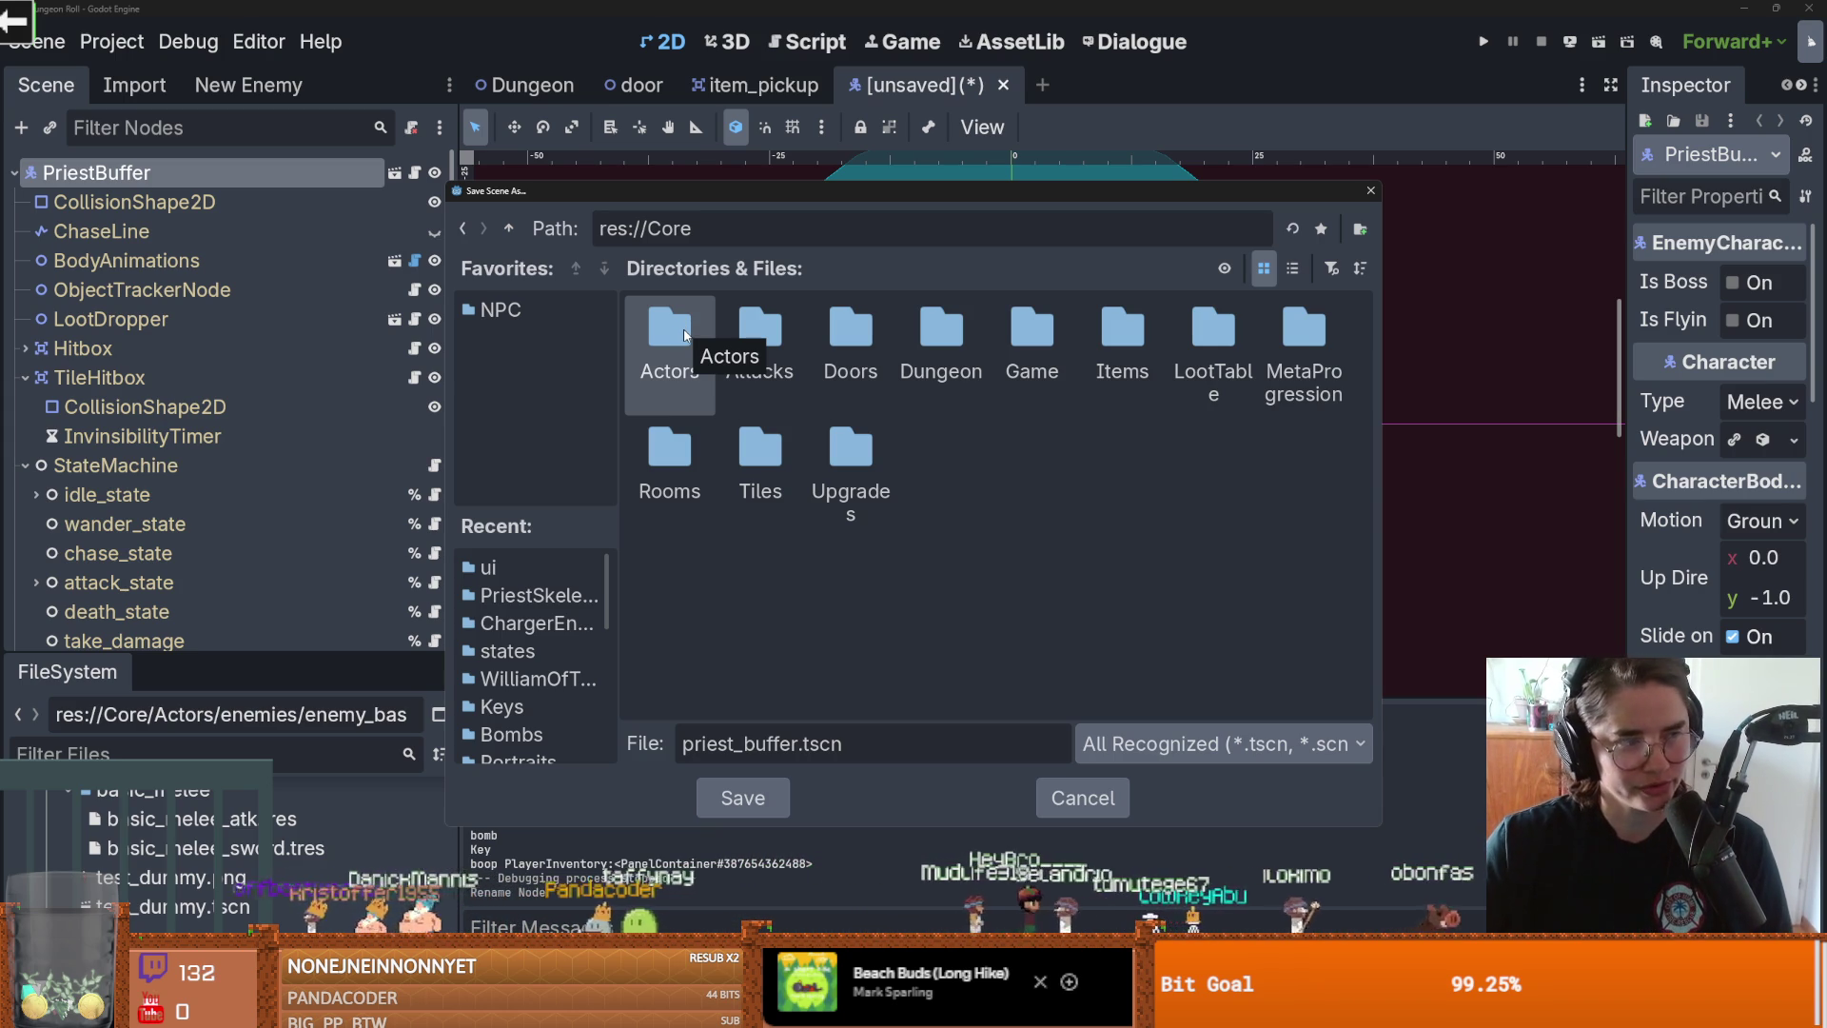
double_click(686, 333)
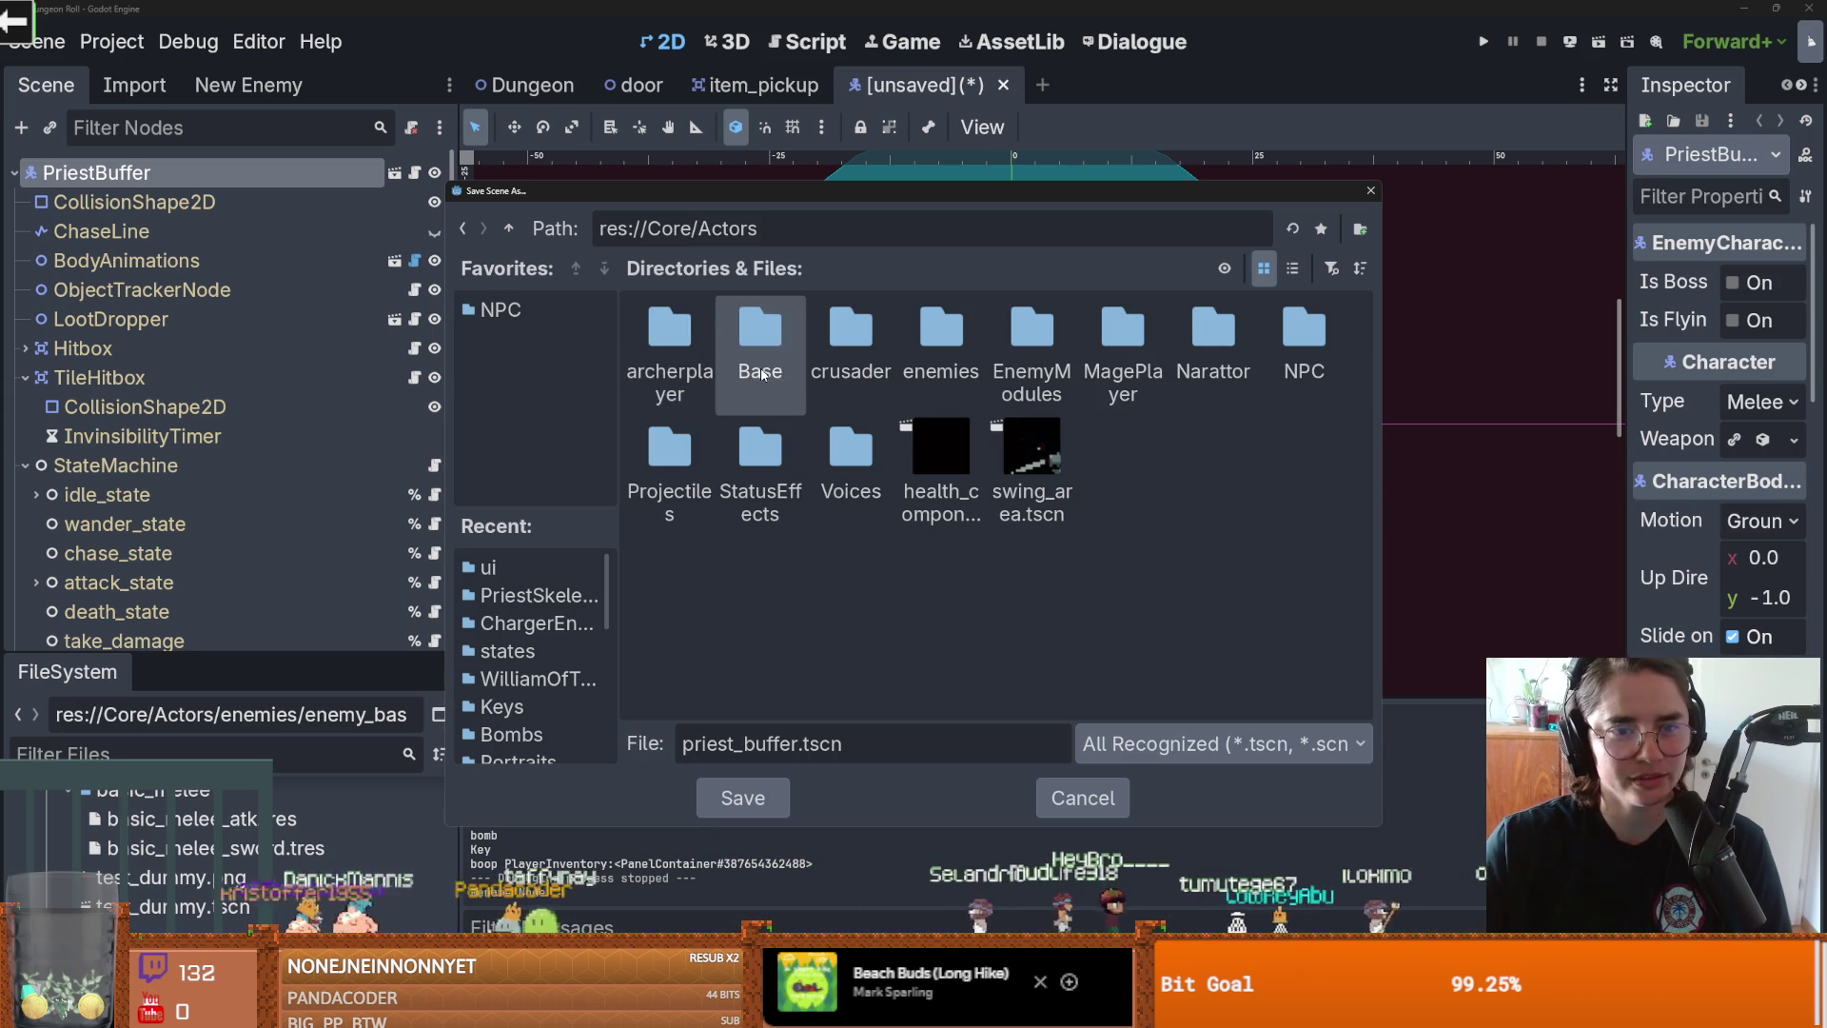
double_click(934, 318)
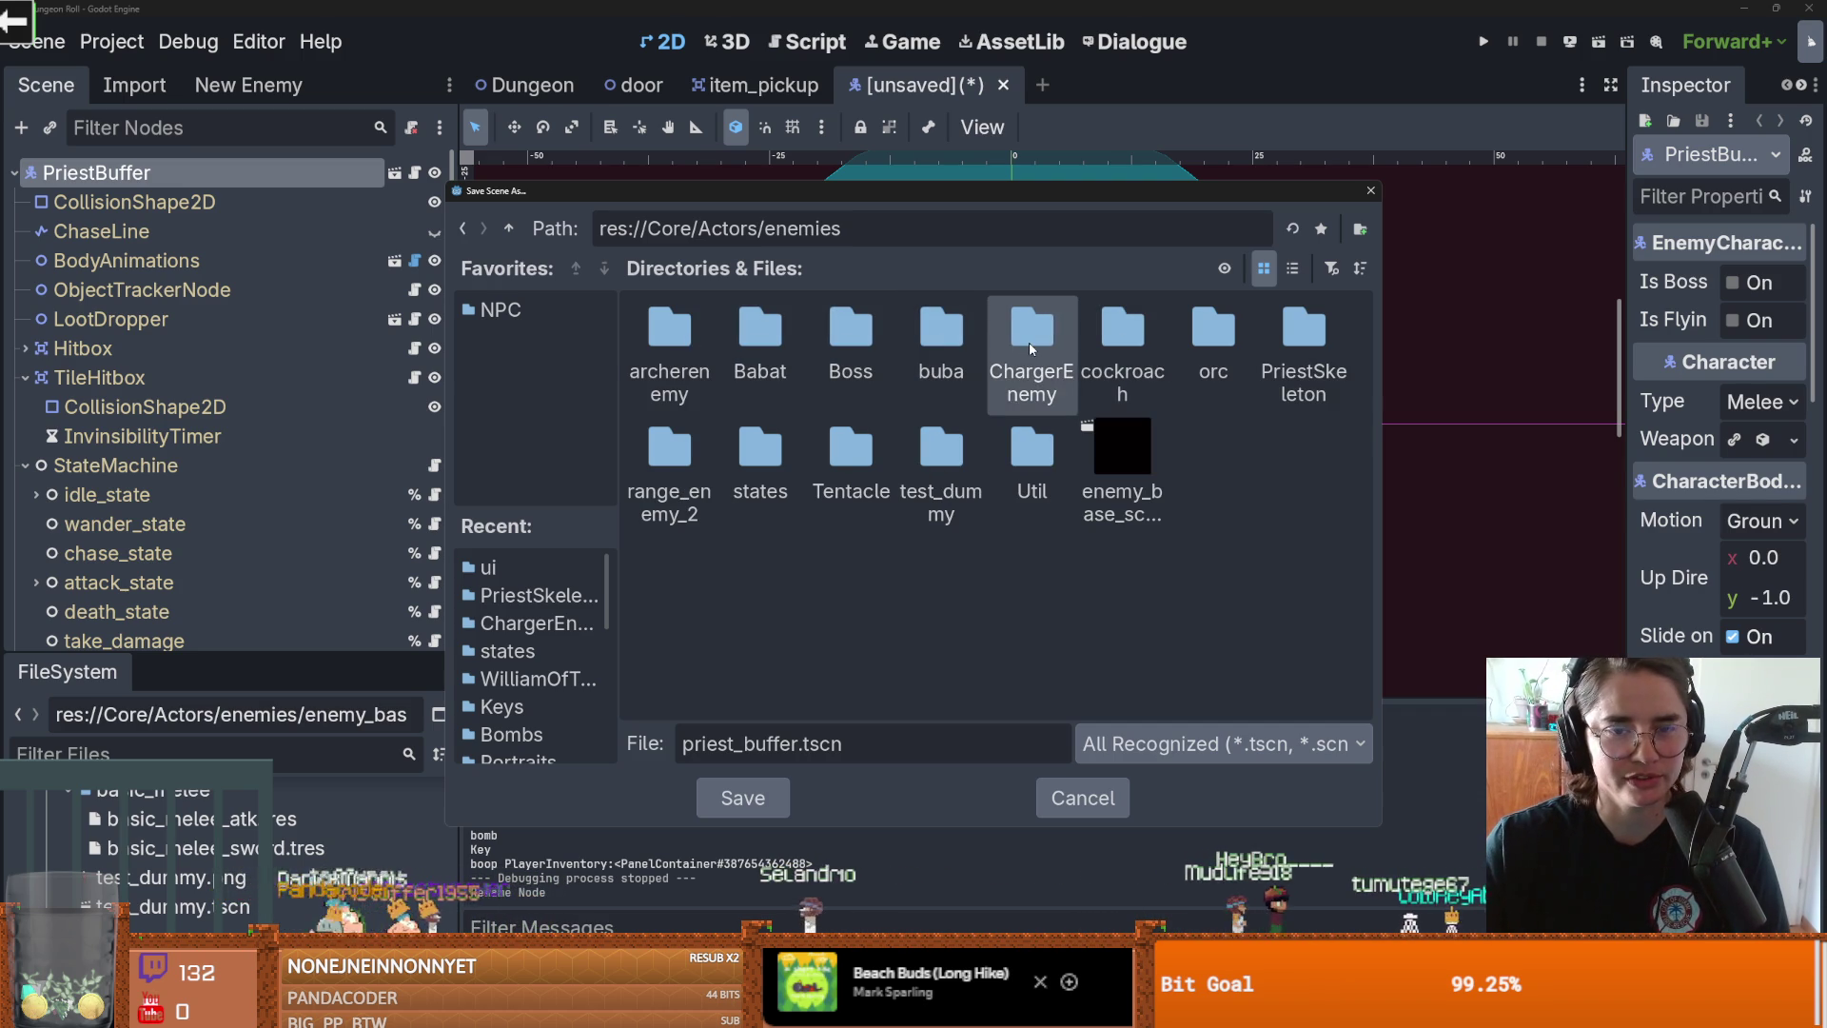
double_click(1329, 340)
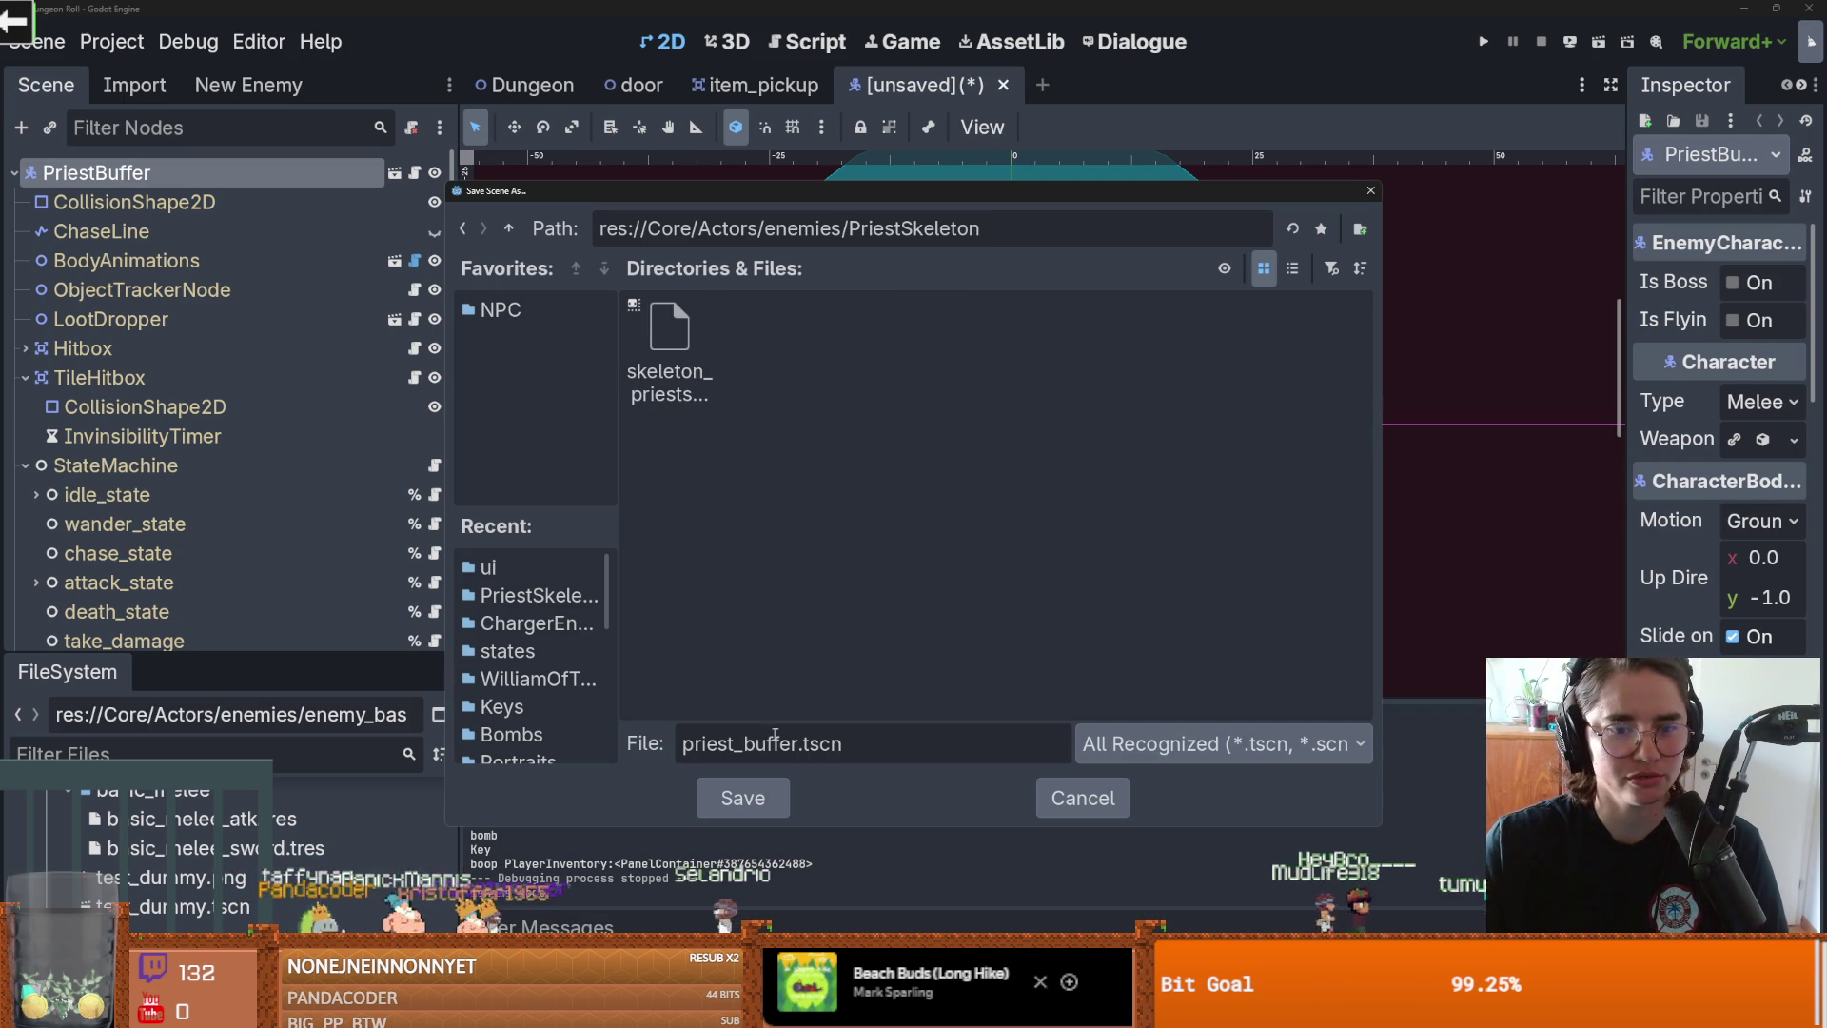
click(744, 798)
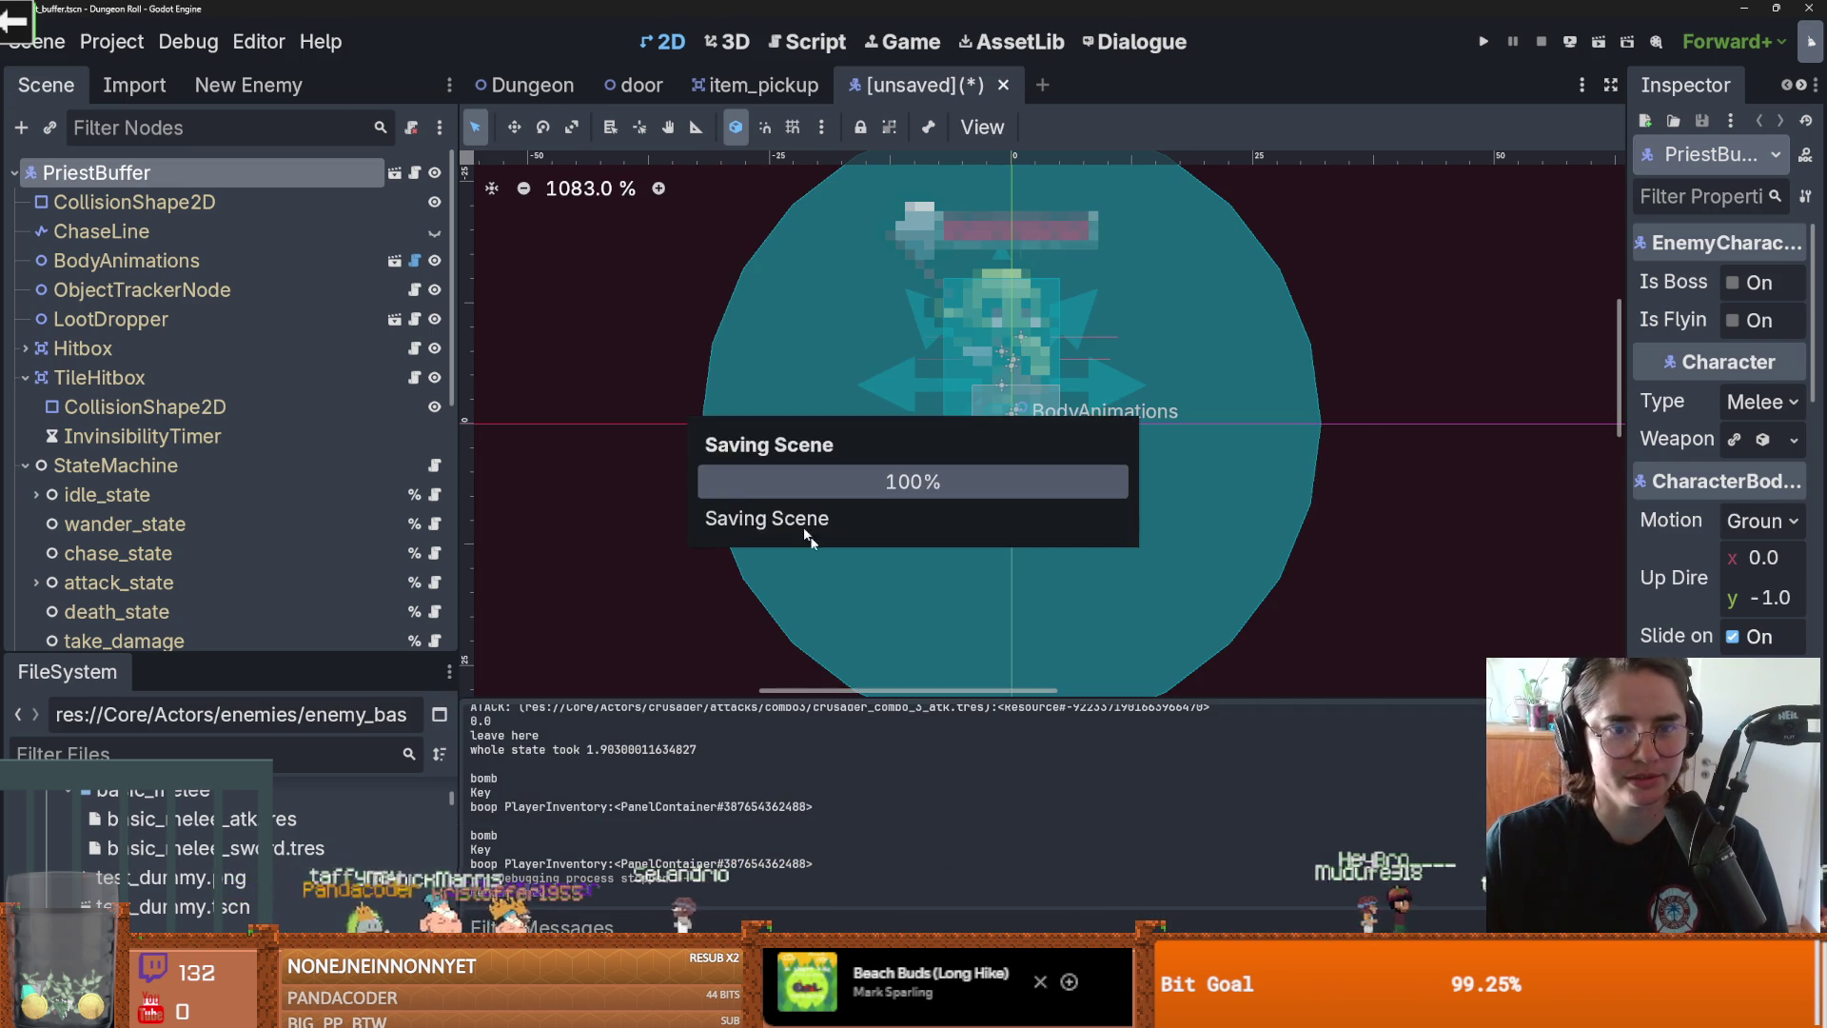
Step: Open the enemy_body_animations scene from the BodyAnimations node and view body_animations.gd
click(142, 260)
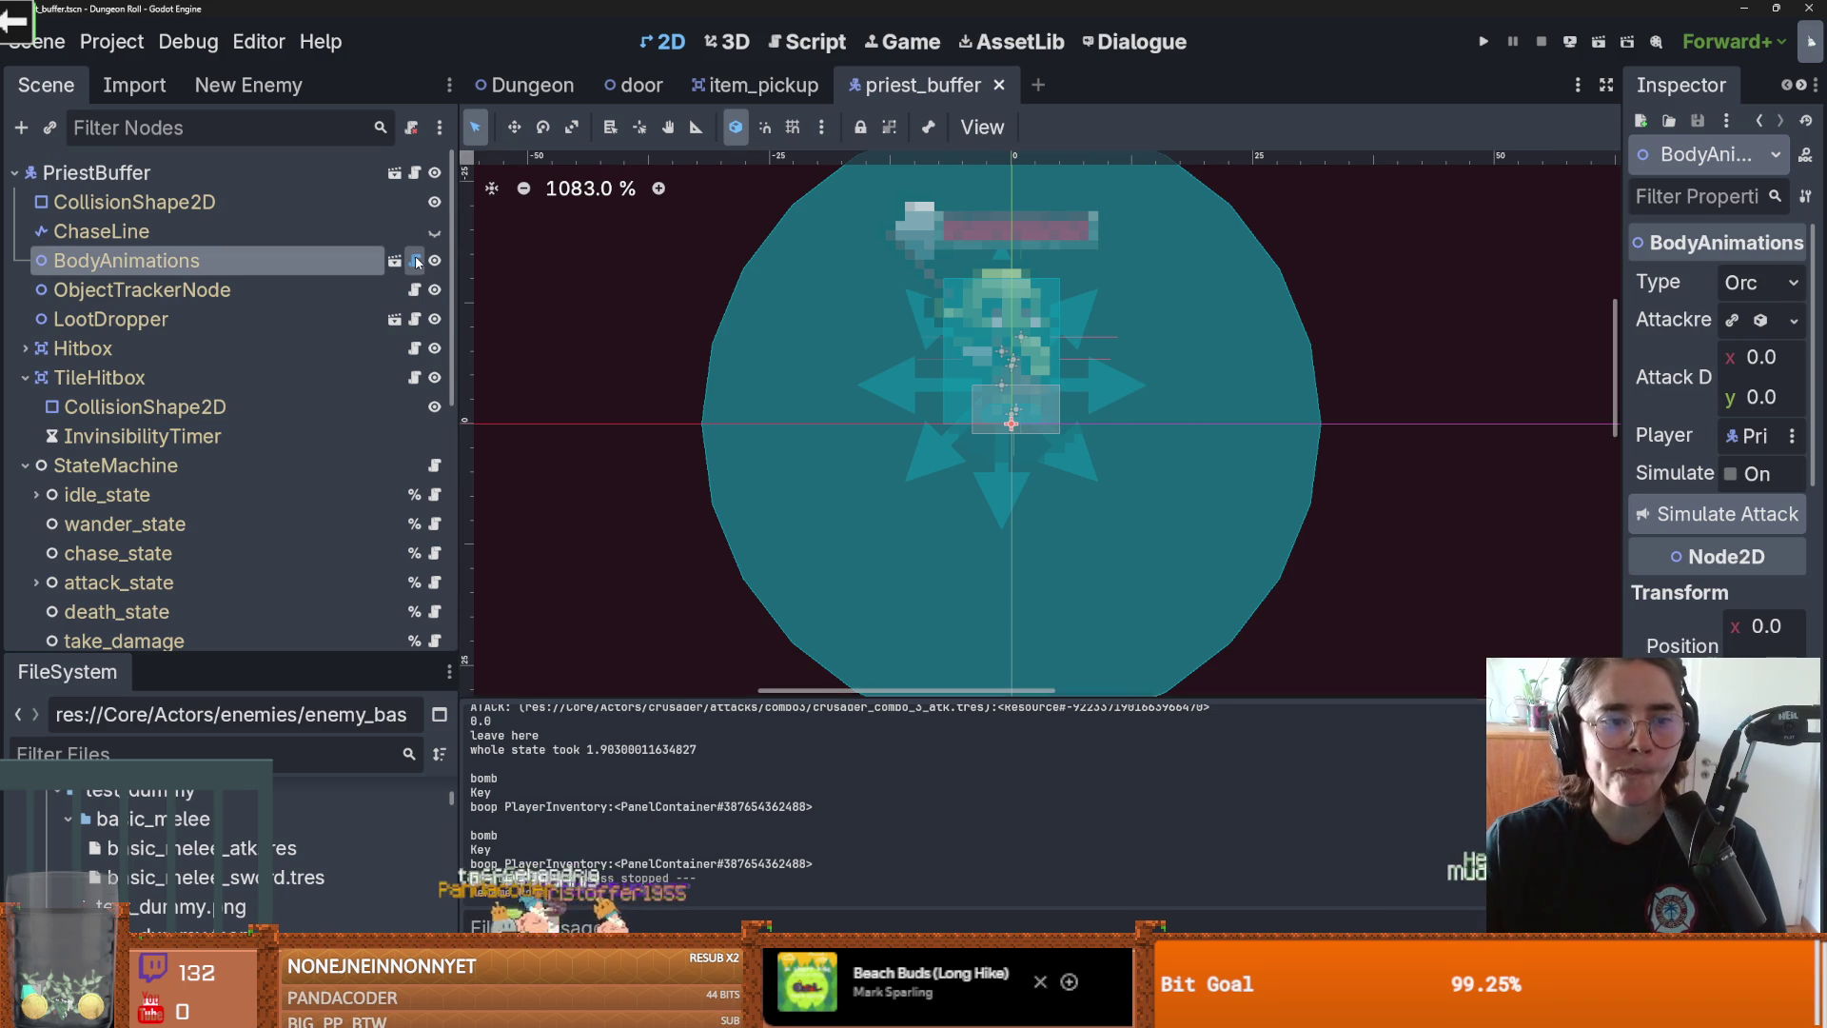
click(416, 261)
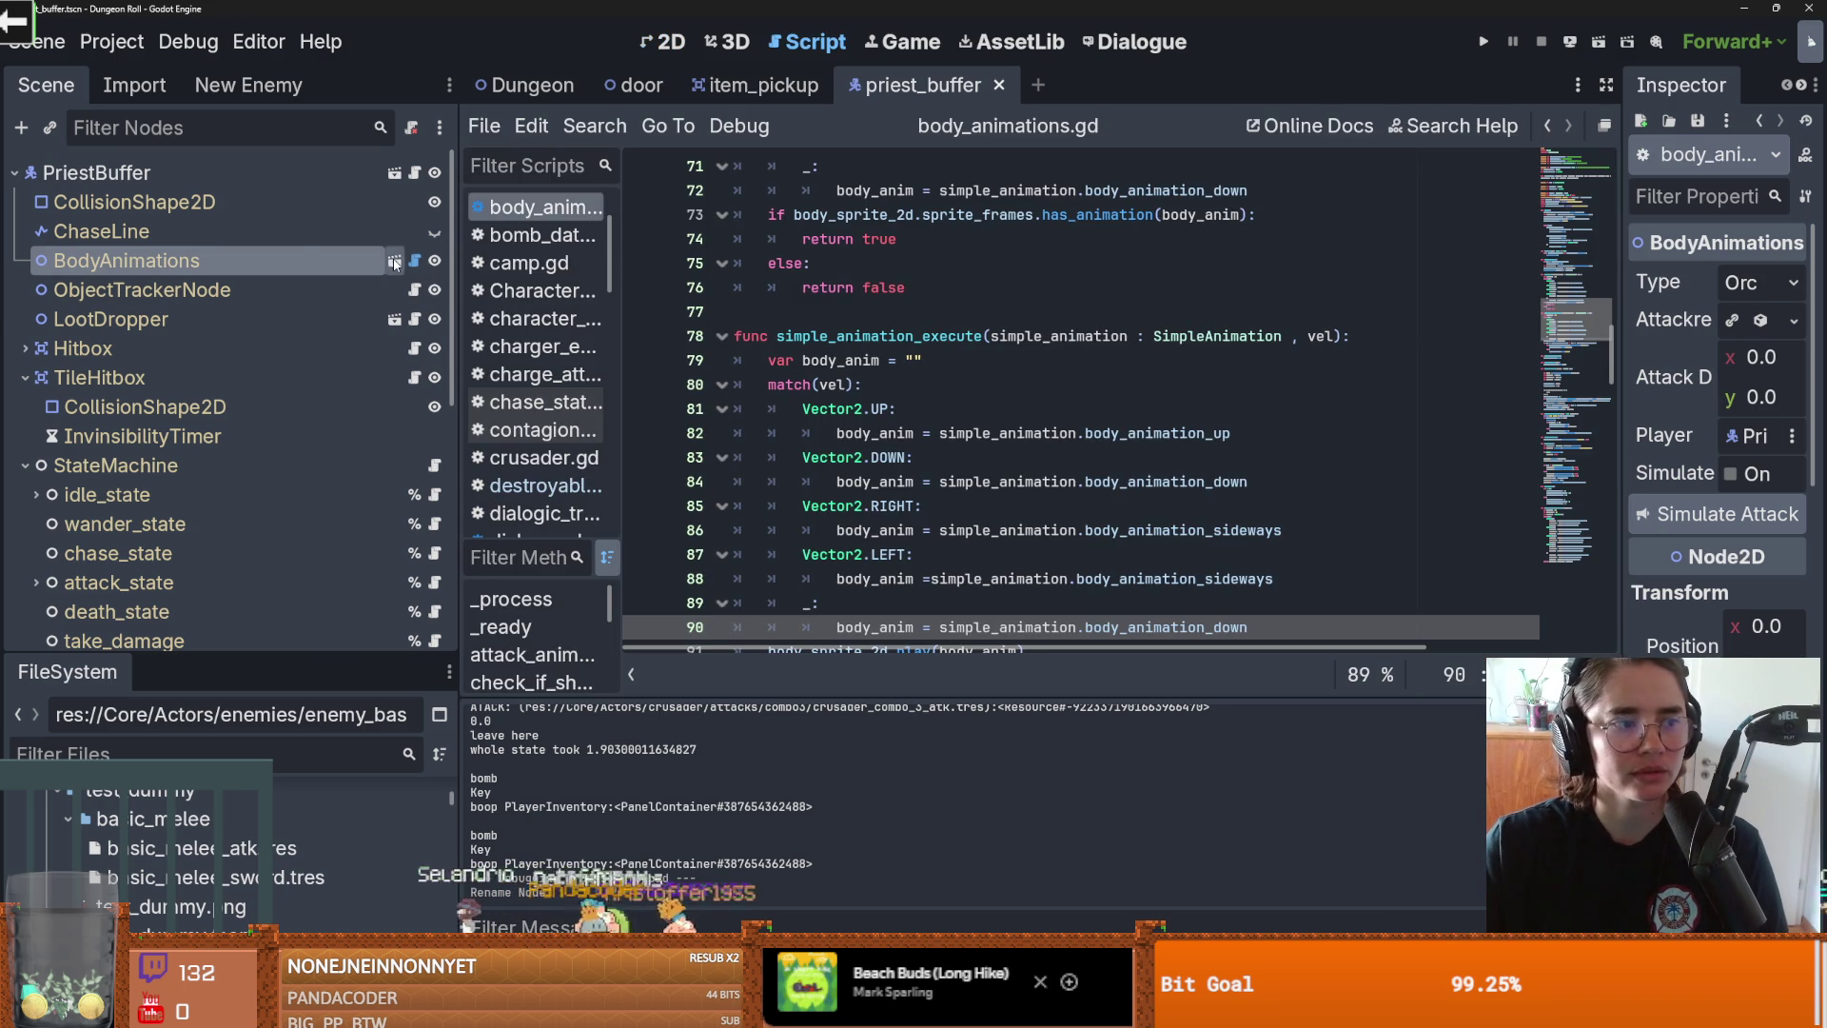
click(395, 261)
scroll(740, 331, up, 3)
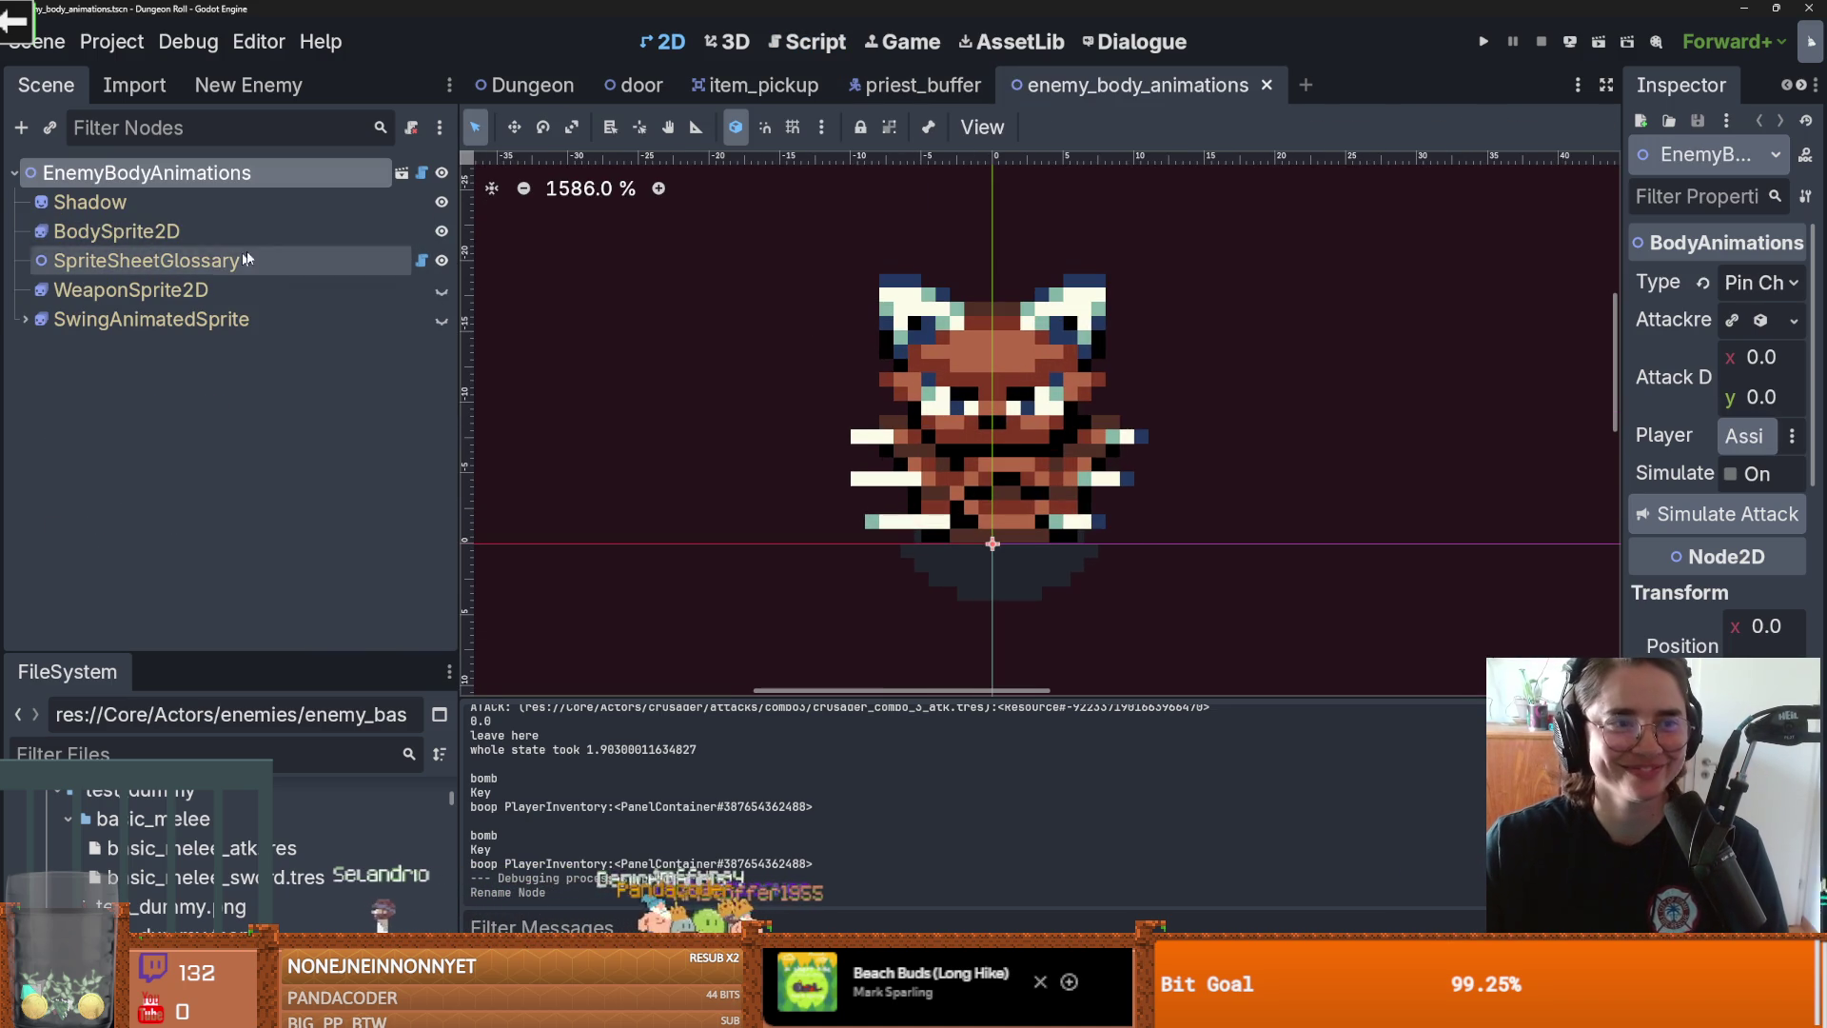
click(143, 202)
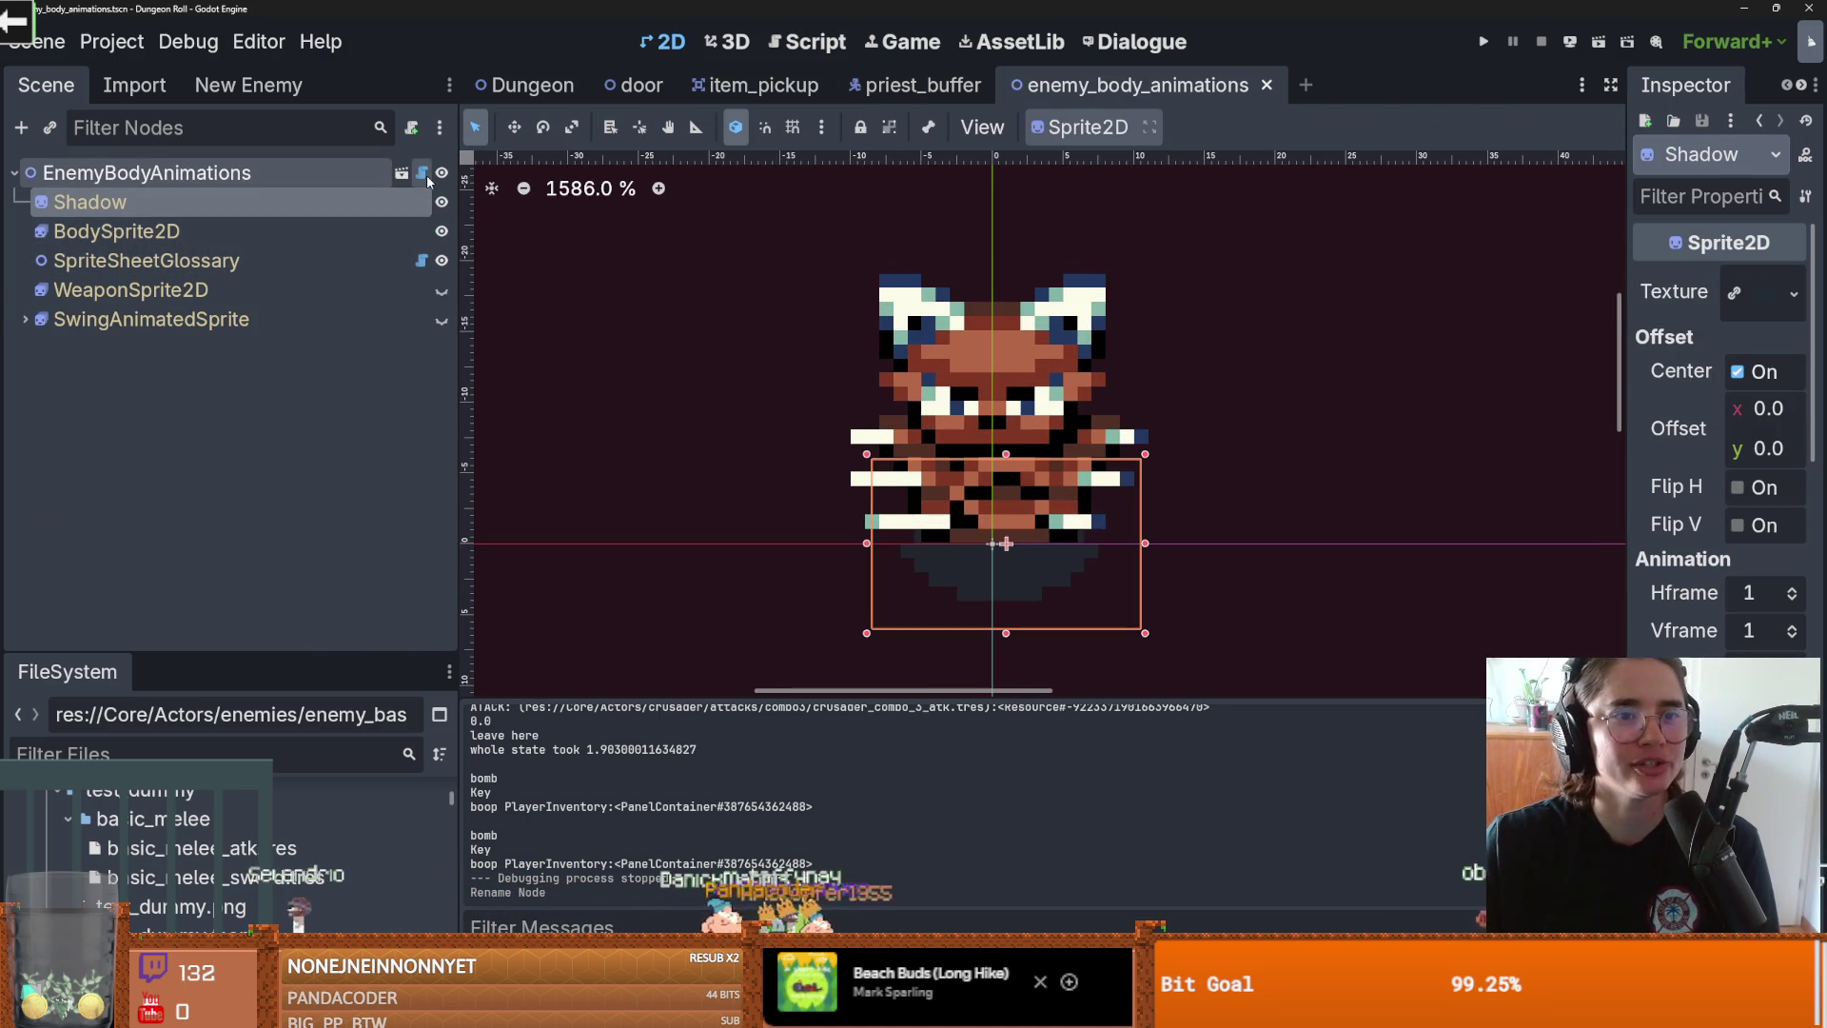
click(421, 172)
scroll(927, 403, up, 15)
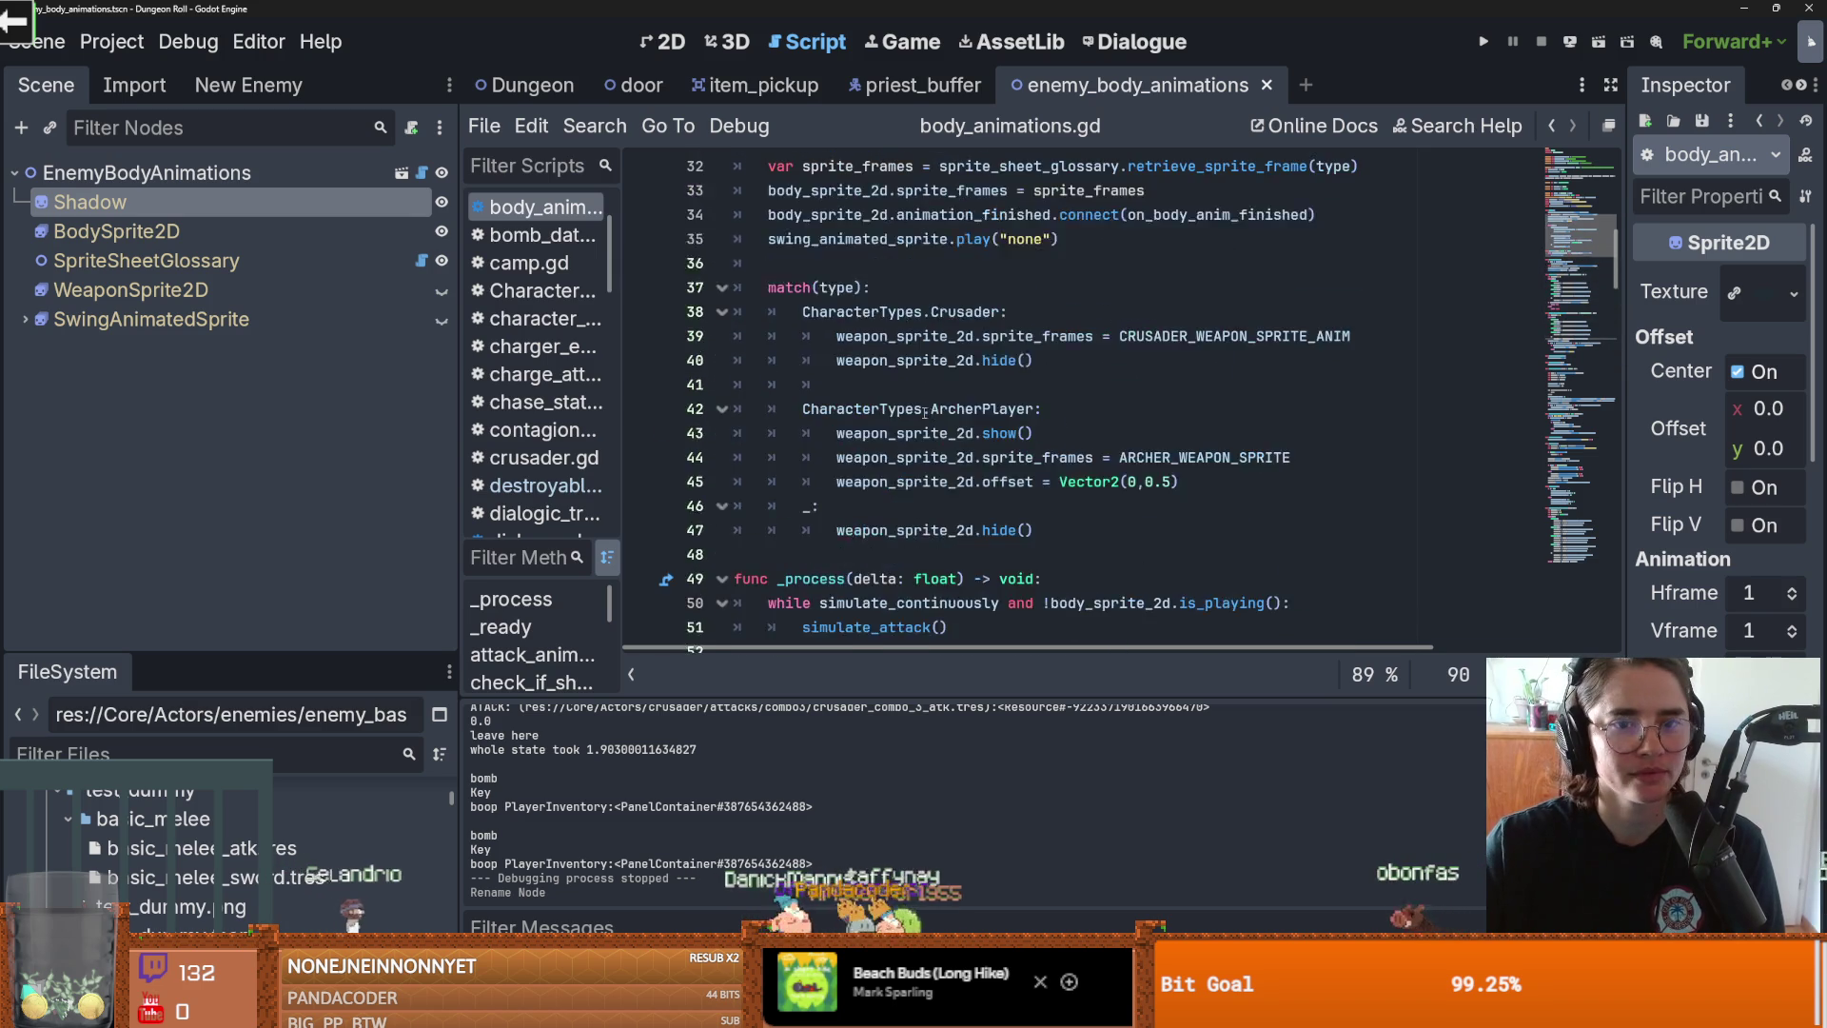
Step: Append PriestBuffer to the CharacterTypes enum on line 15, then bring up sprite_sheet_glossary.gd
scroll(1047, 381, up, 2)
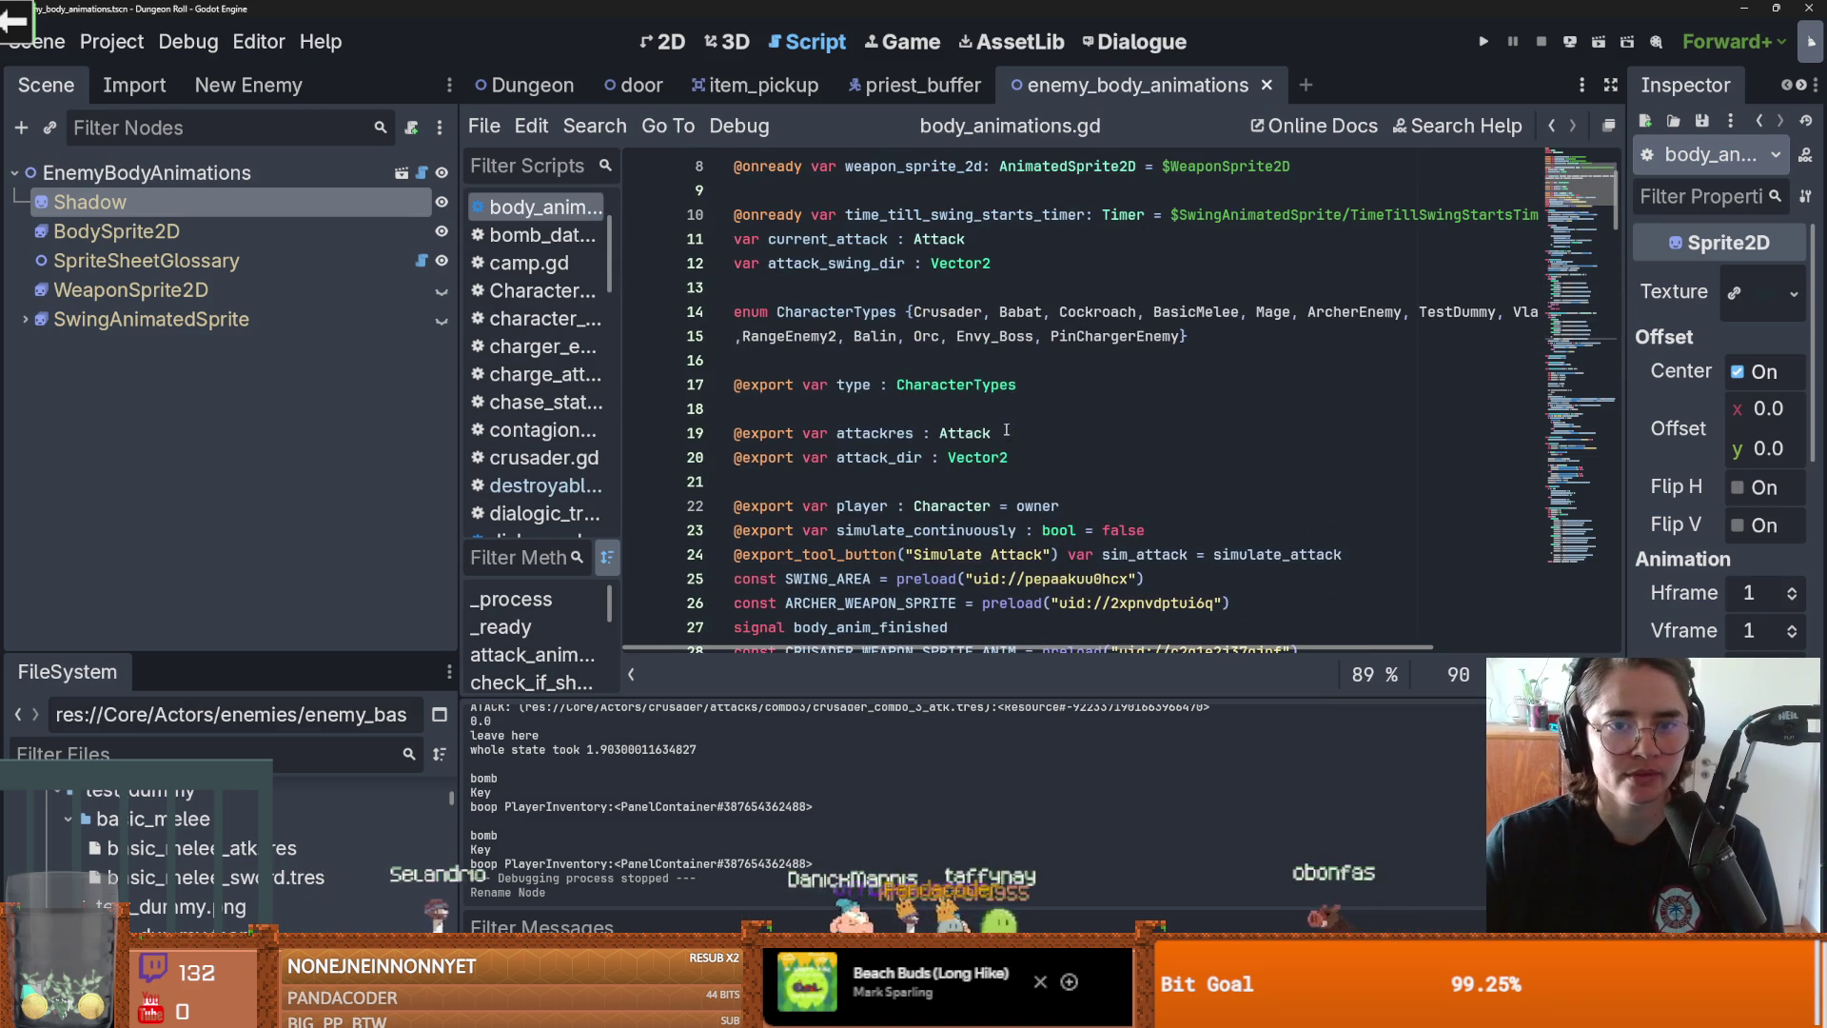
click(1183, 339)
text(, PriestBuffer)
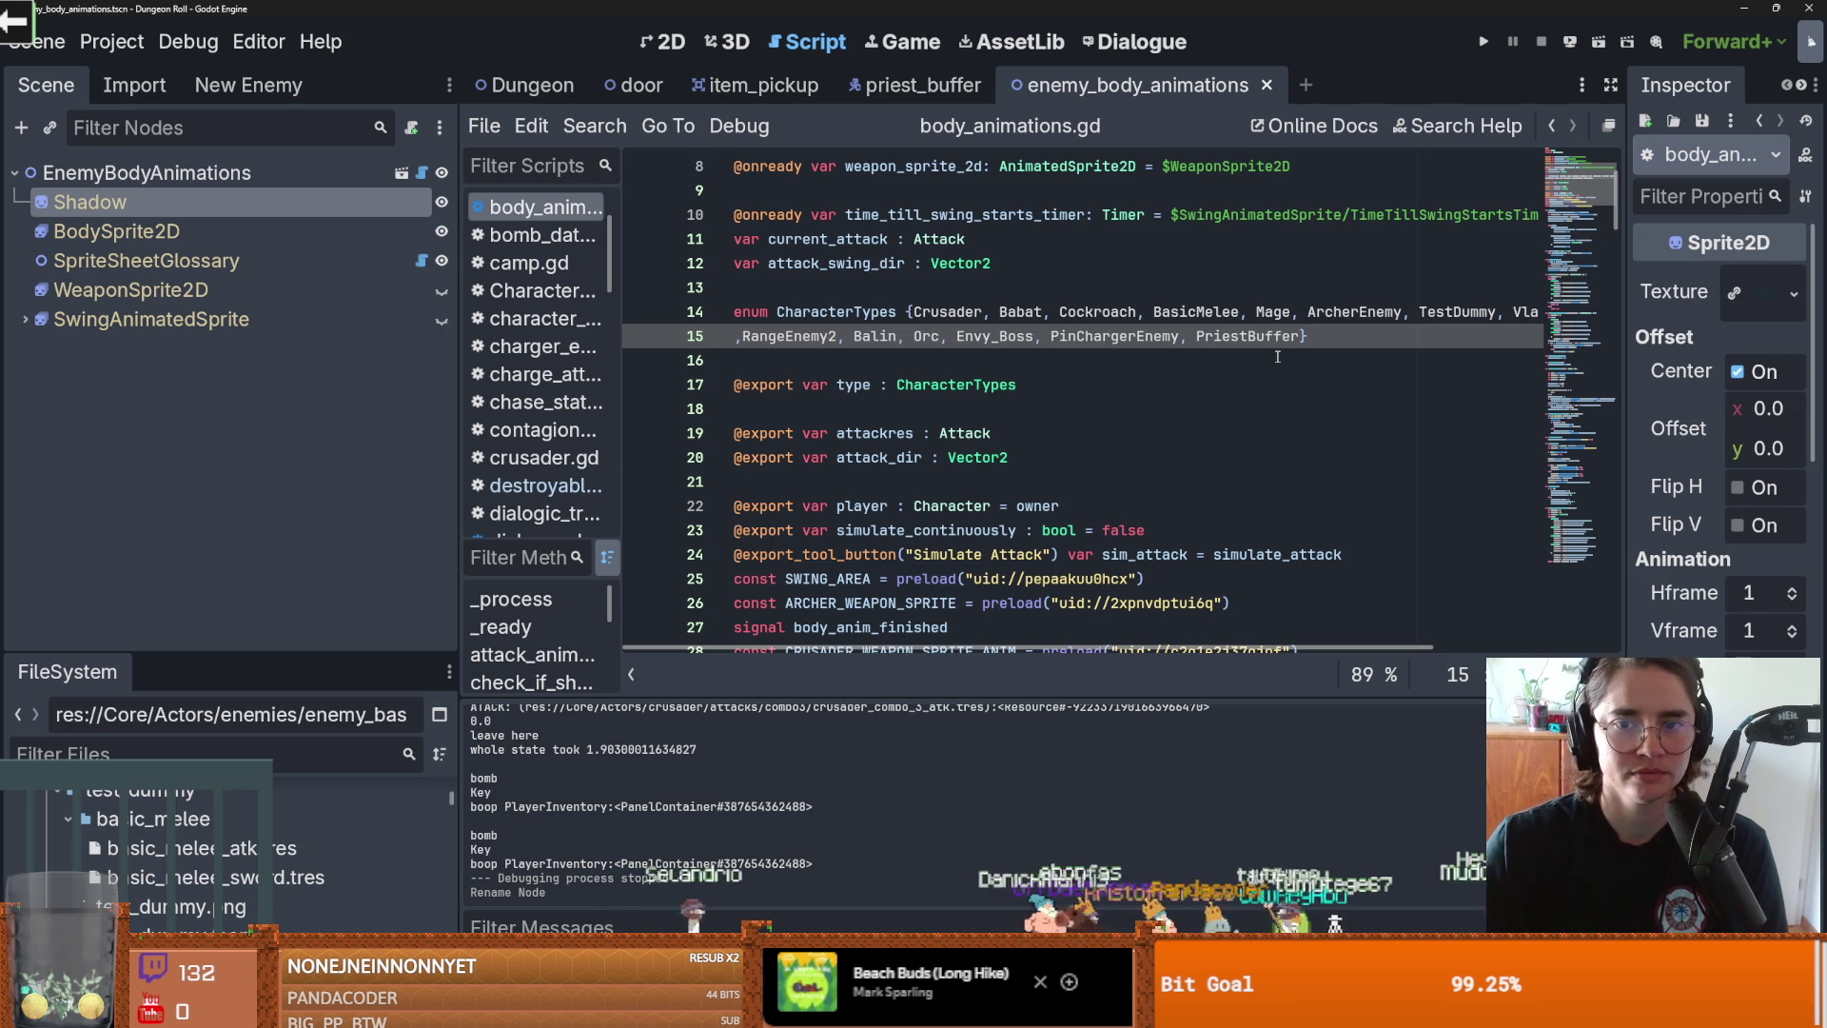
click(422, 260)
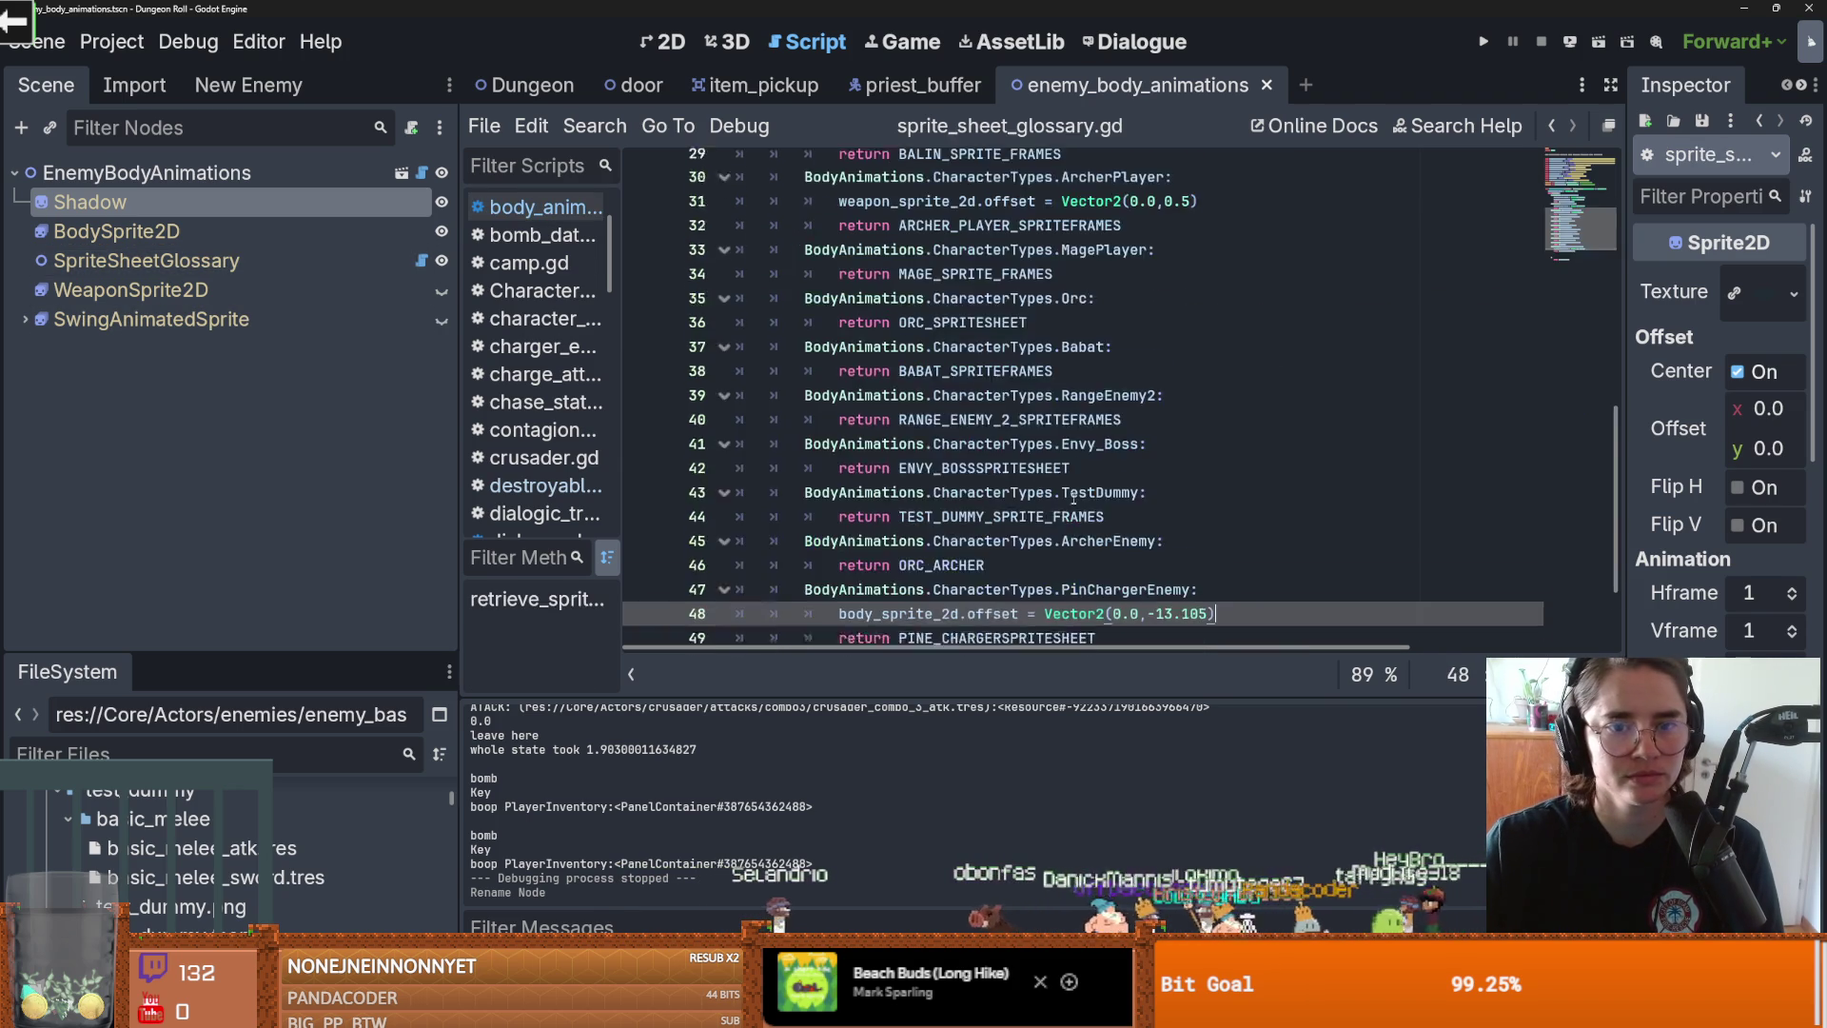
Step: Begin a new match case on empty line 50 using the BodyAnimations suggestion
key(Return)
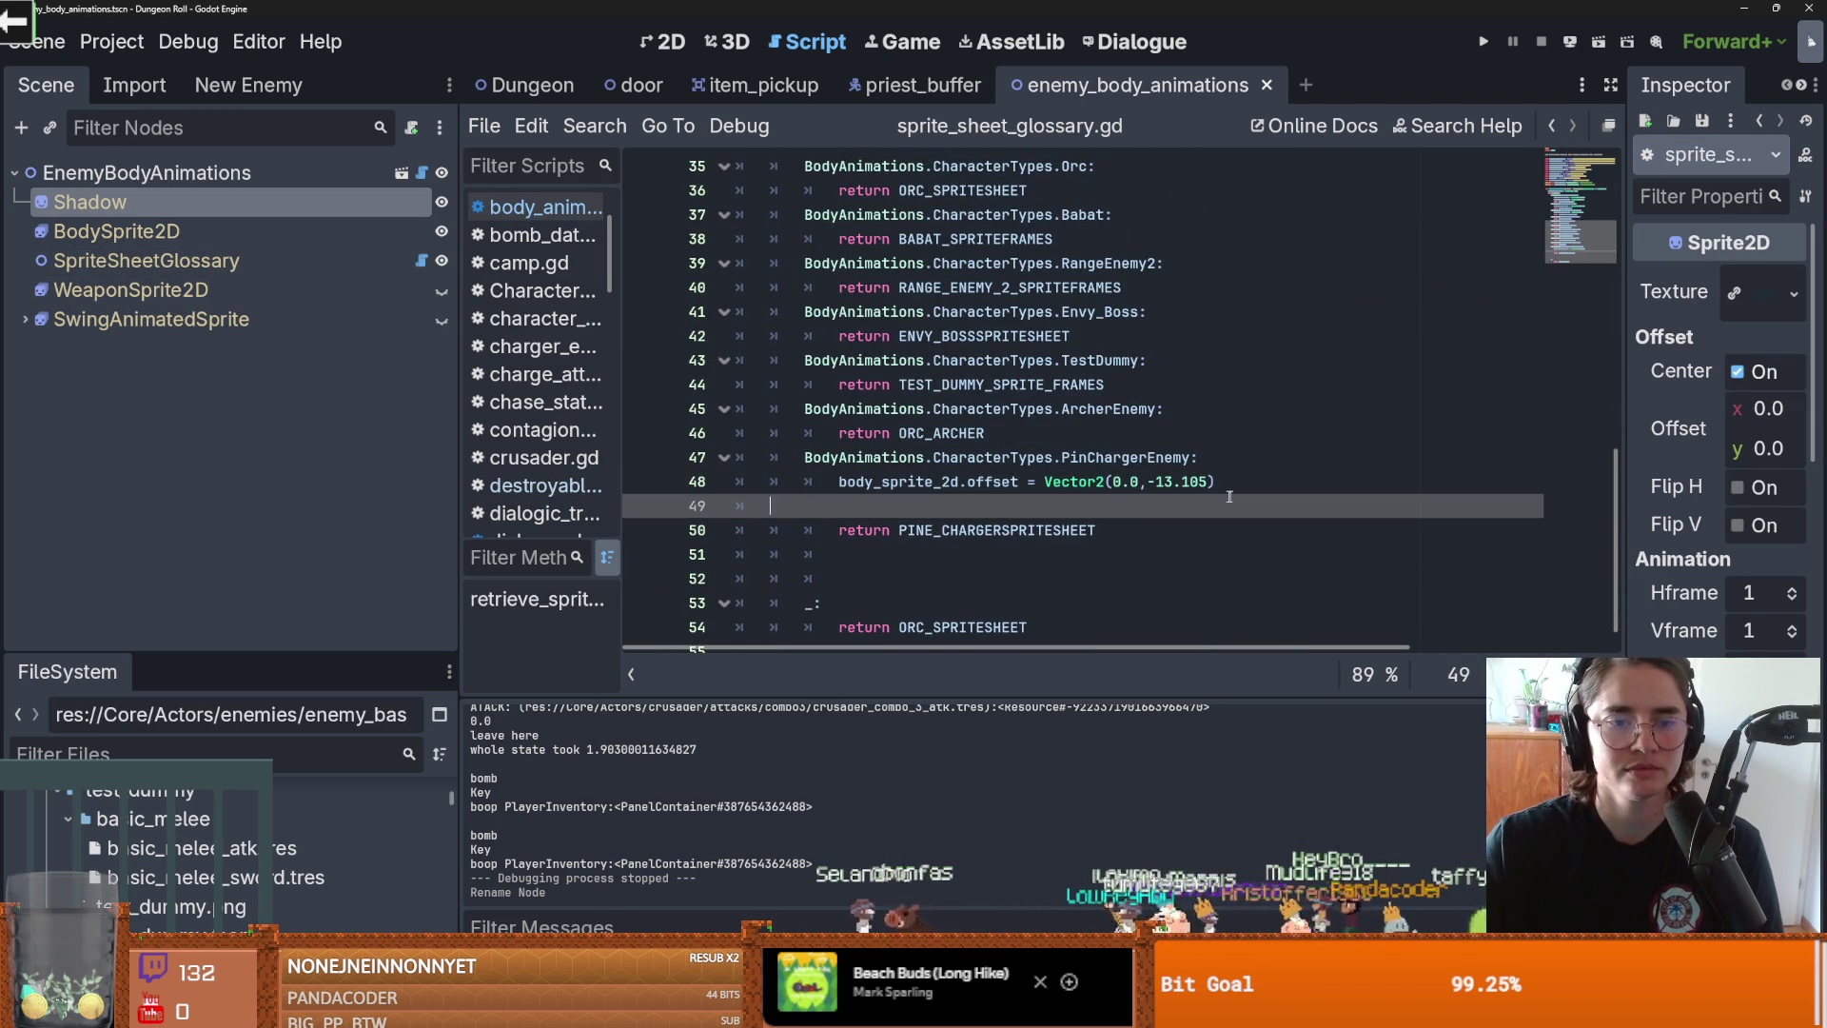
key(ctrl+z)
click(902, 531)
text(Body)
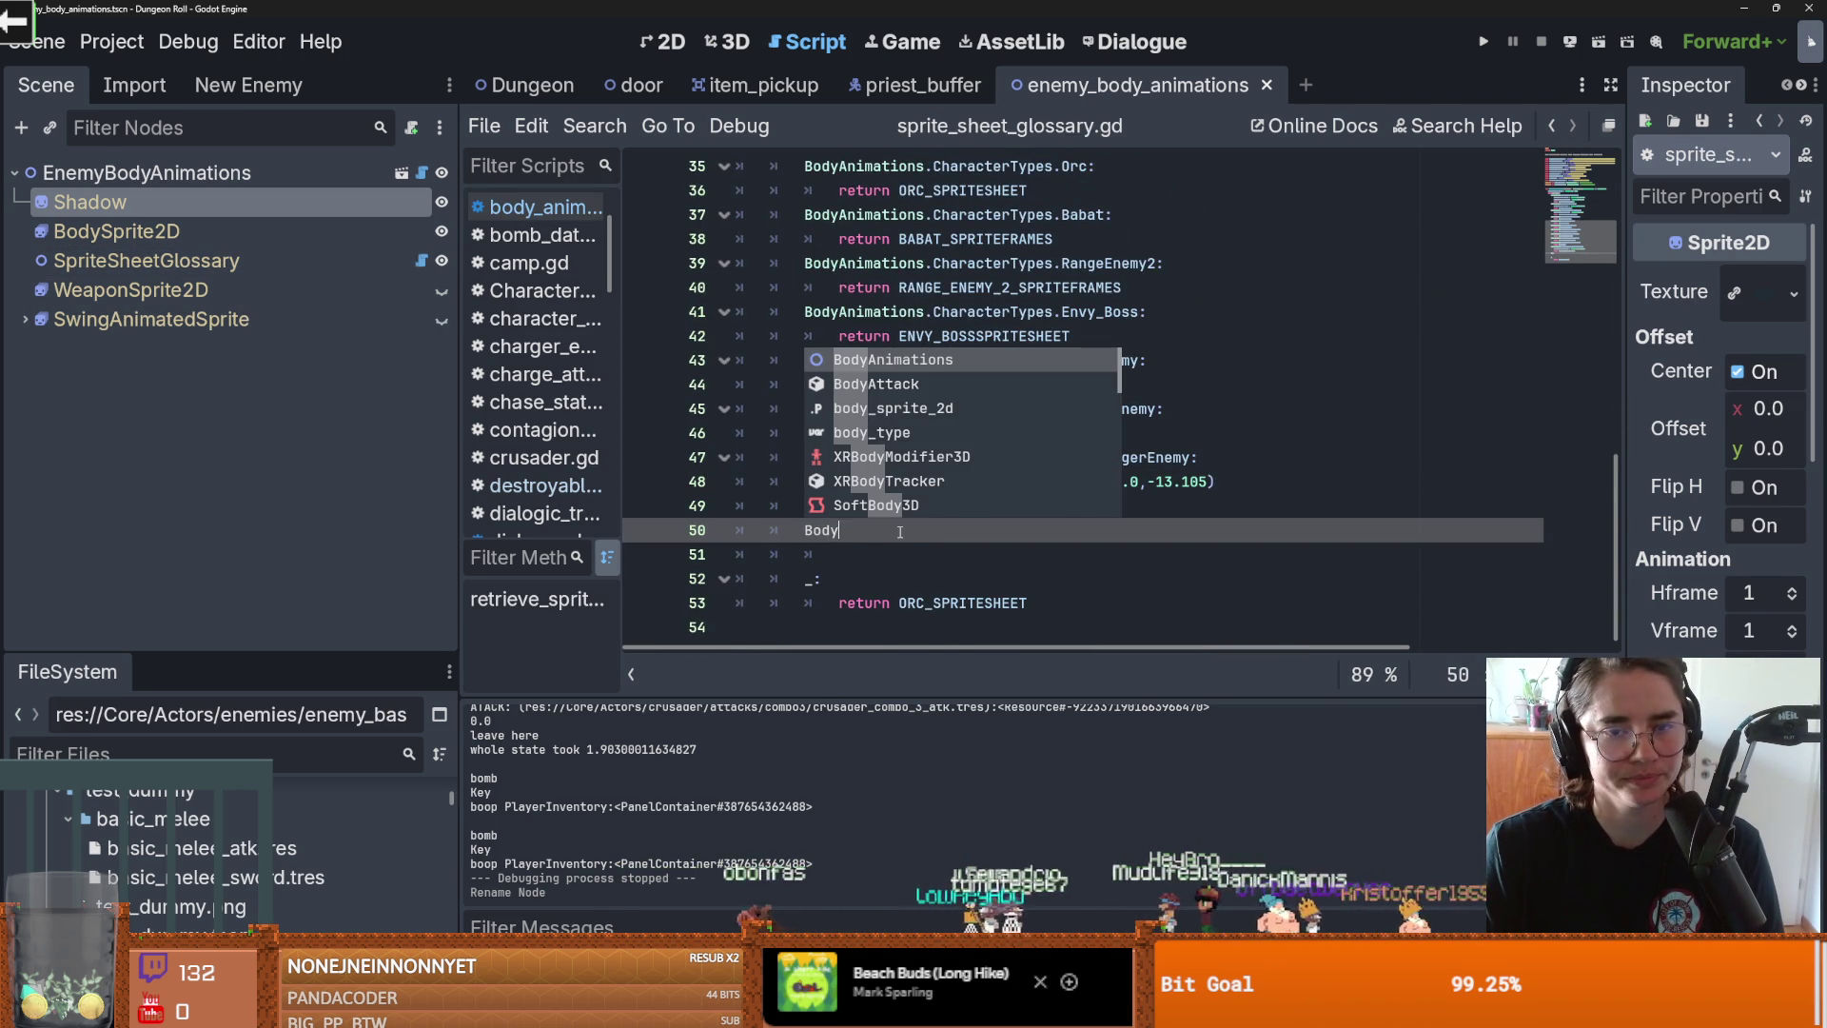
key(Return)
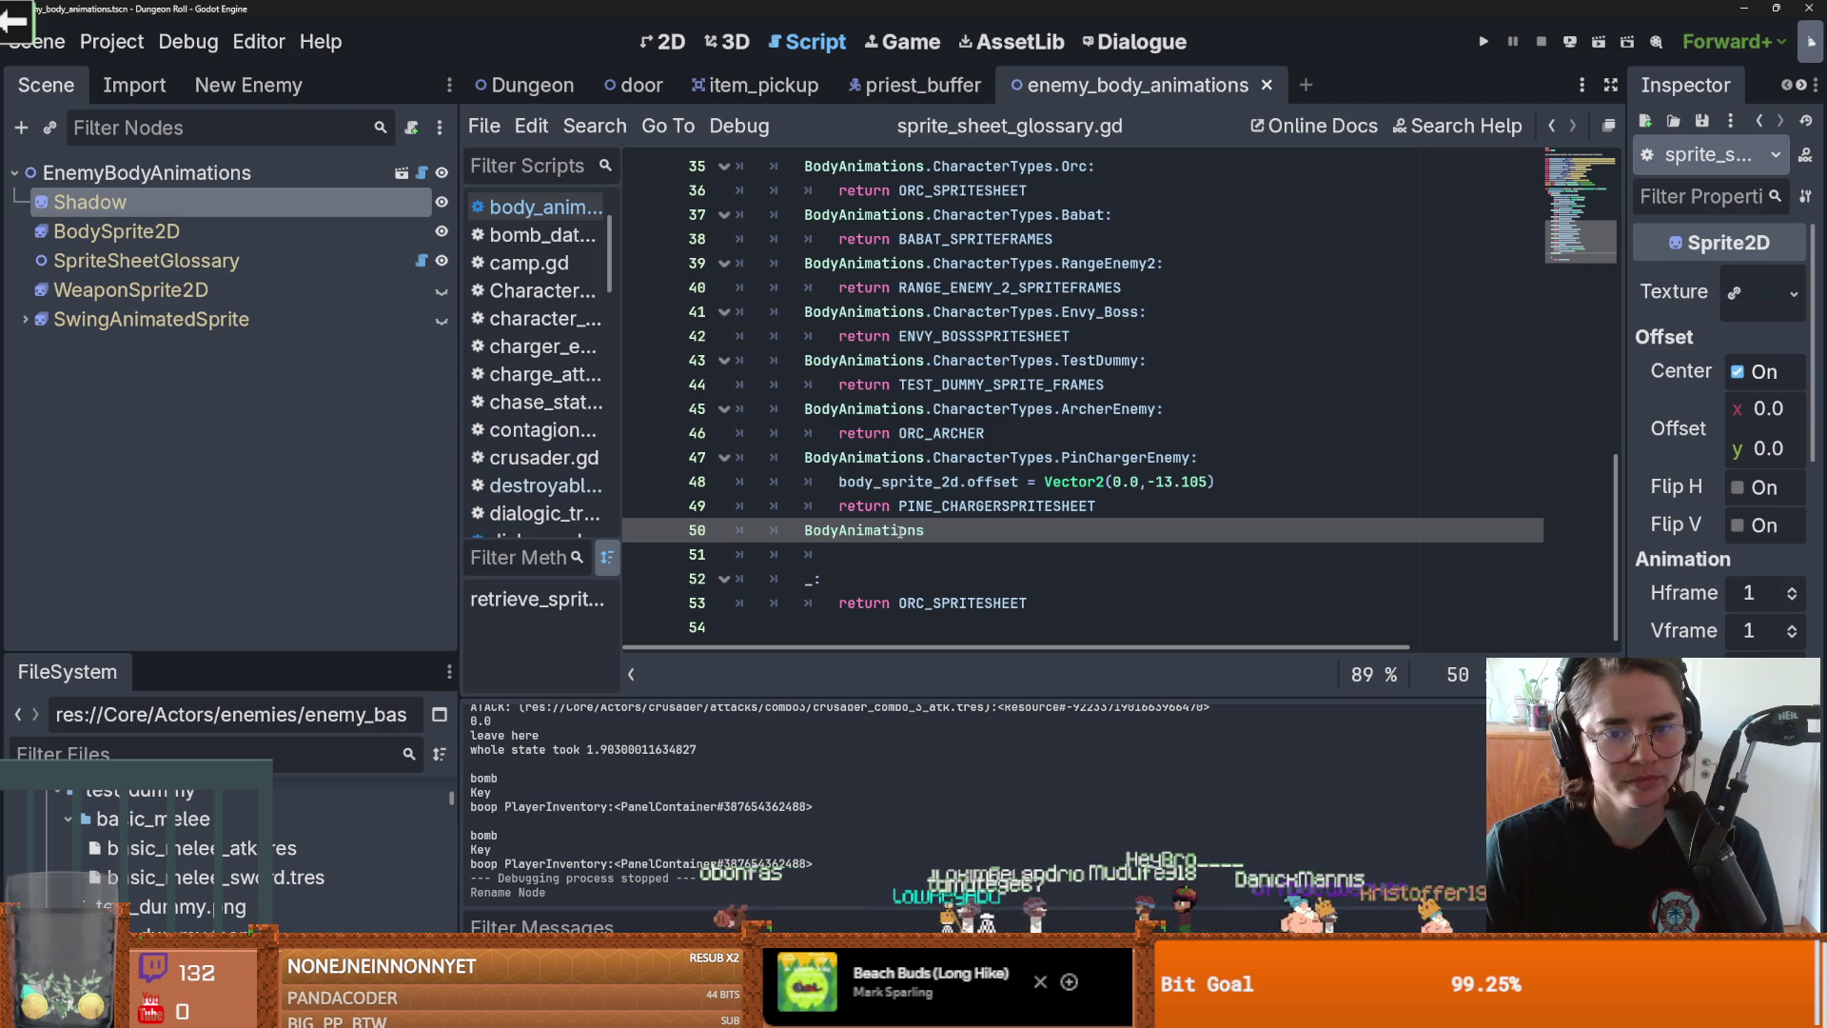
text(.PriestBuffer)
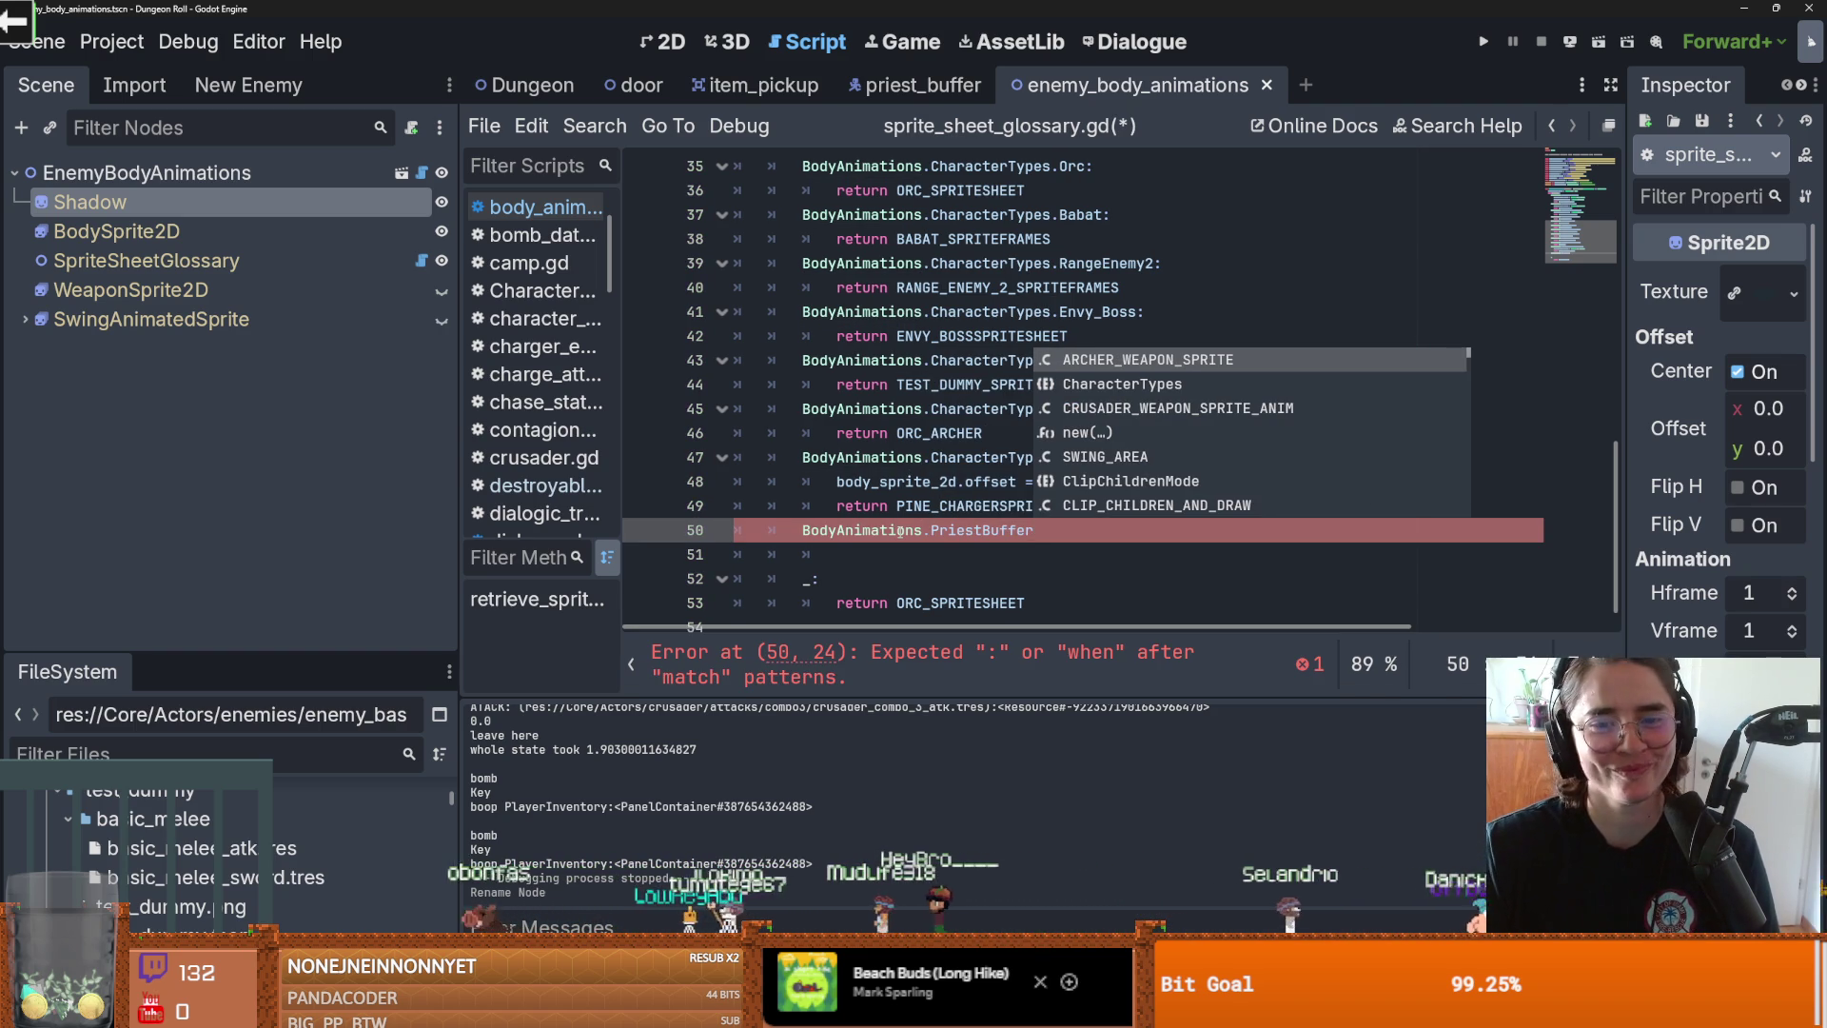
key(ctrl+BackSpace)
Step: Finish the case as BodyAnimations.CharacterTypes.PriestBuffer: and start a return line beneath it
text(CharacterTypes.)
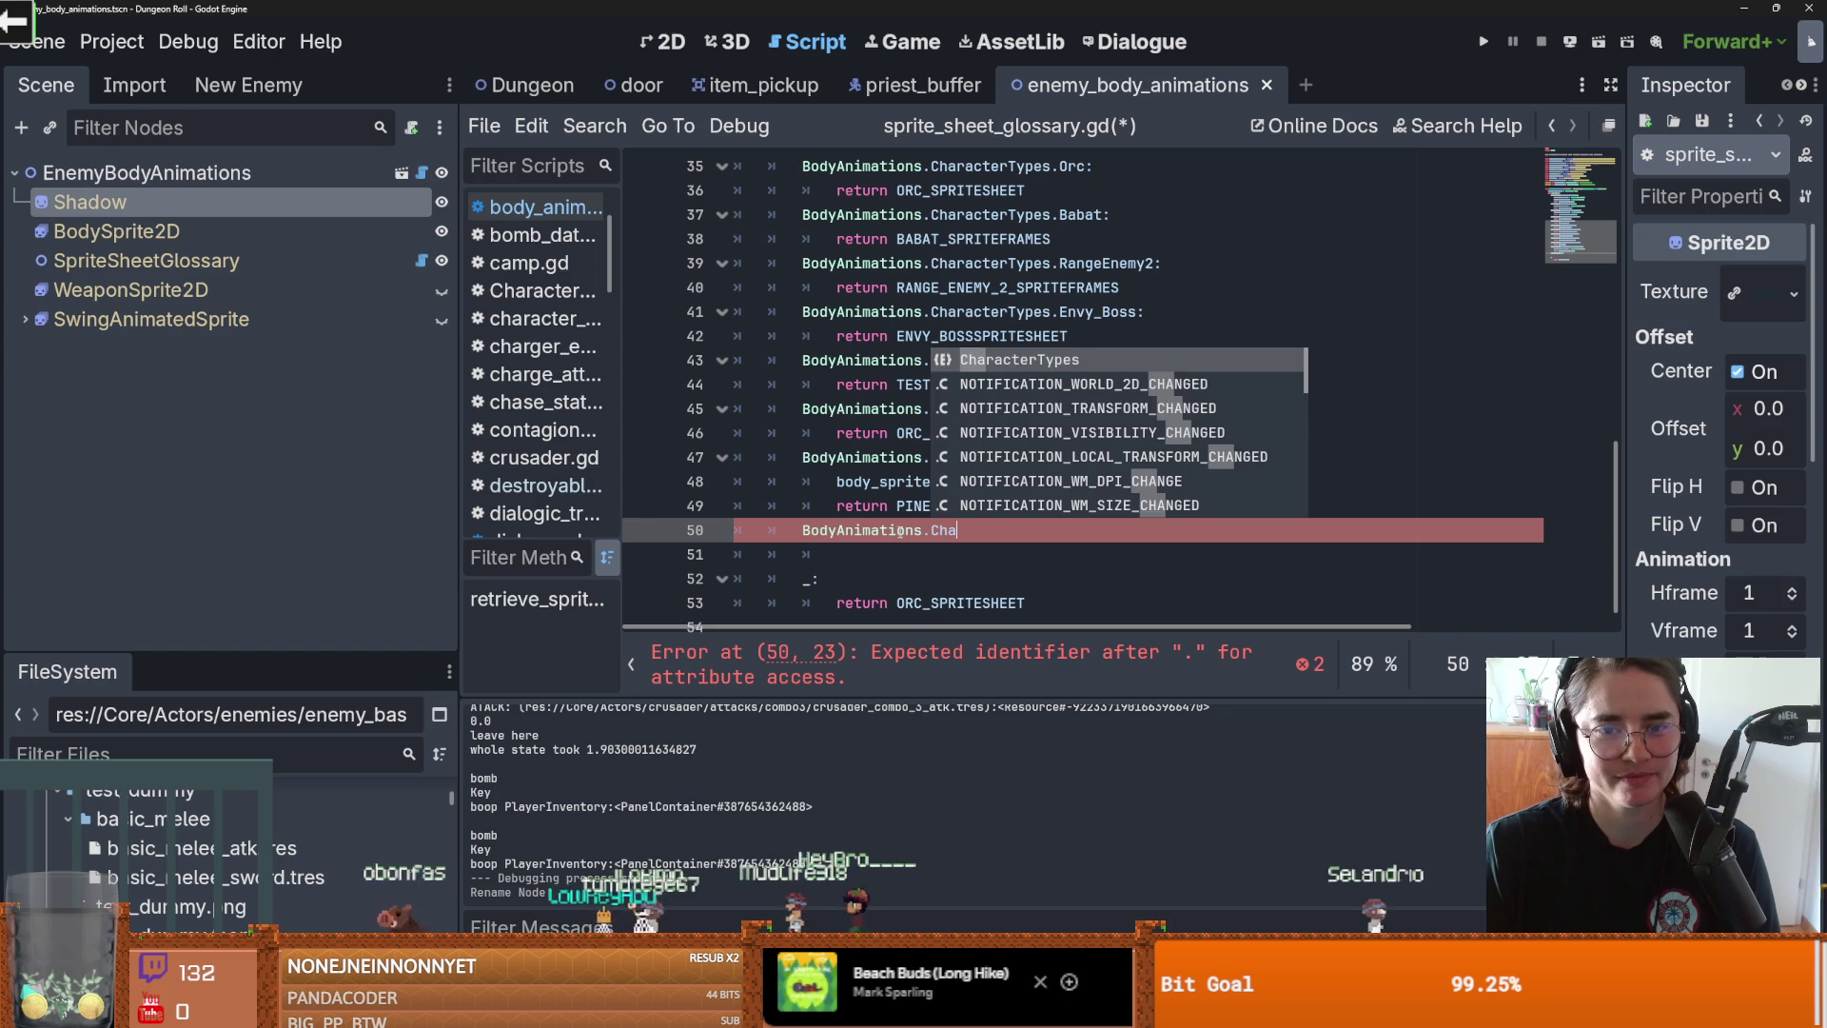
key(Return)
text(.PriestBuffer:)
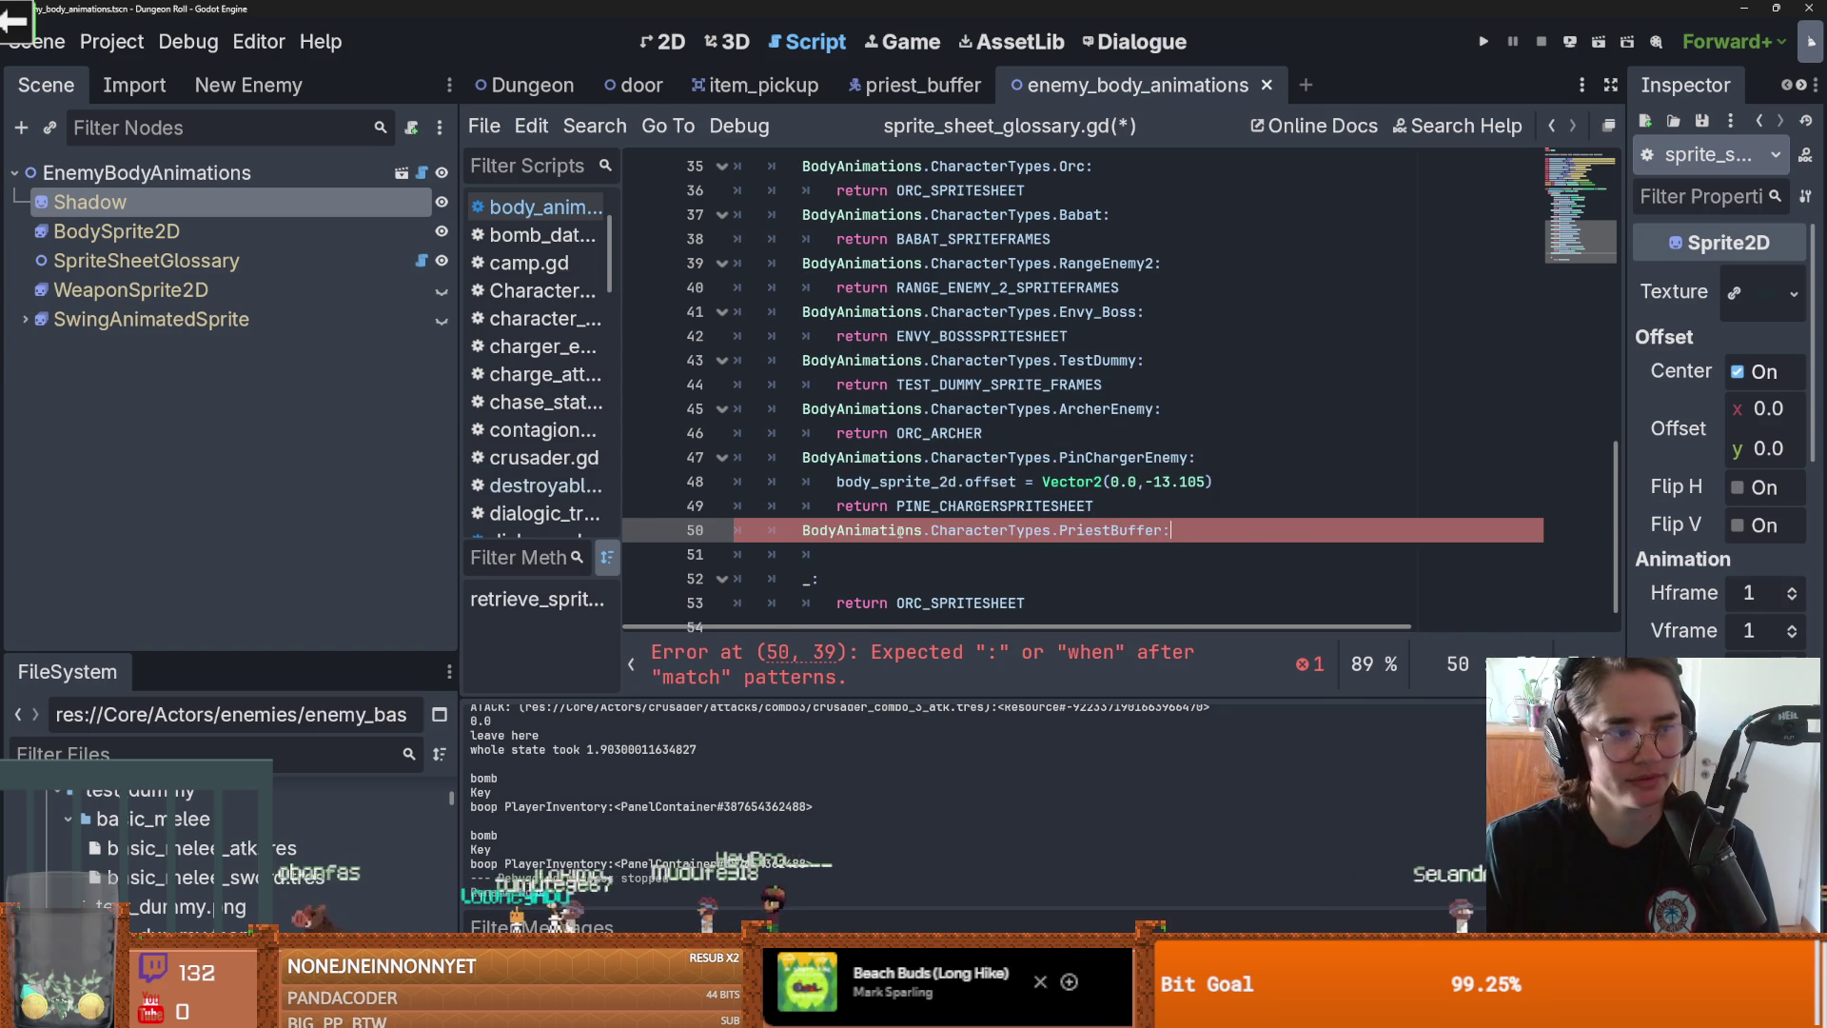
key(Return)
text(p)
key(BackSpace)
key(BackSpace)
key(BackSpace)
text(return)
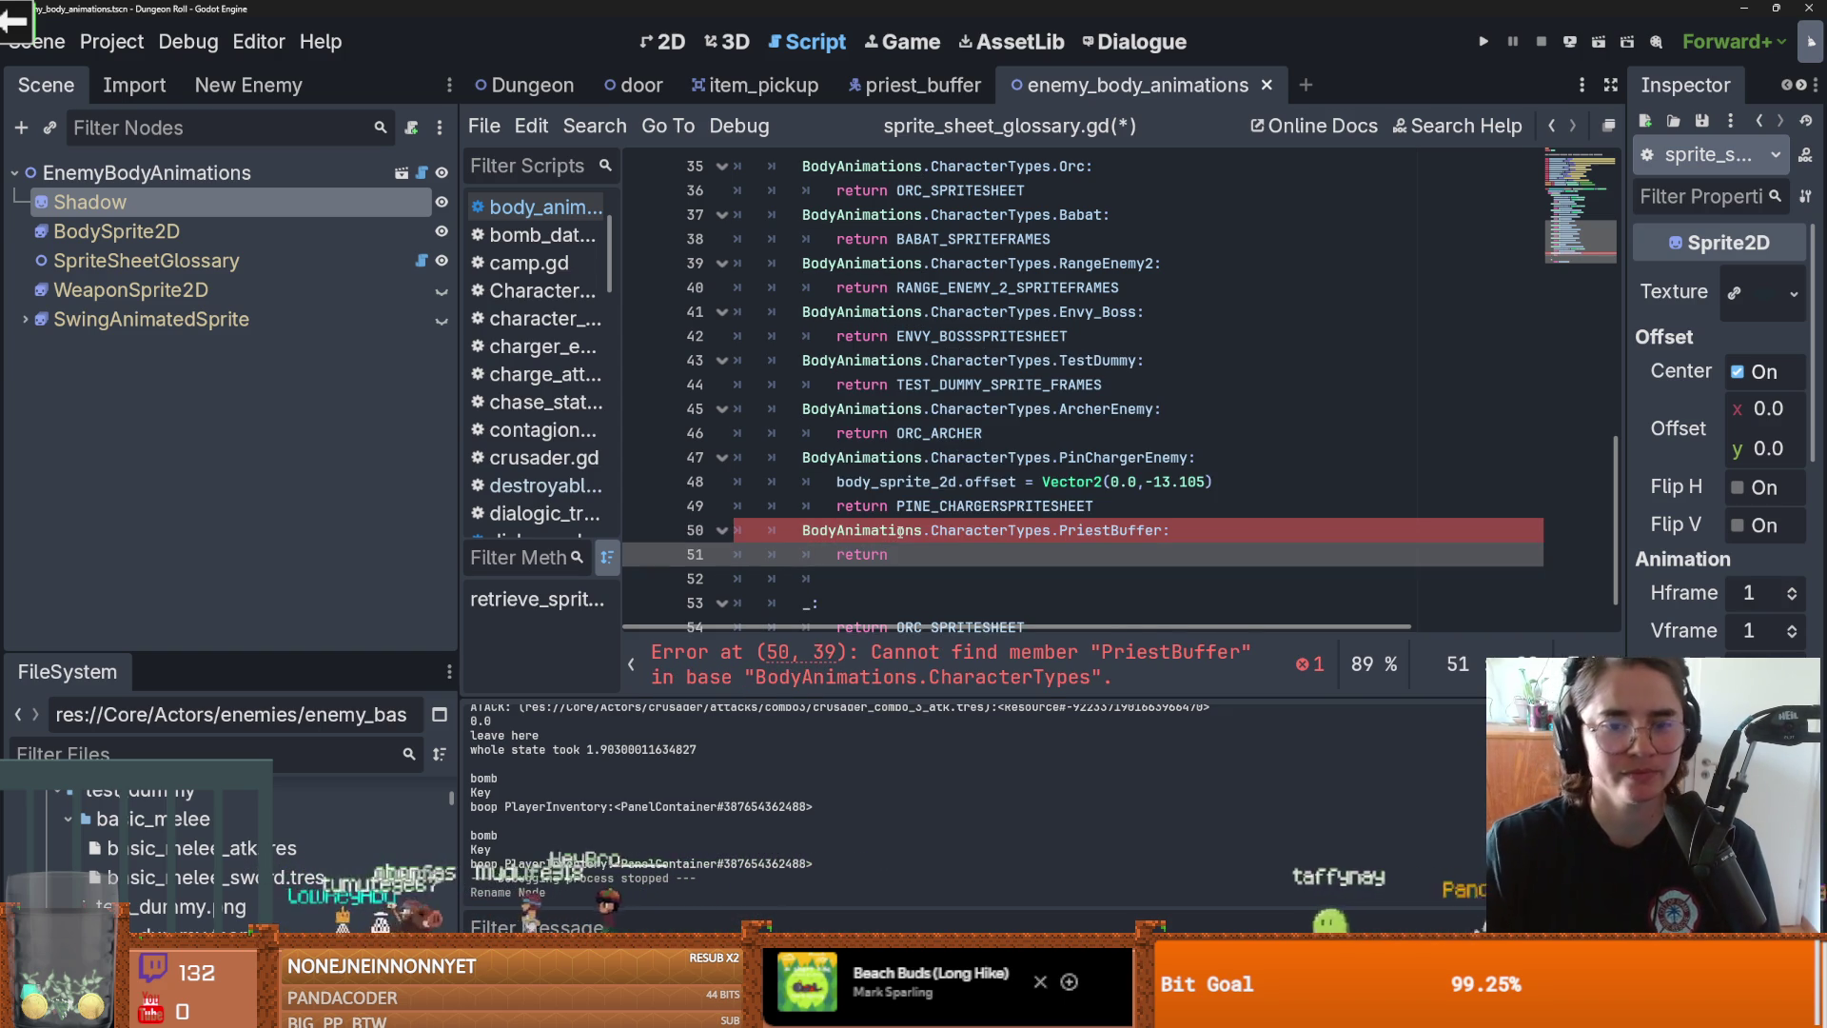
scroll(894, 495, up, 10)
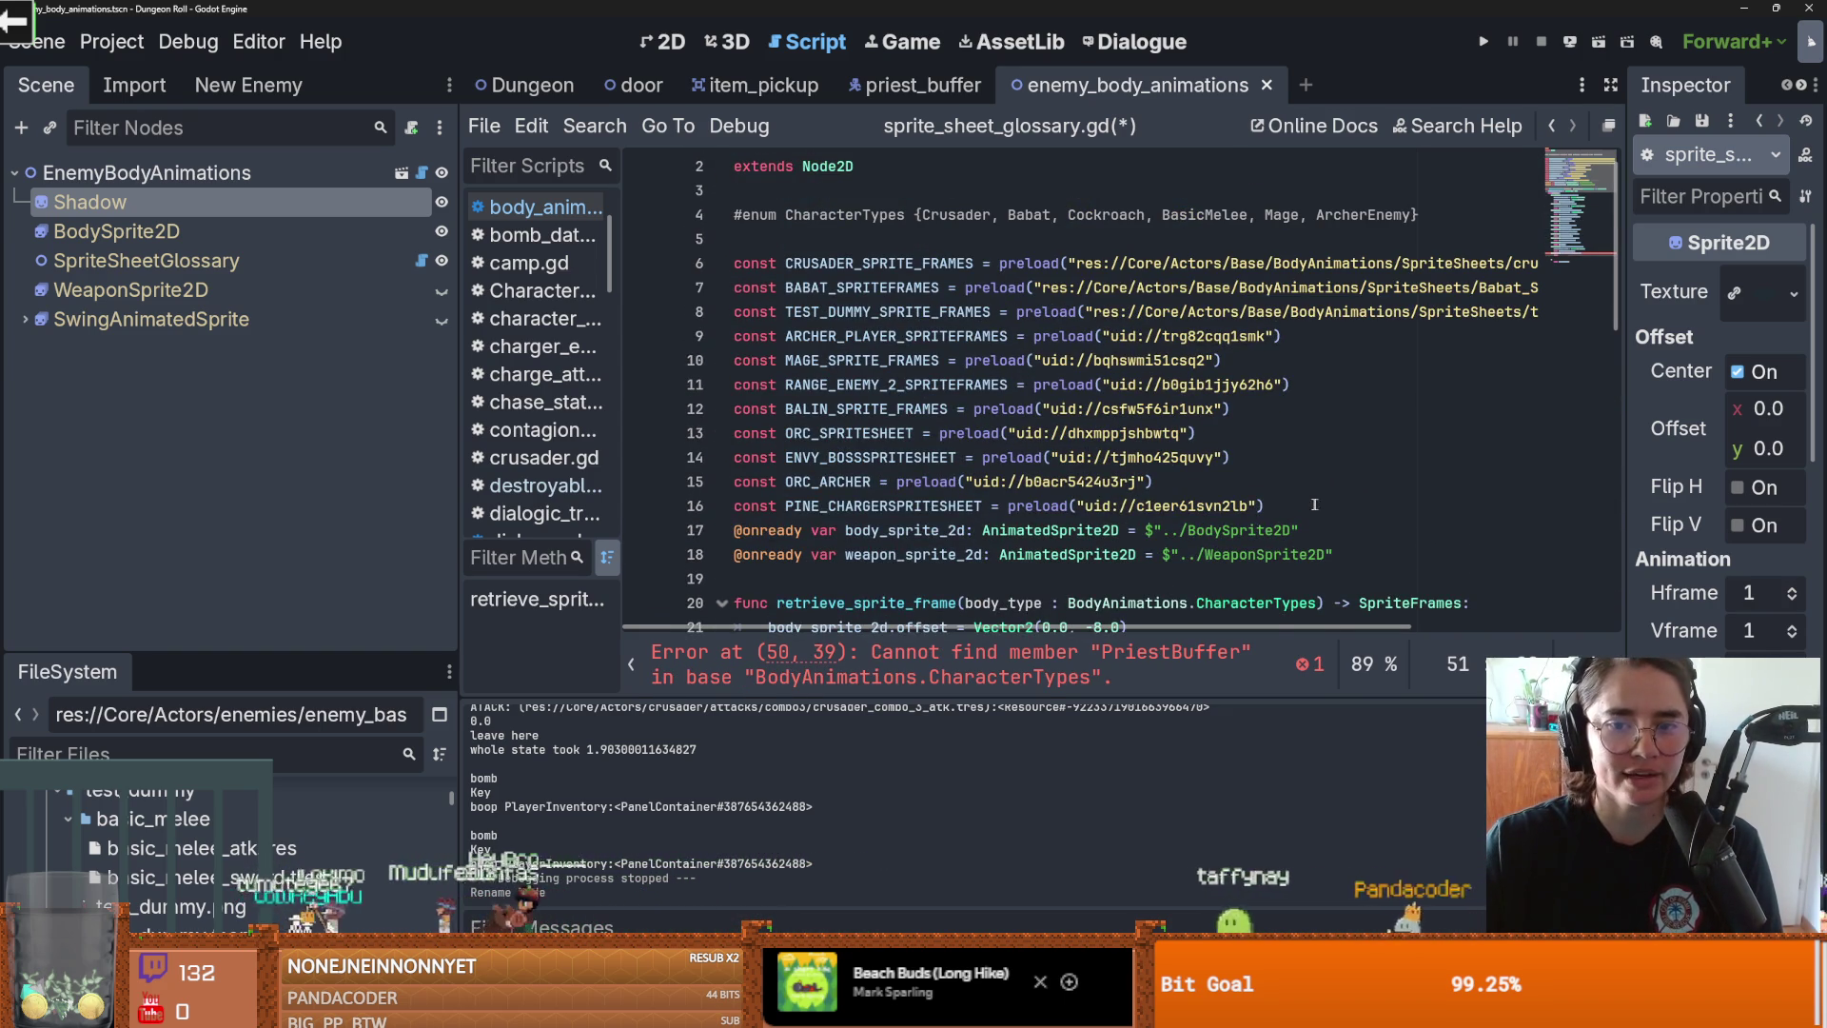
Step: Add a line after the last constant and drop in a SKELETON_PRIESTSPRITESHEET preload of the spritesheet
click(1324, 507)
key(Return)
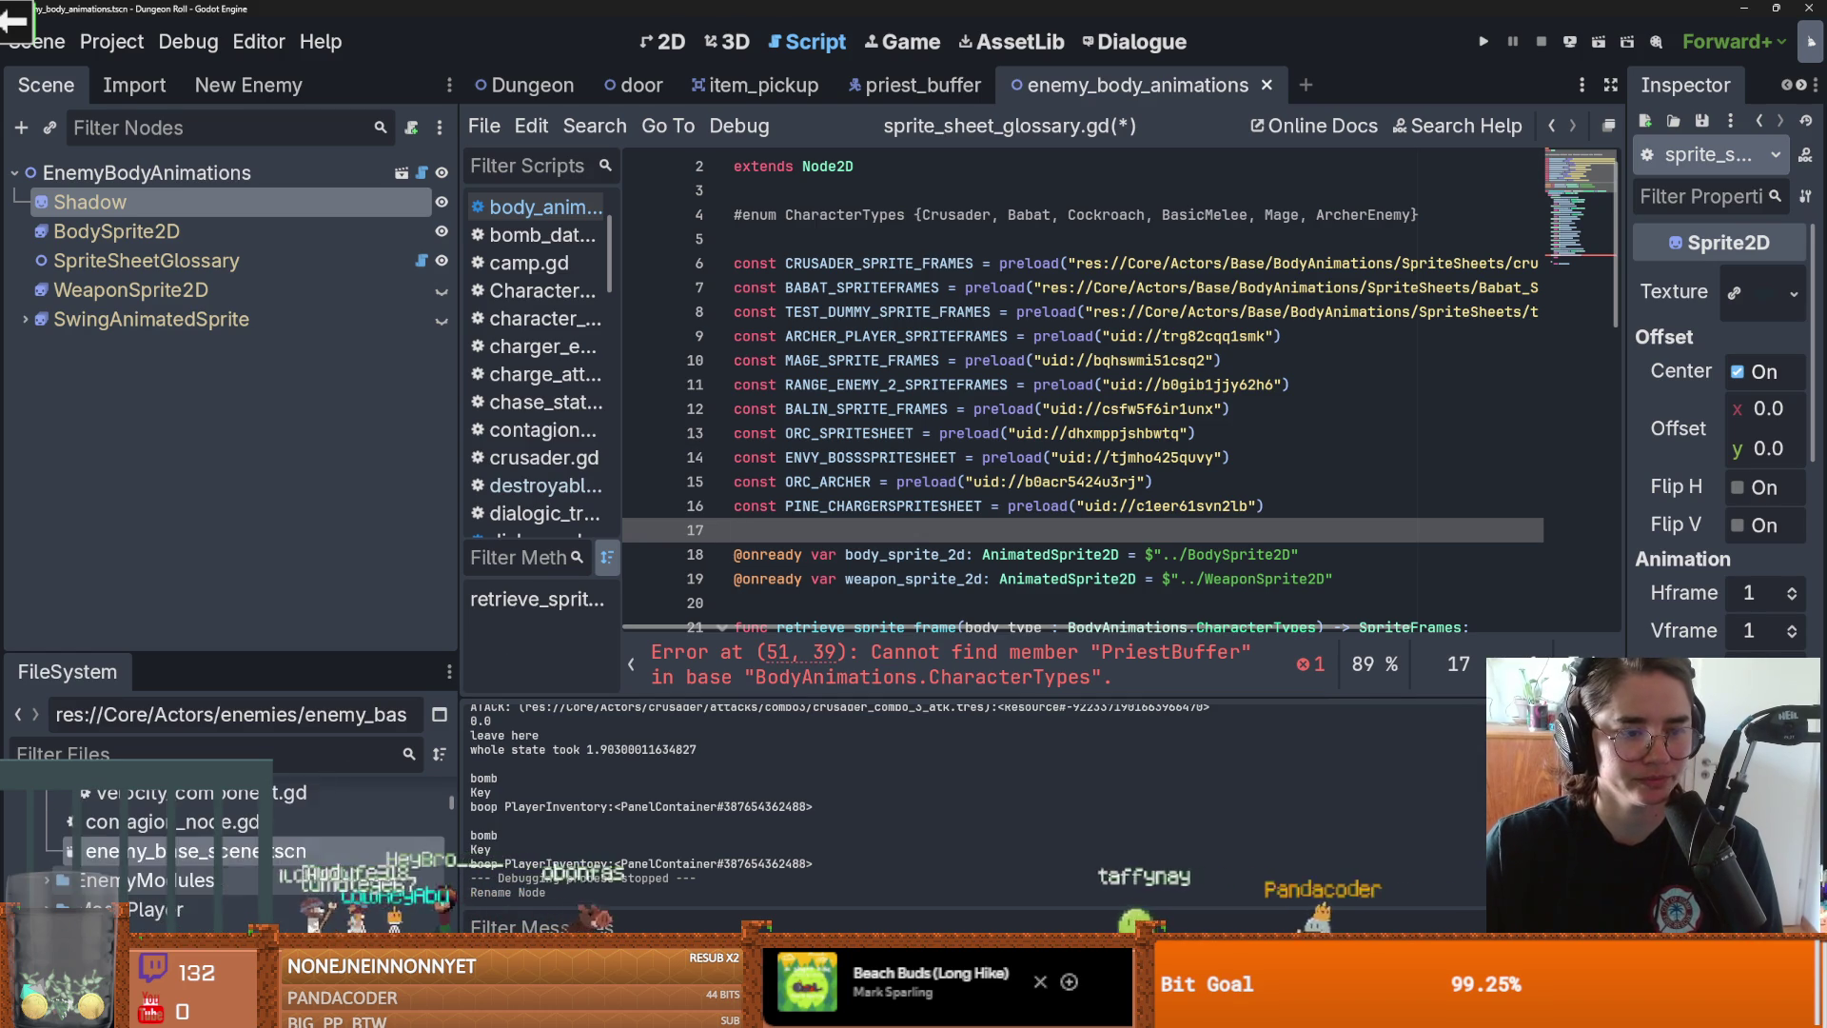
scroll(273, 847, down, 5)
scroll(273, 847, down, 5)
drag(273, 832, 939, 529)
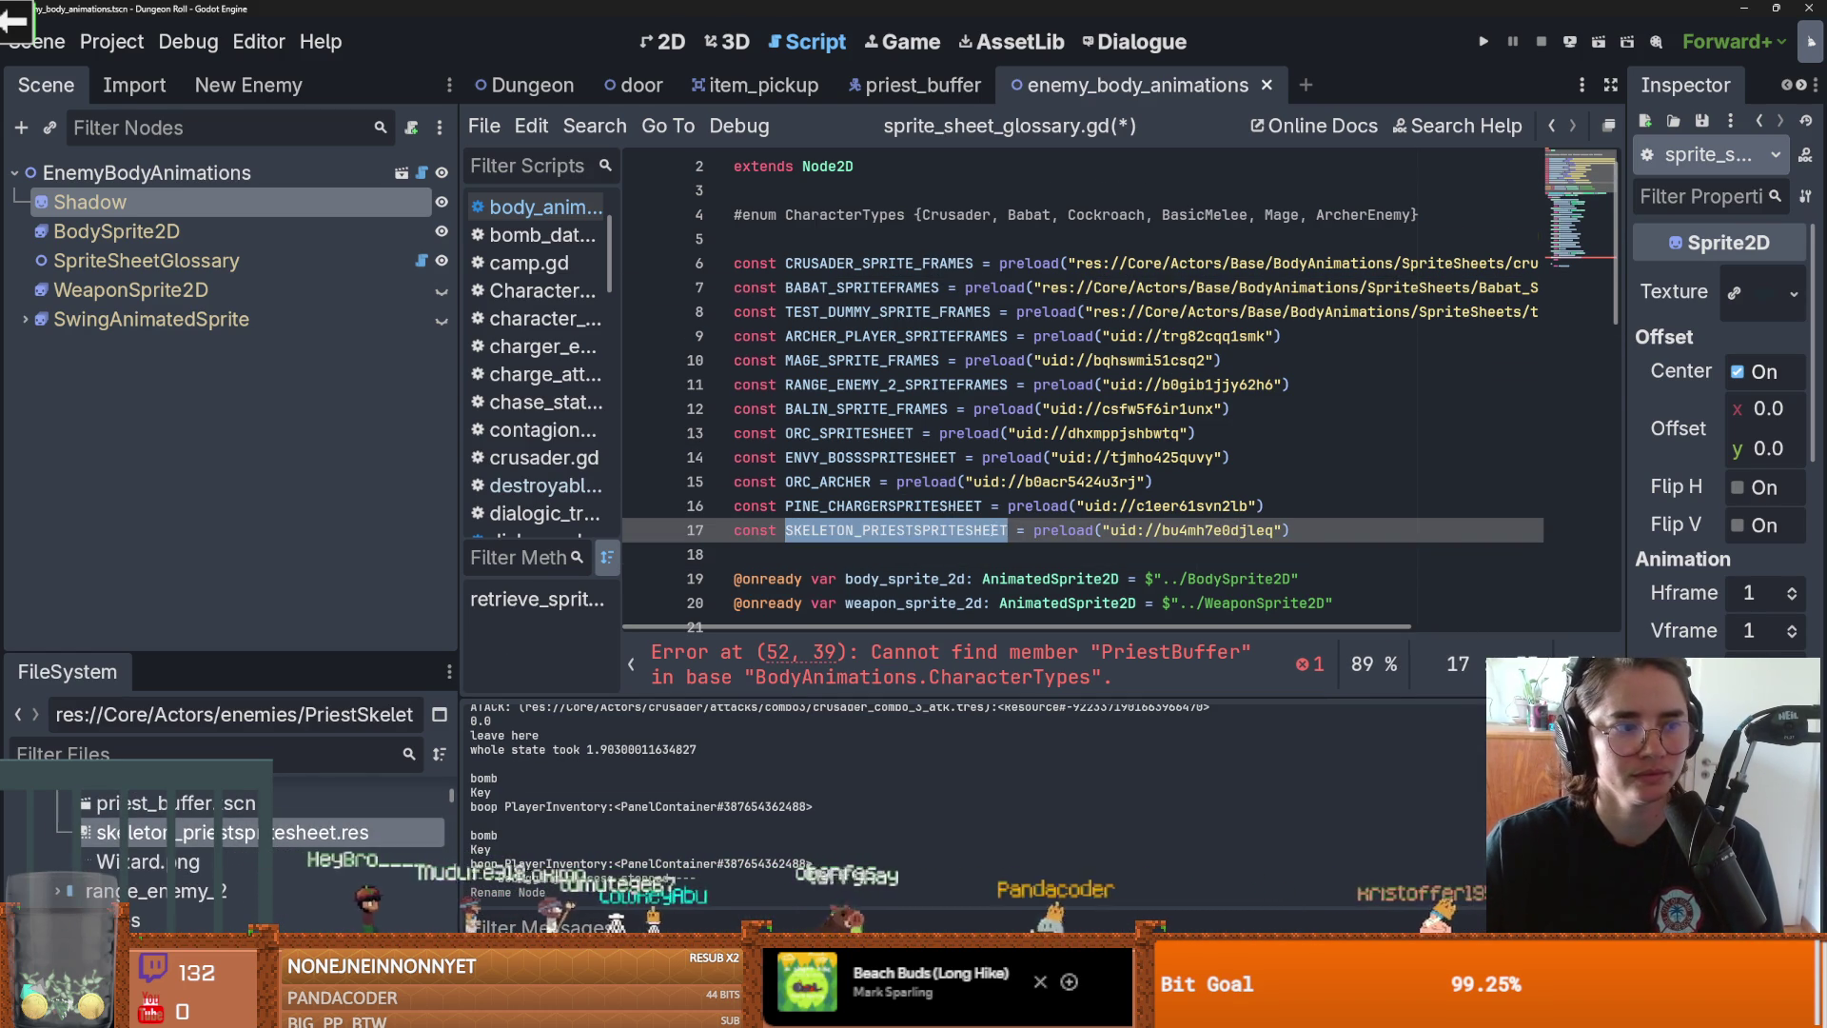
scroll(993, 544, down, 3)
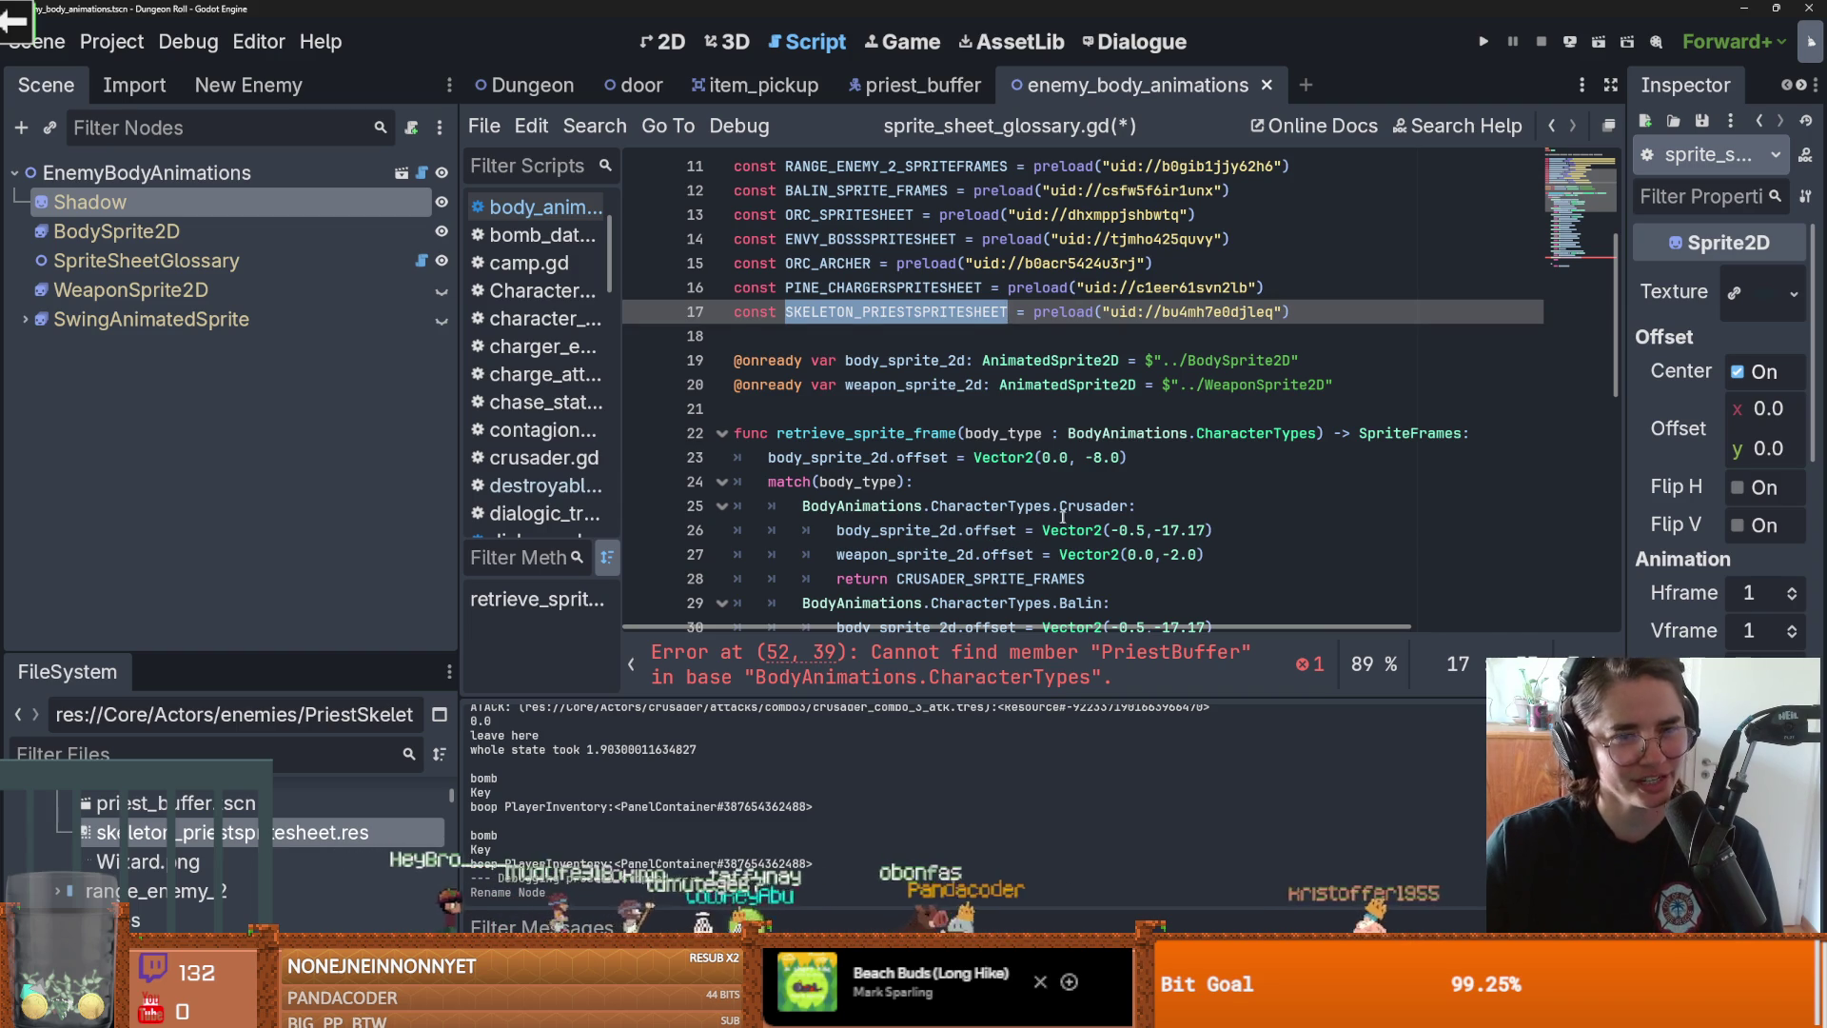
scroll(1063, 515, down, 8)
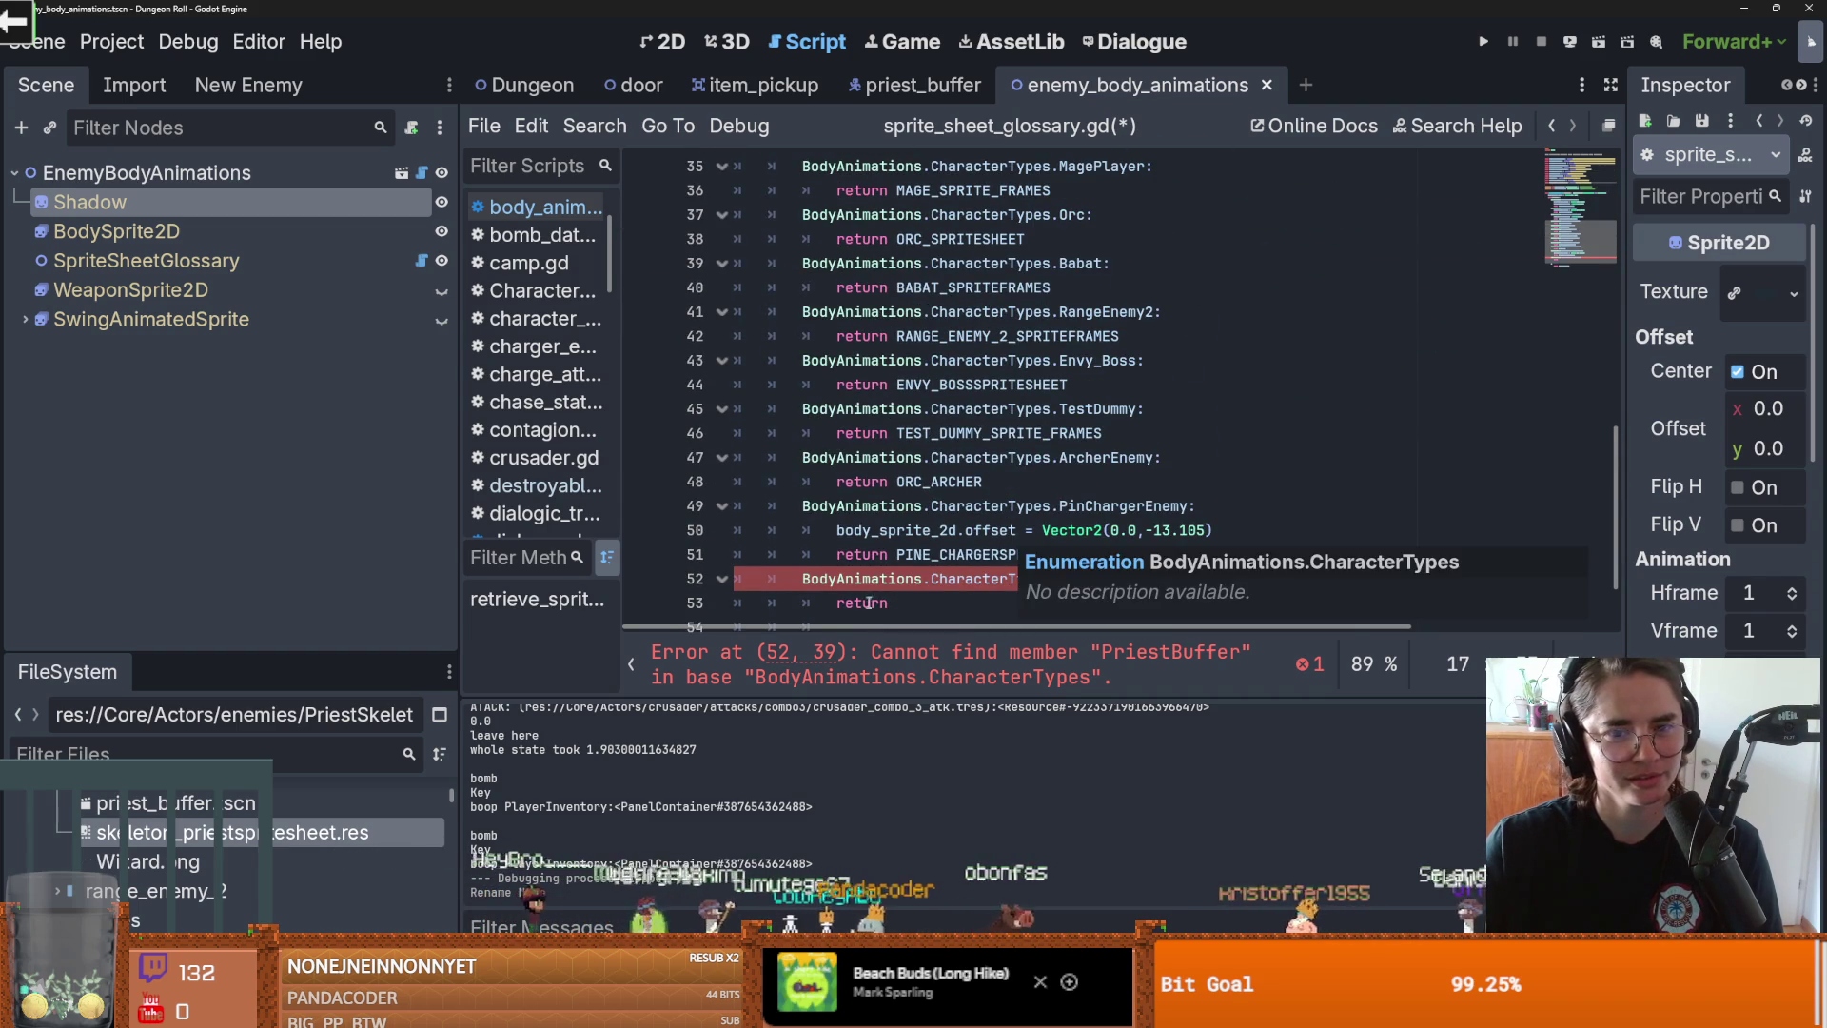
Step: Paste SKELETON_PRIESTSPRITESHEET after return and save the script
click(951, 602)
text(SKELETON_PRIESTSPRITESHEET)
scroll(972, 542, down, 1)
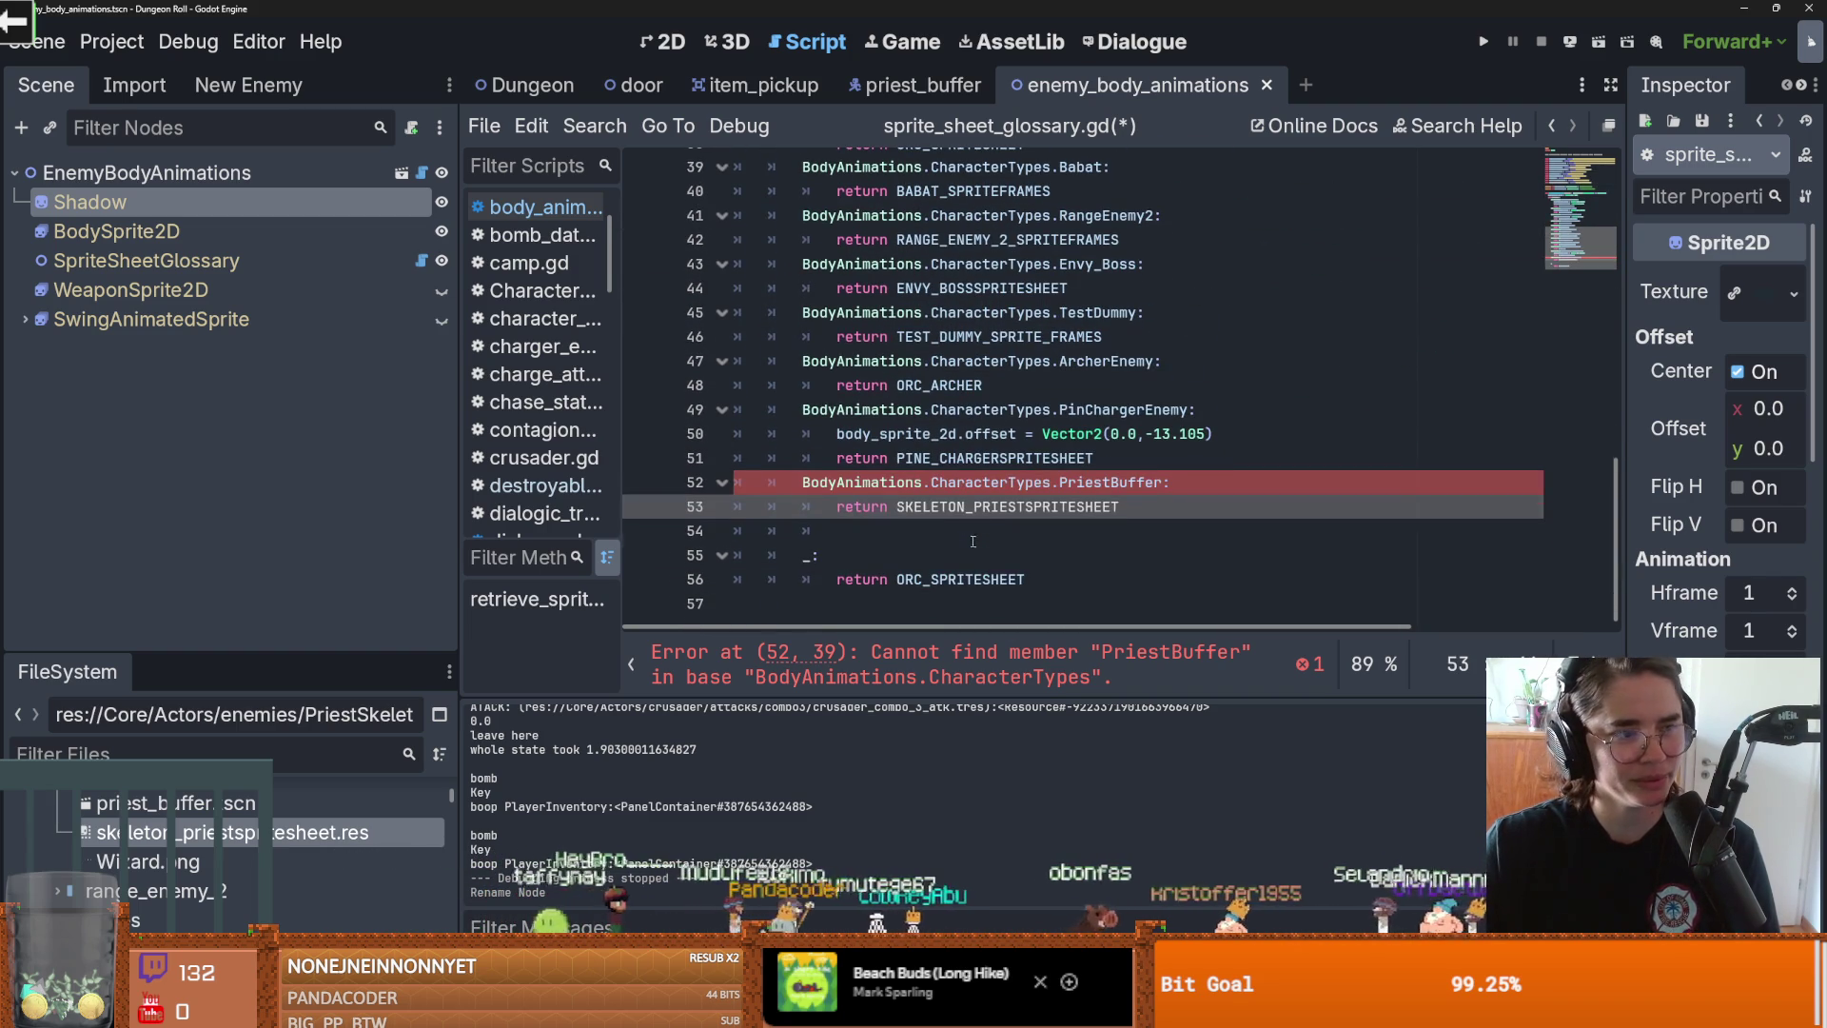
key(ctrl+s)
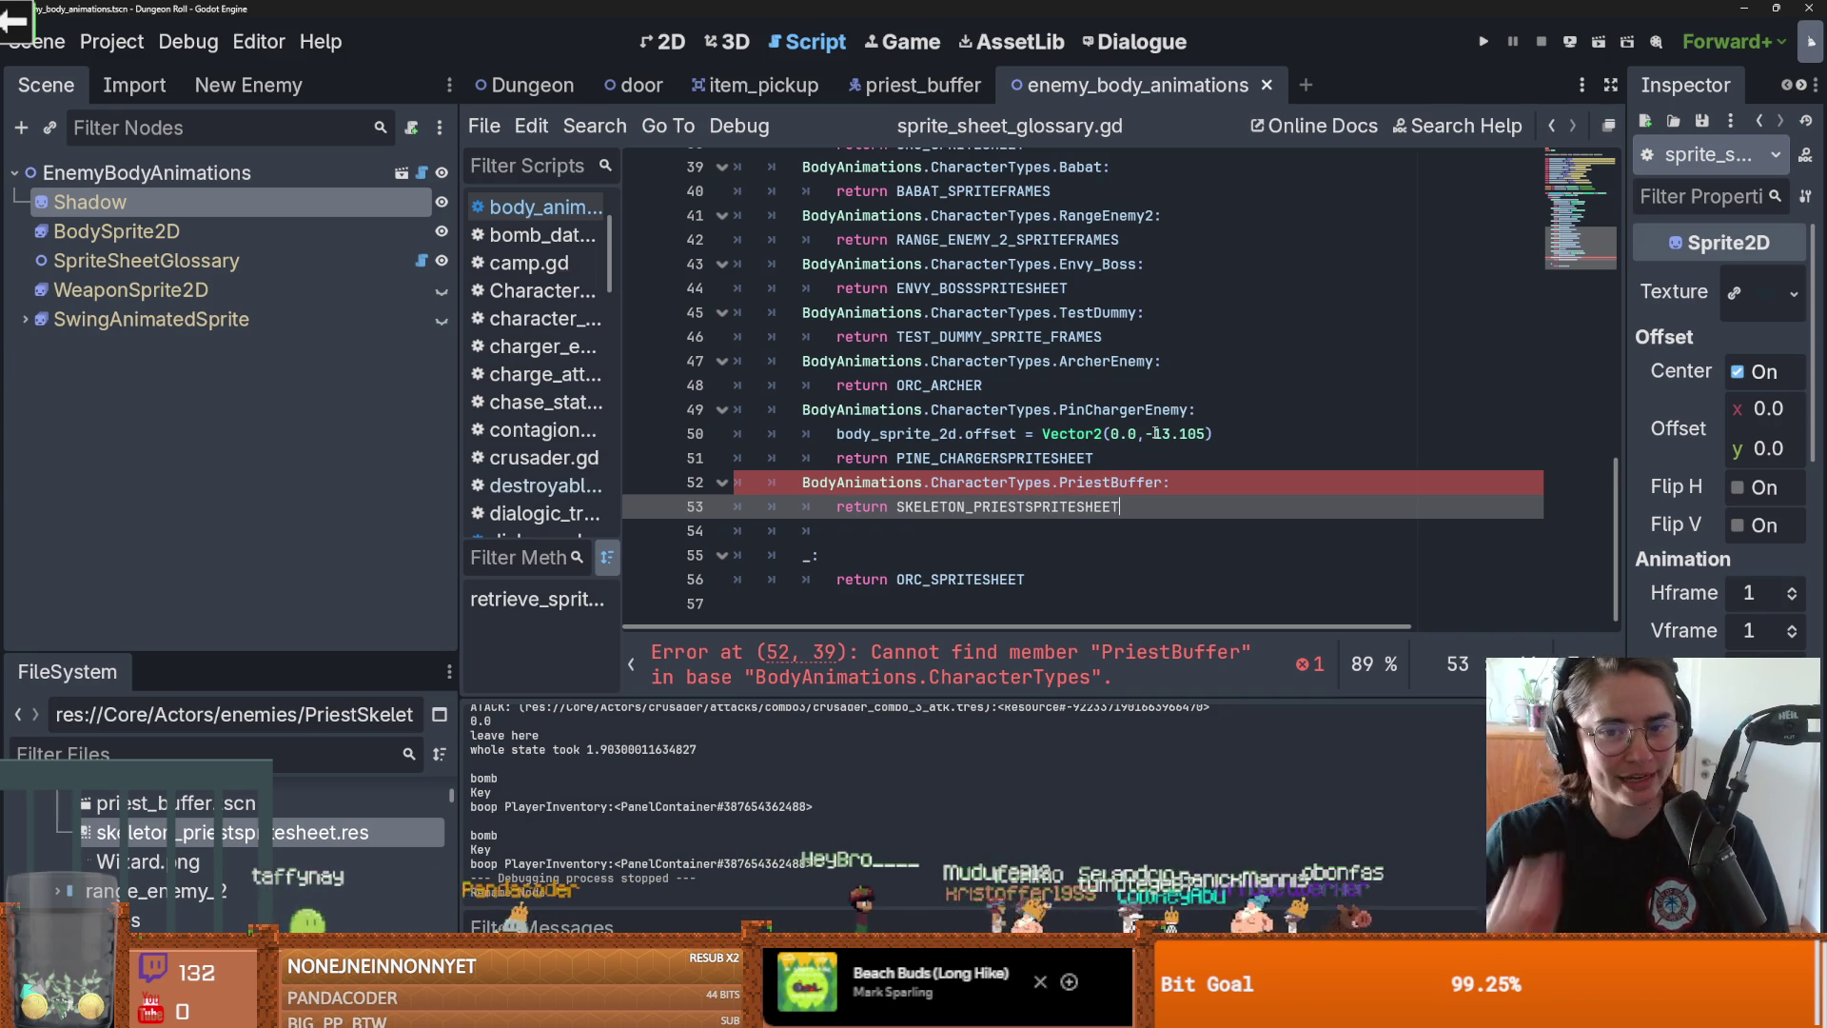
Step: Retype the case's PriestBuffer name through autocomplete to clear the error, and save
double_click(1109, 482)
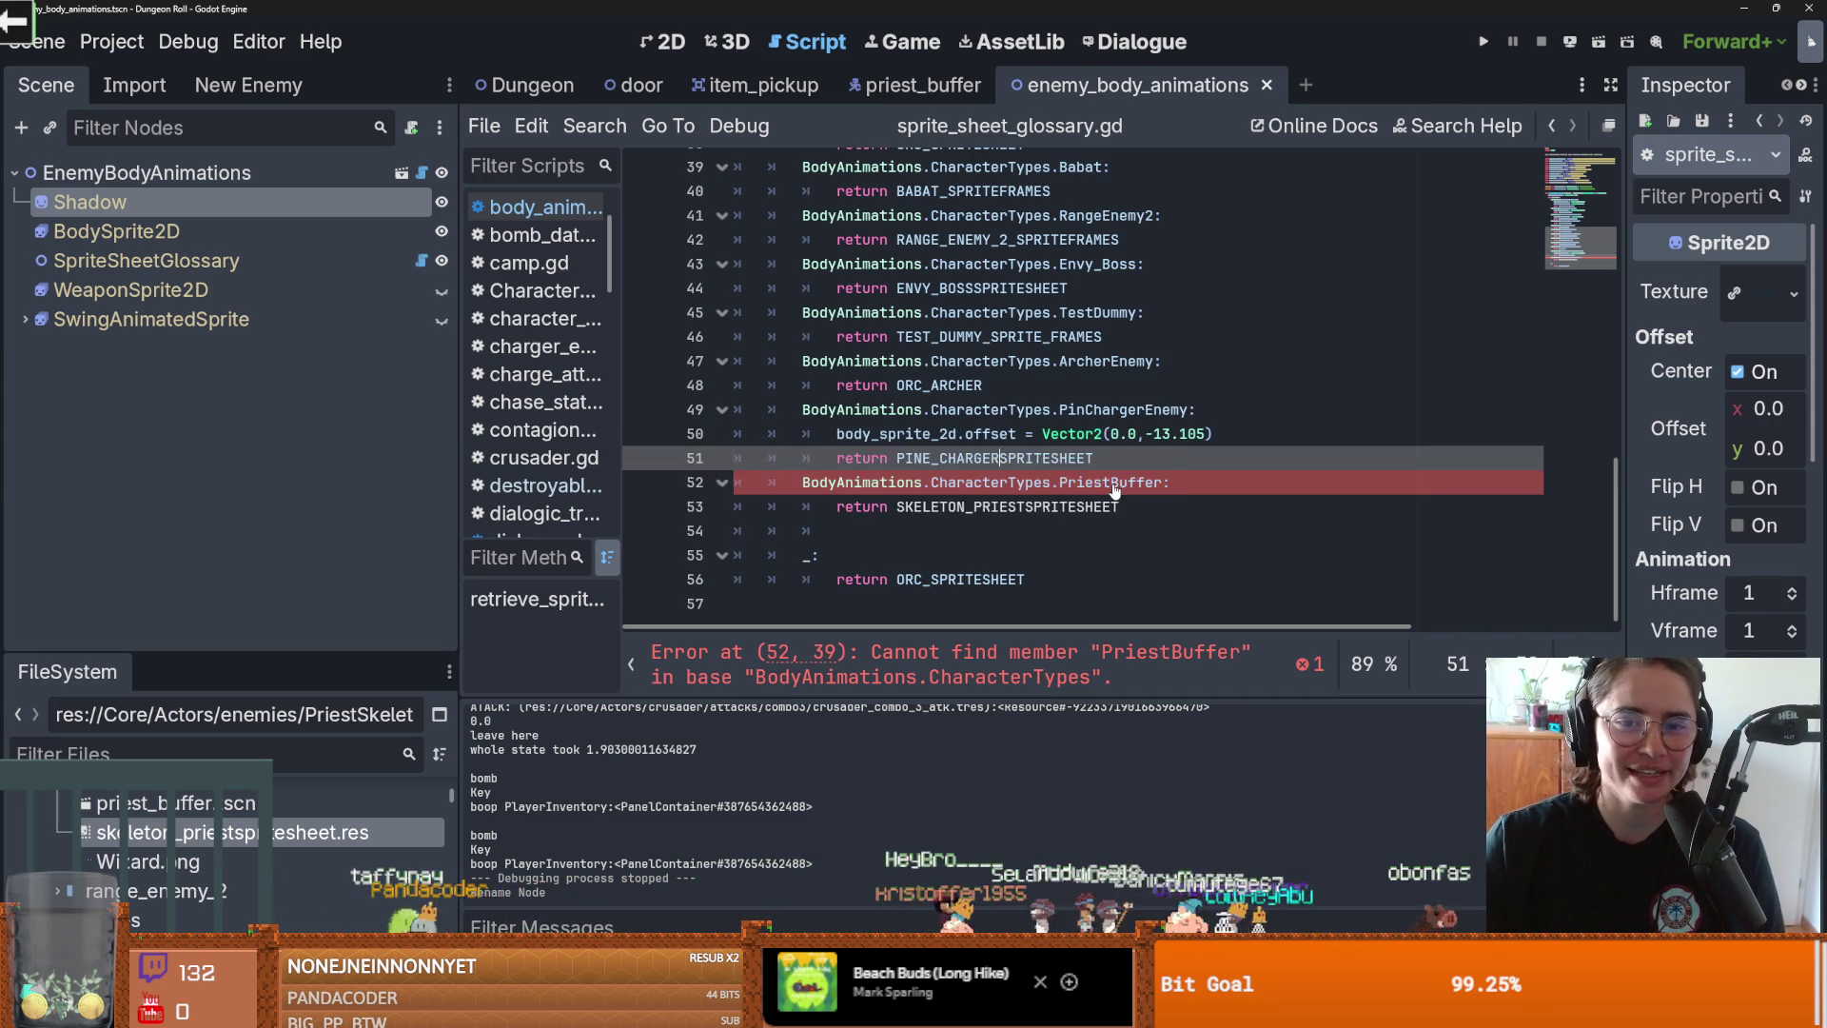
double_click(939, 512)
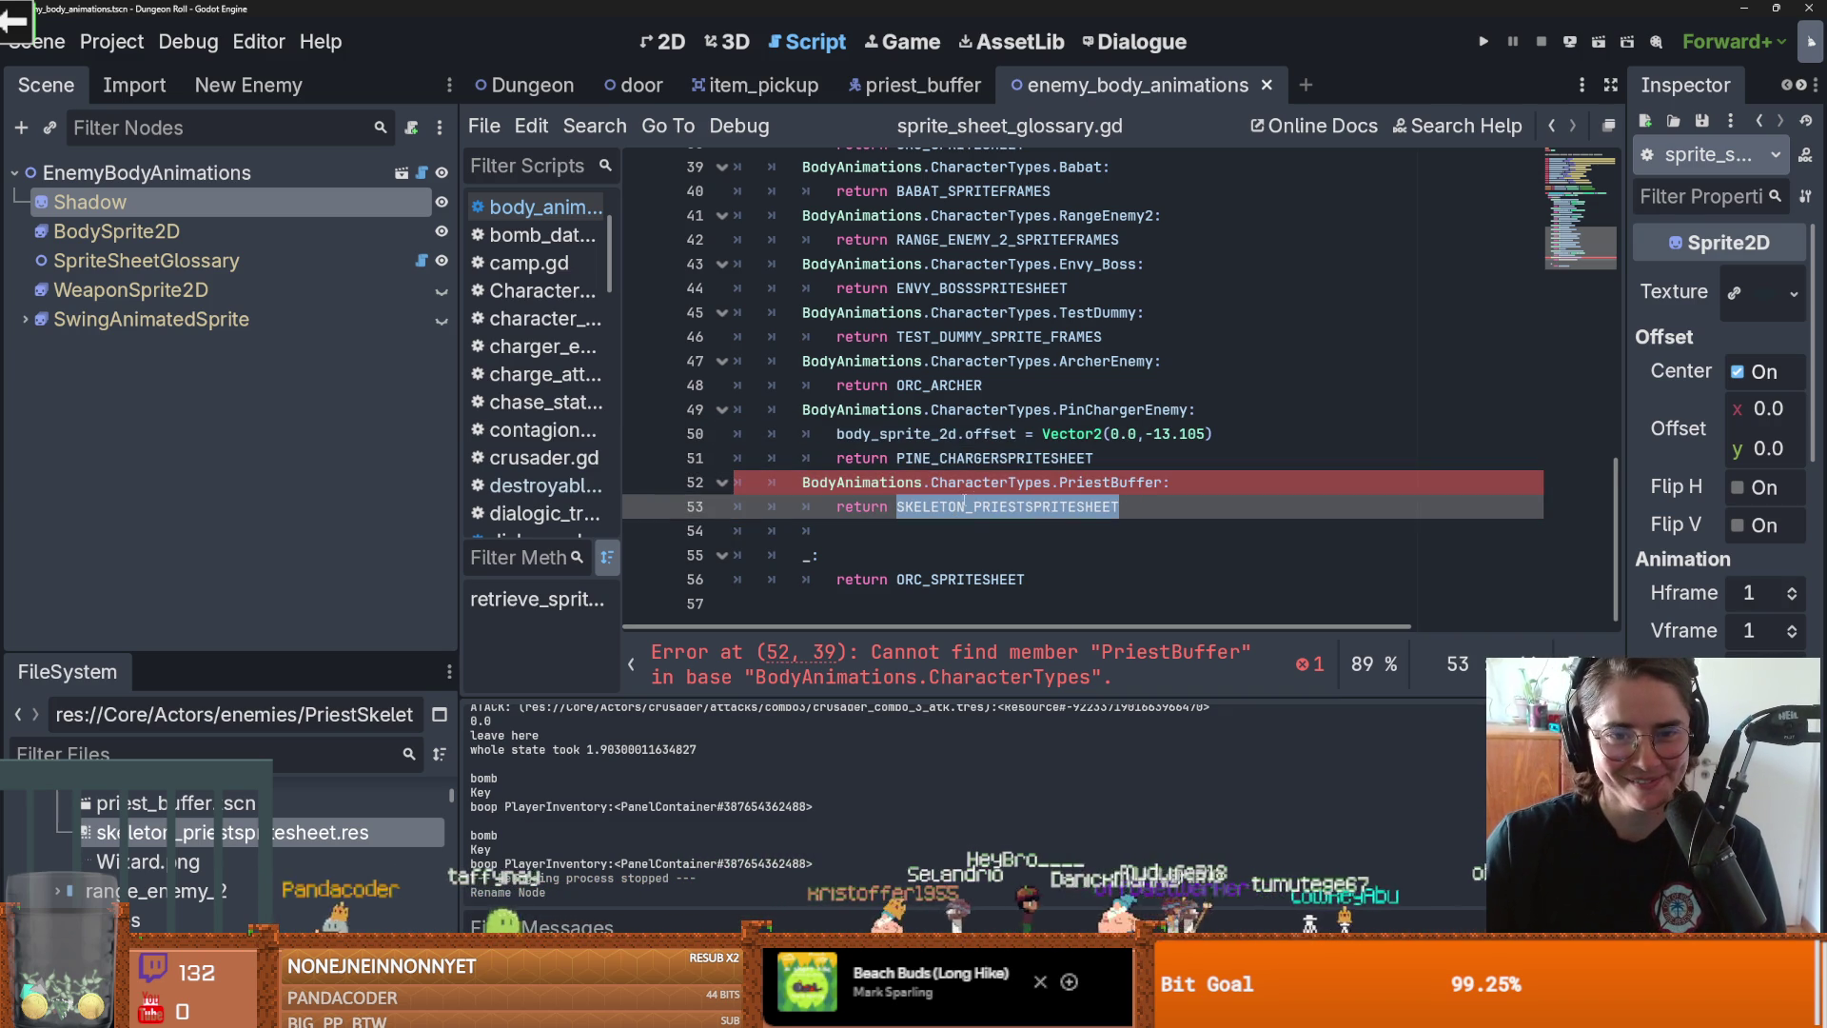
double_click(1072, 482)
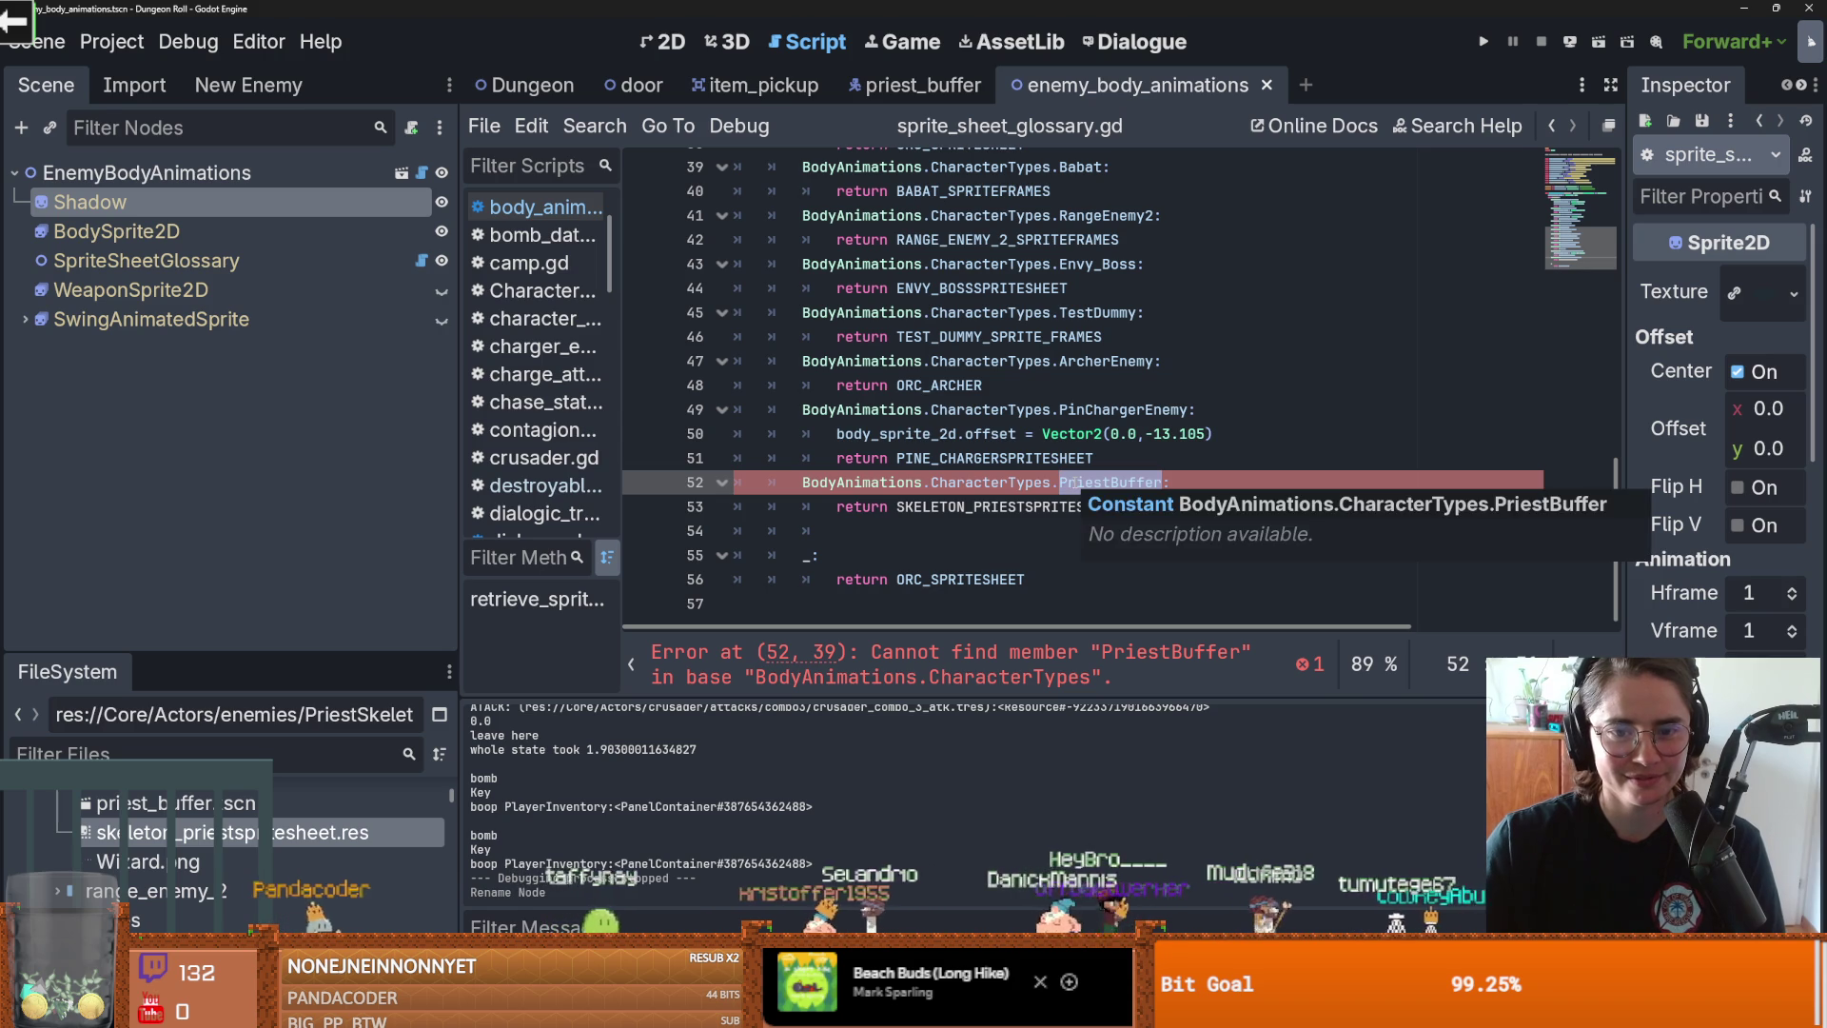
key(BackSpace)
key(BackSpace)
text(.Pr)
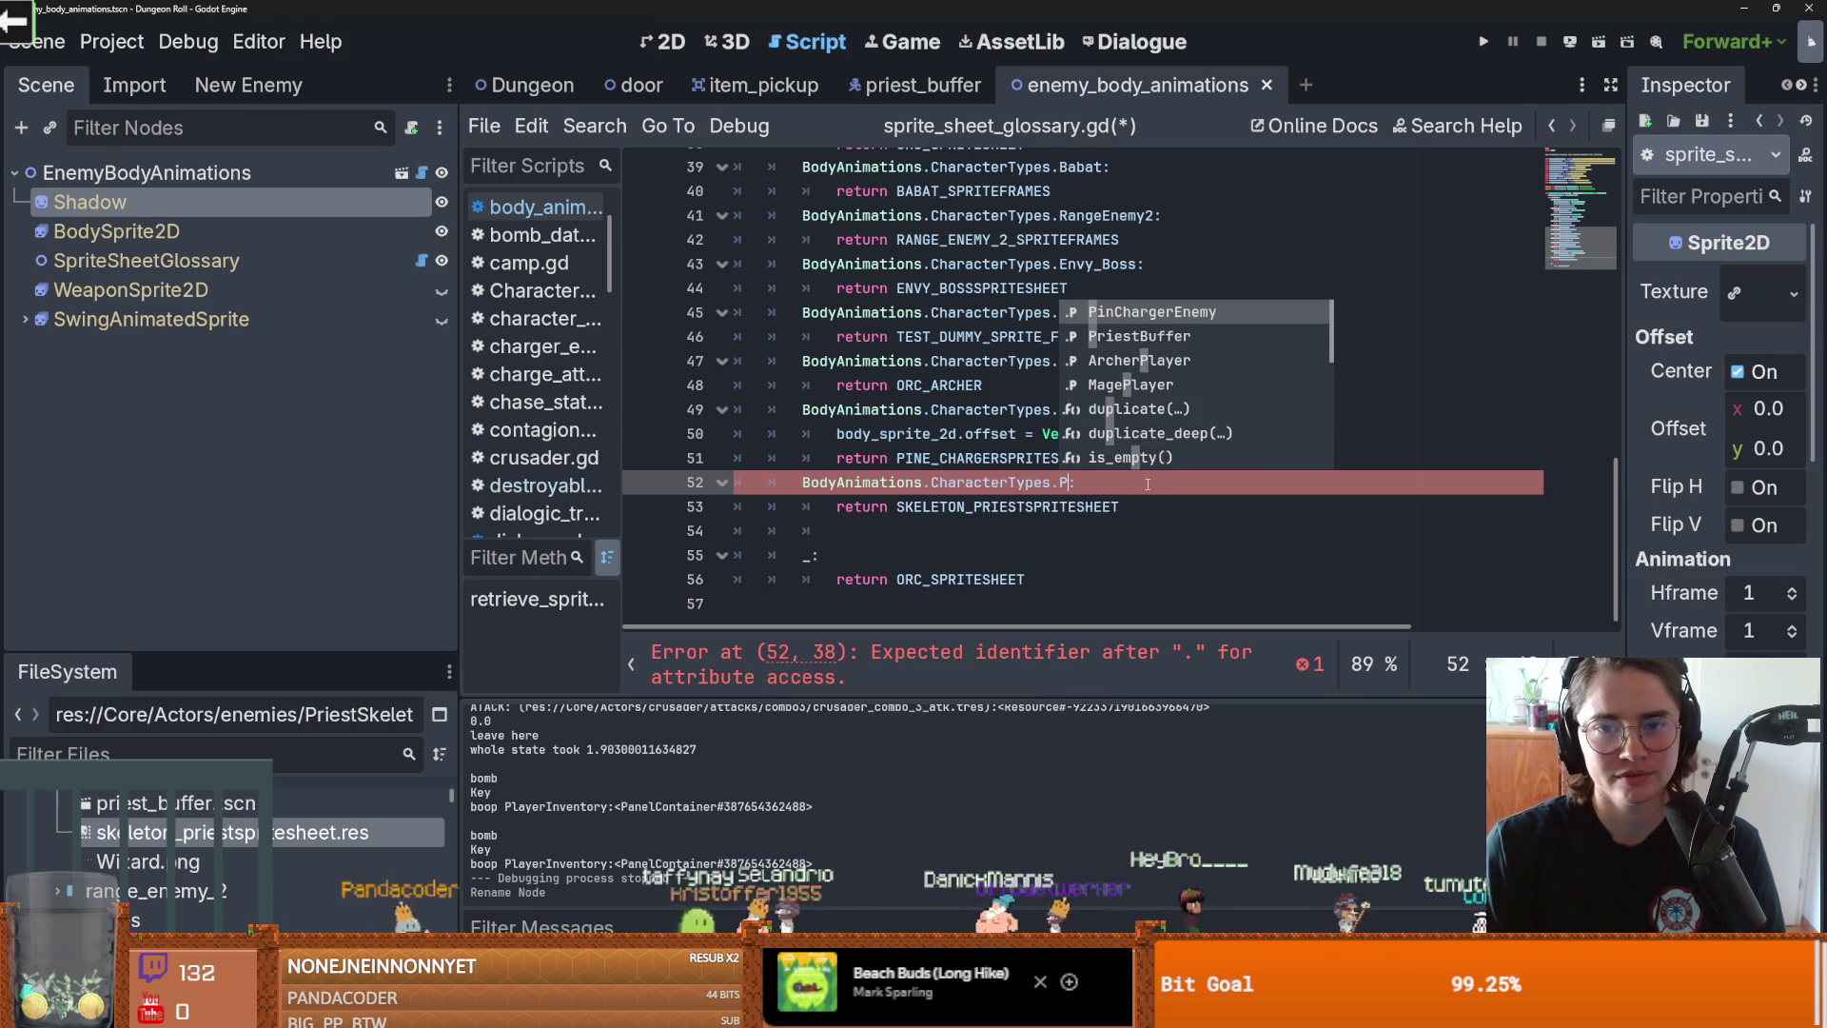
key(Return)
key(ctrl+s)
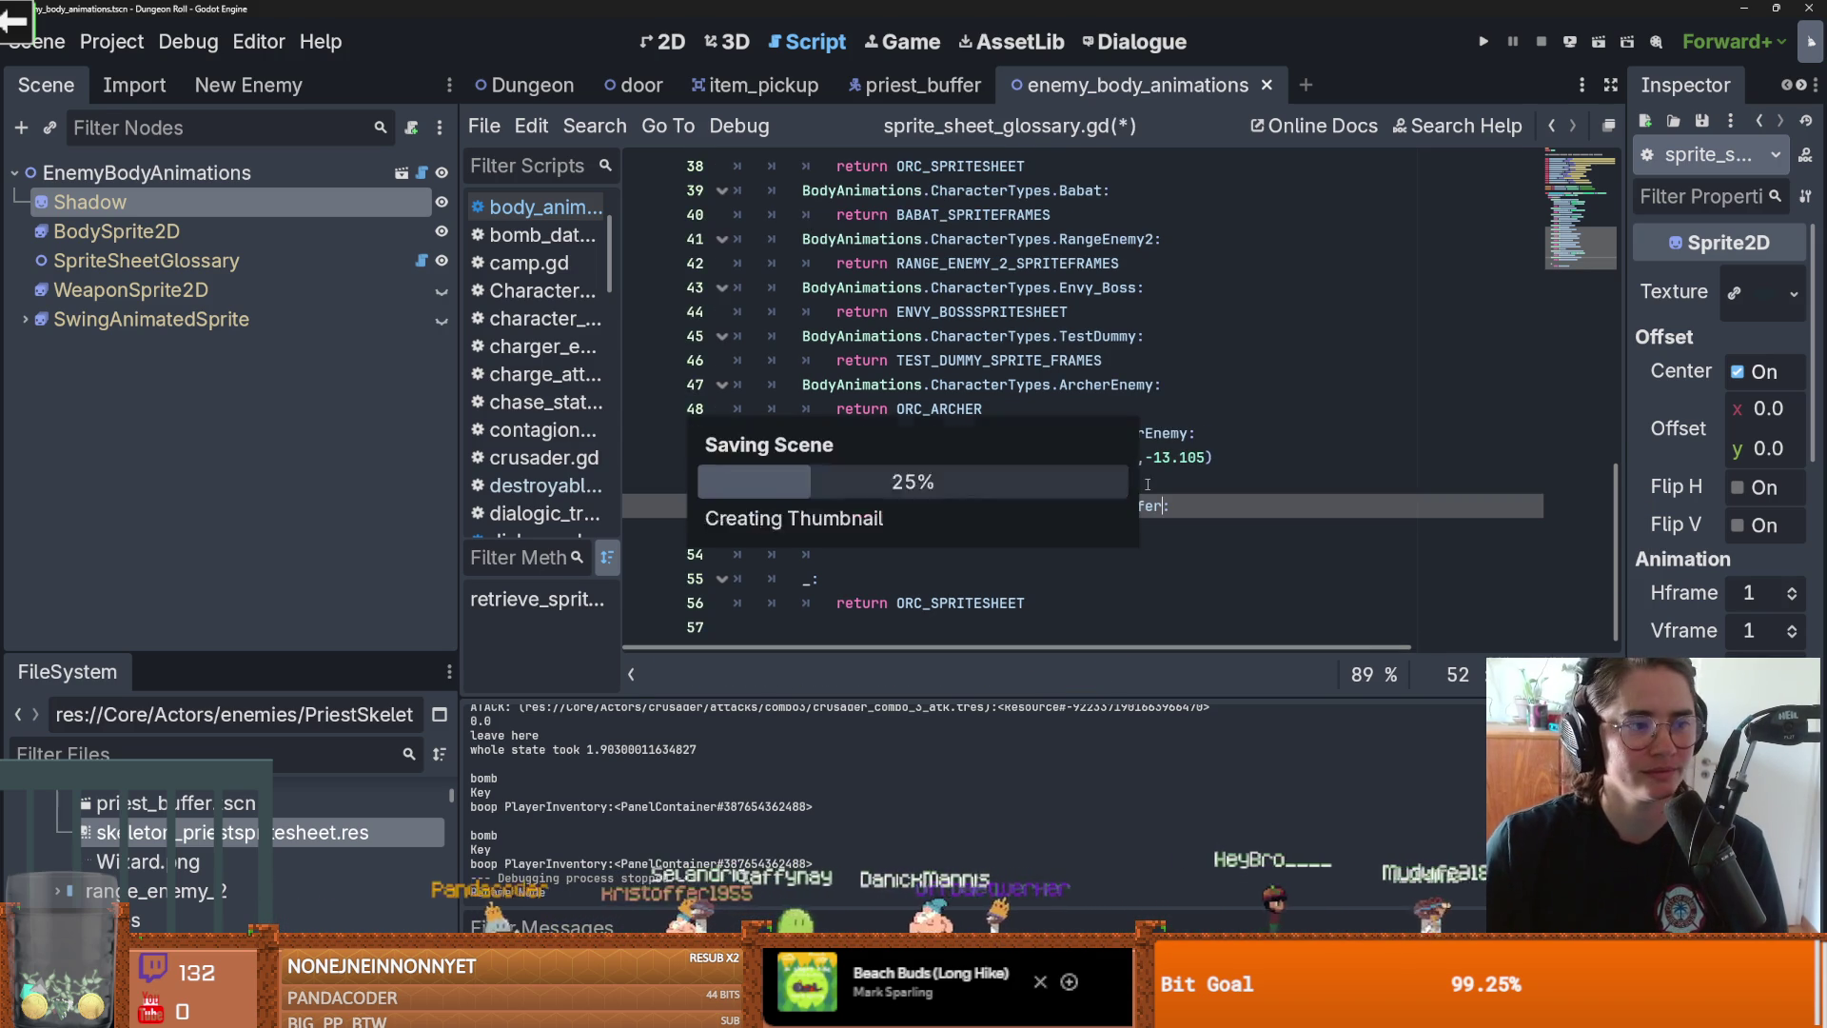
Step: Delete the empty line after the return statement and save sprite_sheet_glossary.gd
key(Up)
key(Up)
key(Up)
key(ctrl+s)
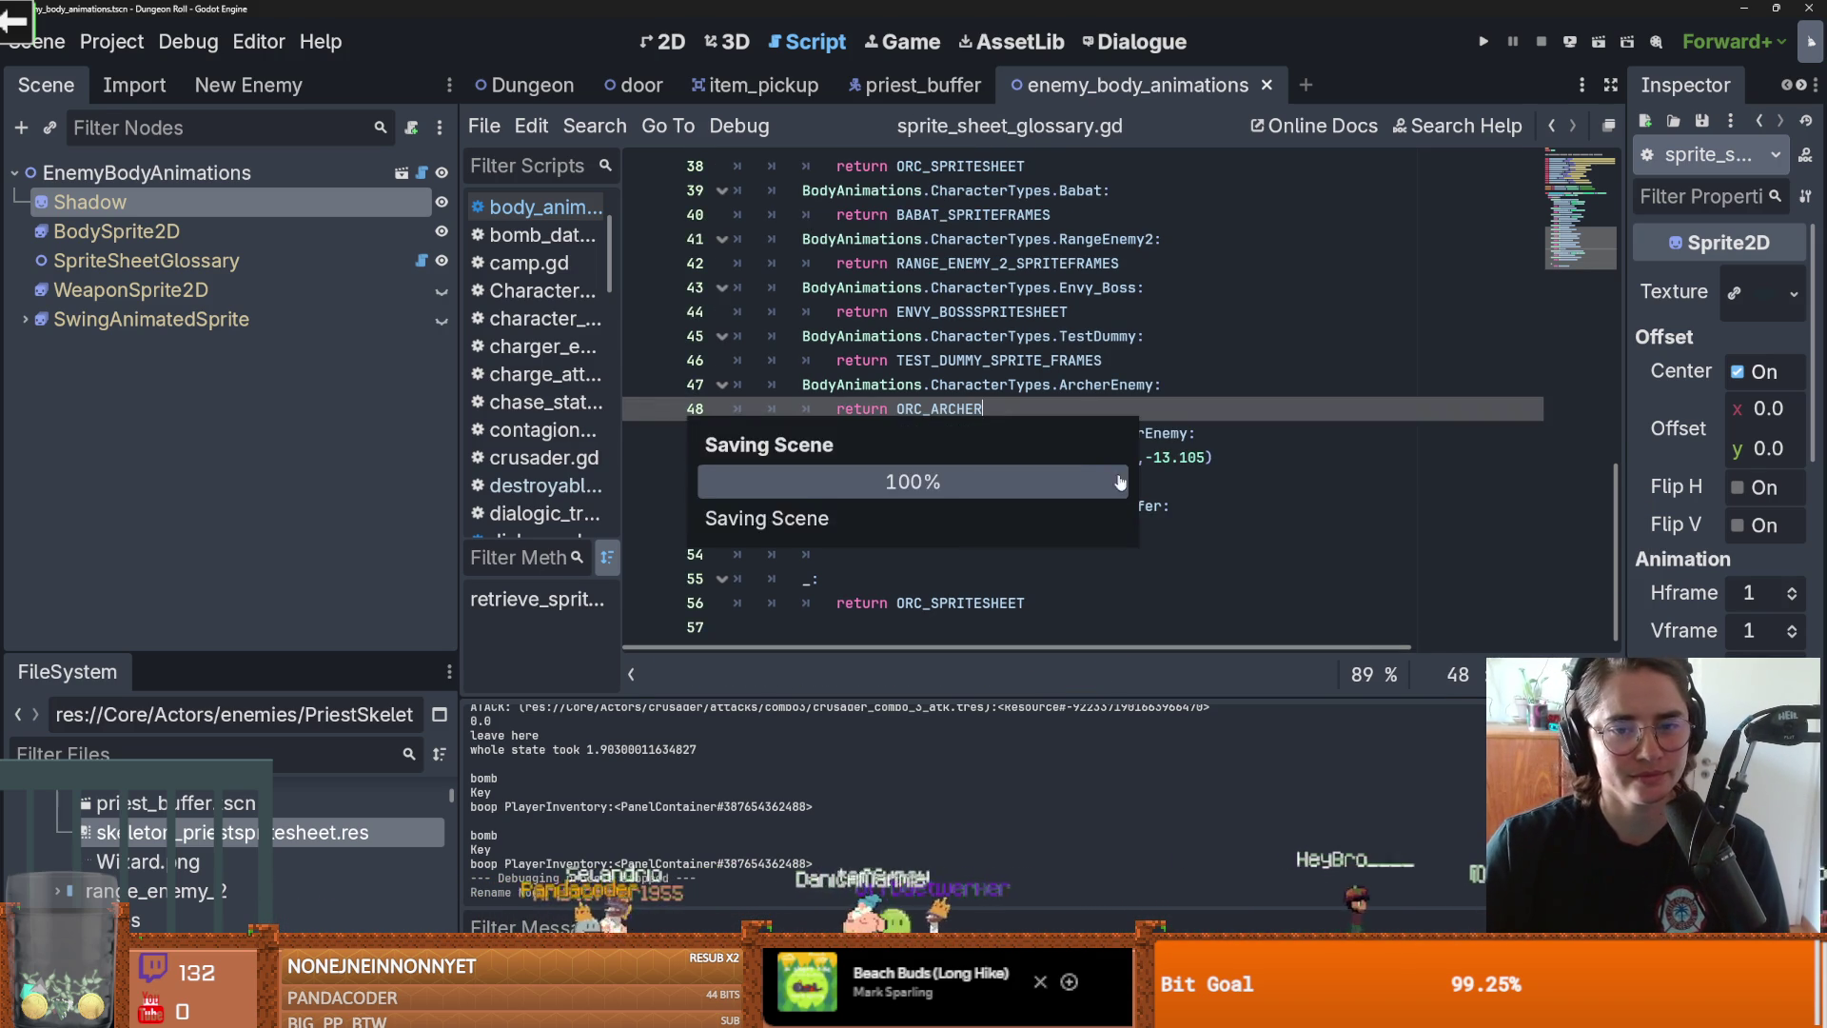
click(1168, 474)
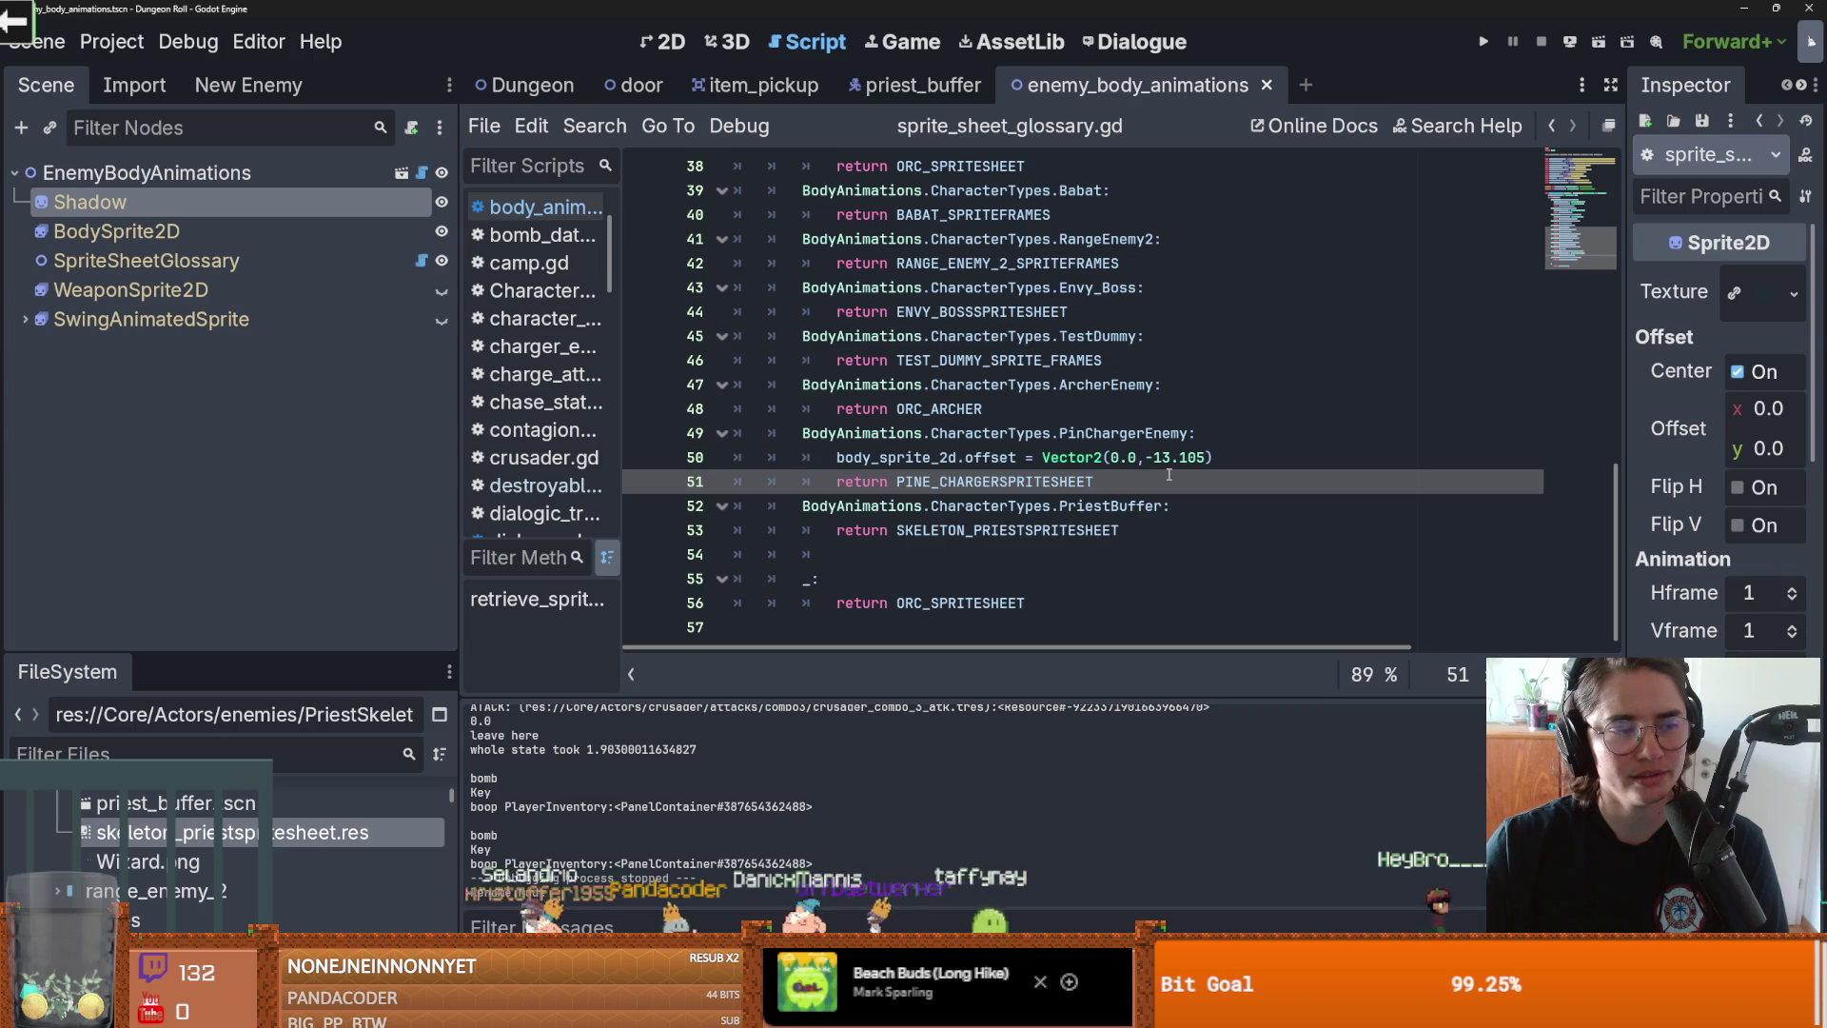
double_click(1157, 479)
double_click(1223, 530)
key(ctrl+s)
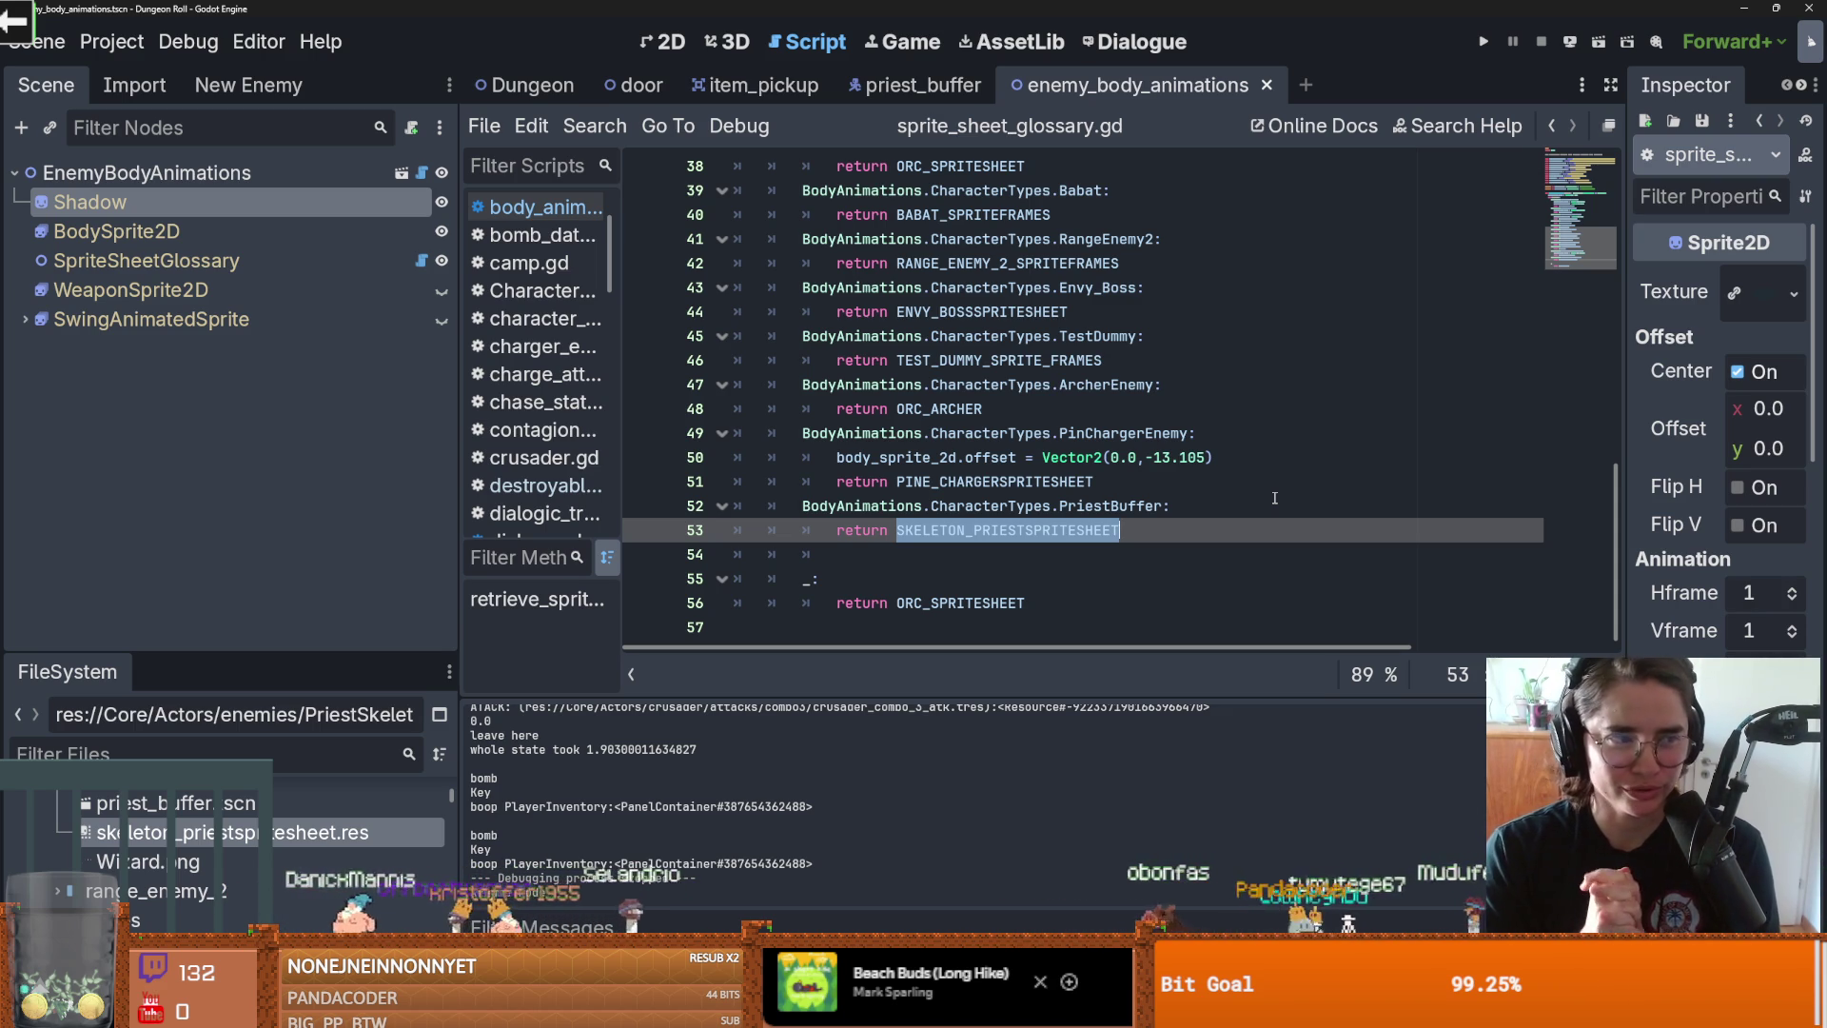
click(948, 603)
click(1105, 553)
key(BackSpace)
key(ctrl+s)
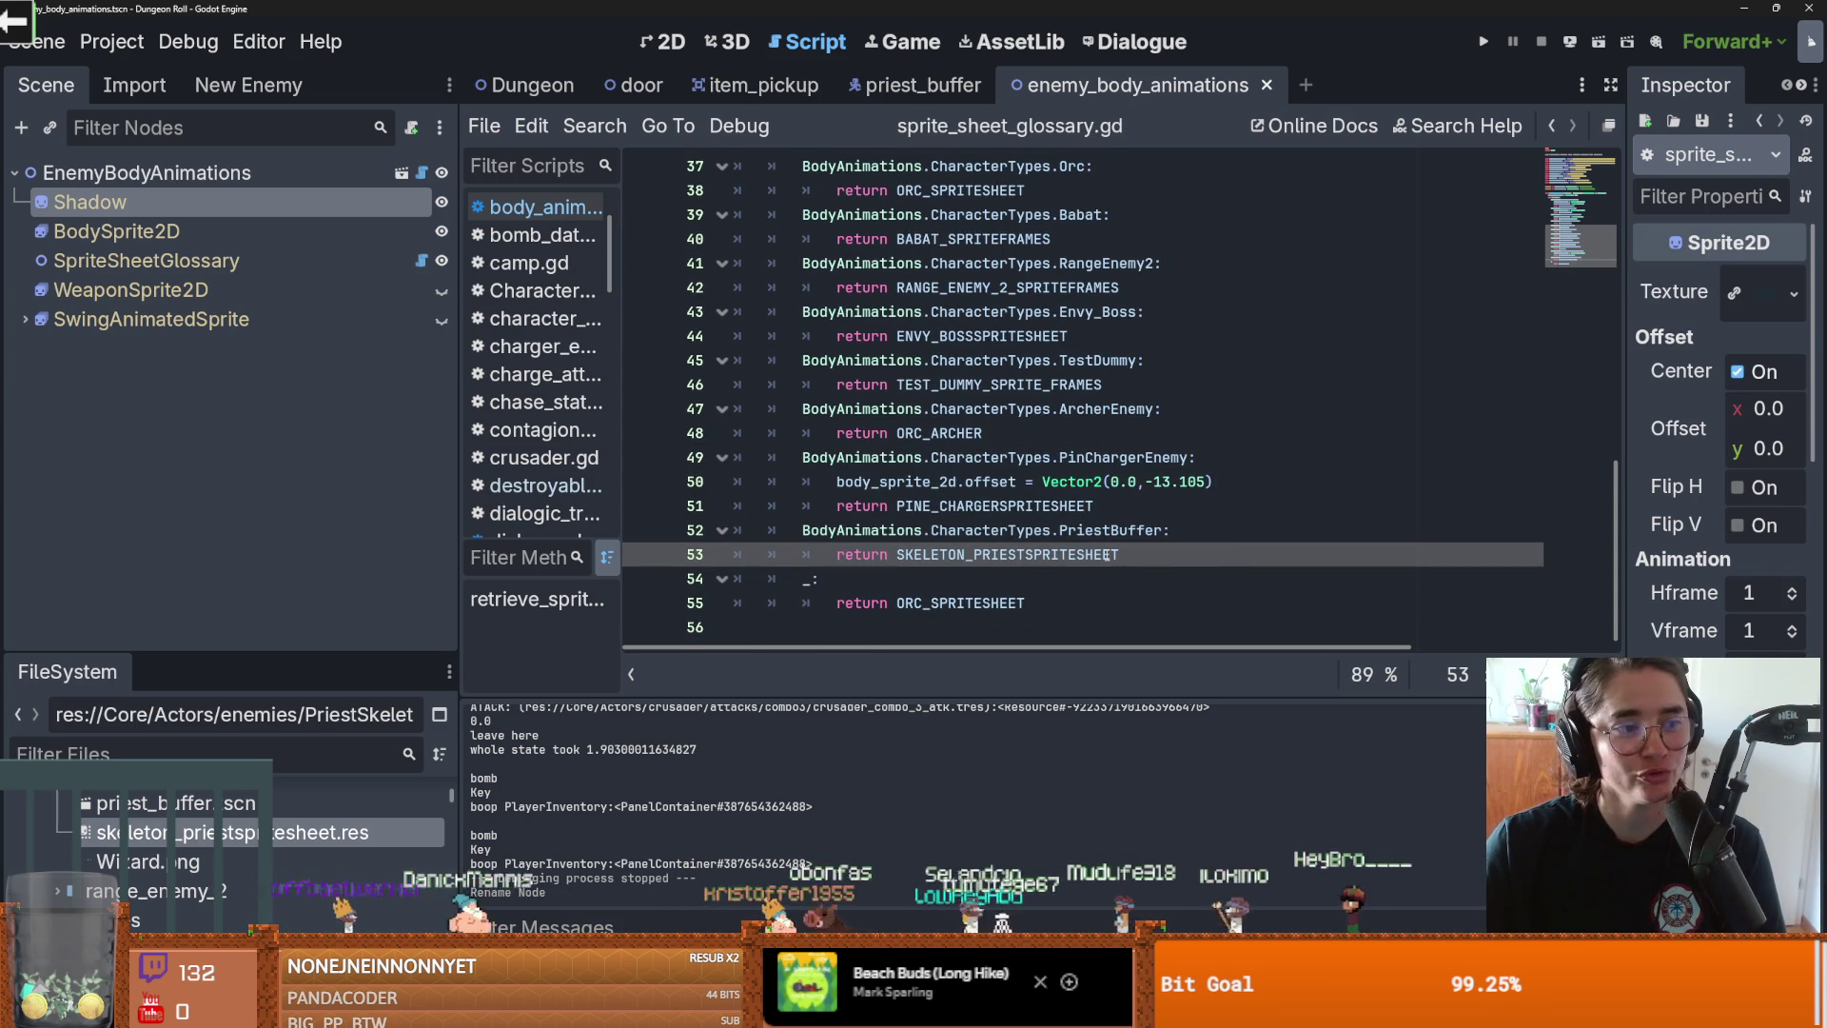
key(ctrl+s)
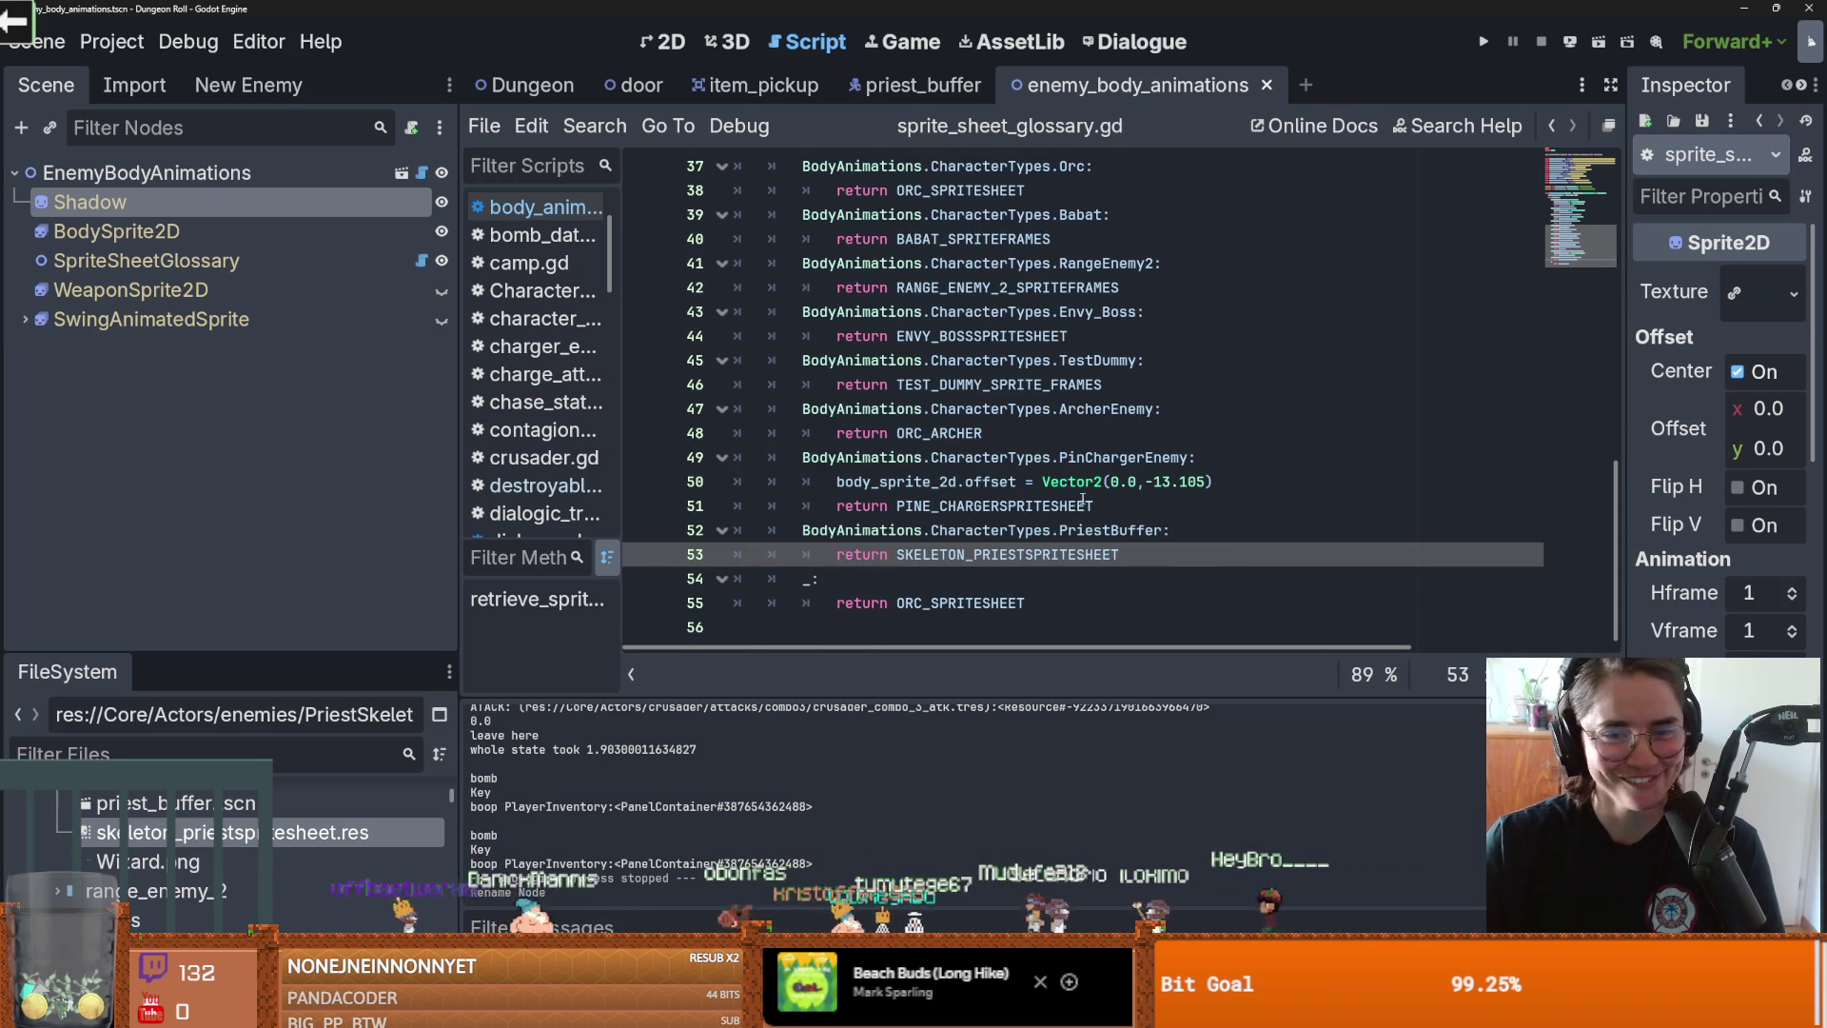
Step: Show the enemy_body_animations scene in the 2D view and save it
scroll(1114, 518, up, 10)
scroll(1047, 381, down, 6)
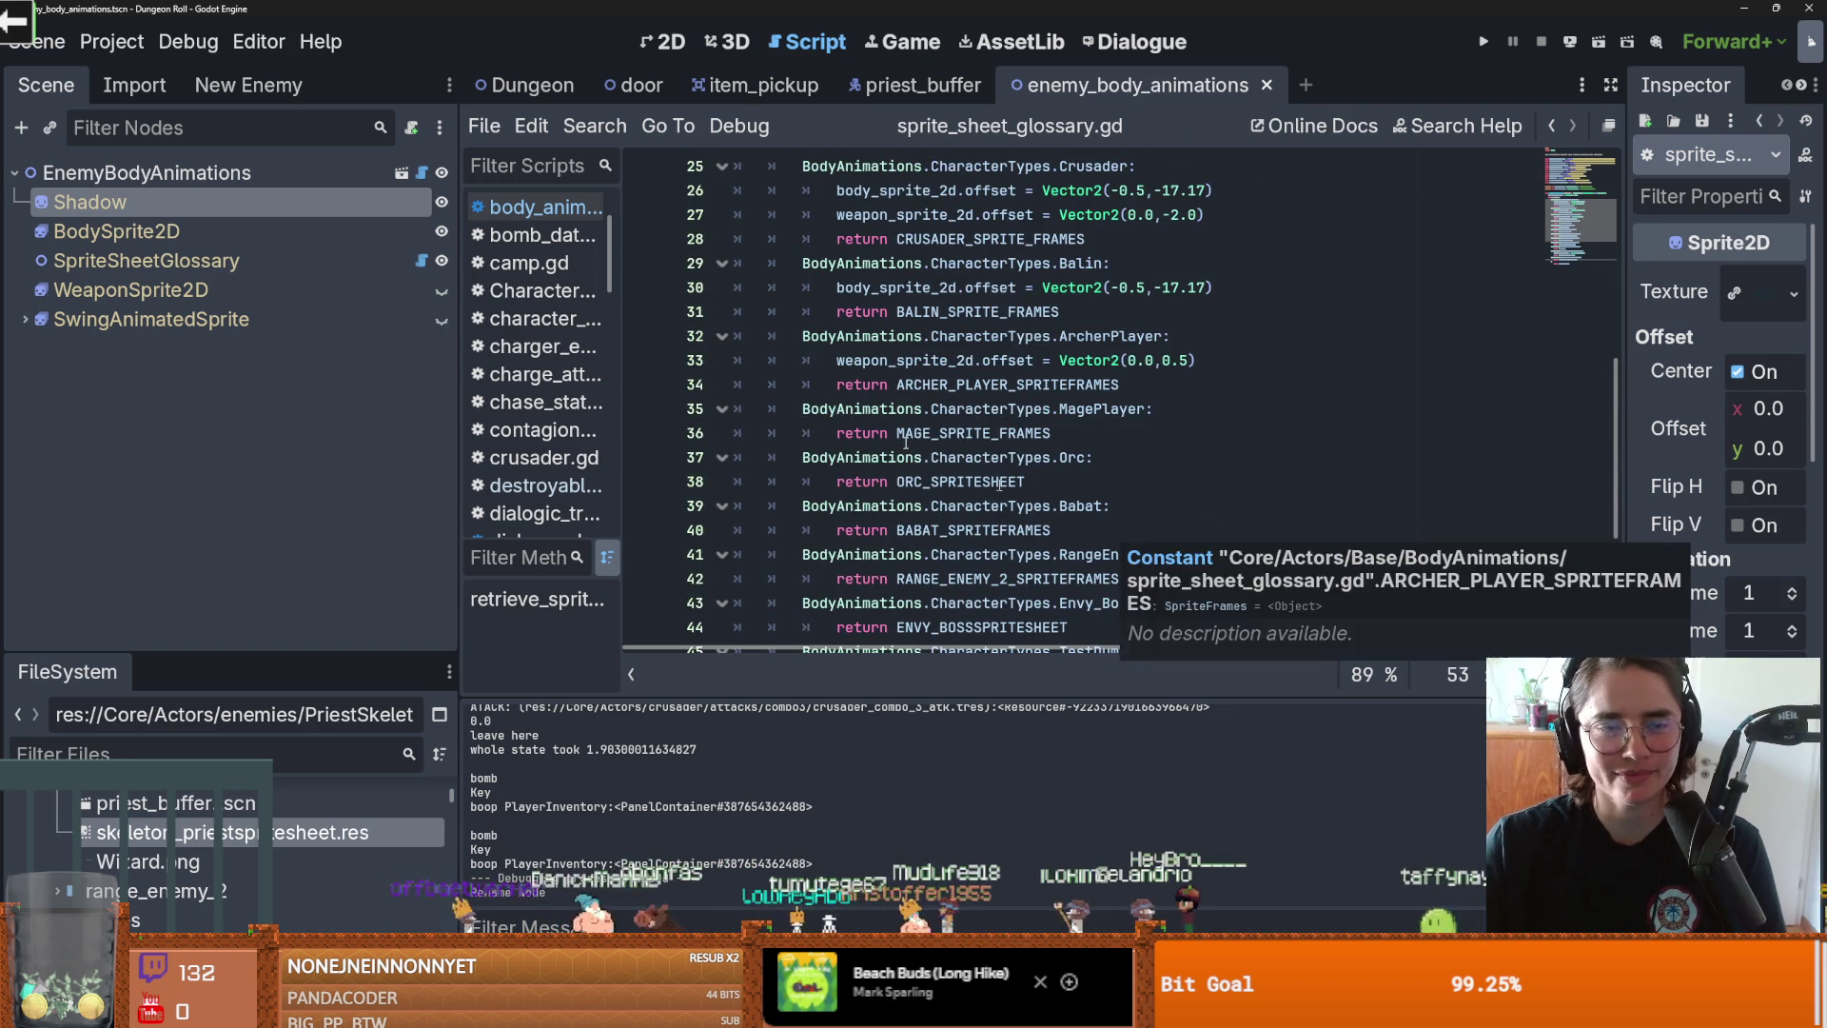
click(645, 42)
key(ctrl+s)
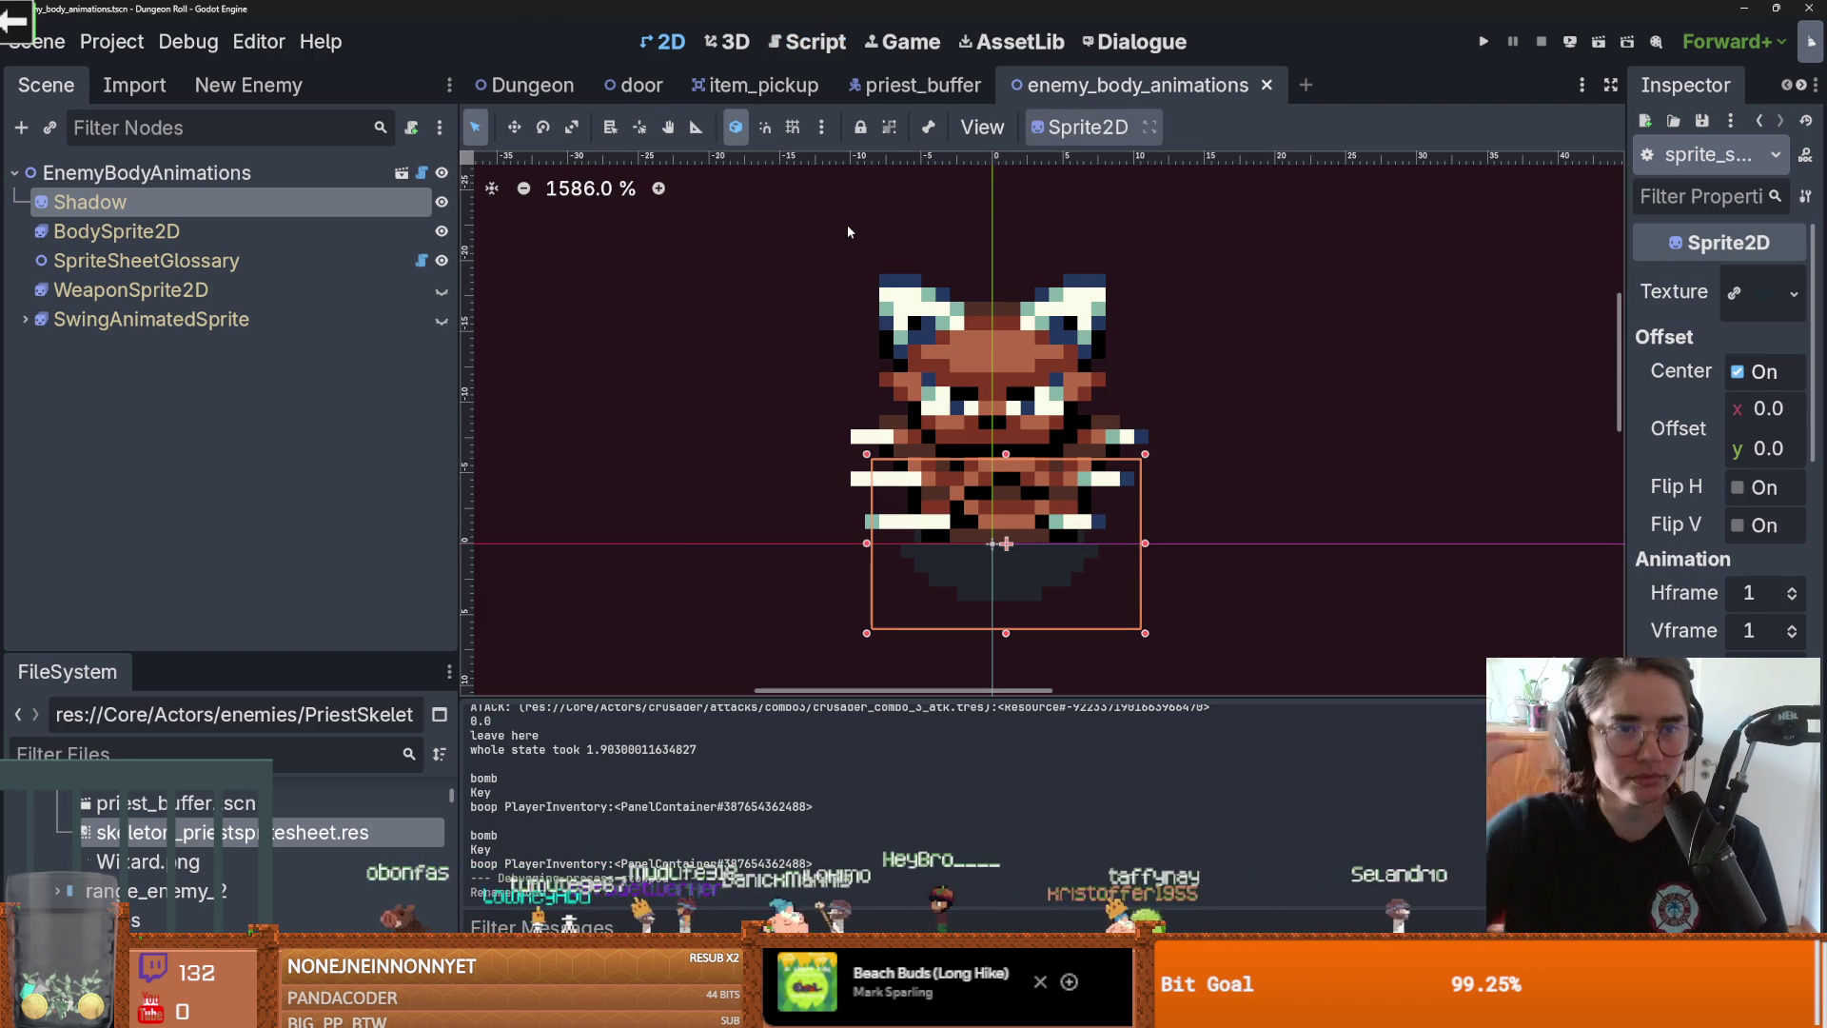
Step: Check the EnemyBodyAnimations Type list, cancel the node picker, save, and return to priest_buffer
click(143, 172)
click(1760, 283)
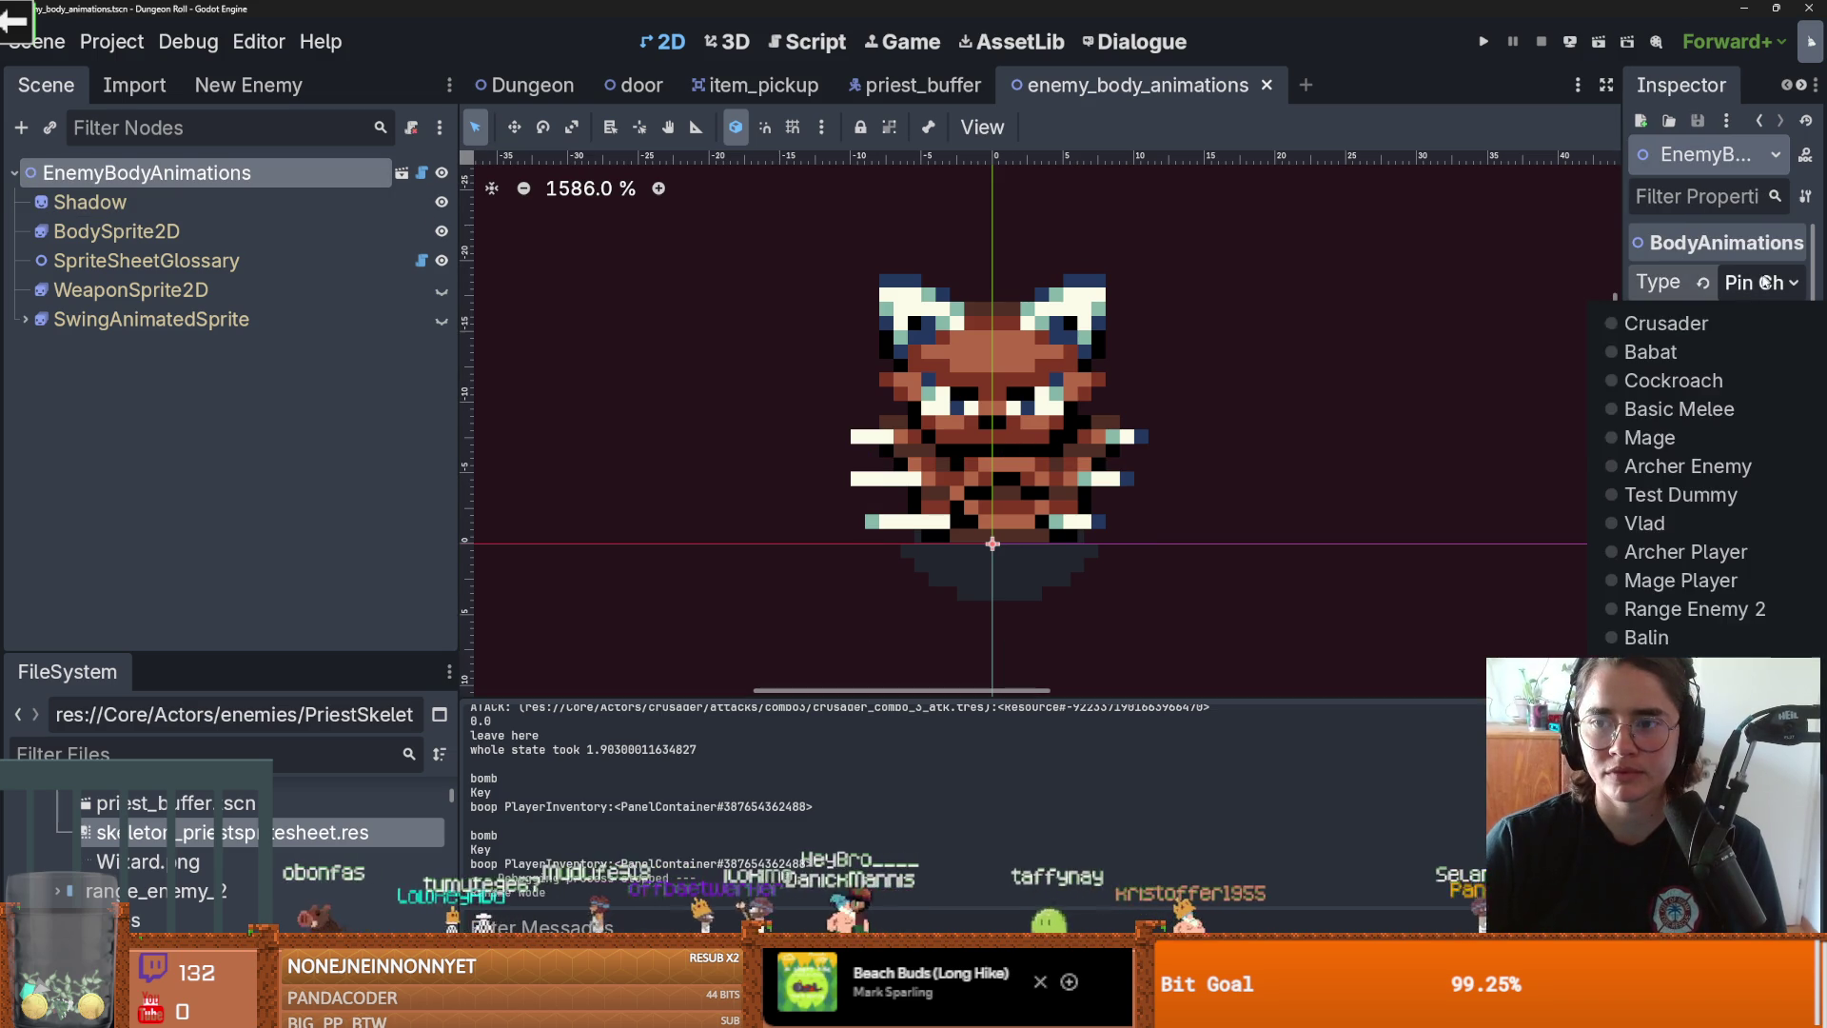
click(1745, 437)
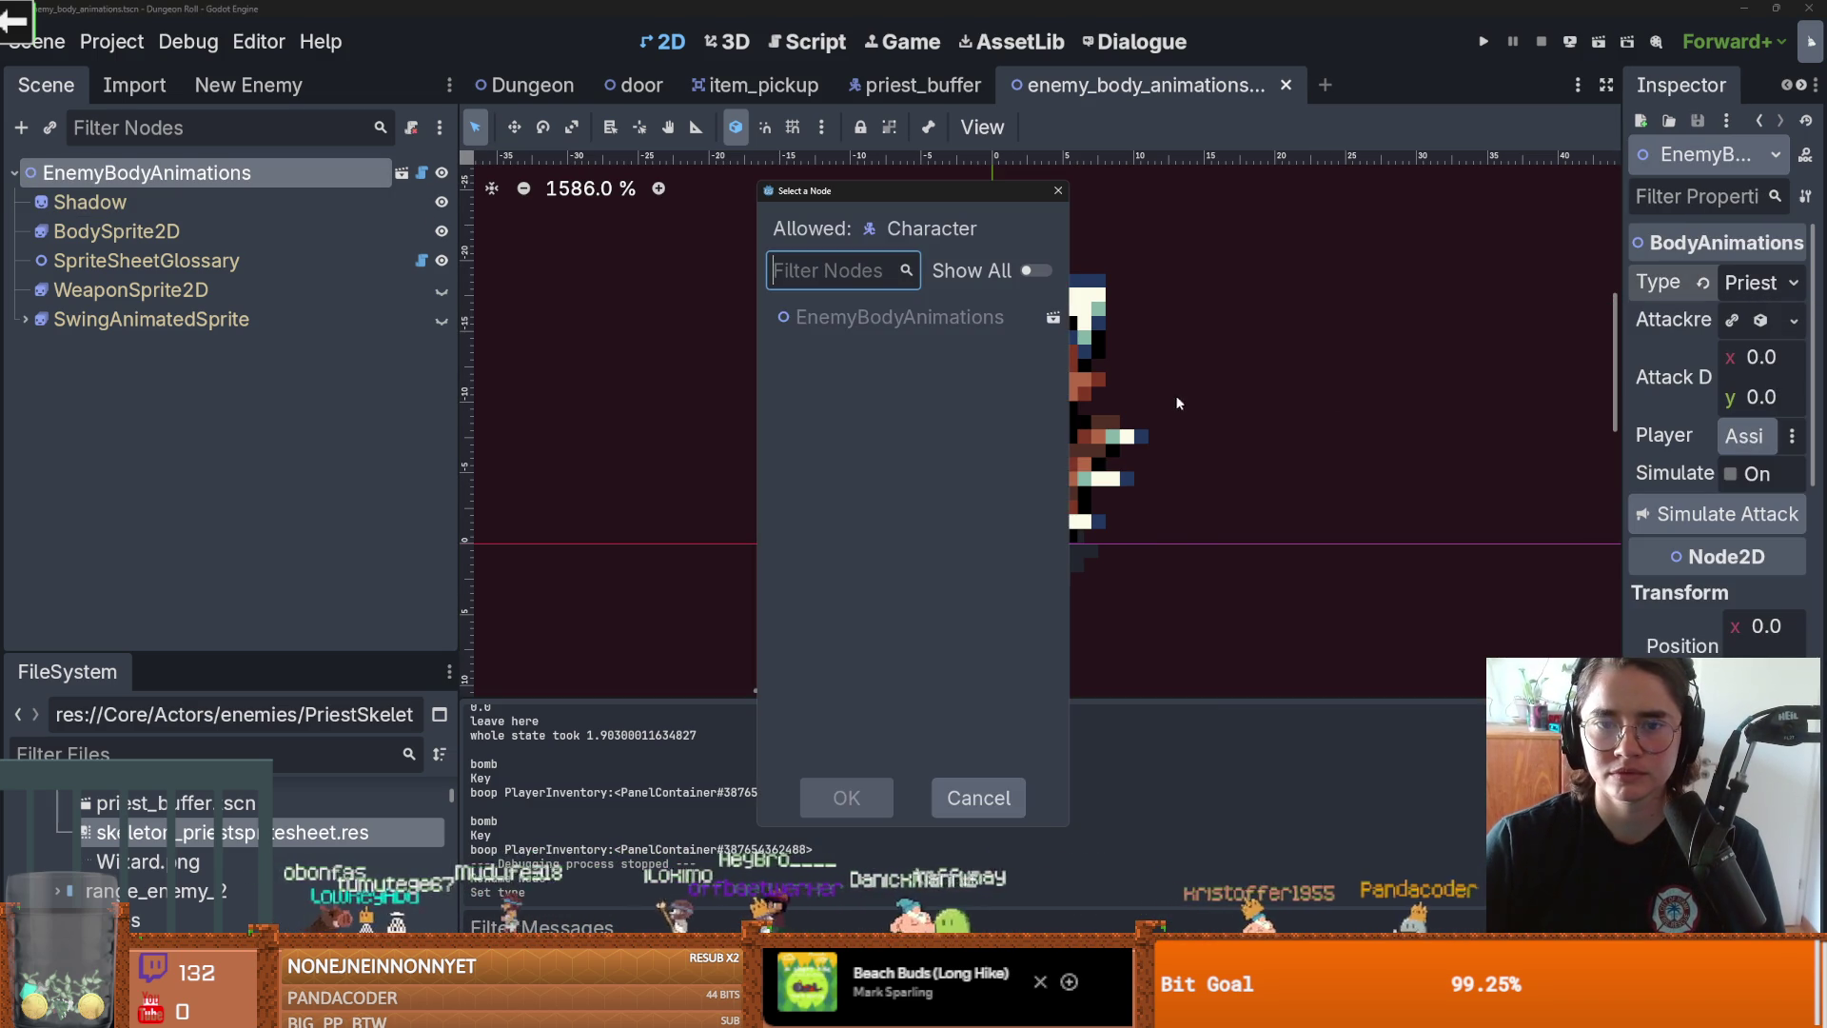
click(1057, 189)
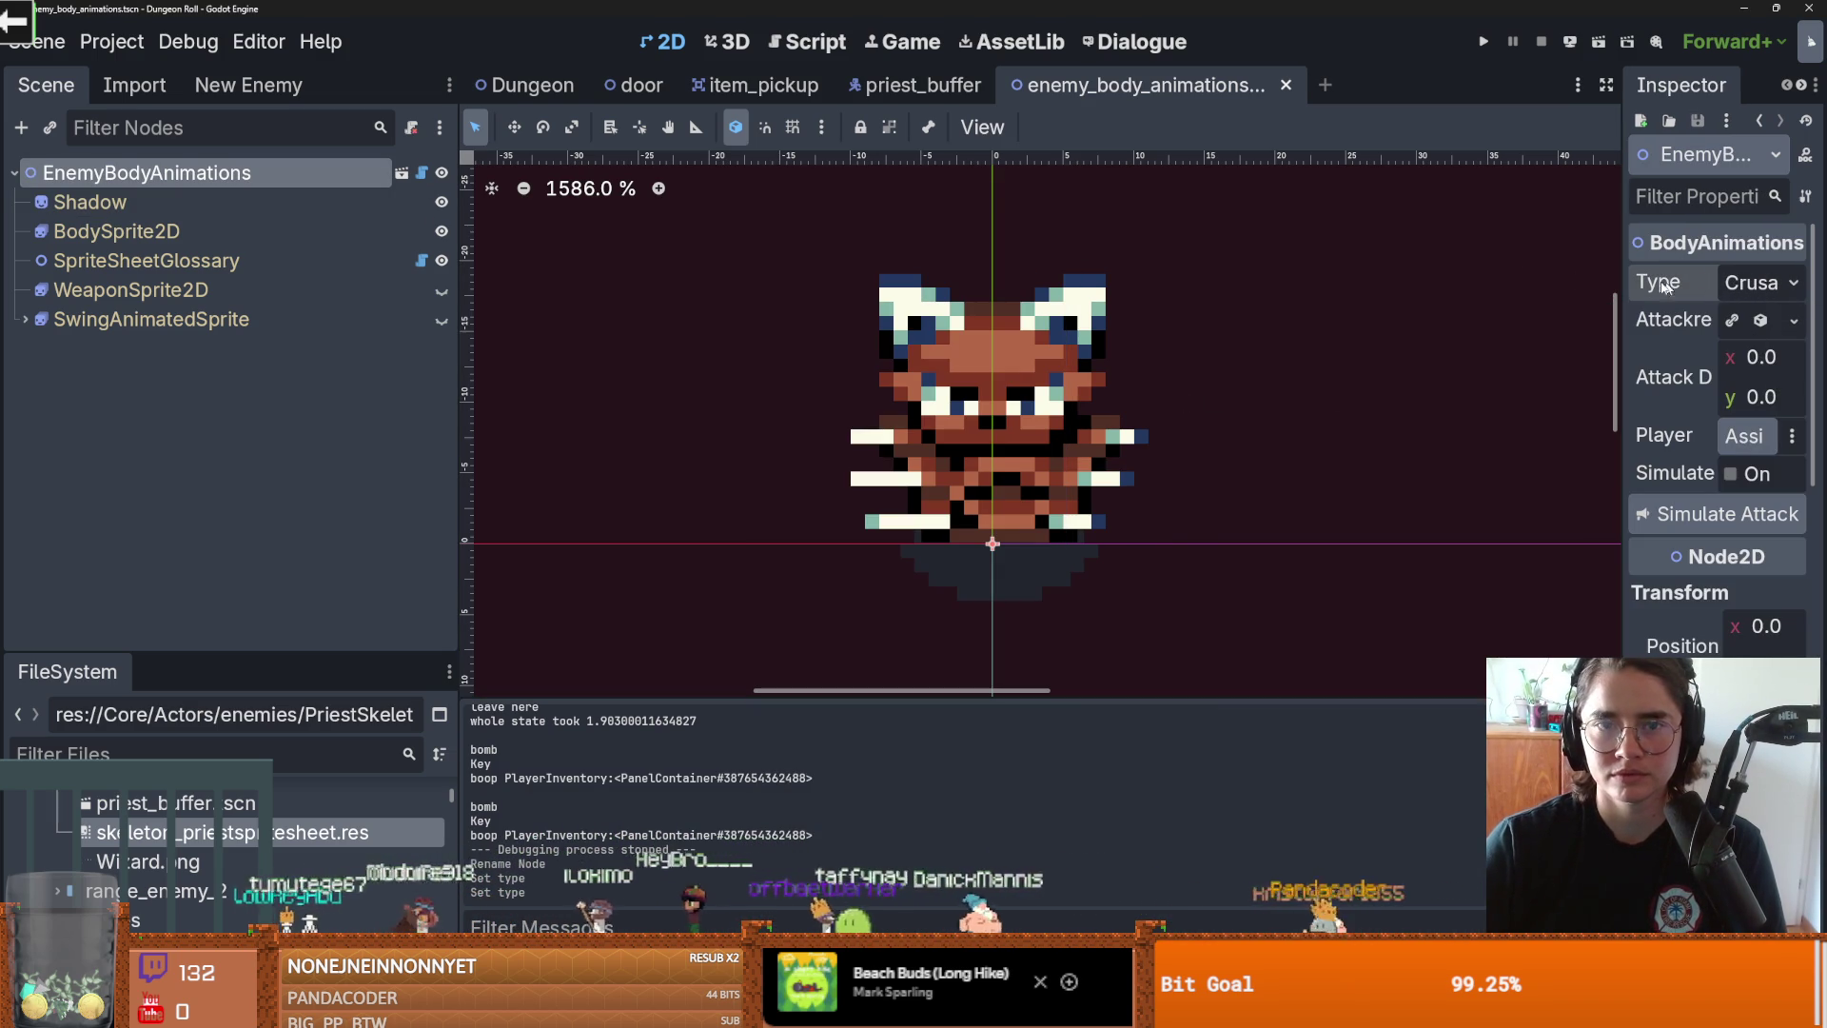
key(ctrl+s)
click(914, 84)
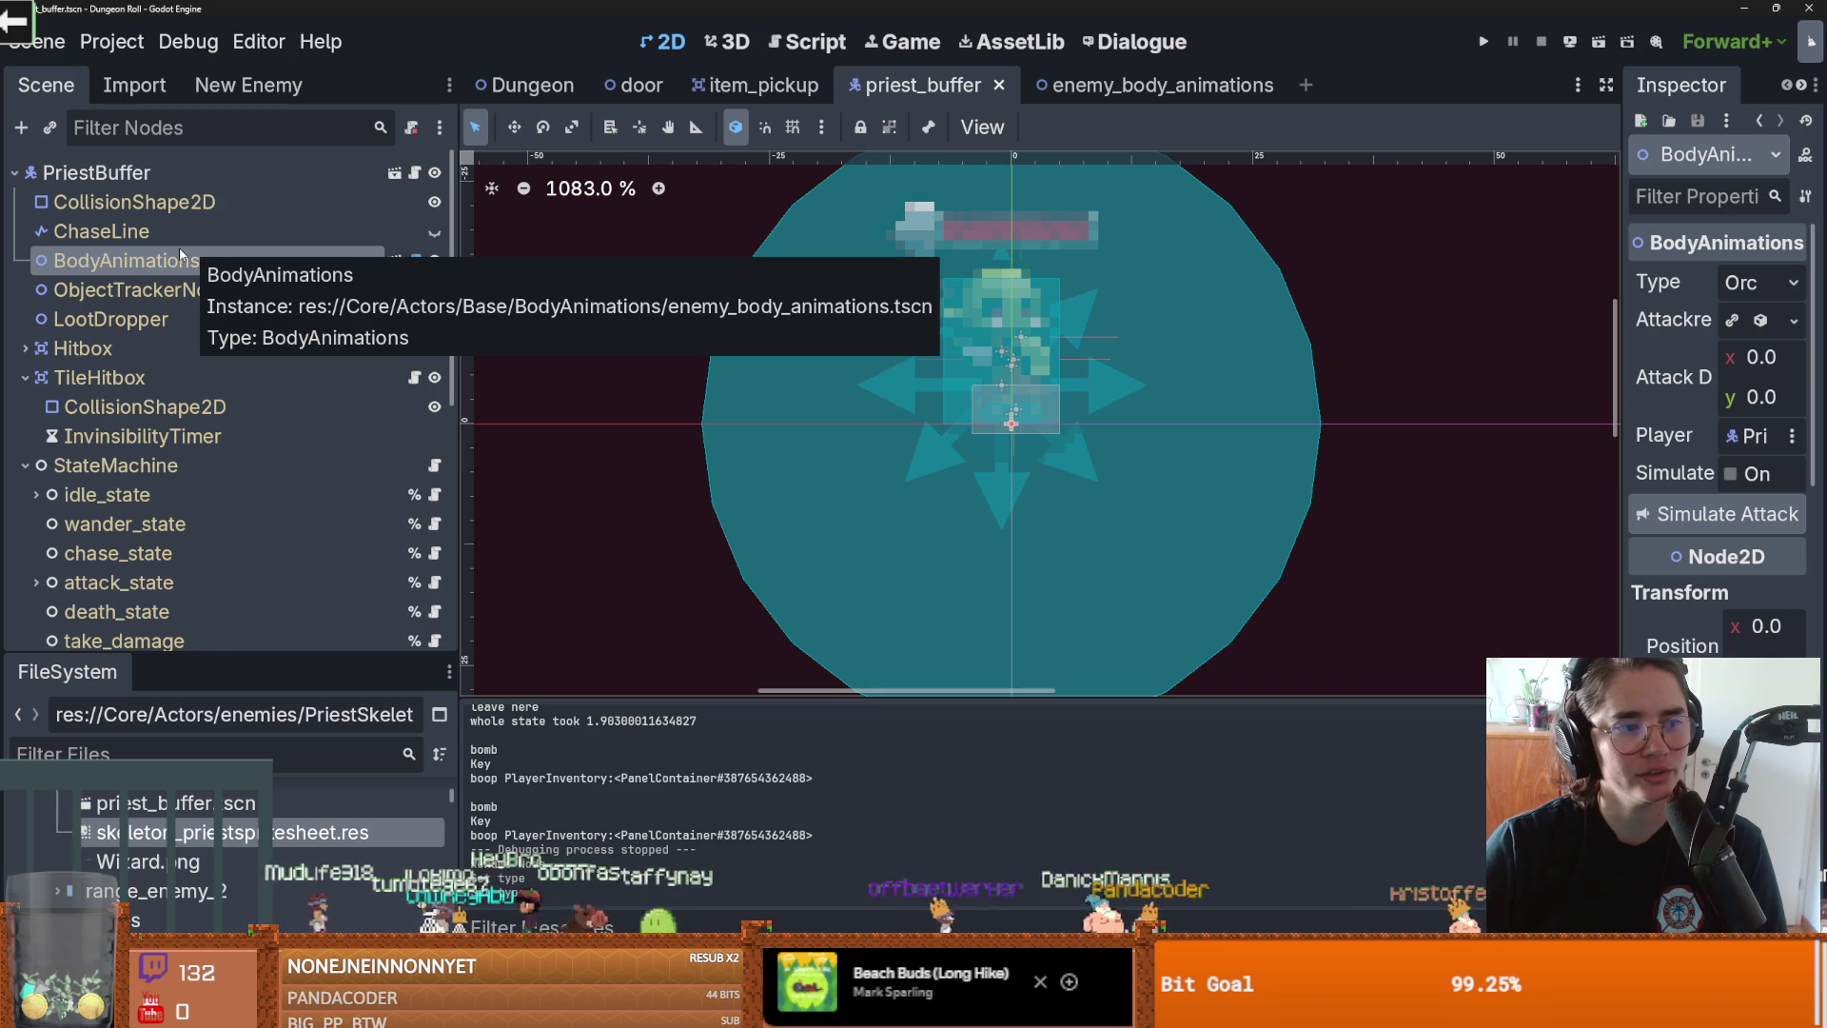
Step: Change the BodyAnimations Type from Orc to Priest Buffer and save priest_buffer.tscn
click(104, 231)
click(124, 260)
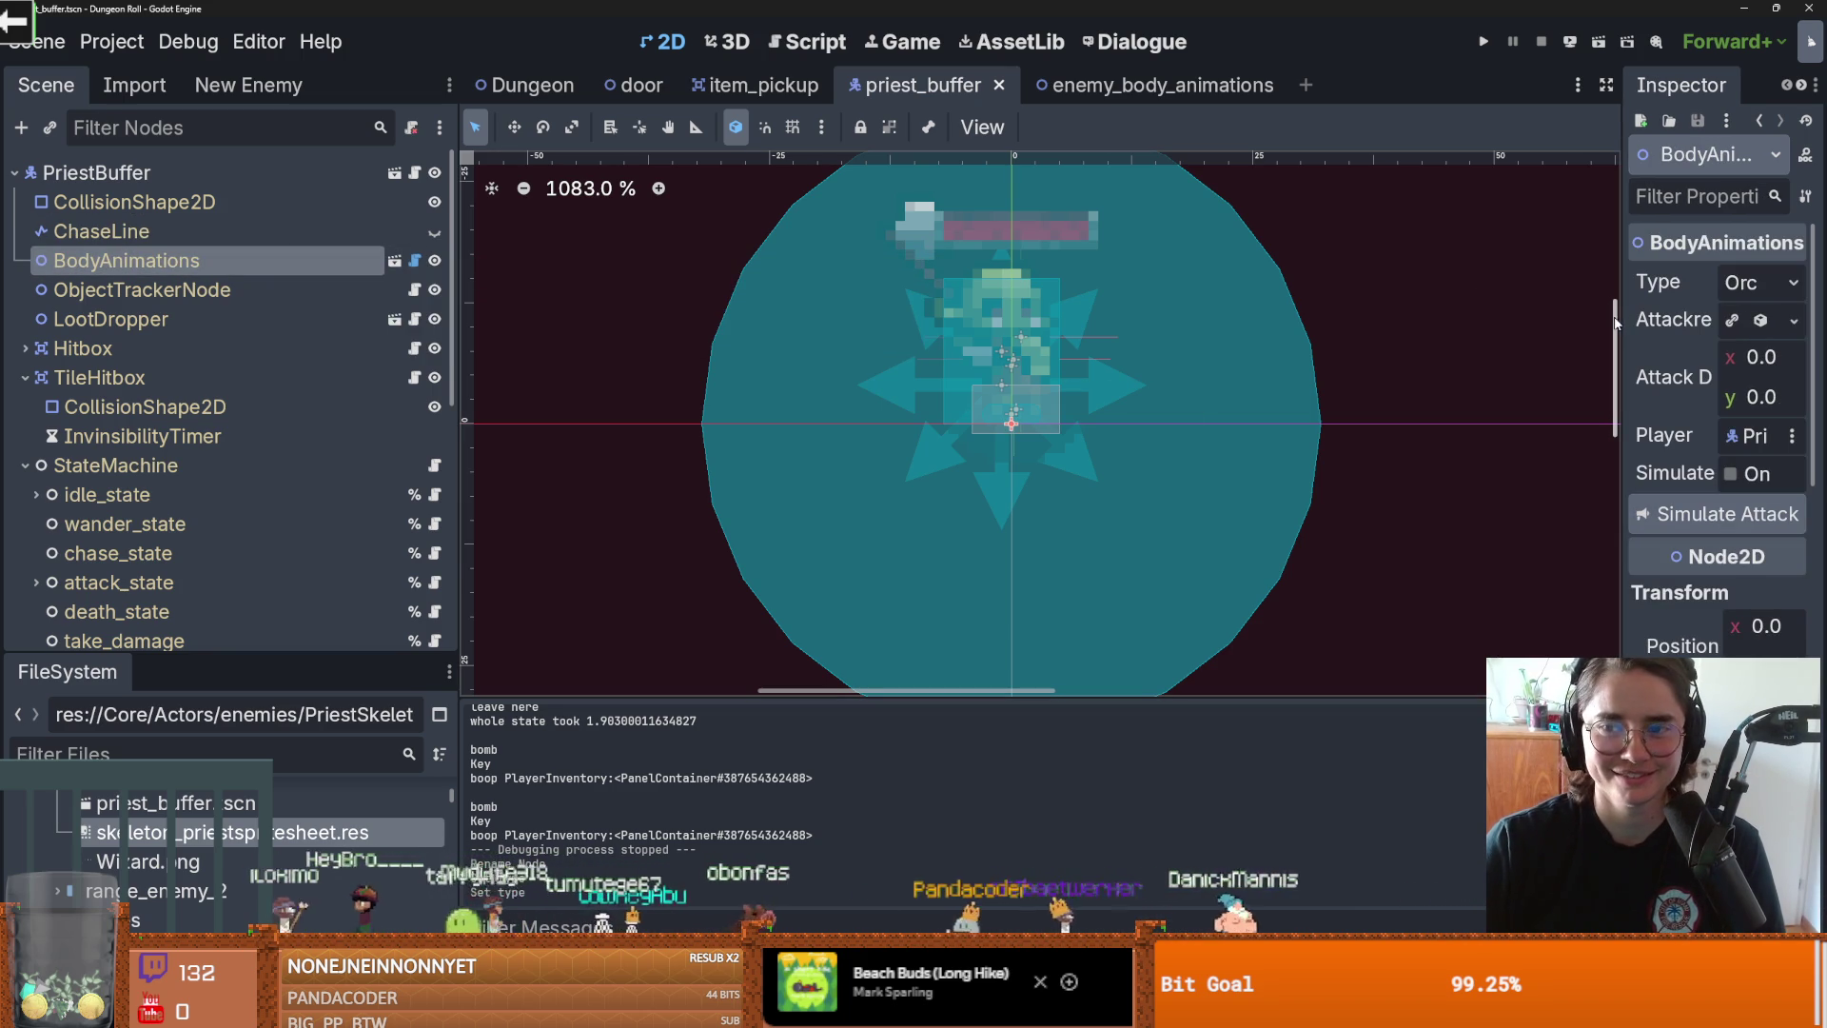
drag(1612, 318, 1490, 319)
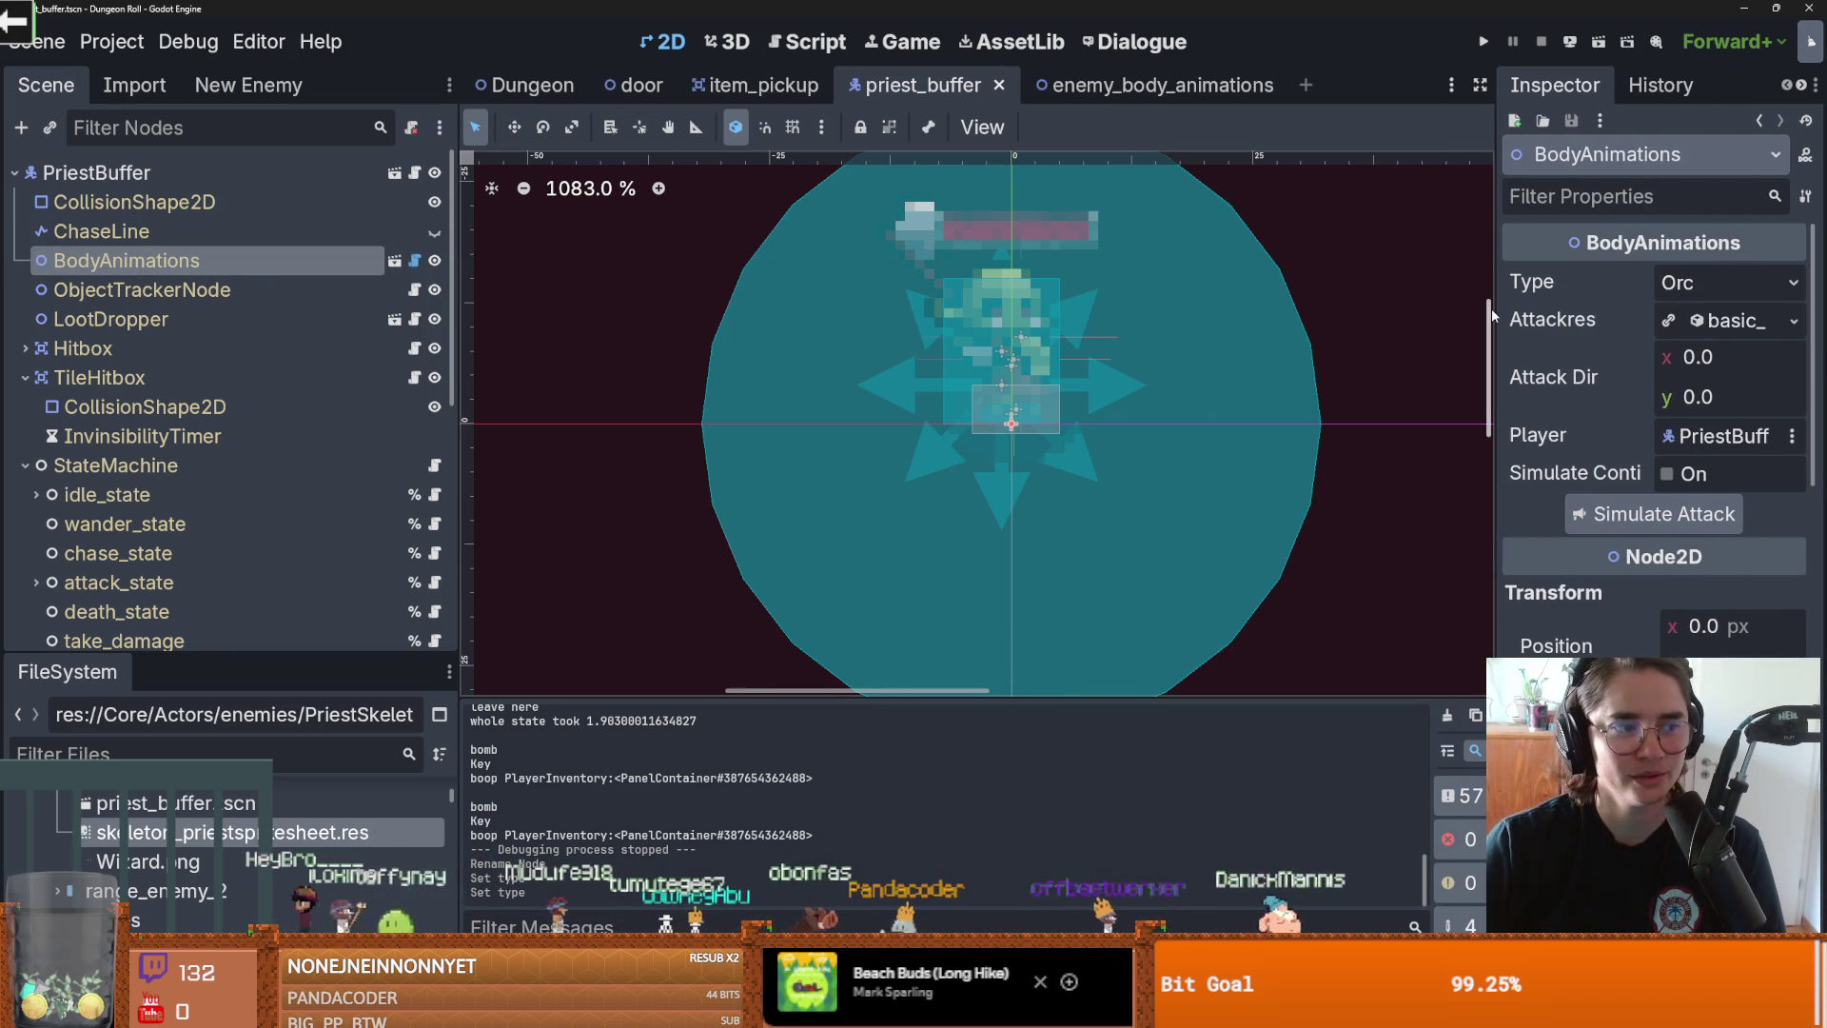
click(1727, 283)
click(1685, 666)
key(ctrl+s)
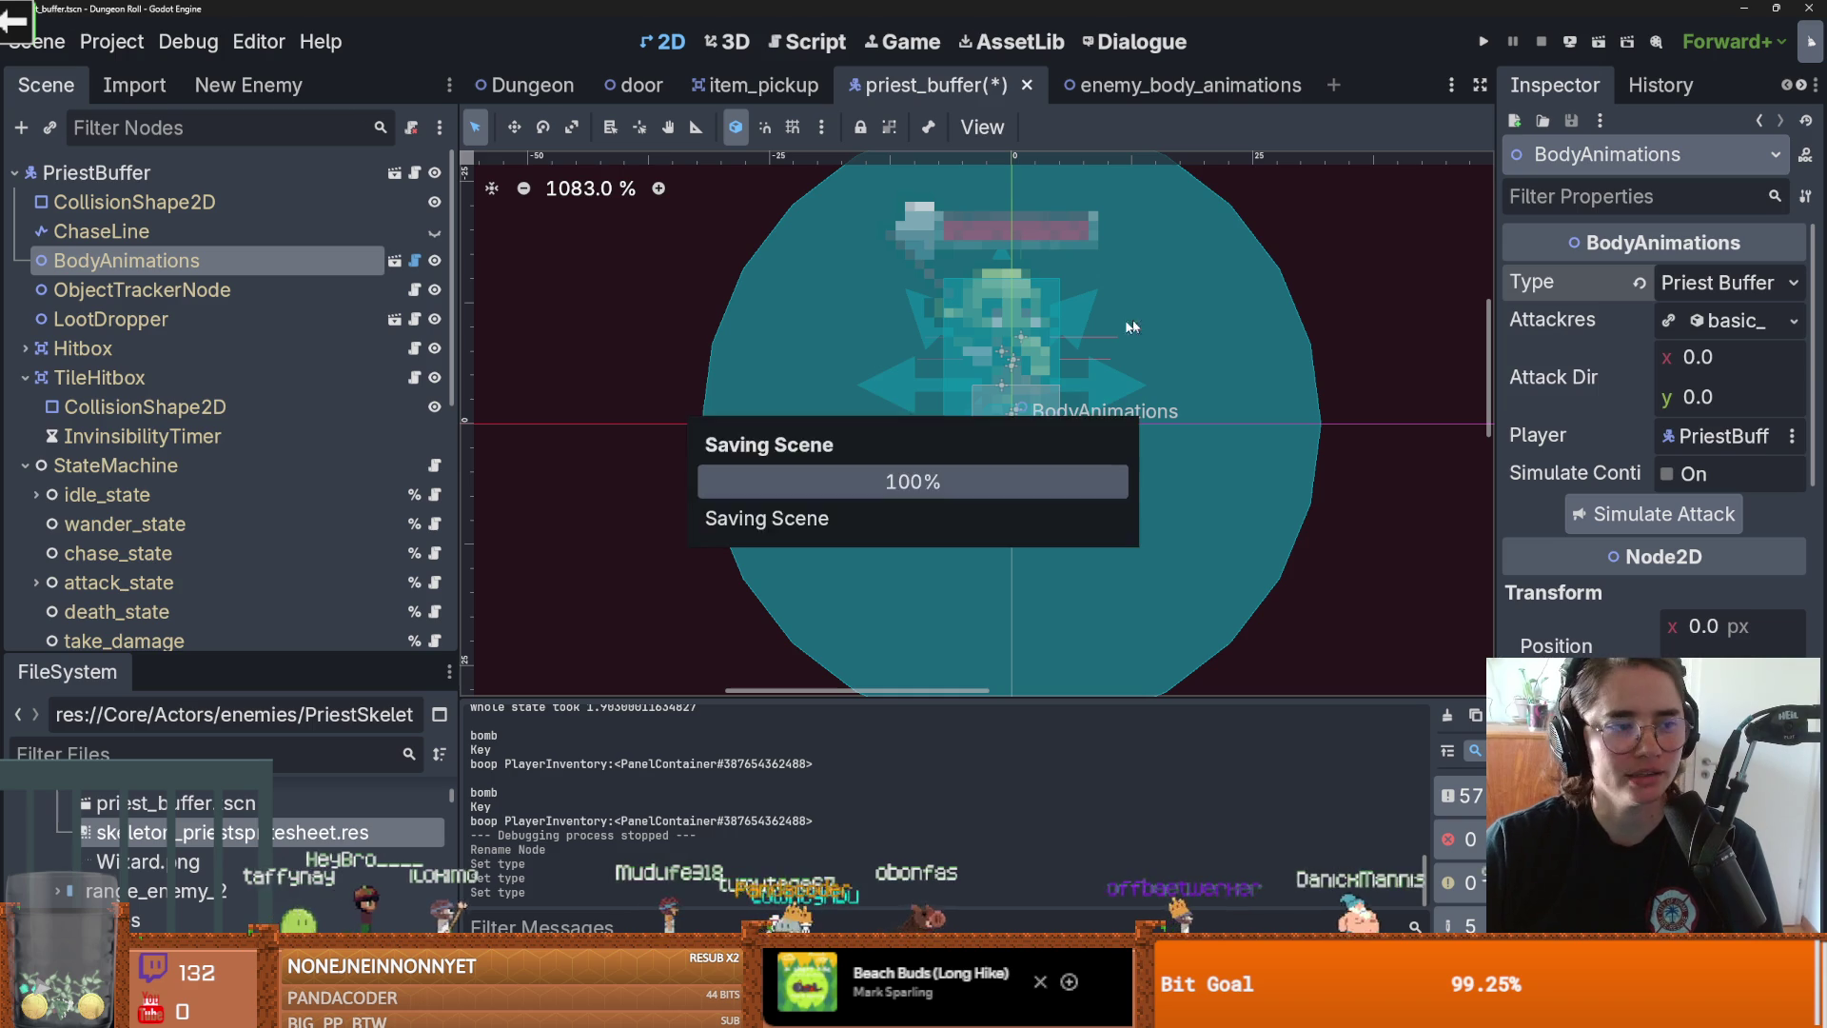
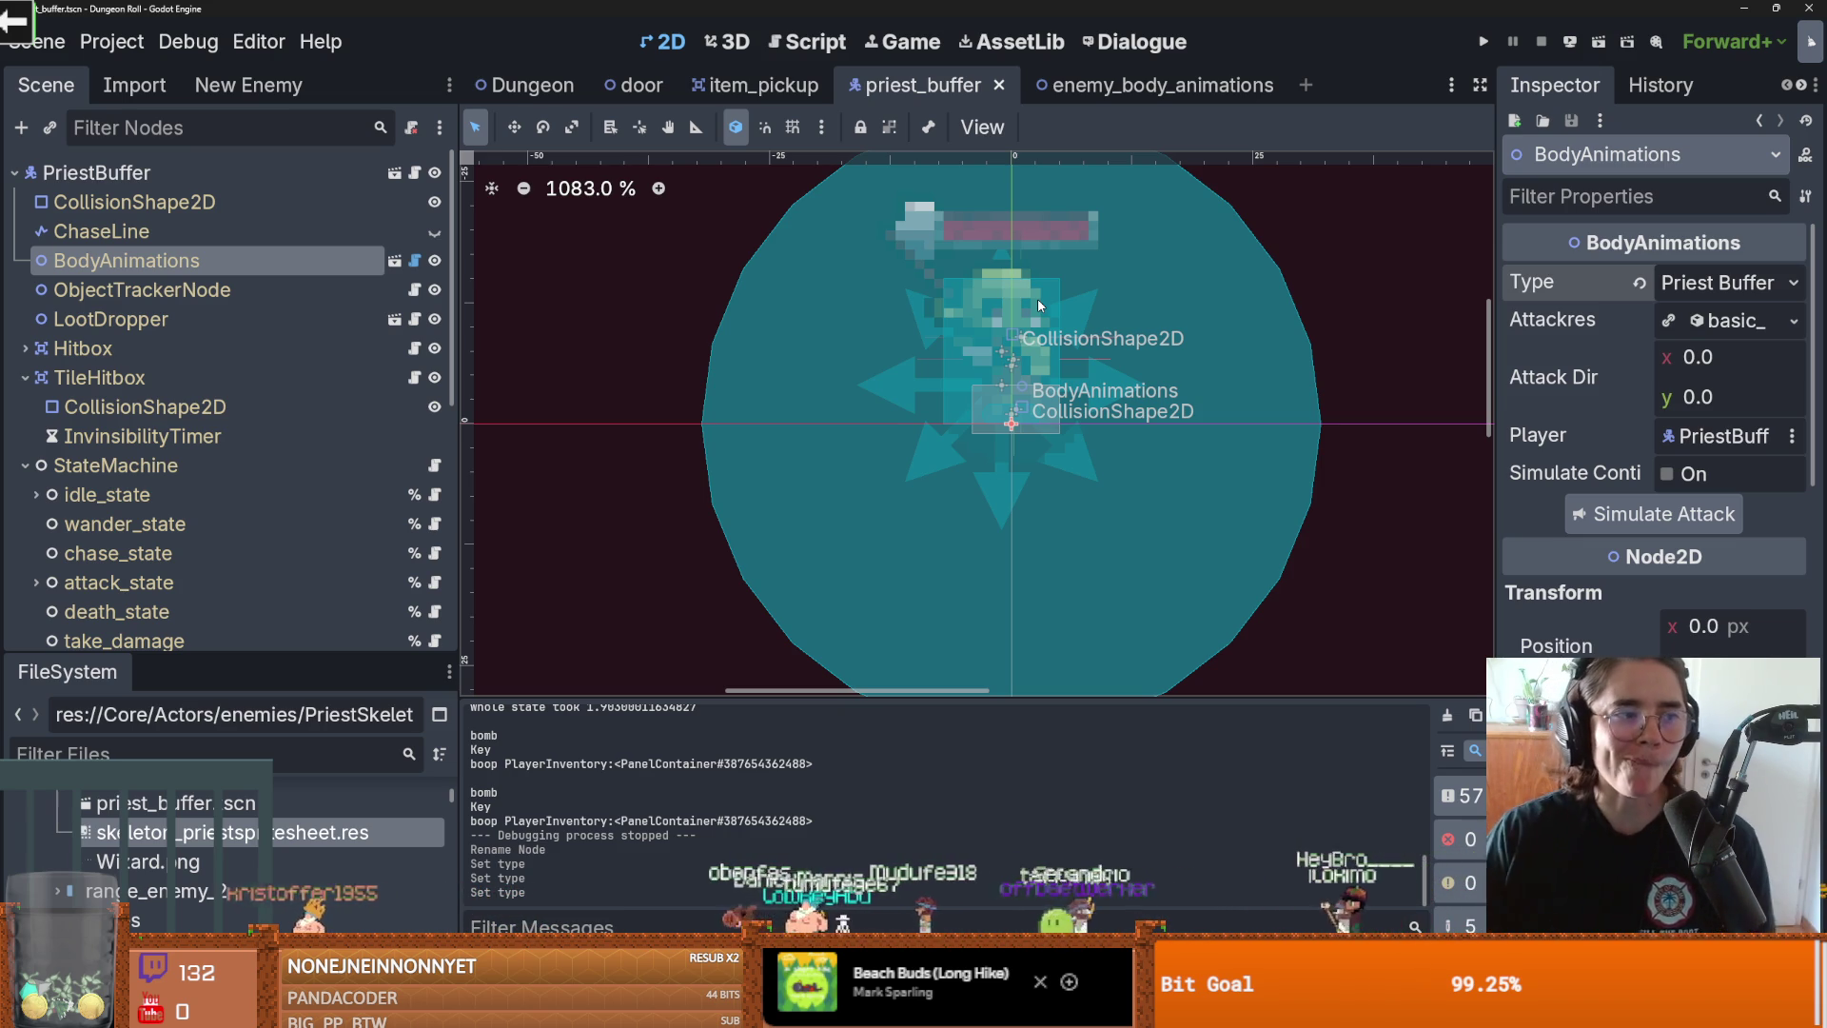
Step: Add a plain Node as the last child of the priest buffer's StateMachine
scroll(803, 457, left, 1)
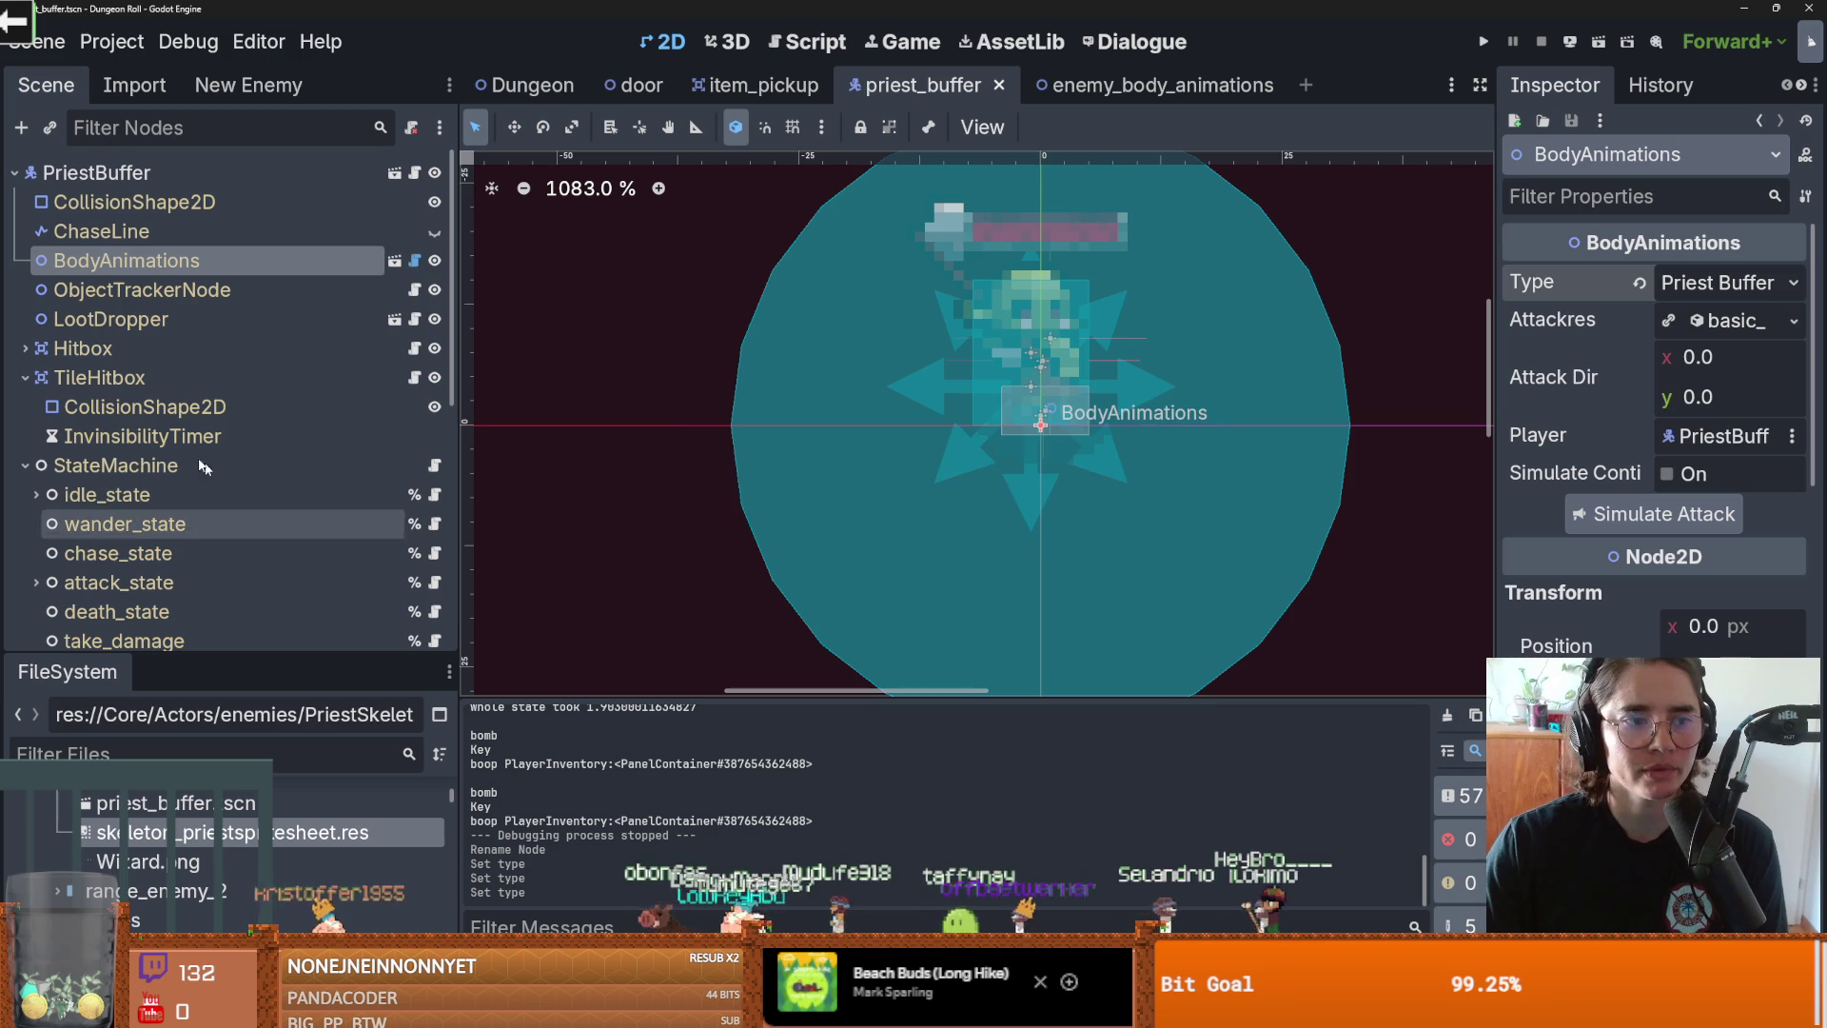
click(24, 378)
scroll(163, 431, down, 3)
scroll(163, 431, up, 2)
right_click(99, 285)
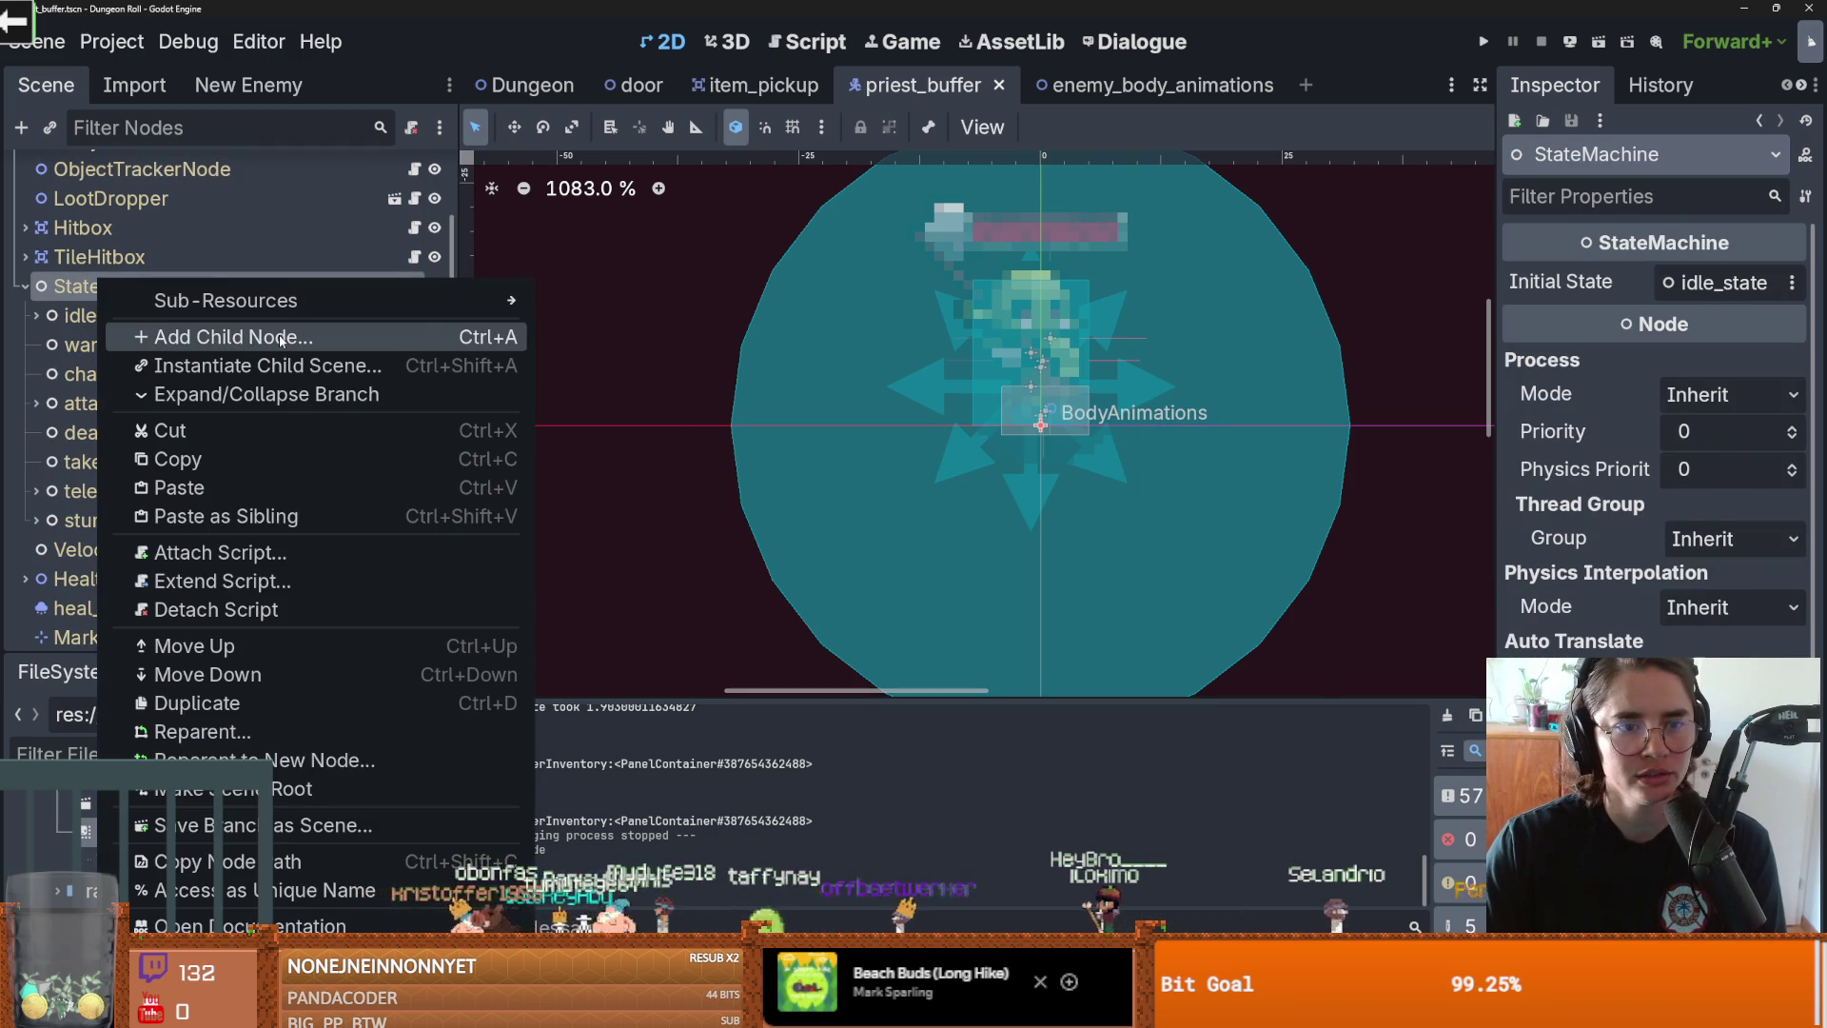
click(282, 340)
text(b)
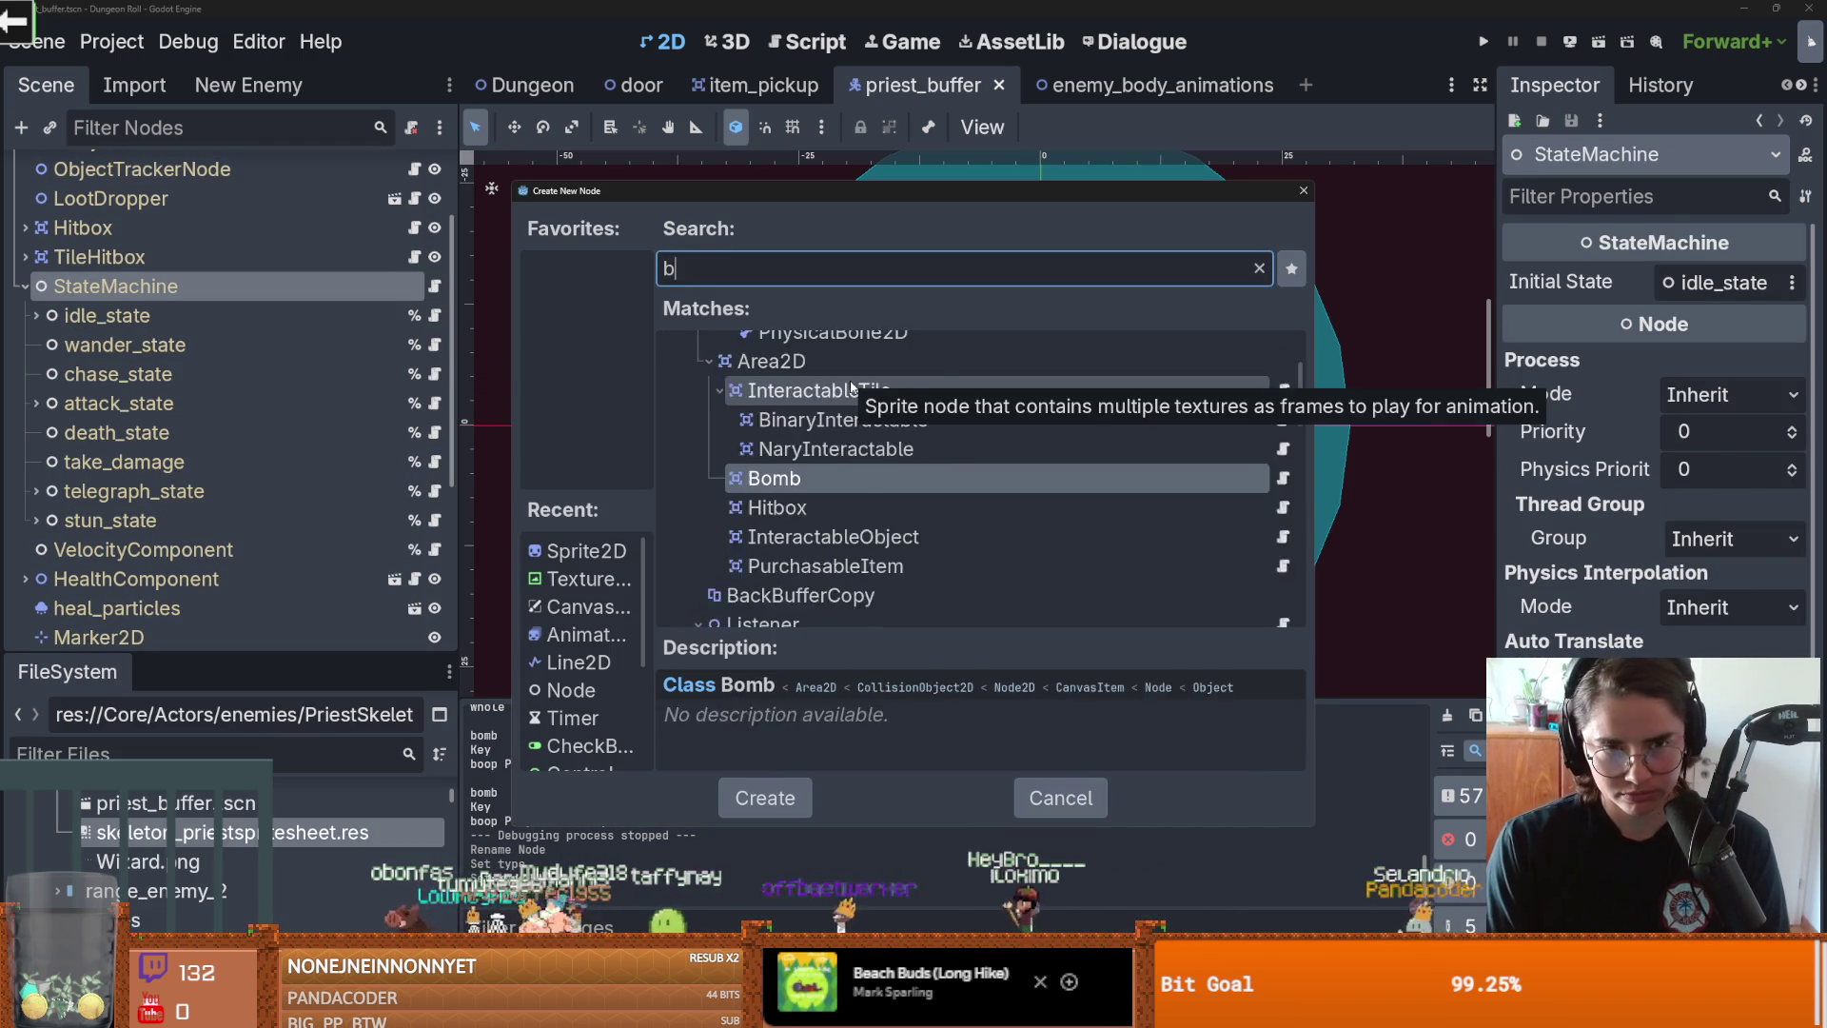
text(uff)
key(ctrl+a)
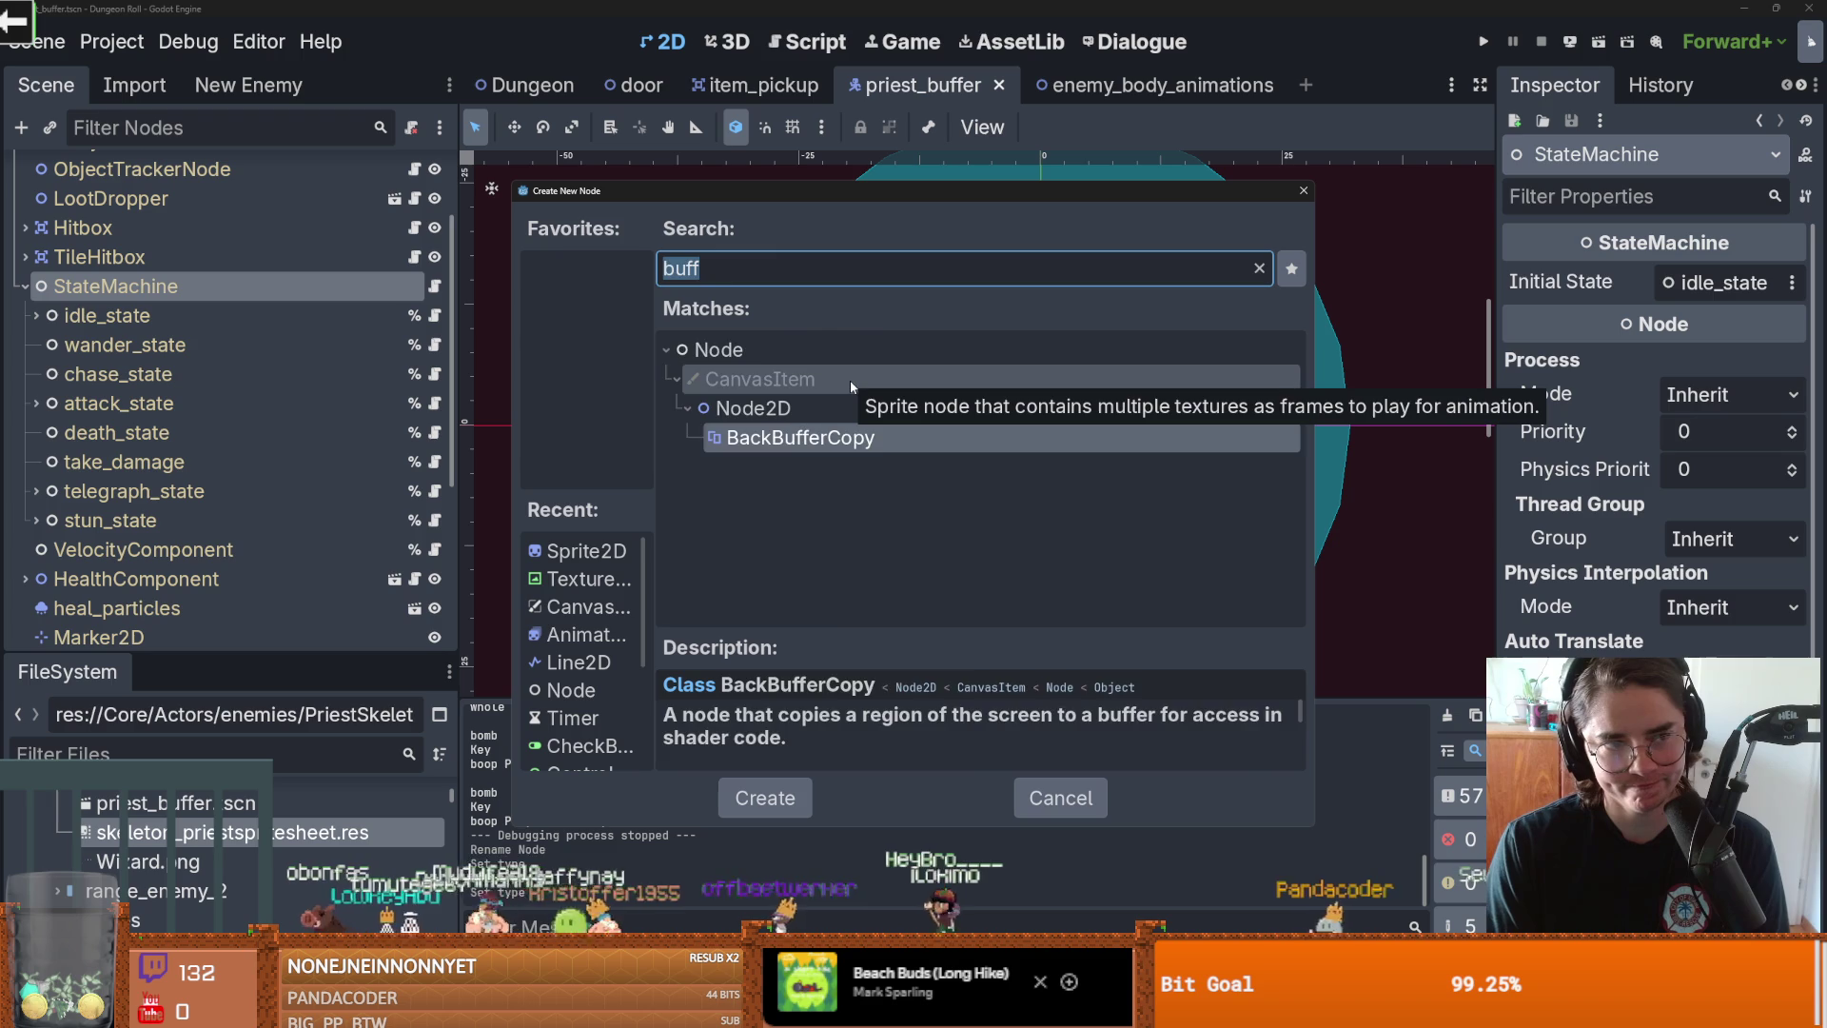
text(node)
key(Return)
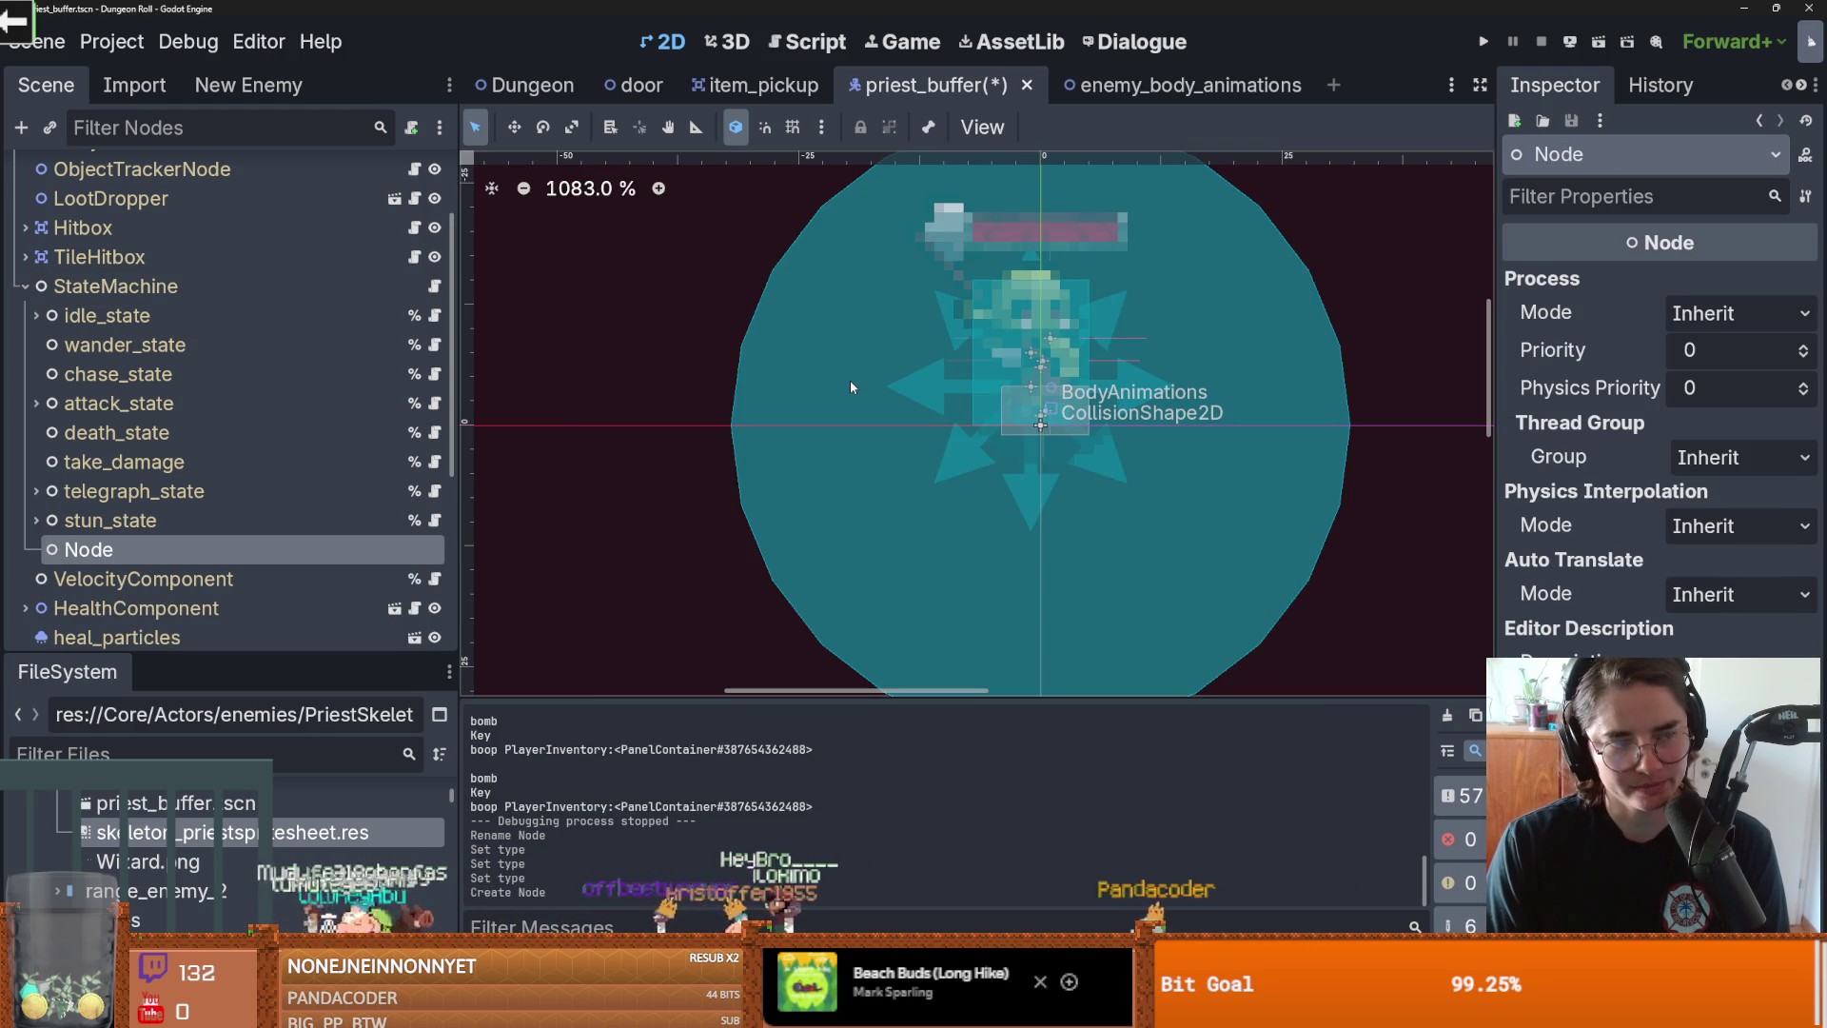
Step: Rename the new node to buff_state
double_click(192, 550)
text(buff_state)
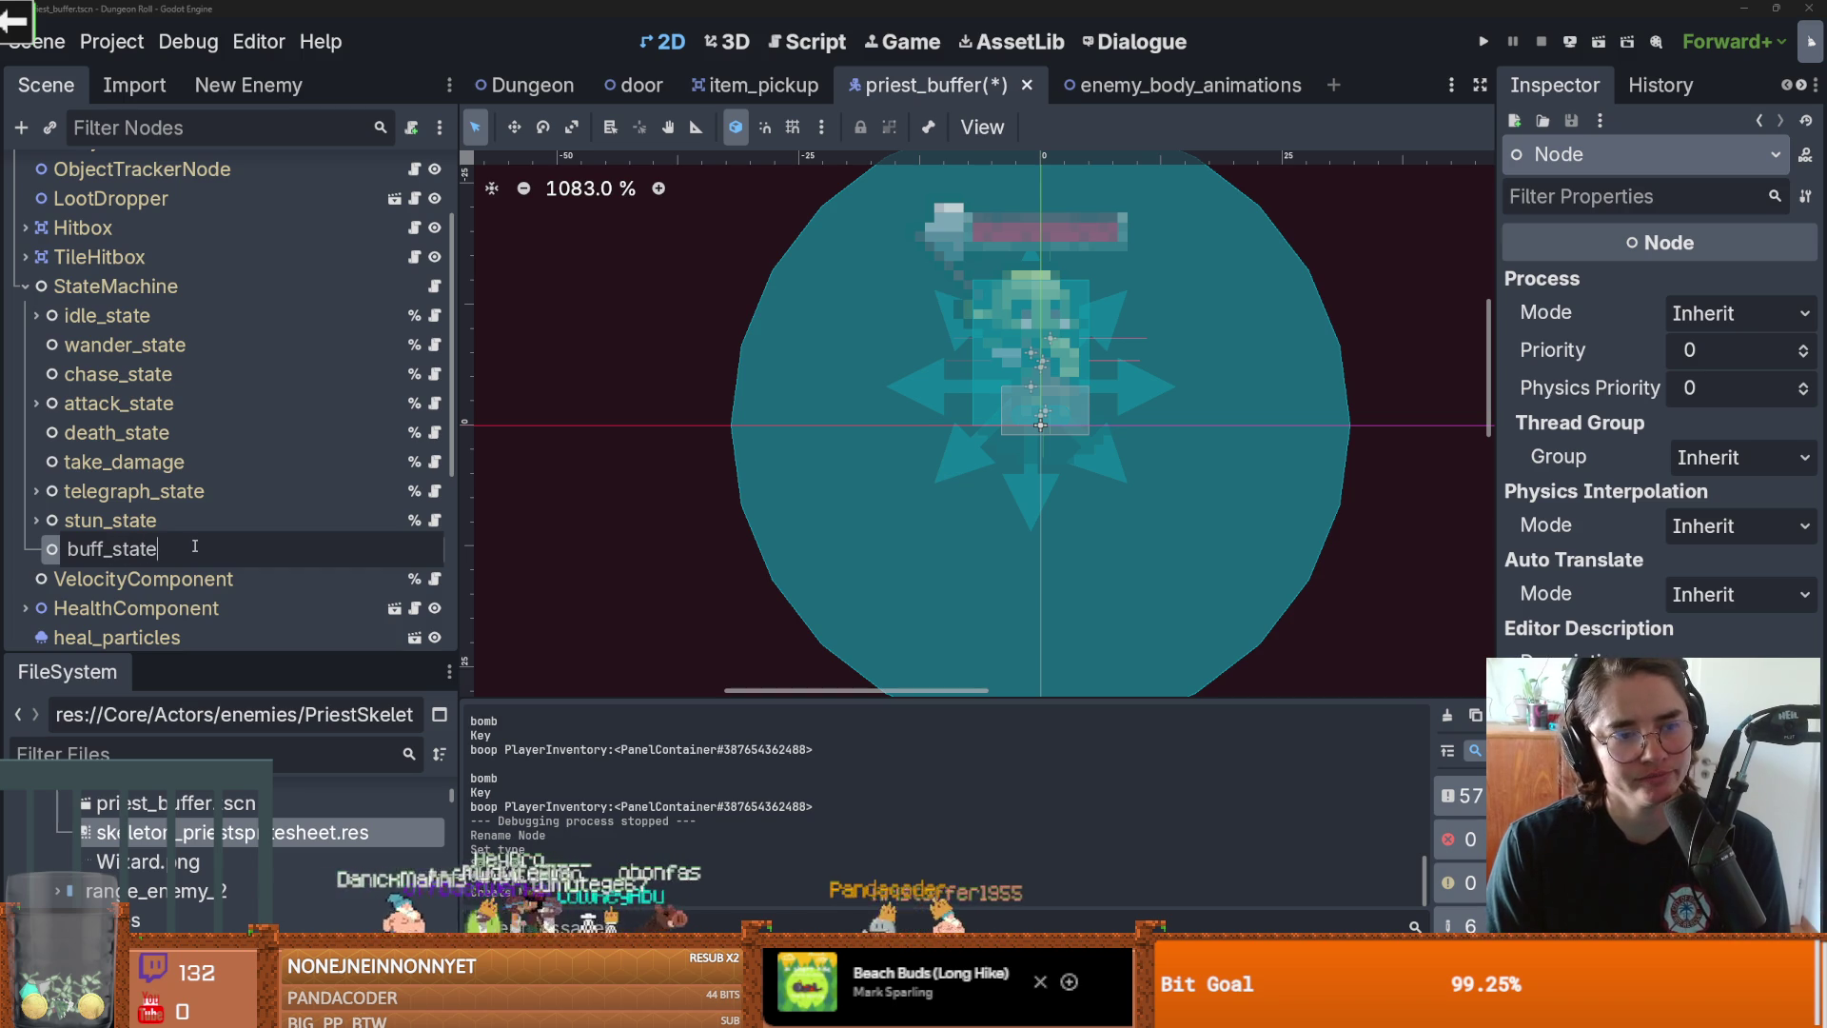
key(Return)
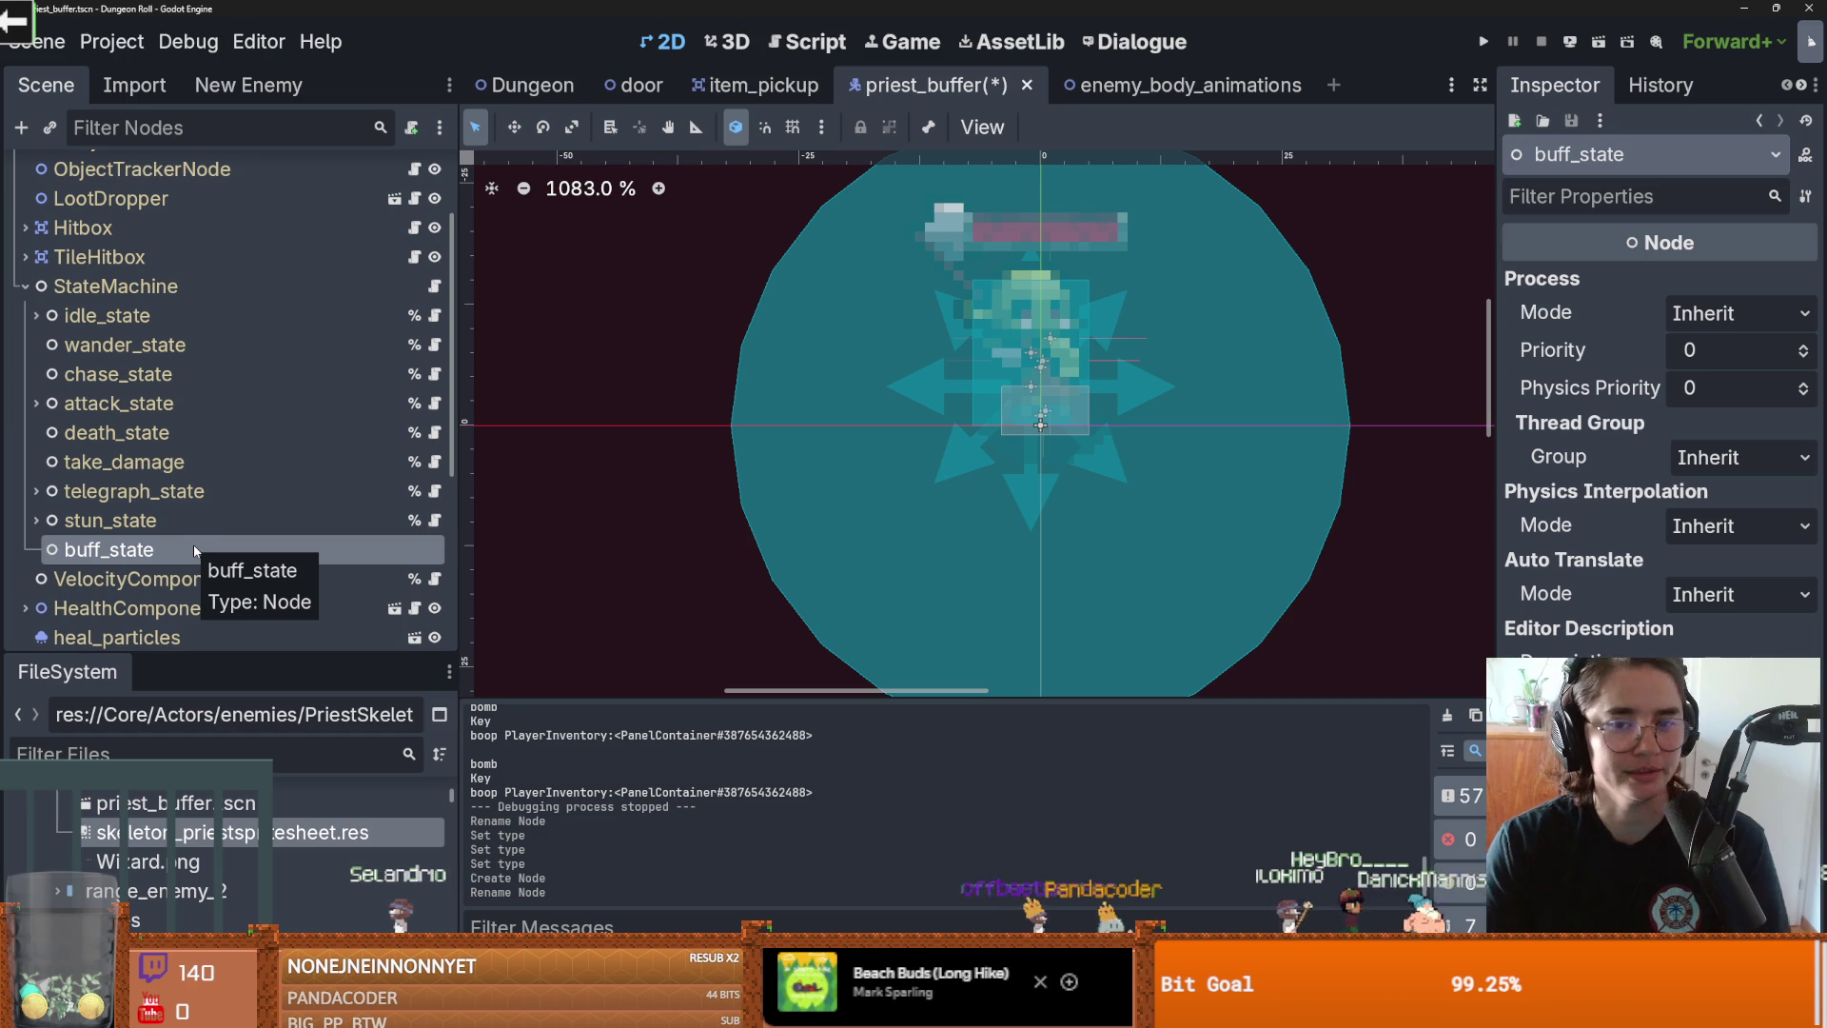
Step: Open the context menu of the buff_state node in the Scene dock
right_click(341, 551)
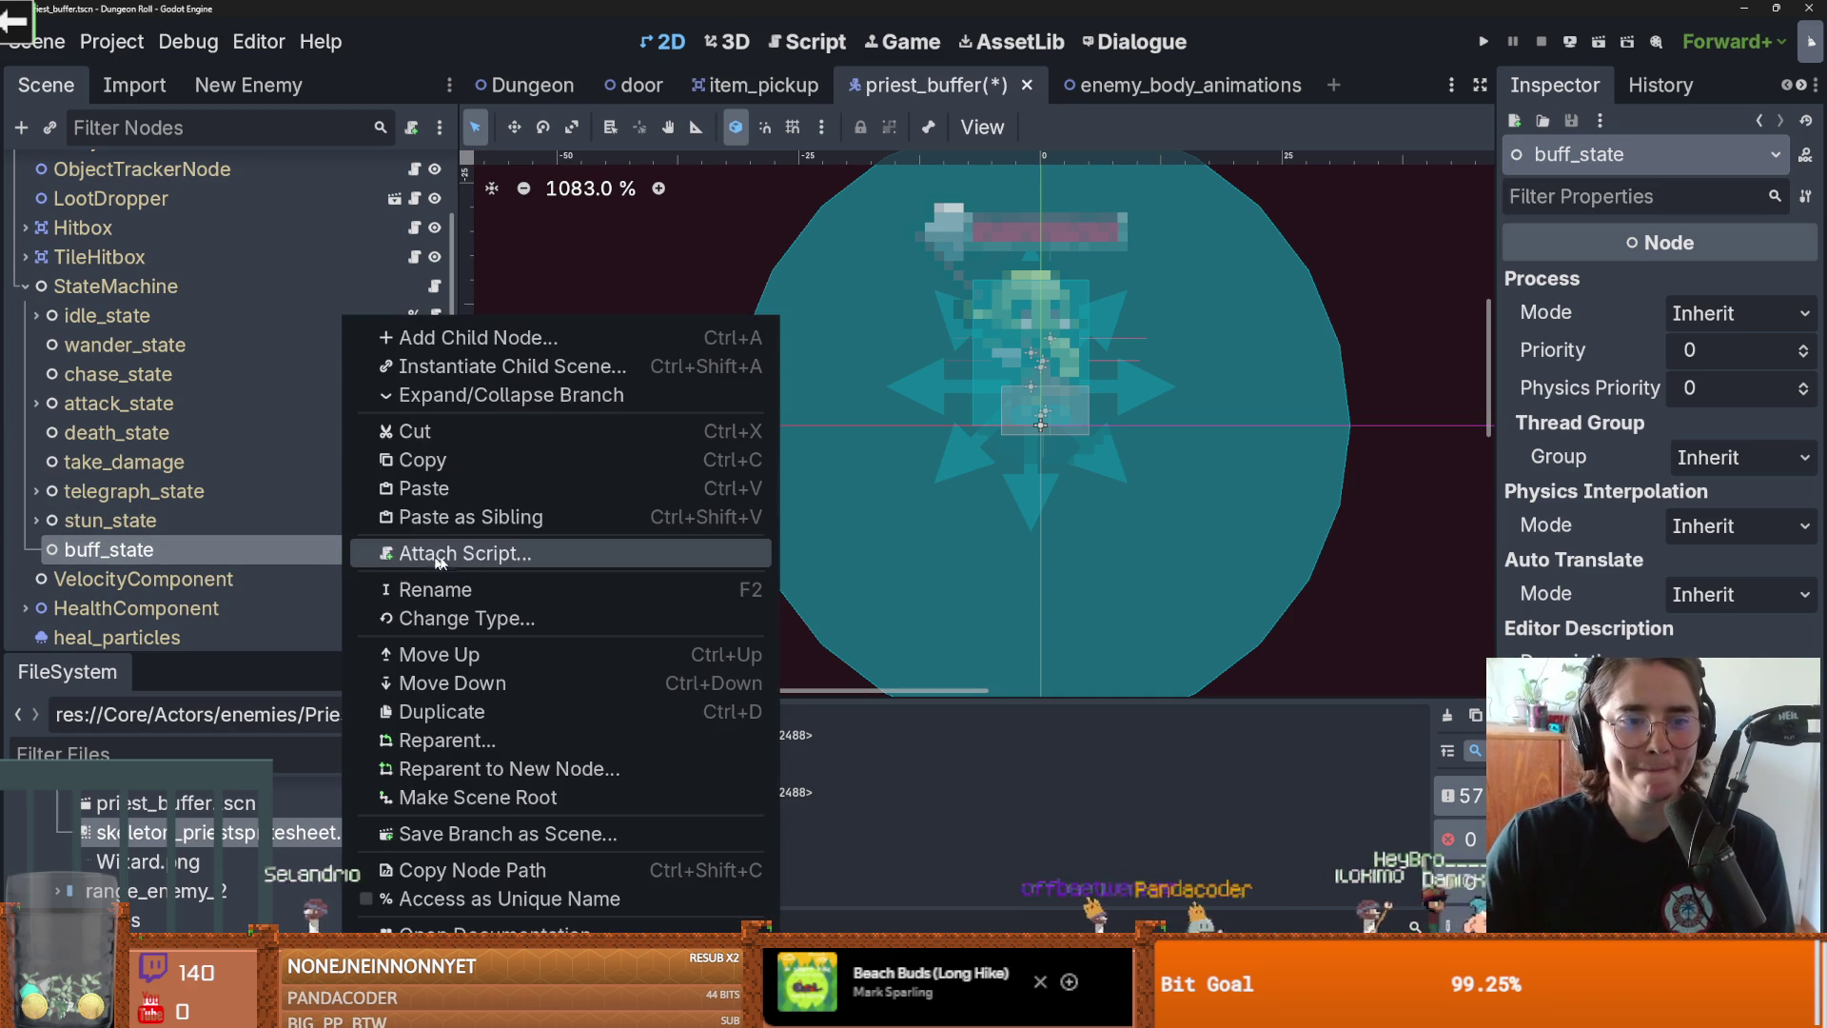
Step: Attach a new buff_state.gd script saved in enemies/states, extending PlayerState, and save it
click(495, 550)
click(1140, 477)
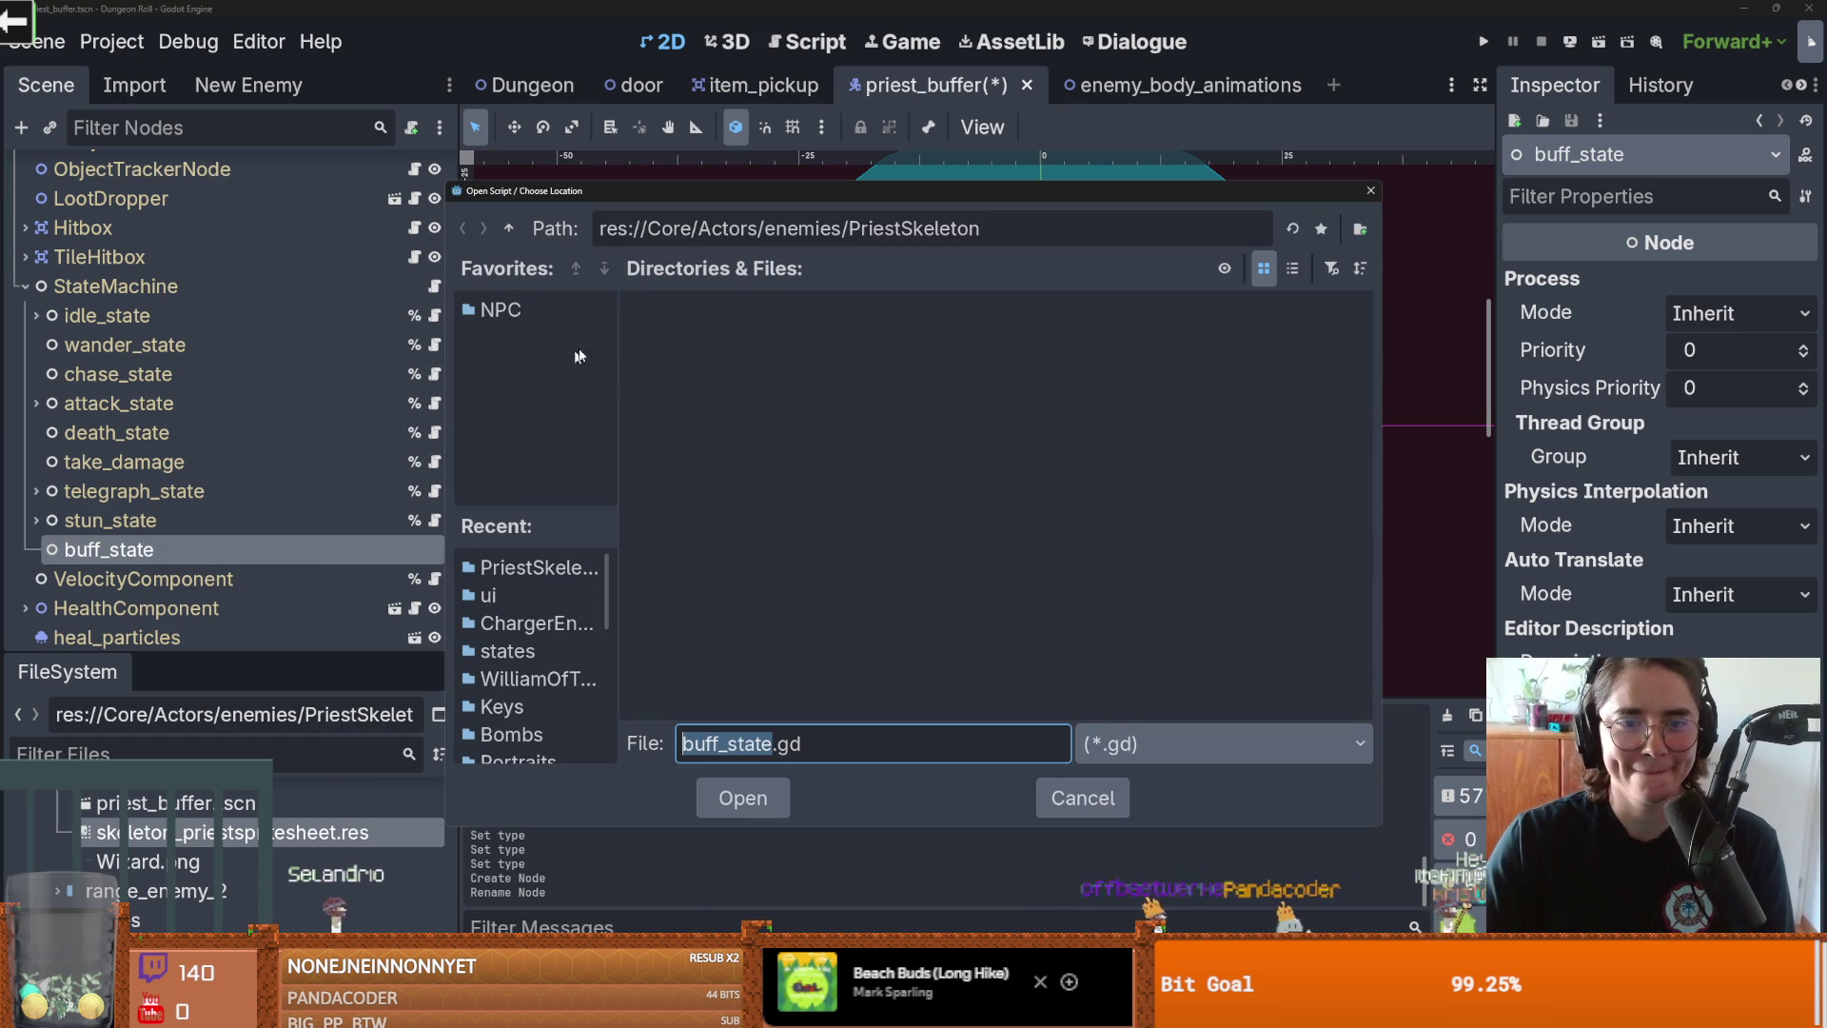
click(511, 228)
click(511, 229)
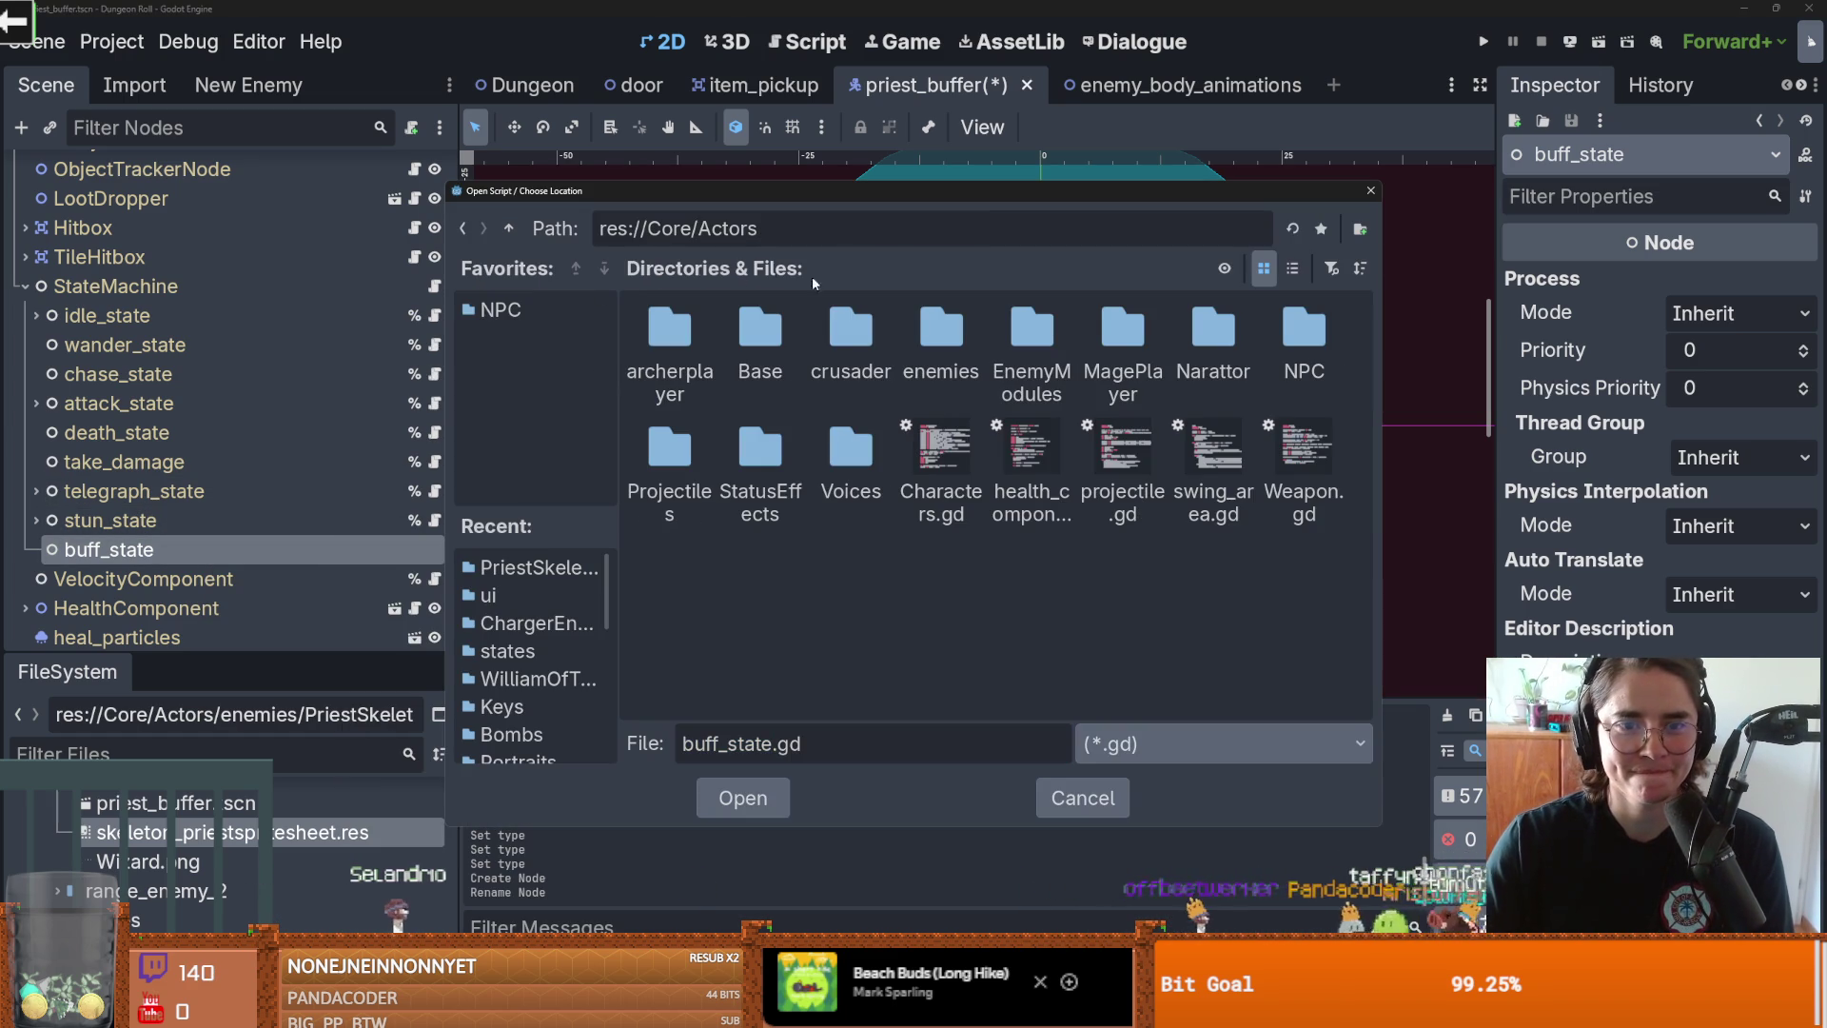
double_click(947, 350)
double_click(760, 452)
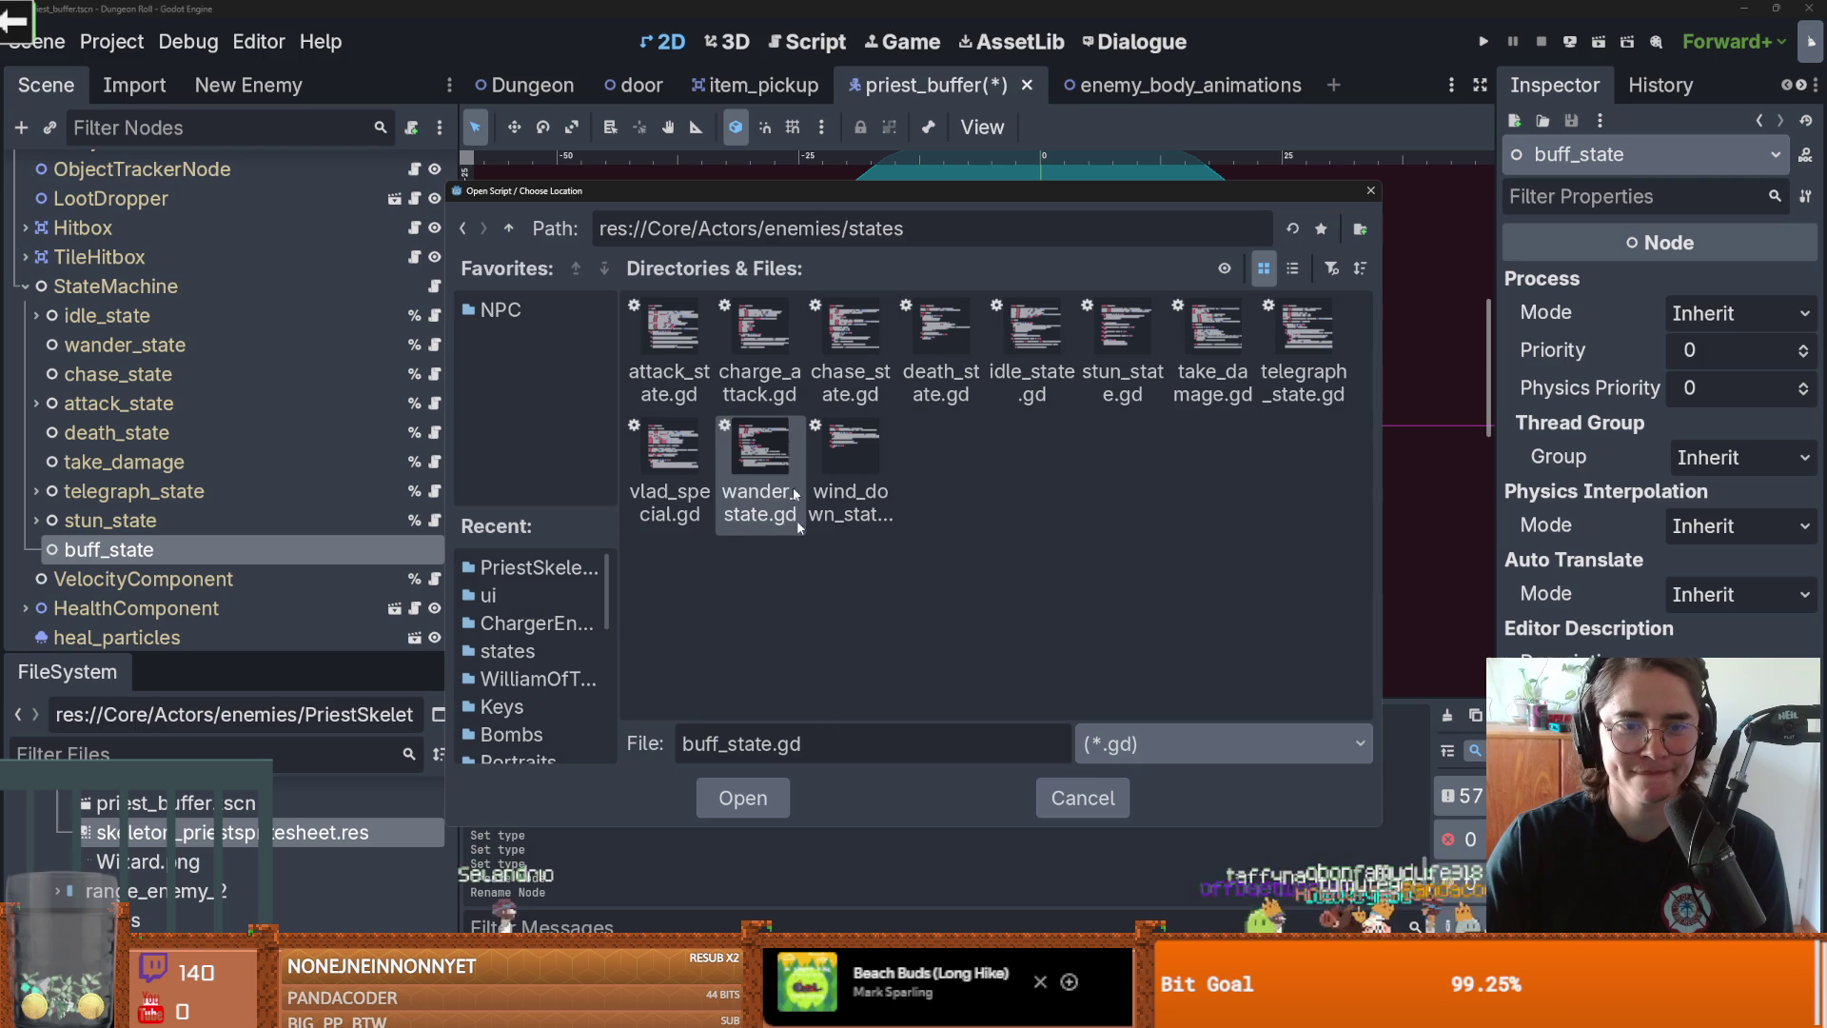
key(Return)
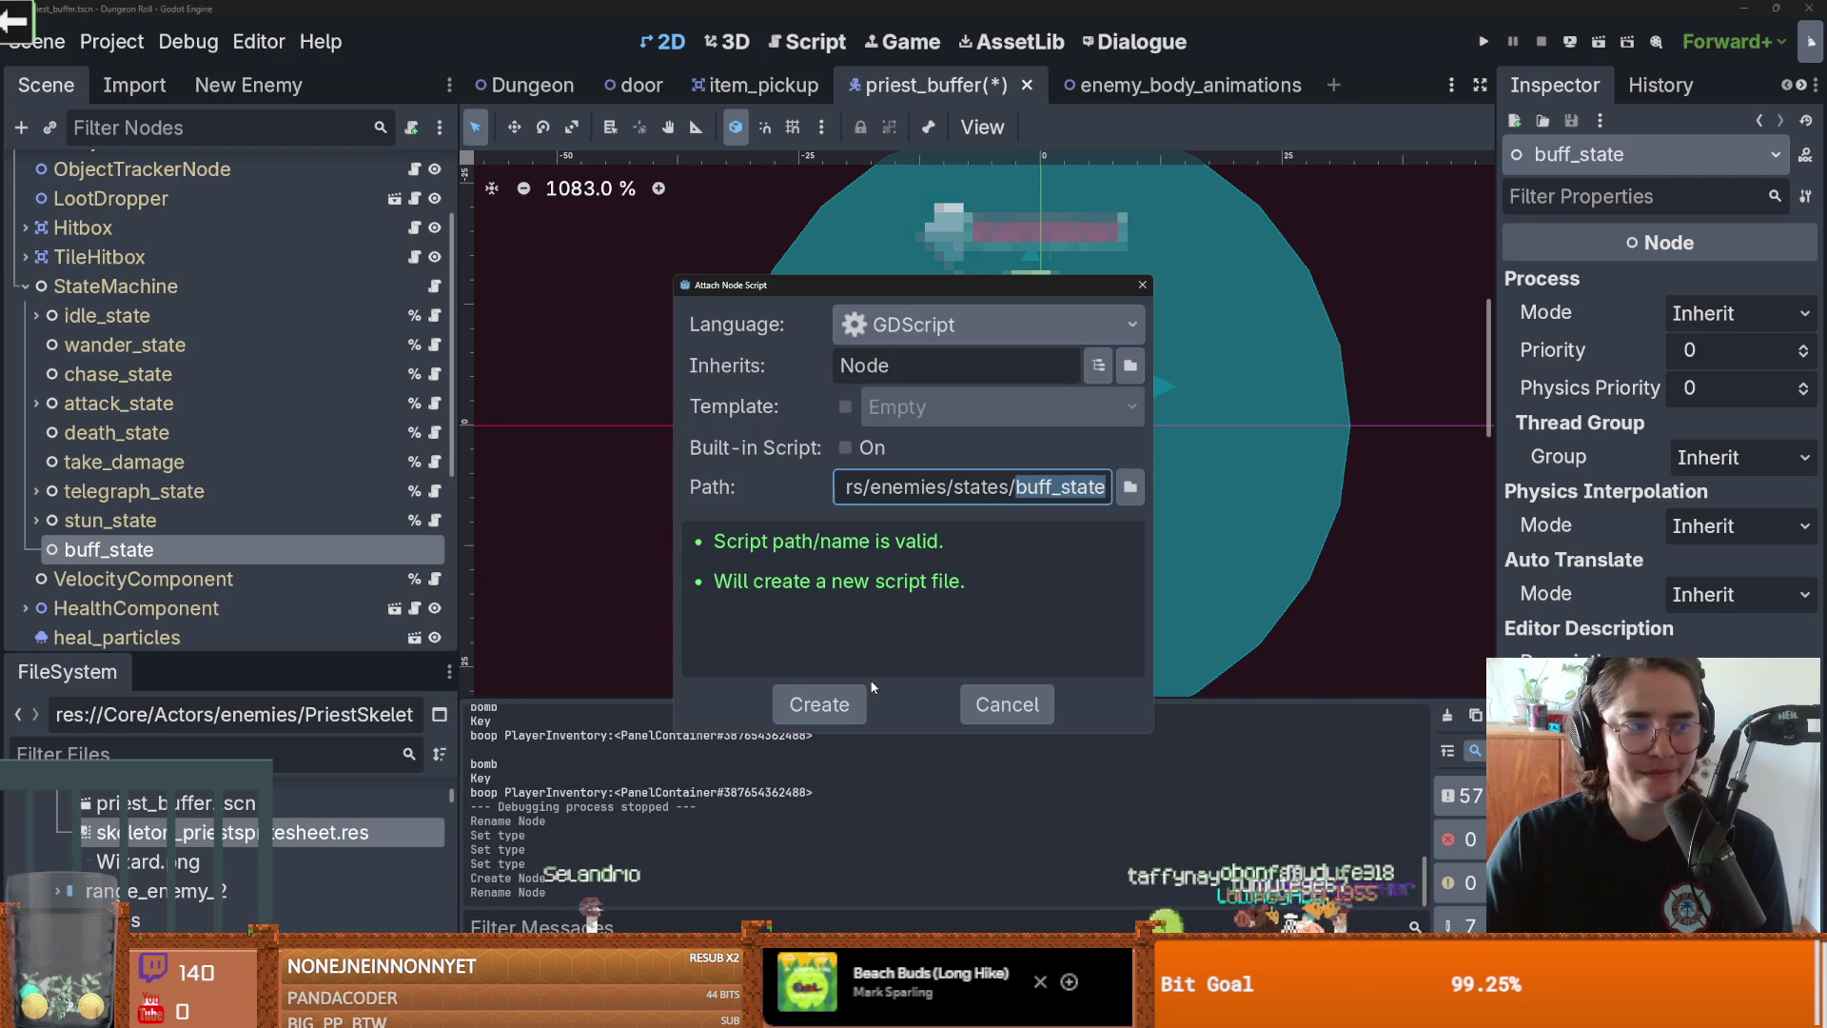
click(818, 704)
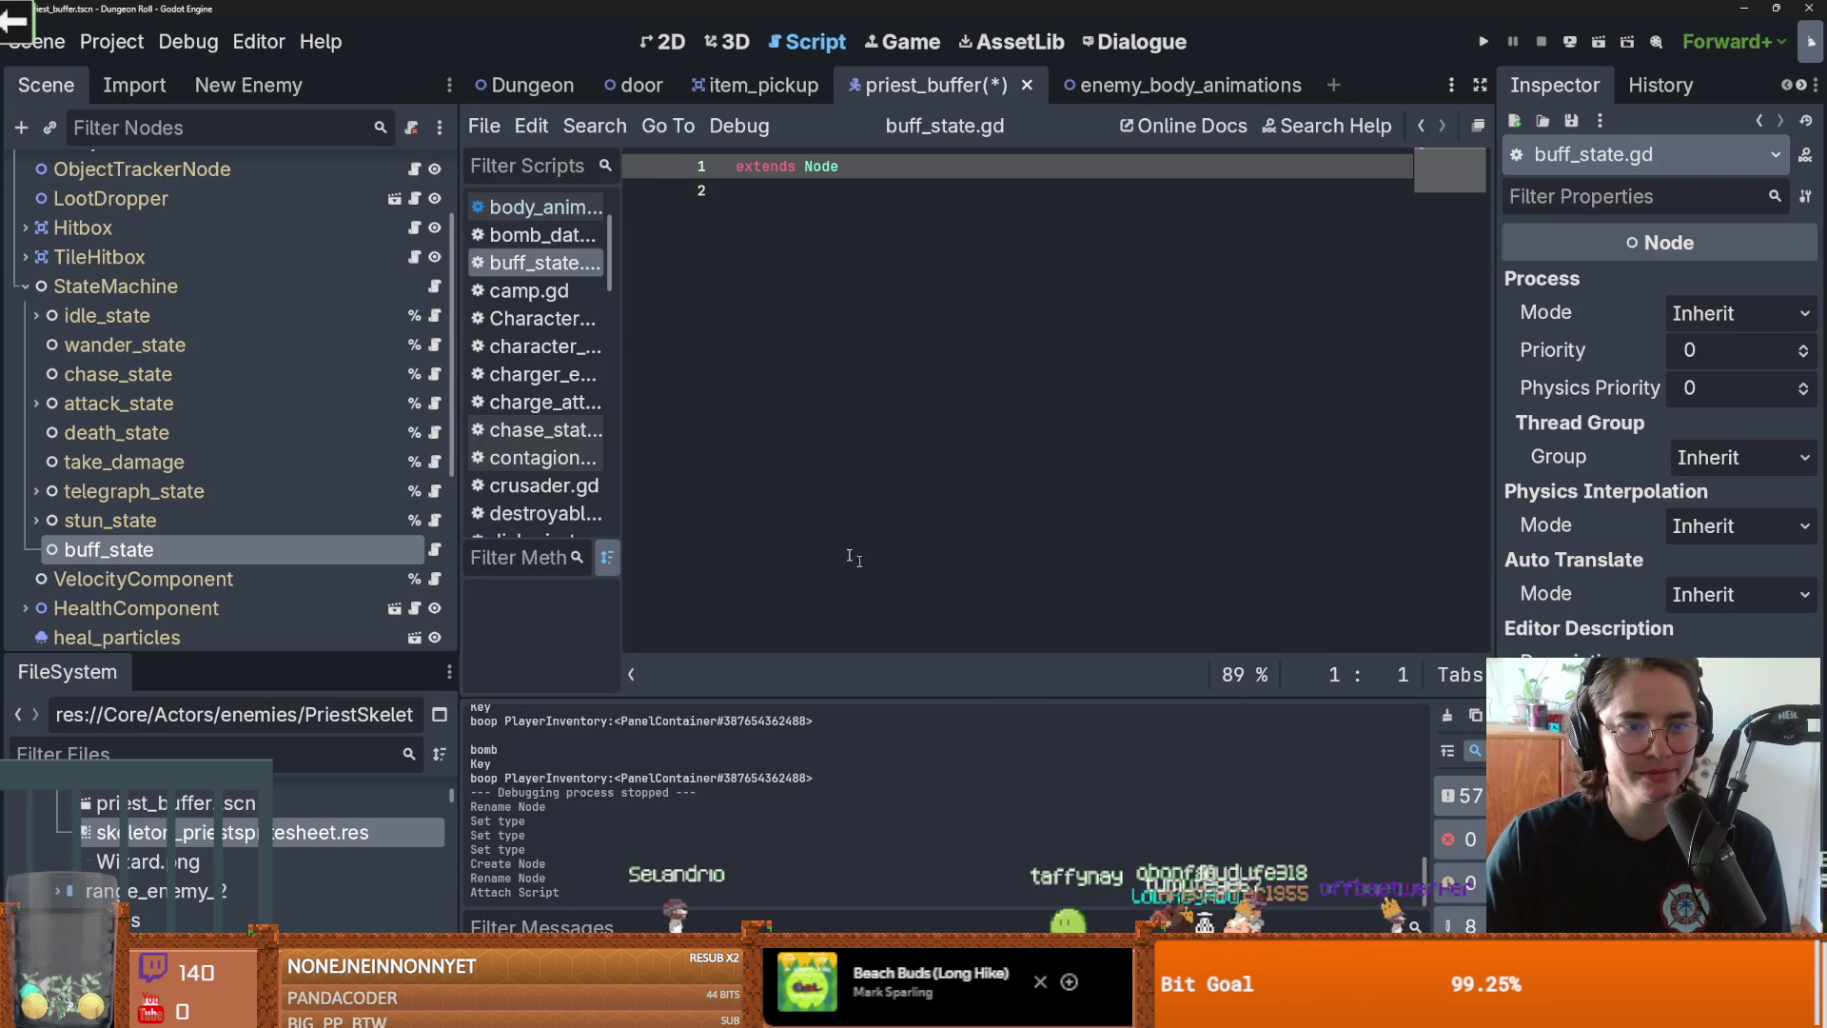
key(End)
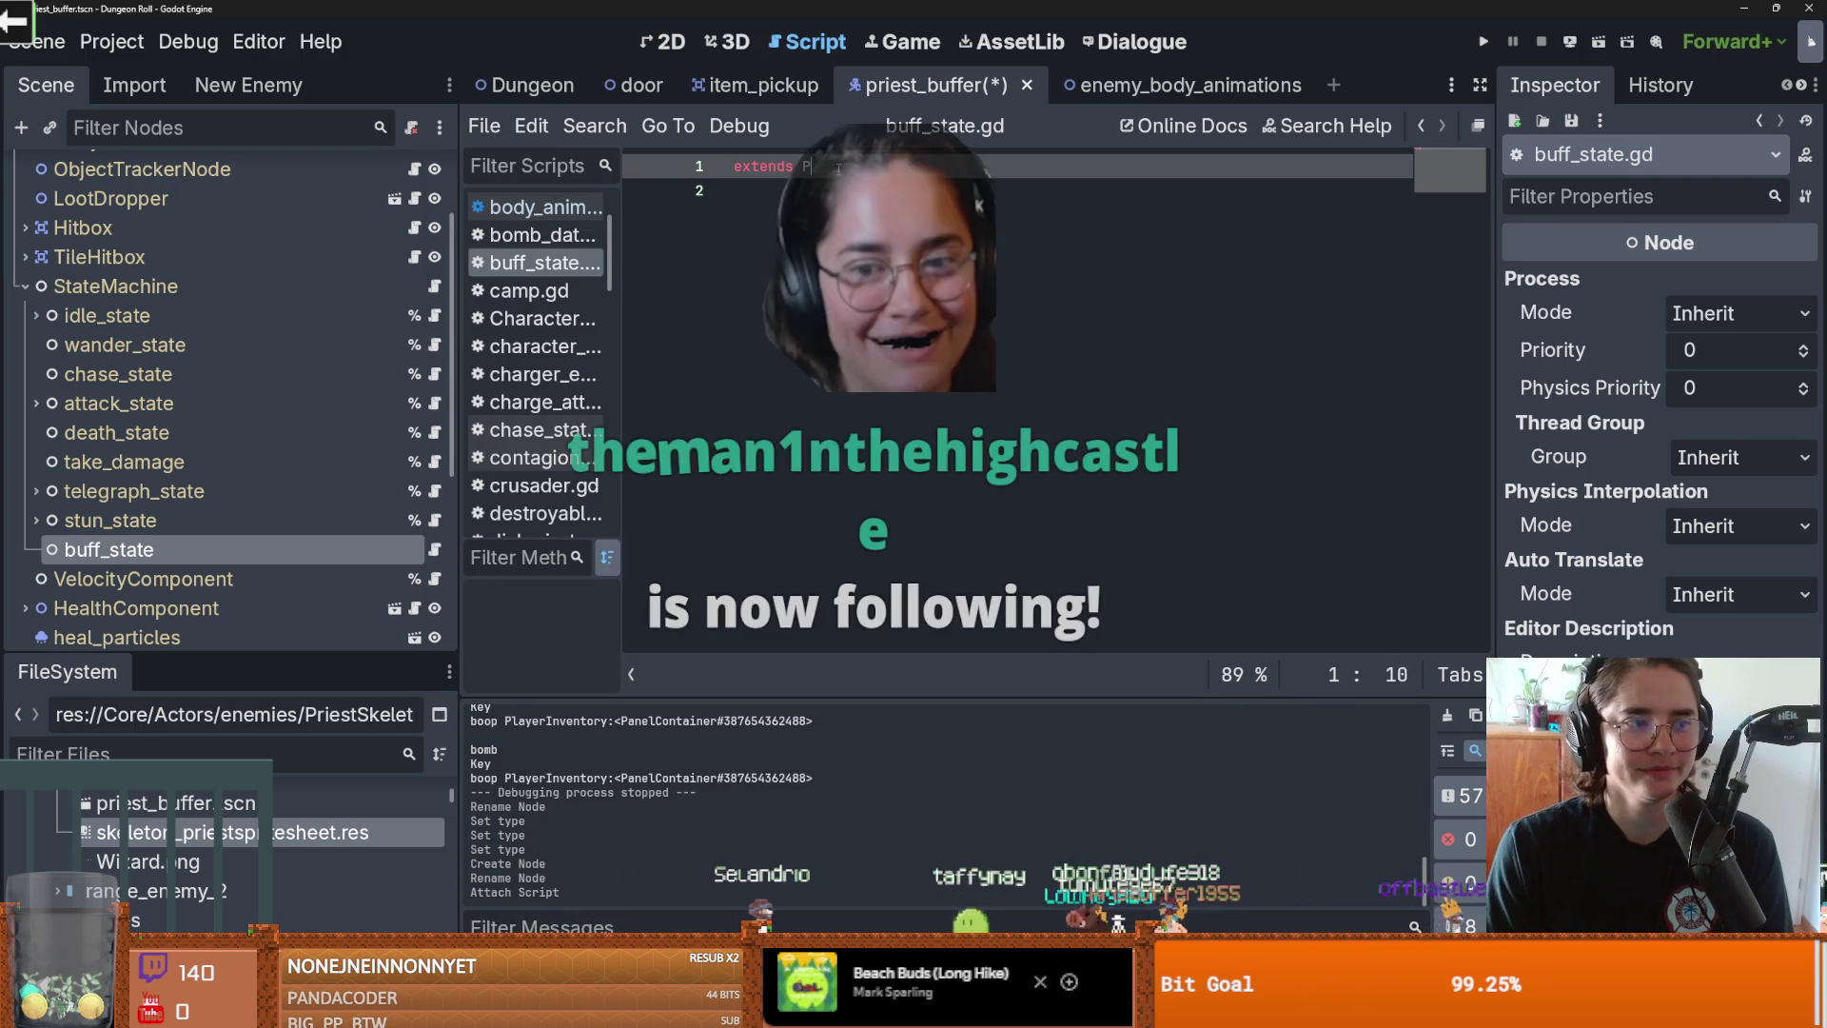
text(# buff)
key(ctrl+s)
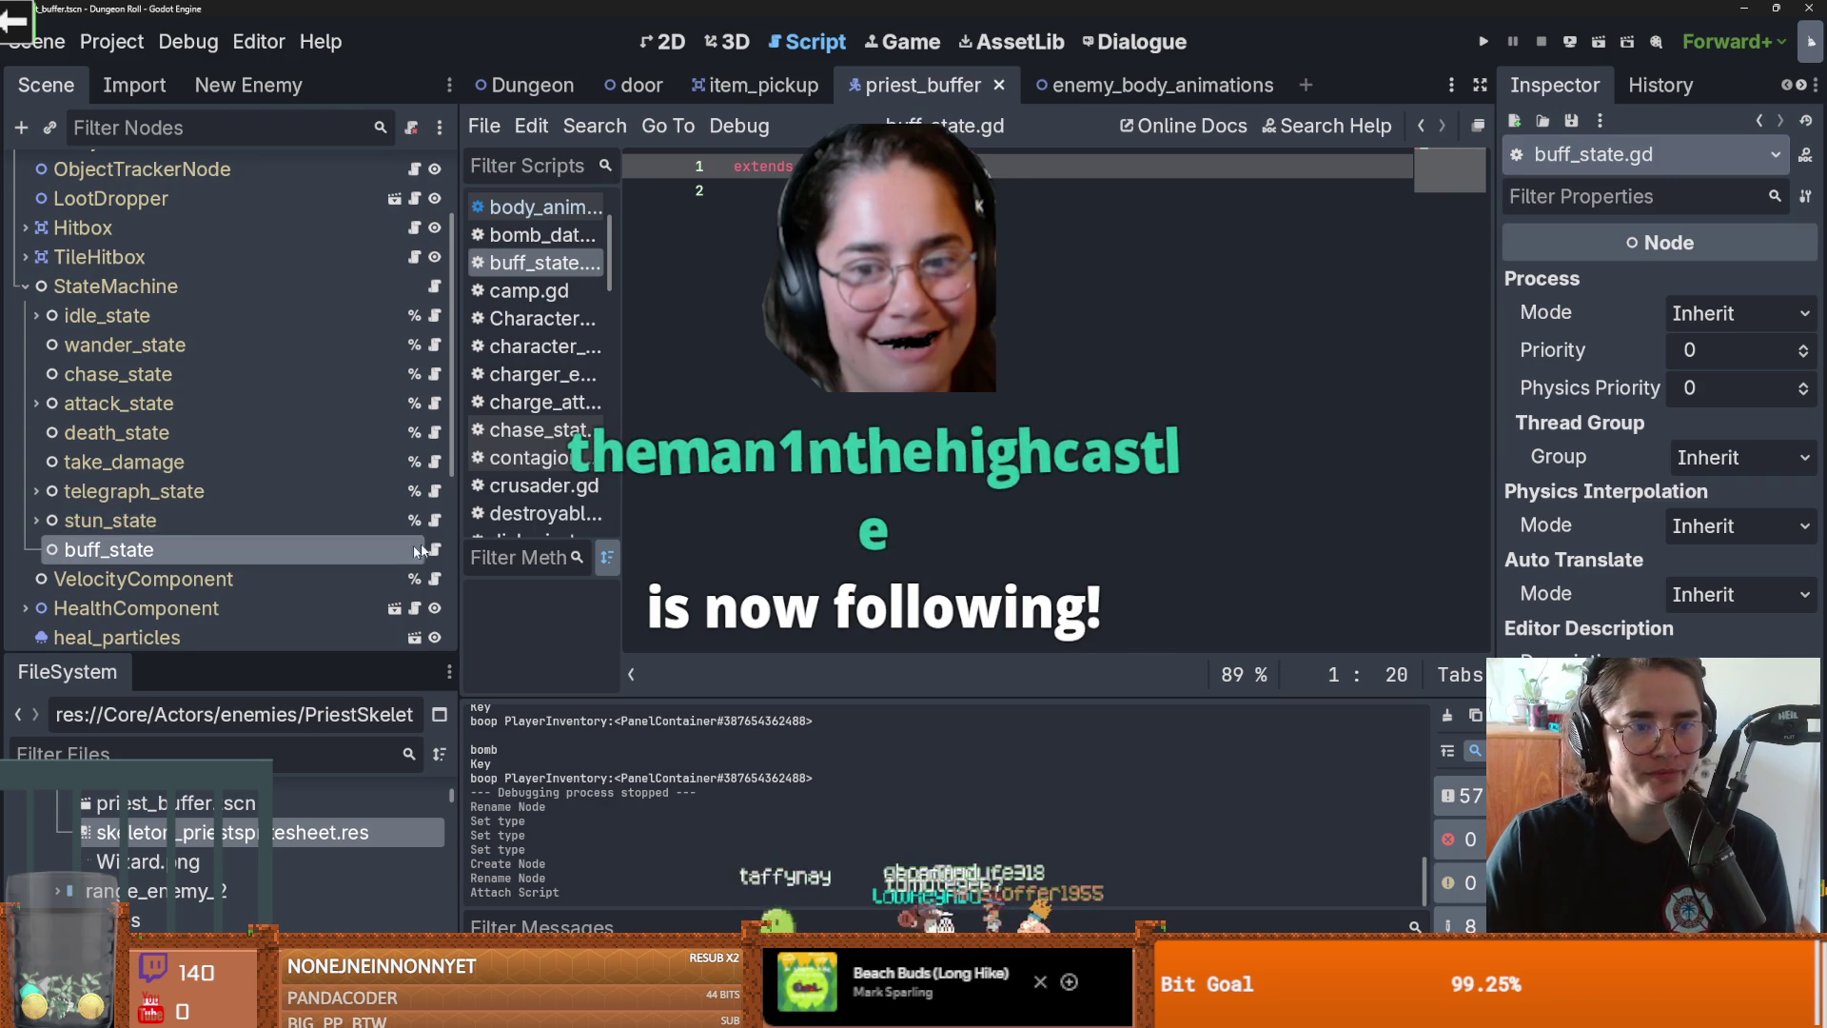
Step: Enable Access as Unique Name on buff_state and save the priest_buffer scene
right_click(300, 551)
click(457, 893)
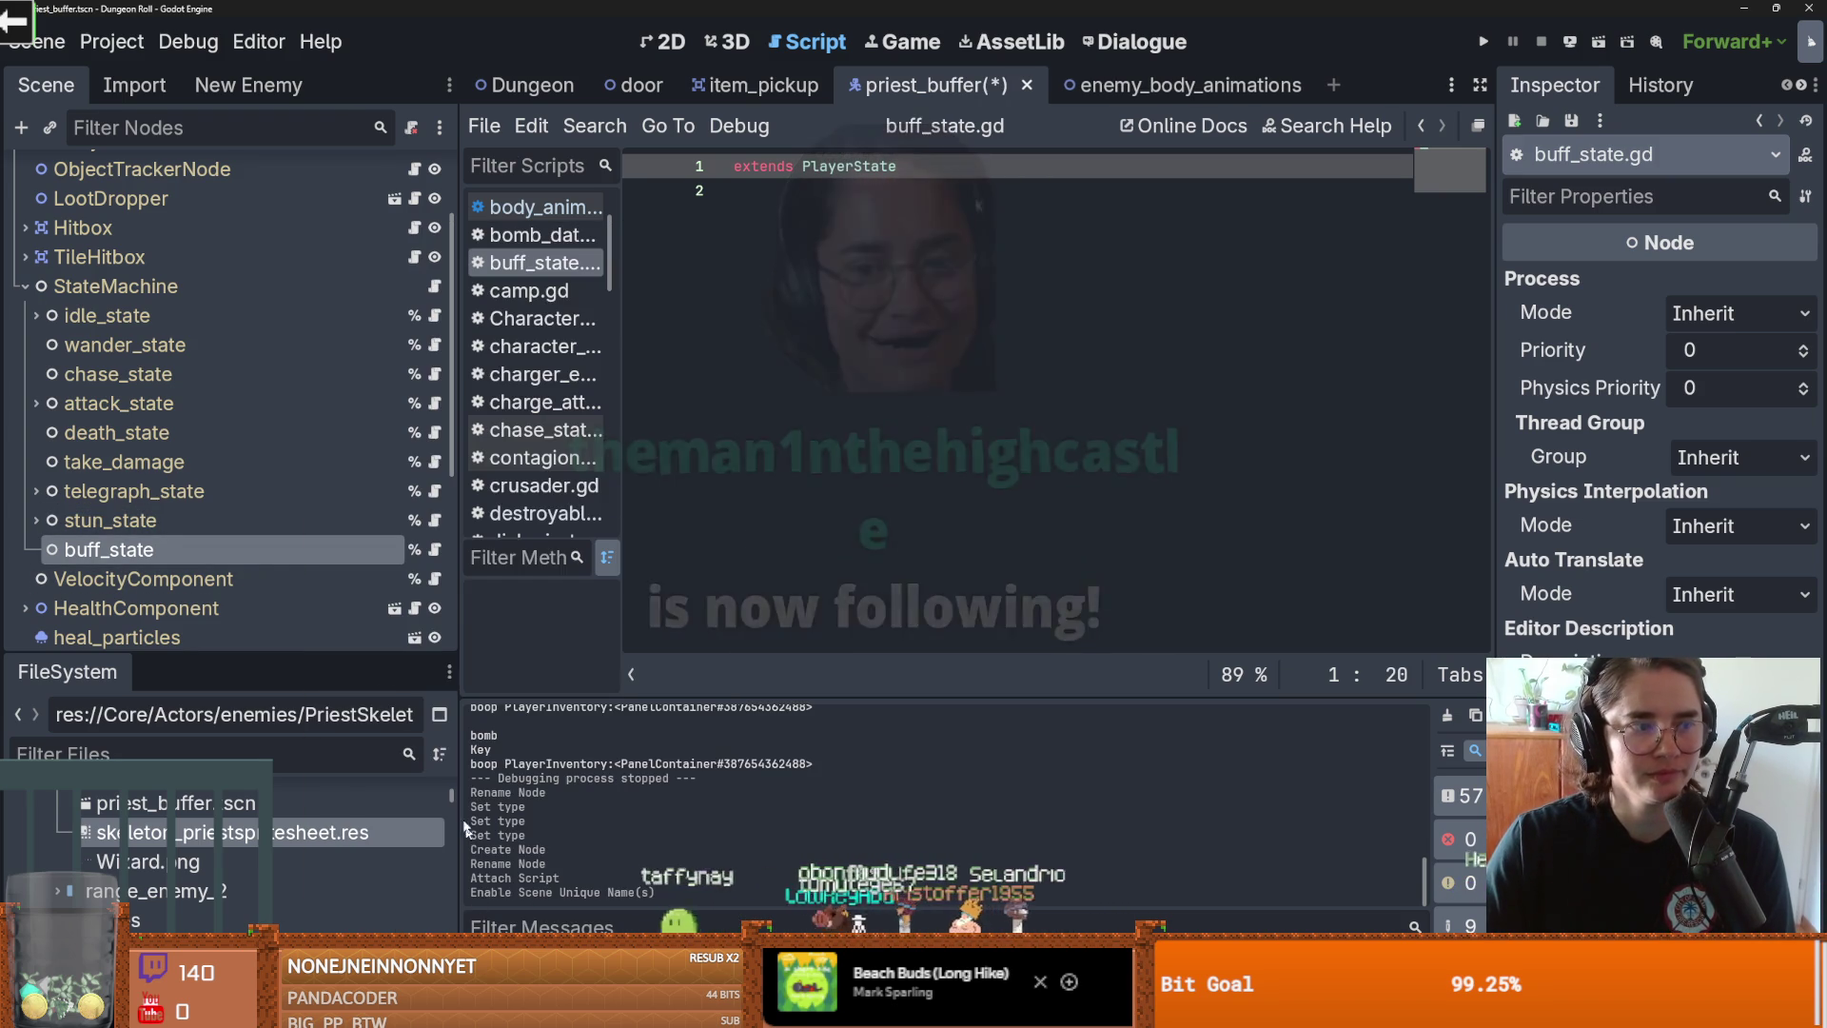
key(ctrl+s)
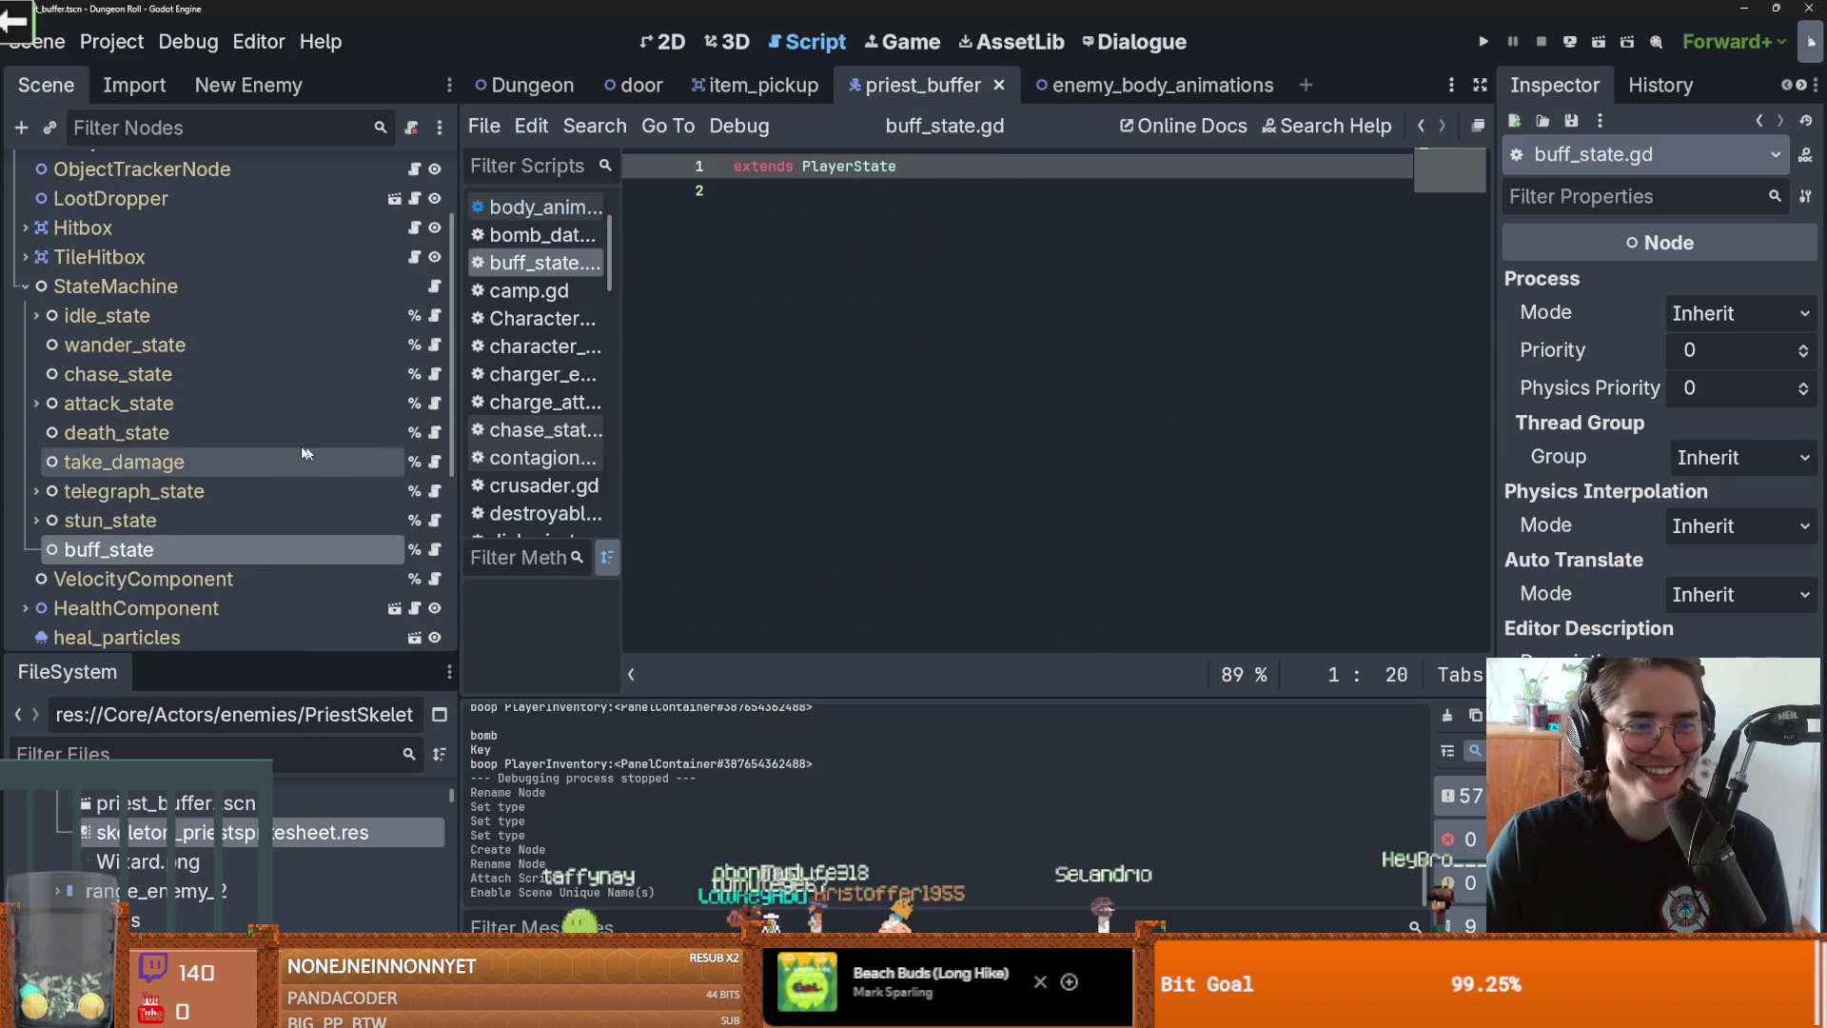
Step: Add 'func enter(_msg := {}) -> void:' with 'pass' to buff_state.gd, copied from death_state, and save
click(433, 433)
scroll(864, 364, down, 2)
scroll(1022, 295, up, 1)
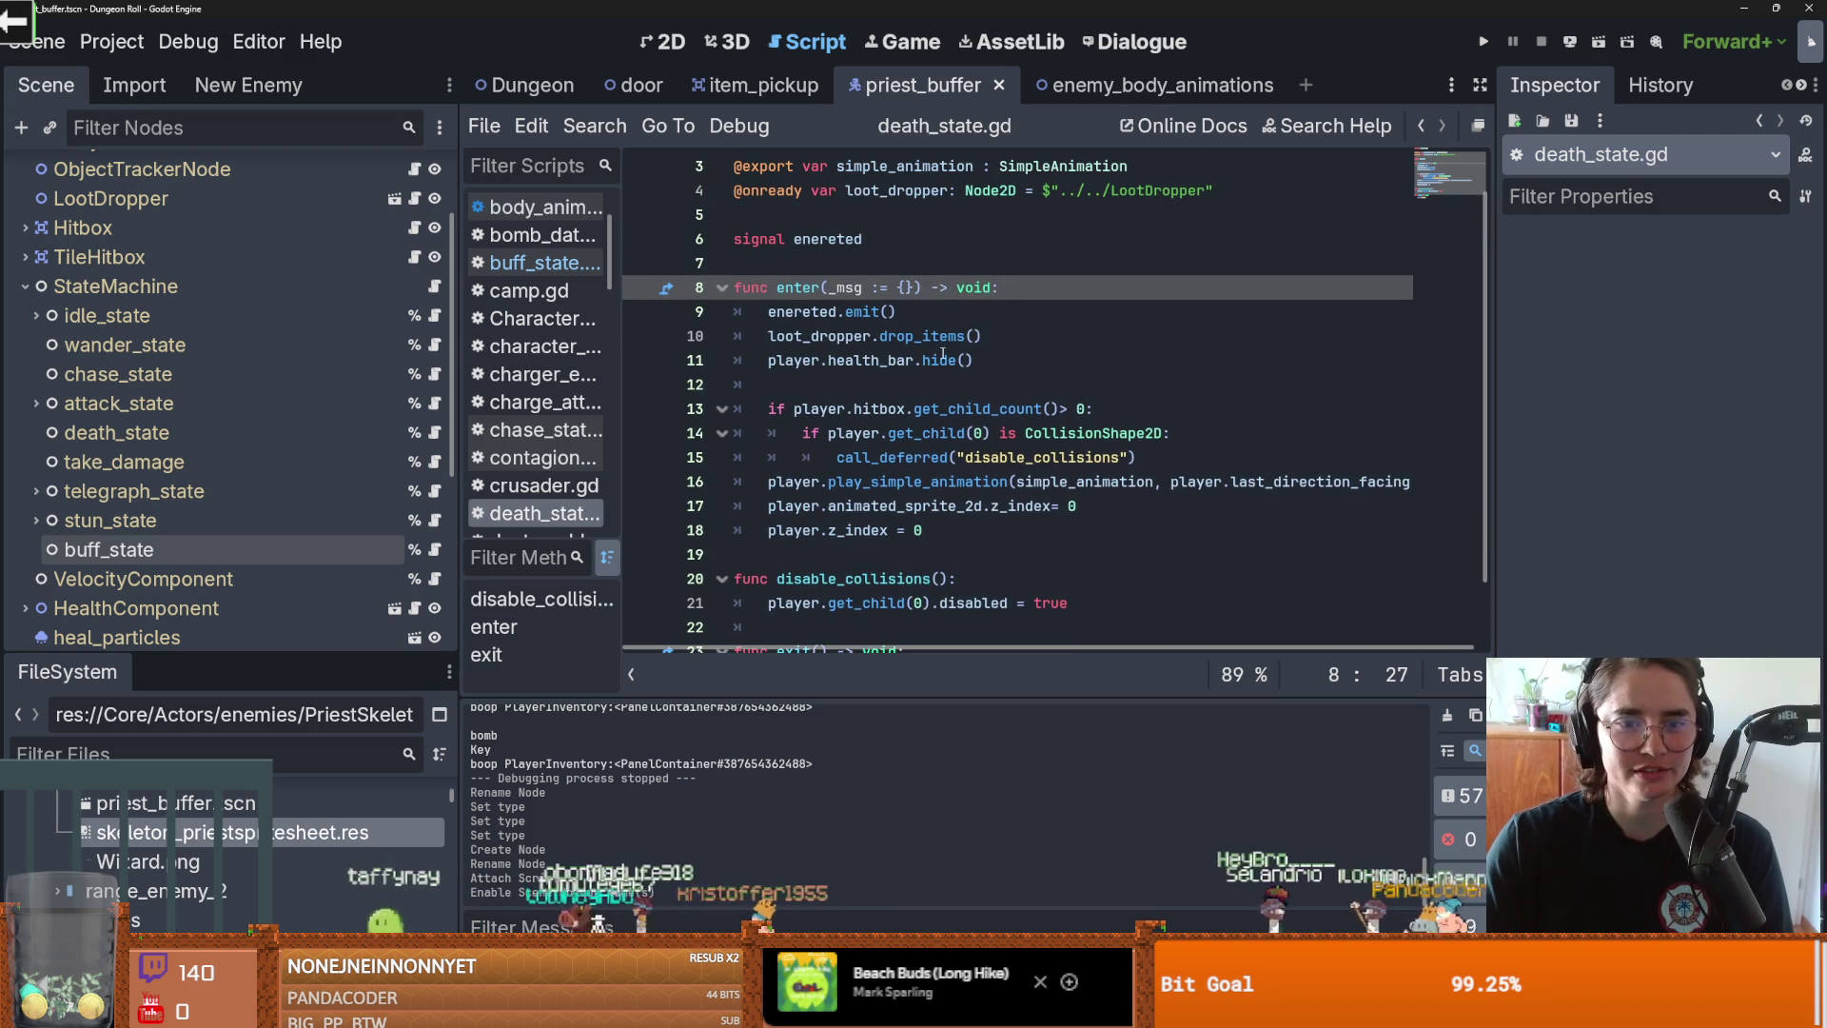
click(434, 549)
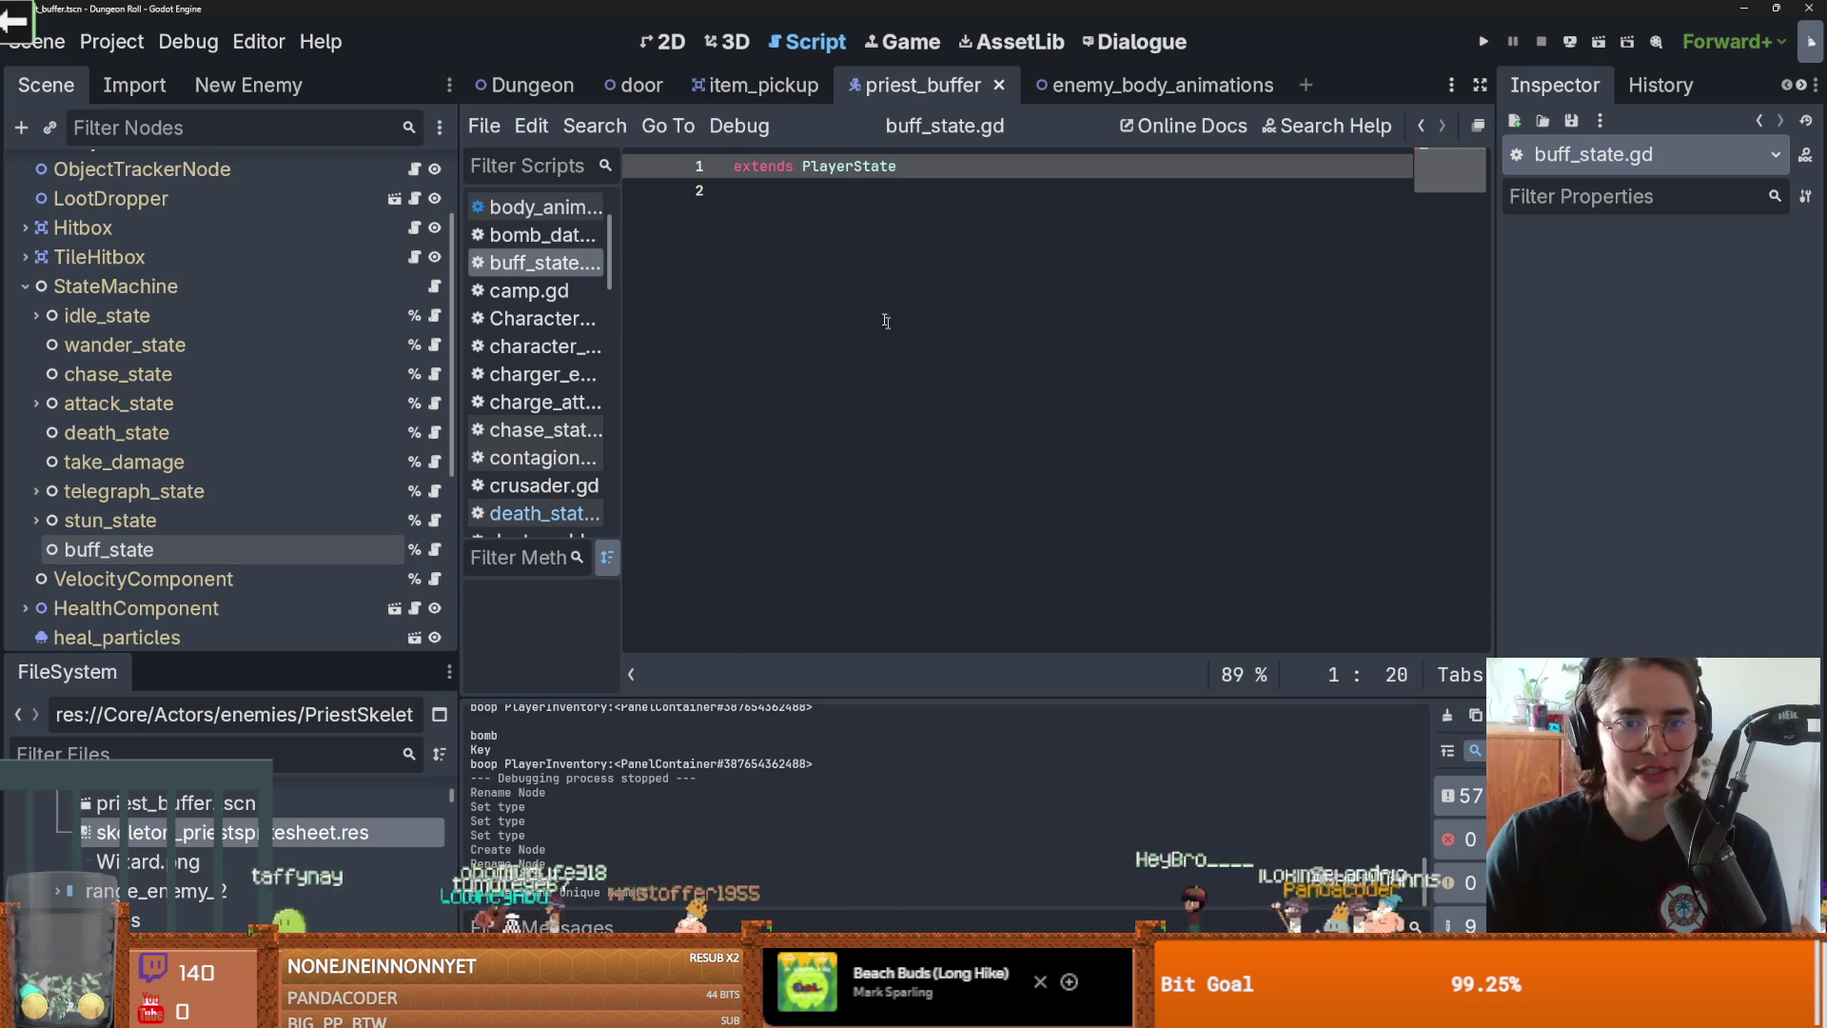
text(func enter(_msg := {}) -> void:)
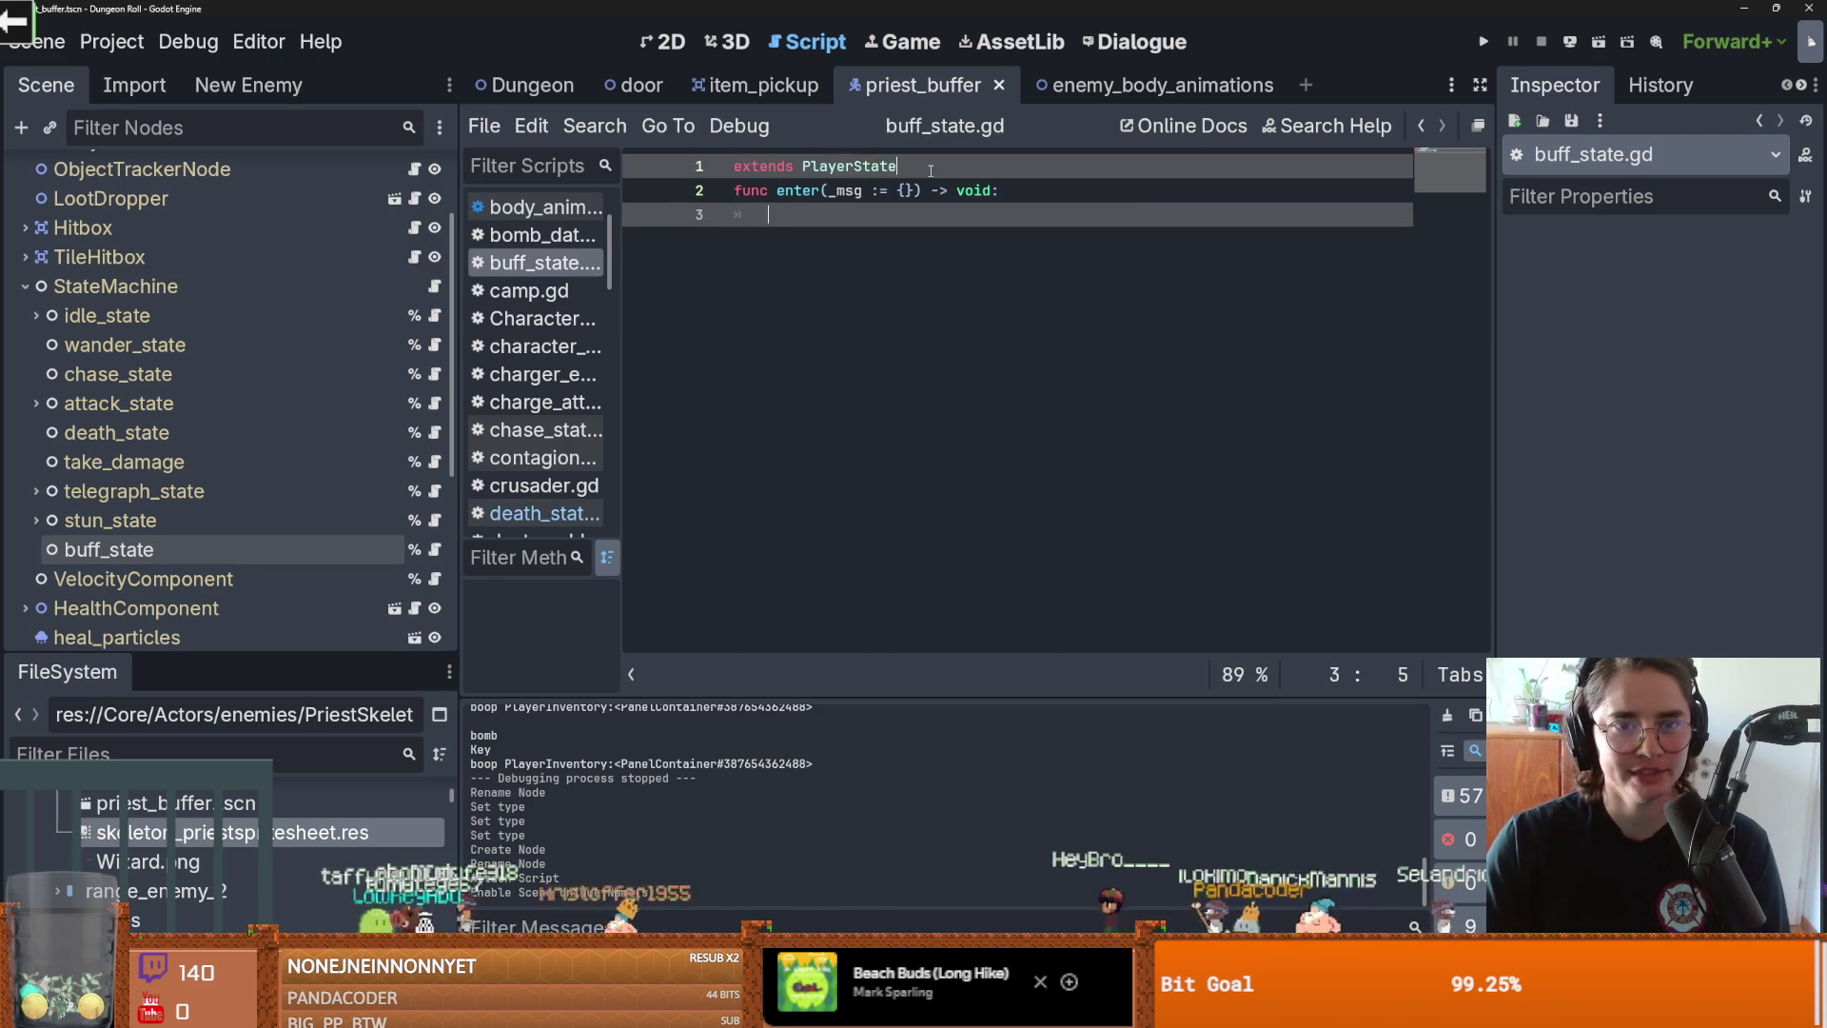
click(960, 240)
text(pass)
key(ctrl+s)
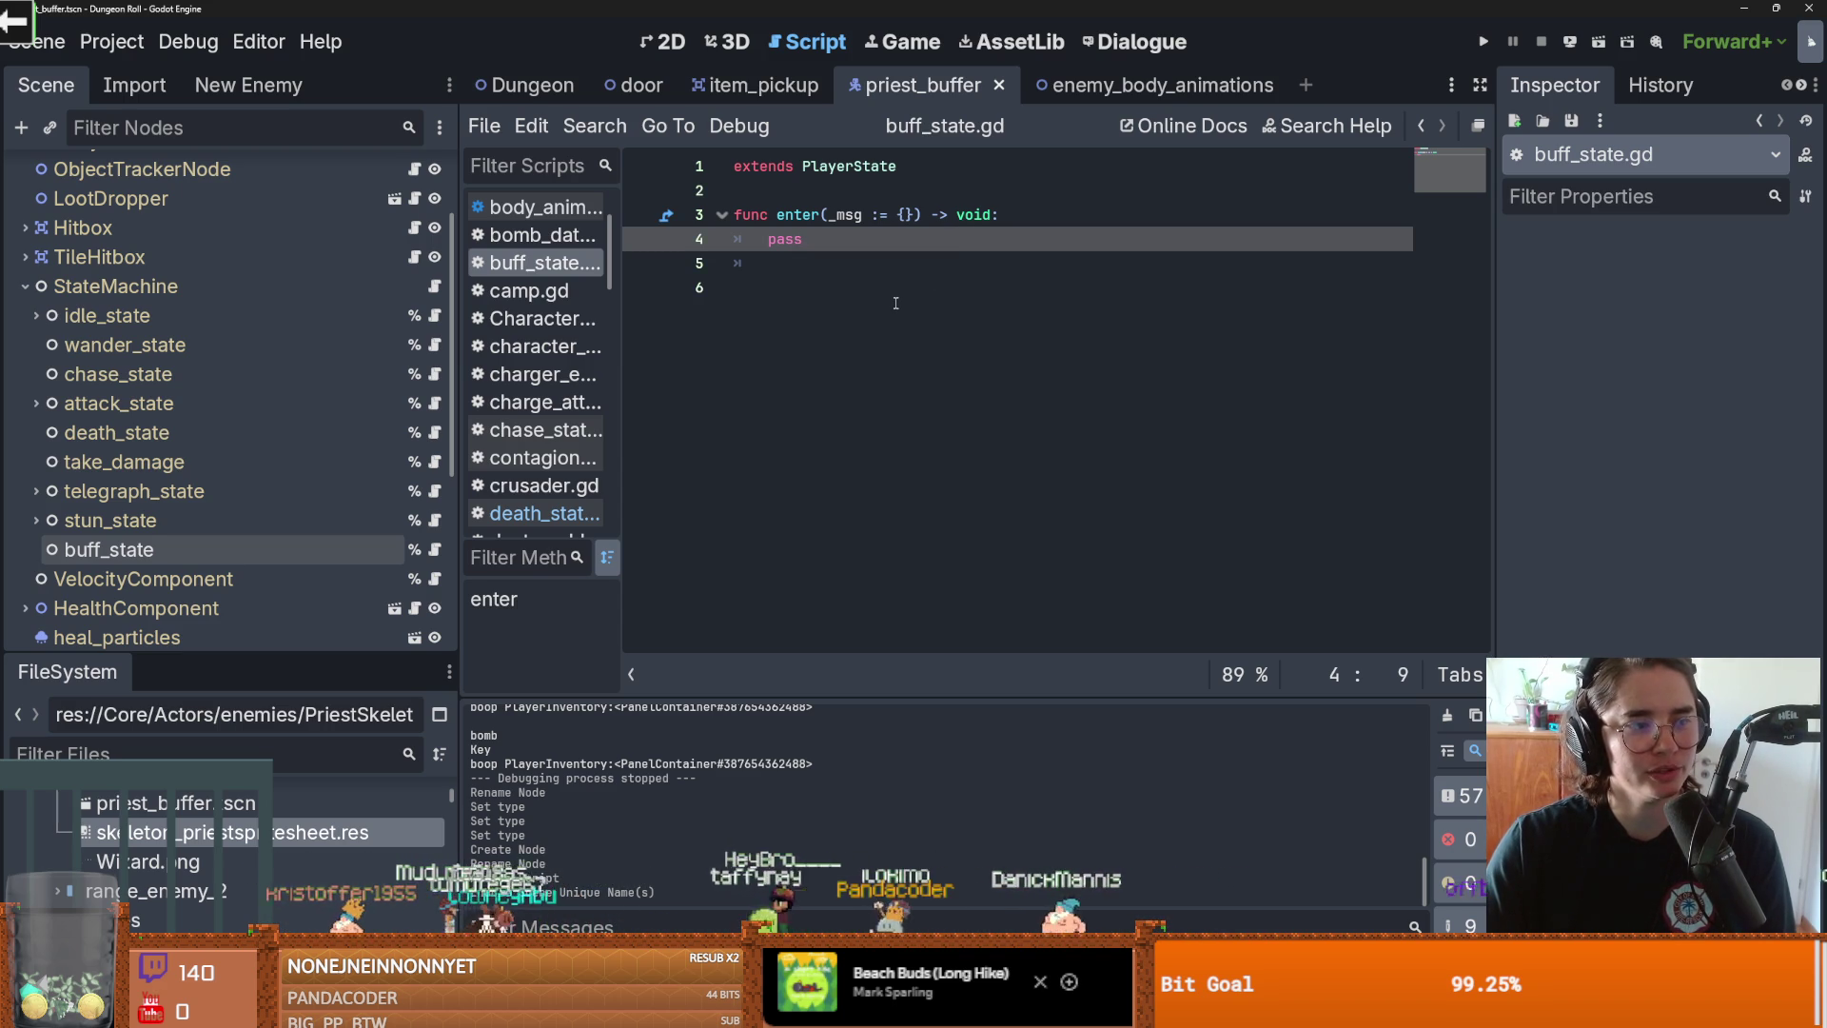
click(959, 364)
key(ctrl+s)
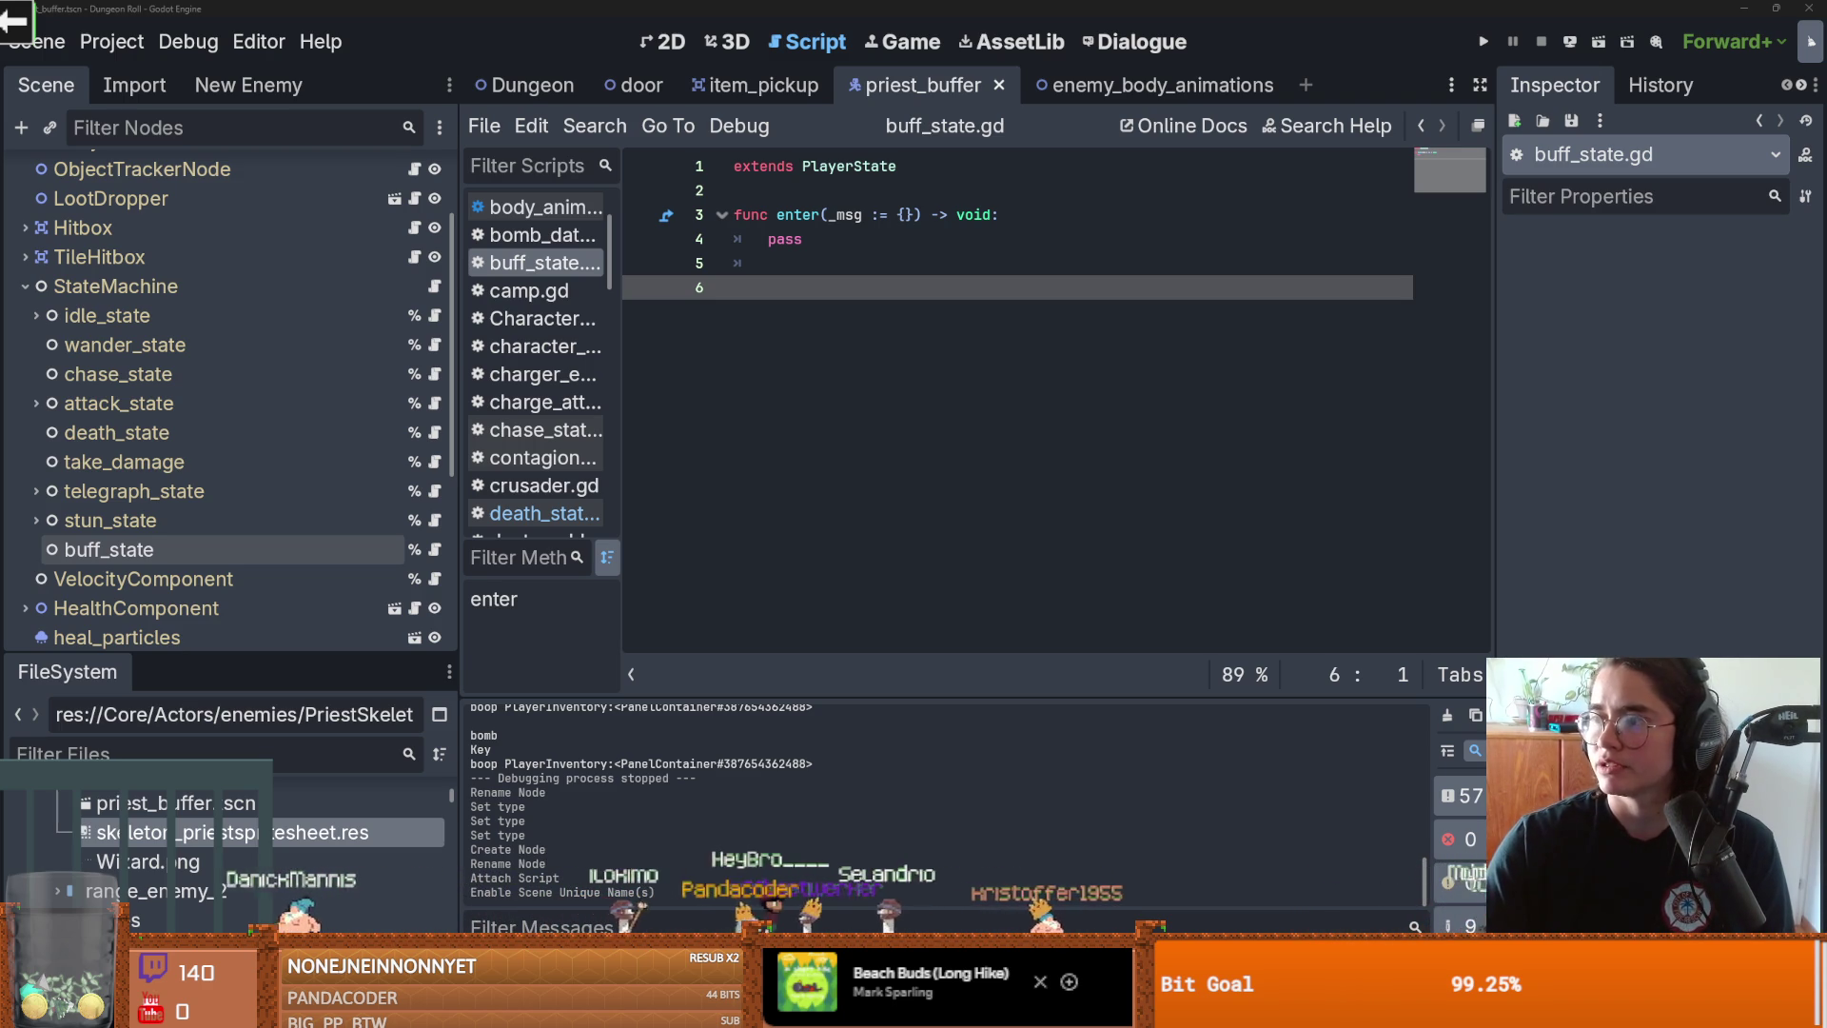
key(alt+Tab)
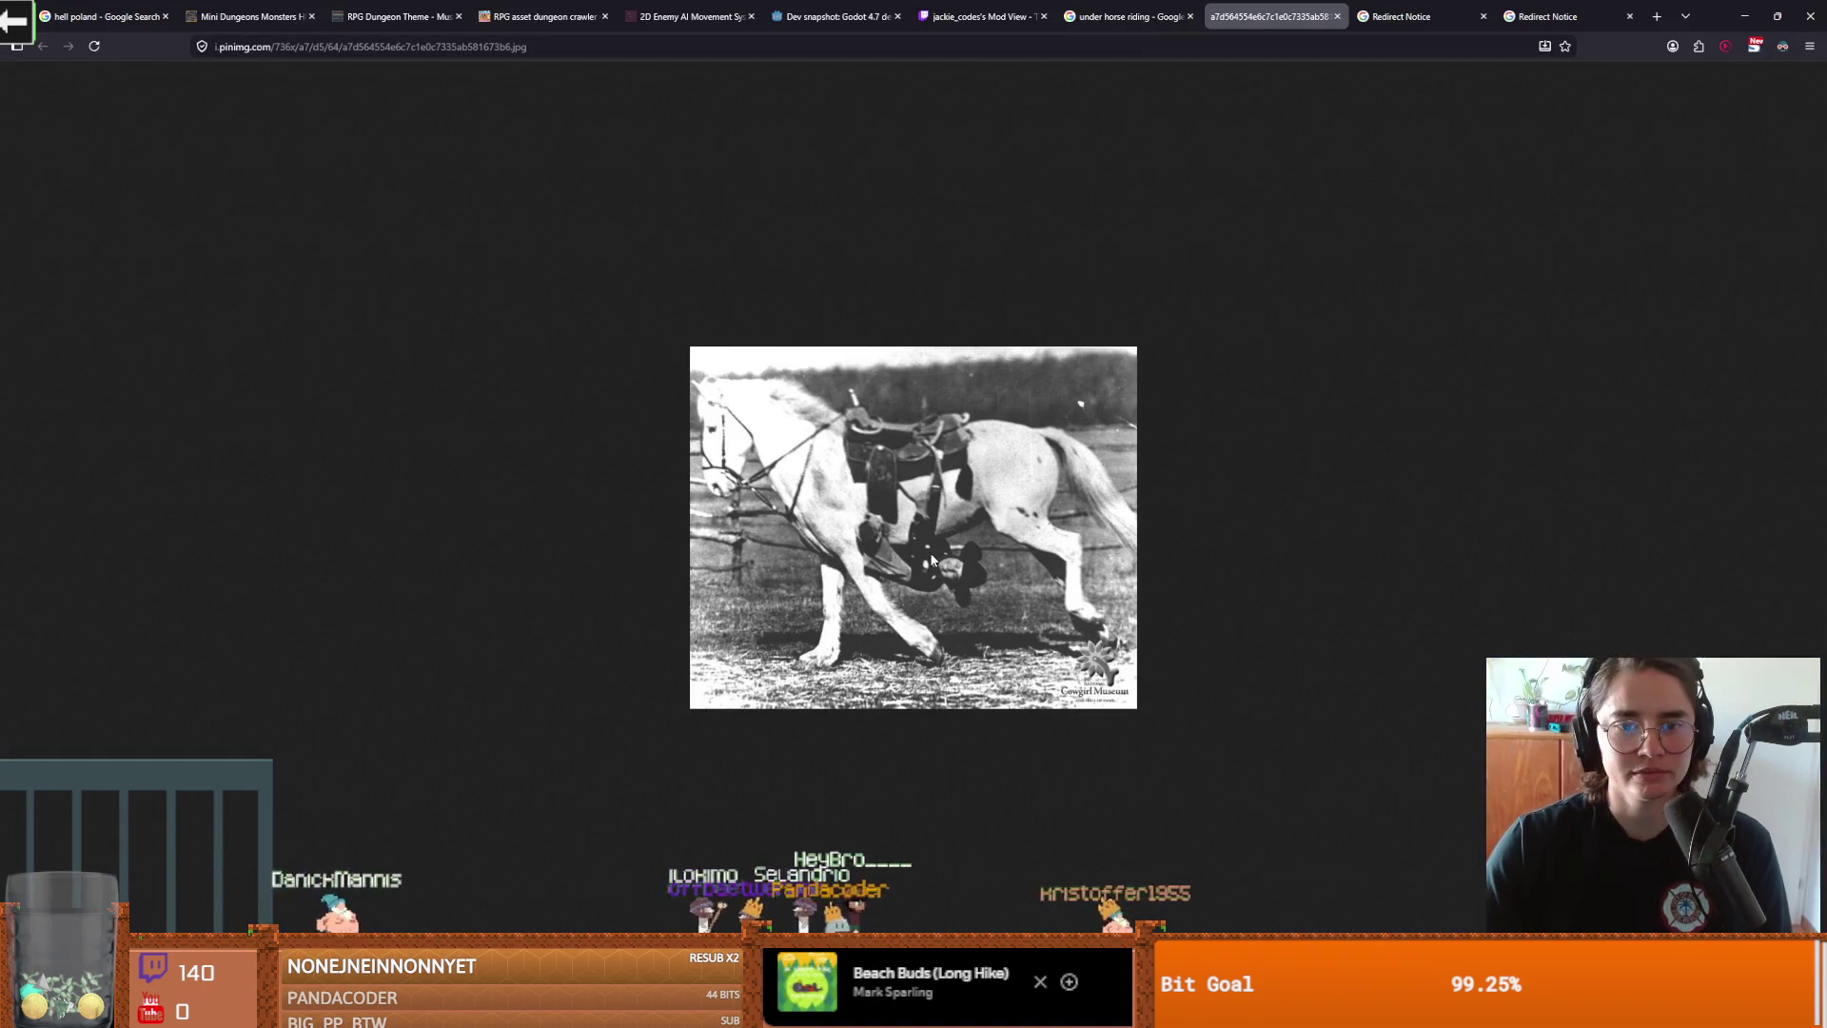
ctrl+scroll(846, 577, up, 8)
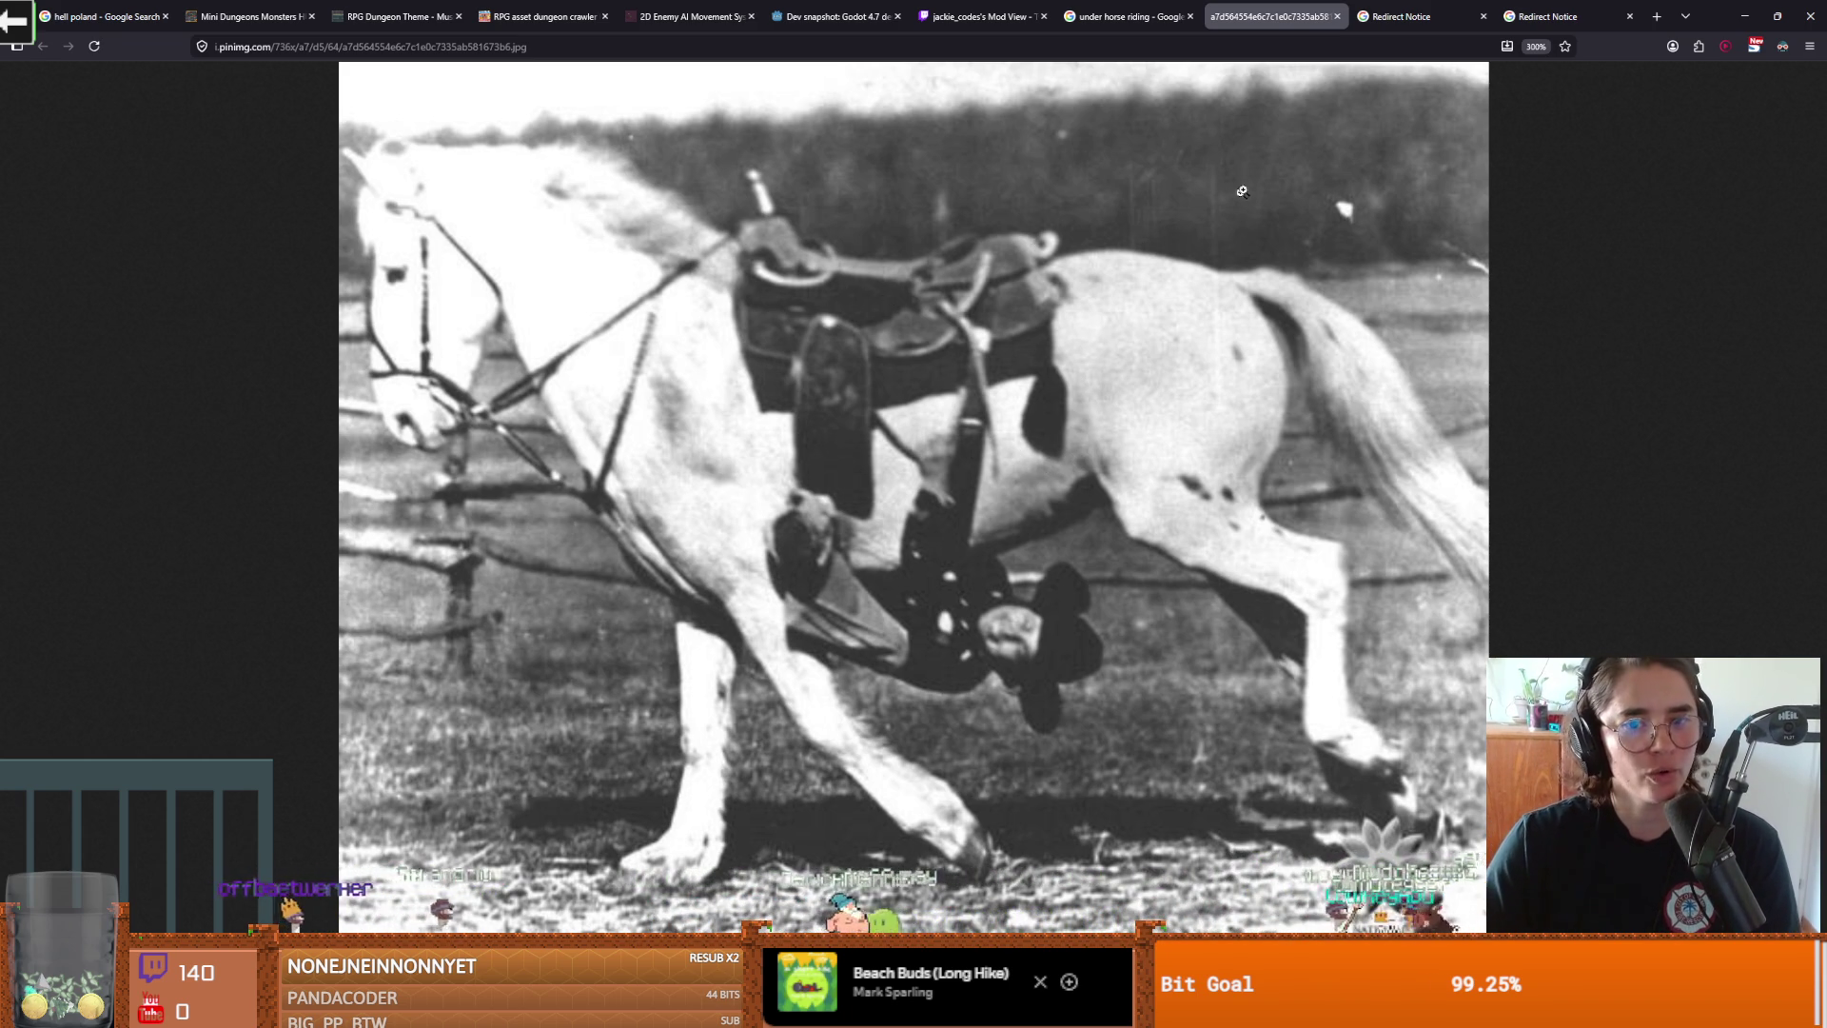
key(alt+Tab)
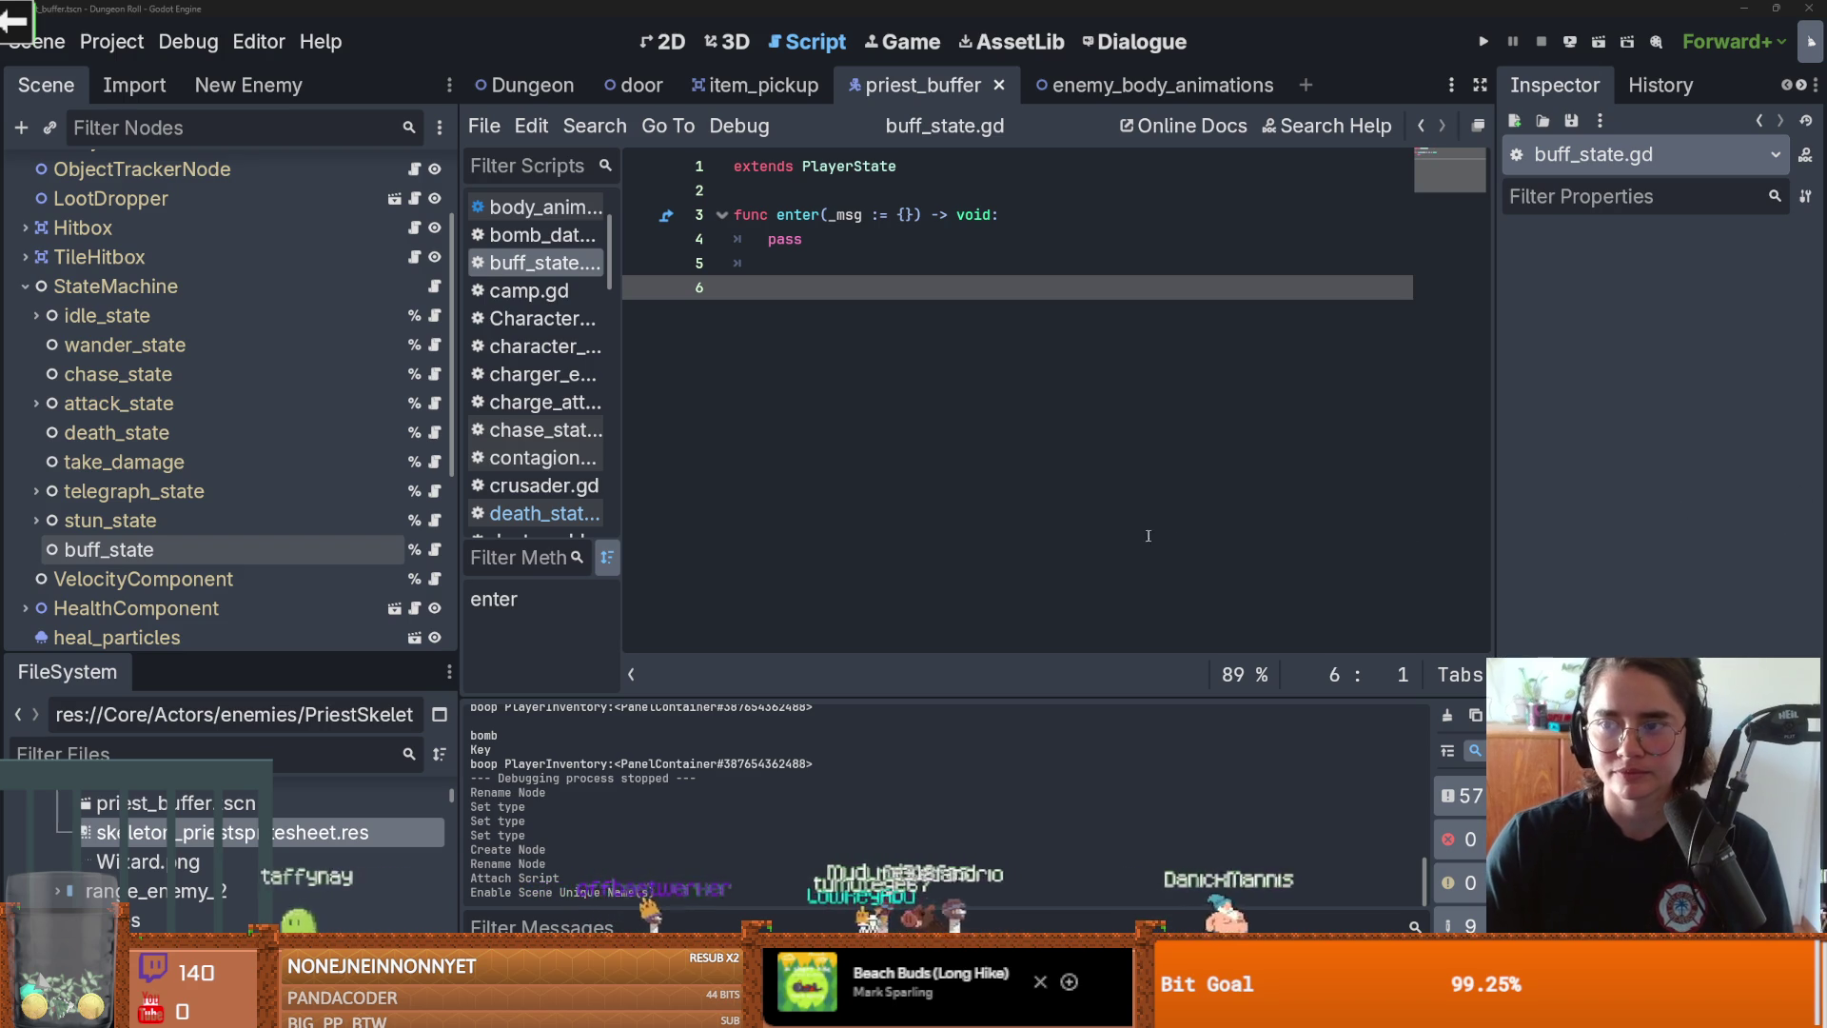
Step: Add an exit() -> void function that passes to buff_state.gd, copied from take_damage, and save
click(841, 480)
key(ctrl+s)
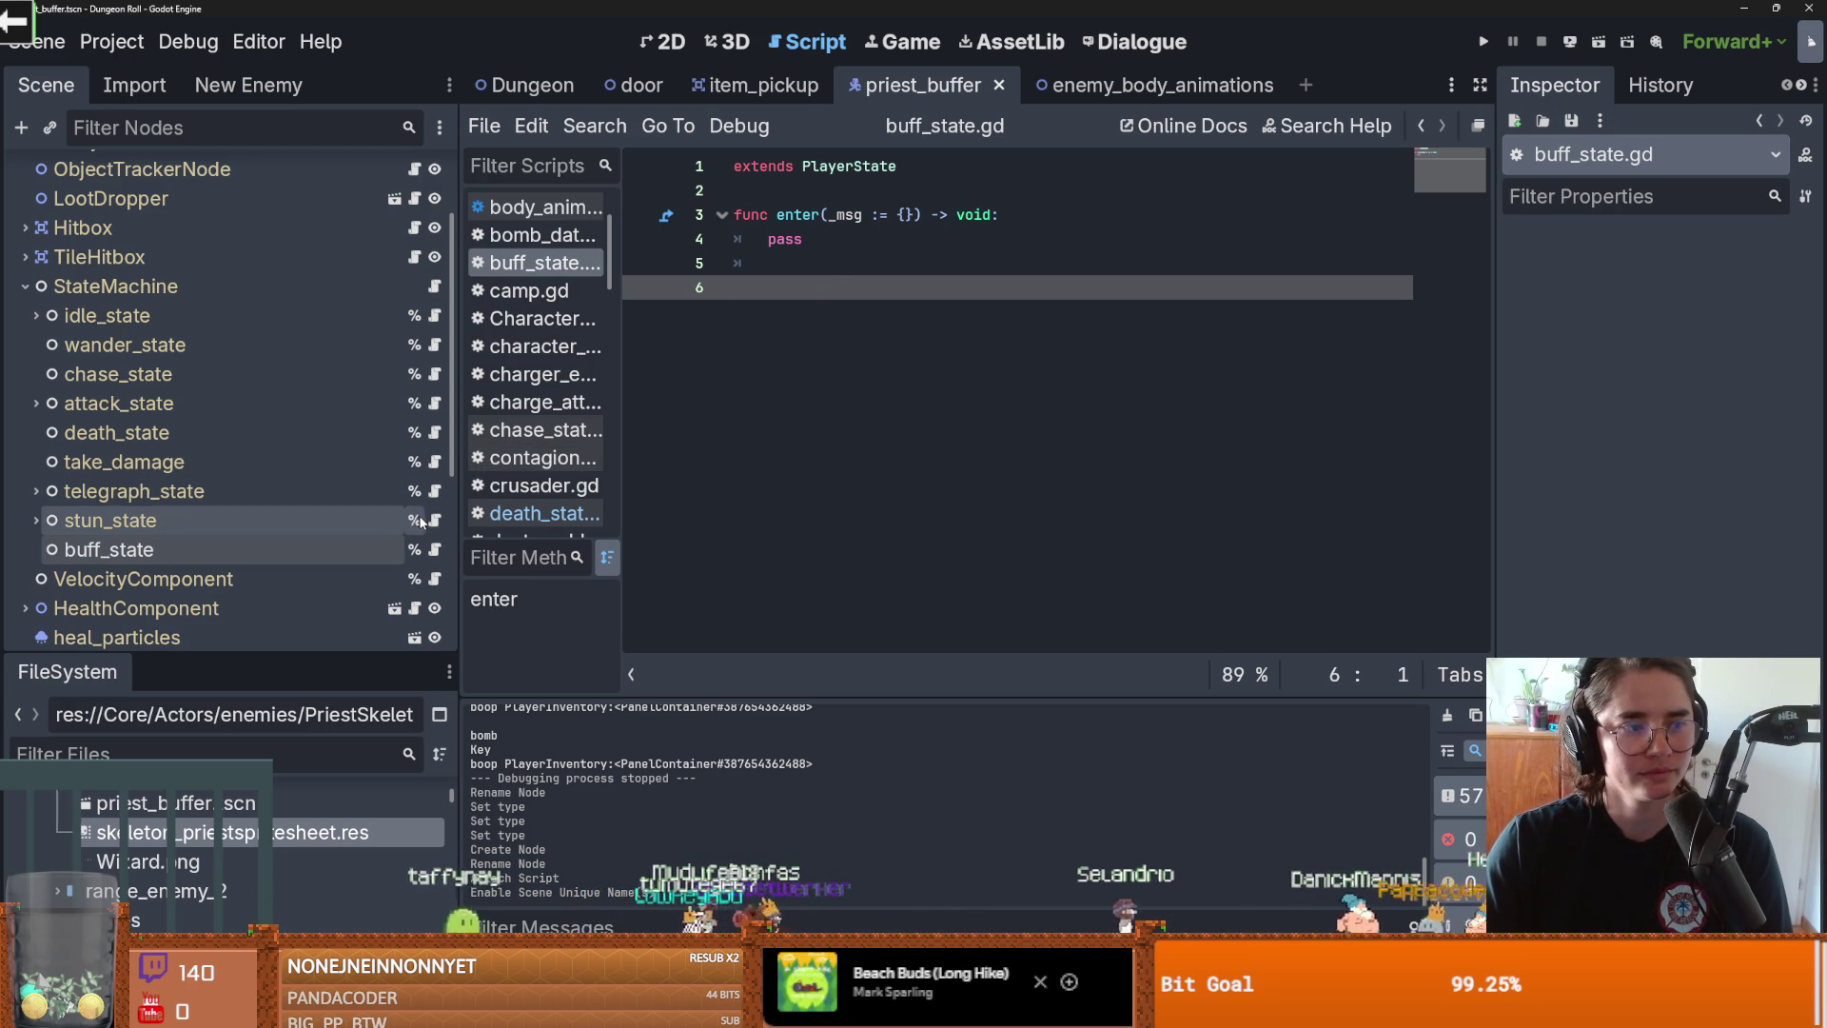
click(434, 461)
scroll(1068, 599, down, 8)
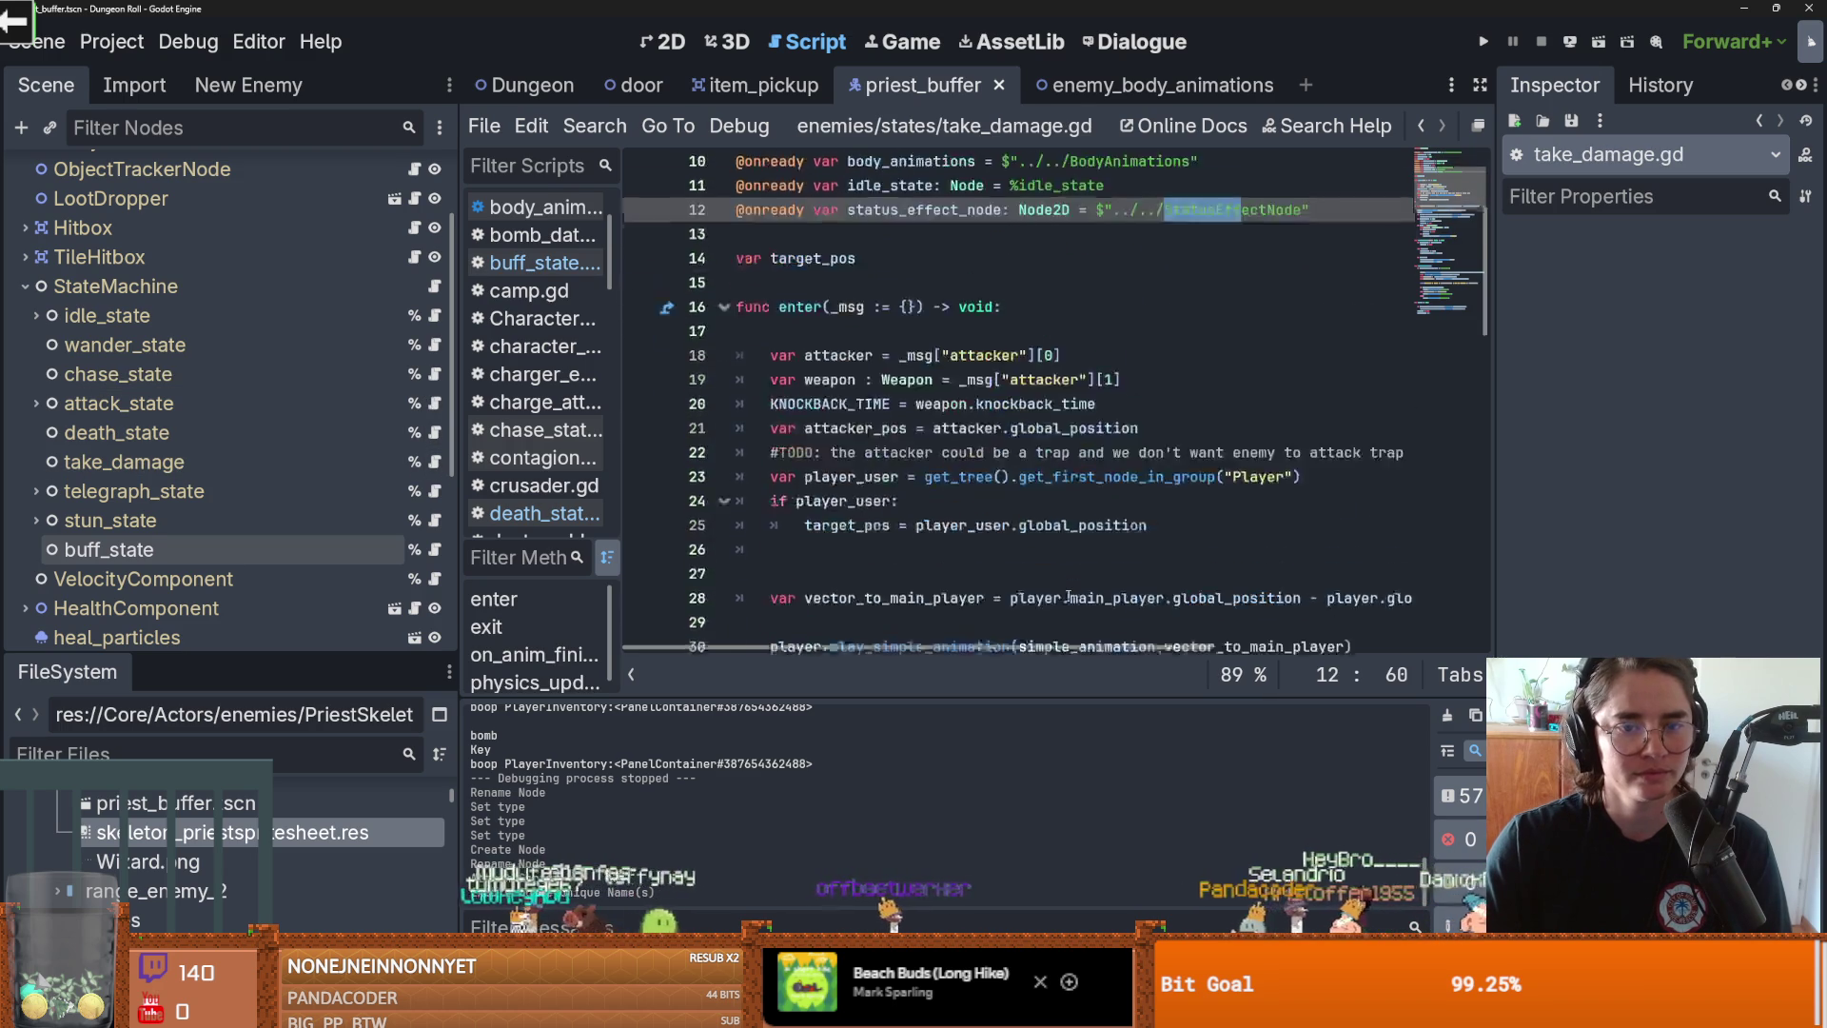
scroll(1068, 599, down, 12)
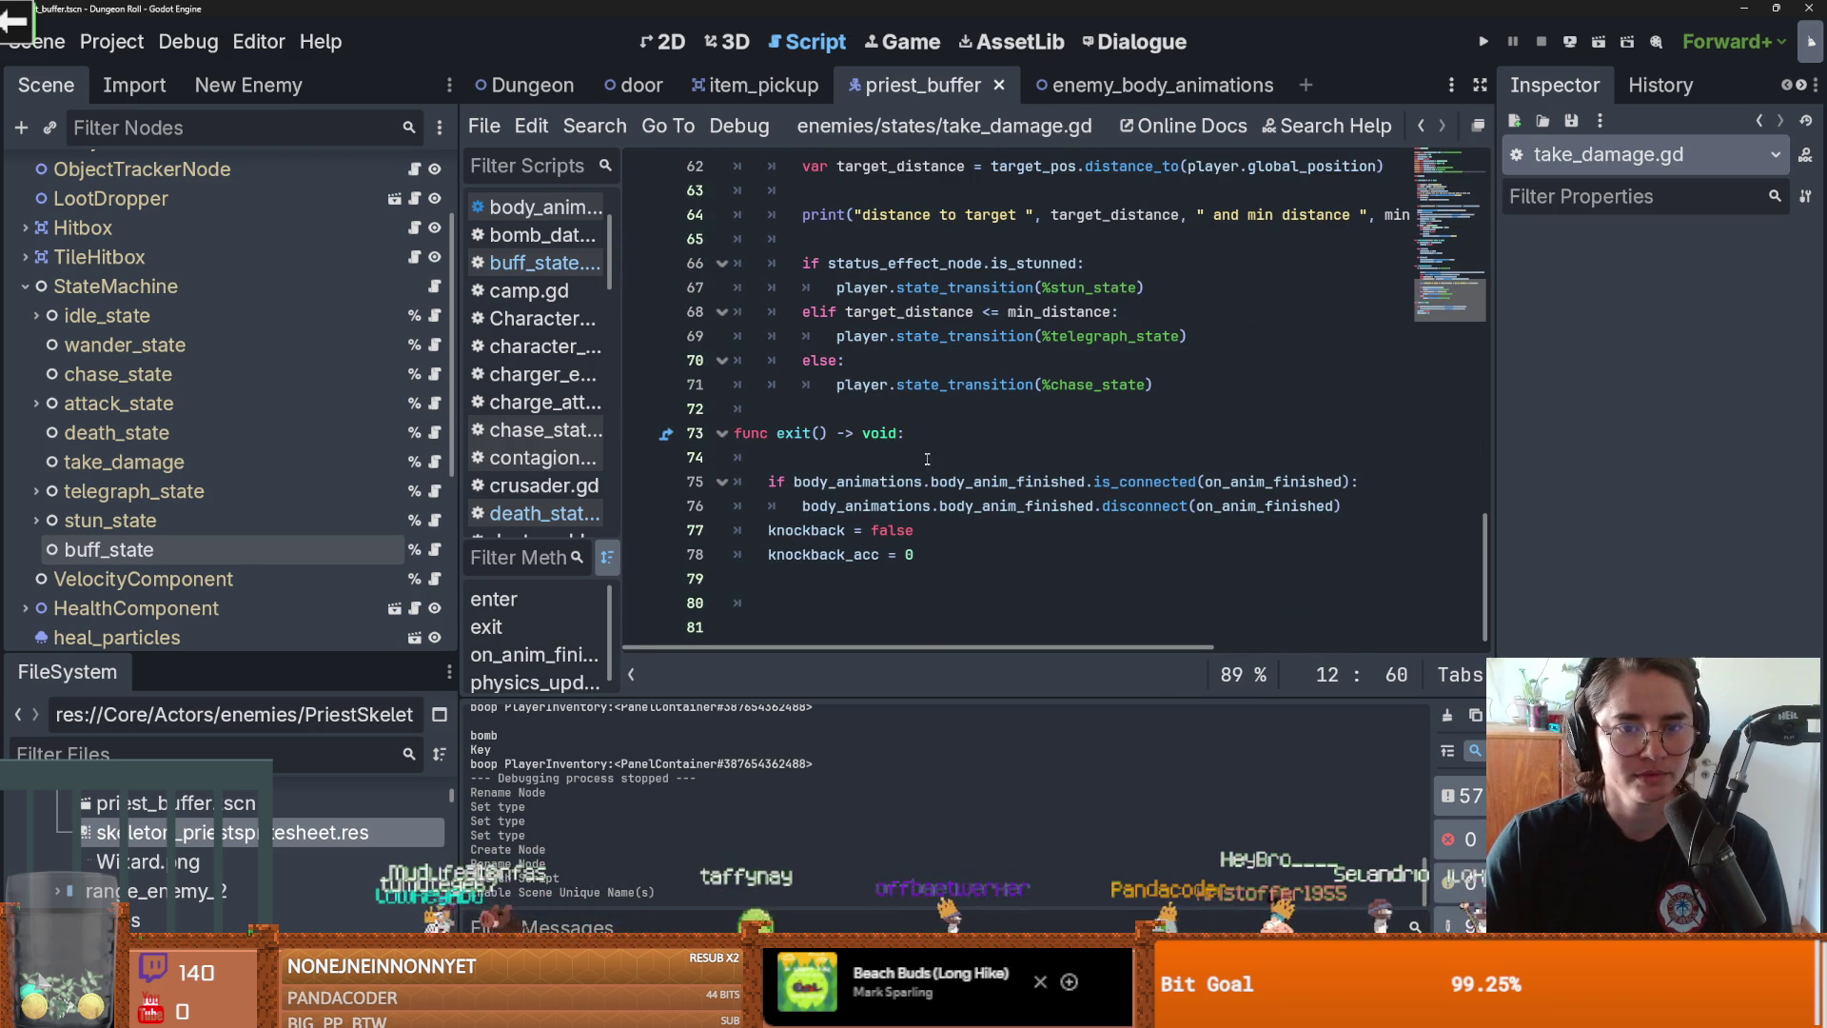
drag(906, 433, 667, 434)
click(434, 549)
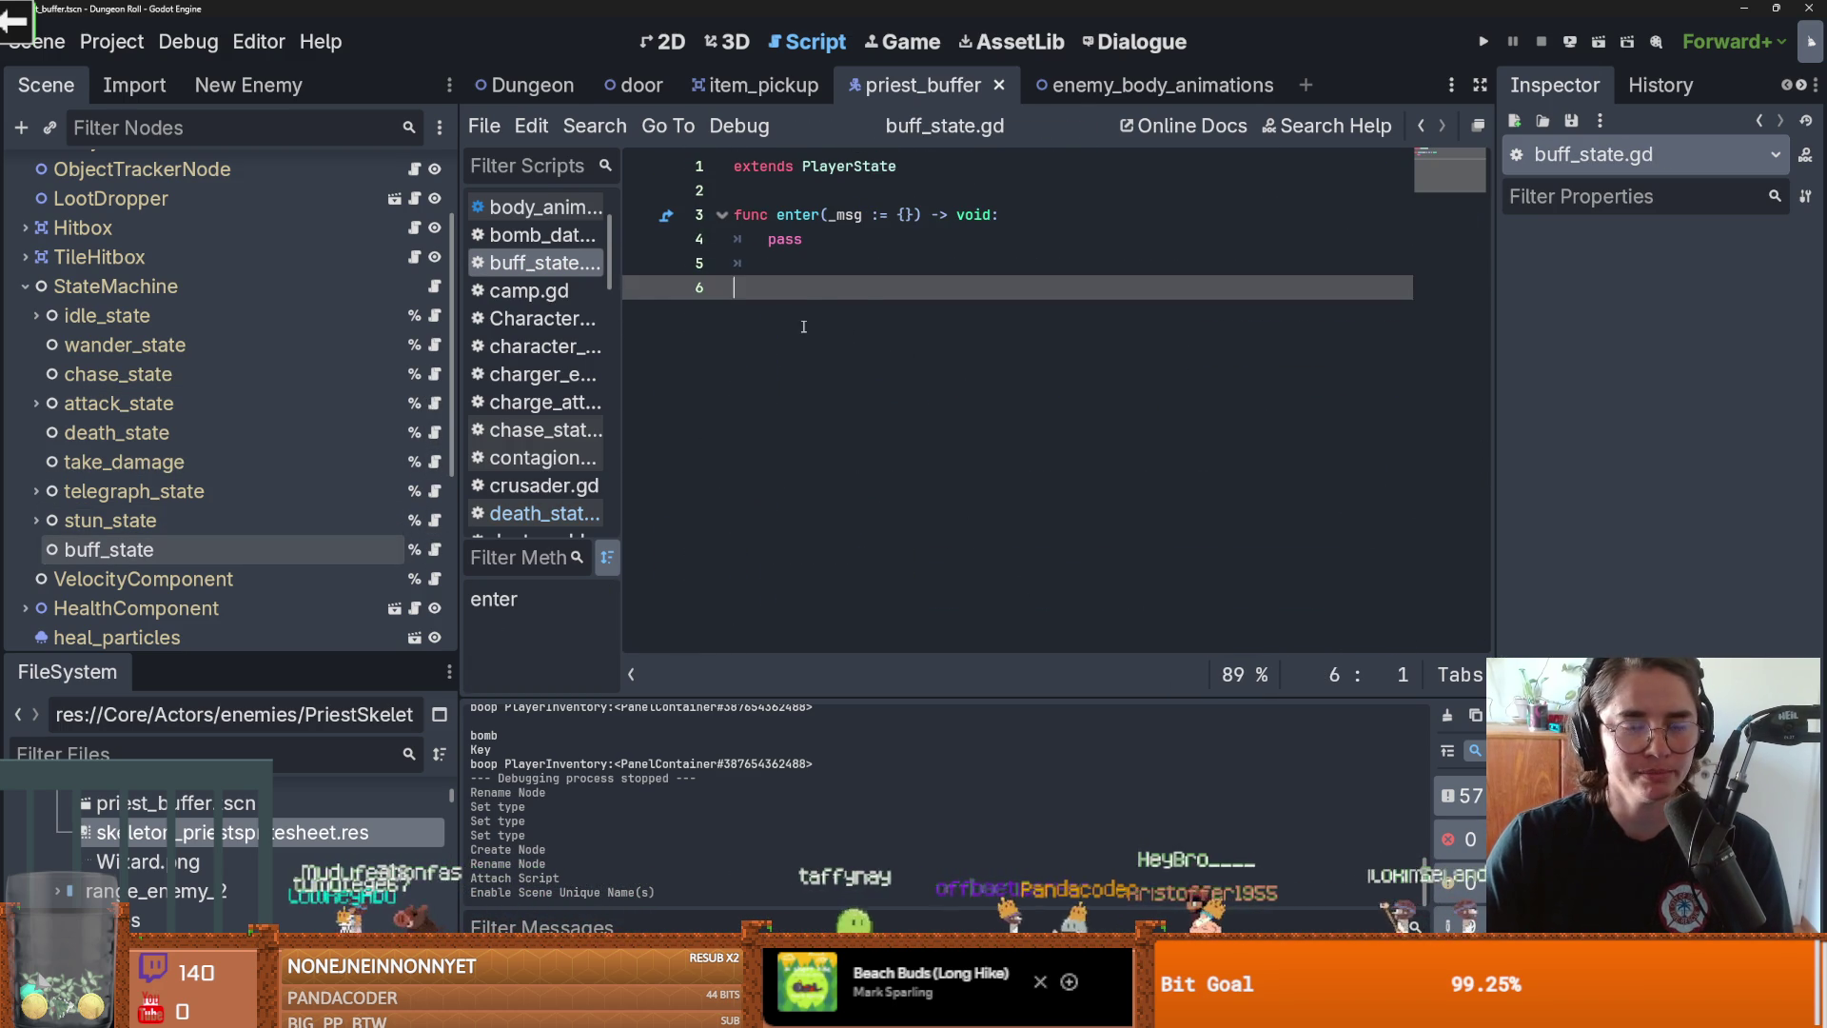
text(func exit() -> void:)
key(ctrl+v)
key(Return)
text(pass)
key(ctrl+s)
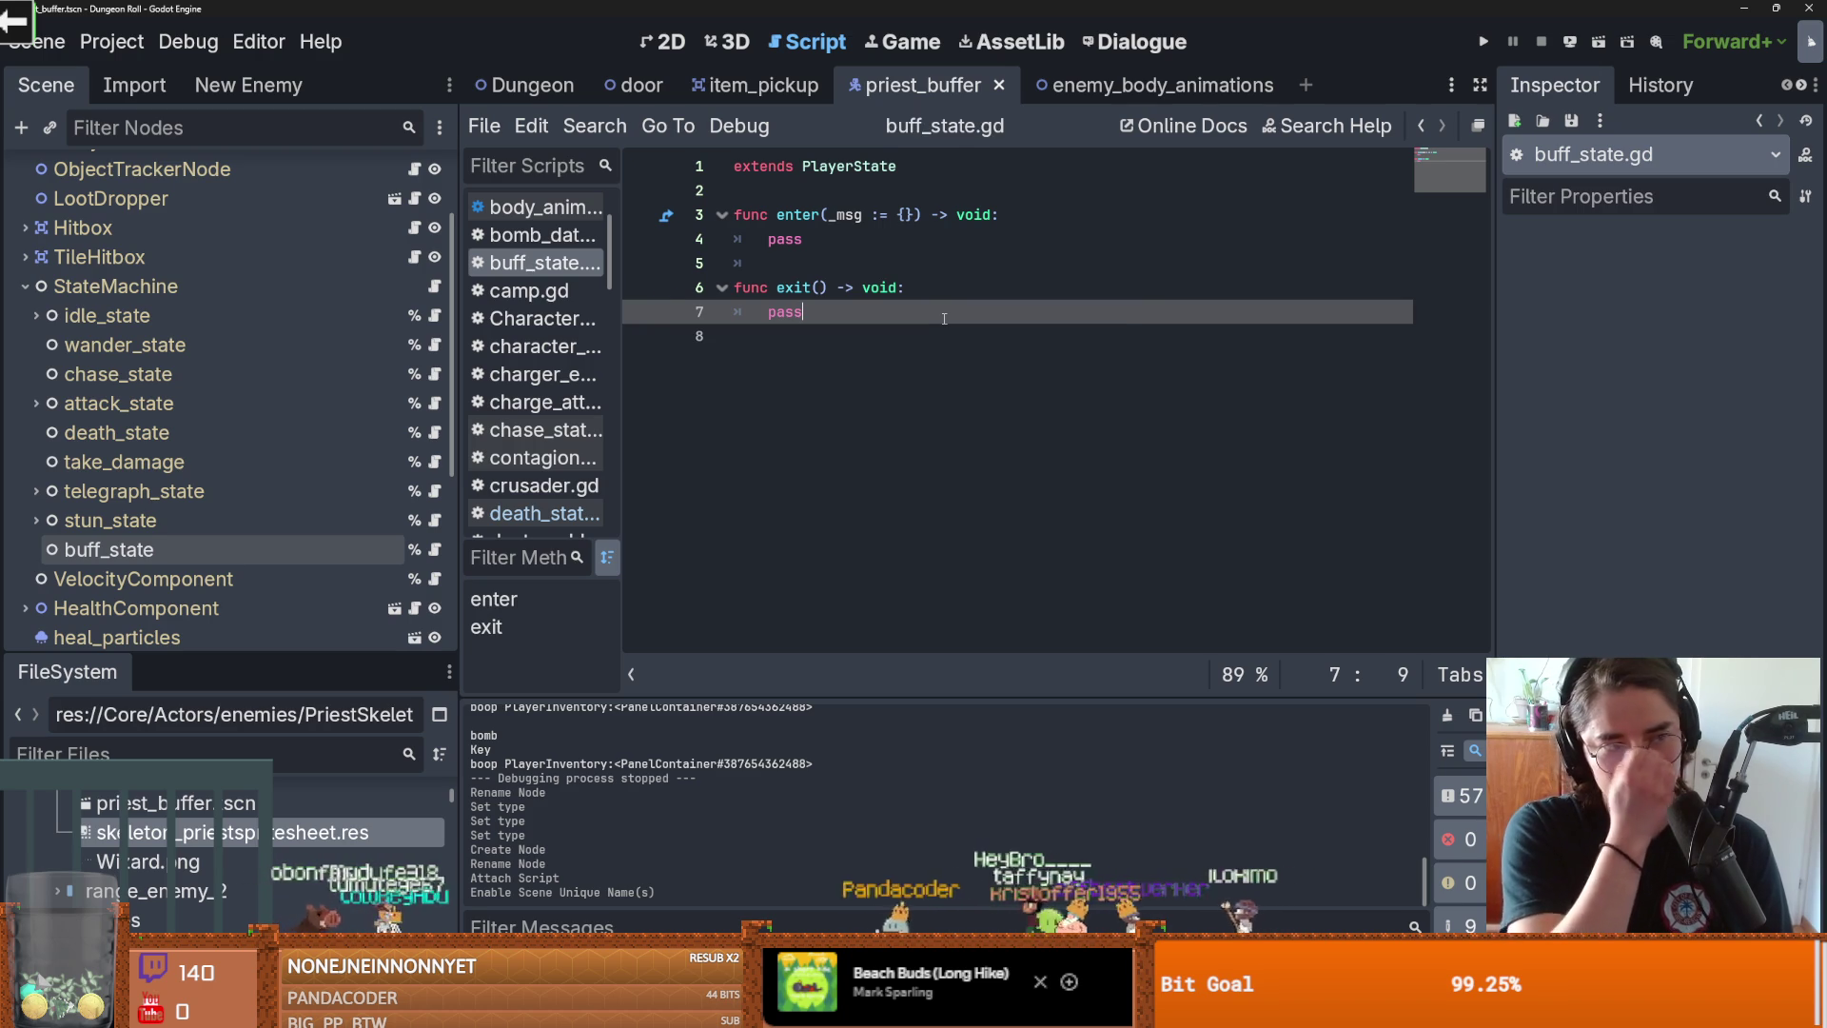
Step: Insert a blank line between the enter and exit functions and save
click(784, 255)
key(Return)
key(ctrl+s)
click(784, 190)
scroll(227, 289, up, 3)
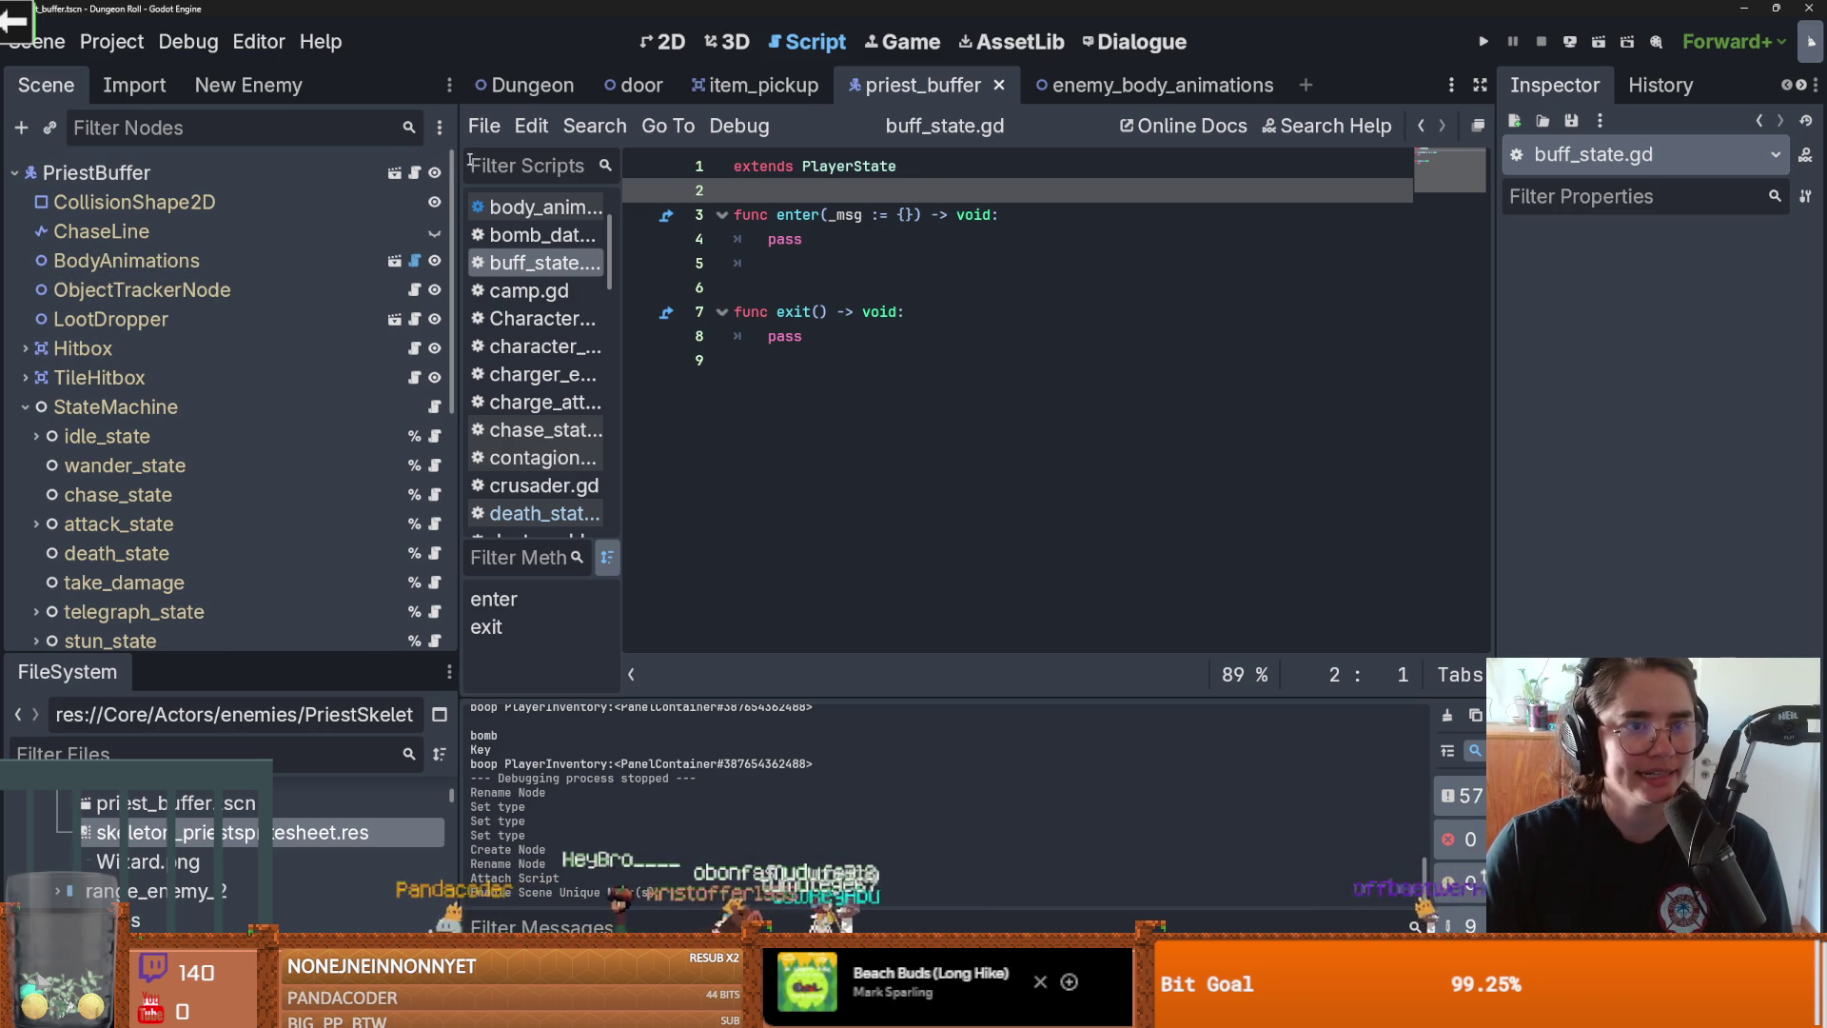
Step: Create and attach a new priest_buffer.gd script to the PriestBuffer root node
click(416, 172)
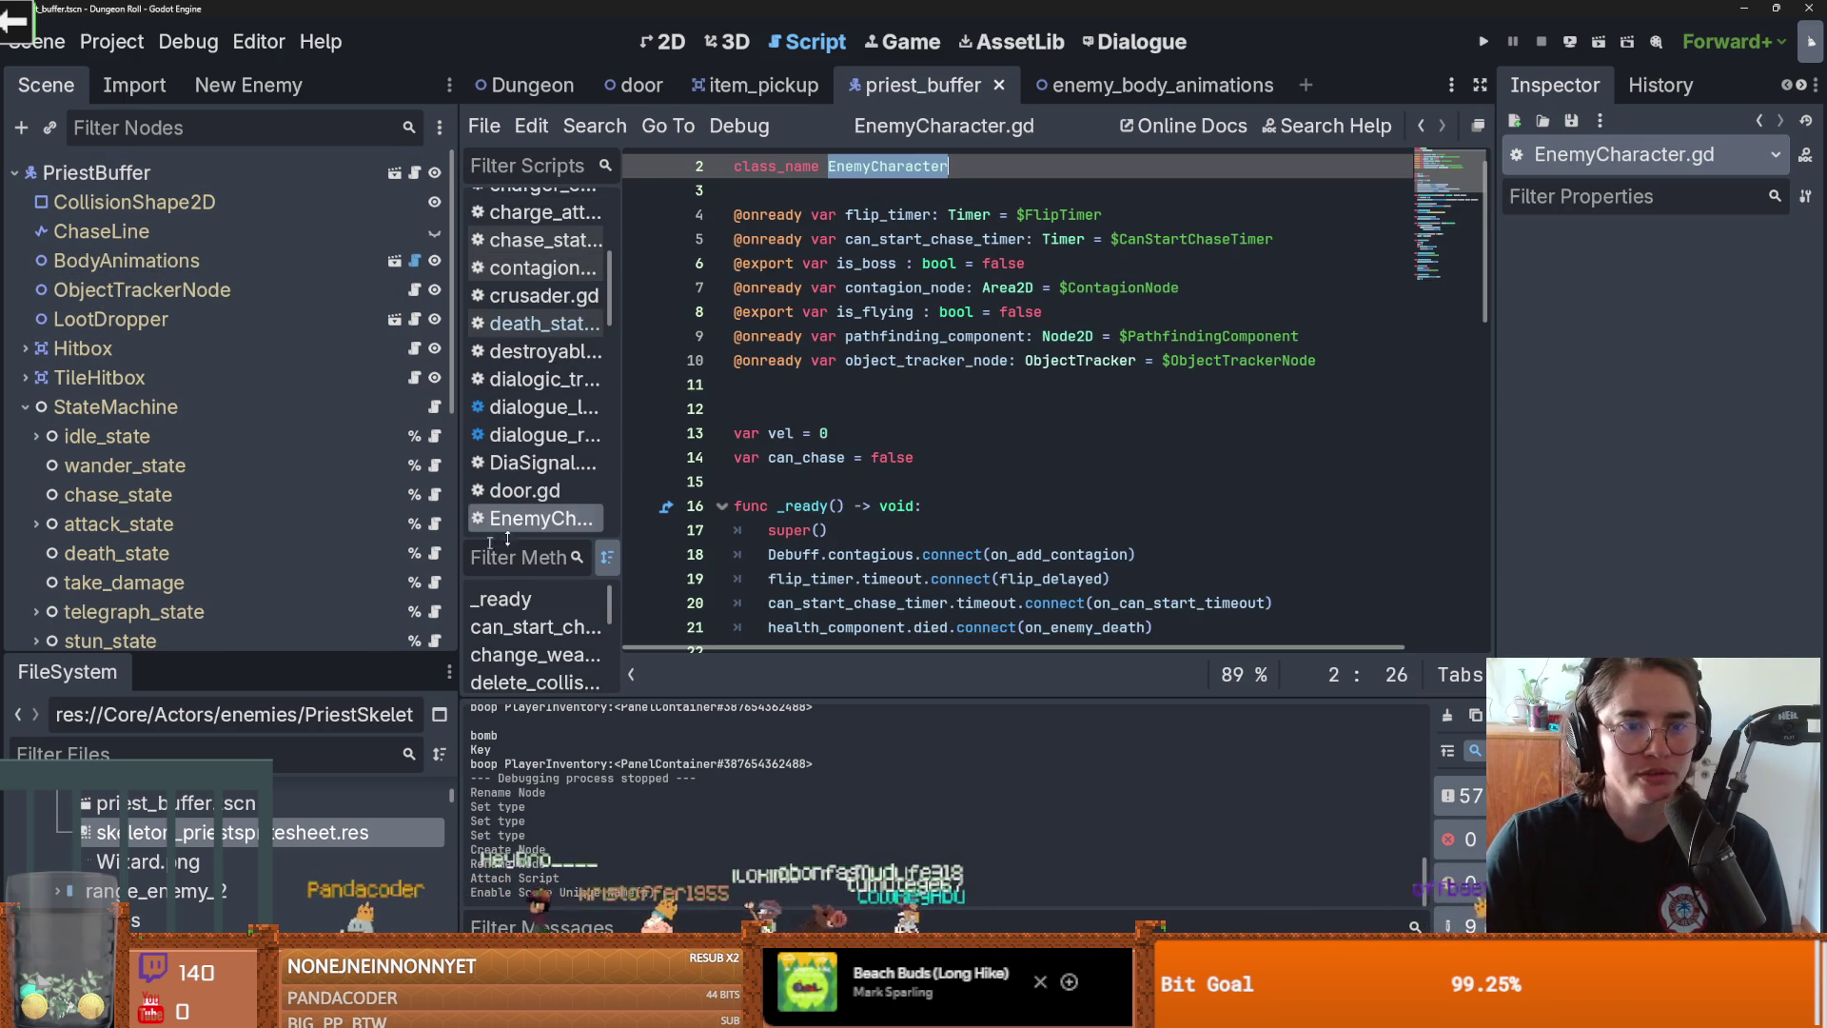
click(96, 172)
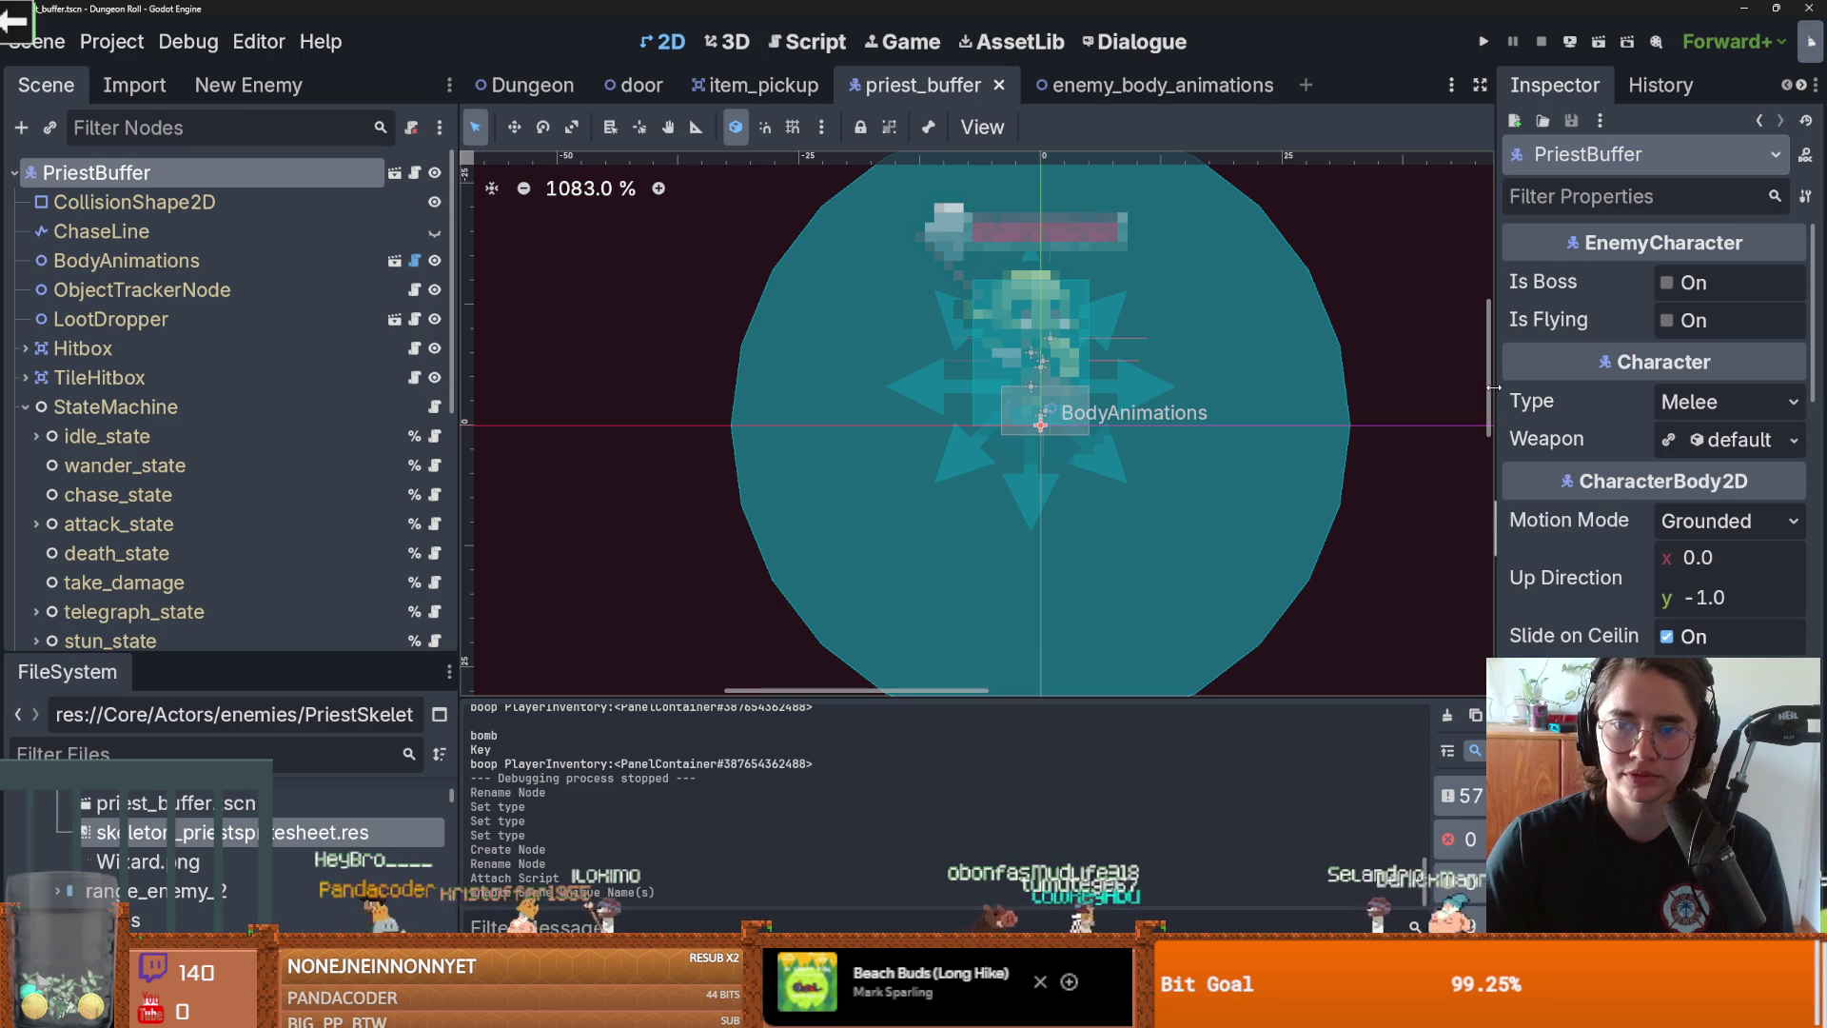
drag(1492, 393, 1361, 393)
scroll(1802, 462, down, 3)
scroll(1801, 462, down, 10)
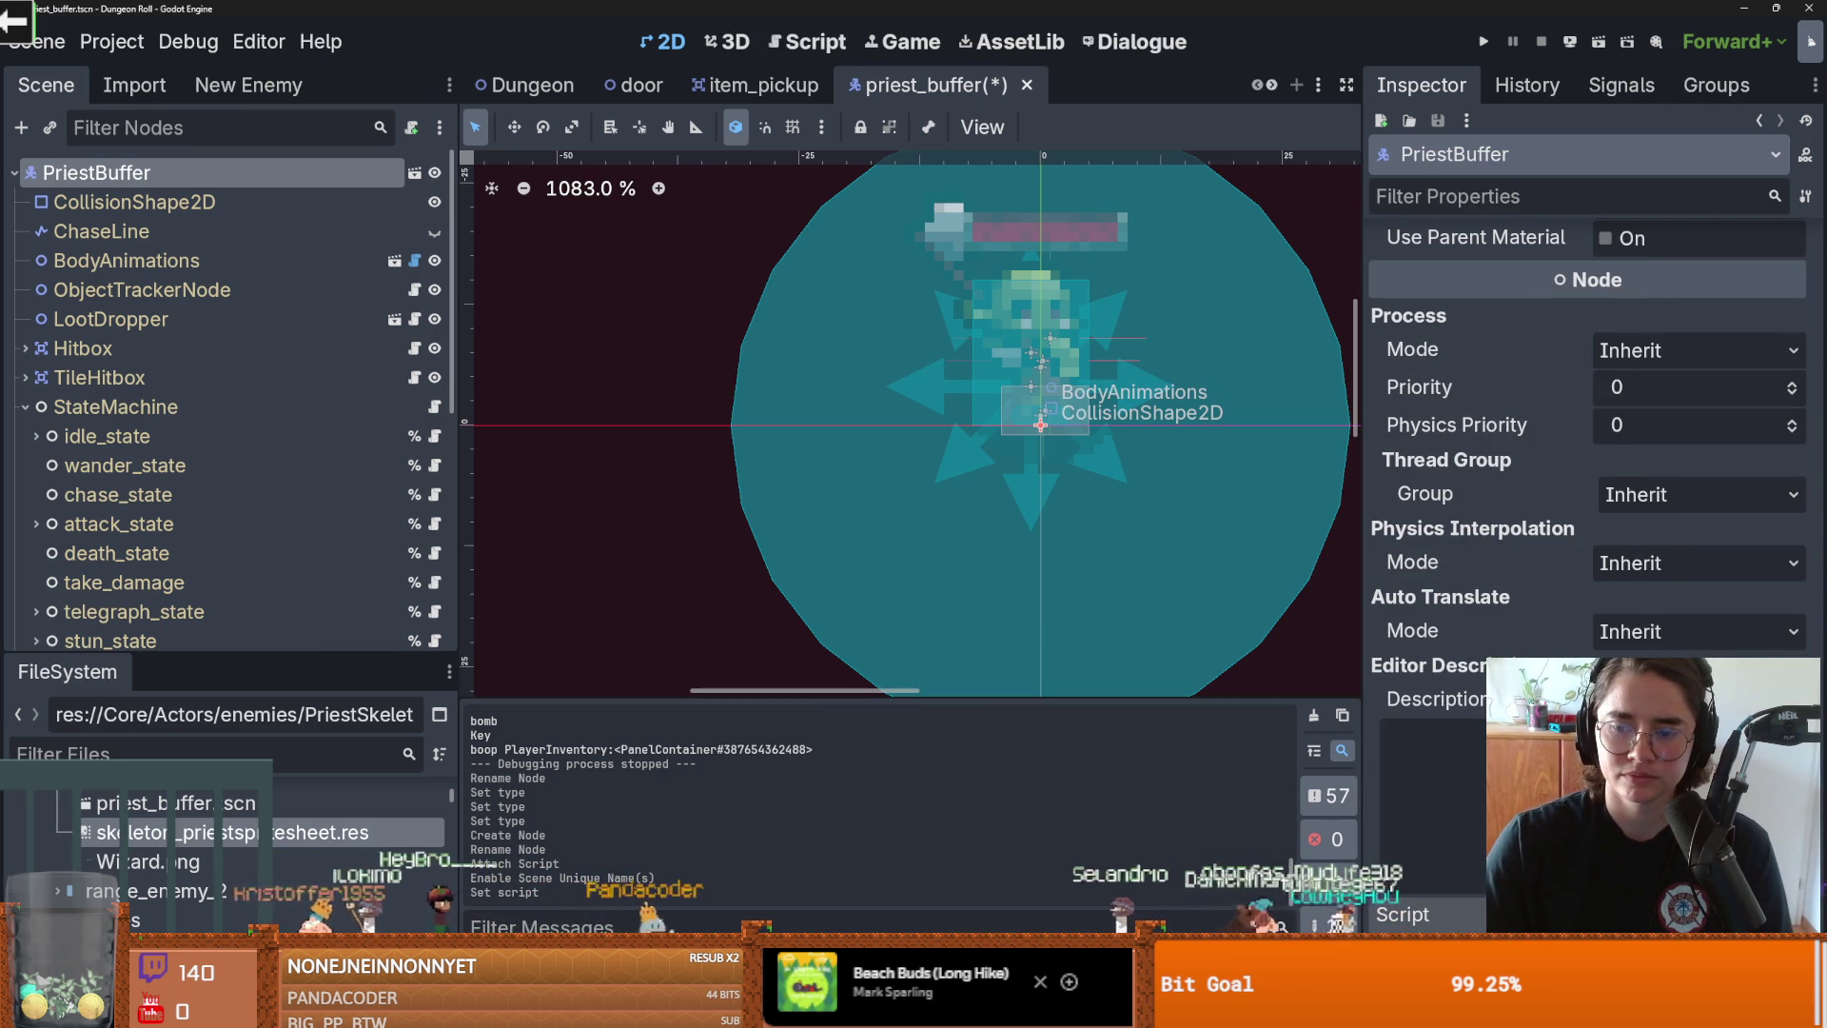
key(ctrl+shift+a)
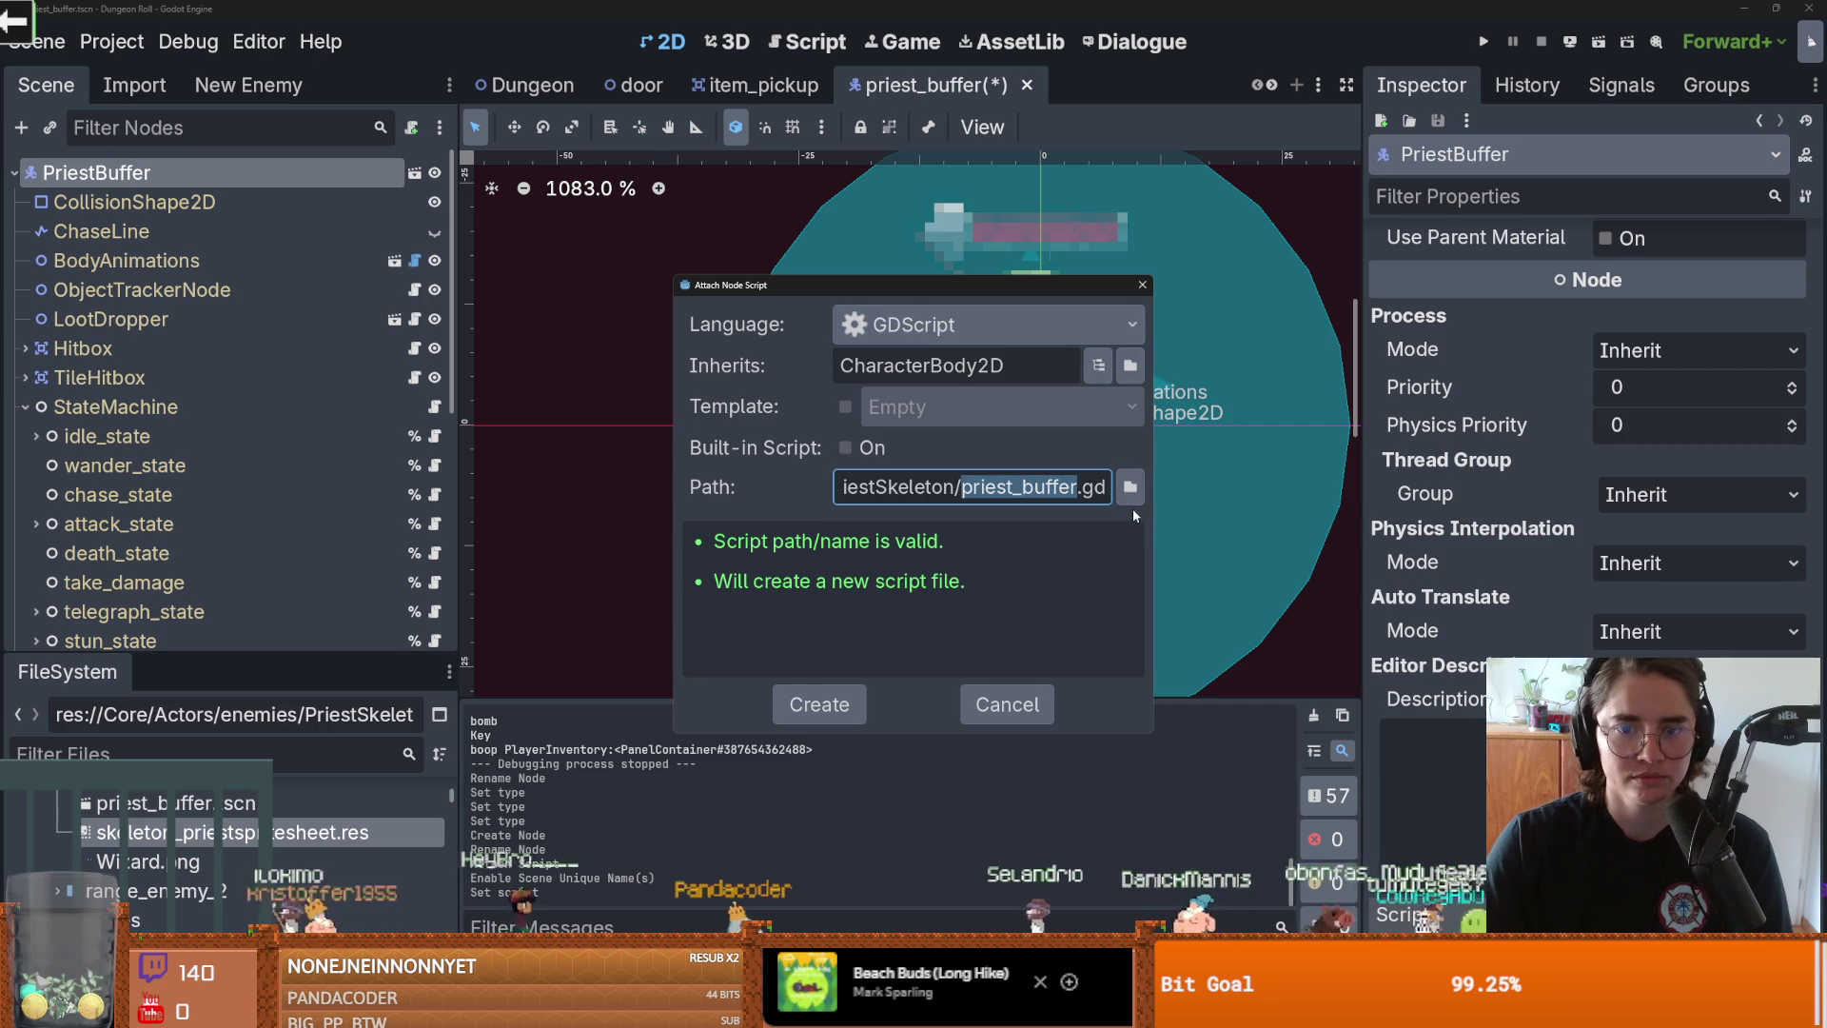
click(1129, 493)
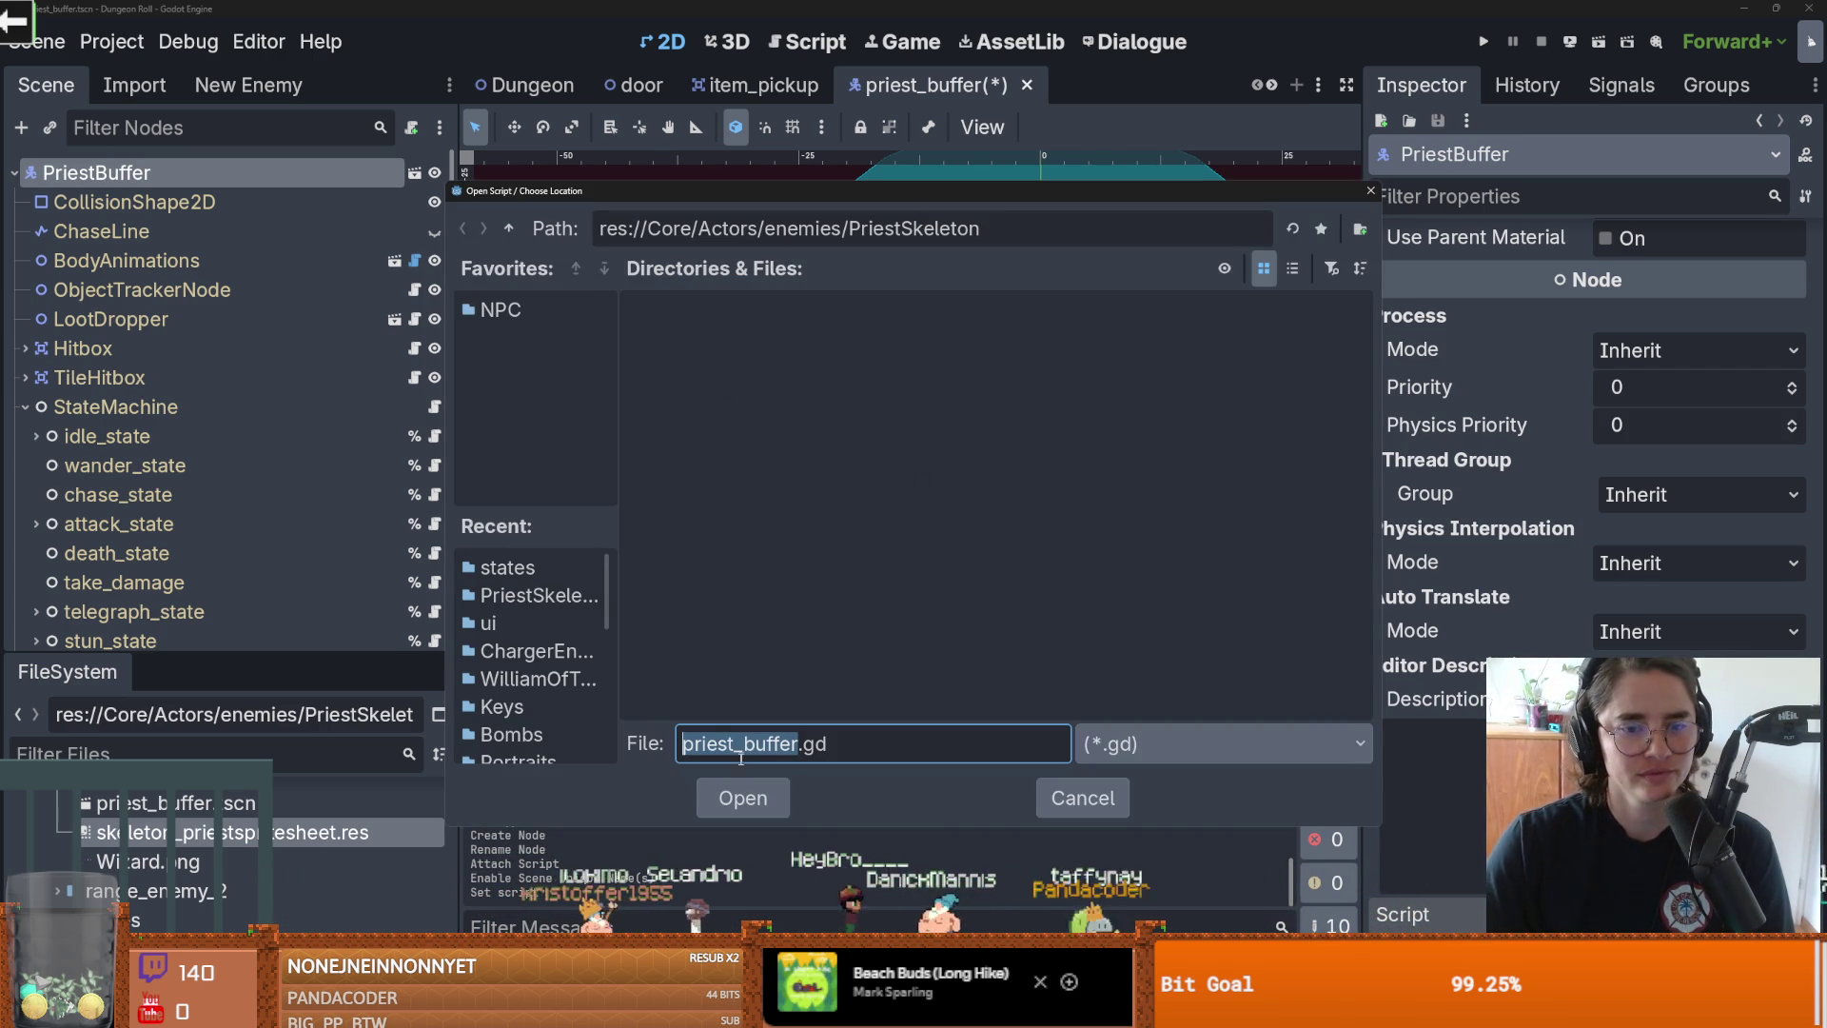
click(744, 798)
click(819, 704)
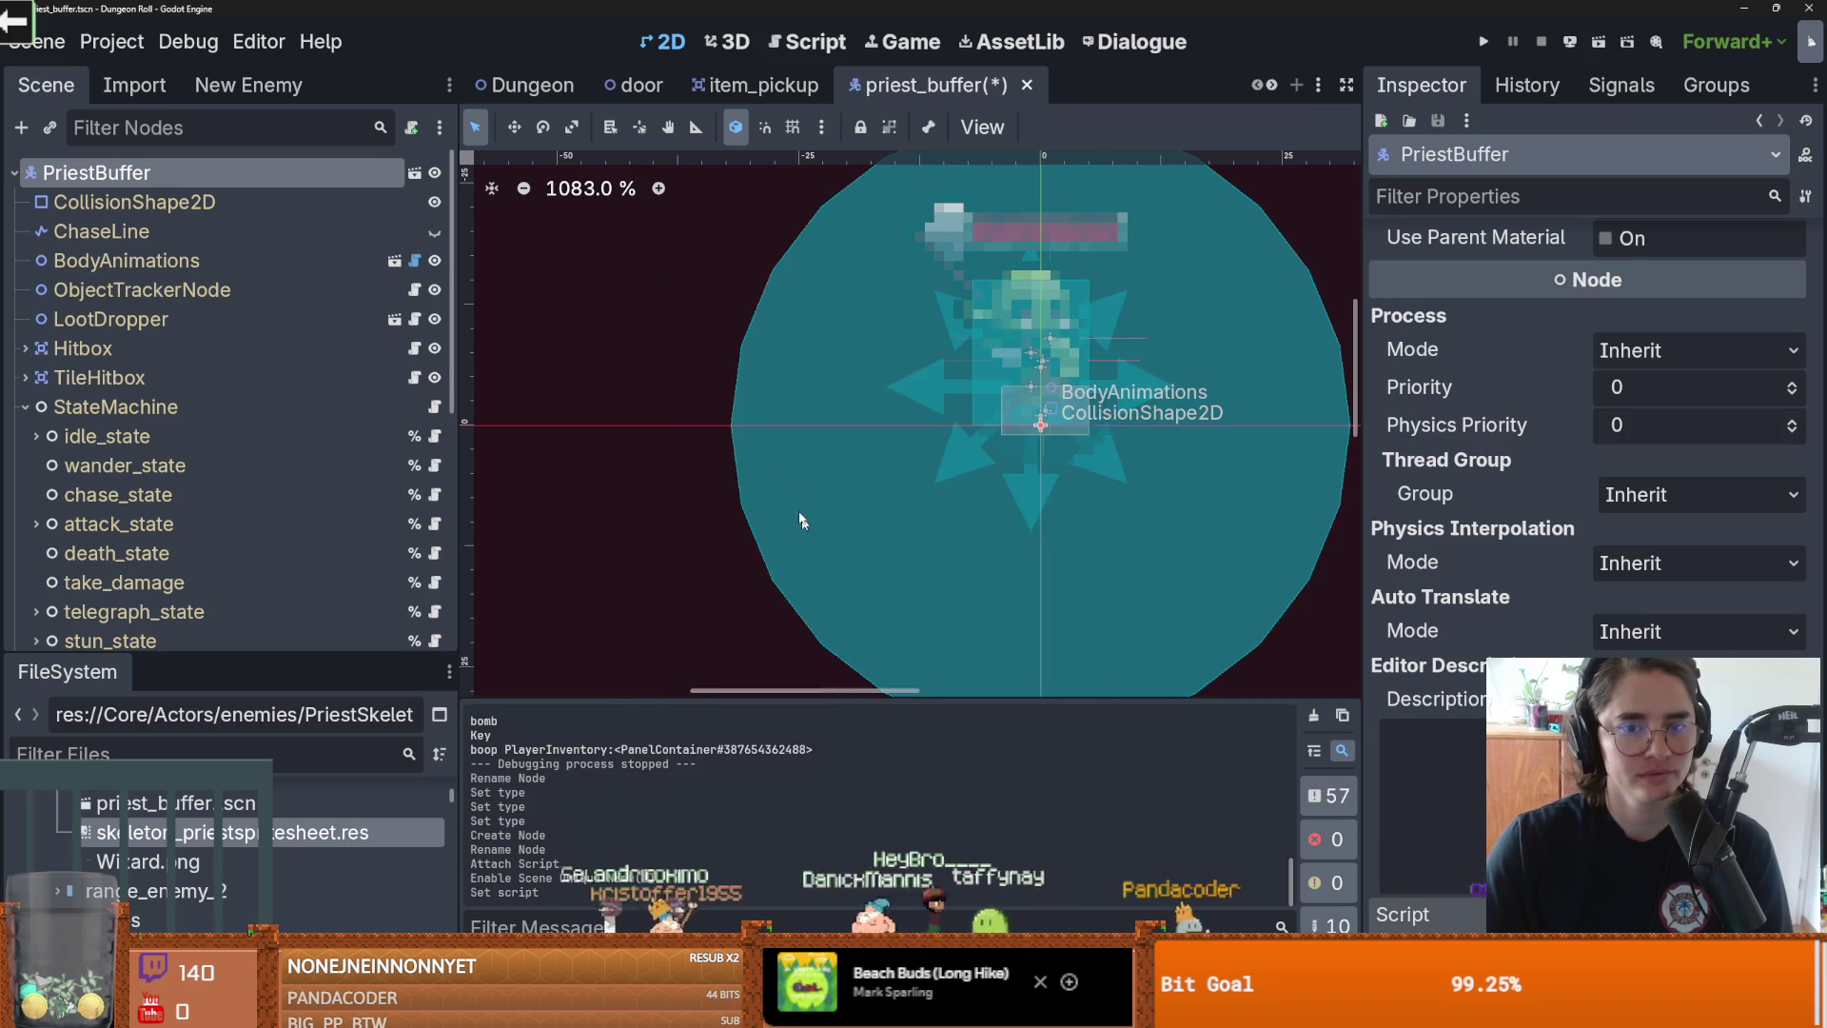
Step: Add a 'func _ready() -> void:' stub with 'pass' to priest_buffer.gd and save
click(794, 305)
key(Return)
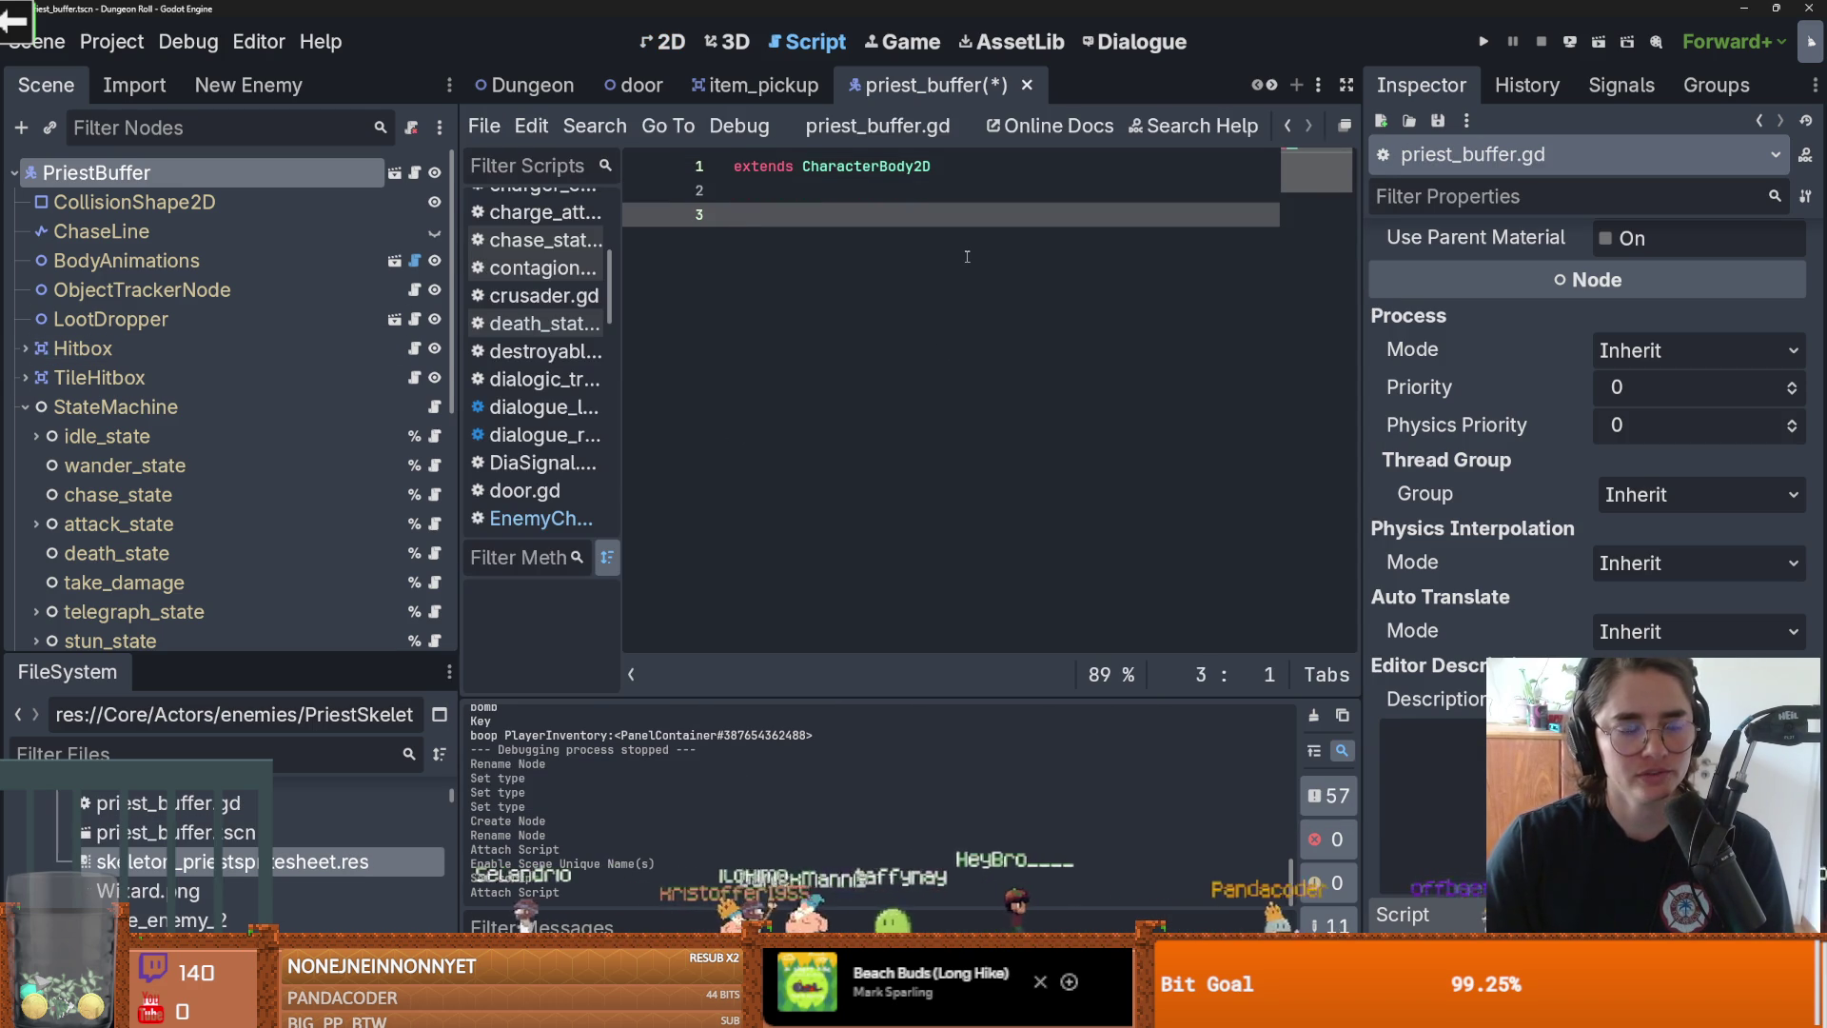
text(func )
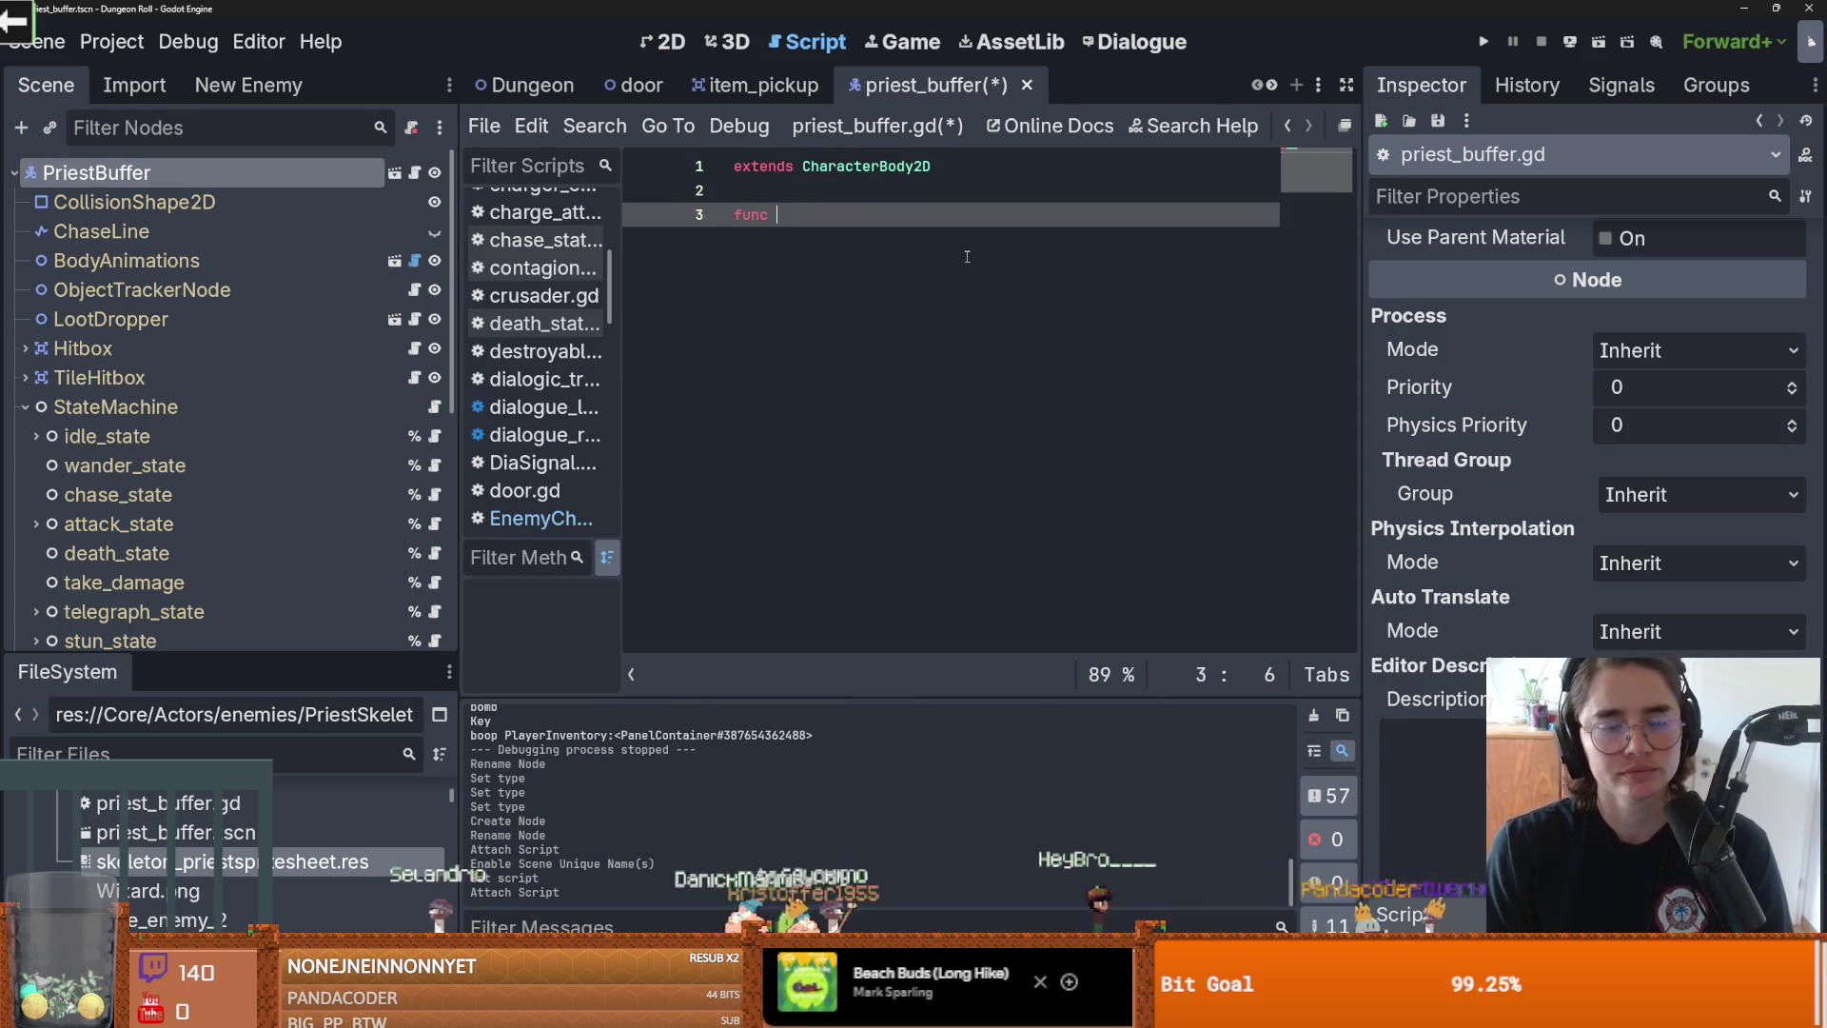
text(_re)
key(Return)
text(p)
key(BackSpace)
key(Return)
text(pass)
key(ctrl+s)
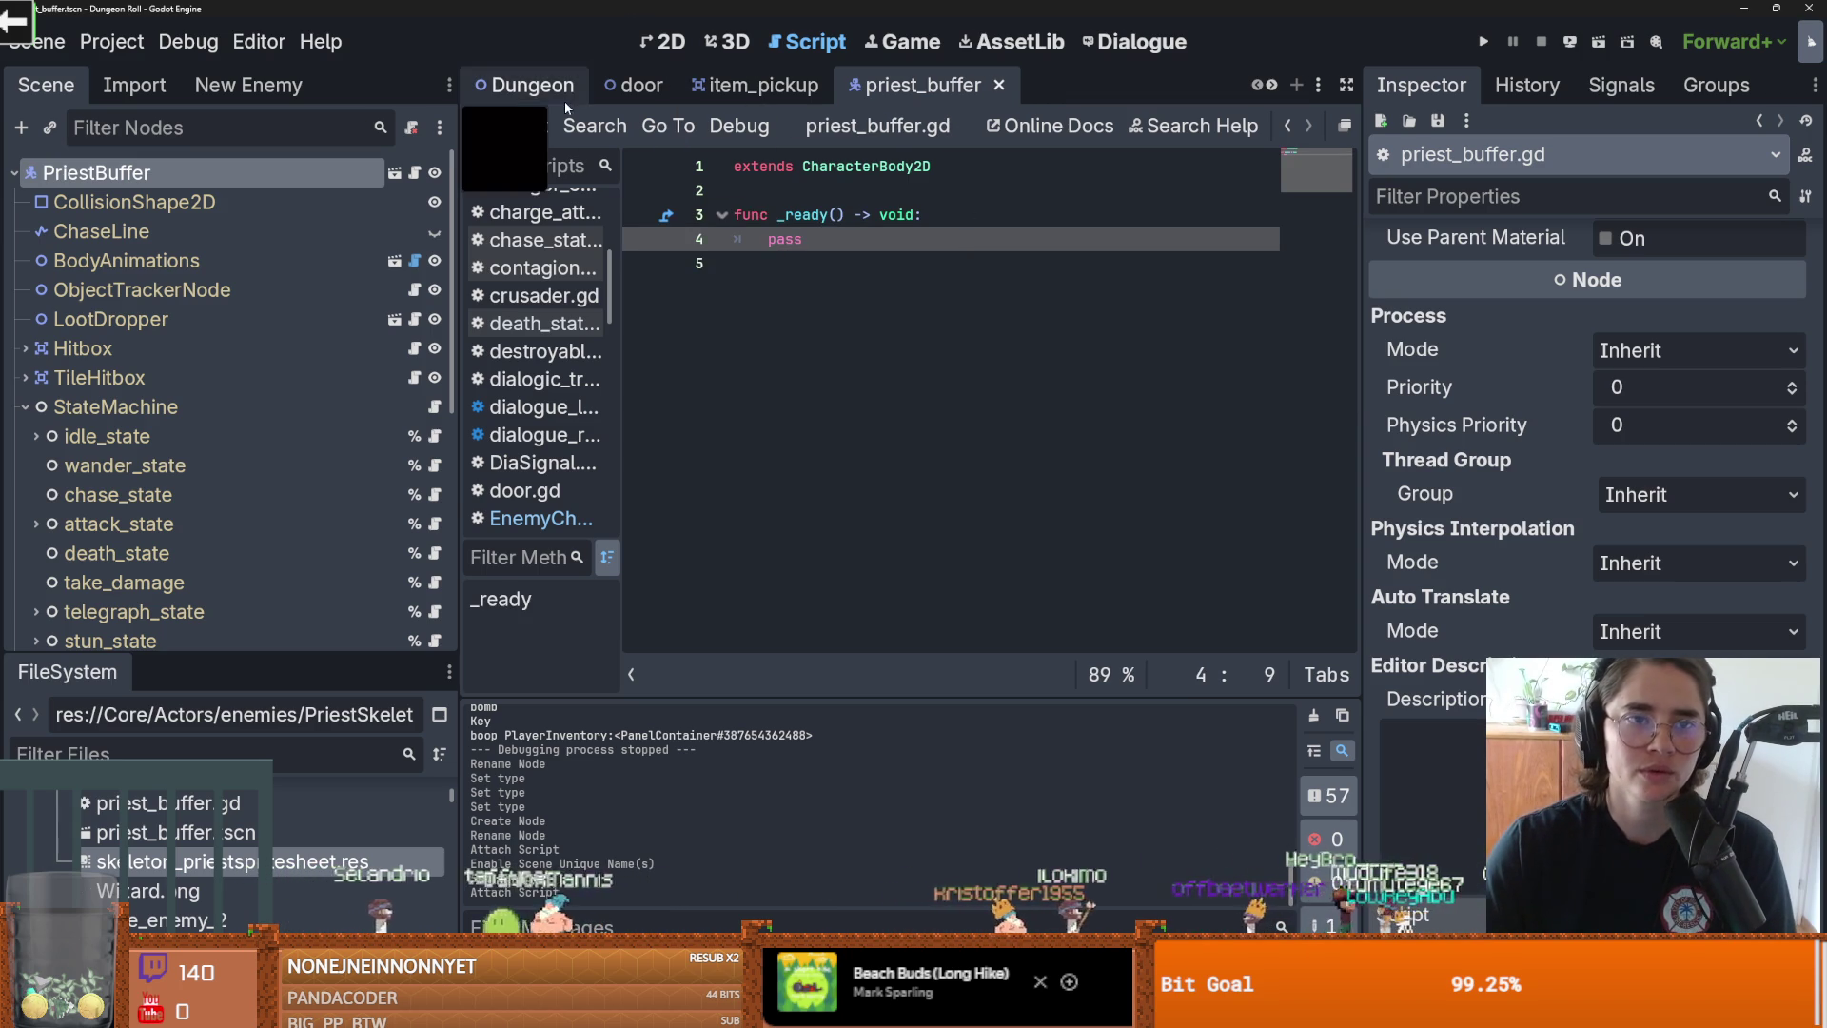
Step: Filter the FileSystem for 'monster' and open monster_roomv1.tscn in its own tab
click(551, 90)
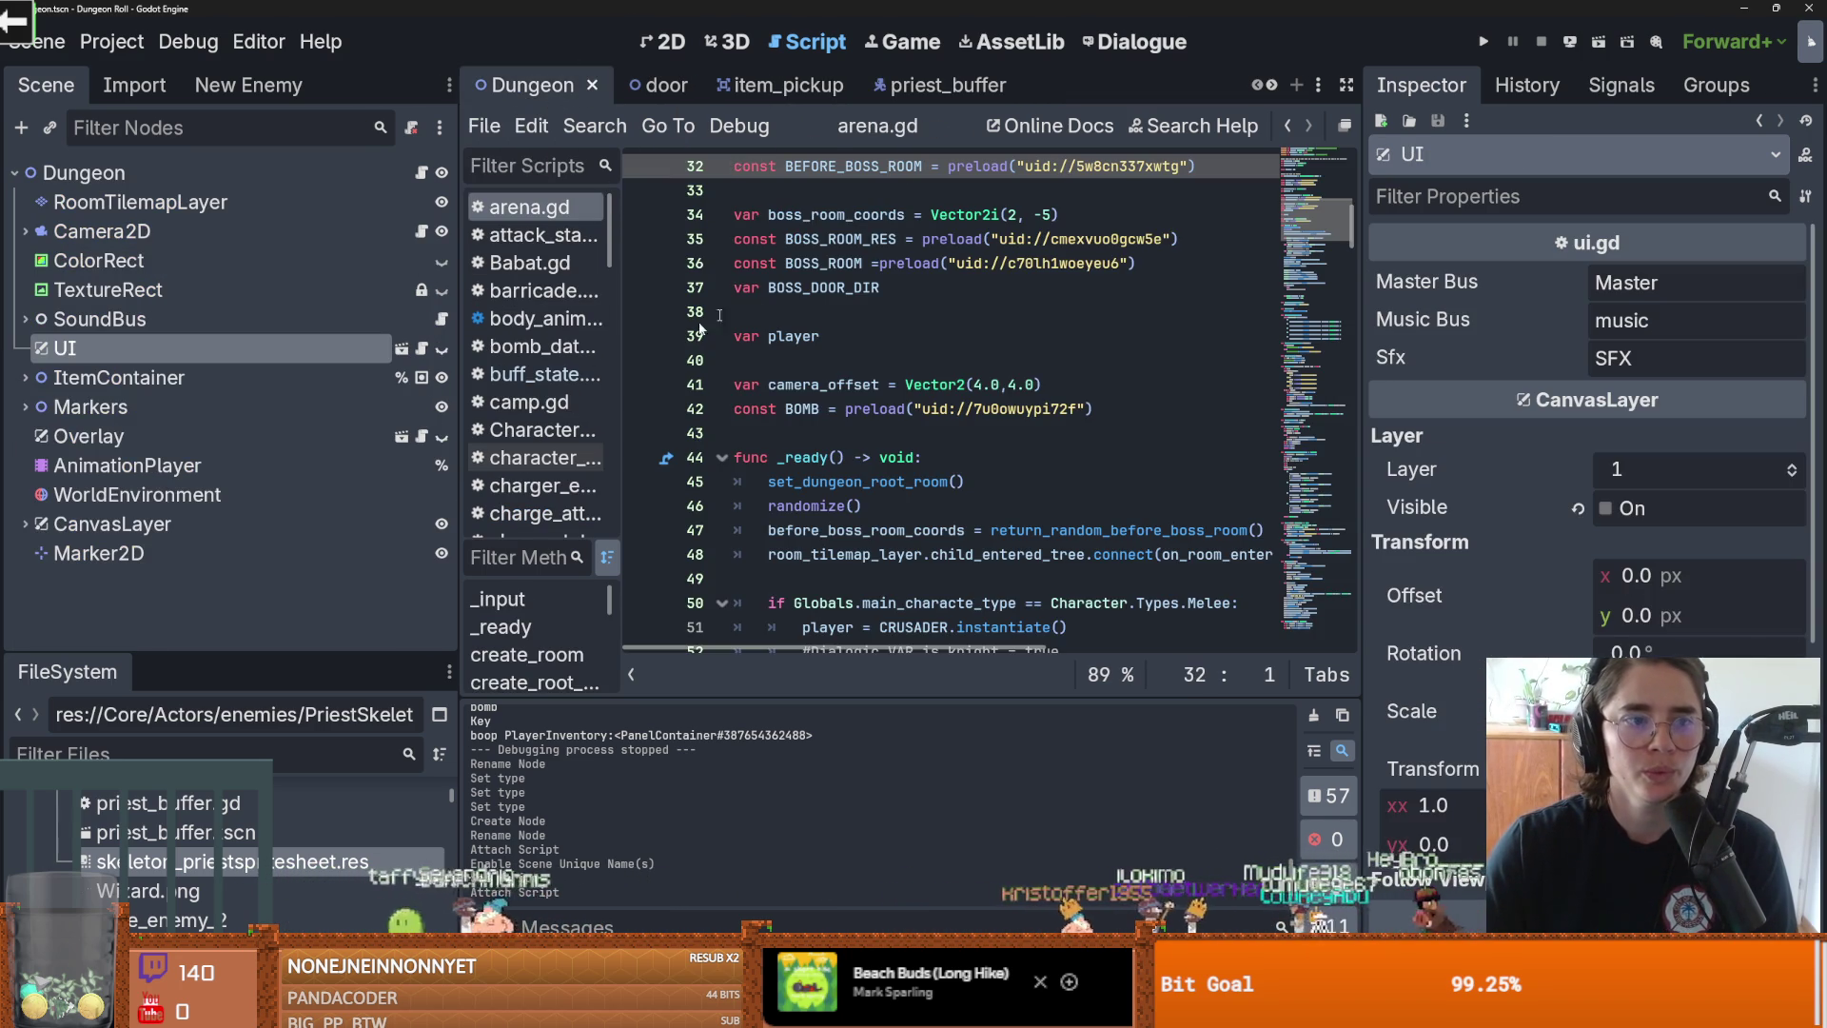
click(195, 753)
text(monster)
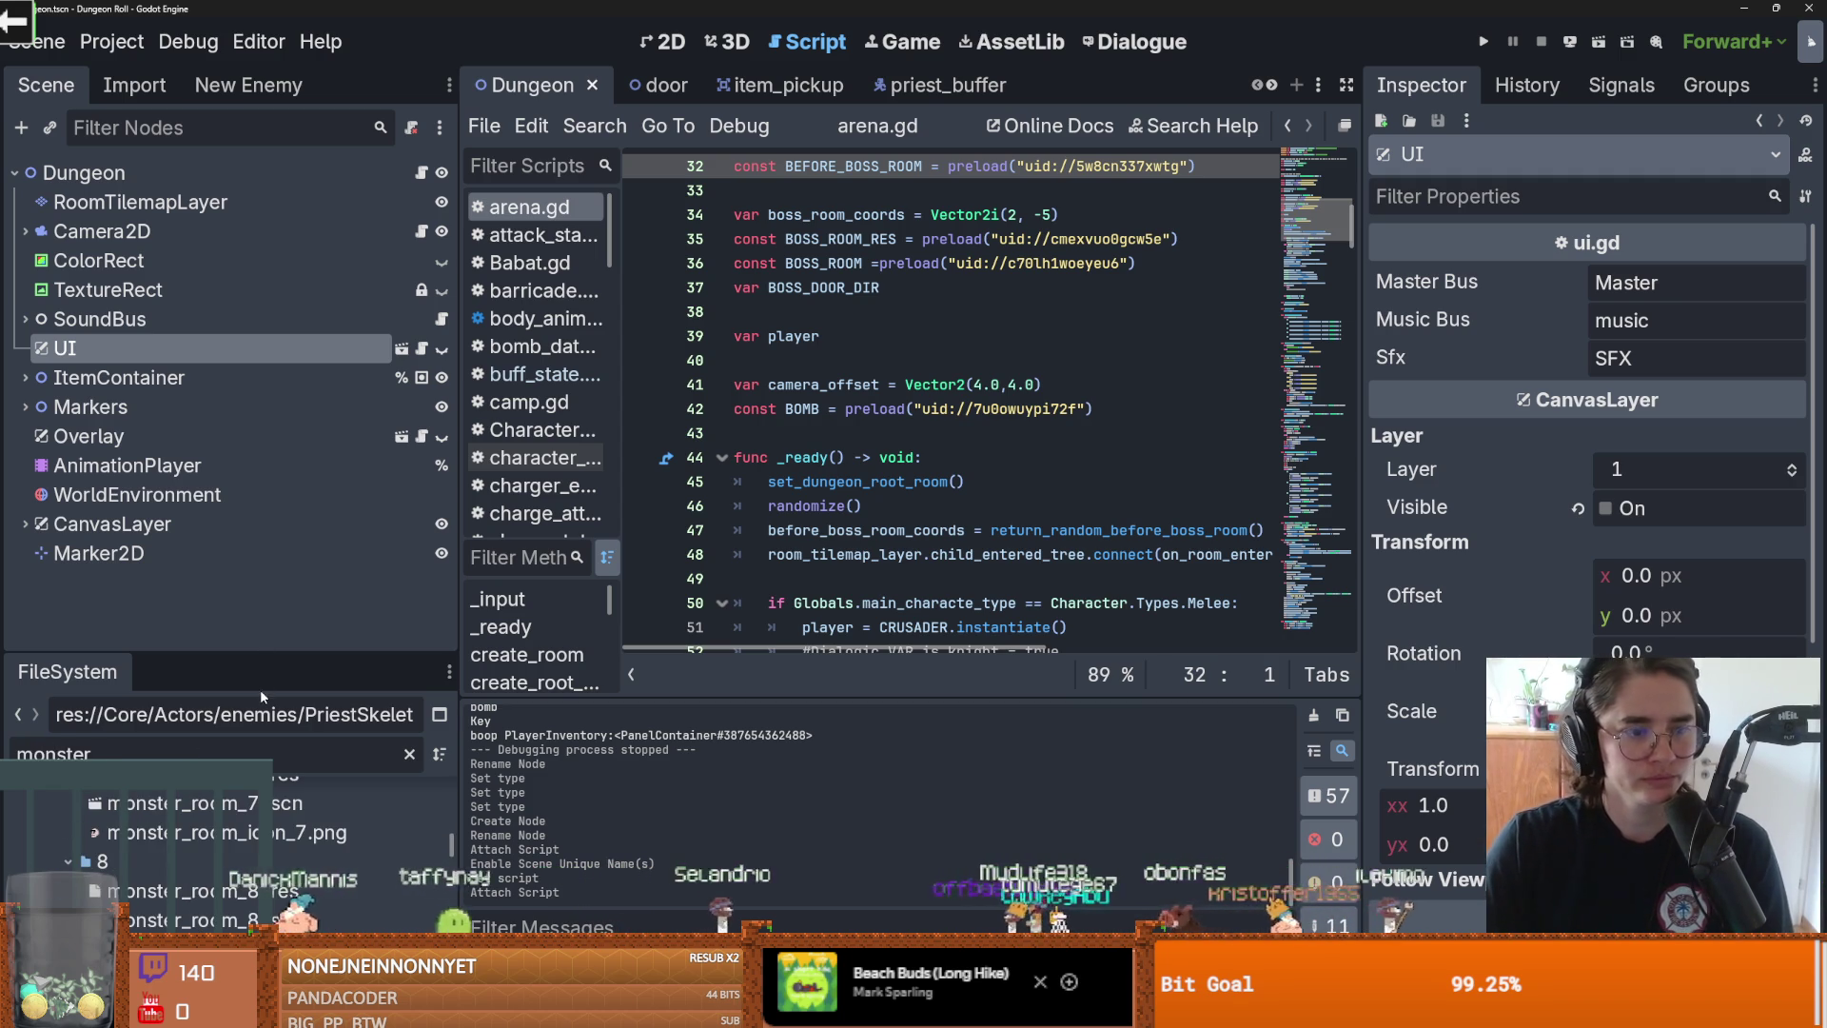
drag(277, 650, 276, 225)
drag(449, 602, 447, 378)
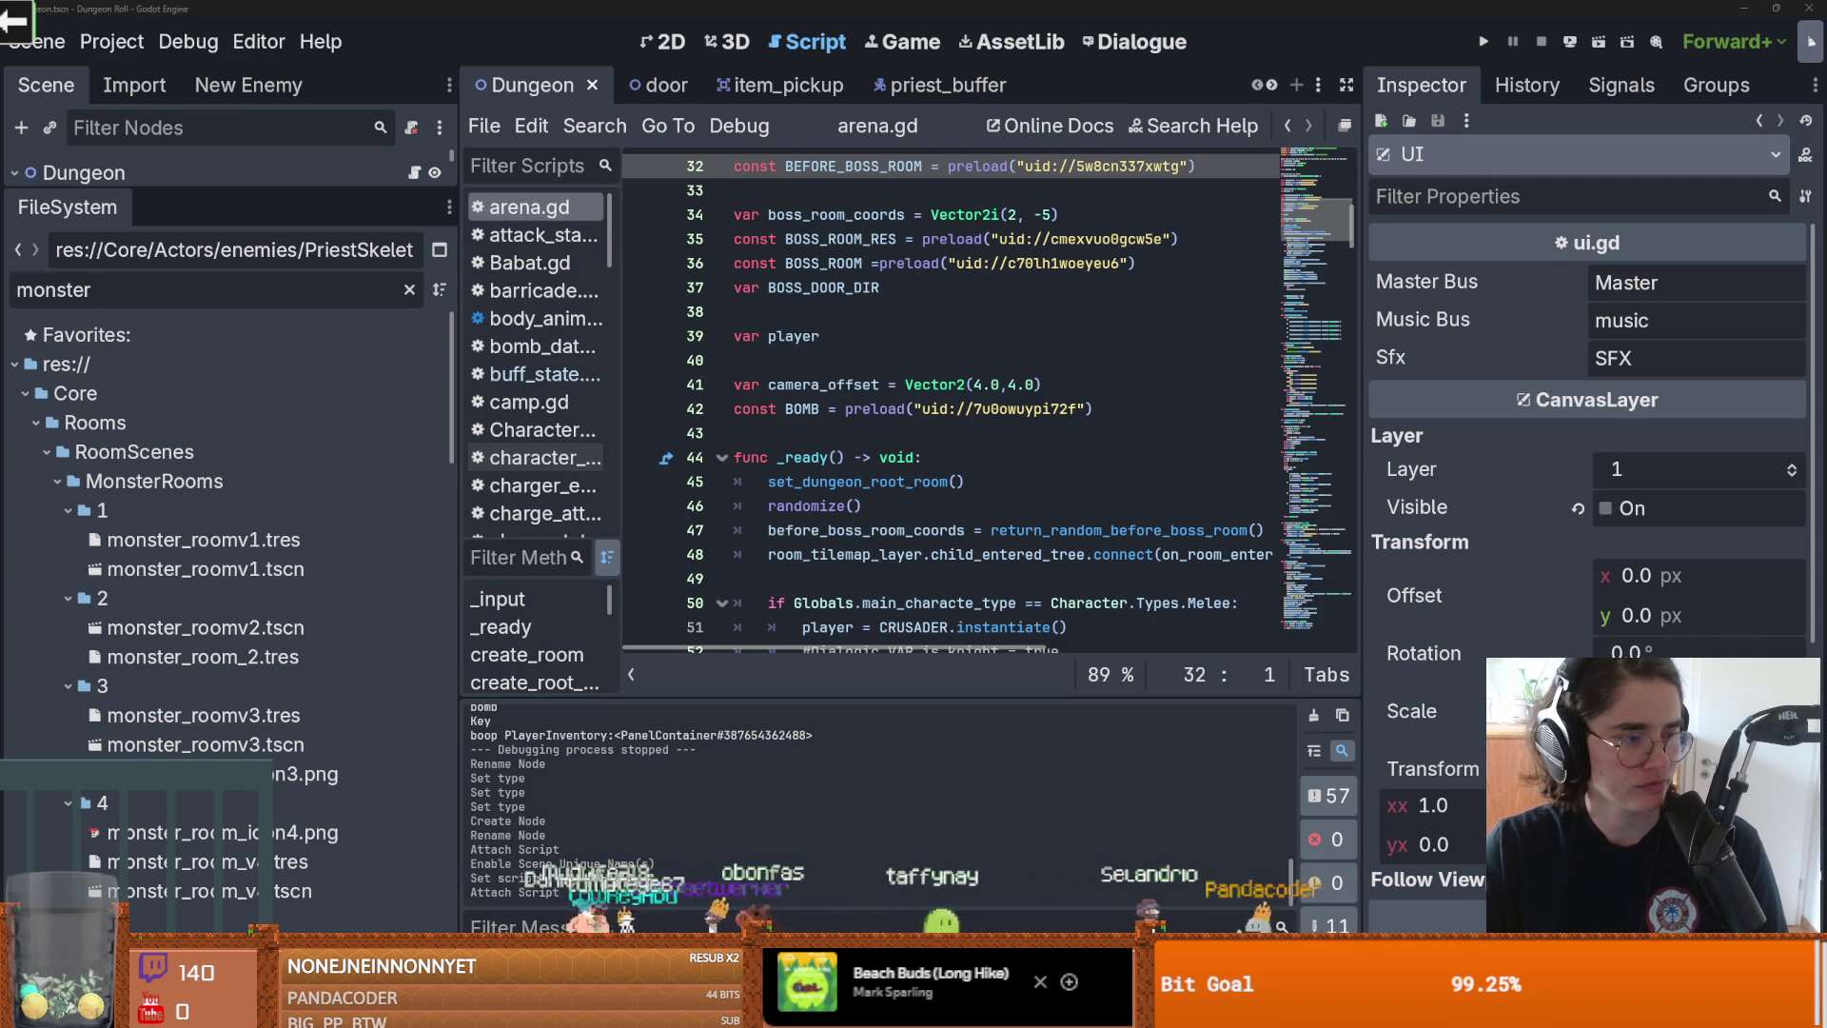
click(211, 569)
double_click(211, 571)
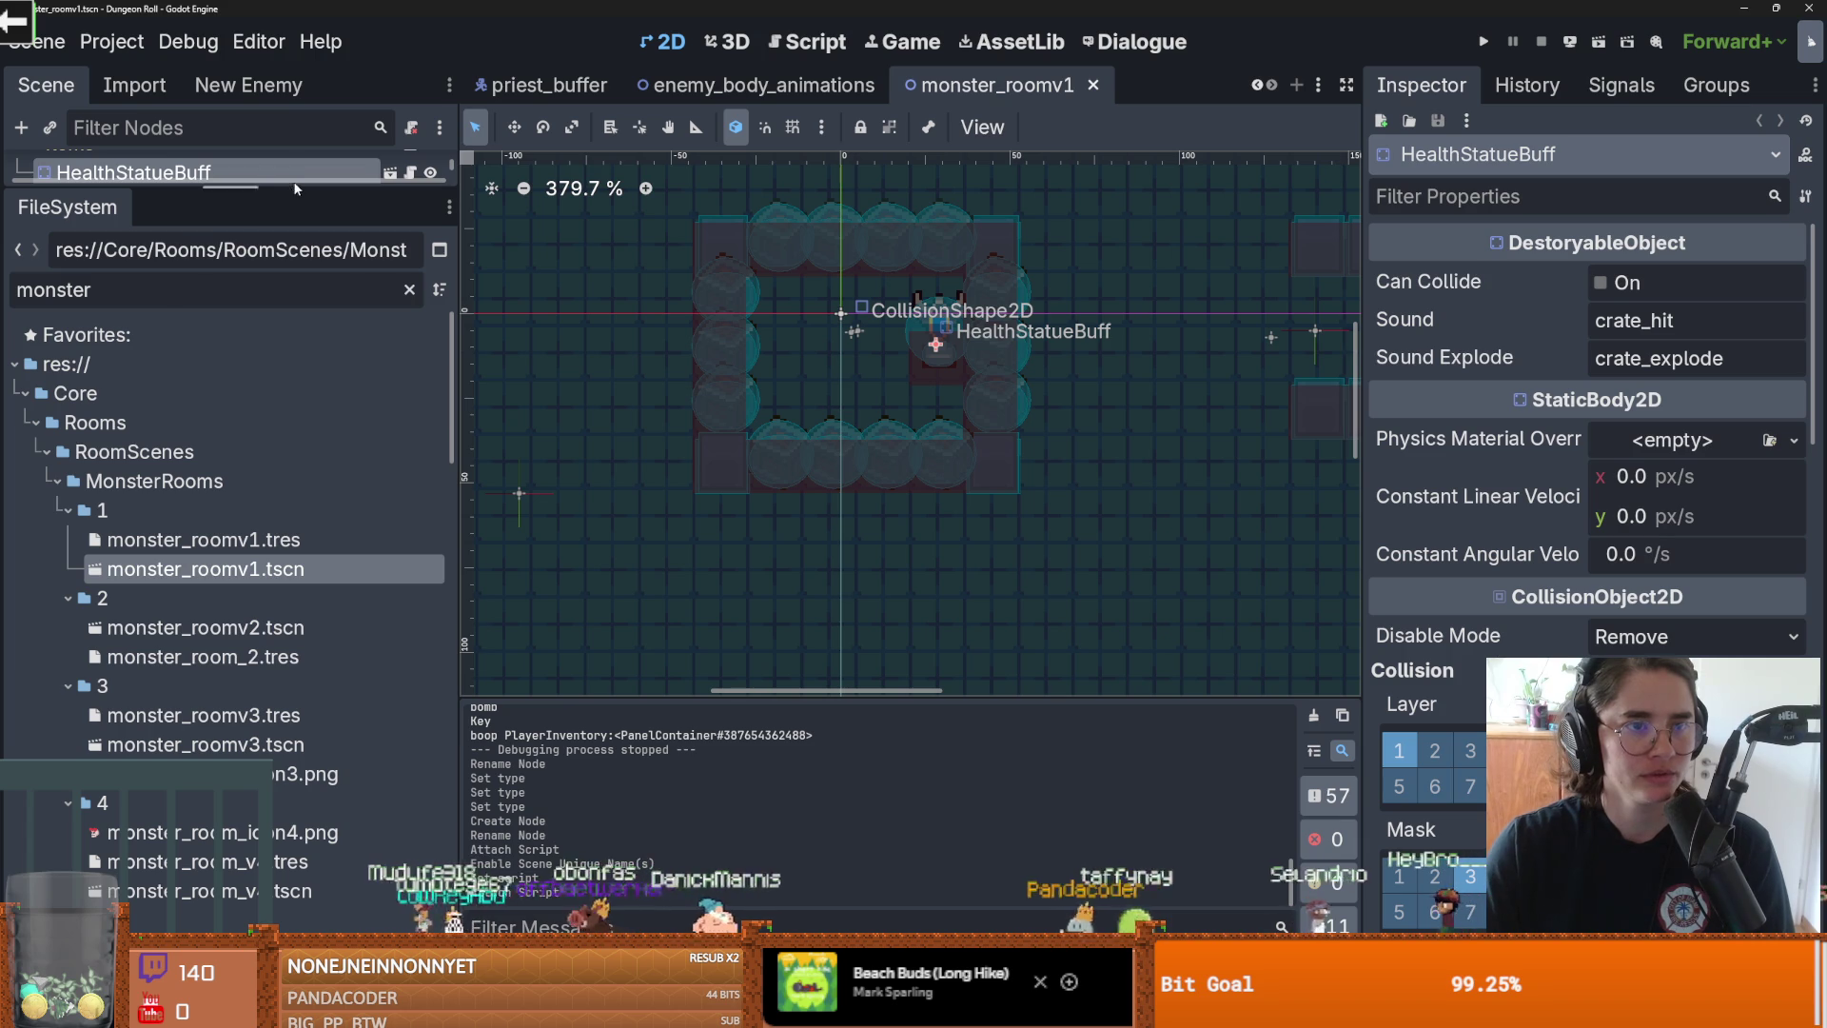
Step: Review the Monsters node's monsters.gd script, then return to the priest_buffer scene
drag(295, 186, 246, 657)
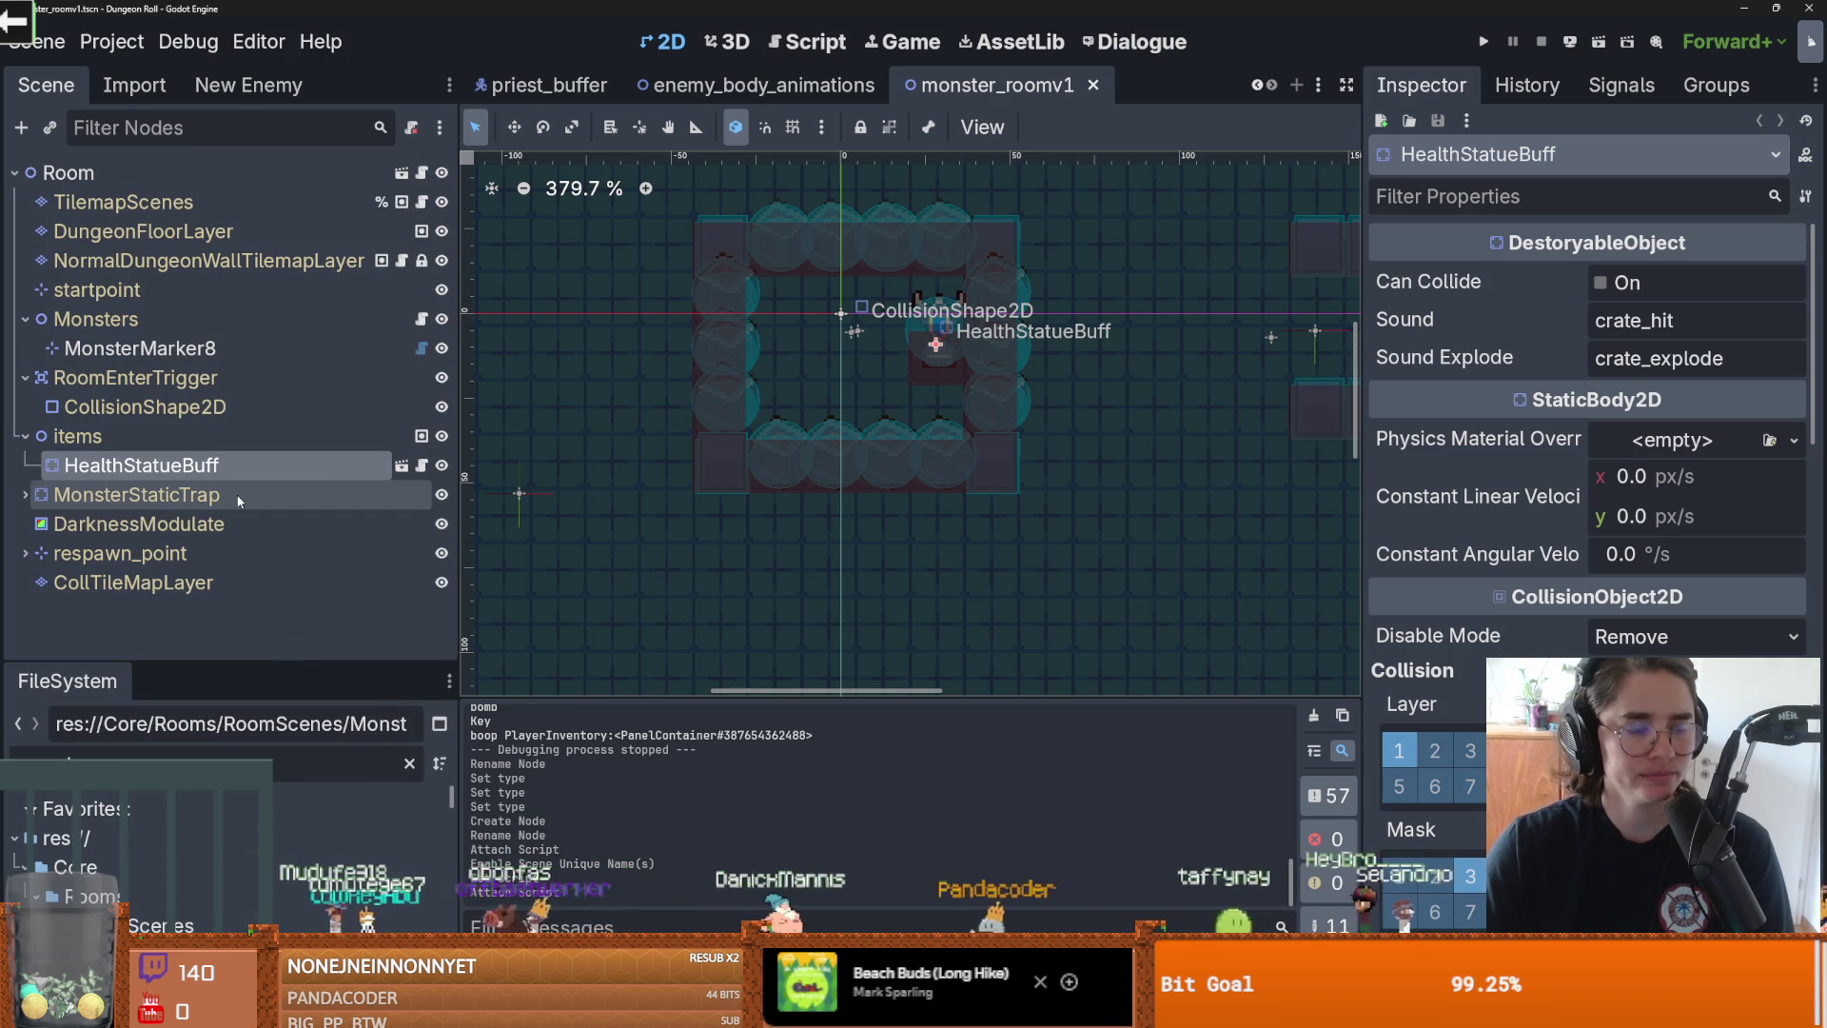
click(425, 320)
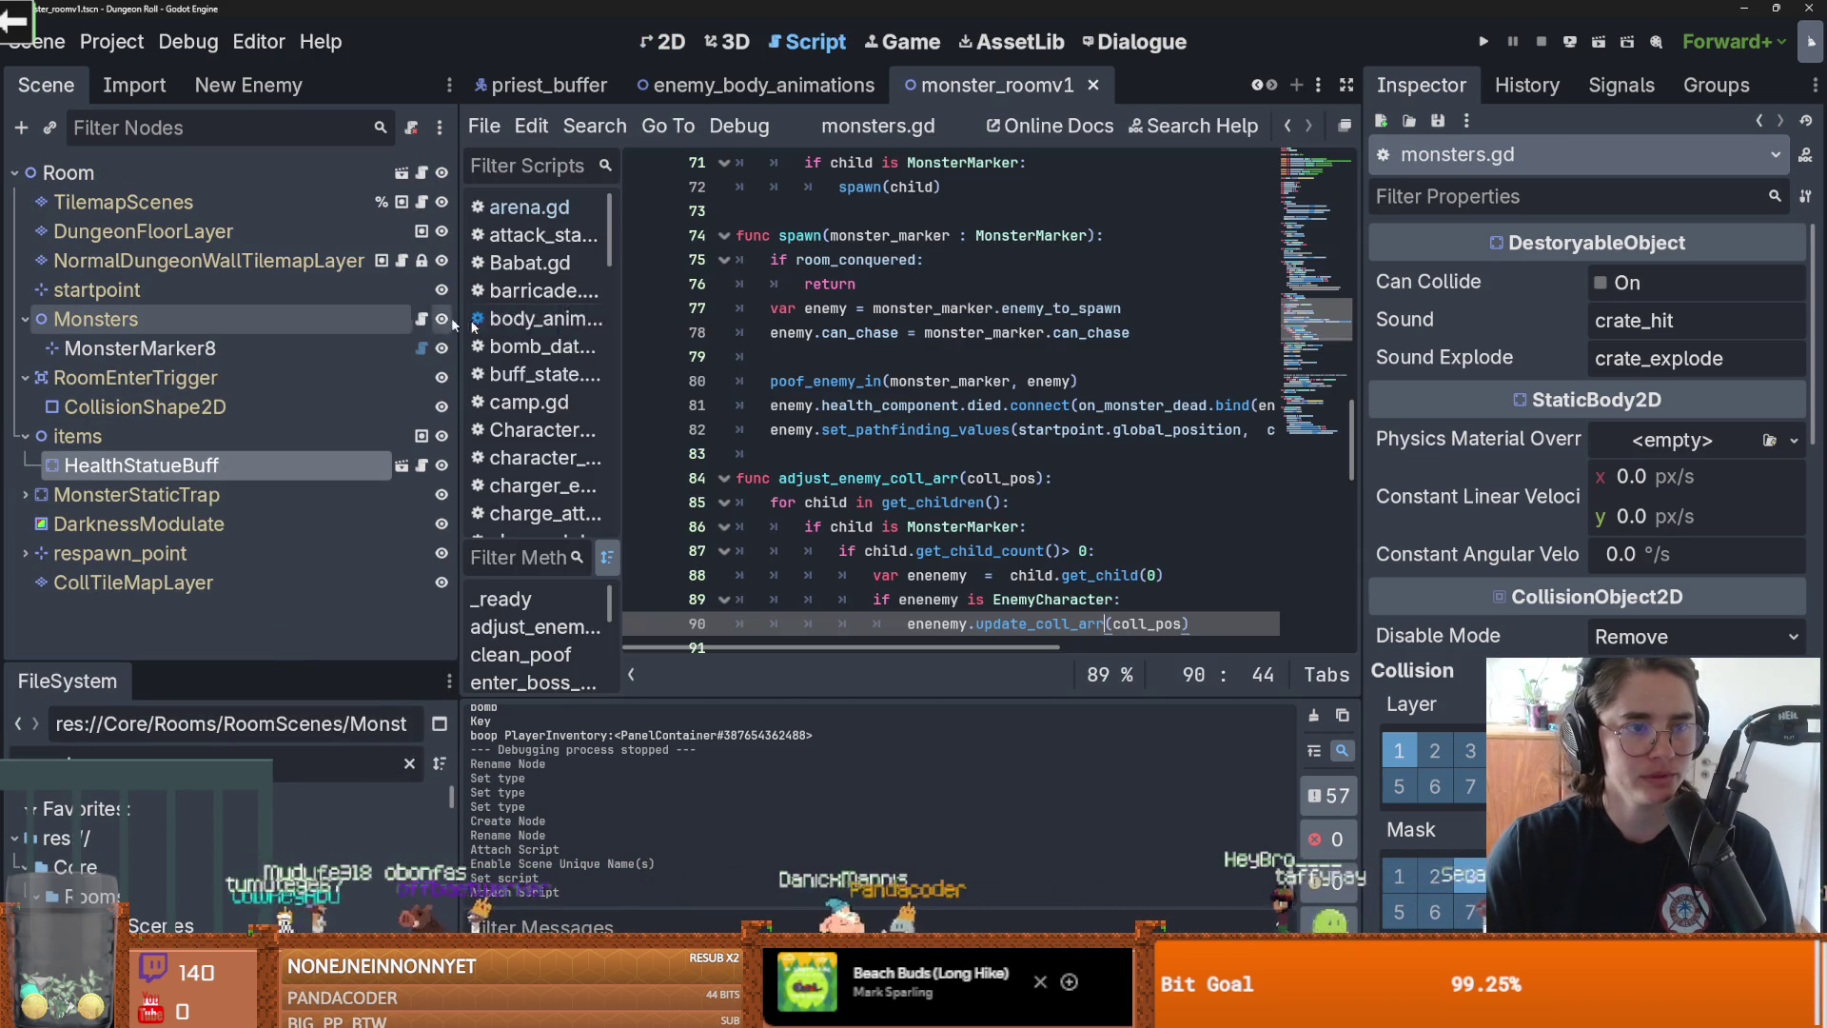
drag(1349, 485, 1625, 485)
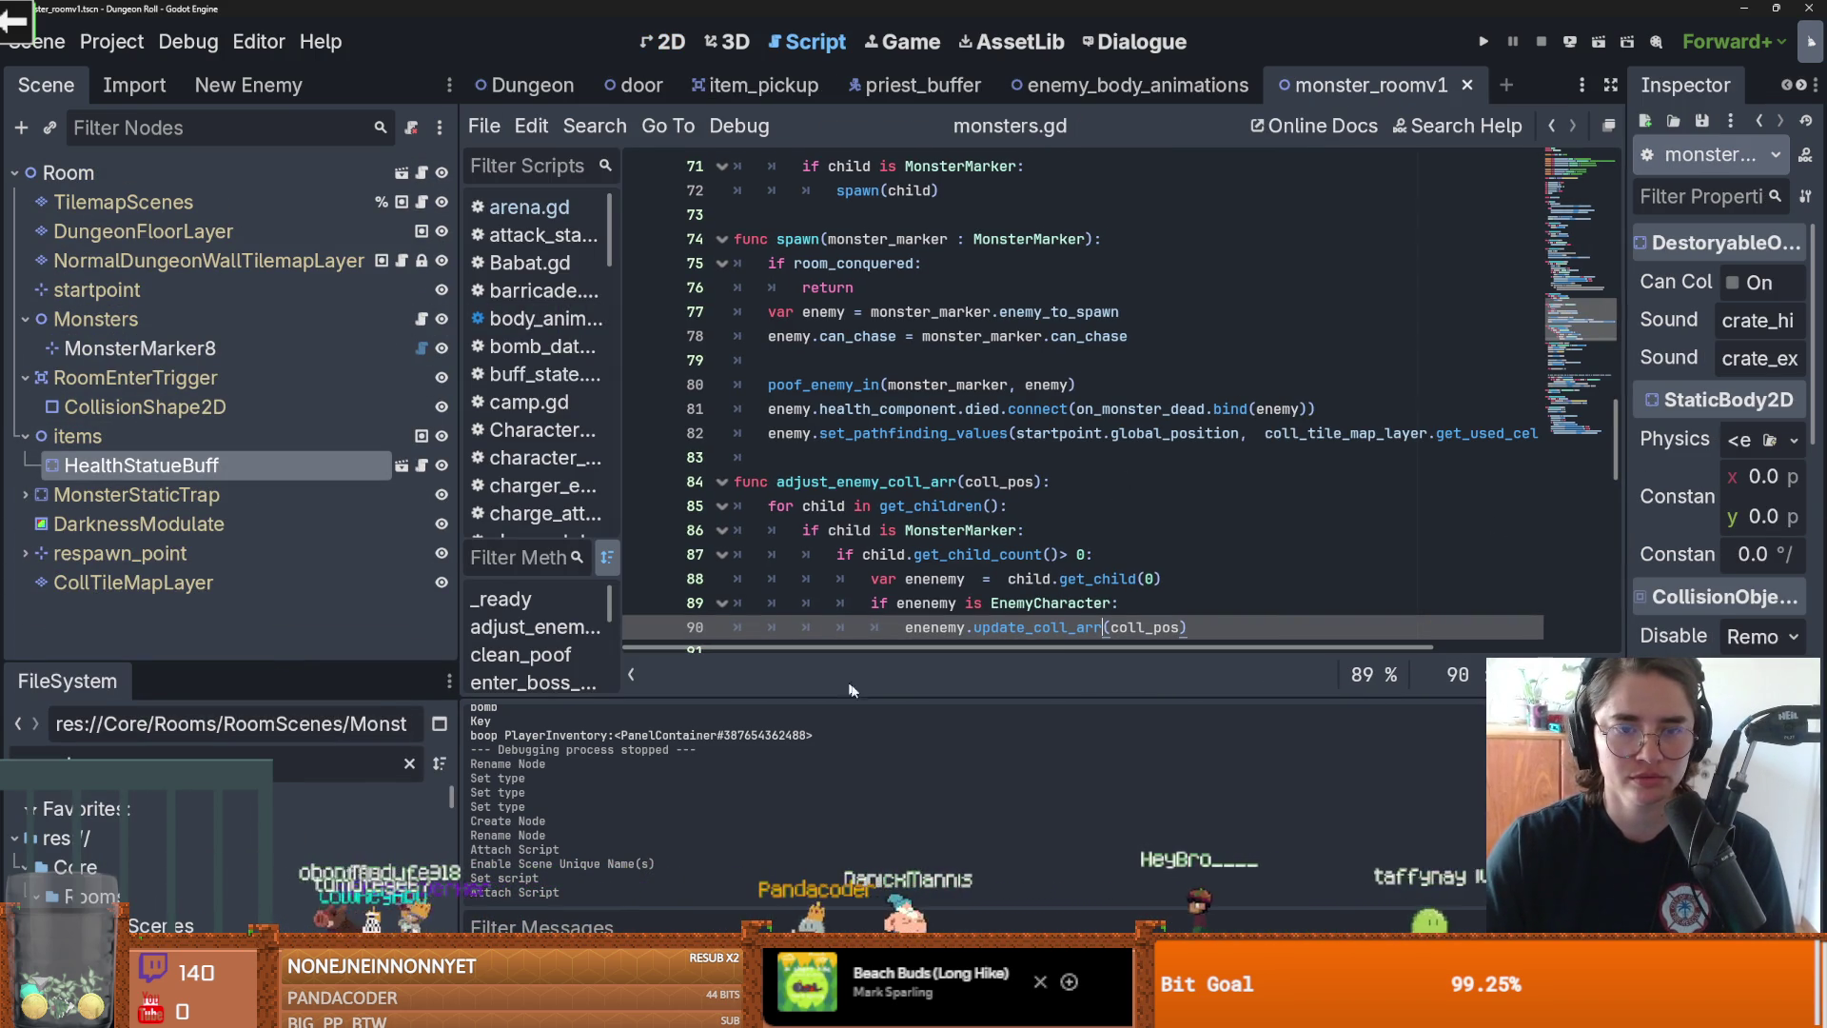
scroll(865, 538, down, 3)
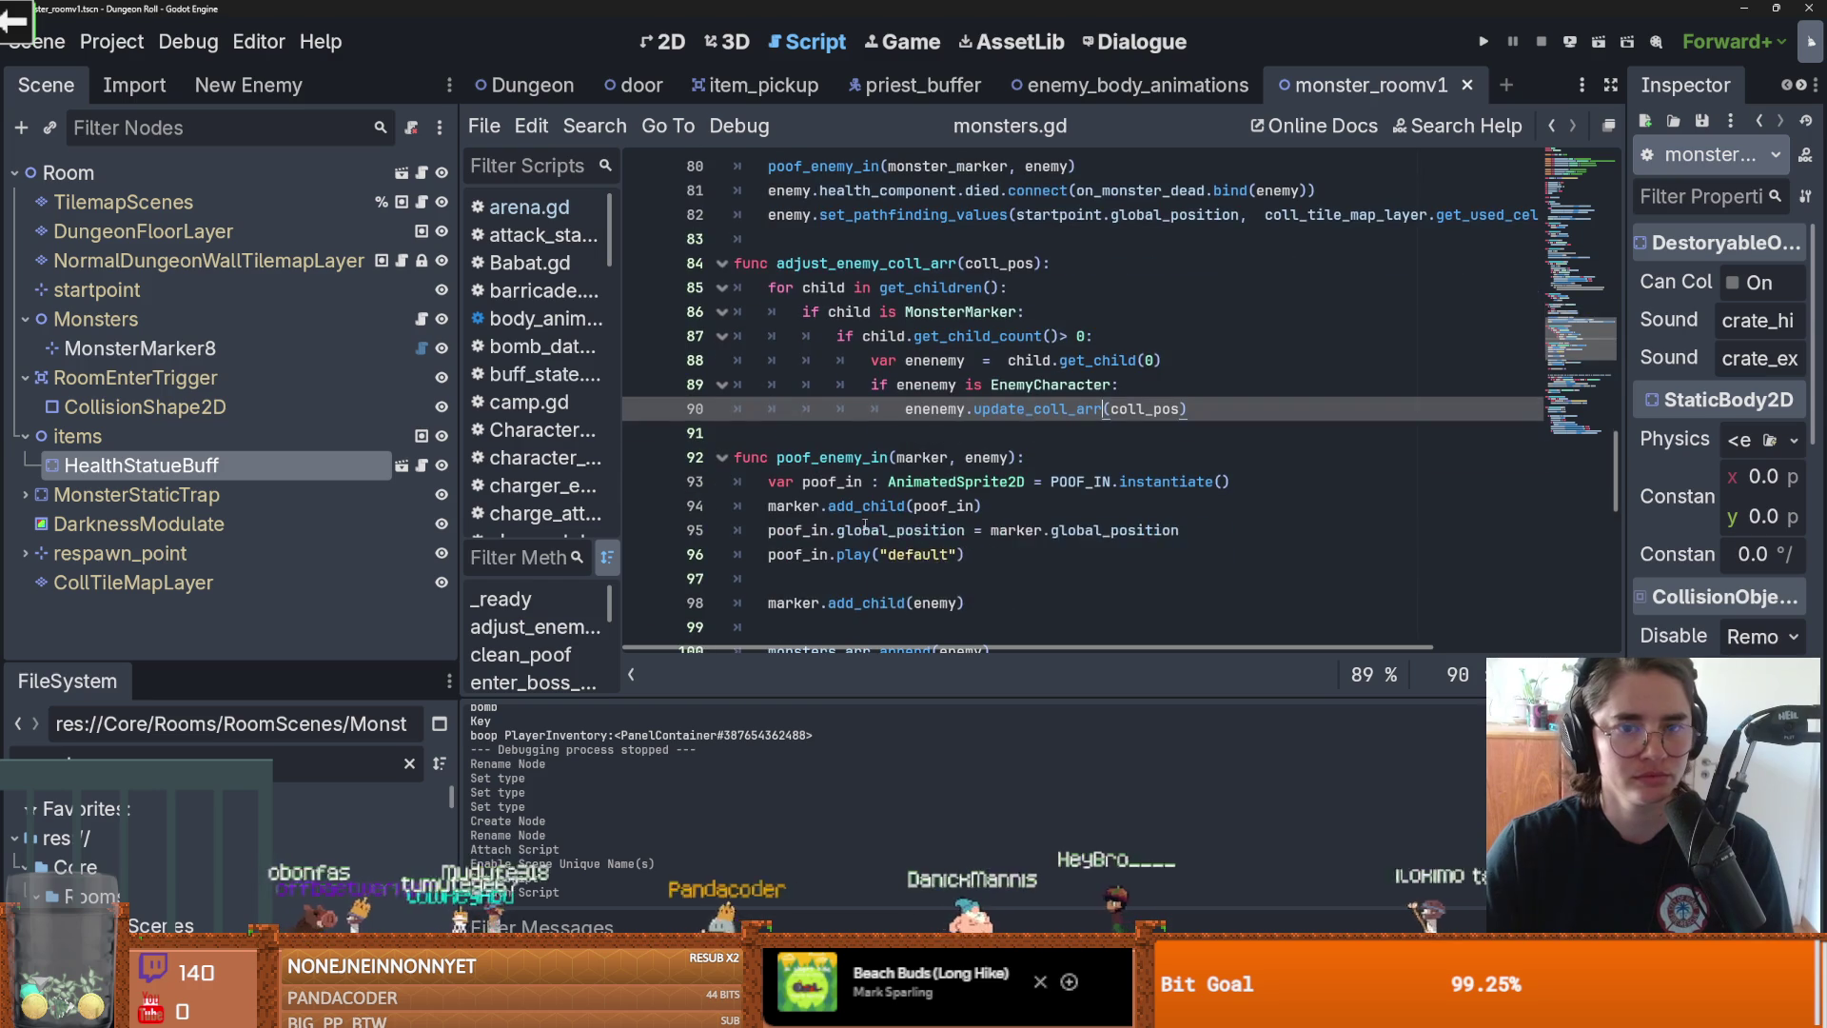
click(934, 408)
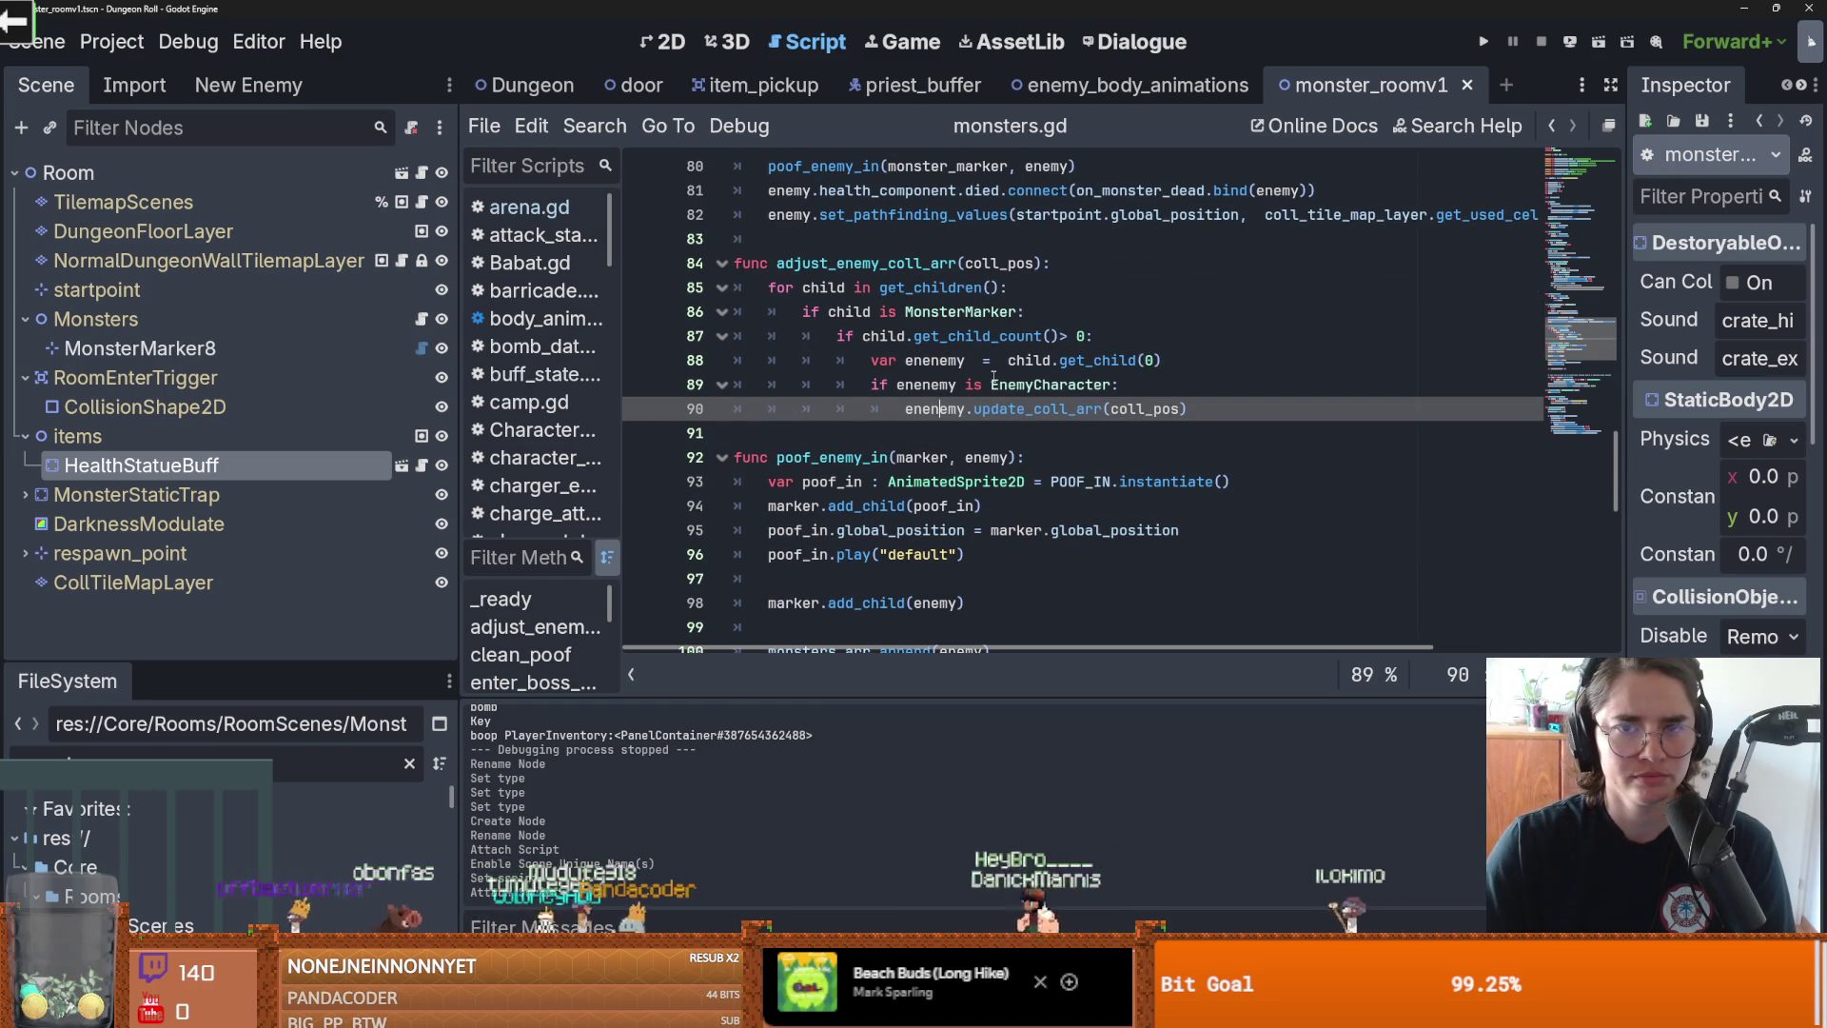
click(919, 85)
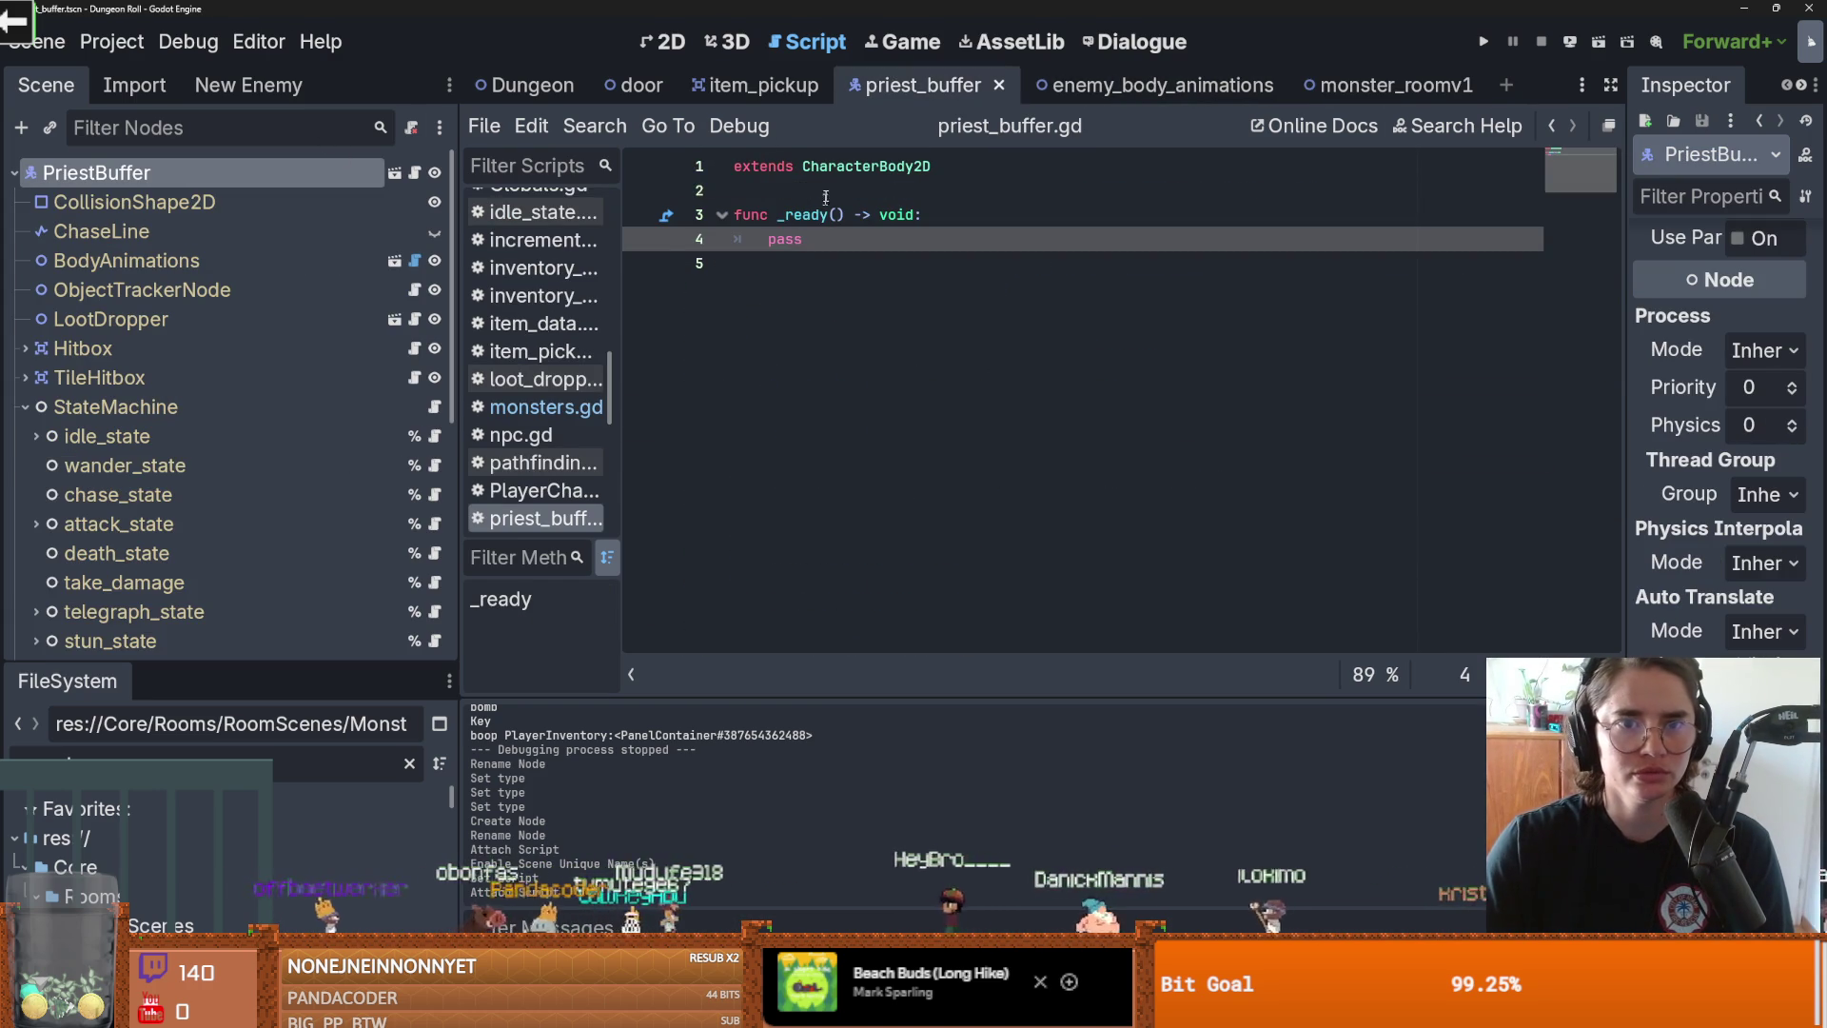
Step: Add 'class_name BufferMonster' below the extends line in priest_buffer.gd, save, and return to monster_roomv1
click(986, 170)
key(Return)
click(968, 164)
key(Return)
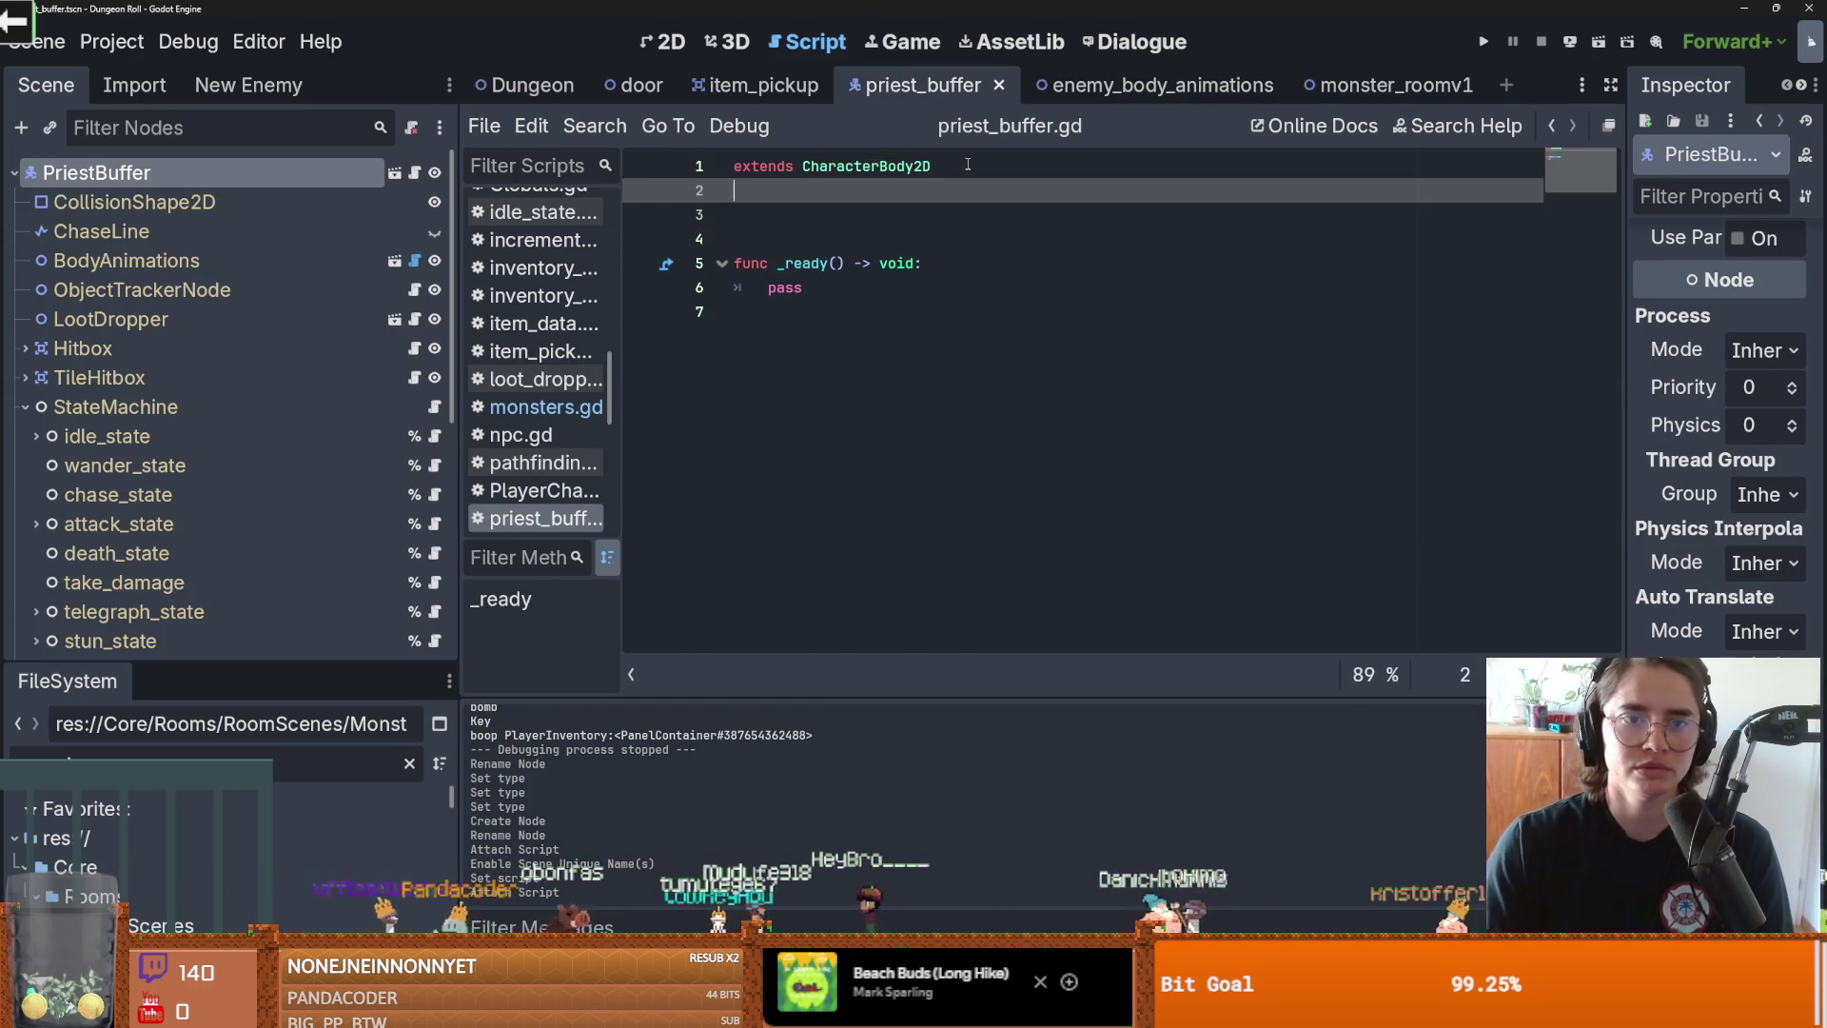
text(class_name BufferMons)
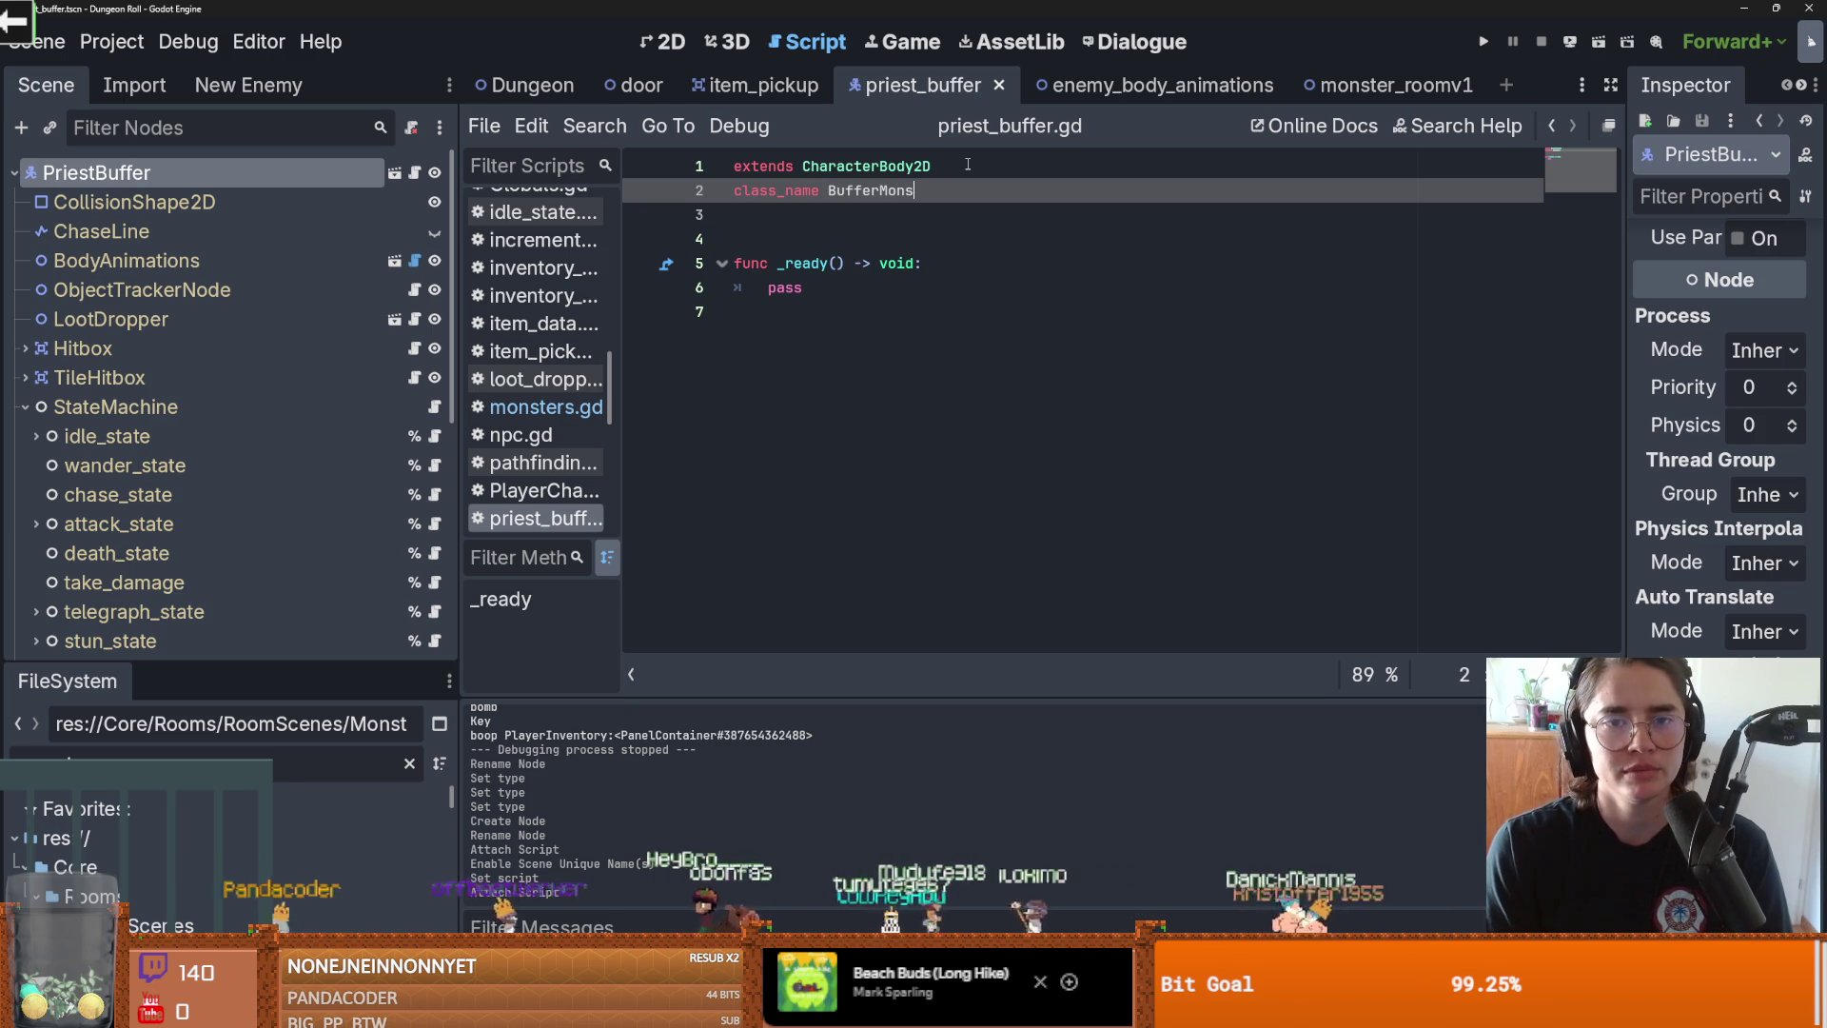
key(ctrl+s)
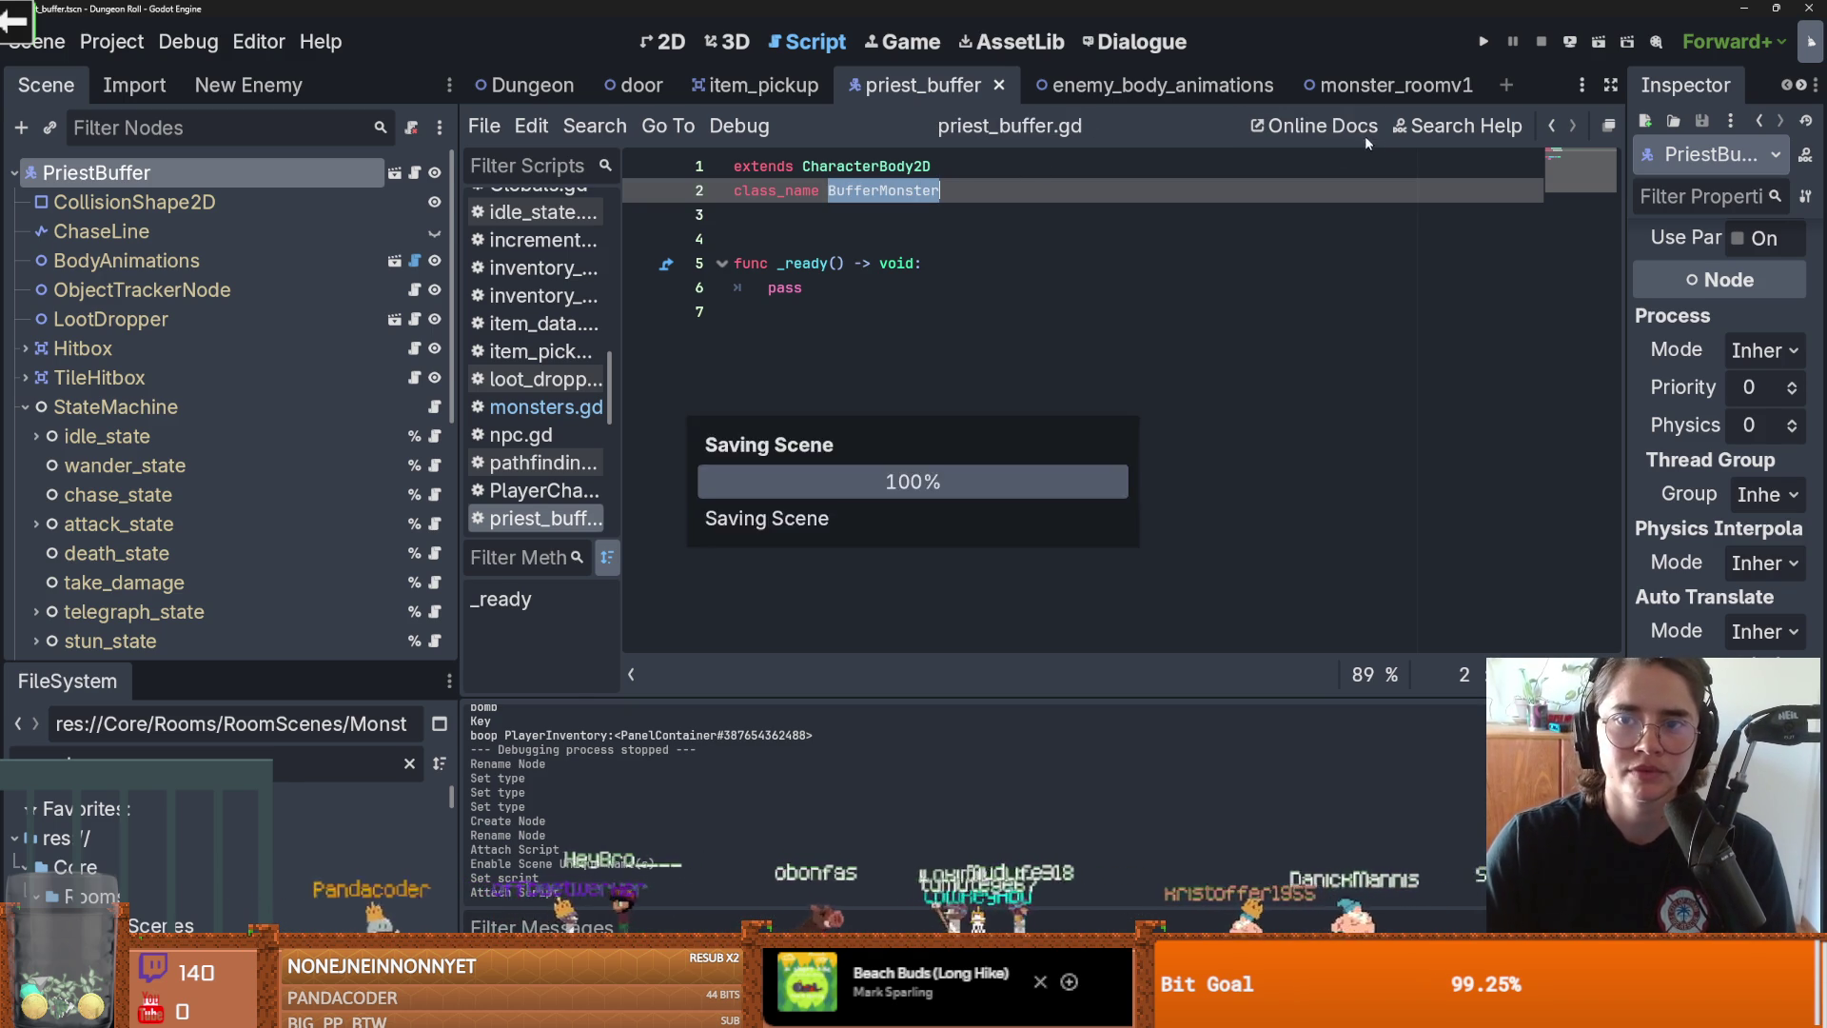
click(1329, 103)
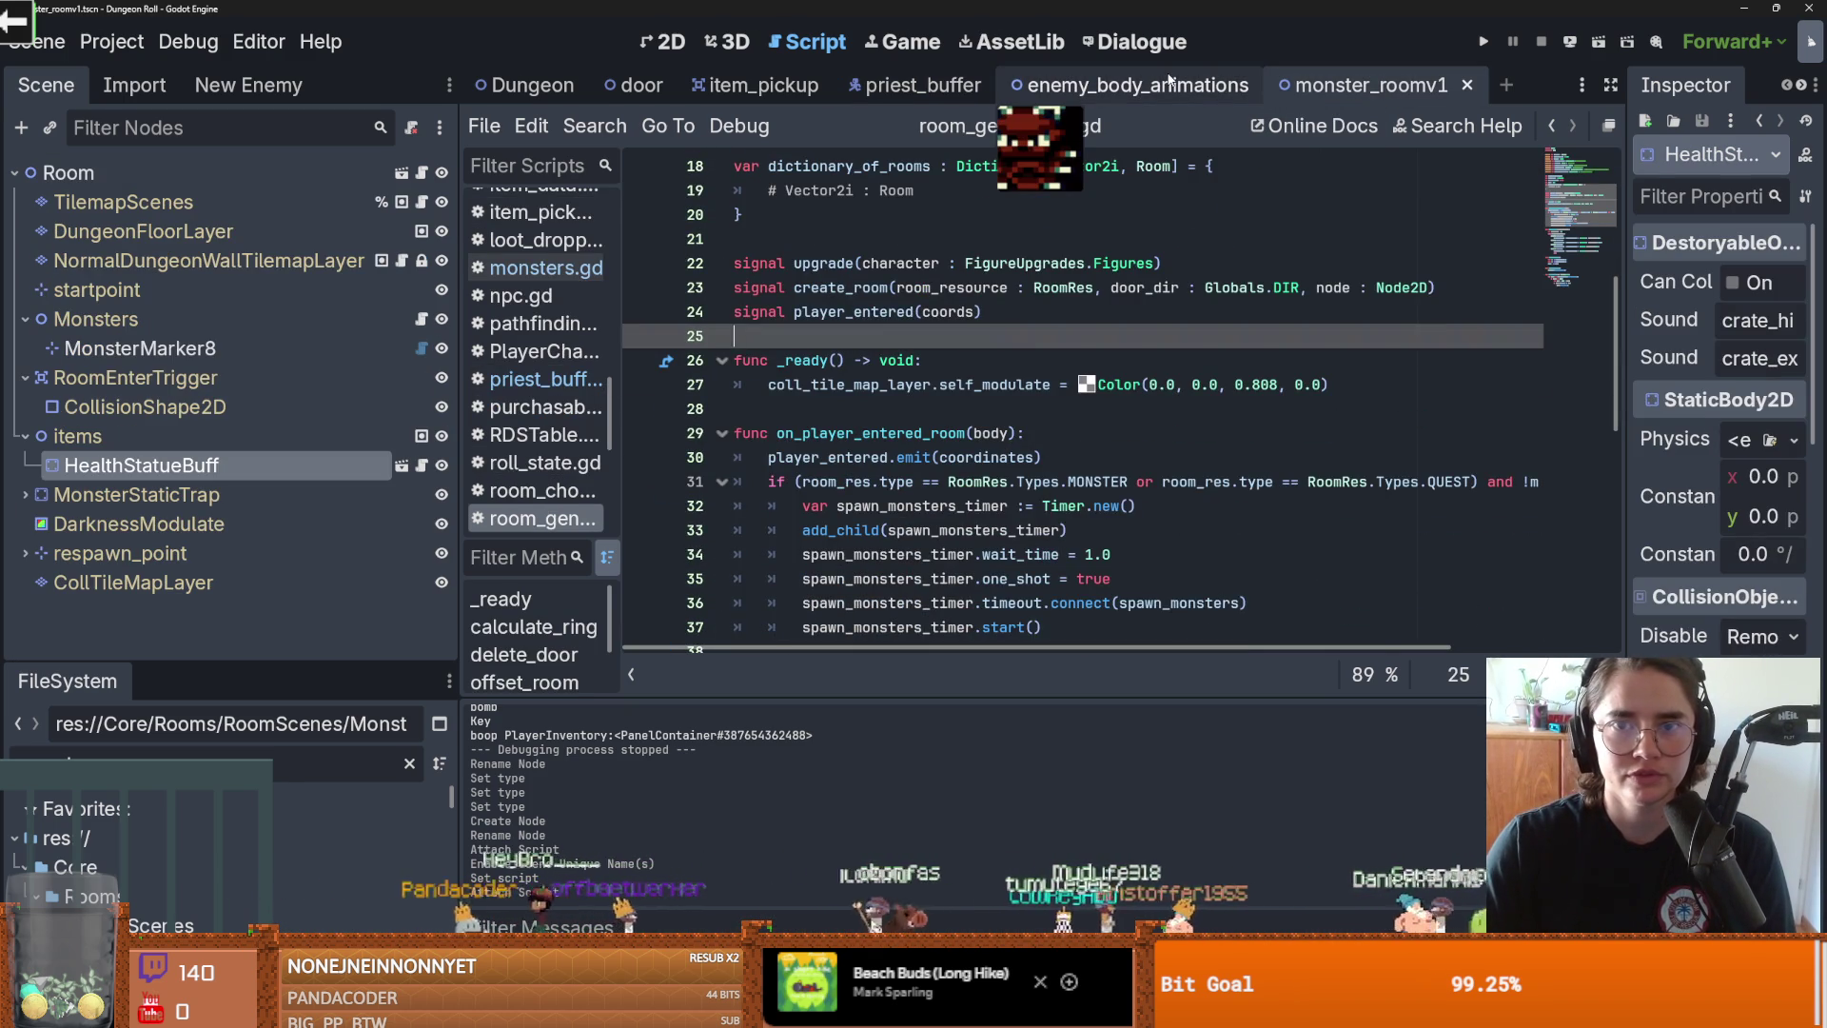
click(421, 319)
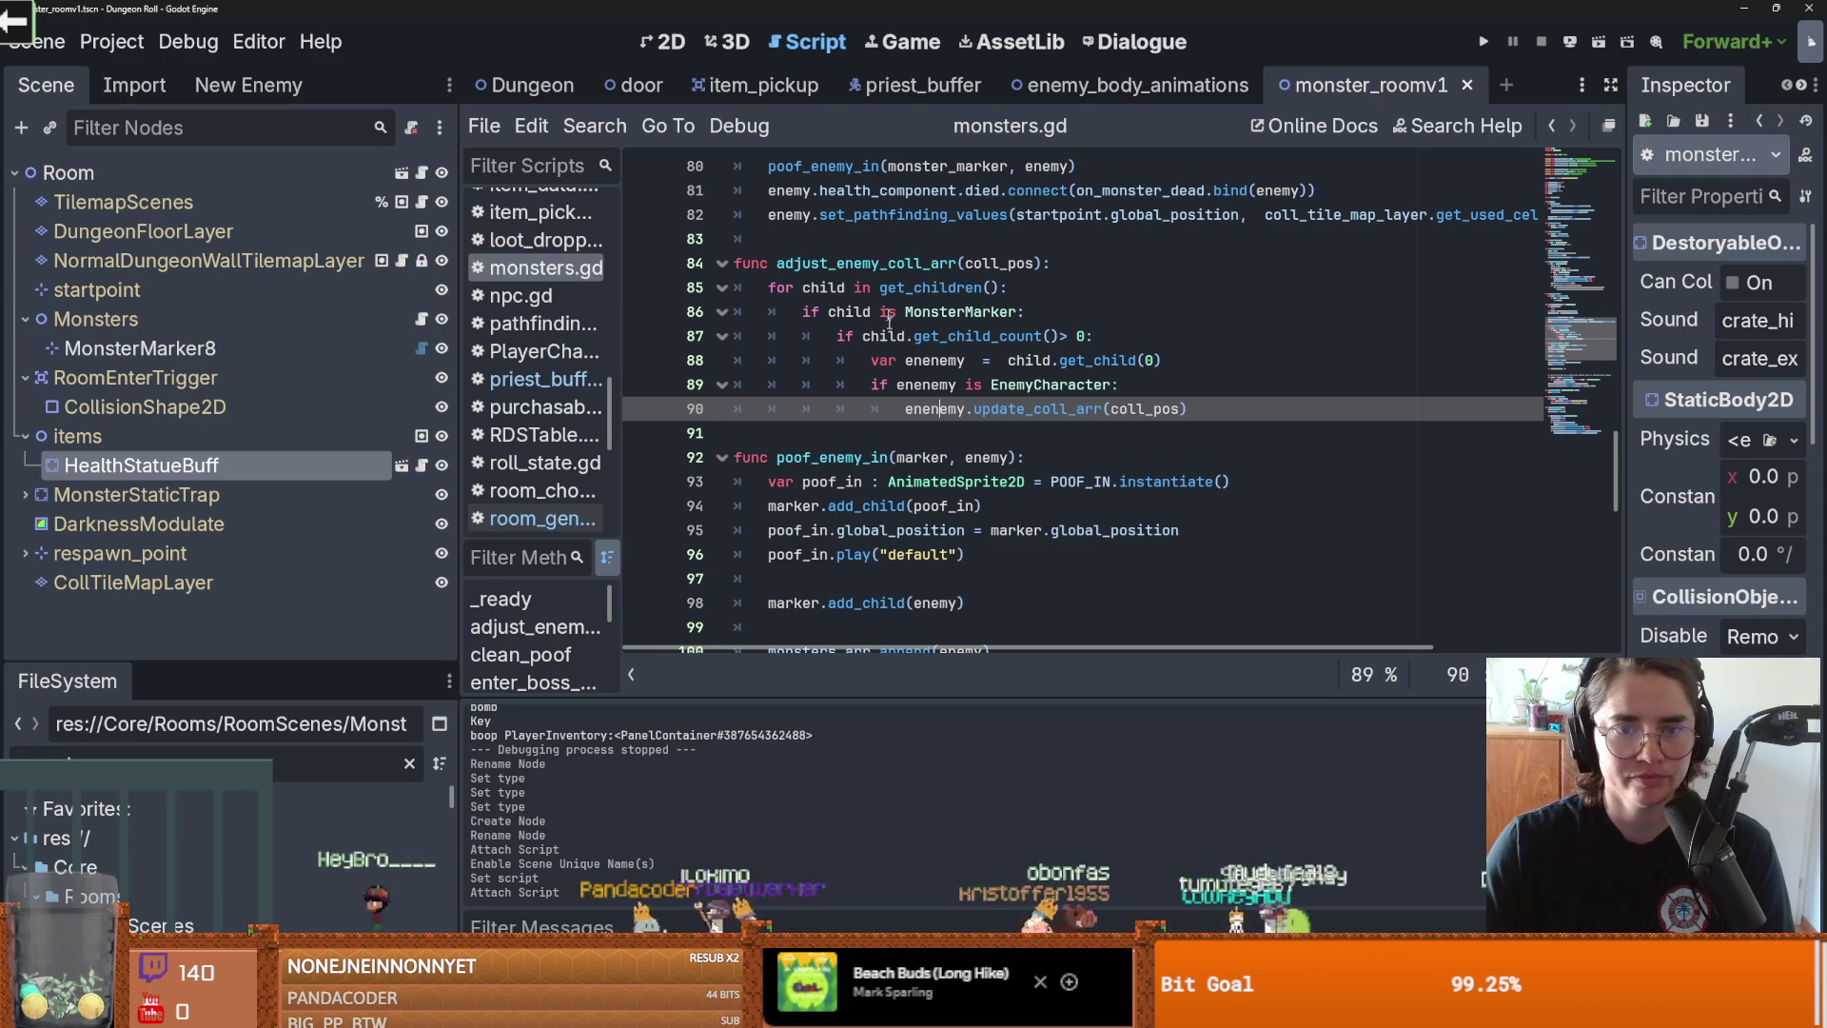
scroll(838, 362, down, 3)
scroll(904, 418, up, 2)
double_click(823, 375)
scroll(951, 447, up, 6)
scroll(815, 453, down, 1)
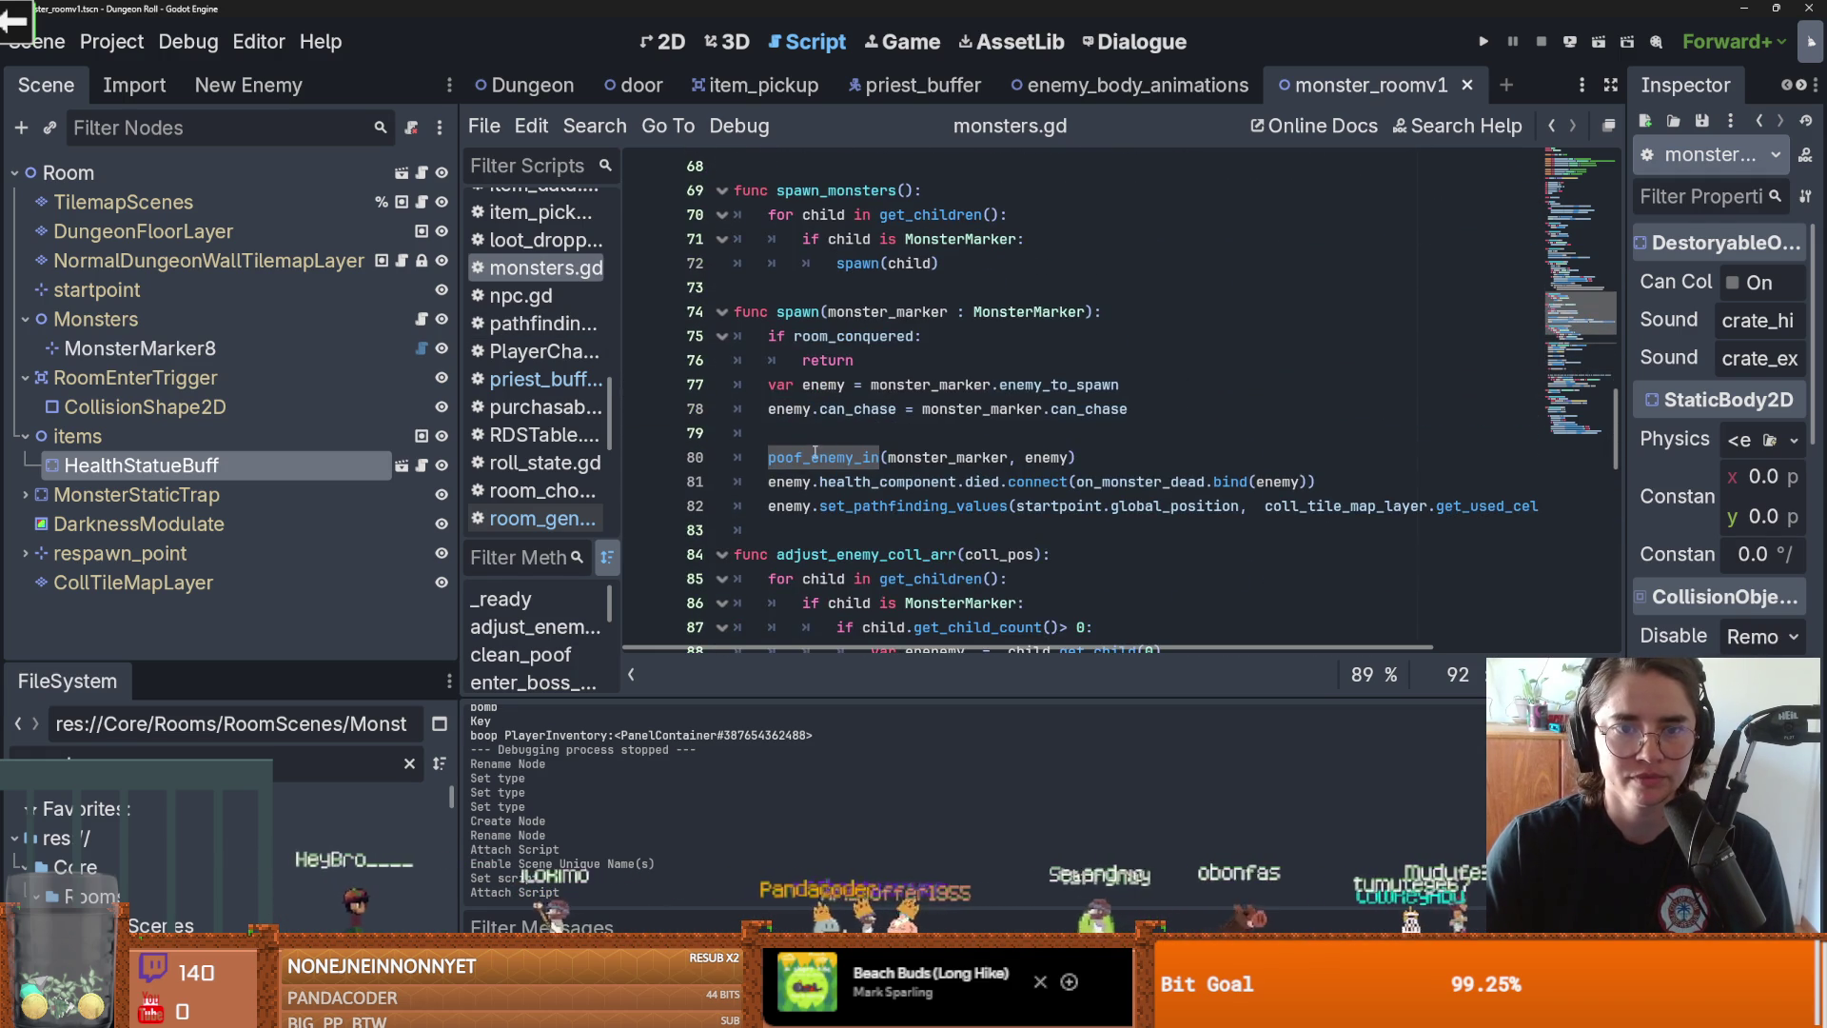
double_click(797, 312)
scroll(818, 380, up, 3)
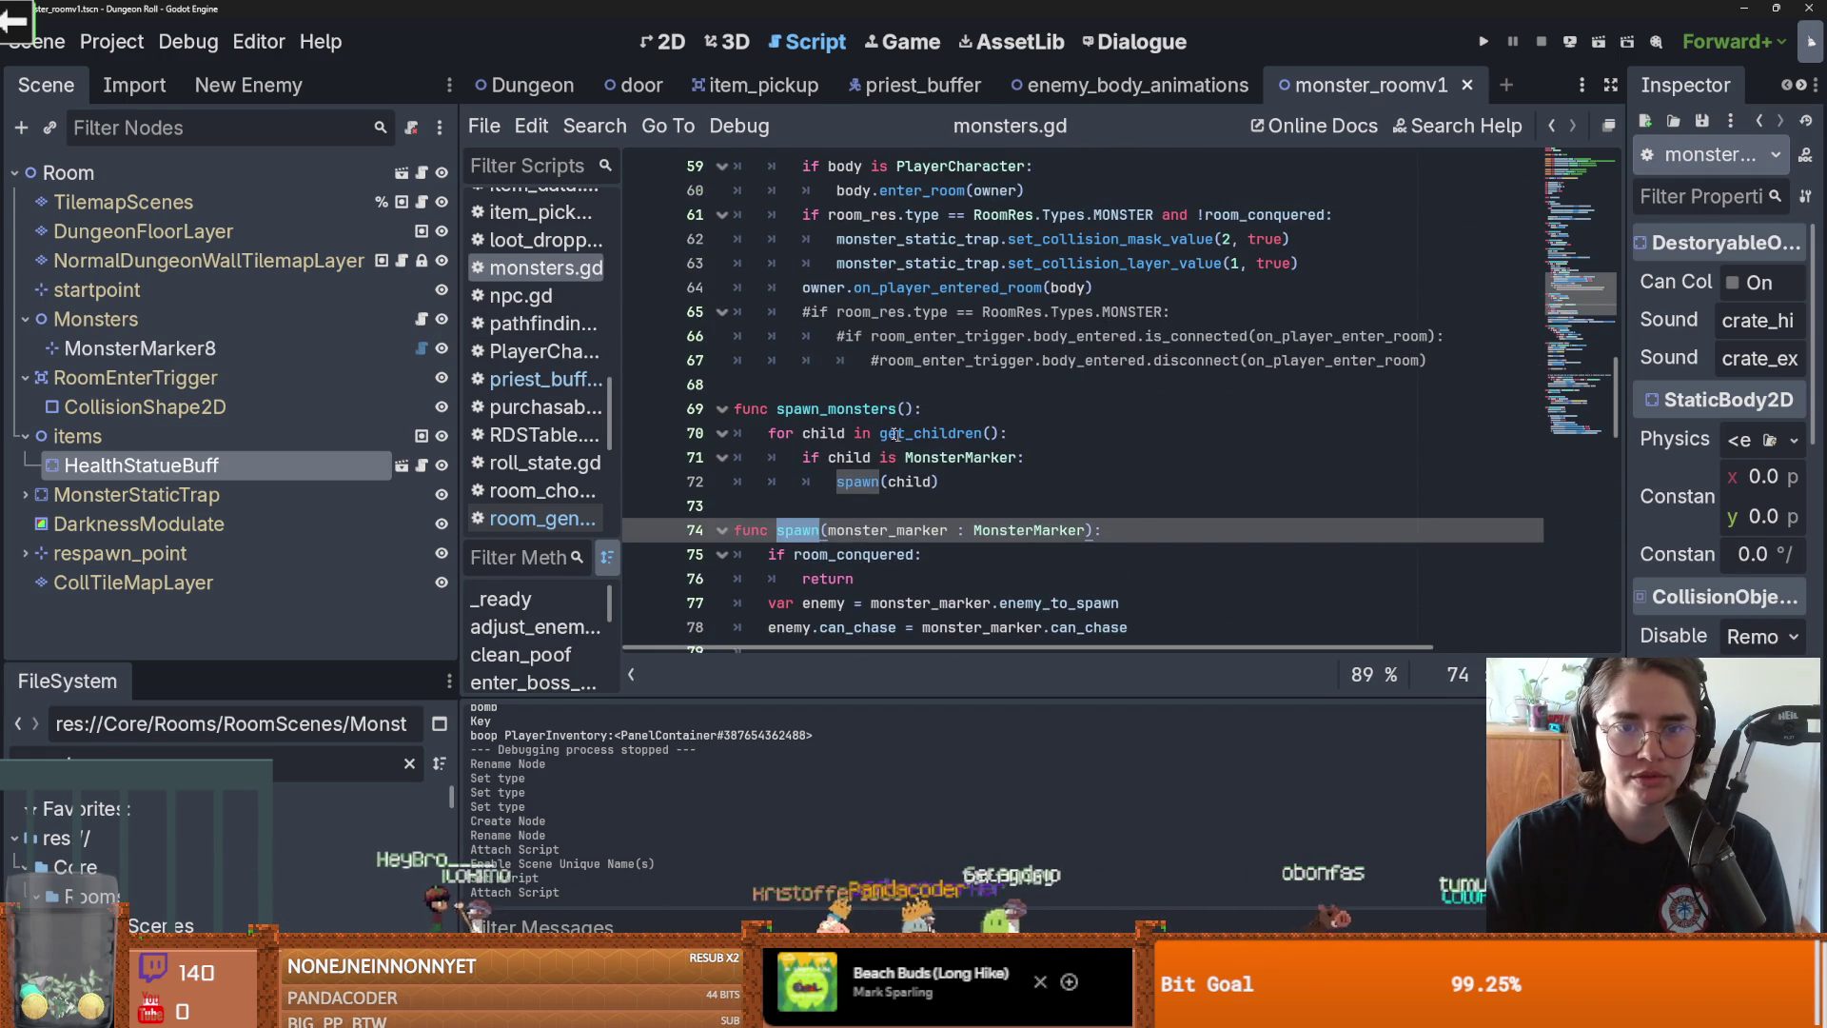
double_click(857, 482)
click(837, 409)
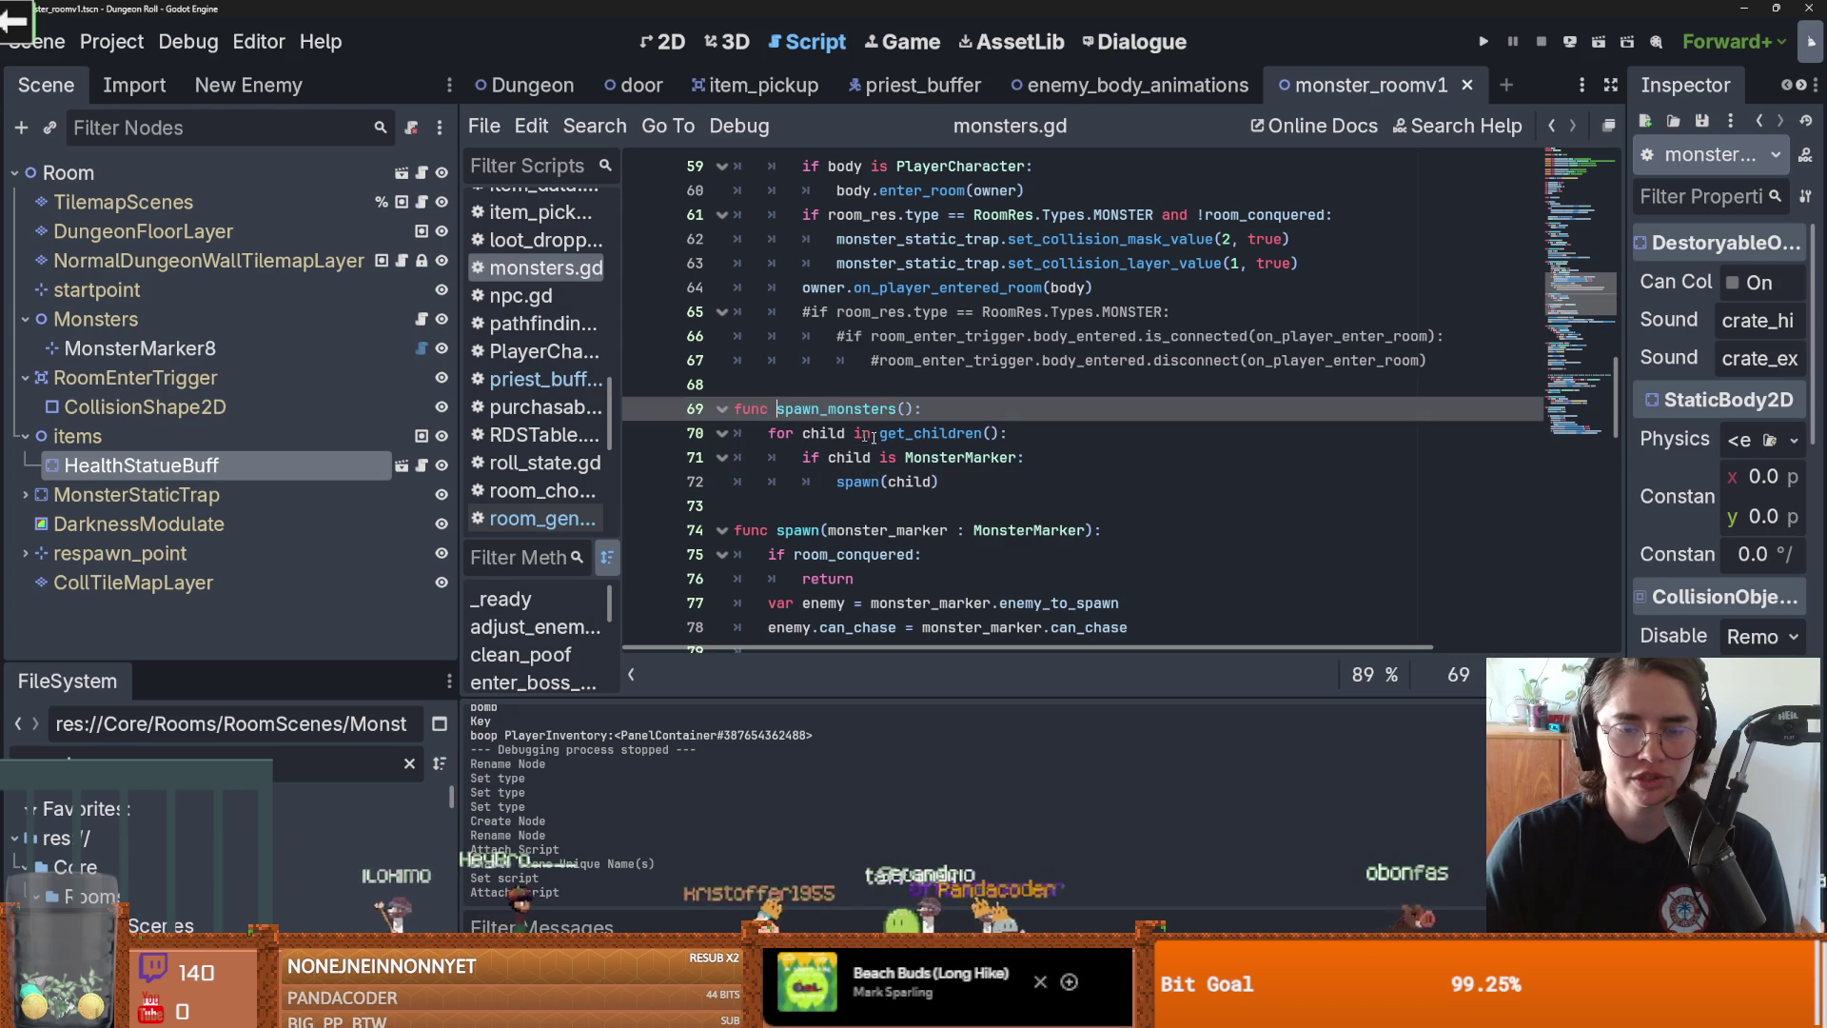
double_click(823, 433)
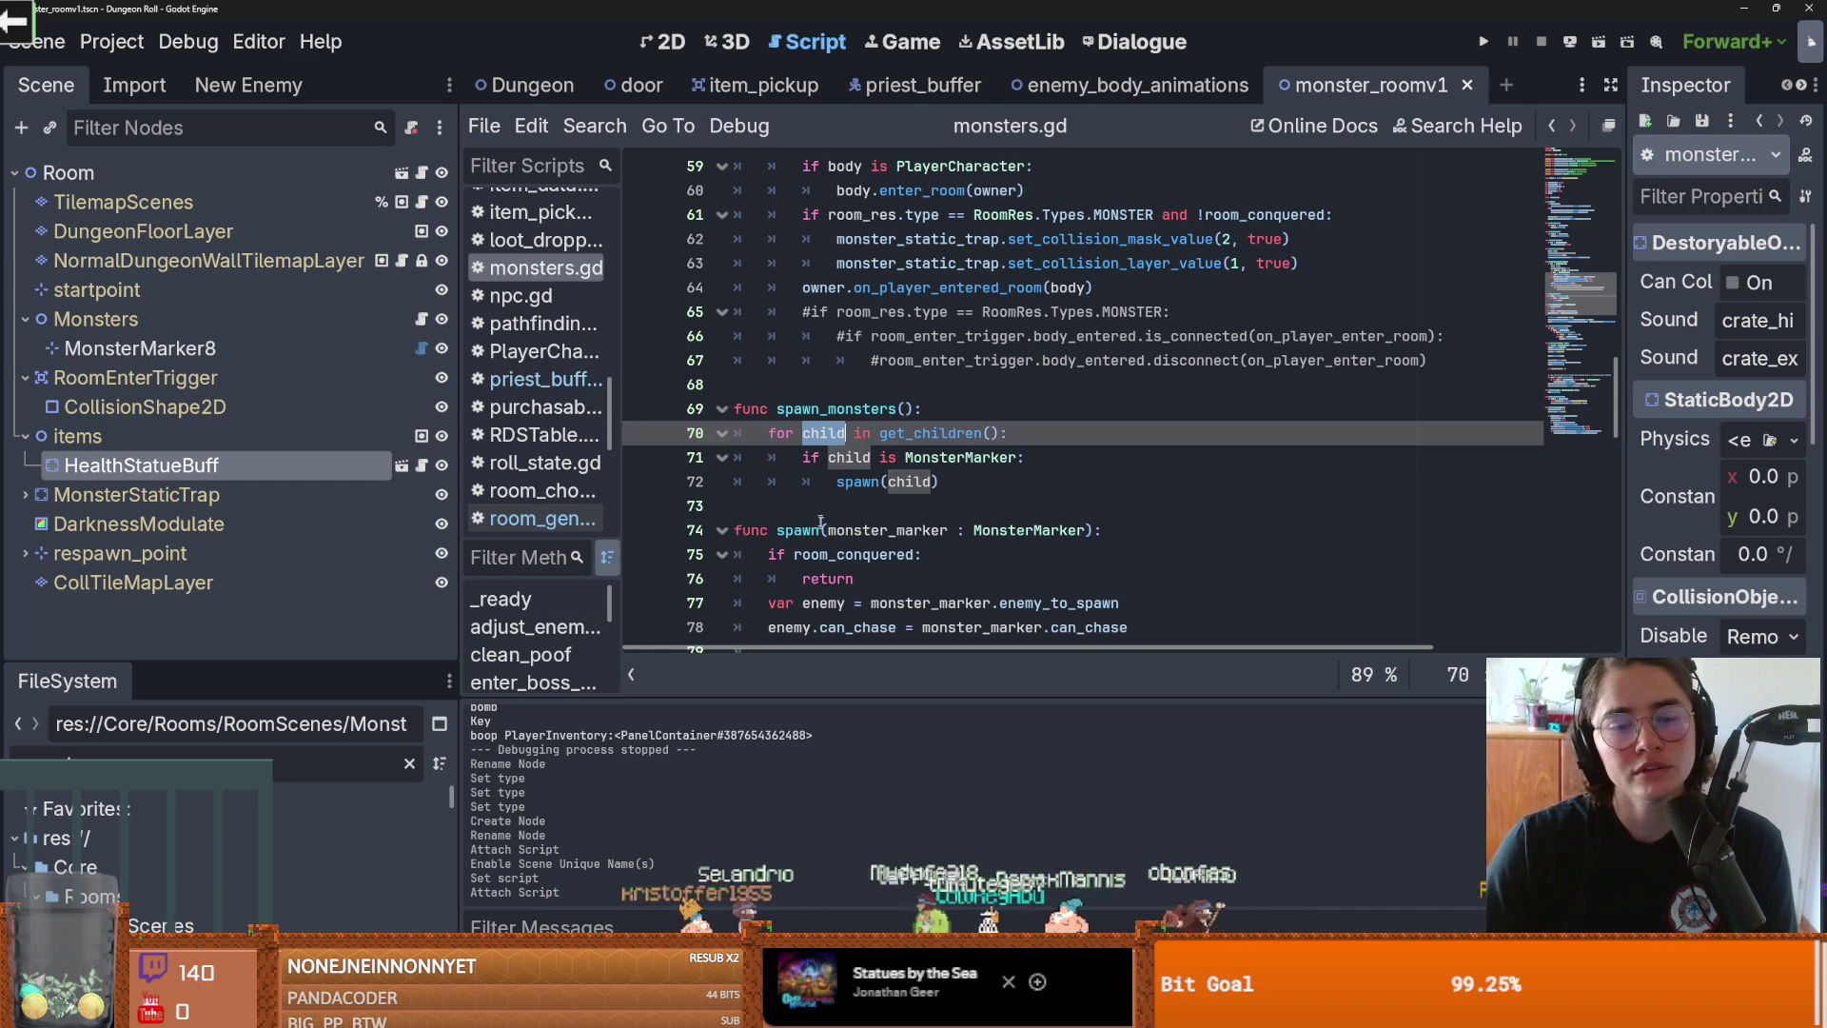
double_click(856, 482)
scroll(908, 529, down, 2)
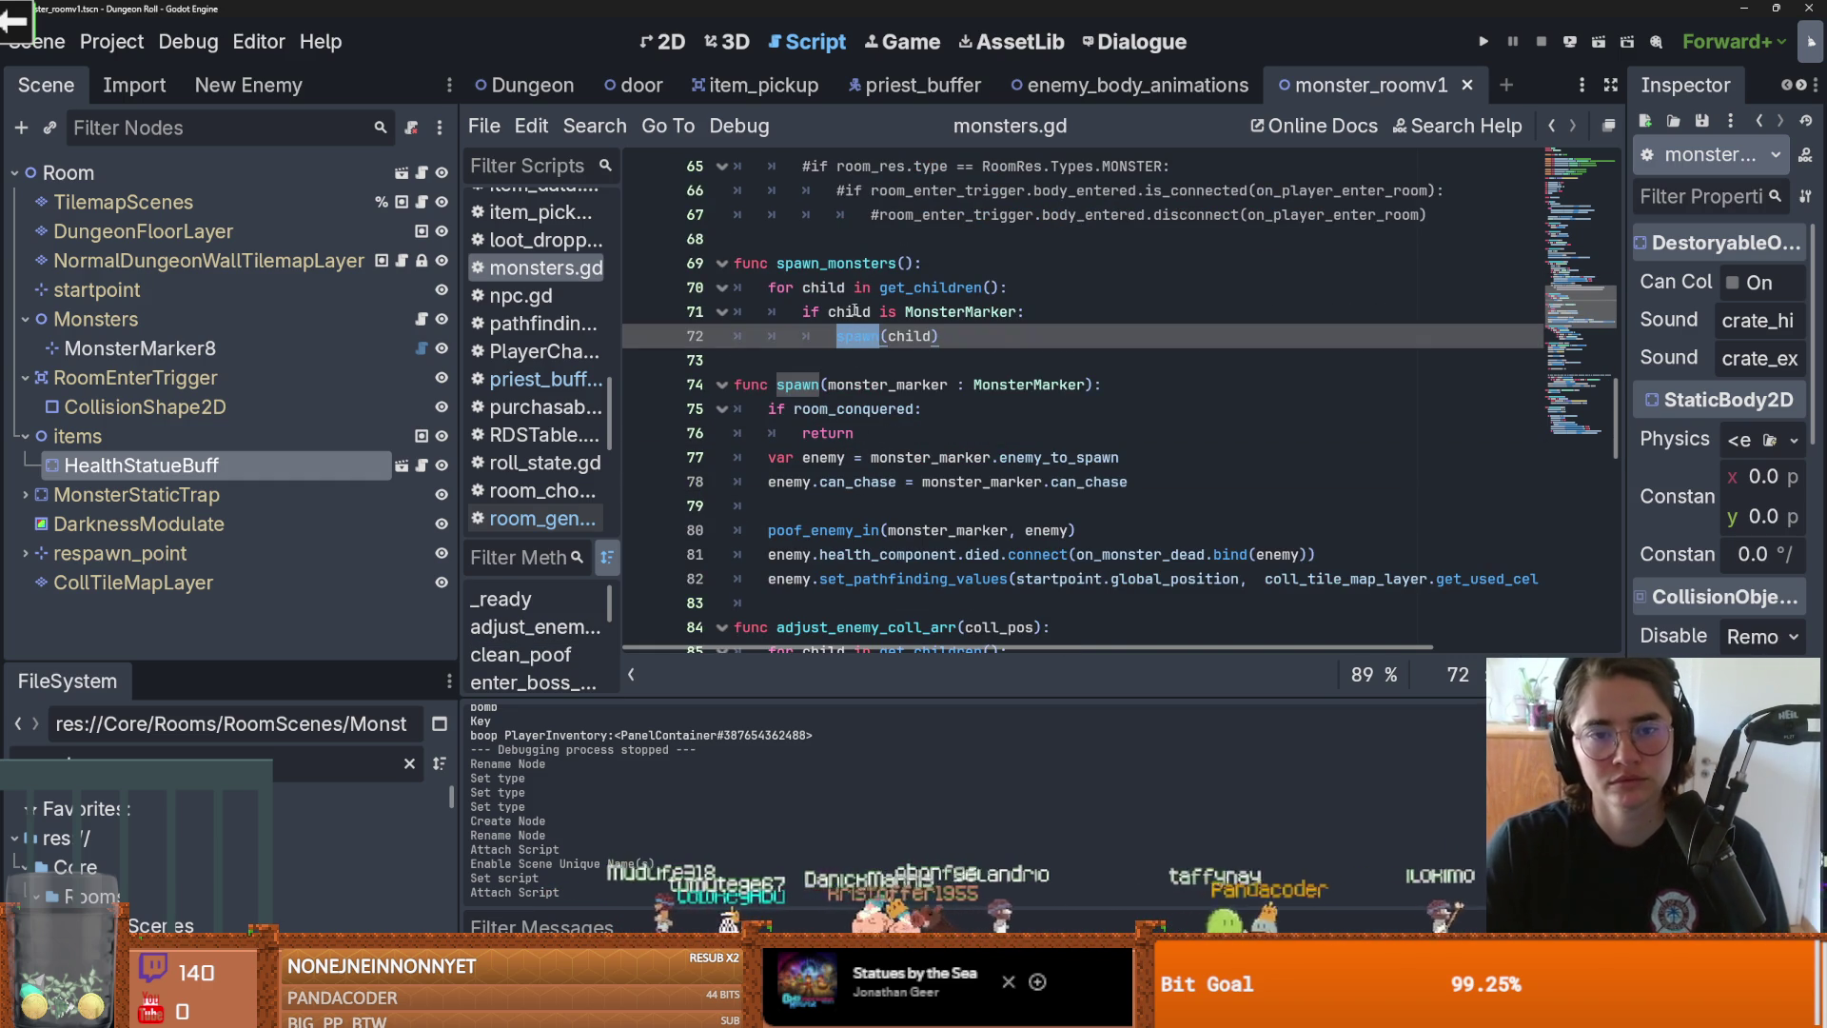
double_click(798, 384)
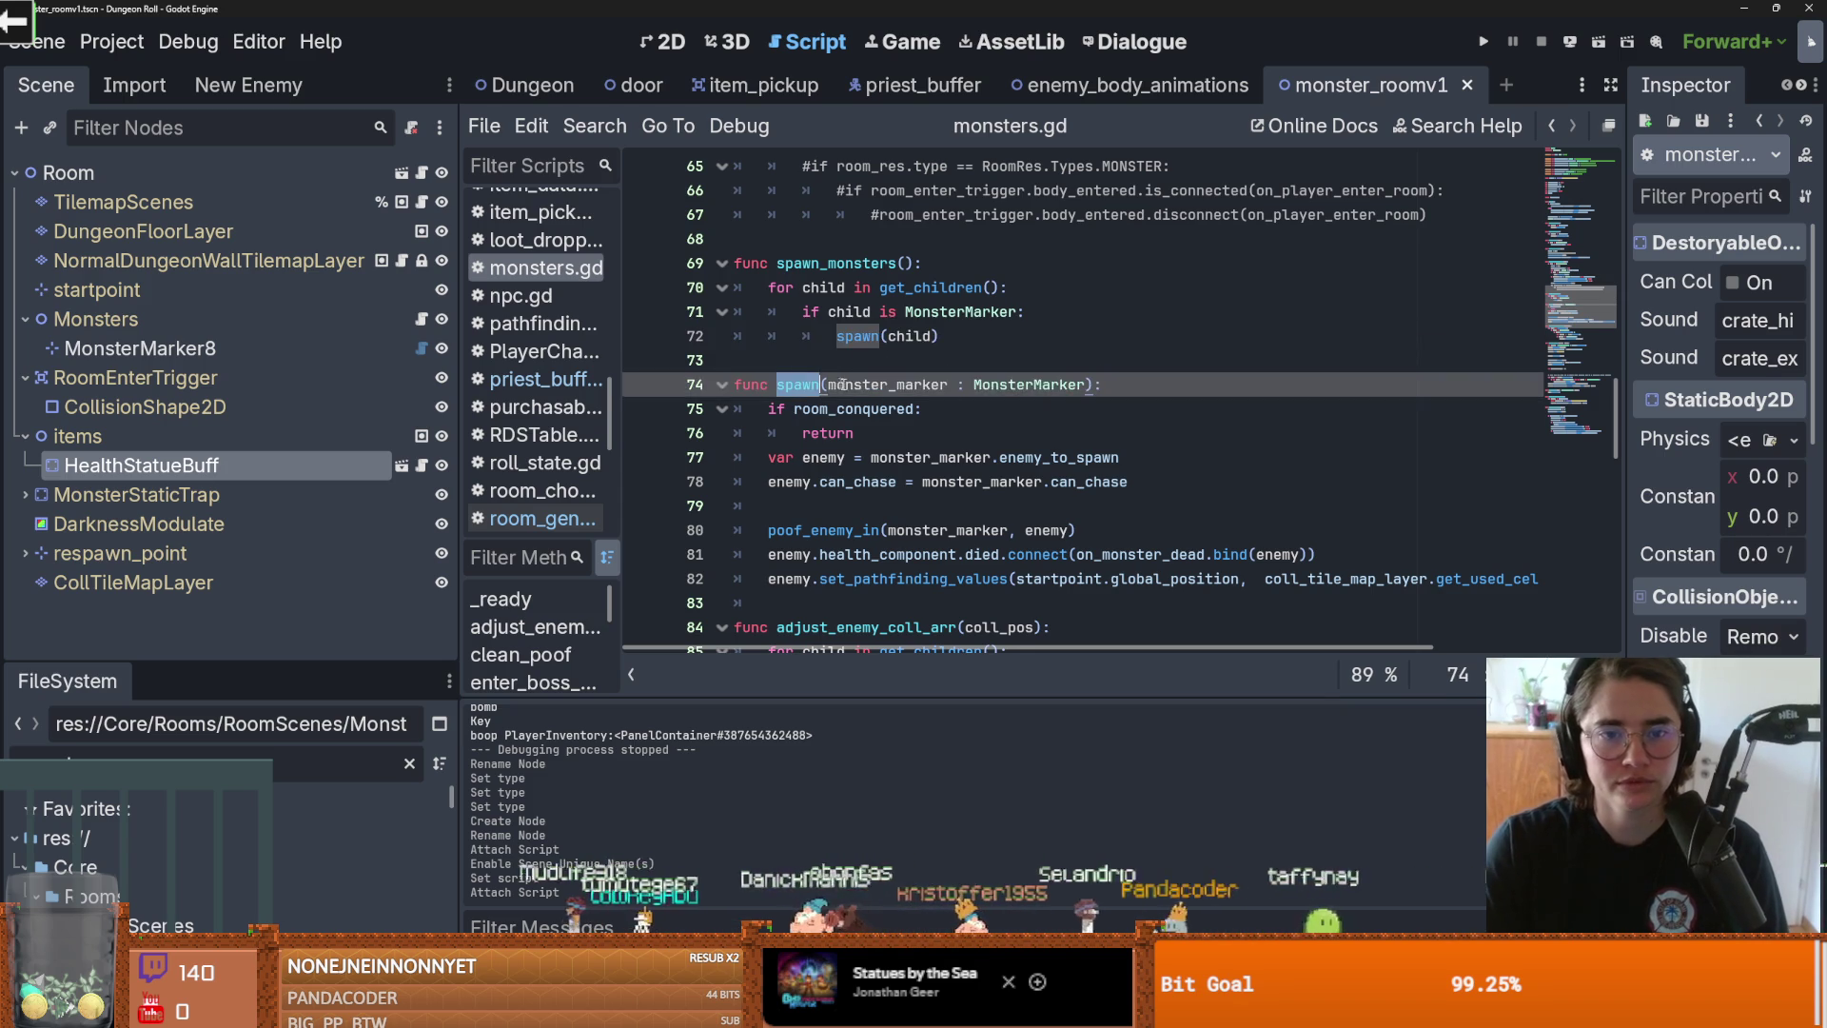
scroll(998, 397, down, 1)
double_click(823, 385)
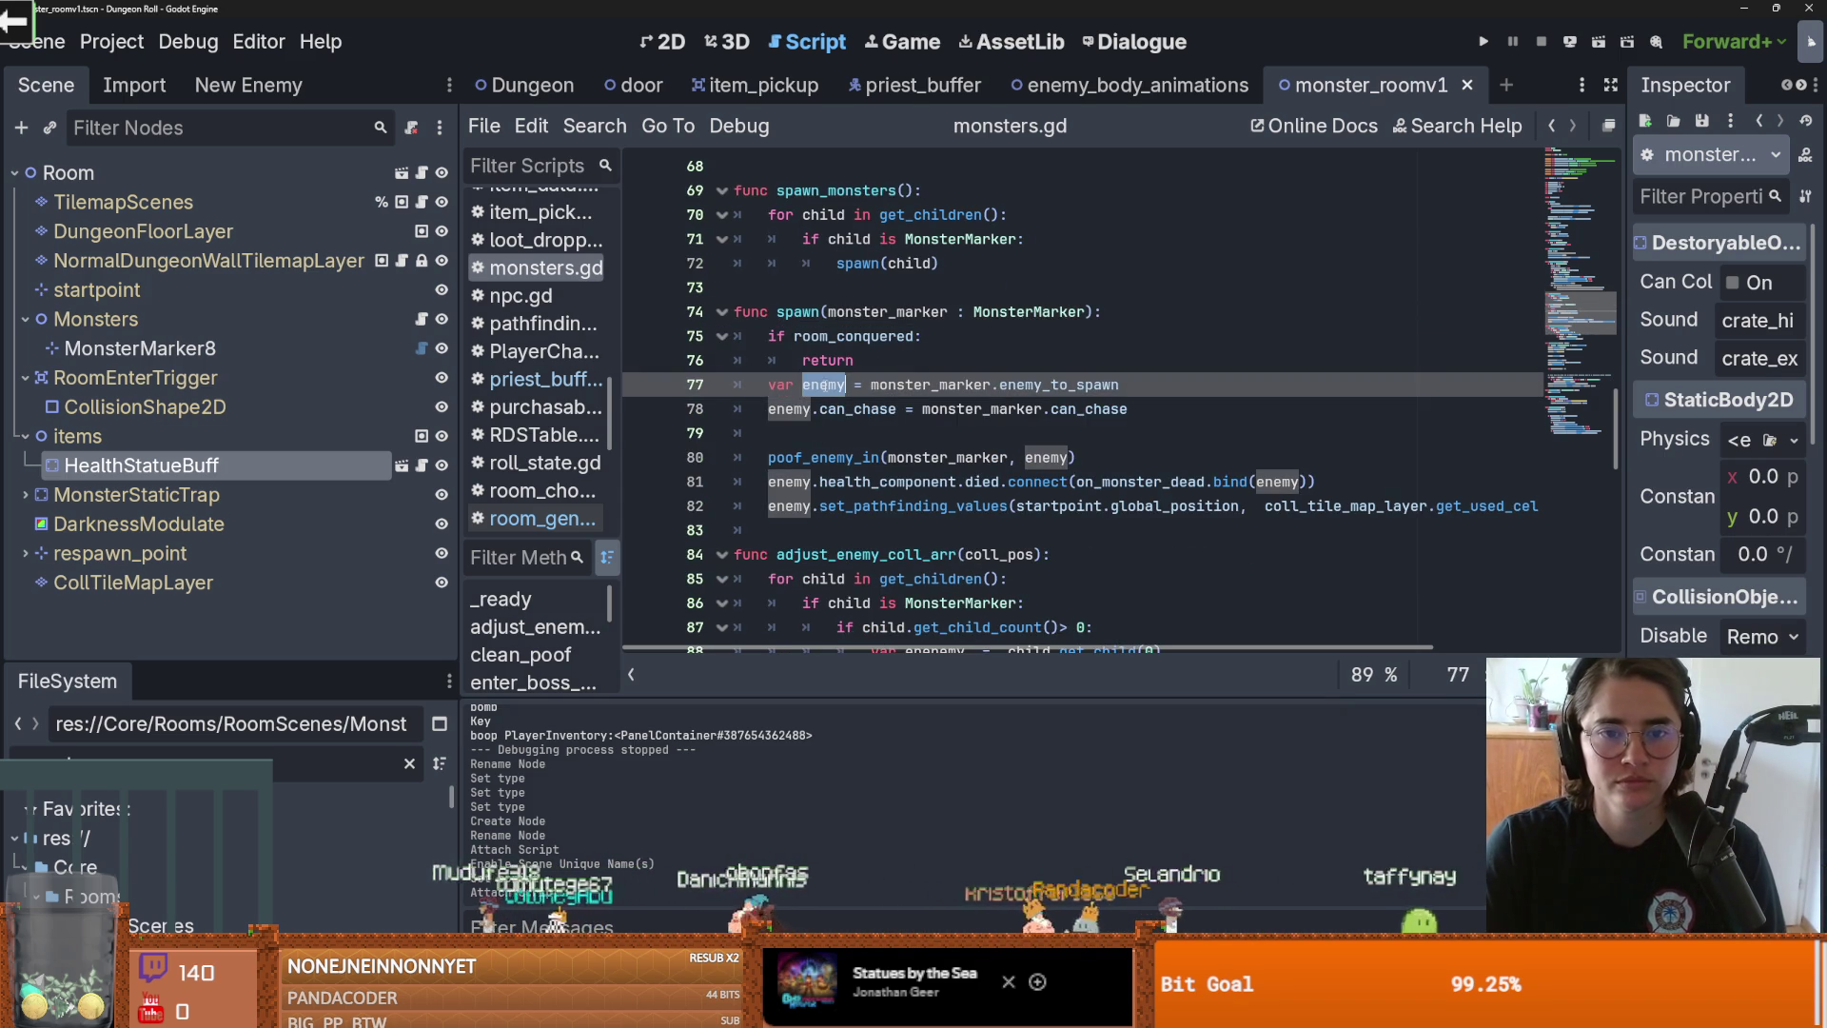
scroll(952, 429, down, 1)
scroll(947, 438, up, 1)
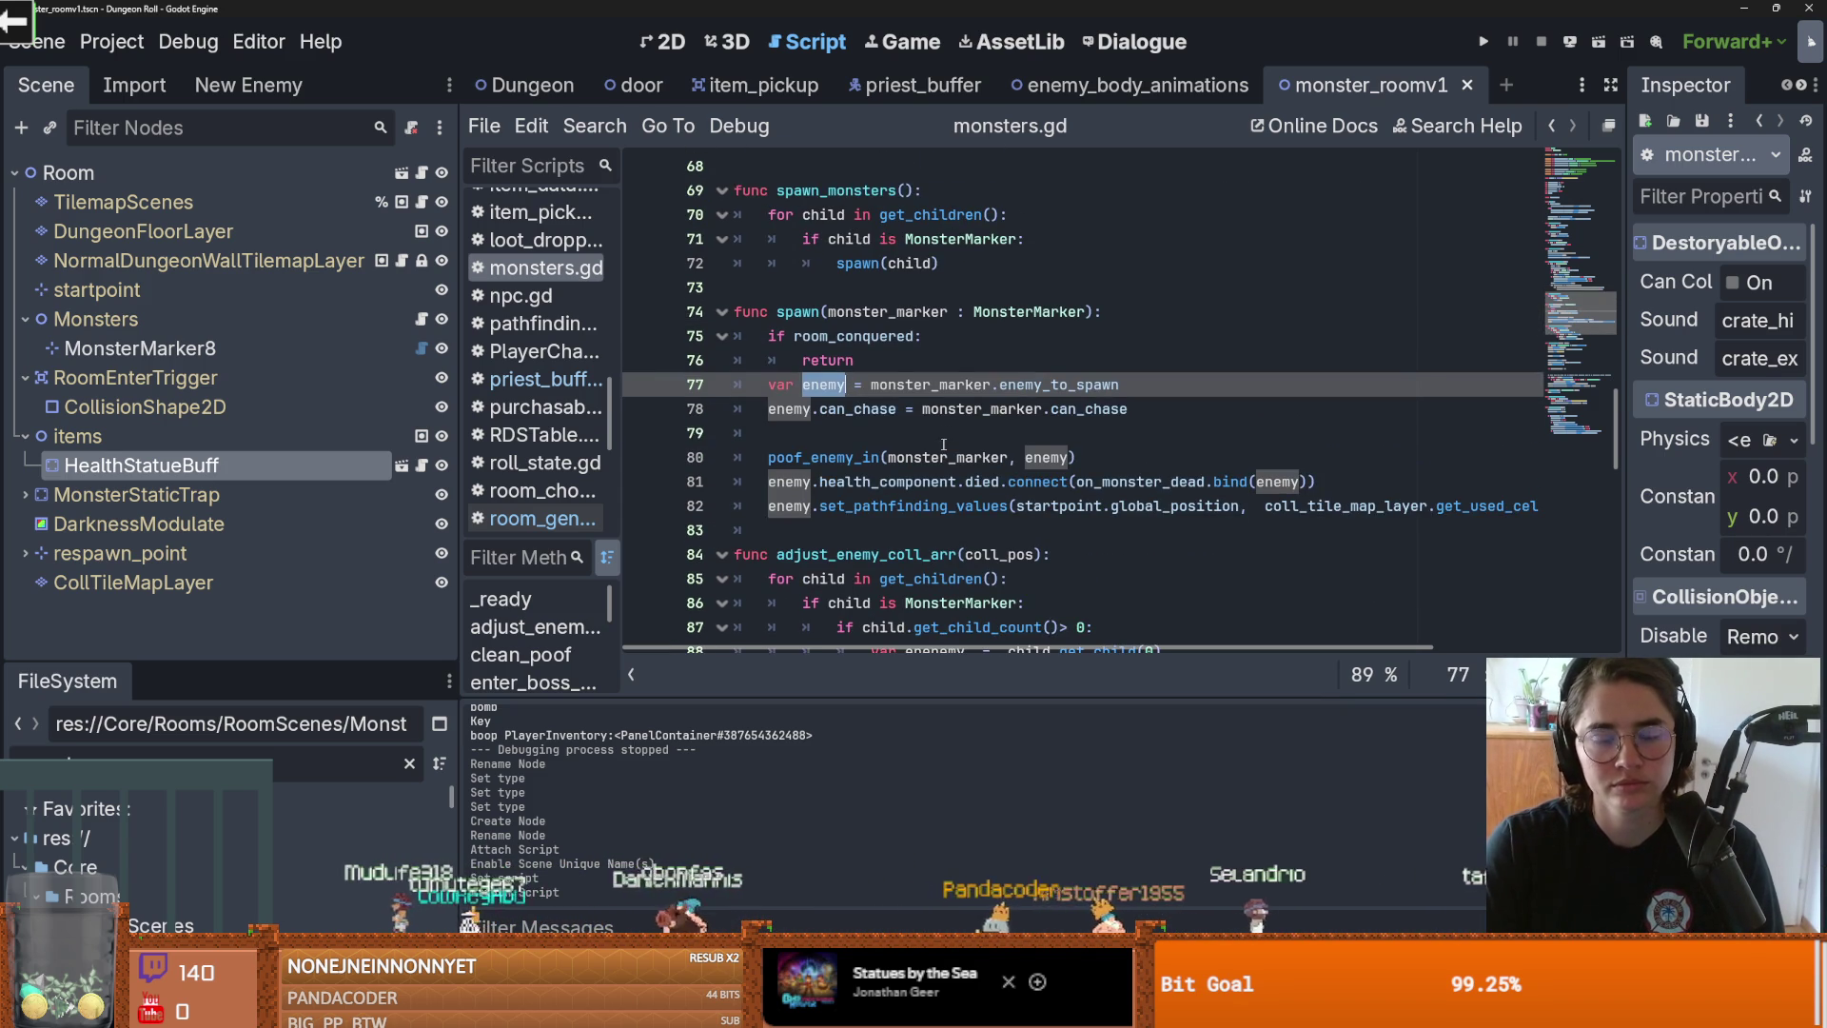
double_click(807, 481)
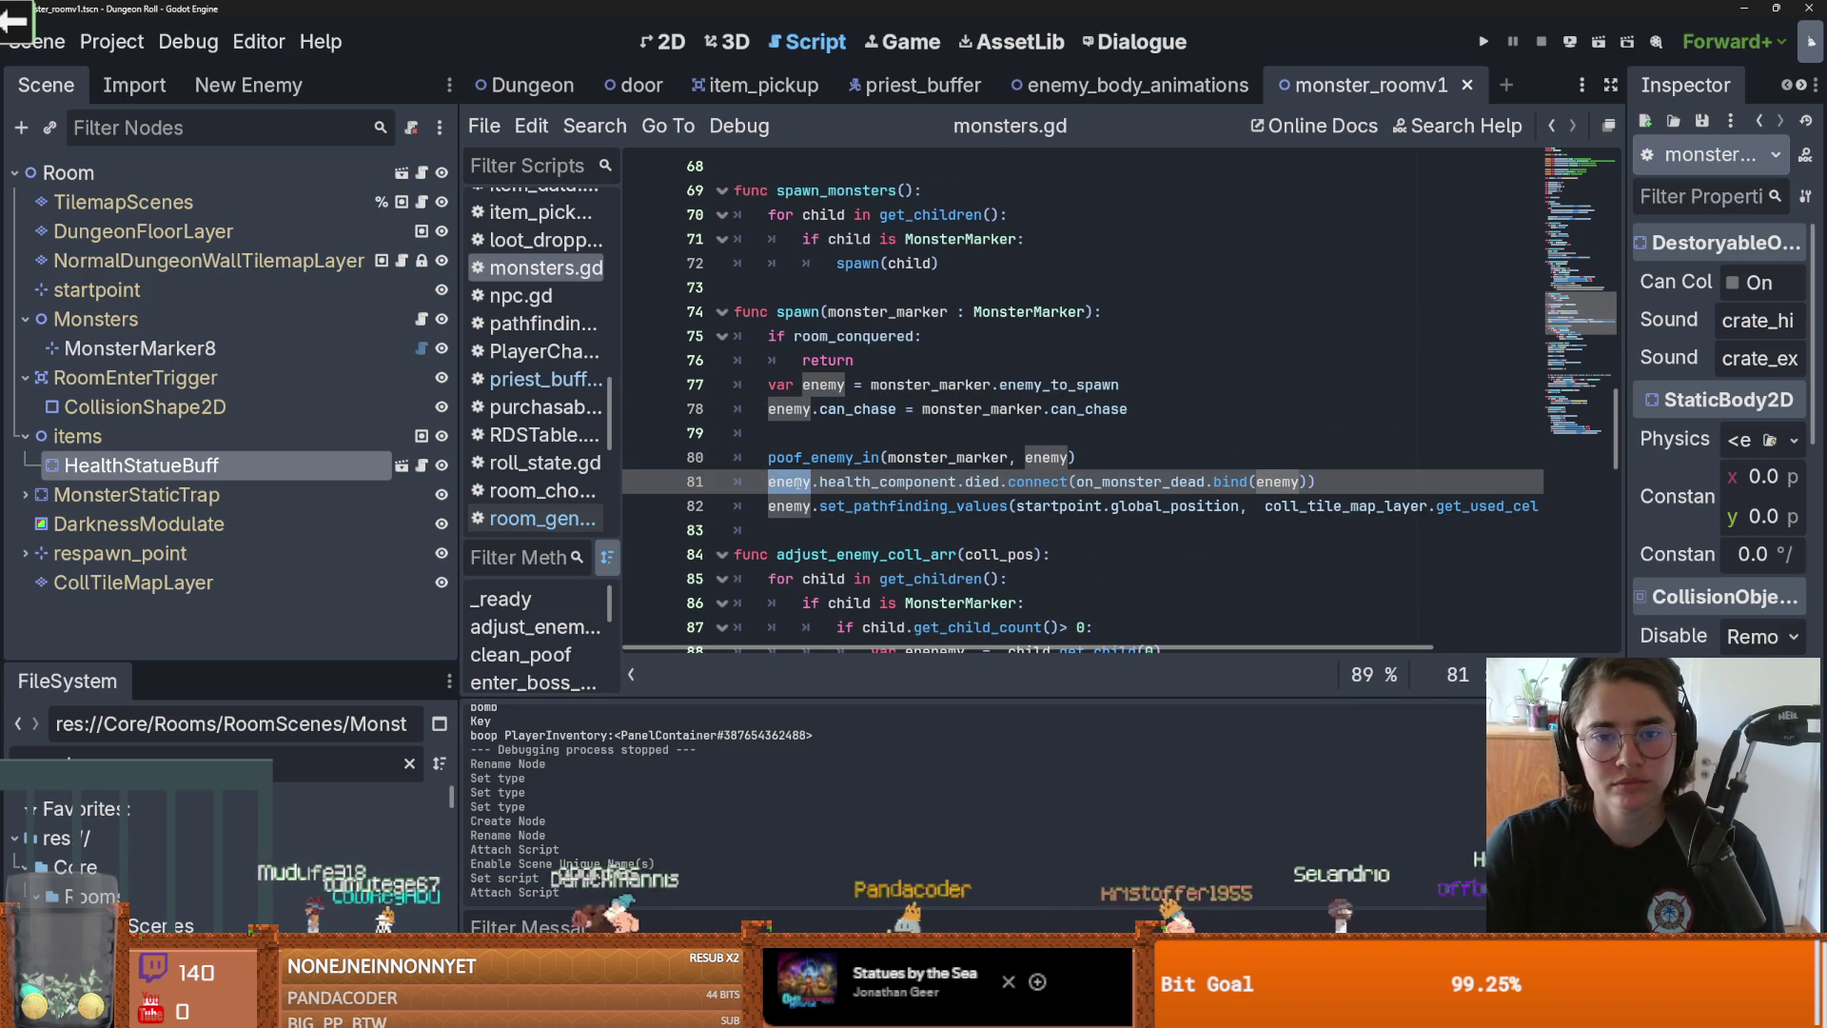
click(834, 390)
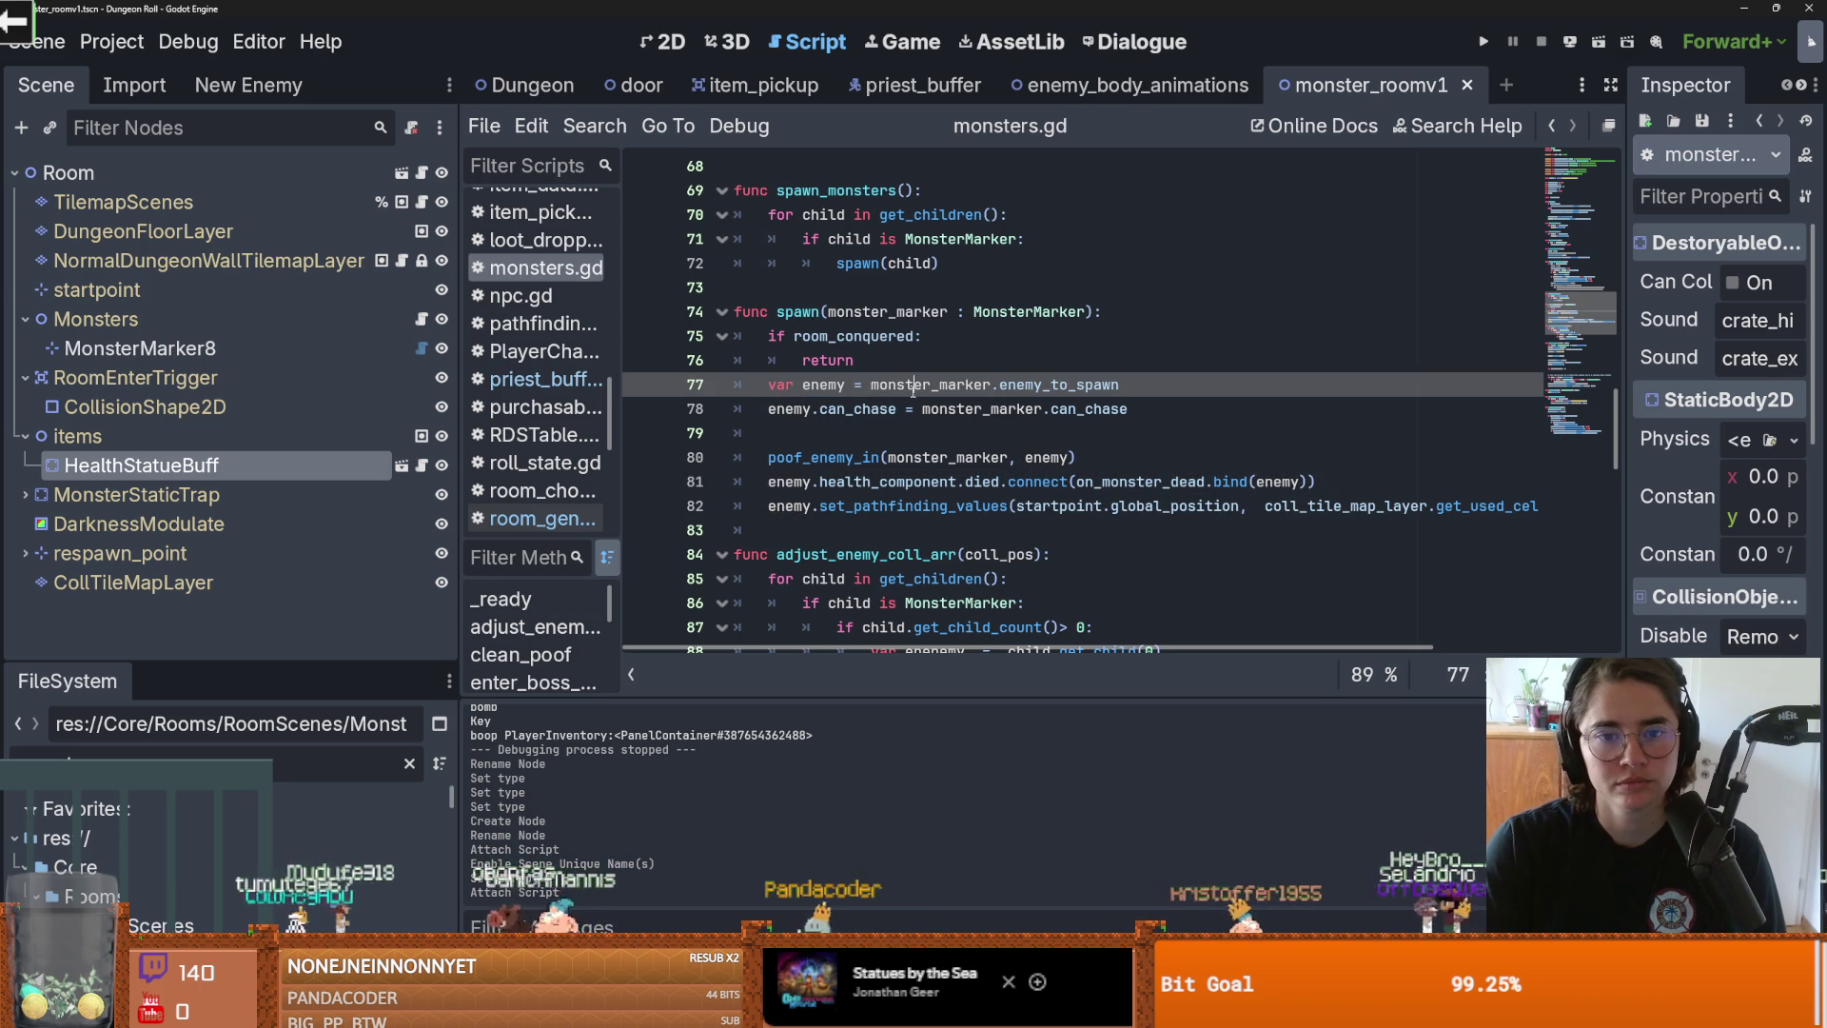
double_click(1045, 385)
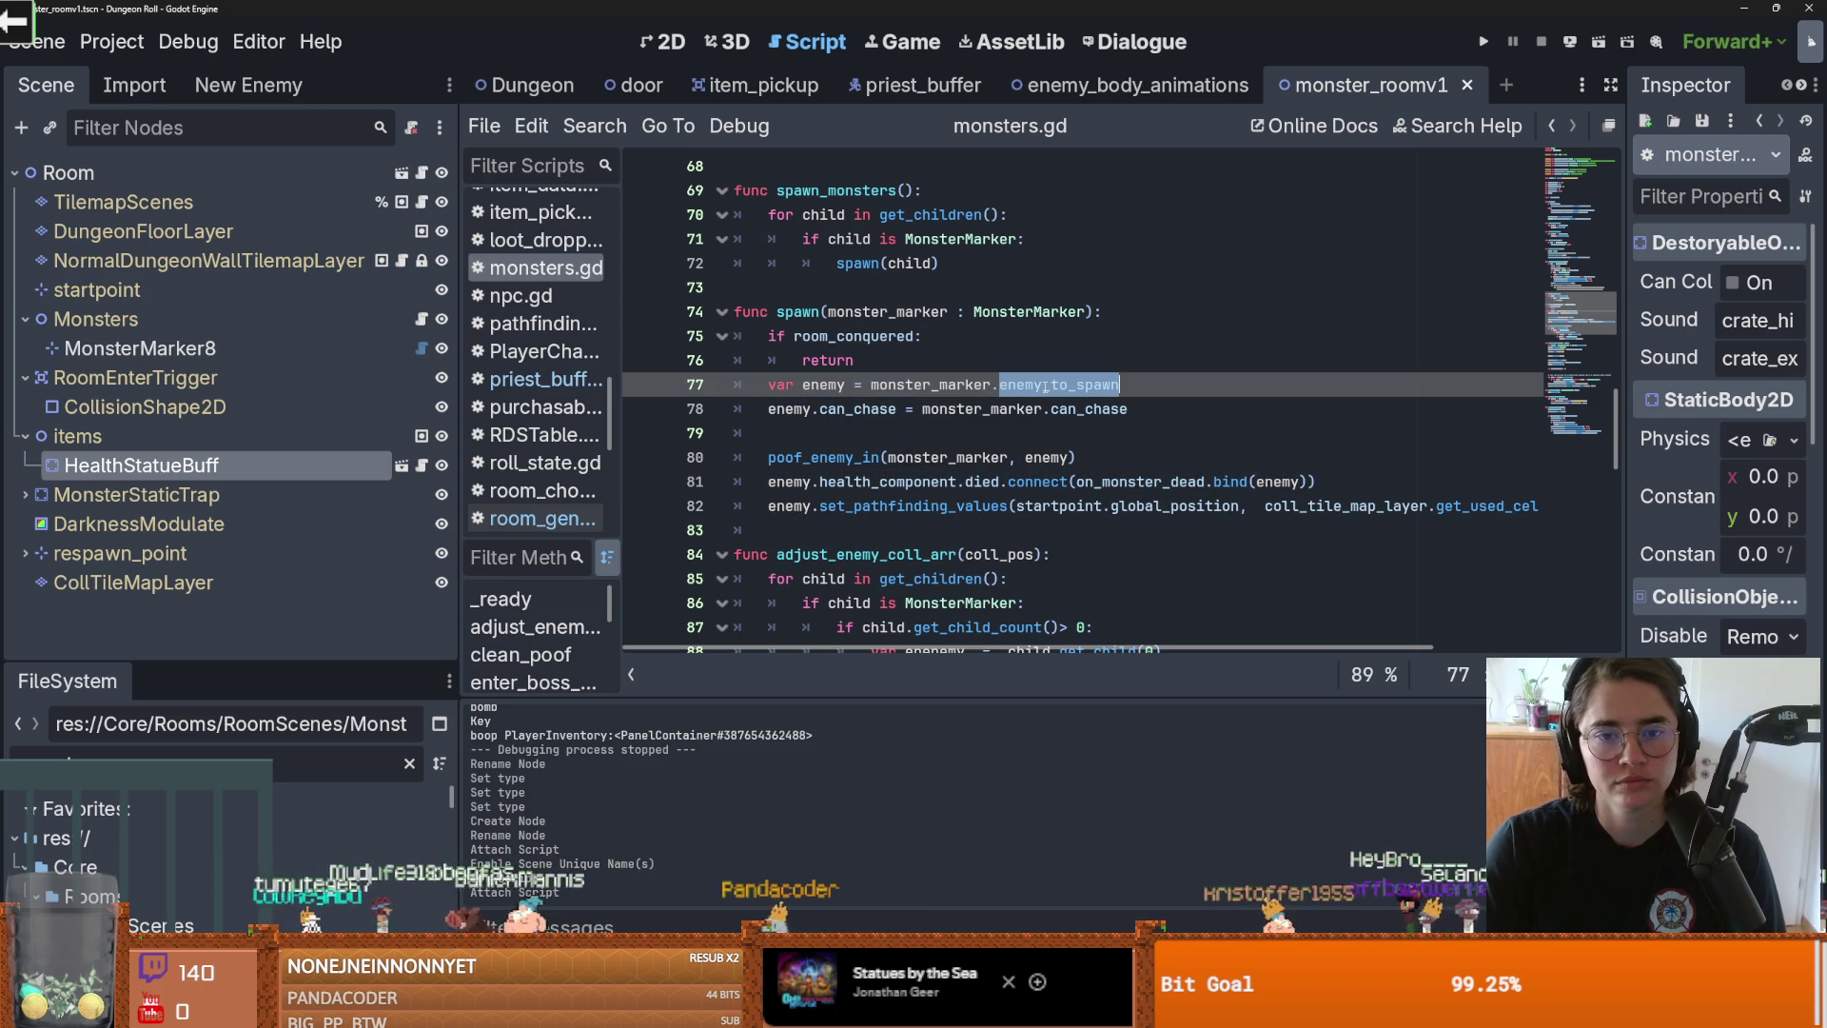
double_click(821, 386)
double_click(904, 386)
double_click(1020, 390)
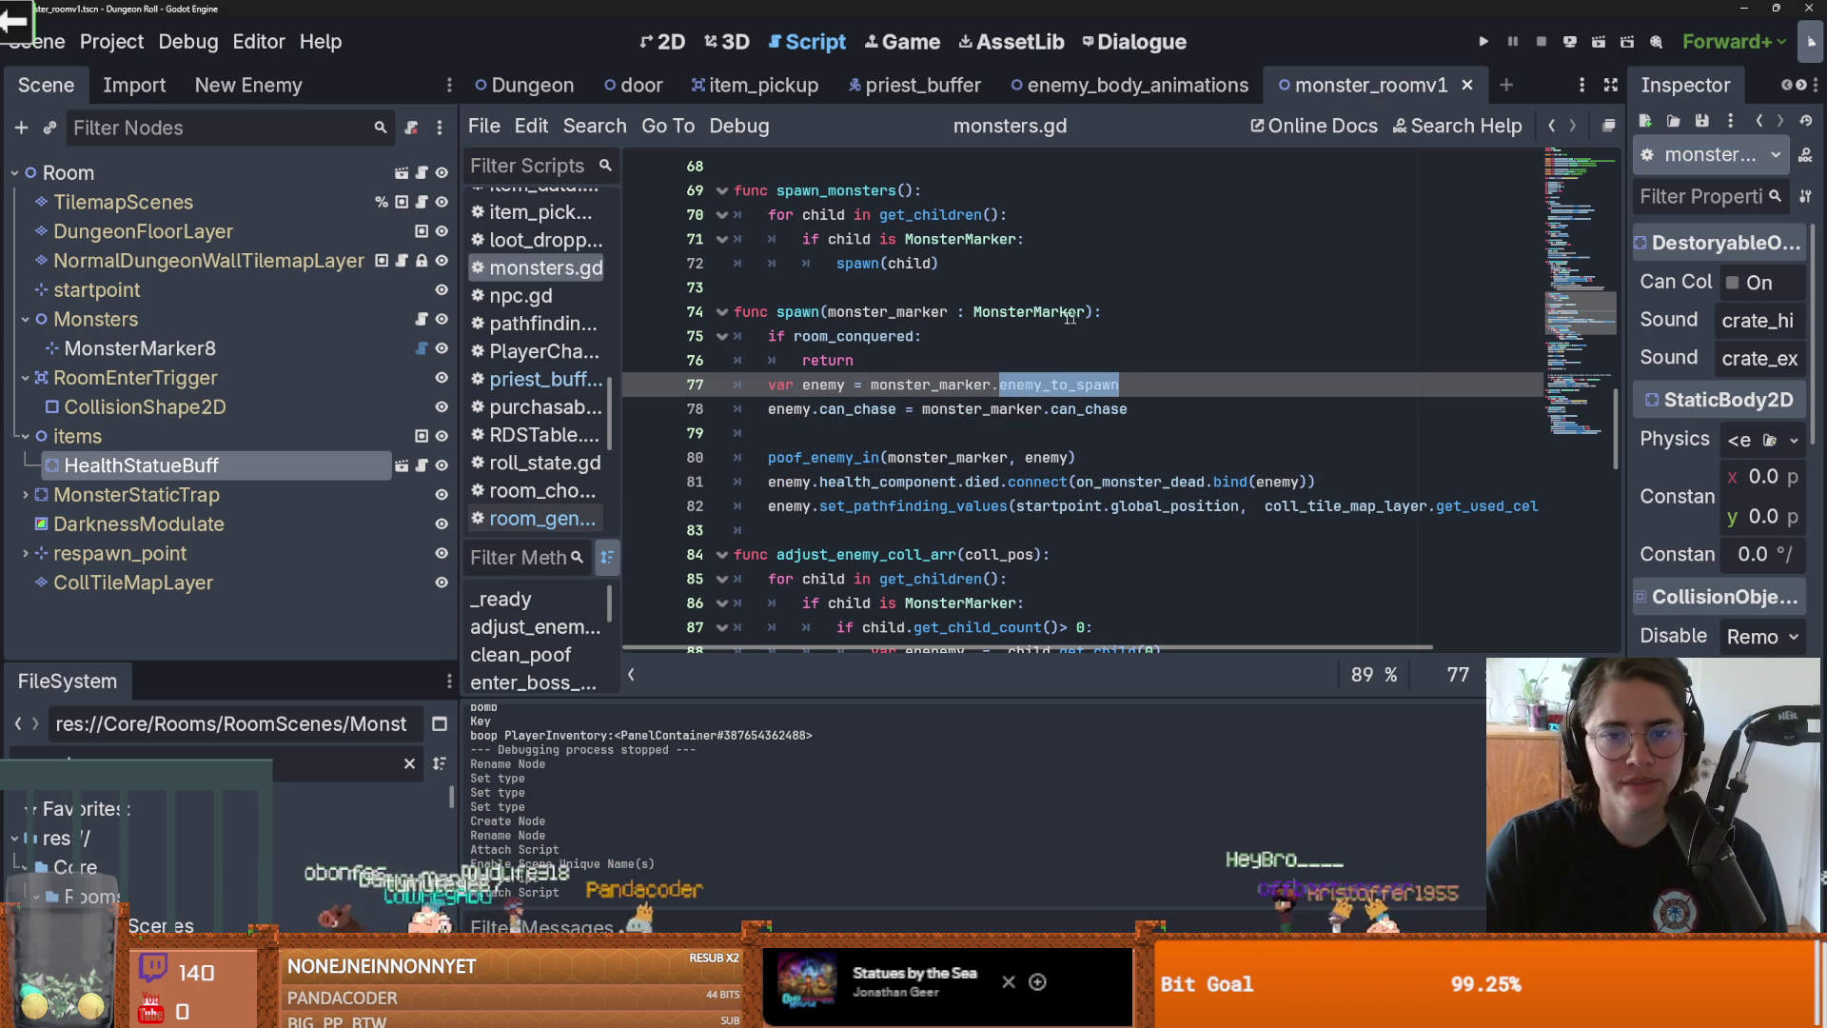
click(422, 348)
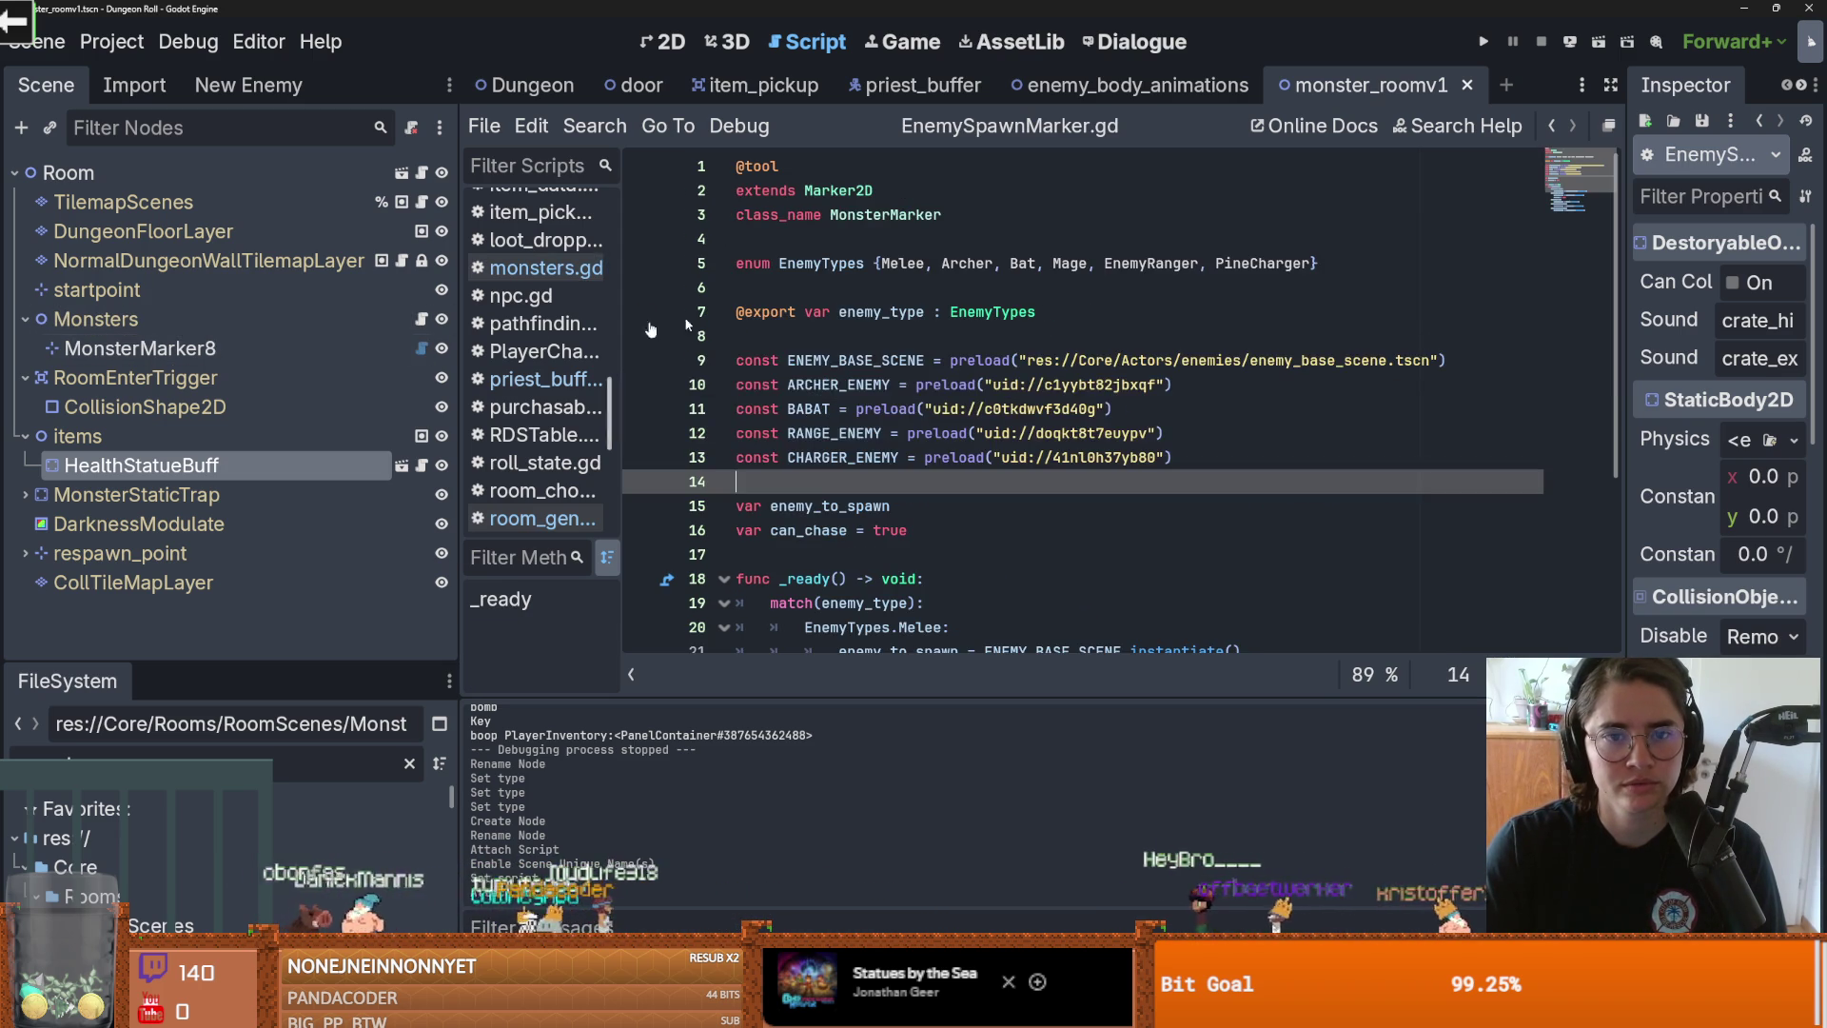
click(844, 505)
double_click(846, 505)
scroll(847, 505, down, 4)
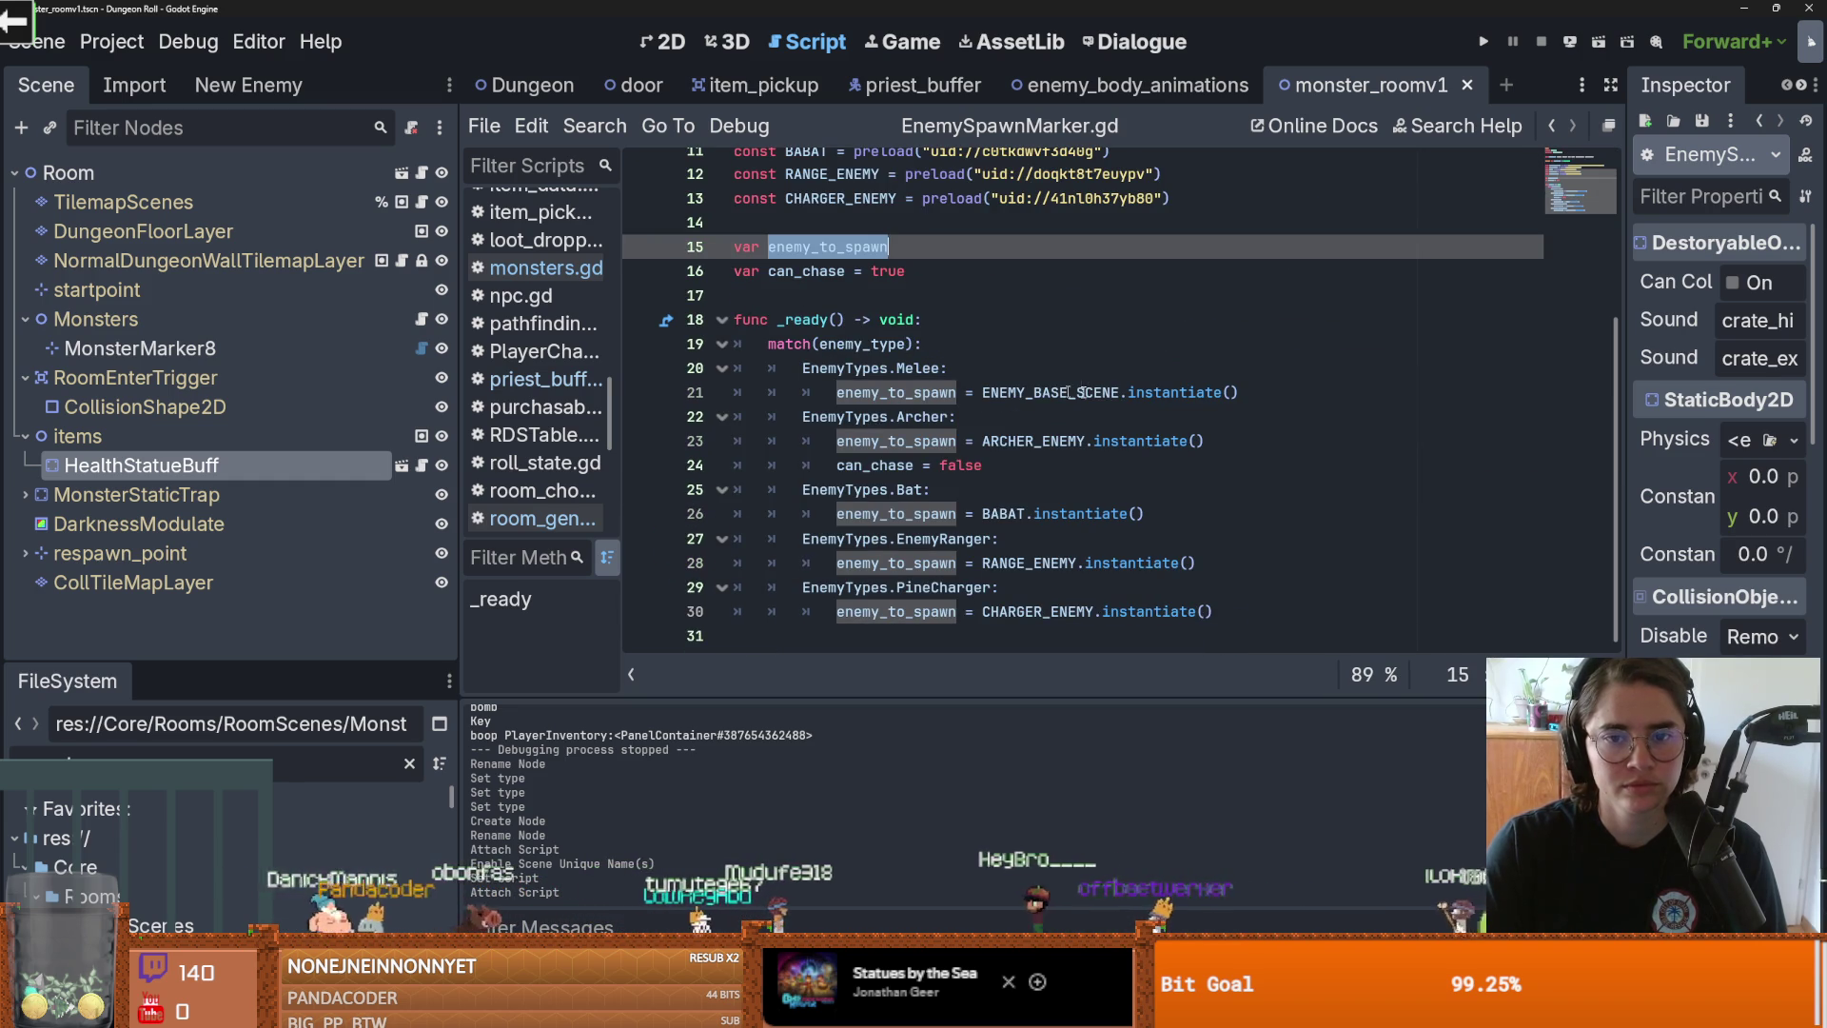
click(422, 319)
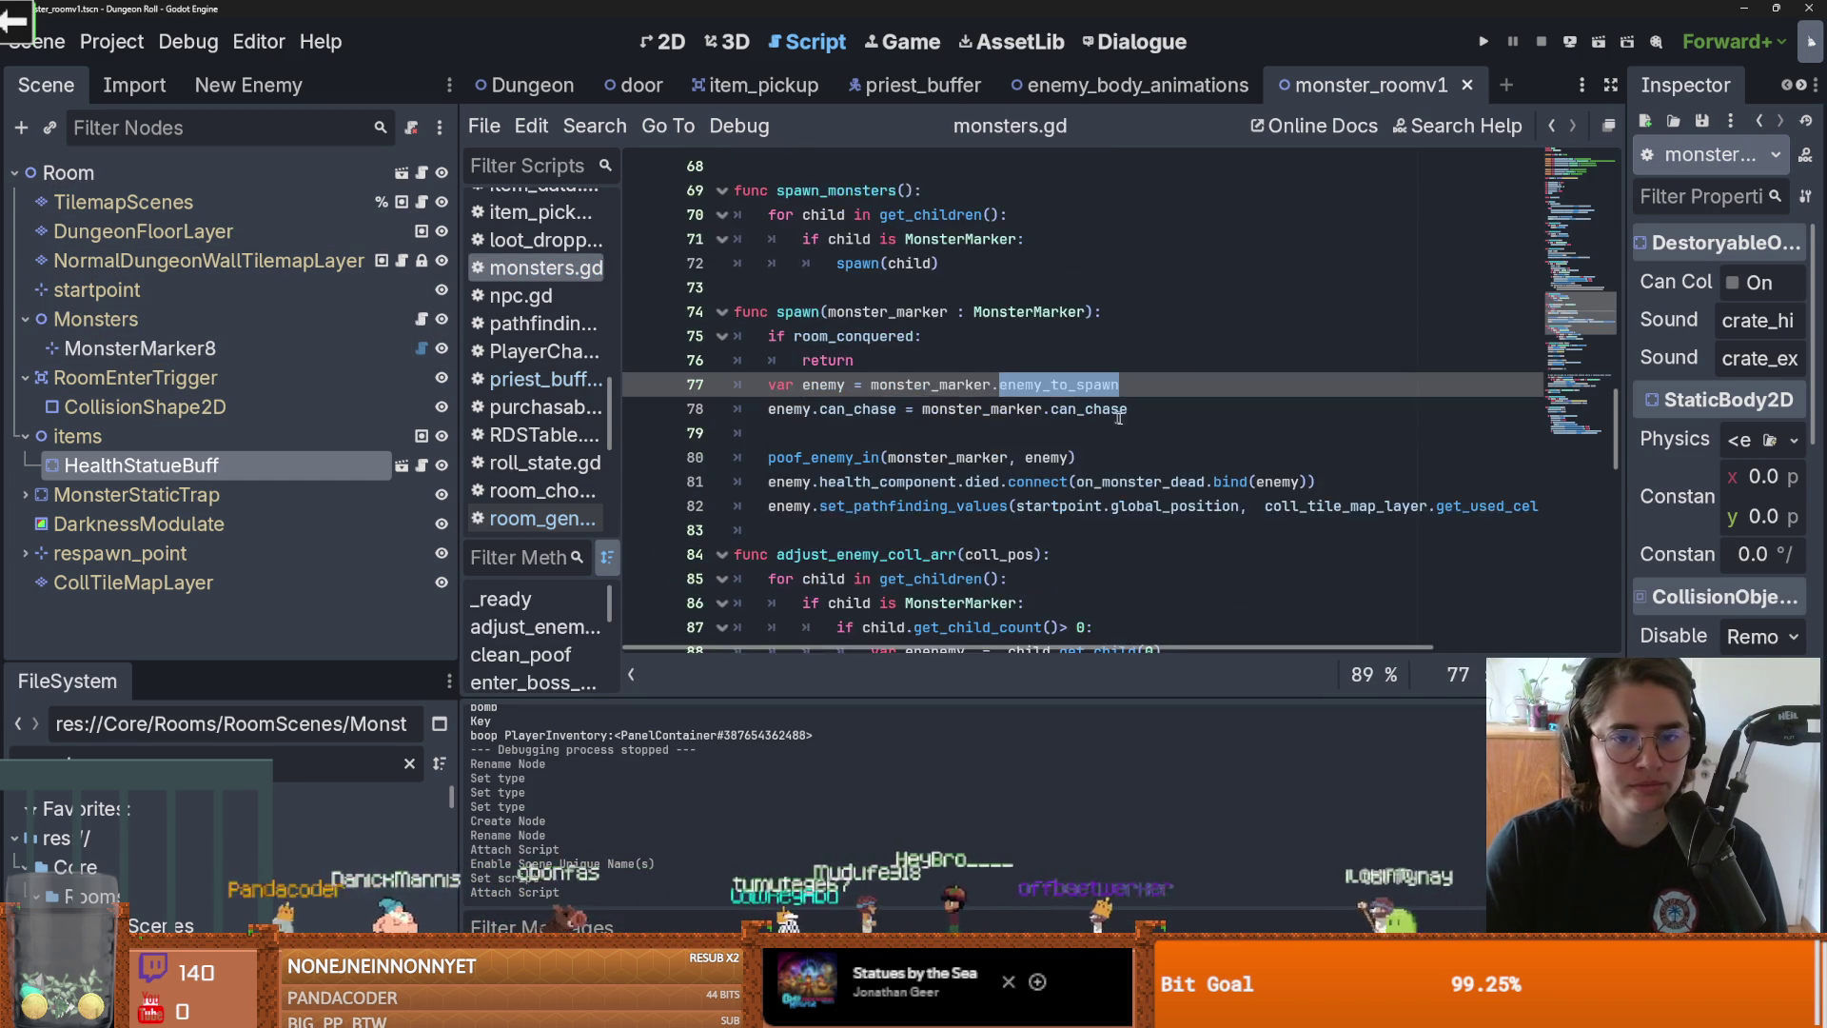
scroll(1009, 373, down, 1)
scroll(885, 362, up, 20)
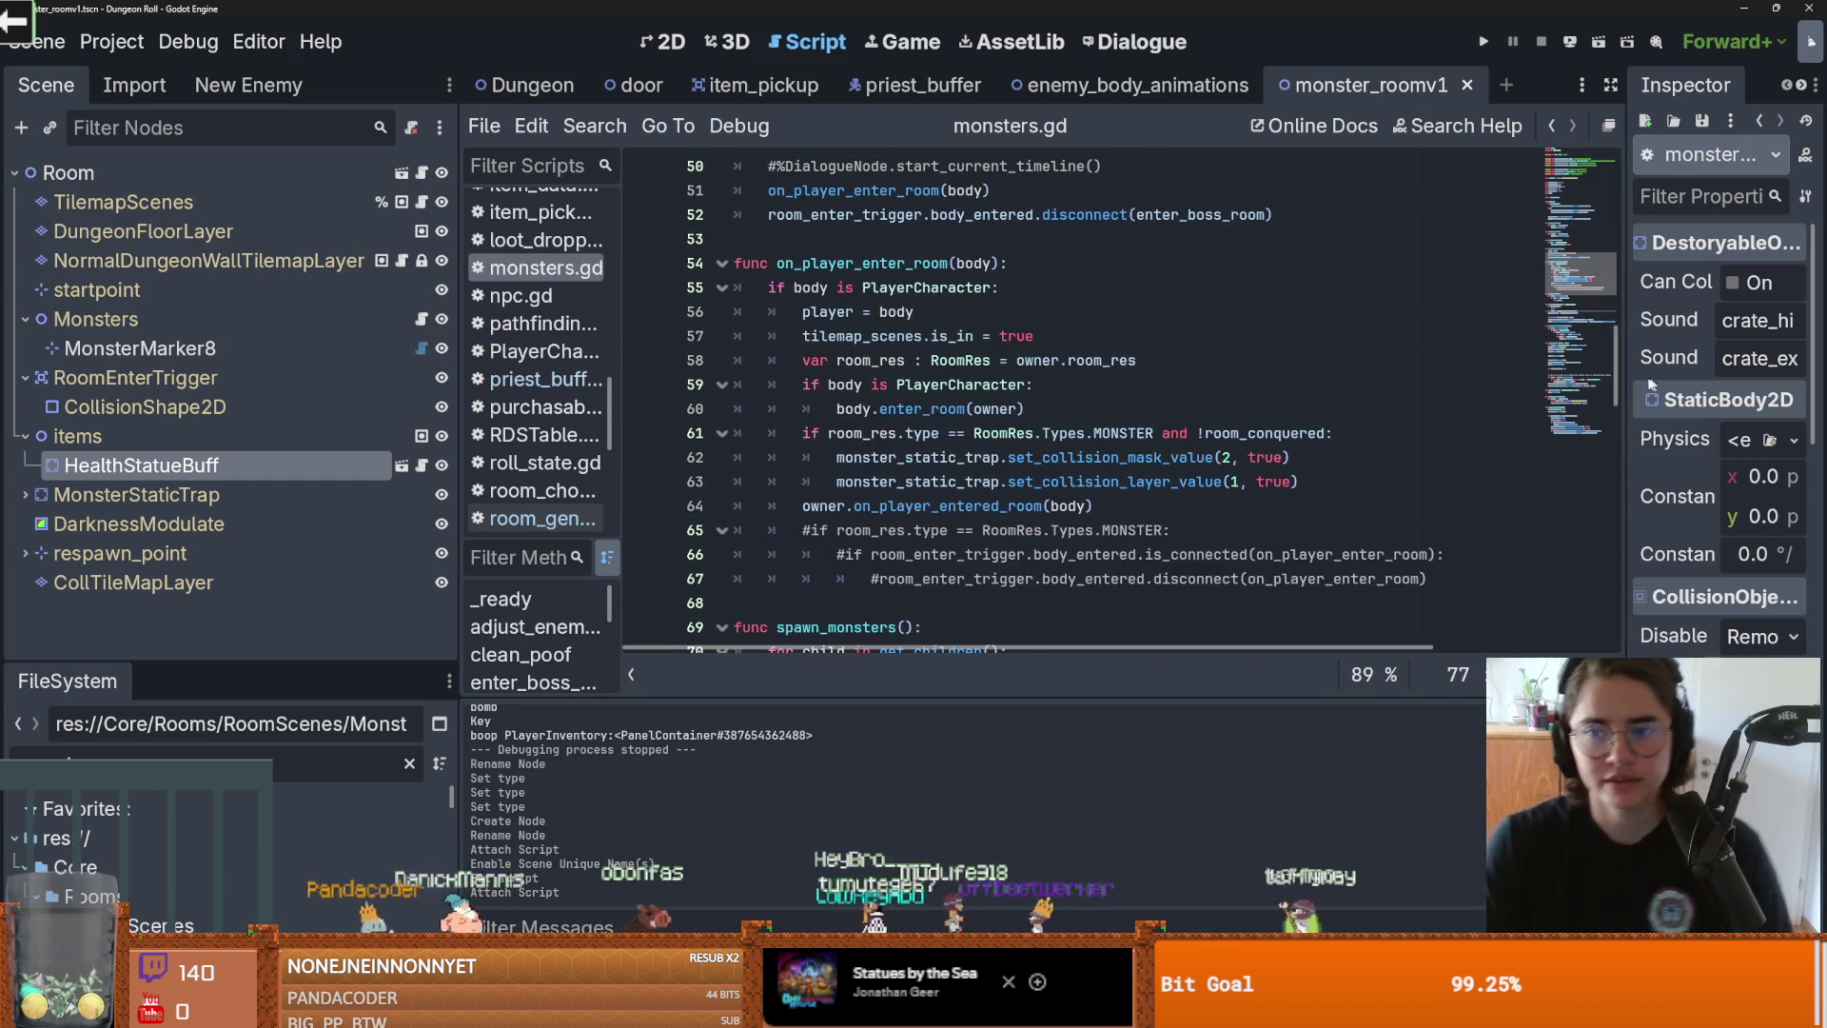
scroll(847, 362, down, 3)
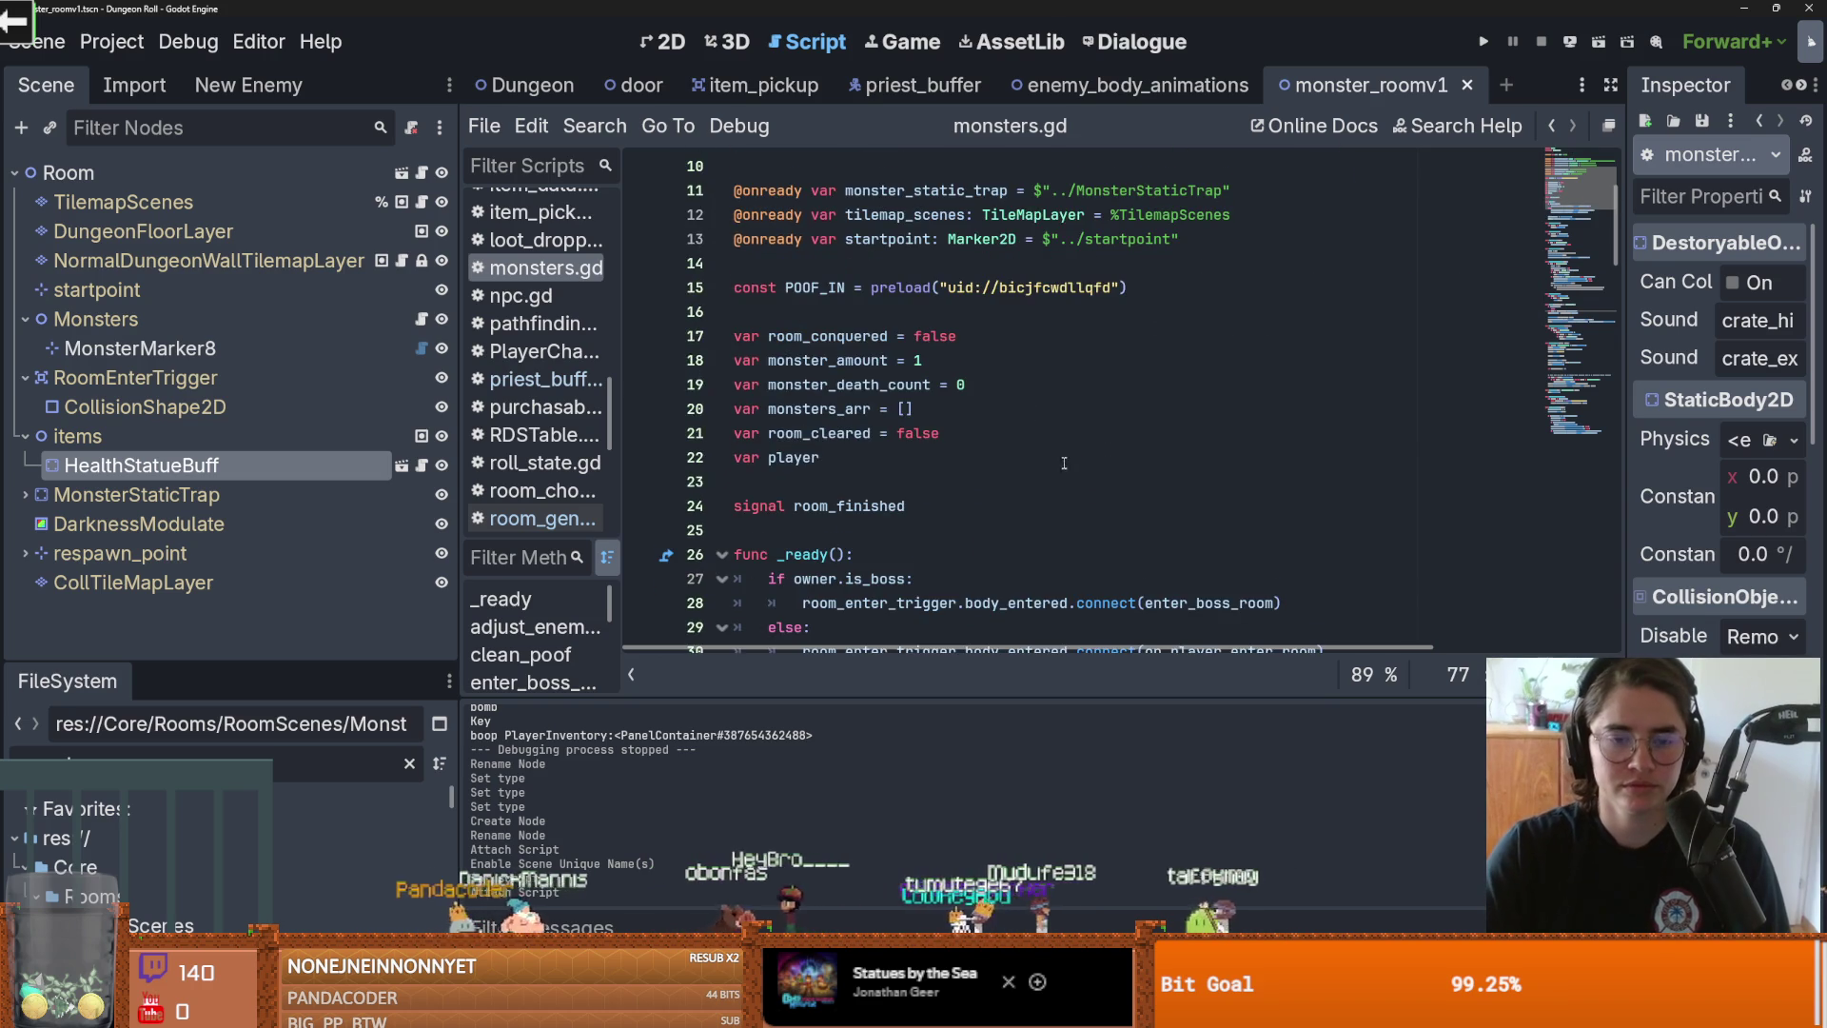
scroll(952, 438, down, 8)
scroll(1031, 505, up, 3)
scroll(869, 419, up, 1)
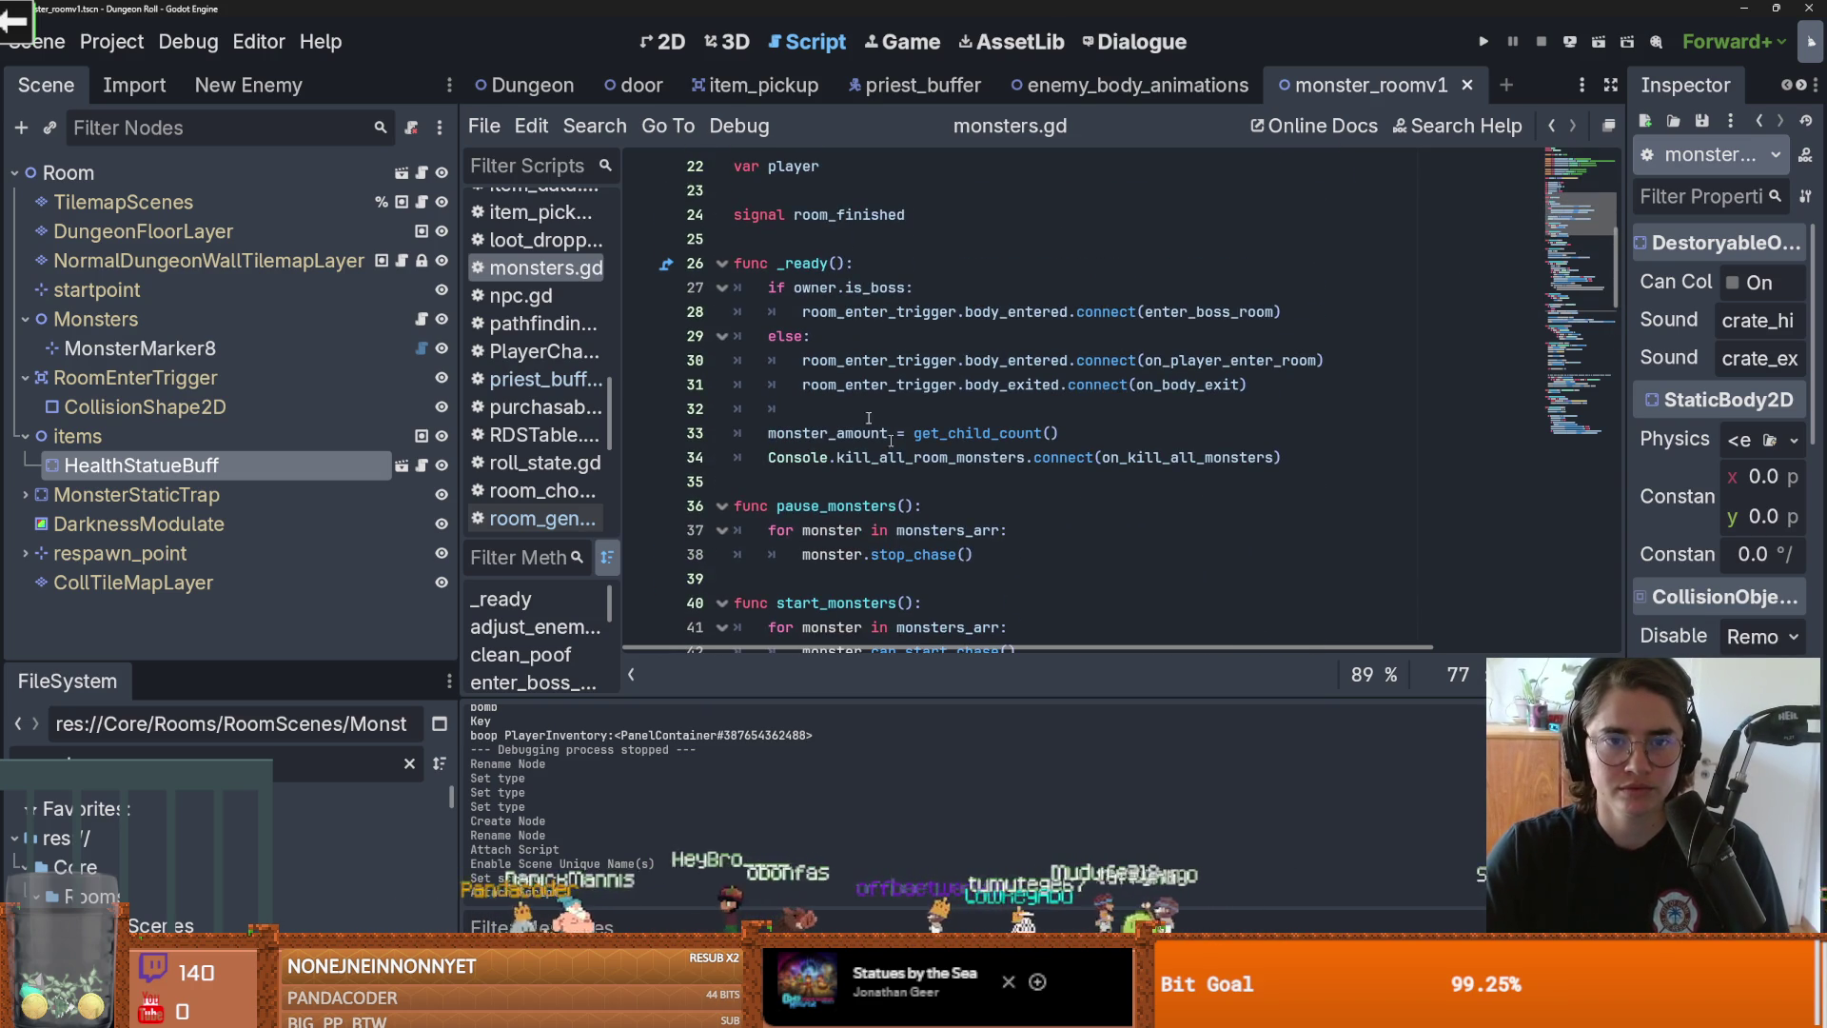
Step: Declare 'var priest_buff_arr = []' under the room_finished signal in monsters.gd
click(793, 246)
key(Return)
key(Return)
key(Up)
text(var )
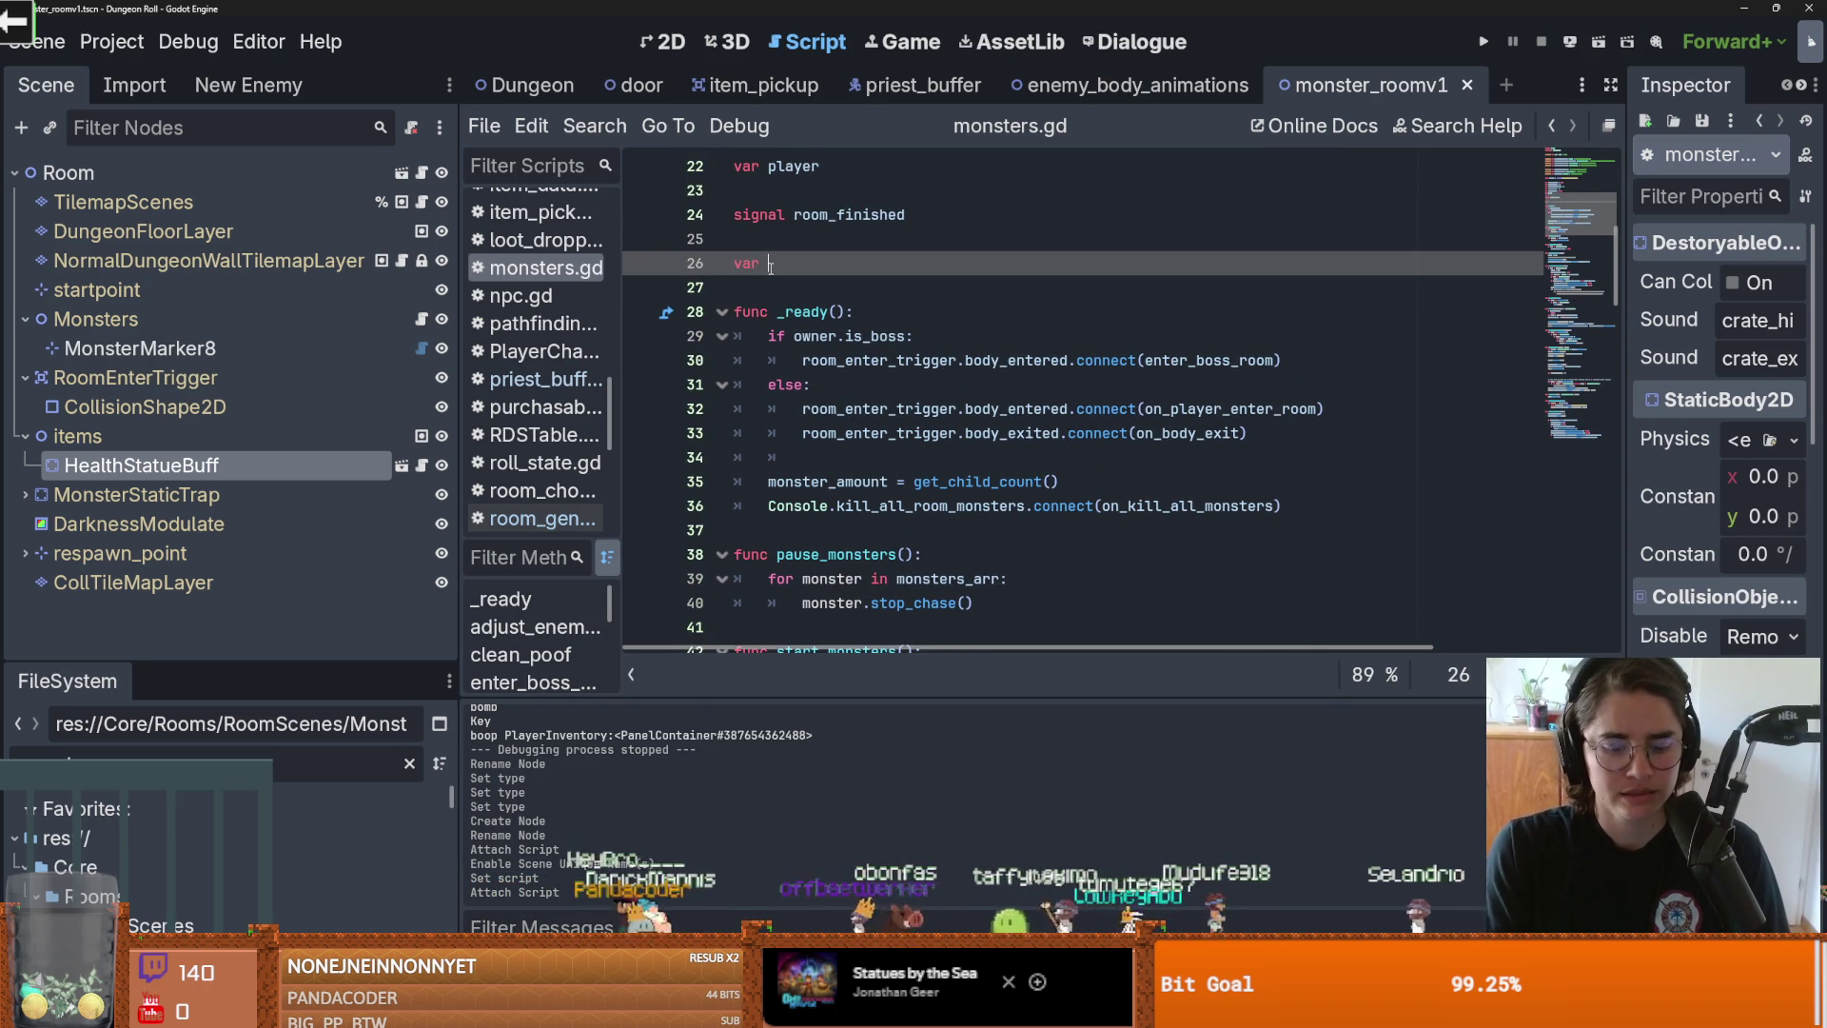
text(priest_buff)
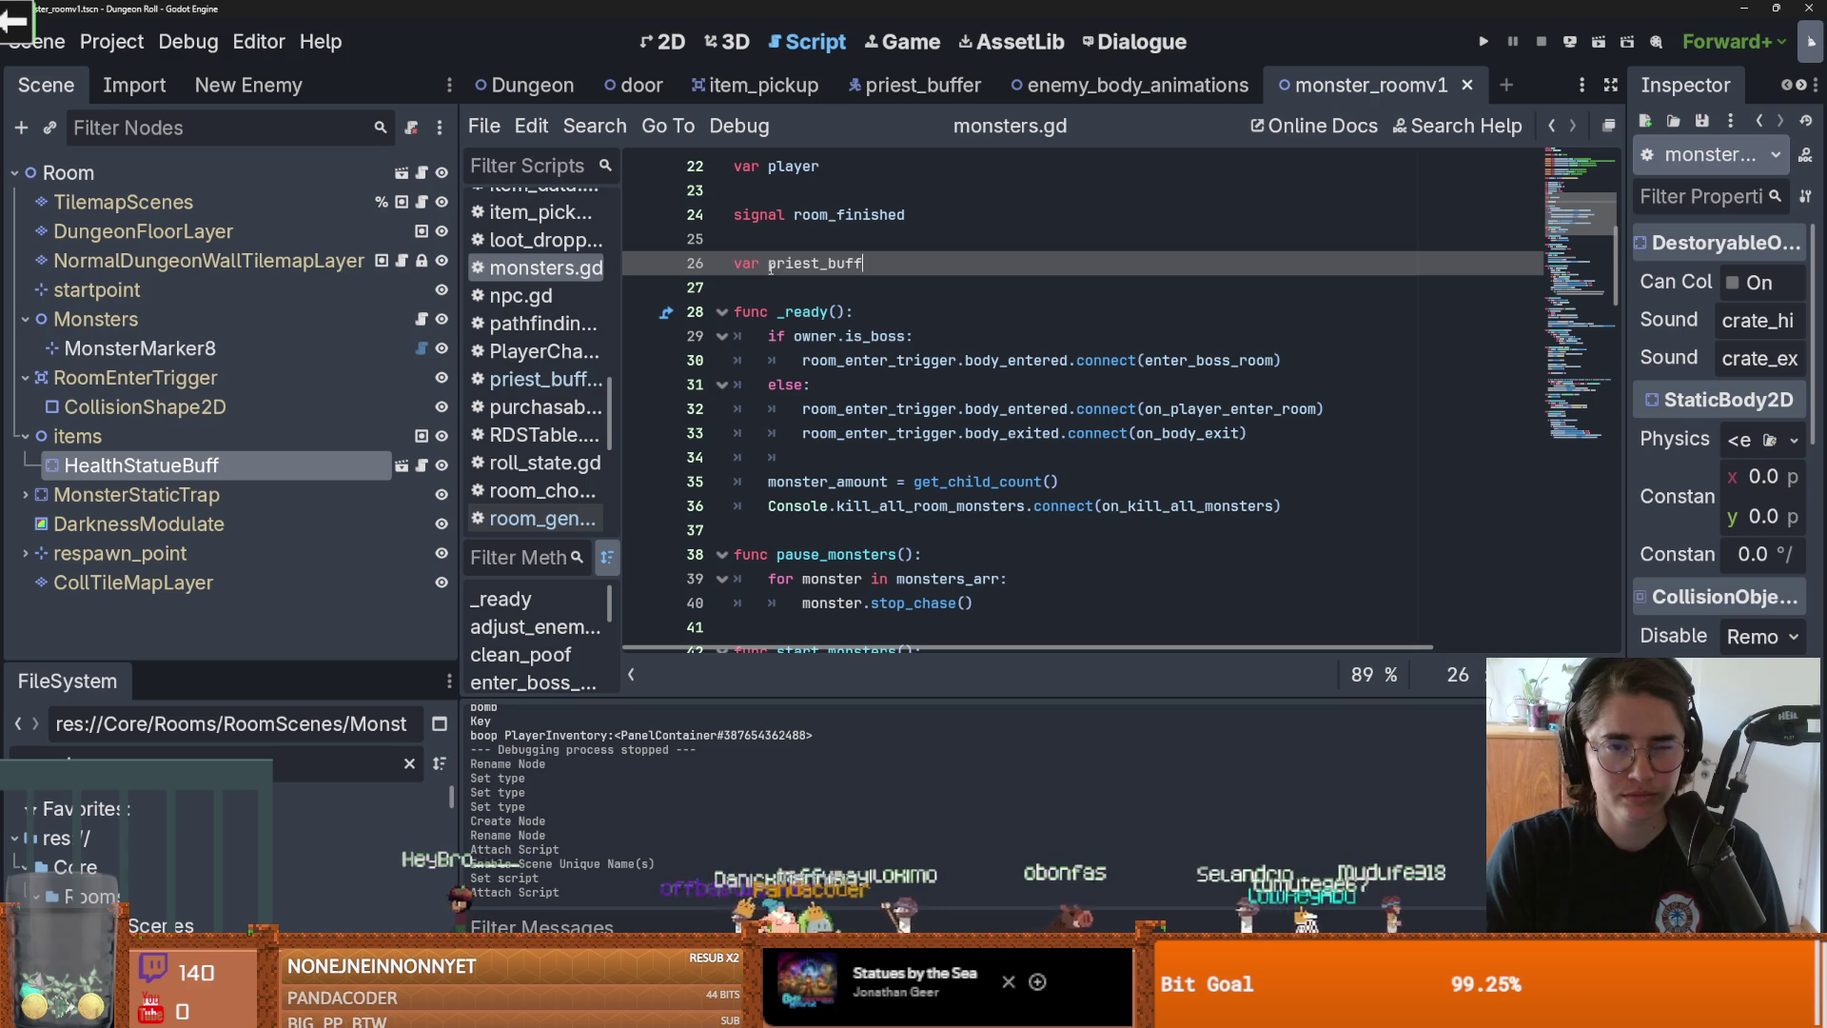
text(_arr = [)
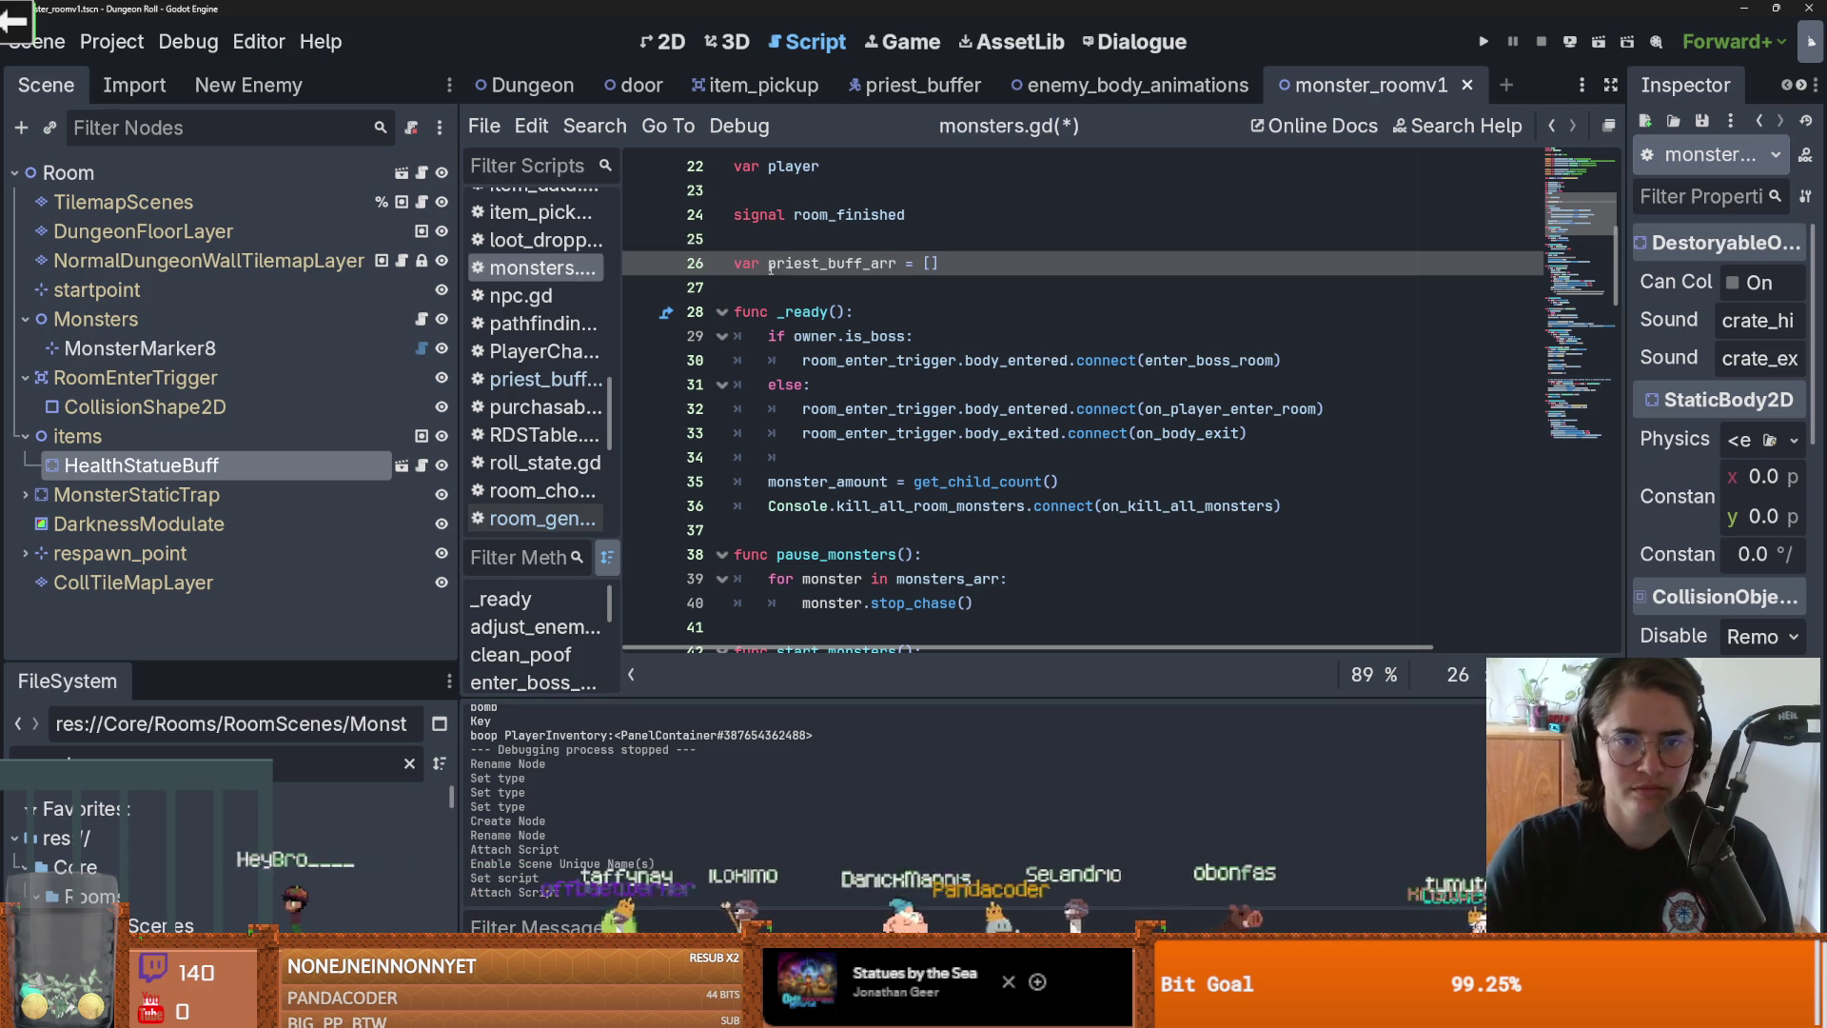
double_click(809, 263)
scroll(1620, 328, down, 2)
mouse_move(1620, 328)
mouse_down()
mouse_move(1603, 559)
mouse_move(1603, 538)
mouse_up()
scroll(1011, 441, up, 1)
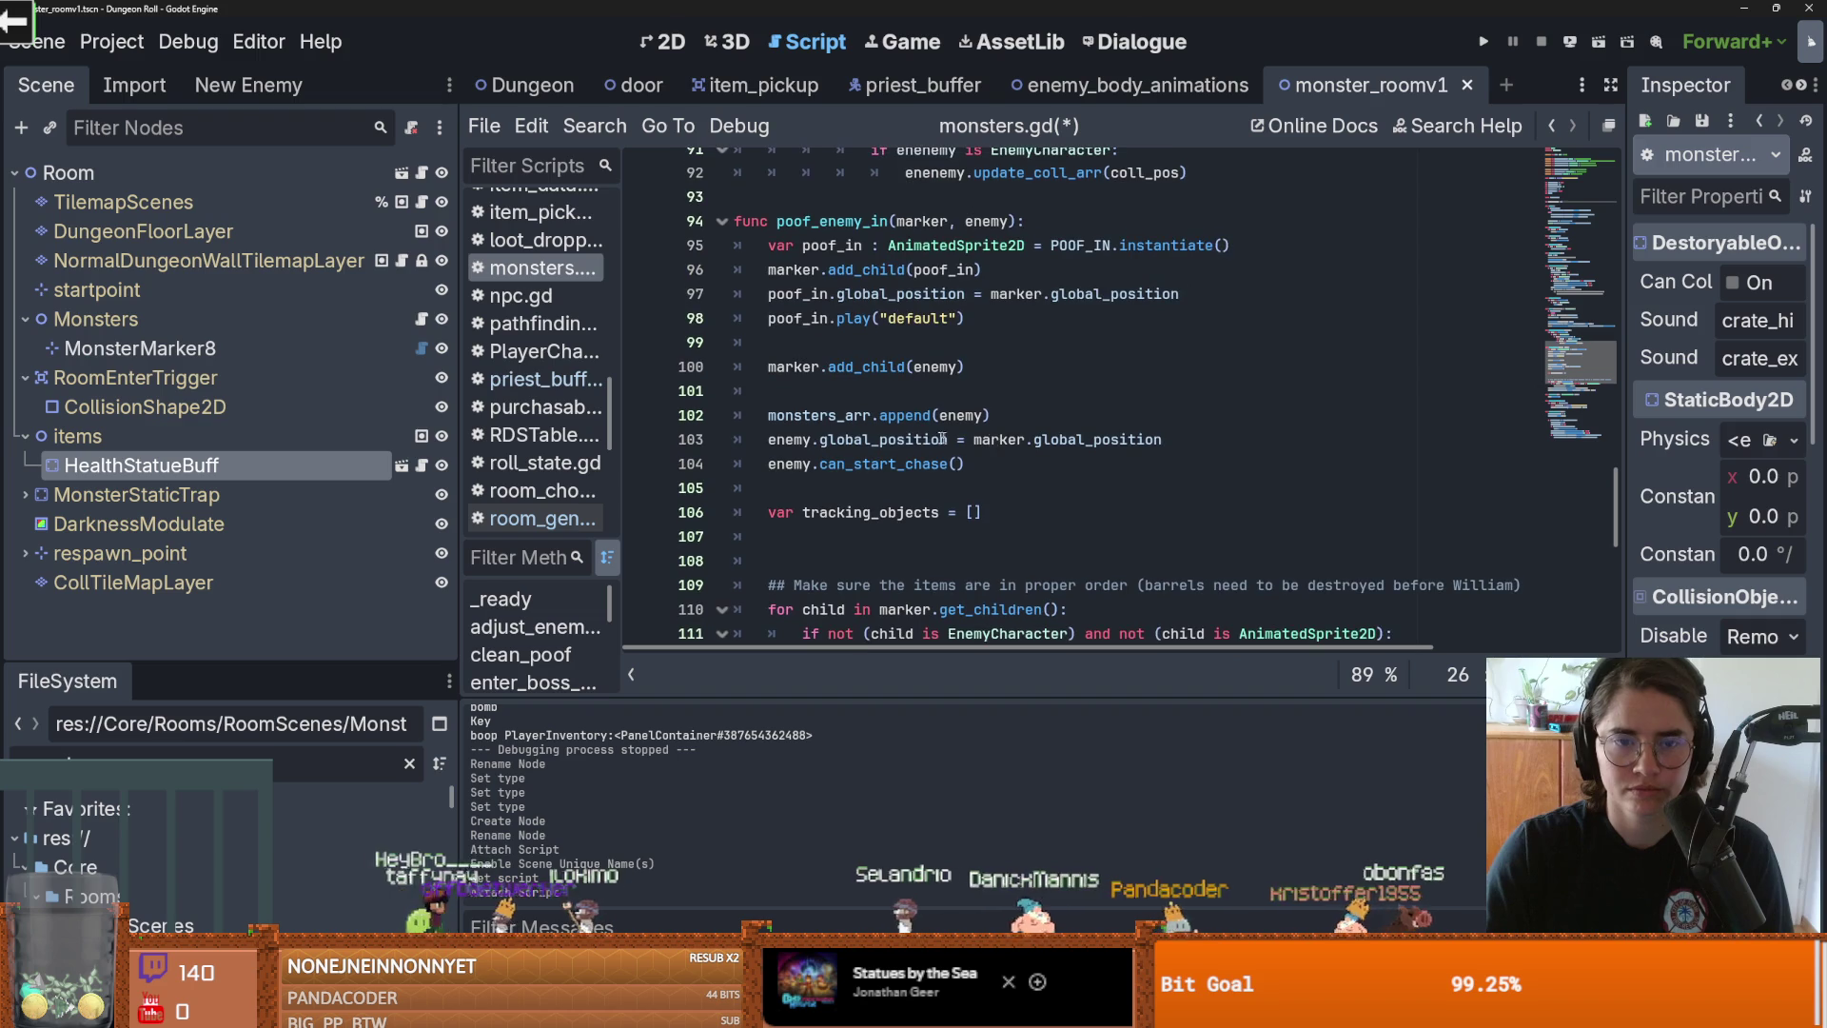
Step: In poof_enemy_in, add 'if enemy is Priest: priest_buff_arr.append(enemy)' after the position line
click(1079, 419)
click(1178, 433)
key(Home)
key(ctrl+shift+Right)
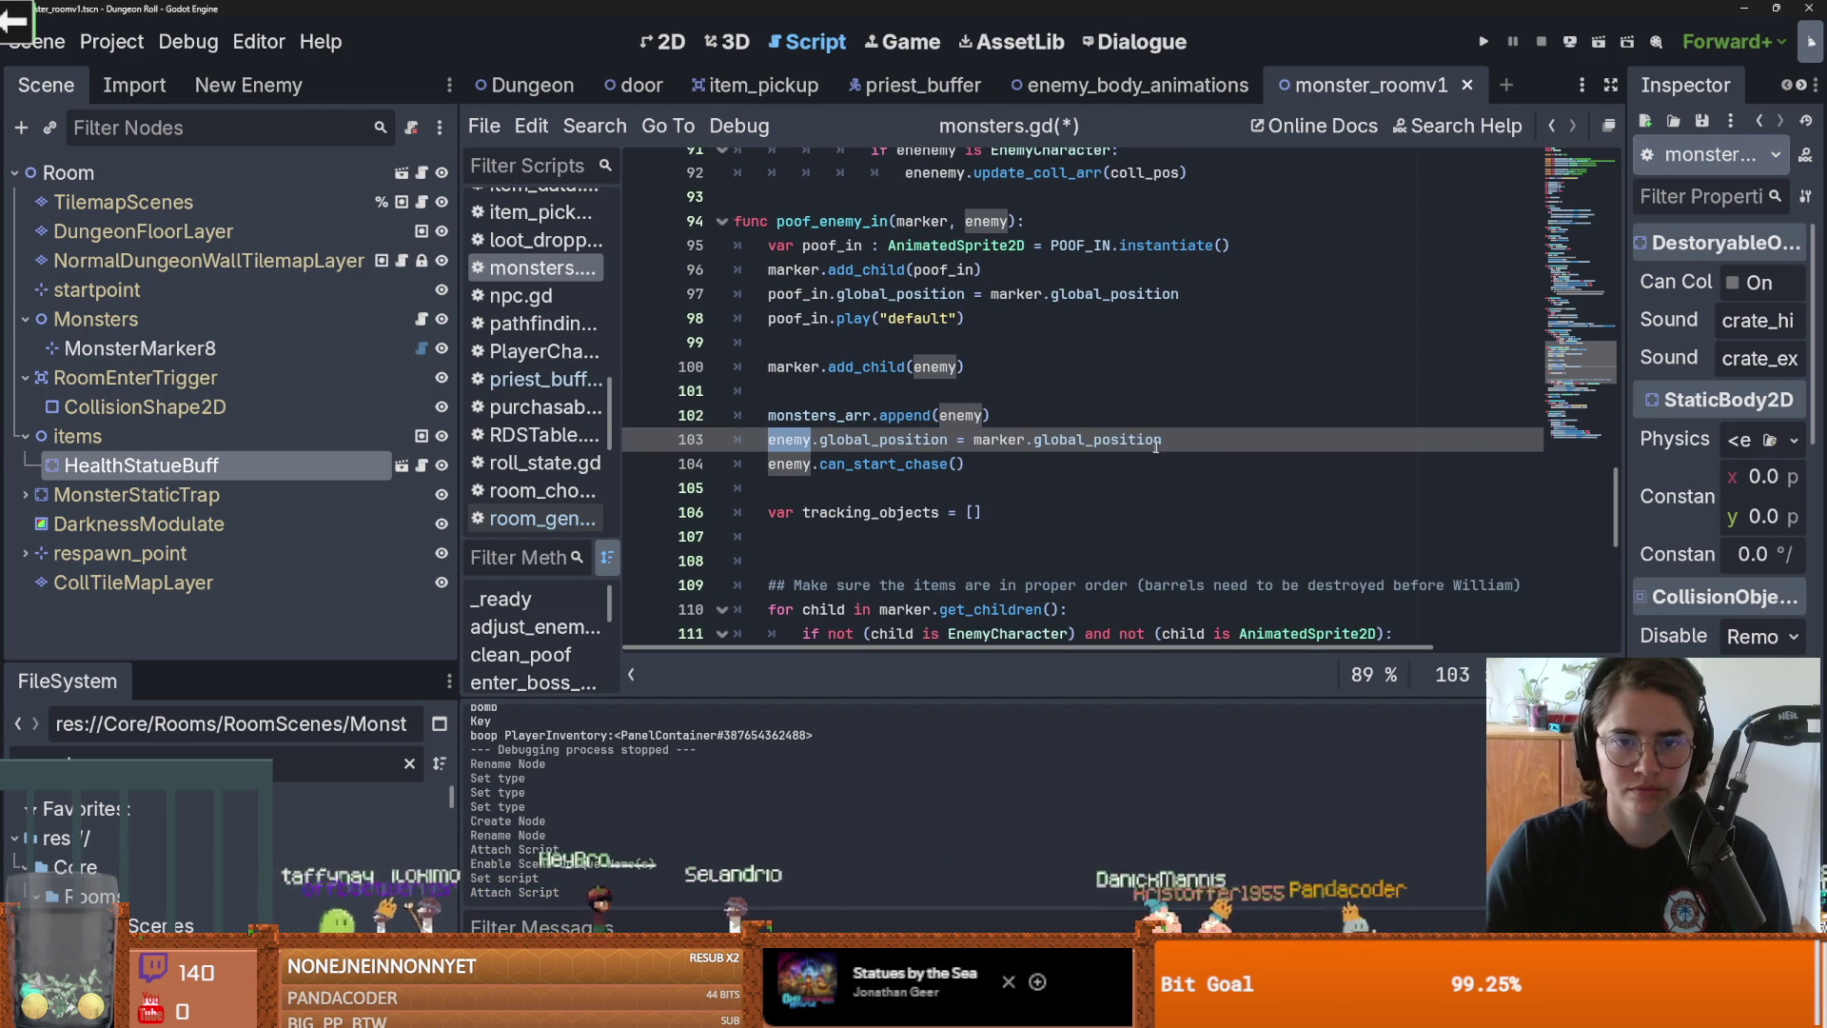
click(1196, 446)
key(Return)
text(if enemy i s)
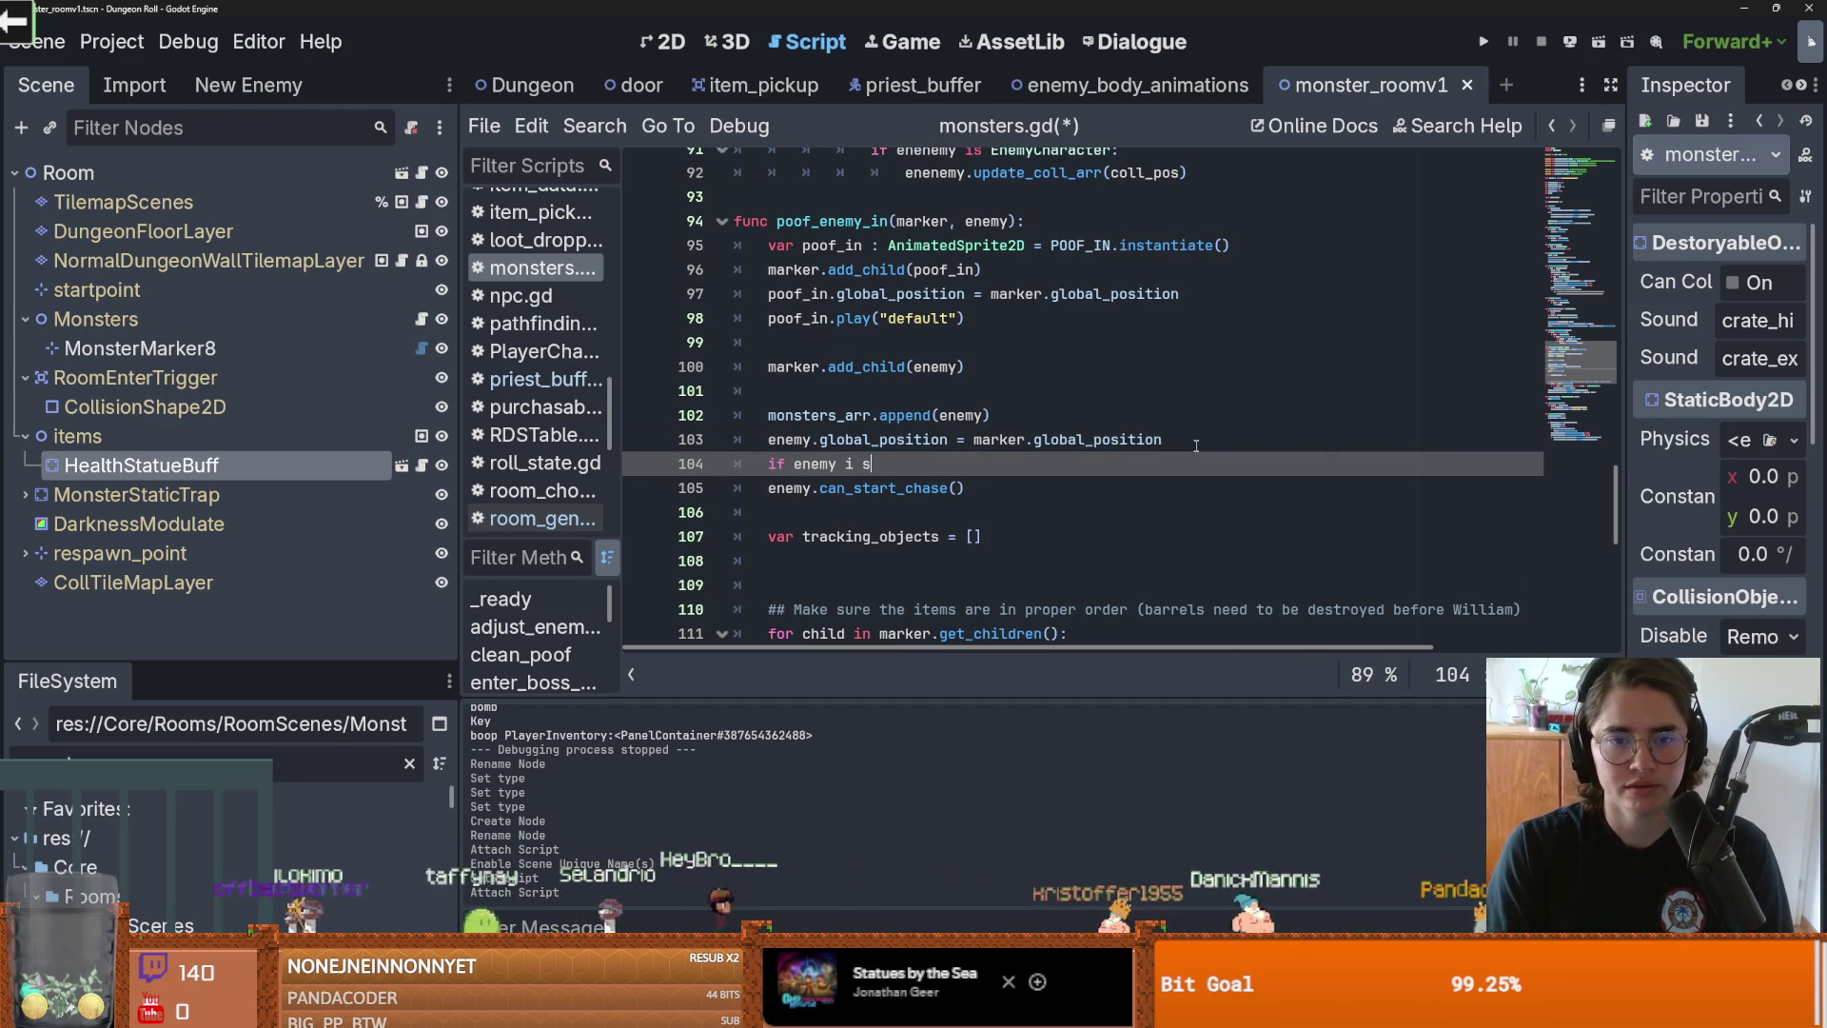
key(BackSpace)
key(BackSpace)
text(s Pri)
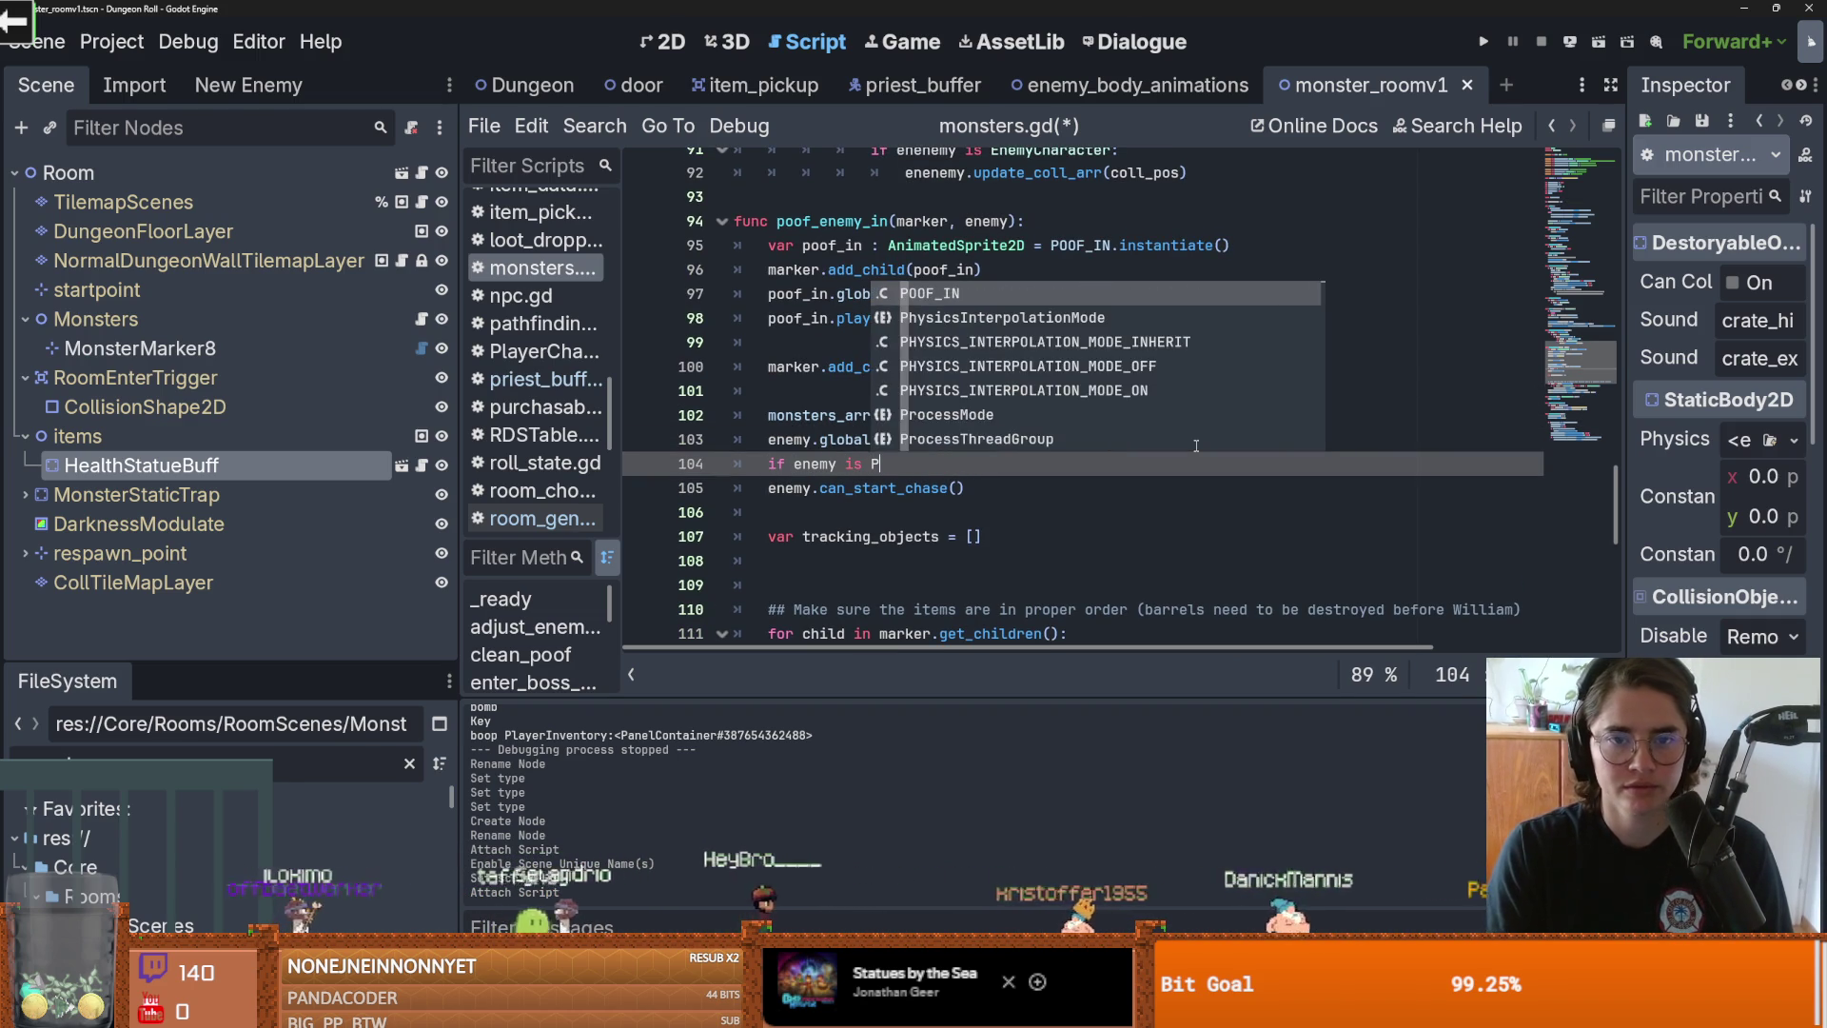
text(est)
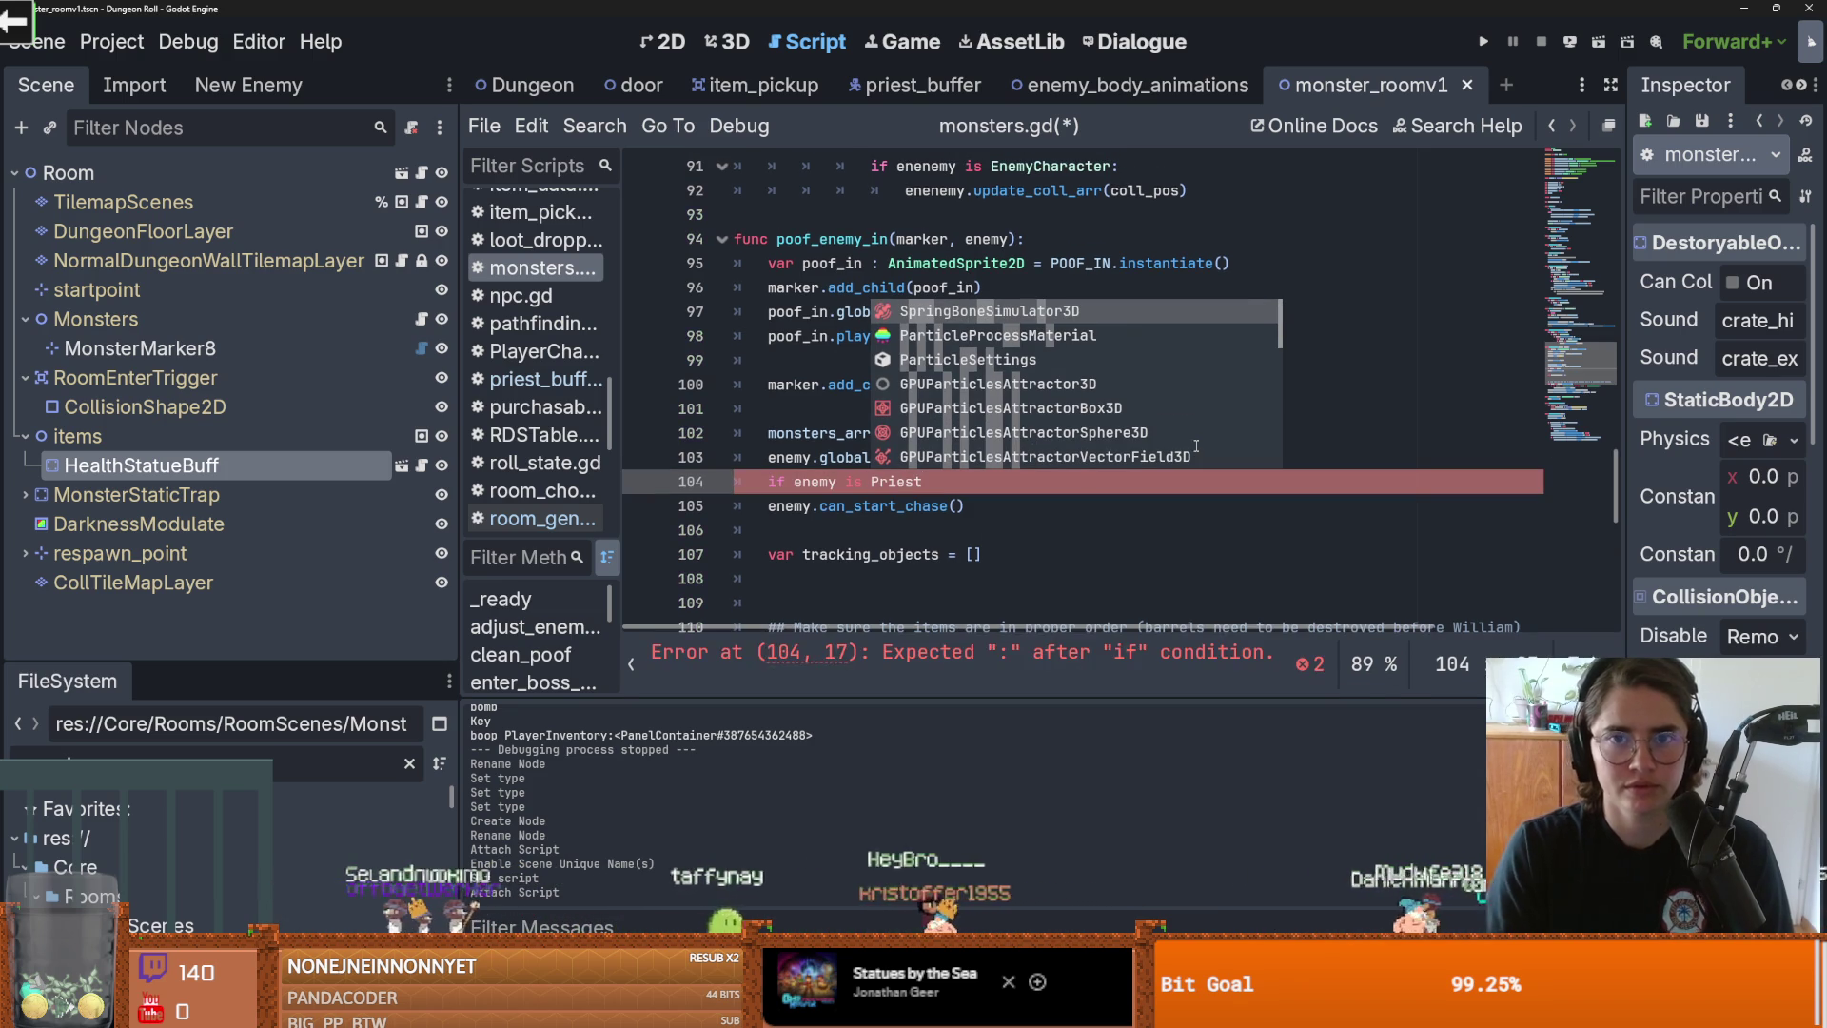
text(:)
key(Return)
text(priest_buff_arr.)
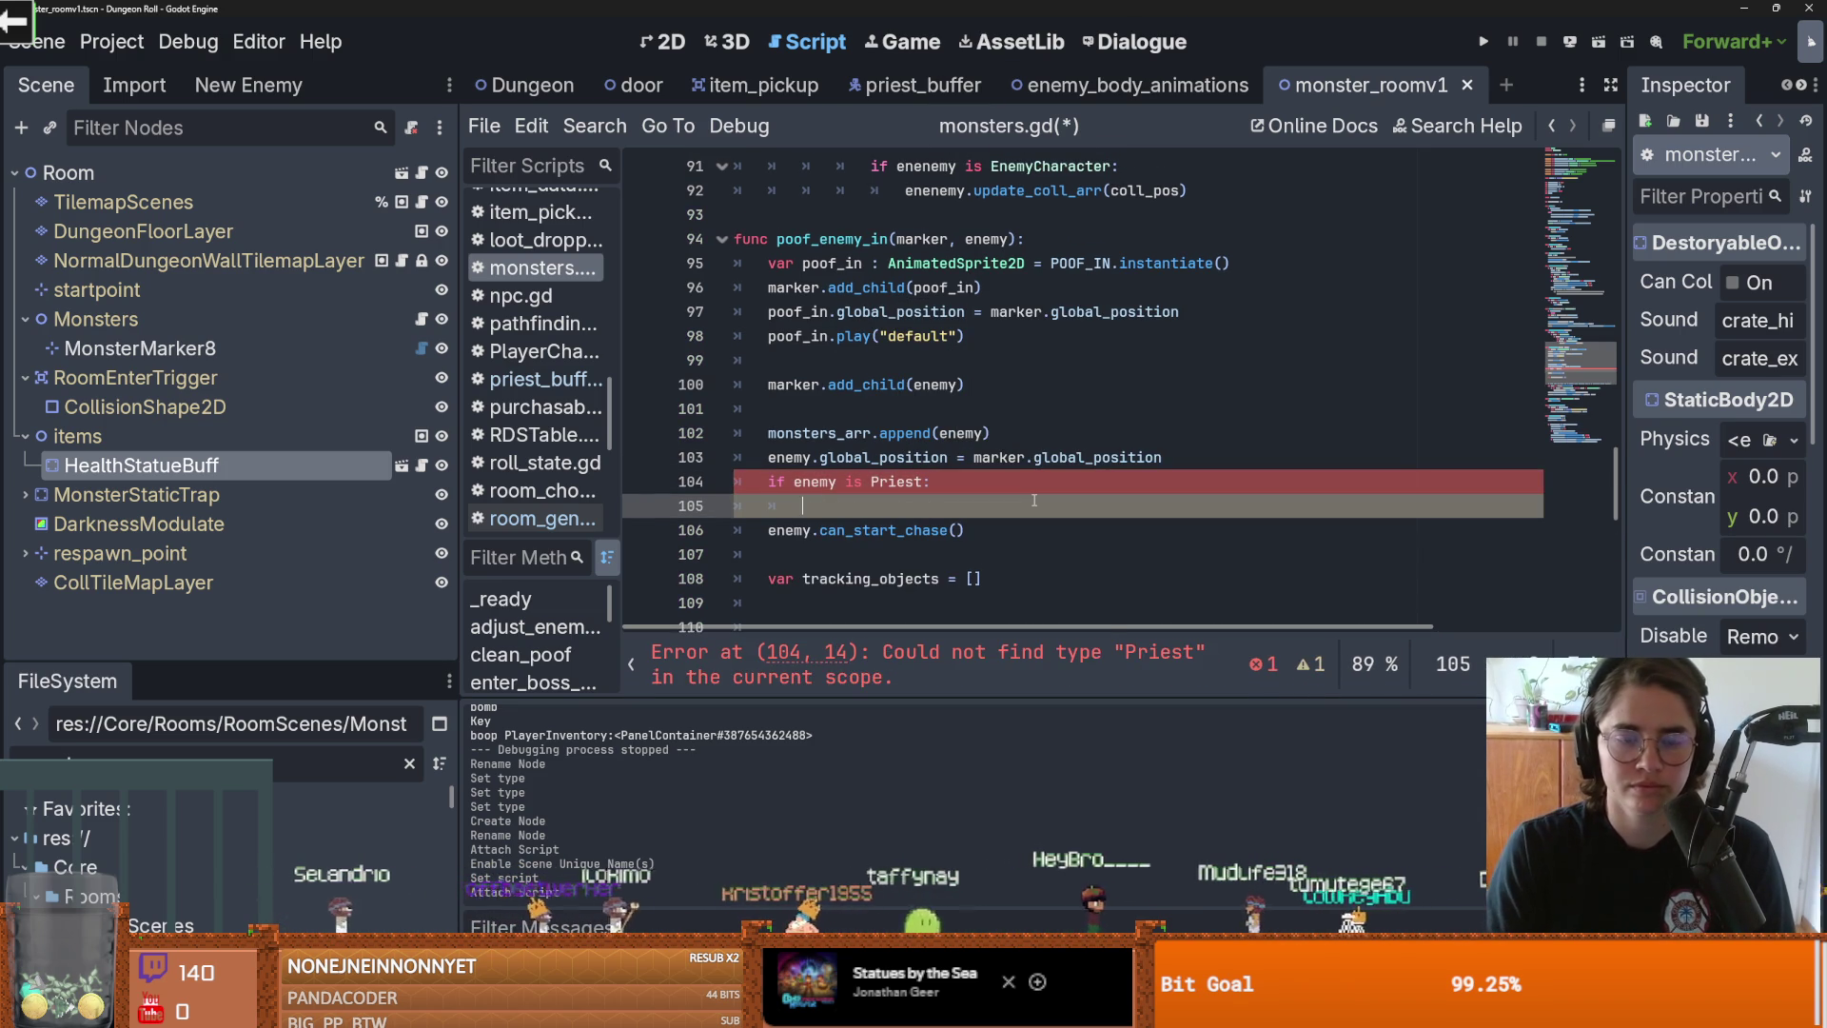
text(append(enemy)
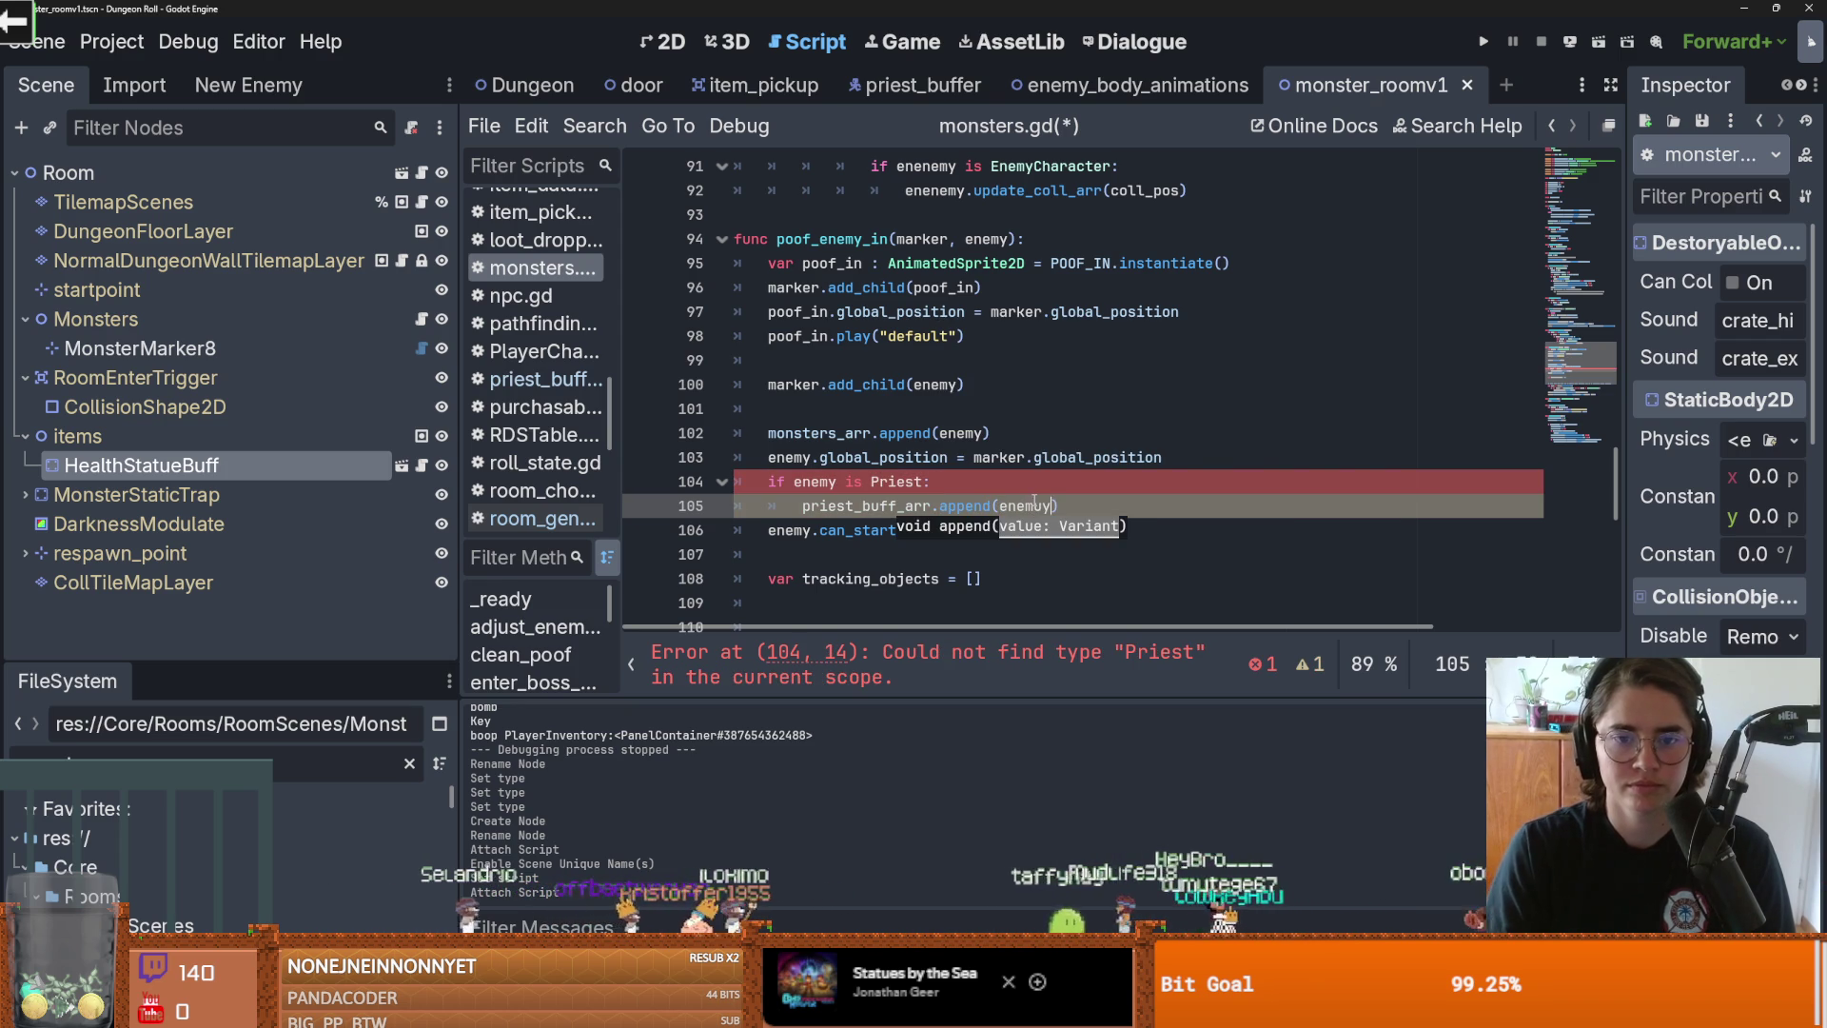
key(BackSpace)
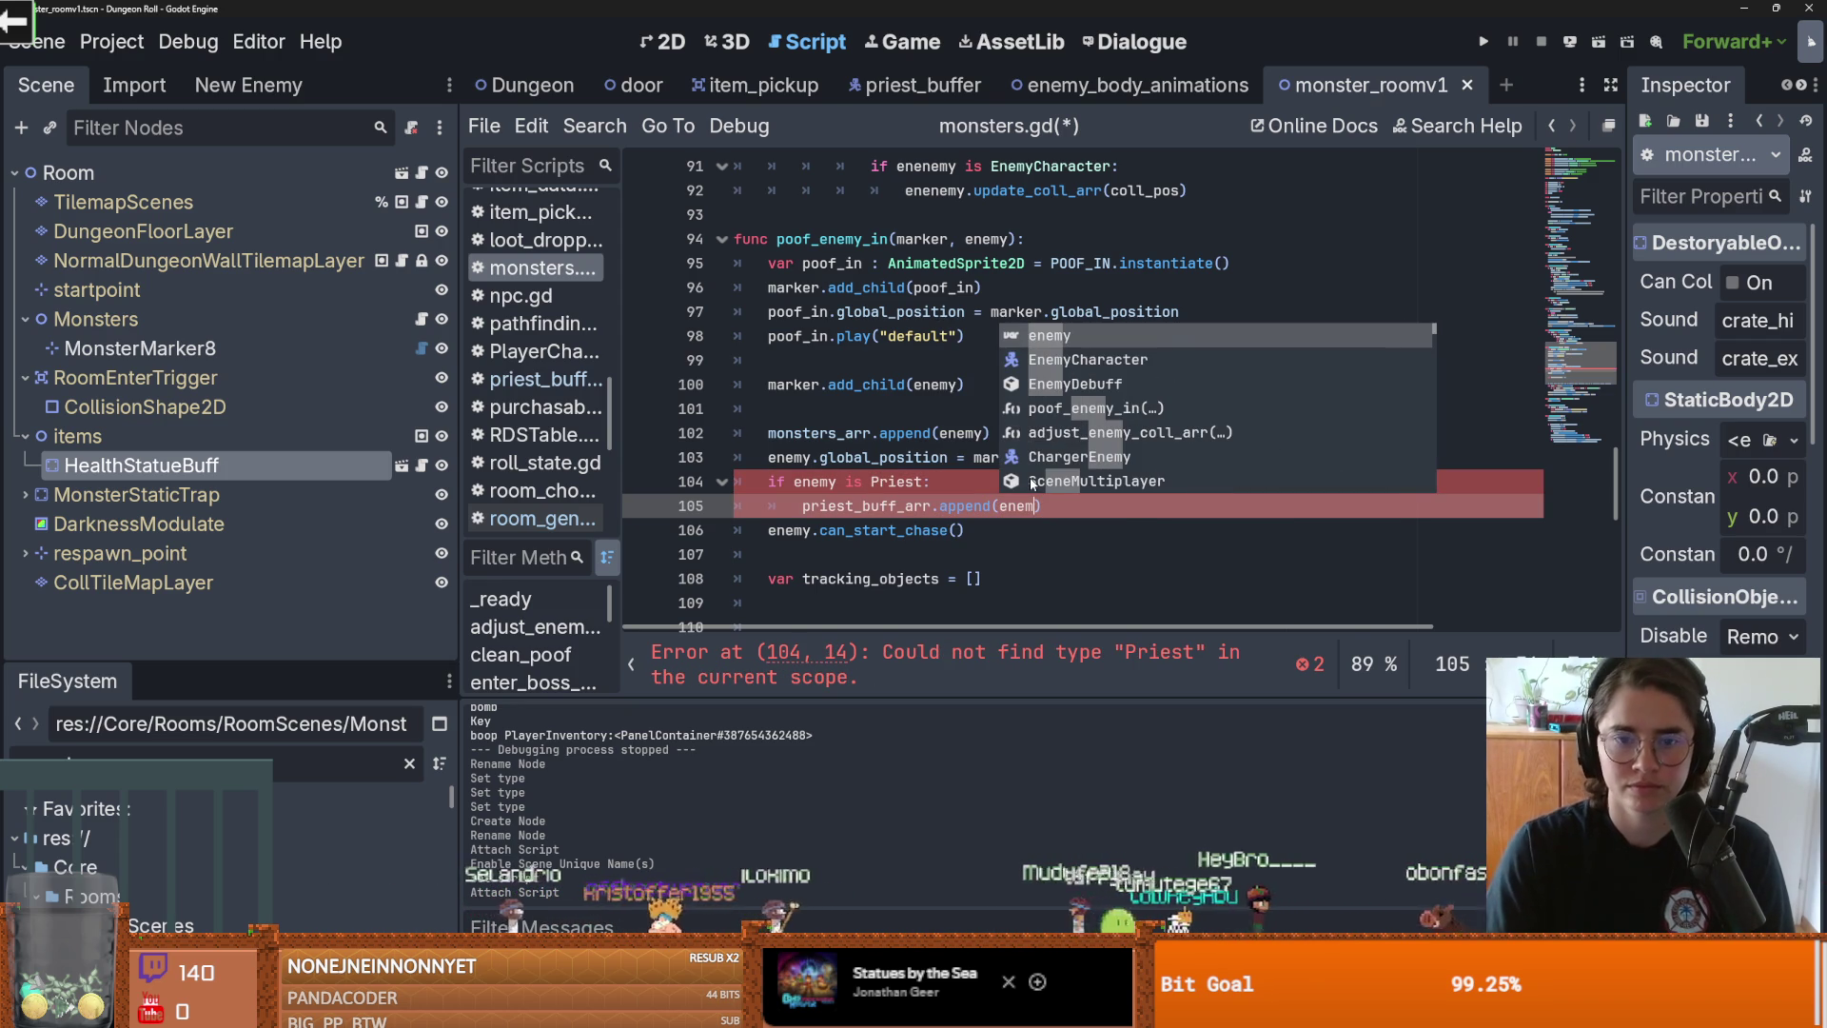
text(y)
key(Down)
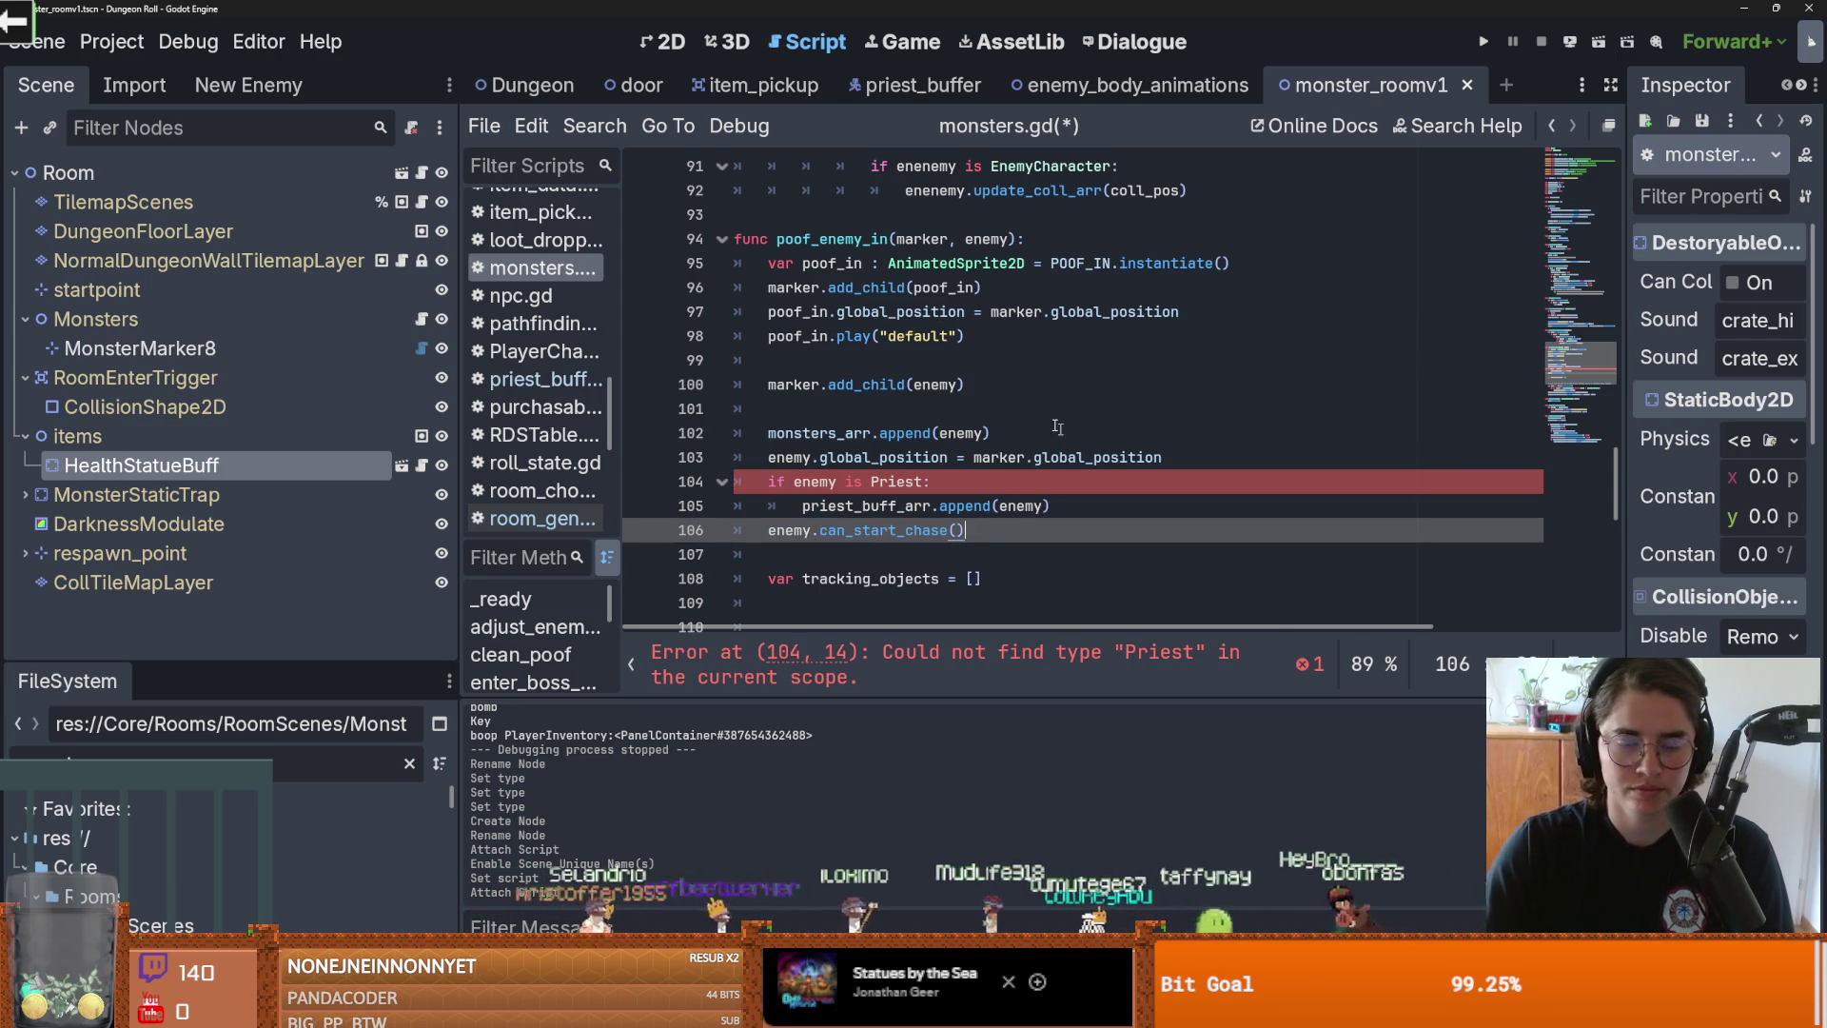
Step: Check the priest_buffer scene's class, then reopen monsters.gd in the monster room scene
click(919, 85)
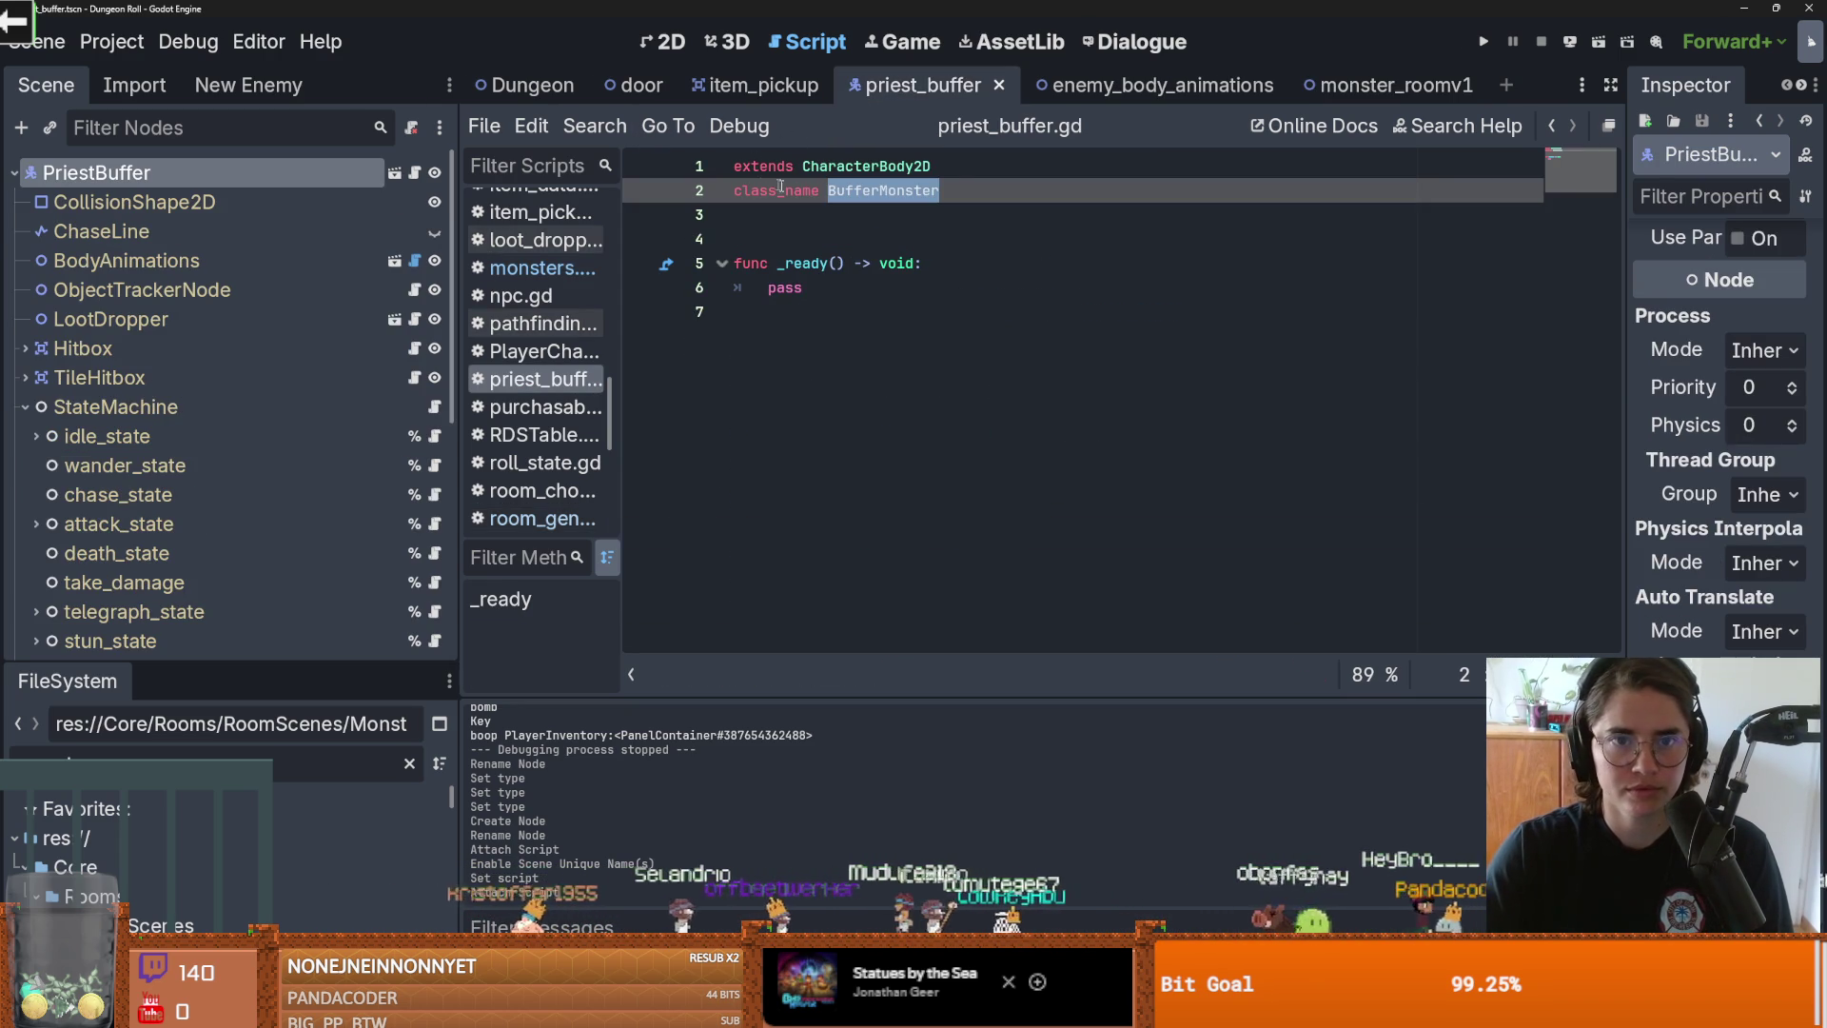
click(1396, 84)
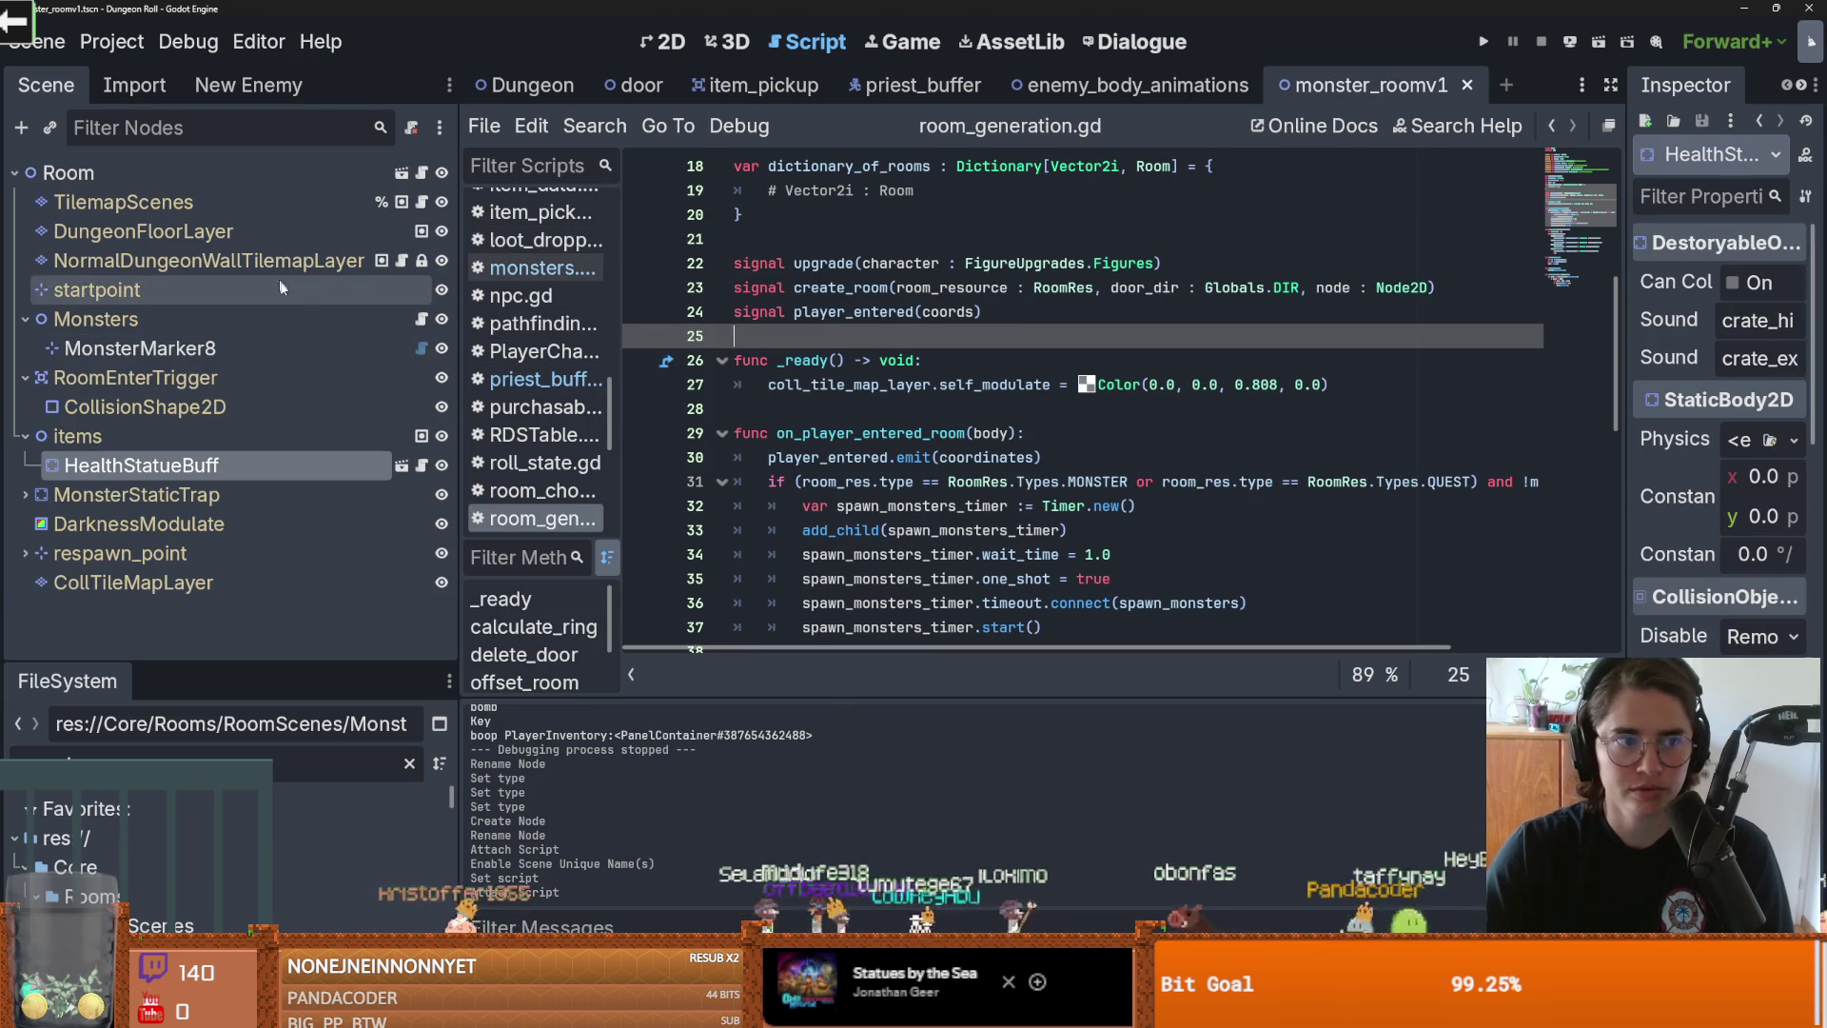
click(422, 318)
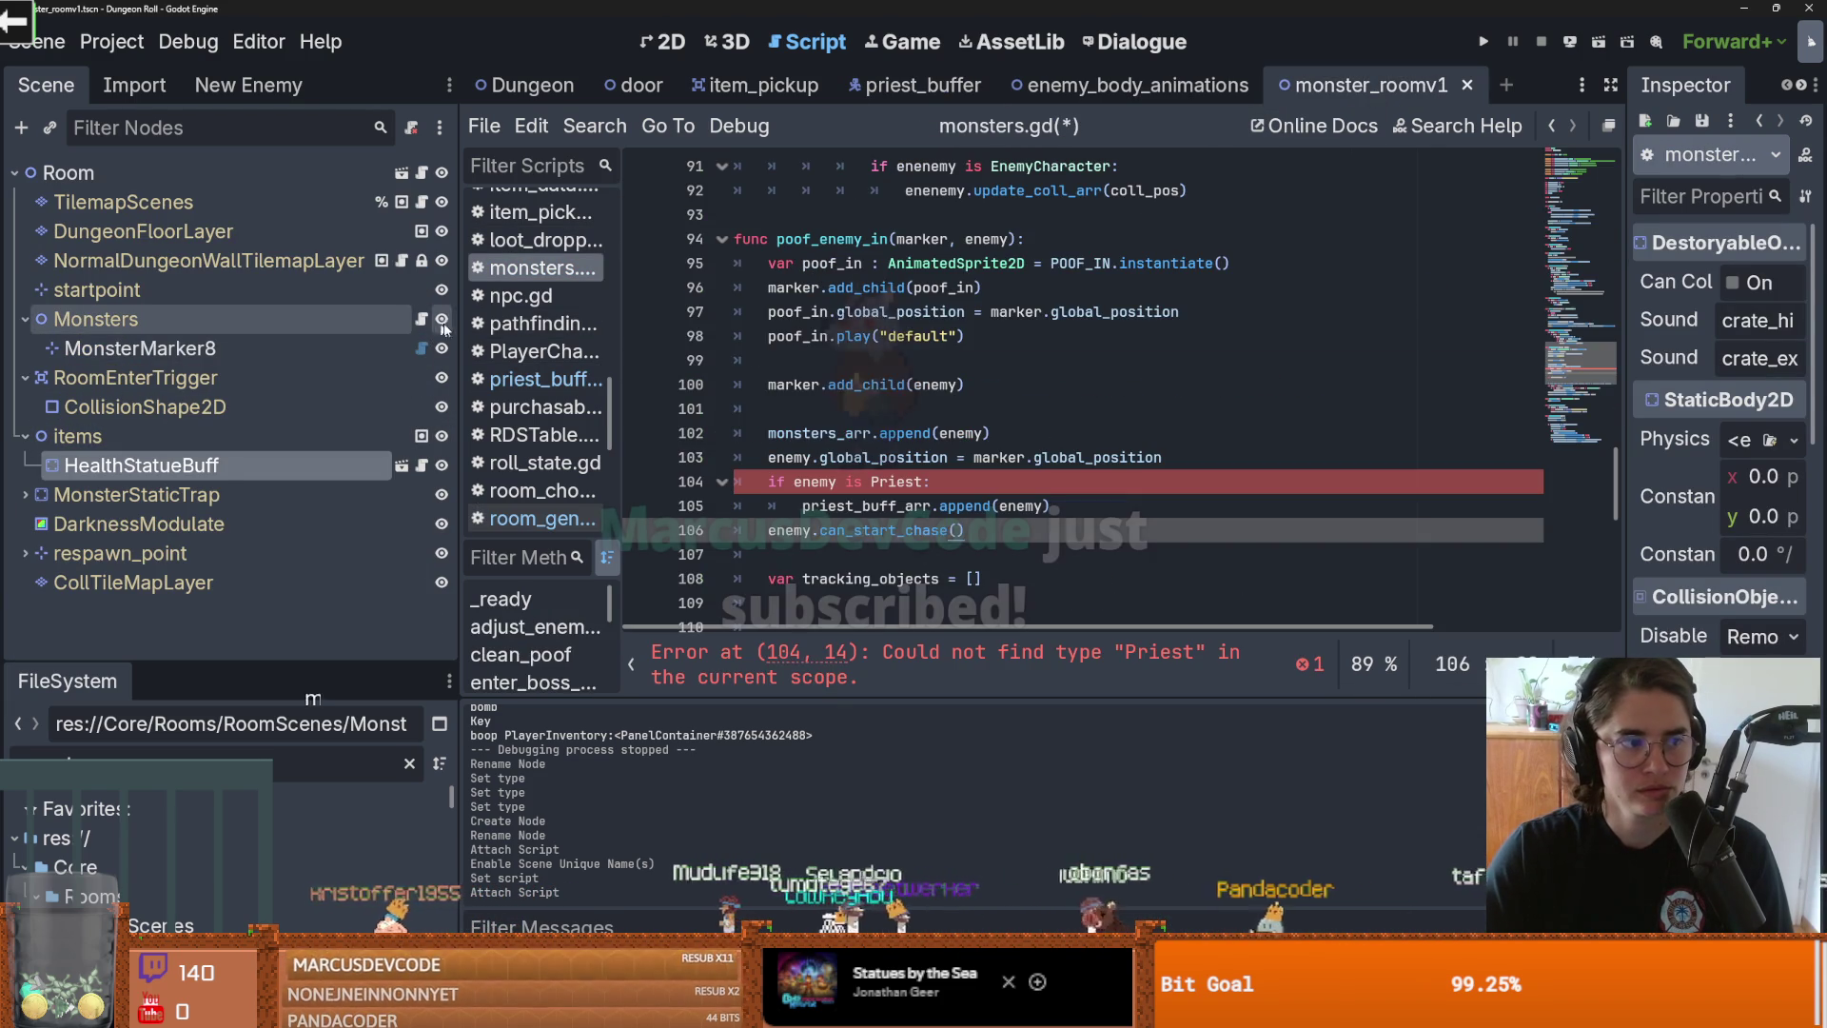